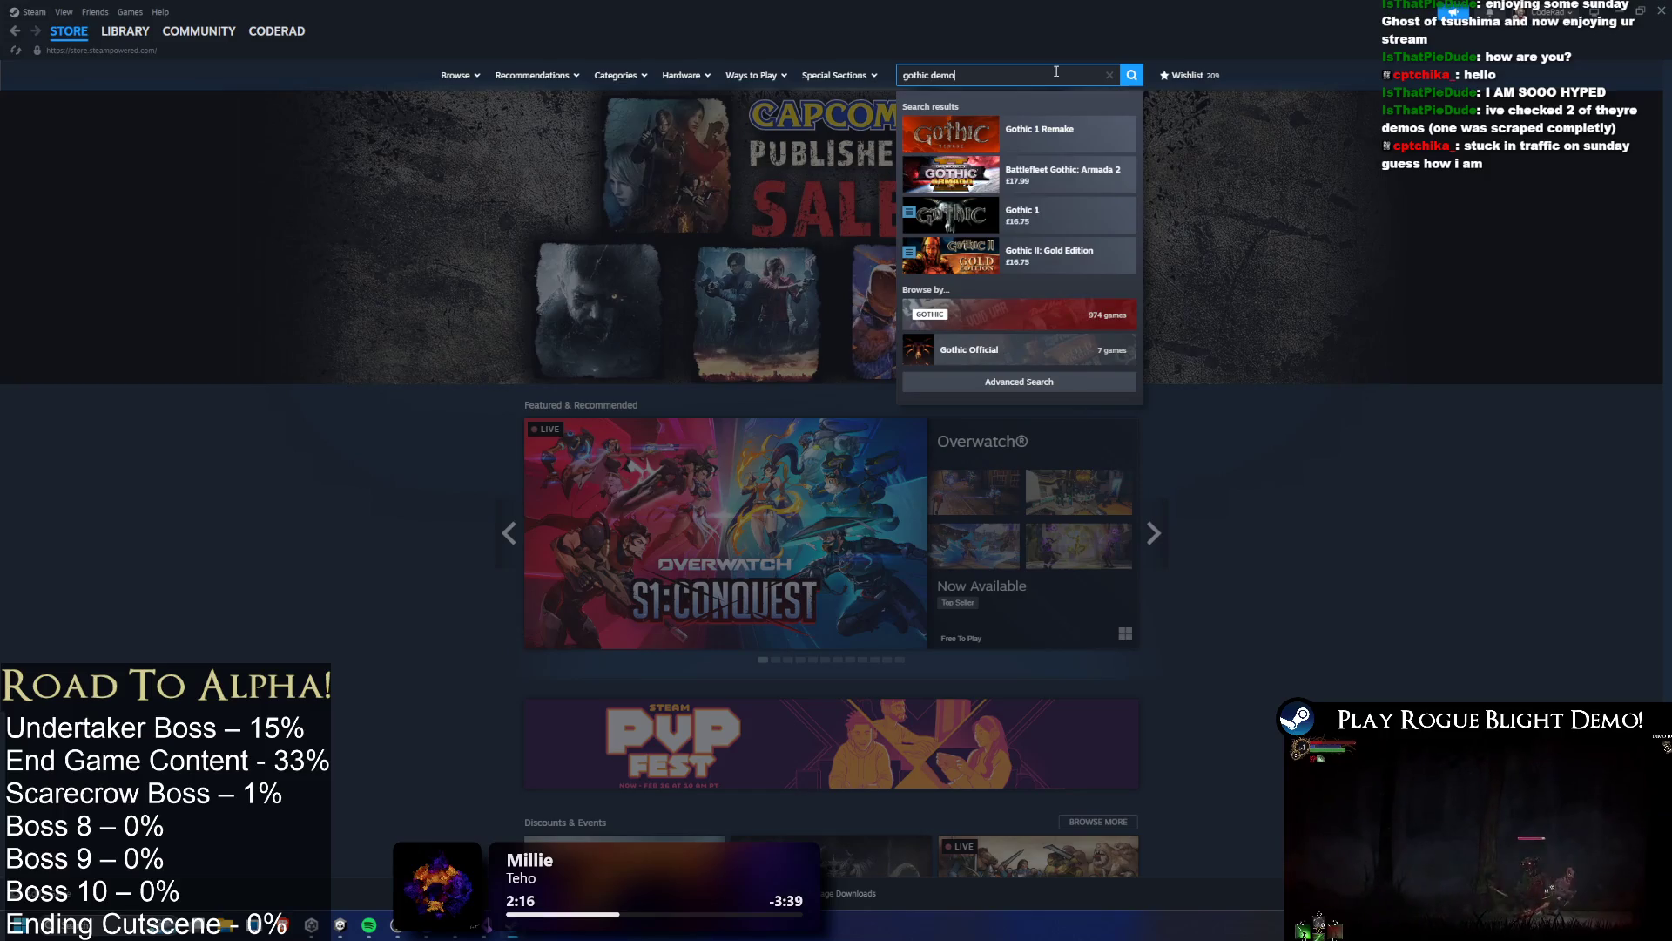
Search the Steam store for 'gothic remake' and open the Gothic 1 Remake - Demo (Nyras Prologue) page
key(BackSpace)
key(BackSpace)
key(BackSpace)
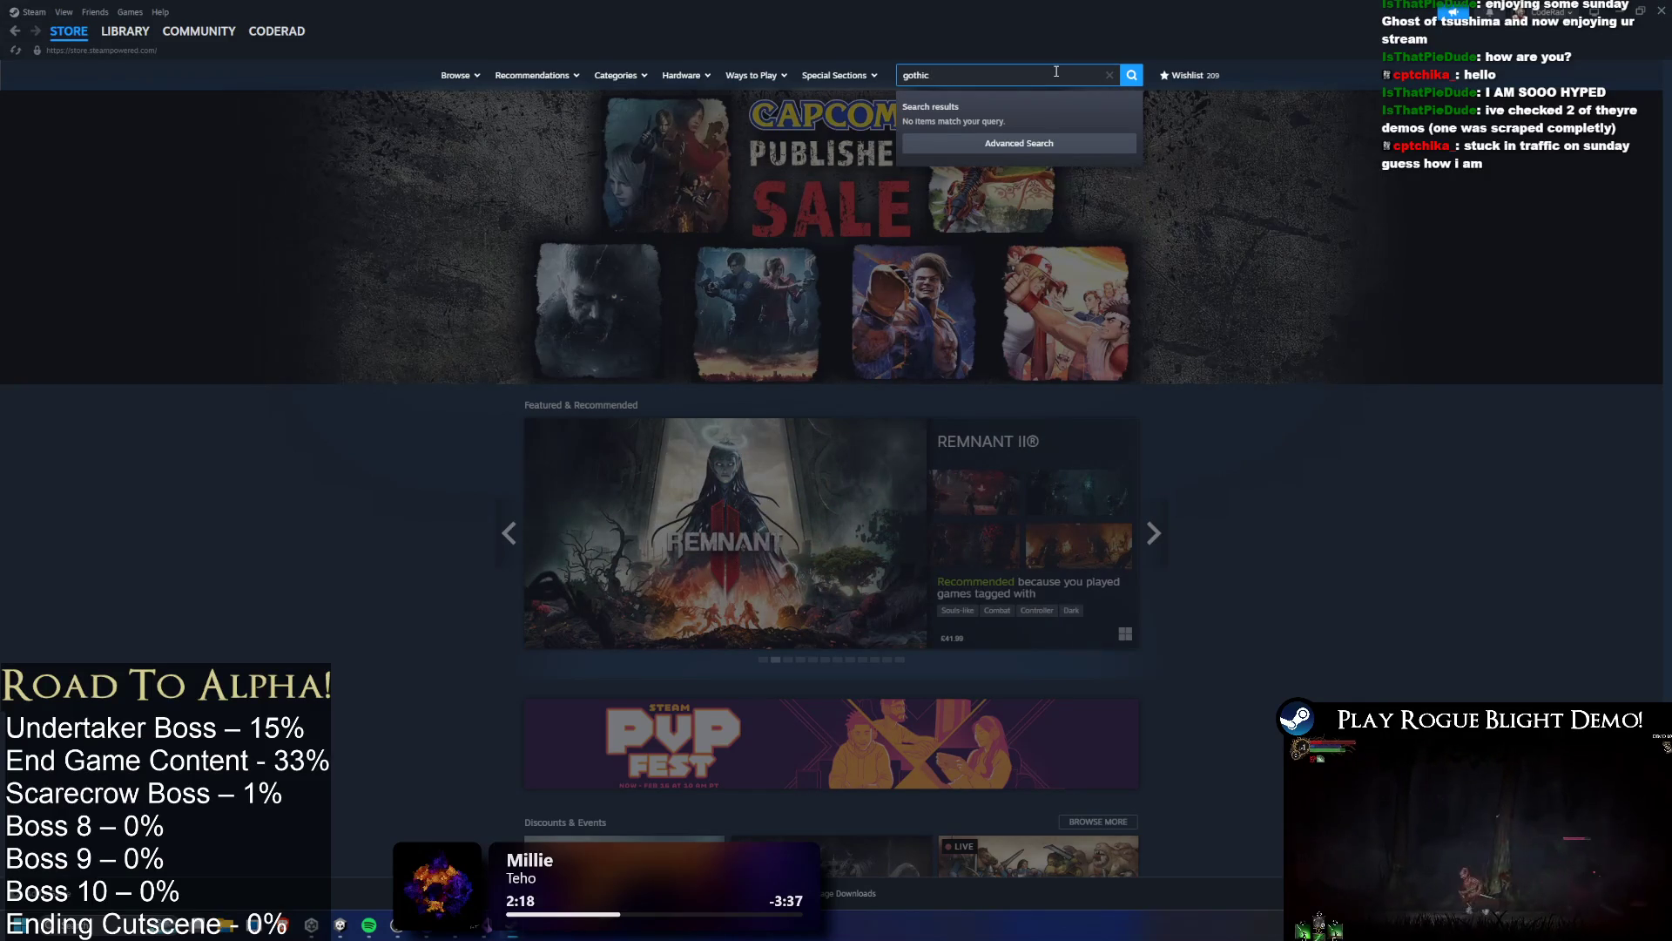
text(pre)
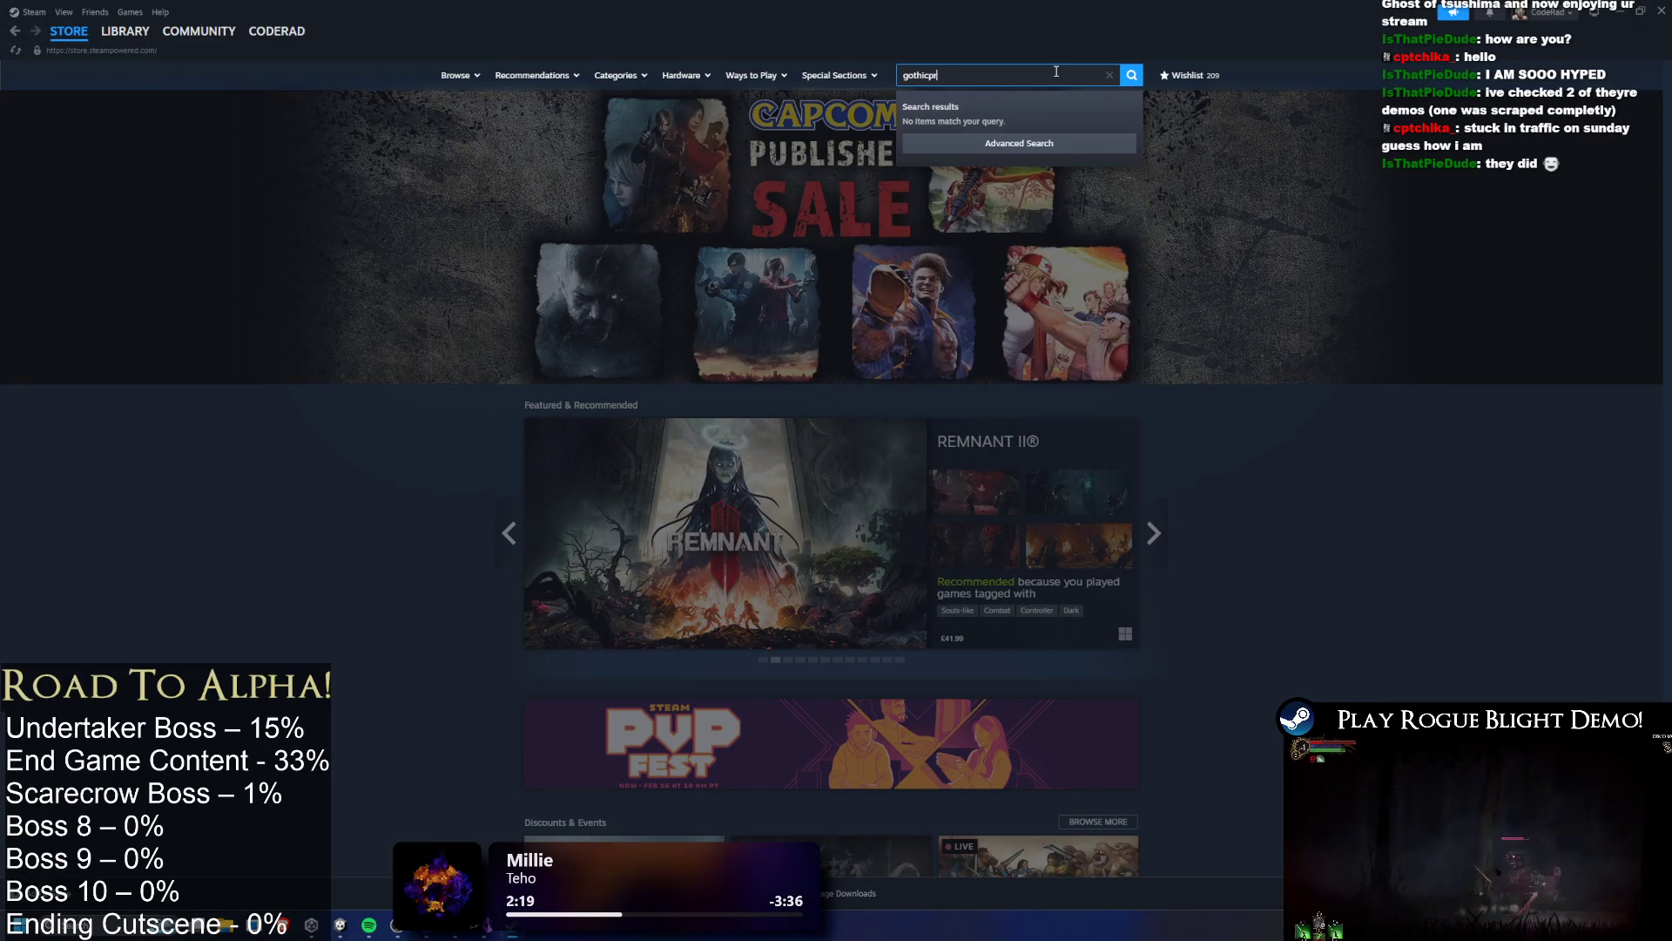
key(BackSpace)
key(BackSpace)
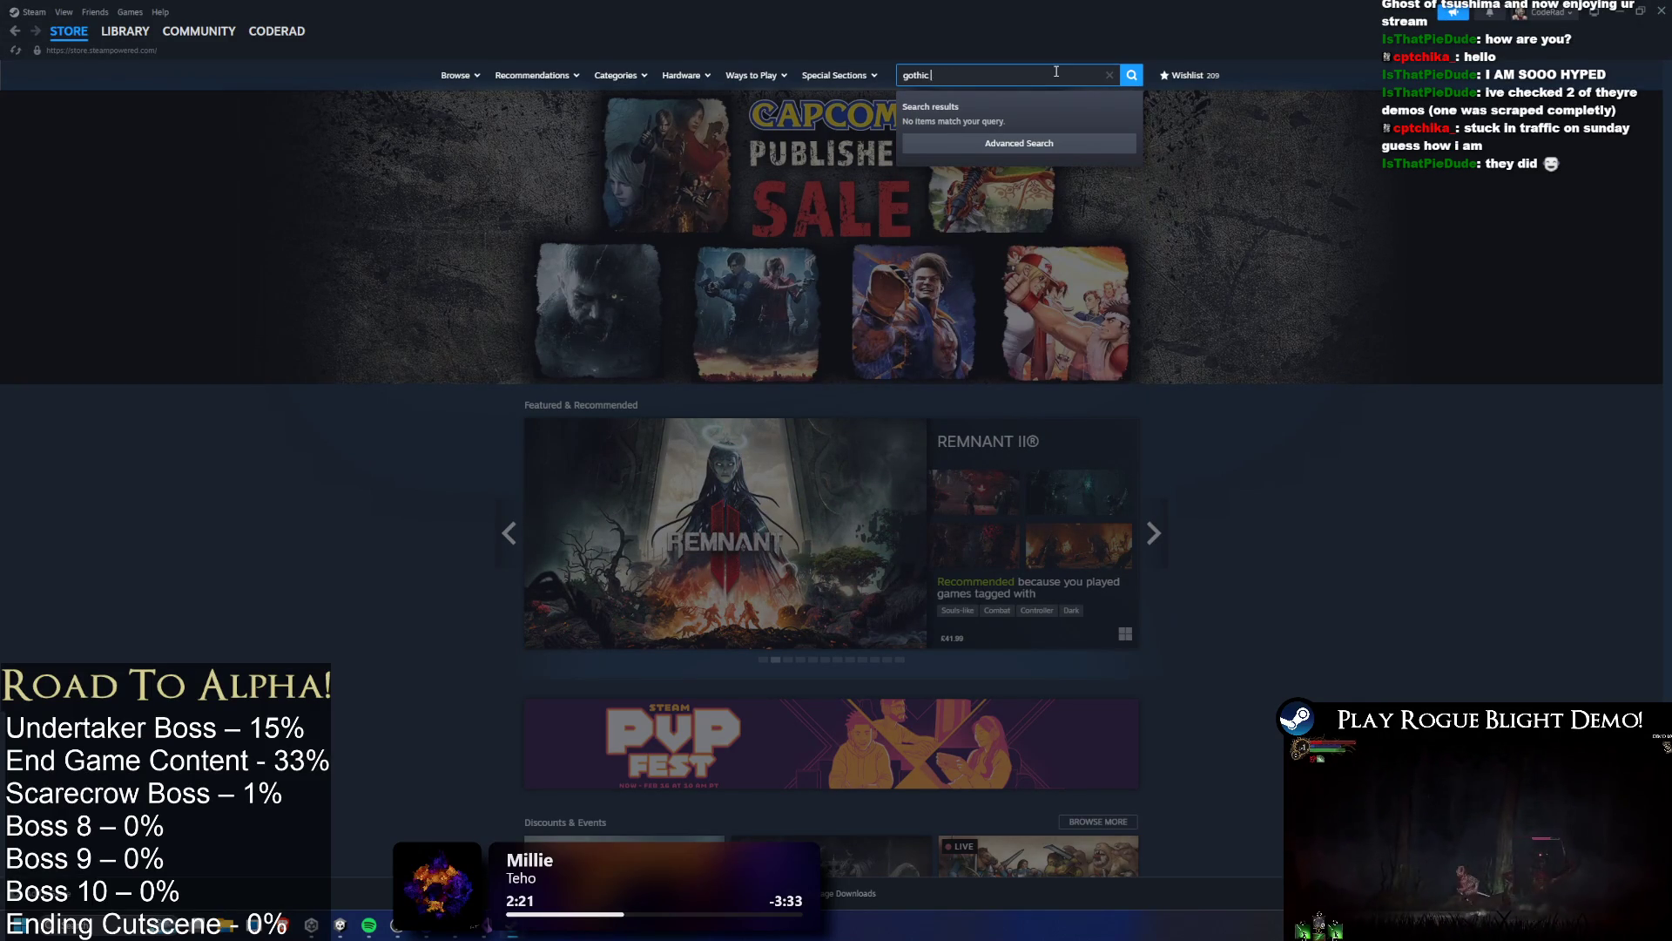
text(remake)
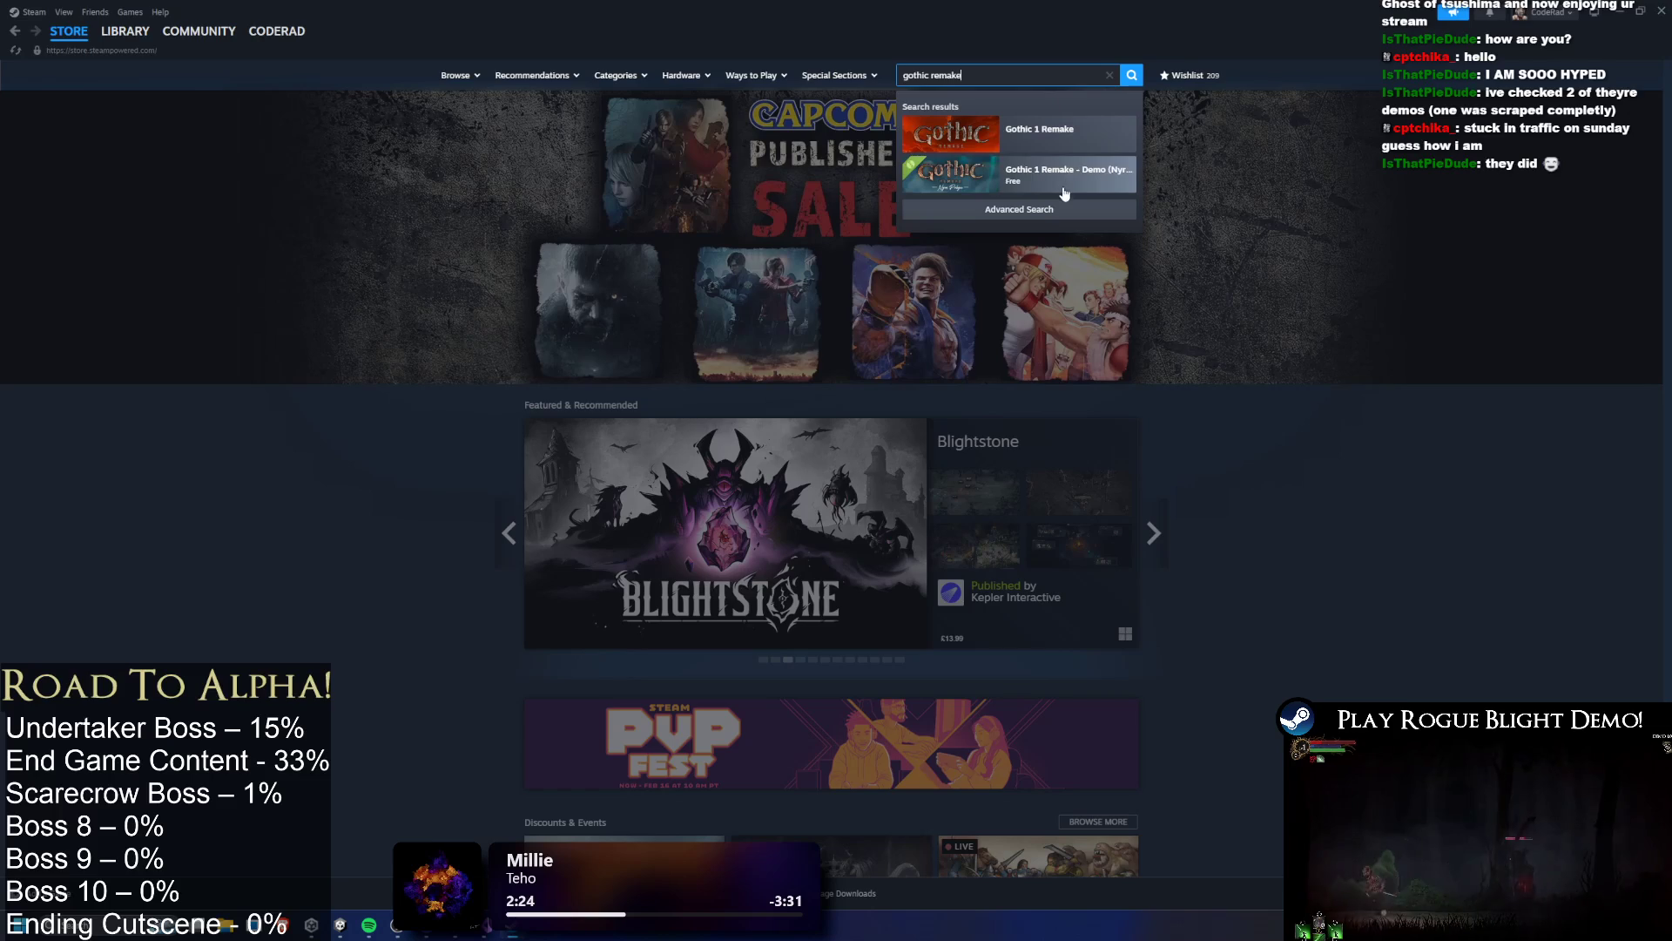
click(1069, 171)
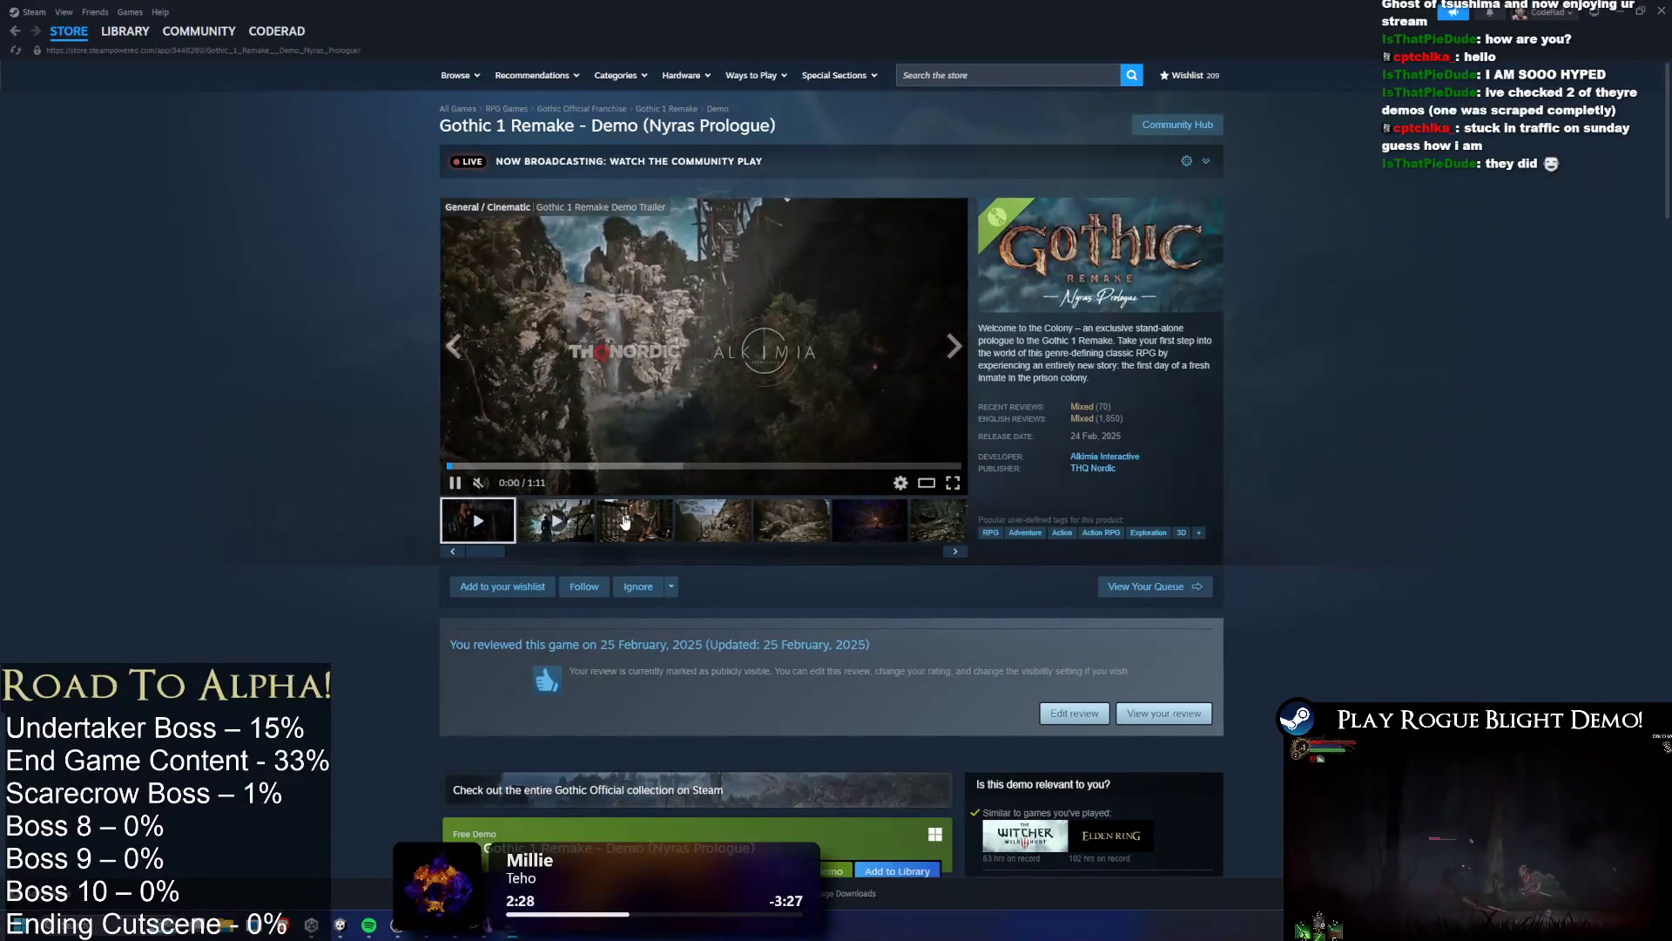
Show the screenshot of the bald armoured man, scroll through the reviews, and return to the top
click(615, 520)
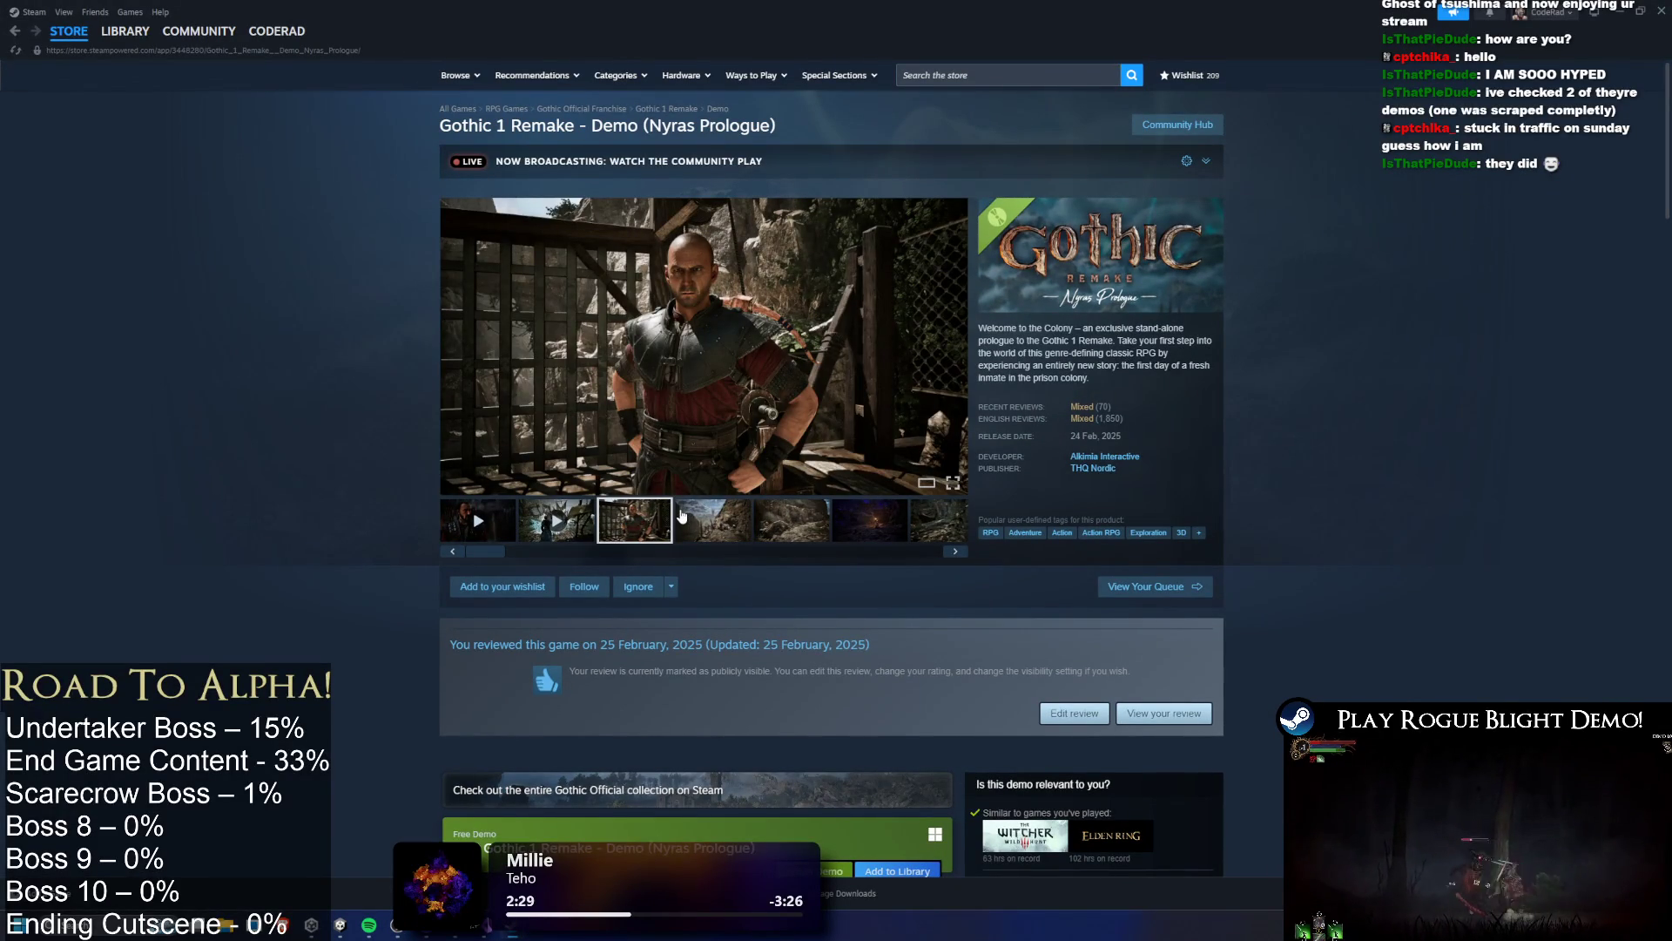
scroll(1298, 483, down, 10)
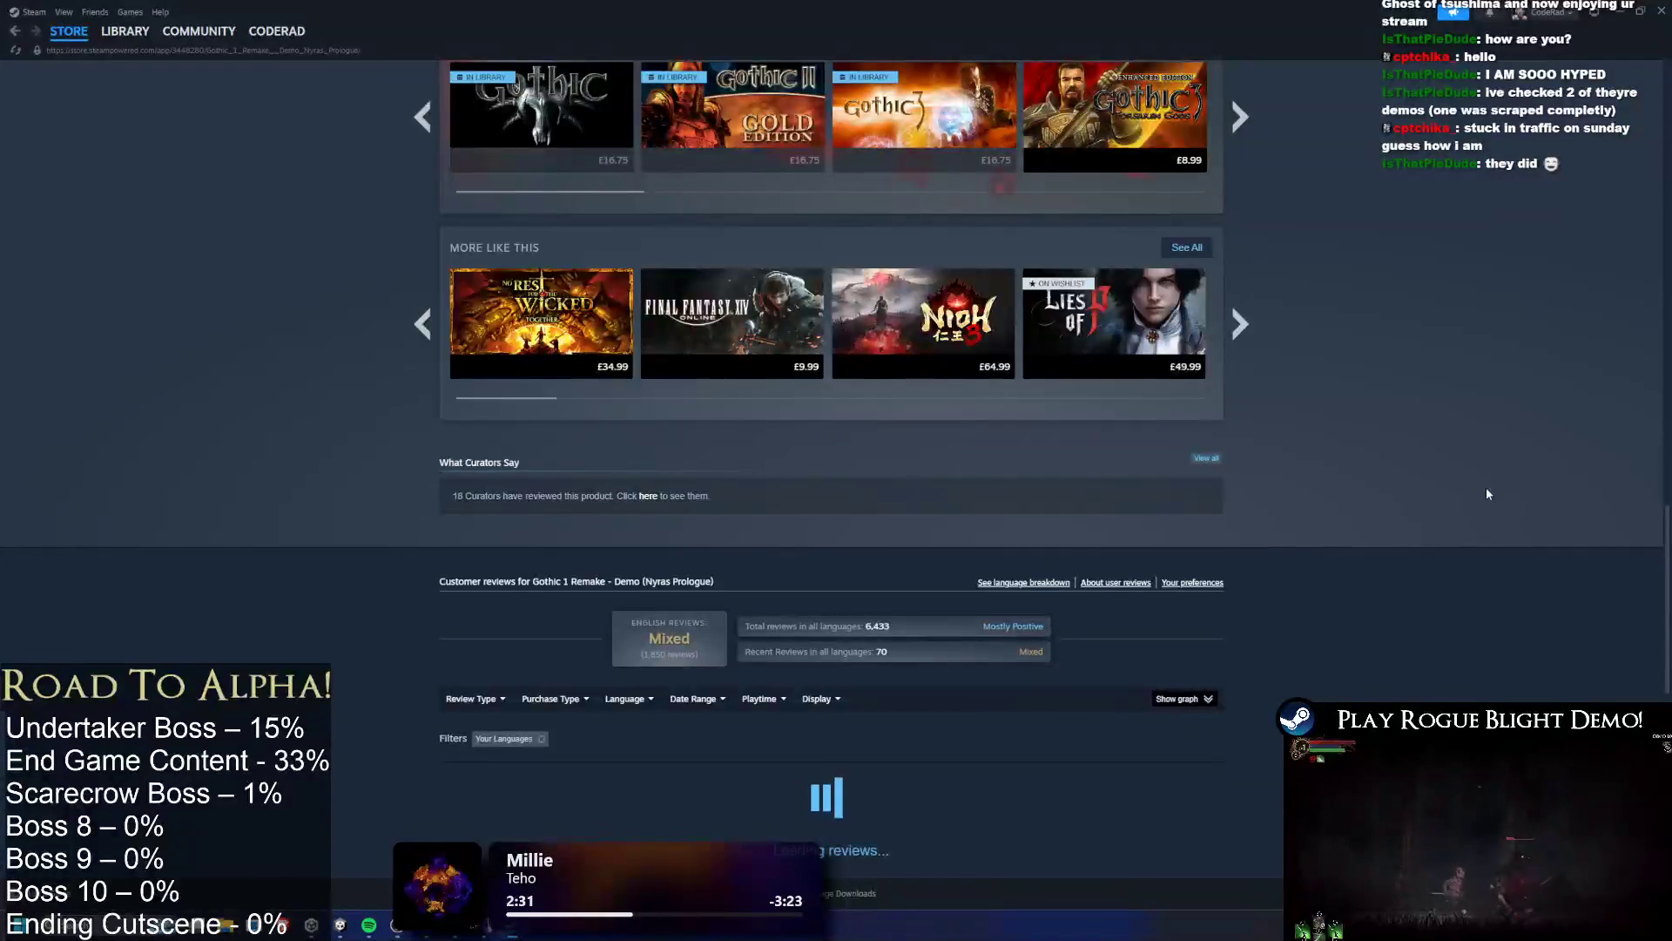
scroll(1486, 488, down, 3)
scroll(1455, 502, down, 4)
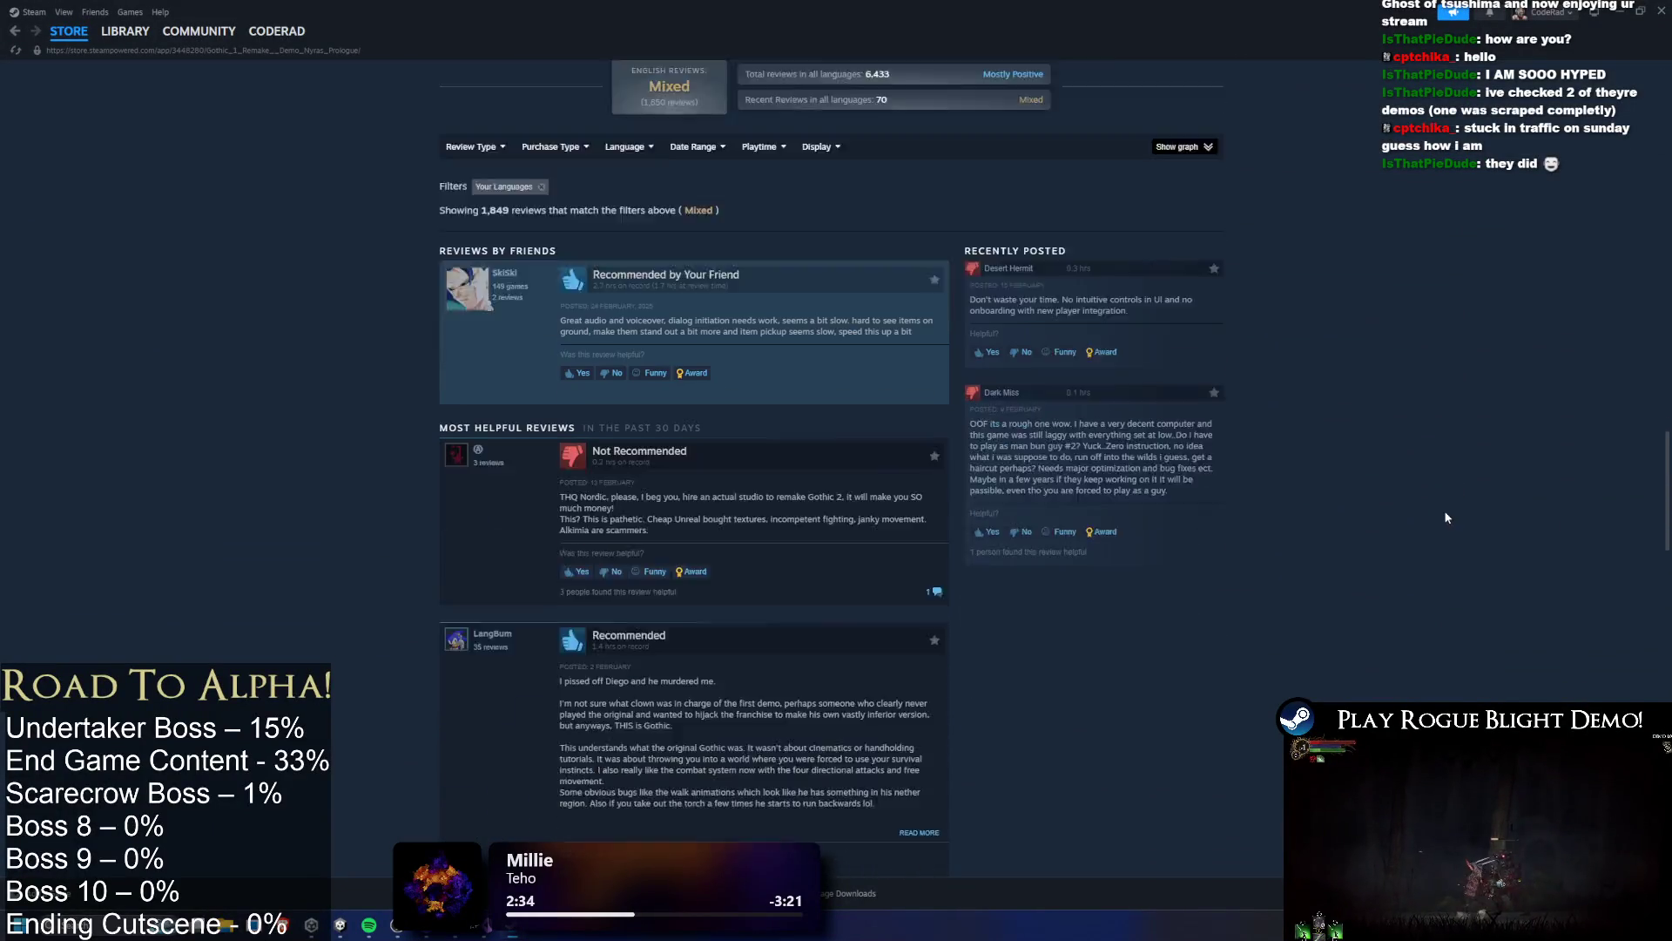
scroll(1425, 507, down, 20)
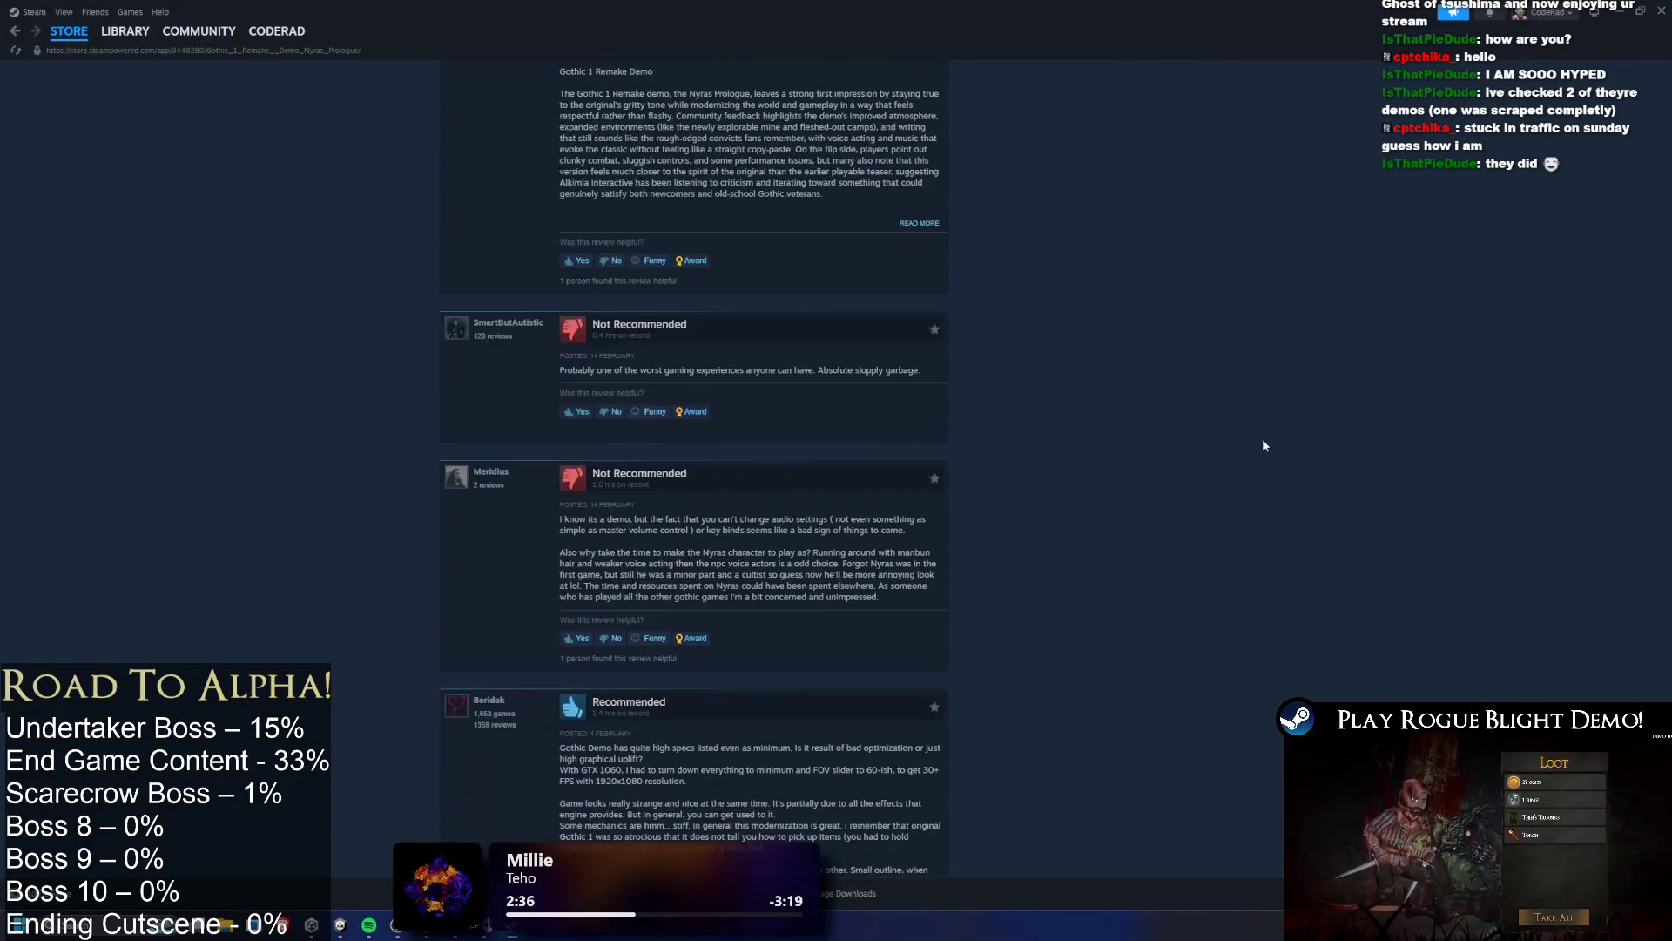
key(Home)
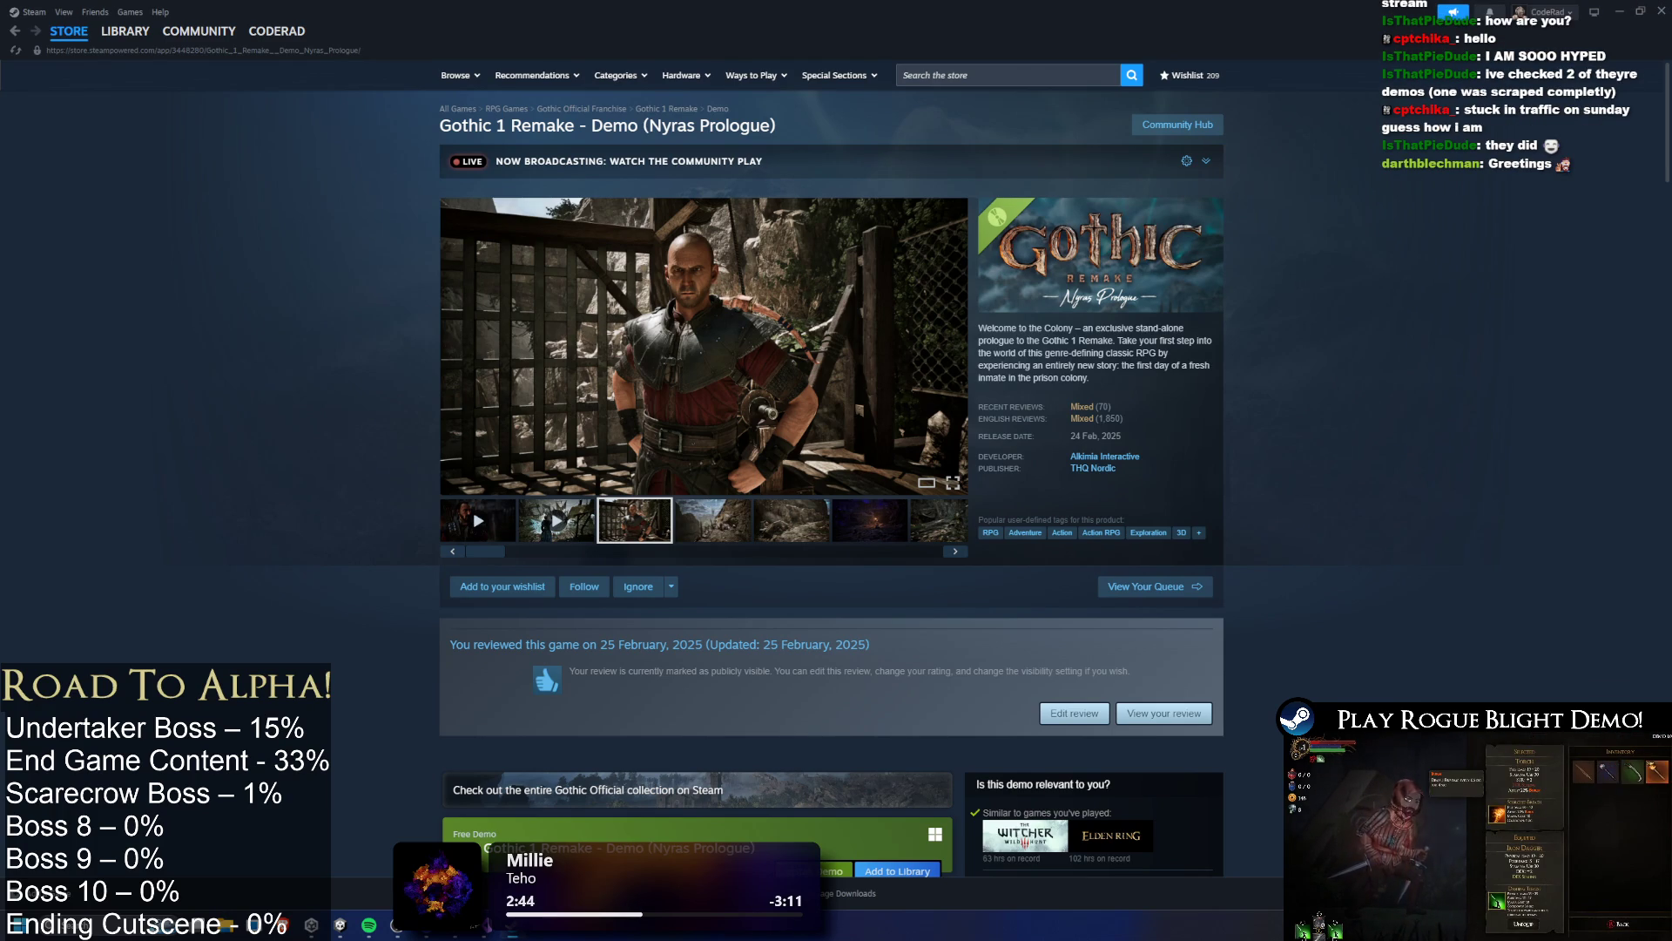
Browse the demo screenshots past the goblin, creature and mine cart shots to the dark mine tunnel
key(XF86AudioRaiseVolume)
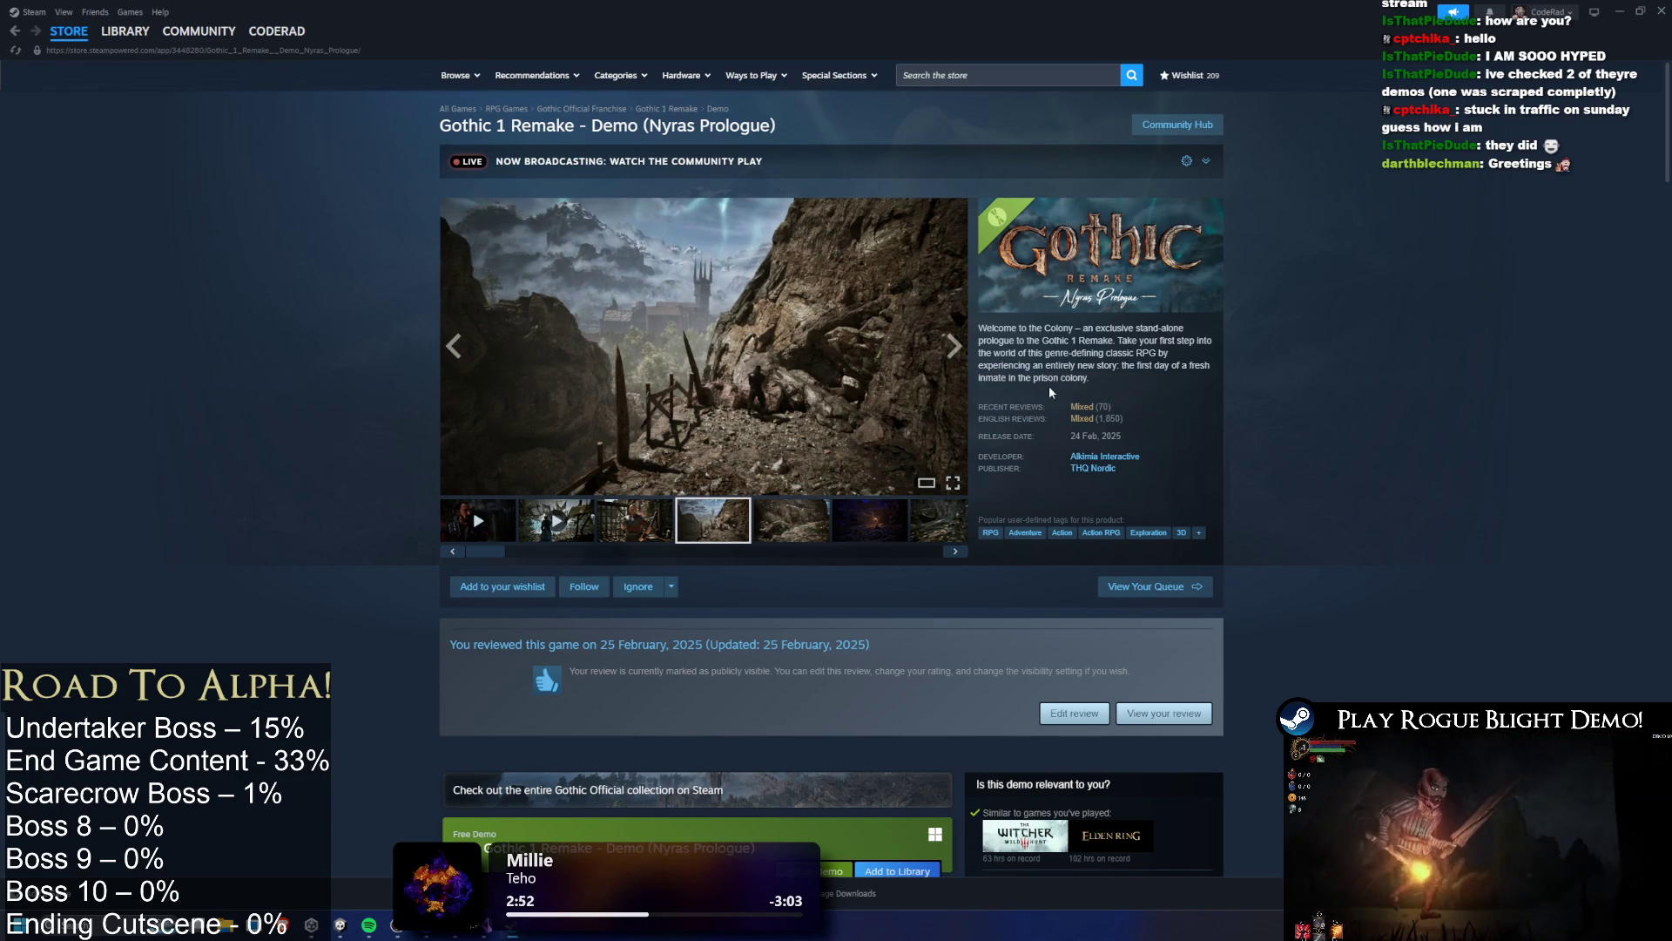
mouse_move(1120, 419)
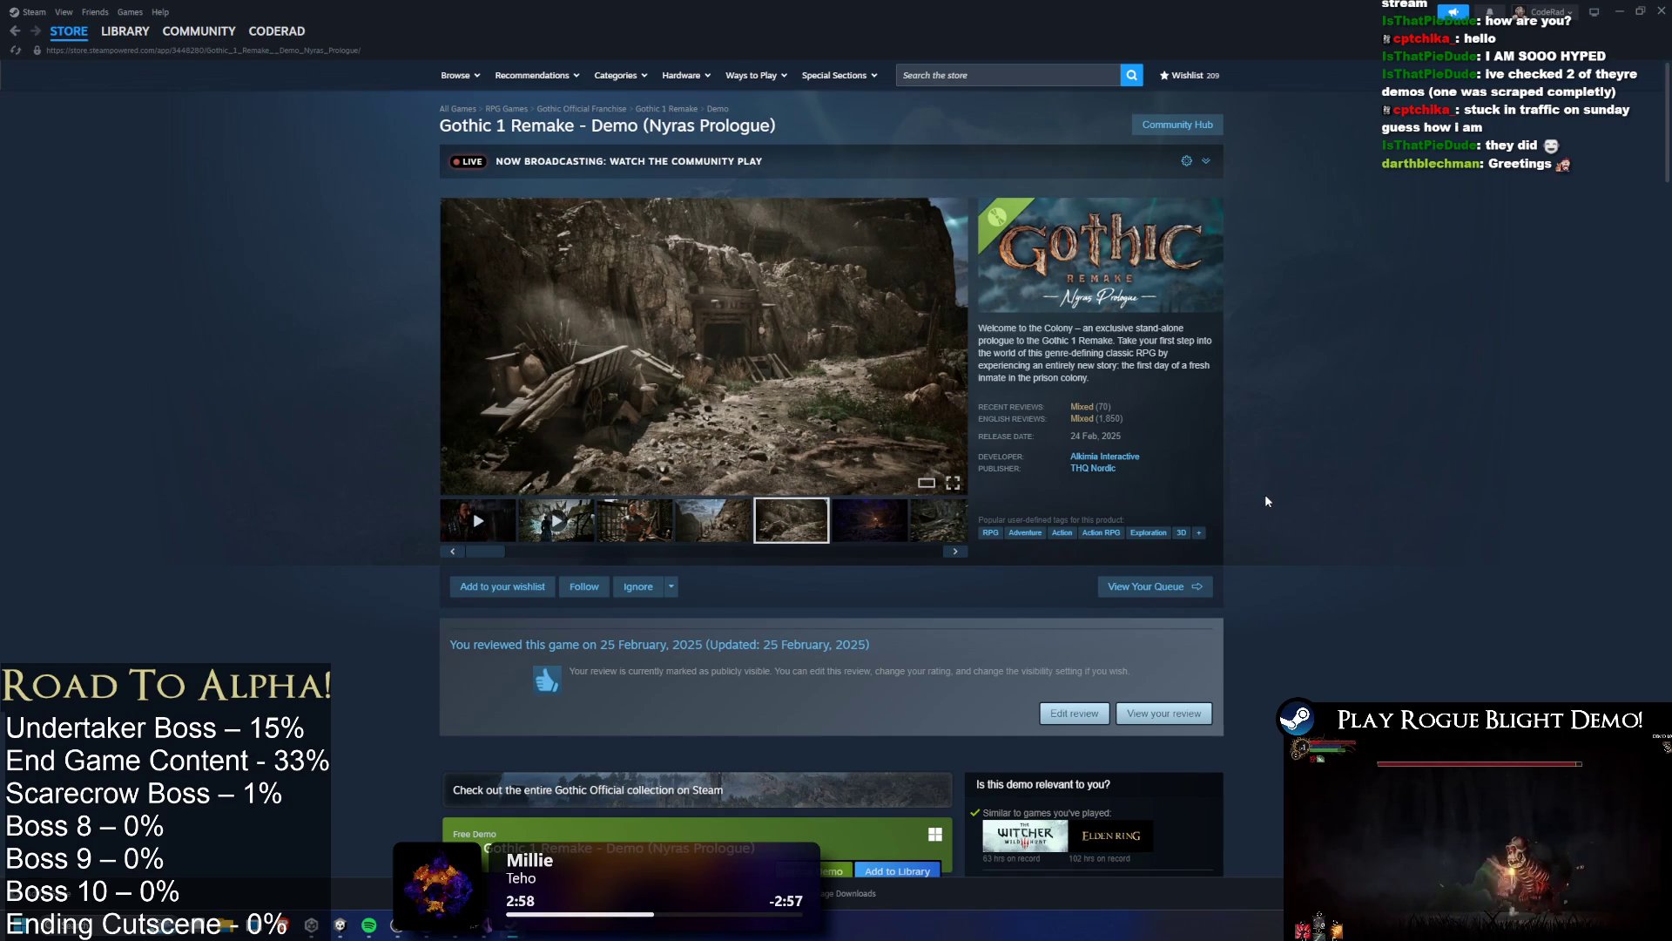
click(871, 527)
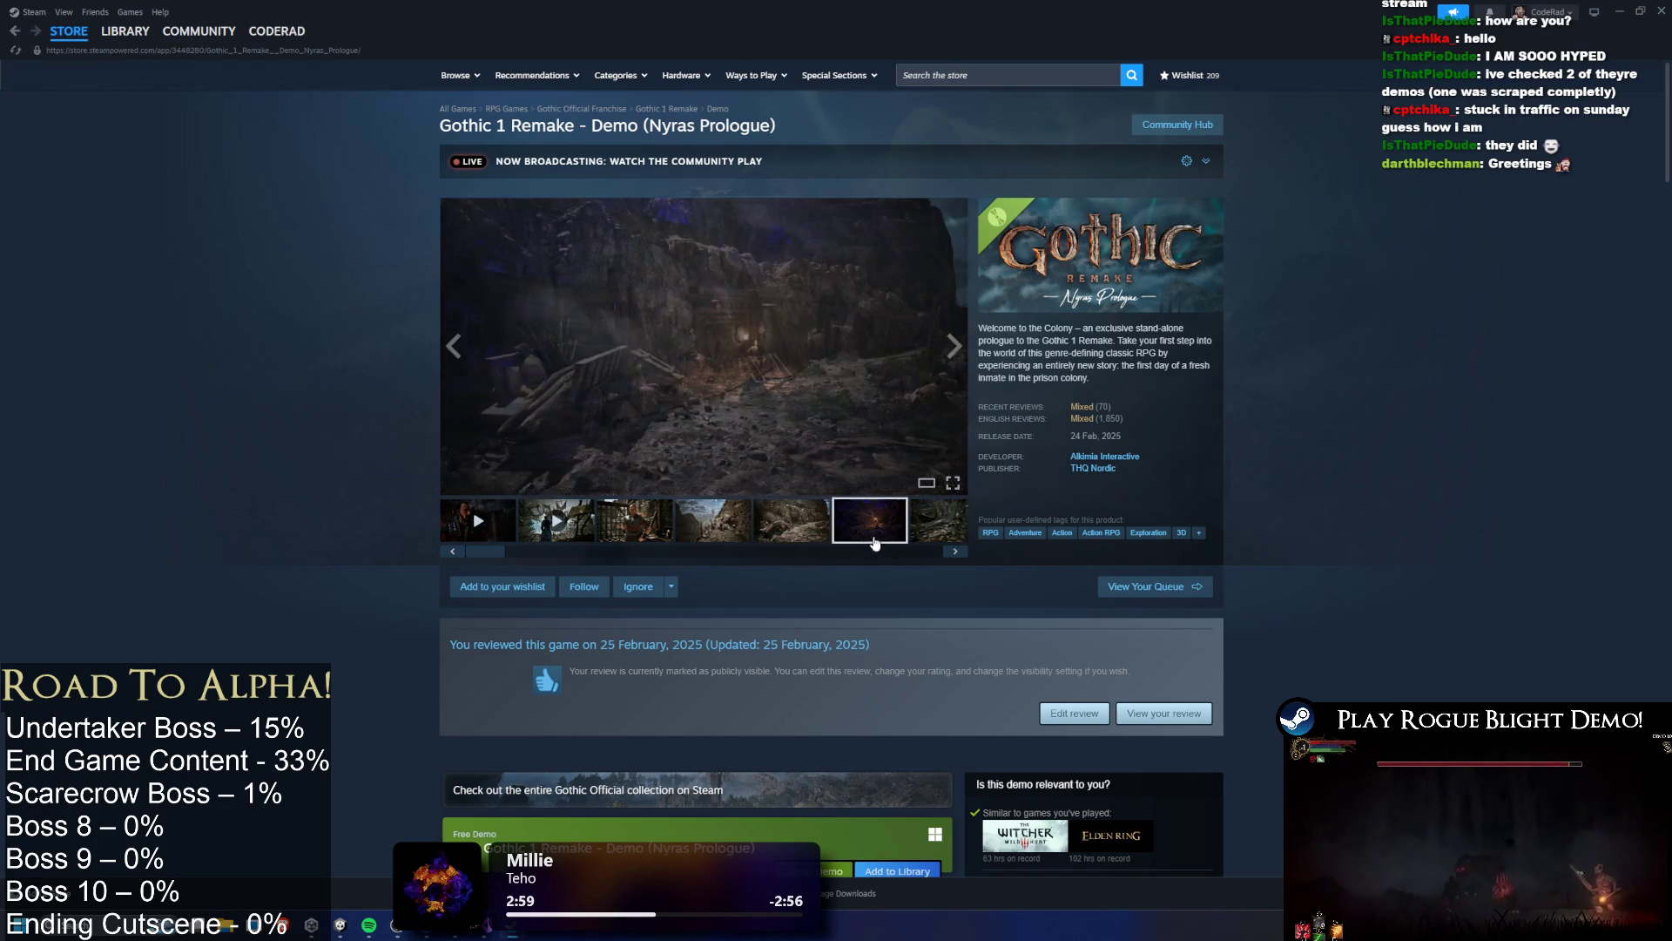
click(745, 514)
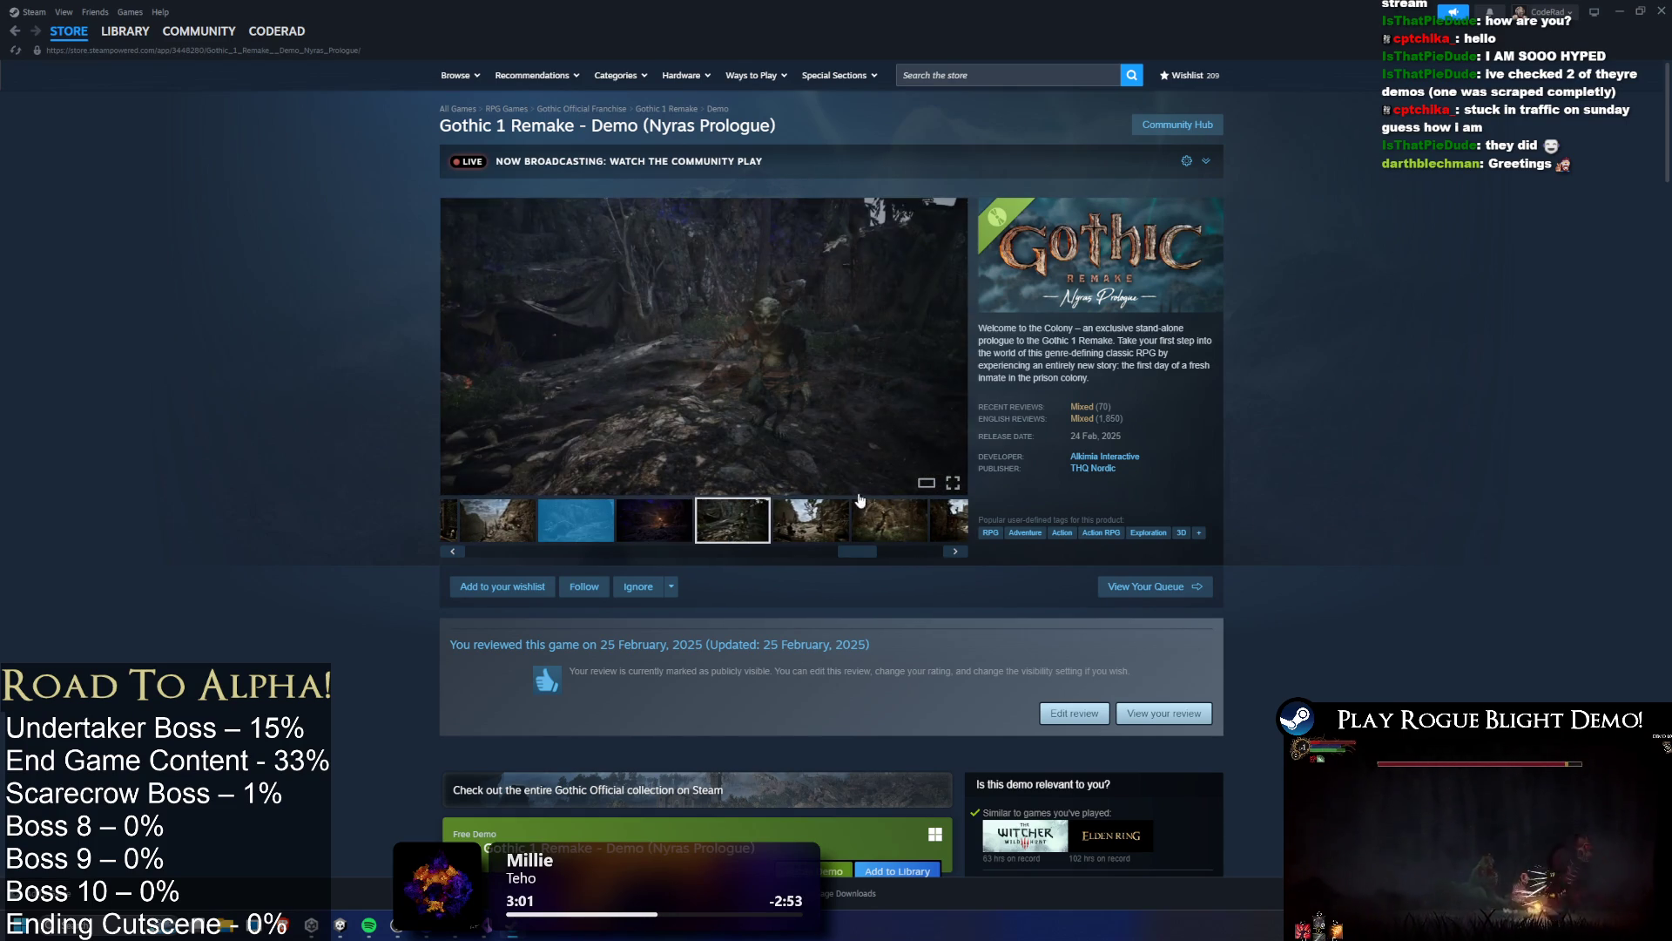
click(826, 527)
click(857, 532)
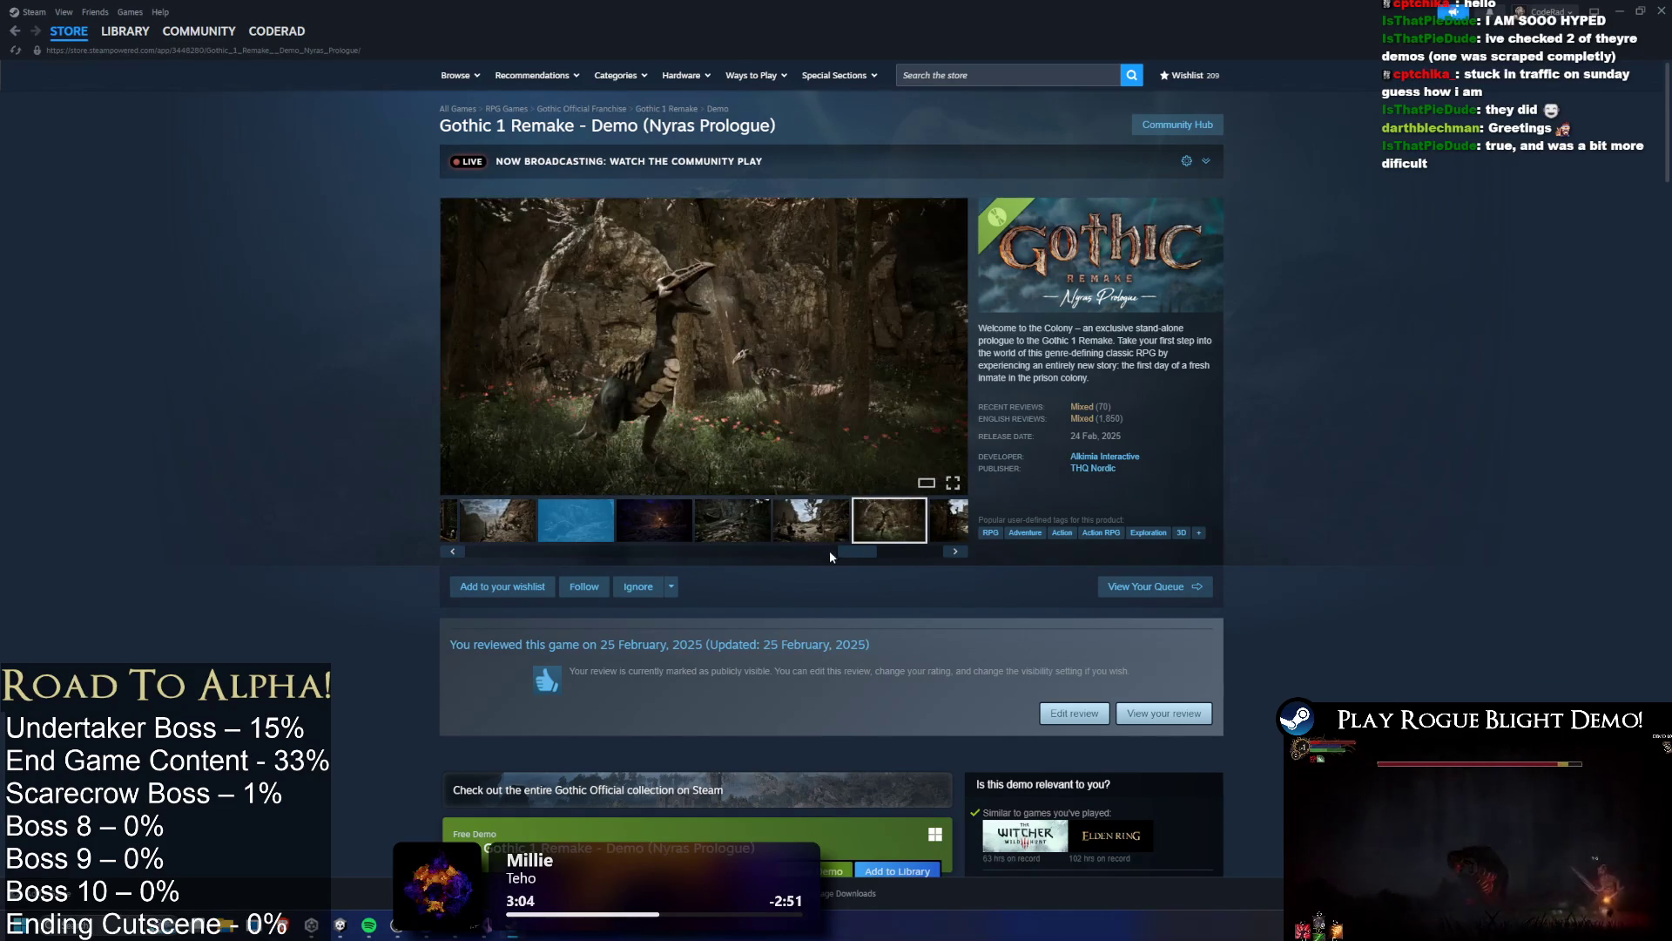
click(470, 551)
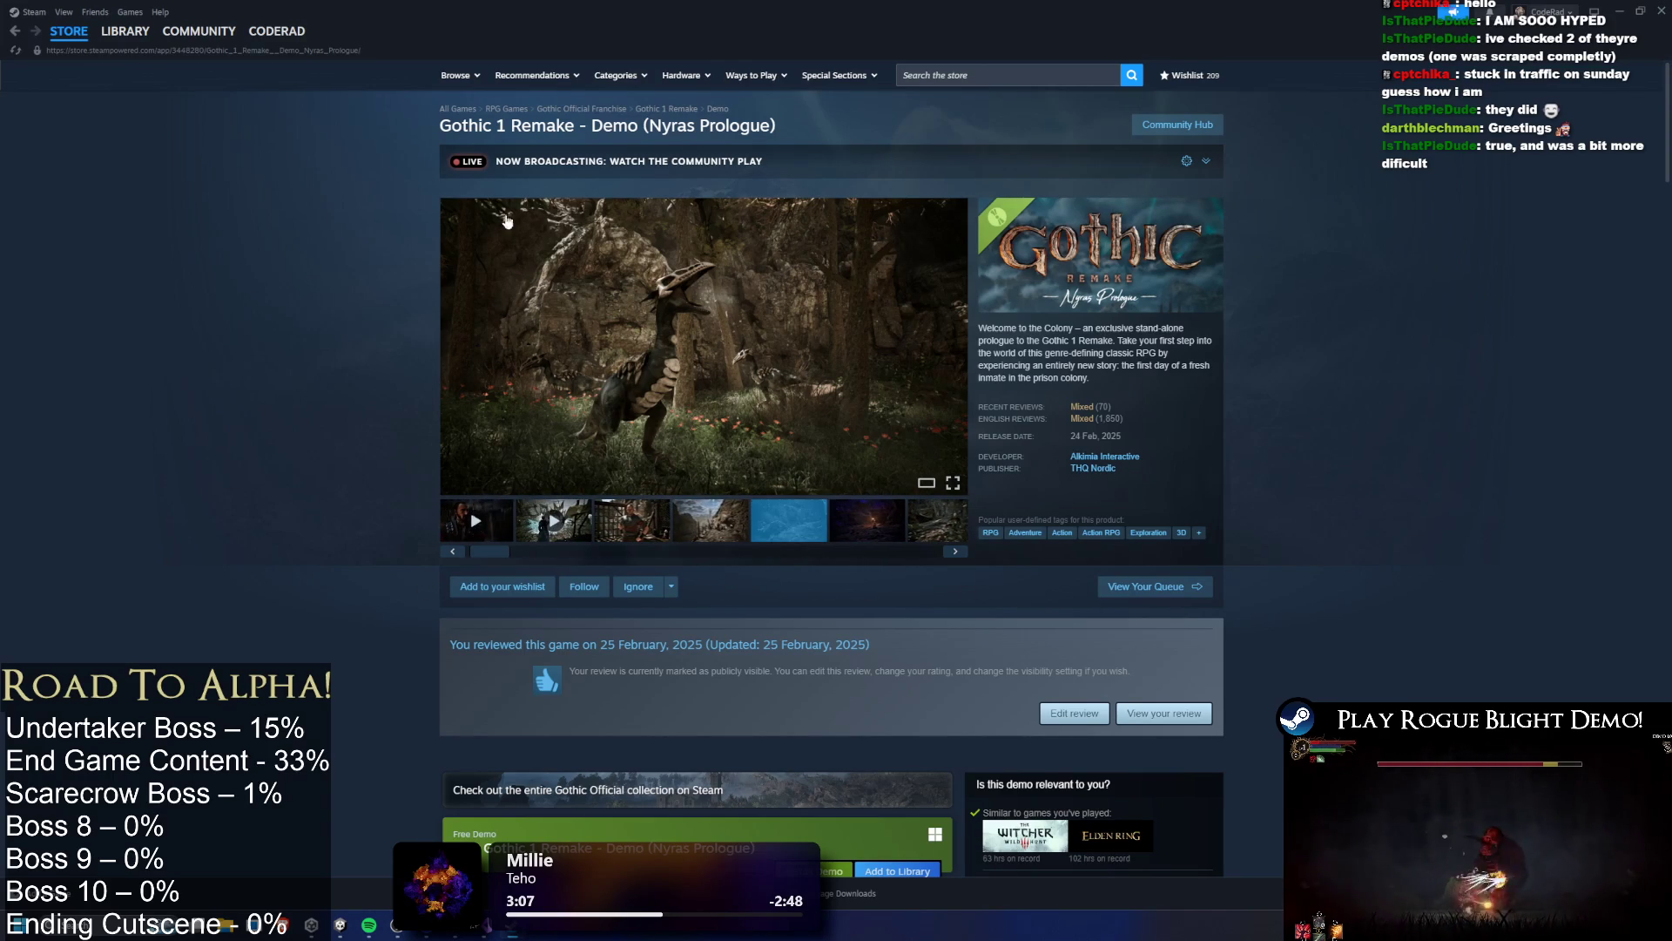
click(667, 518)
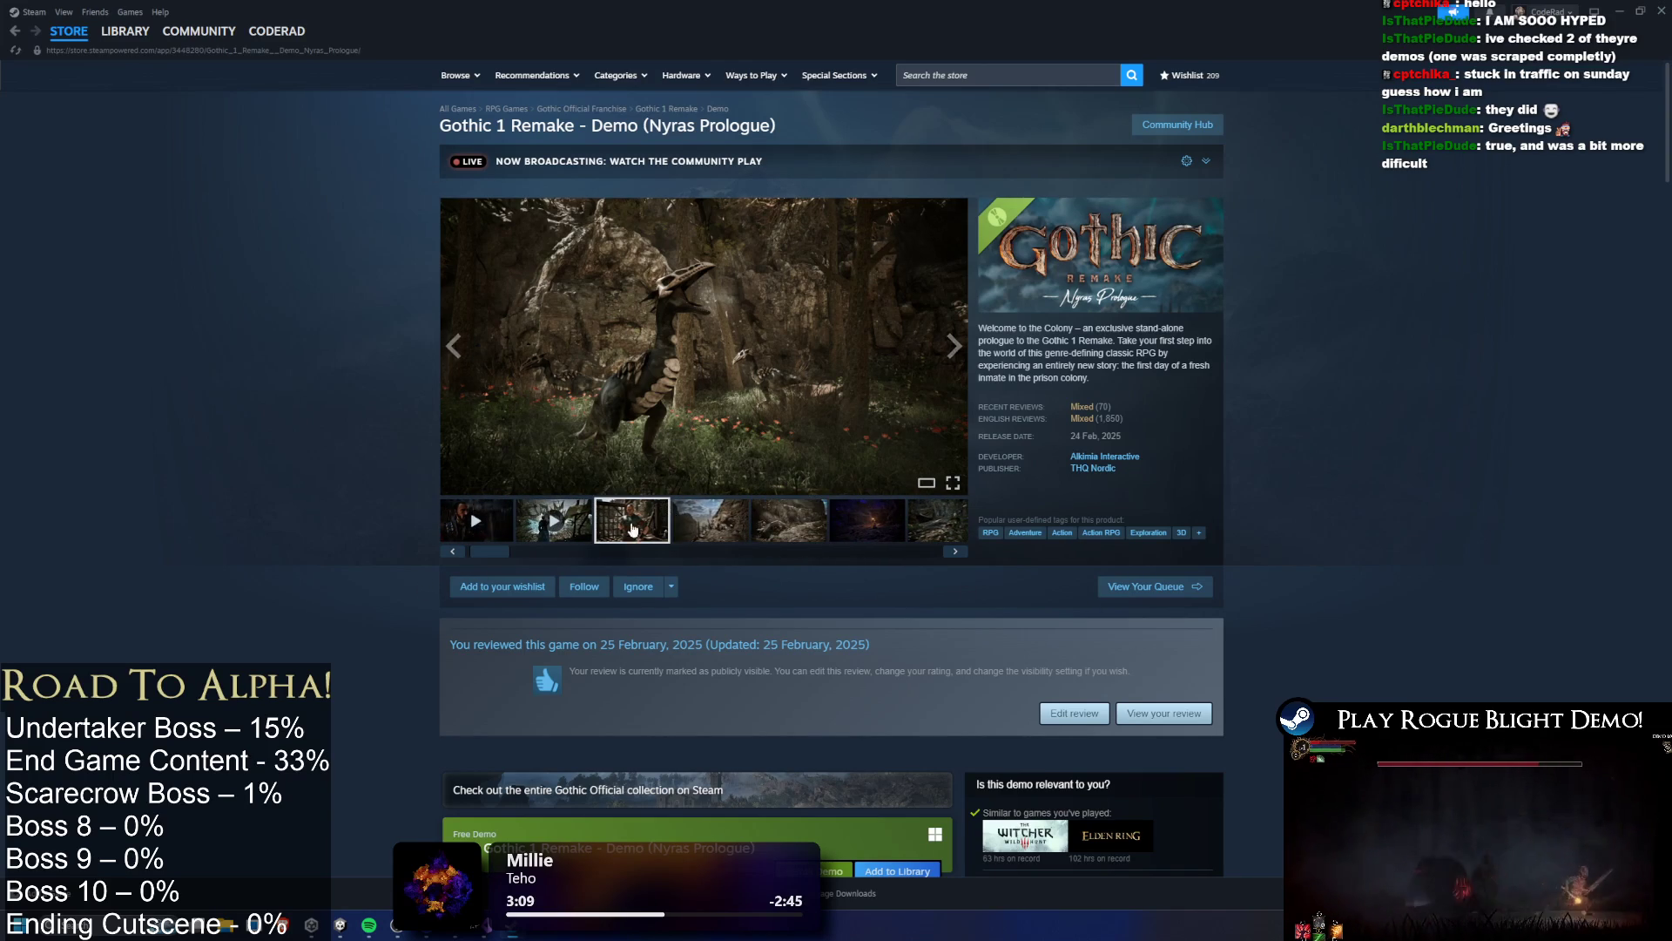
click(710, 520)
click(788, 520)
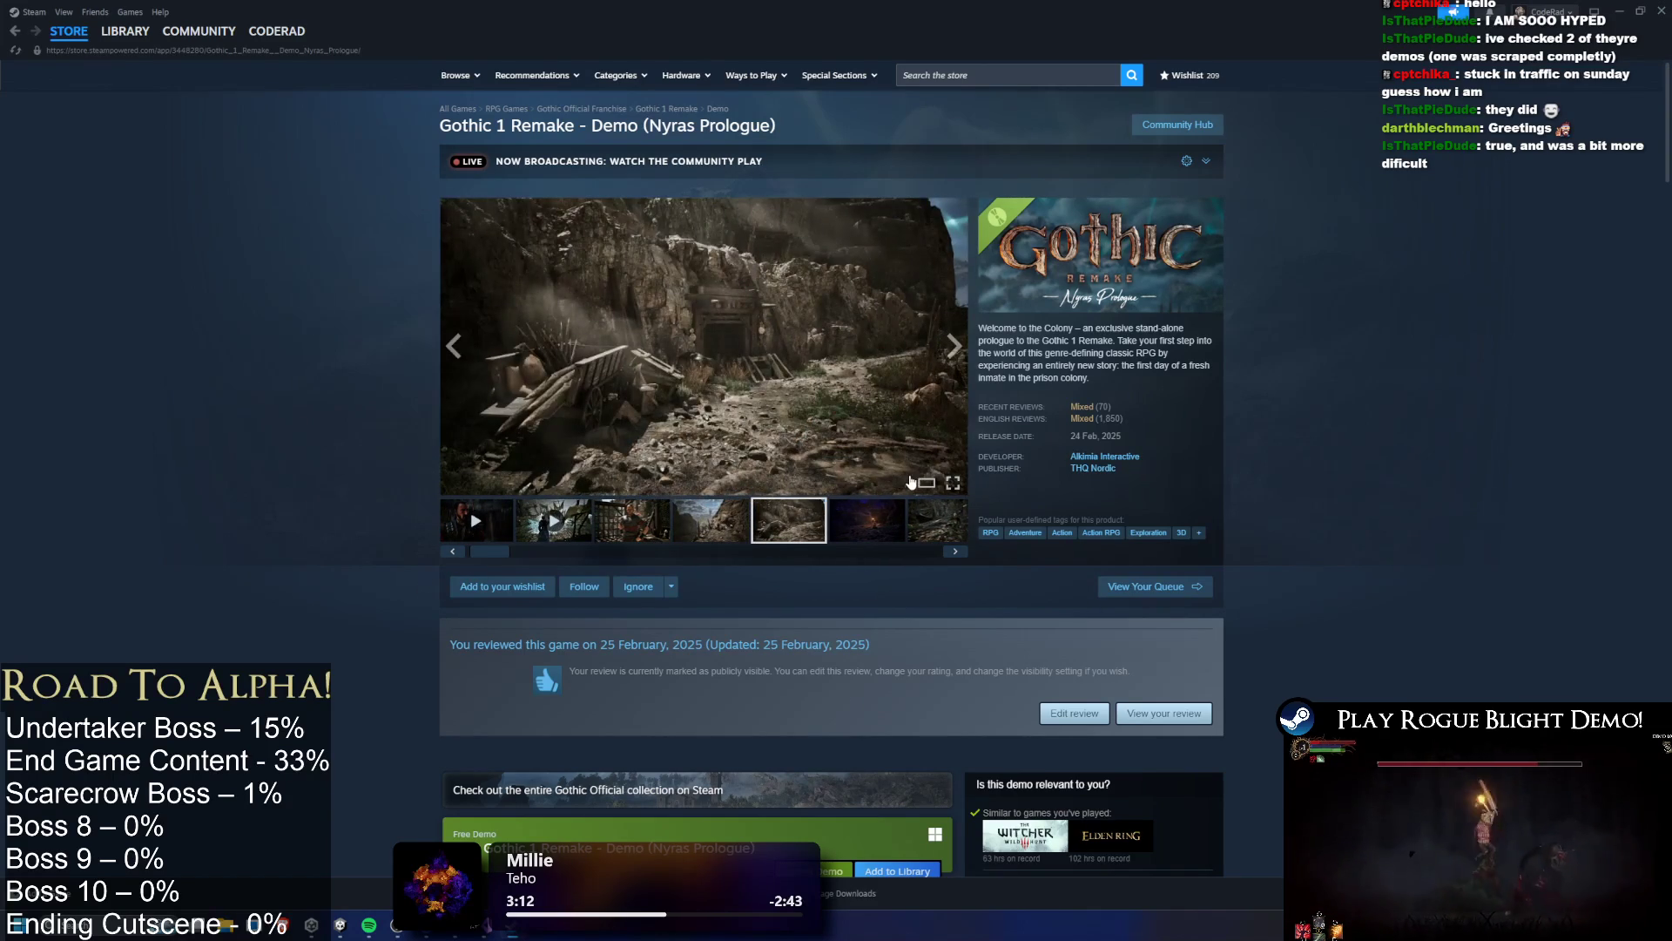
click(868, 526)
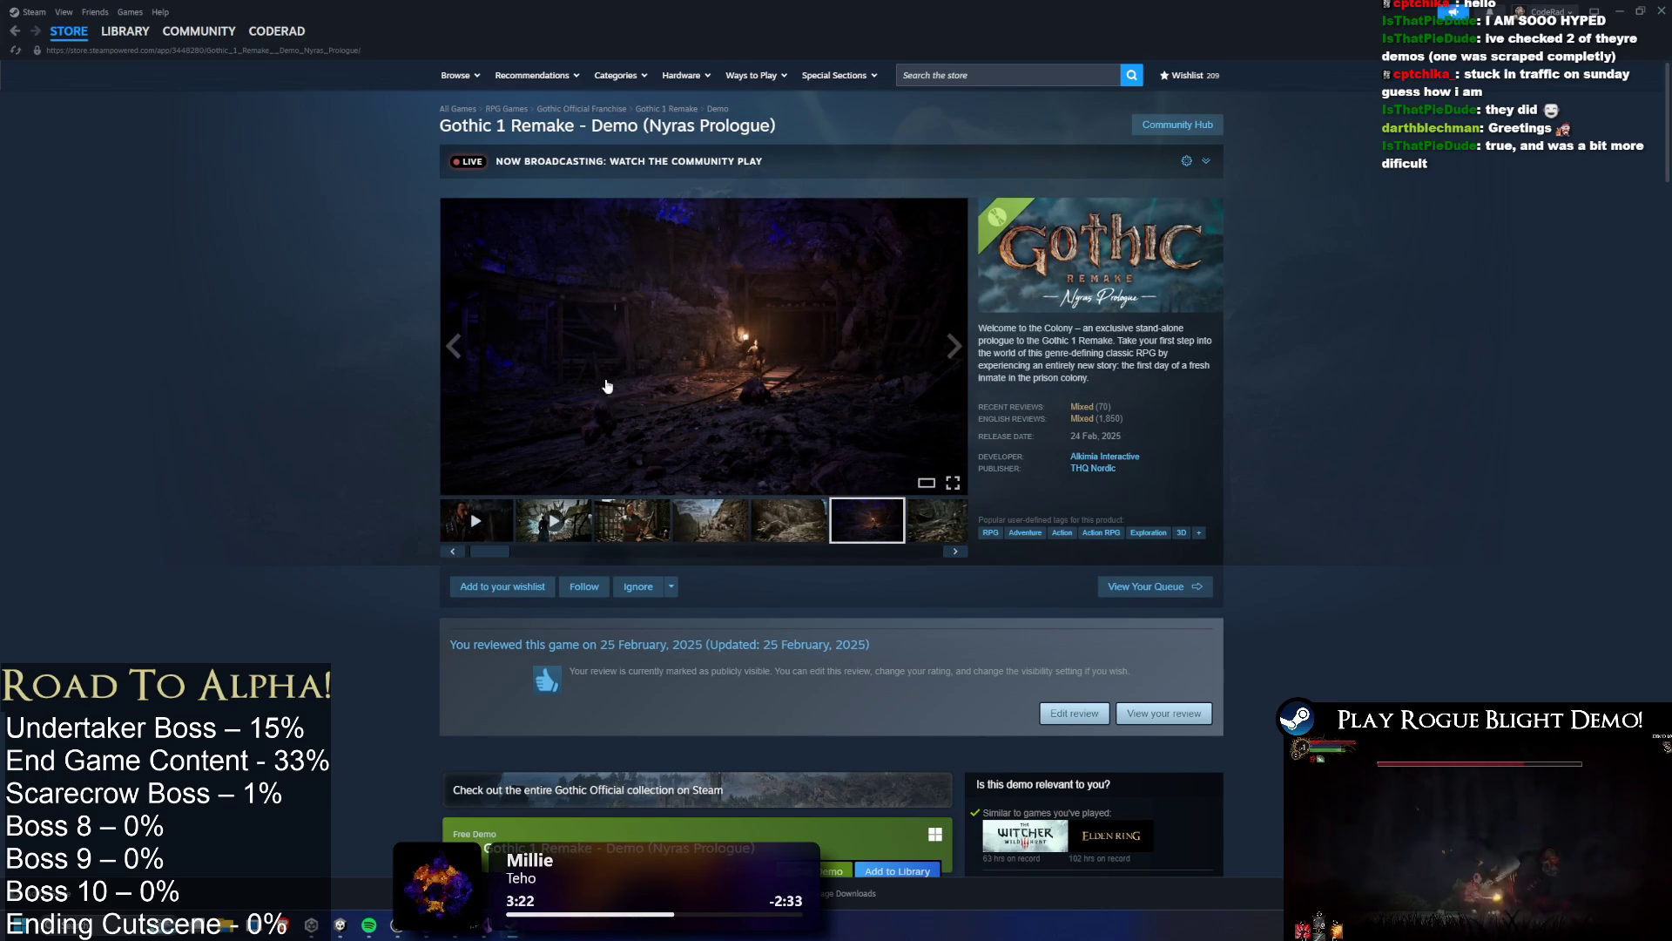
Step through the dinosaur and castle bridge screenshots, then back to the fourth and mine cart shots
click(923, 511)
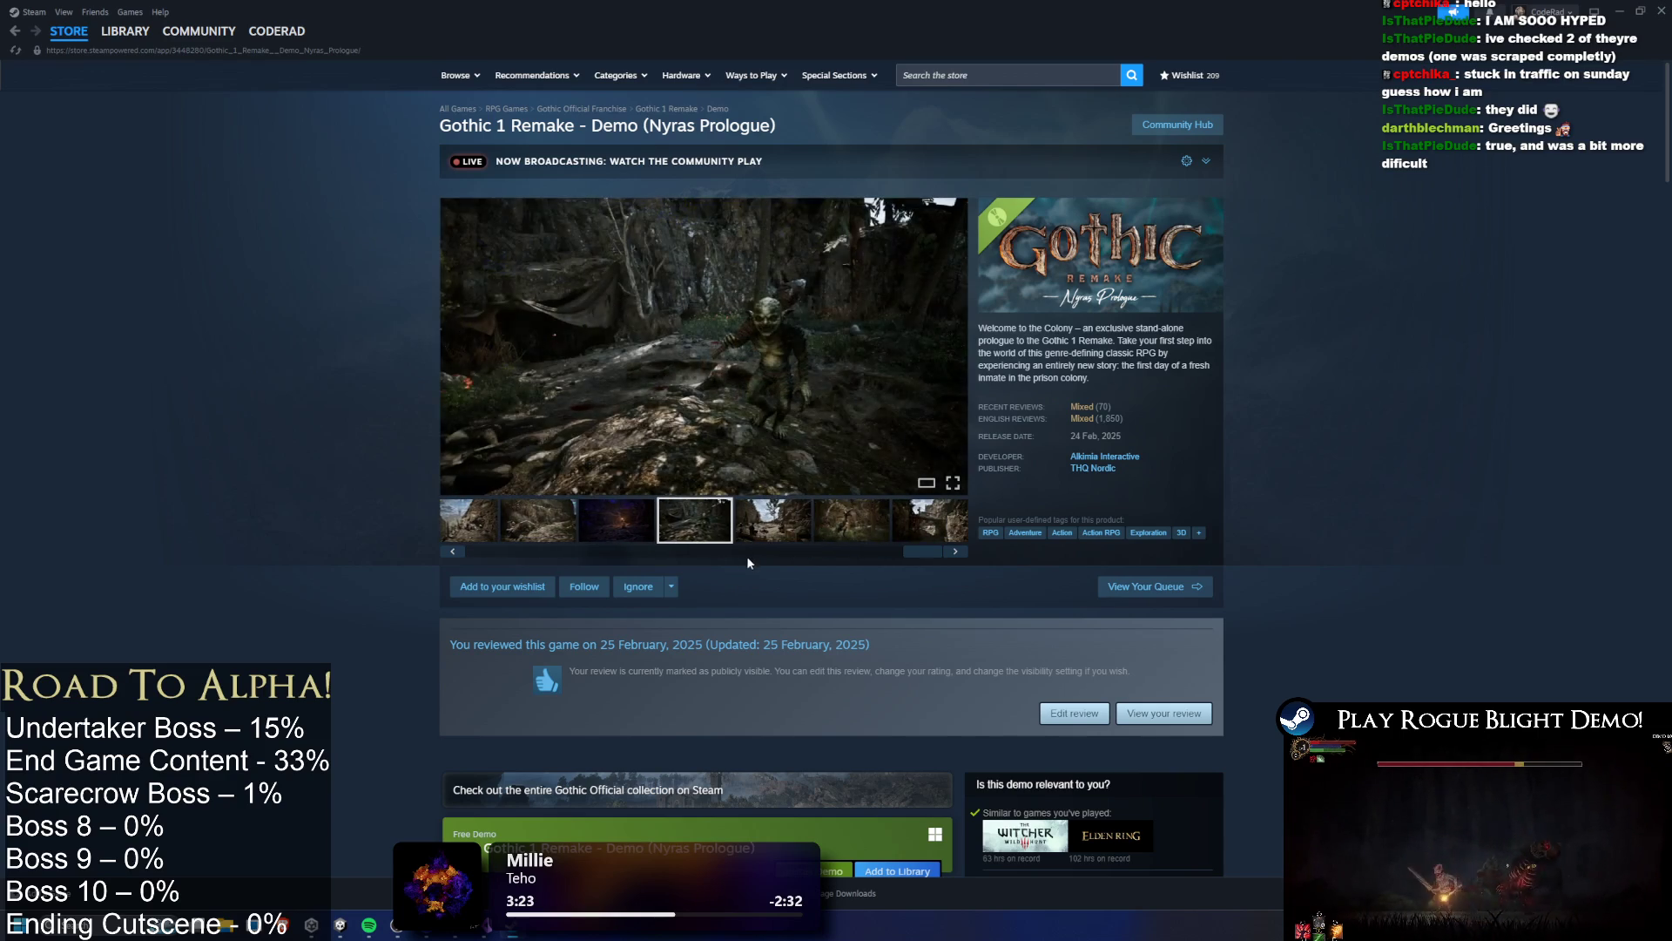
click(773, 520)
click(851, 520)
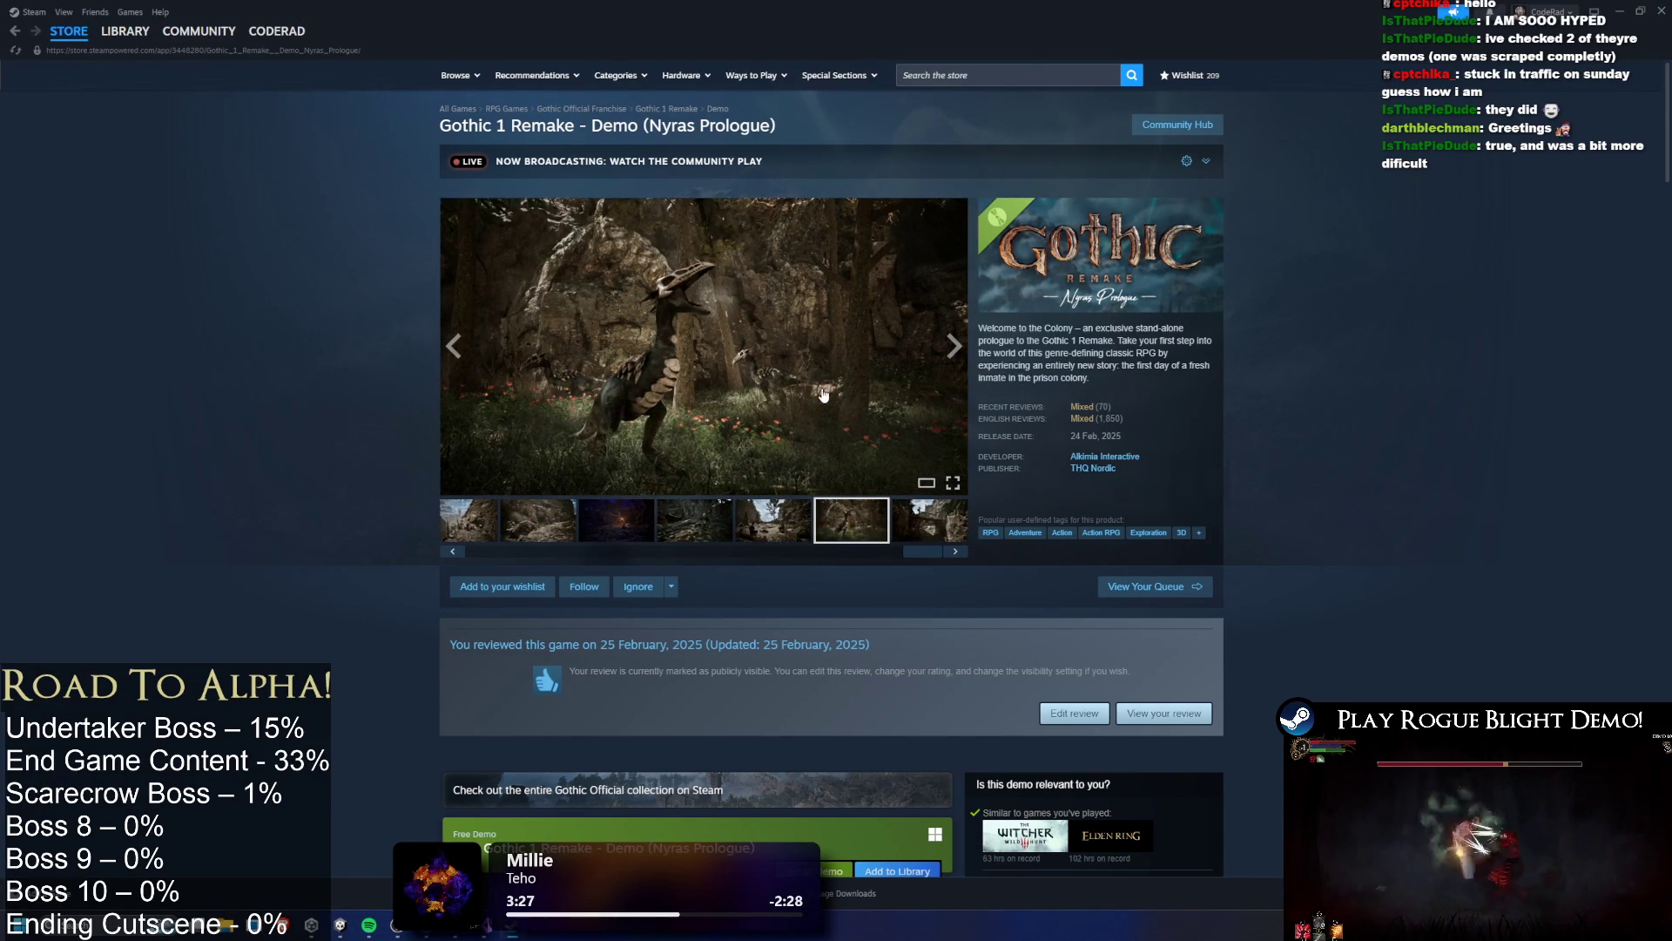
click(911, 519)
drag(915, 552, 471, 552)
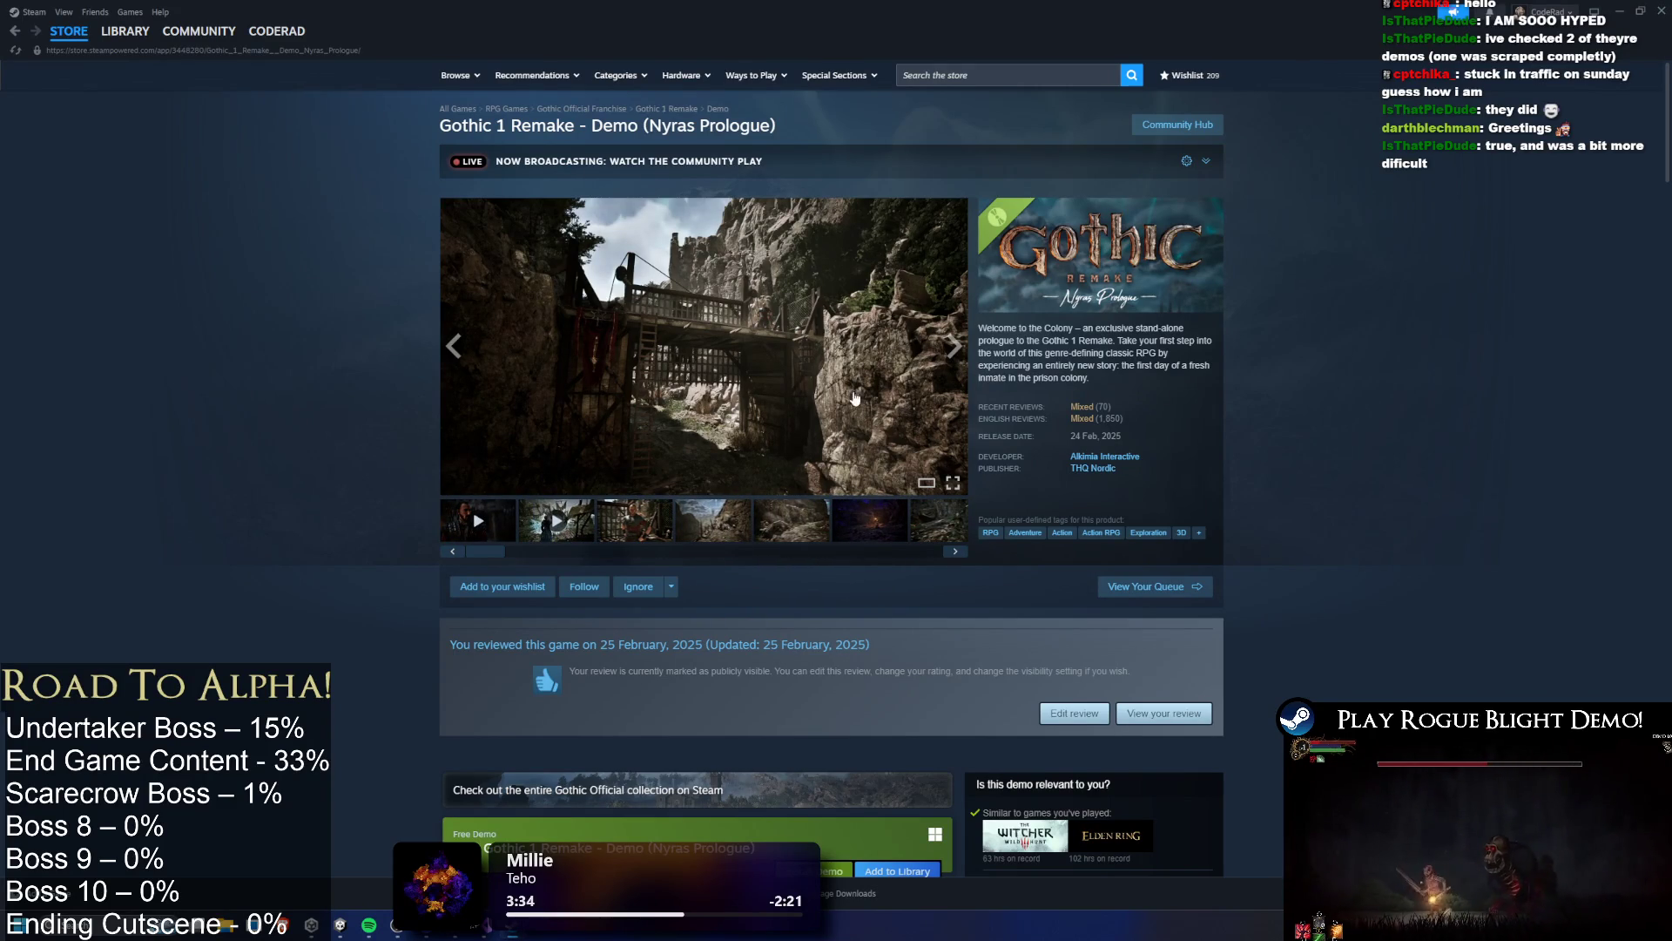
click(682, 517)
click(780, 520)
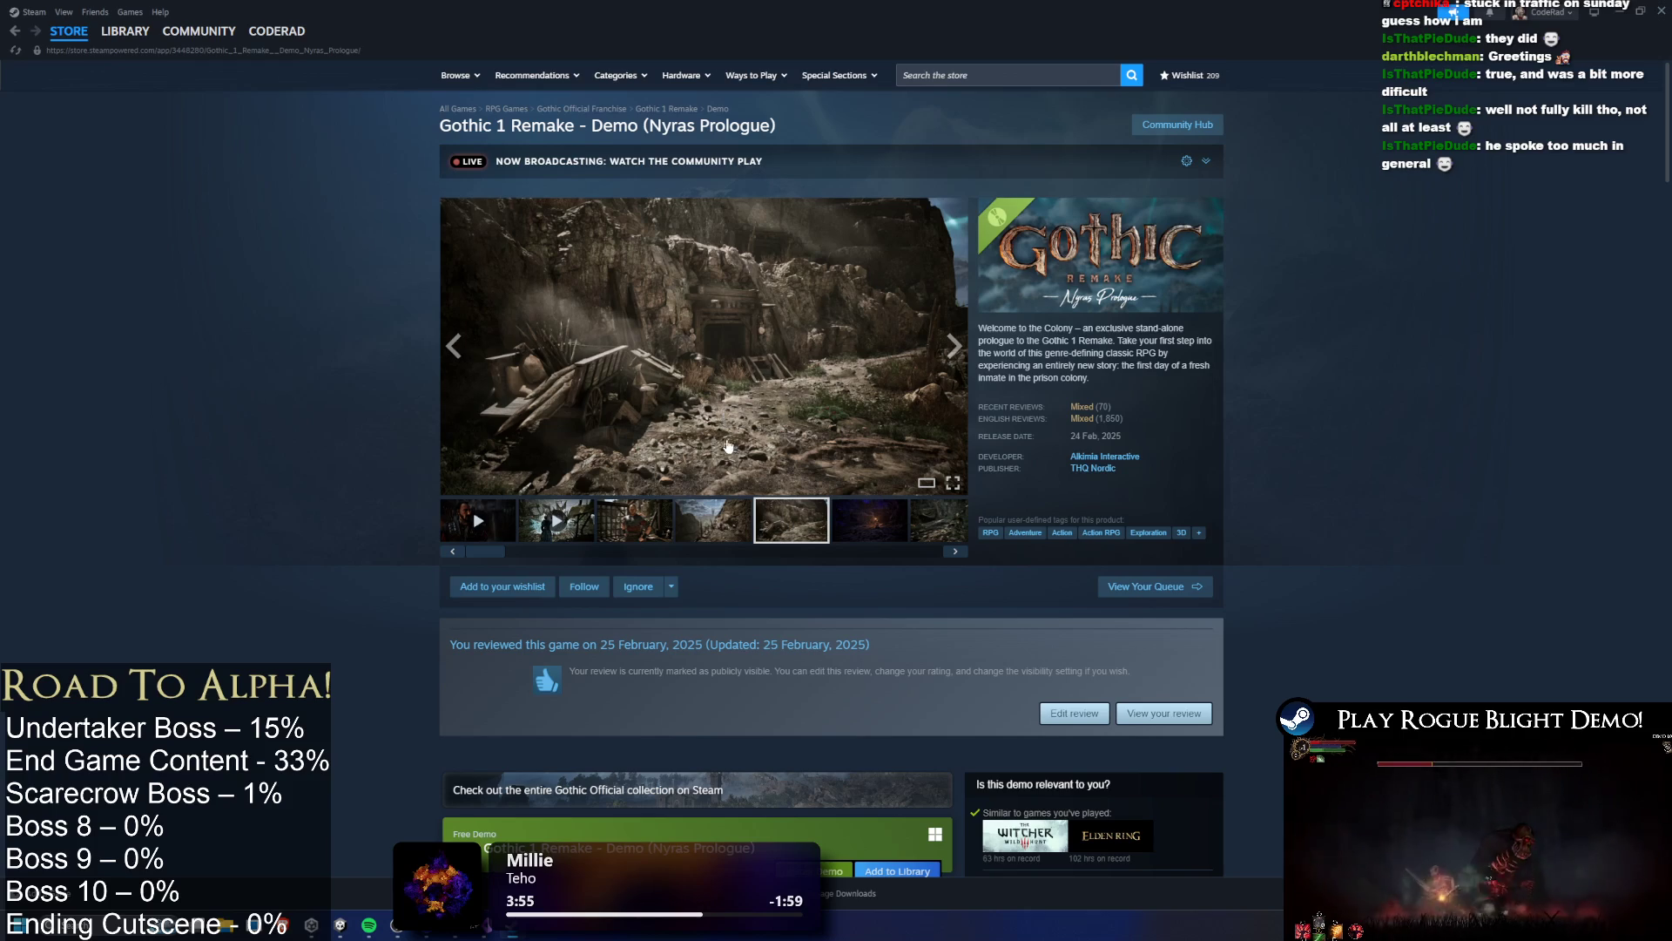
Open the fourth screenshot in the full-screen viewer and advance to screenshot 5
click(641, 516)
click(867, 468)
click(929, 459)
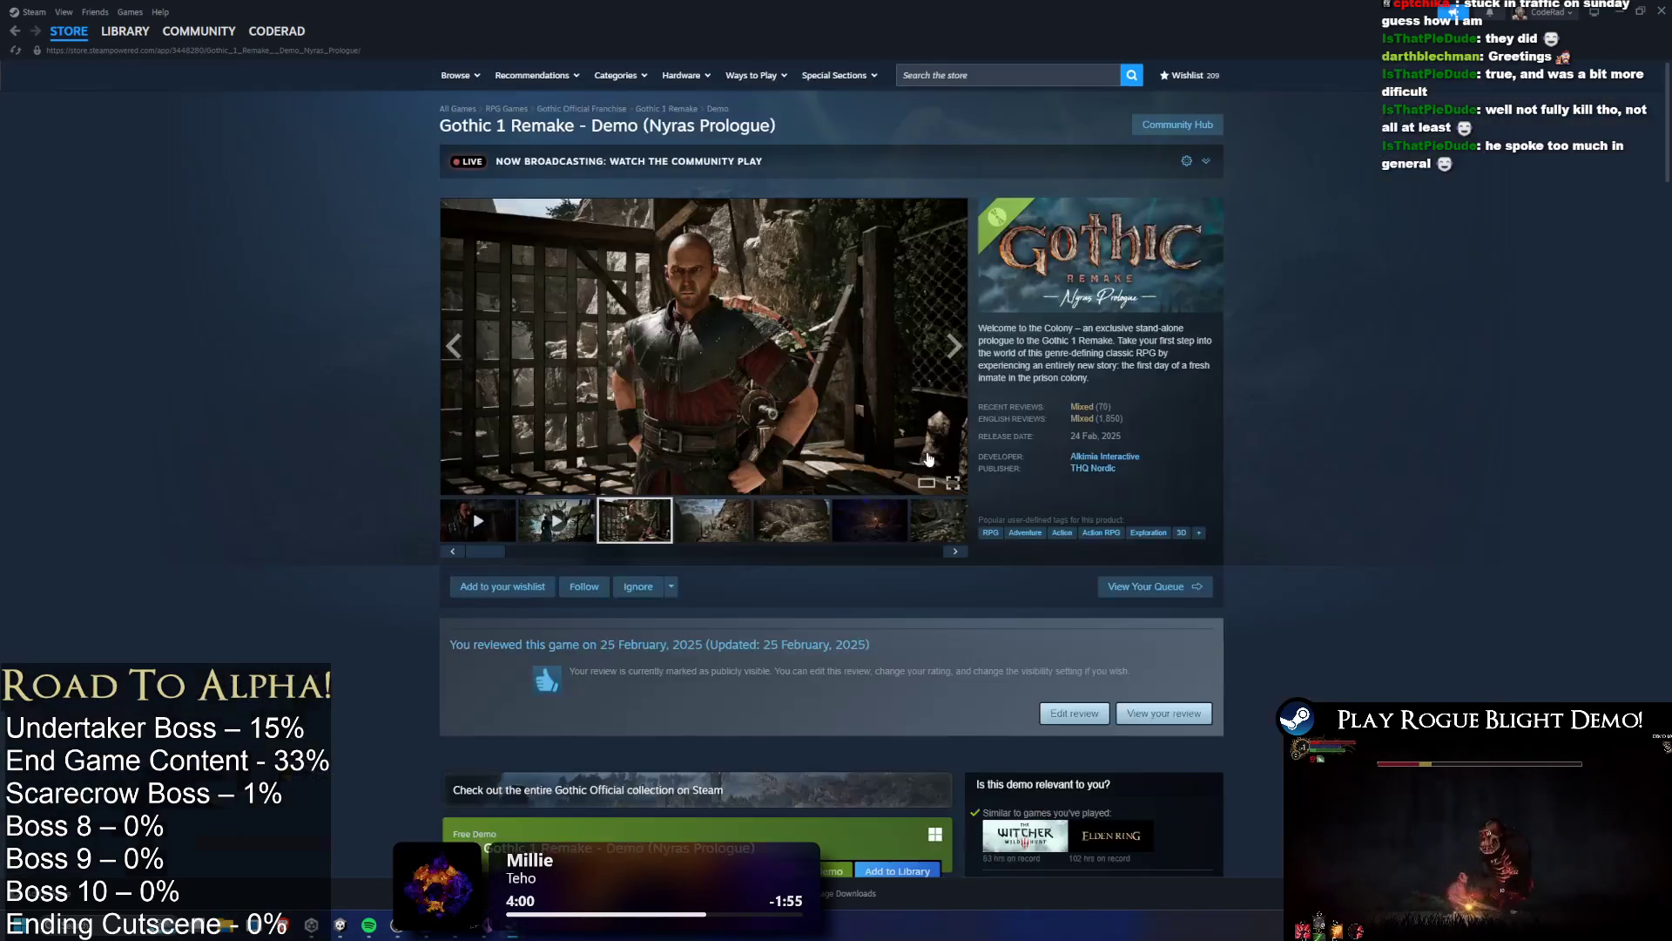
click(684, 522)
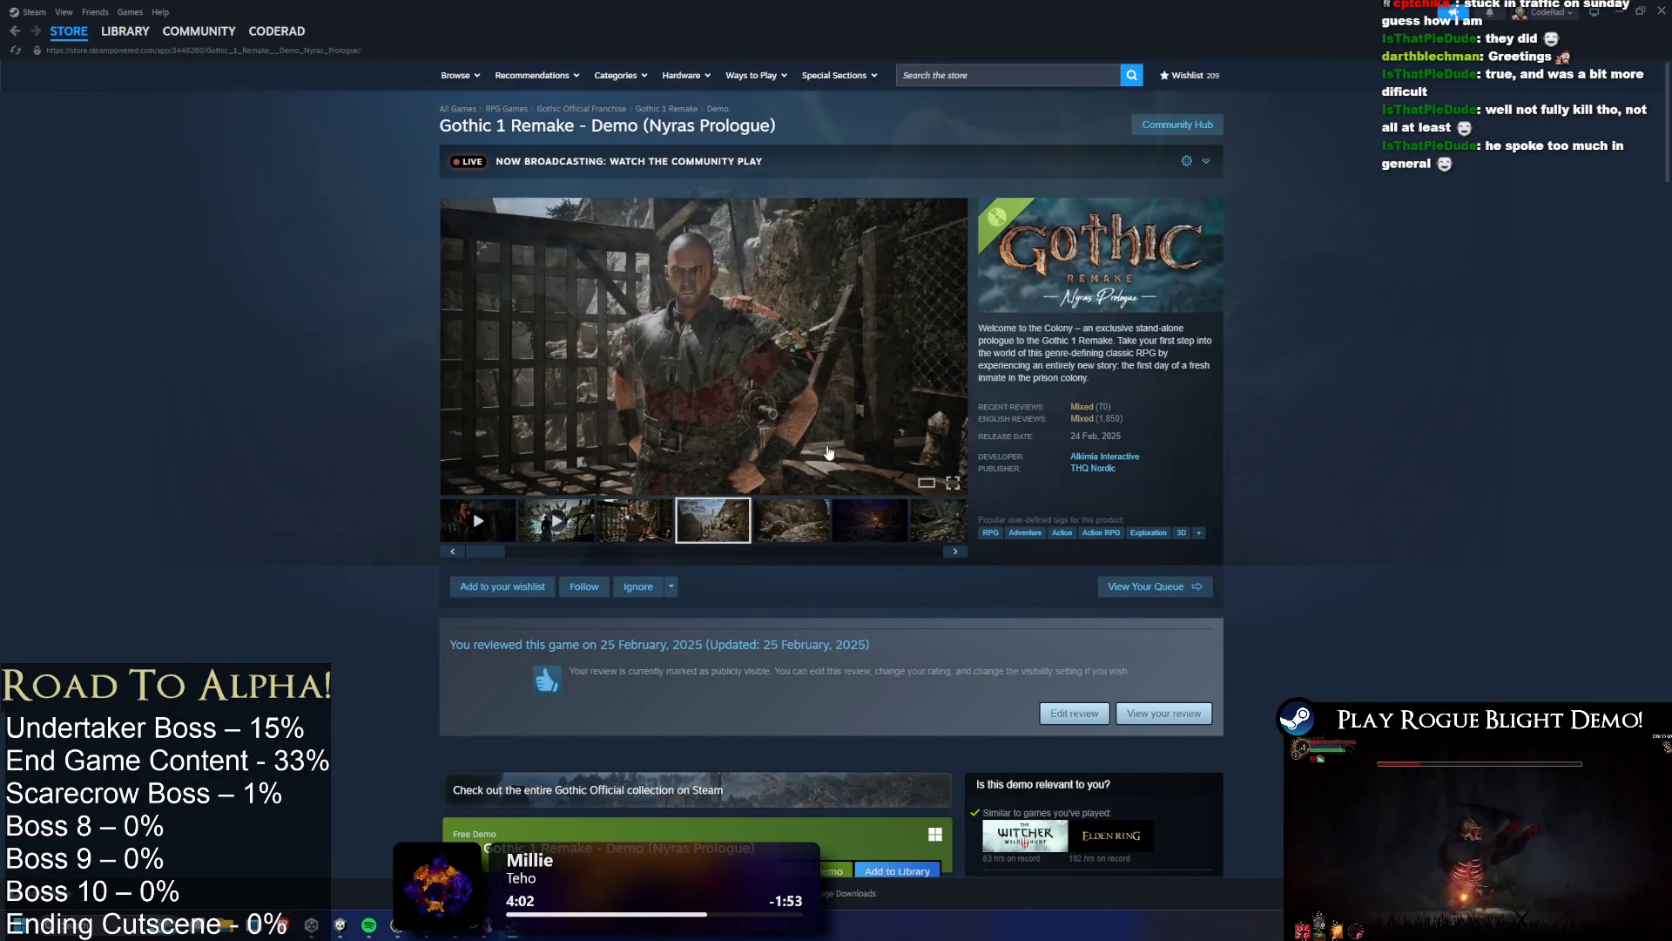
click(877, 384)
click(1472, 479)
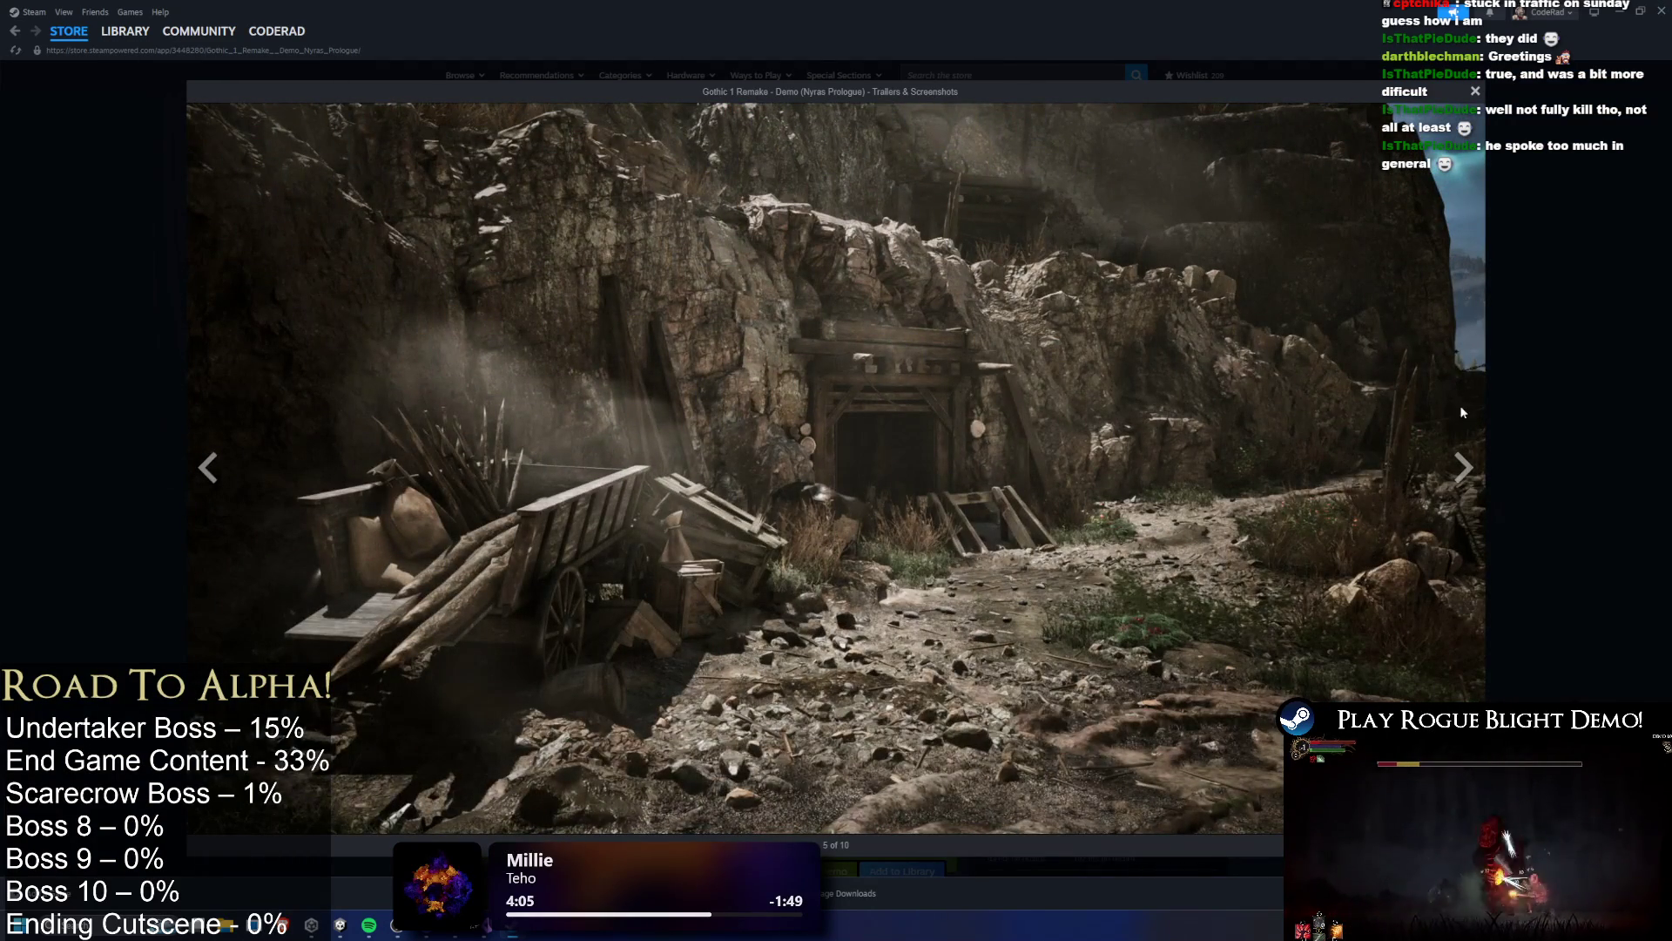
Advance the full-screen viewer through screenshots 6 to 8, then close it
click(1470, 490)
click(1473, 481)
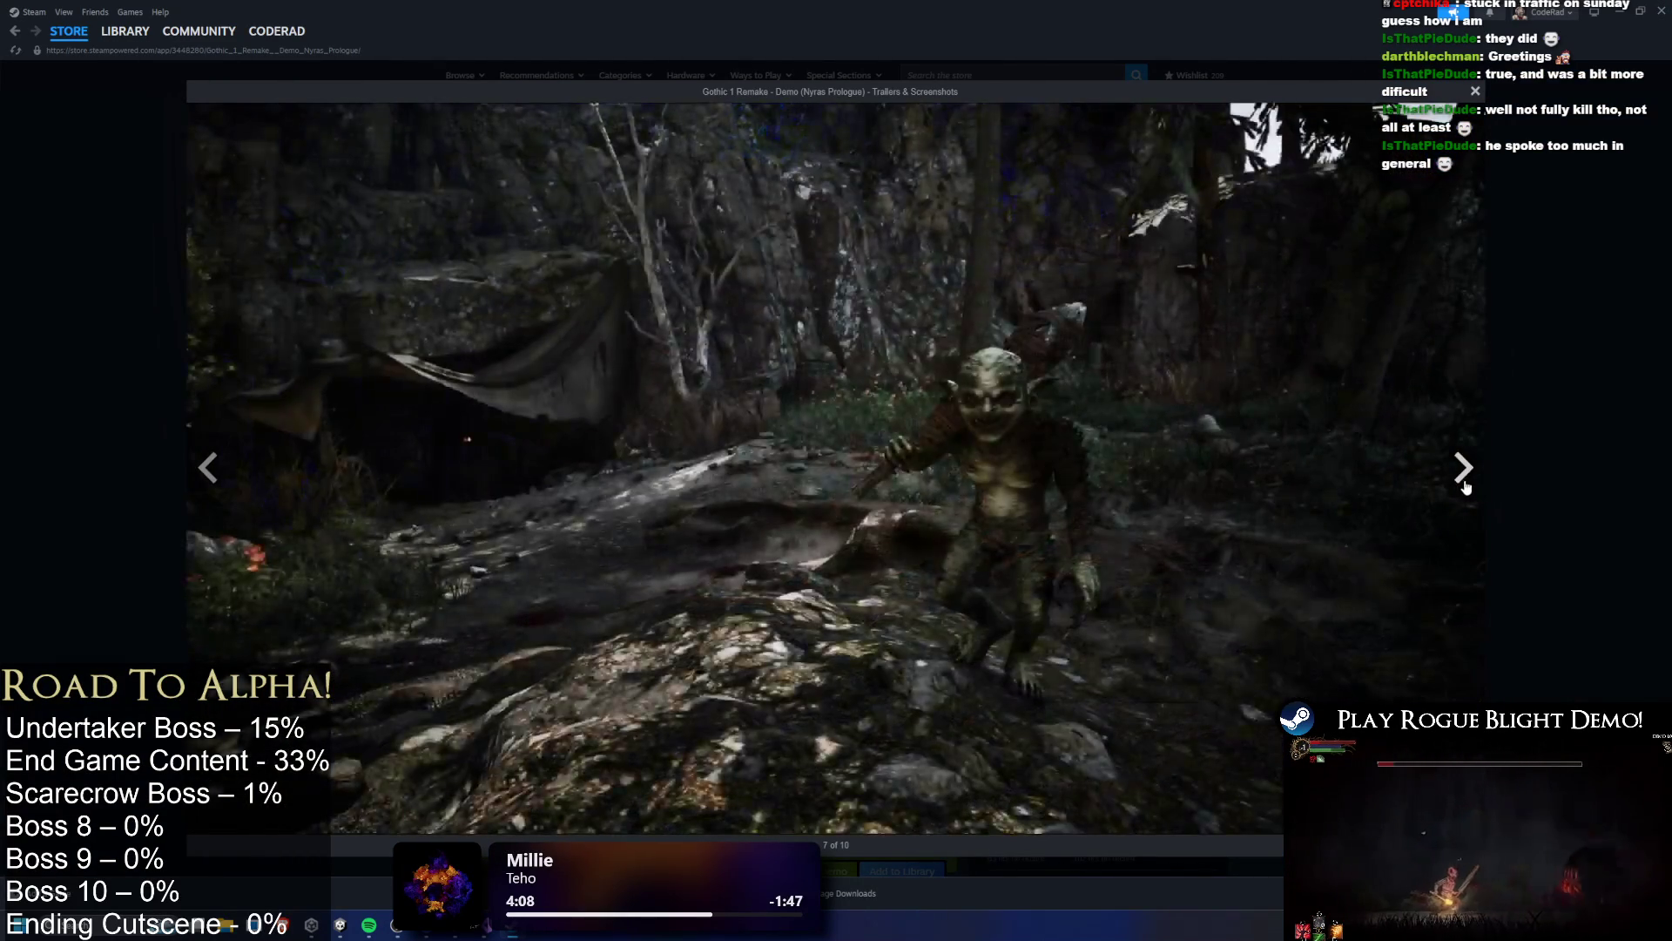
click(1462, 487)
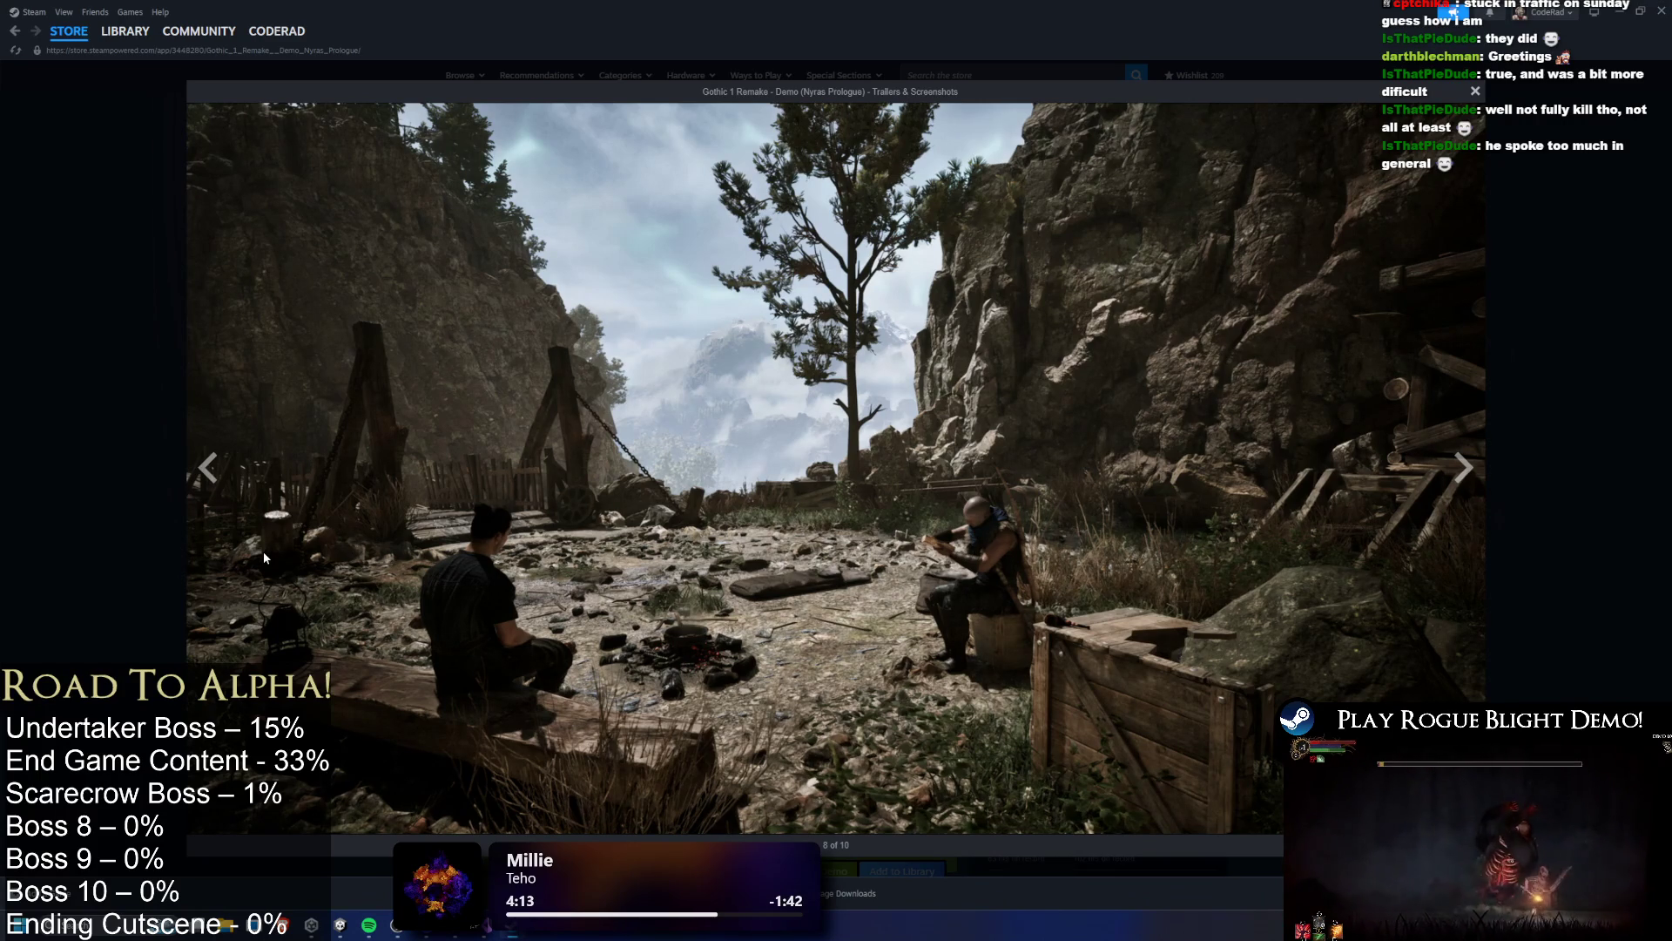
key(Escape)
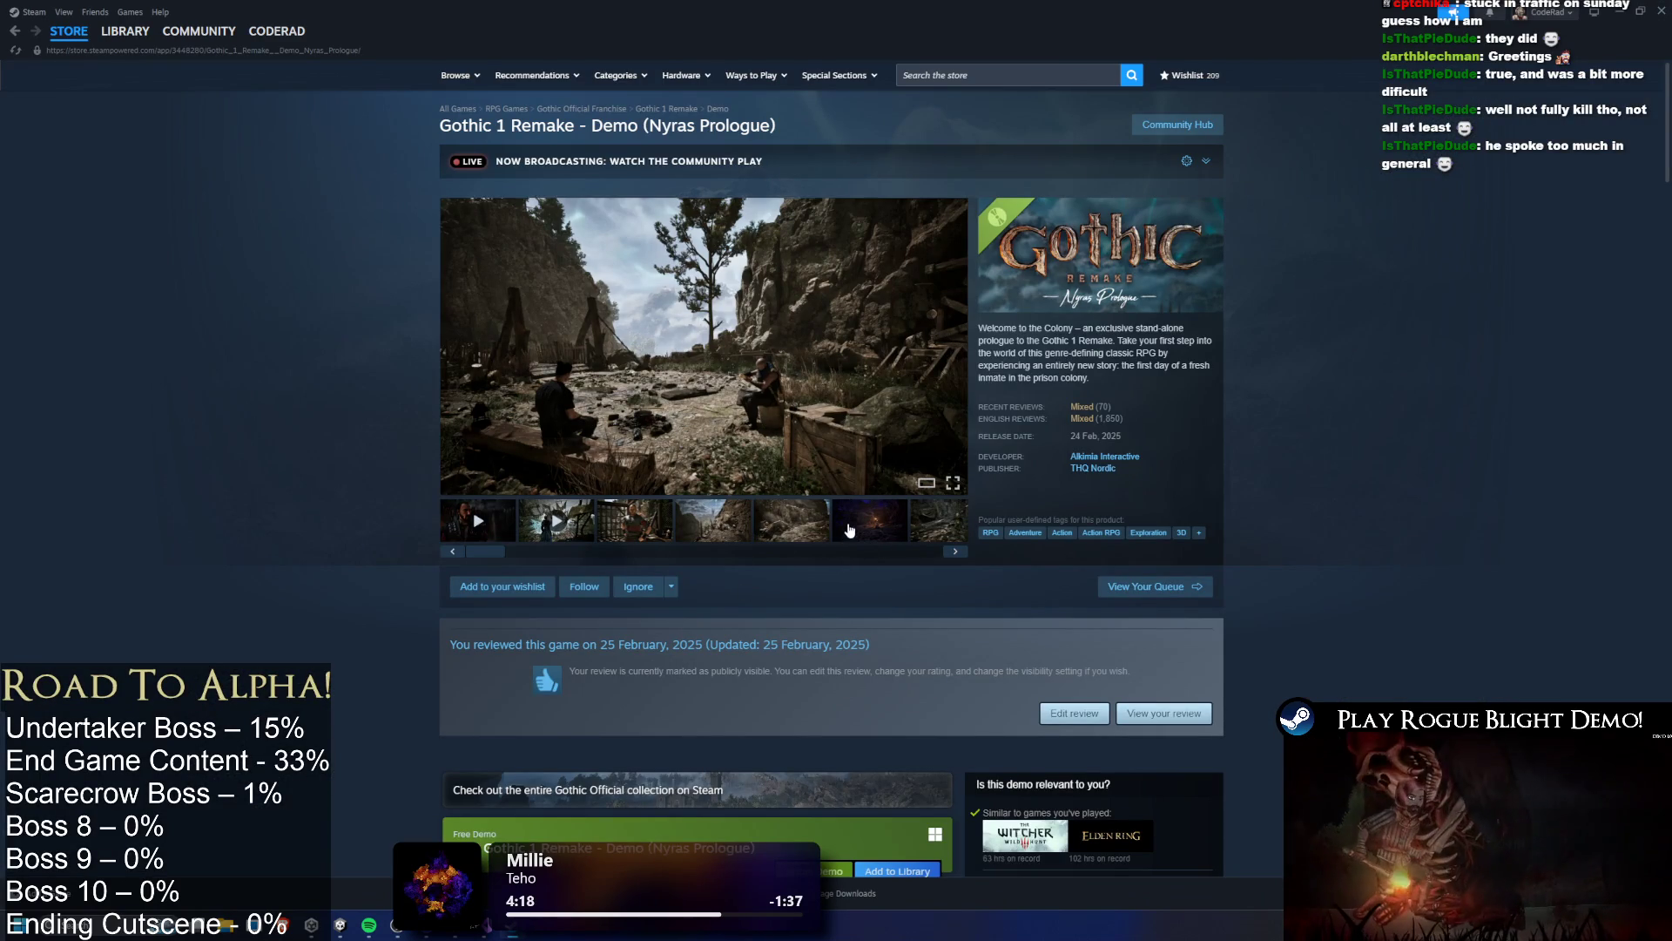
Browse the remaining store screenshots to the last one, then go to the Steam Library
click(846, 533)
click(924, 527)
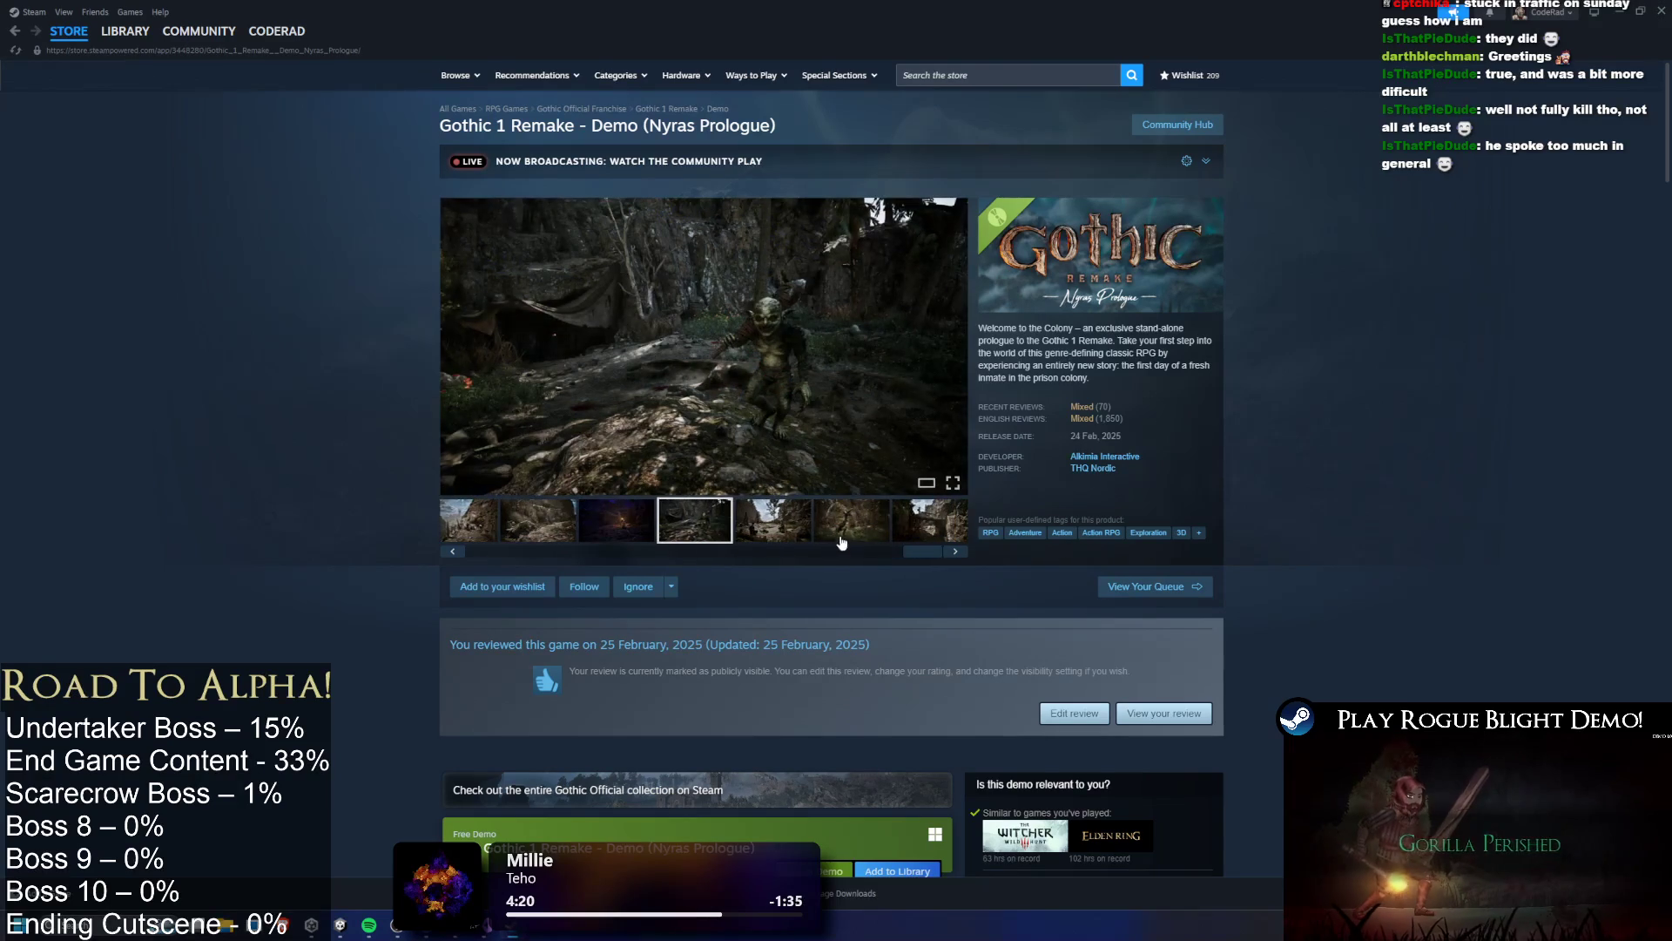
click(750, 528)
click(854, 523)
click(907, 521)
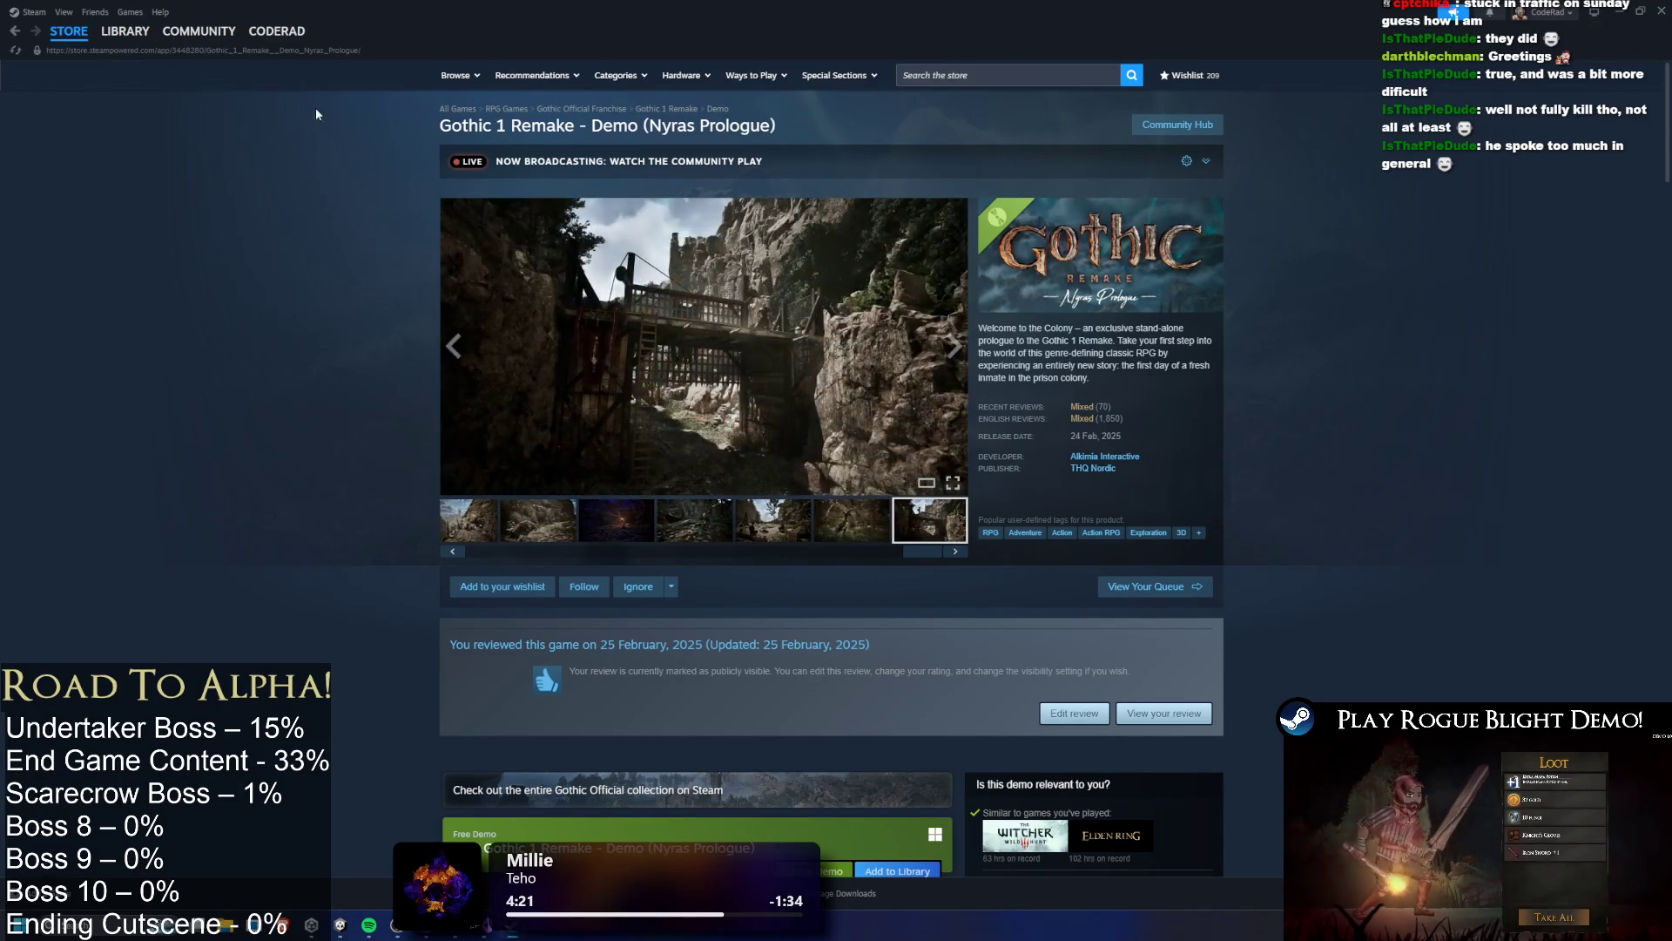
click(124, 31)
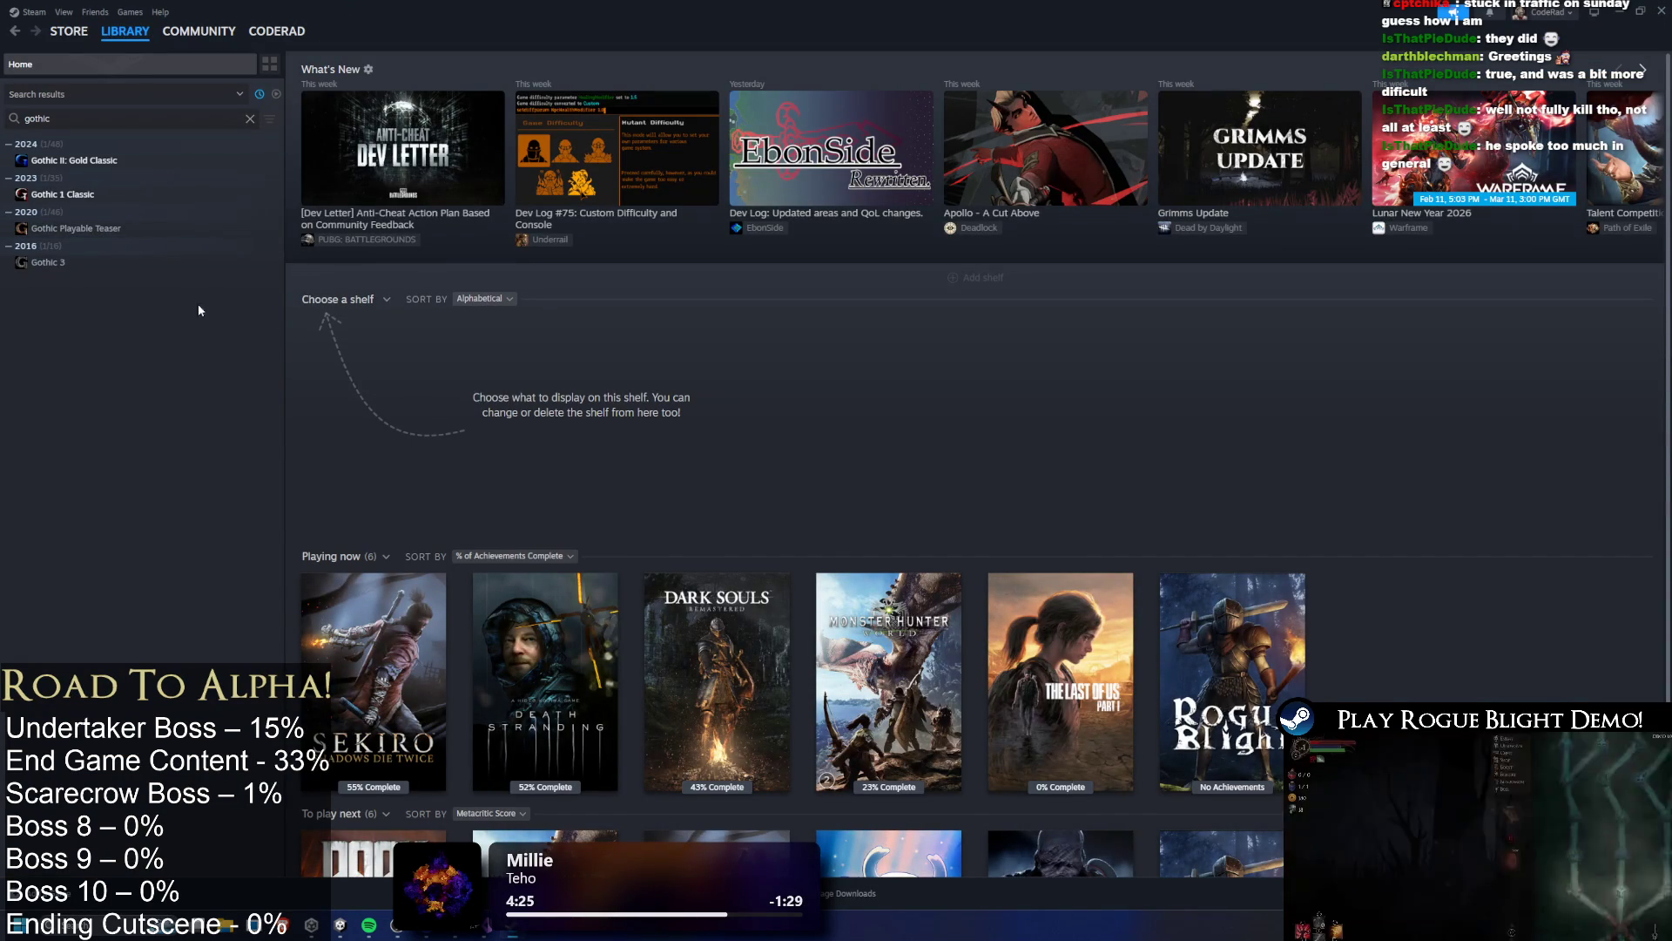
Alternate between the Gothic 1 Classic and Gothic II: Gold Classic library pages, ending on Gothic II
click(70, 196)
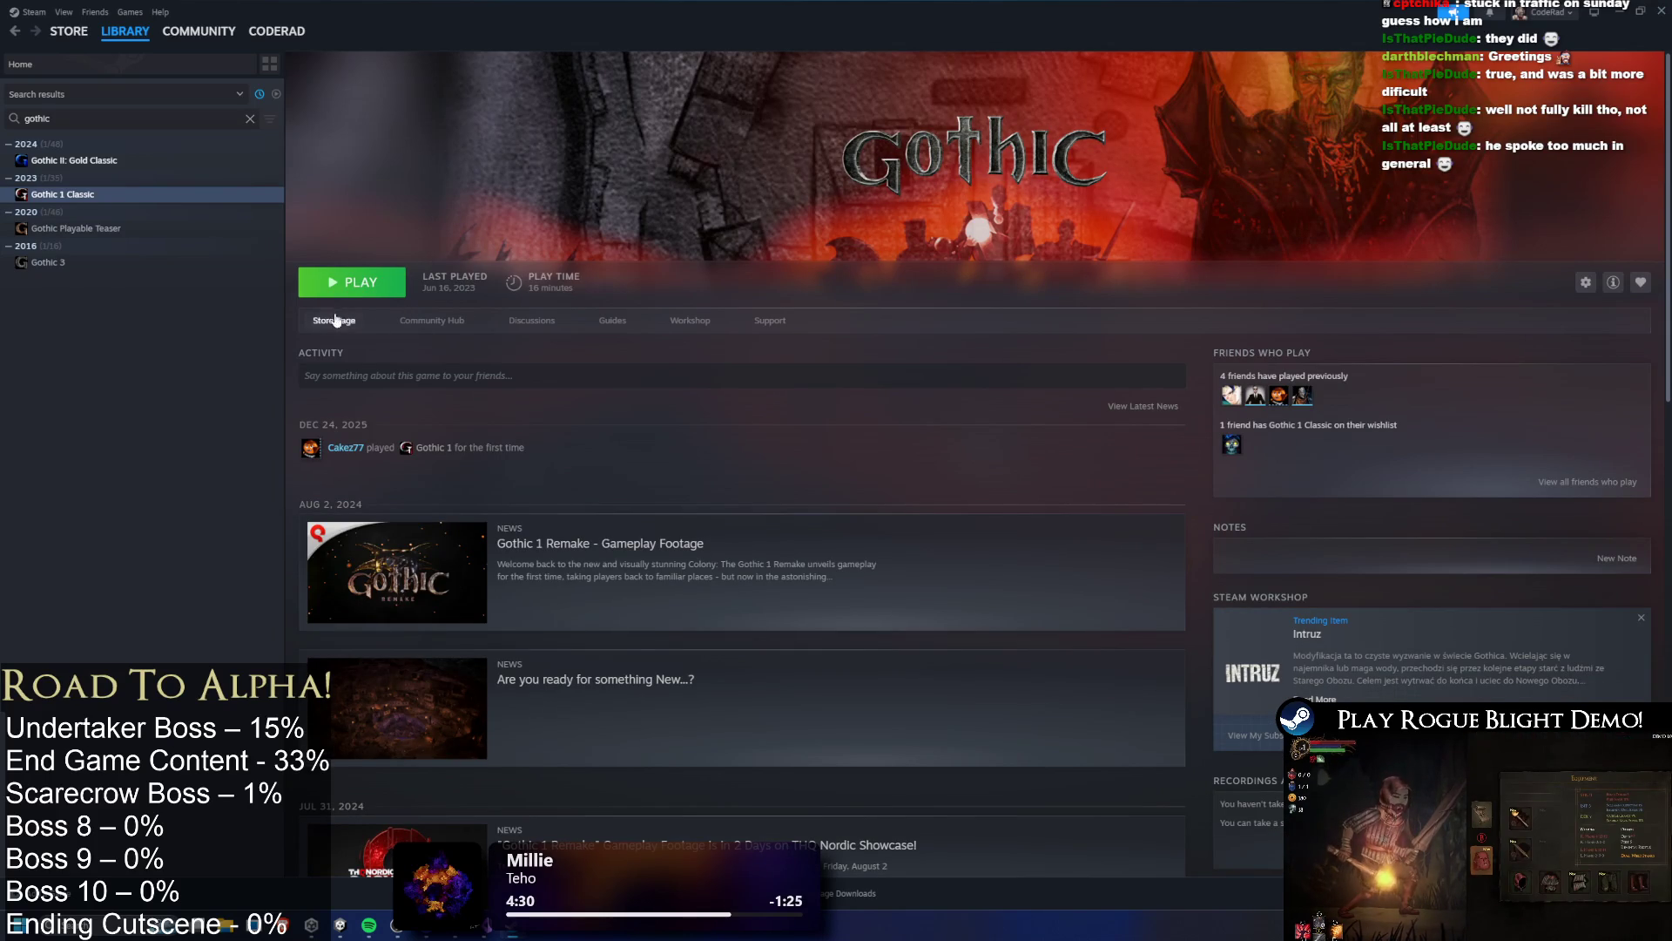
click(101, 160)
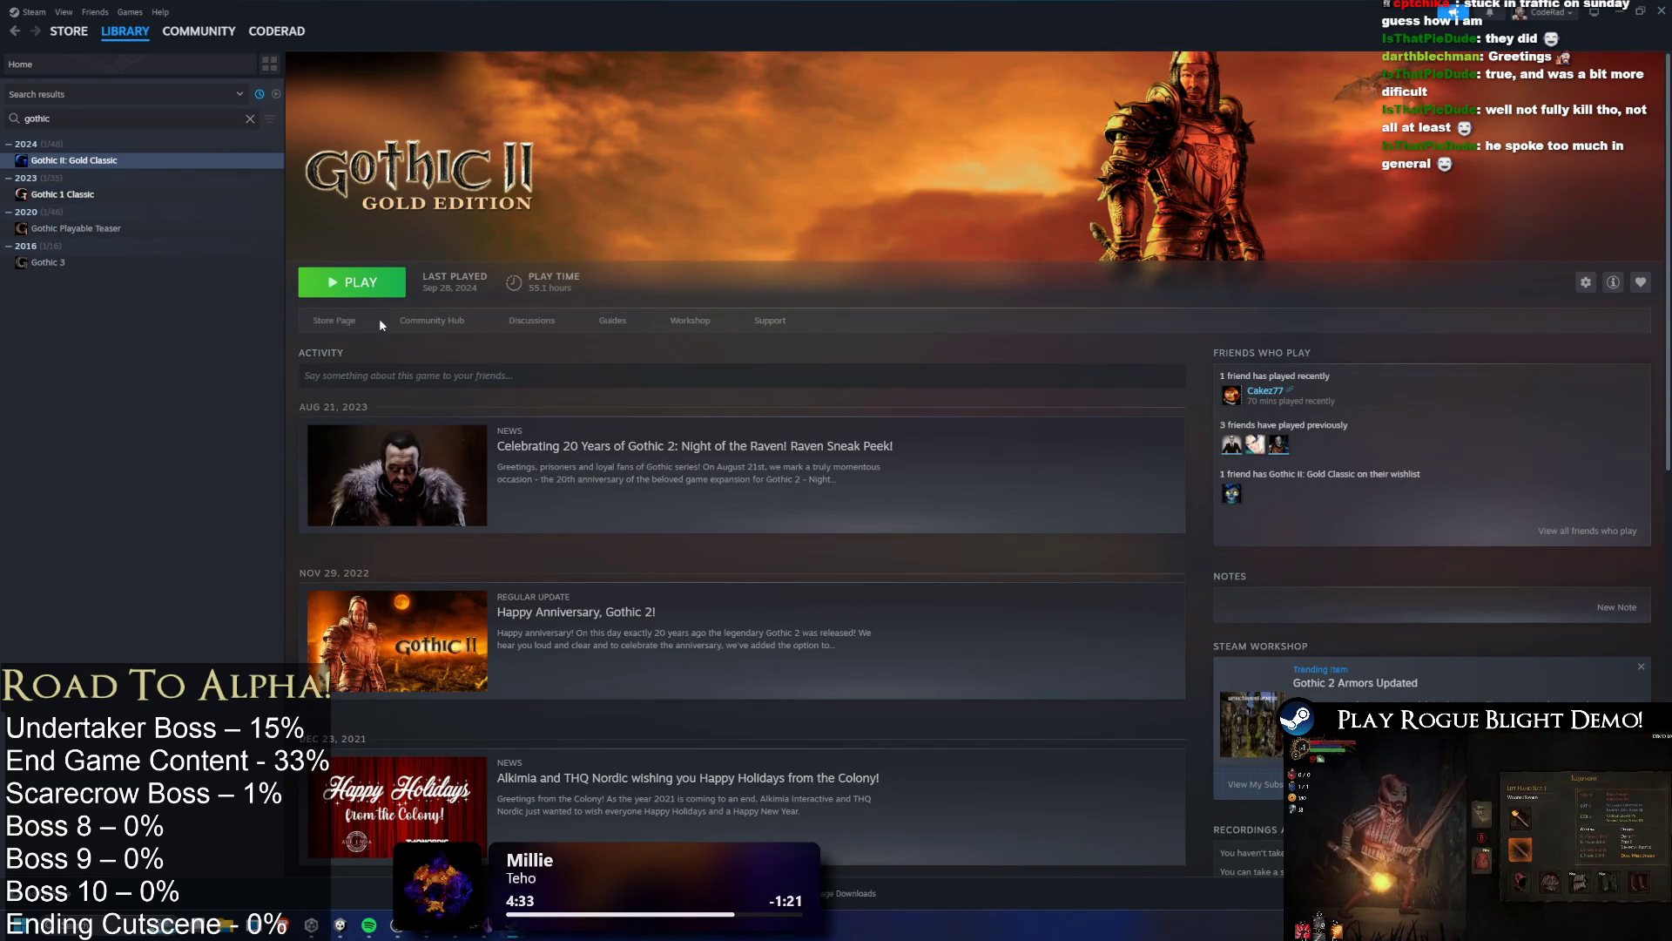
click(117, 194)
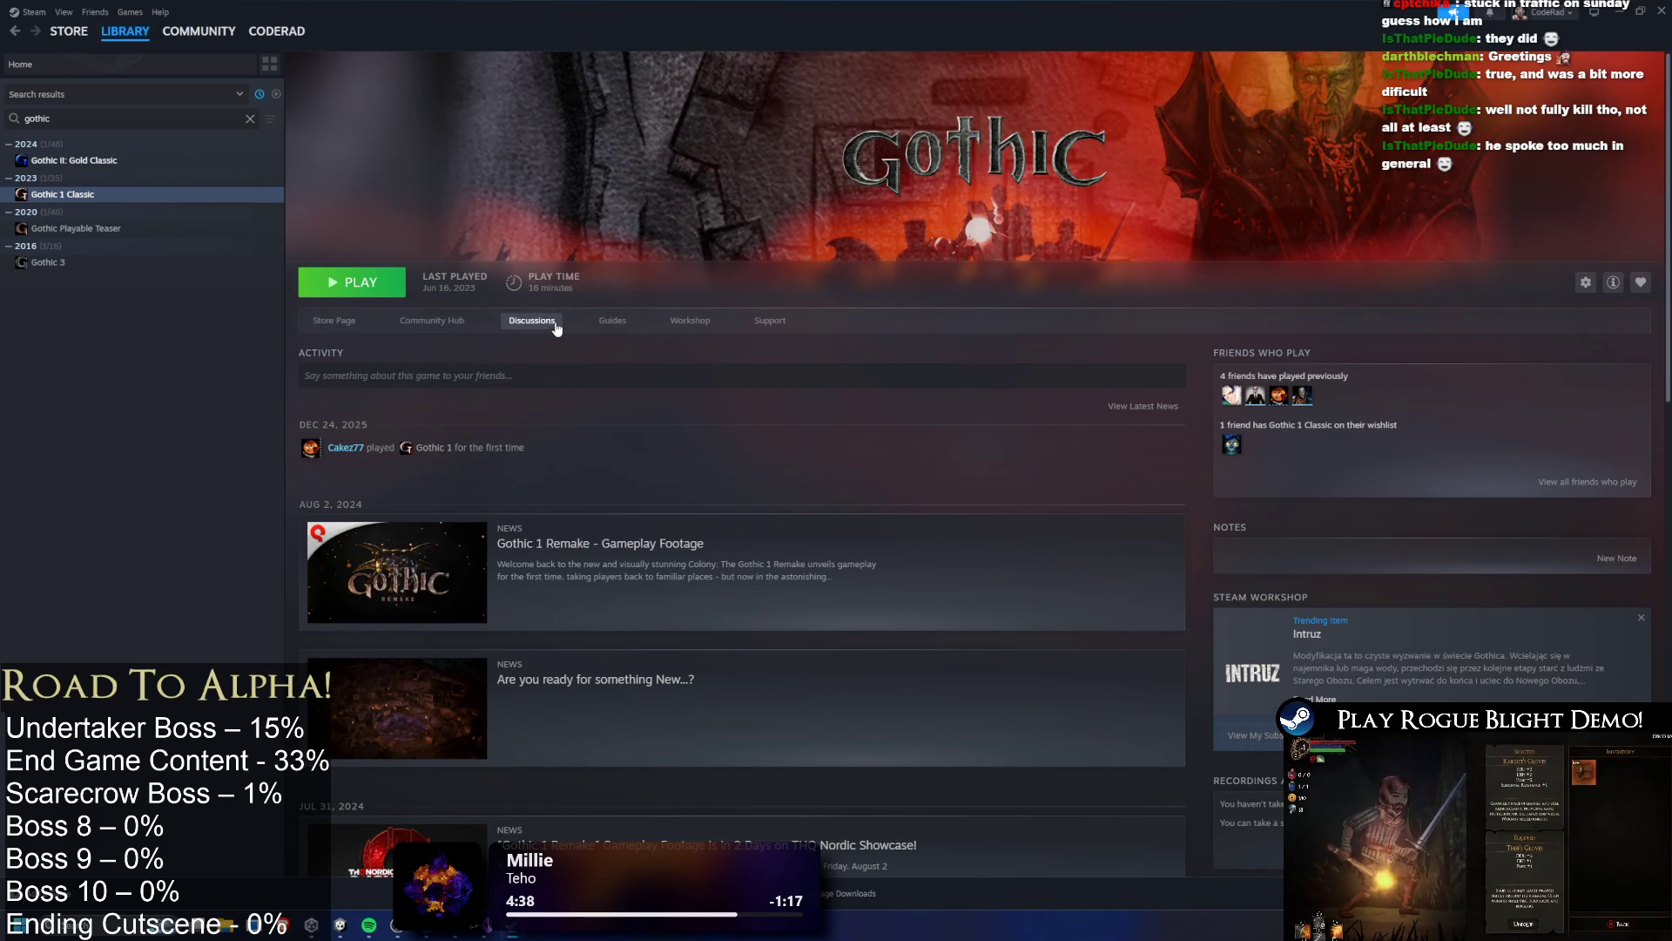
click(131, 161)
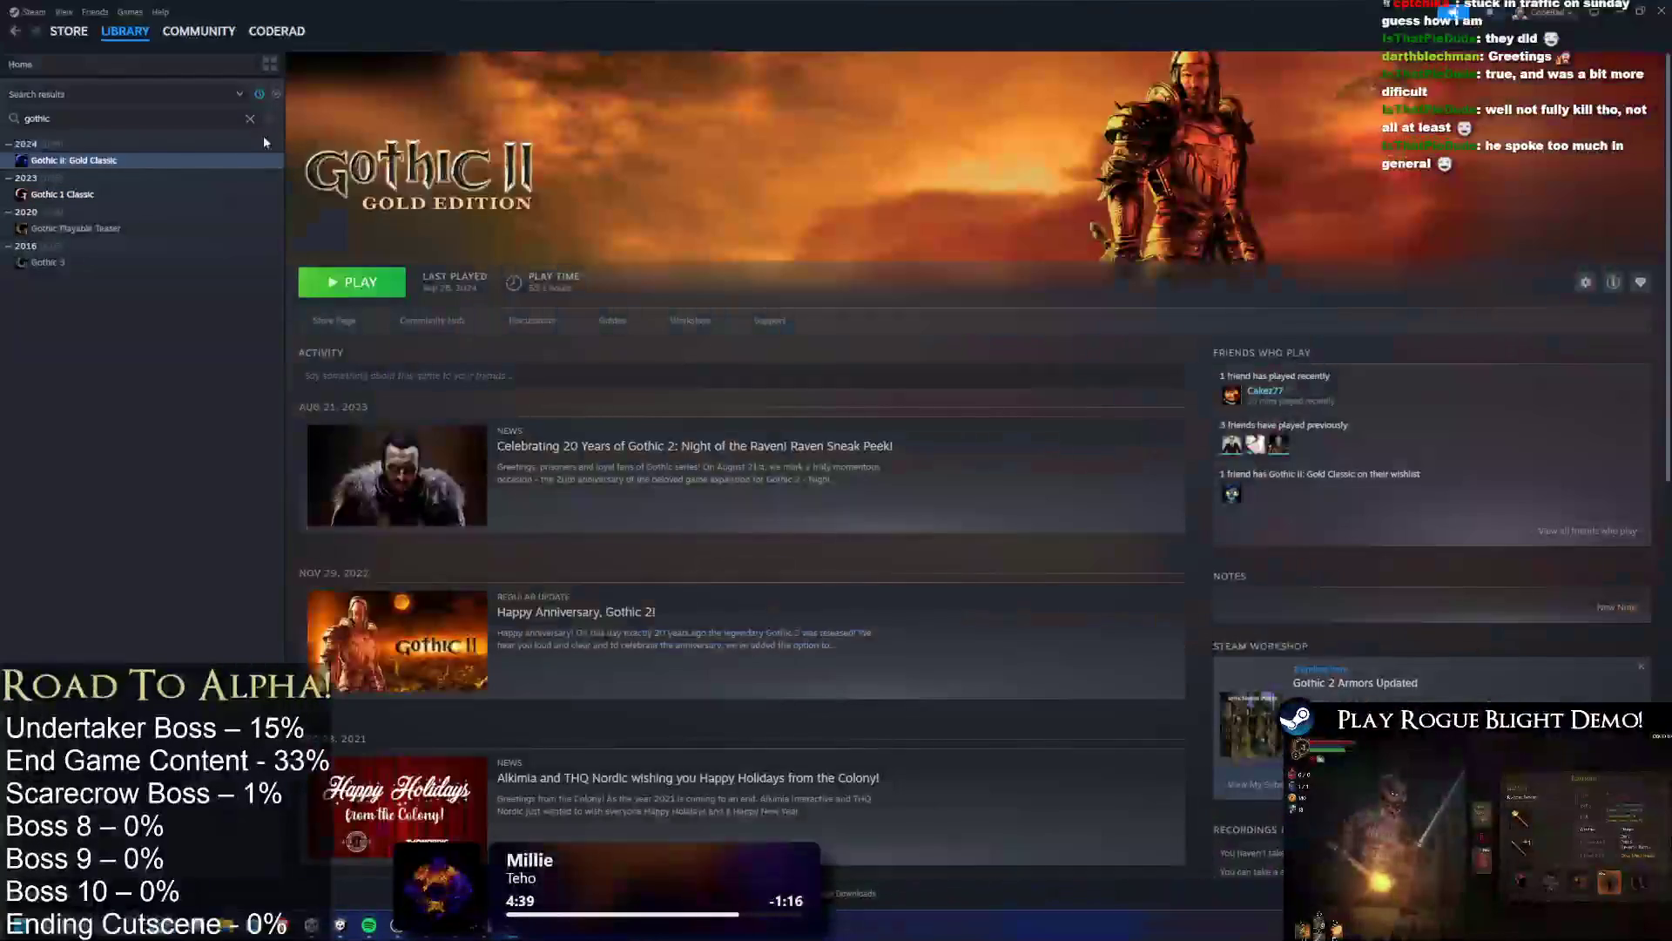
key(alt+Tab)
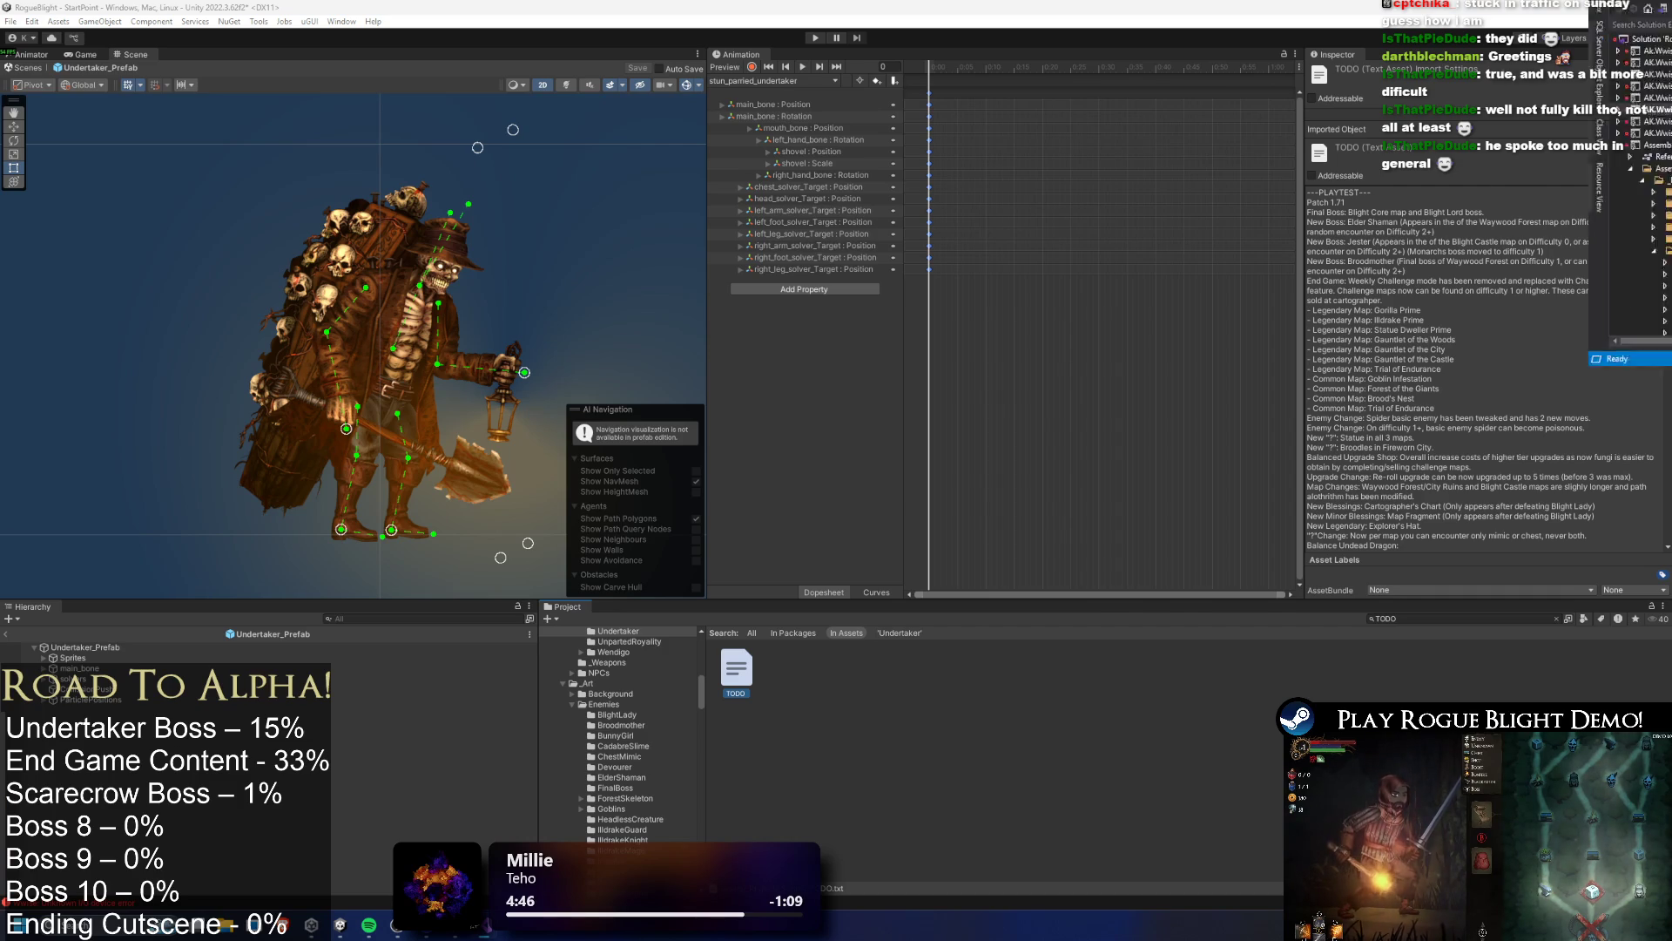
Switch to Visual Studio's TODO.txt notes and scroll down through them
key(alt+Tab)
scroll(578, 353, down, 2)
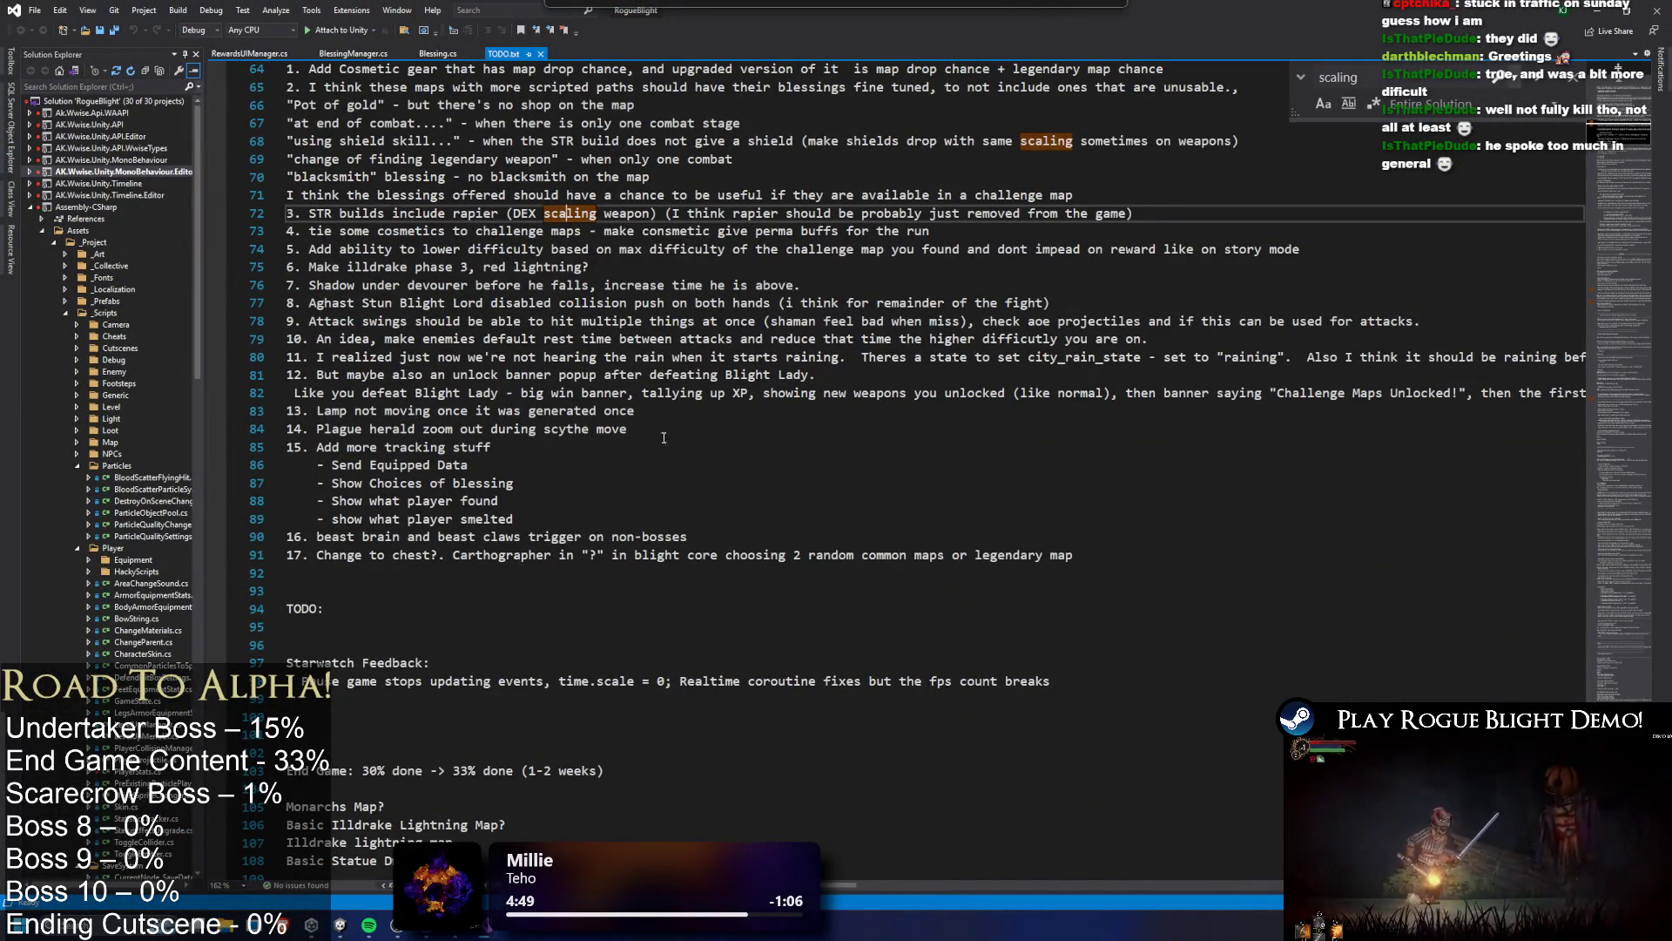
Search the TODO.txt notes for 'stun'
scroll(662, 453, up, 12)
scroll(715, 502, down, 11)
scroll(715, 502, down, 12)
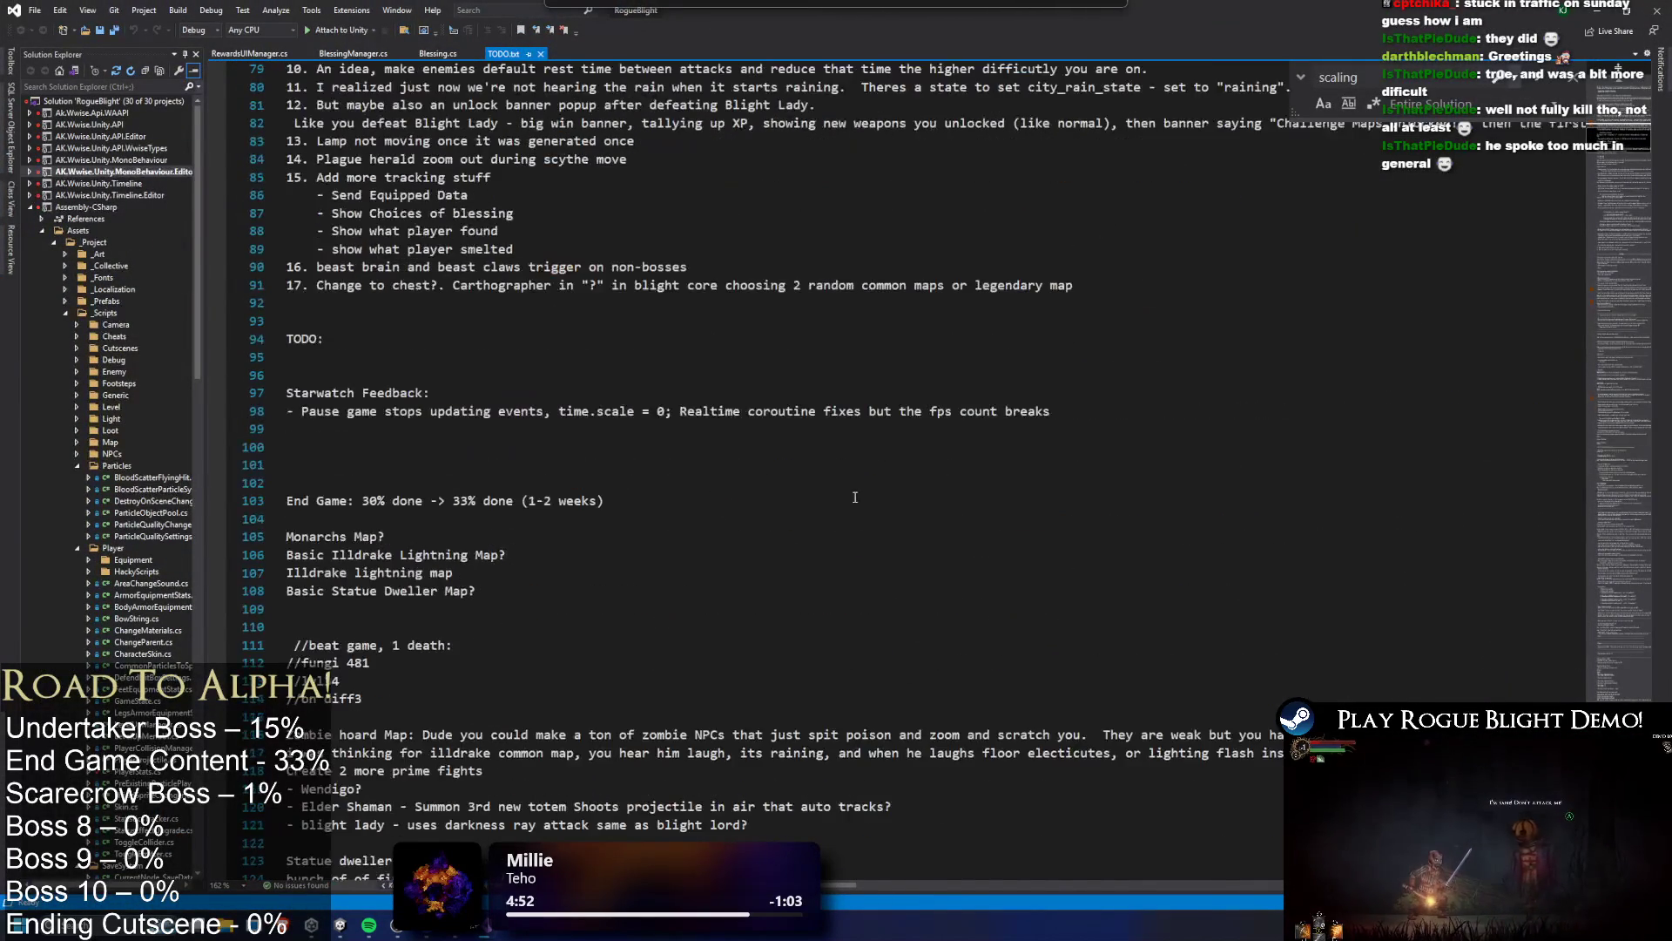
click(884, 429)
key(ctrl+f)
text(stun)
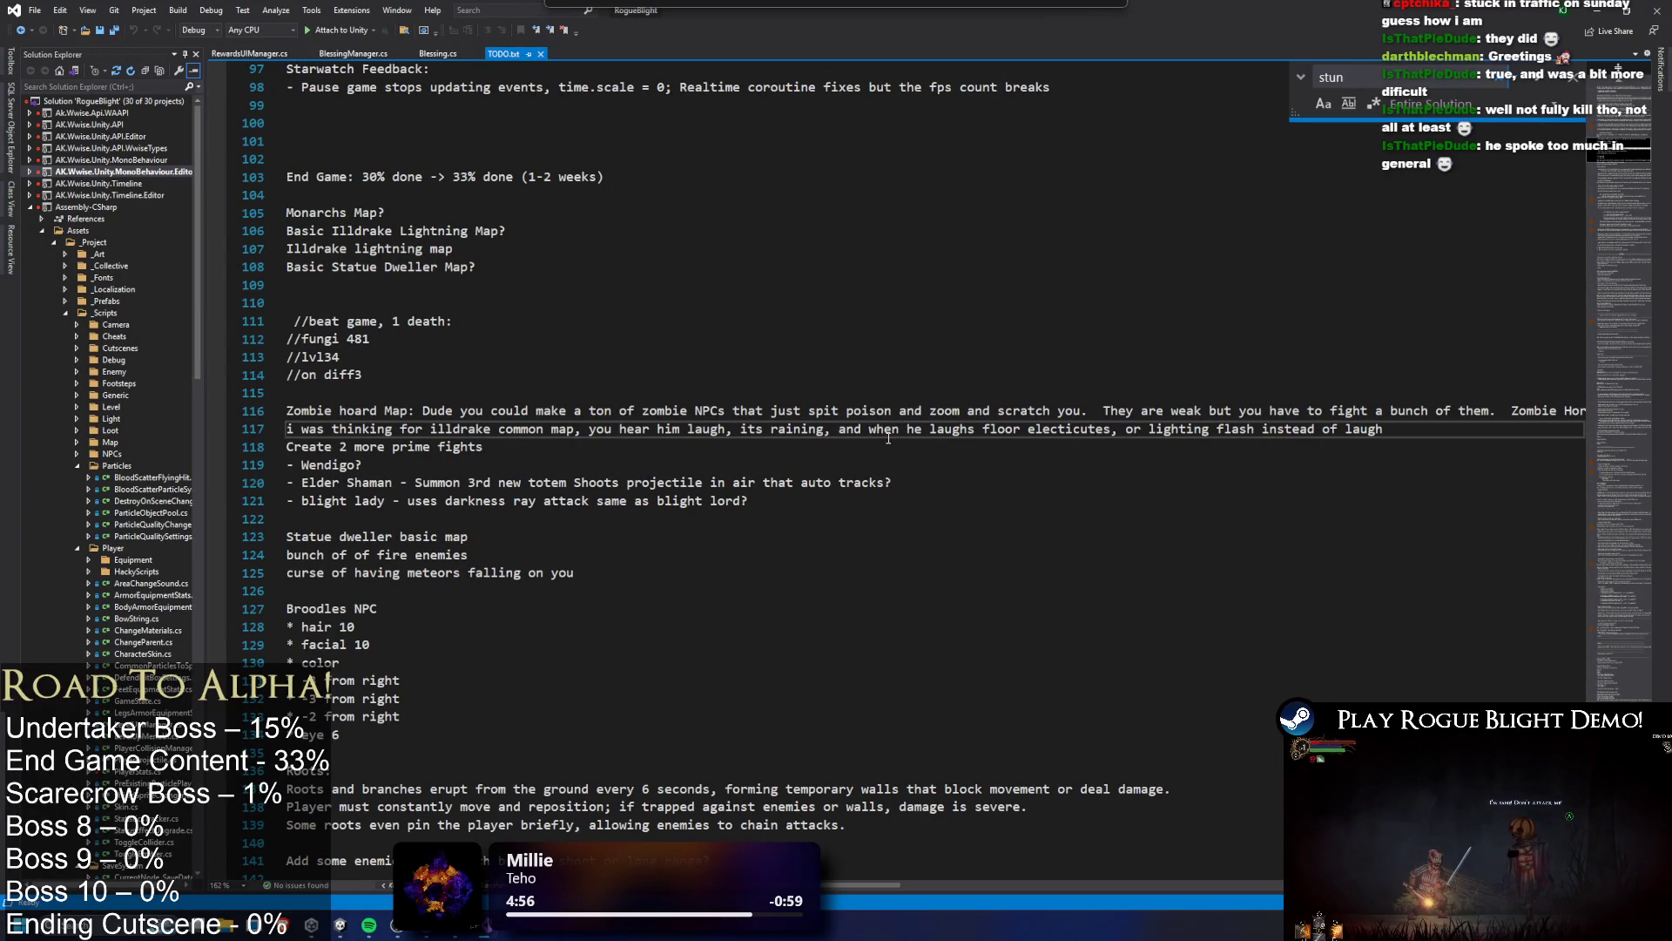
Jump to the stun frame counts at line 687, then scrub Unity's stun_parried_undertaker clip to frame 30
drag(1653, 218, 1622, 475)
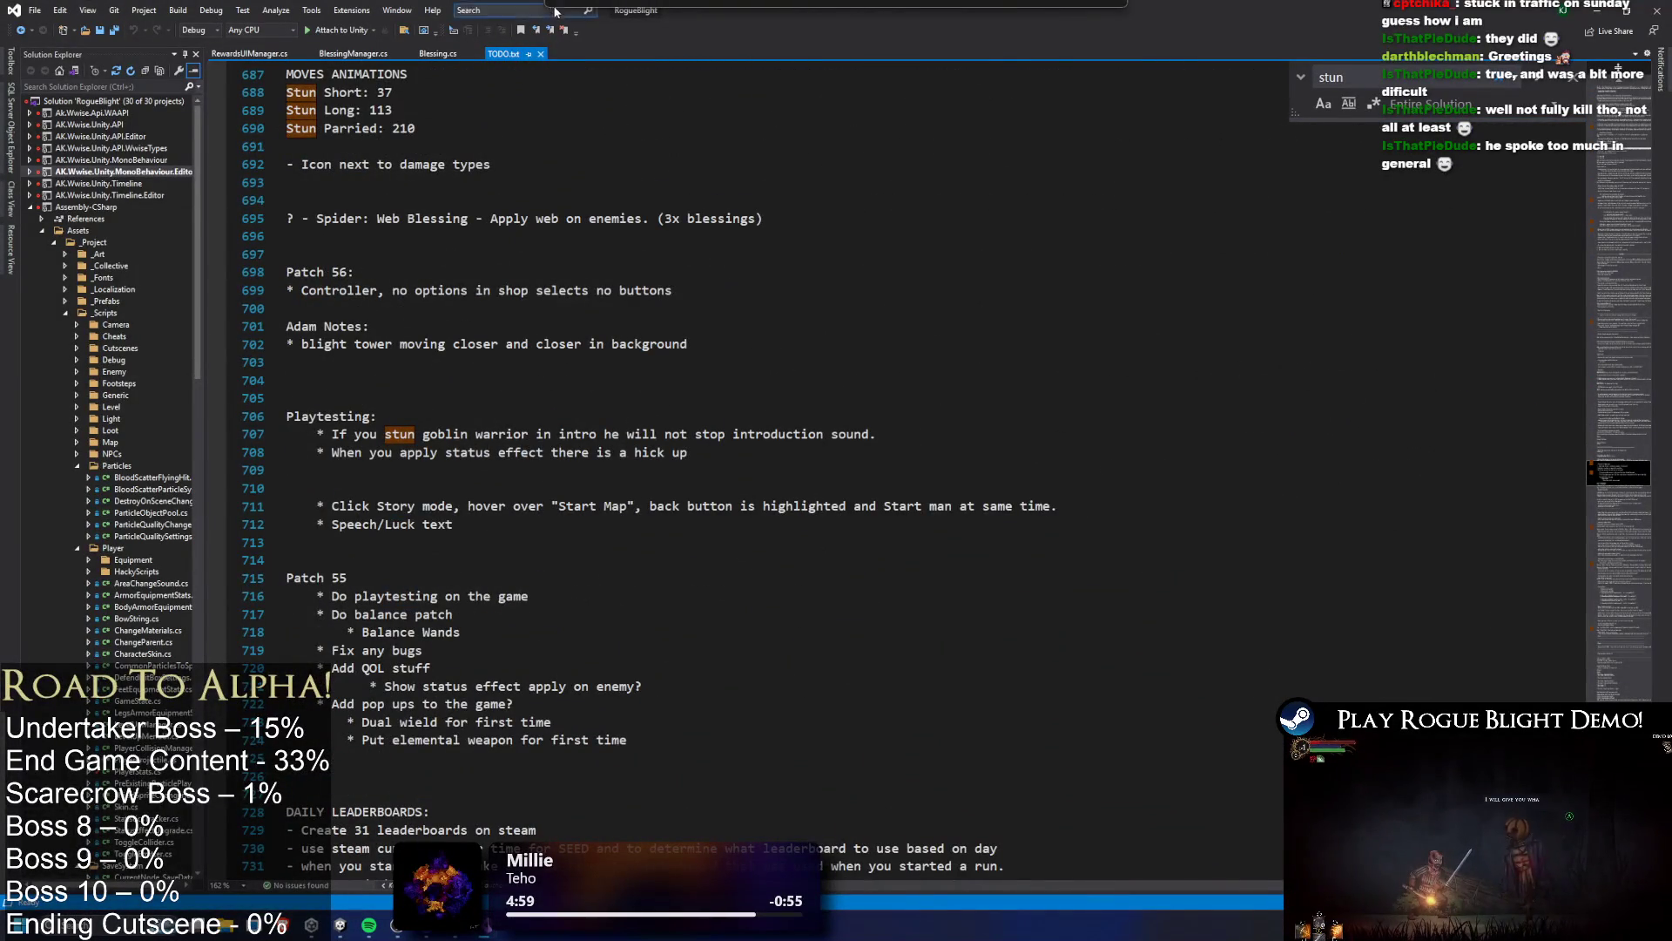
key(alt+Tab)
drag(1036, 68, 1138, 68)
Switch the Undertaker's animation clip to stun_short_undertaker and scrub it to frame 37
click(784, 81)
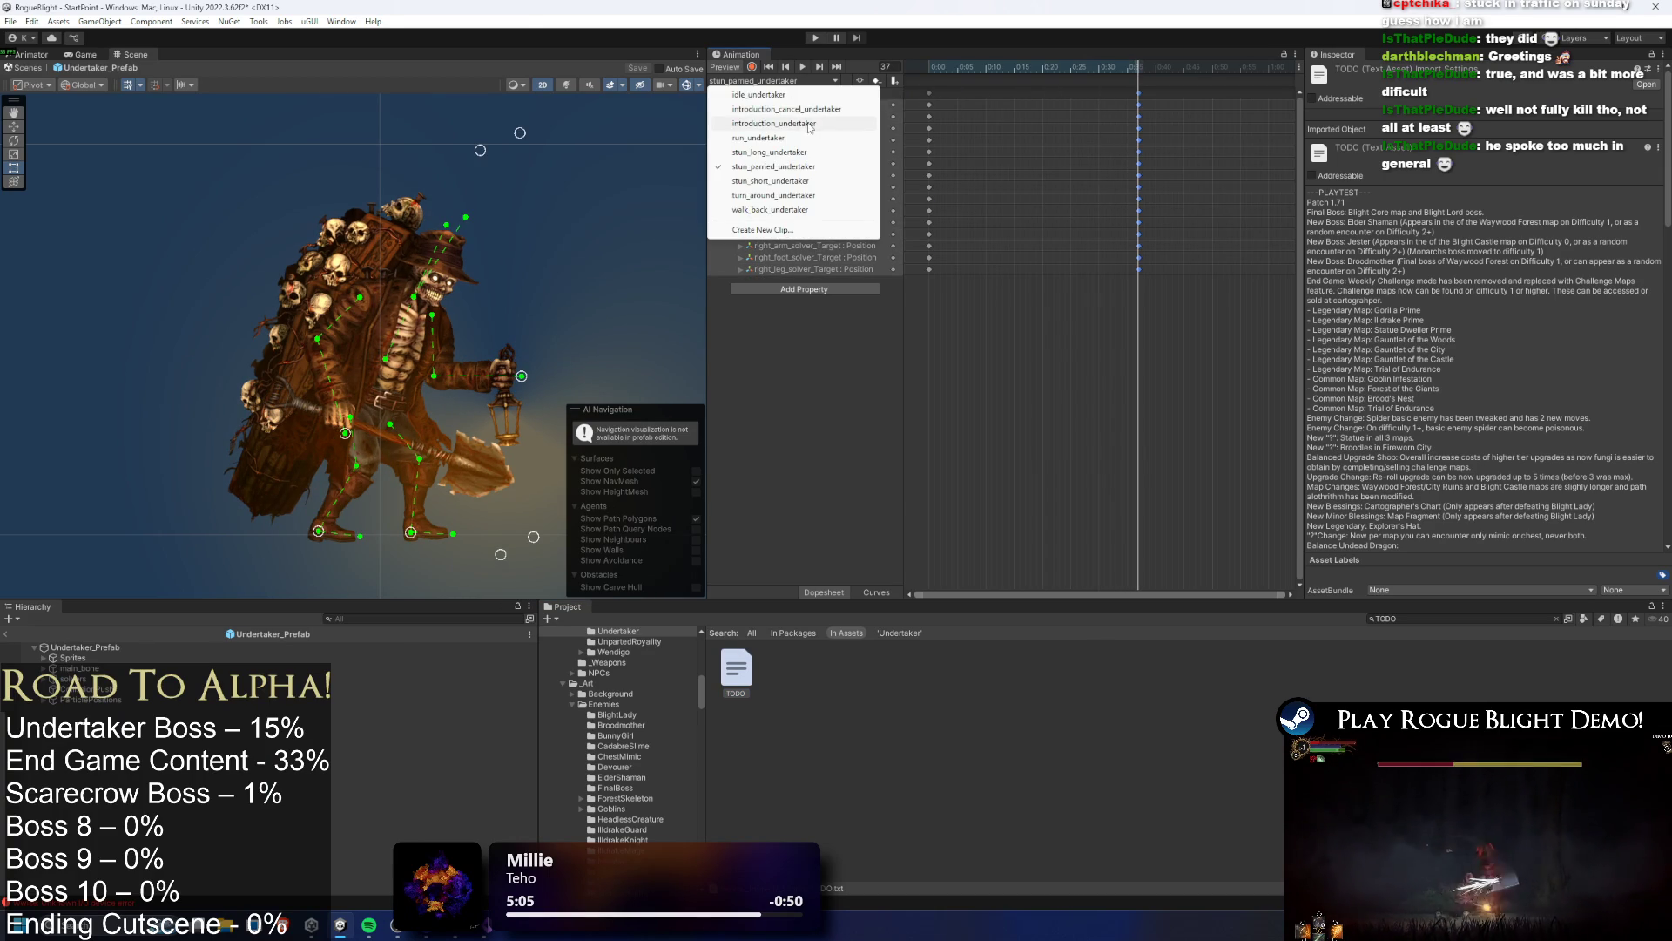
click(1199, 122)
click(1105, 91)
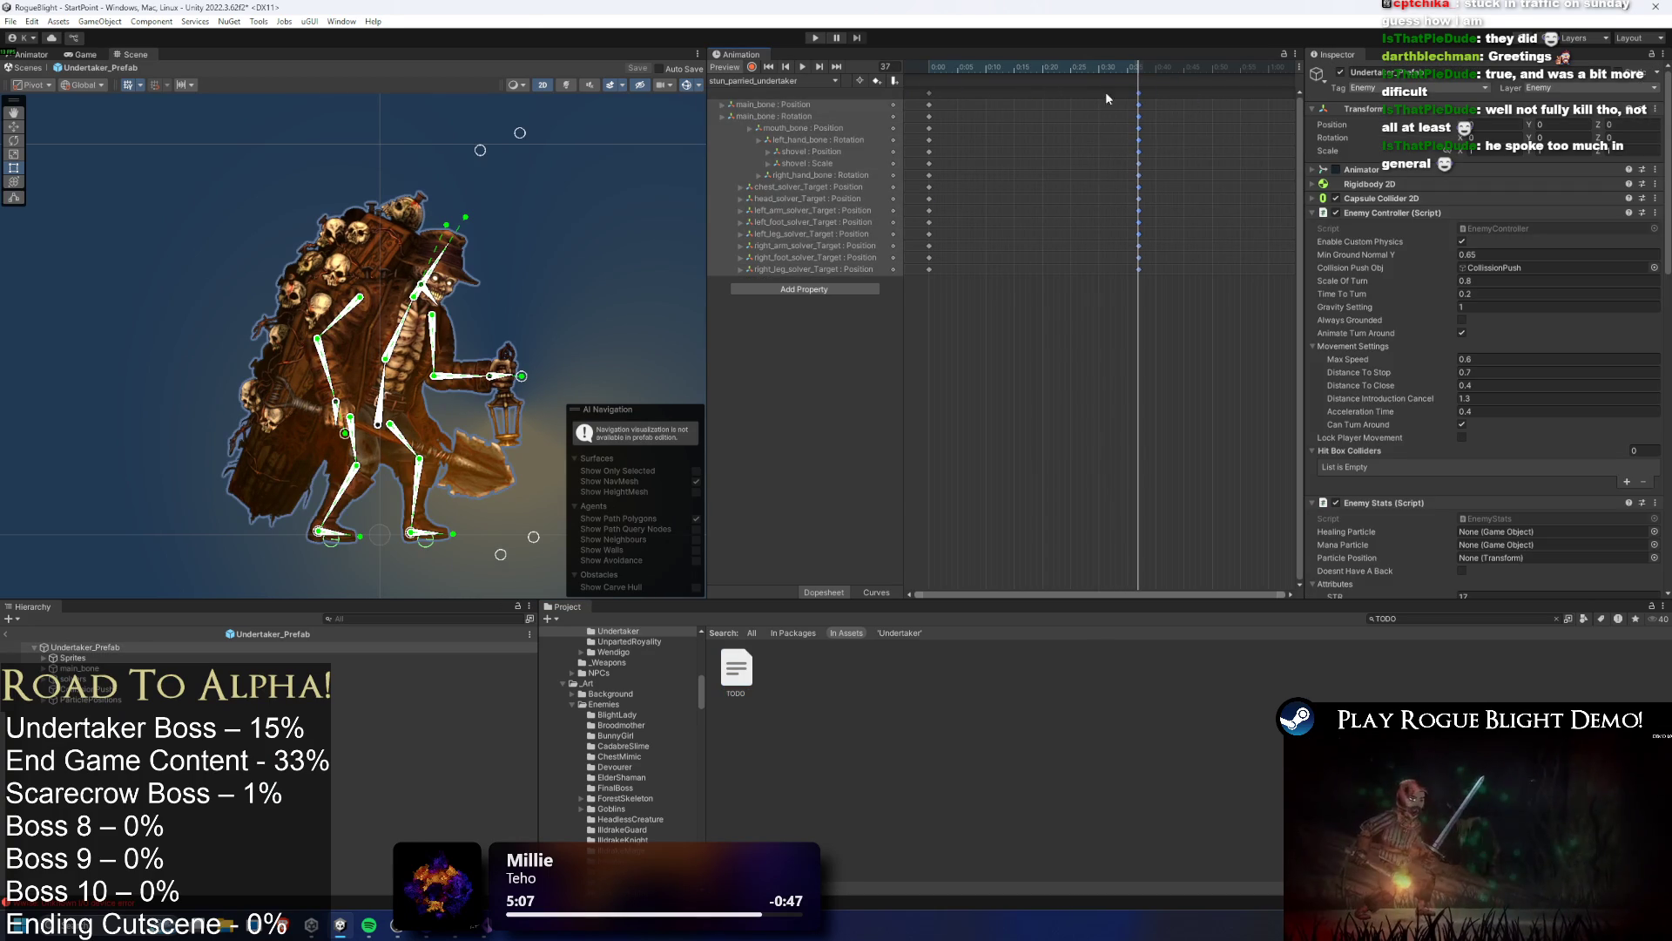
click(773, 81)
click(774, 180)
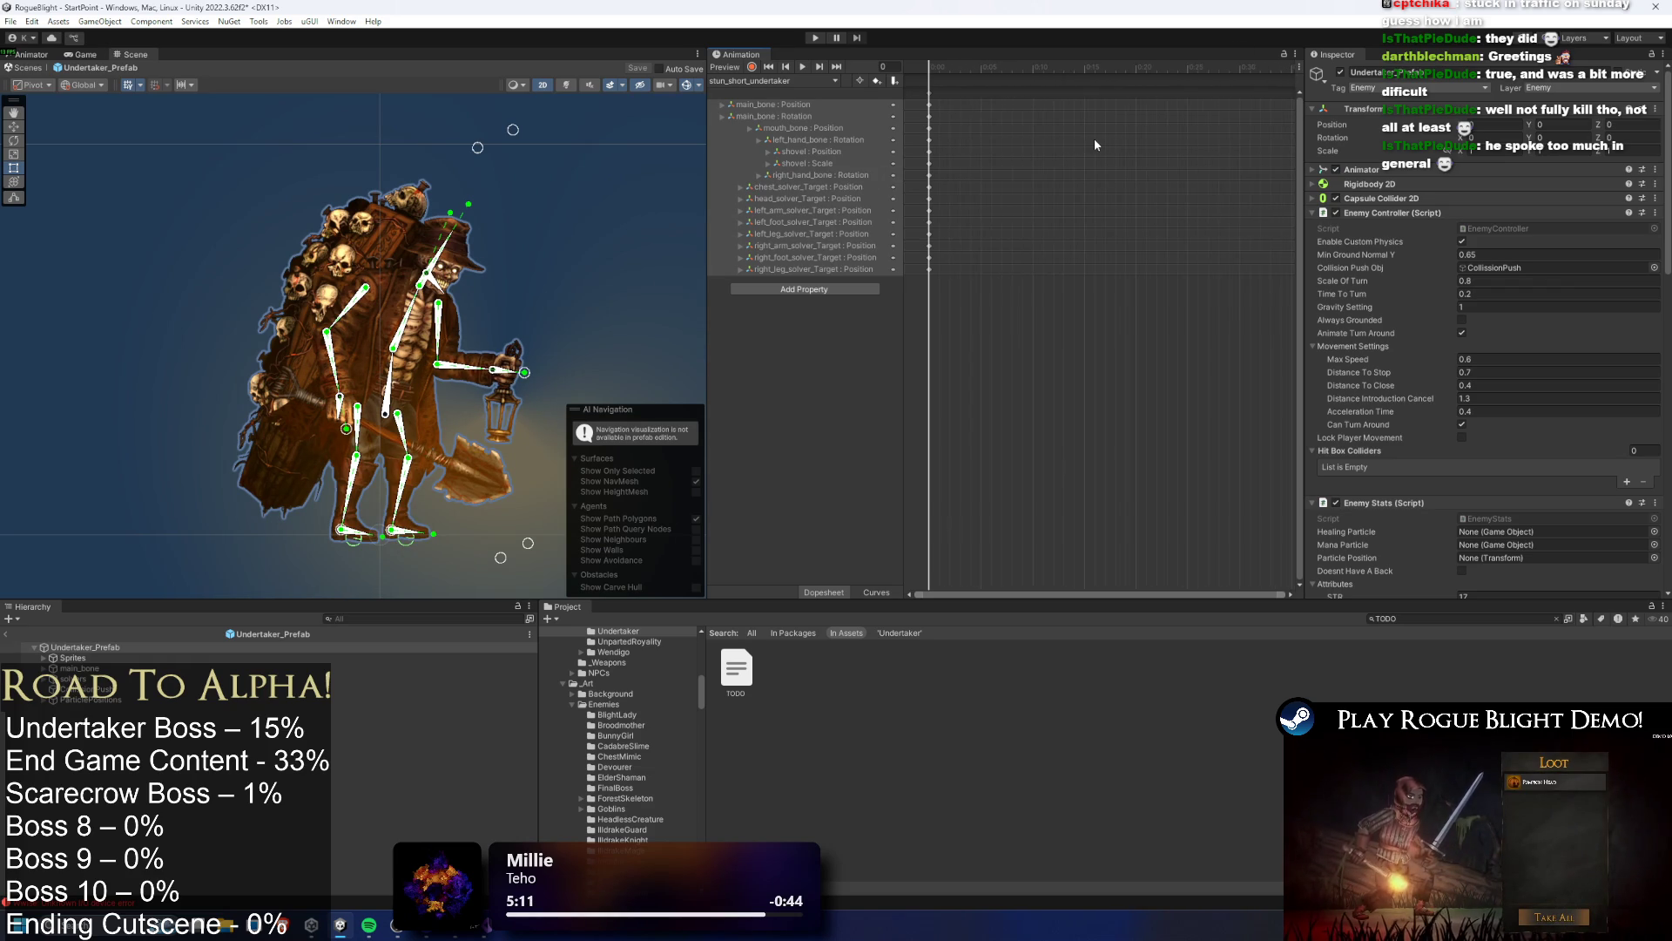
drag(1103, 69, 1217, 83)
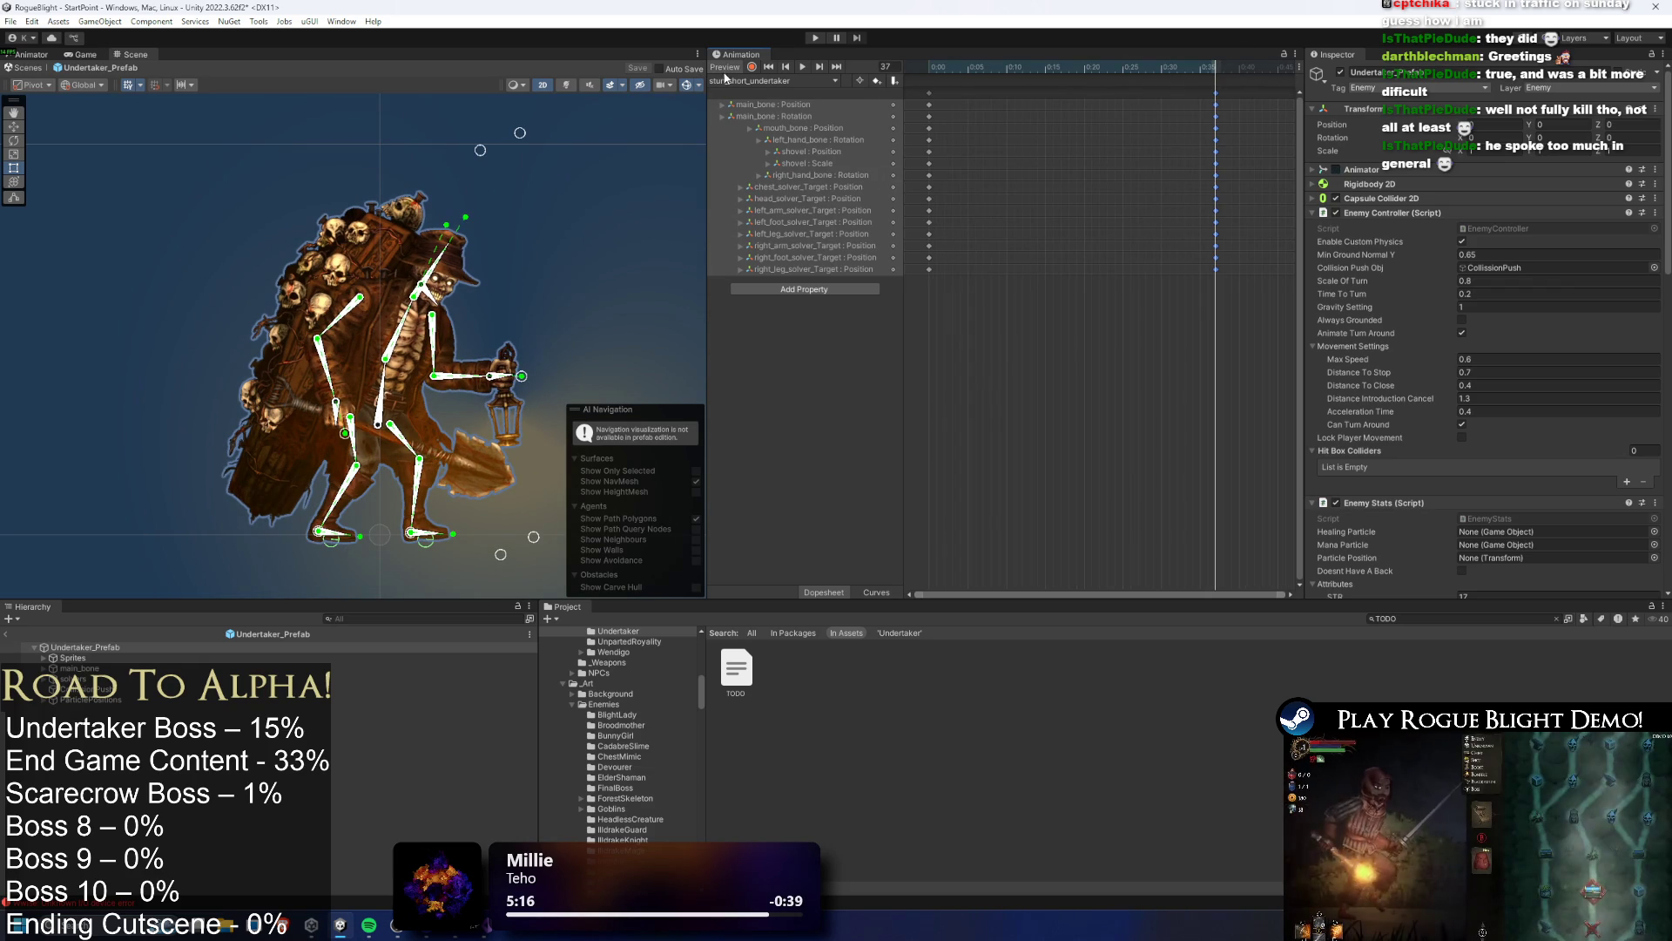
Open the stun_long_undertaker clip and key every bone and solver track at frame 112
click(744, 81)
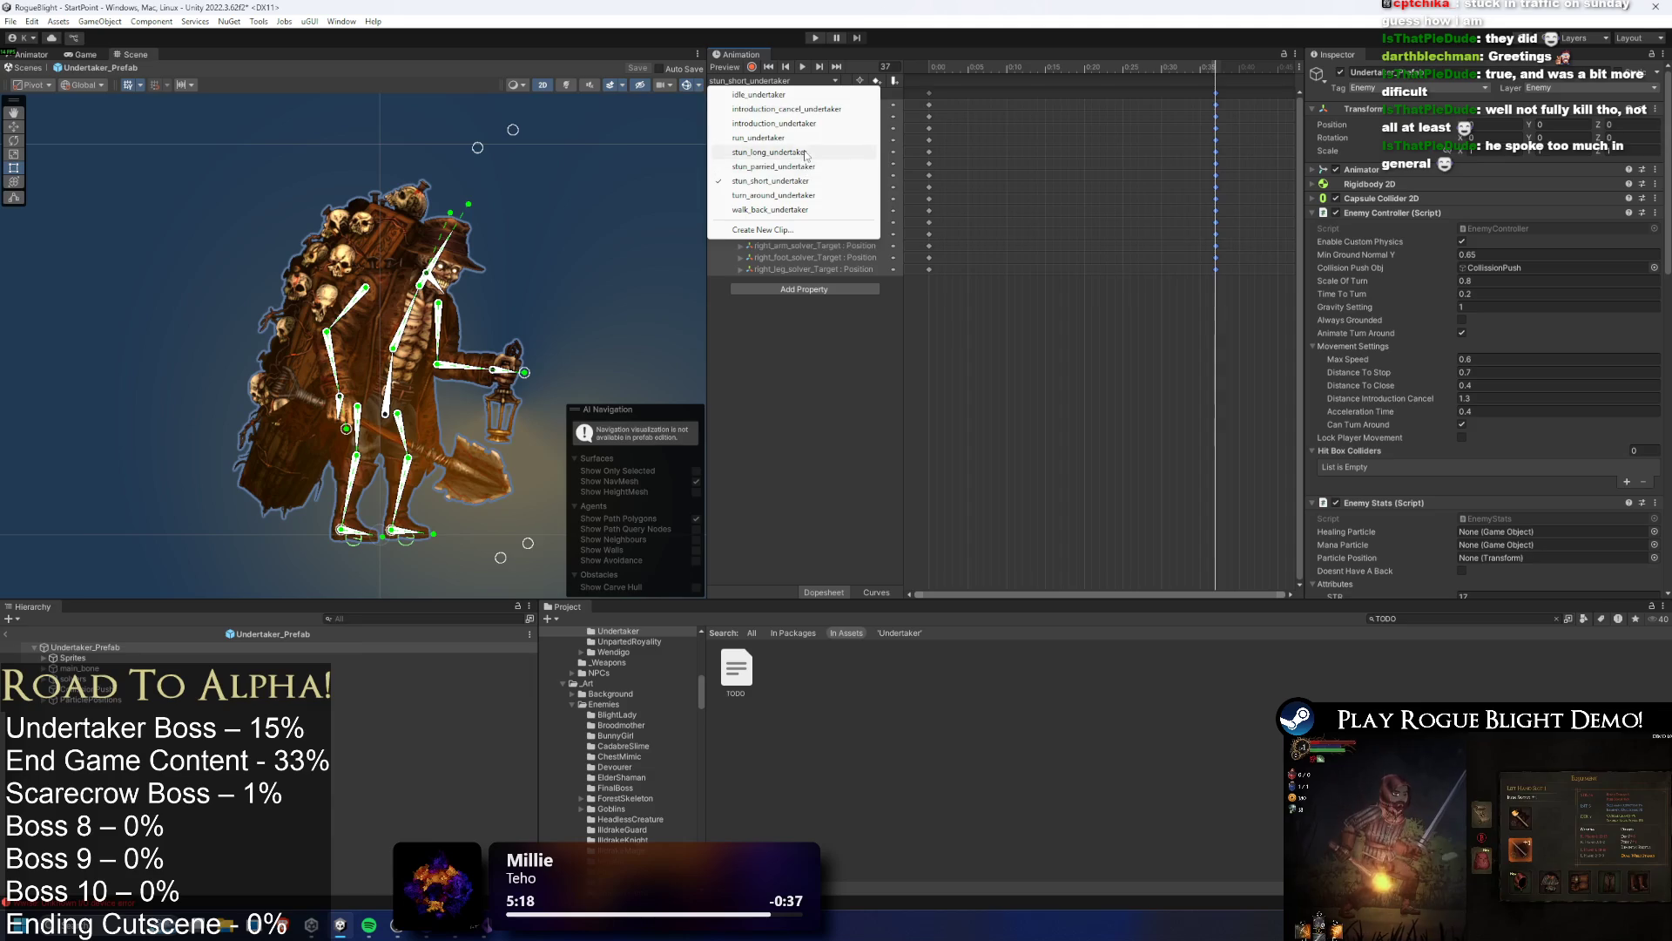
key(alt+Tab)
key(alt+Tab)
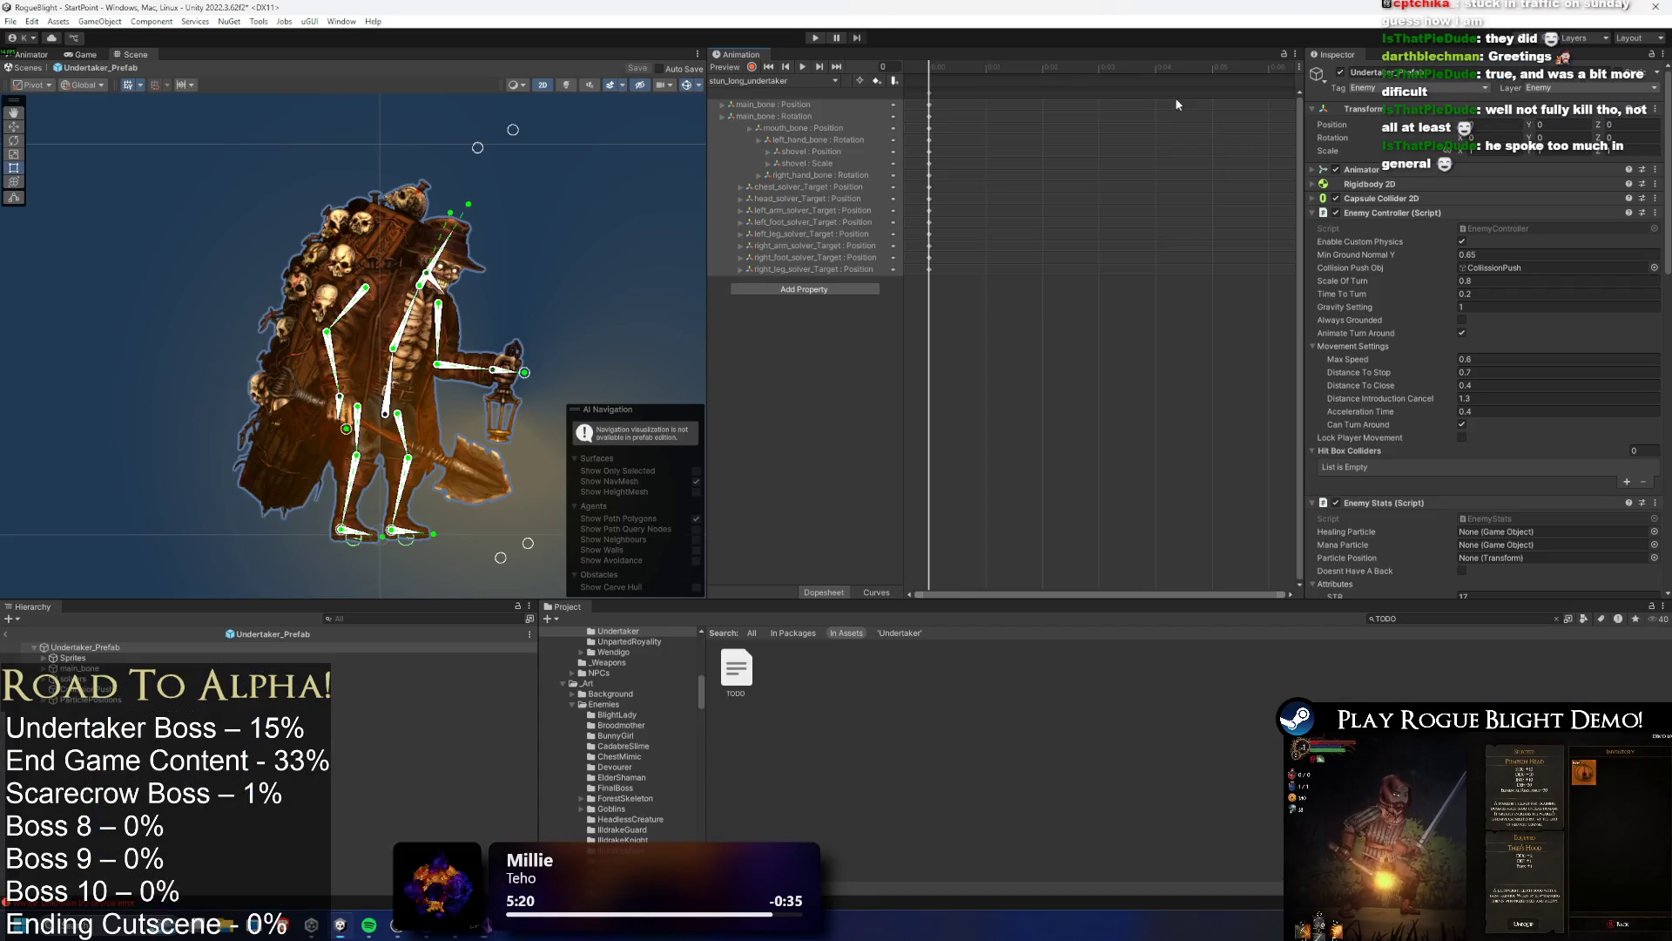
scroll(1098, 171, down, 5)
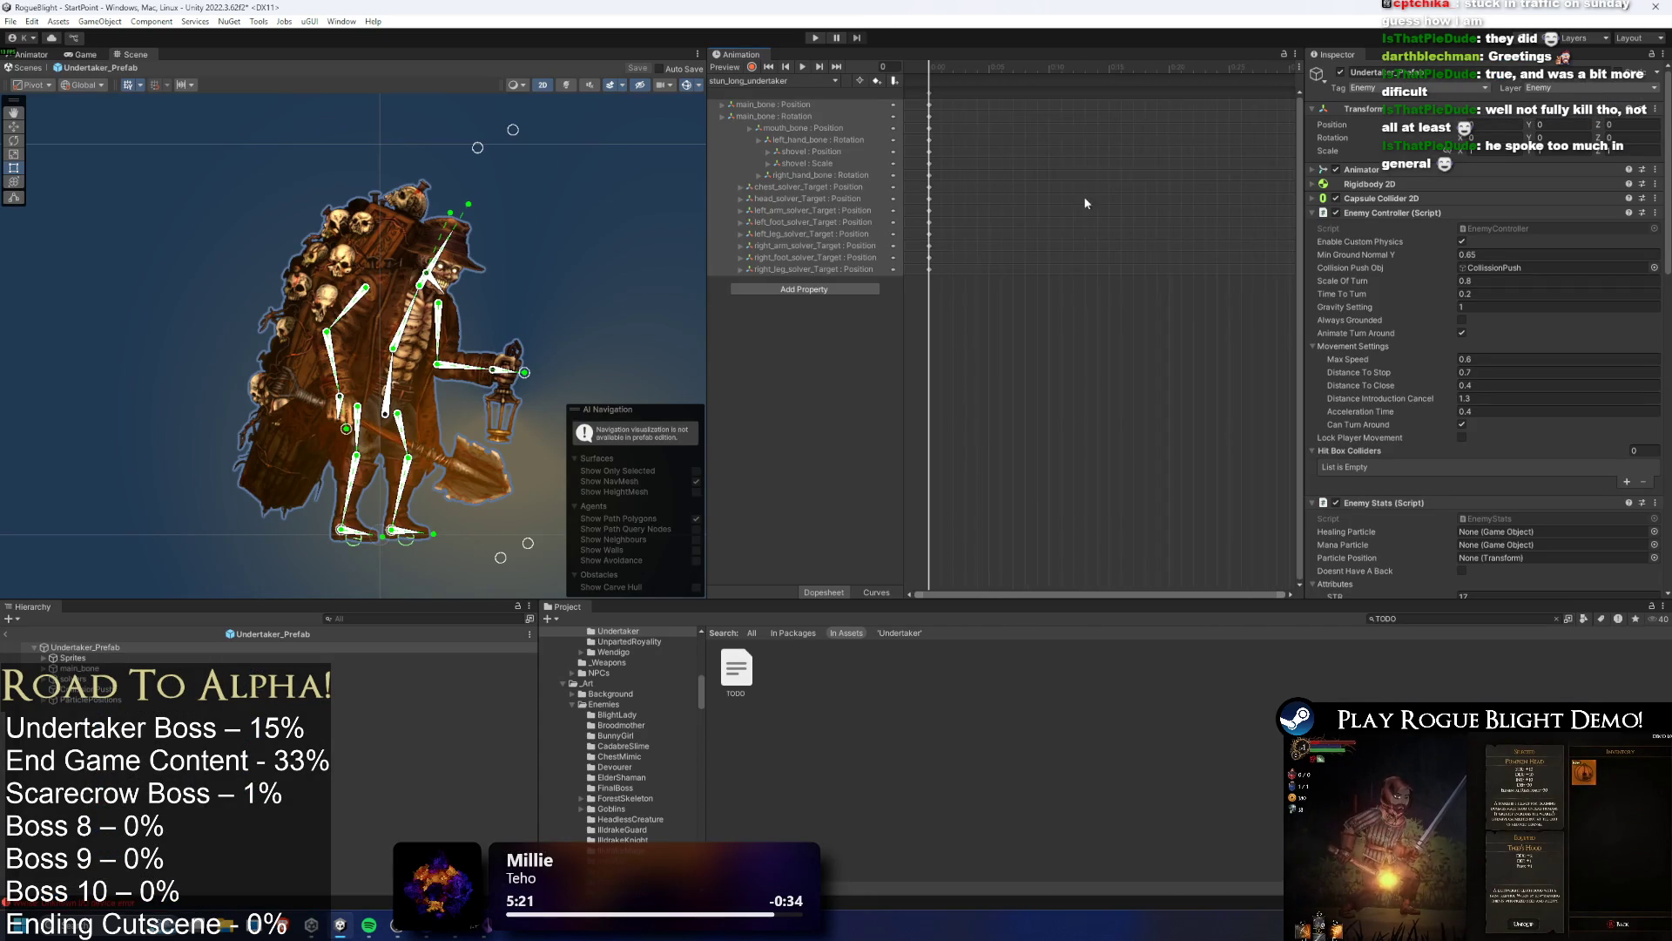
mouse_move(1172, 70)
mouse_down()
mouse_move(1268, 79)
mouse_move(1116, 72)
mouse_move(1164, 73)
mouse_up()
scroll(1214, 118, down, 3)
key(k)
click(1161, 94)
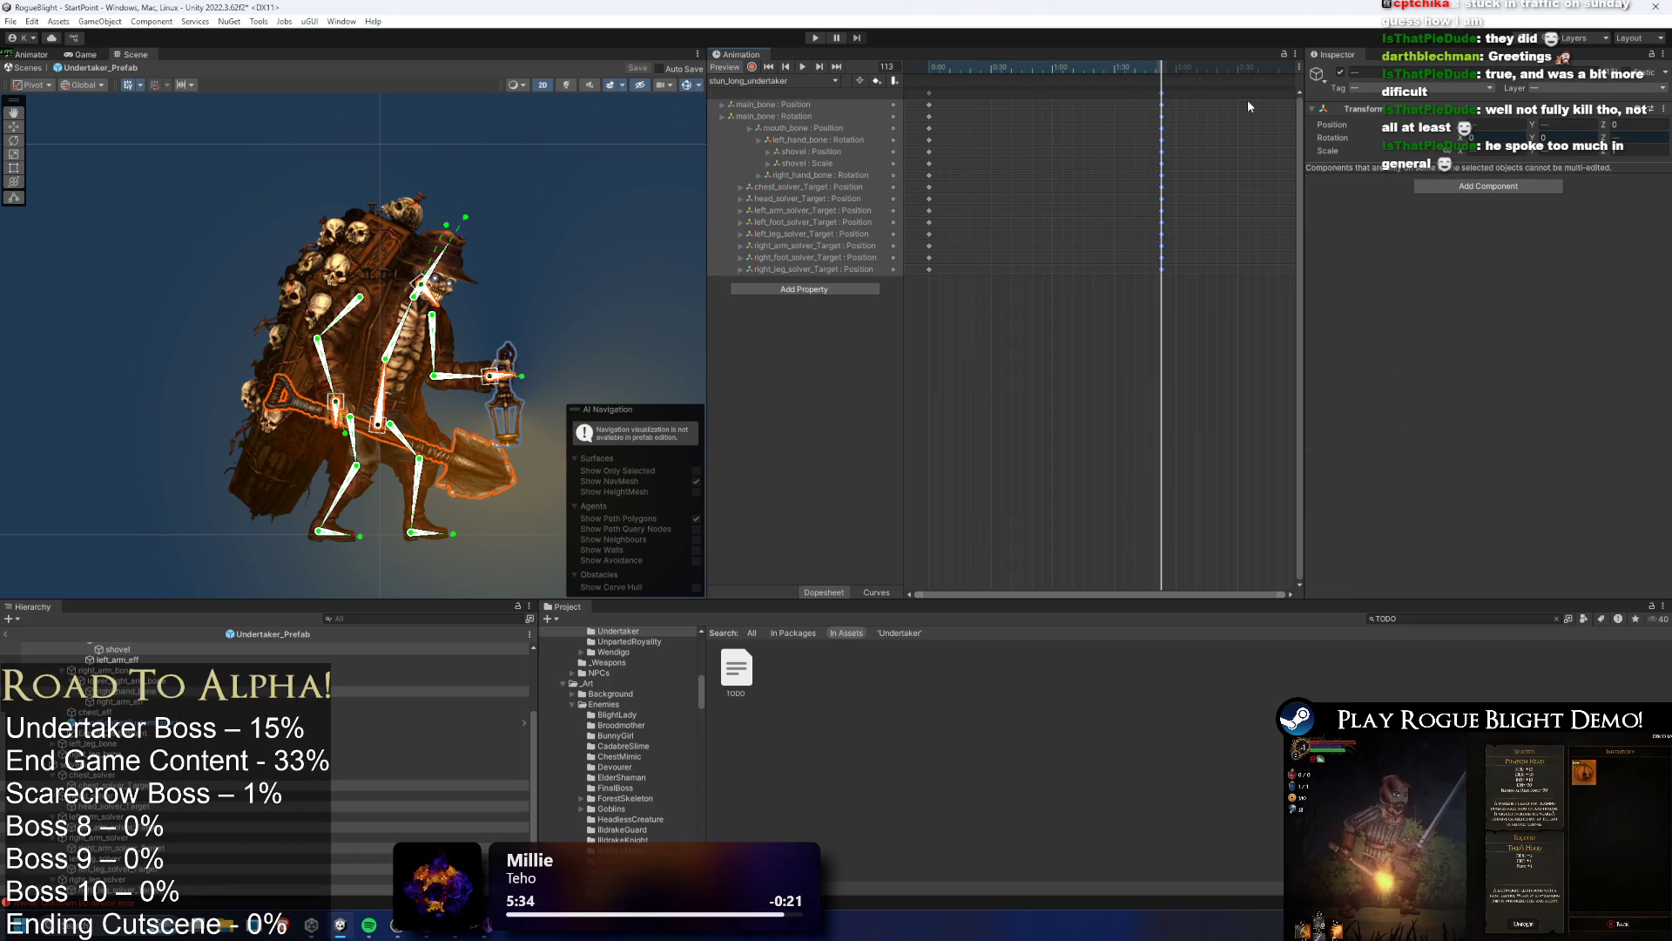
key(alt+Tab)
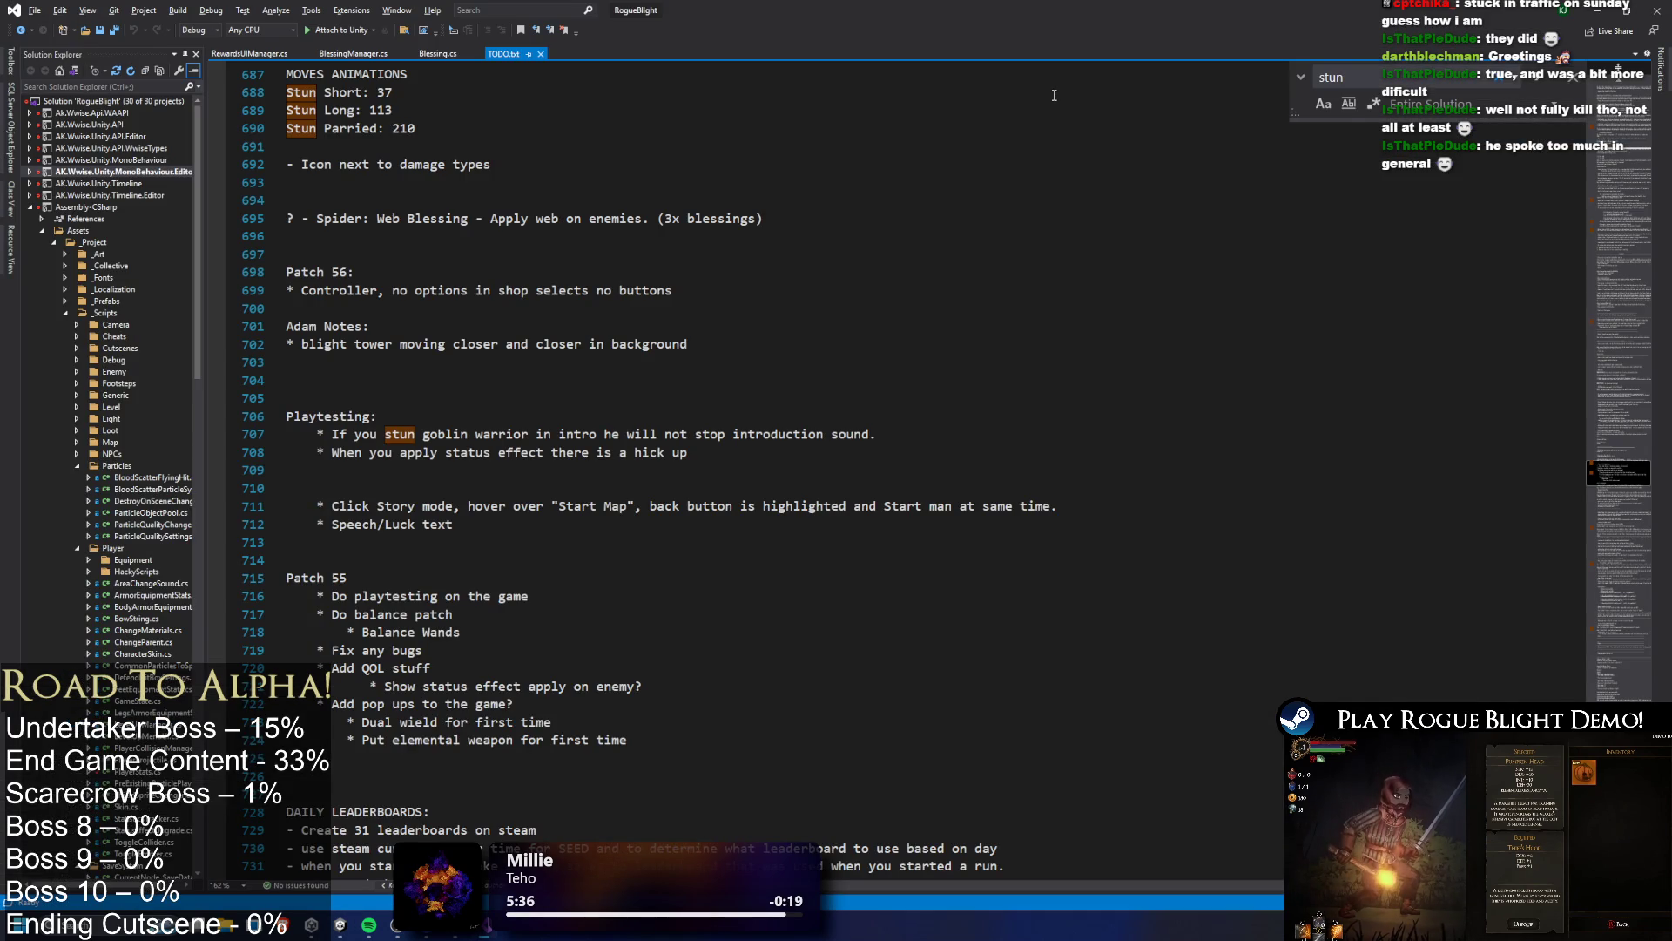
Switch to the stun_parried_undertaker clip, recheck the TODO.txt counts, and scrub toward frame 209
key(alt+Tab)
click(772, 80)
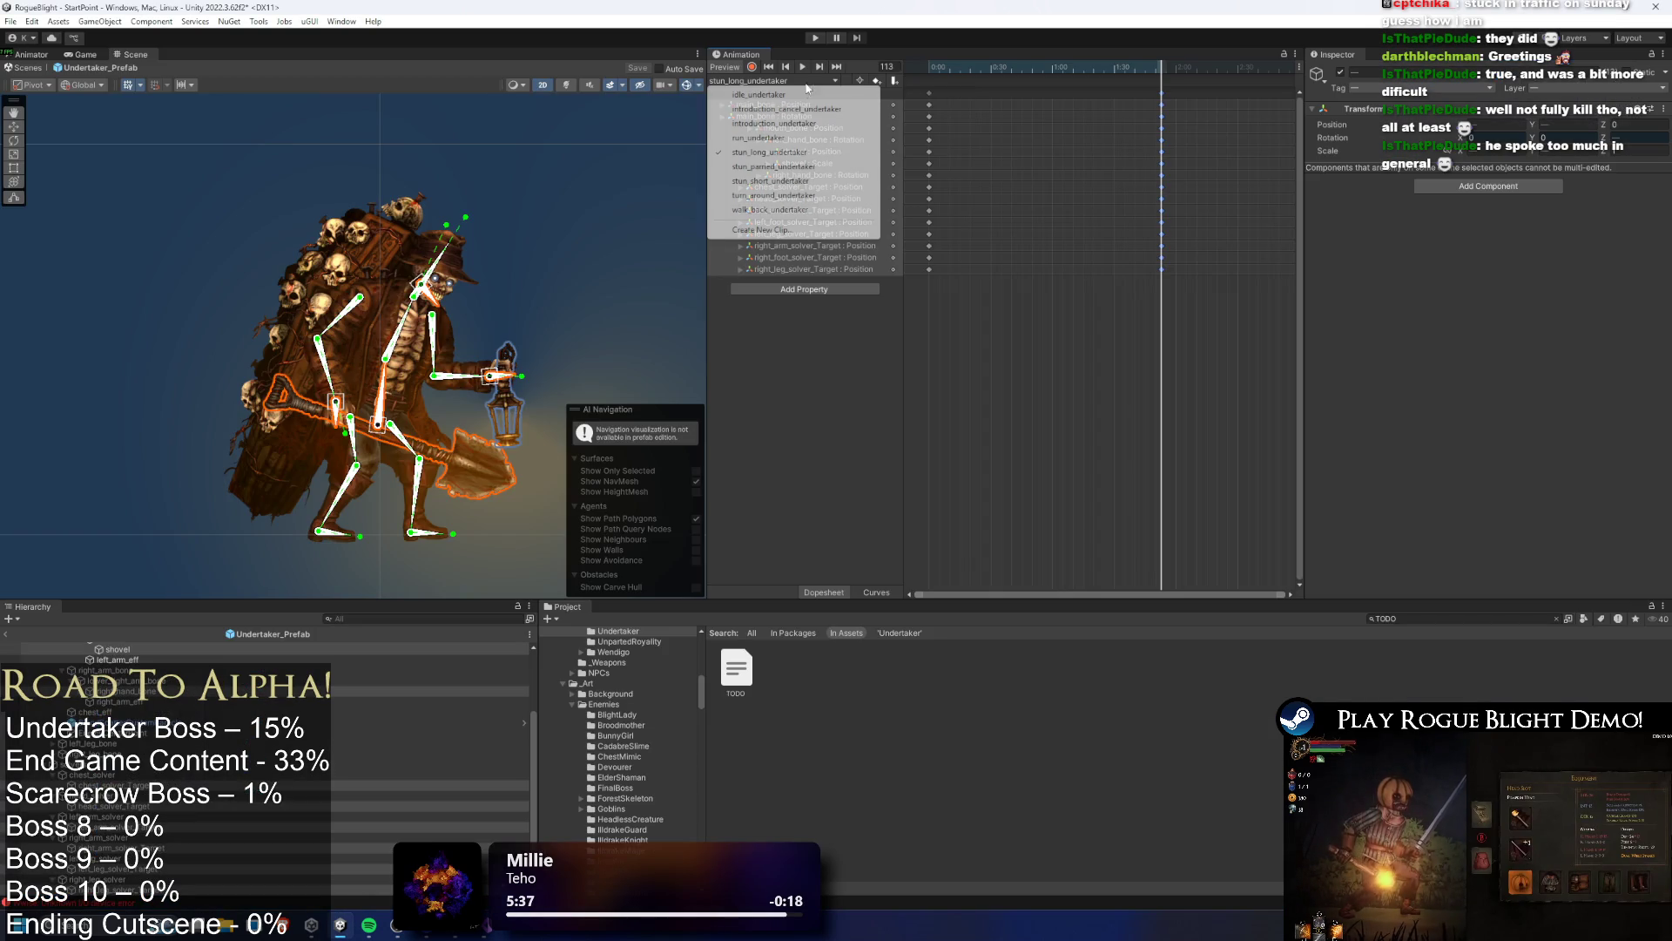
click(773, 167)
scroll(1149, 178, down, 4)
key(alt+Tab)
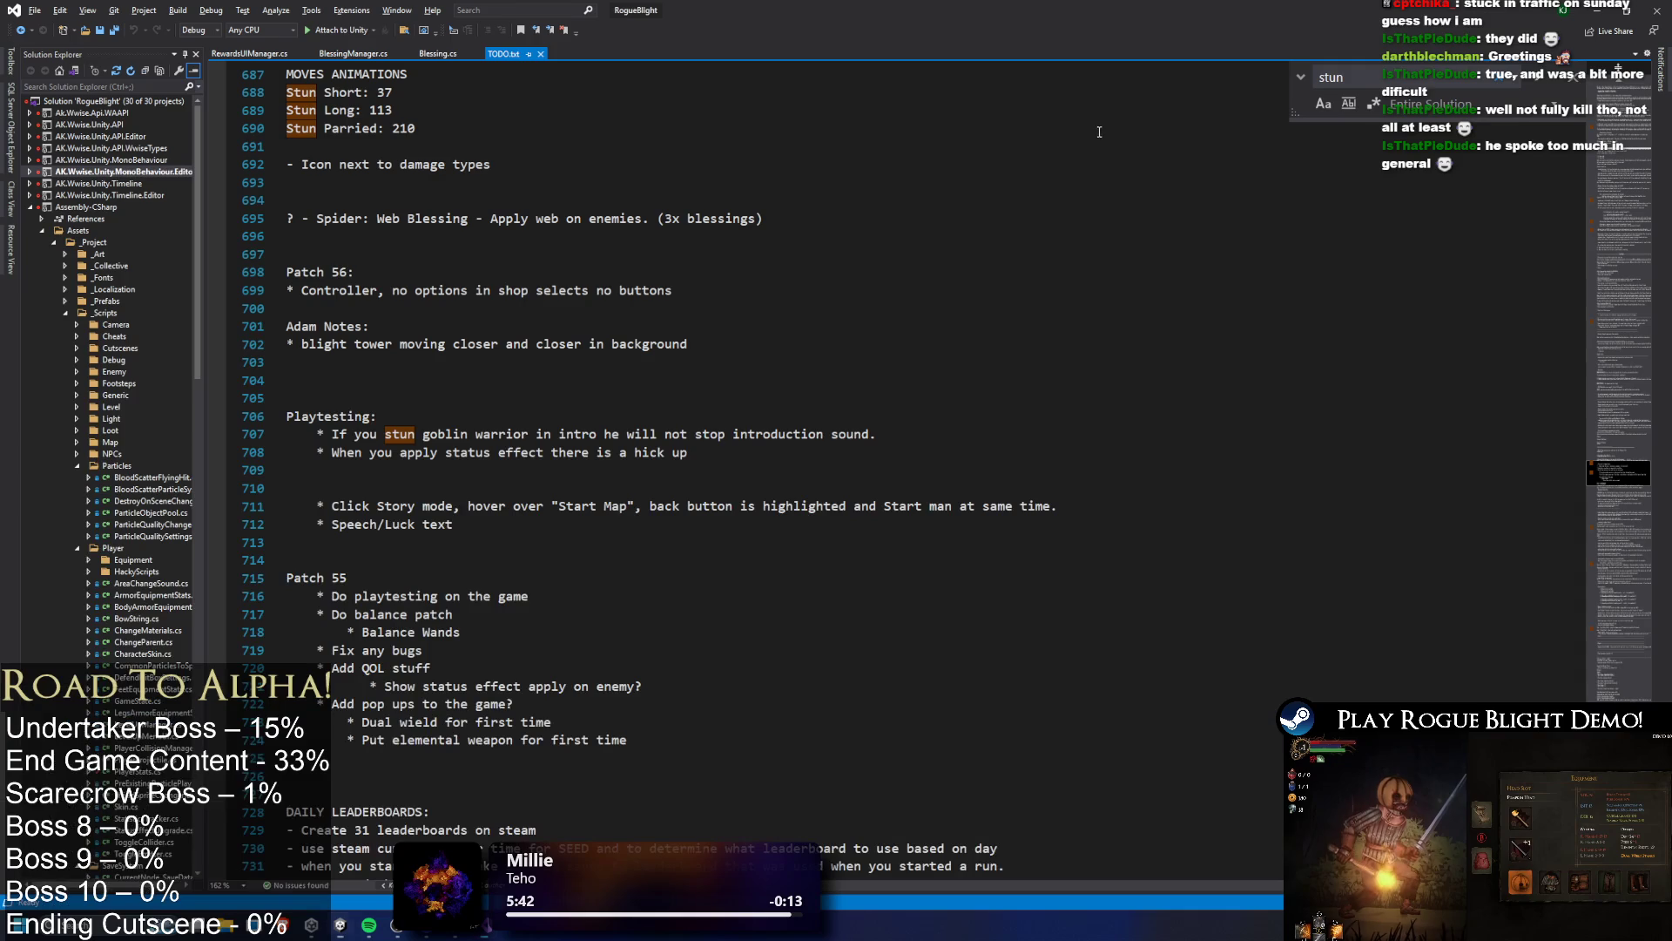
key(alt+Tab)
drag(1076, 66, 1148, 72)
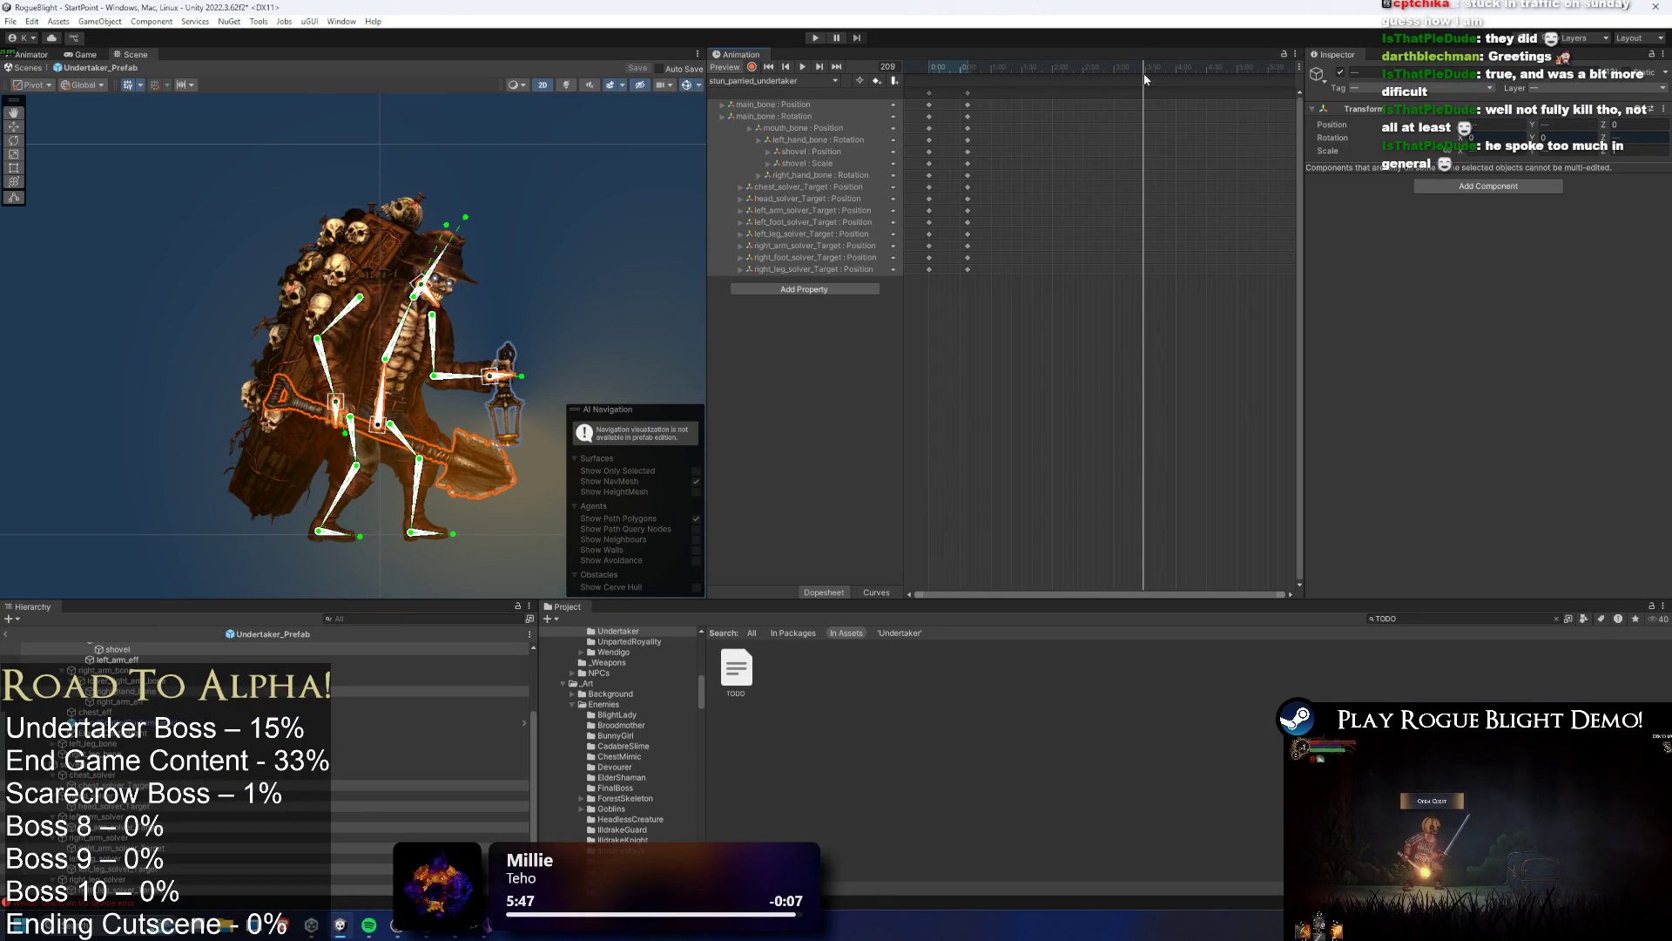
Move the stun_parried_undertaker keyframe column from 0:30 to frame 210 (3:30), then enter Play mode
drag(1143, 73, 1145, 74)
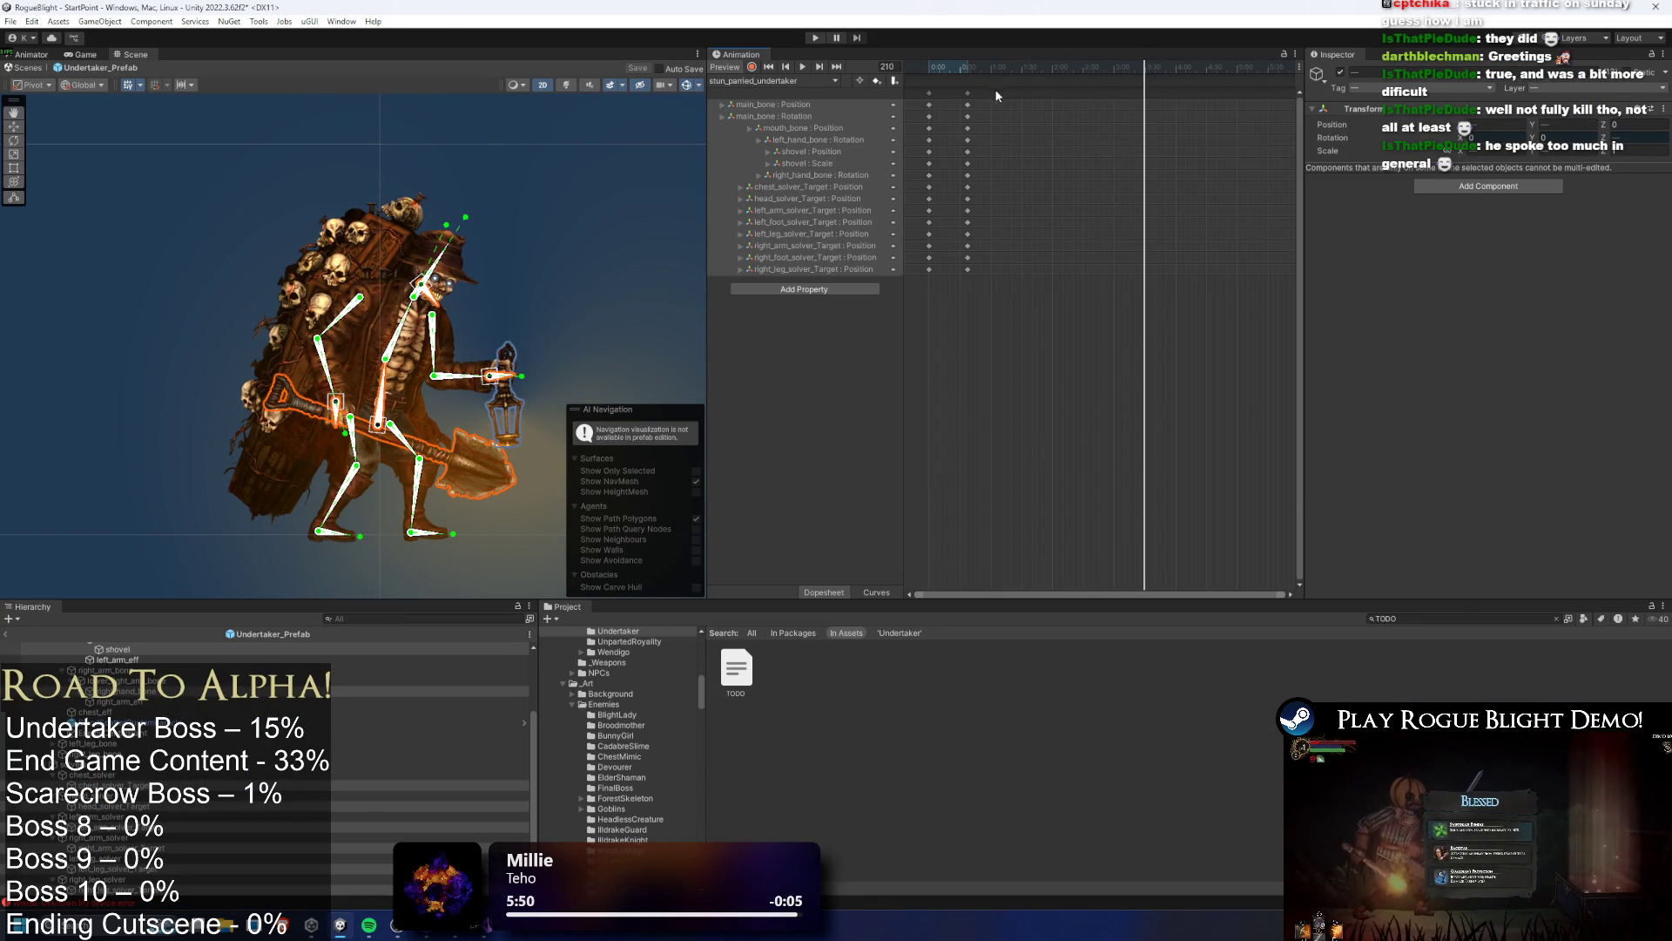
click(969, 93)
mouse_move(970, 89)
mouse_down()
mouse_move(1147, 110)
mouse_move(1144, 93)
mouse_up()
scroll(1209, 160, up, 5)
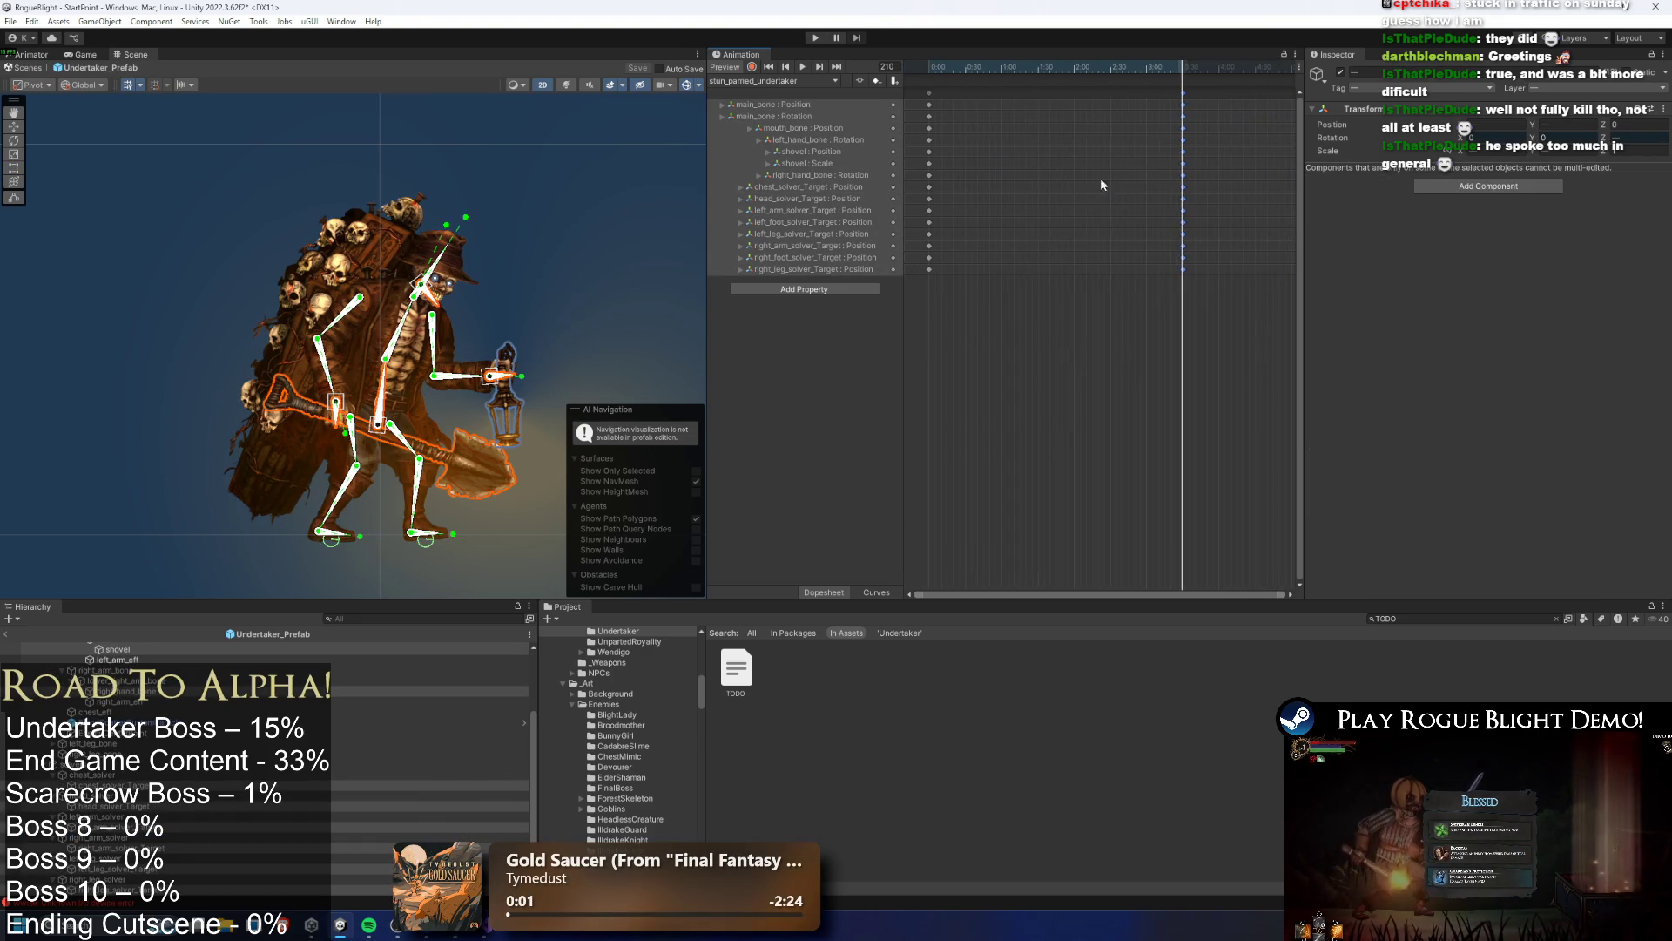
click(1015, 180)
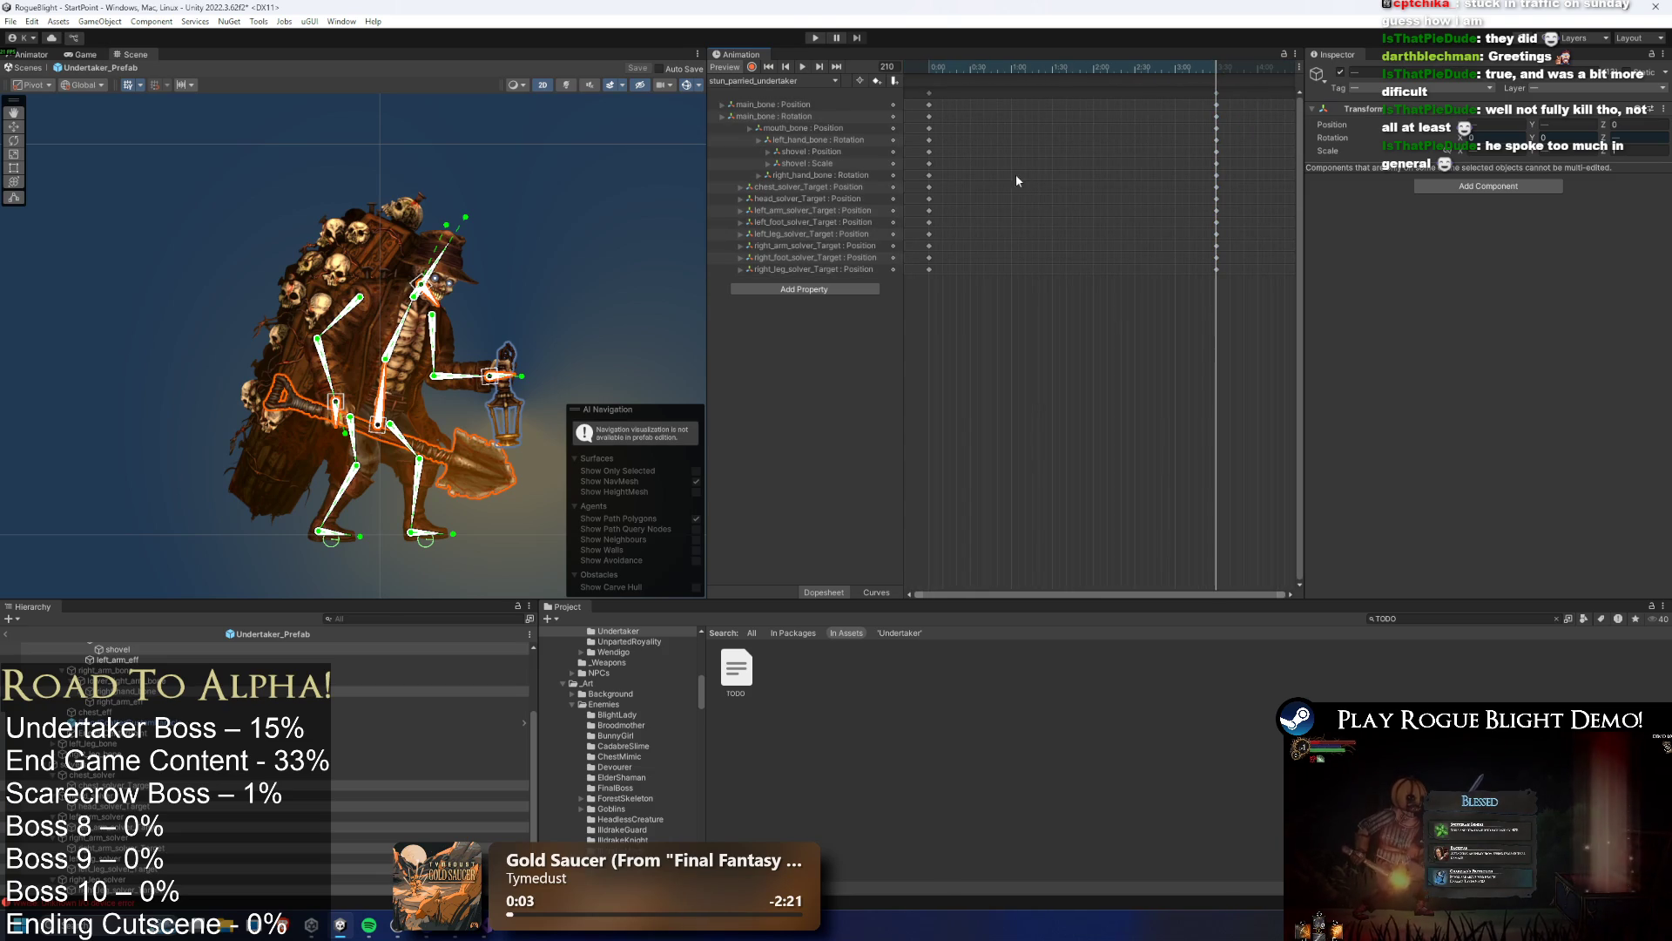
click(815, 39)
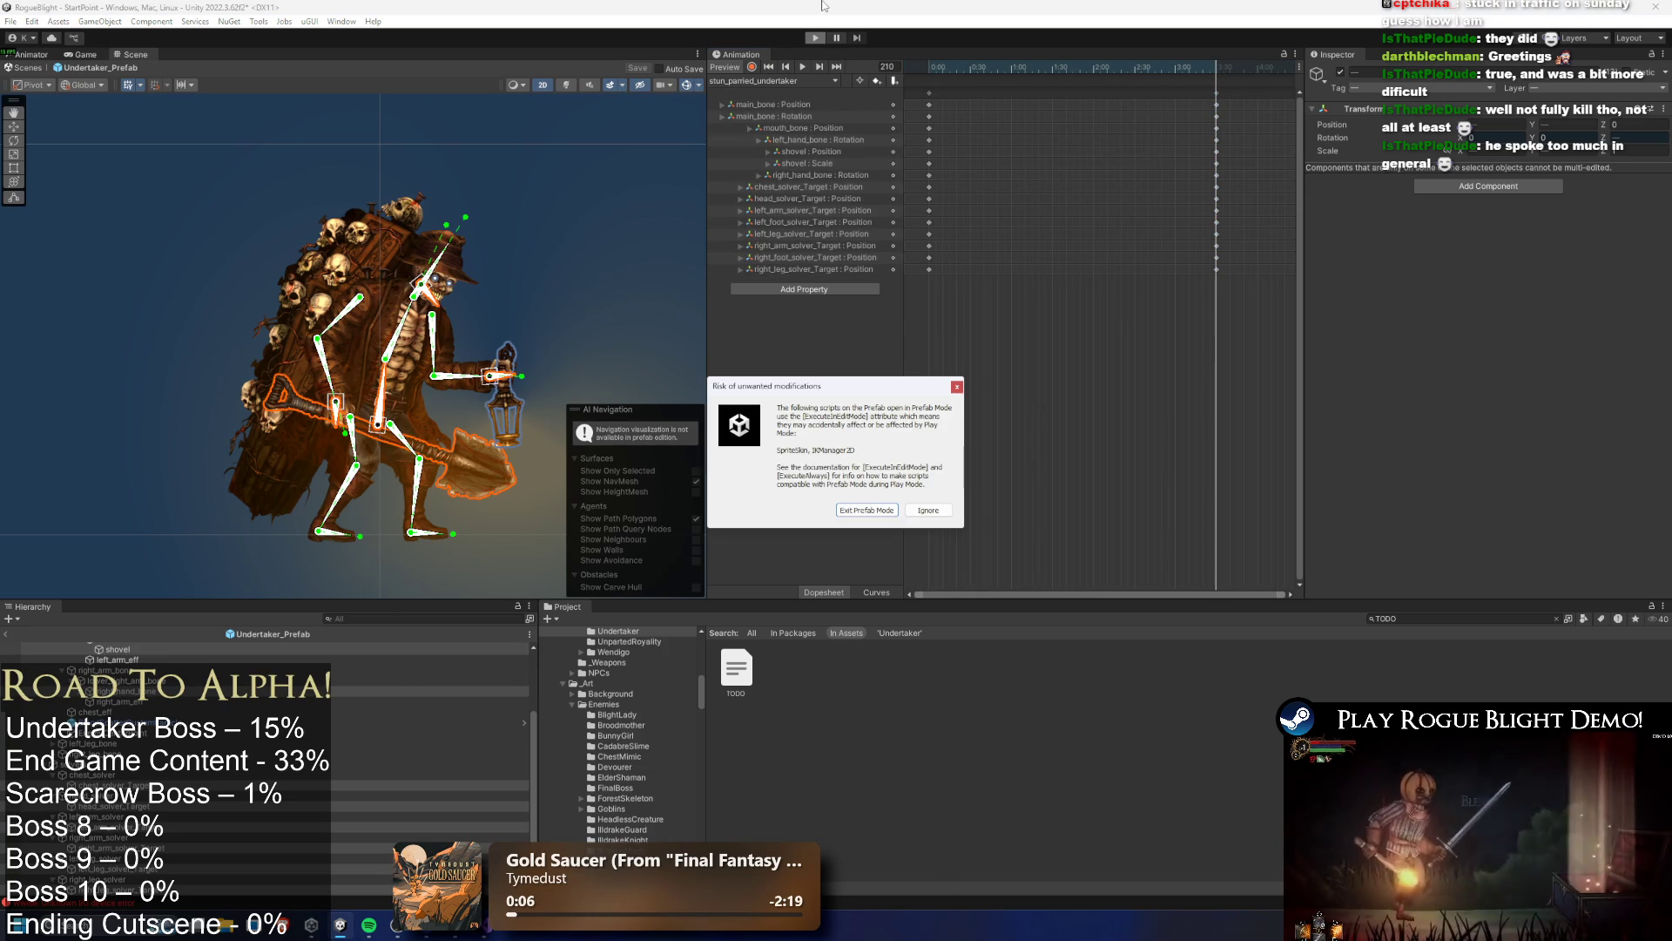
Dismiss the prefab-mode warning with Ignore and continue to the Start Game save-slot screen
key(Return)
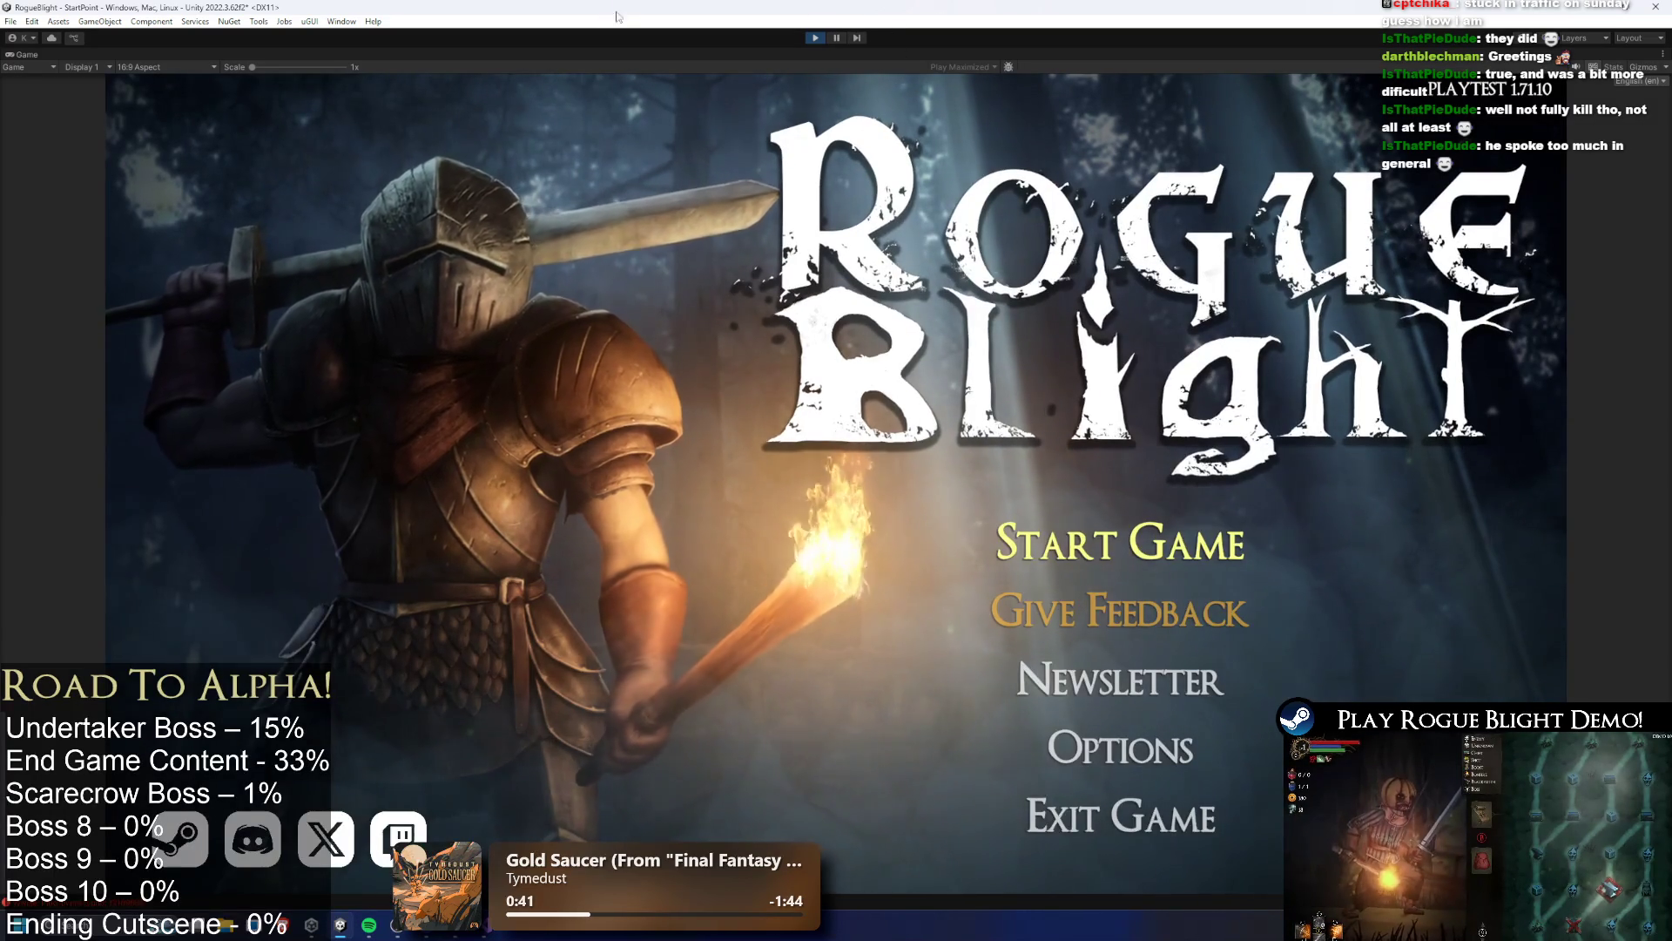
key(Return)
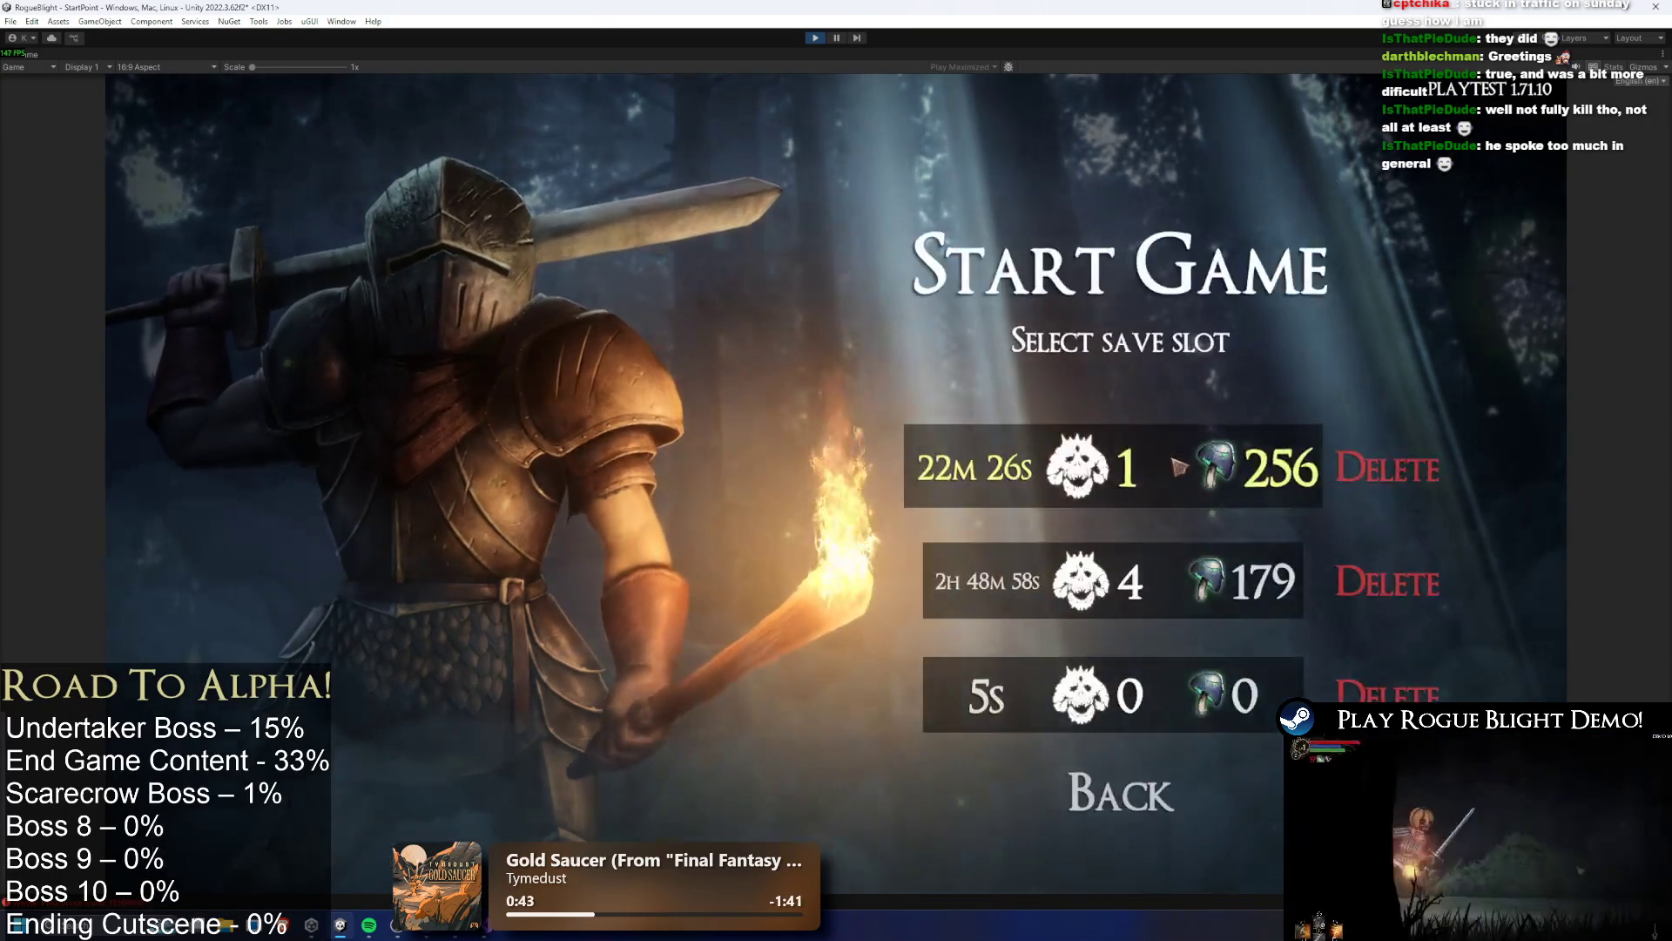
Load the first save slot (22m 26s) into Fireworn City and return to the running game window
click(1178, 466)
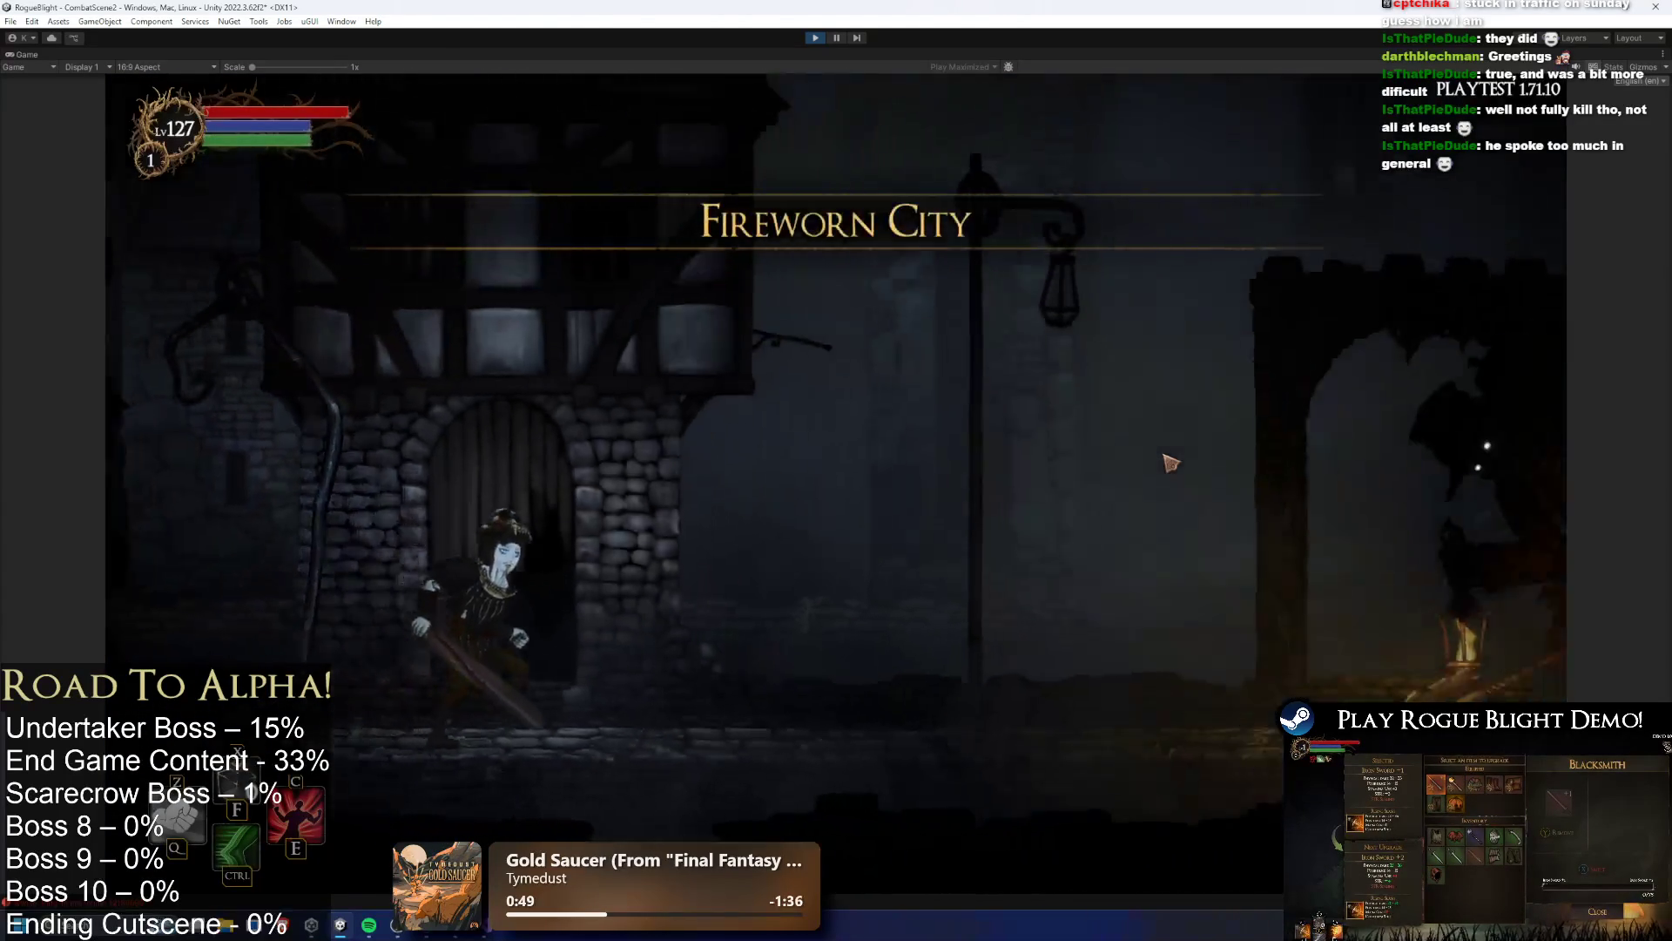
key(alt+Tab)
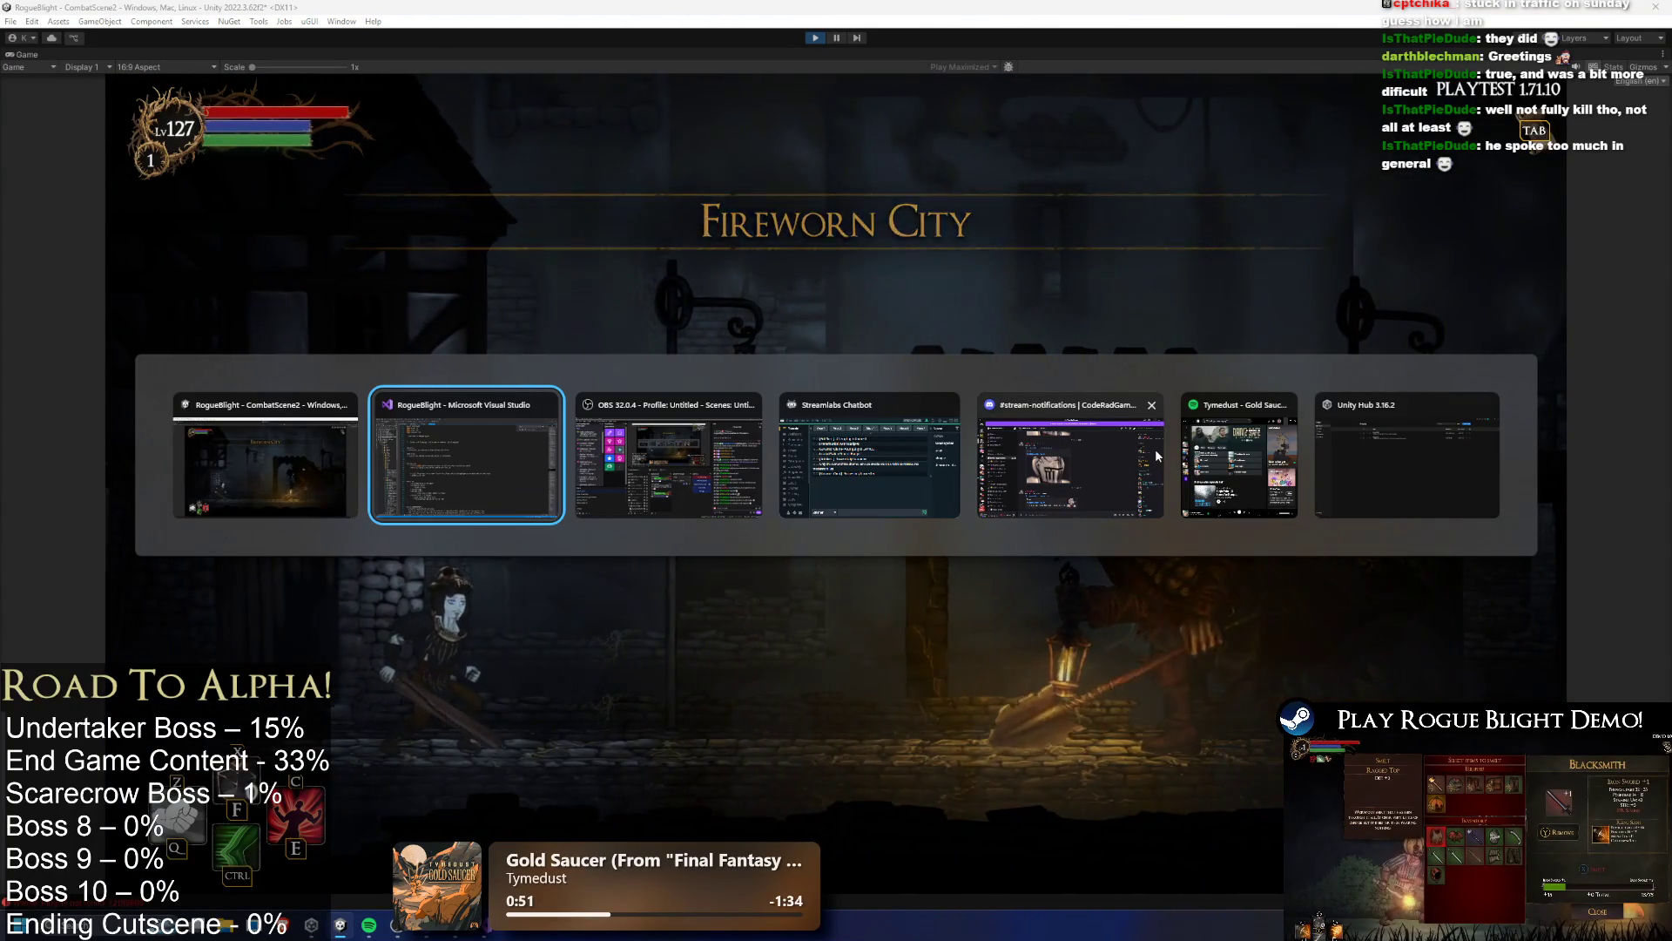
click(314, 484)
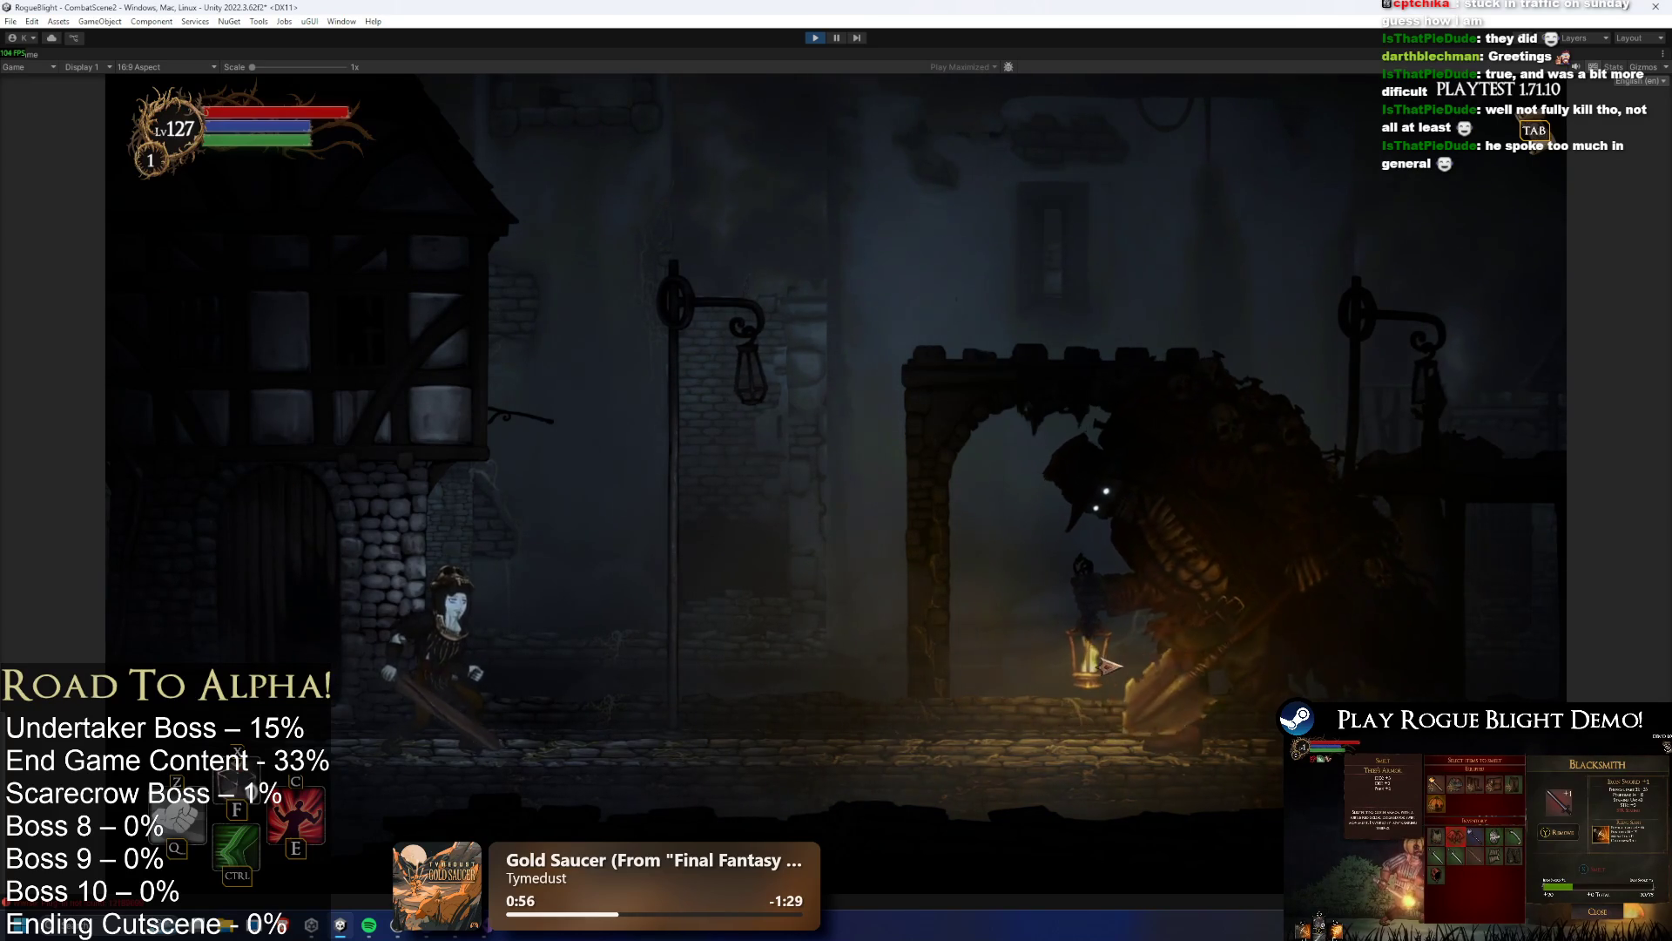
Run at the Undertaker and land several sword strikes while weaving left and right
key(d)
click(1202, 618)
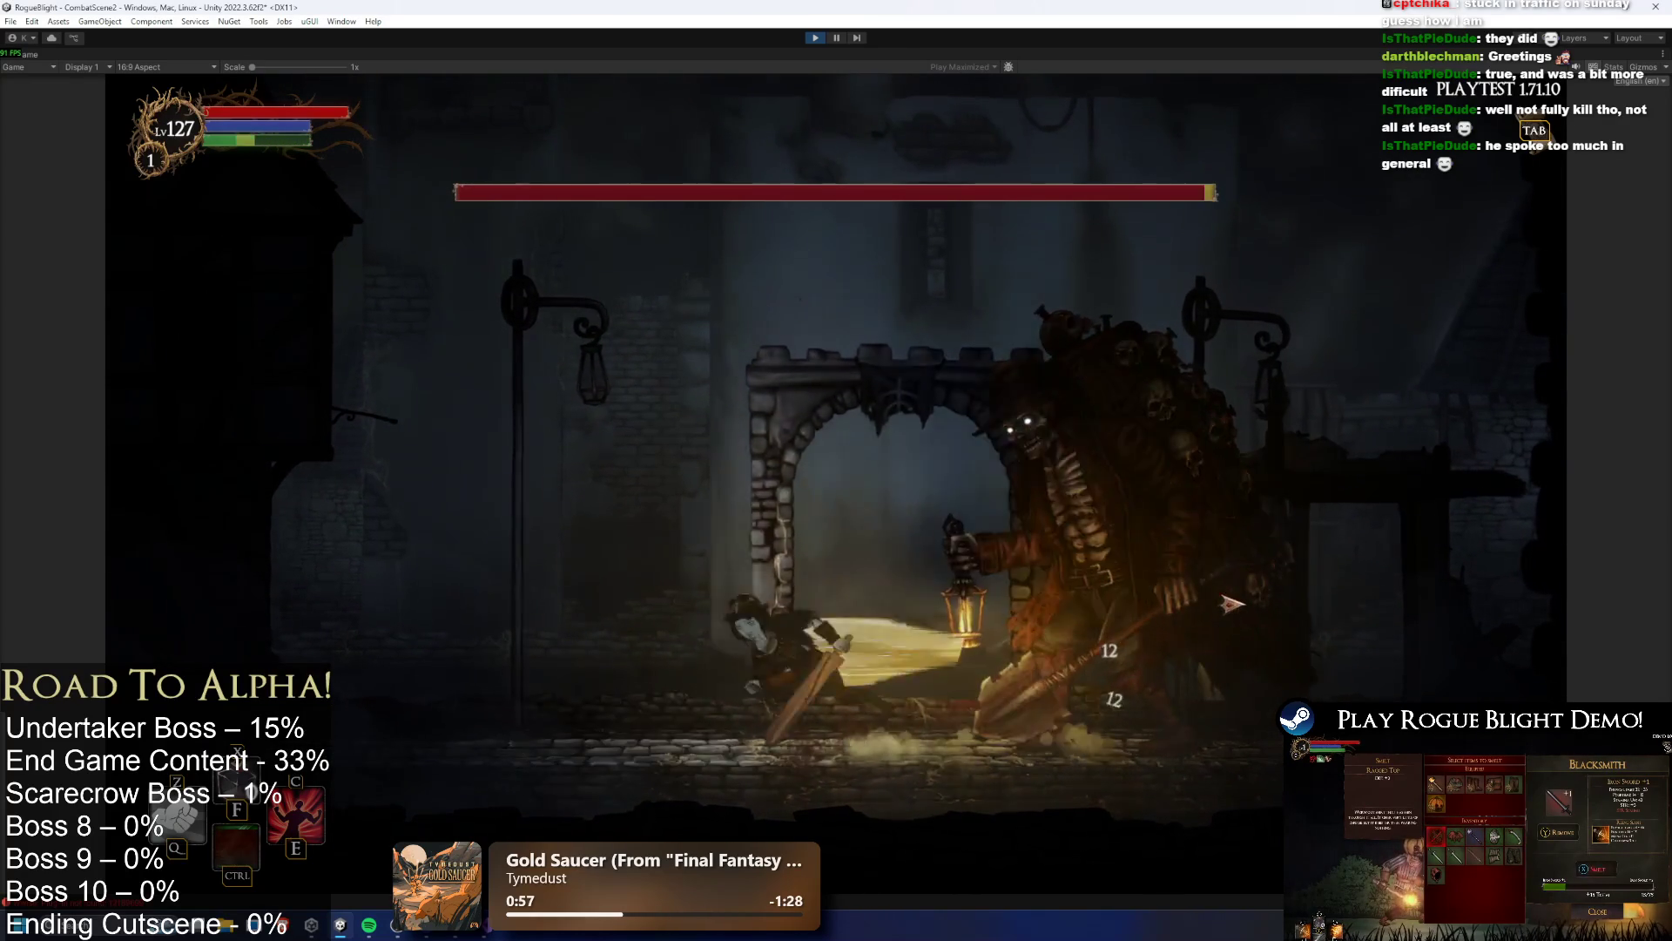
key(a)
key(d)
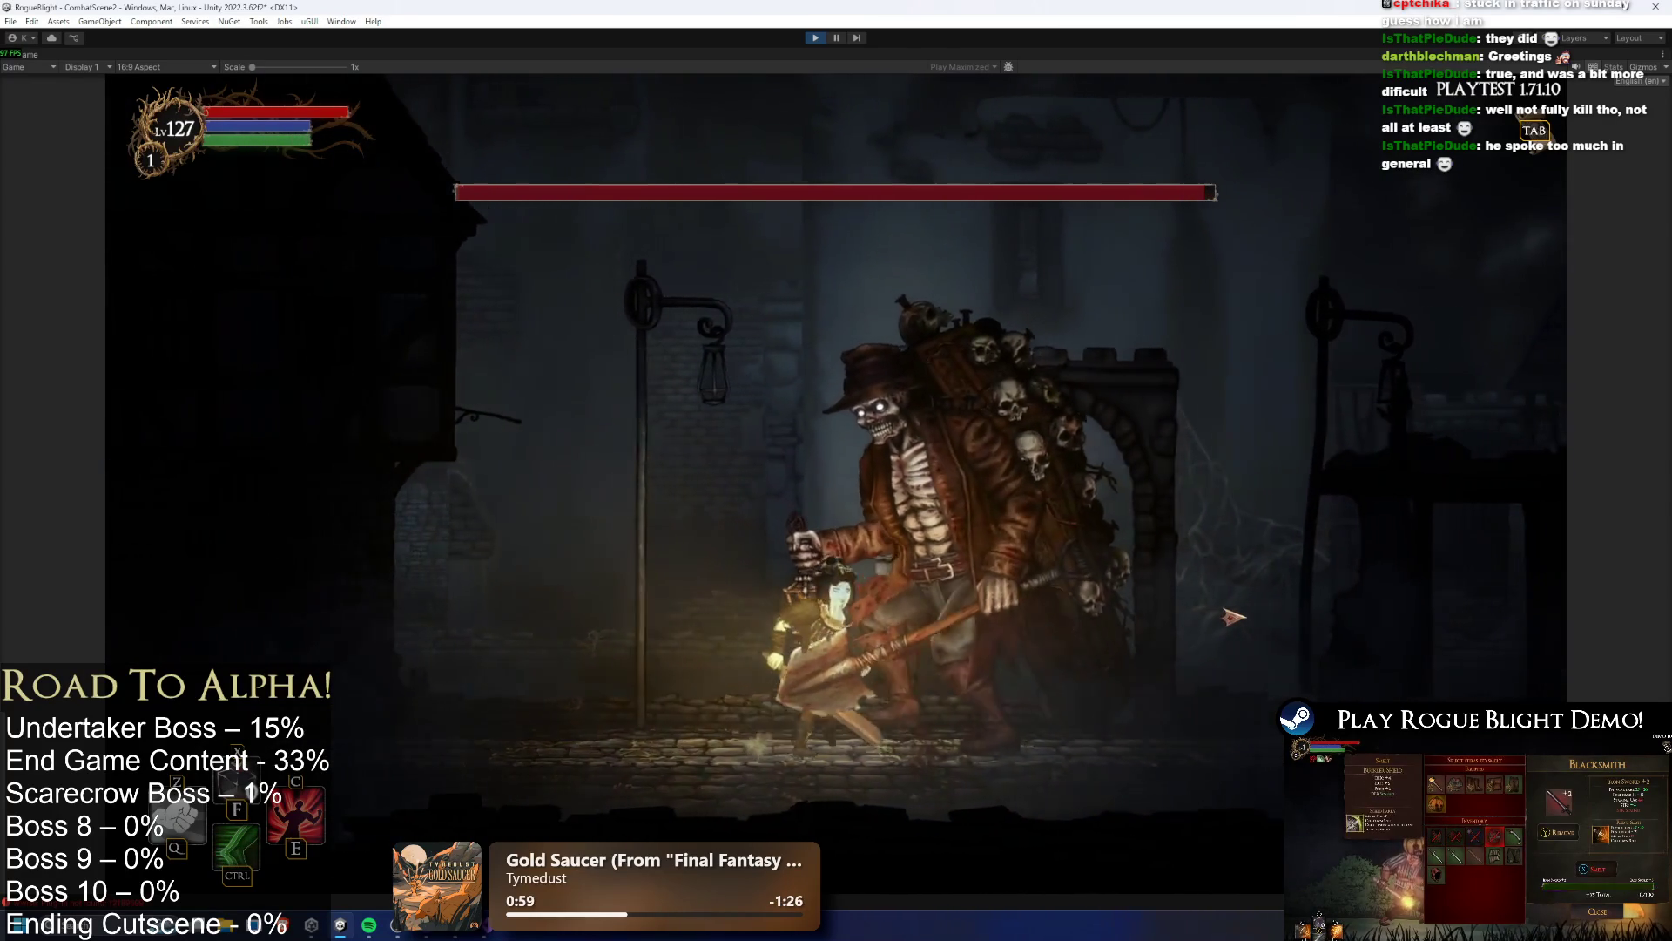
key(d)
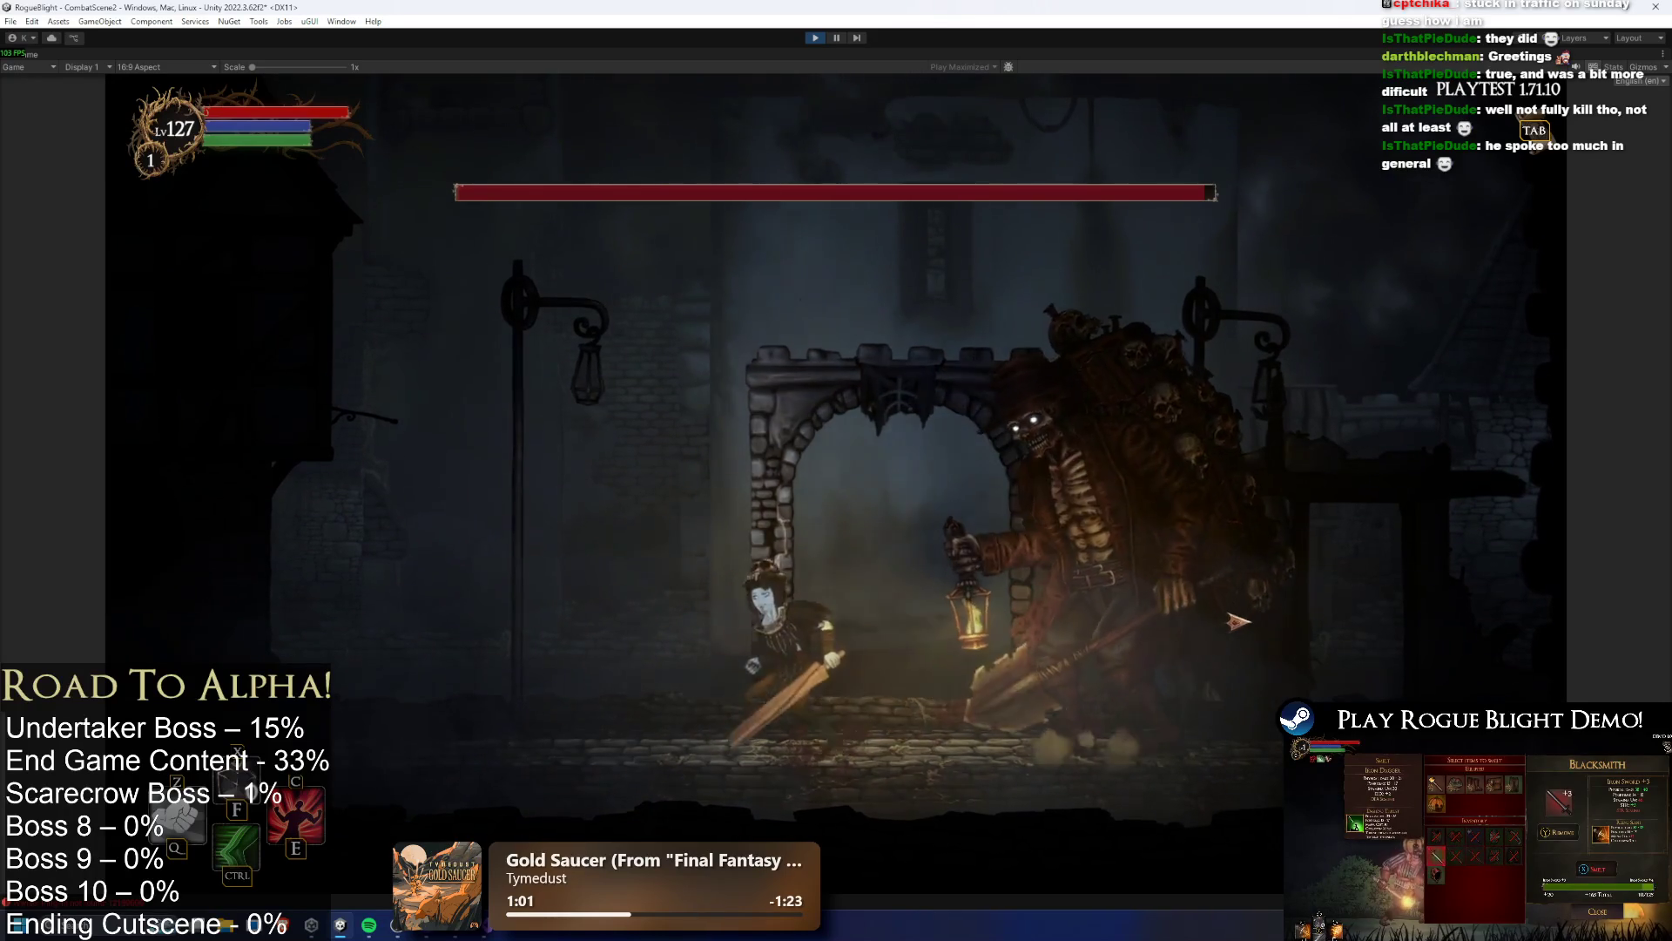
key(a)
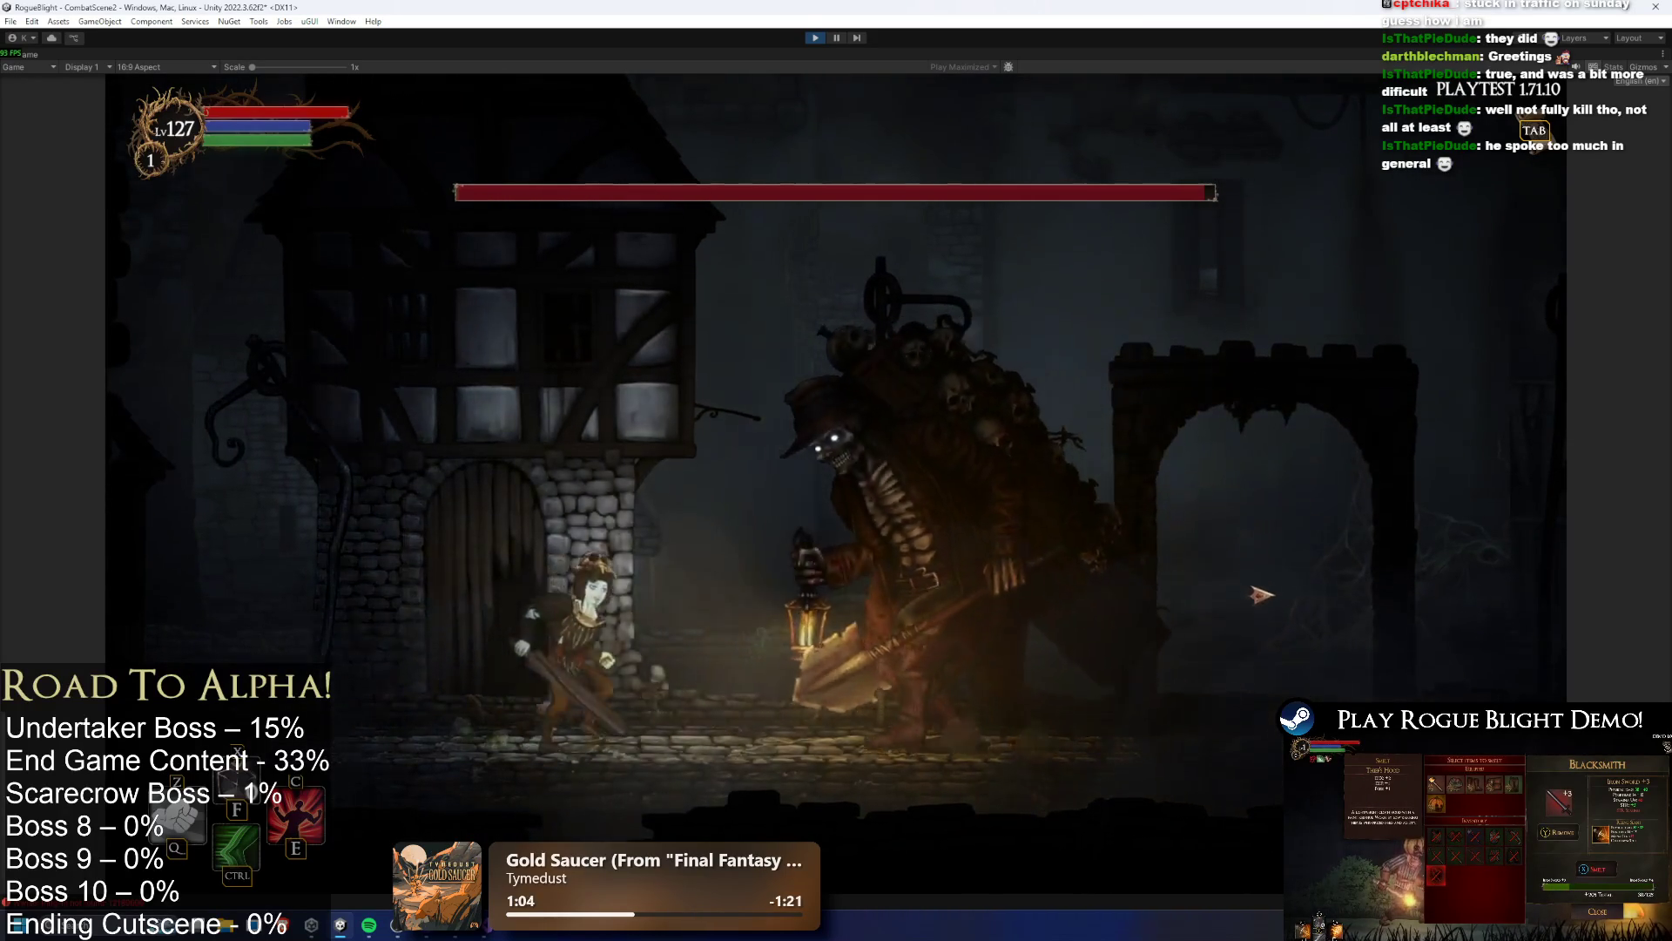
click(1260, 595)
click(1280, 599)
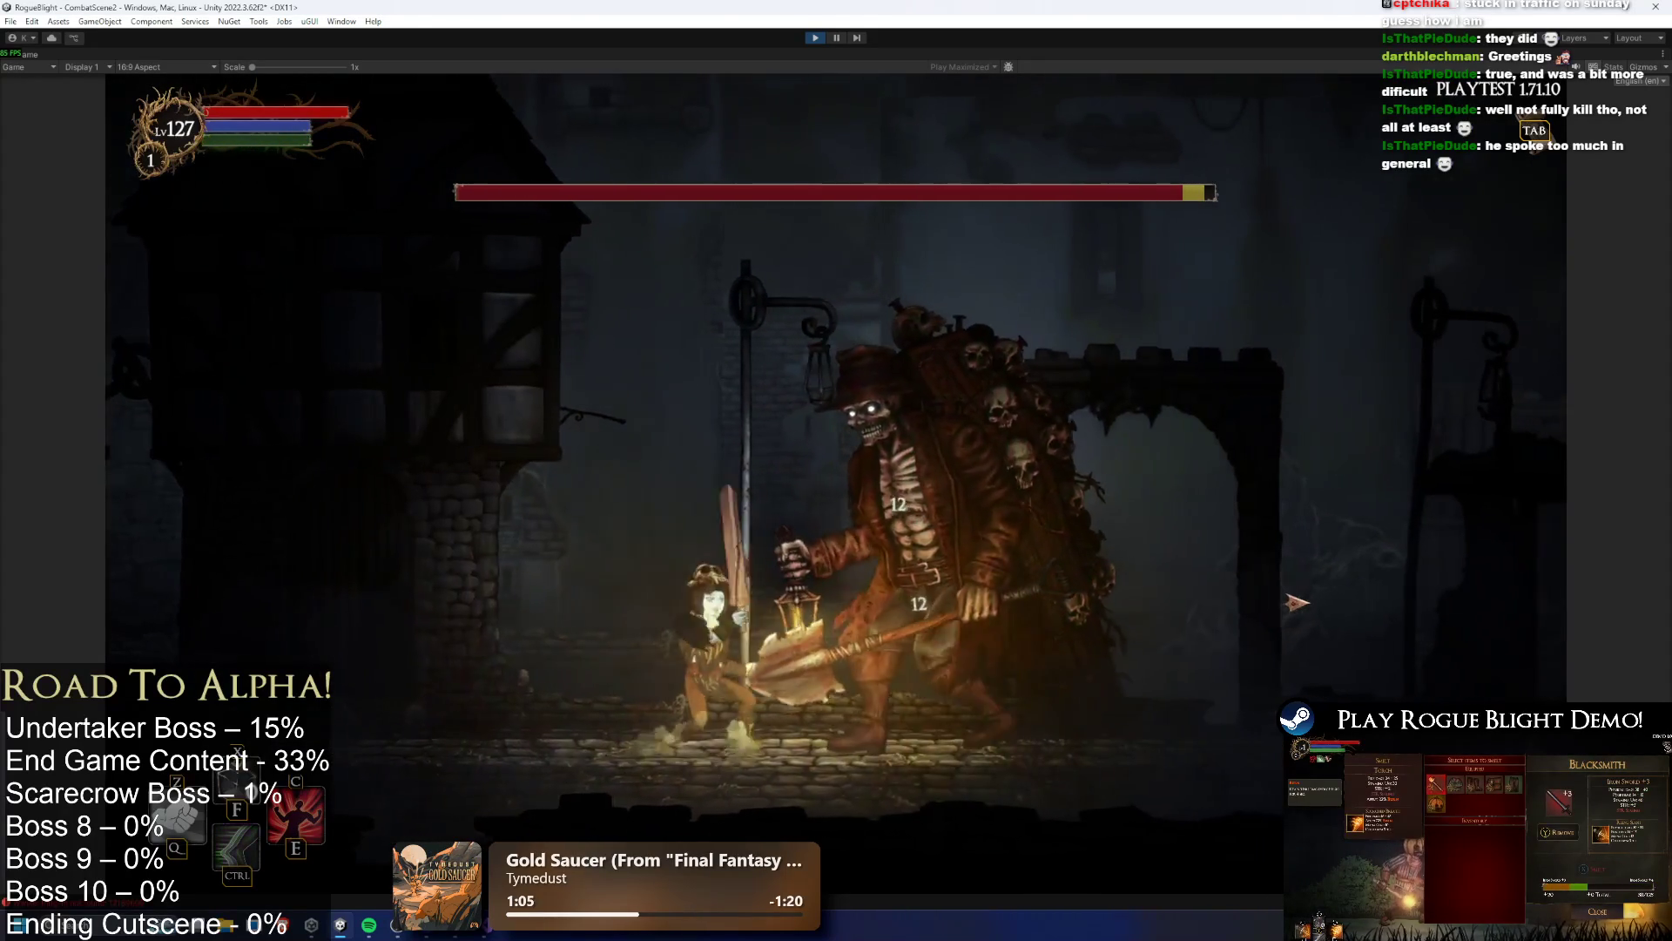
key(a)
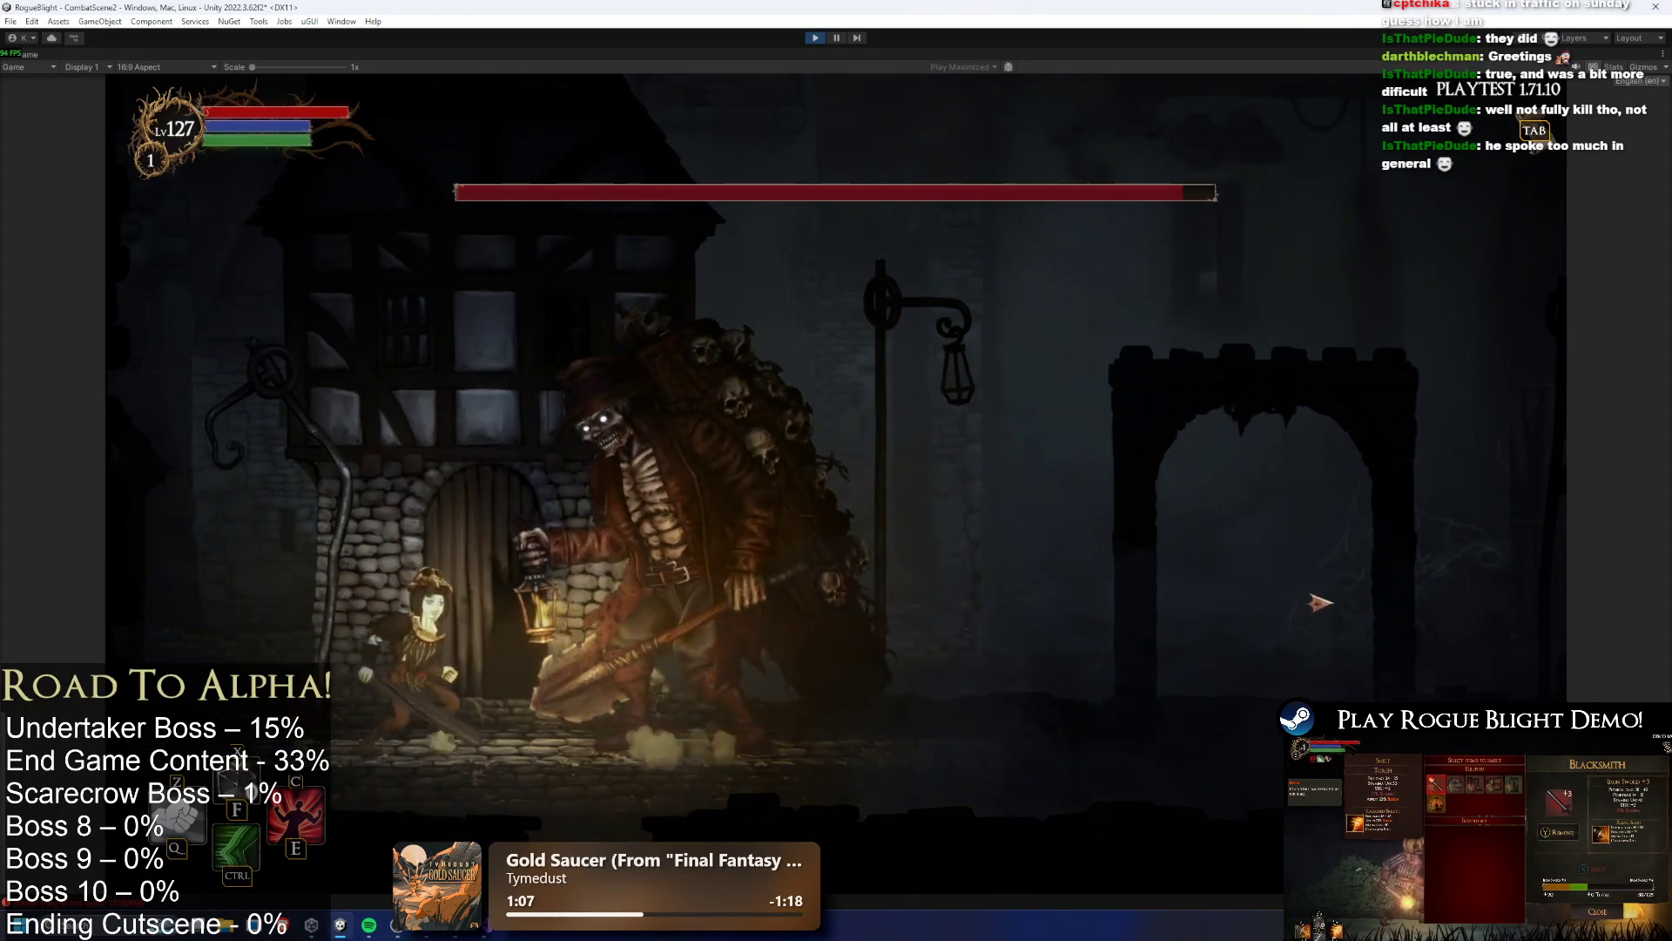
key(d)
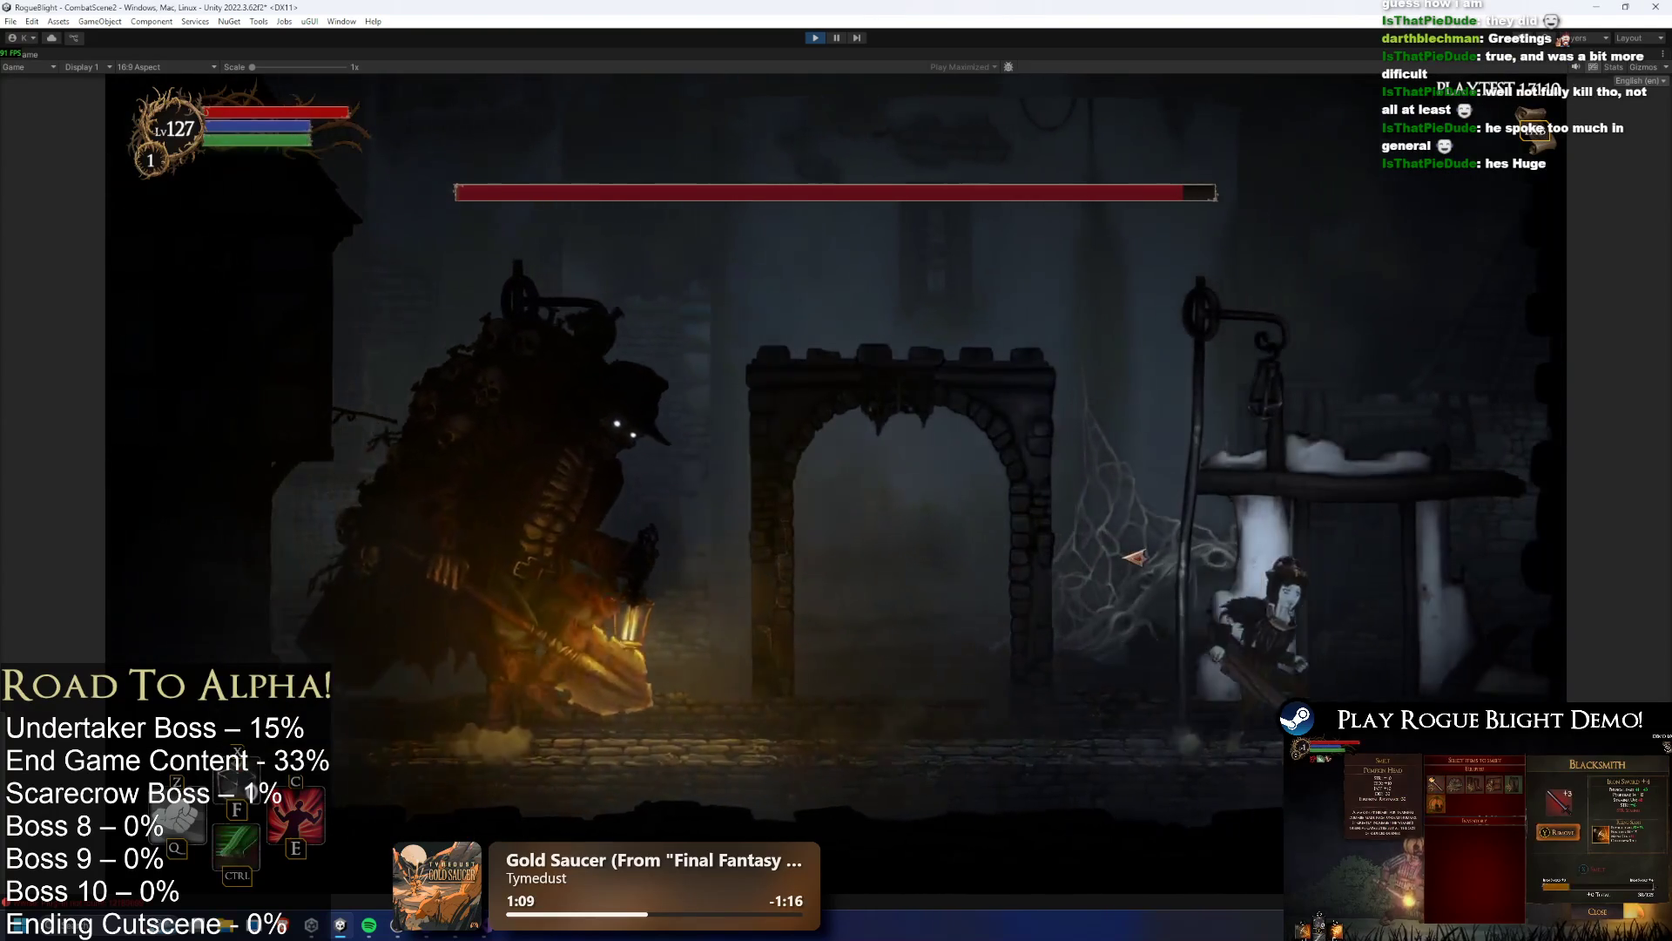
click(771, 584)
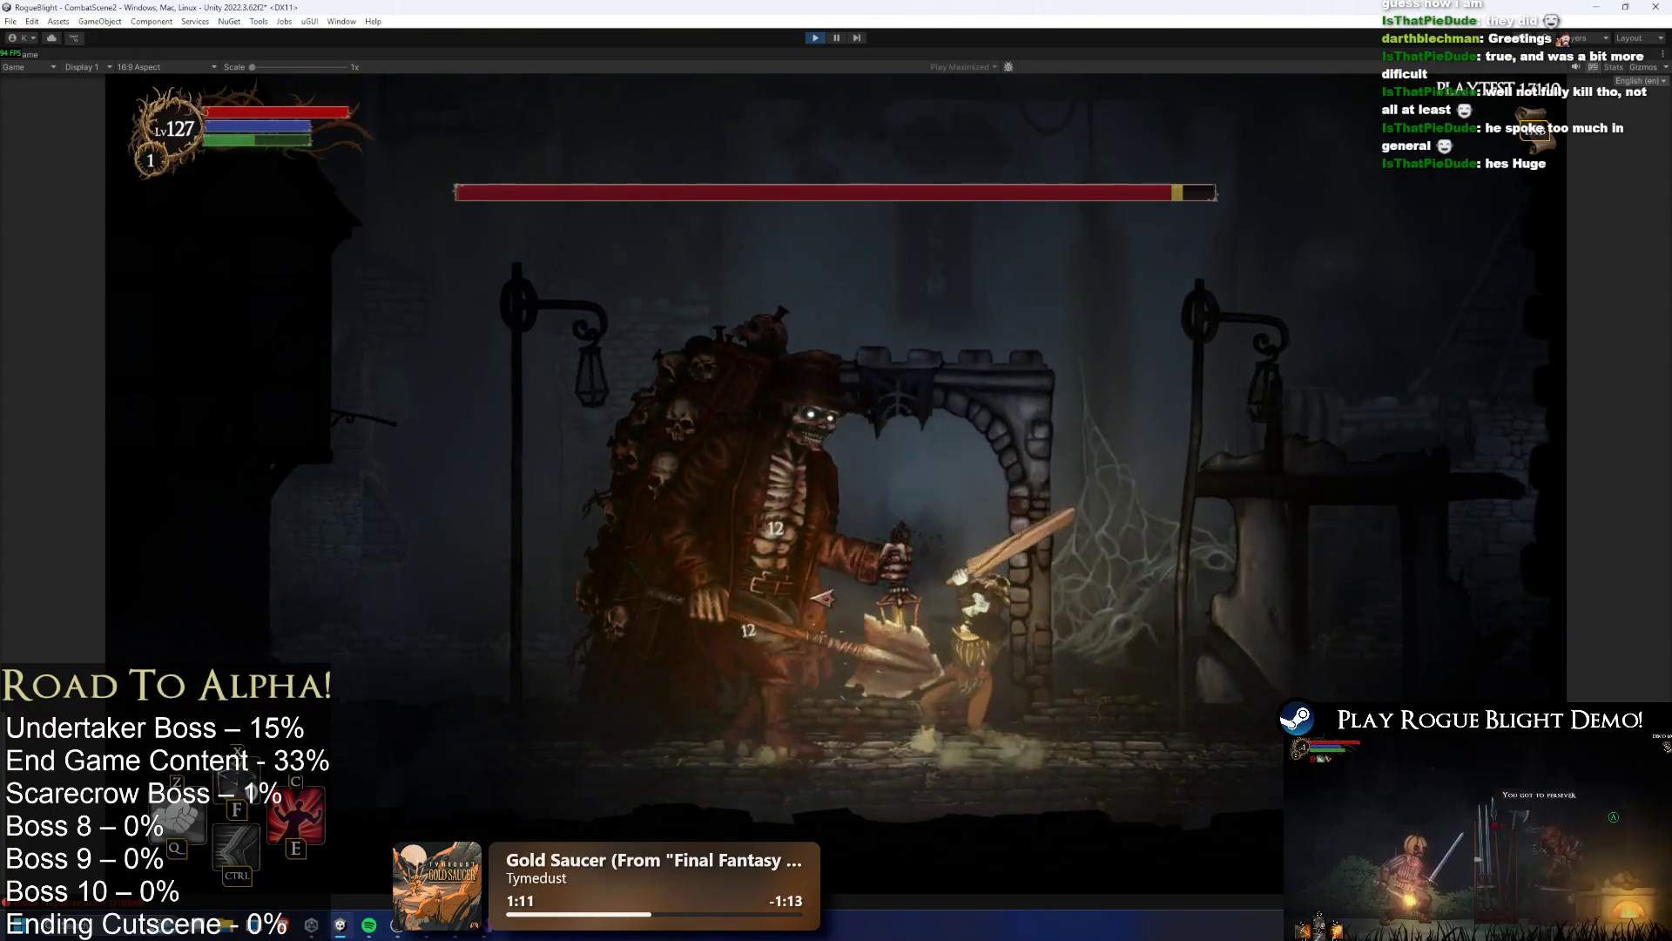
key(space)
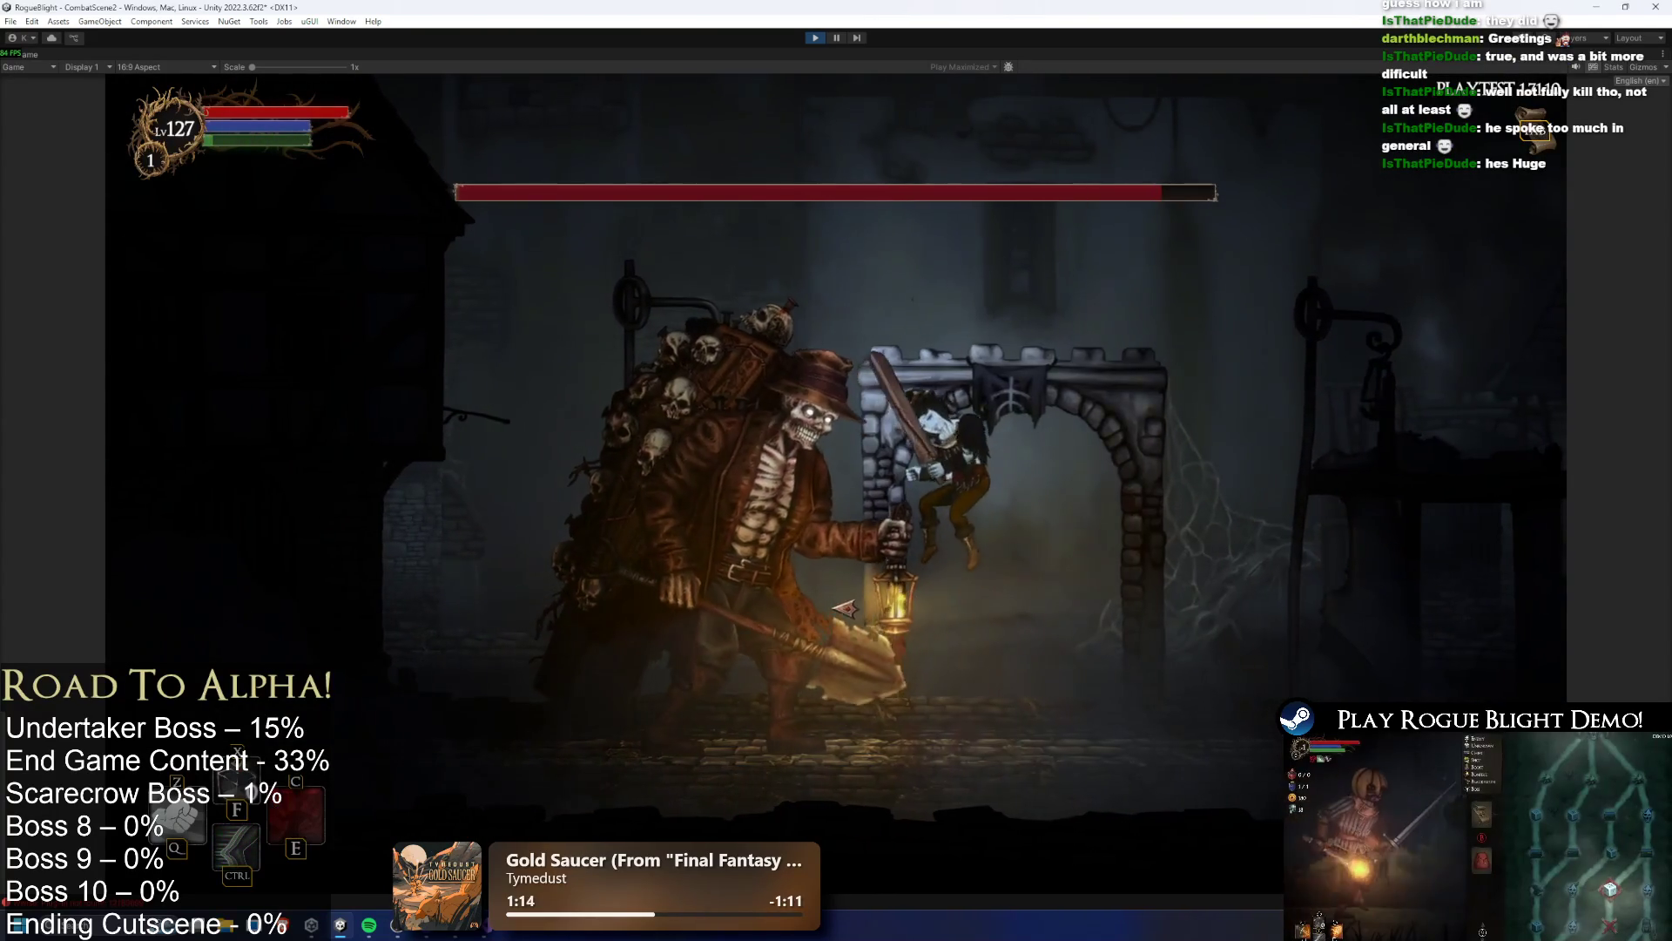
Keep striking the boss, dashing clear of its charge with Ctrl
key(a)
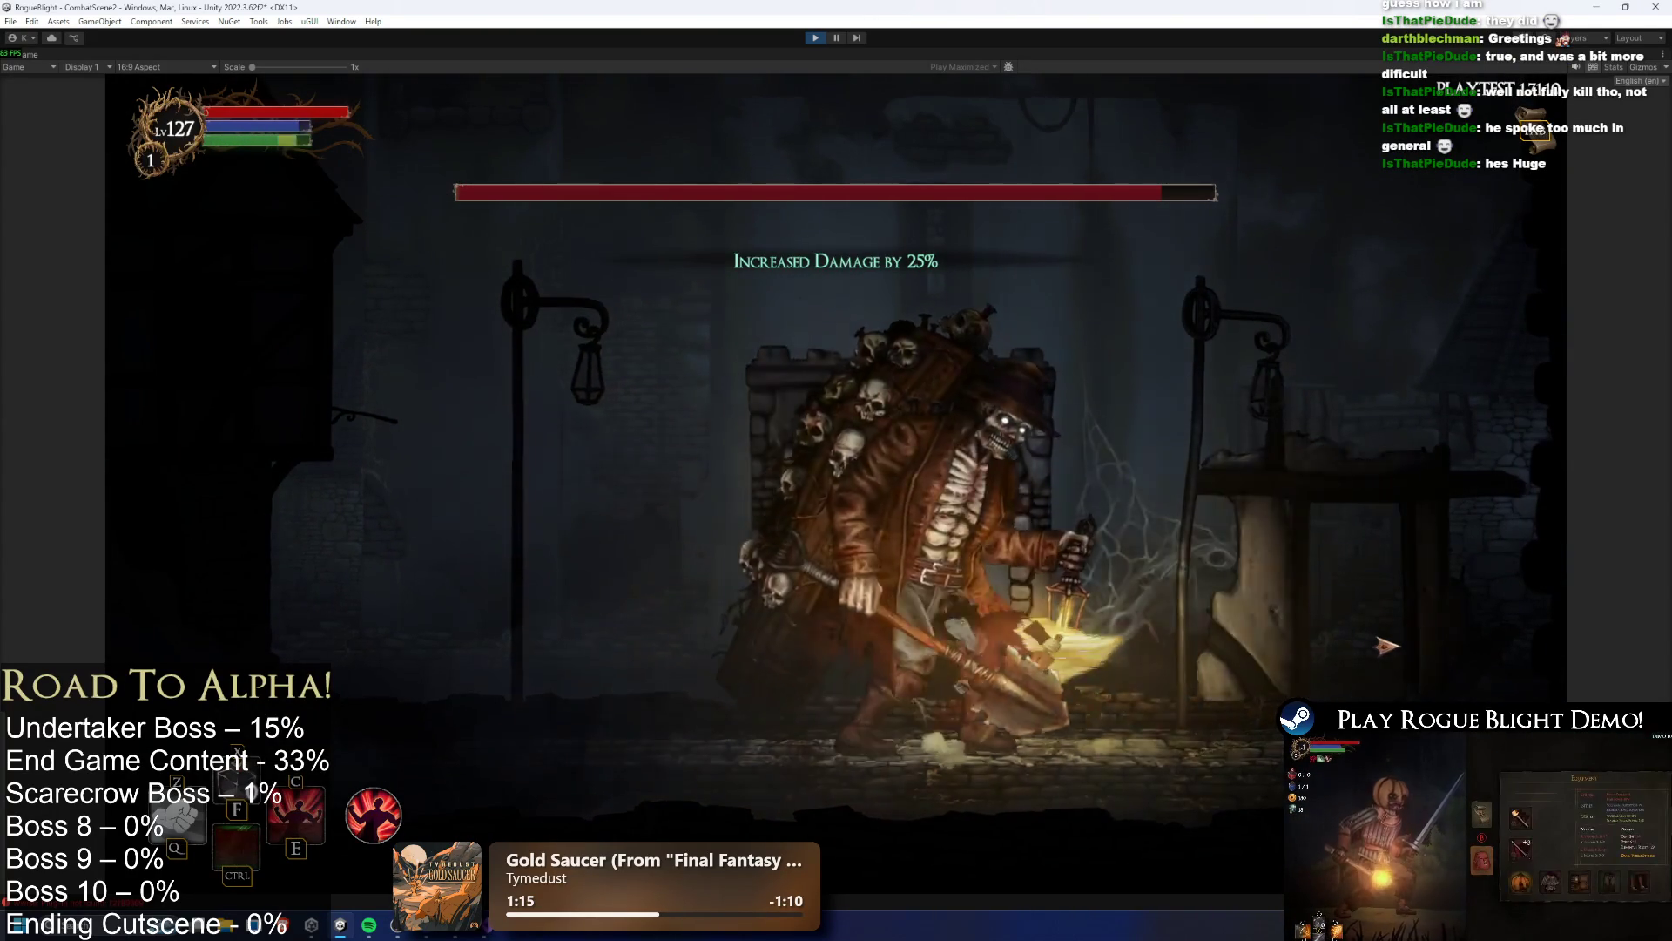
key(a)
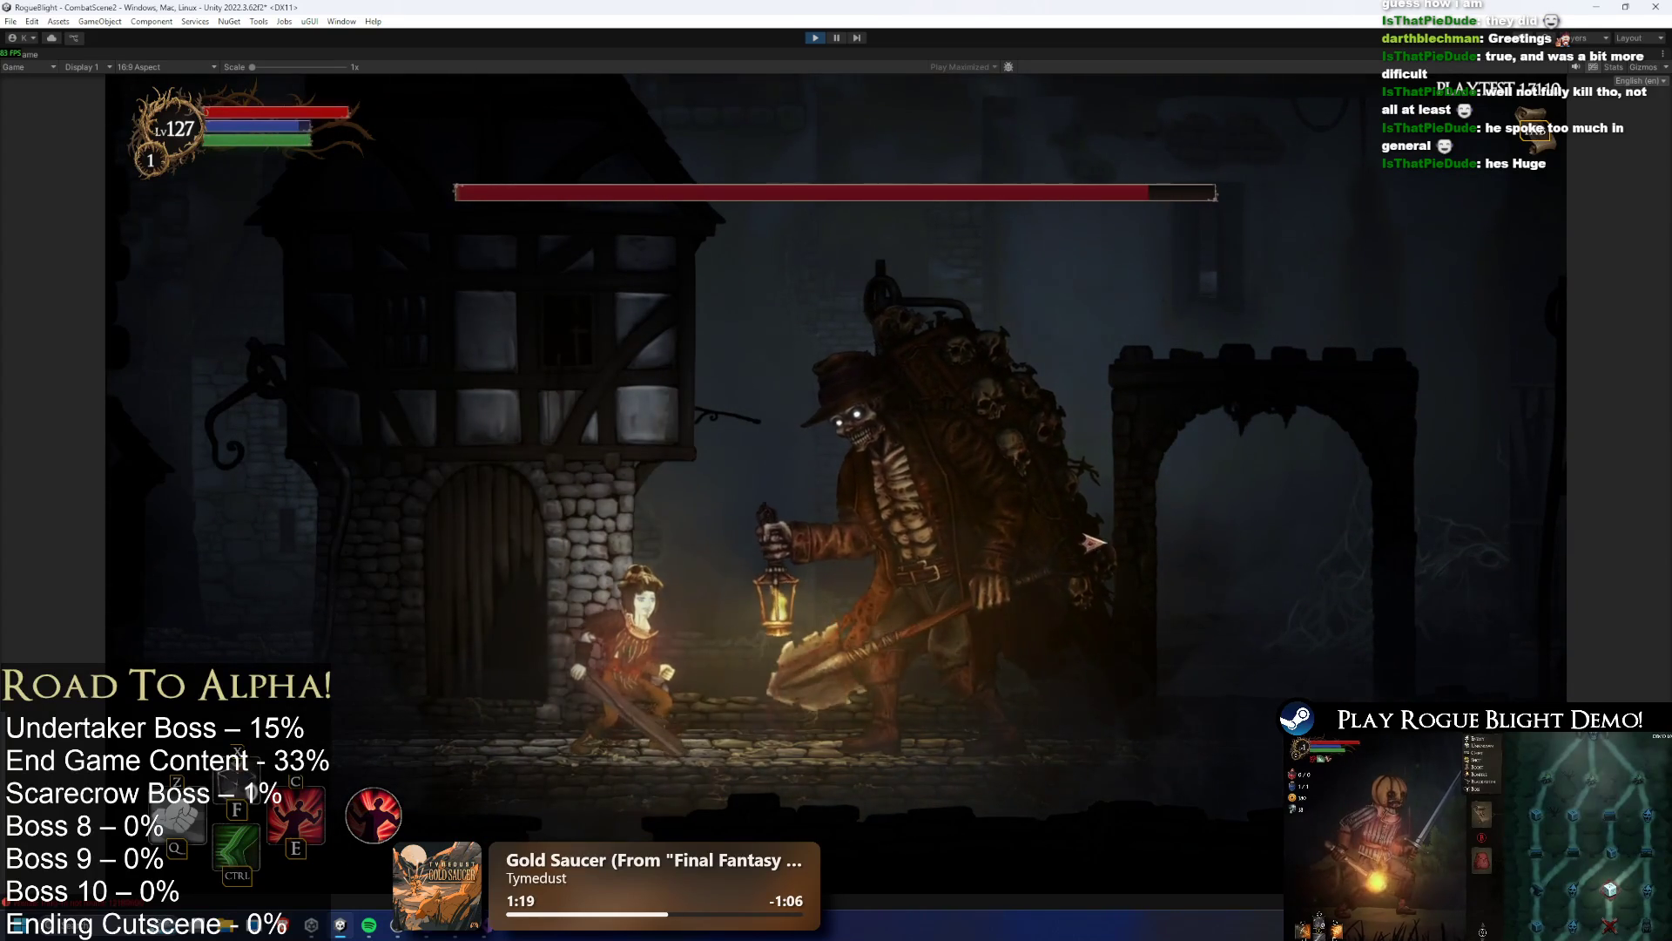
key(d)
click(1158, 531)
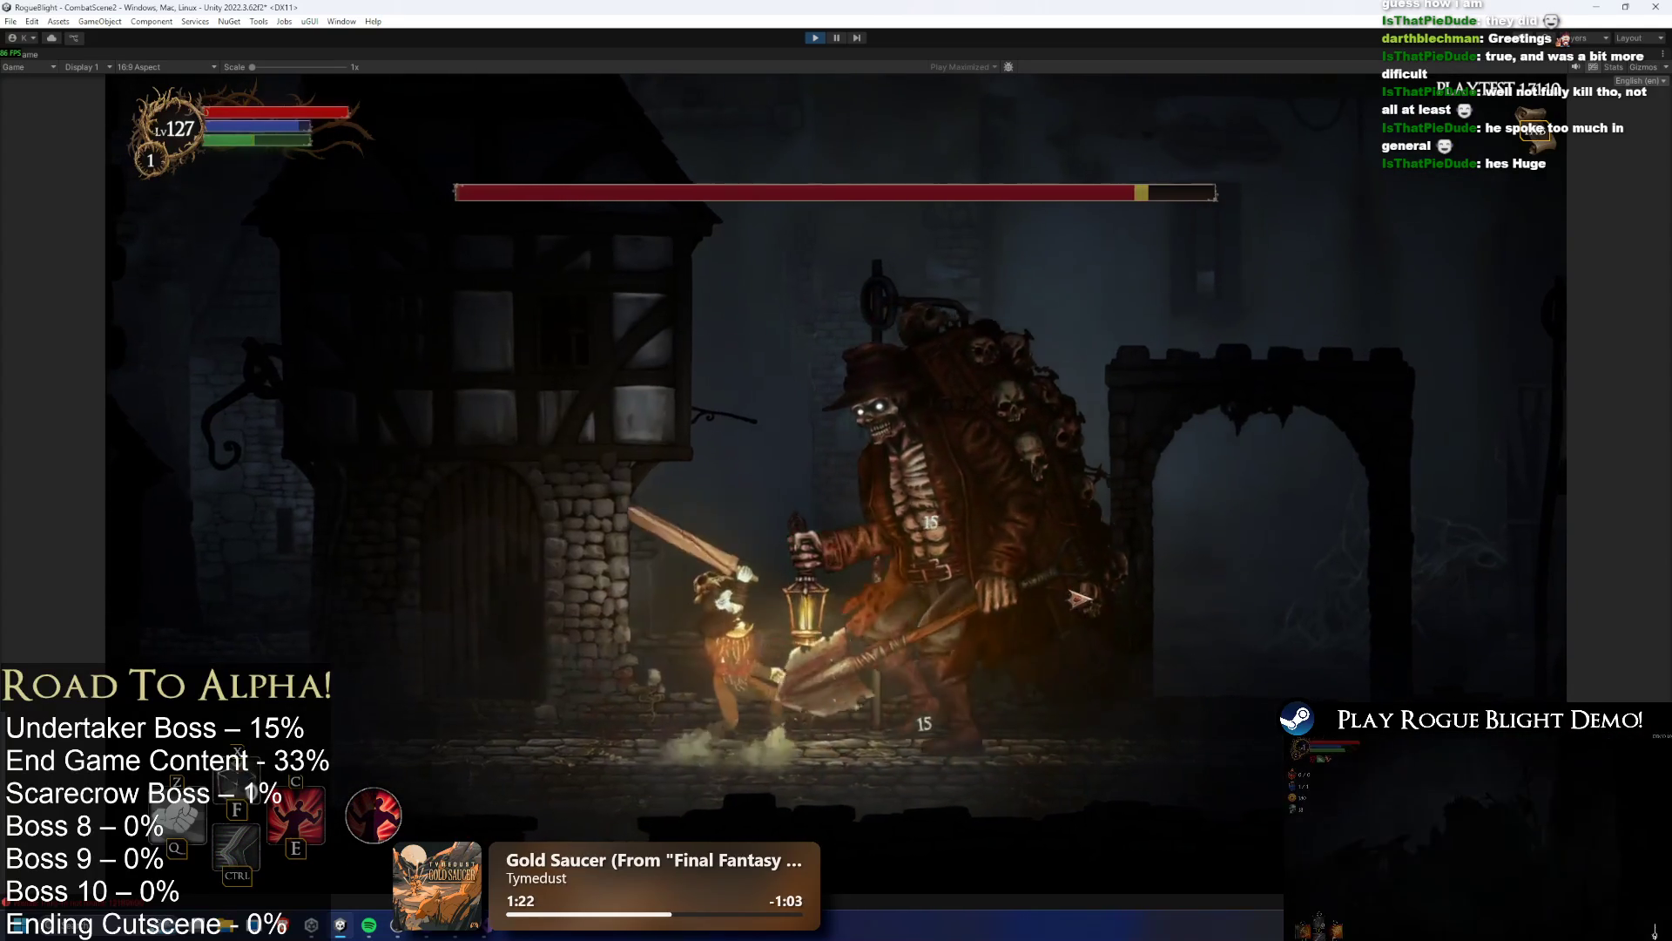
click(1097, 596)
click(1094, 600)
key(a)
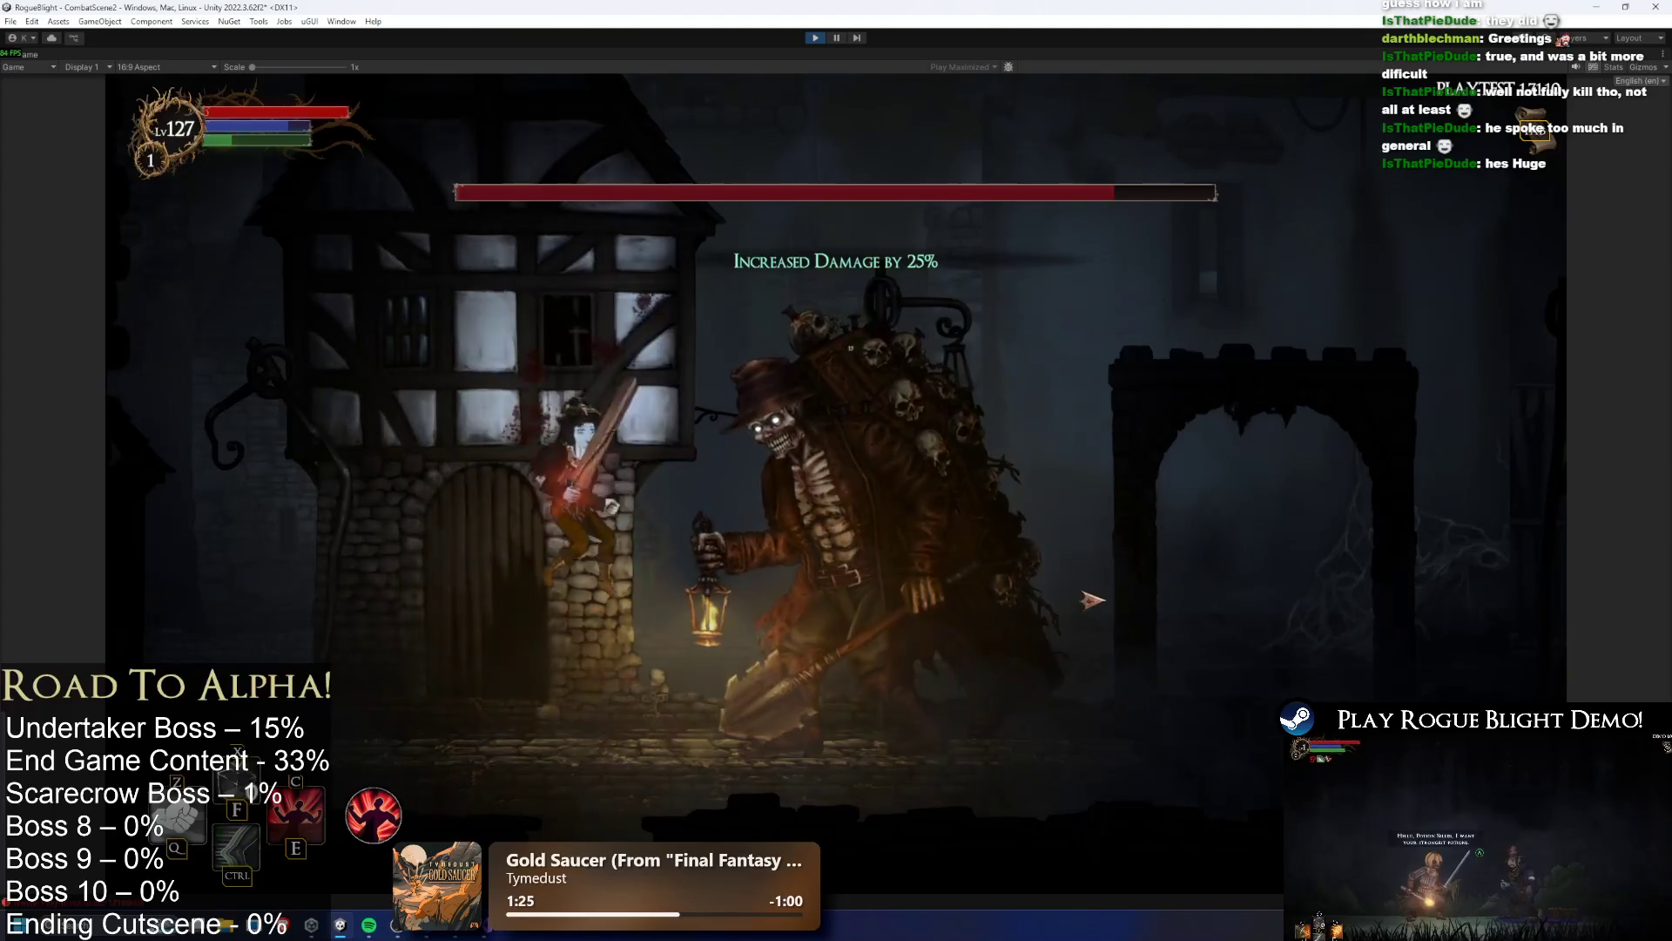
click(1103, 594)
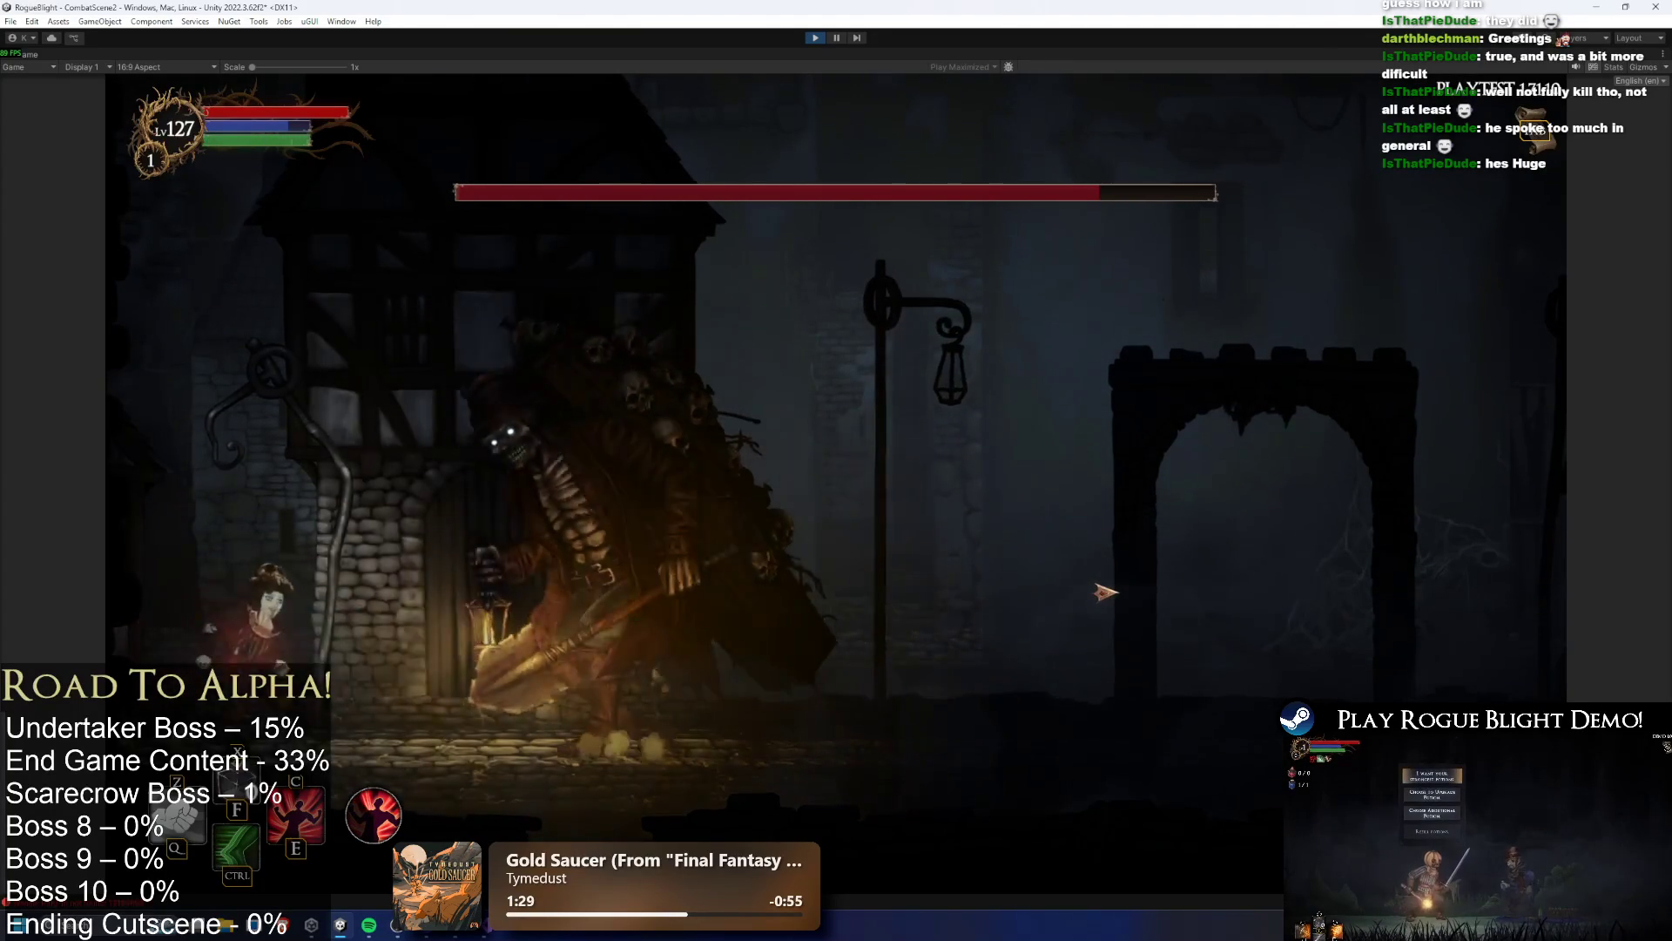
key(d)
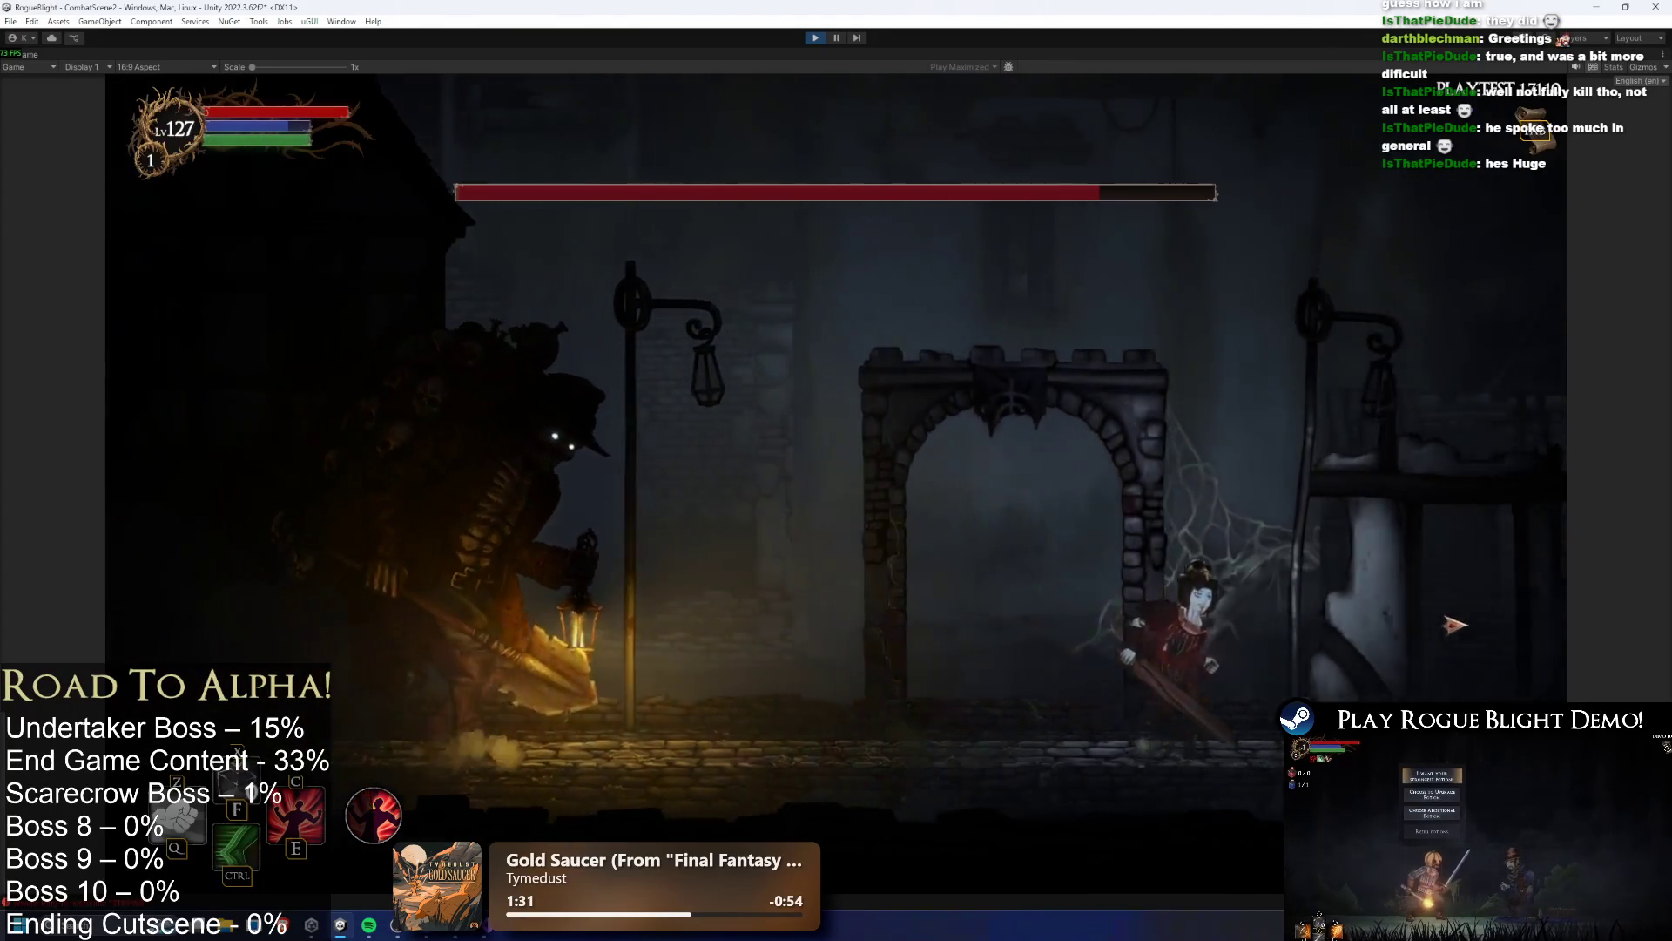
key(ctrl)
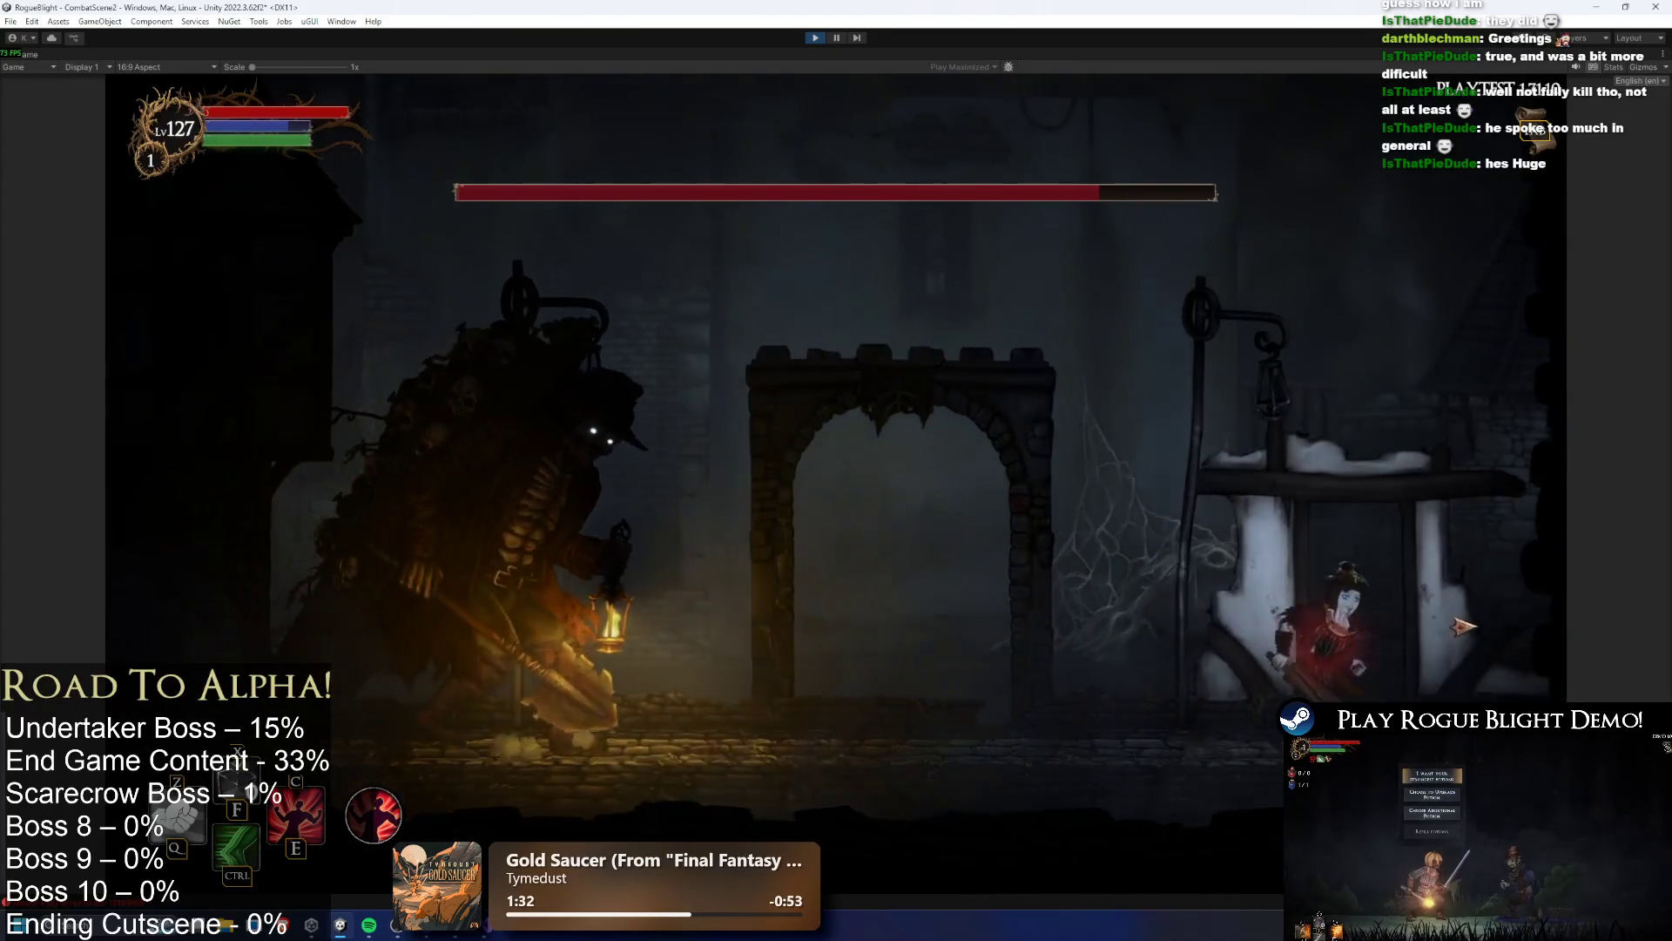
click(1386, 651)
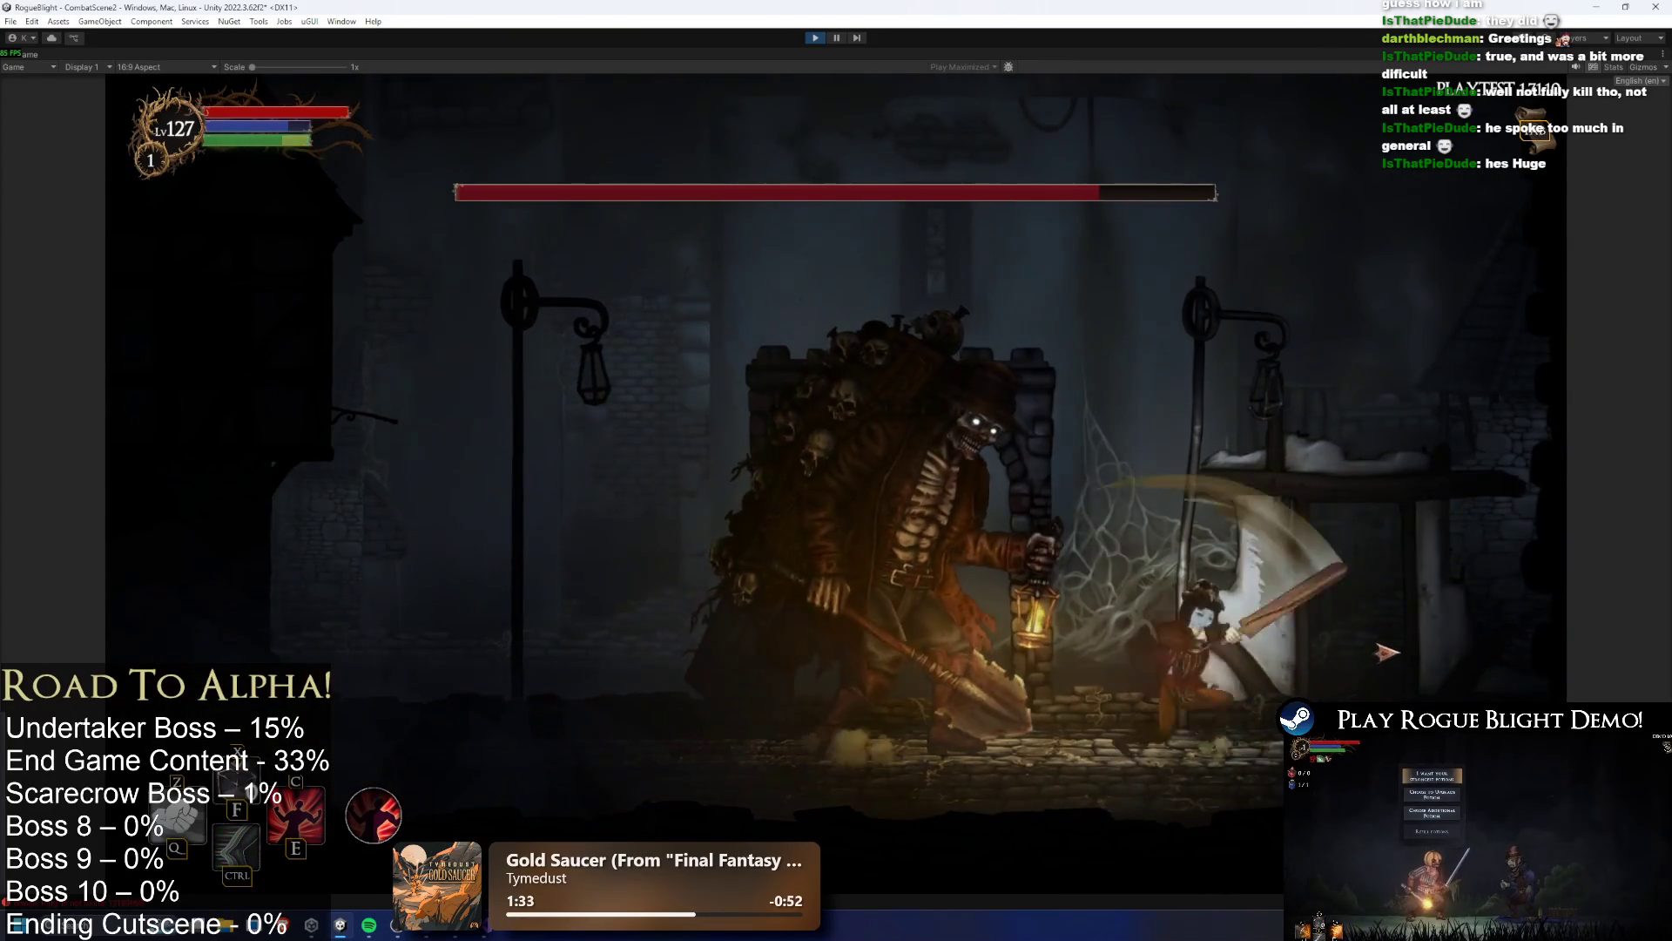
click(1332, 659)
Trigger the E damage boost and jump up to hit the boss's head repeatedly
key(a)
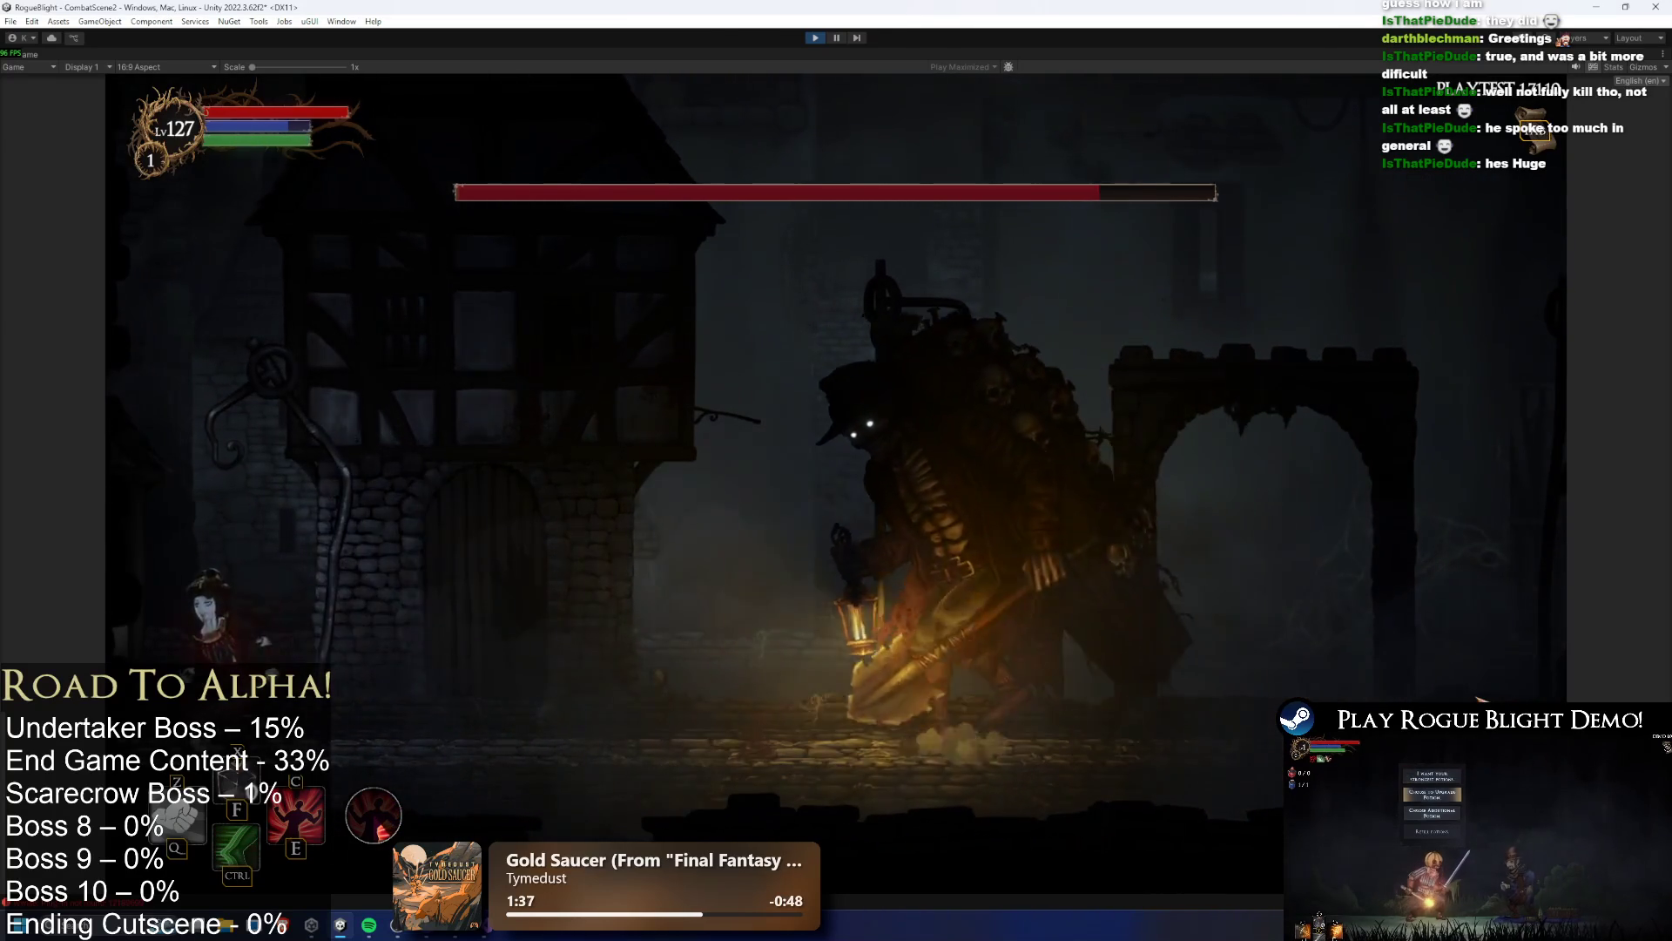
key(d)
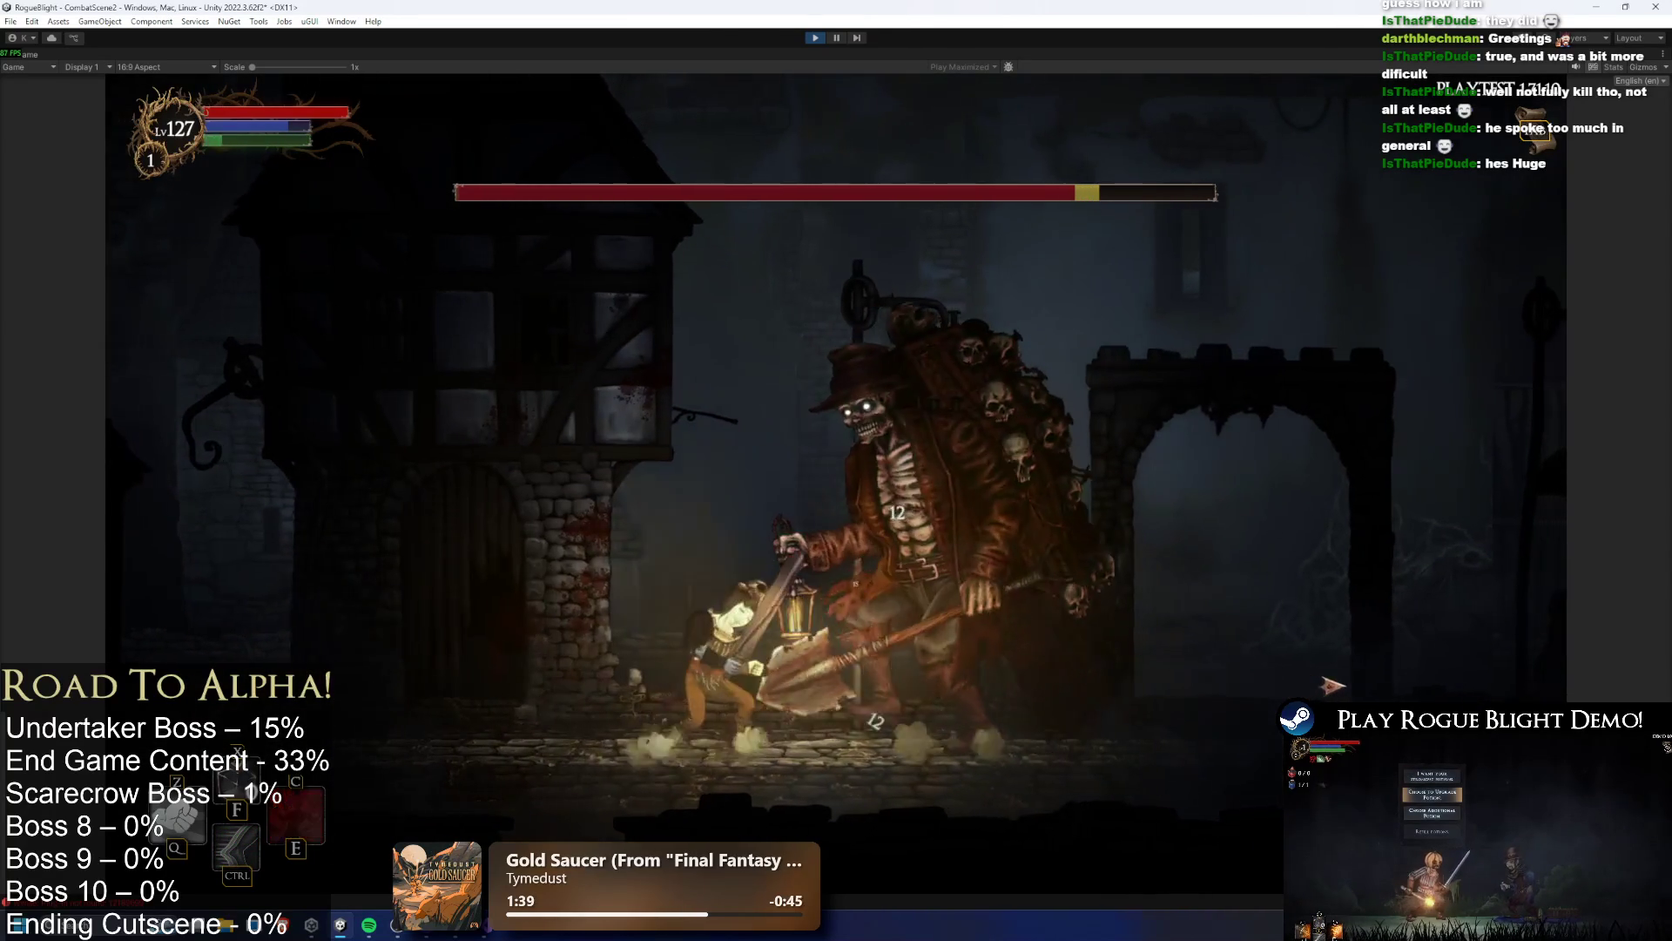
key(e)
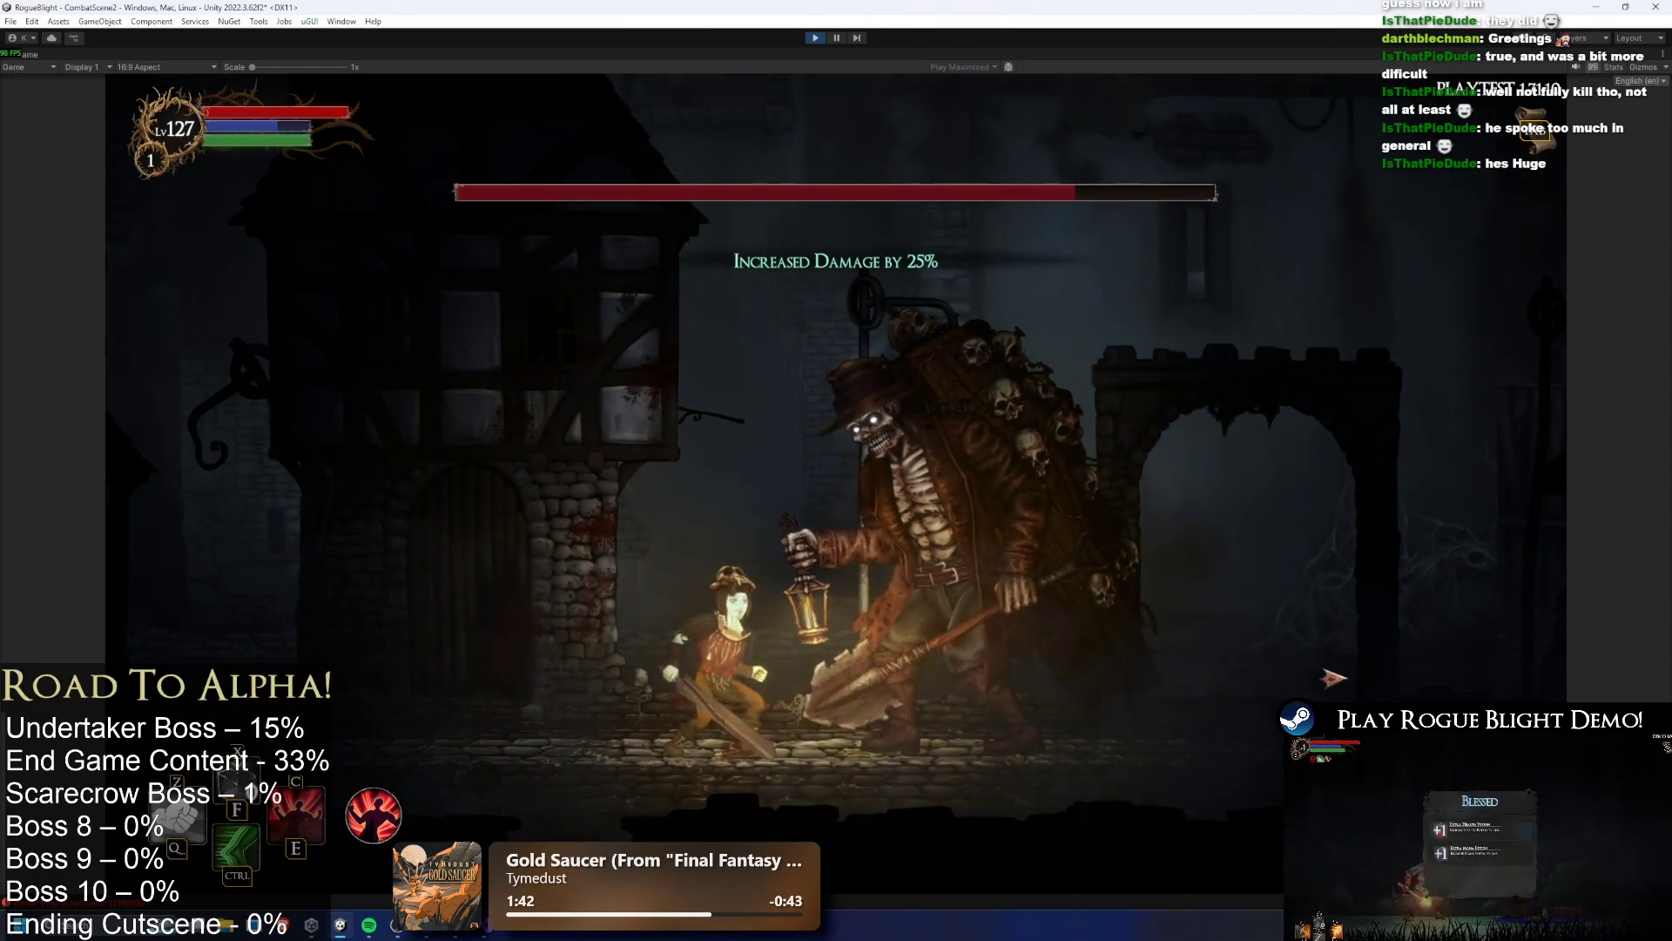
key(a)
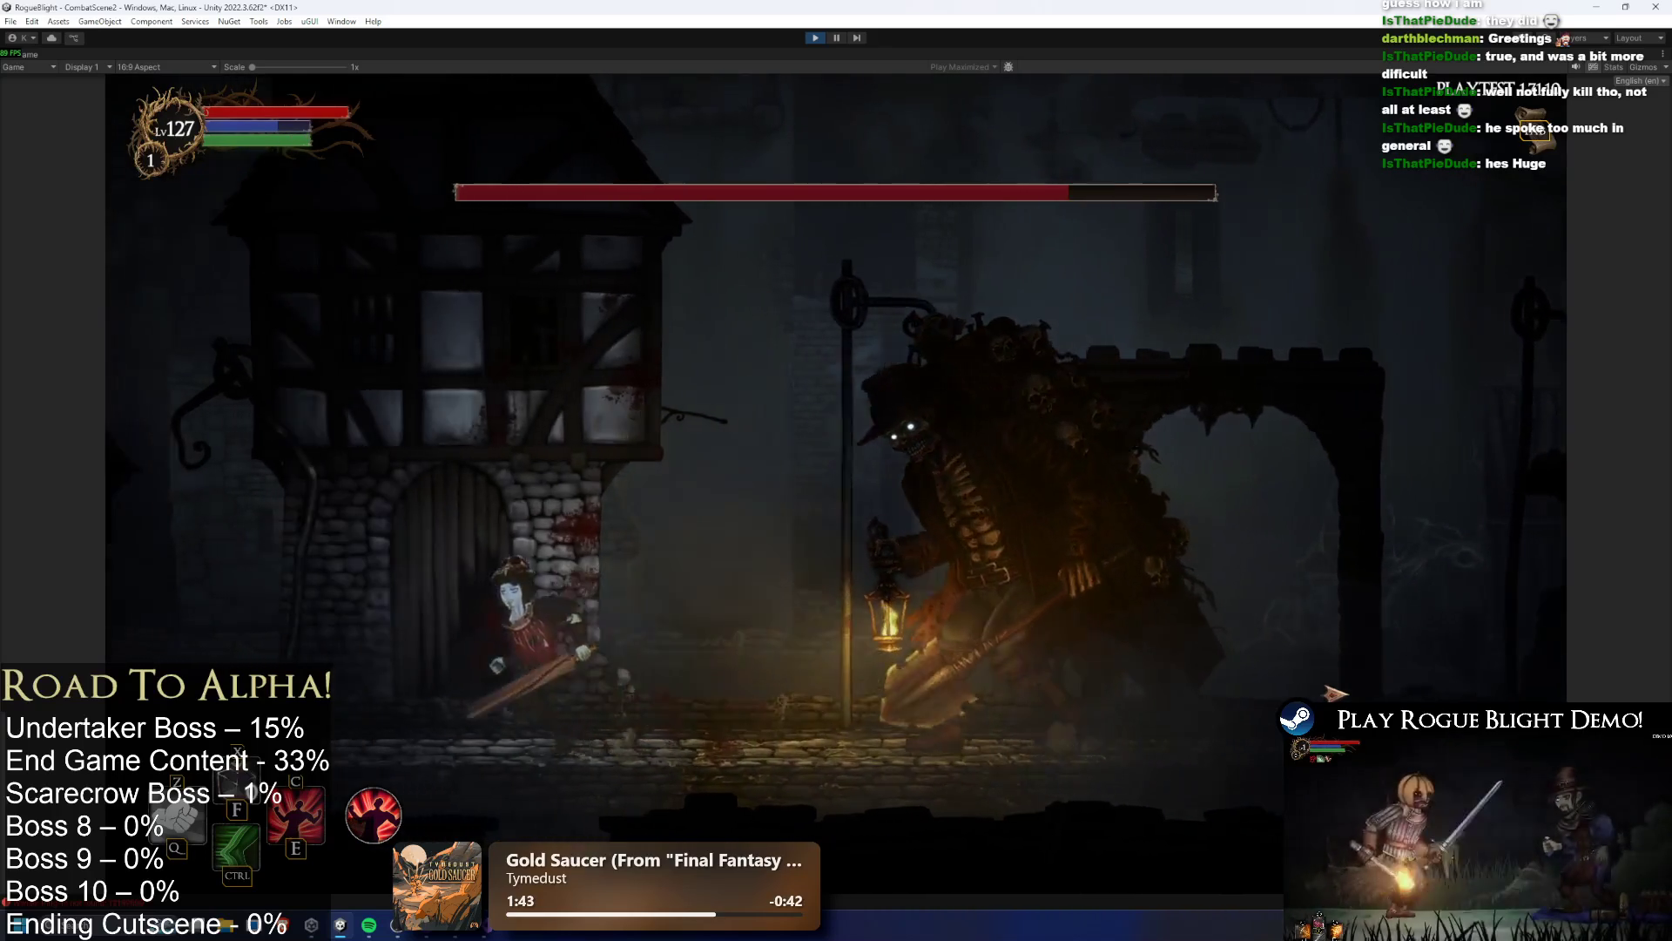
key(space)
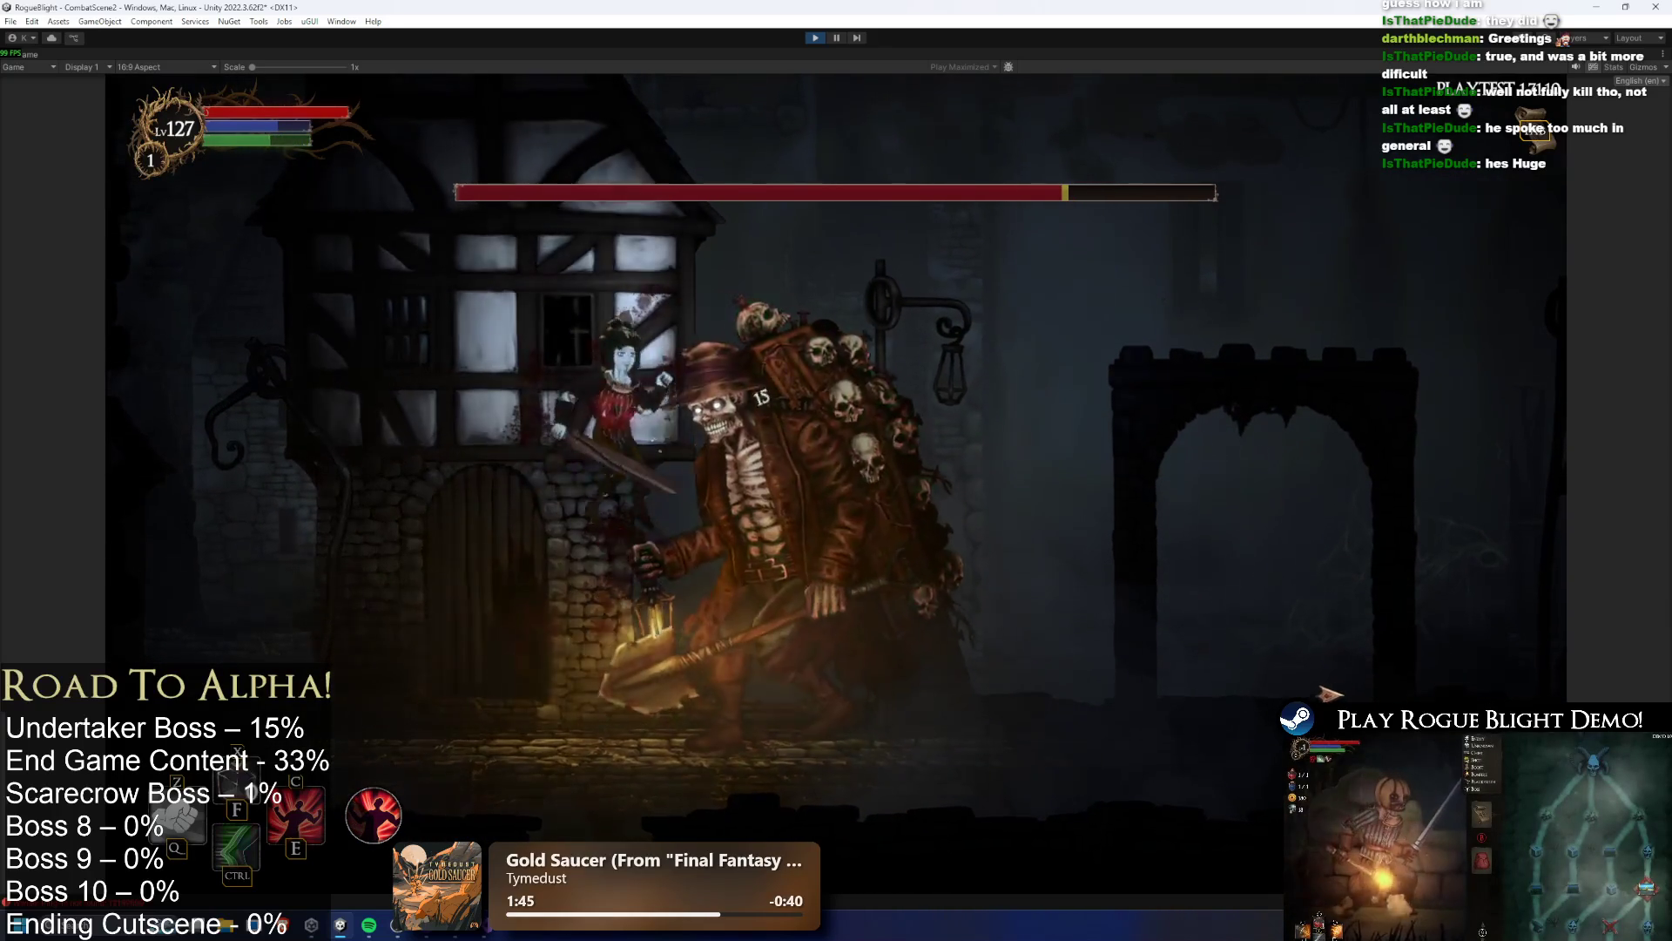
click(1352, 676)
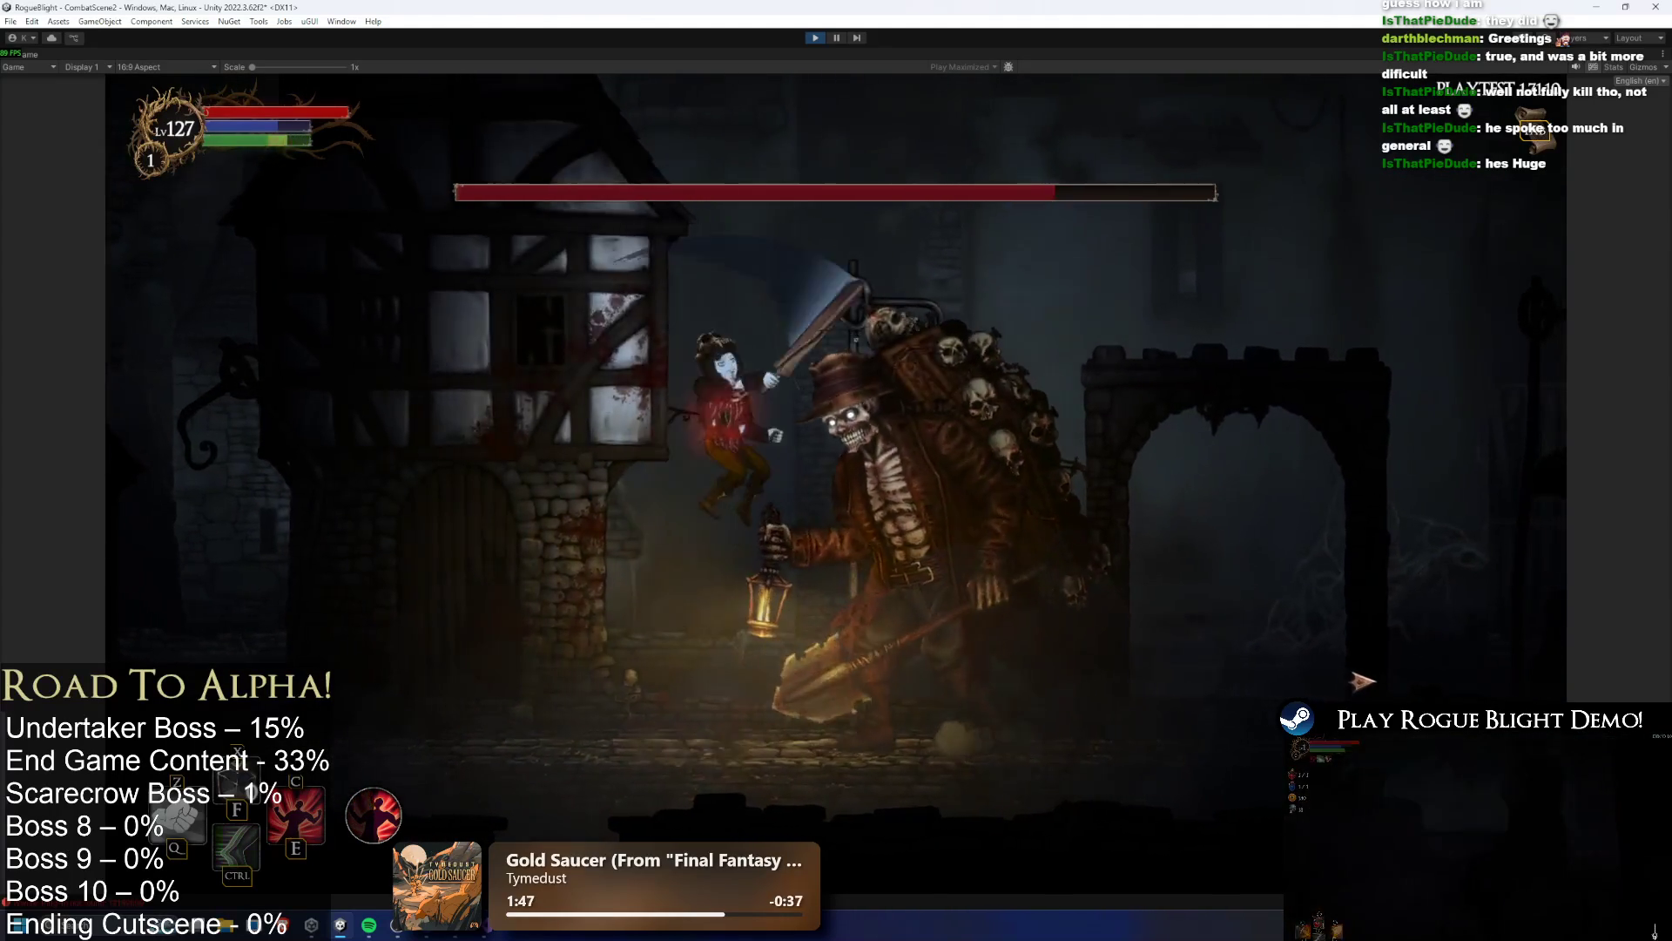
key(space)
click(1363, 685)
click(1363, 687)
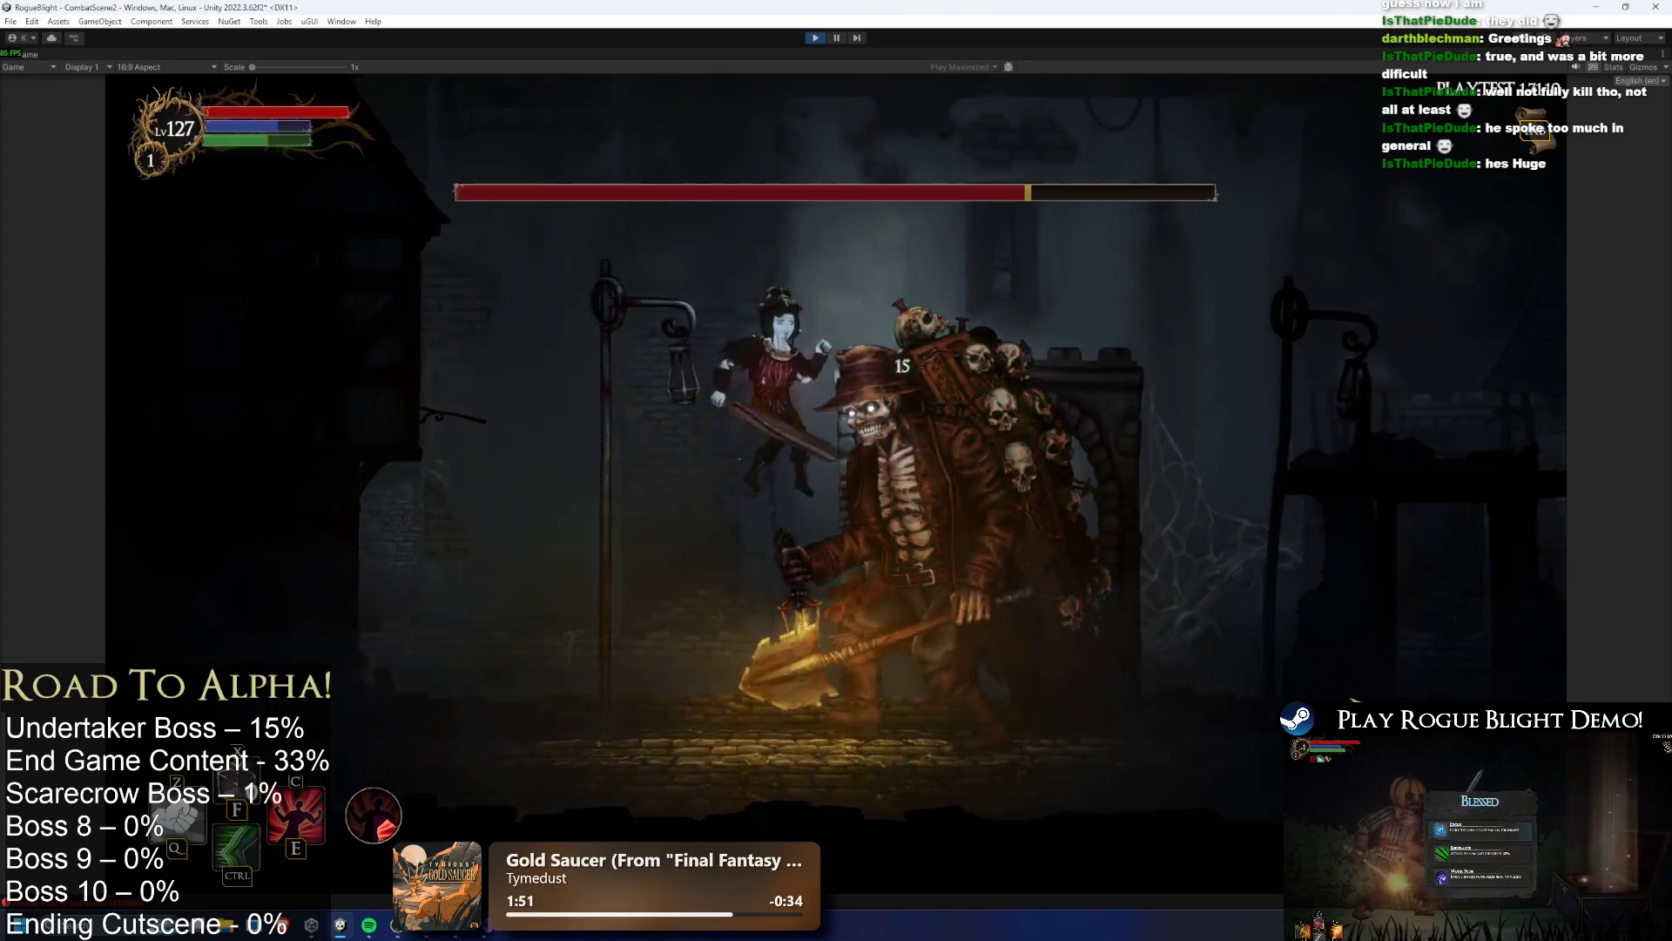
click(1364, 687)
Leap onto the ledge, slash the boss repeatedly with X, then pause the game
key(space)
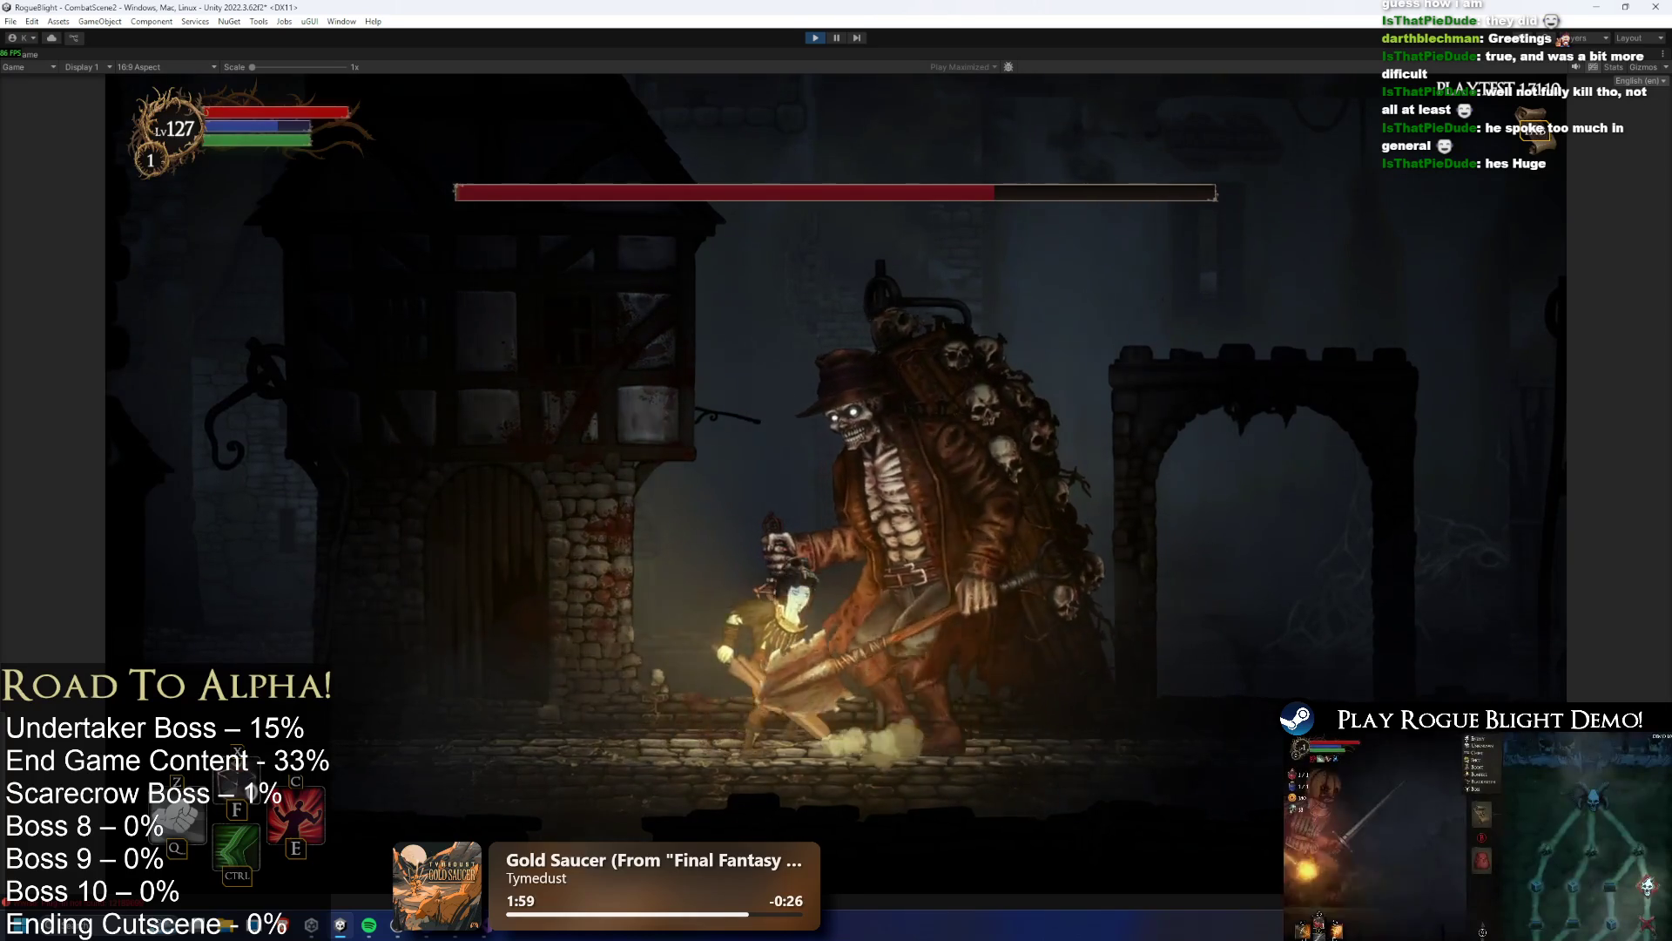
key(a)
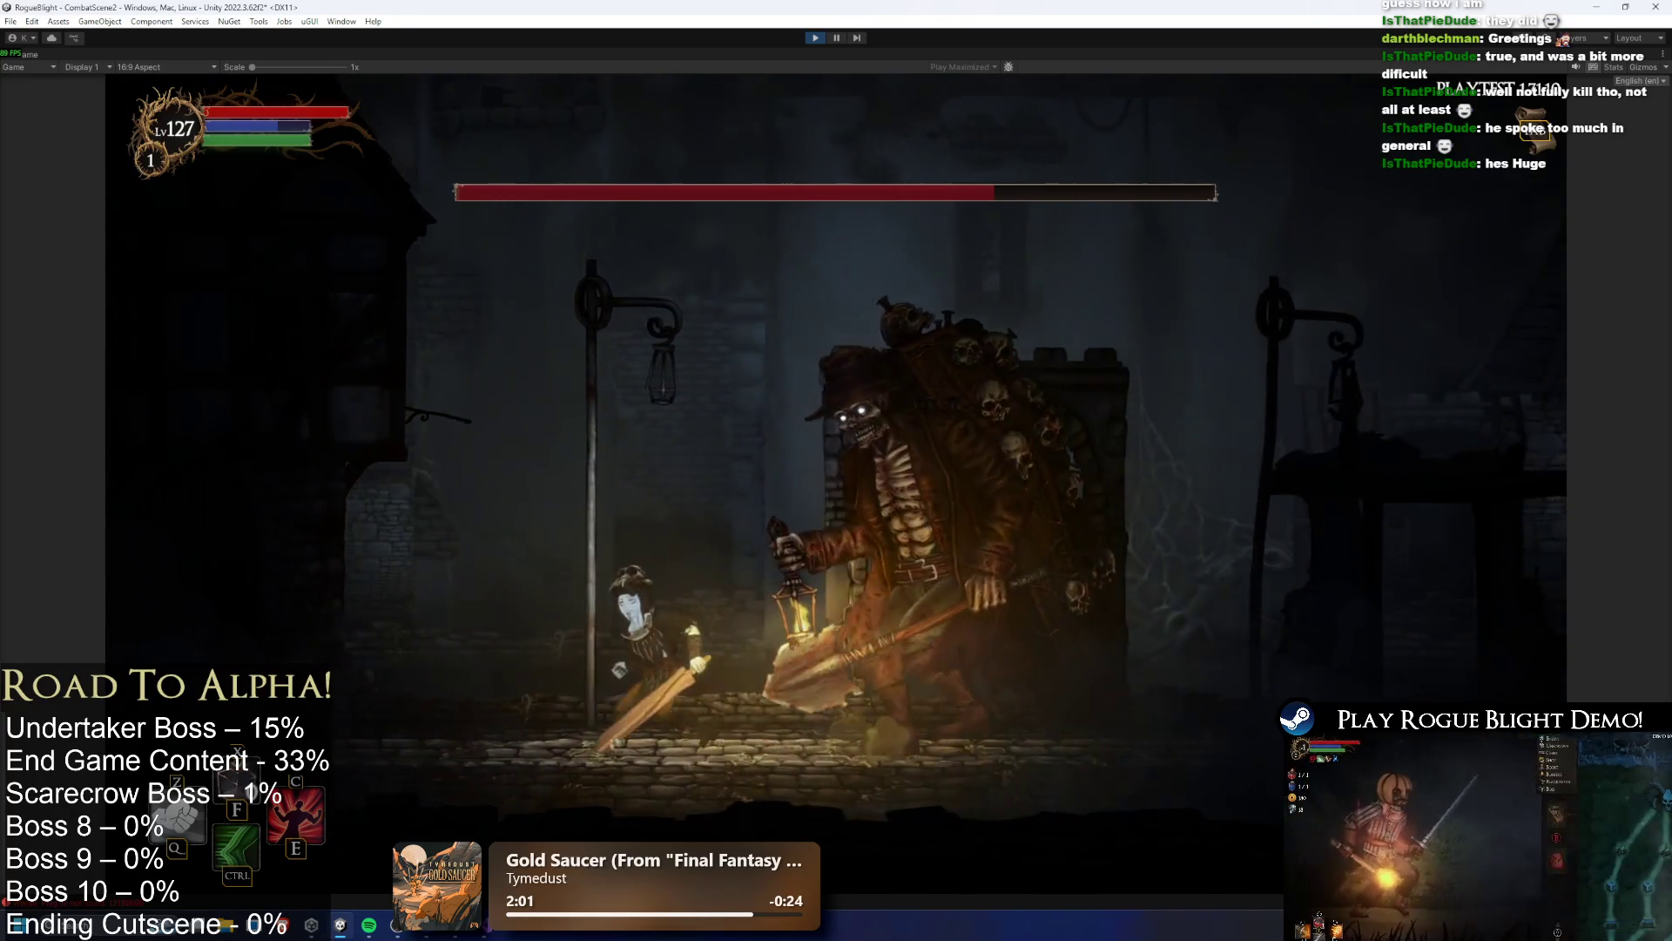
key(space)
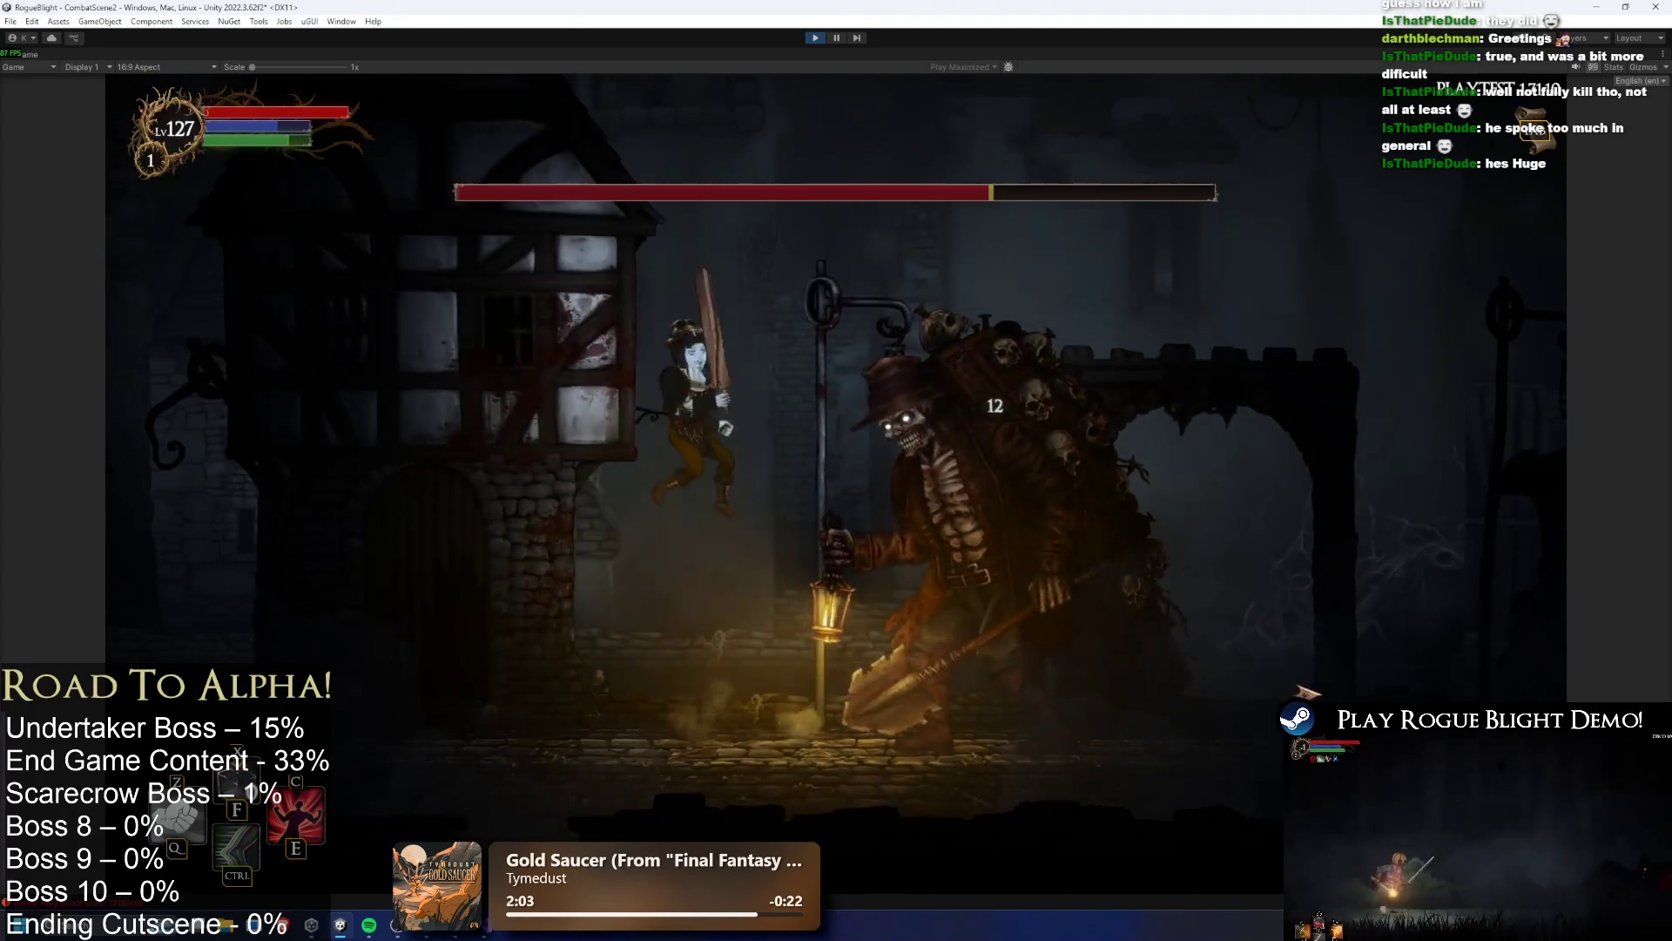
key(x)
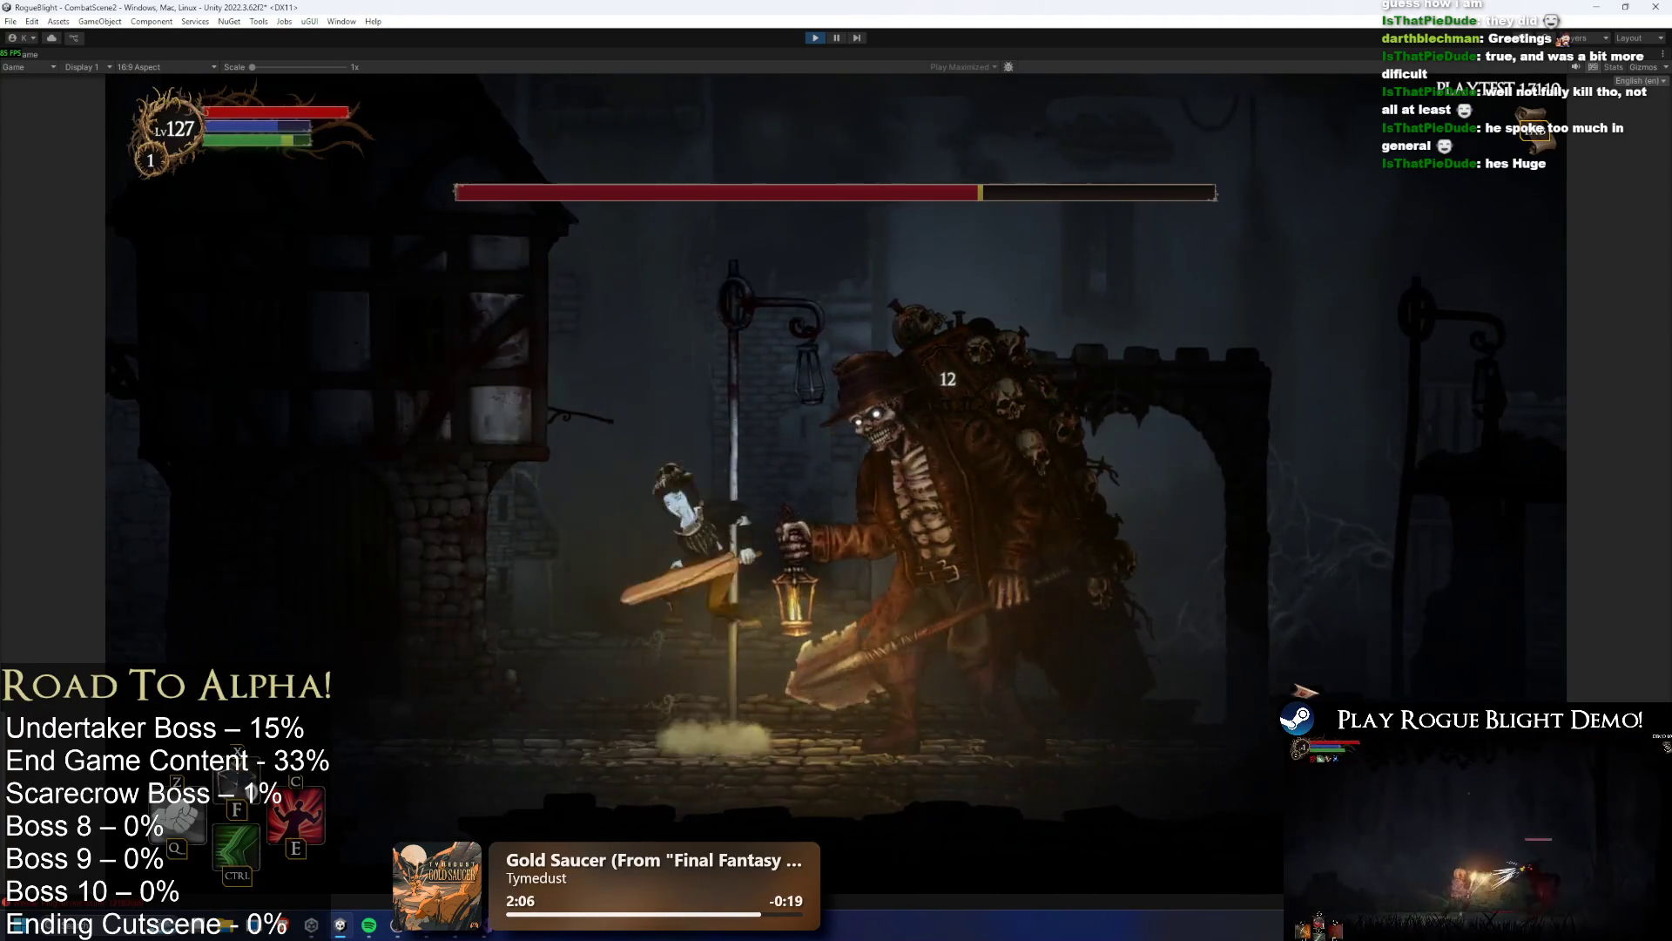
key(x)
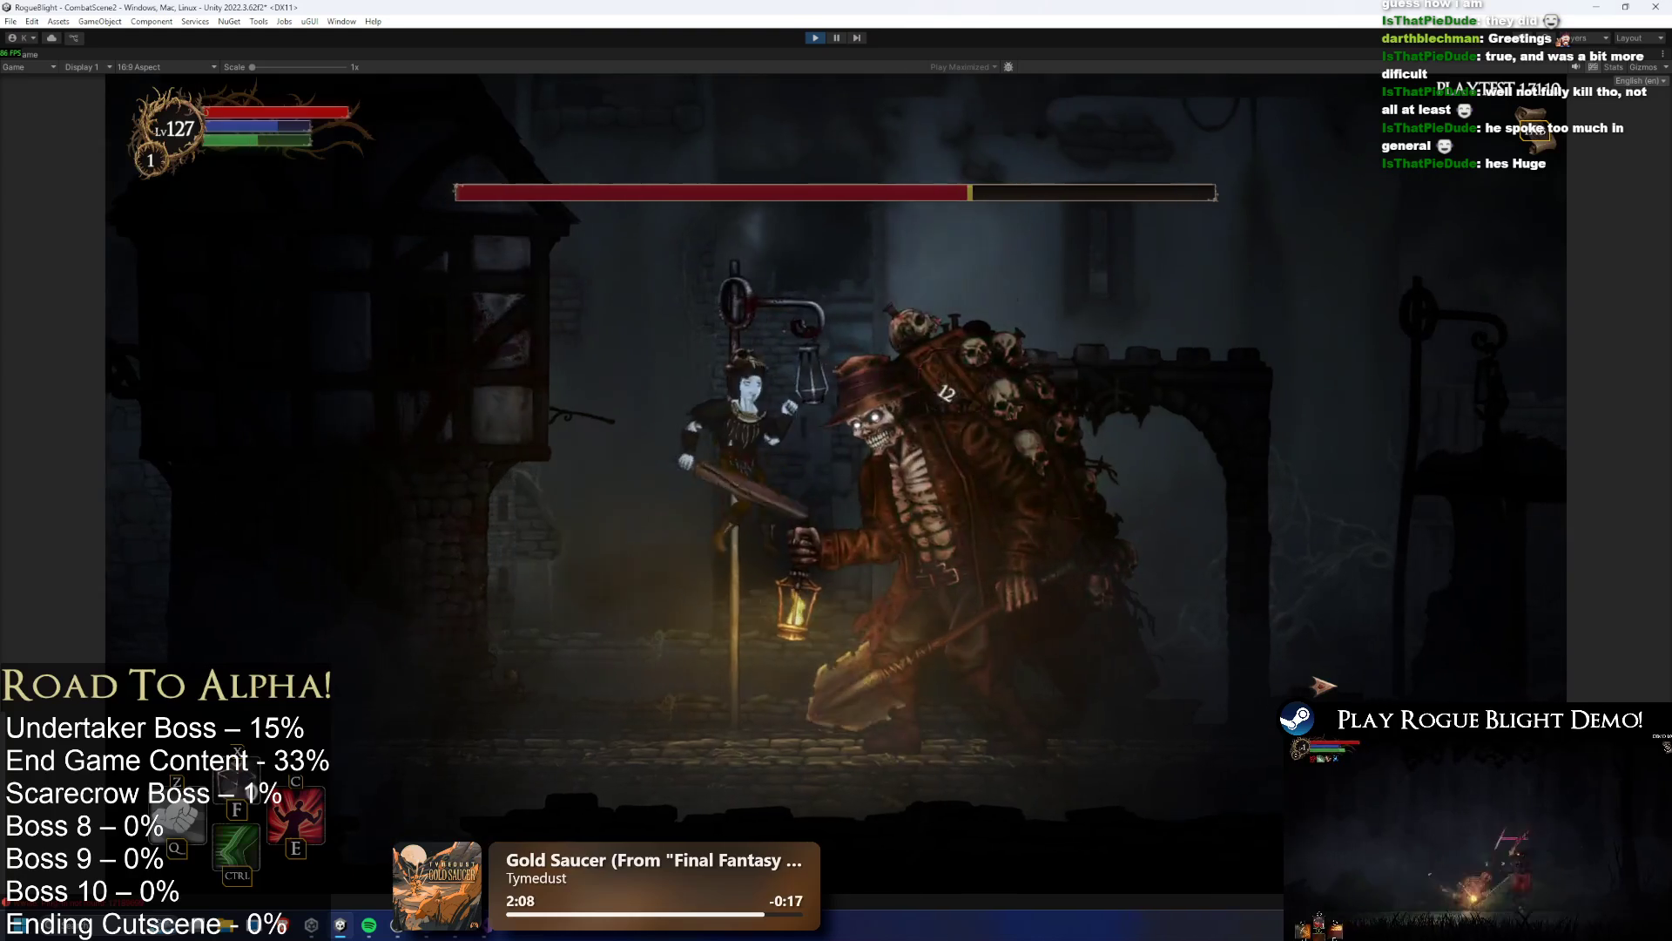
key(x)
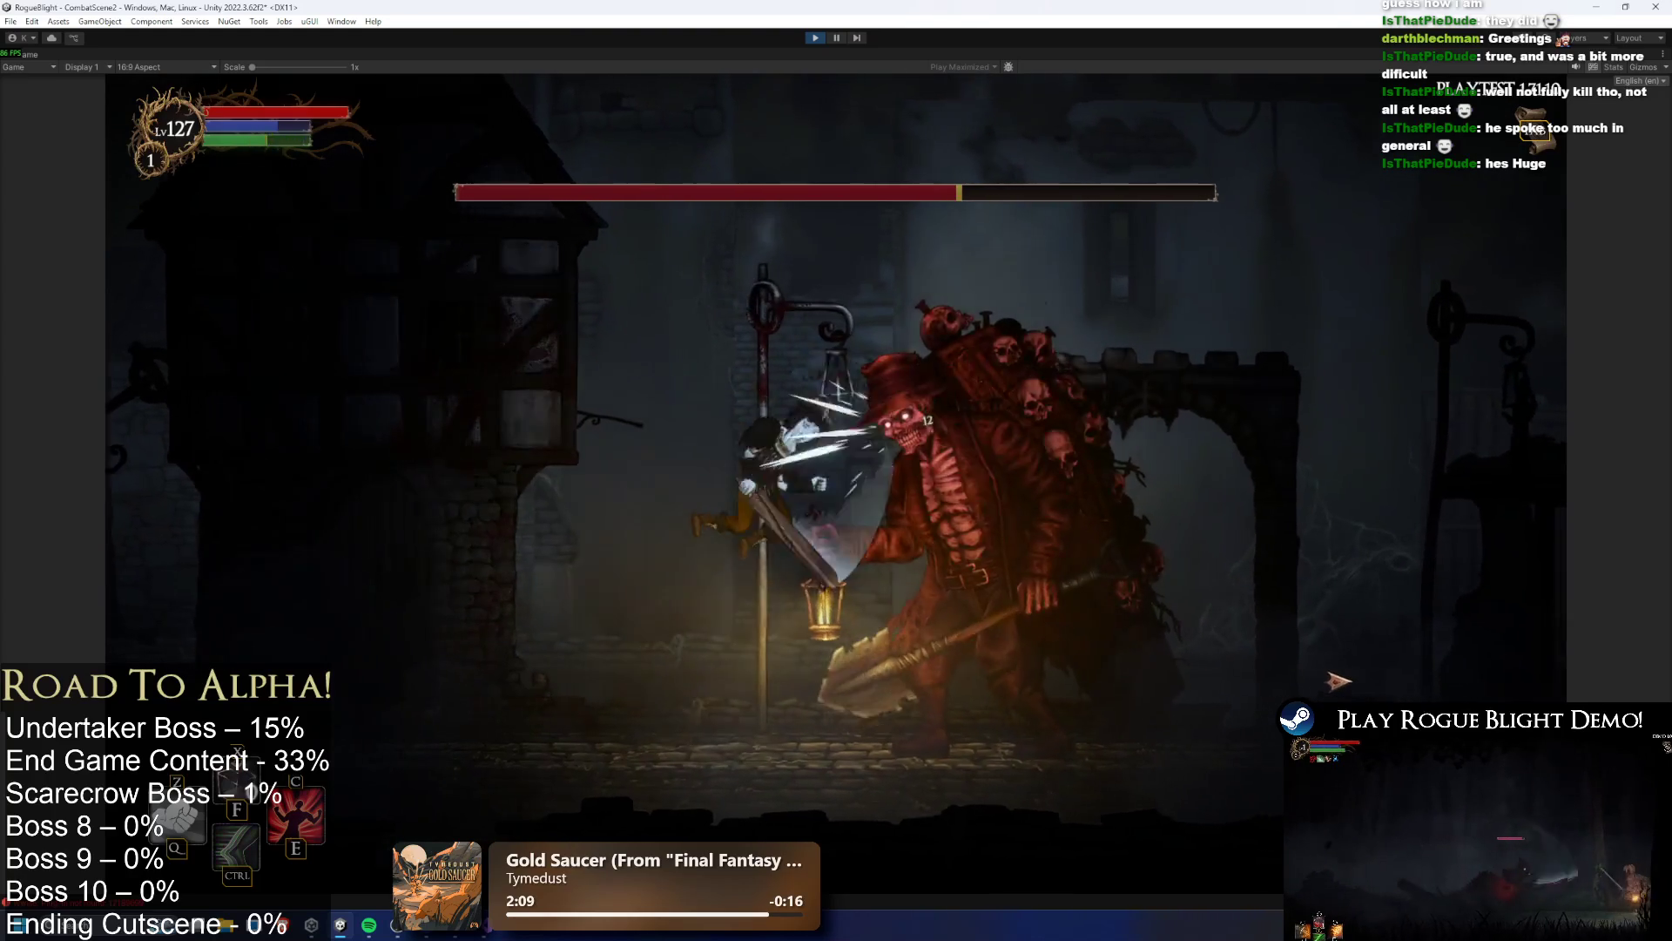
key(x)
key(x)
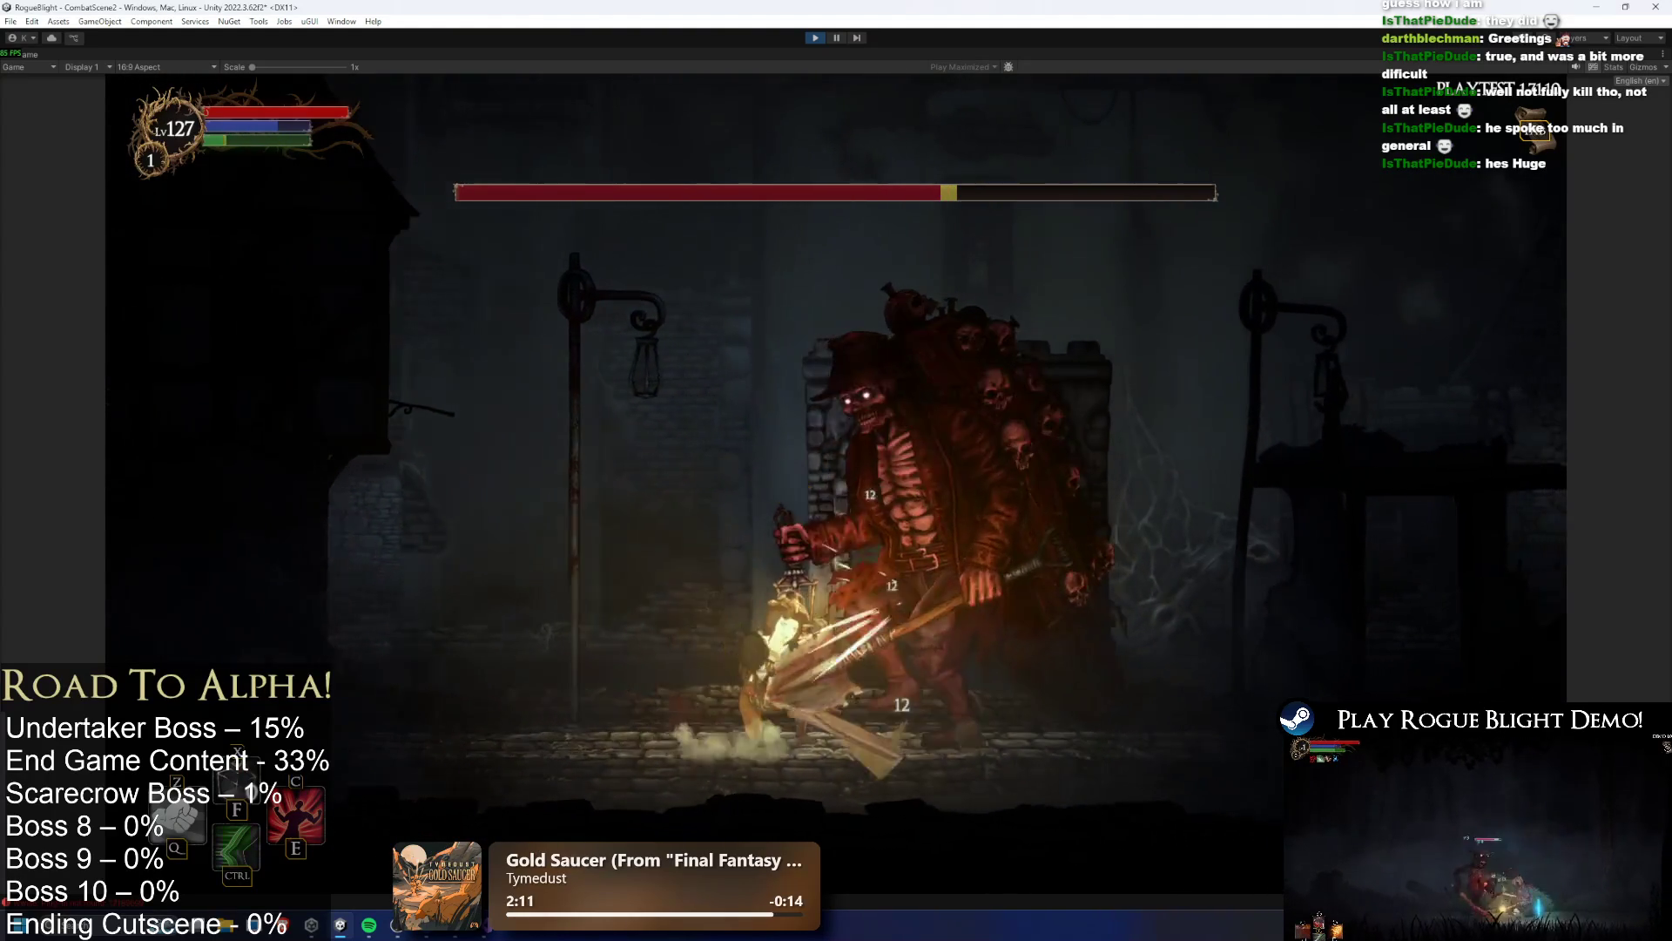
key(x)
key(x)
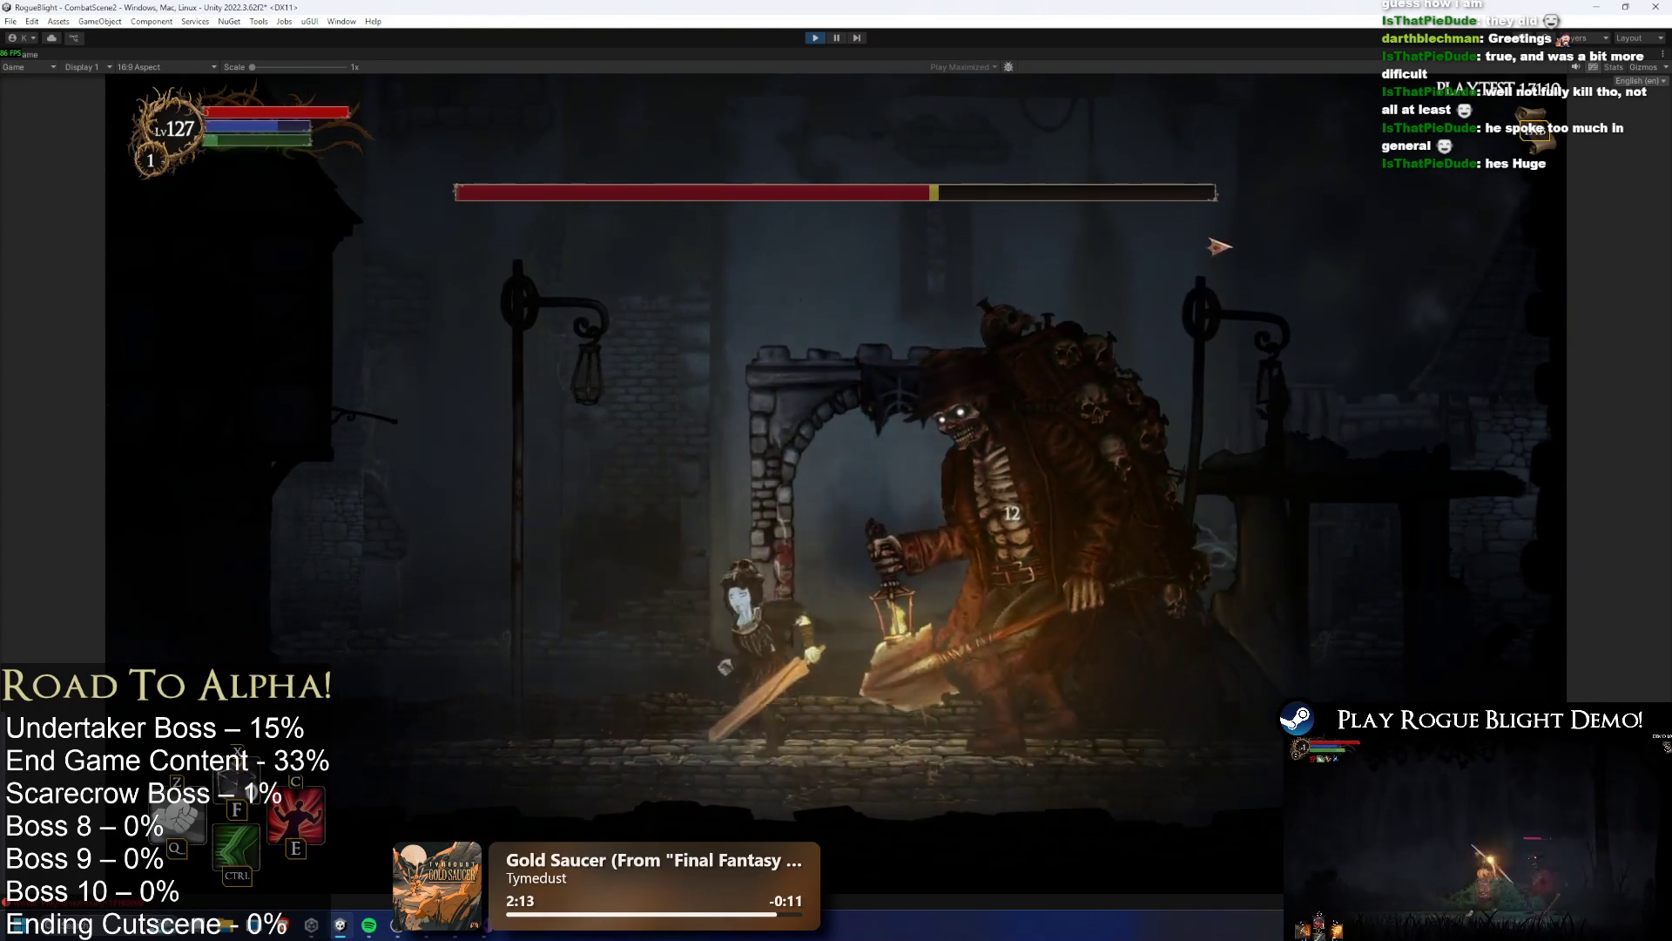
key(Left)
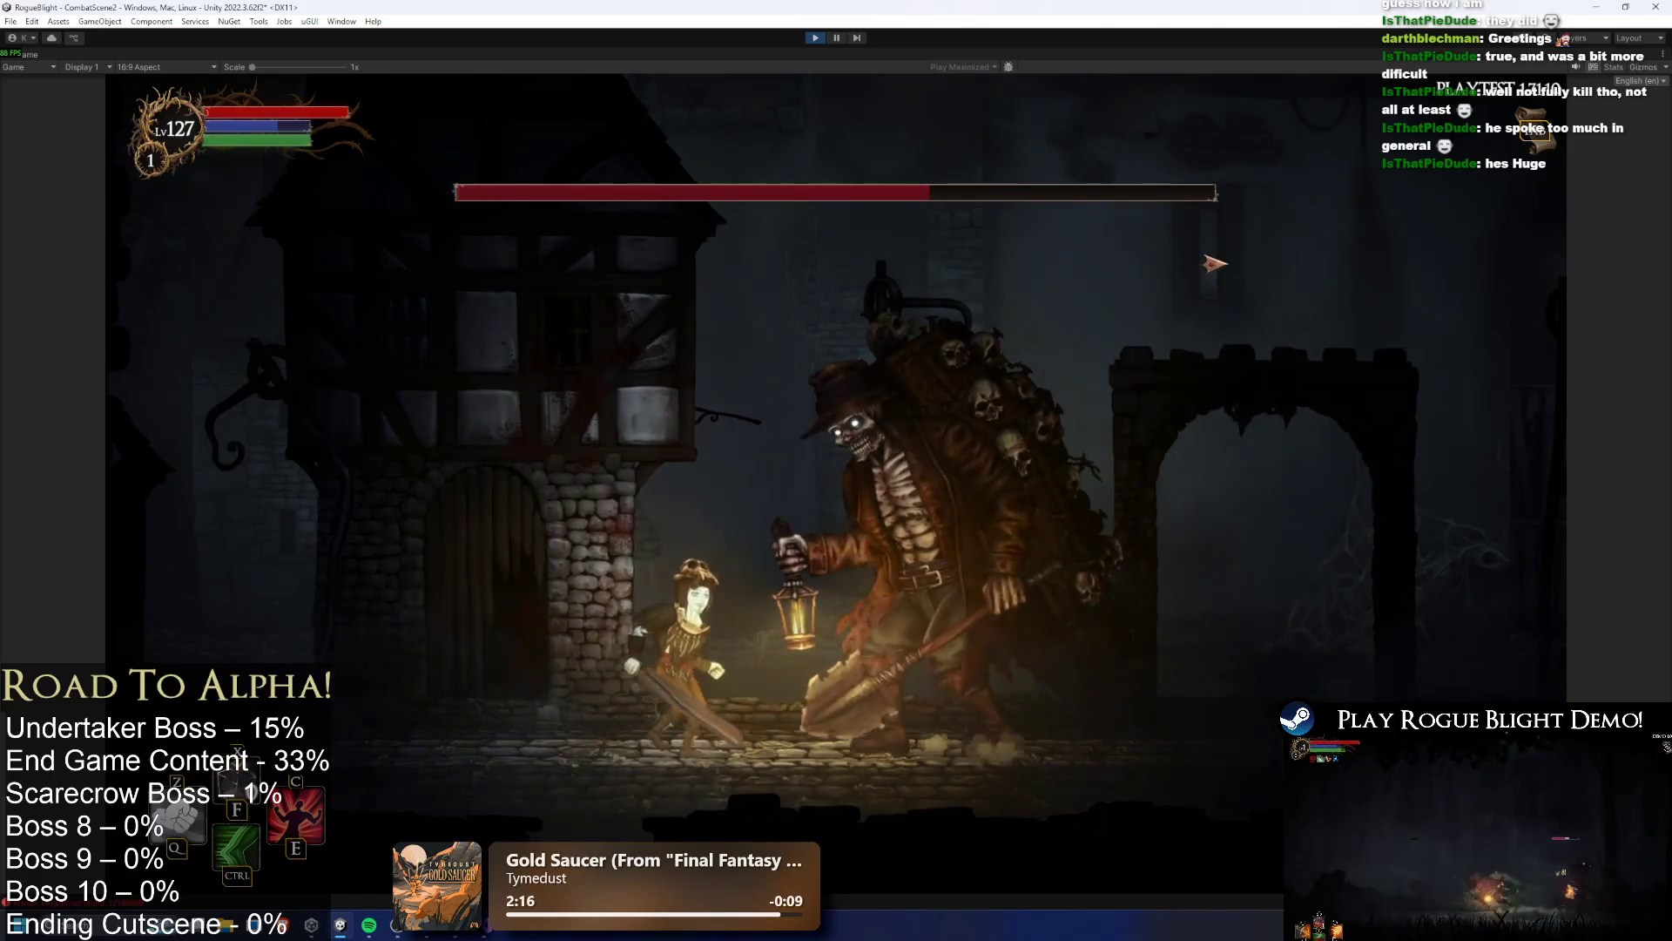
key(Escape)
click(884, 327)
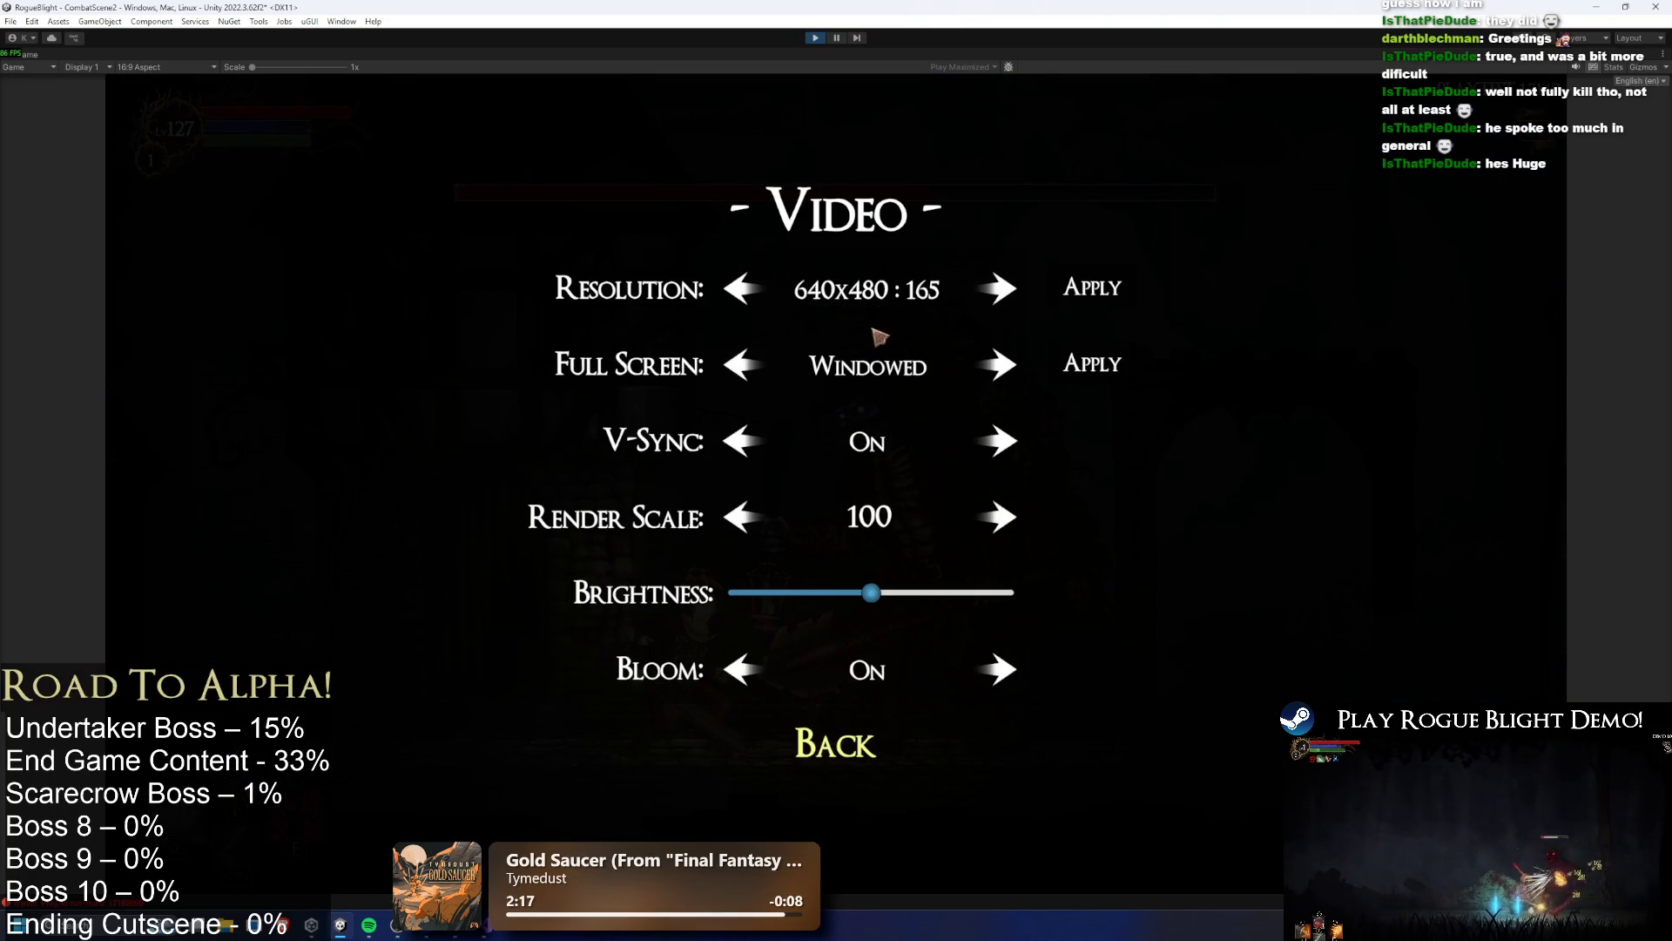
click(836, 743)
click(852, 366)
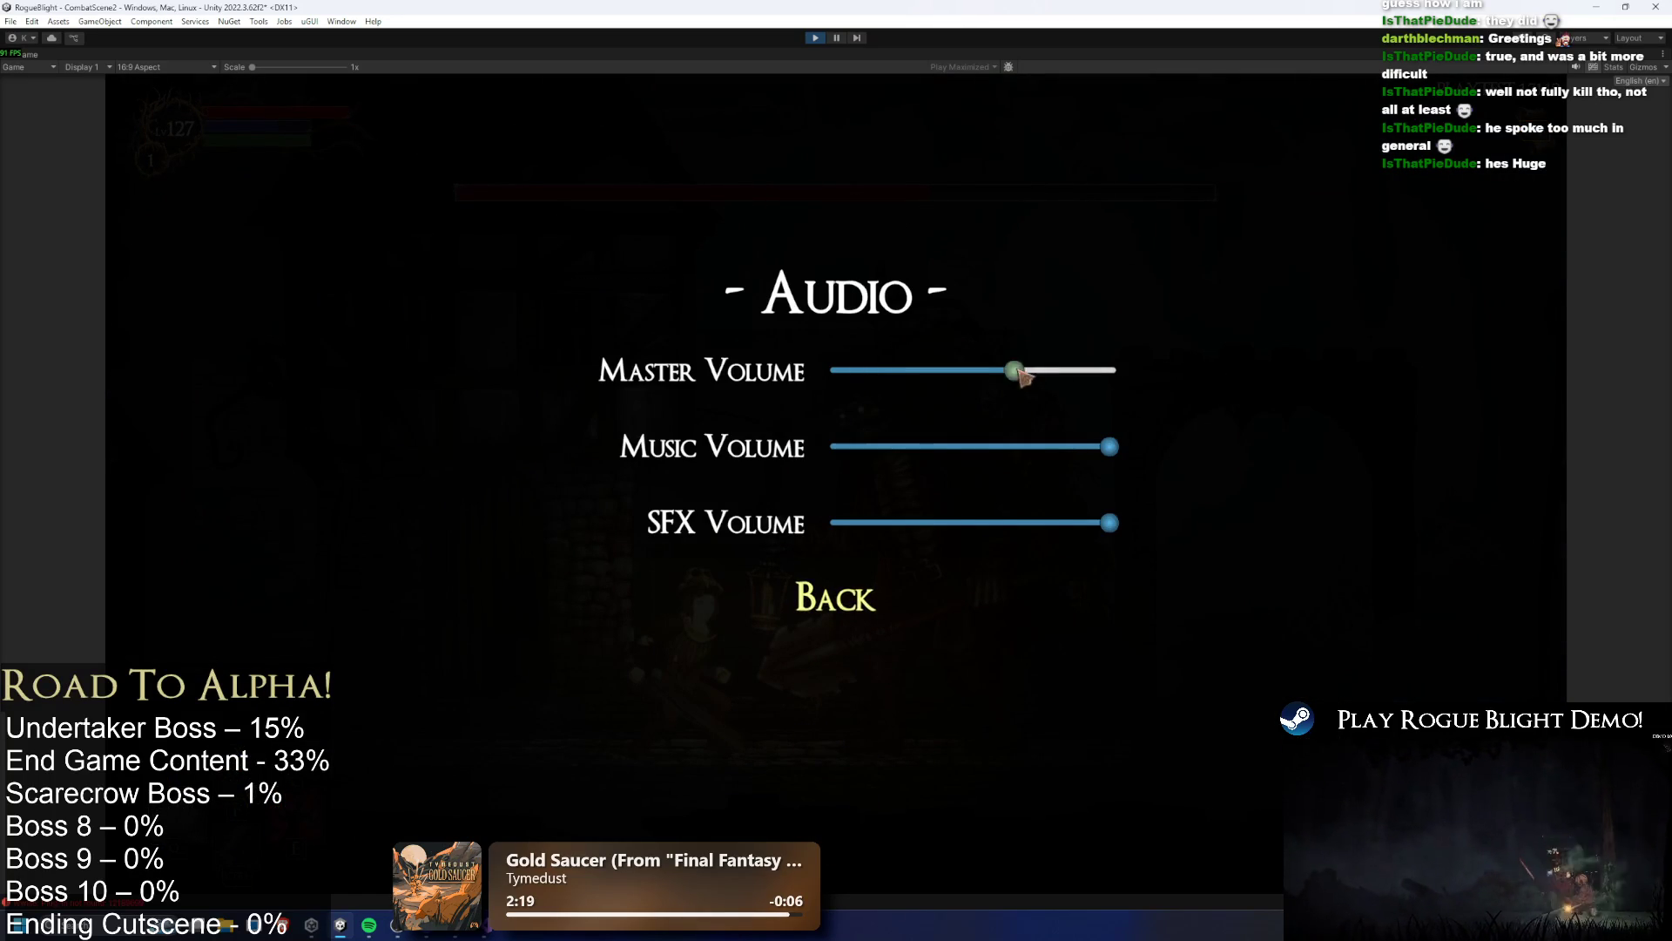
click(823, 623)
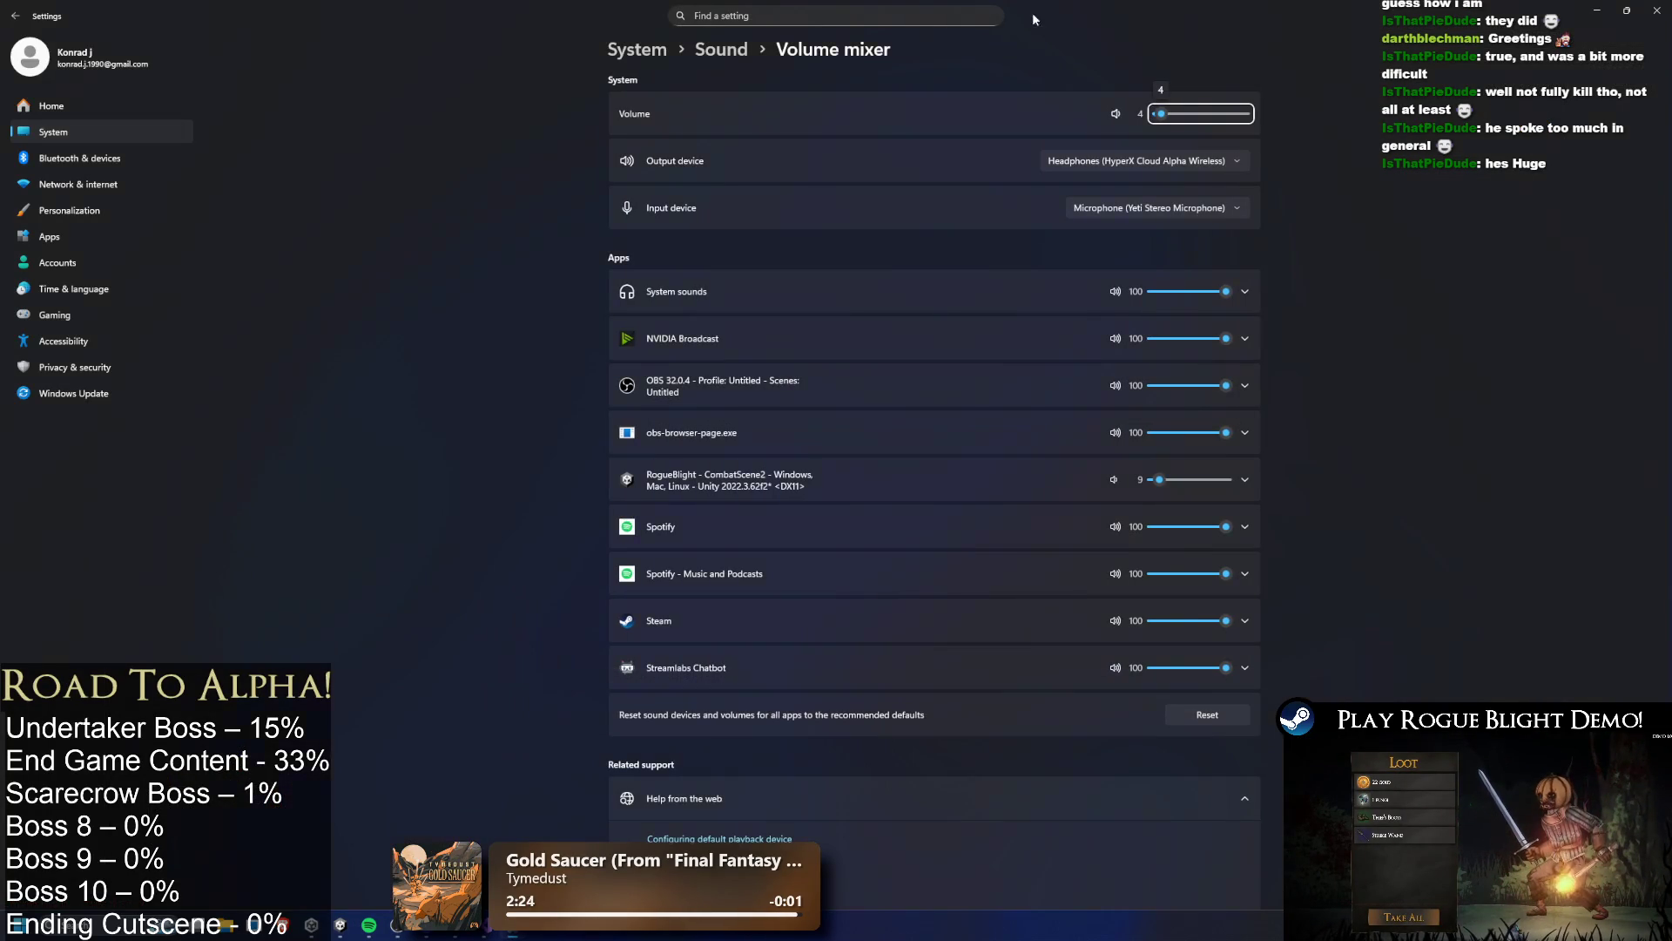
key(alt+Tab)
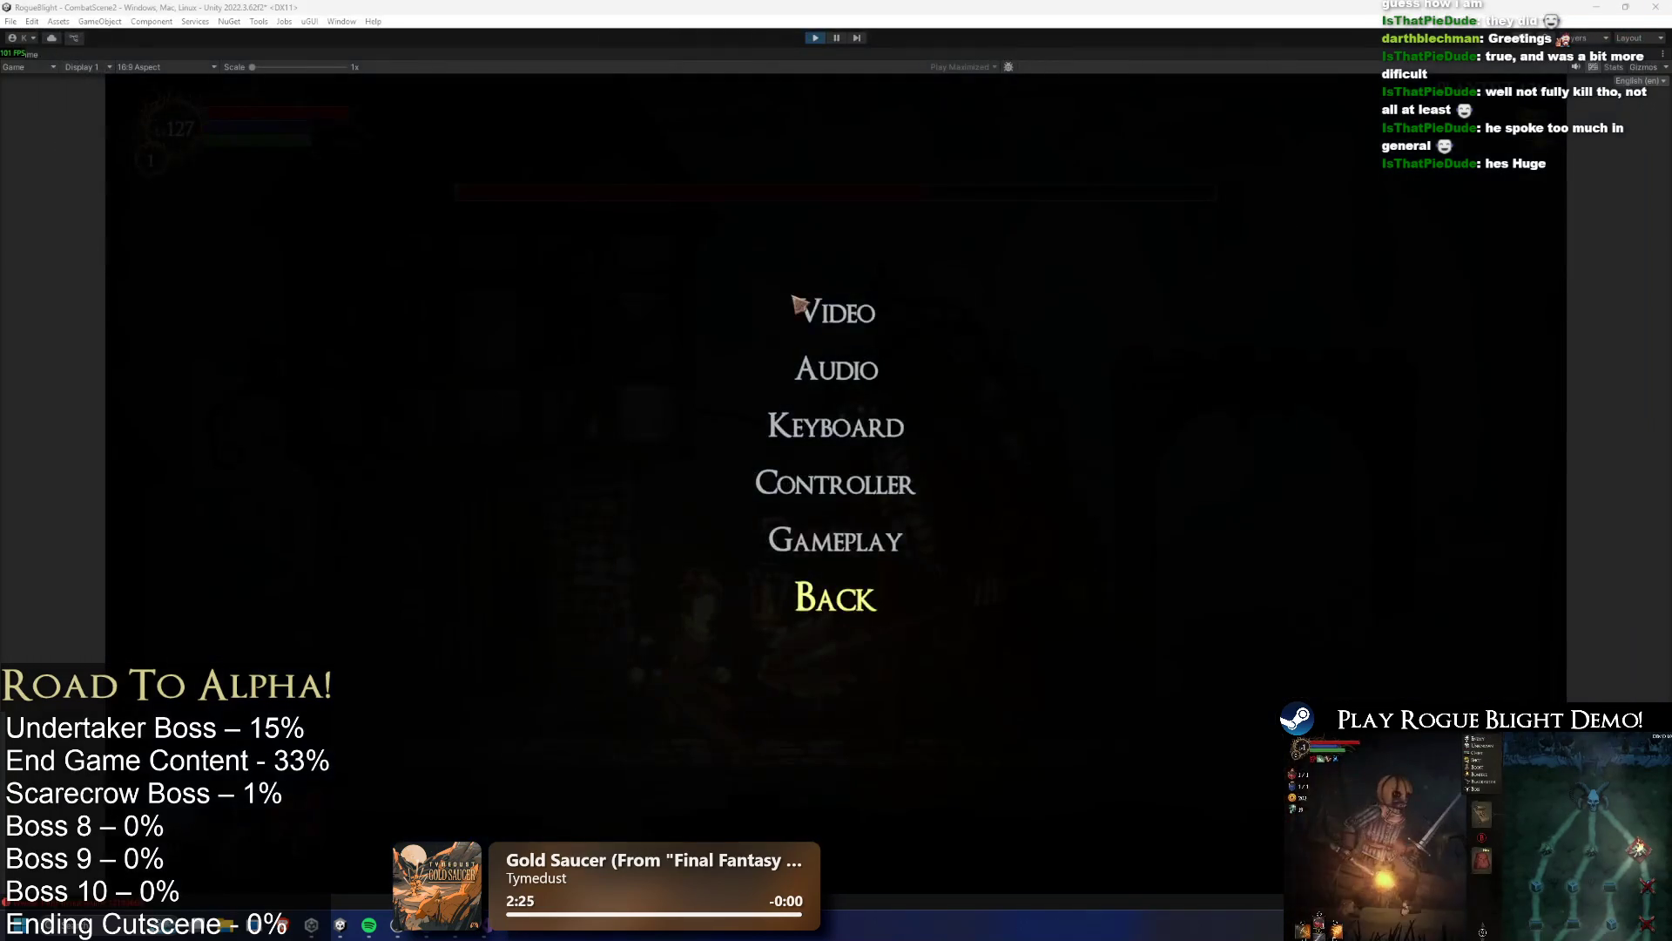
key(Escape)
key(Escape)
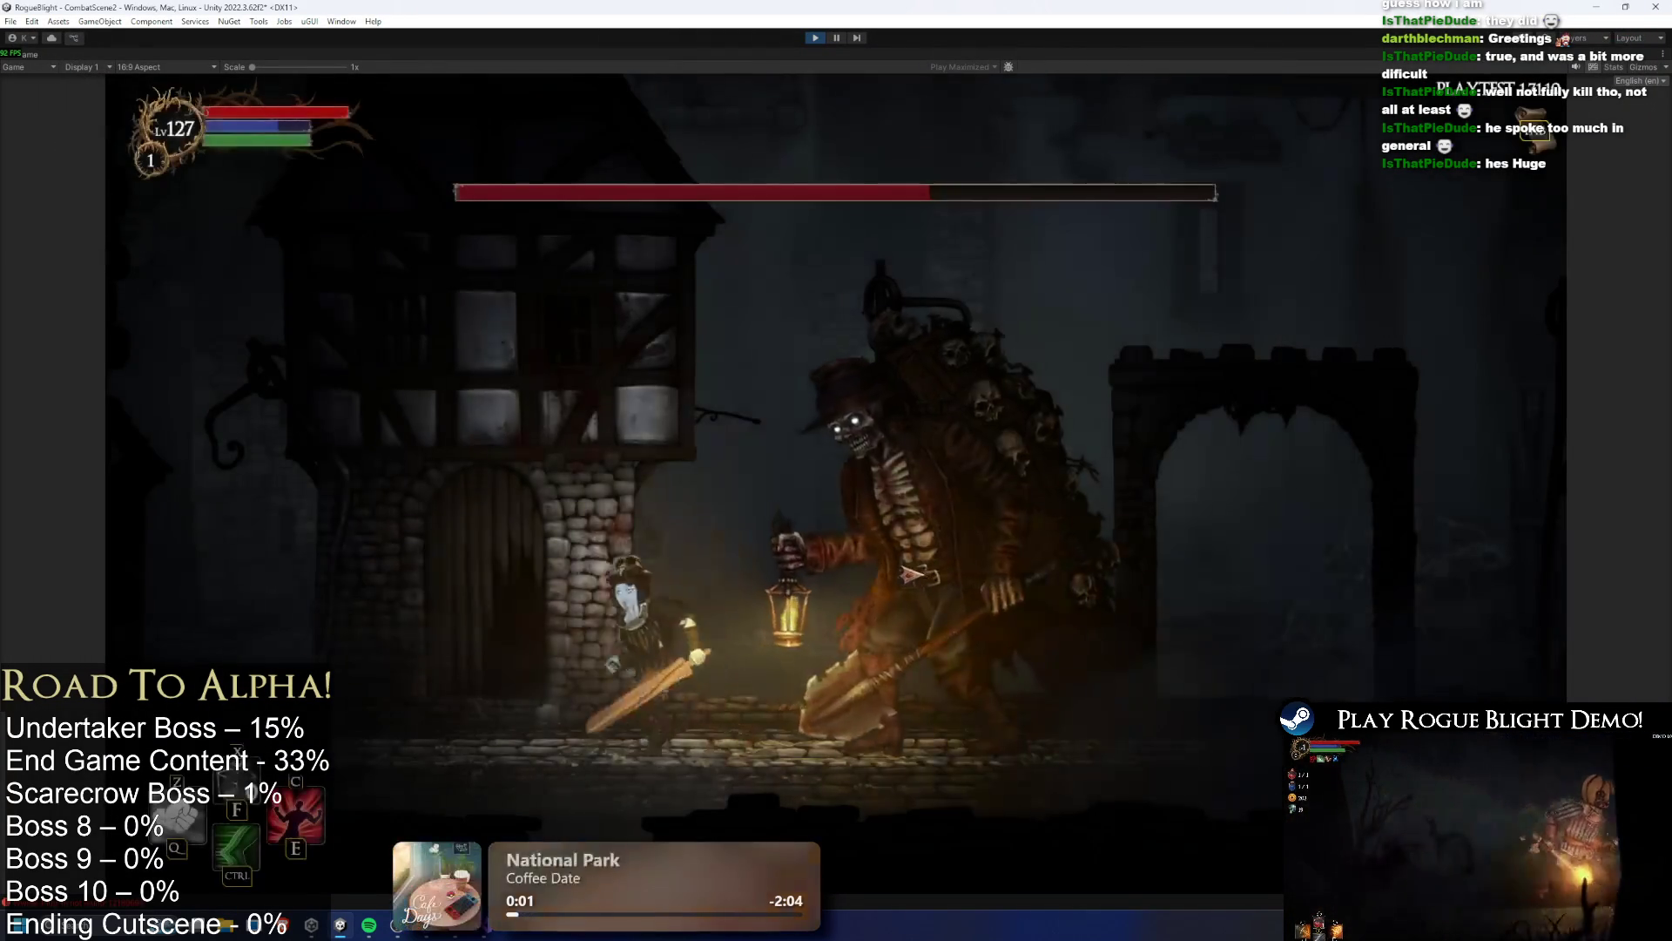
key(d)
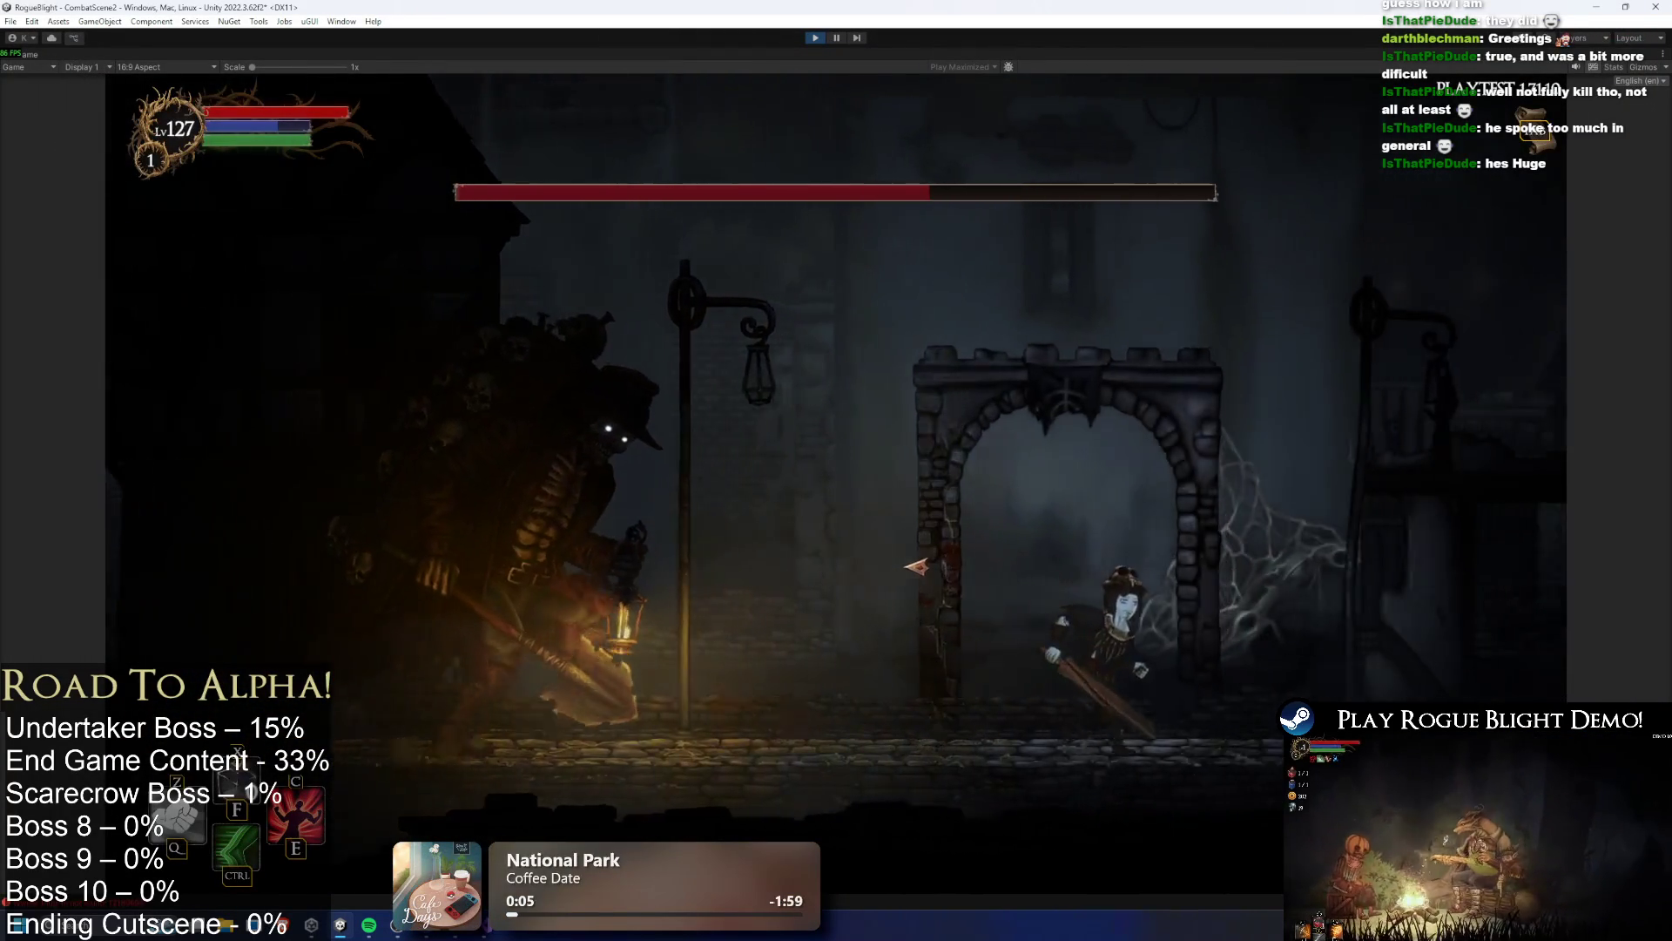
key(Escape)
click(880, 424)
click(896, 362)
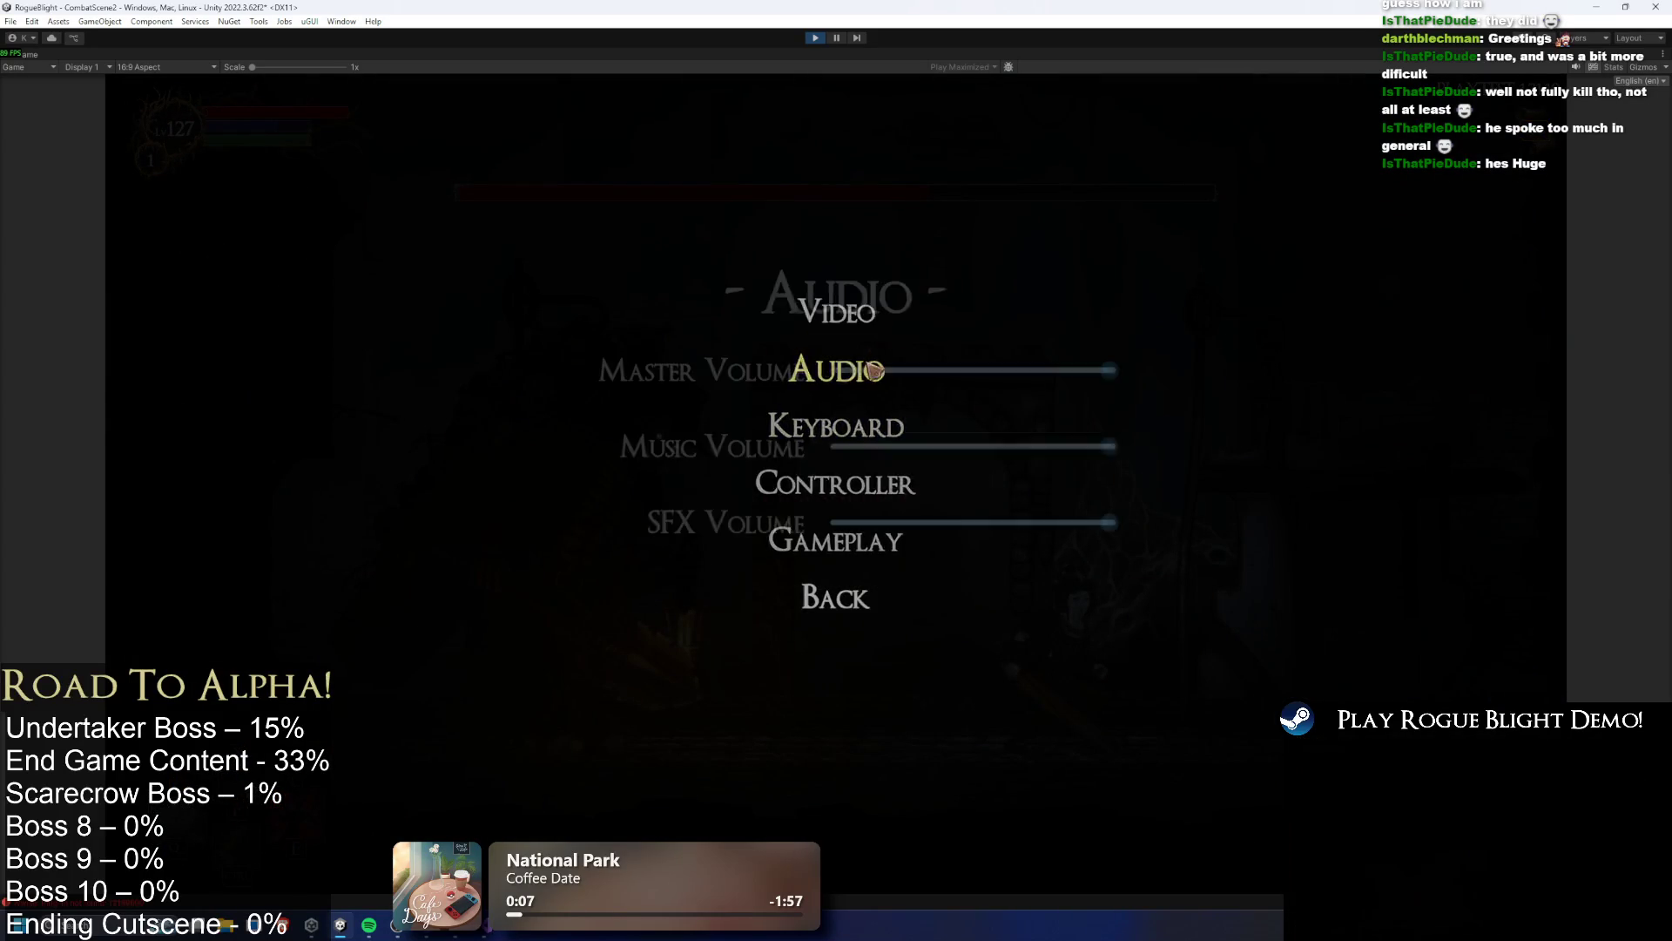
key(Escape)
click(836, 599)
key(Escape)
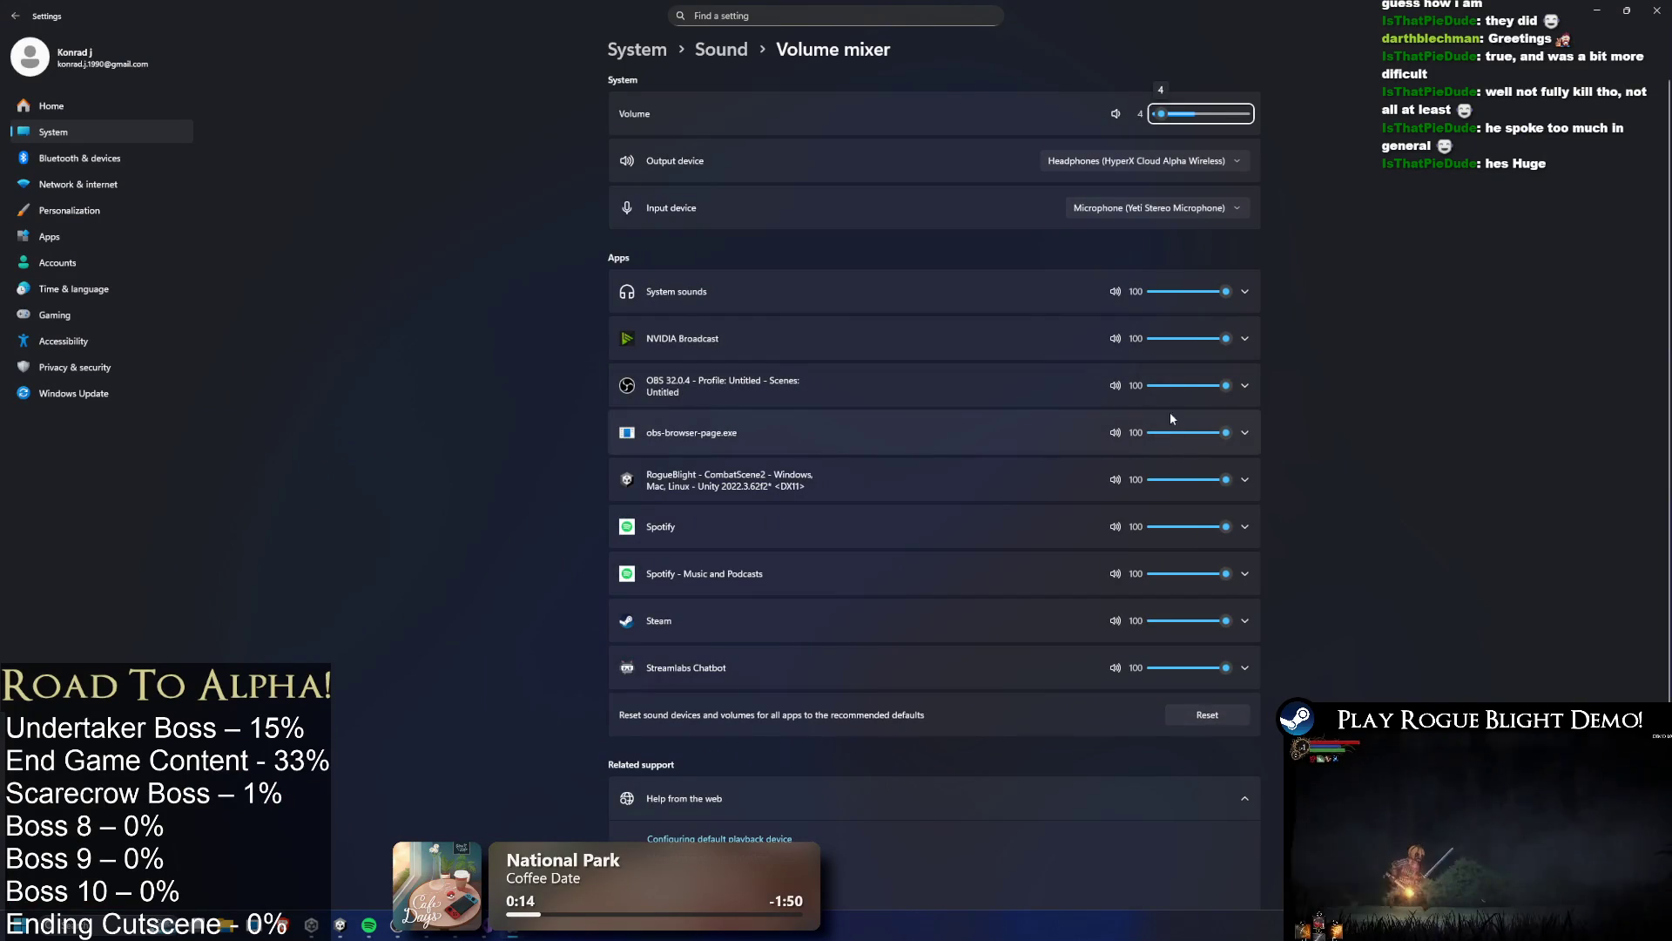
Raise the system volume from 4 to 30 in the volume mixer and close it
mouse_move(363, 889)
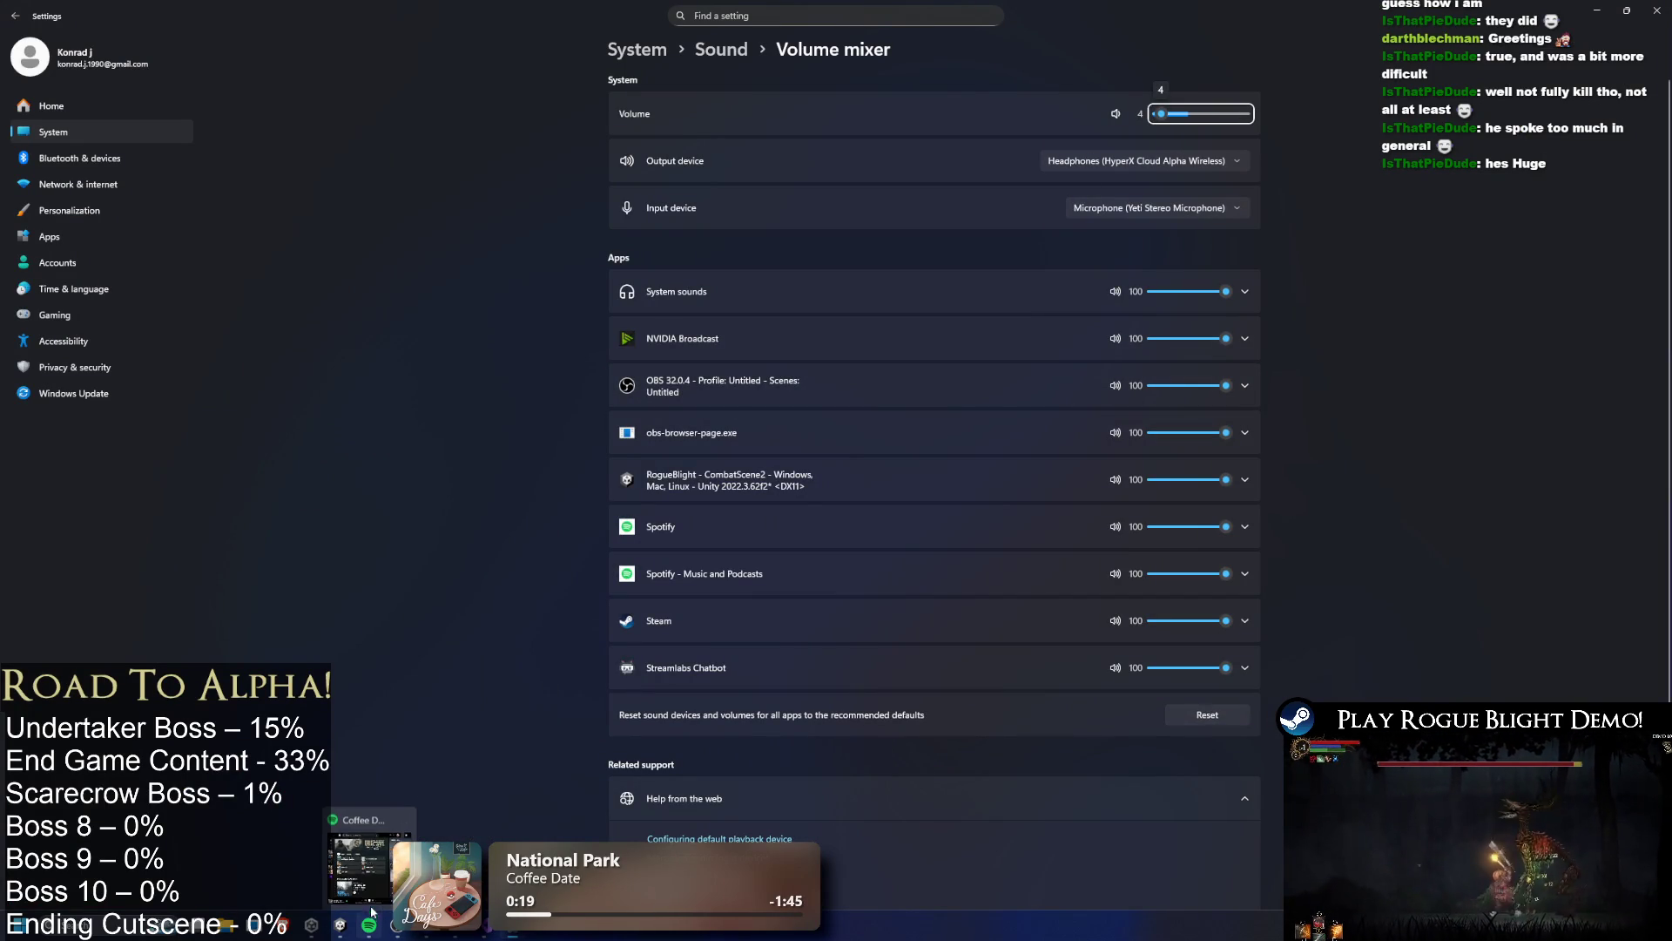
drag(1171, 114, 1185, 121)
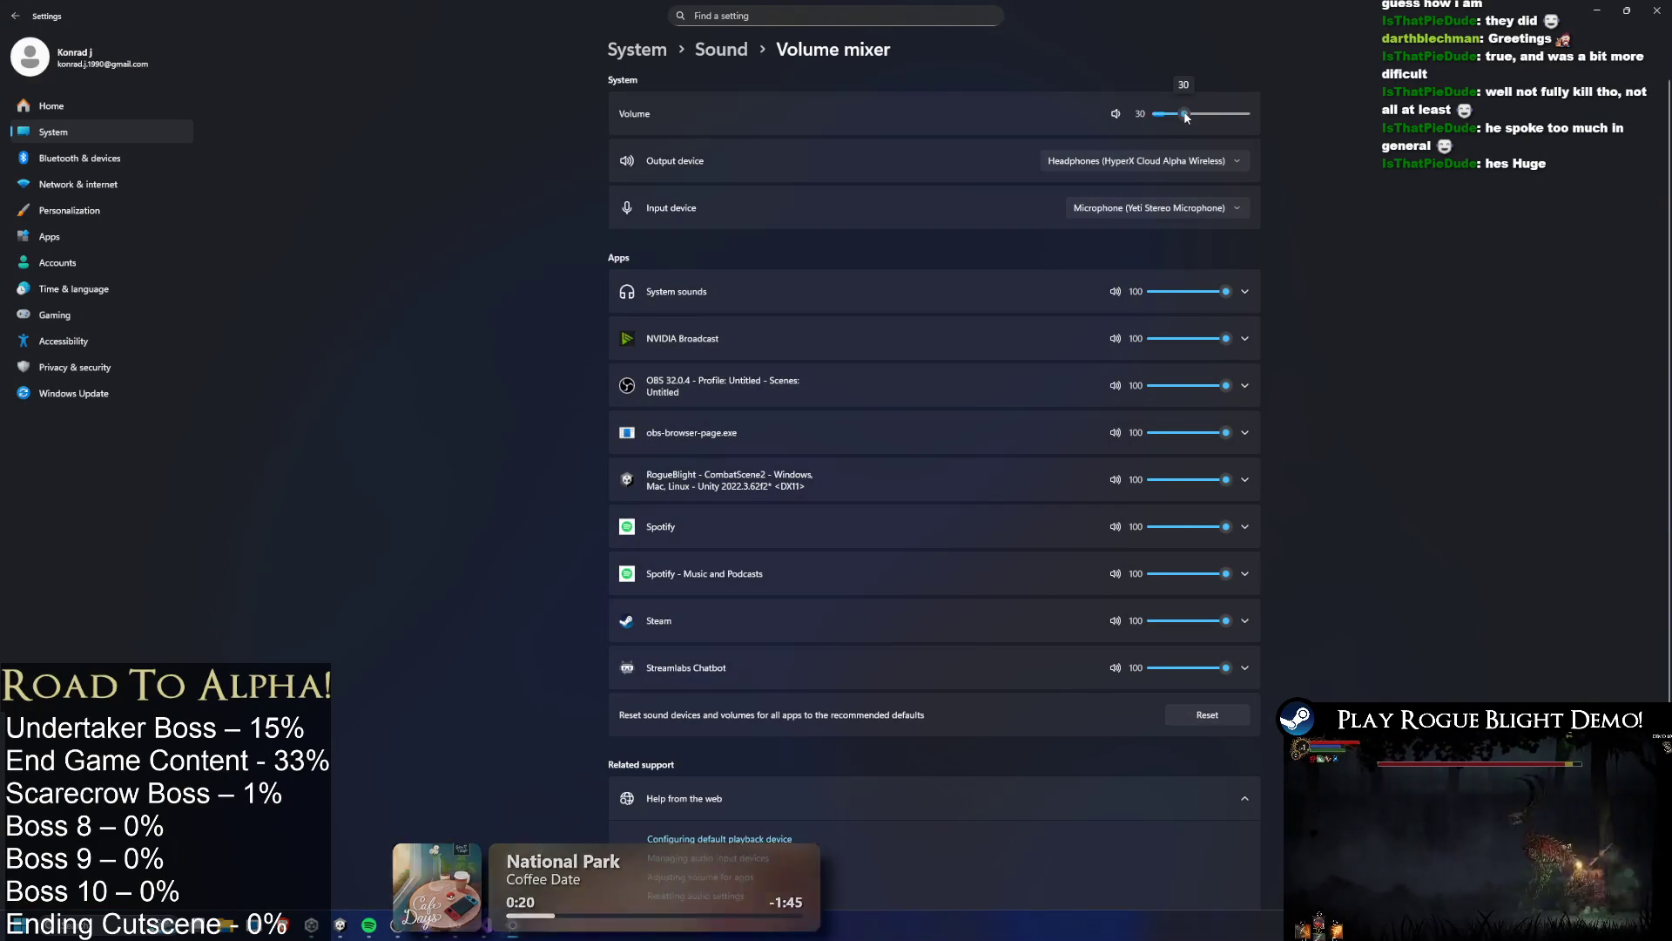
key(alt+F4)
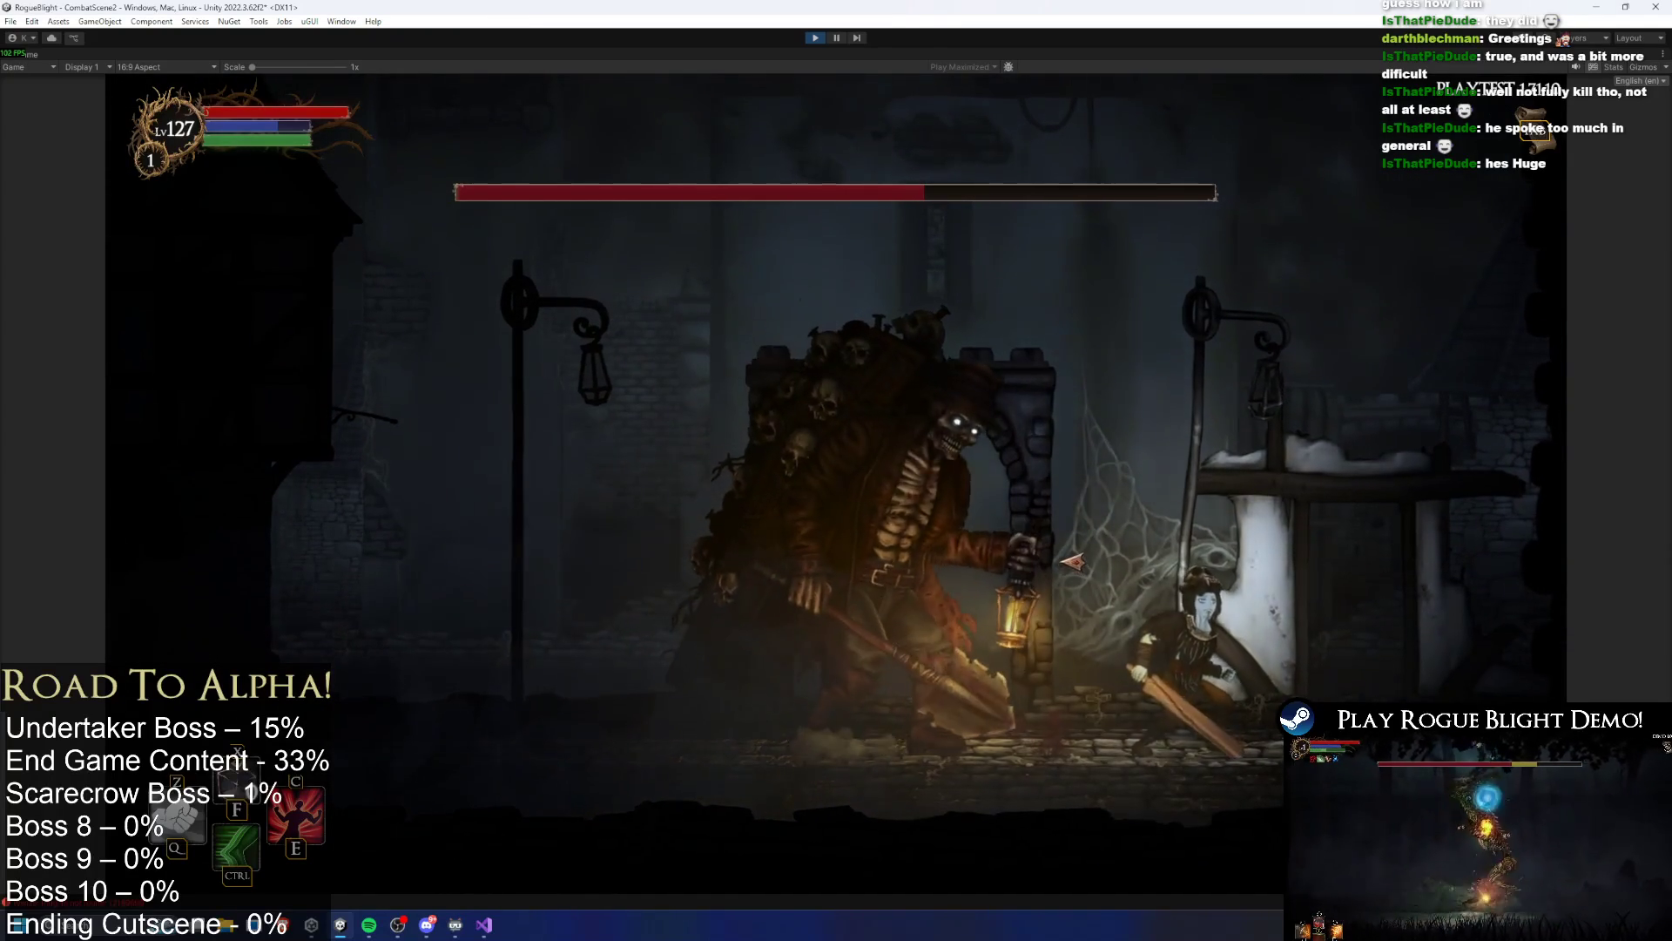
Move the player left, right and back left past the boss
key(a)
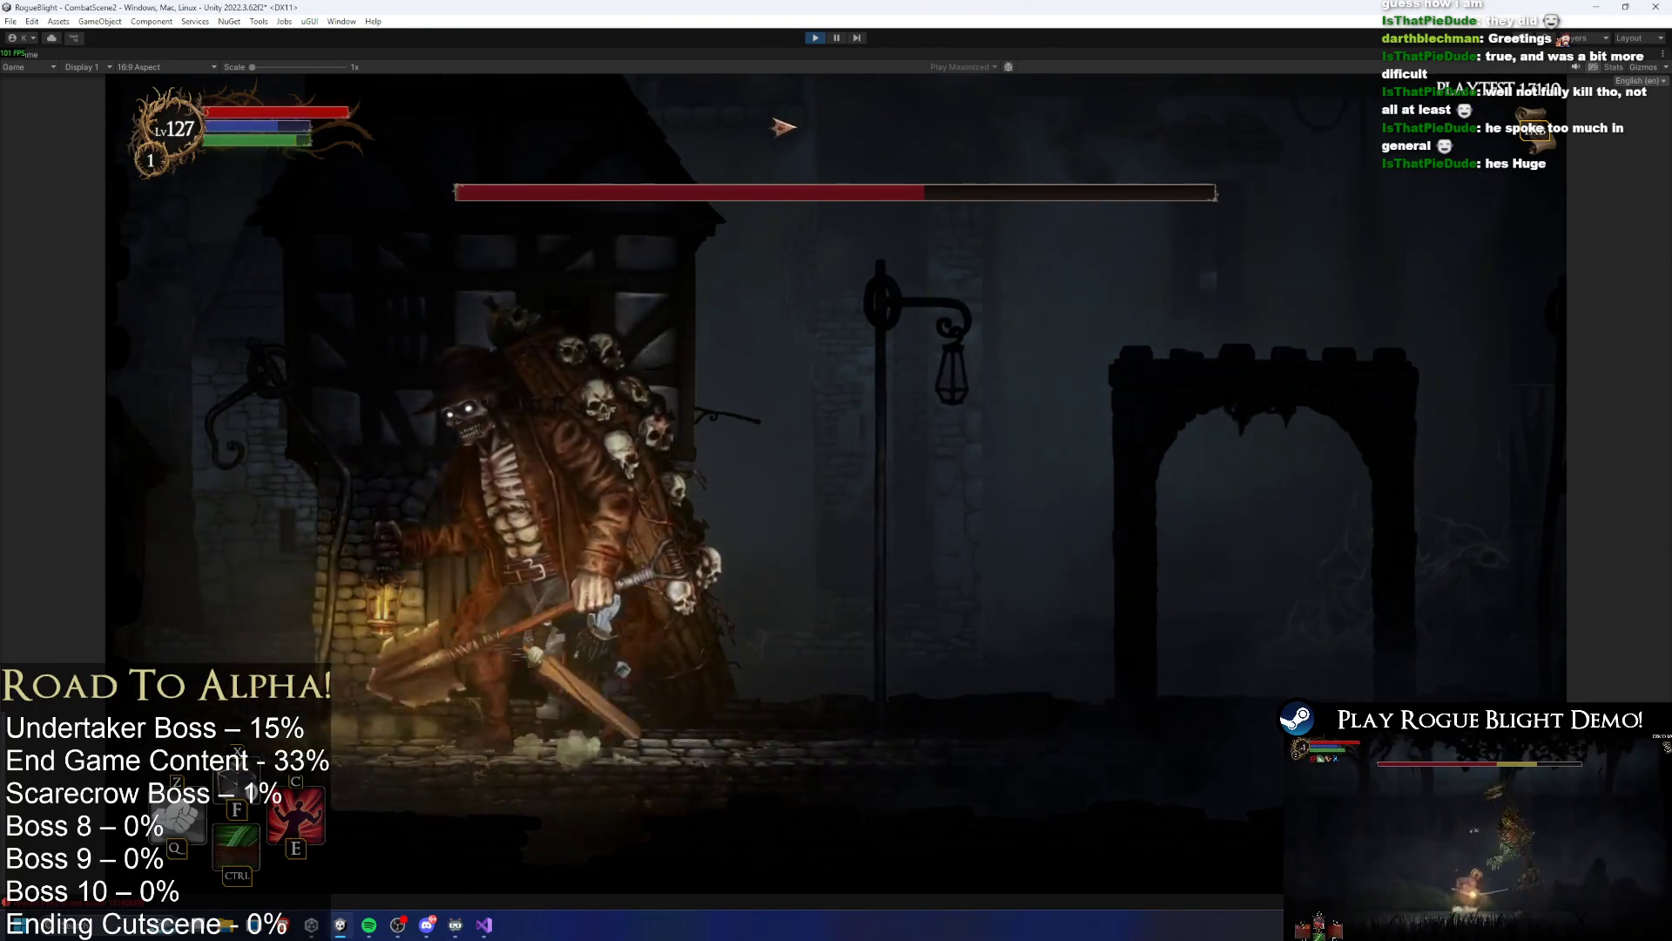
key(d)
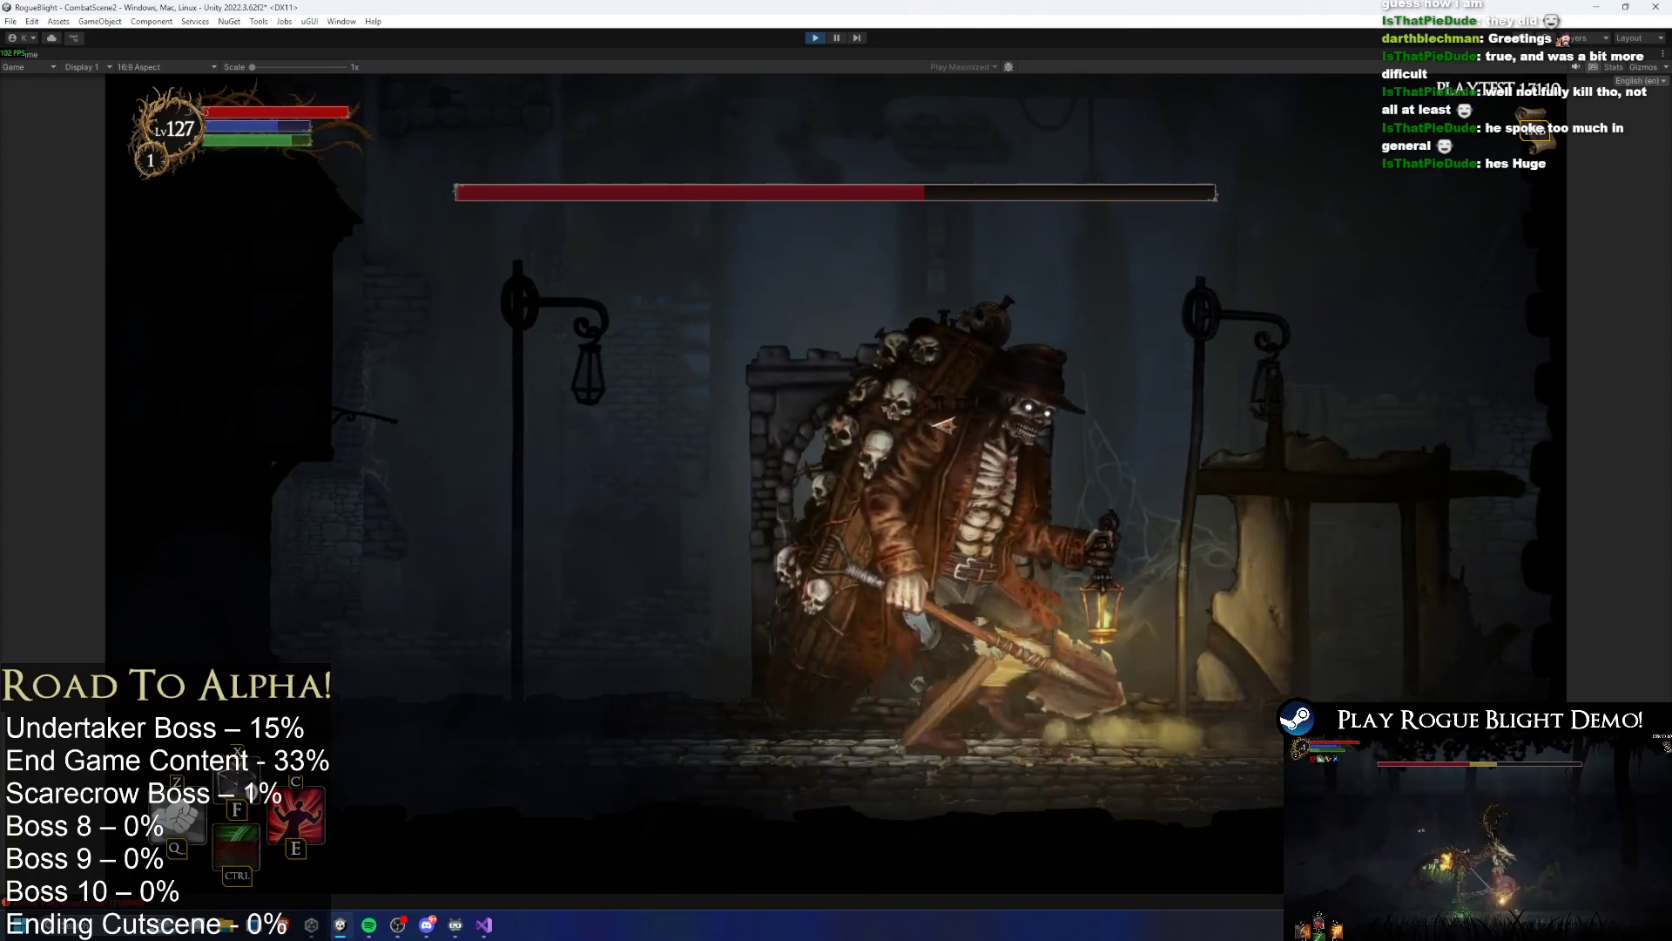
key(a)
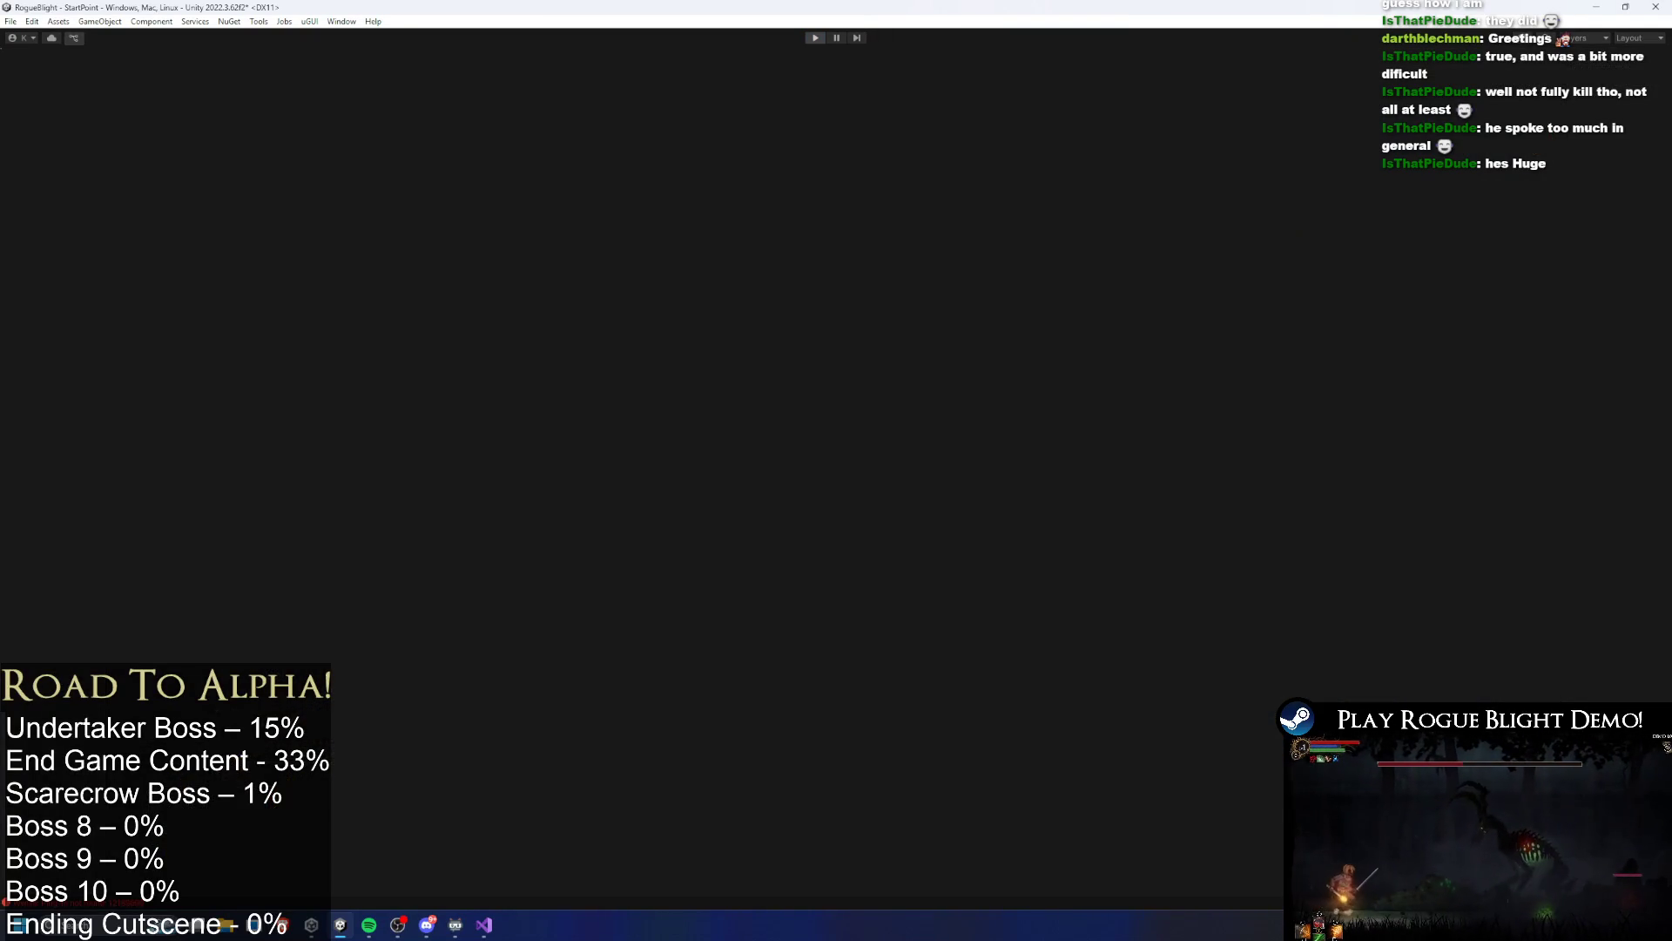
Search the Project panel for 'undertaker foot' and select the HugeFootStepGroundParticleUndertaker prefab
mouse_move(370, 925)
click(361, 886)
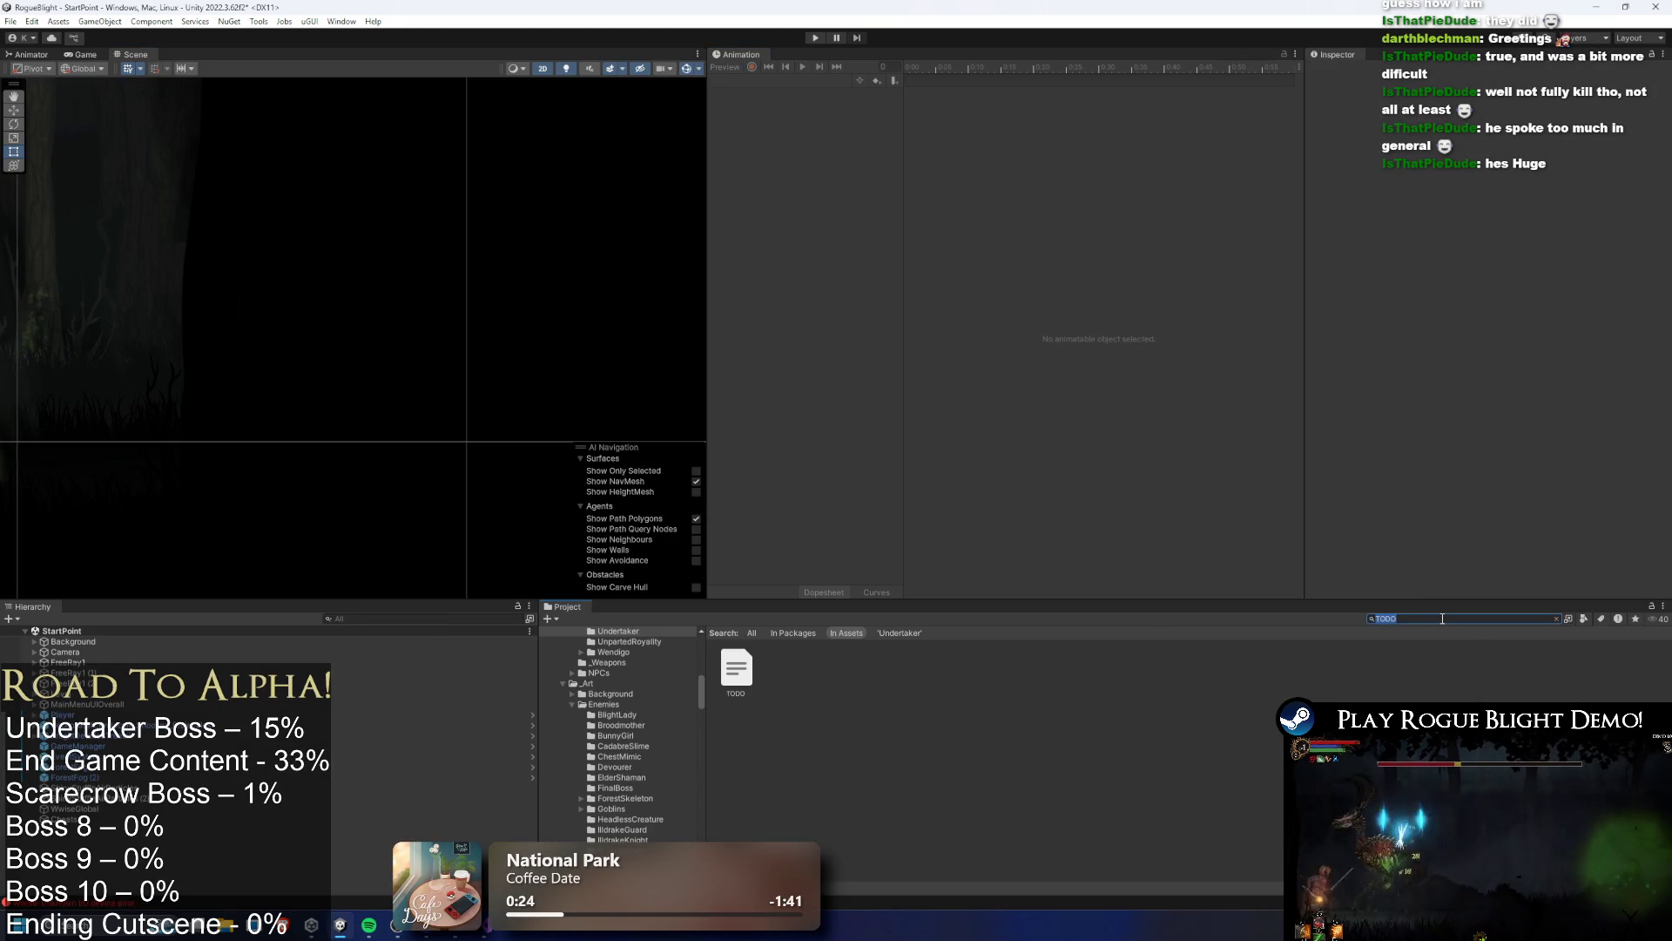
key(BackSpace)
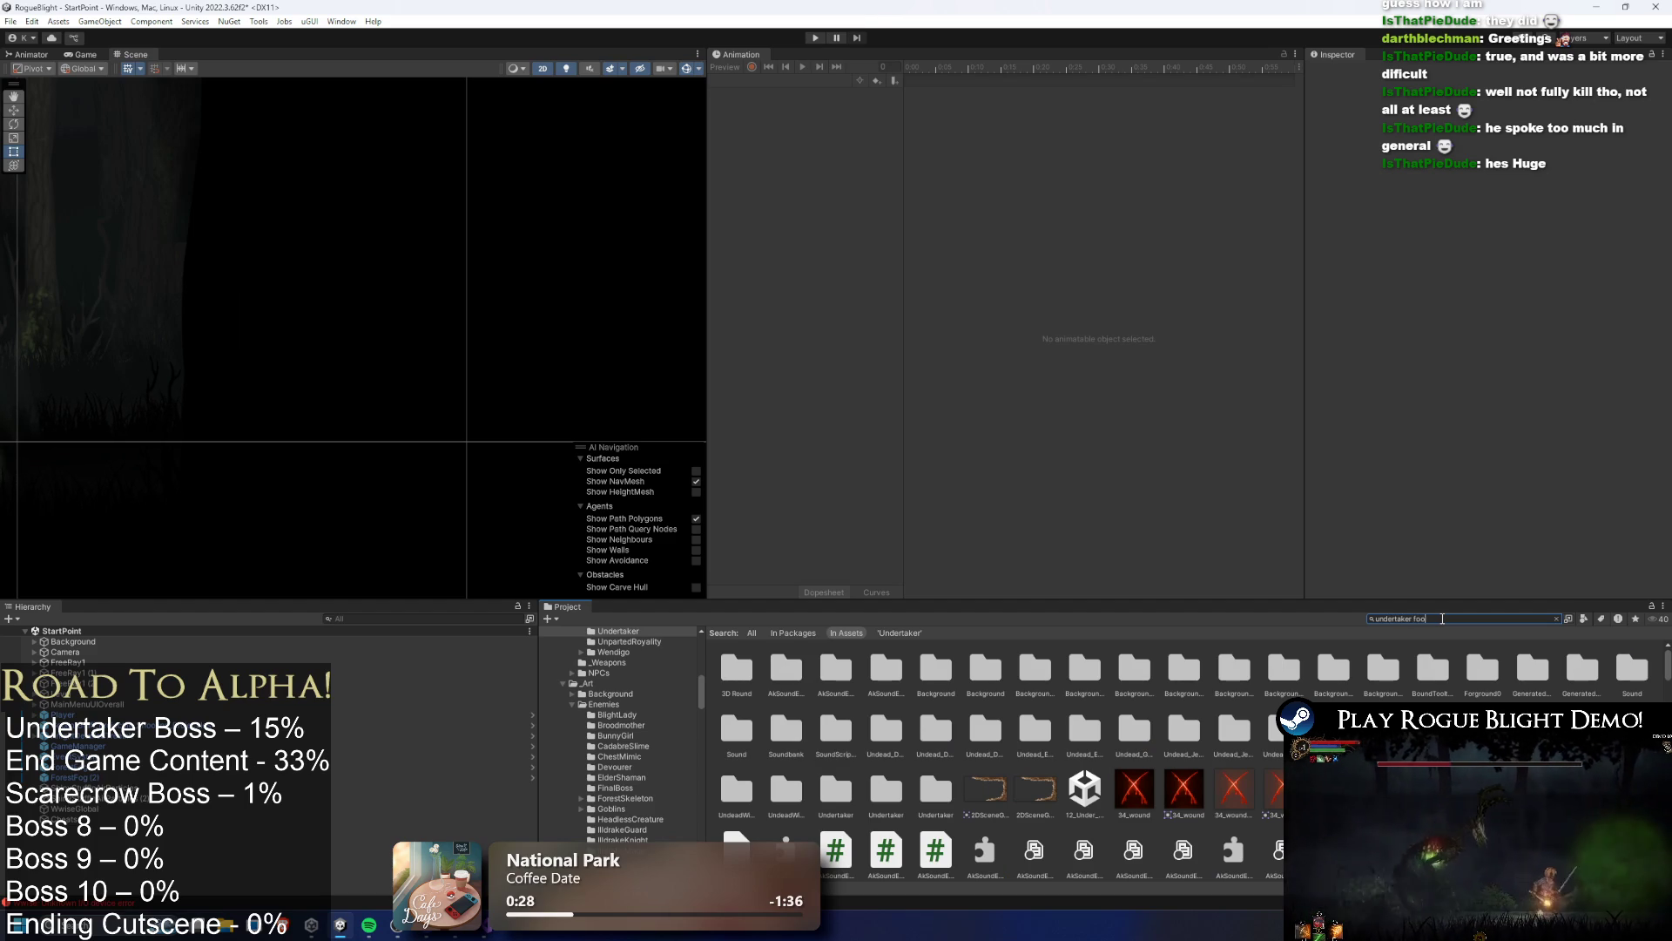
text(t)
click(728, 662)
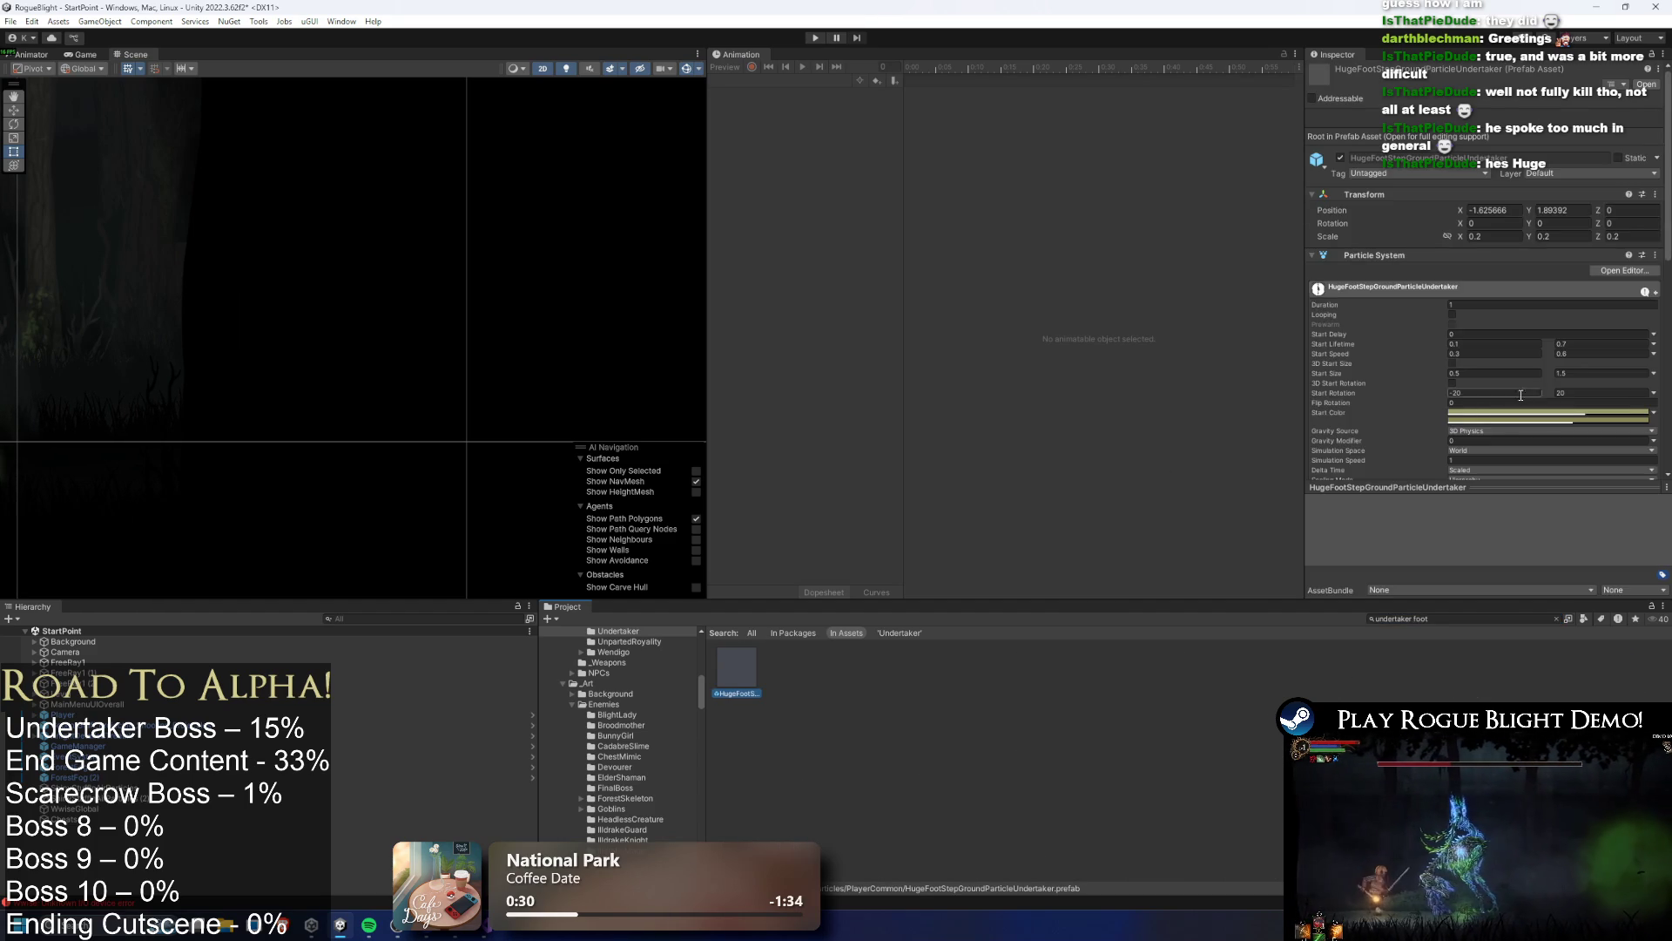
Raise the FootStepShake Screen Shake amplitude from 0.2 to 0.35 and save
scroll(1592, 369, down, 10)
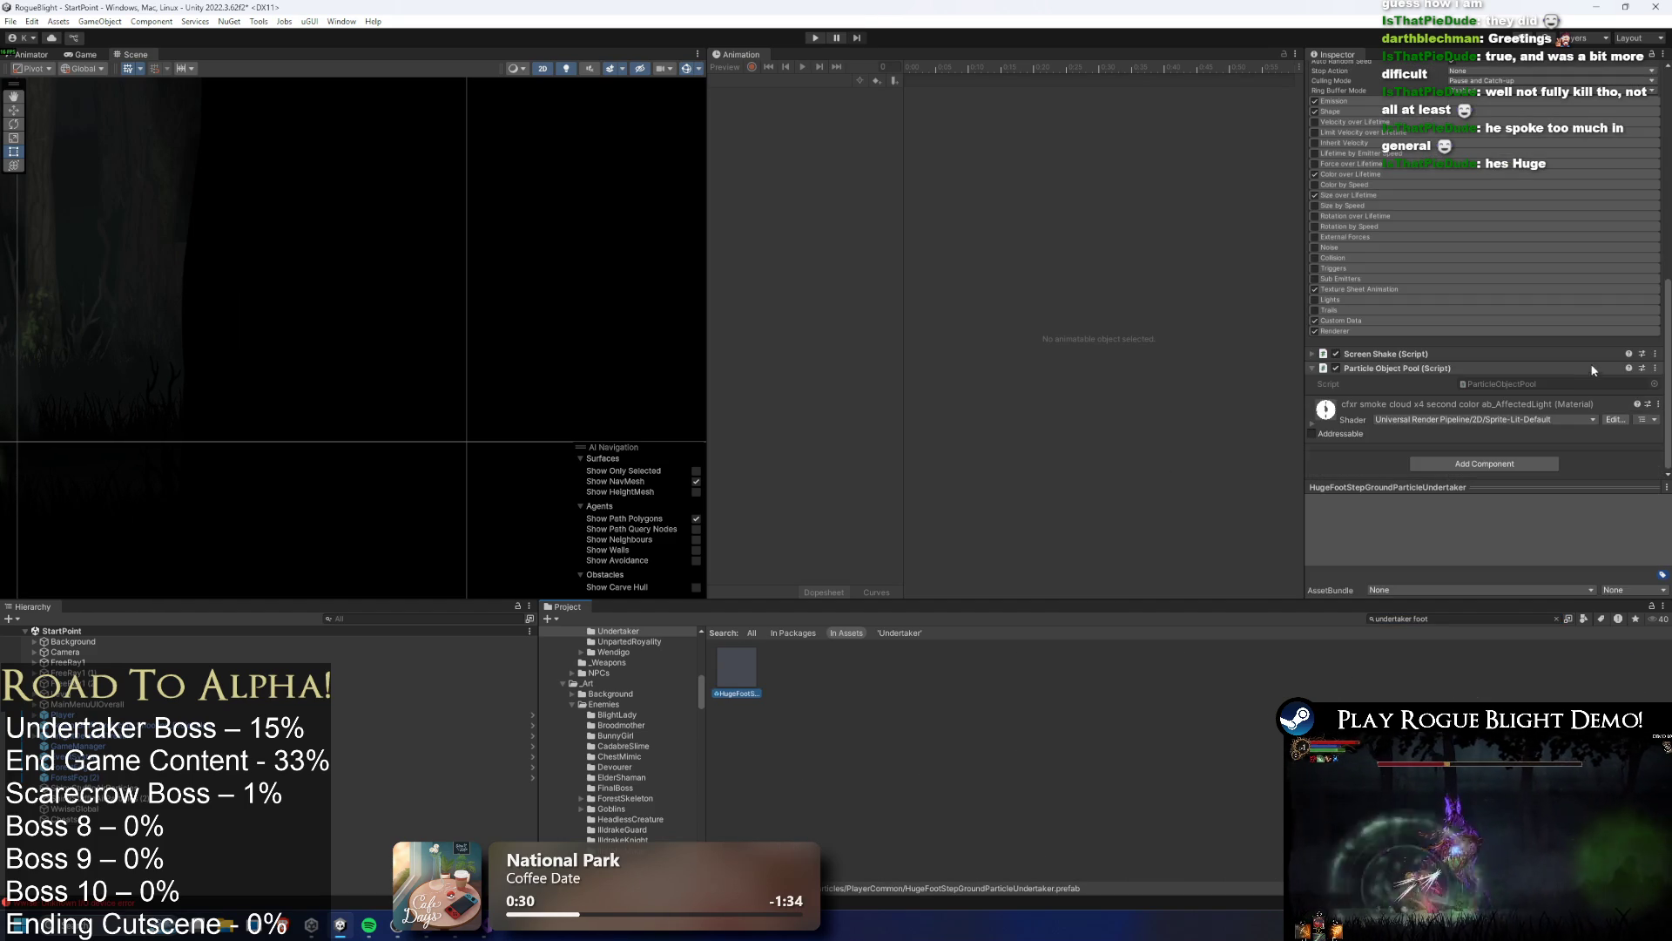
click(1451, 350)
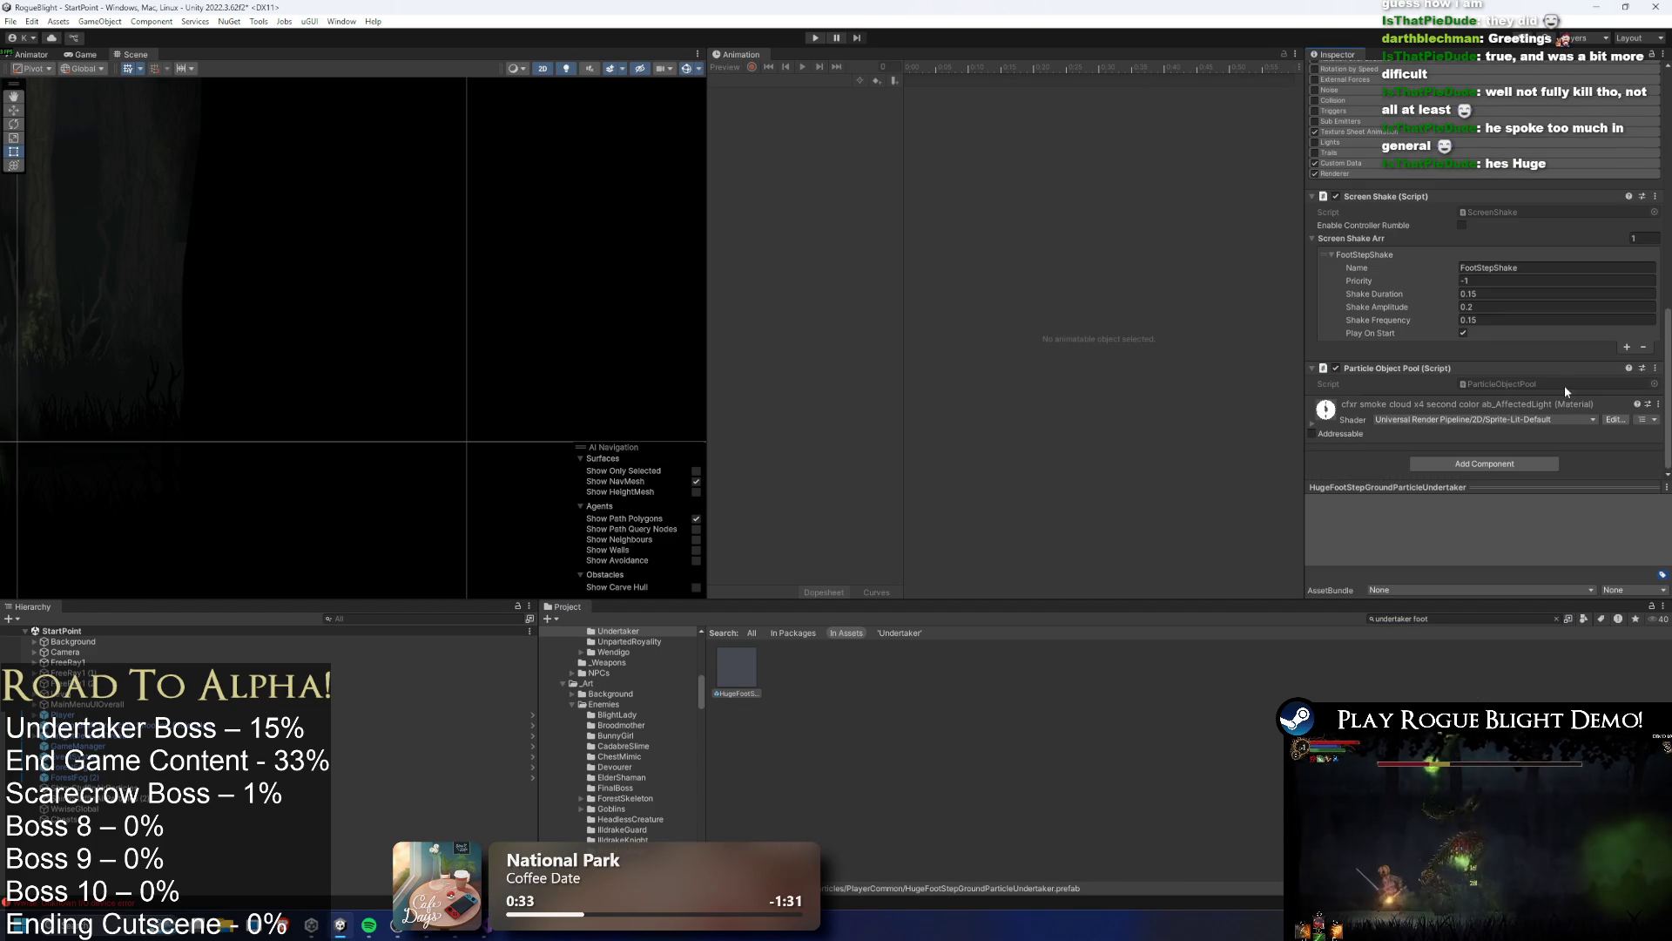
click(1484, 310)
text(5)
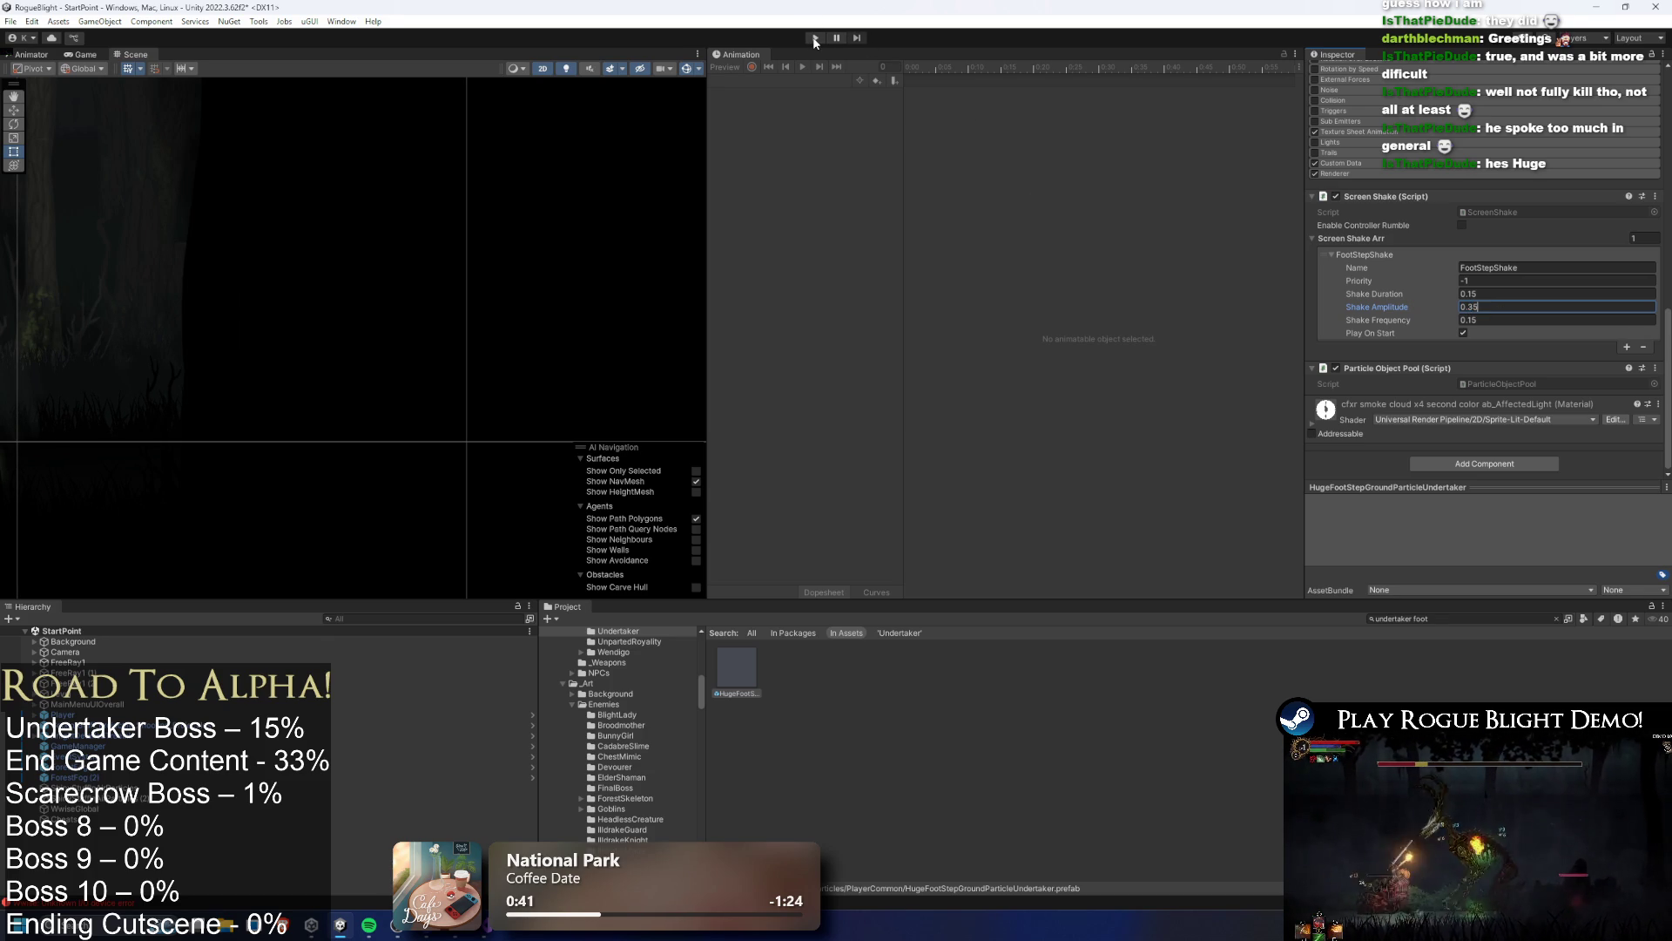
key(ctrl+s)
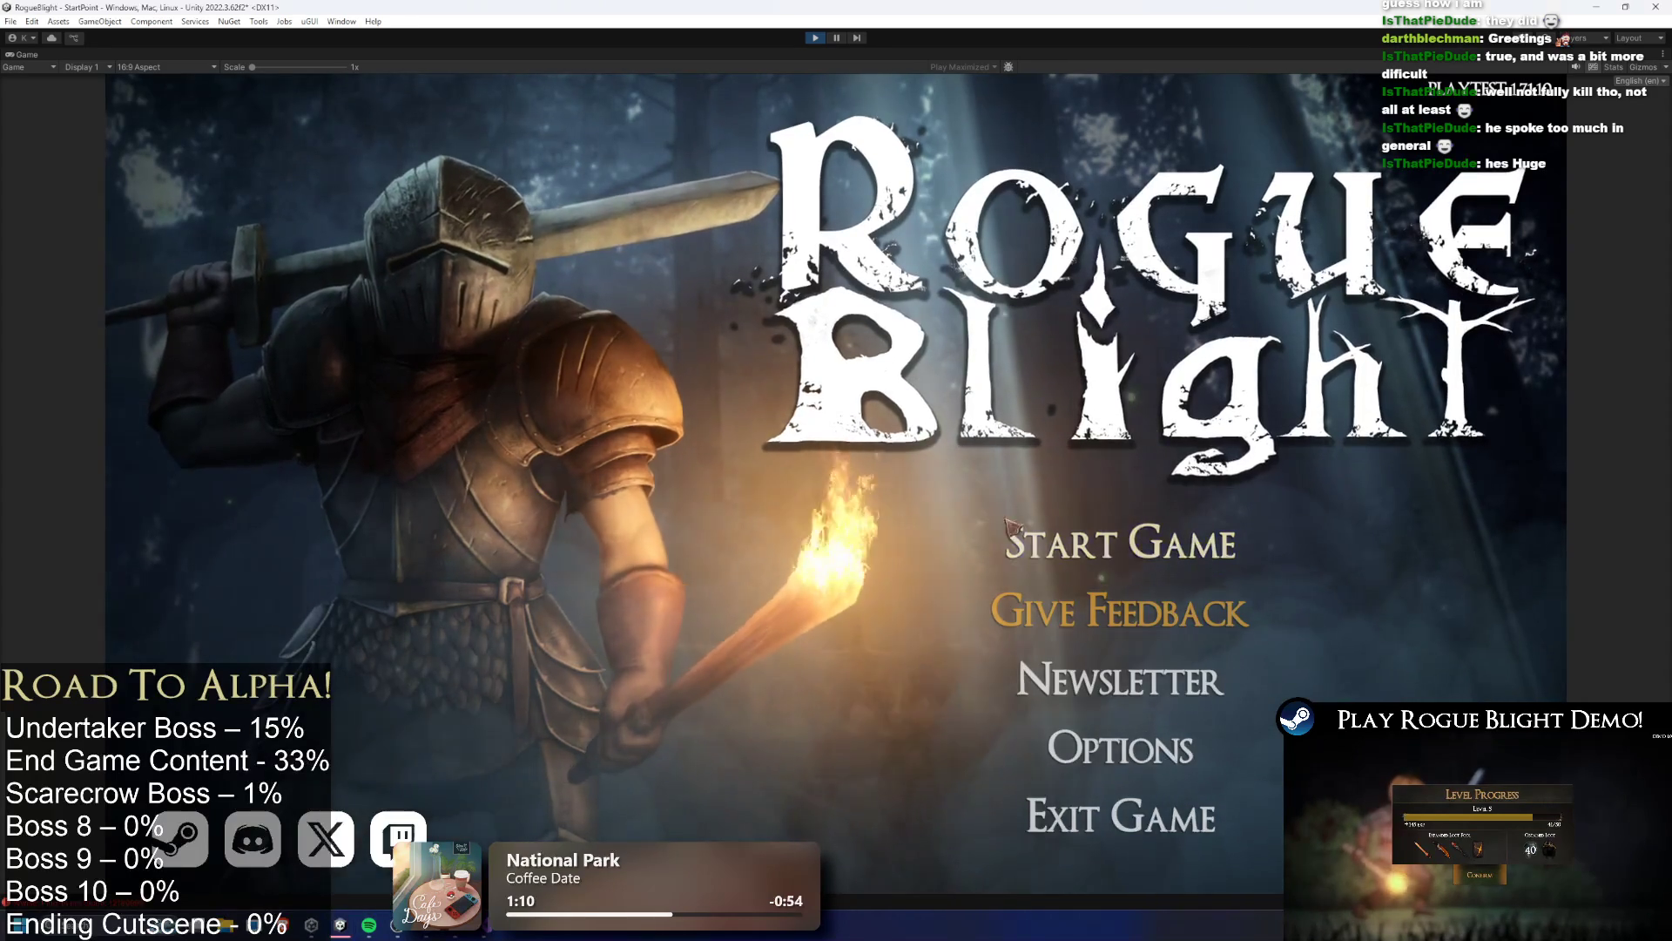
Start a game from the first save slot and attack the Undertaker, using the E damage boost
click(1171, 442)
click(1170, 457)
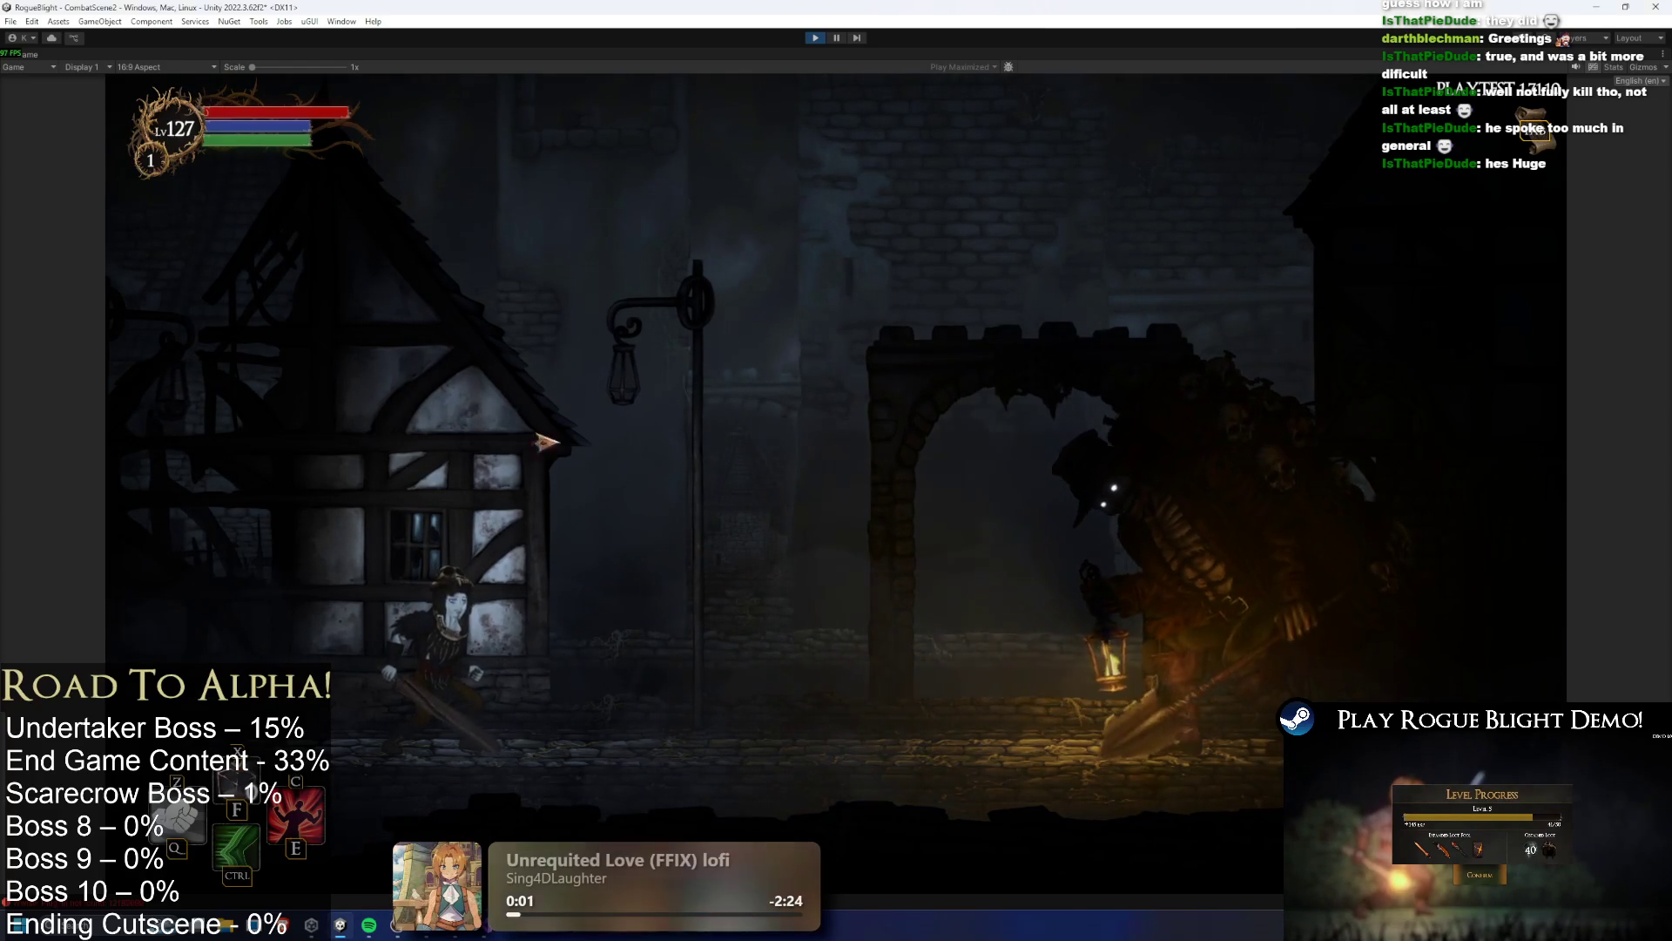
key(d)
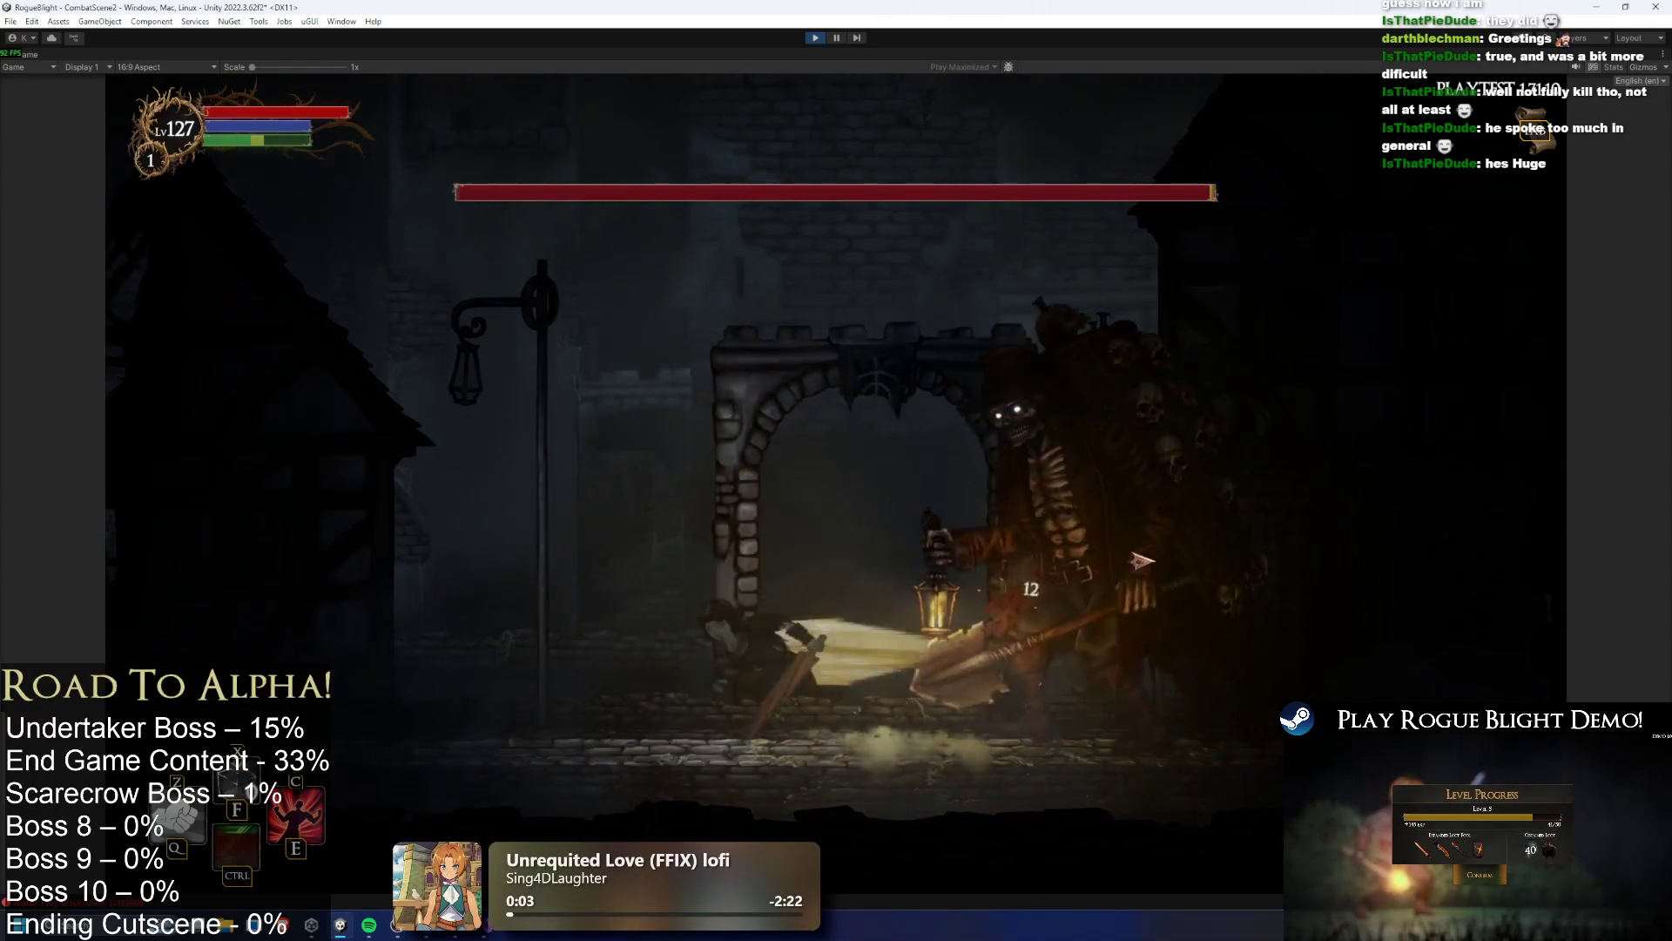
click(1063, 549)
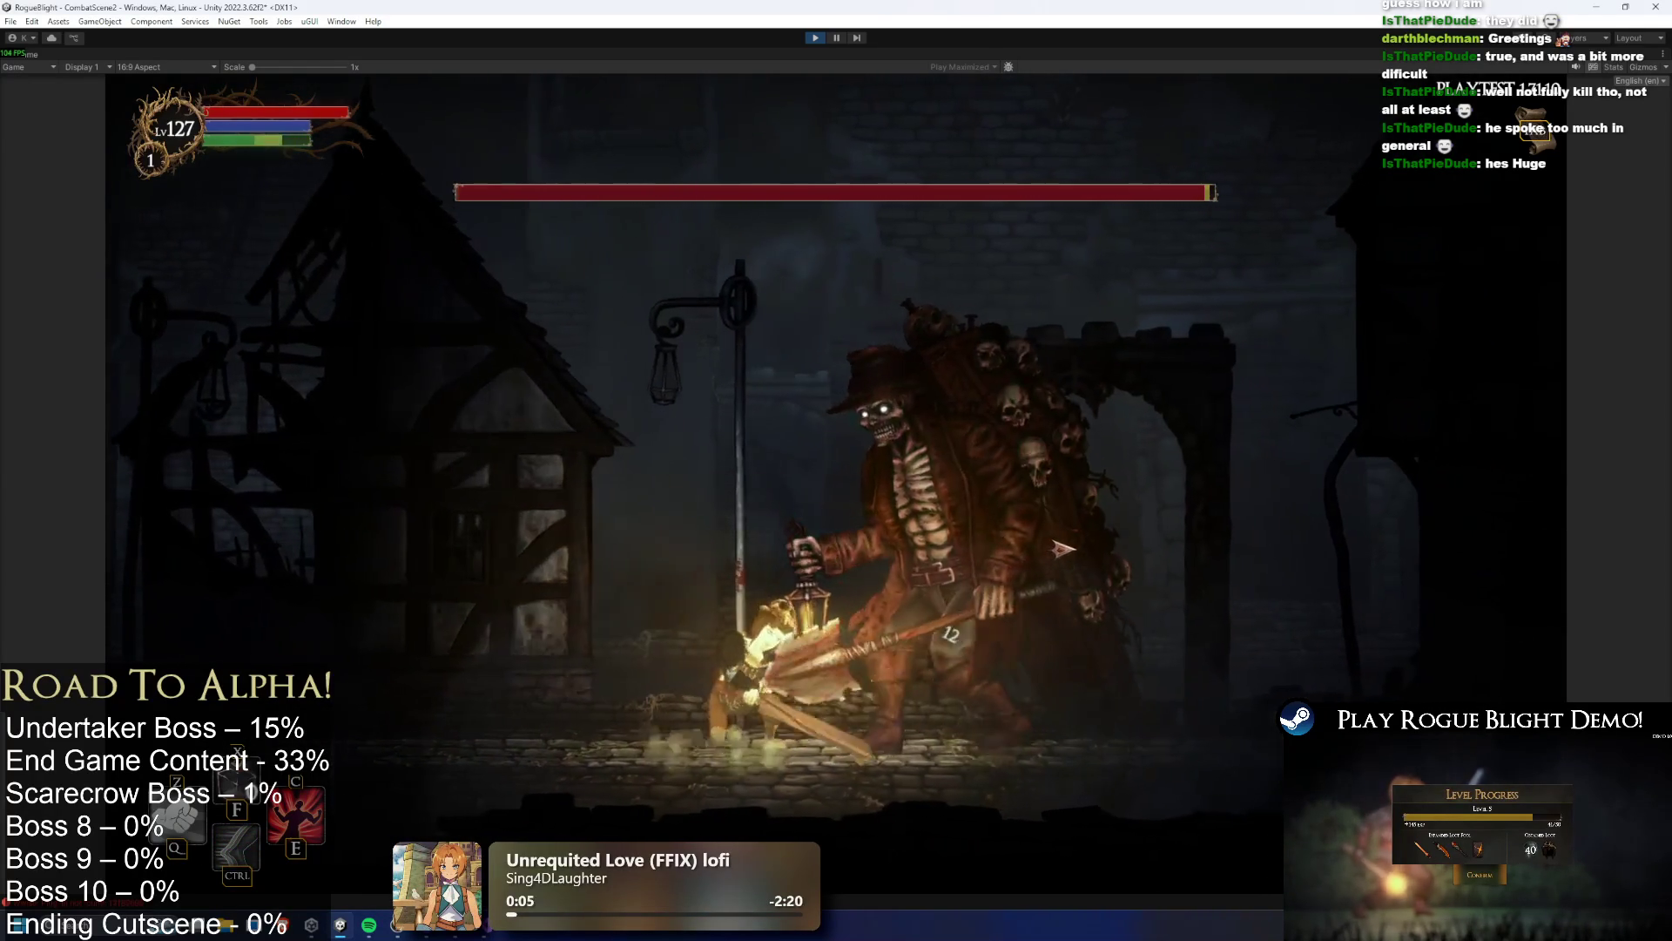
click(1062, 548)
key(a)
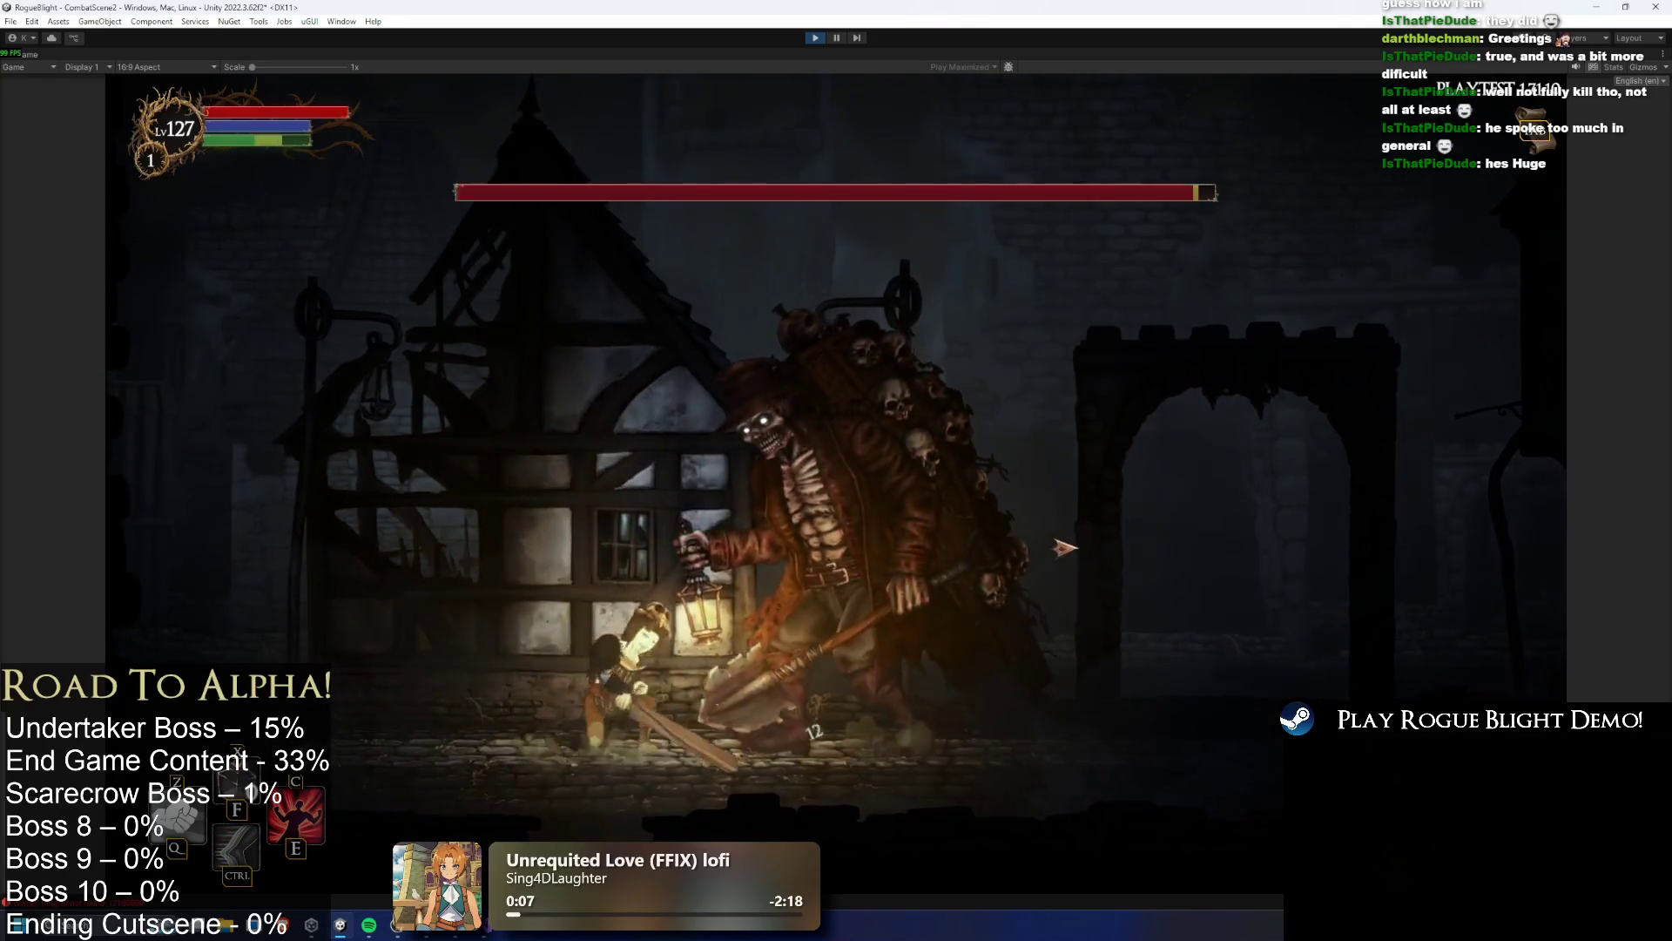
click(1065, 547)
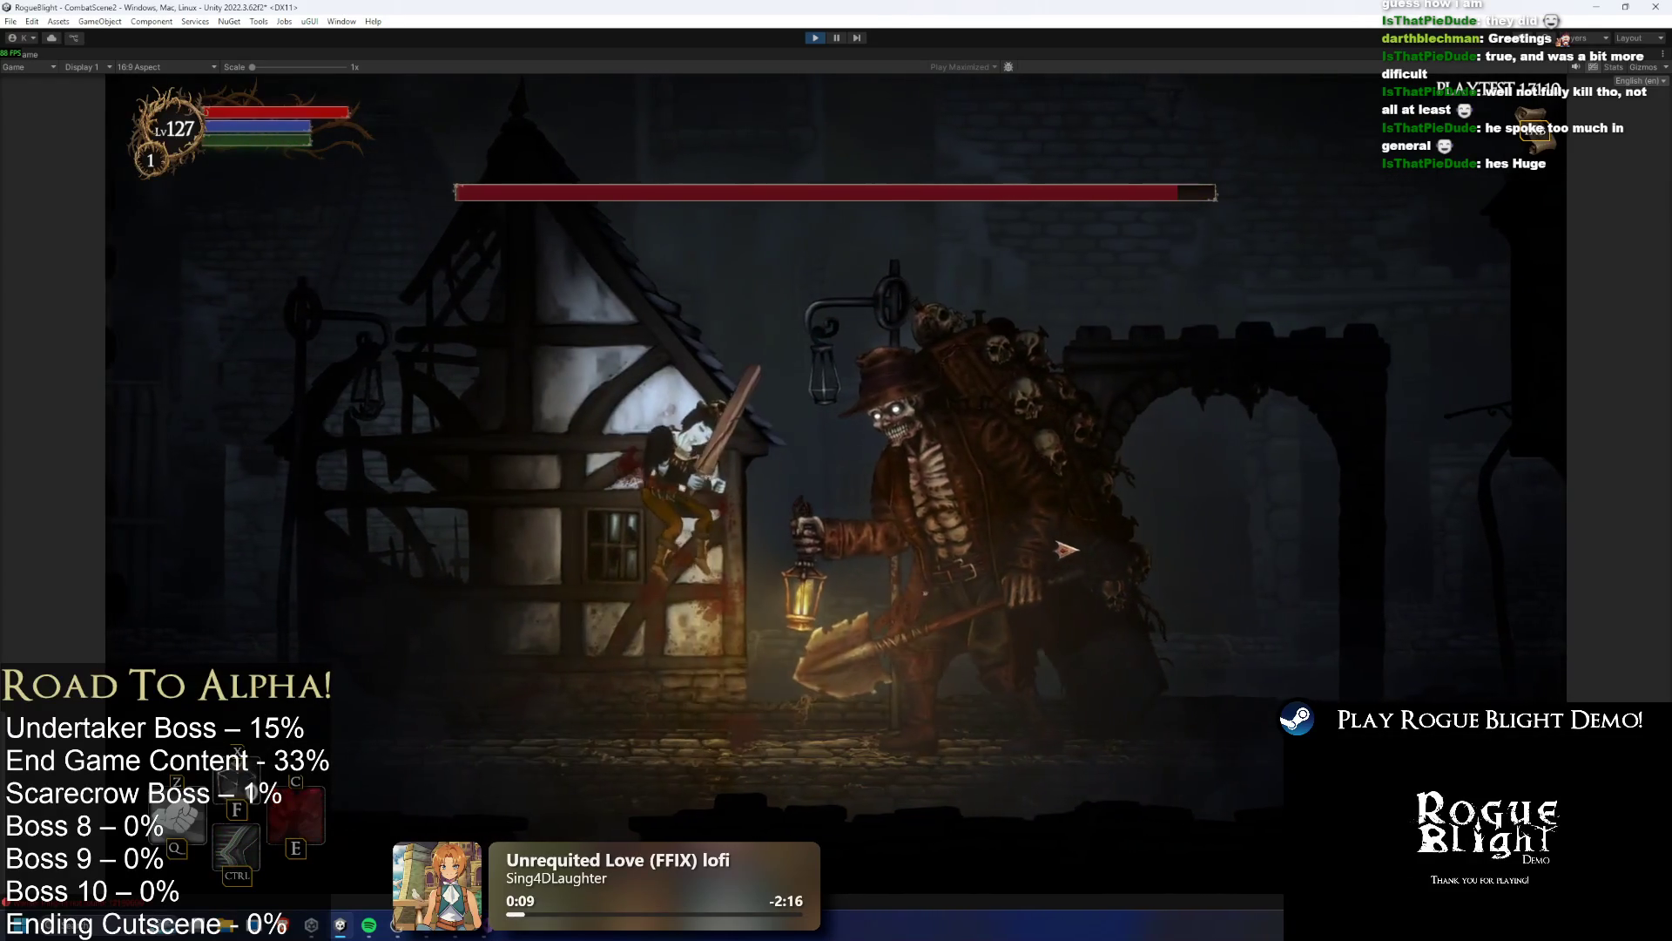
key(e)
click(1084, 542)
Keep jumping and striking the boss, then run back and forth across the arena
key(a)
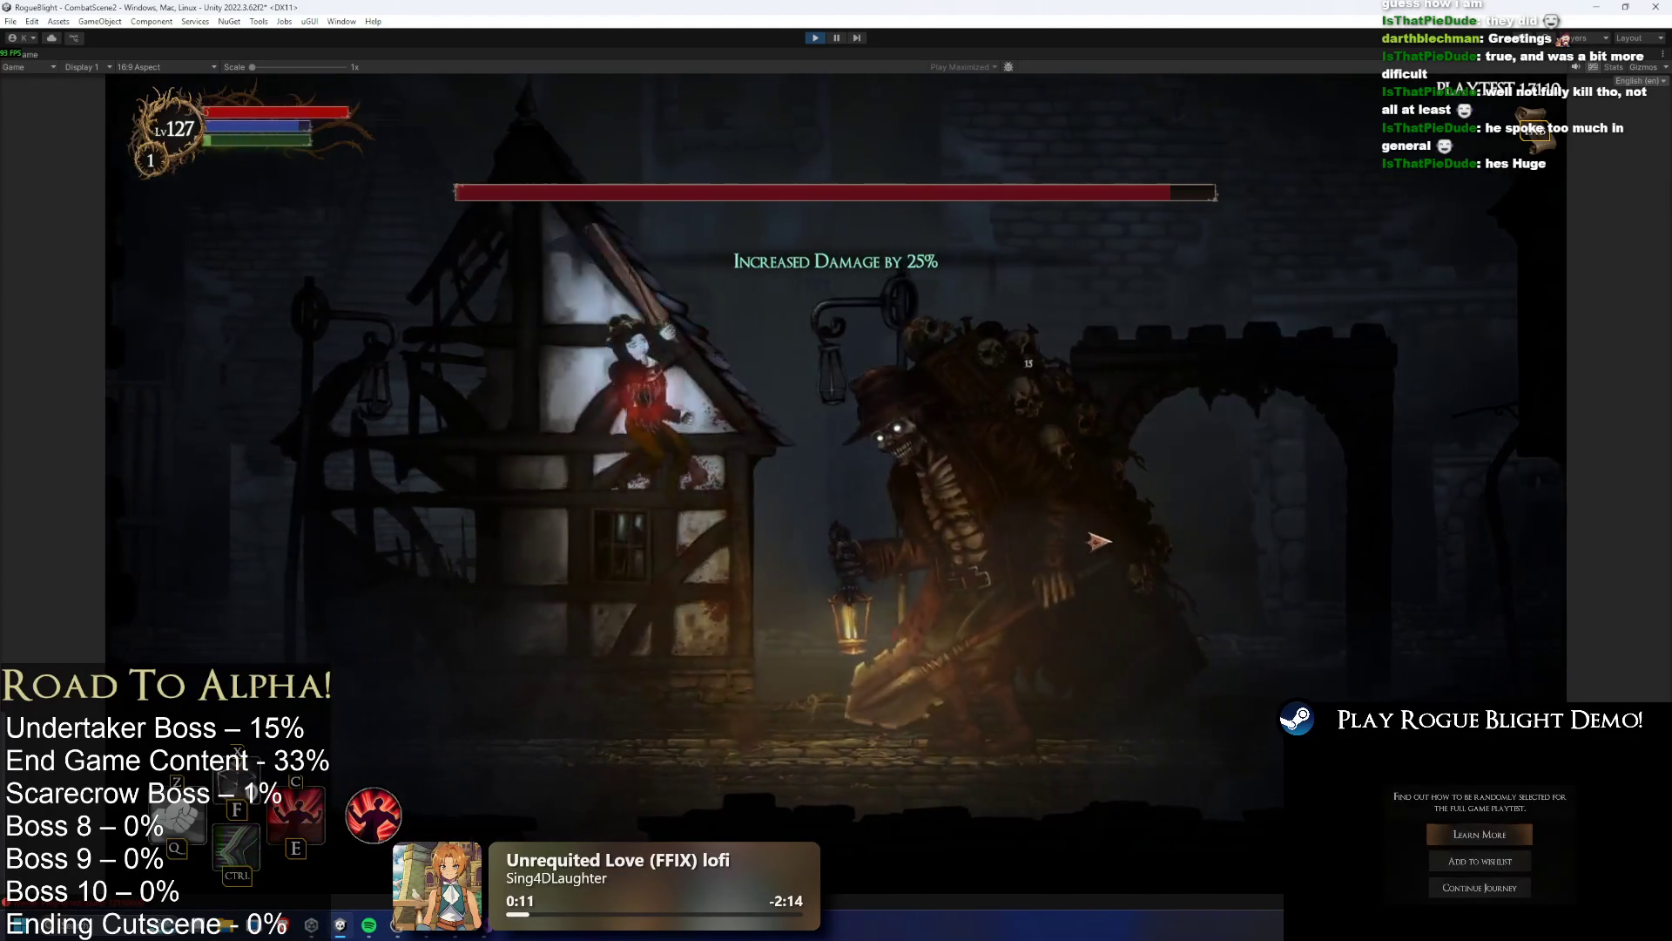
key(space)
click(1099, 547)
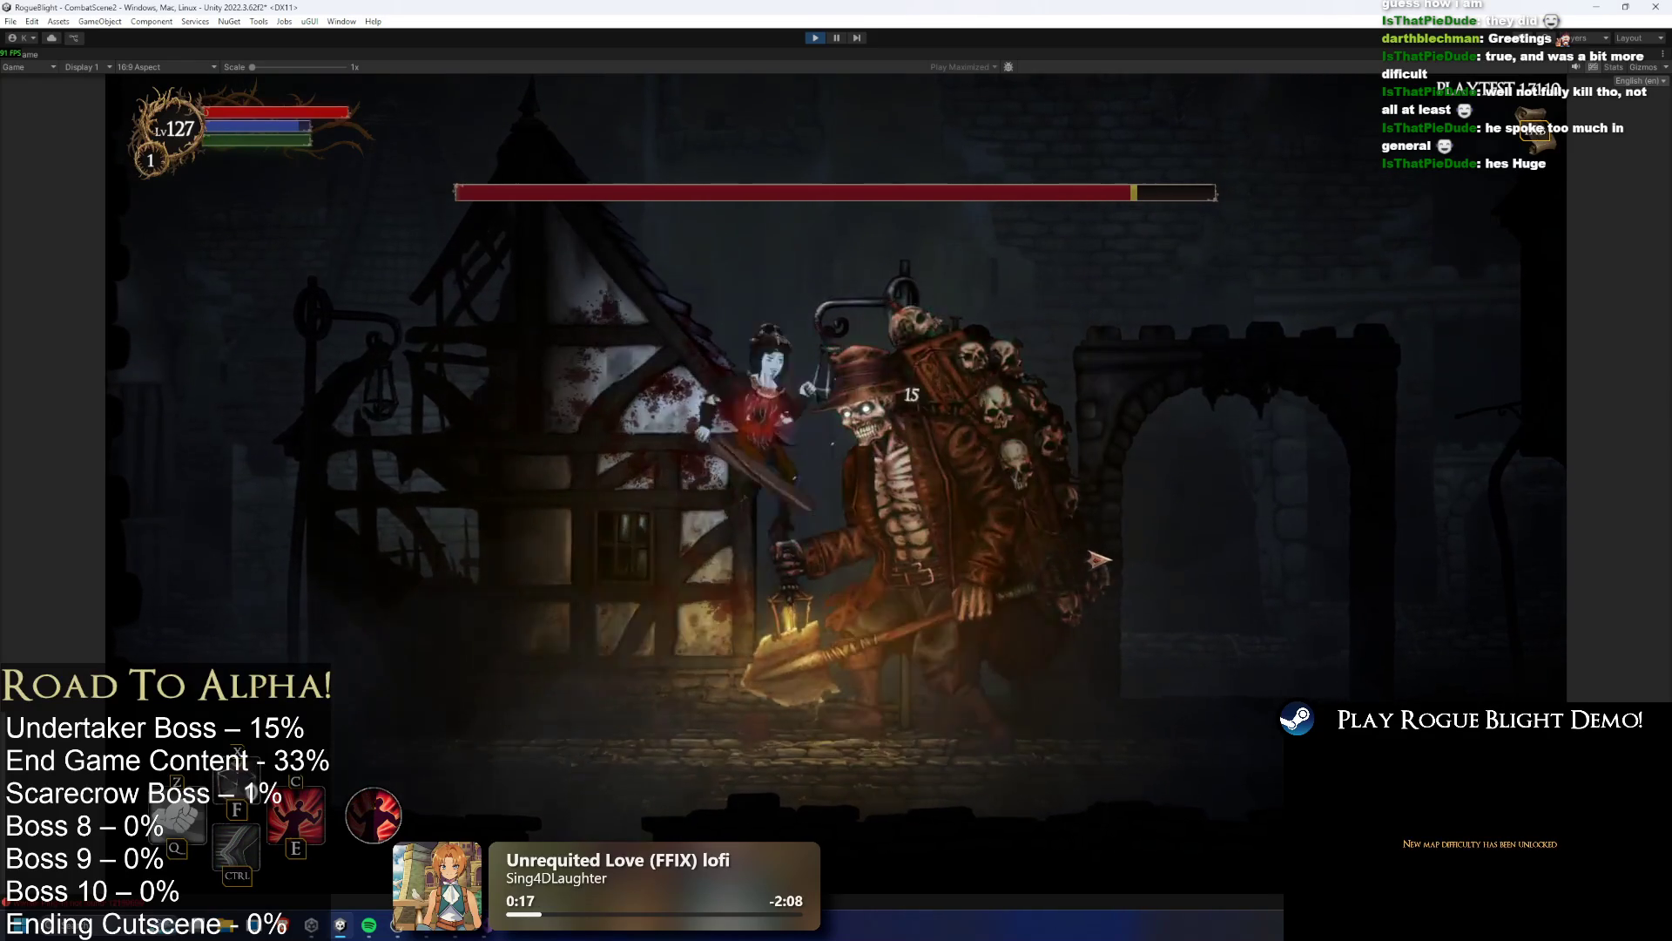
click(1095, 561)
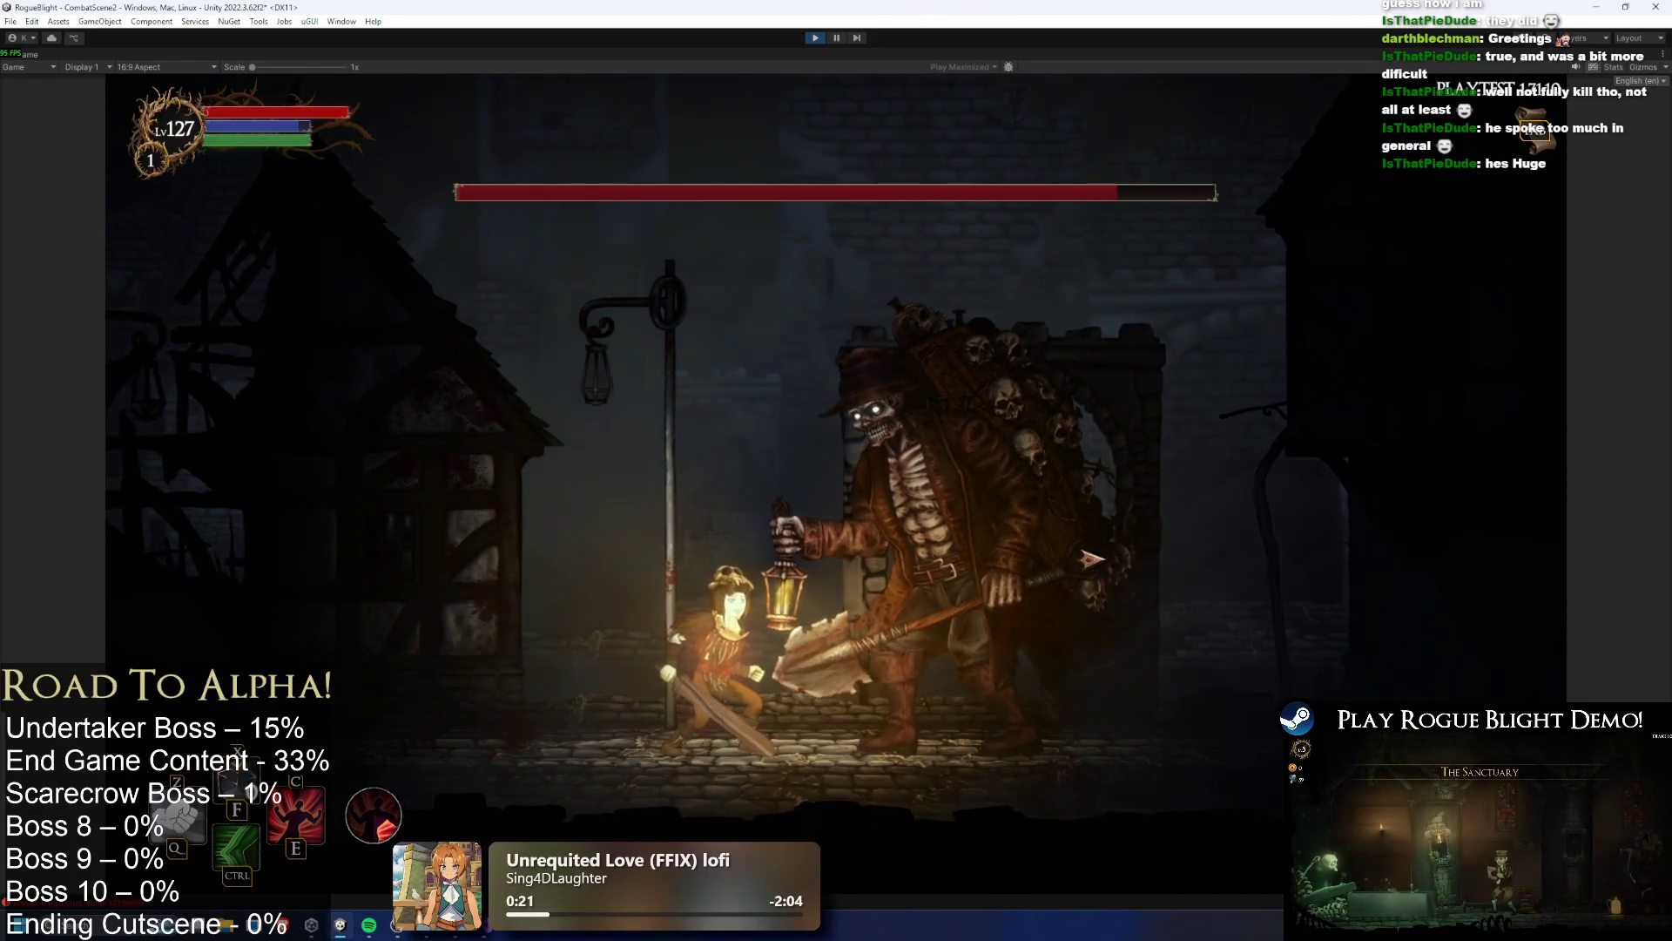
click(1091, 559)
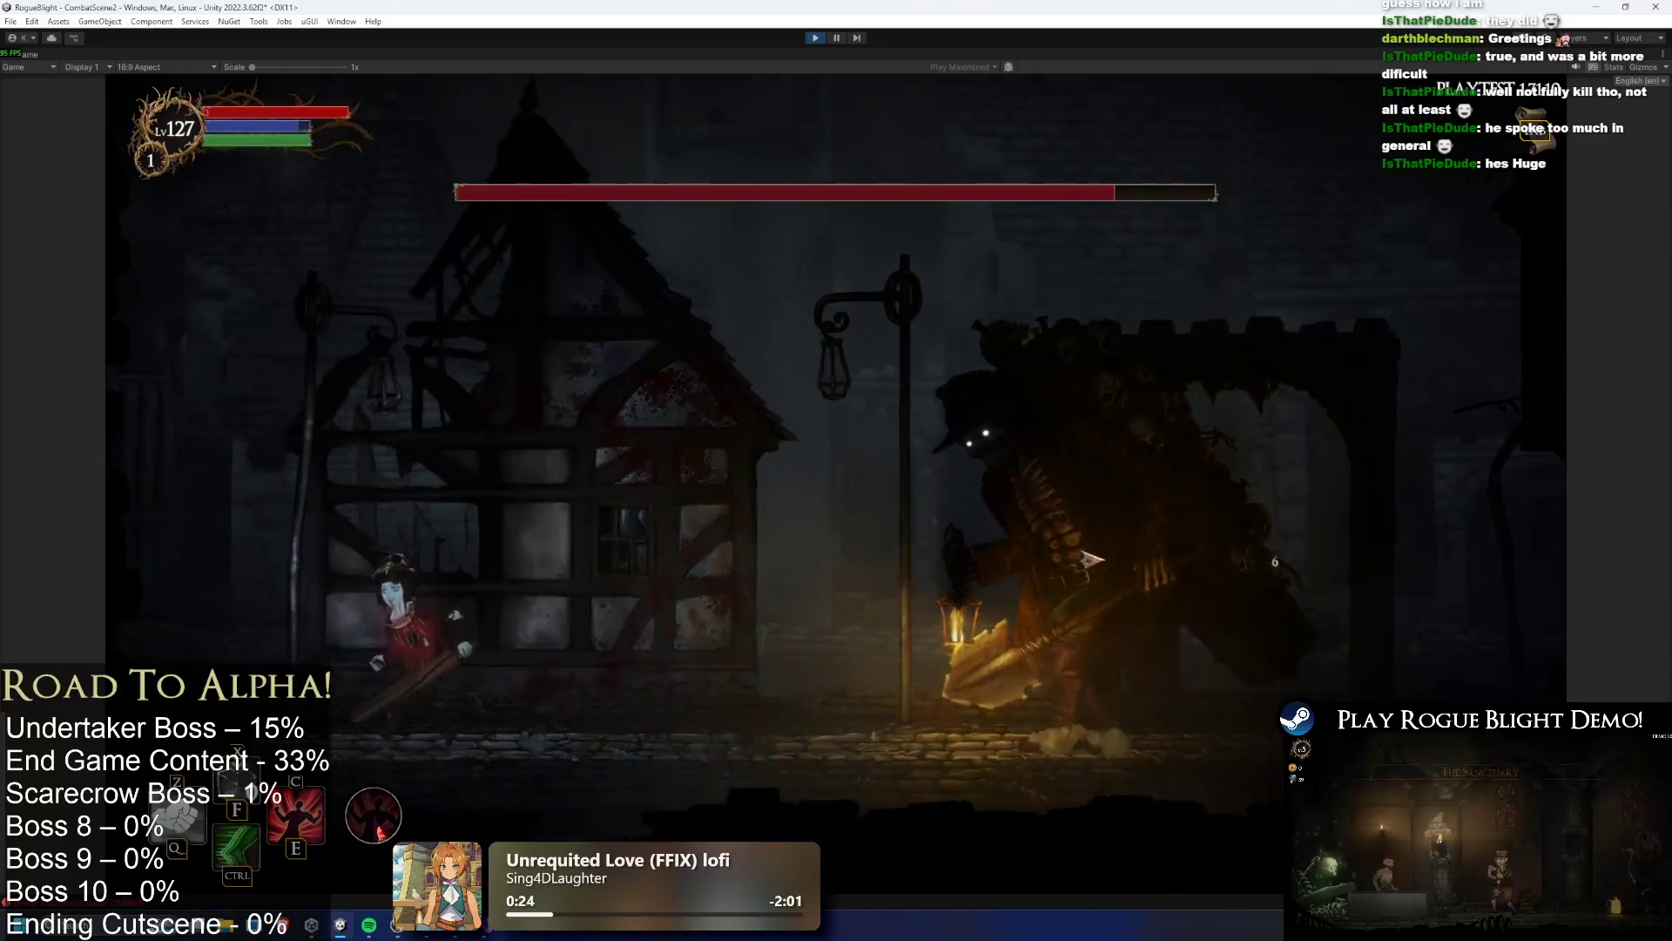
key(a)
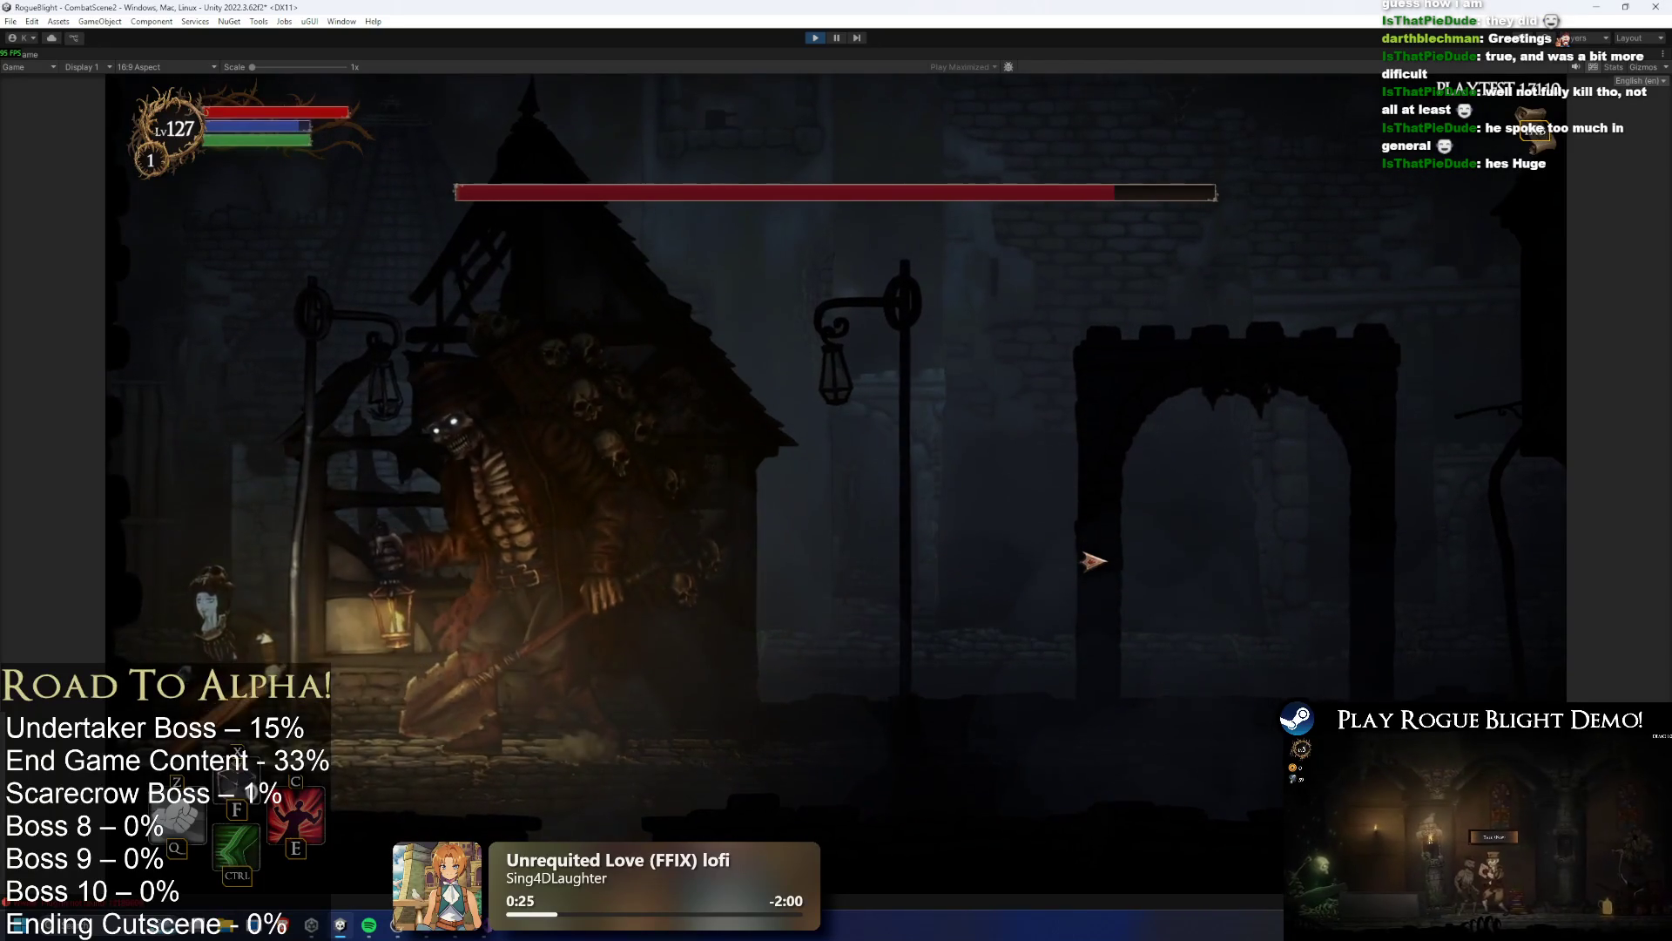
key(d)
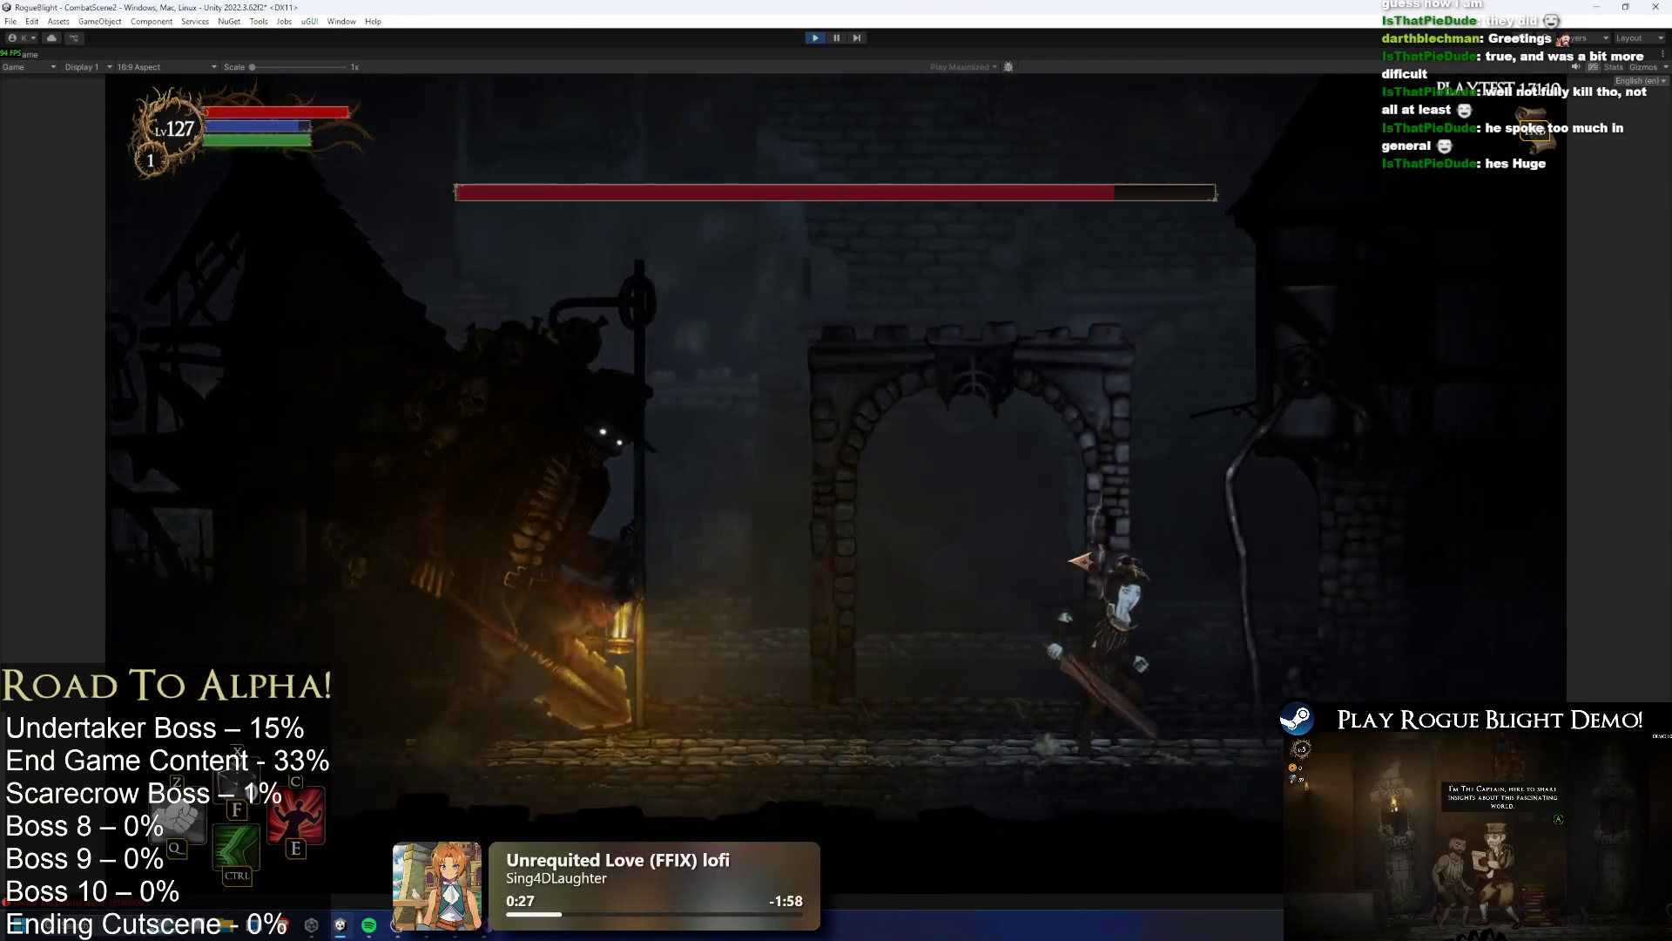
key(d)
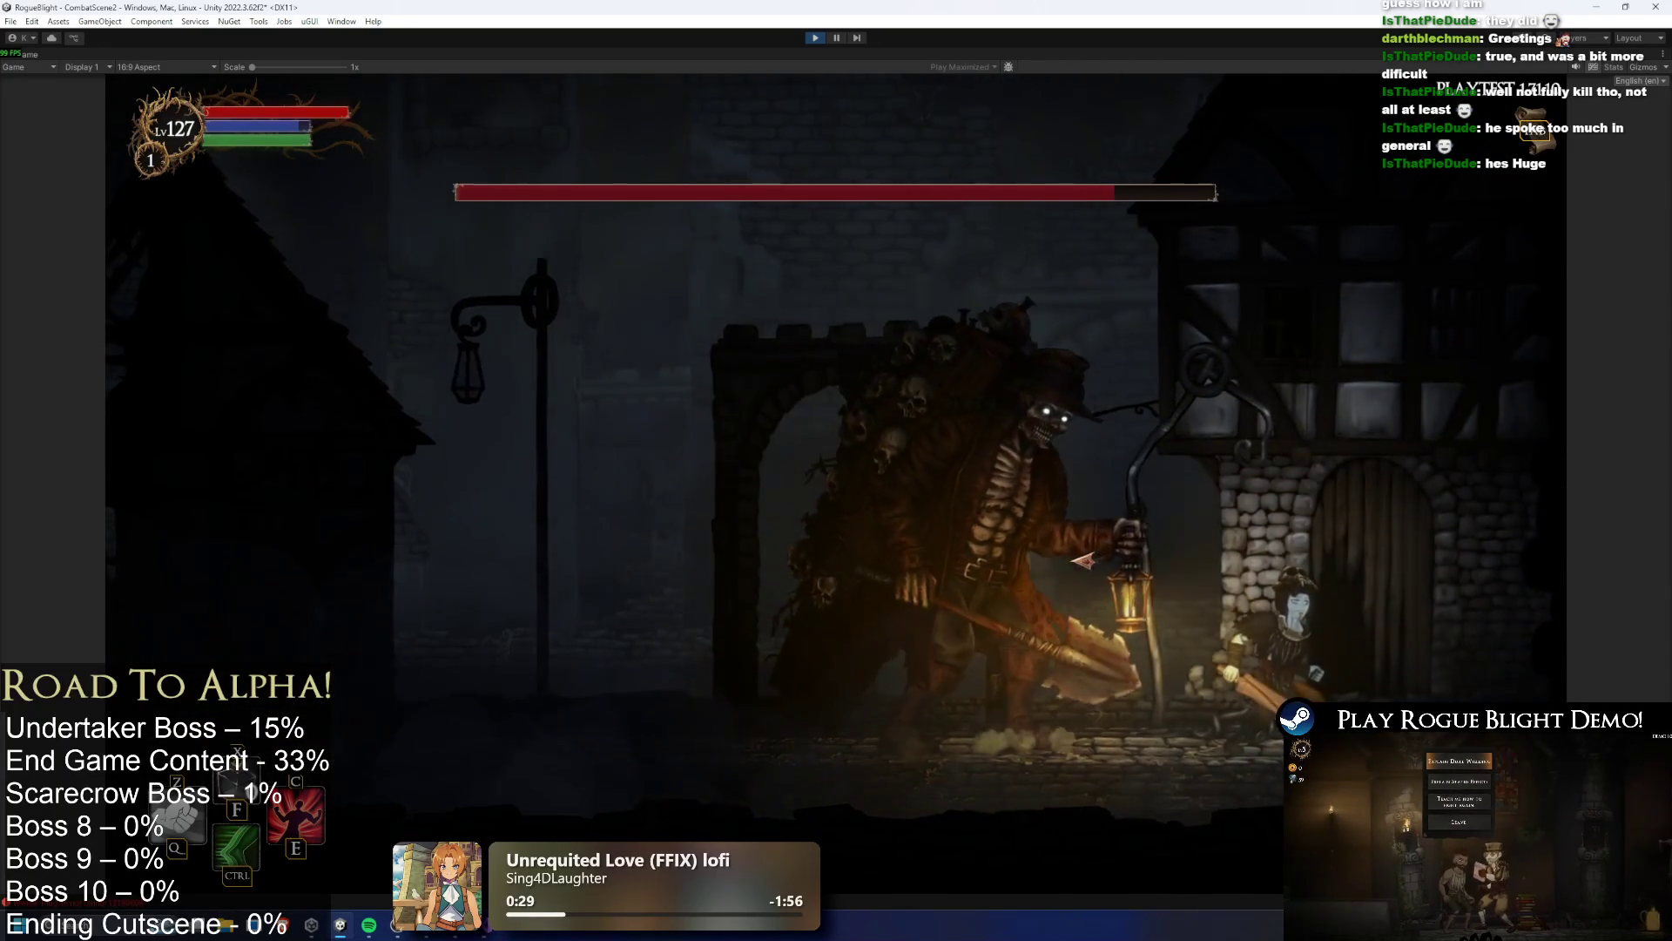
key(a)
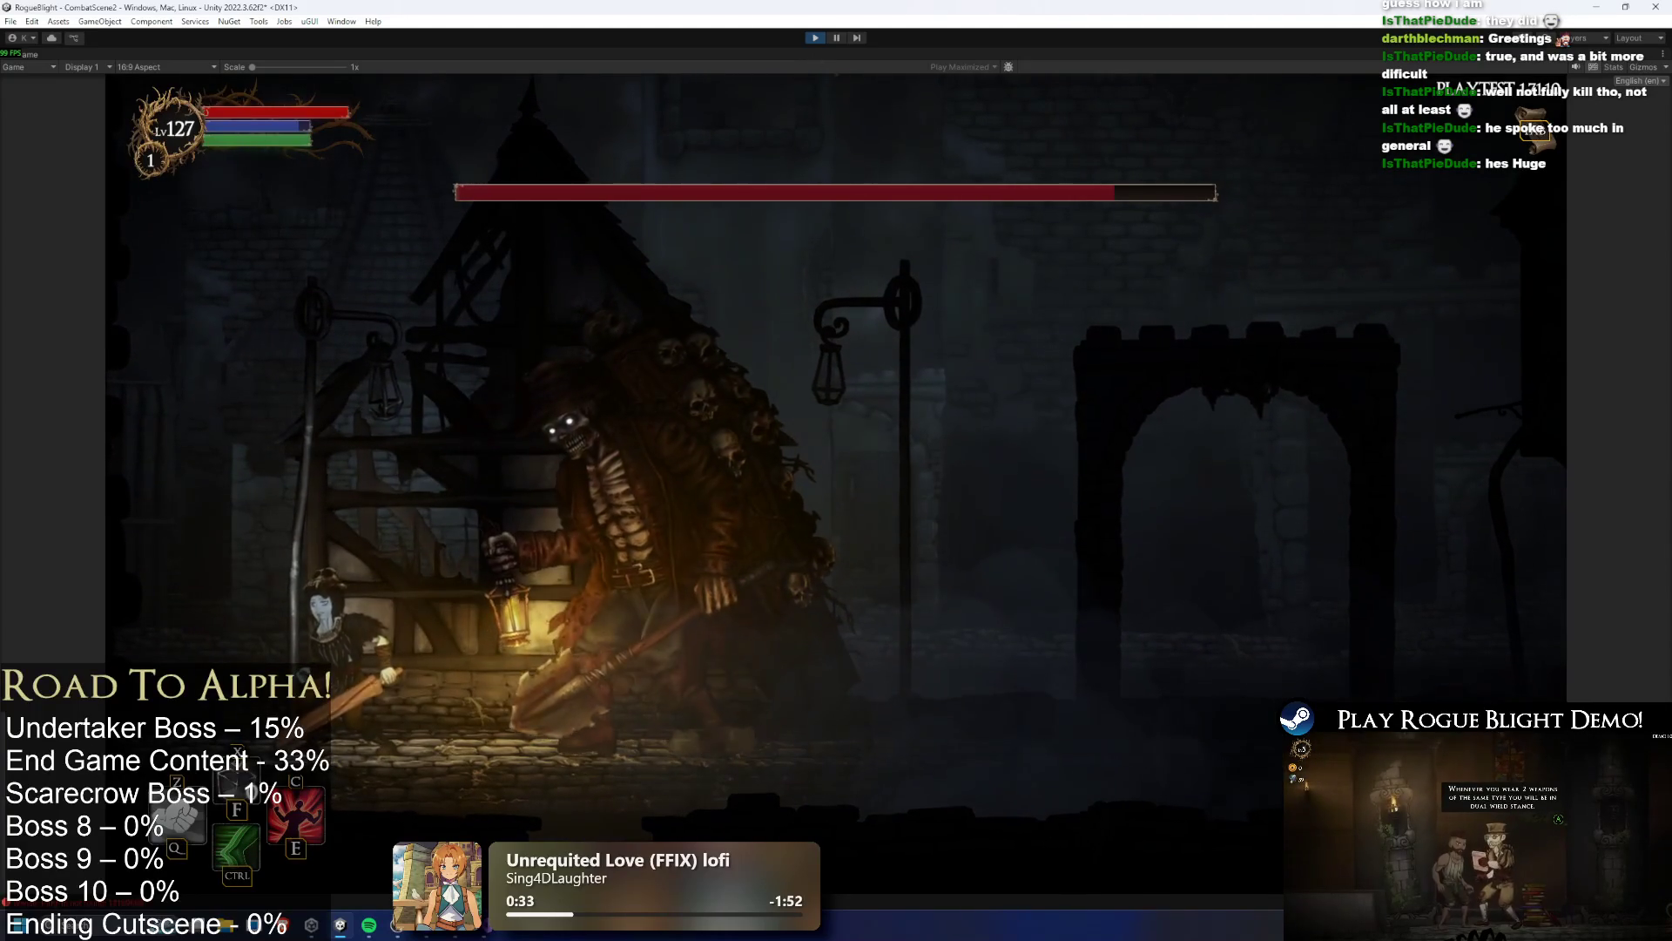
Exit play mode, shorten FootStepShake's Shake Duration below 0.15, and restart the test
click(814, 39)
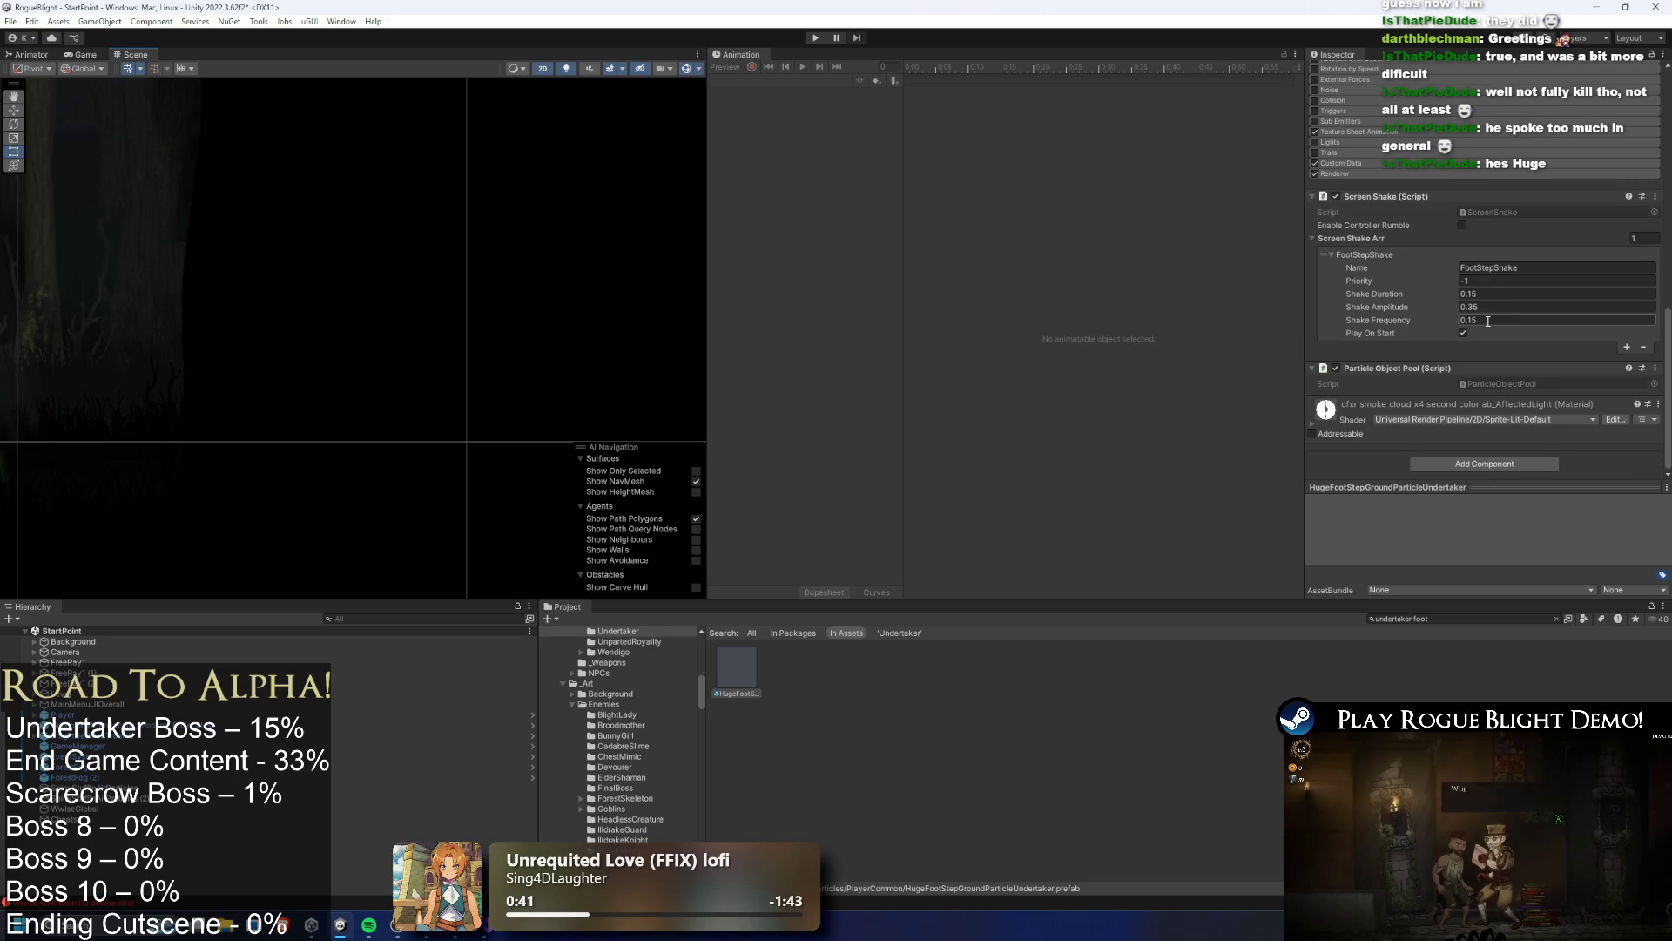
click(1482, 298)
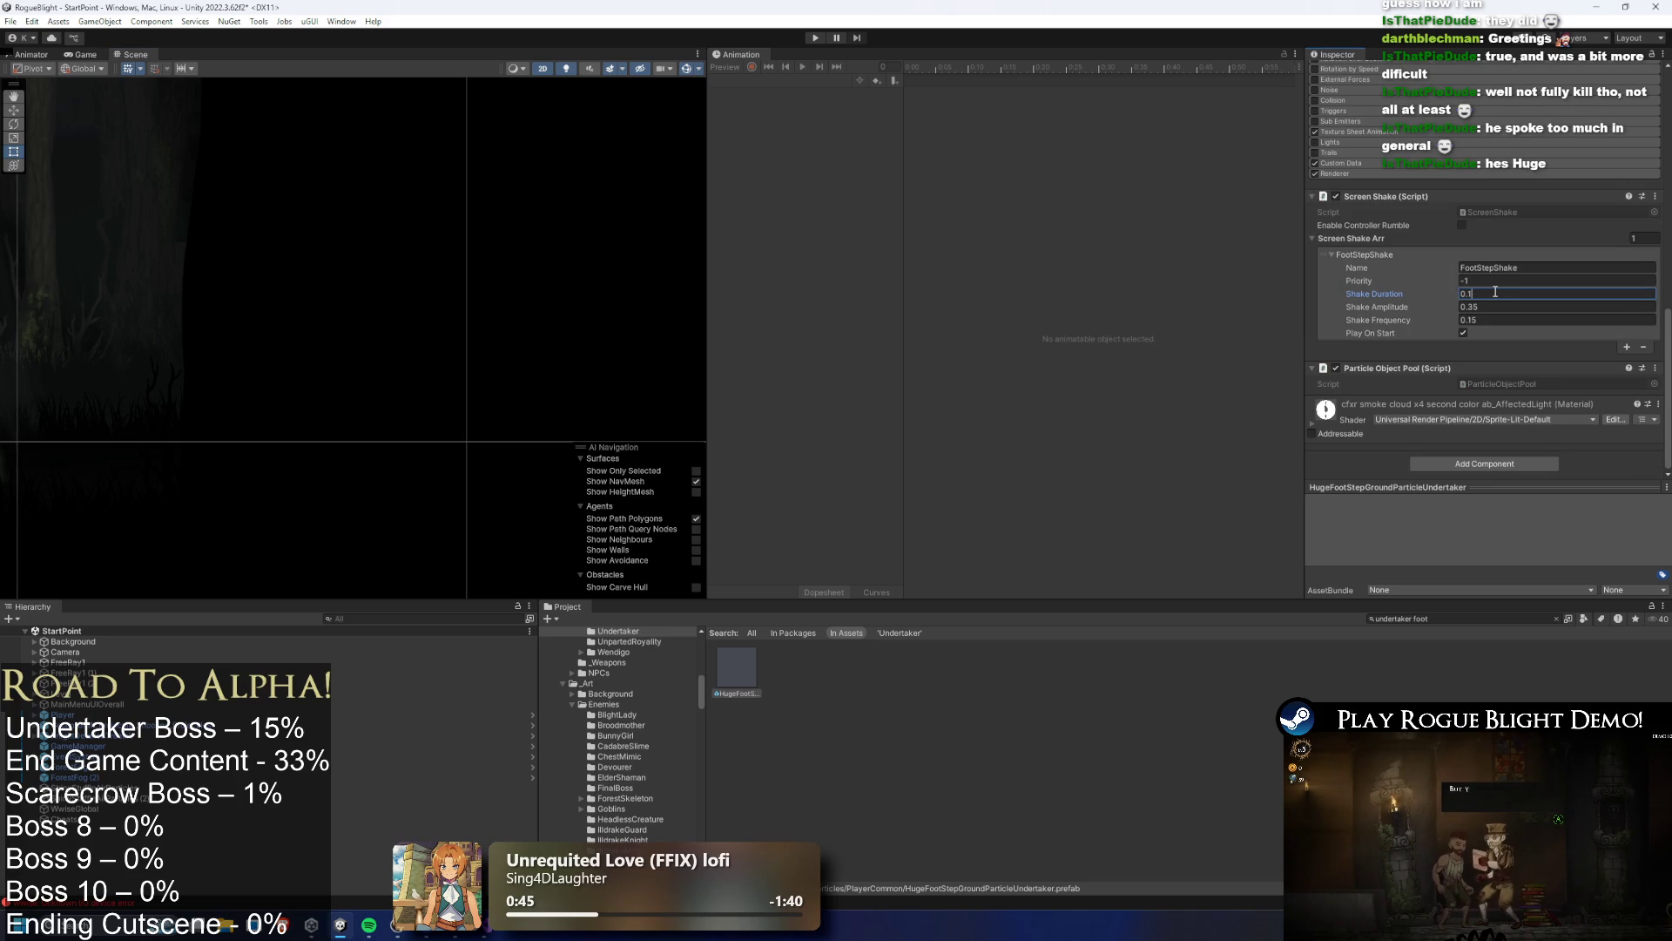
click(812, 38)
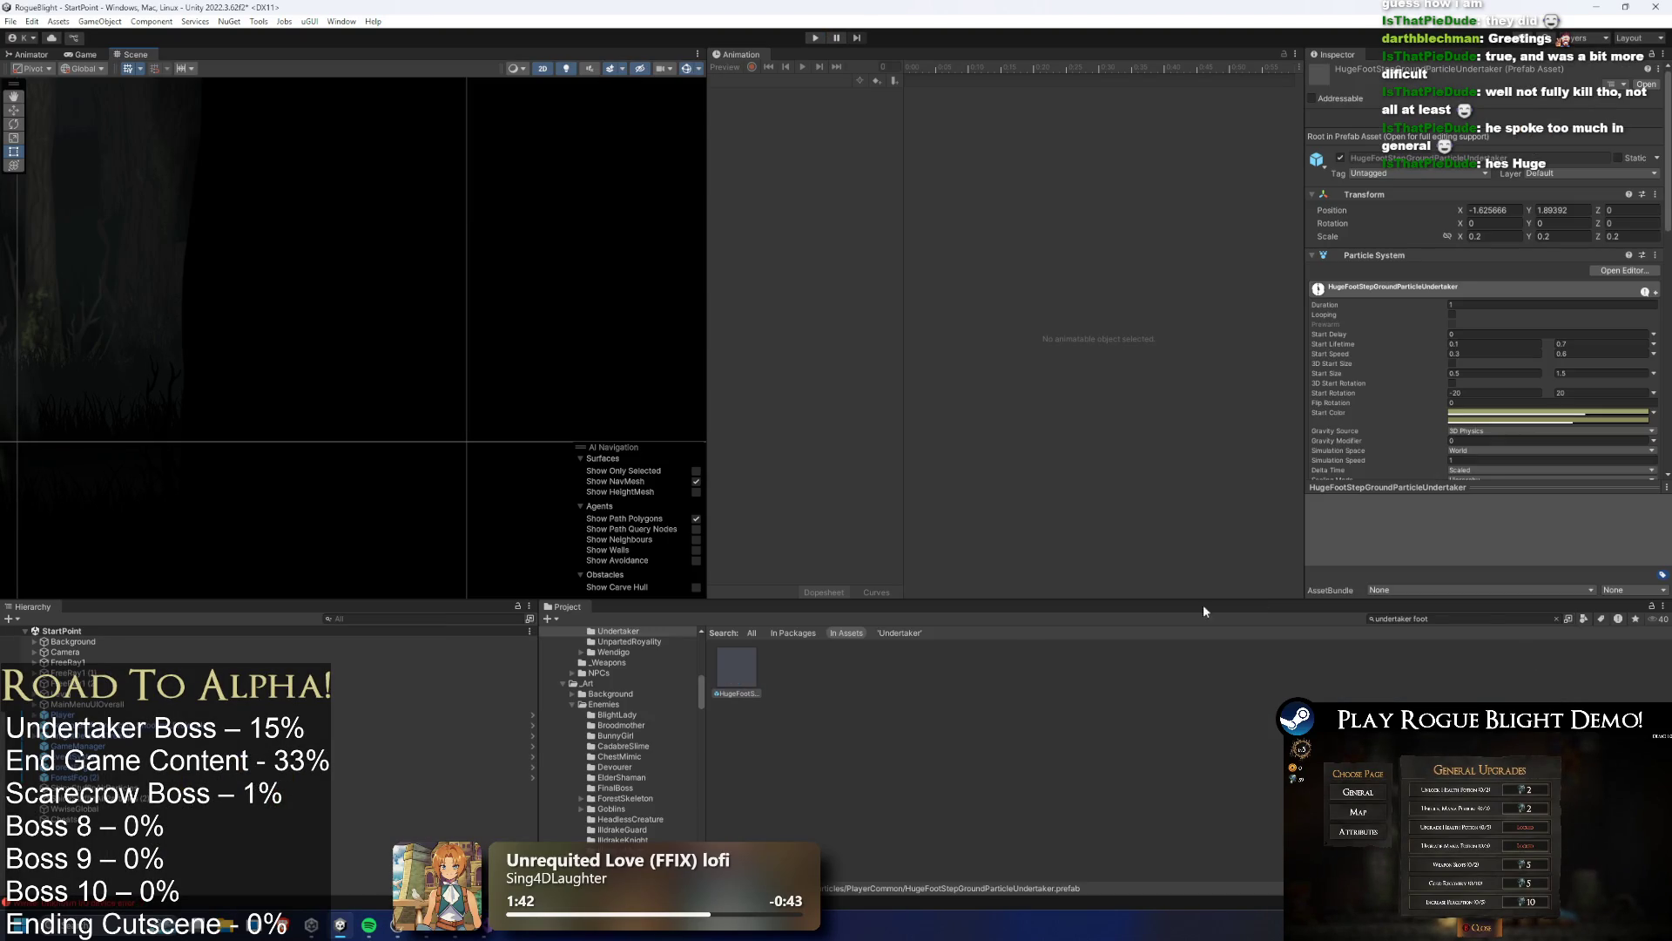
scroll(1522, 473, down, 10)
Adjust the footstep Shake Amplitude and load the first save slot to test it
click(1472, 308)
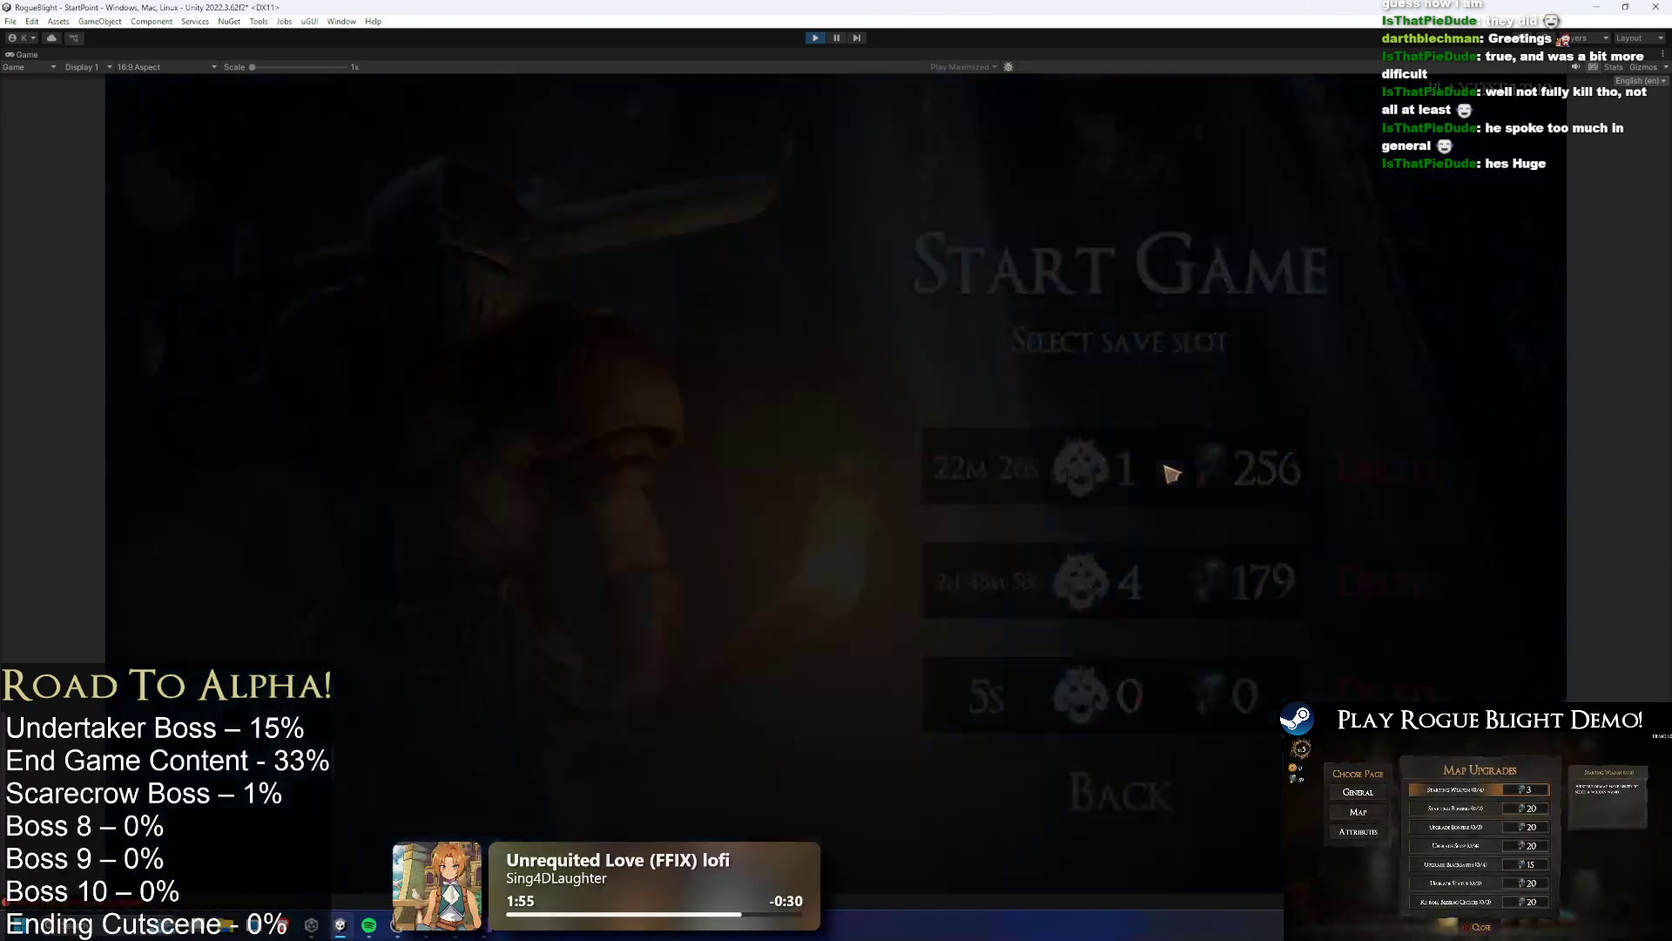
click(1167, 475)
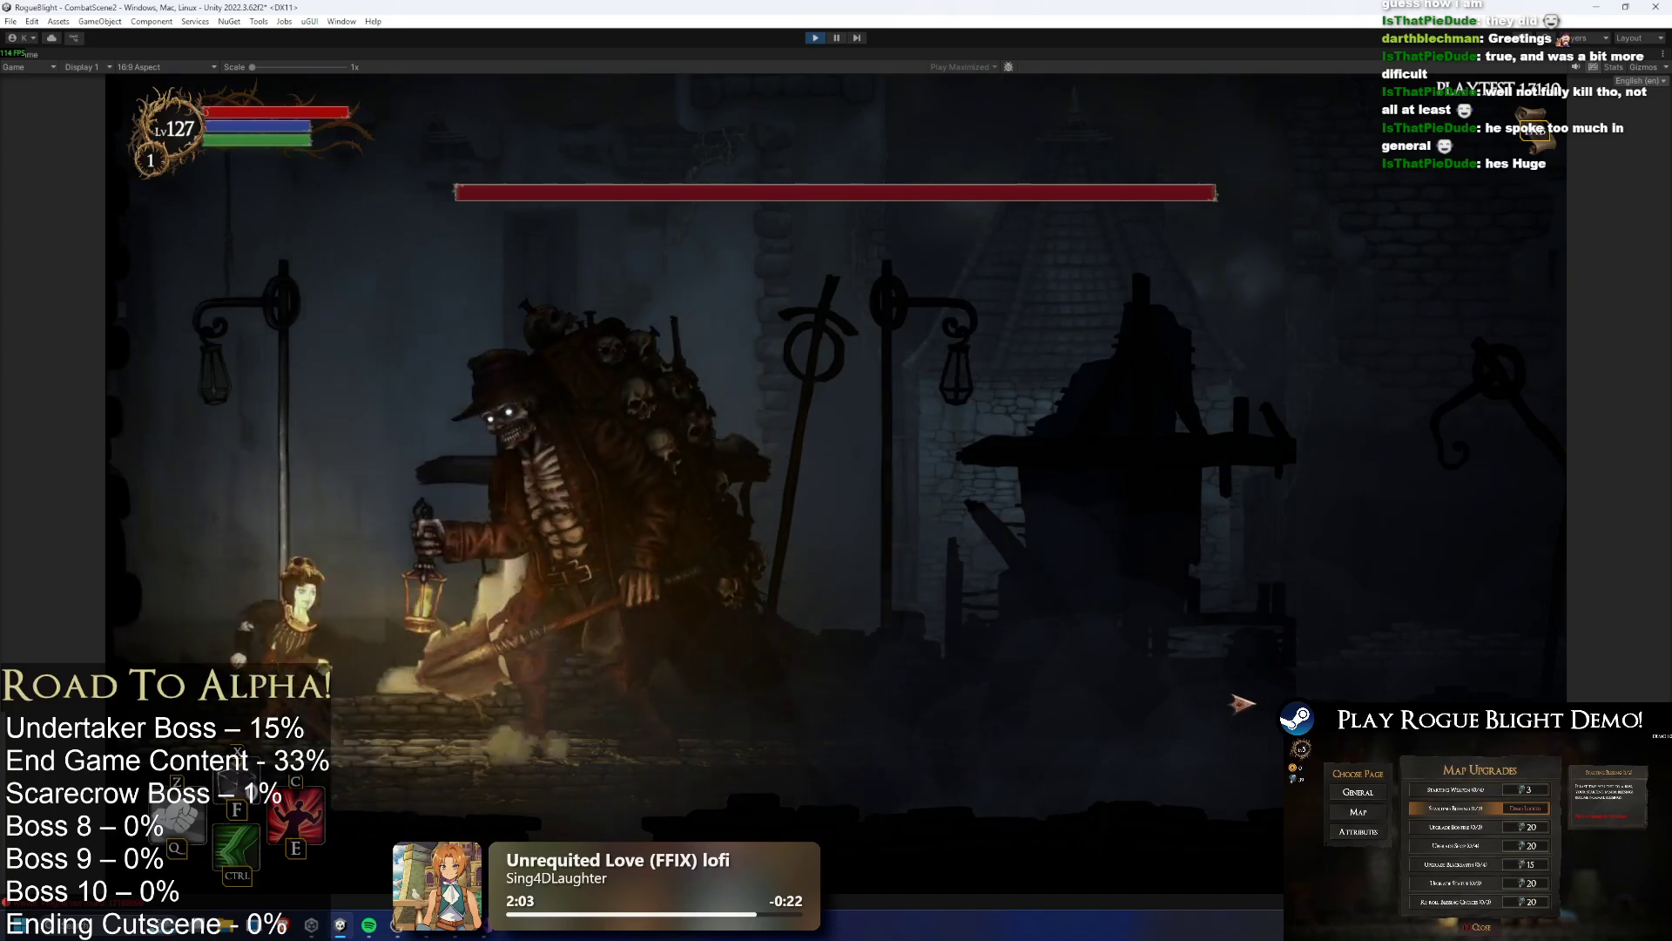
key(d)
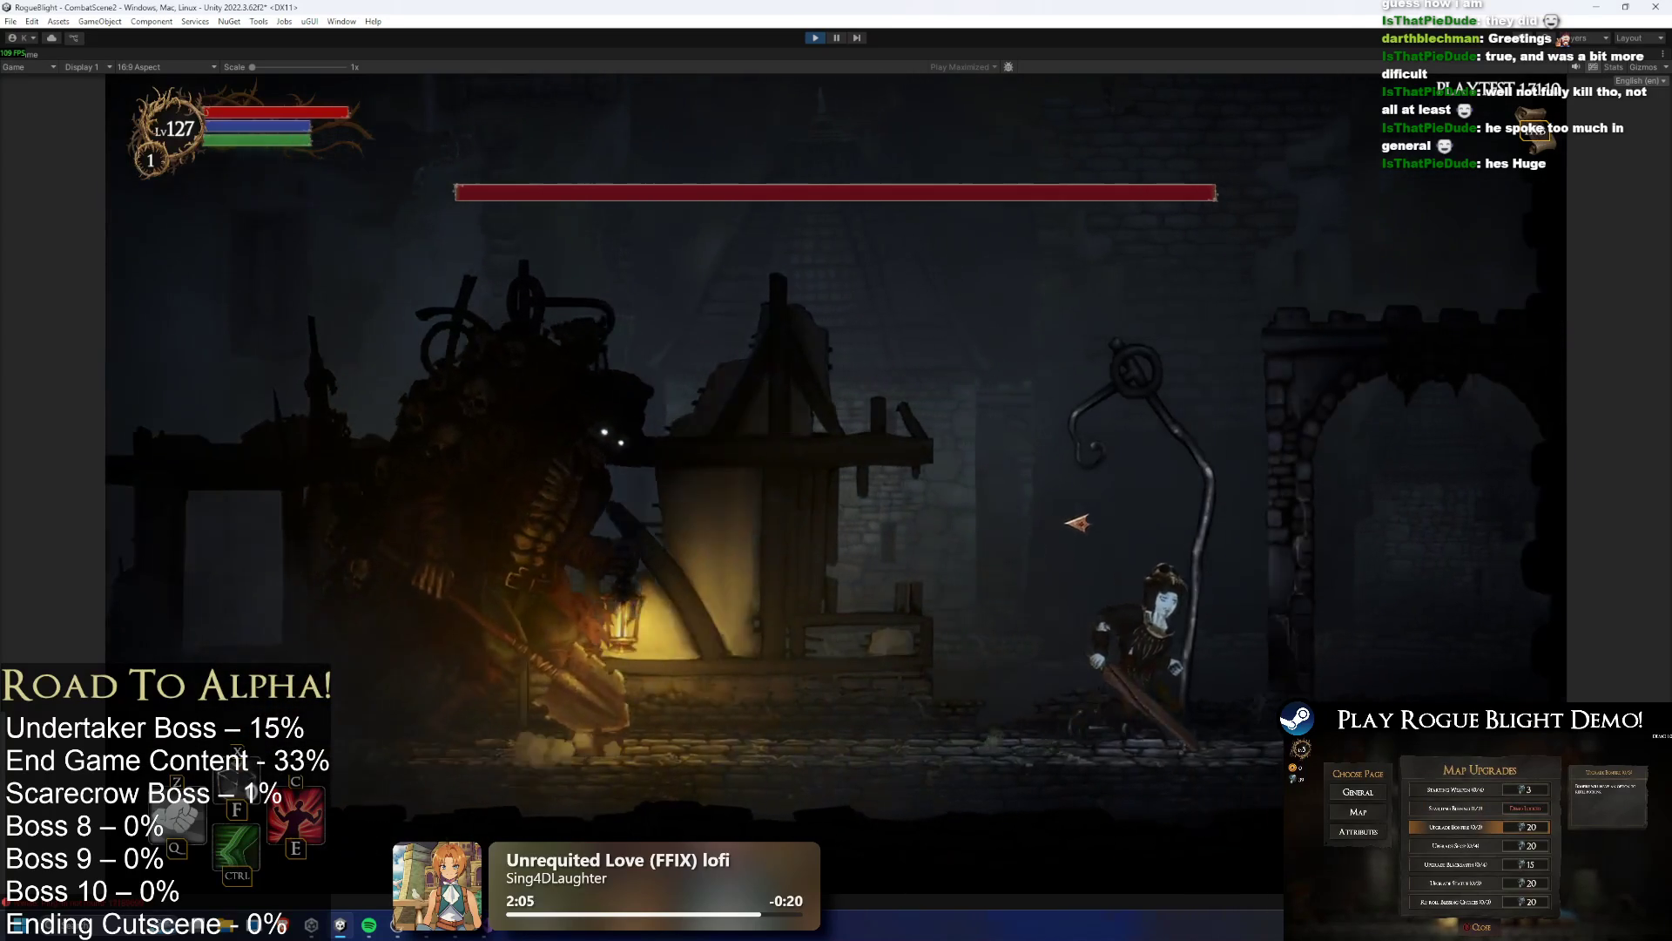
key(a)
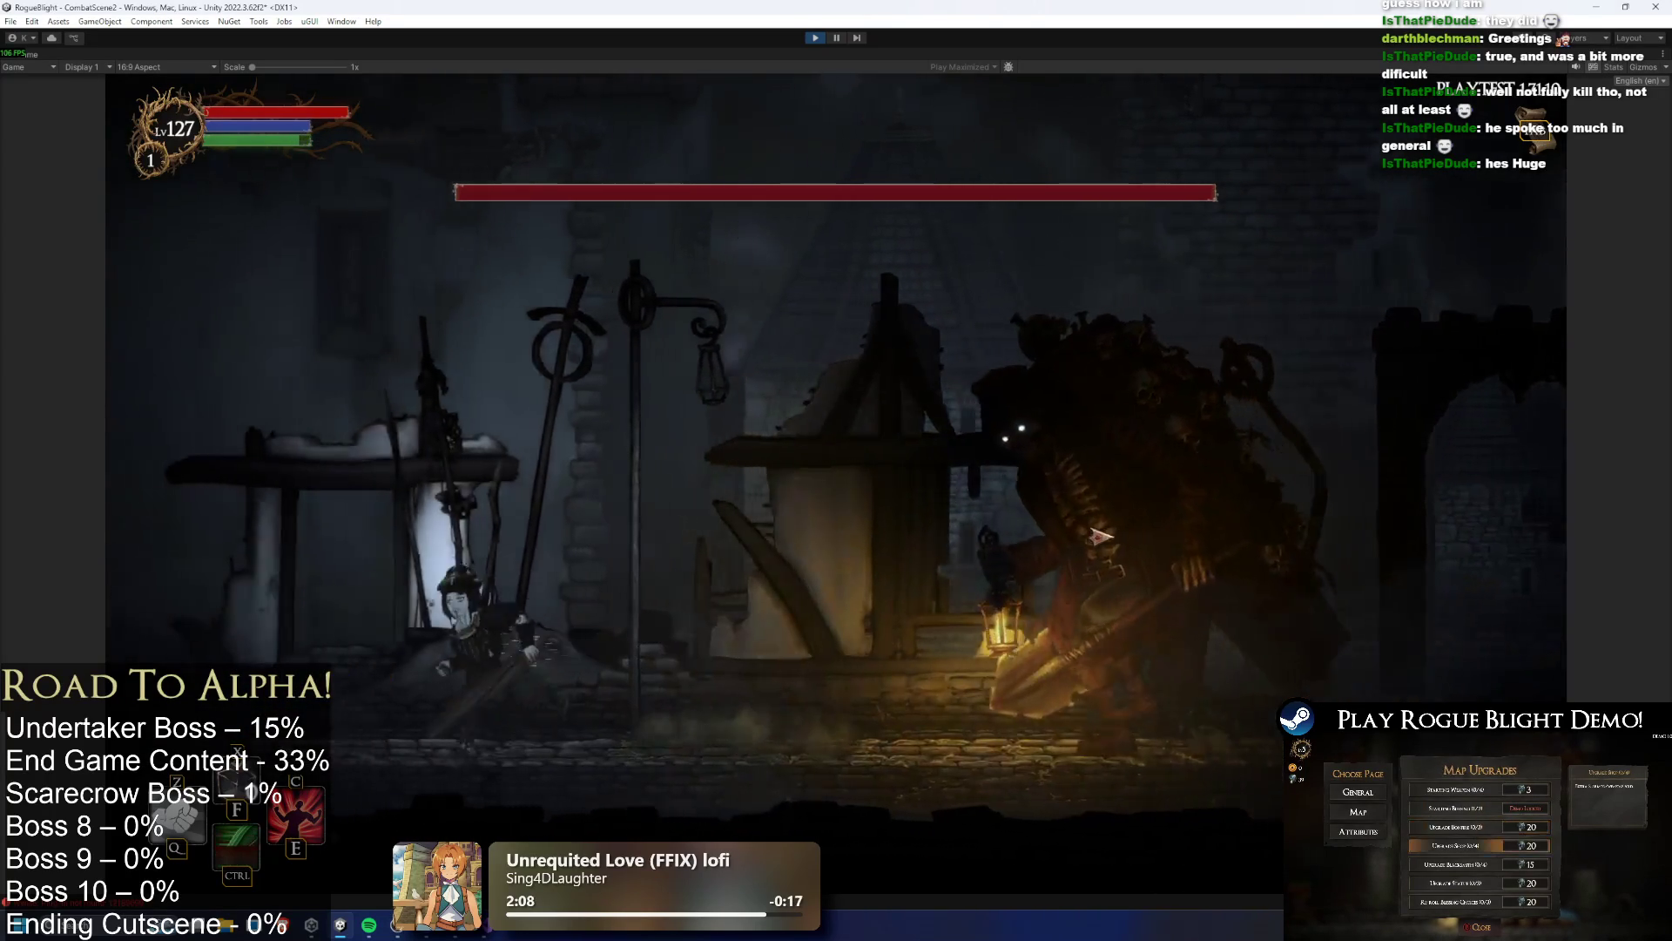
Run left and right past the boss, then stop play mode with Ctrl+P
key(a)
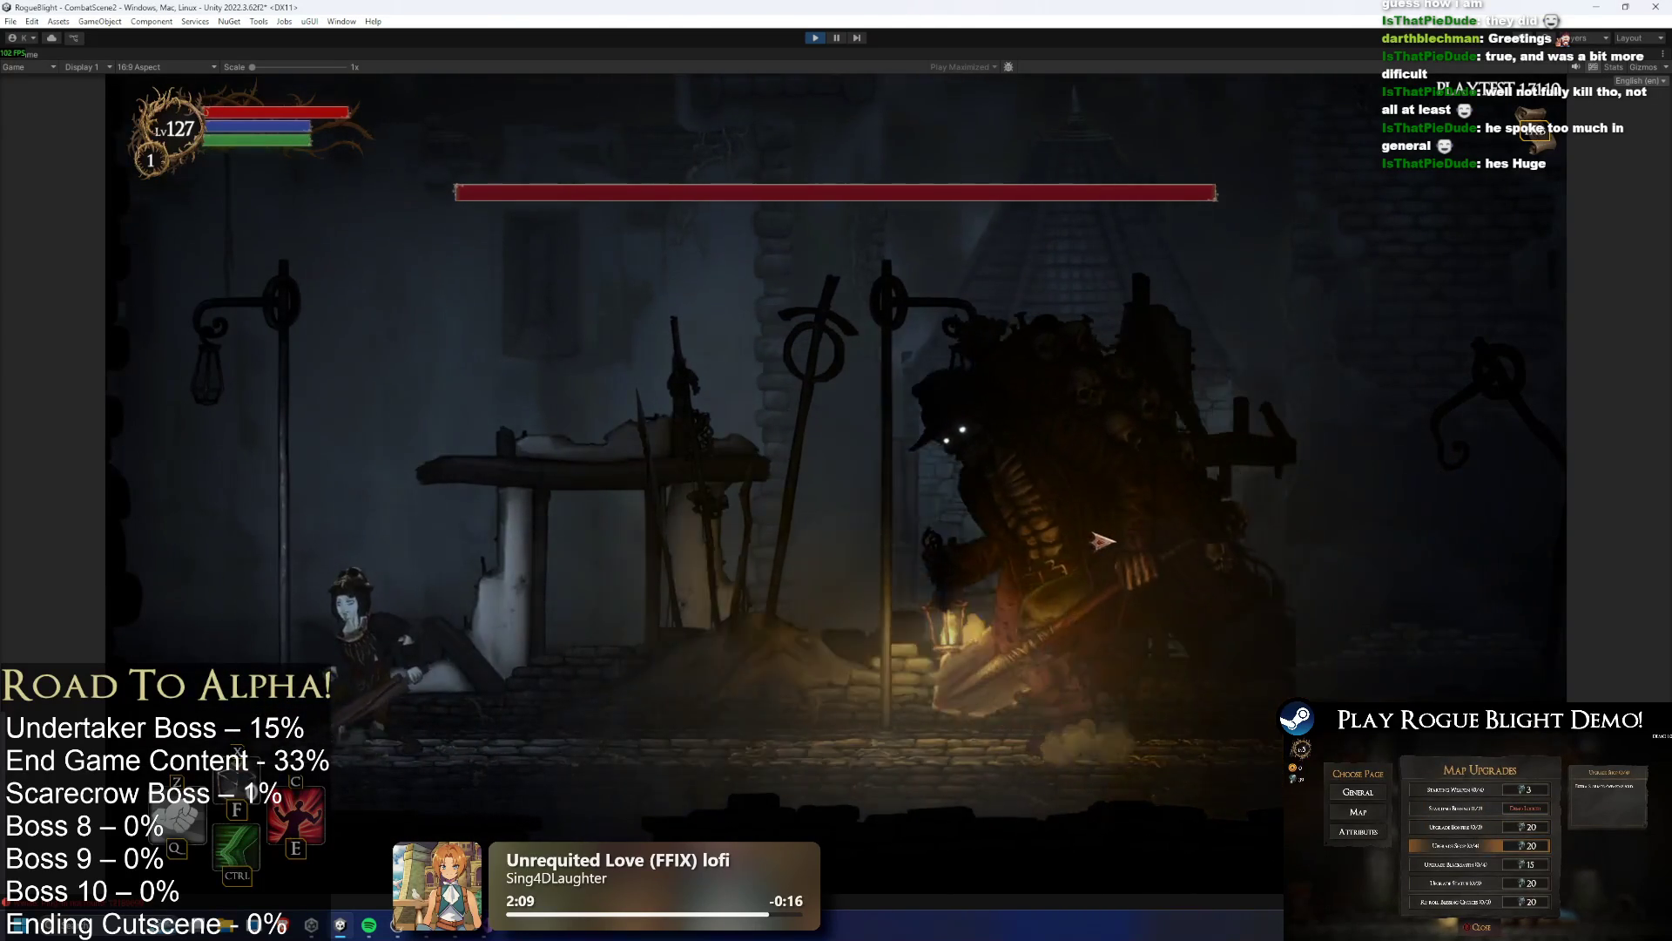
key(d)
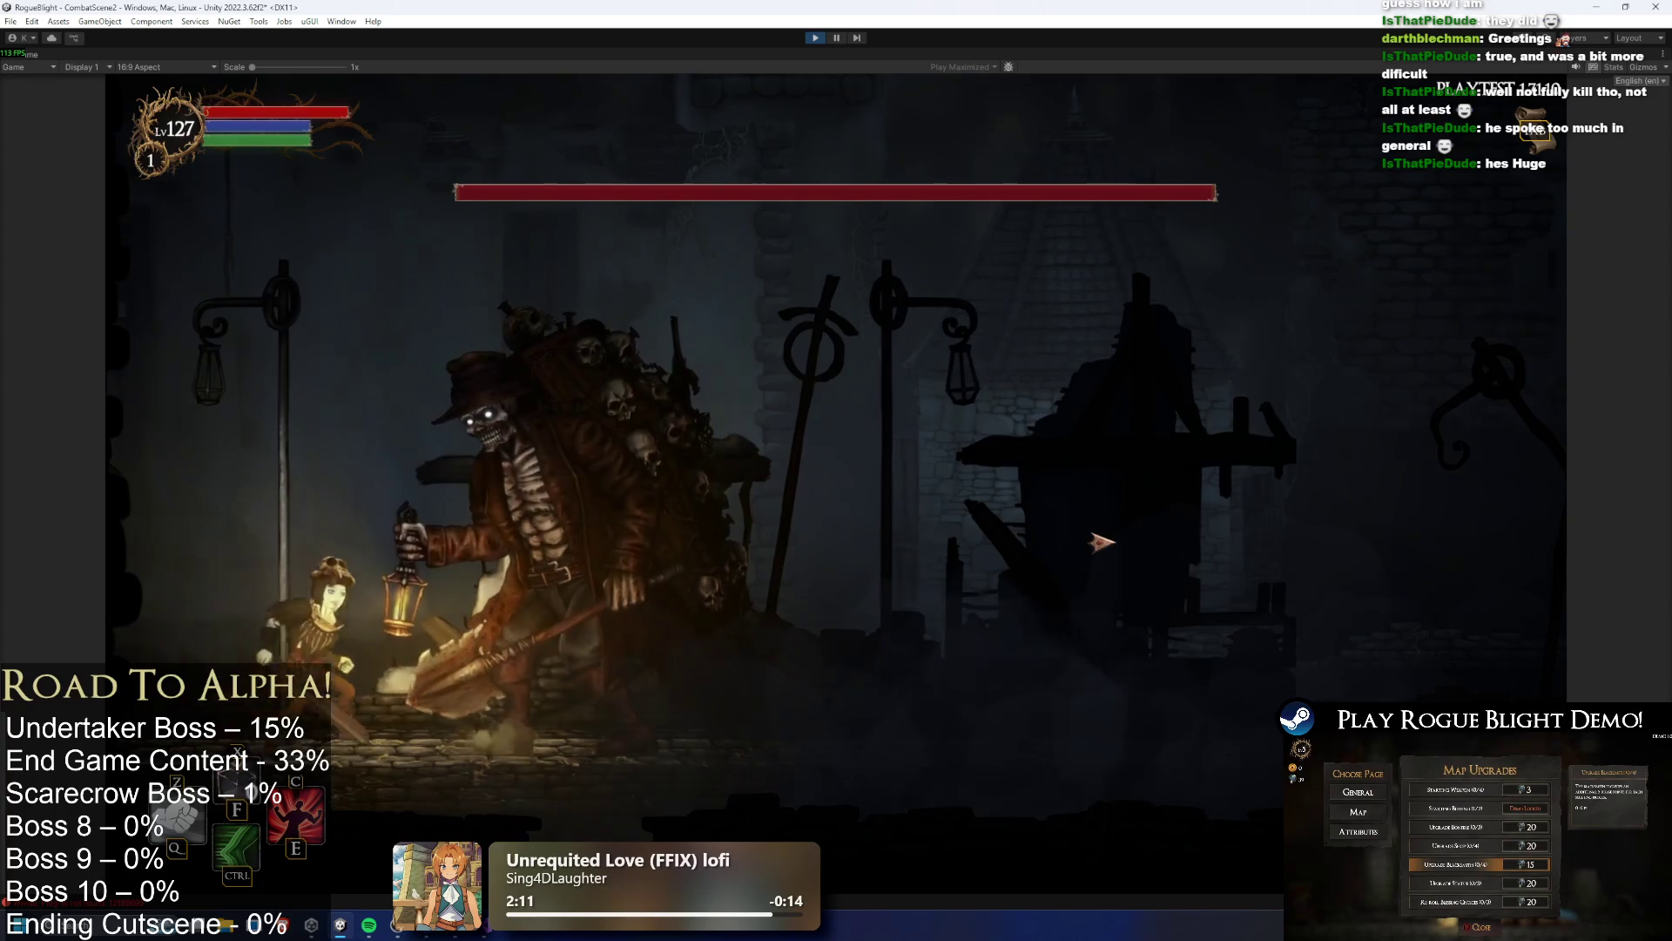
key(d)
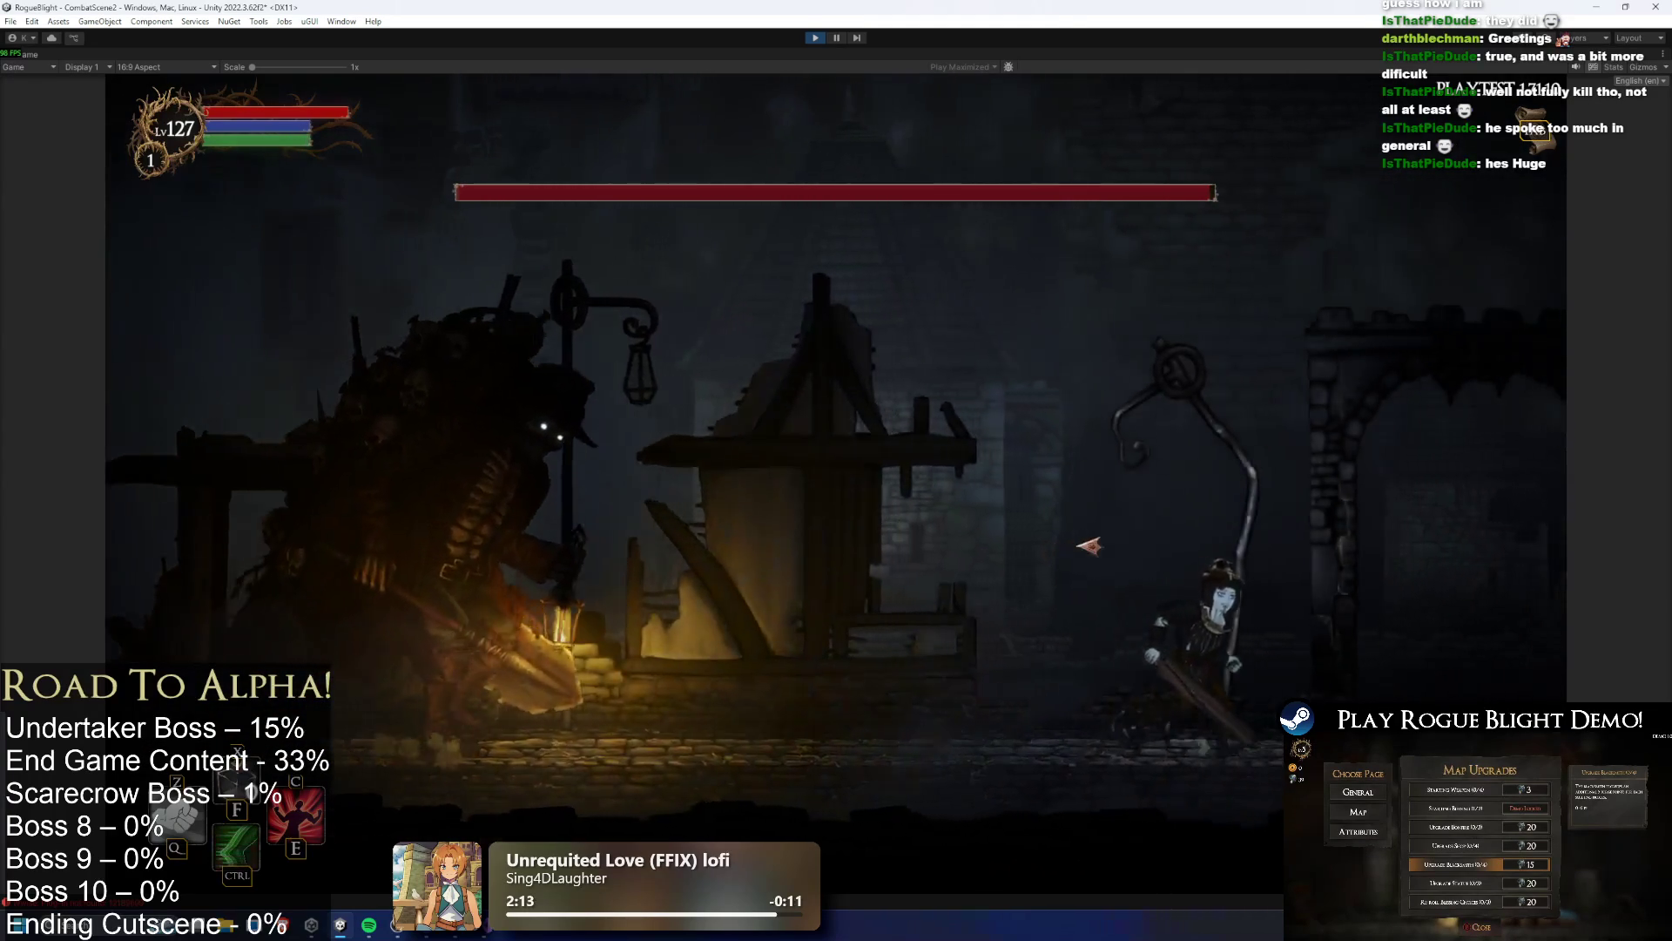
key(a)
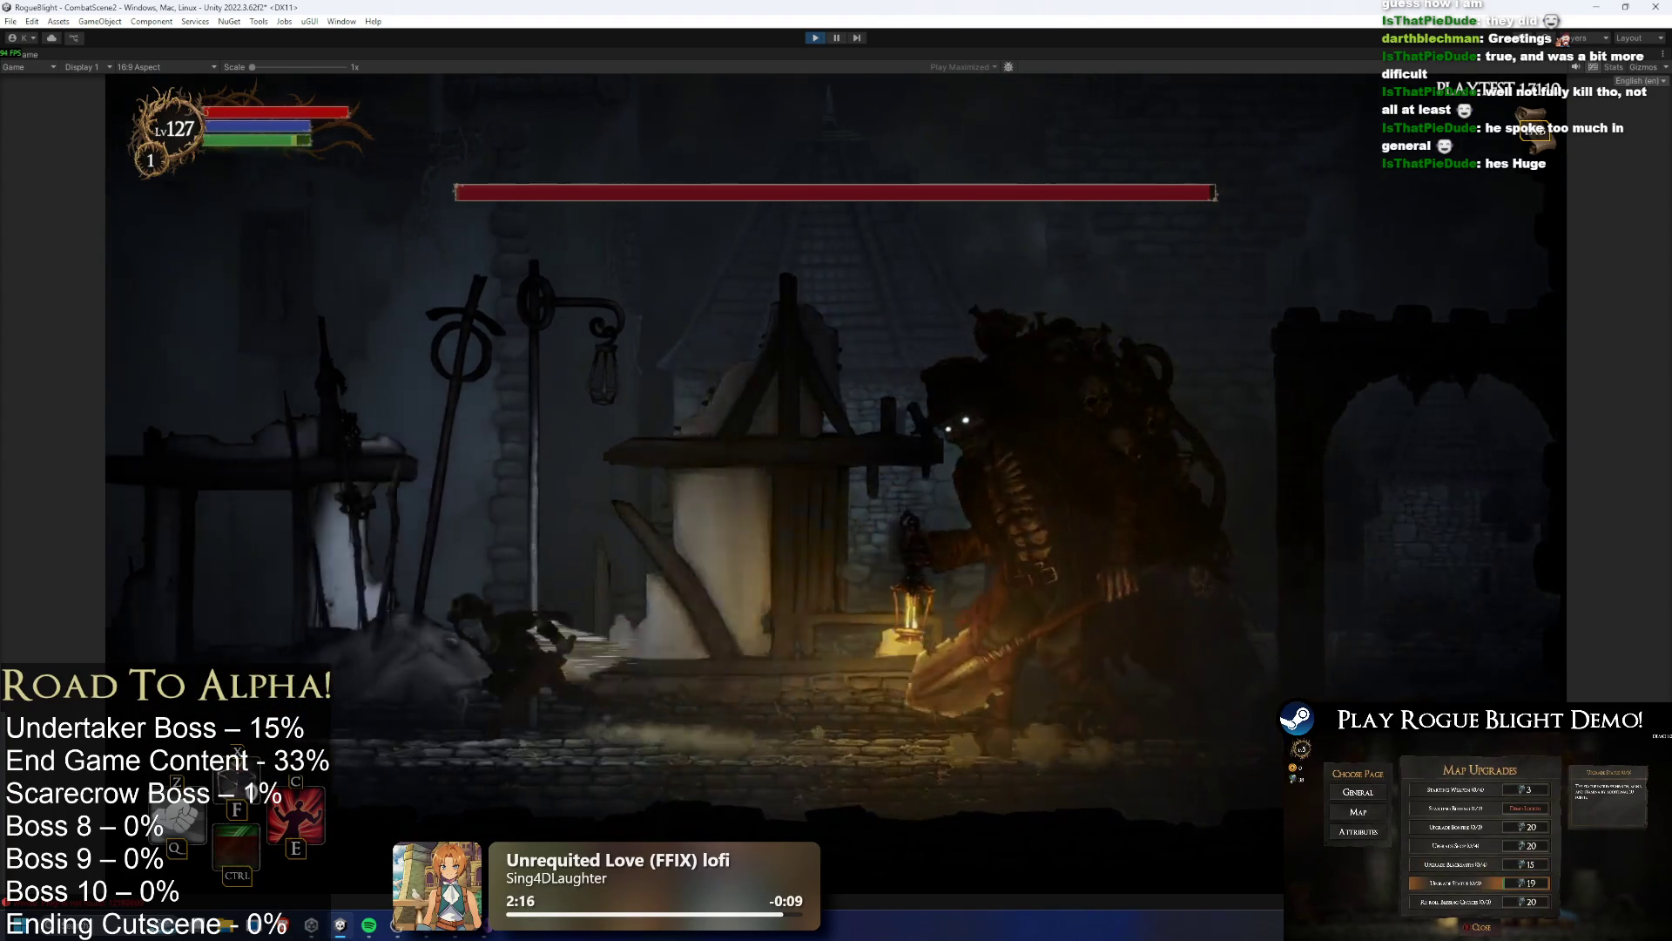
key(a)
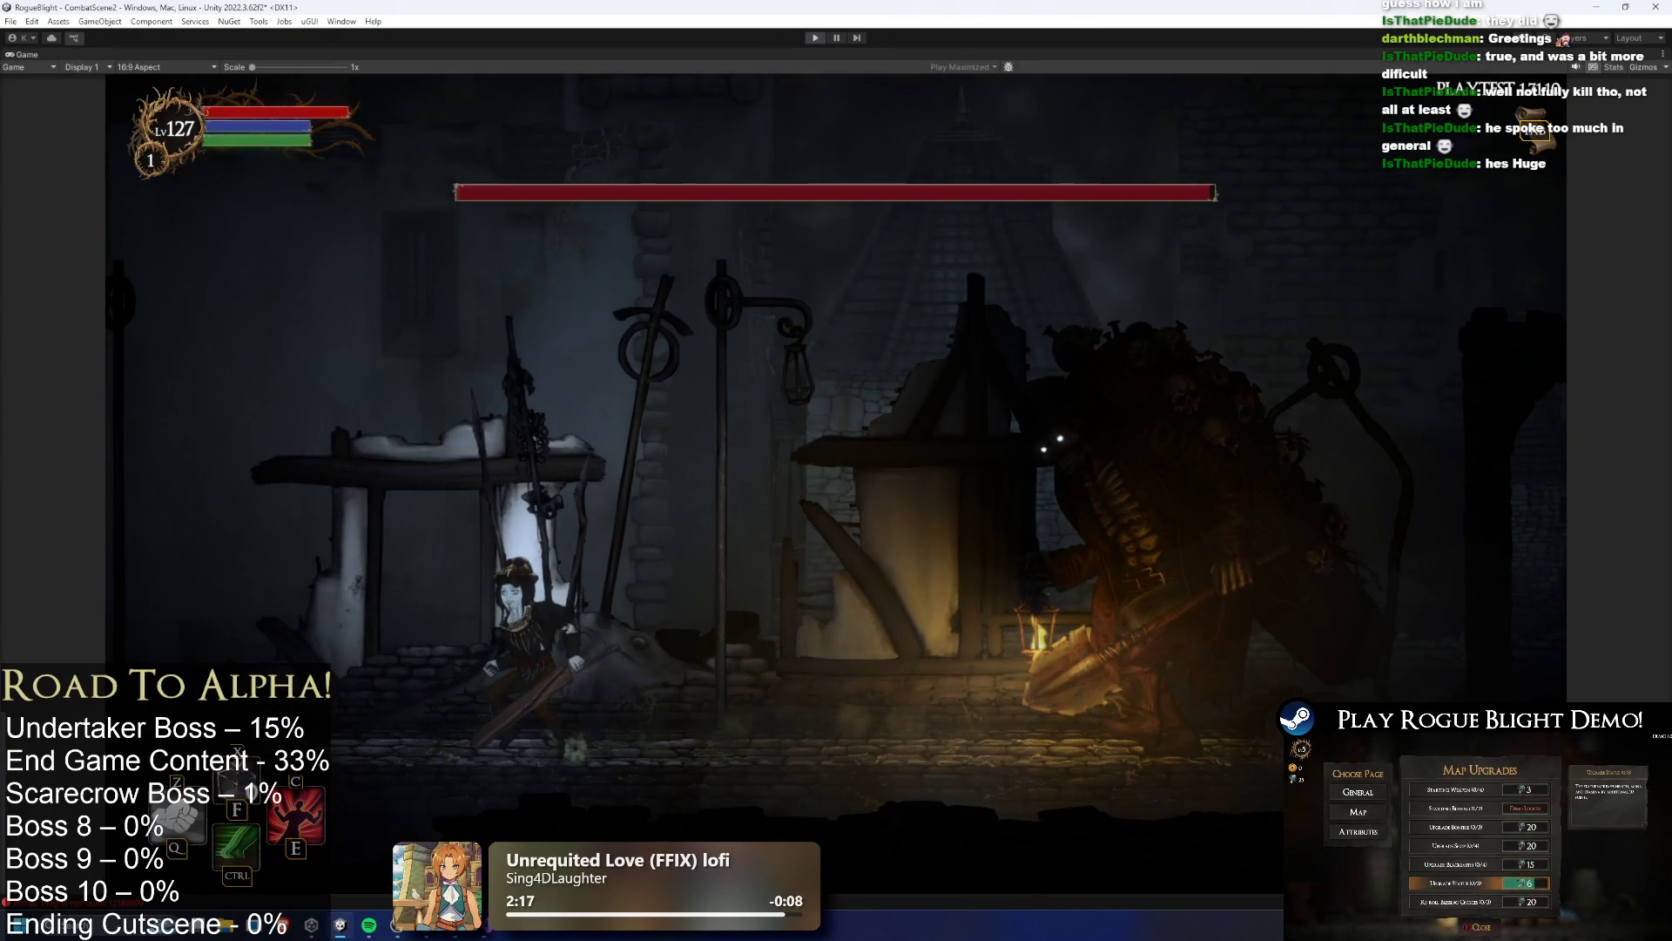
key(ctrl+p)
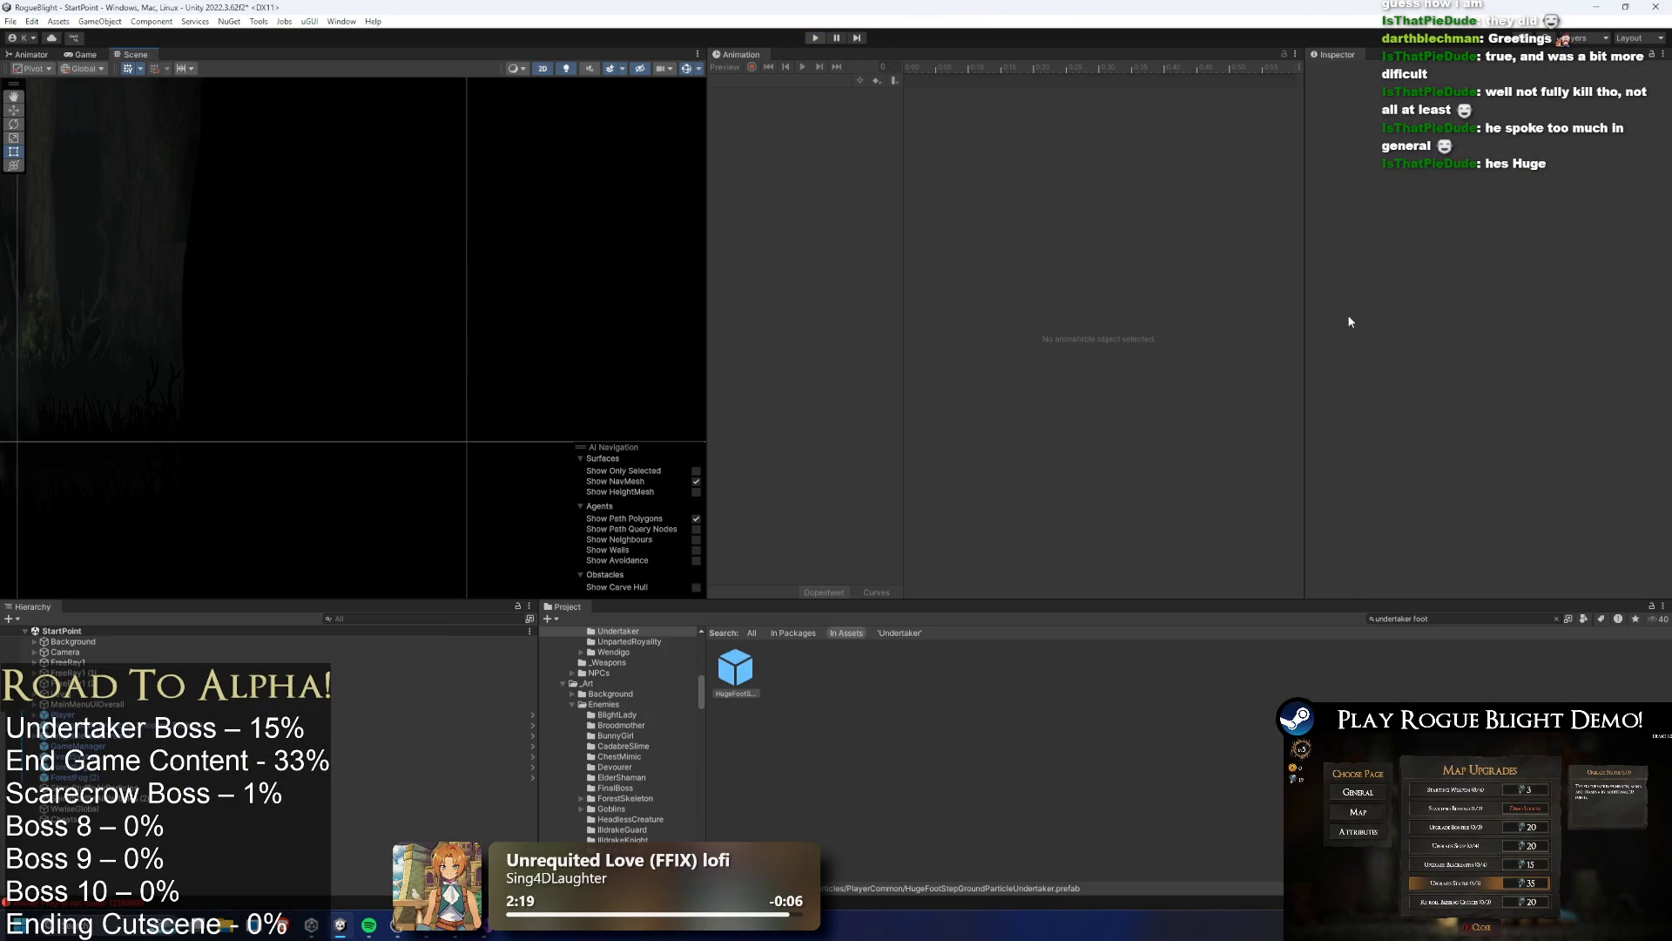
Edit the footstep Shake Amplitude, then open Undertaker_Prefab and list its animation clips
click(1469, 307)
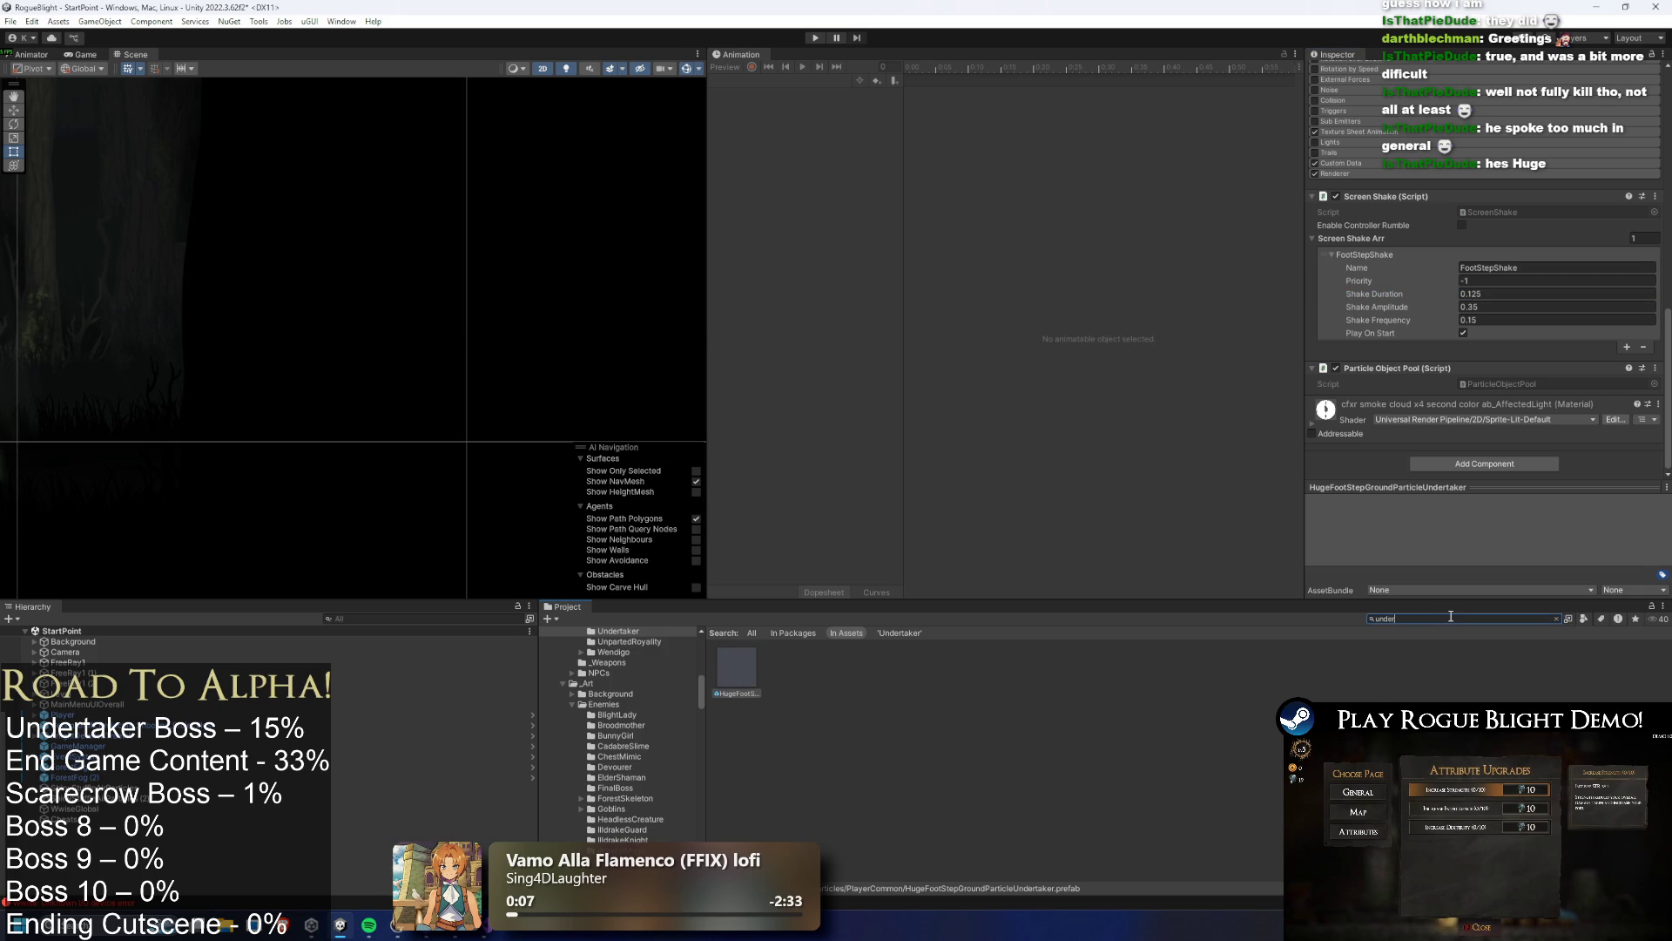
text(taker prefa)
double_click(736, 669)
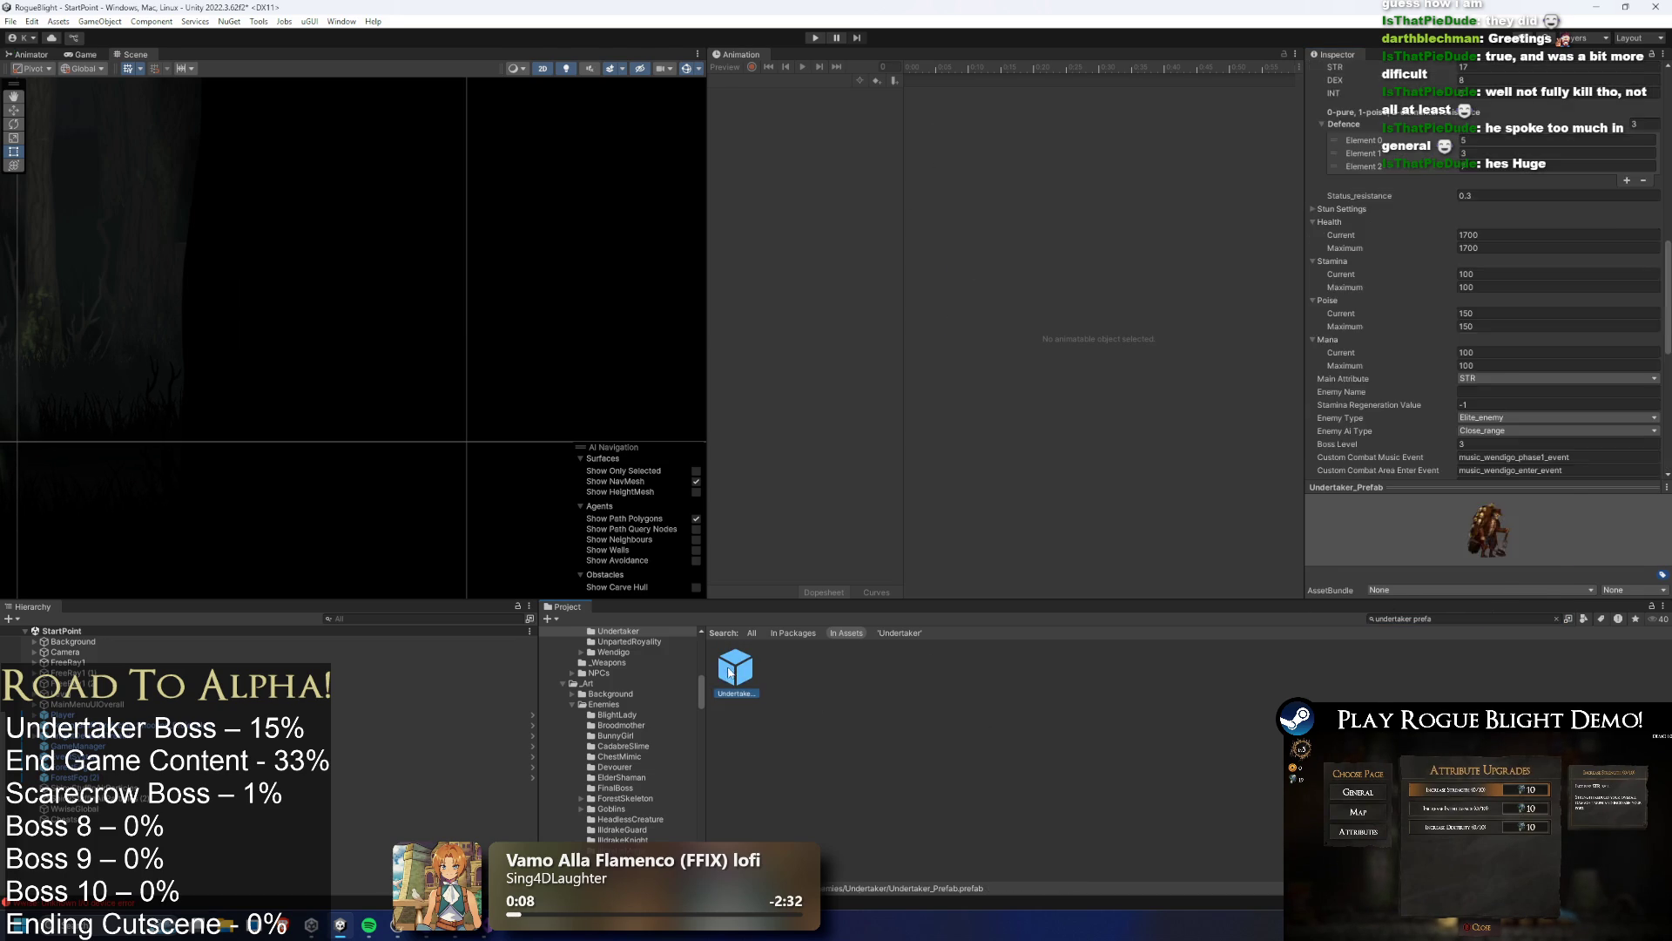
click(772, 80)
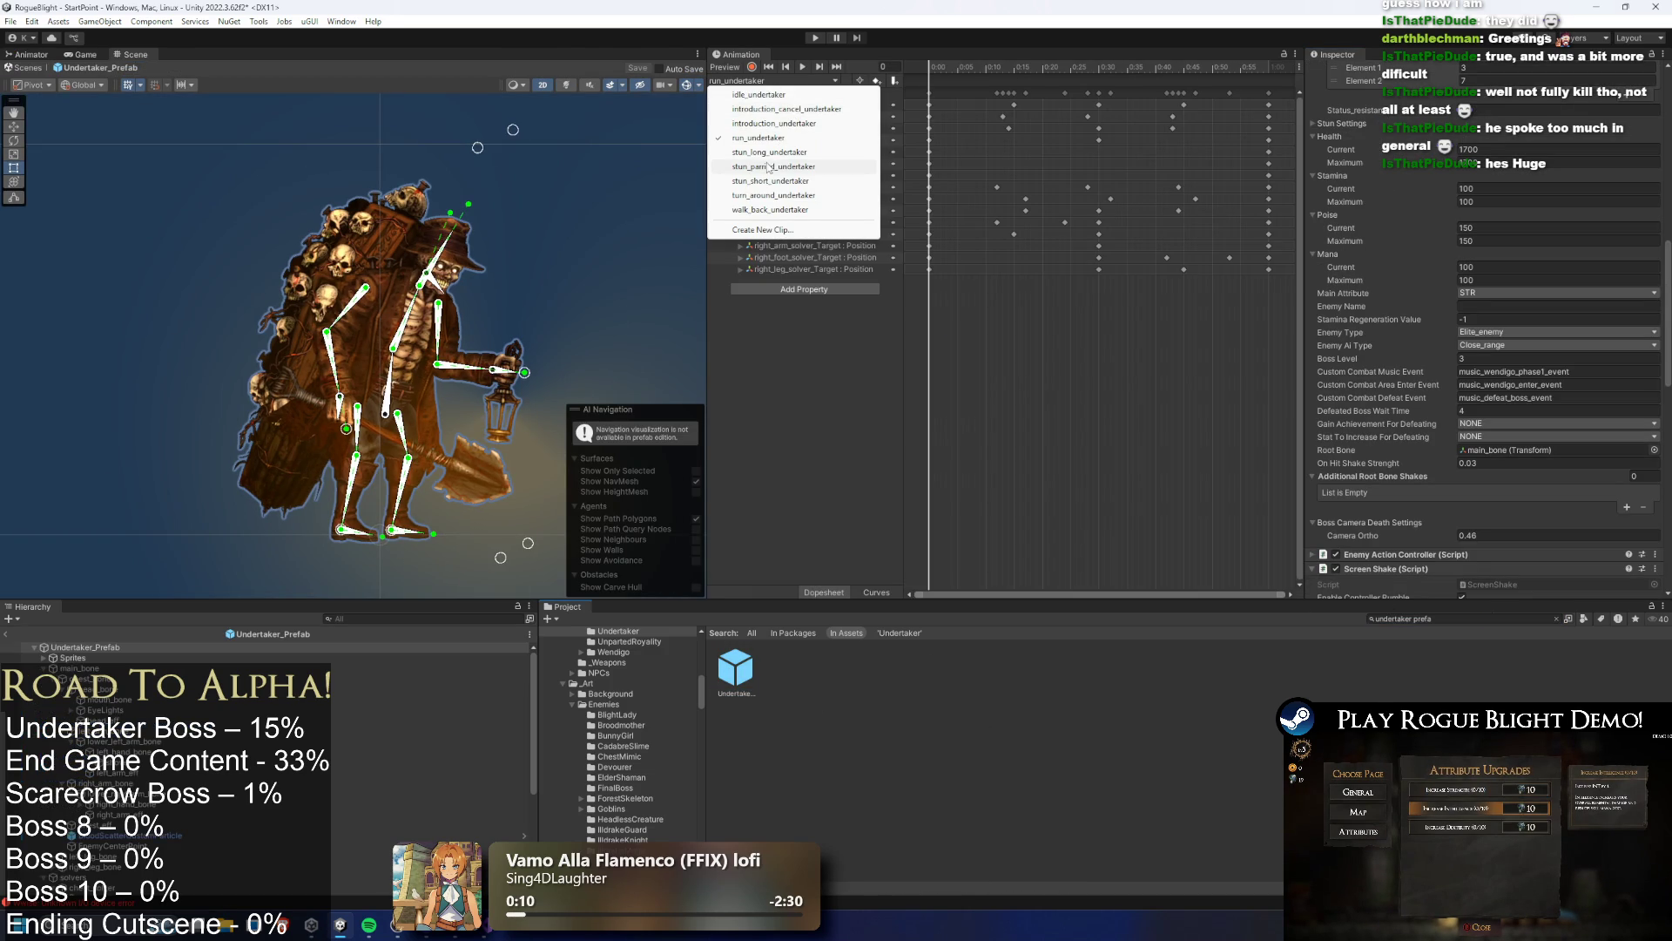
Switch to the stun_short_undertaker clip and repose the main bone, left arm and shovel
click(776, 181)
click(1049, 67)
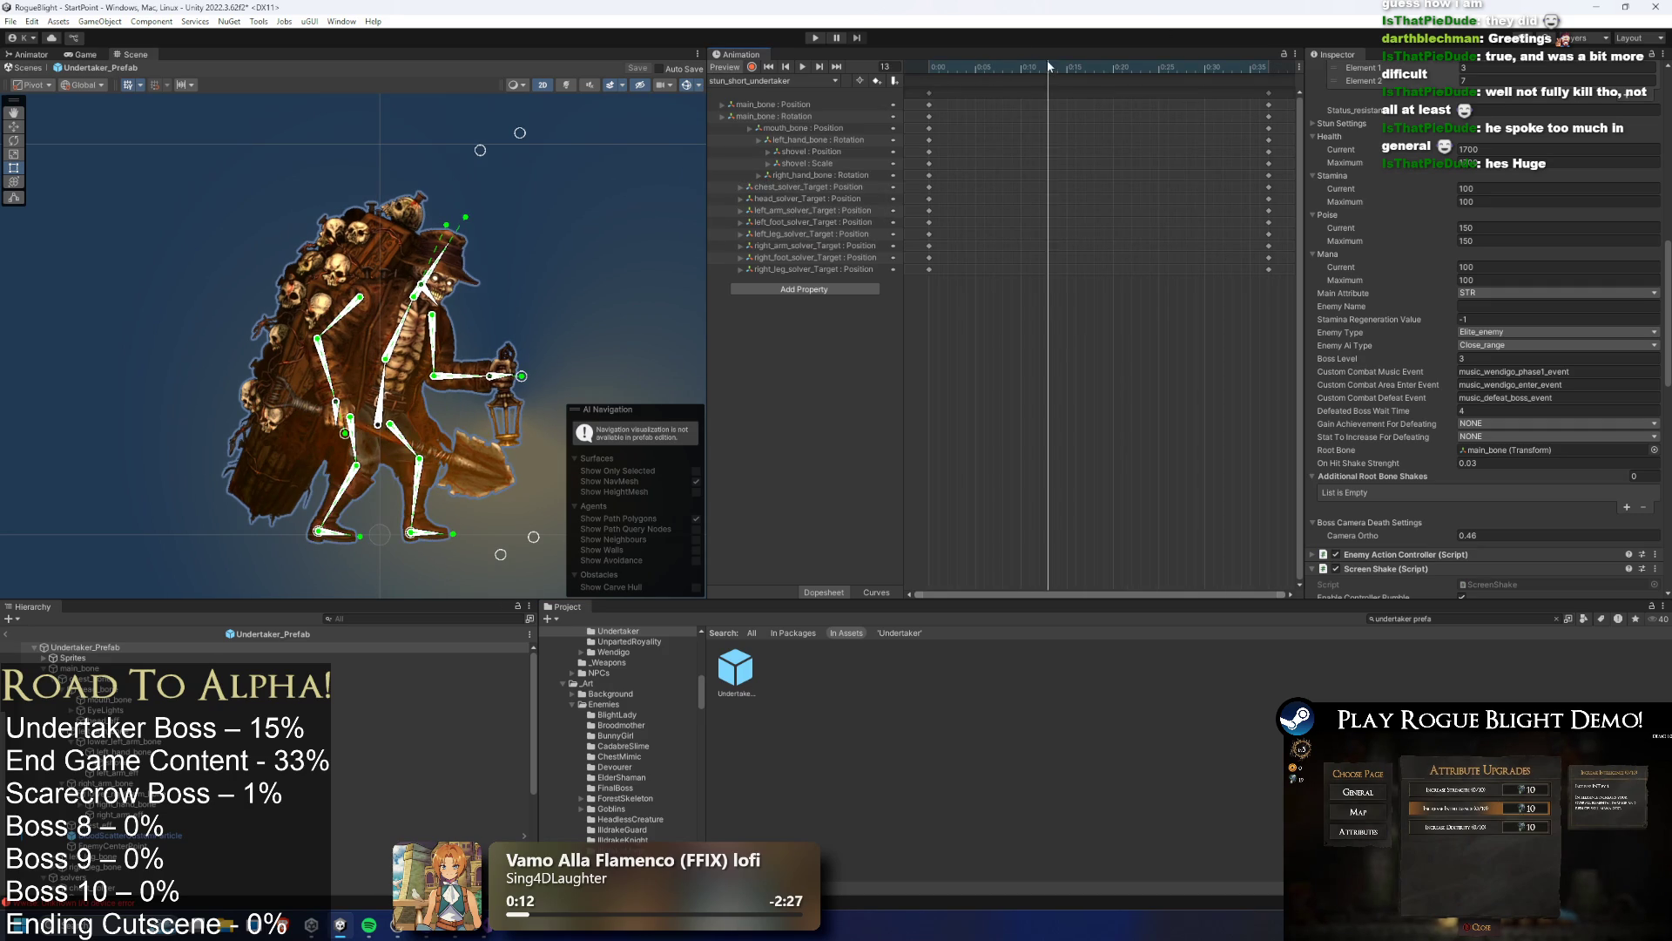
mouse_move(387, 402)
mouse_down()
mouse_move(453, 313)
mouse_move(473, 233)
mouse_move(464, 144)
mouse_move(426, 131)
mouse_up()
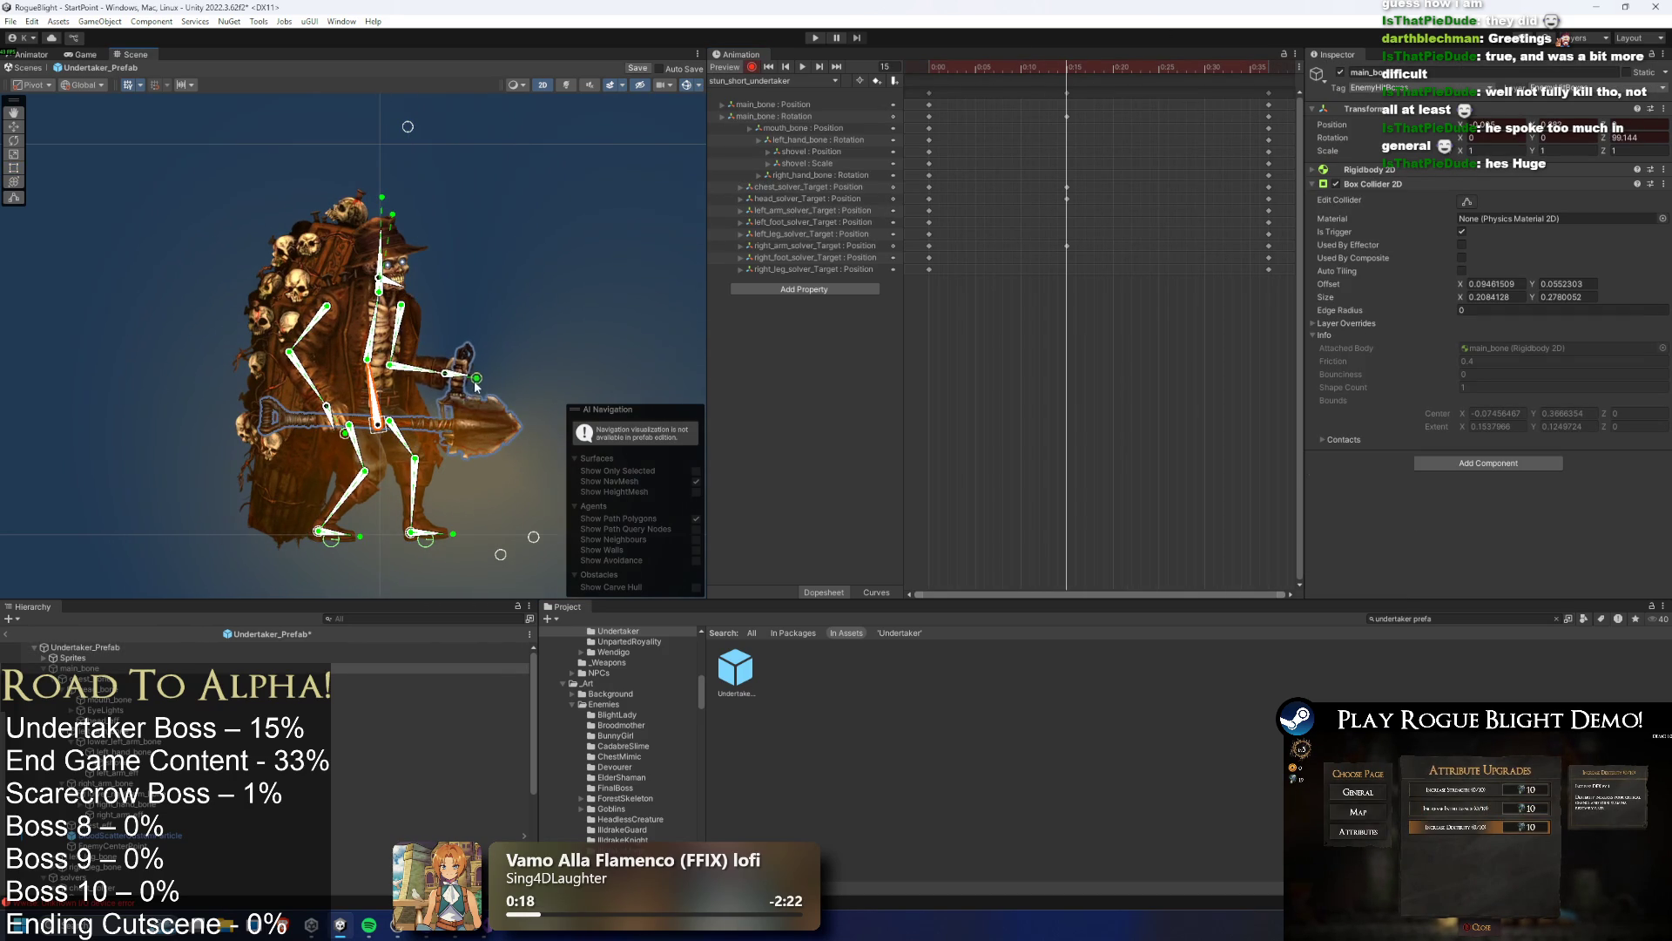
drag(358, 443, 301, 437)
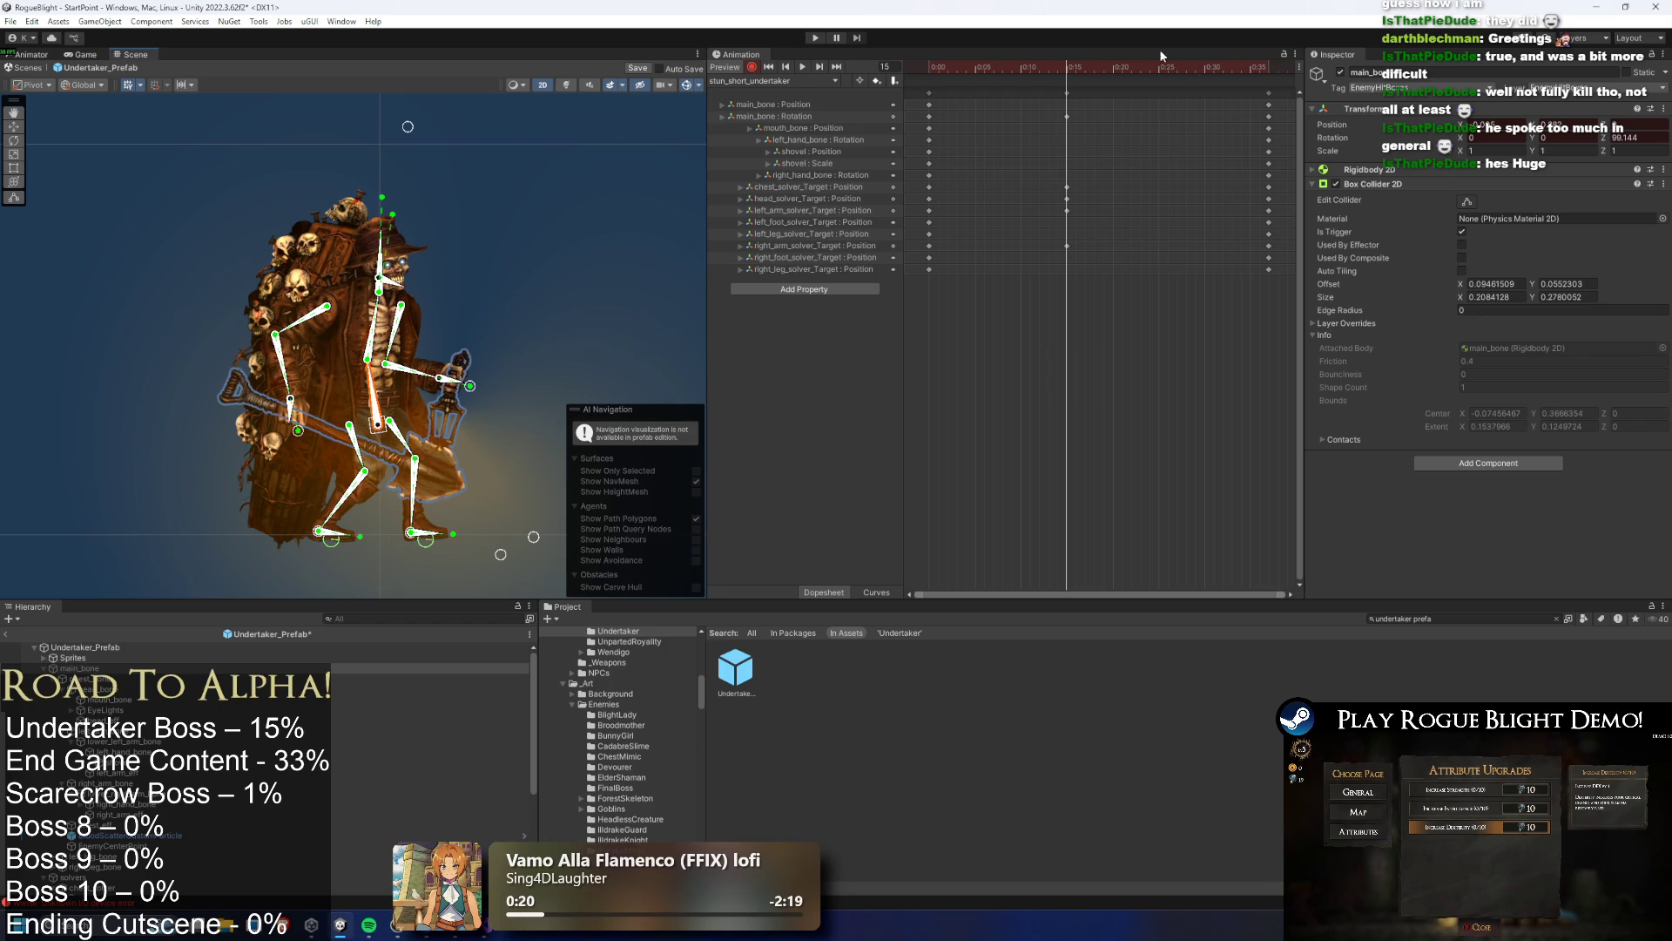
Shift the frame-14 column of keys earlier to frame 12
drag(1067, 68, 914, 68)
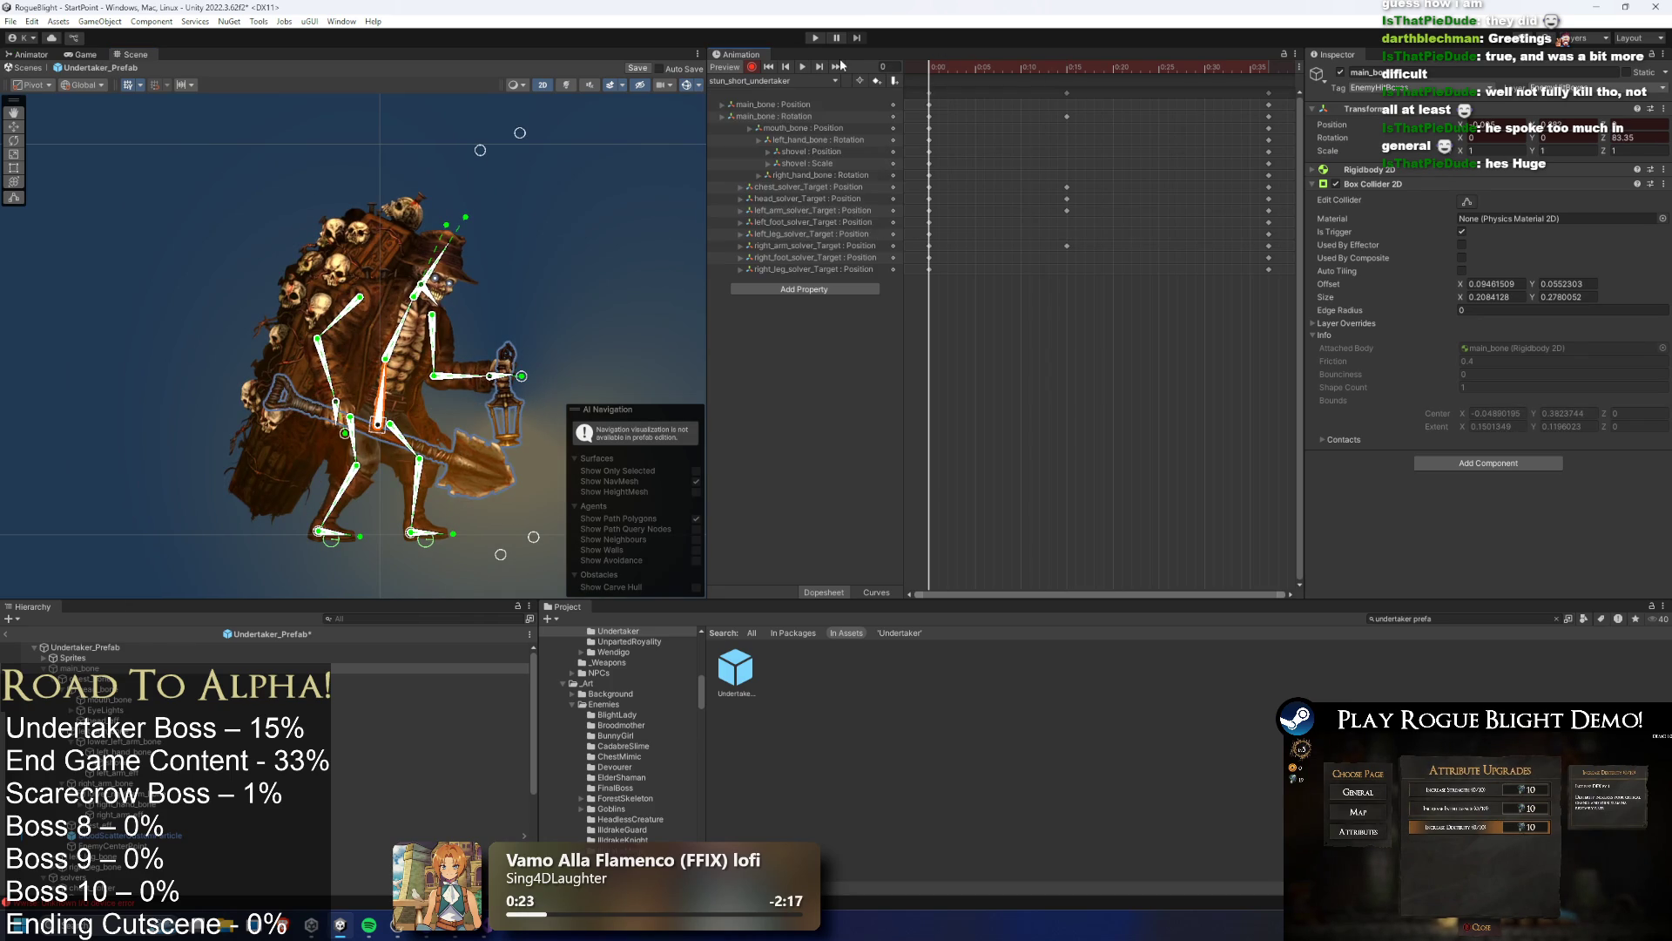
click(801, 68)
drag(1066, 93, 1052, 97)
Reposition the right foot at frame 13 to add a right_foot_solver key
click(1045, 66)
click(1048, 68)
drag(530, 540, 550, 543)
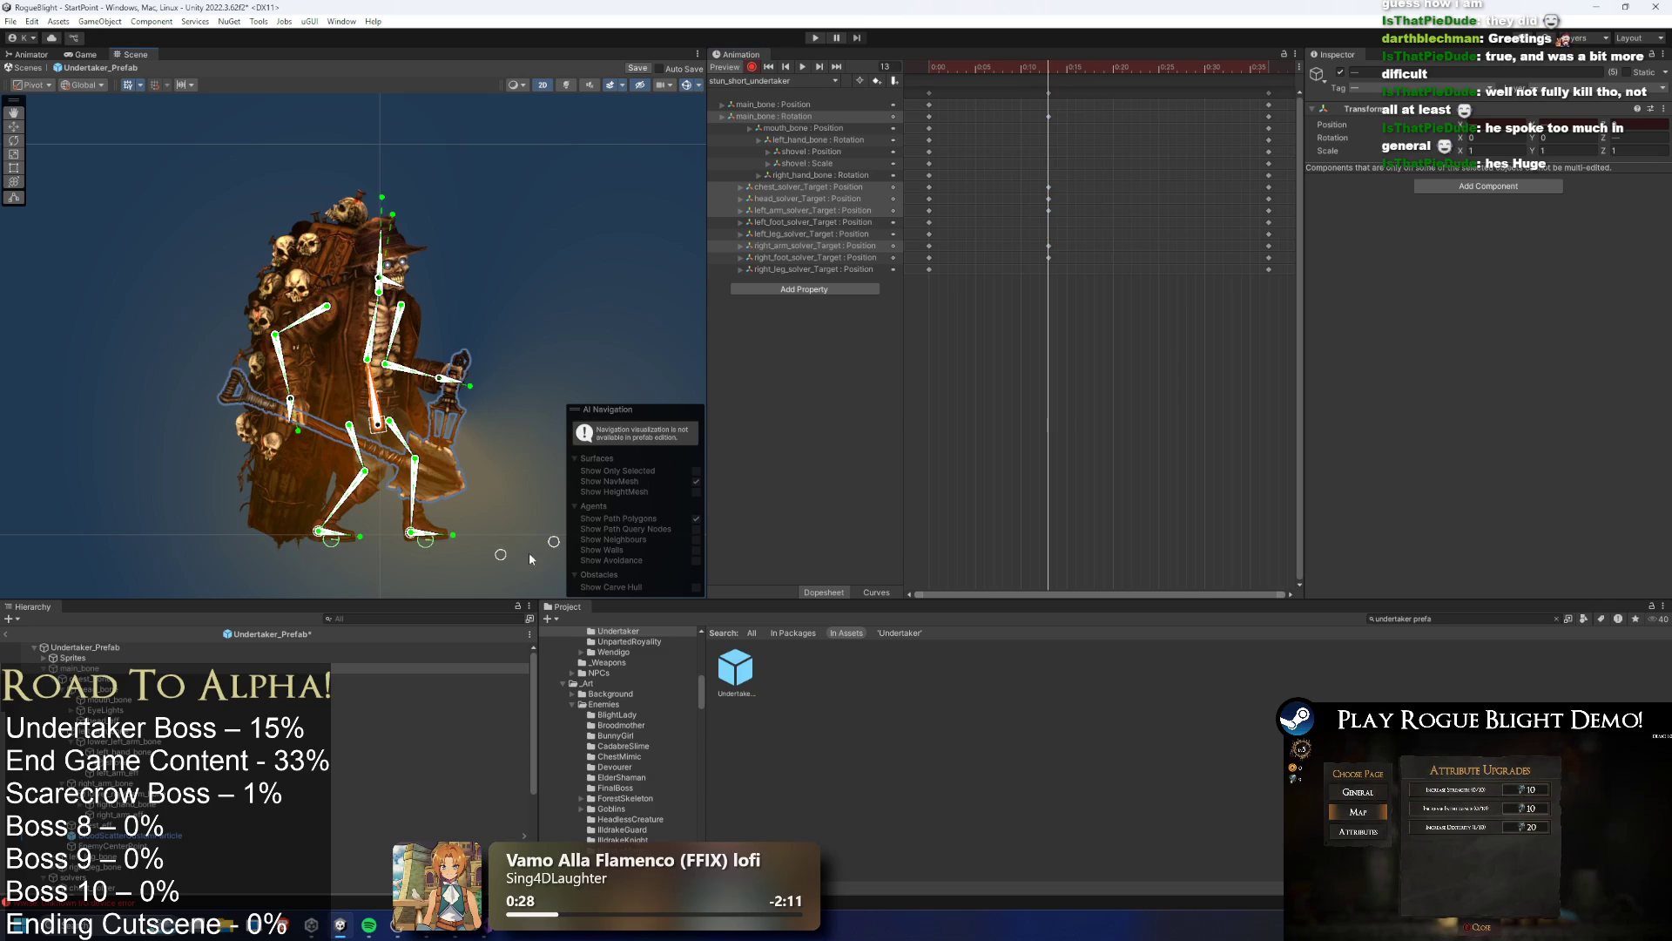
Move the main_bone rotation key to about 0:14 and the chest solver key earlier to about 0:09
key(space)
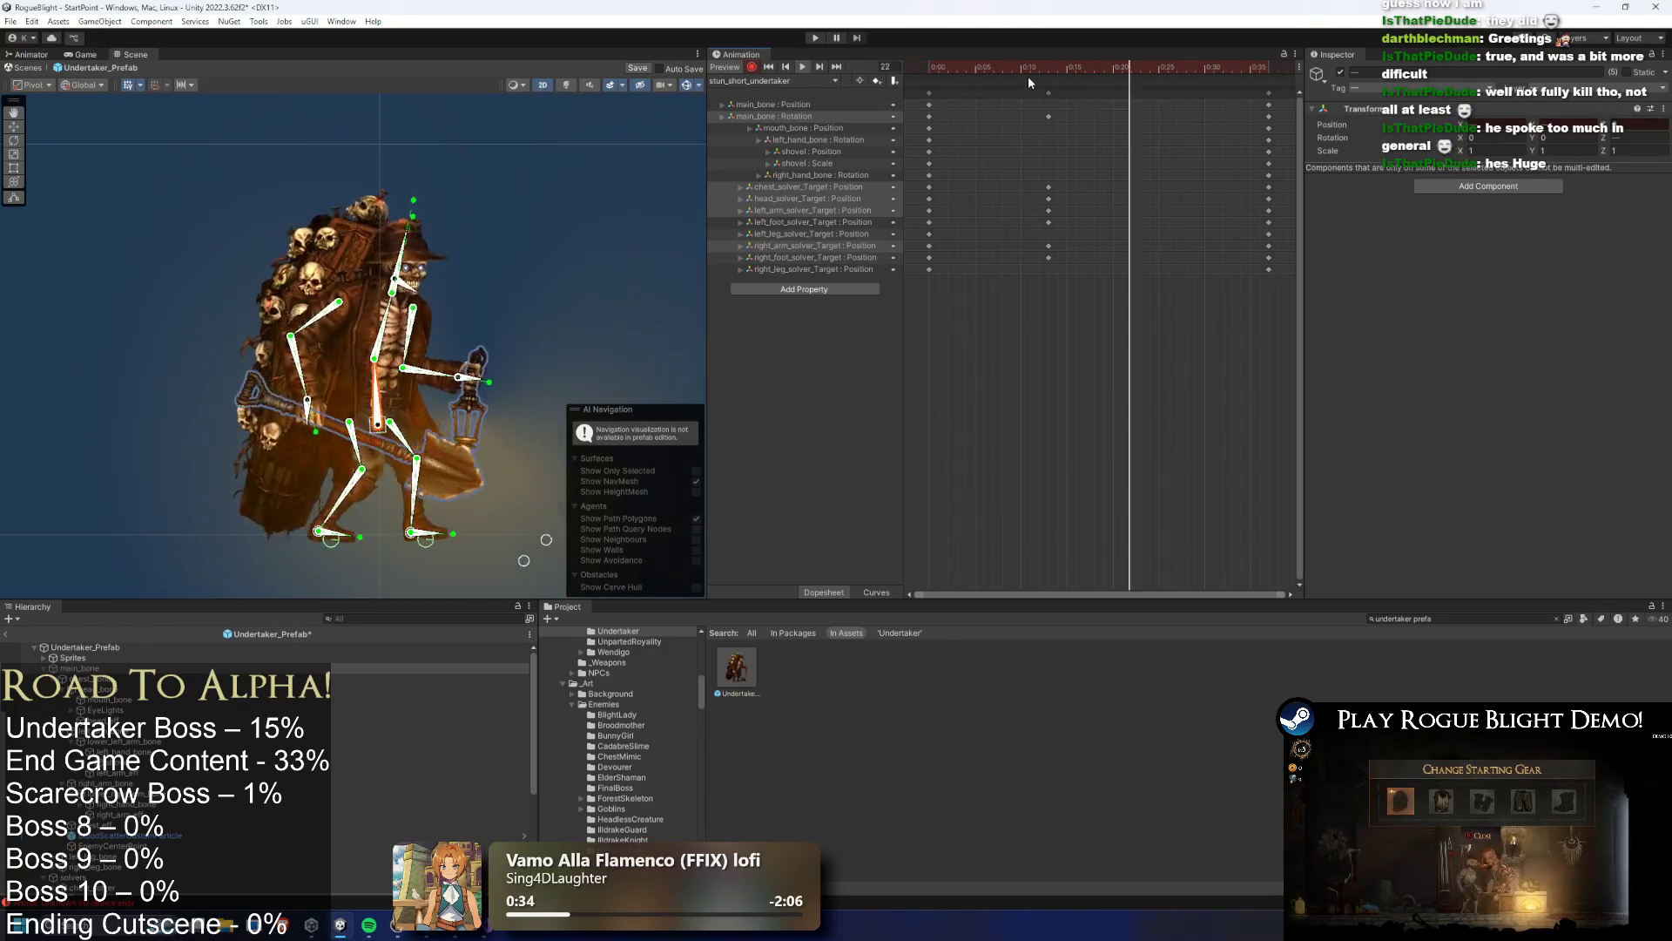
click(1048, 116)
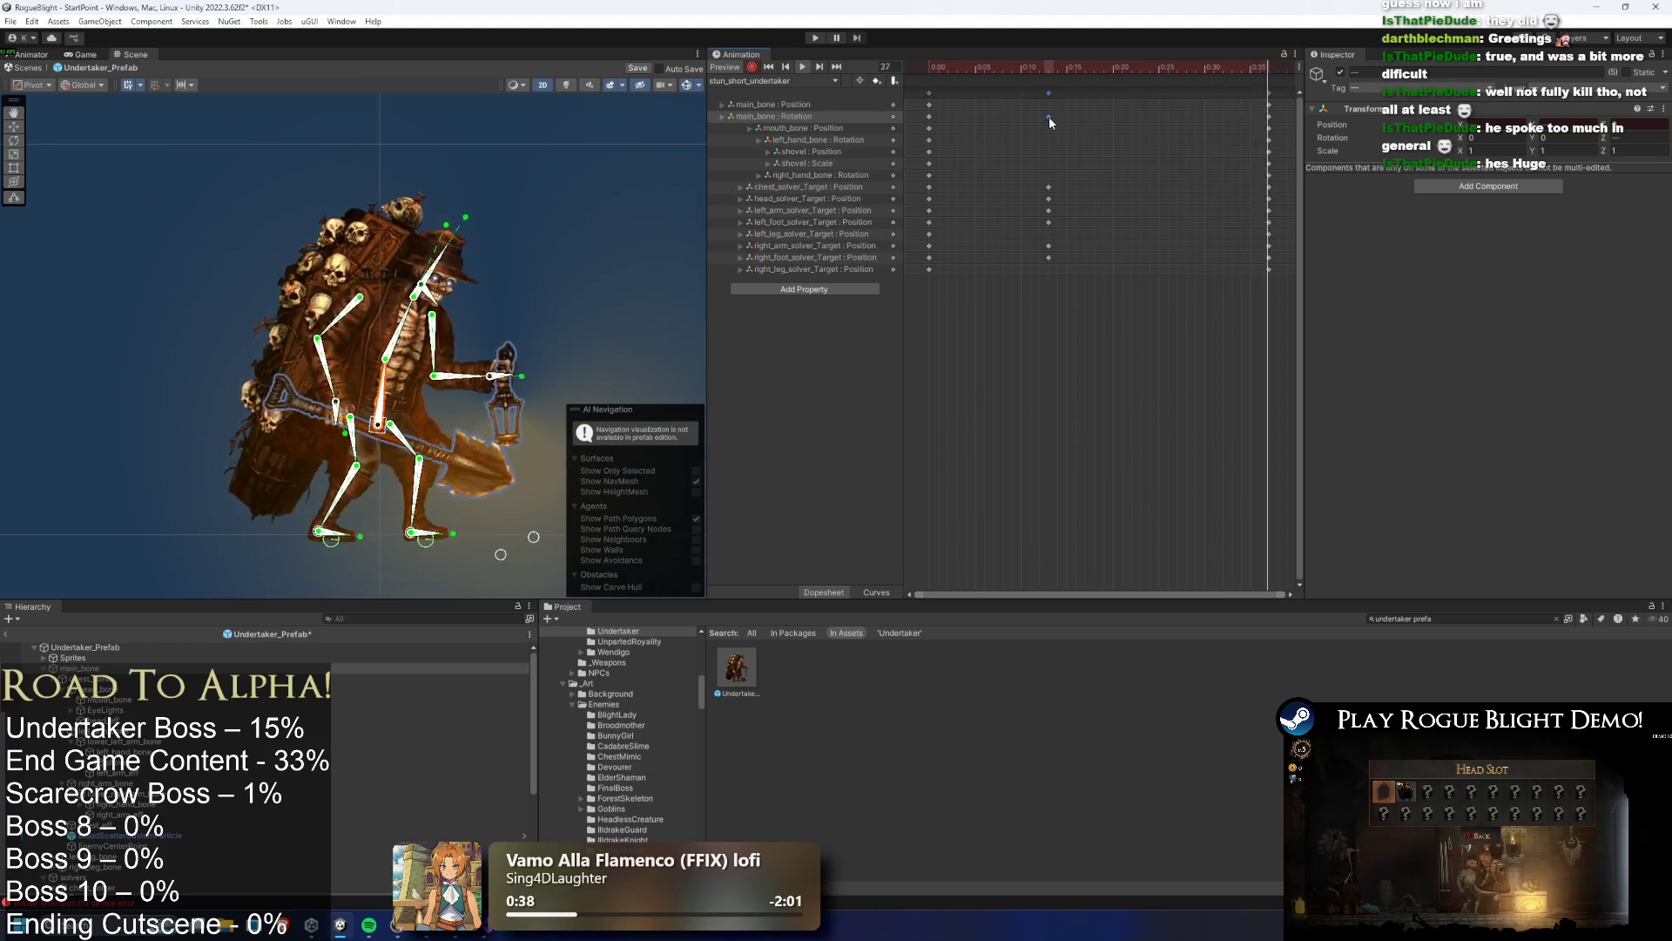
drag(1049, 117, 1069, 117)
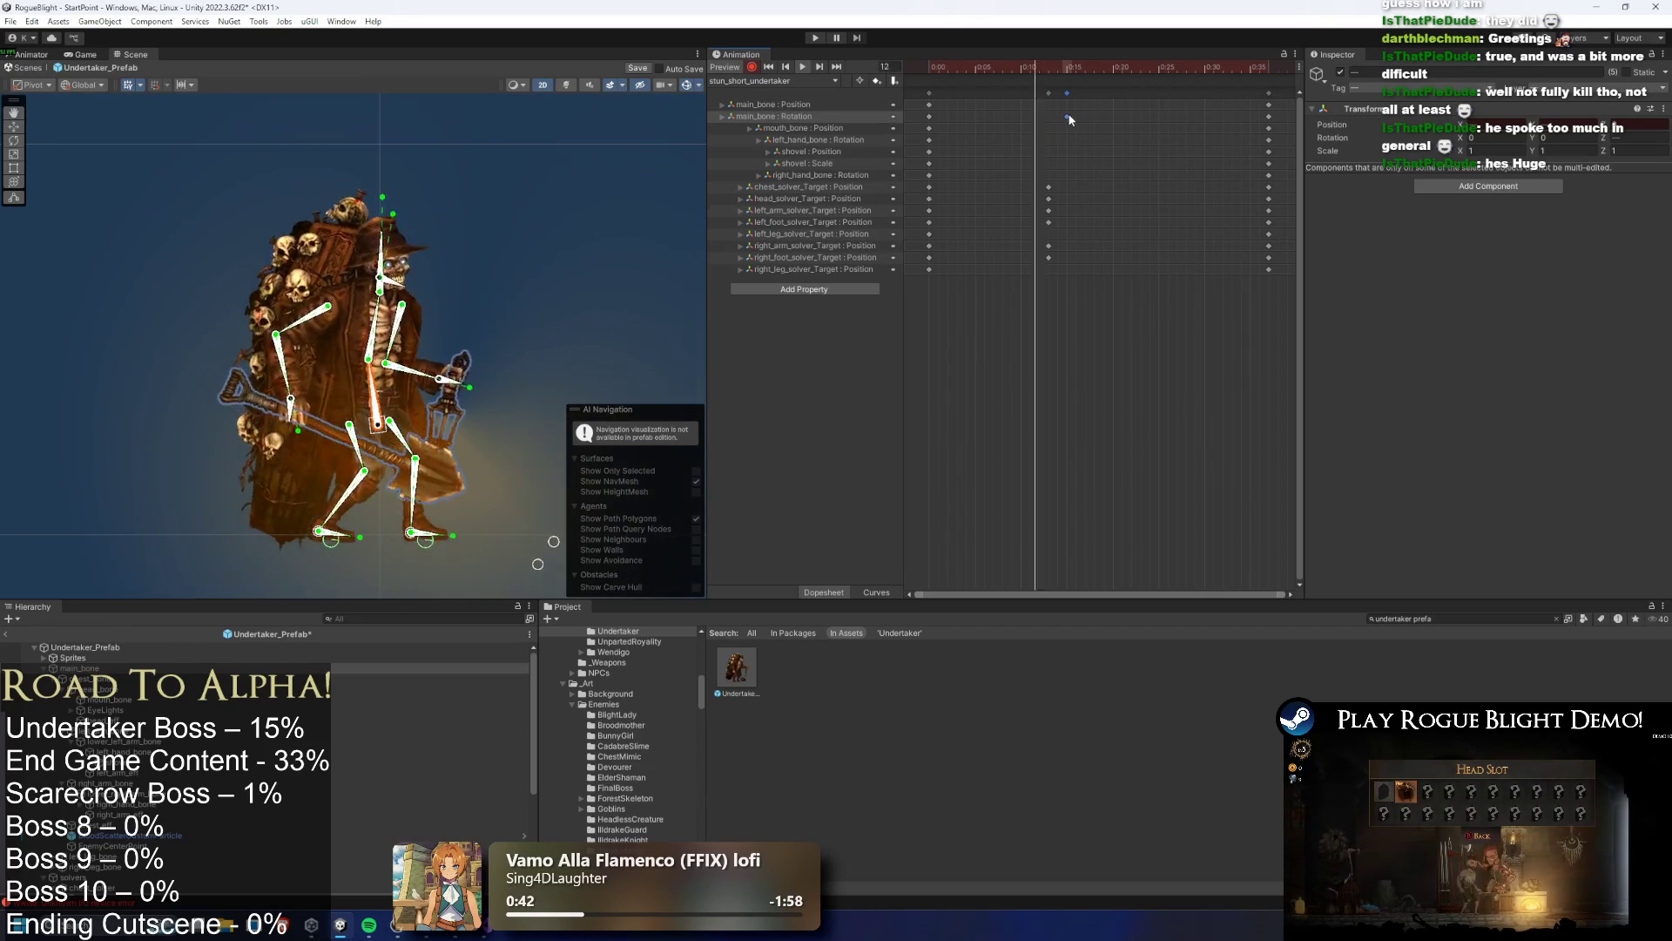
mouse_move(1048, 187)
mouse_down()
mouse_move(1024, 187)
mouse_move(1067, 199)
mouse_up()
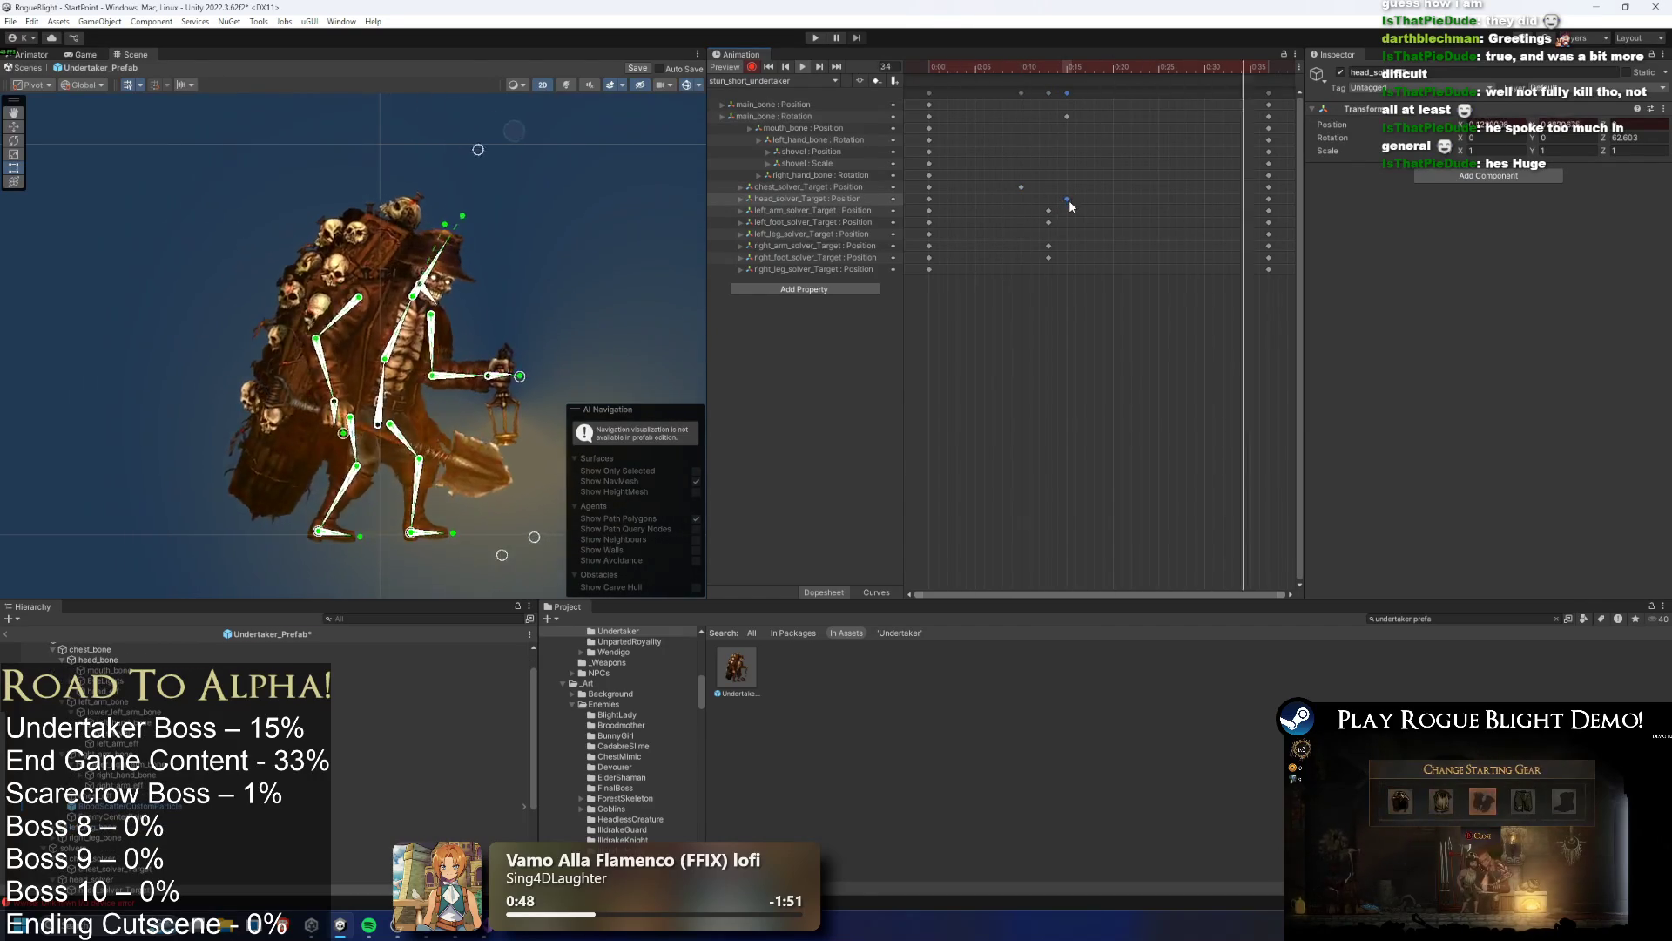
Move the left and right arm solver keys later to about 0:20
drag(1056, 241, 1047, 260)
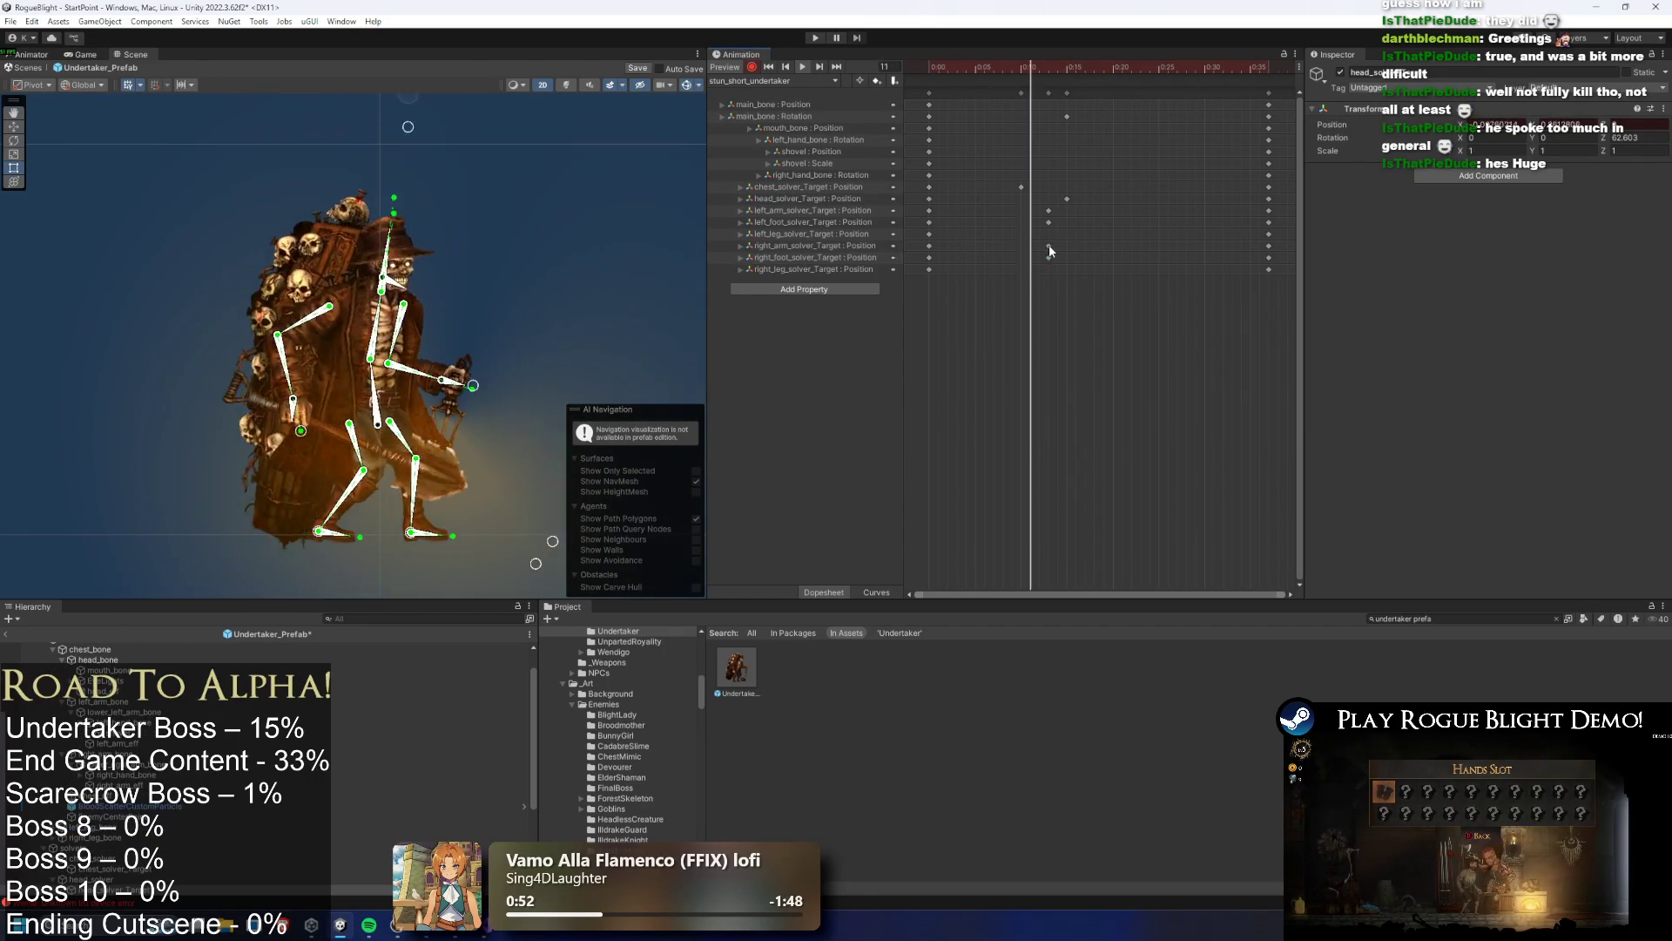
click(1048, 245)
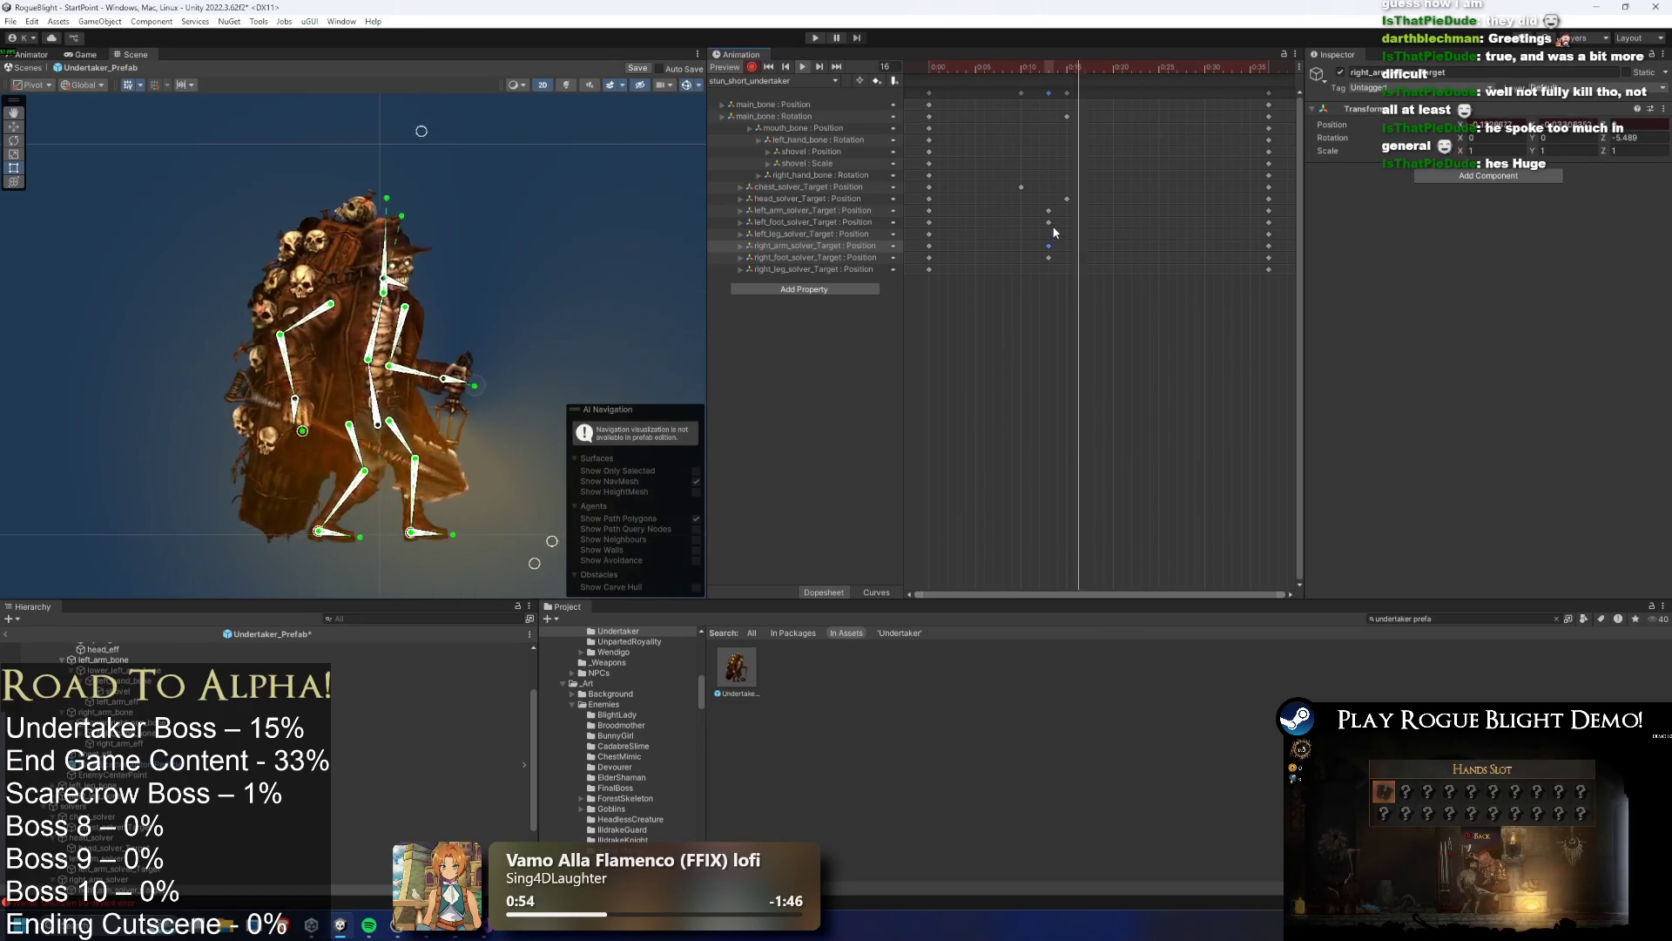
shift+click(1048, 210)
mouse_move(1049, 213)
mouse_down()
mouse_move(1124, 212)
mouse_move(1094, 248)
mouse_up()
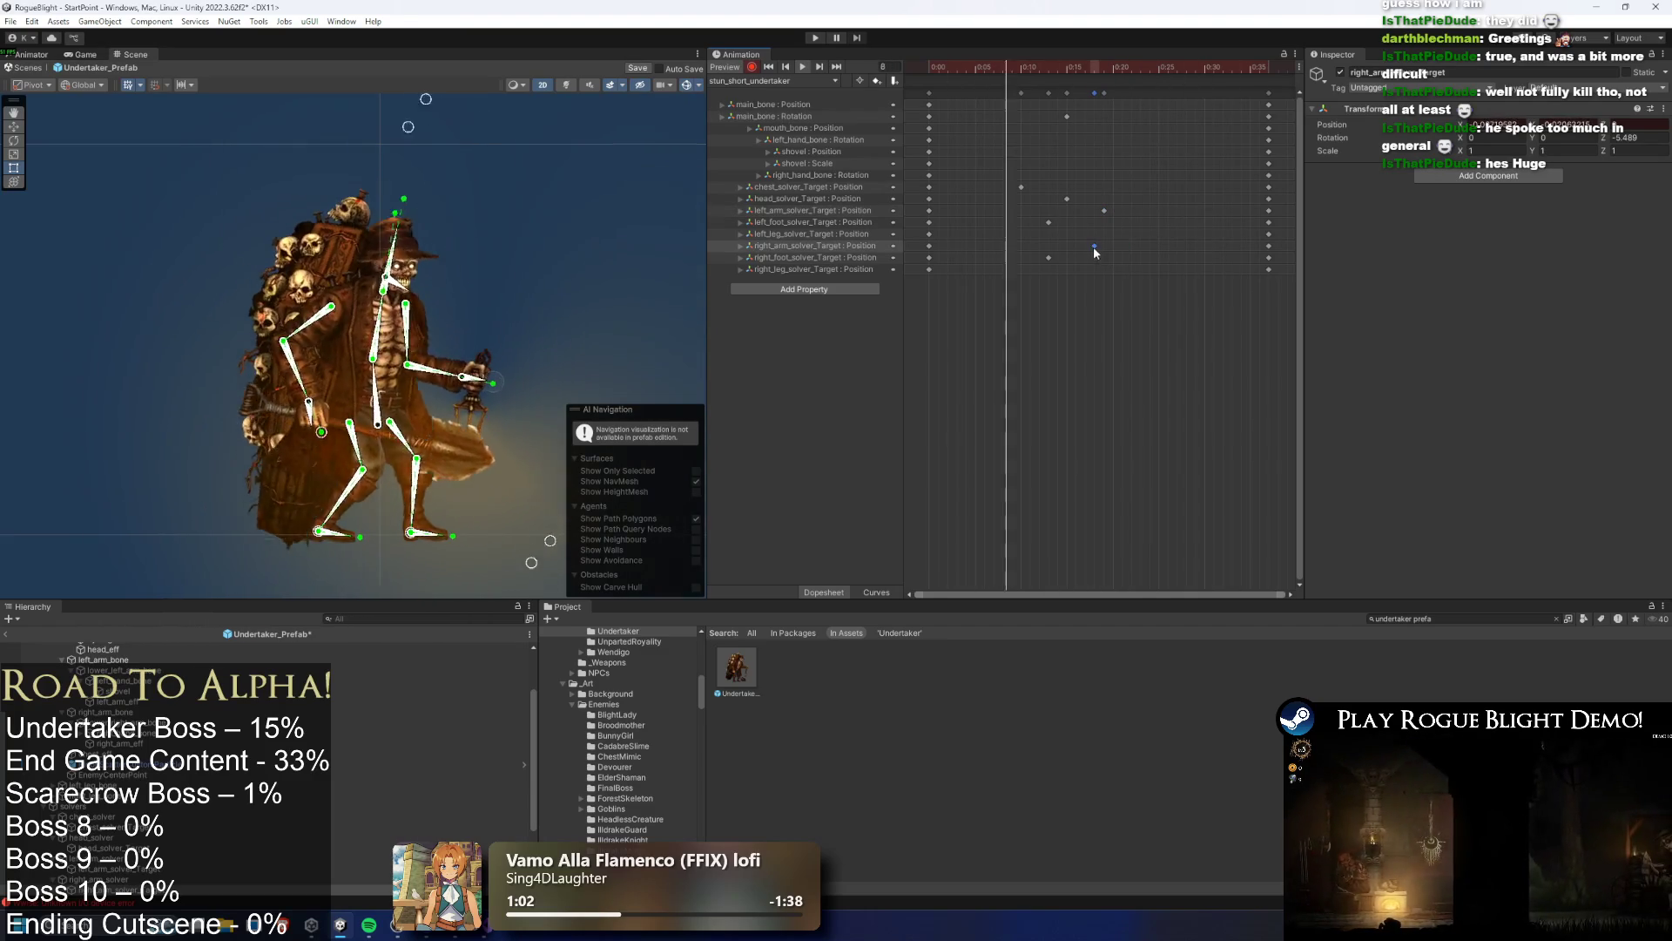
click(519, 207)
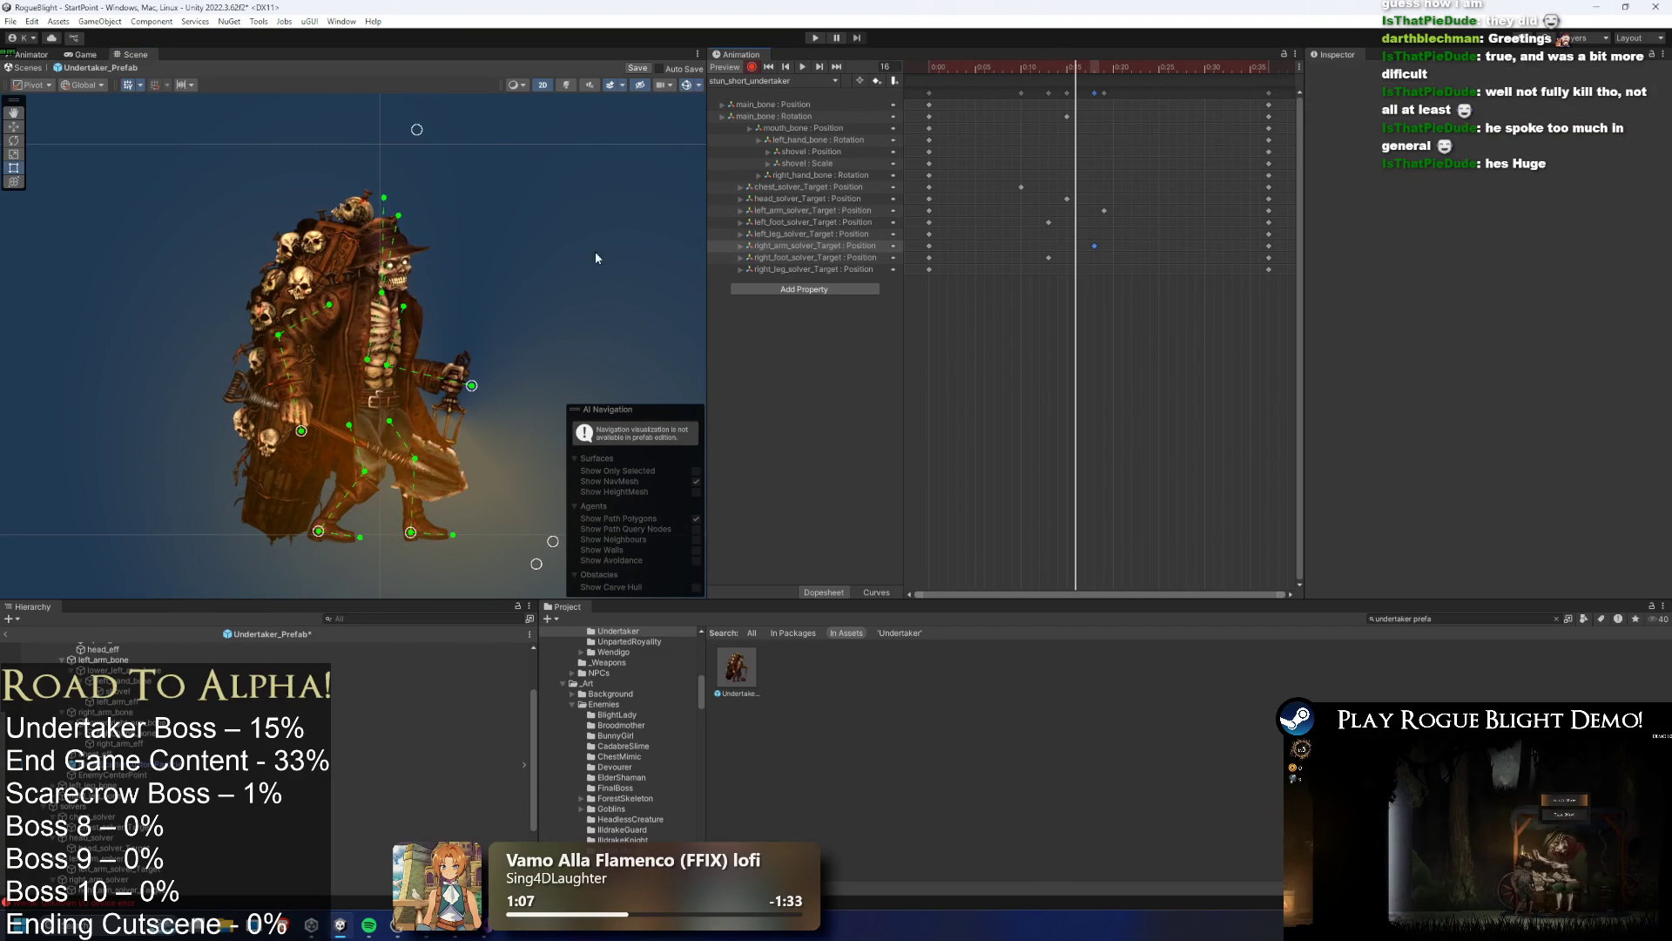
At frame 30, rotate the right and left hand bones to swing the lantern and shovel
click(475, 373)
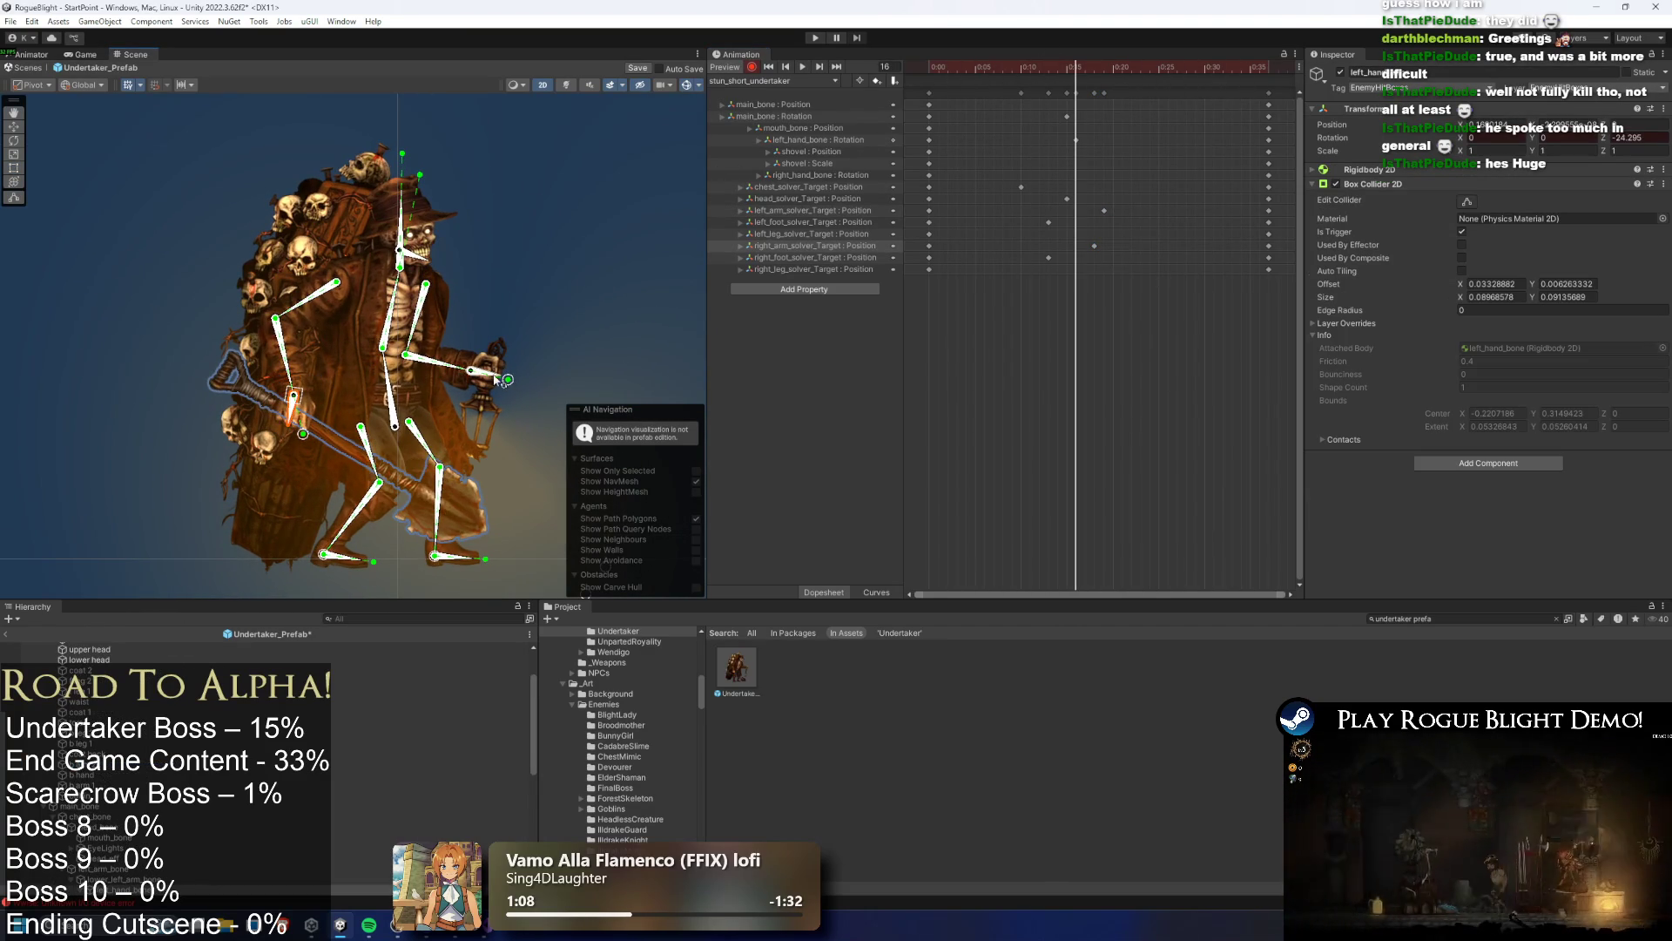
drag(1158, 68, 1205, 68)
drag(542, 369, 540, 359)
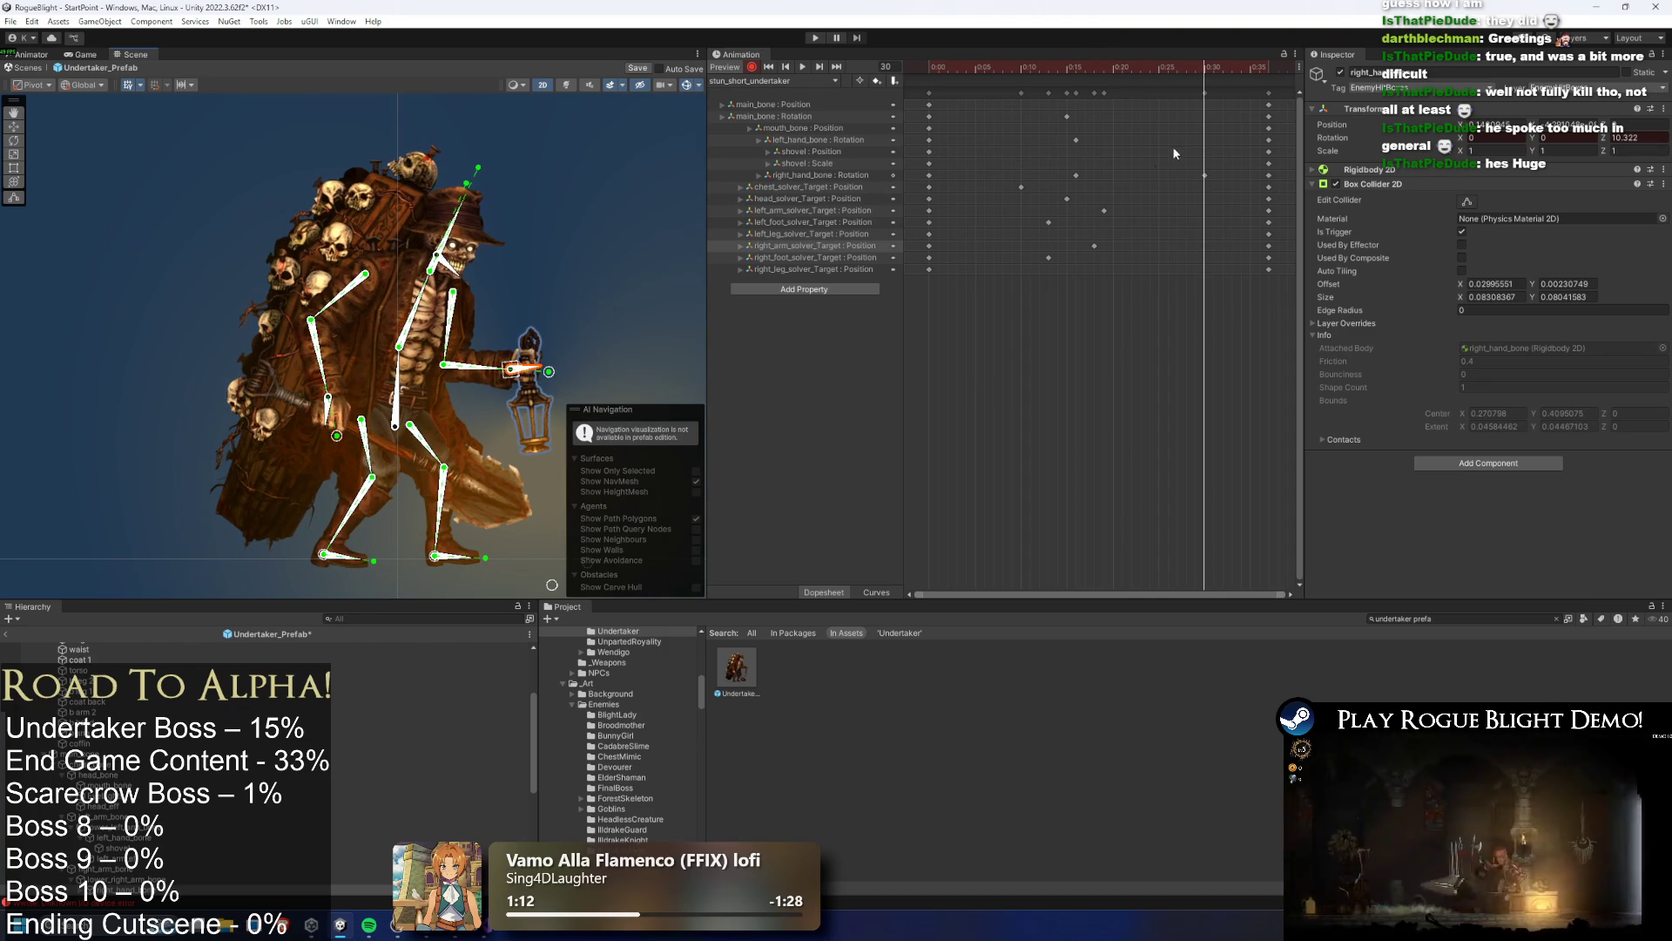
drag(381, 419, 505, 377)
mouse_move(1221, 122)
mouse_down()
mouse_move(1181, 181)
mouse_move(1198, 176)
mouse_move(1132, 175)
mouse_up()
Retime the new hand rotation keys, pushing the left_hand_bone keys later
click(802, 67)
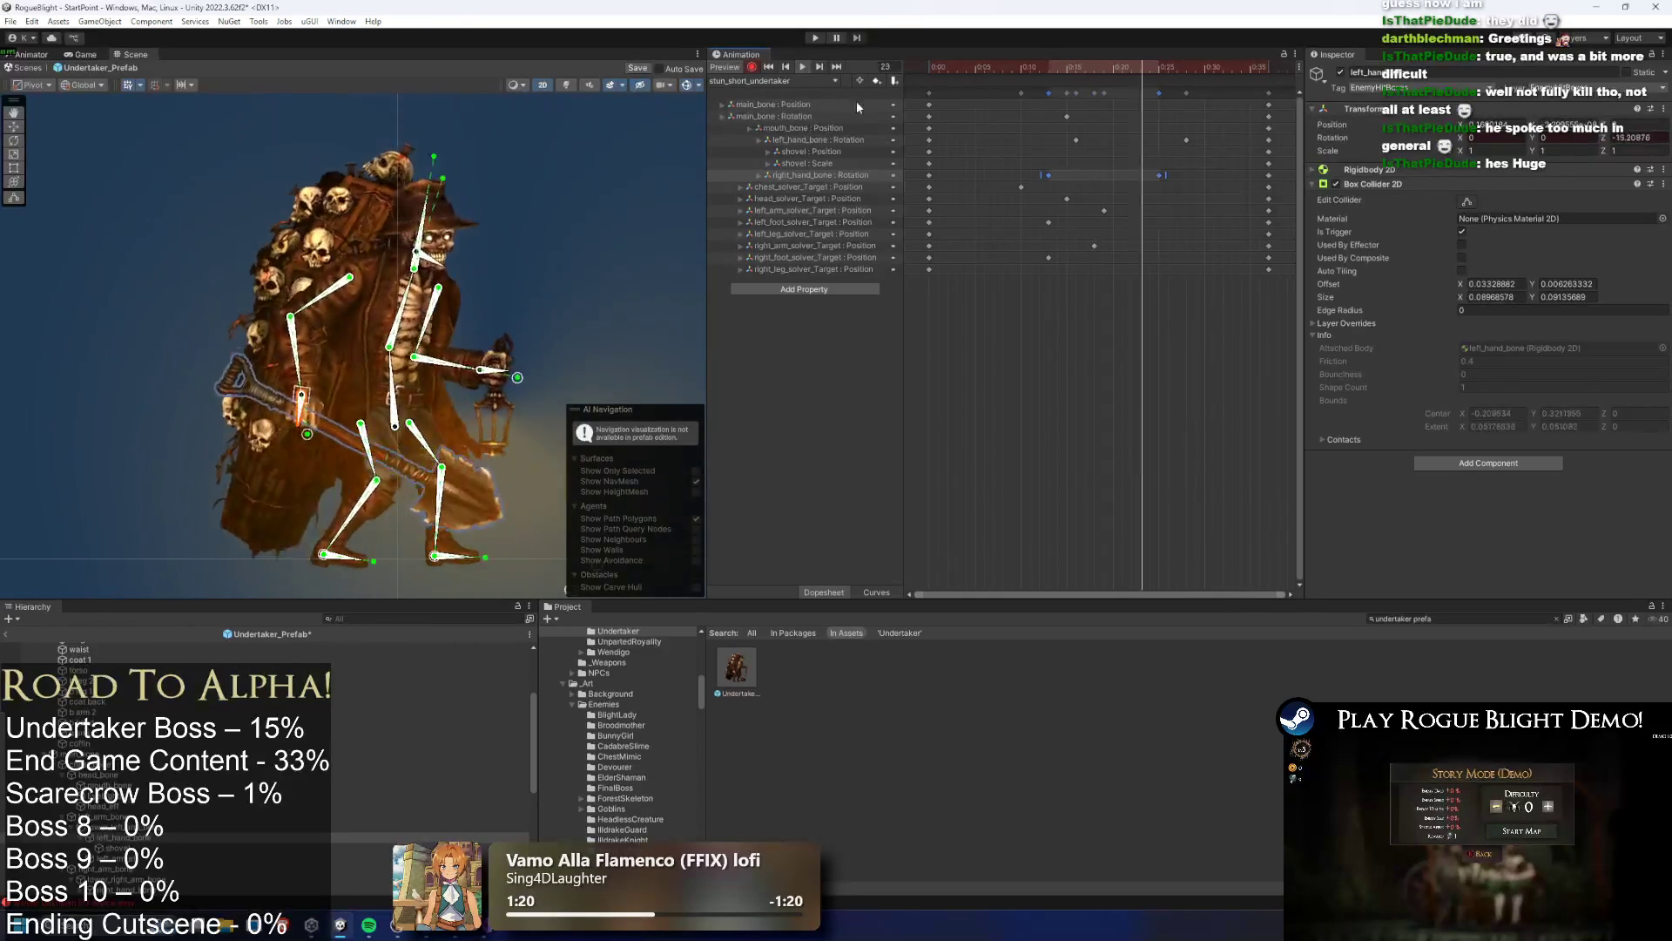
mouse_move(1090, 175)
mouse_down()
mouse_move(1126, 172)
mouse_move(1099, 171)
mouse_up()
mouse_move(1013, 131)
mouse_down()
mouse_move(1174, 139)
mouse_move(1159, 148)
mouse_up()
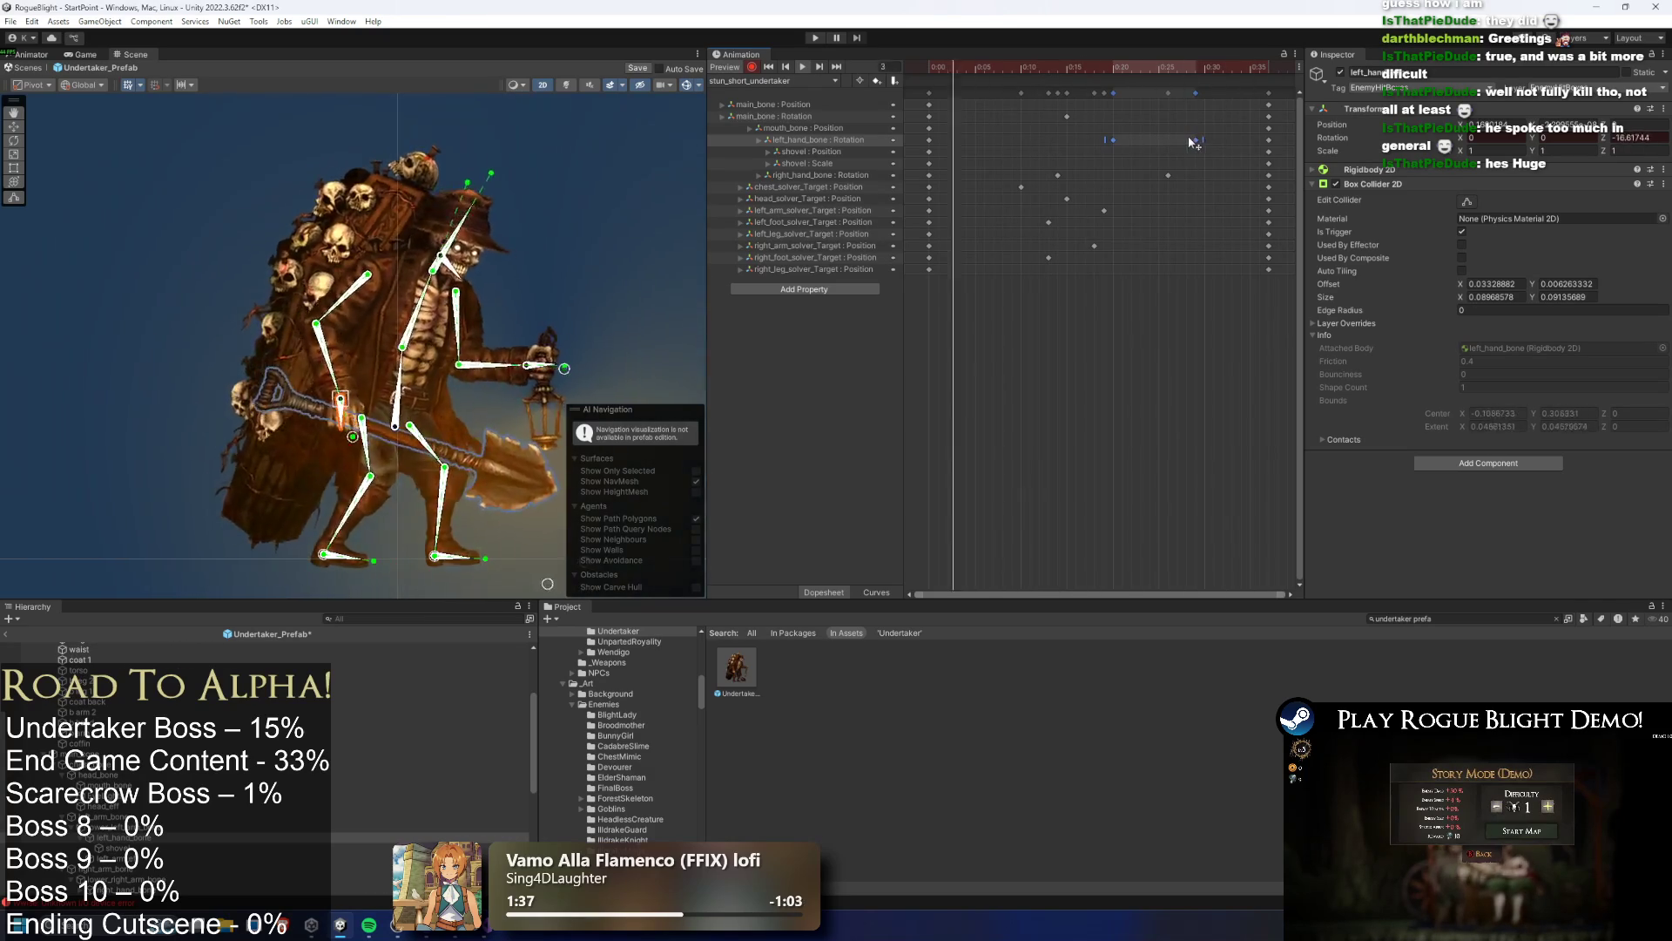
click(1216, 137)
drag(1219, 69, 1193, 70)
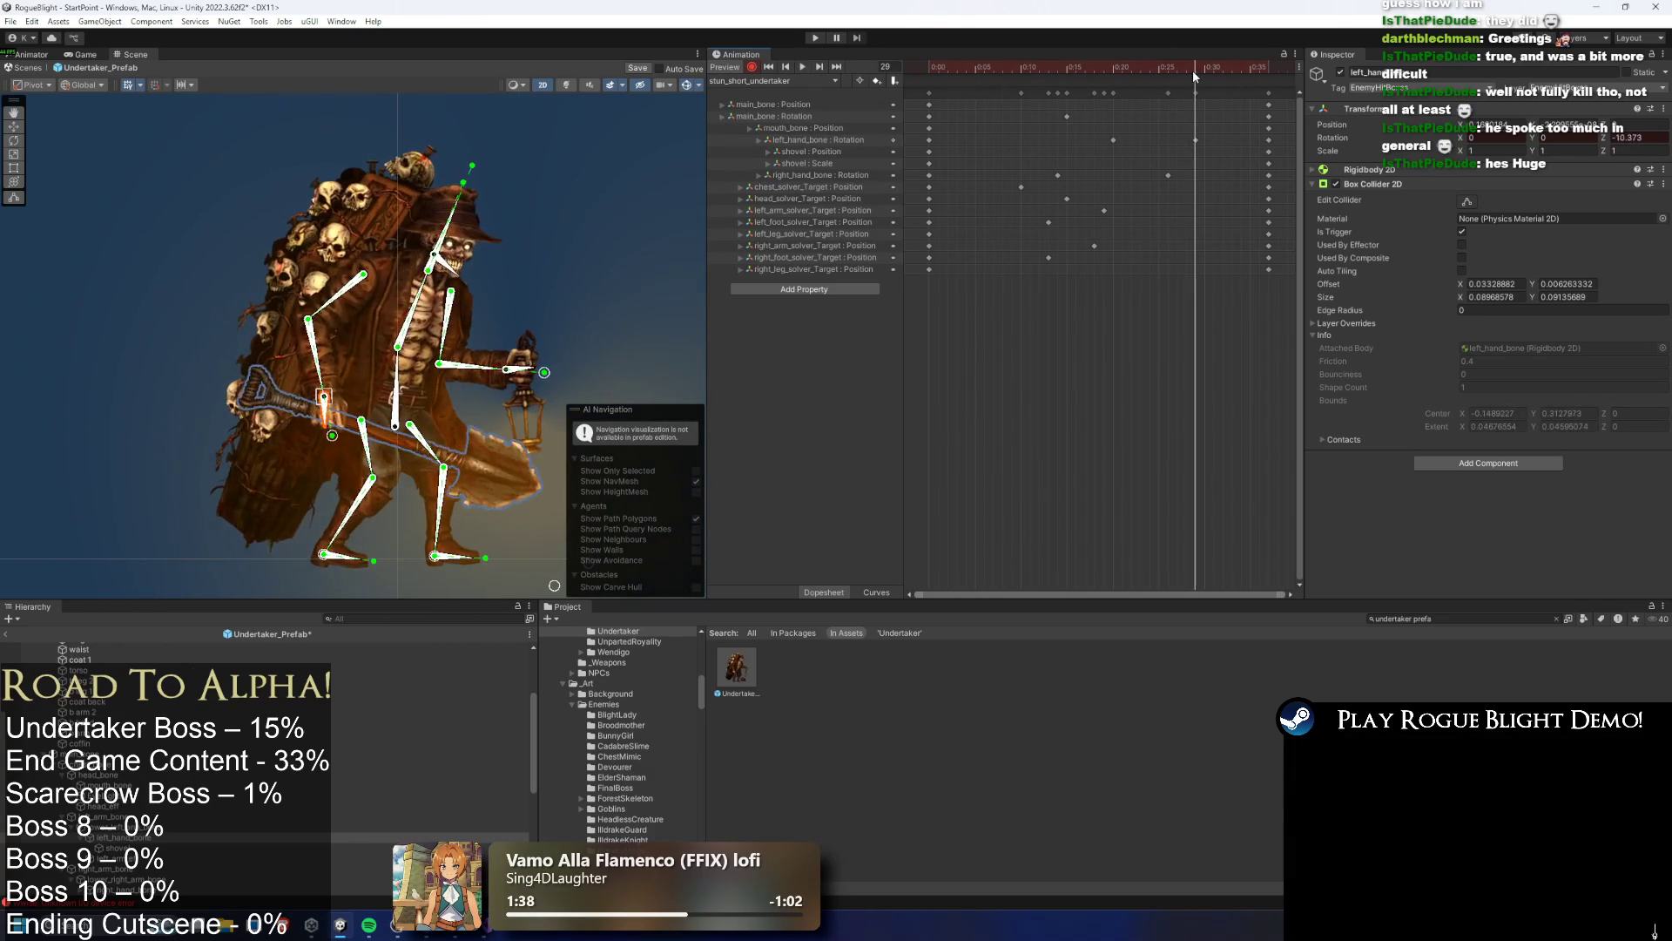
click(521, 368)
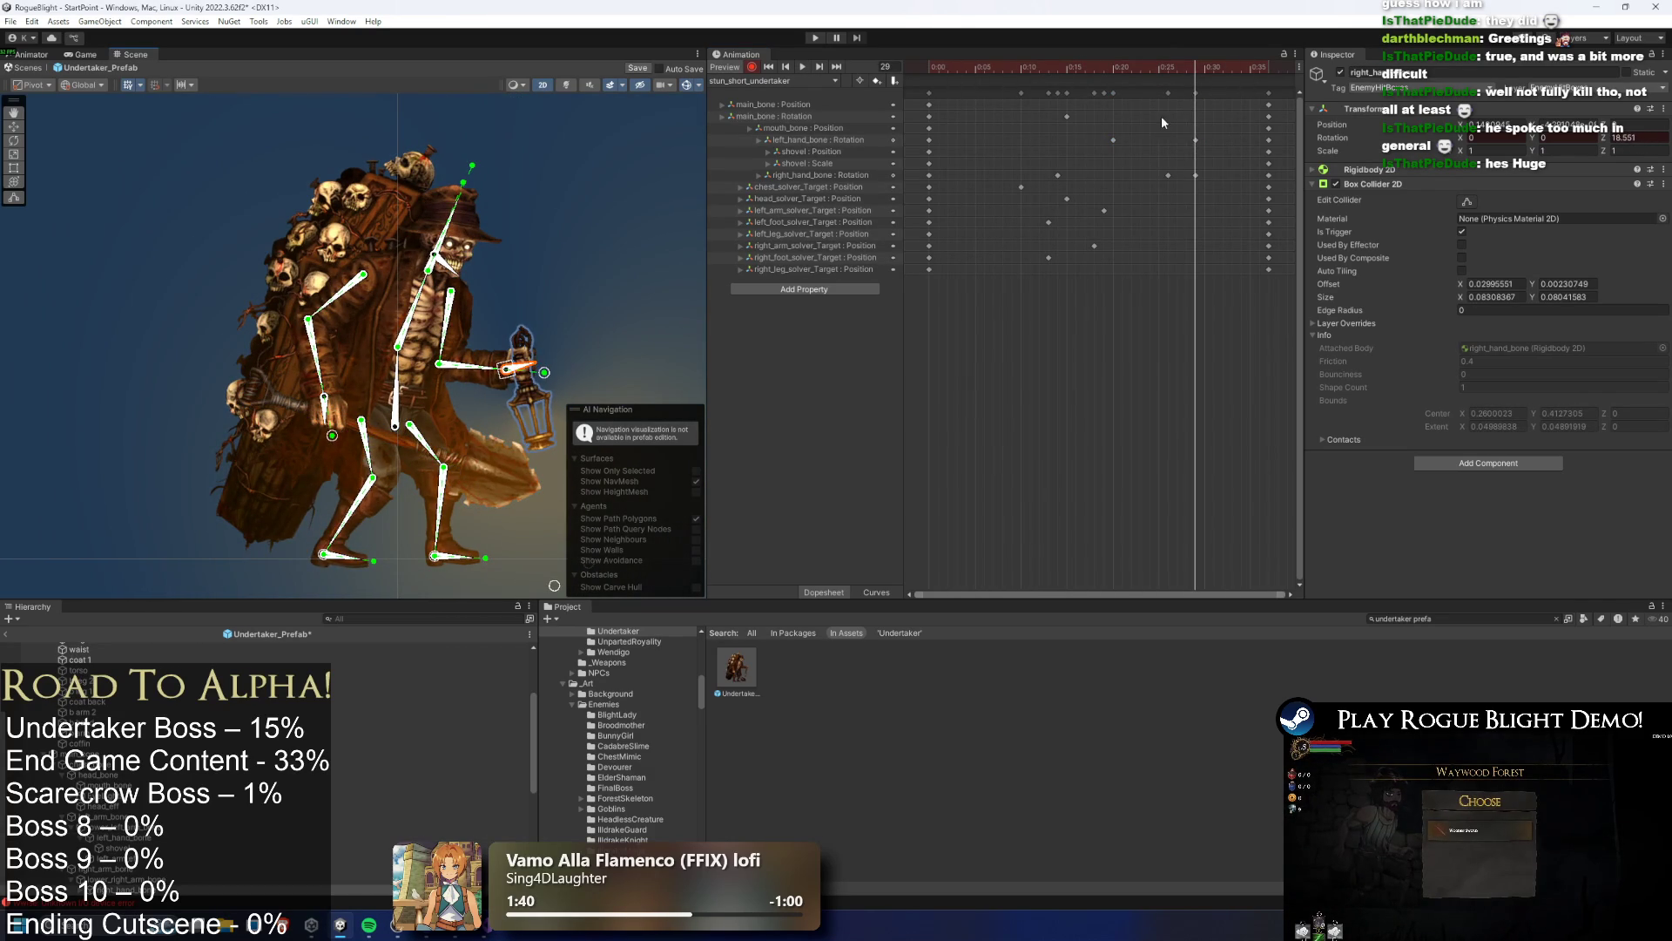
key(ctrl+z)
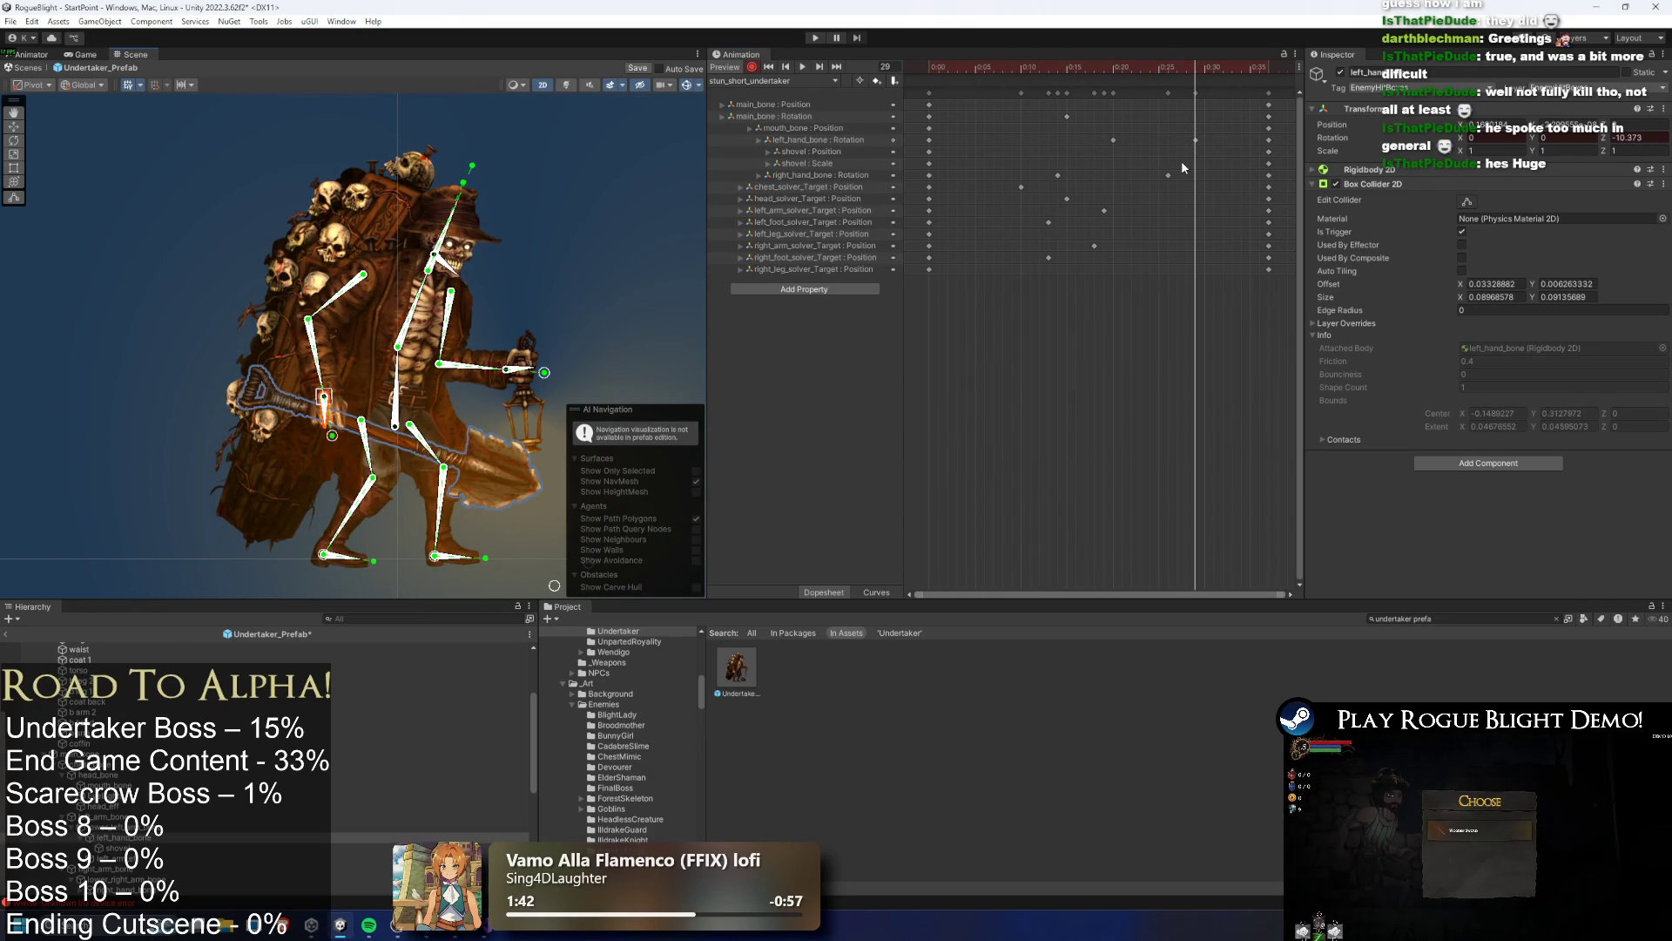
drag(1044, 187, 1045, 184)
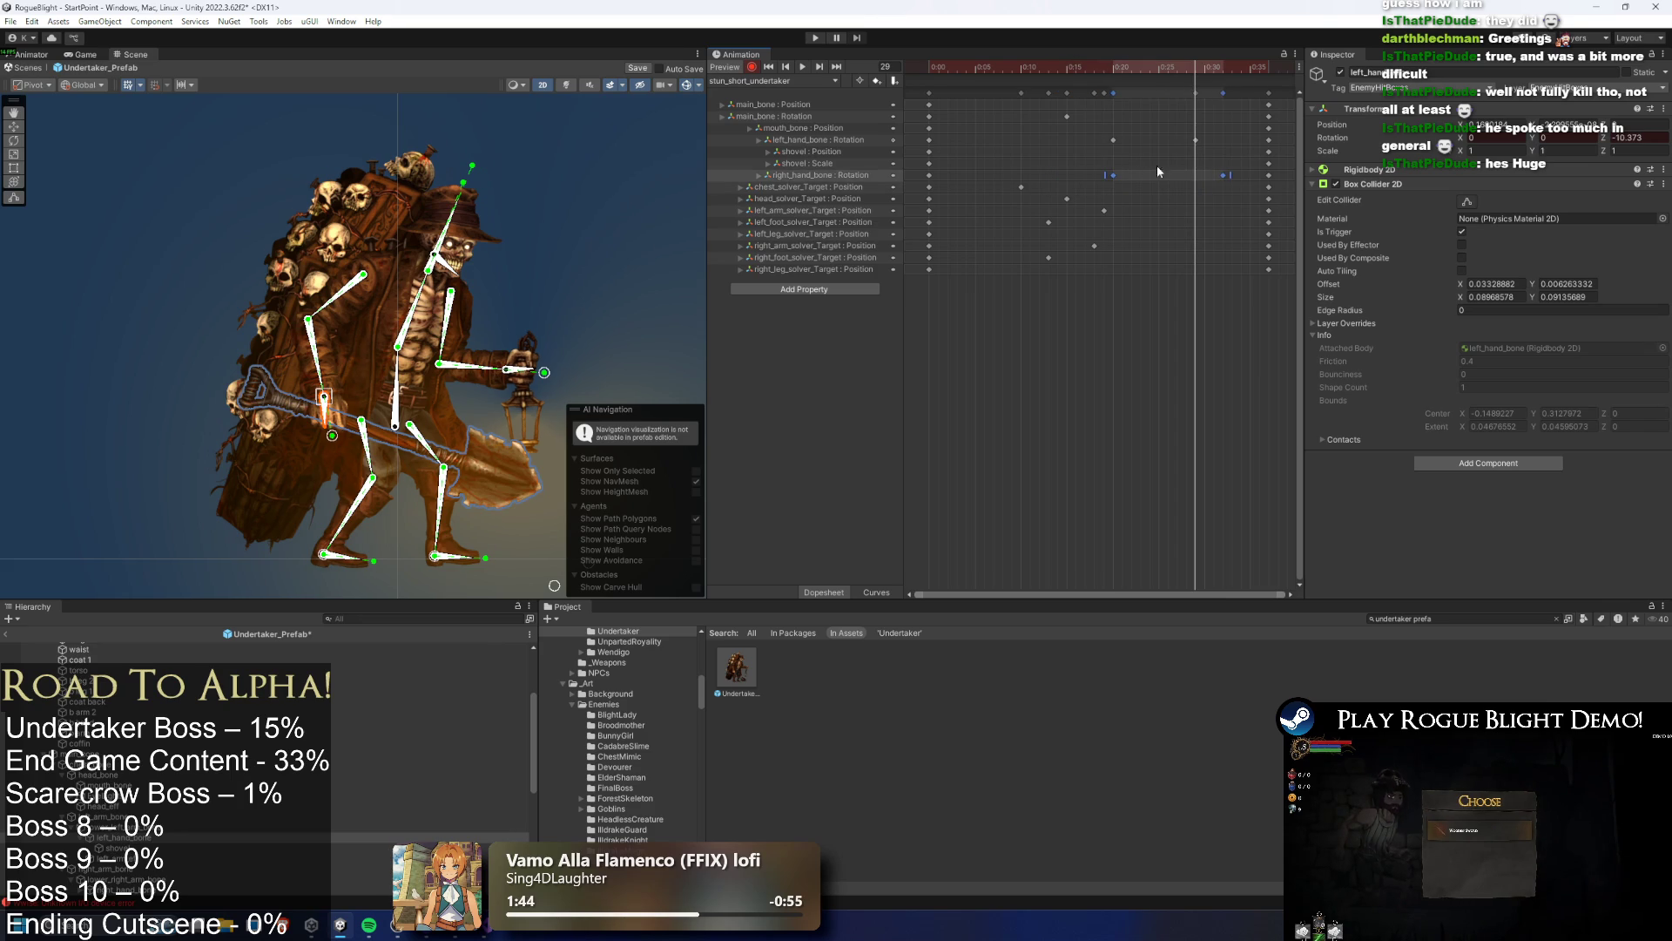
drag(1223, 123, 1034, 131)
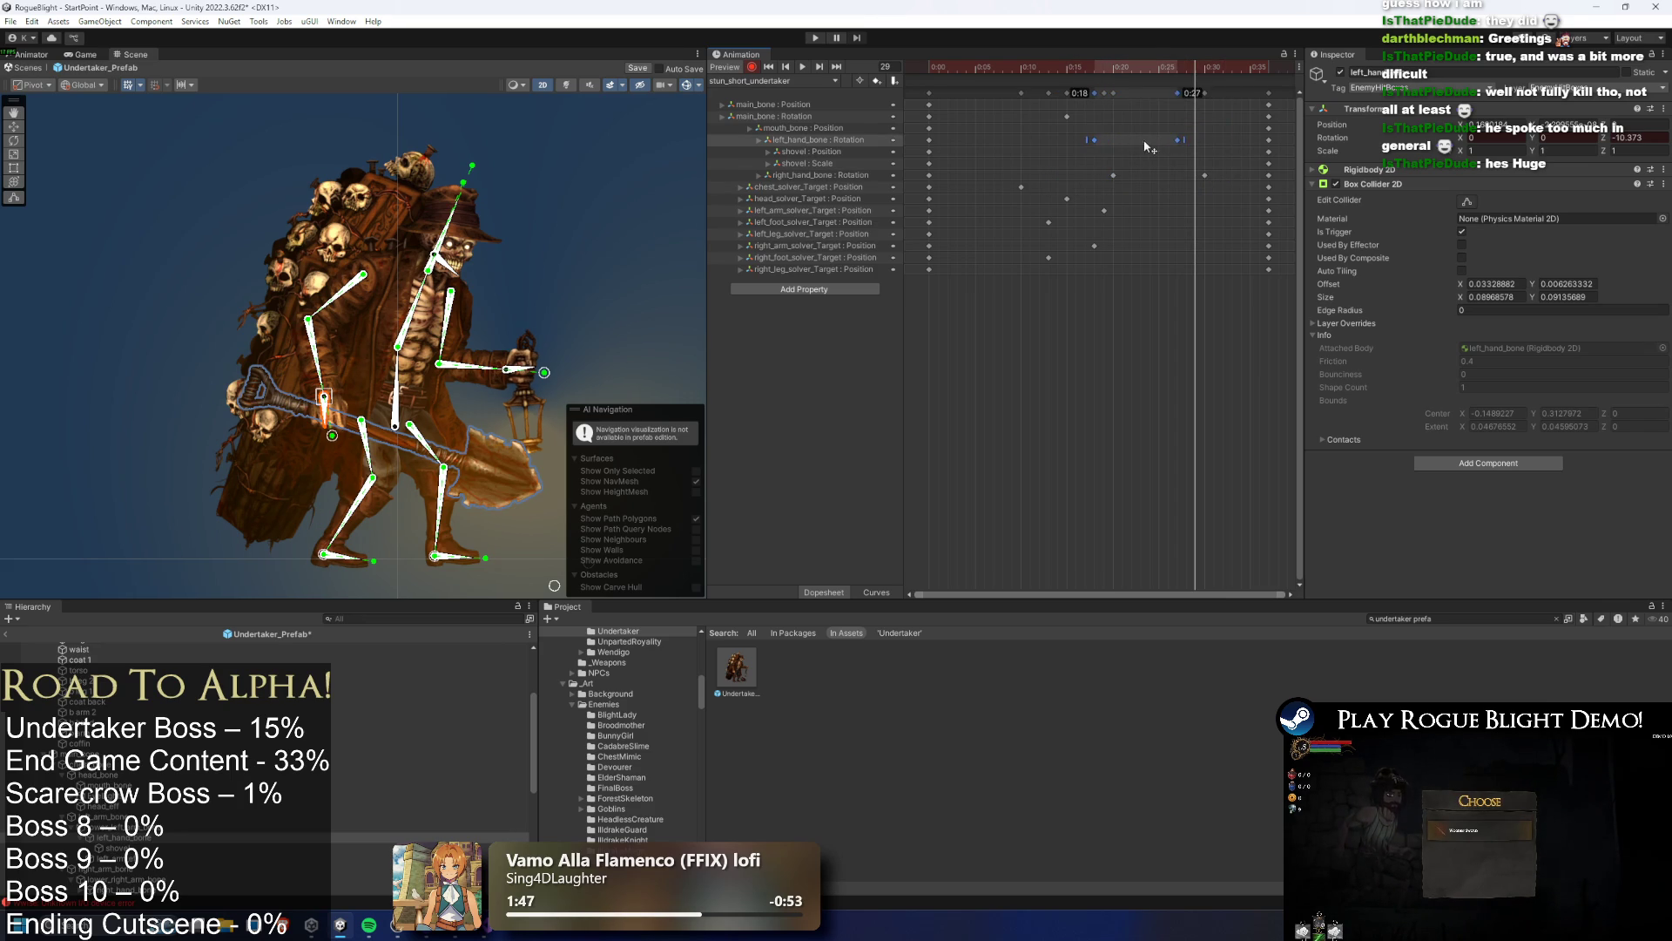
click(1056, 67)
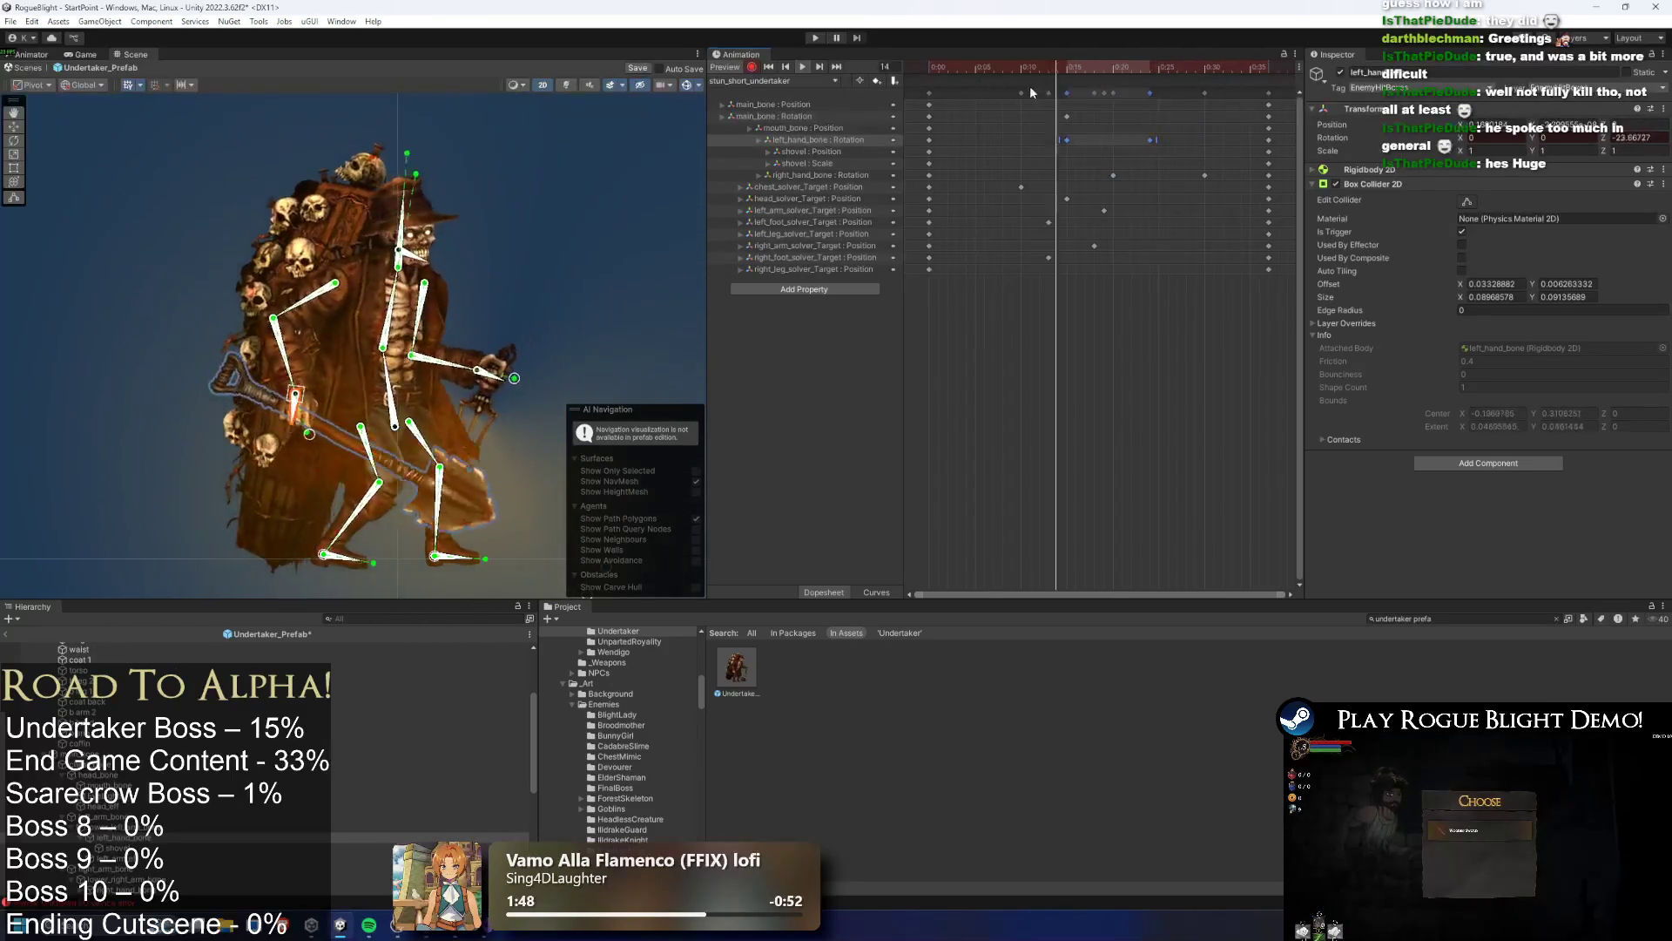
drag(1150, 139, 1196, 140)
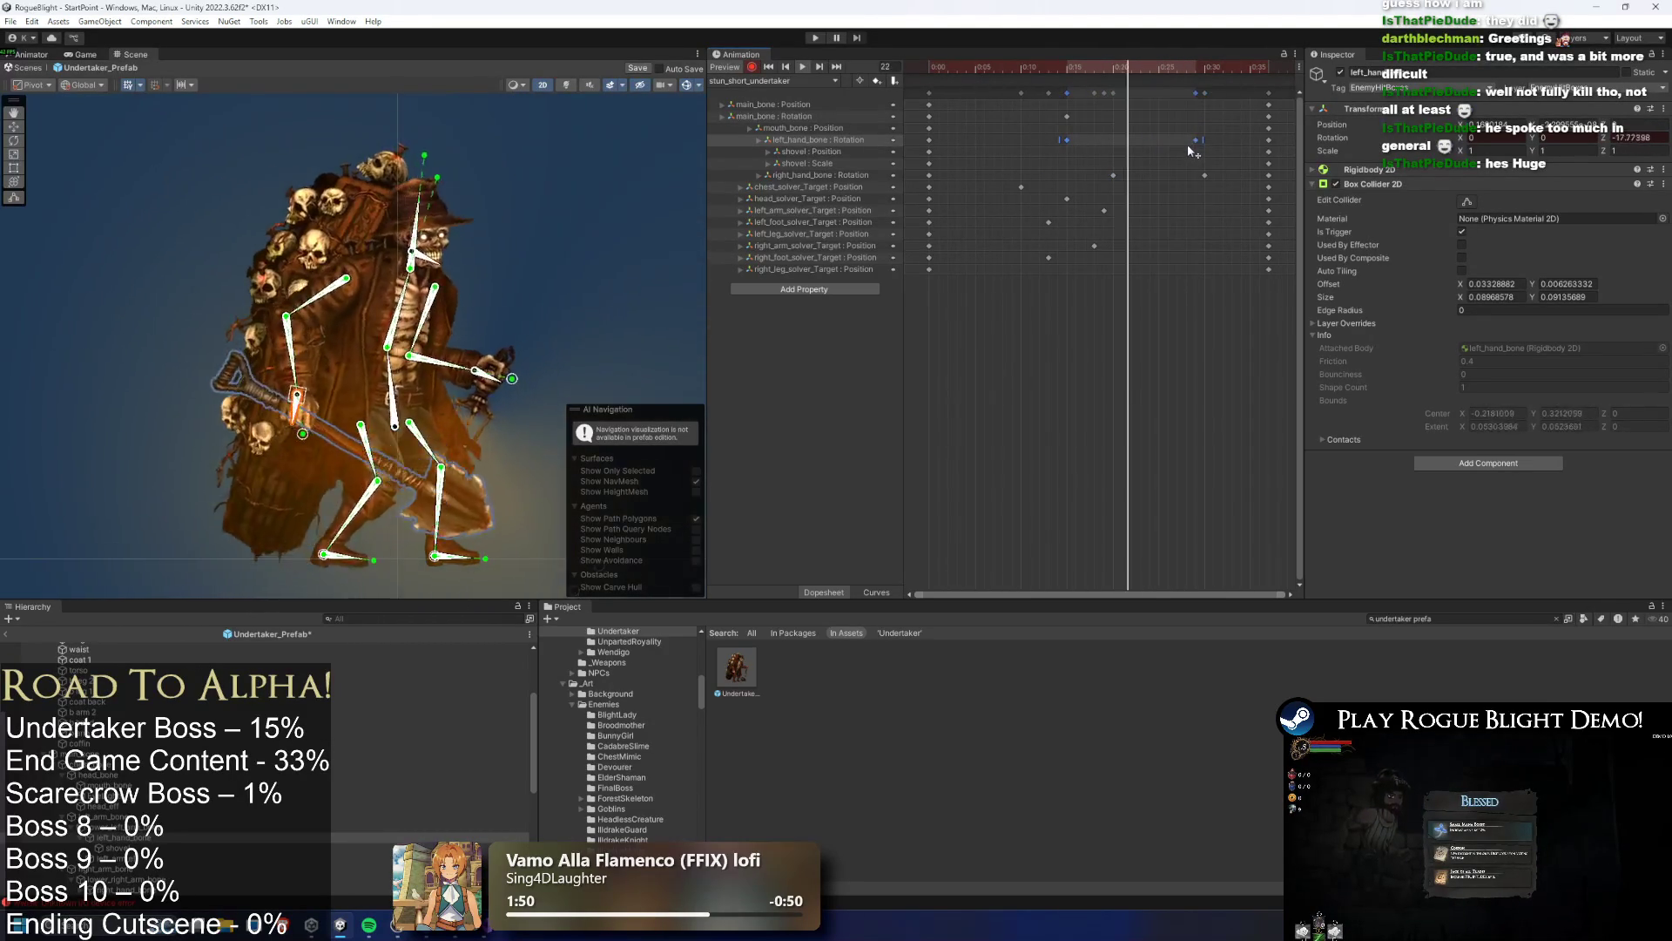
Retime the right_hand_bone rotation keys and delete the two keys near 0:30
mouse_move(1204, 175)
mouse_down()
mouse_move(1076, 176)
mouse_move(1212, 176)
mouse_up()
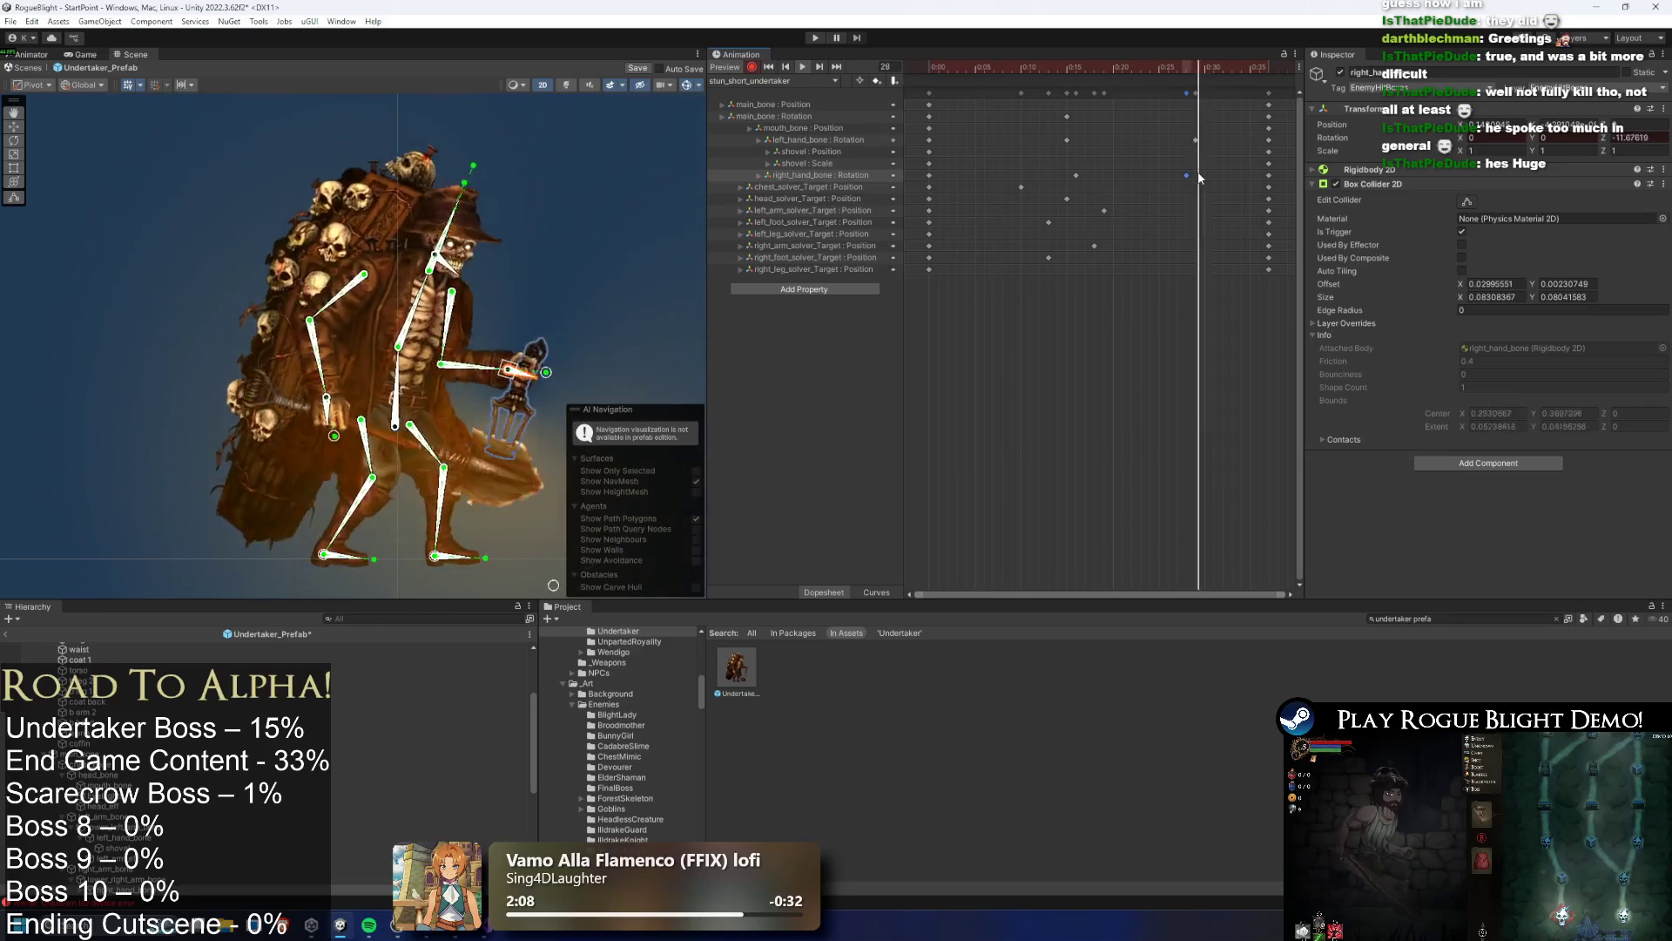
drag(1190, 174, 1175, 174)
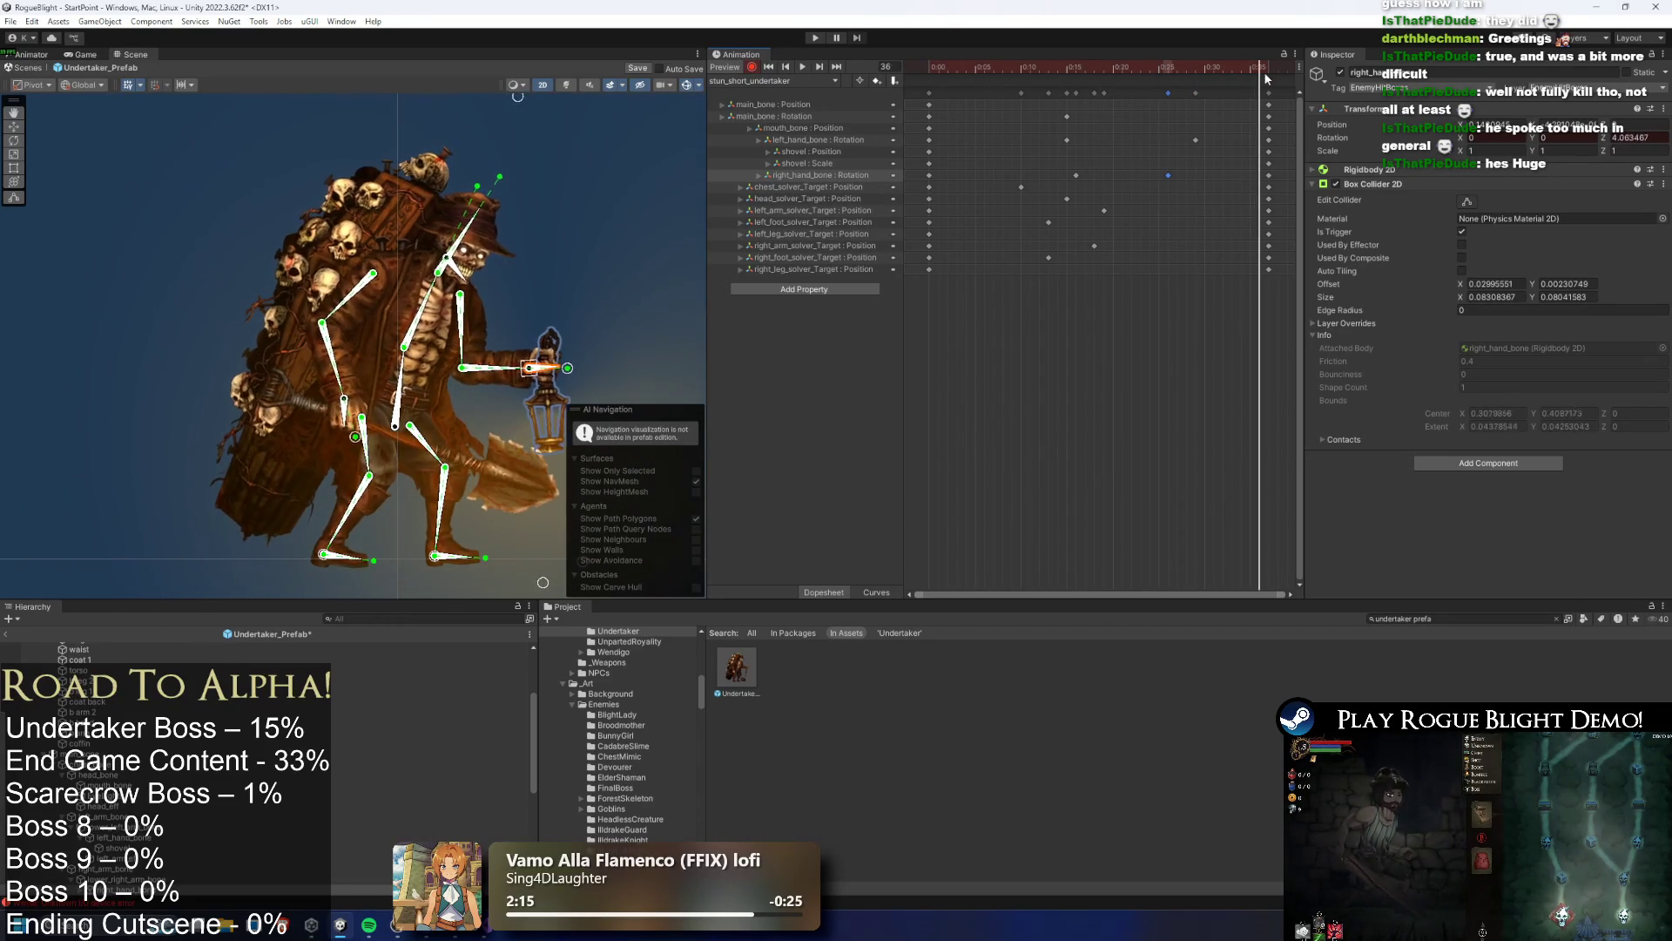
click(1069, 78)
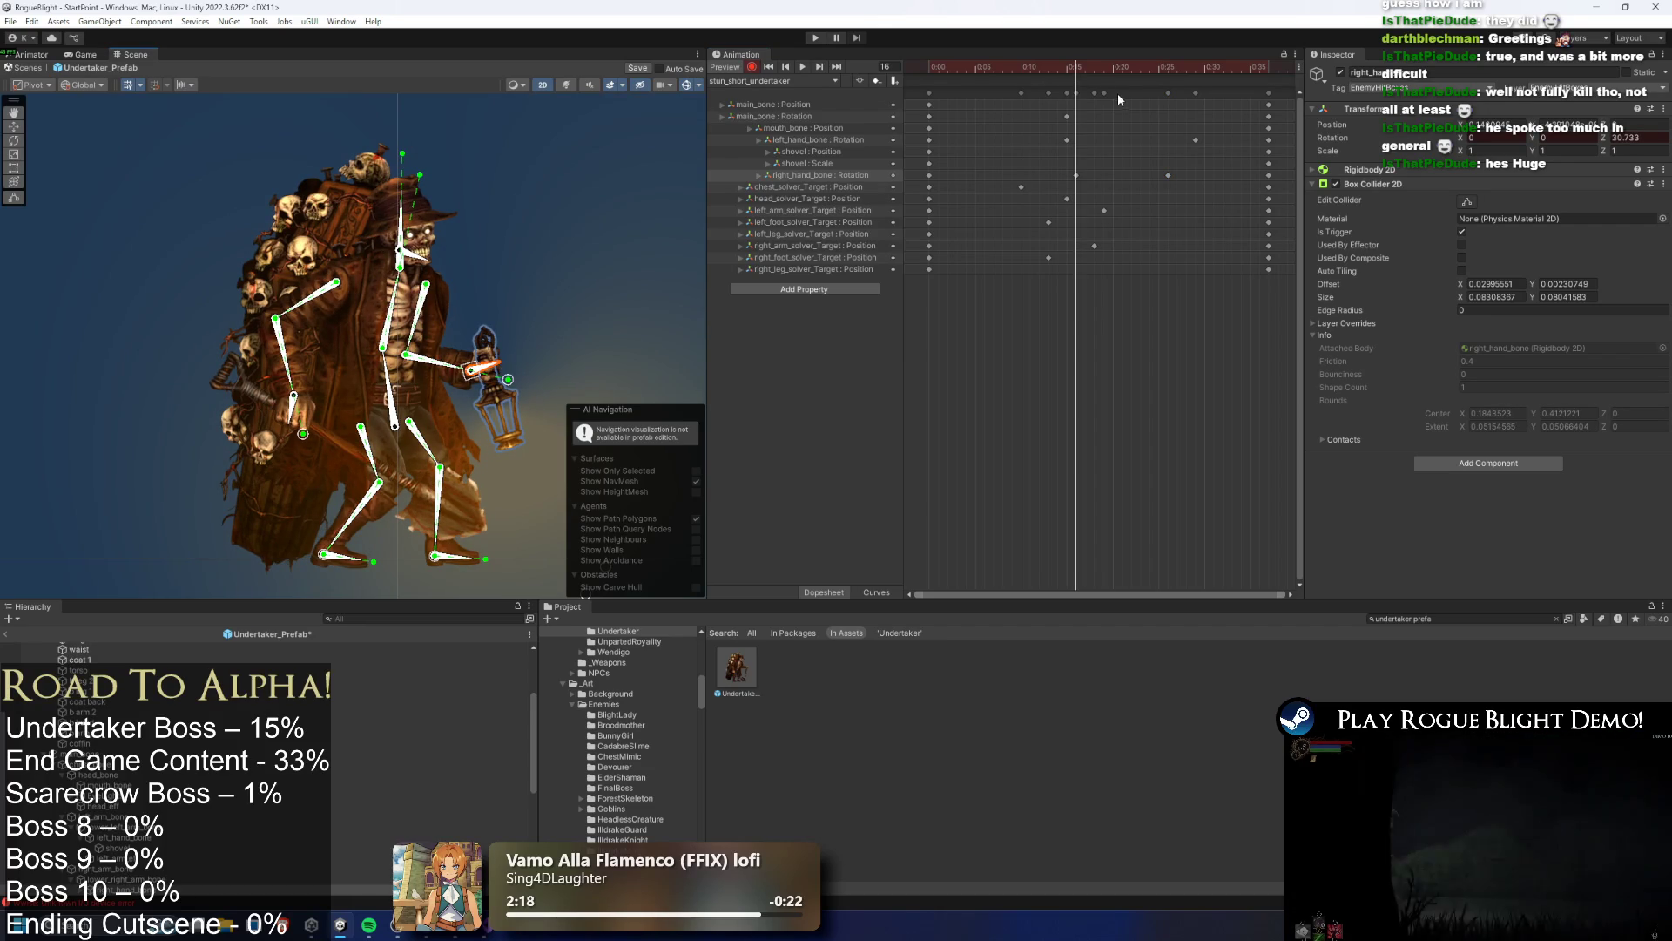
key(space)
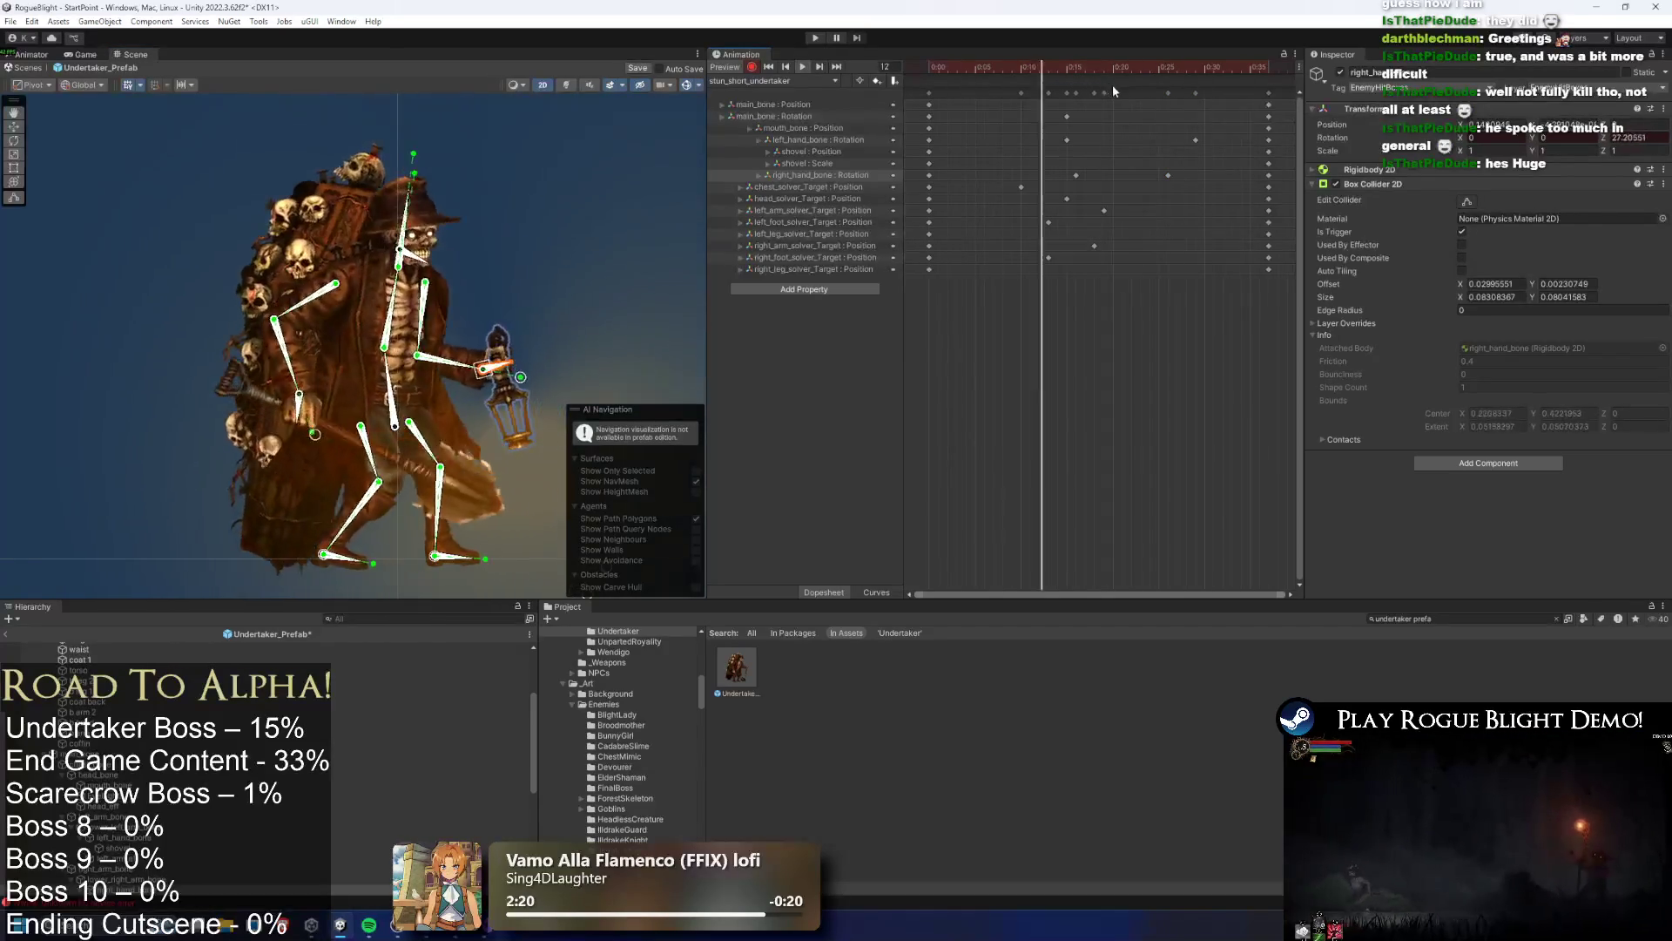
drag(1168, 175, 1143, 176)
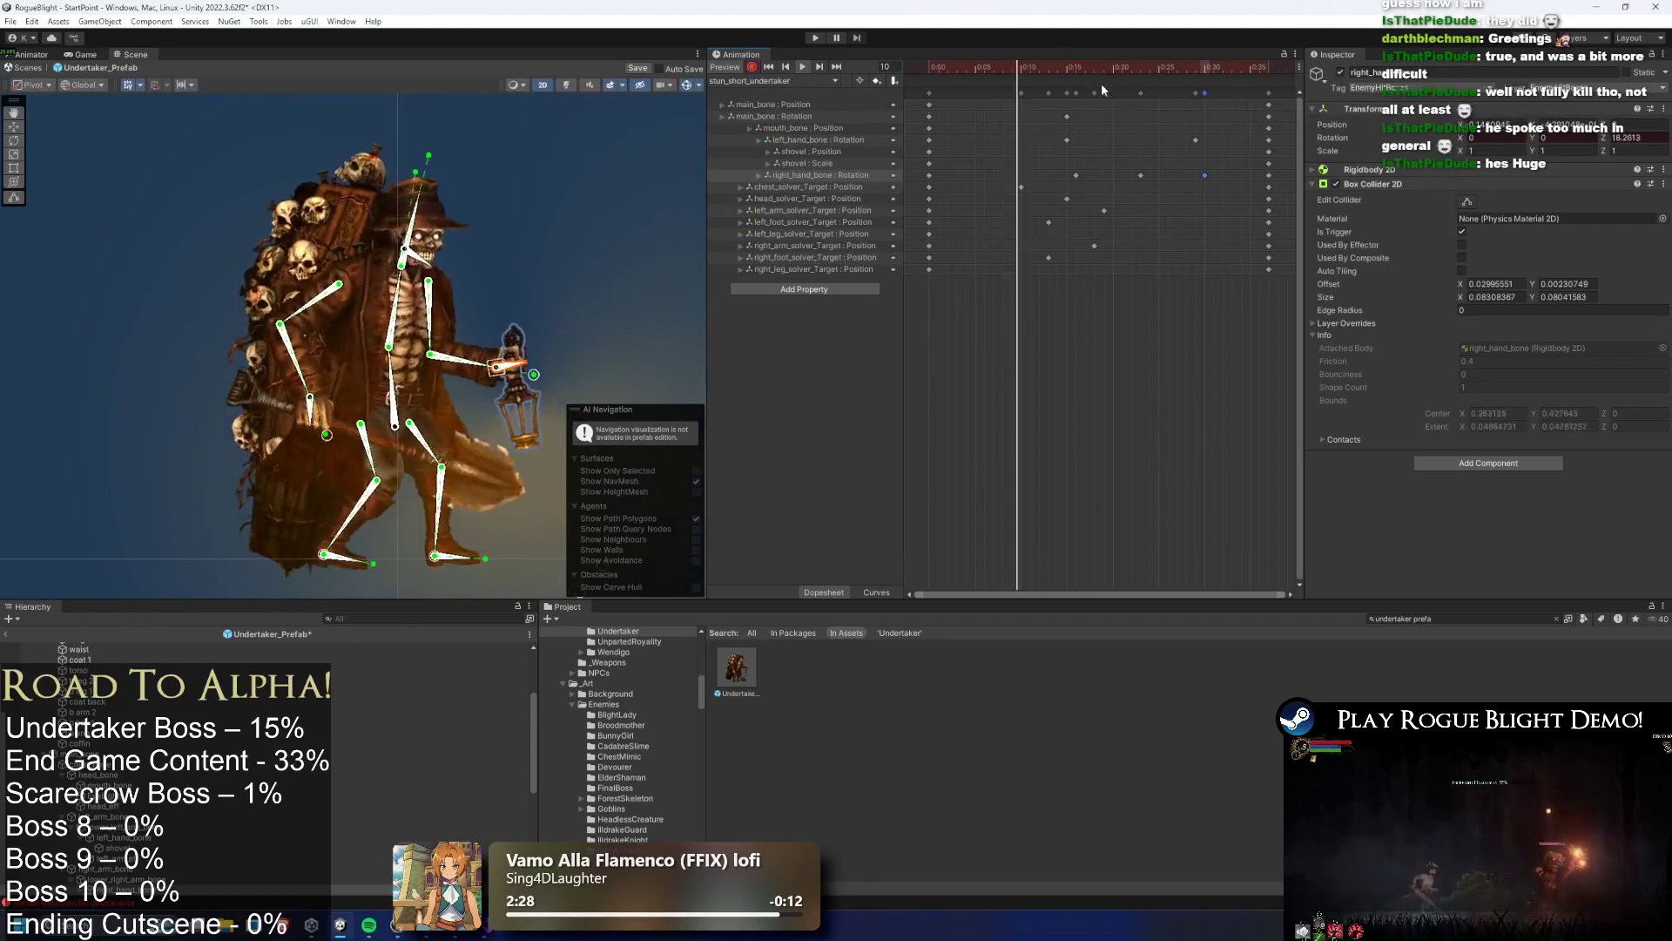
key(Delete)
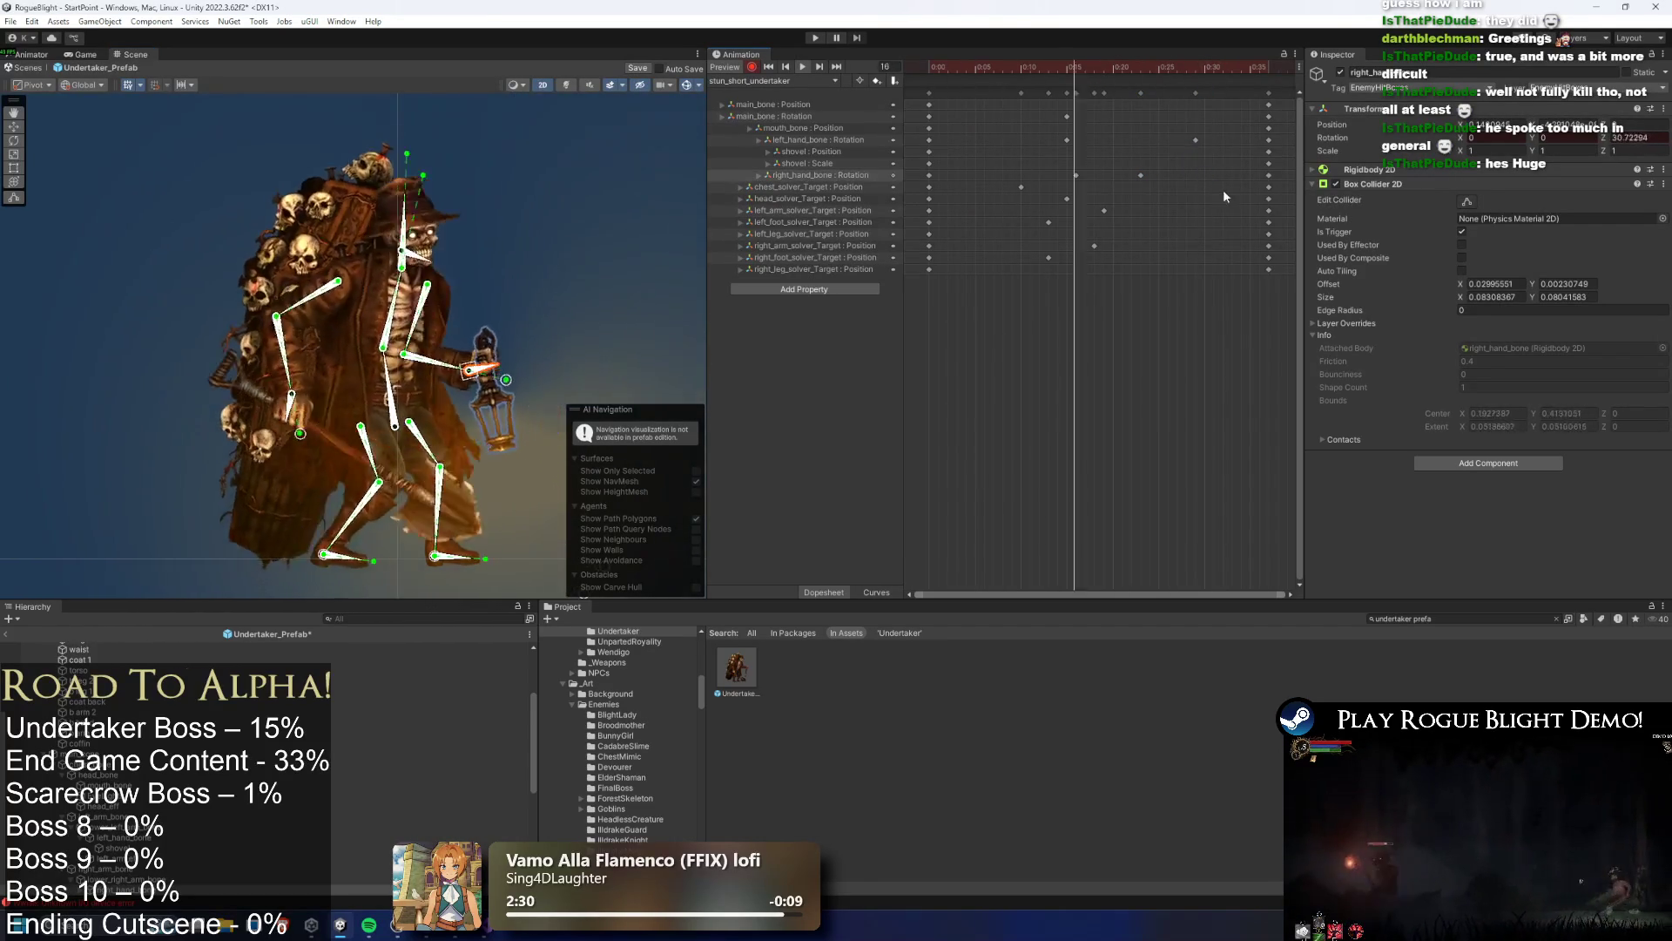
drag(1229, 176, 1009, 184)
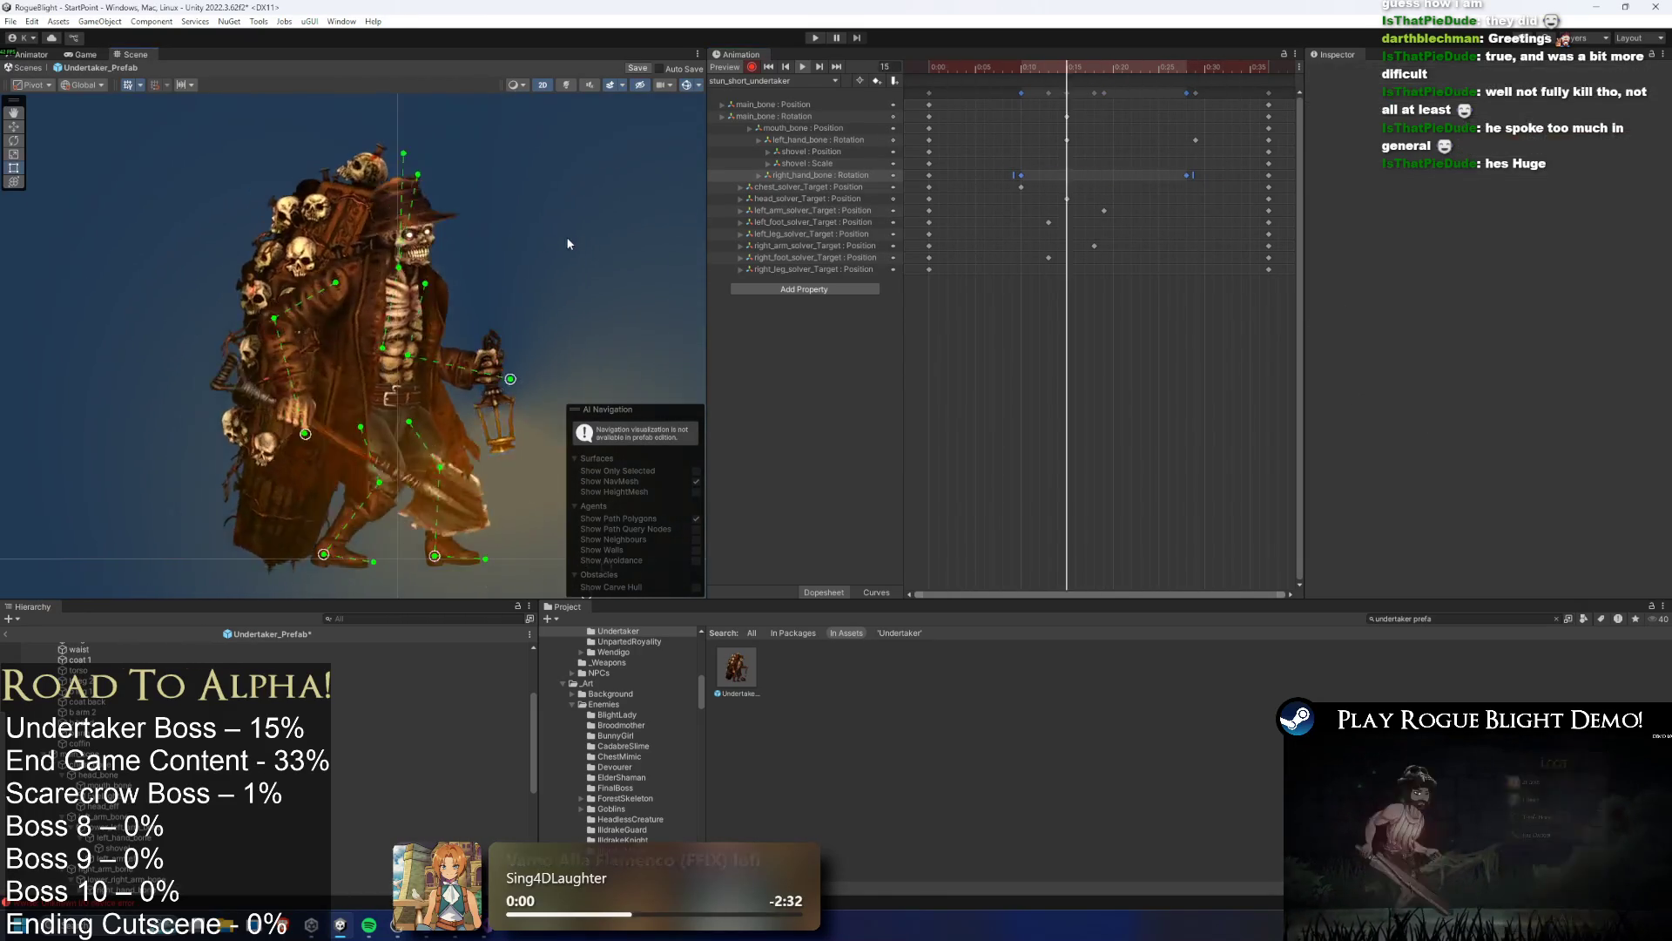
Pose mouth_bone to key its position at frame 12, opening the jaw
click(646, 248)
scroll(435, 261, up, 5)
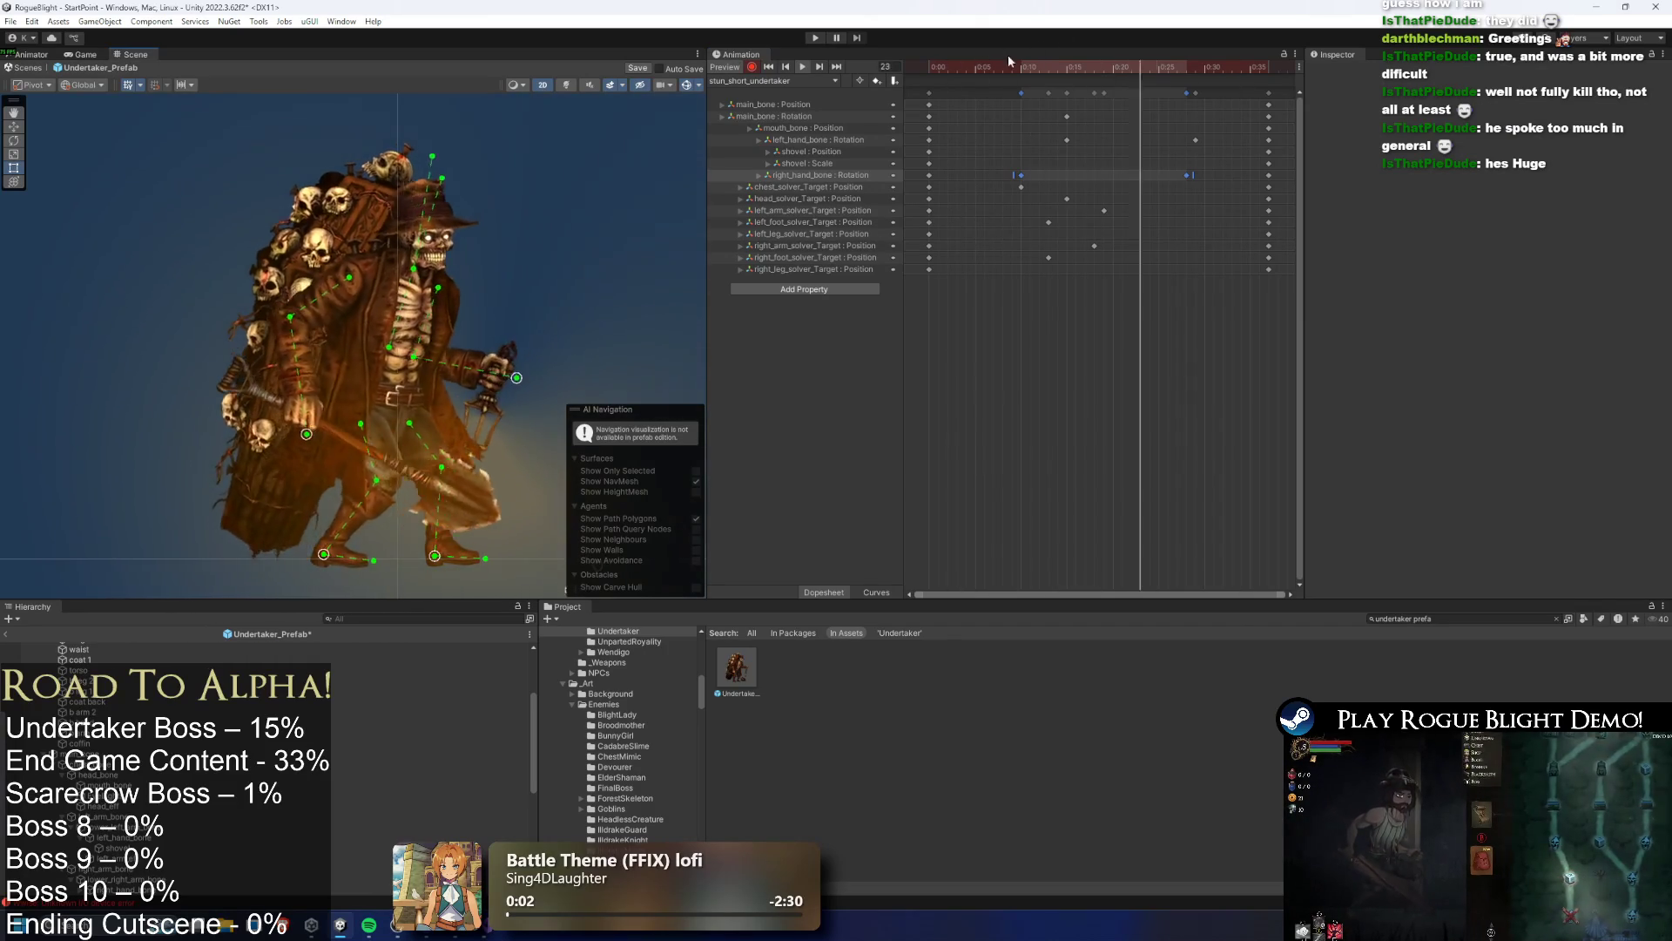
scroll(434, 260, up, 3)
drag(398, 259, 442, 287)
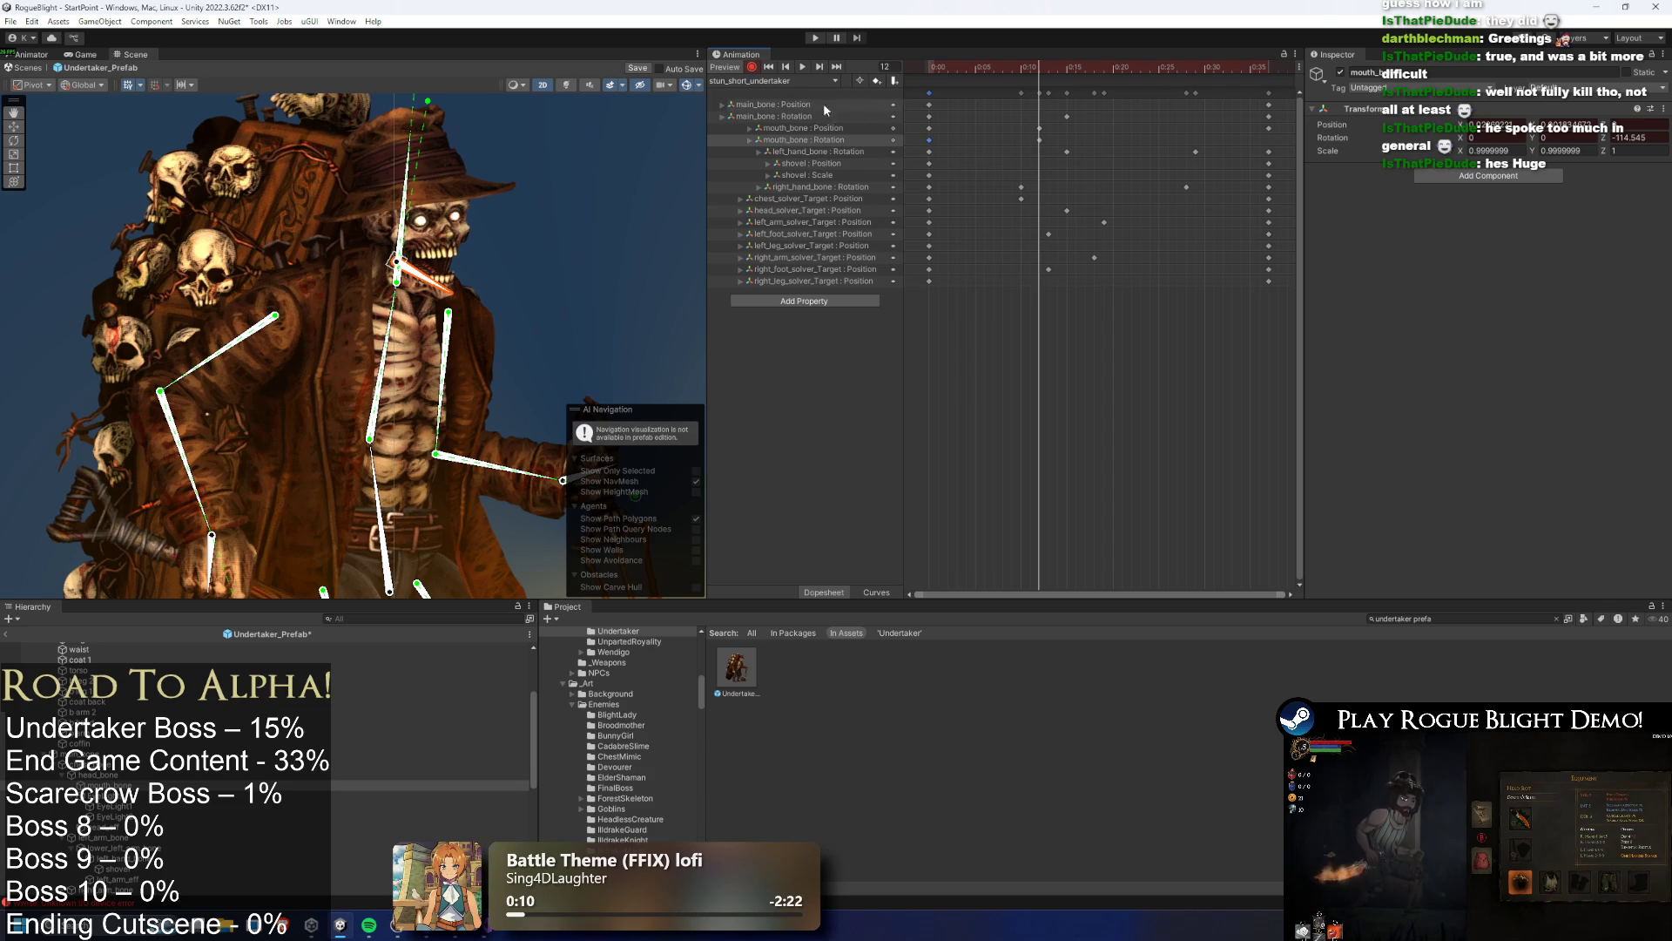
click(787, 81)
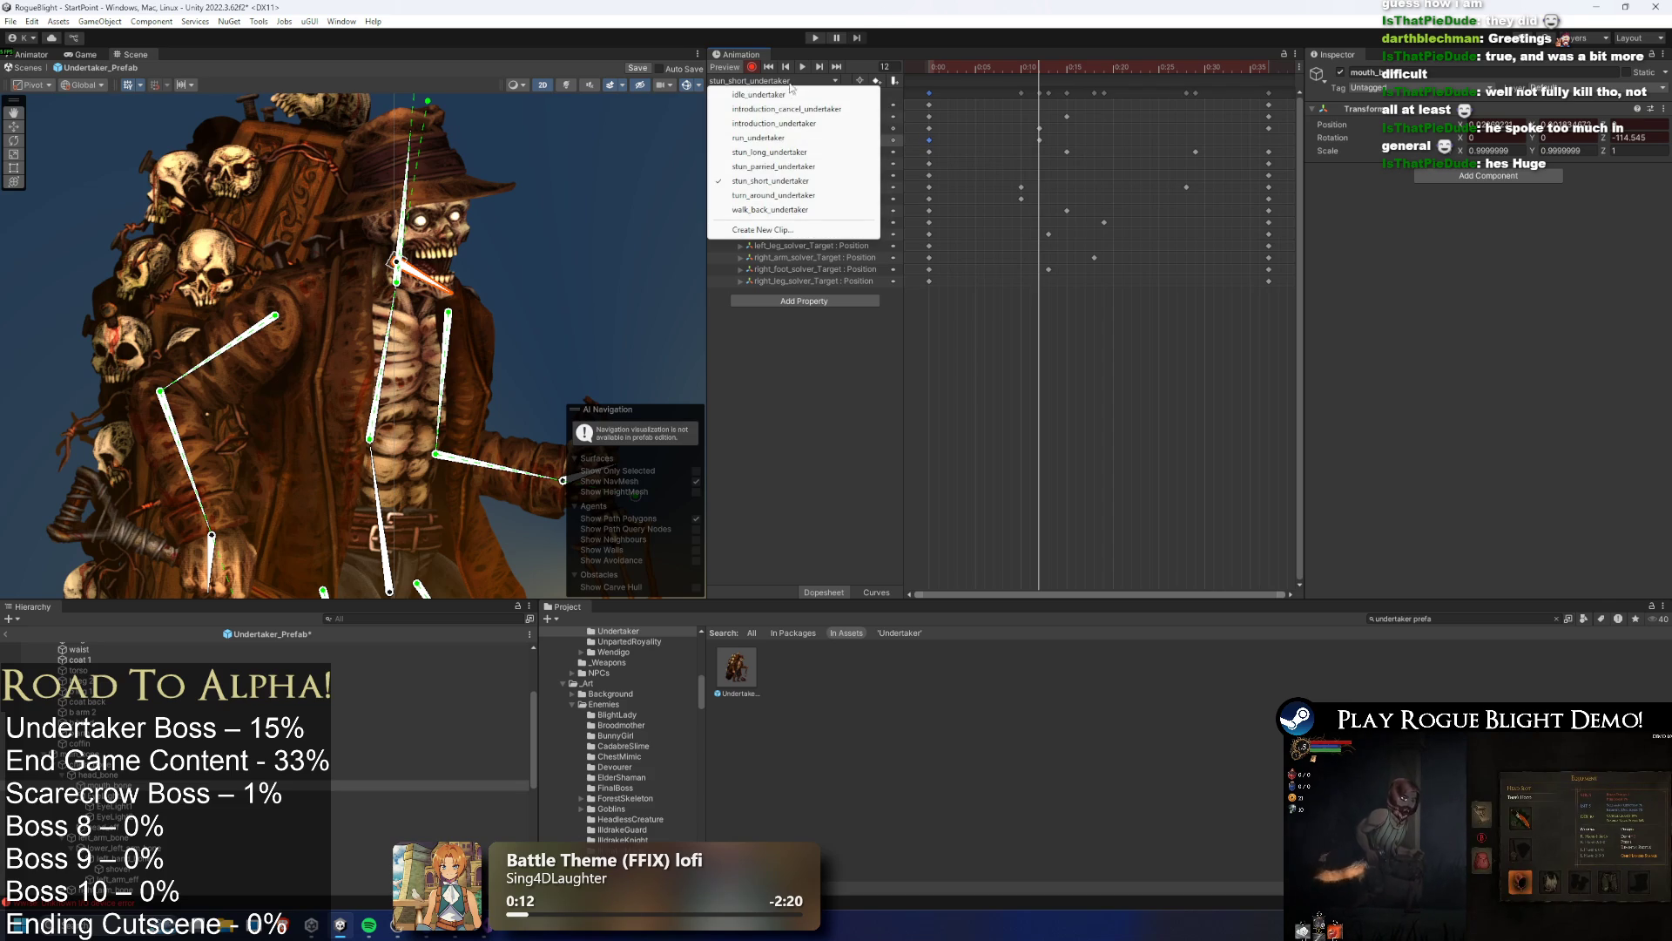
Preview the idle, introduction_cancel, introduction and run clips at their final frames
click(794, 95)
click(1269, 78)
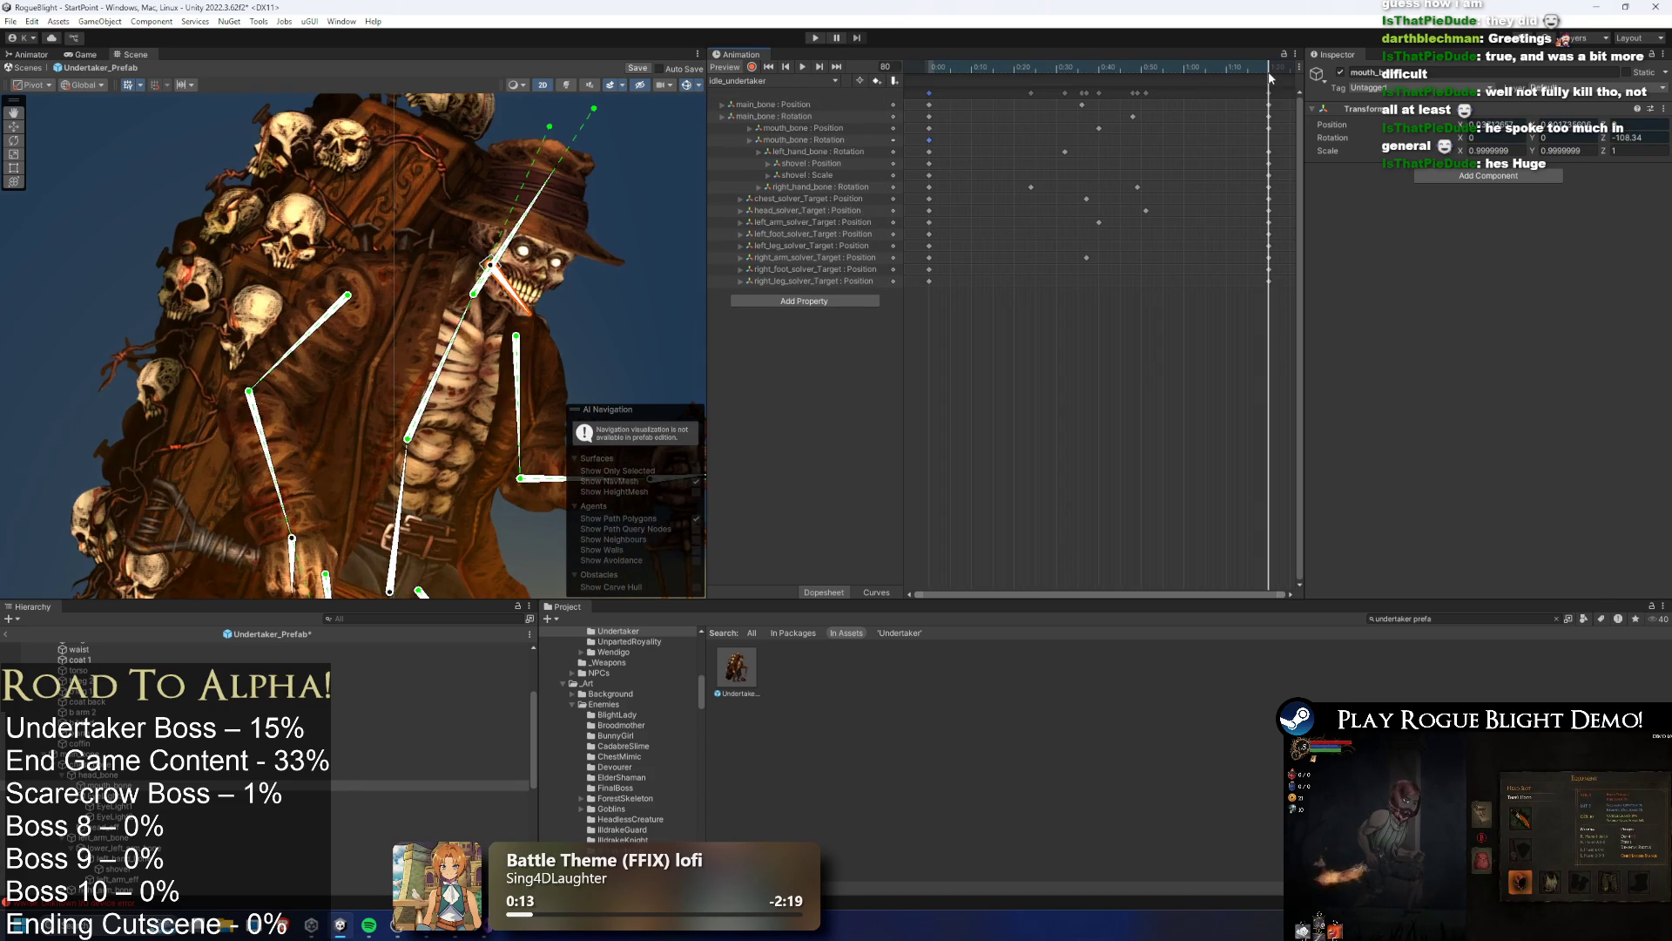
click(749, 80)
click(776, 108)
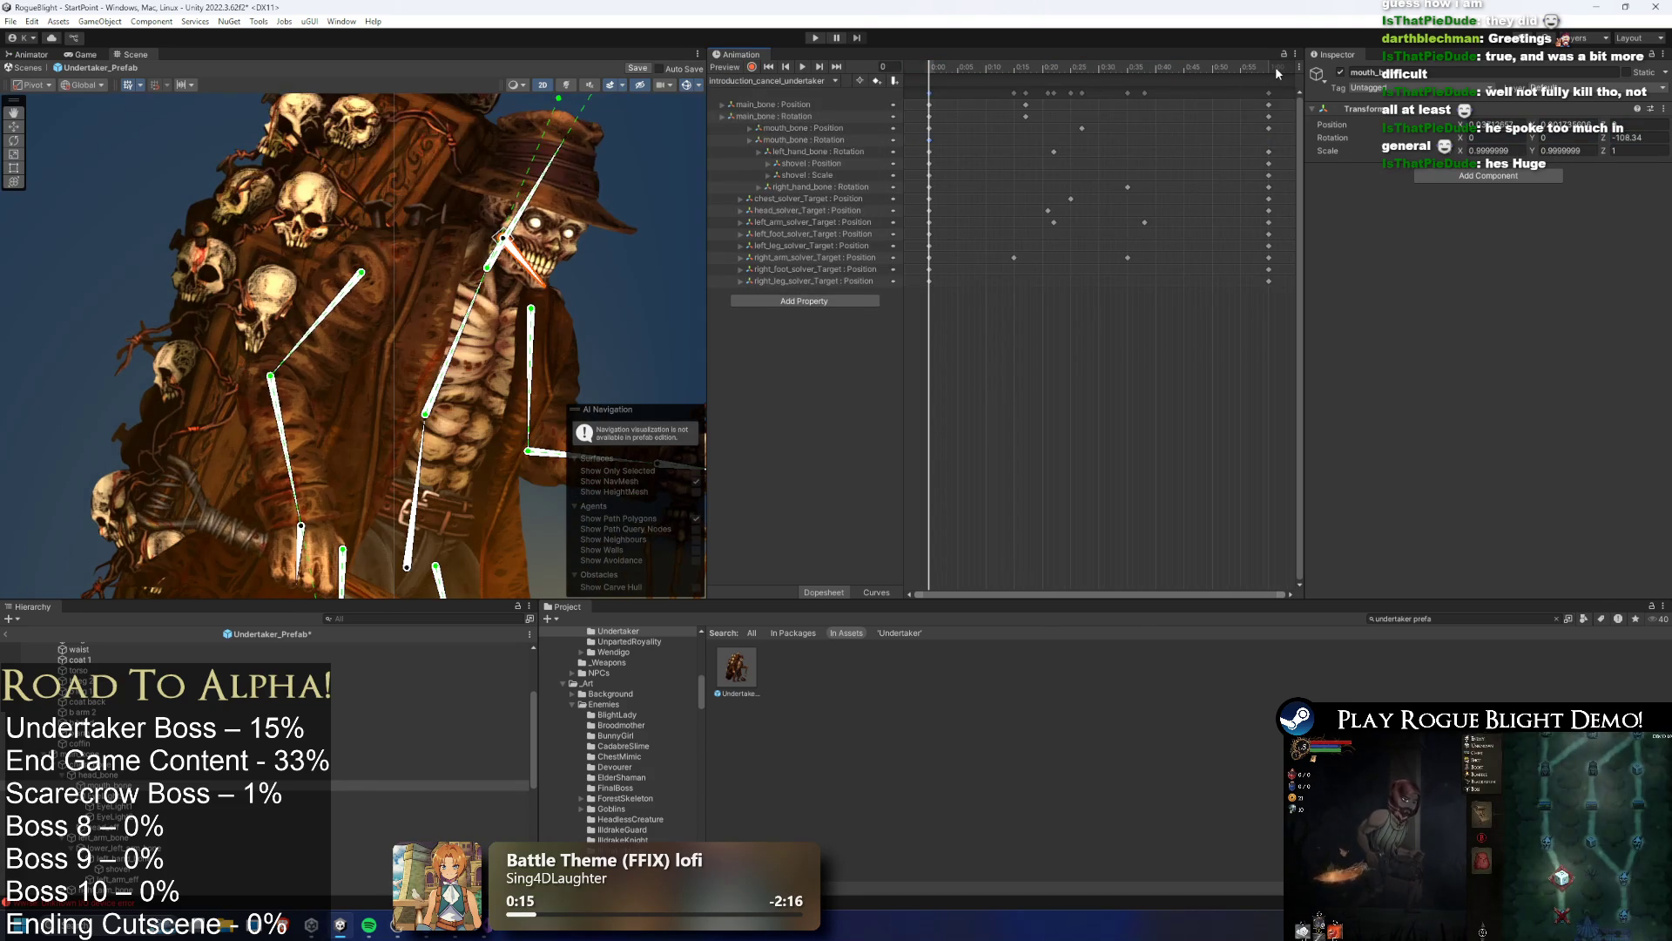
click(1274, 68)
drag(1274, 68, 1269, 66)
click(728, 83)
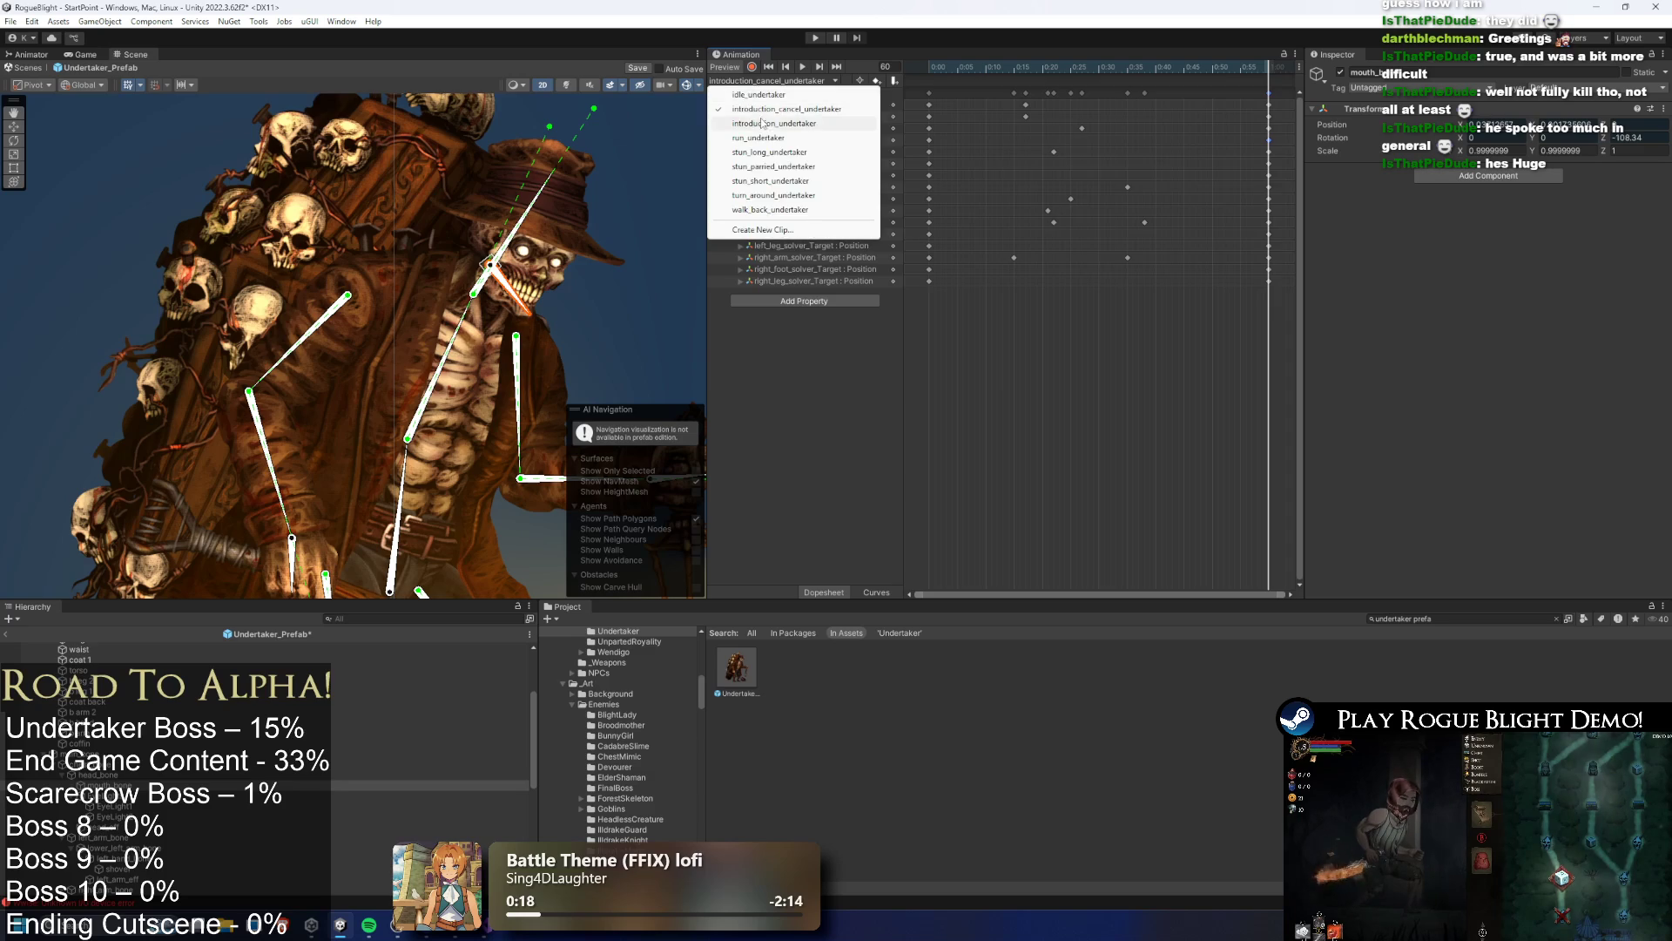
click(775, 120)
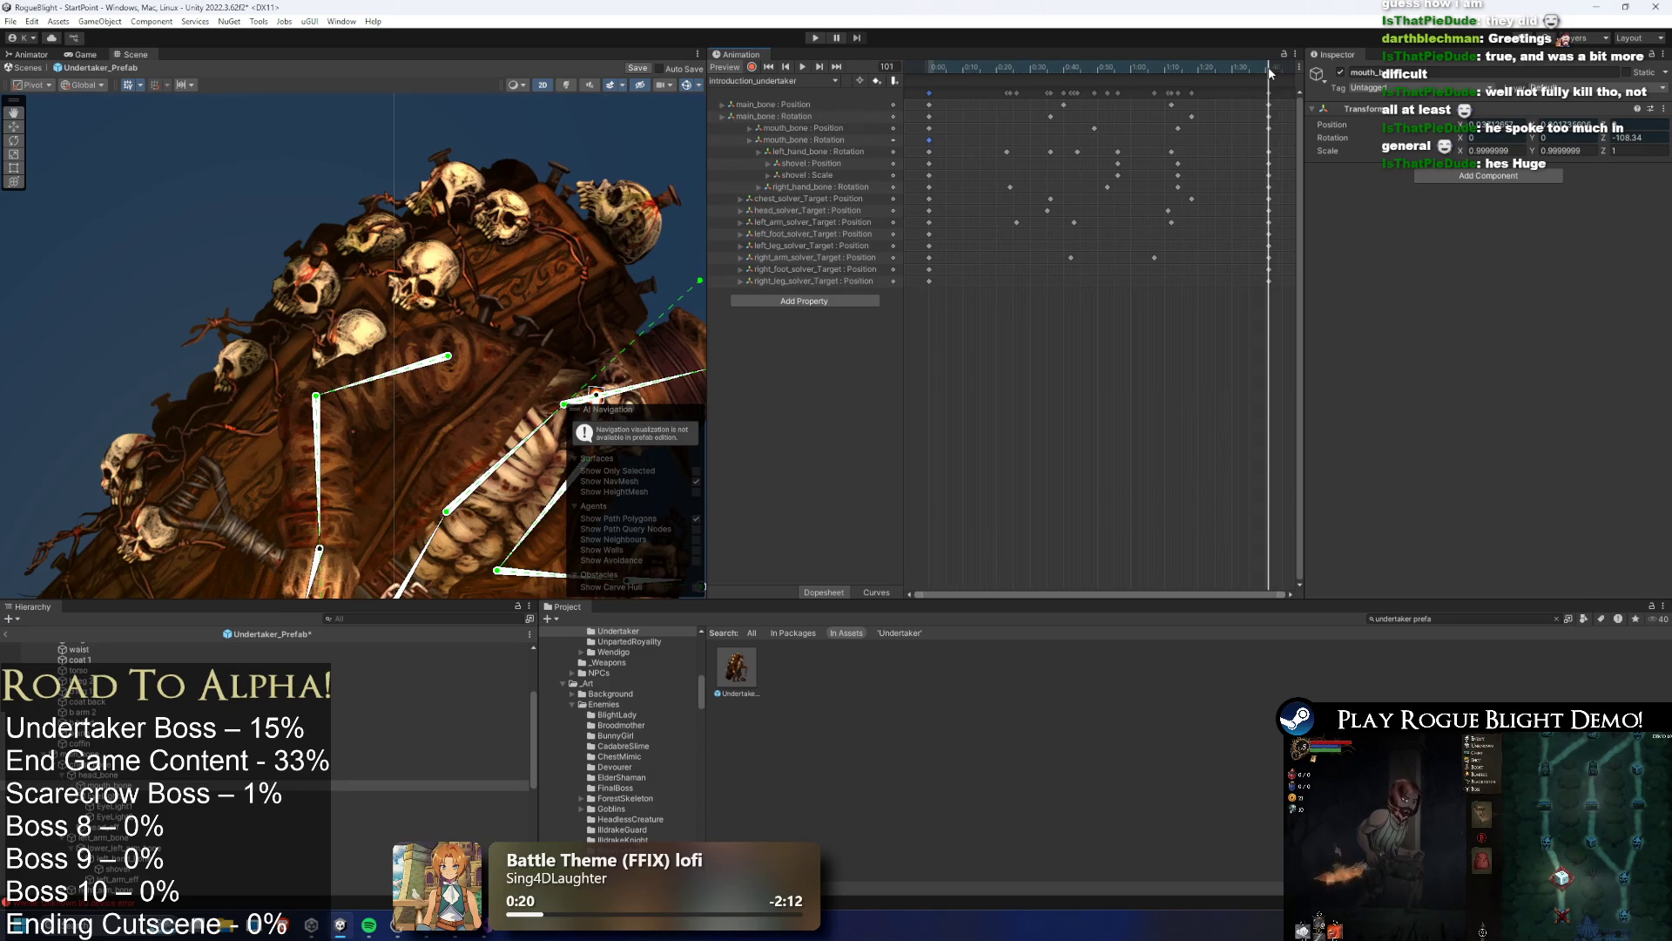
click(834, 80)
click(766, 148)
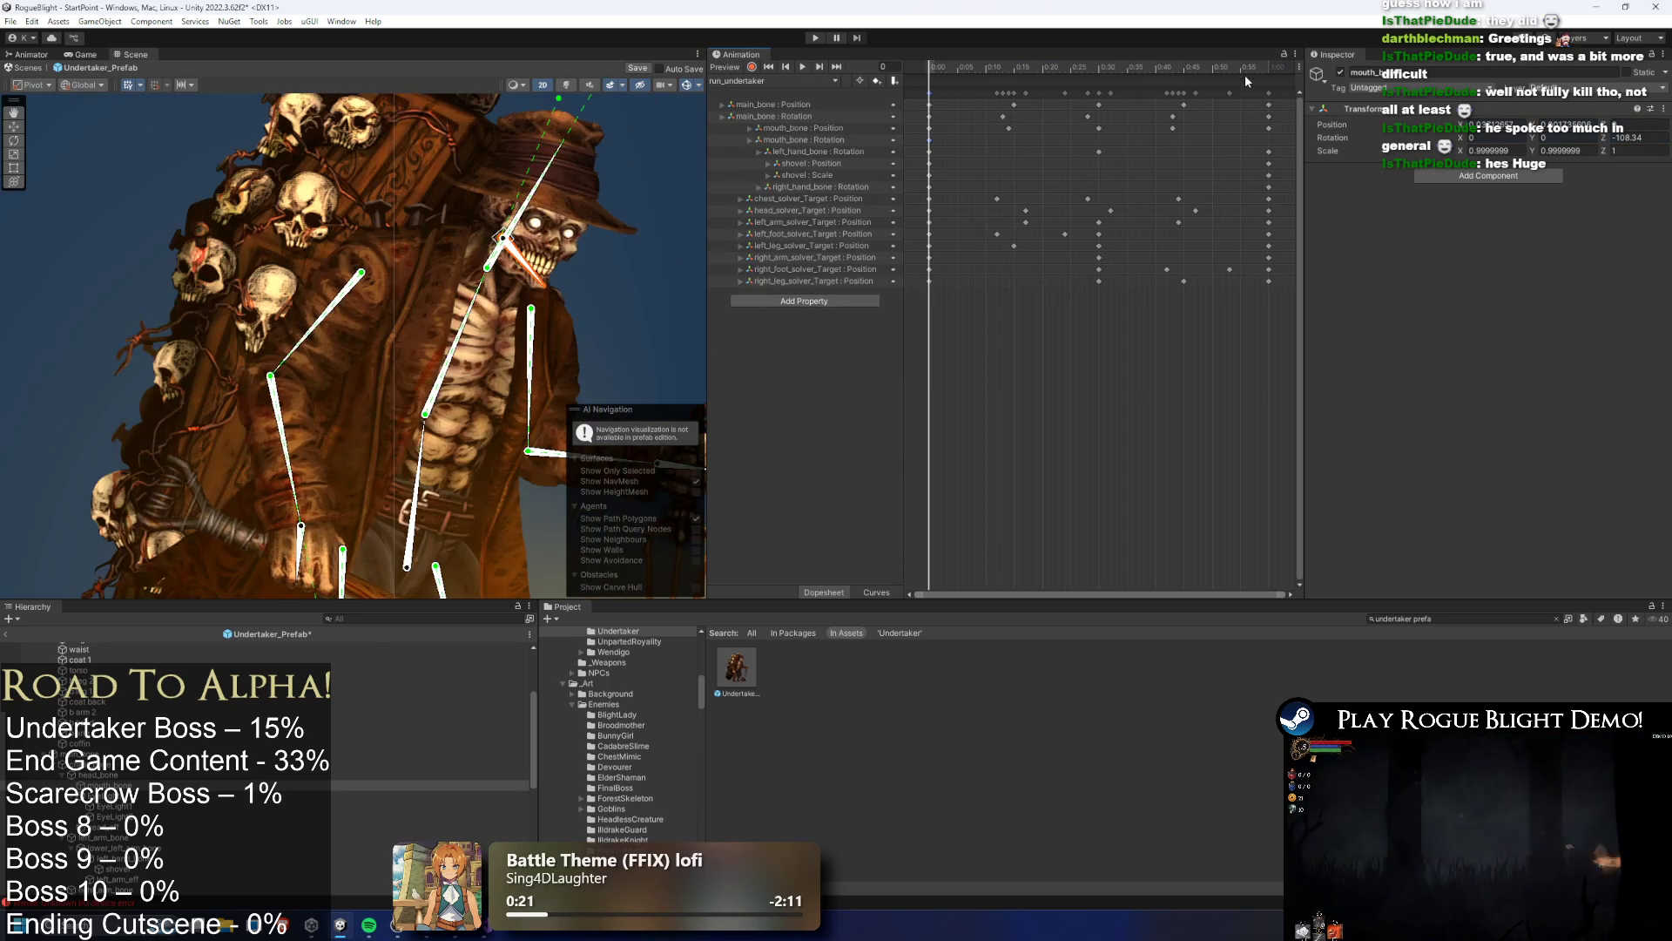
click(1264, 73)
drag(1264, 73, 1269, 72)
Preview the stun_long (frame 113) and stun_parried (frame 211) clips, then load stun_short
click(775, 81)
click(770, 151)
click(1272, 70)
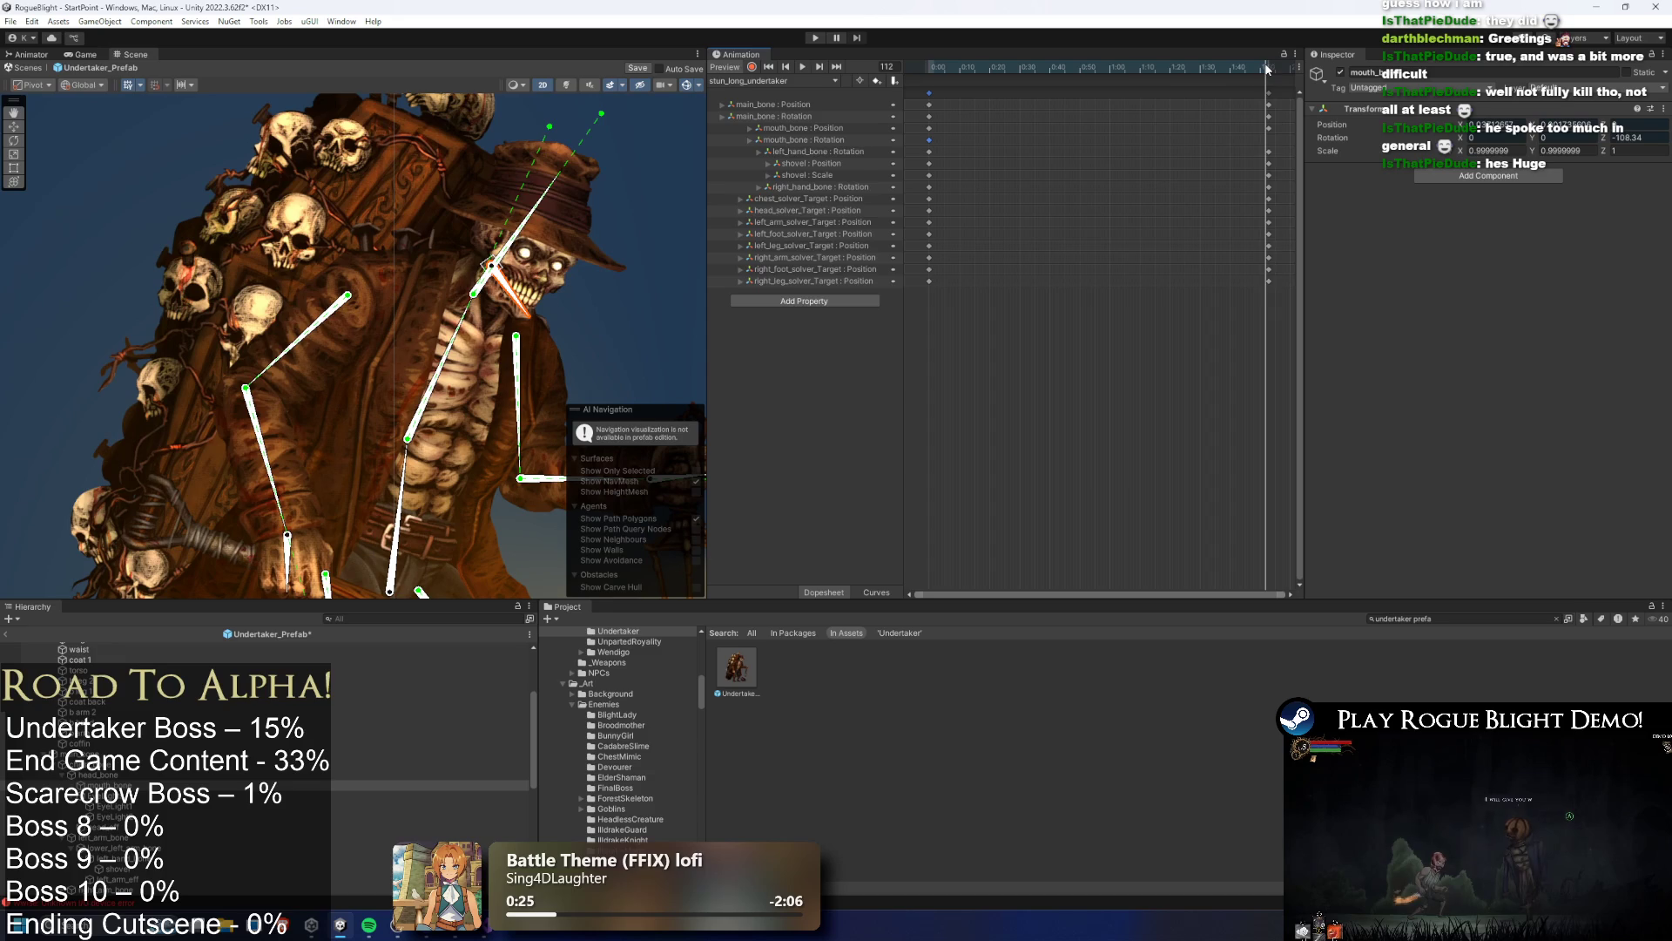
click(775, 80)
click(771, 166)
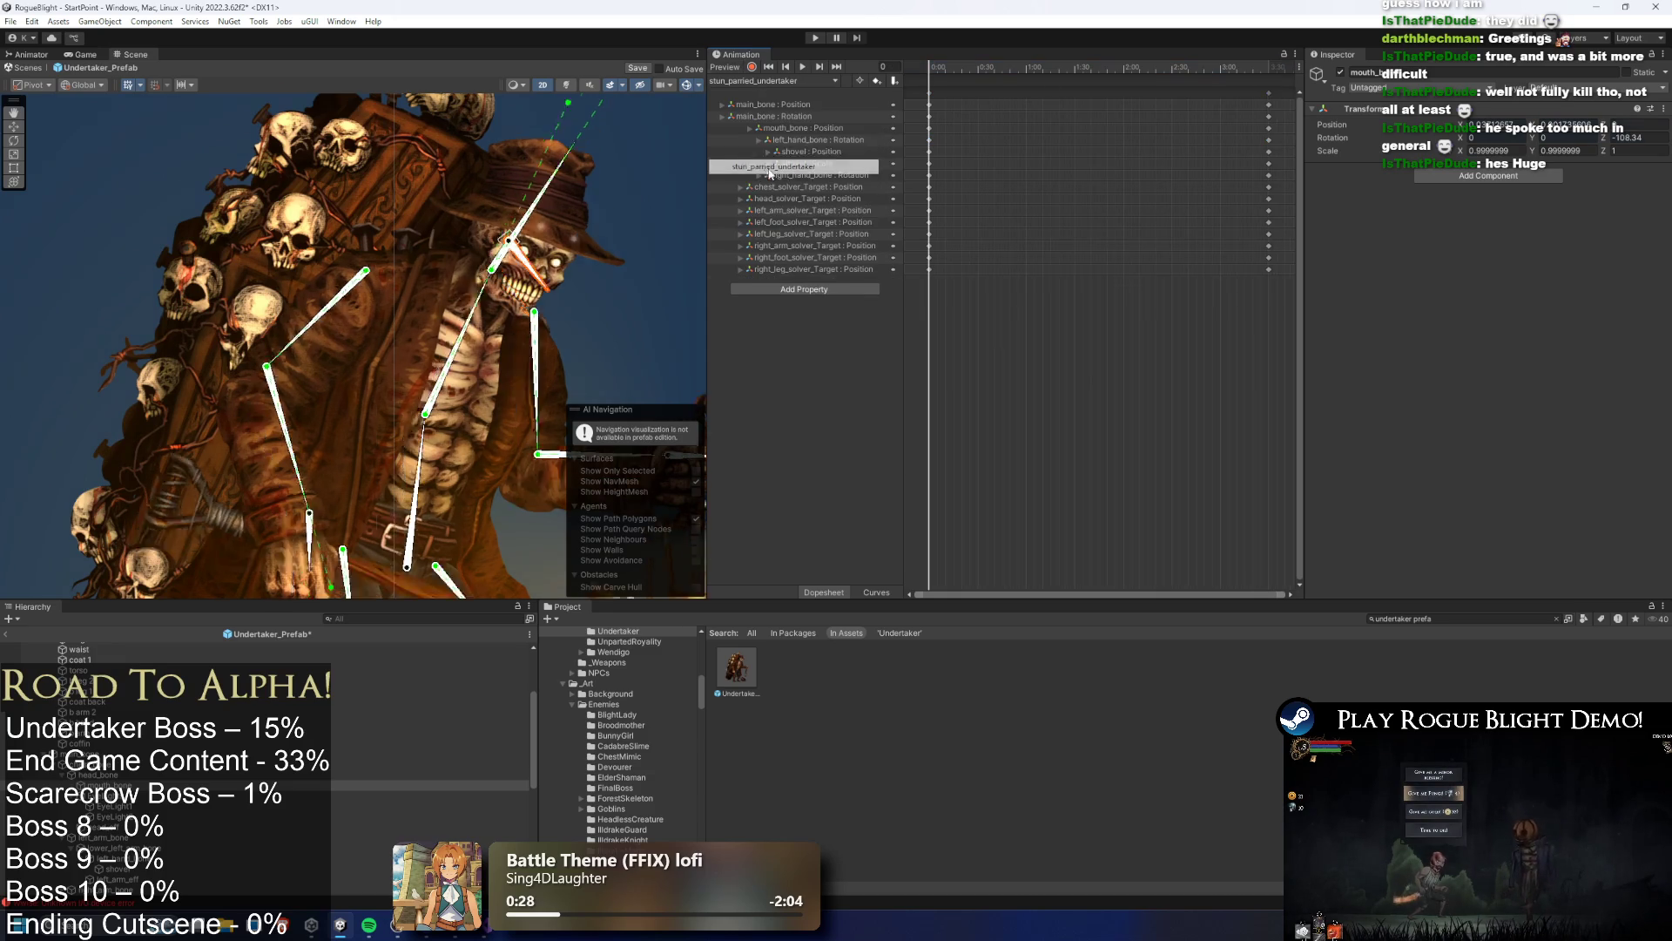
click(1270, 71)
click(775, 80)
click(784, 182)
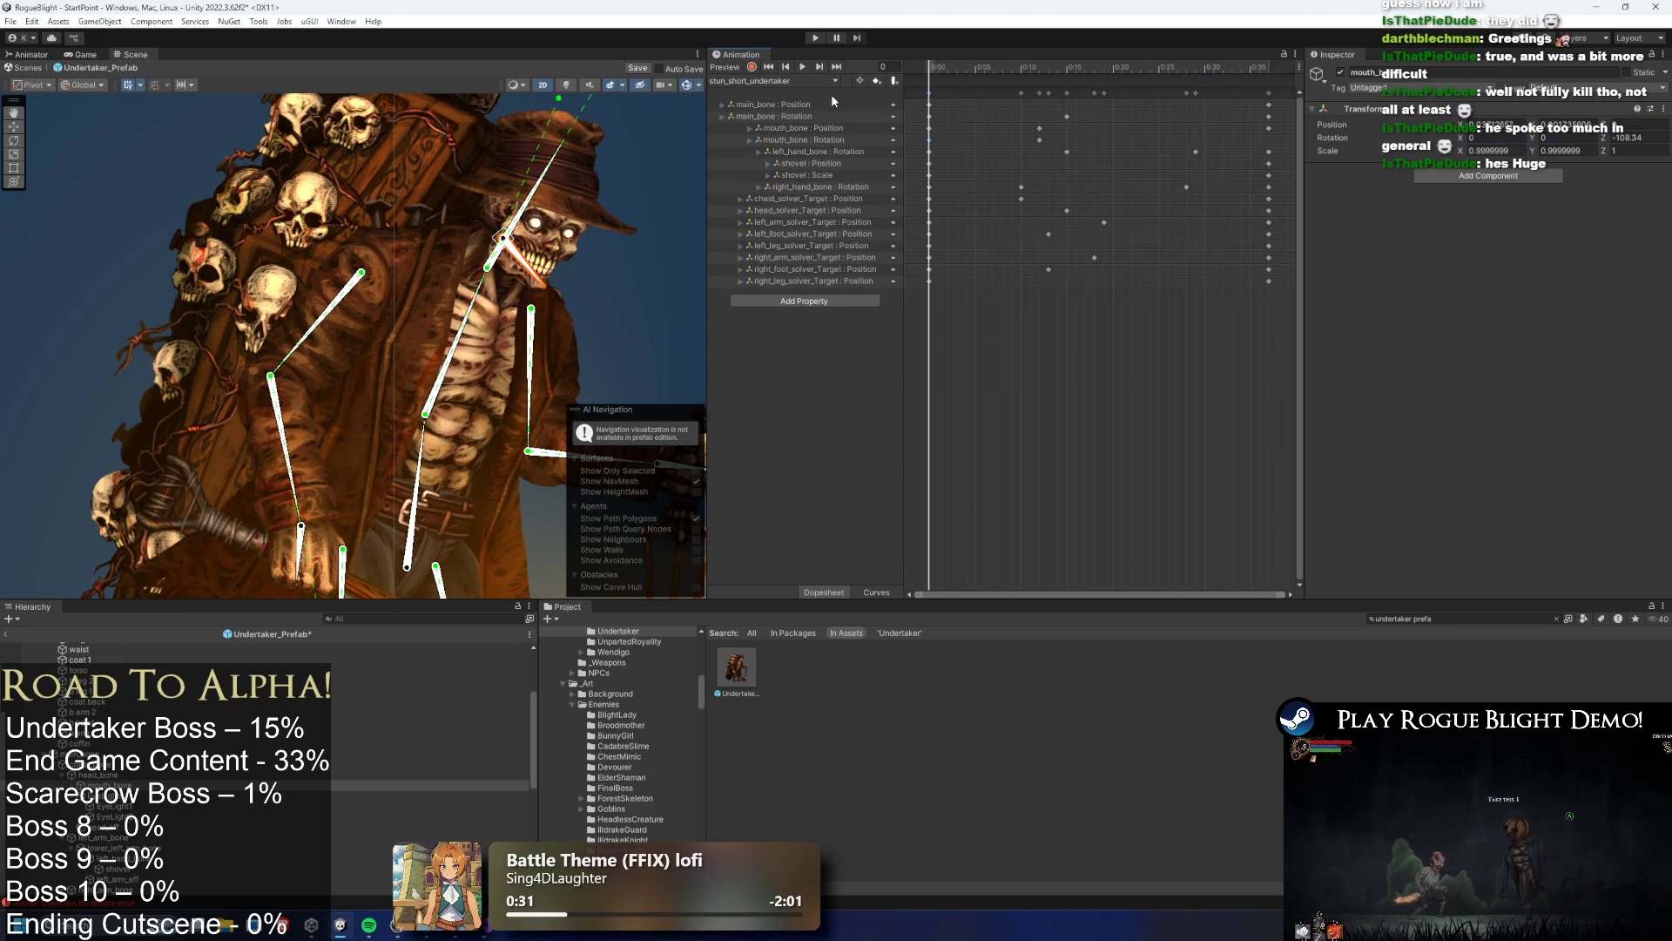
Compare turn_around, walk_back and stun_long, then return to stun_short_undertaker and play it
click(814, 81)
click(789, 193)
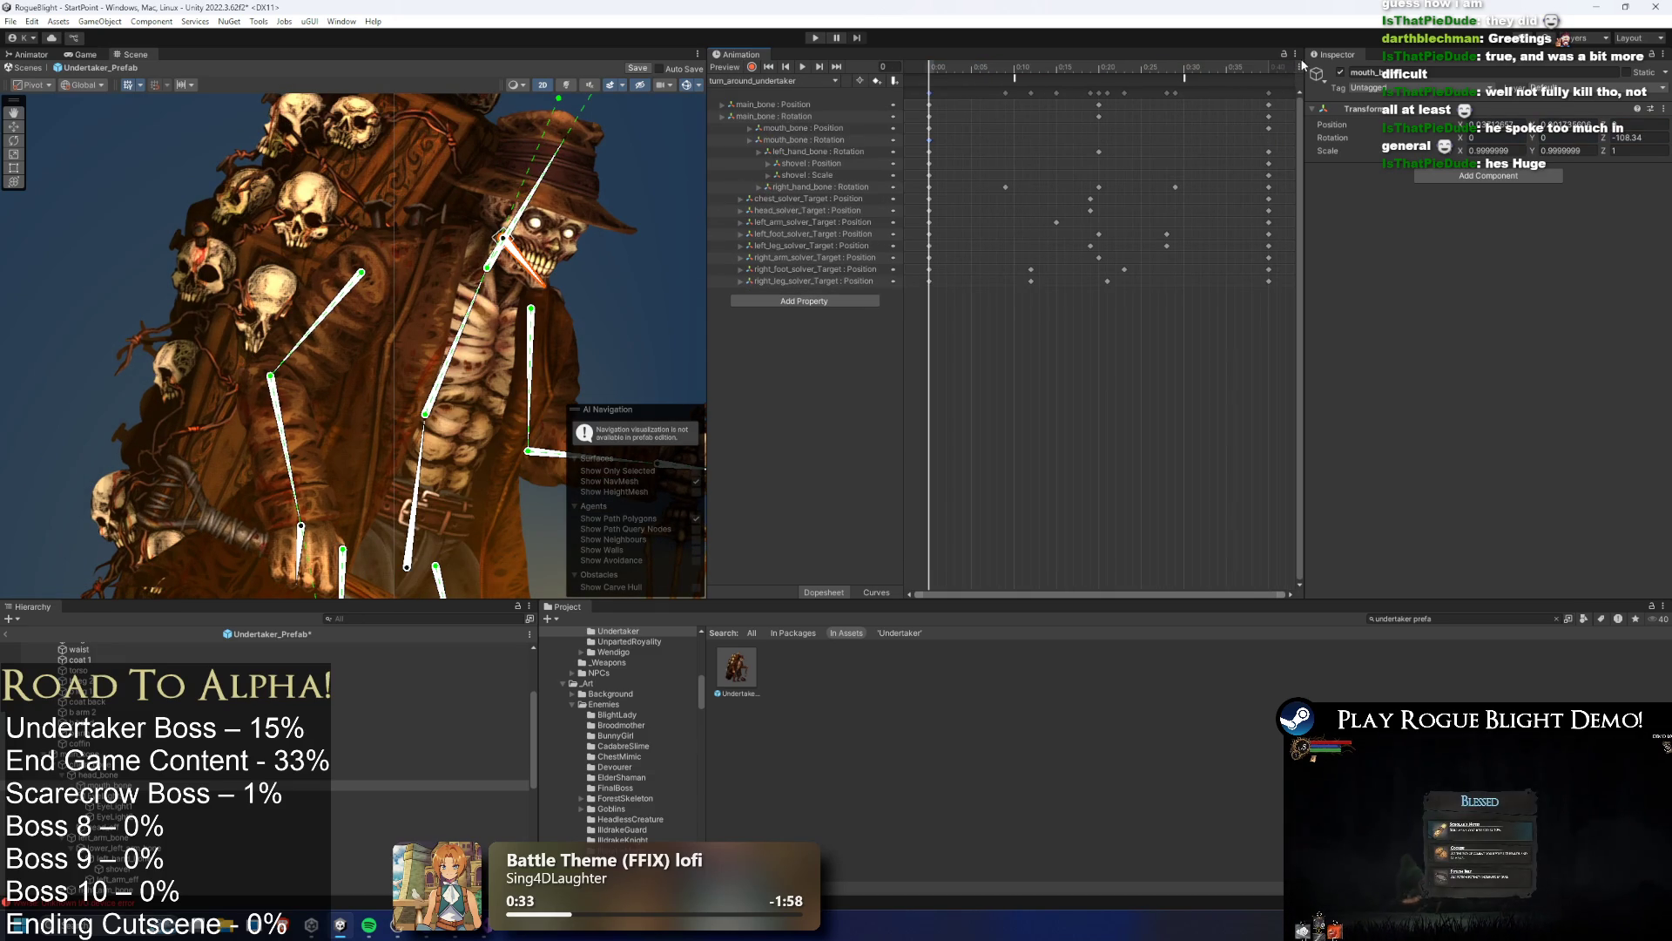
click(1267, 67)
click(777, 80)
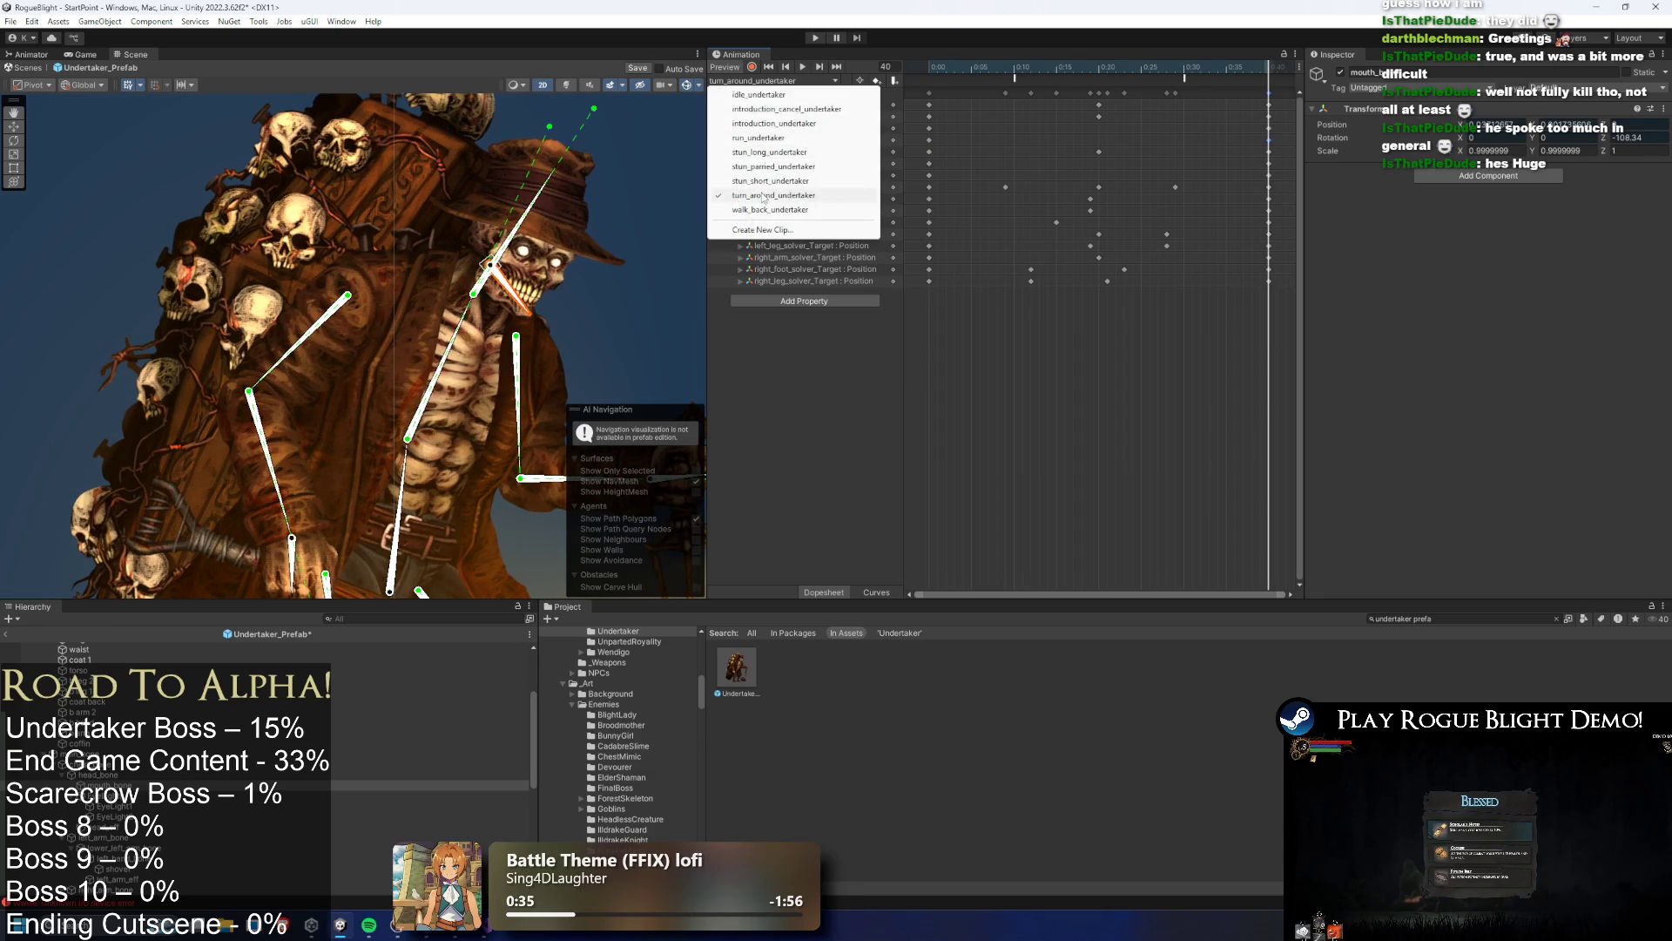
click(810, 207)
click(1270, 67)
click(810, 80)
click(771, 152)
click(772, 80)
click(775, 180)
click(801, 67)
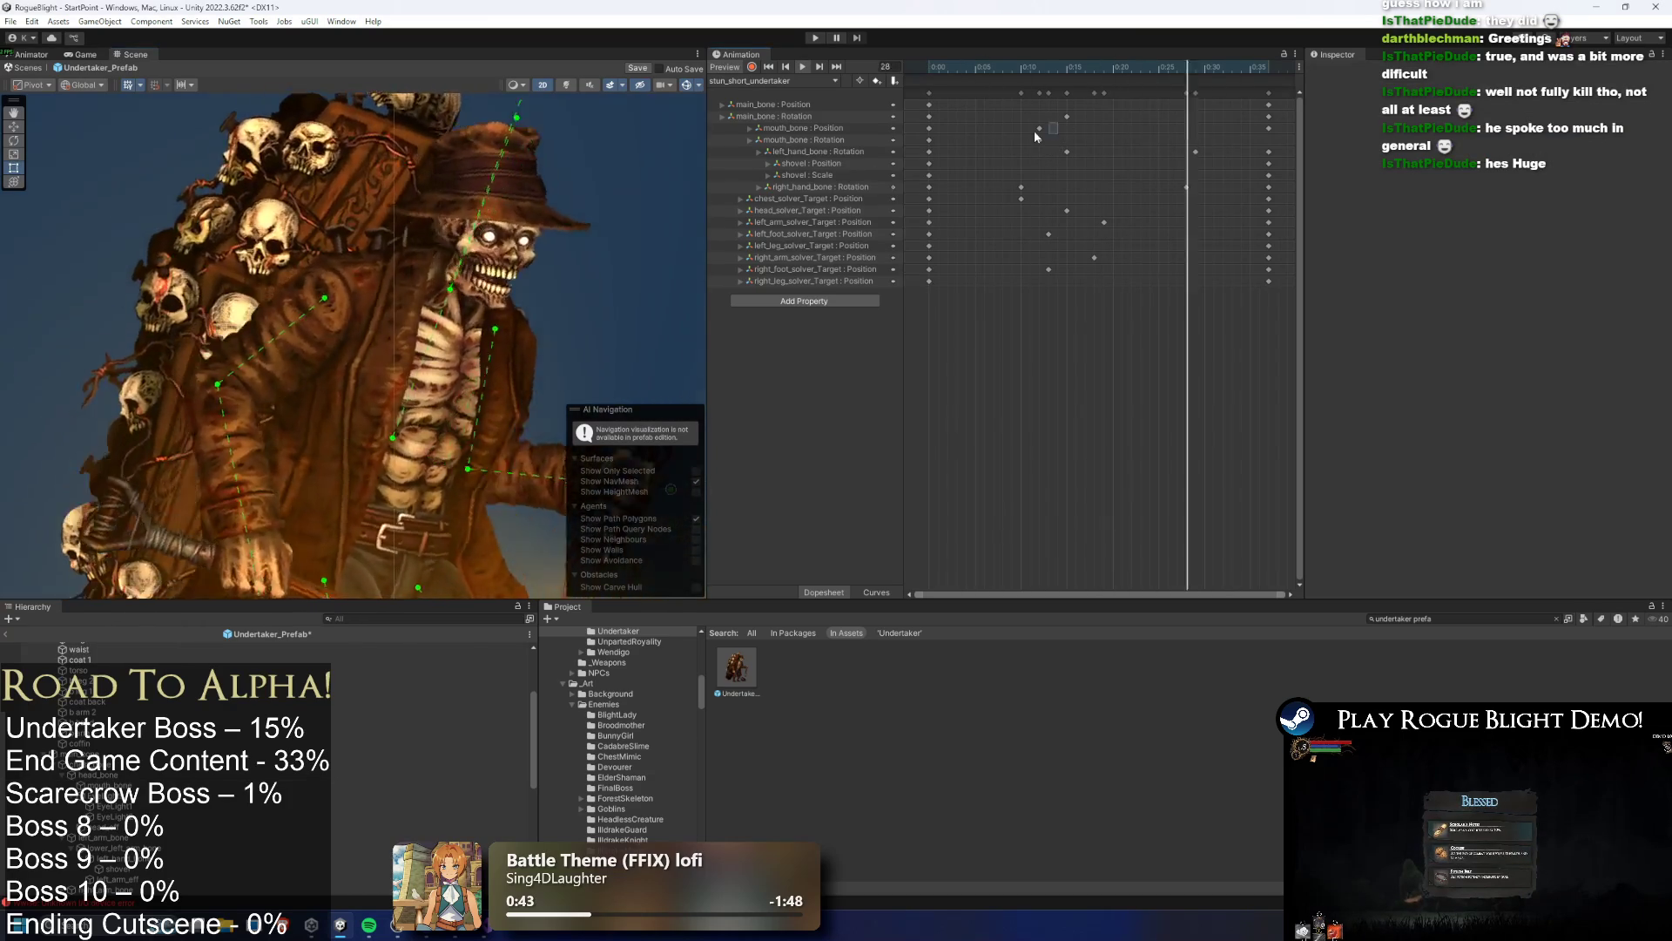
Try shifting the mouth_bone keys to frame 15, then undo the moves
drag(1033, 131, 1044, 145)
click(943, 142)
drag(1254, 68, 1267, 77)
key(space)
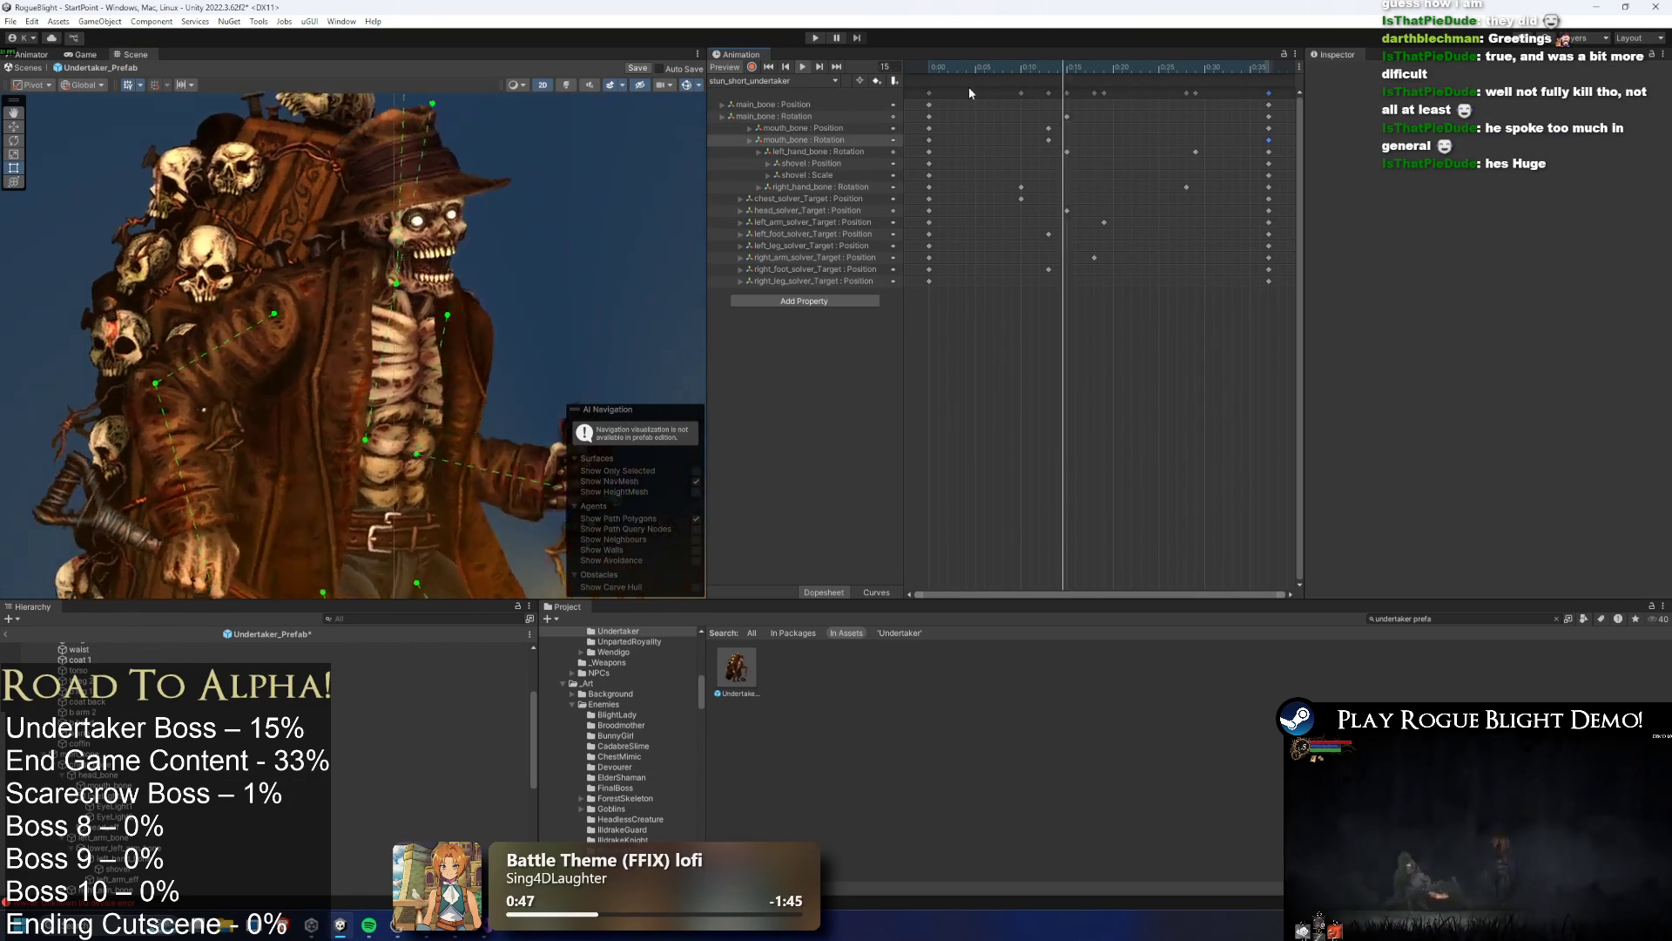
mouse_move(1038, 122)
mouse_down()
mouse_move(1059, 146)
mouse_move(1077, 140)
mouse_up()
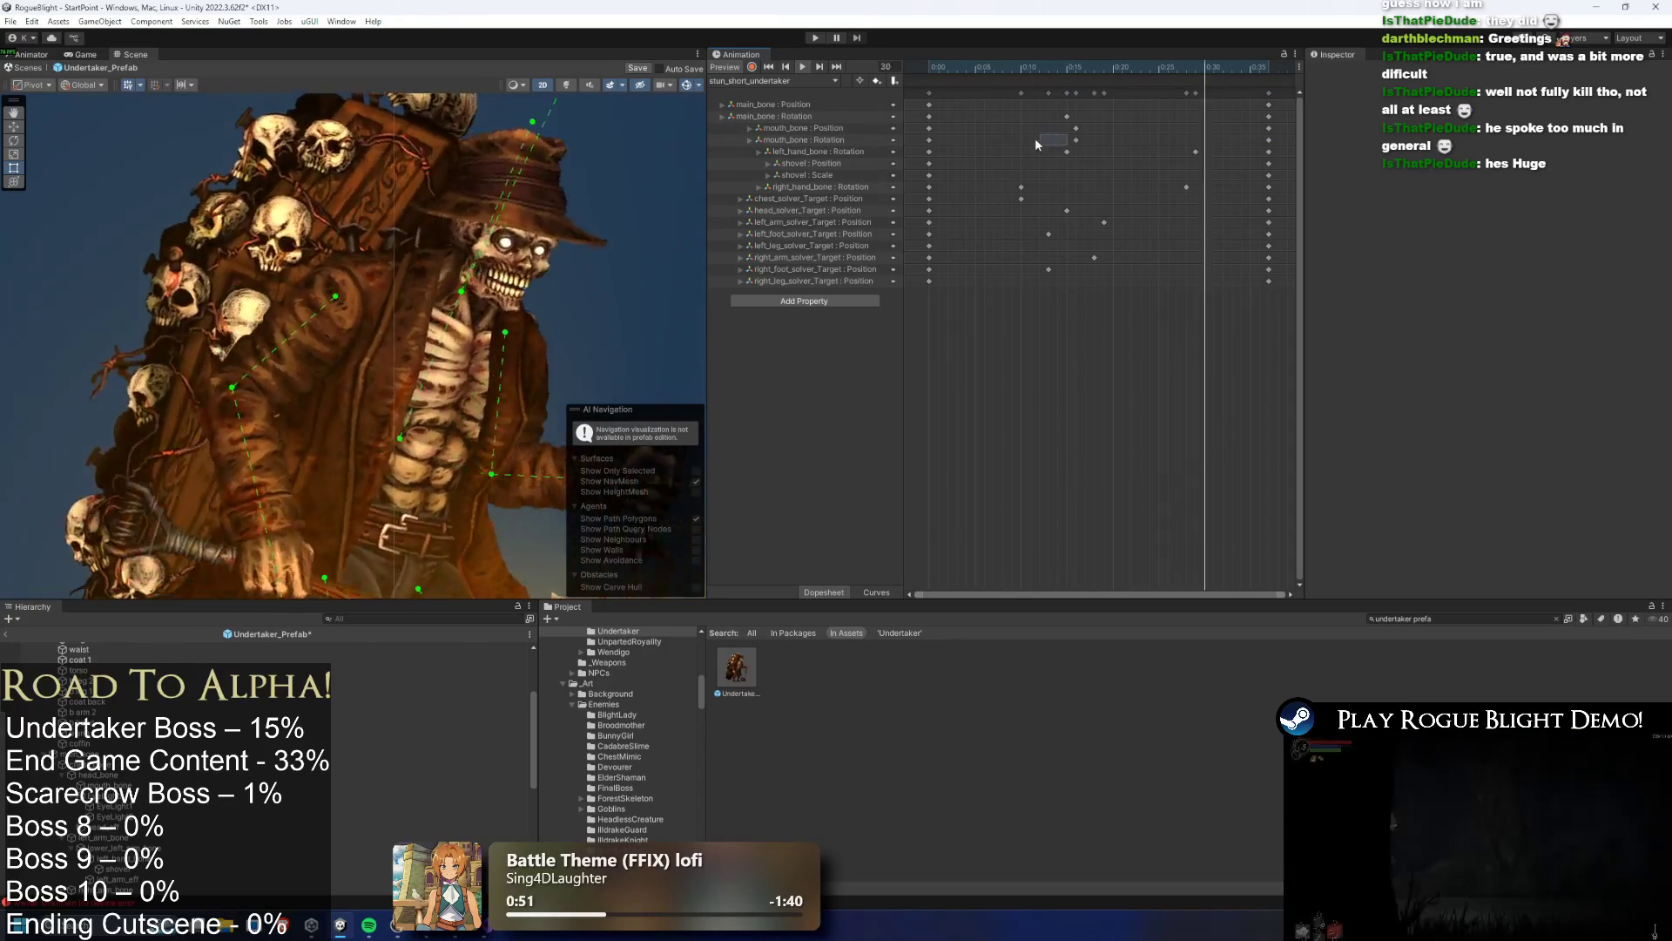
click(1077, 140)
drag(1077, 141, 1040, 139)
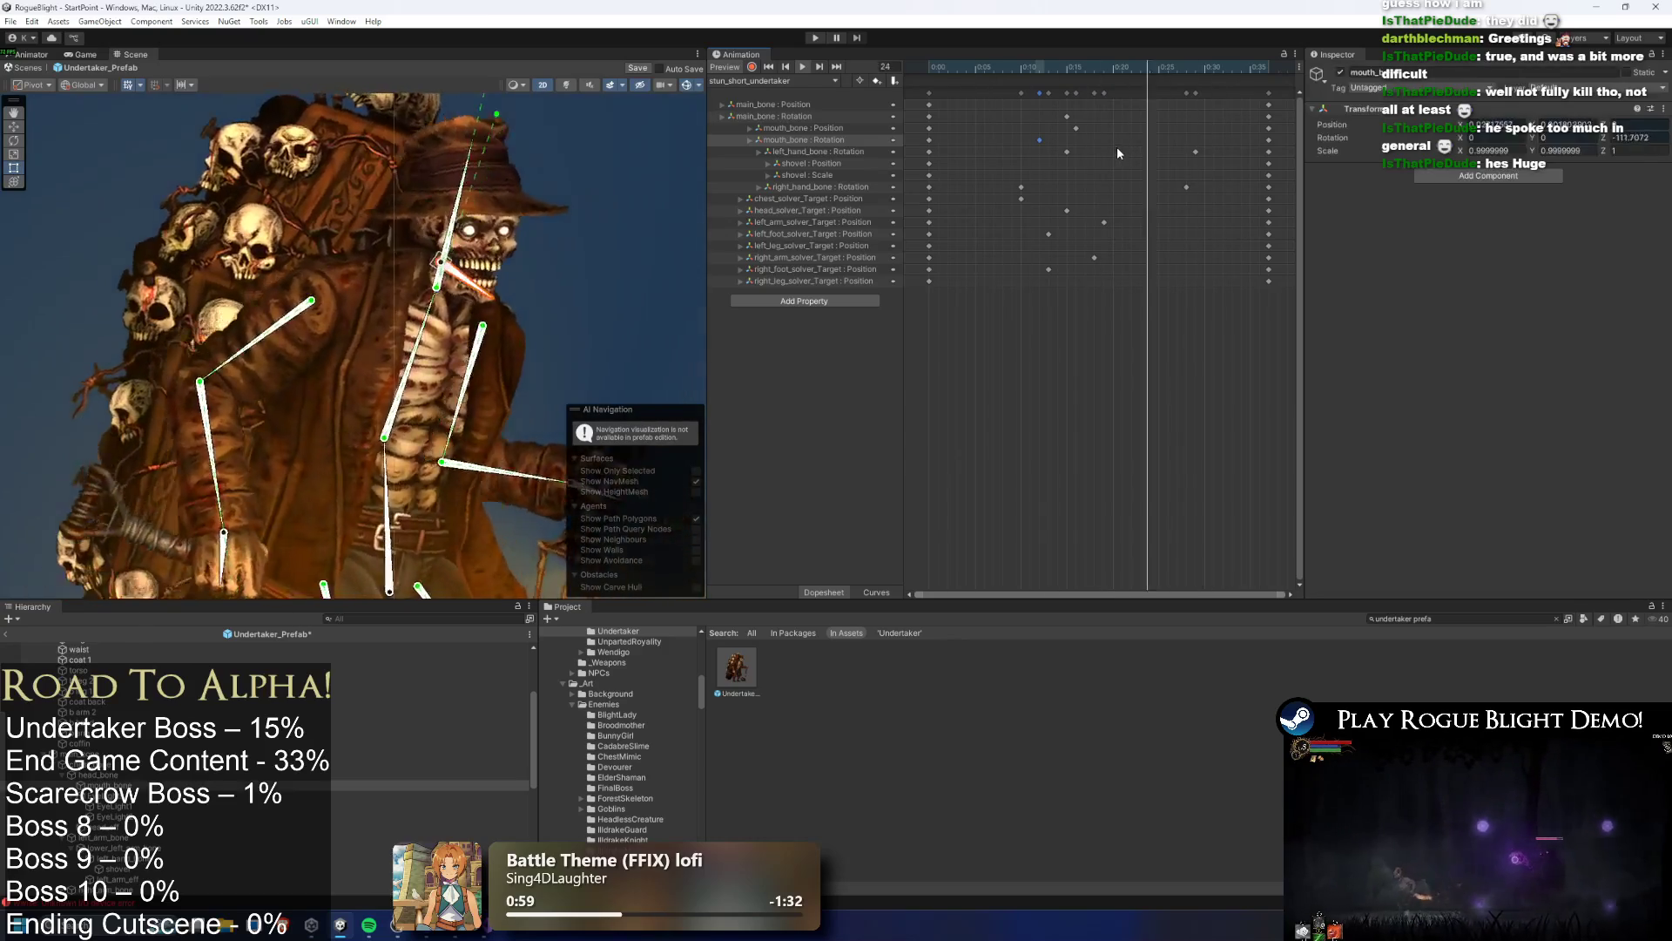
key(ctrl+z)
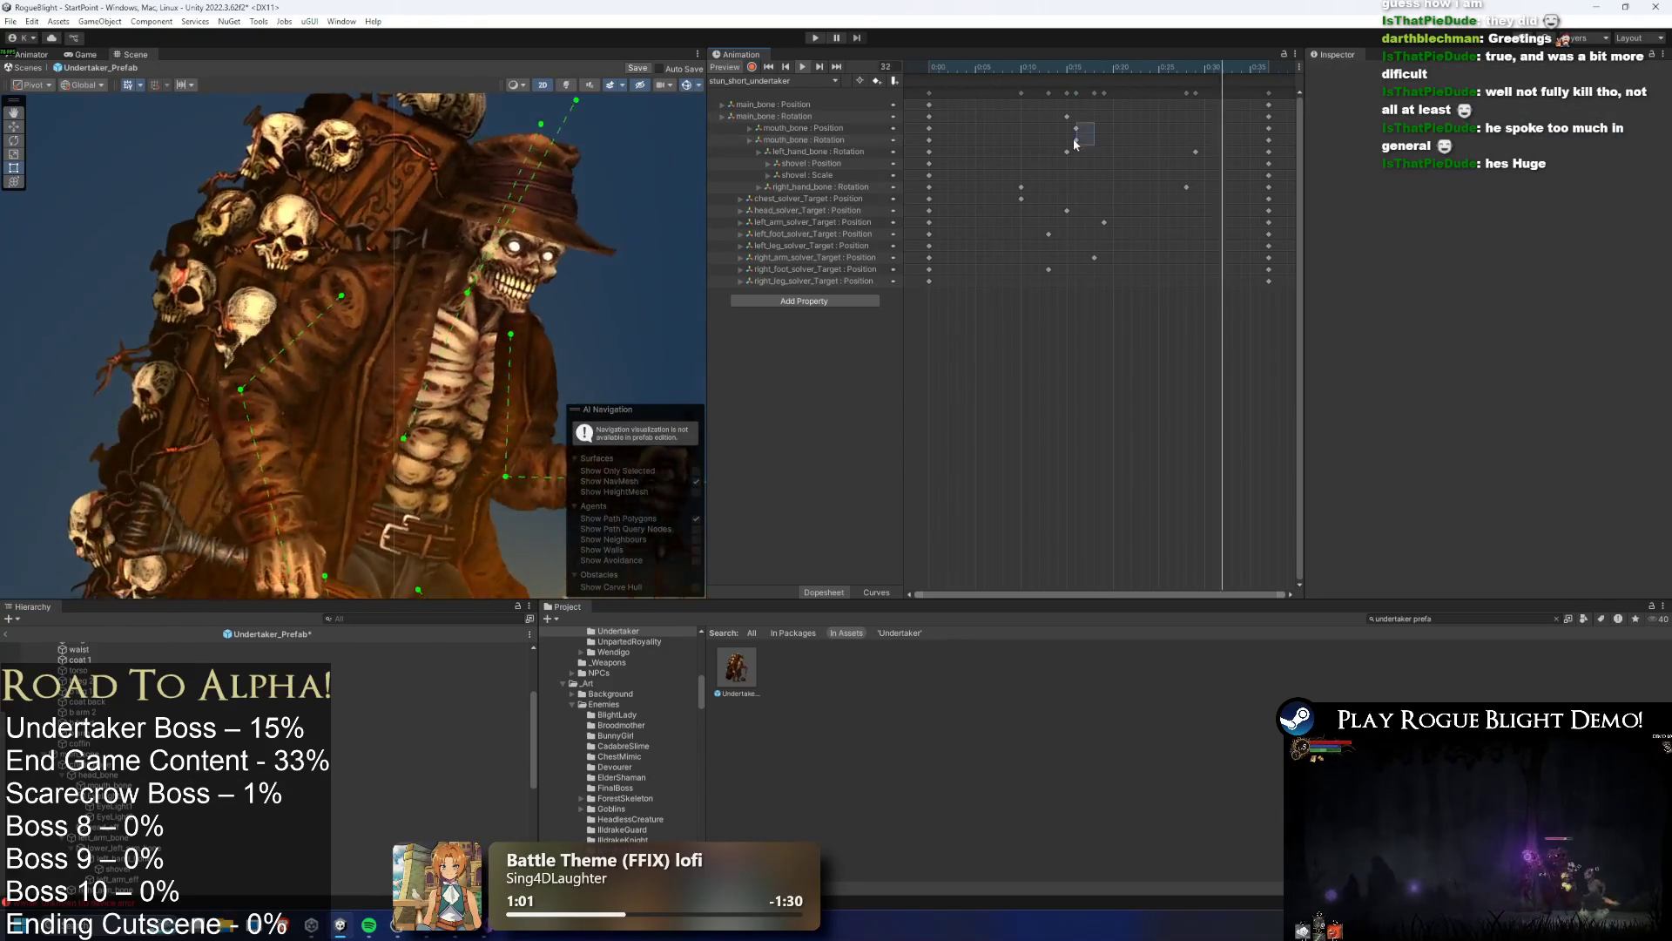
key(ctrl+z)
Copy the mouth_bone keys and paste them later in the clip
click(1150, 69)
key(space)
key(ctrl+v)
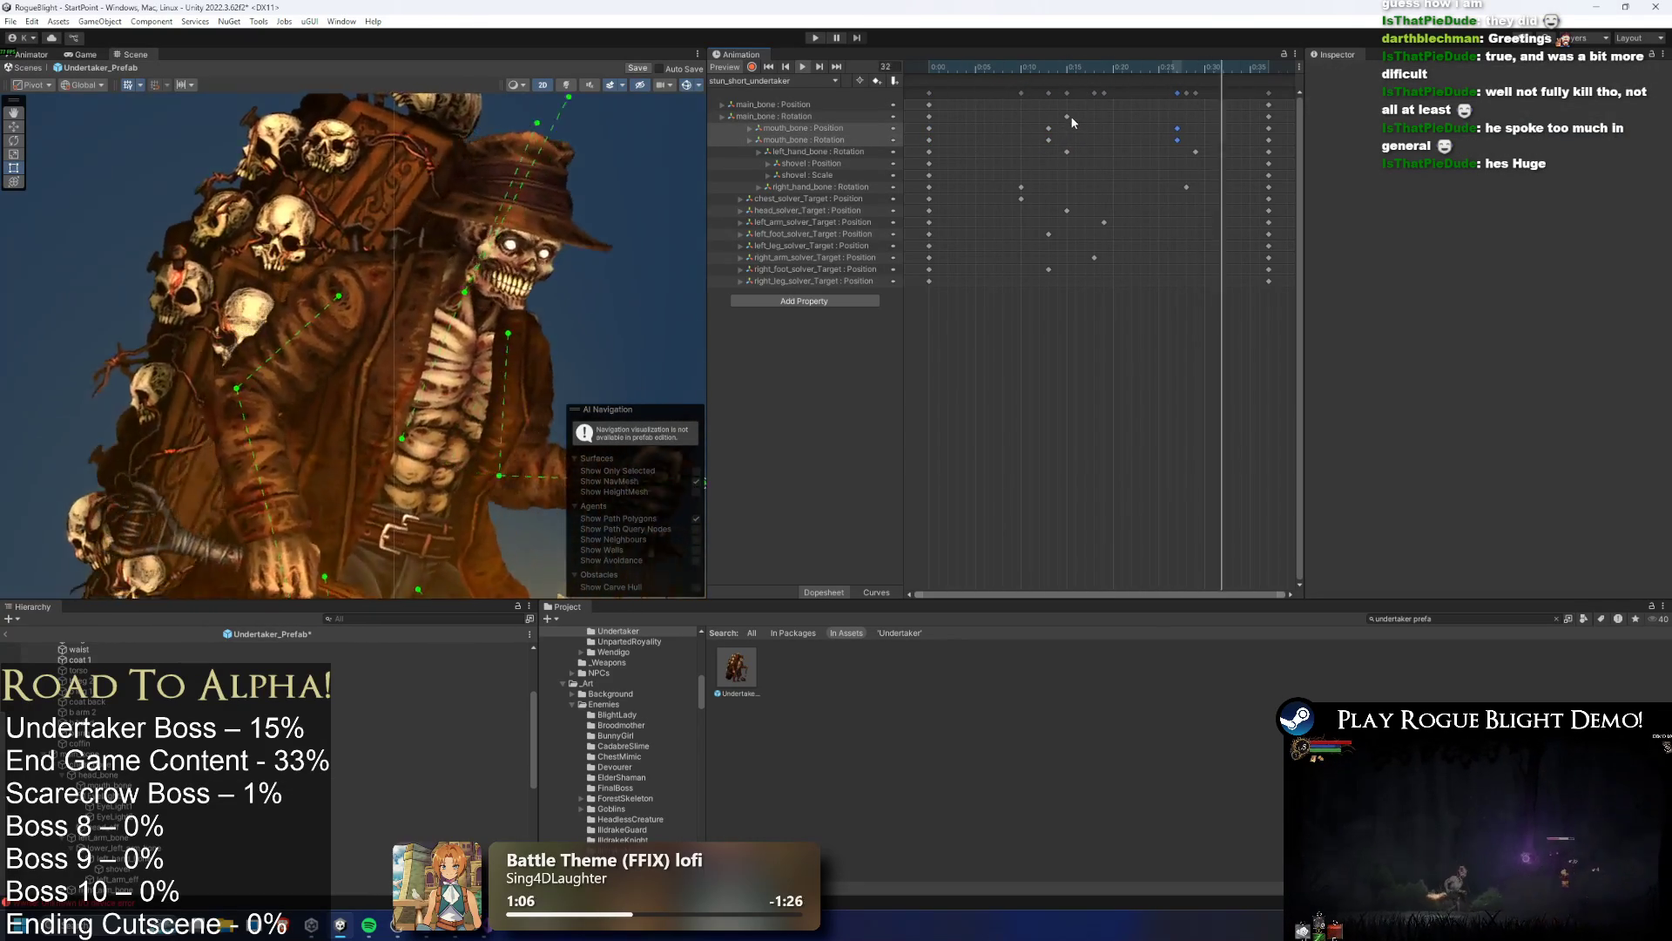
scroll(686, 92, up, 2)
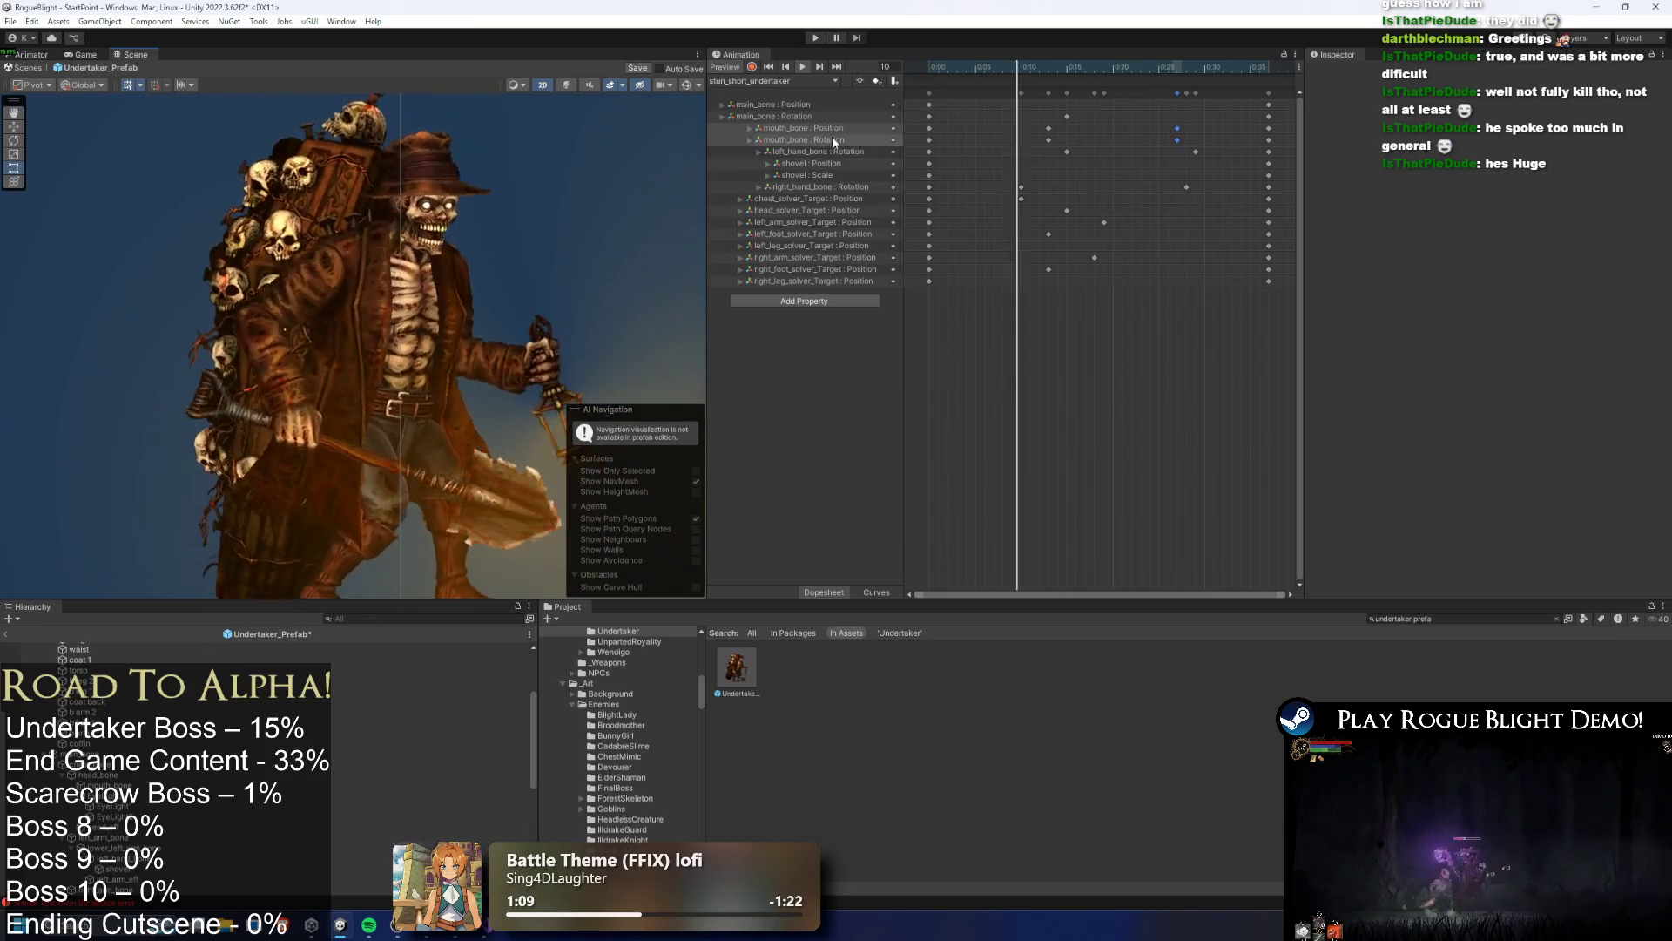
mouse_move(1048, 64)
mouse_down()
mouse_move(1033, 68)
mouse_move(1049, 64)
mouse_up()
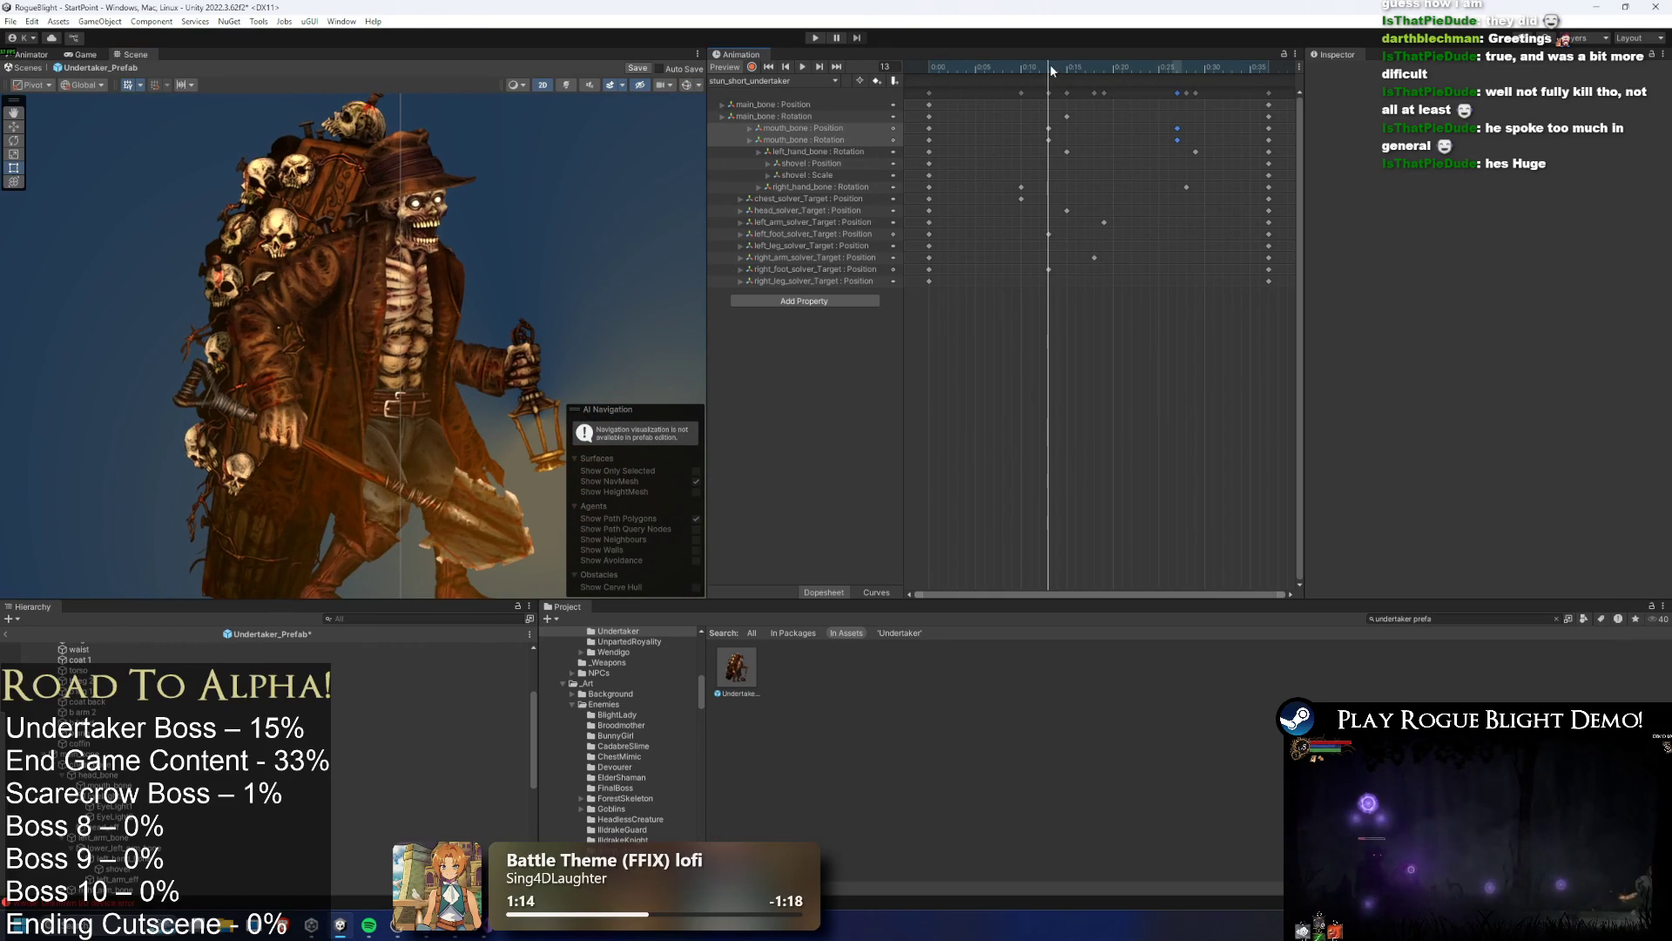
Loop the preview to check the jaw timing, then select every keyframe in the clip
click(797, 128)
scroll(444, 165, up, 2)
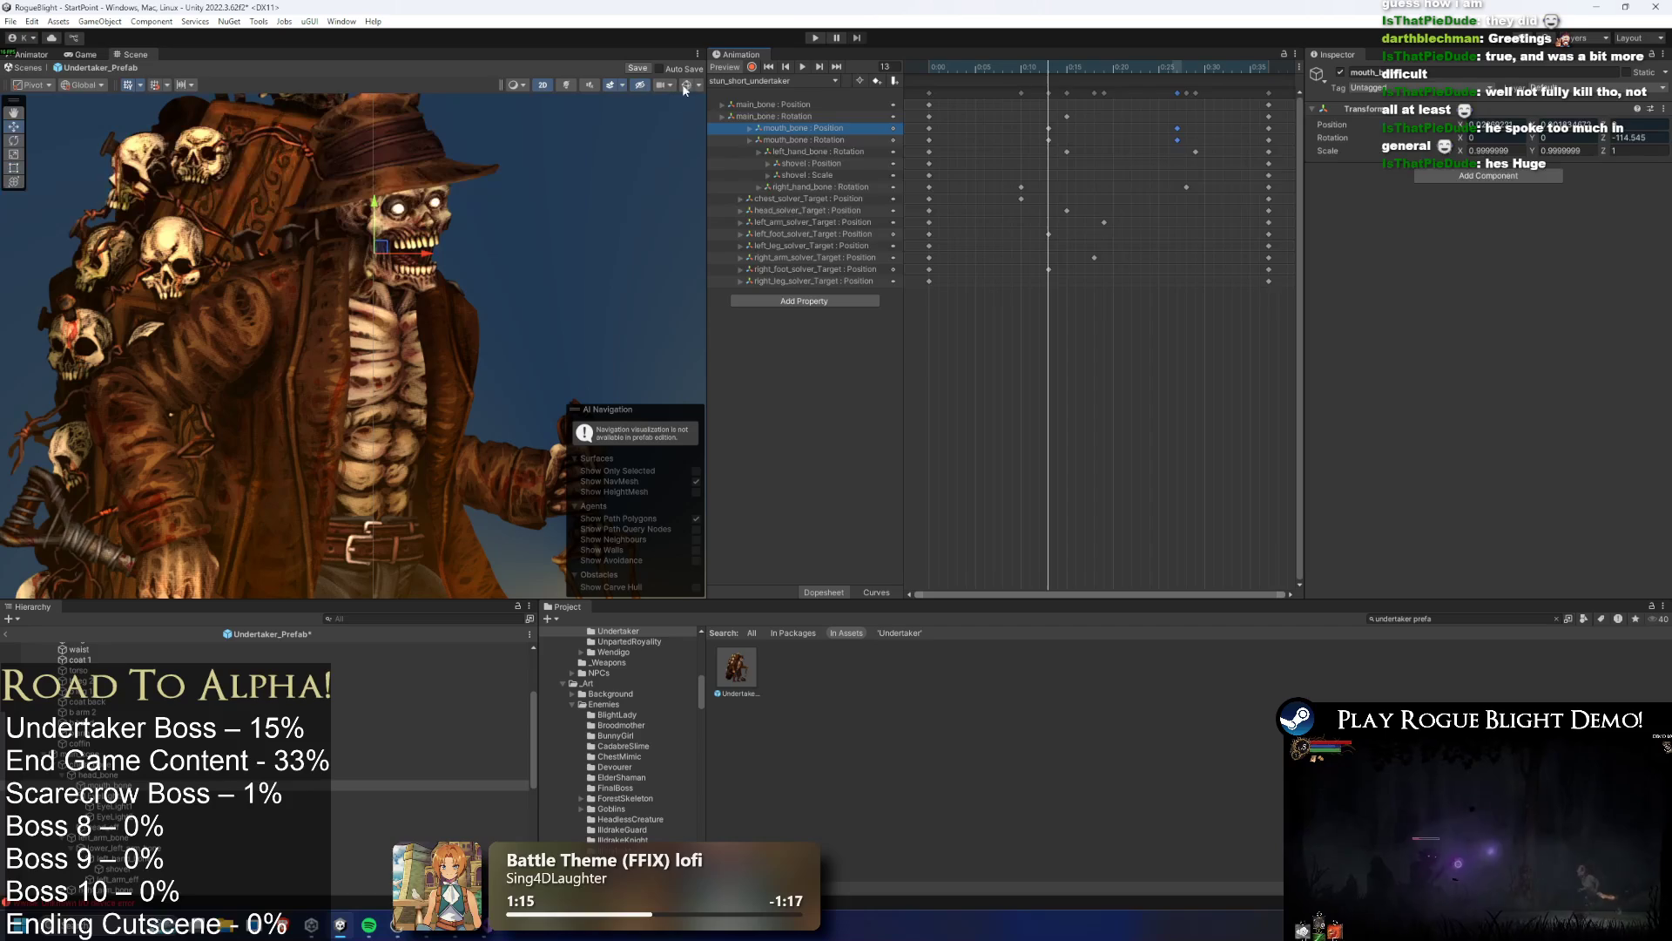
scroll(407, 233, up, 1)
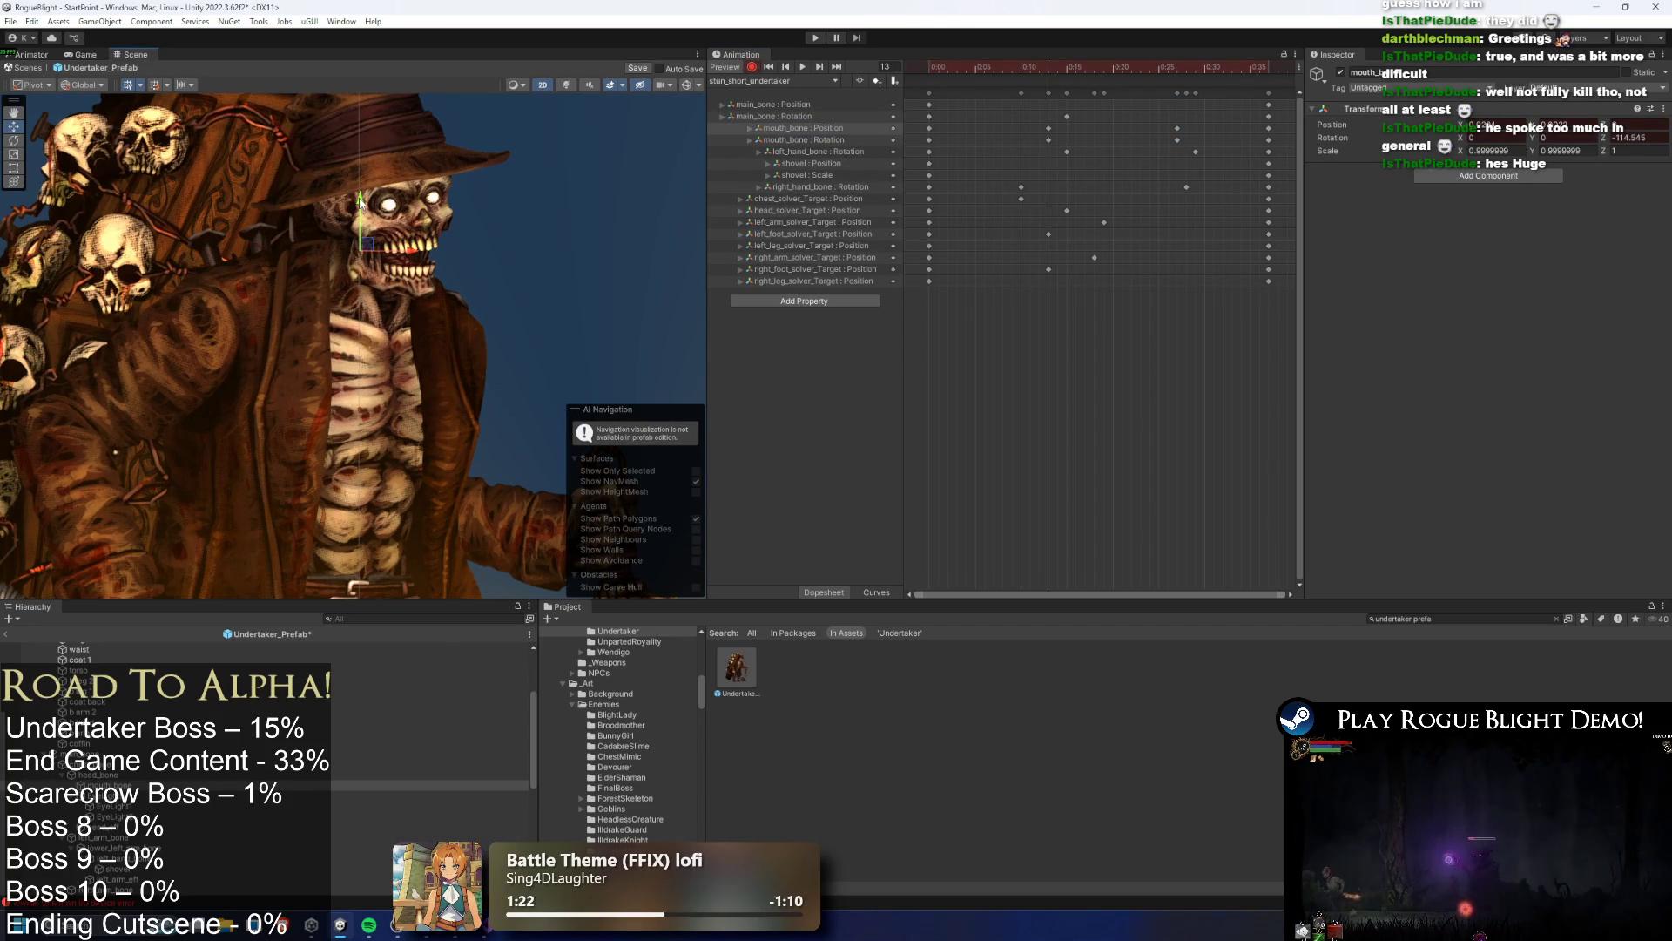
key(space)
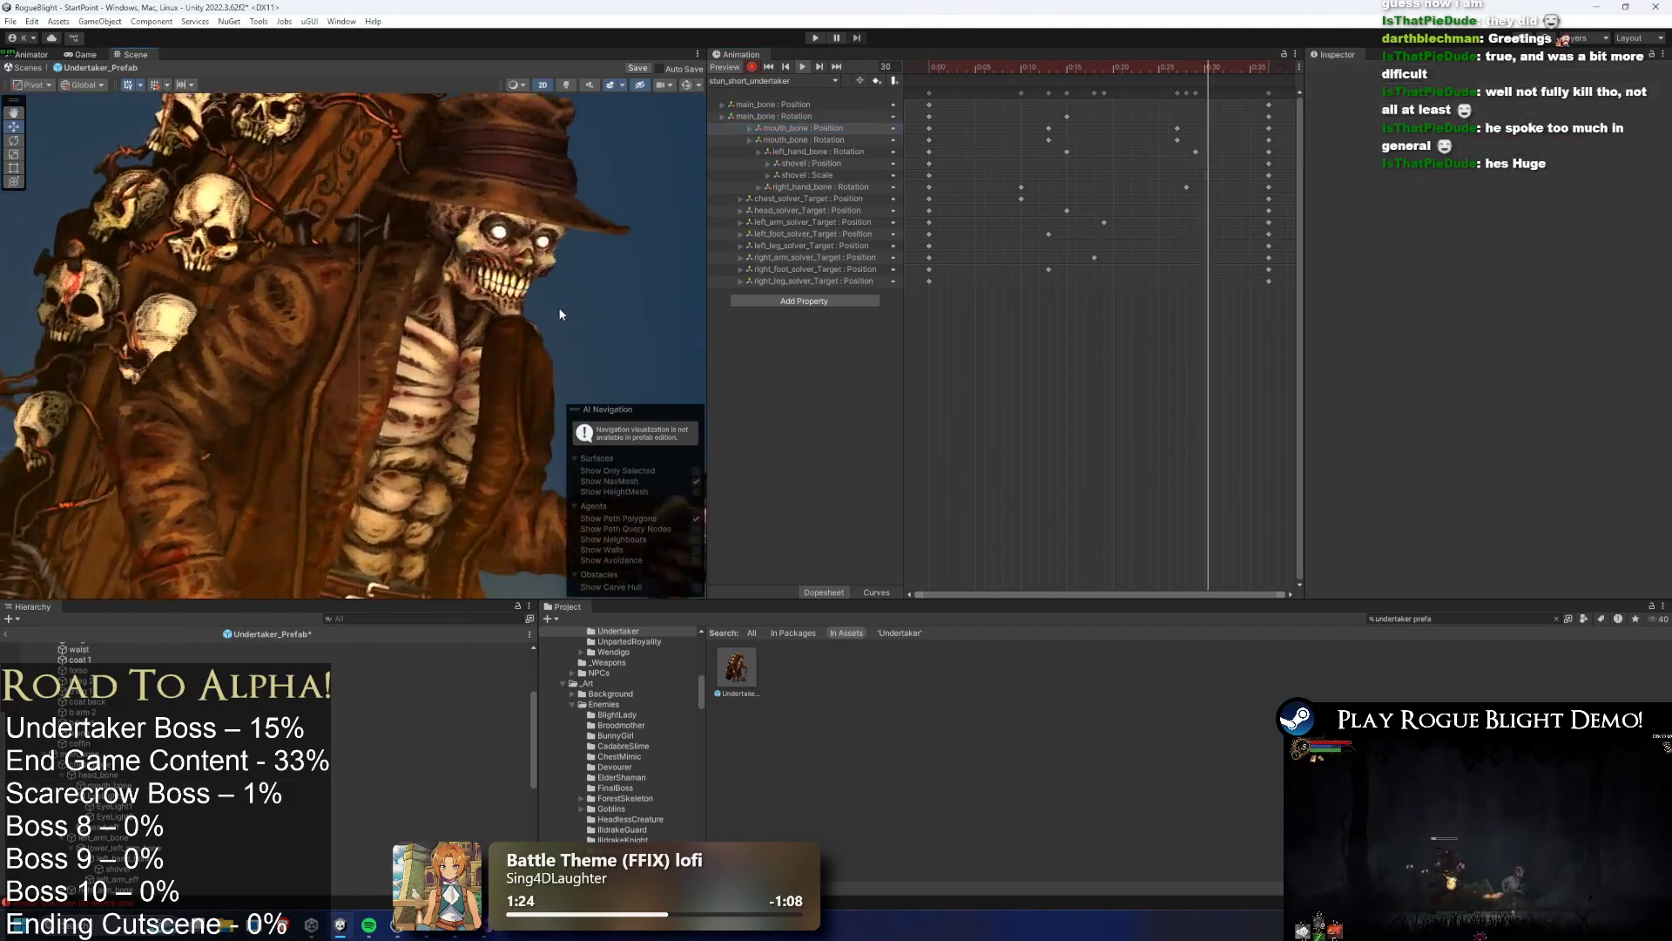
scroll(551, 303, down, 3)
scroll(554, 233, down, 2)
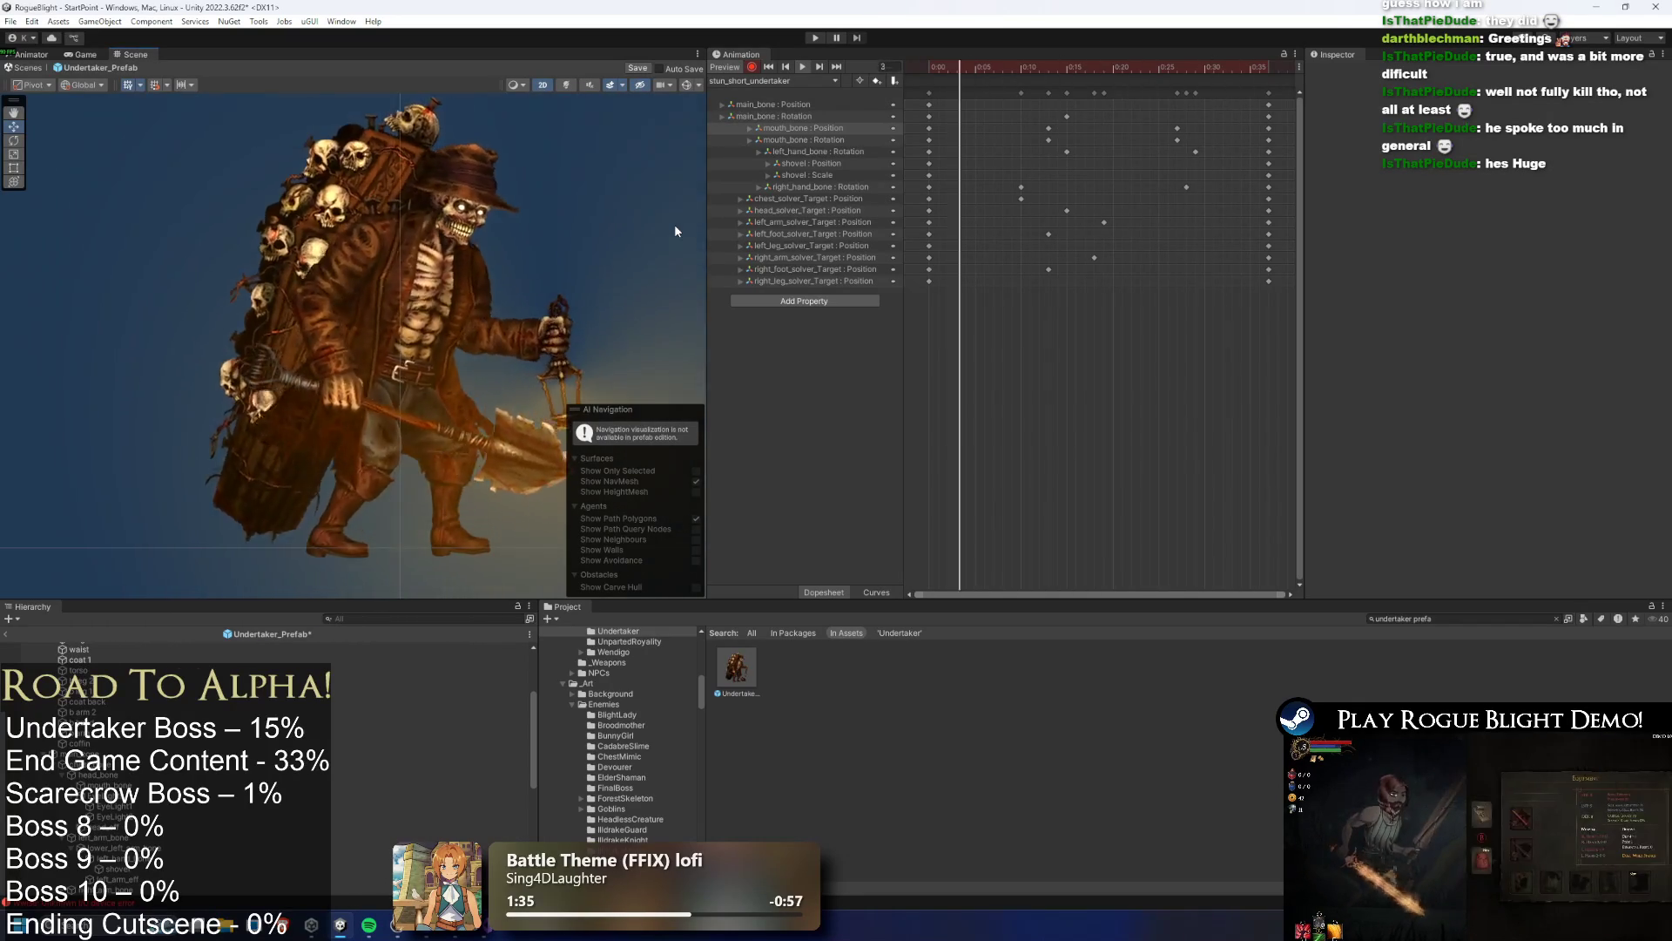
scroll(1197, 152, down, 3)
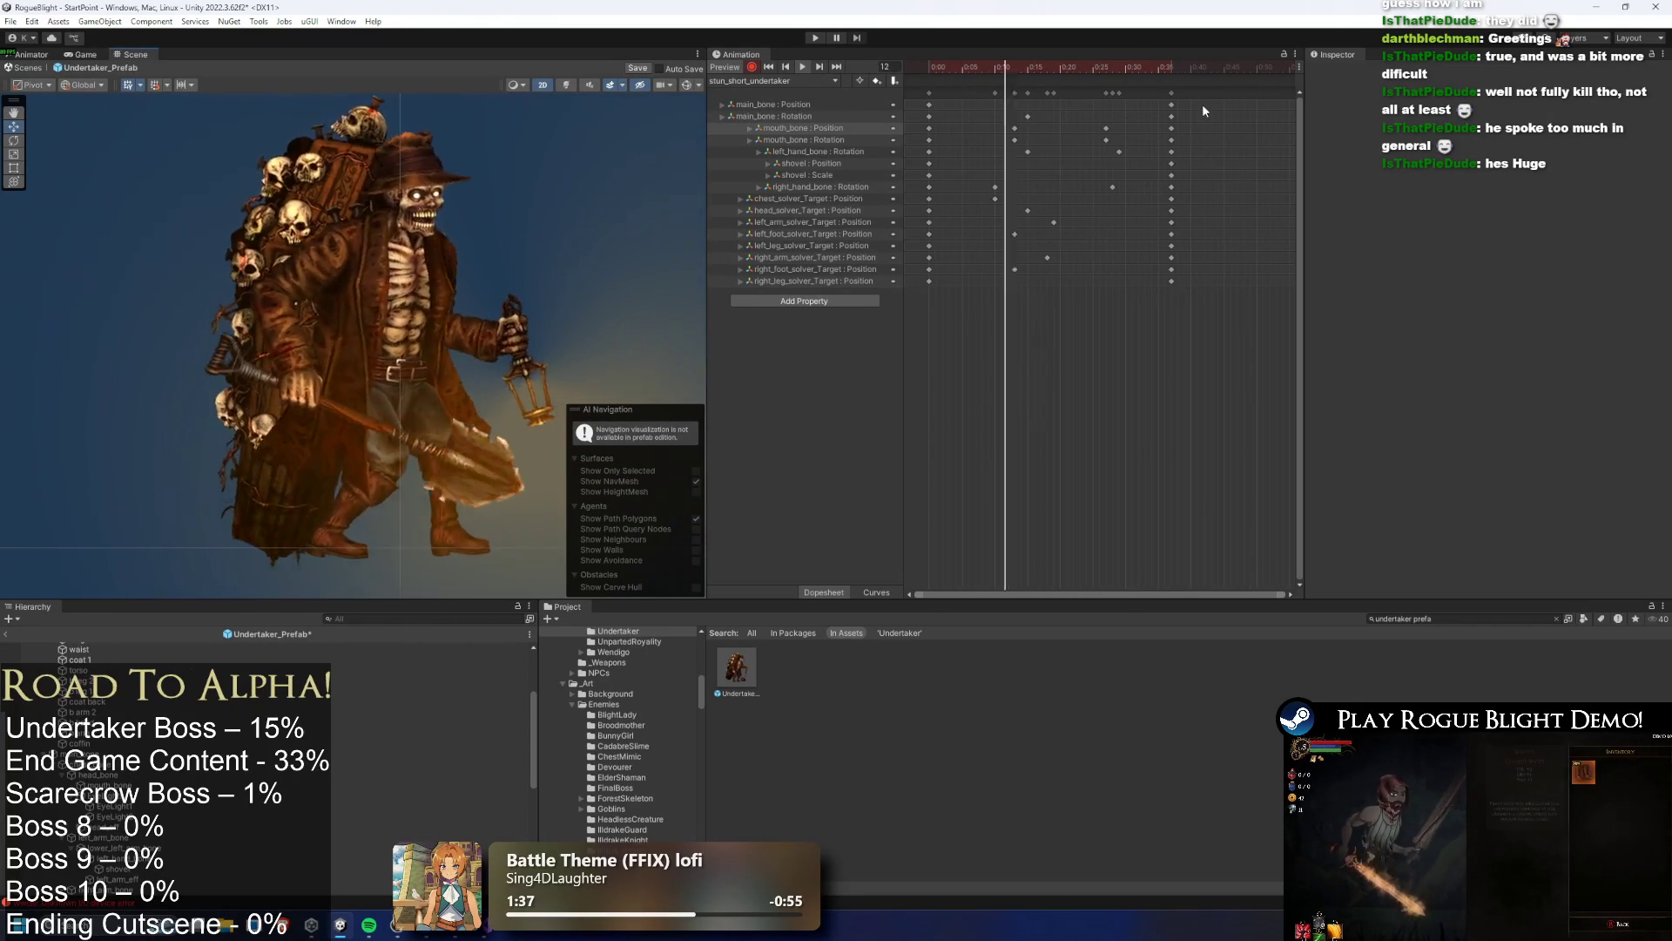
drag(1142, 89, 915, 287)
click(778, 80)
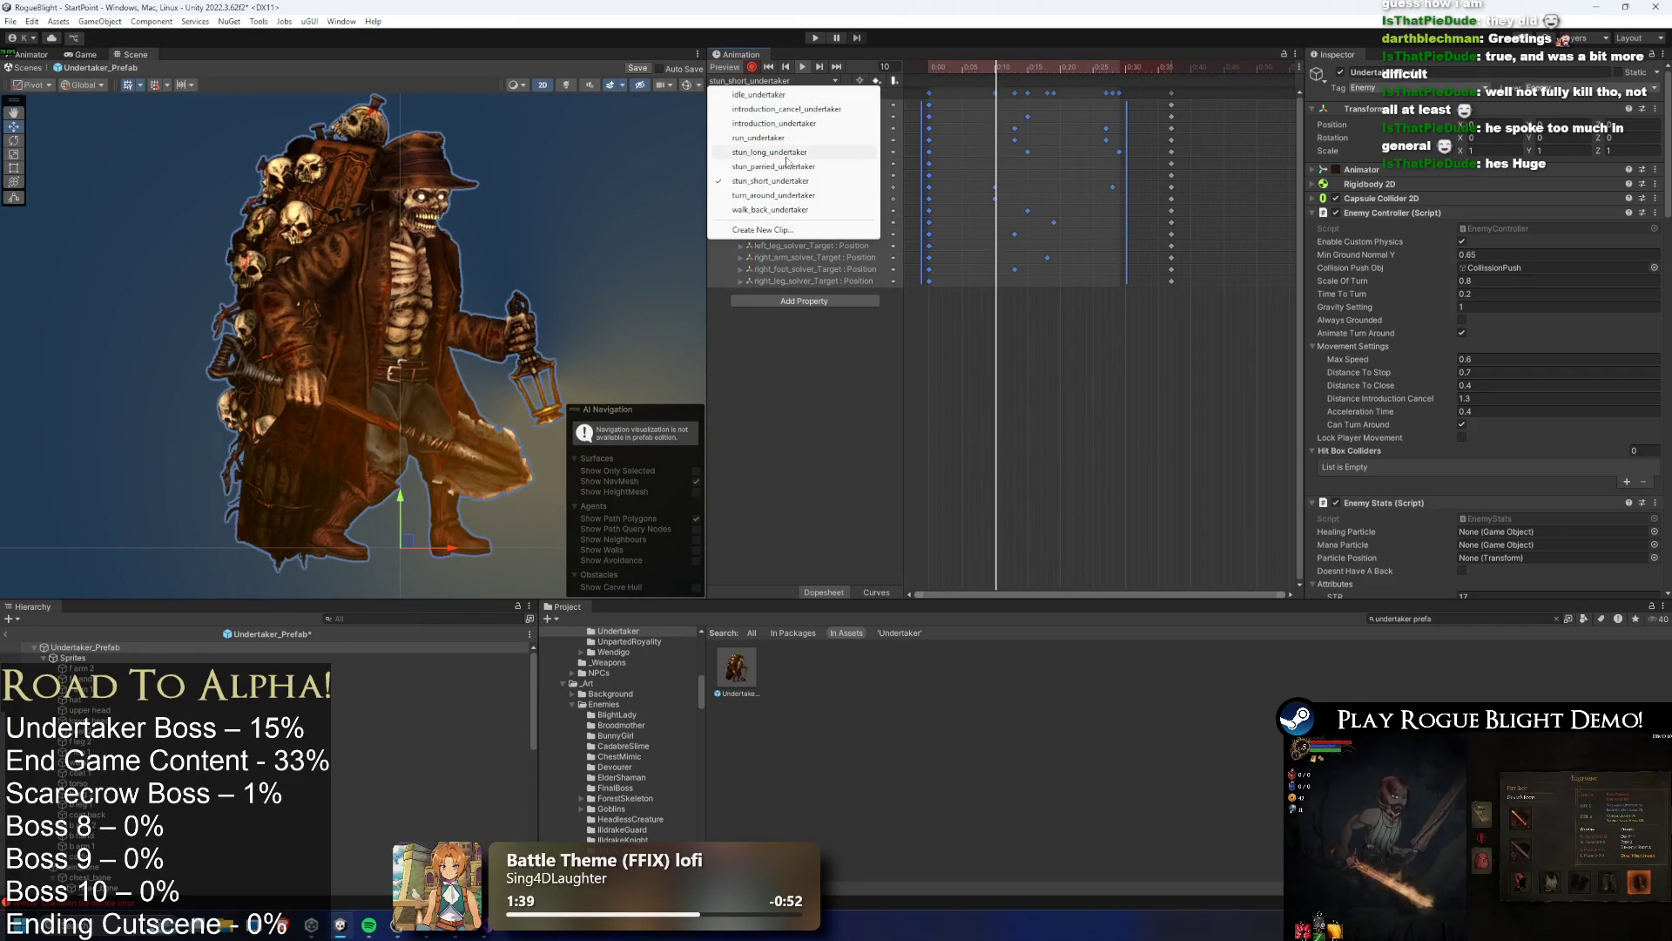
Load stun_long_undertaker at frame 42 and tilt main_bone and the right hand into a toppling pose
click(787, 155)
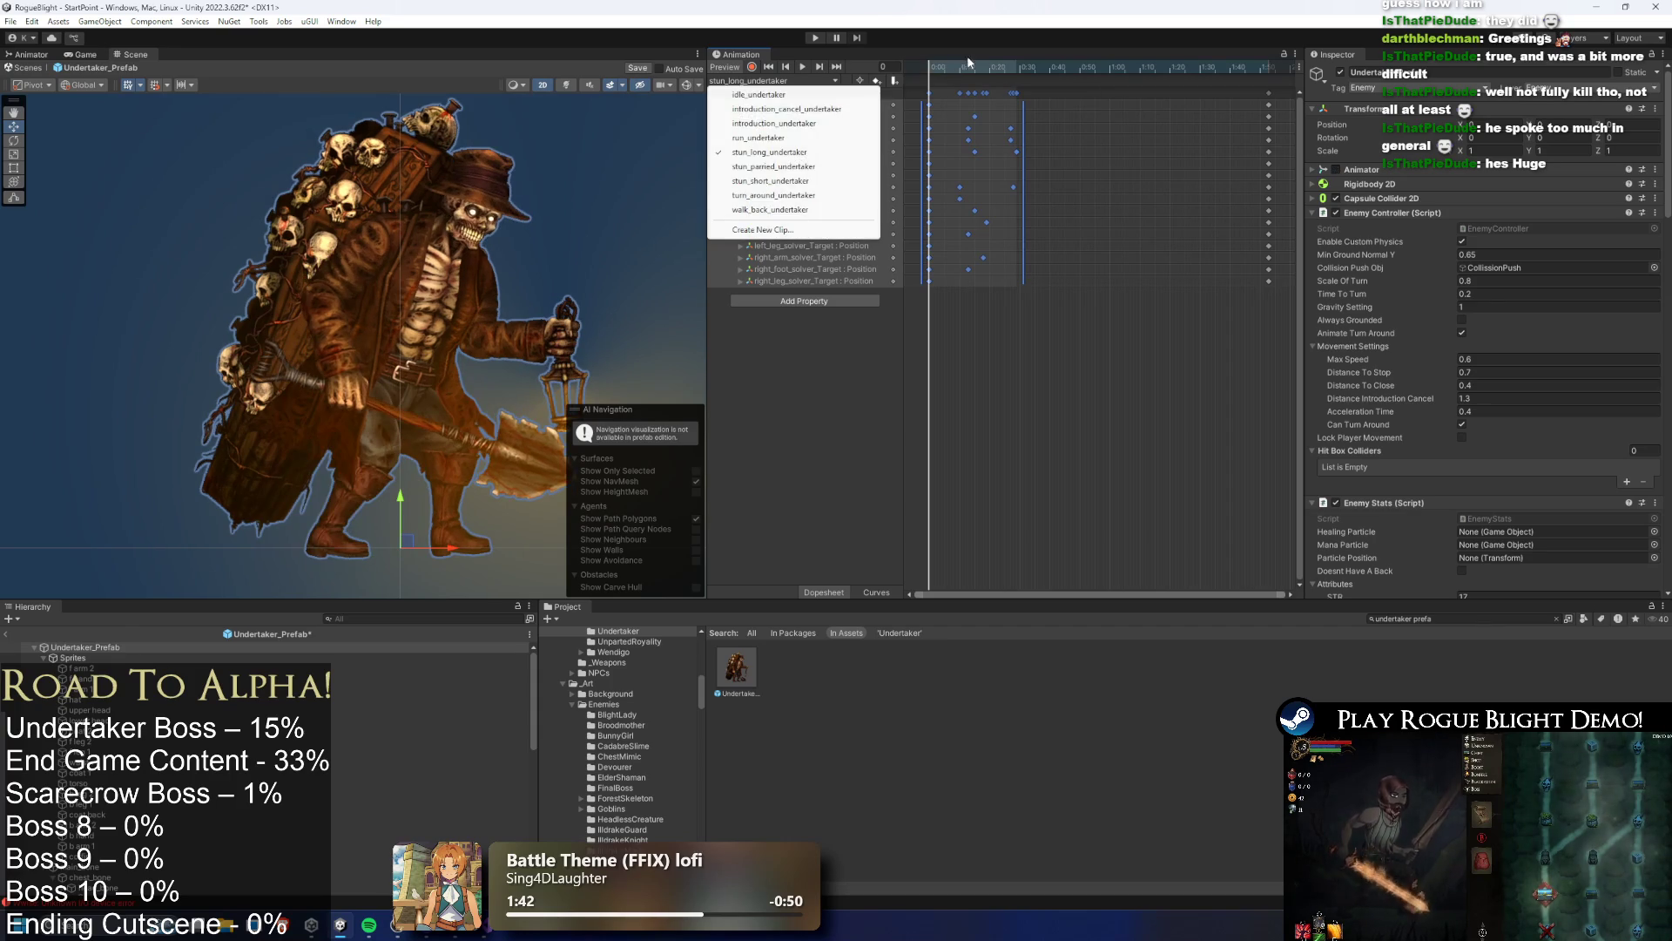
mouse_move(935, 66)
mouse_down()
mouse_move(1084, 69)
mouse_move(1066, 67)
mouse_up()
mouse_move(397, 409)
mouse_down()
mouse_move(402, 487)
mouse_move(440, 392)
mouse_move(446, 262)
mouse_up()
click(470, 224)
key(ctrl+z)
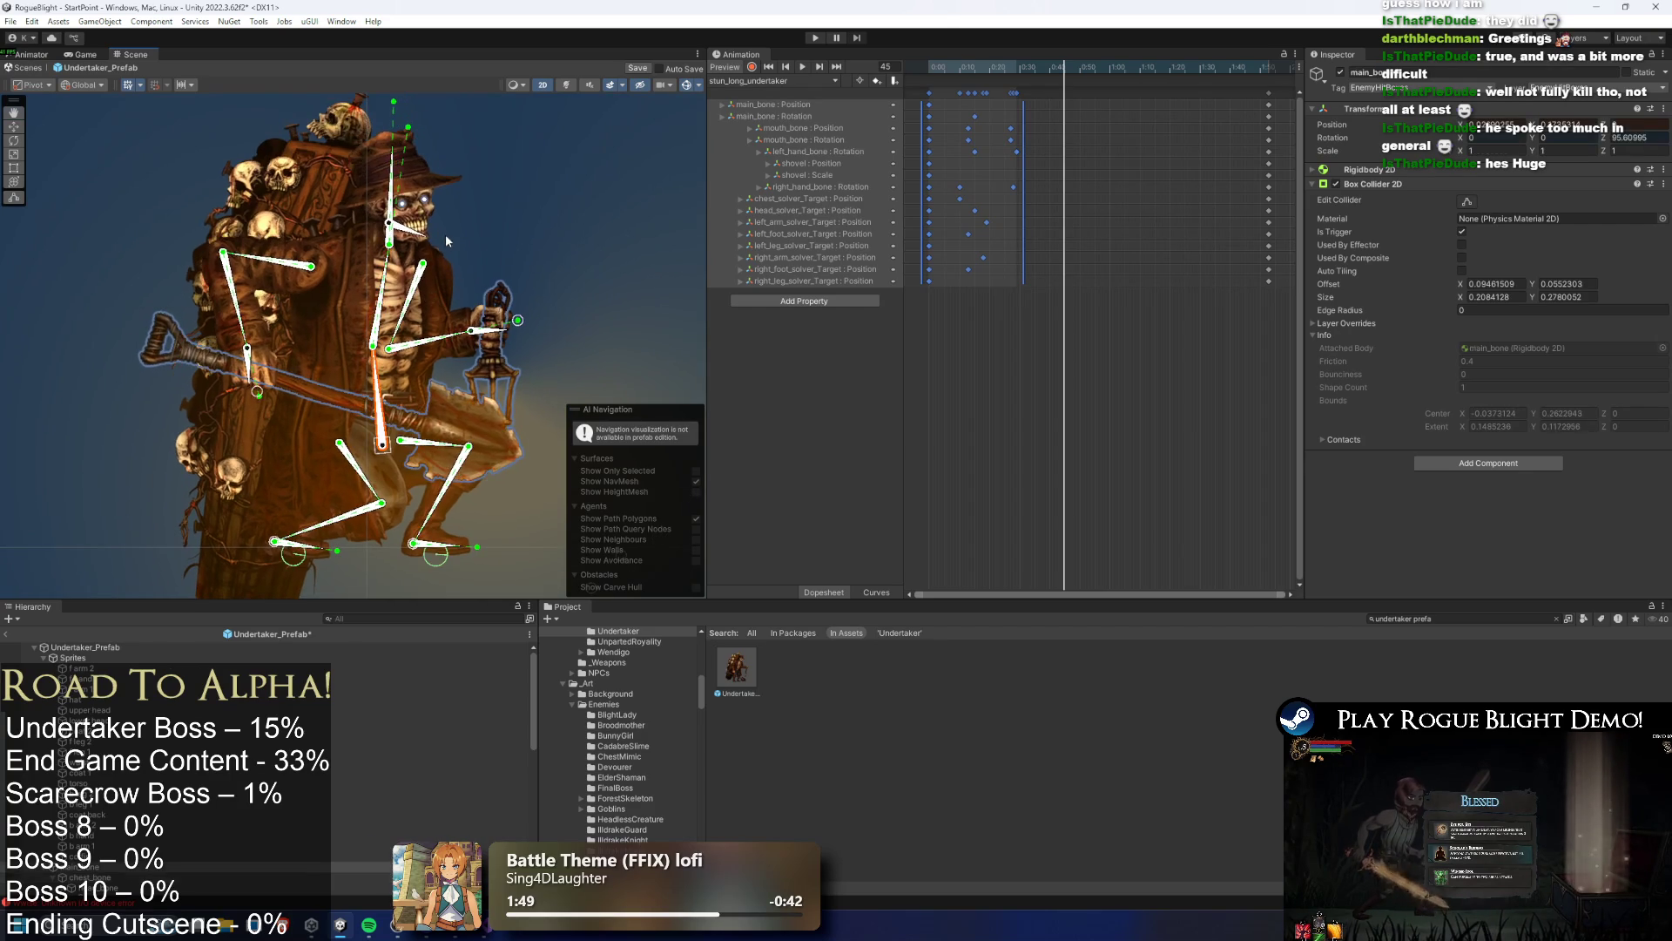
mouse_move(383, 375)
mouse_down()
mouse_move(462, 158)
mouse_move(525, 128)
mouse_move(589, 175)
mouse_move(560, 160)
mouse_move(374, 175)
mouse_move(367, 202)
mouse_up()
click(377, 185)
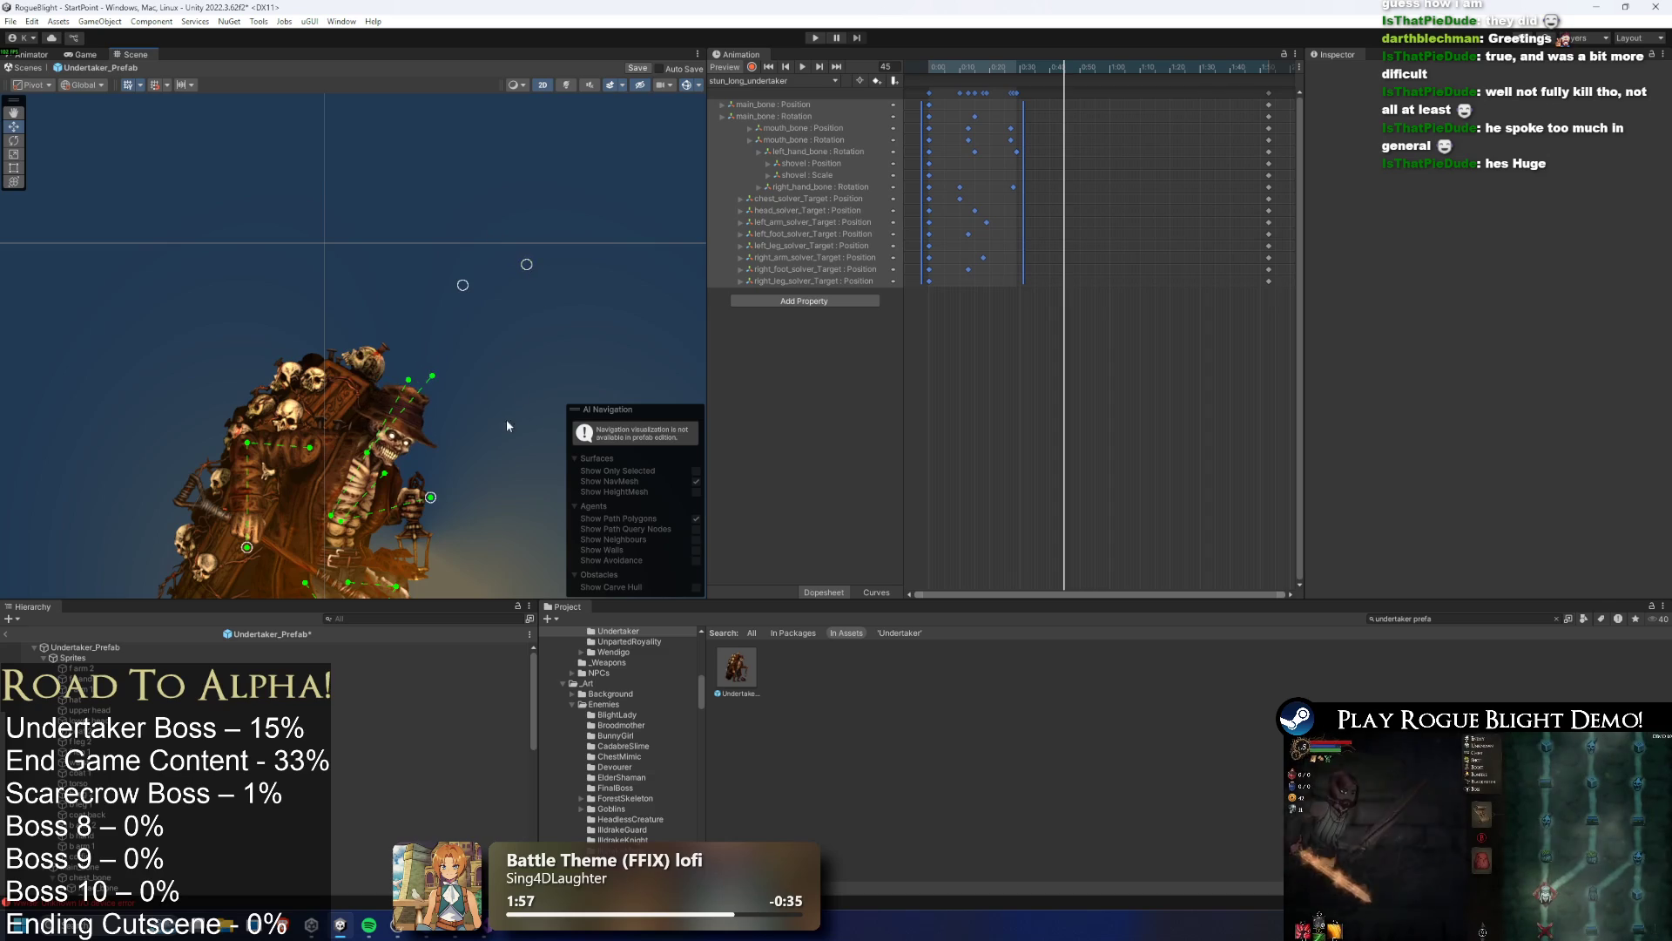
key(ctrl+z)
mouse_move(427, 365)
mouse_down()
mouse_move(413, 428)
mouse_move(391, 416)
mouse_up()
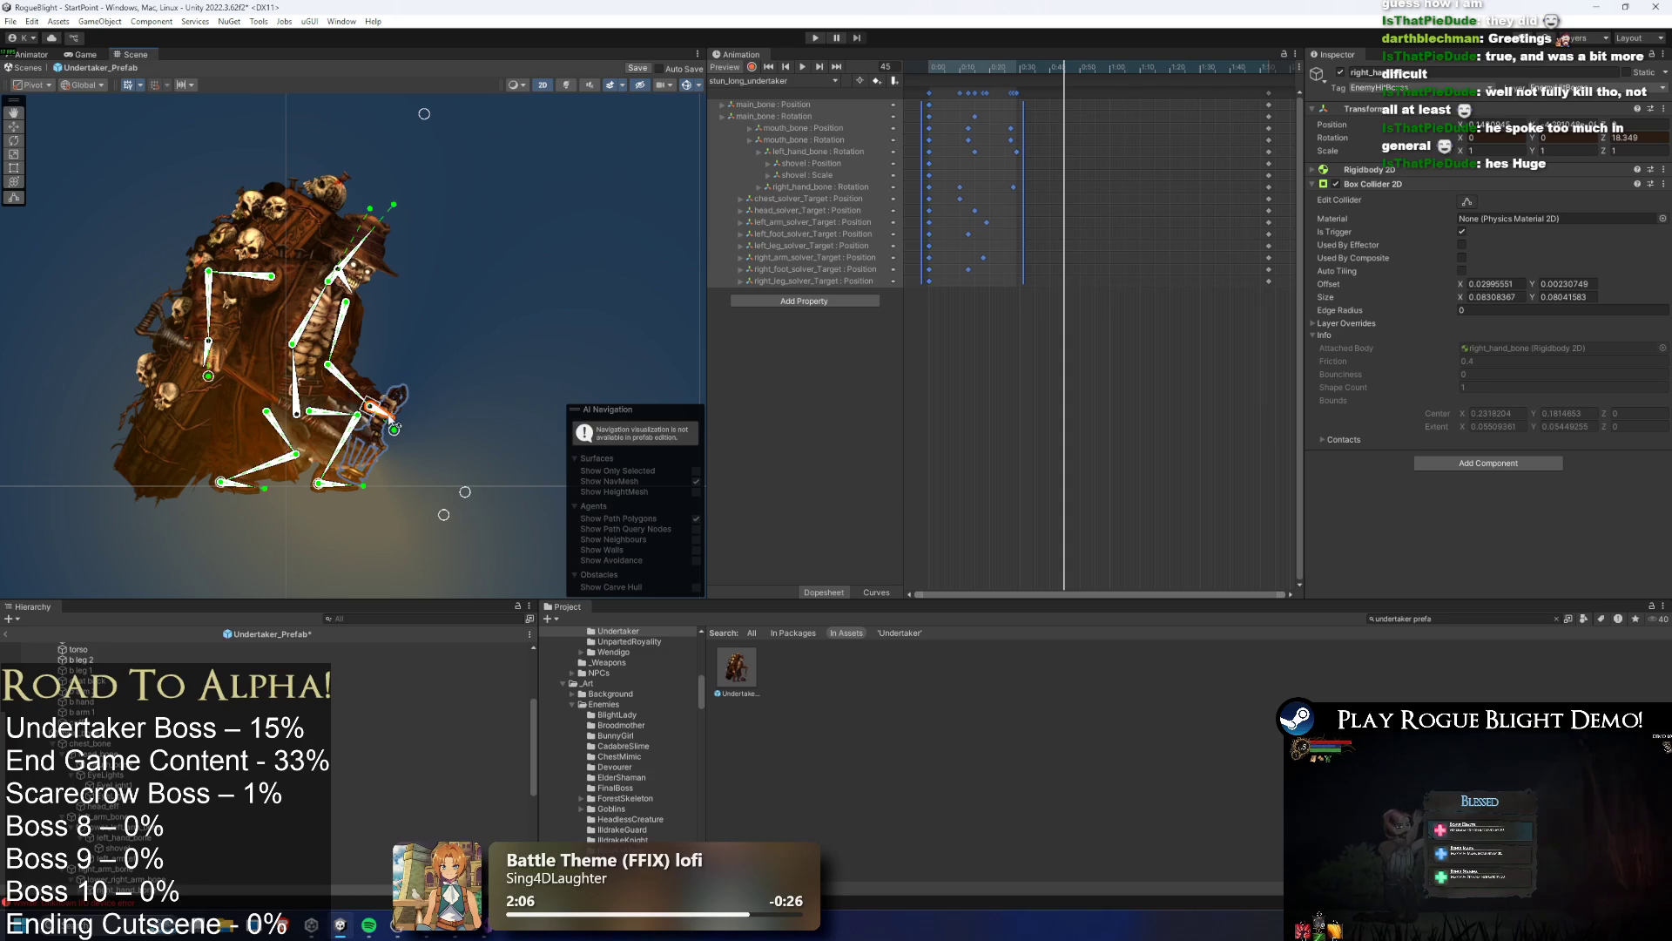
Swing the left arm down and outward, then undo those arm adjustments to restore the earlier pose
drag(210, 377, 250, 435)
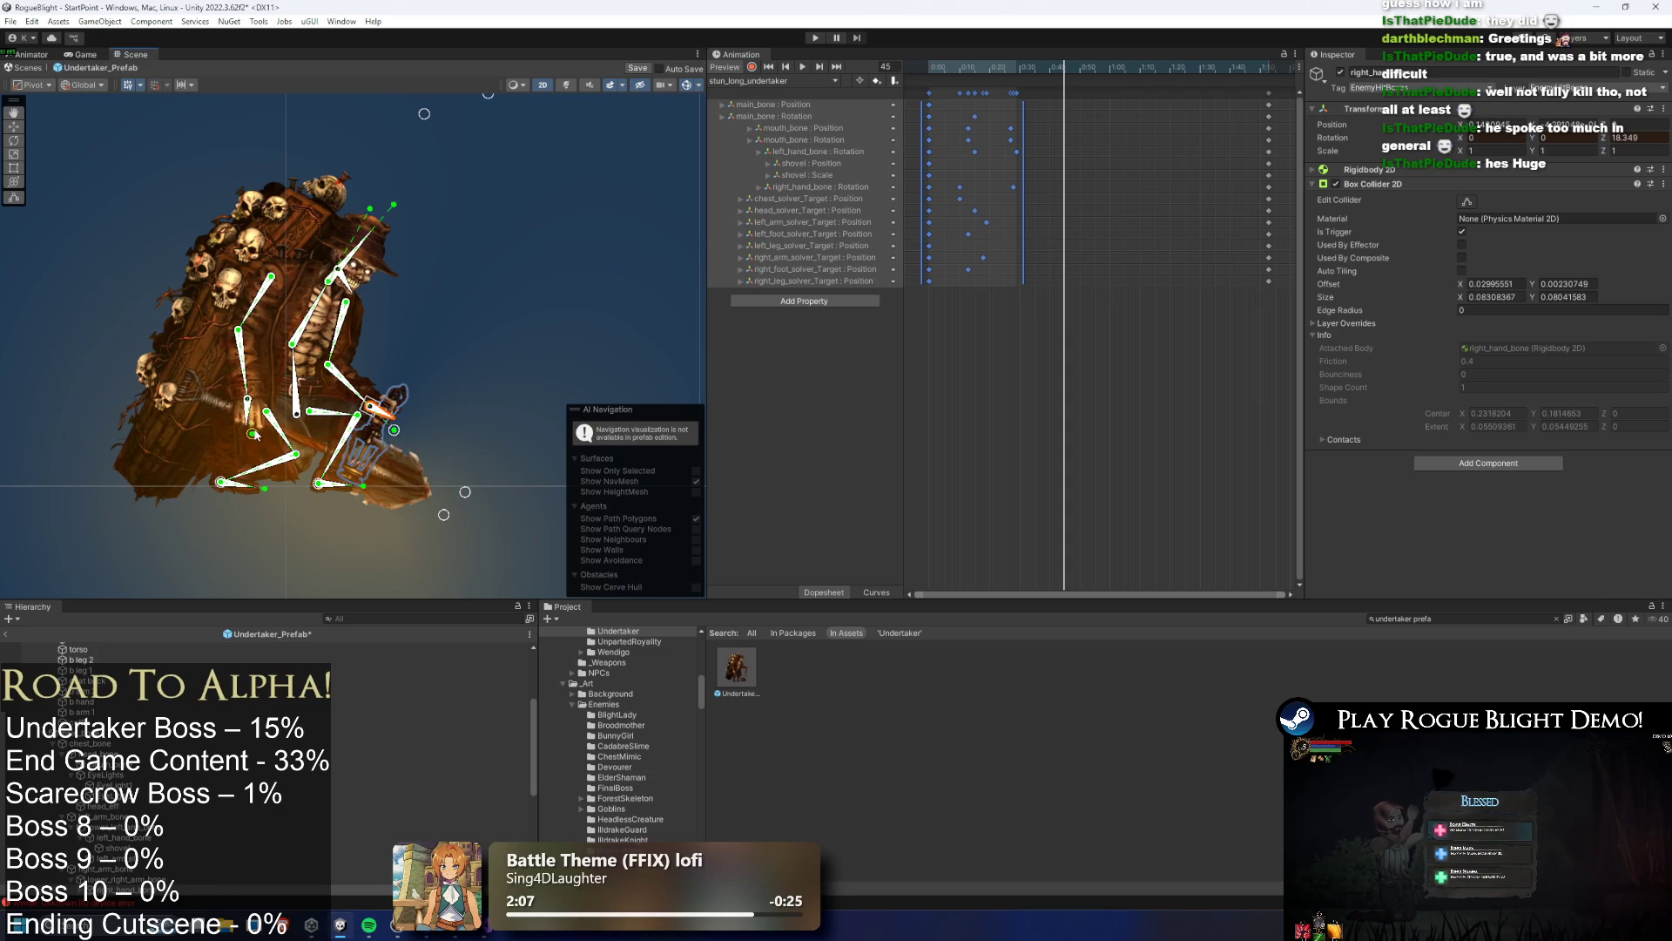
click(254, 428)
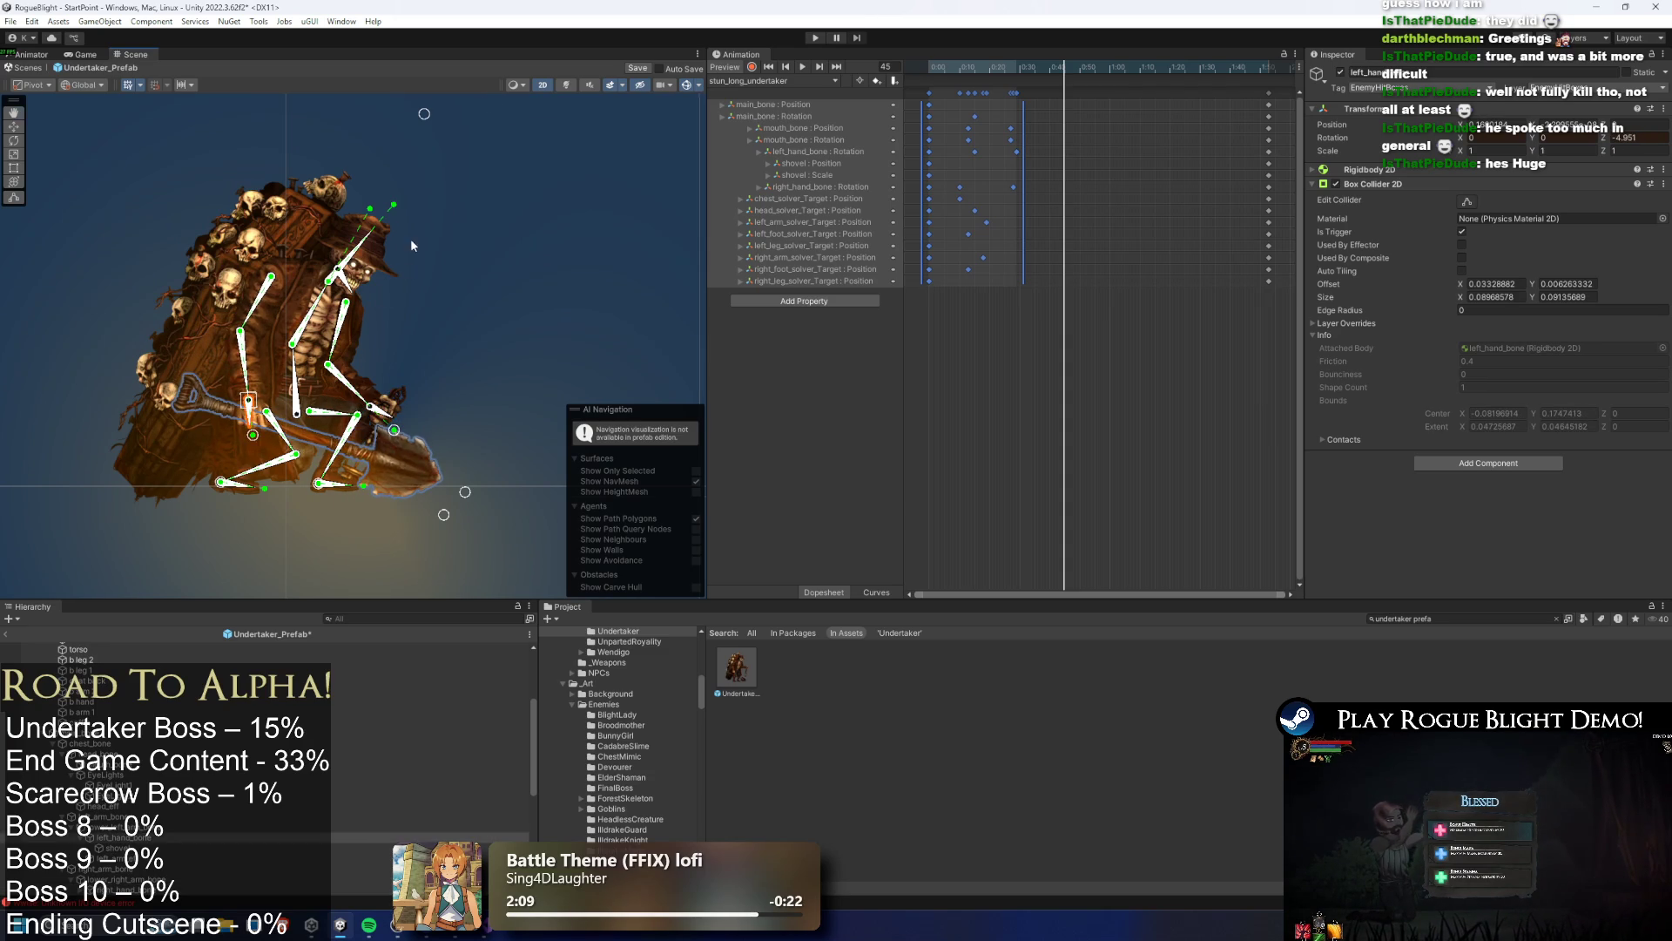
scroll(412, 245, up, 3)
drag(390, 231, 400, 236)
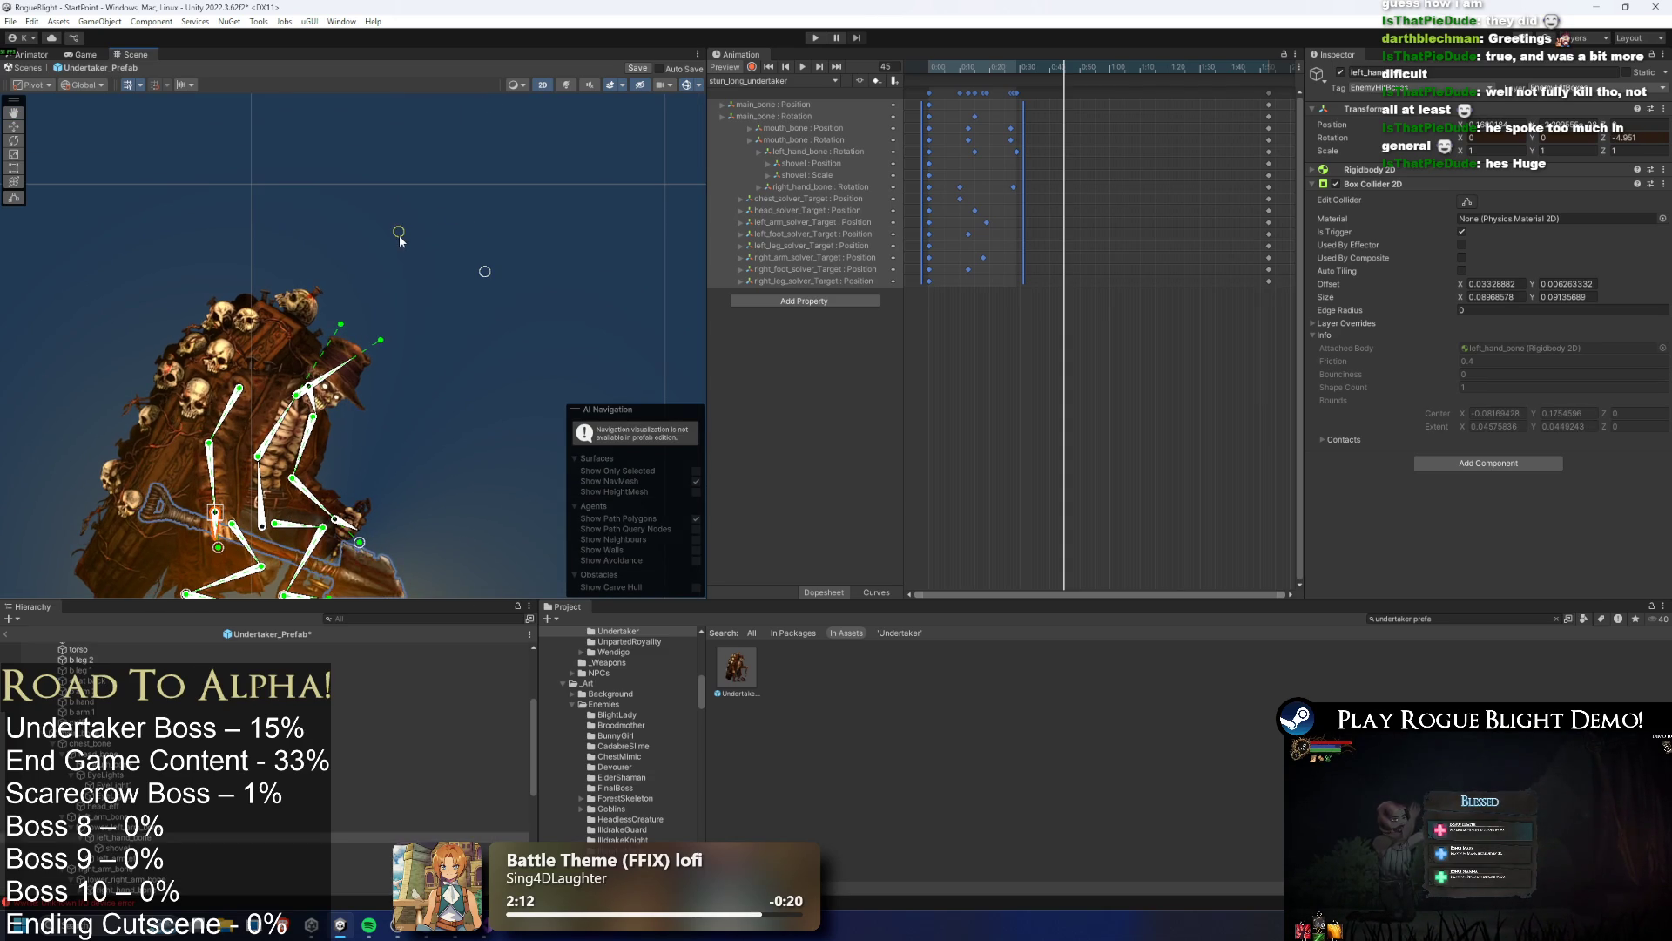
key(ctrl+z)
key(ctrl+z)
key(ctrl+z)
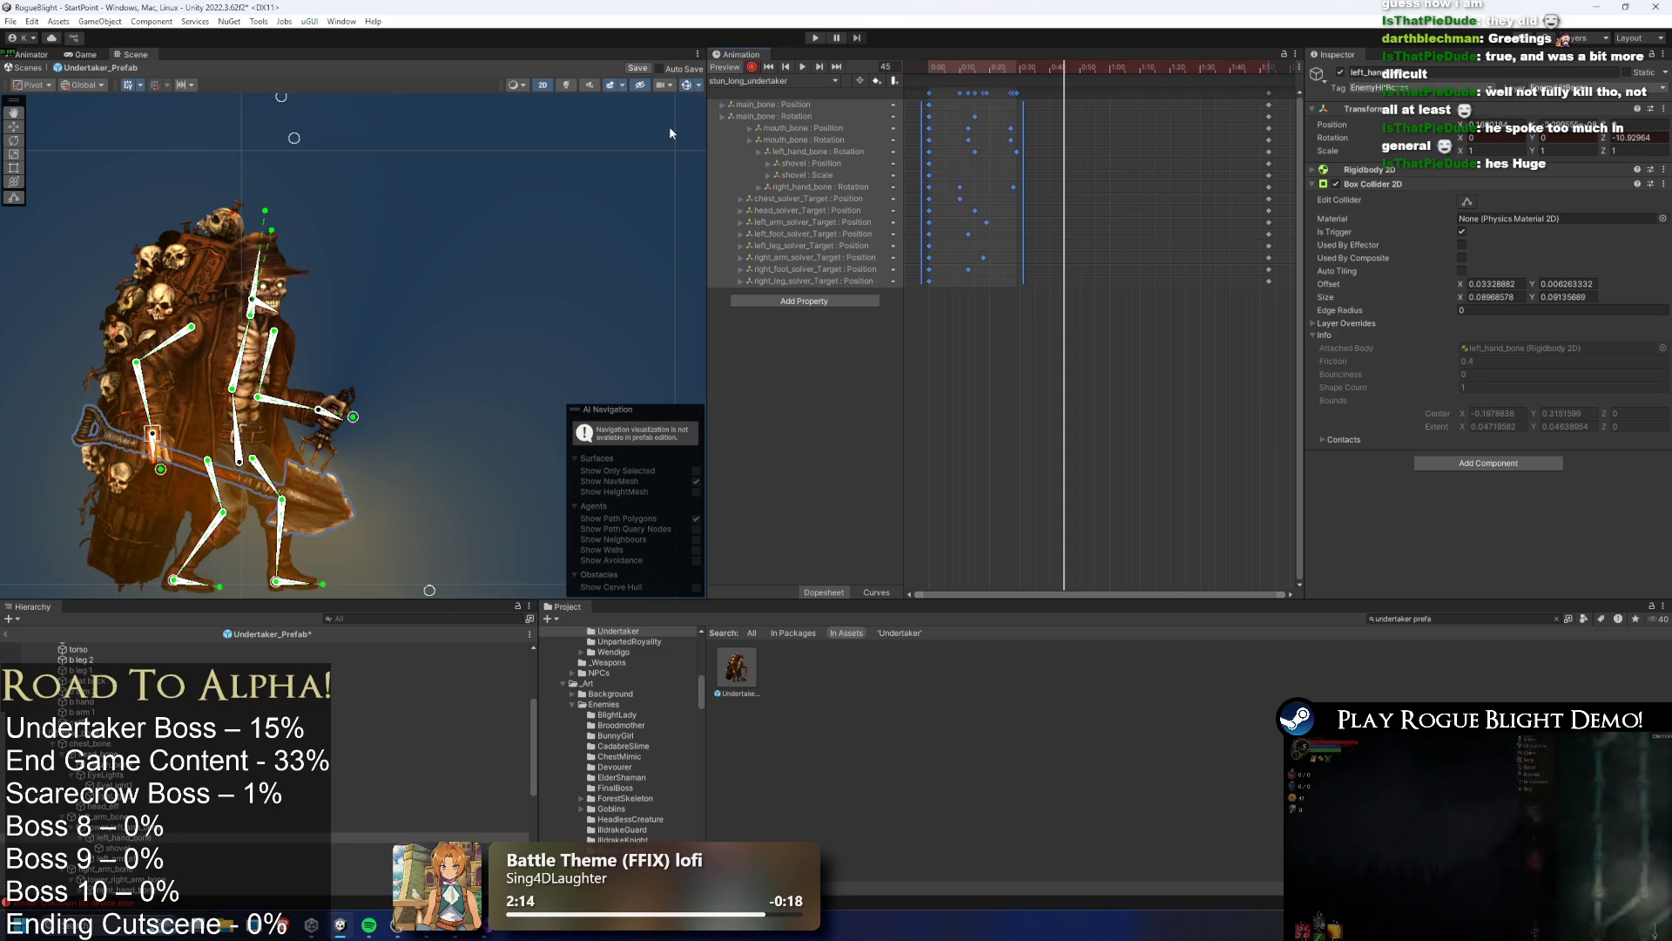
key(ctrl+z)
key(ctrl+z)
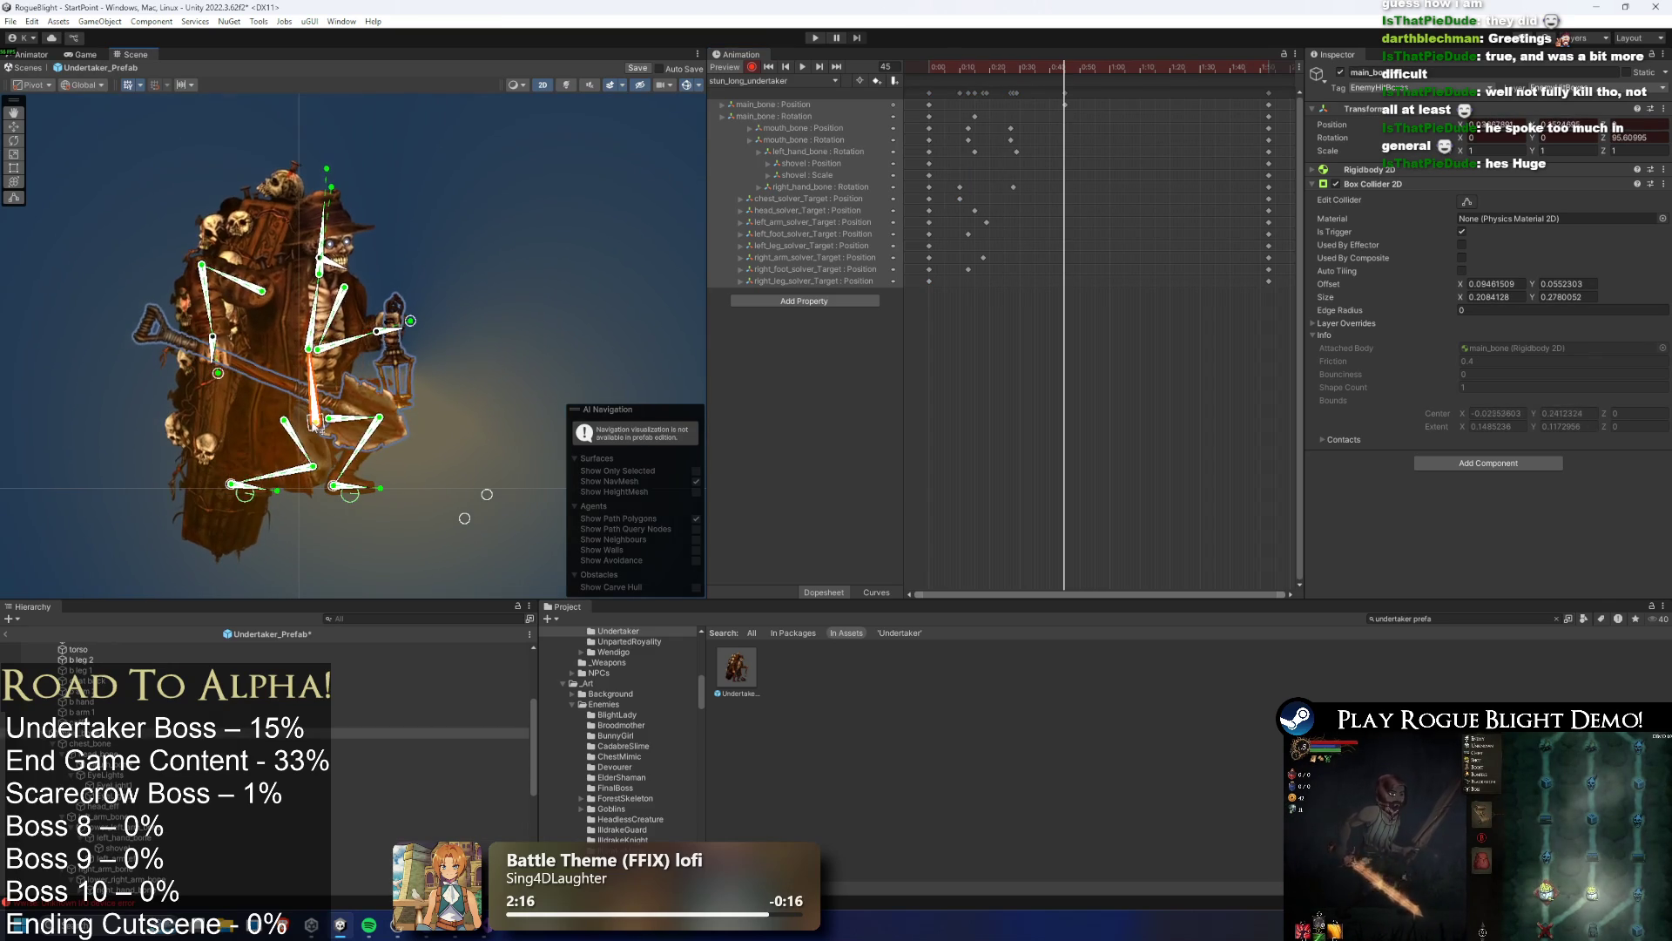
key(ctrl+z)
key(ctrl+z)
key(ctrl+z)
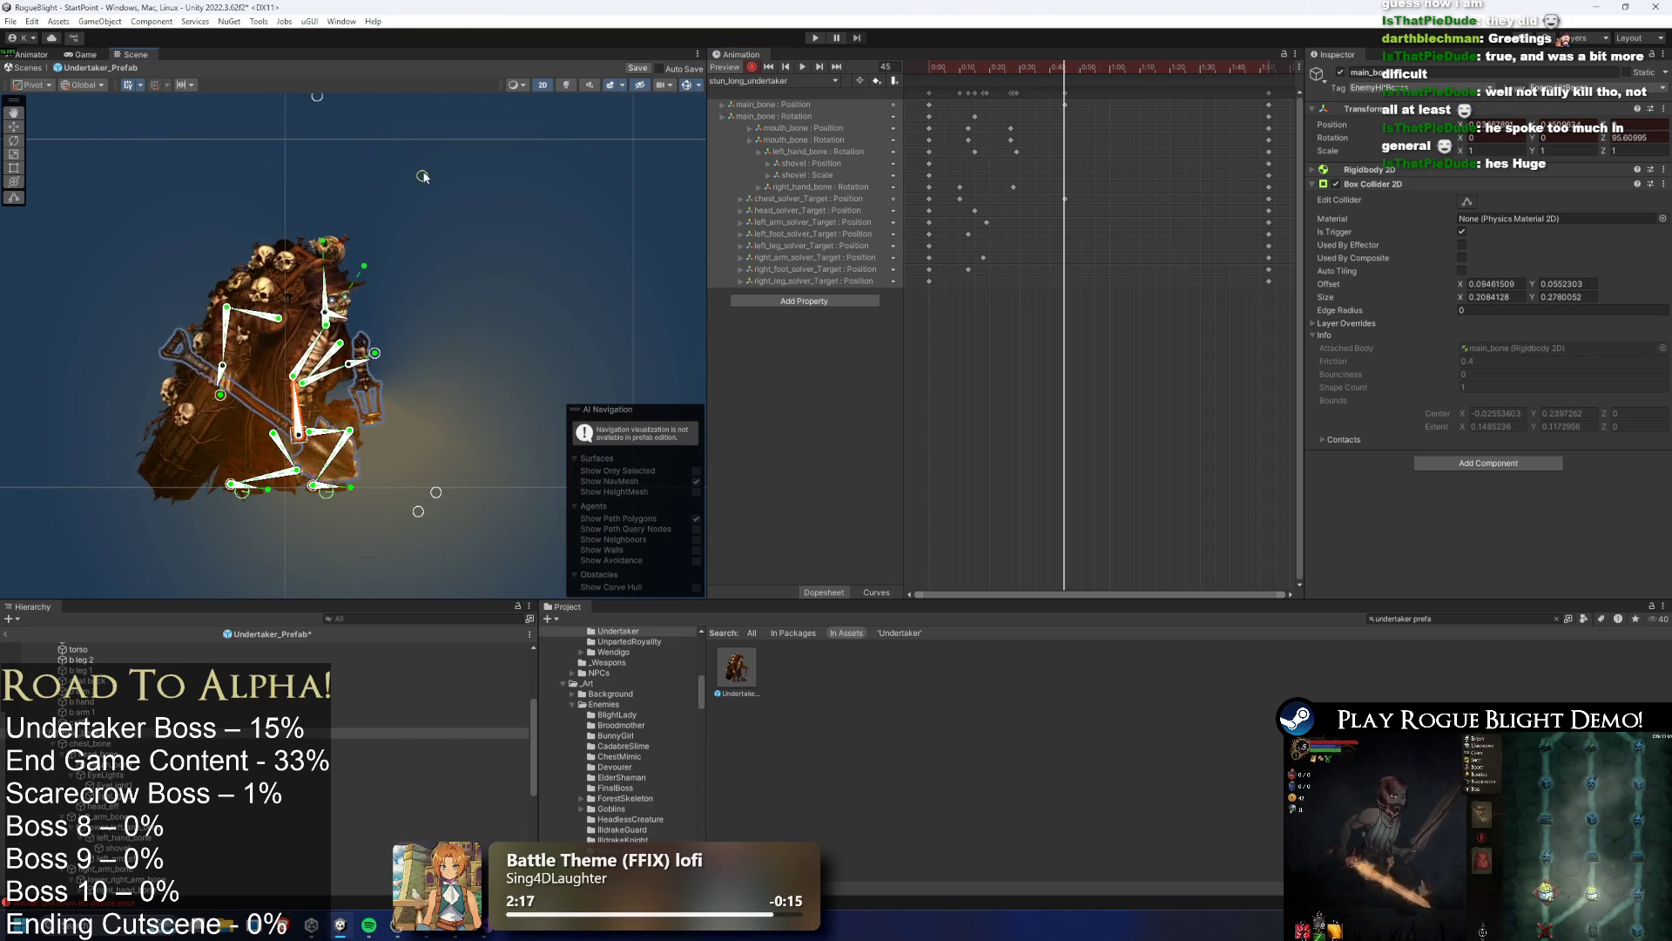
click(331, 102)
Re-pose the skeleton by moving an IK target and lowering the right arm target, then preview from frame 8
drag(320, 98, 495, 201)
drag(385, 358, 381, 398)
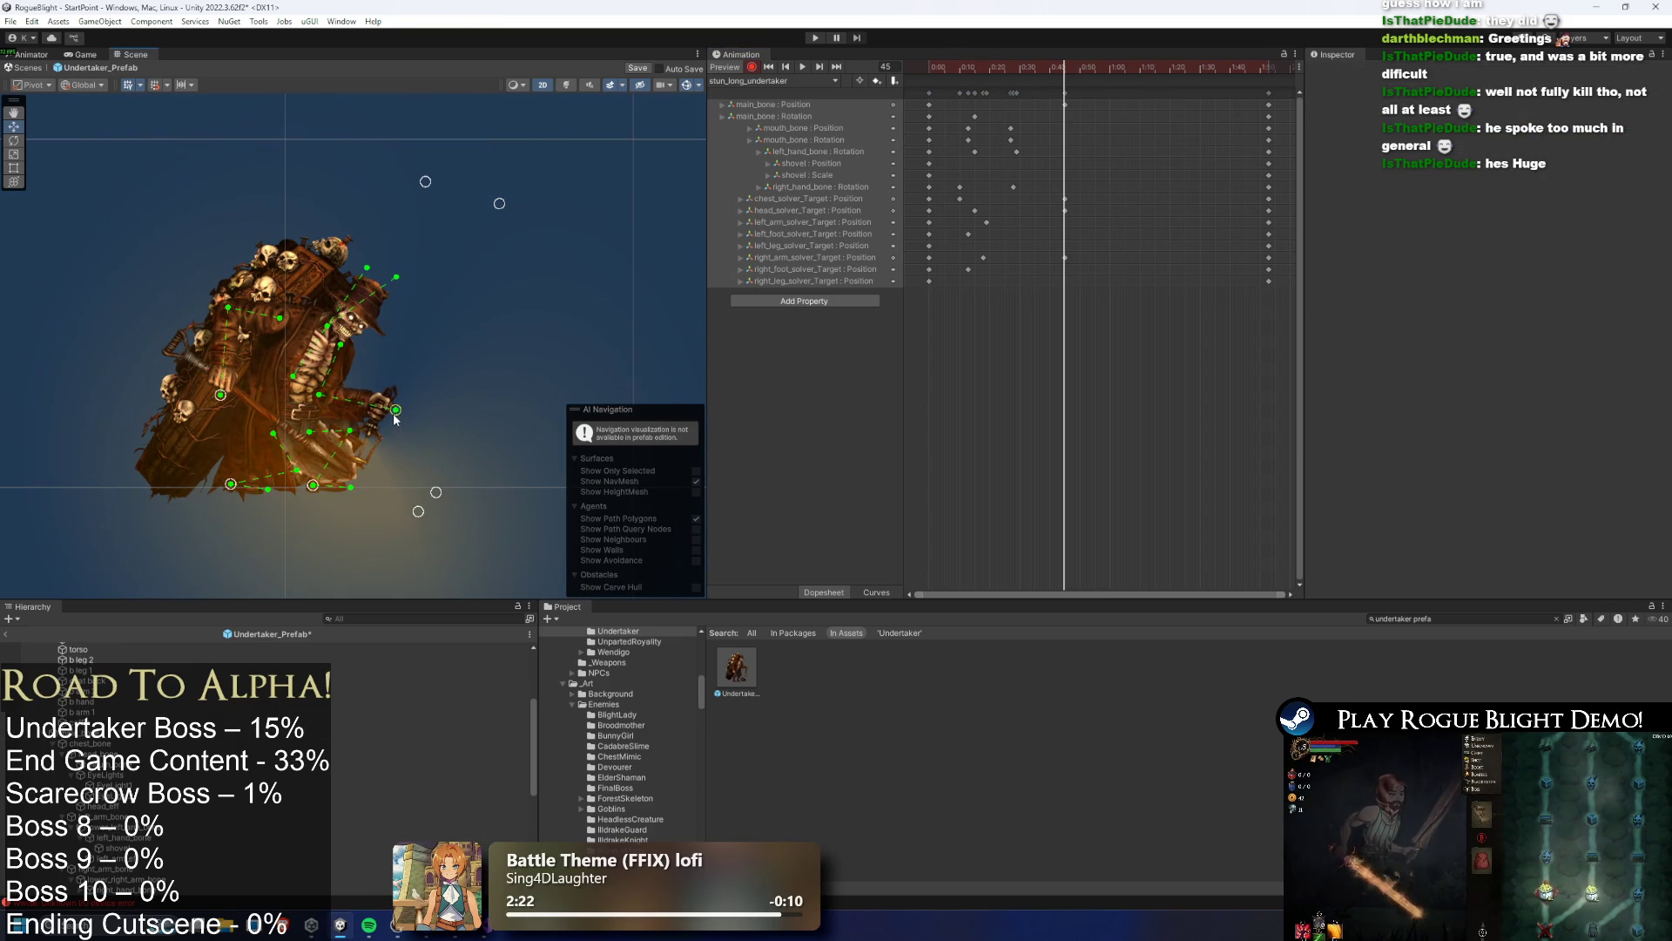
click(391, 427)
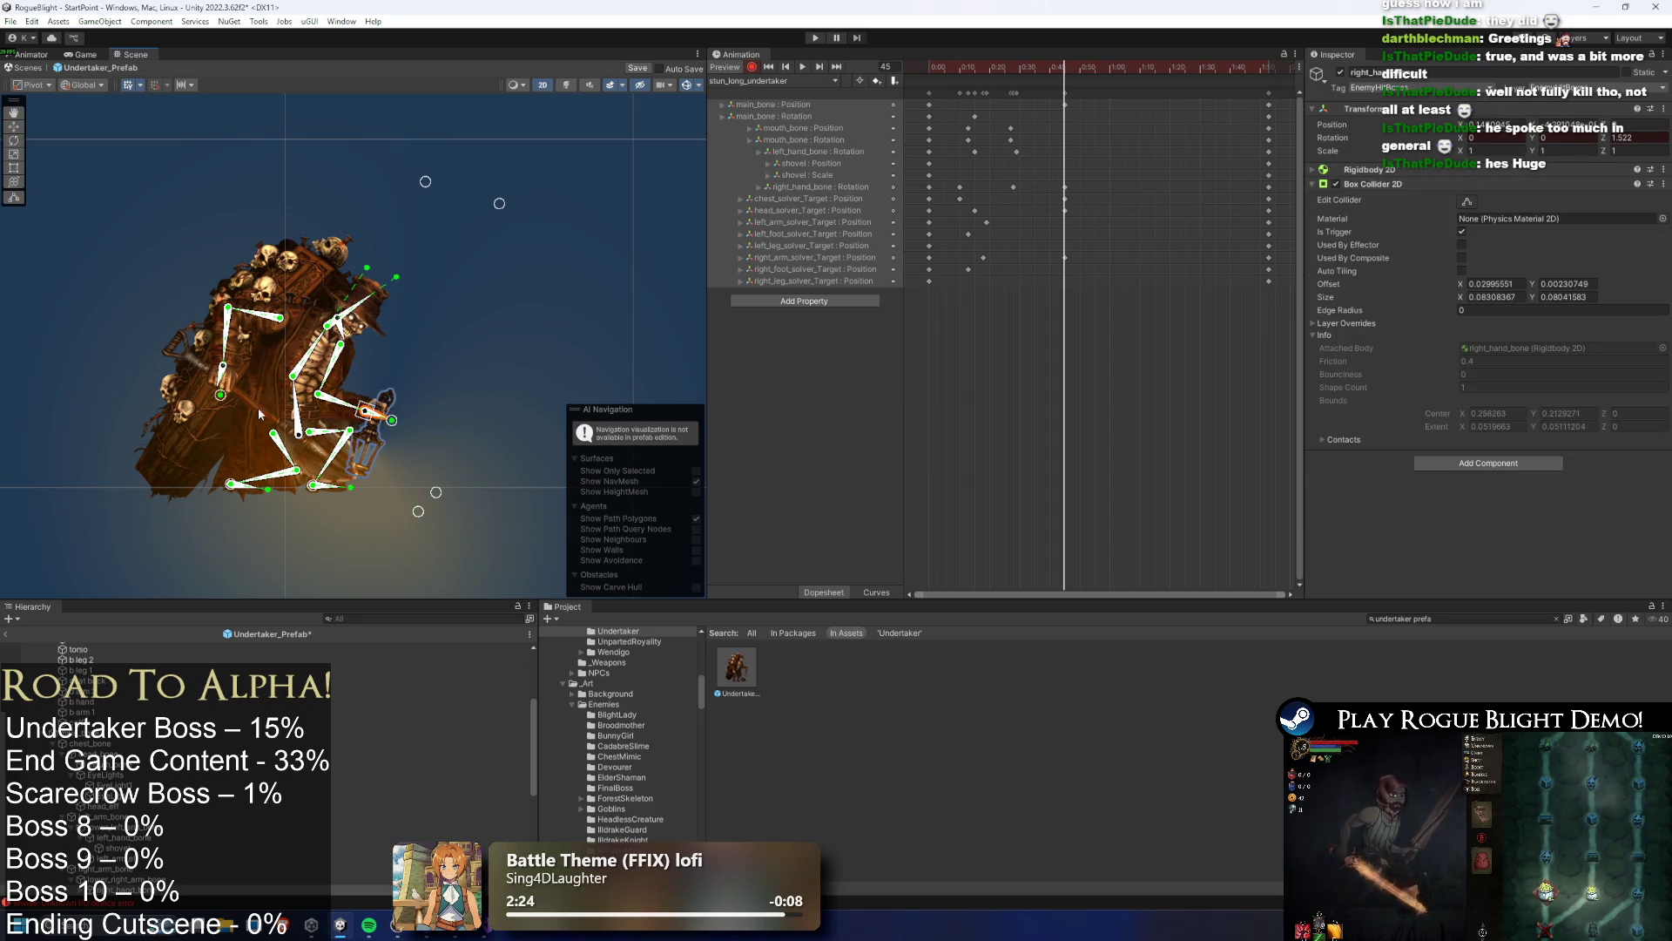
click(248, 440)
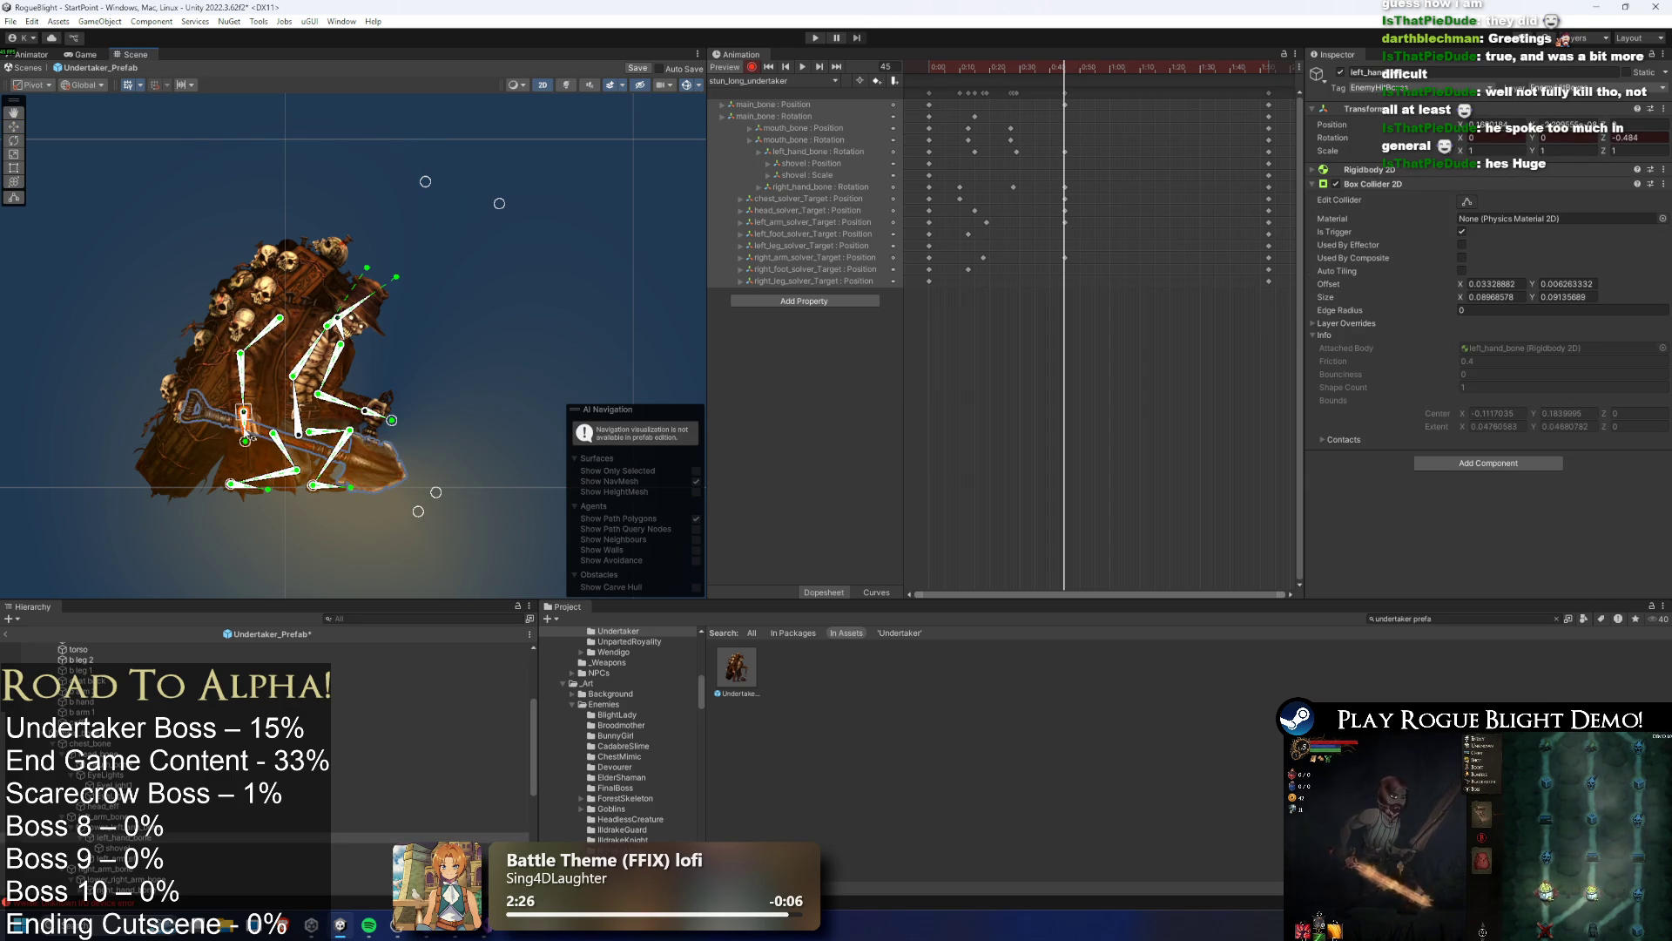
click(949, 70)
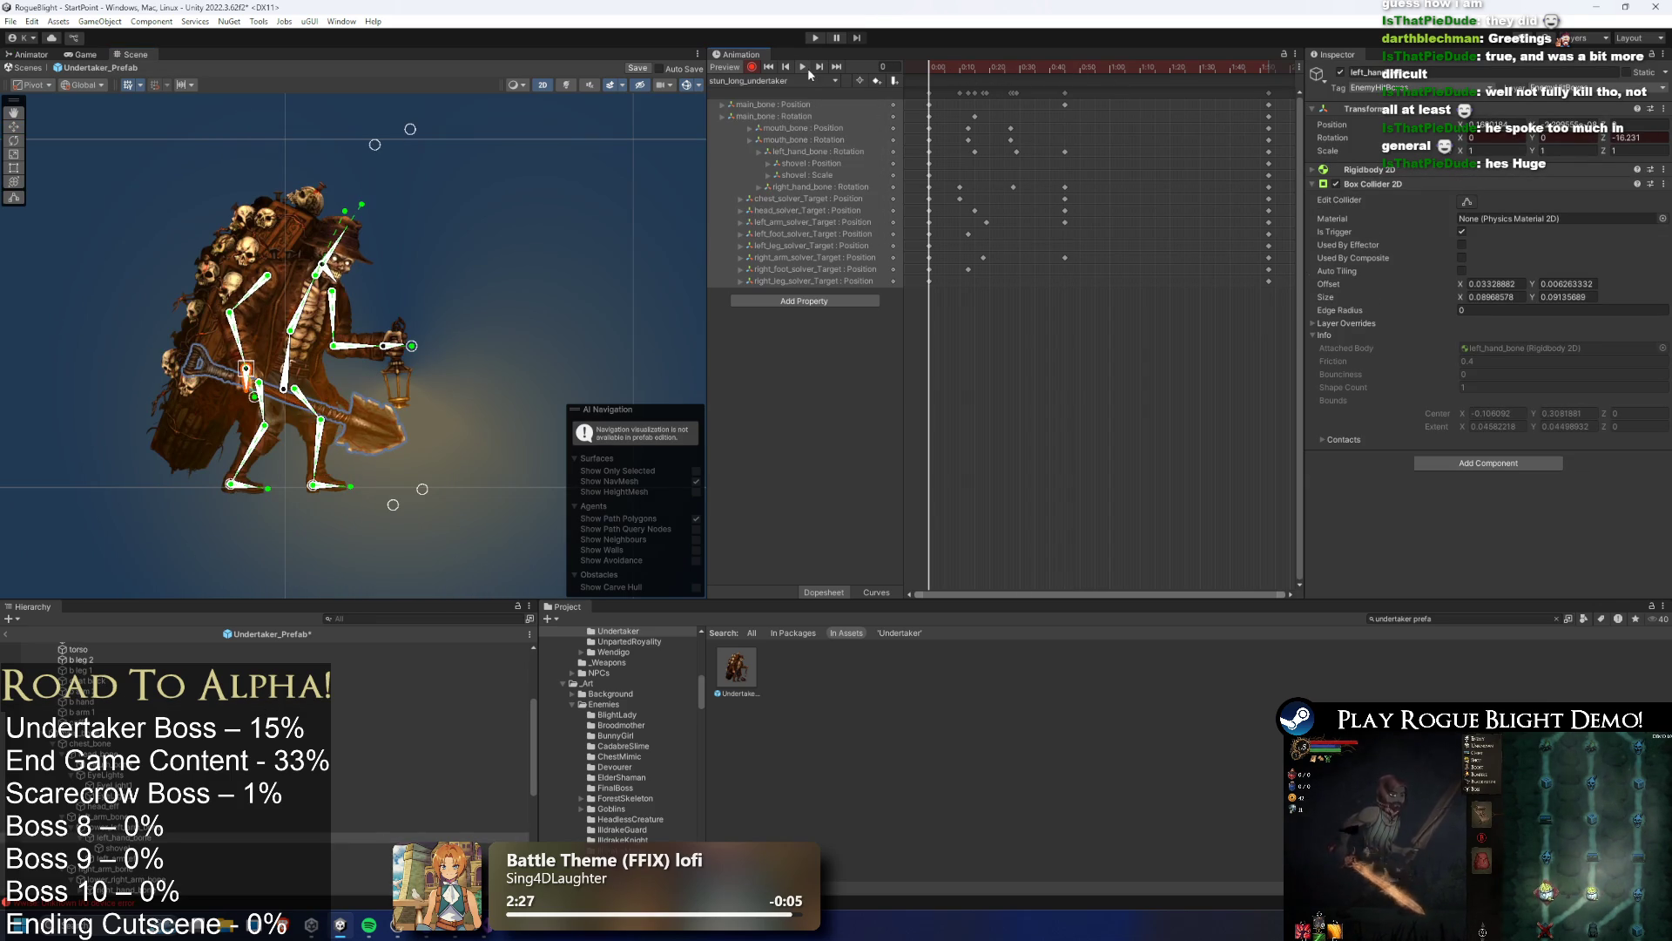
click(819, 67)
key(space)
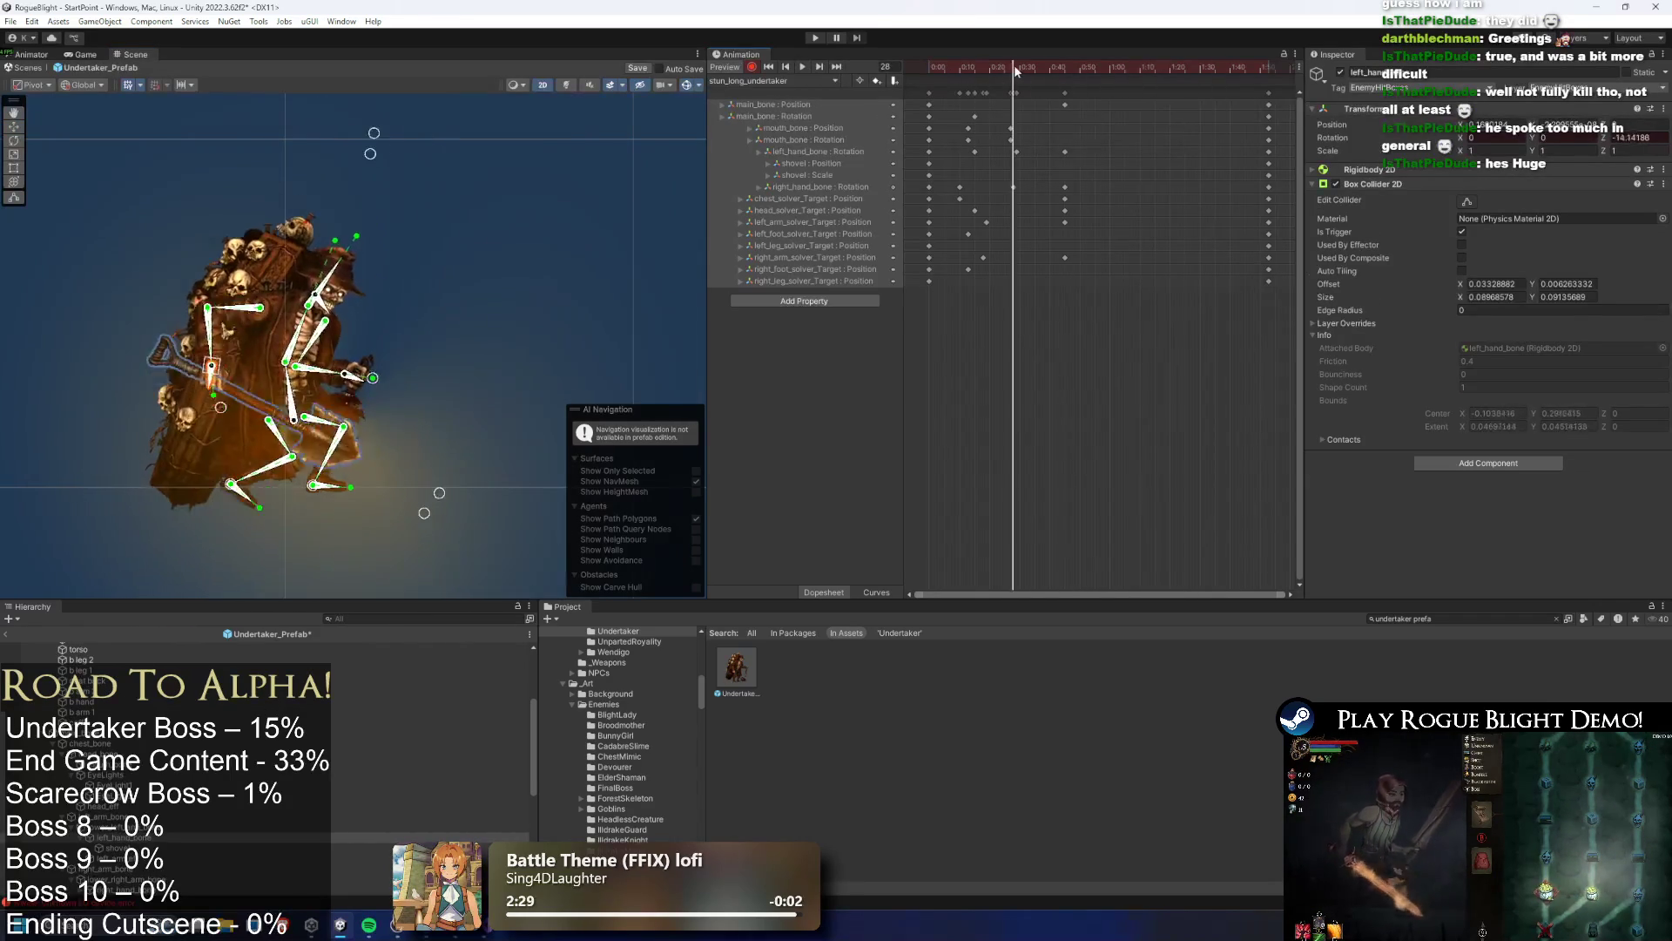
Rotate the whole character to key main_bone at frame 37, then move those keys to about frame 35
drag(294, 436, 288, 422)
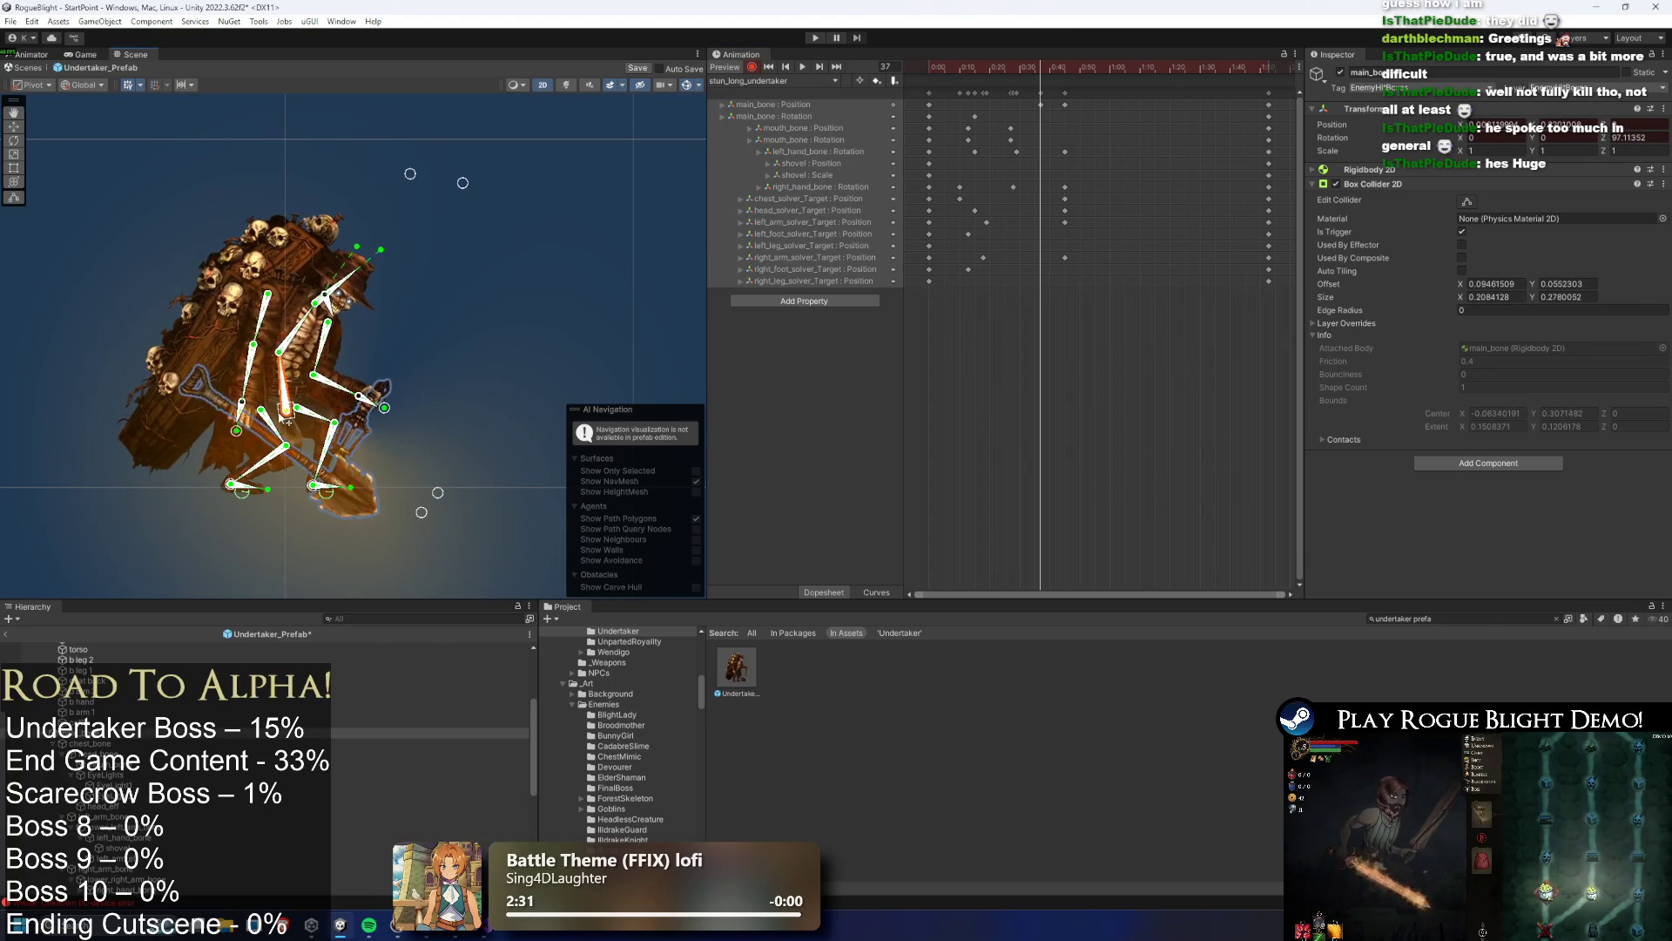
click(1040, 93)
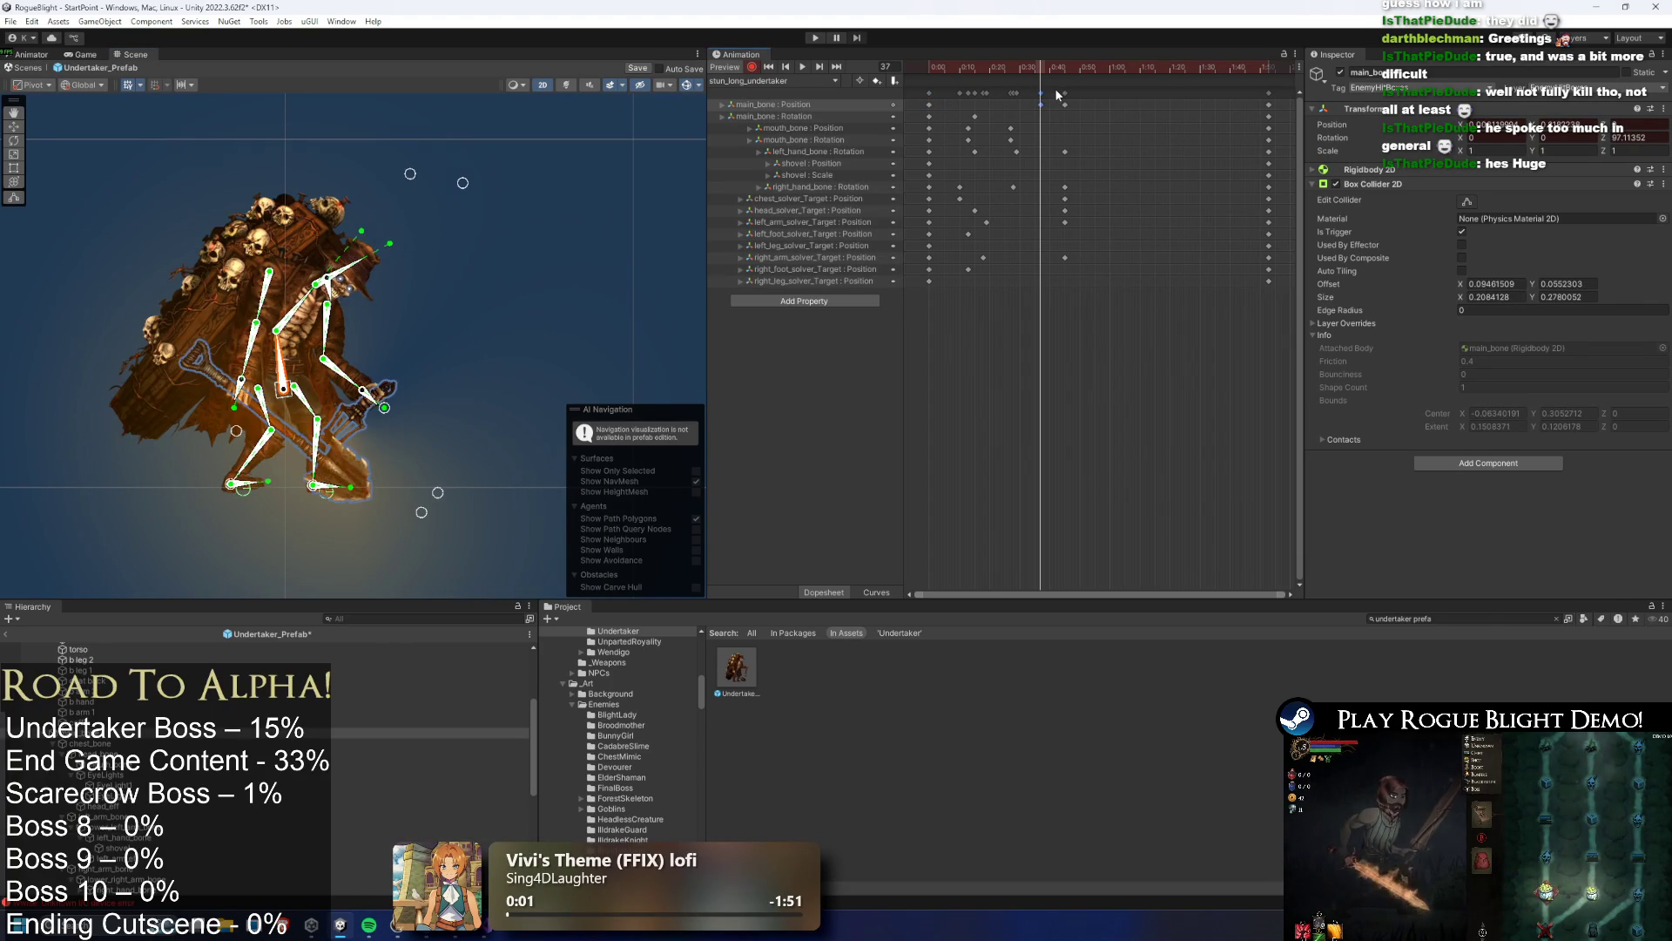
drag(1042, 107, 1027, 103)
key(space)
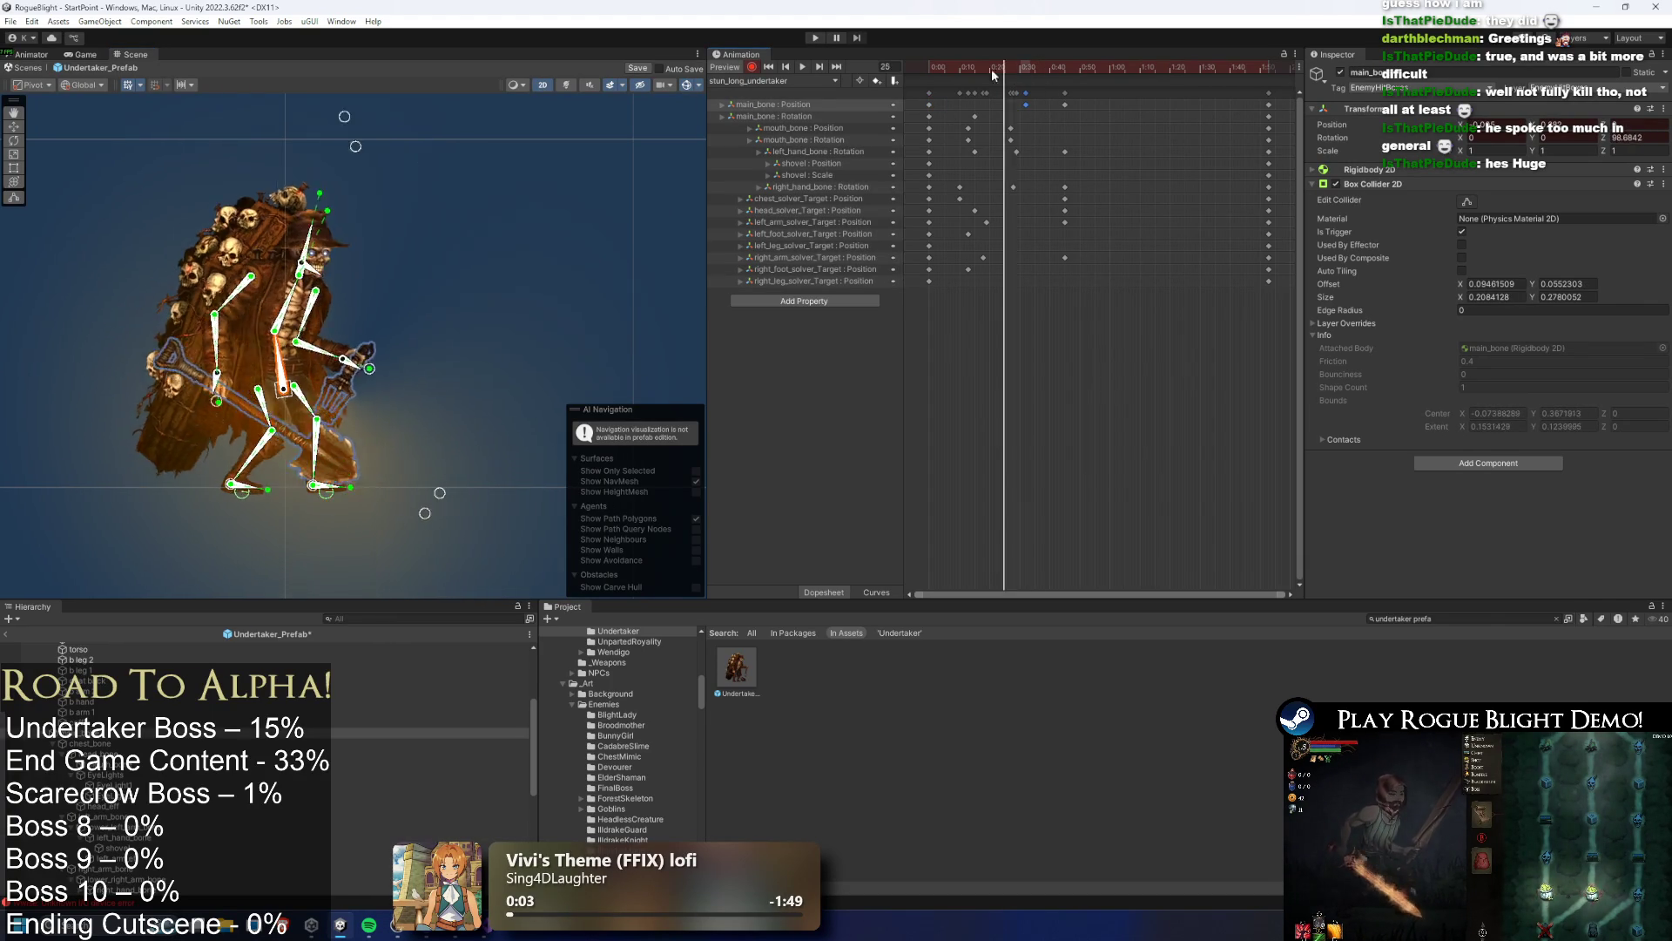
Add a main_bone Position key near 0:55 and shift the keys there to 0:57
double_click(1103, 105)
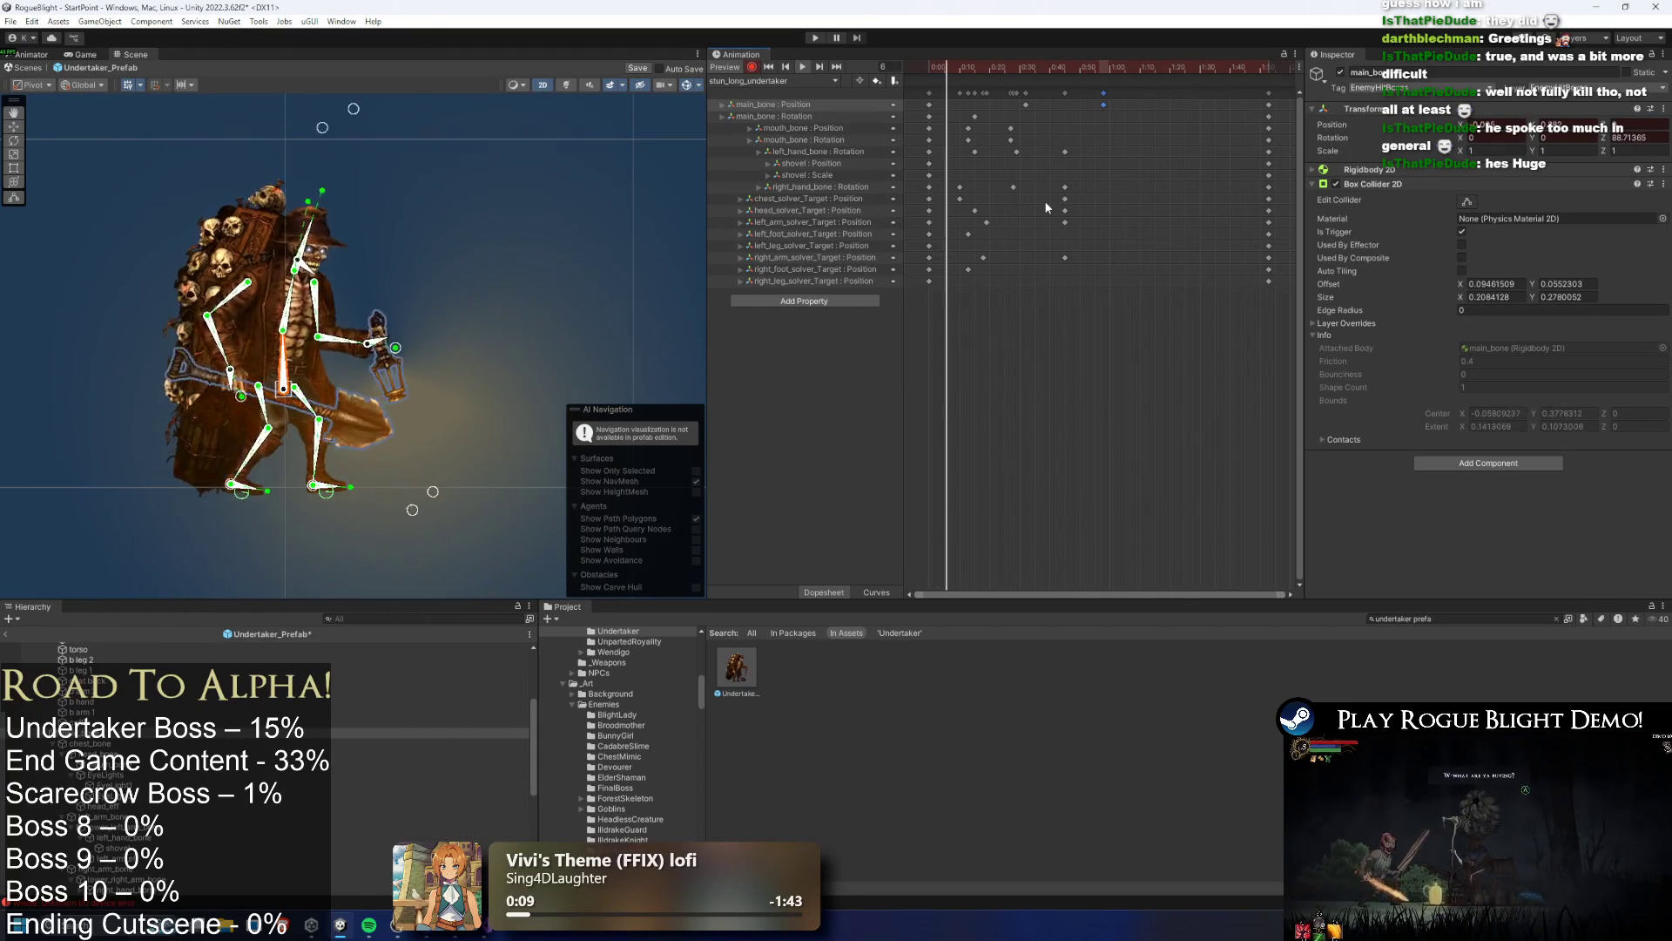
drag(1100, 298, 1036, 155)
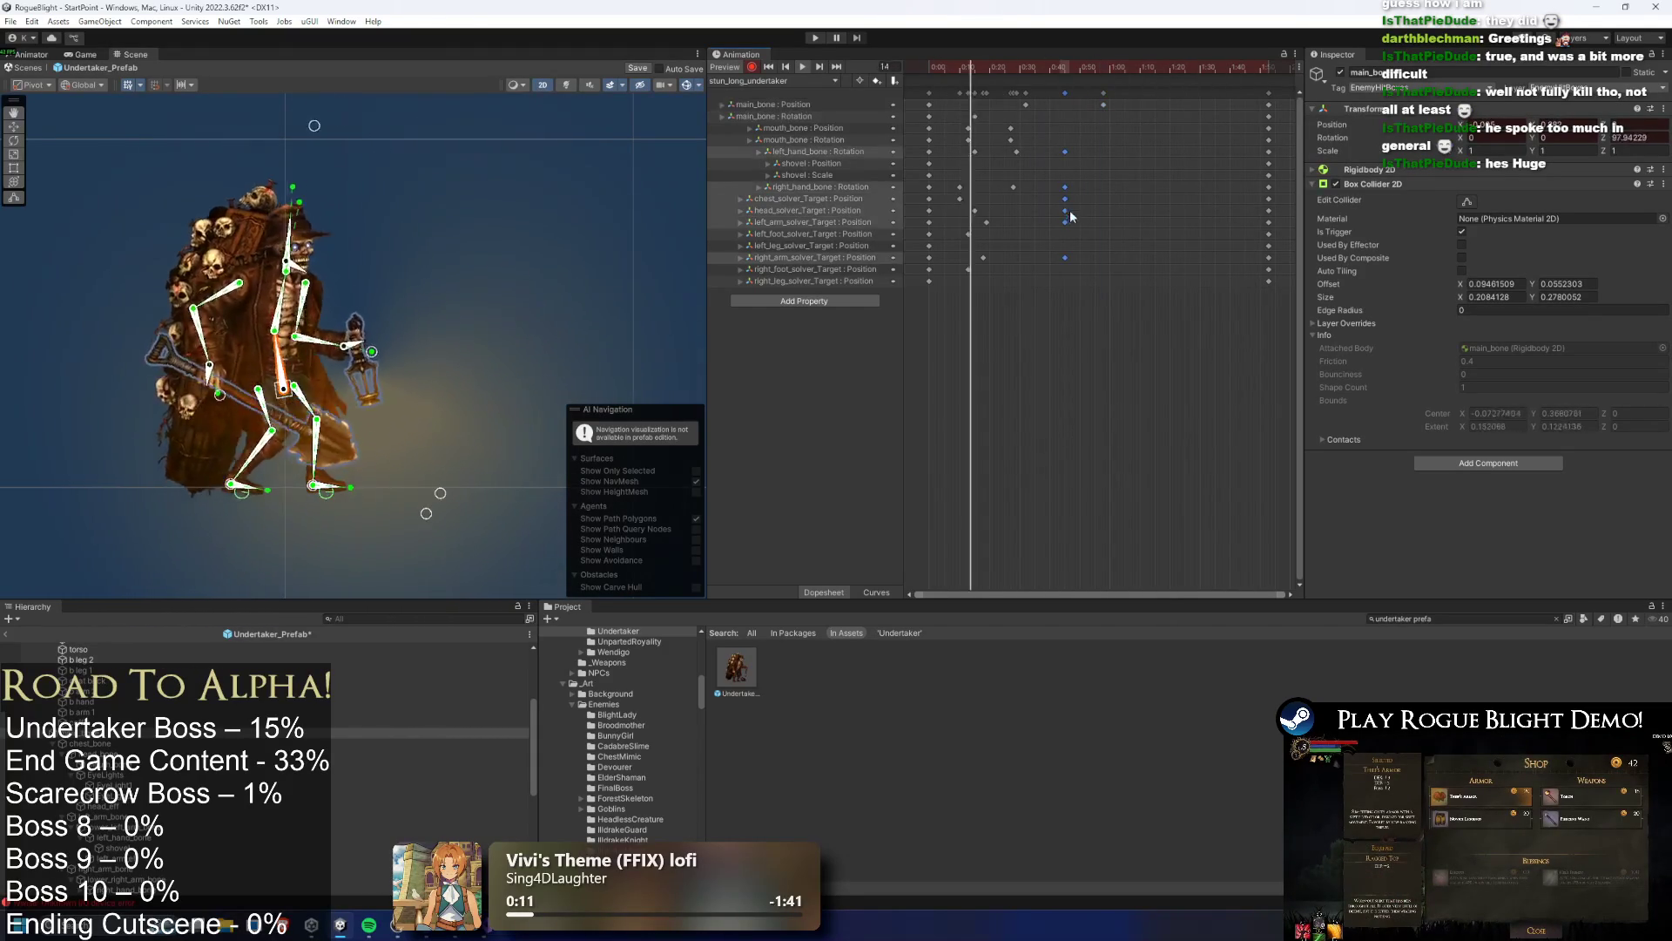
drag(1065, 211, 1100, 213)
click(601, 217)
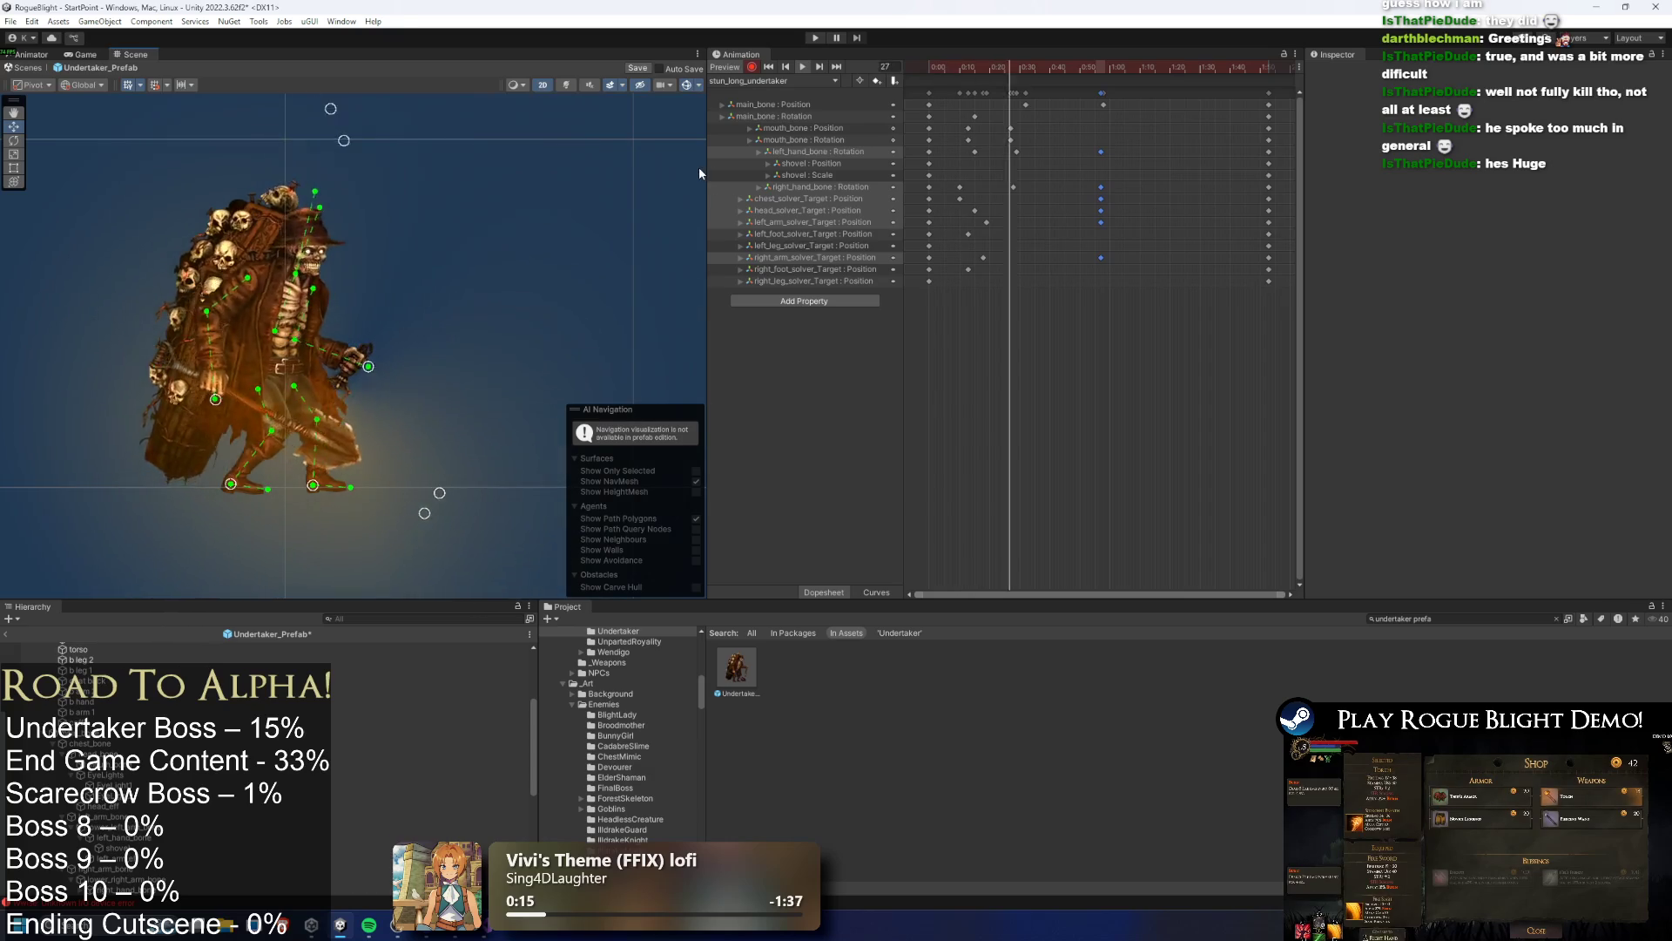
Move the main_bone key column earlier to about 0:49
click(1090, 74)
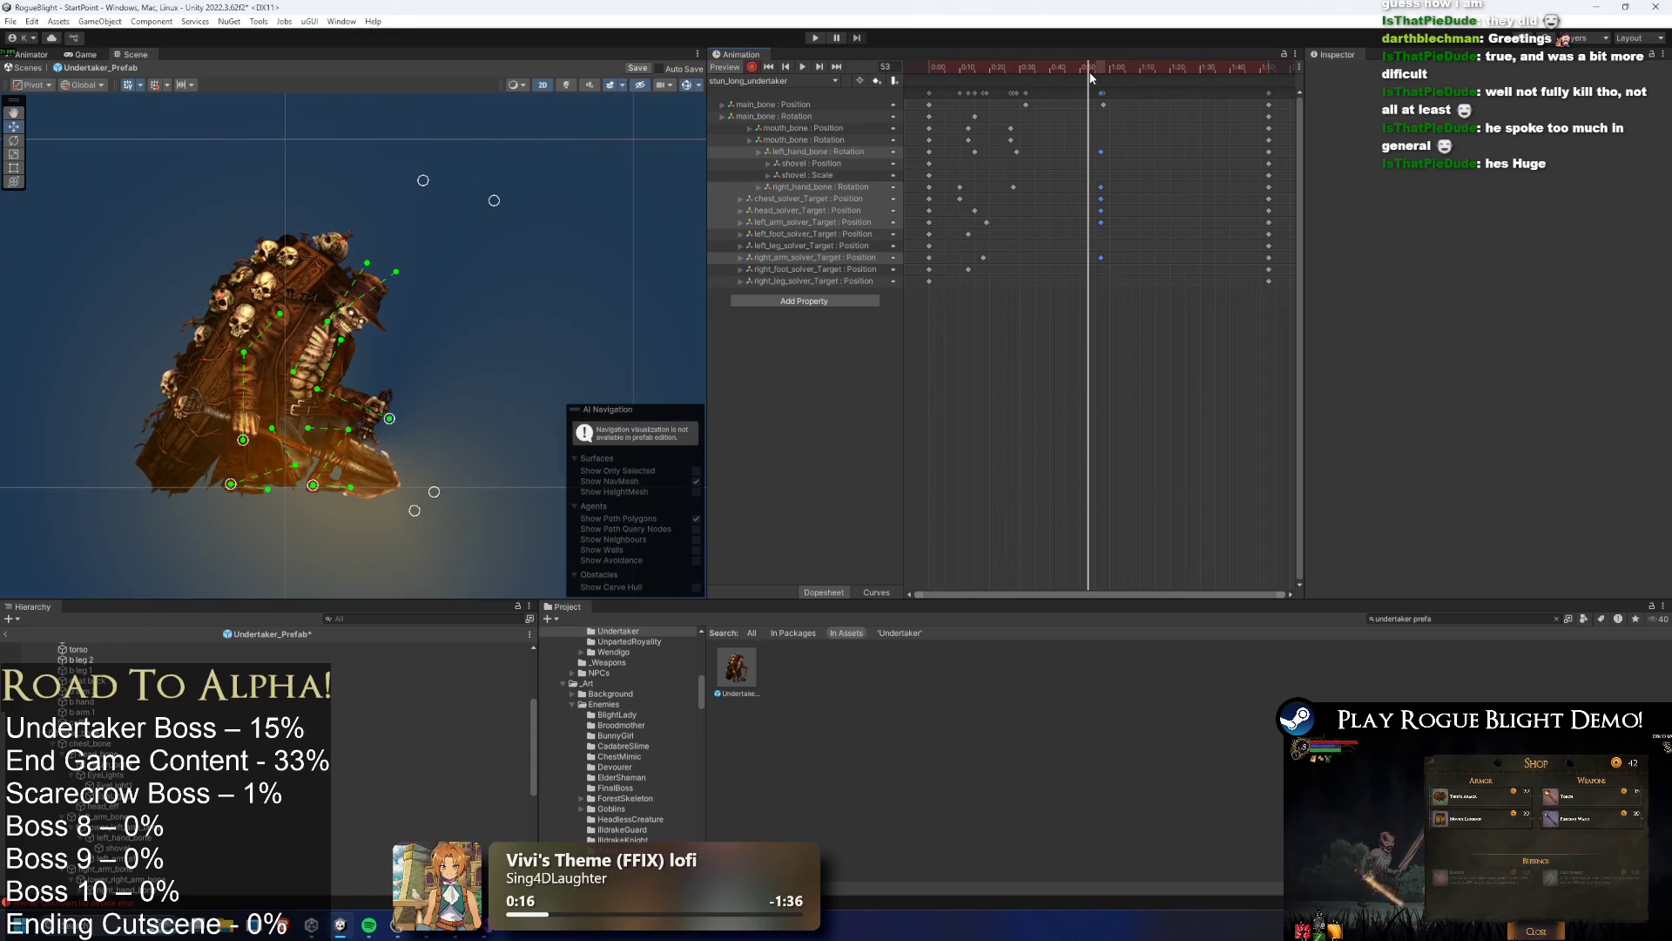
click(1106, 203)
click(1099, 211)
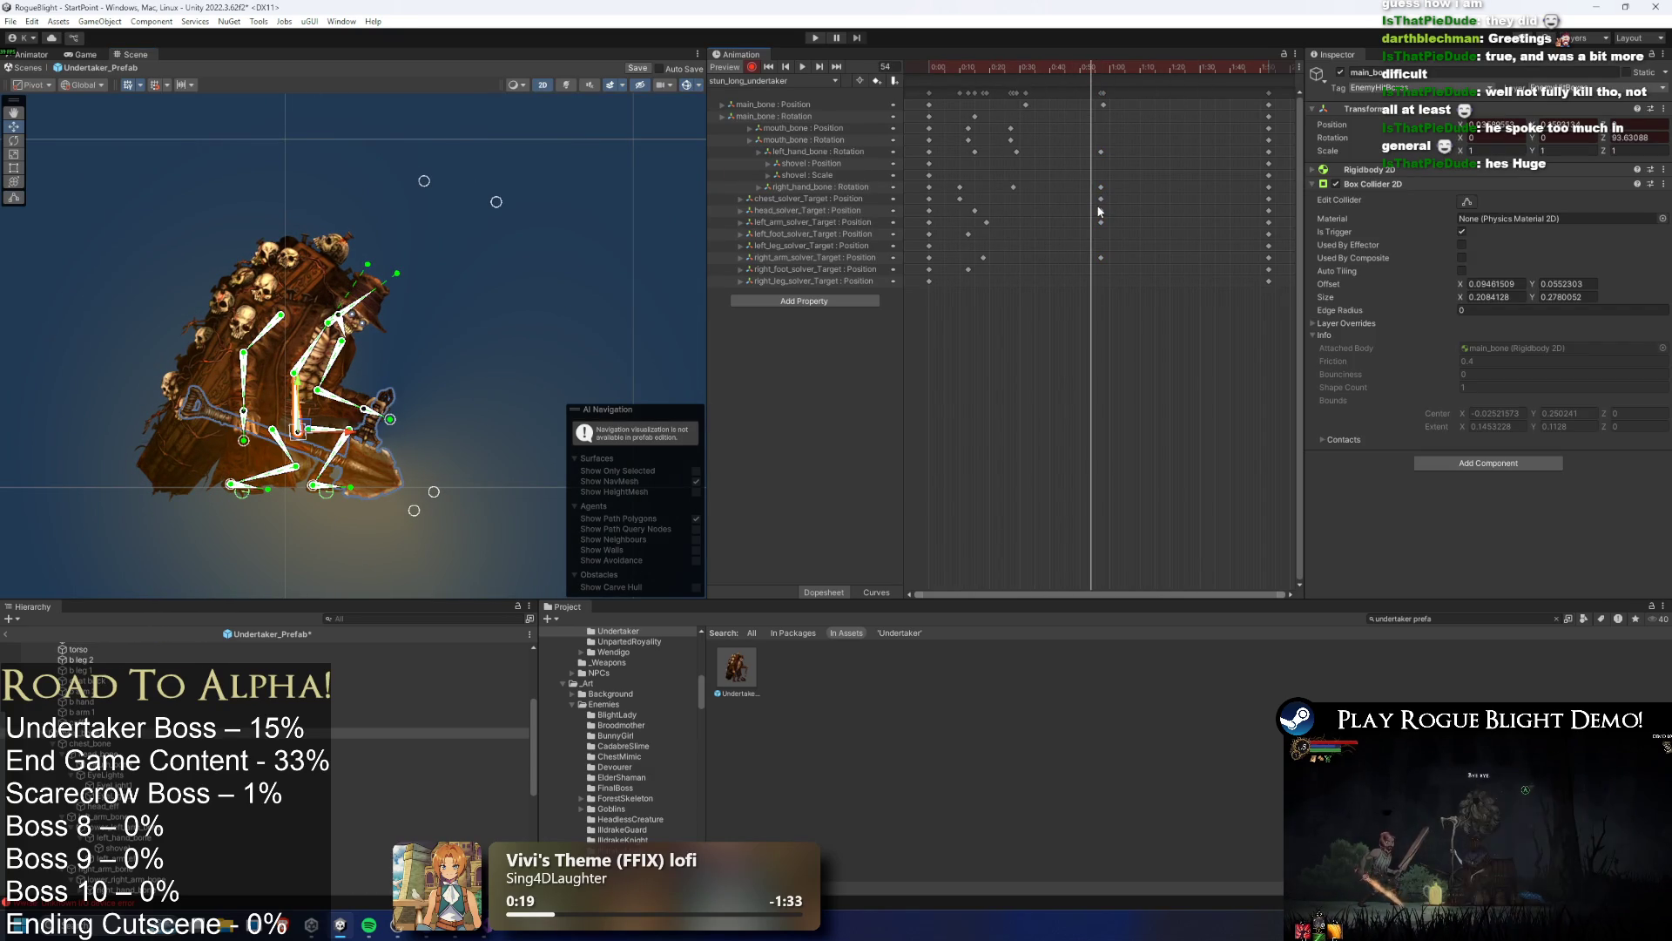
mouse_move(1101, 199)
mouse_down()
mouse_move(1078, 204)
mouse_move(1105, 211)
mouse_up()
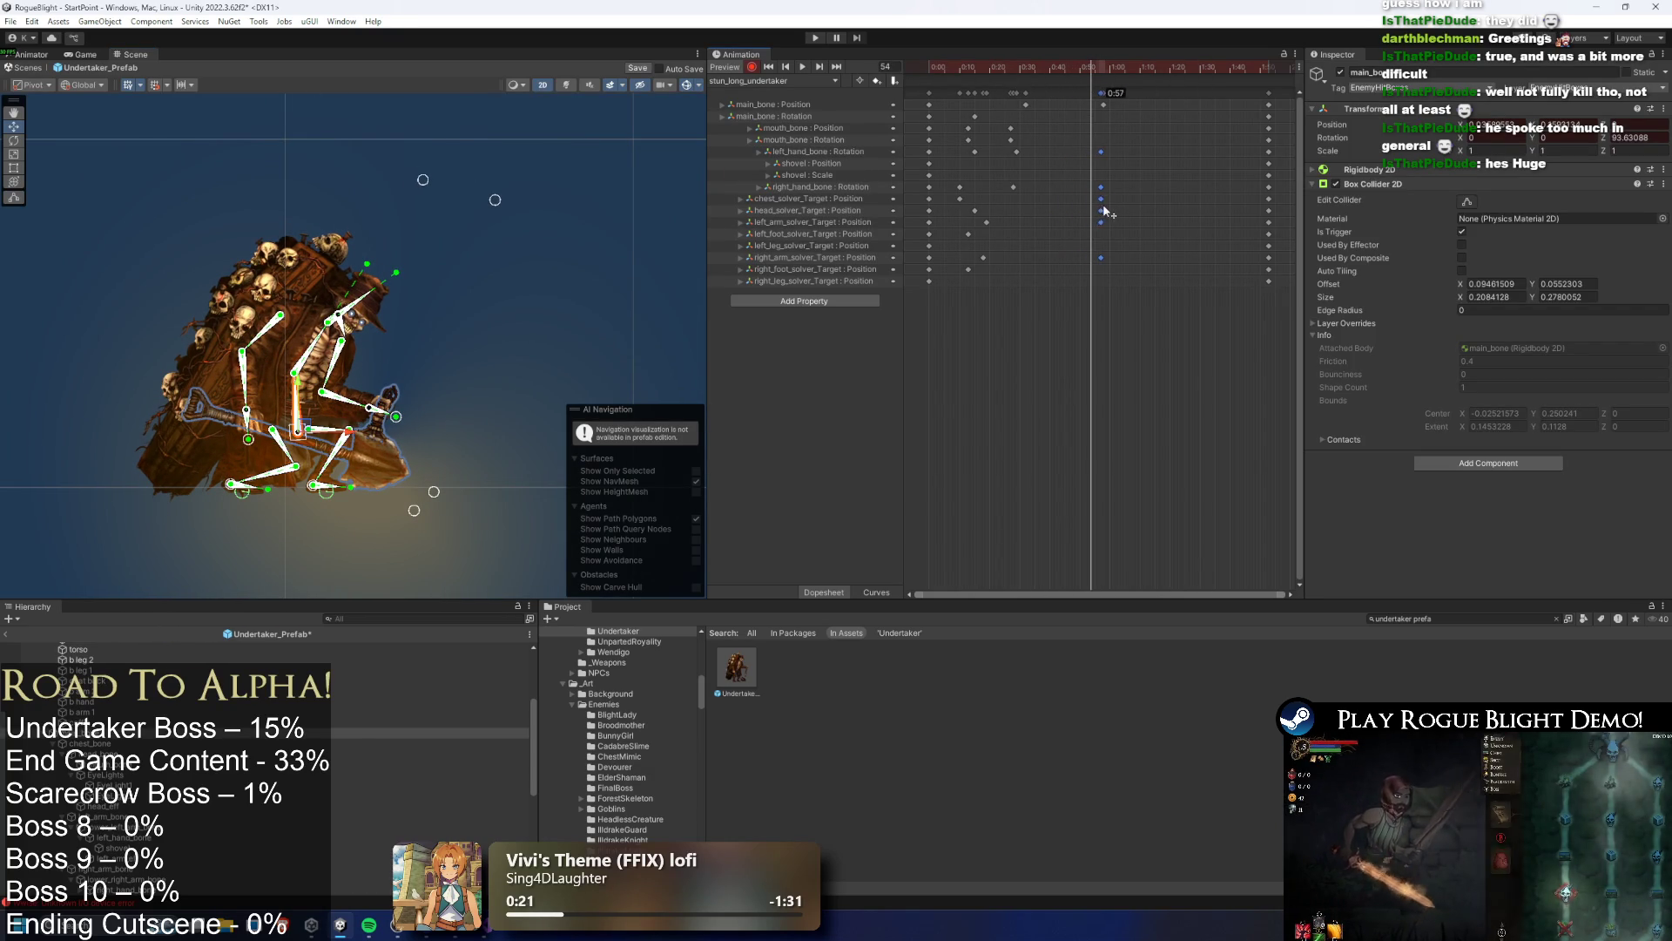
Copy a key column from around frame 42 and paste it at a later frame
click(1059, 71)
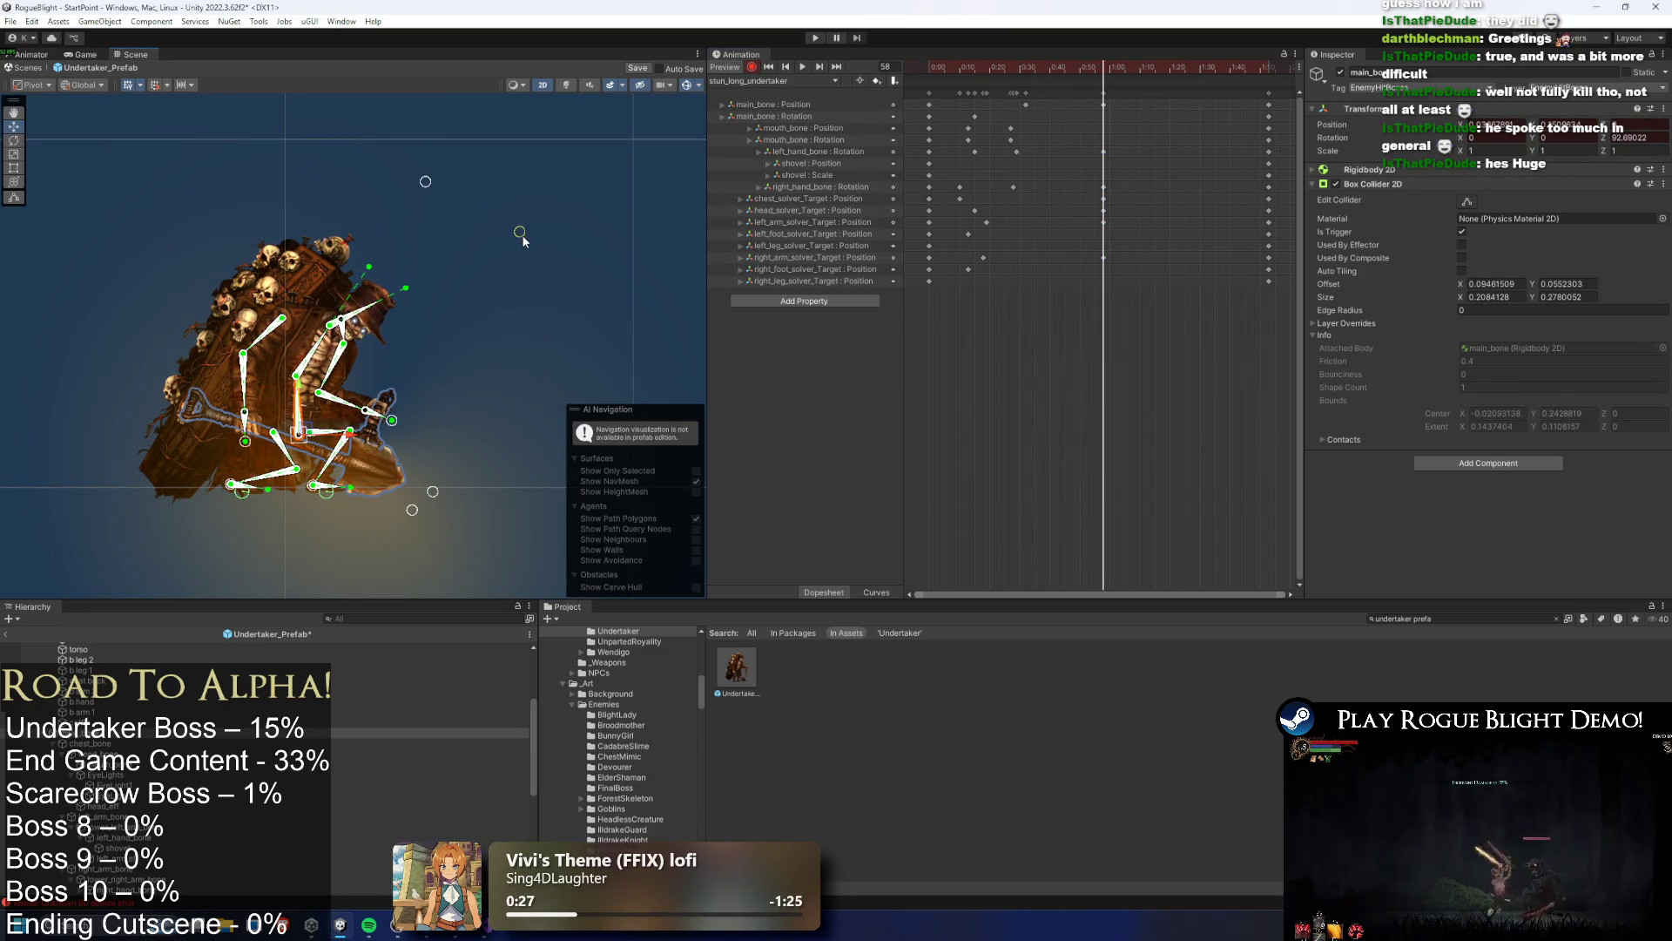
click(1104, 93)
key(ctrl+c)
drag(1149, 68, 1198, 68)
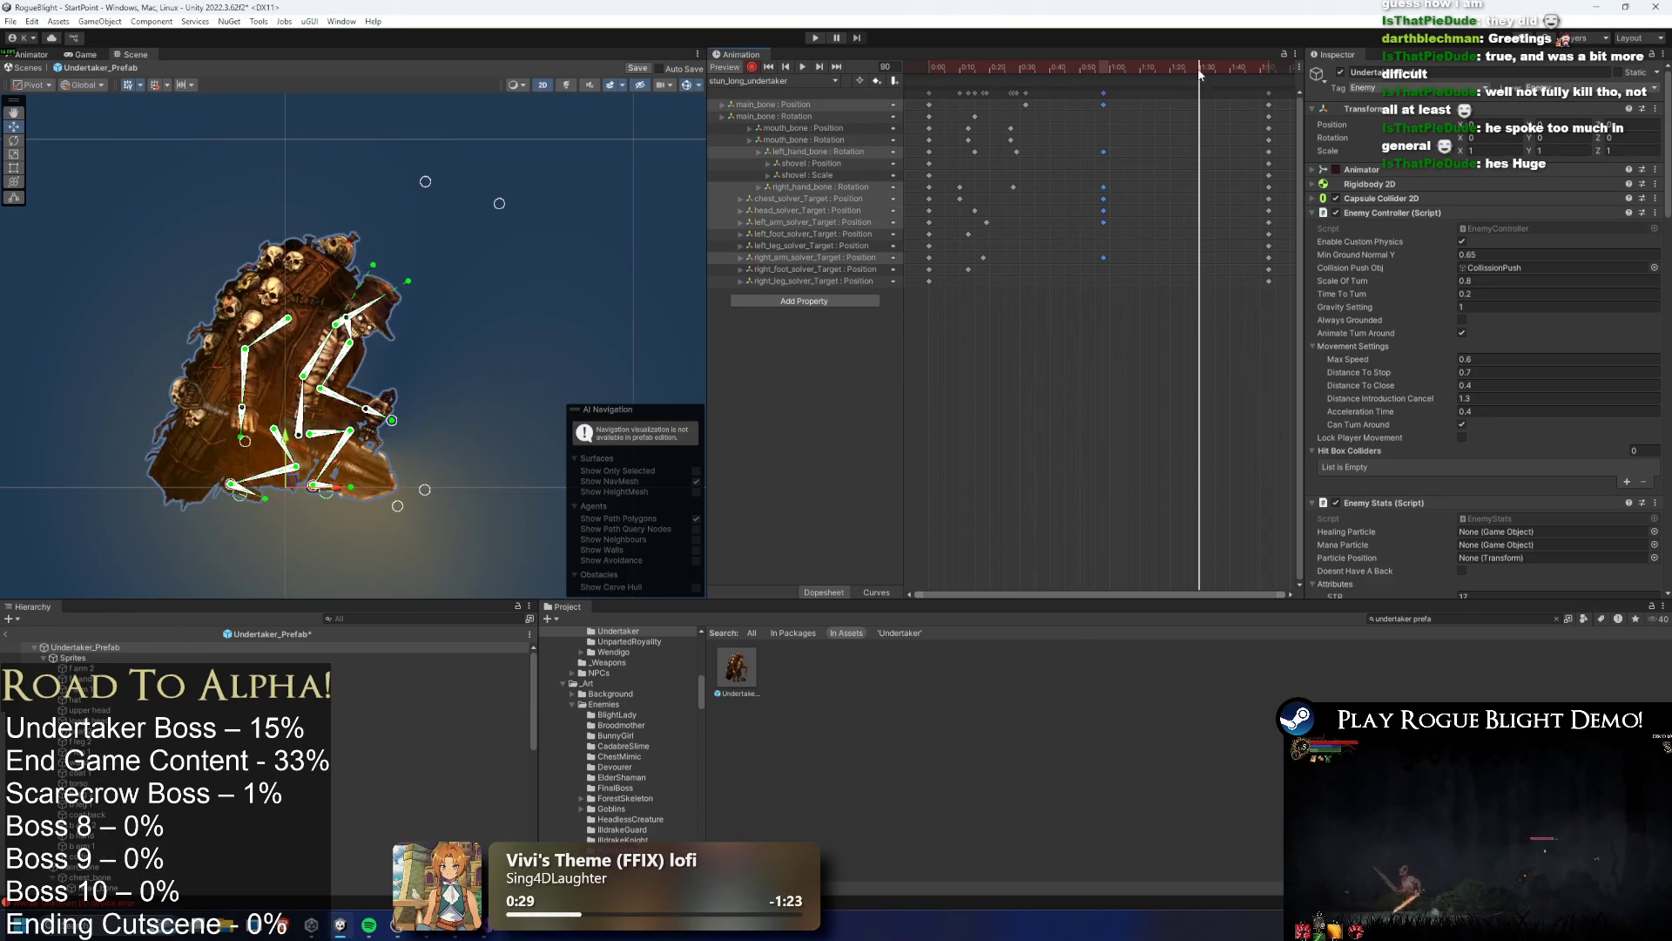
key(ctrl+v)
click(1002, 57)
key(space)
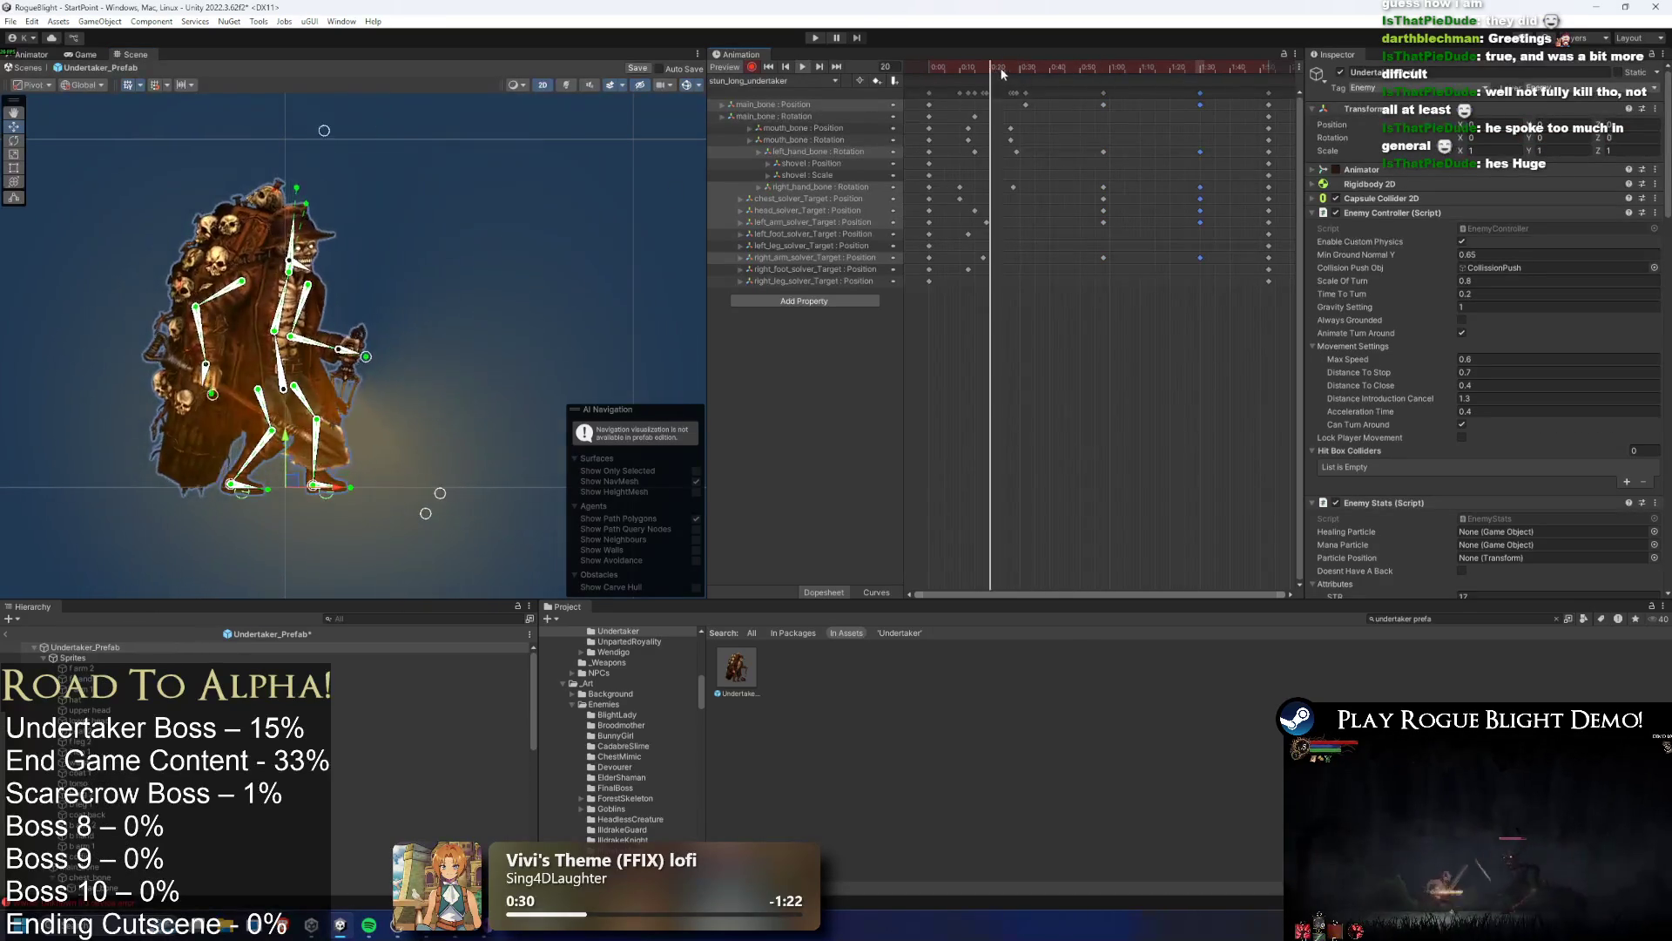
Move the main_bone Position key to 0:54 and the head_solver key from 0:48 to 0:50
mouse_move(1032, 65)
mouse_down()
mouse_move(1054, 64)
mouse_move(1089, 106)
mouse_up()
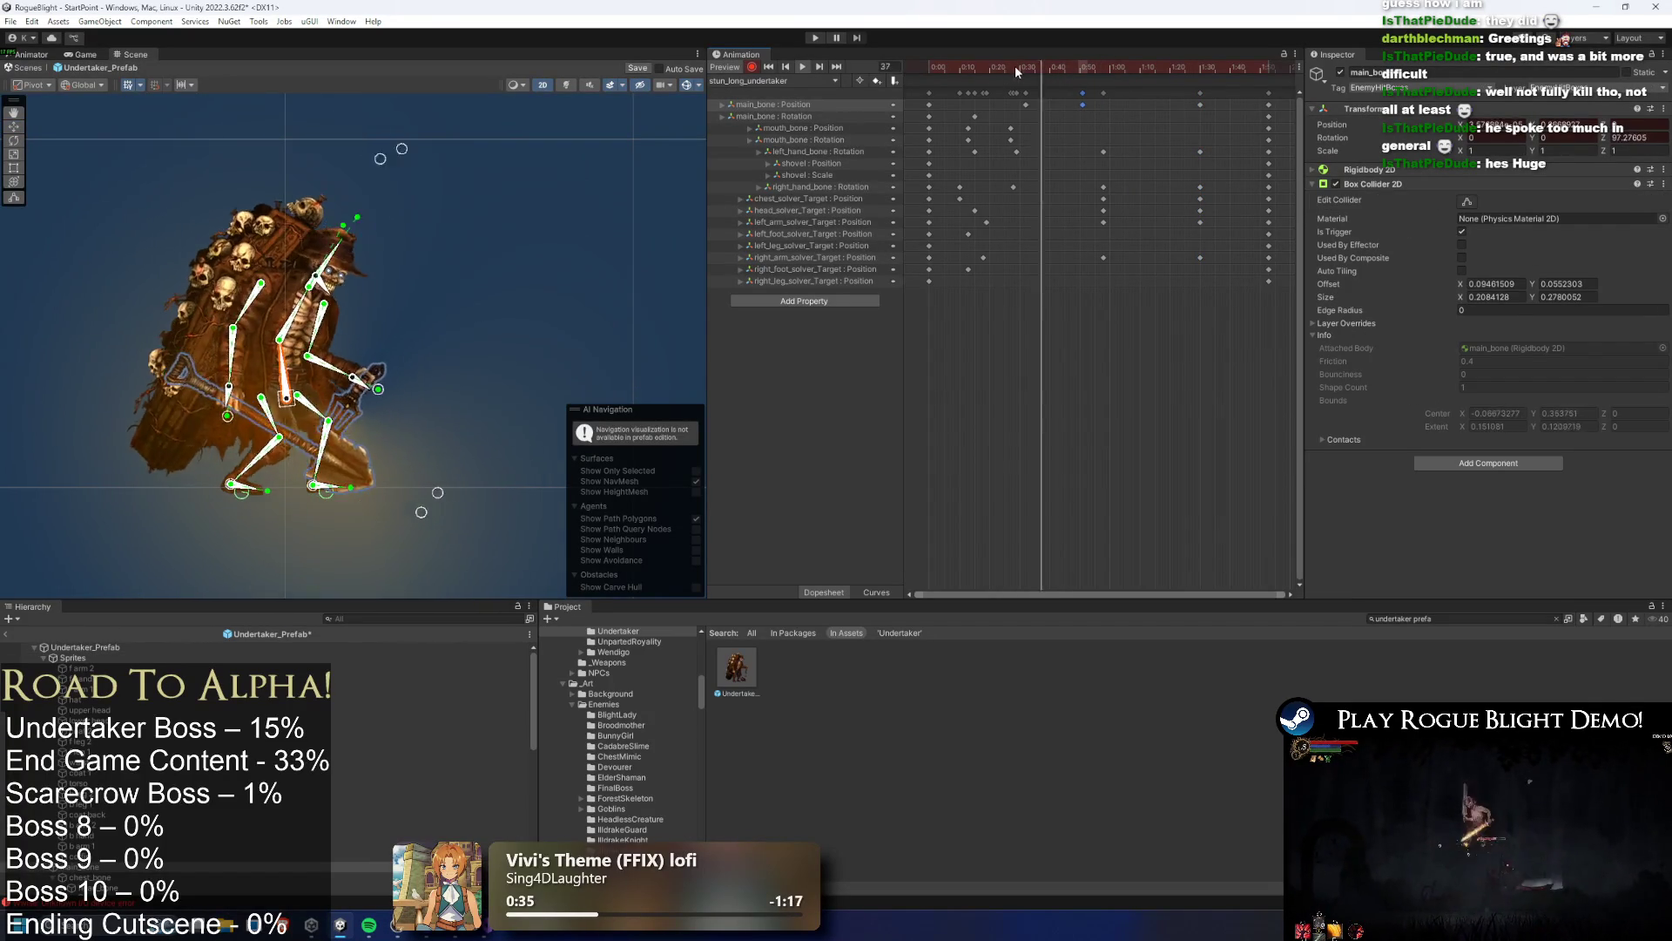
click(691, 86)
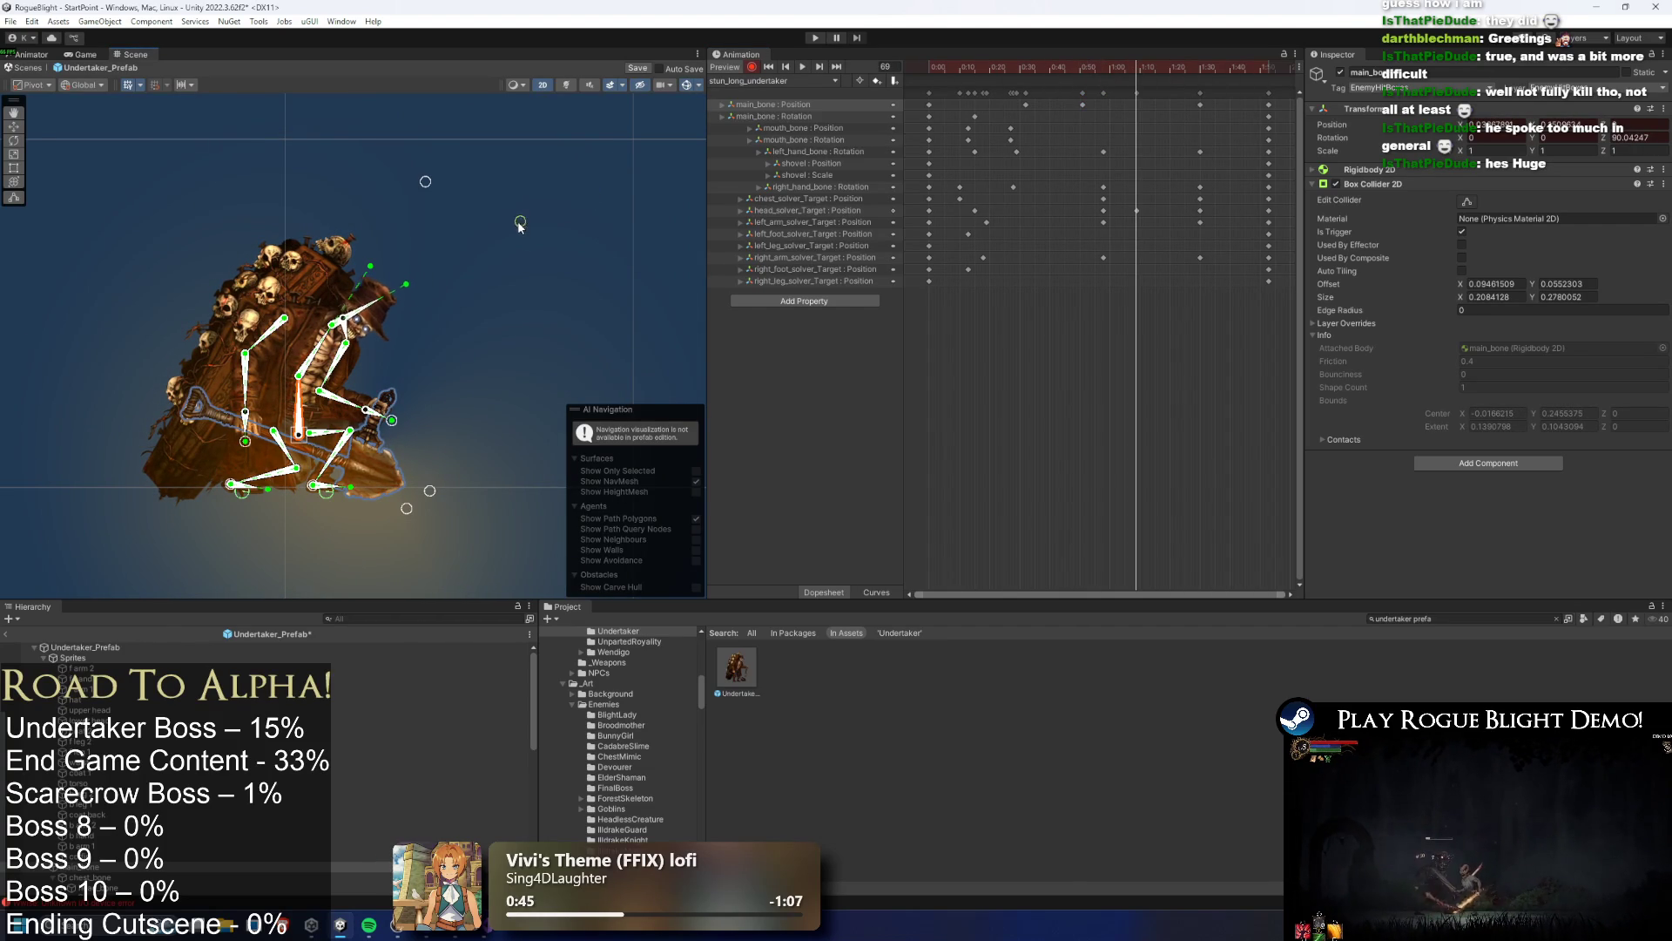
drag(1070, 216, 1080, 211)
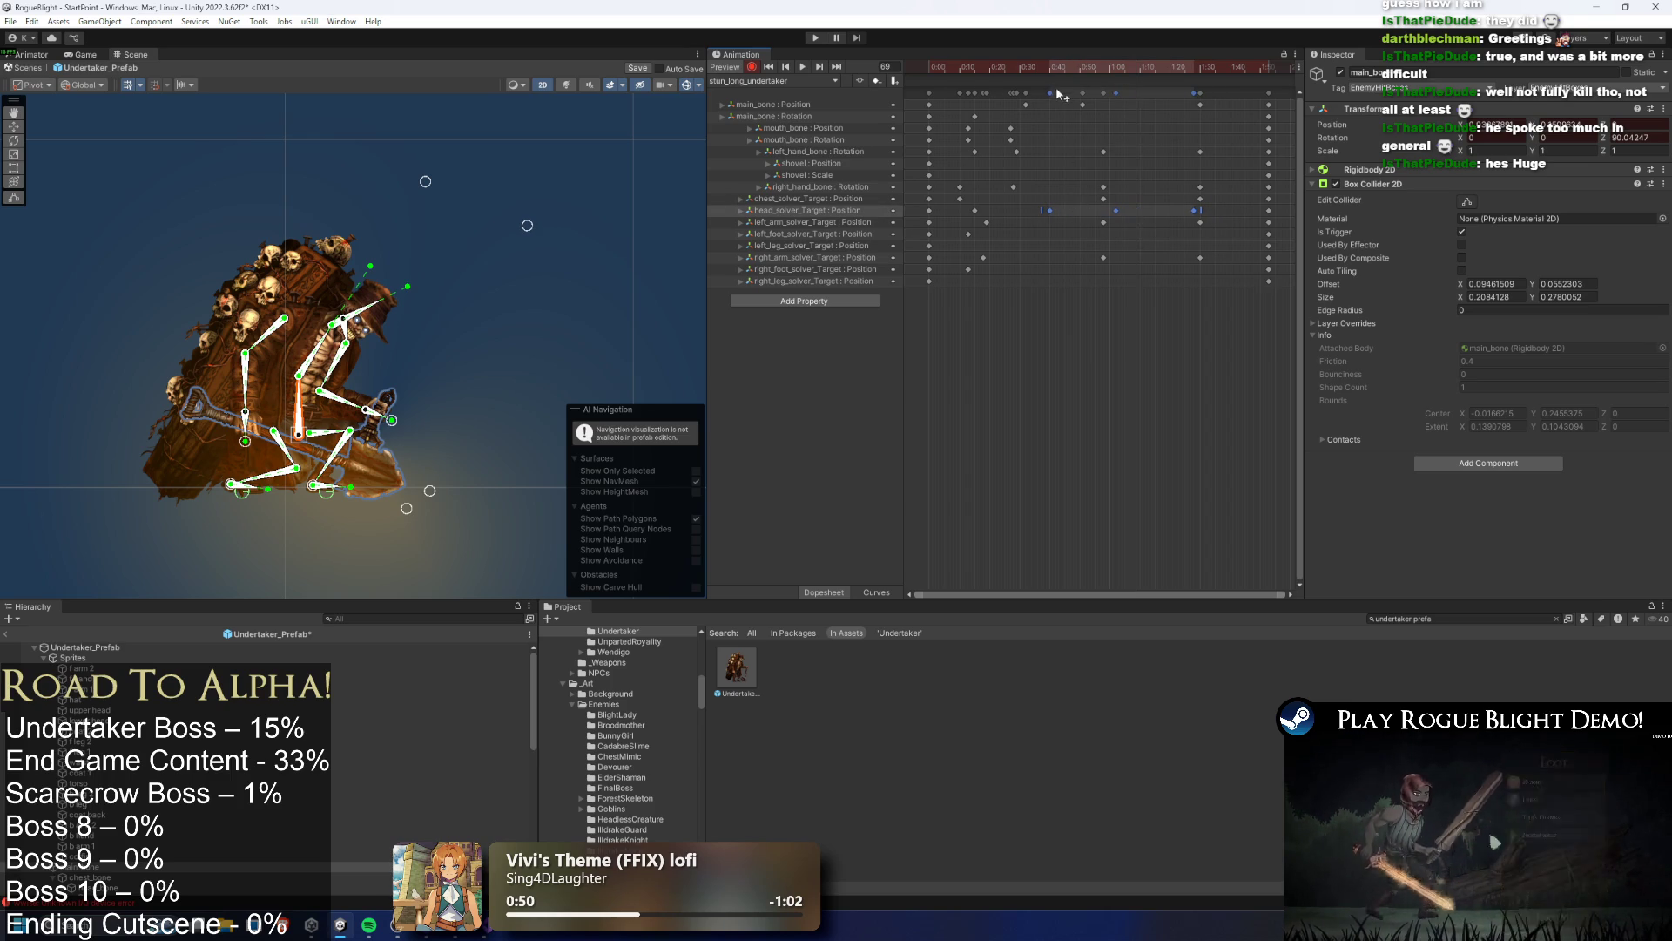
Shift the head_solver keys slightly later and move the arm solver keys earlier
drag(1005, 205, 1202, 200)
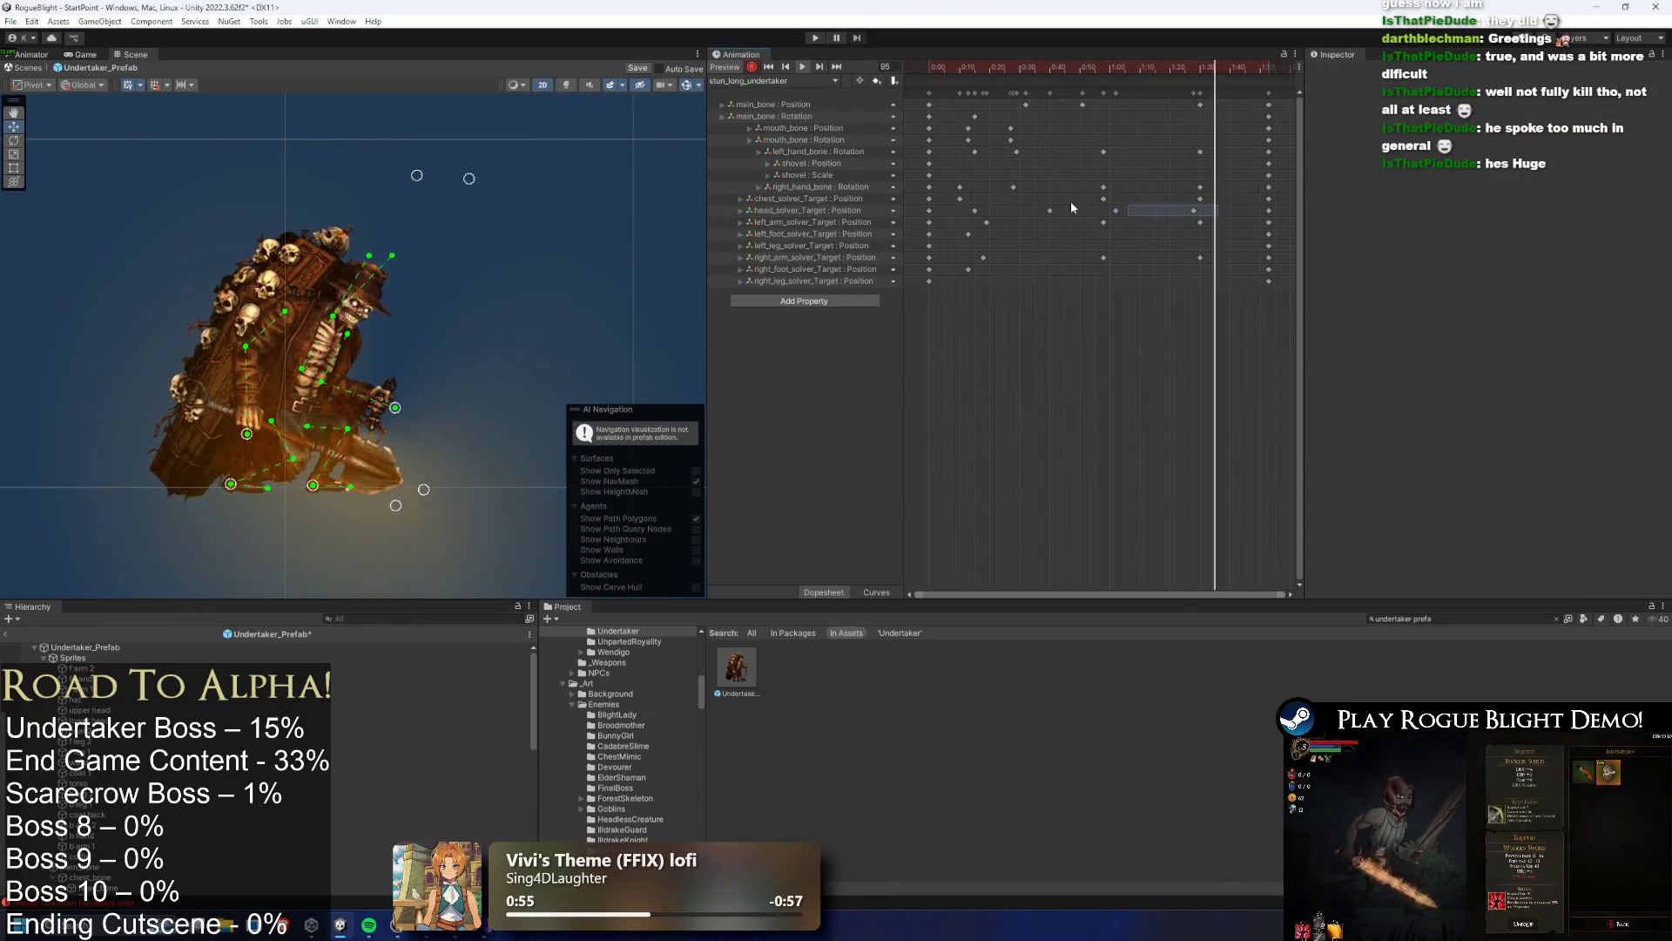
drag(1064, 218, 1088, 218)
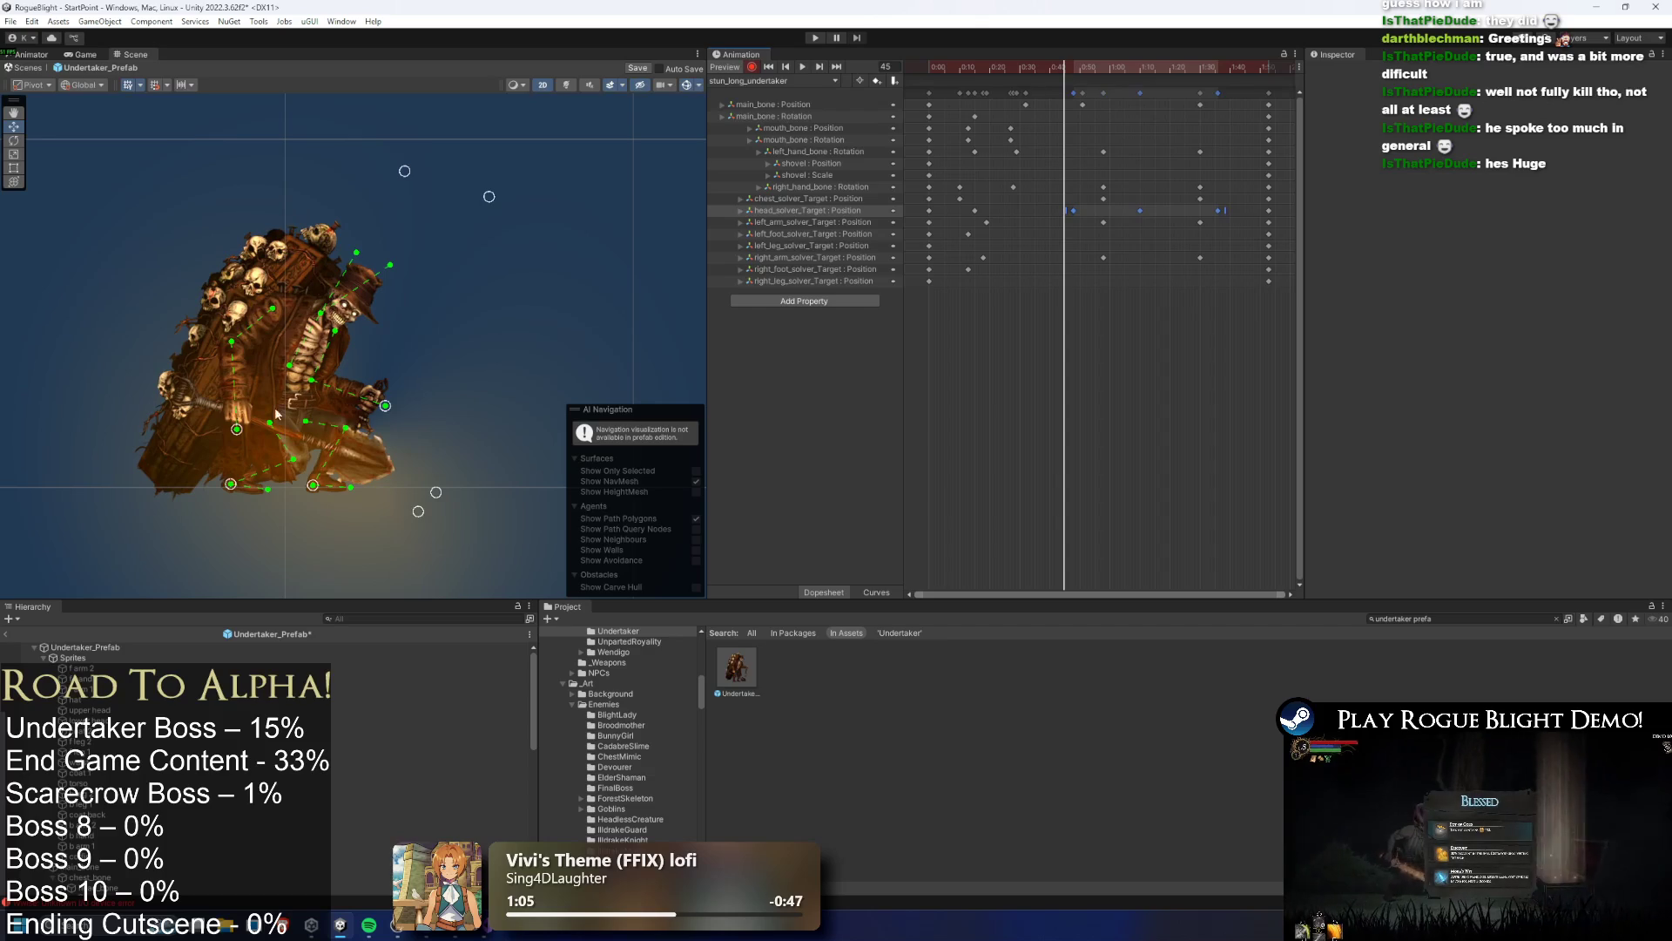
mouse_move(1122, 217)
mouse_down()
mouse_move(1094, 262)
mouse_move(985, 257)
mouse_up()
Copy the selected arm solver keys and paste them at frame 49
click(1076, 71)
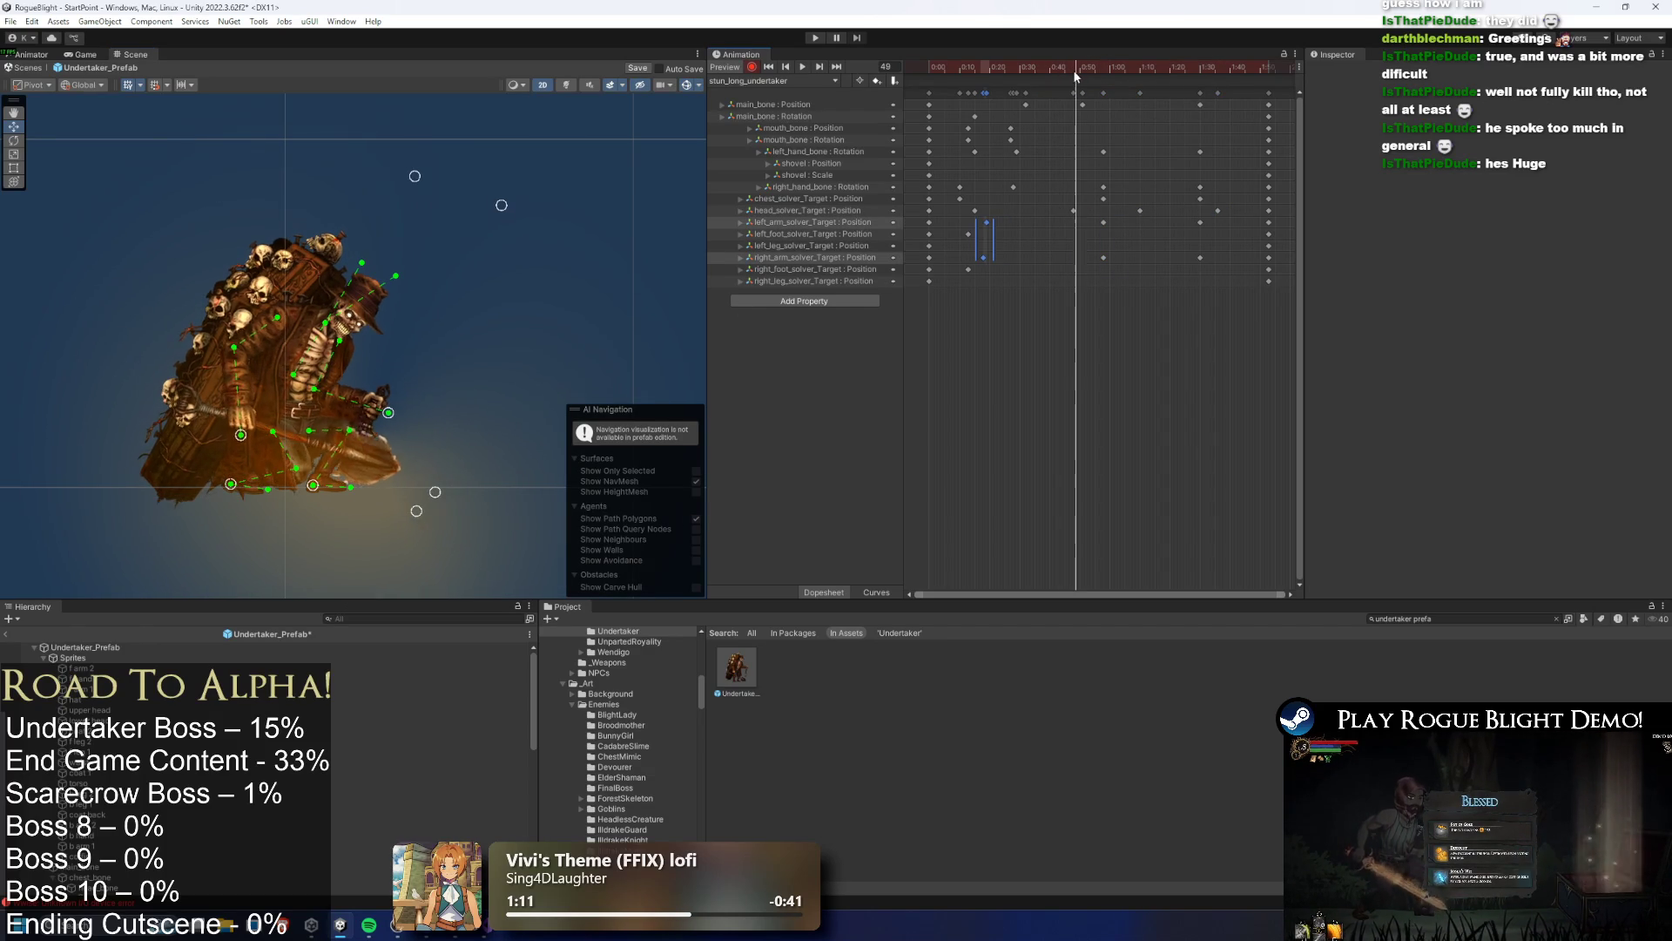
key(ctrl+c)
key(ctrl+v)
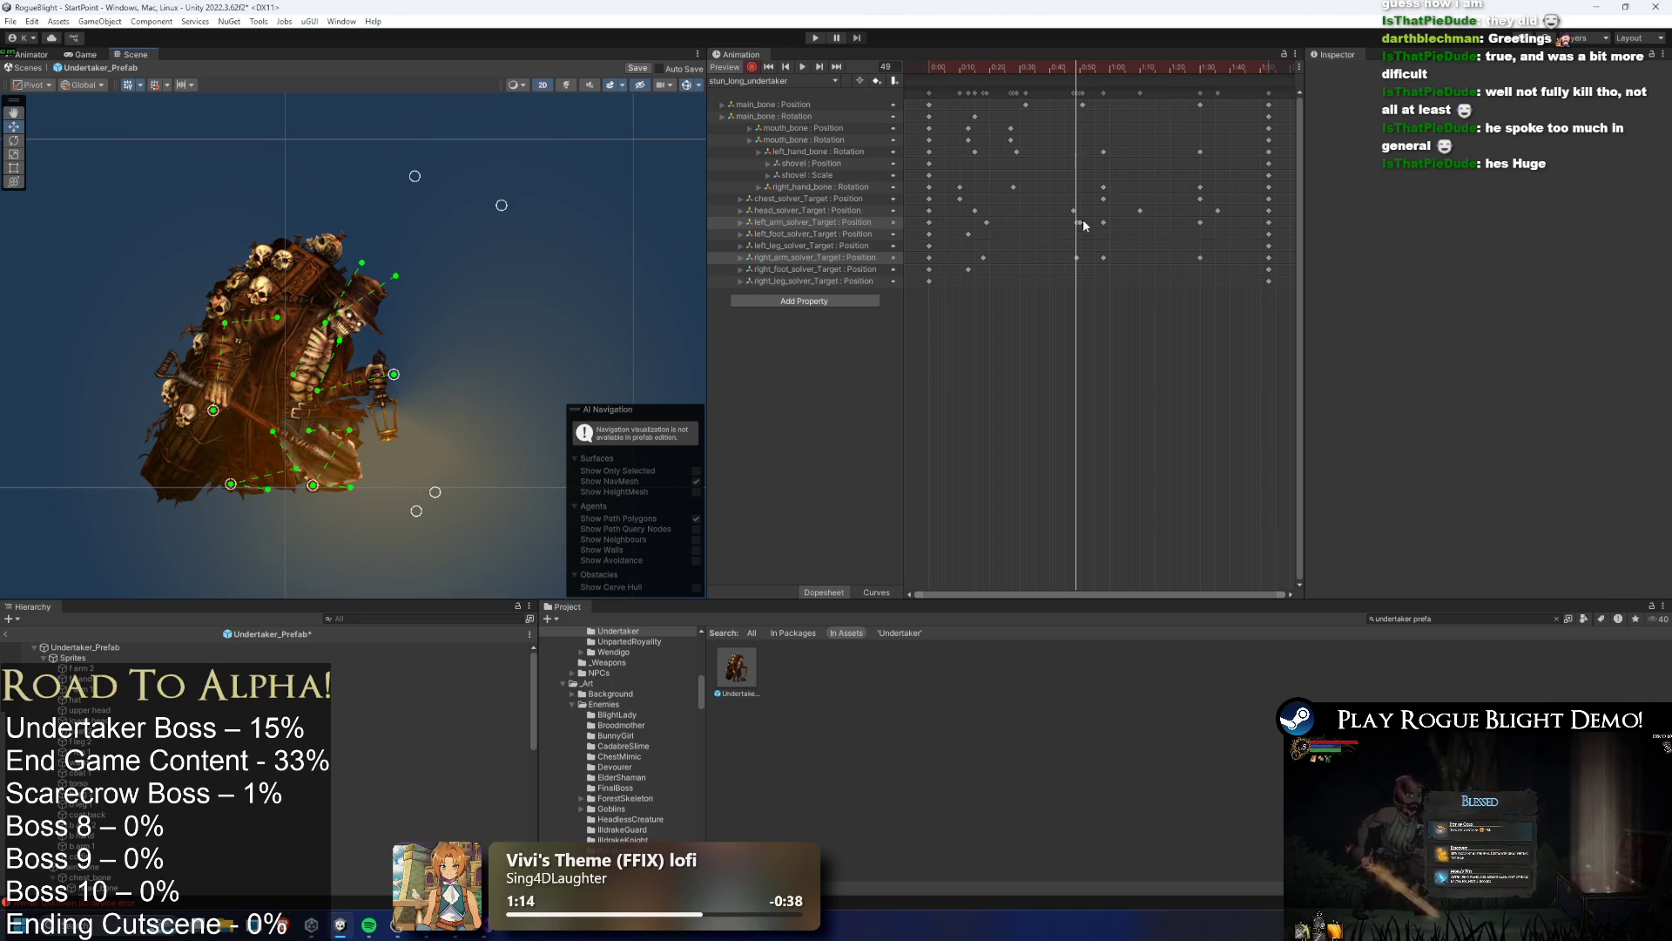
drag(1067, 253, 1057, 264)
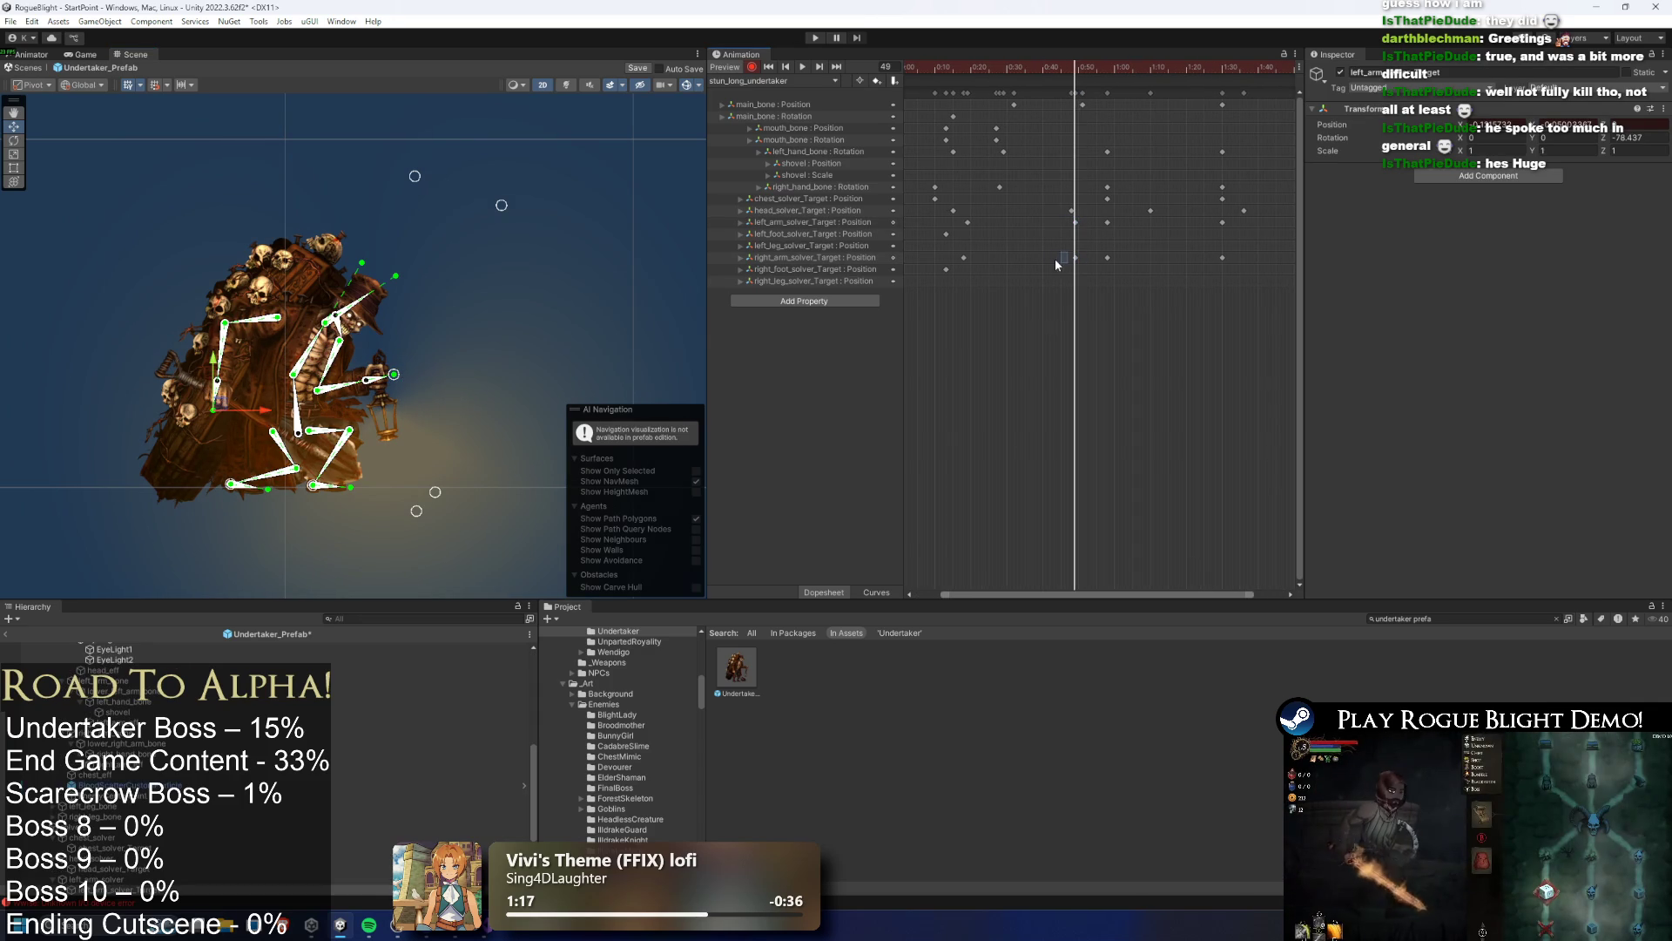
Move the early left and right arm solver keys earlier in time
key(space)
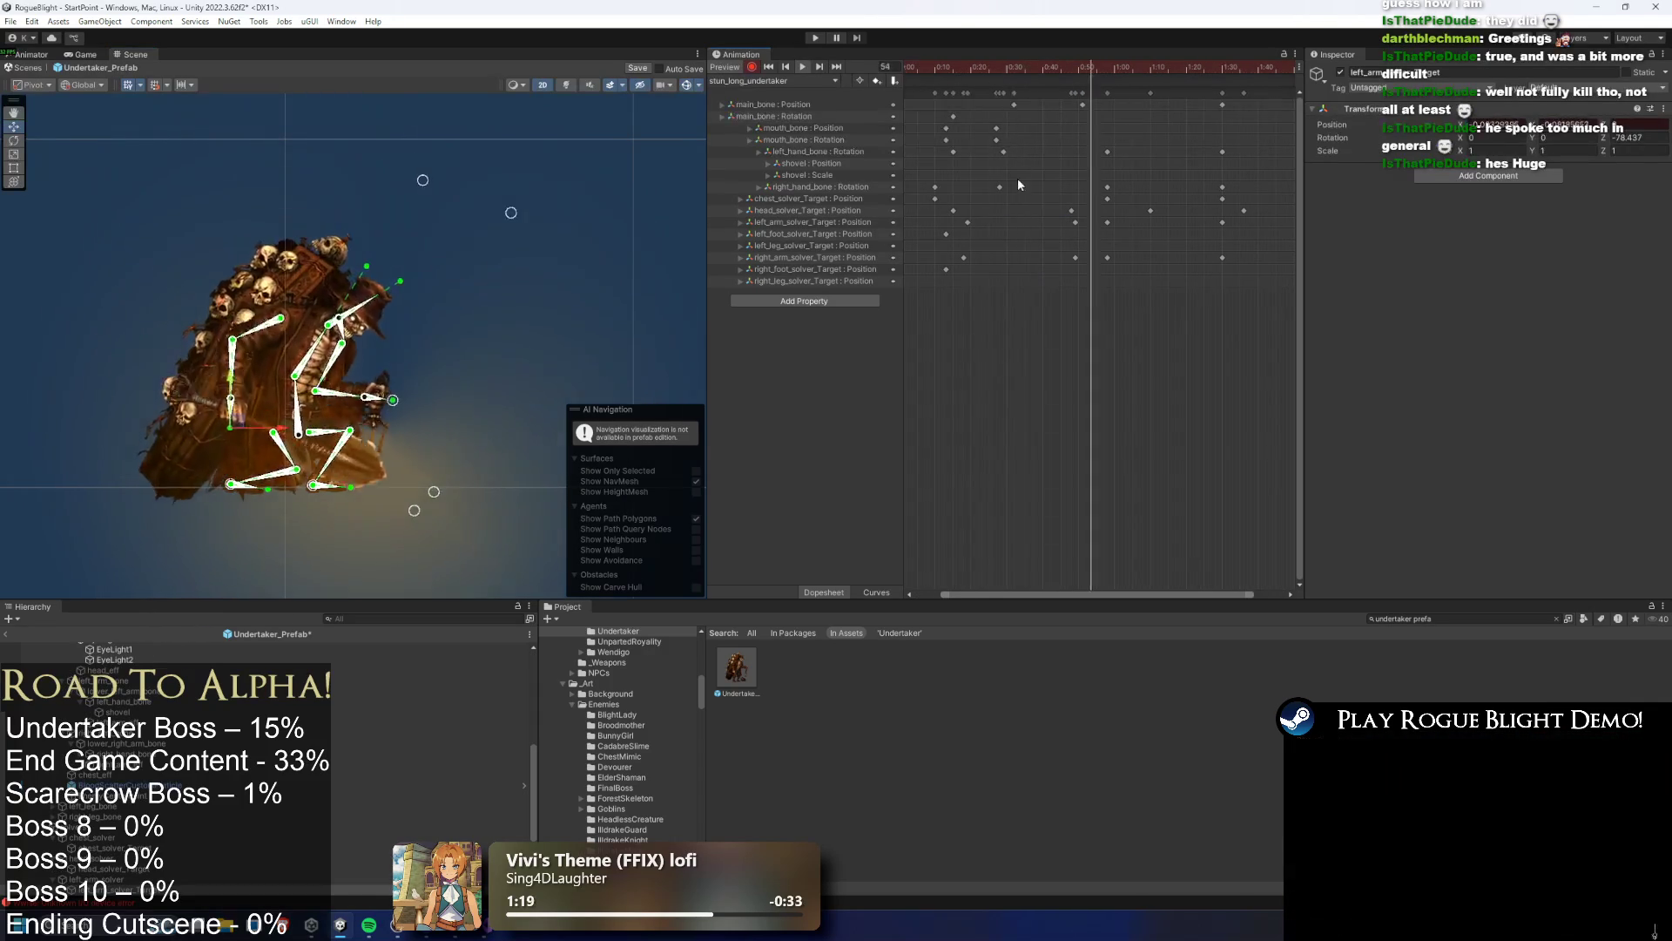
mouse_move(1074, 258)
mouse_down()
mouse_move(1013, 263)
mouse_move(1040, 258)
mouse_up()
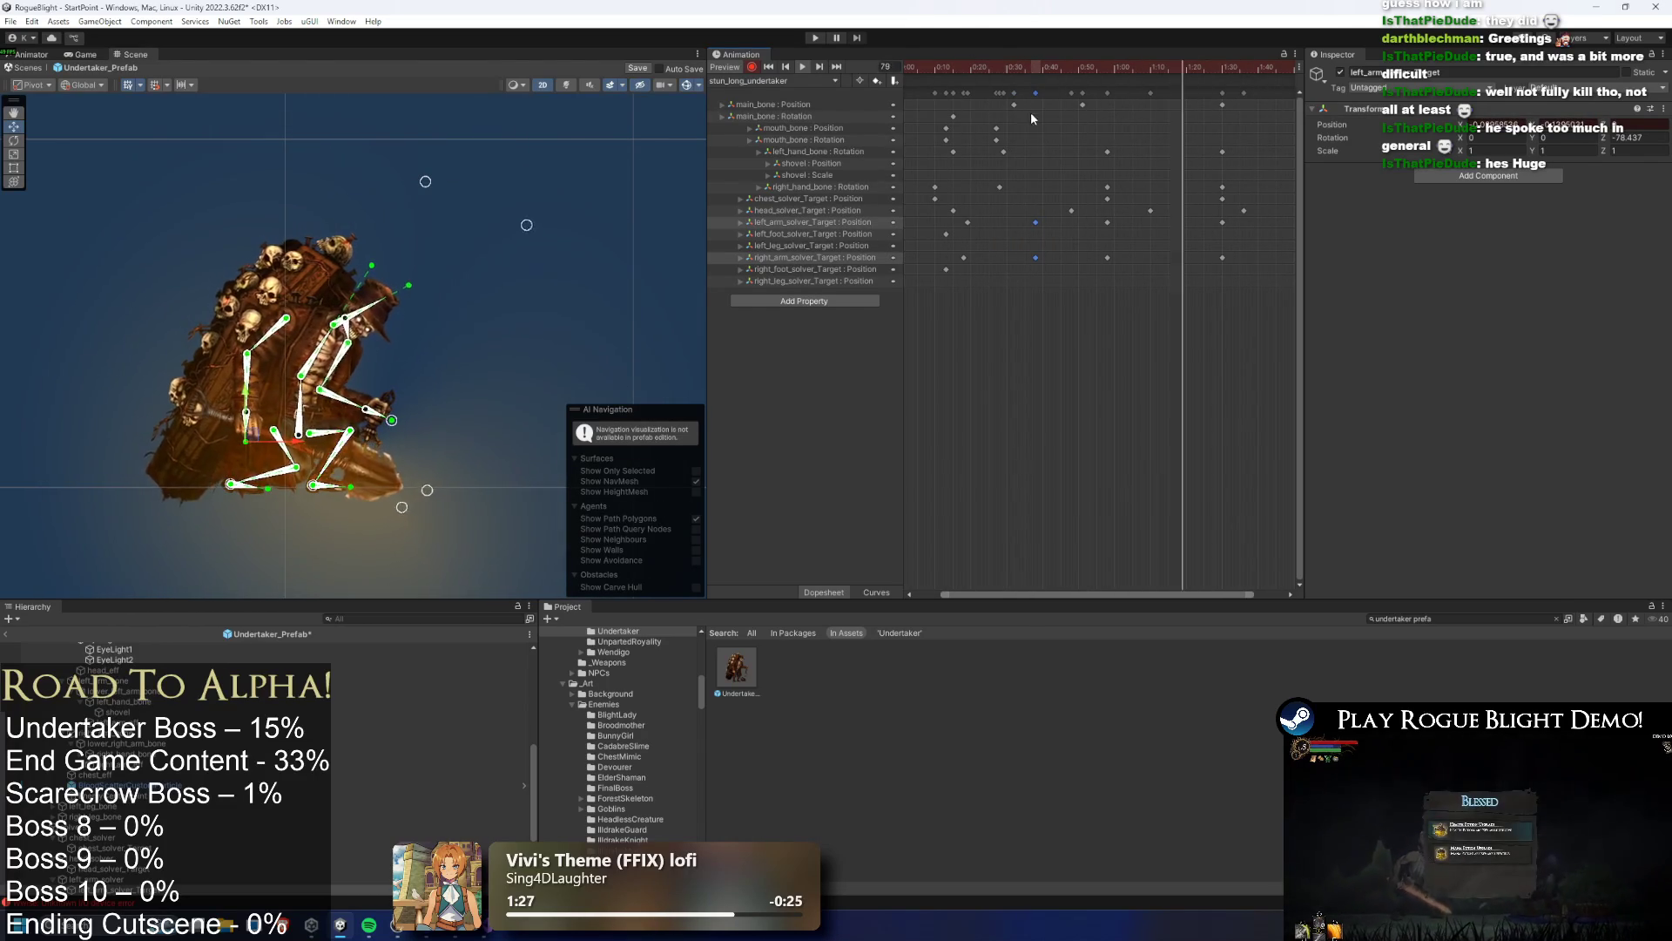
click(1040, 69)
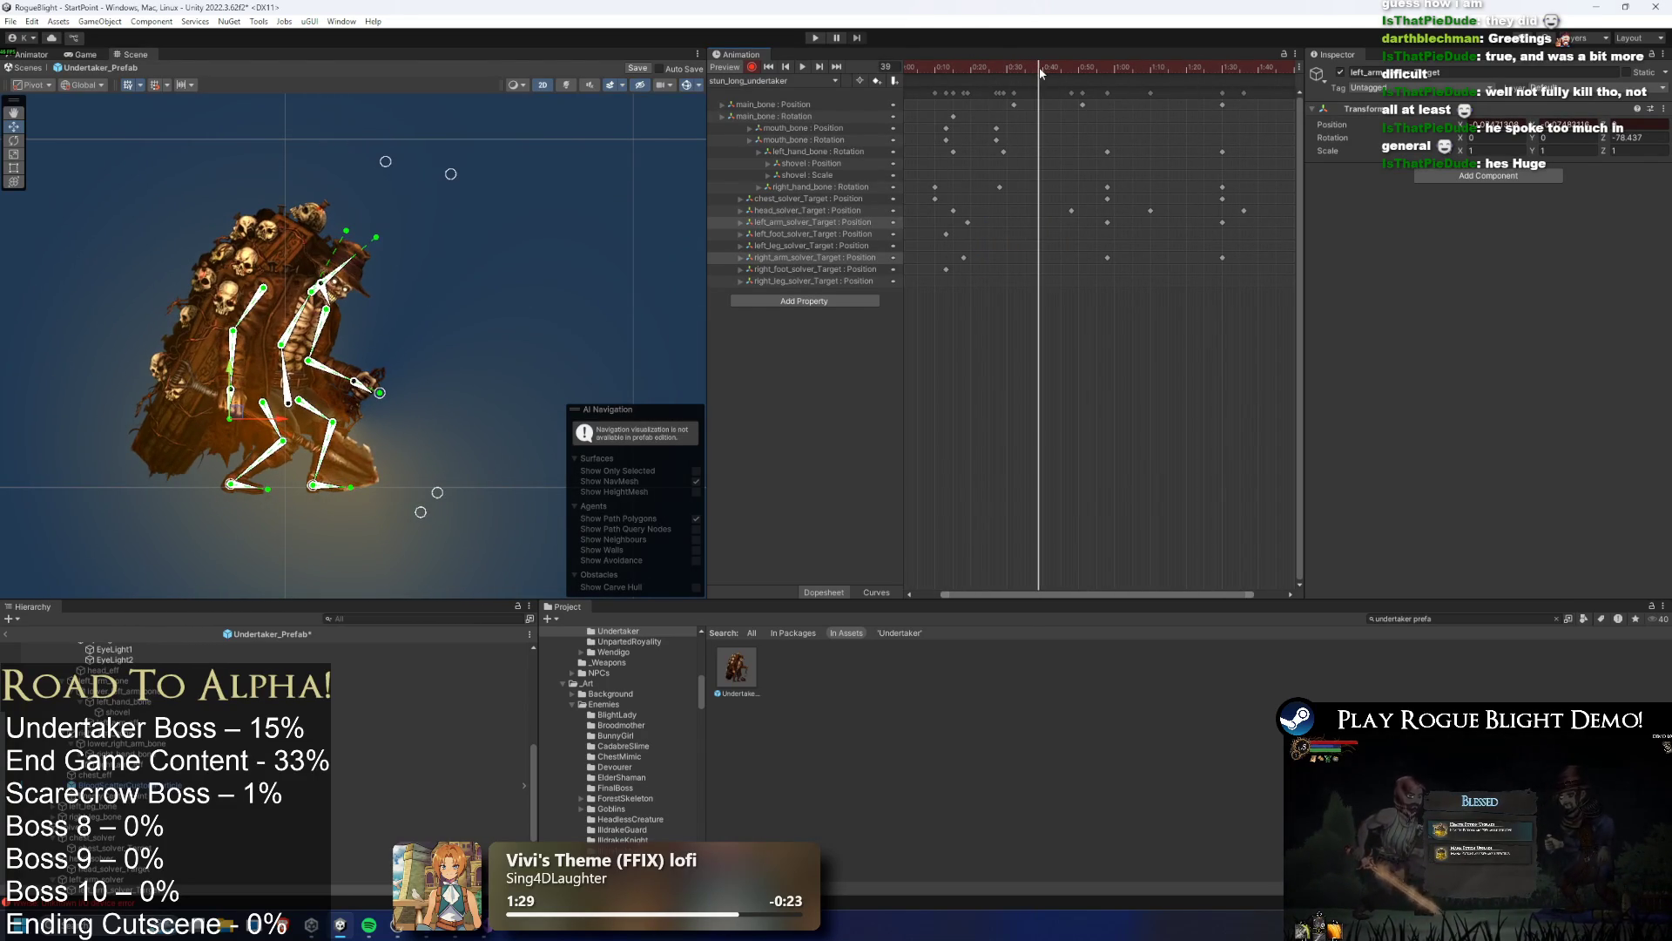
drag(958, 215, 973, 262)
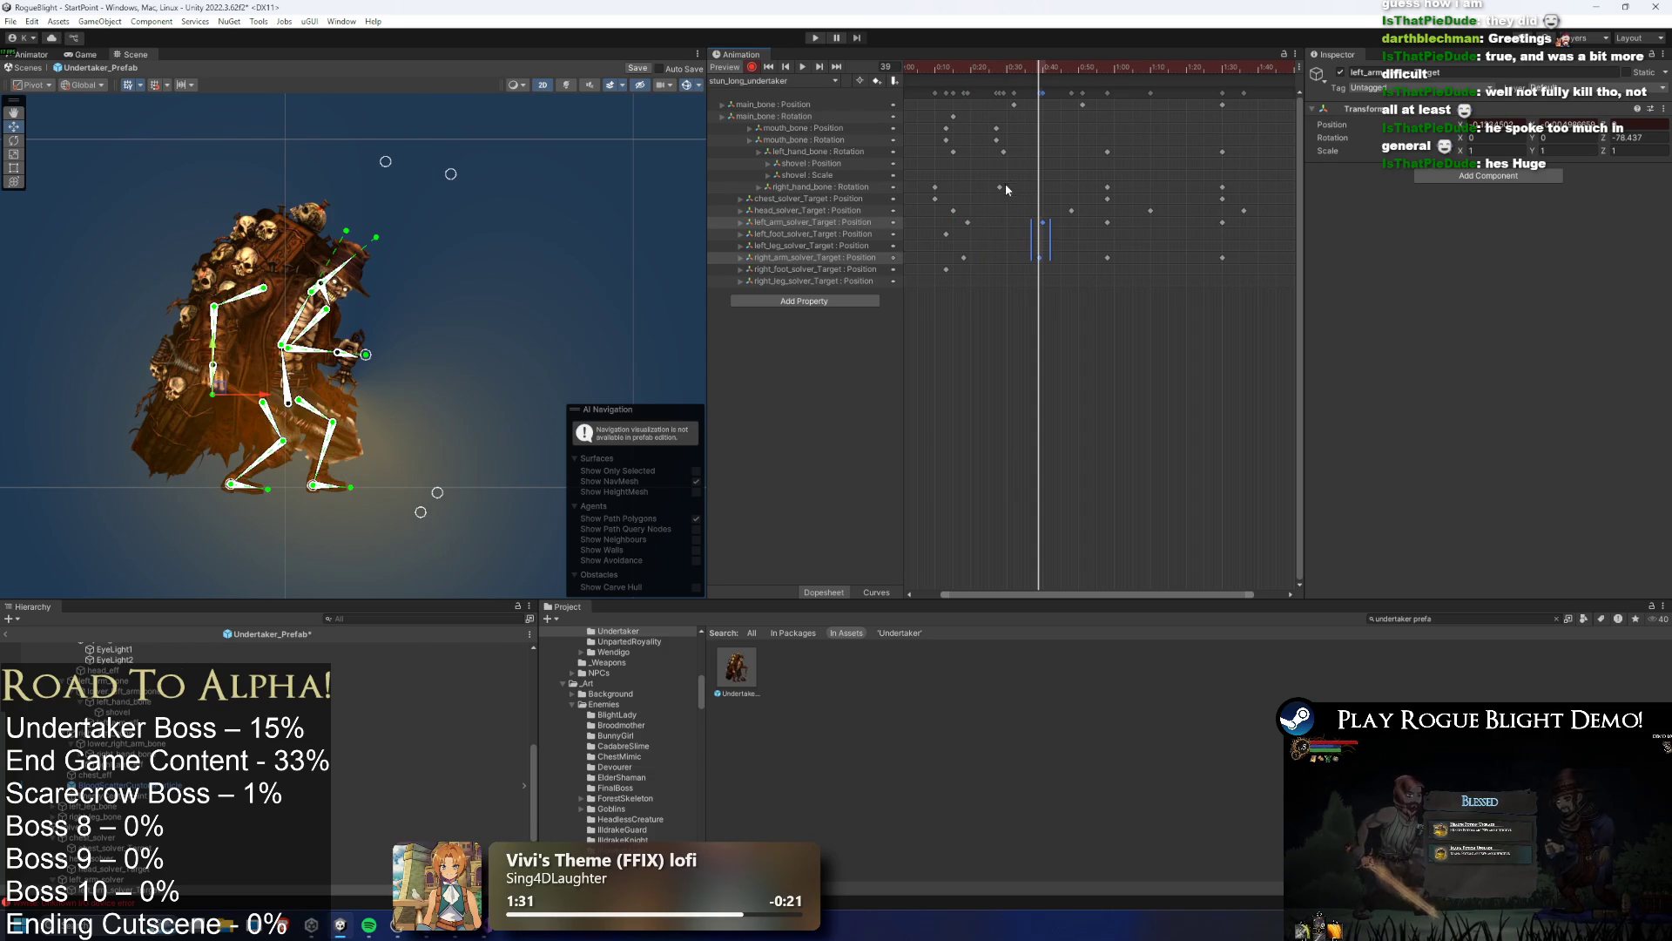
click(236, 399)
click(803, 67)
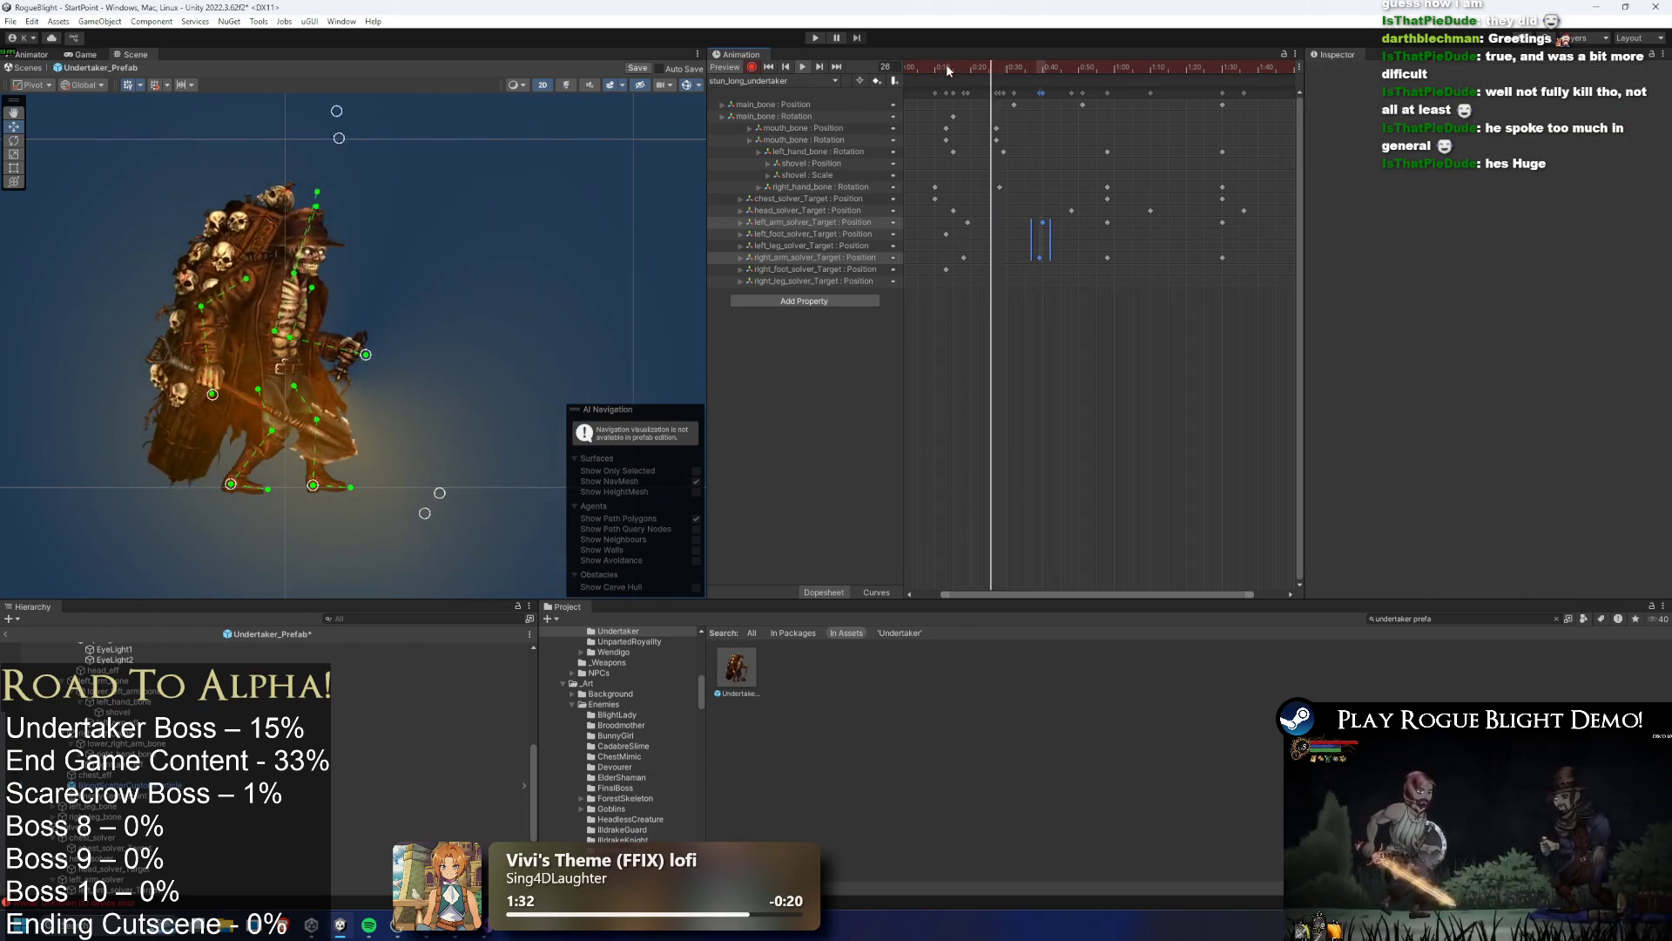
drag(1042, 243, 1000, 243)
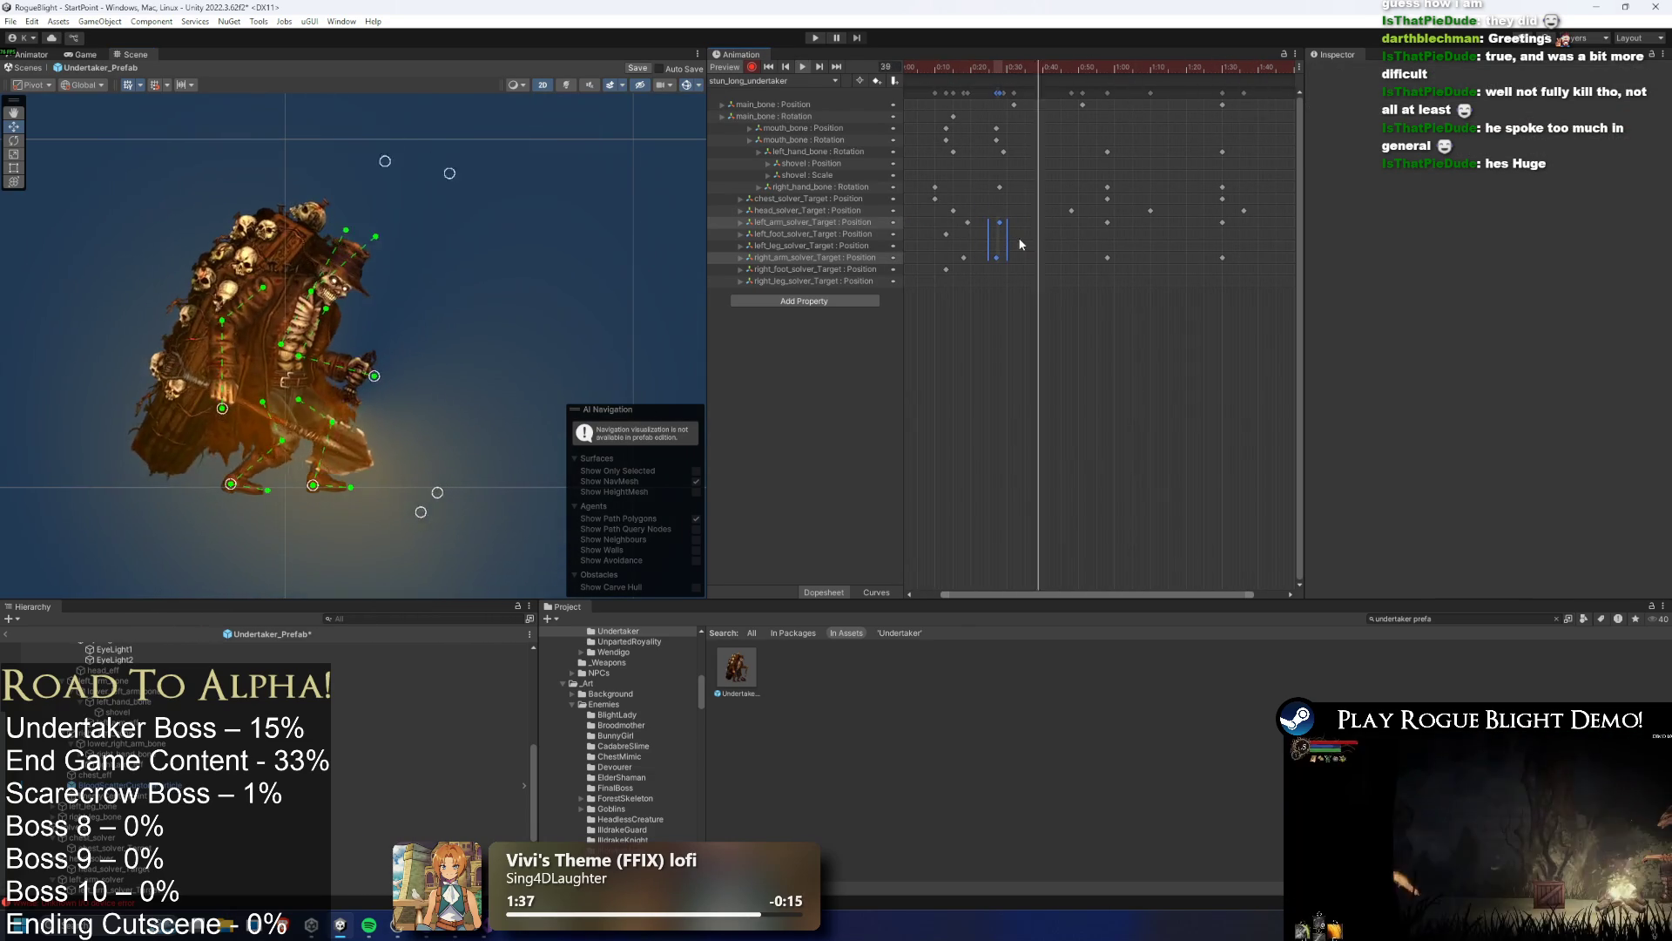
click(1014, 202)
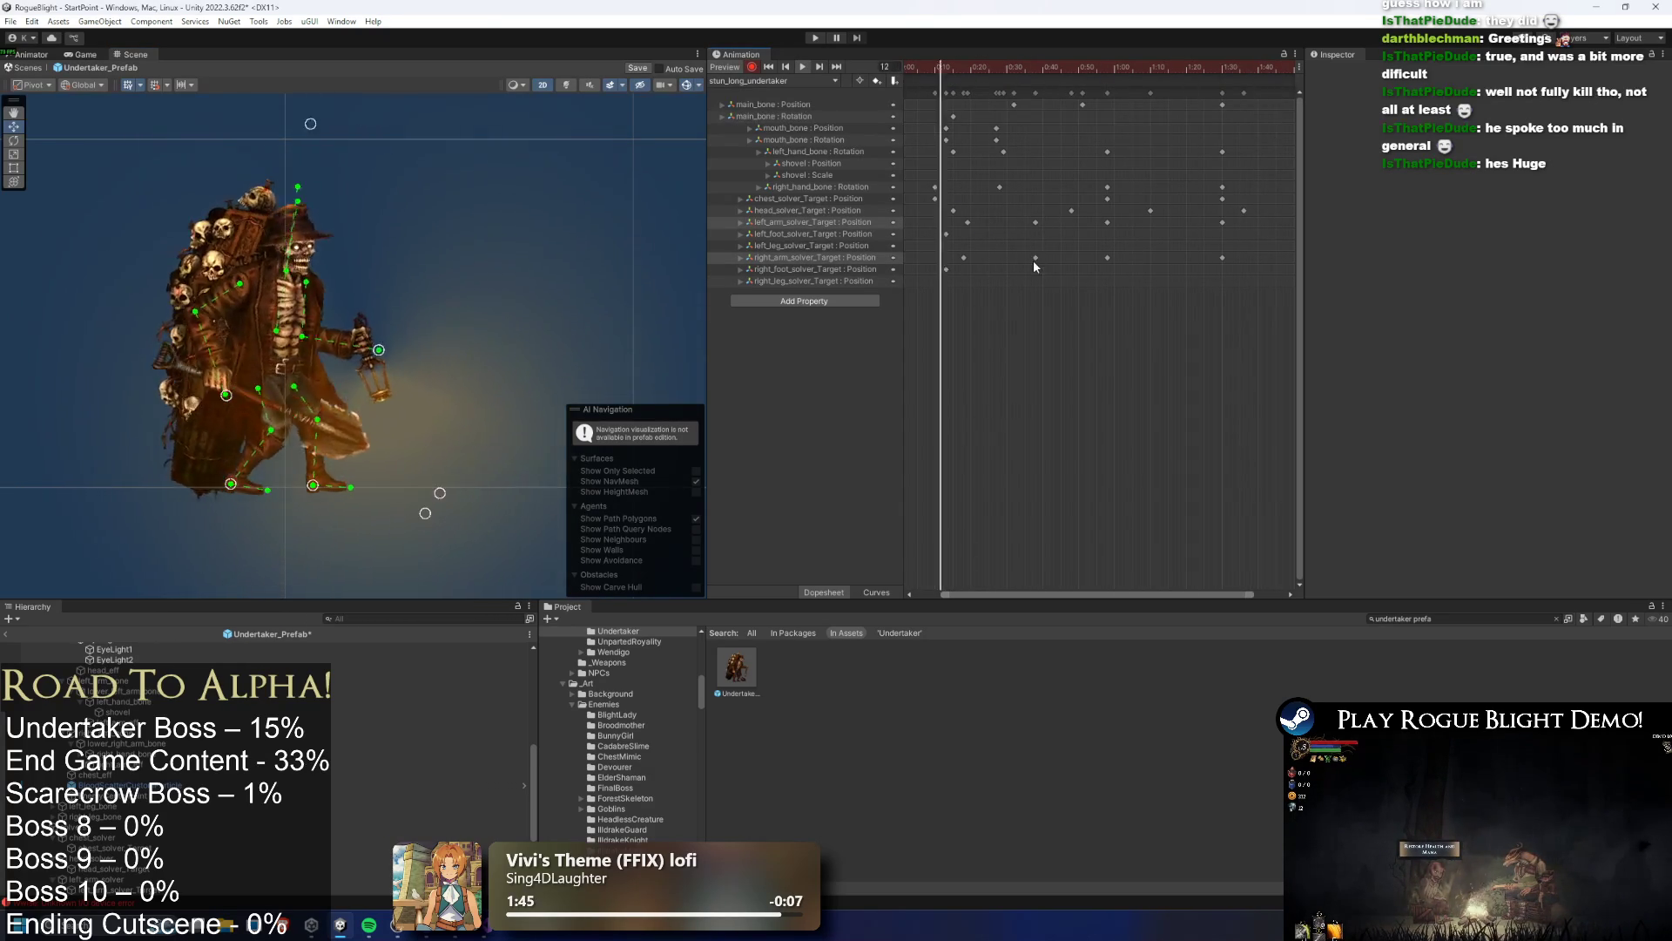
Nudge the right arm target key earlier, then shift both arm target keys later
drag(1035, 259, 1016, 258)
shift+click(1035, 222)
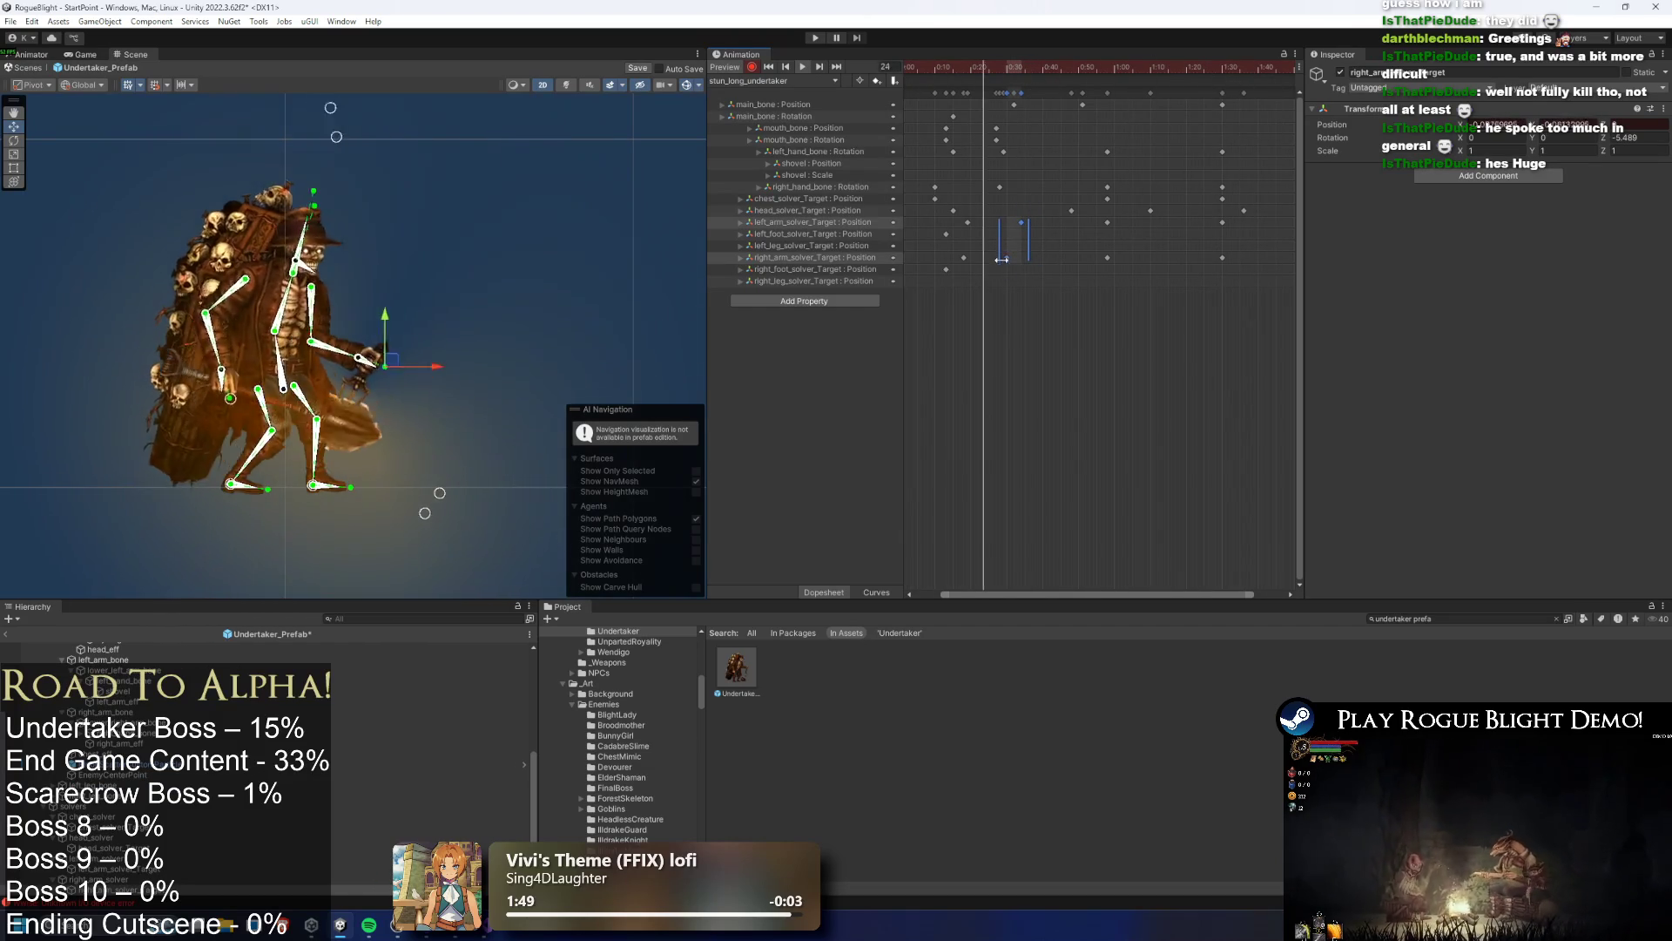
drag(1018, 255, 1039, 255)
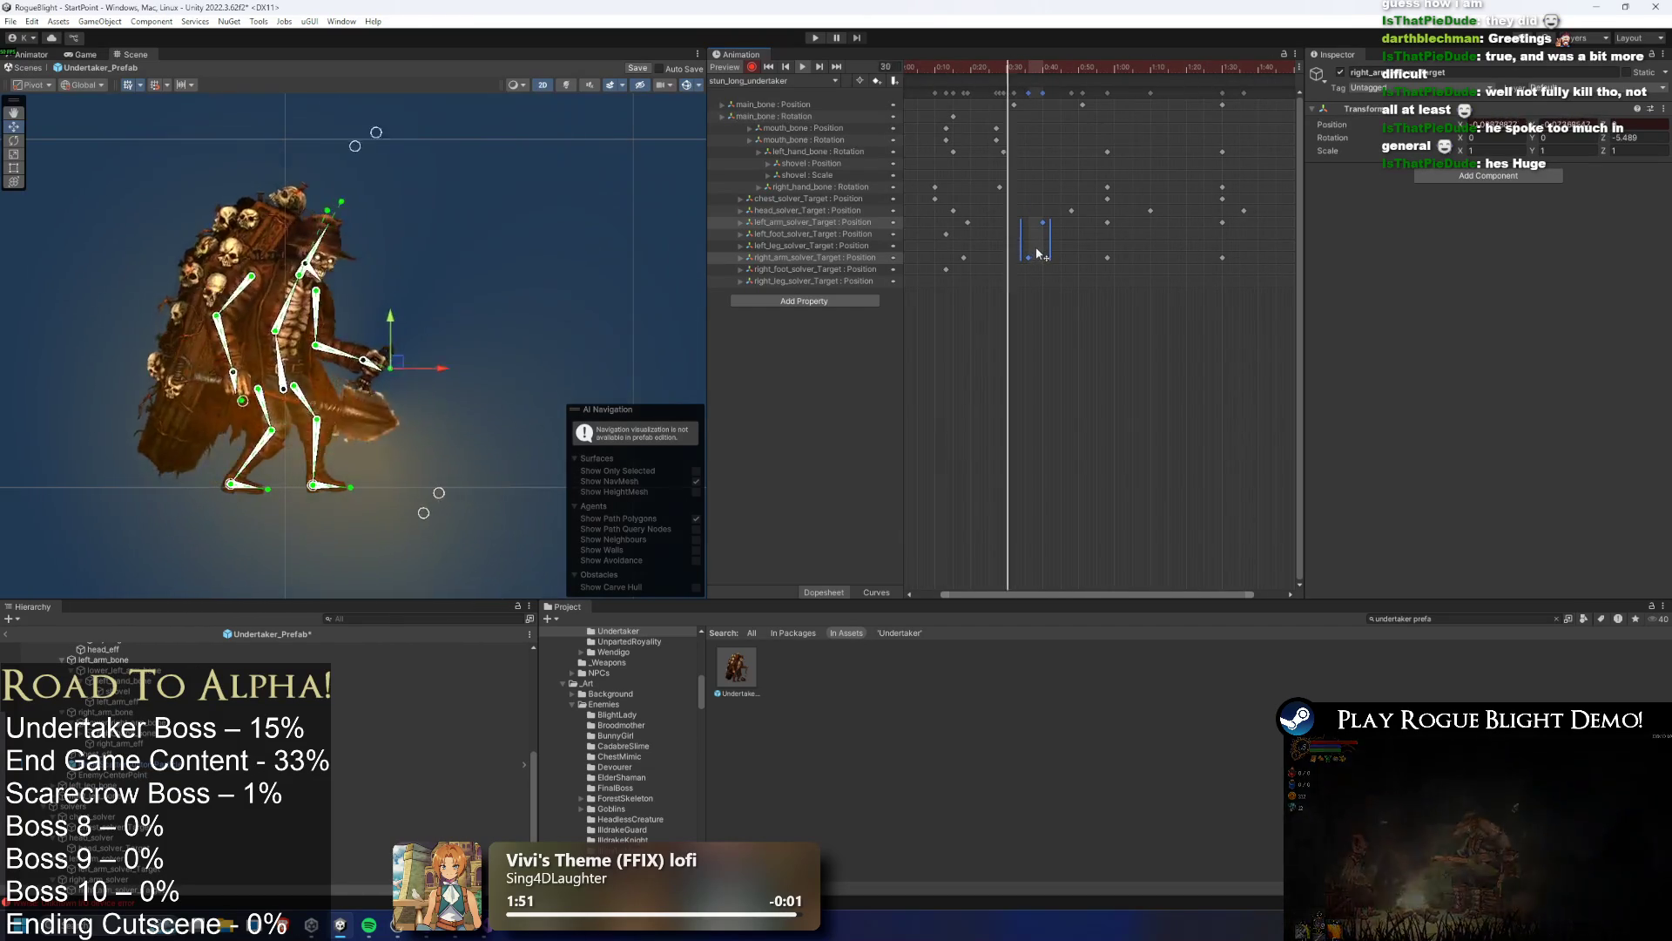
Delete the stray left arm key near 0:36 and right arm key near 0:33
click(1053, 233)
key(Delete)
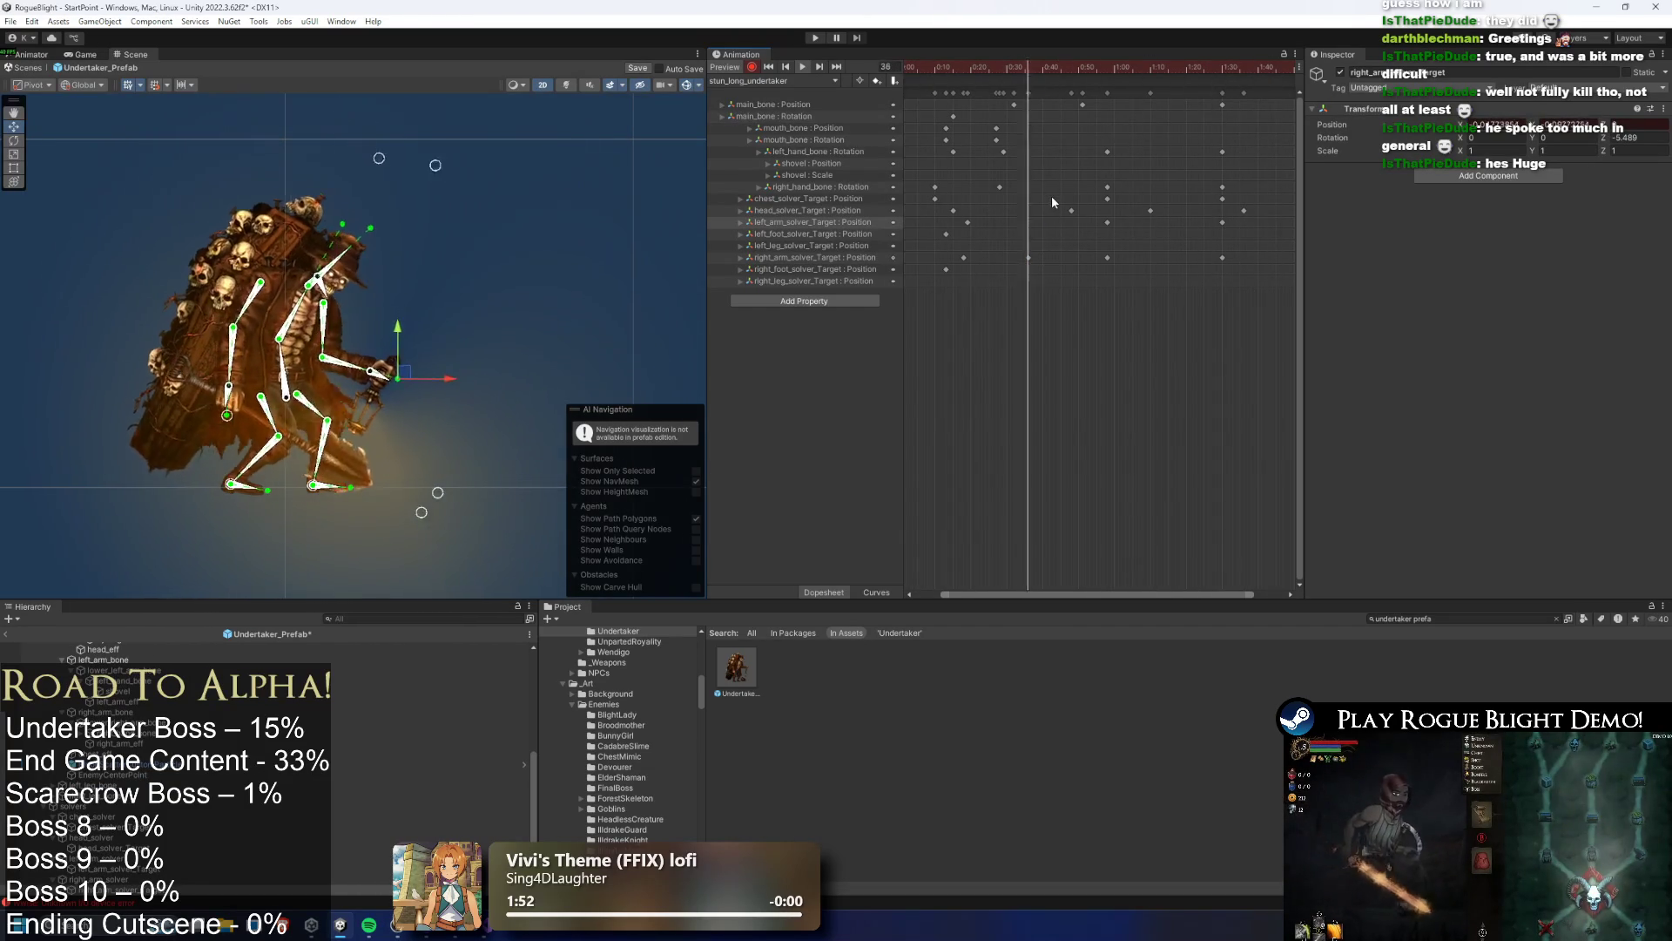
drag(1042, 251, 1024, 277)
key(Delete)
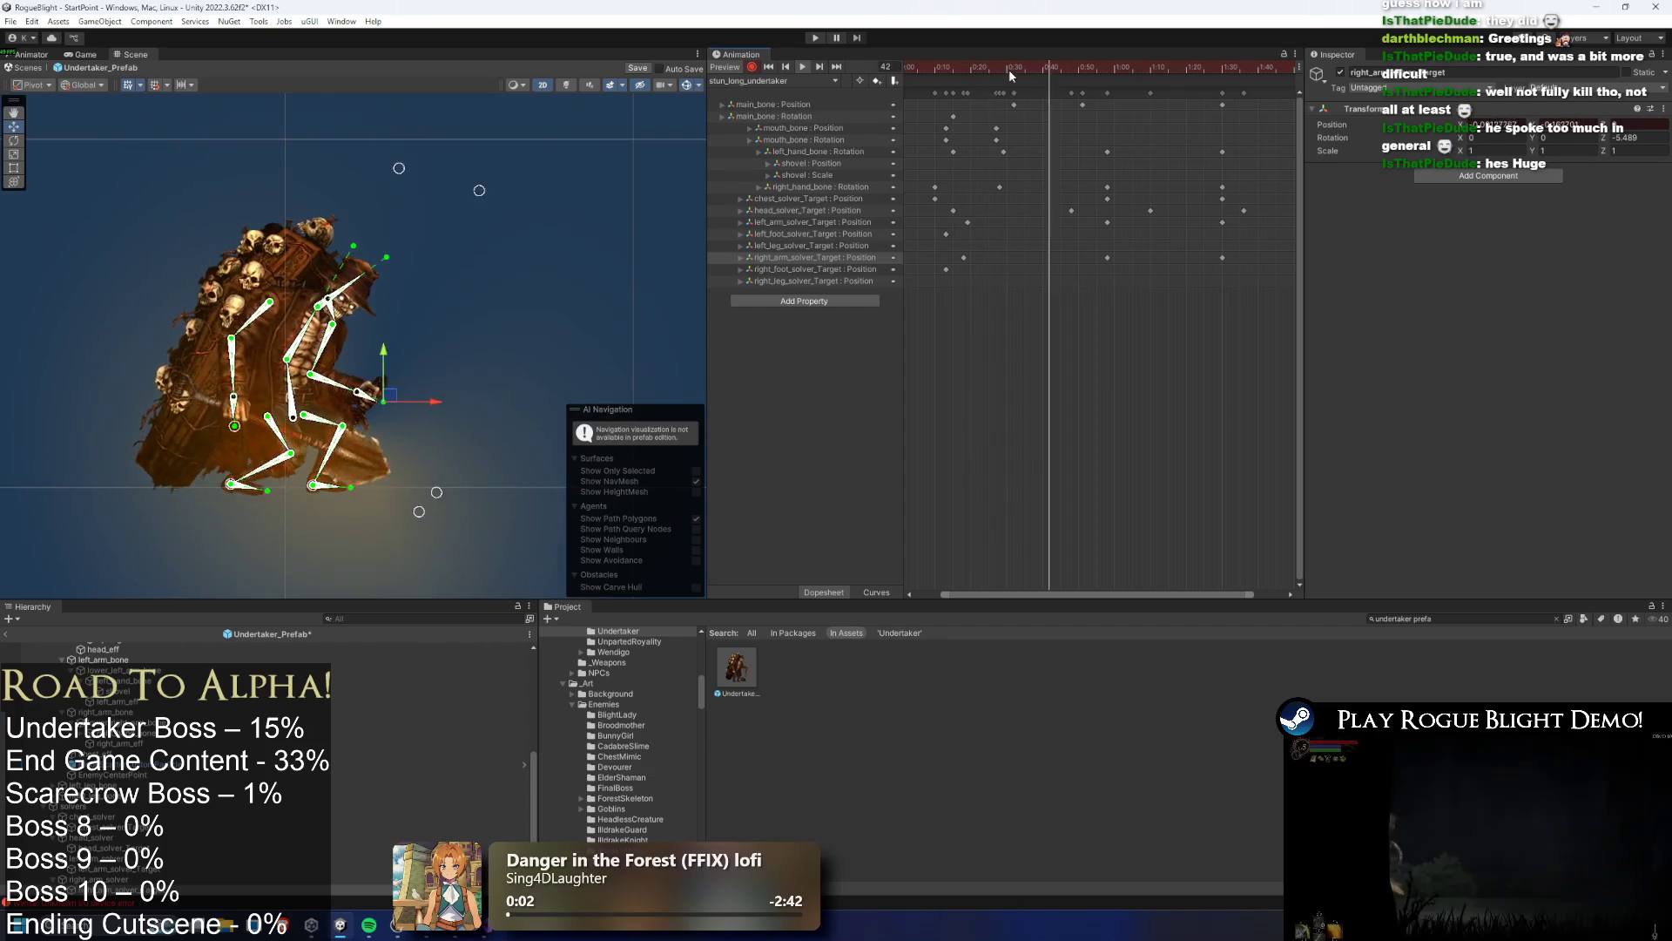
Push the later left and right arm solver keys later while previewing from frame 41
drag(1021, 69, 1049, 71)
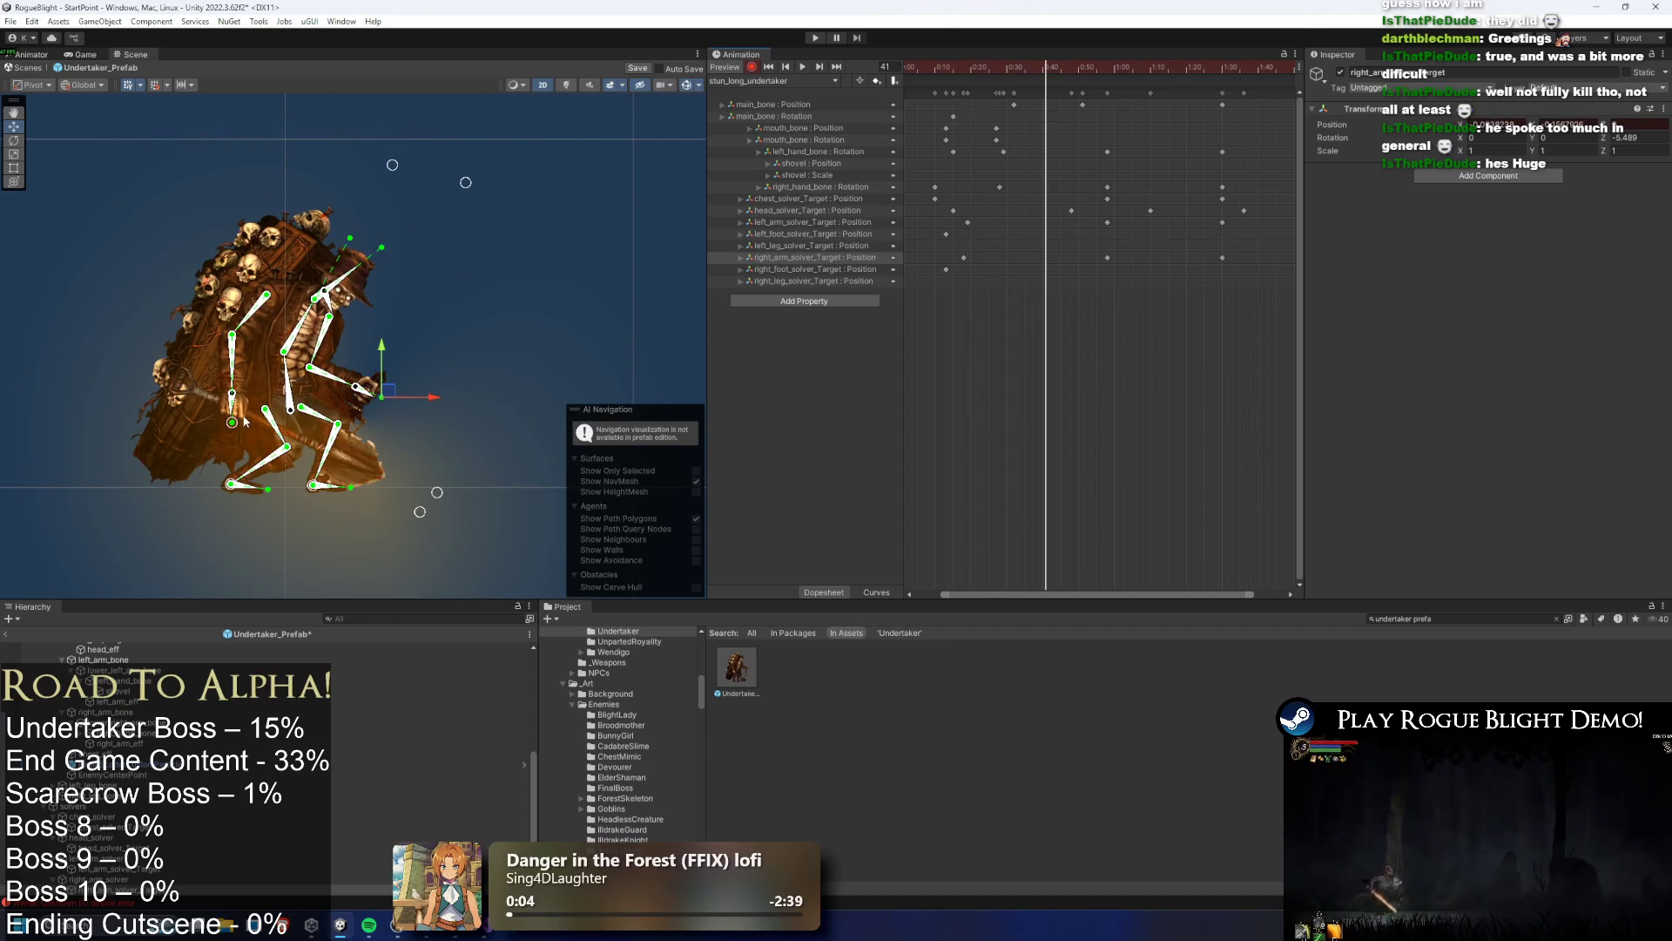
click(450, 380)
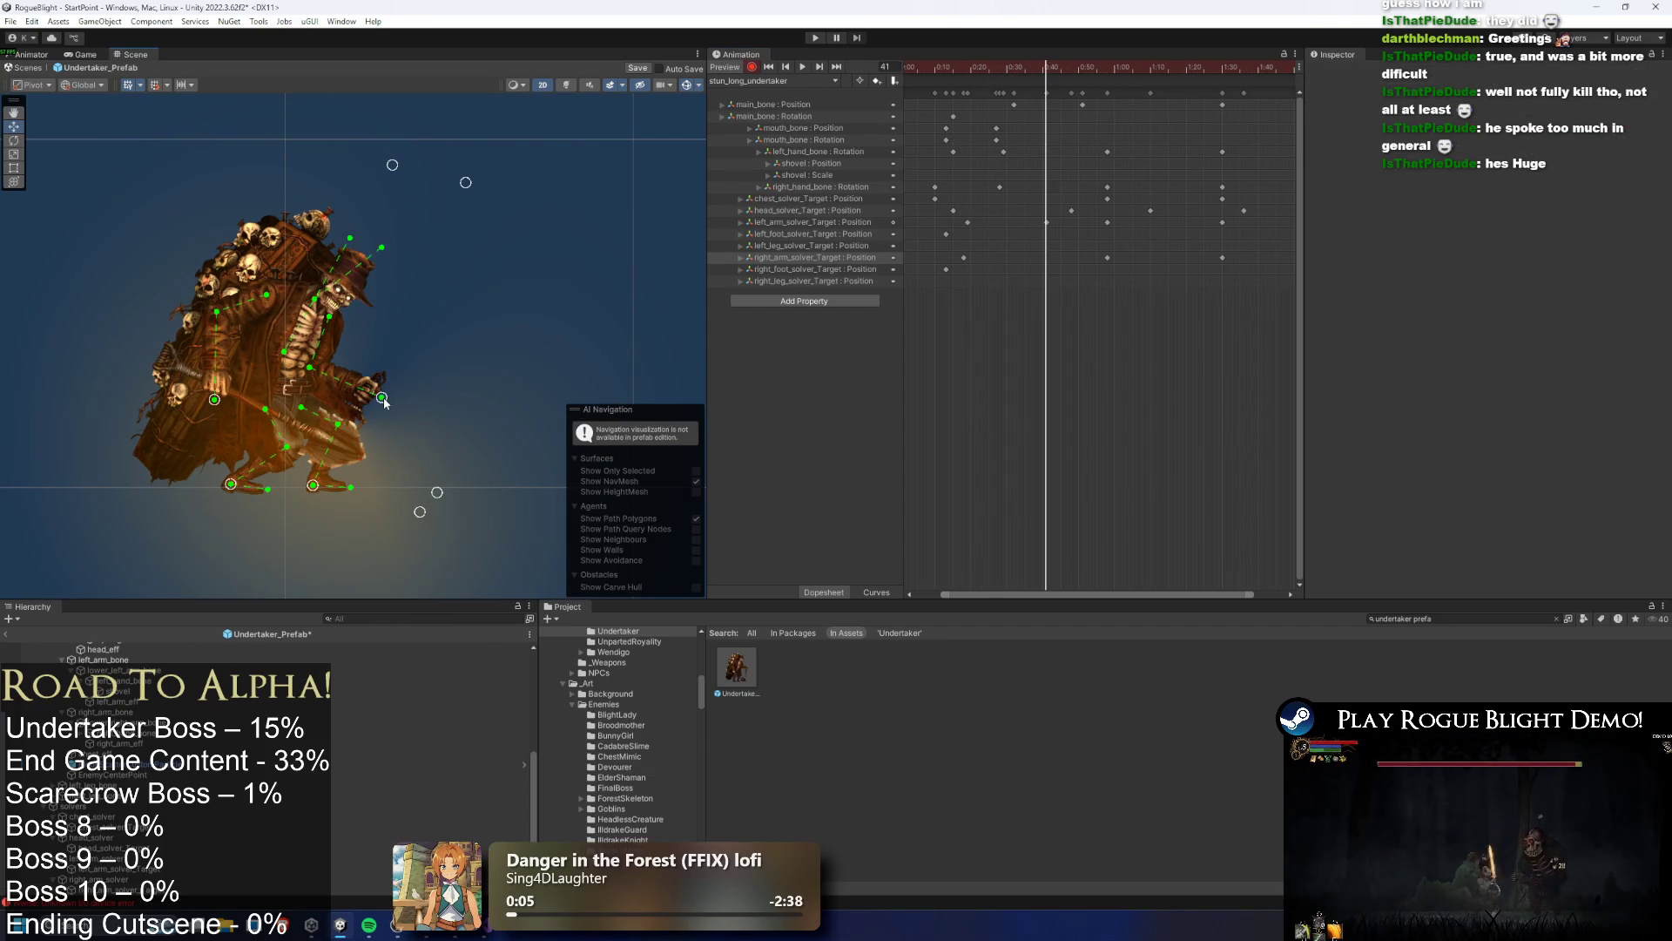
key(space)
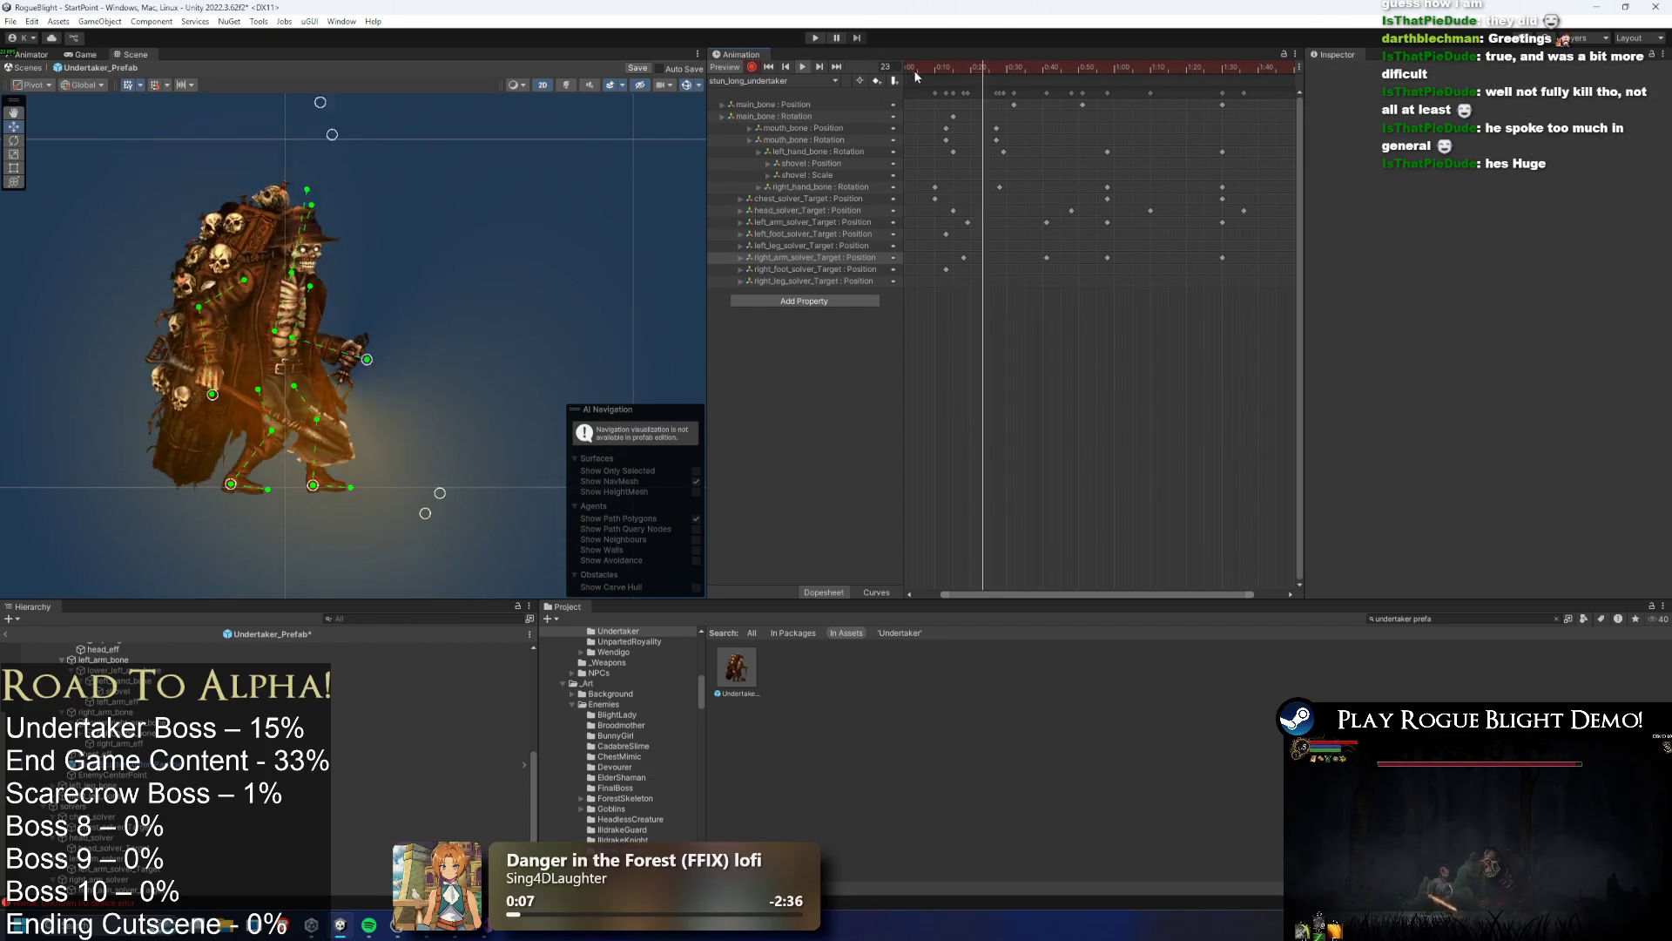
mouse_move(1040, 216)
mouse_down()
mouse_move(1050, 265)
mouse_move(1045, 237)
mouse_move(1016, 252)
mouse_up()
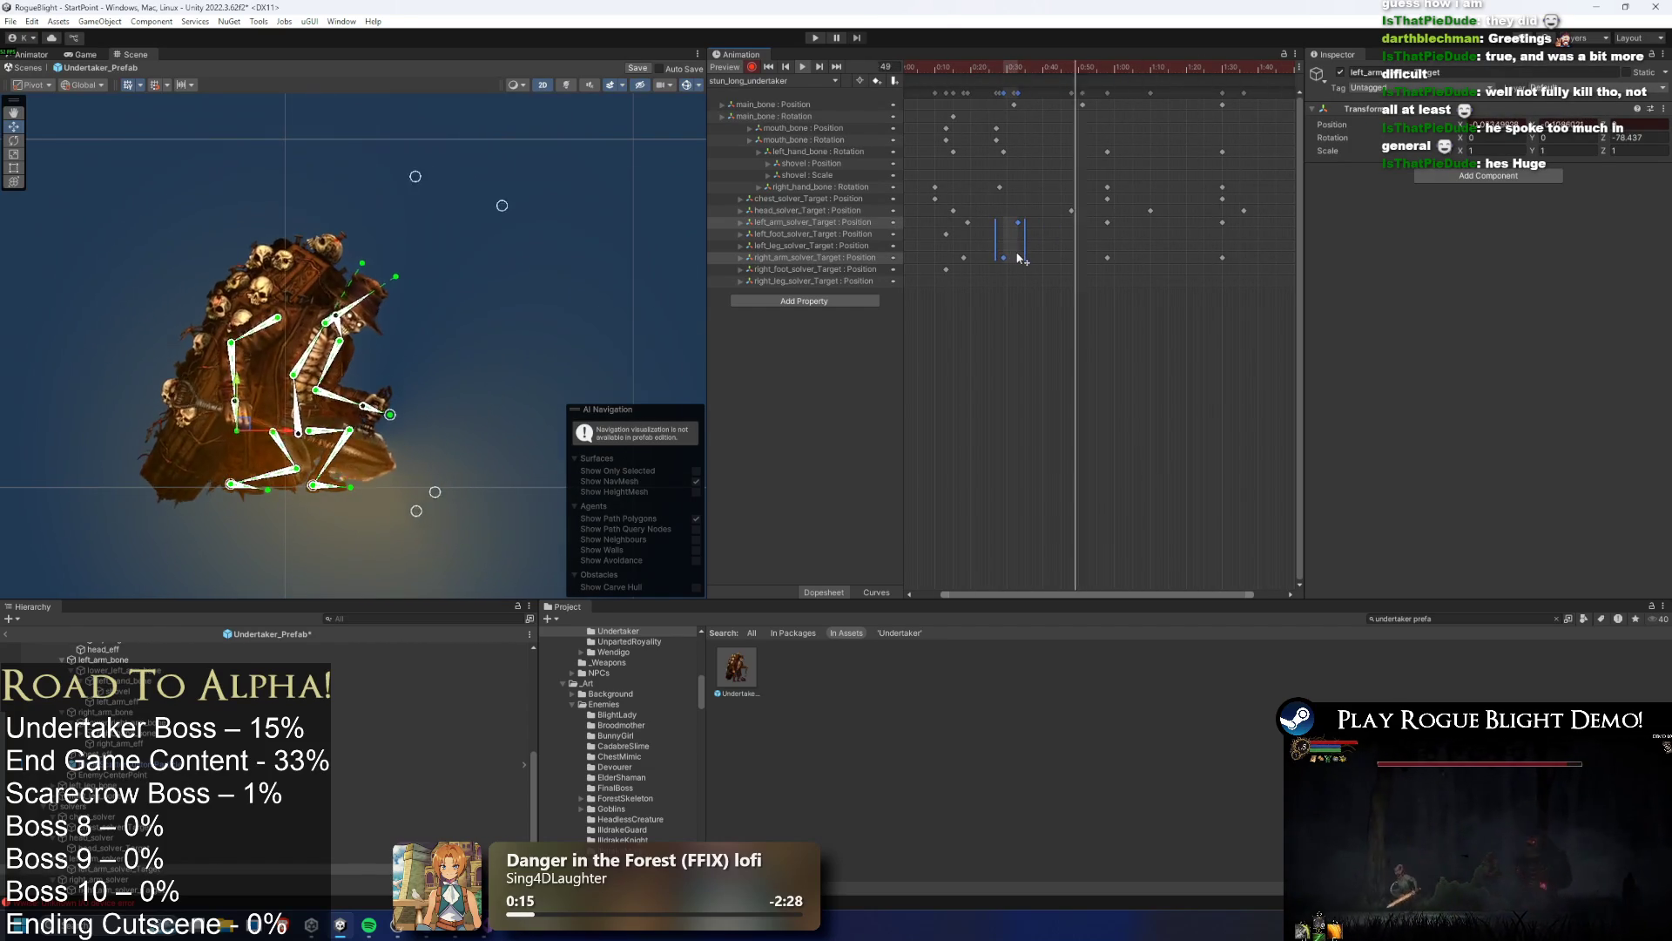
mouse_move(1023, 253)
mouse_down()
mouse_move(1044, 254)
mouse_move(1002, 253)
mouse_move(1025, 252)
mouse_up()
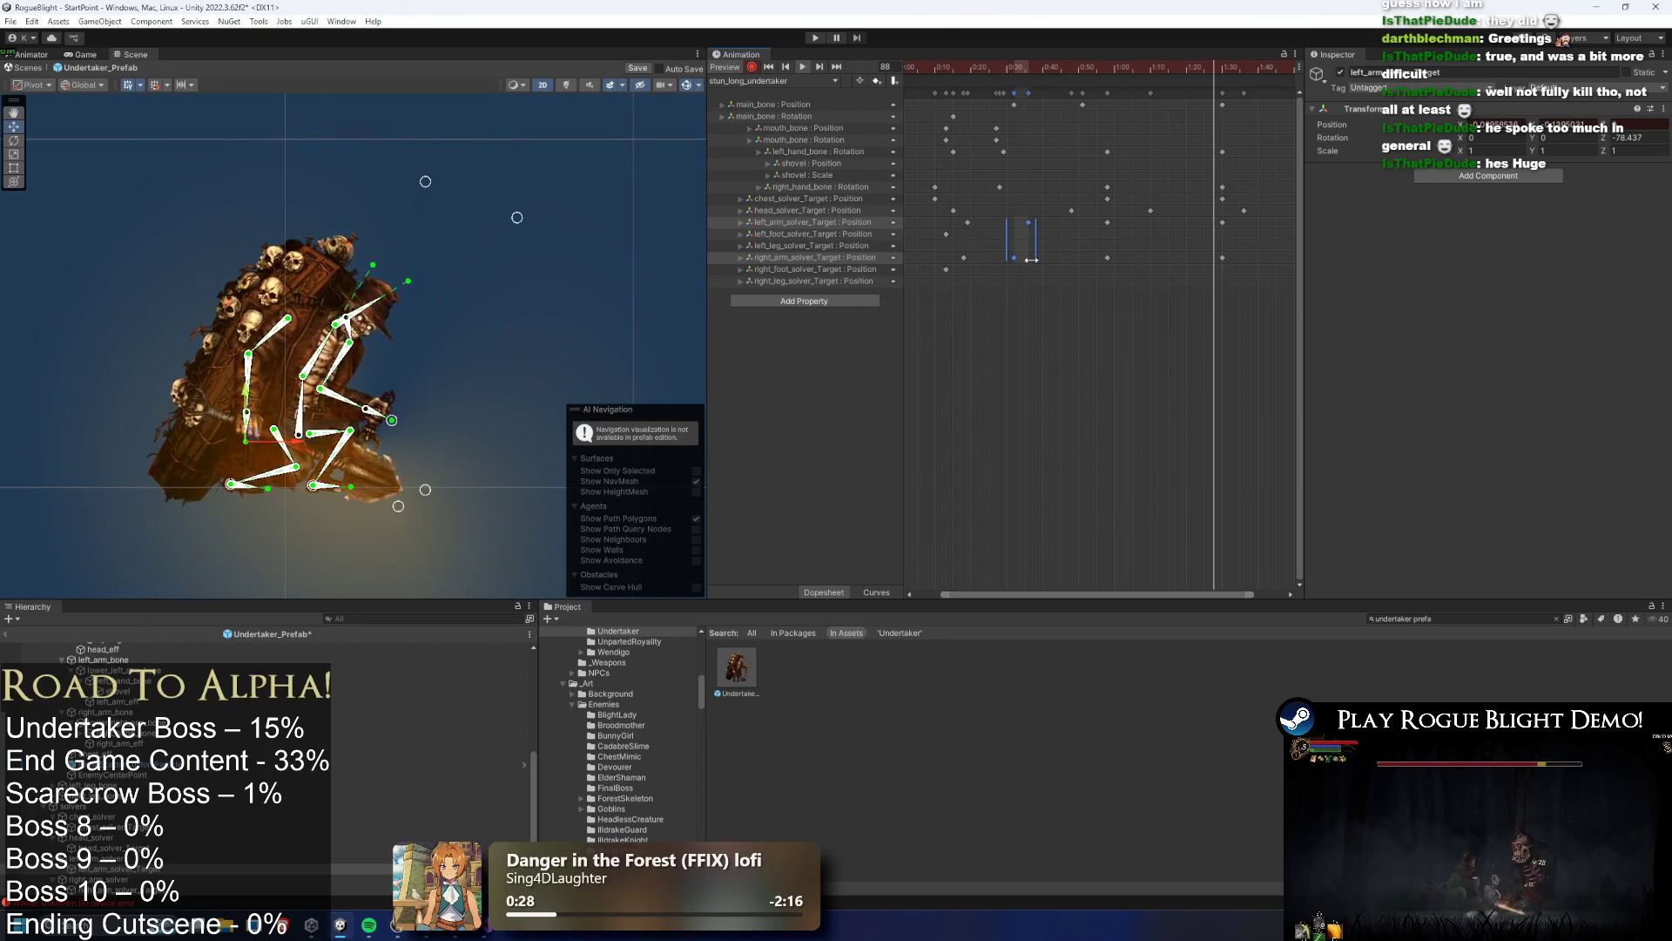
click(1080, 257)
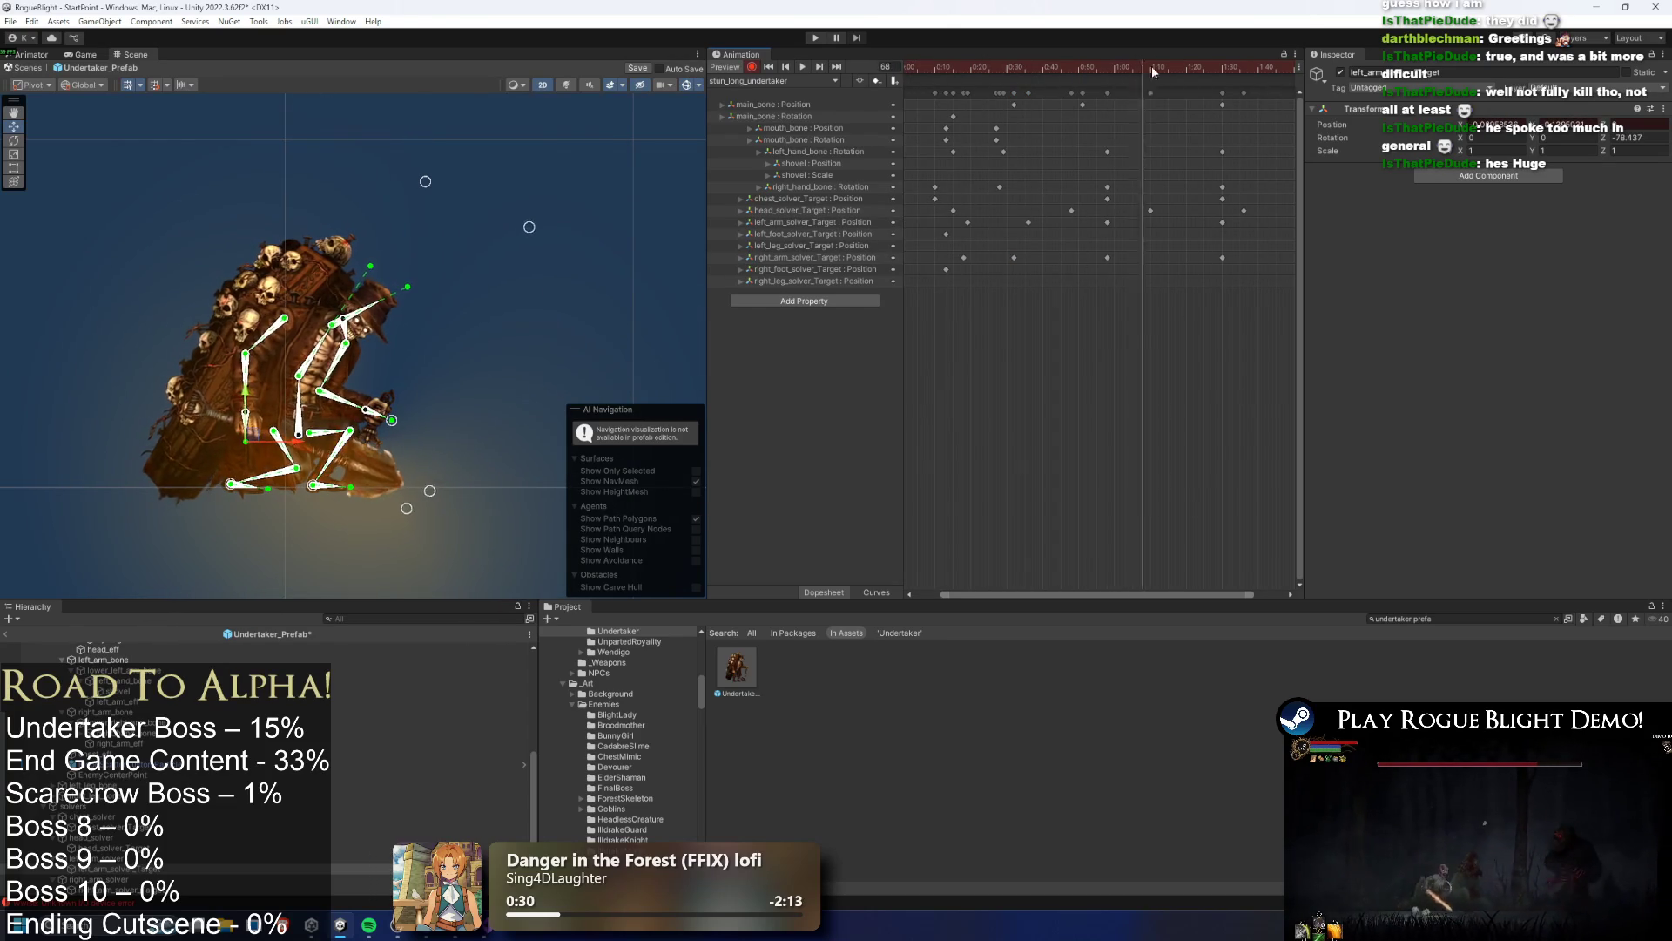
click(314, 412)
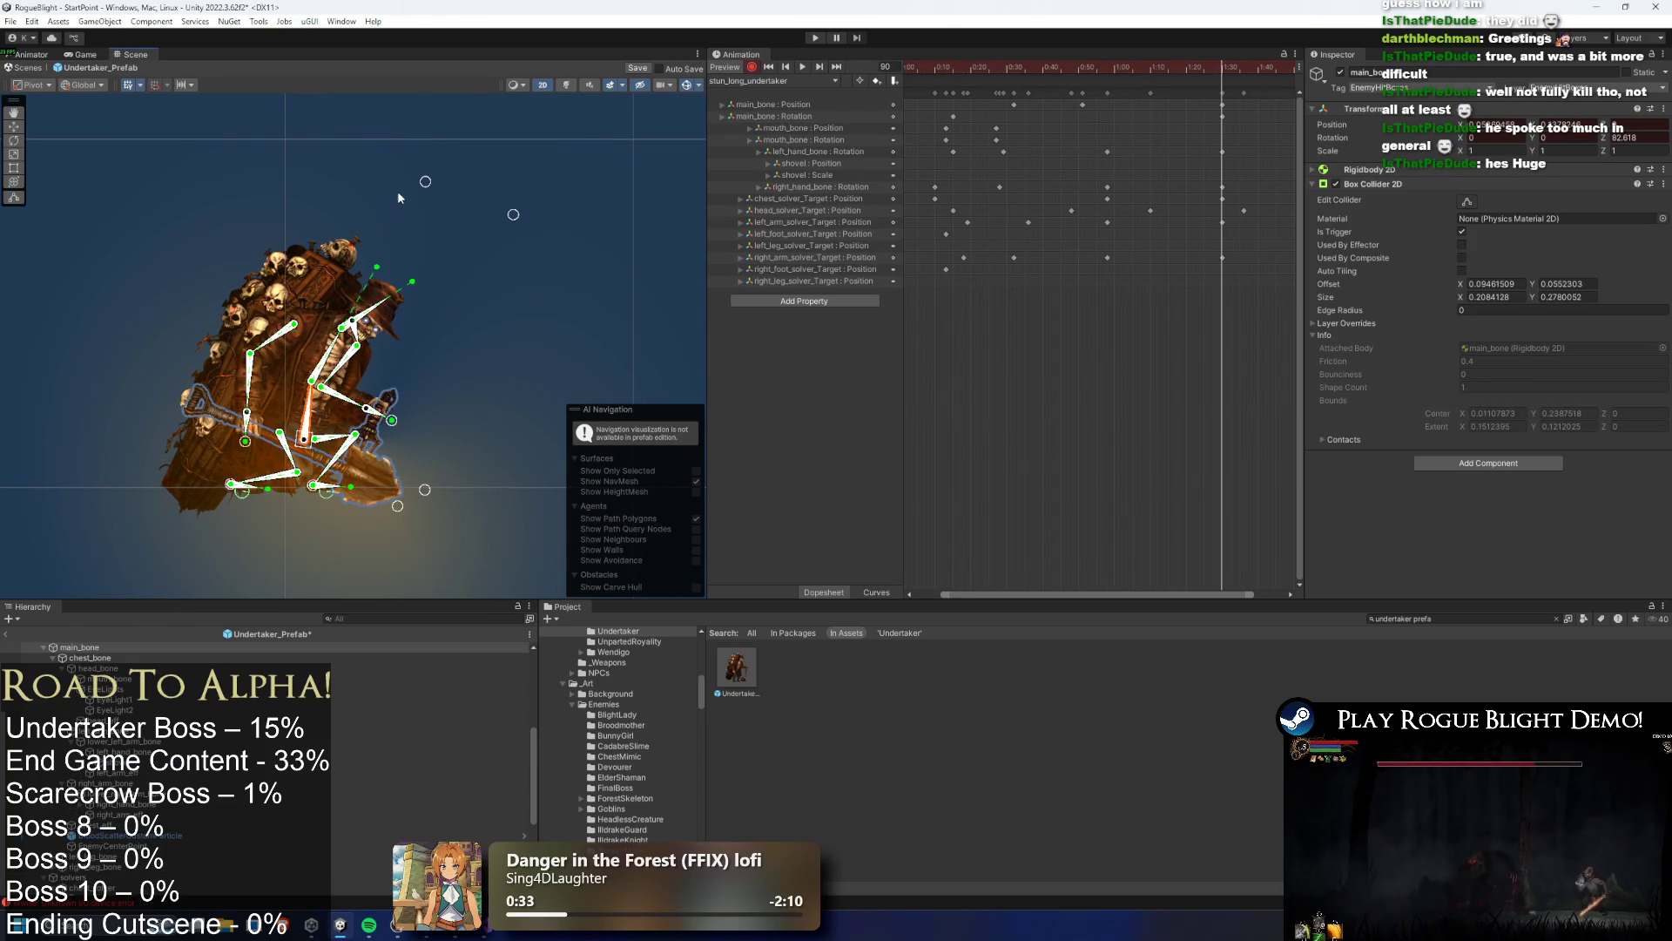
click(462, 189)
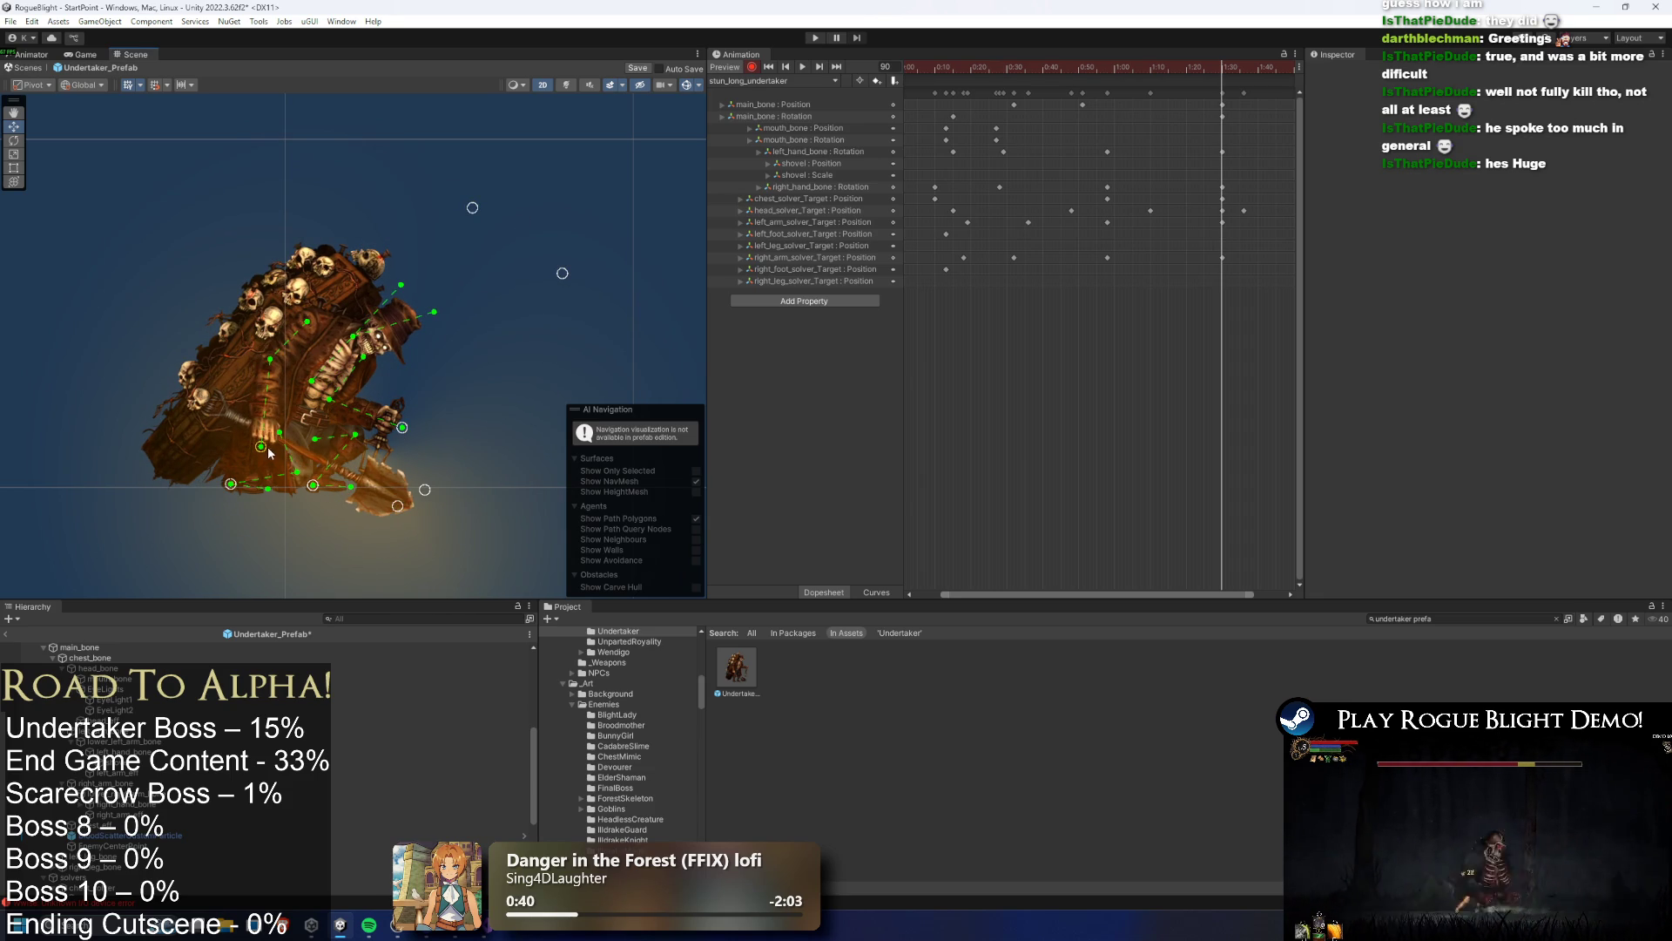
scroll(1200, 127, right, 5)
Move the keyframe columns near 1:27 and 1:30 earlier in time
click(1035, 211)
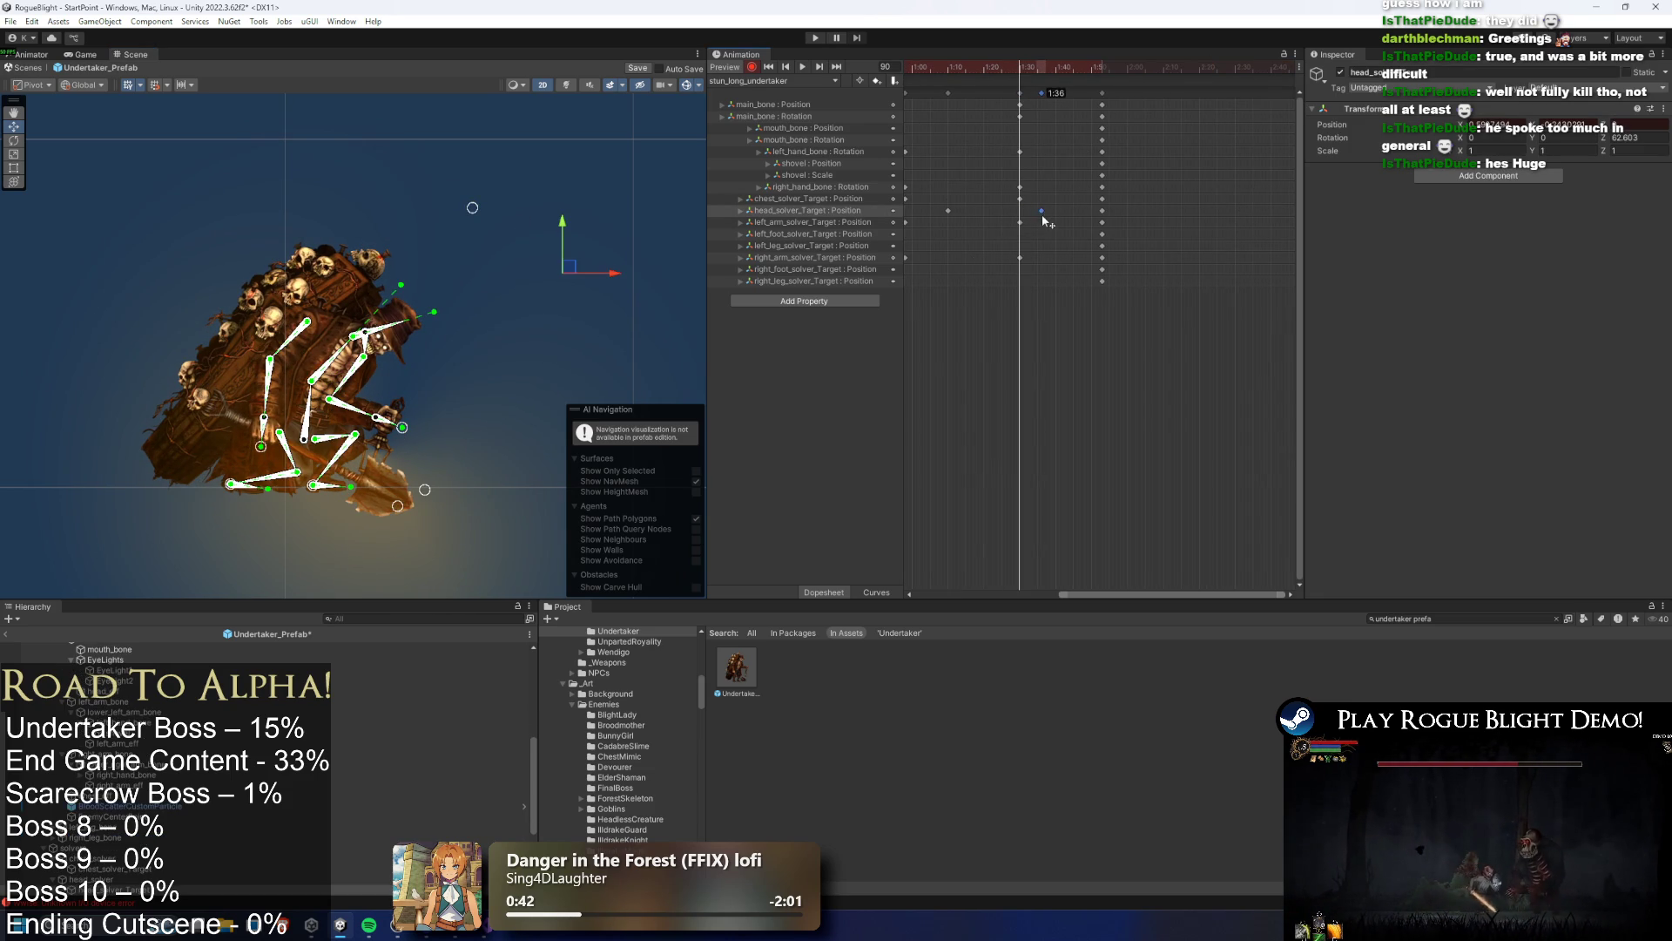
key(space)
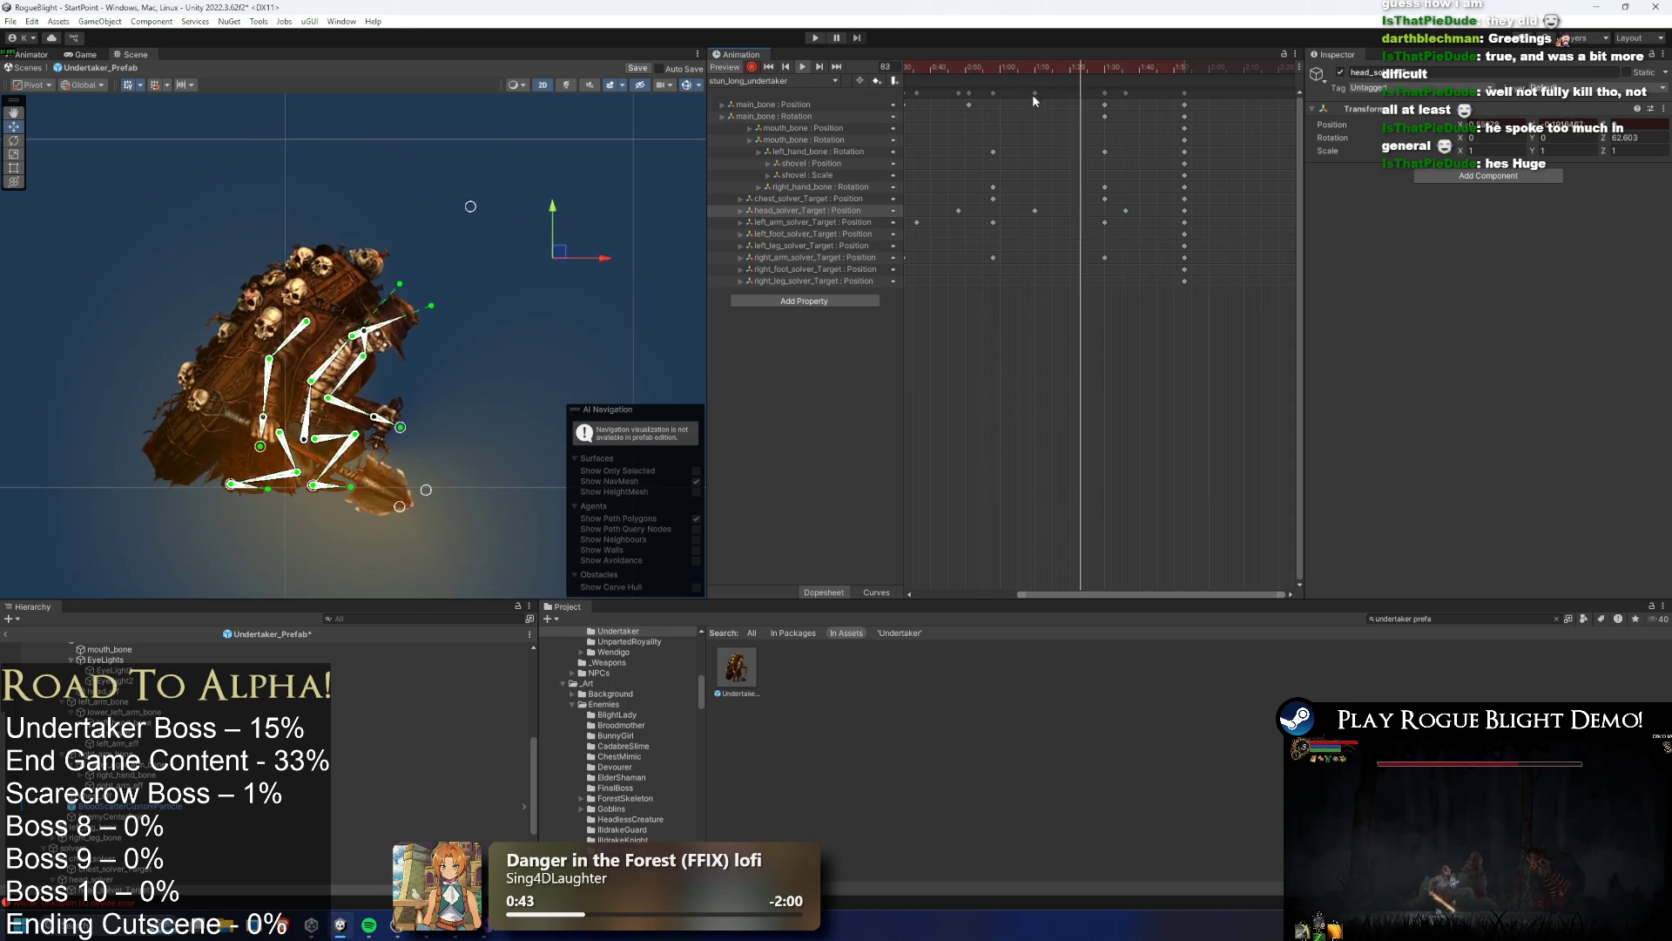
drag(1096, 87, 1132, 265)
drag(1105, 128, 1071, 127)
key(space)
click(1112, 175)
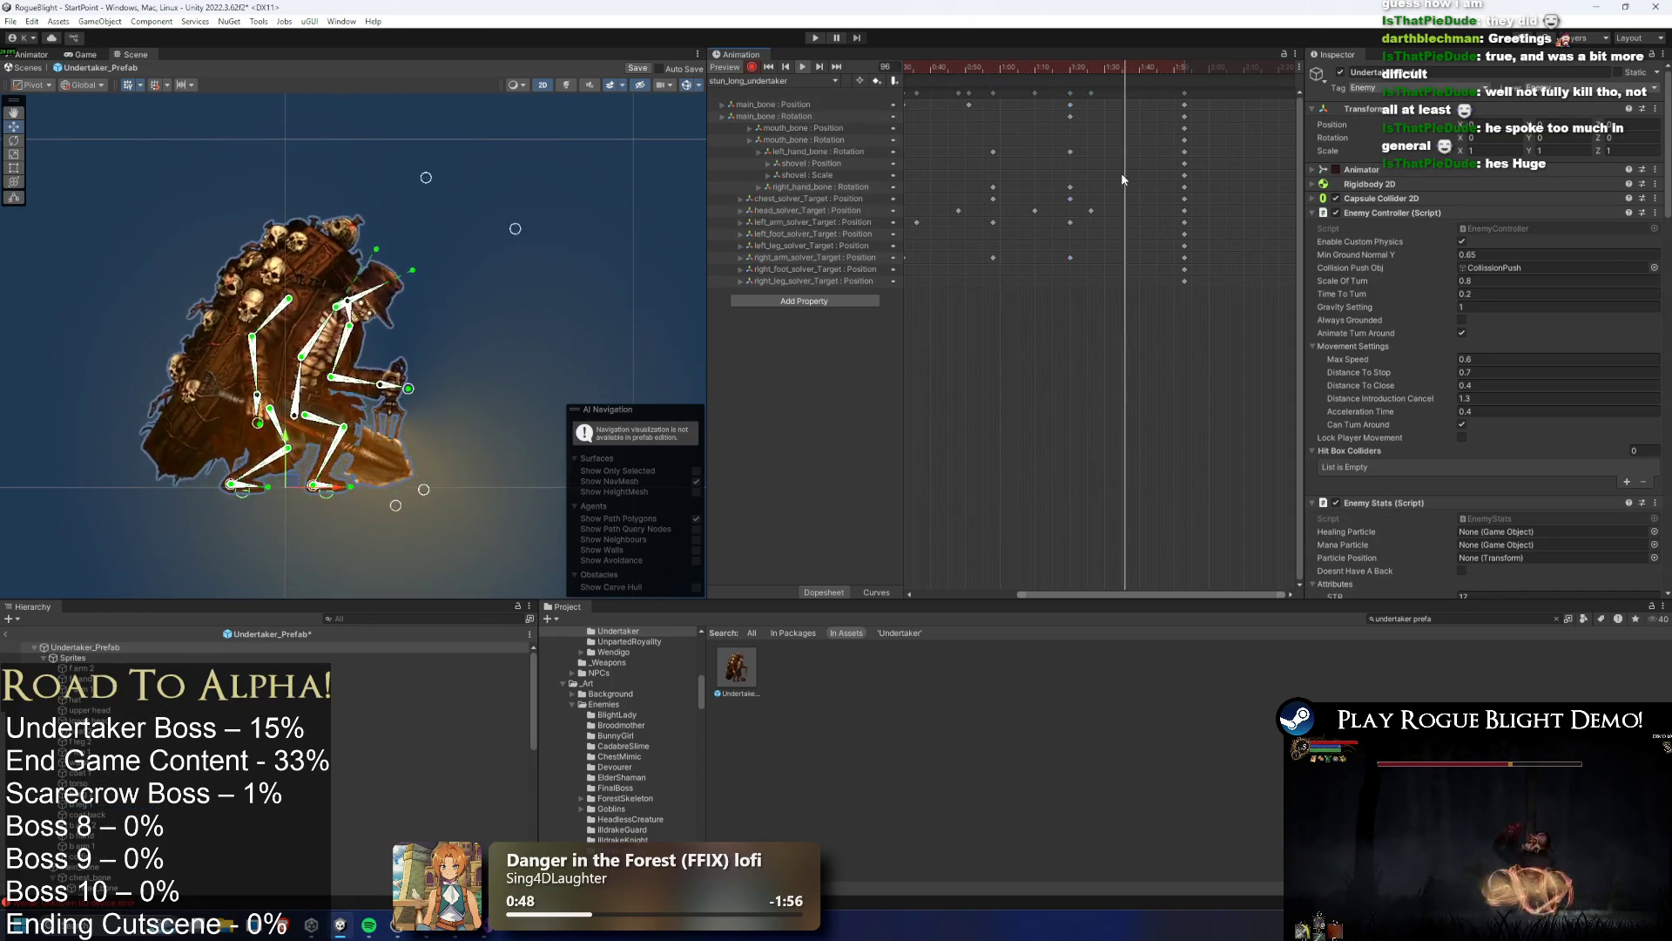
Shift the keys near 1:20 and 1:23 earlier and replay the preview from frame 16
click(1090, 92)
mouse_move(1059, 87)
mouse_down()
mouse_move(1102, 288)
mouse_move(1064, 96)
mouse_up()
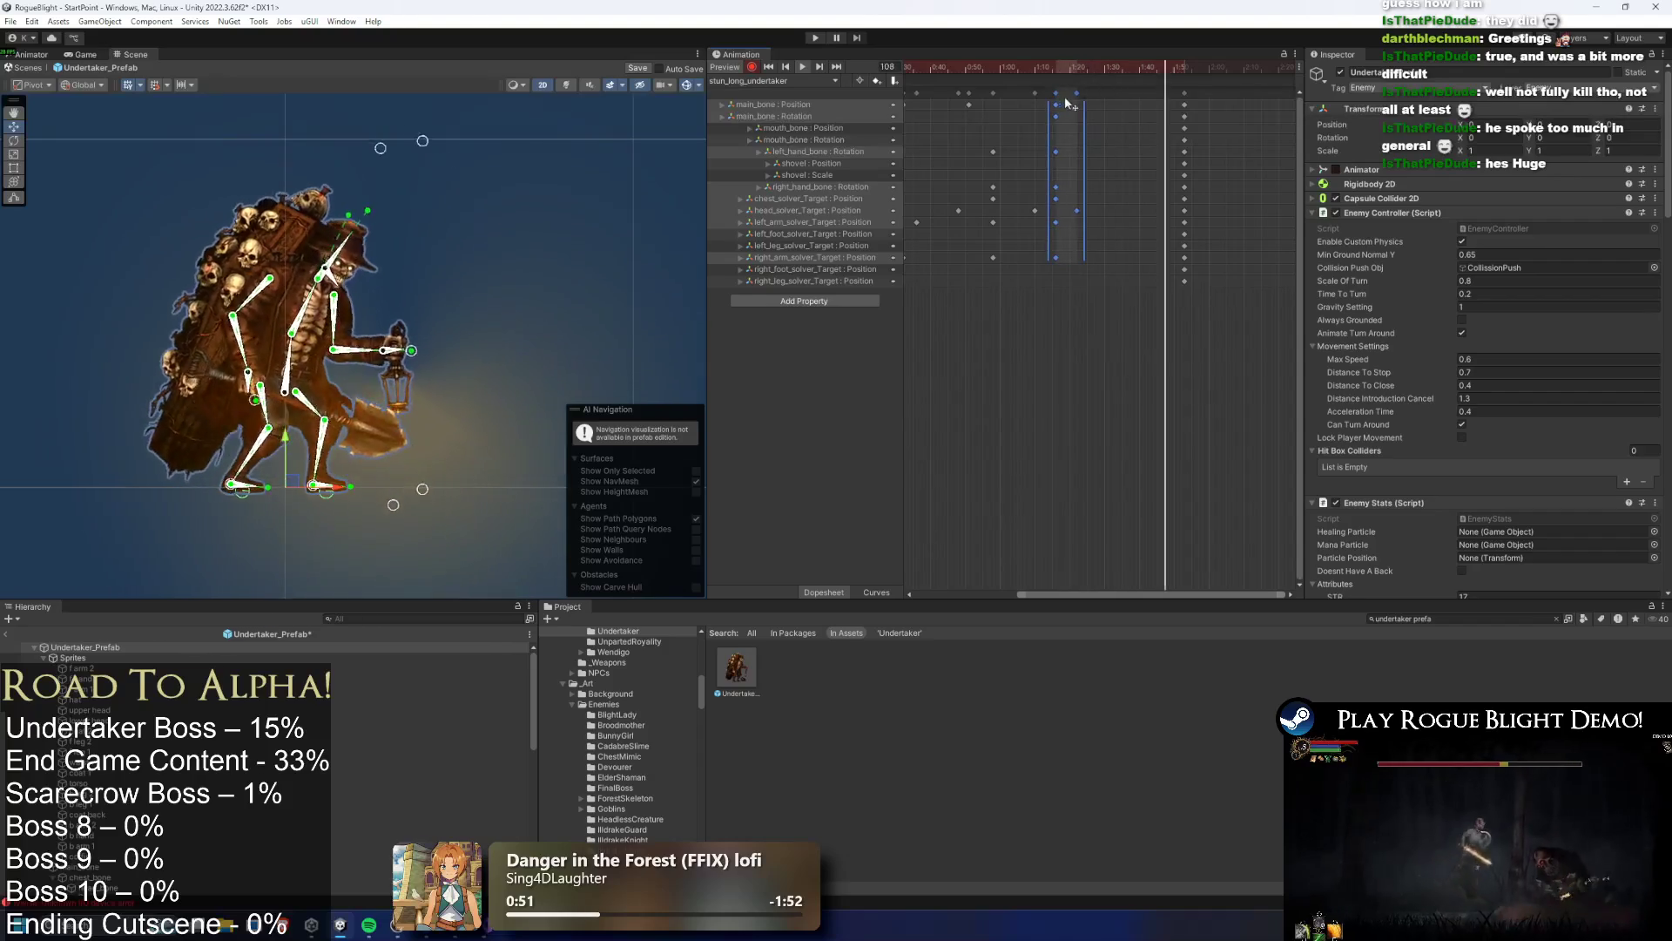
mouse_move(980, 180)
mouse_down()
mouse_move(1102, 187)
mouse_move(1008, 185)
mouse_move(1059, 195)
mouse_move(1003, 202)
mouse_move(1053, 206)
mouse_up()
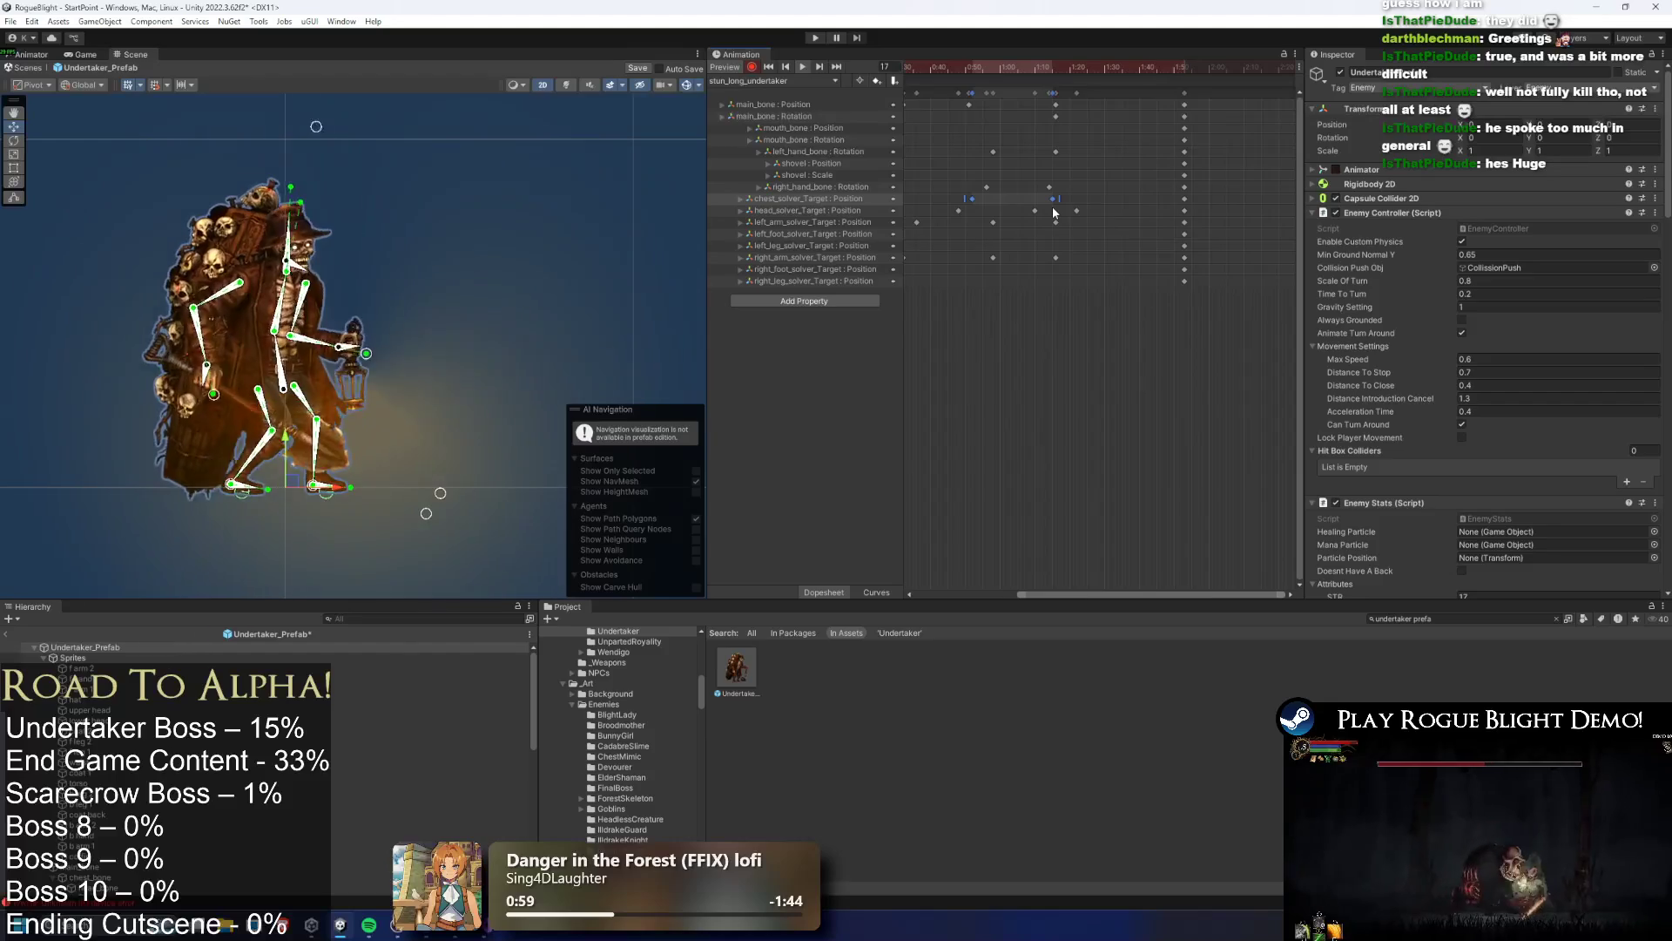
scroll(1061, 91, left, 4)
click(1006, 73)
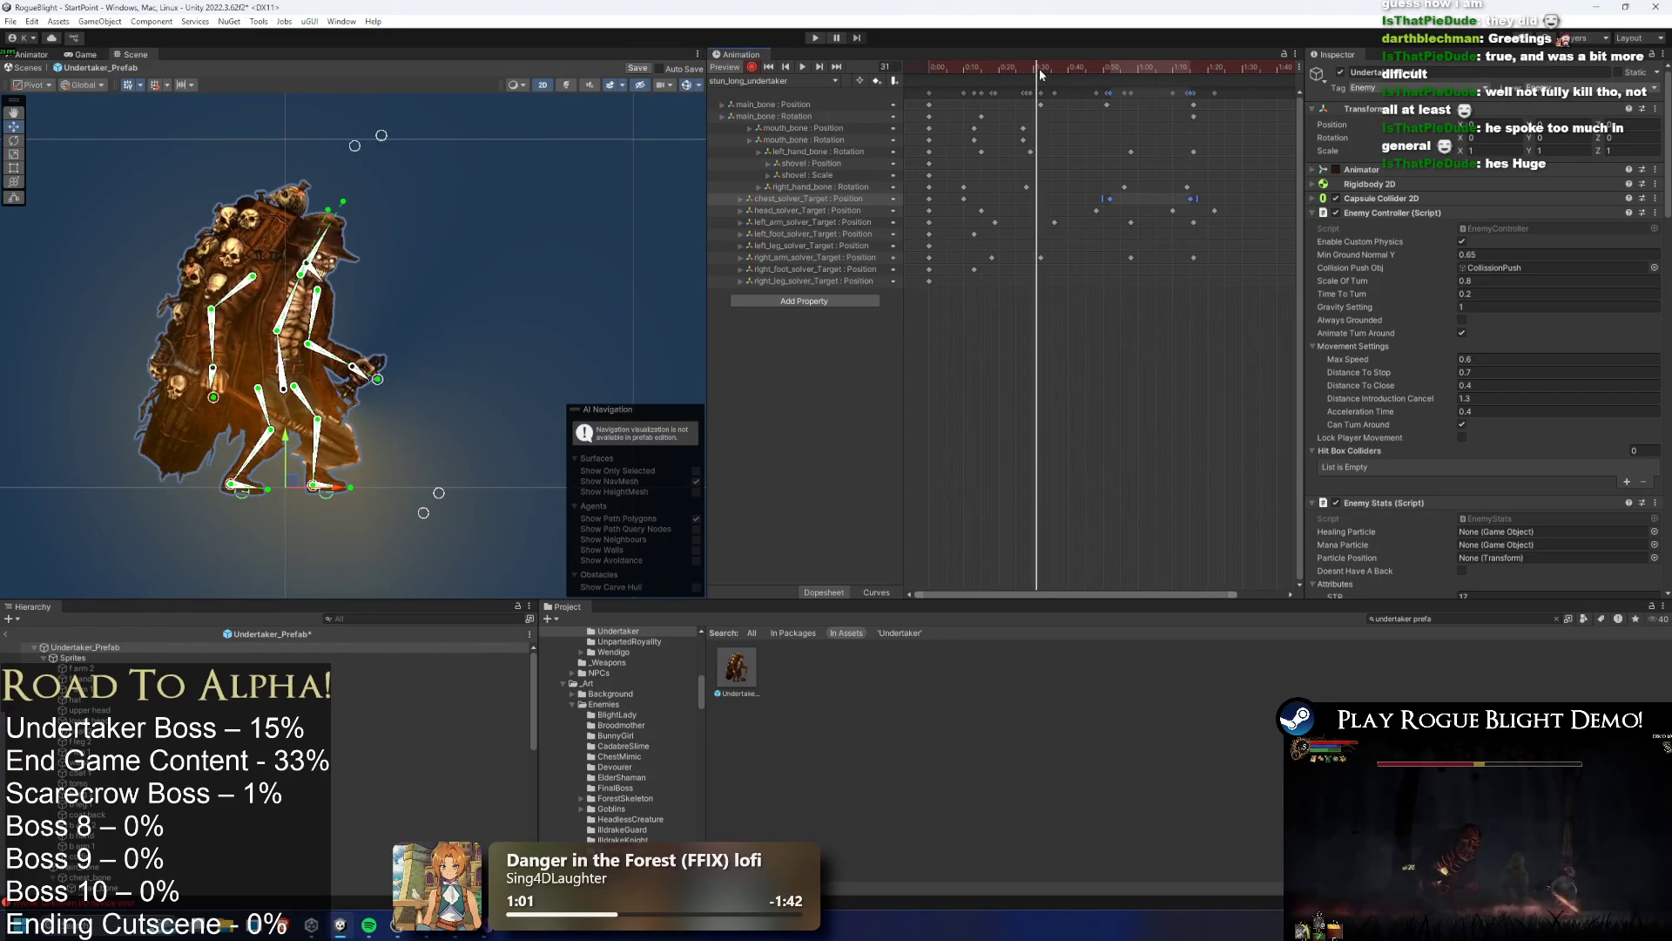
mouse_move(1037, 76)
mouse_down()
mouse_move(972, 87)
mouse_move(1025, 84)
mouse_up()
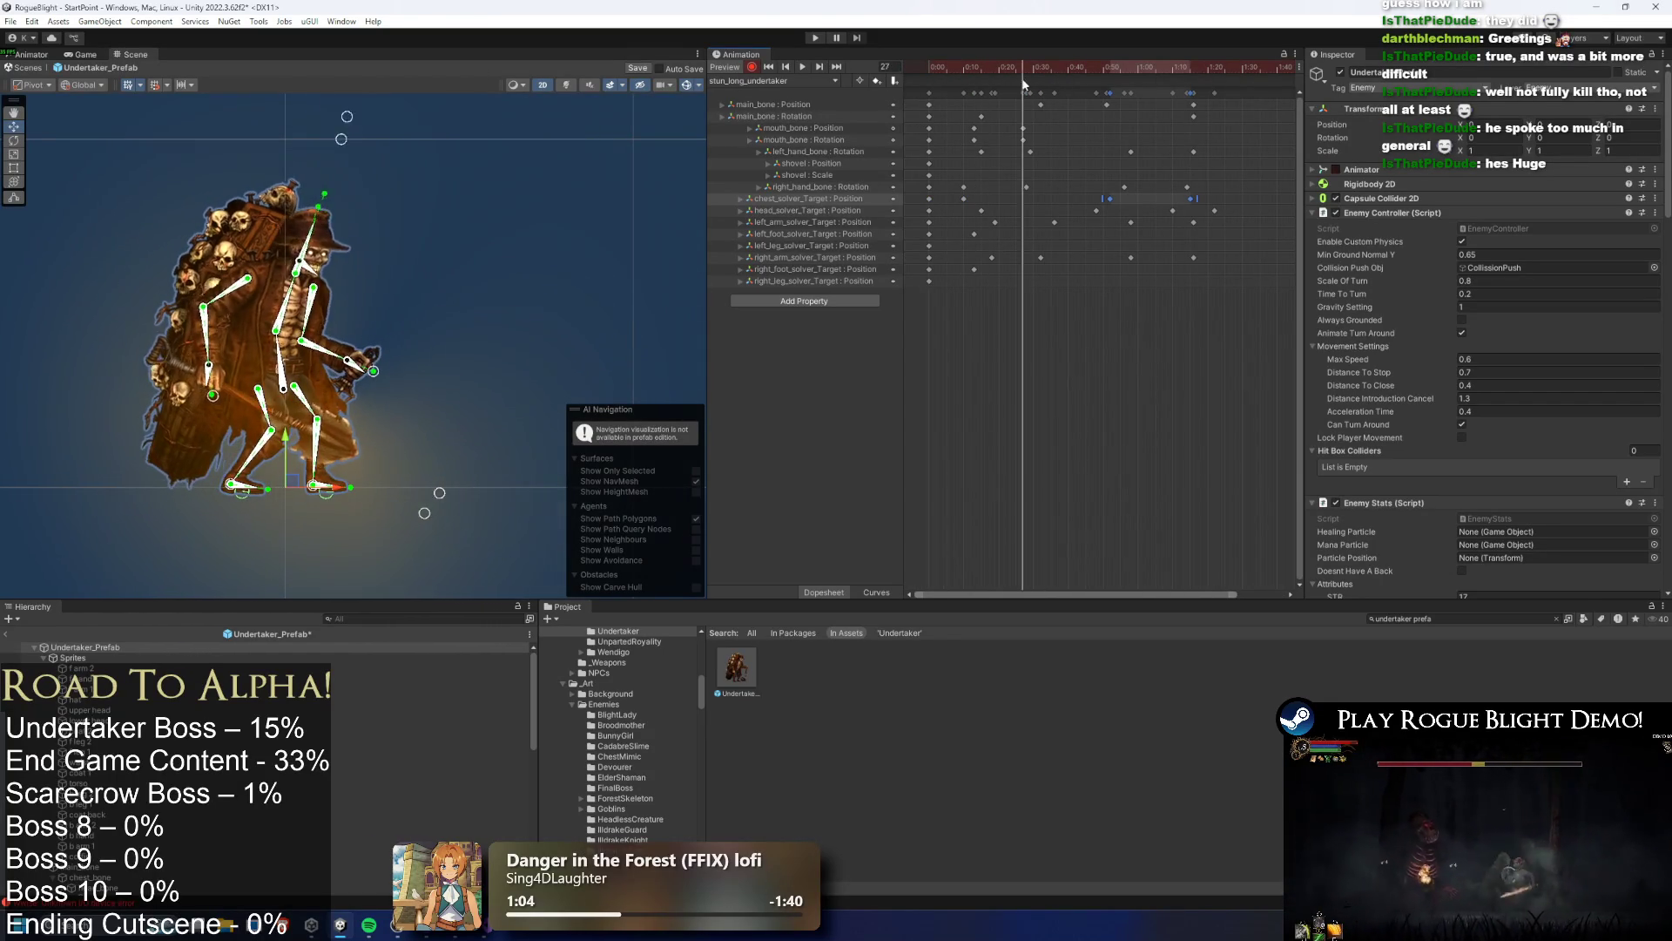
click(291, 371)
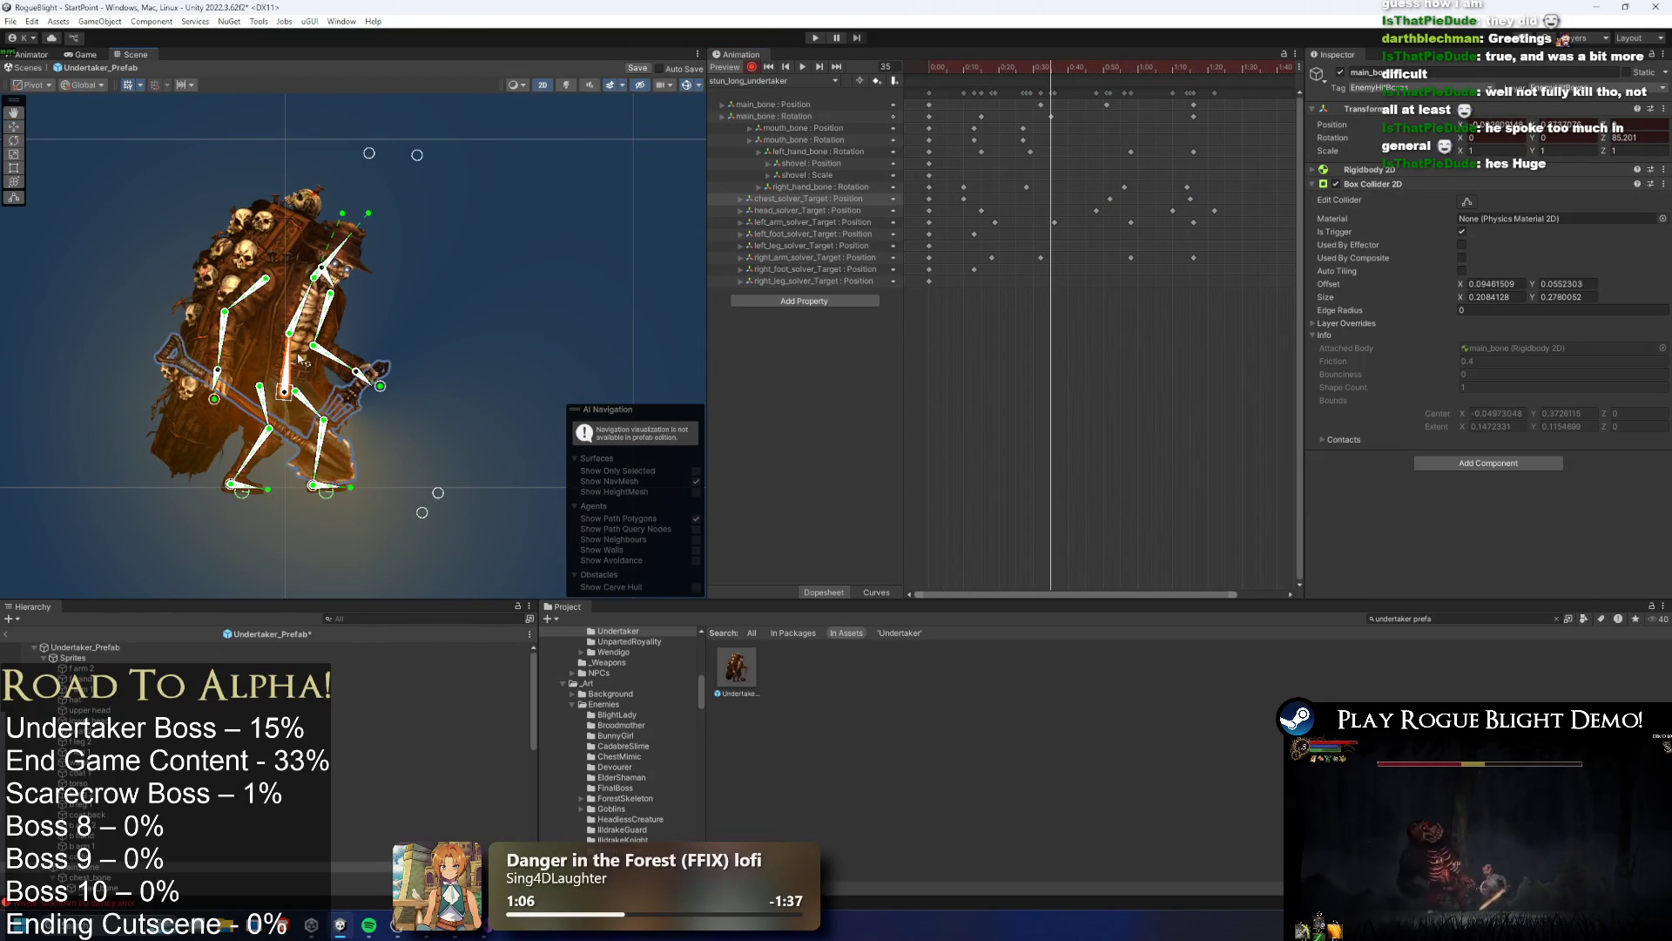
key(space)
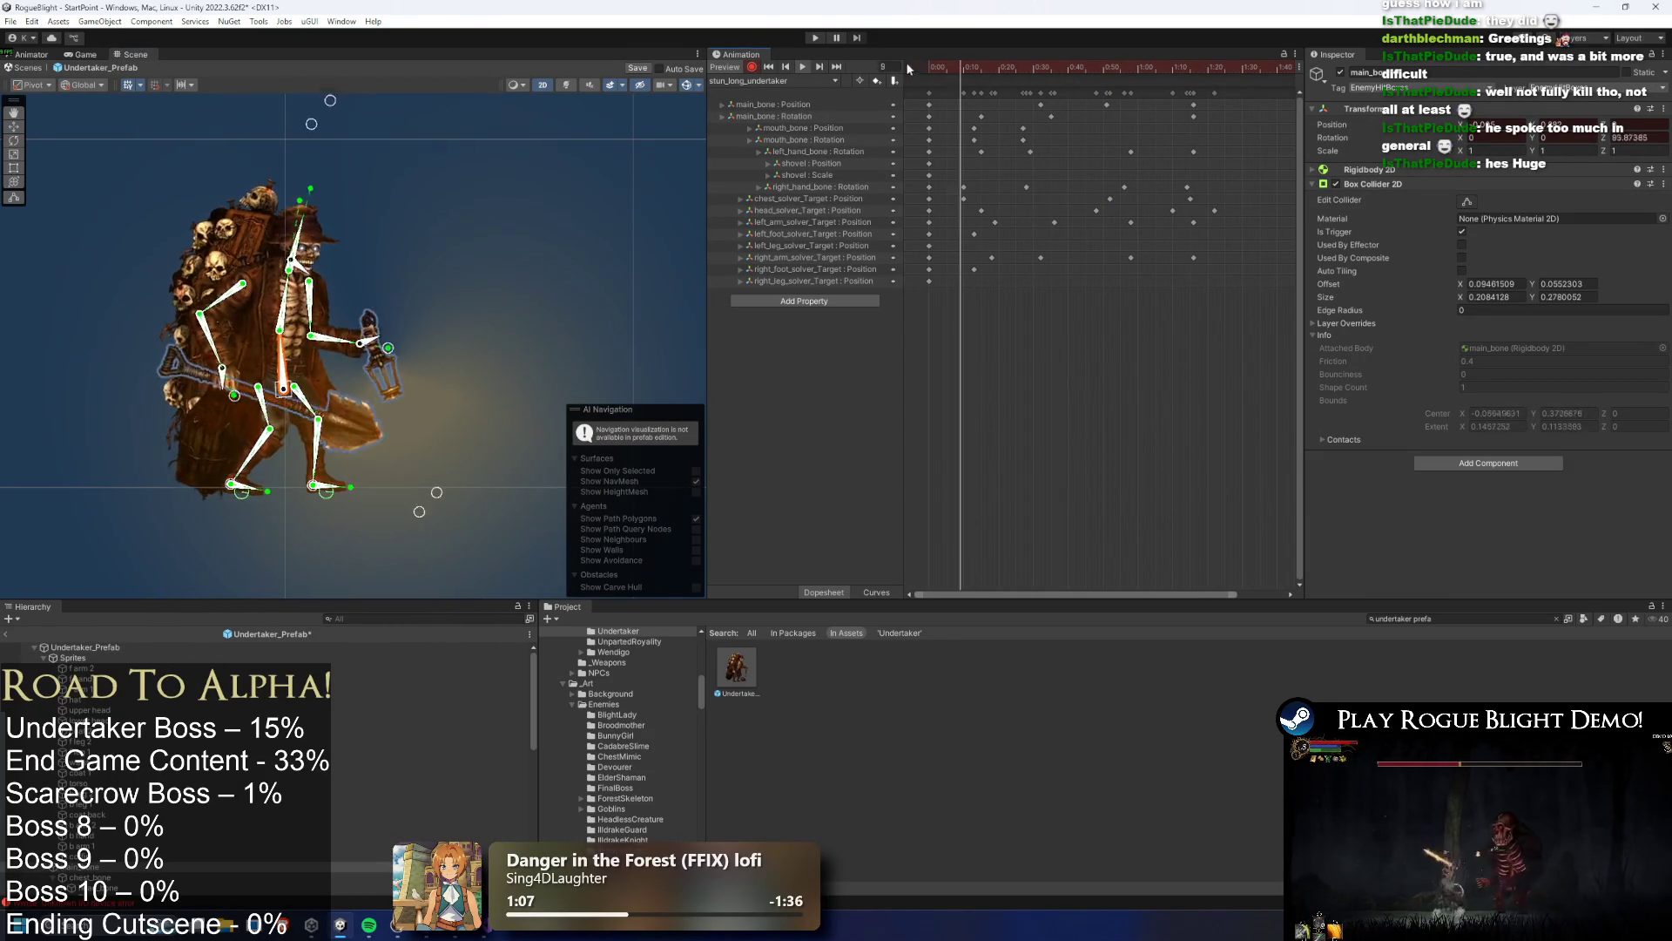
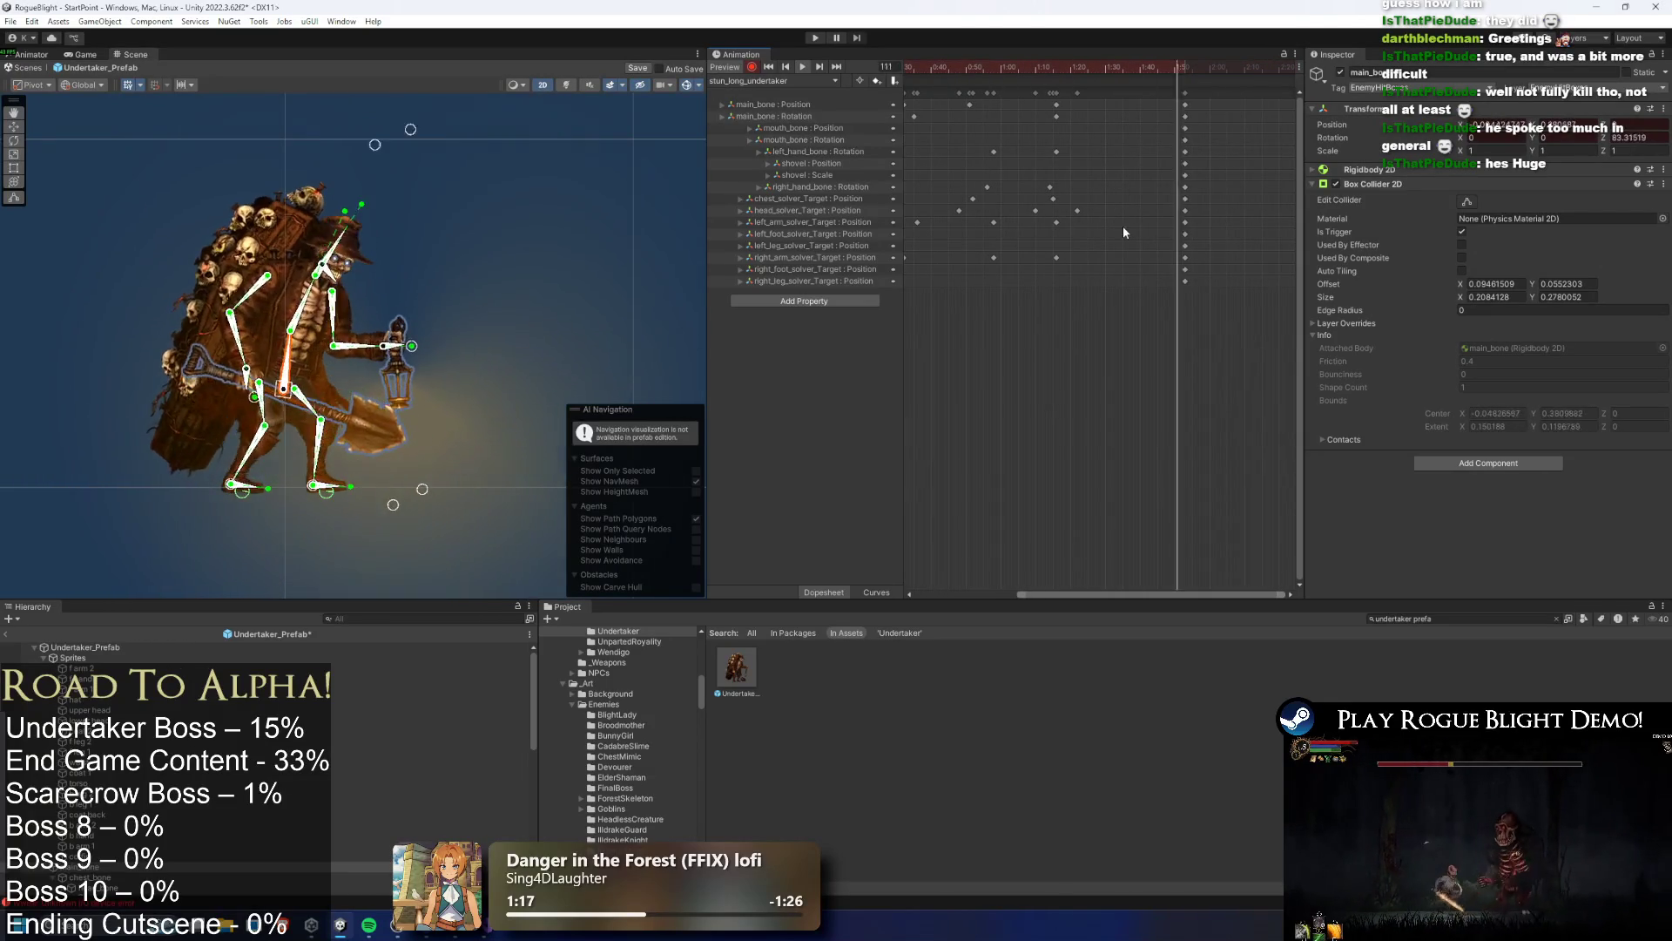
Shift the head_solver_Target keyframe a few frames earlier in the dopesheet
click(1077, 211)
click(1048, 77)
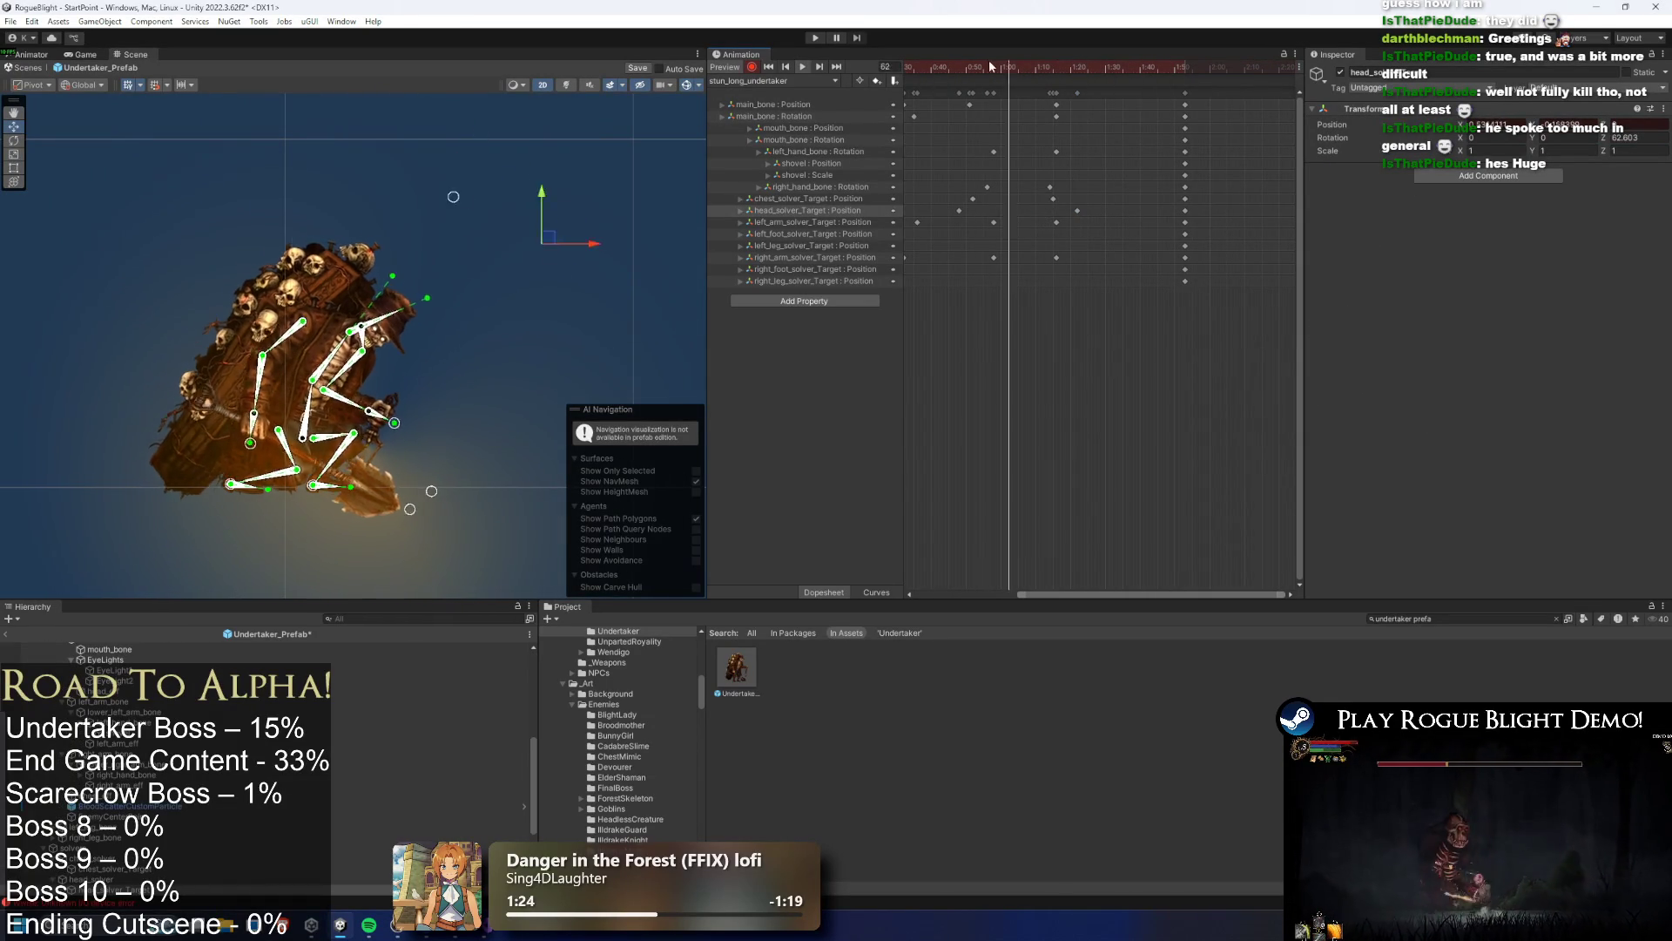
mouse_move(1077, 218)
mouse_down()
mouse_move(1043, 218)
mouse_move(1084, 209)
mouse_up()
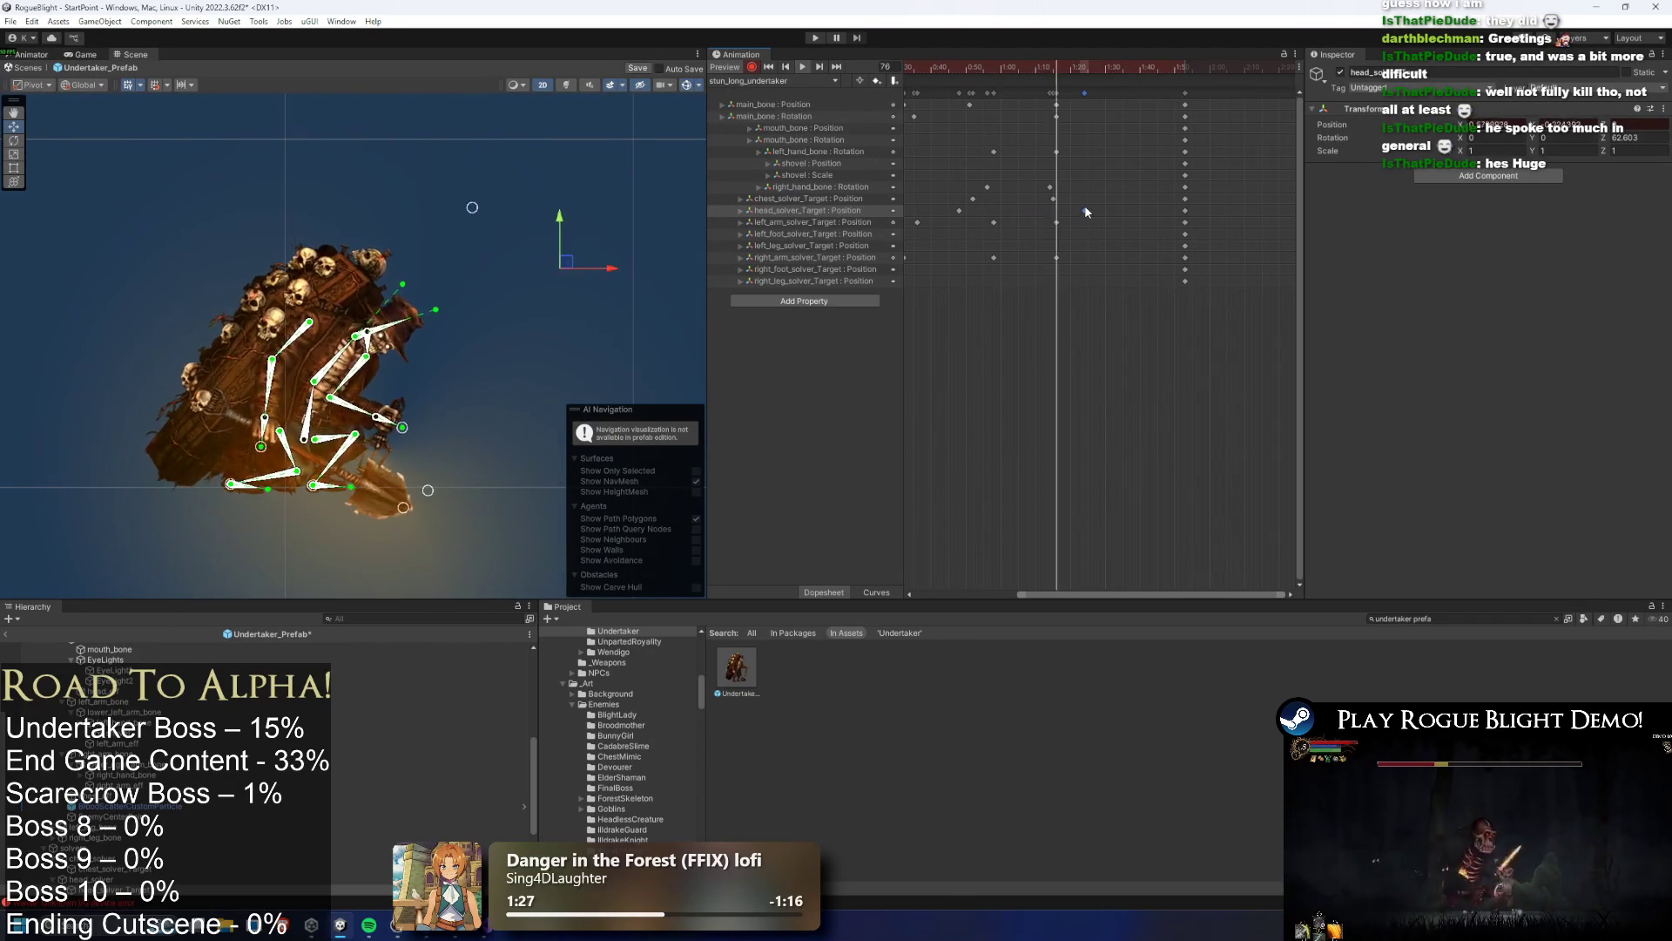
key(ctrl+z)
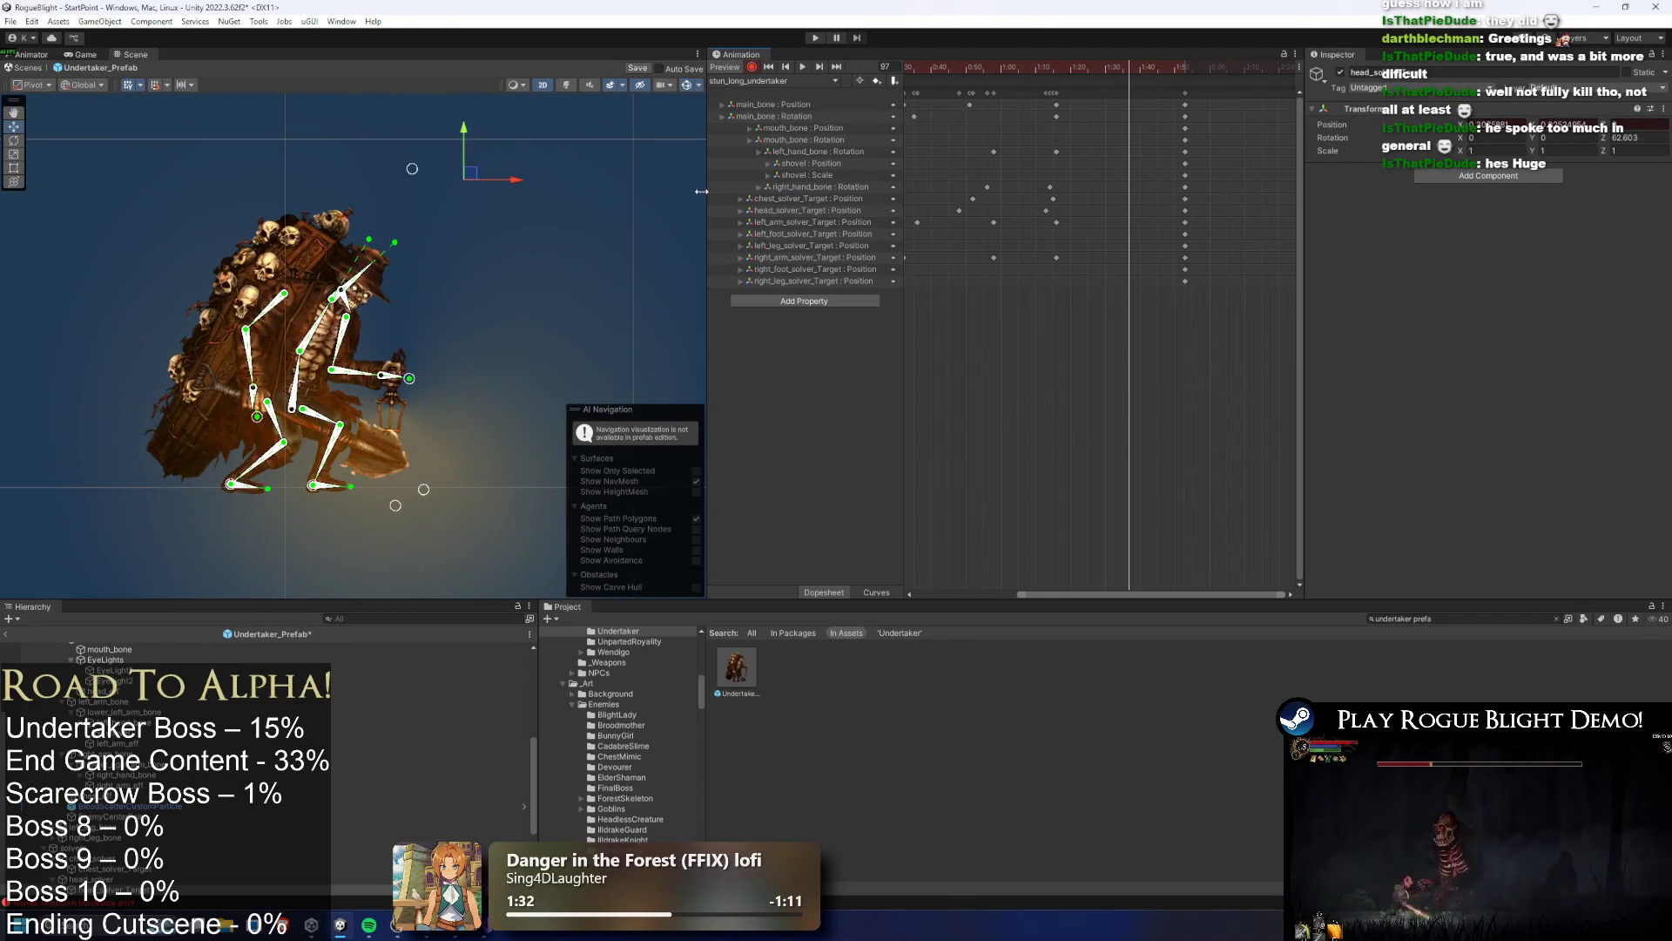
Delete the chest and head solver keys near 1:30, then select the right_hand_bone rotation key
click(478, 180)
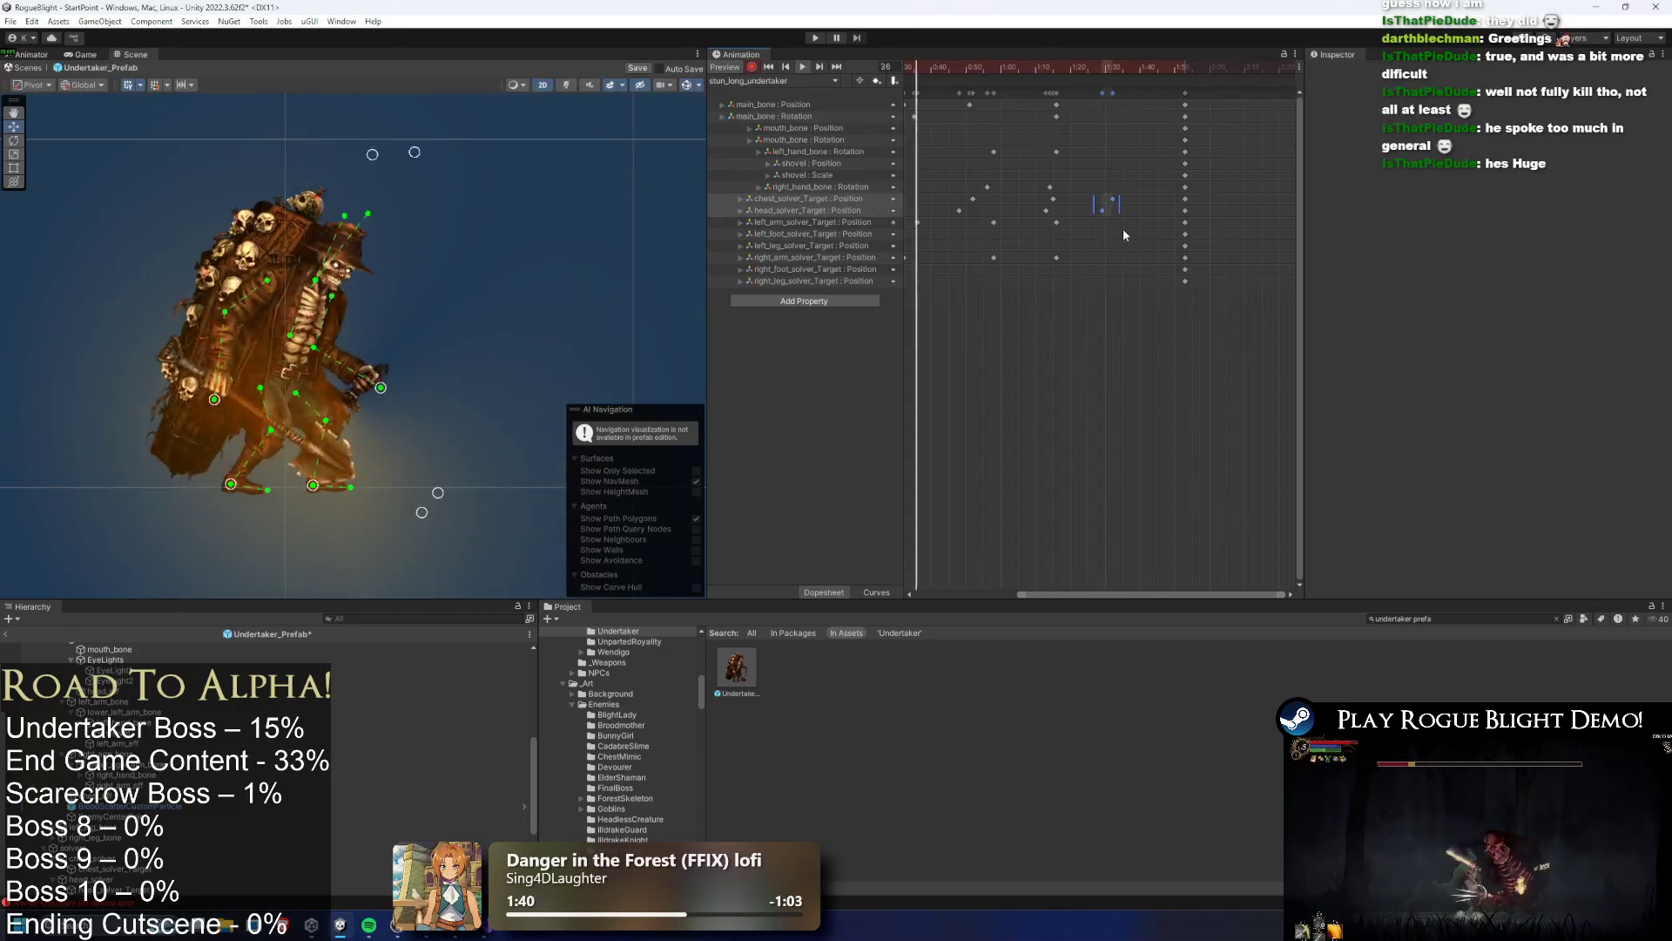
key(Delete)
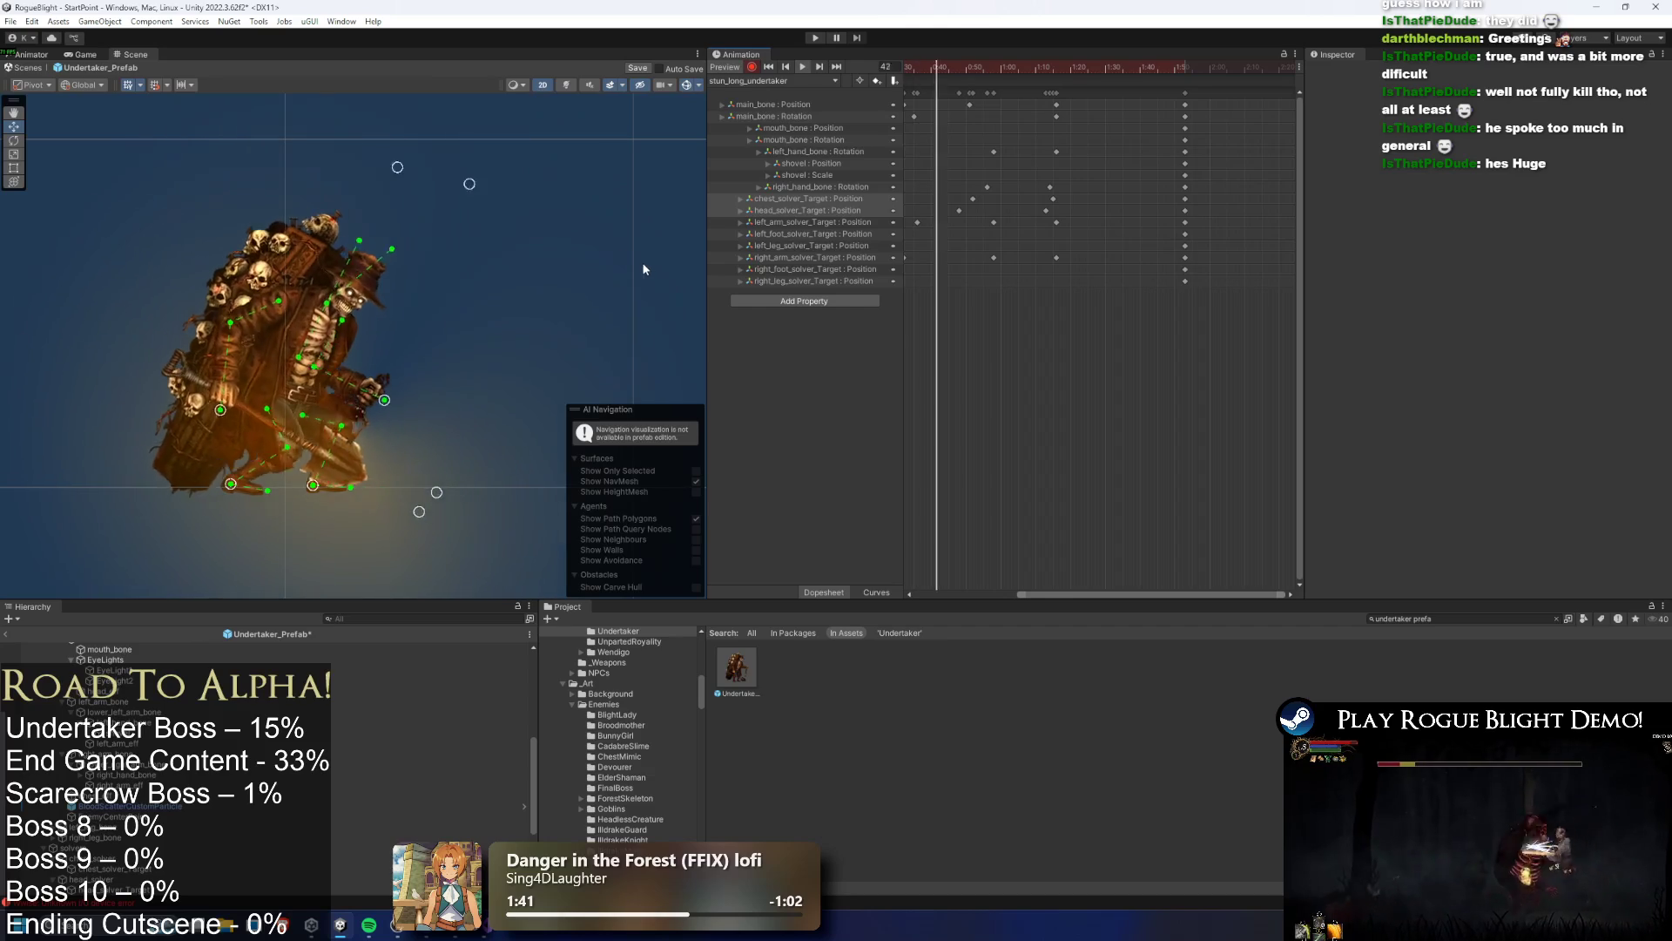
scroll(991, 176, left, 3)
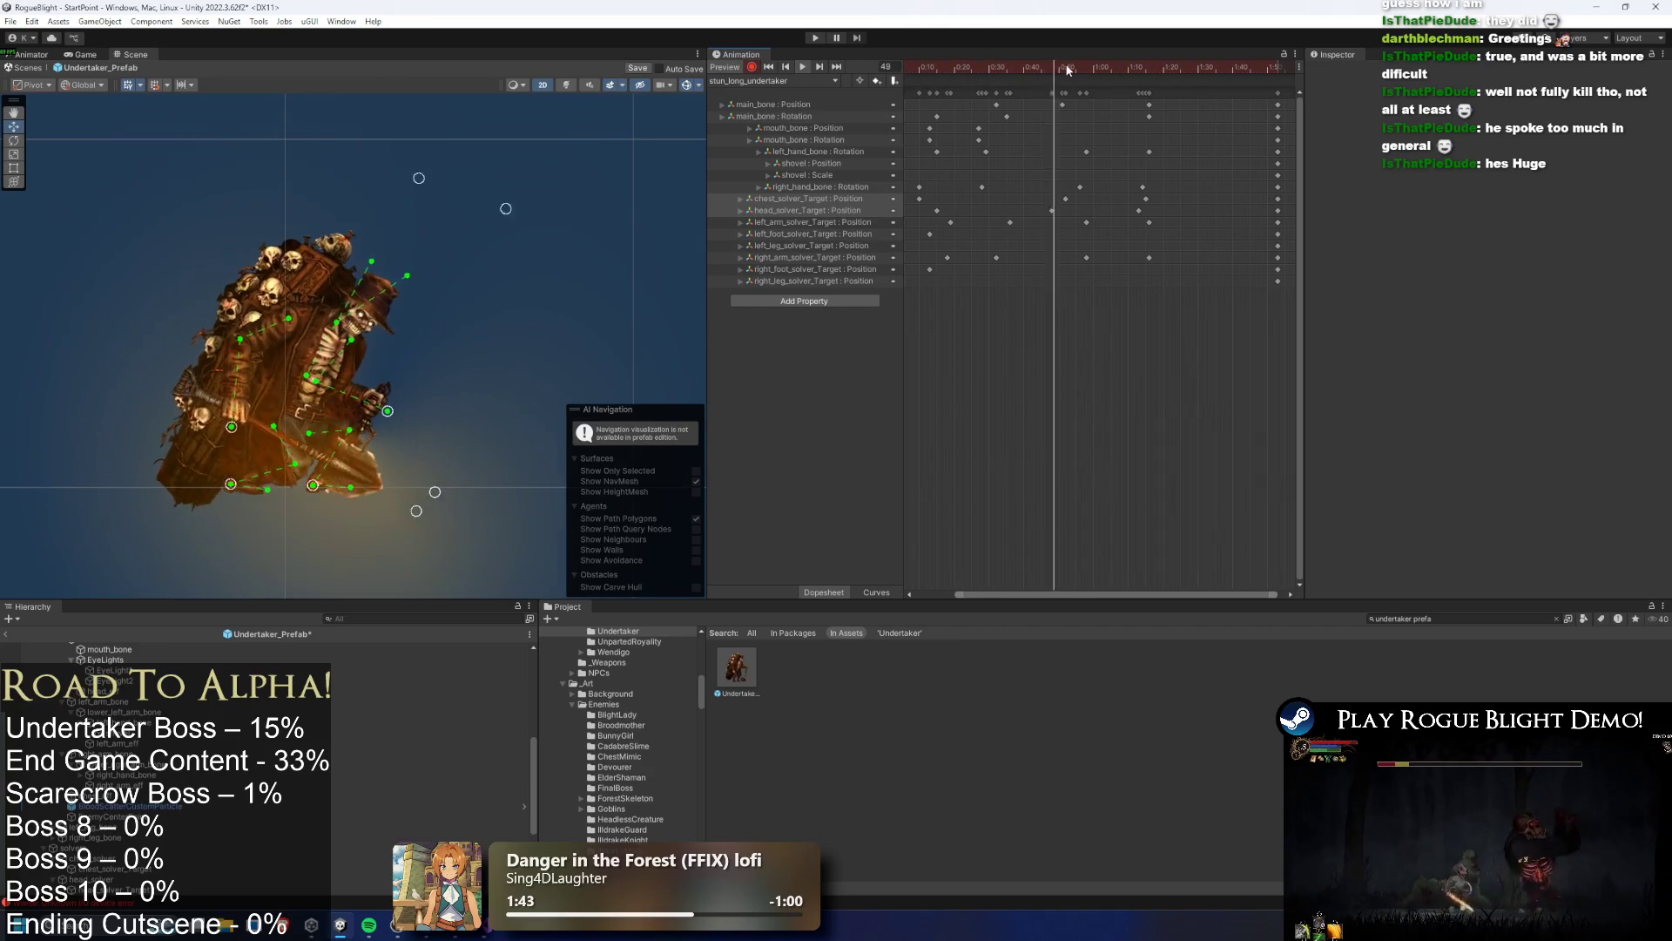
click(1052, 186)
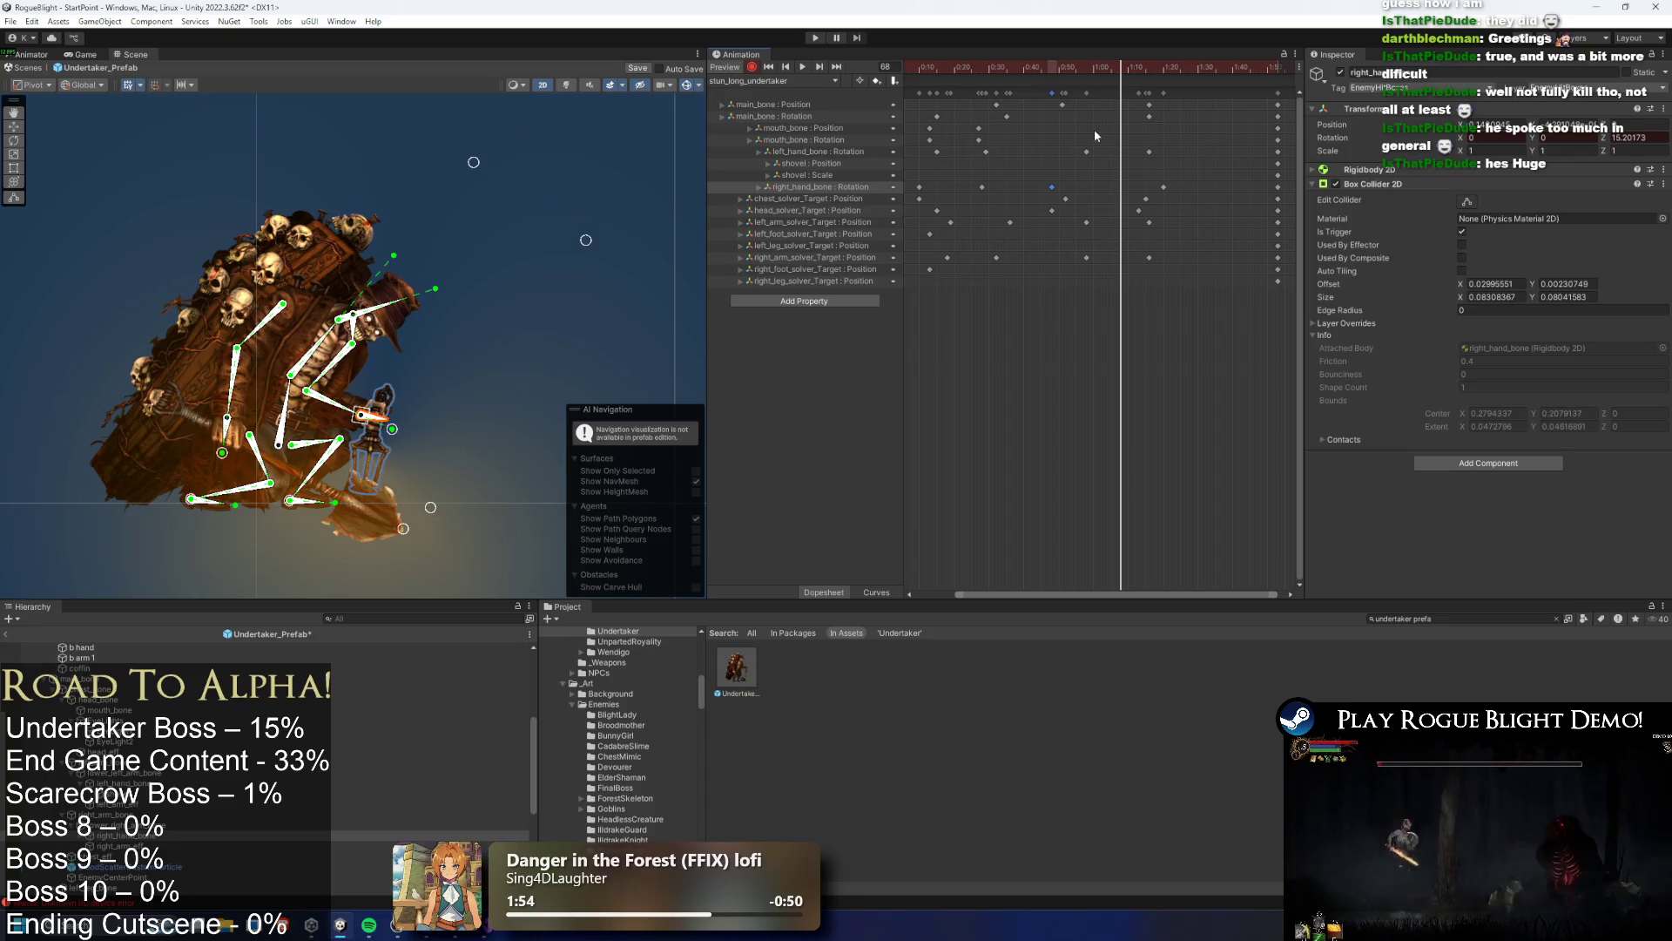
At frame 59, rotate right_hand_bone so the lantern hangs vertically, then tilts
drag(1070, 63, 1091, 66)
drag(394, 414, 386, 417)
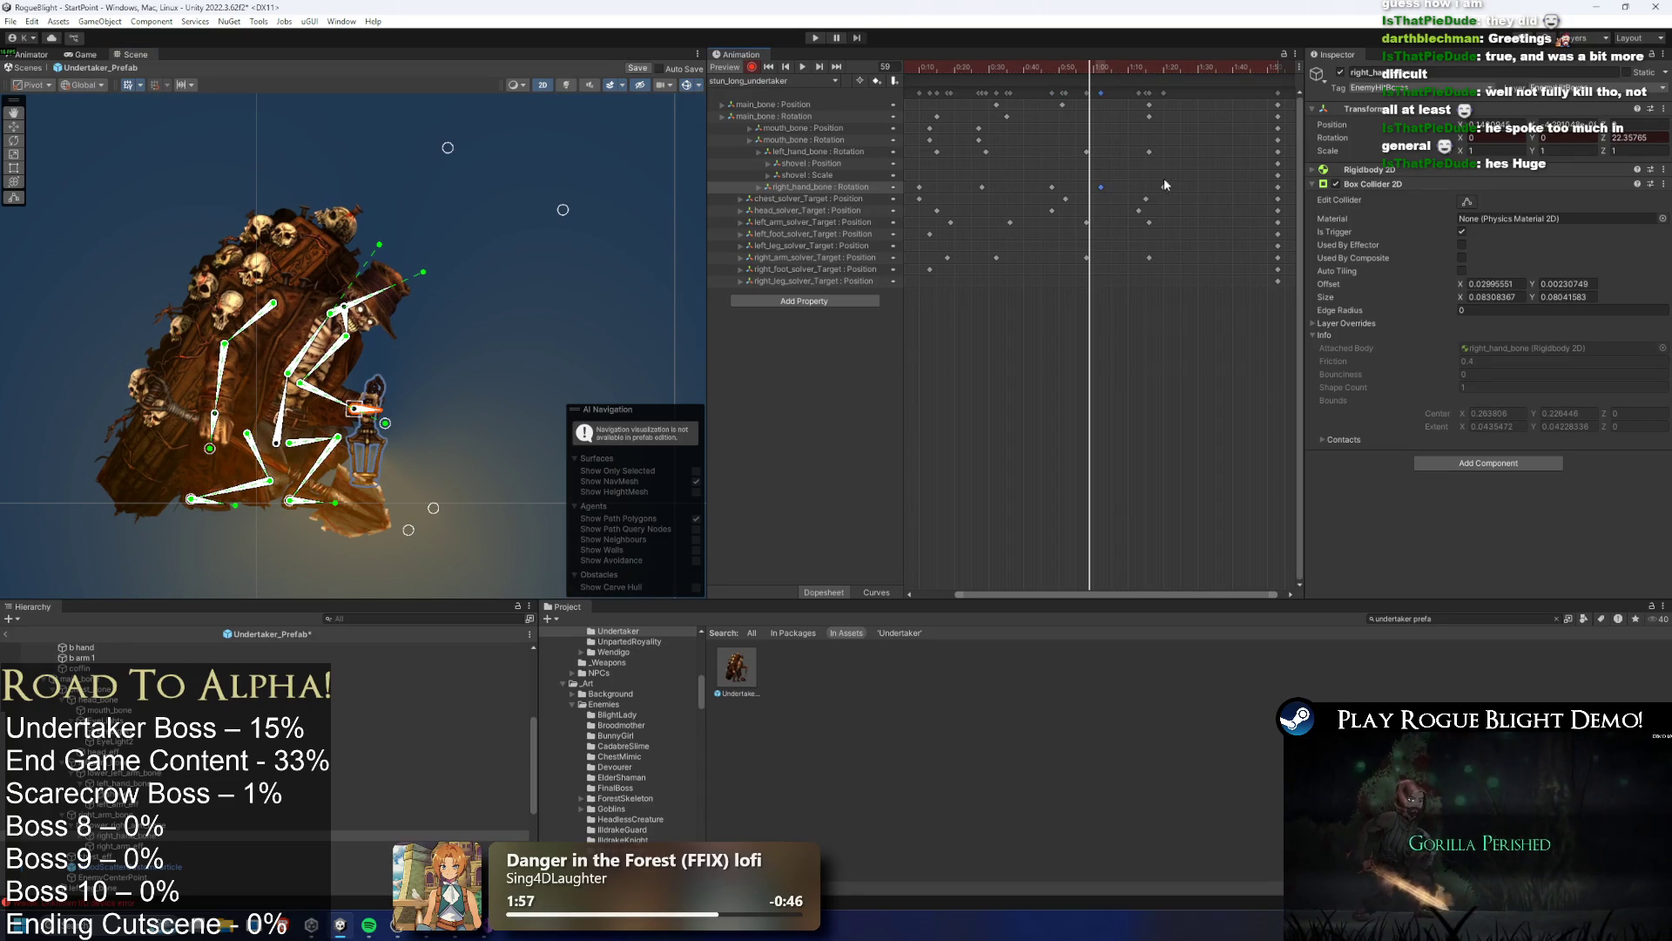
key(space)
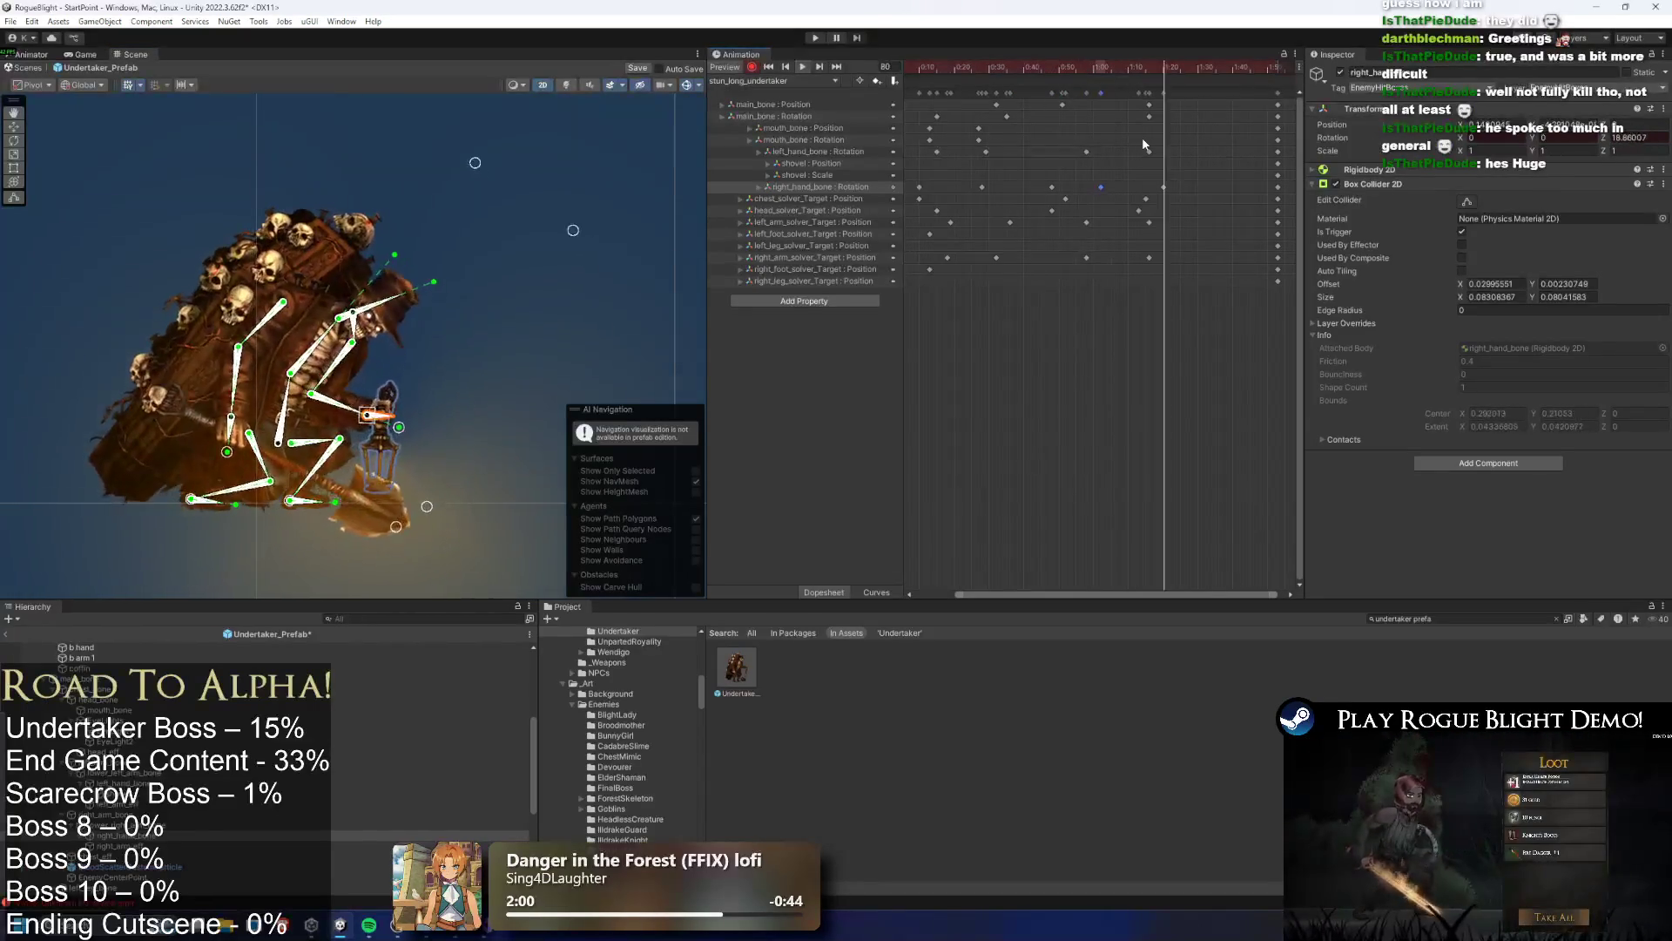
drag(394, 385, 399, 396)
Retime the right_hand_bone rotation keys, moving one key later, and preview playback
mouse_move(1146, 199)
mouse_down()
mouse_move(1209, 191)
mouse_move(1174, 196)
mouse_up()
key(ctrl+z)
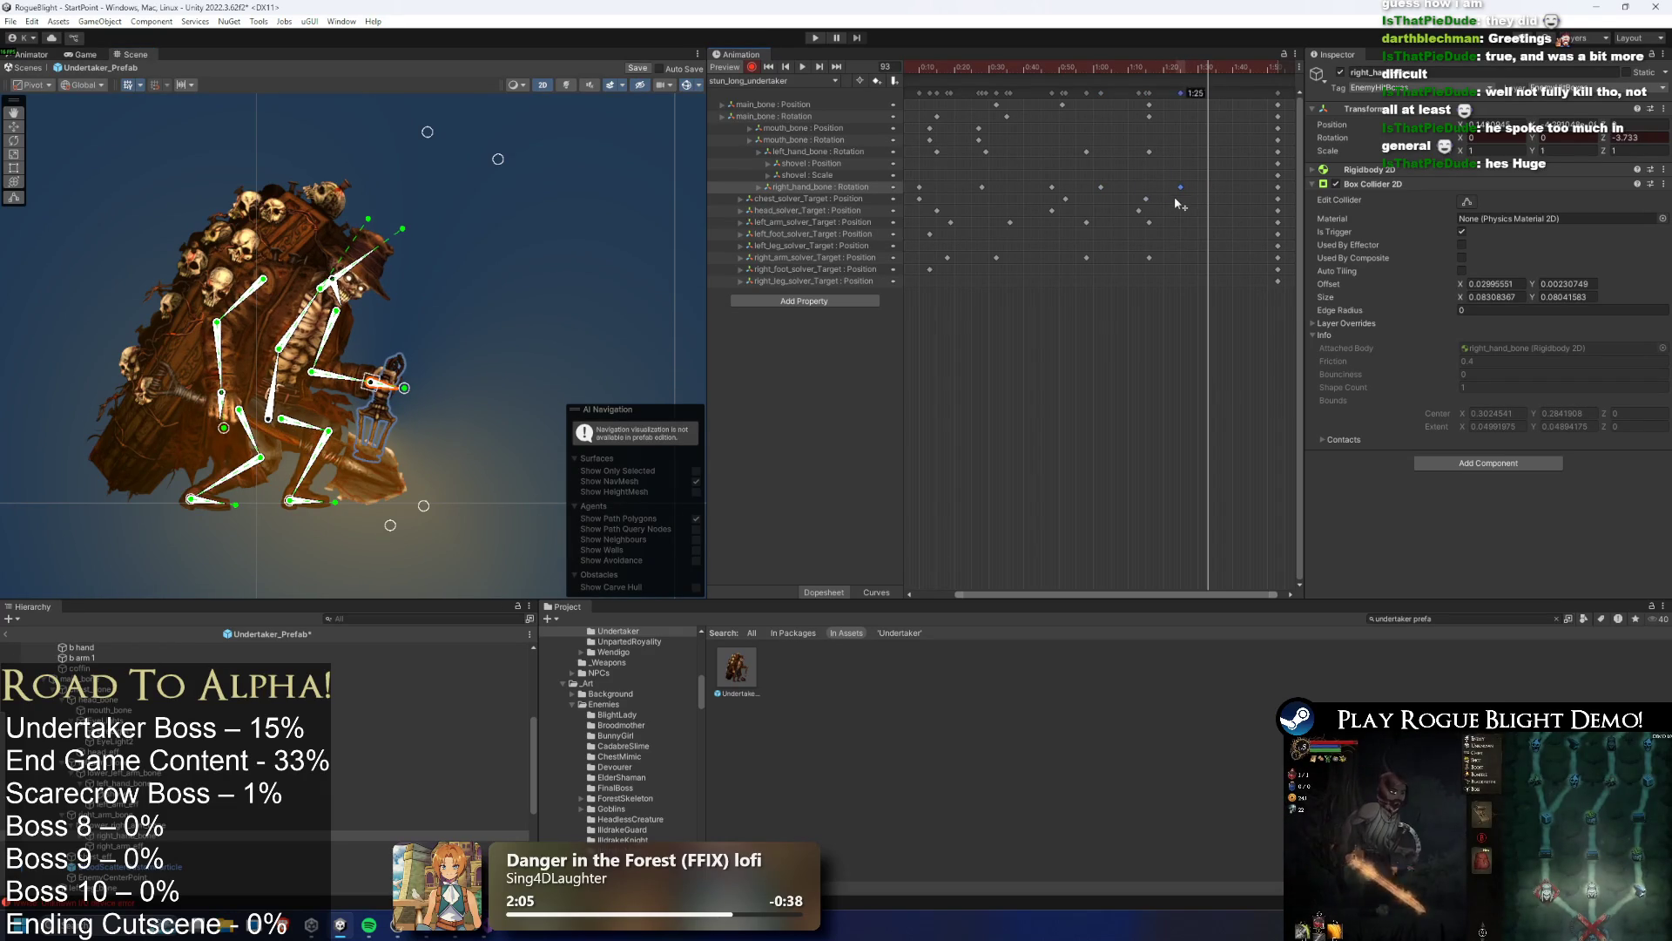
click(1072, 68)
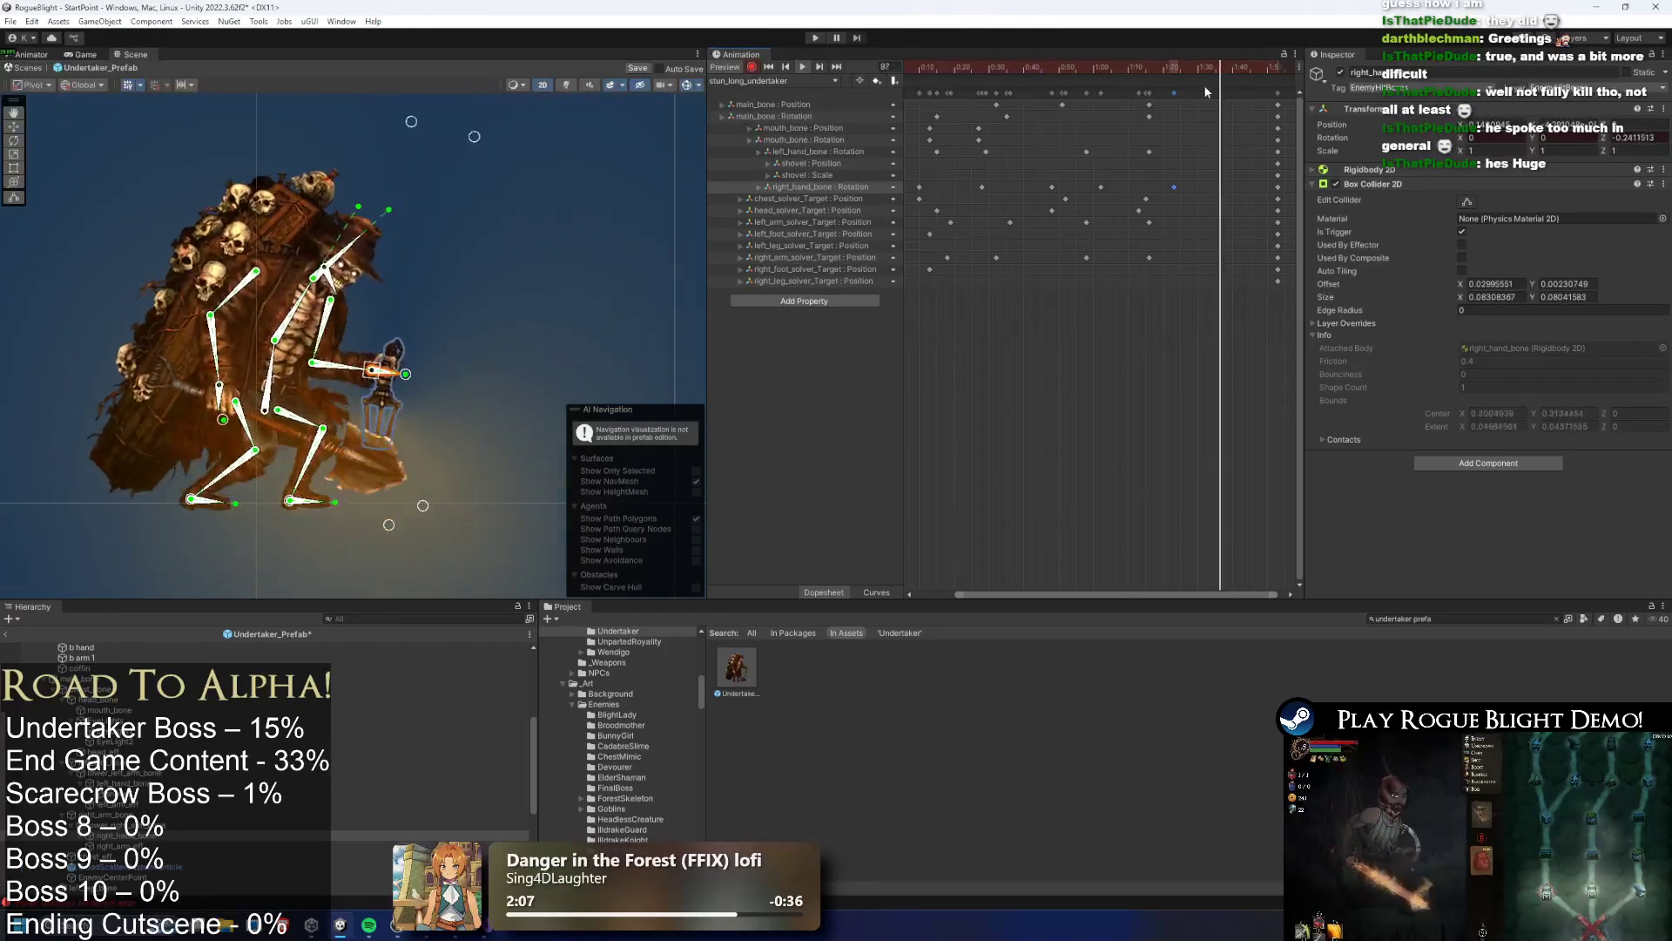
mouse_move(1008, 66)
mouse_down()
mouse_move(1159, 73)
mouse_move(1144, 188)
mouse_up()
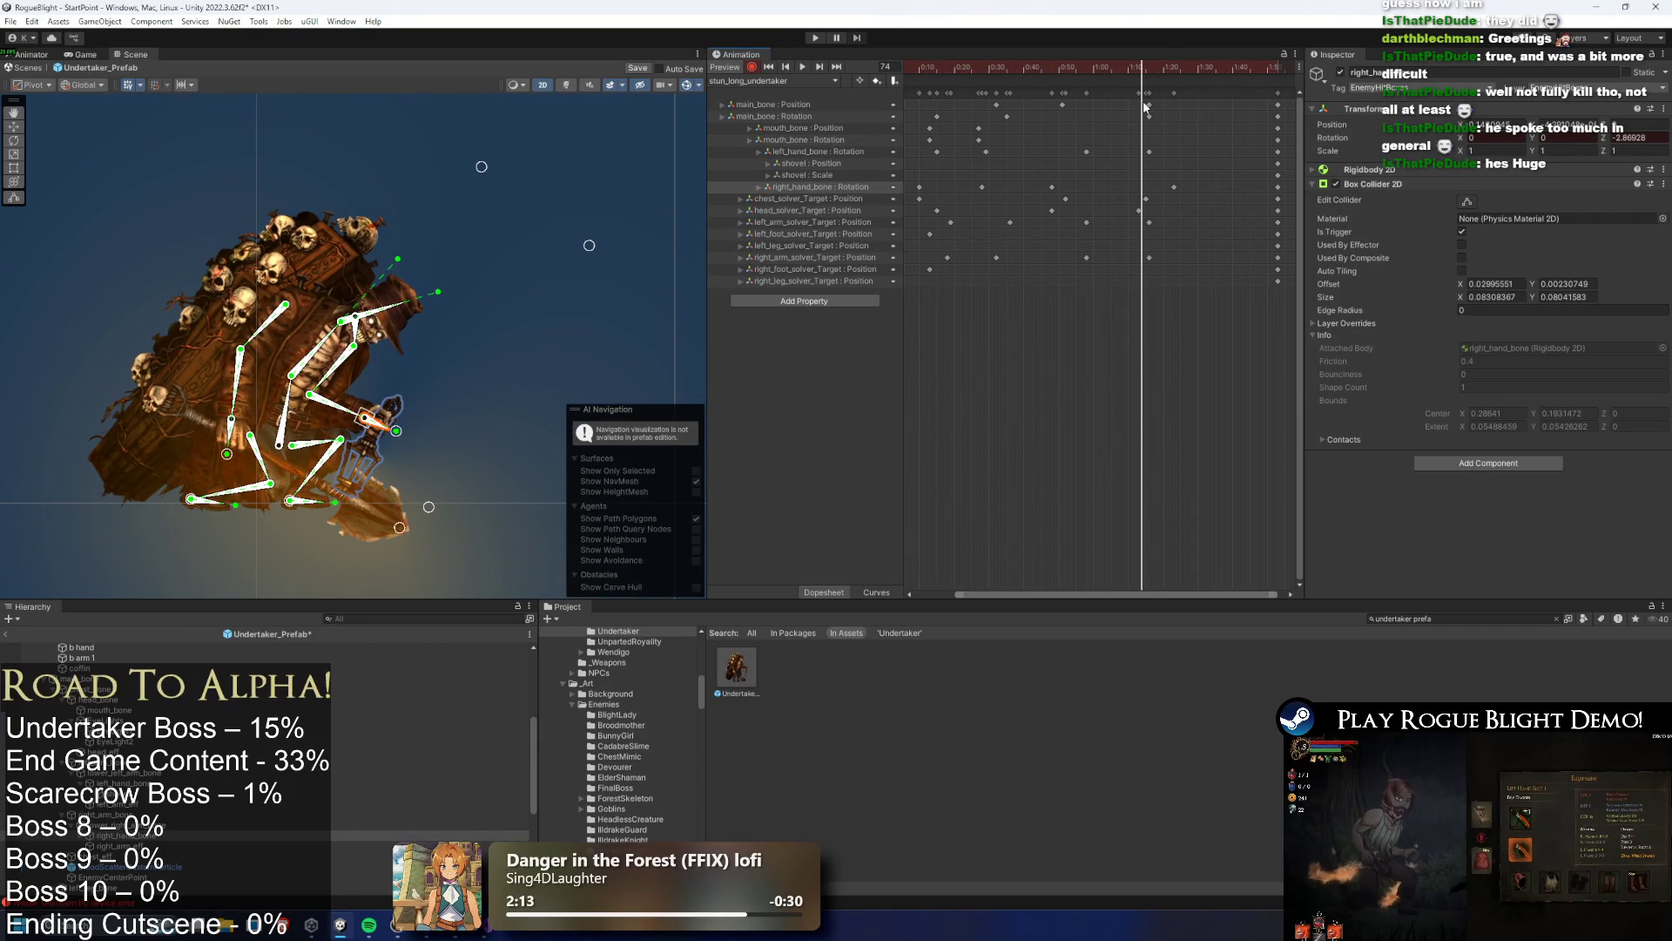
key(ctrl+z)
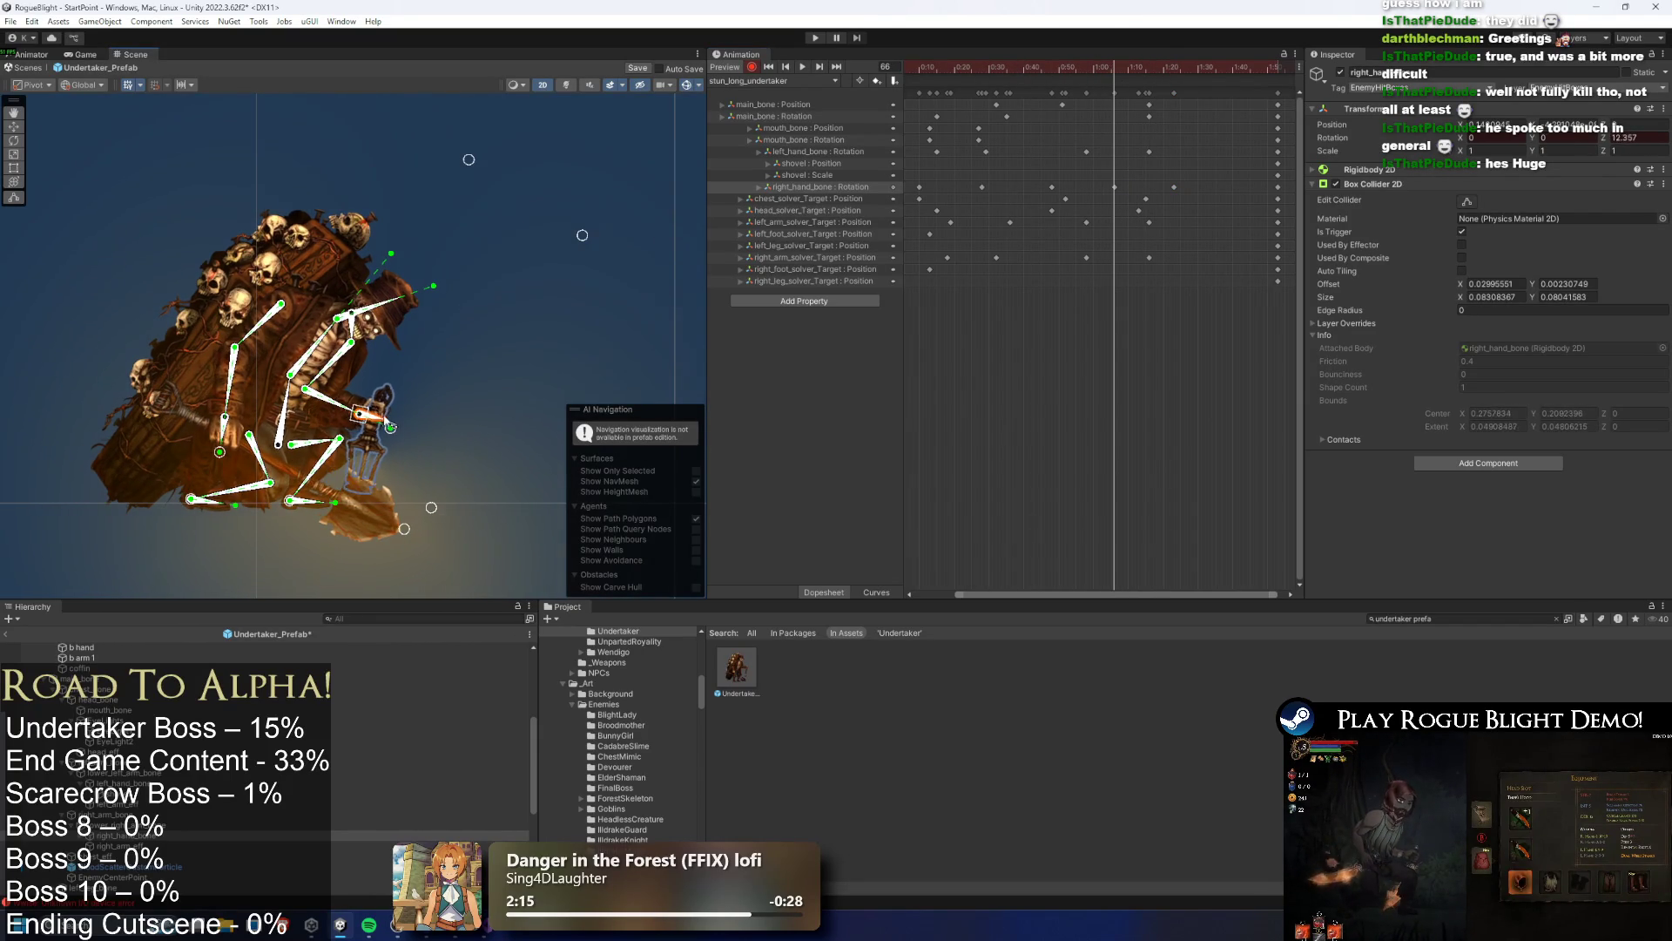
key(space)
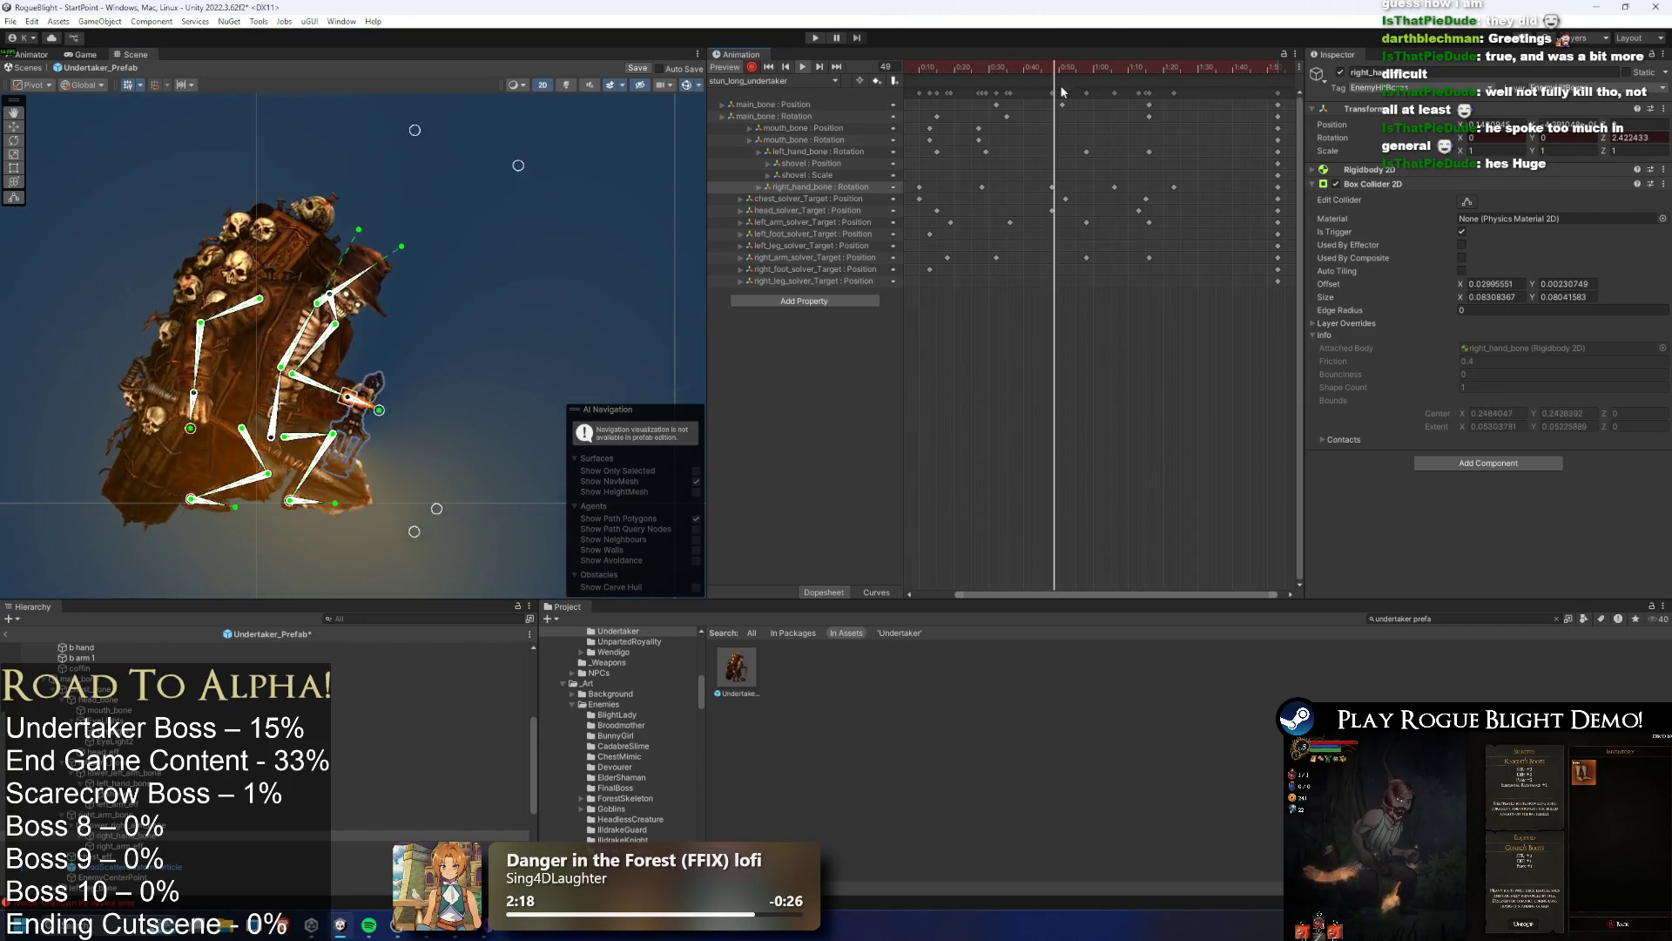
drag(1174, 187, 1196, 194)
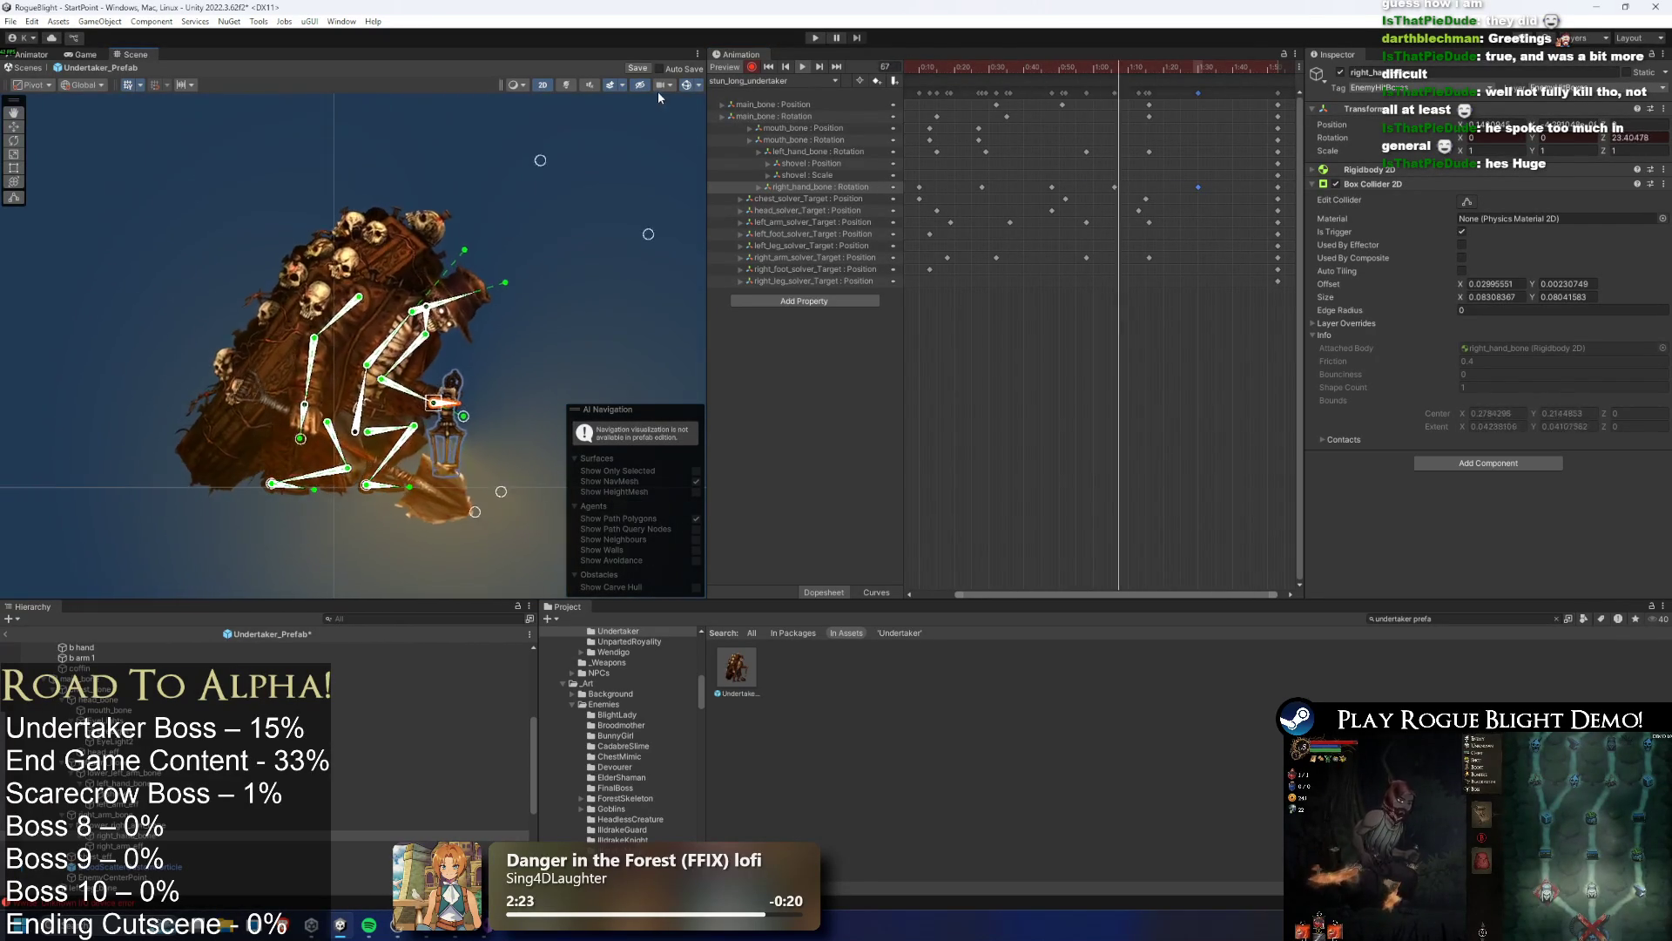
Turn Gizmos off, move the playhead to frame 83, and select the torso sprite
click(688, 86)
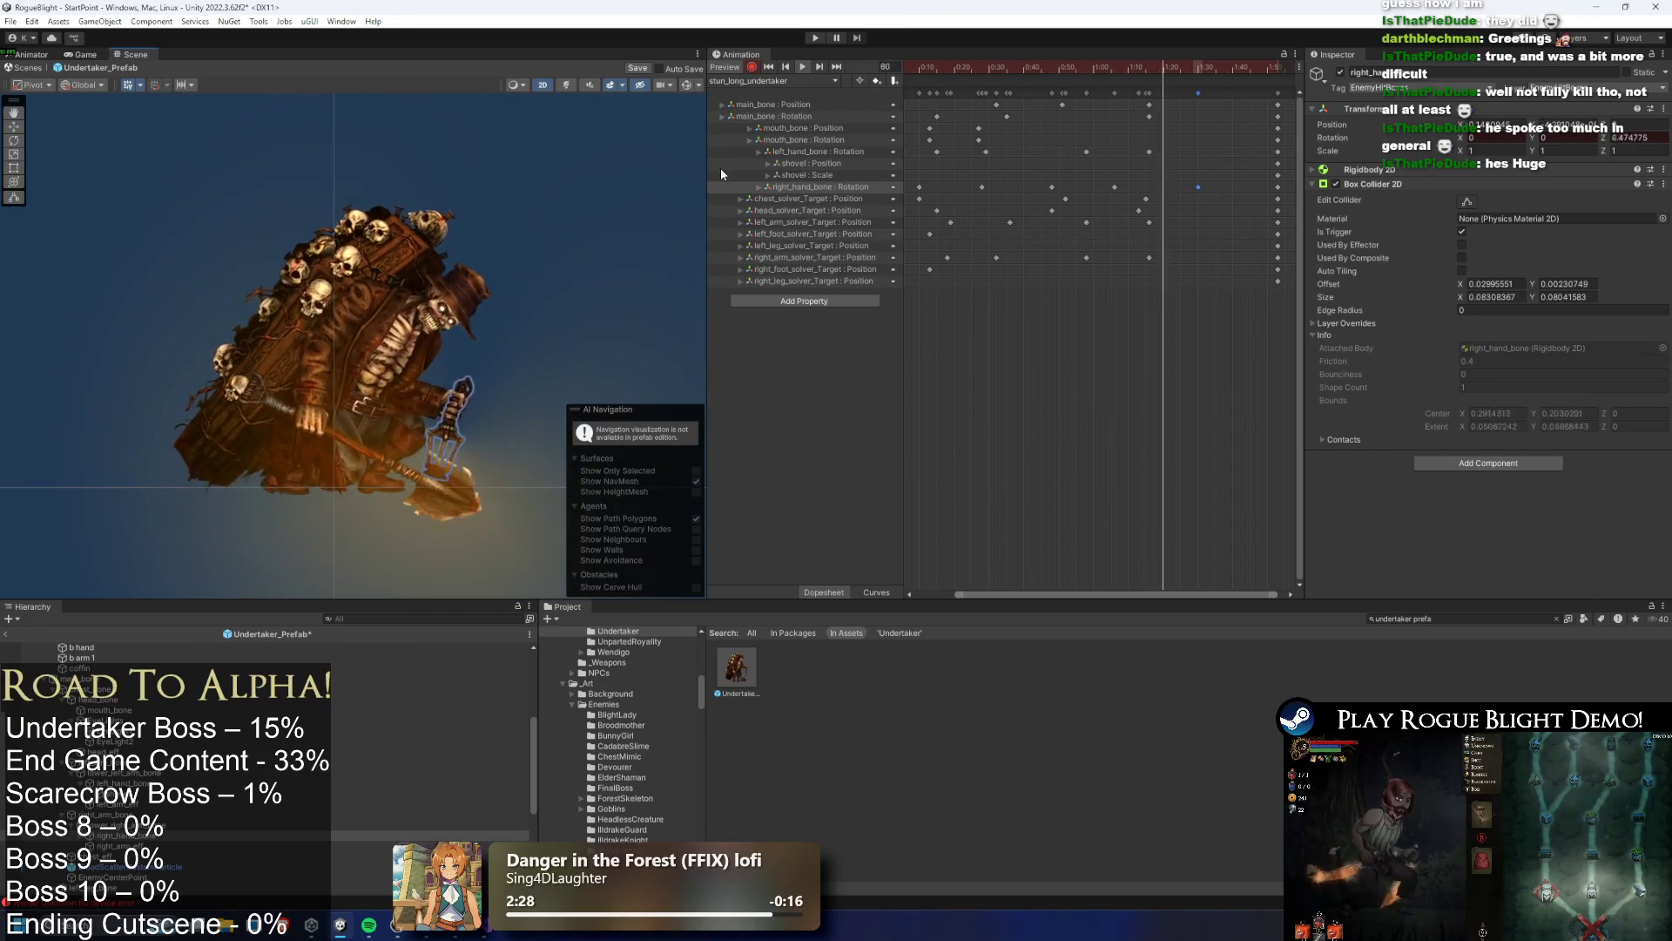
click(1162, 66)
drag(1162, 61, 1174, 63)
key(w)
click(375, 322)
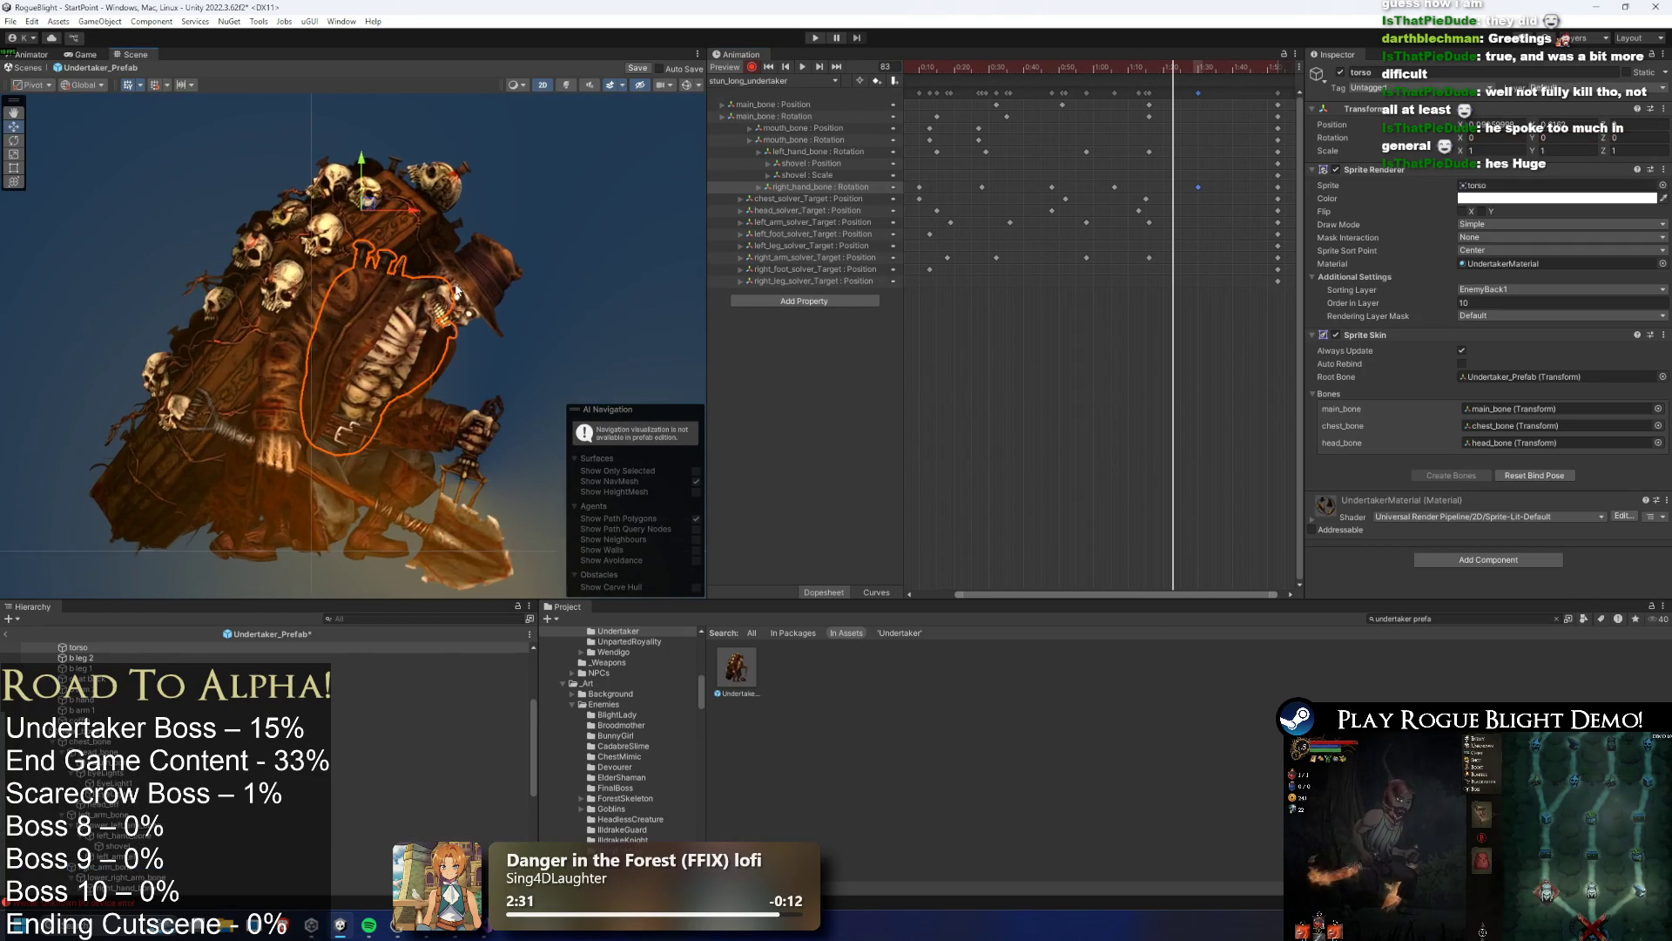
Show the bone overlays again and select mouth_bone
click(567, 279)
scroll(567, 279, up, 3)
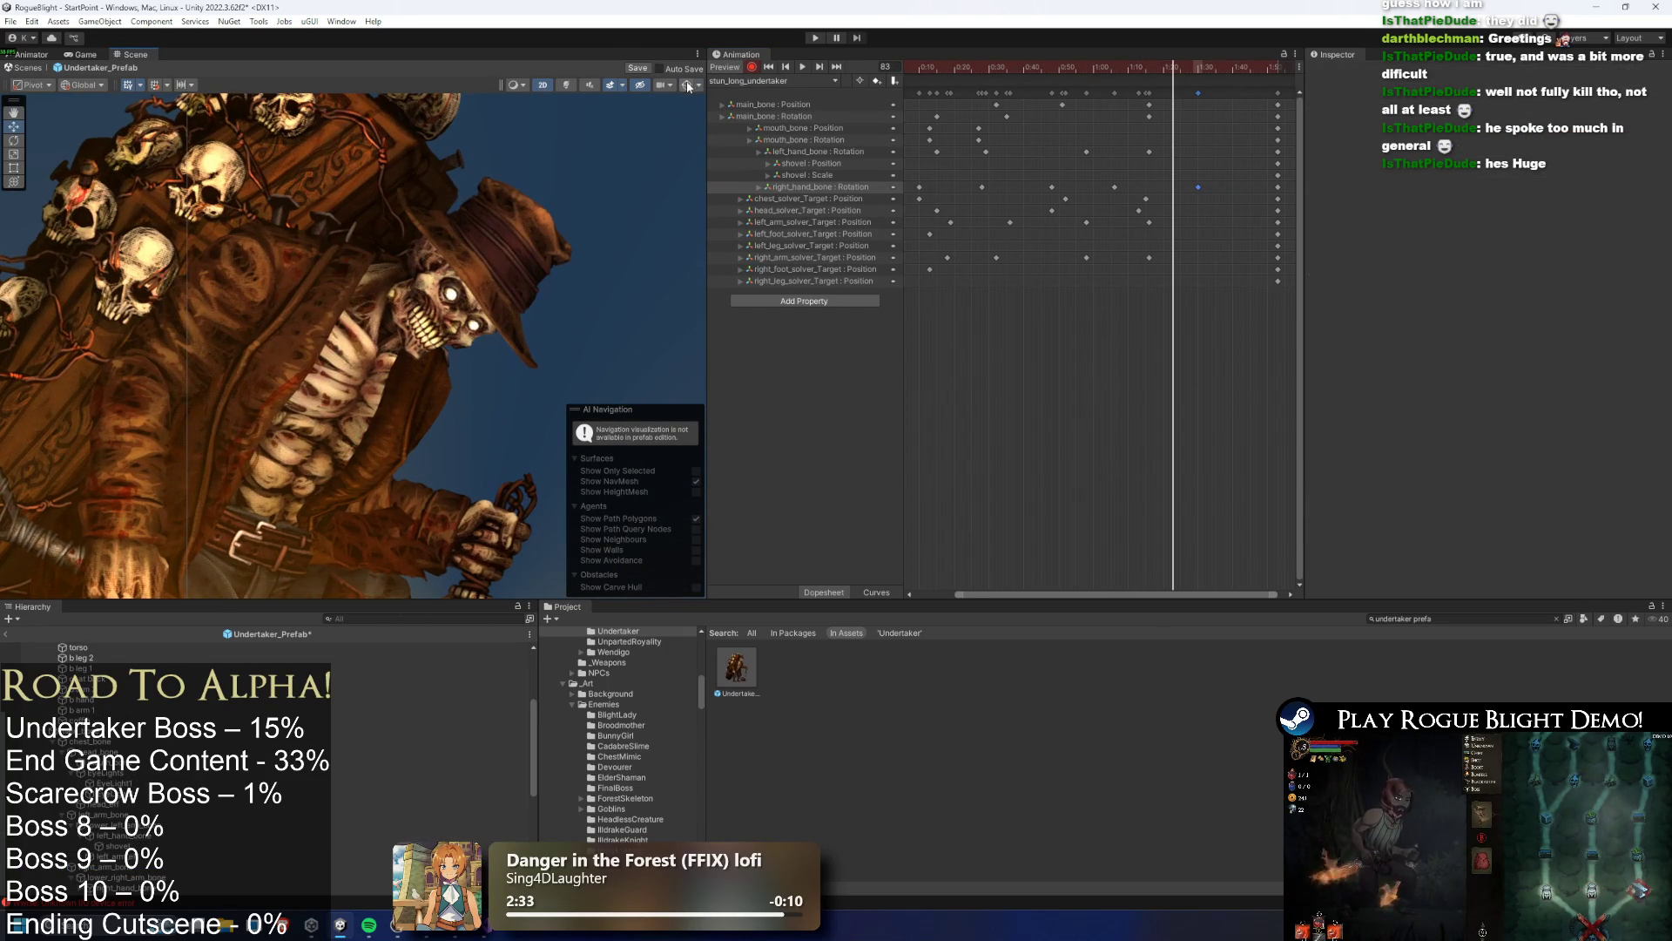
click(688, 86)
scroll(397, 332, up, 3)
click(422, 288)
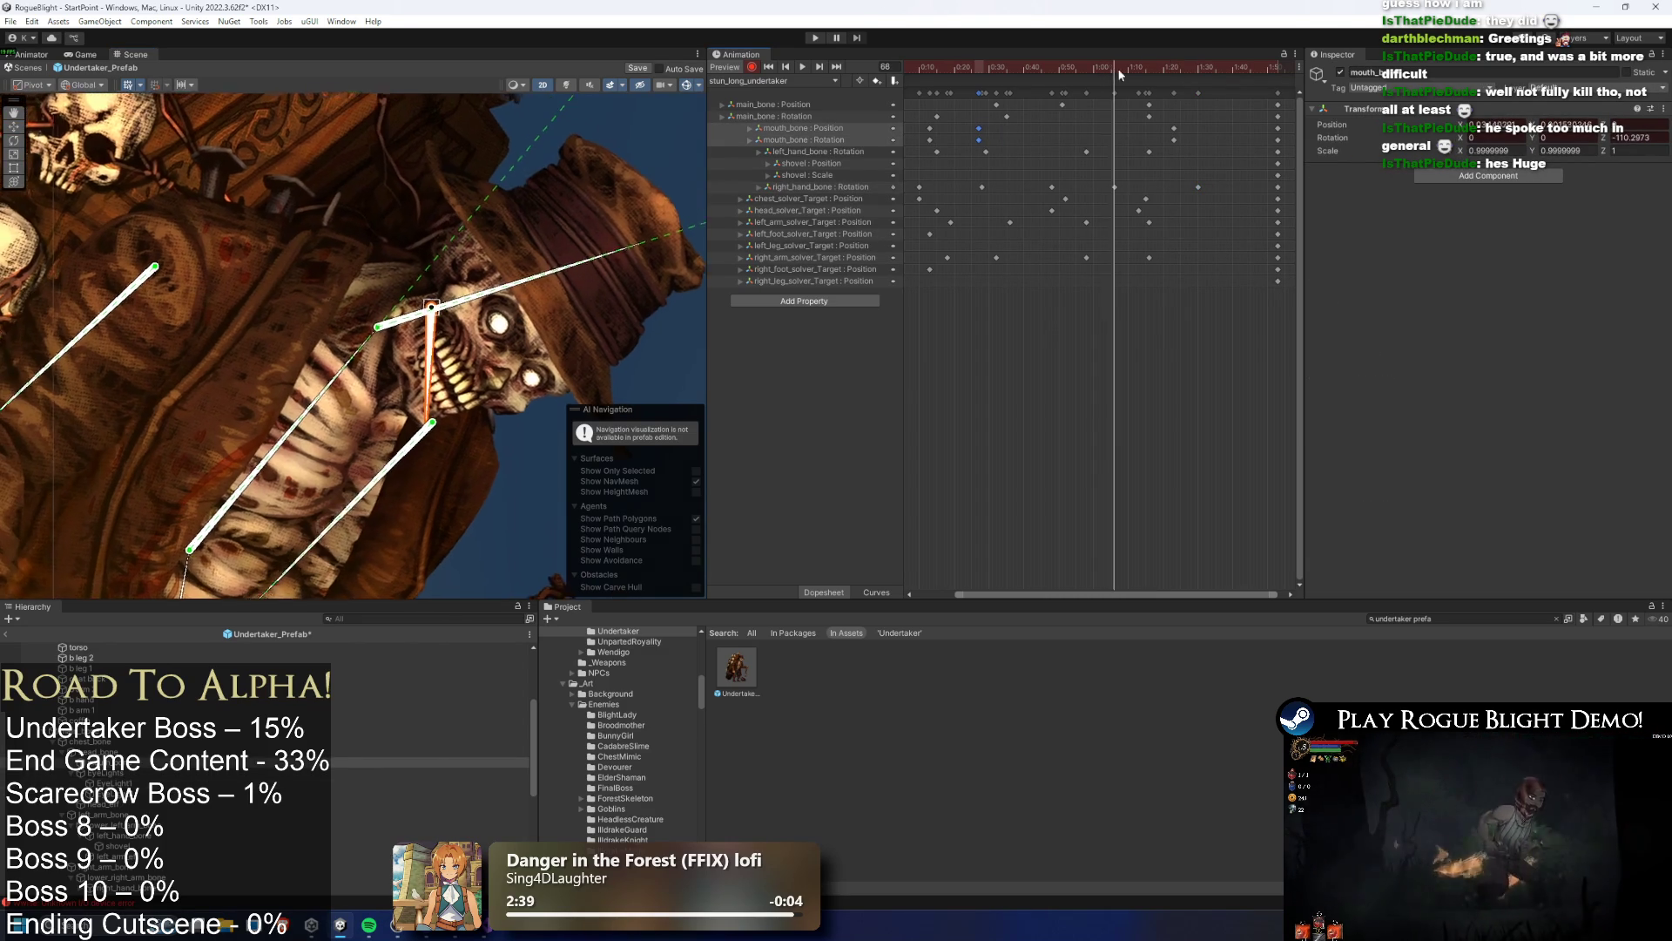
Scrub between frames 78 and 101, preview, and shift the mouth_bone keys around frame 94
click(1153, 68)
drag(1200, 68, 1240, 65)
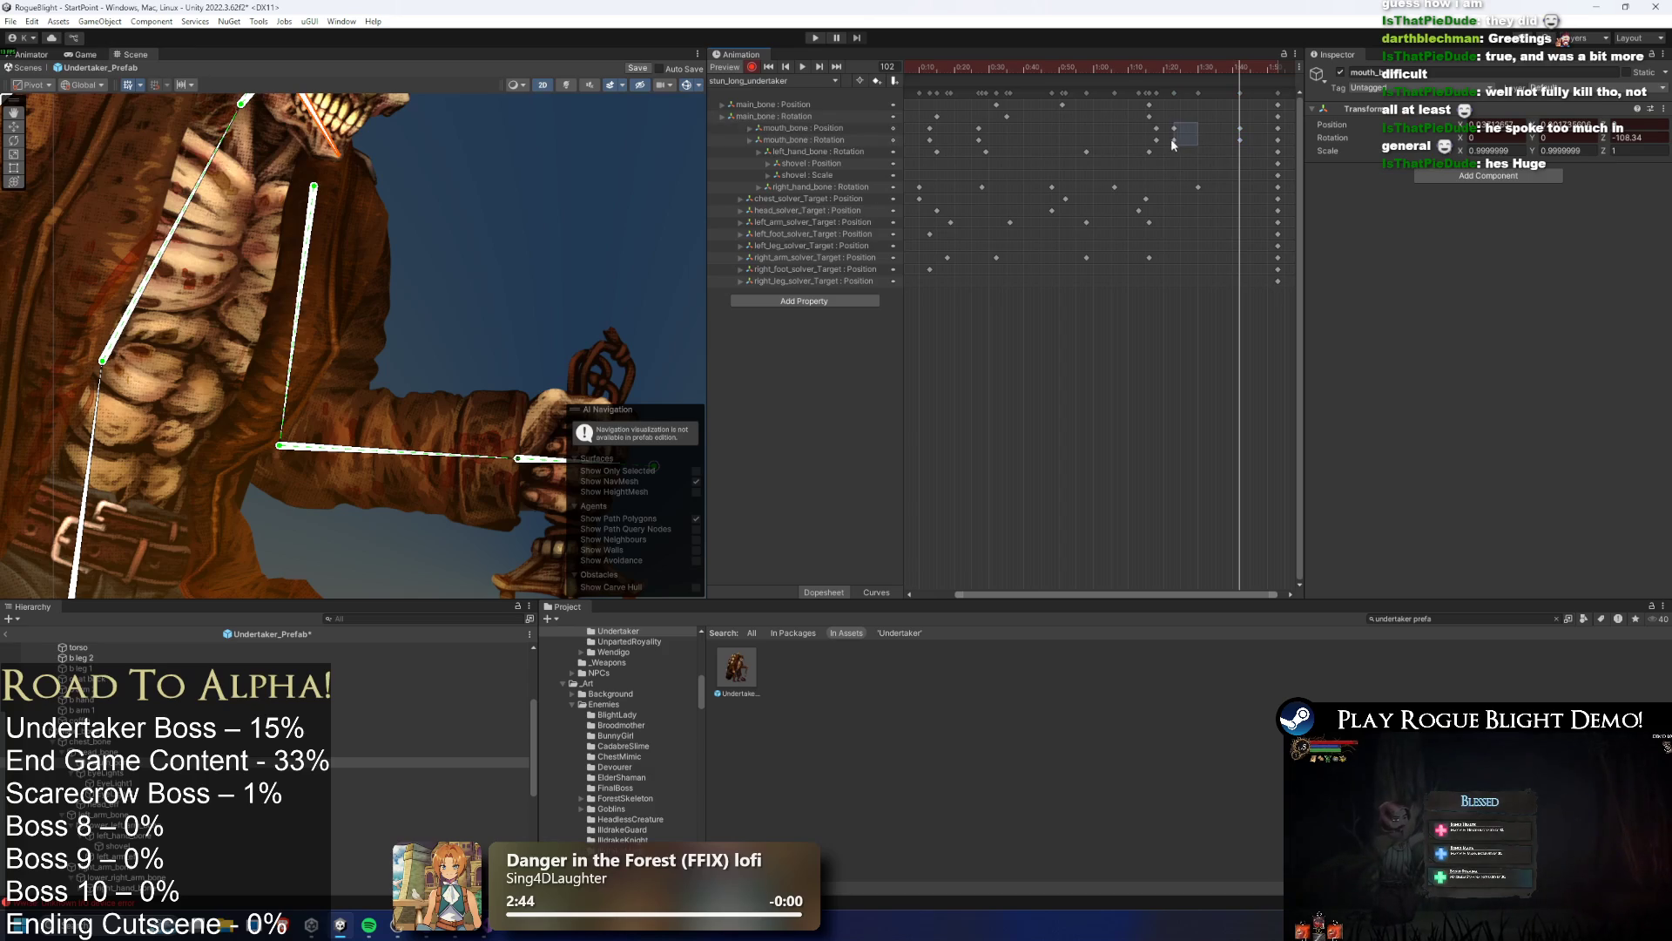
click(1210, 68)
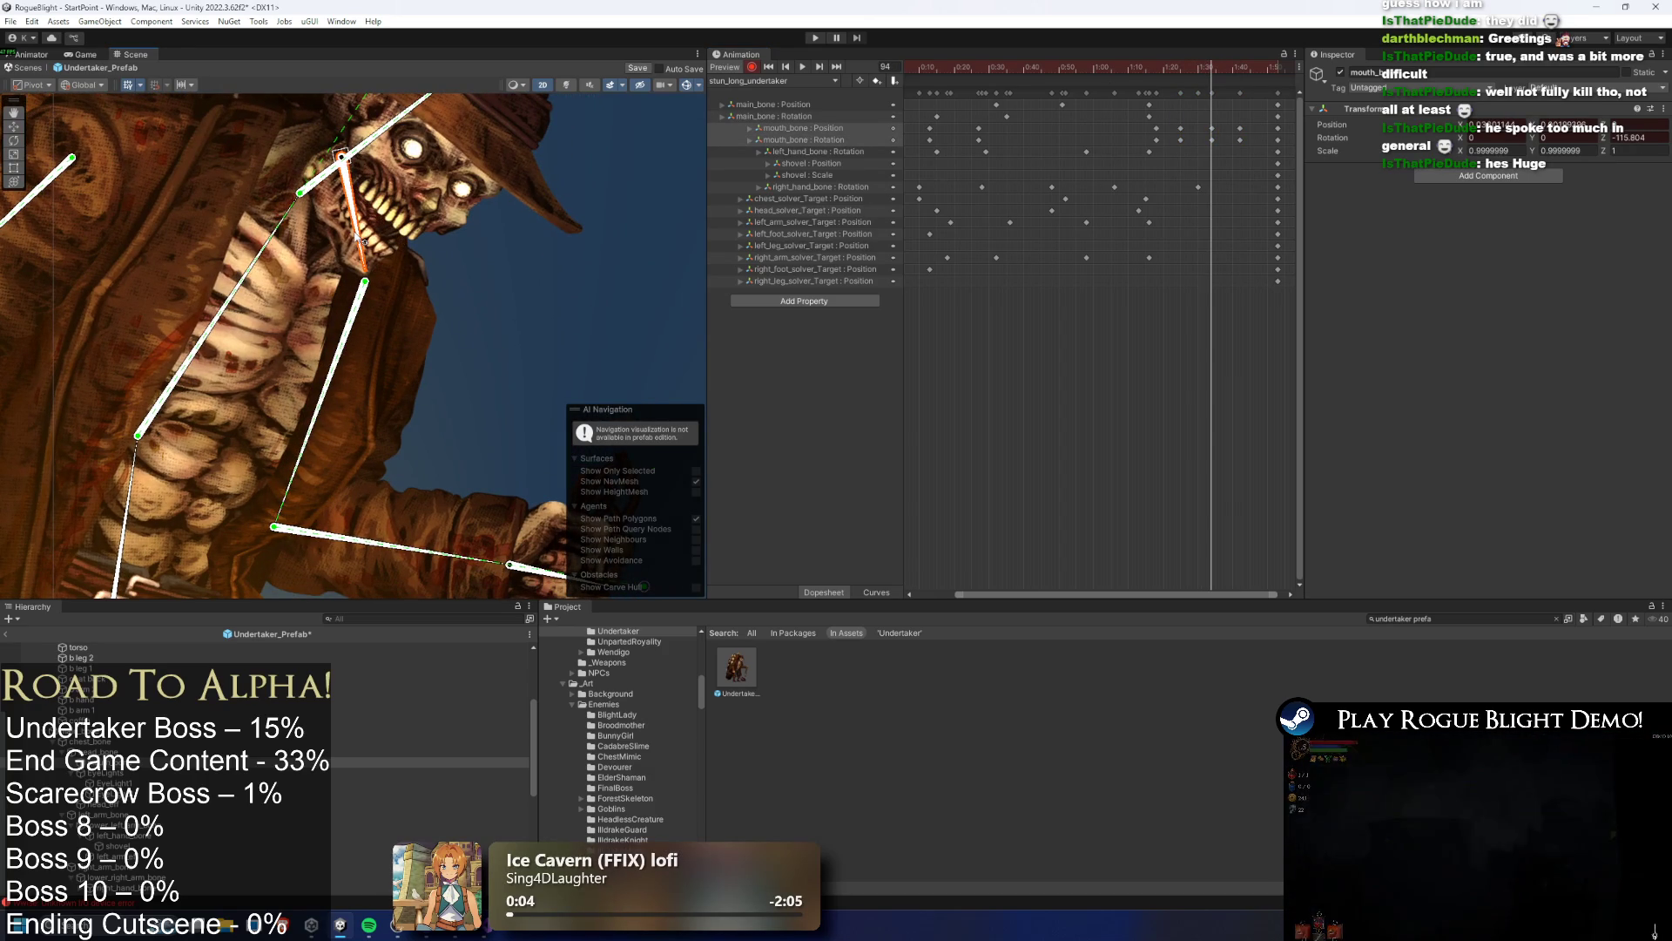
key(space)
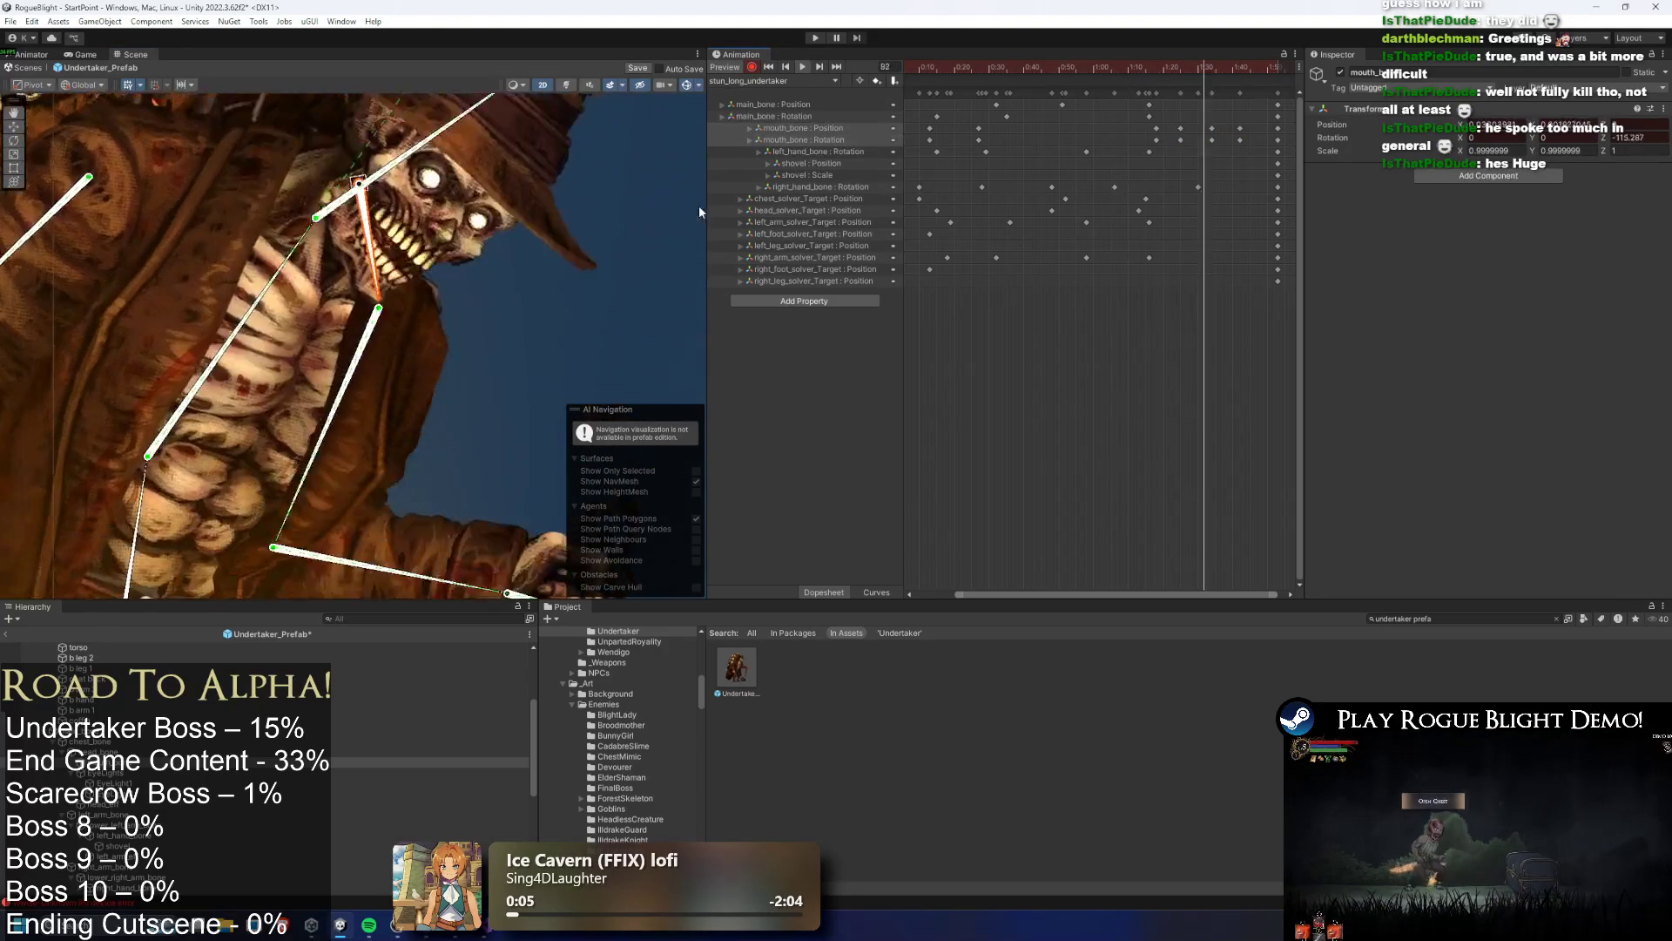
drag(1204, 137, 1191, 138)
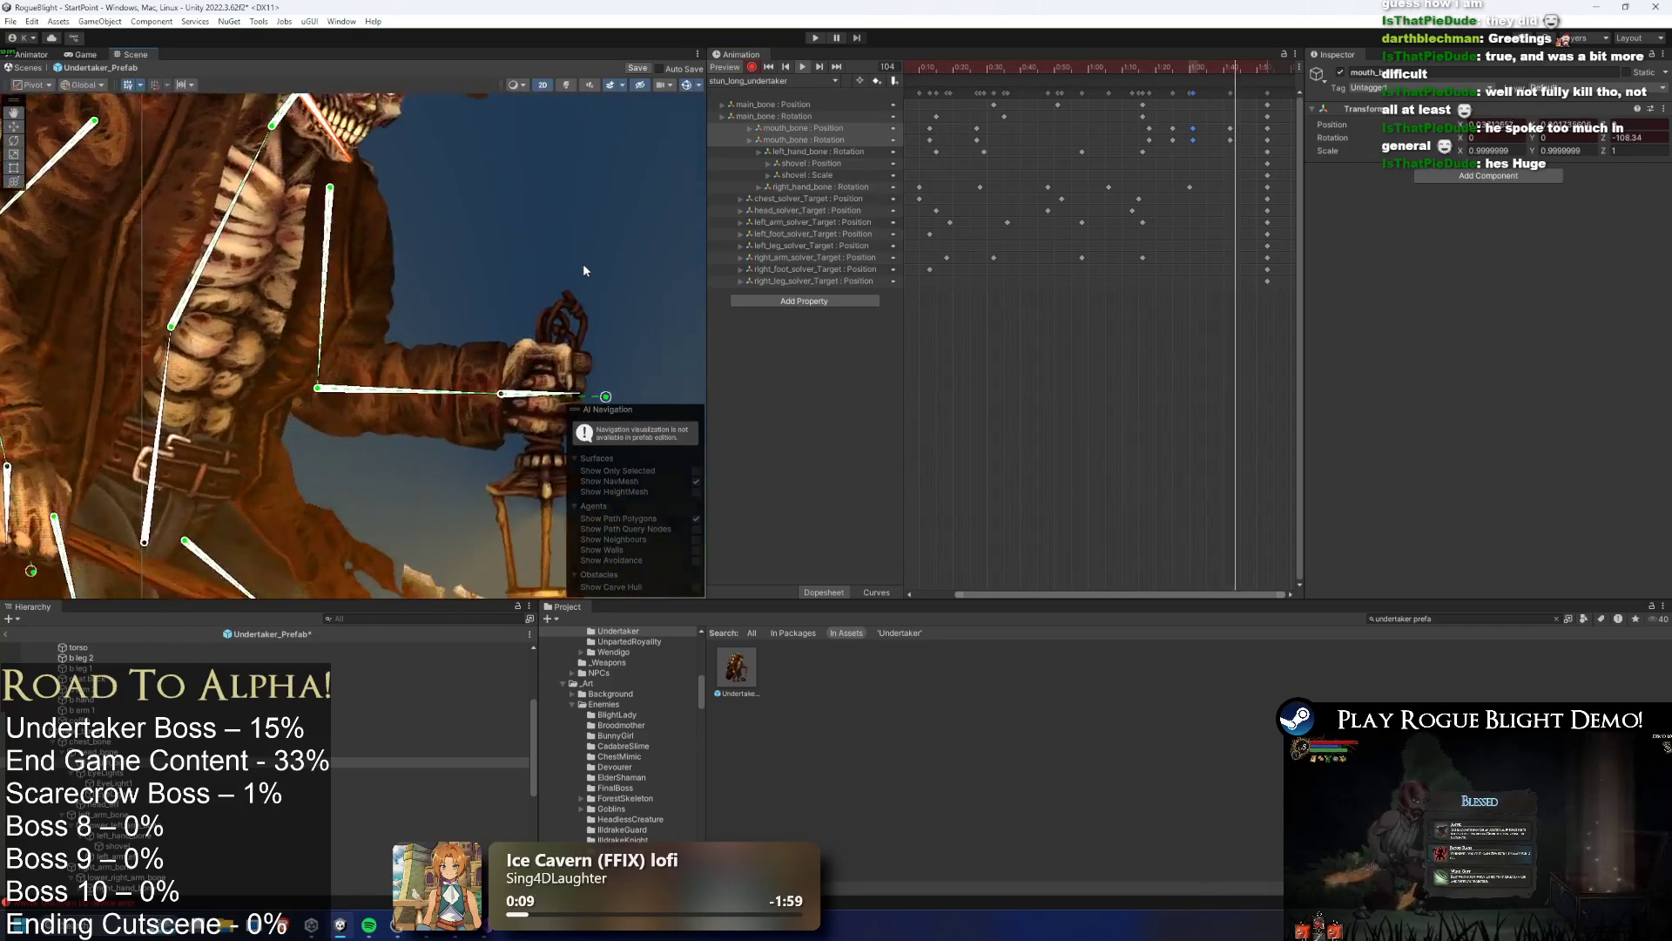
click(1230, 140)
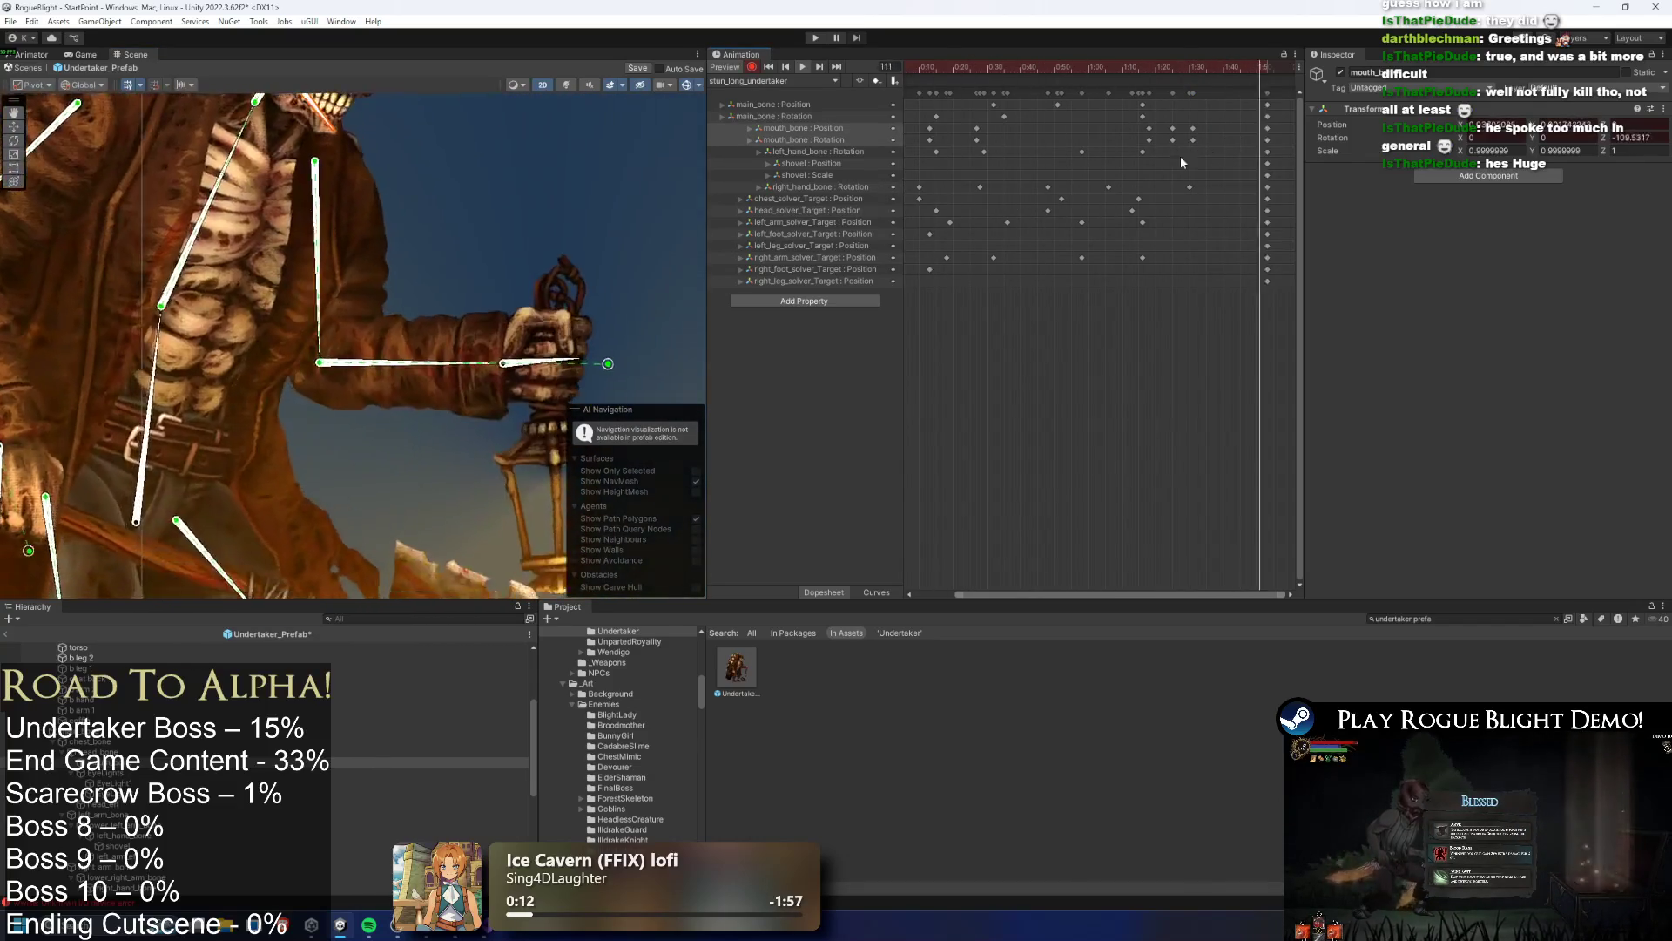
click(1109, 186)
Move a range of mouth_bone keys later and copy the earlier keys to frame 103
mouse_move(1141, 122)
mouse_down()
mouse_move(1200, 144)
mouse_move(1118, 134)
mouse_move(1143, 140)
mouse_up()
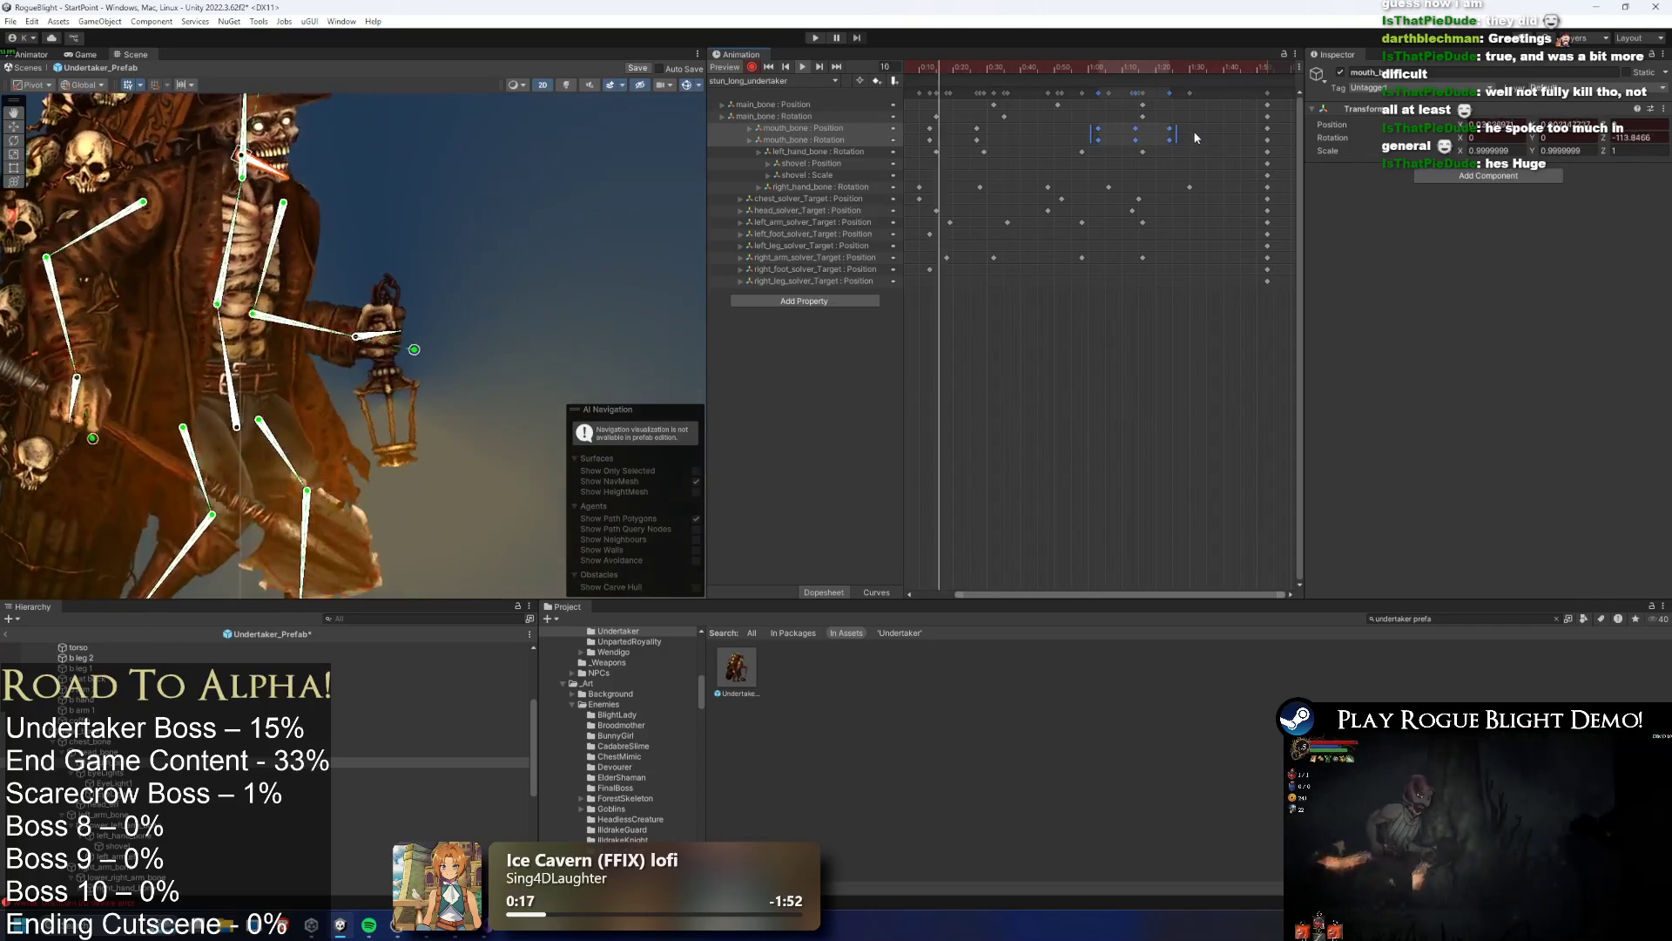
mouse_move(1184, 124)
mouse_down()
mouse_move(1169, 139)
mouse_move(1195, 145)
mouse_up()
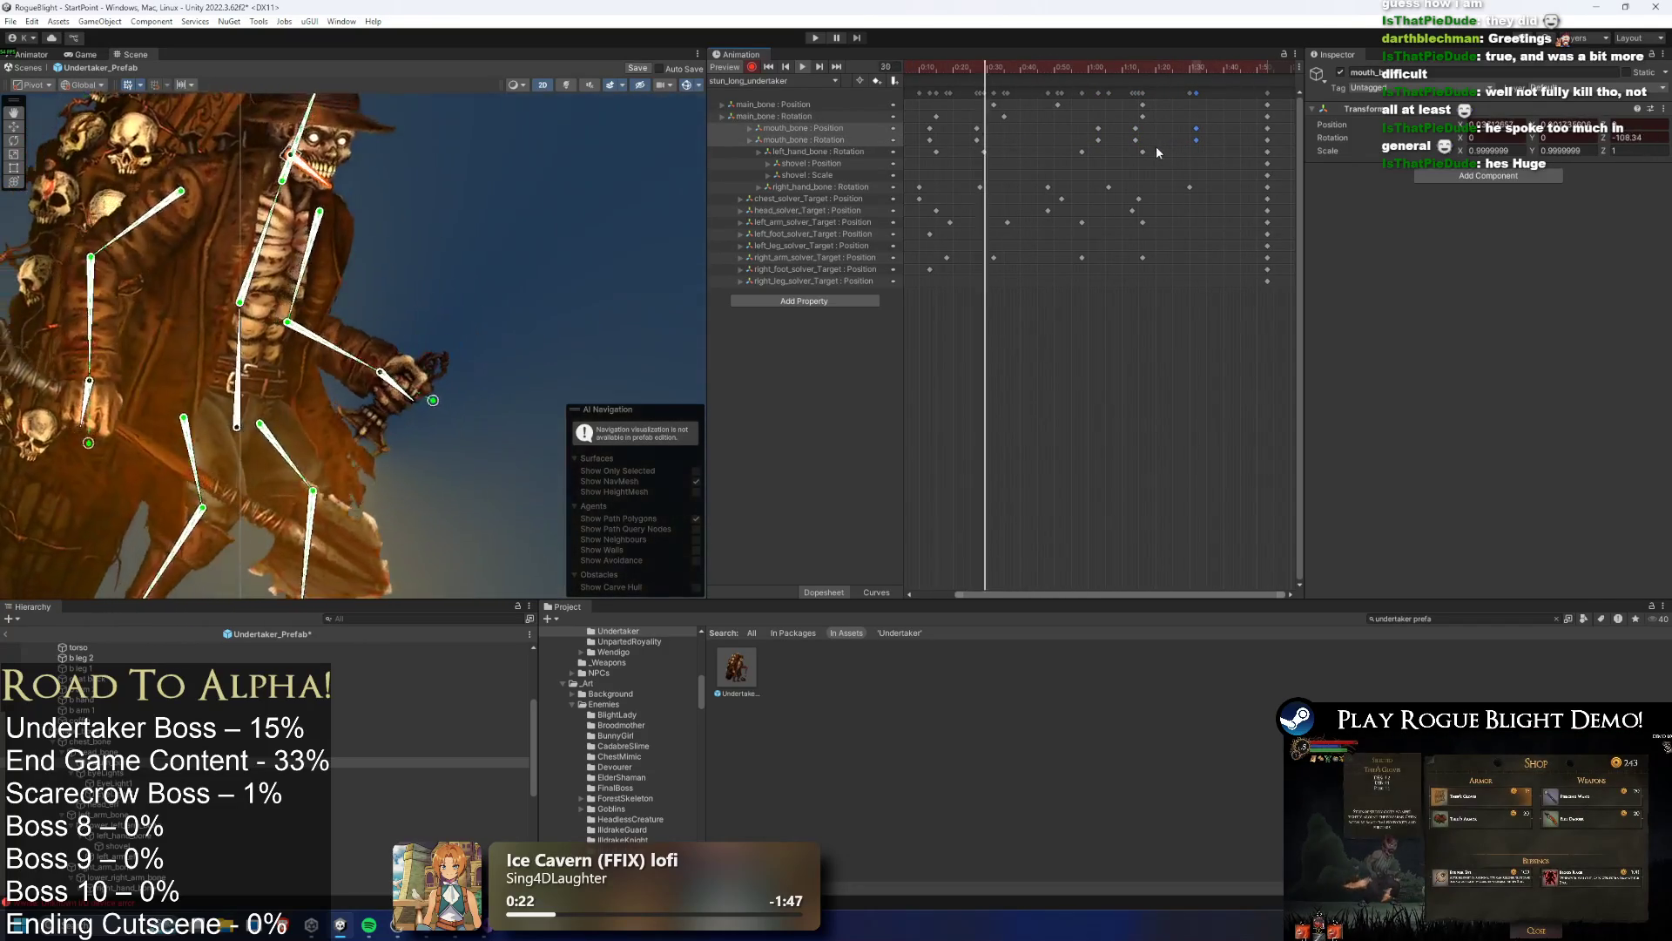
click(1099, 128)
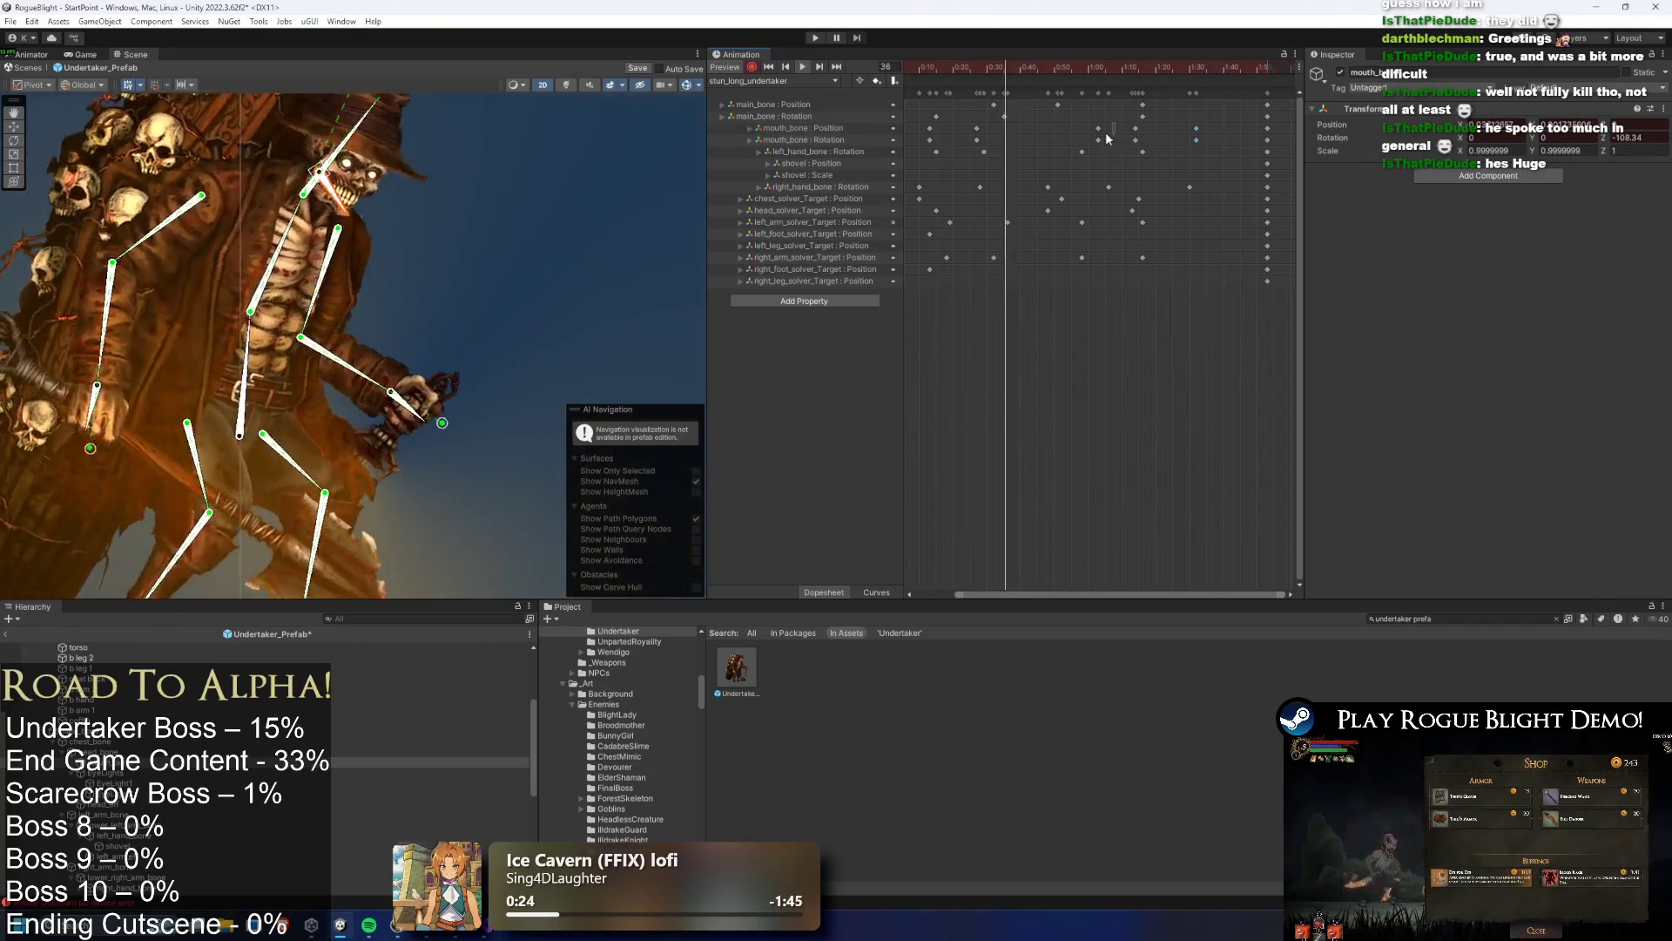
click(1233, 70)
key(ctrl+c)
key(ctrl+v)
key(space)
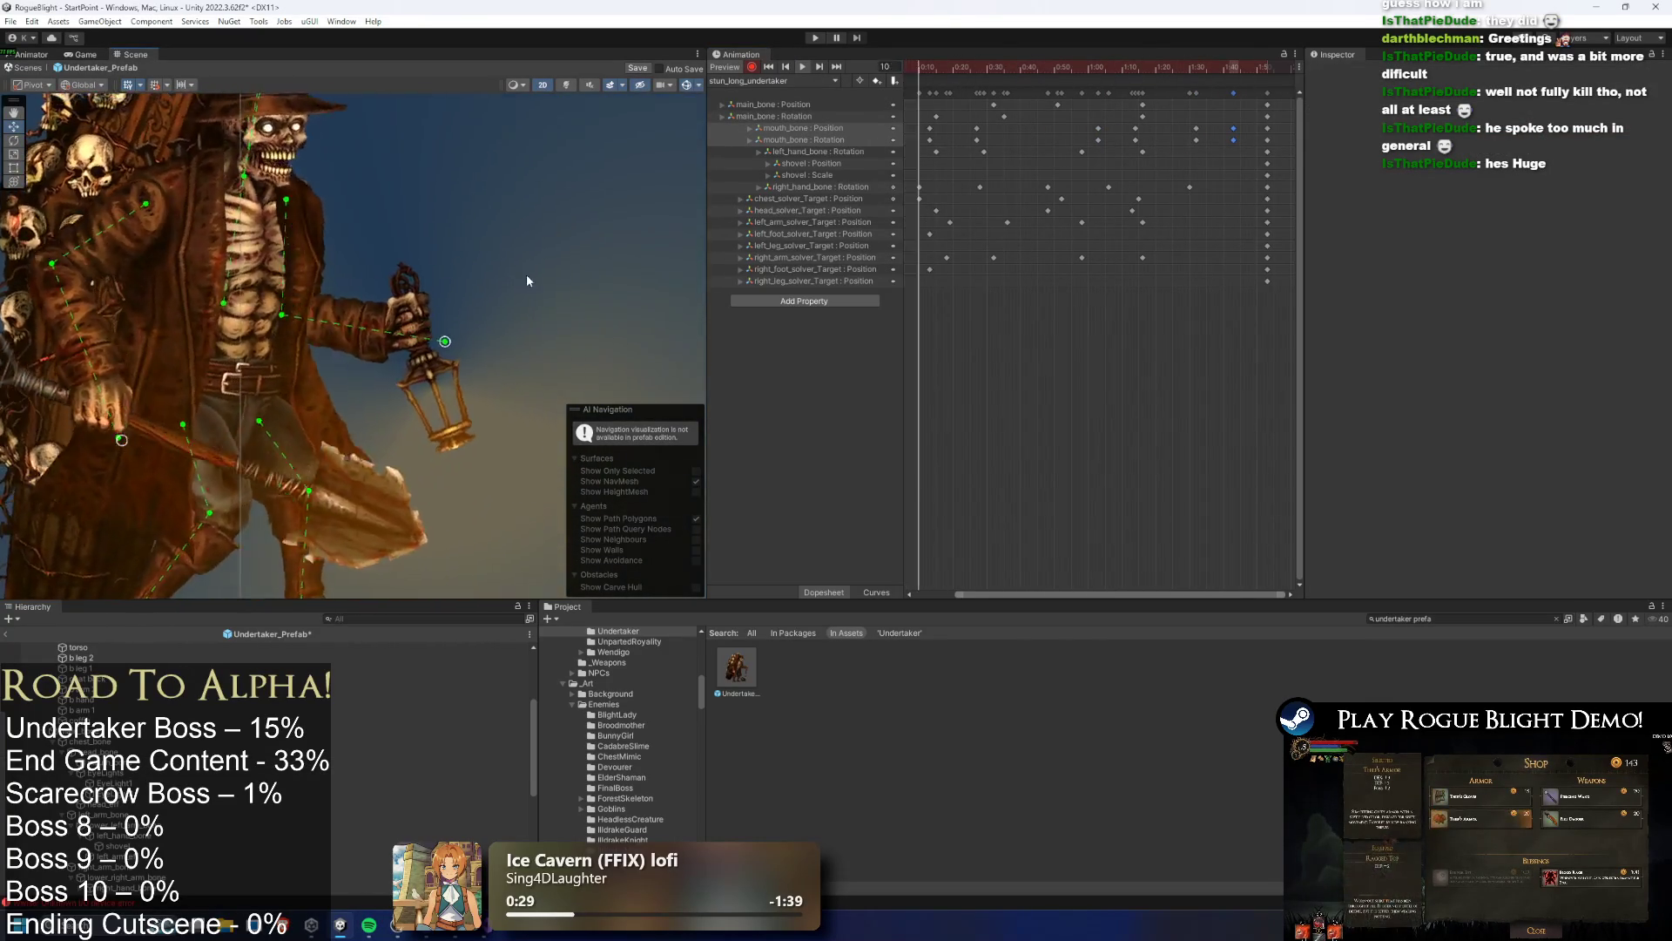
Select the mouth_bone key block, preview an earlier frame, and select left_hand_bone
mouse_move(1211, 122)
mouse_down()
mouse_move(1080, 136)
mouse_move(1113, 139)
mouse_up()
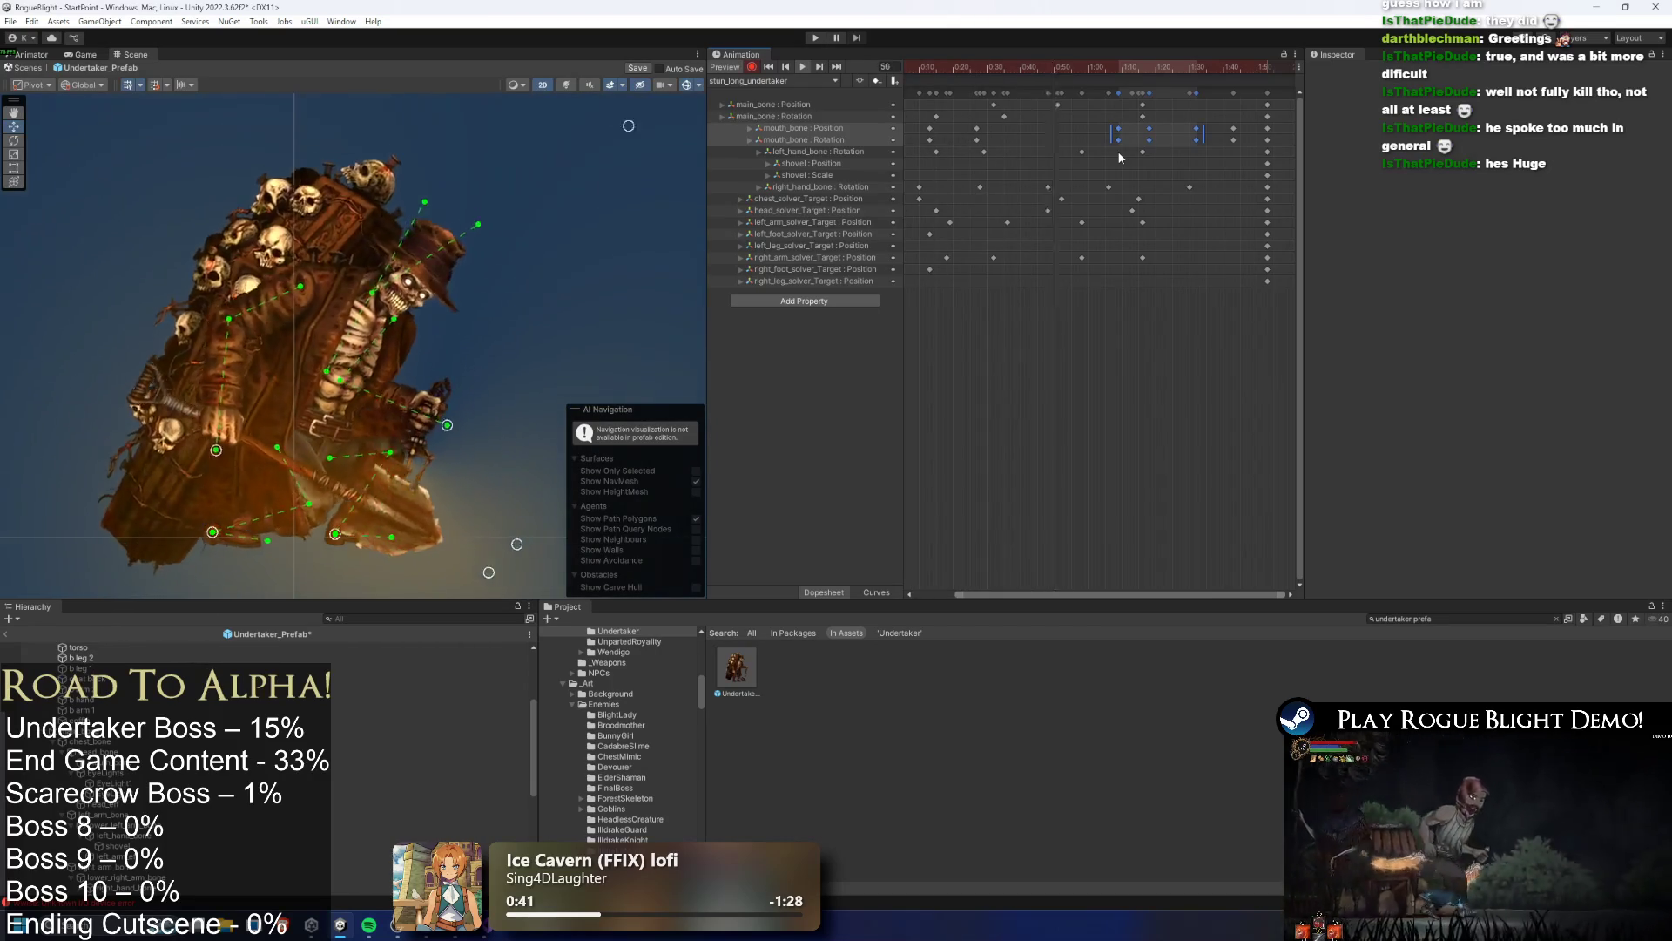
drag(959, 68, 1196, 84)
click(1170, 116)
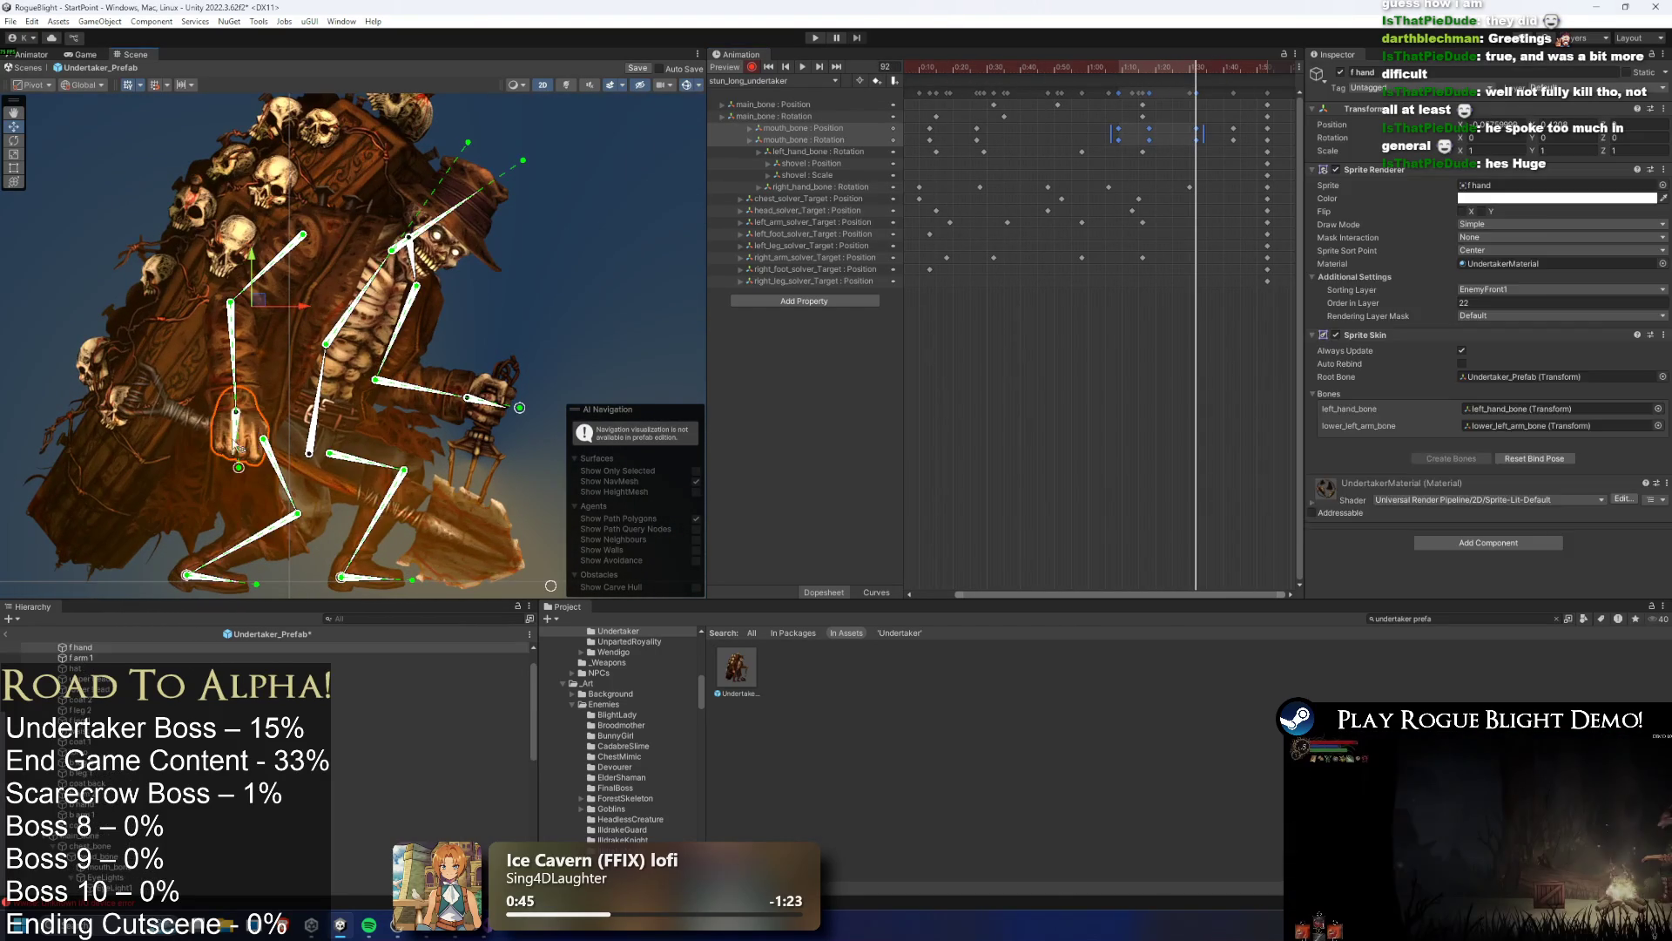
At frame 43, rotate the left hand and shovel, then move, delete and add hand rotation keys
mouse_move(1101, 69)
mouse_down()
mouse_move(1171, 70)
mouse_move(942, 70)
mouse_move(1098, 66)
mouse_up()
drag(237, 490, 247, 484)
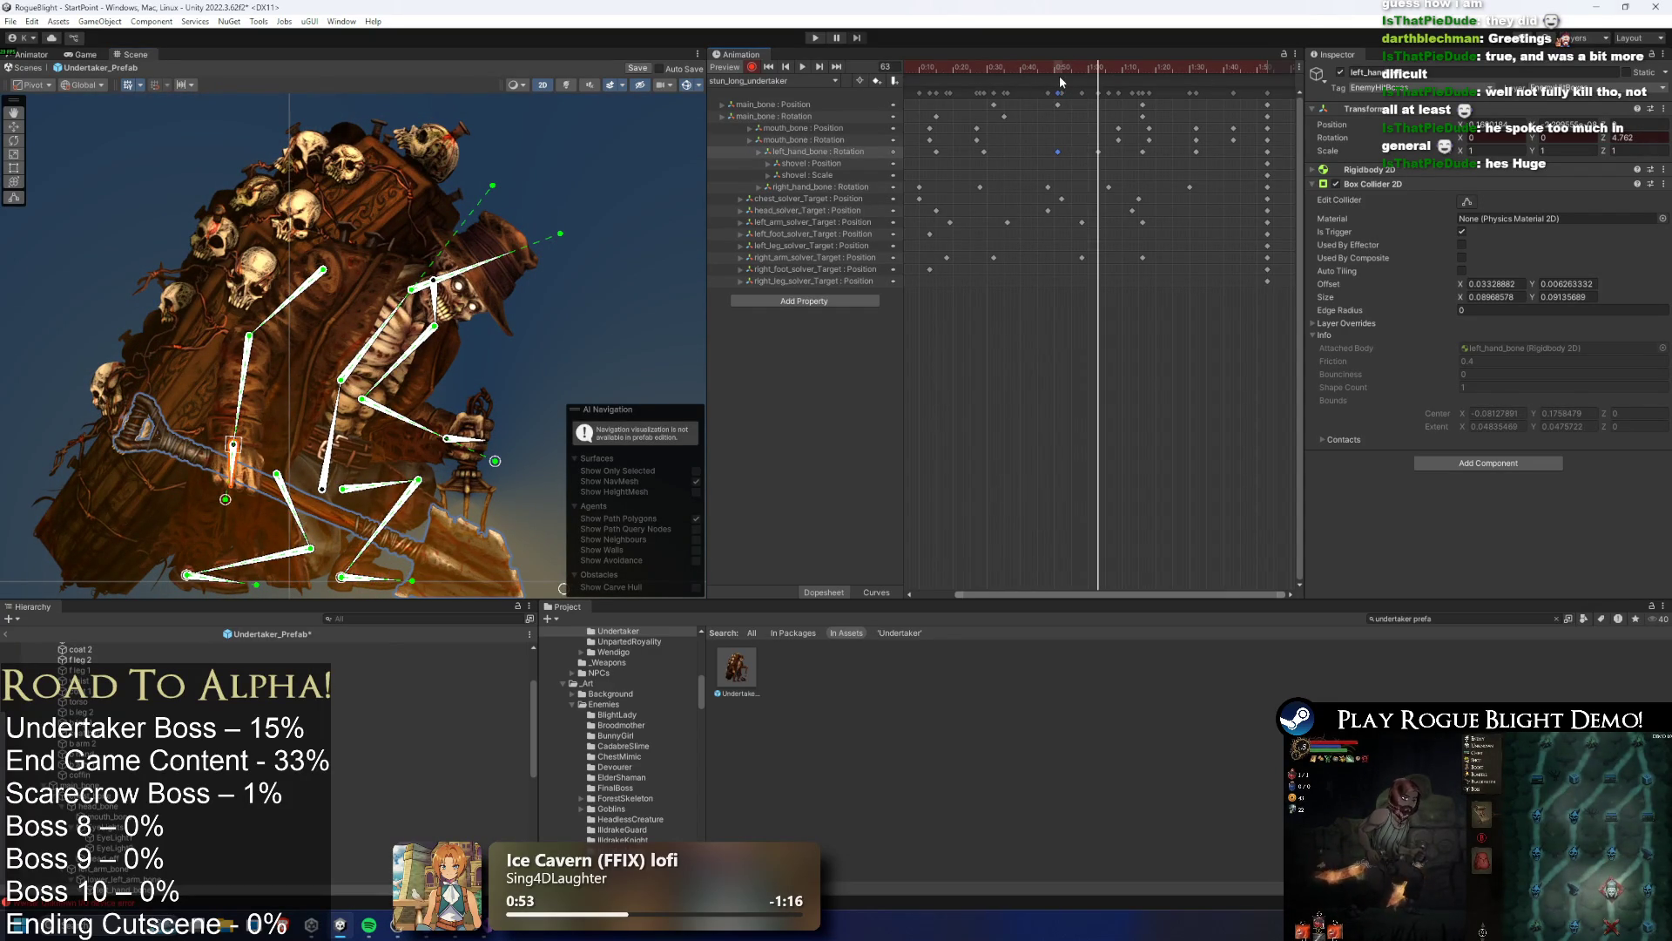
key(space)
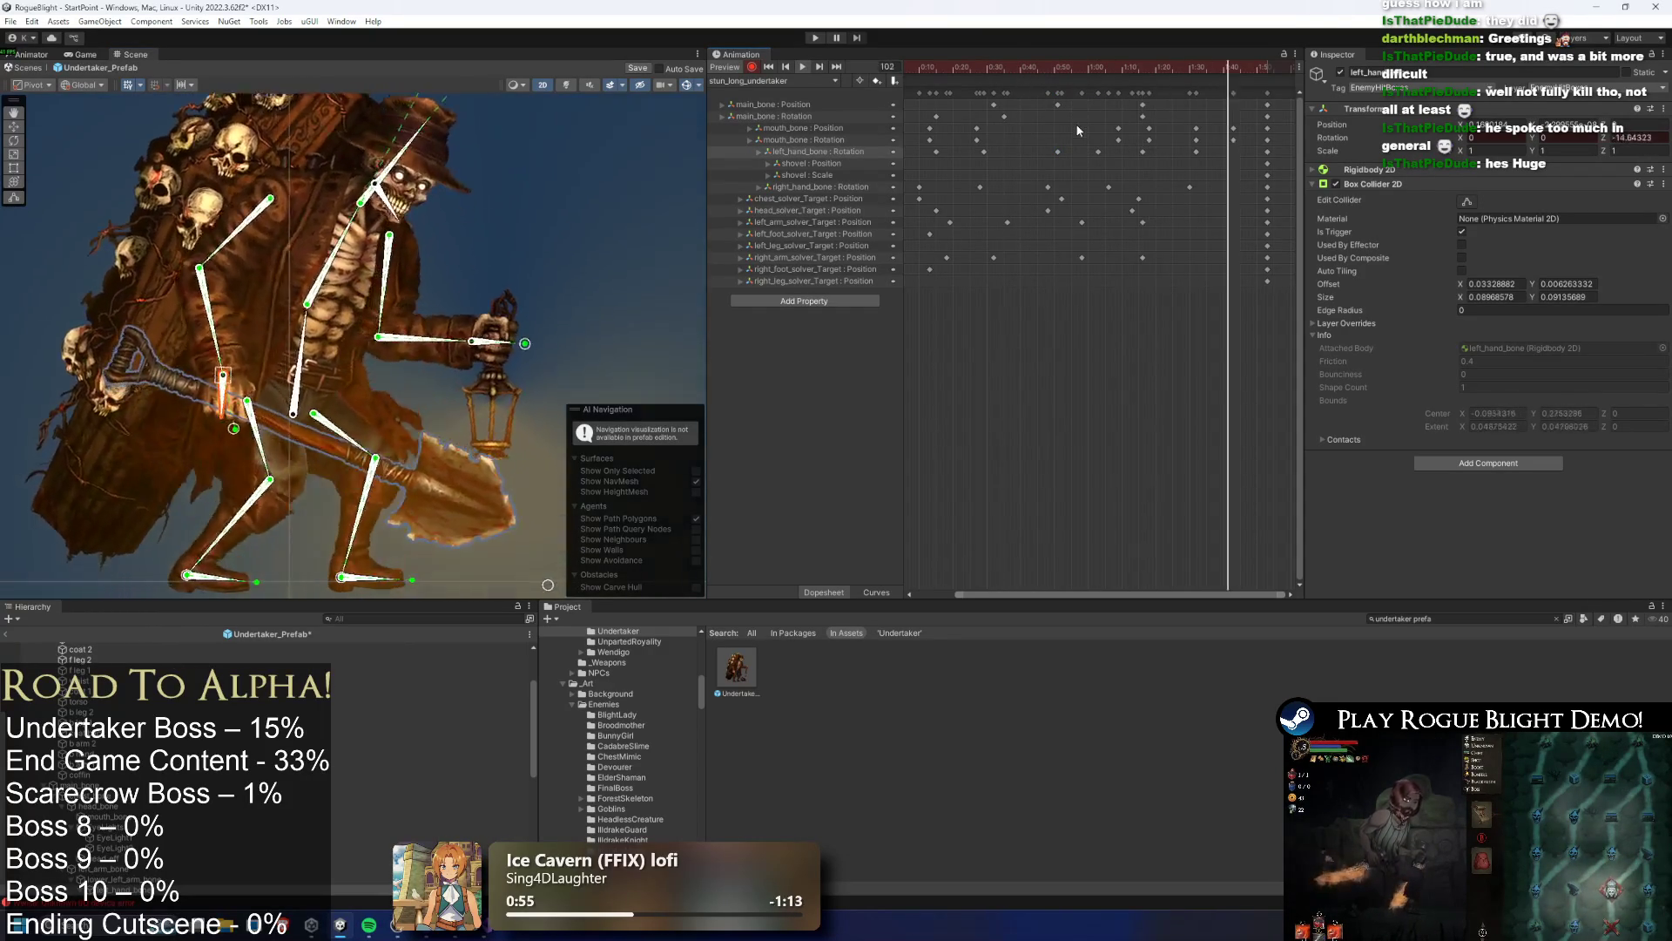
drag(1058, 151, 1024, 151)
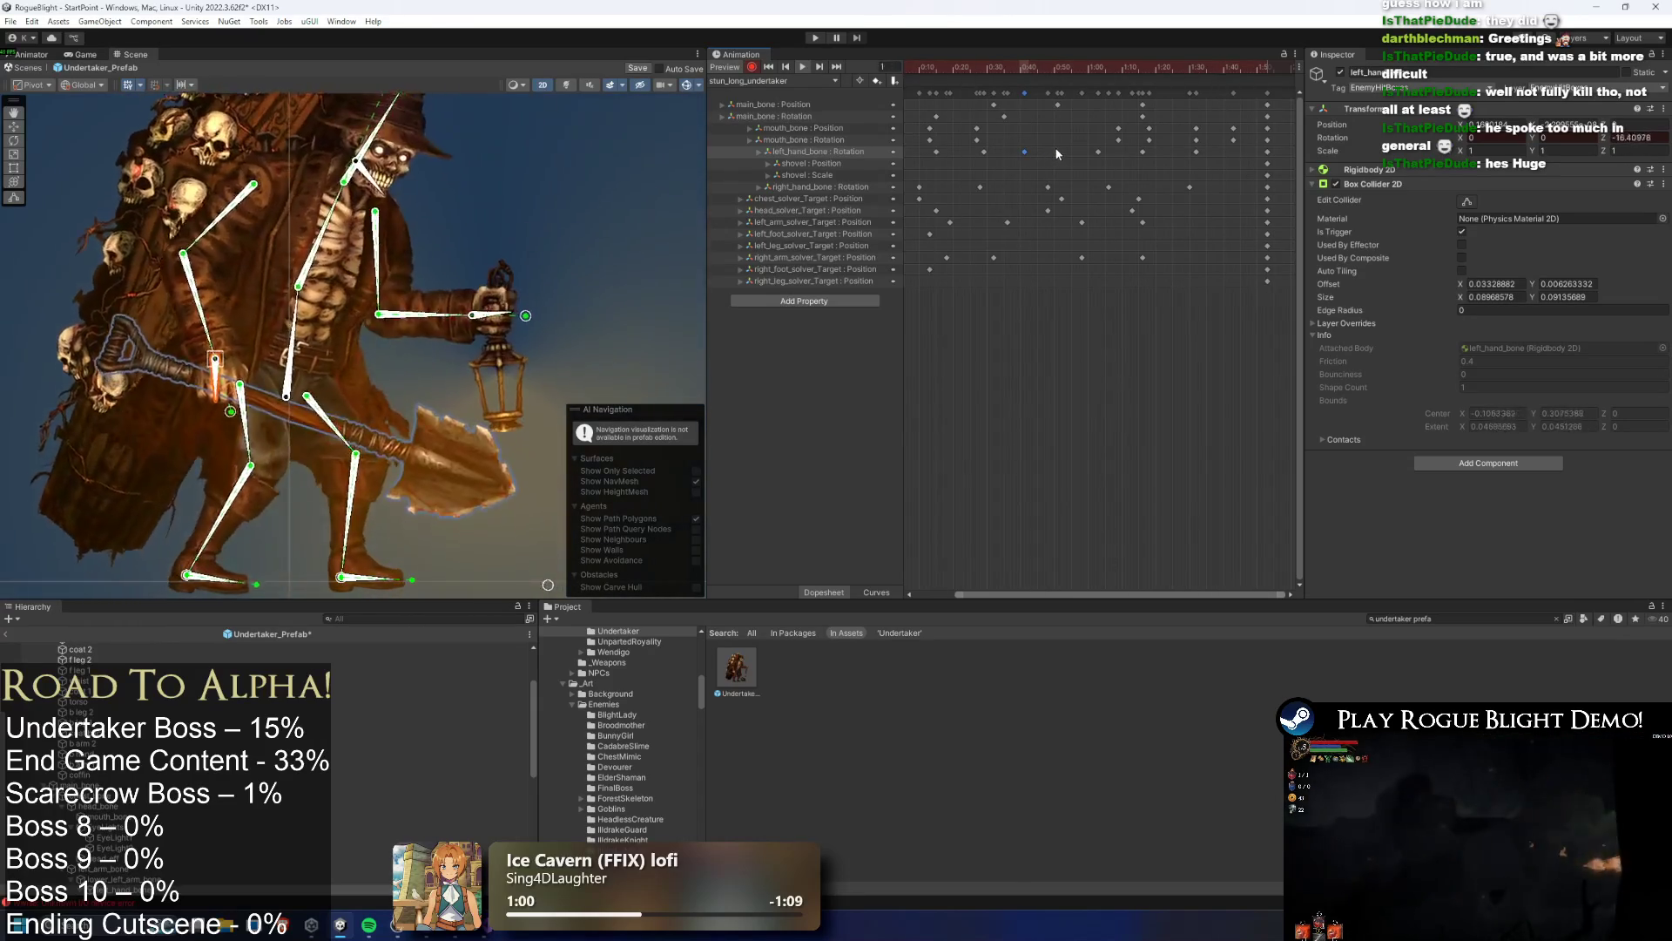
key(Delete)
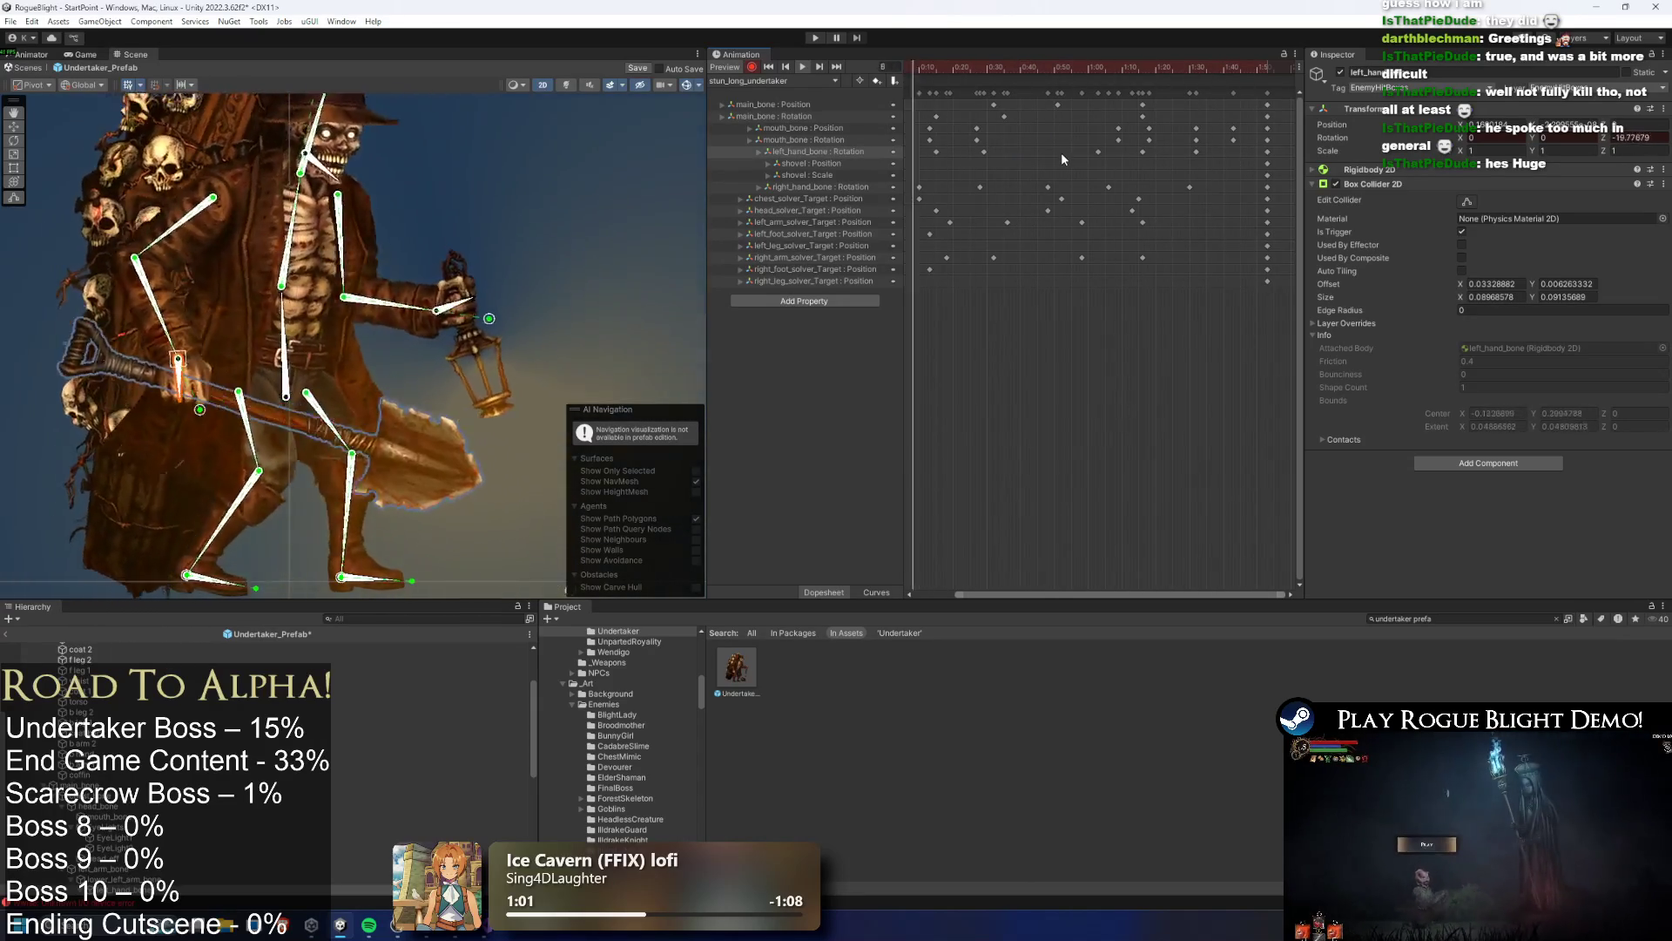
double_click(1082, 151)
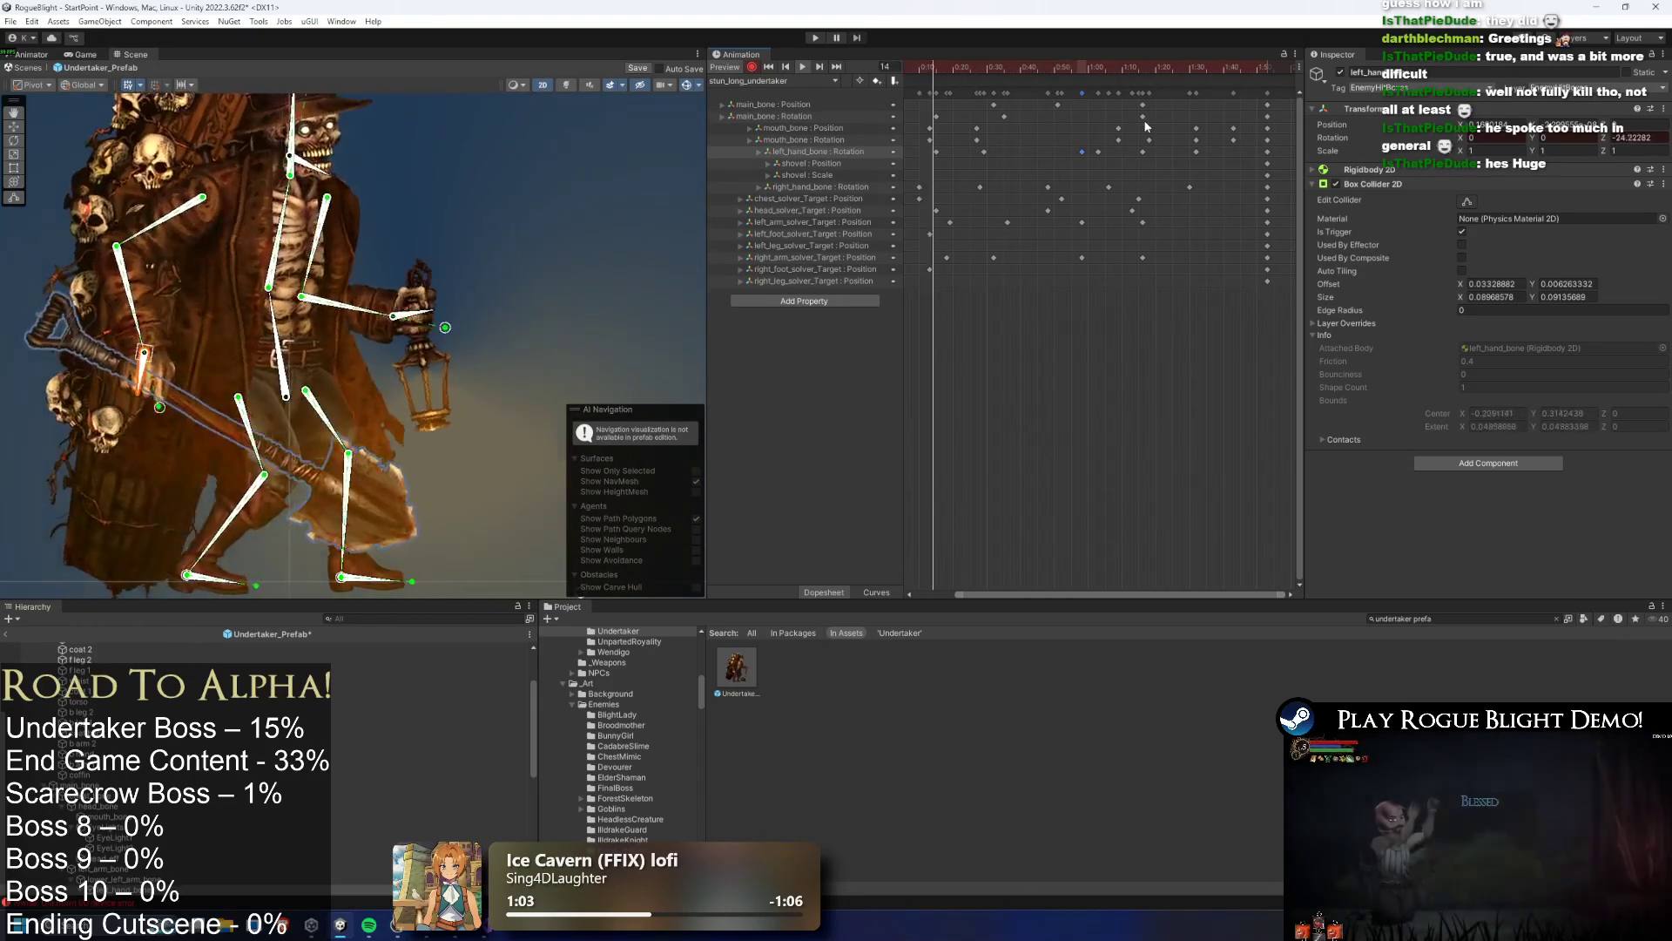
click(1142, 121)
Key a new left hand and shovel pose at frame 47 and nudge its rotation keys
mouse_move(954, 62)
mouse_down()
mouse_move(886, 133)
mouse_move(963, 62)
mouse_move(1090, 63)
mouse_up()
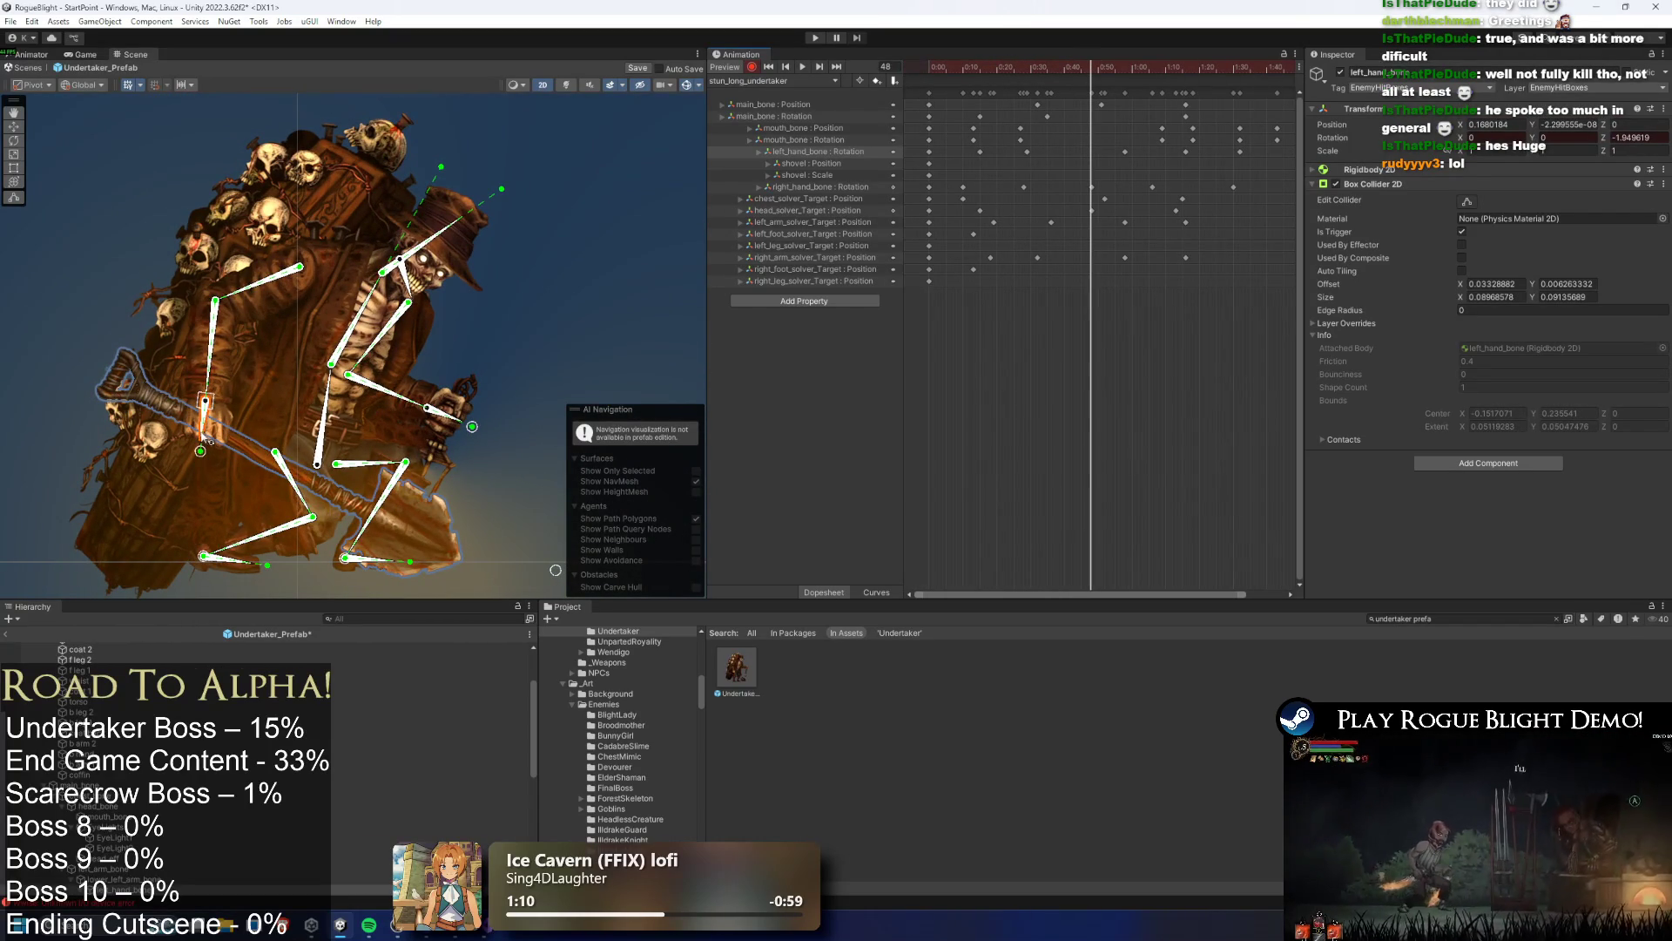
mouse_move(1090, 66)
mouse_down()
mouse_move(1027, 70)
mouse_move(1087, 65)
mouse_up()
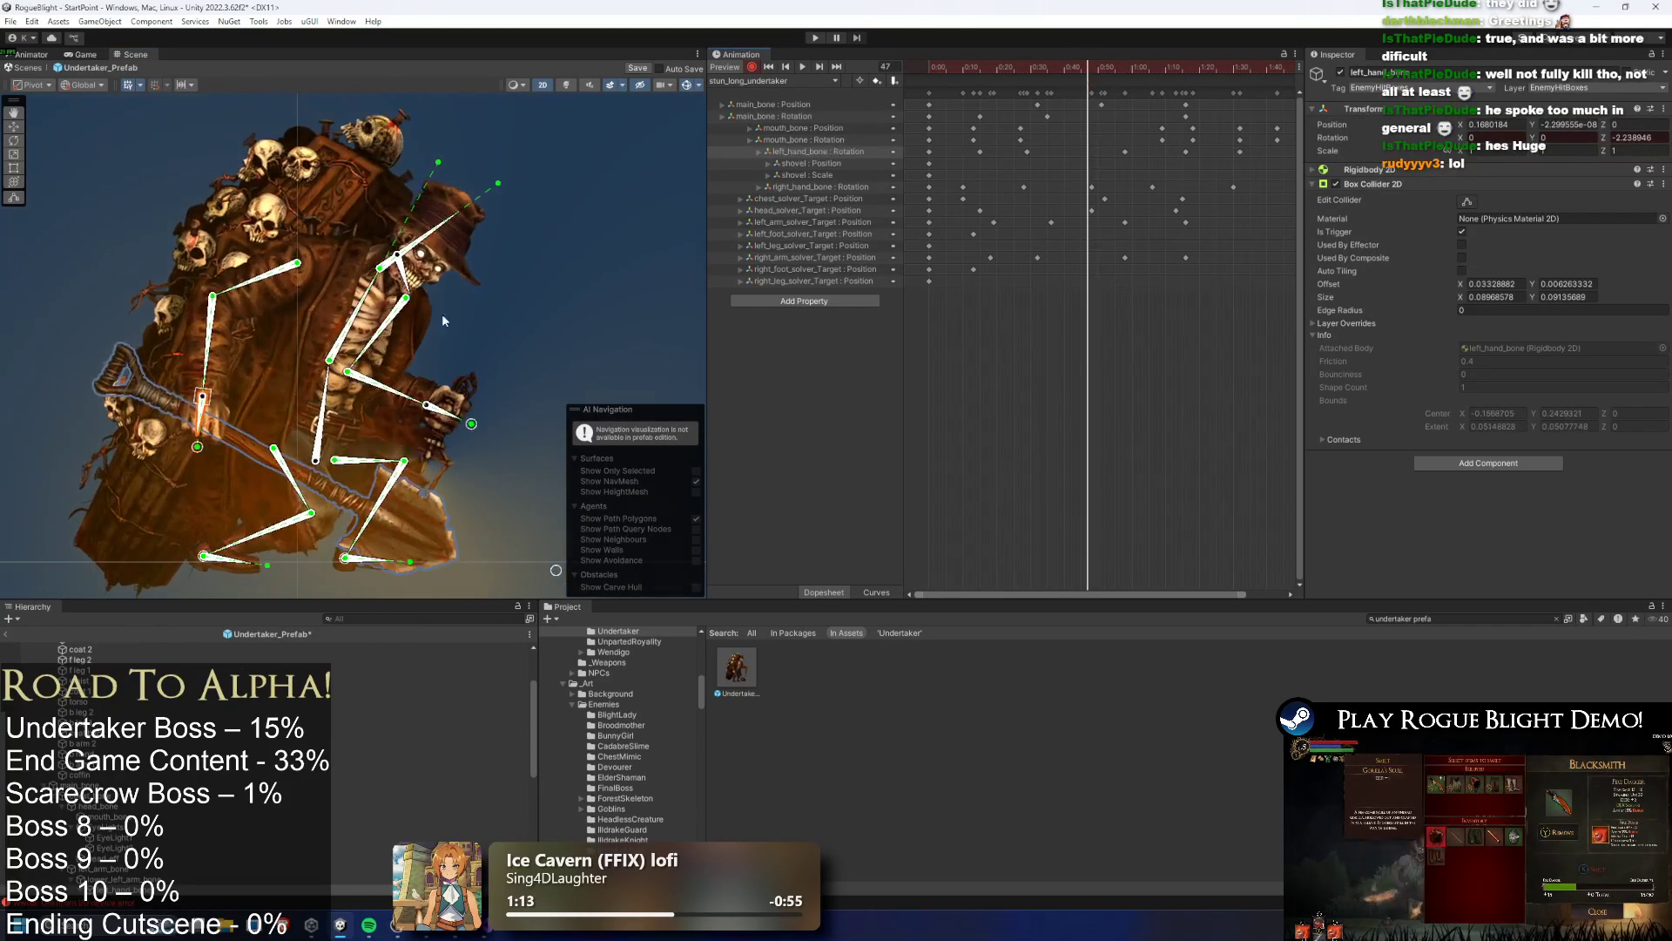
drag(199, 440, 215, 438)
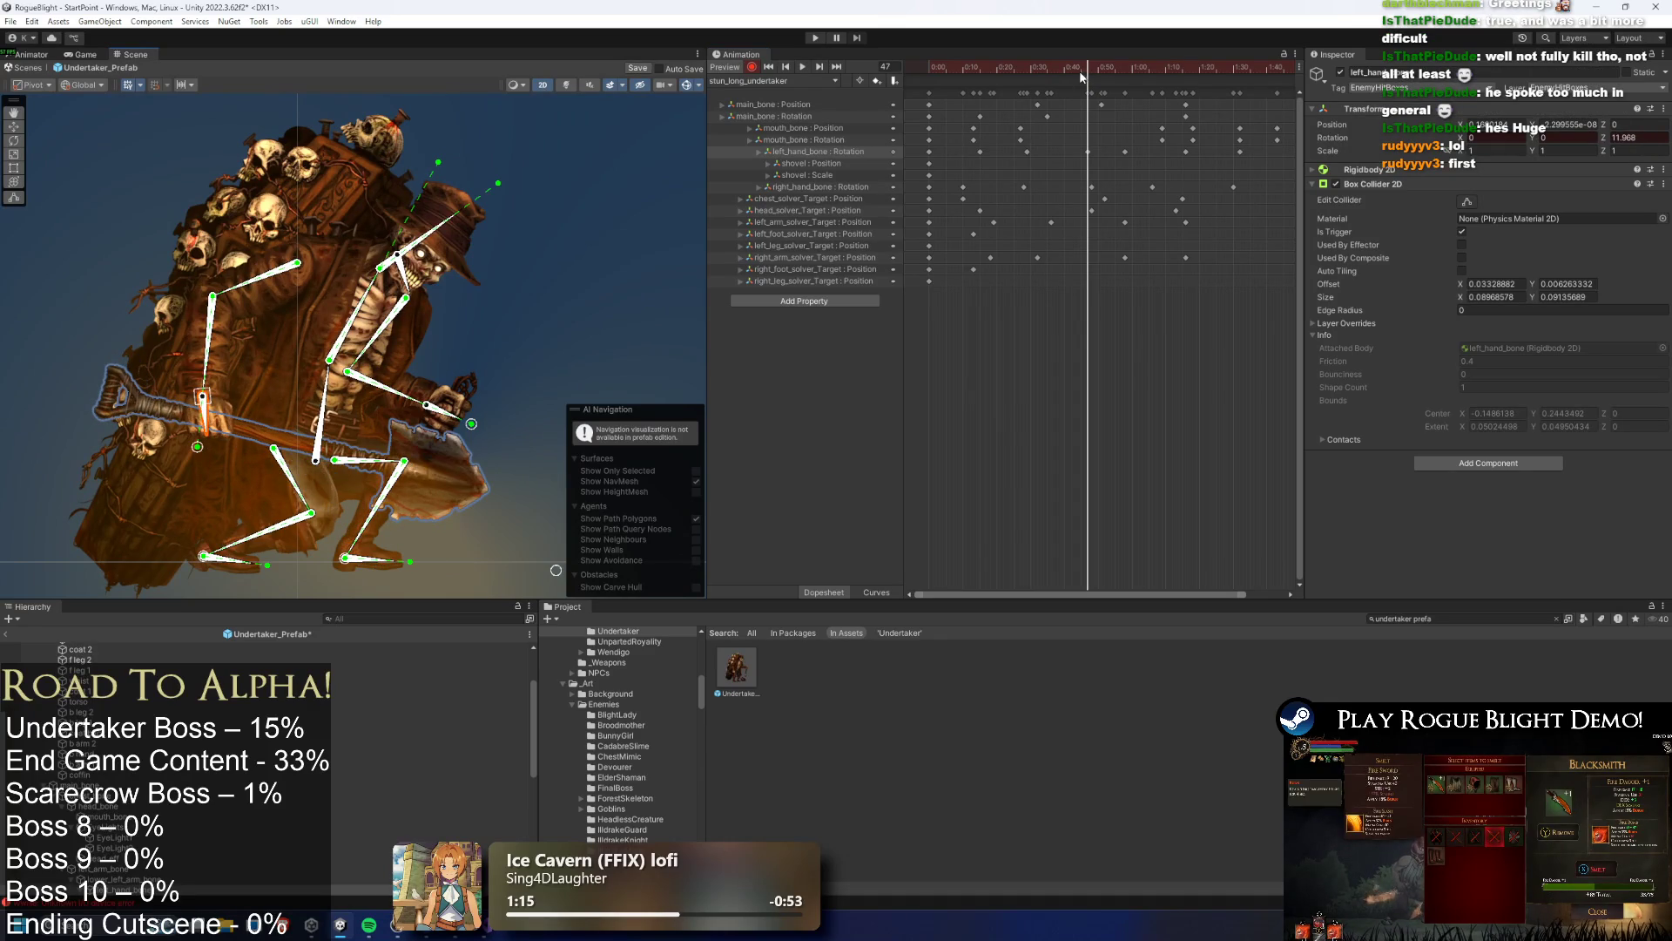
key(space)
drag(1080, 146, 1062, 153)
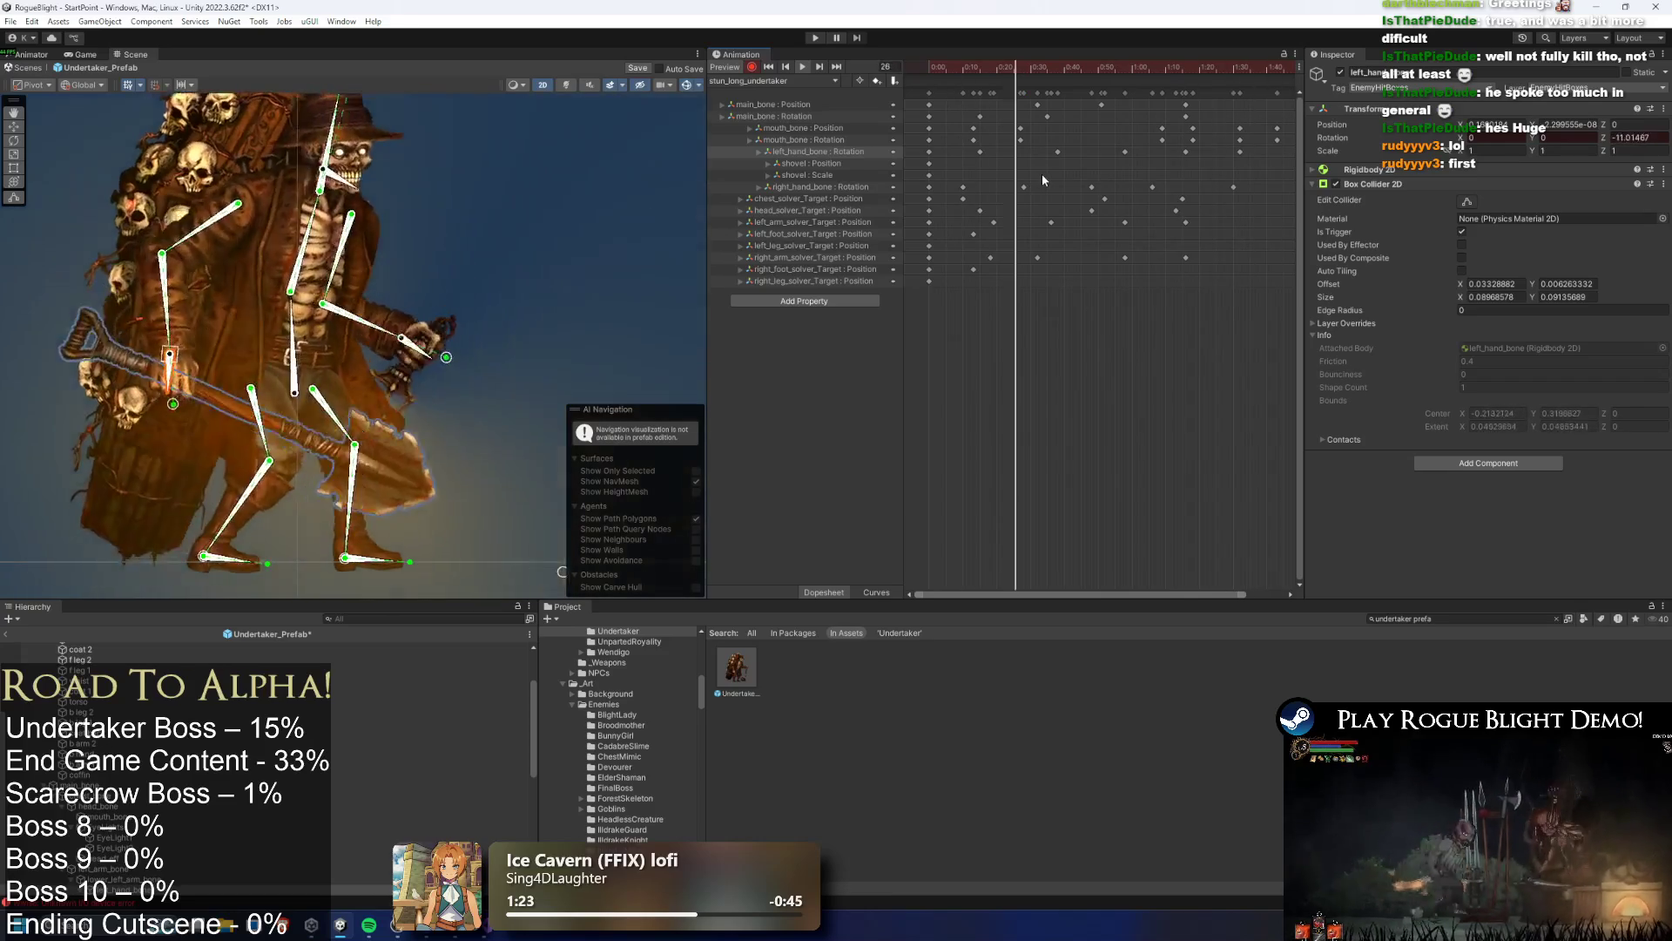
click(1058, 153)
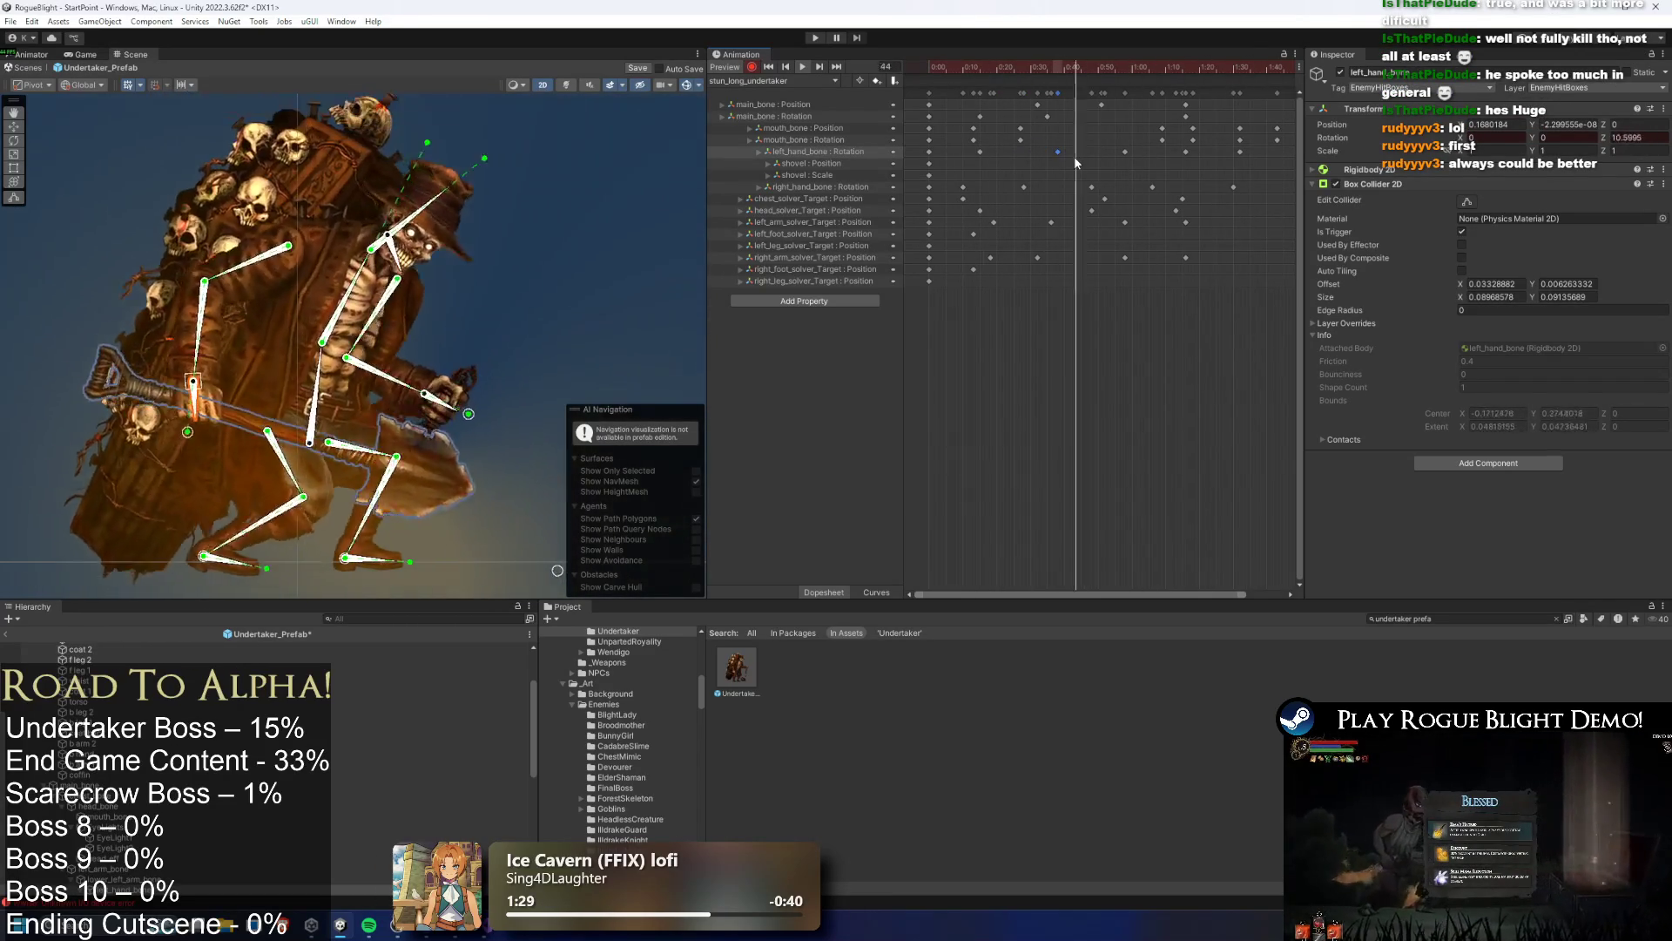
drag(979, 154, 994, 154)
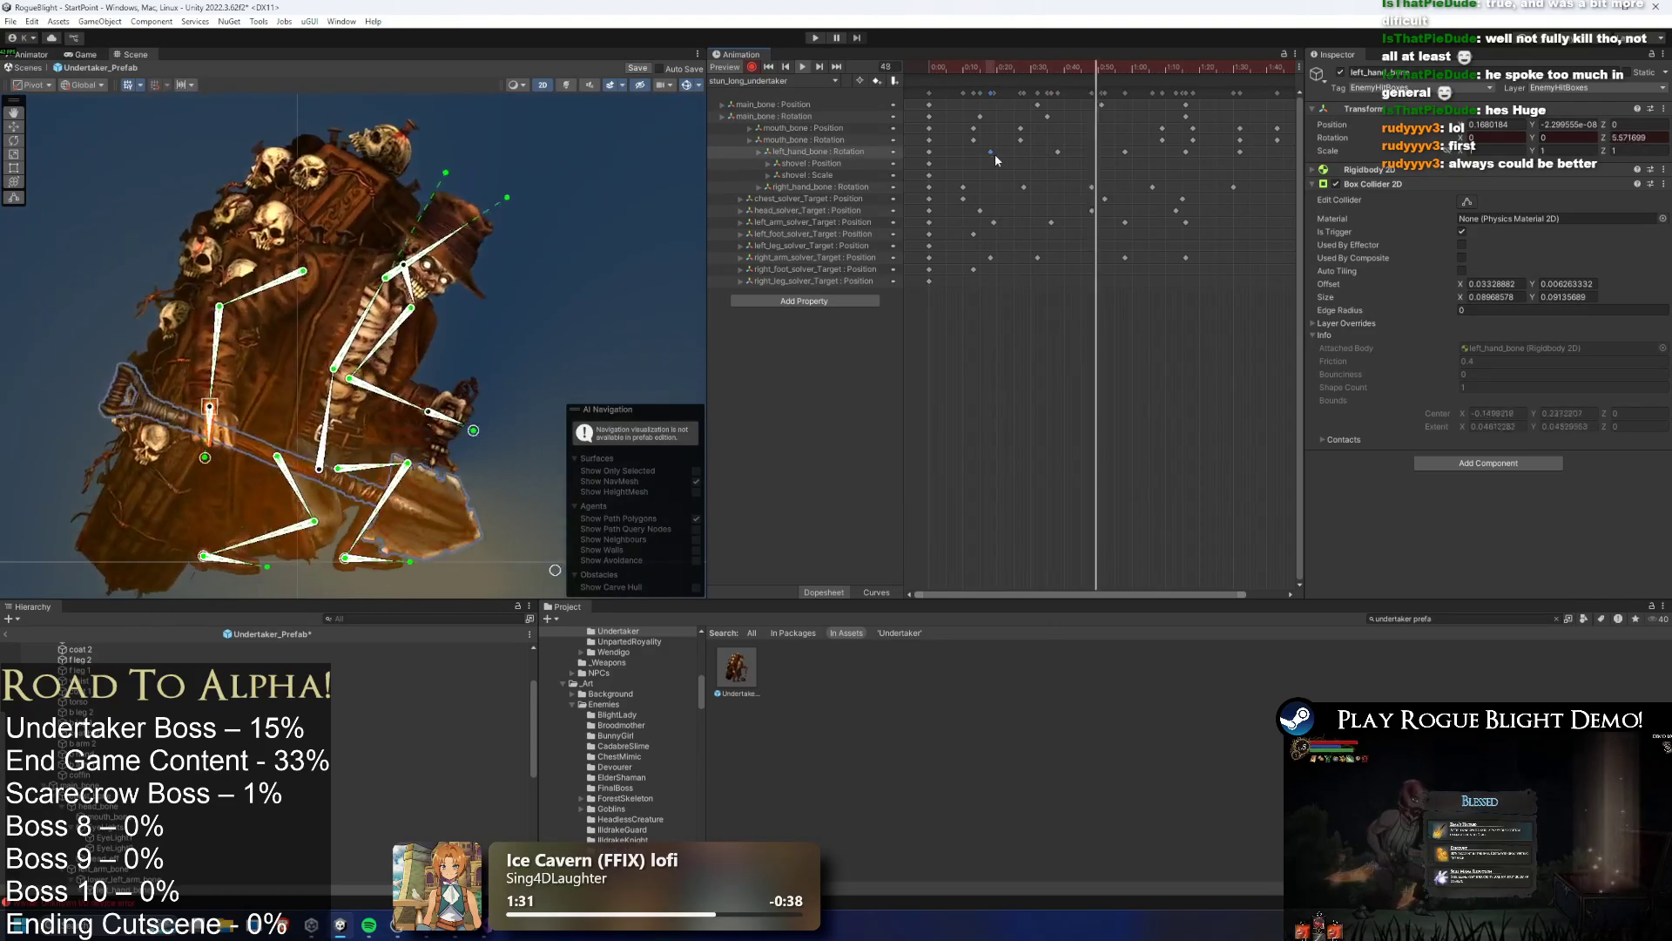
click(629, 214)
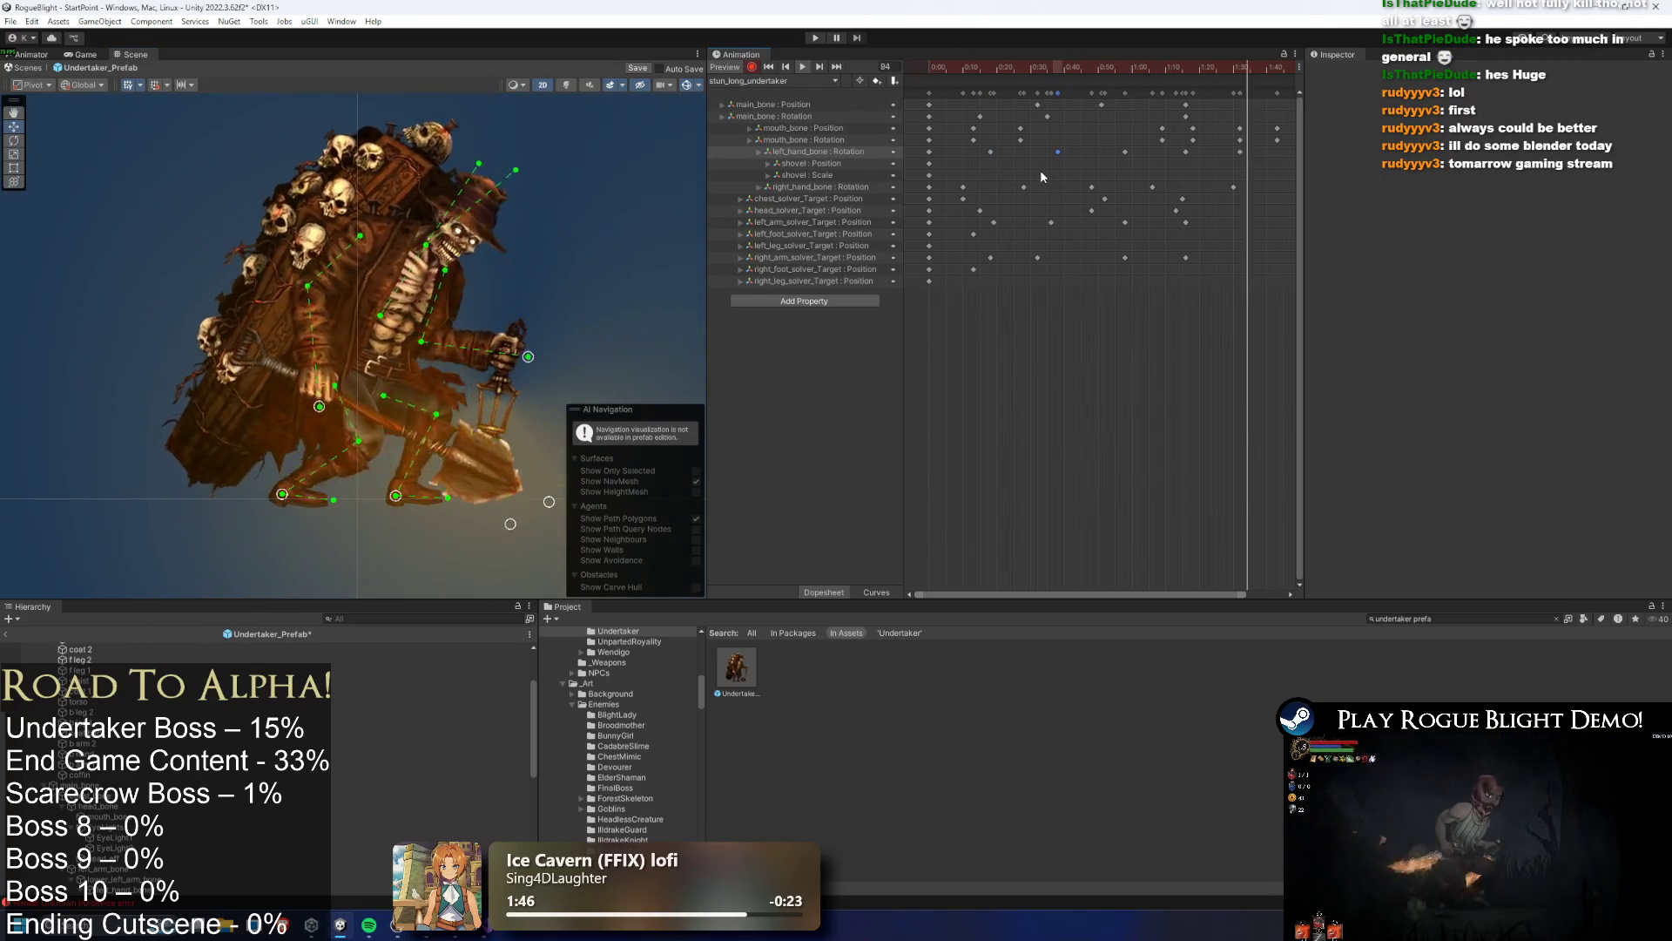
At frame 48, move the left arm target keyframe earlier, then undo the move
drag(987, 61, 1091, 63)
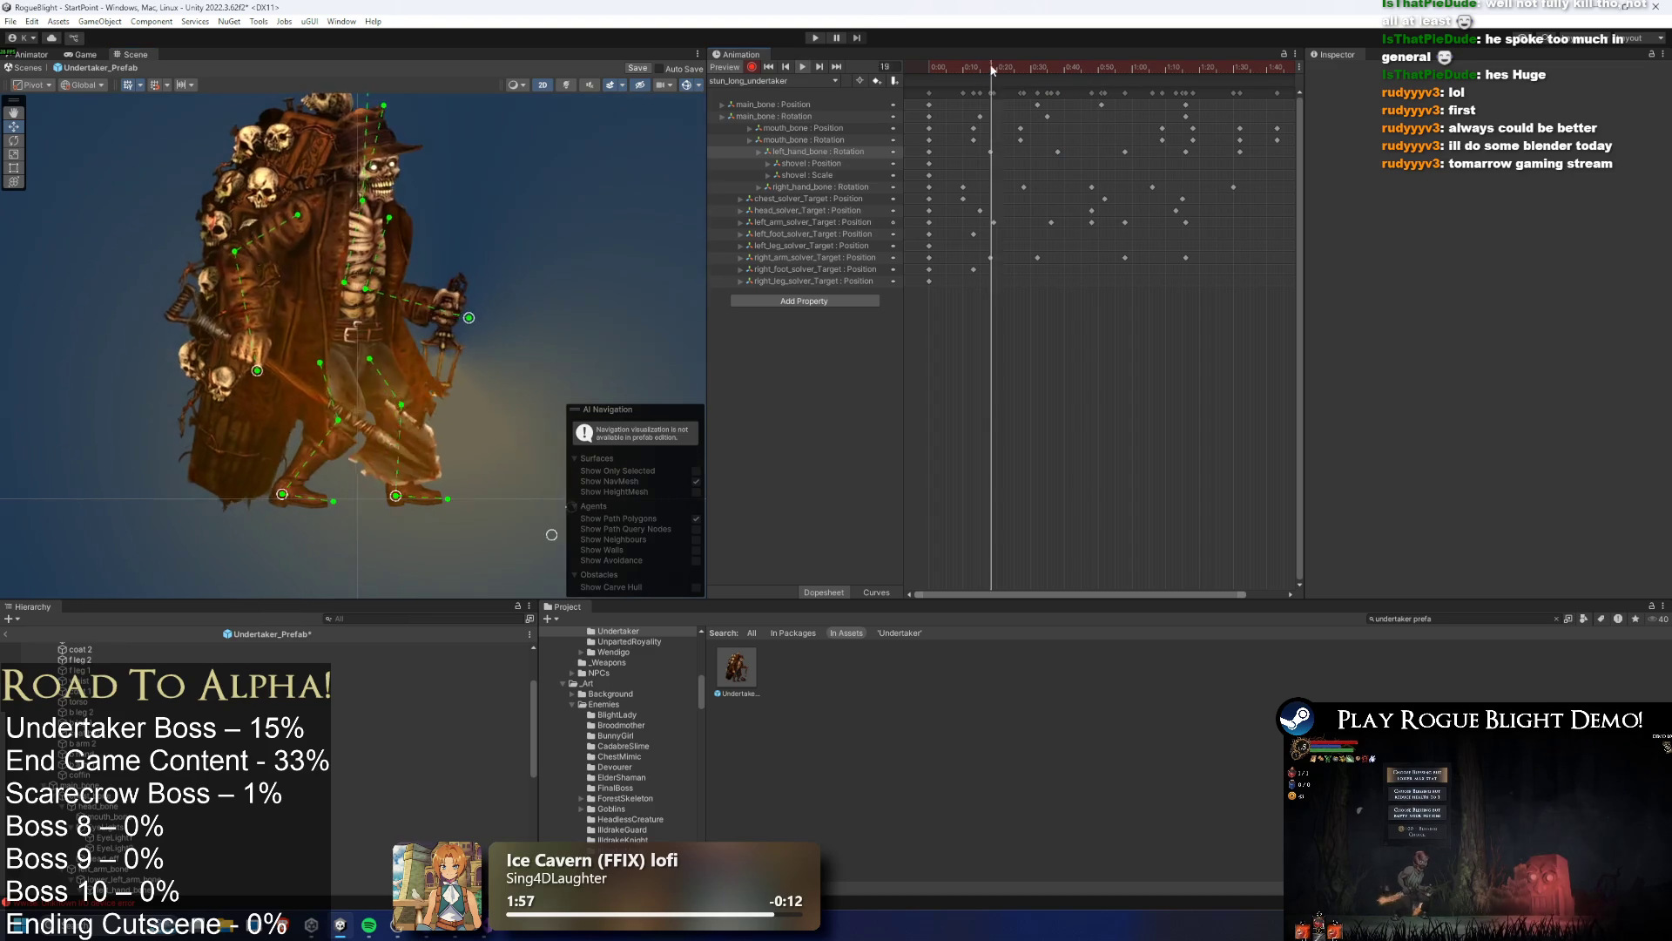
click(1125, 222)
mouse_move(1052, 223)
mouse_down()
mouse_move(1039, 226)
mouse_move(1084, 222)
mouse_up()
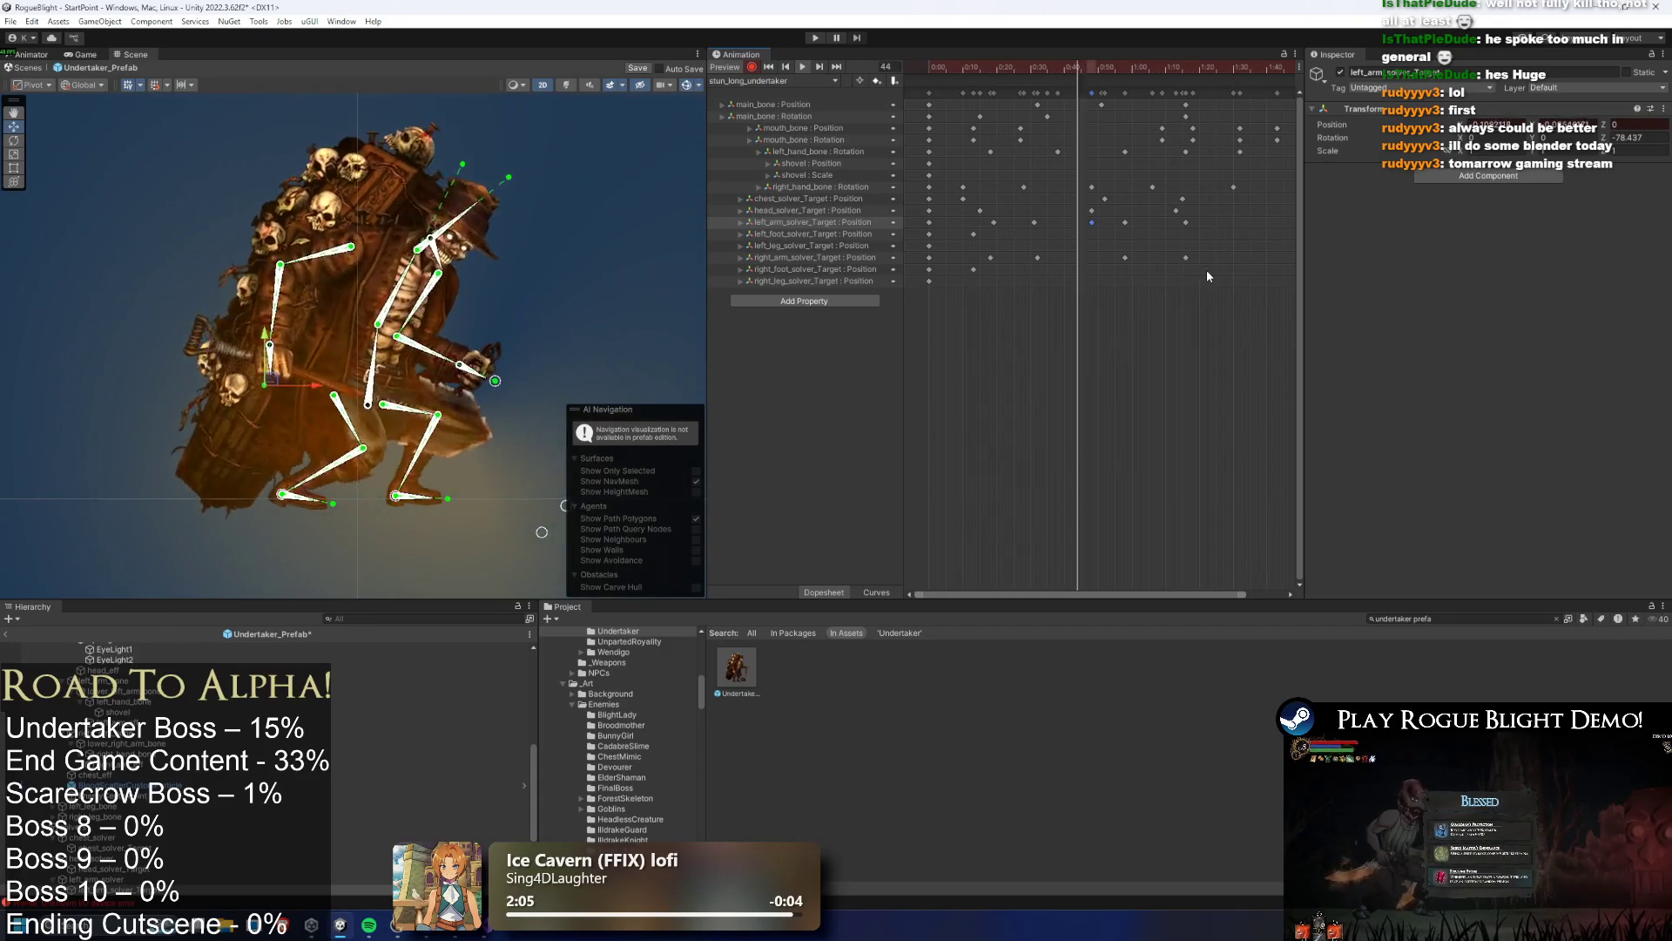
key(ctrl+z)
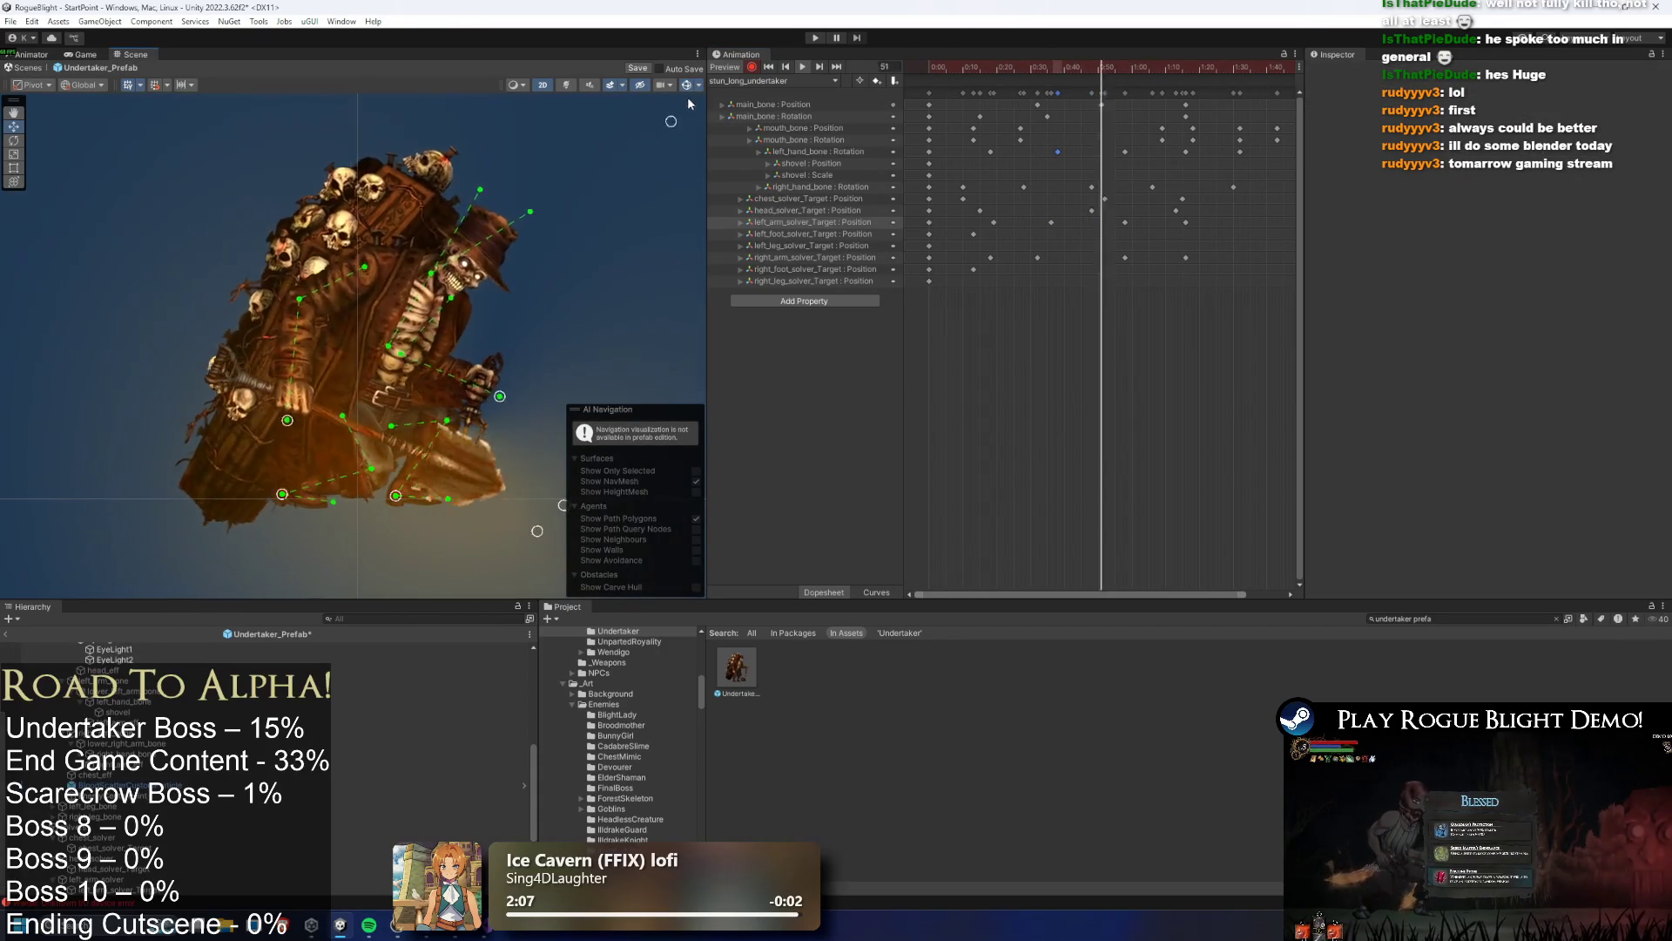
Hide the bone overlays, scrub frames 16 to 46, and select a left_hand_bone rotation key
click(687, 85)
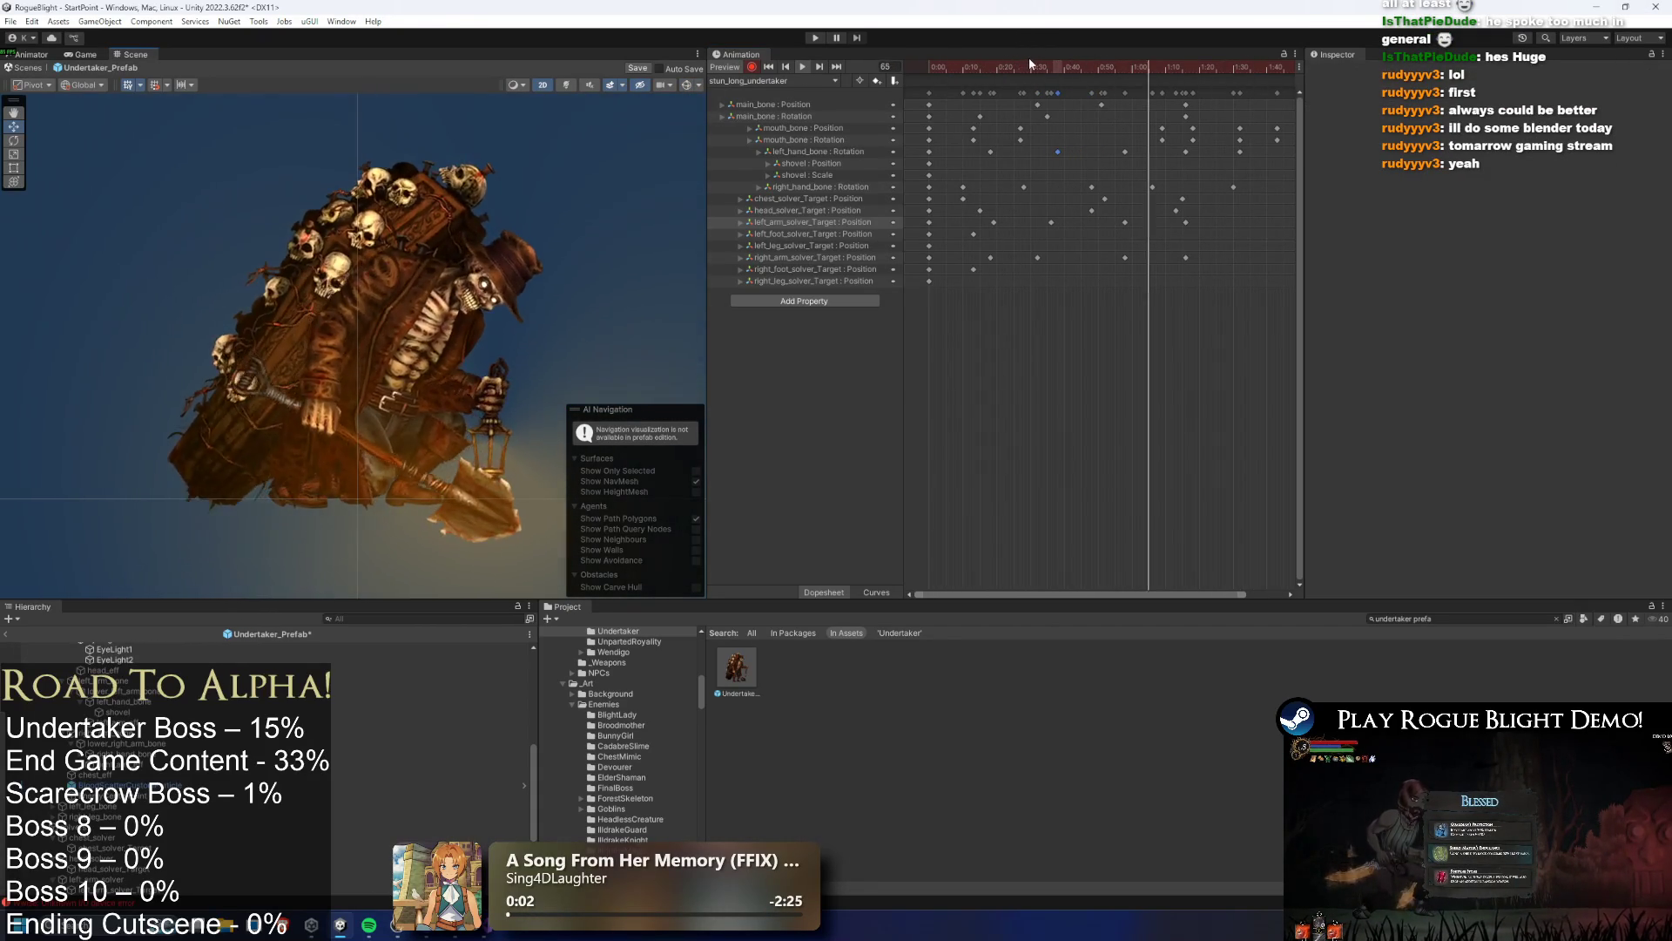
click(986, 64)
drag(986, 64, 1085, 66)
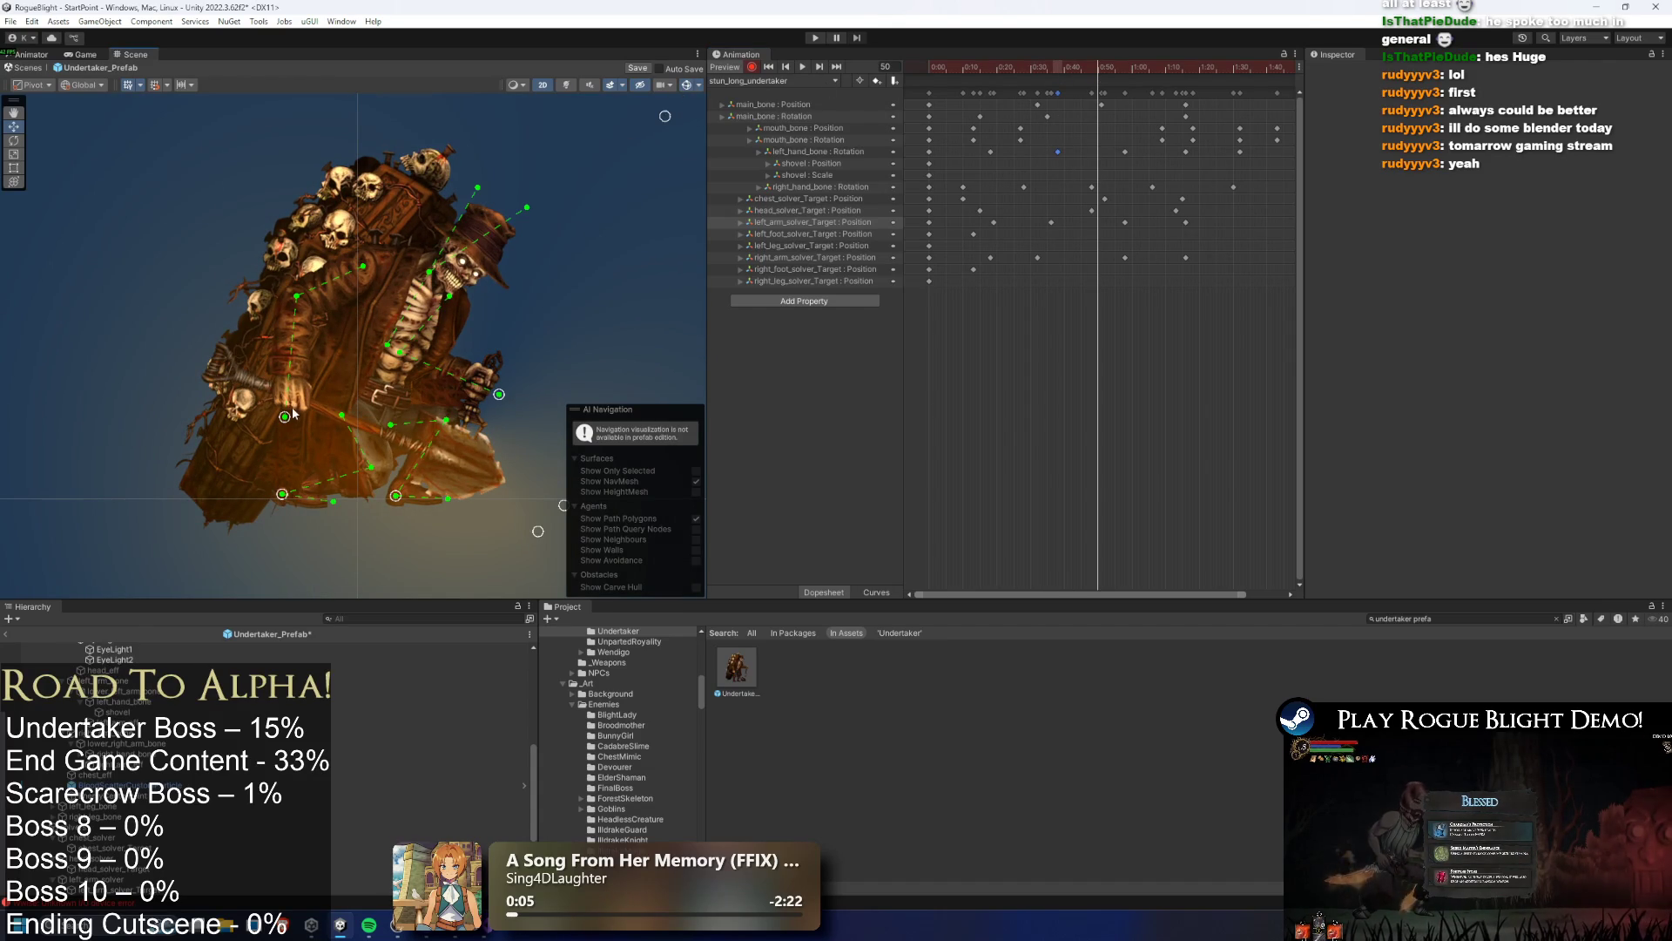
click(301, 407)
click(293, 405)
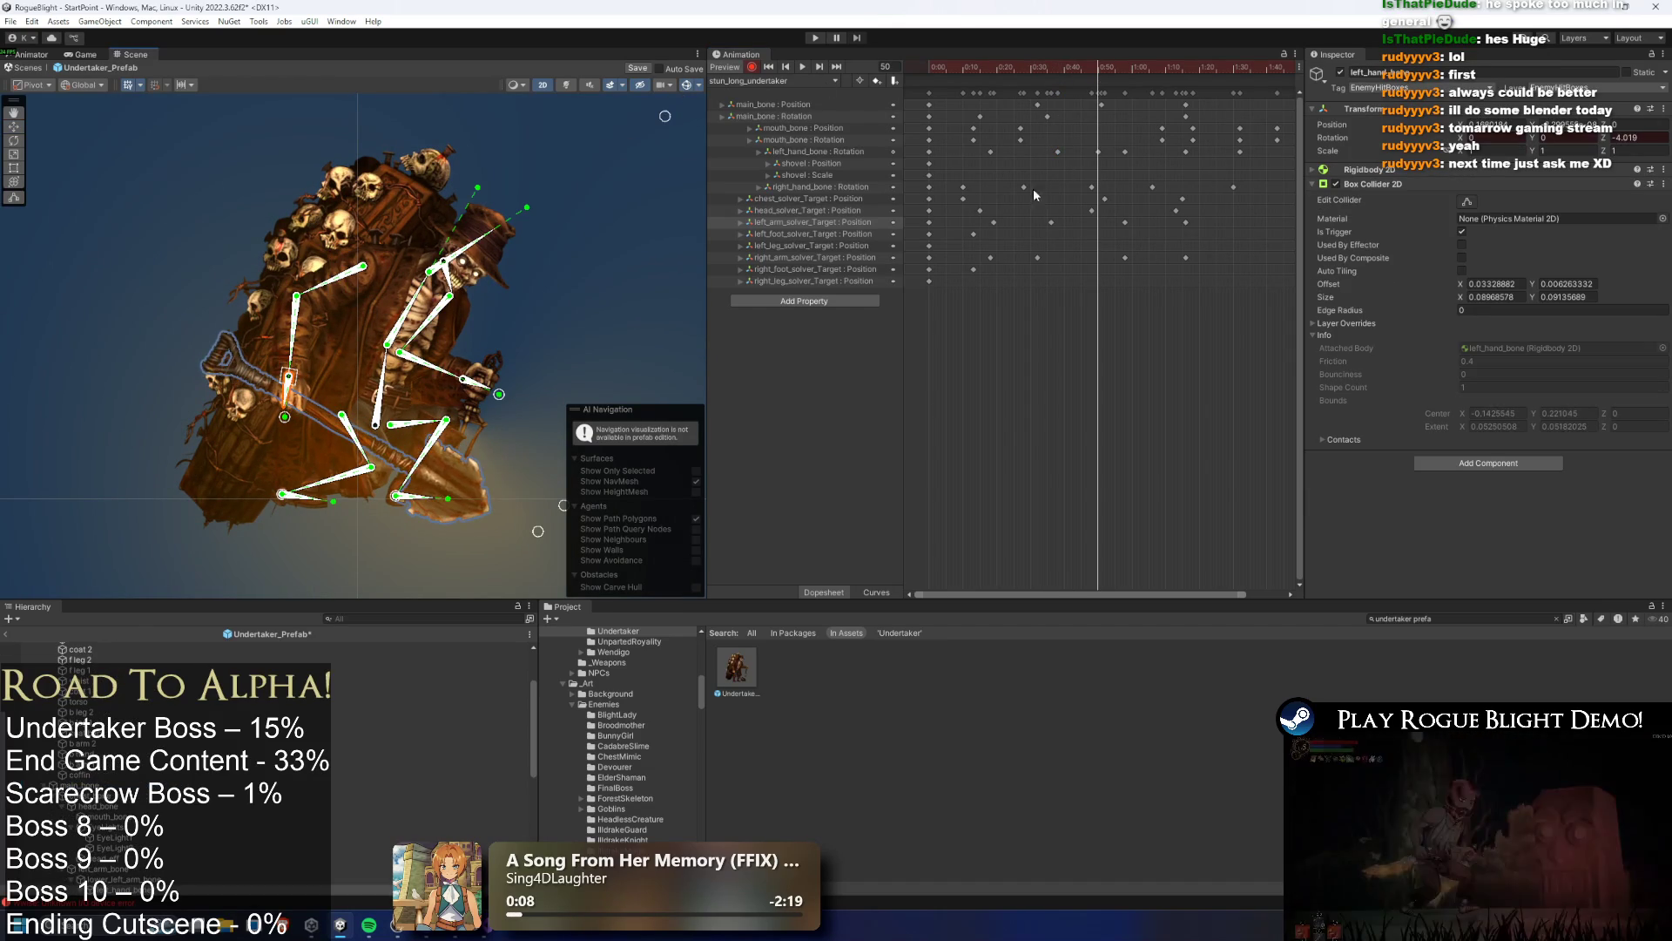
click(1057, 152)
drag(1099, 68, 1125, 71)
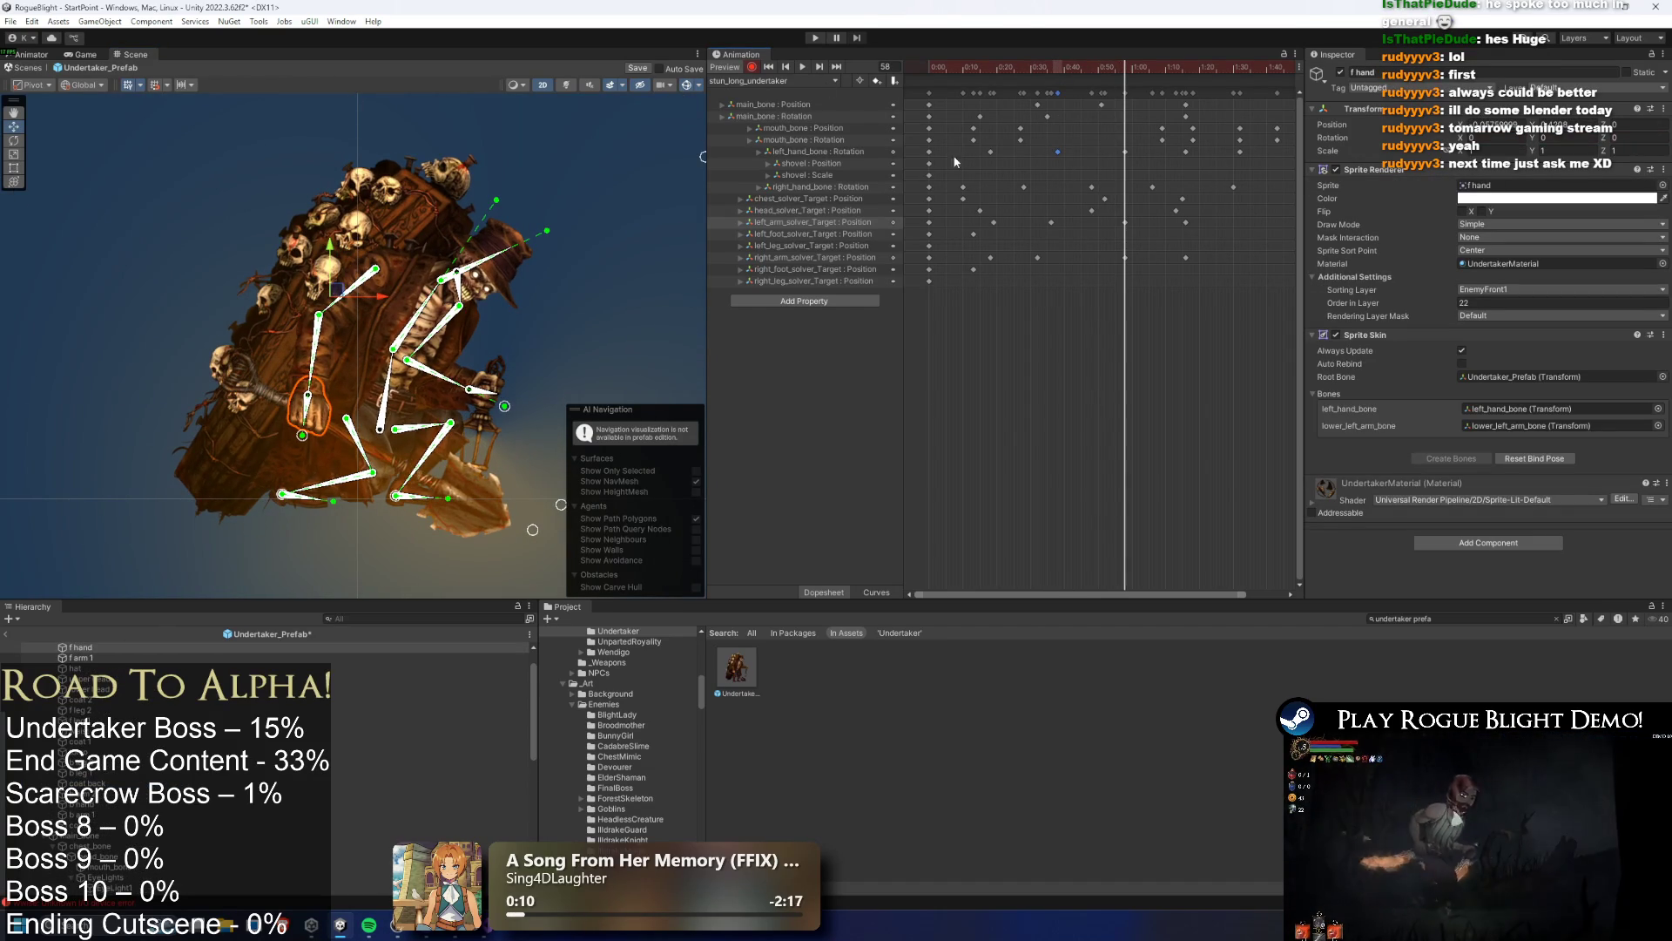
click(1057, 69)
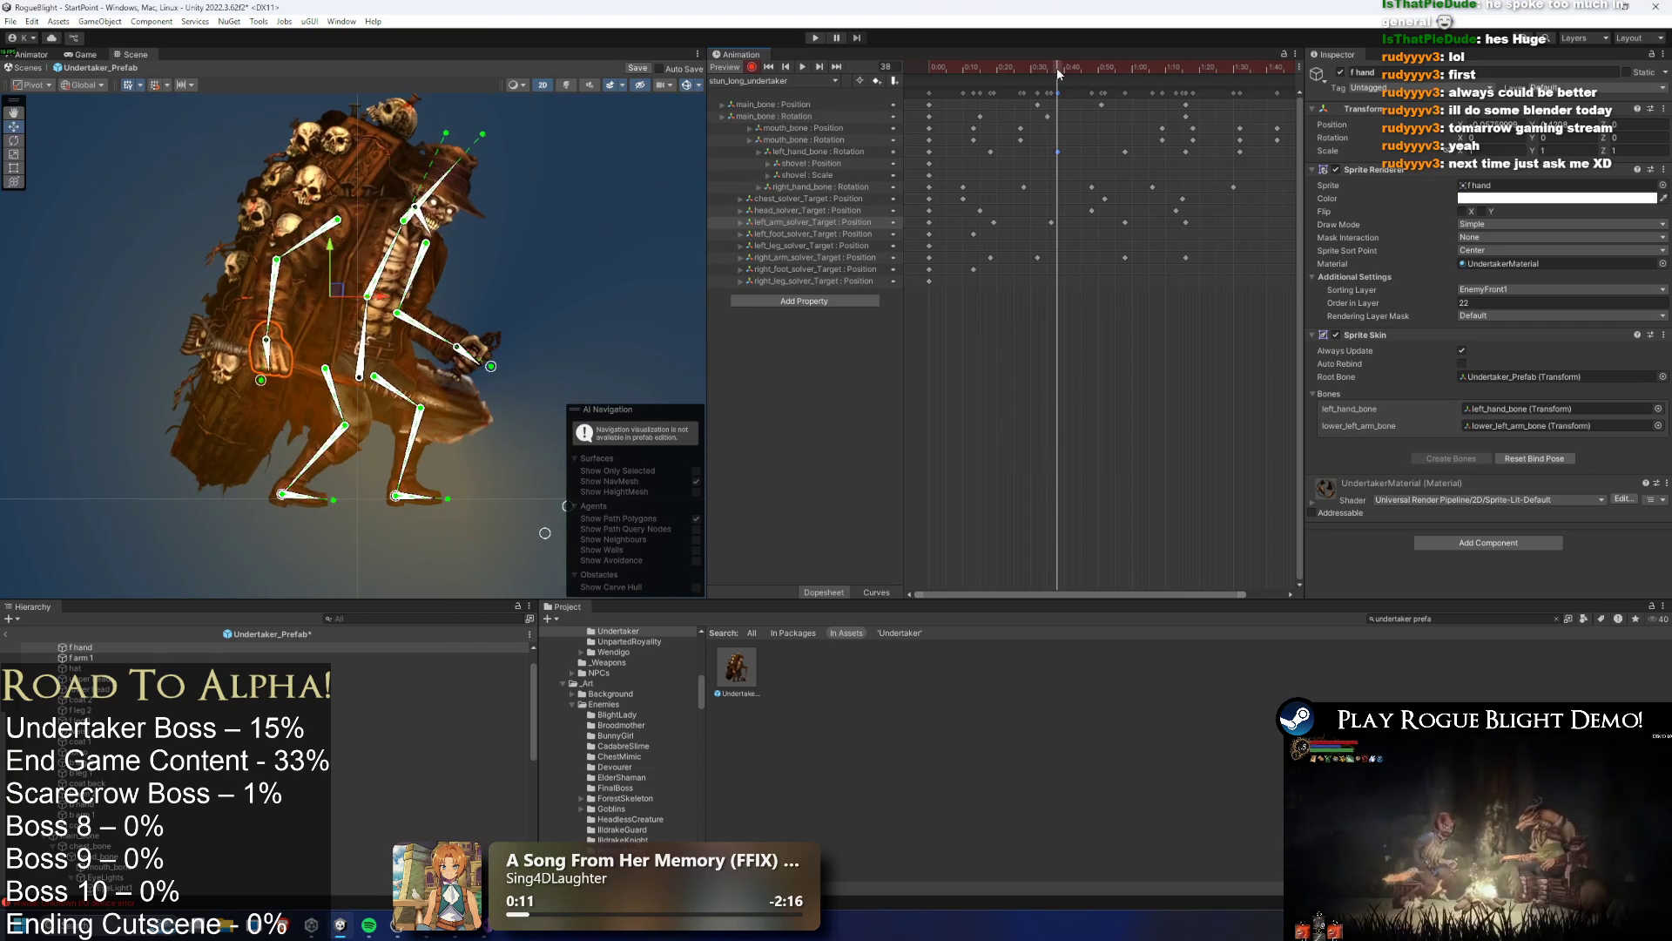
click(270, 362)
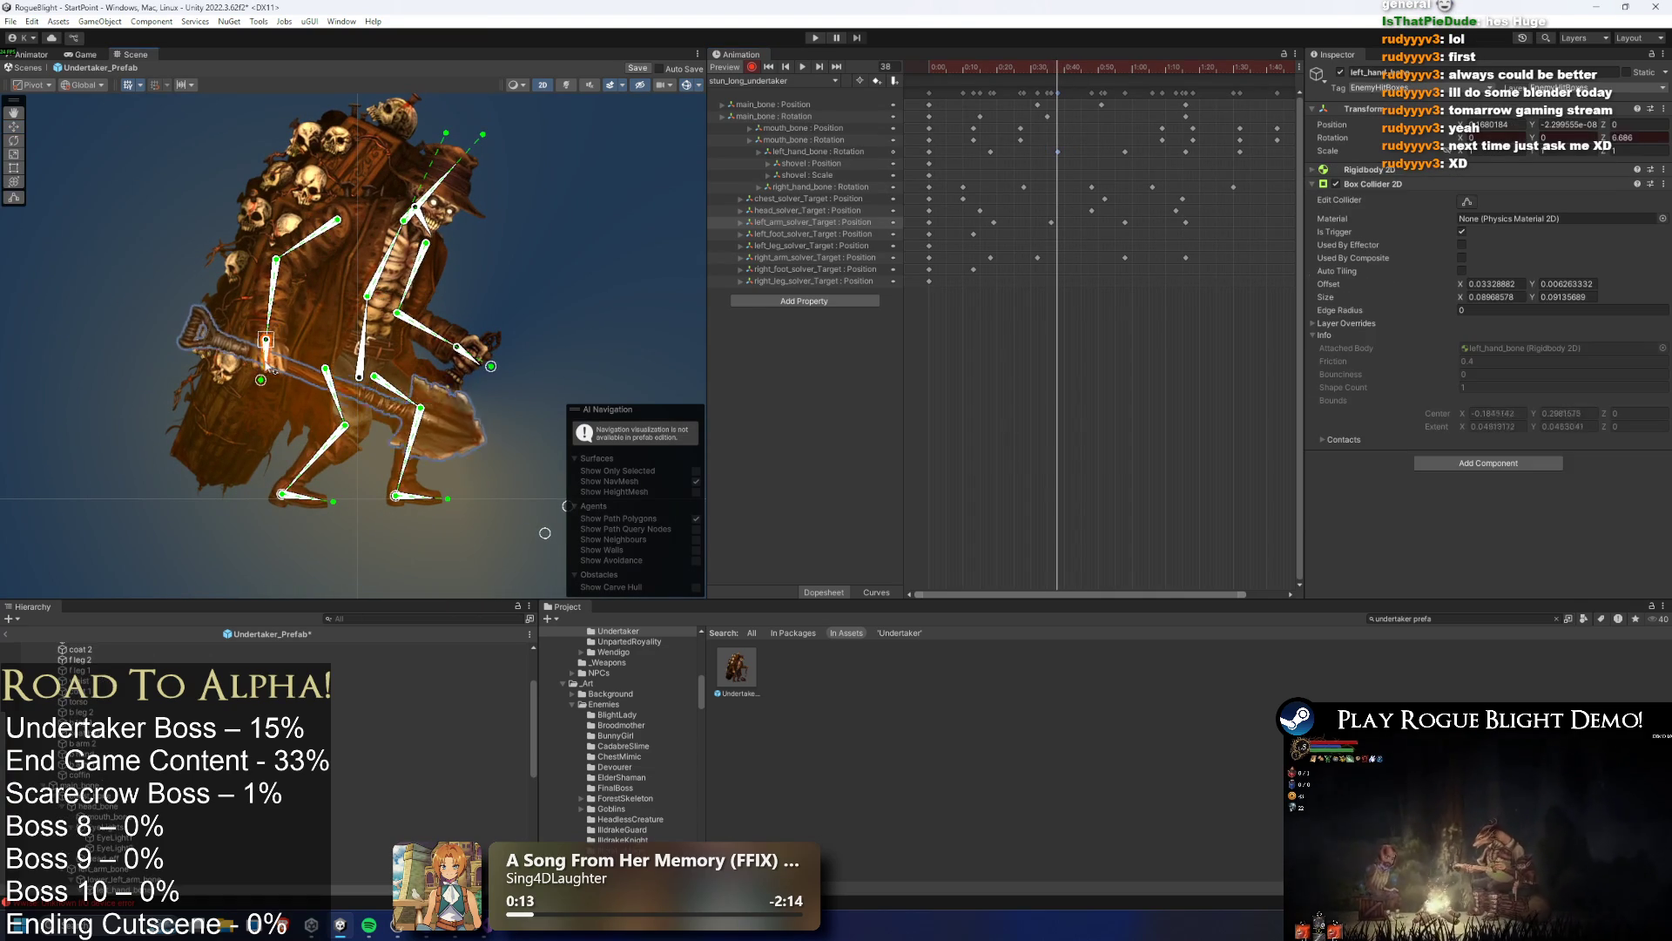
mouse_move(1061, 91)
mouse_down()
mouse_move(962, 70)
mouse_move(1184, 70)
mouse_move(1016, 77)
mouse_move(1034, 77)
mouse_up()
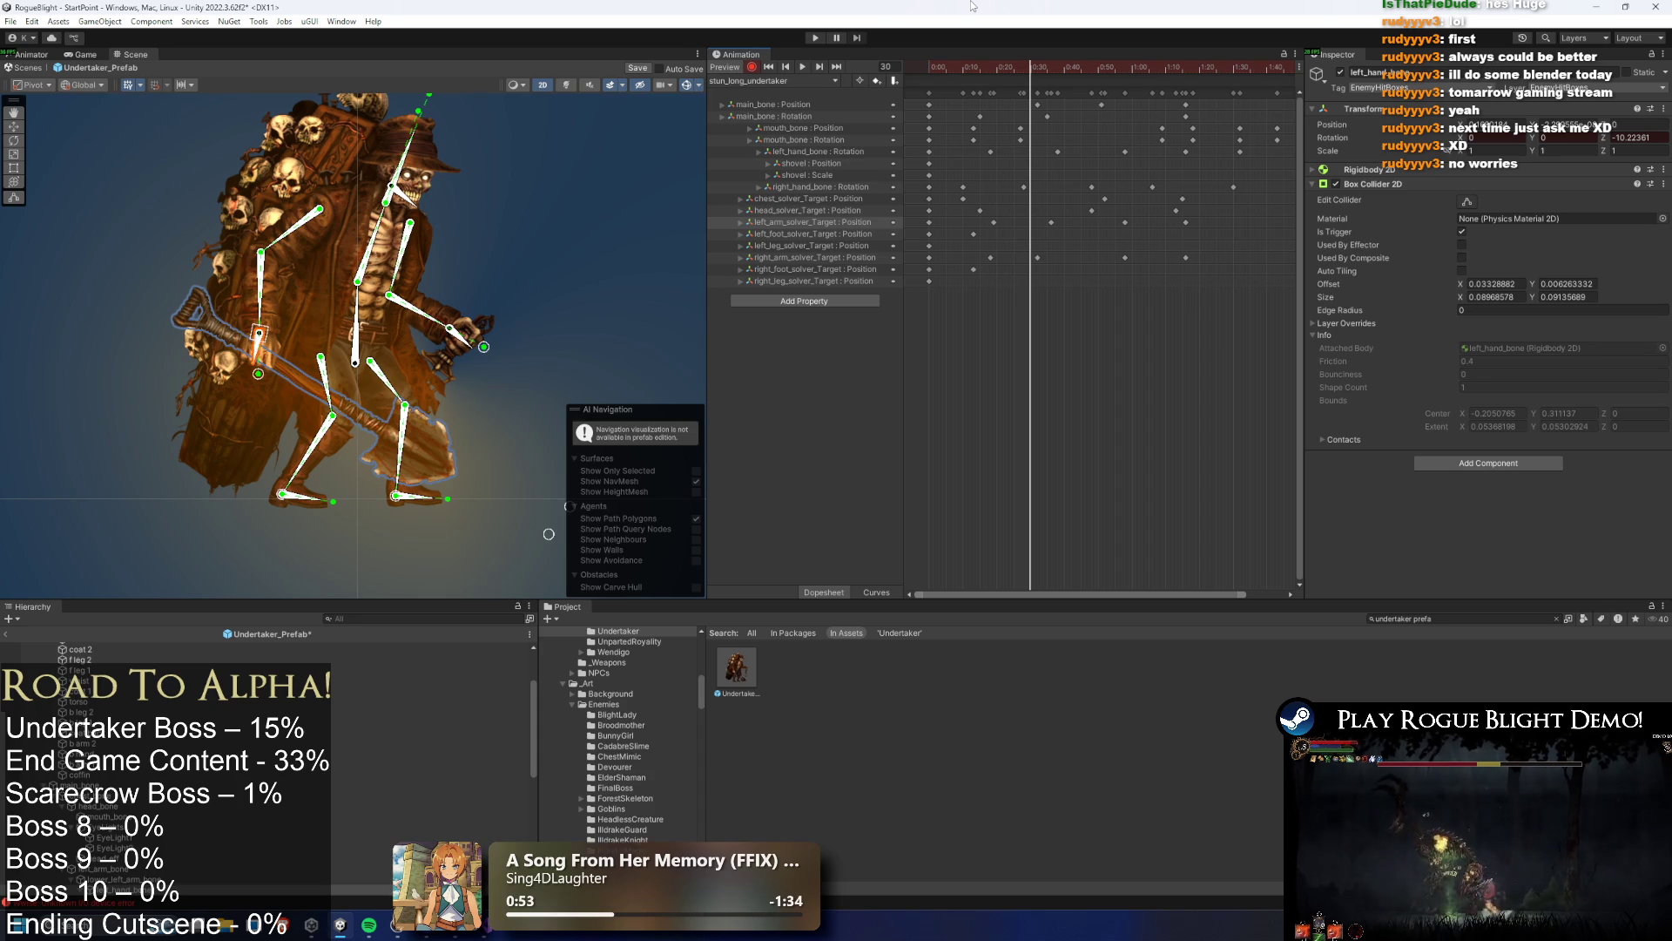
mouse_move(965, 76)
mouse_down()
mouse_move(1292, 79)
mouse_move(916, 66)
mouse_move(1056, 72)
mouse_up()
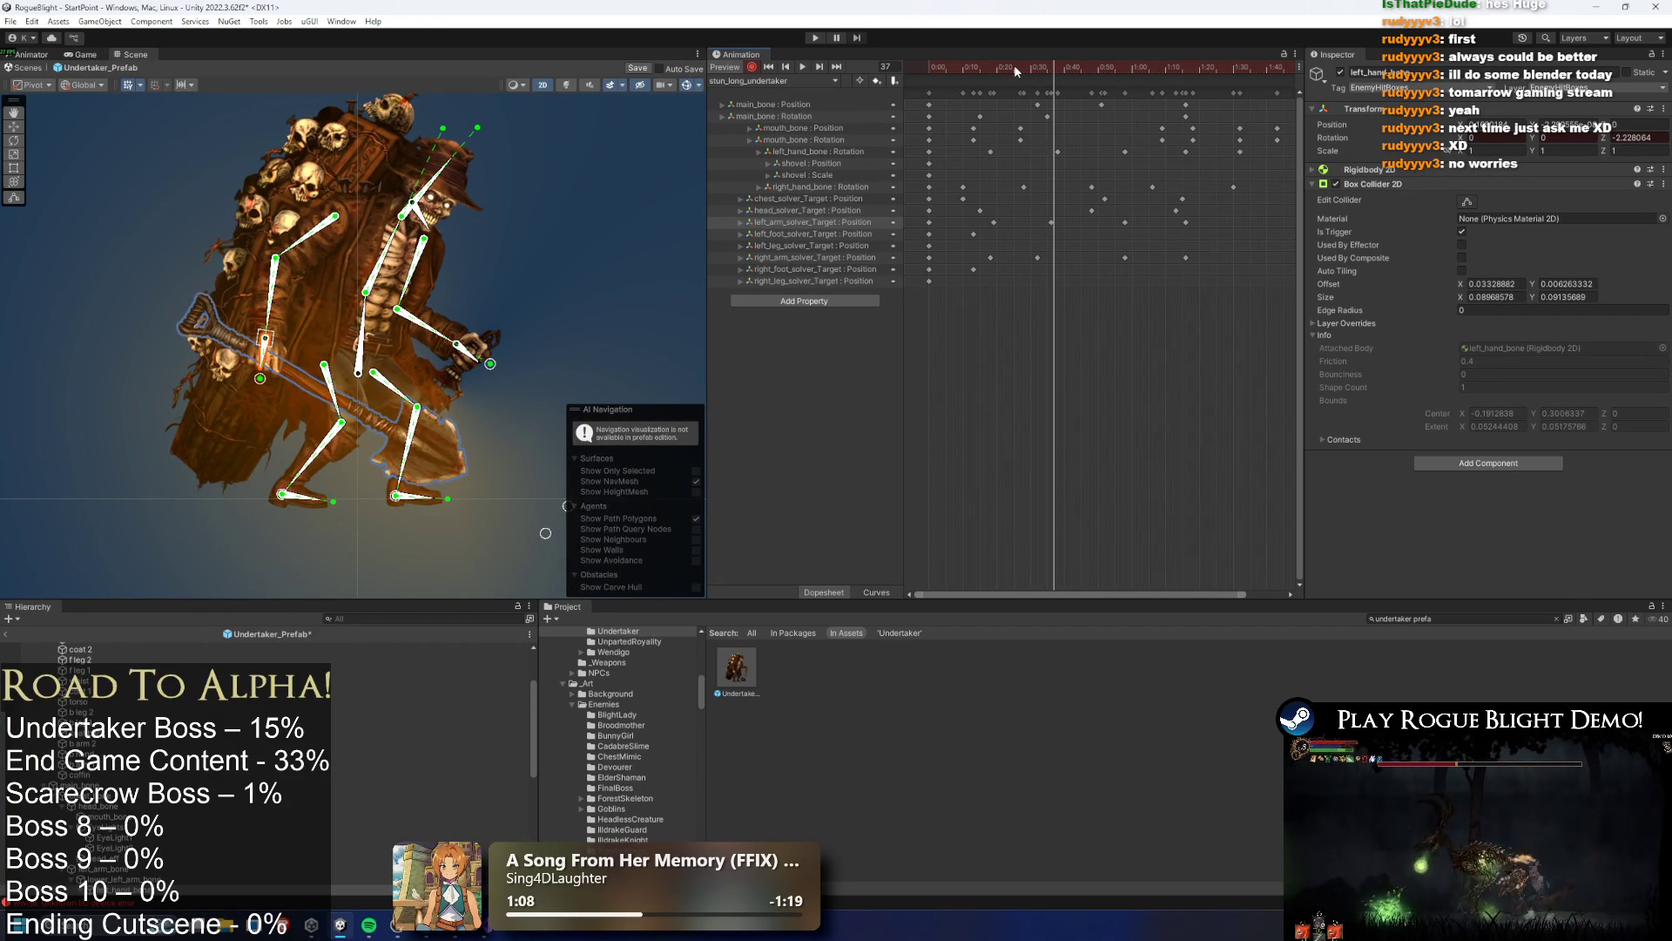
mouse_move(1014, 64)
mouse_down()
mouse_move(1105, 88)
mouse_move(1089, 69)
mouse_up()
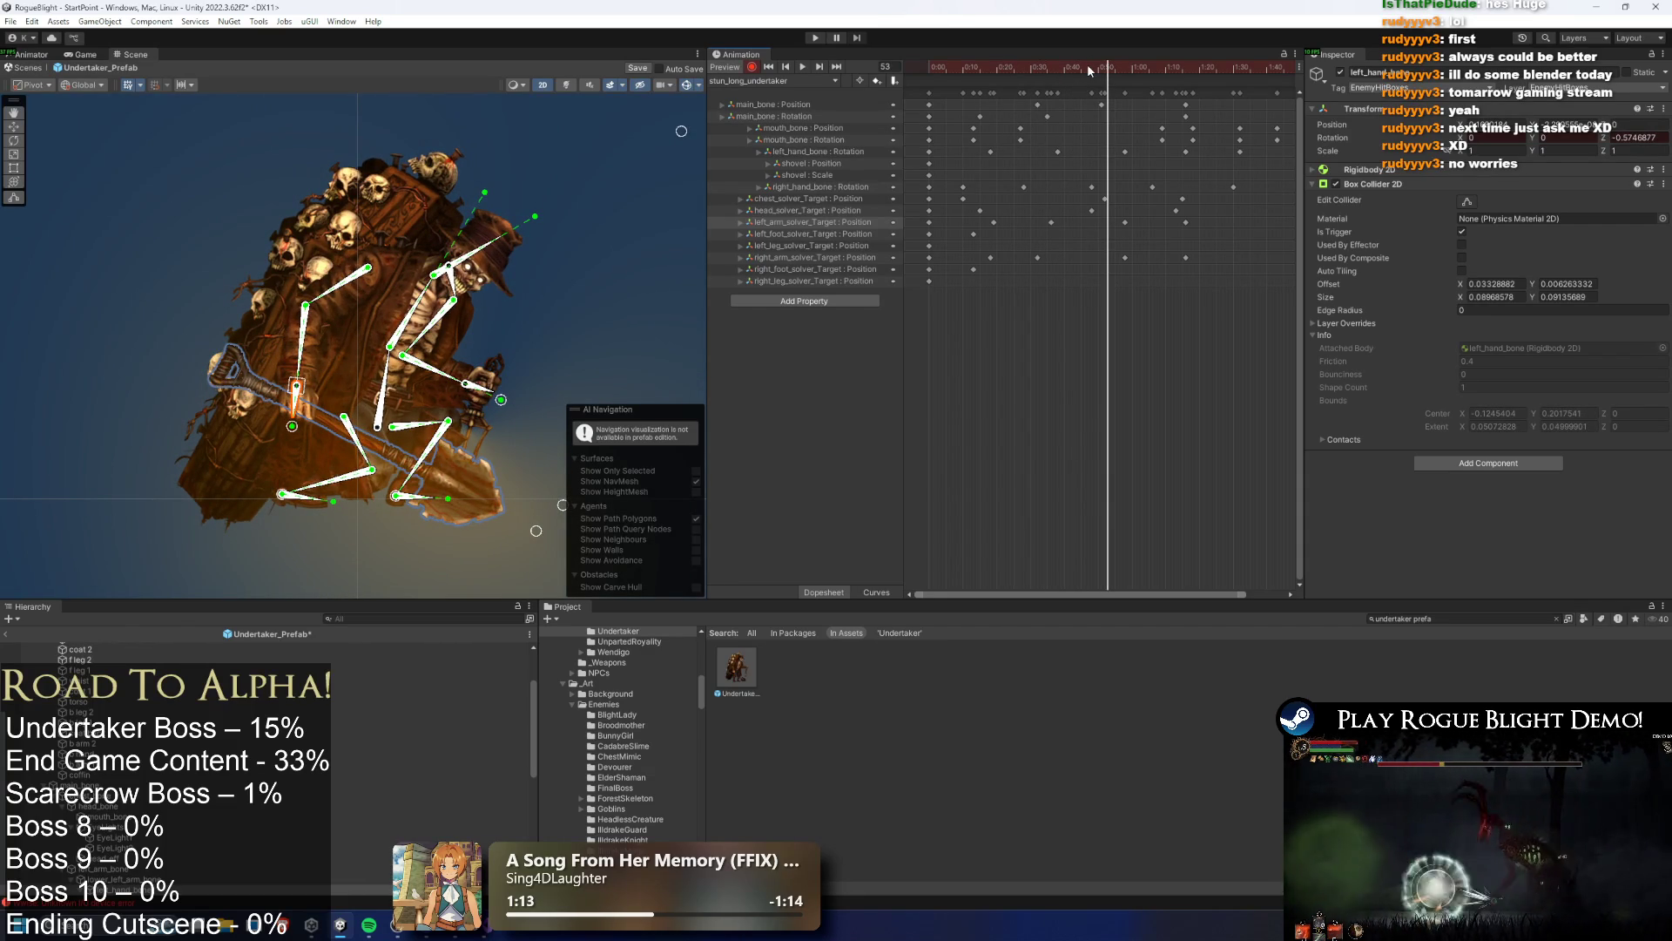
key(super)
Launch Blender from the Start search and open WaywoodForest.blend from the Starwatch folder
text(bl)
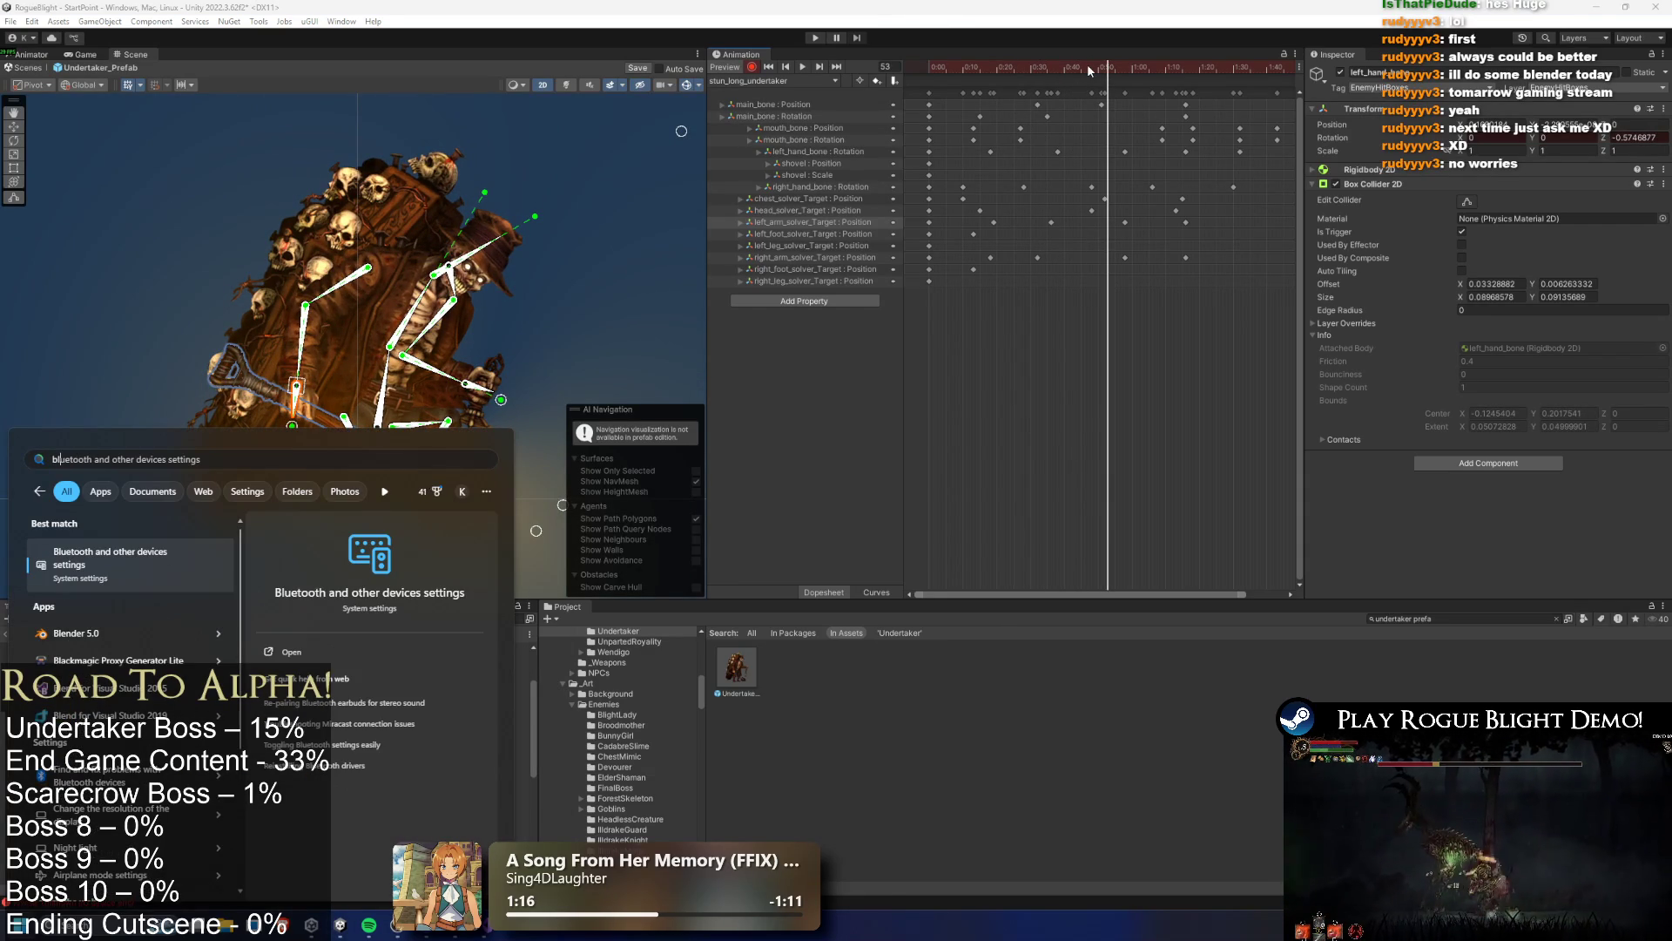
text(e)
key(Return)
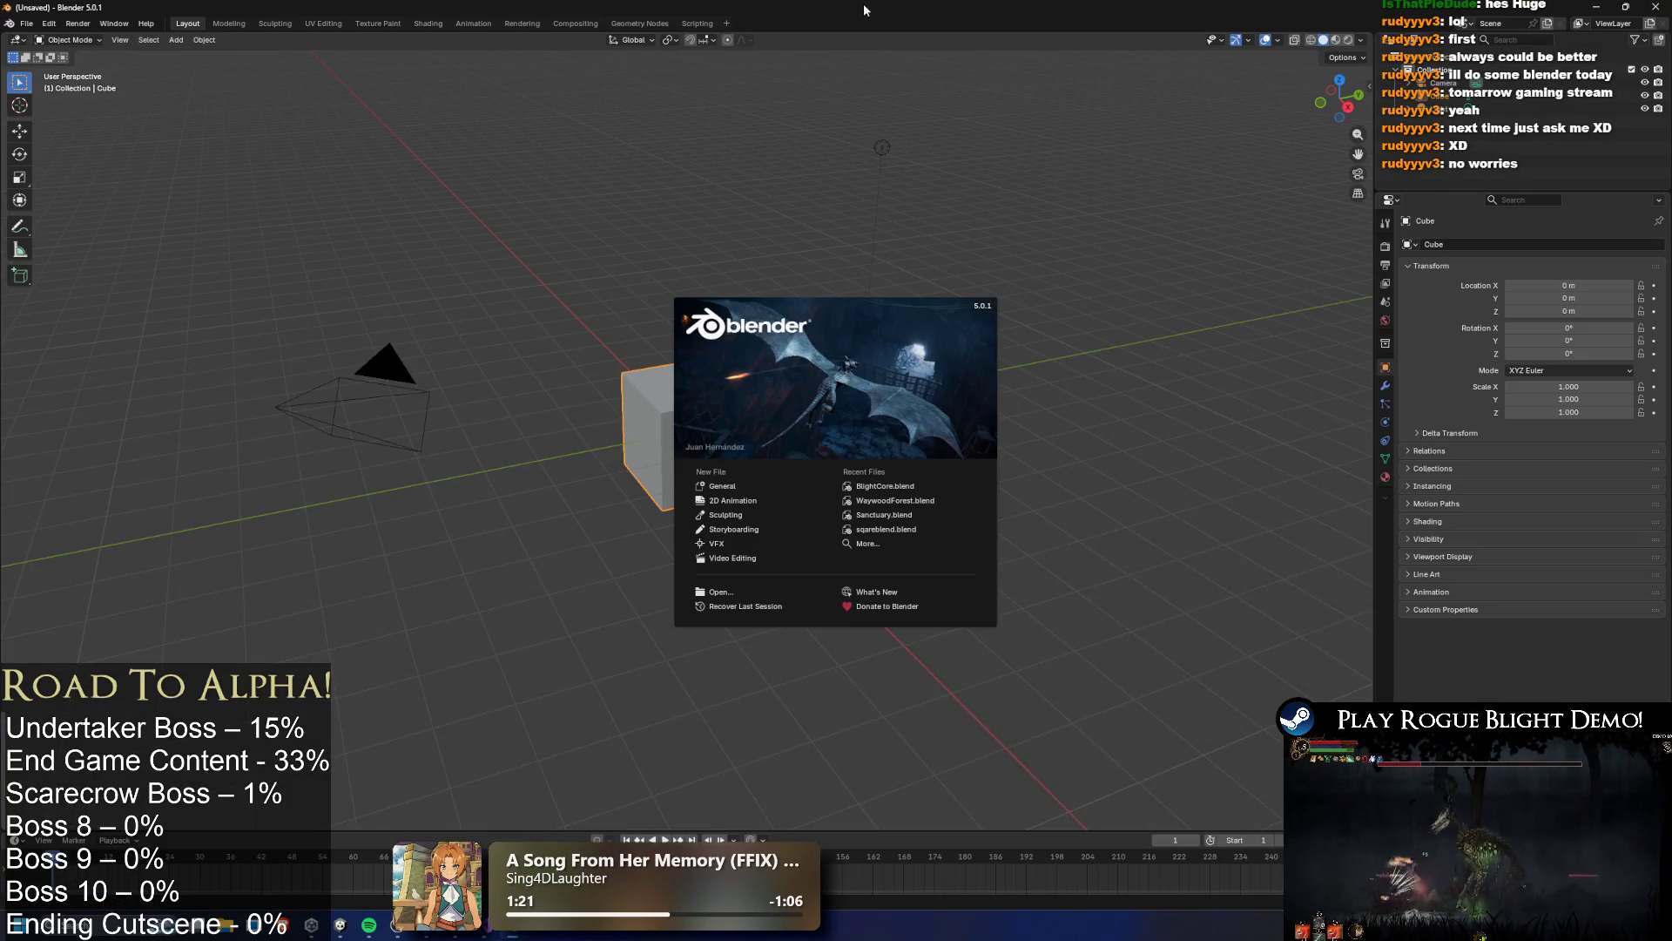
click(24, 24)
click(39, 54)
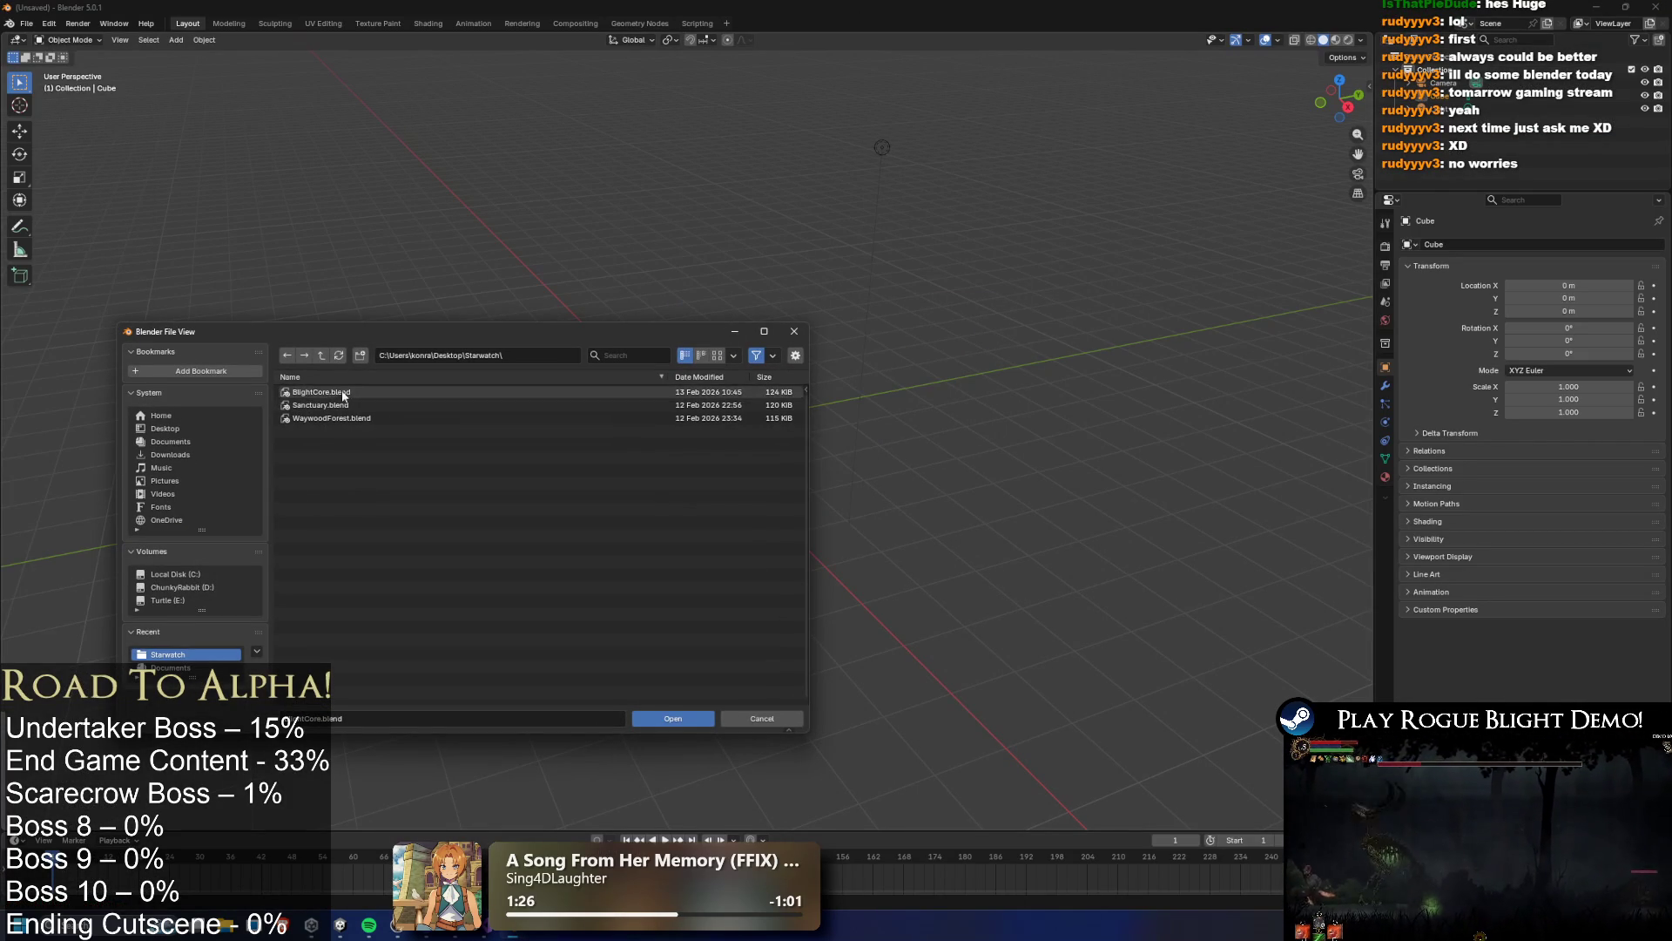
double_click(337, 418)
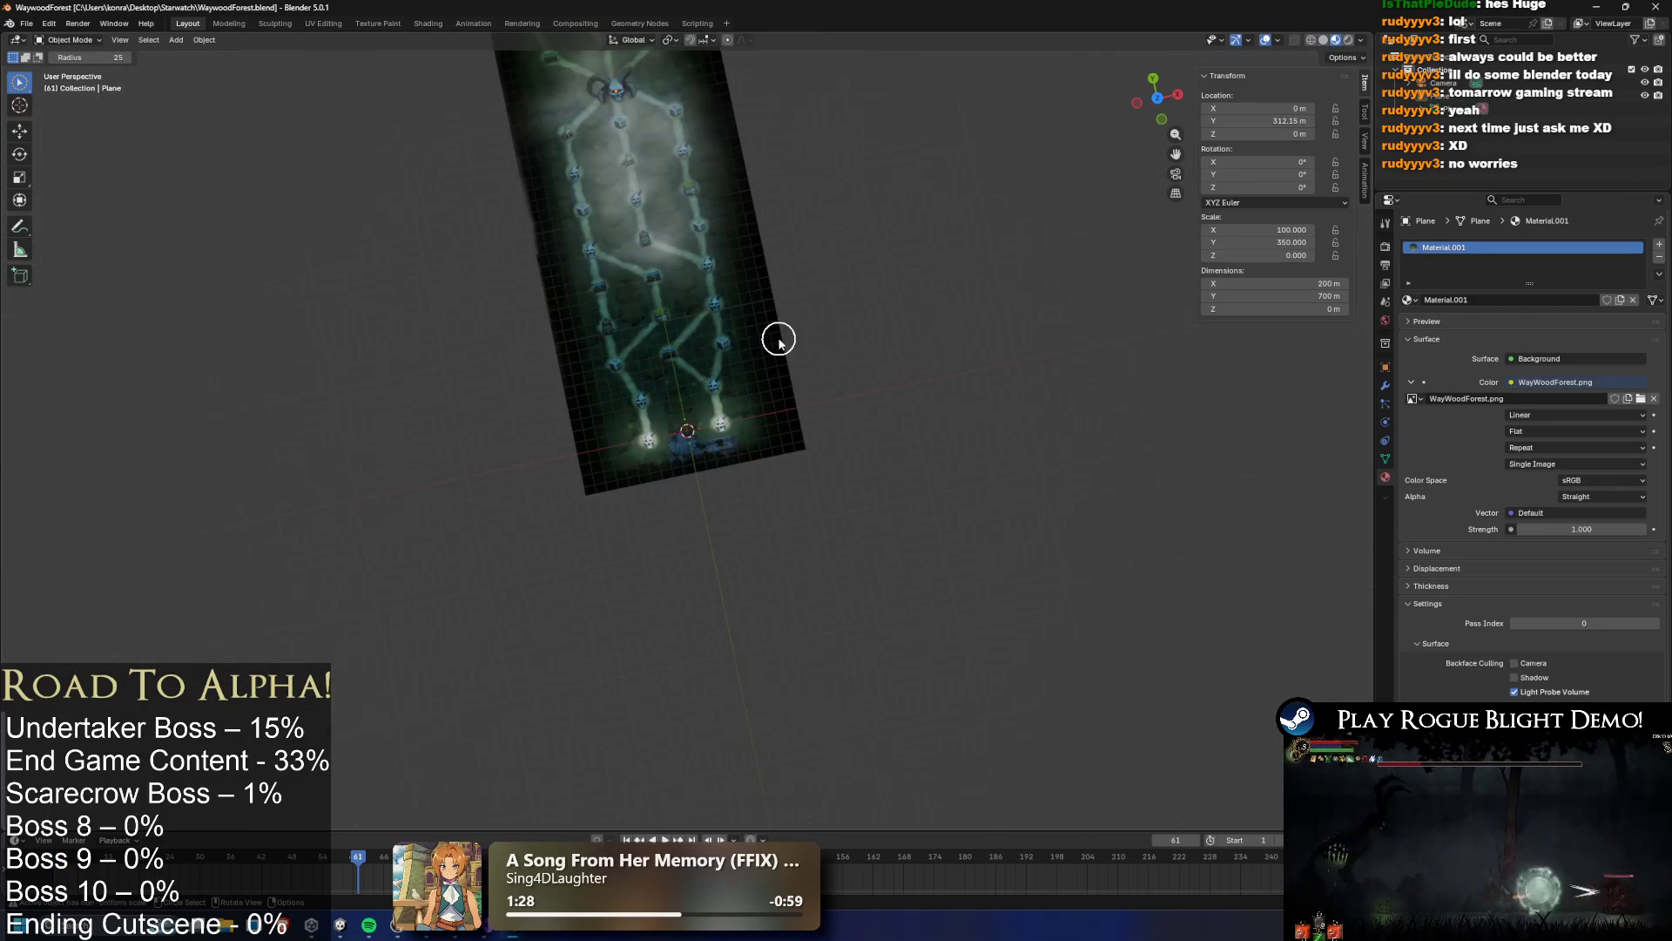
Switch the viewport to Right, then Top orthographic view of the map plane
key(KP_7)
key(KP_3)
key(KP_8)
key(KP_8)
key(KP_8)
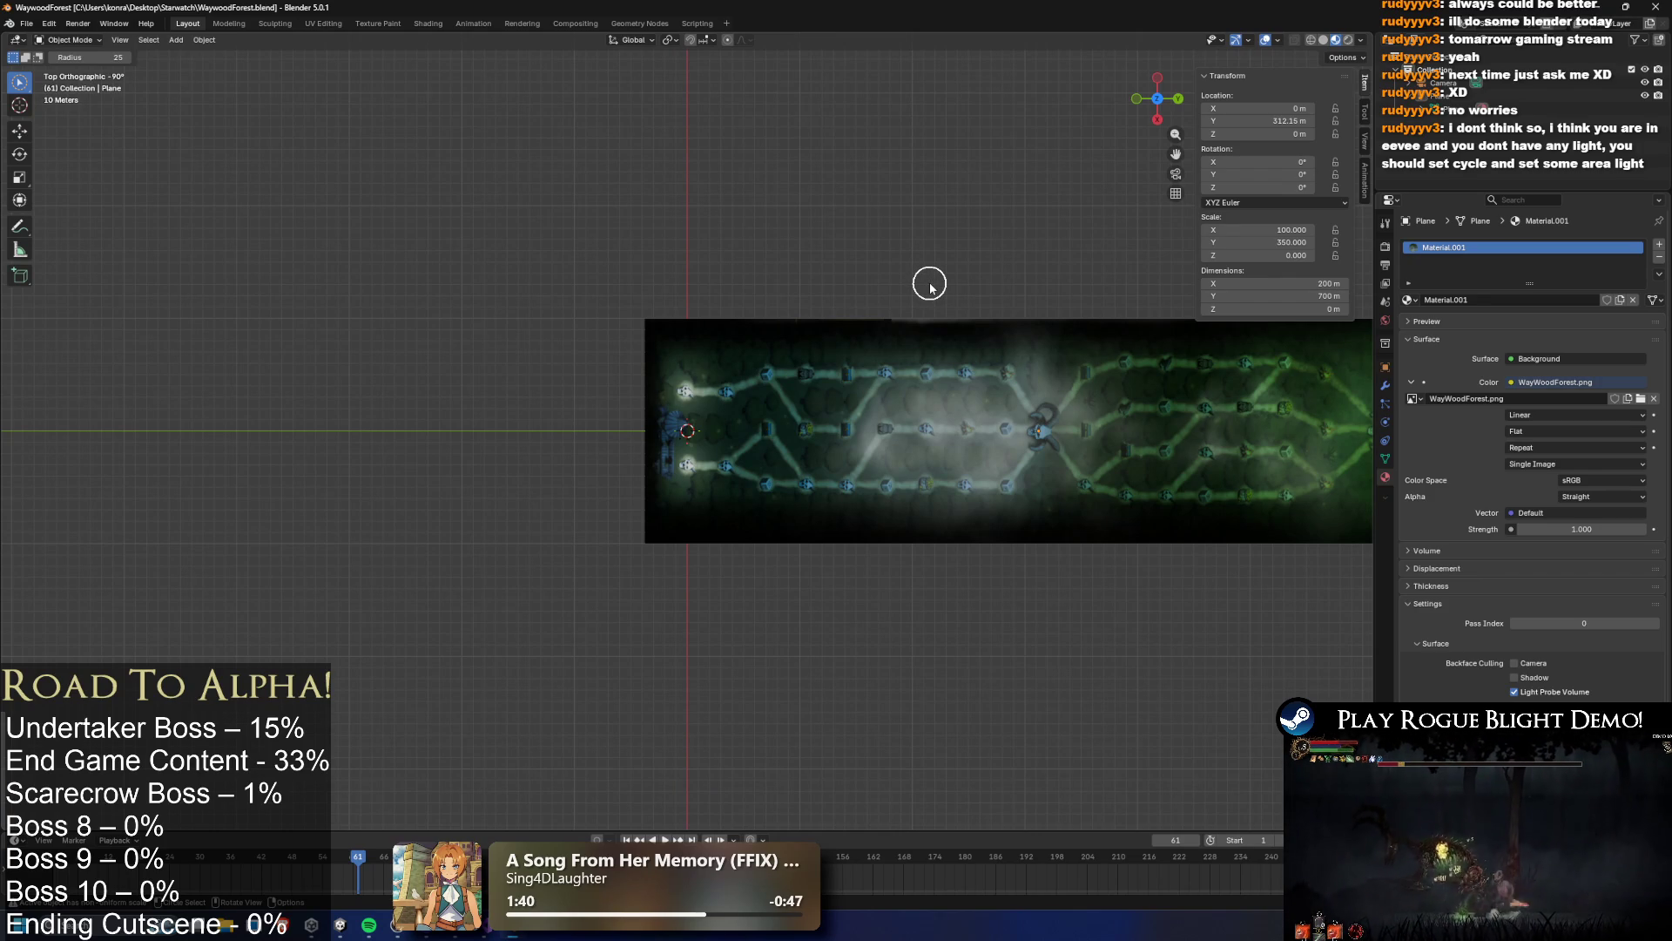
Inspect the surface shader choices for the plane's Material.001
click(1547, 364)
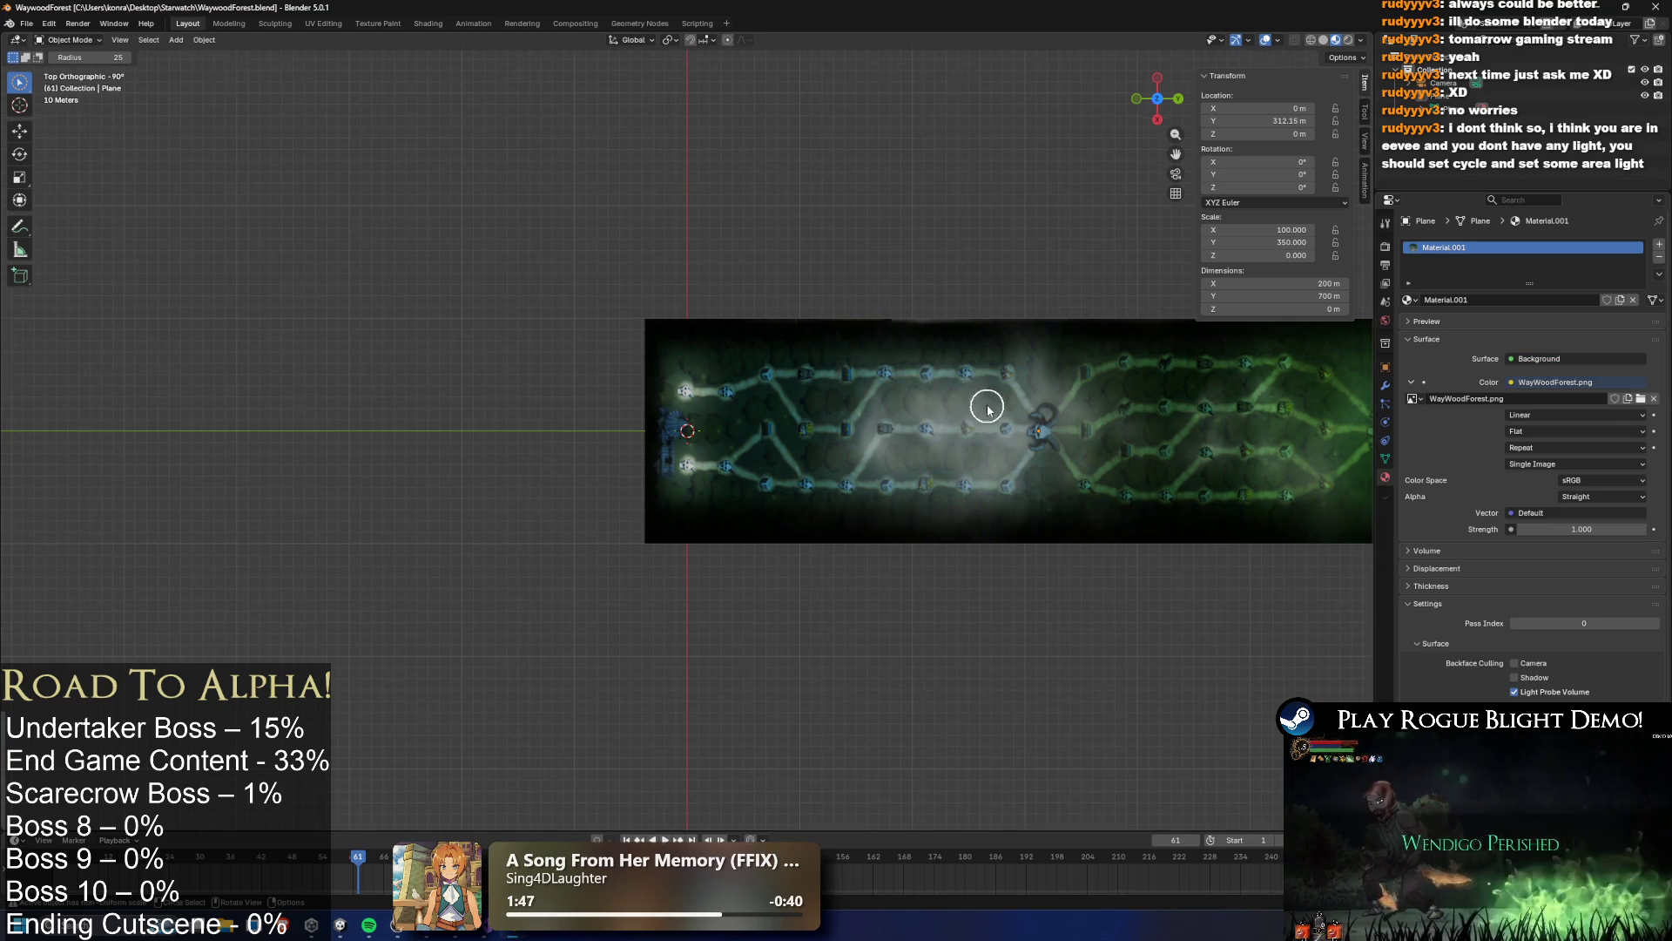
scroll(1045, 393, up, 1)
scroll(1083, 405, up, 1)
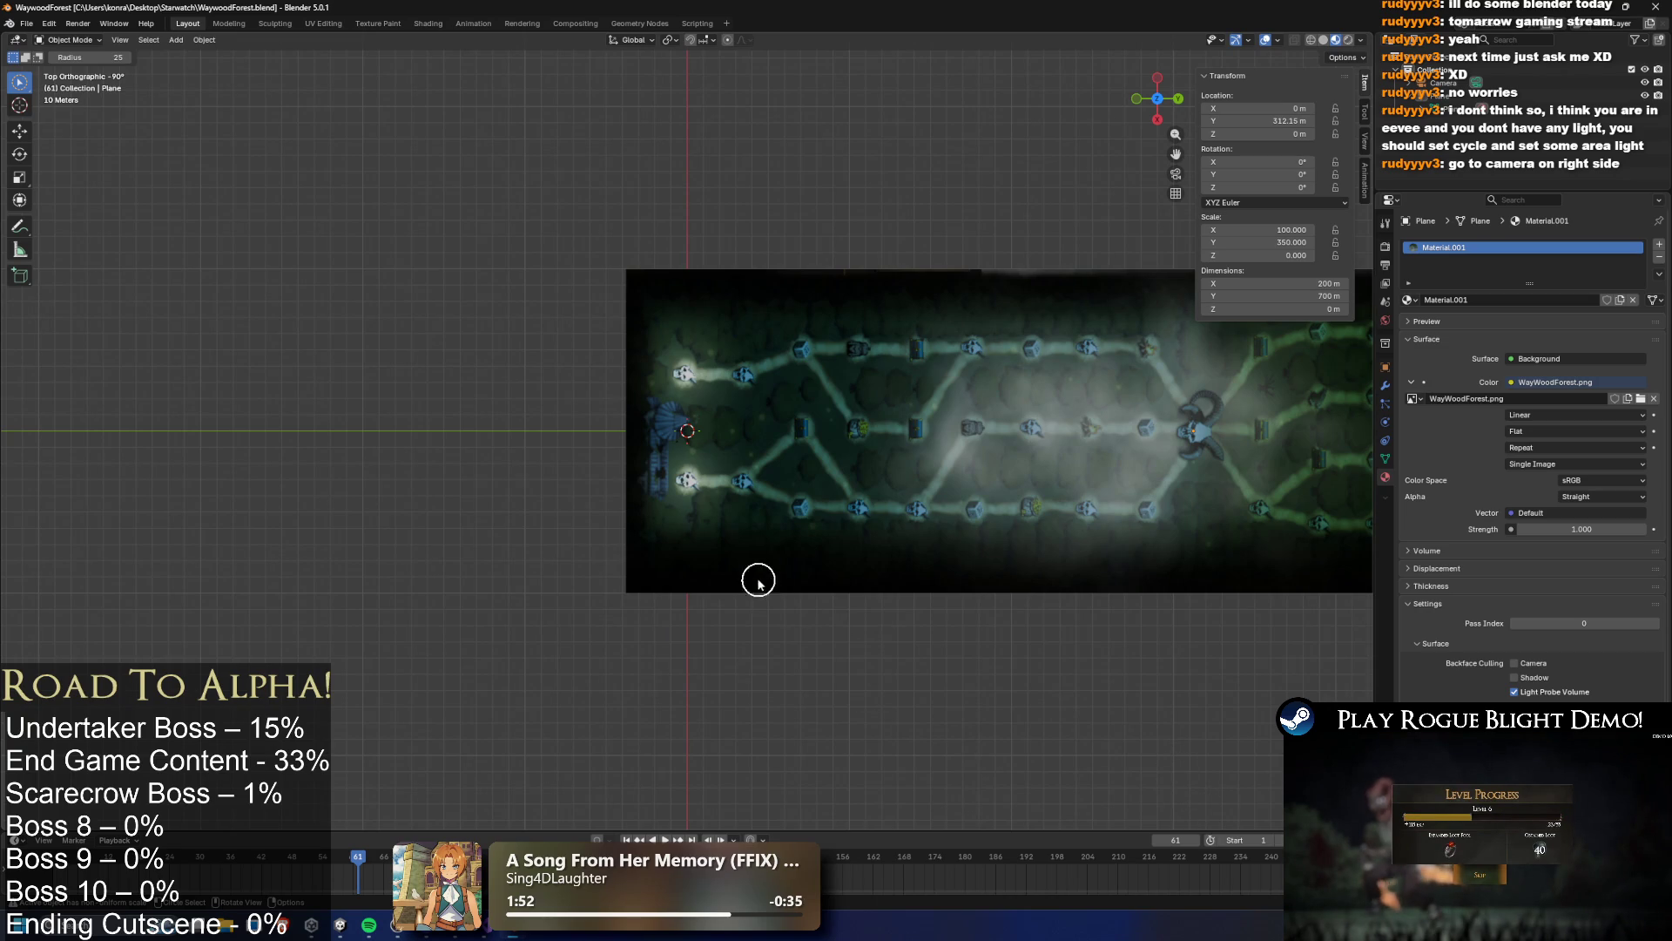
scroll(754, 578, down, 1)
click(78, 23)
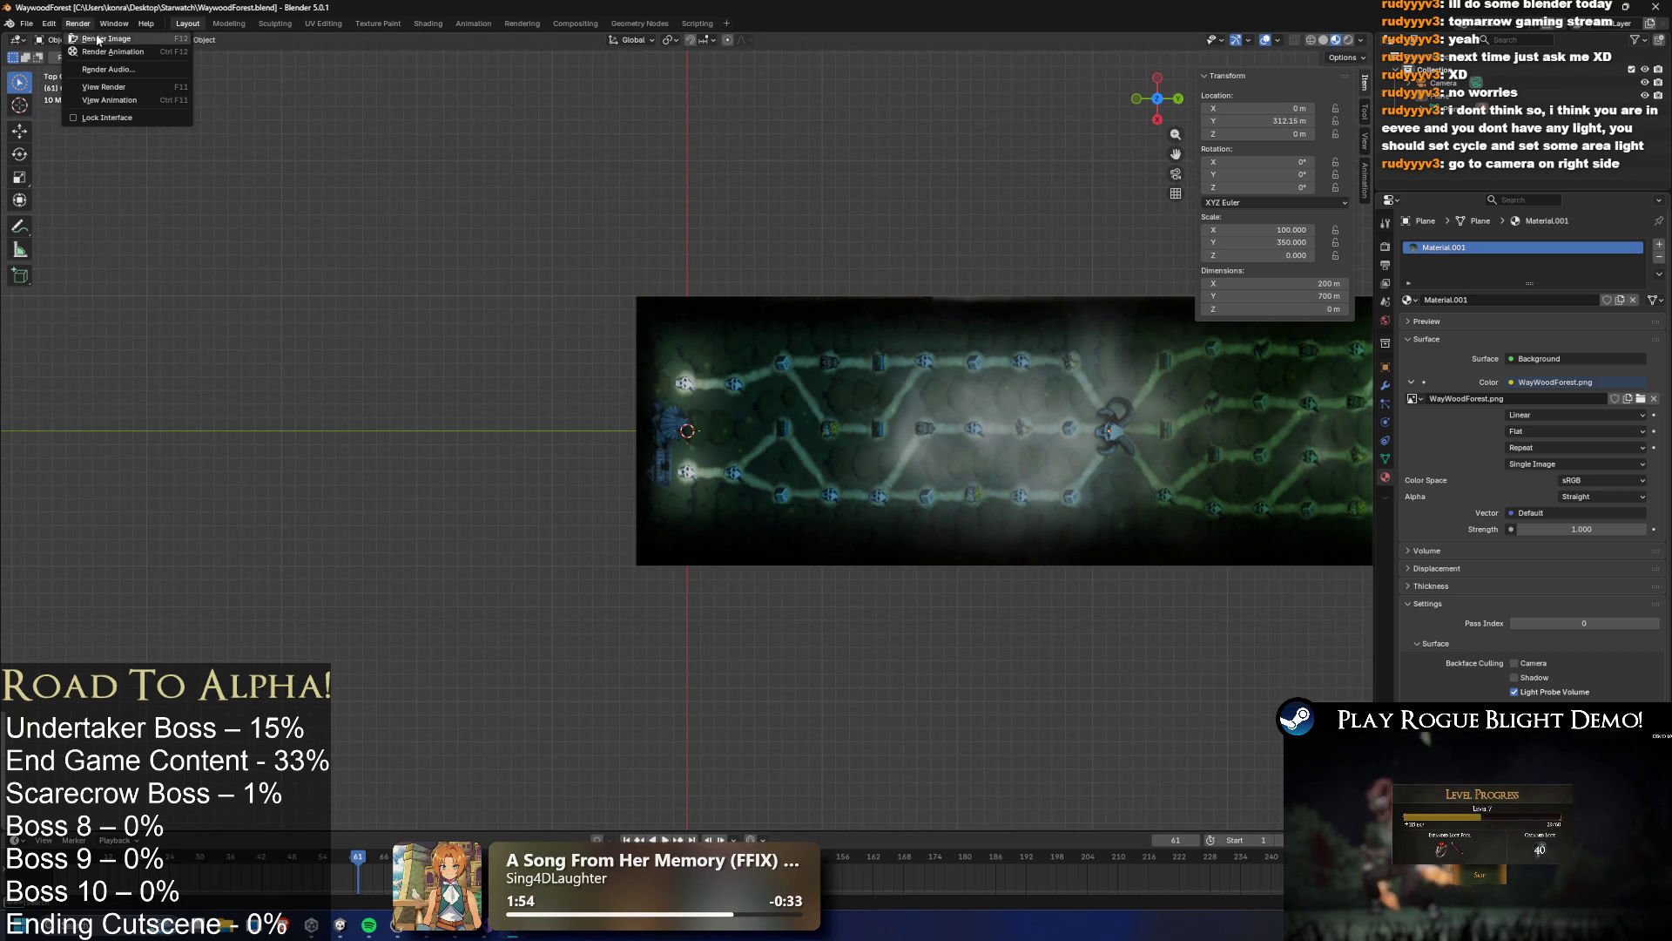
Render an image of the scene and close the Blender Render window
click(101, 38)
scroll(665, 455, down, 5)
scroll(665, 456, up, 1)
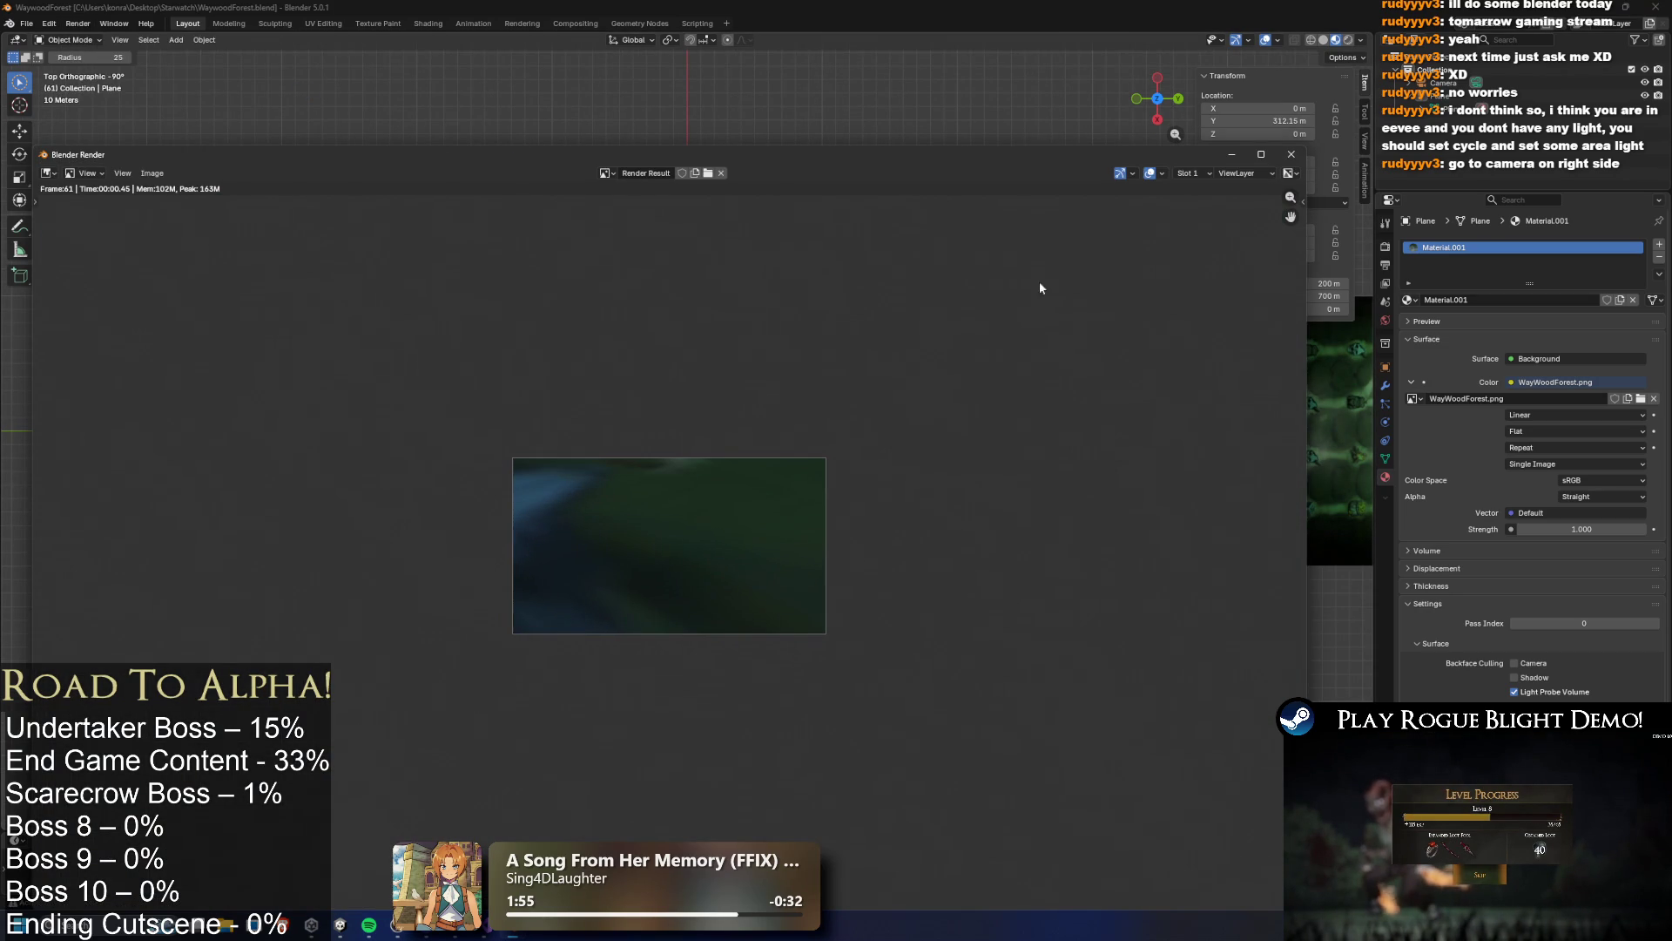
click(1292, 154)
Orbit the viewport back into user perspective around the map plane
scroll(657, 253, down, 4)
scroll(840, 284, up, 4)
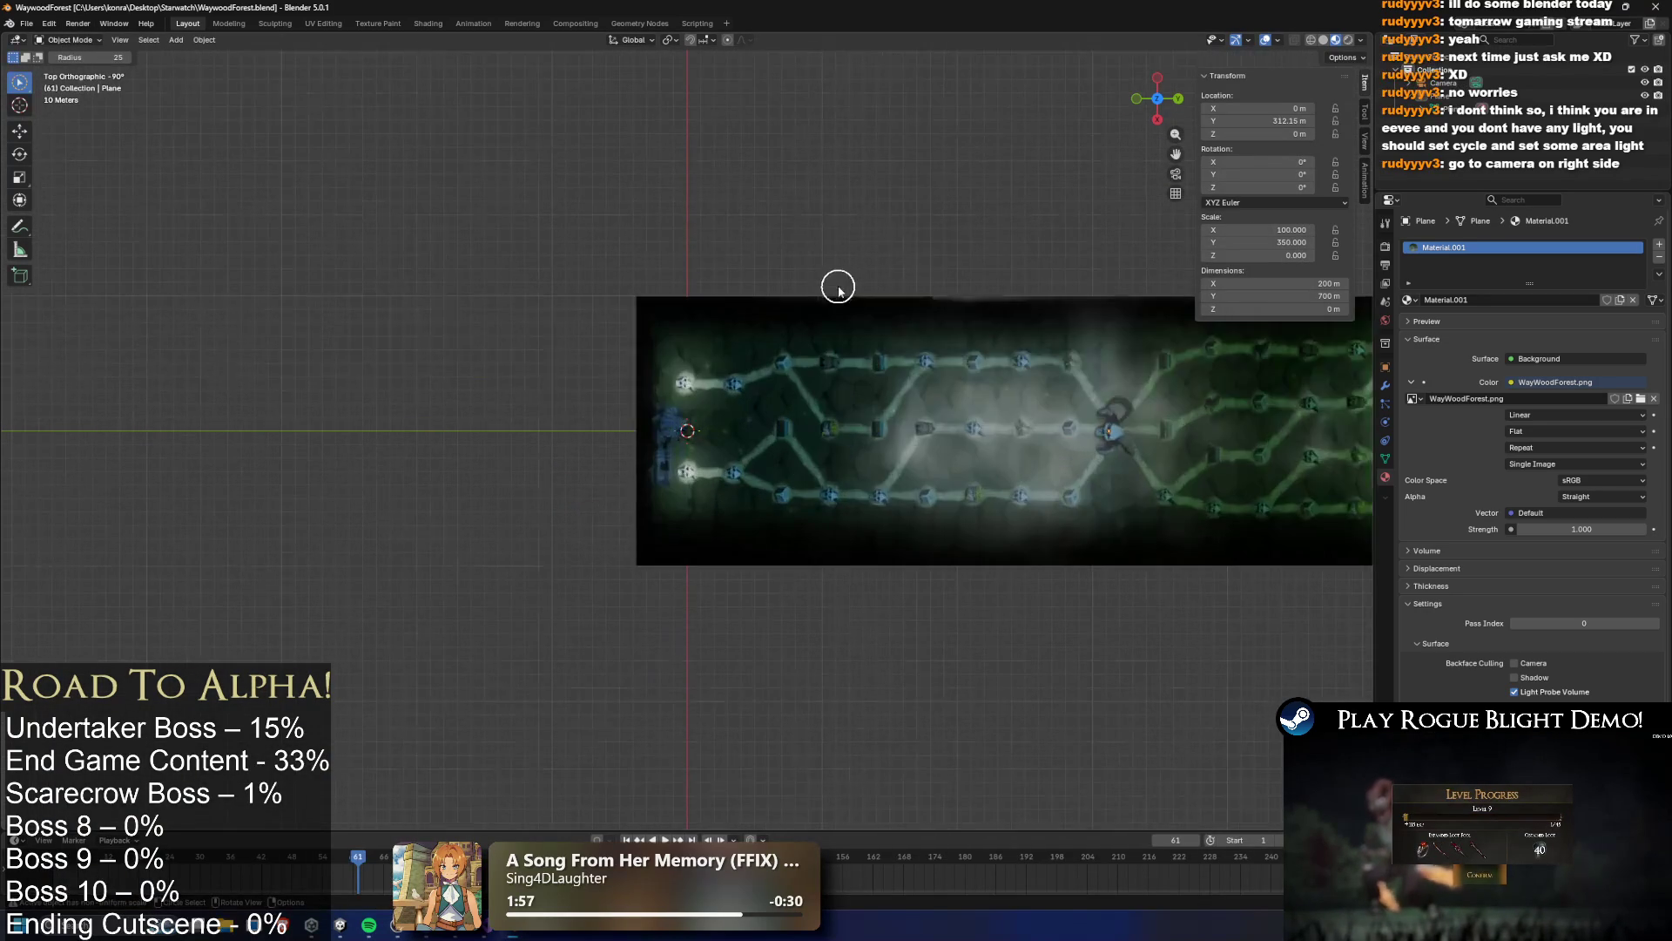
scroll(849, 304, down, 1)
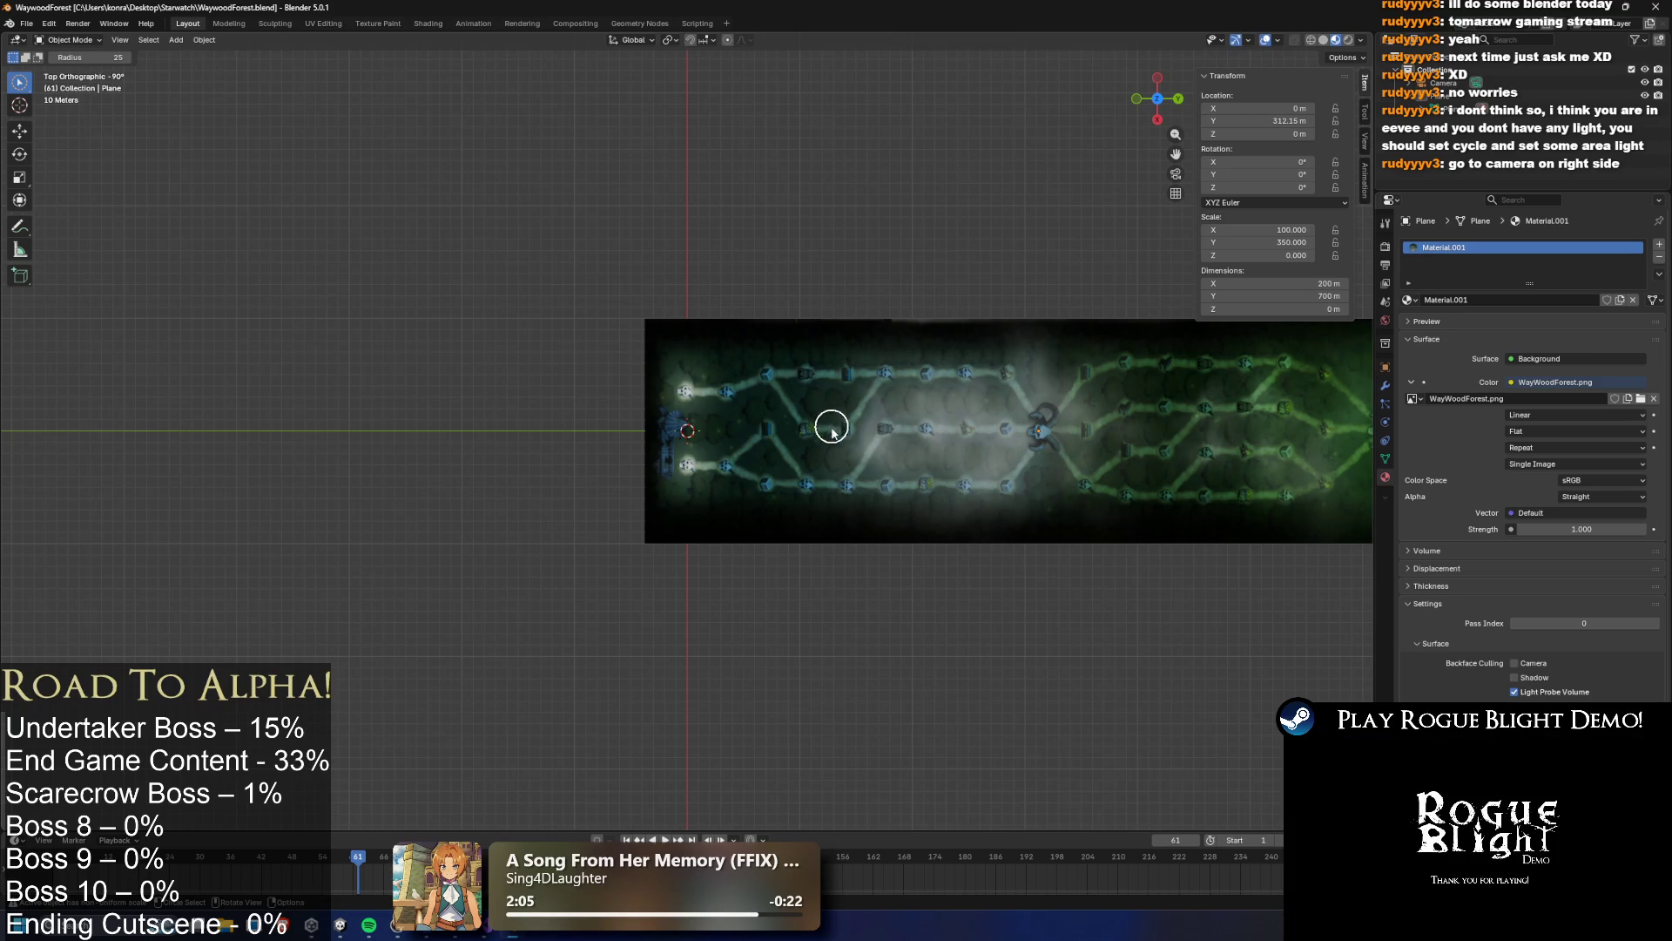
scroll(831, 427, down, 2)
scroll(838, 433, up, 2)
mouse_move(896, 314)
mouse_down()
mouse_move(854, 316)
mouse_move(1015, 306)
mouse_move(867, 339)
mouse_move(766, 332)
mouse_up()
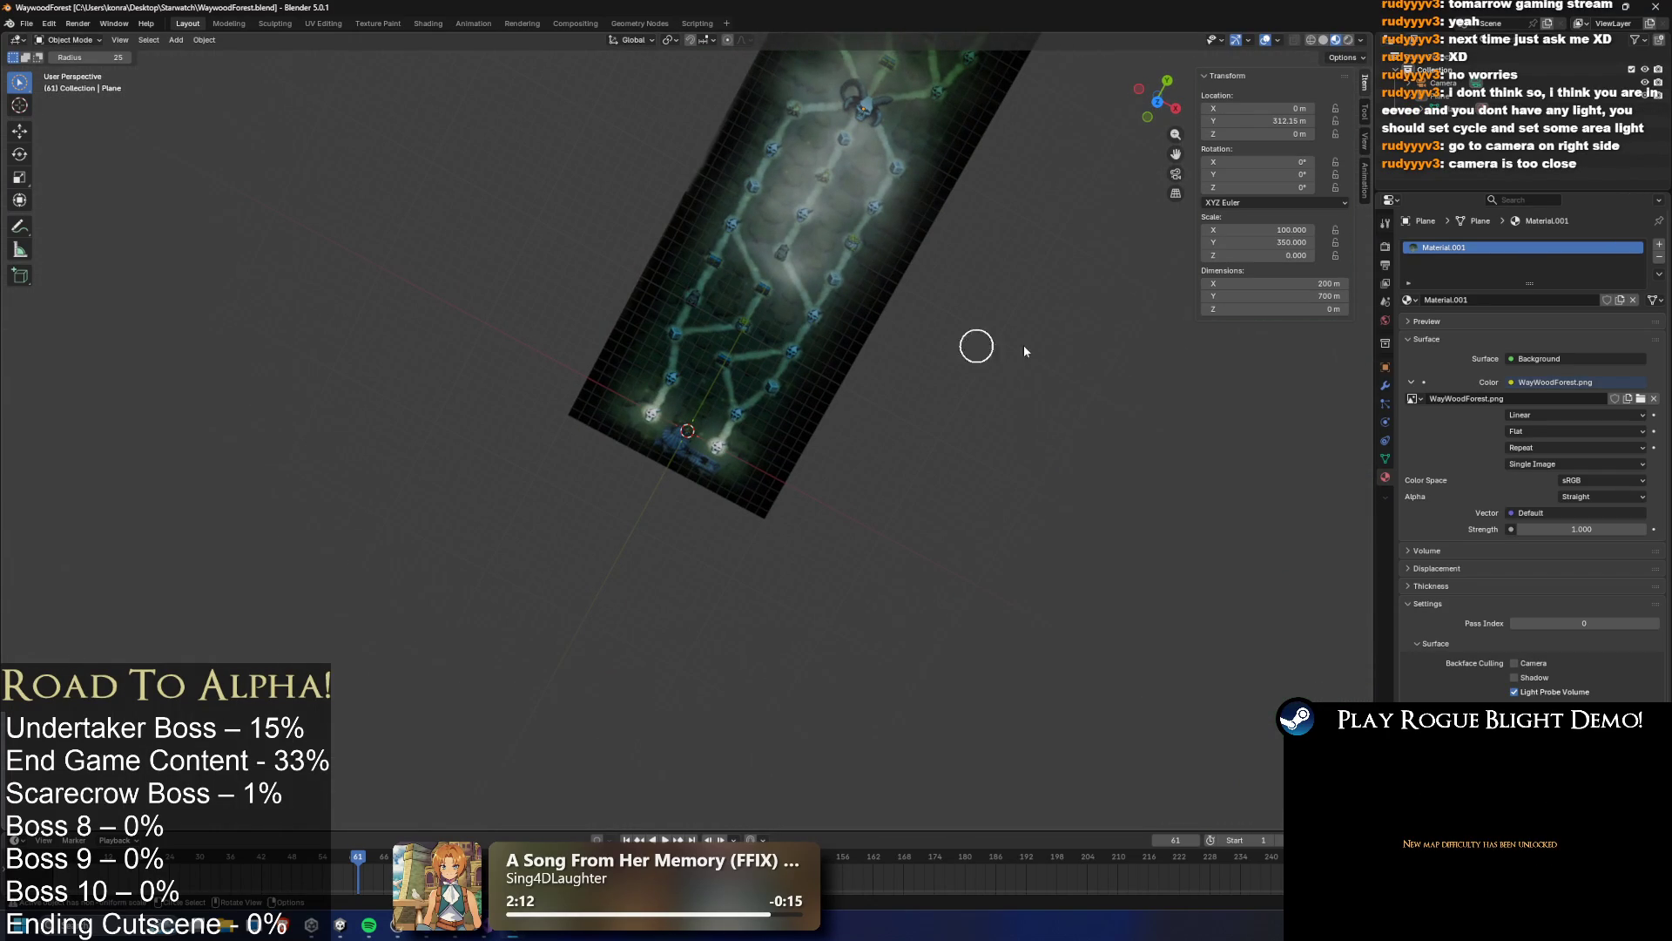
drag(724, 197, 705, 262)
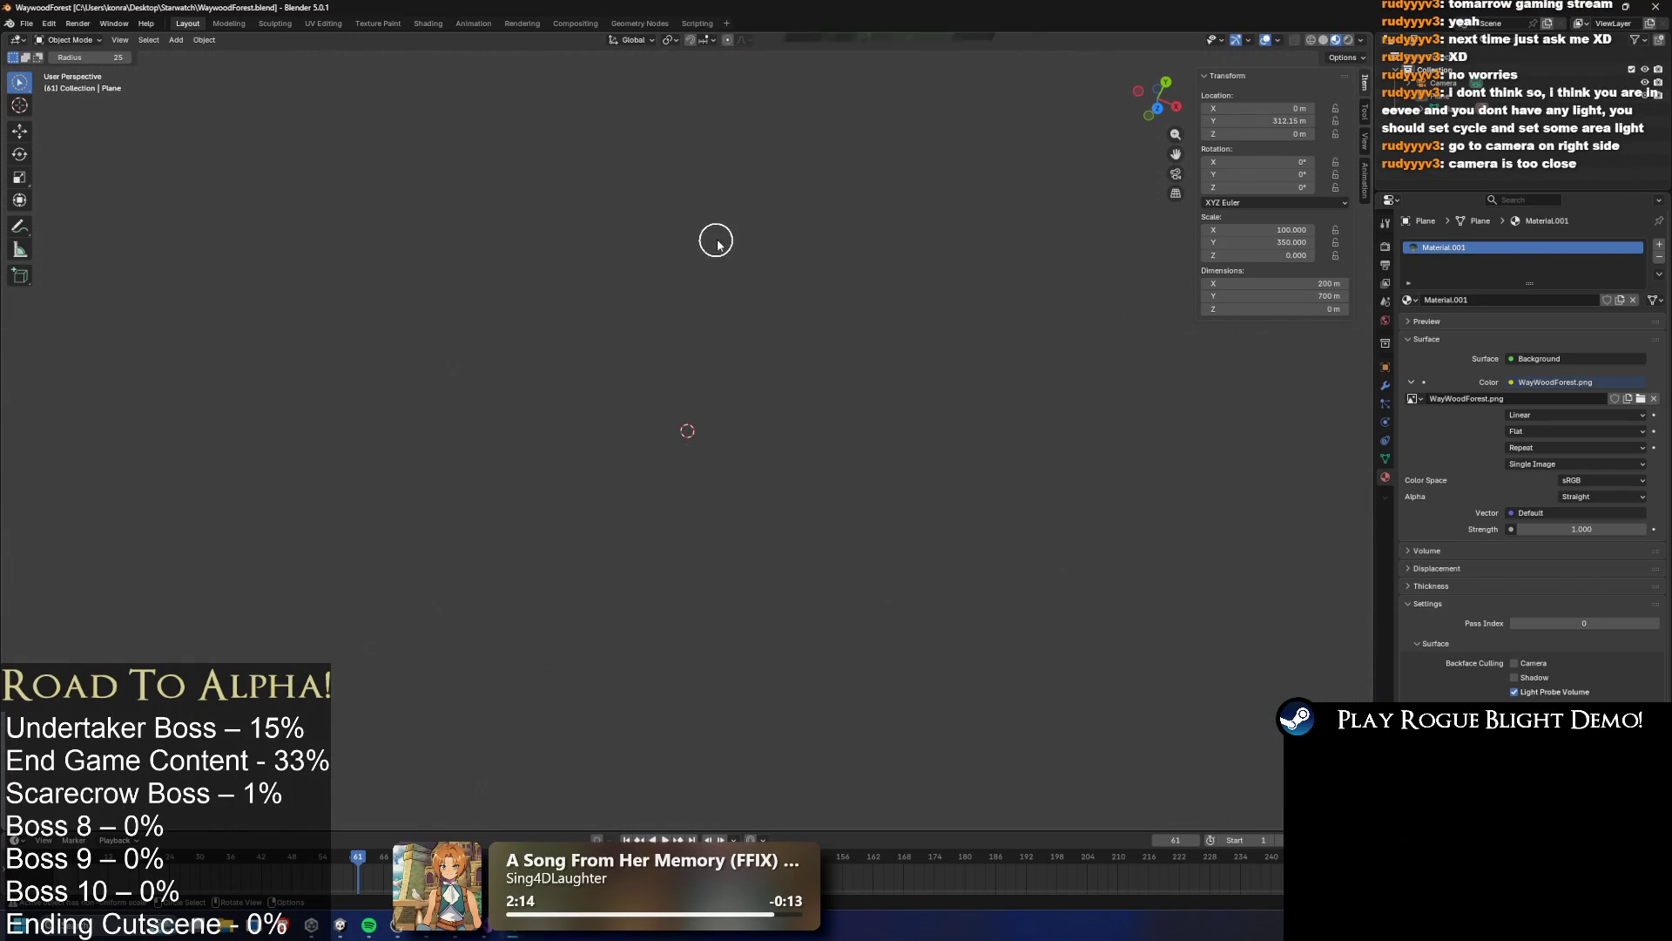
right_click(814, 328)
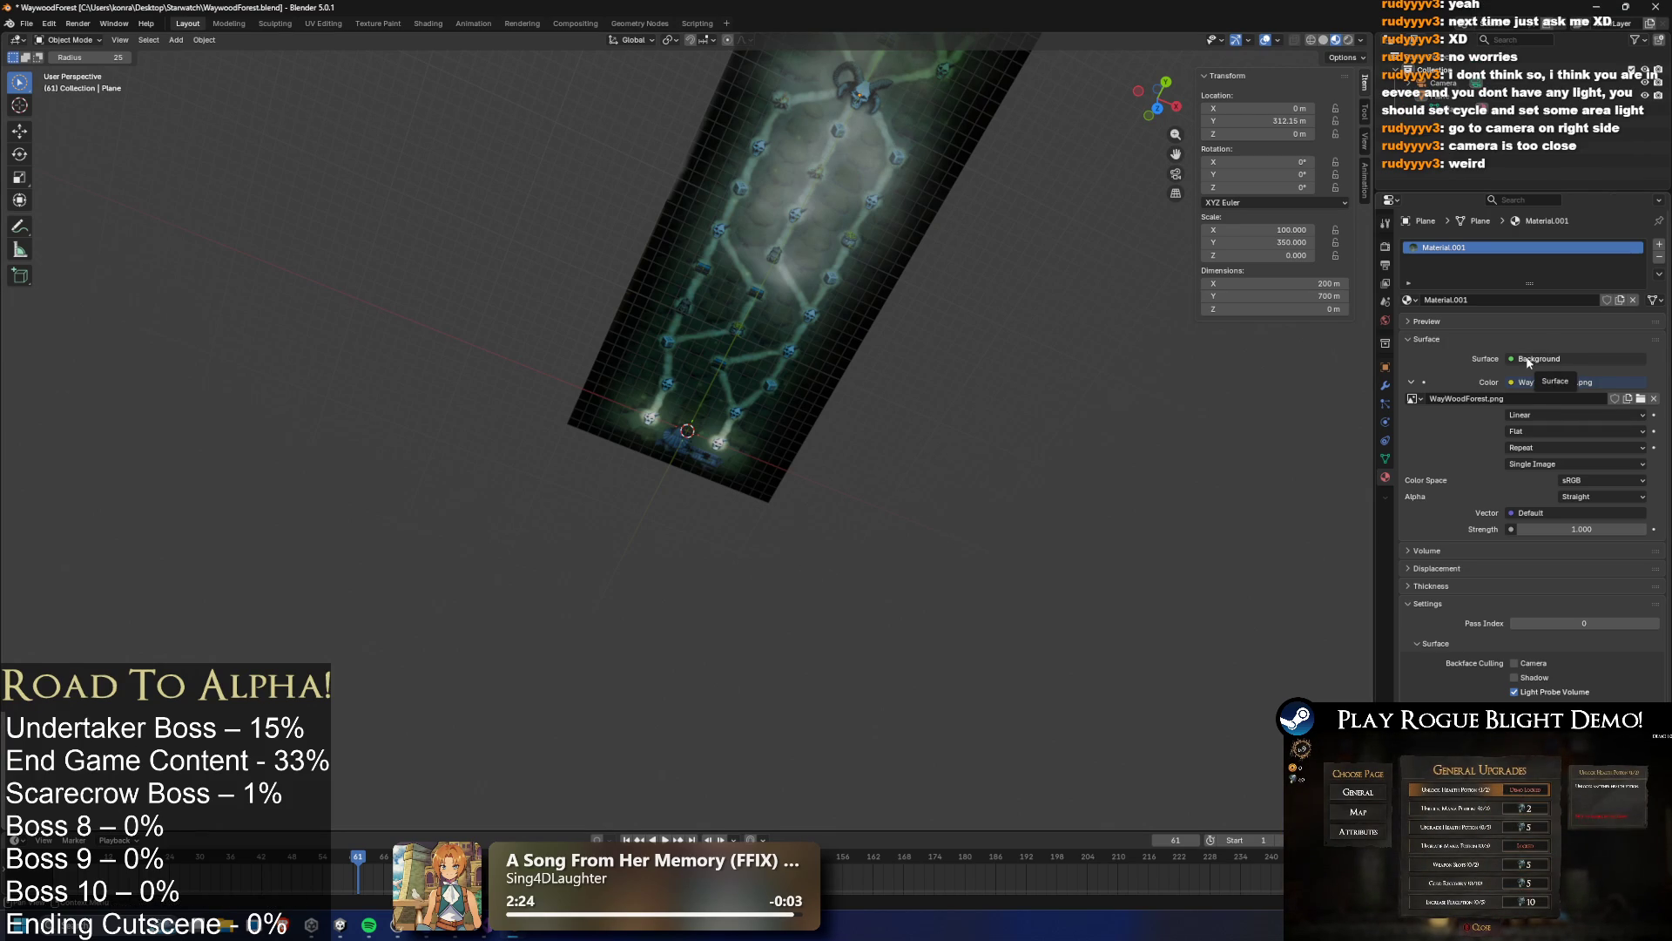
Try Diffuse BSDF as the plane's surface shader, then revert to Background
click(1532, 361)
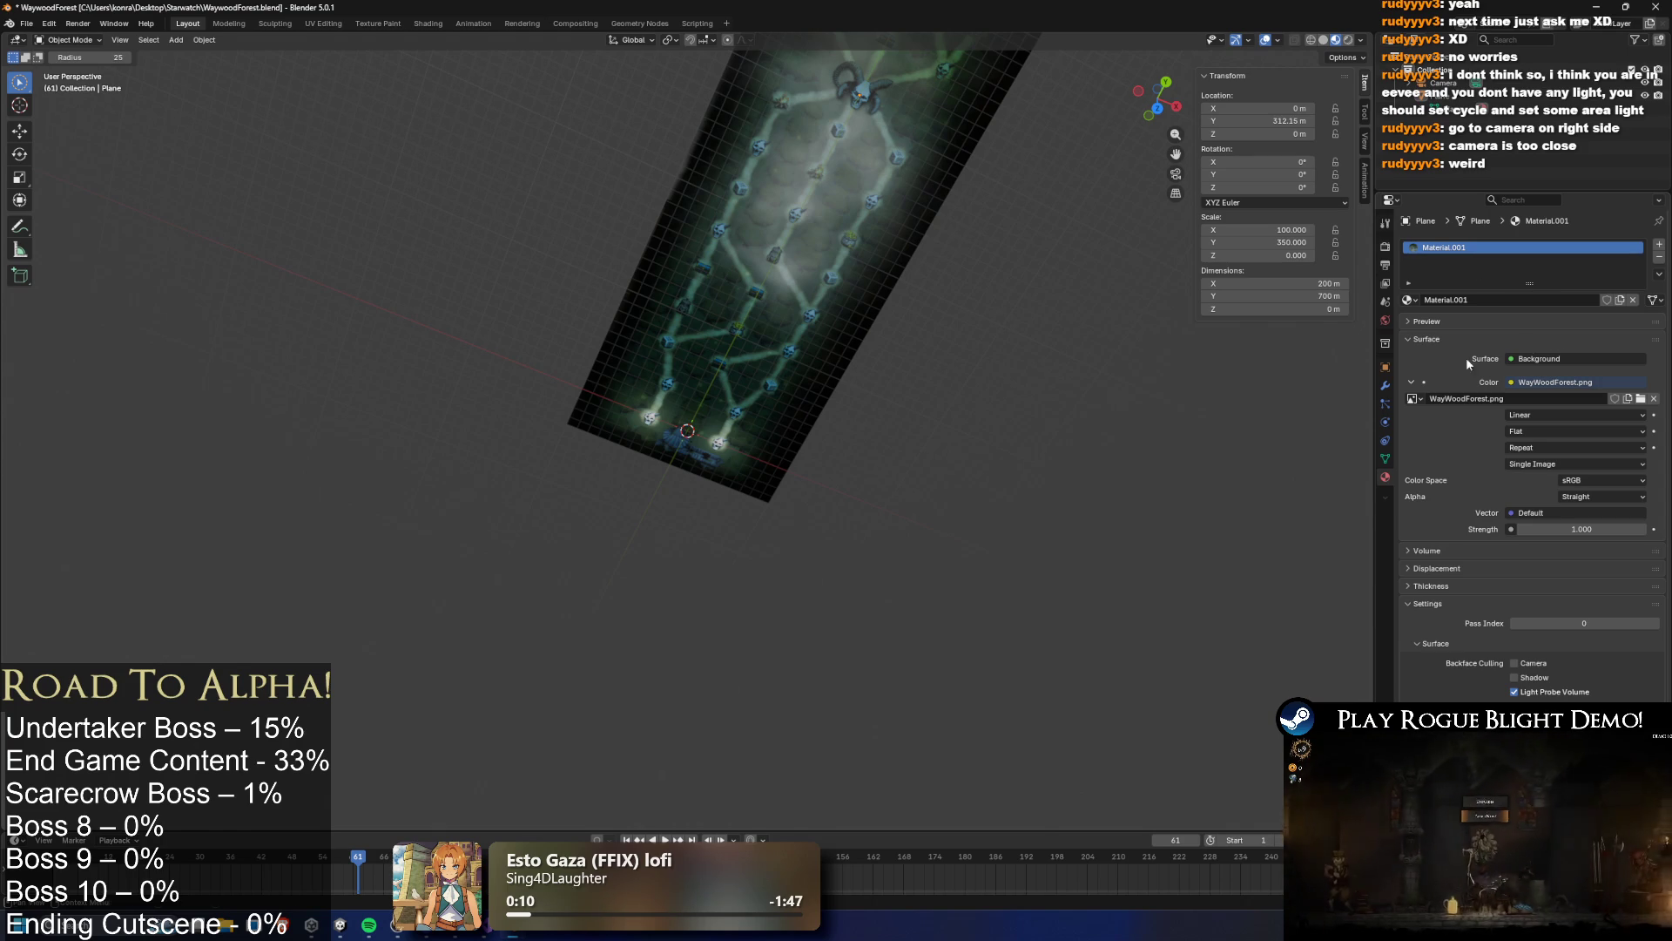
right_click(962, 329)
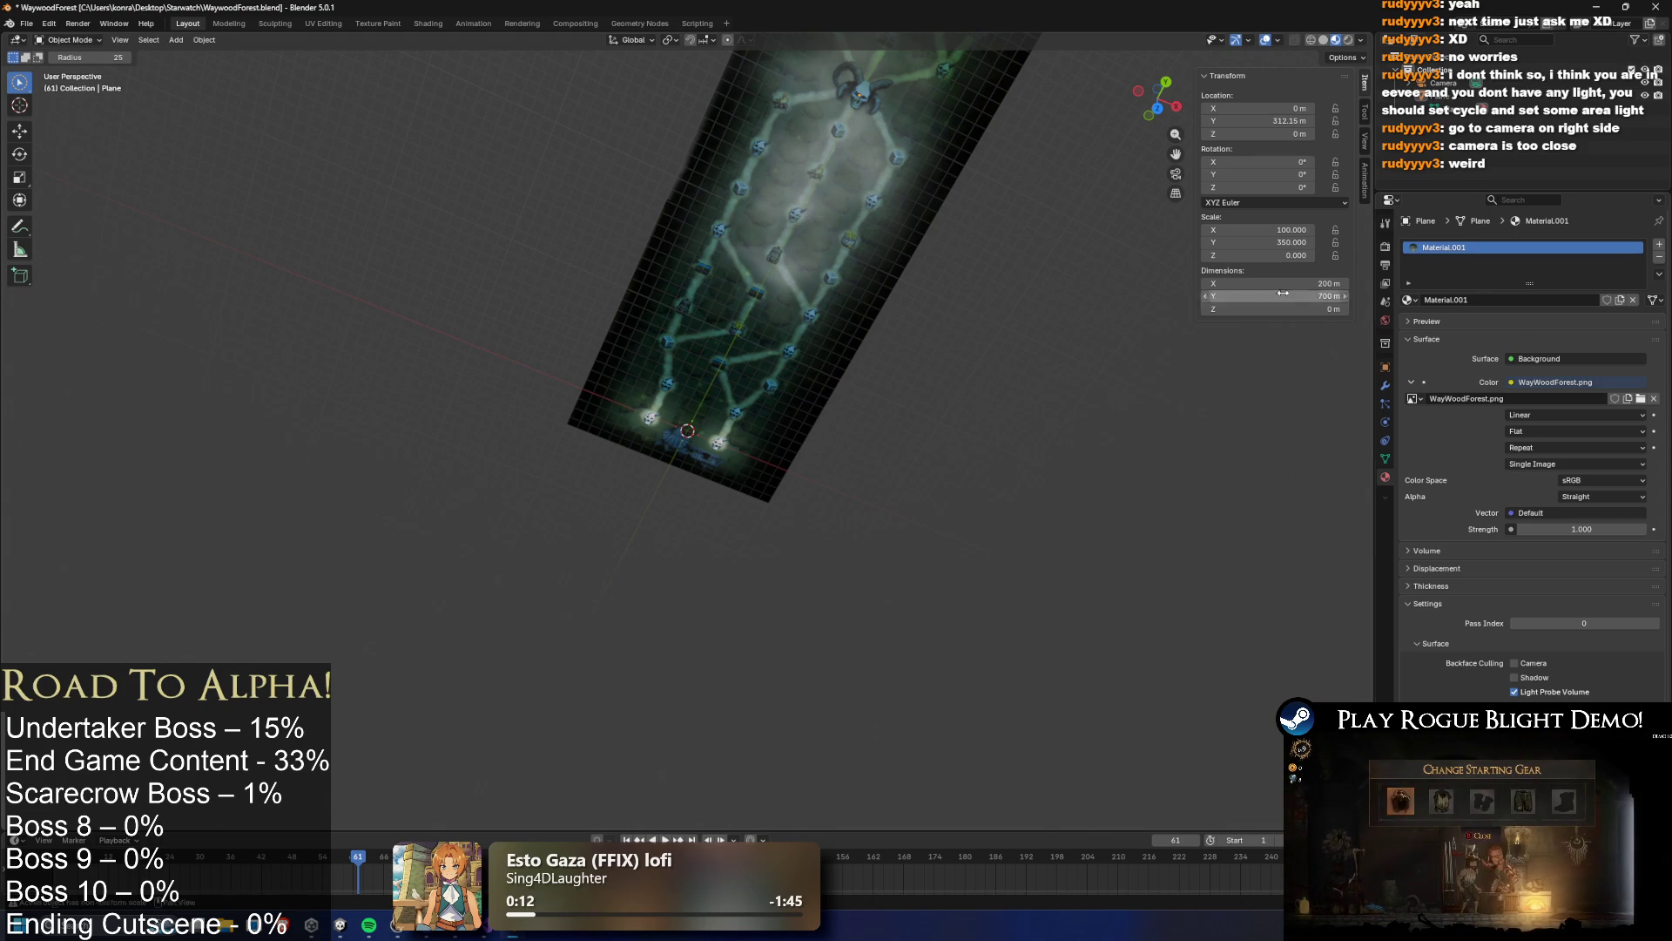
click(1563, 358)
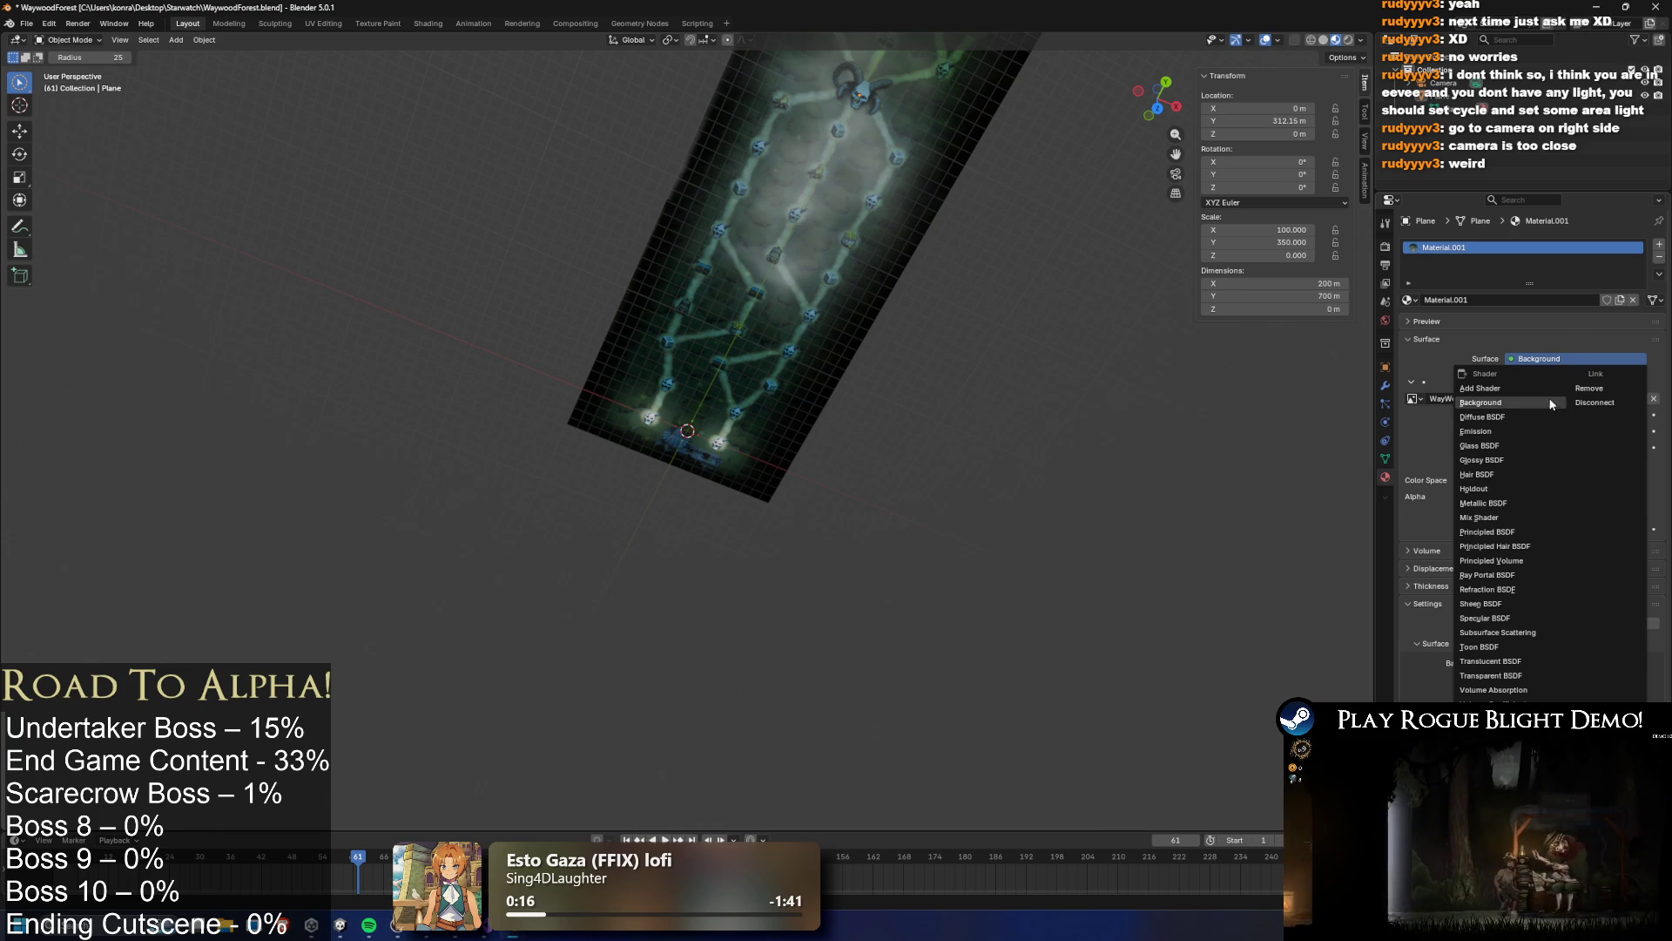
click(1509, 416)
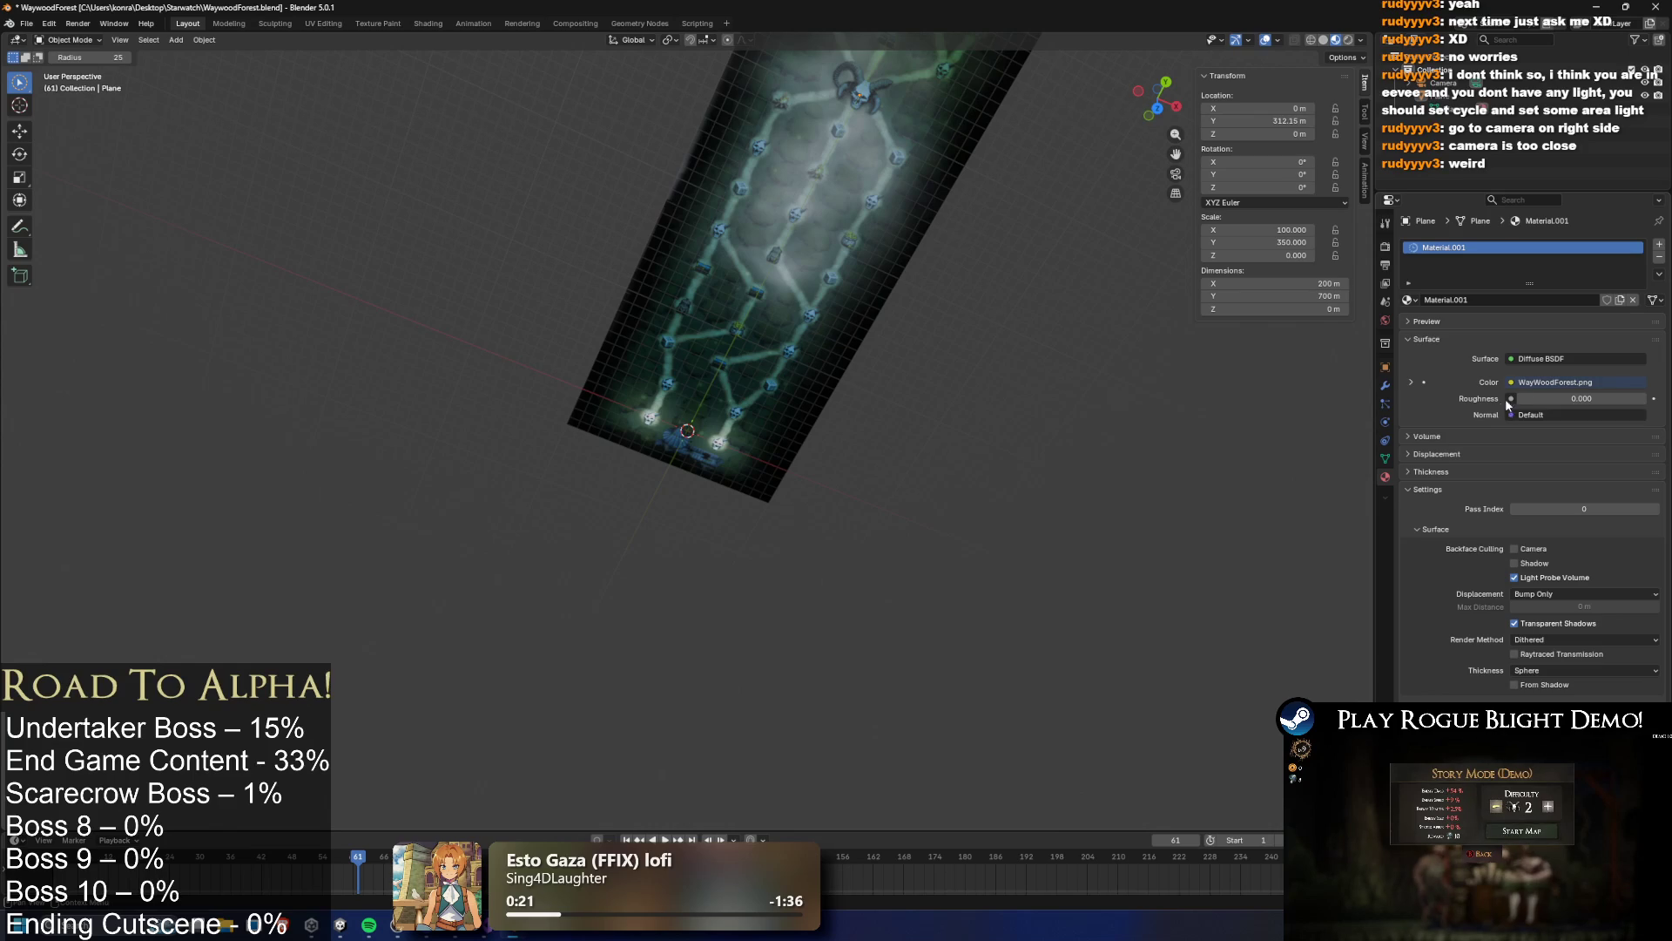
key(ctrl+z)
Try Sheen BSDF, revert it, and raise the Background Strength to 4.700
click(1594, 361)
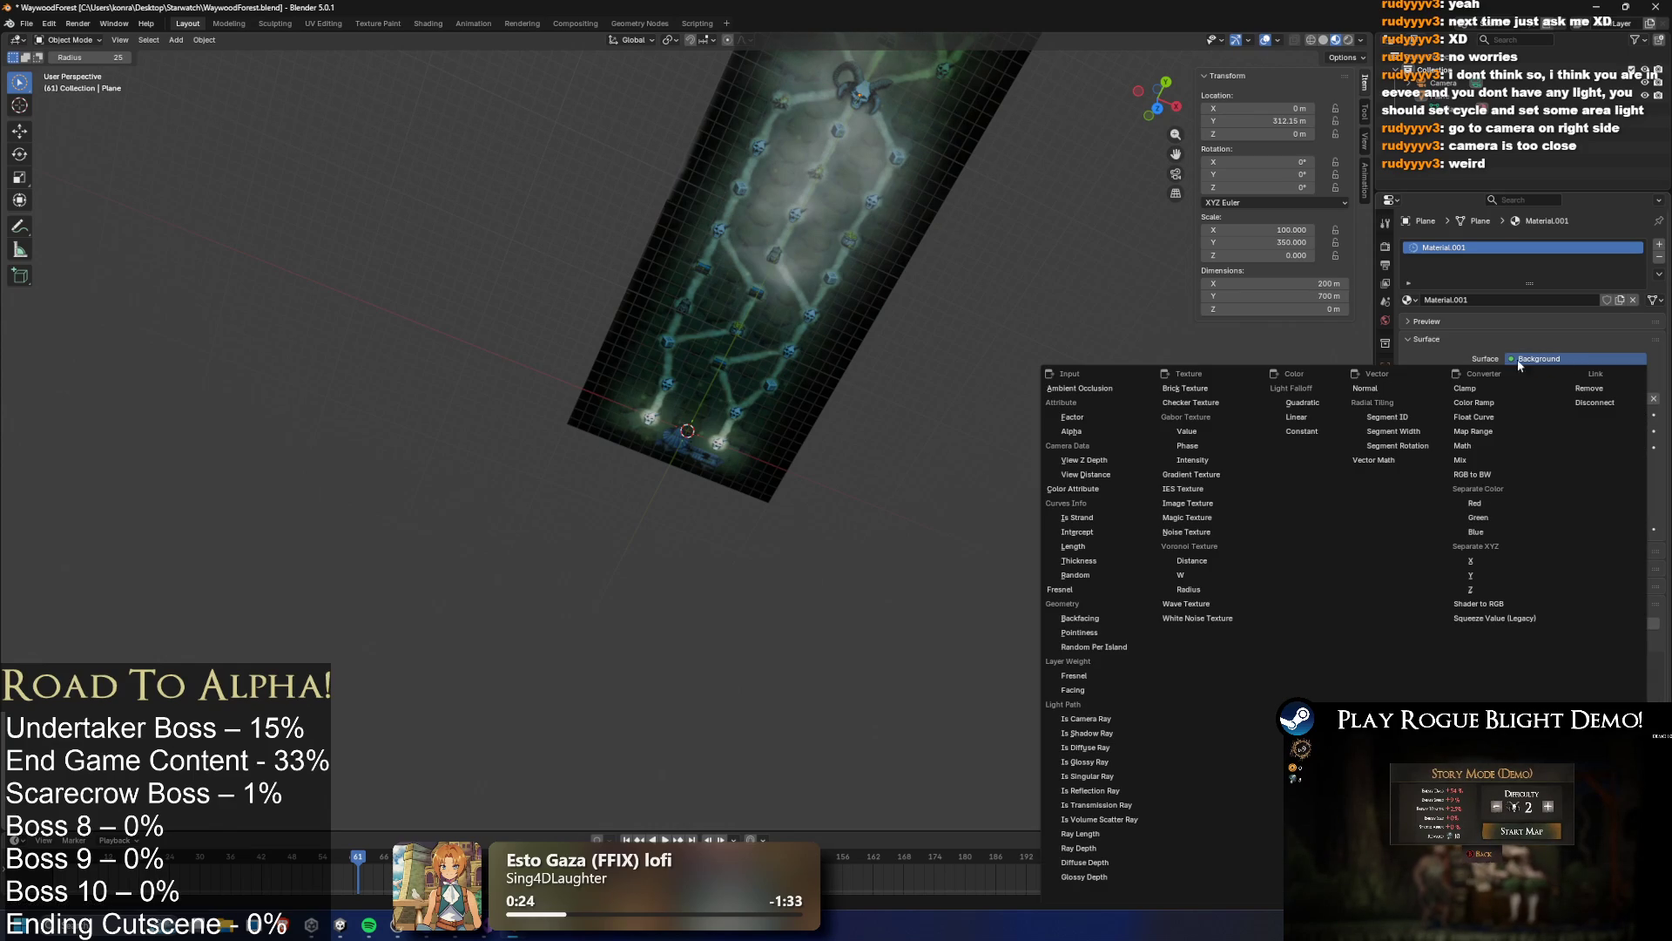
click(1422, 353)
click(1572, 363)
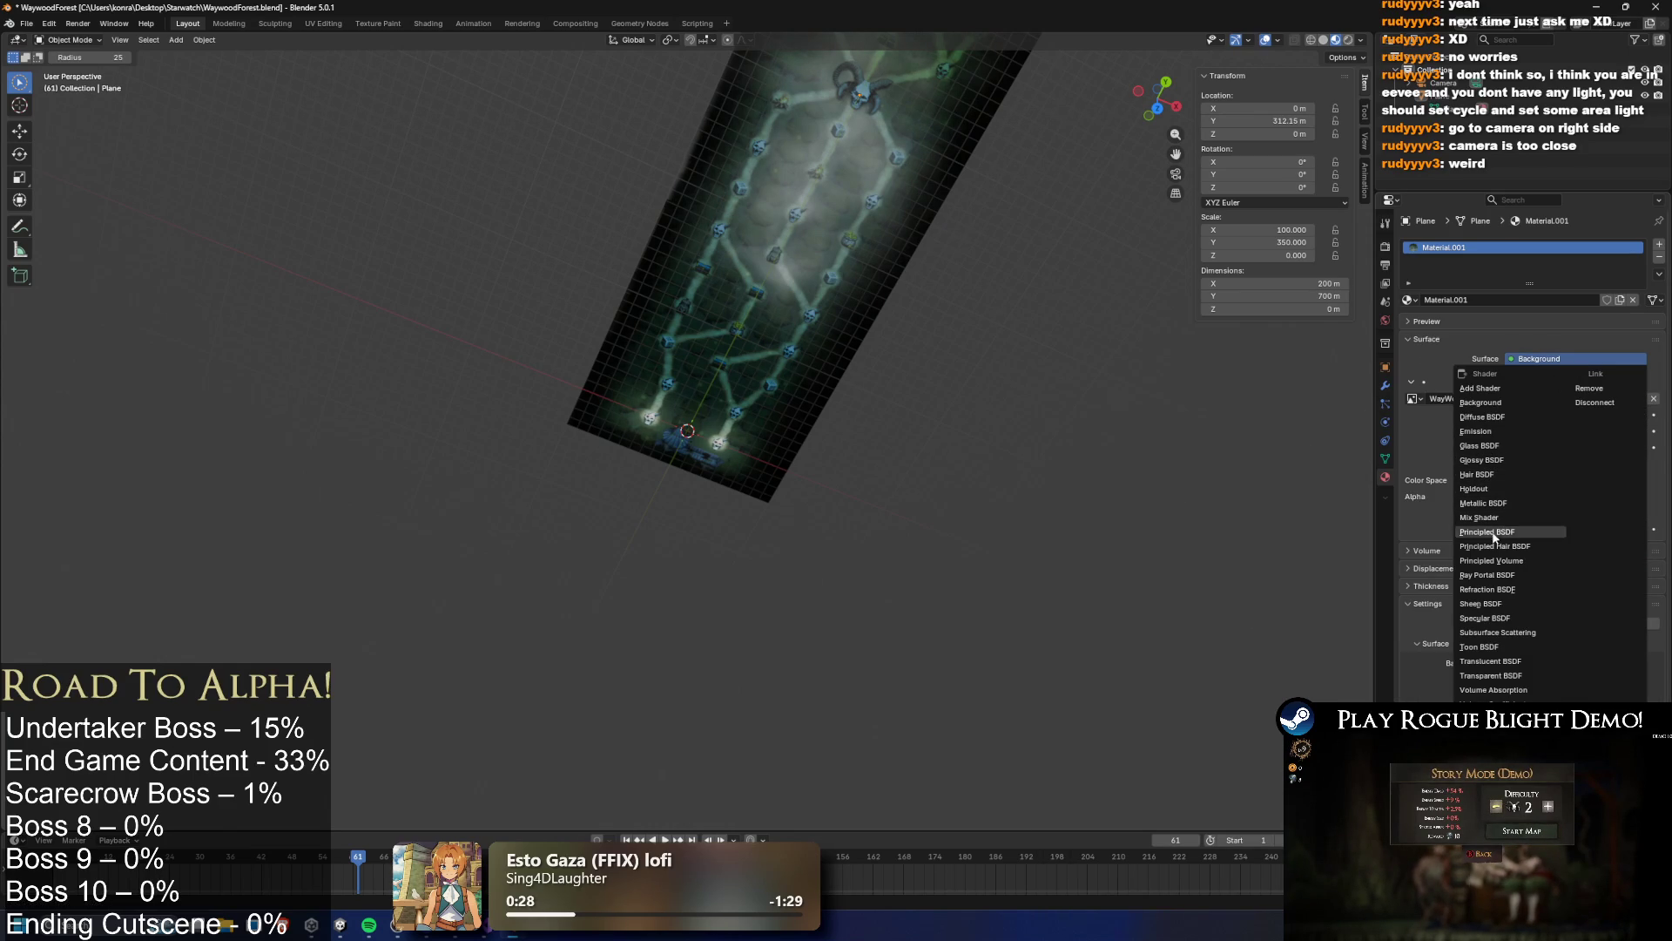
click(1498, 603)
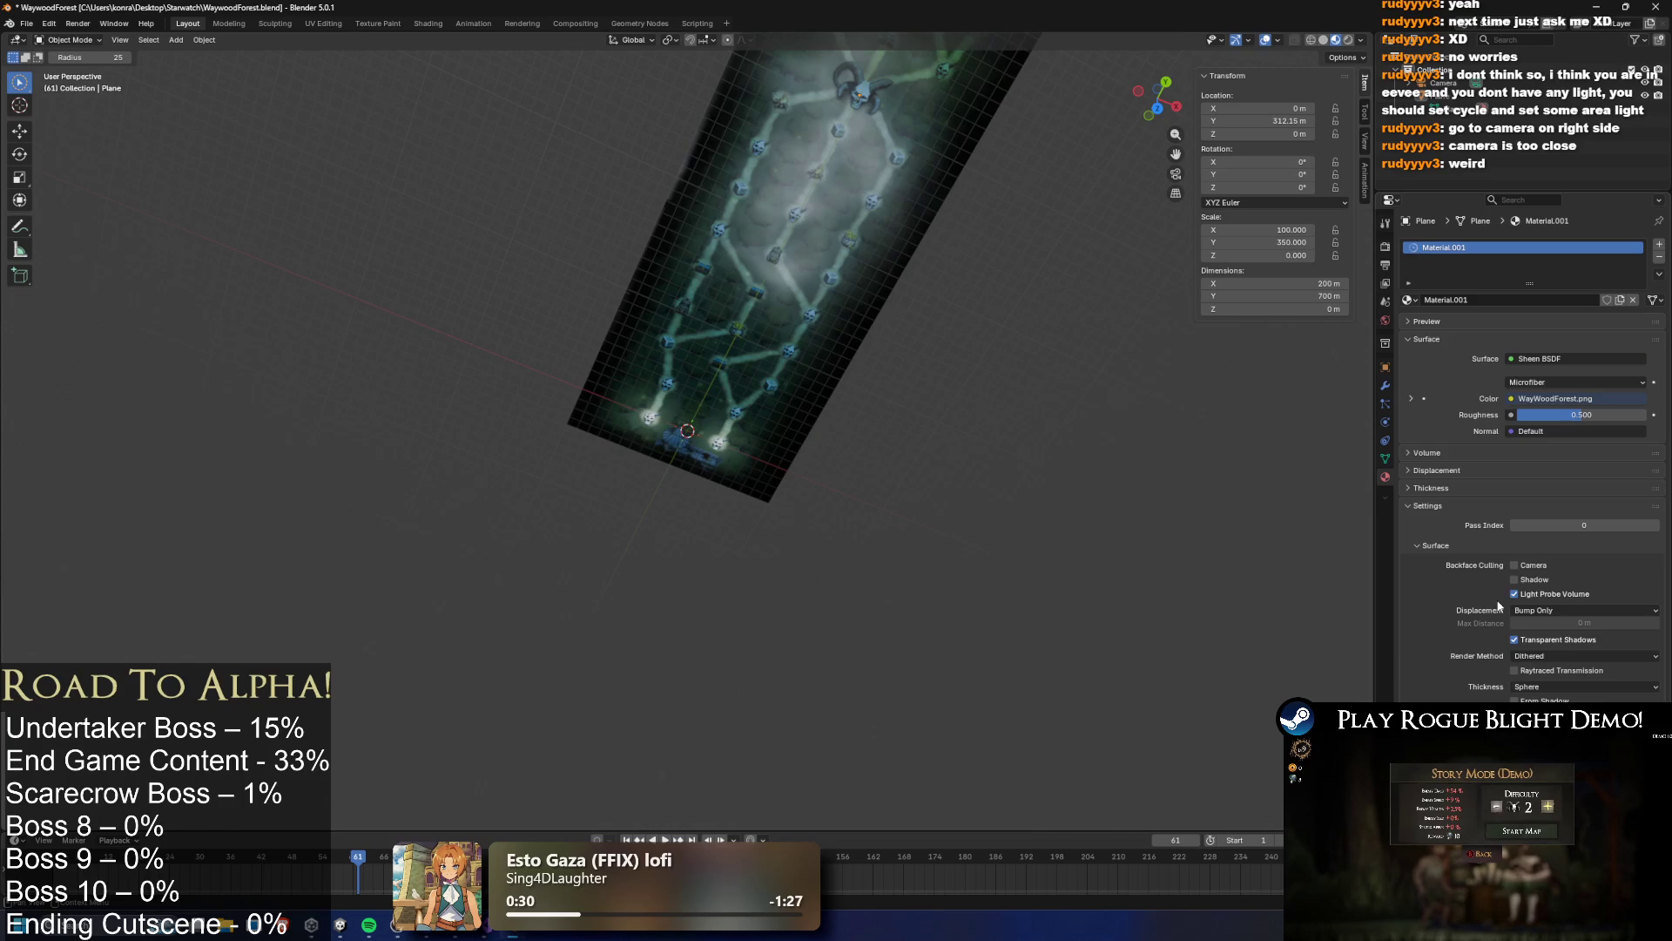
key(ctrl+z)
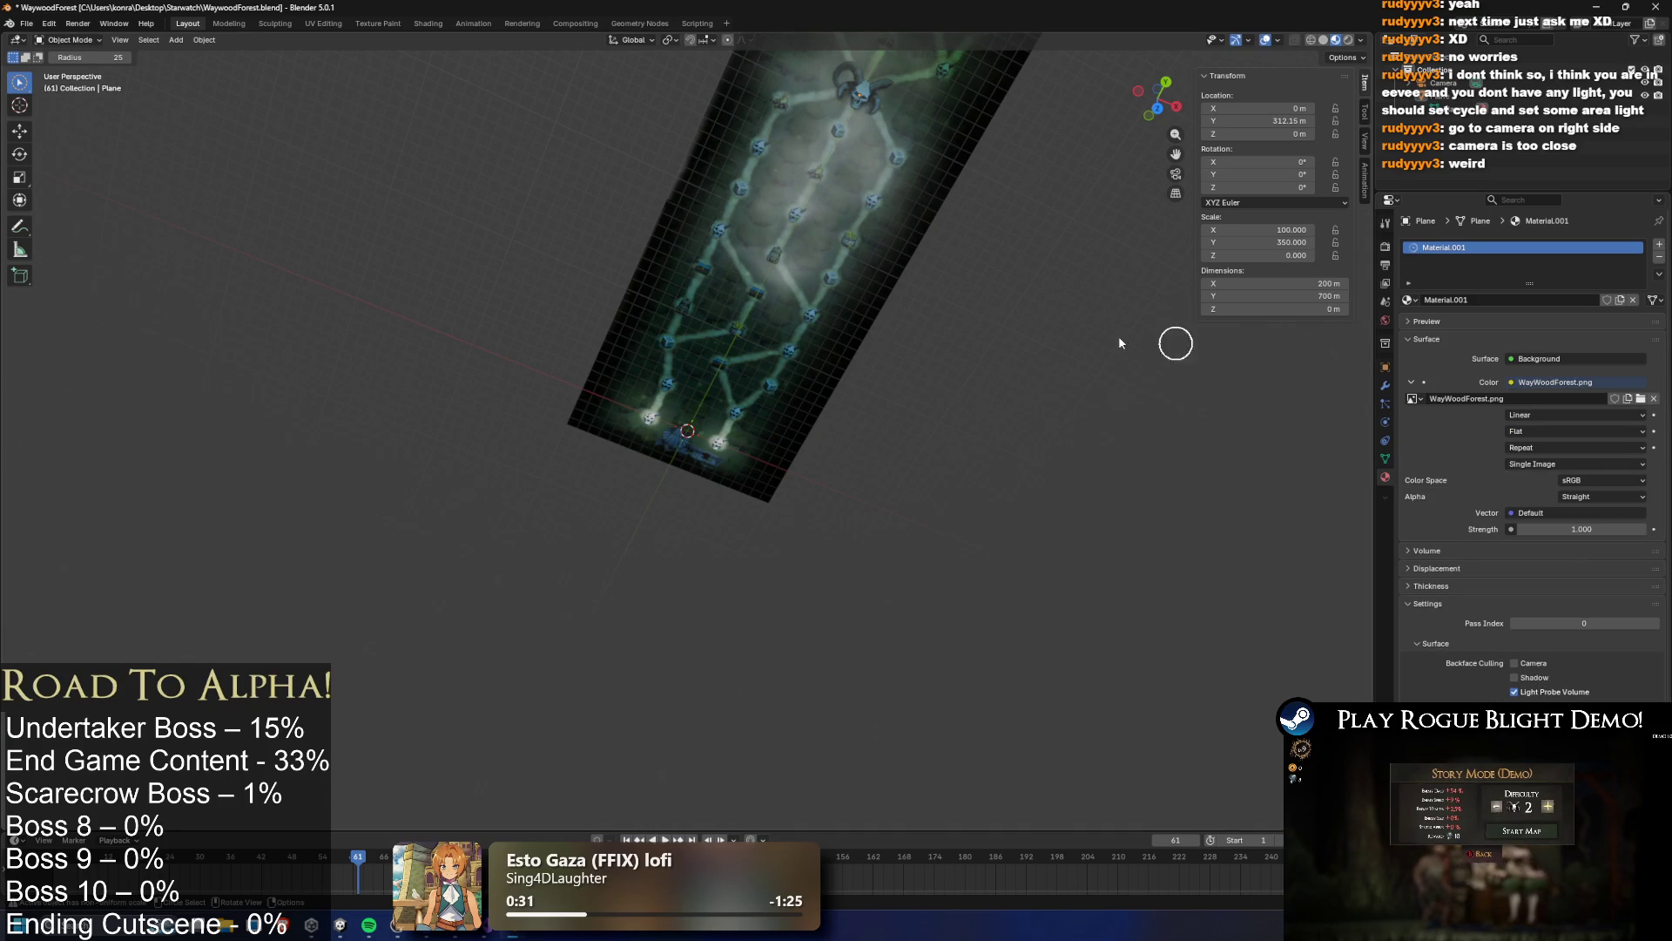
key(c)
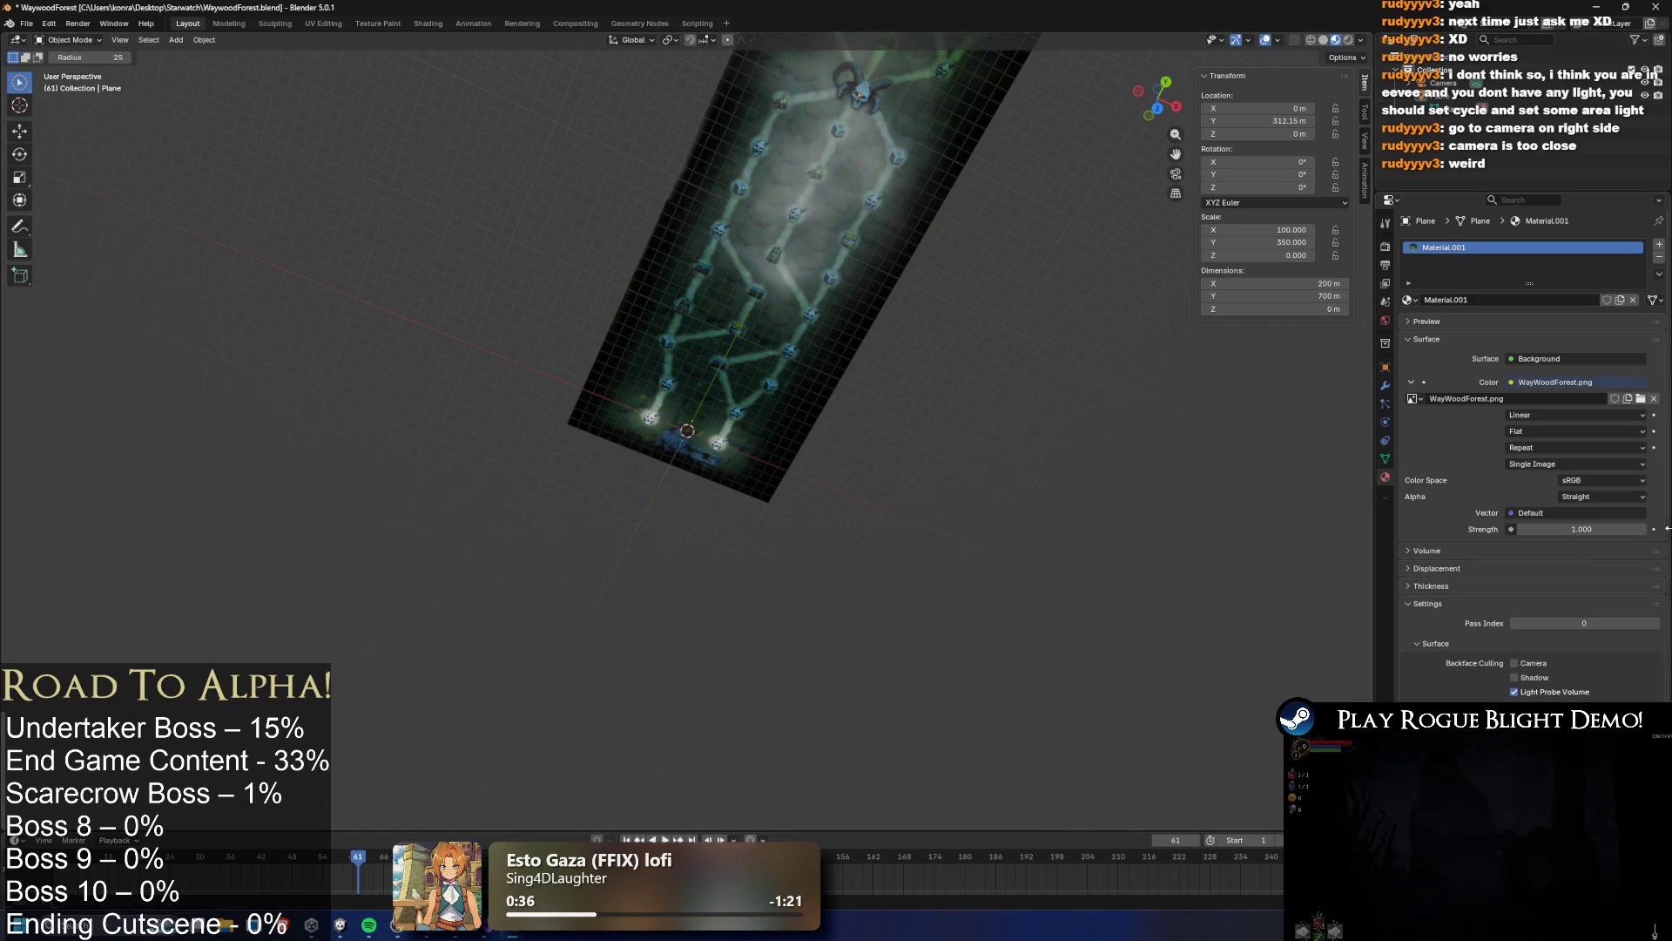
mouse_move(1581, 529)
mouse_down()
mouse_move(1638, 529)
mouse_move(1568, 529)
mouse_move(1591, 529)
mouse_up()
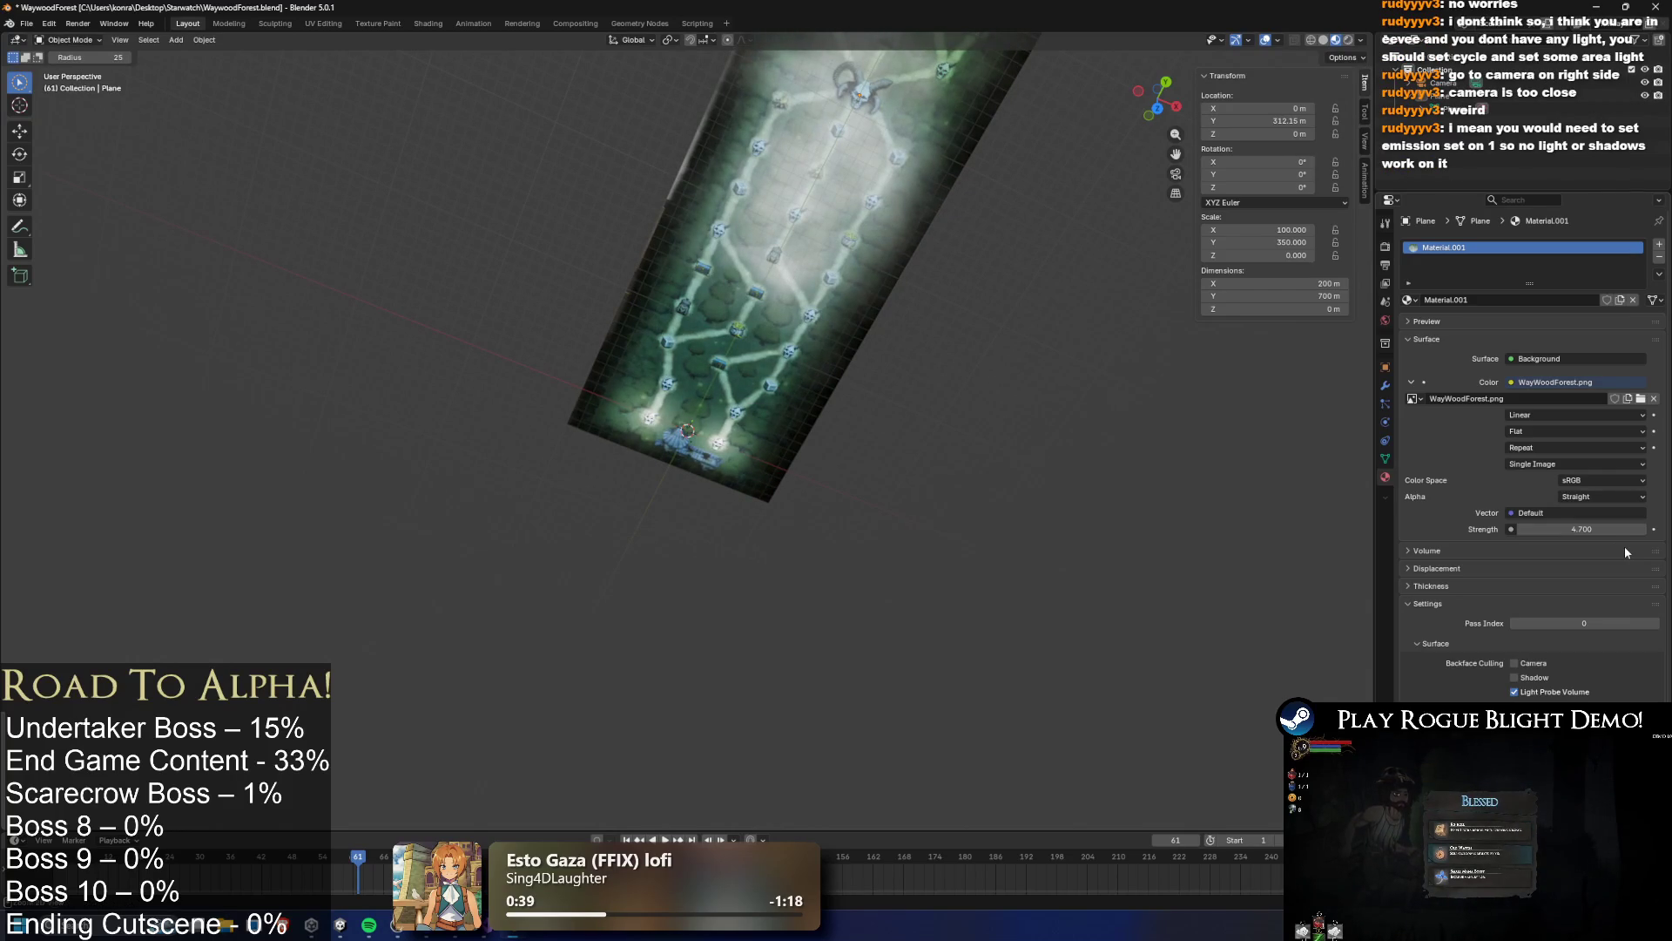
Restore Background Strength to 1.000 and keep the image alpha mode as Straight
key(ctrl+z)
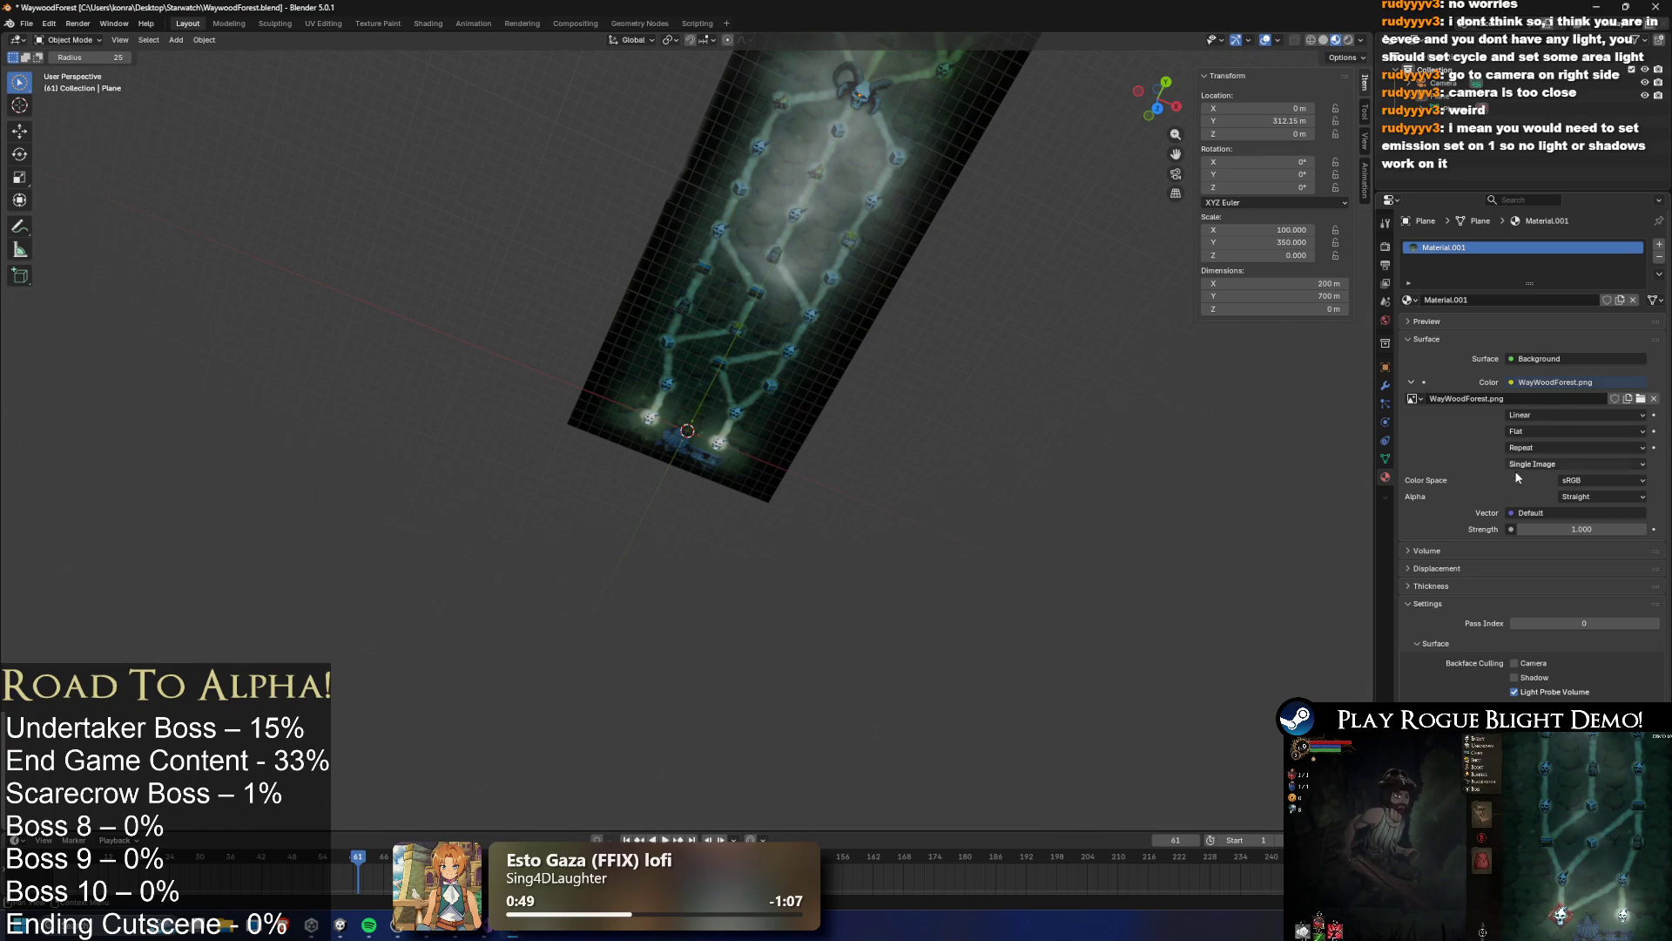
click(1439, 602)
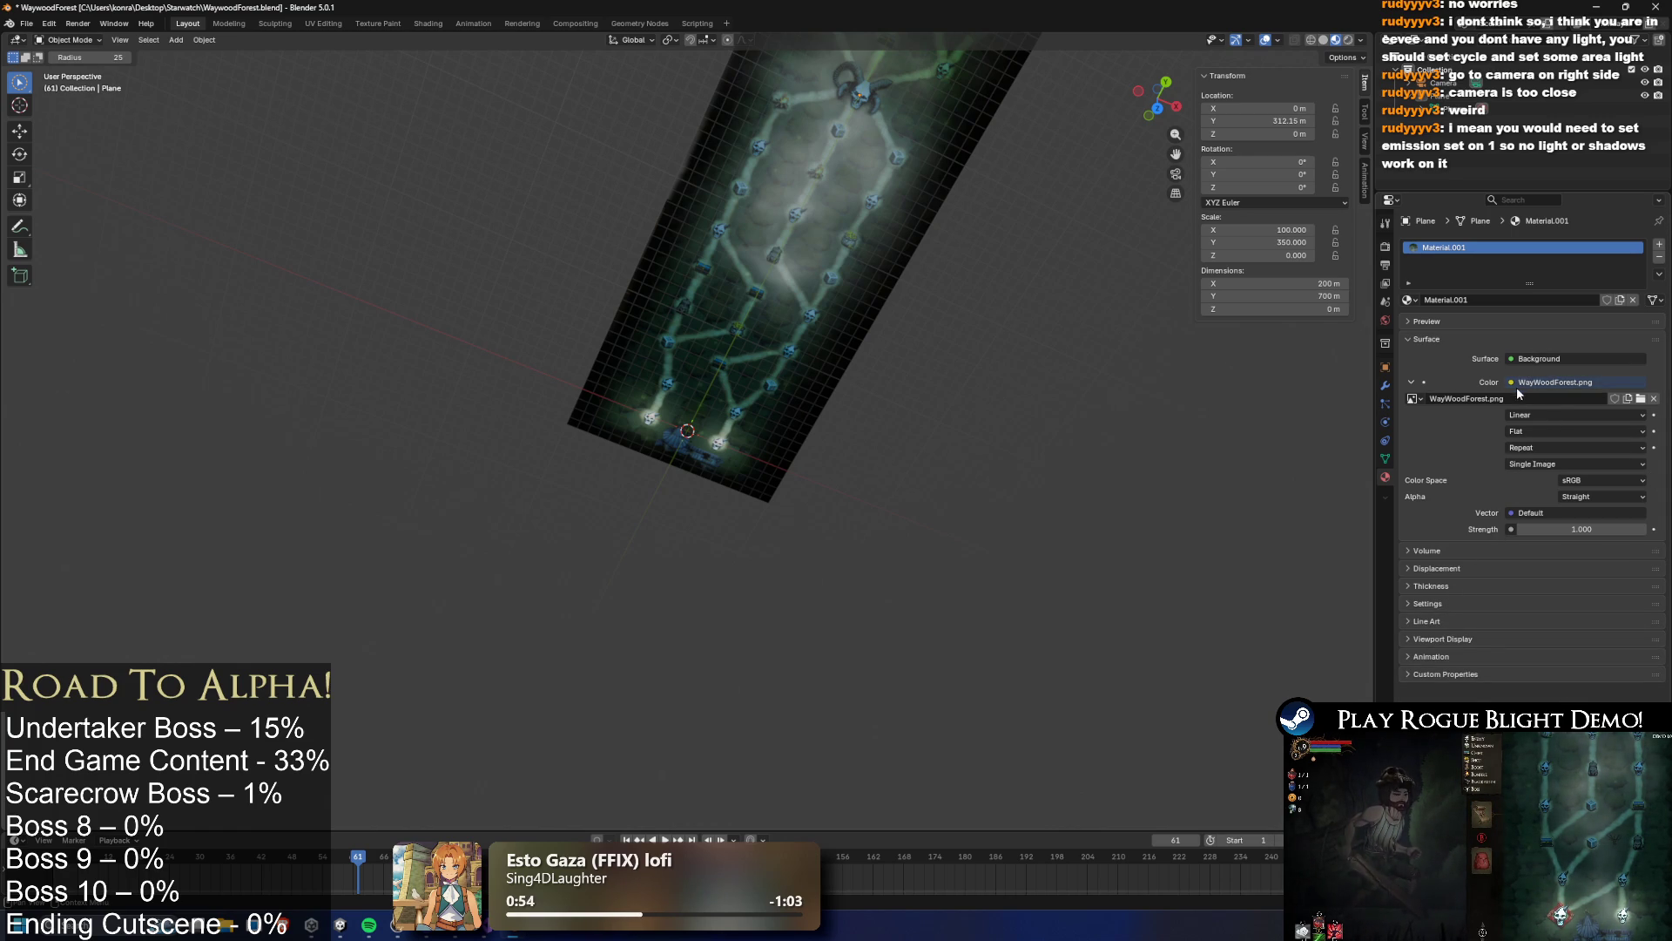
click(1411, 382)
click(1411, 381)
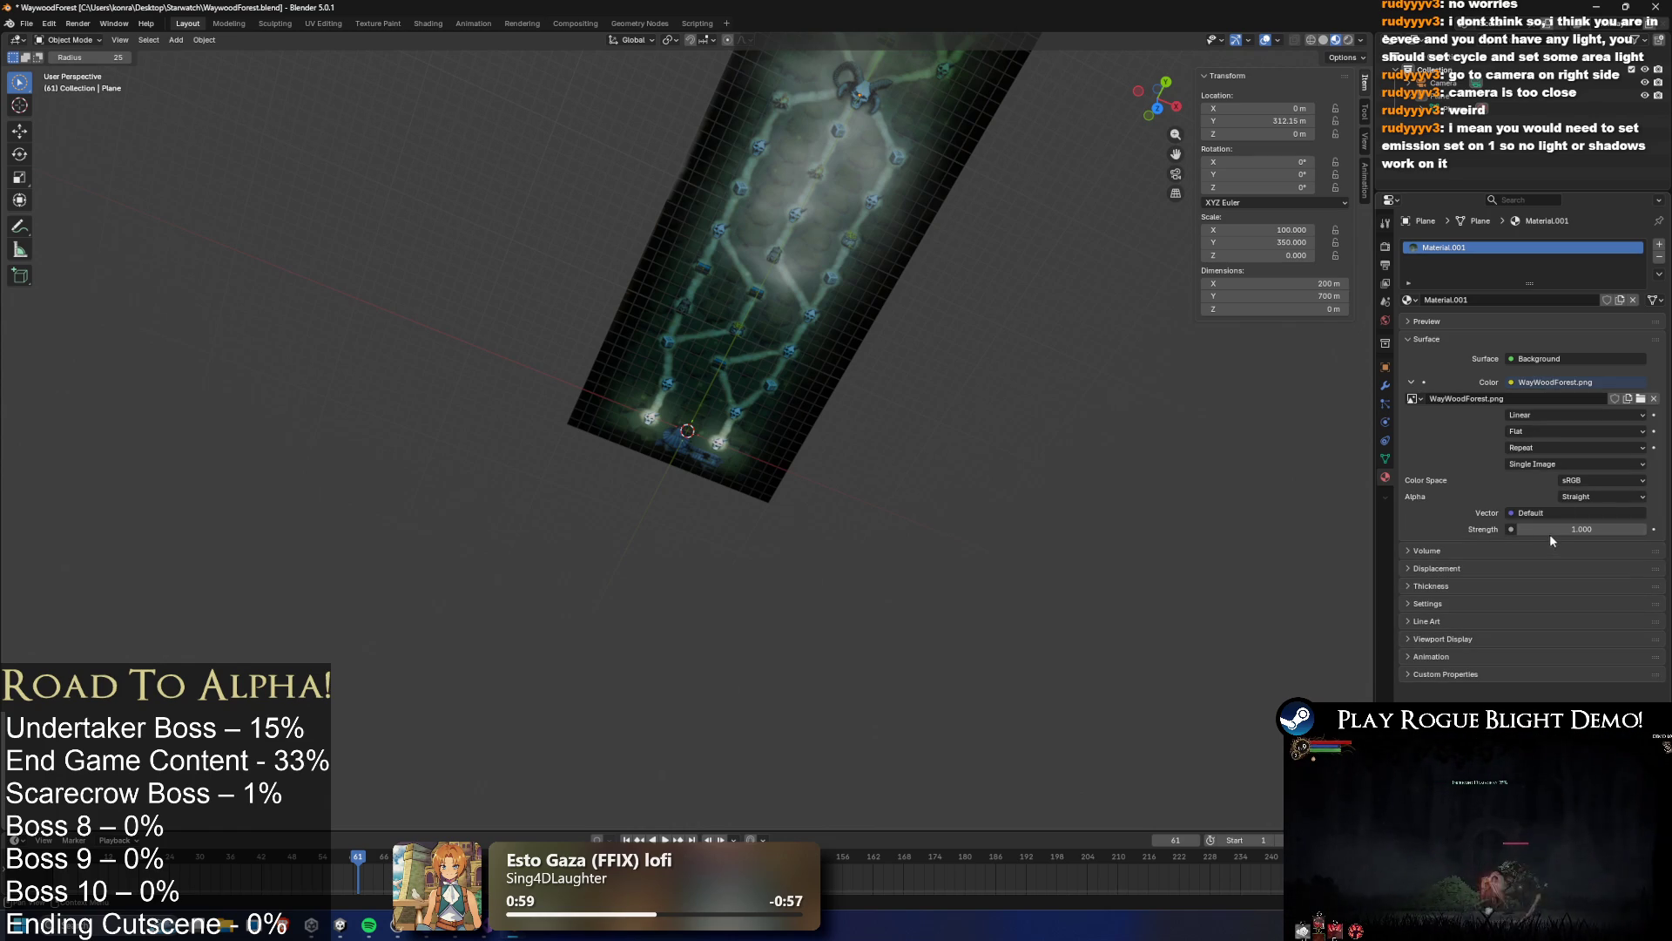
click(1579, 496)
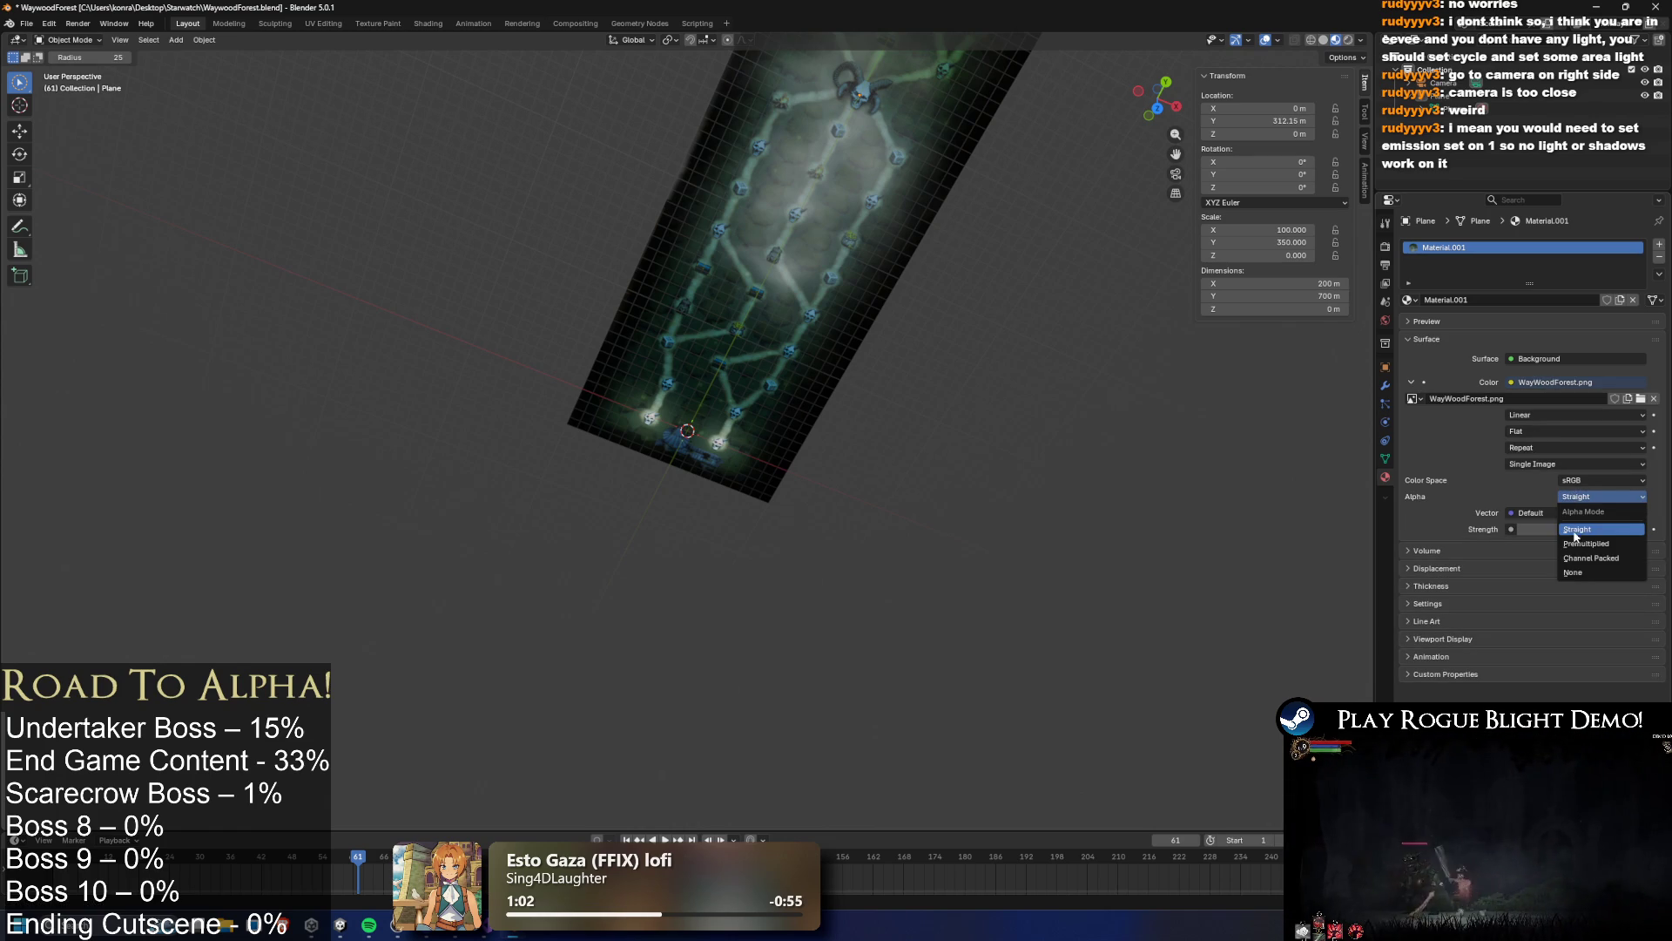
click(1576, 533)
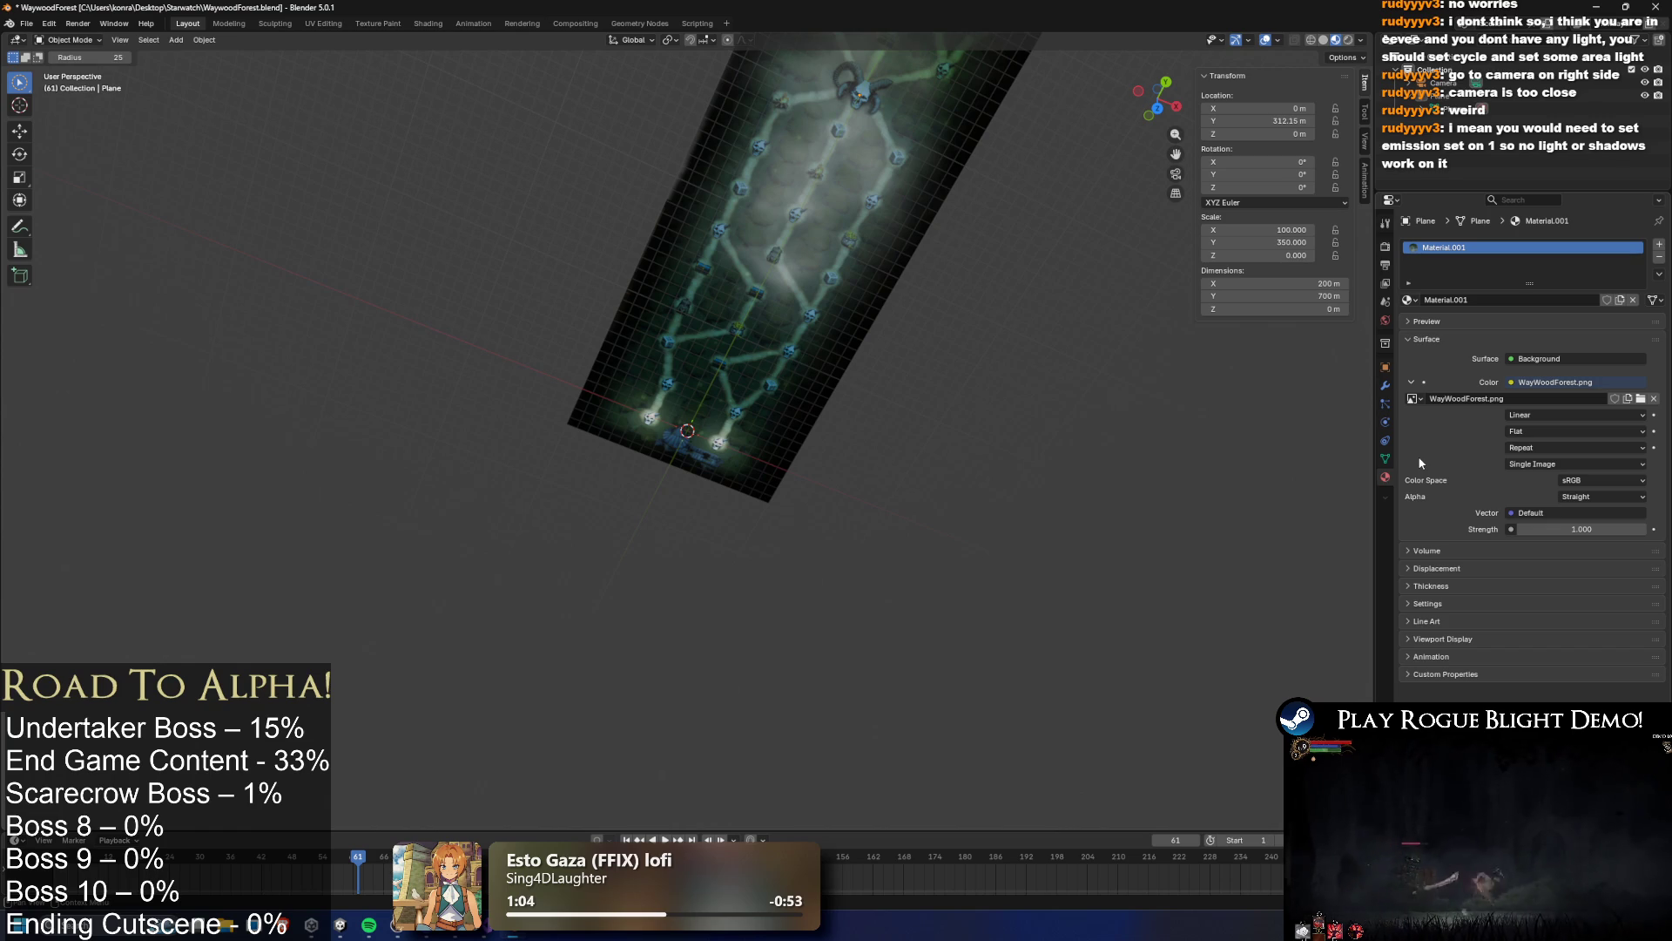
Try an Emission surface shader, revert it, and select the map Plane in the Outliner
click(1540, 360)
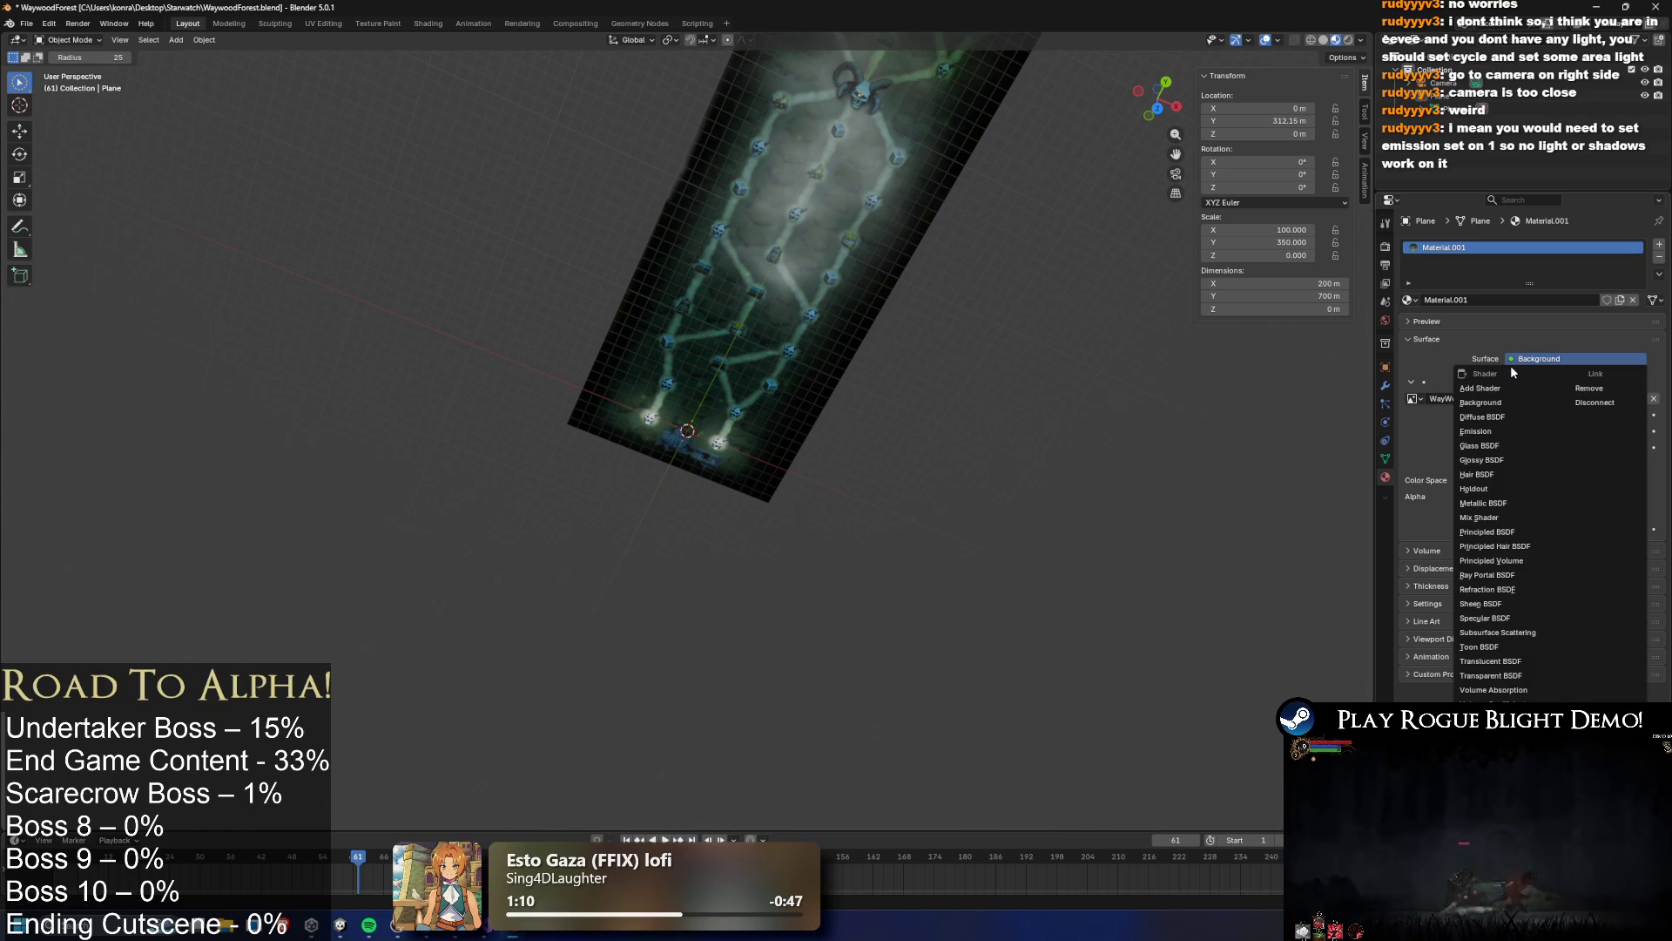
click(1503, 430)
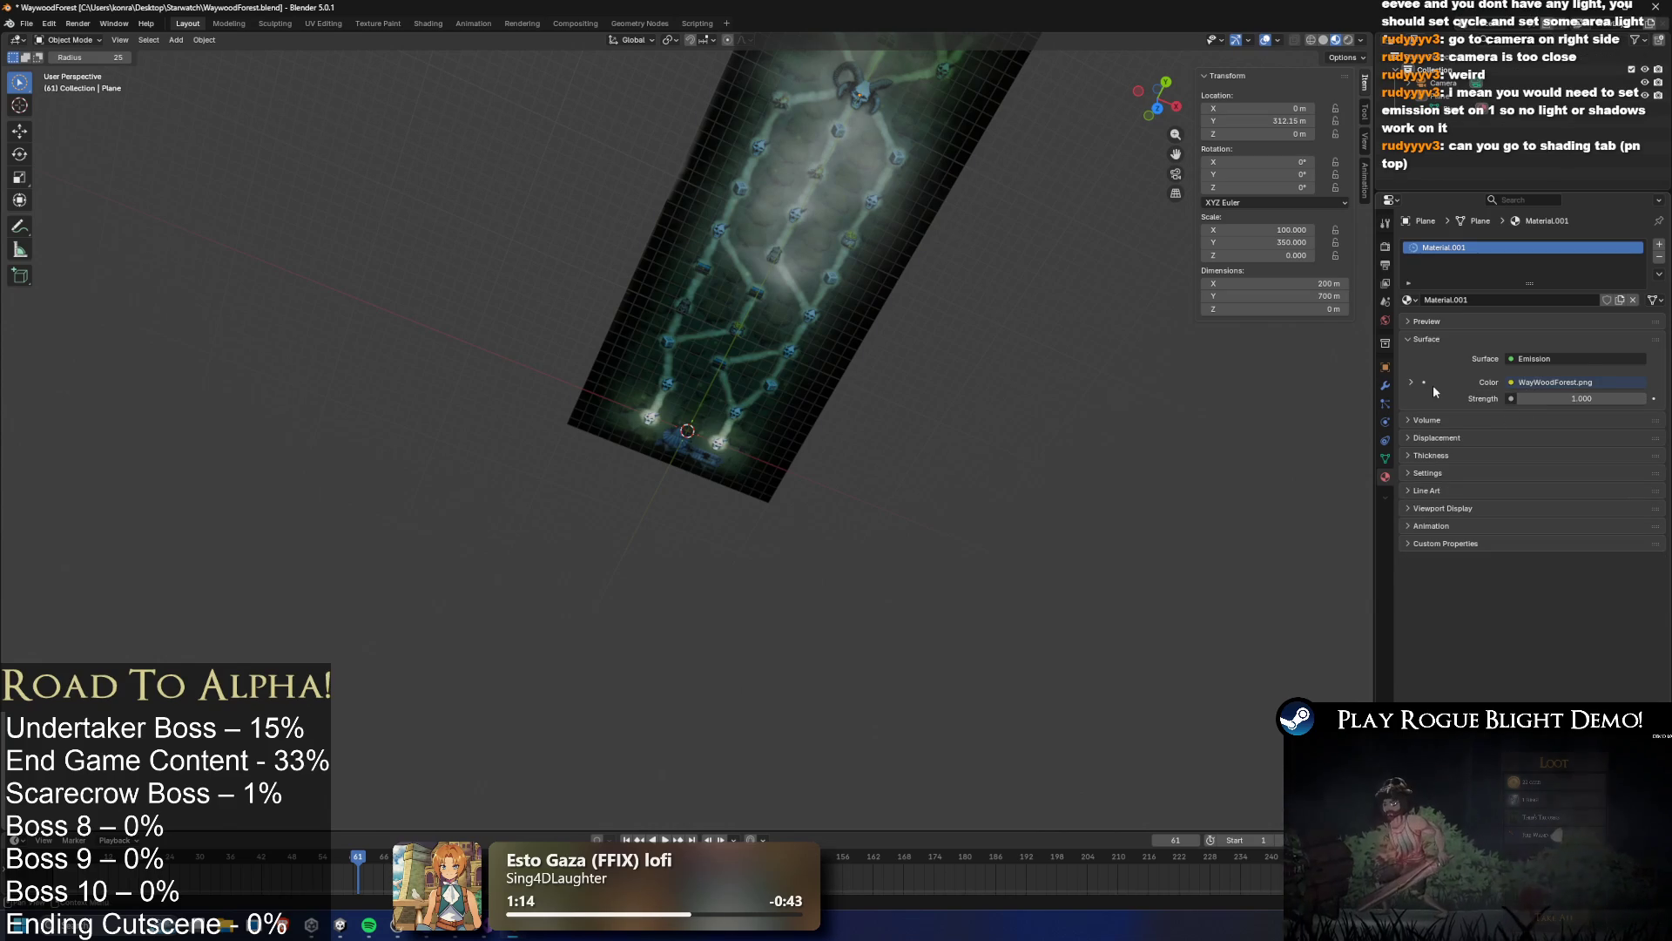
click(1411, 383)
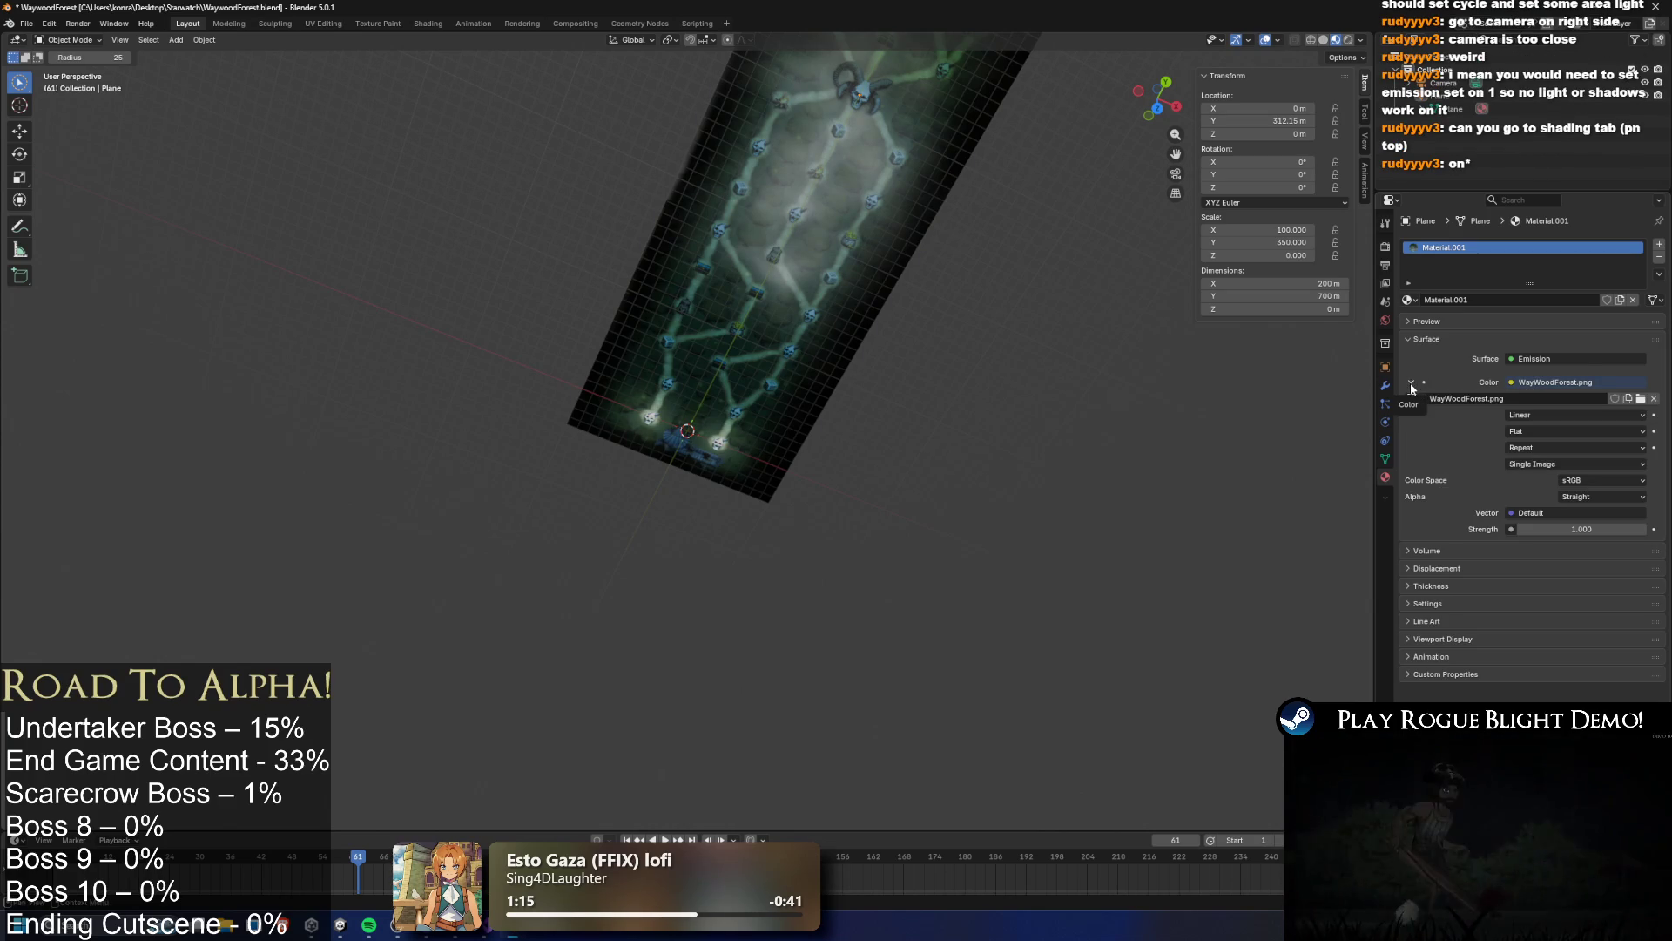
key(ctrl+z)
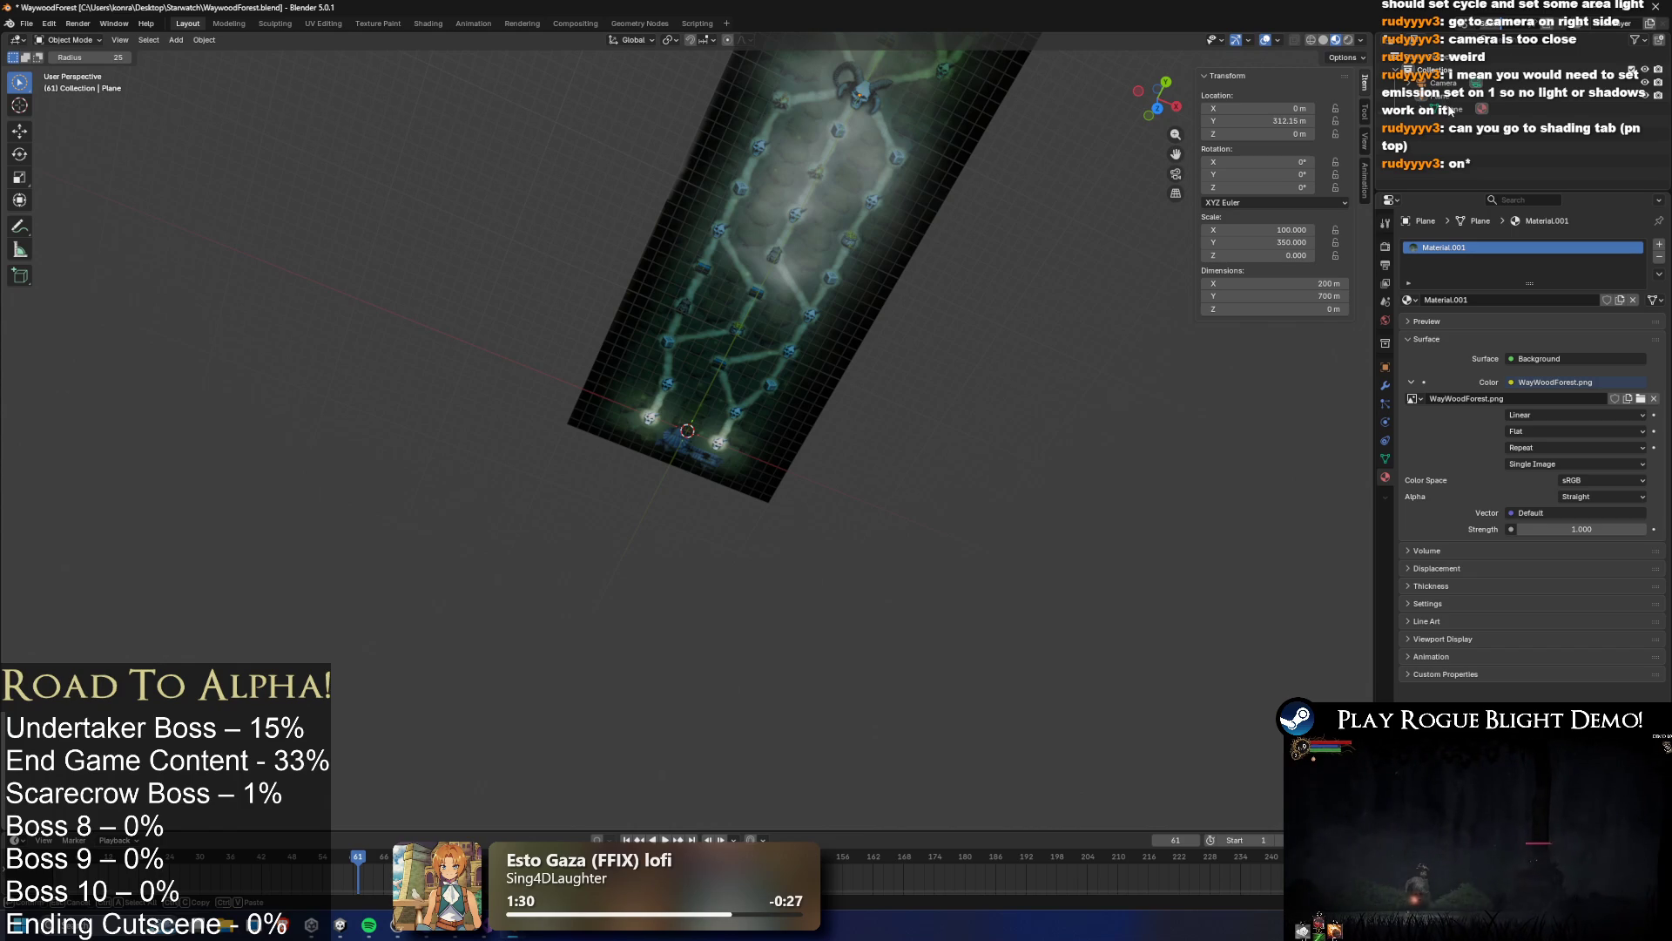
click(1447, 108)
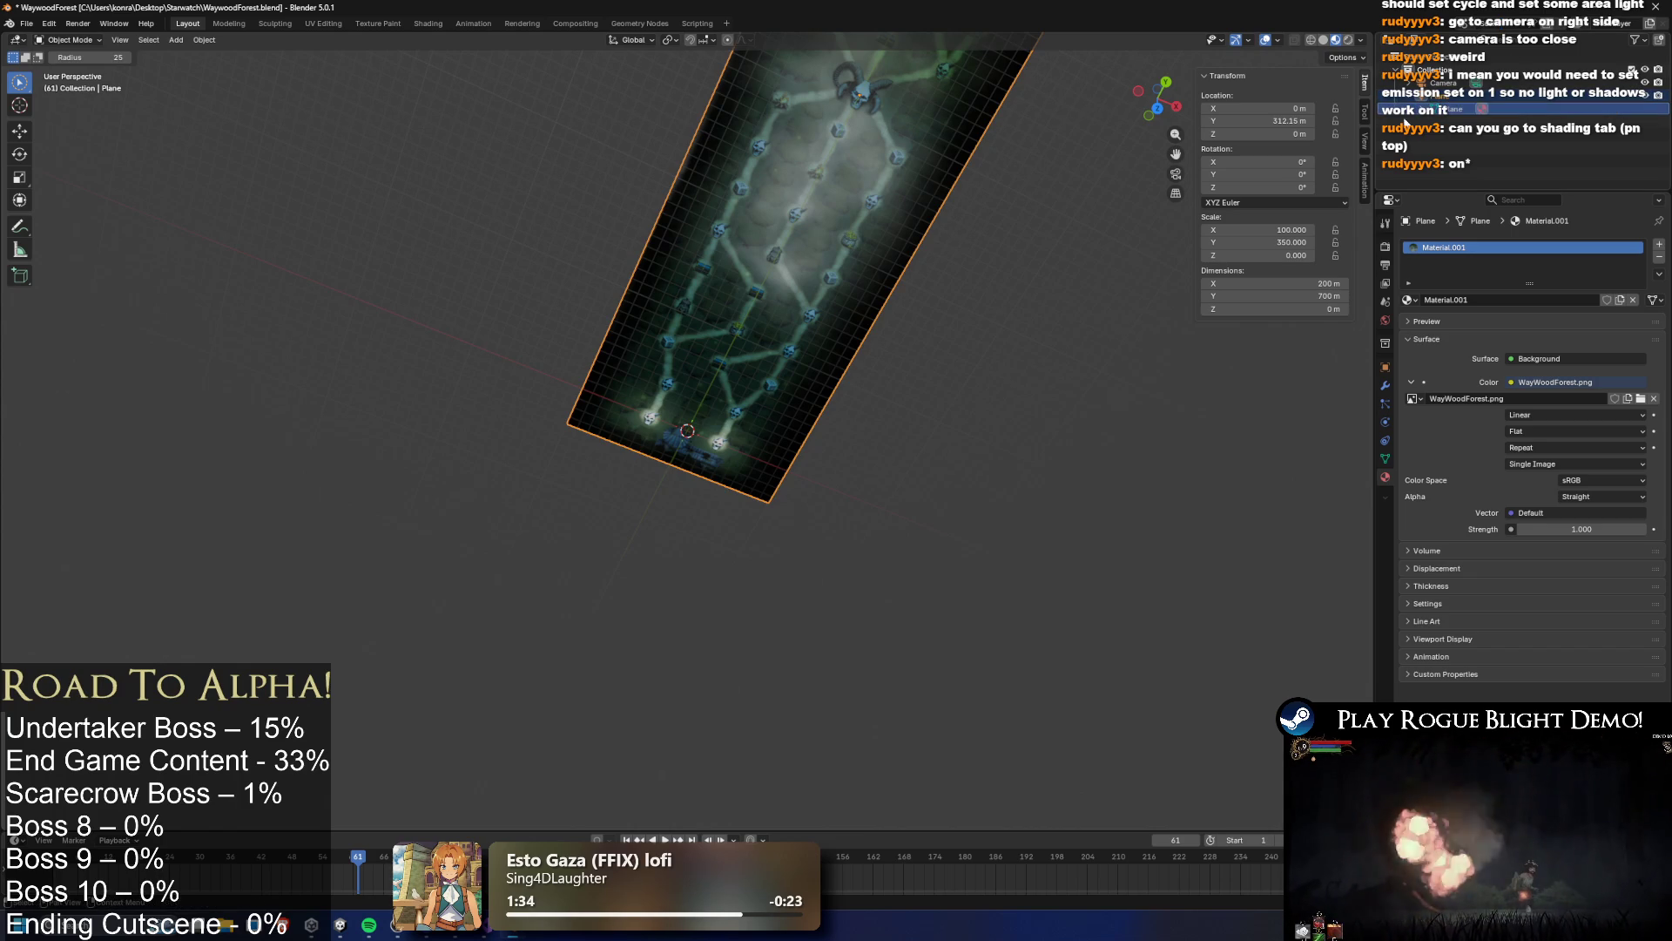
click(1386, 247)
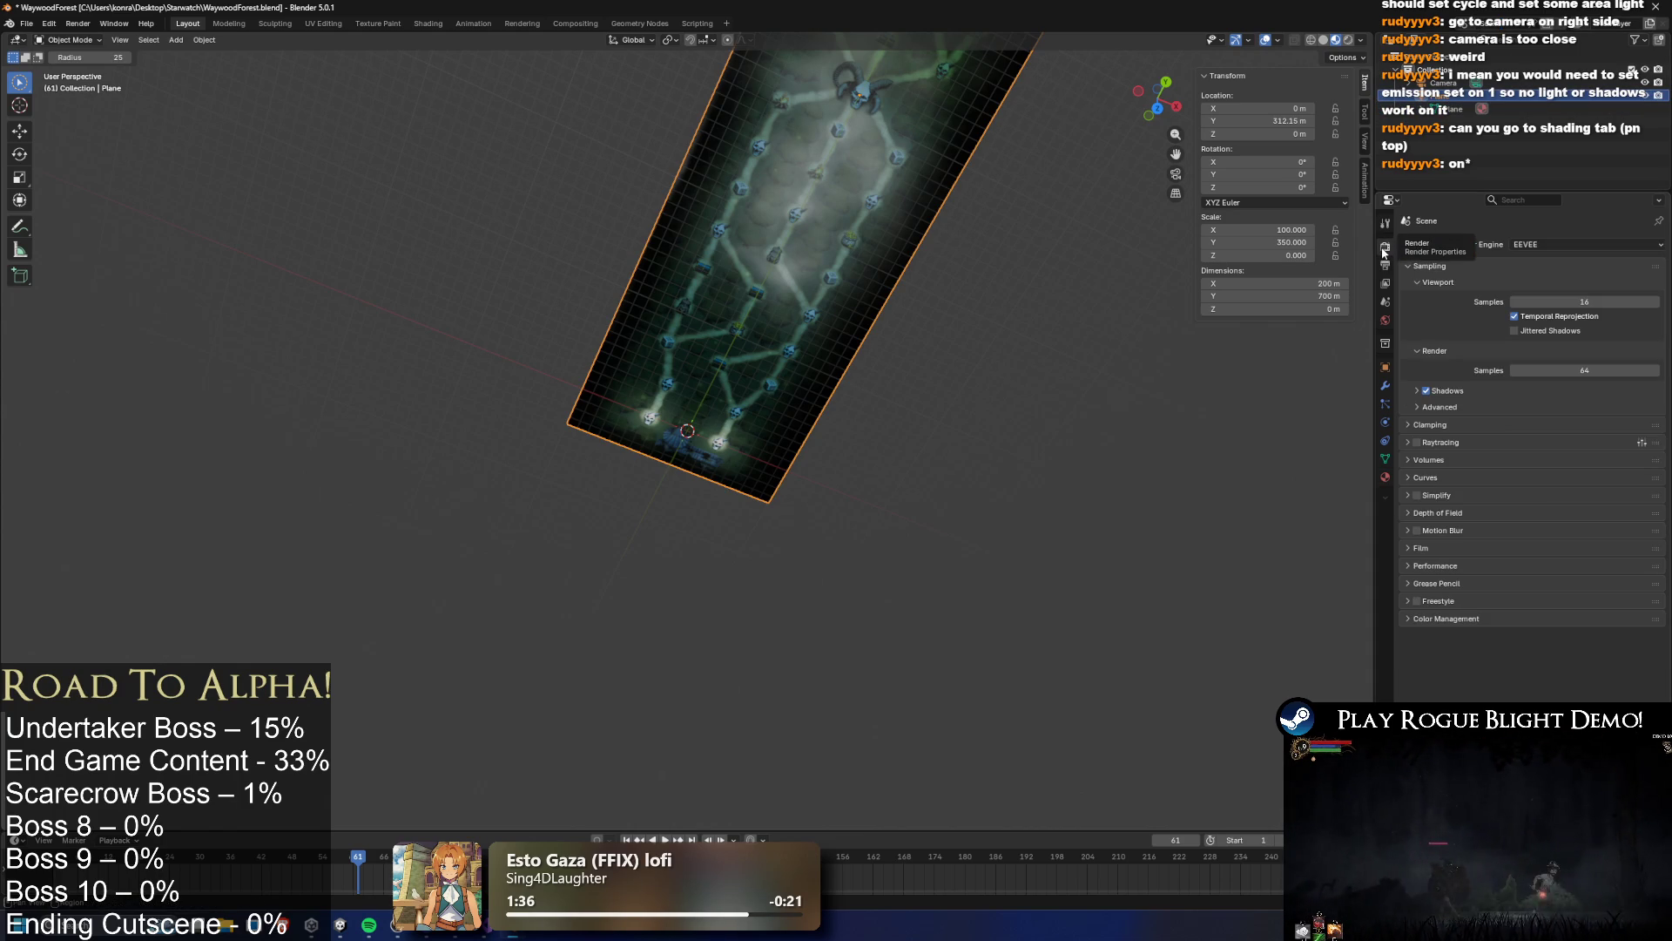
click(1428, 112)
click(1466, 122)
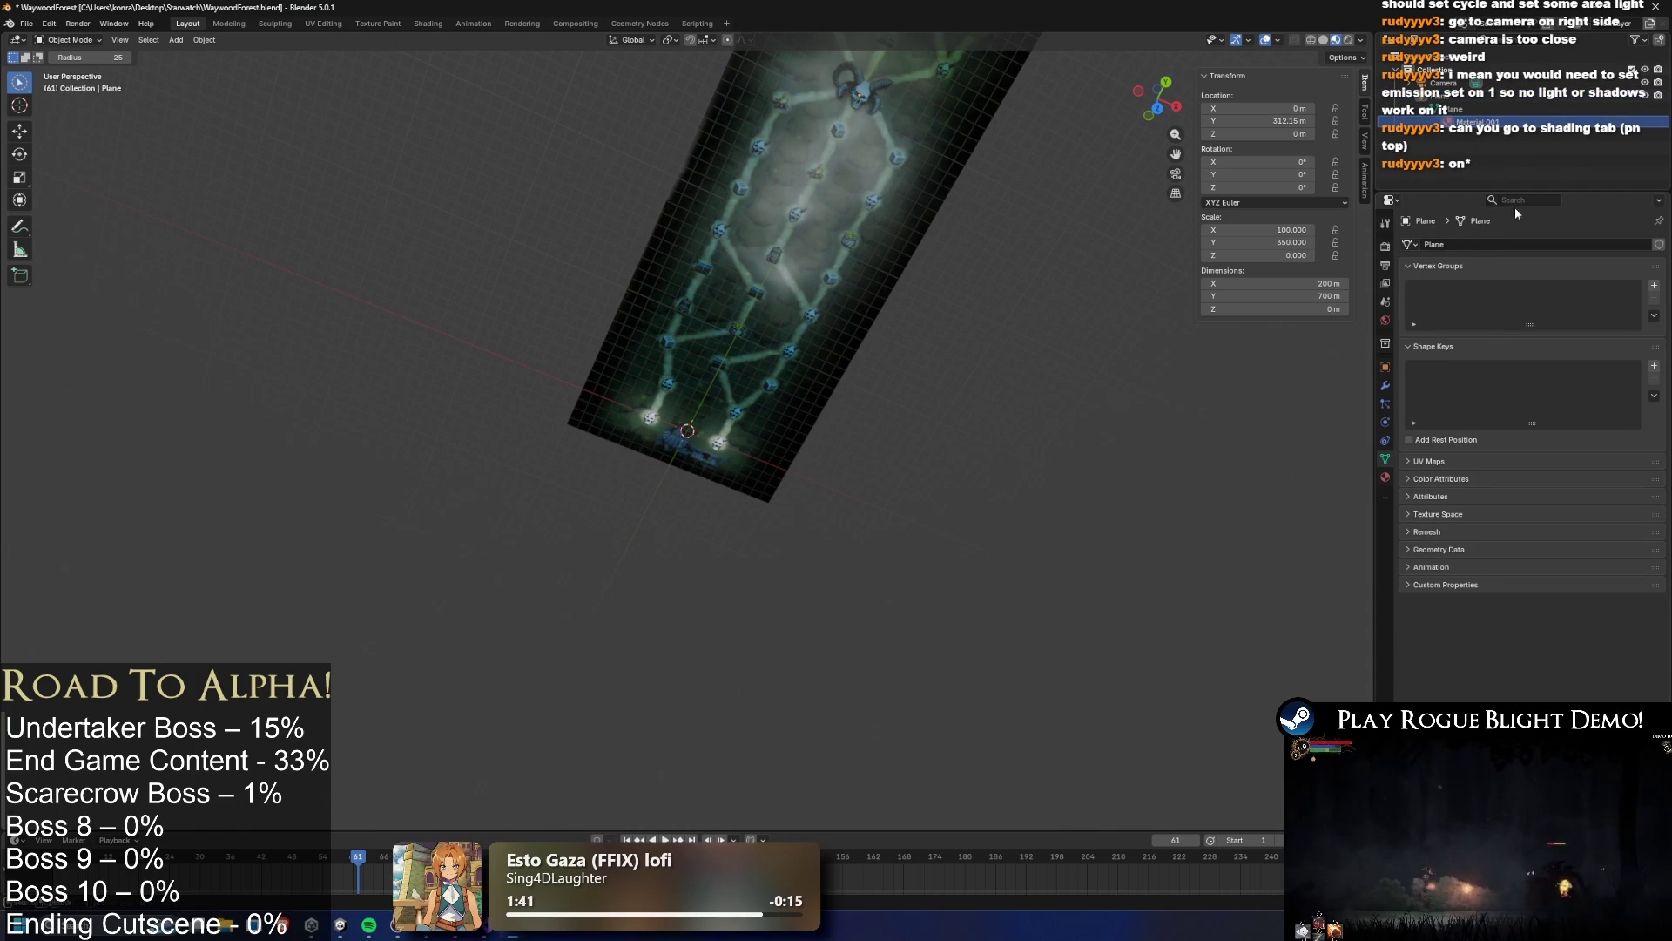
click(1385, 223)
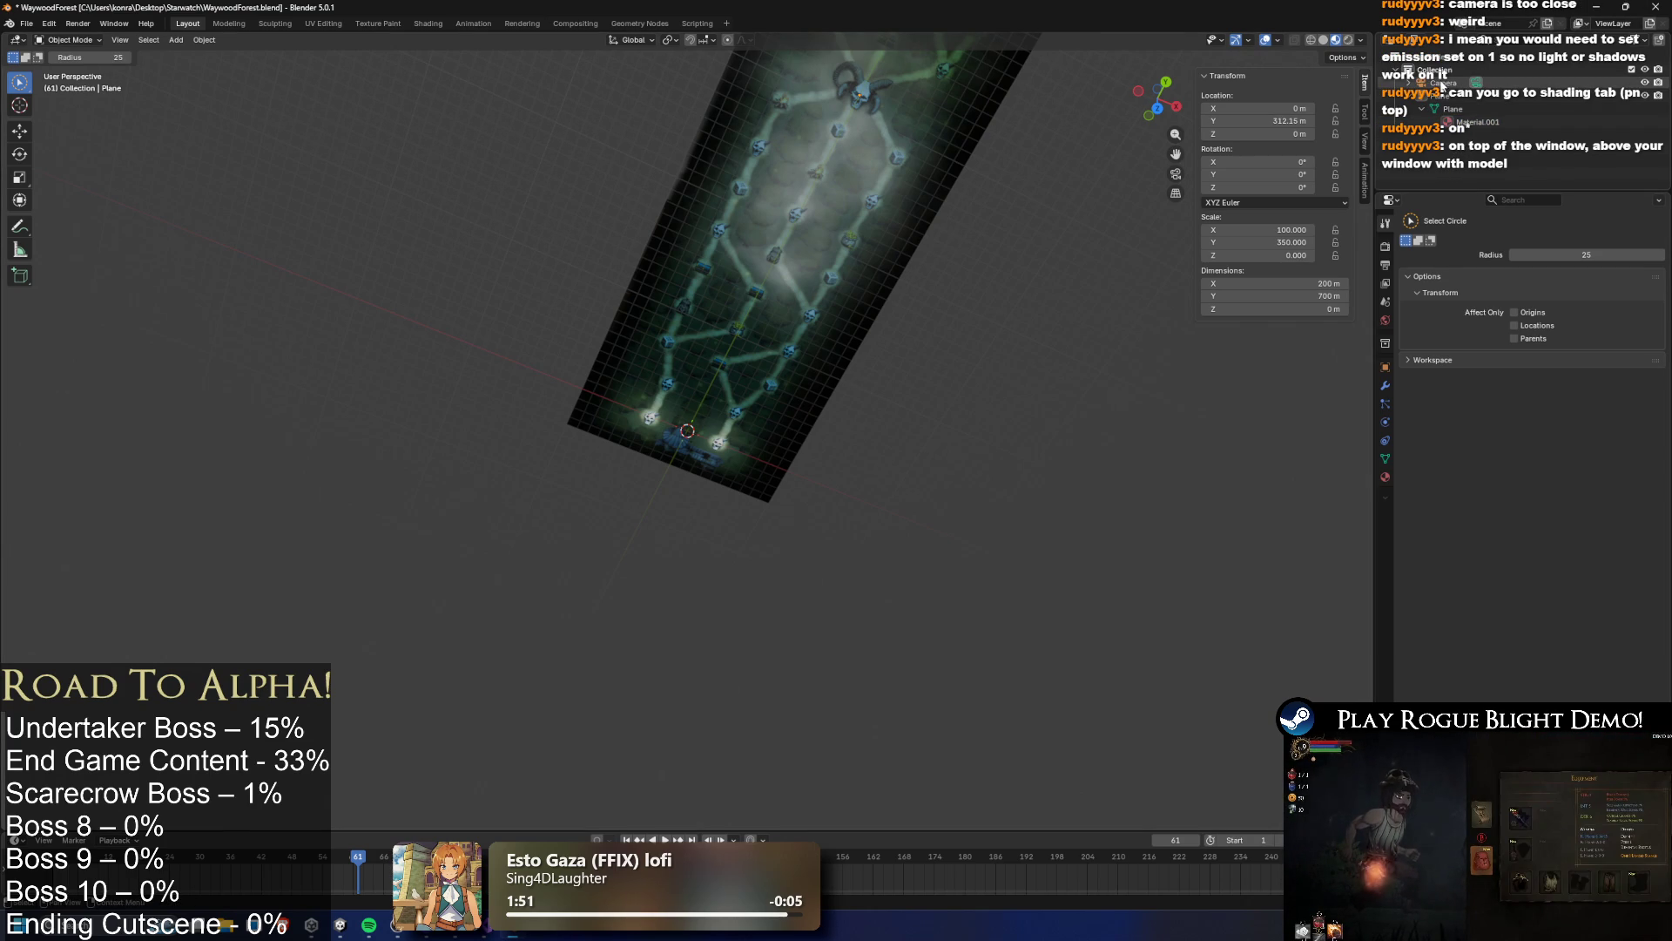
click(1446, 83)
click(1433, 85)
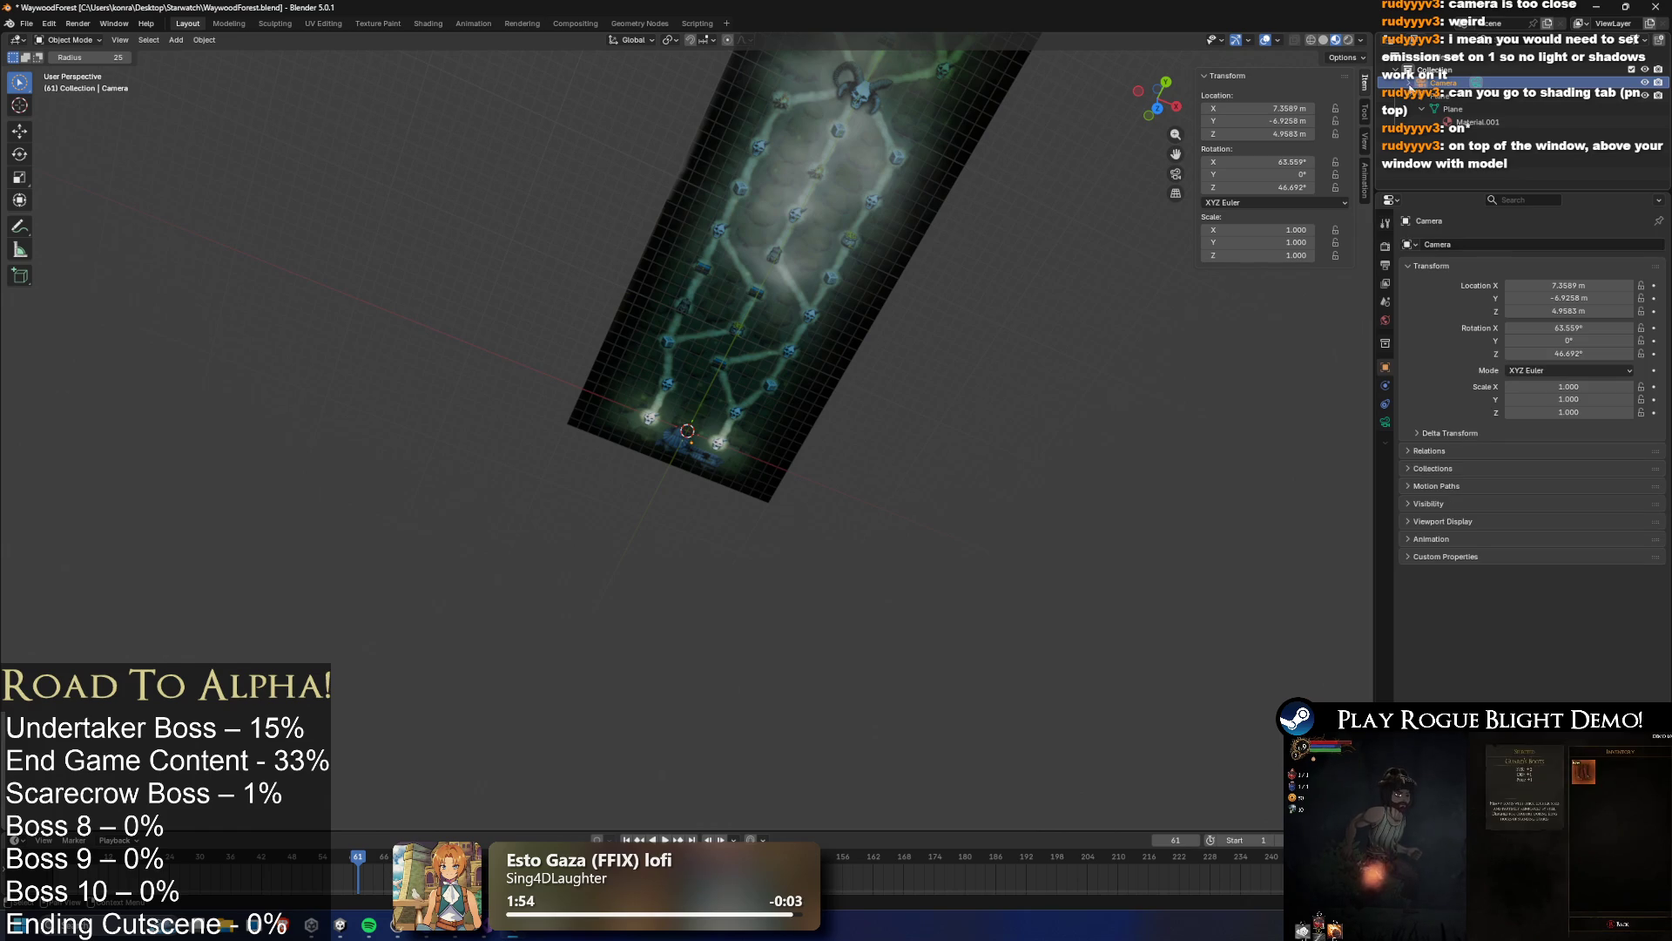
click(1435, 59)
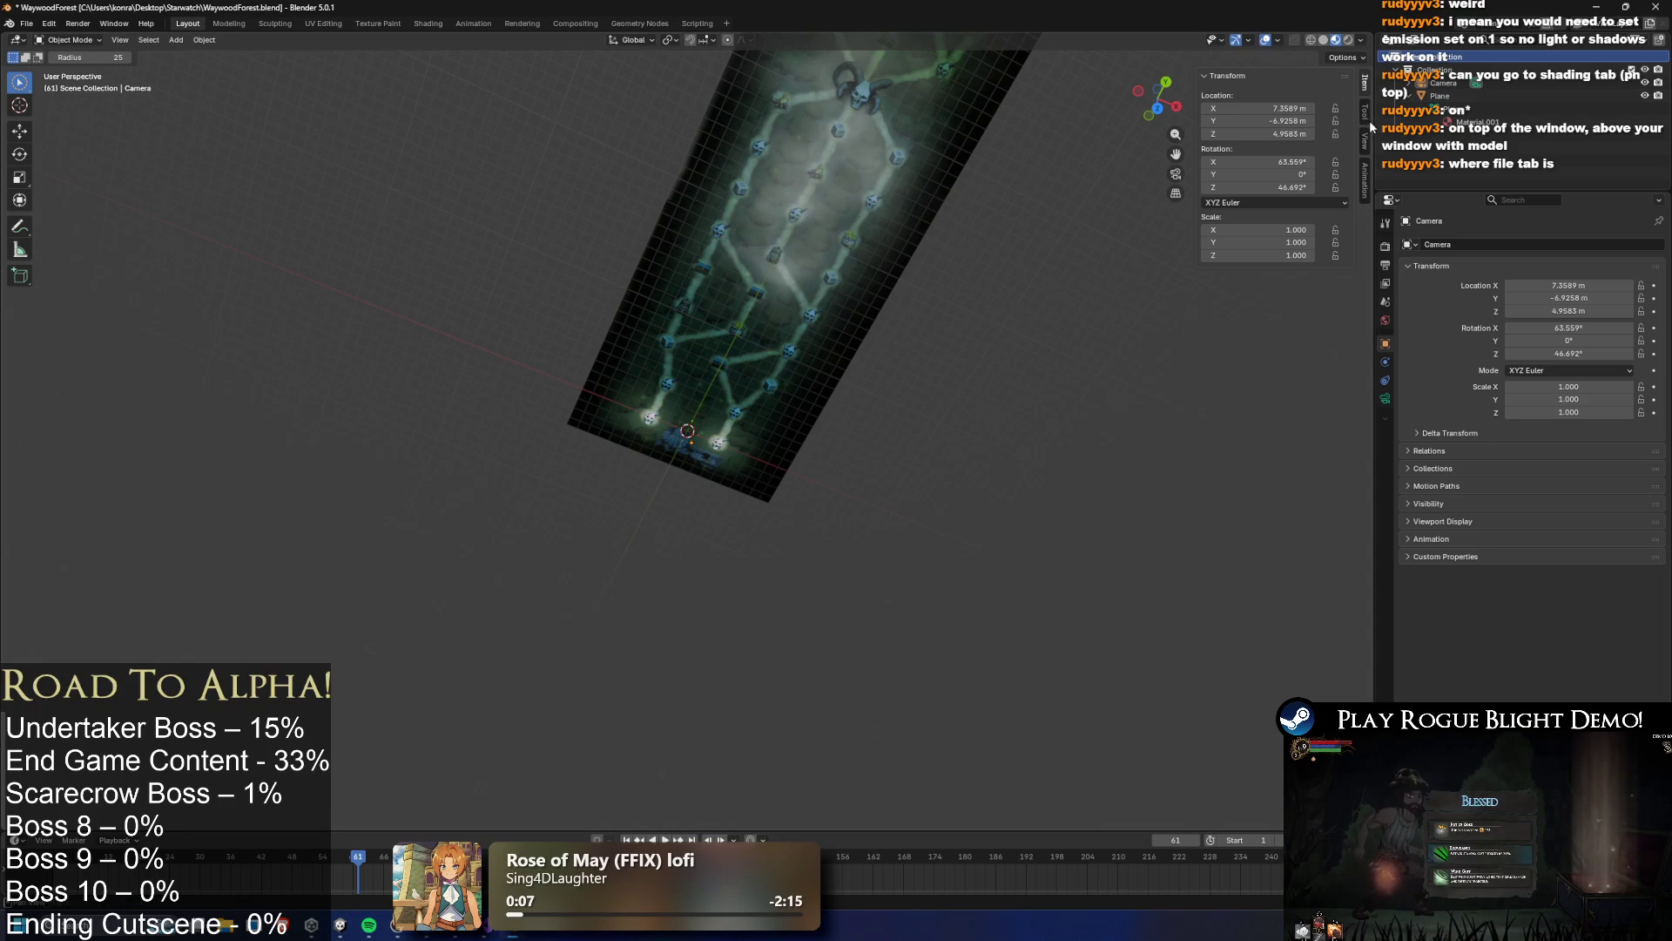
click(1440, 96)
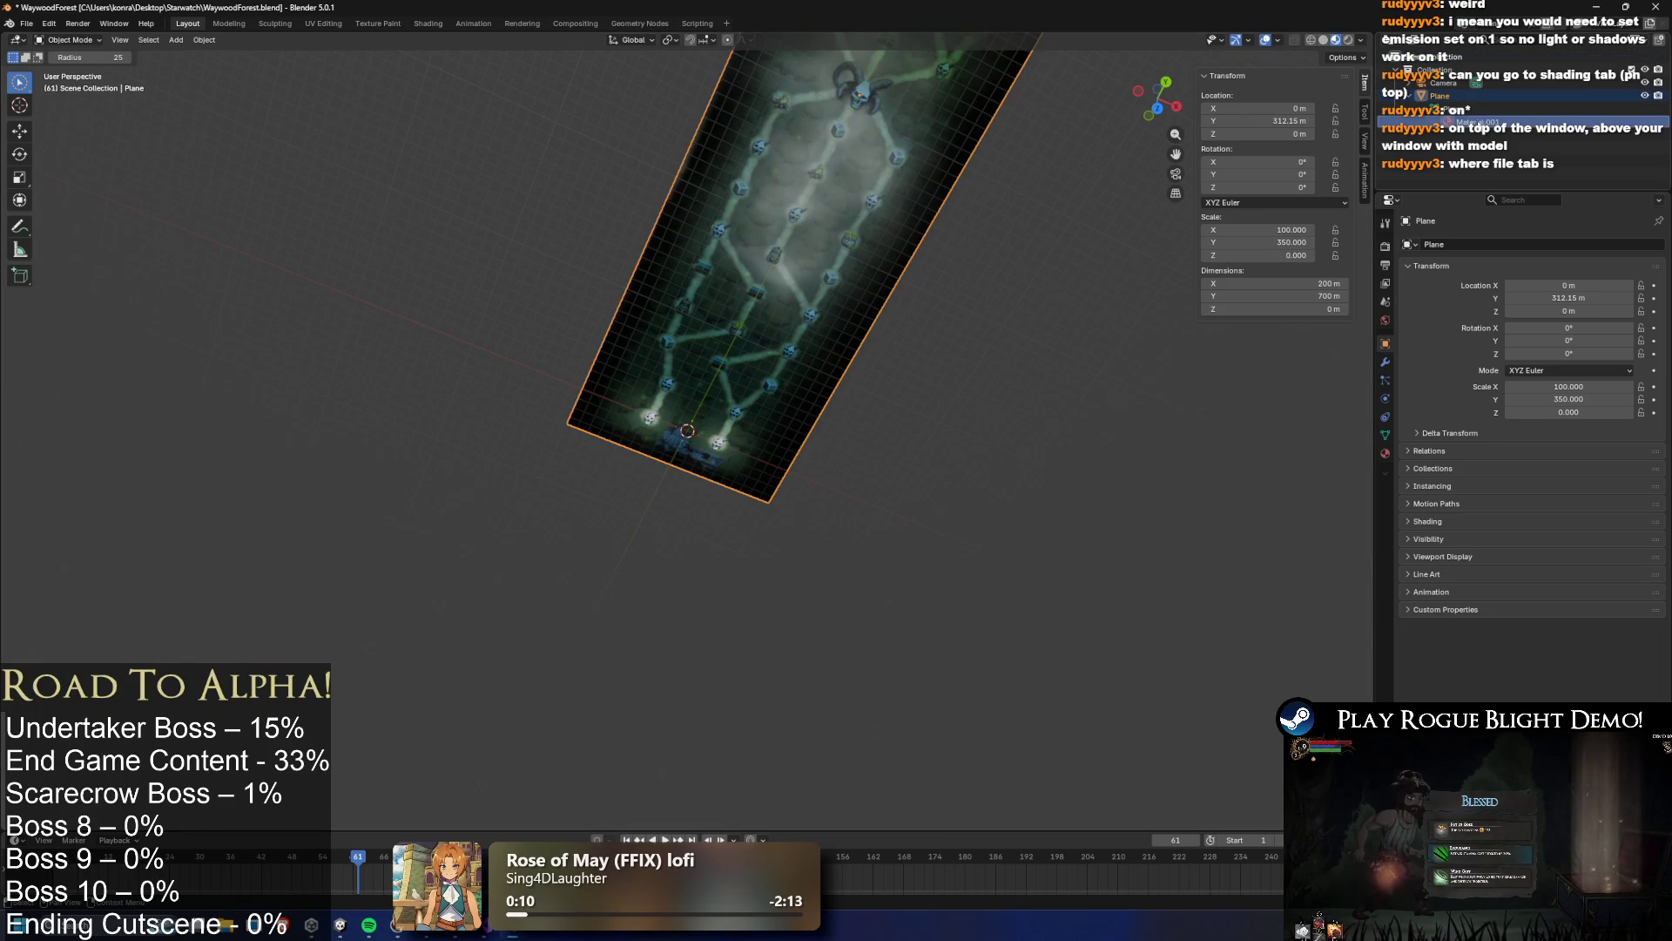
click(1385, 453)
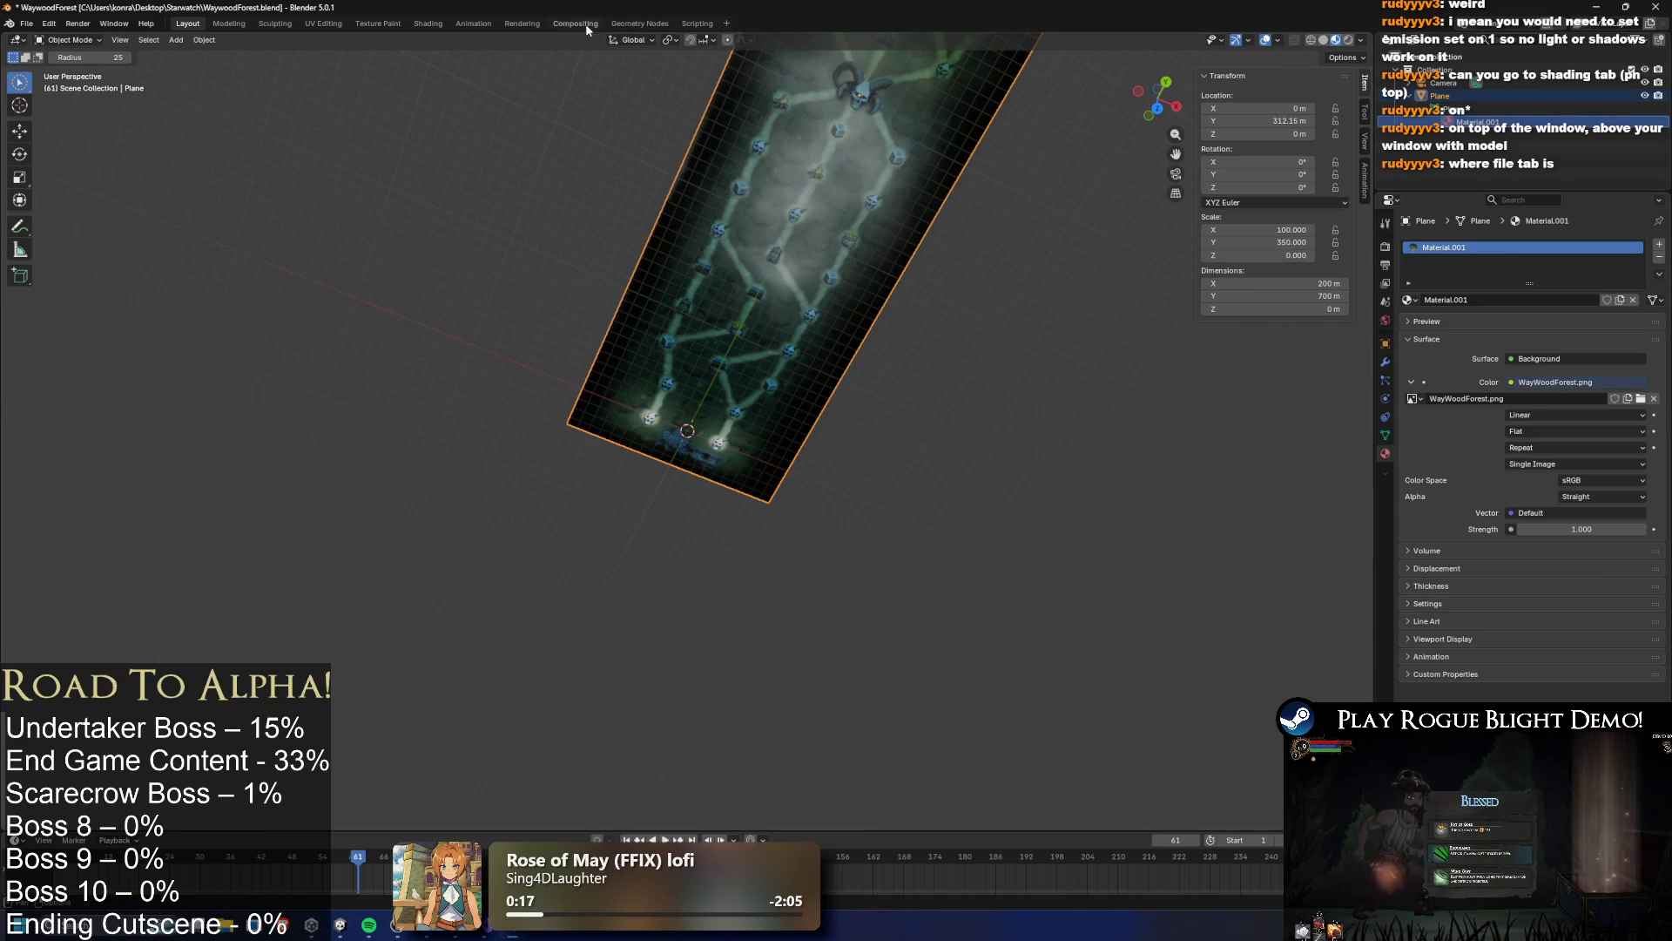
click(429, 24)
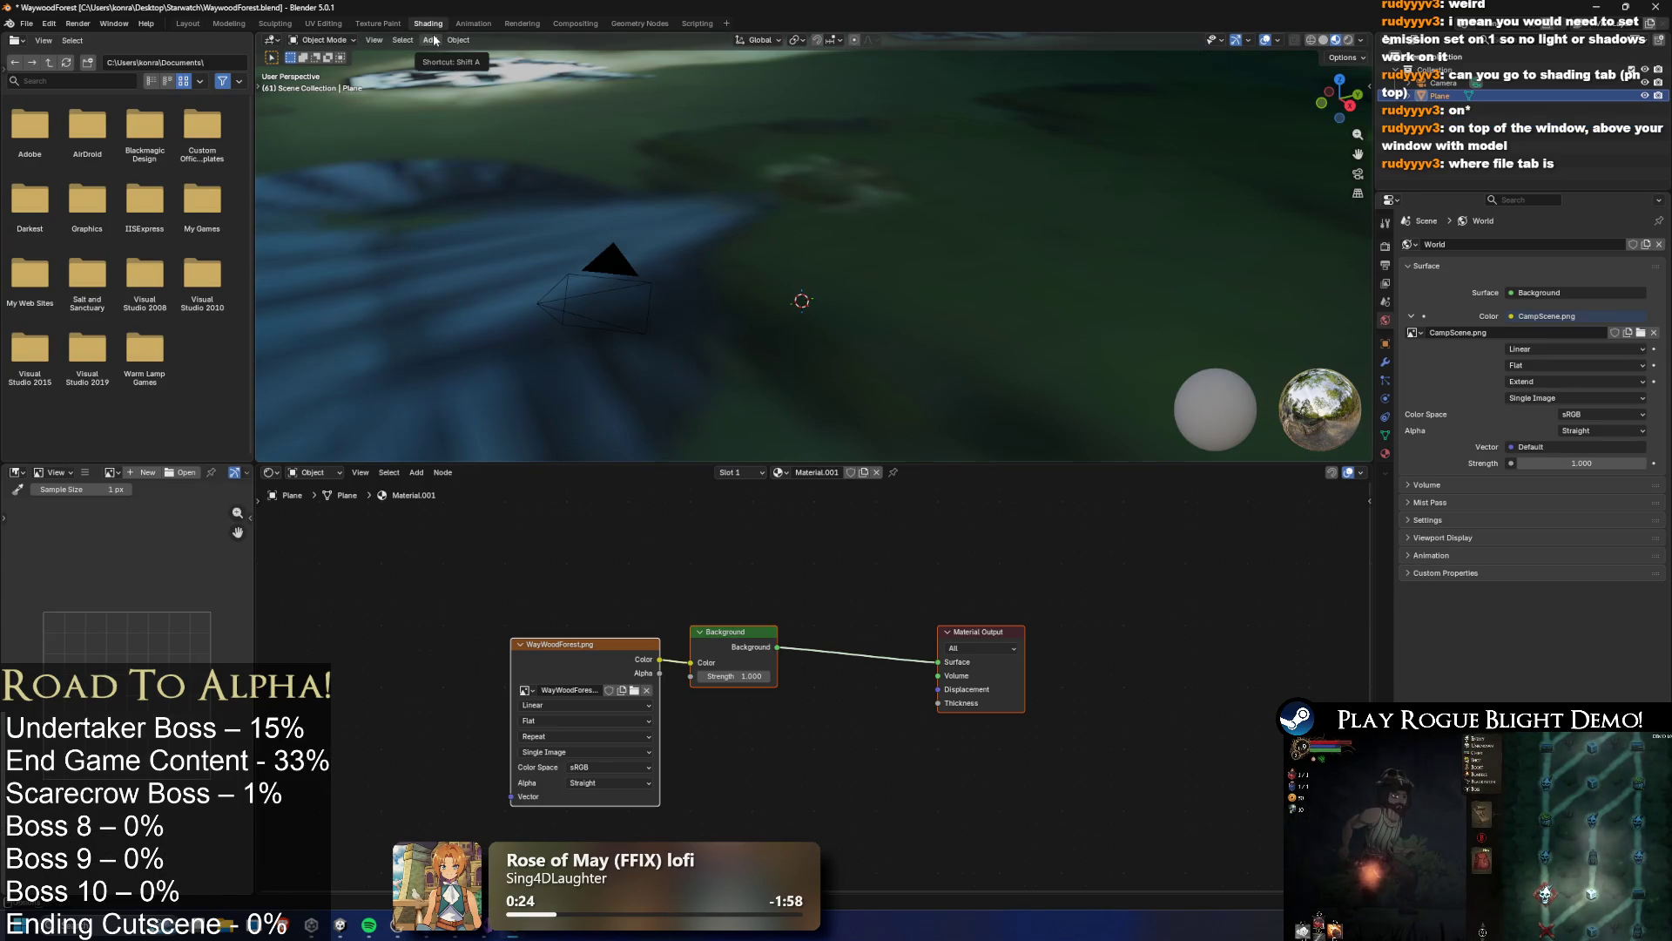
Frame the whole map plane from above and select all objects
scroll(802, 196, down, 3)
scroll(802, 196, down, 5)
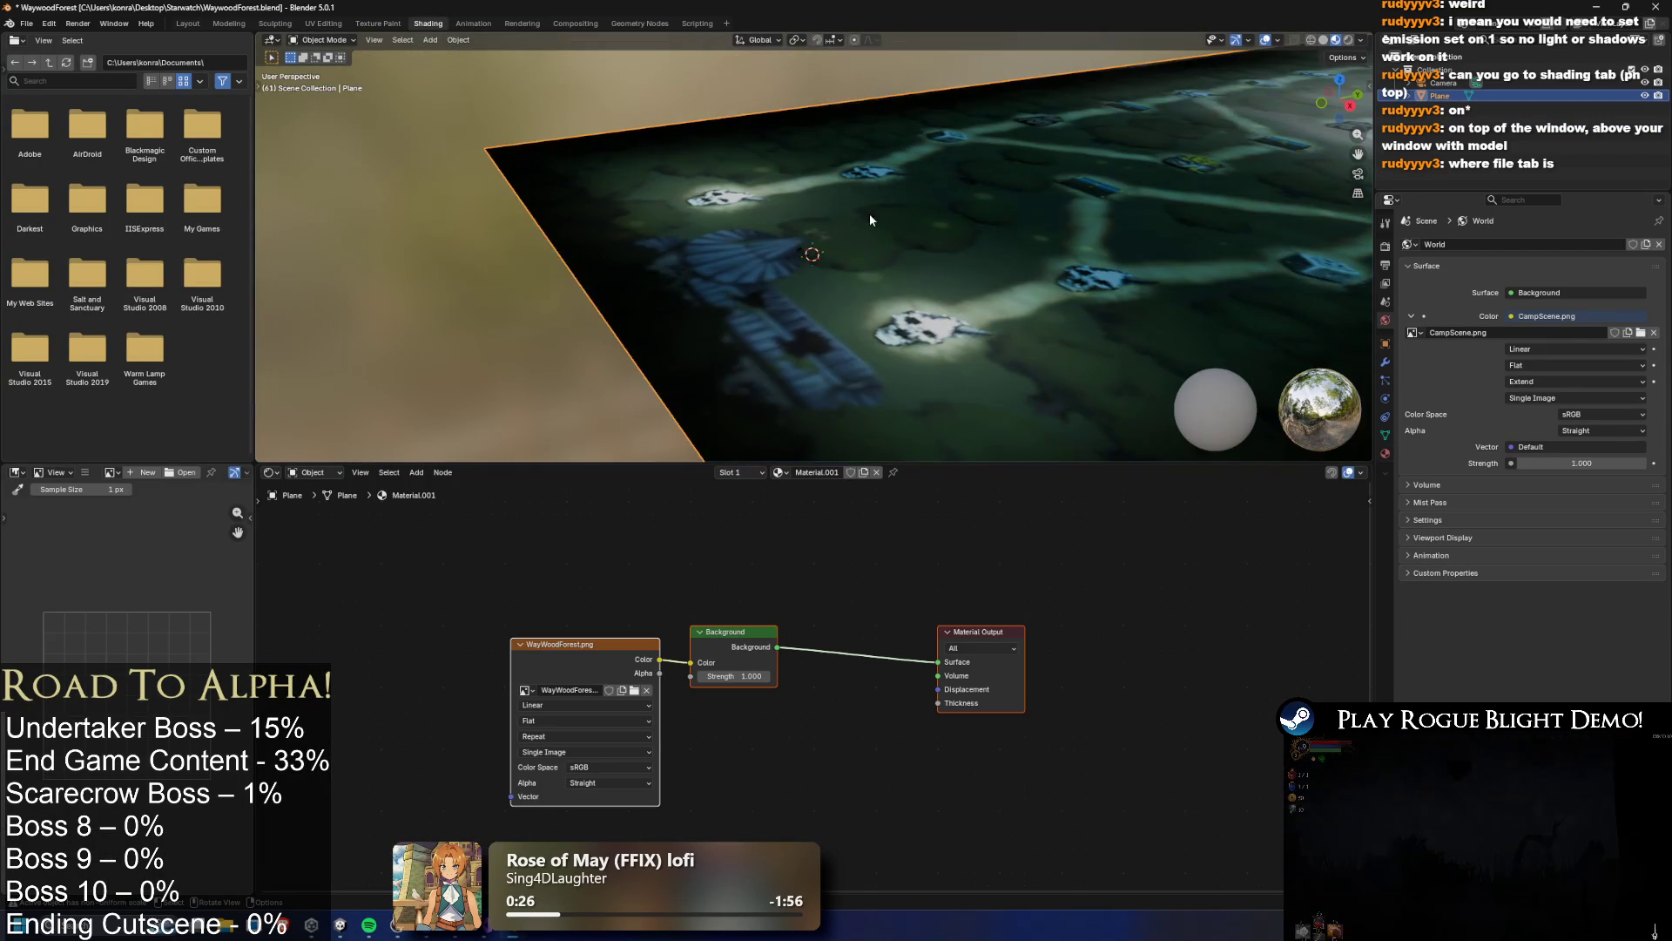
mouse_move(740, 201)
mouse_down()
mouse_move(796, 212)
mouse_move(840, 264)
mouse_move(829, 186)
mouse_move(851, 164)
mouse_move(814, 123)
mouse_move(792, 138)
mouse_move(826, 201)
mouse_up()
scroll(840, 264, down, 4)
key(w)
right_click(826, 200)
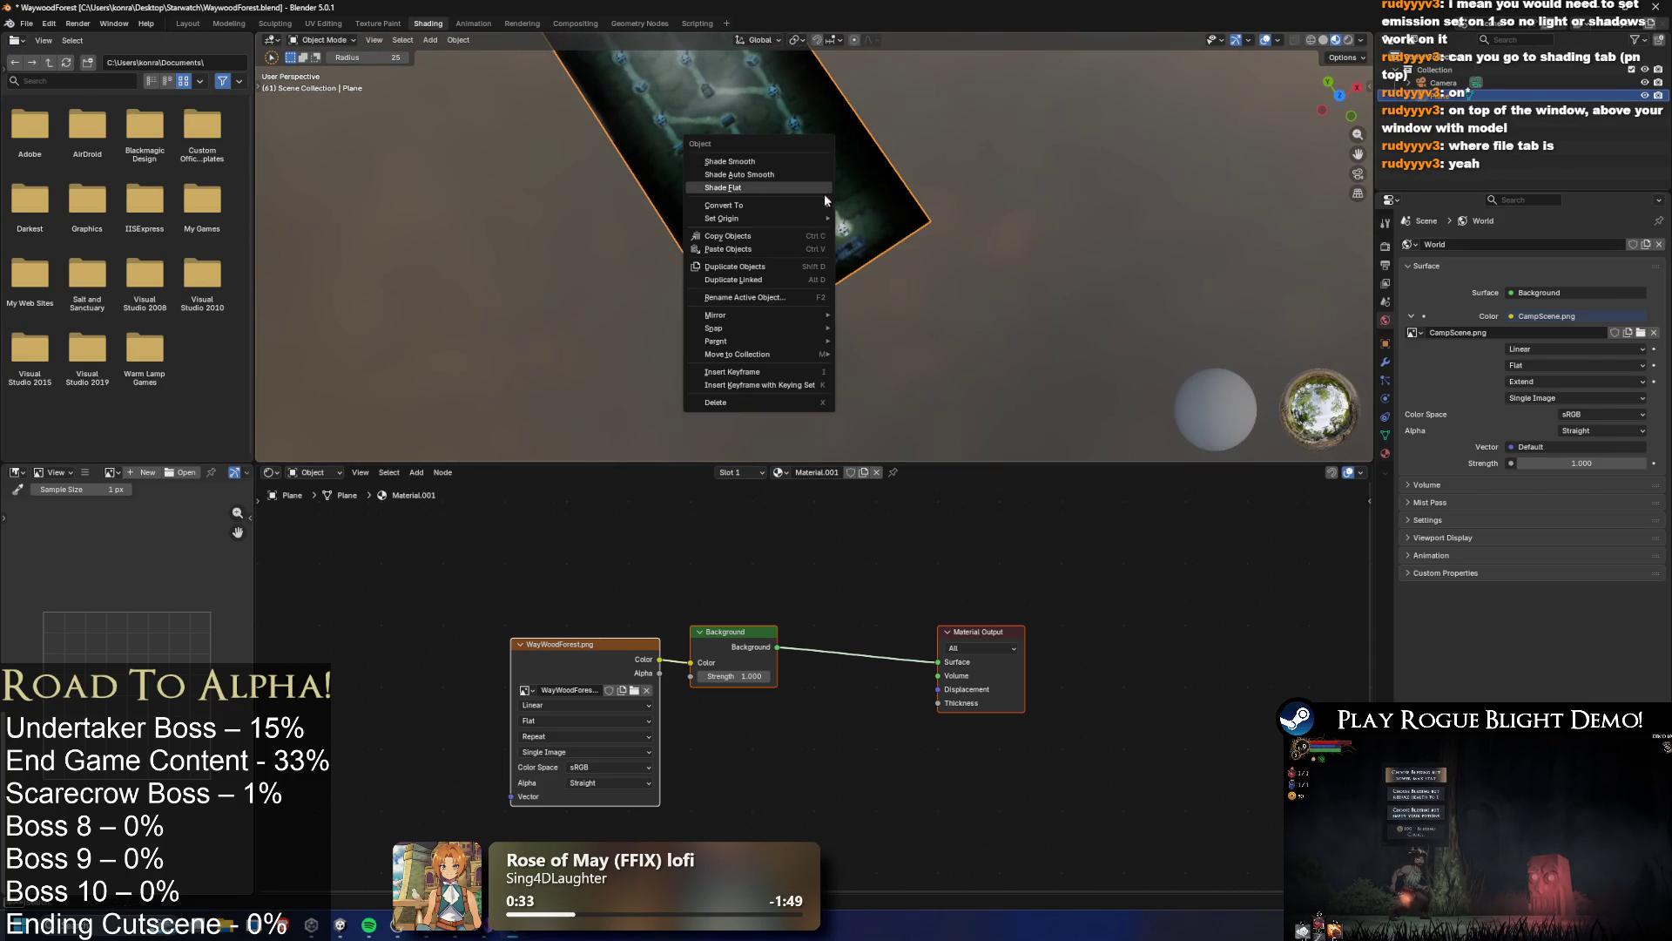
click(936, 150)
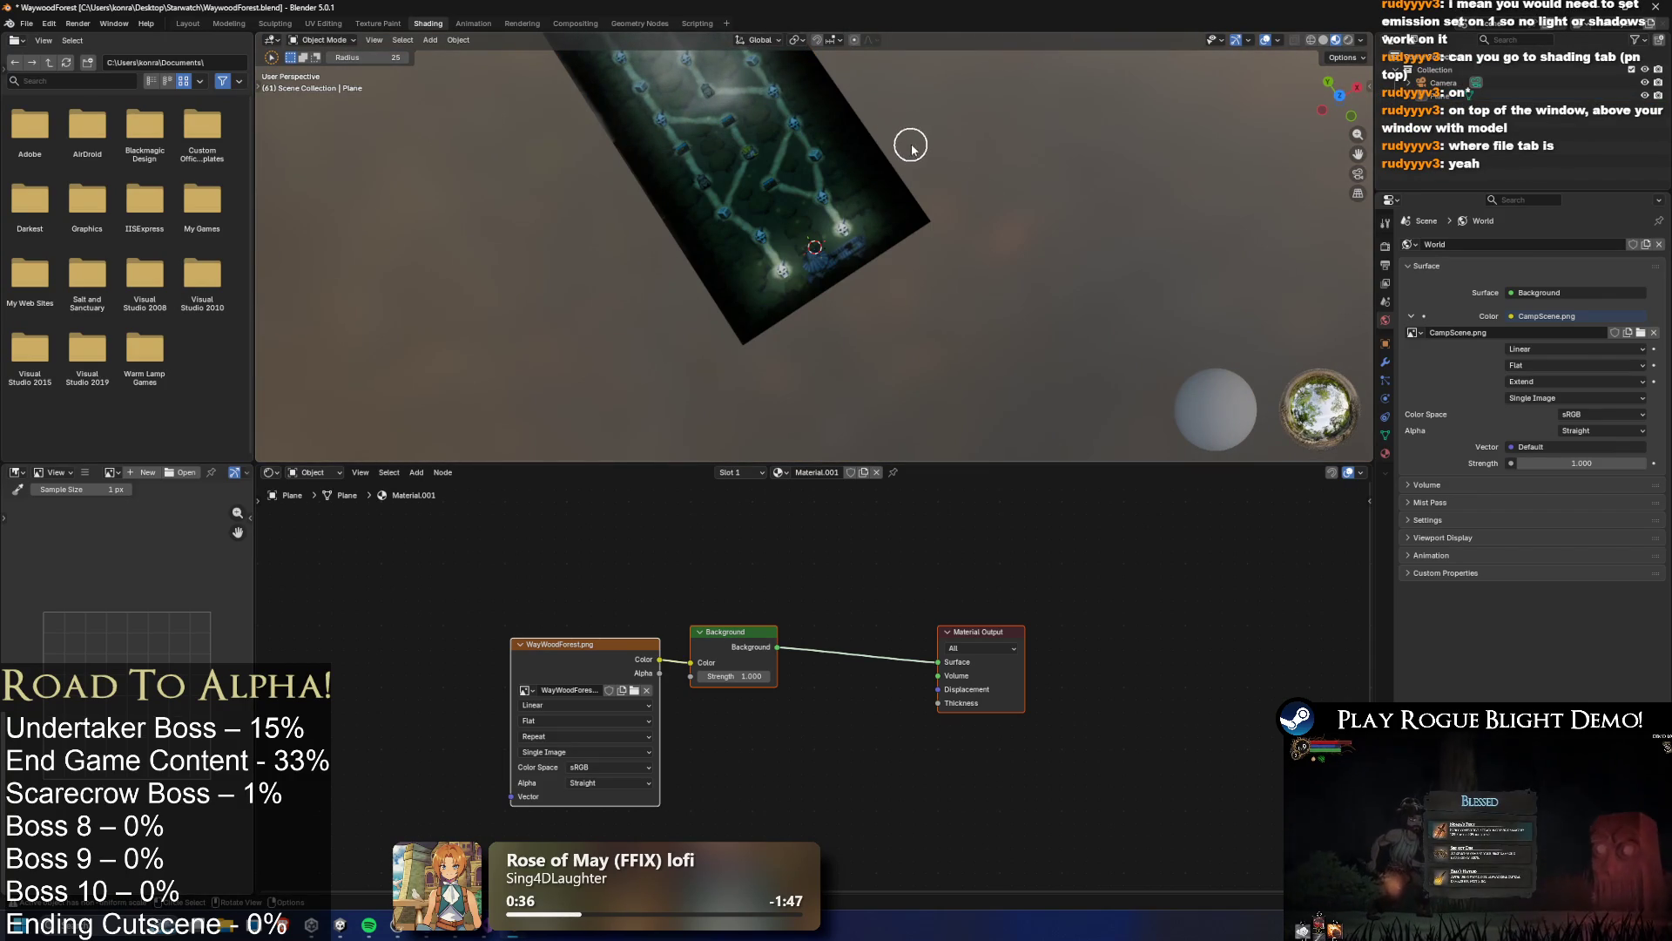
key(a)
key(w)
Orbit around the map plane and select the Background shader node
mouse_move(942, 175)
mouse_down()
mouse_move(928, 202)
mouse_move(906, 188)
mouse_move(883, 158)
mouse_move(892, 138)
mouse_move(864, 155)
mouse_move(833, 88)
mouse_up()
right_click(832, 89)
drag(1026, 144, 1021, 203)
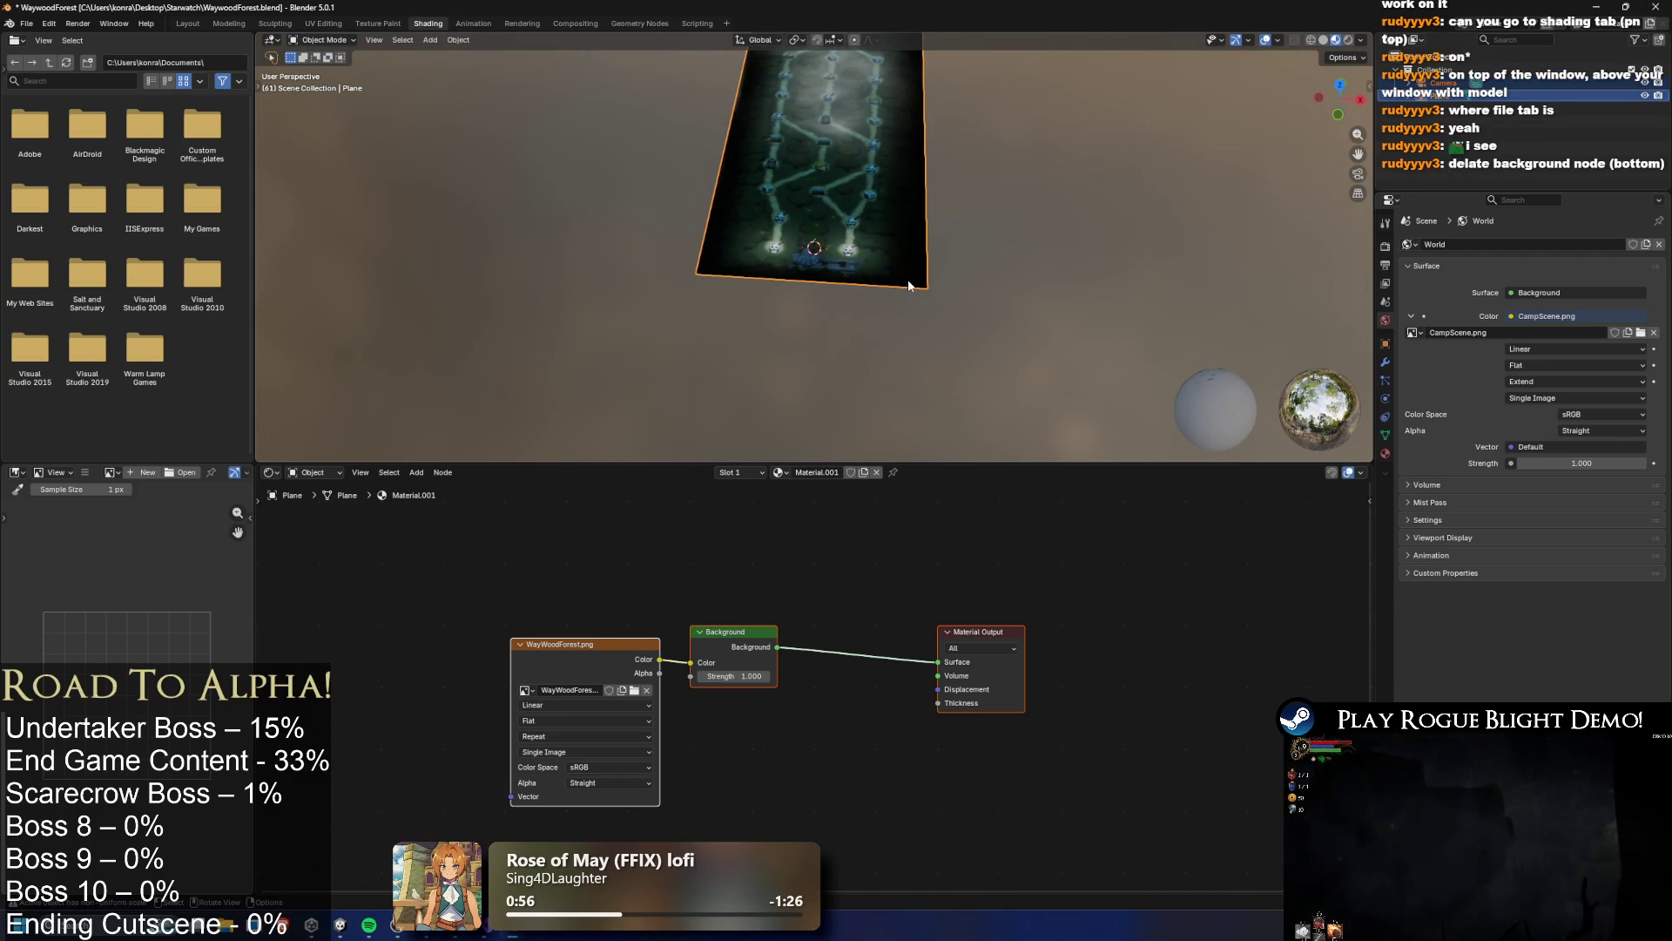
click(732, 633)
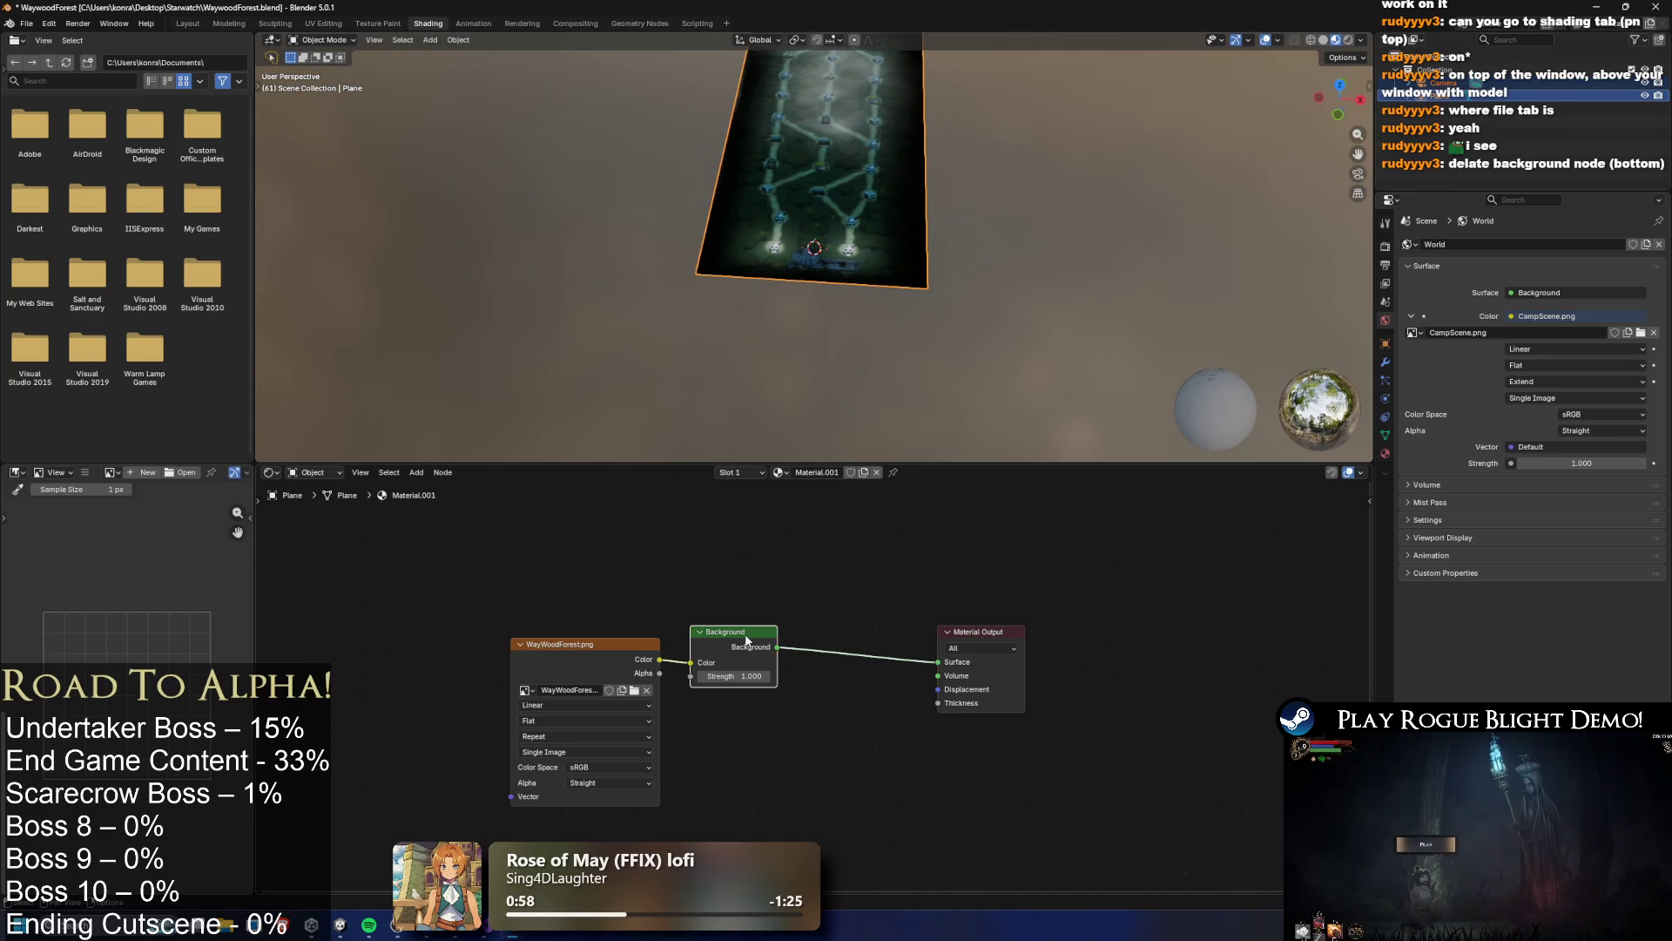
Delete the Background node, then test and remove a direct image Color-to-Surface link
key(Delete)
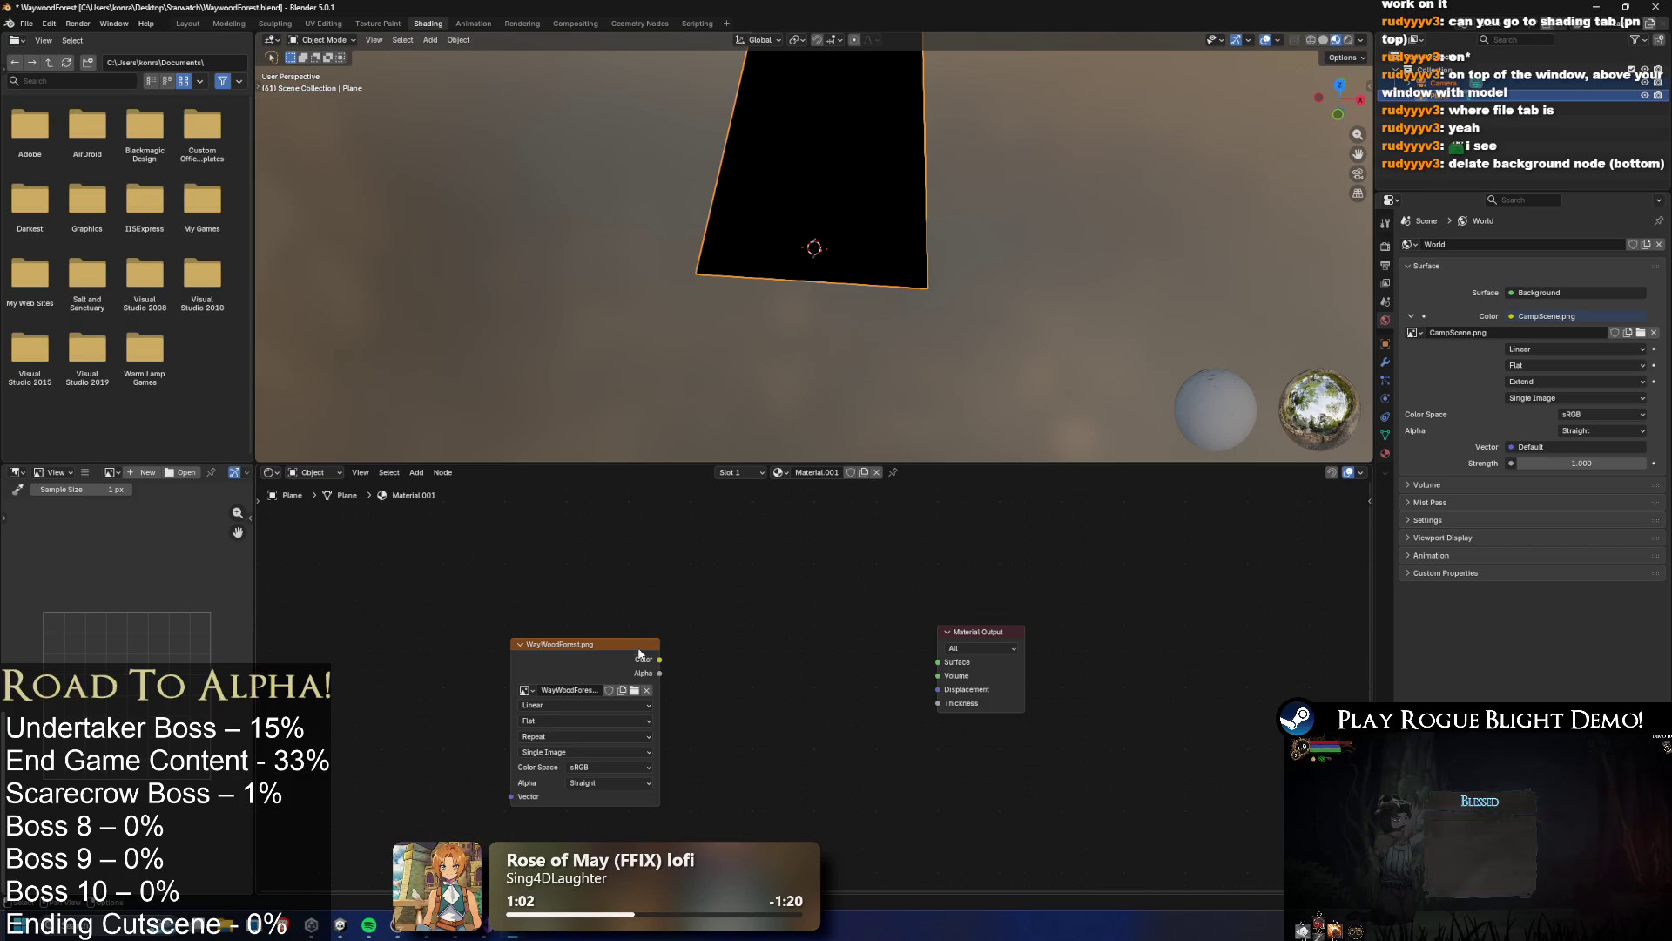
drag(659, 659, 938, 662)
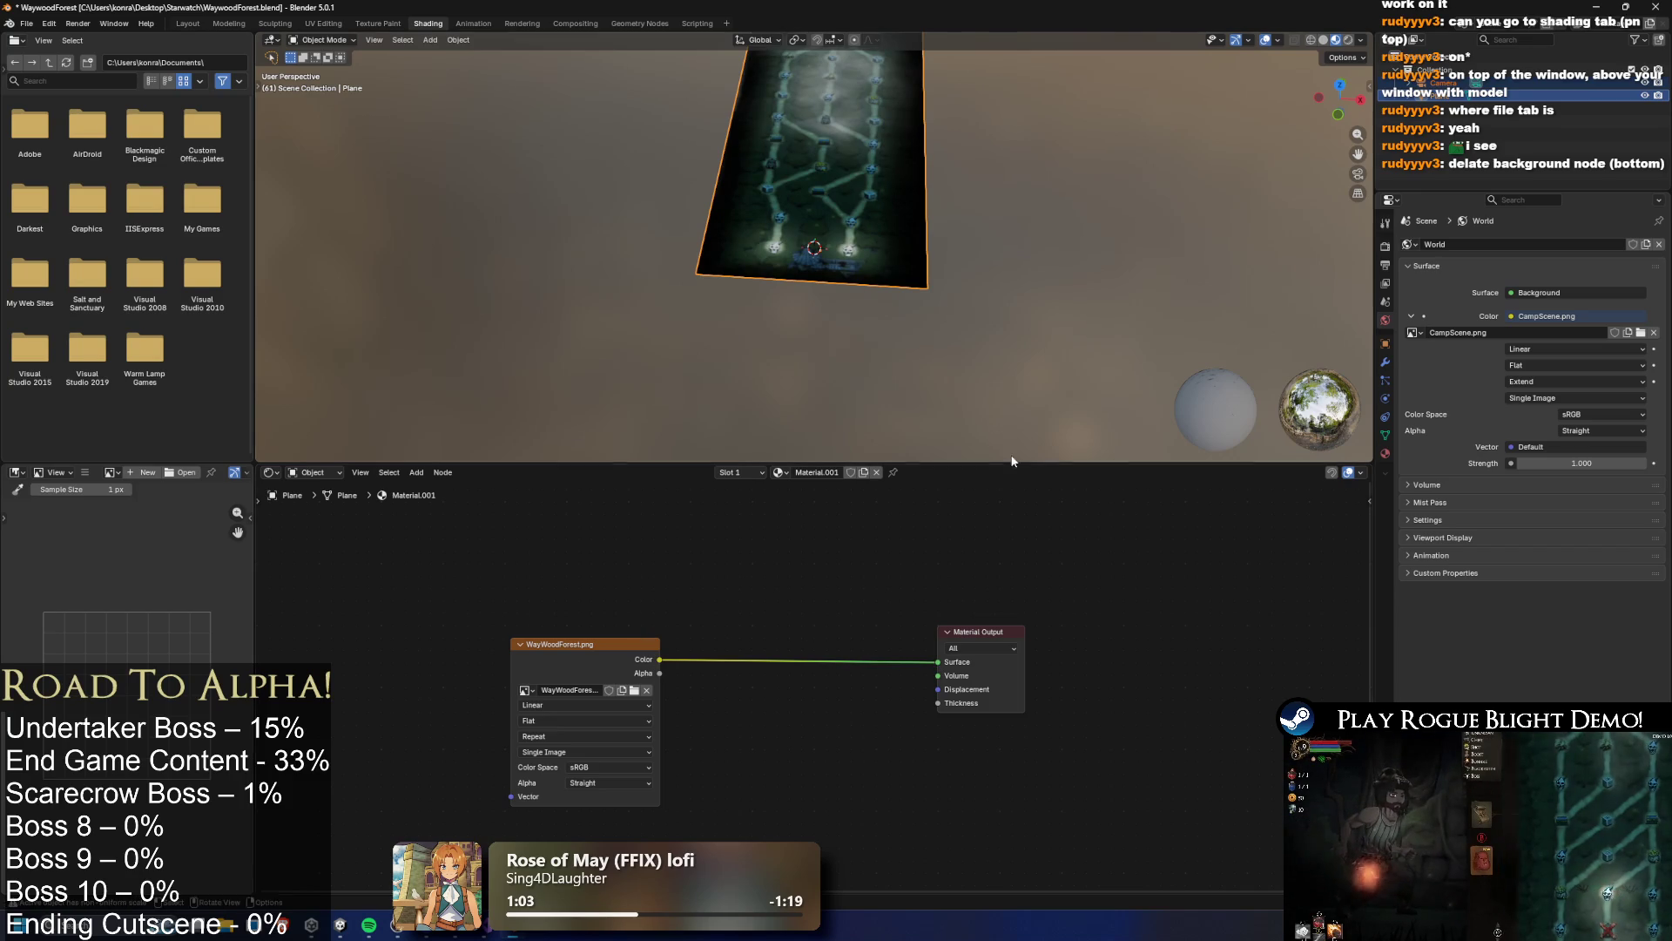
ctrl+right_click(801, 662)
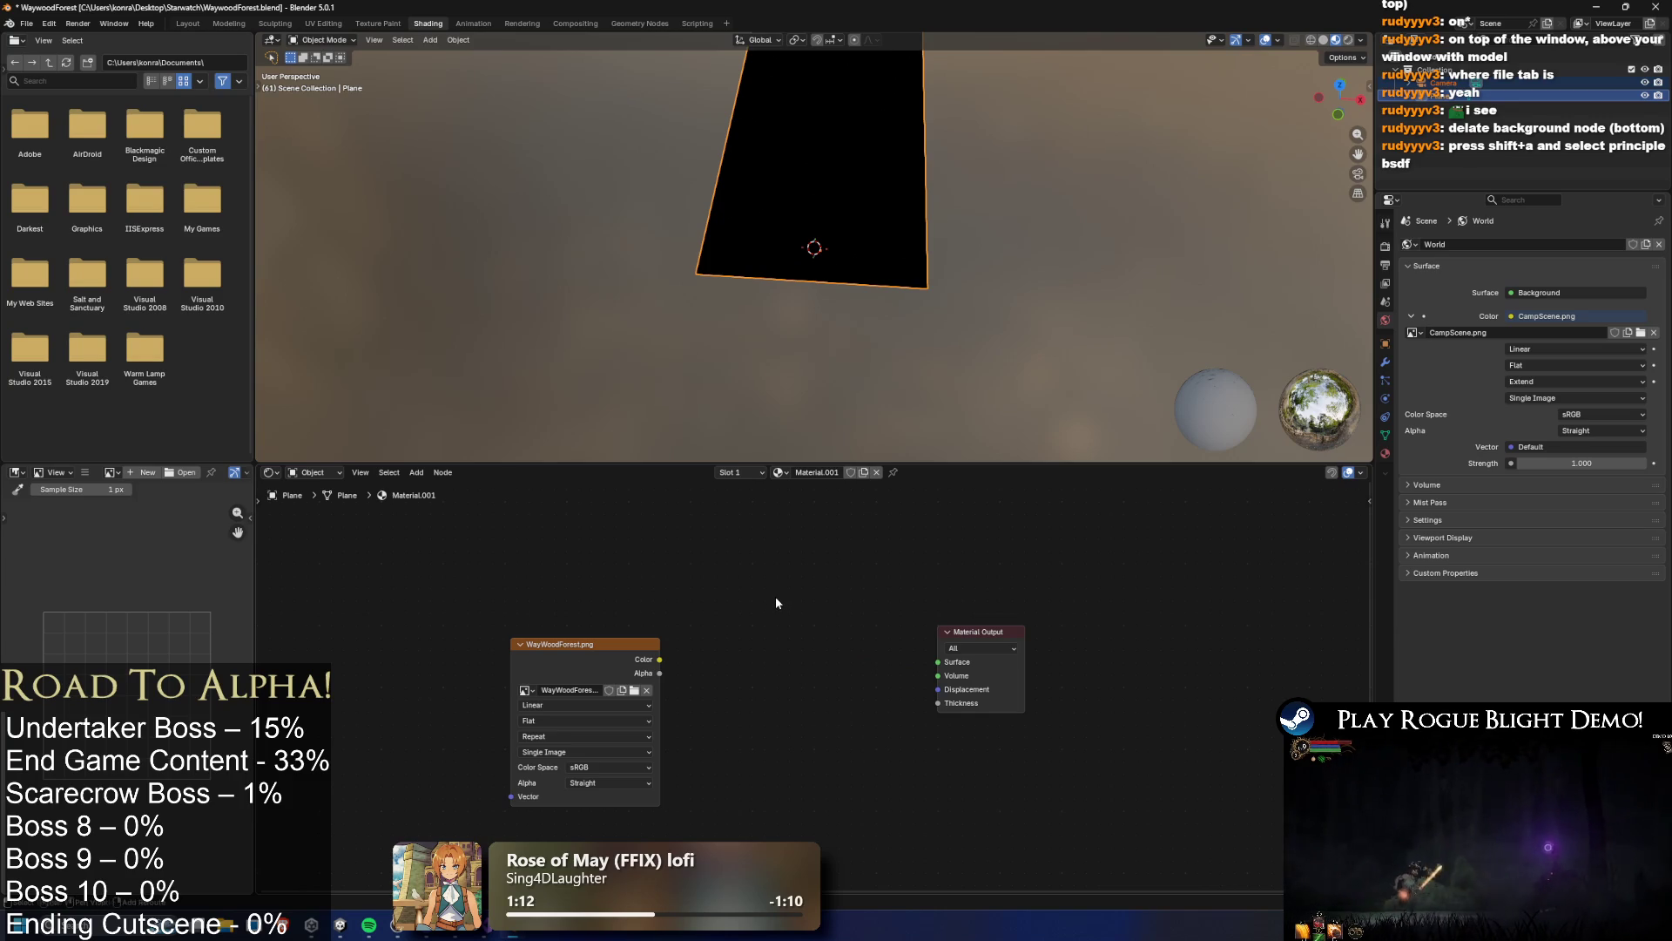
Add a Principled BSDF shader node to the plane's material
key(shift+a)
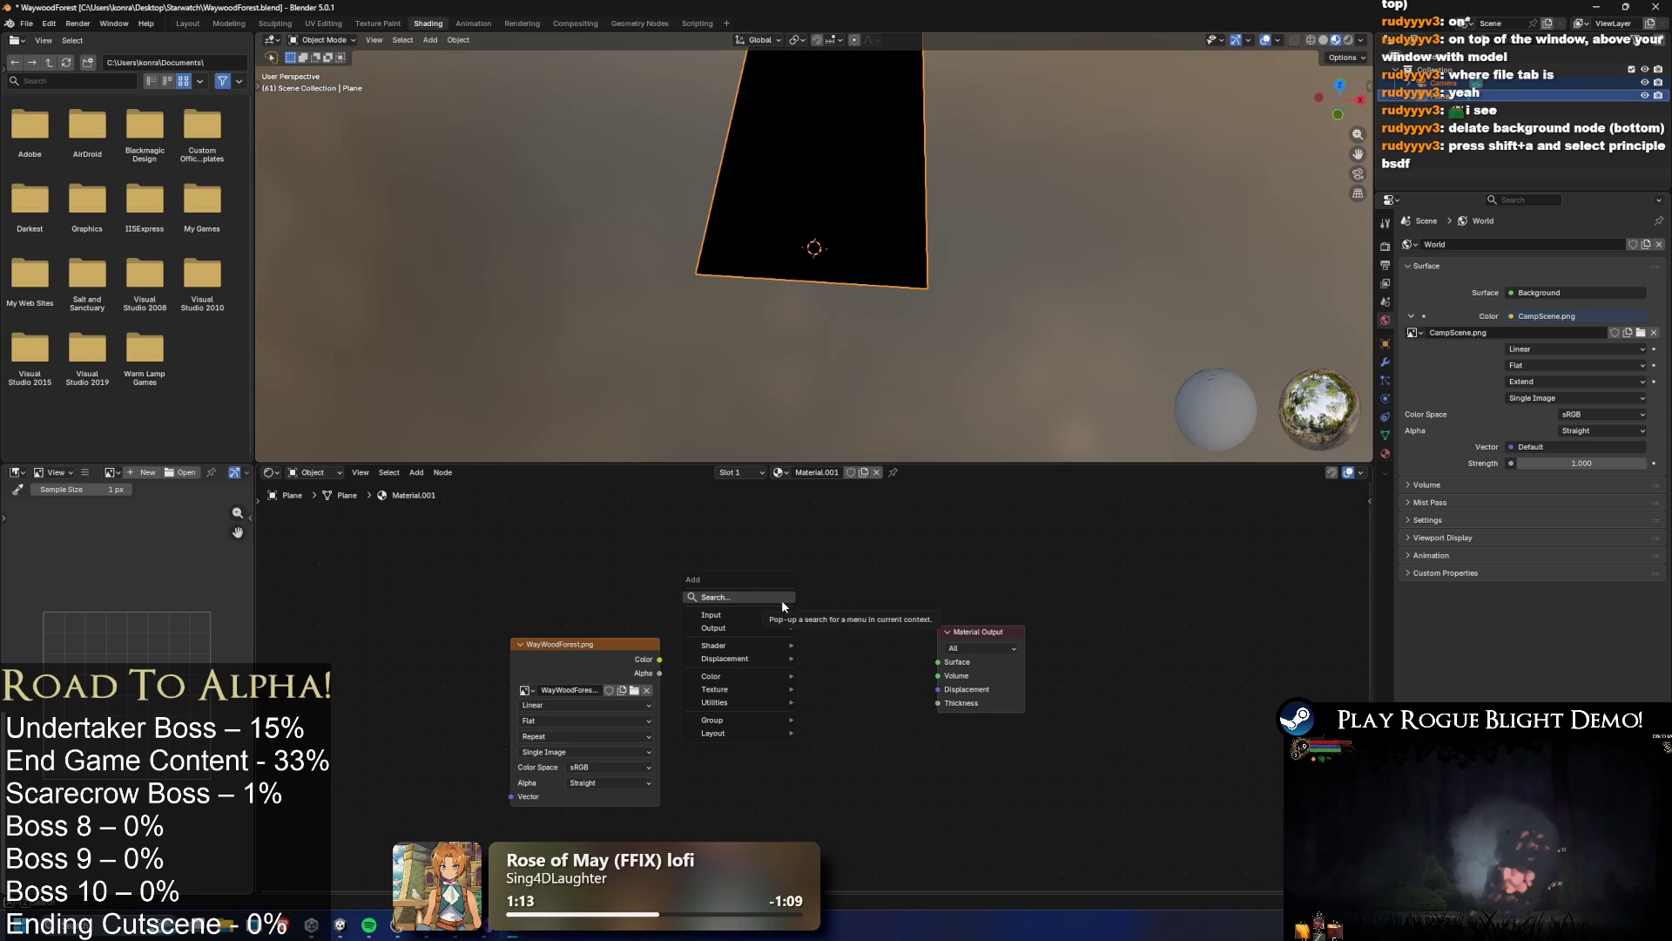
mouse_move(780, 644)
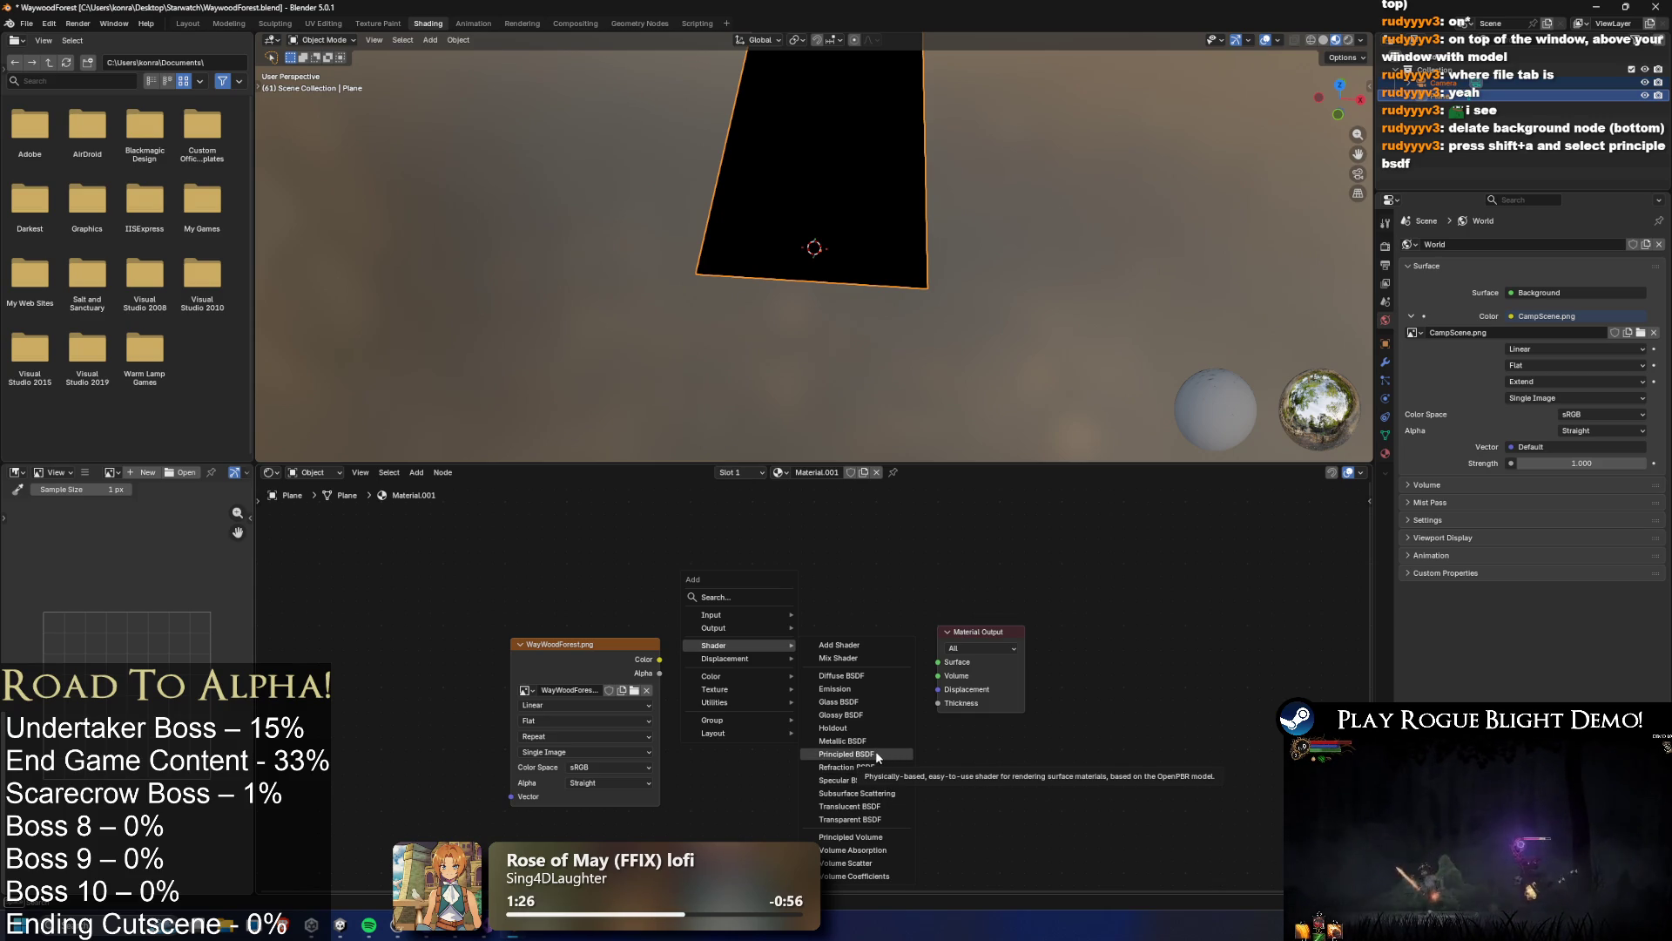
click(875, 750)
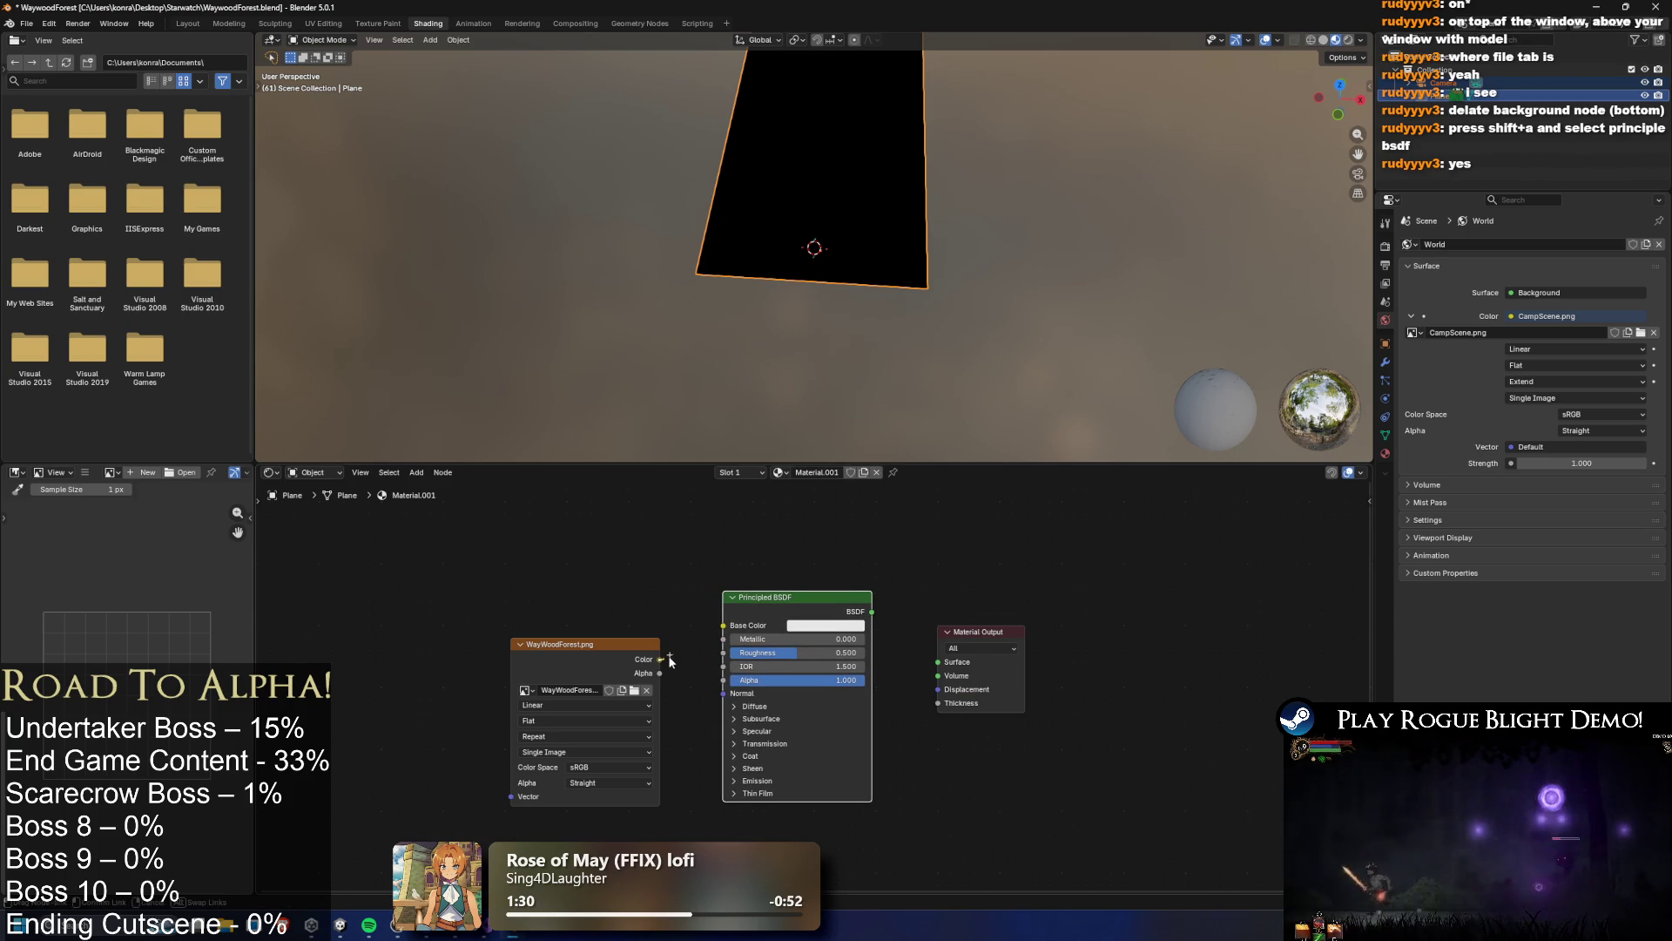
Wire the image Color into Base Color and the Principled BSDF into Surface
drag(660, 659, 725, 626)
drag(872, 611, 938, 662)
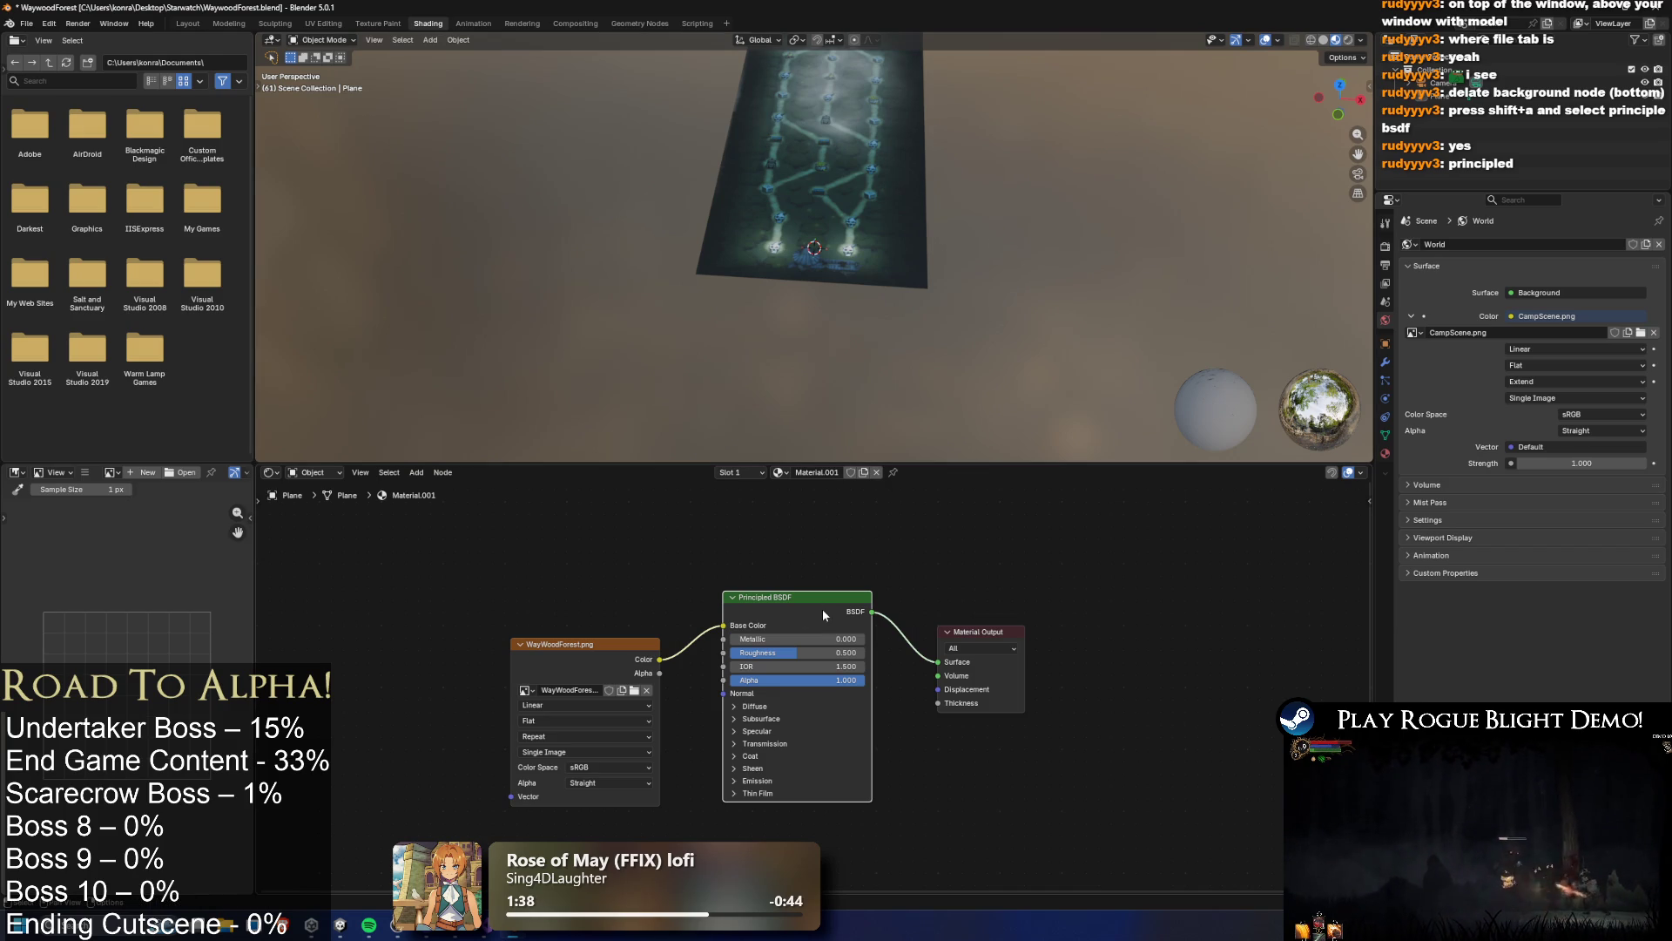
key(KP_7)
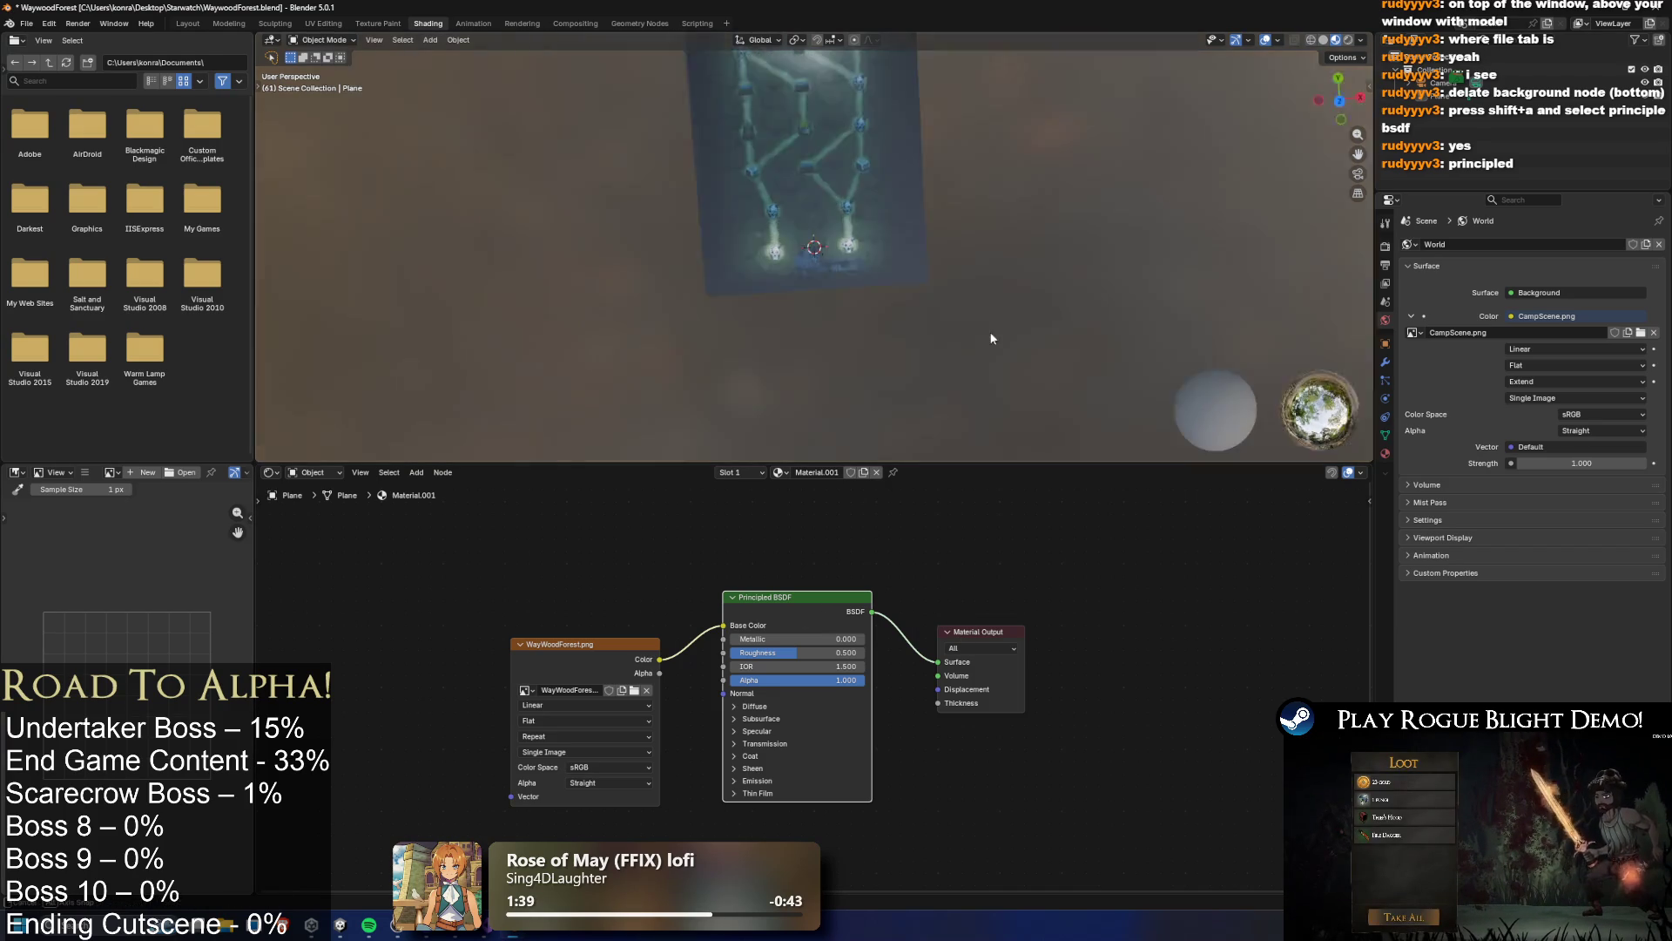
mouse_move(982, 322)
mouse_down()
mouse_move(829, 325)
mouse_move(840, 226)
mouse_move(968, 271)
mouse_move(947, 338)
mouse_move(964, 279)
mouse_up()
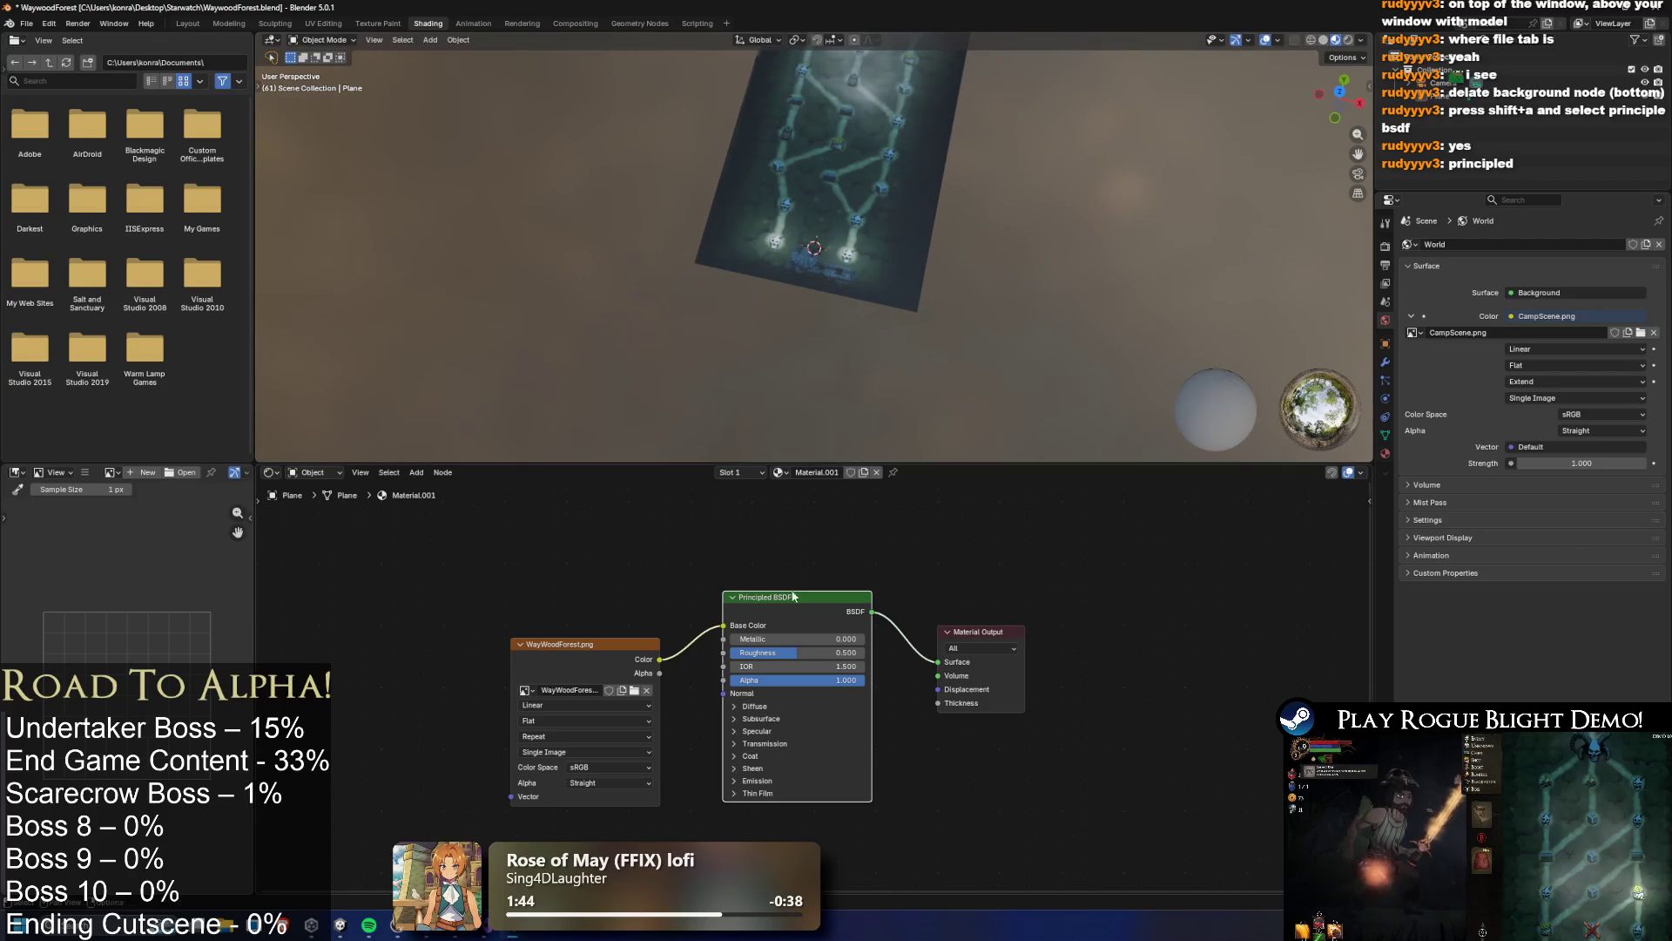
Try Metallic values, keep Alpha at 1.000, and raise Metallic to 1.000
mouse_move(732, 640)
mouse_down()
mouse_move(862, 640)
mouse_move(819, 662)
mouse_move(732, 662)
mouse_move(863, 652)
mouse_move(819, 666)
mouse_move(862, 666)
mouse_move(732, 667)
mouse_up()
key(Escape)
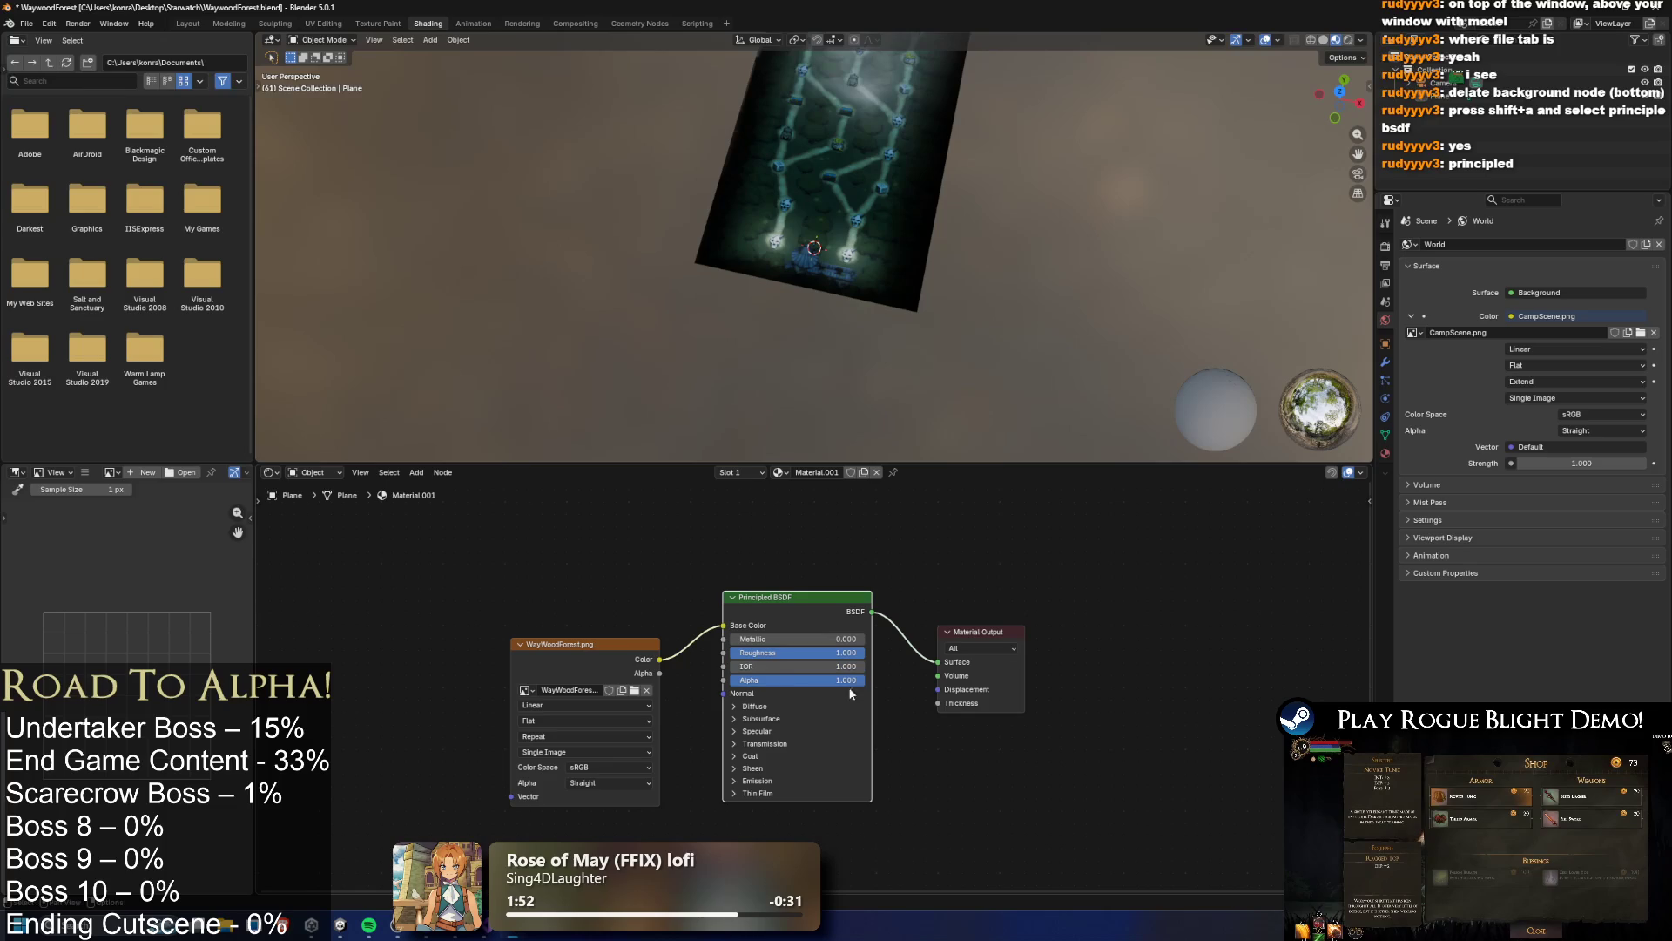
click(766, 681)
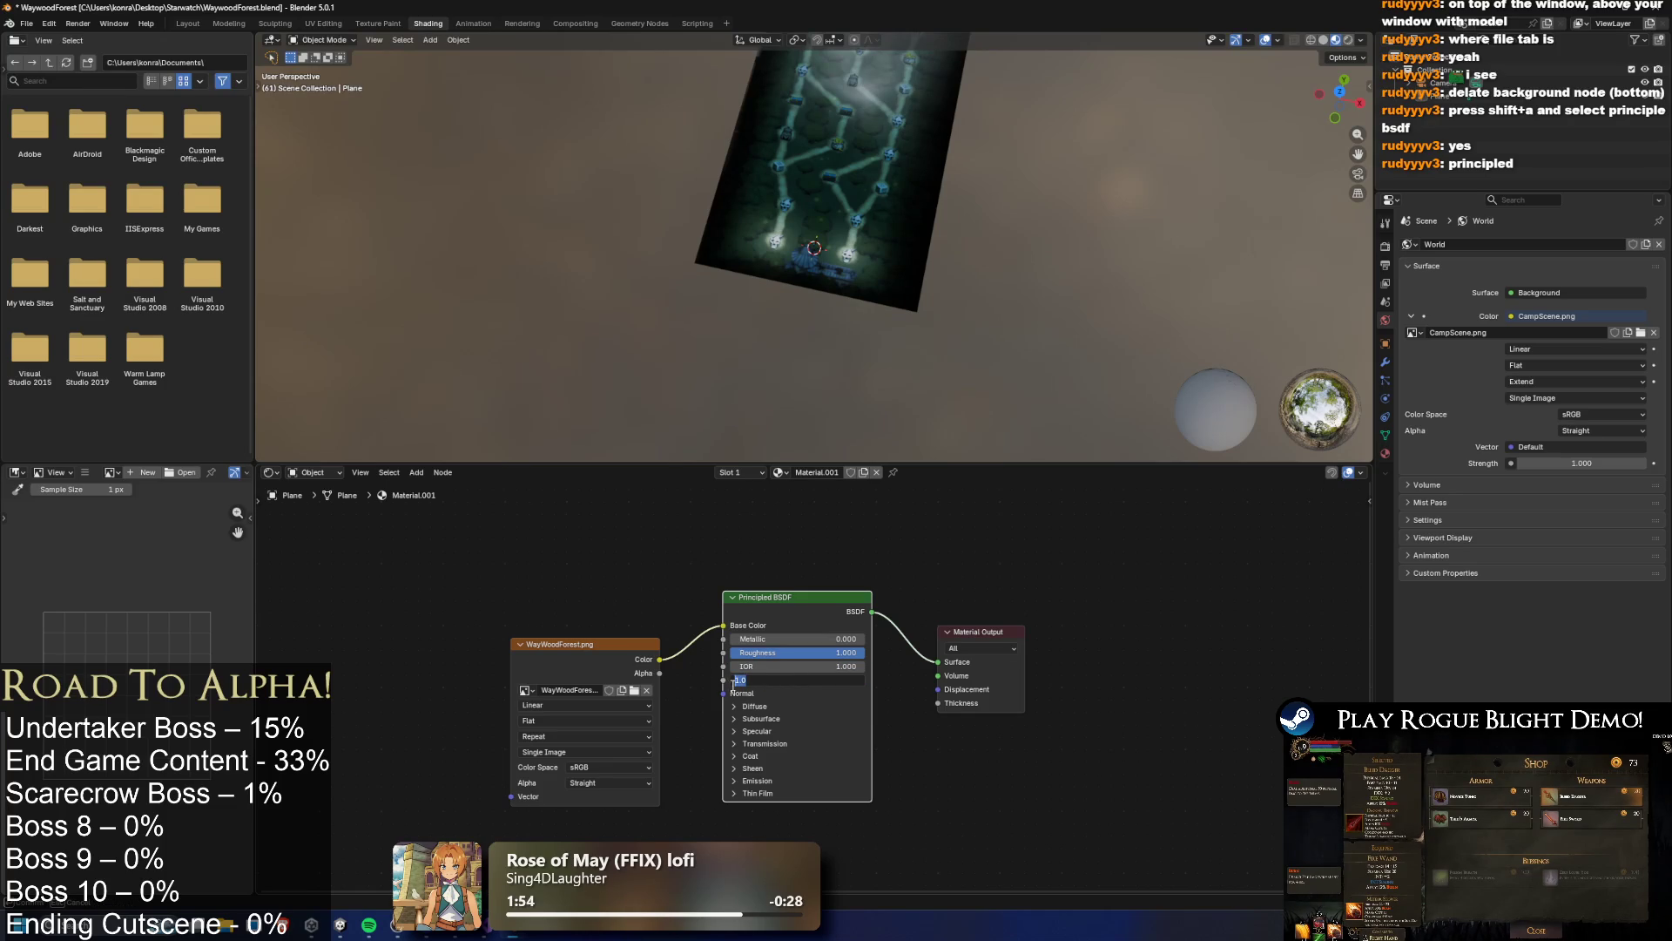
key(Return)
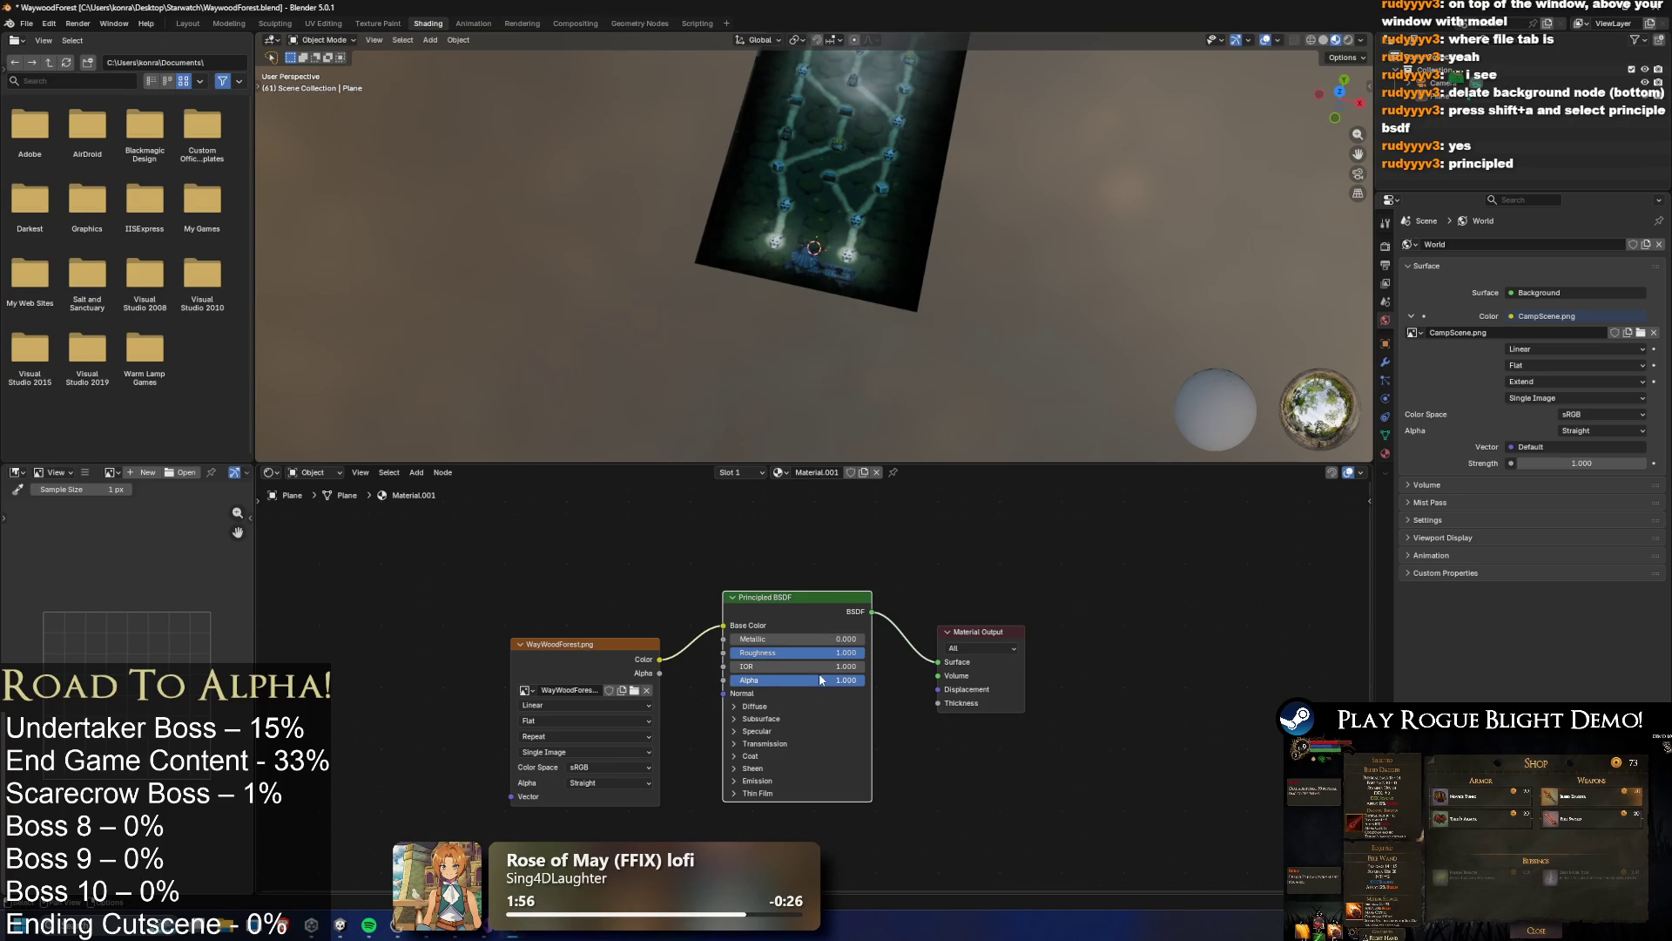
click(844, 685)
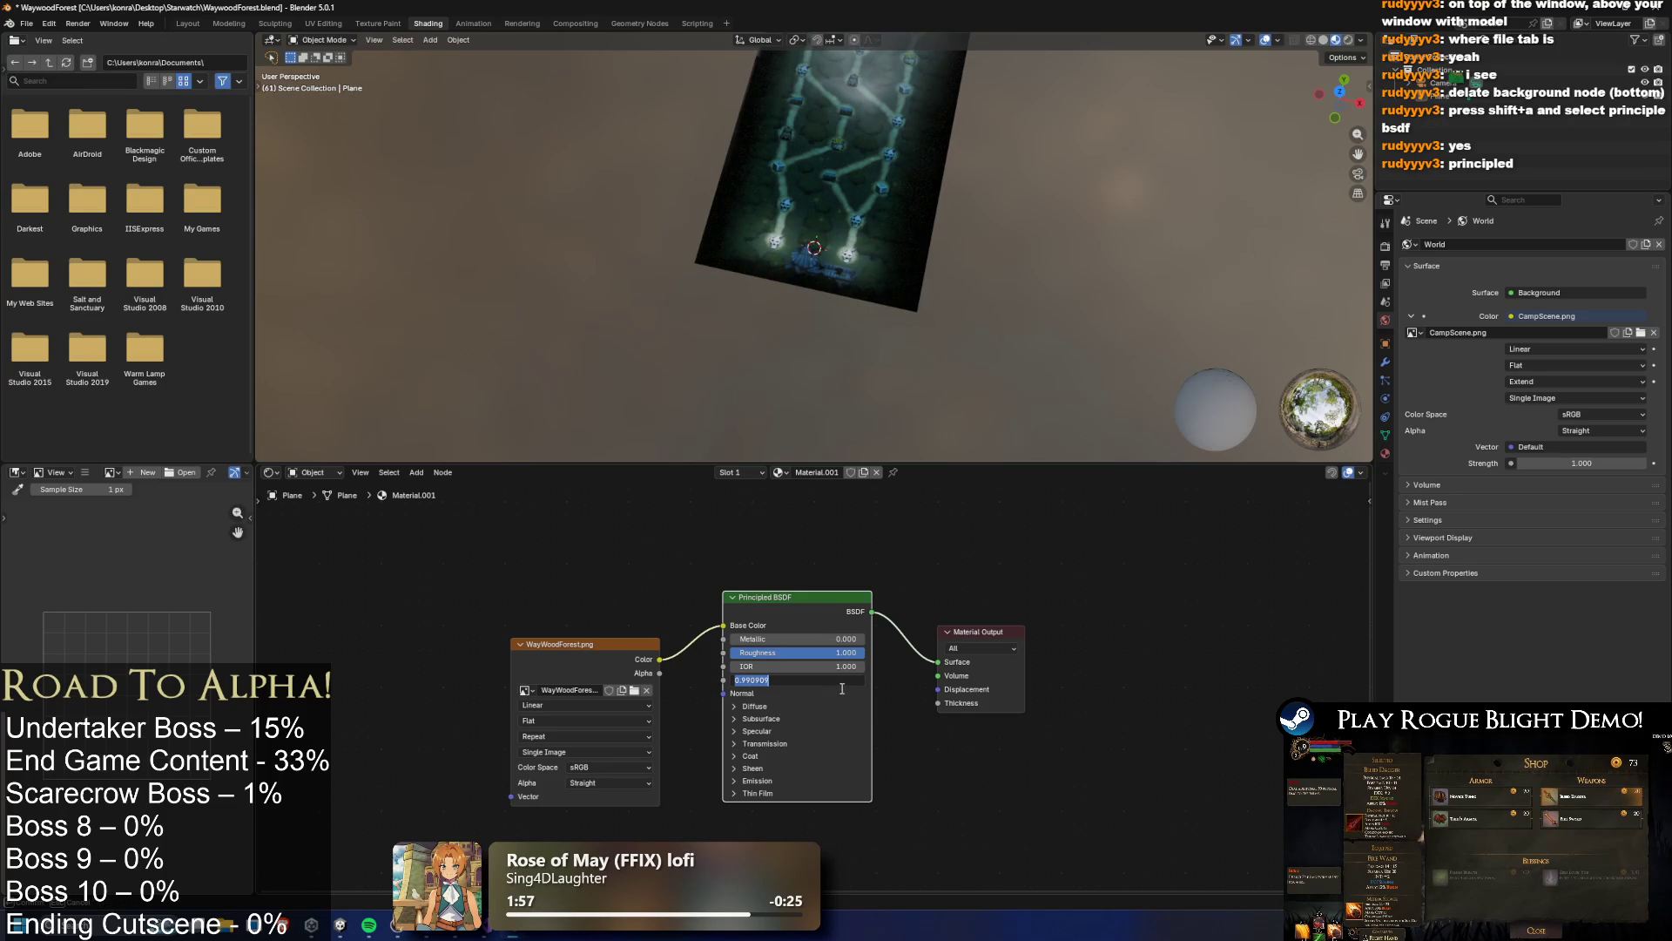
text(1)
key(Return)
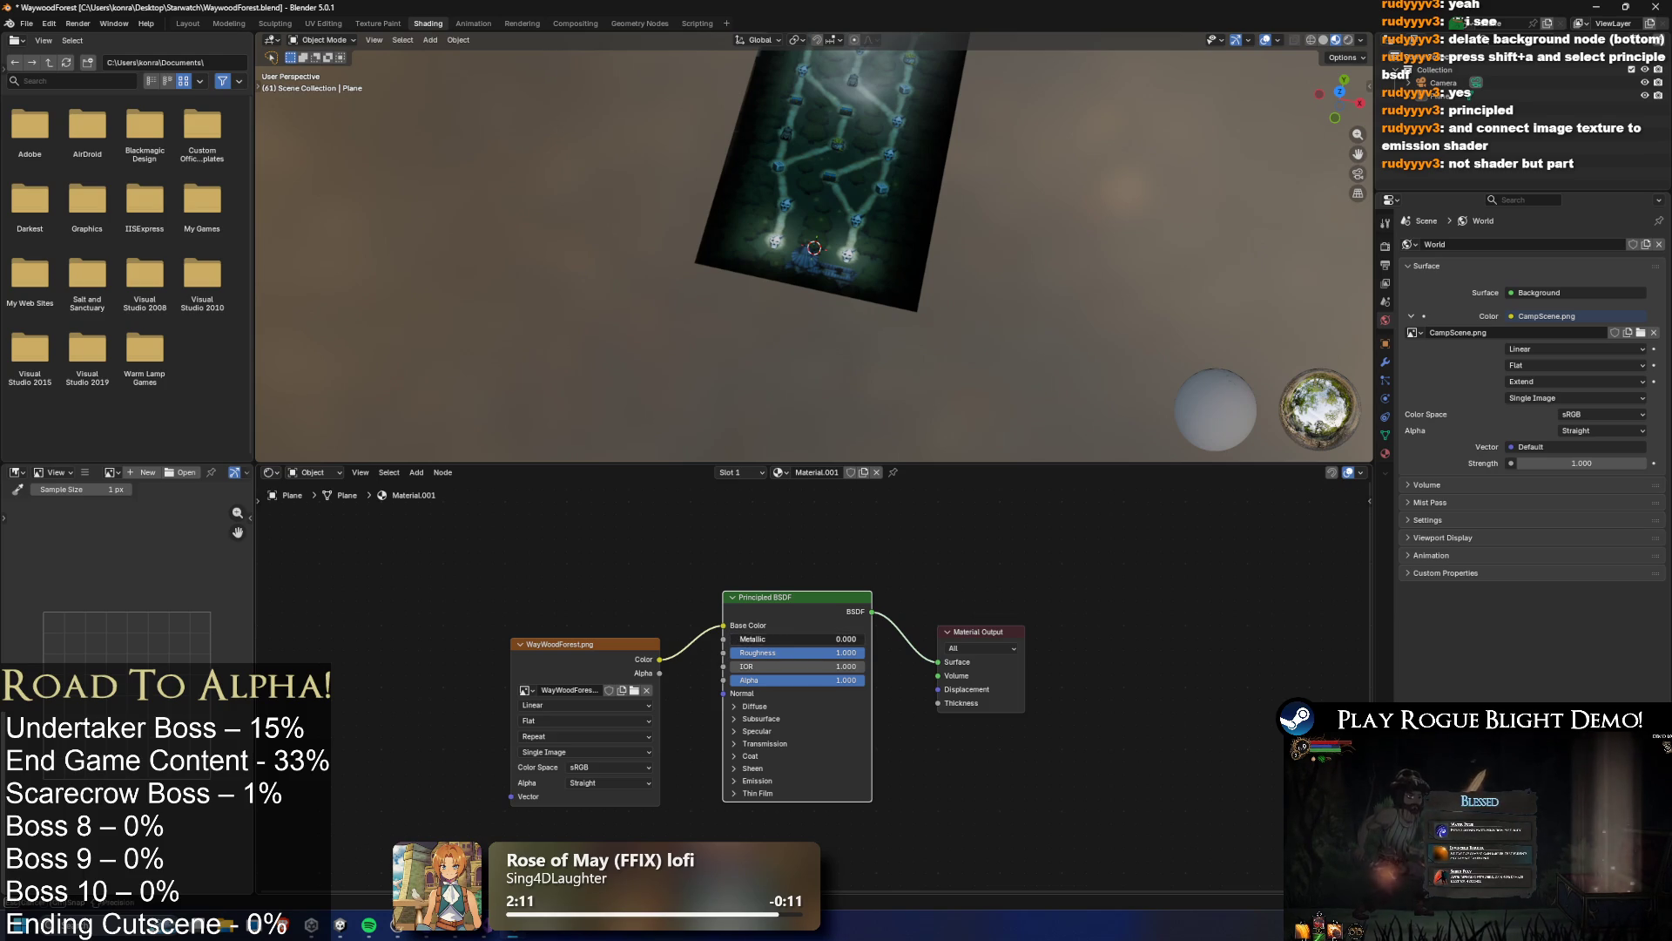
drag(784, 639, 867, 638)
Revert Metallic to 0.000, view WayWoodForest.png in the Image Editor, then close Blender
key(ctrl+z)
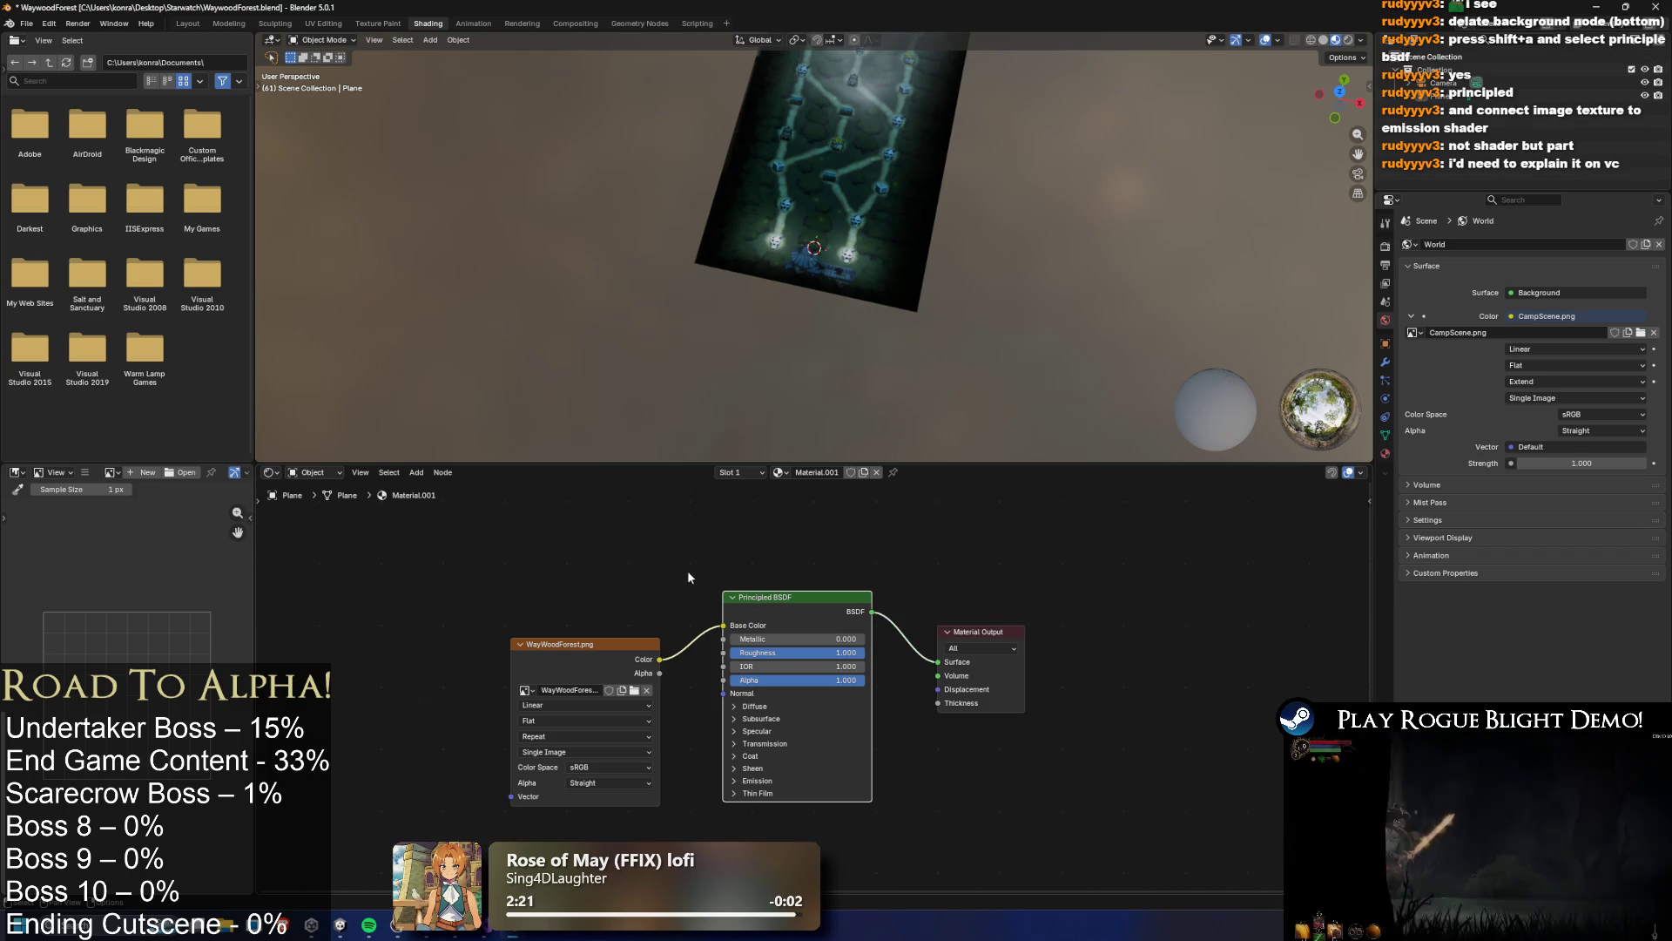
click(692, 646)
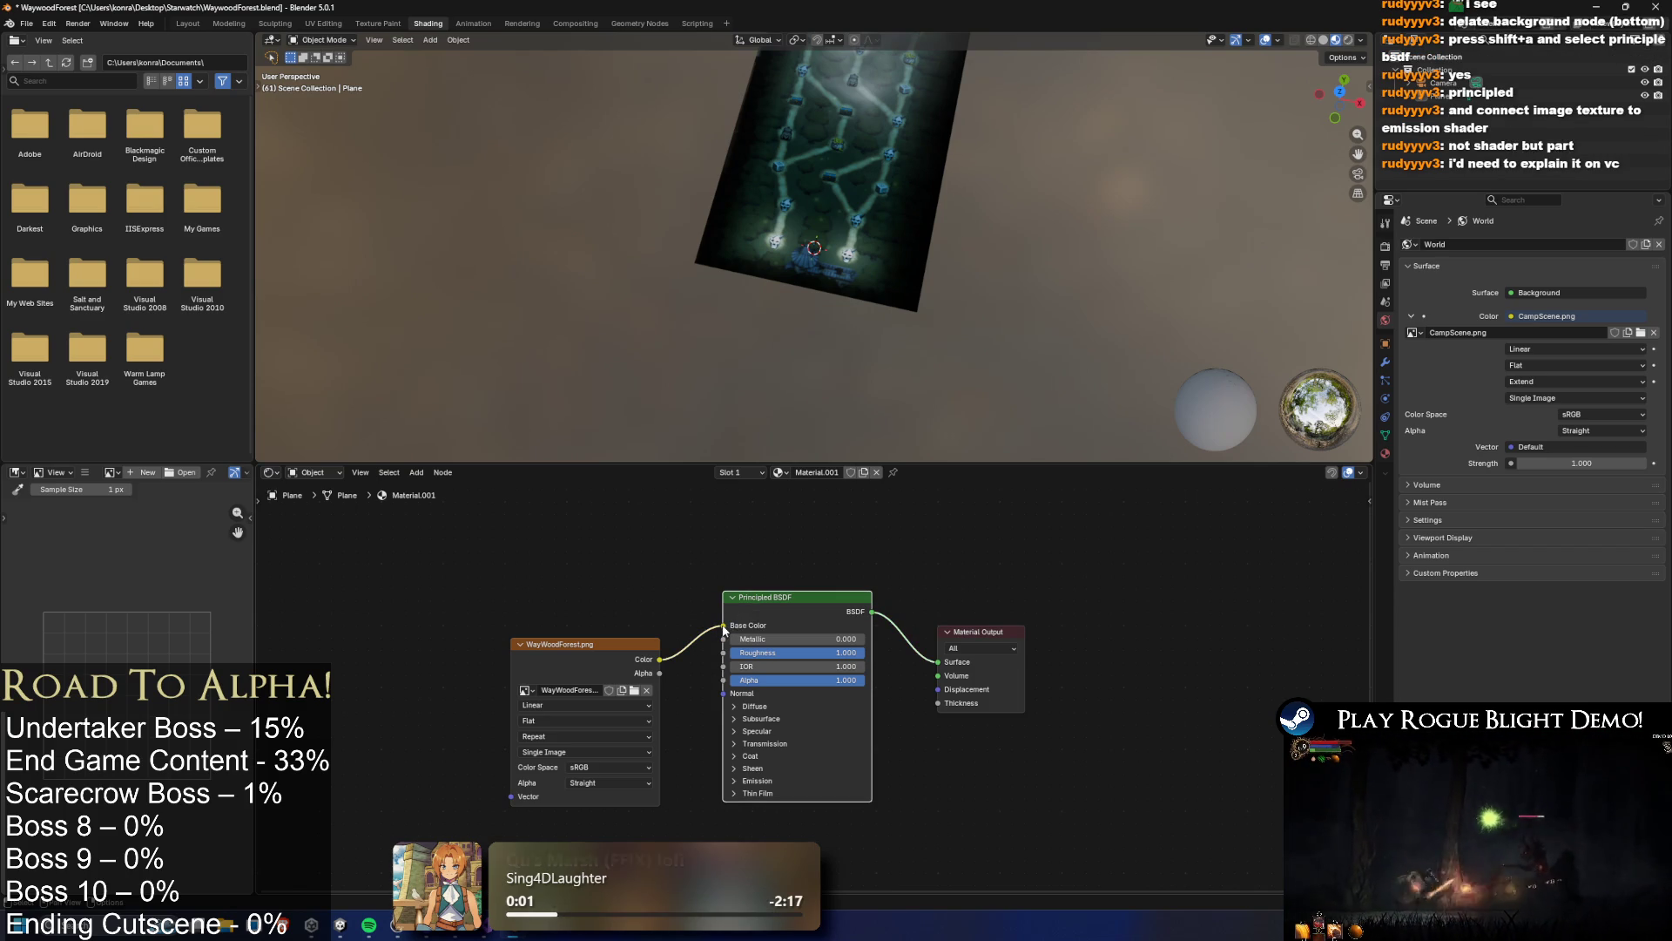
click(655, 662)
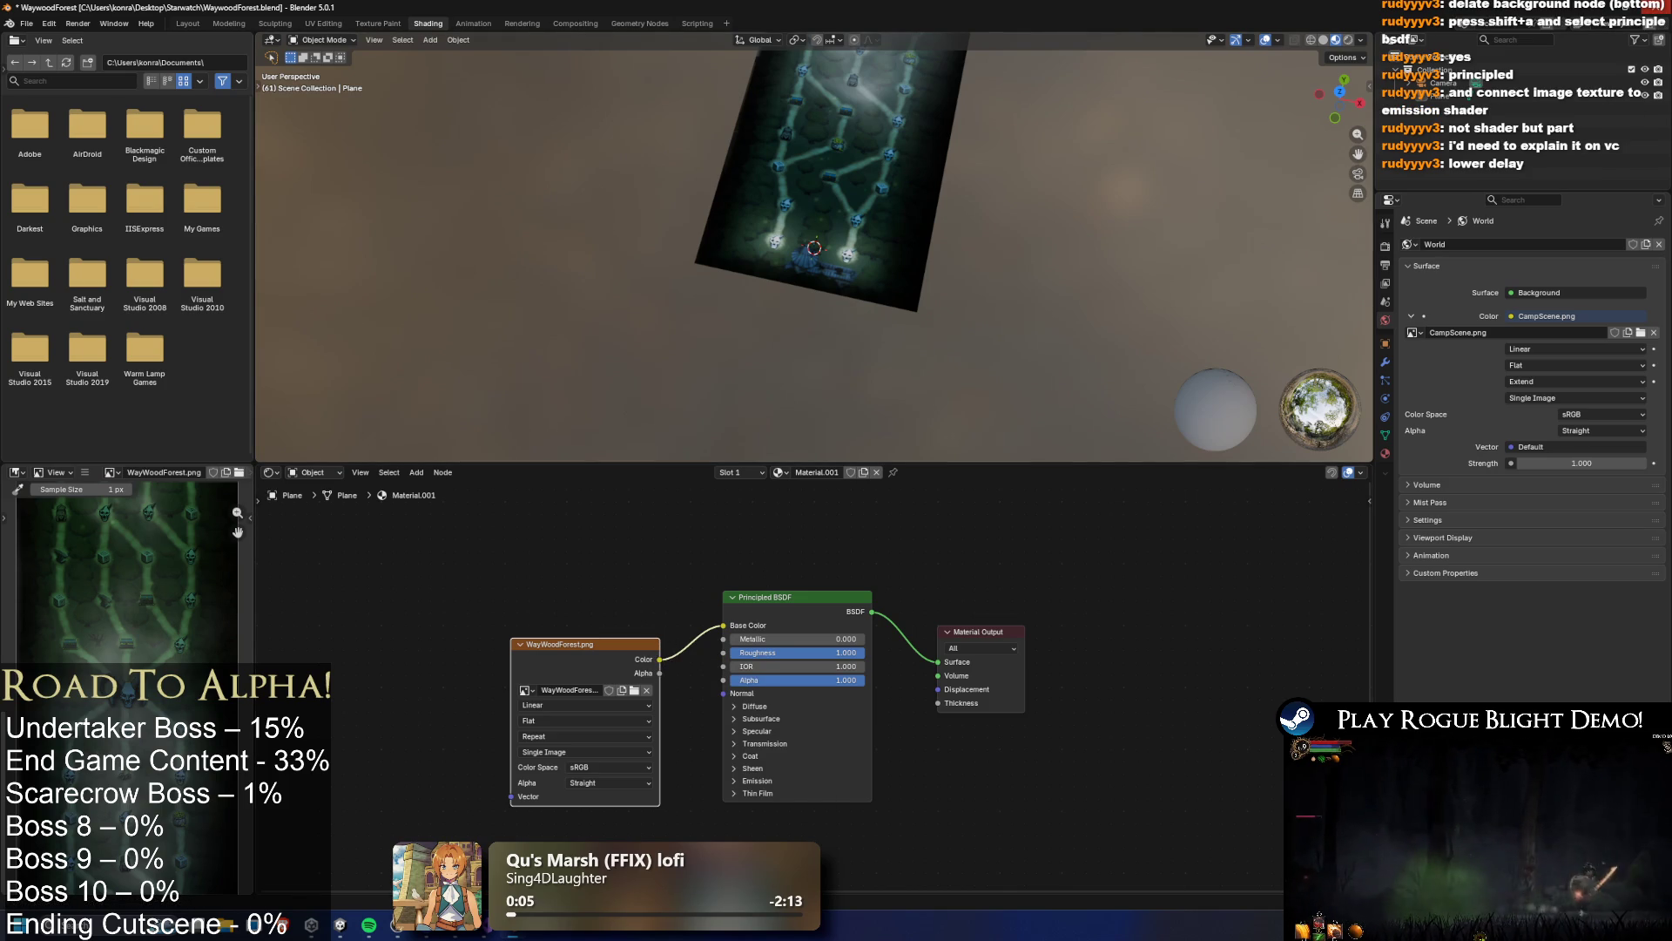
click(1665, 11)
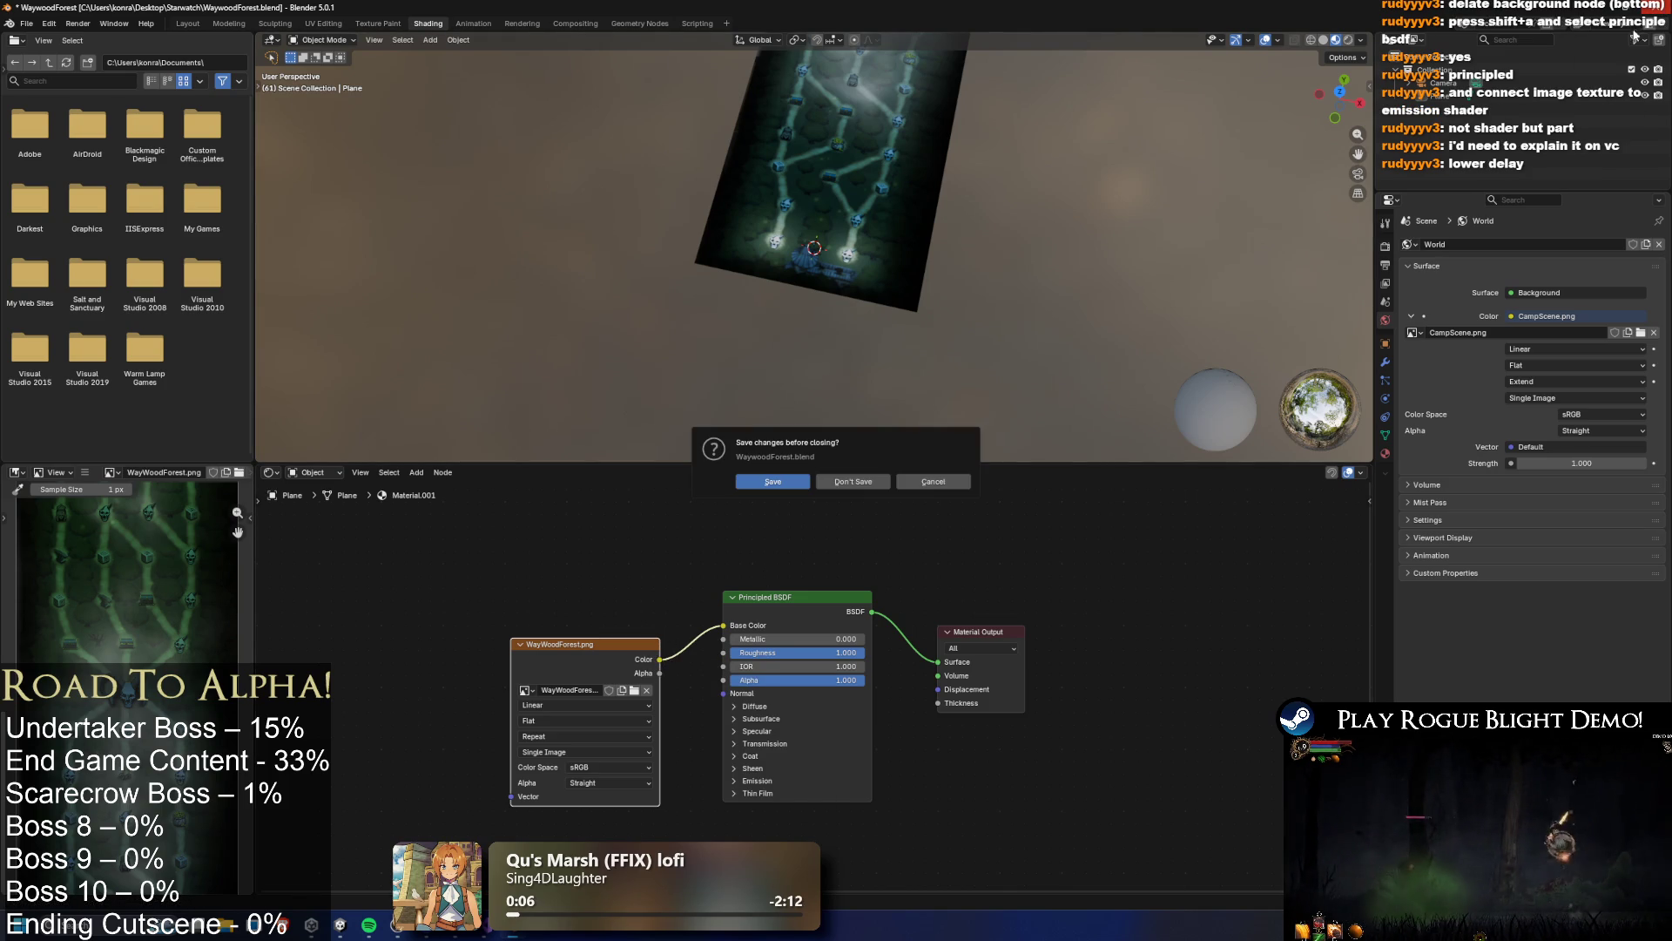
click(850, 486)
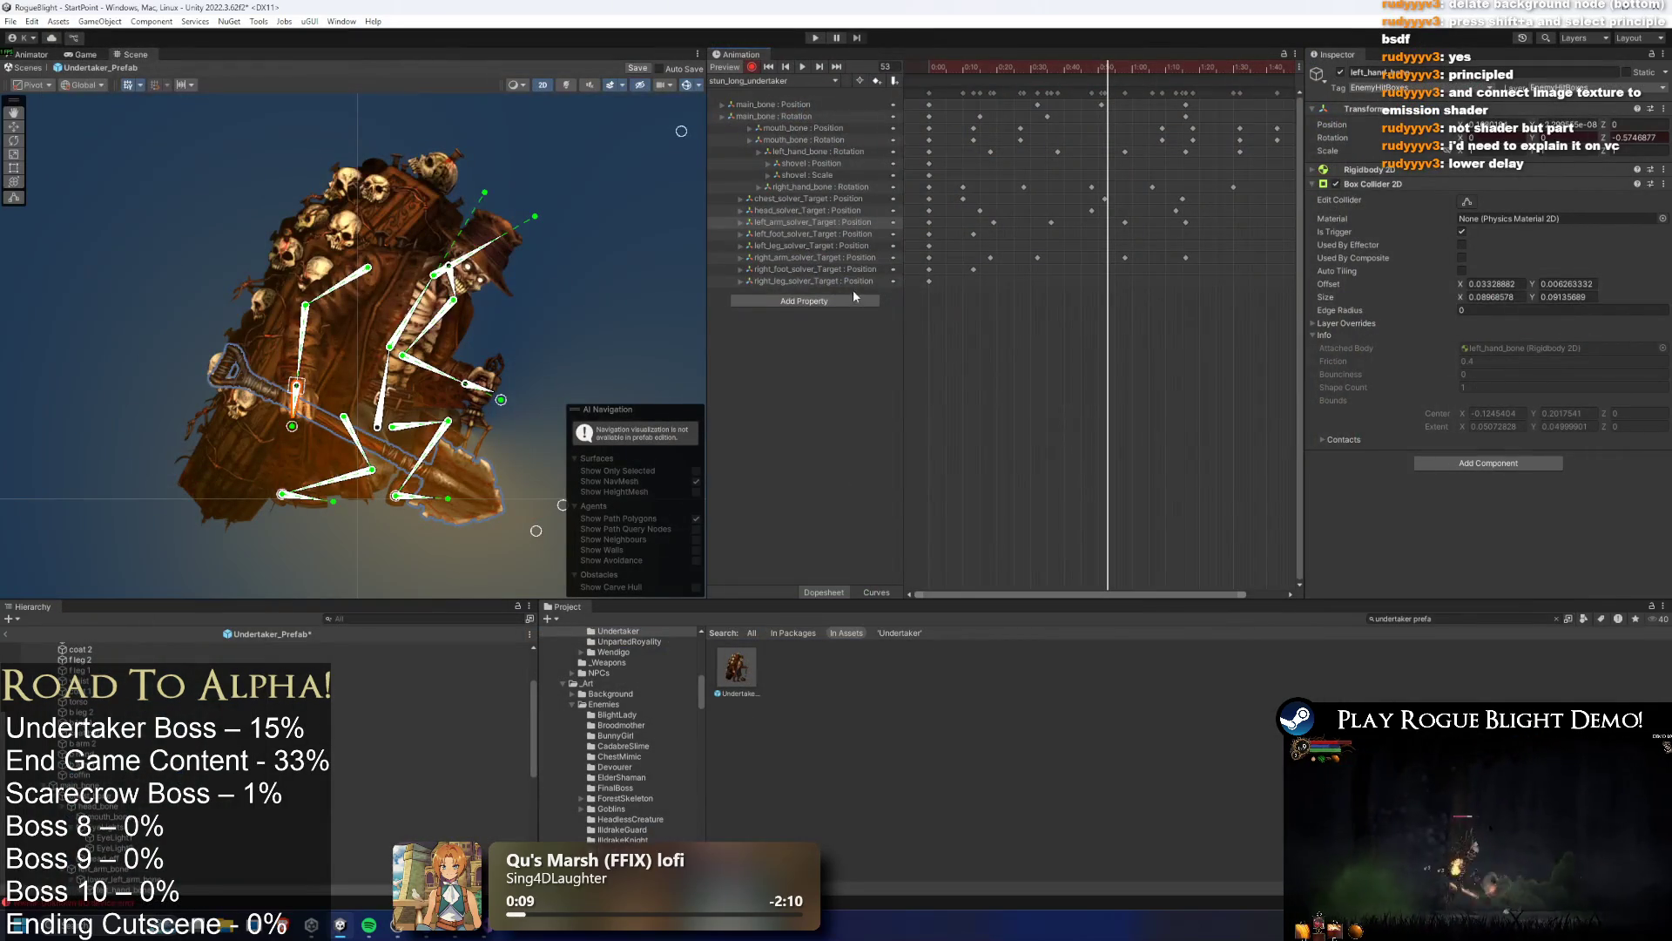
Switch to the stun_parried_undertaker clip and delete its final column of keys
scroll(1192, 328, down, 2)
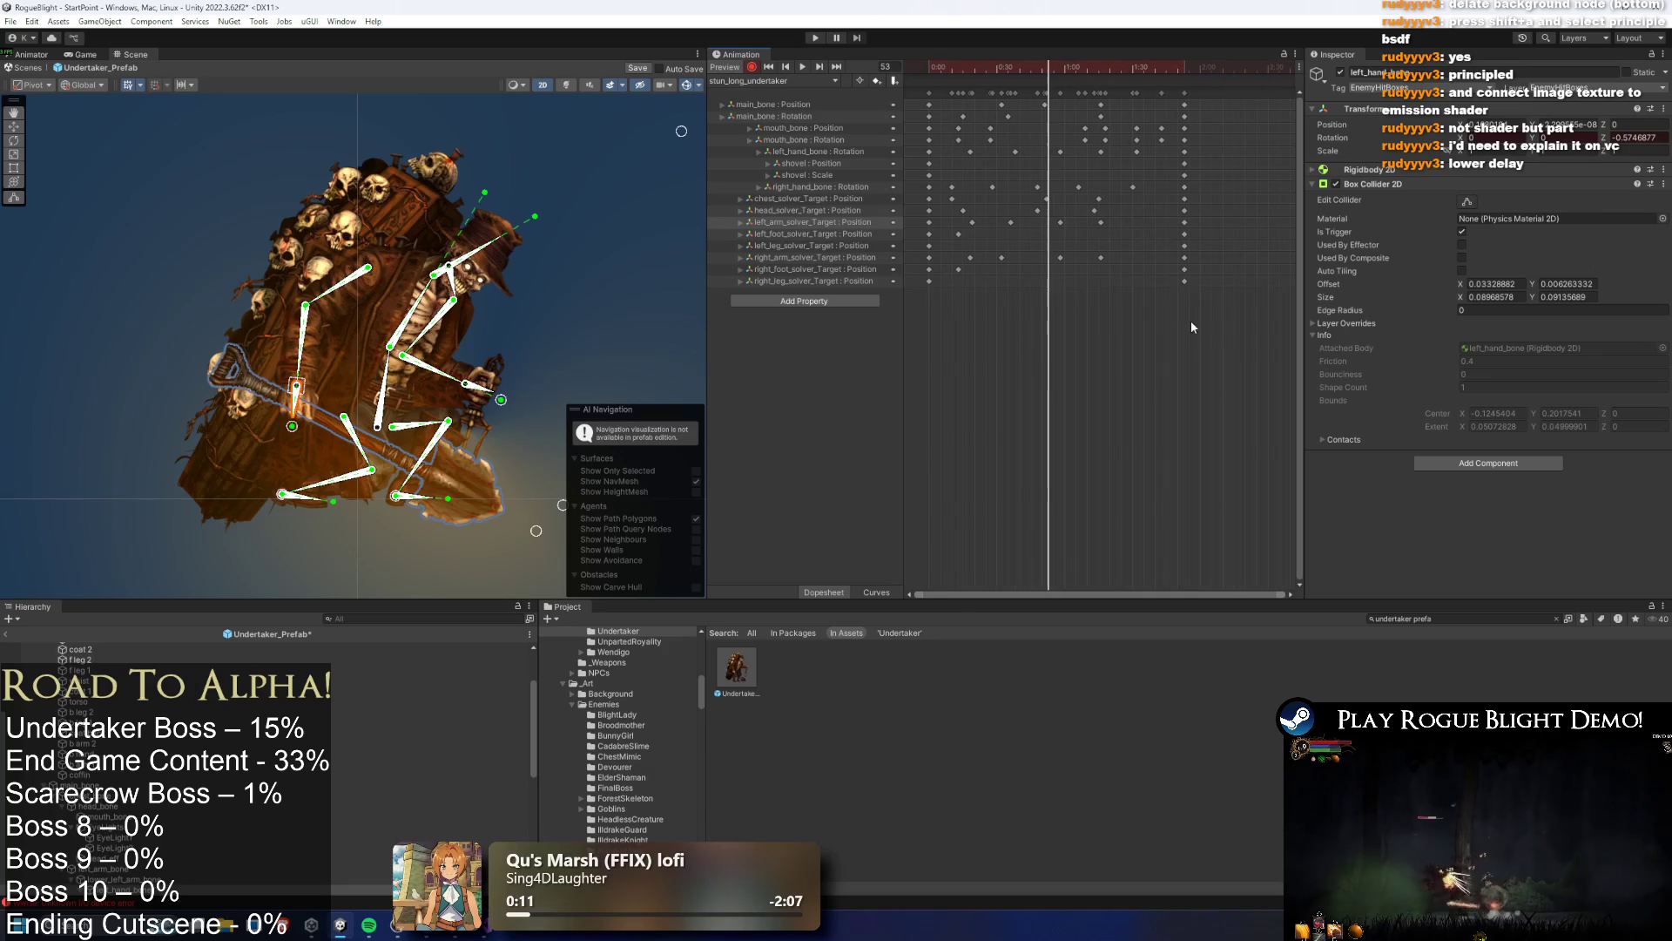
mouse_move(1025, 67)
mouse_down()
mouse_move(1090, 52)
mouse_move(929, 43)
mouse_move(1044, 29)
mouse_move(1151, 44)
mouse_move(969, 35)
mouse_move(1065, 54)
mouse_move(990, 45)
mouse_move(1012, 66)
mouse_move(1115, 82)
mouse_move(1116, 67)
mouse_move(1152, 65)
mouse_move(1064, 68)
mouse_up()
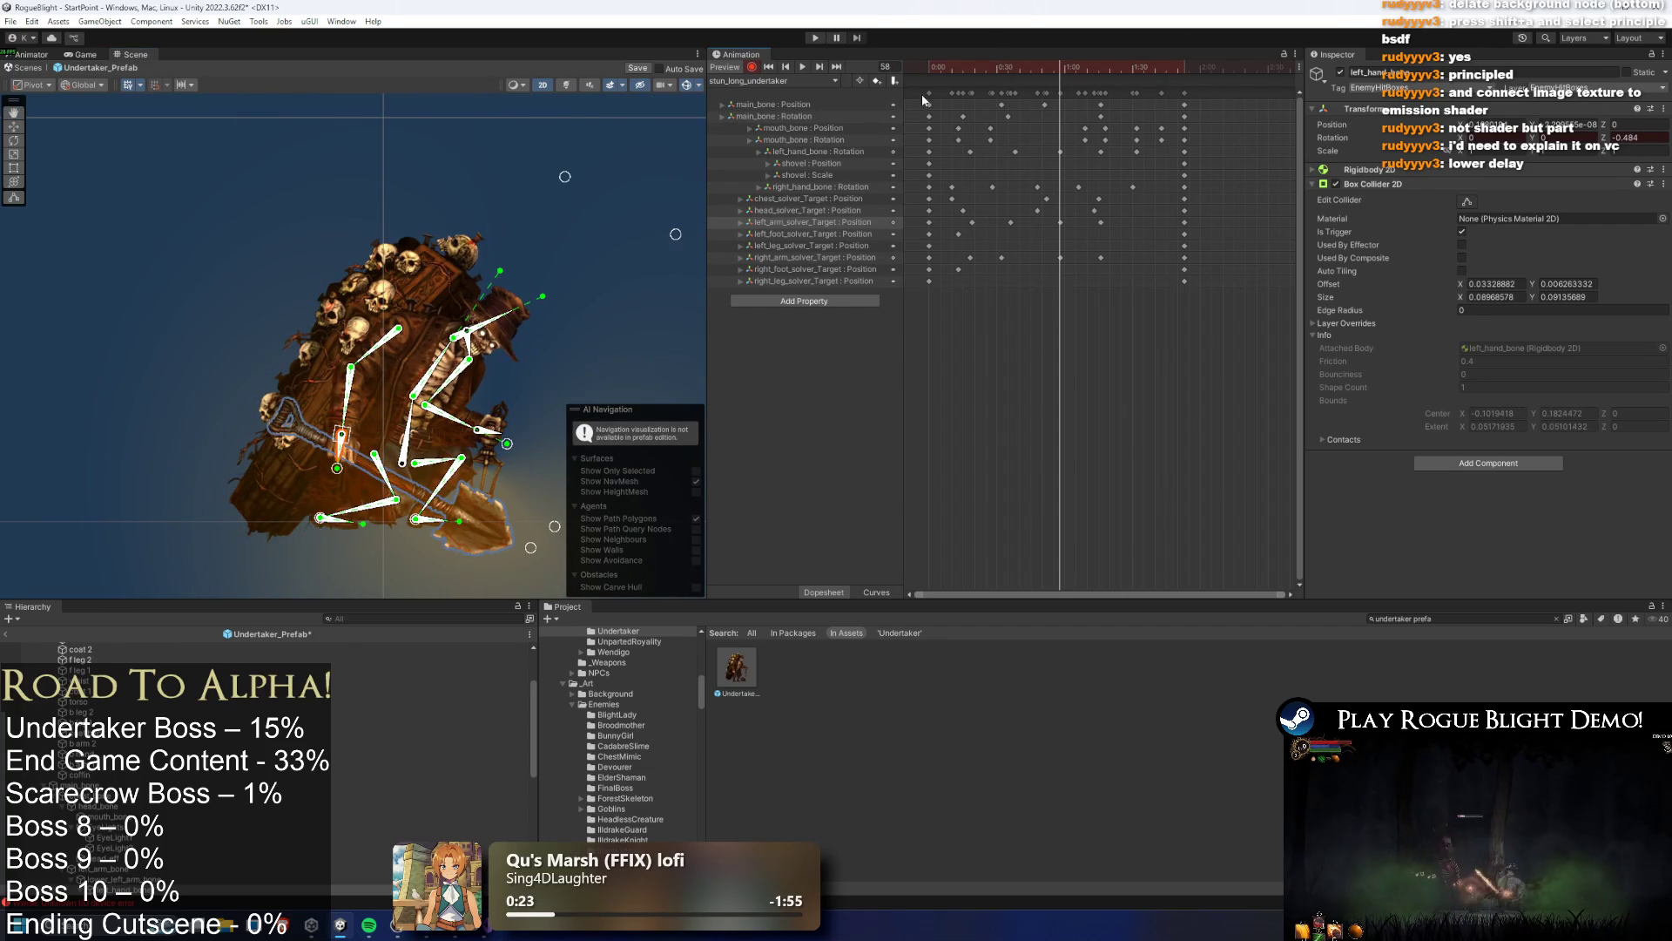
key(ctrl+a)
drag(1197, 92, 792, 85)
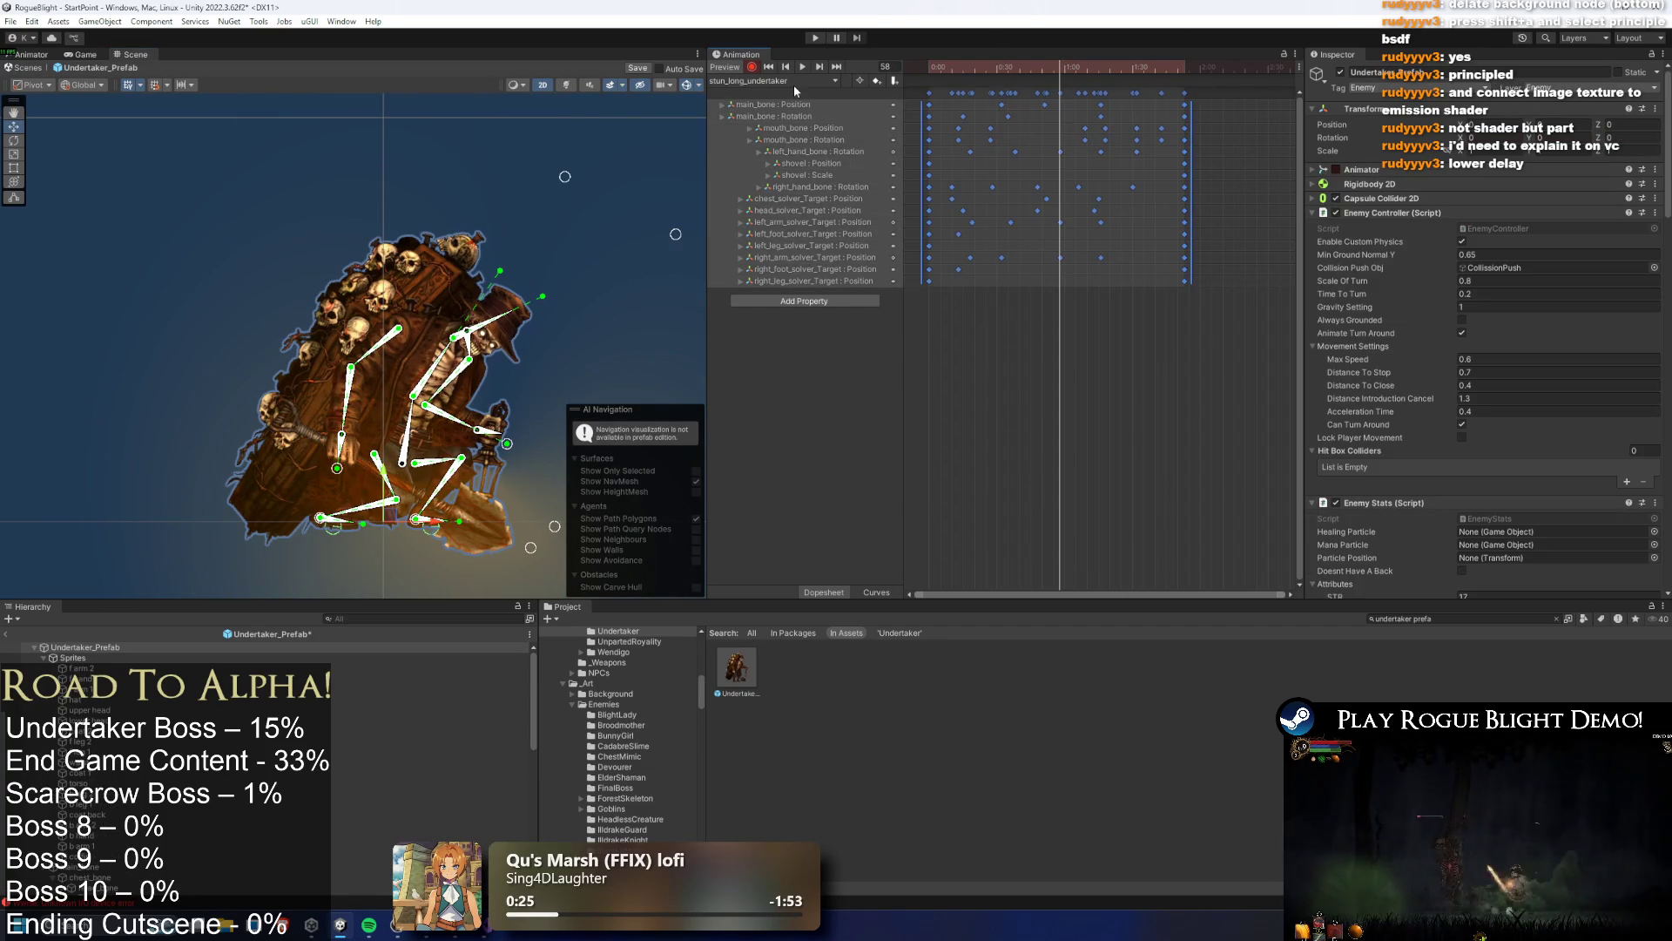
click(775, 80)
click(789, 167)
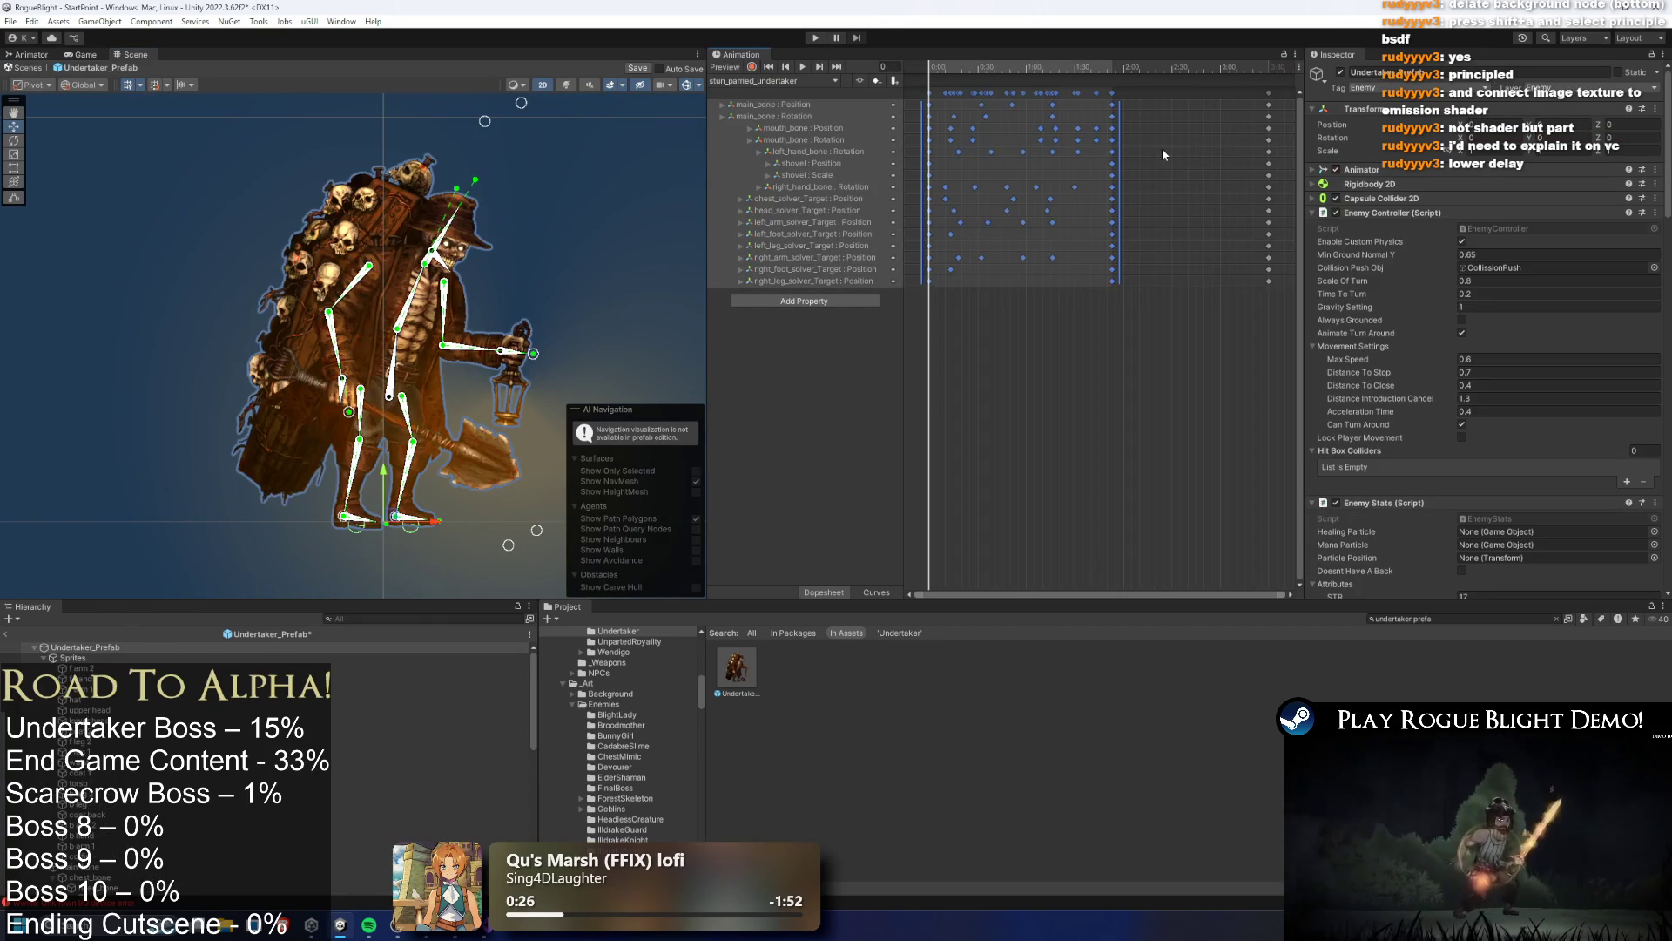
click(1104, 92)
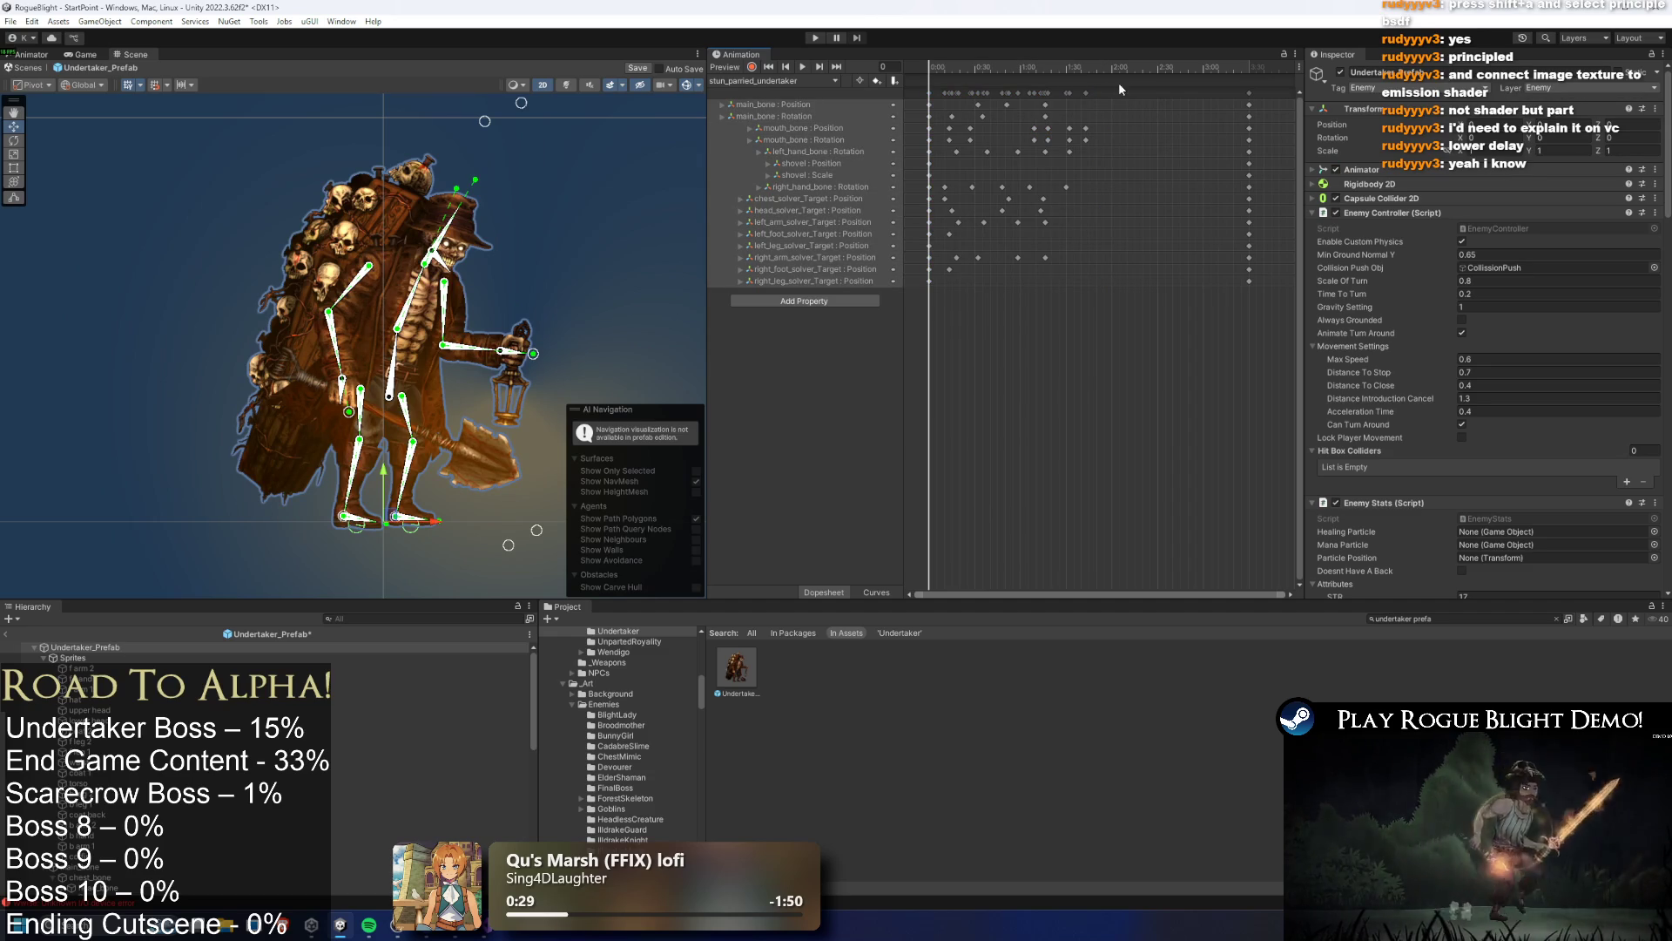
key(Delete)
Move the head_solver_Target key later and shift a key column earlier, then preview
mouse_move(985, 68)
mouse_down()
mouse_move(1064, 67)
mouse_move(1062, 96)
mouse_move(1226, 103)
mouse_up()
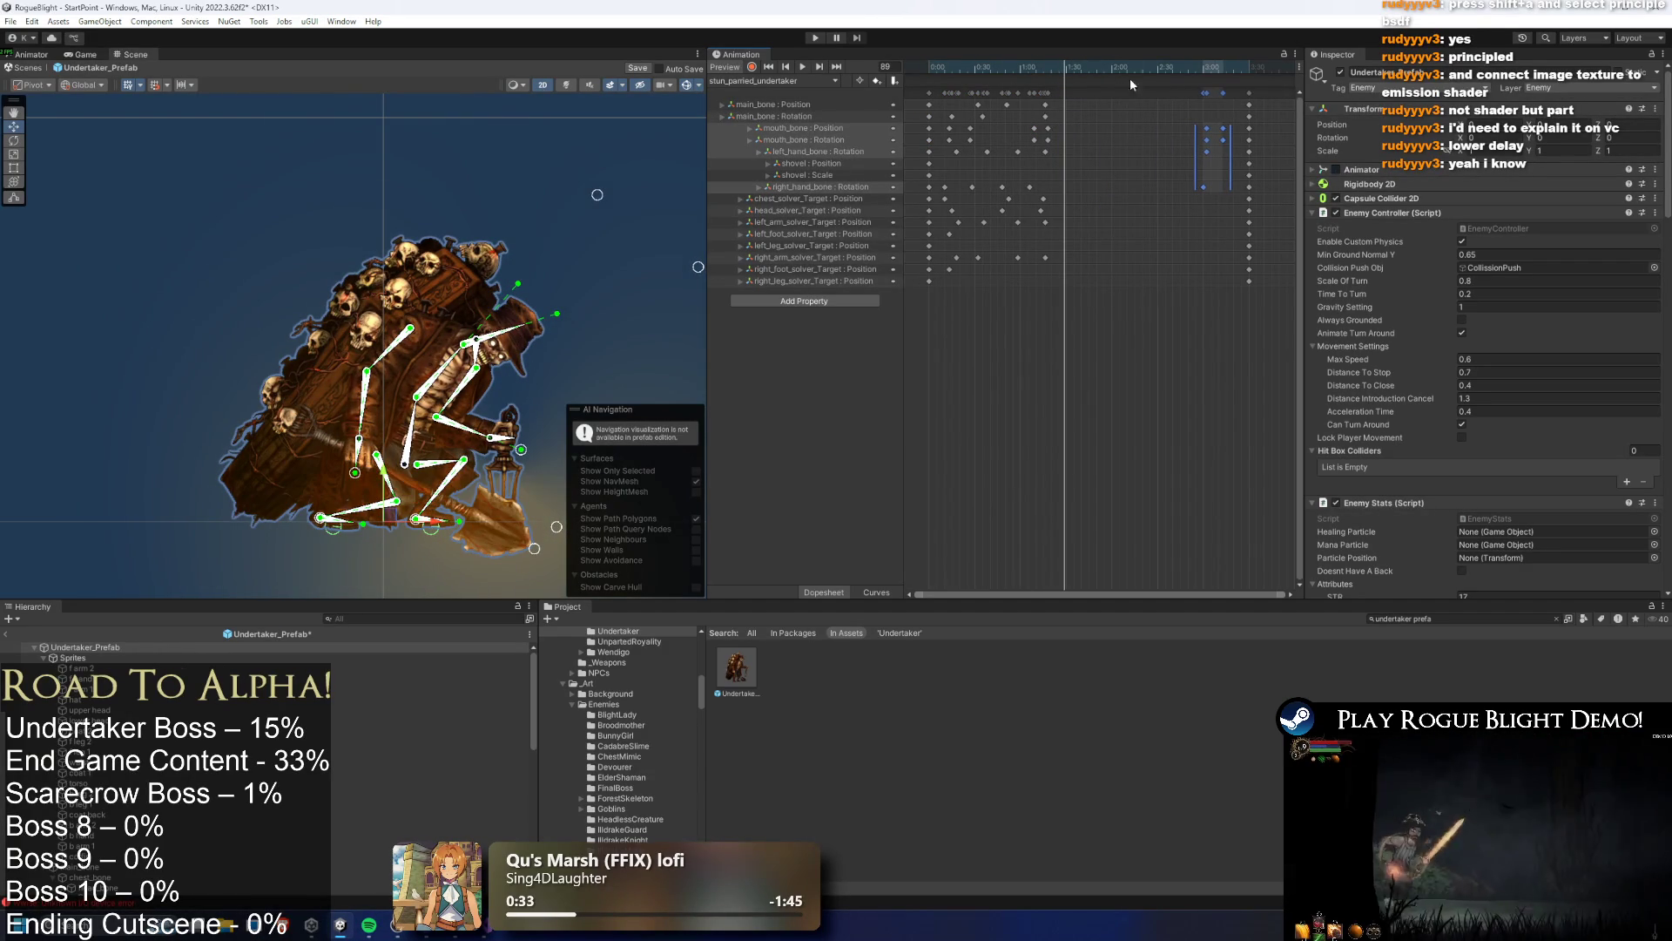
mouse_move(1130, 69)
mouse_down()
mouse_move(1197, 78)
mouse_move(1047, 92)
mouse_move(1187, 113)
mouse_up()
key(ctrl+z)
drag(1042, 211, 1141, 211)
mouse_move(1213, 96)
mouse_down()
mouse_move(941, 49)
mouse_move(1026, 97)
mouse_up()
key(space)
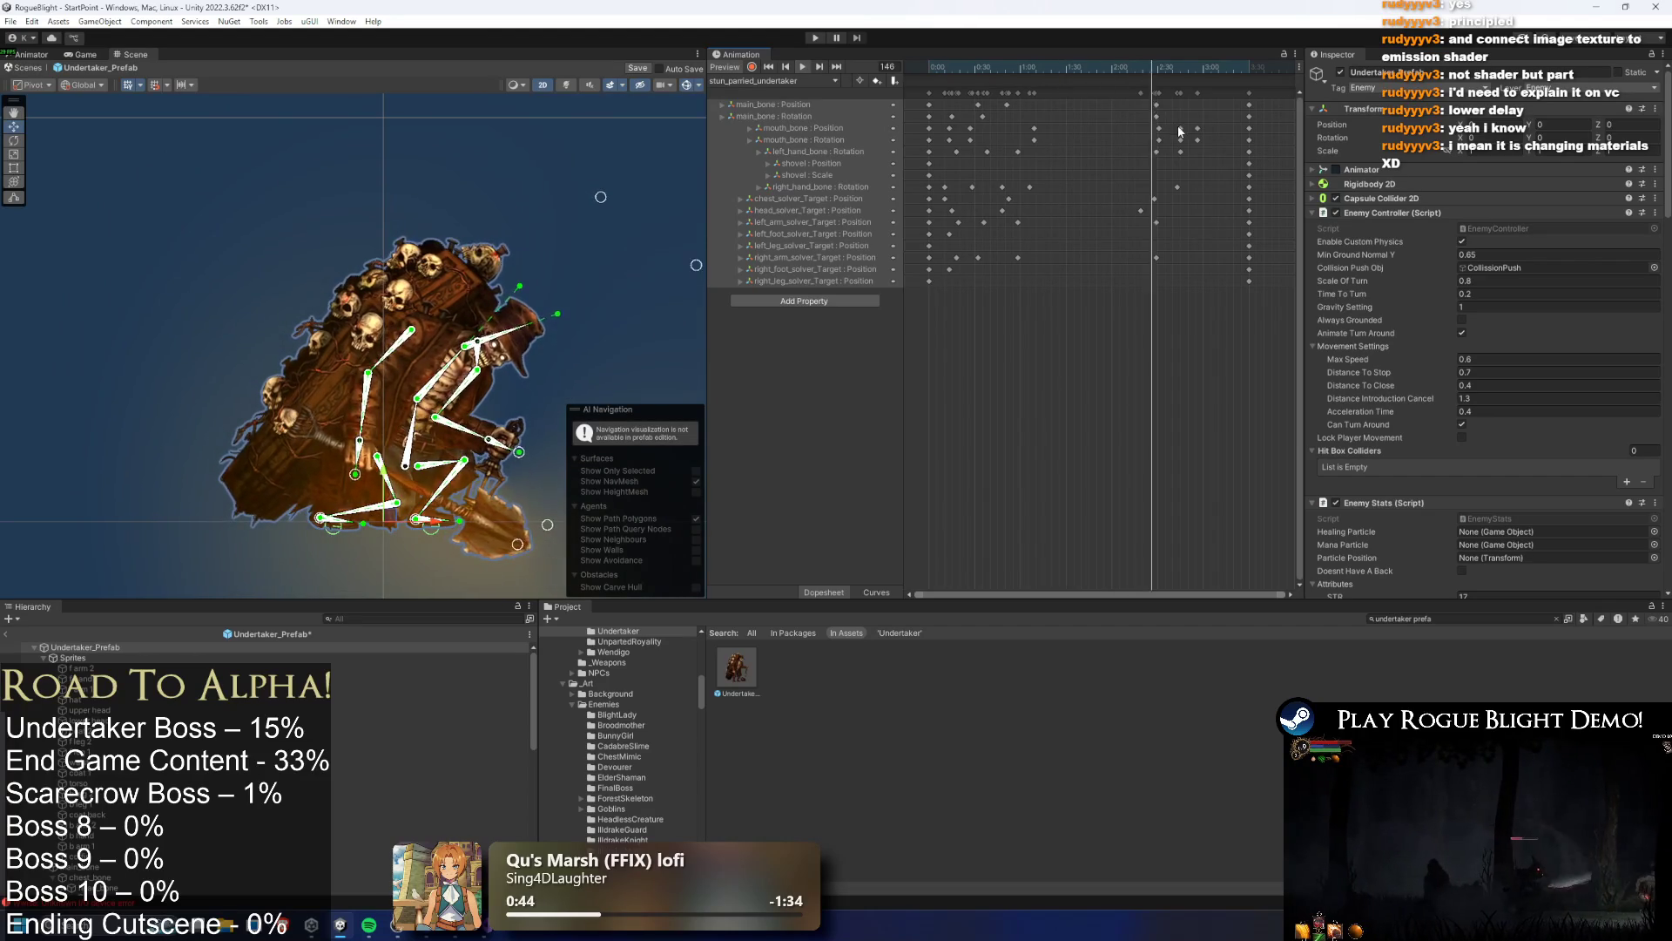
Nudge the mouth_bone keys and a group of key columns later, then clear the selection
mouse_move(1026, 123)
mouse_down()
mouse_move(1037, 139)
mouse_move(1138, 151)
mouse_up()
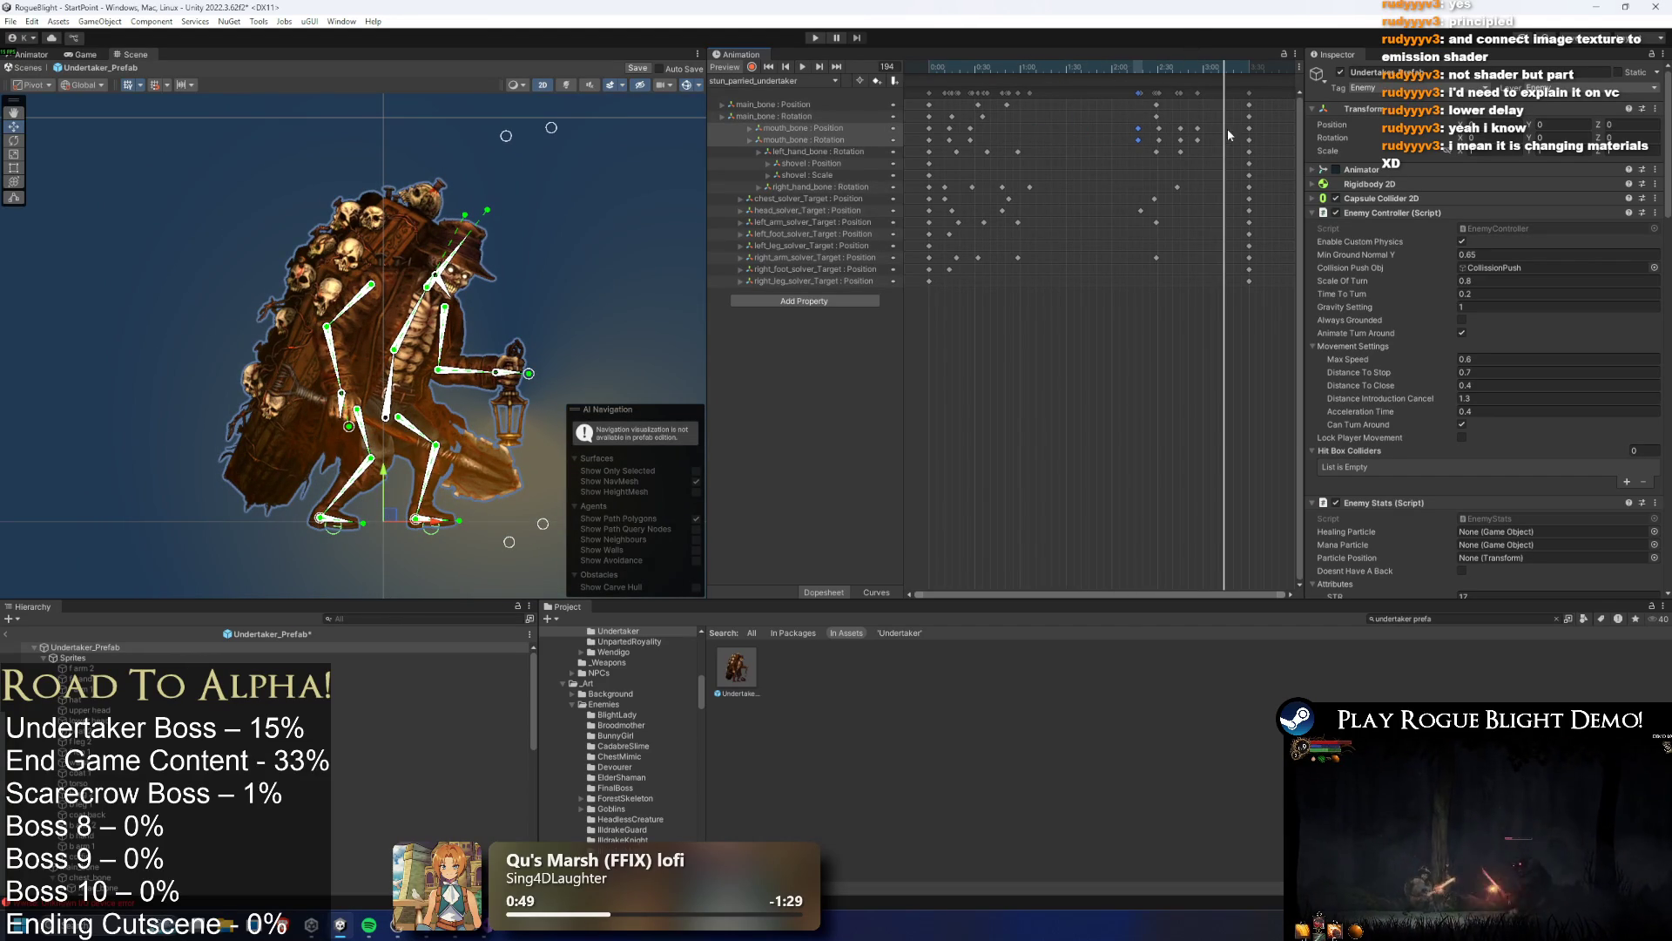
key(space)
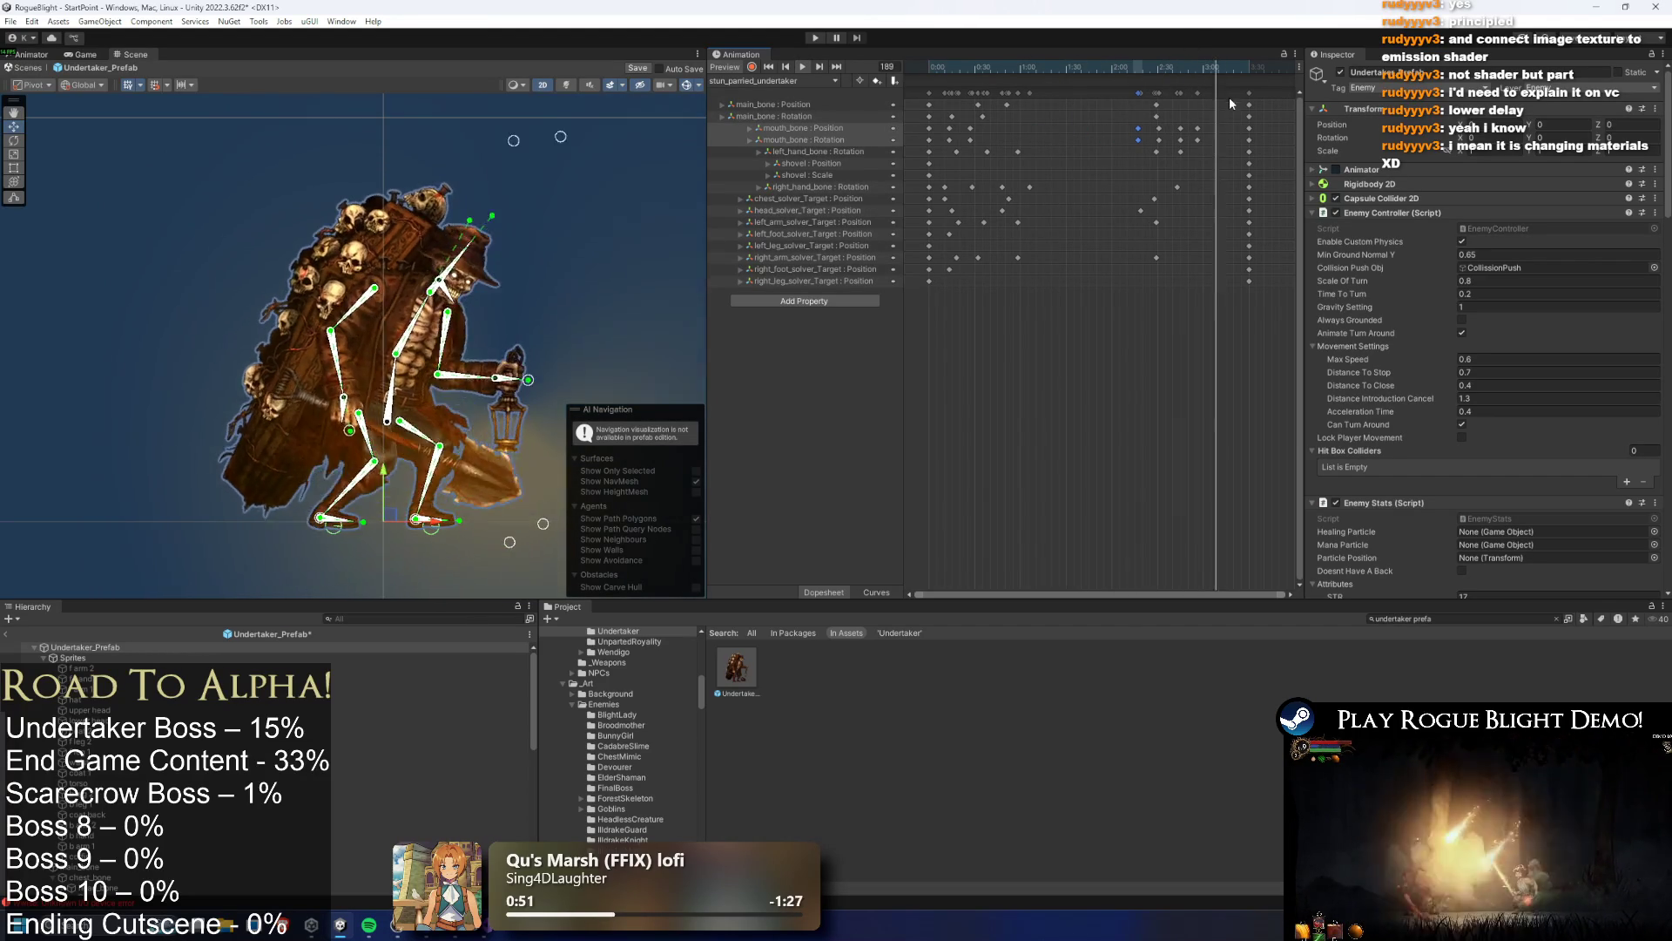
mouse_move(1222, 90)
mouse_down()
mouse_move(1146, 97)
mouse_move(1174, 101)
mouse_up()
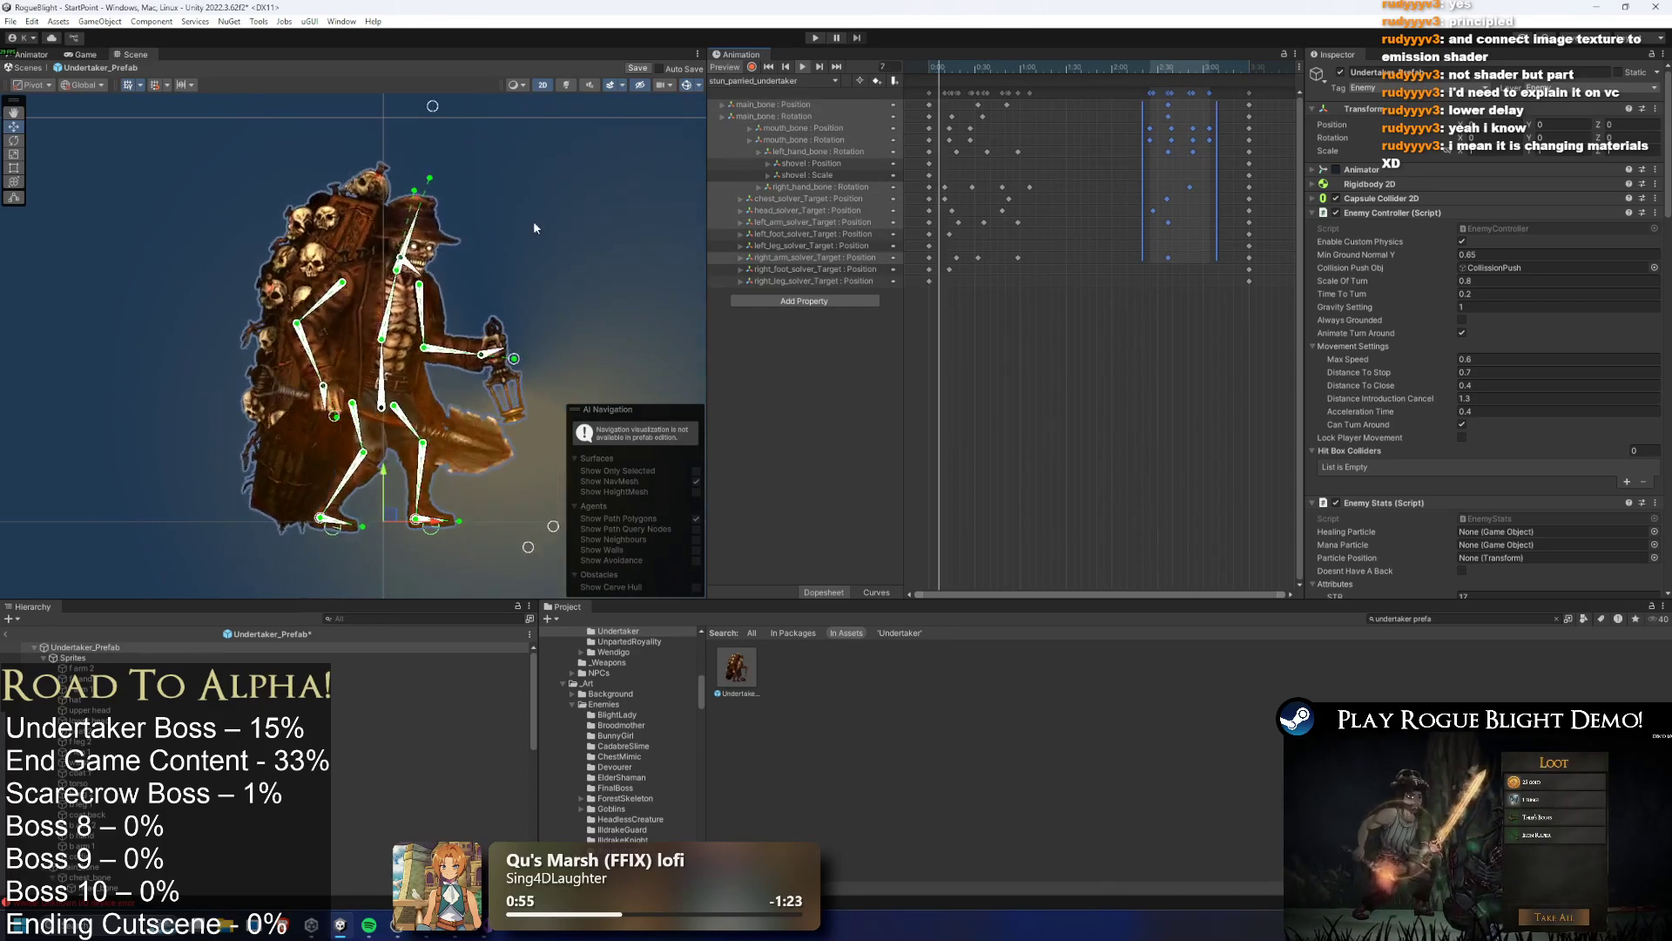
click(660, 216)
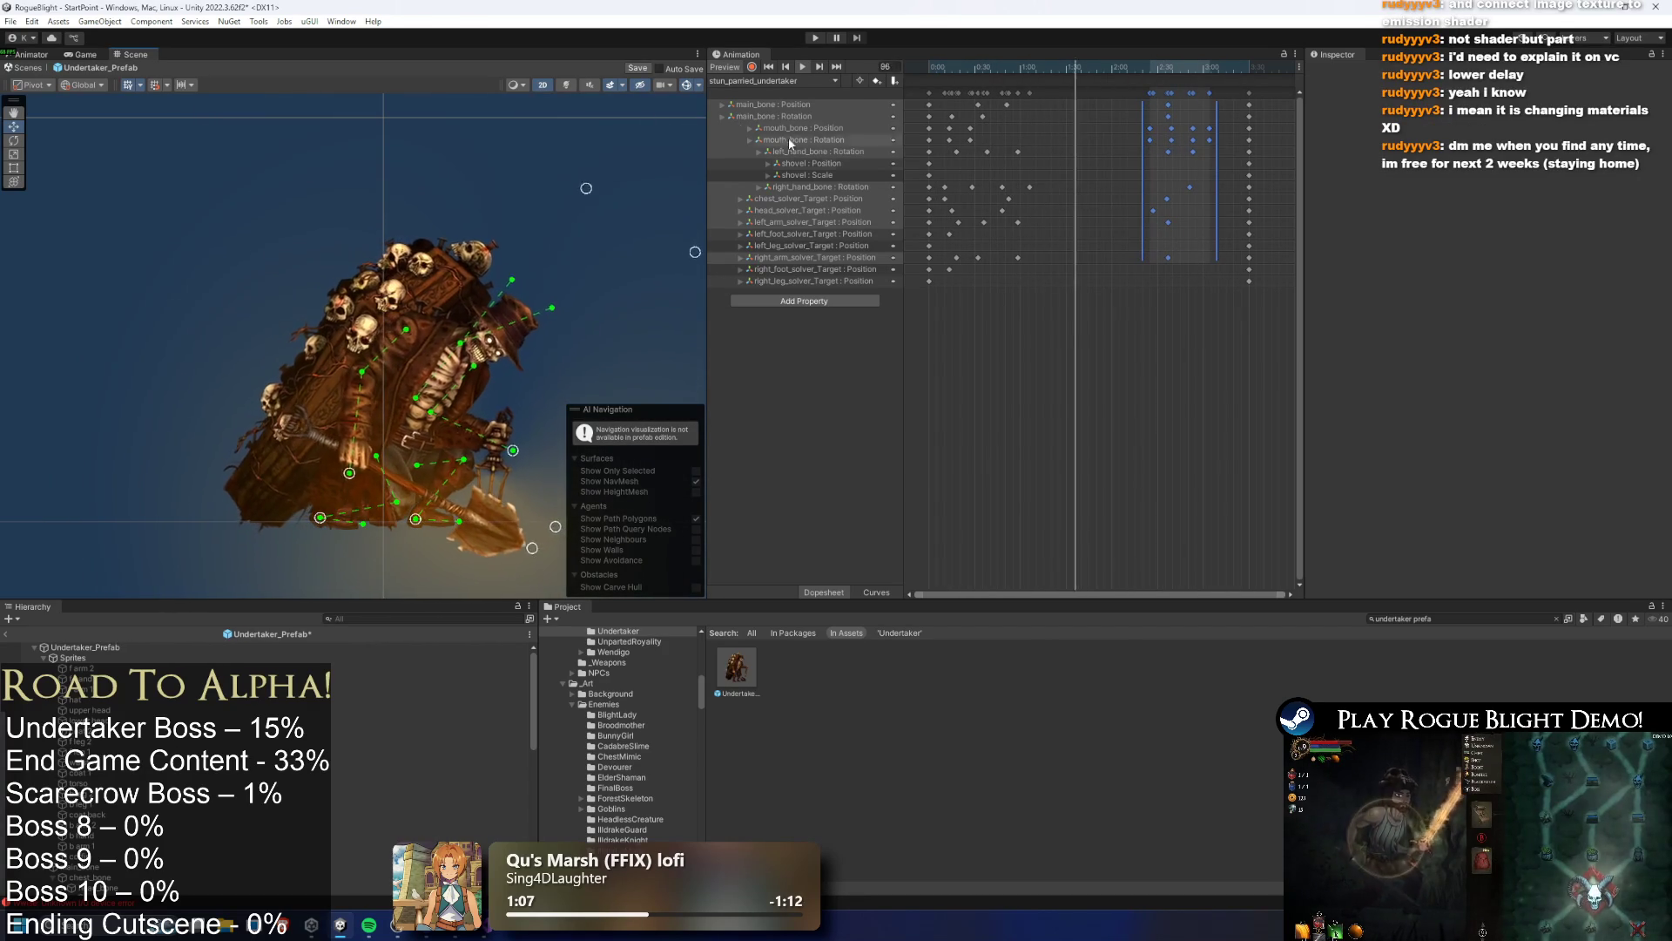
click(1048, 154)
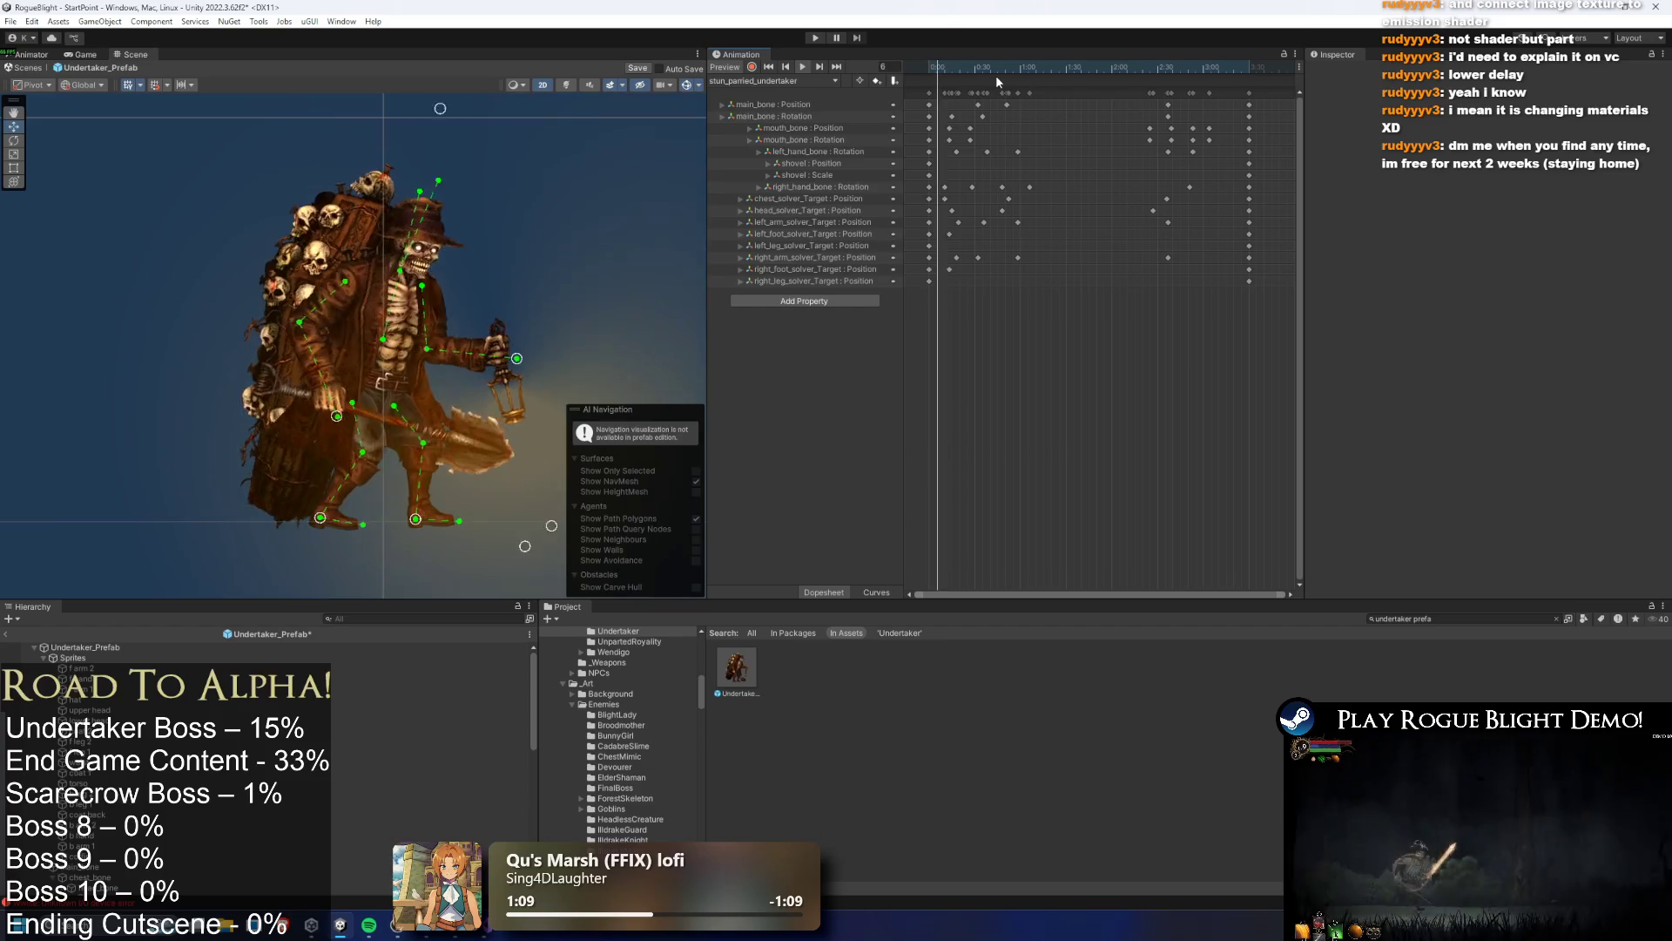
click(964, 76)
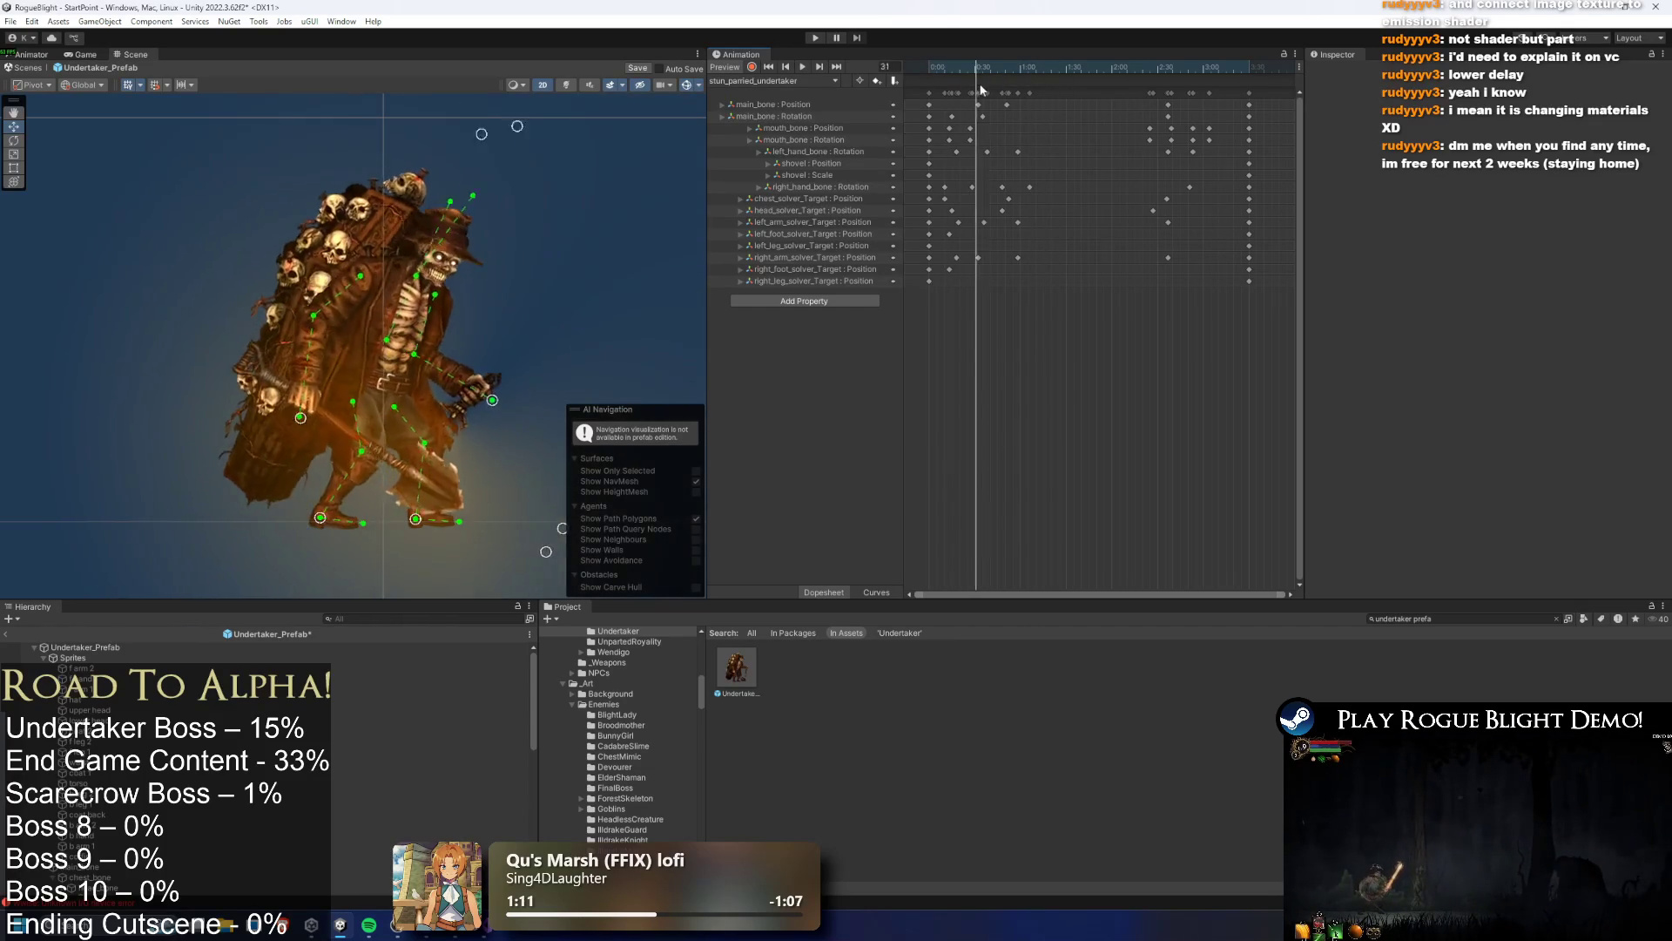
Turn on recording and select the head_solver_Target key at frame 111
click(751, 68)
drag(1046, 77, 1100, 80)
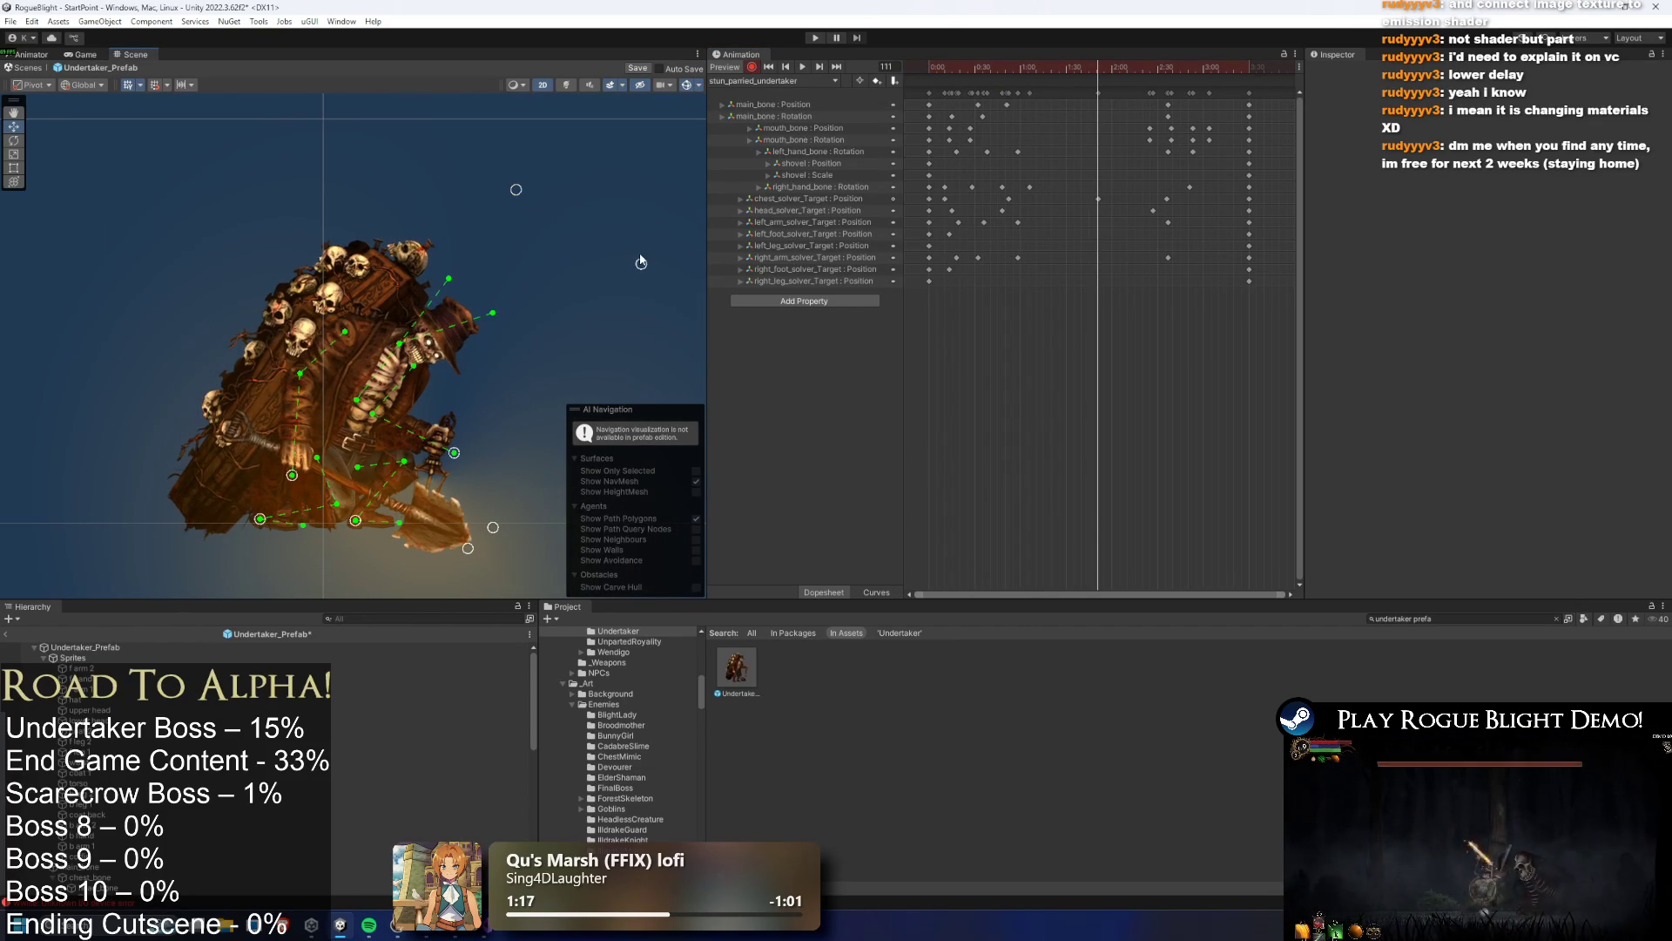
click(1009, 66)
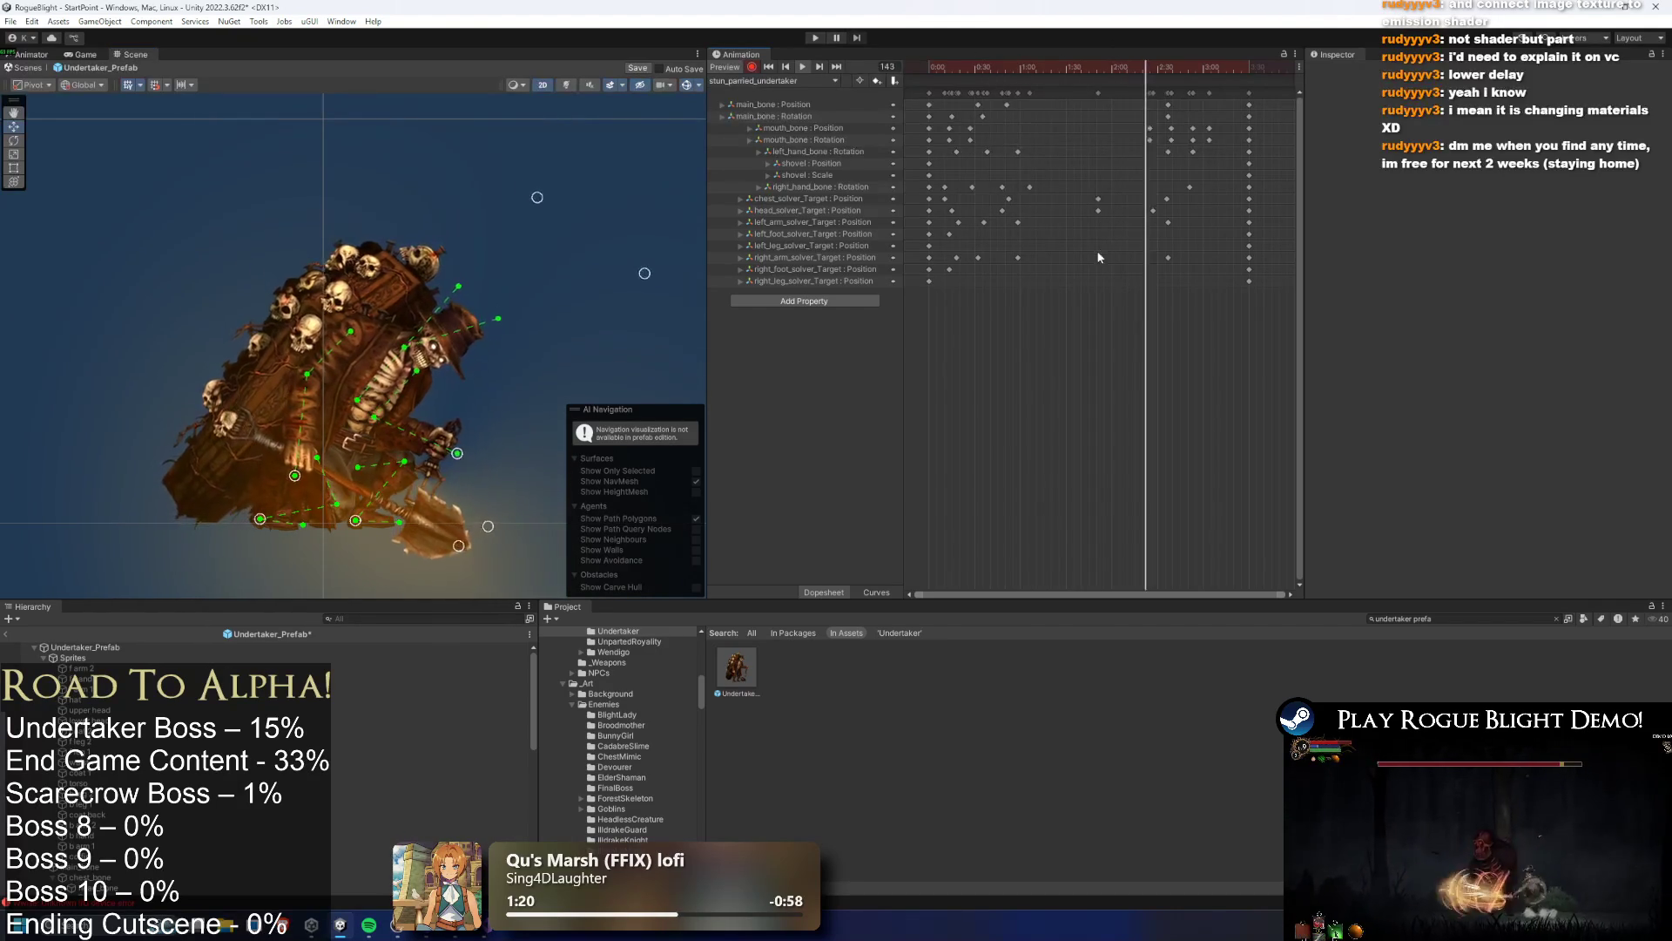
drag(1113, 68, 1098, 68)
click(1097, 212)
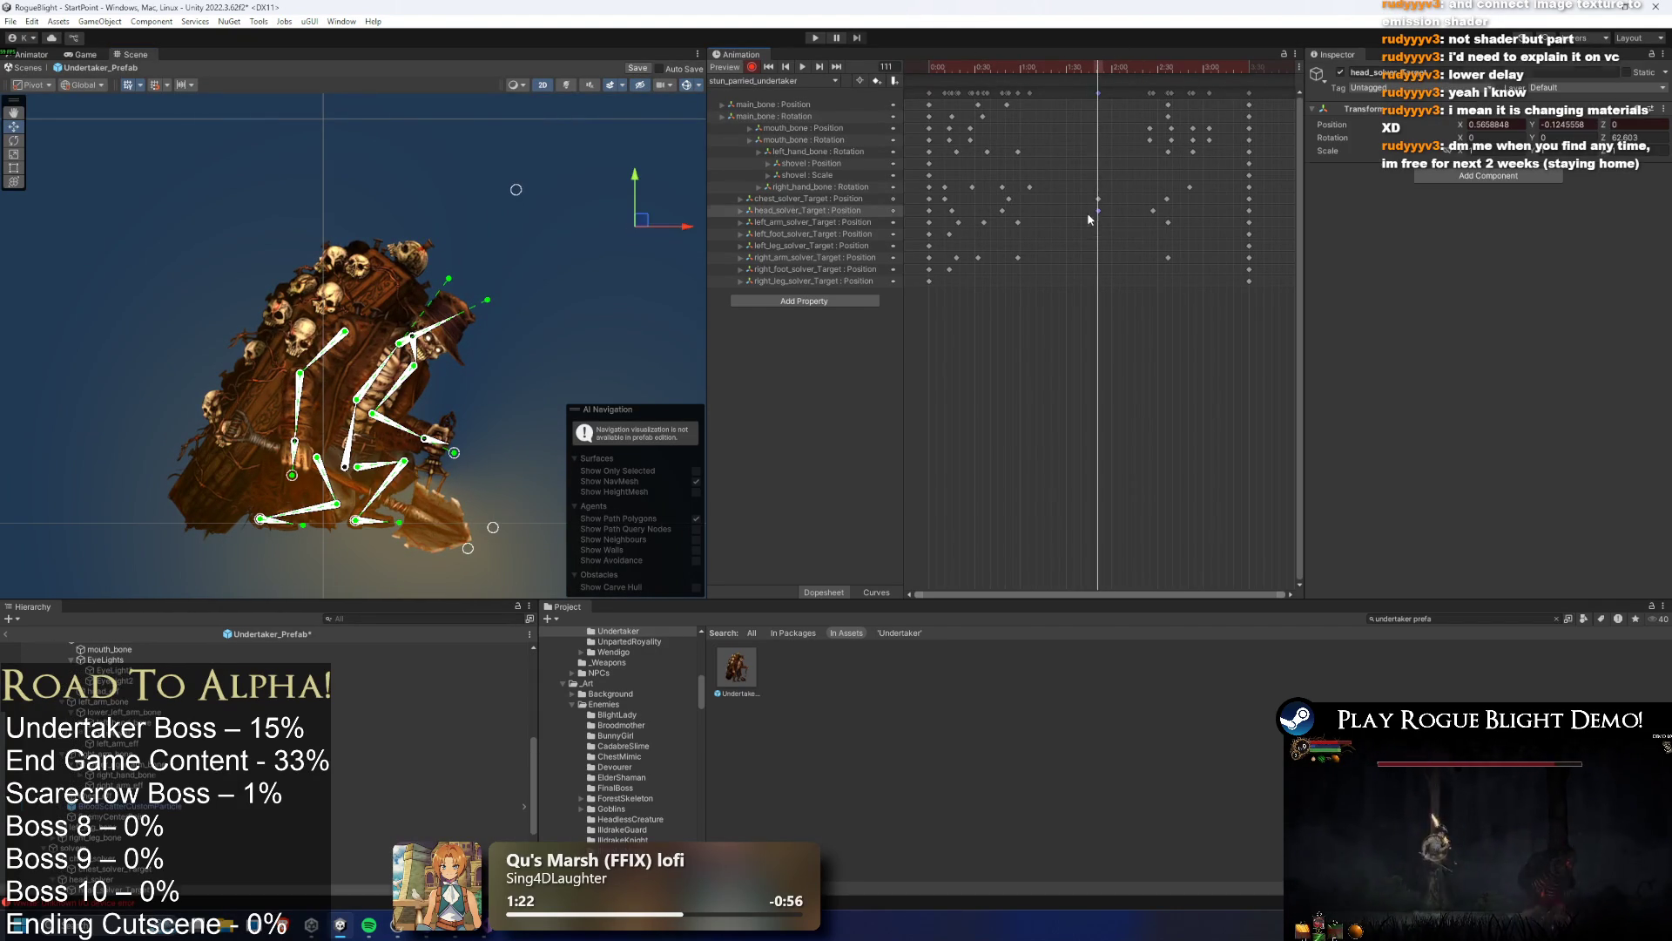
Move the chest_solver_Target key later and preview the stun_parried_undertaker animation
click(997, 68)
key(space)
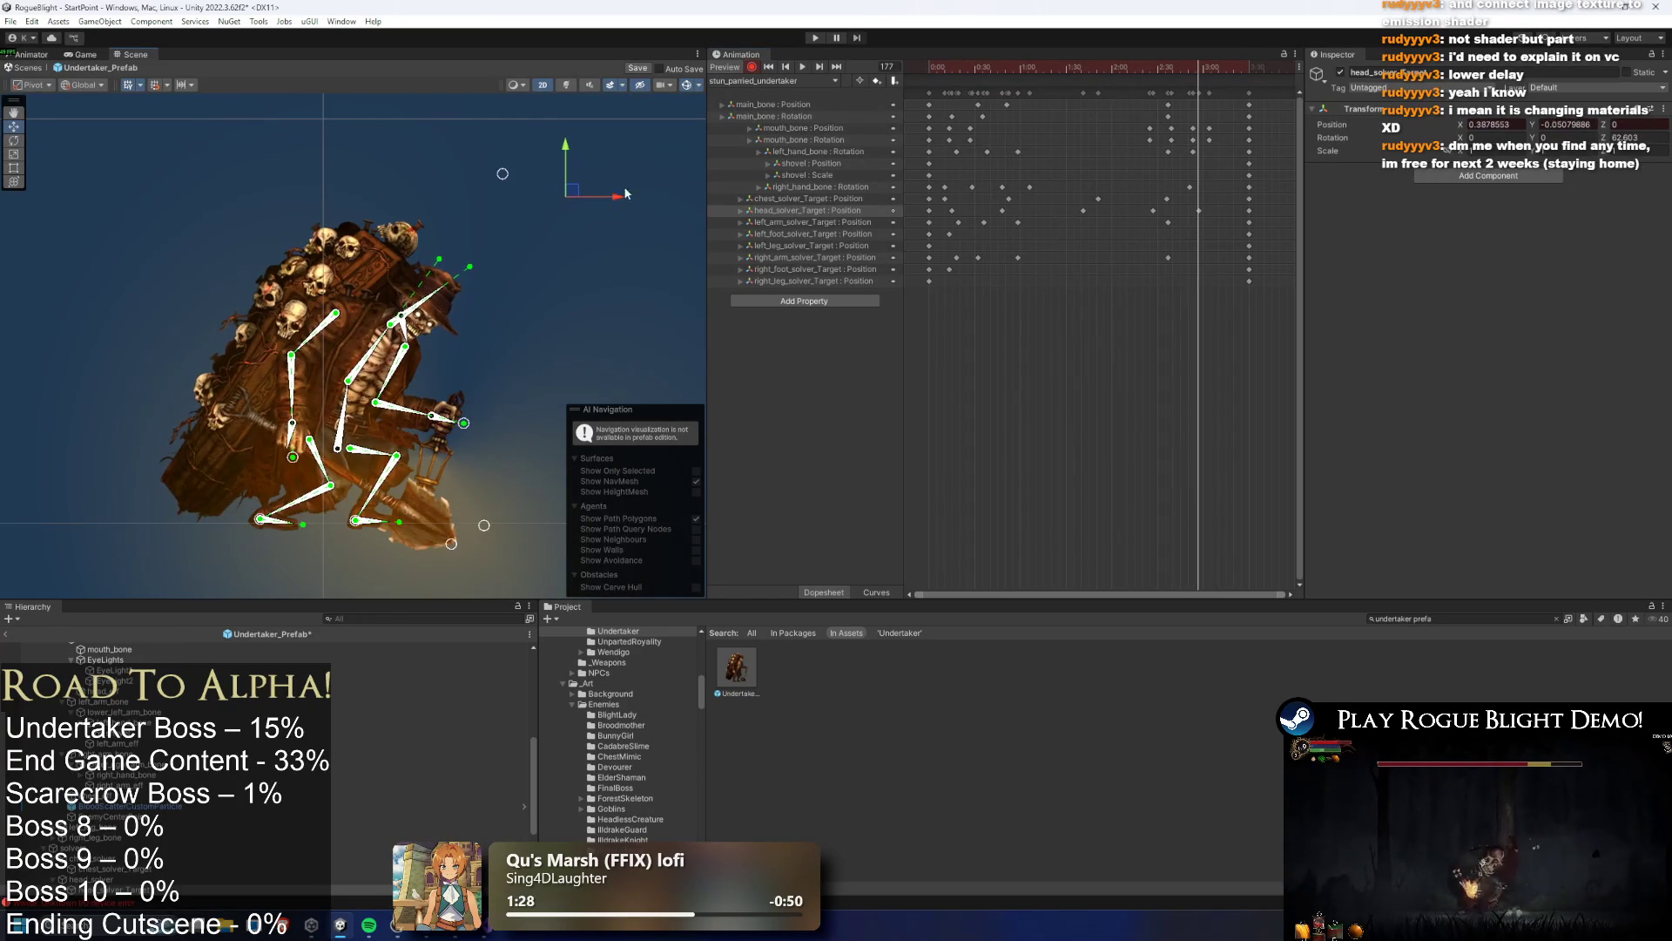
click(675, 183)
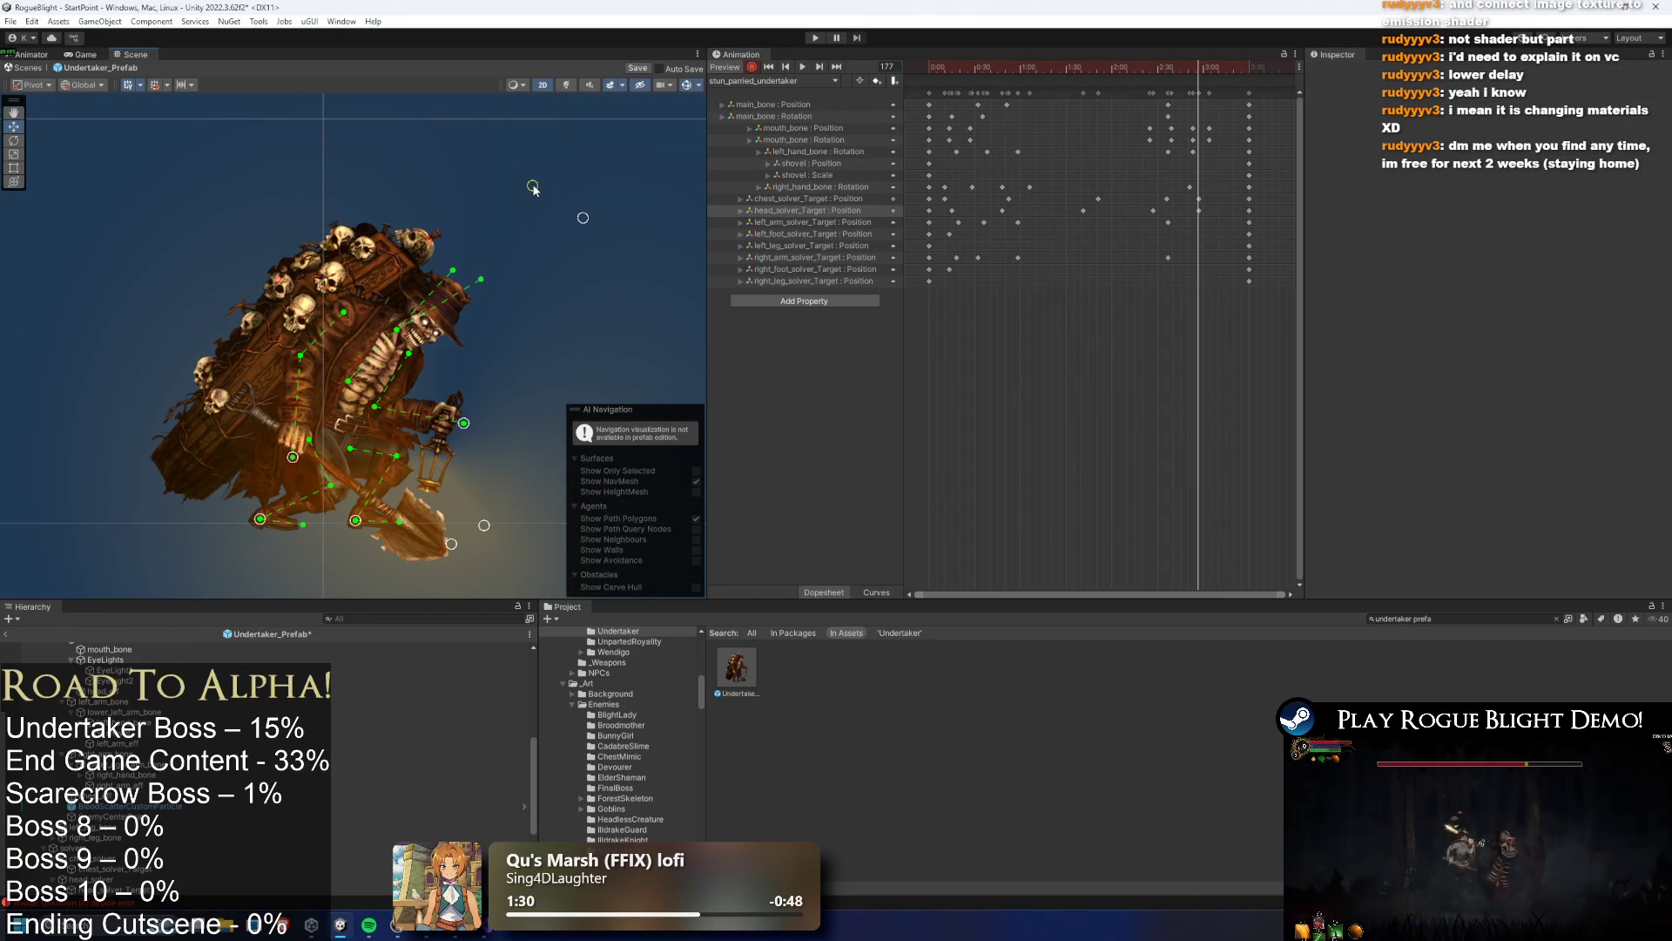
drag(1199, 200, 1211, 200)
click(1069, 67)
key(space)
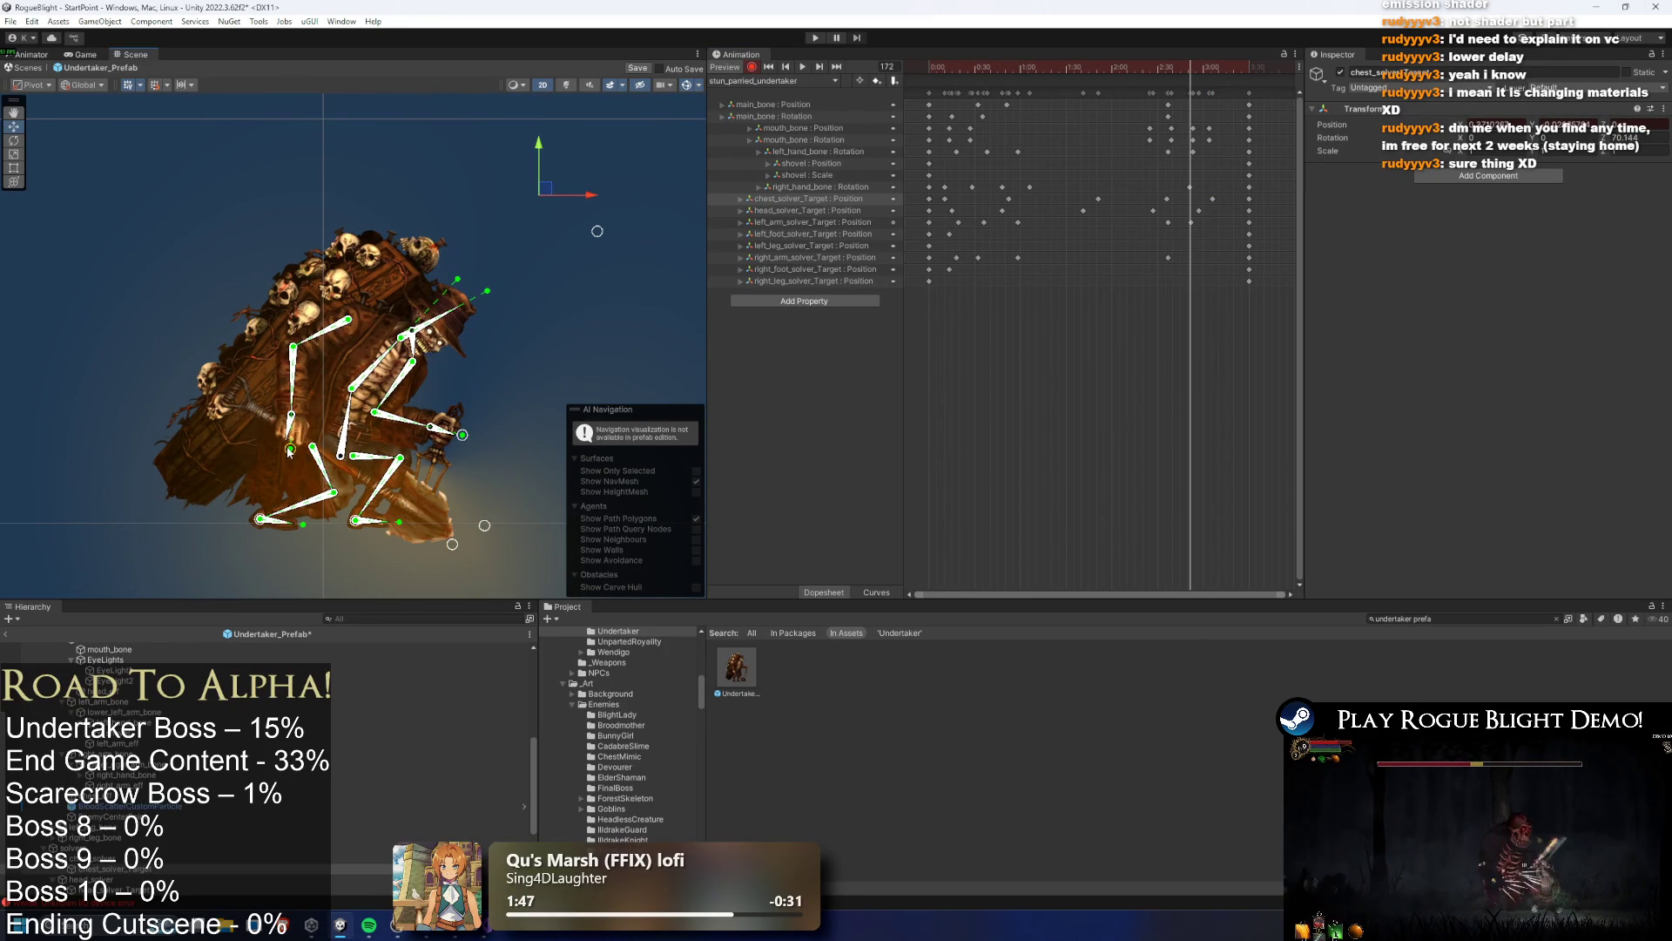
mouse_move(1190, 67)
mouse_down()
mouse_move(1143, 67)
mouse_move(1211, 63)
mouse_up()
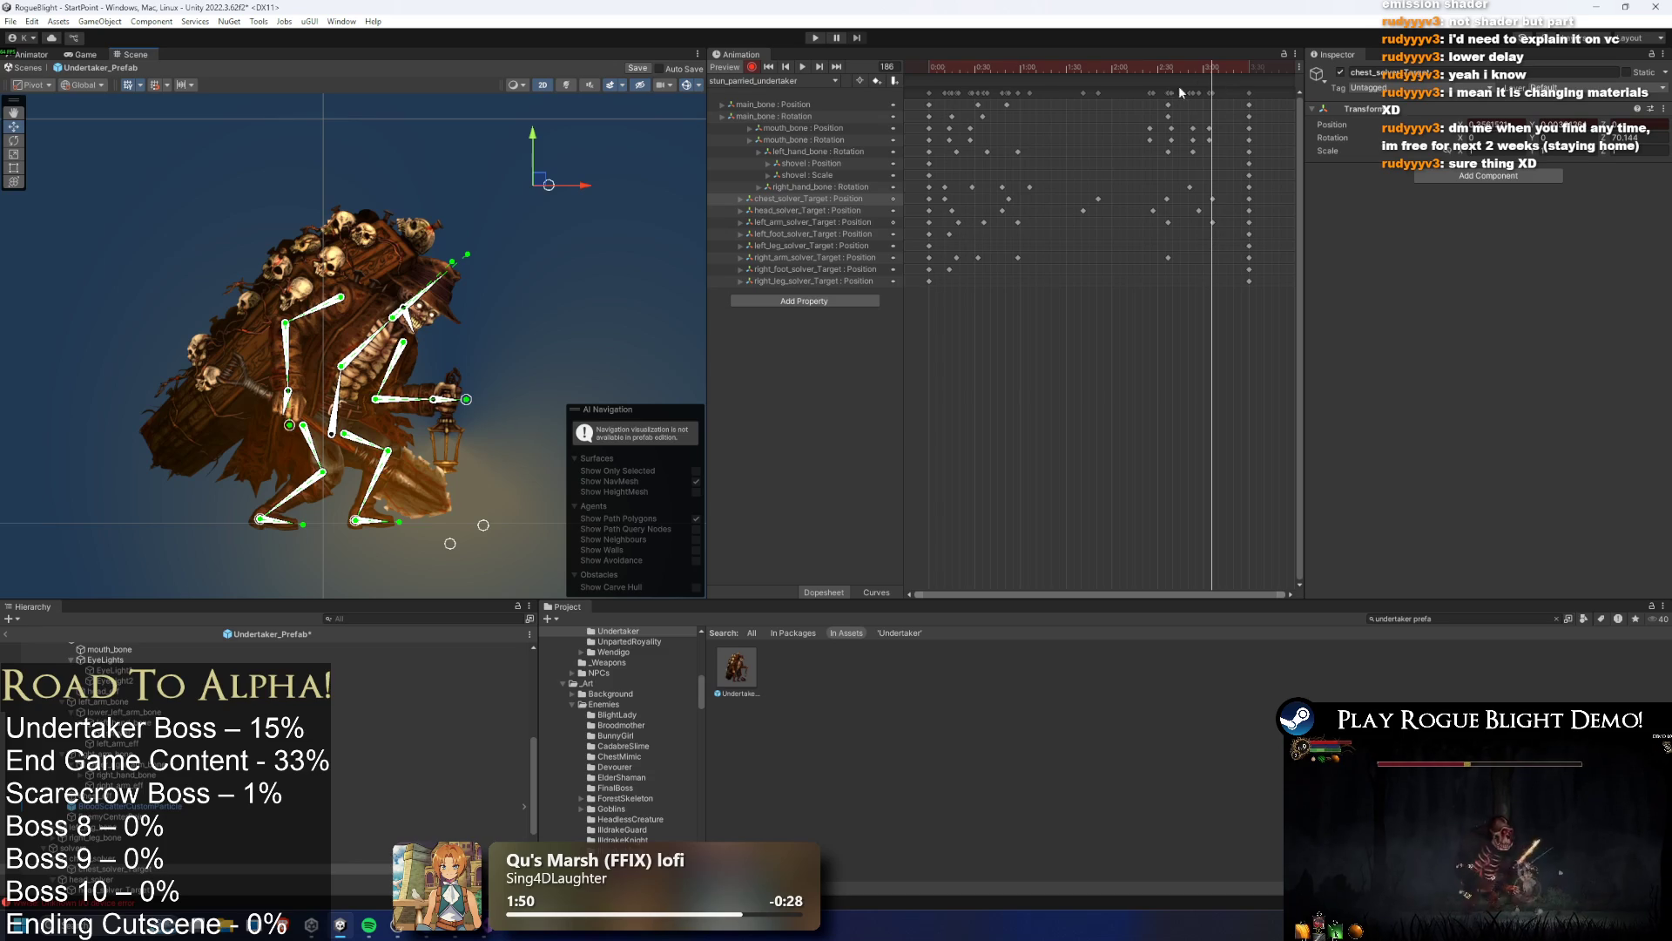
key(space)
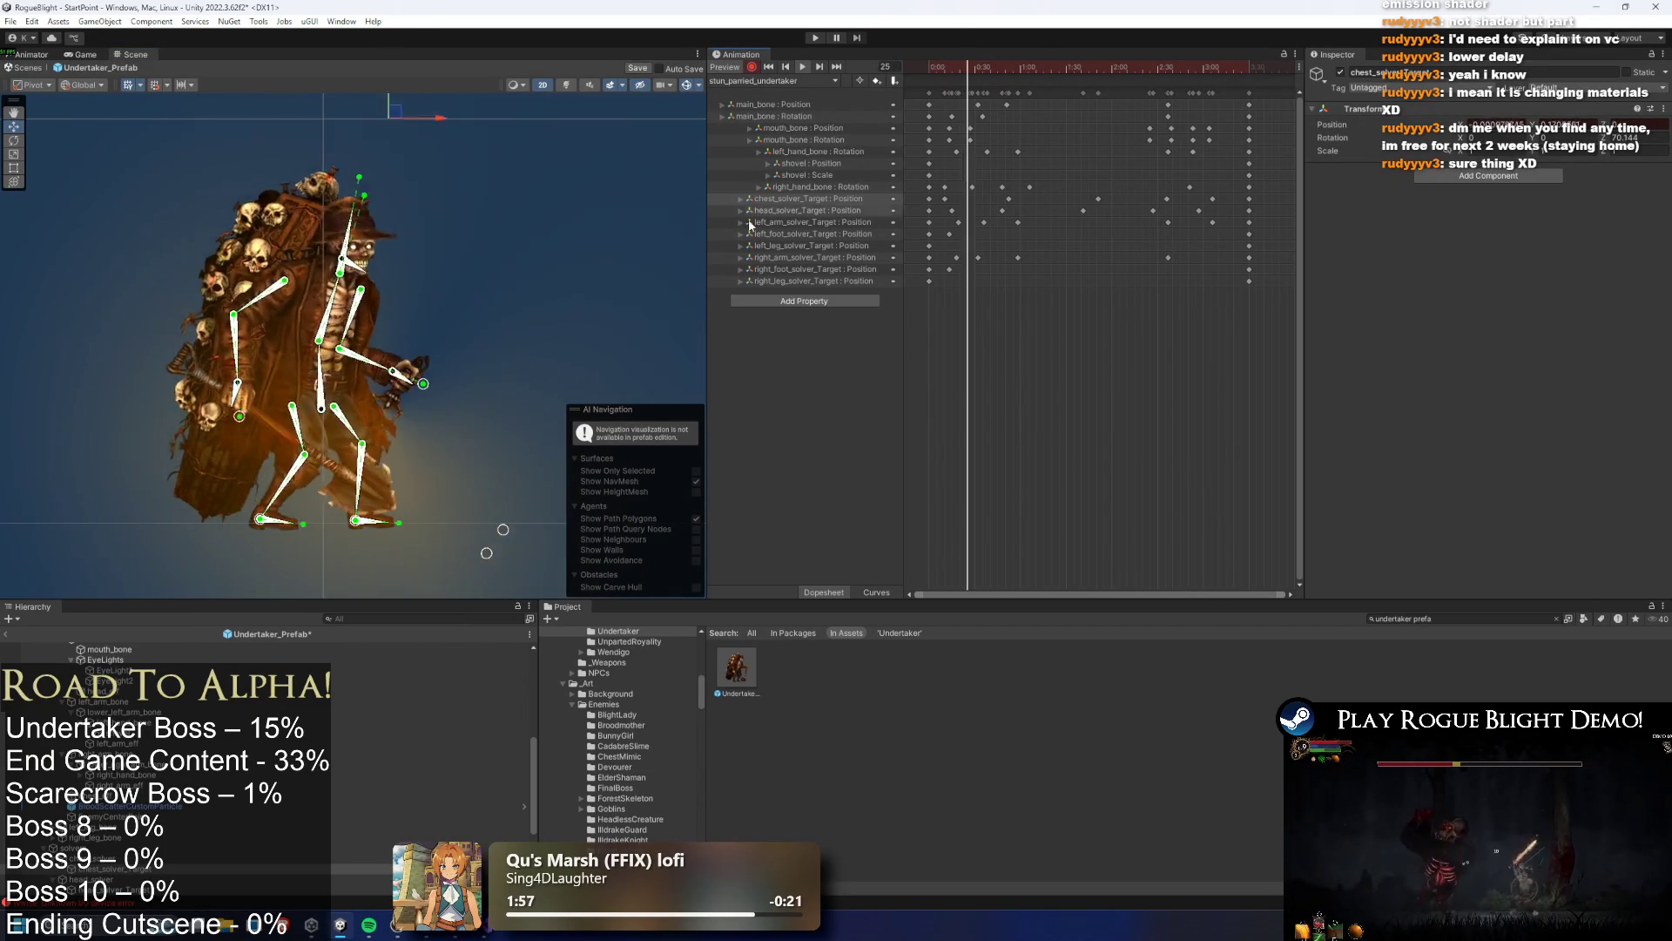
Save the Undertaker prefab and bring up the Animator state graph
click(660, 276)
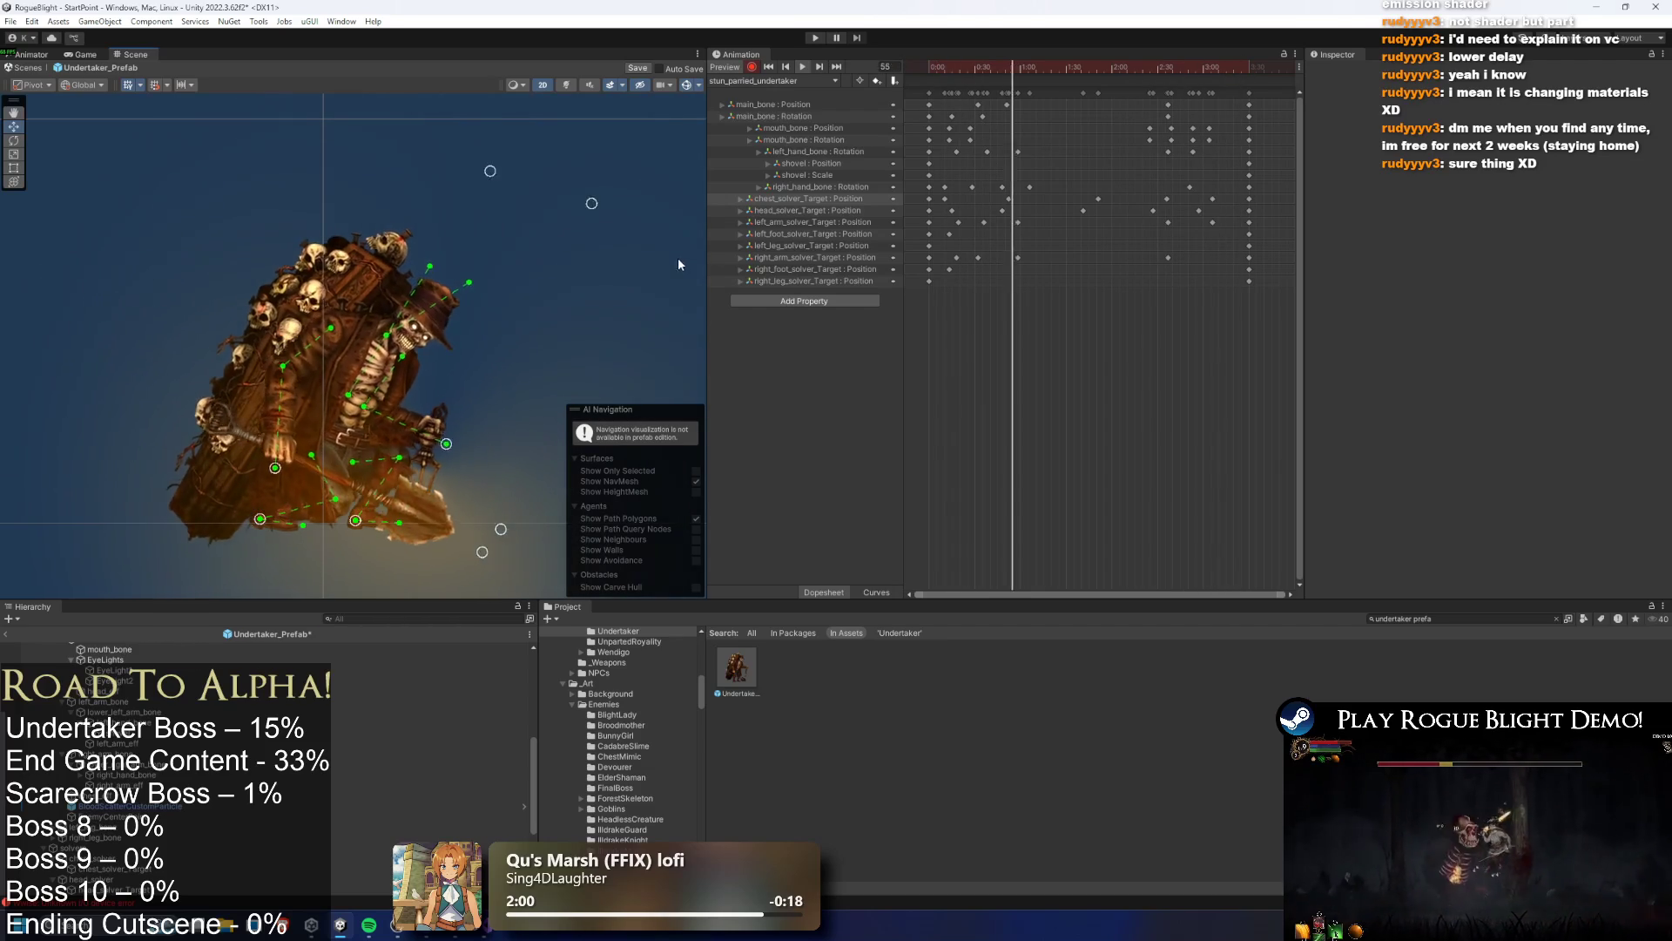
key(ctrl+s)
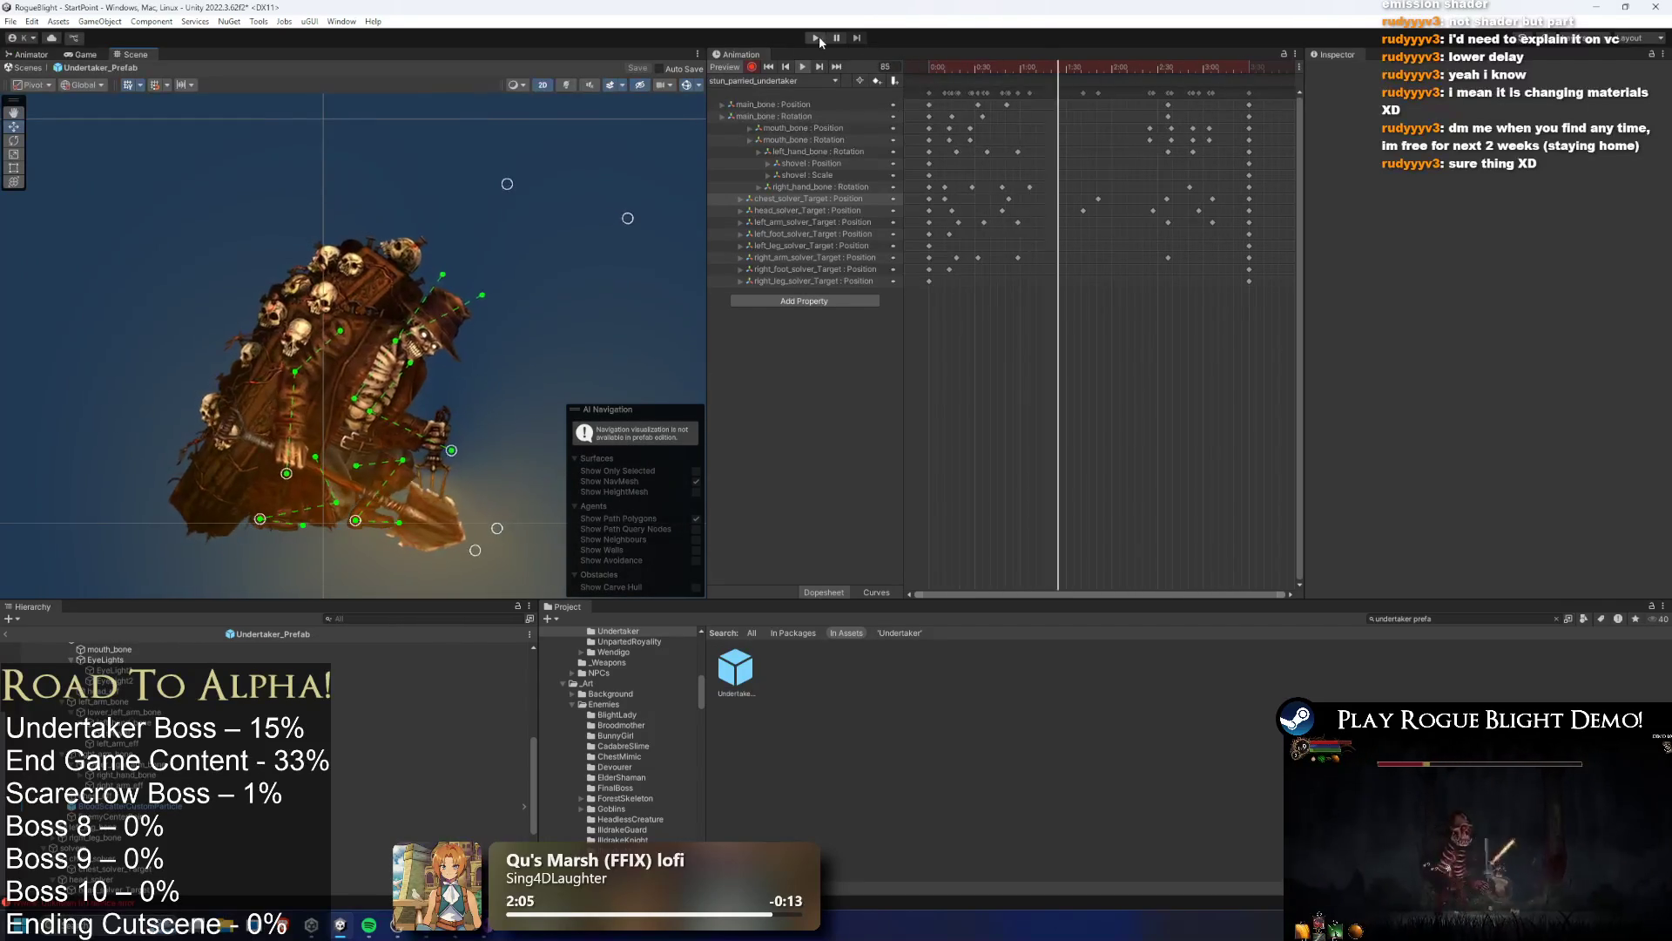
click(31, 54)
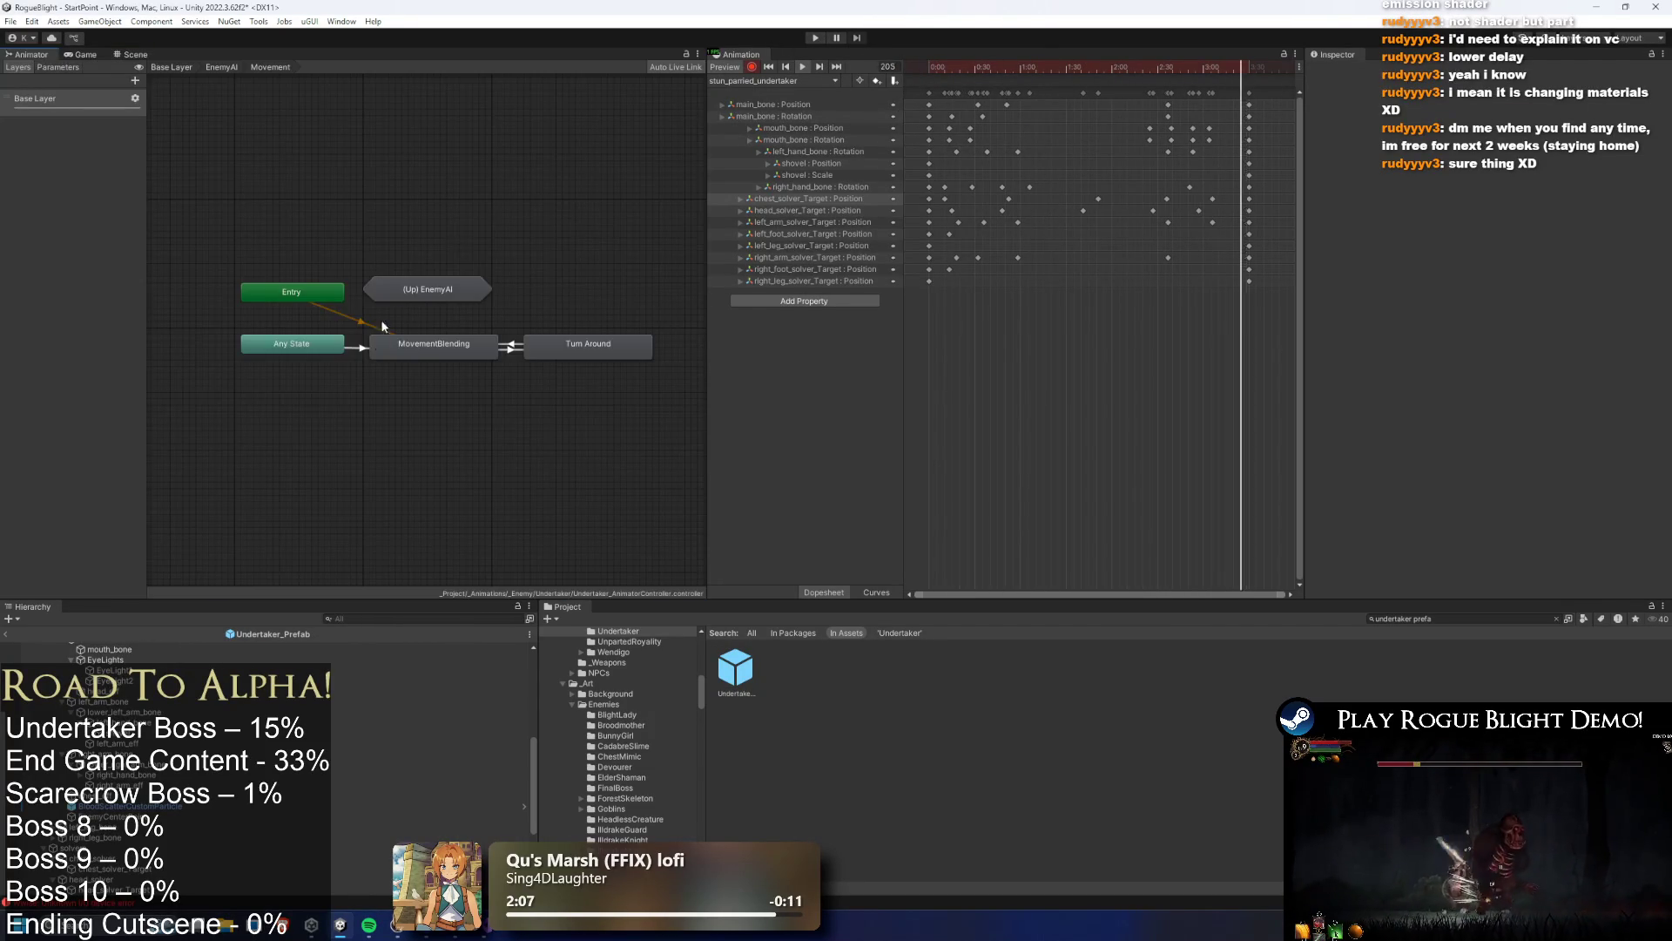
Inside the Stuns sub-state machine, give Stun_Short the stun_short_undertaker clip as its motion
double_click(426, 290)
double_click(172, 296)
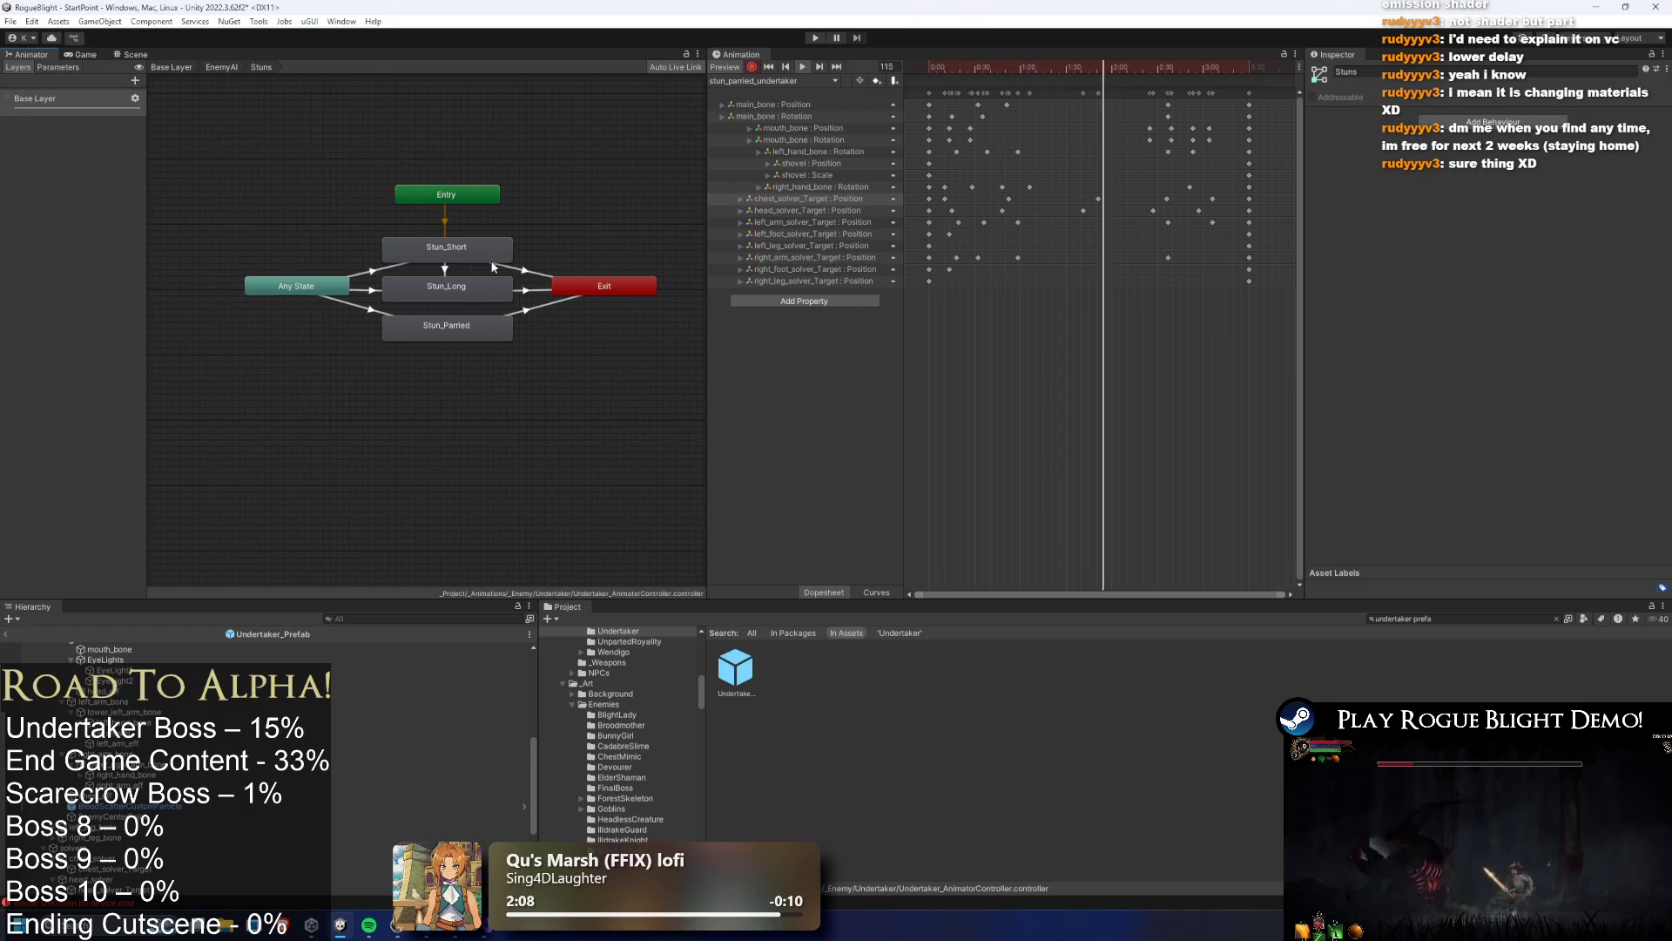
click(446, 247)
click(1663, 116)
text(stun)
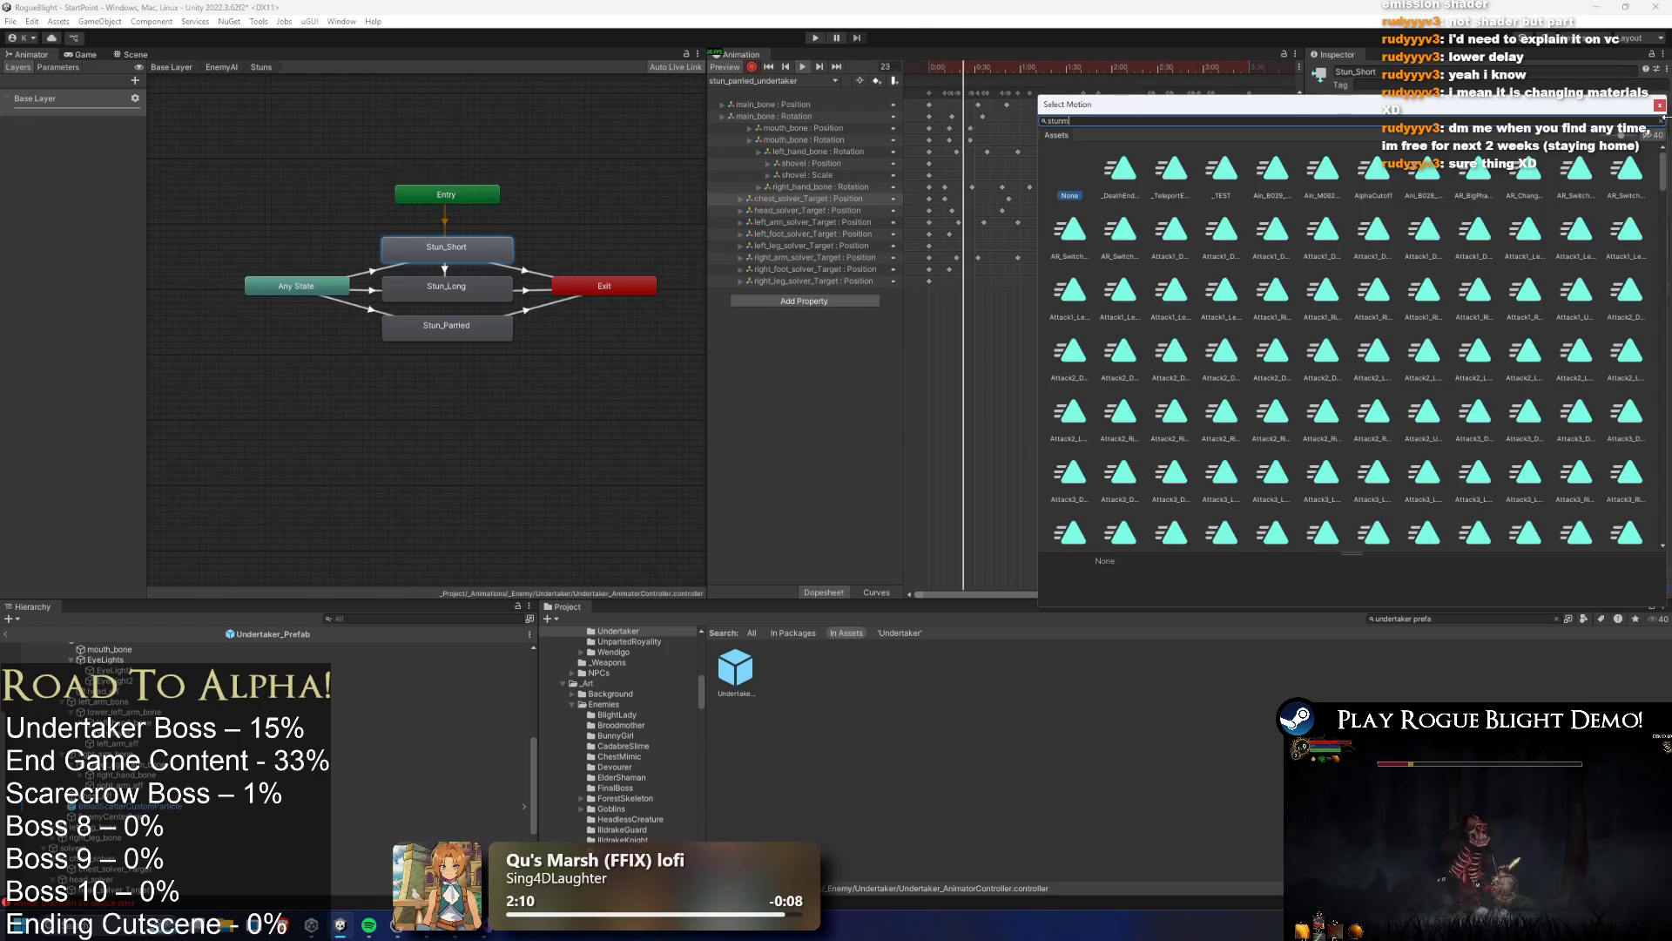
text(short)
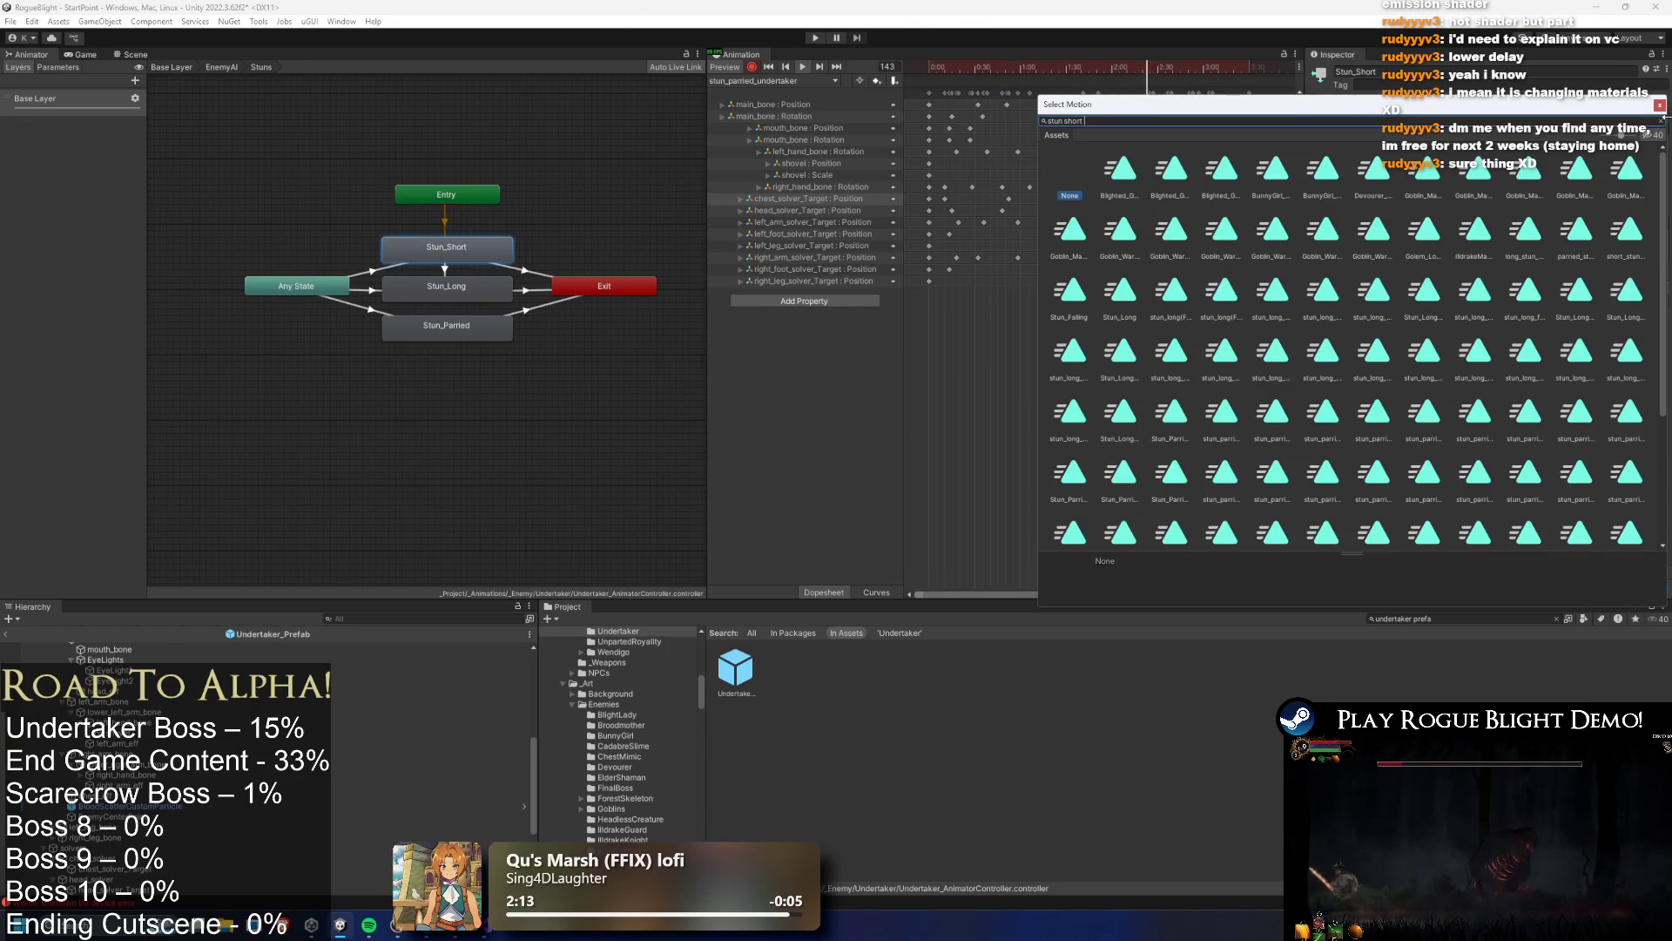
text( under)
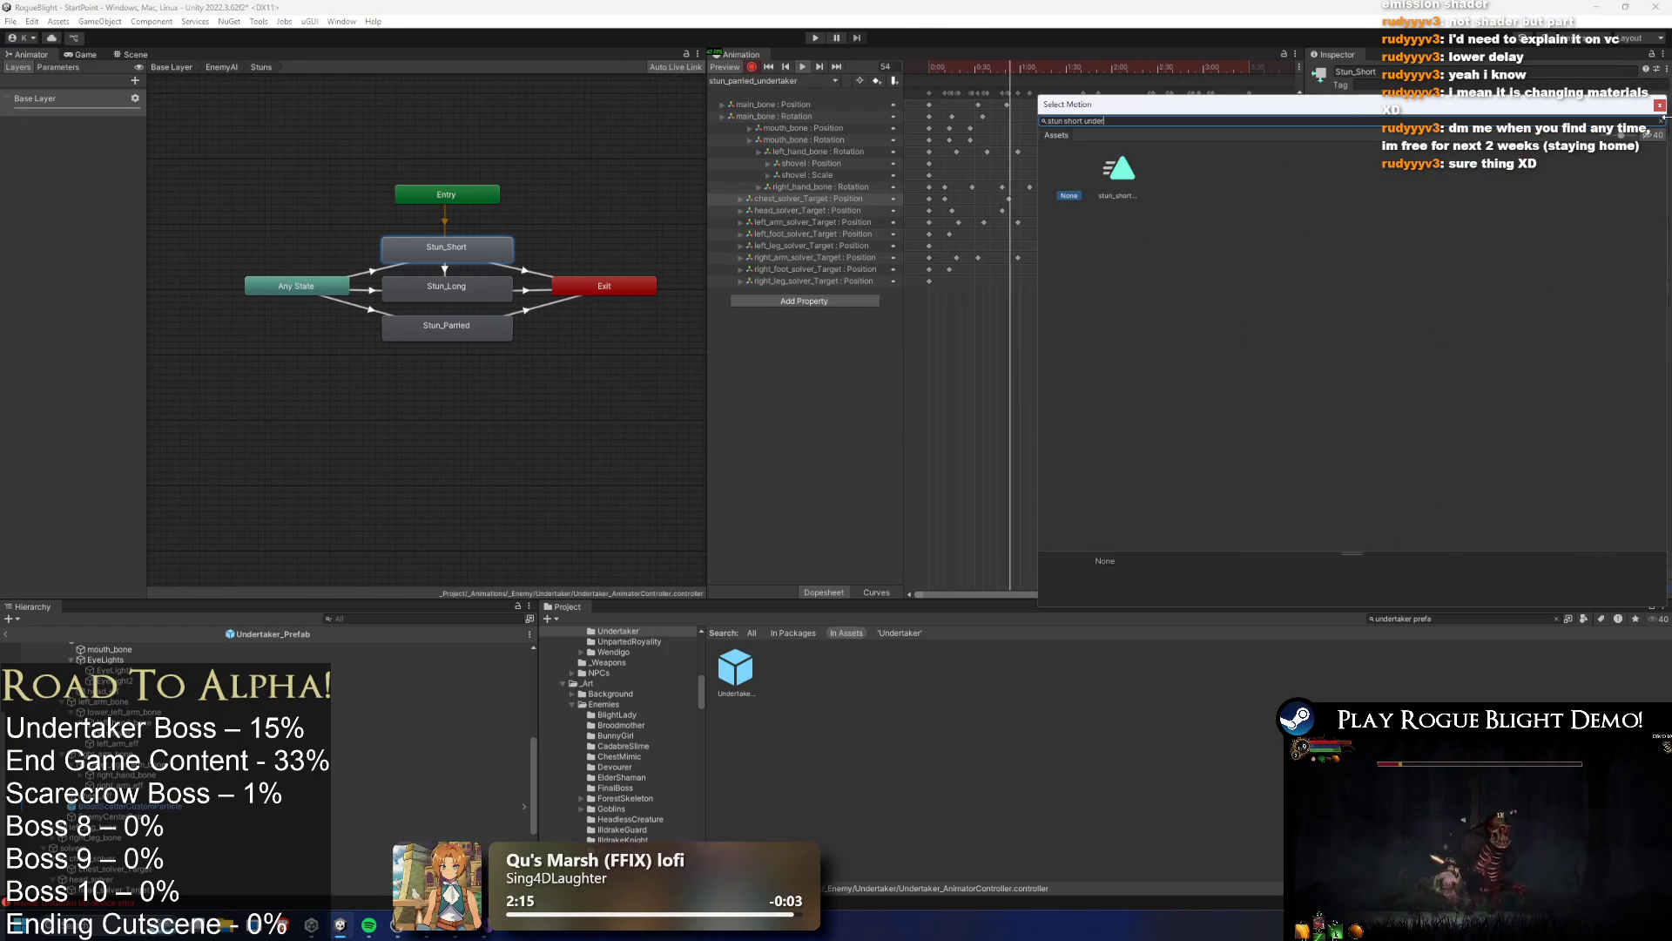
key(Escape)
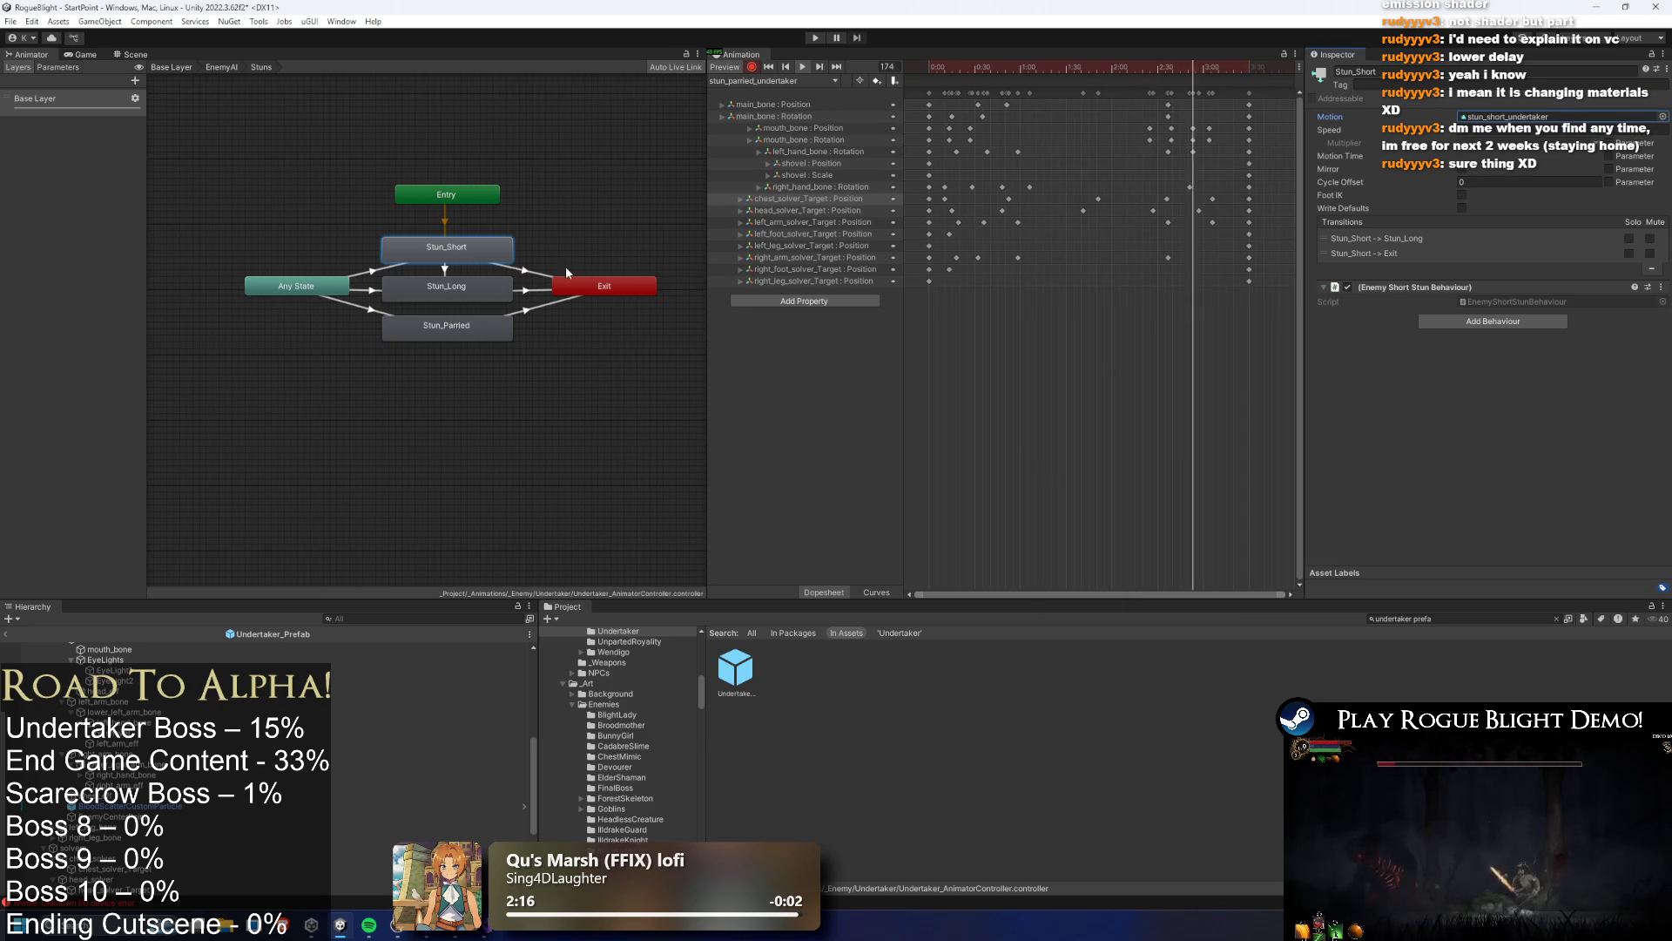
Assign stun_long_undertaker to Stun_Long and stun_parried_undertaker to Stun_Parried
click(487, 287)
click(1663, 115)
text(stun)
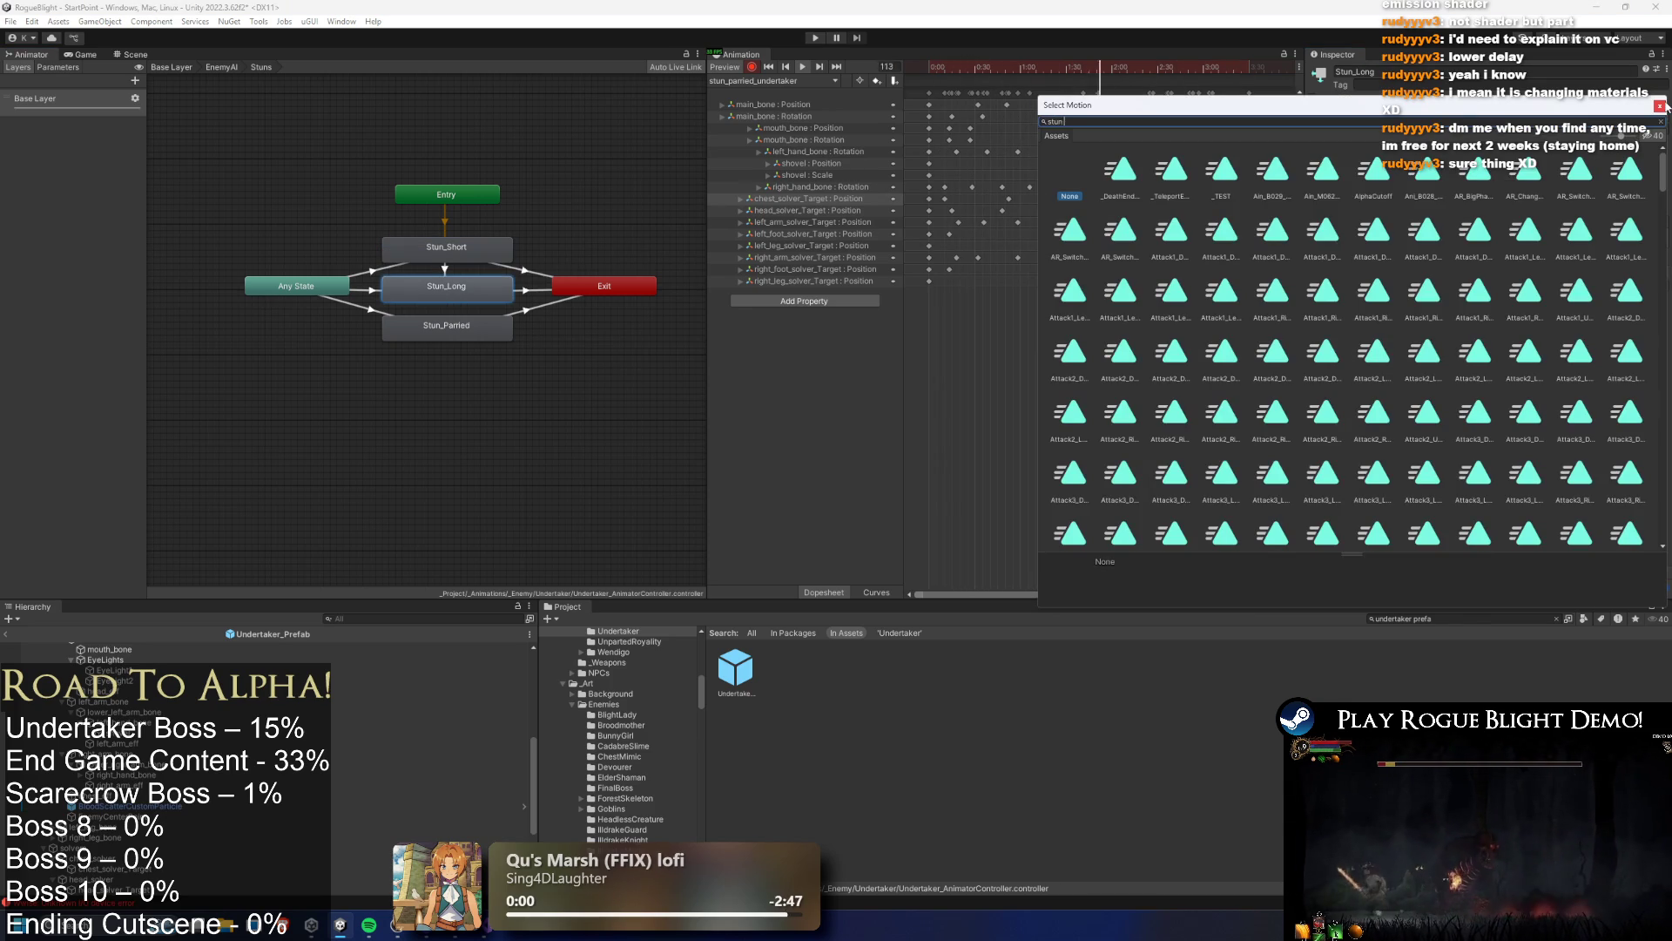
text(lopng)
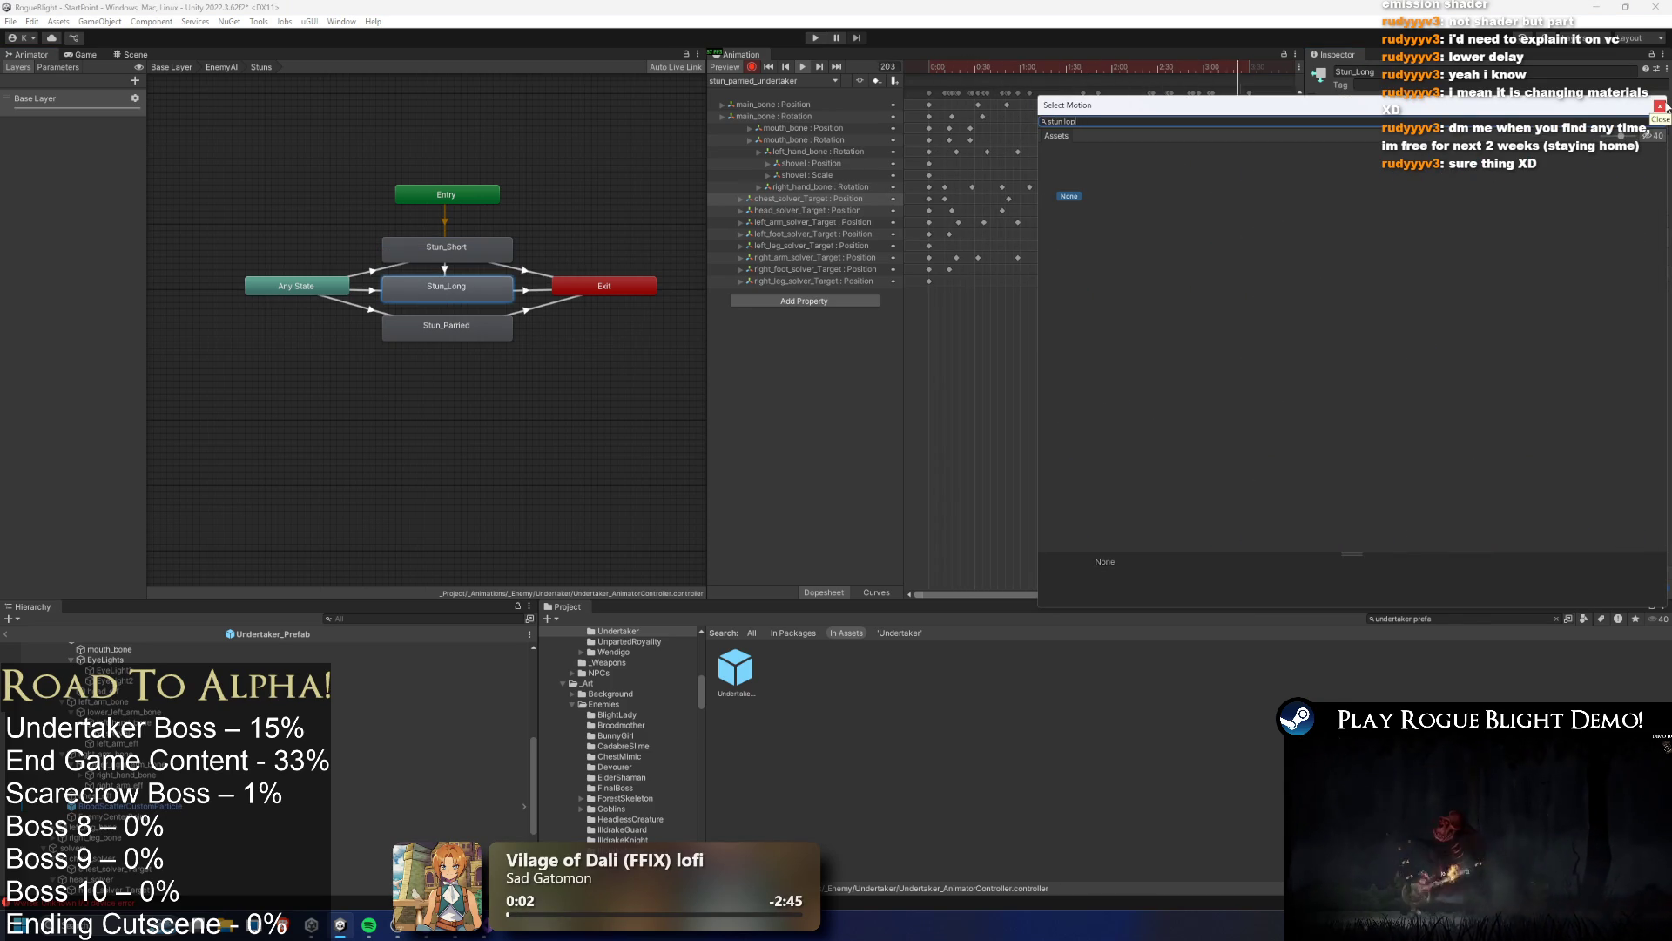
text(ndertak)
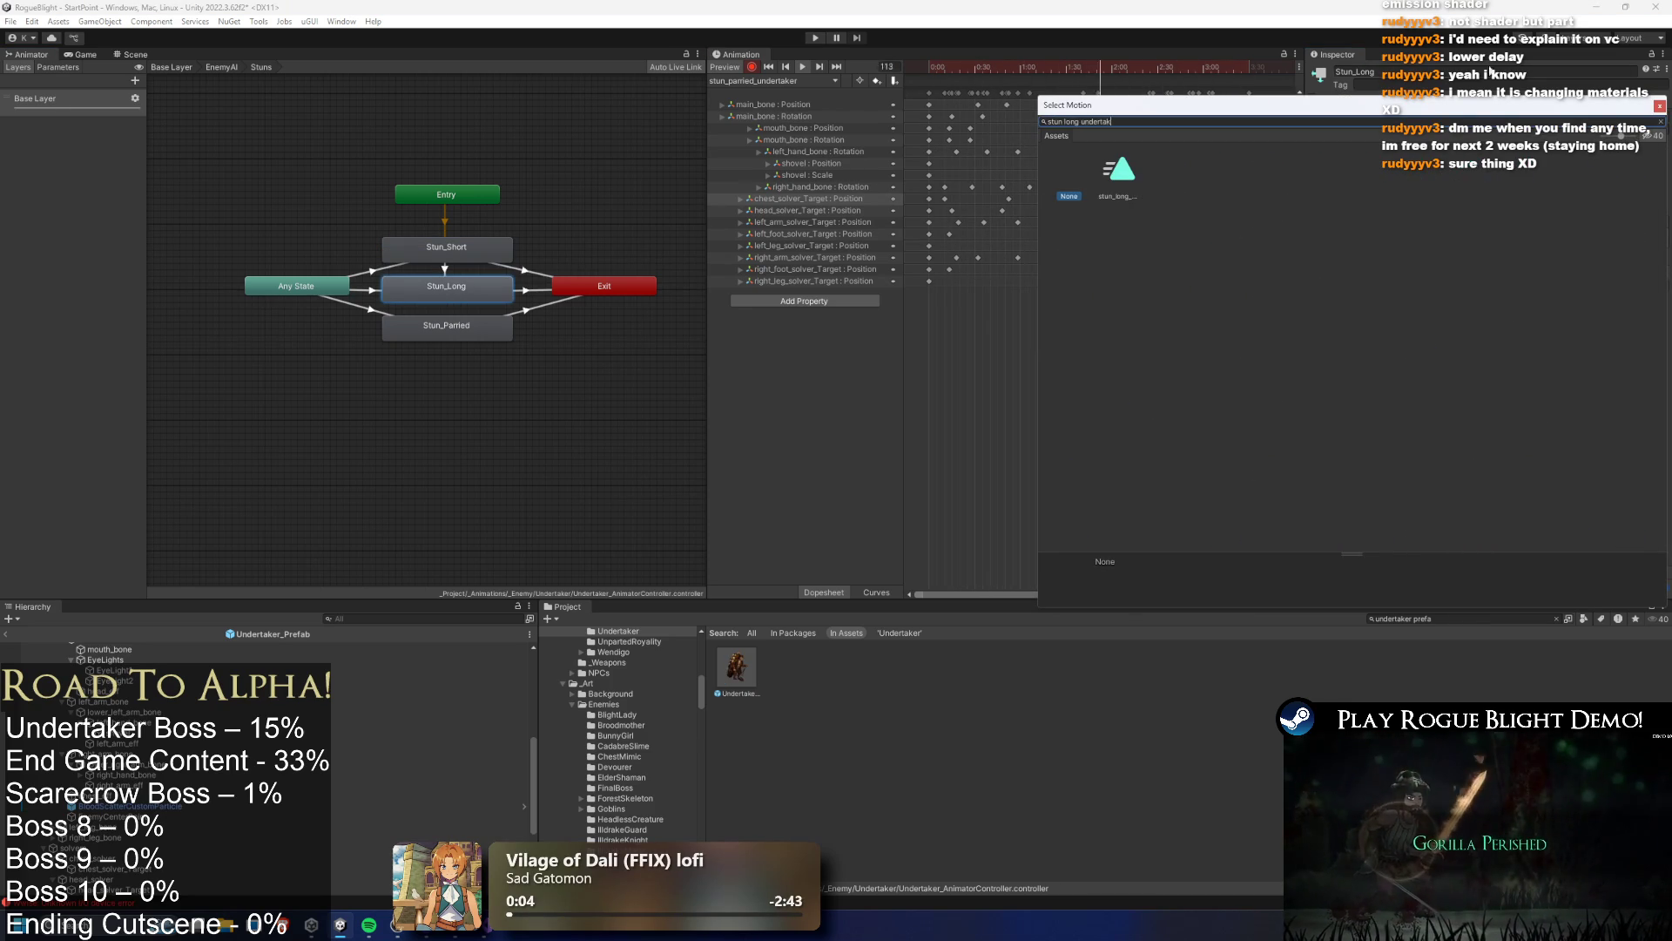
click(478, 324)
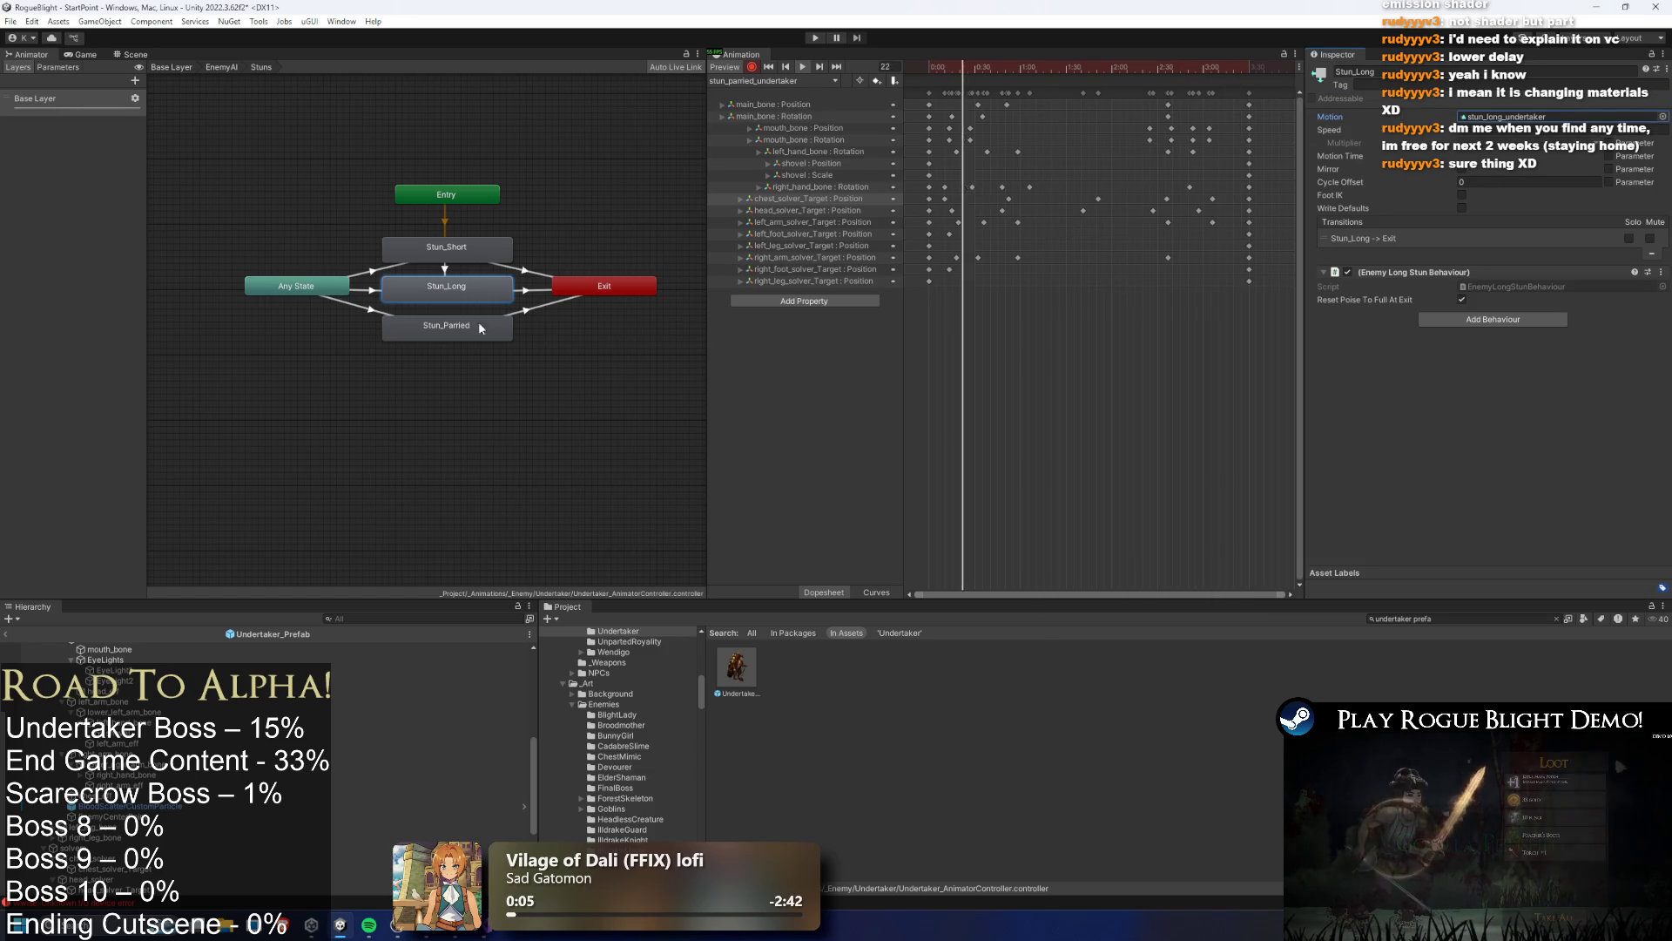
click(1663, 116)
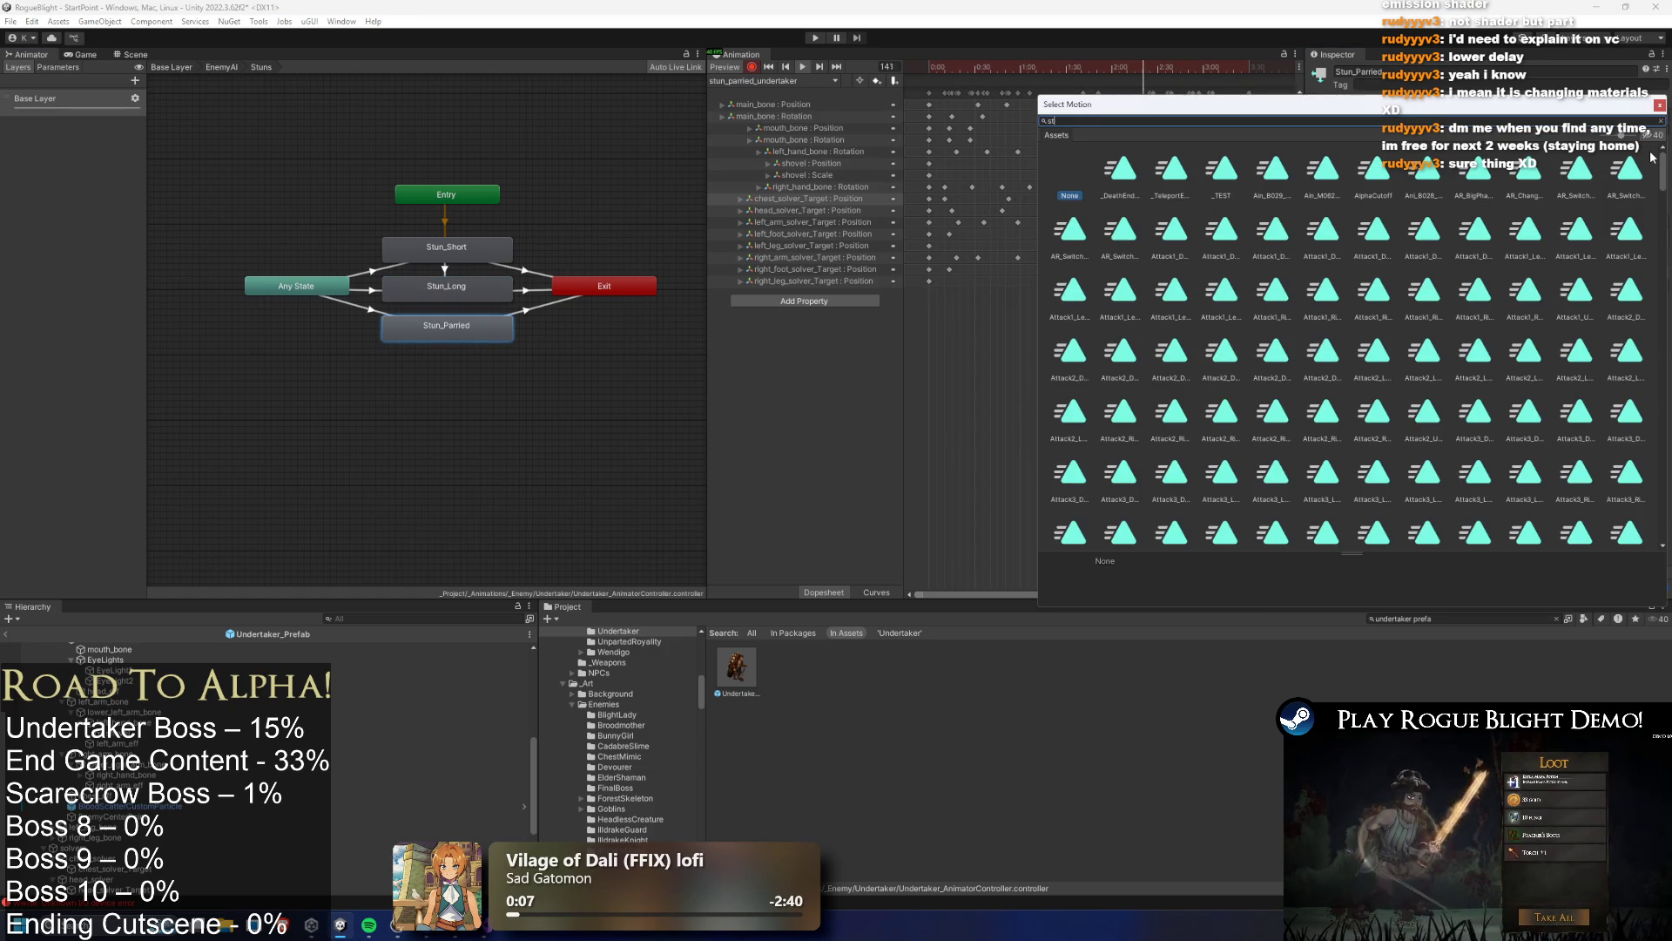
text(un parried undertaker)
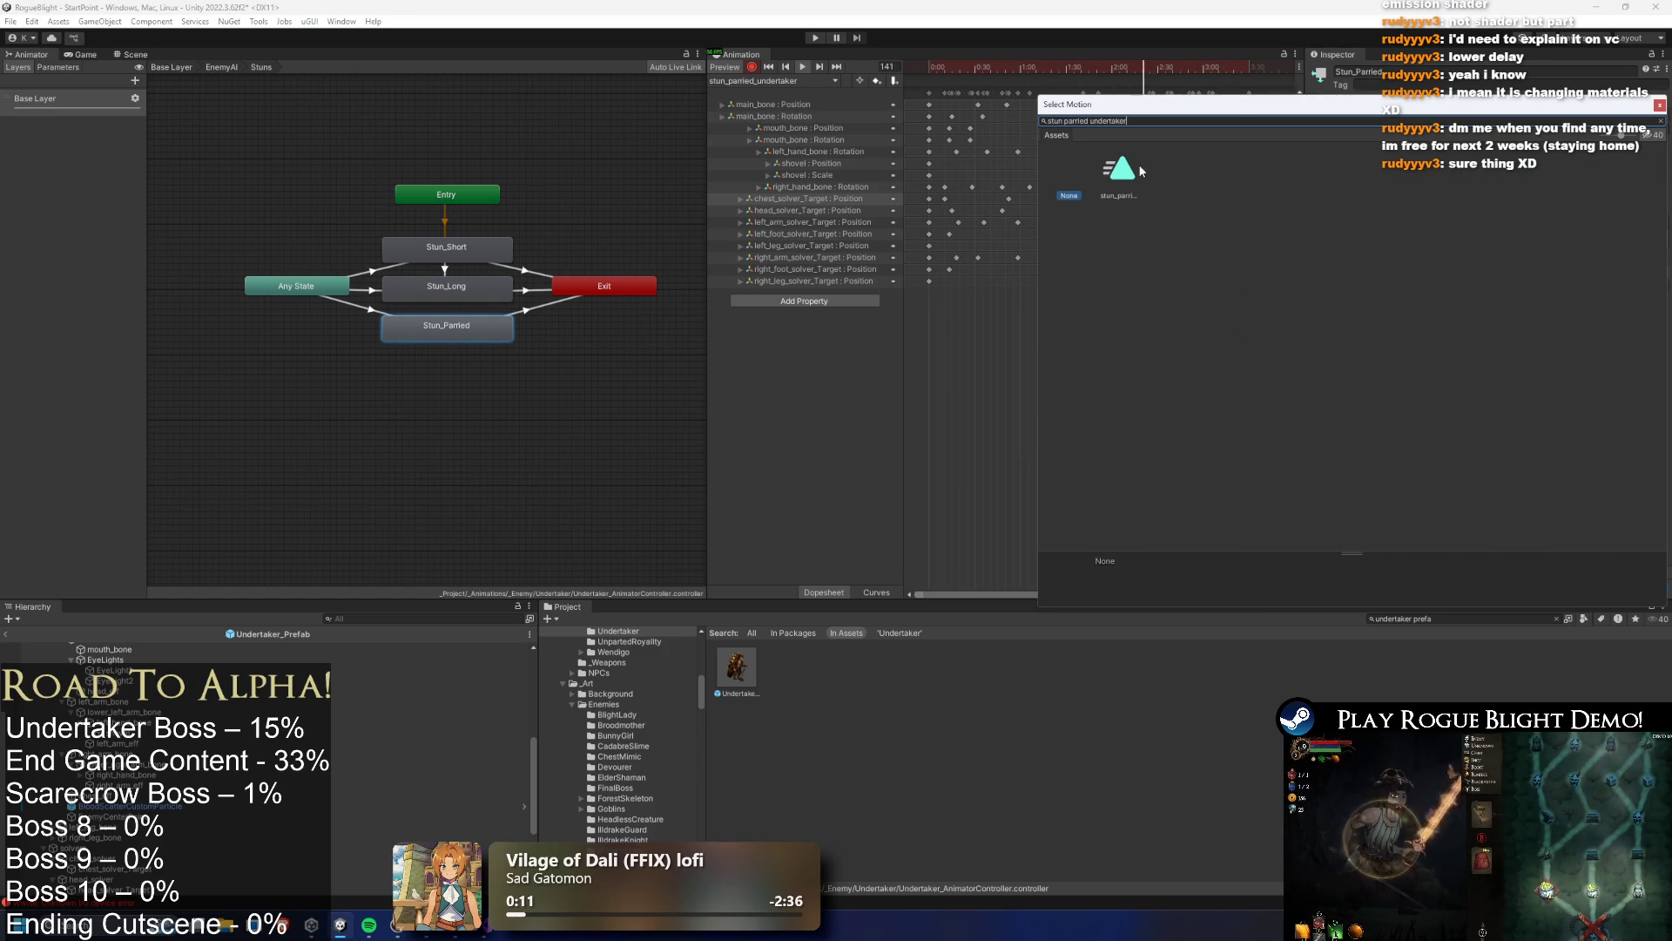
double_click(1123, 171)
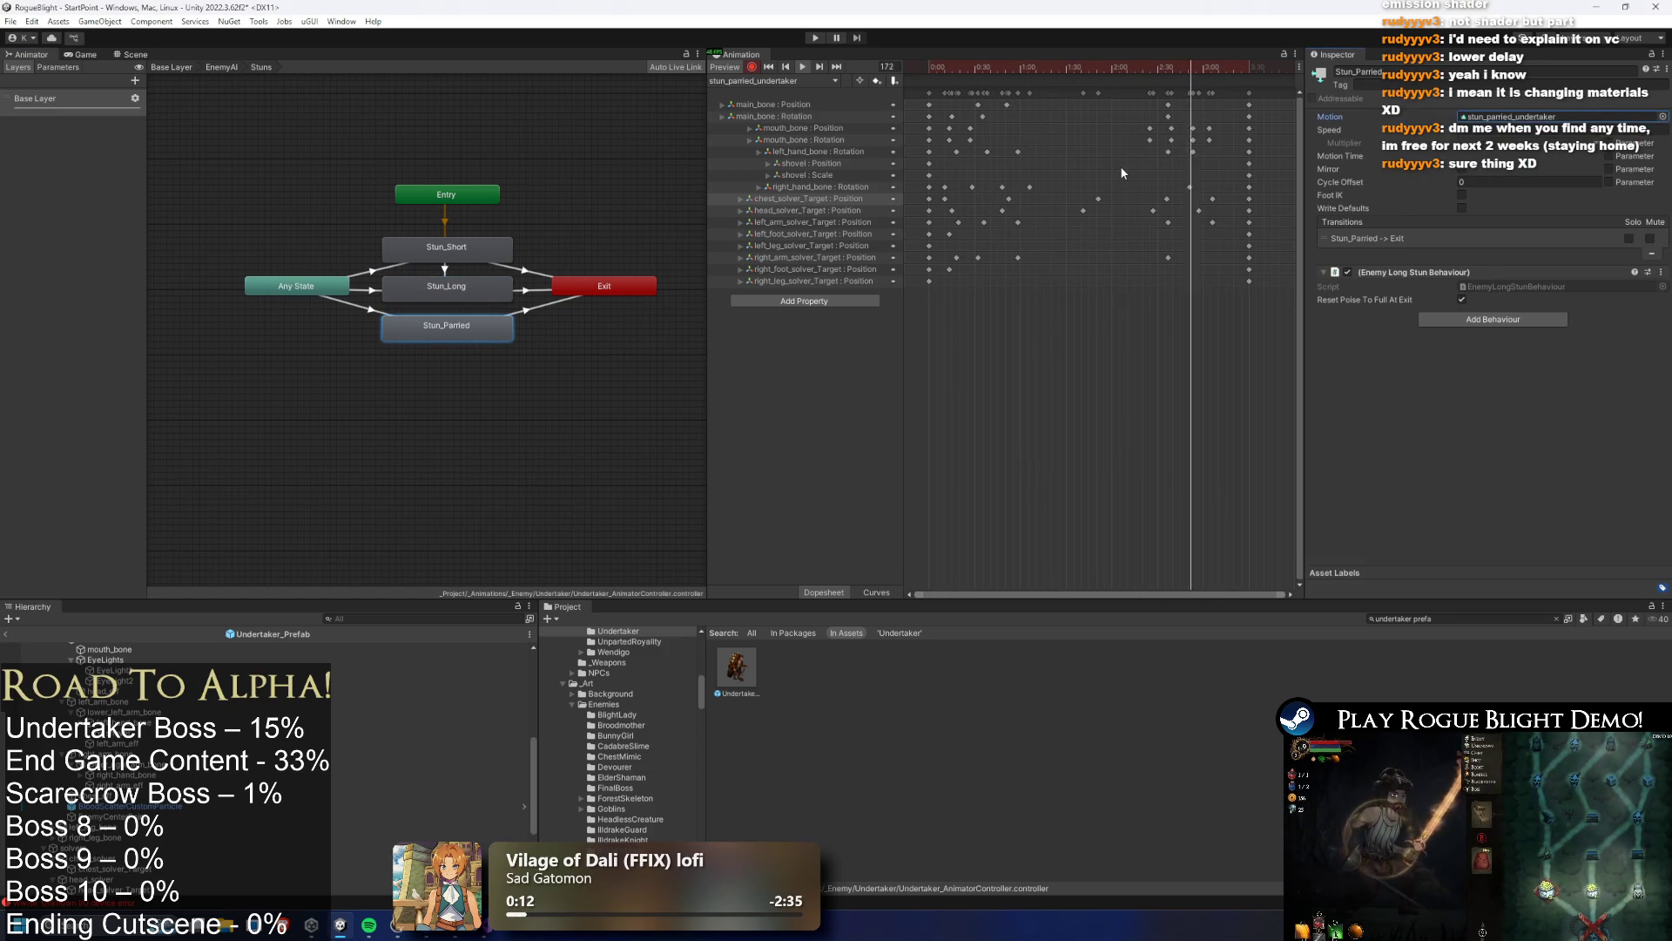
Inspect the stun_parried_undertaker clip among the Undertaker animations, then run the game to test
click(1546, 116)
click(988, 666)
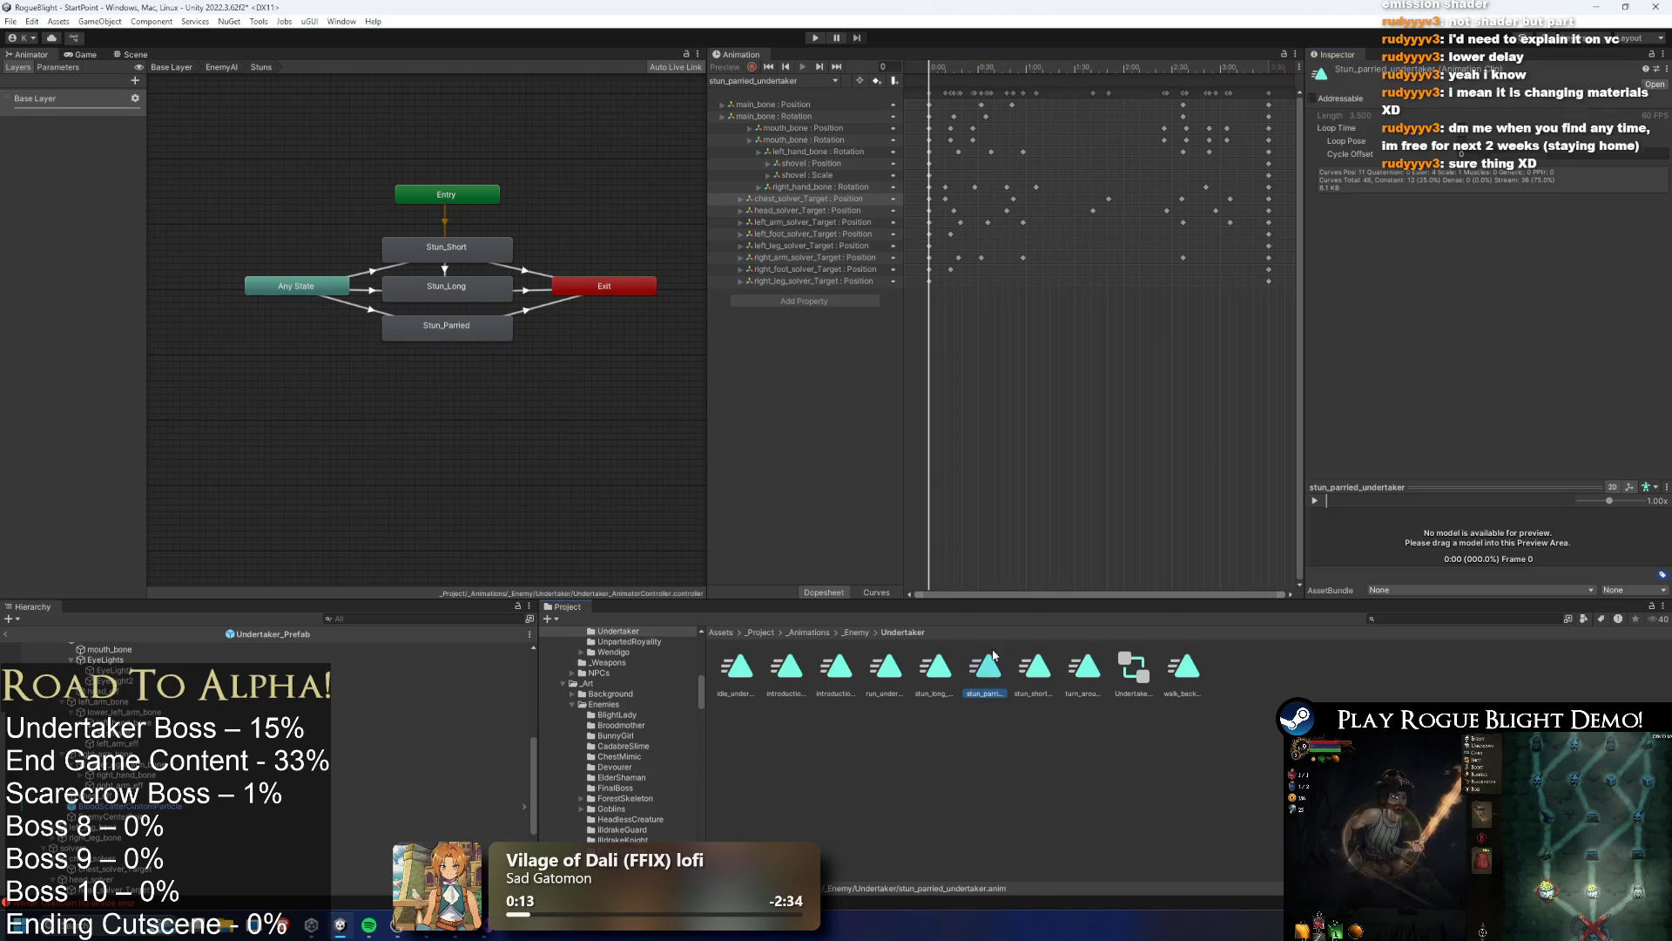
key(Left)
key(Left)
key(Right)
key(Left)
key(Left)
key(Right)
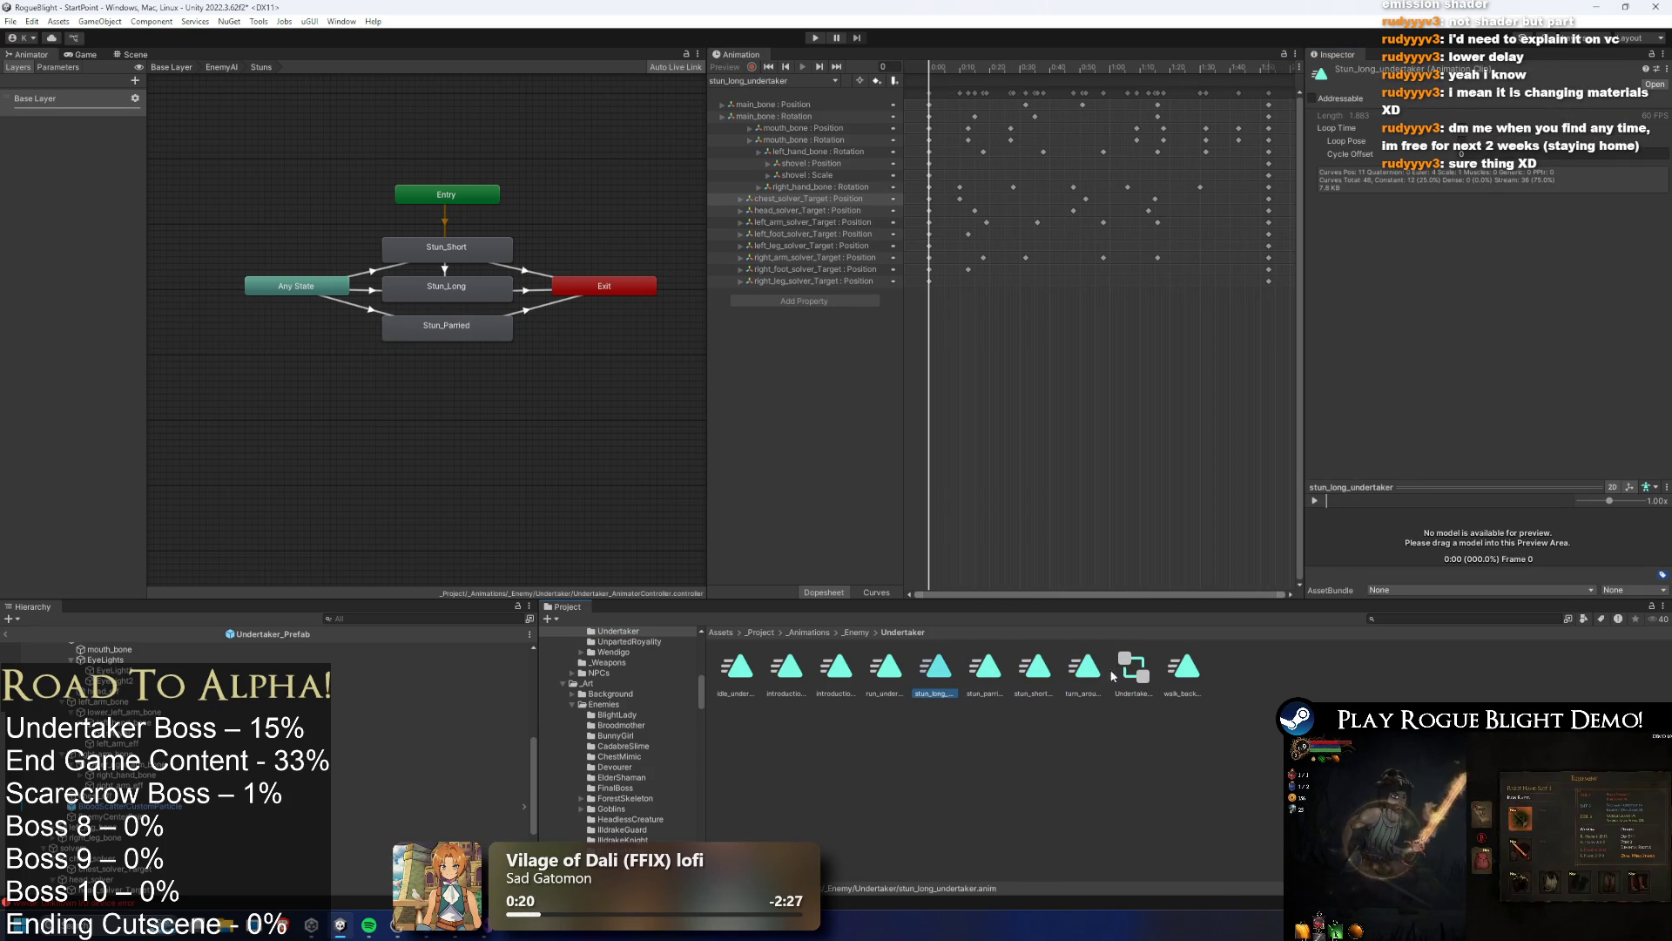
key(Right)
key(Left)
key(Right)
key(Right)
key(Right)
key(Right)
click(598, 200)
click(817, 38)
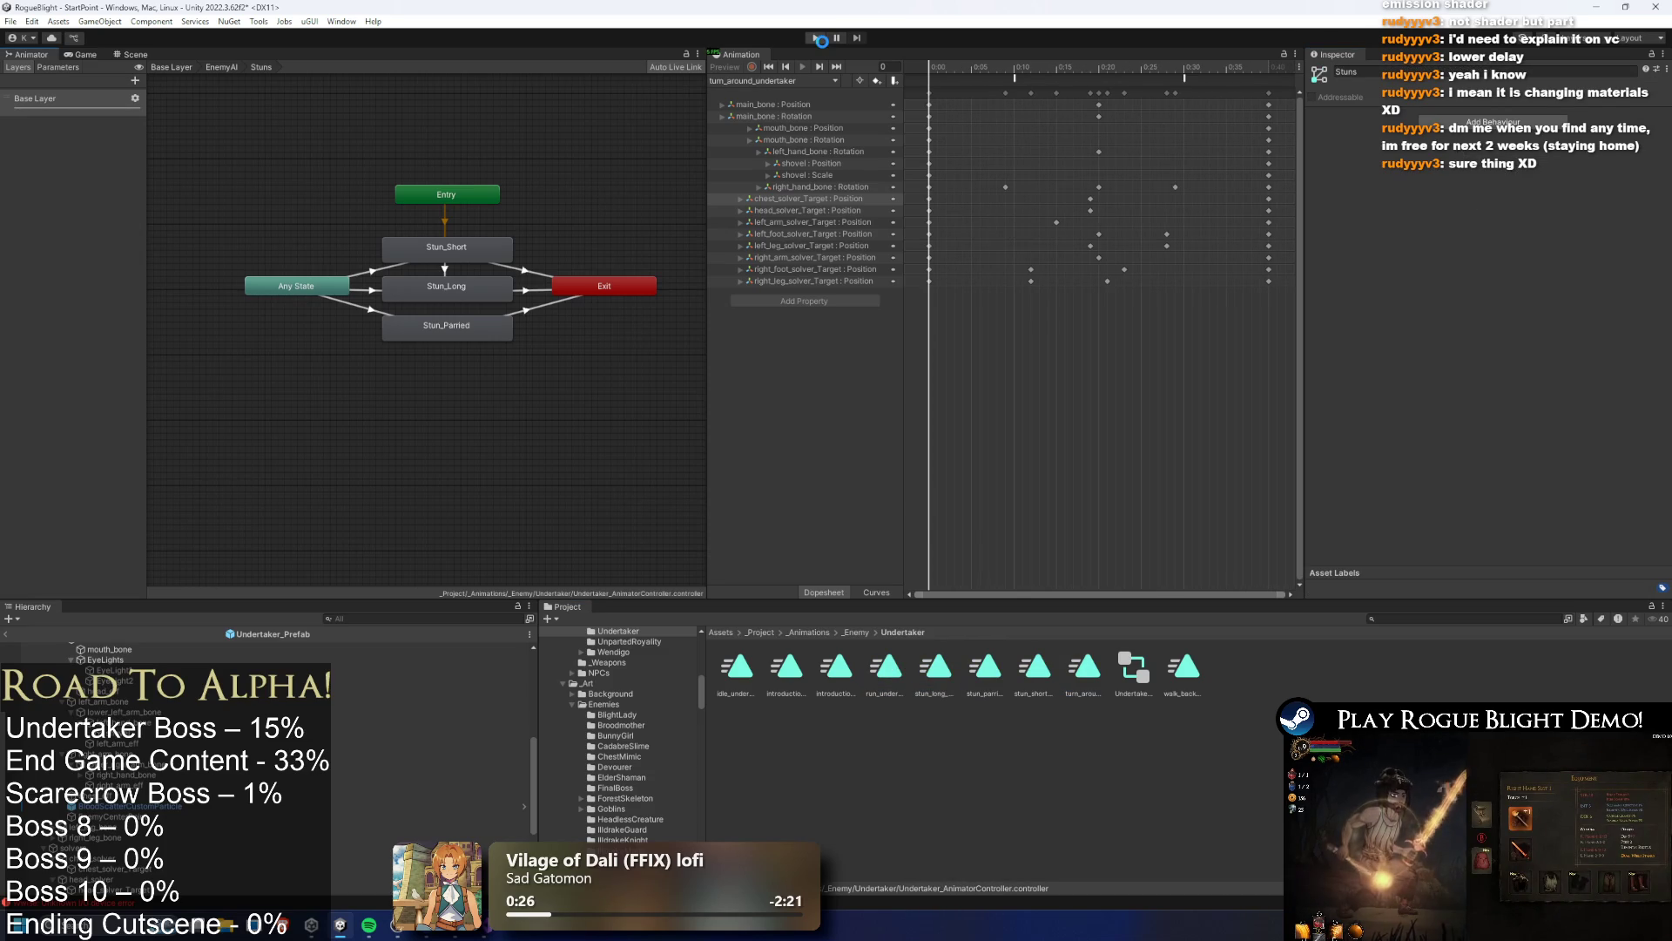
key(Return)
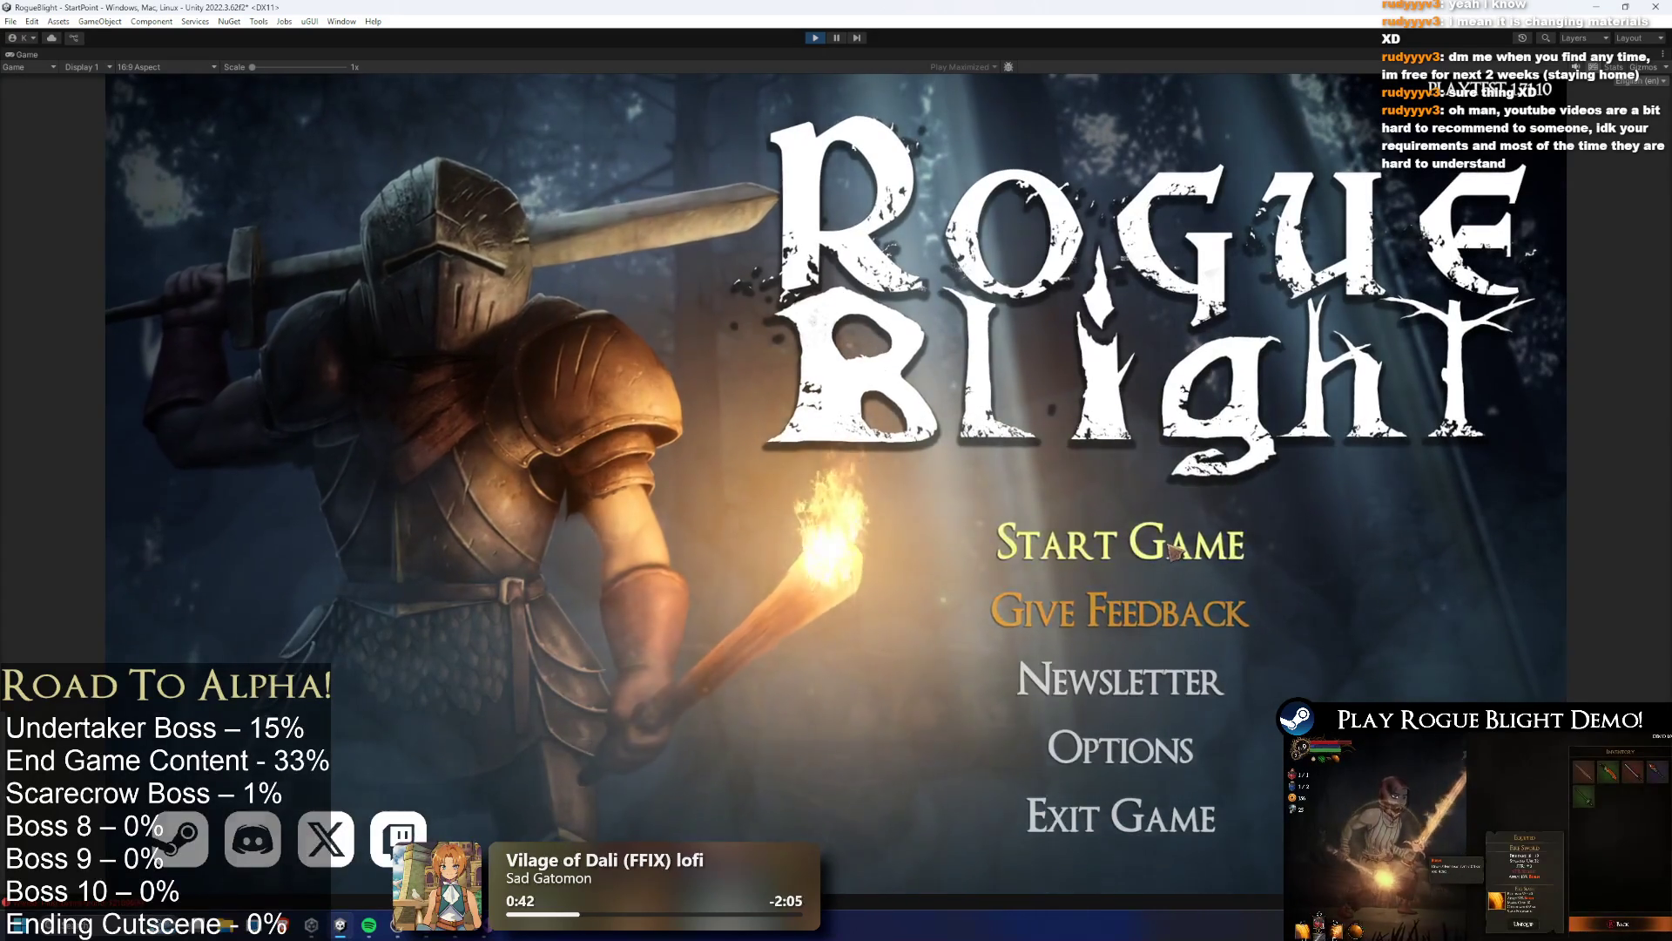
key(Return)
key(Return)
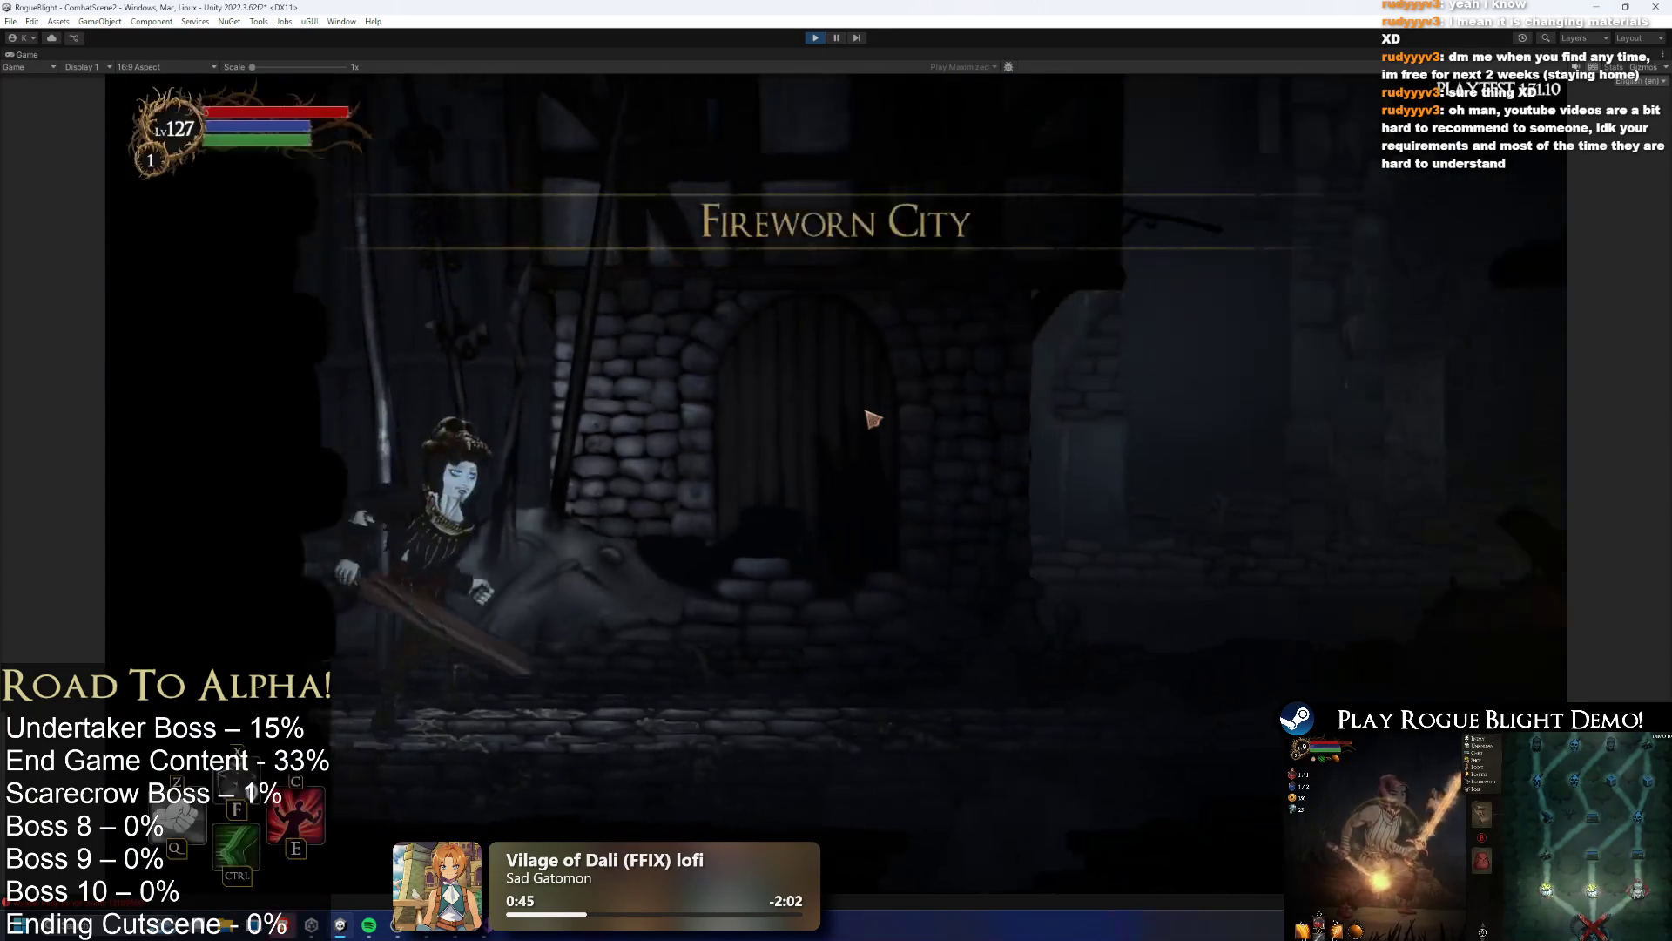
key(d)
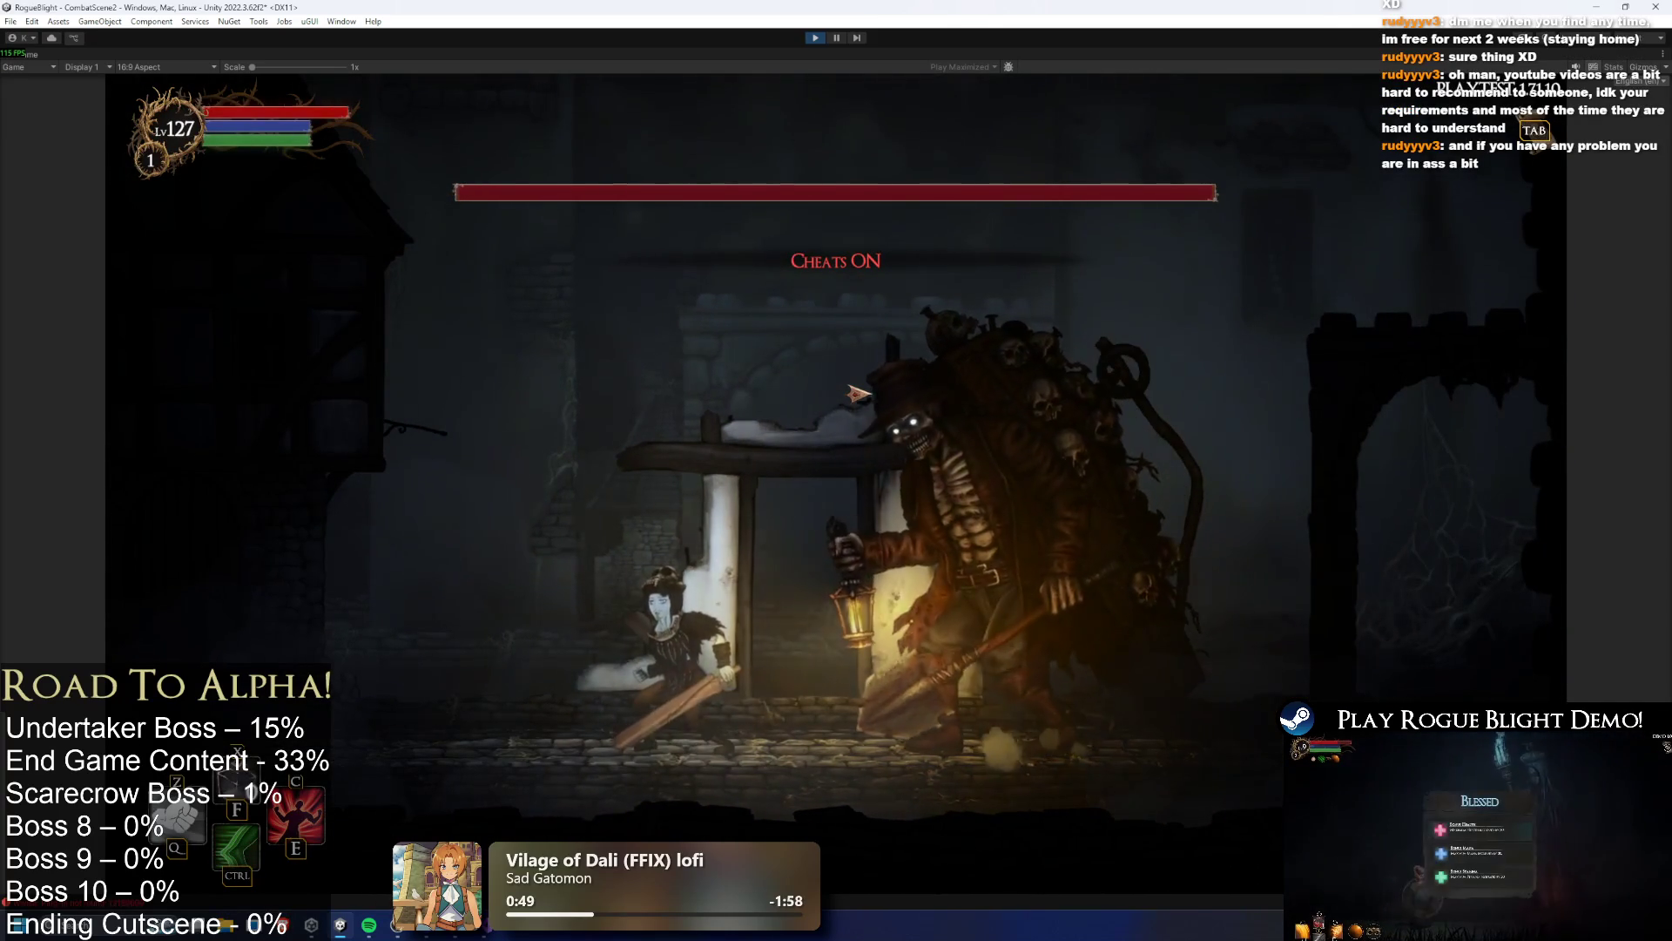
key(2)
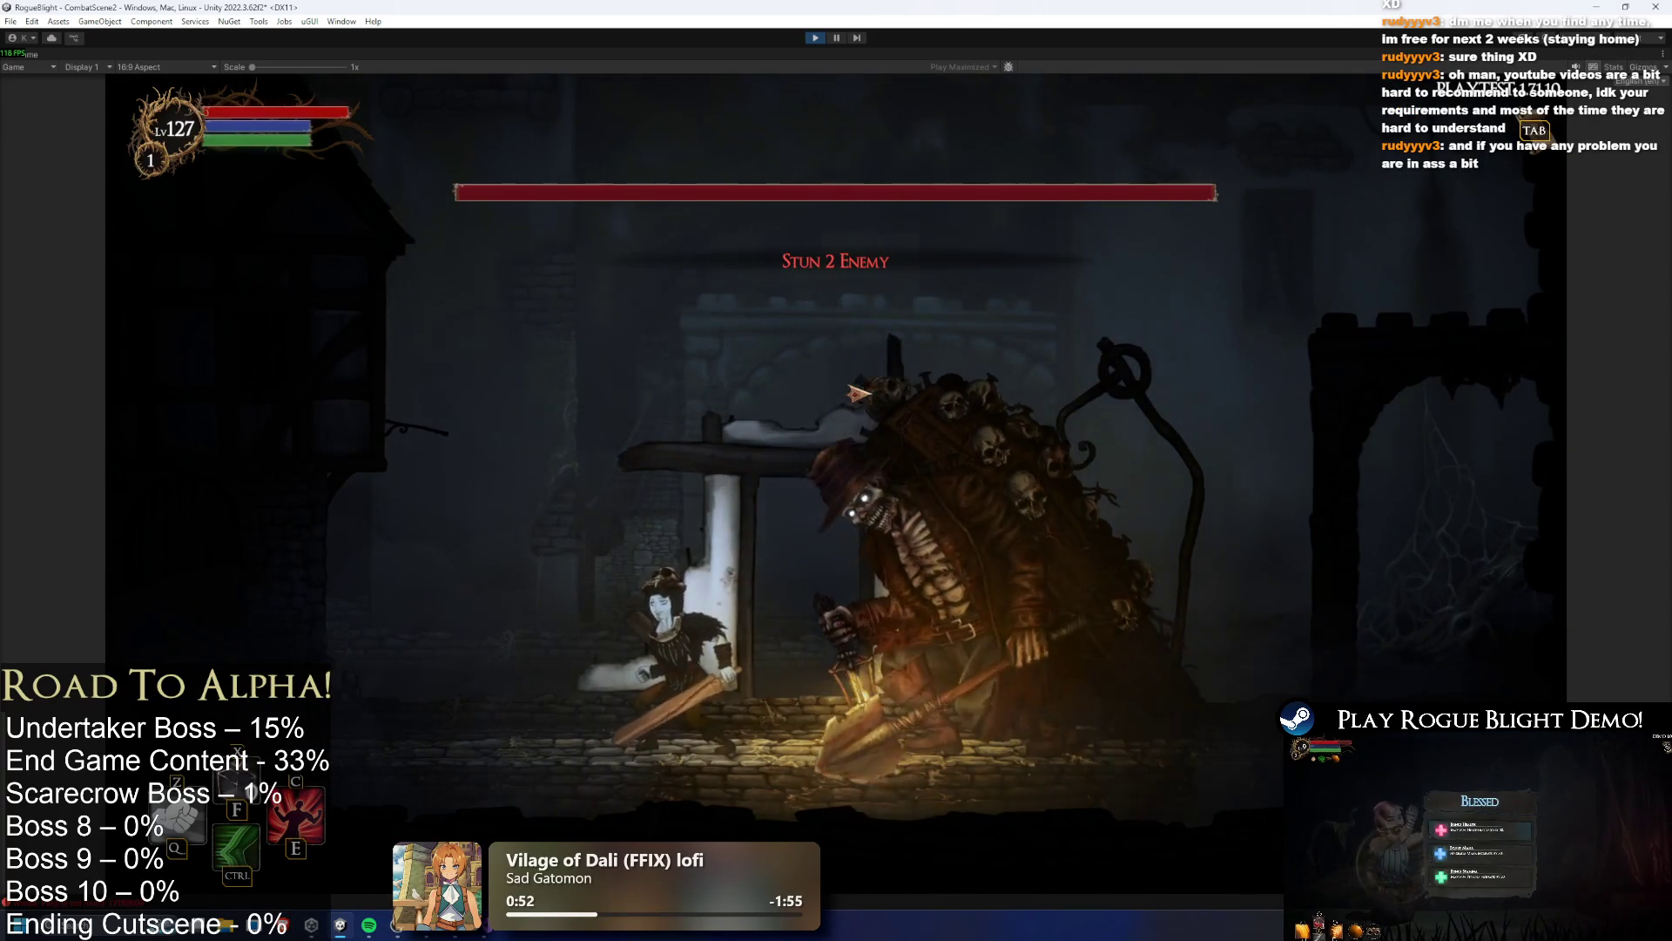
key(2)
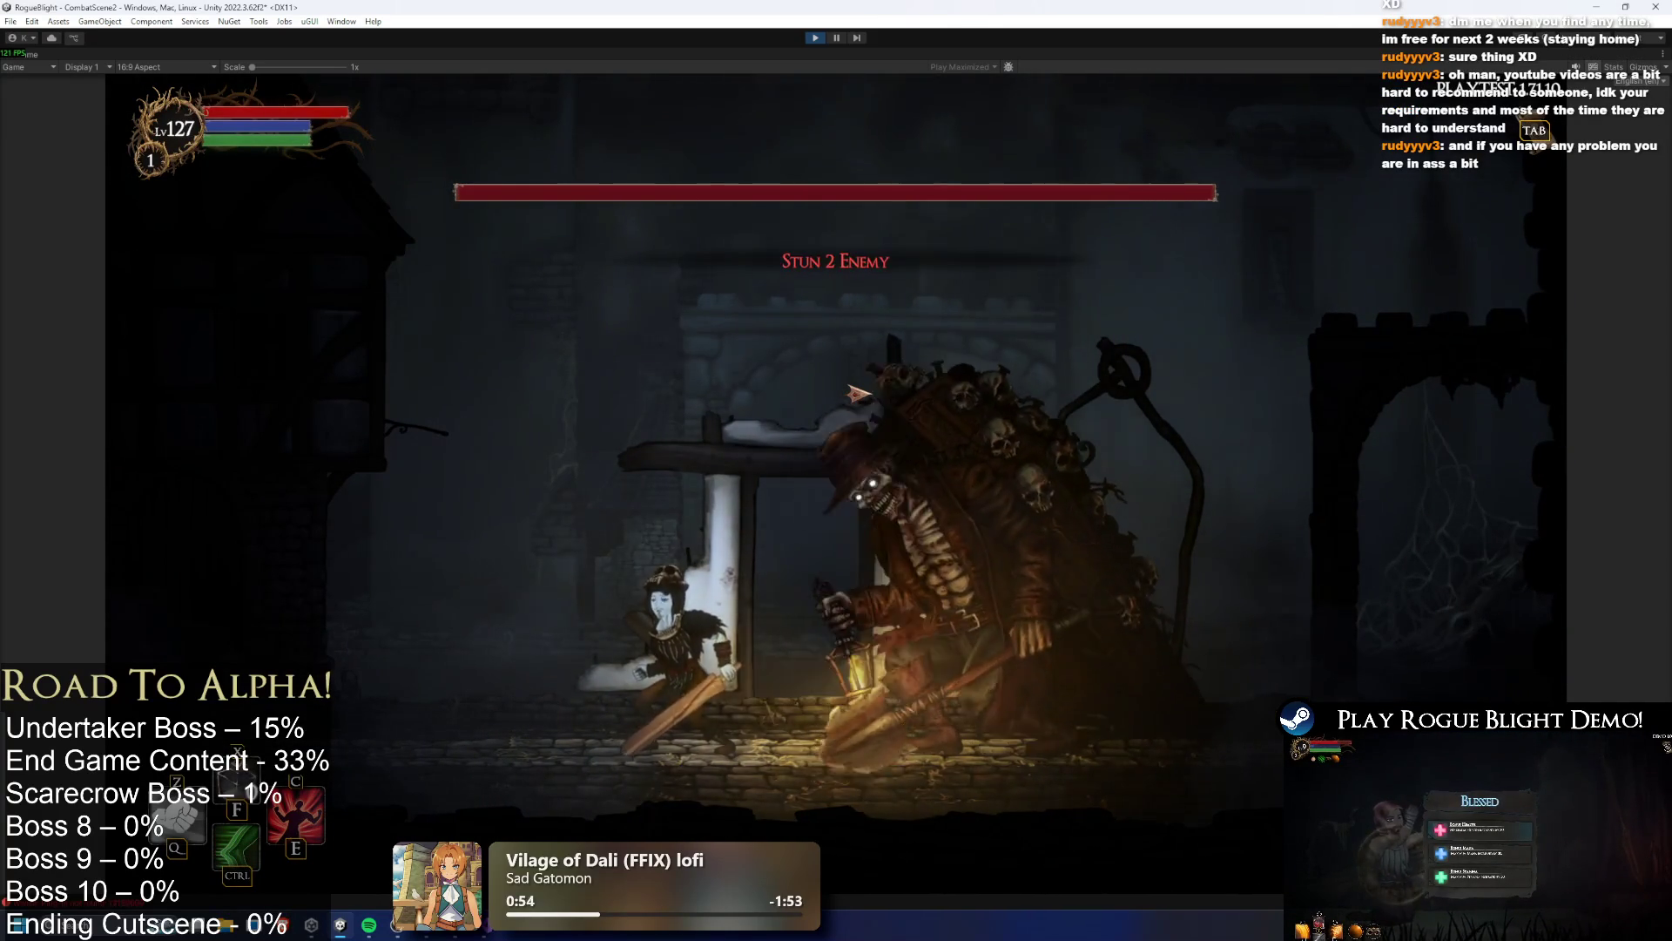
key(1)
key(1)
key(l)
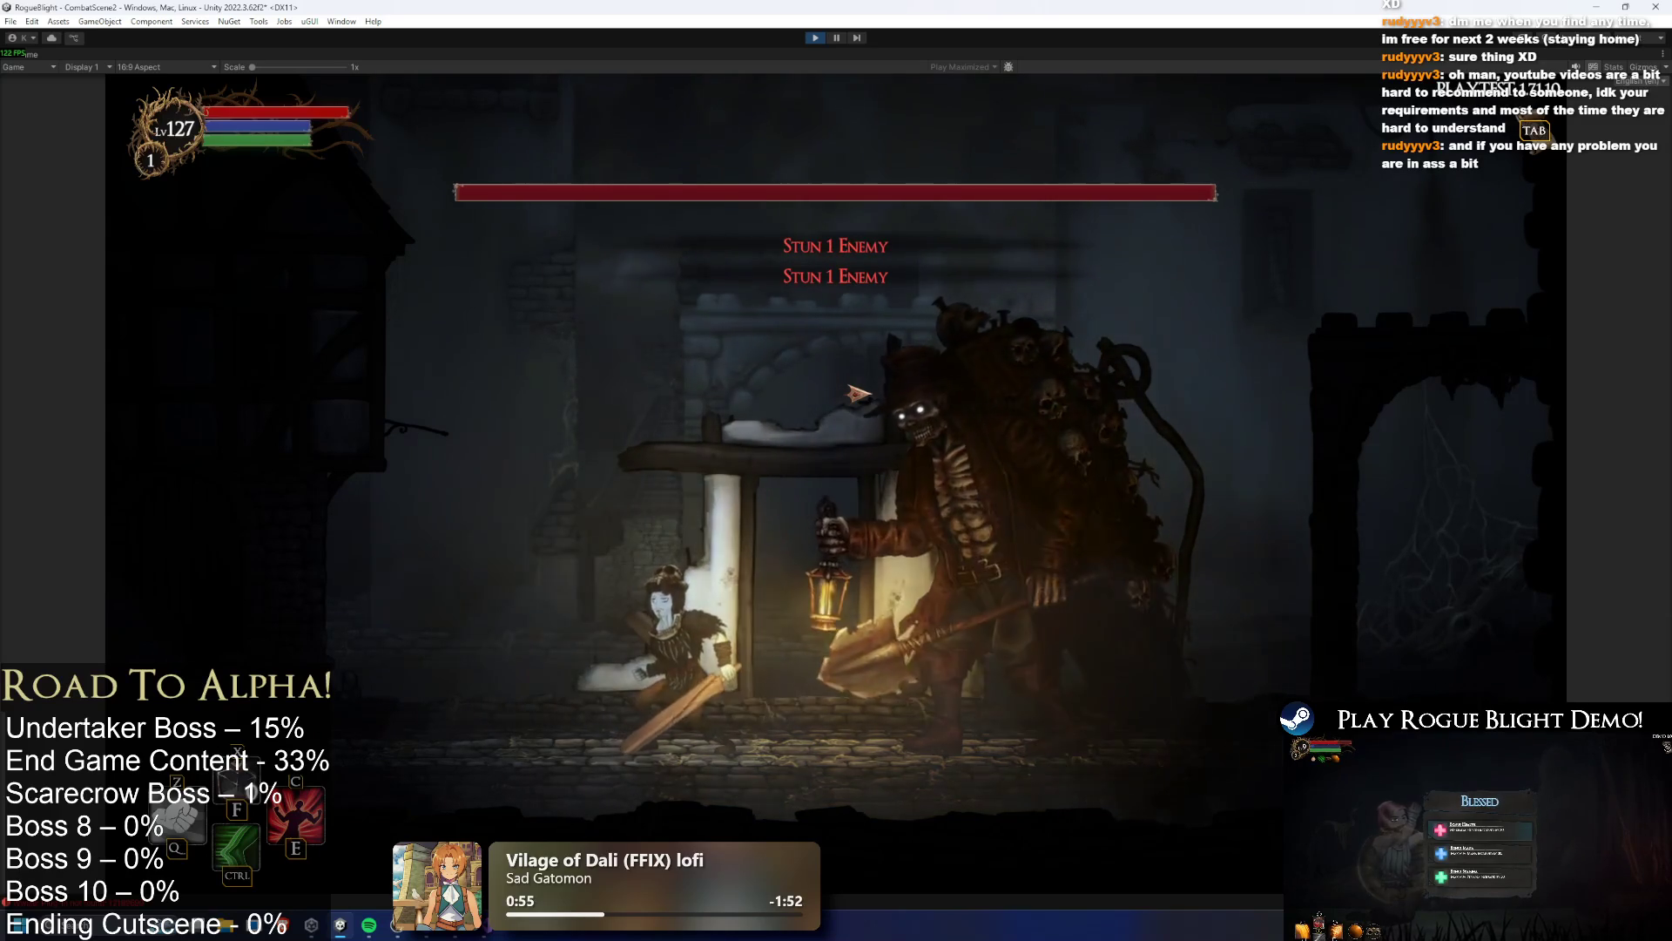
key(4)
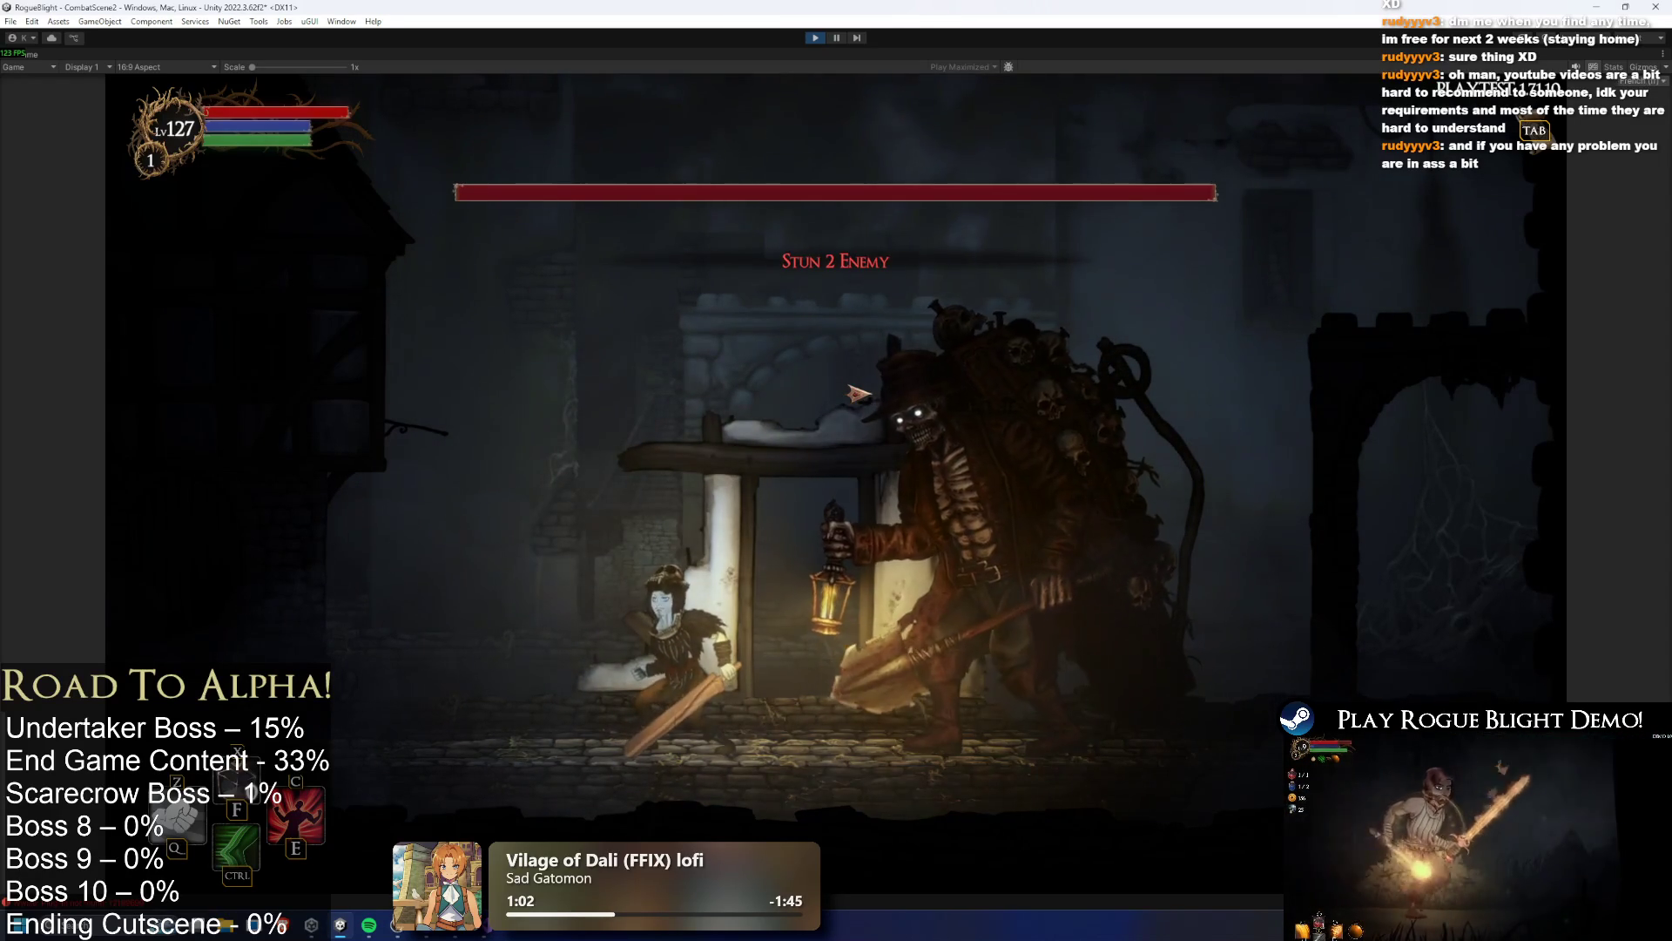
key(1)
key(l)
key(4)
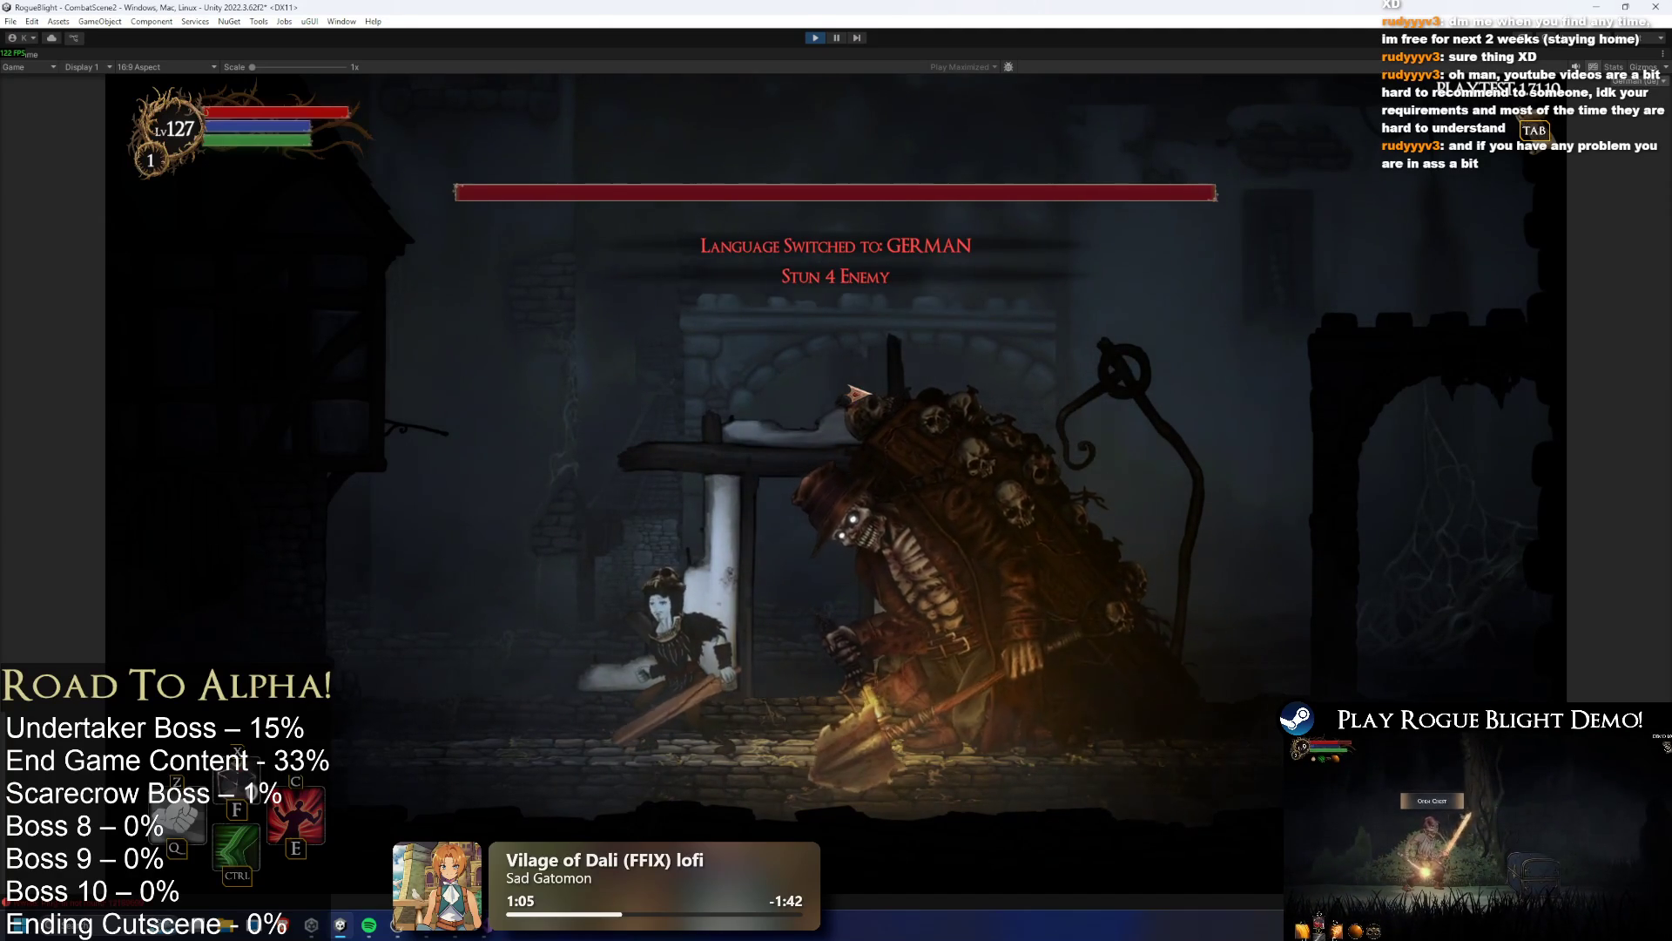
key(l)
key(4)
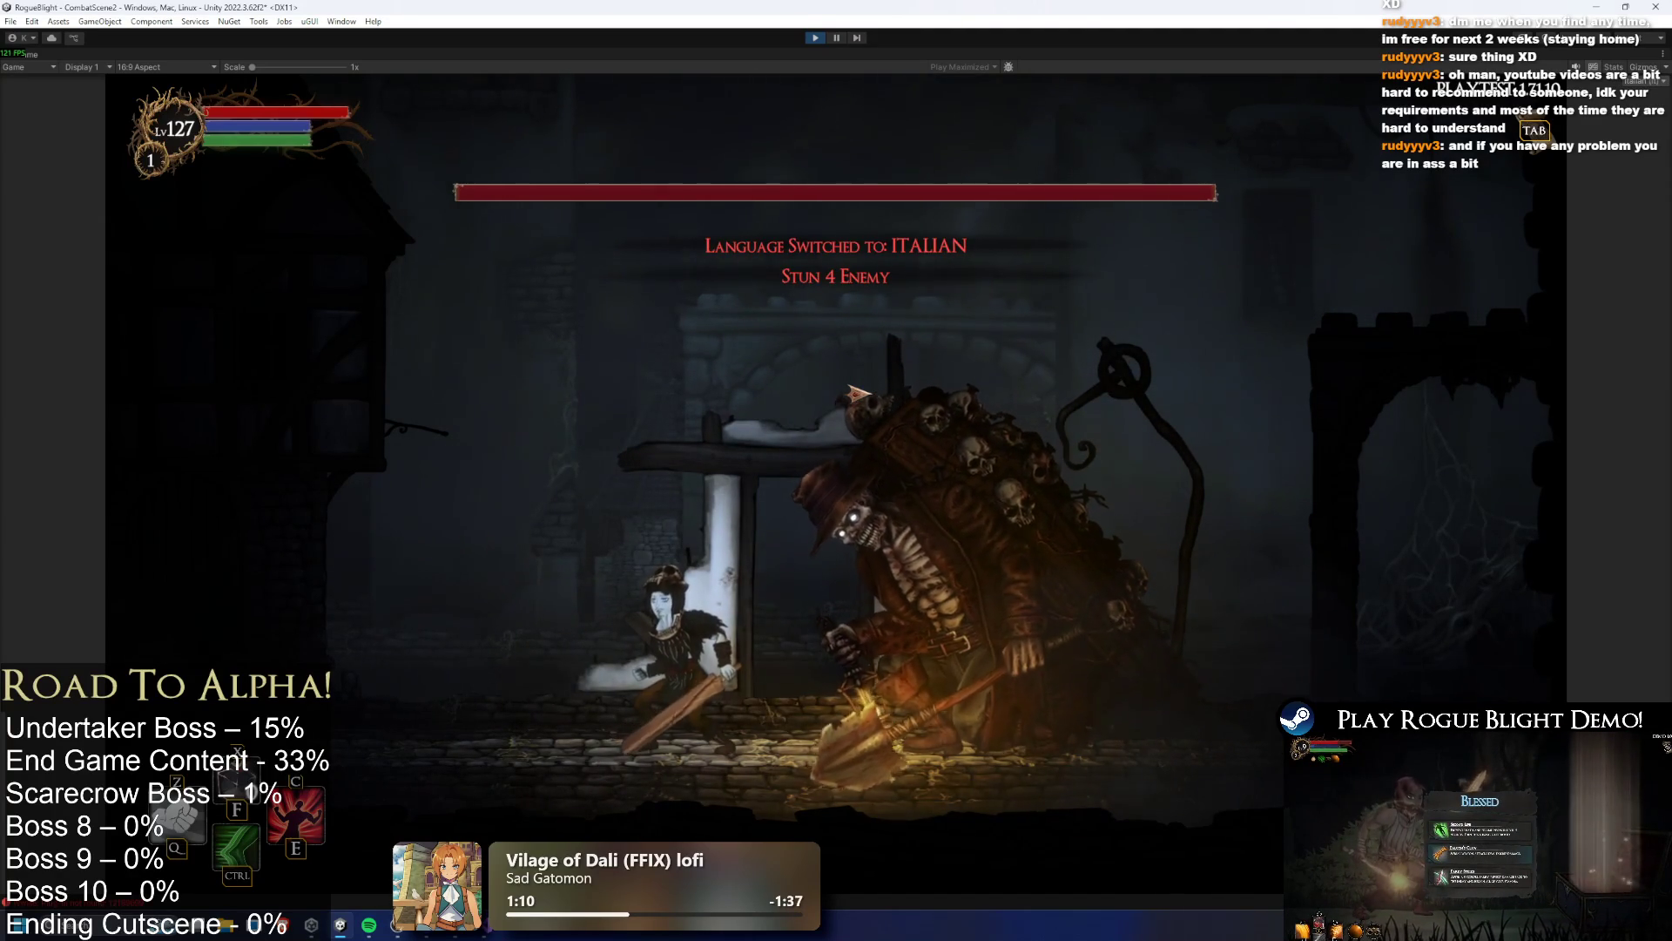
key(2)
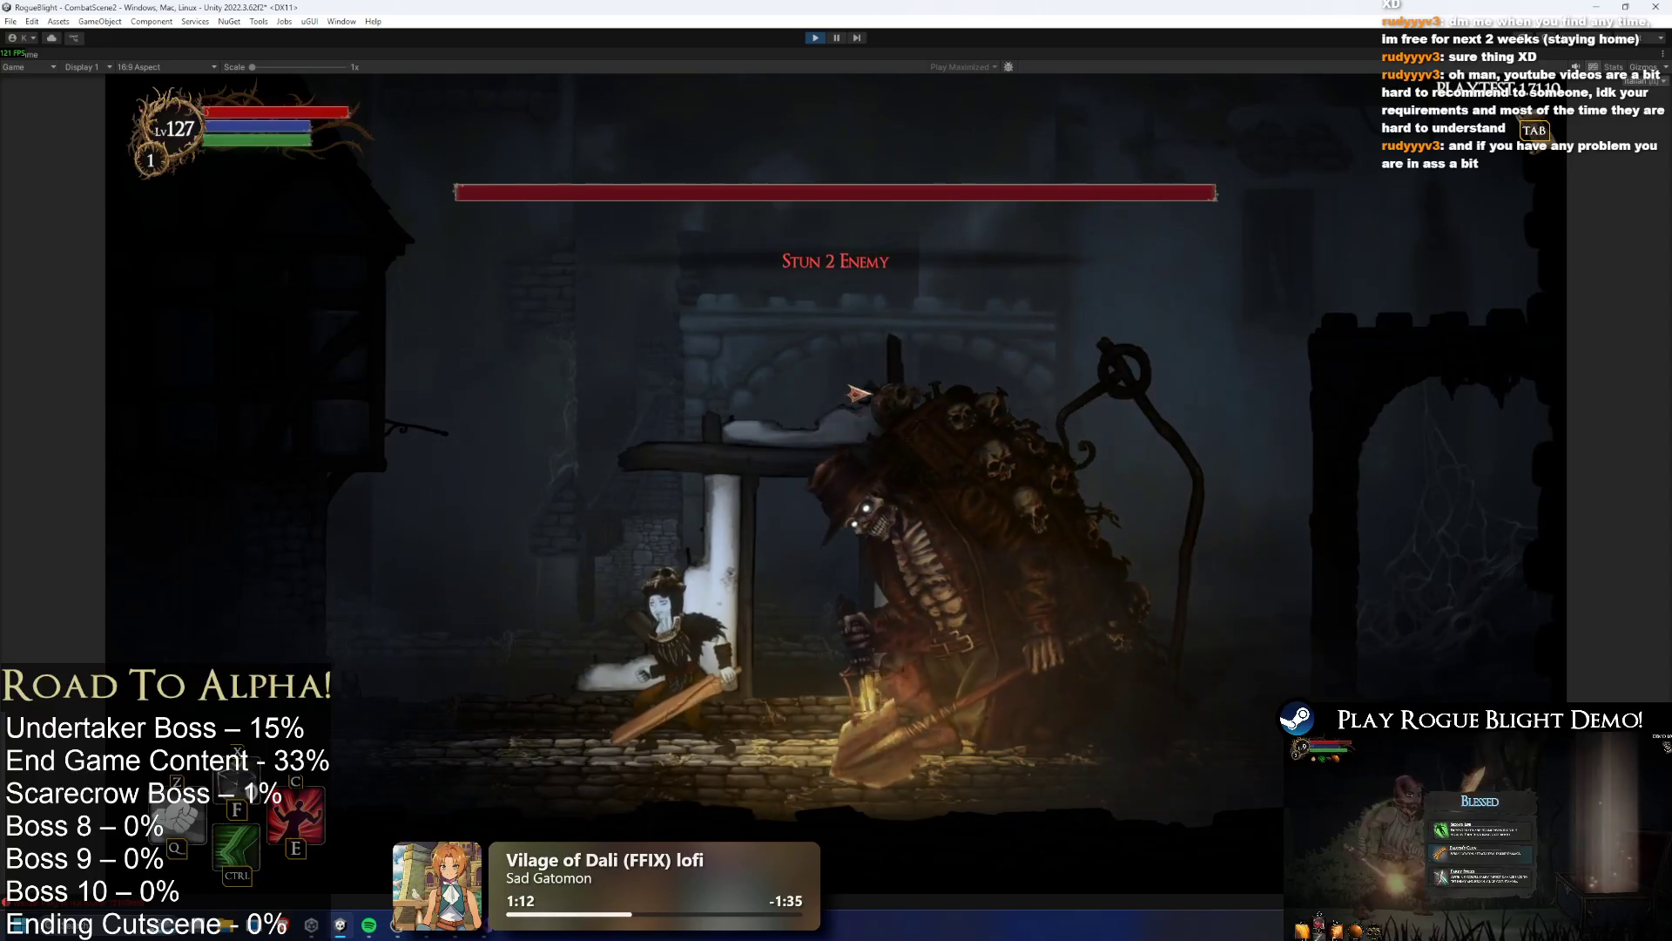
key(2)
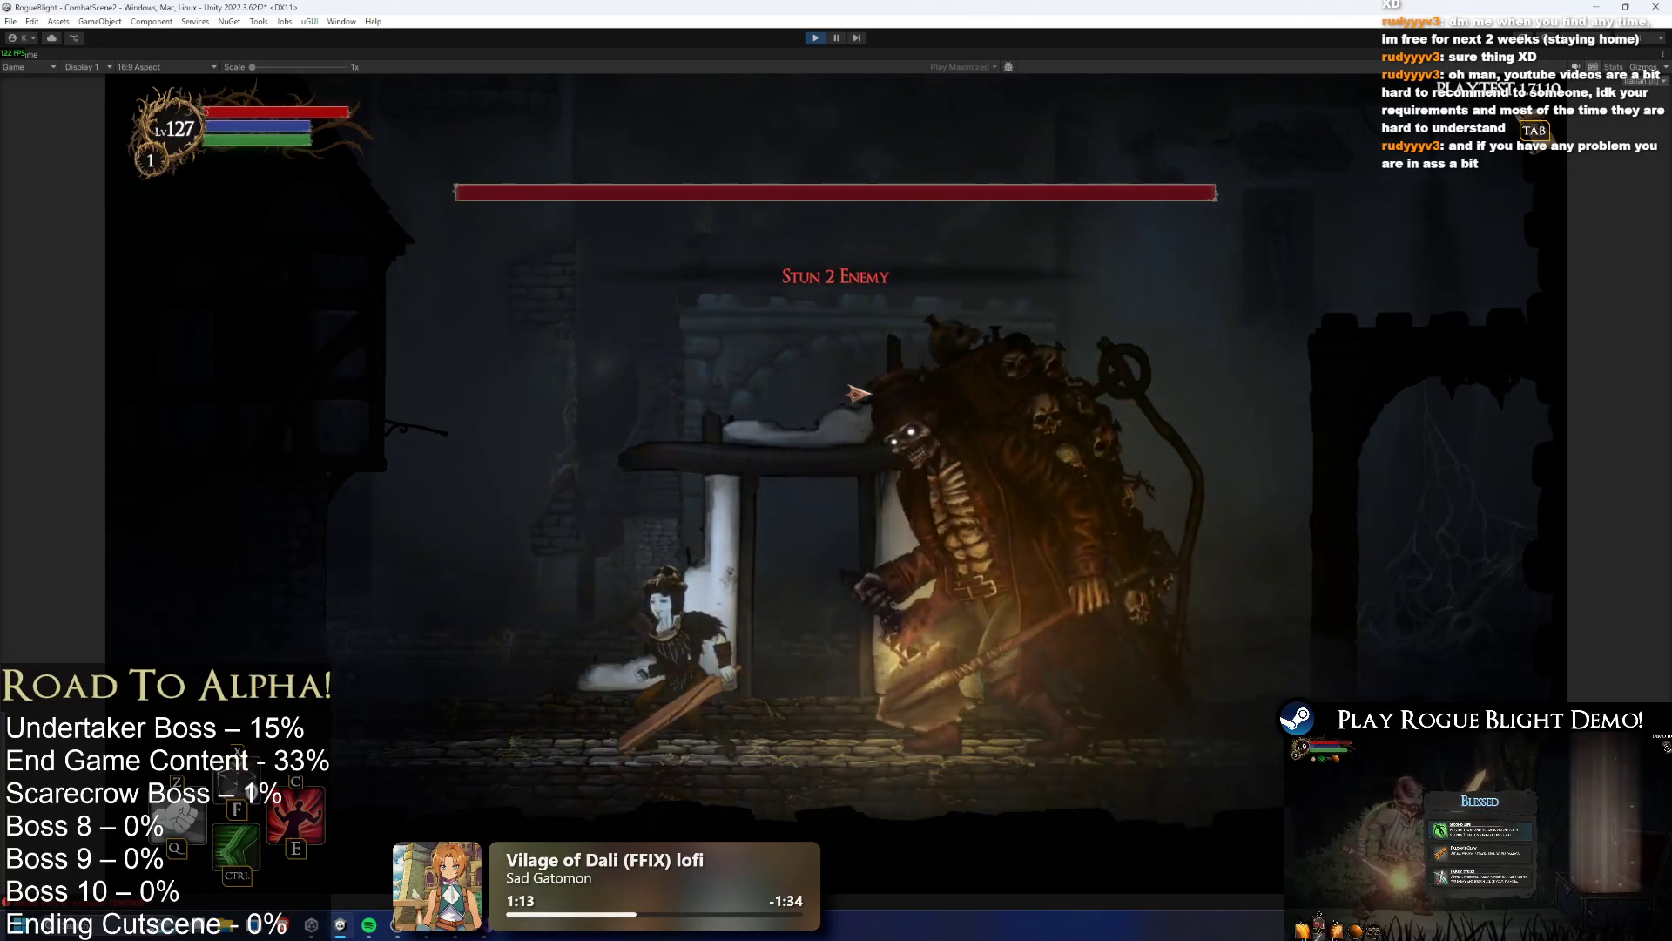
key(1)
key(1)
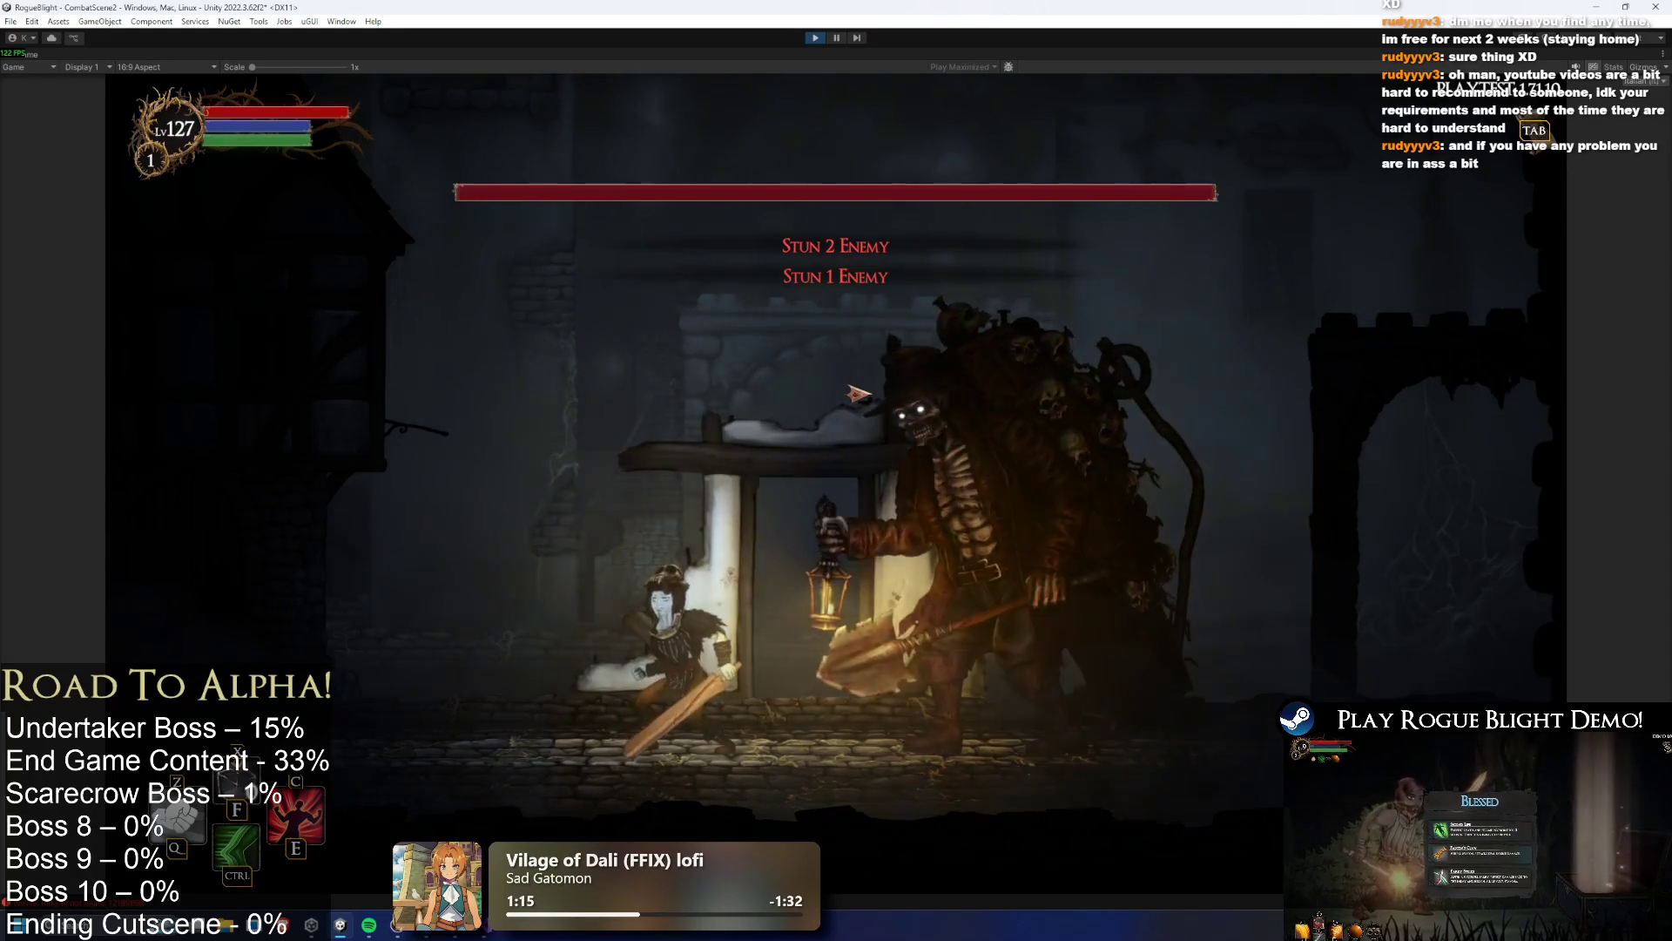
key(2)
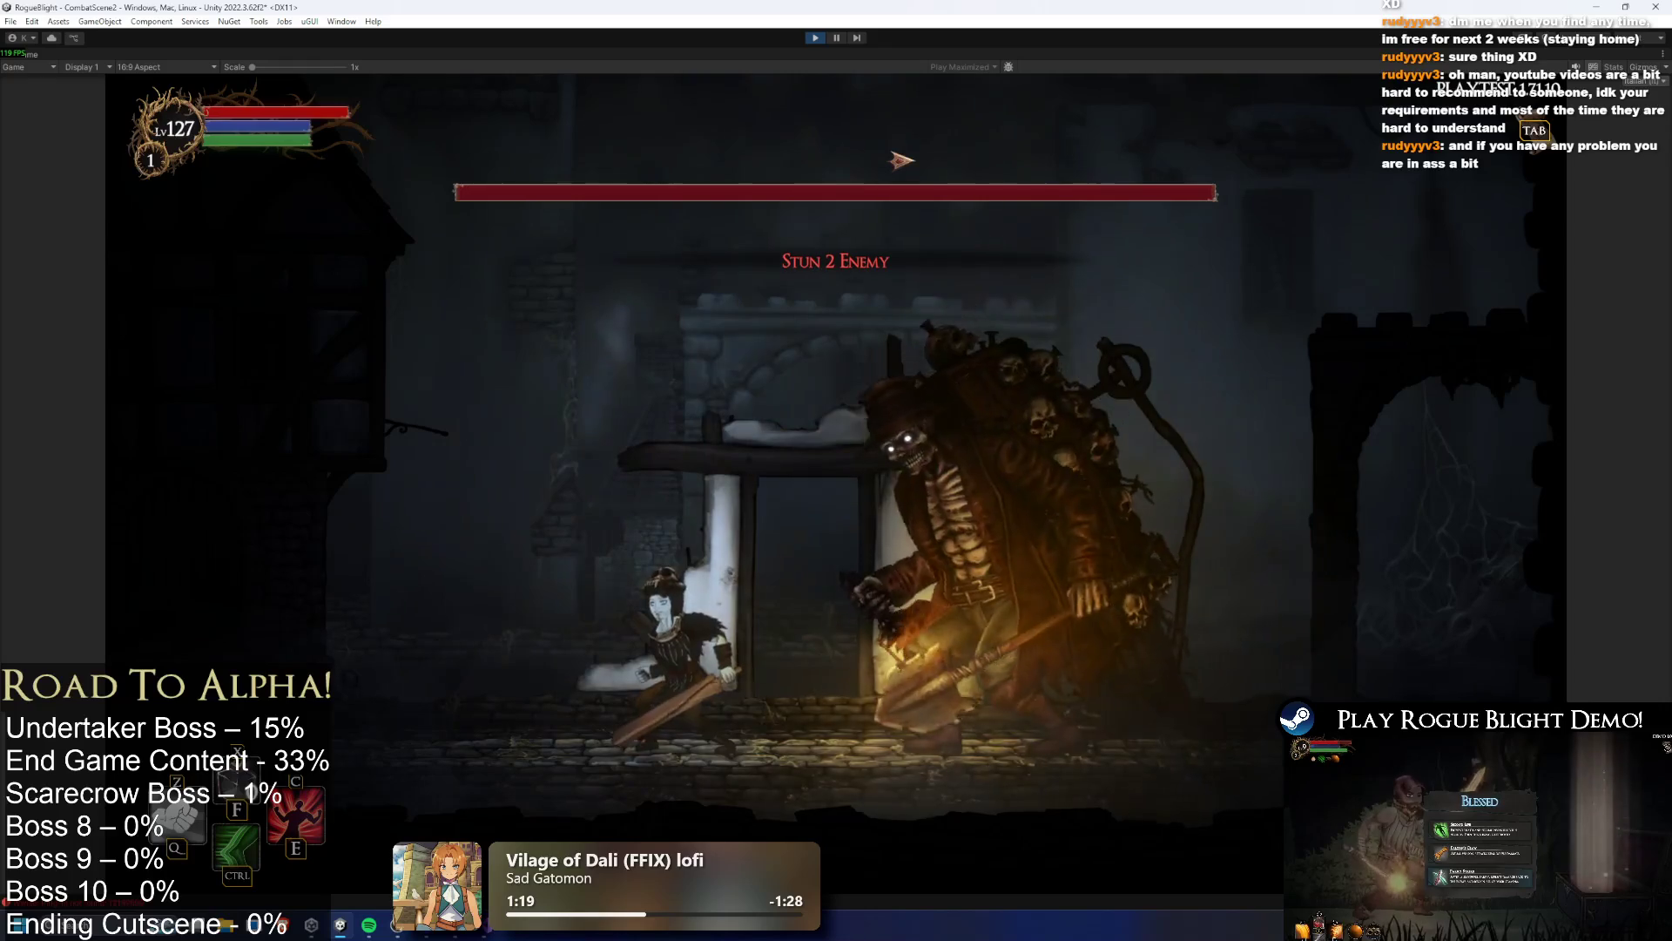
key(2)
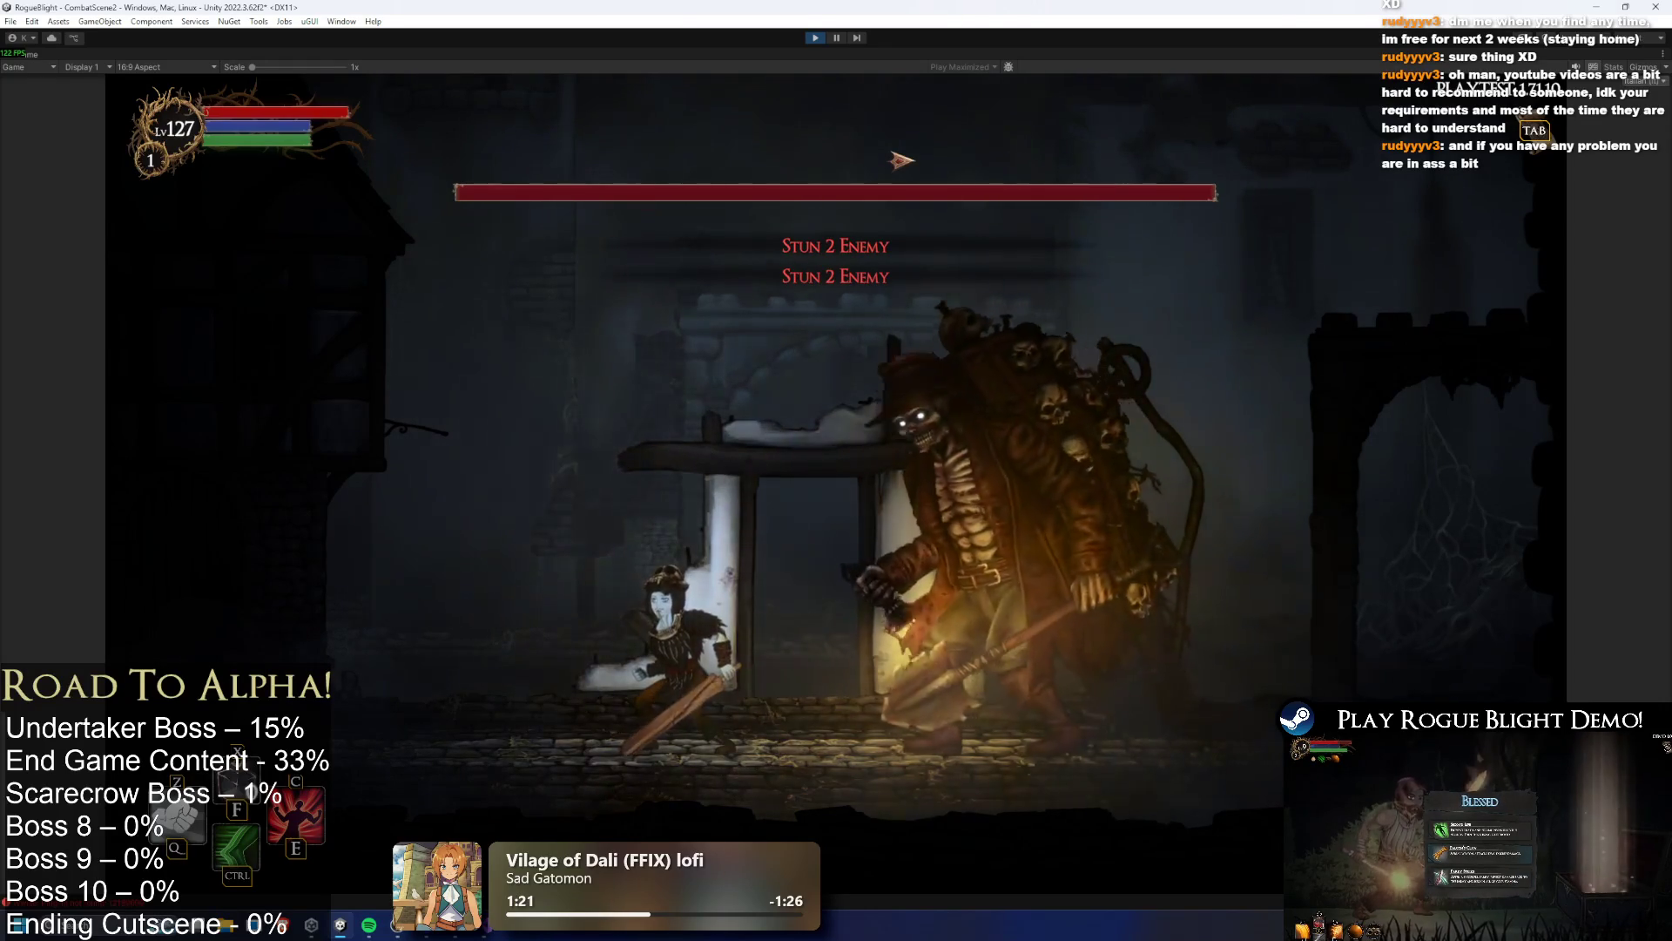
key(ctrl+p)
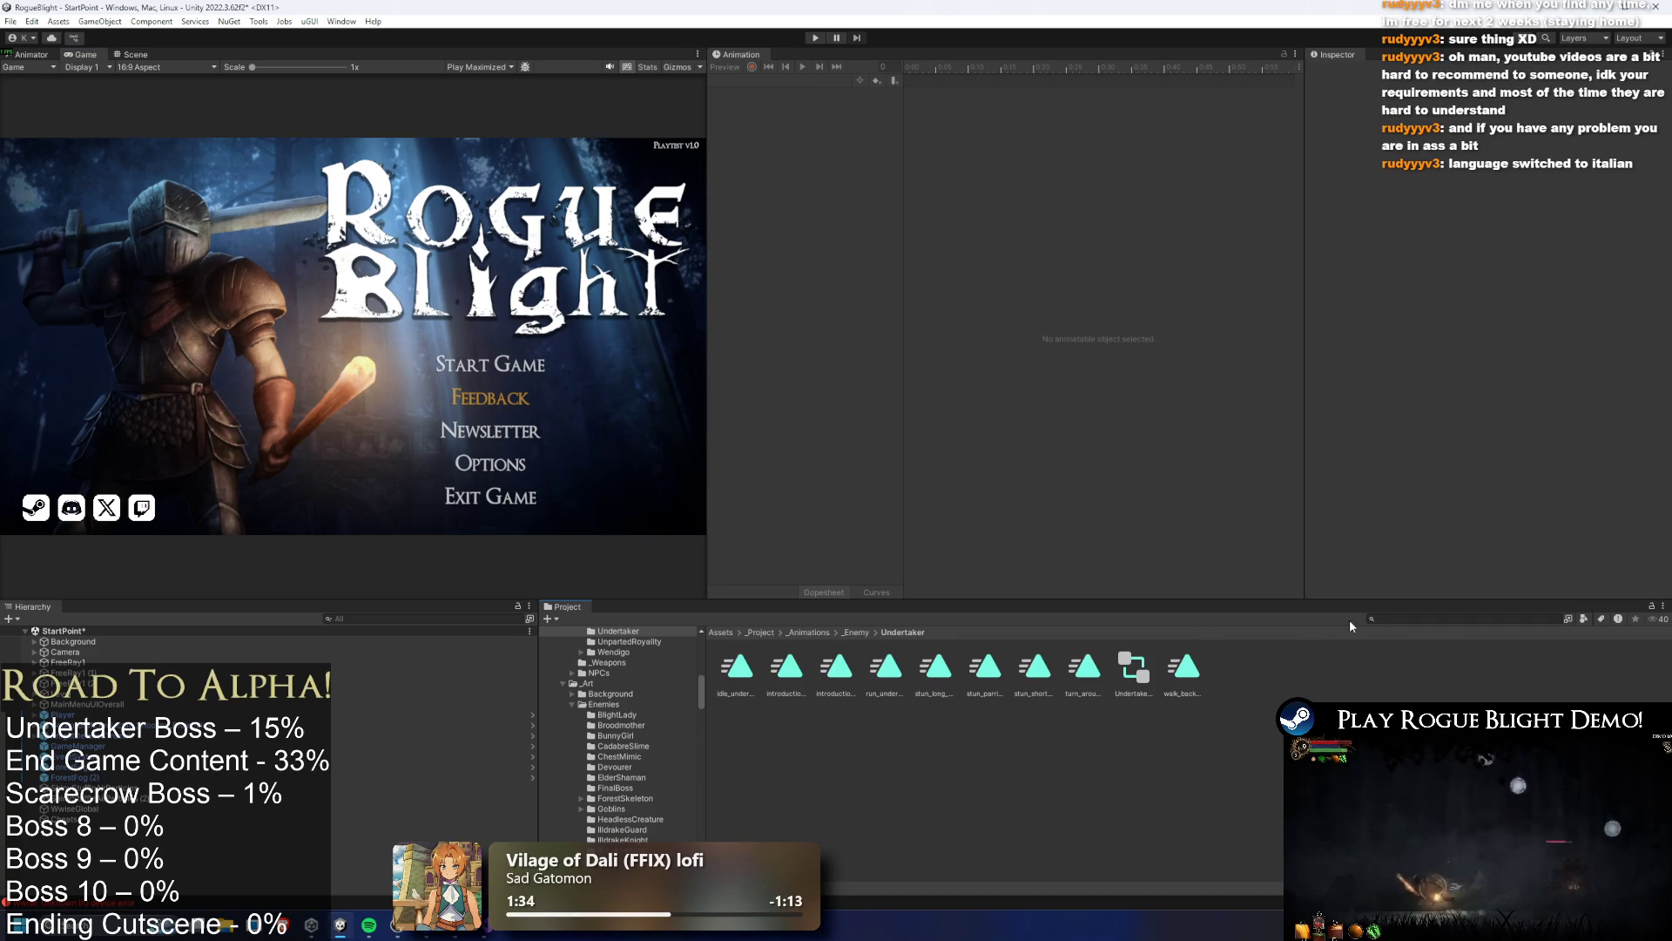
Search the Project for 'undertaker' and open Undertaker_Prefab in Prefab Mode
click(1486, 616)
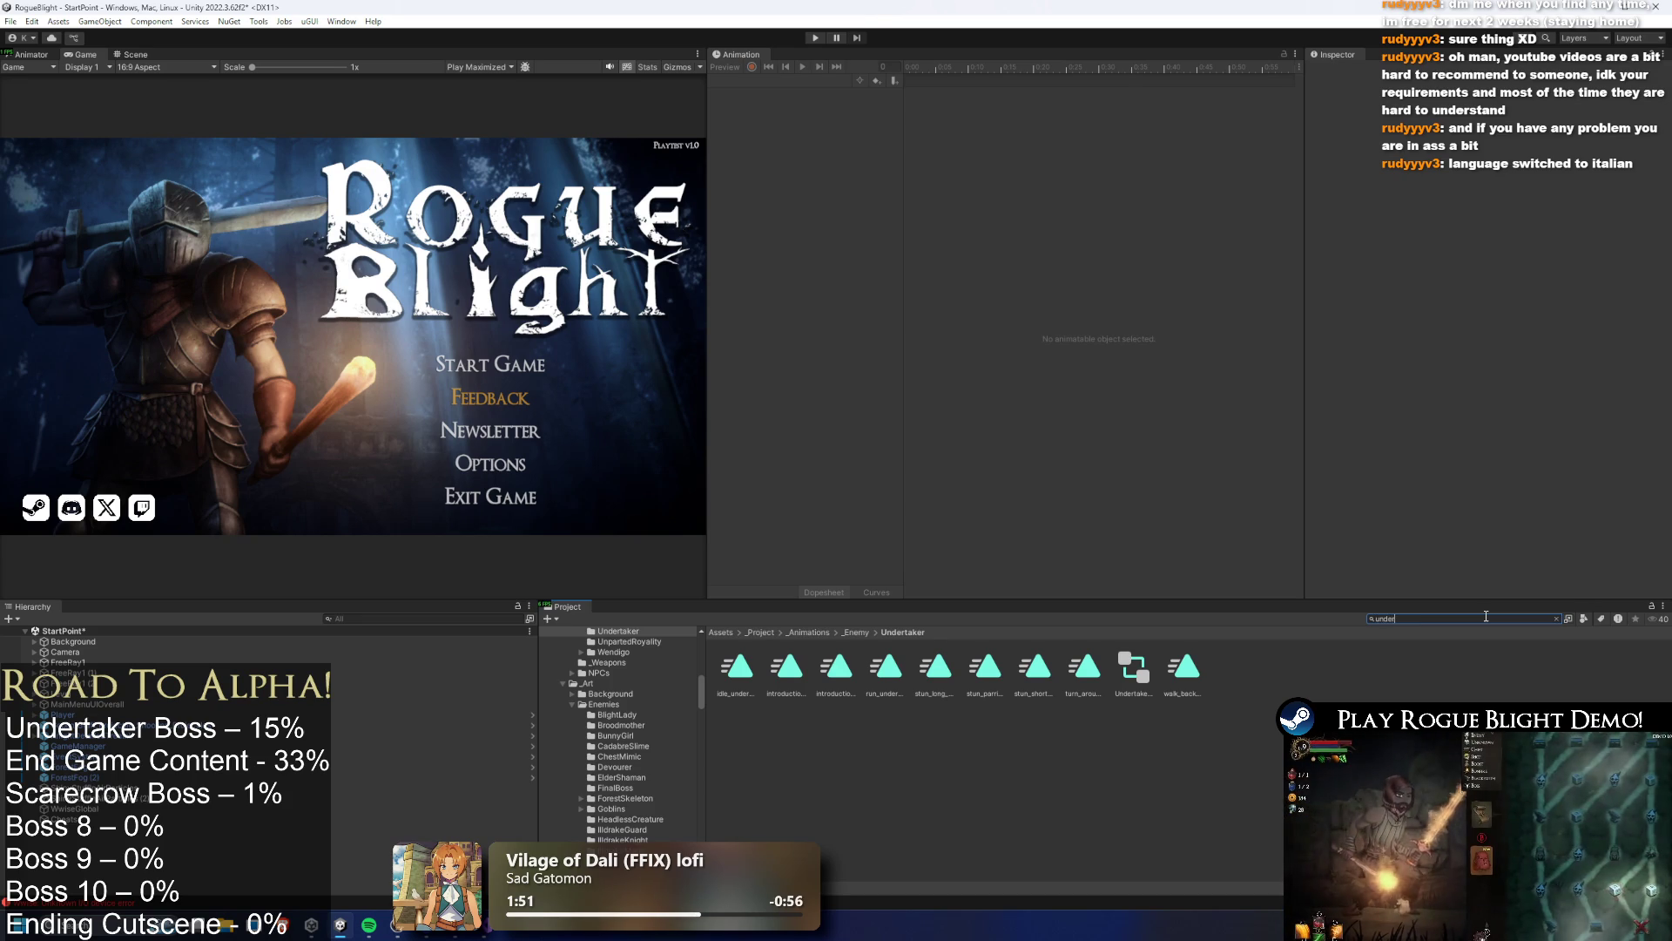
text(undertaker prefa)
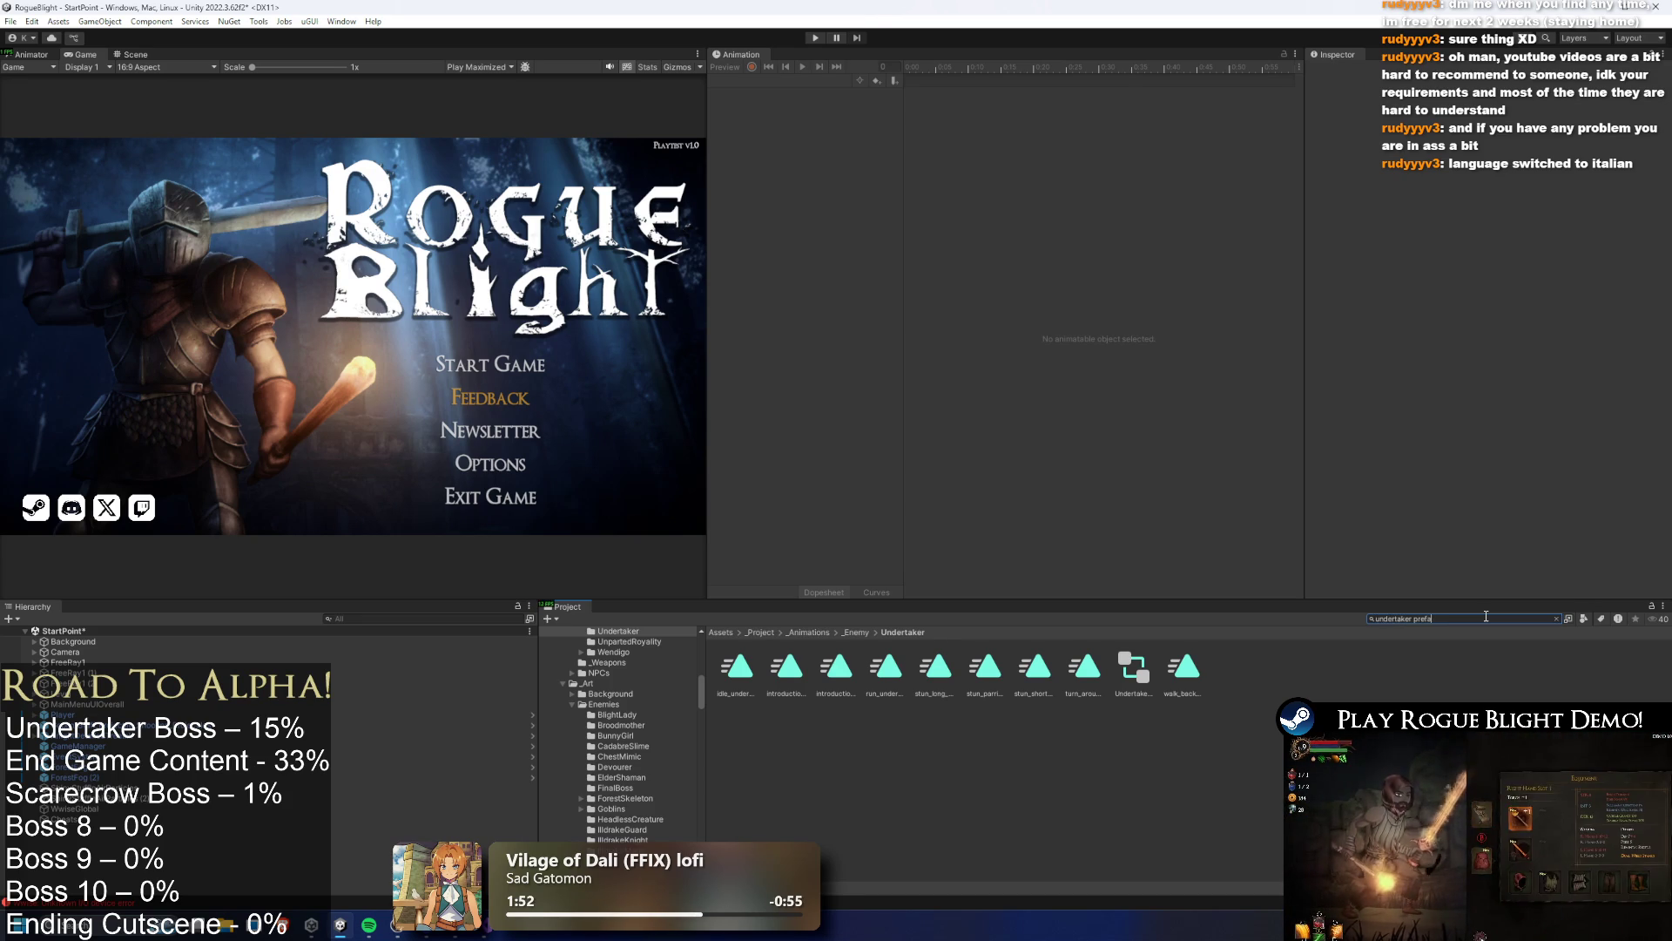
double_click(736, 668)
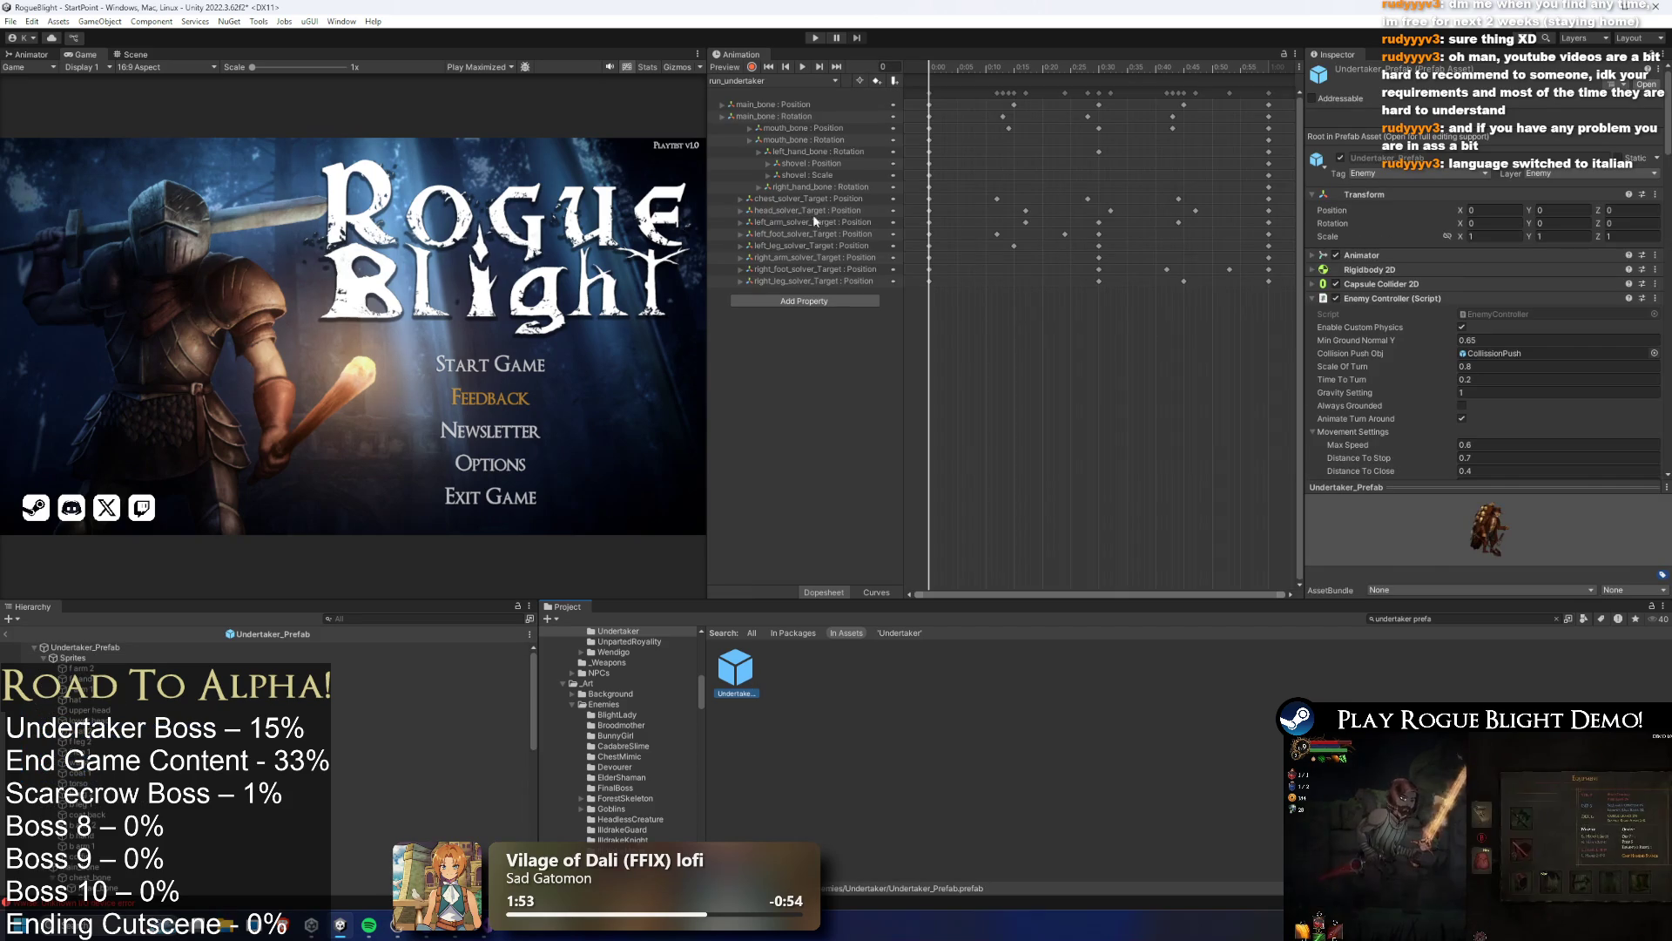
Load the stun_long_undertaker clip and select its later block of keyframes
click(131, 54)
click(797, 80)
click(769, 152)
drag(1050, 68, 1161, 68)
drag(1249, 92, 1114, 88)
drag(1111, 180, 1100, 179)
click(1062, 65)
key(space)
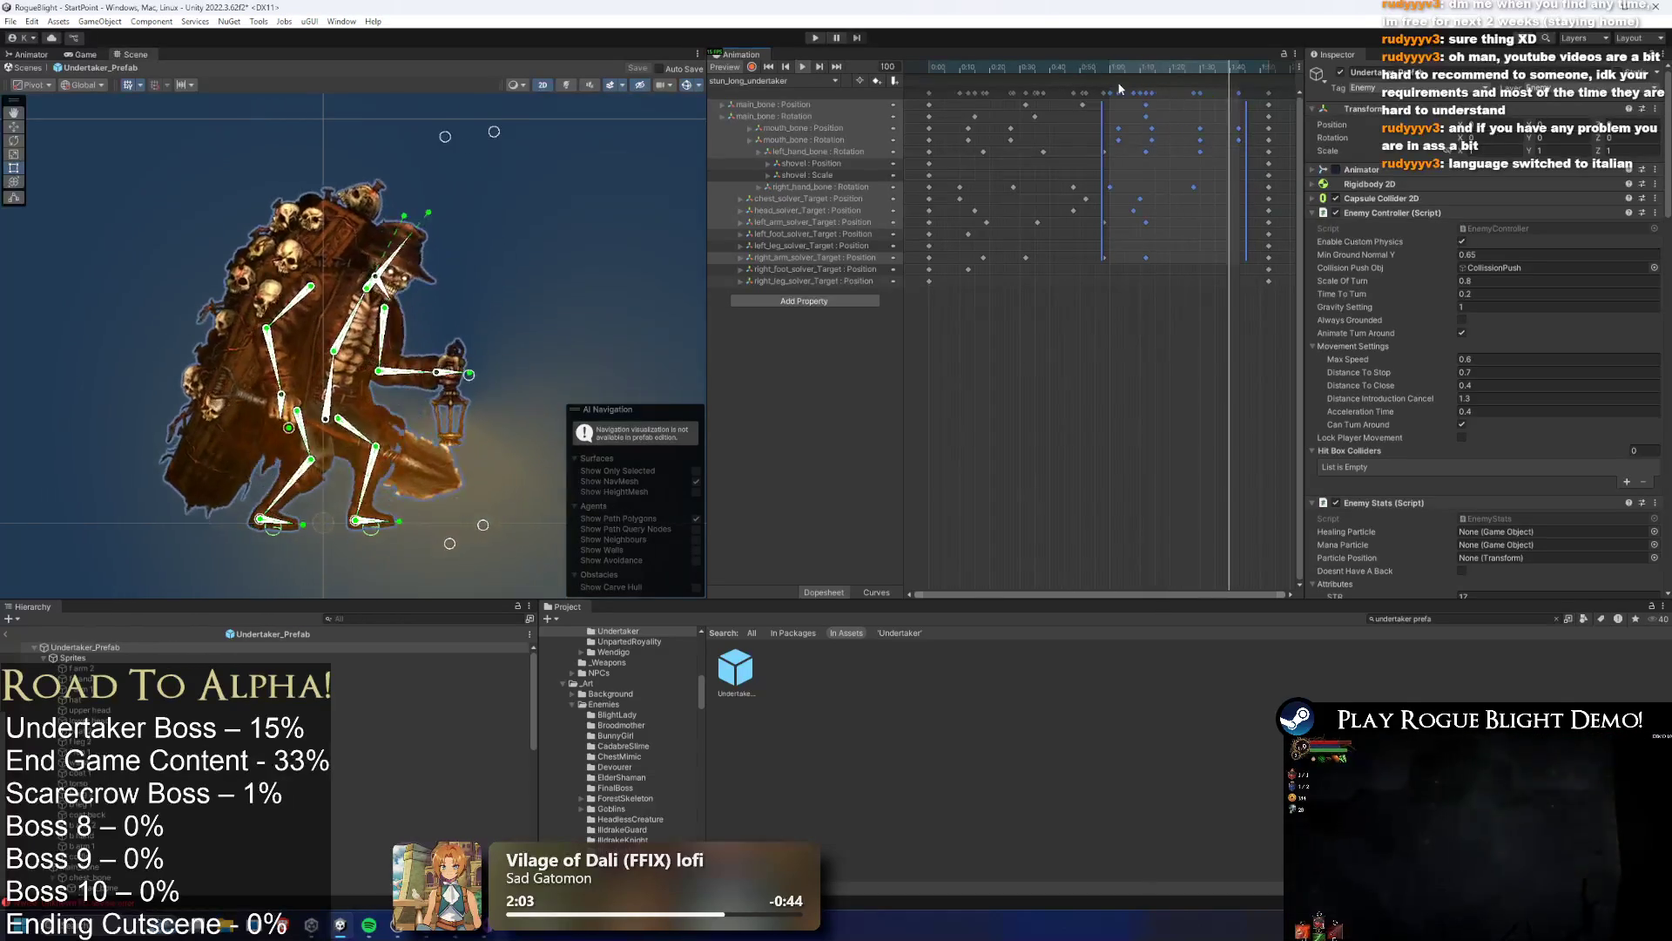
key(ctrl+z)
Shorten the later key block, move the mouth_bone keys later, and shift the block right
drag(1249, 108, 1206, 126)
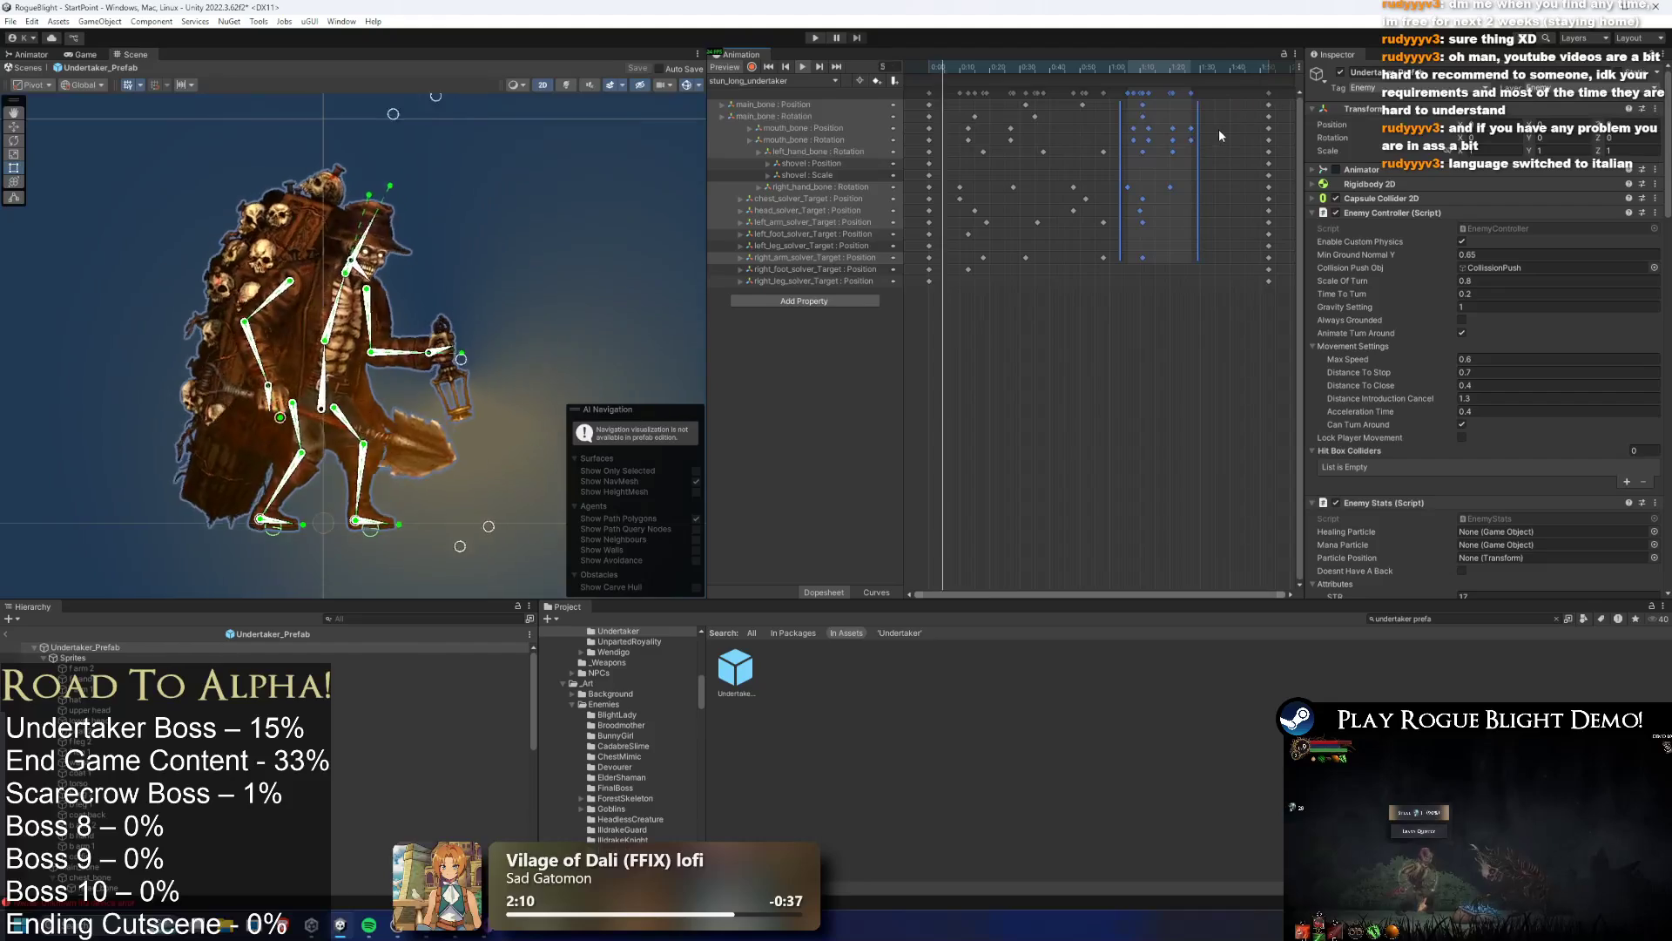
click(1186, 73)
mouse_move(1186, 75)
mouse_down()
mouse_move(1125, 67)
mouse_move(1151, 66)
mouse_up()
key(space)
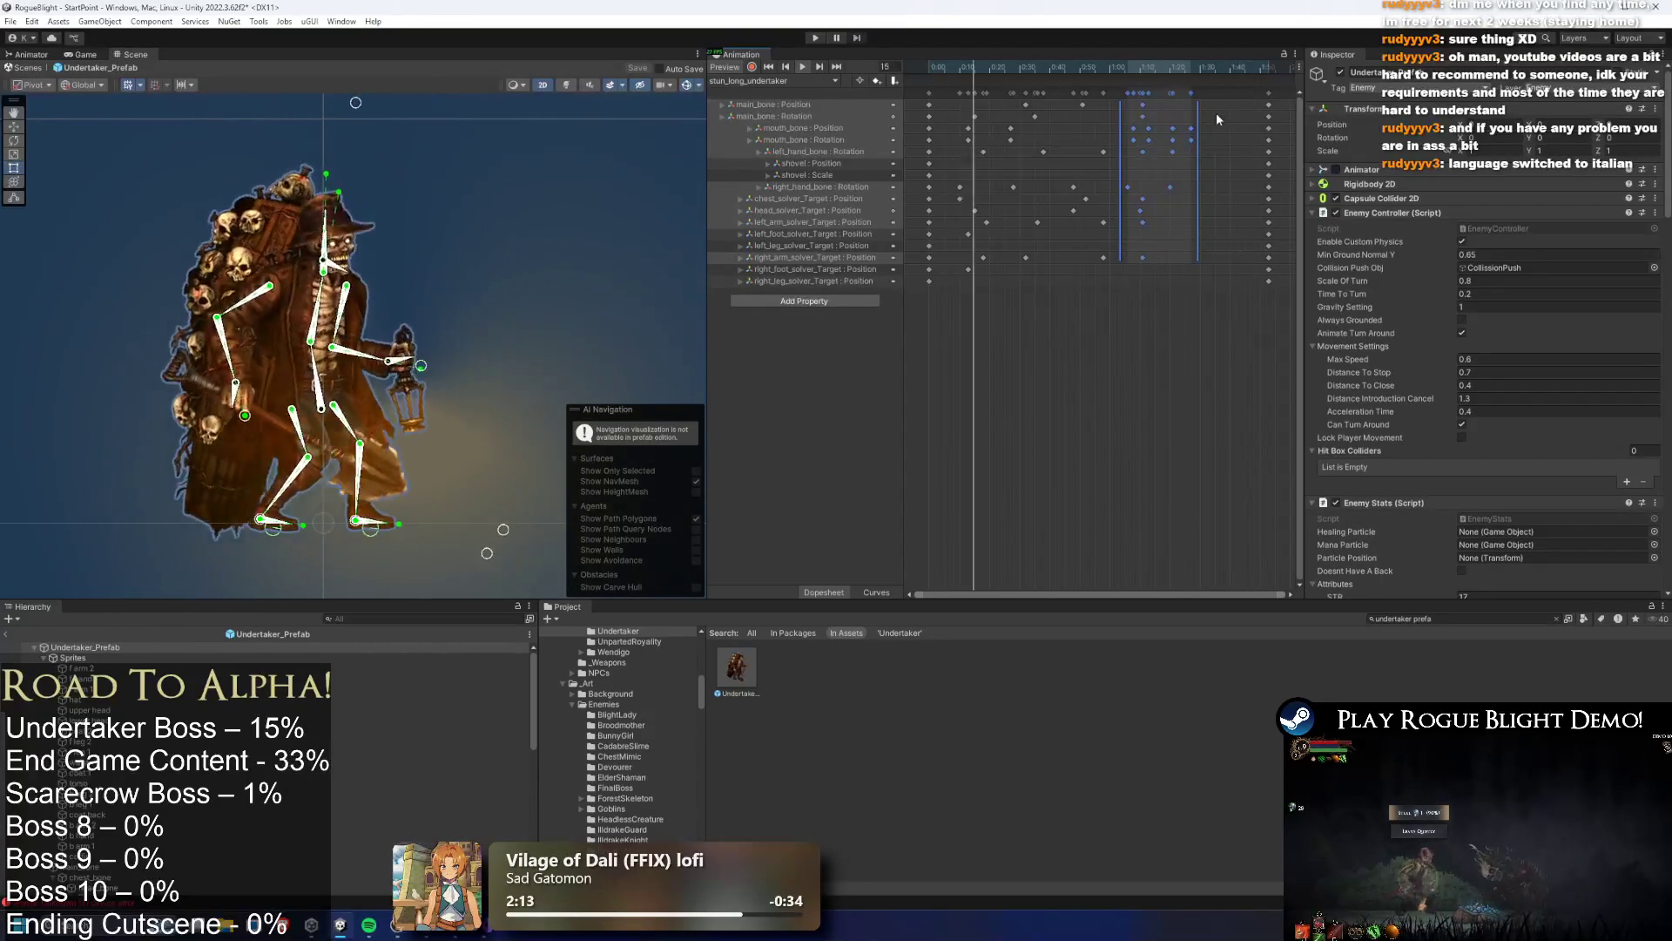
mouse_move(1218, 118)
mouse_down()
mouse_move(1128, 144)
mouse_move(1210, 137)
mouse_up()
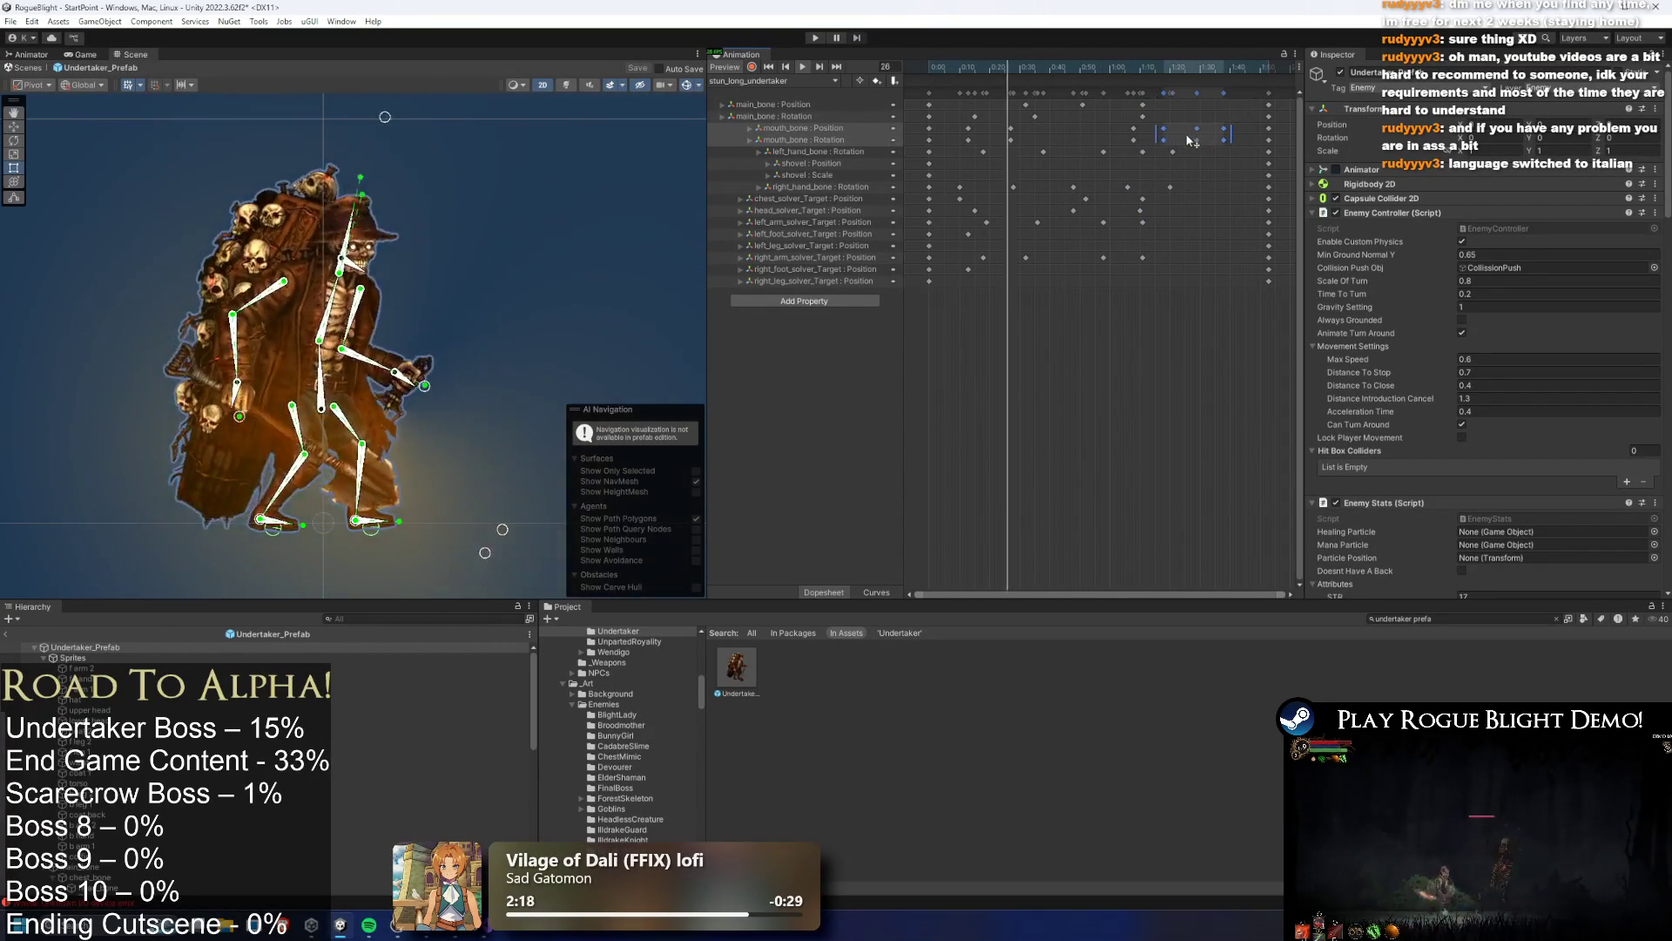
click(1206, 222)
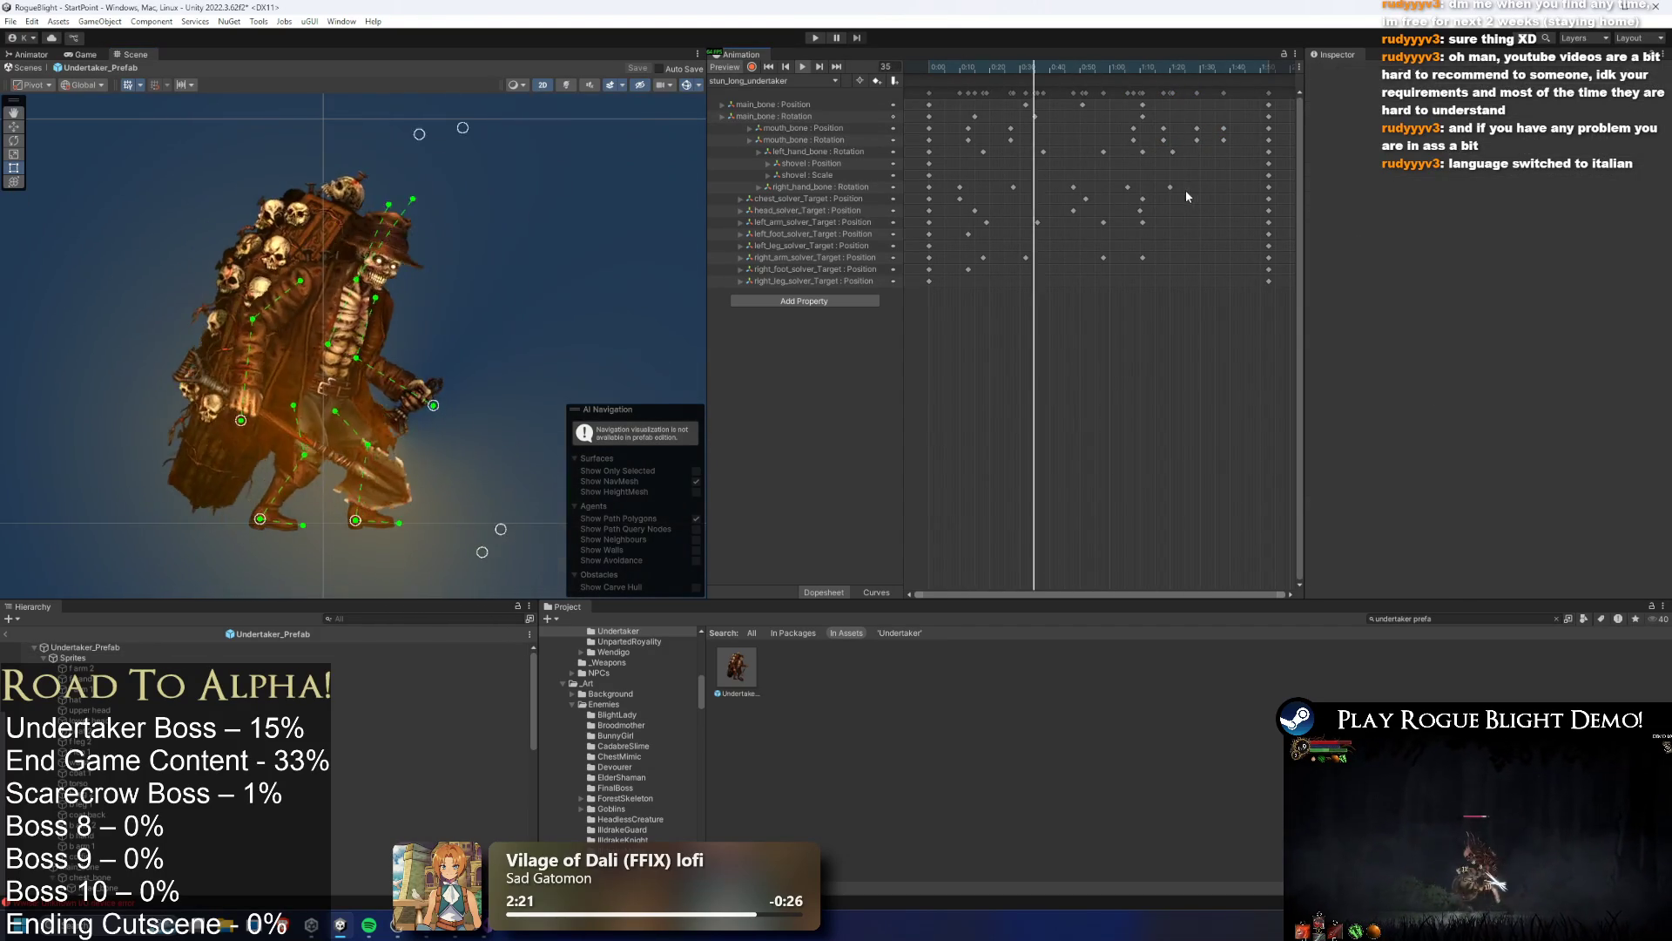
drag(1187, 196, 1207, 193)
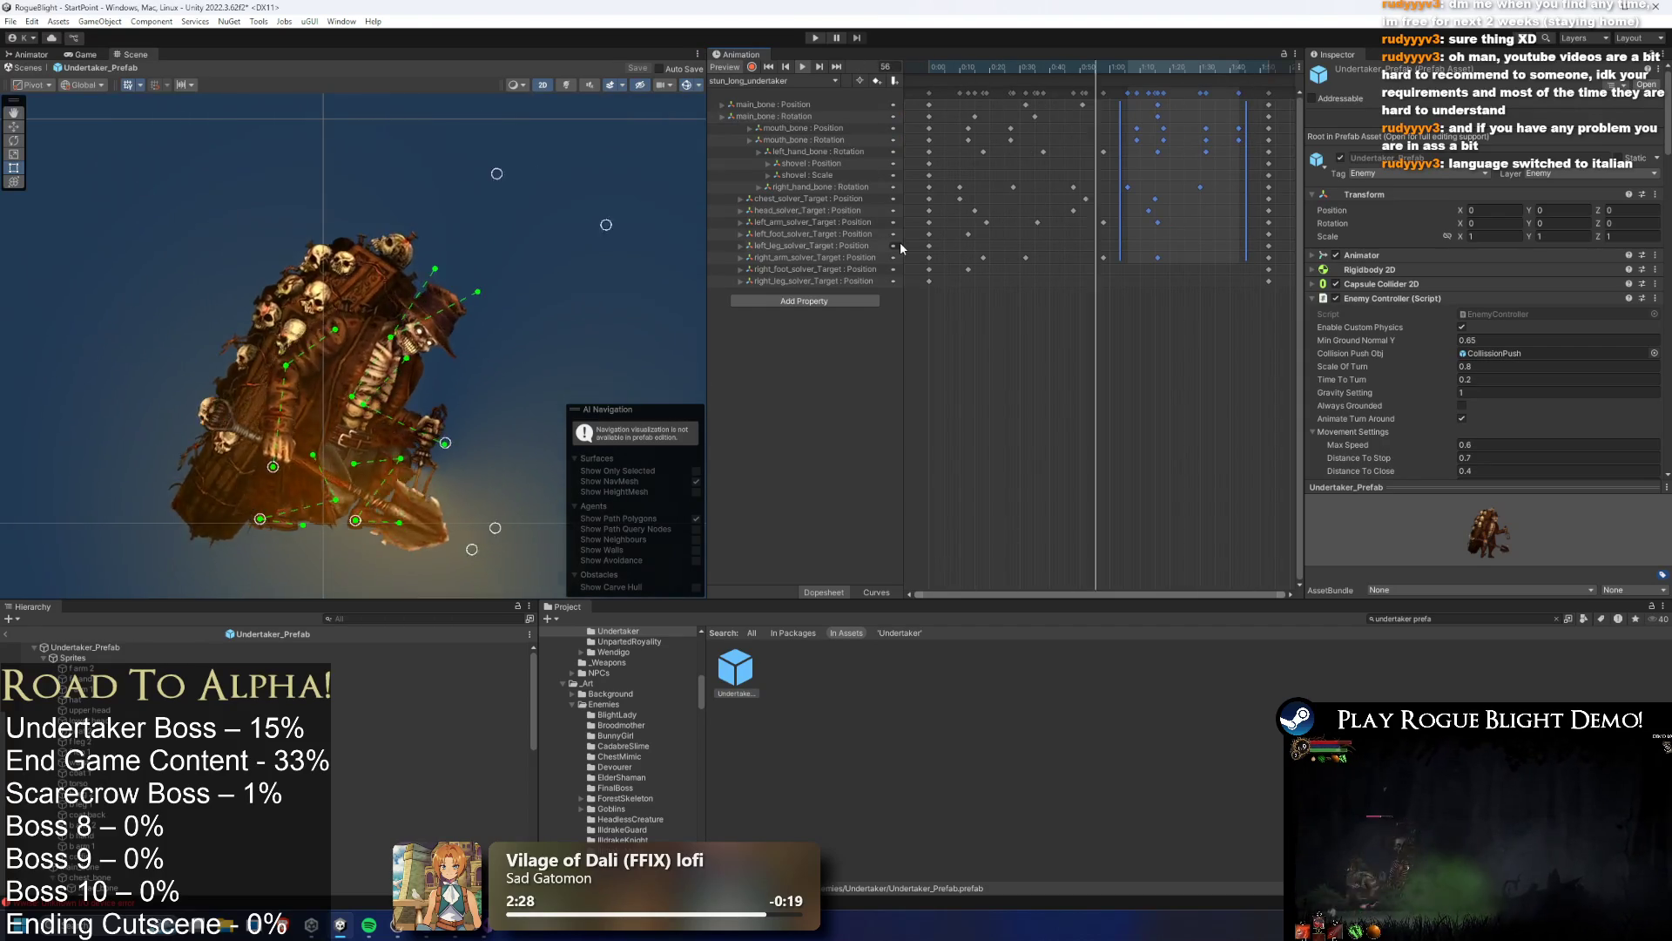
Select the coat 2 sprite on the character, keeping stun_long_undertaker as the clip
click(773, 80)
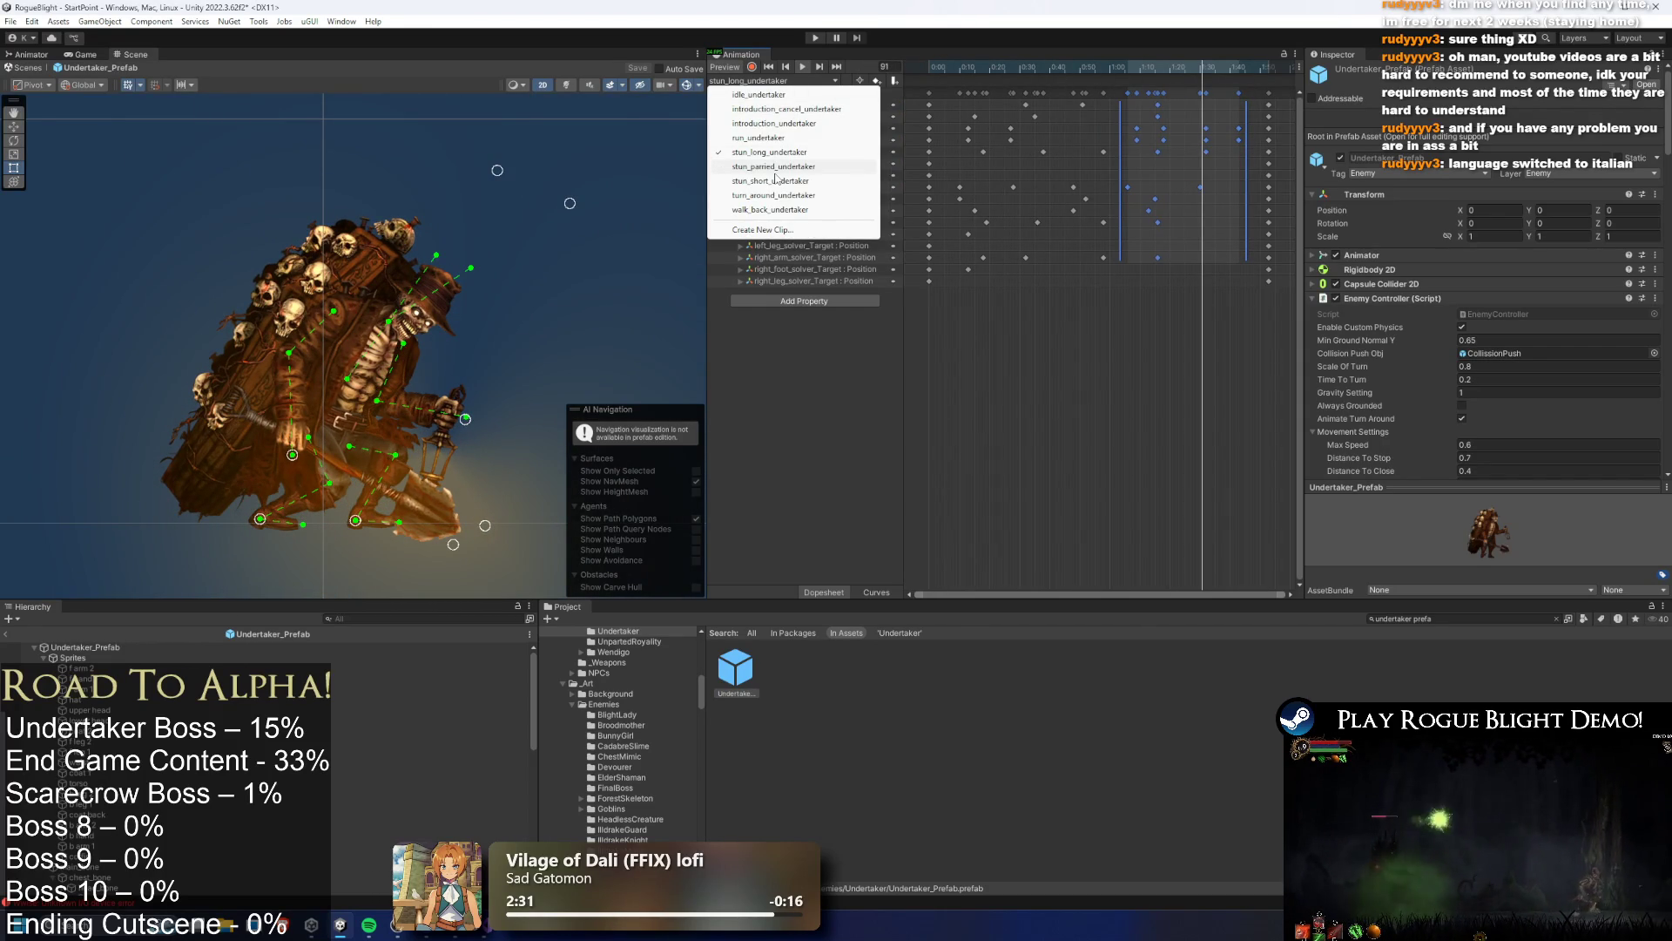
click(647, 250)
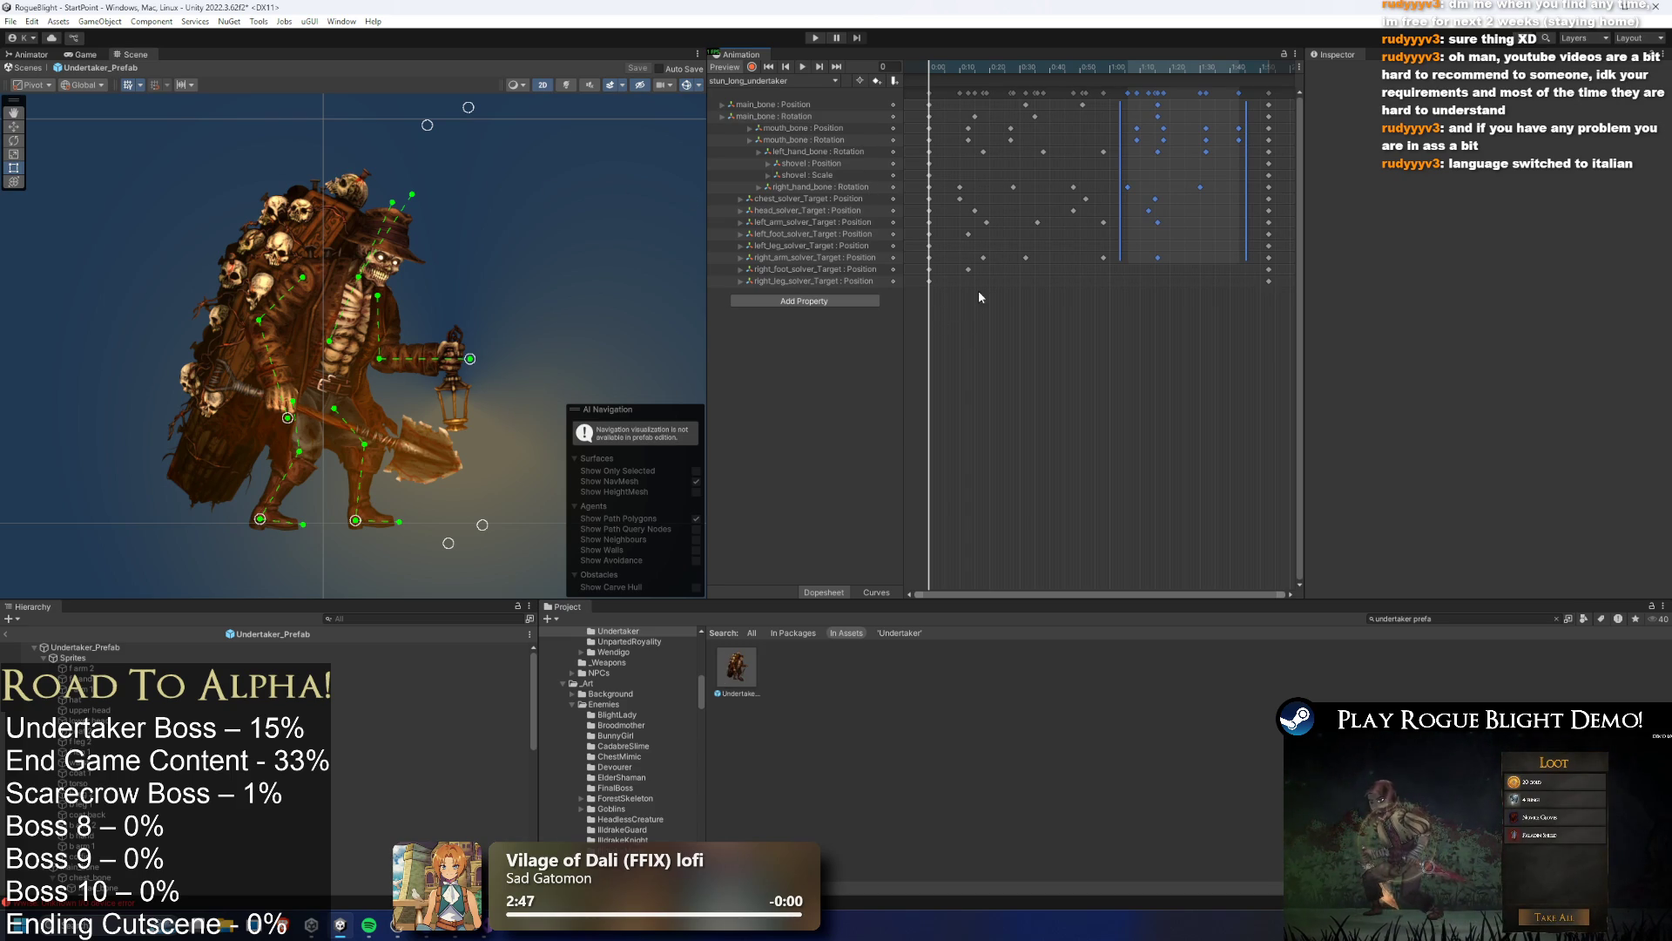
scroll(368, 380, up, 4)
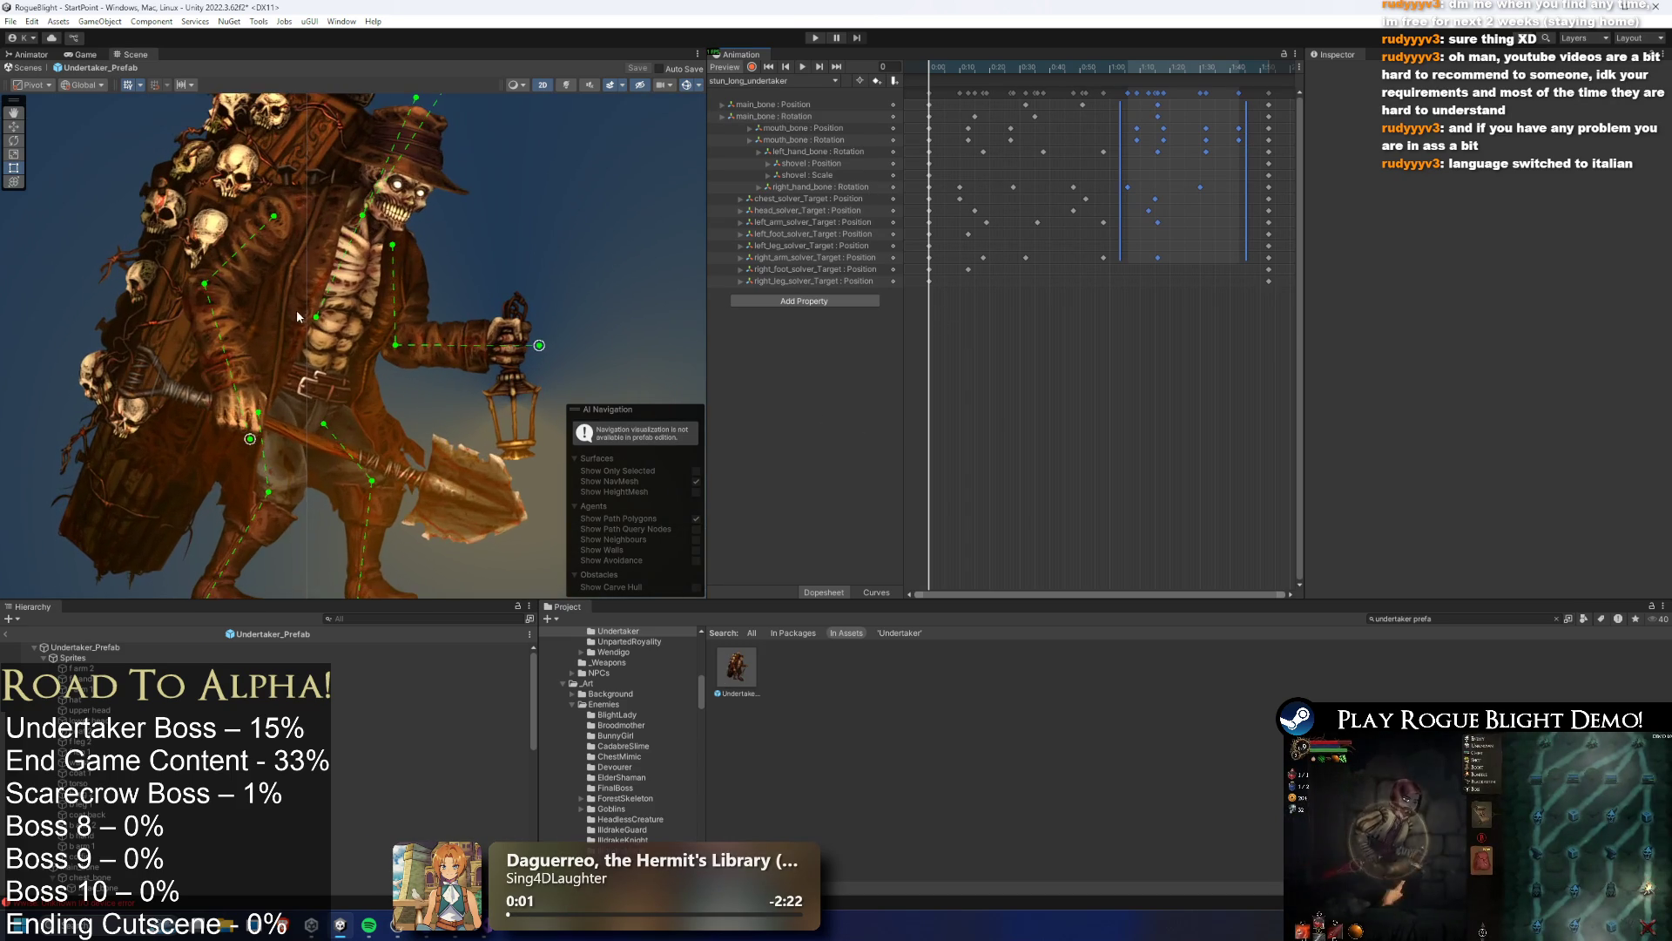
click(296, 310)
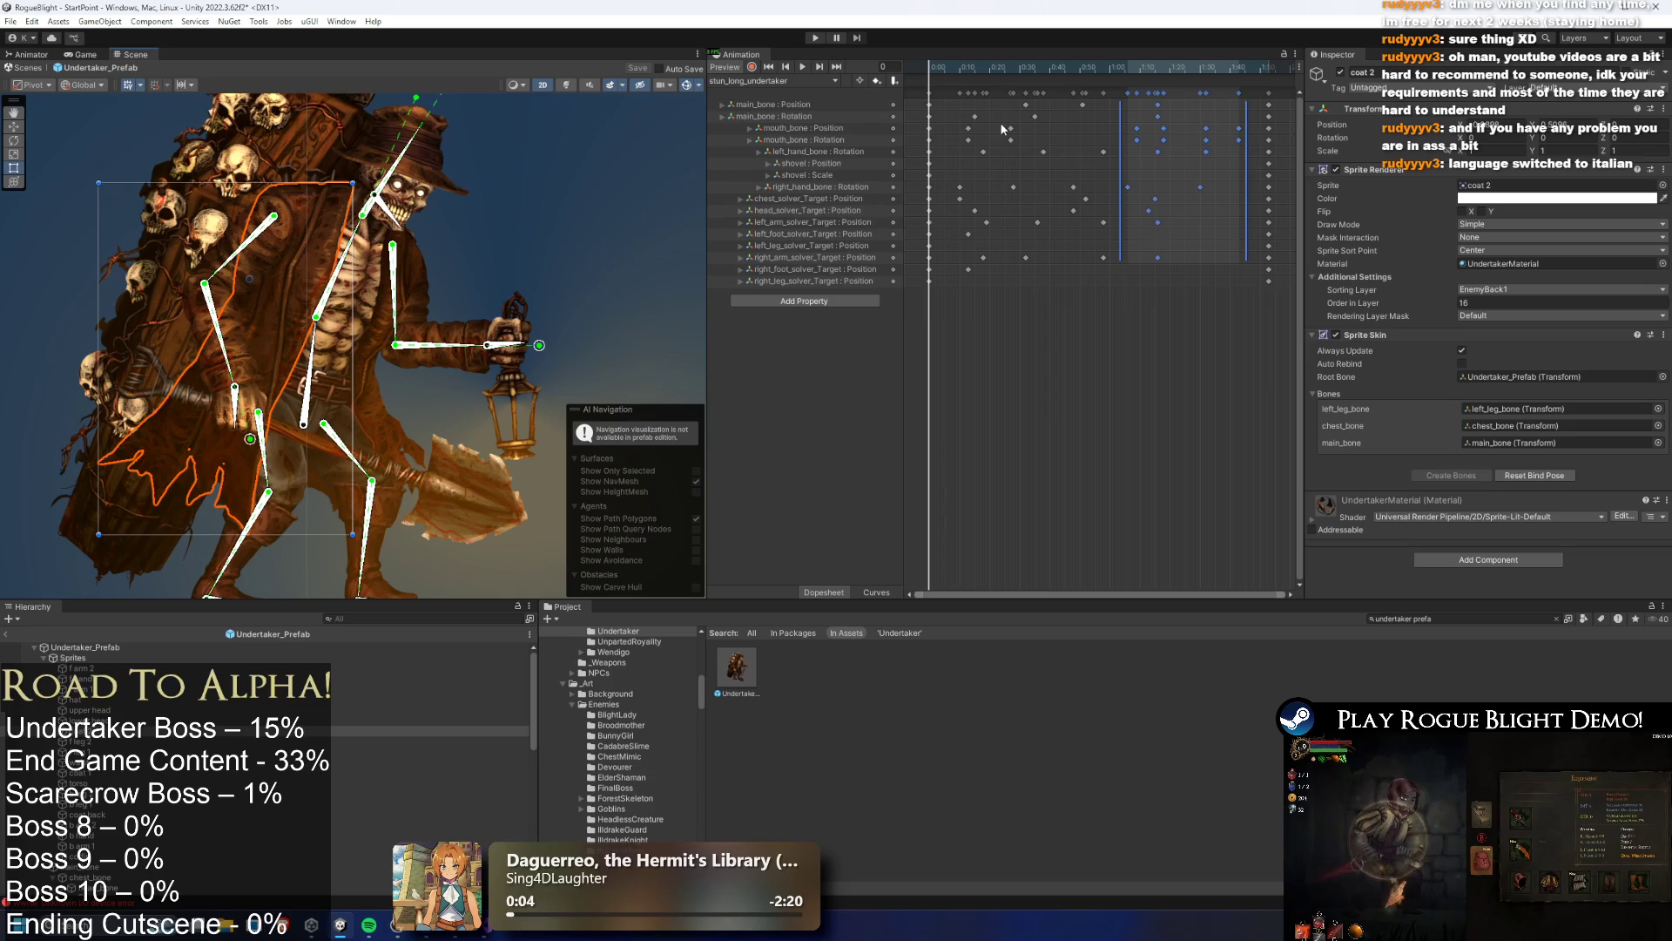
click(834, 80)
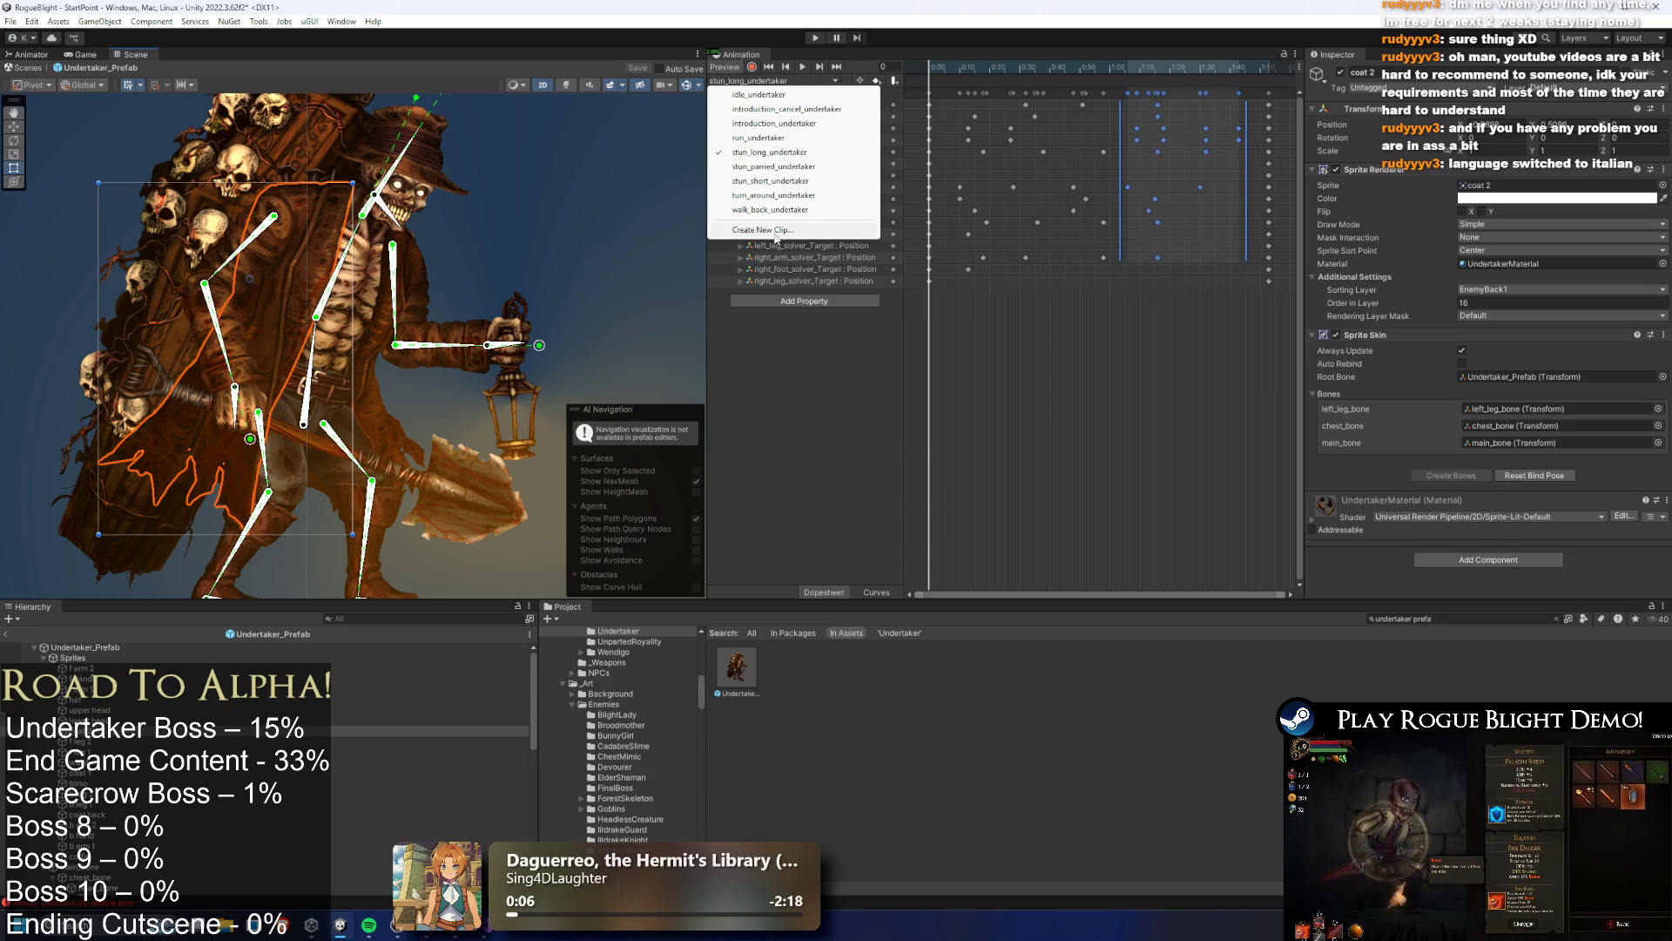
Create a new clip named Phase2_Undertaker in _Project/_Animations/_Enemy/Undertaker
click(796, 223)
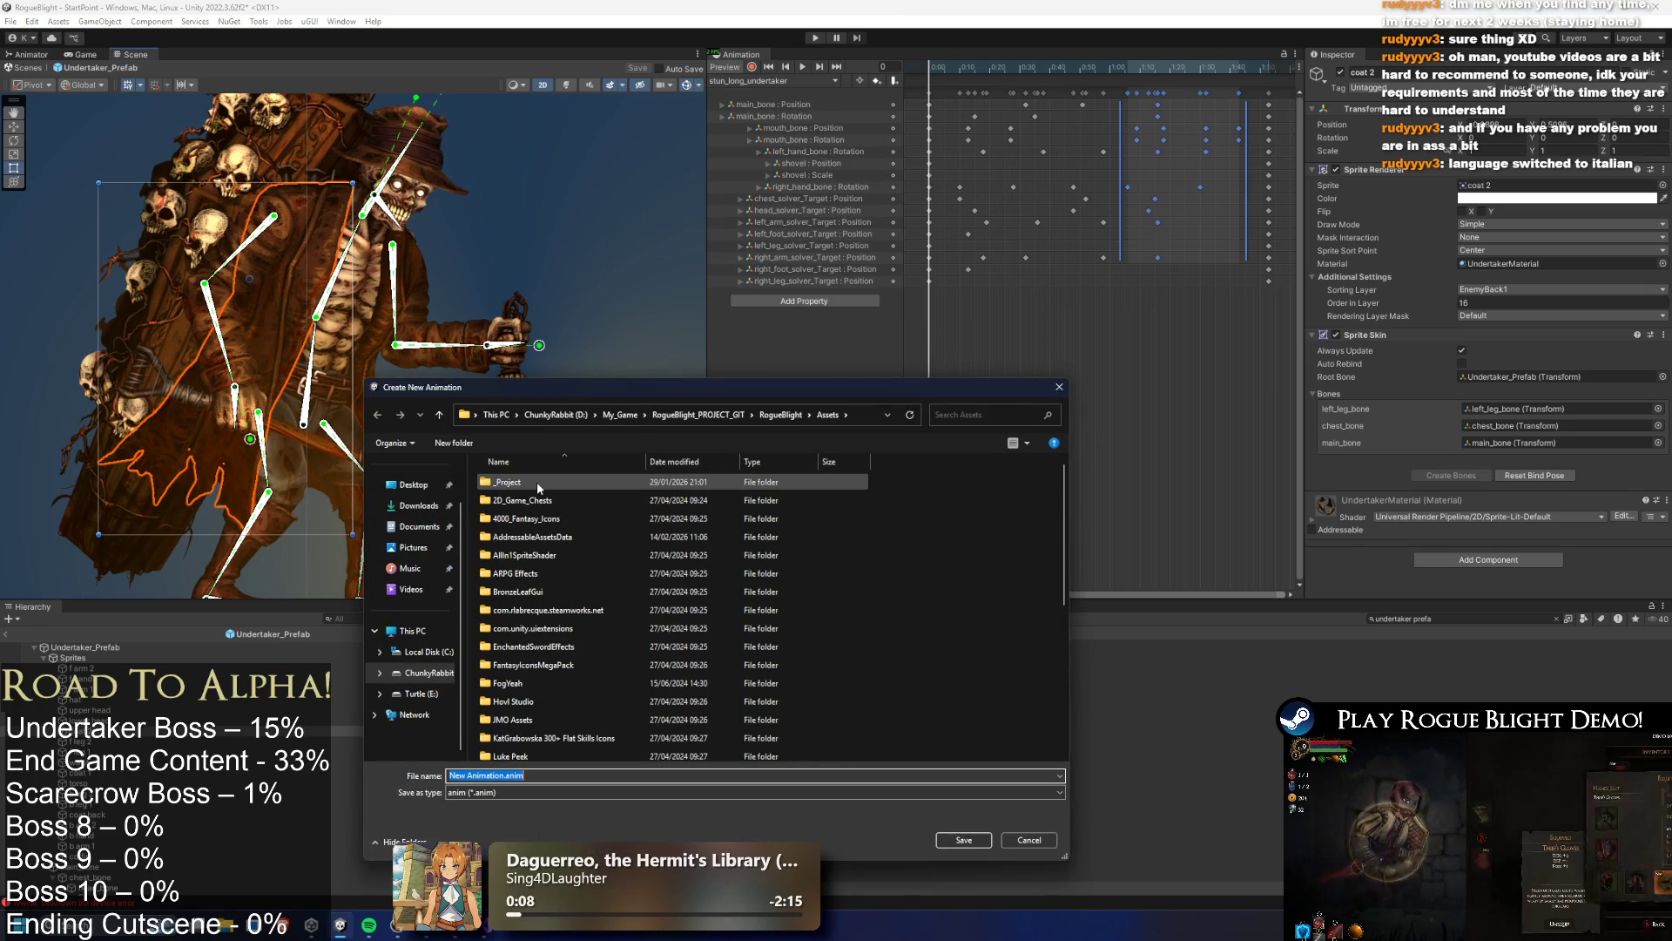
double_click(535, 479)
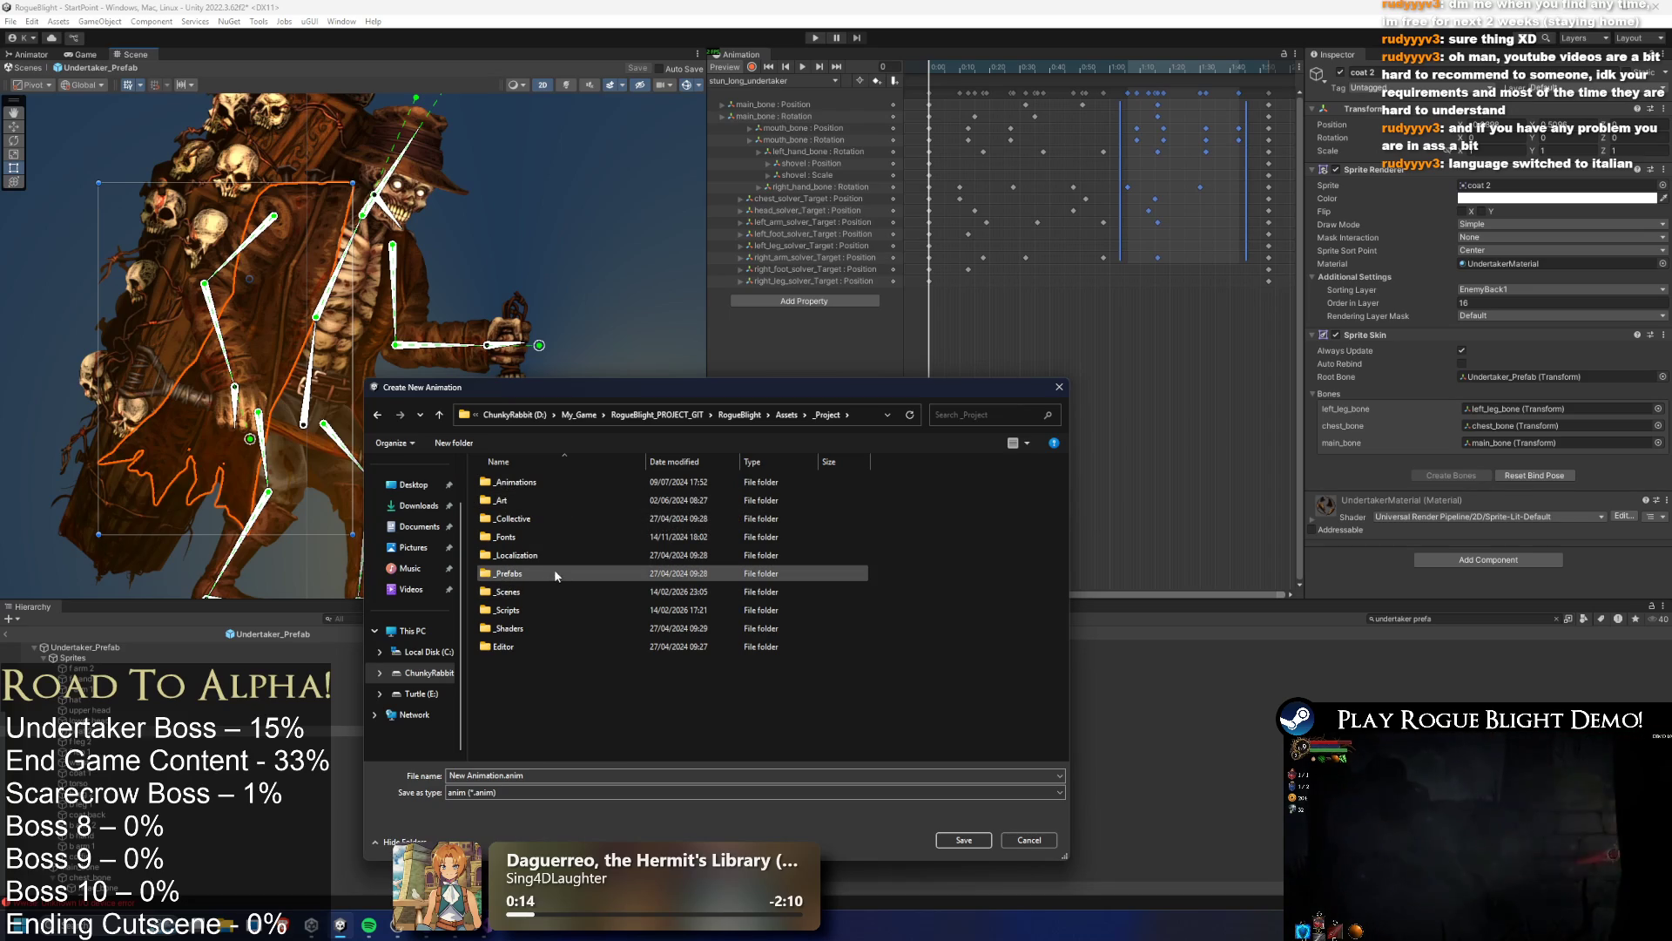
click(554, 483)
double_click(554, 482)
double_click(529, 517)
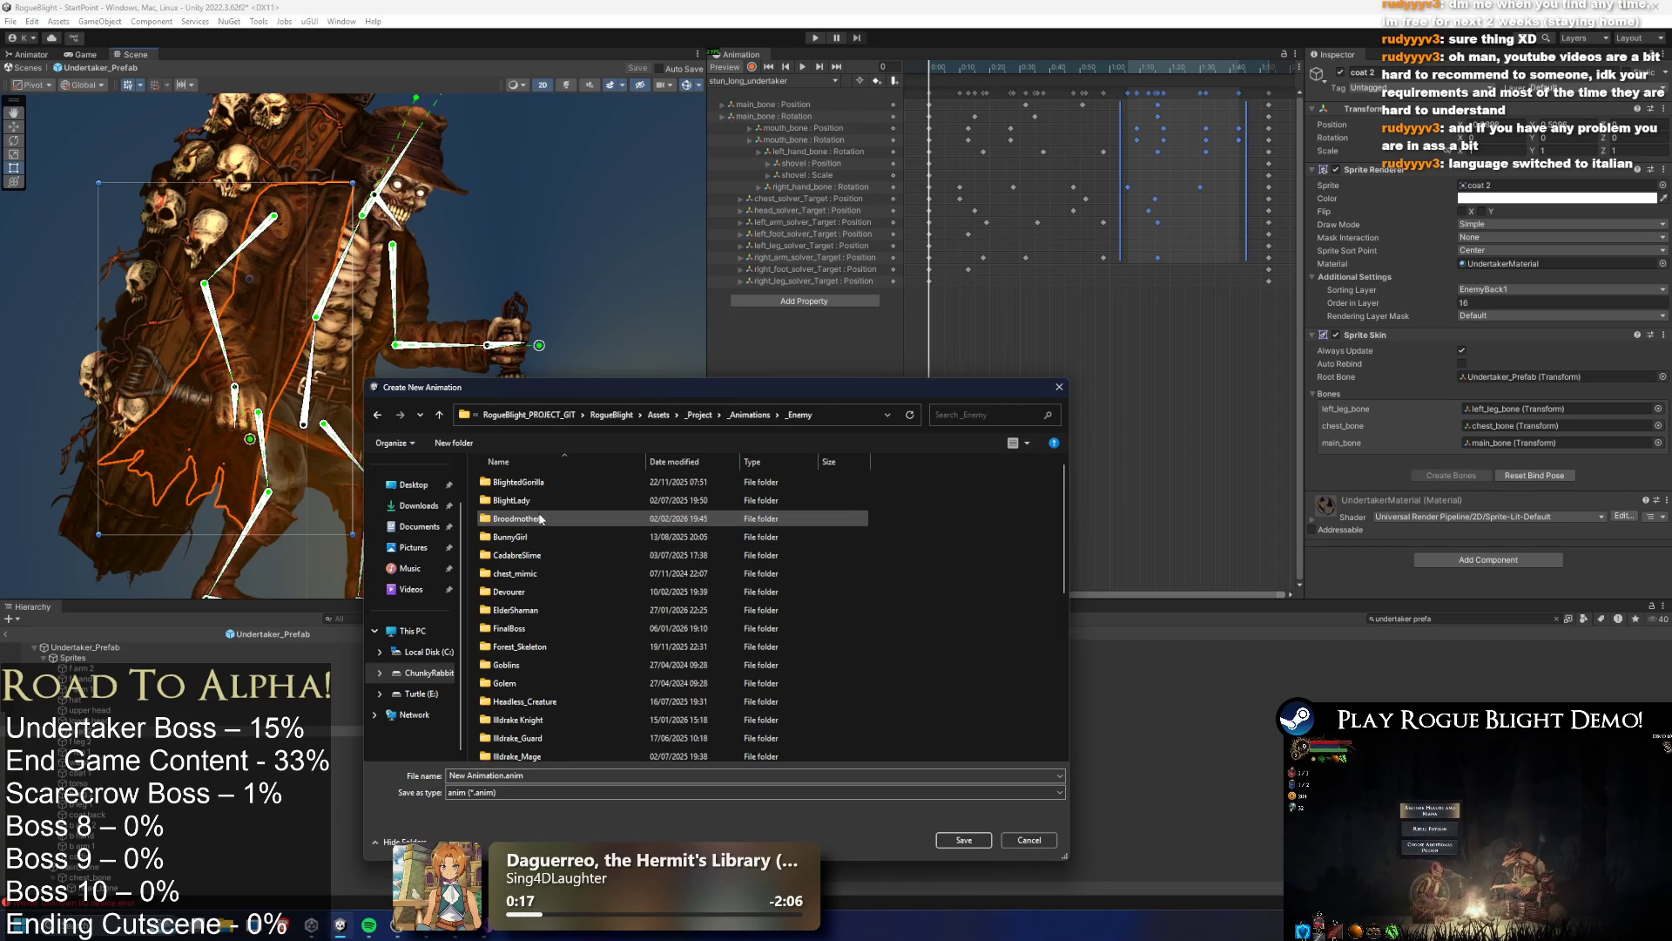
key(u)
key(u)
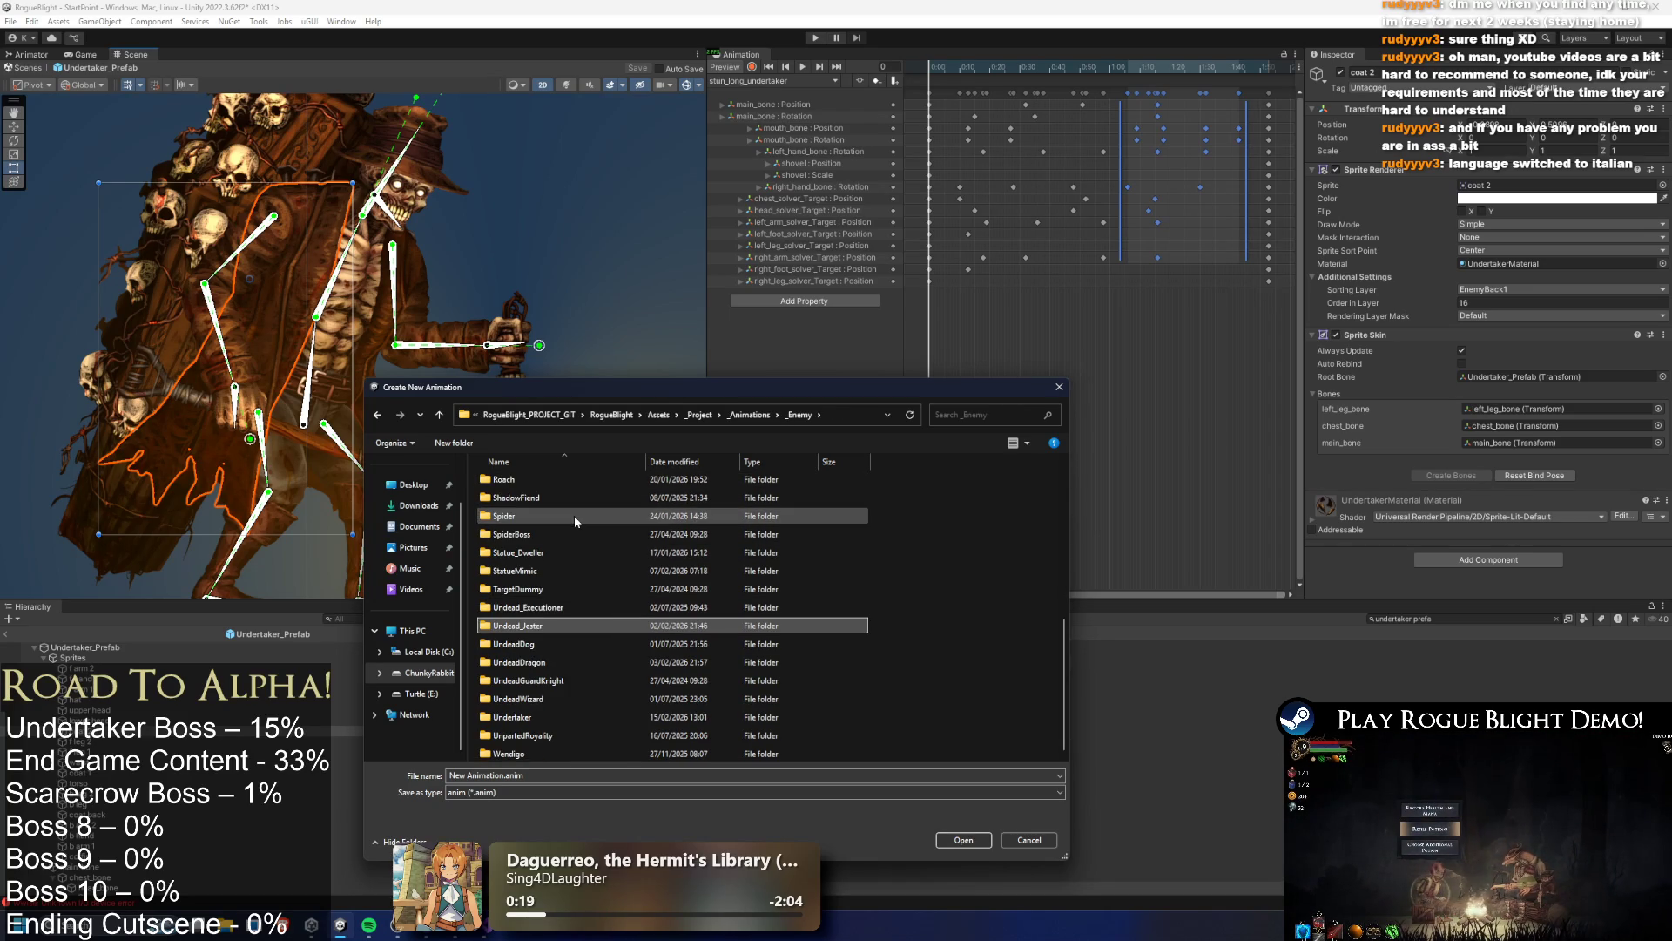
key(Down)
key(Down)
key(Down)
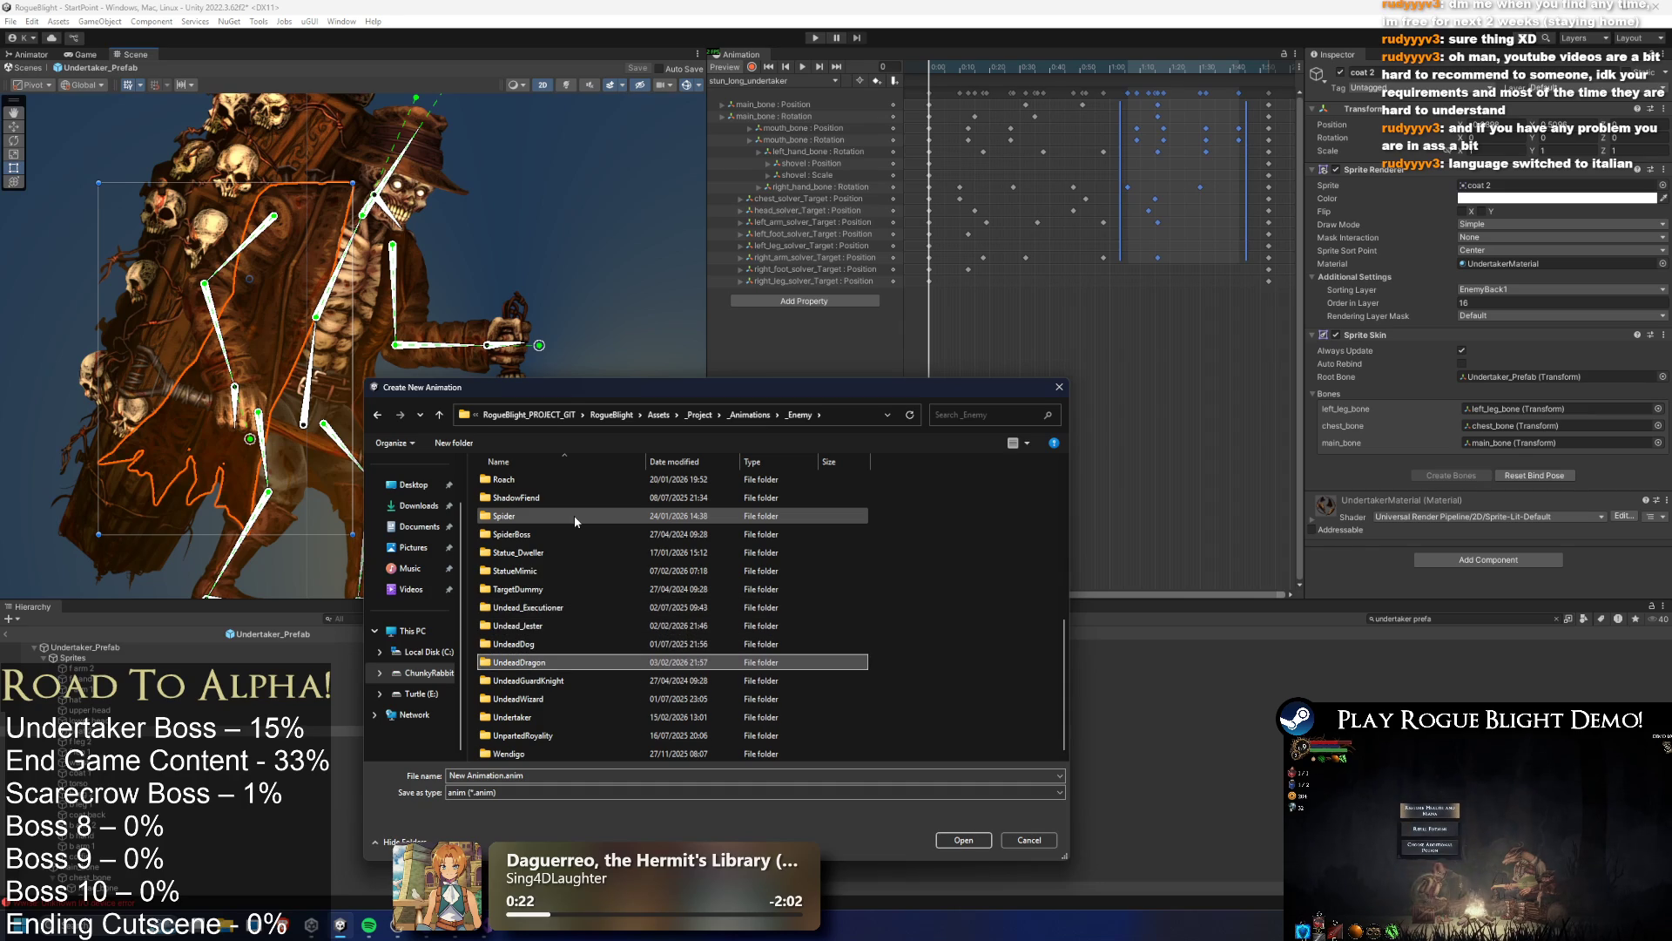
key(Down)
key(Down)
key(Return)
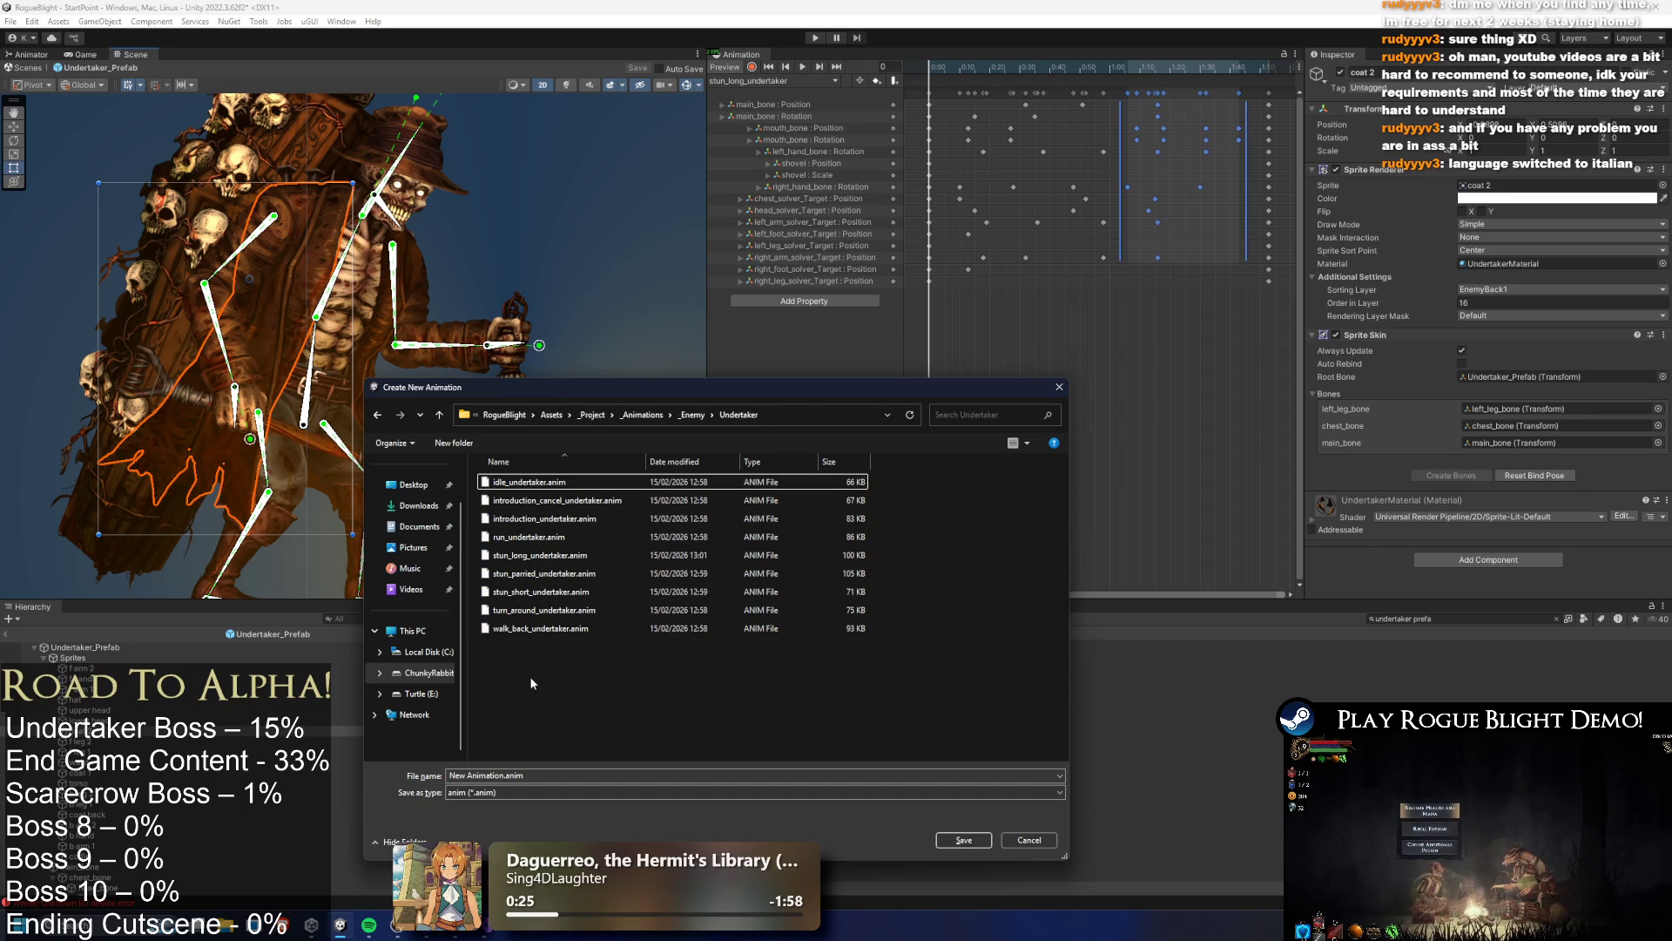
click(502, 775)
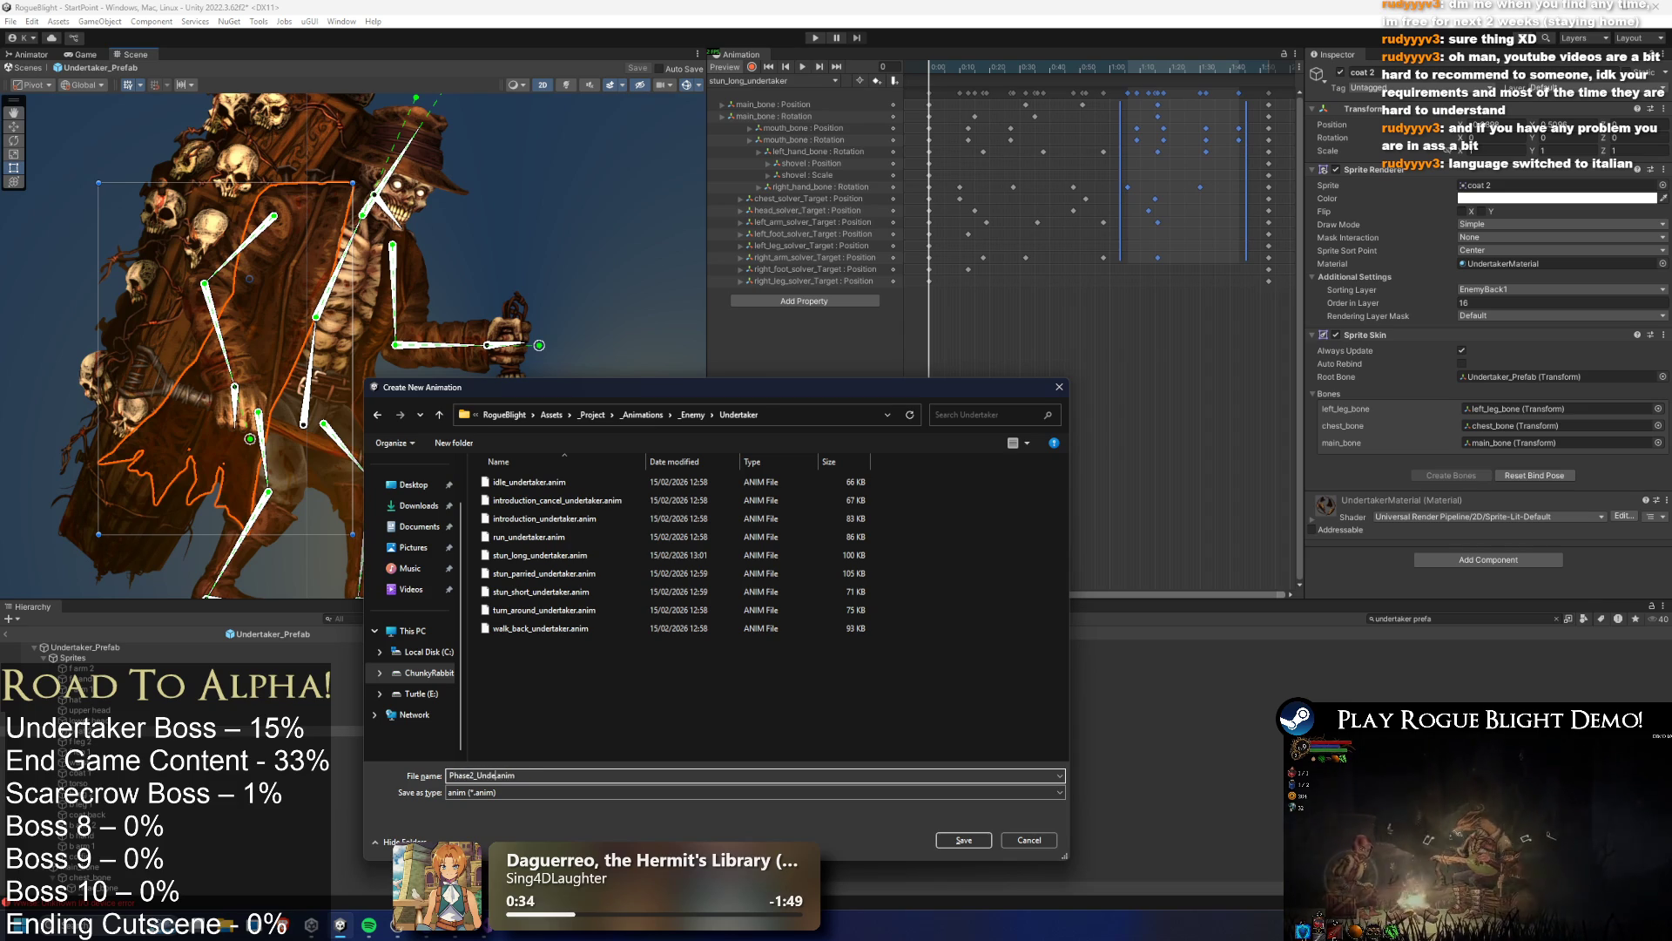
key(Return)
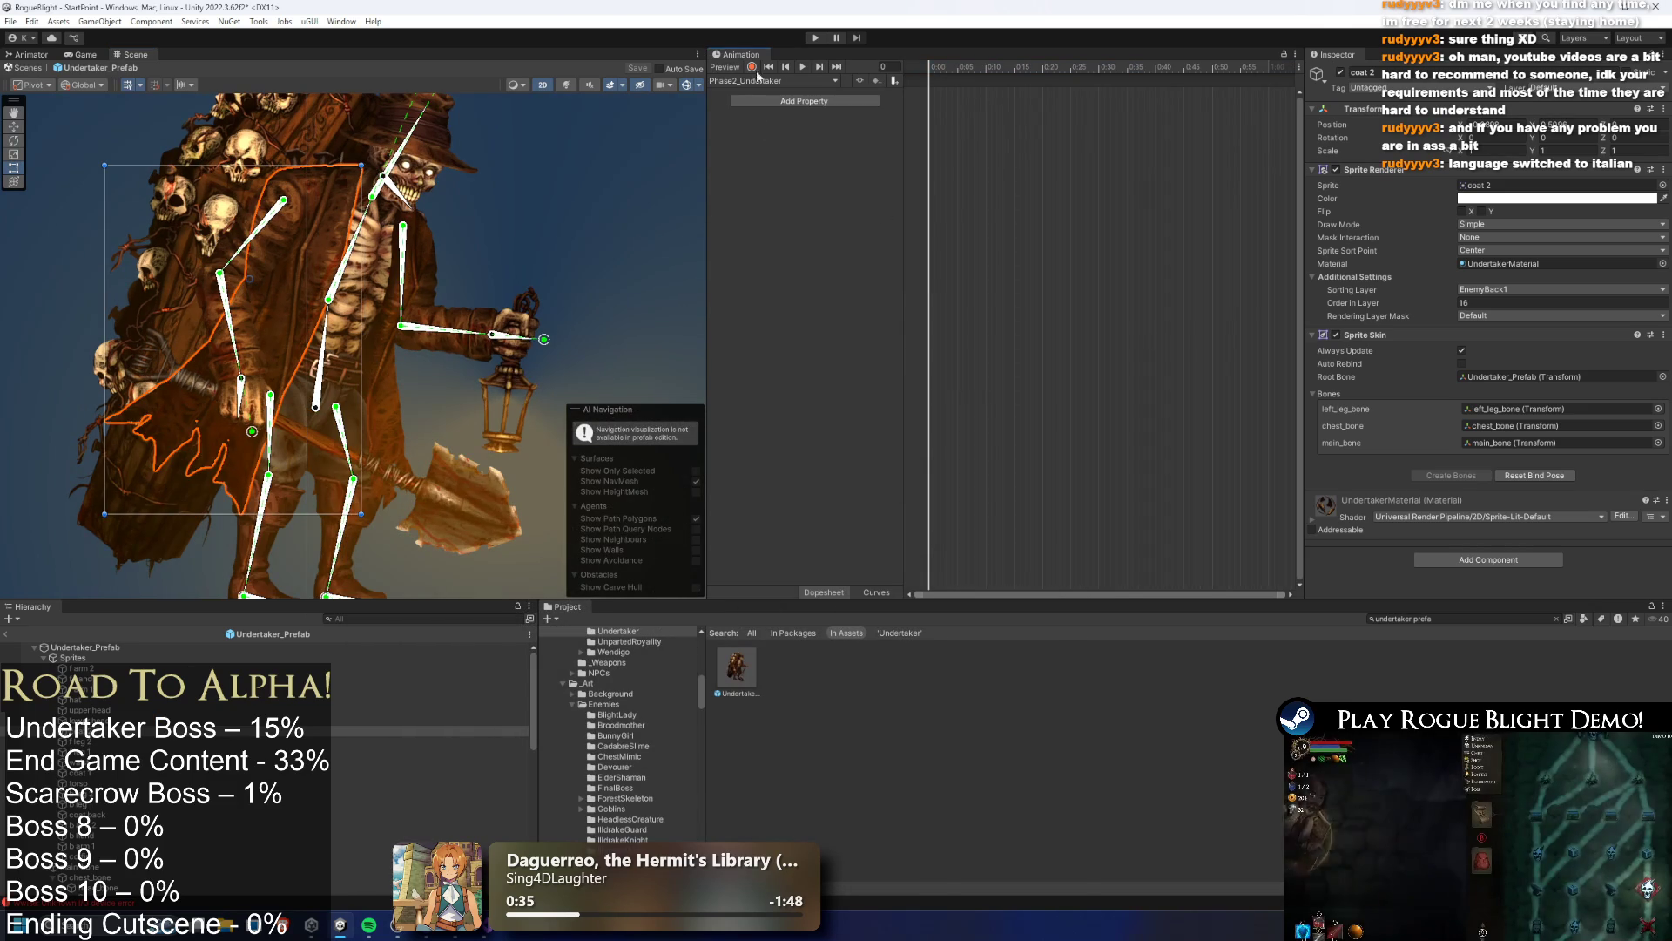
Paste the copied keyframes into Phase2_Undertaker and key all properties at frame 64
click(758, 80)
click(770, 96)
click(777, 80)
click(807, 138)
key(ctrl+v)
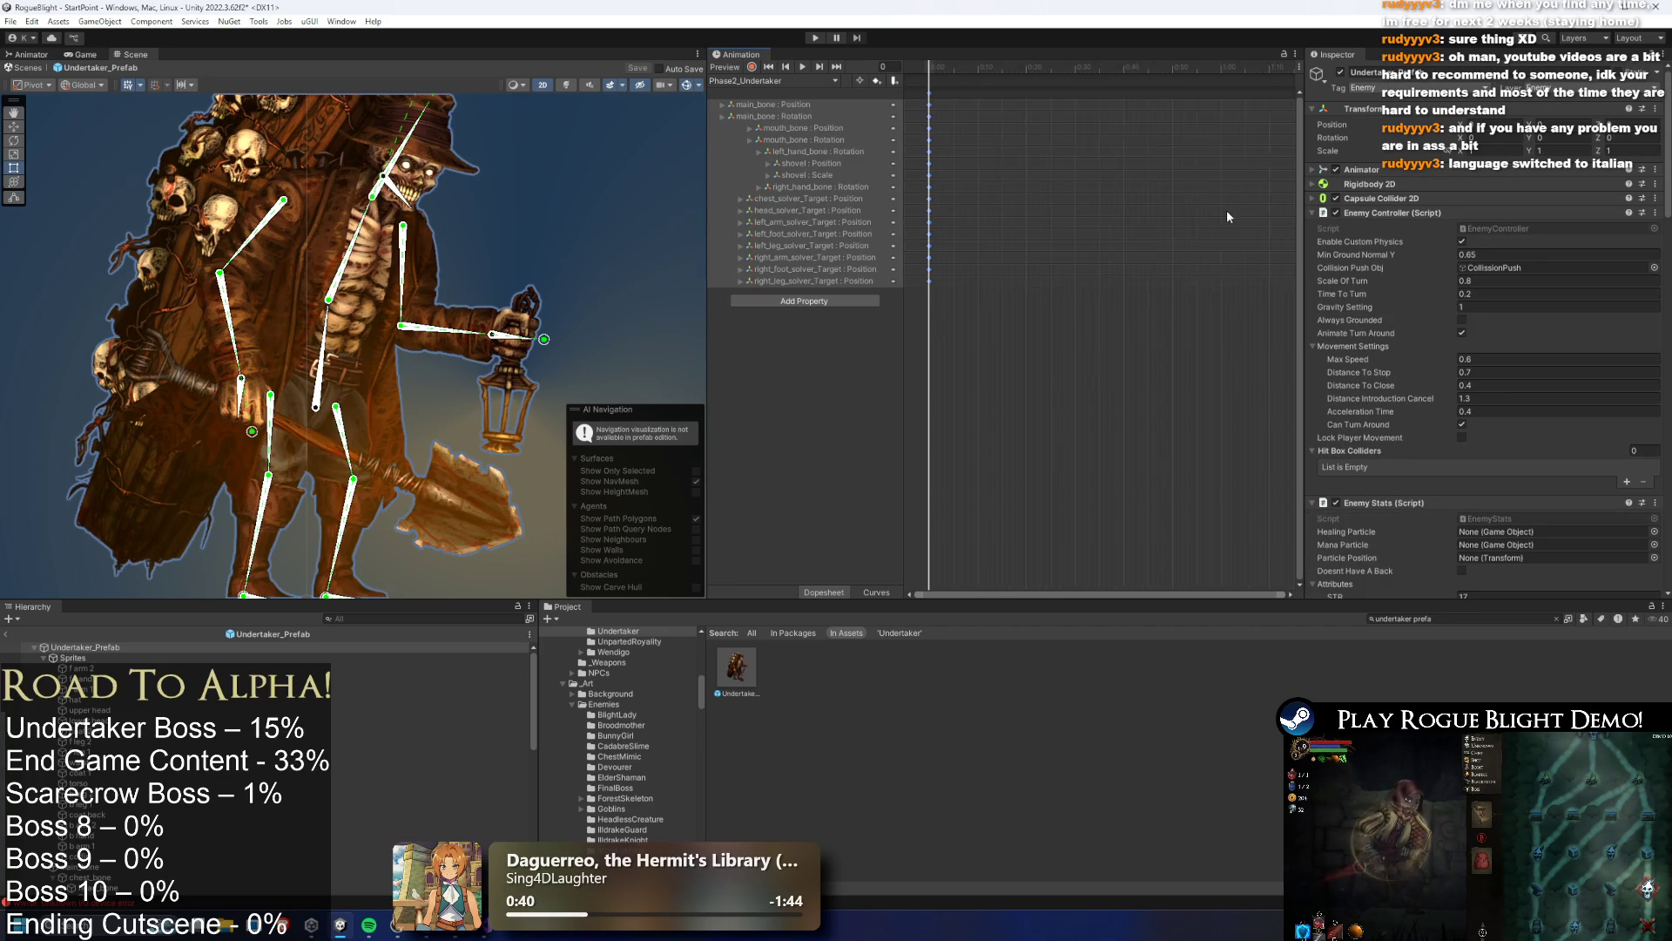
scroll(1226, 211, down, 1)
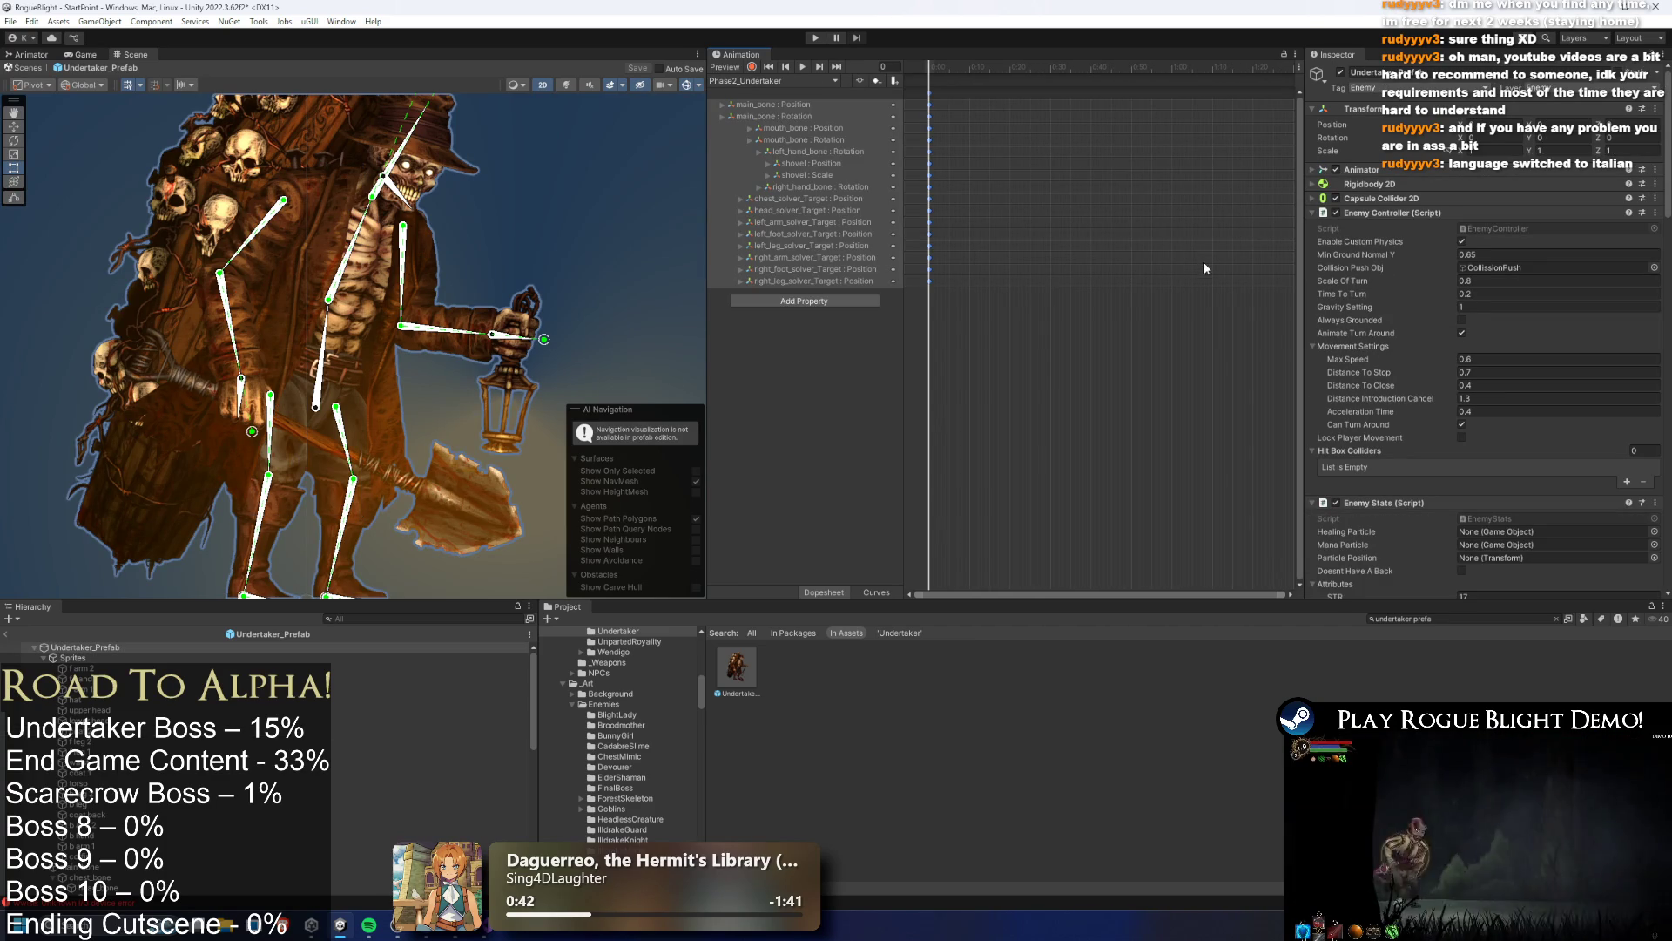
scroll(1192, 272, down, 3)
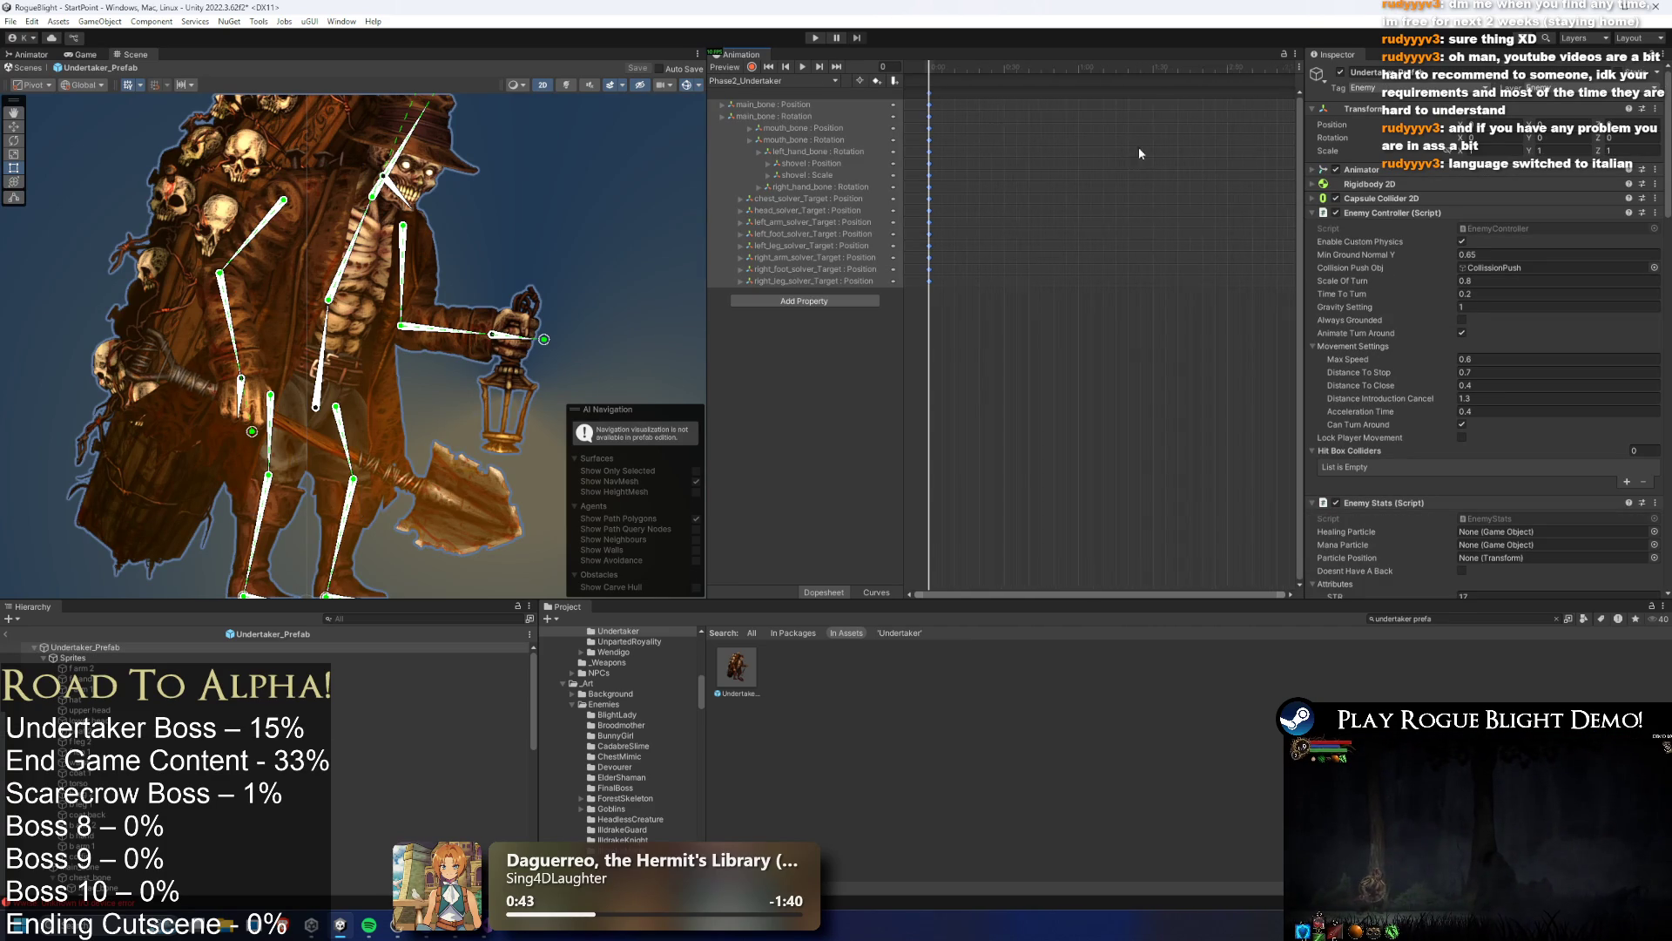
click(1065, 70)
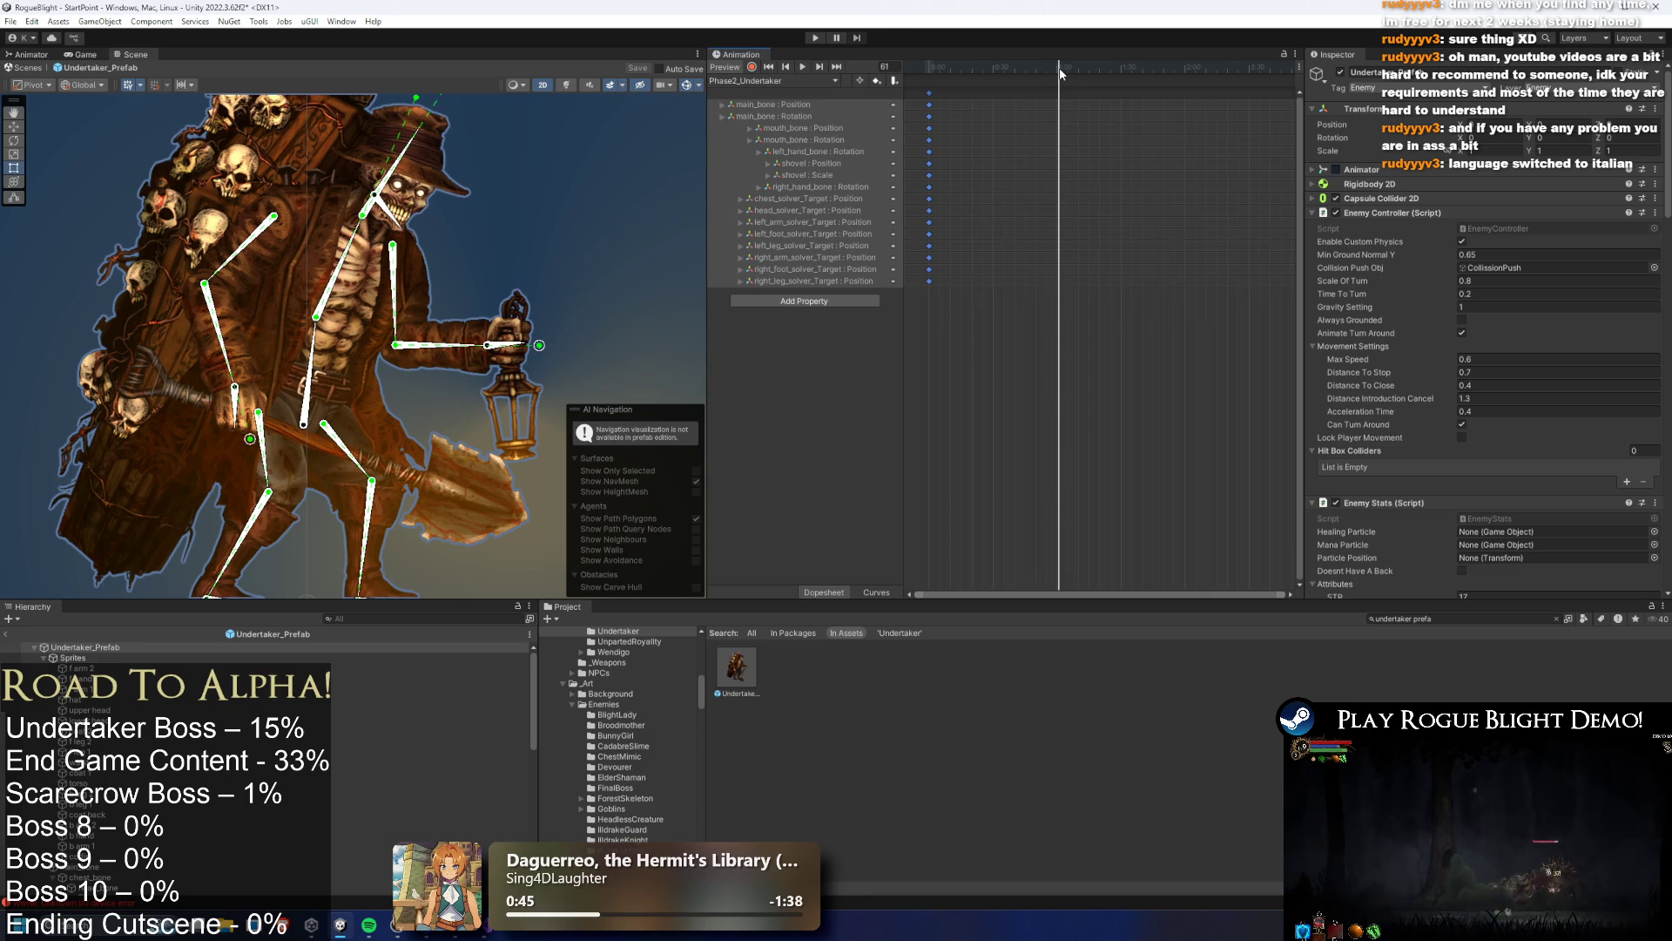
key(k)
At frame 25, hide coat 2 and coat 1, keying their visibility
click(942, 69)
mouse_move(943, 71)
mouse_down()
mouse_move(997, 71)
mouse_move(965, 71)
mouse_up()
scroll(380, 246, down, 2)
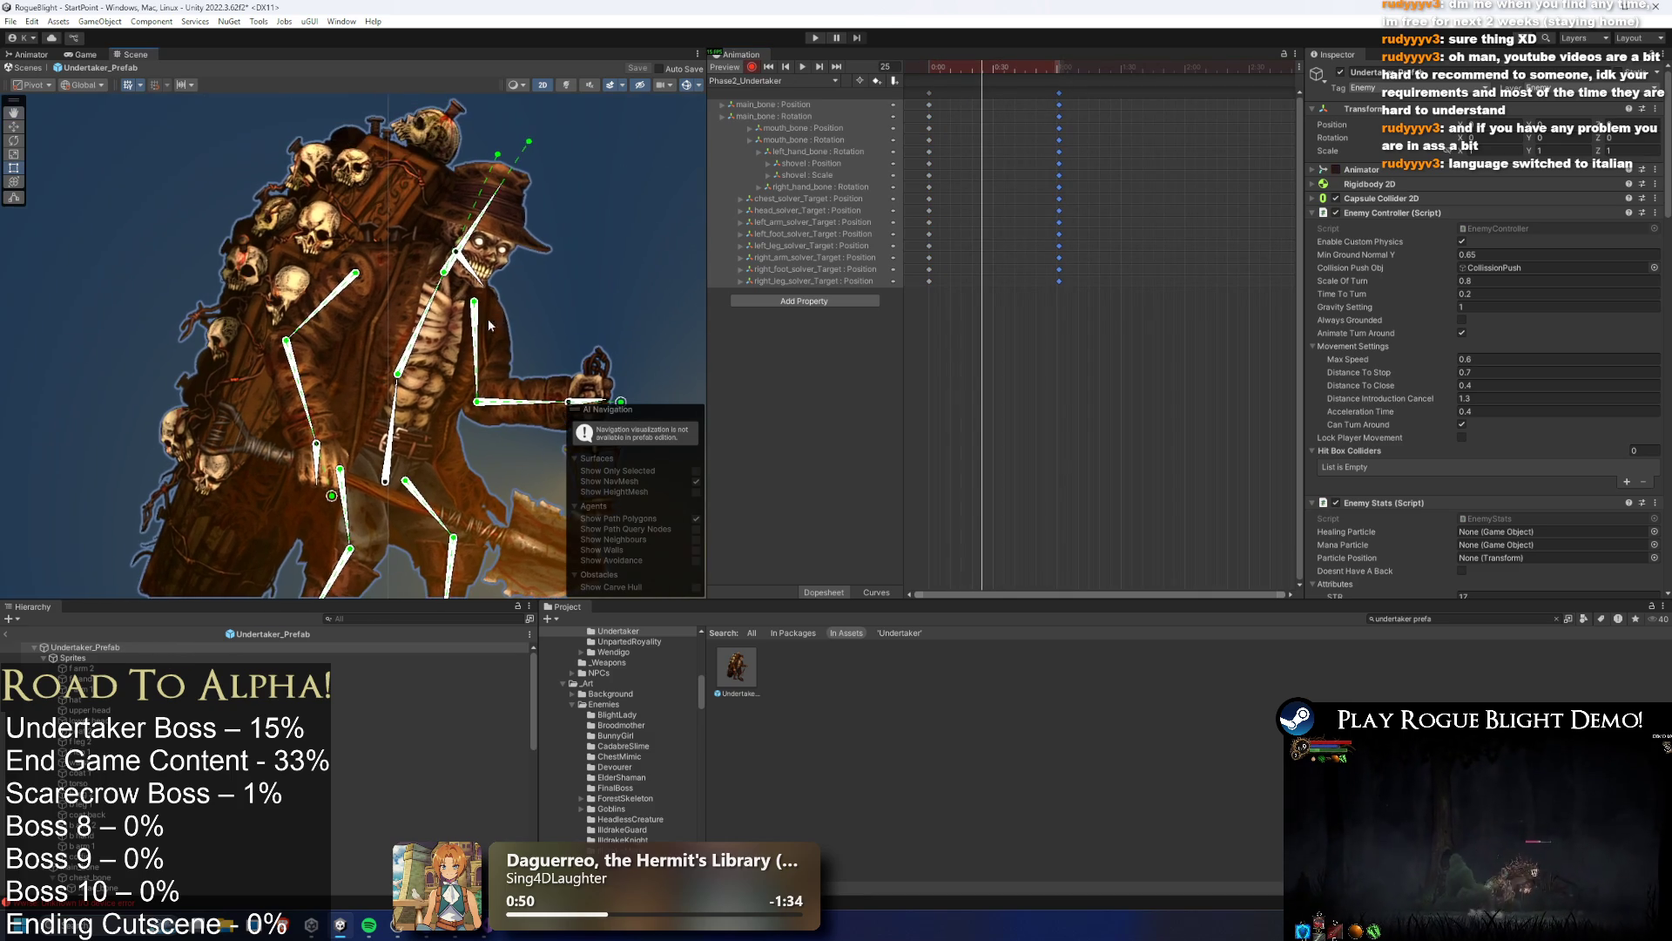
click(399, 326)
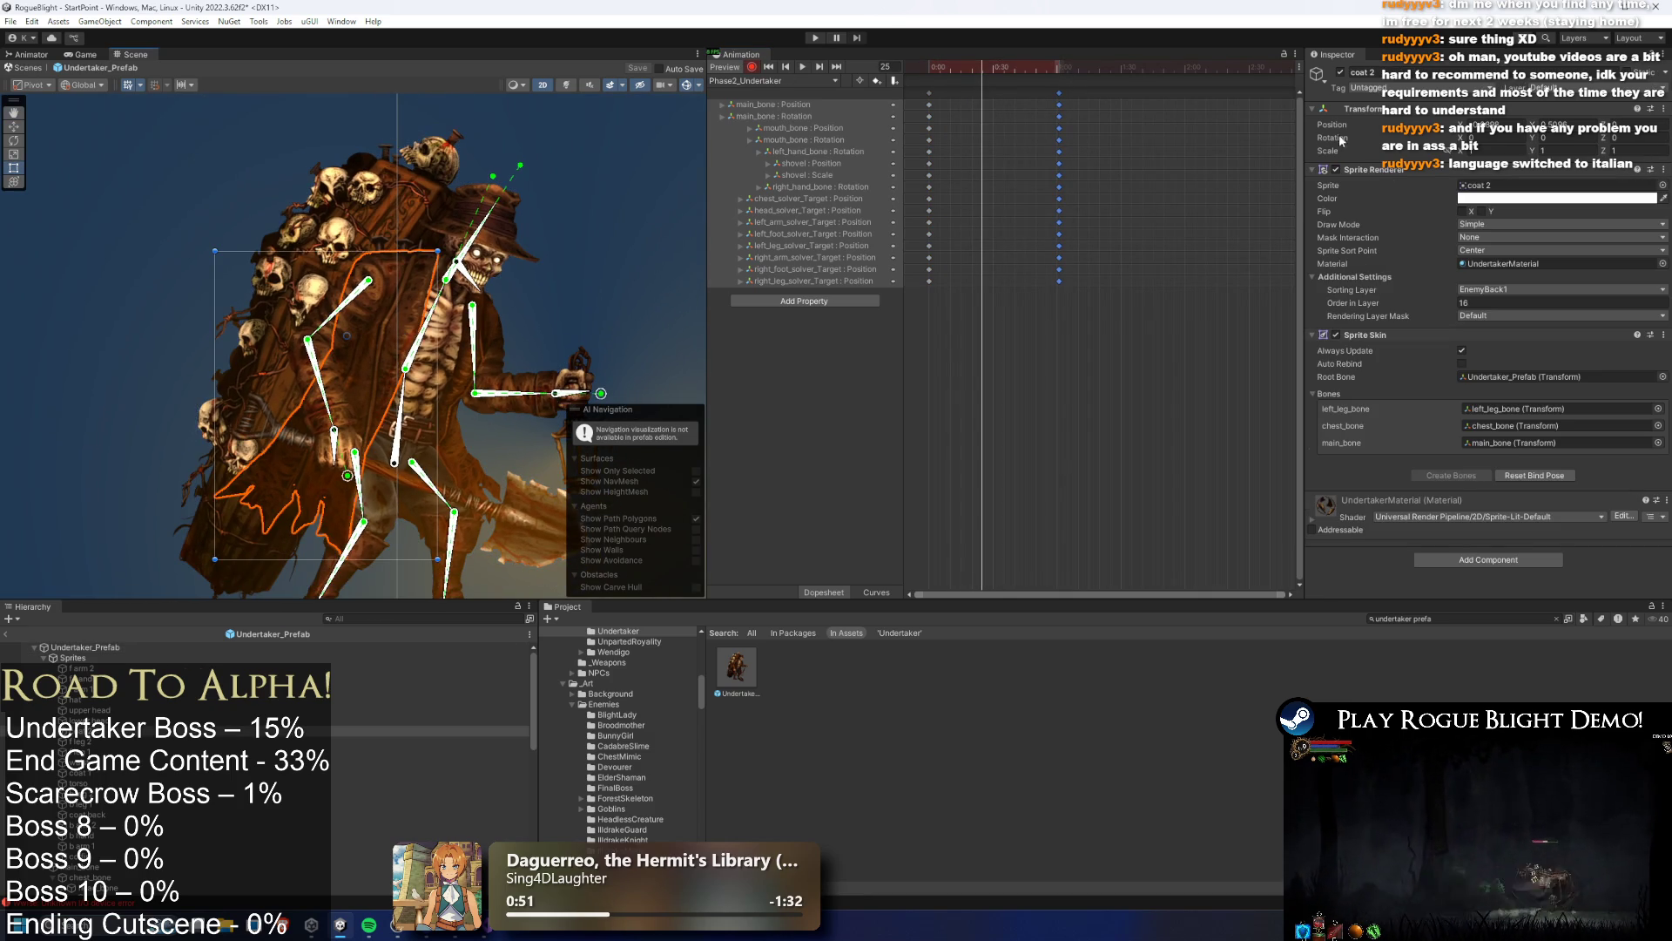
click(1340, 73)
scroll(461, 376, up, 1)
click(450, 440)
click(1341, 72)
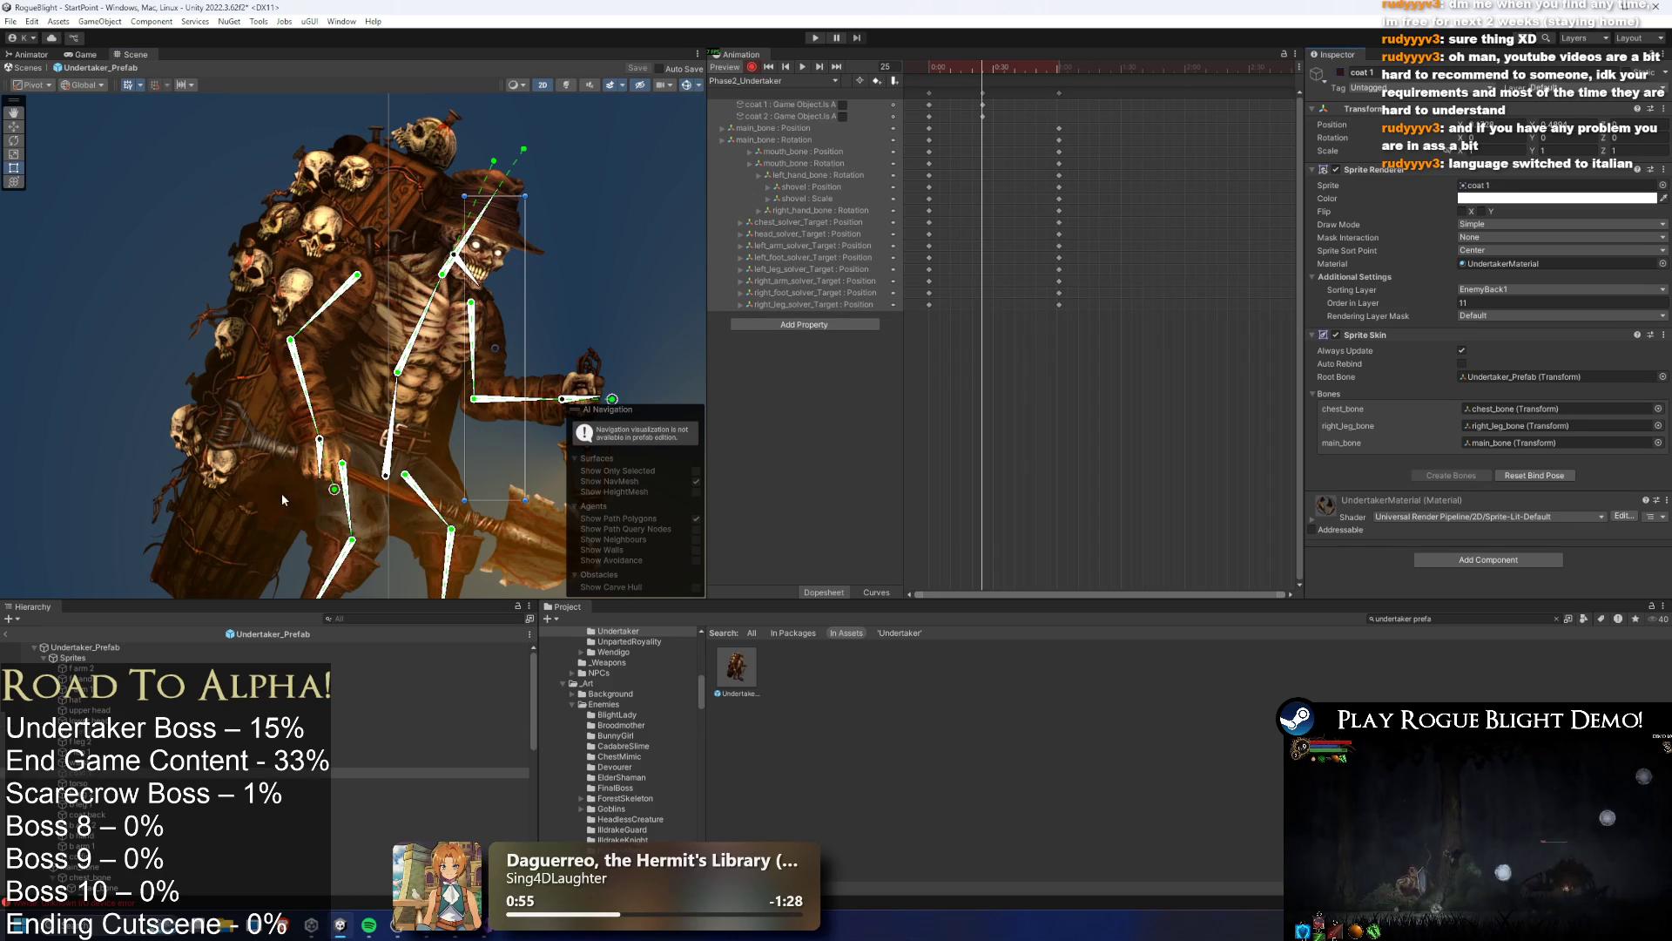
Hide the coat back and the hat at frame 25, keying their visibility
click(283, 499)
click(1342, 73)
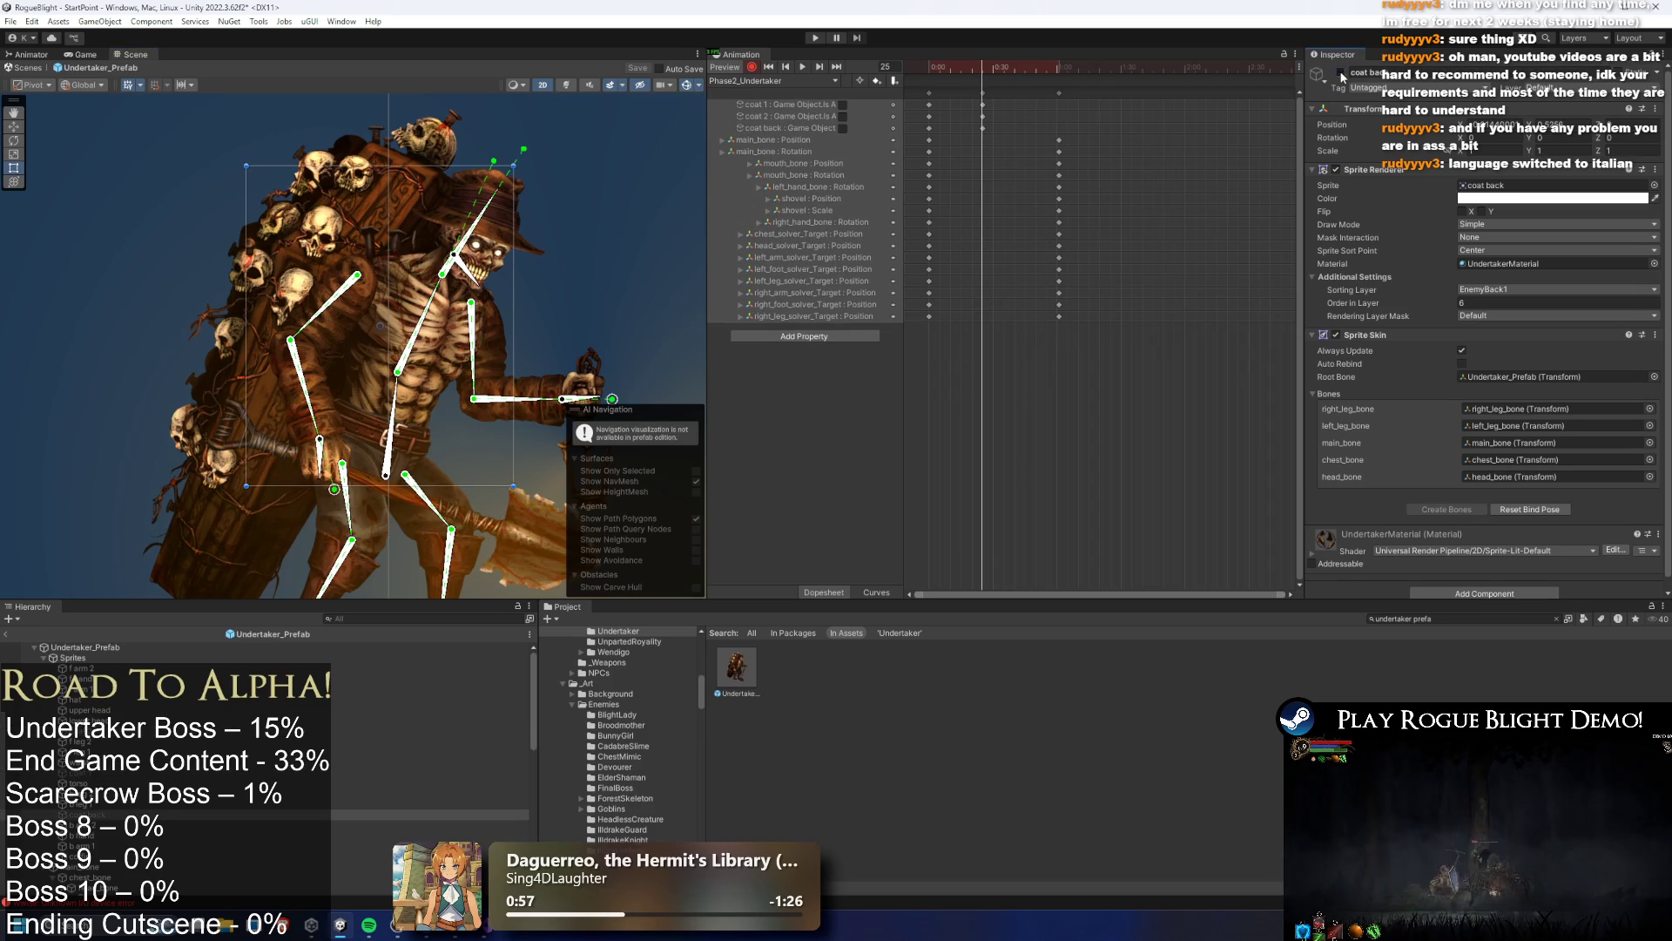
click(588, 311)
scroll(609, 296, up, 2)
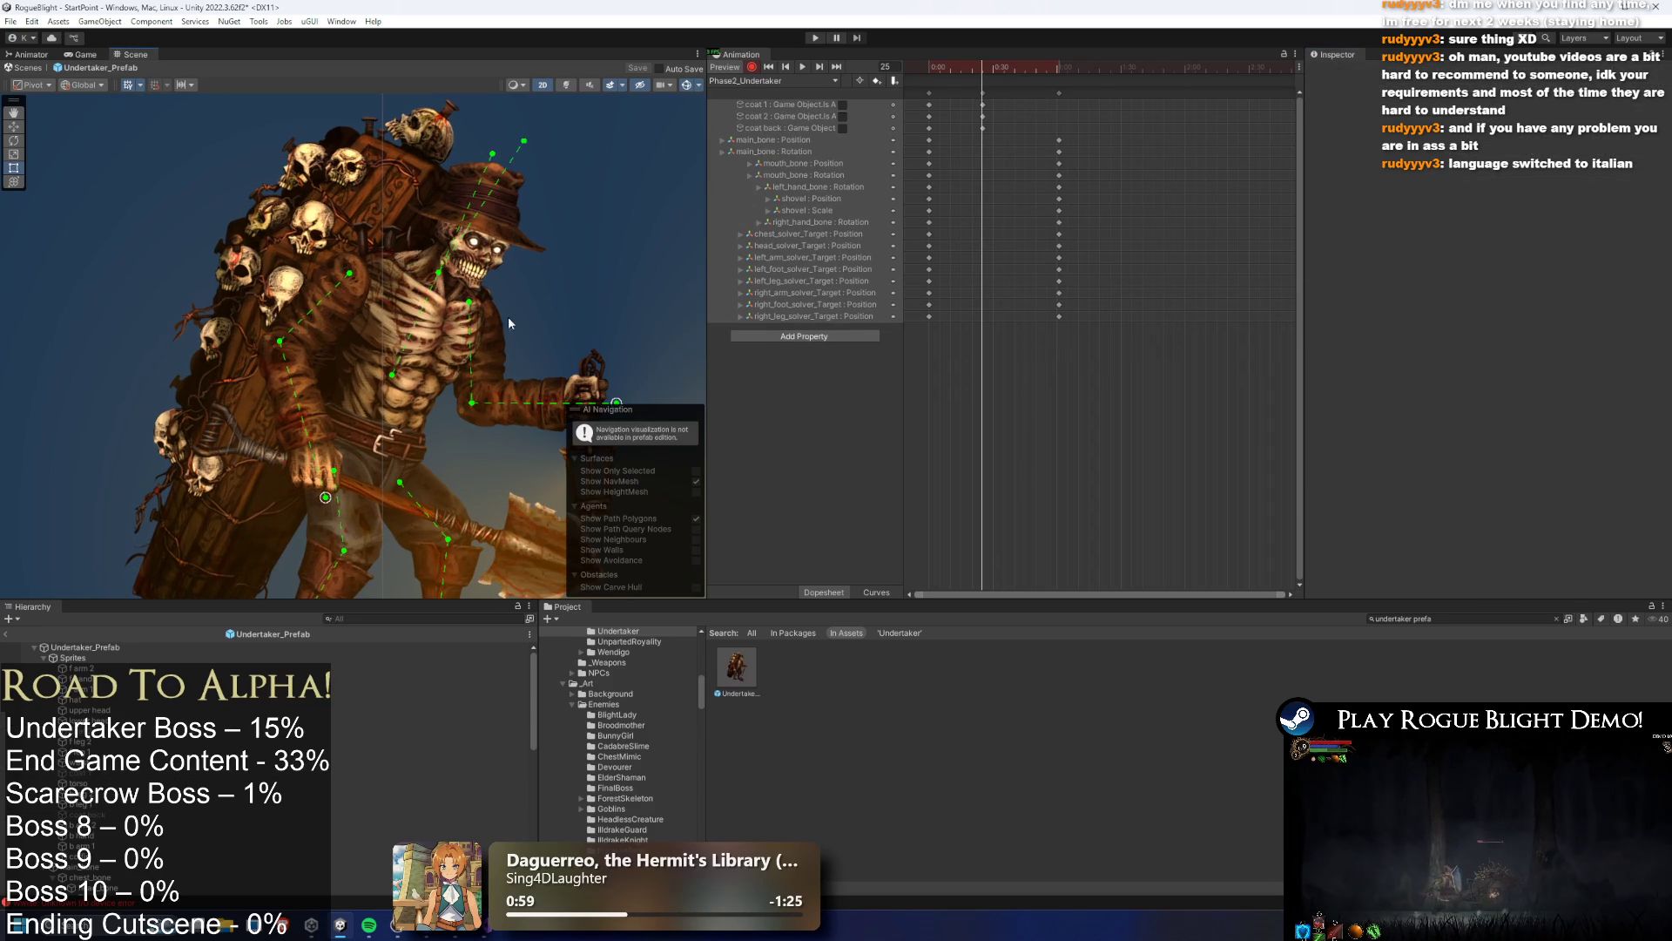
click(474, 199)
click(1341, 74)
click(562, 308)
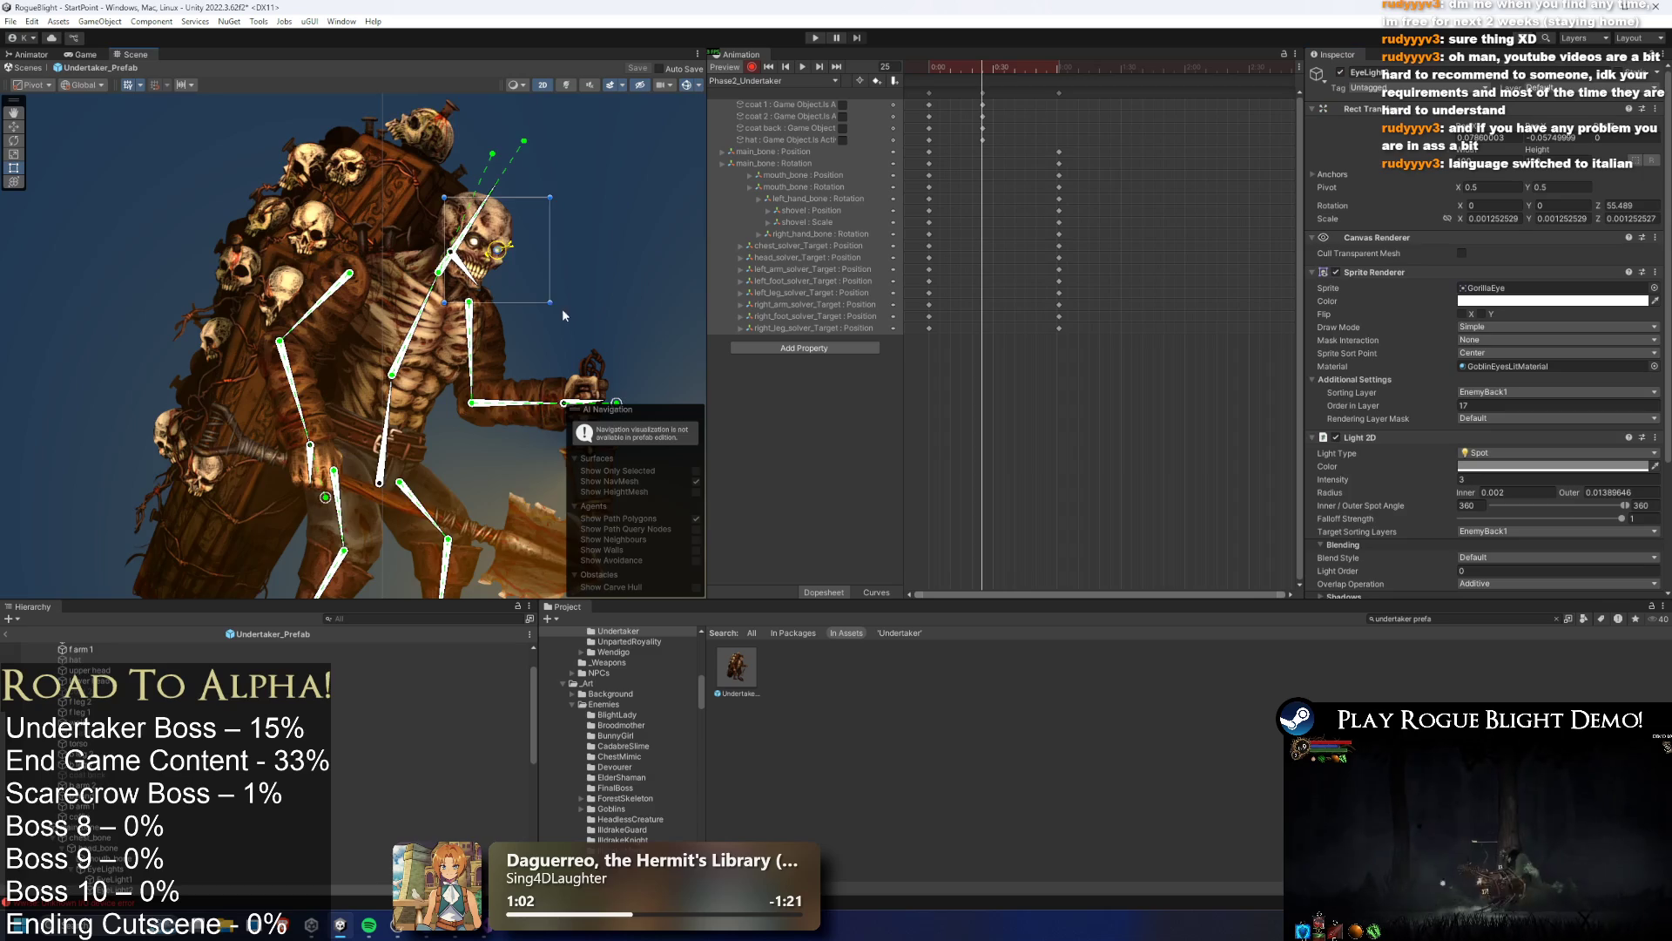
Carry the coat and hat visibility keys to frame 60, undoing an accidental hat track deletion
scroll(662, 251, up, 2)
scroll(521, 289, down, 1)
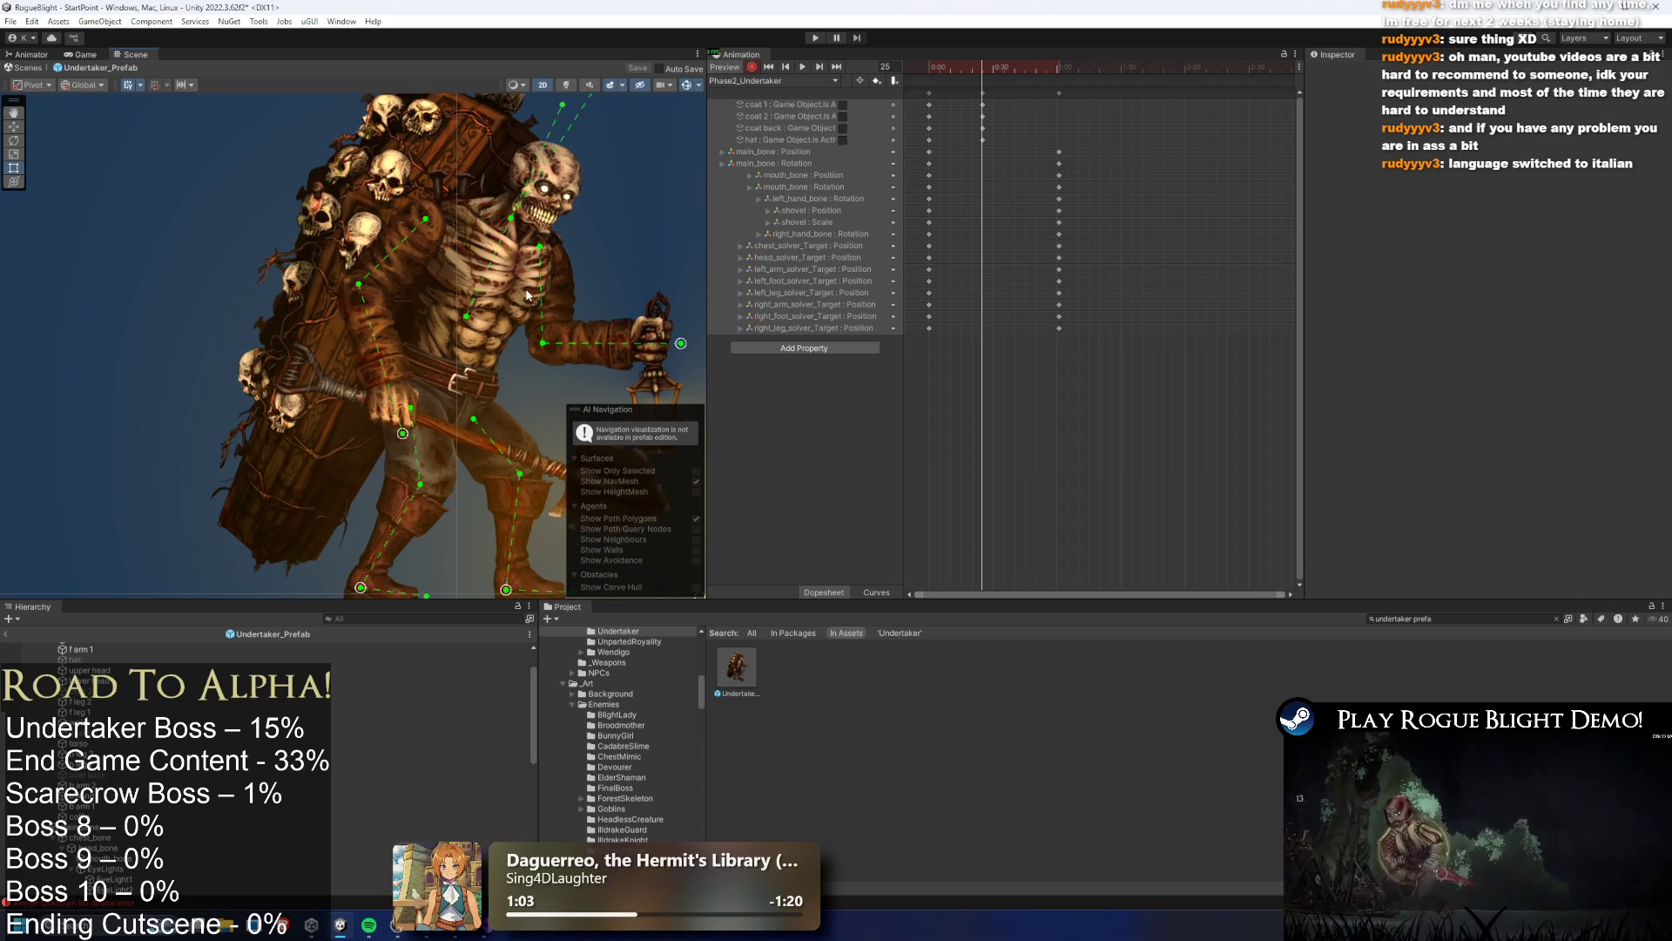
scroll(446, 283, down, 1)
scroll(488, 285, up, 1)
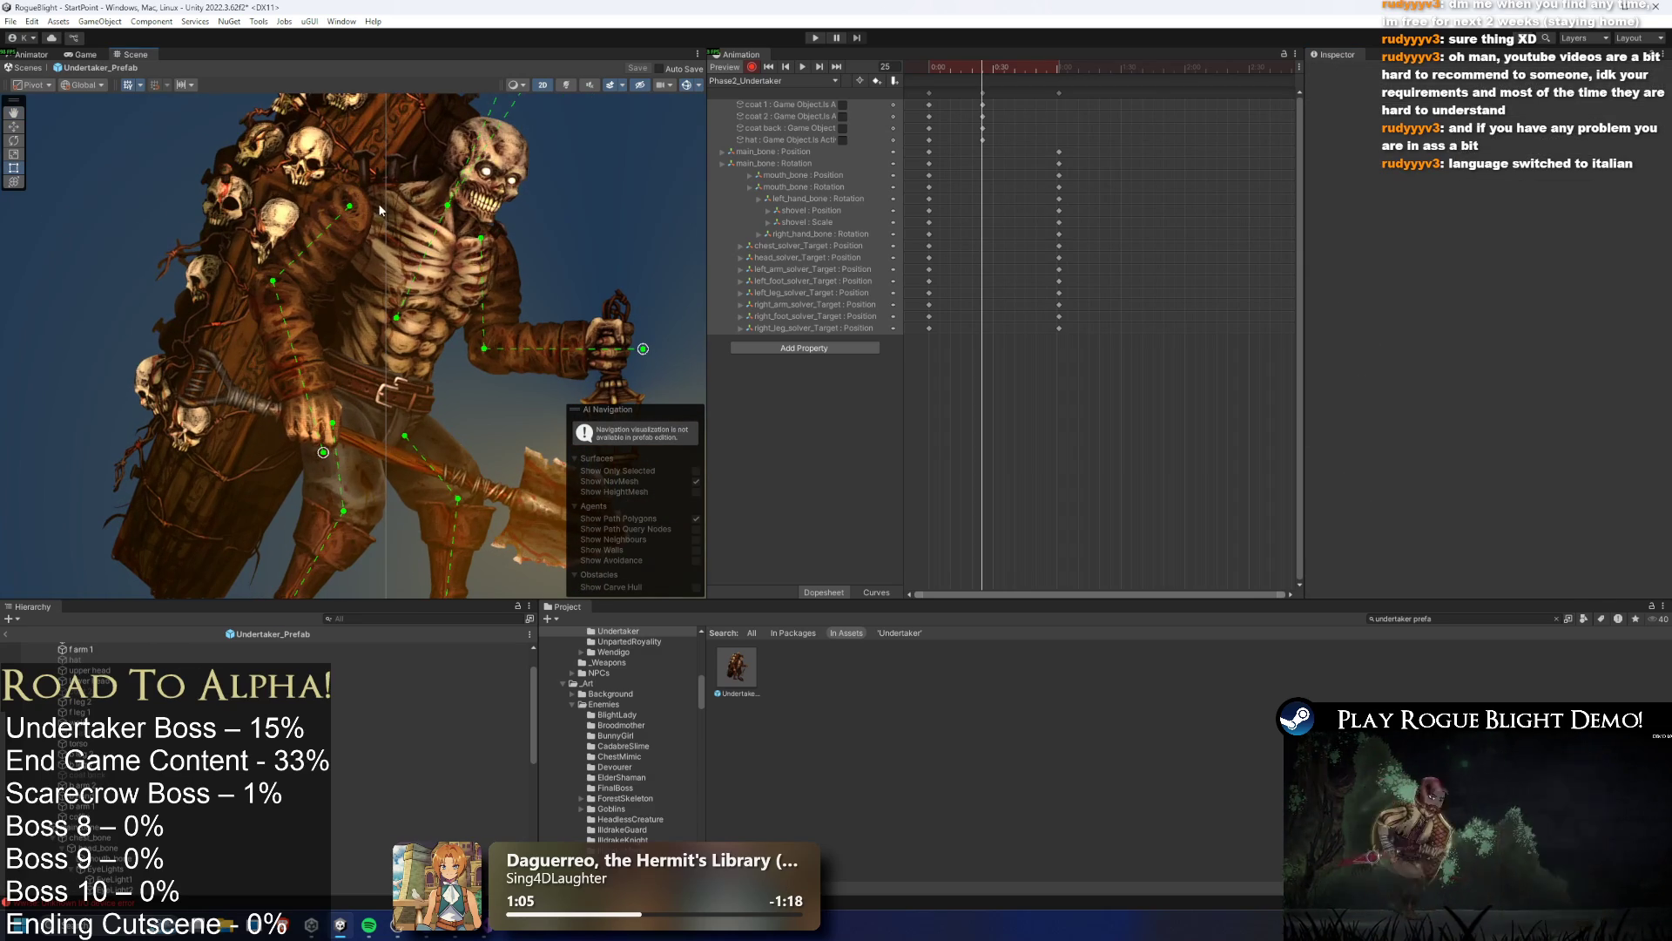
drag(931, 69, 977, 73)
click(997, 118)
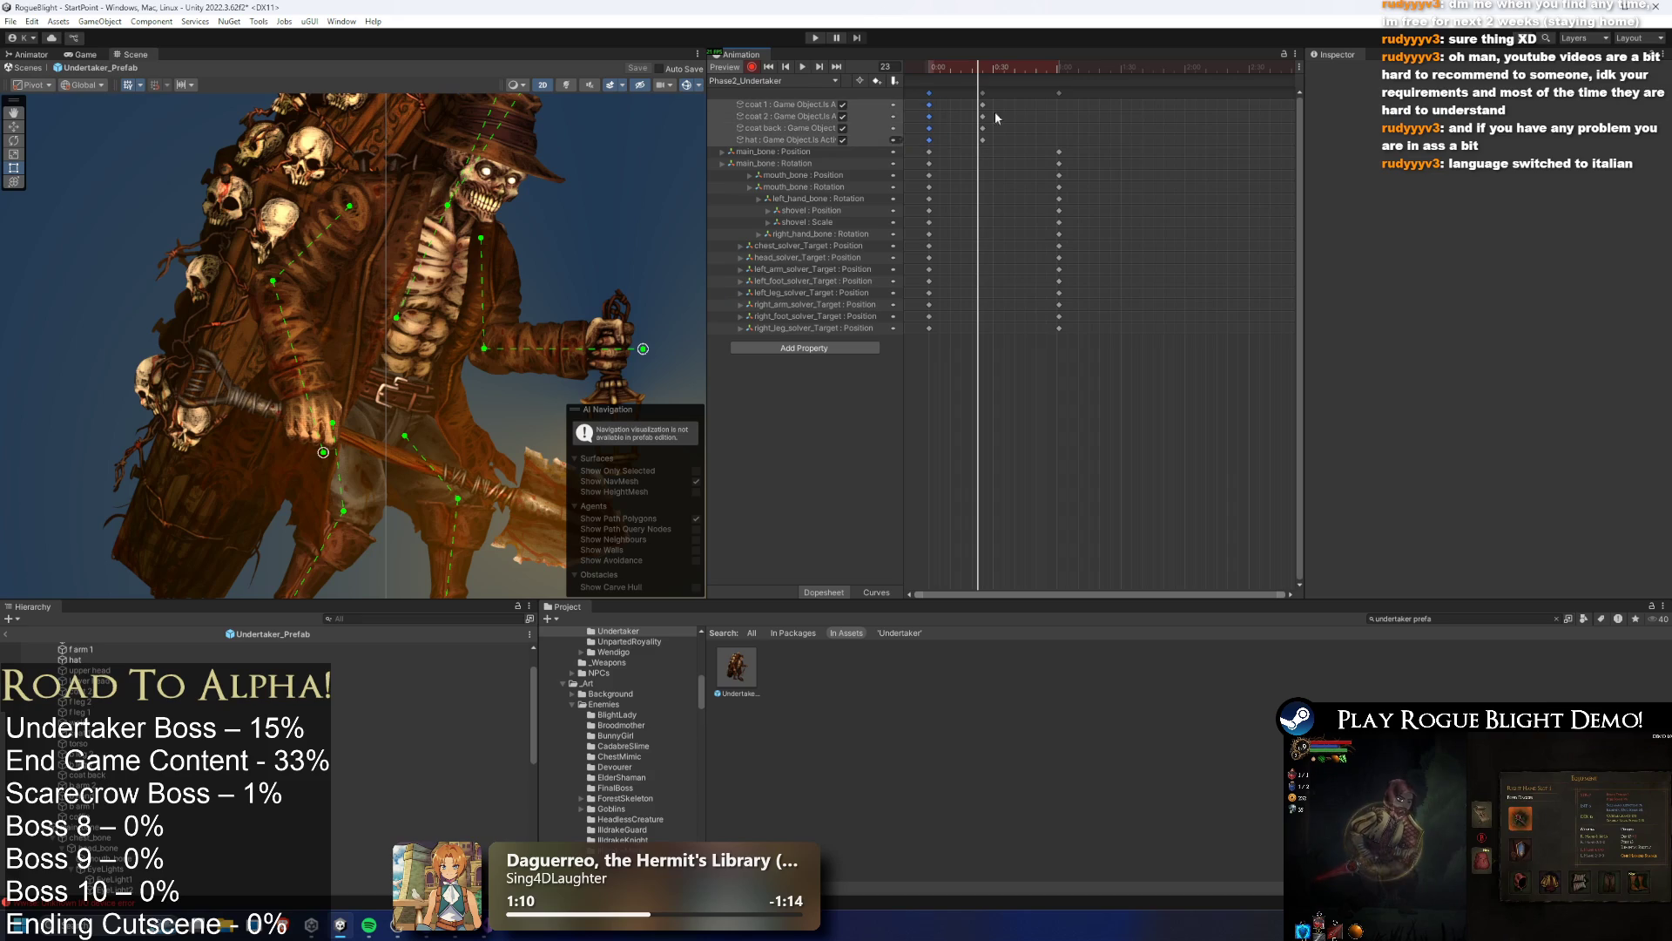
click(1058, 72)
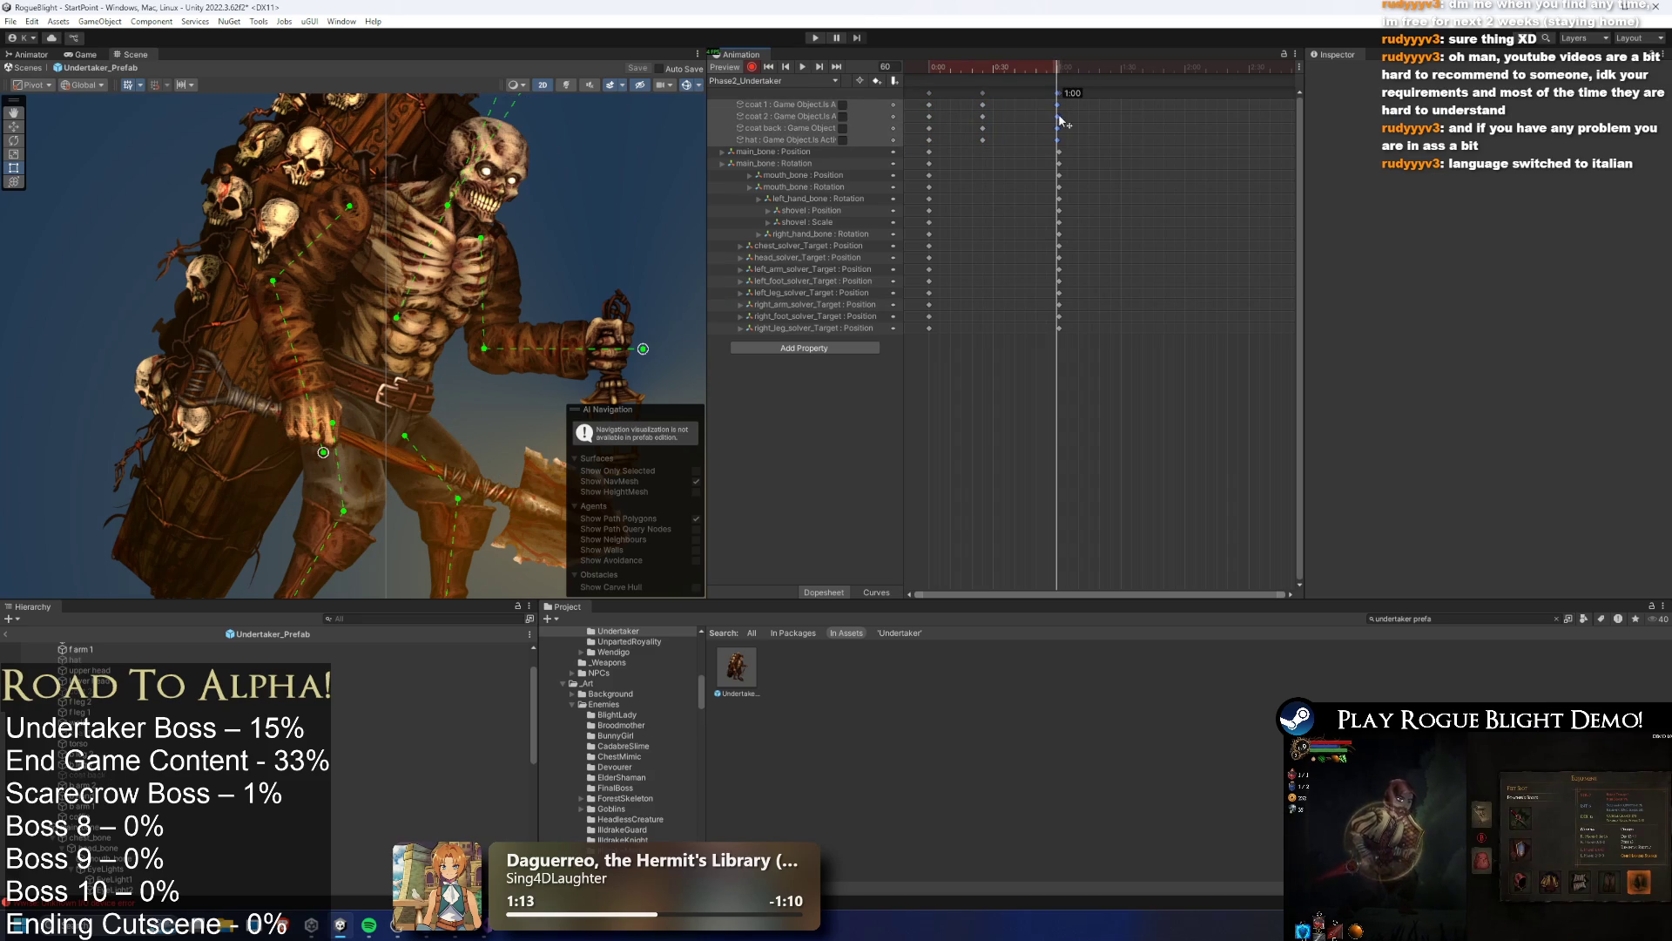
click(1116, 122)
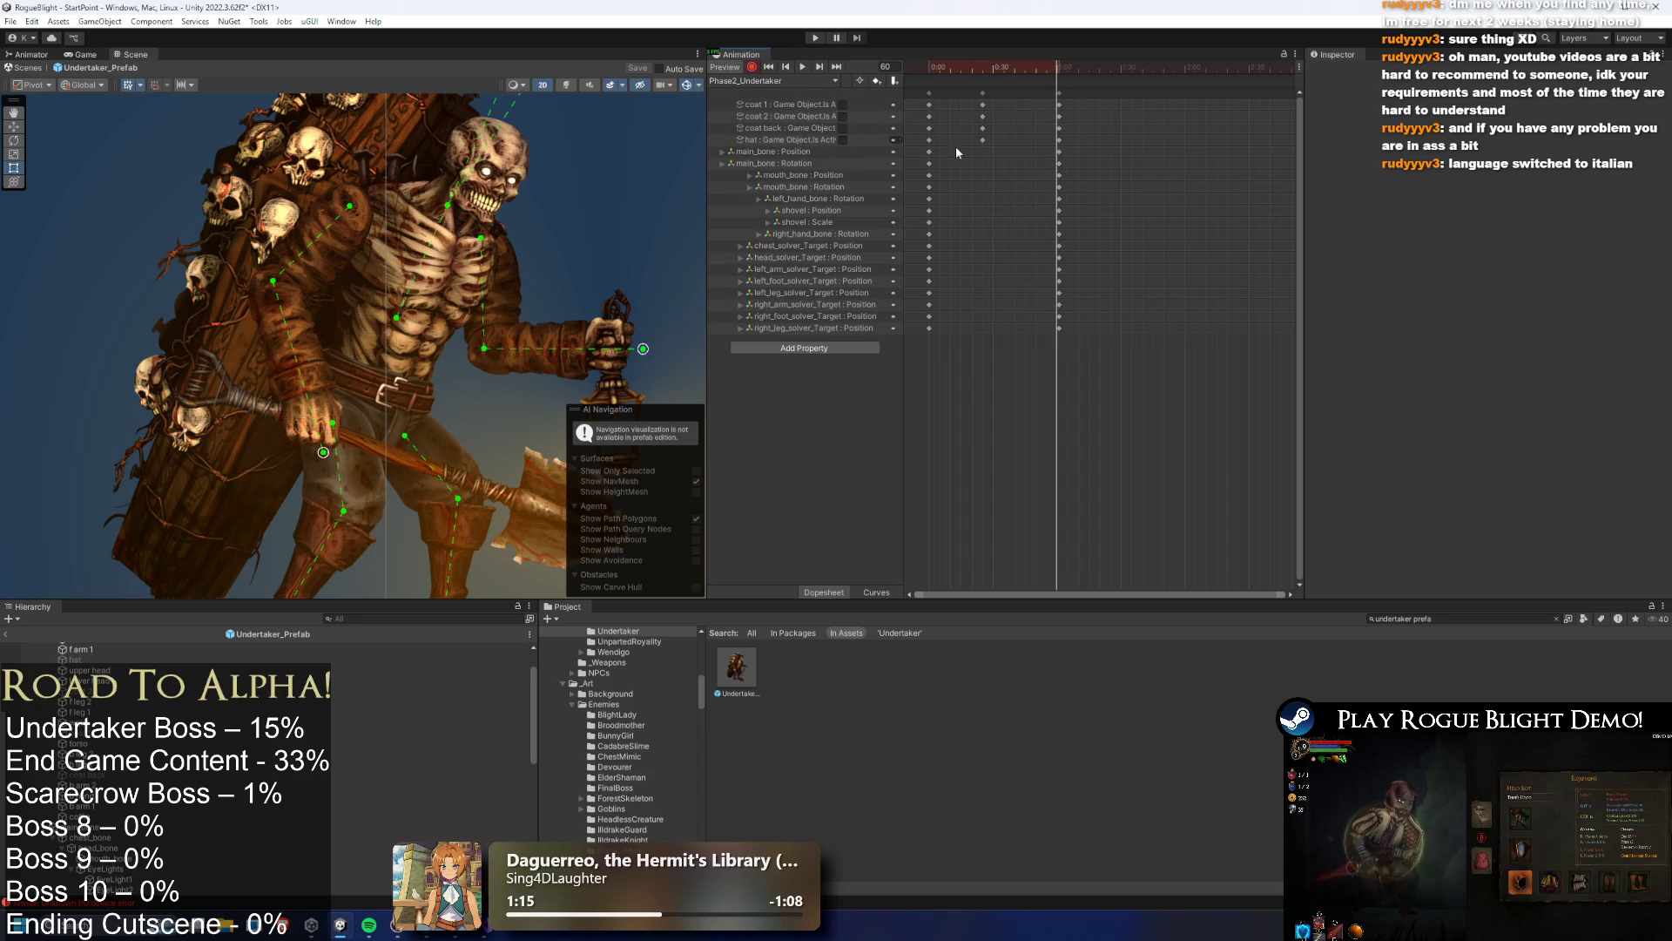
click(788, 139)
key(Delete)
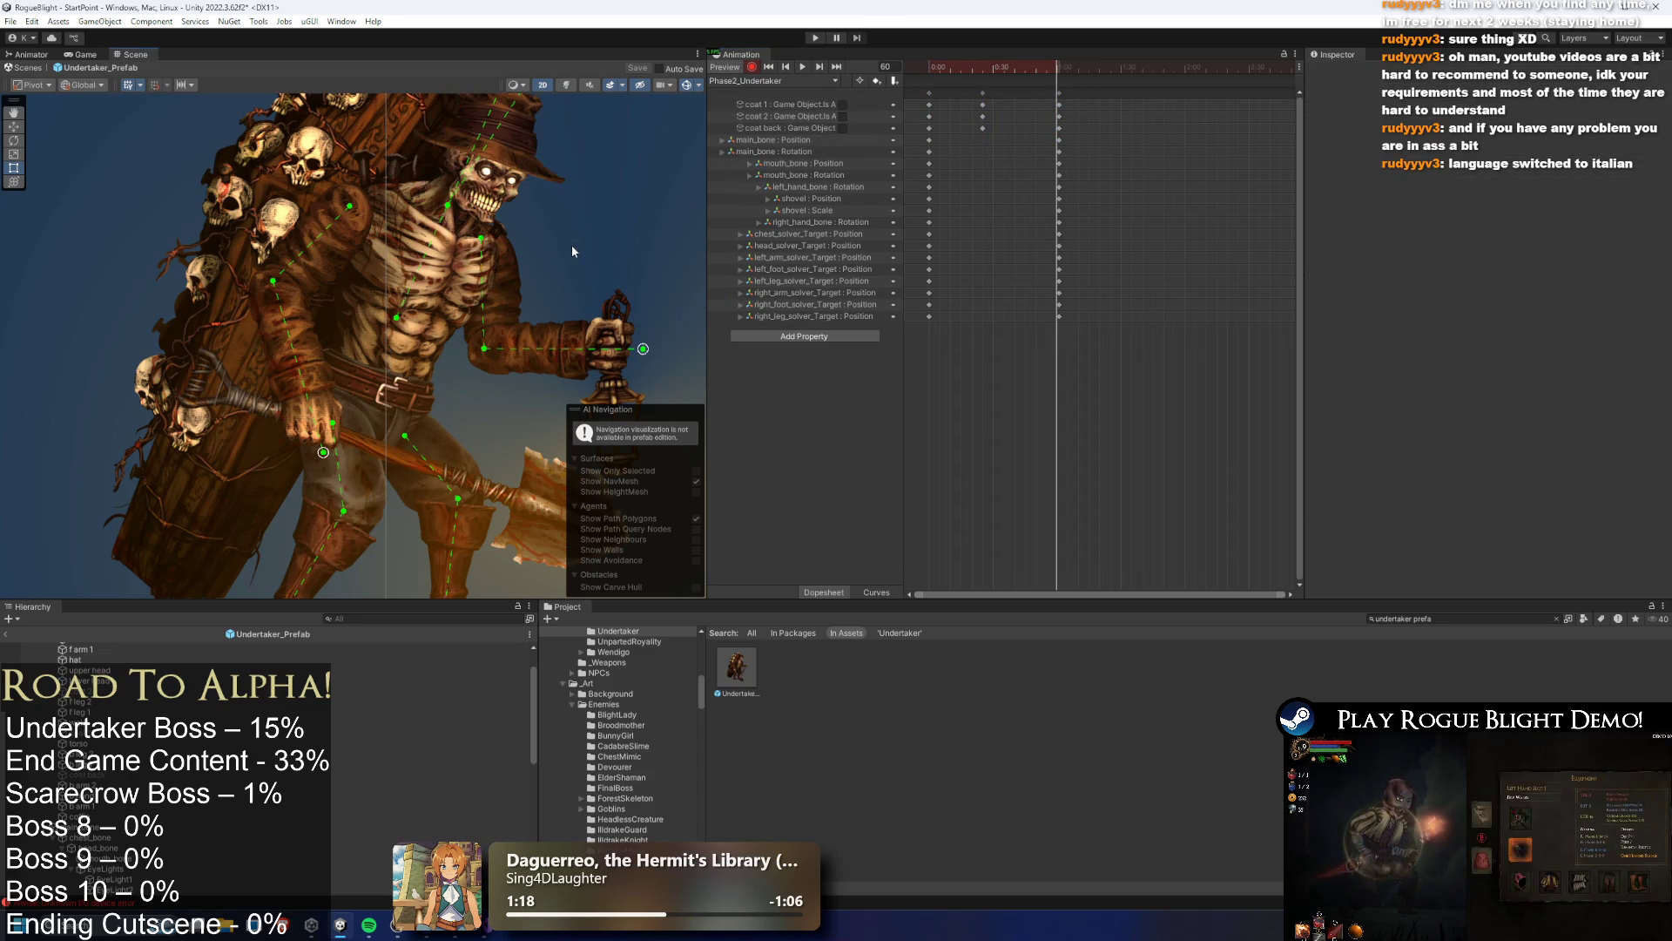
key(ctrl+z)
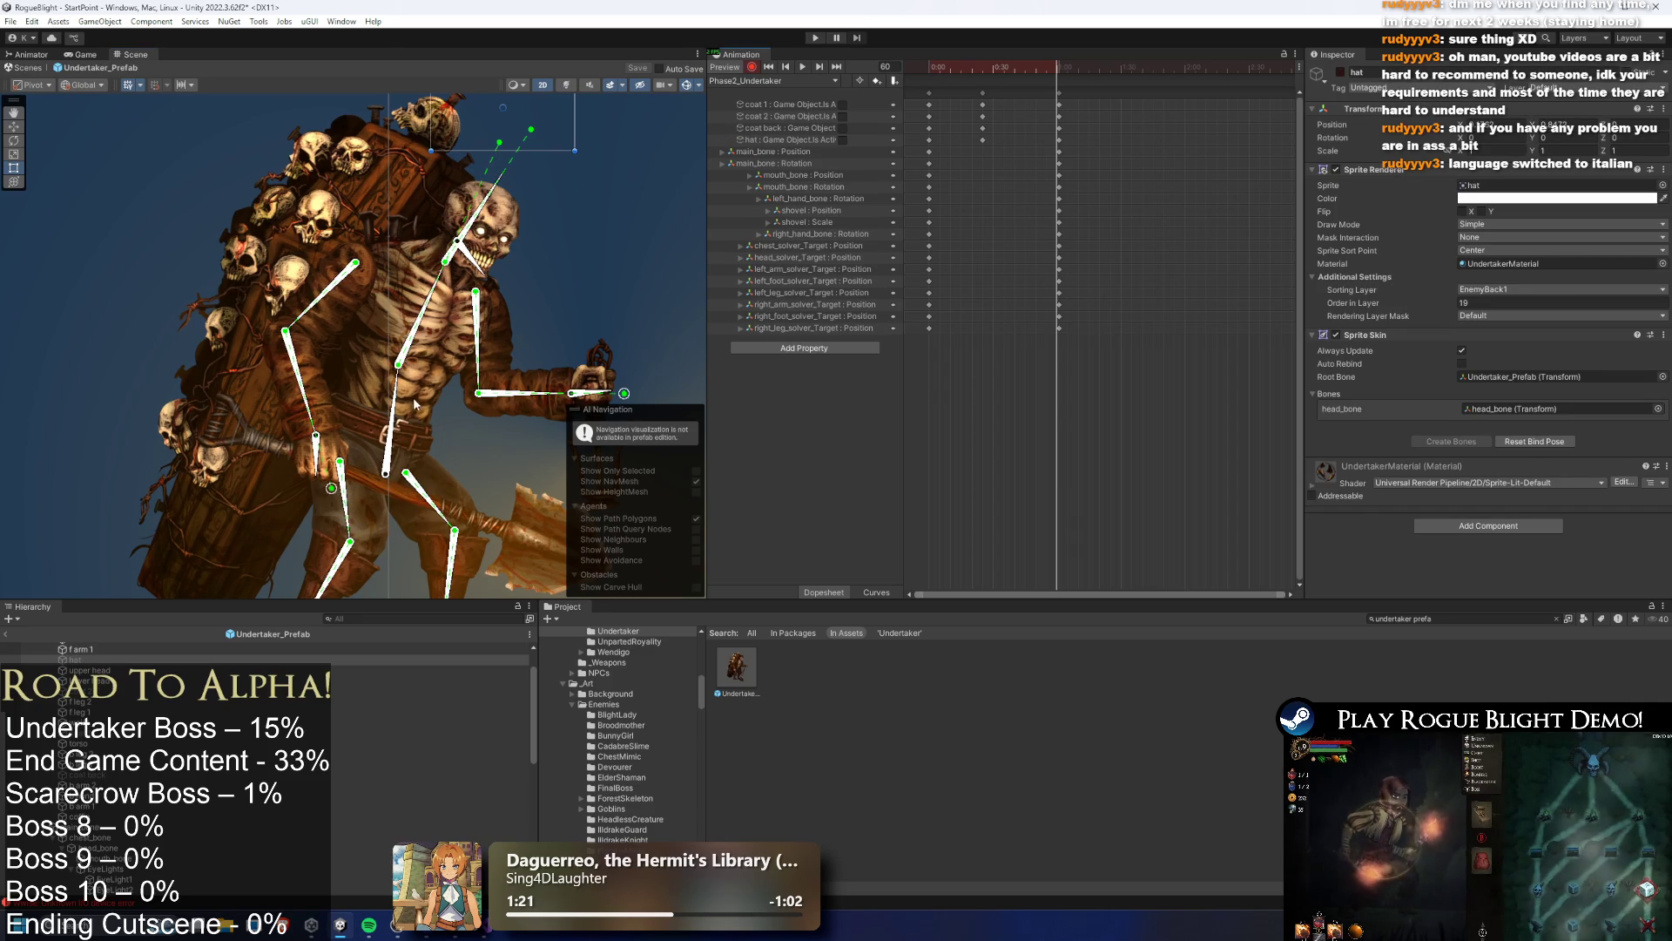
Select chest_bone at frame 25 and copy its starting keys to the clip's last frame
click(414, 350)
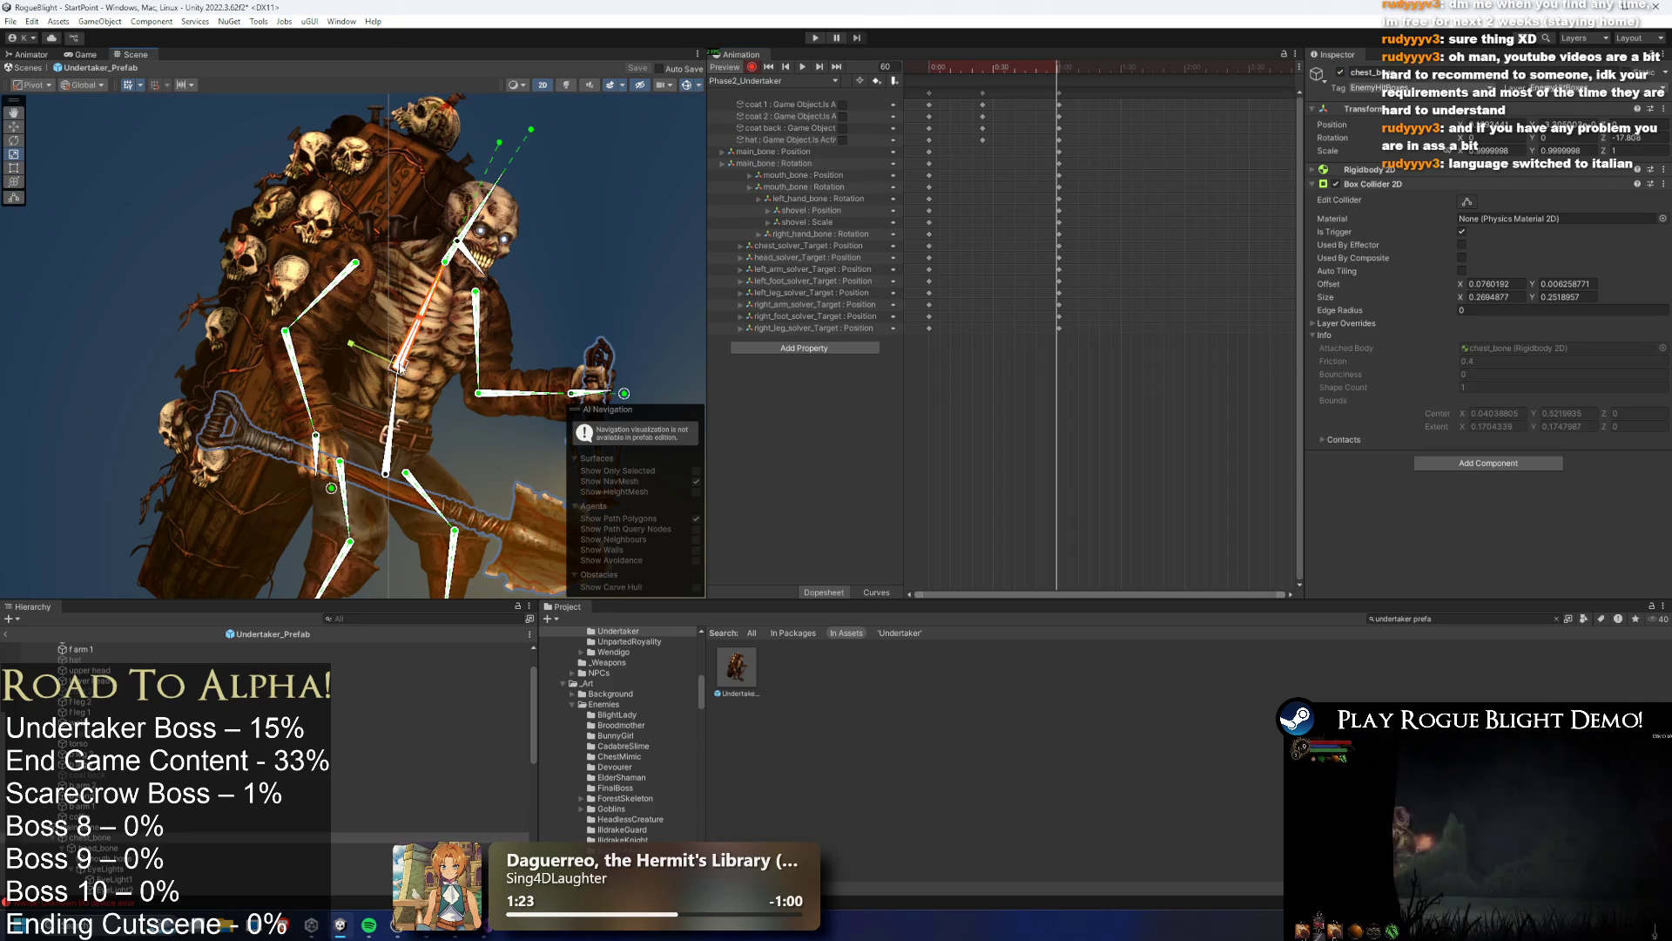
drag(982, 67, 984, 68)
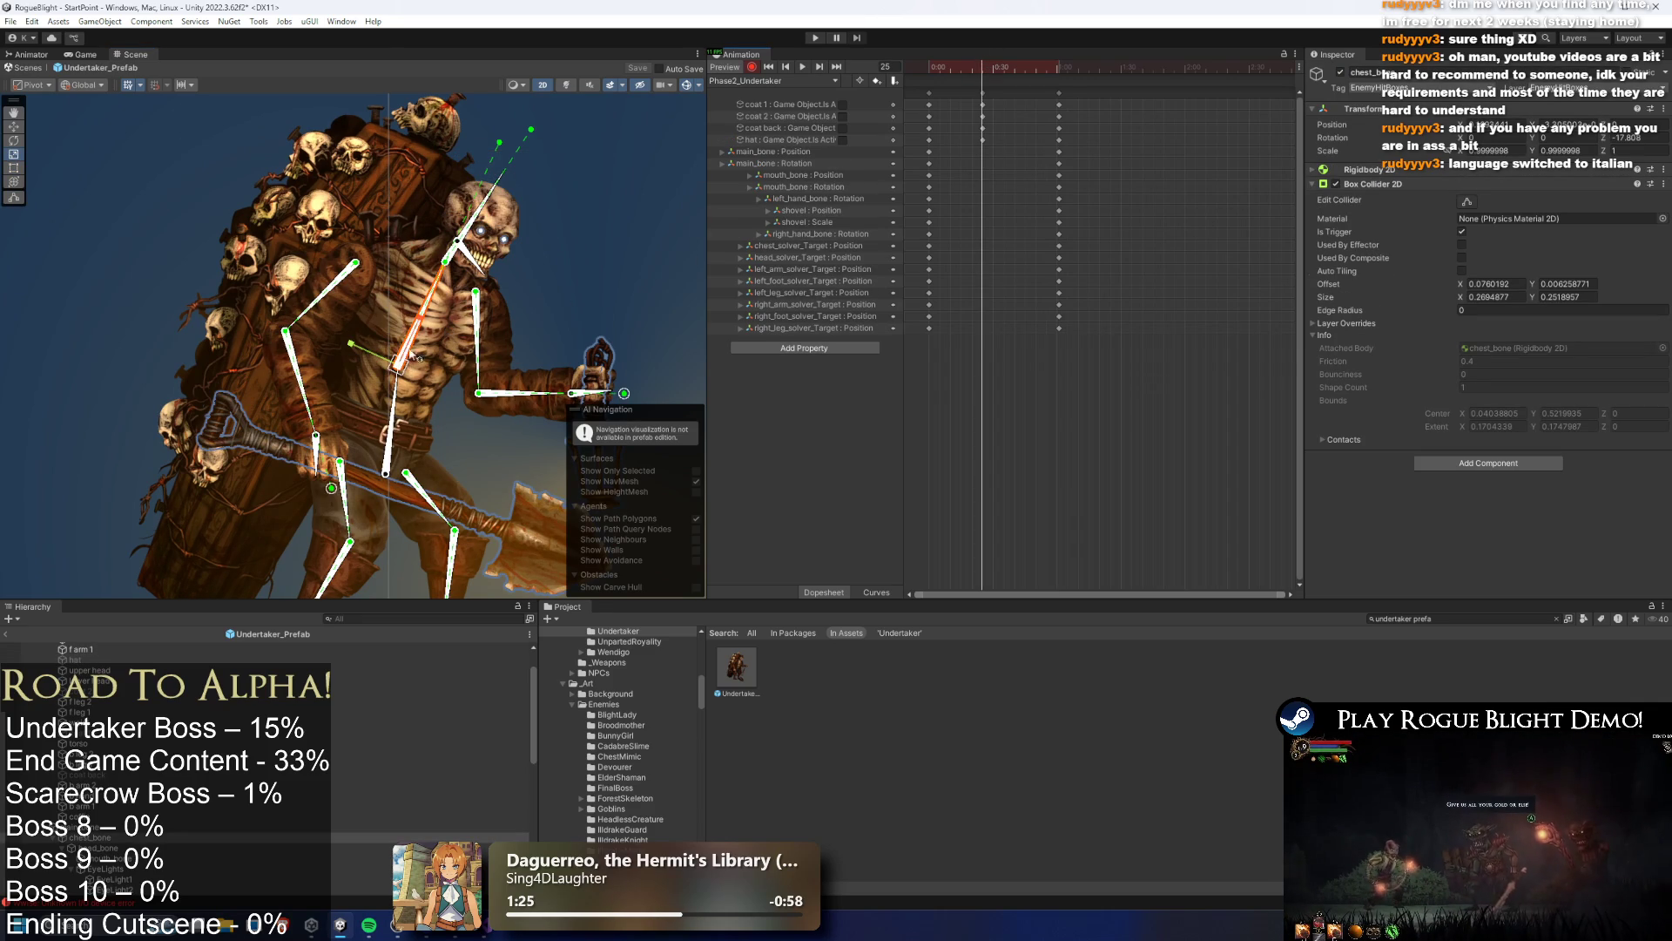
drag(403, 368, 407, 373)
key(ctrl+z)
key(ctrl+z)
key(ctrl+z)
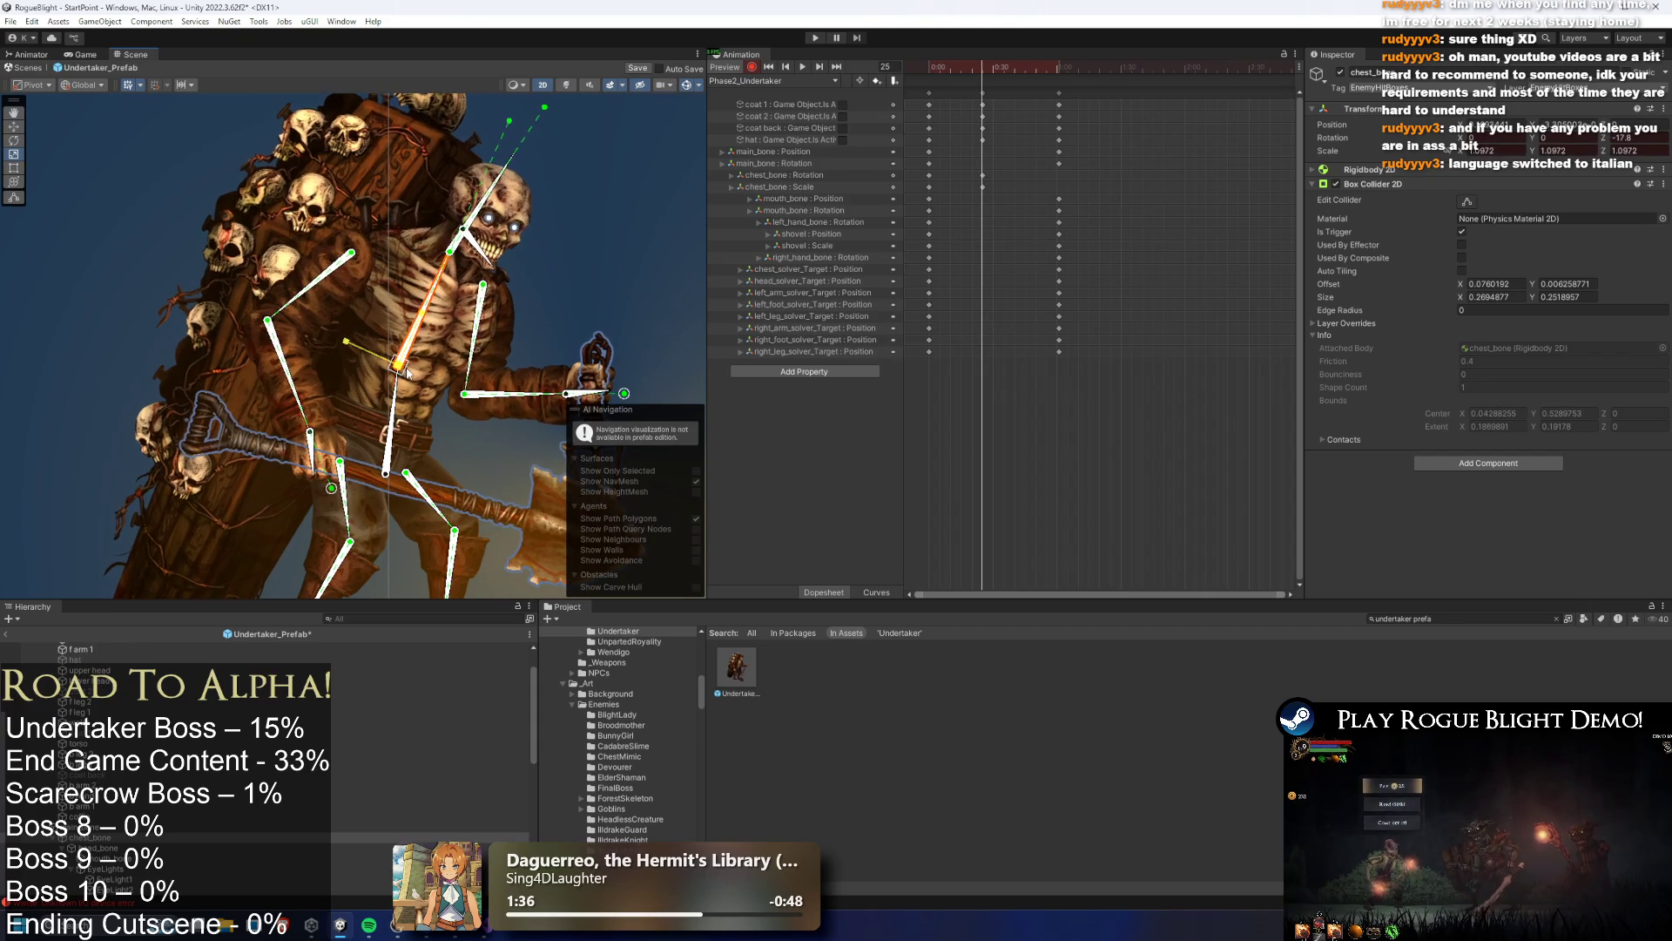
drag(937, 177, 910, 187)
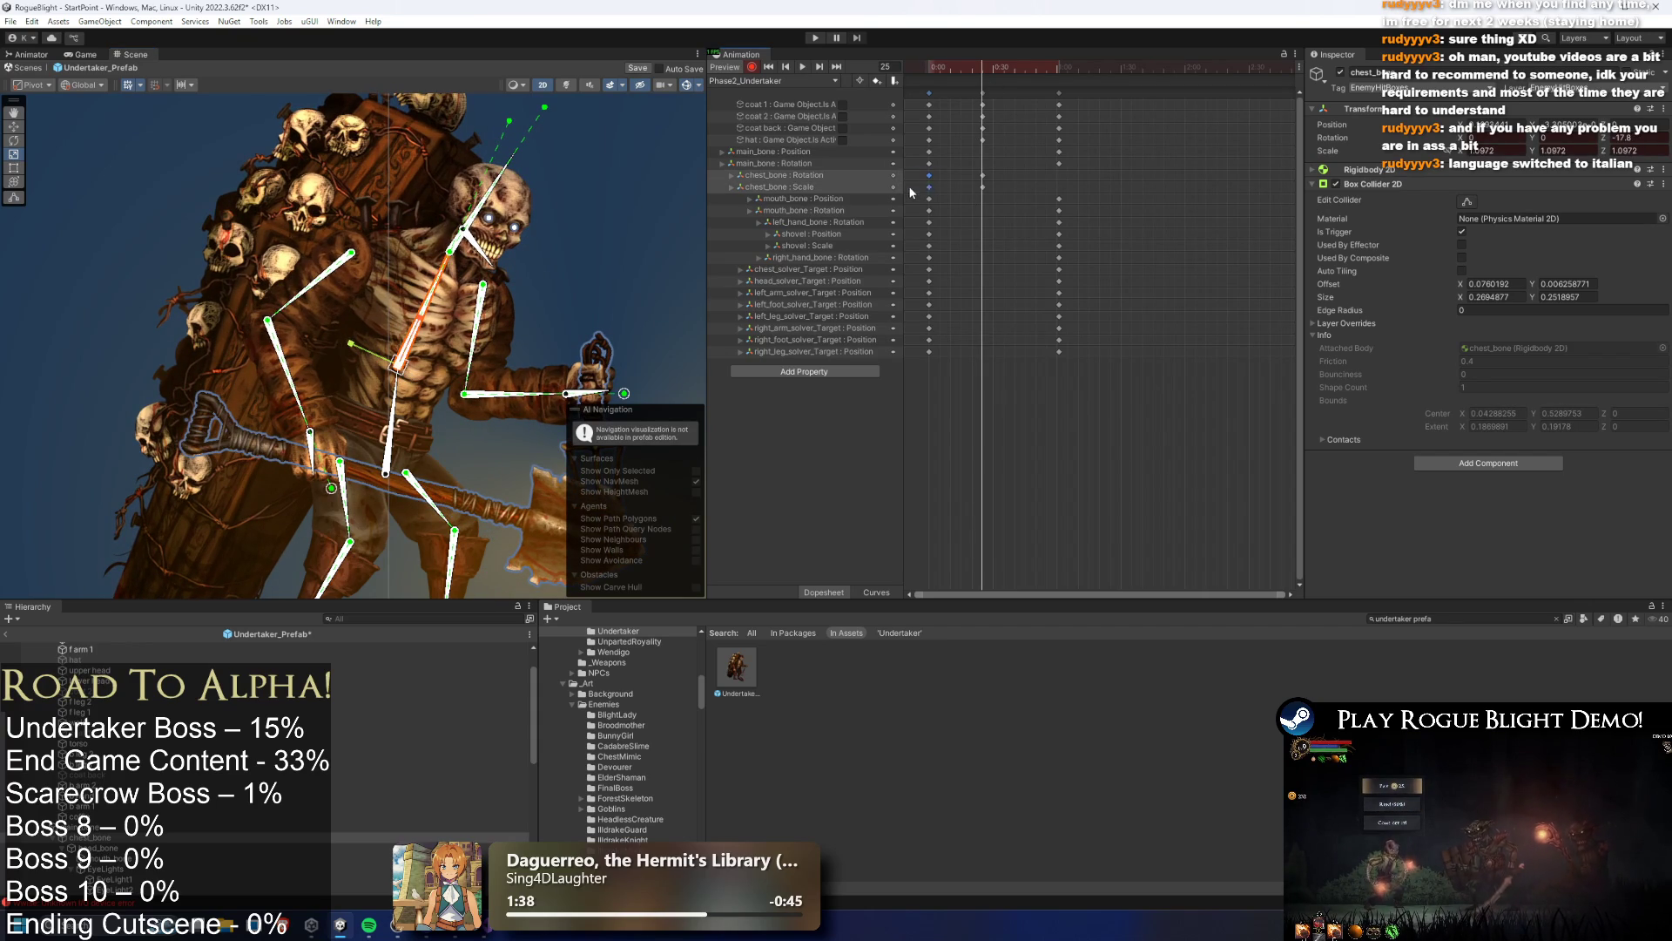
click(1069, 73)
key(ctrl+v)
key(space)
Copy the chest_bone rotation and scale keys to frame 61 and preview the clip
drag(1022, 171, 973, 191)
key(ctrl+c)
click(1061, 72)
key(ctrl+v)
key(space)
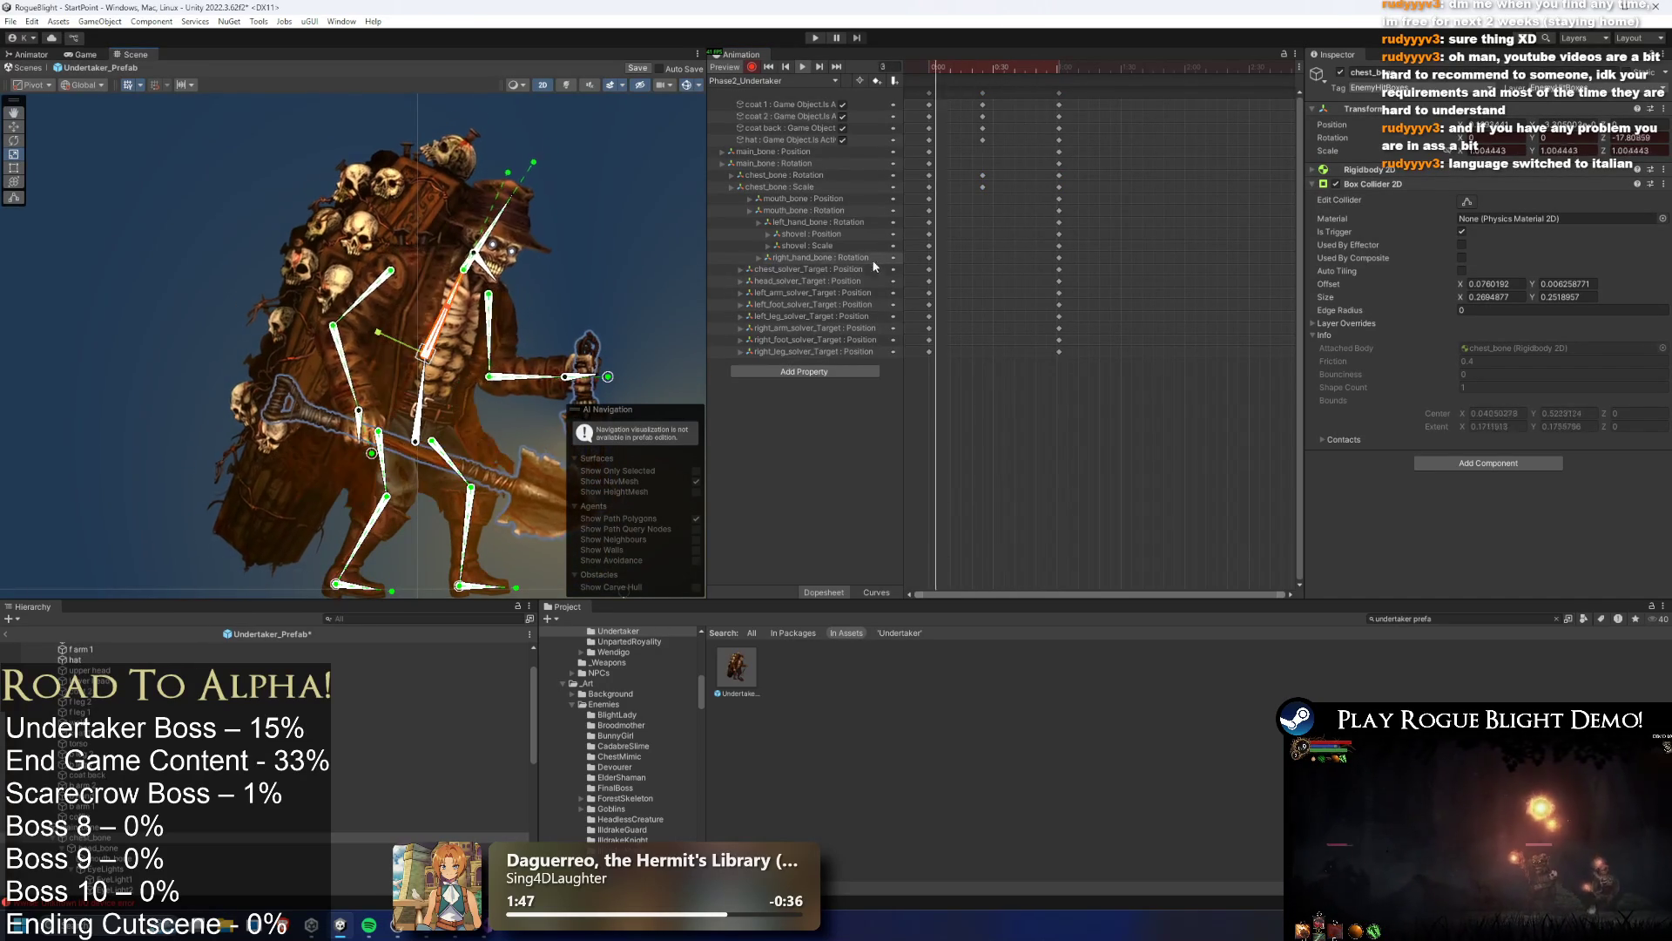
Preview the clip at frame 25, trial-scaling the coffin and checking the EyeLight object
click(261, 218)
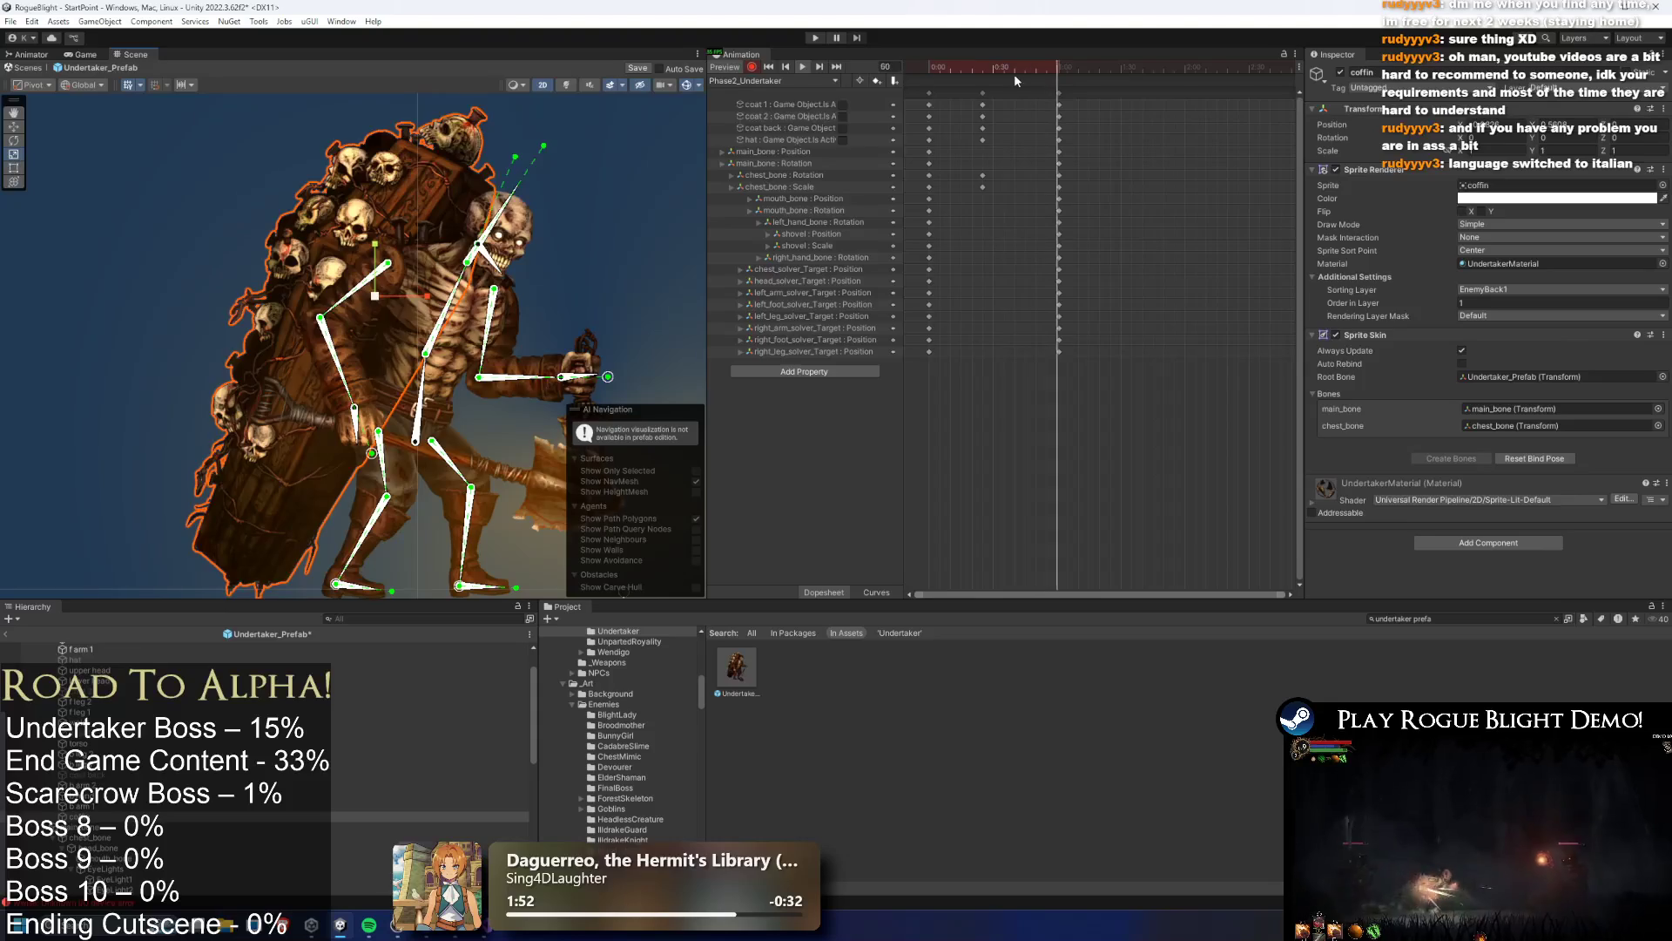
click(975, 66)
drag(975, 67, 983, 69)
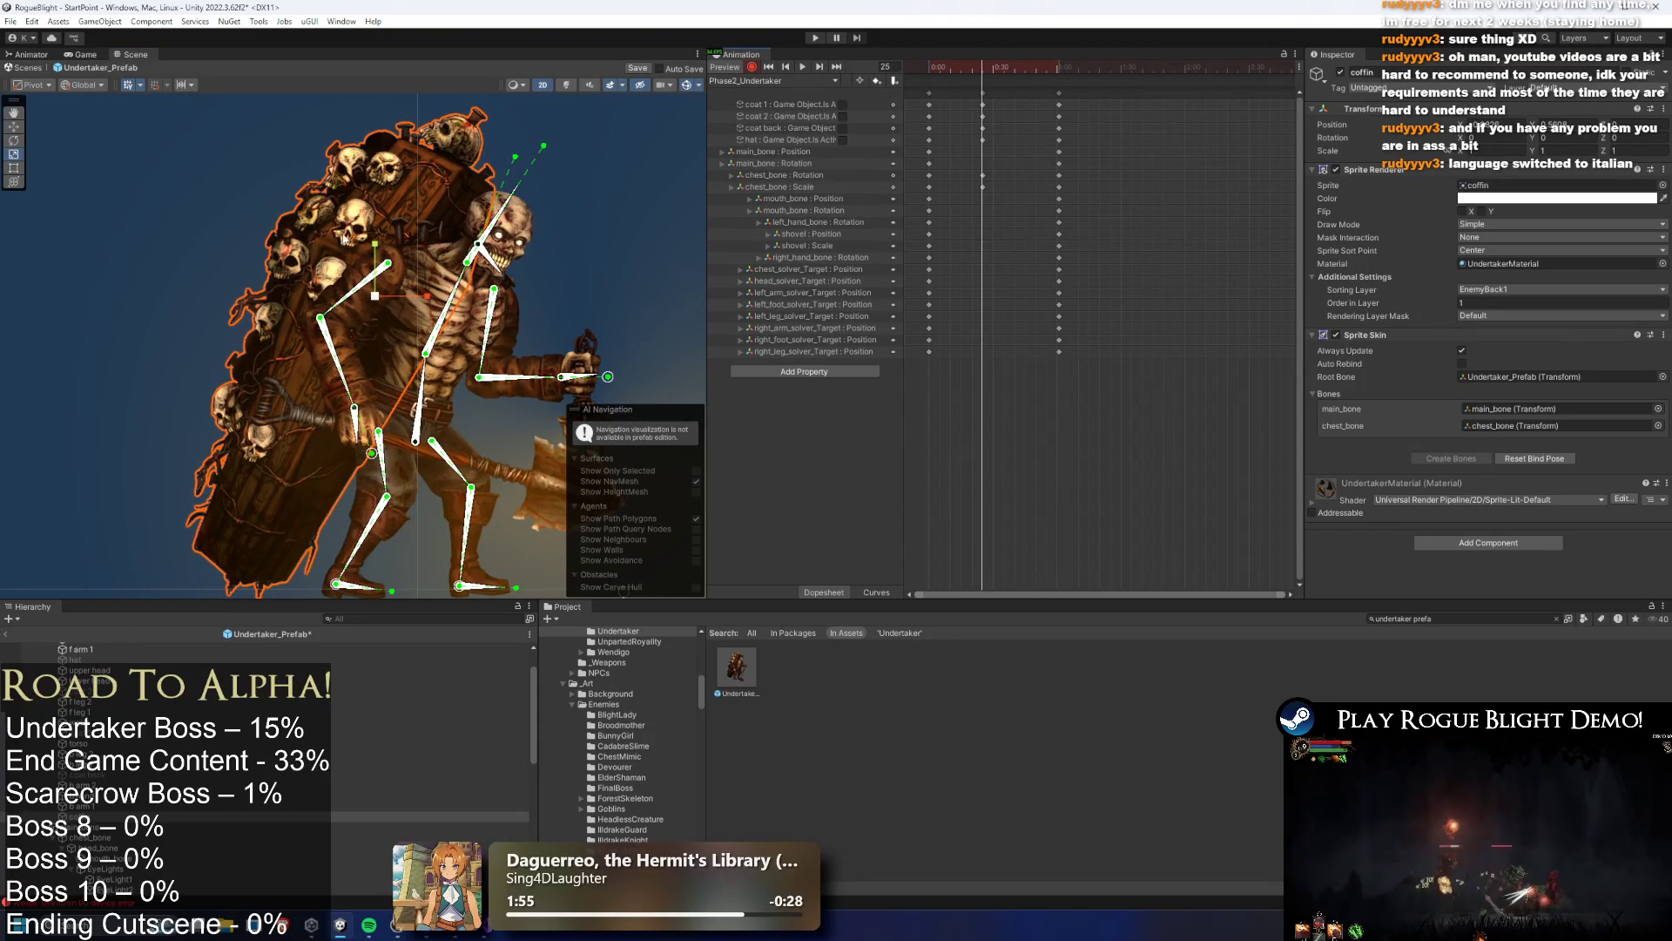
drag(380, 301, 375, 303)
key(ctrl+z)
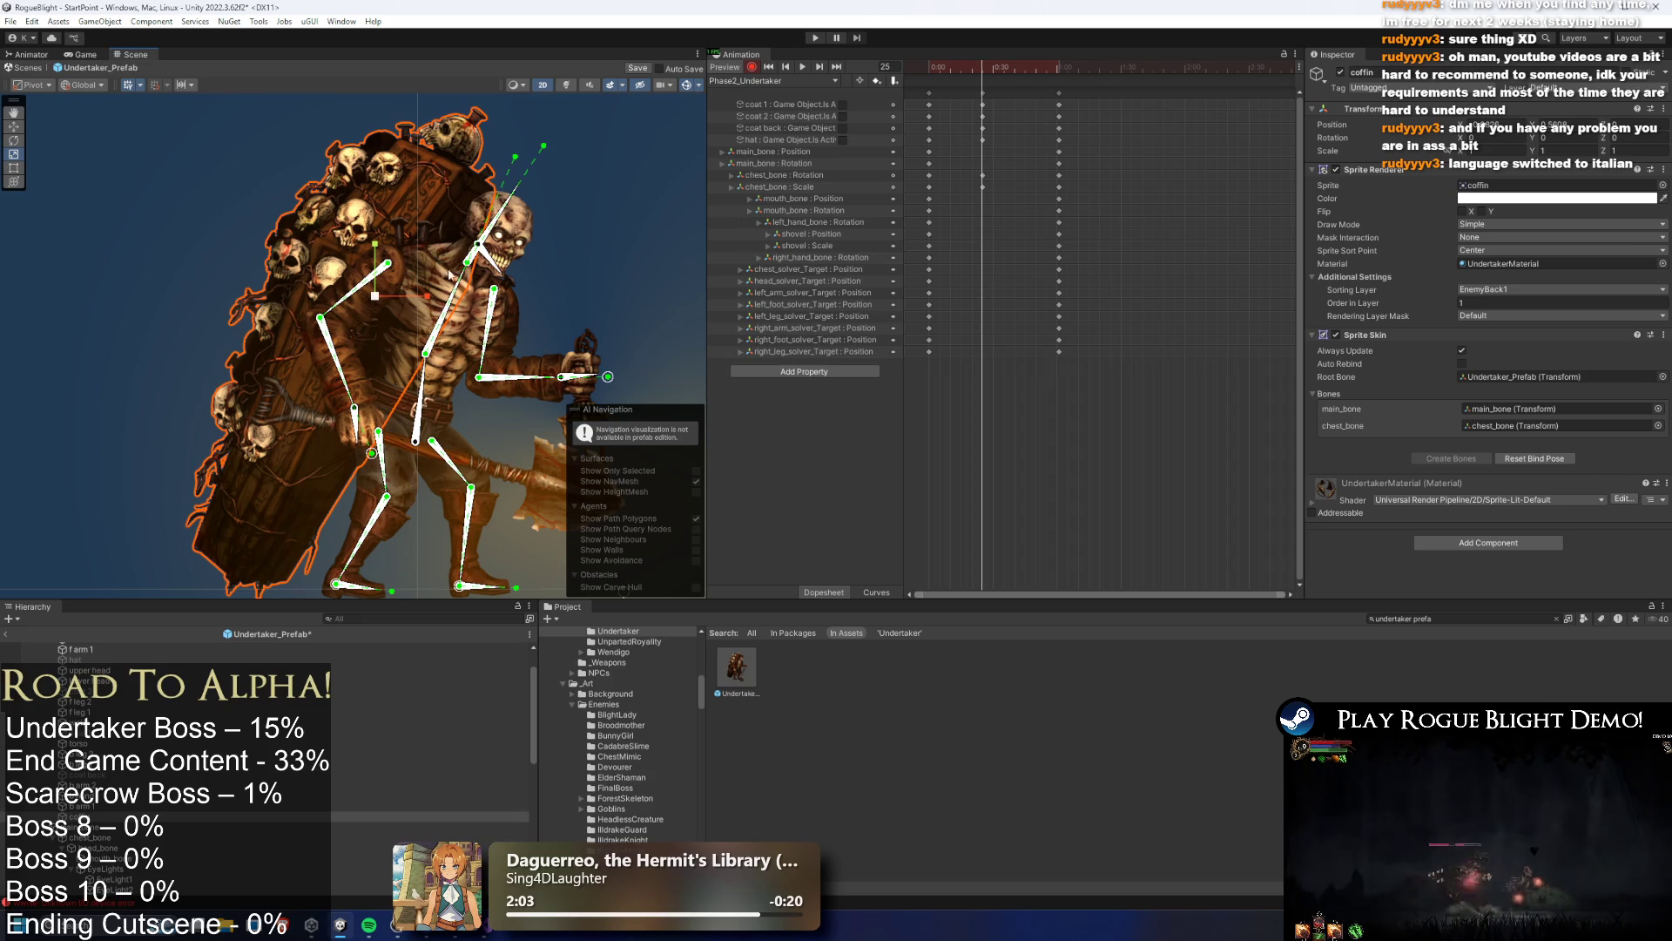
click(646, 205)
click(526, 233)
key(space)
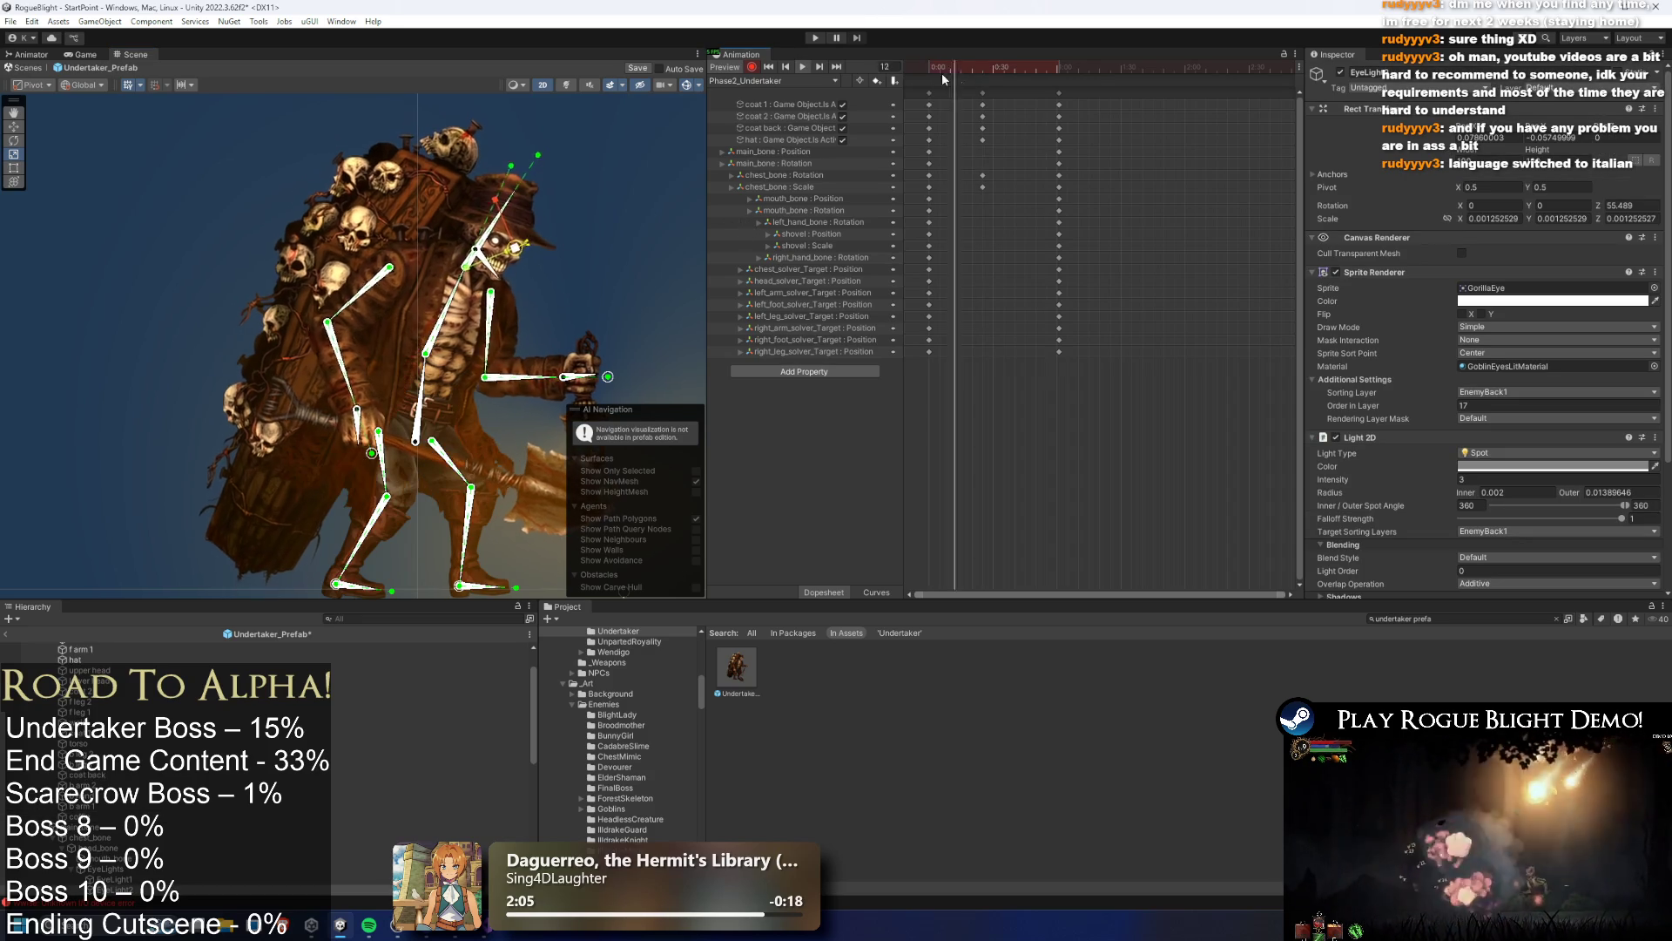
click(695, 128)
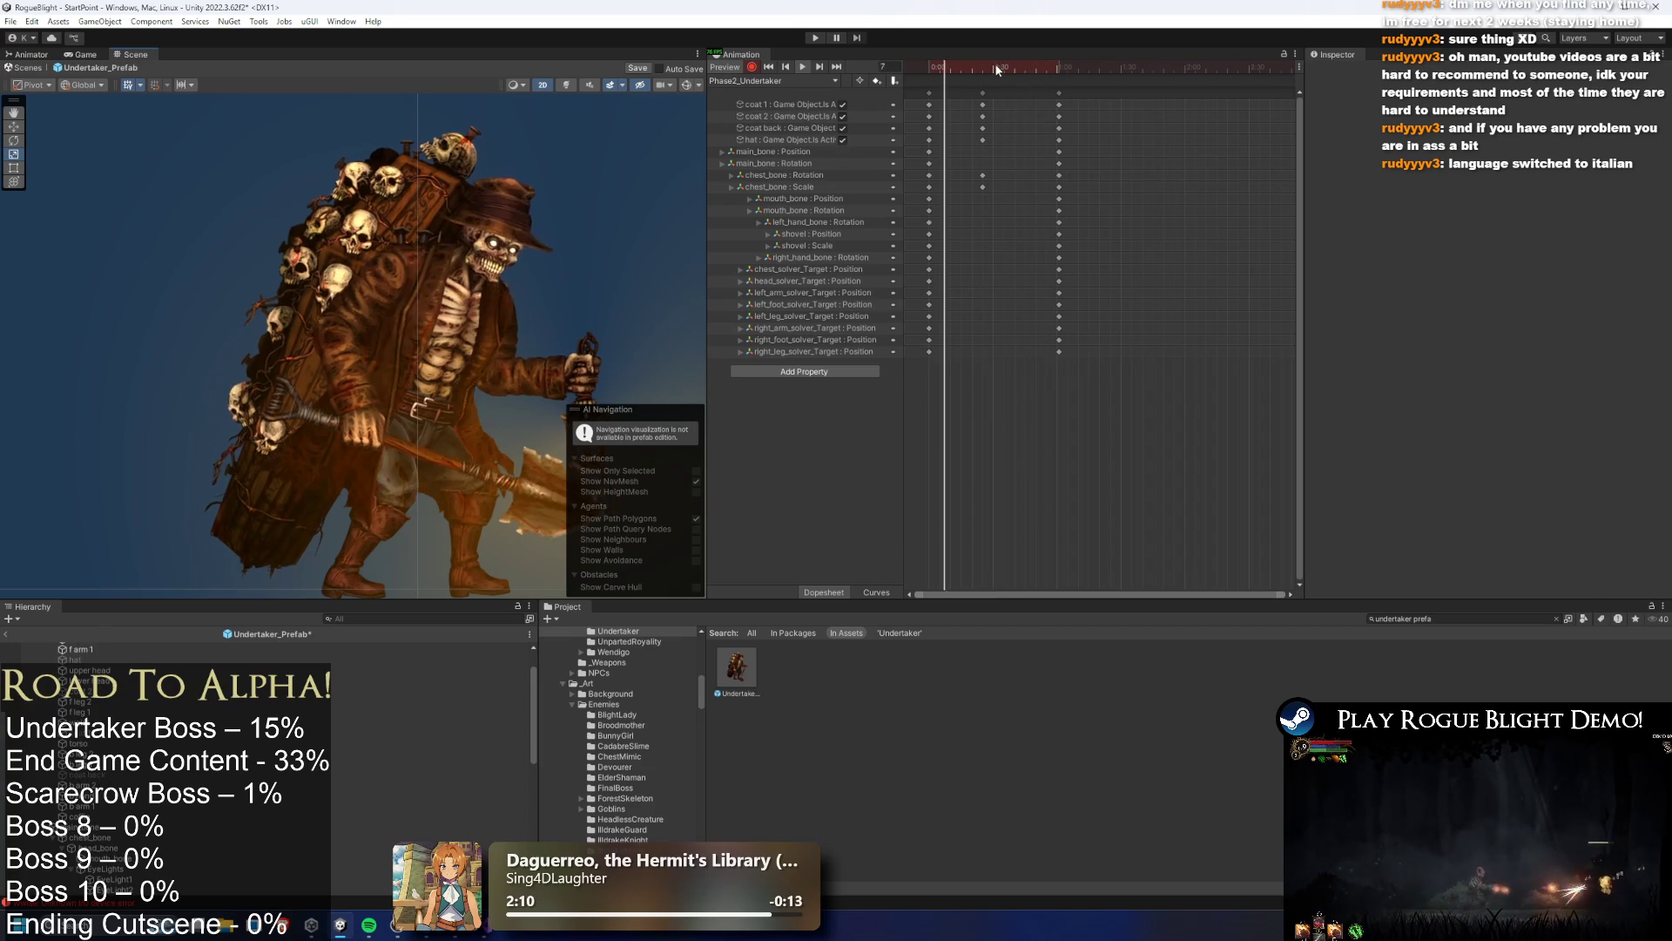
Copy the Undertaker_Prefab keys from the 0:20 column to frame 60 and preview
click(1043, 70)
click(929, 92)
click(1054, 66)
drag(958, 196, 1014, 85)
key(ctrl+c)
click(1057, 67)
key(ctrl+v)
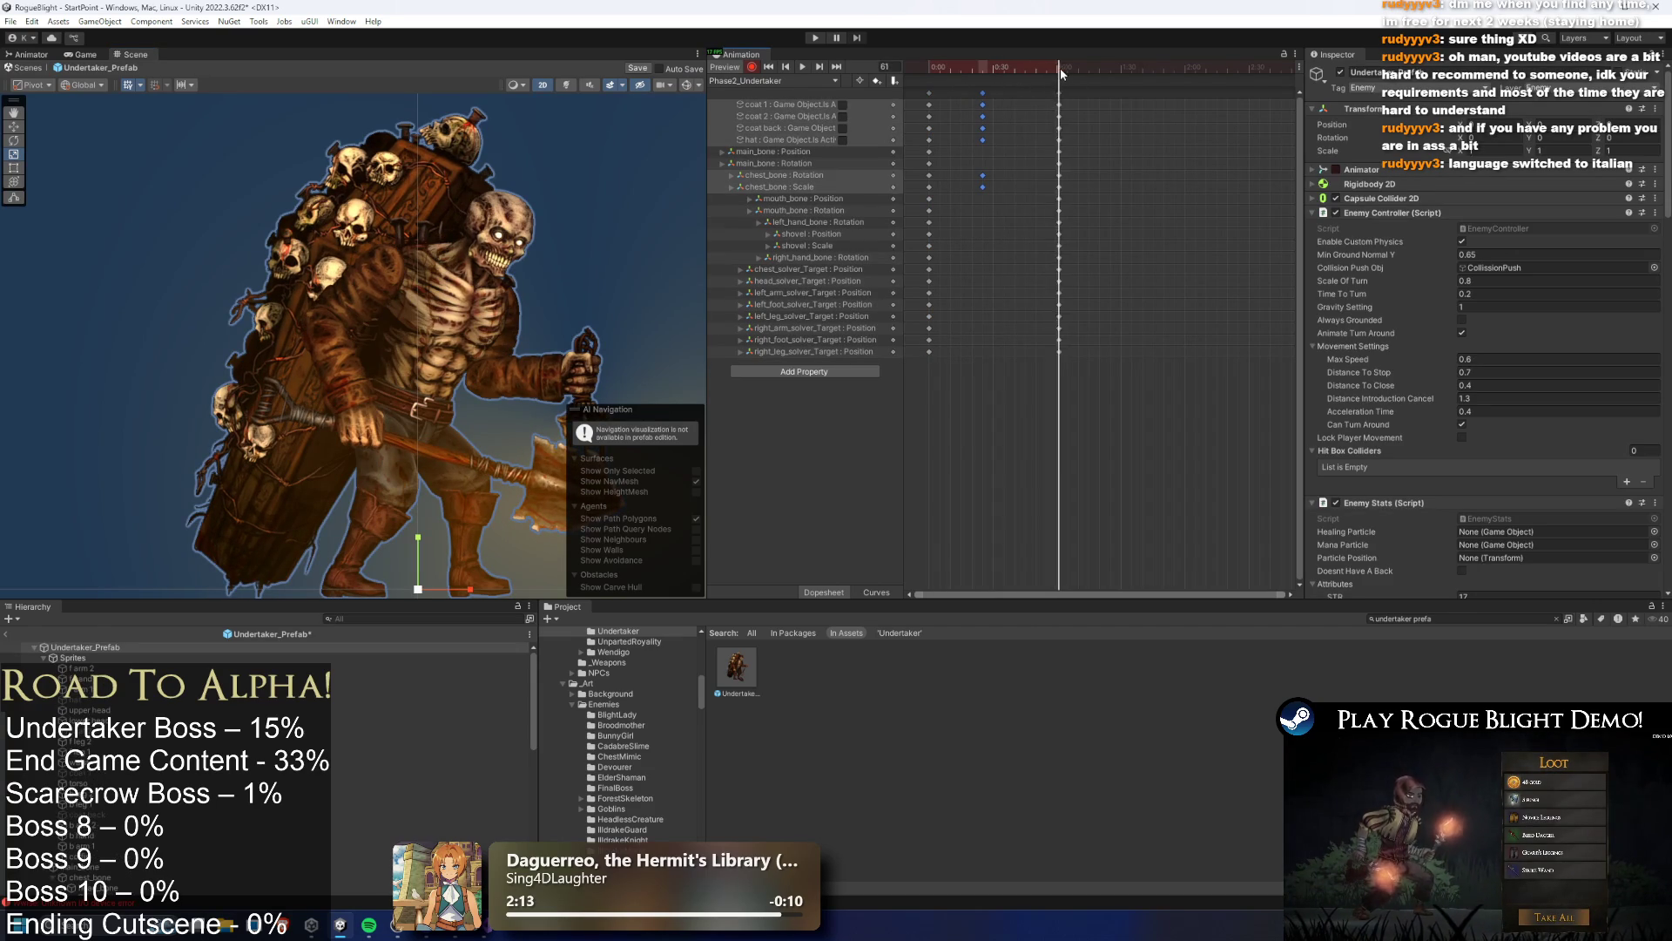
key(space)
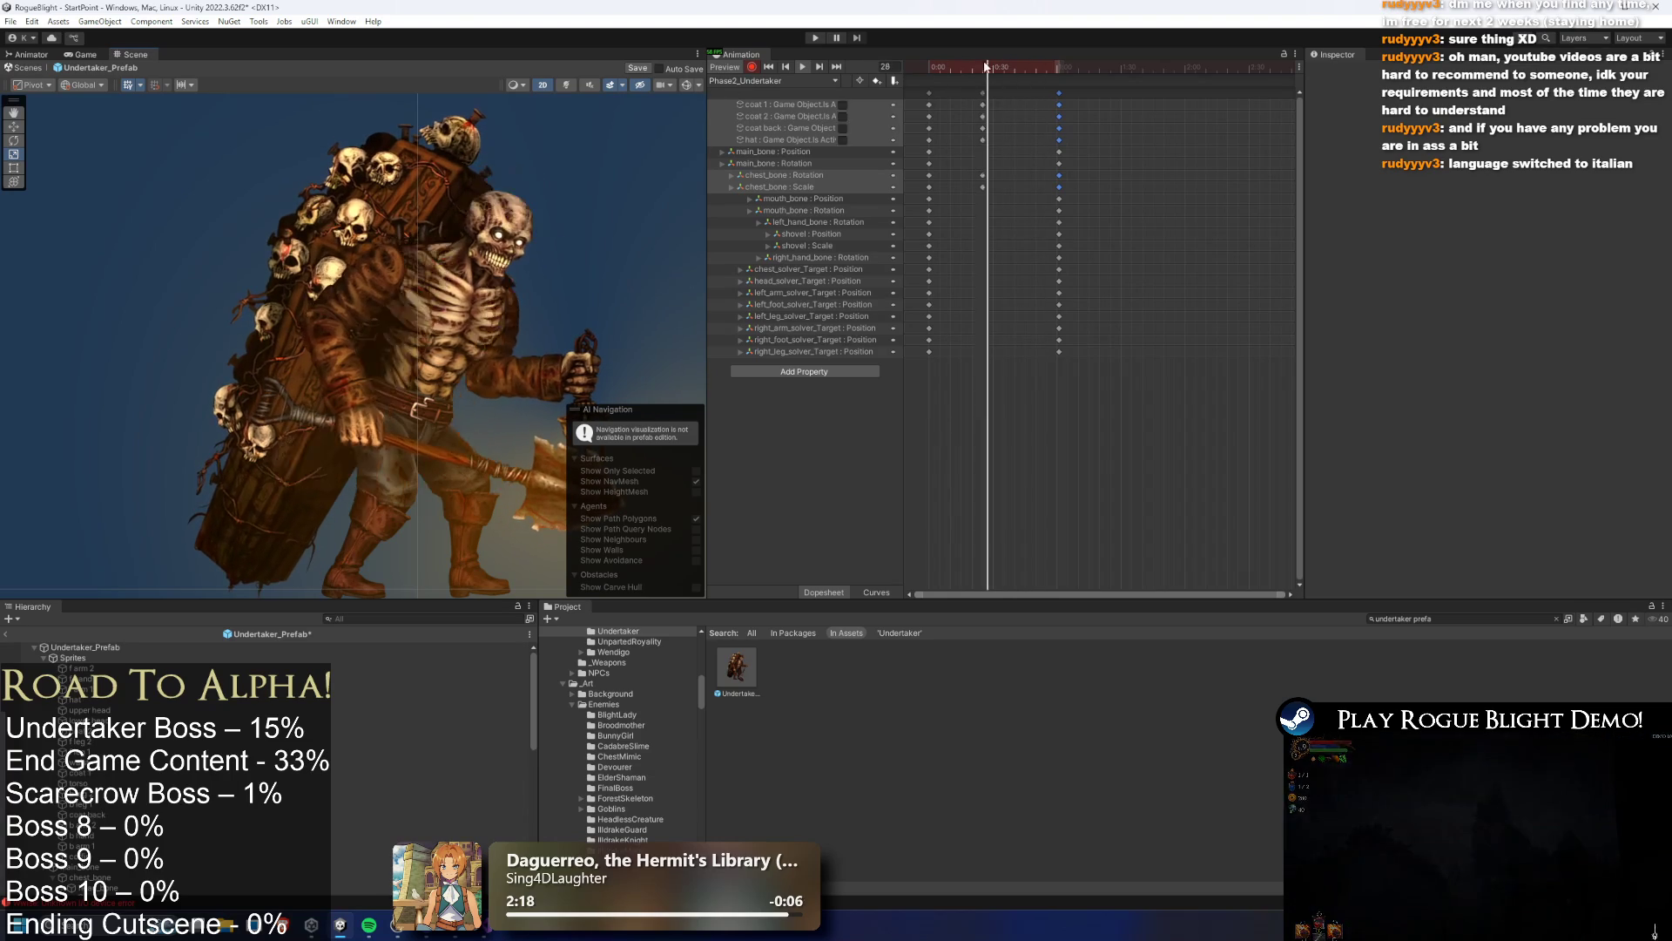
click(985, 67)
drag(986, 67, 981, 67)
click(492, 222)
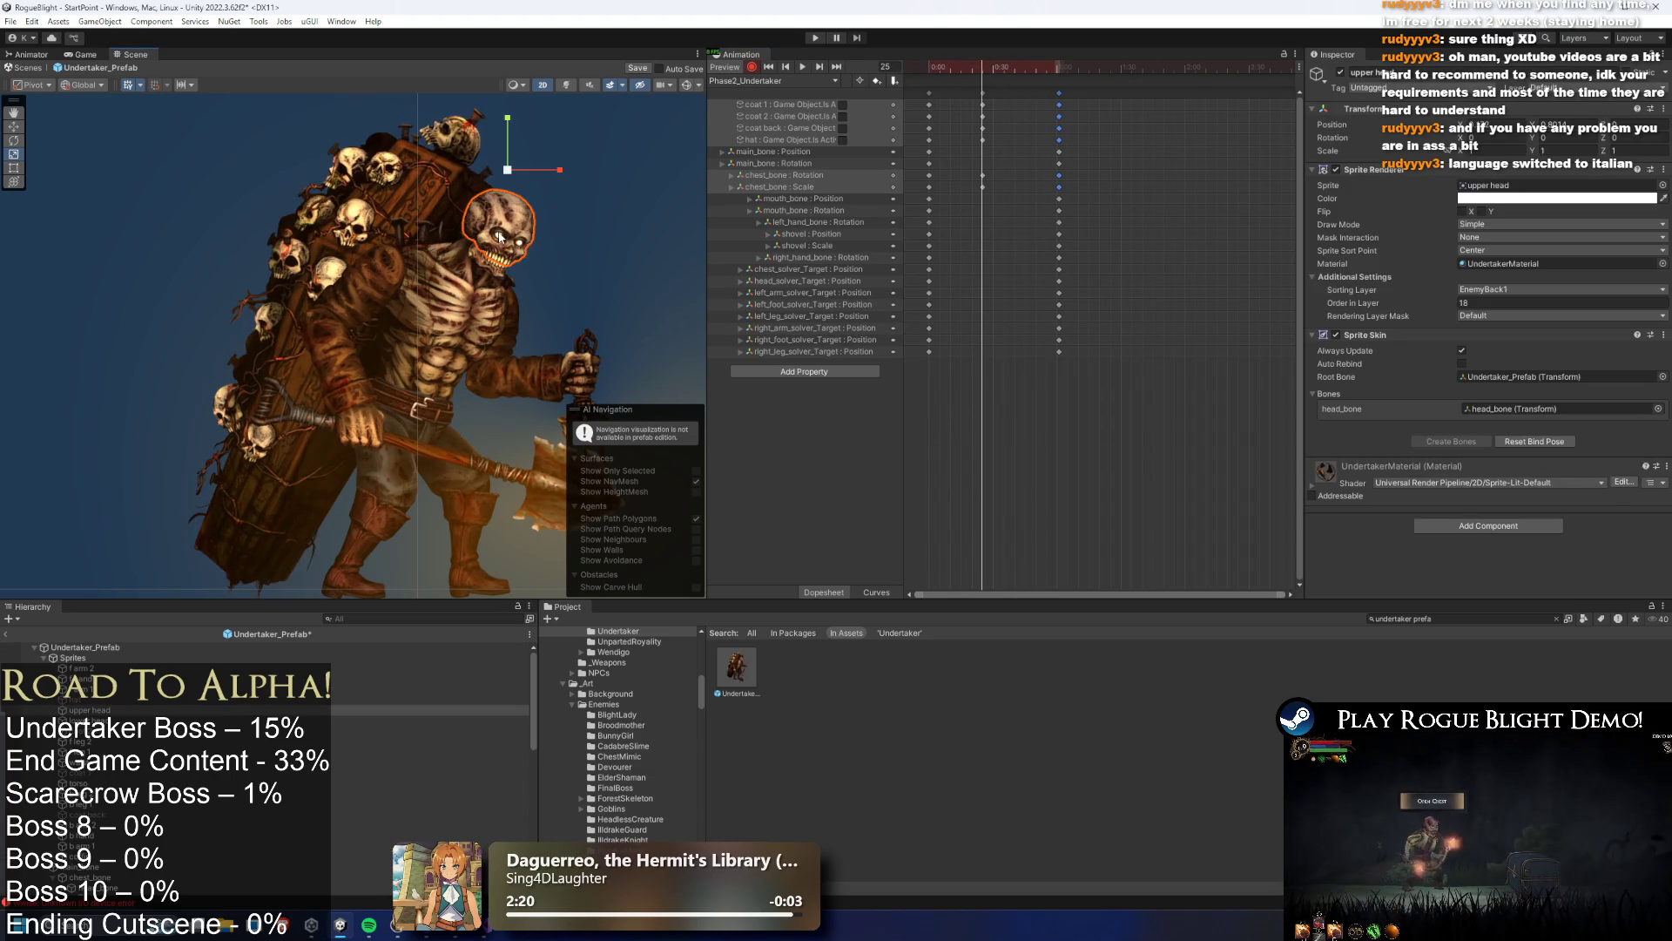
Try scaling and moving the head bone, then undo the move
click(465, 265)
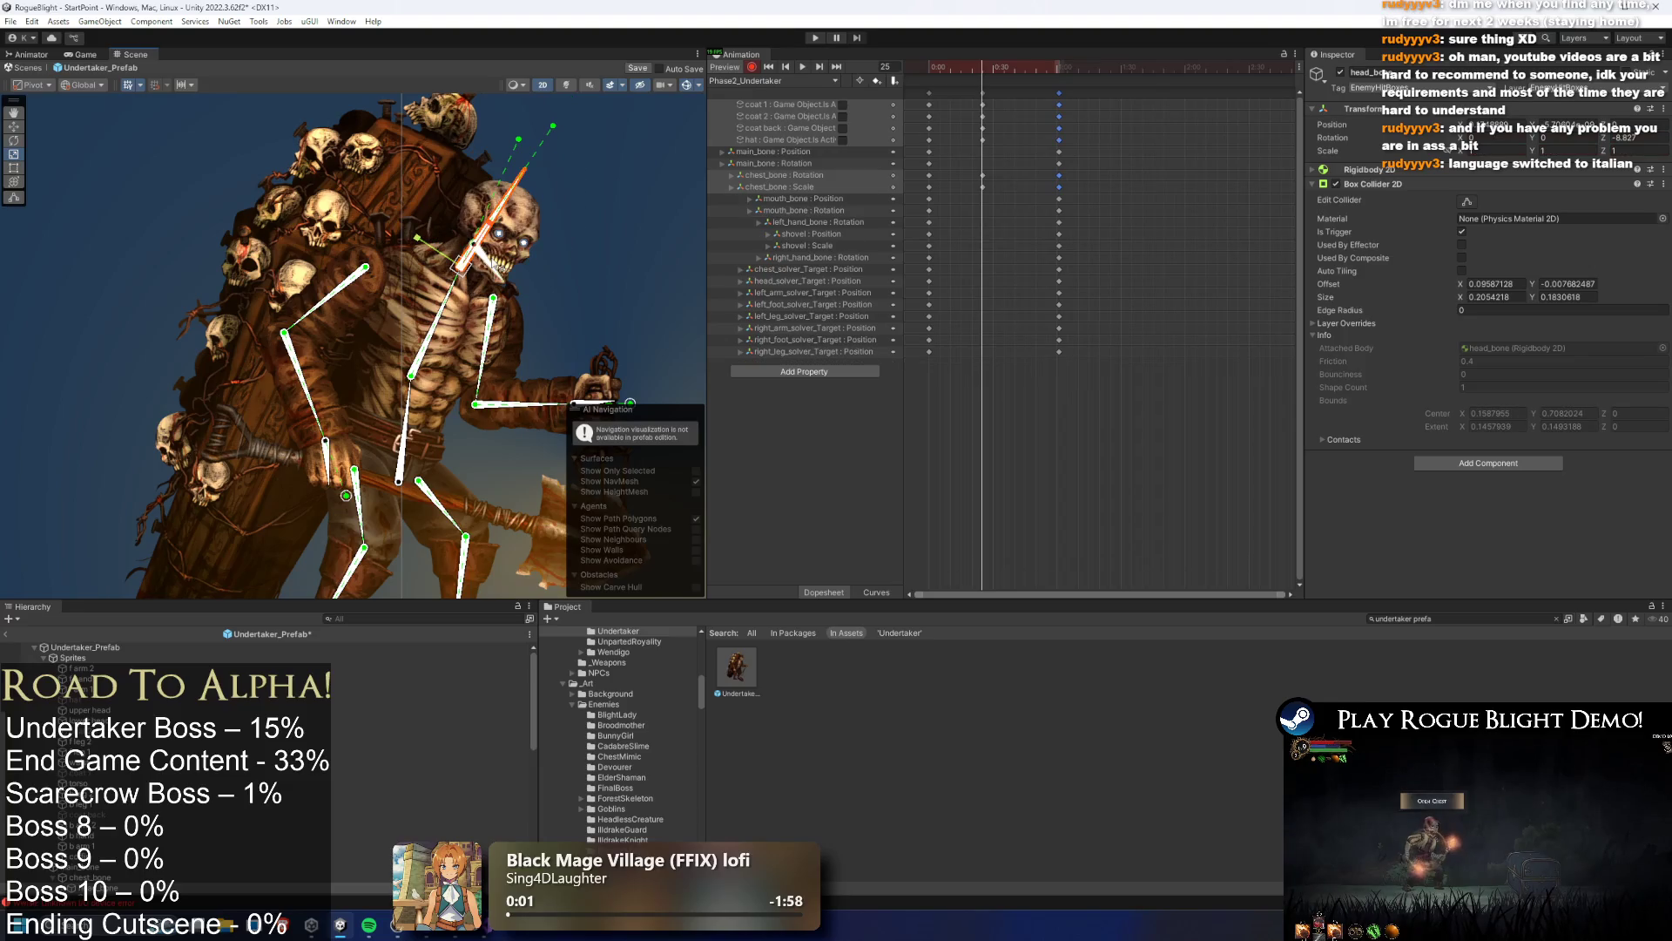
drag(482, 253, 461, 272)
key(ctrl+z)
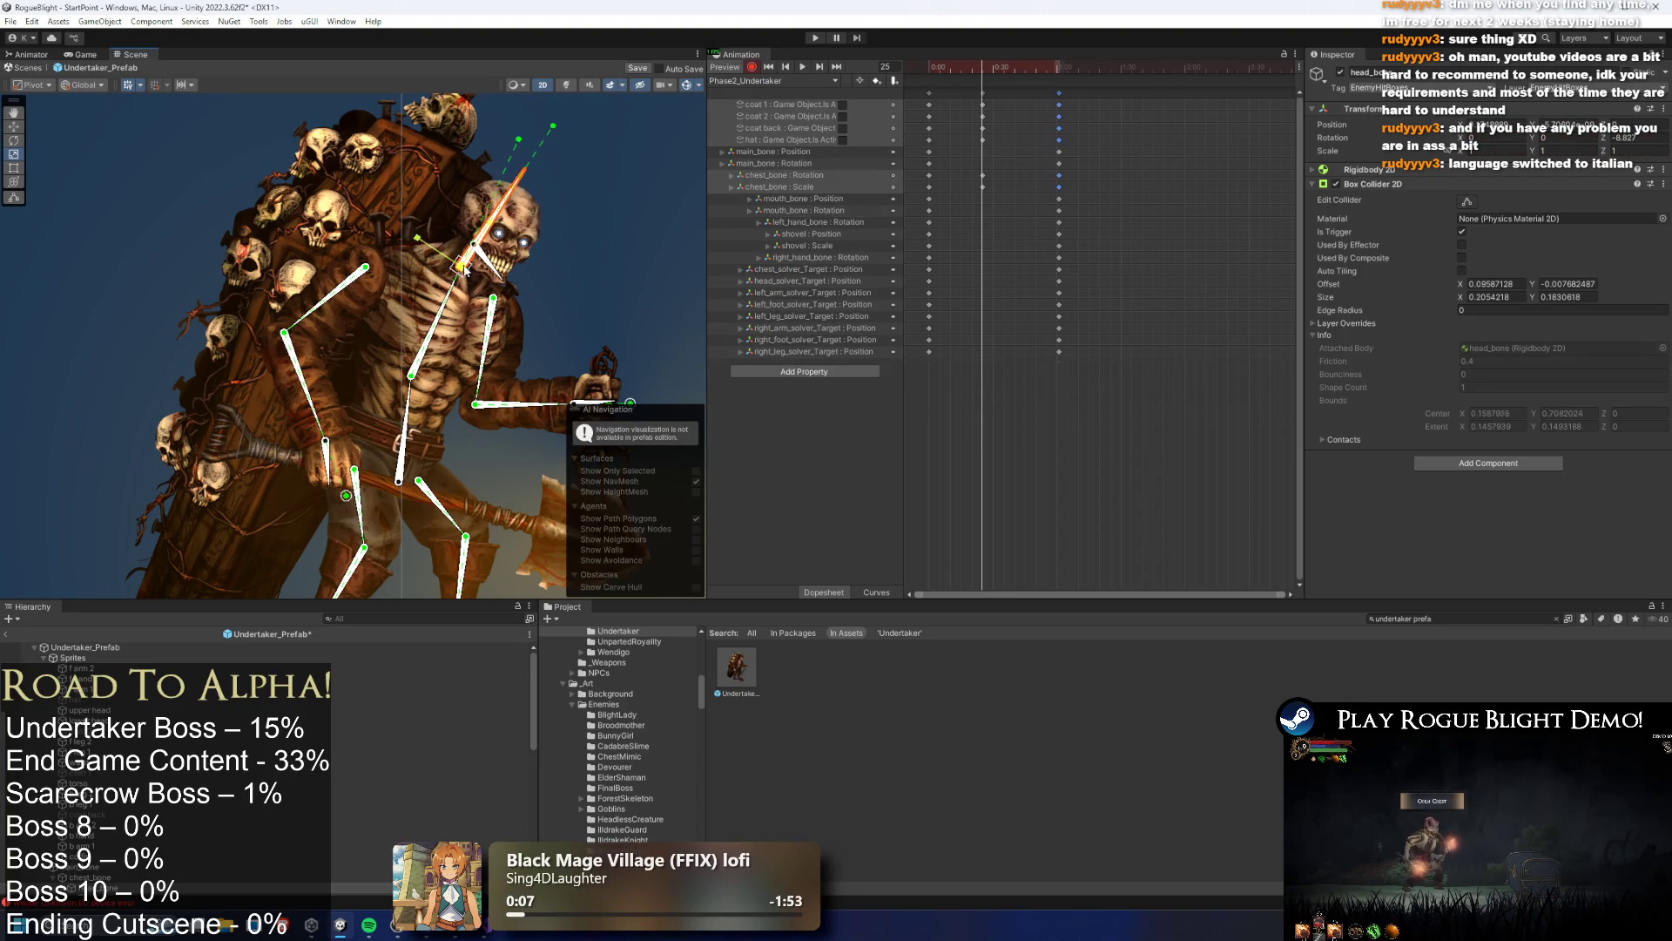
key(ctrl+y)
drag(466, 268, 490, 243)
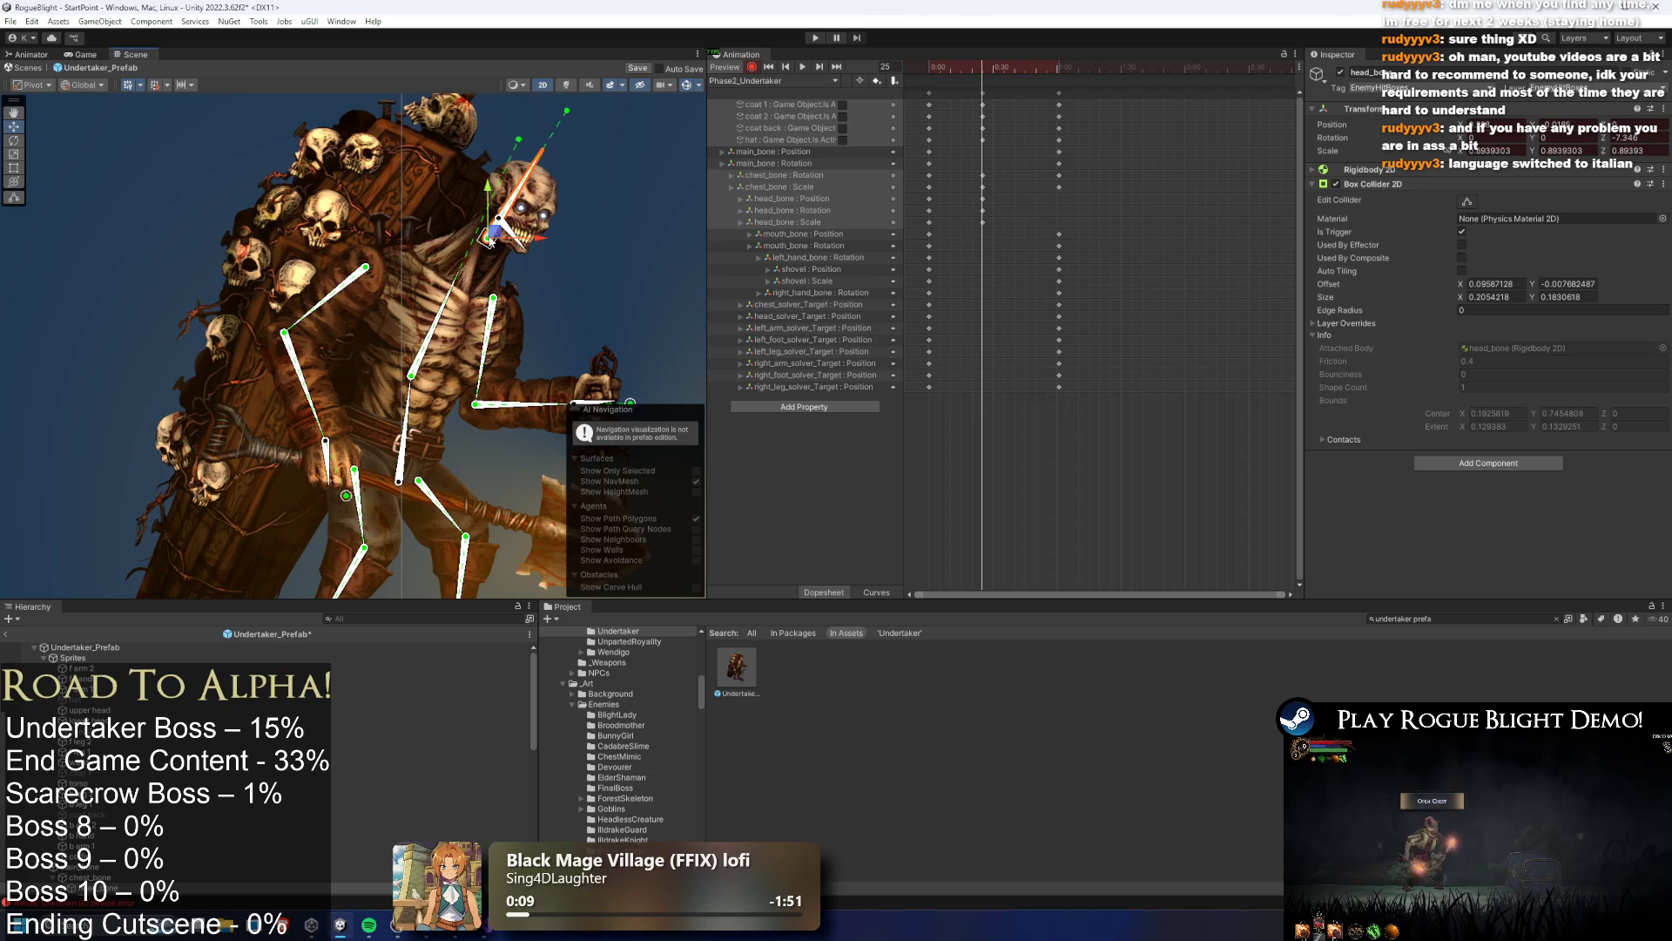
click(886, 67)
text(0)
key(ctrl+z)
Shrink the head bone to 0.894 at frame 25 and paste its keys at frame 62
key(space)
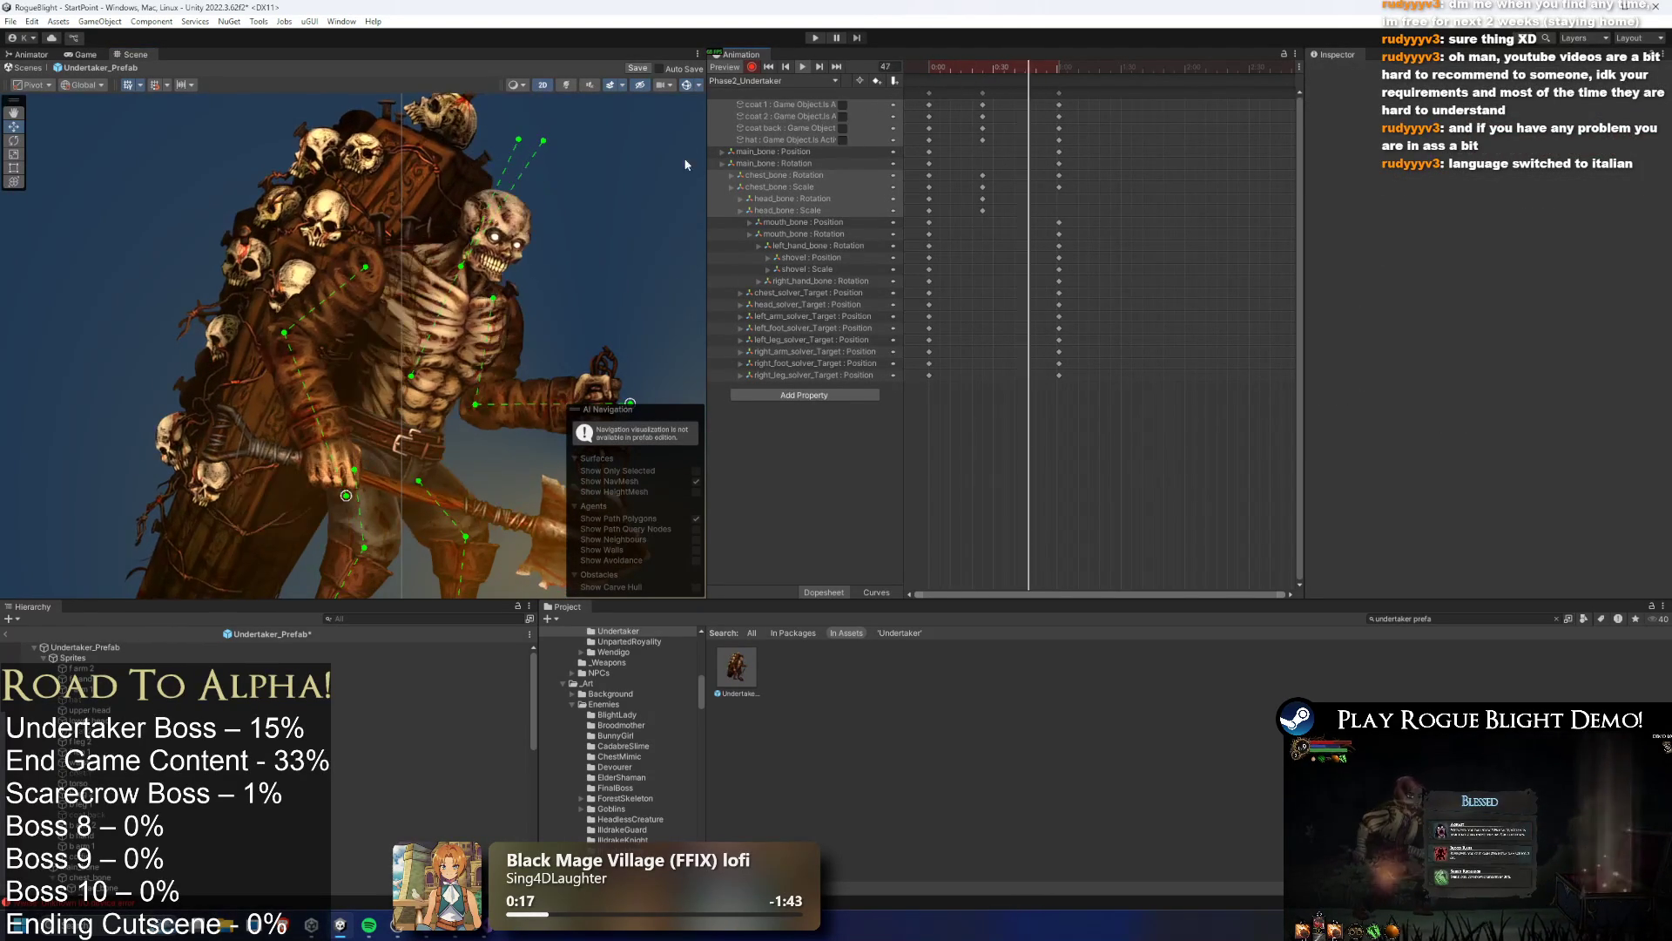
click(991, 68)
drag(992, 68, 983, 70)
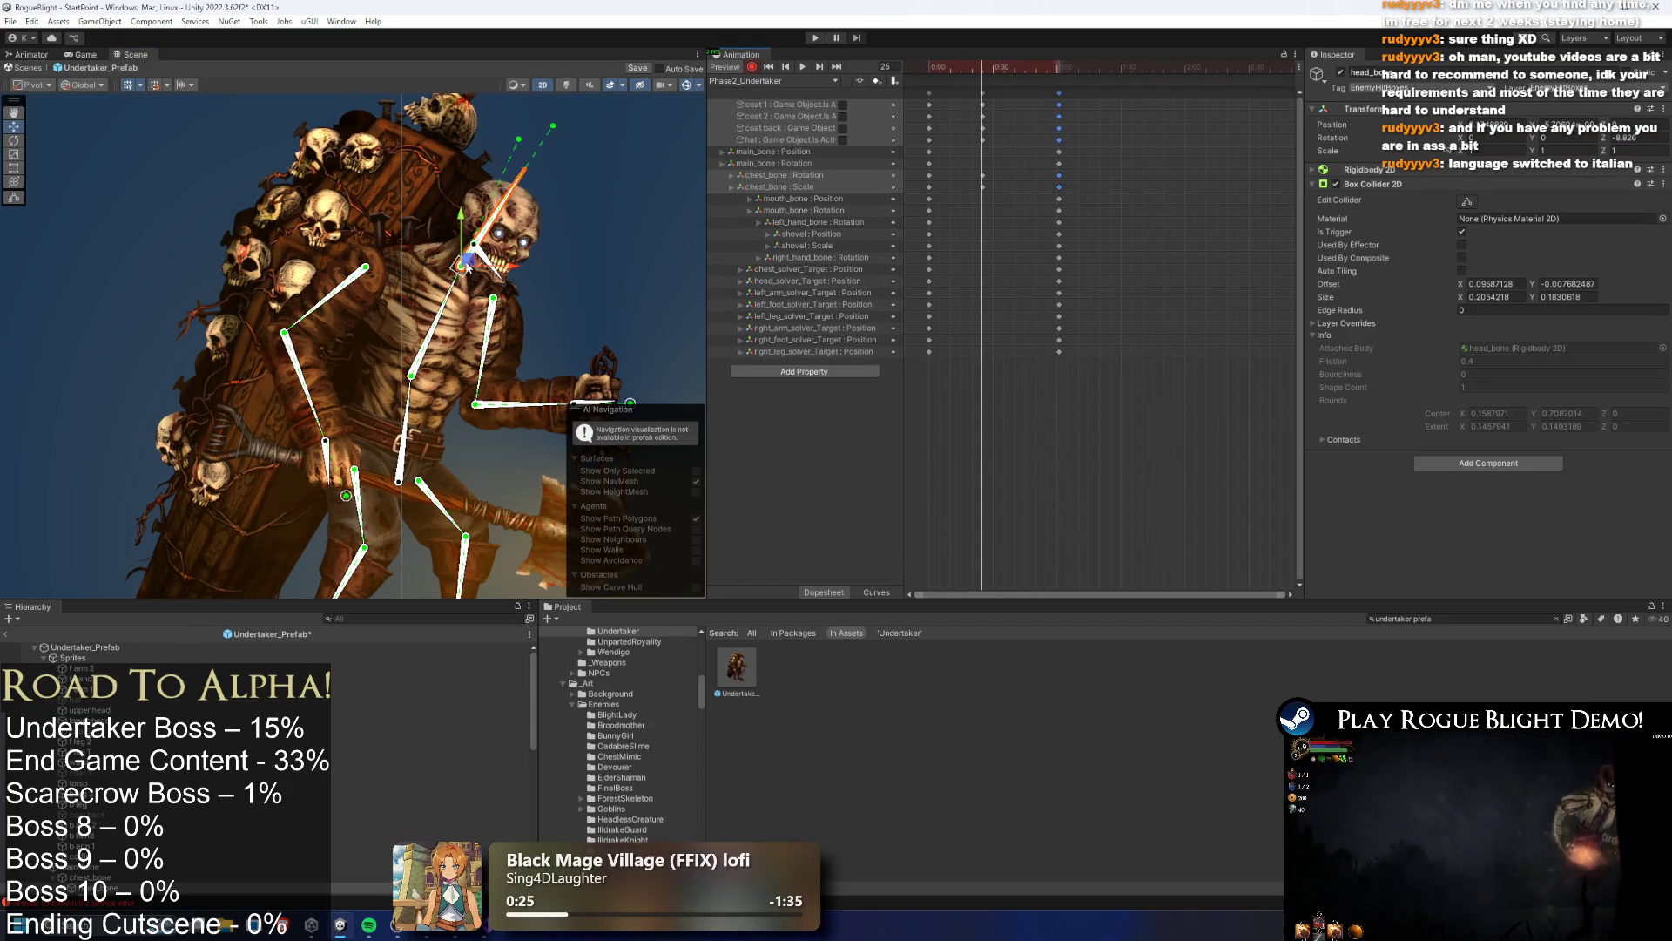
key(r)
drag(475, 246, 466, 268)
mouse_move(999, 219)
mouse_down()
mouse_move(968, 223)
mouse_move(963, 191)
mouse_up()
click(1062, 73)
key(ctrl+v)
Replay the clip from frame 10 with bones and keys deselected, then bring up Windows search
drag(991, 66, 937, 68)
key(space)
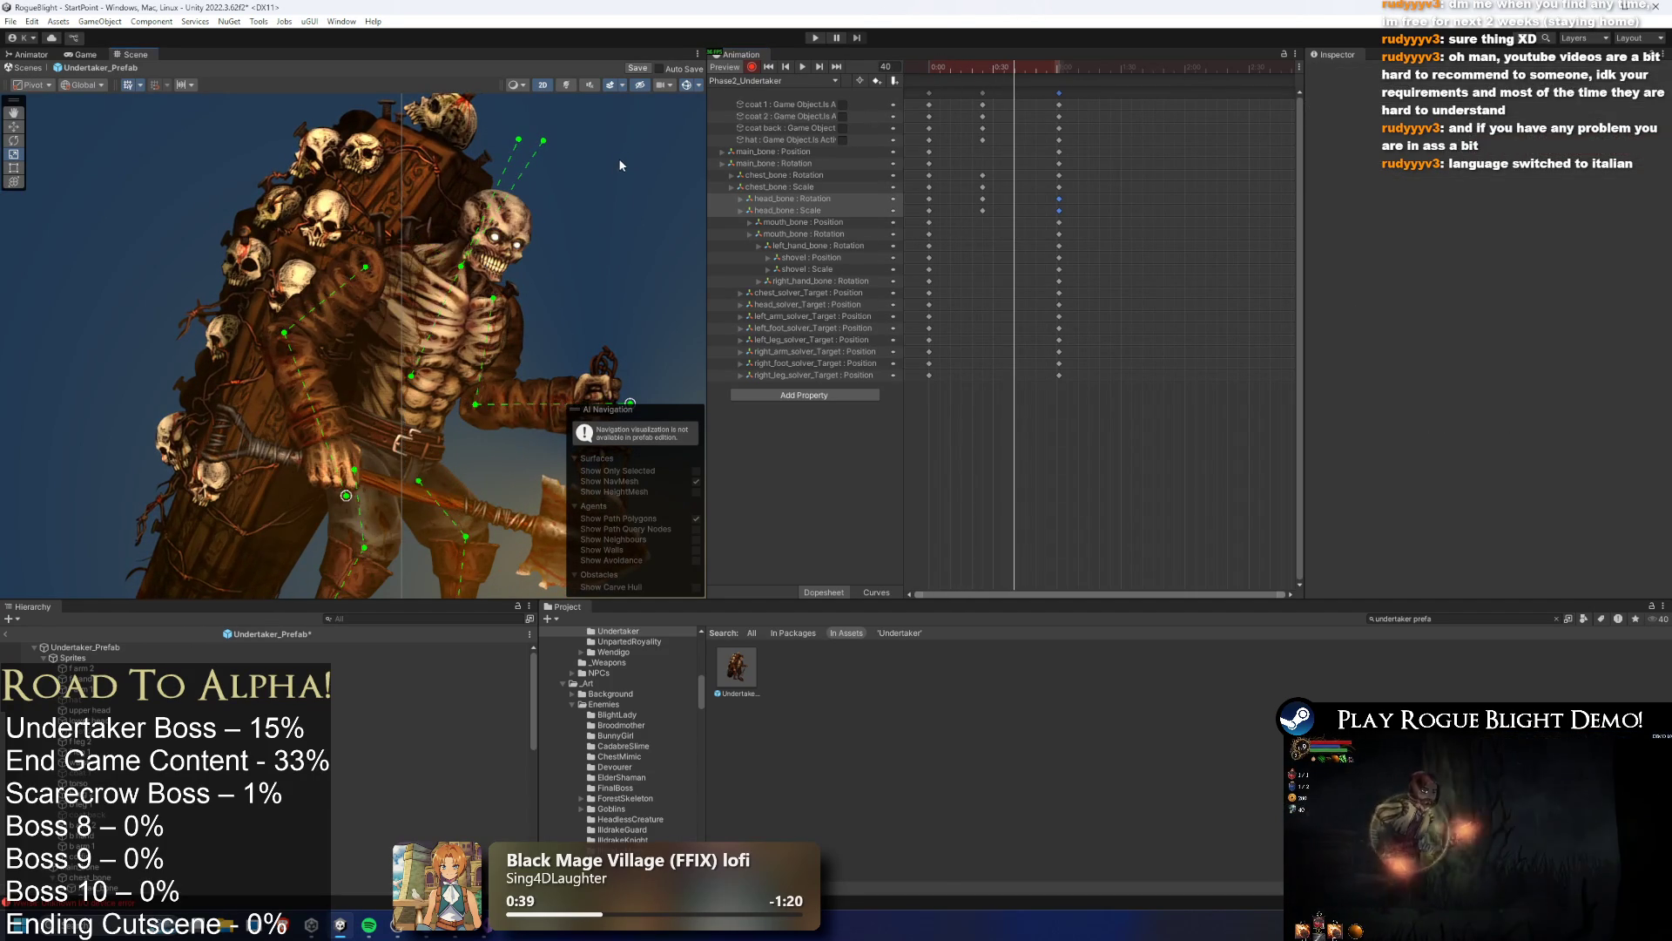
click(640, 165)
key(space)
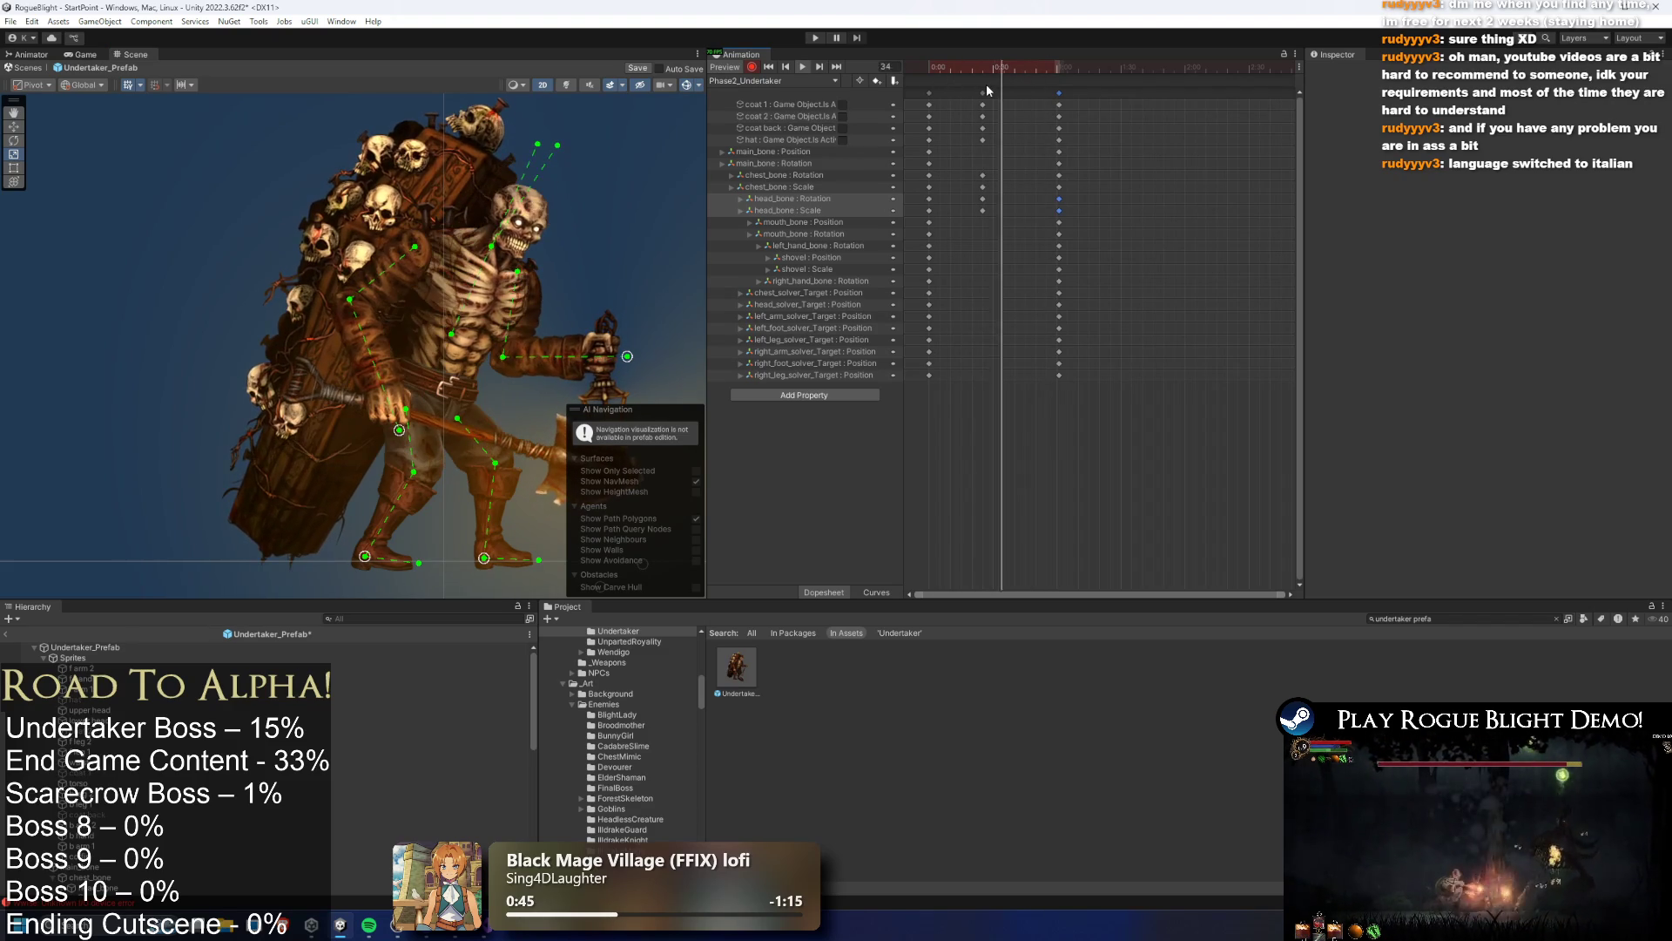
mouse_move(1104, 88)
mouse_down()
mouse_move(1061, 102)
mouse_move(1206, 89)
mouse_up()
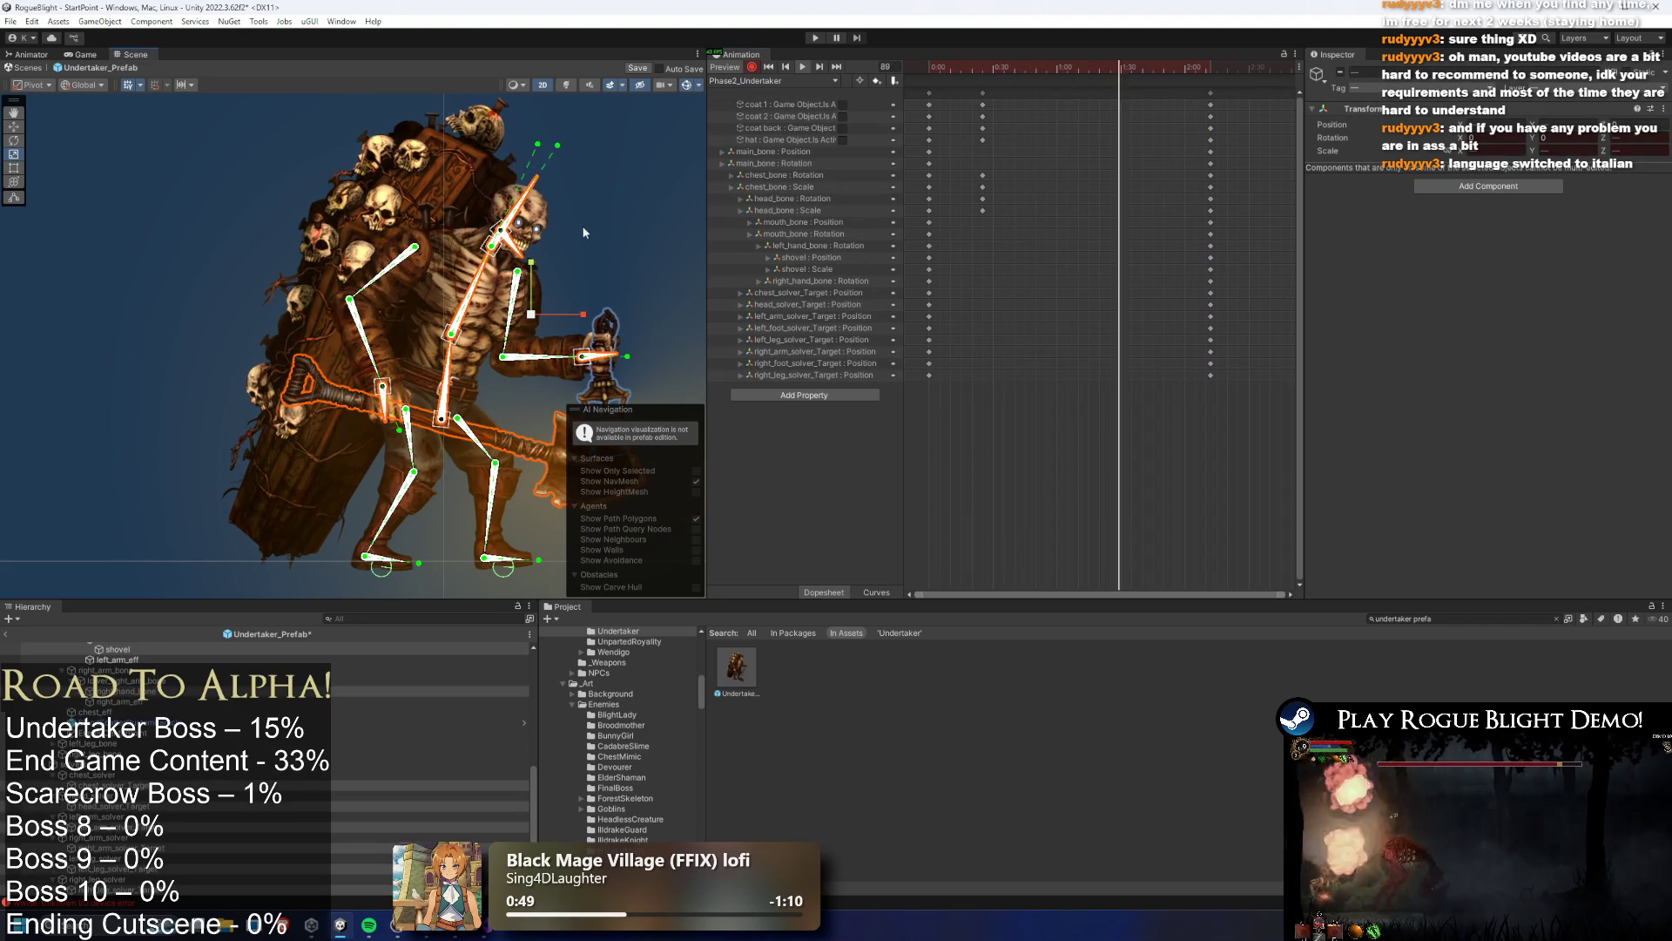
click(662, 148)
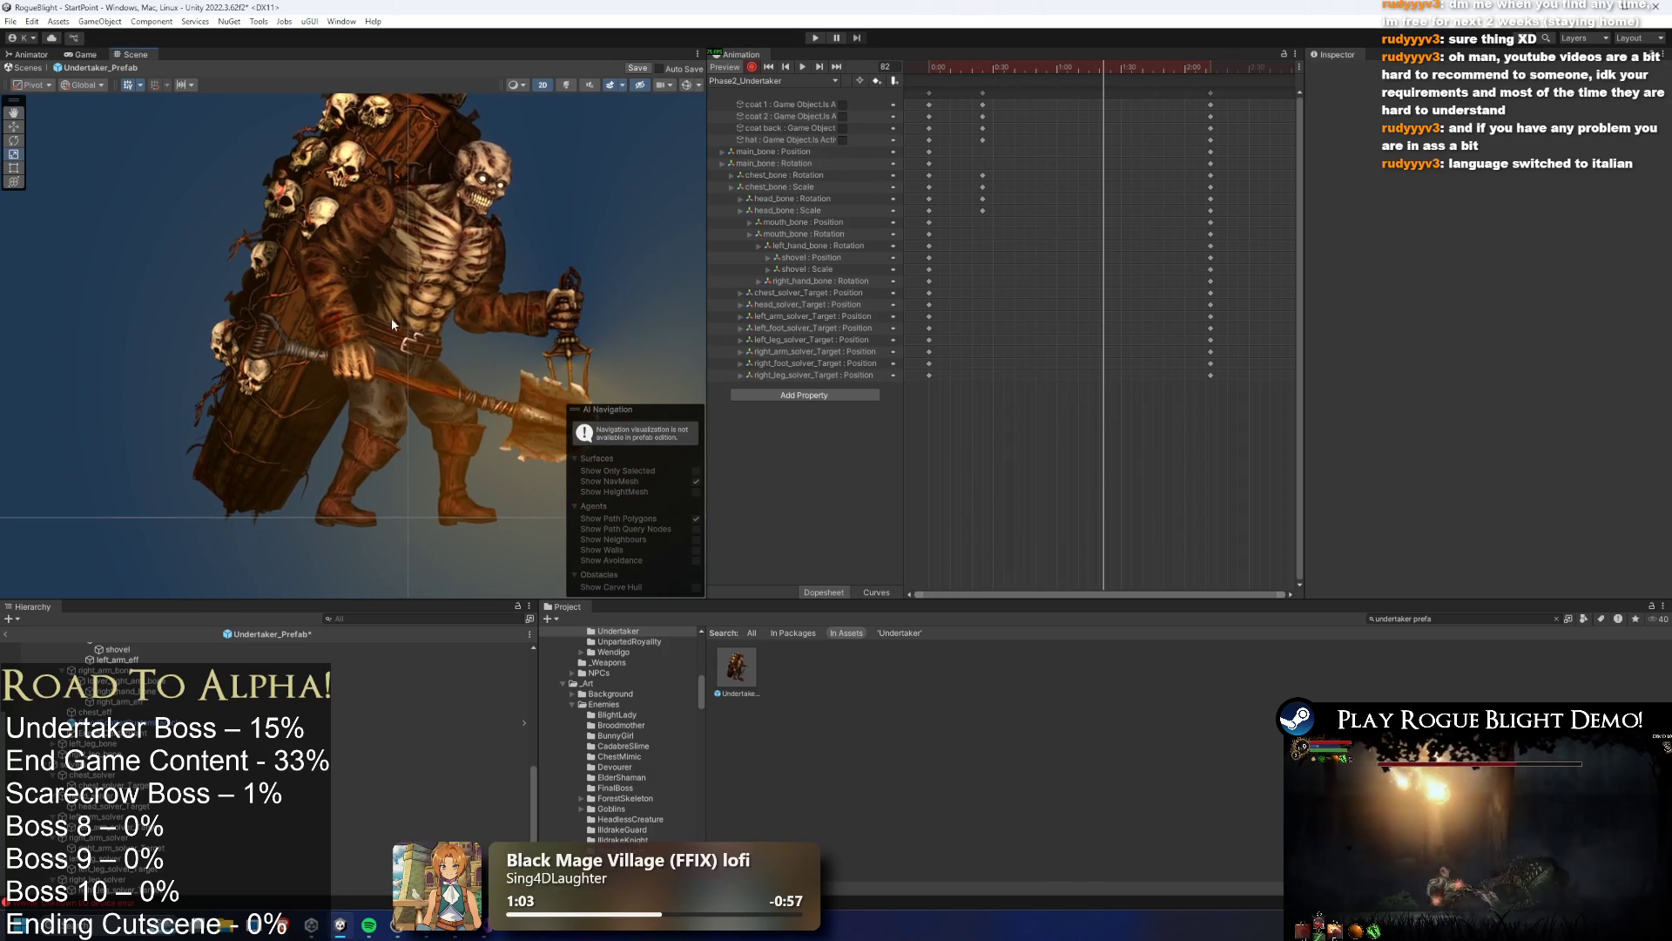
key(super)
key(super)
key(super)
Launch Snipping Tool via 'snip' and capture the region around the Undertaker character
text(snipping Tool)
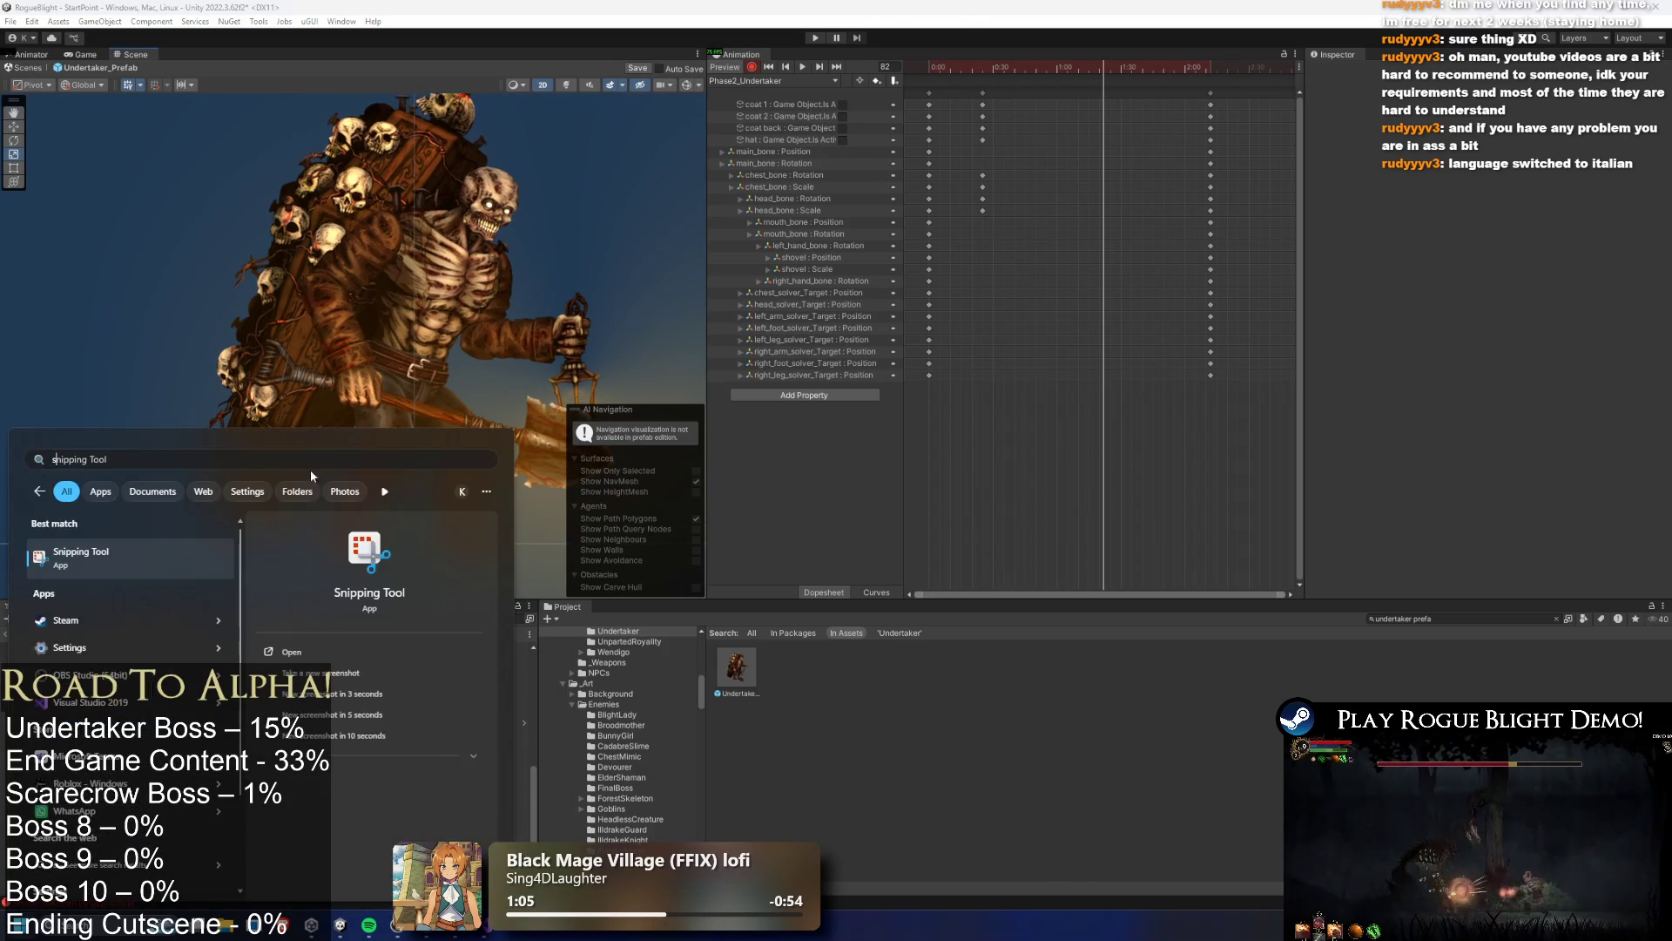
key(Return)
click(642, 137)
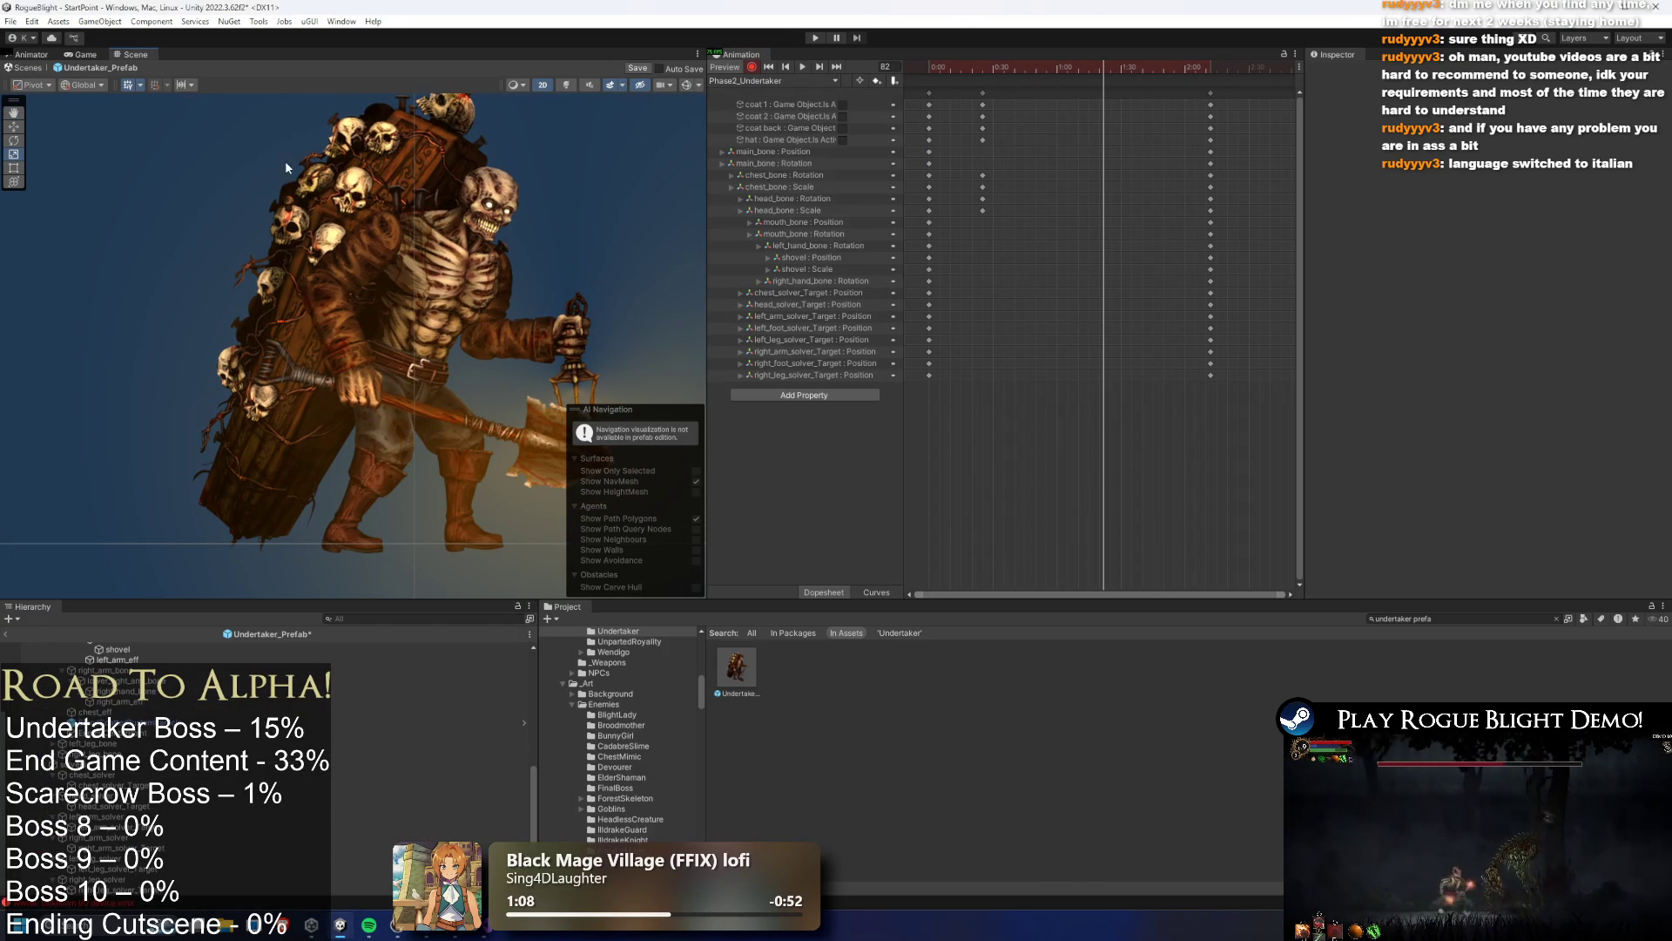
drag(193, 125, 683, 578)
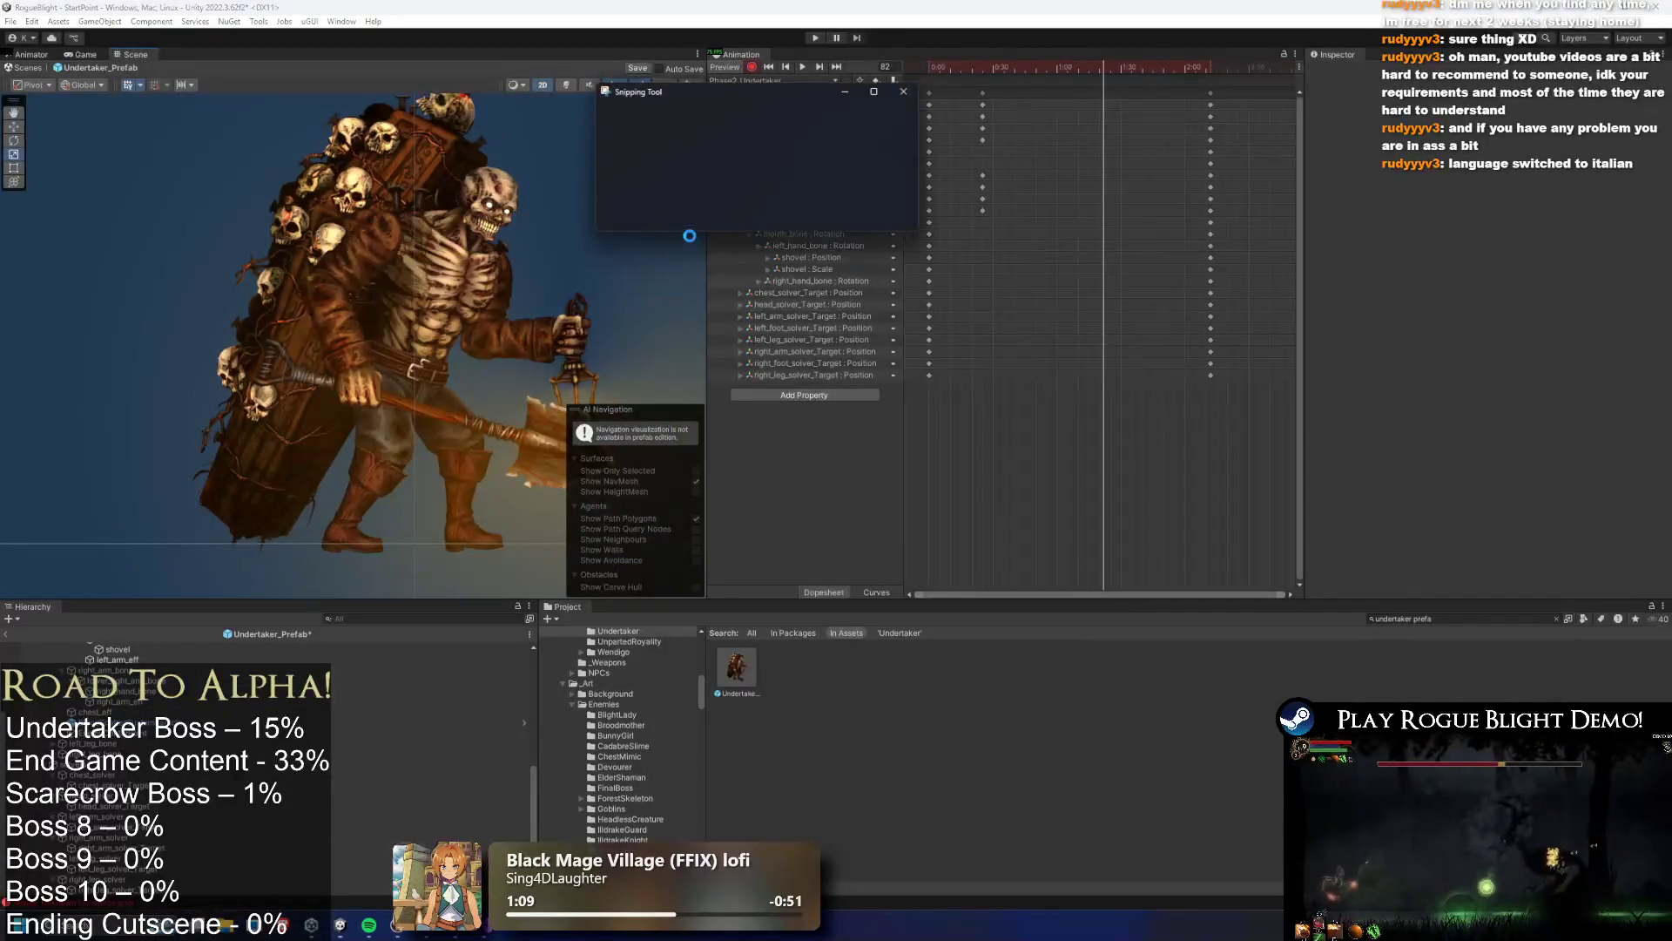
Mark the chest and neck with the red pen, undo one stroke, and copy the snip
mouse_move(965, 242)
mouse_down()
mouse_move(970, 259)
mouse_move(934, 288)
mouse_up()
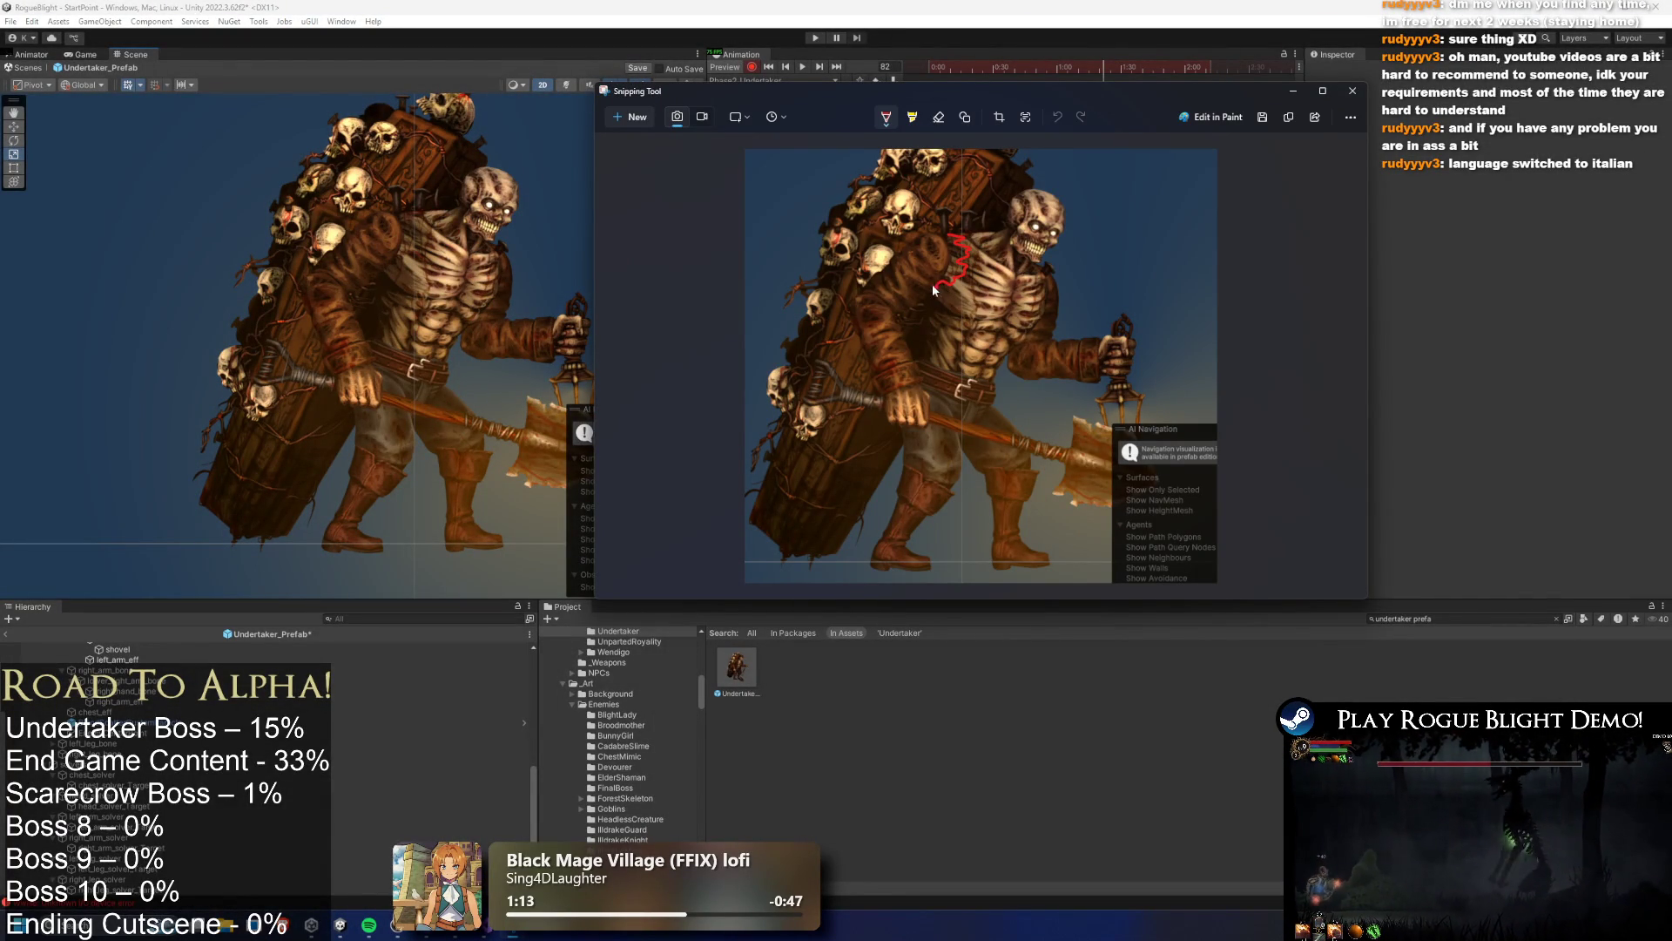
drag(1037, 265, 1039, 286)
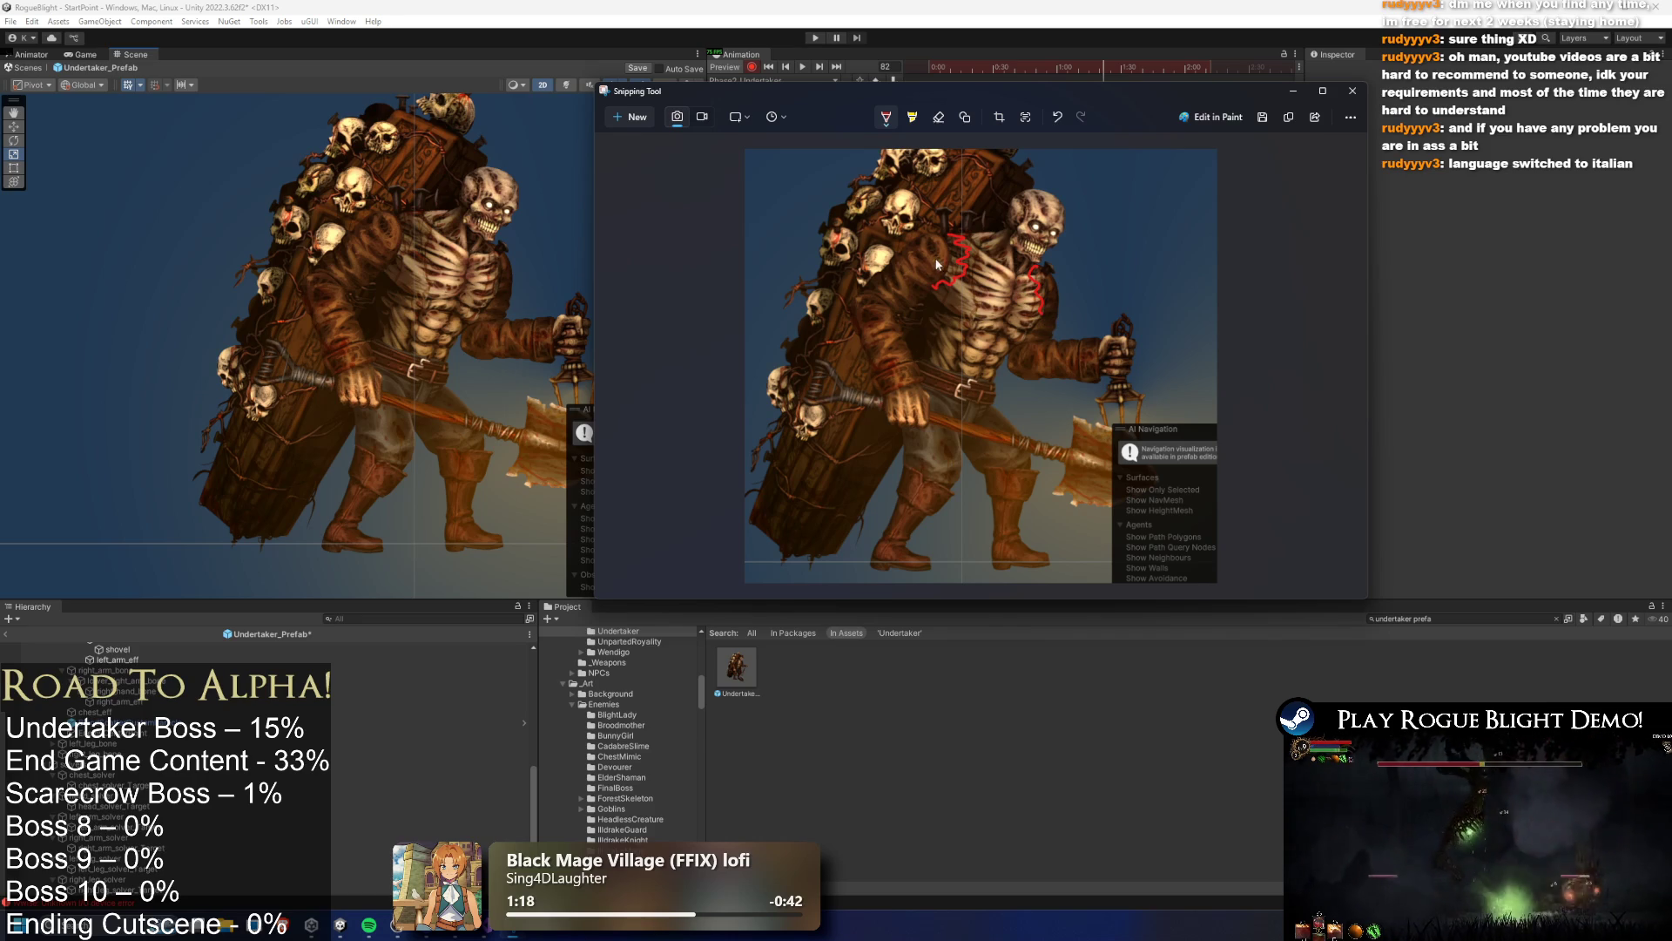
key(ctrl+z)
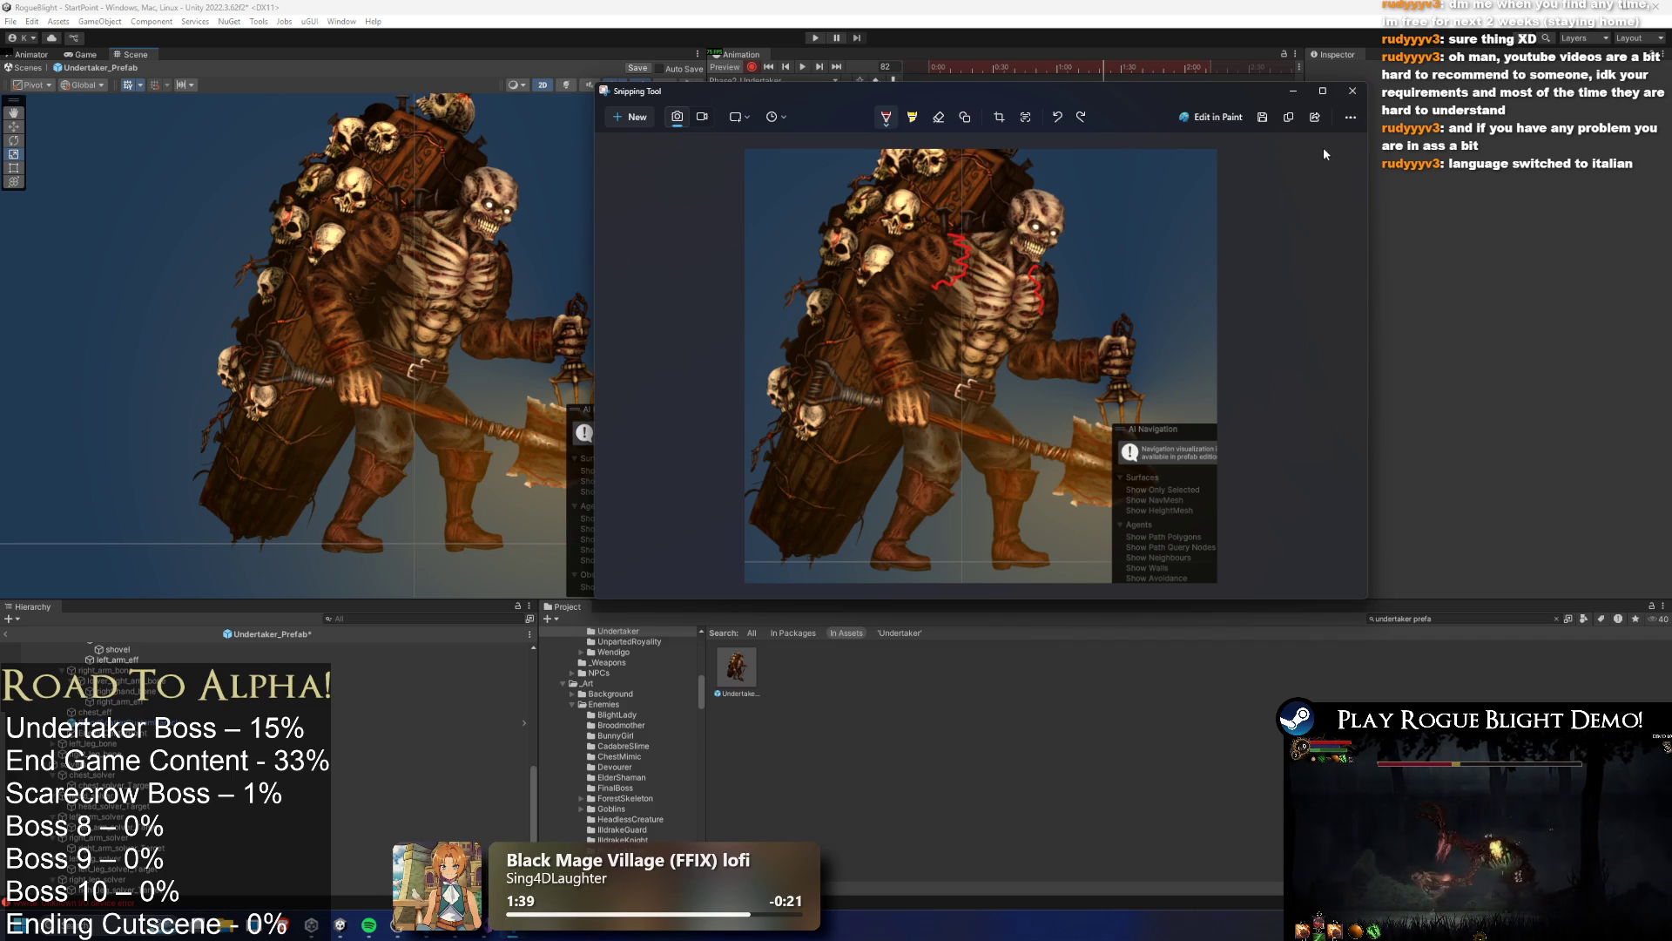
key(ctrl+c)
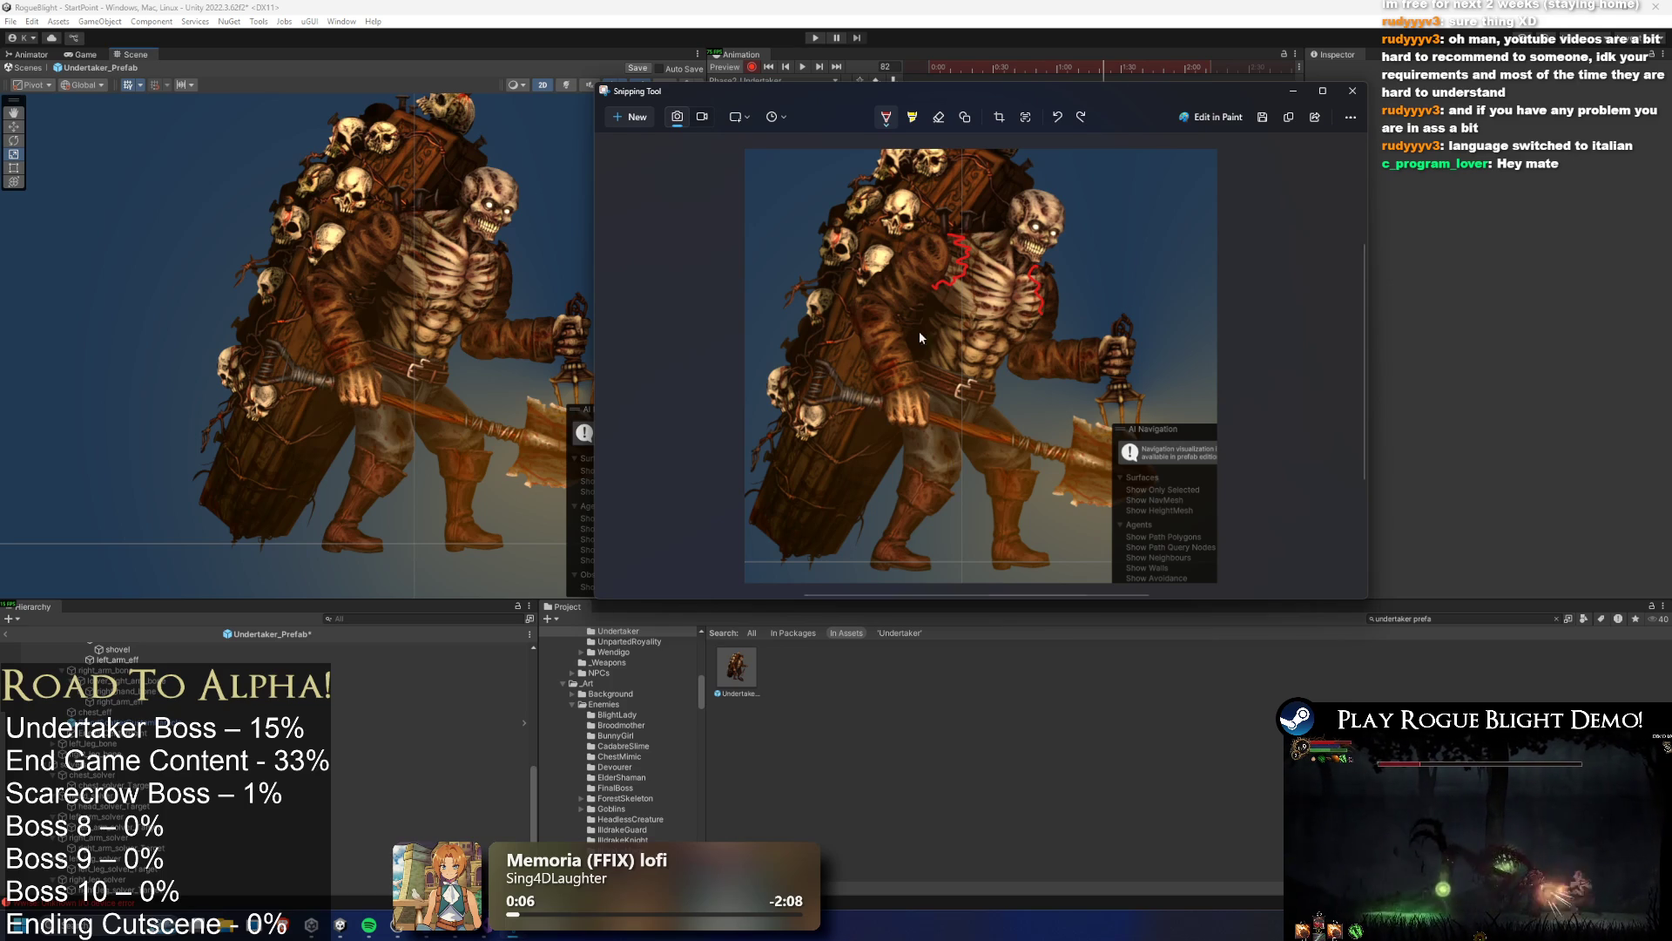
click(534, 191)
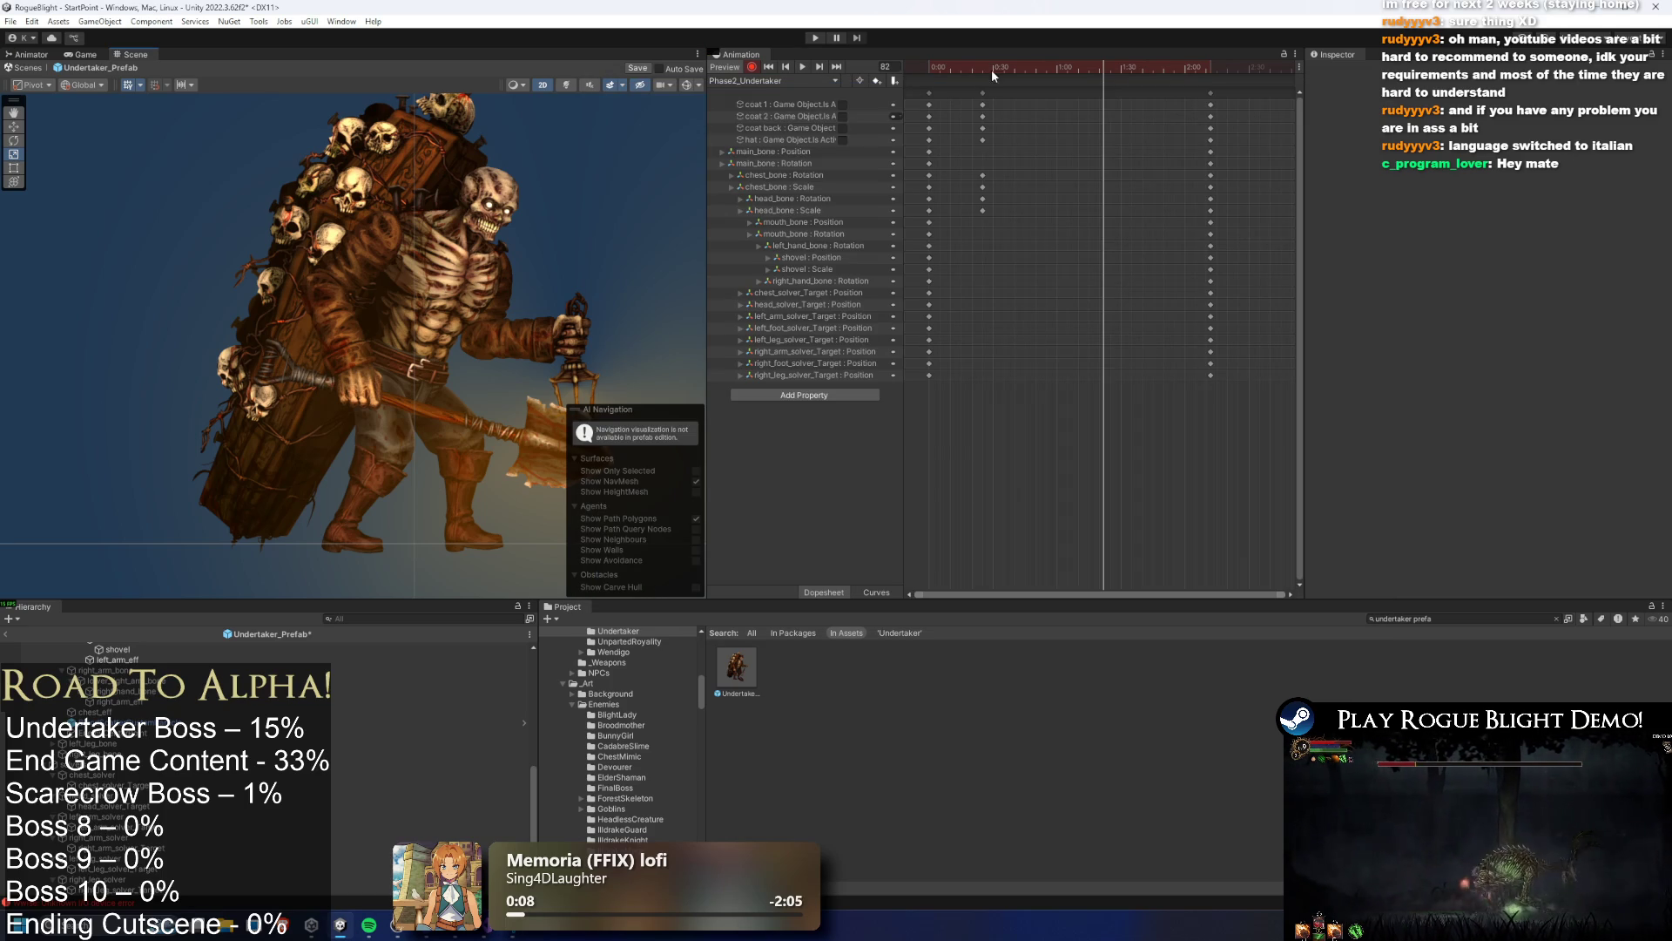
Recentre the Undertaker and, at frame 60, trial-hide the f arm 1 sprite then undo it
drag(991, 70, 558, 143)
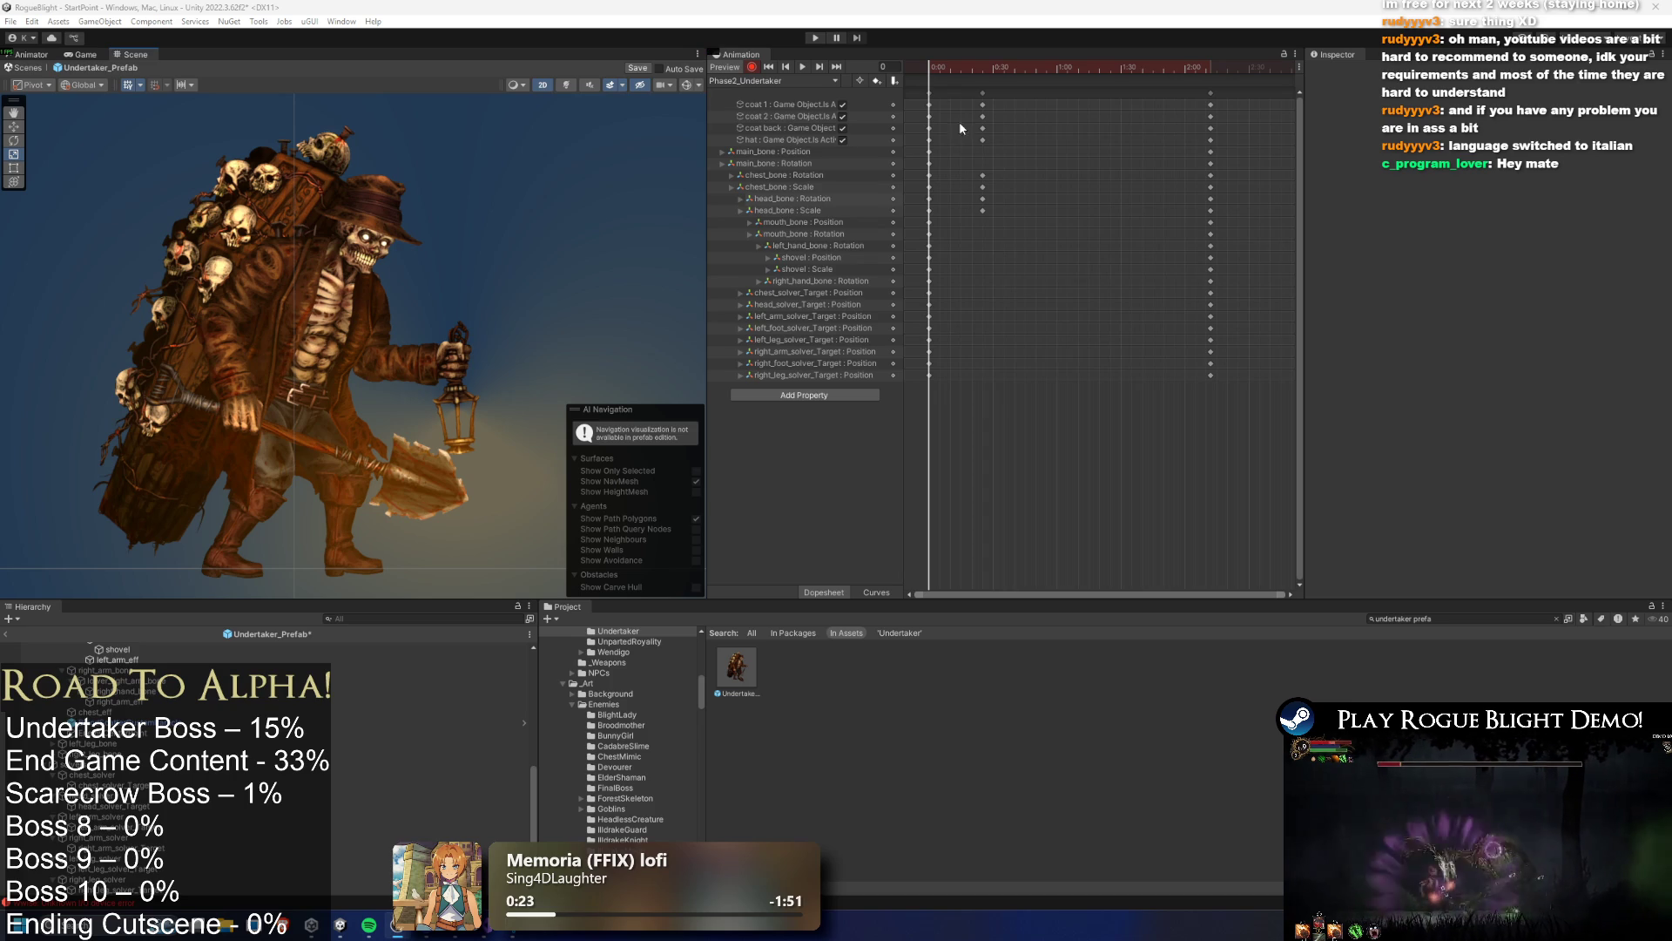
drag(447, 176, 517, 163)
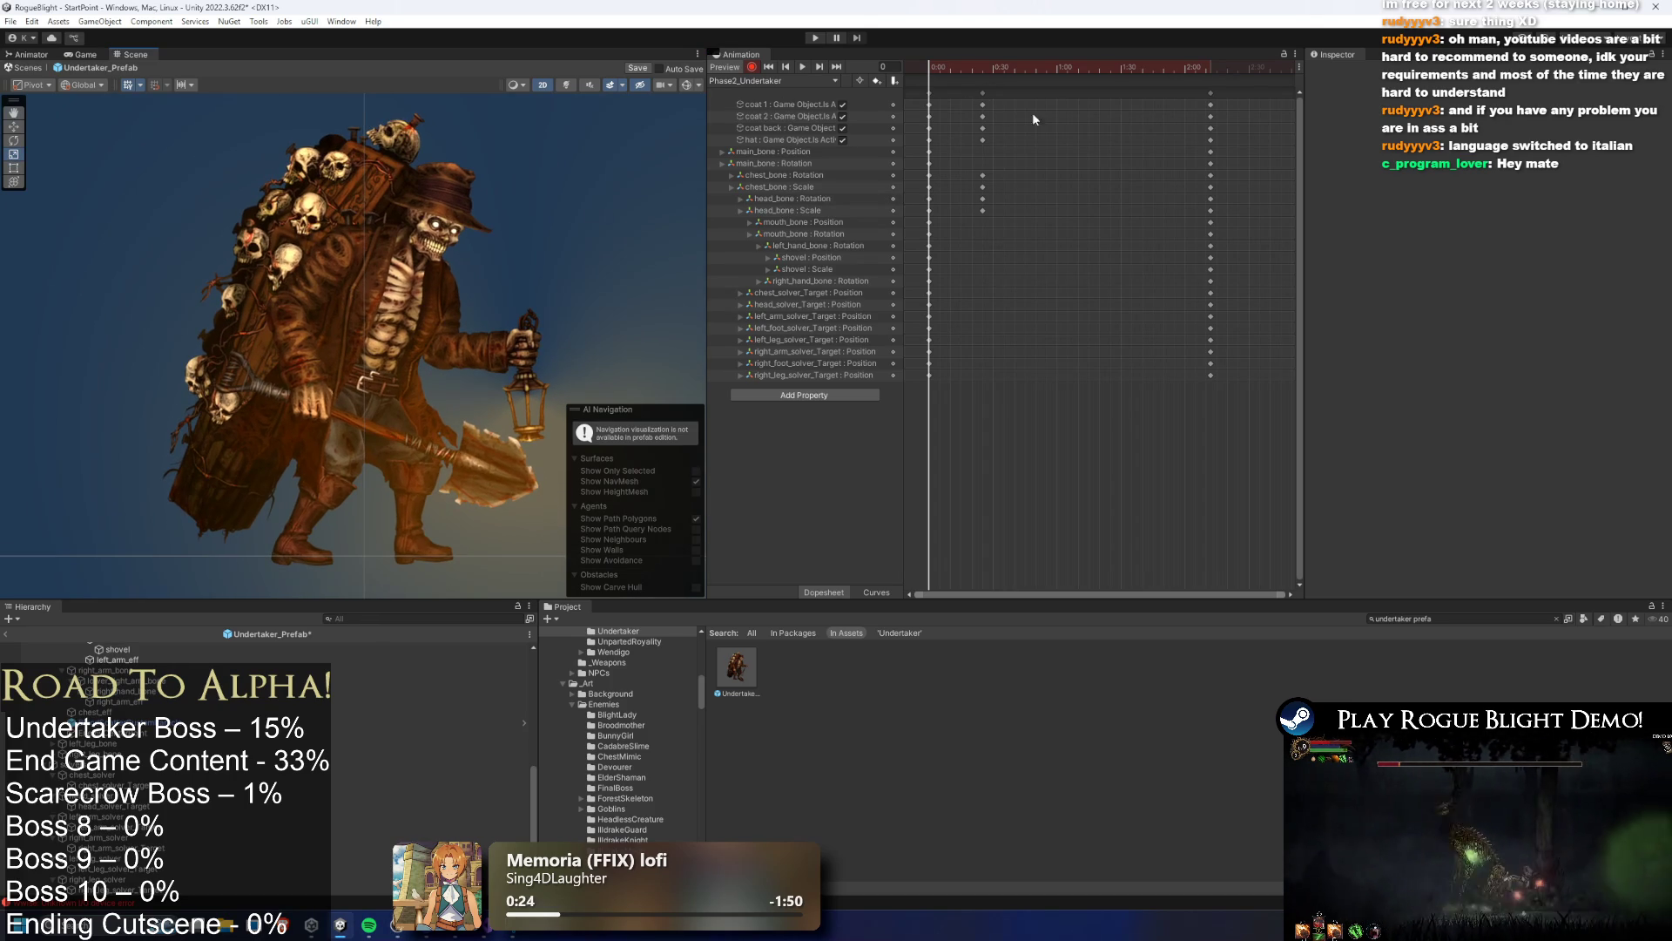
drag(961, 70, 1056, 68)
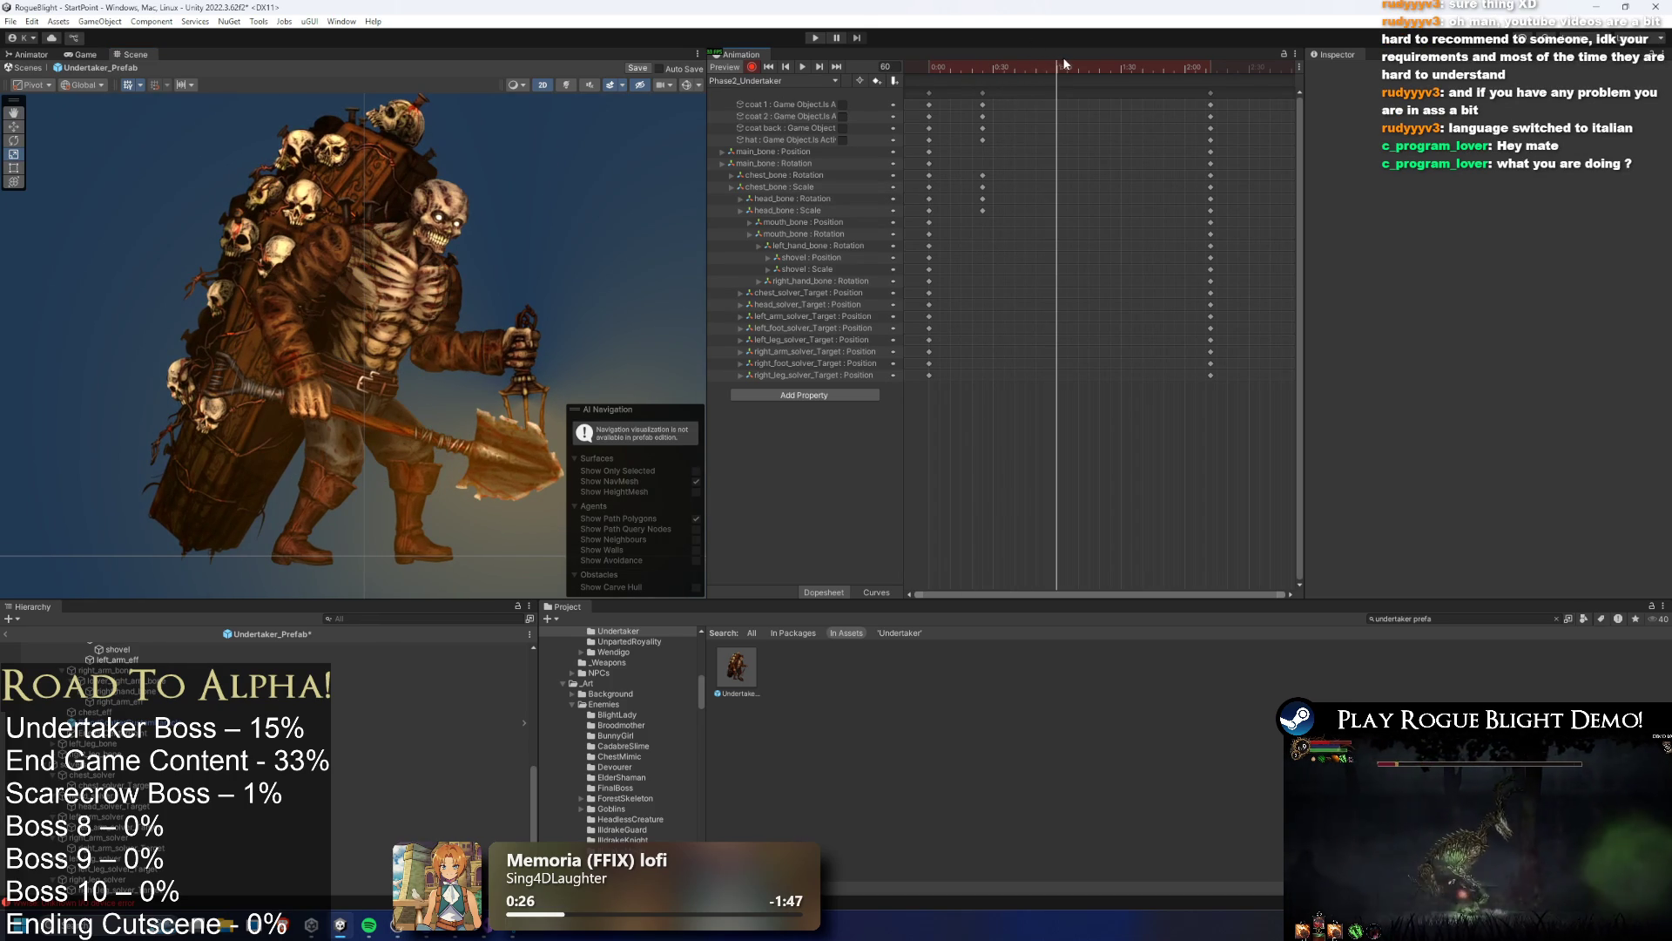
scroll(416, 203, up, 2)
scroll(295, 266, up, 1)
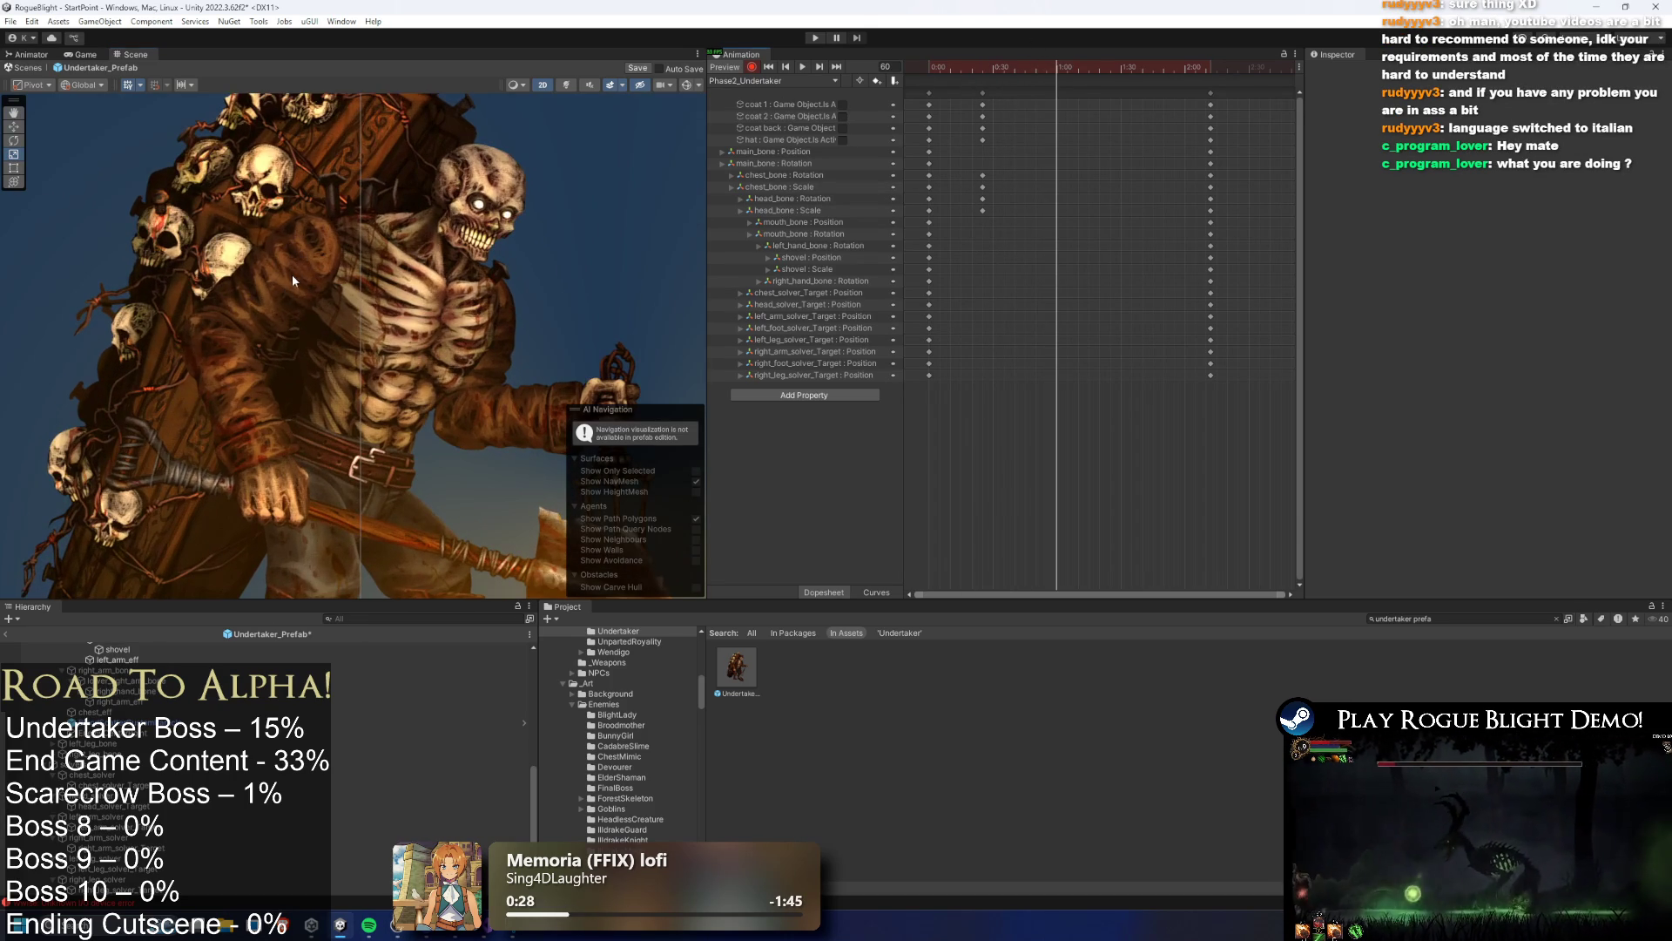
click(294, 272)
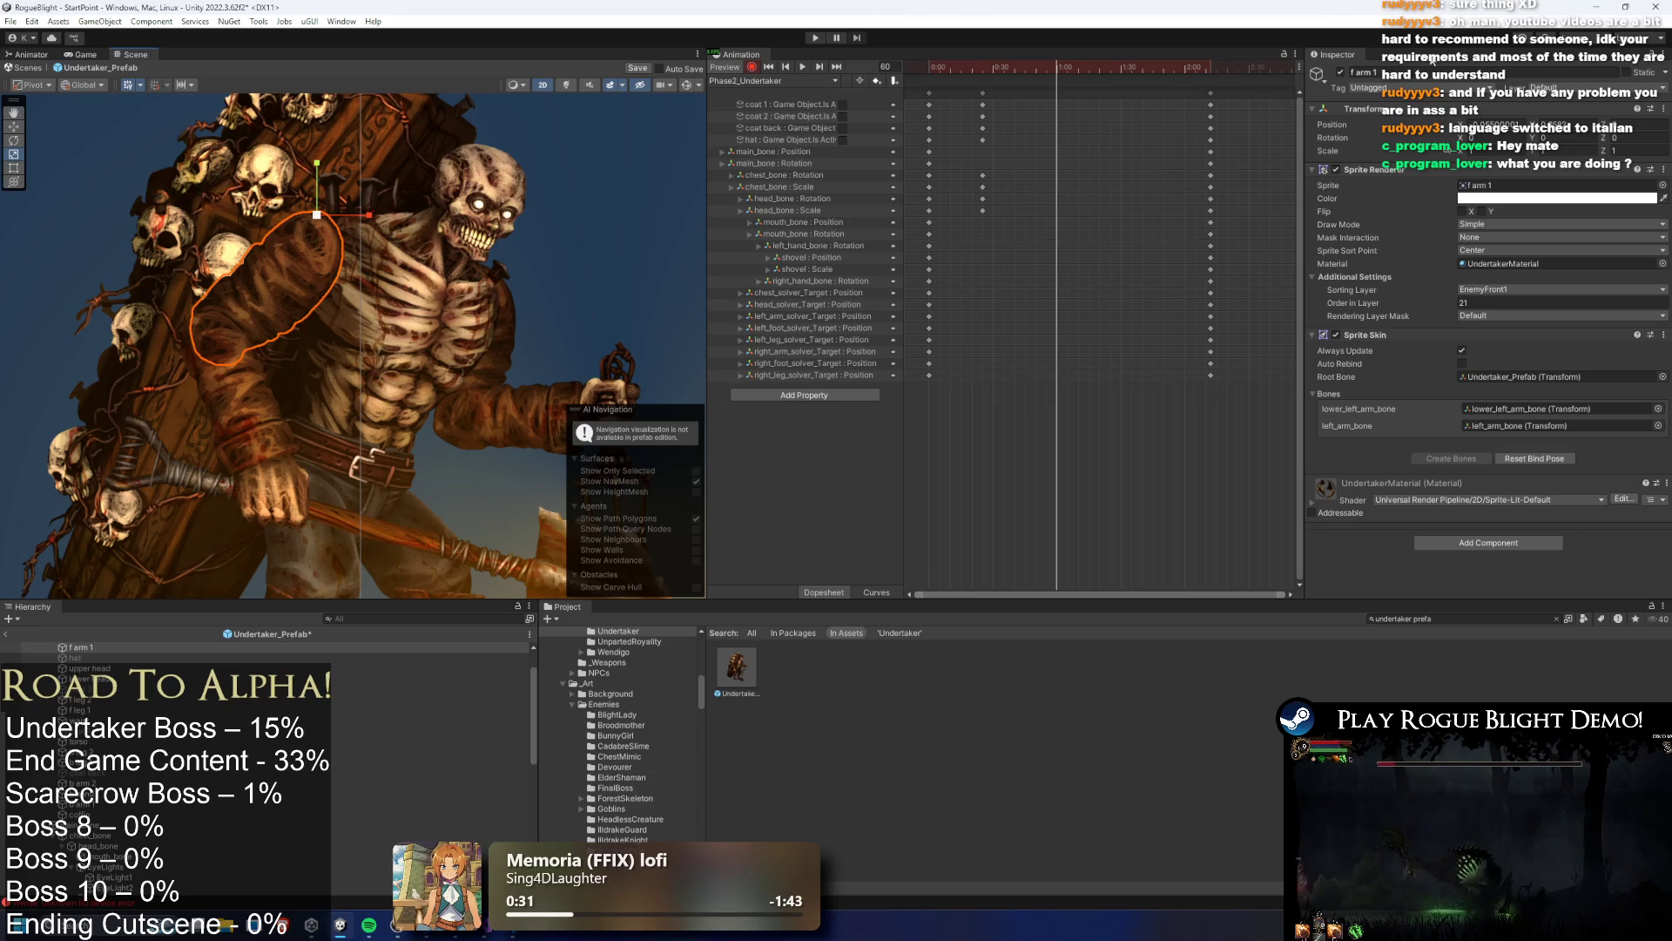
click(1339, 73)
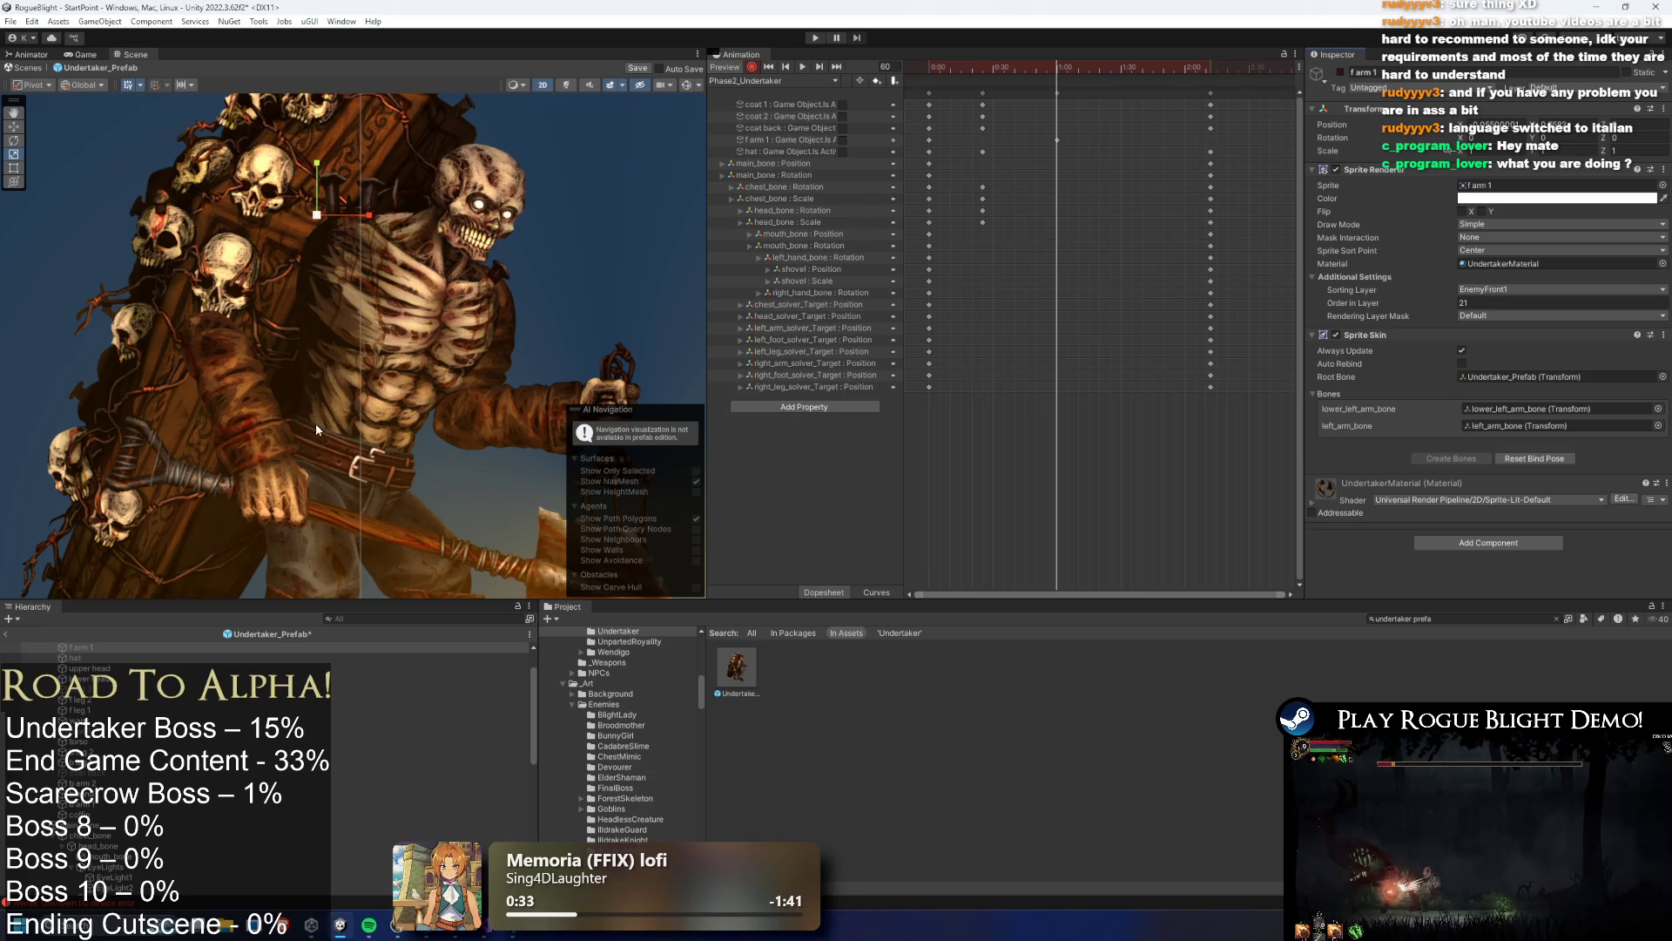
key(ctrl+z)
click(587, 226)
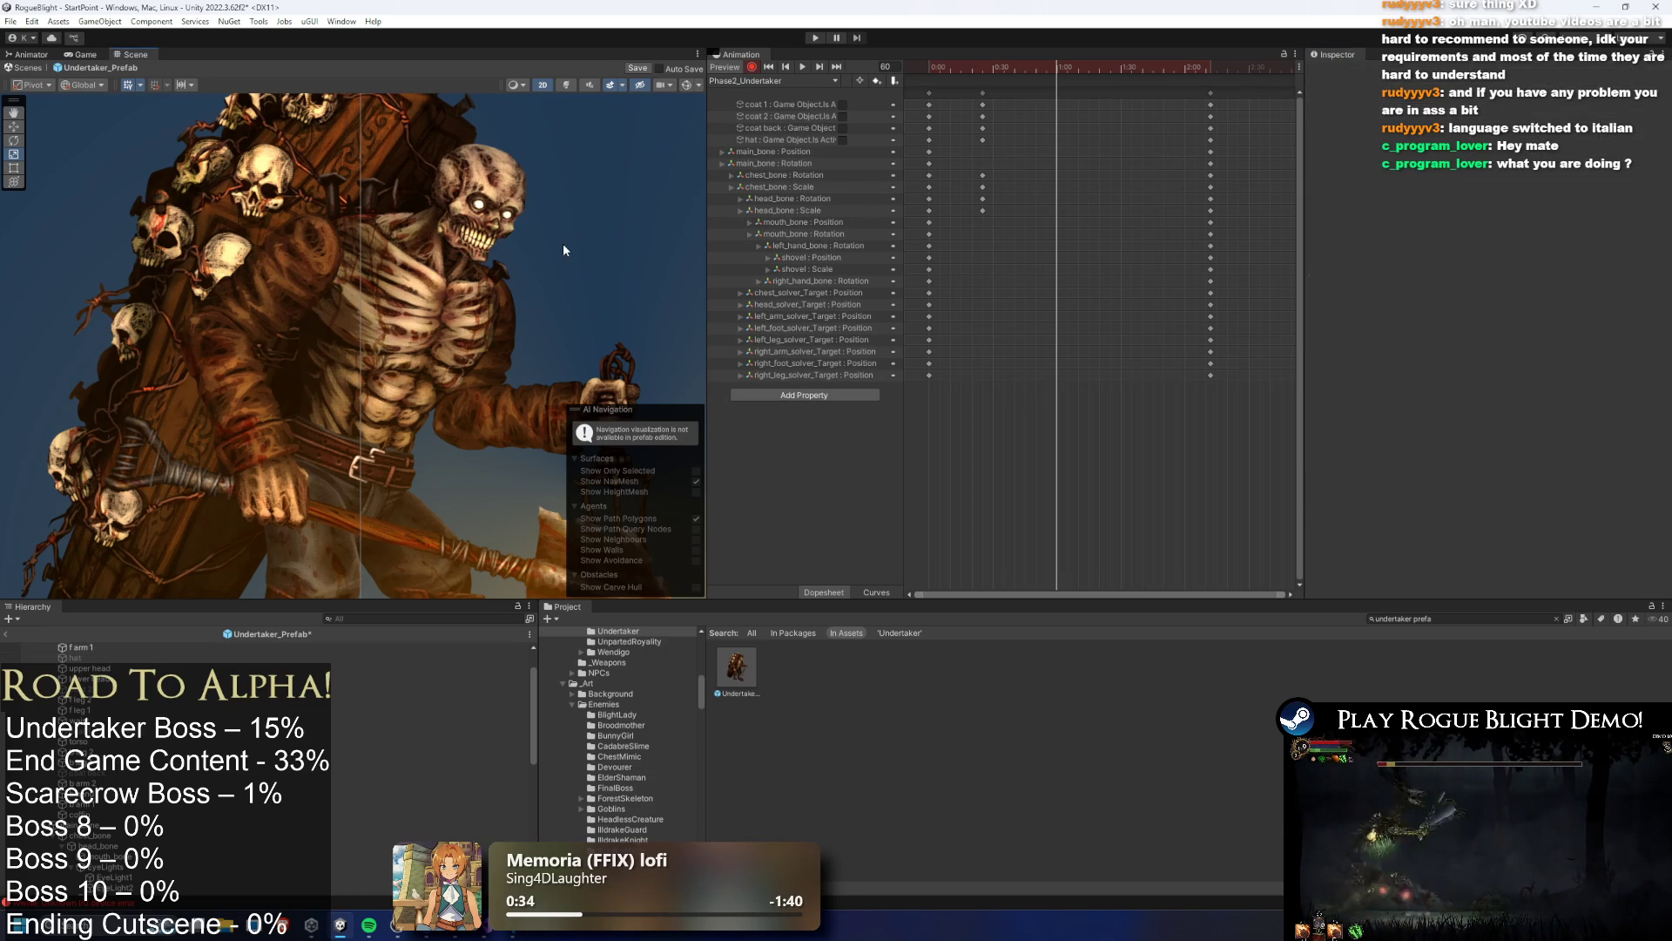
scroll(564, 243, up, 3)
After checking the annotated snip, delete the hat's Is Active track and play the clip
key(alt+Tab)
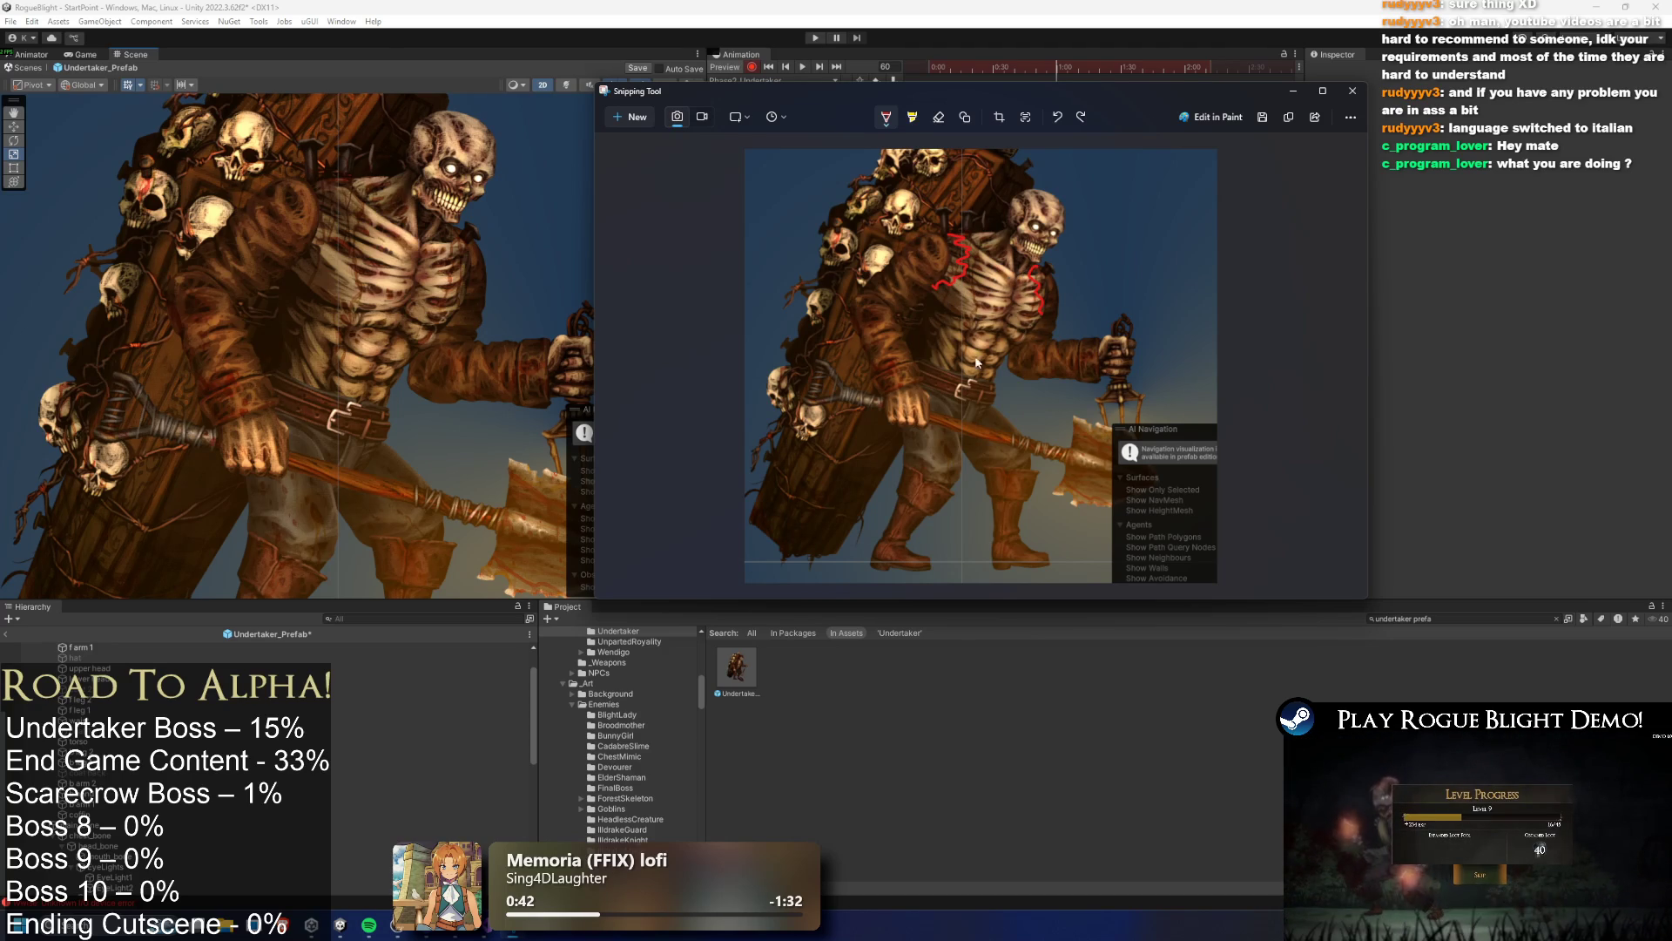
click(563, 164)
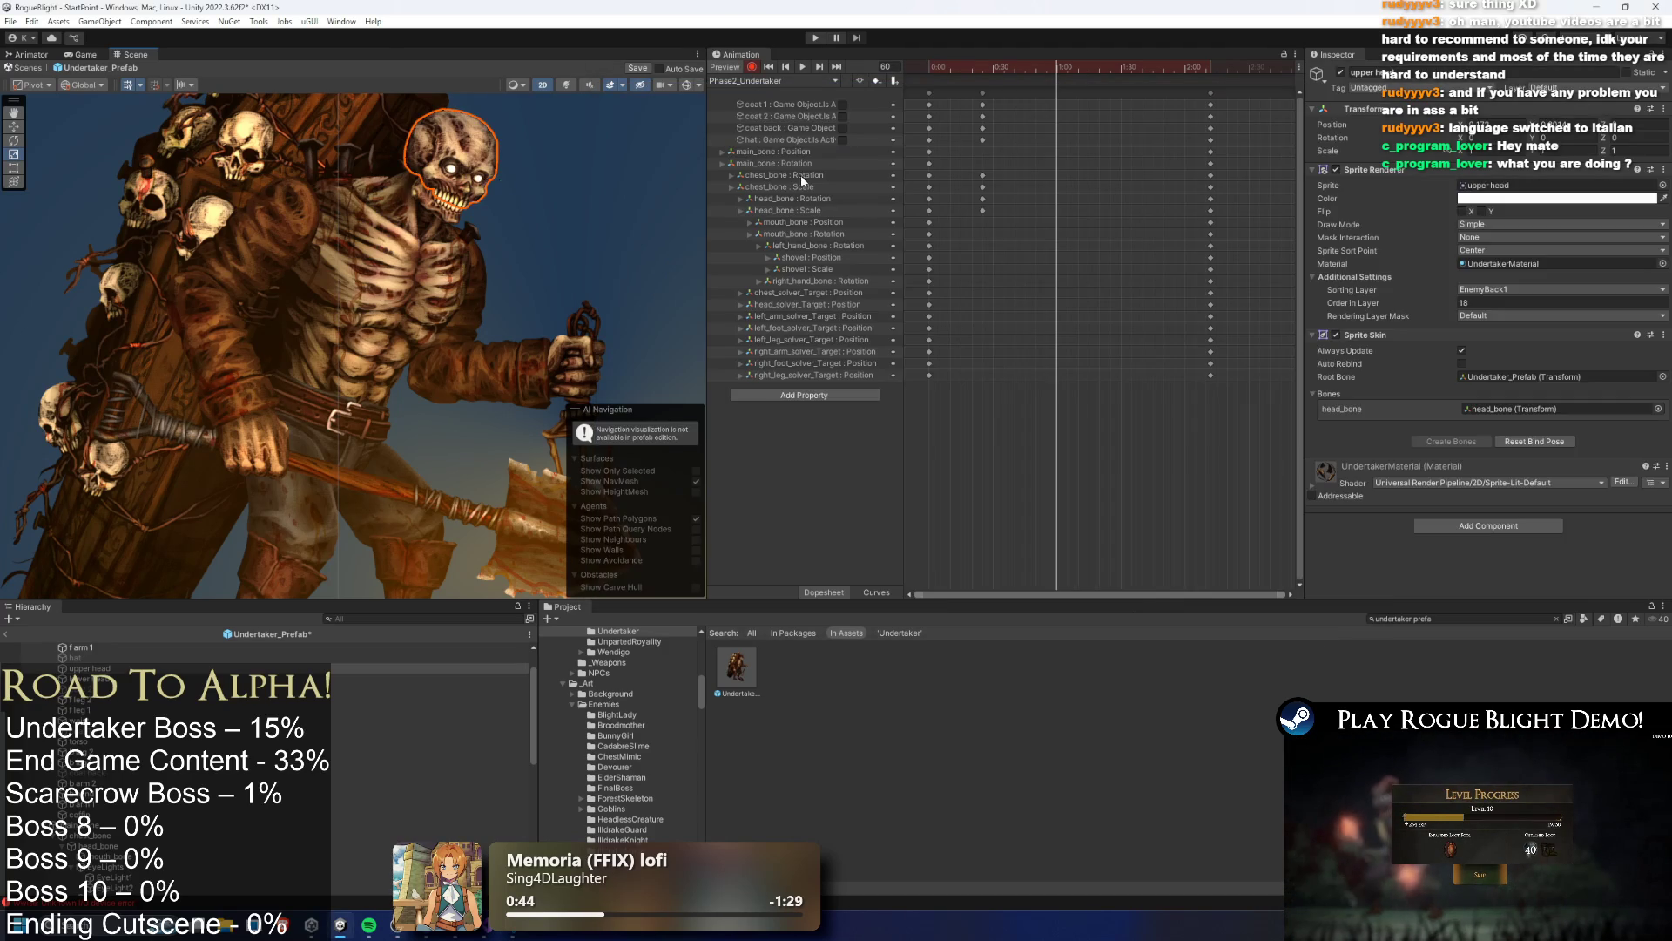
drag(1060, 90, 981, 84)
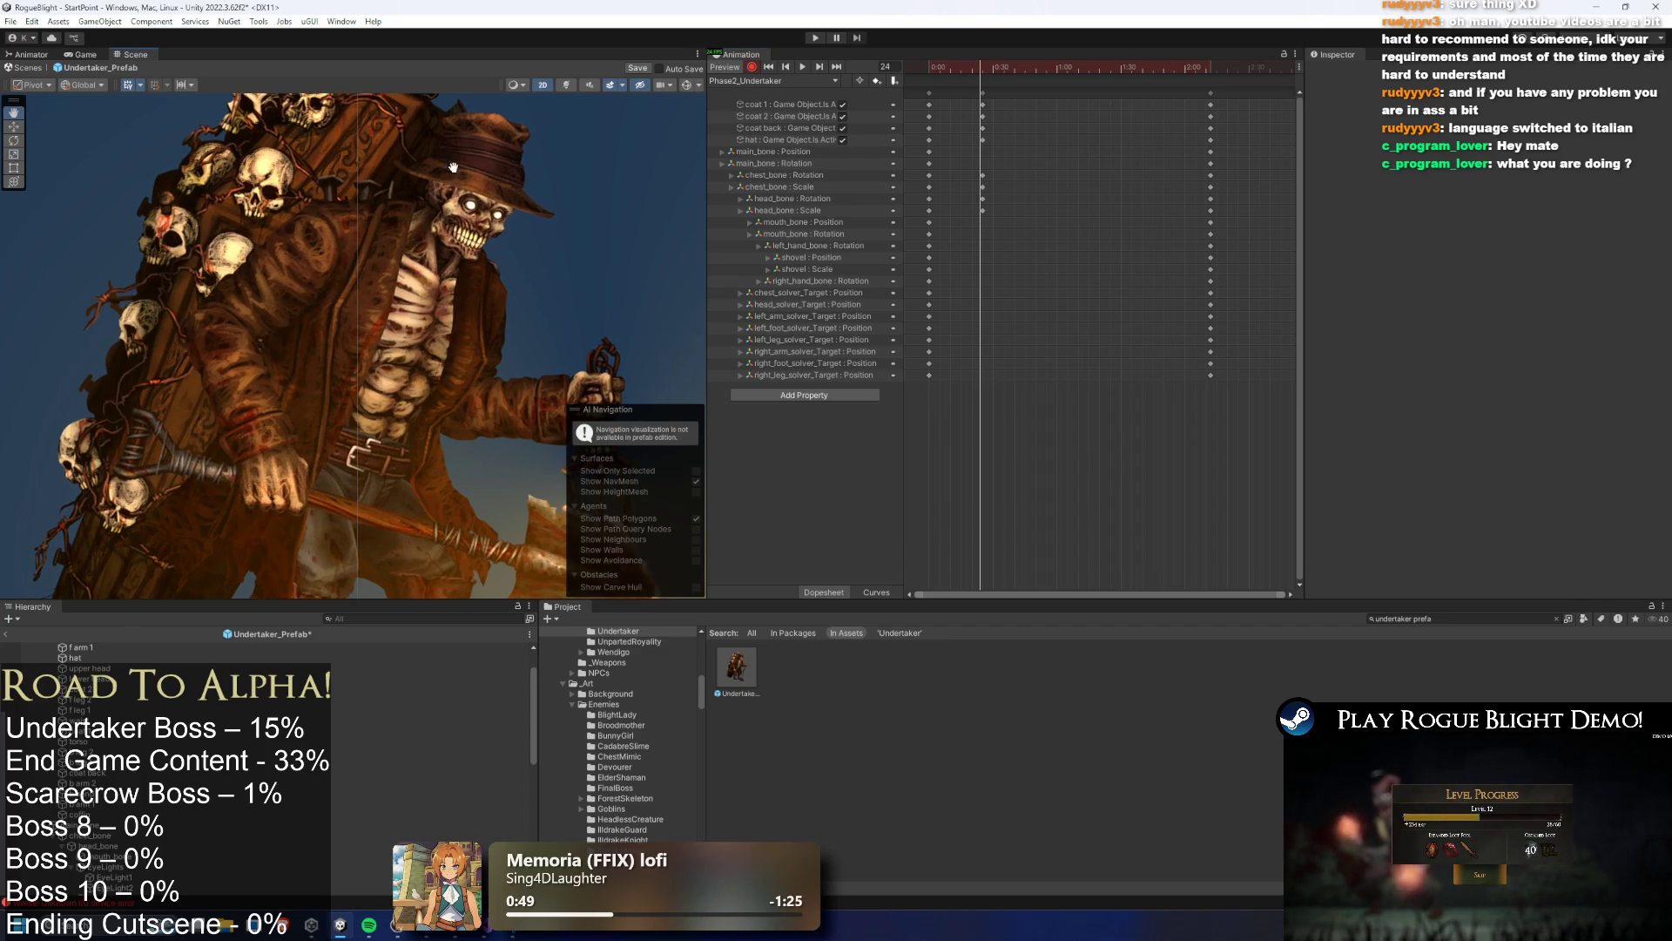
click(796, 140)
key(Delete)
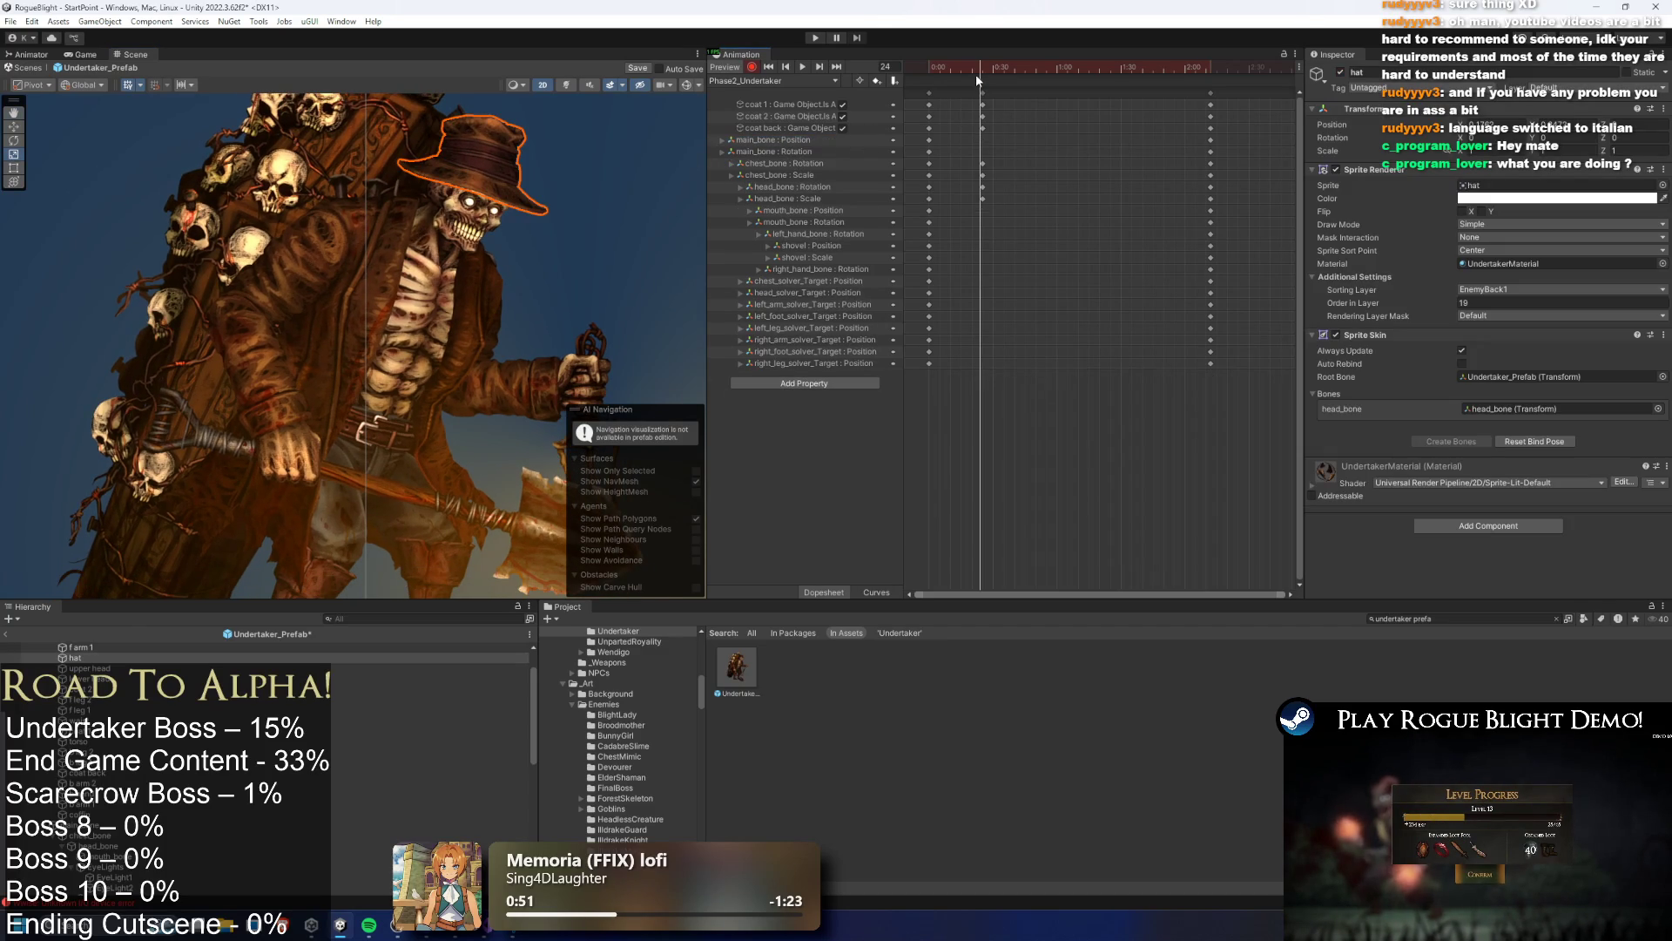
click(998, 66)
key(space)
click(629, 159)
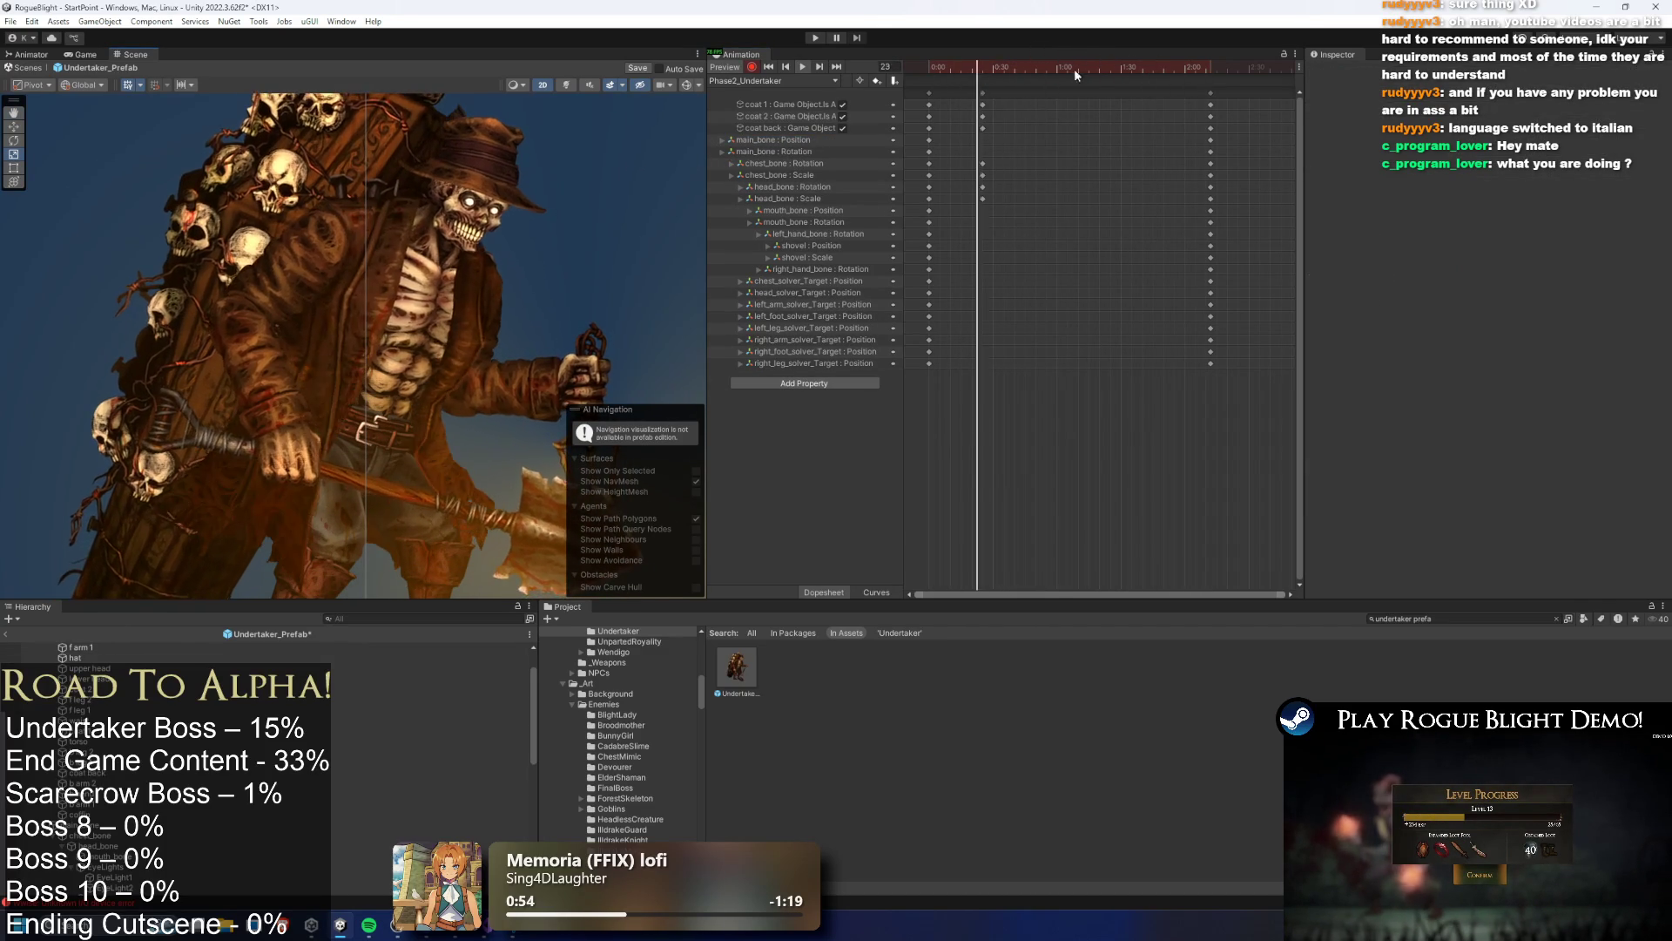
mouse_move(979, 66)
mouse_down()
mouse_move(938, 68)
mouse_move(1029, 70)
mouse_up()
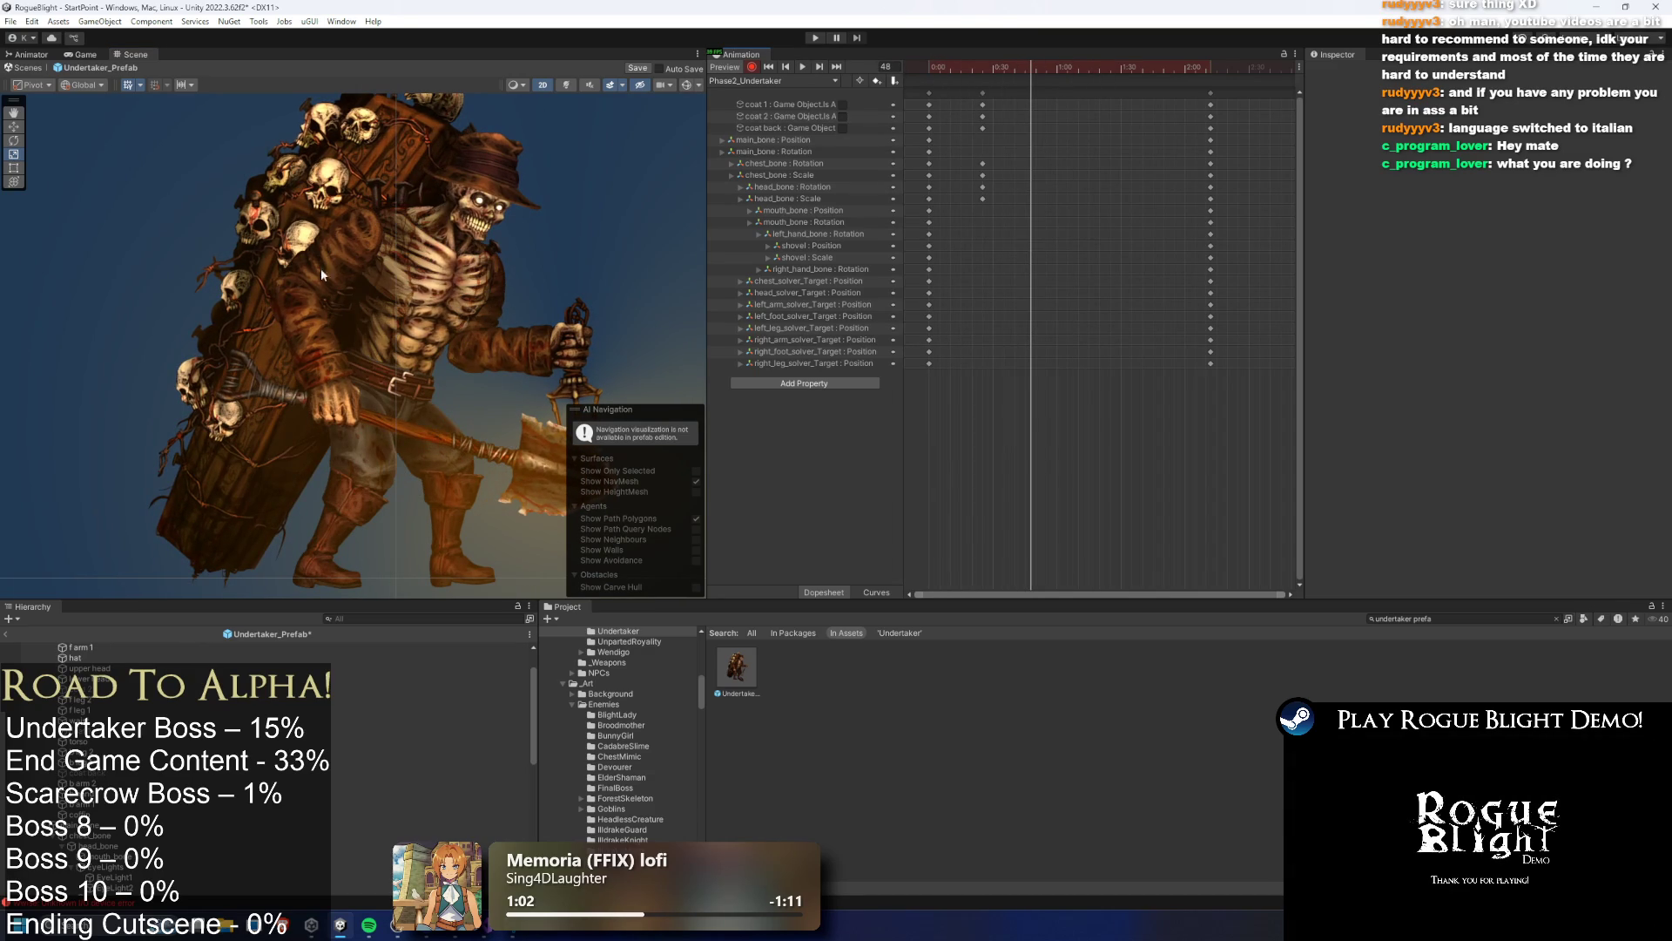
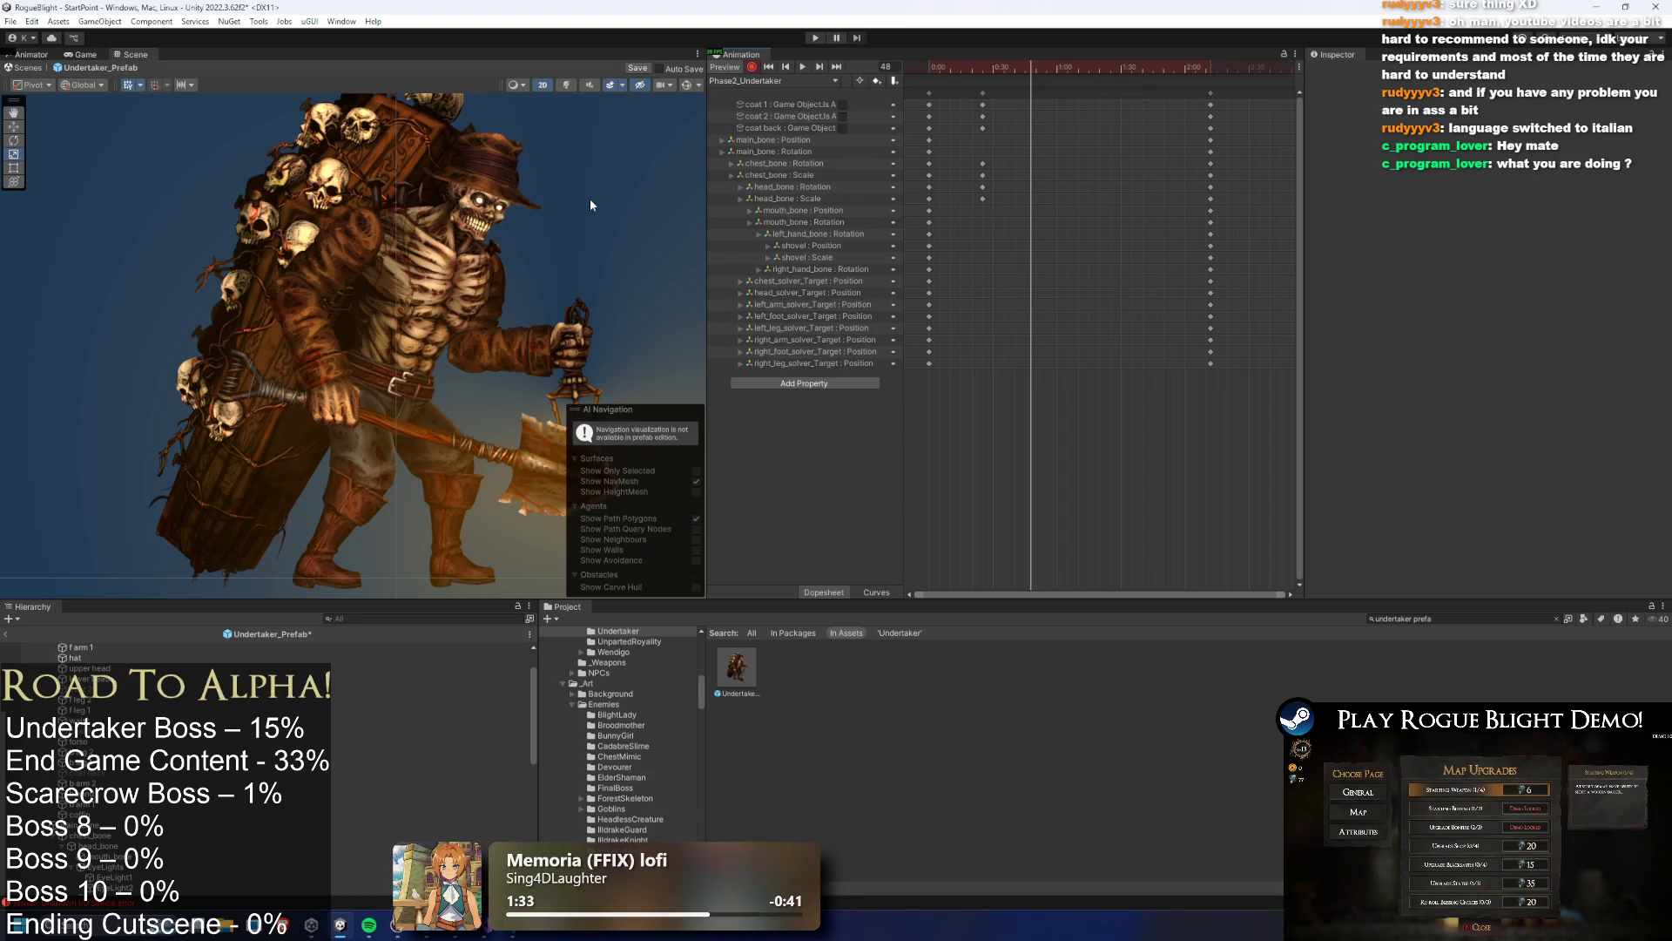
Select Undertaker_Prefab, turn off animation recording and scrub the Phase2 clip back to frame 20
scroll(533, 287, down, 1)
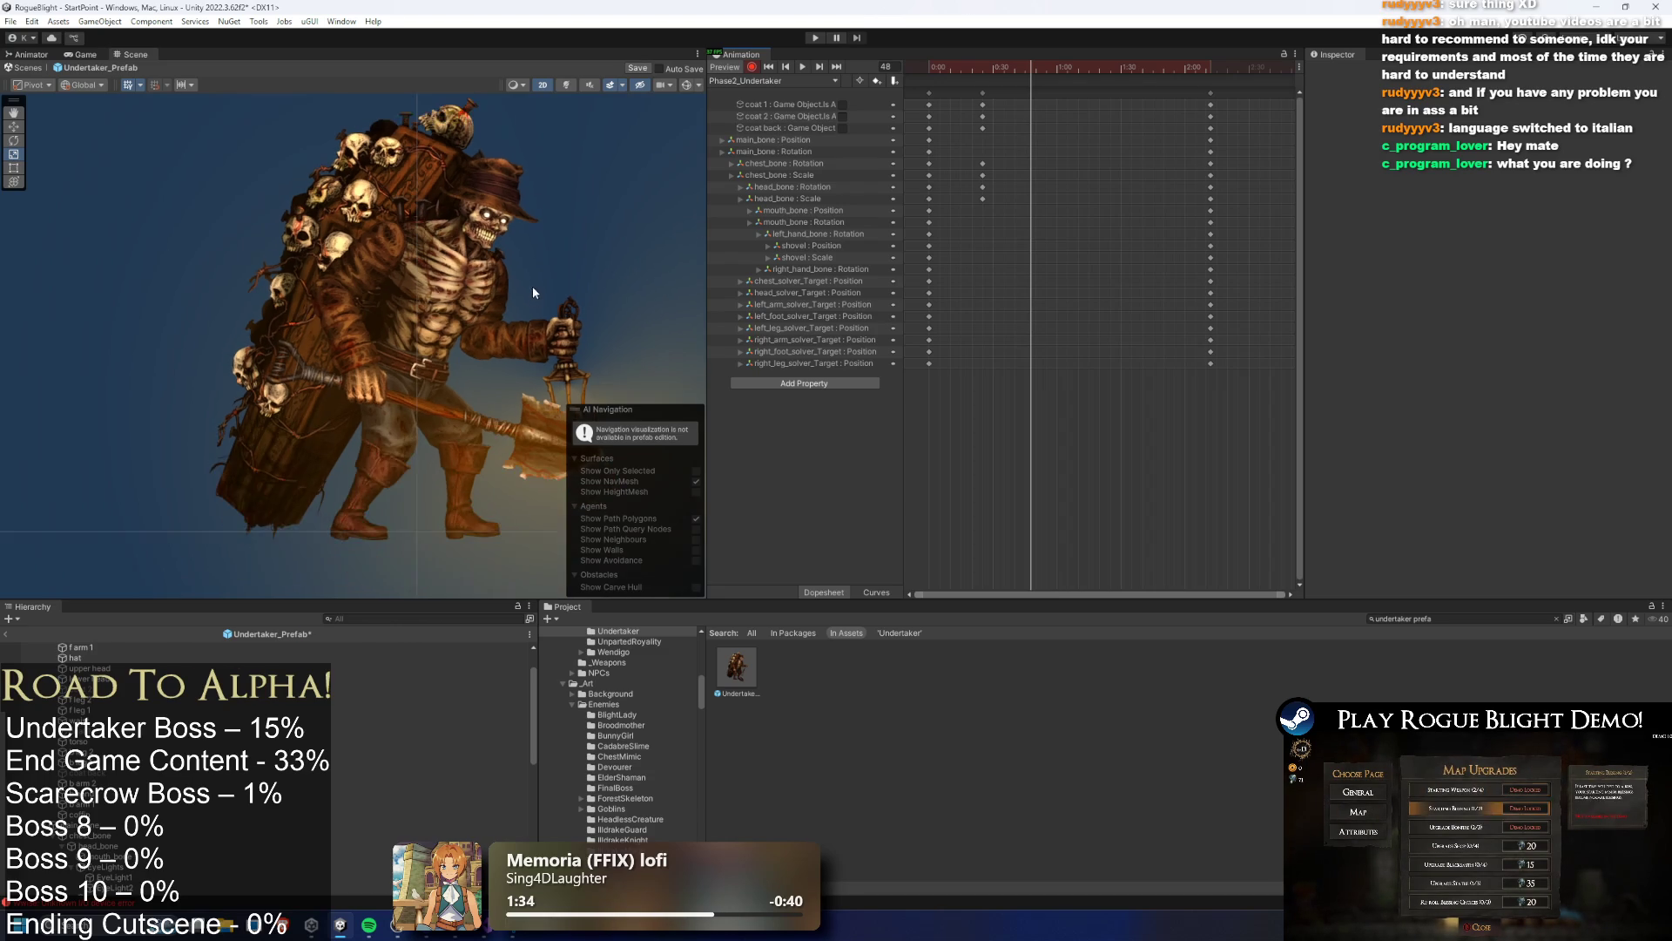
scroll(533, 292, down, 1)
scroll(619, 253, down, 1)
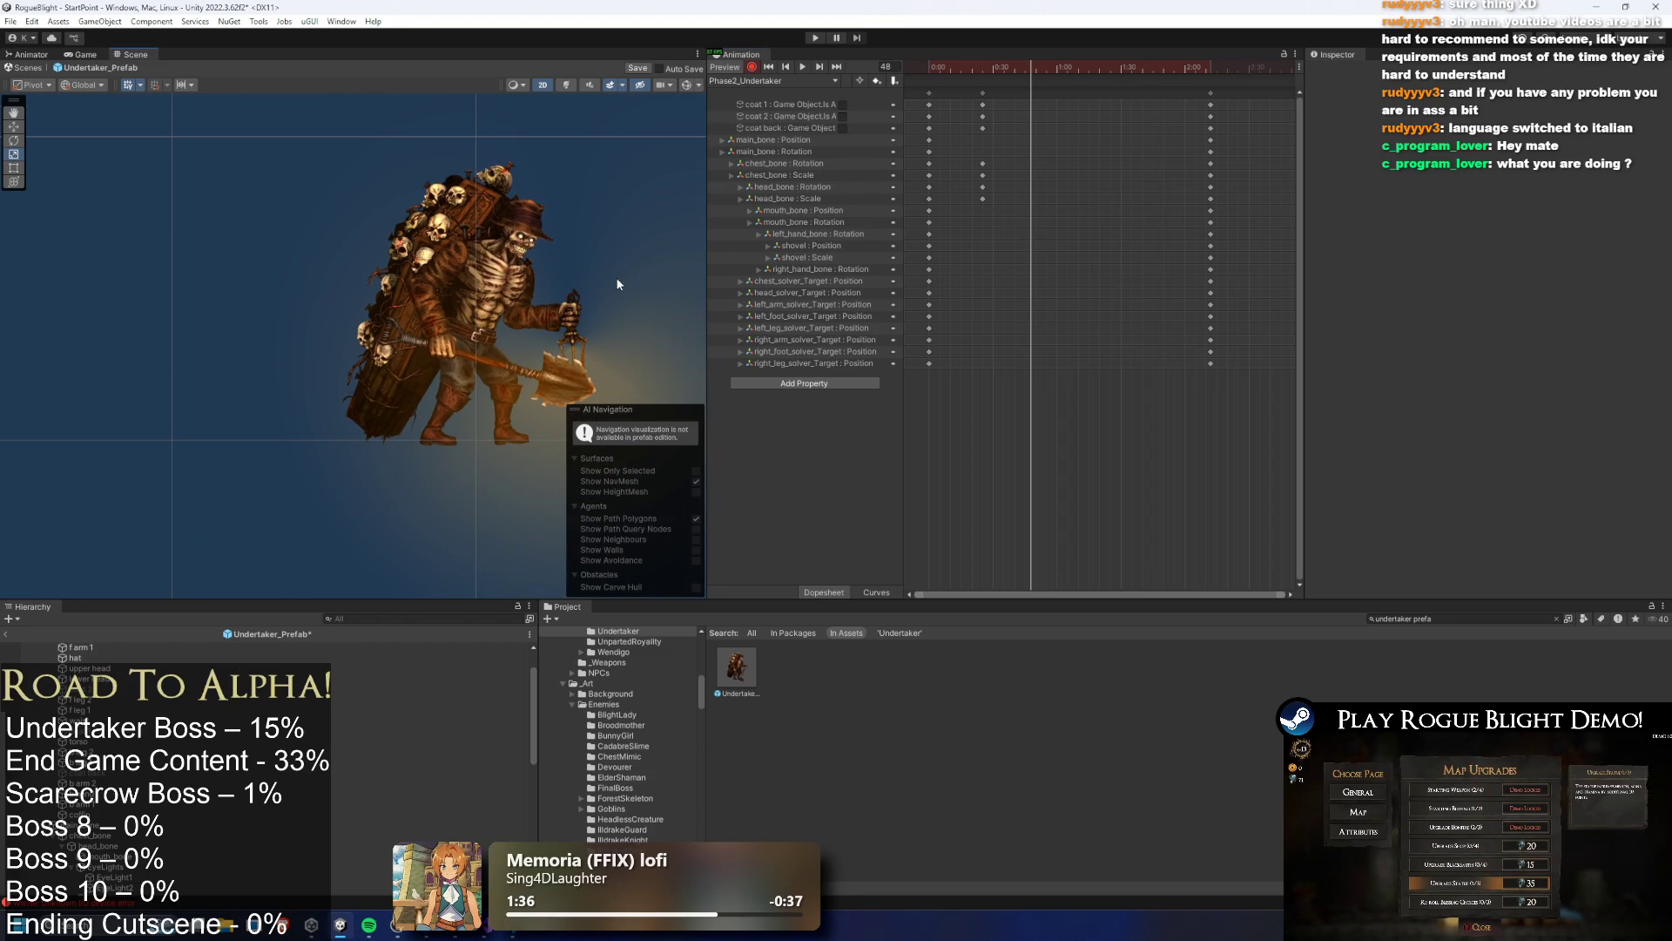
click(742, 684)
scroll(1537, 354, down, 2)
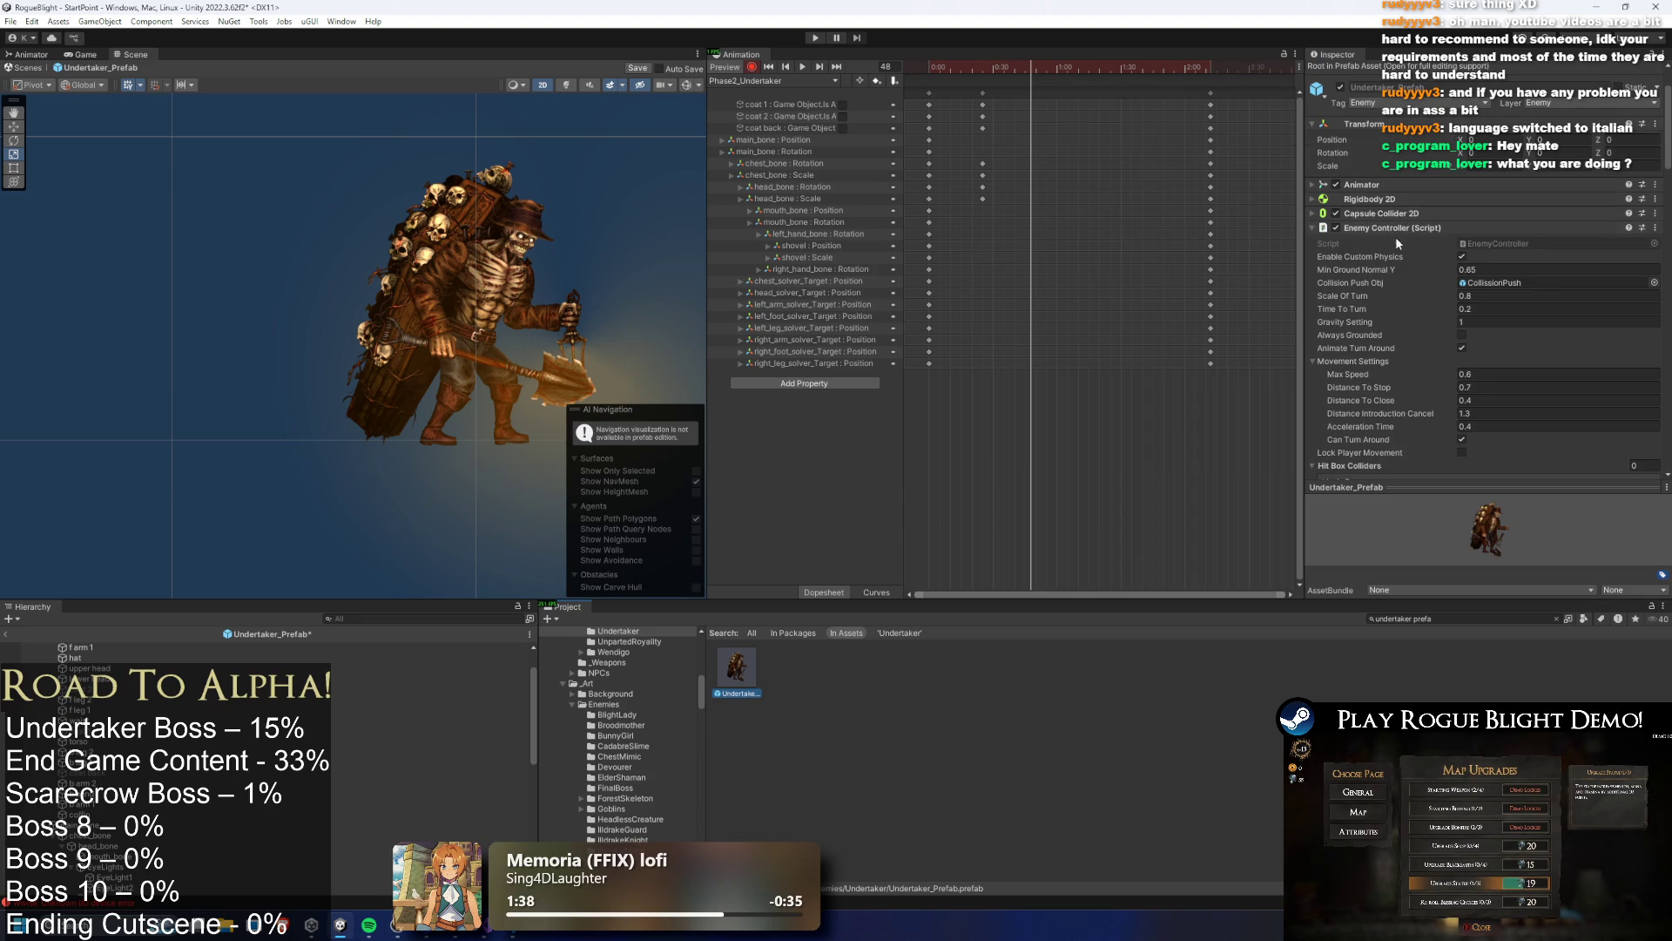
click(1381, 227)
click(752, 67)
mouse_move(1005, 66)
mouse_down()
mouse_move(951, 66)
mouse_move(973, 67)
mouse_up()
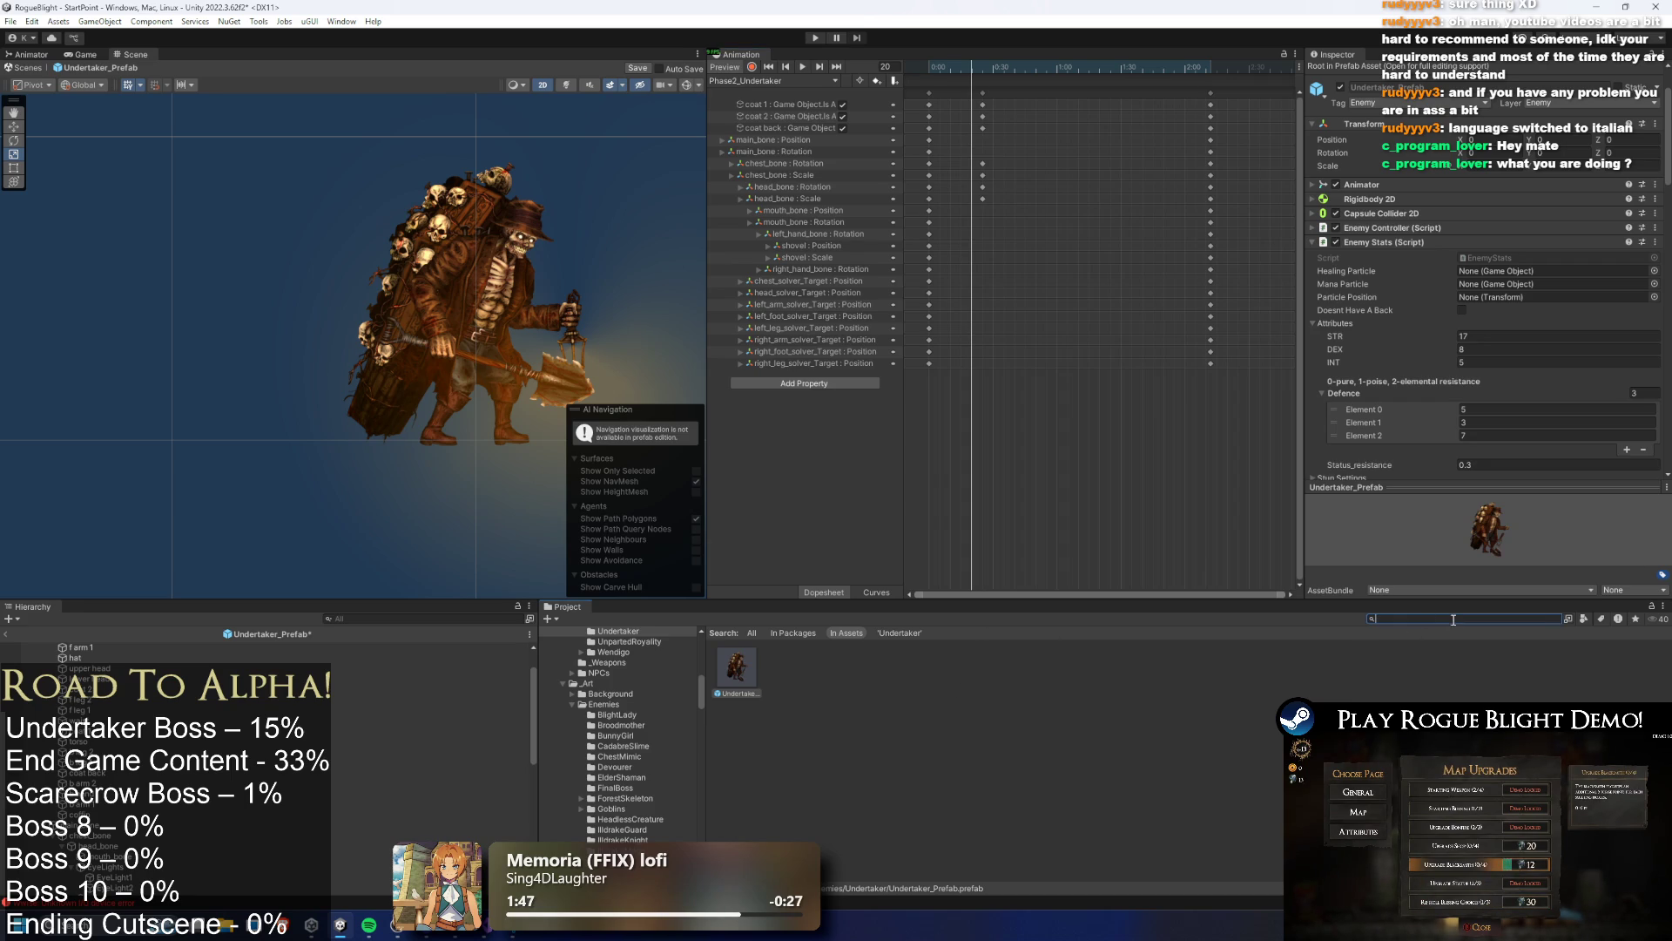
Search the Project for 'undertaker art' and select the undertaker_art asset
text(undertaker prefa)
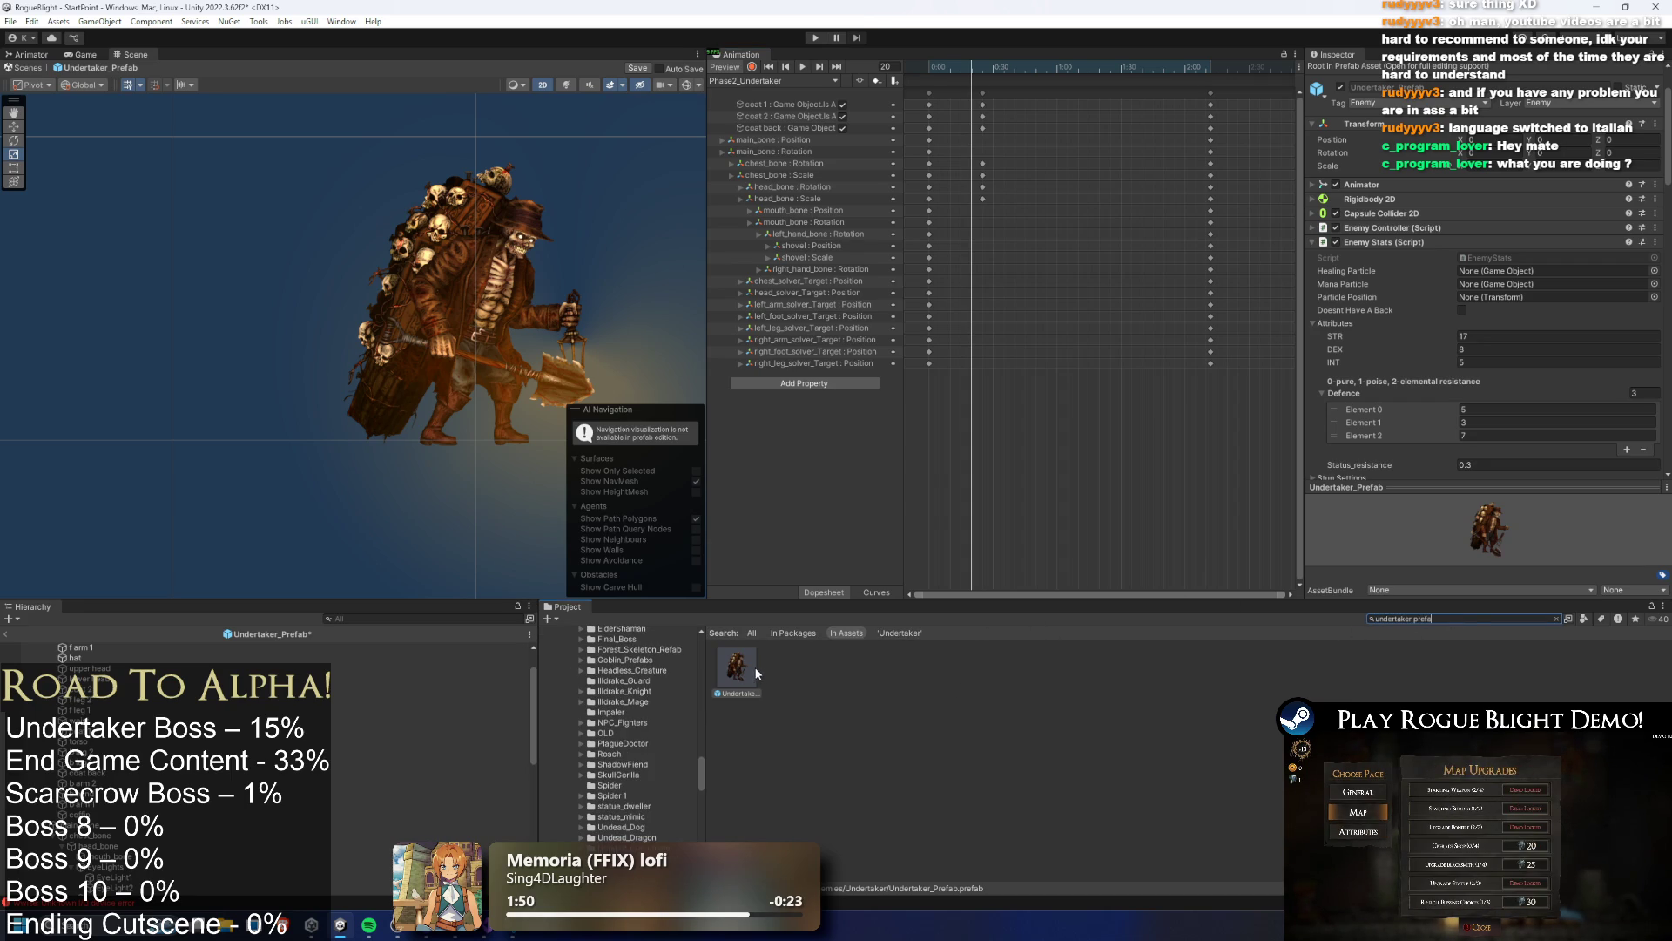
key(BackSpace)
key(BackSpace)
key(BackSpace)
text(art)
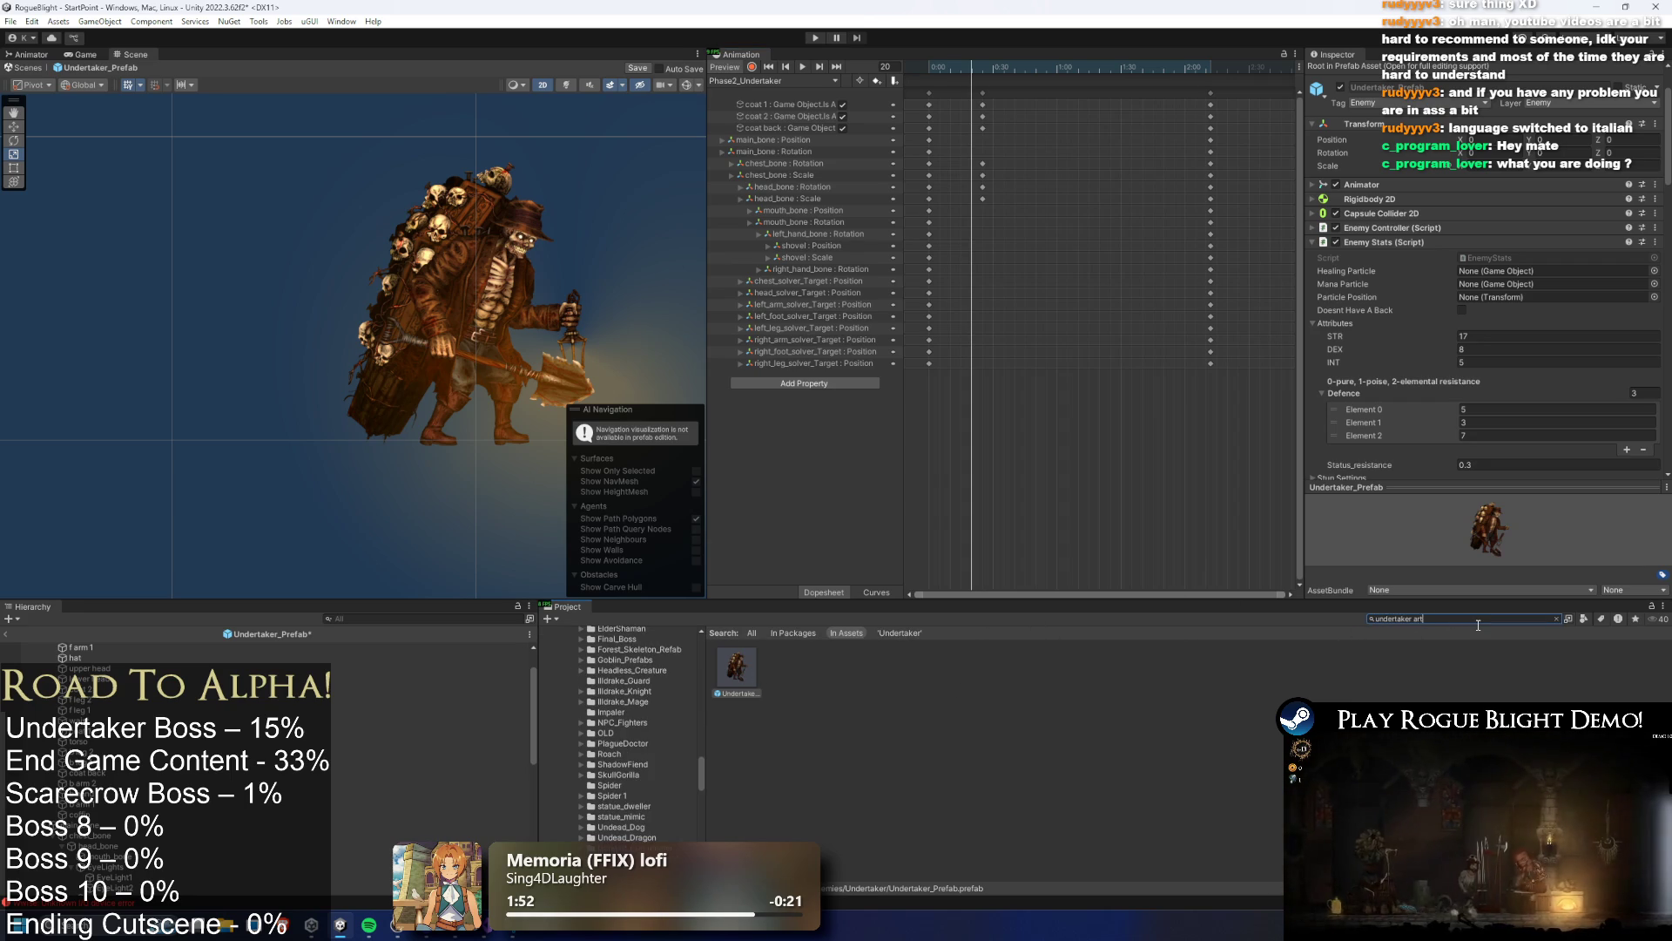
click(785, 668)
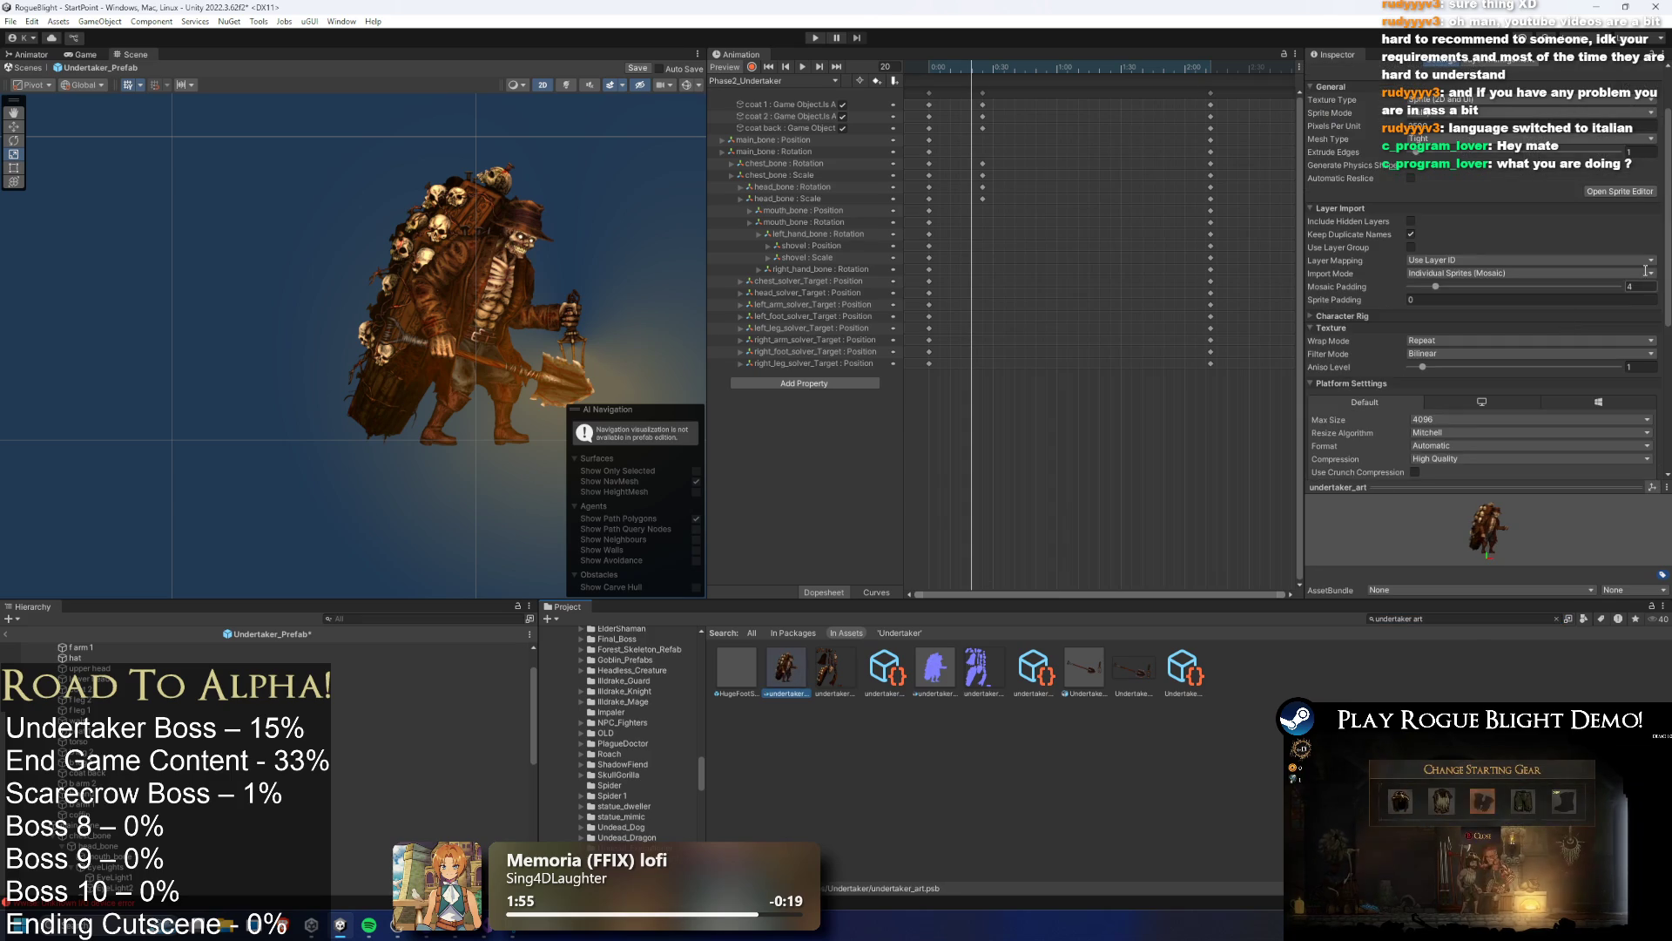
Open undertaker_art in the Sprite Editor's Skinning Editor
click(1619, 191)
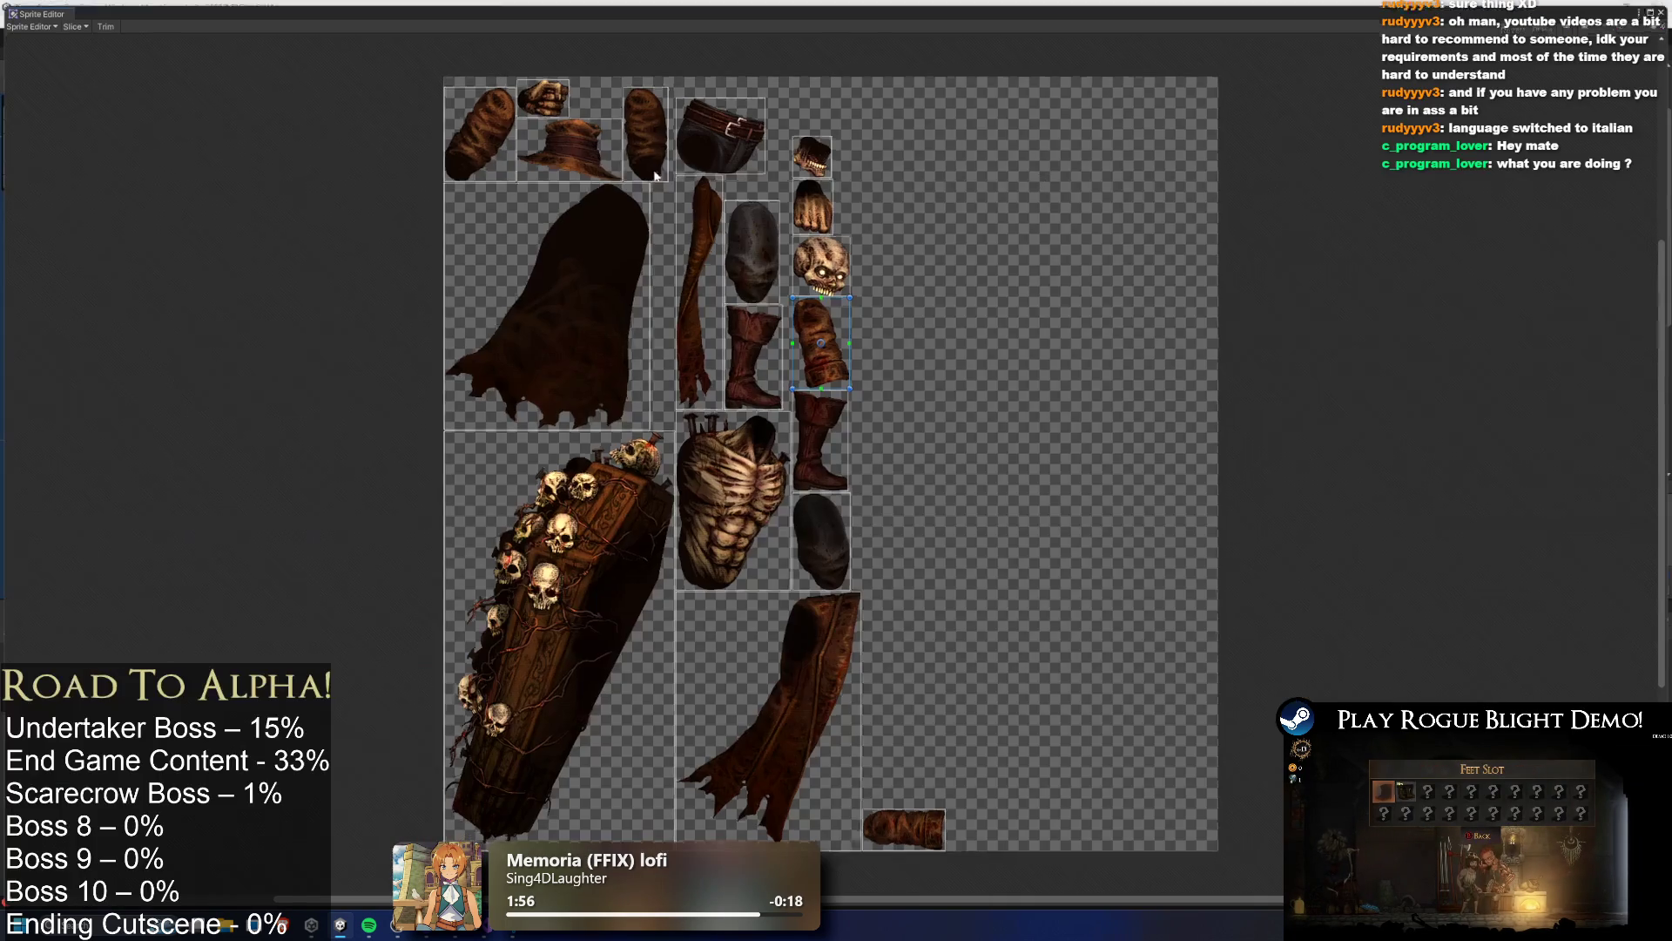
click(54, 27)
click(378, 107)
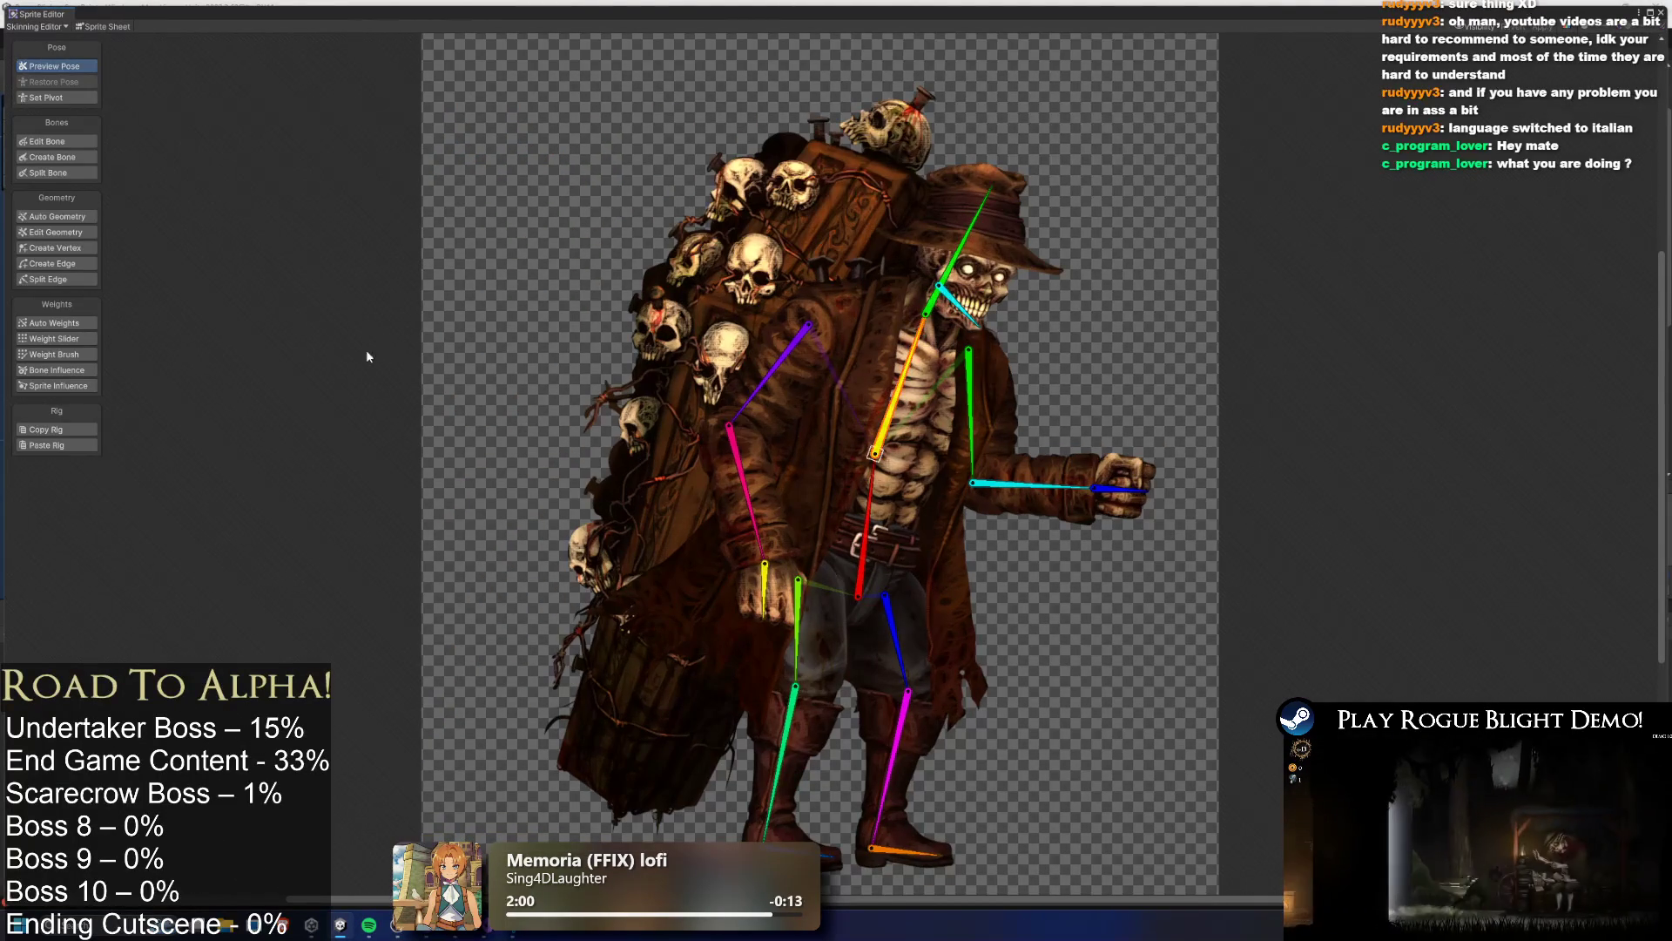
Create a new bone running from the coffin's top down to its bottom
click(69, 159)
click(846, 264)
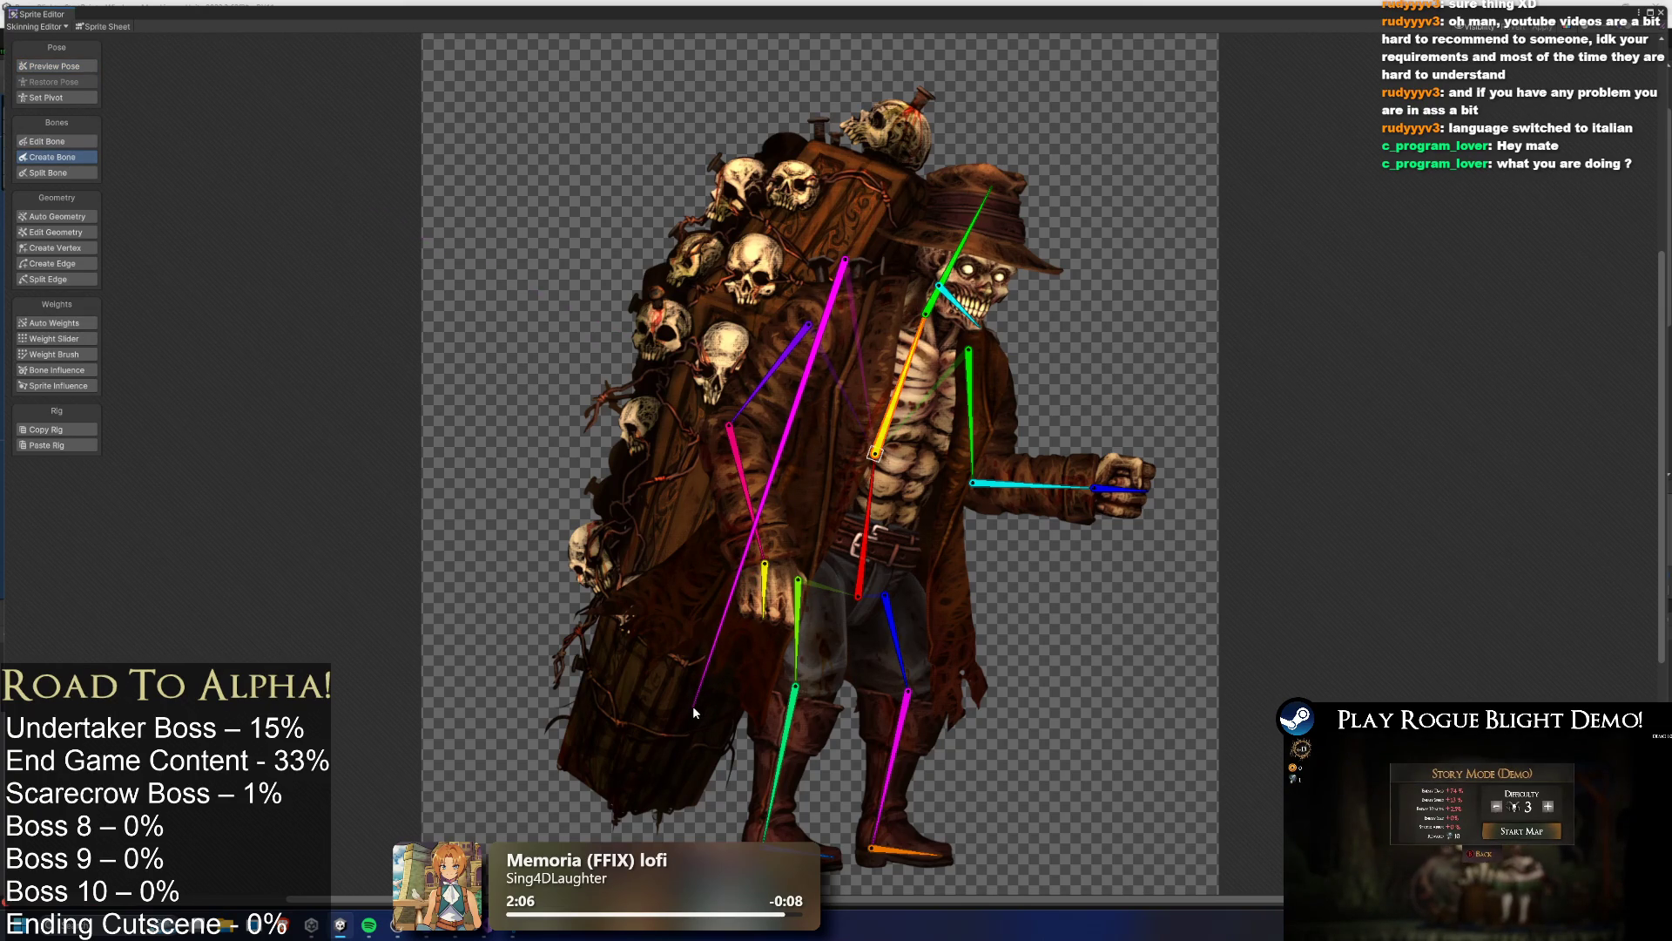
click(691, 702)
right_click(699, 688)
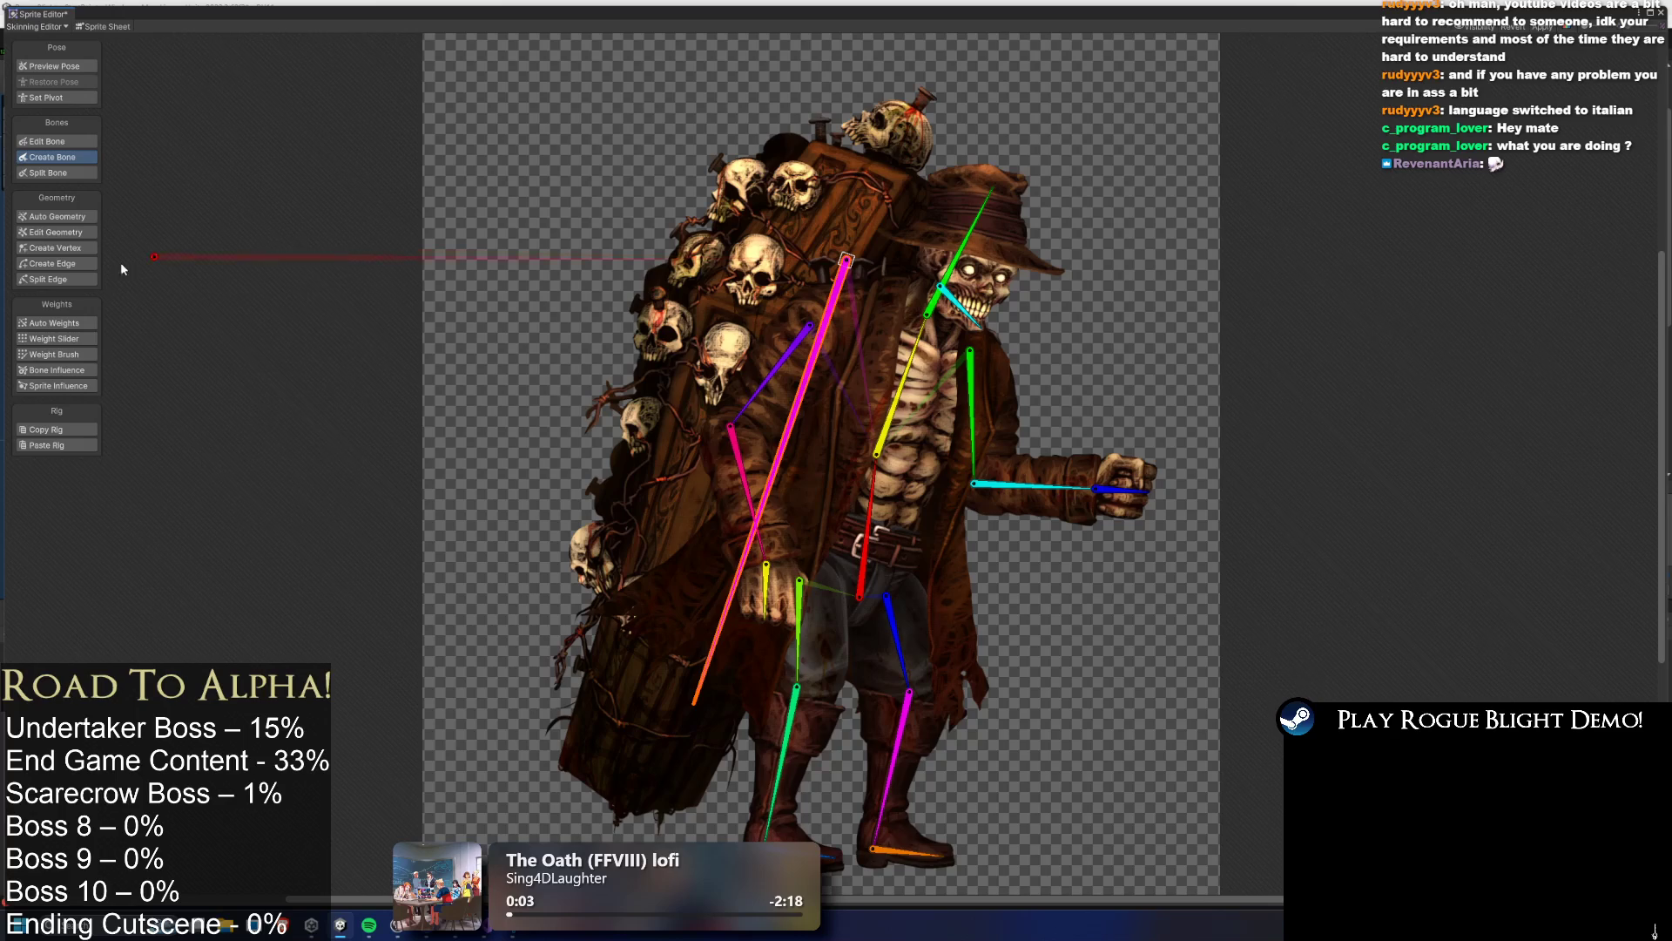
click(57, 370)
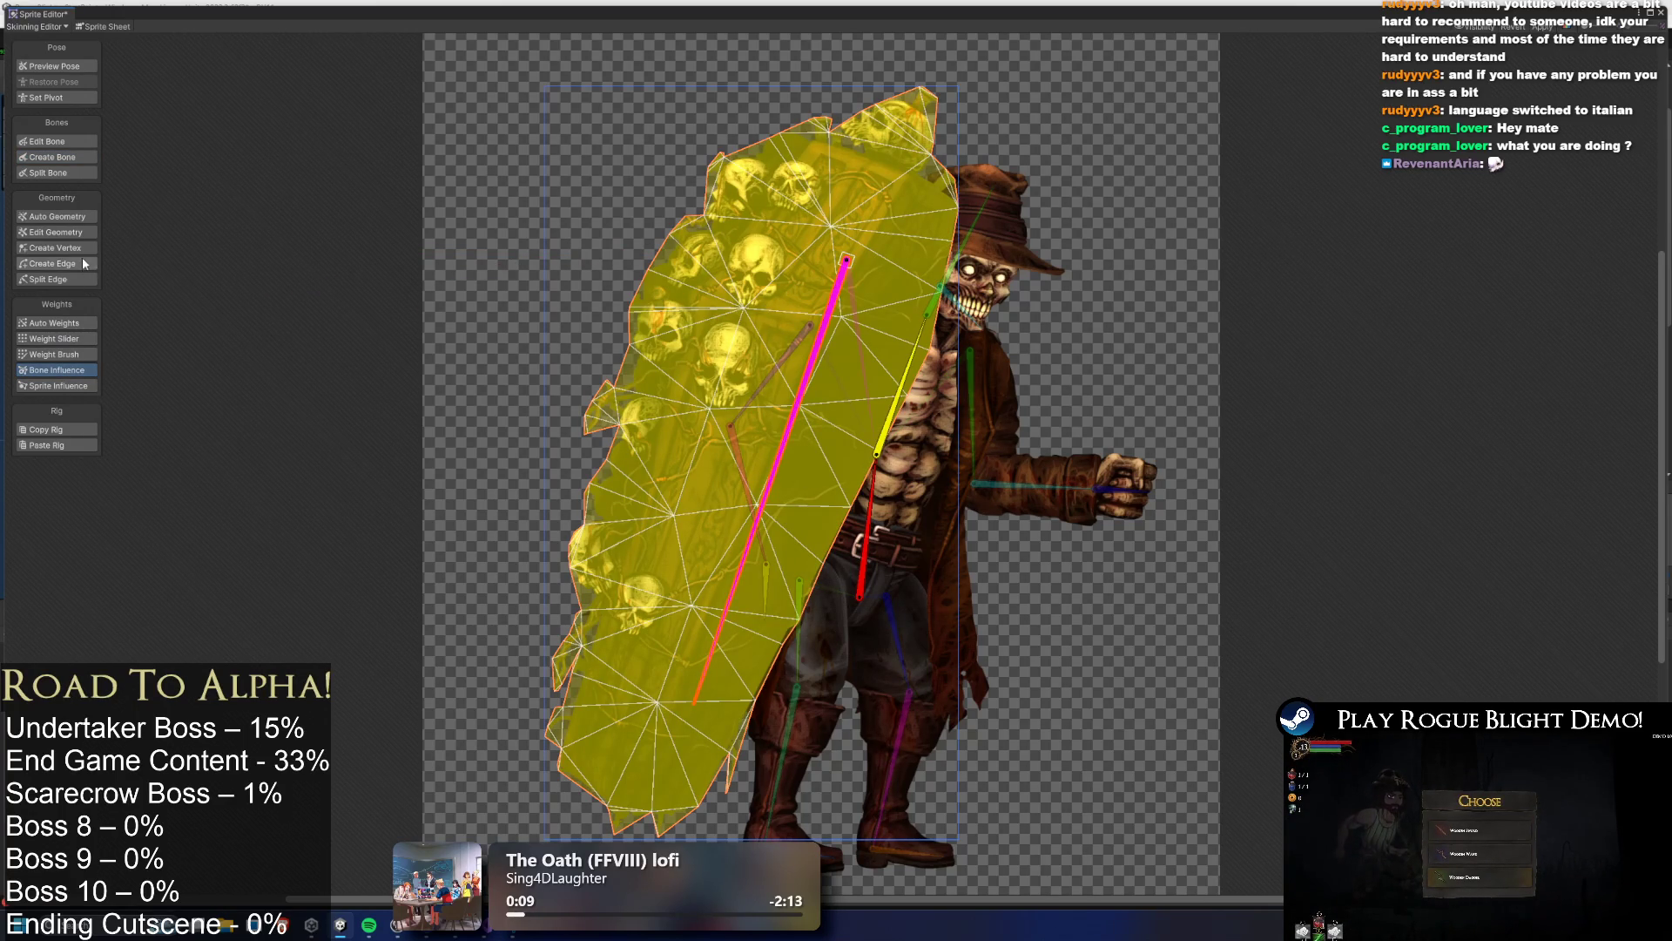
Weight-brush the coffin mesh to the new bone, apply, and close the Sprite Editor
click(83, 353)
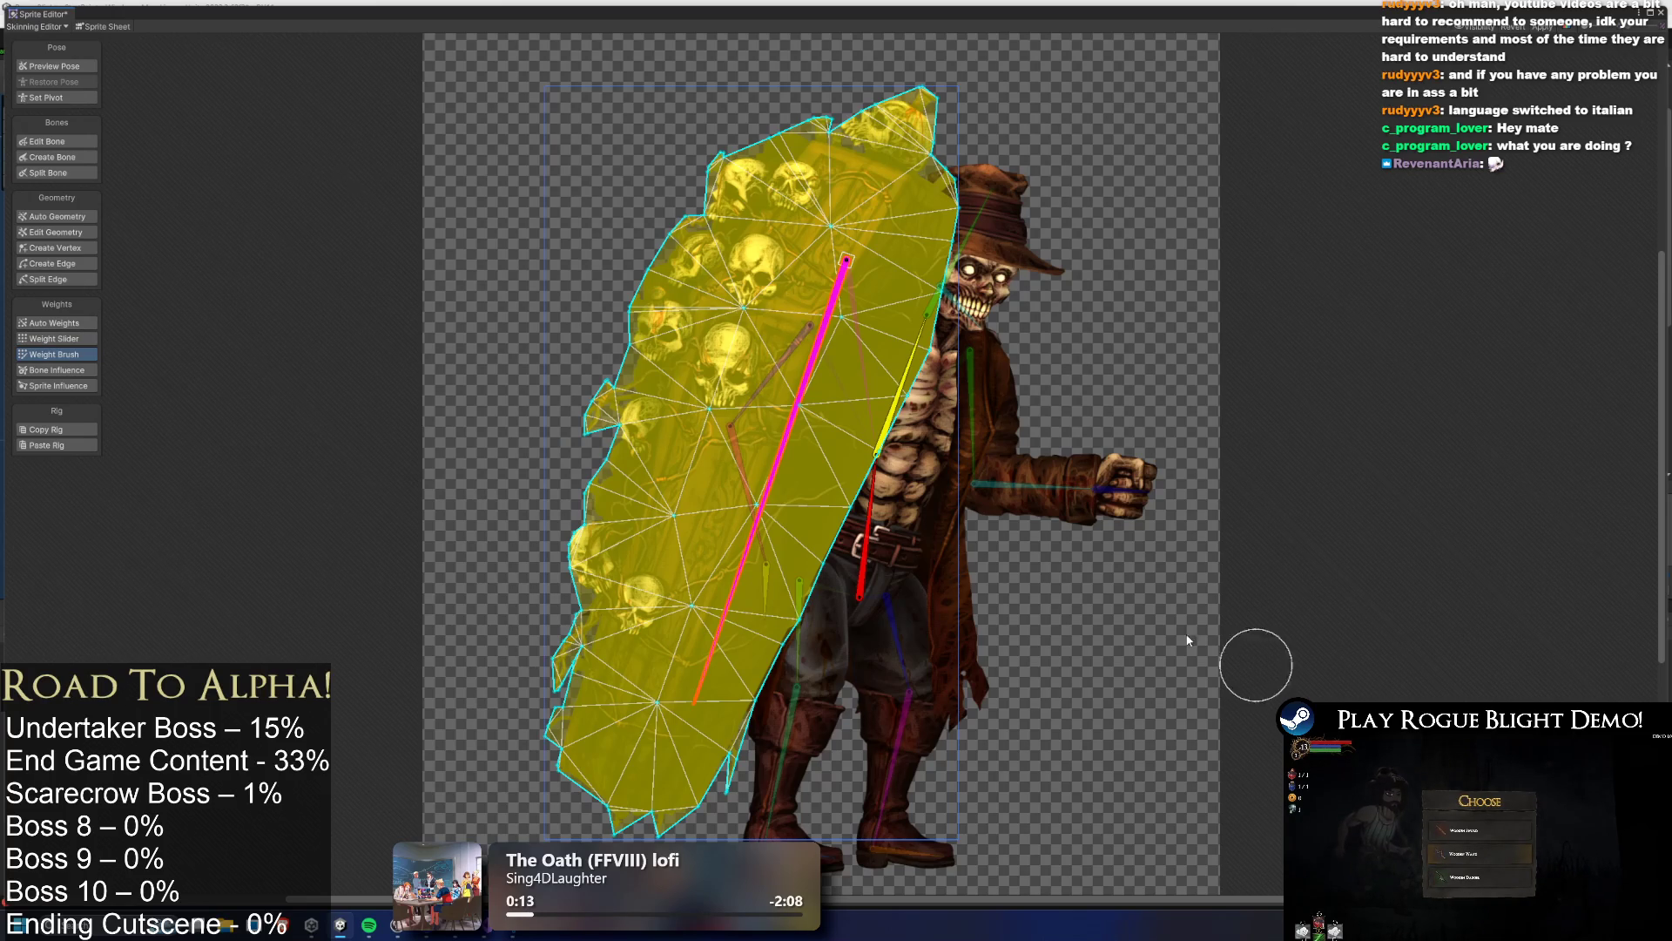
click(688, 658)
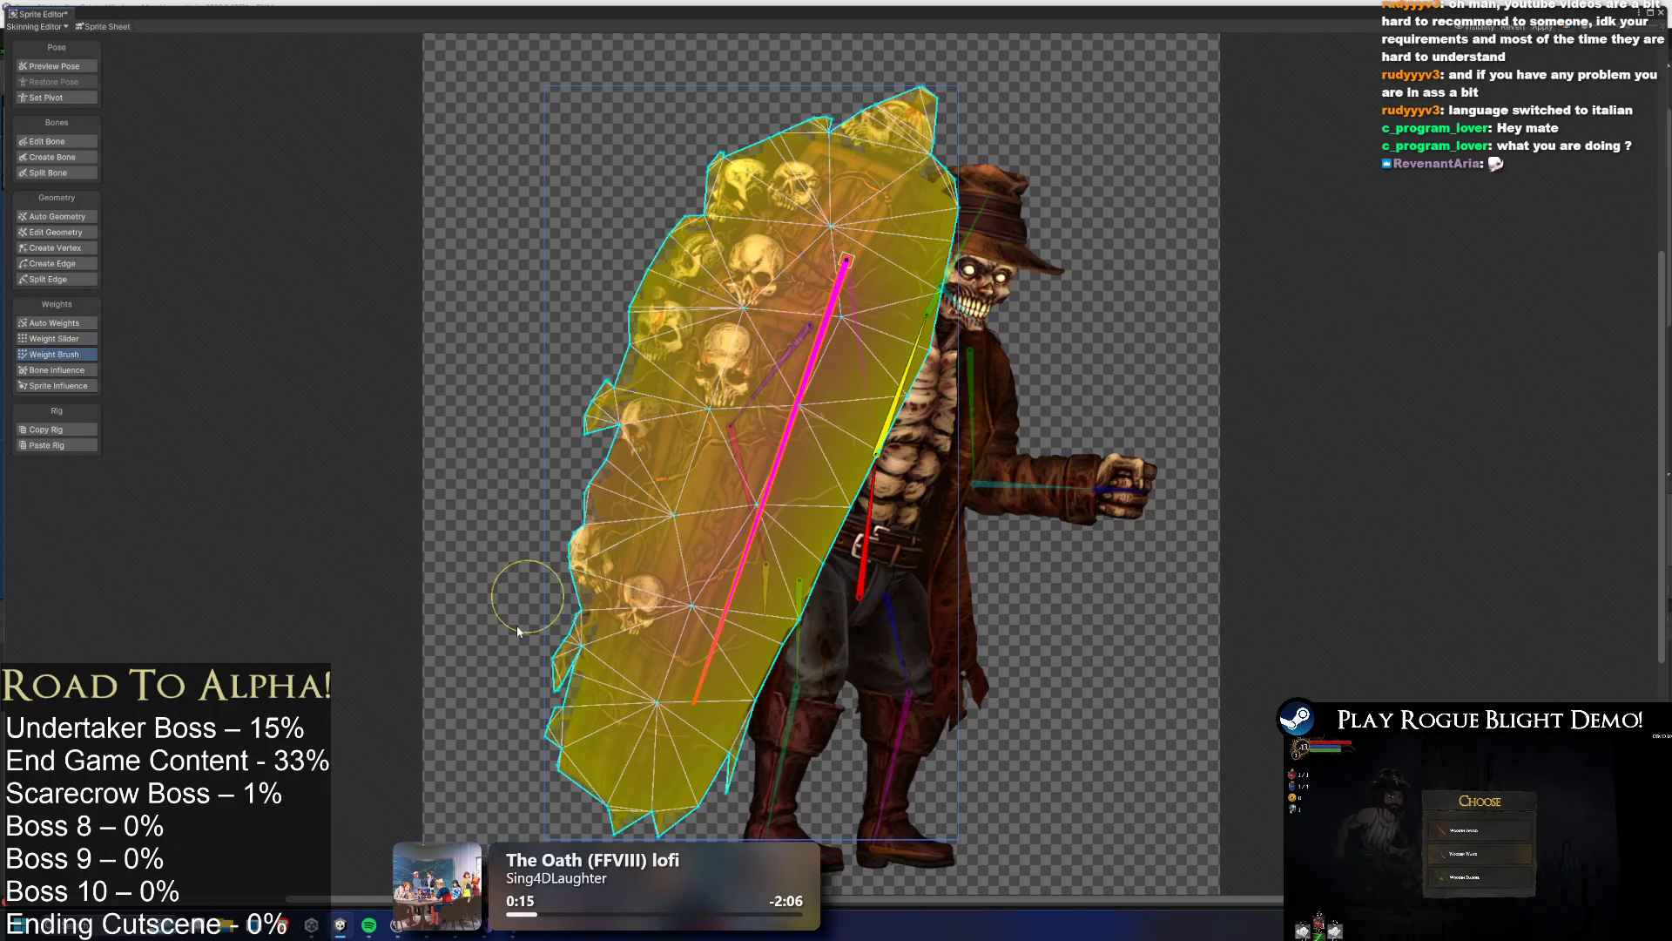
mouse_move(592, 392)
mouse_down()
mouse_move(740, 418)
mouse_move(661, 523)
mouse_move(715, 261)
mouse_move(761, 216)
mouse_move(750, 813)
mouse_move(697, 766)
mouse_move(871, 475)
mouse_move(934, 70)
mouse_move(949, 74)
mouse_up()
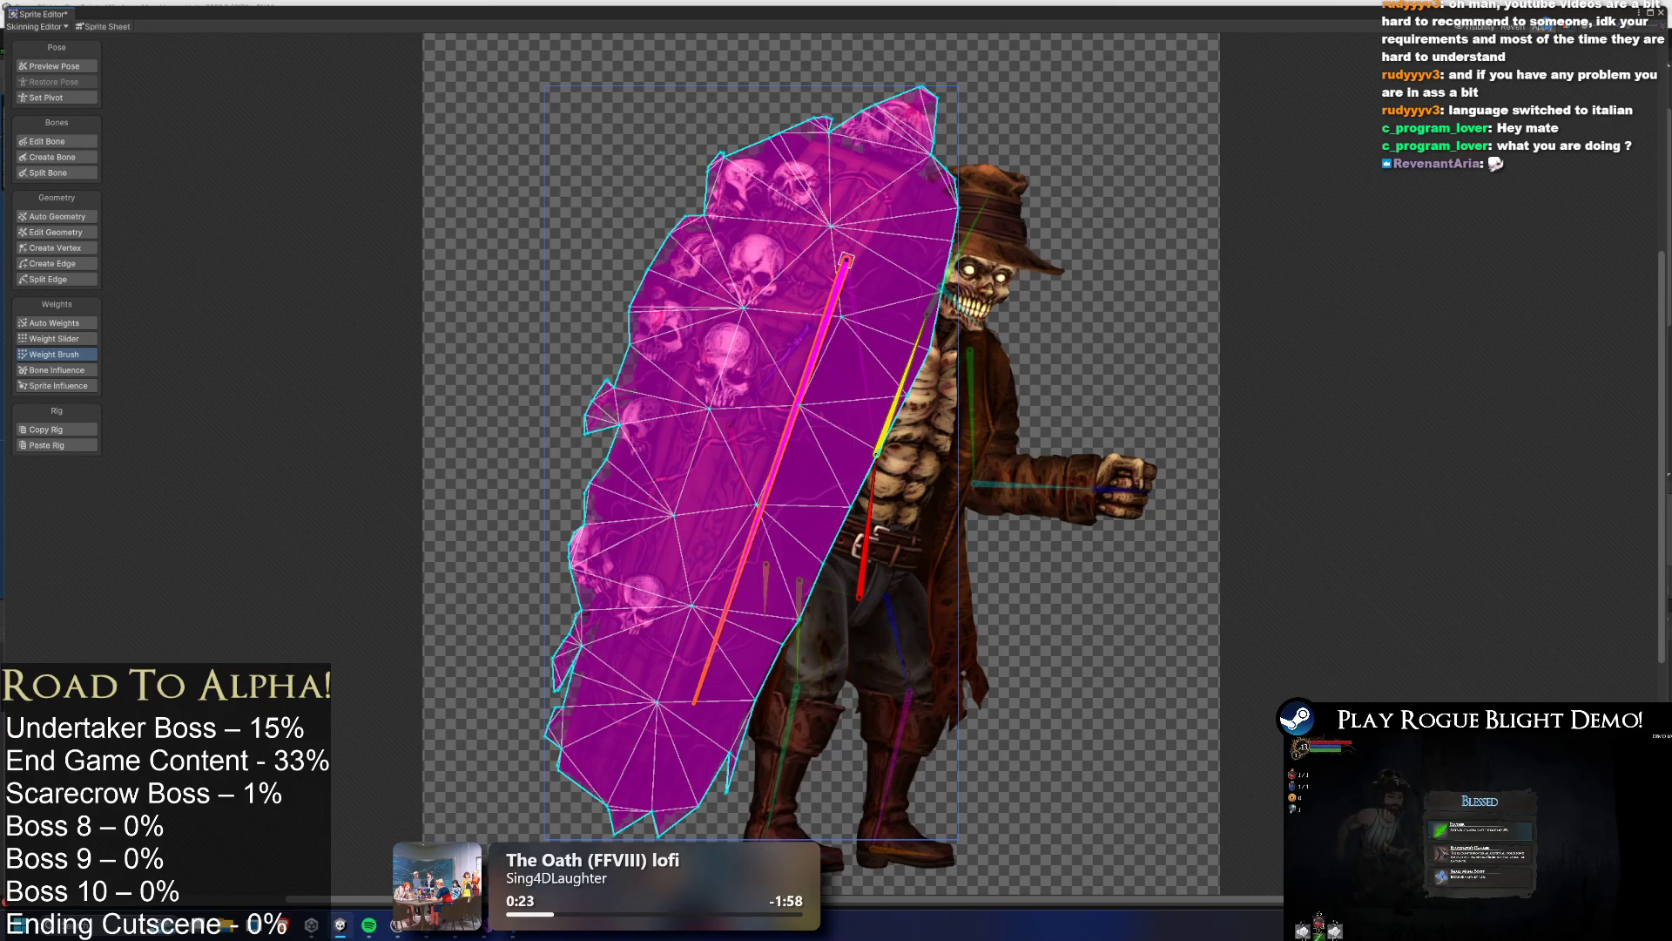
click(1543, 27)
key(alt+F4)
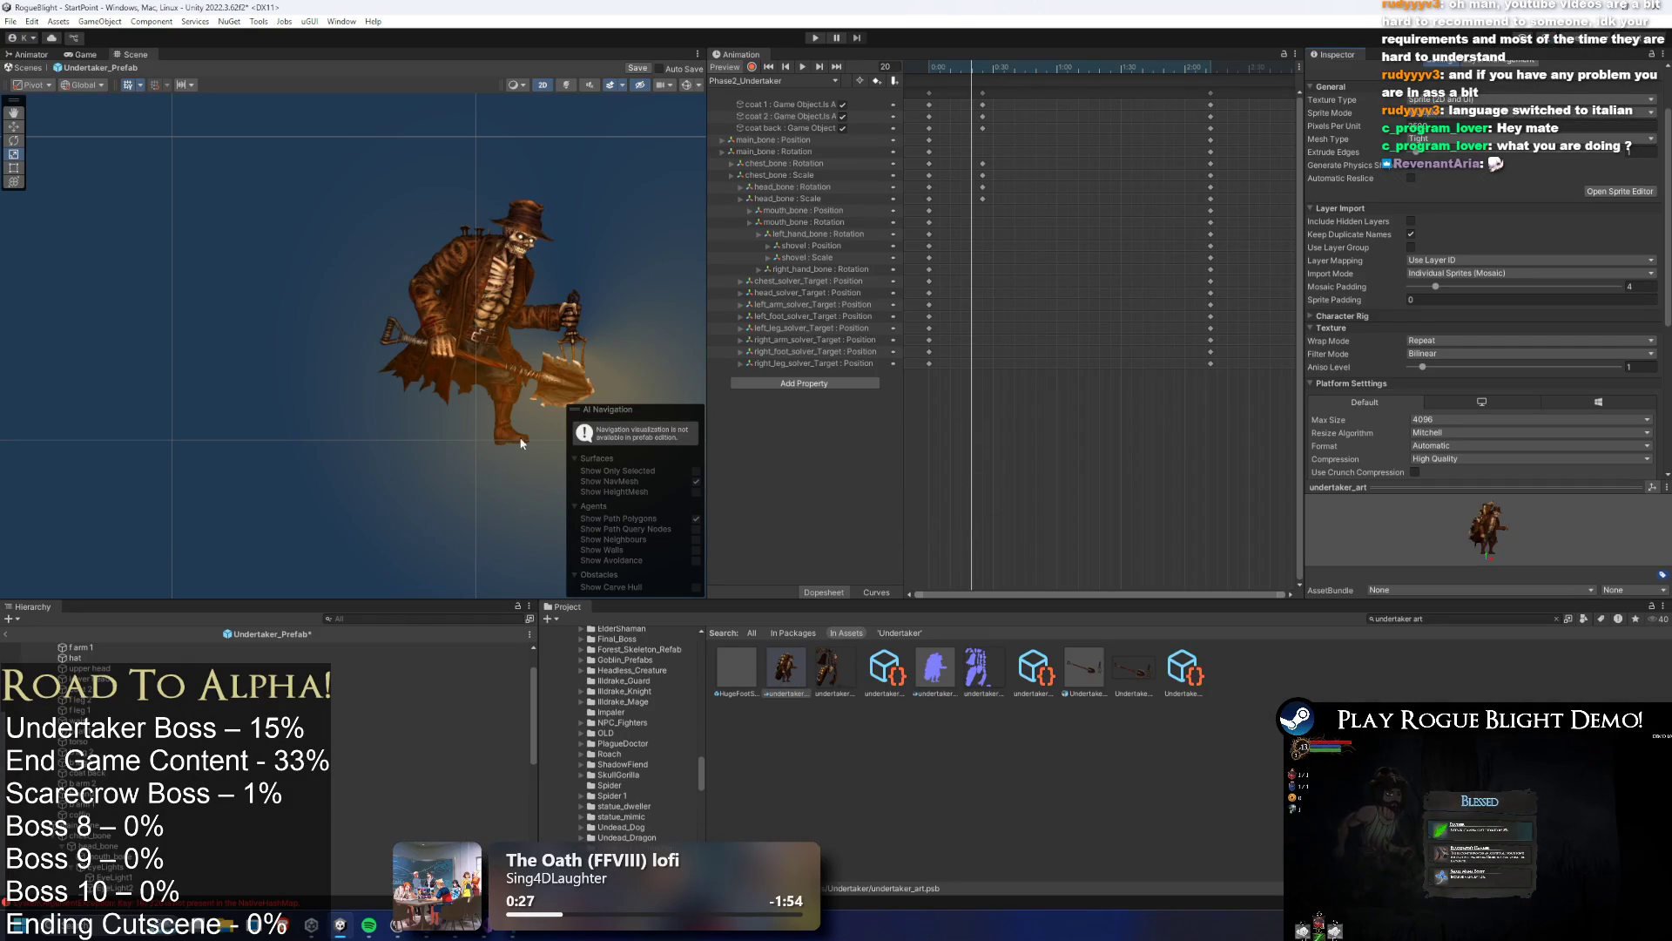
Rewind the animation, inspect the coat back, coat 2 and torso sprites, and play idle_undertaker
drag(1019, 64, 878, 62)
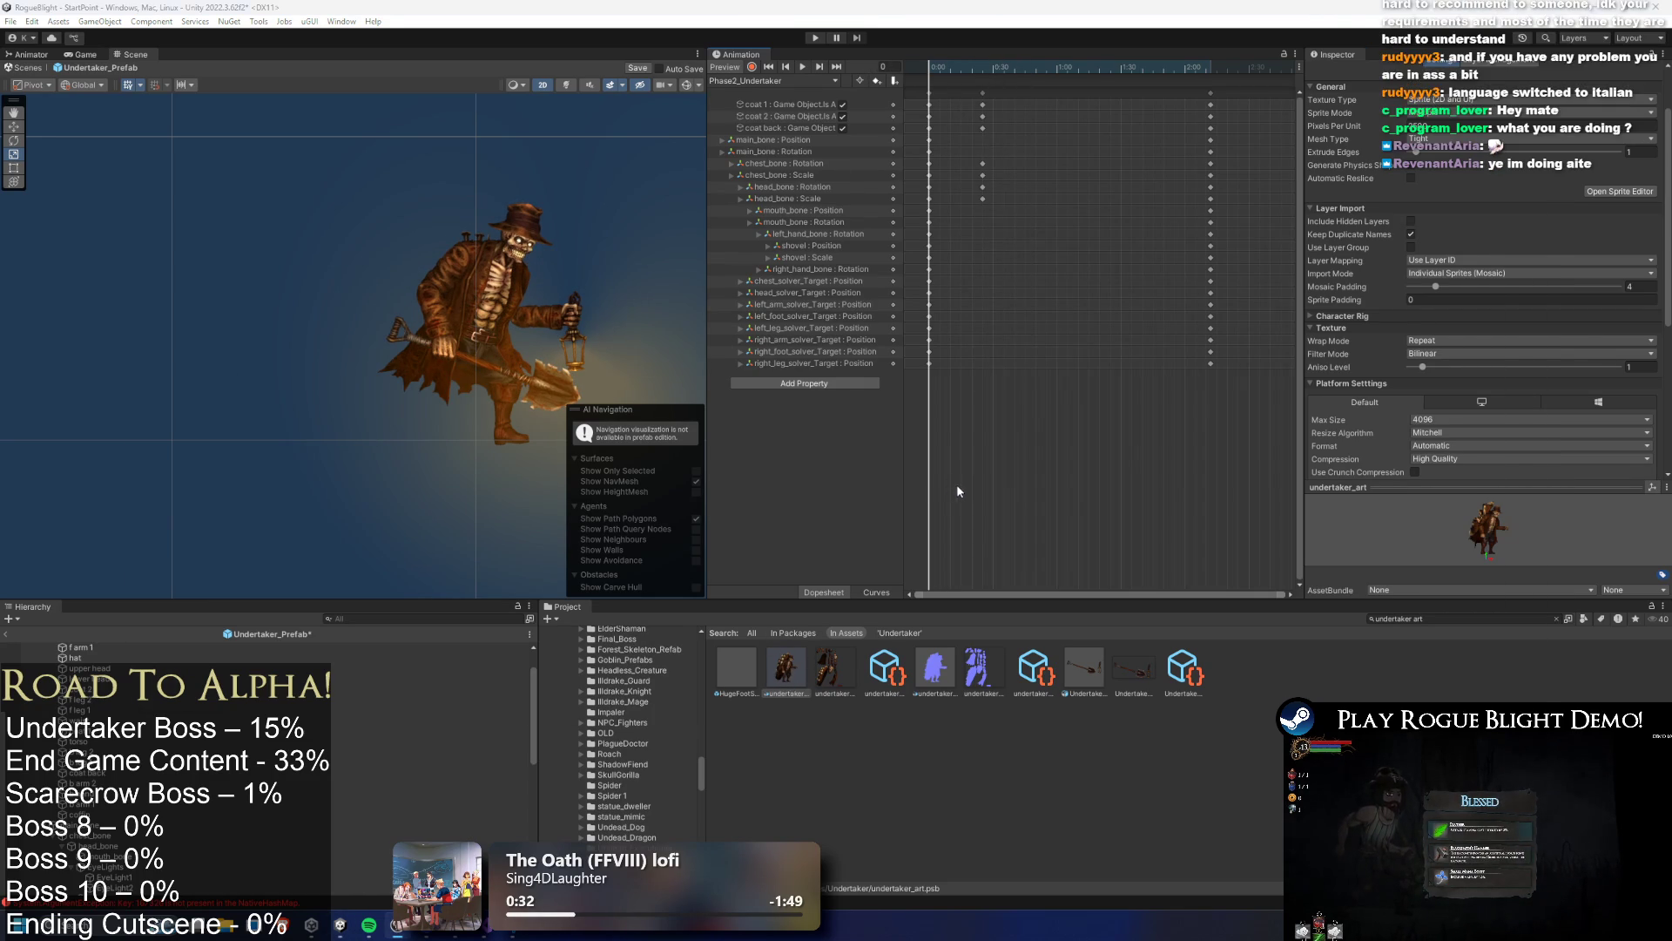
click(458, 374)
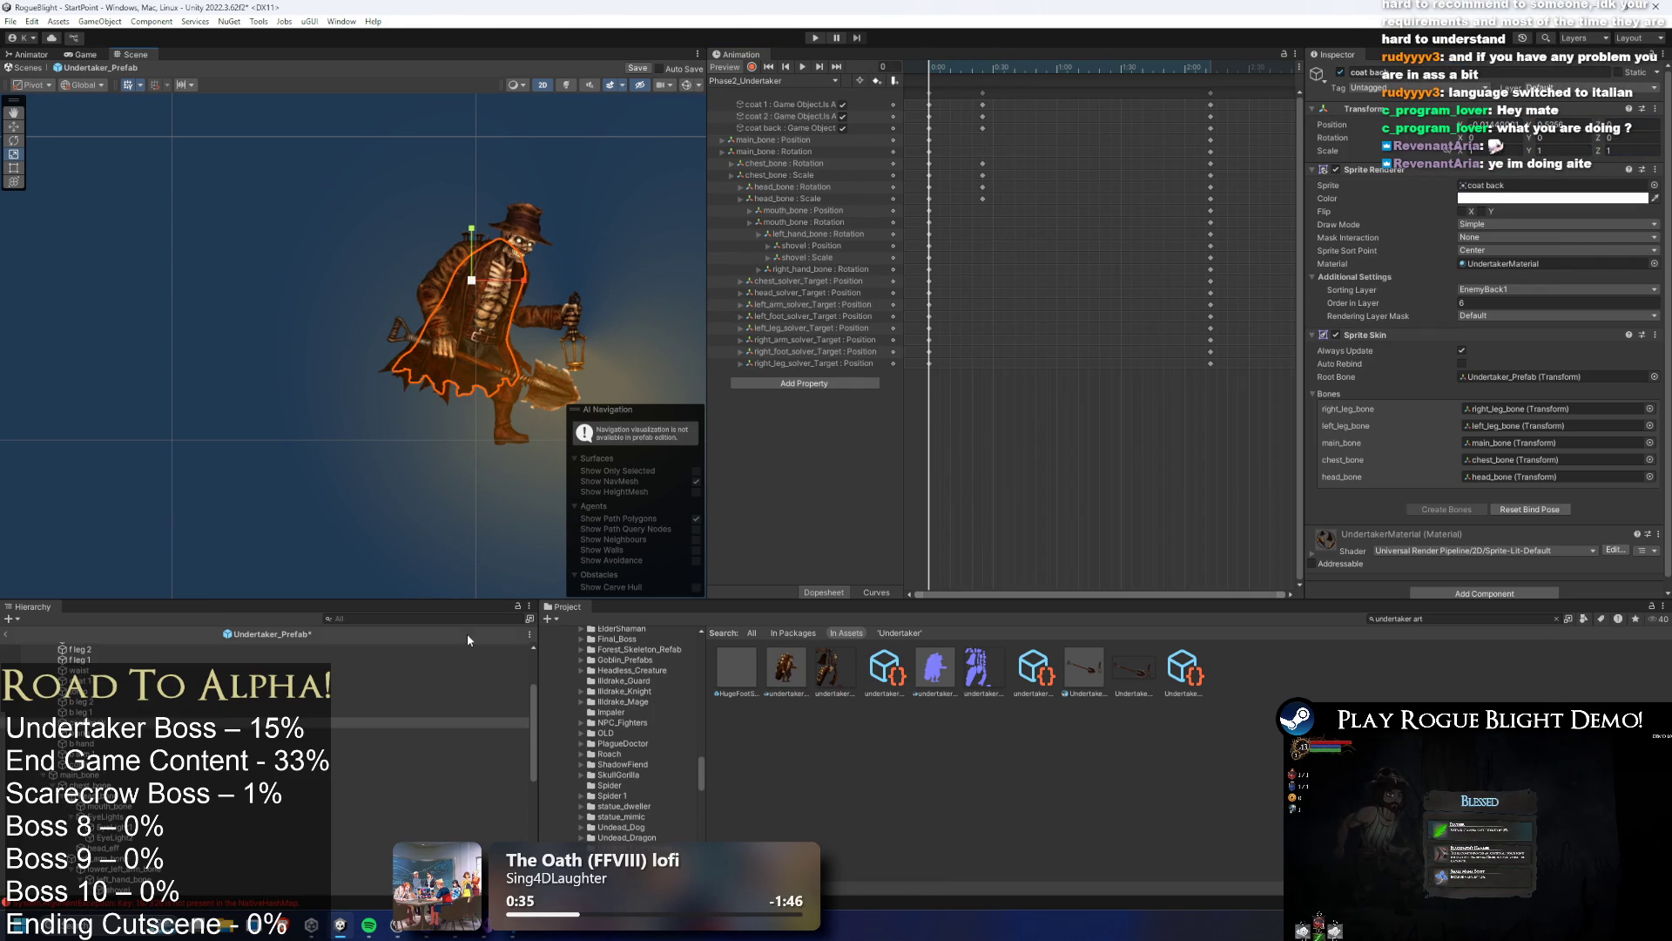
click(391, 729)
key(Down)
key(Down)
key(Down)
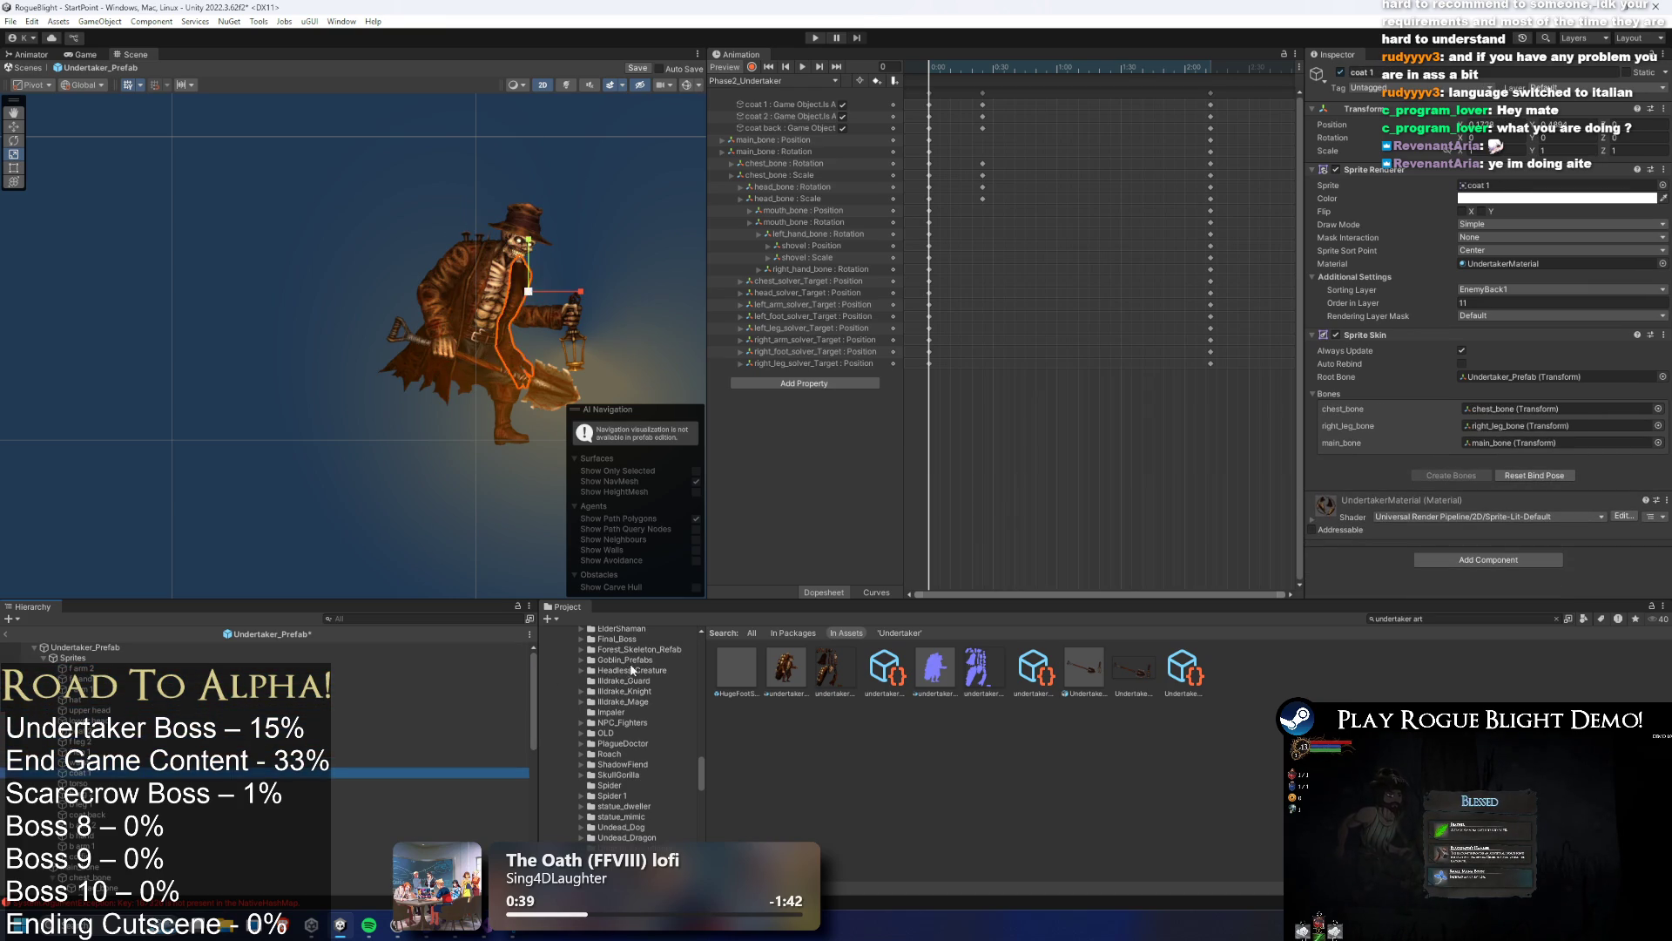
mouse_move(955, 75)
mouse_down()
mouse_move(1077, 55)
mouse_move(901, 55)
mouse_up()
click(819, 80)
click(819, 93)
click(802, 66)
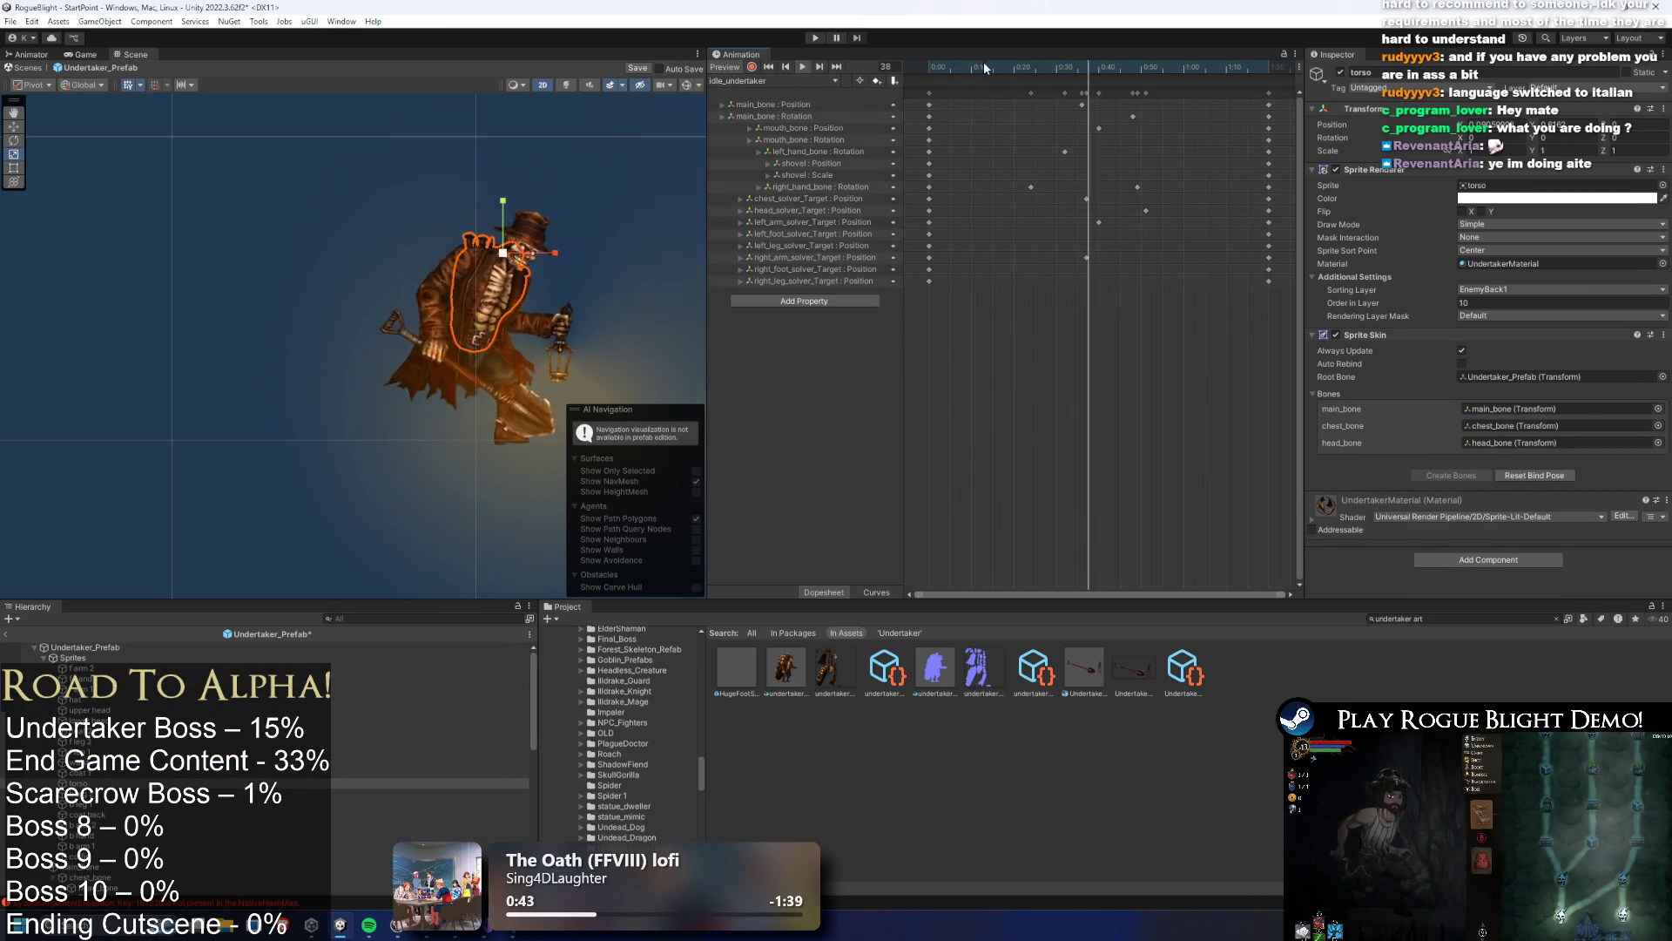
Drag a second undertaker_art character into the Scene and reopen its sprite sheet for editing
mouse_move(801, 677)
mouse_down()
mouse_move(374, 318)
mouse_move(322, 463)
mouse_up()
scroll(323, 300, up, 5)
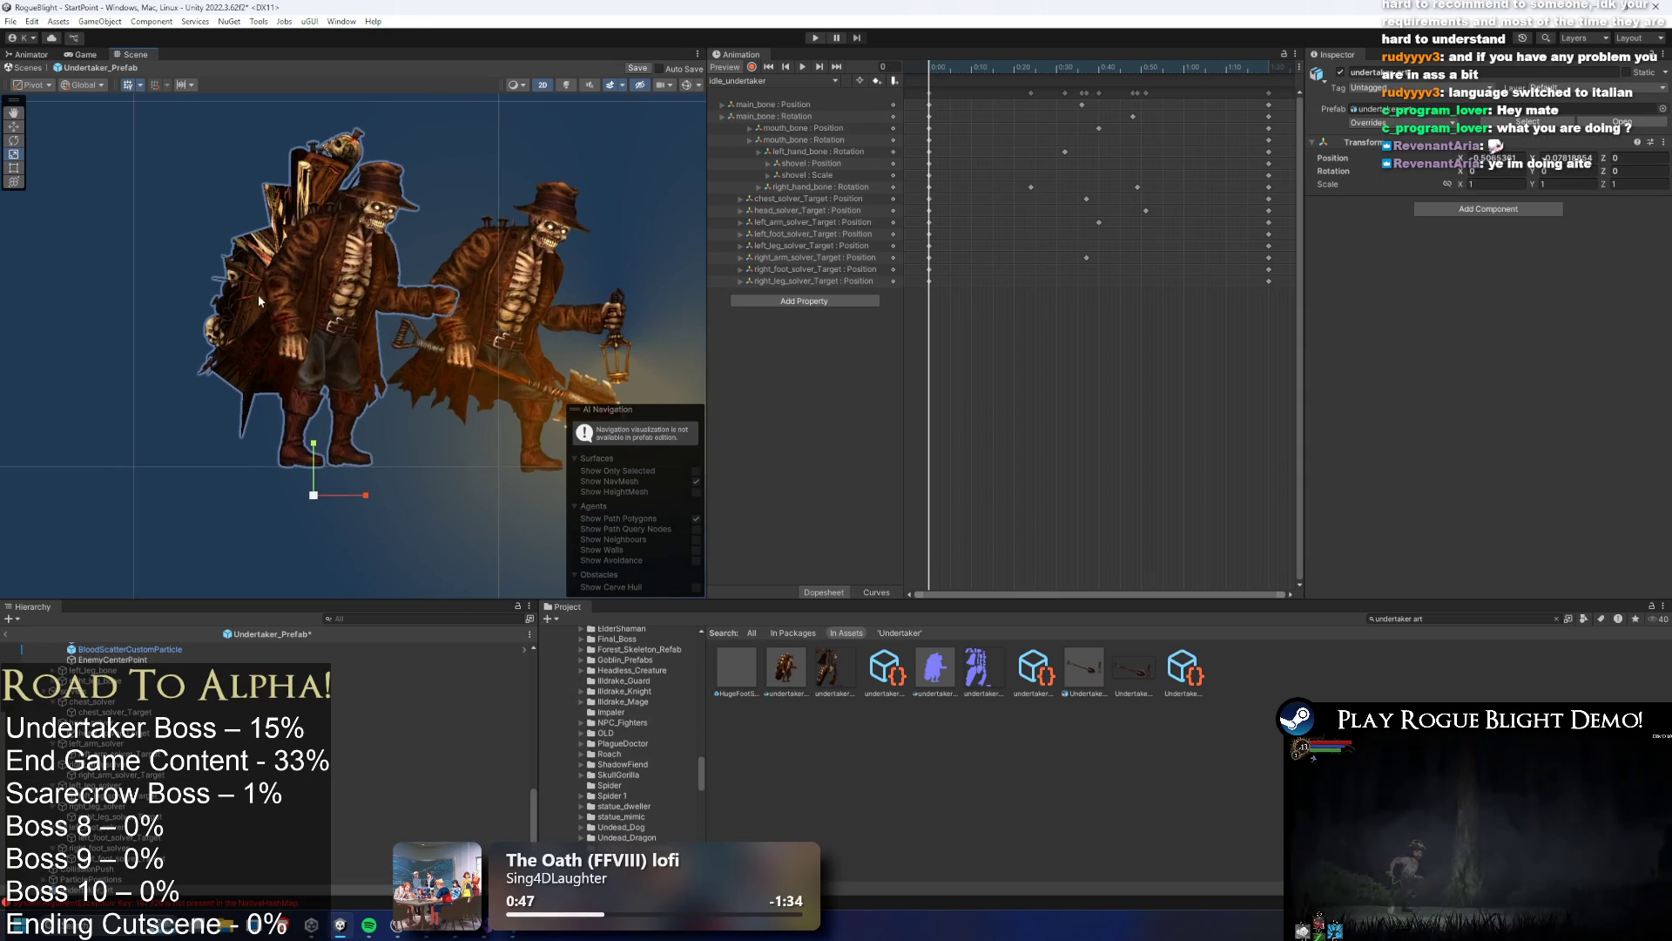
drag(303, 255, 296, 325)
click(227, 366)
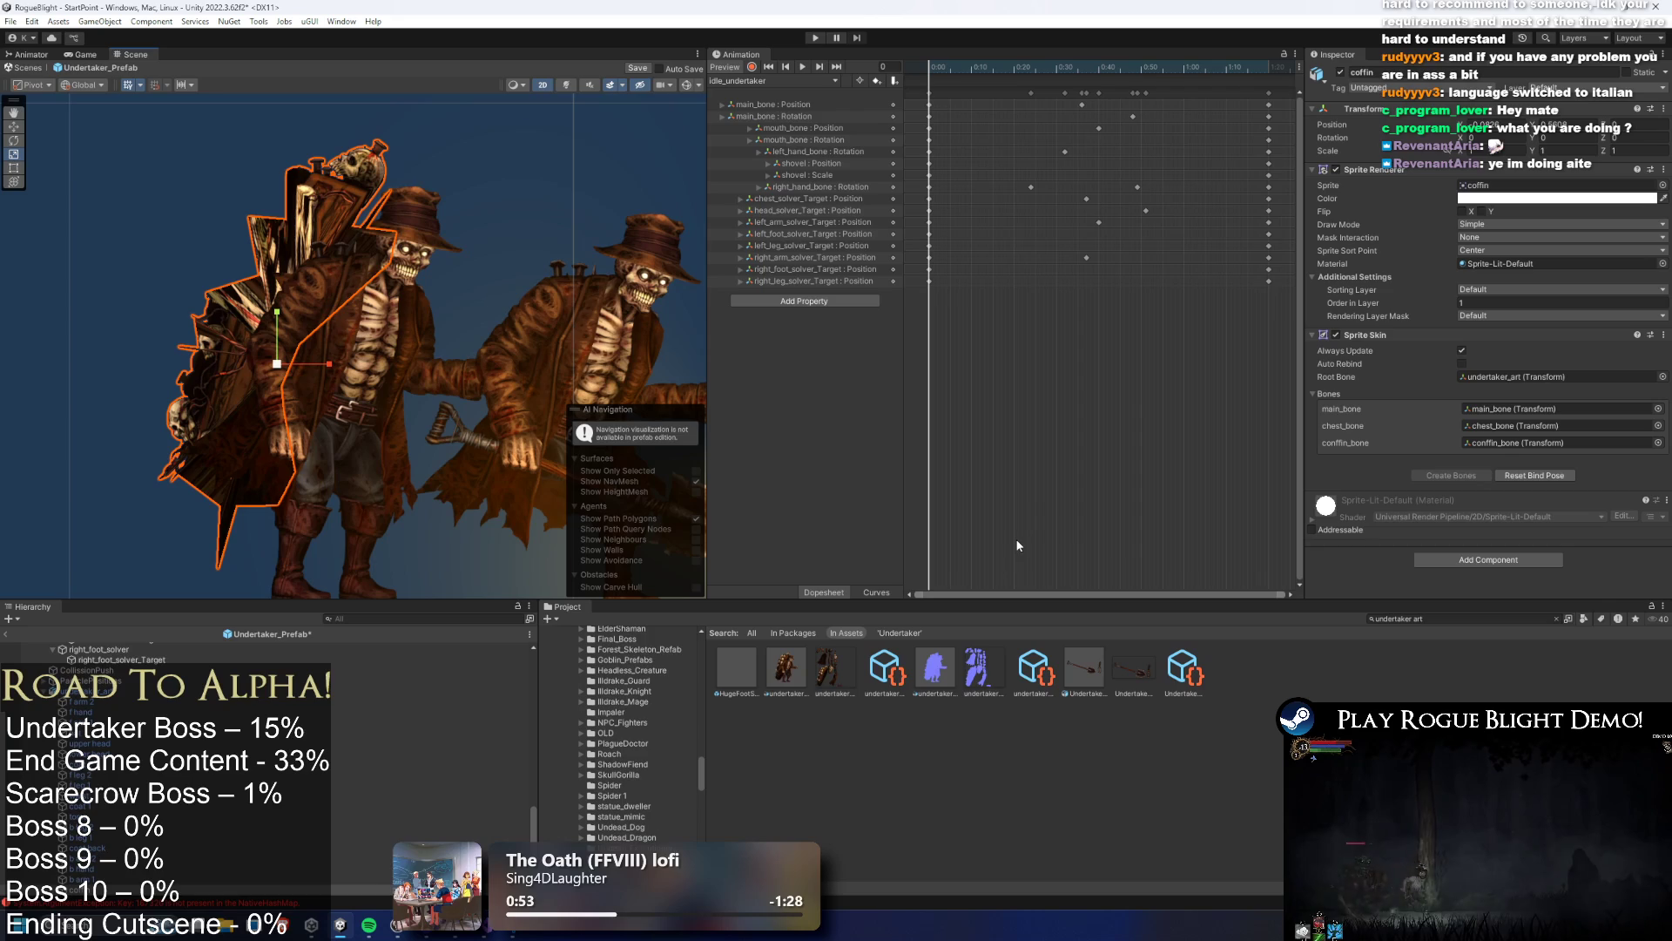
click(809, 668)
click(1621, 259)
click(50, 28)
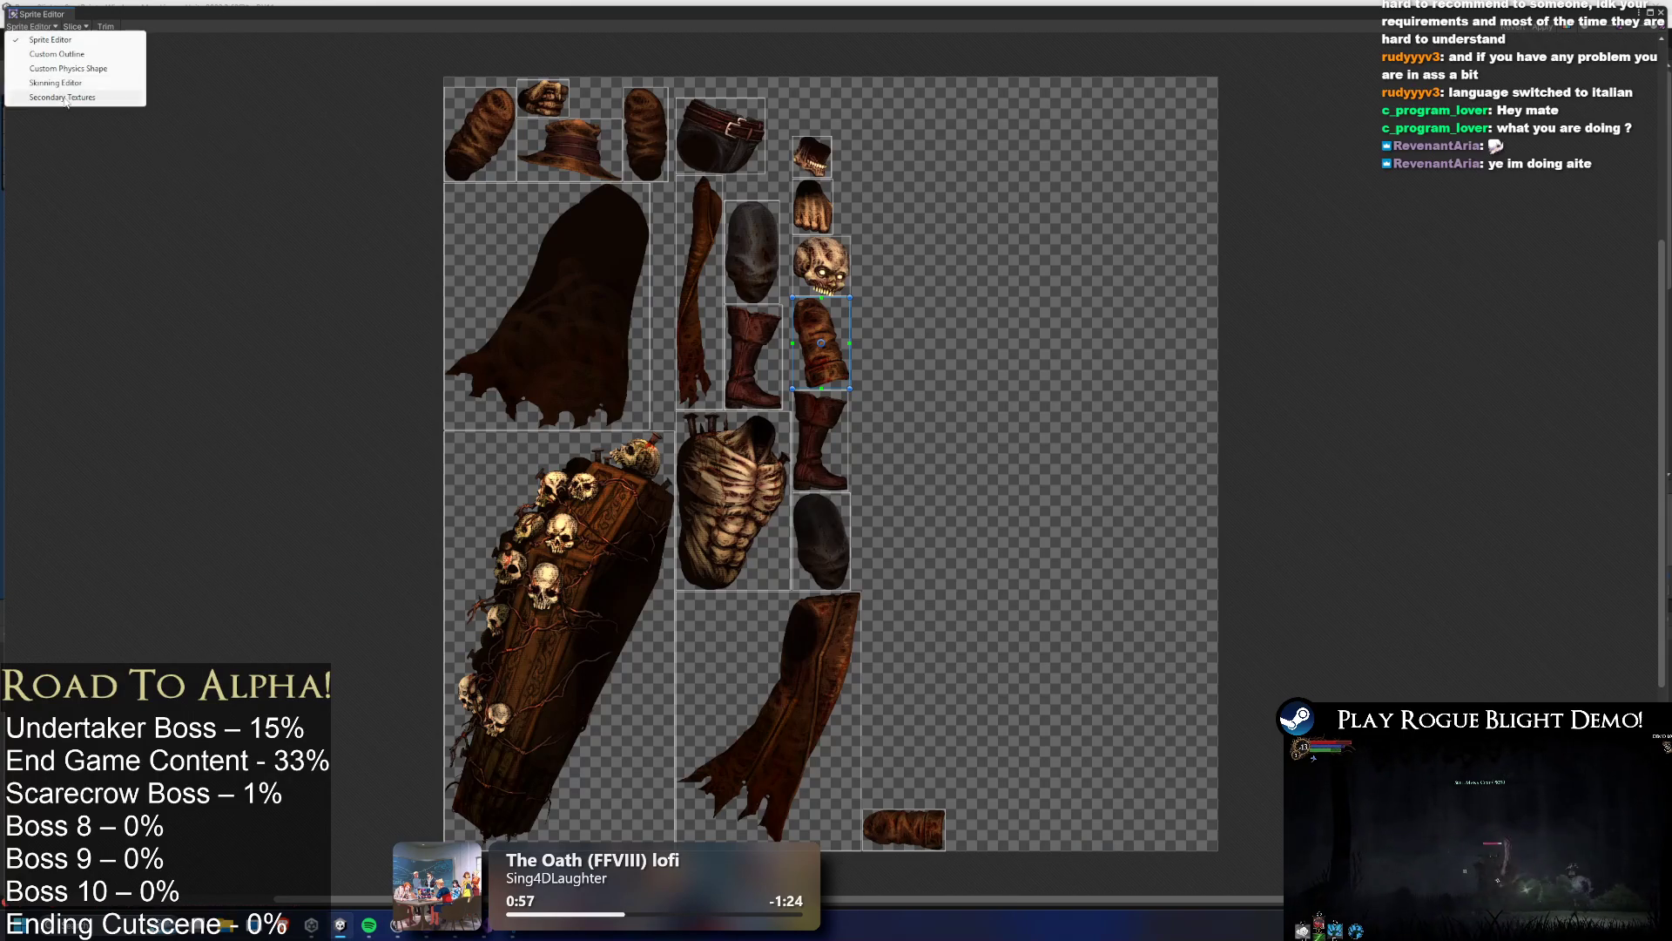
In the Skinning Editor, paint the entire coffin to its bone with the weight brush
click(52, 97)
drag(757, 264, 665, 294)
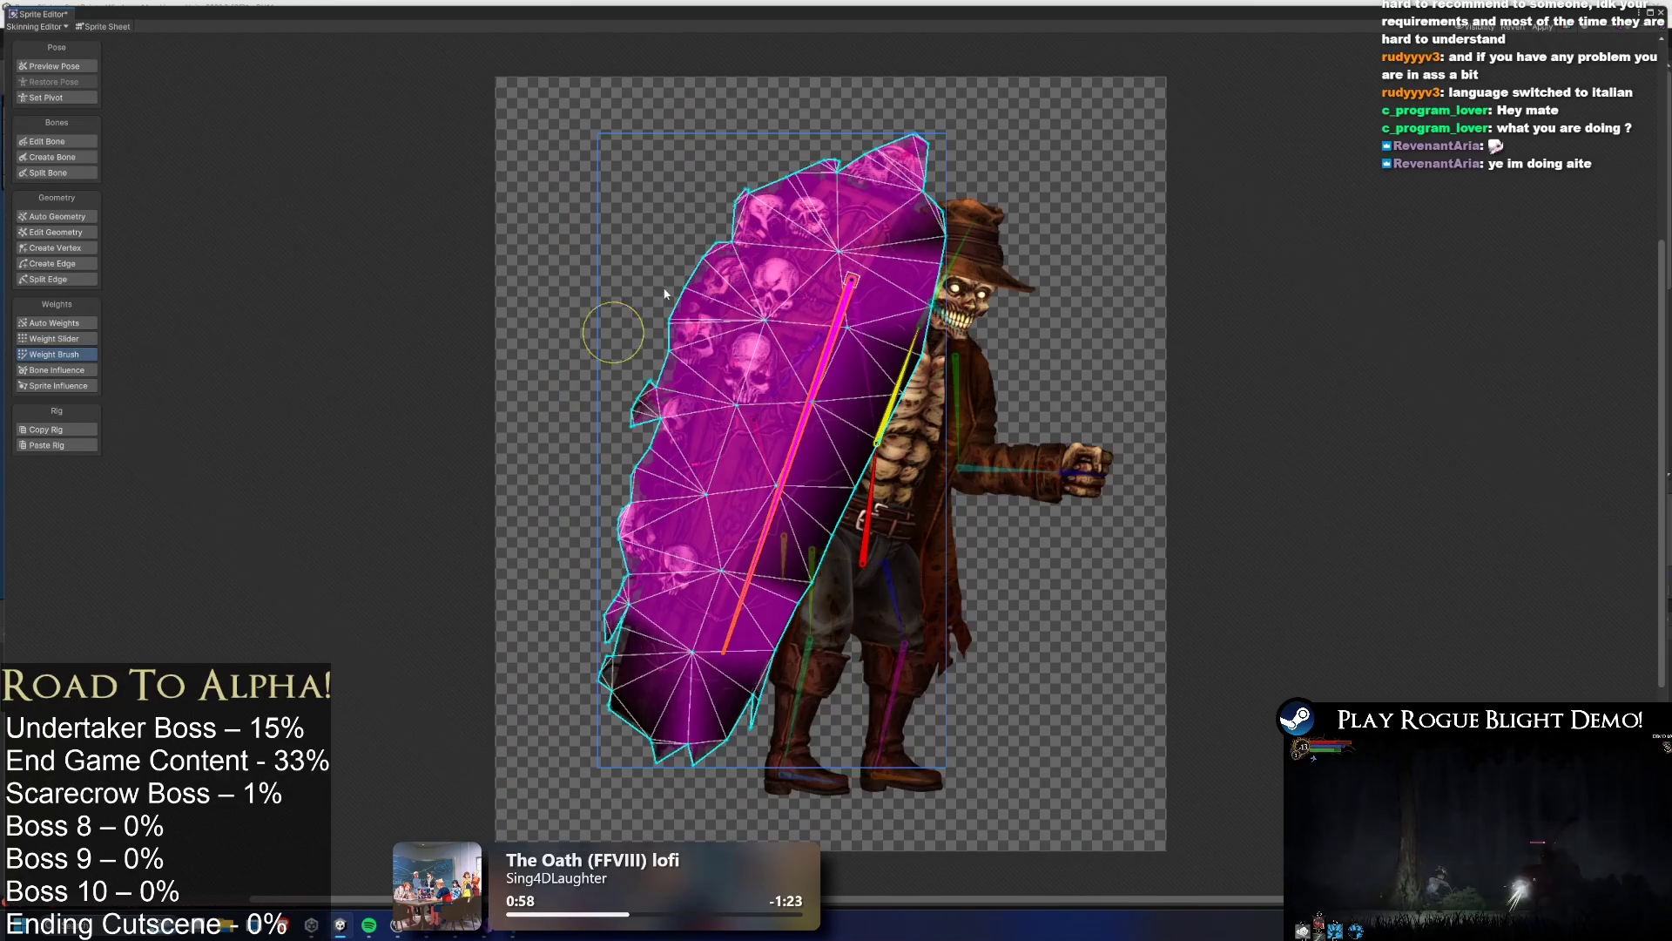
mouse_move(810, 503)
mouse_down()
mouse_move(824, 446)
mouse_move(663, 380)
mouse_move(756, 661)
mouse_move(728, 653)
mouse_up()
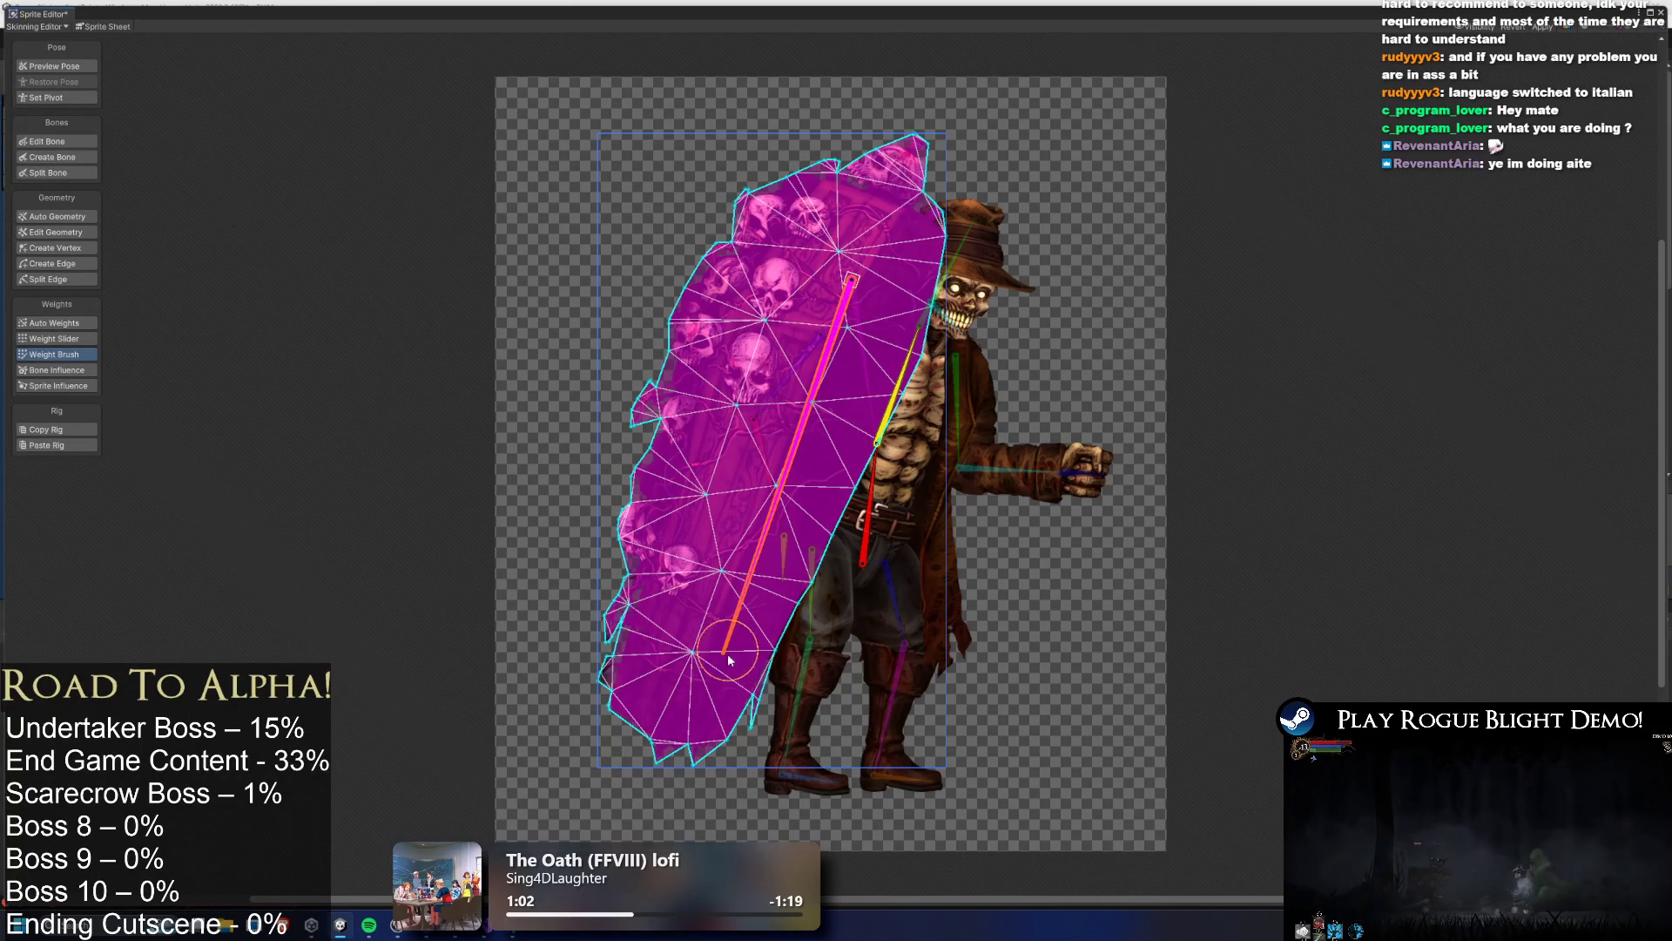
click(1277, 244)
Preview the textured pose, check bone influence on leg, boot, coat and coffin, and apply
click(57, 66)
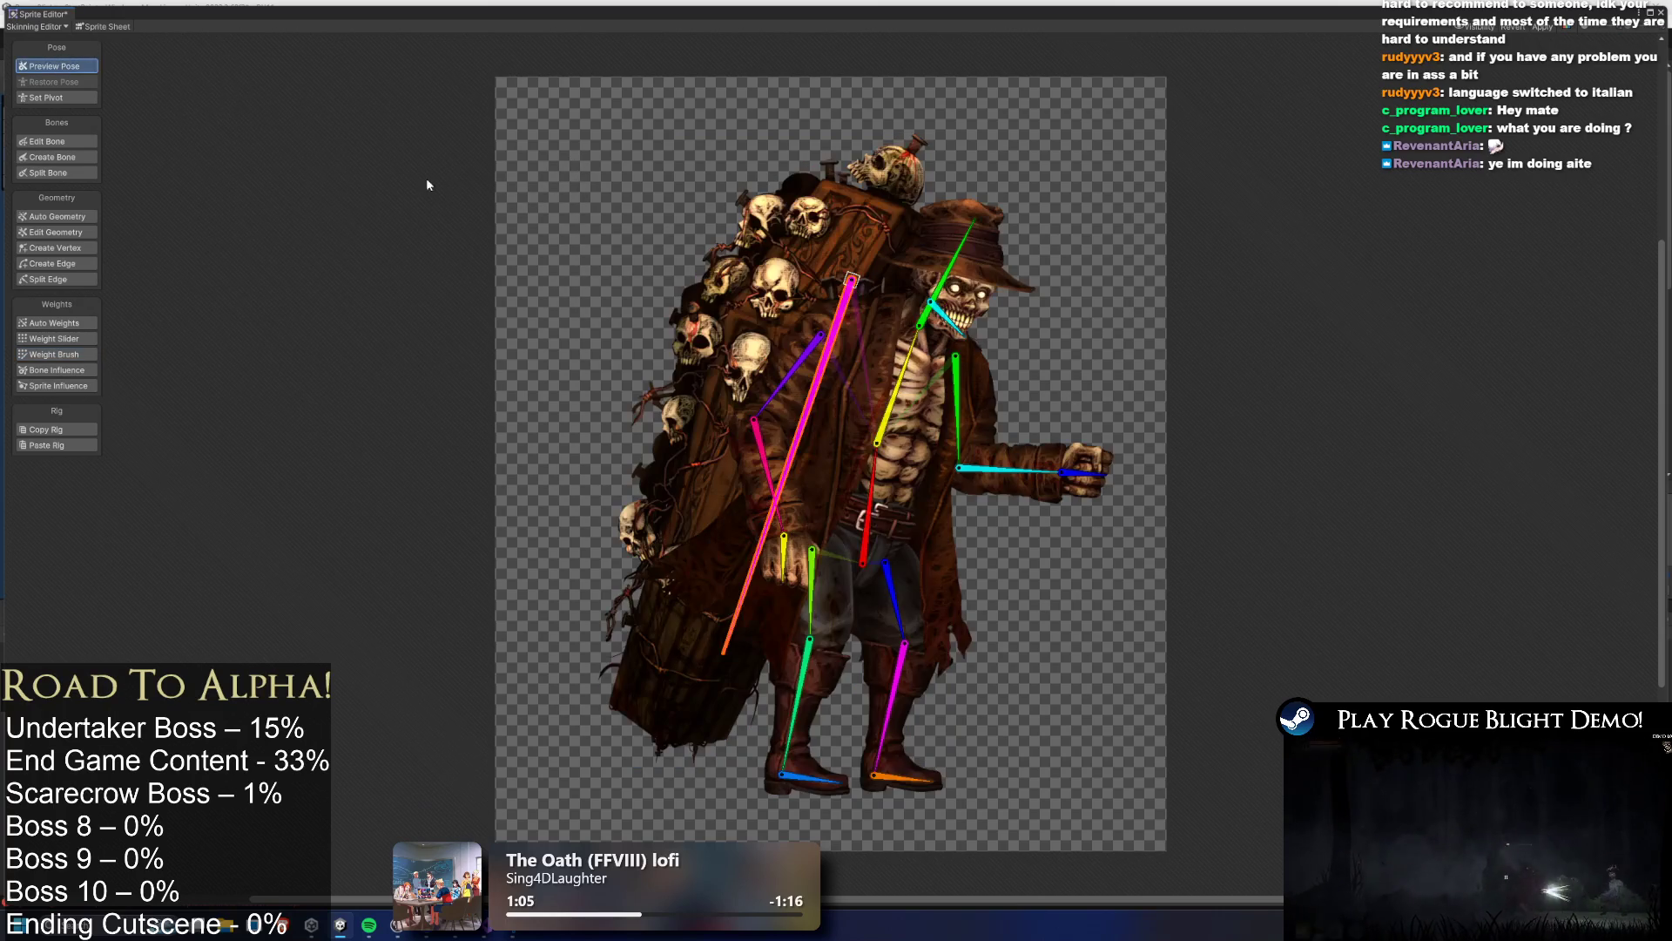
click(810, 601)
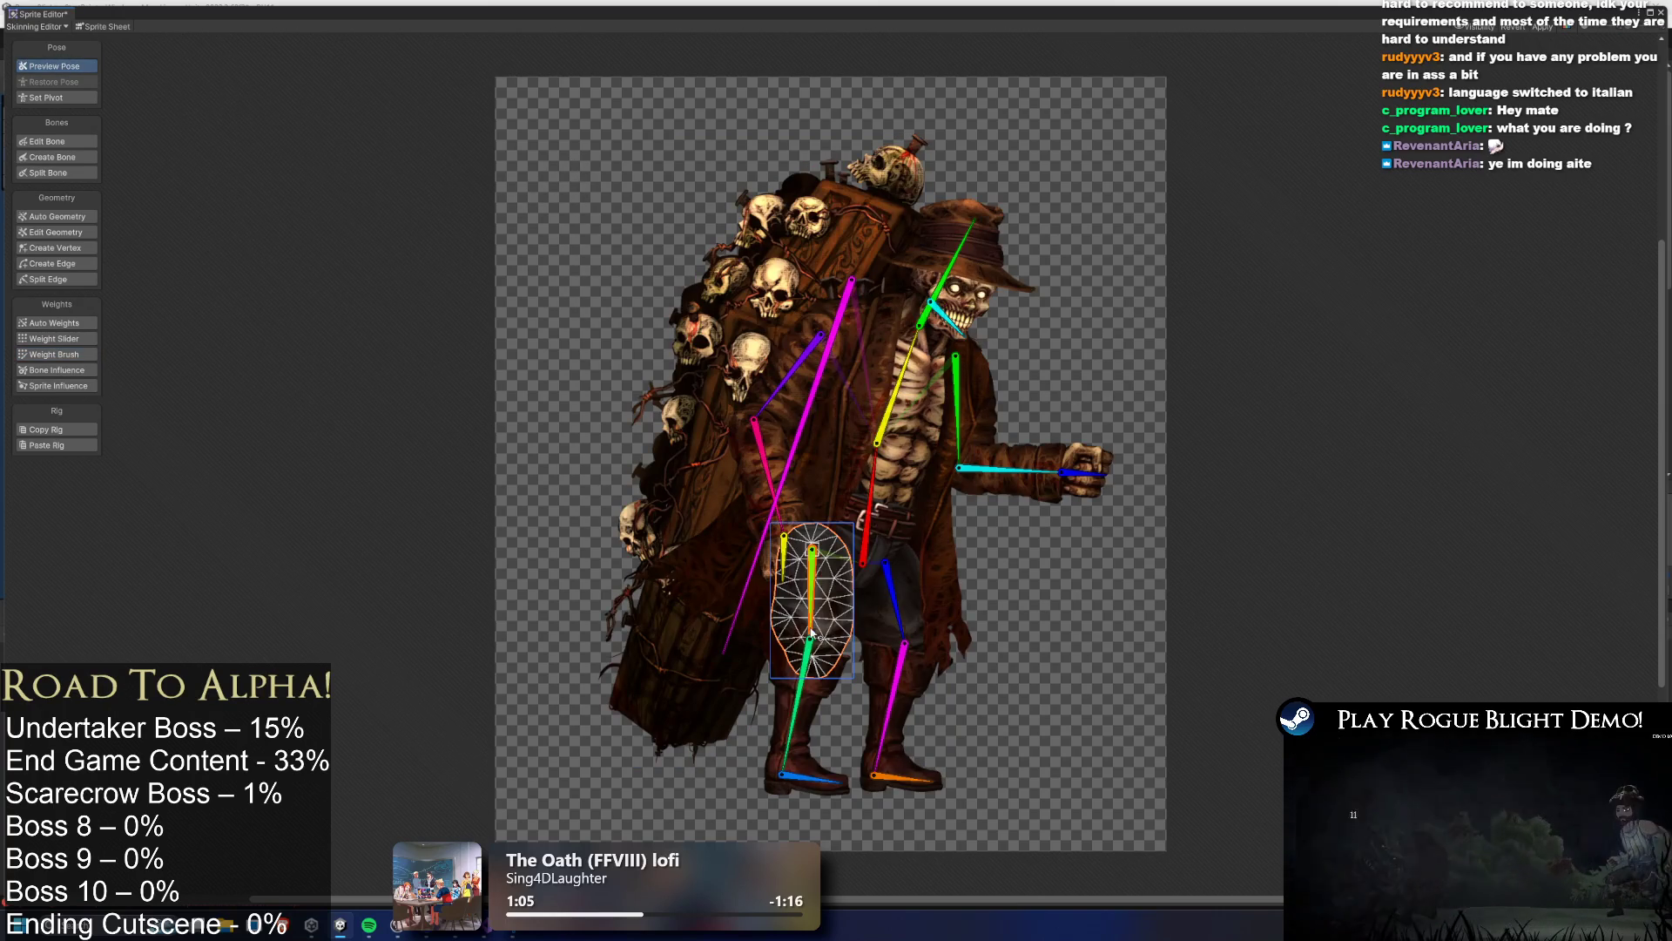
click(48, 369)
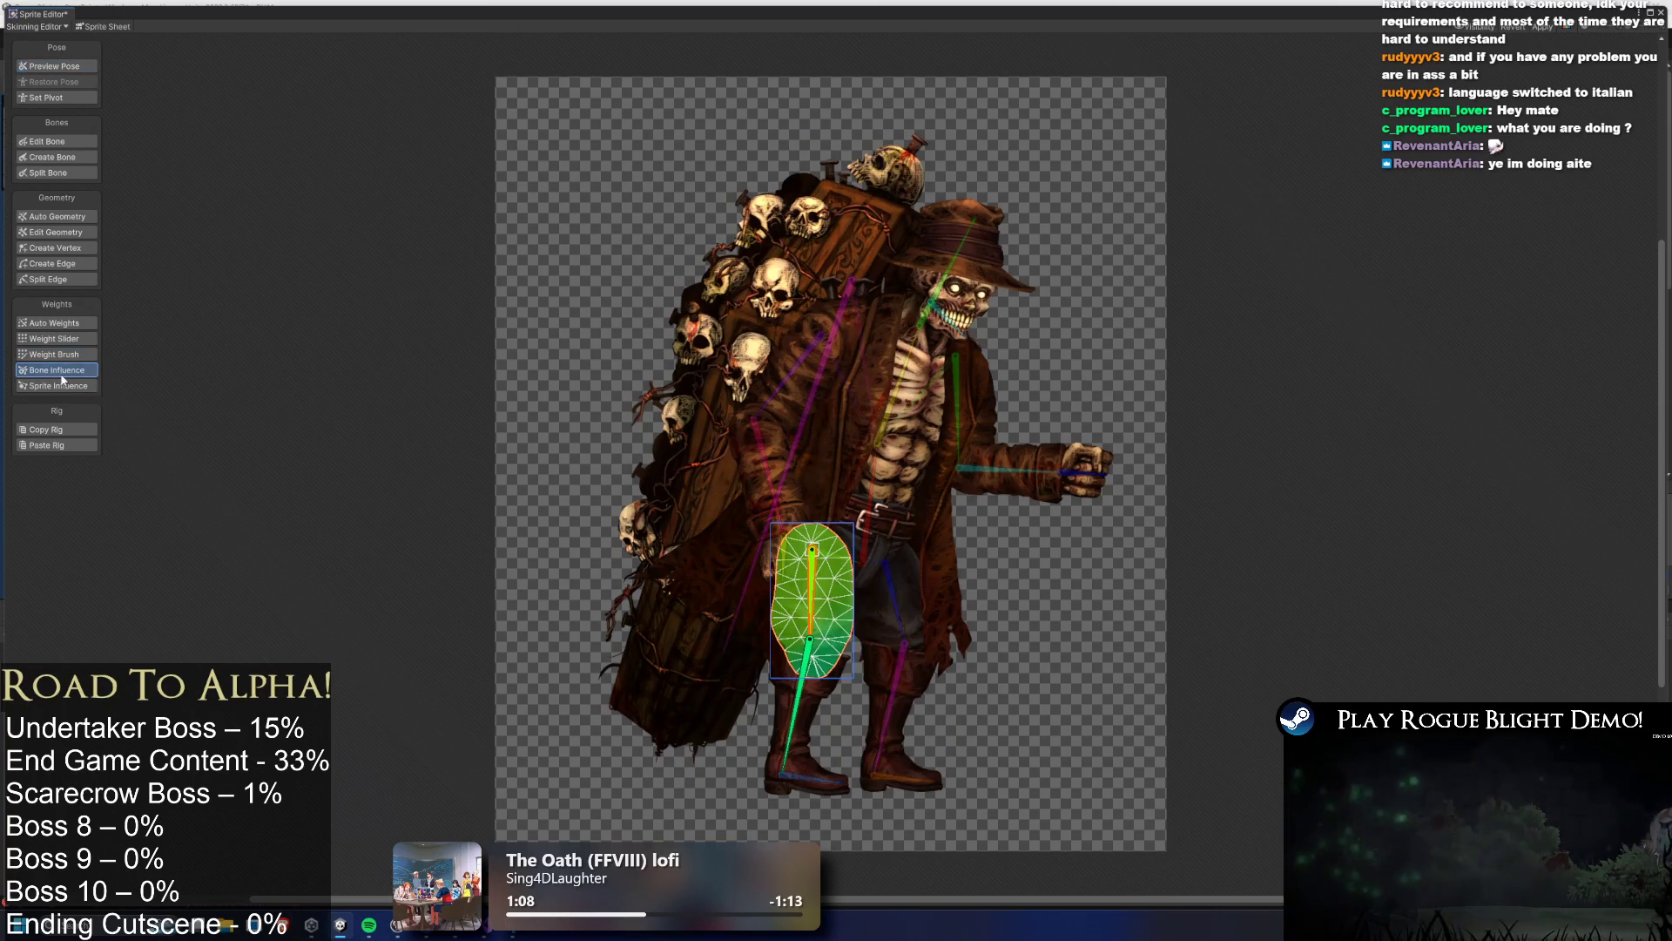
click(801, 715)
click(773, 627)
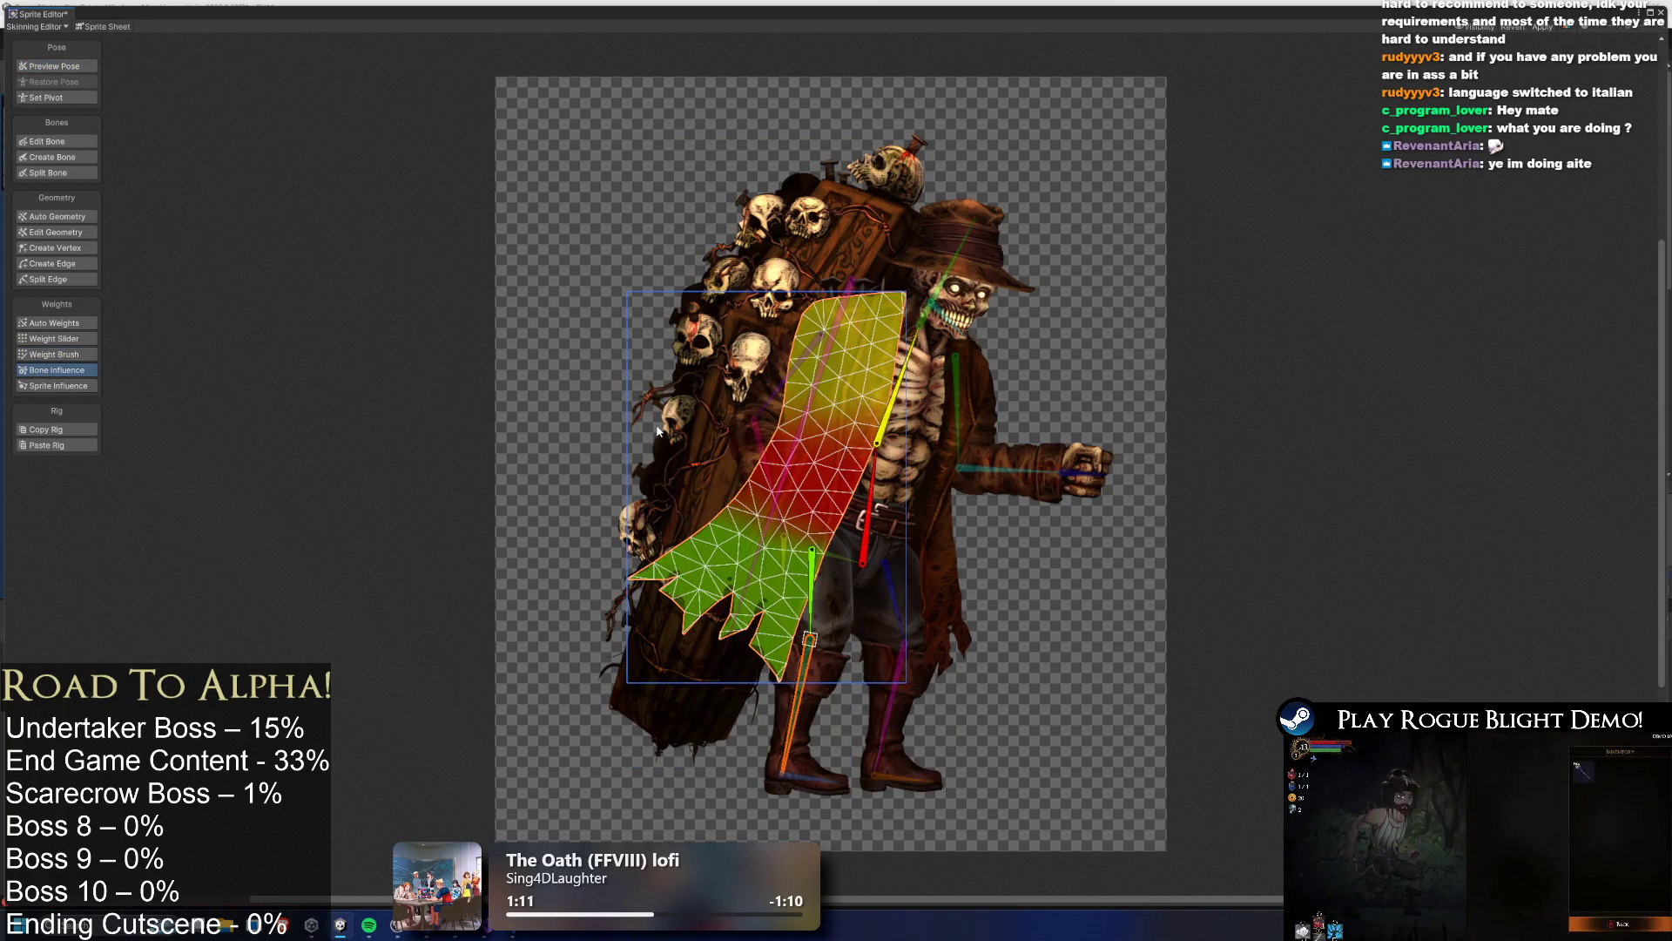
click(671, 440)
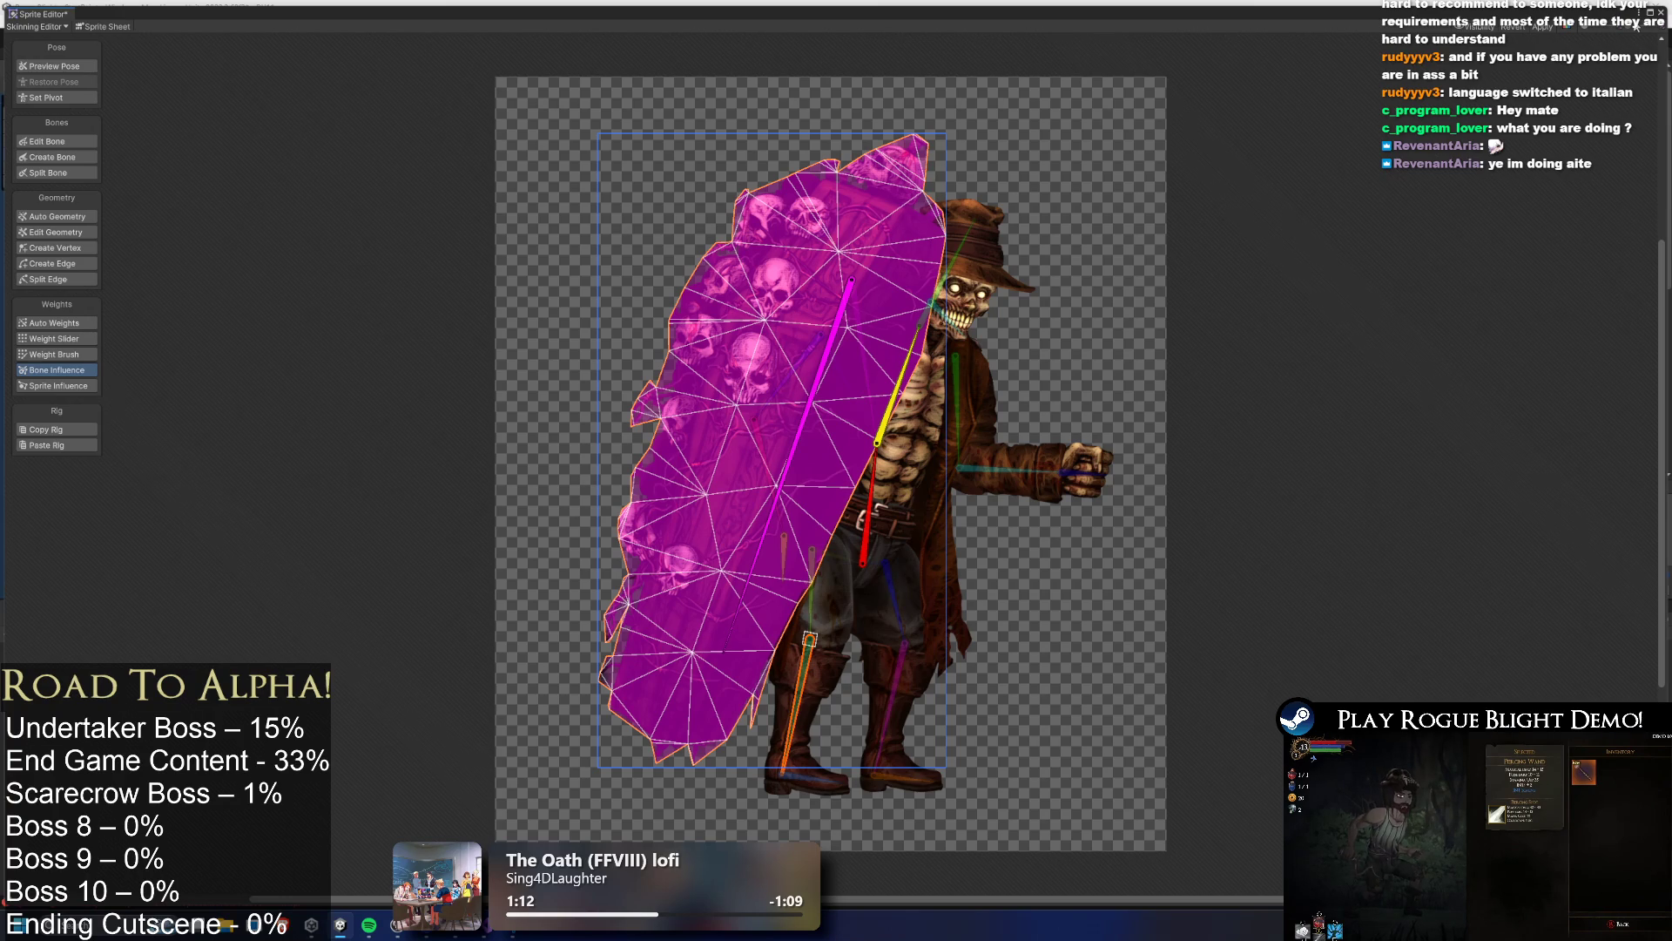
click(1540, 29)
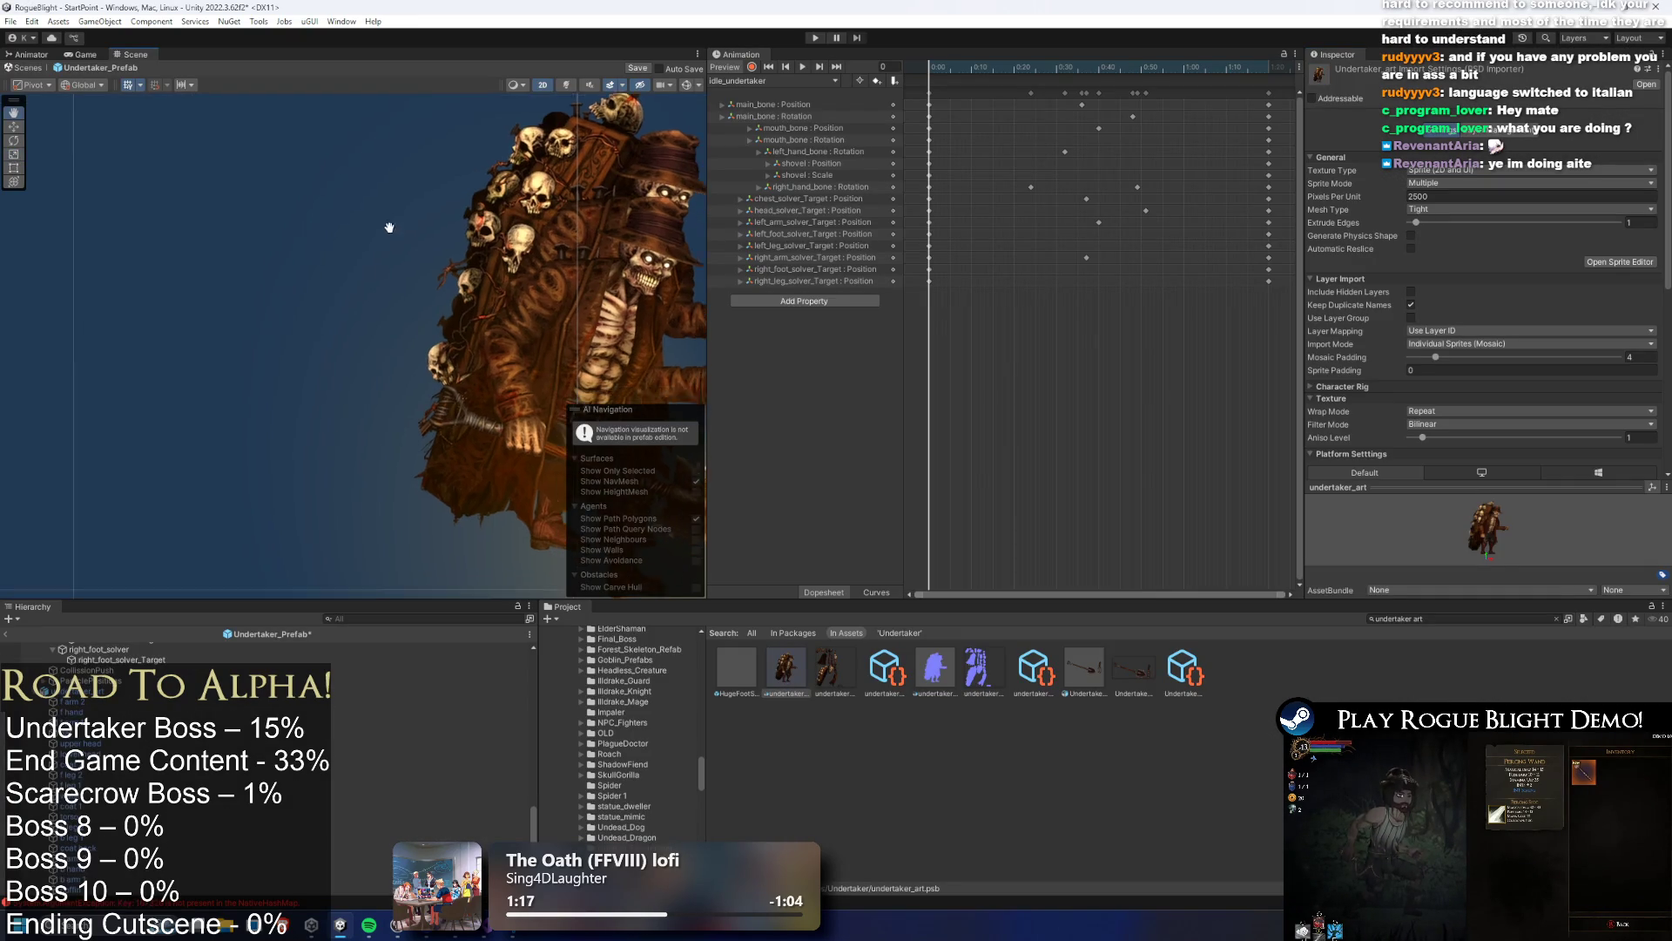
Apply the updated undertaker_art import settings and select the undertaker prefab instance for moving
key(r)
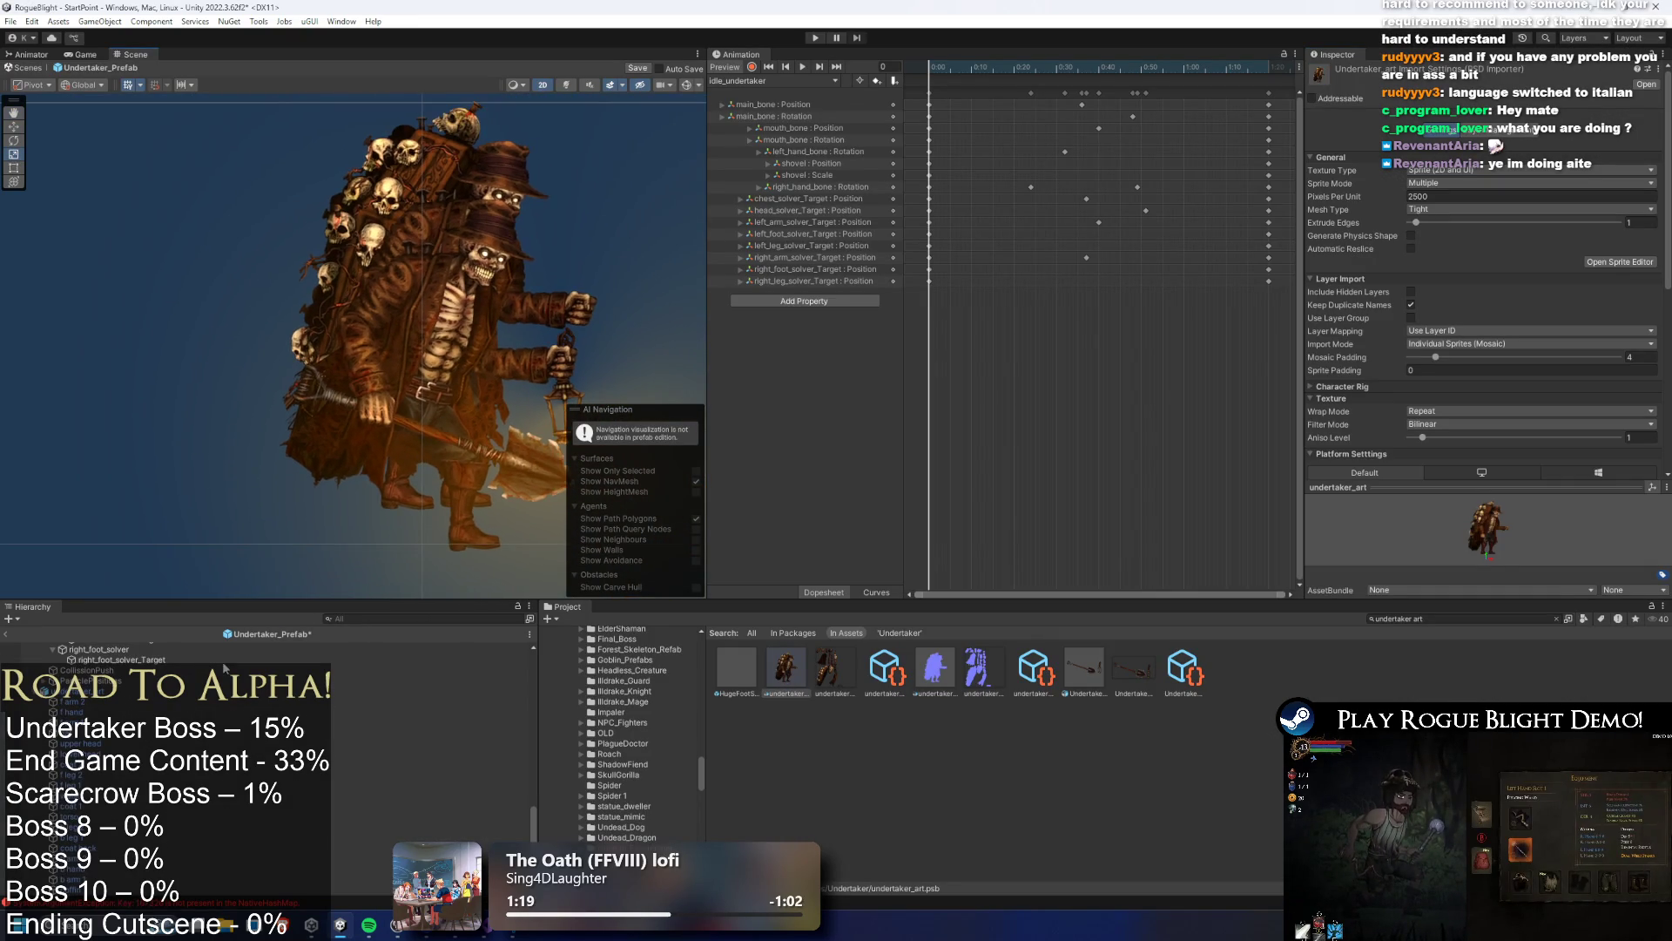
click(457, 195)
click(483, 425)
key(w)
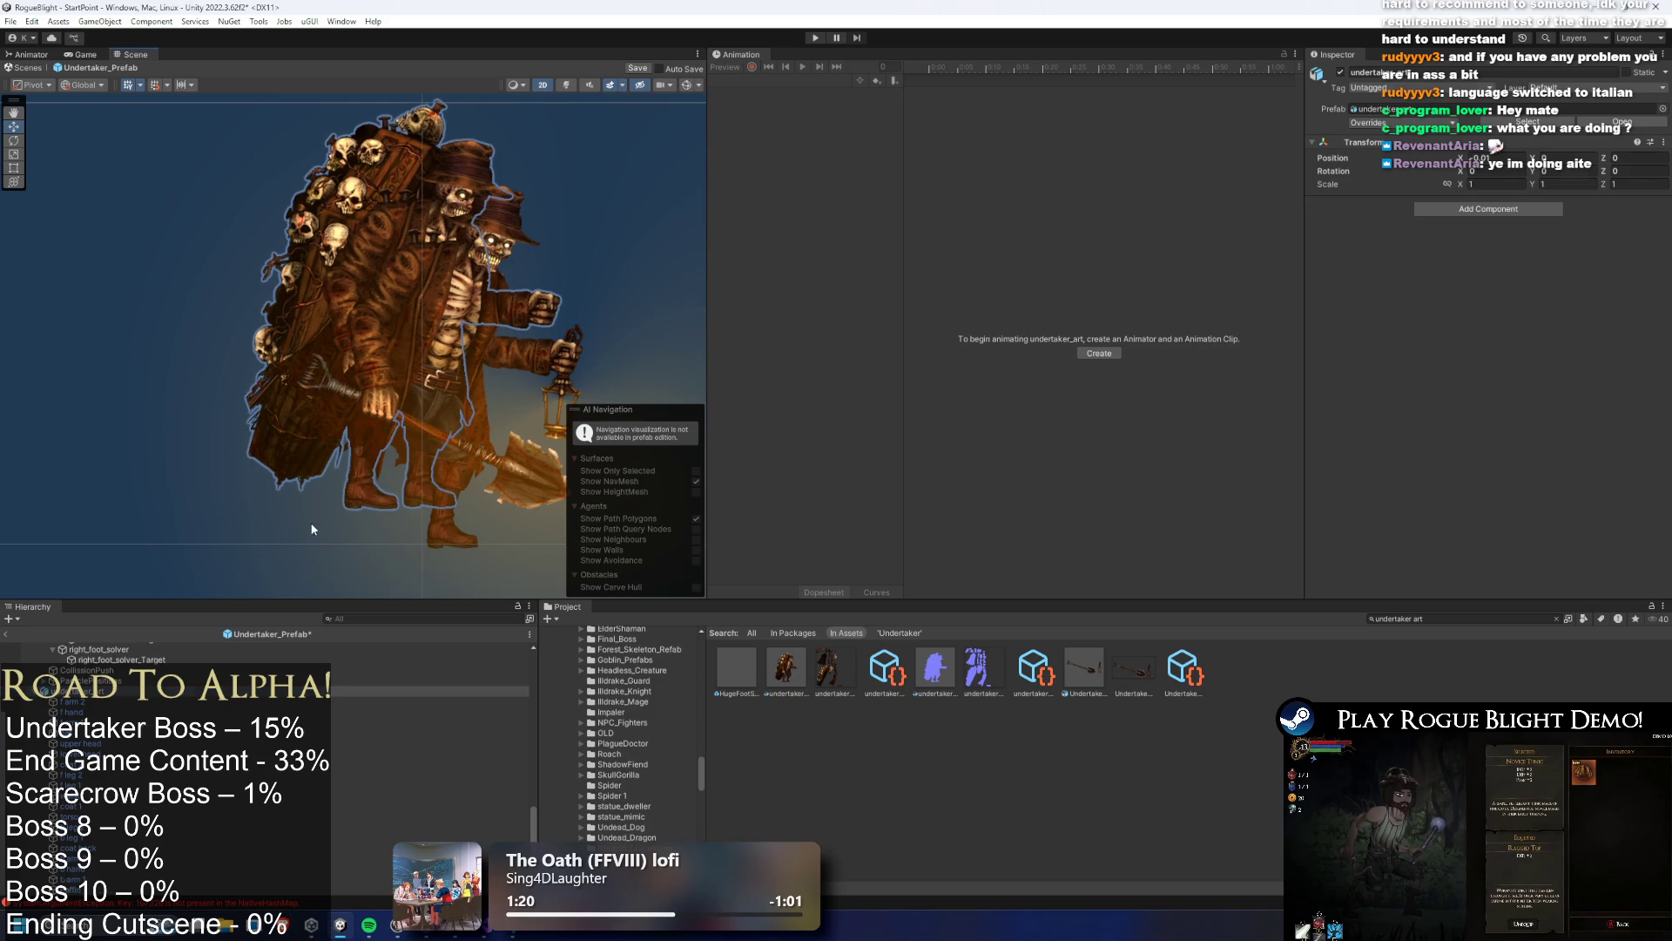
scroll(237, 735, up, 10)
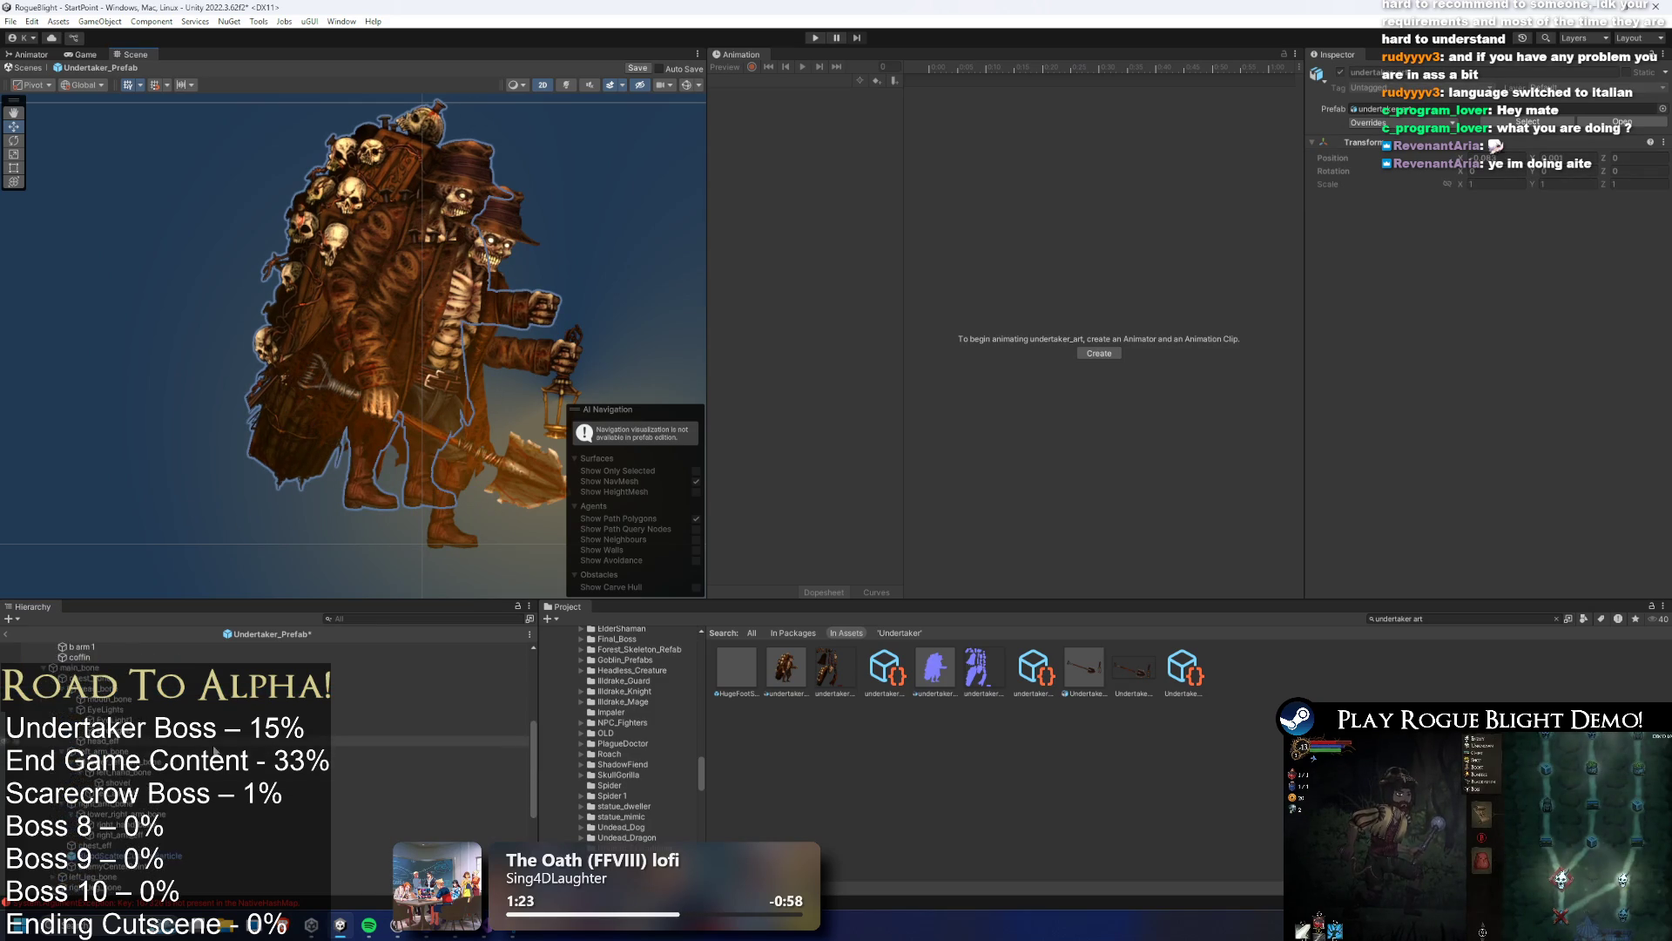
scroll(237, 734, down, 10)
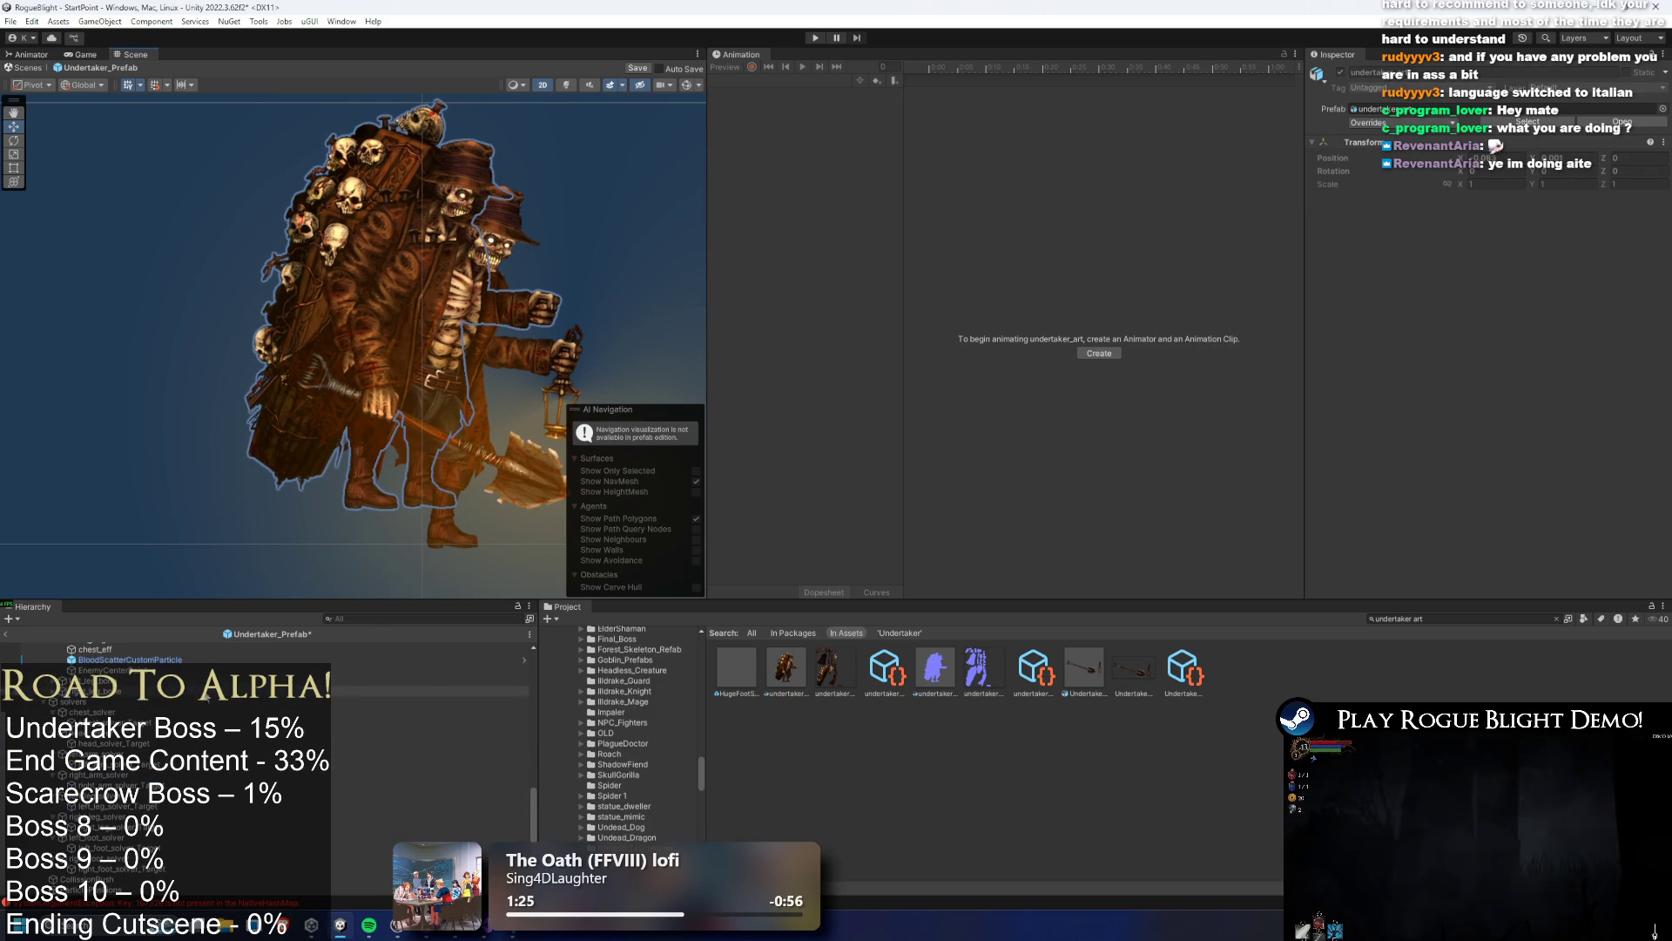
scroll(174, 697, up, 10)
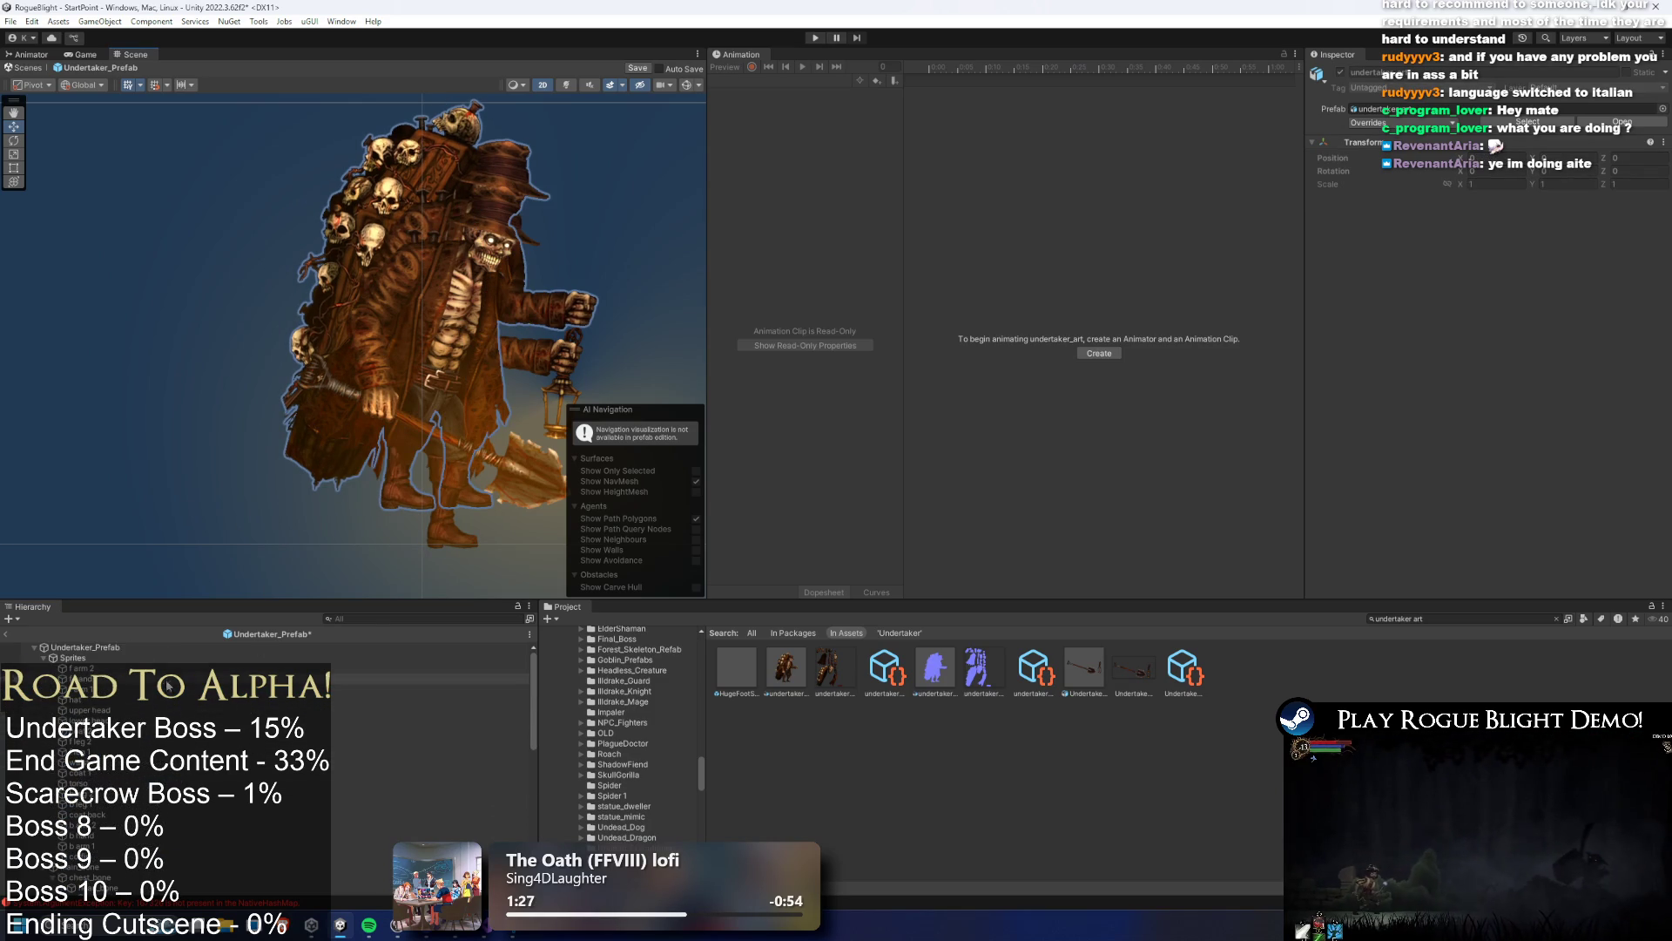
Browse the Sprites group and main_bone, select the hat, and scrub the run animation to frame 10
click(106, 658)
key(Left)
key(Down)
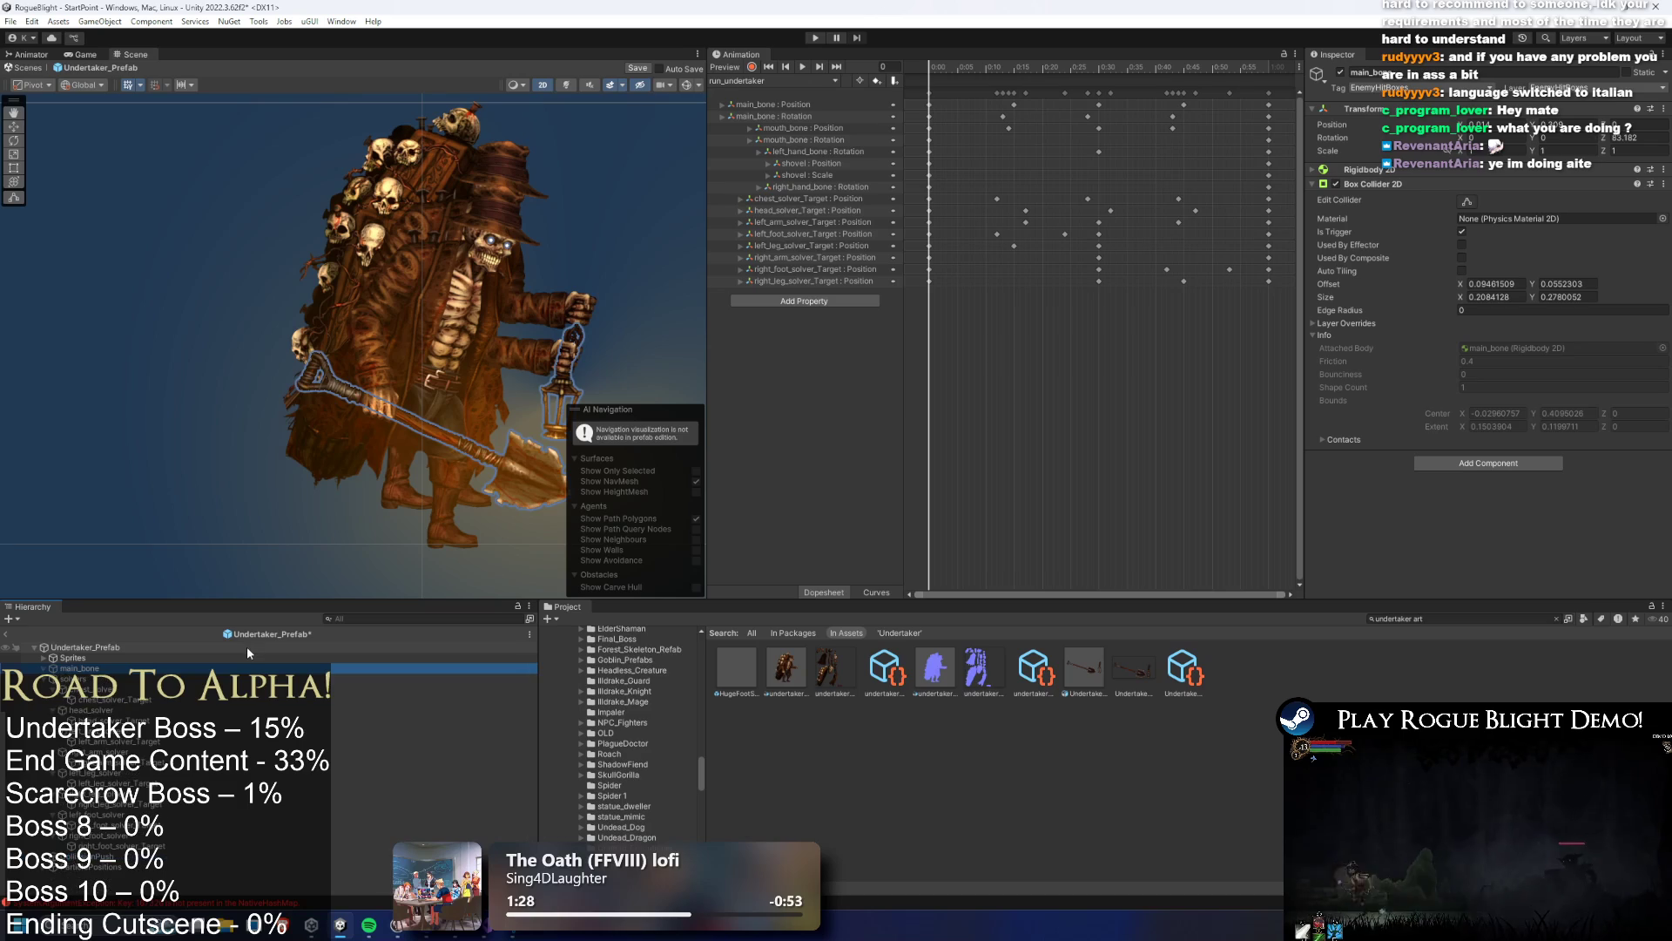
click(399, 239)
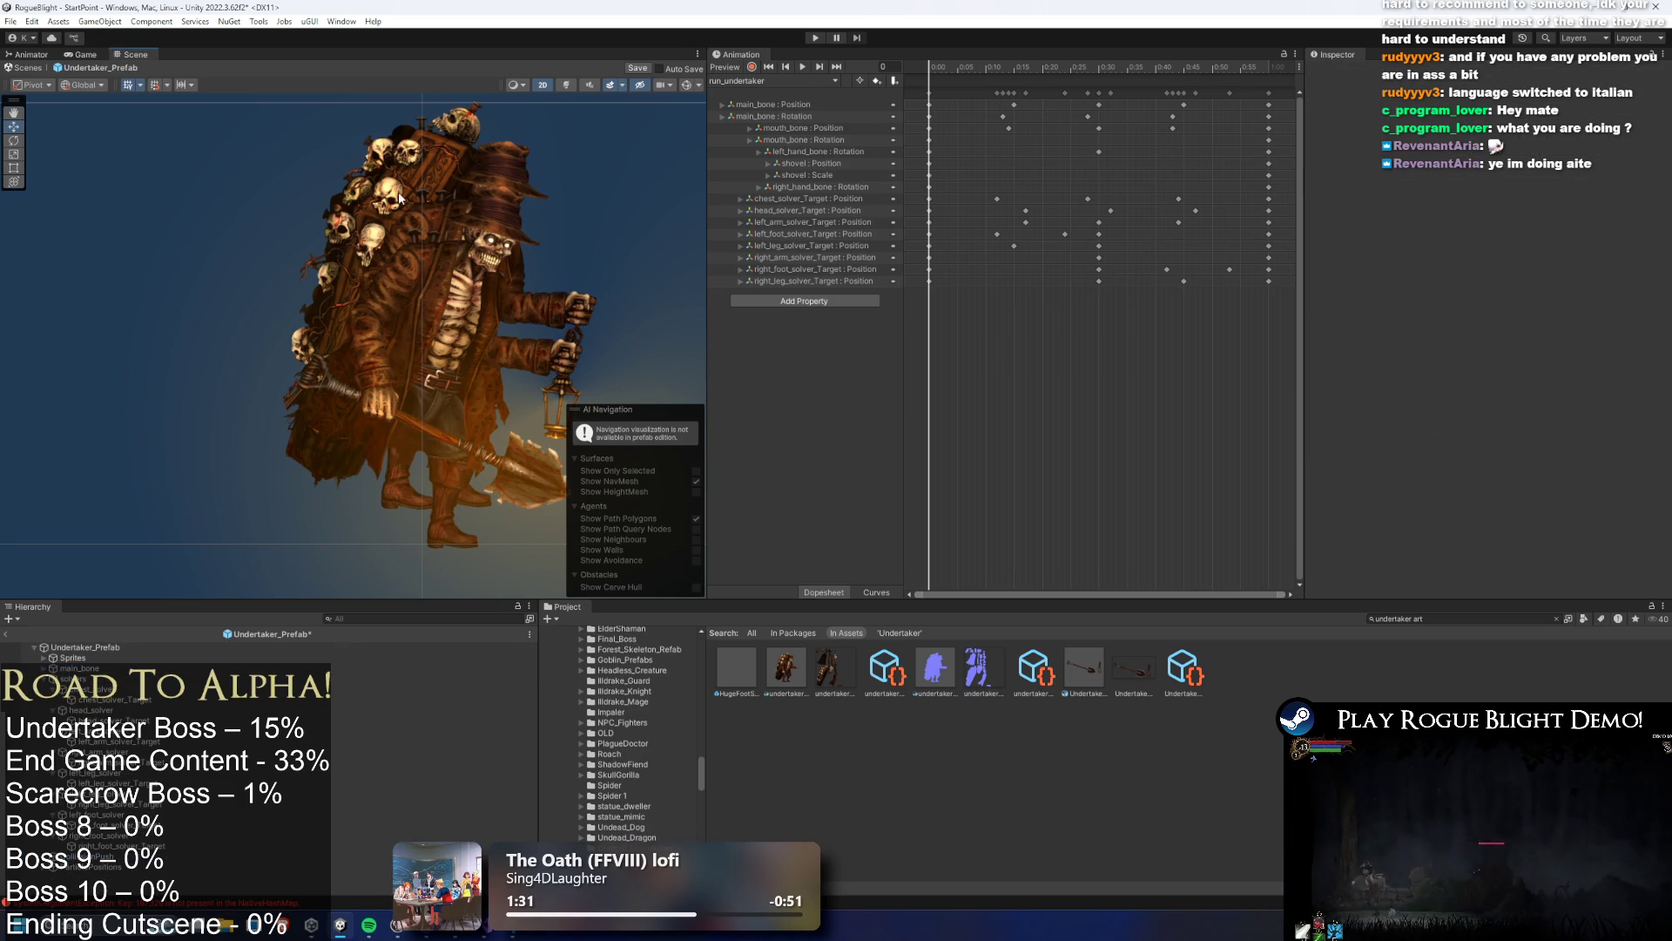
click(505, 240)
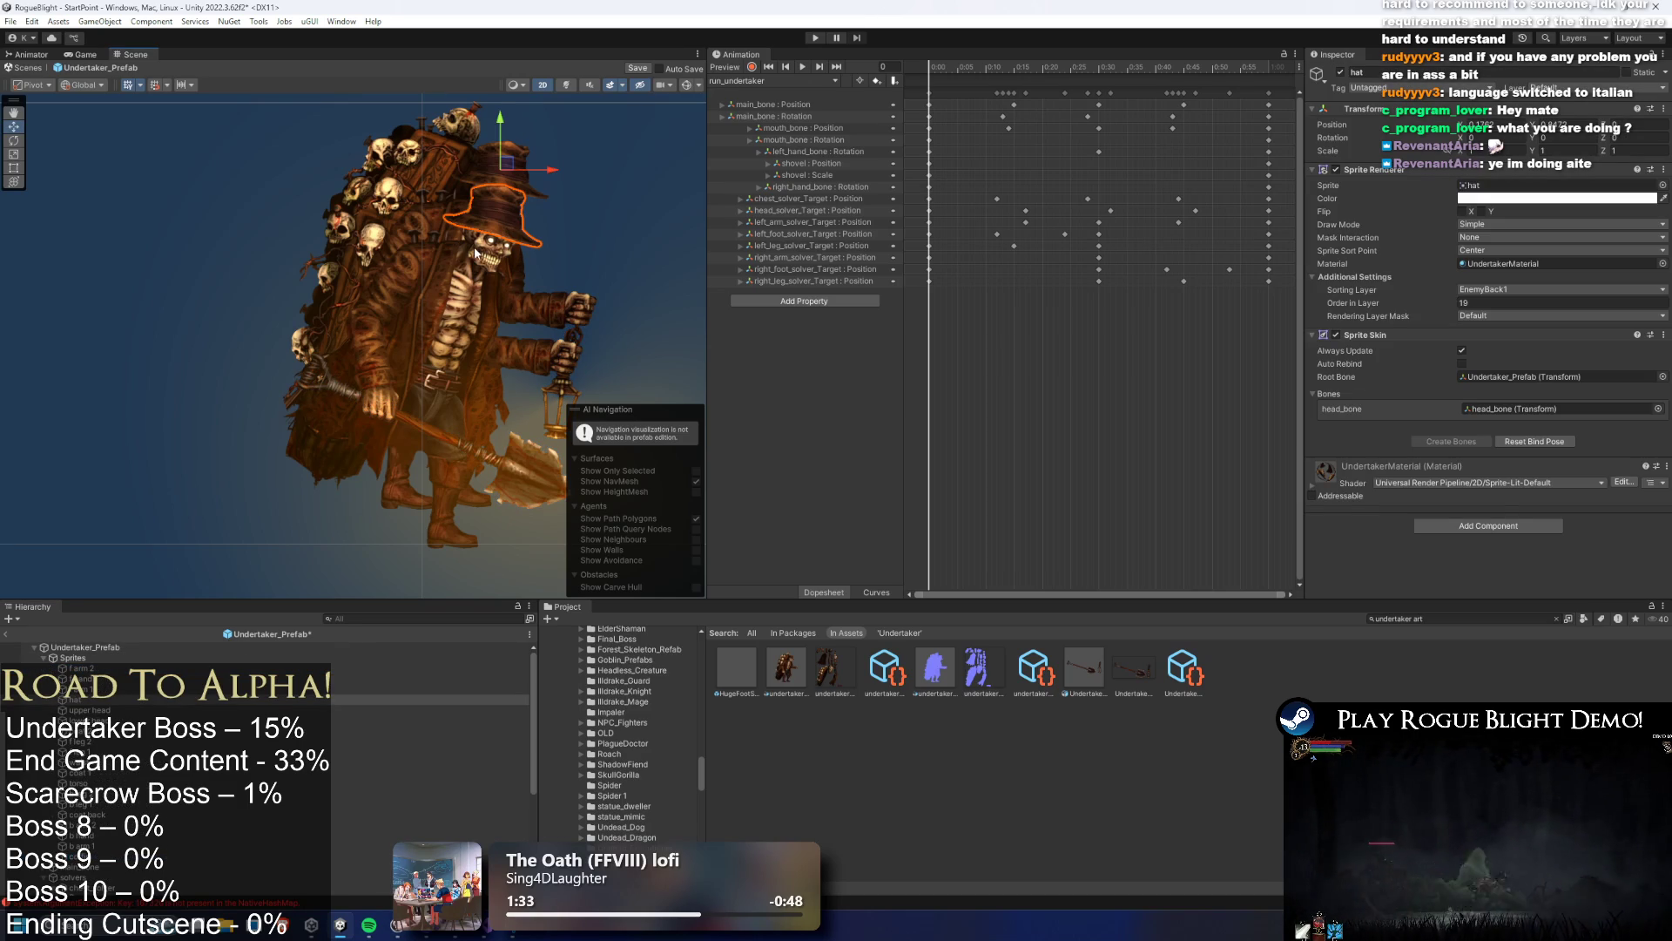
mouse_move(948, 91)
mouse_down()
mouse_move(1007, 70)
mouse_move(1070, 81)
mouse_move(989, 87)
mouse_up()
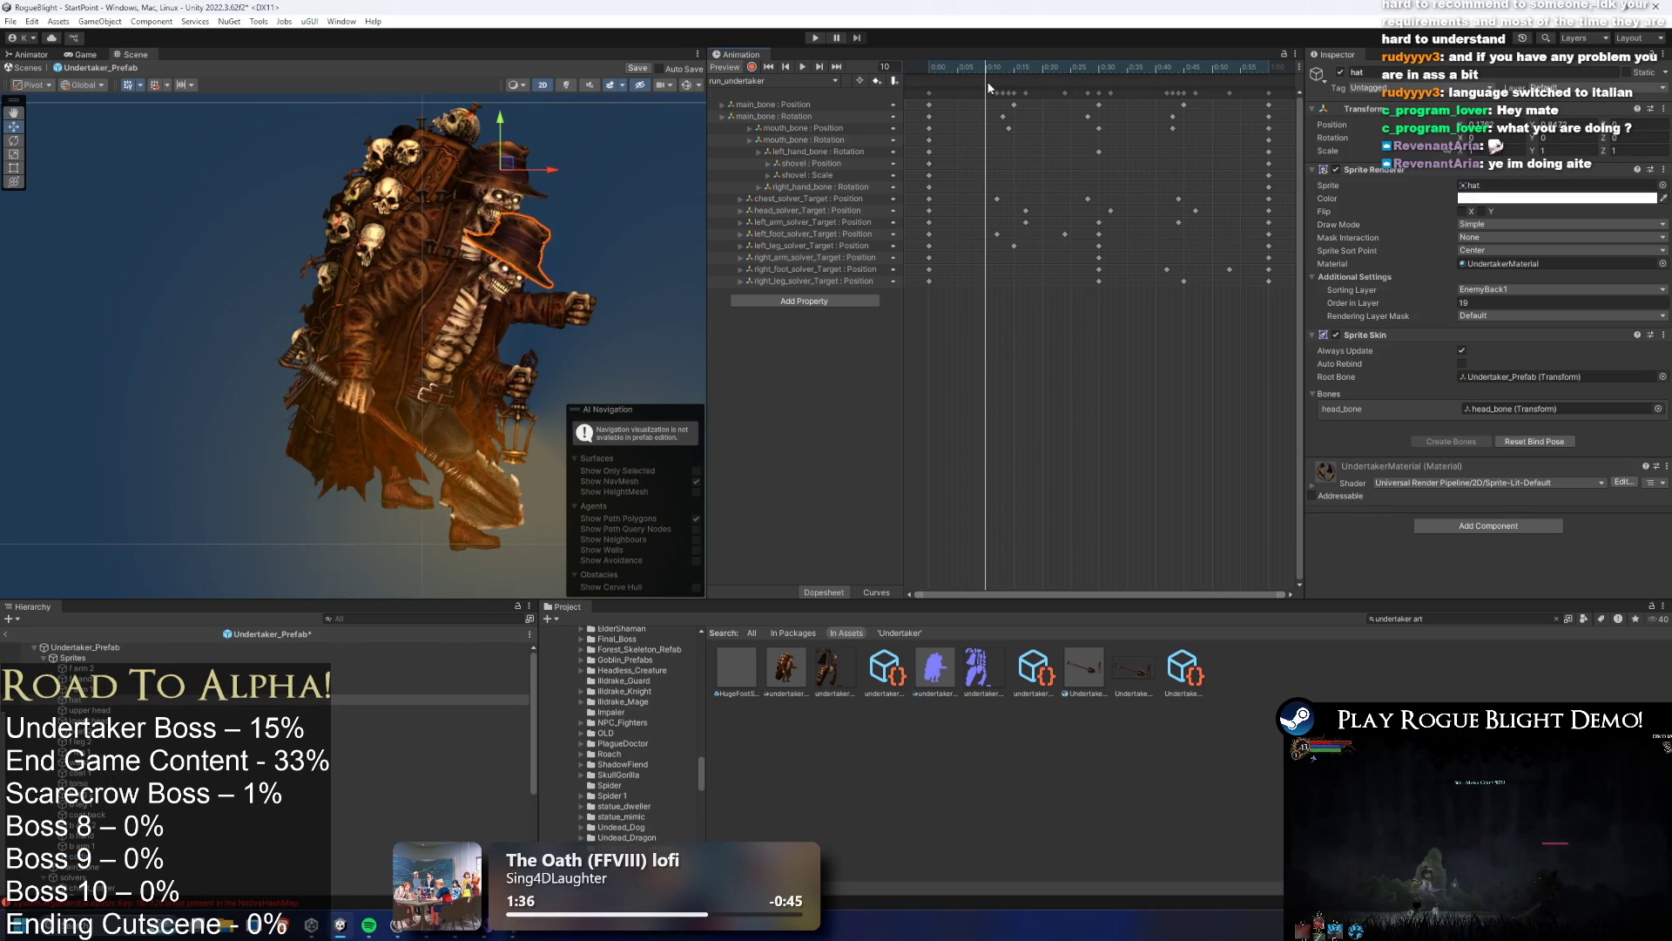
click(413, 185)
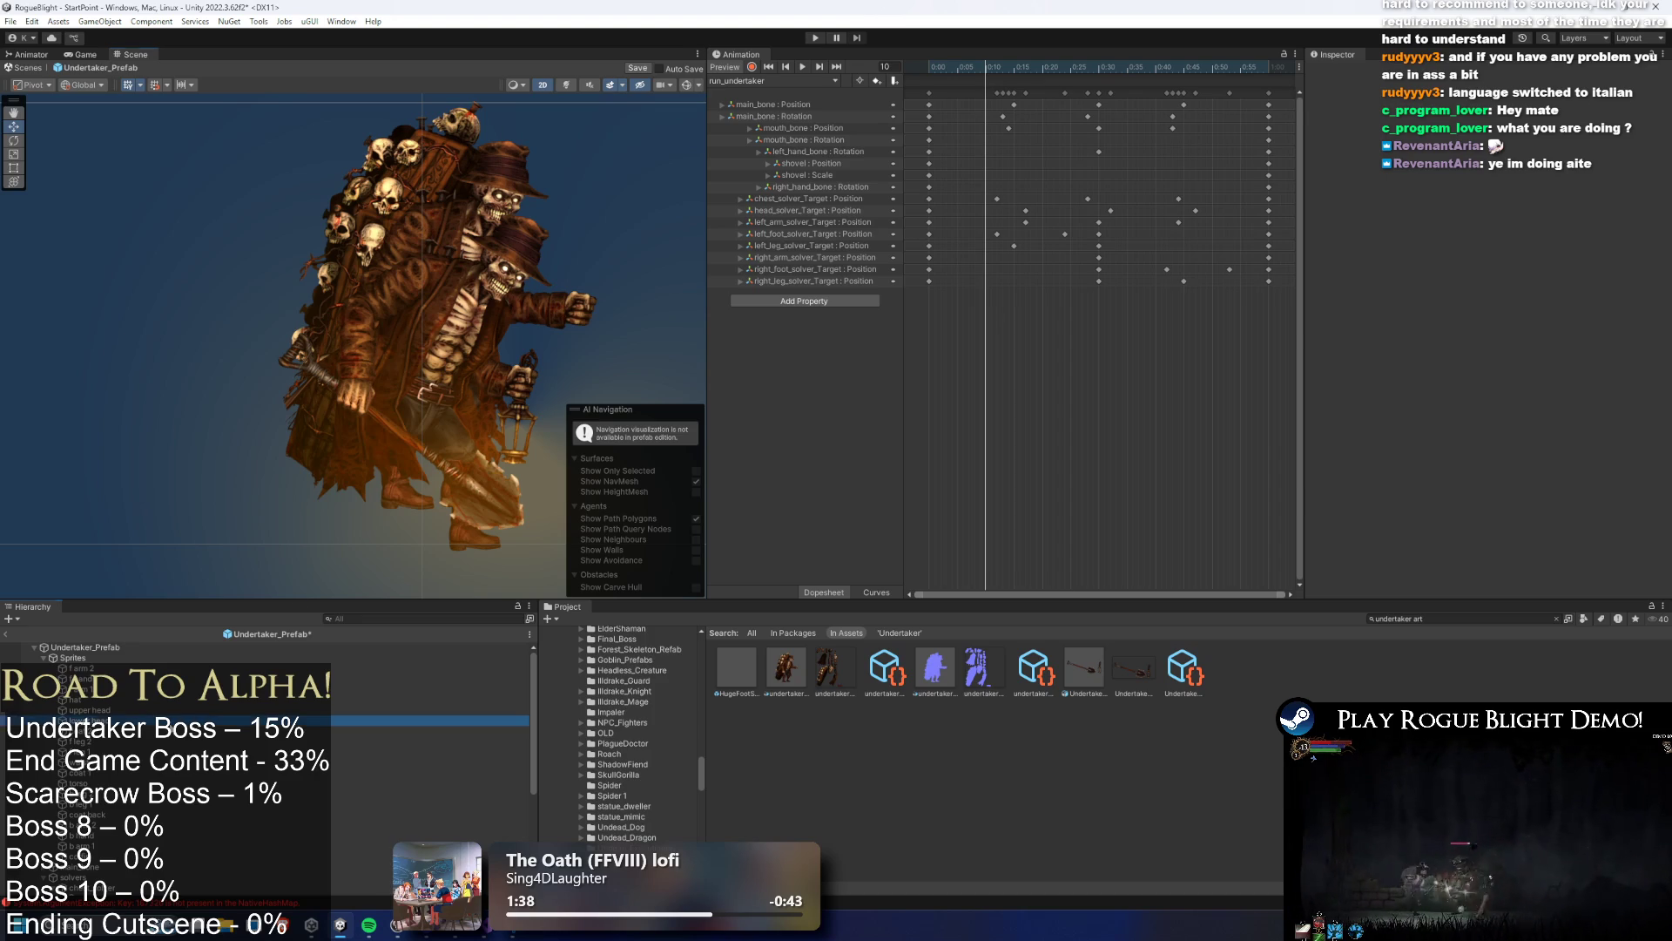
Expand main_bone to show its child bones and filter the Hierarchy for 'art'
click(122, 658)
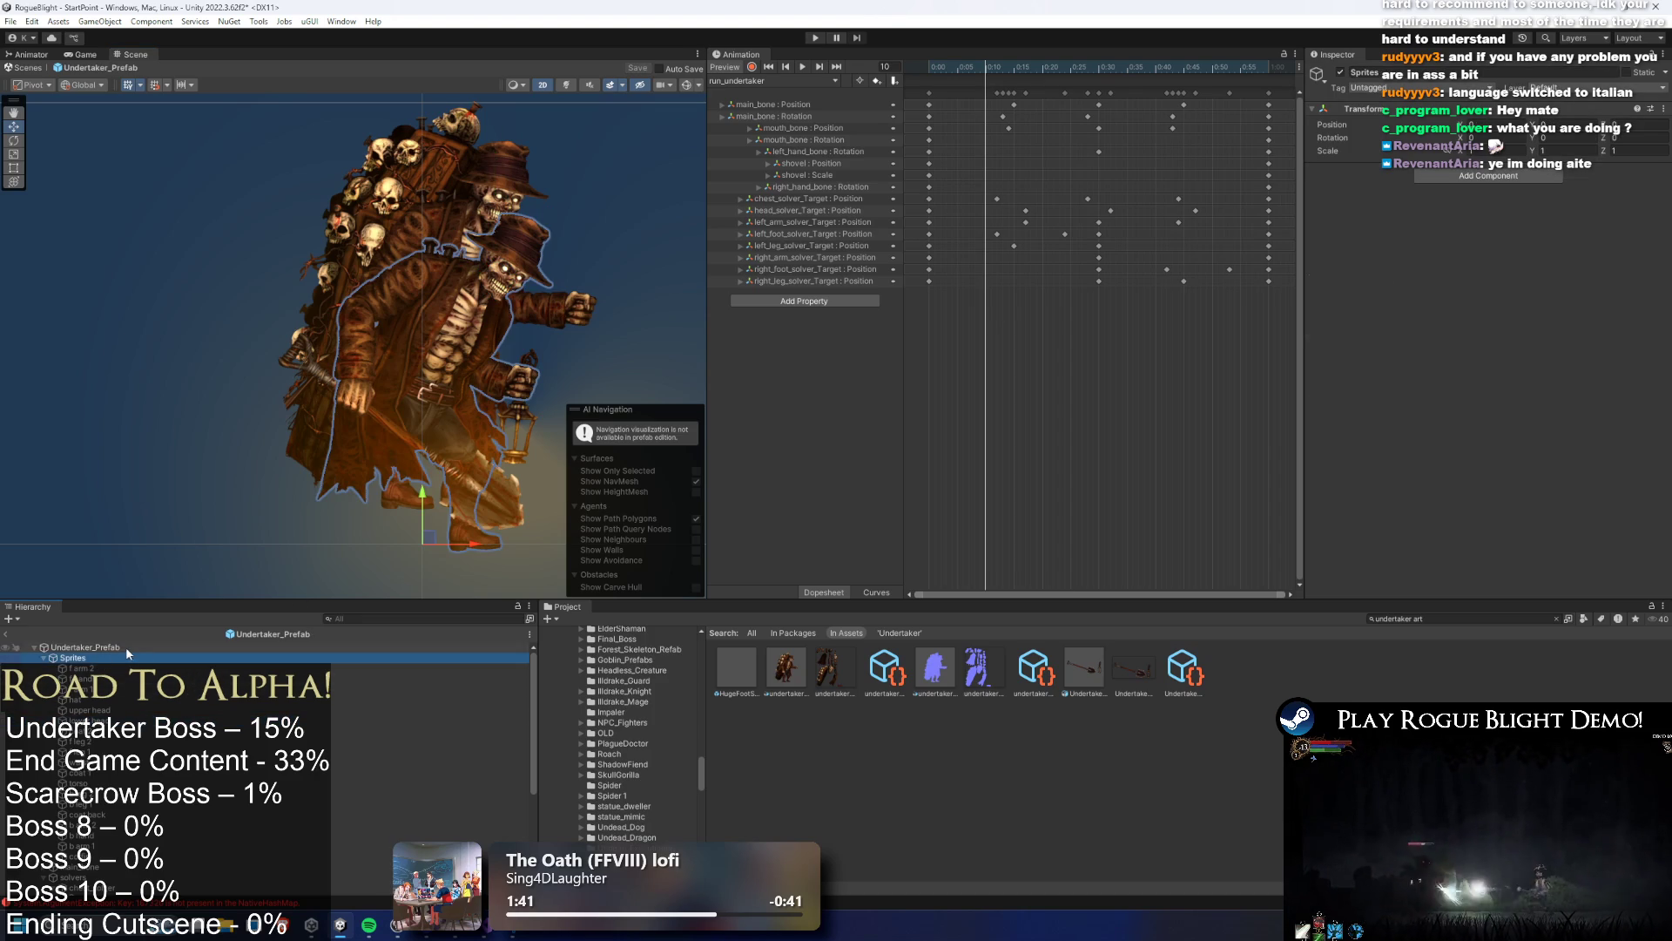
key(Left)
click(171, 678)
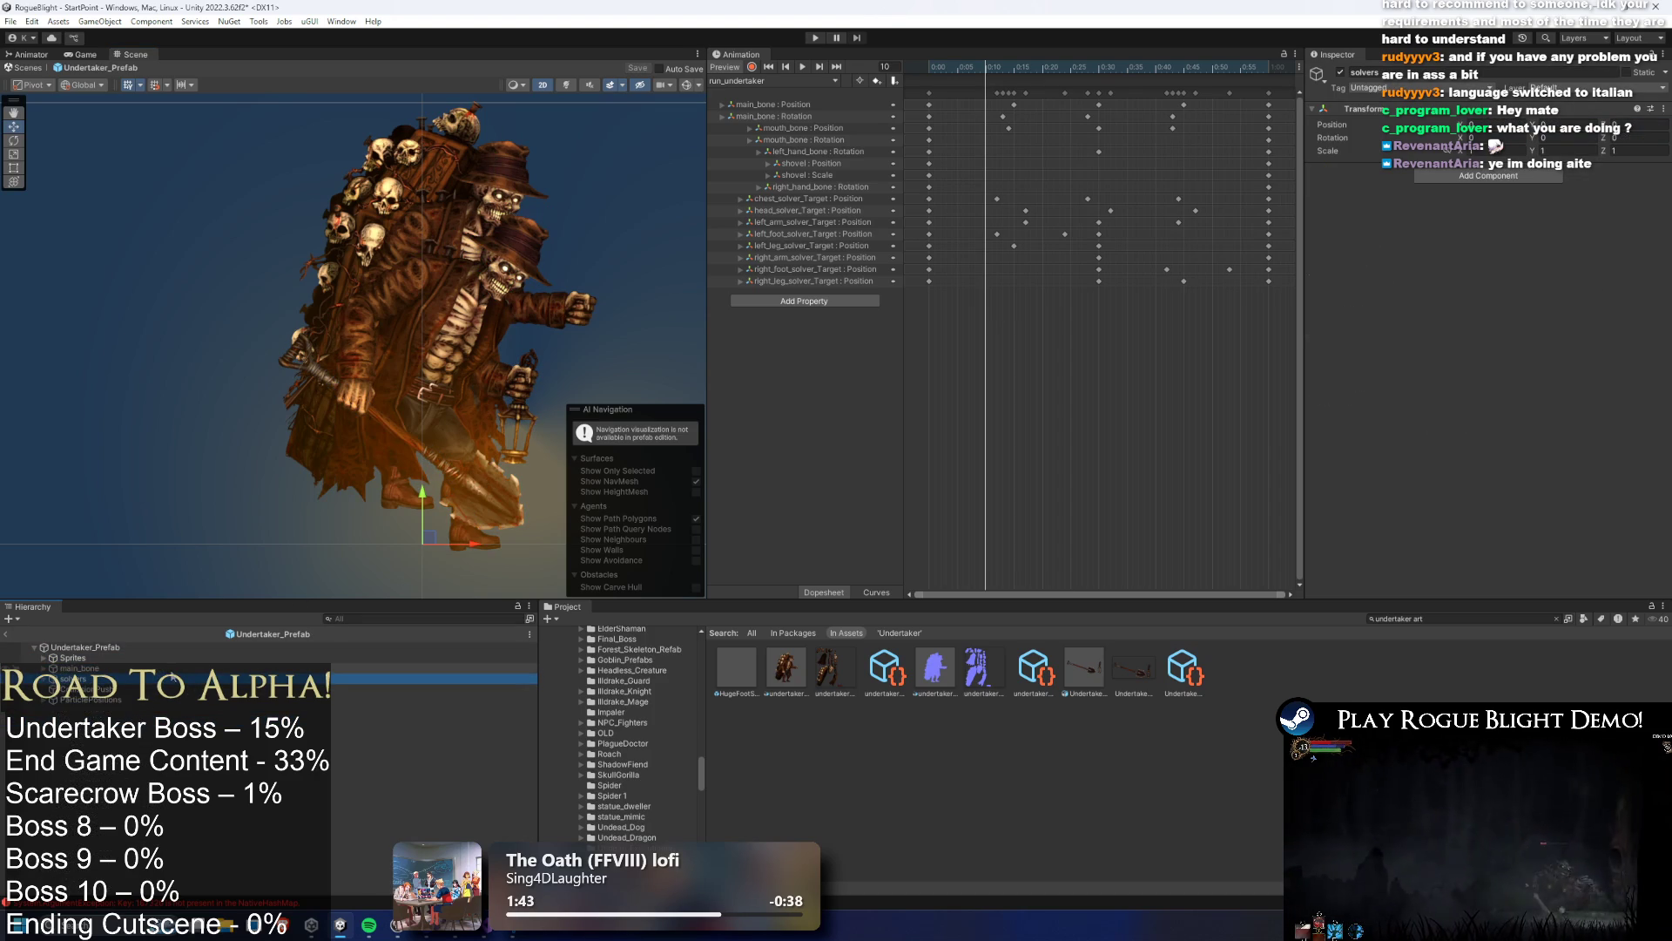
key(Up)
key(Right)
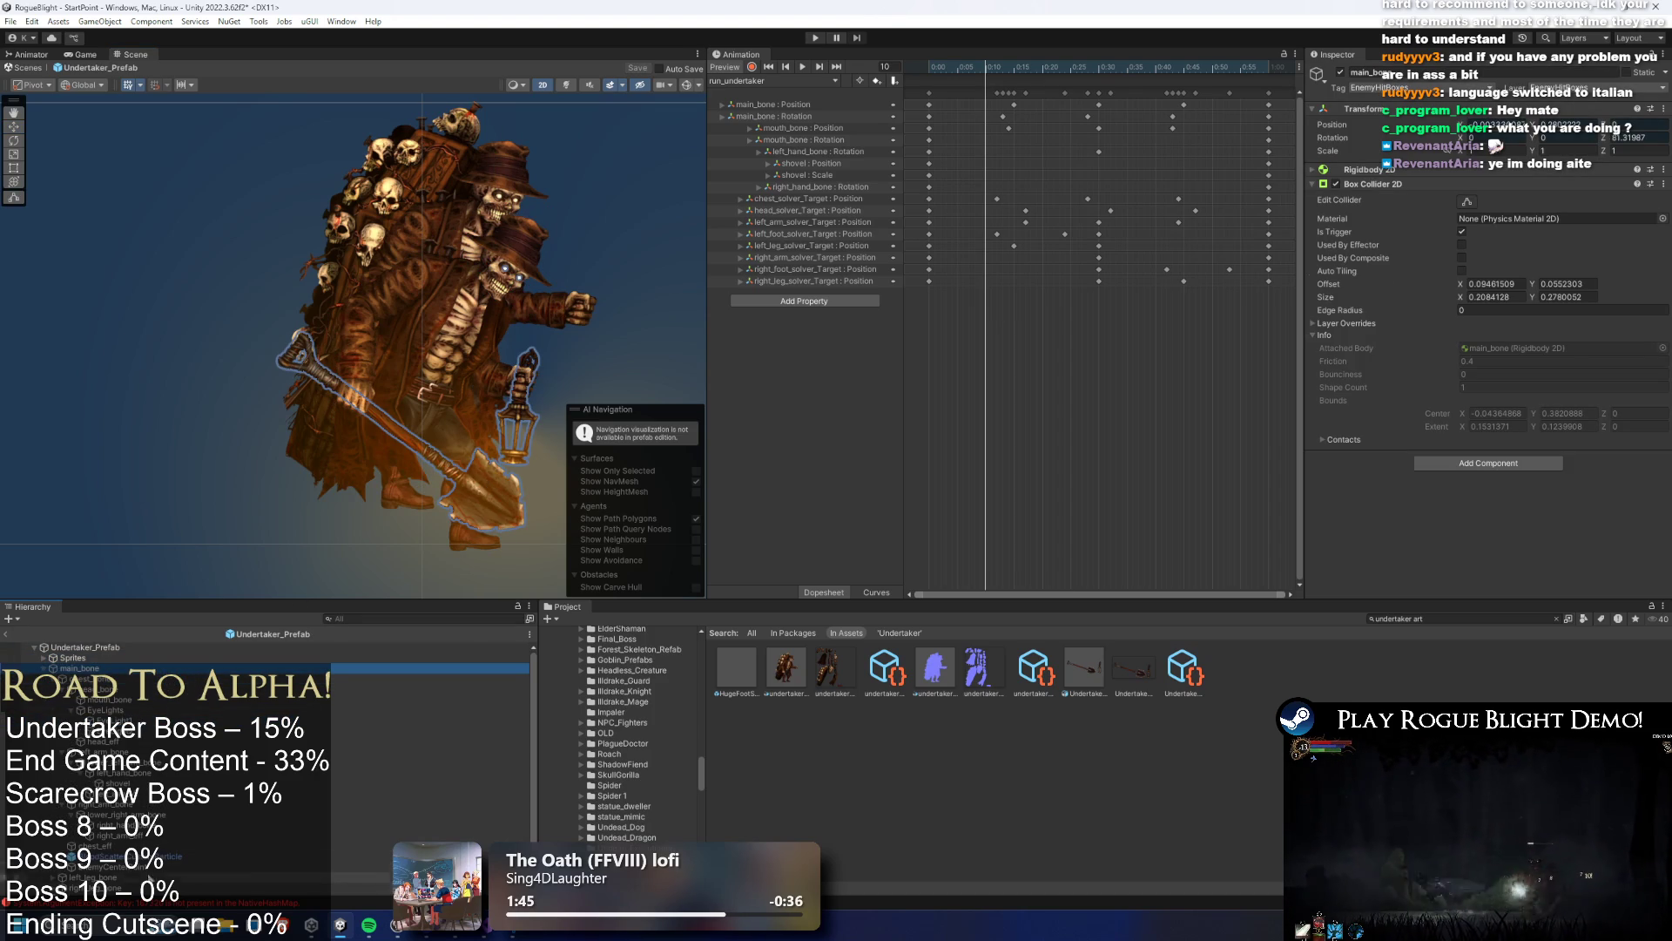
click(362, 616)
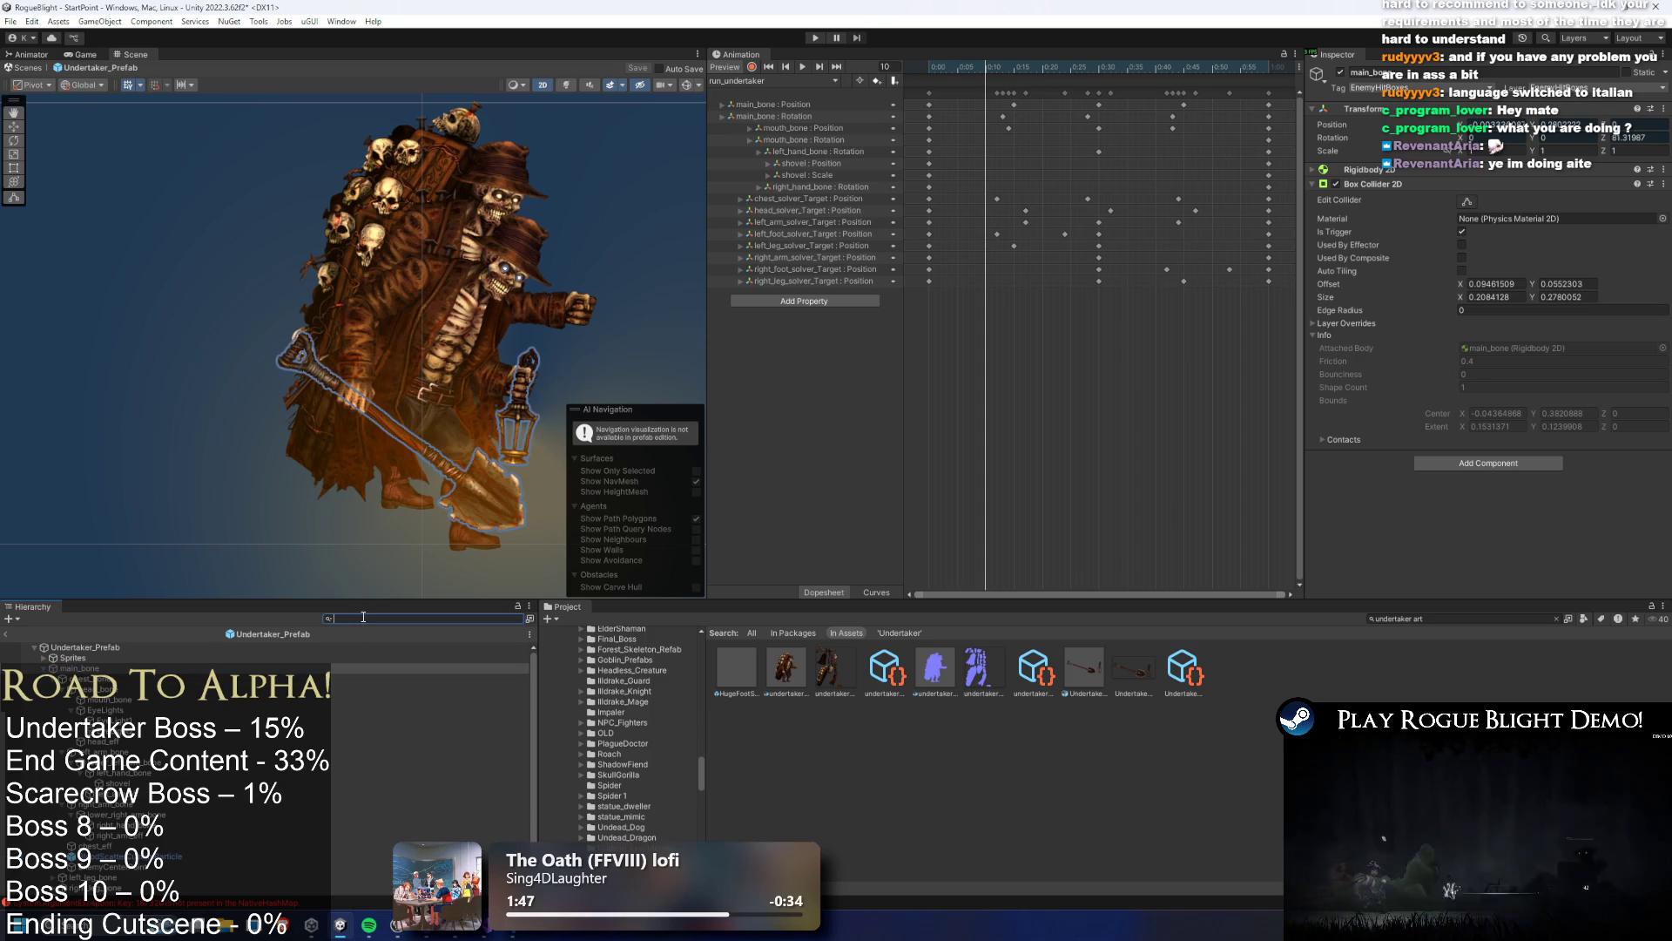
text(unde)
key(BackSpace)
key(BackSpace)
key(BackSpace)
text(ar)
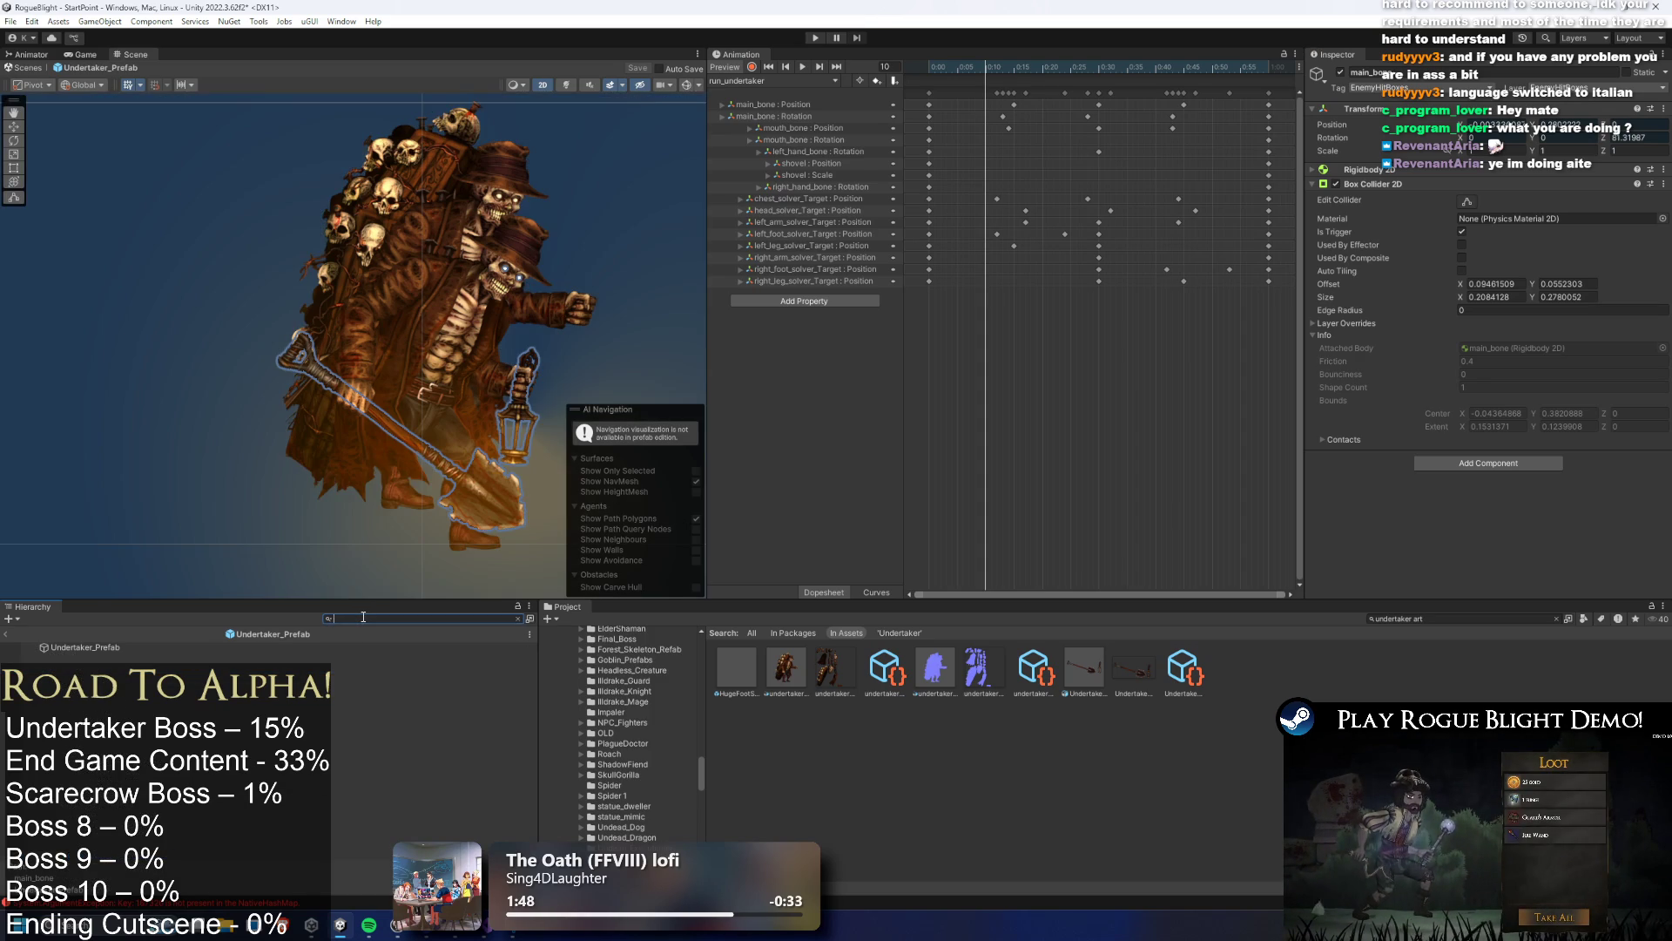
text(t)
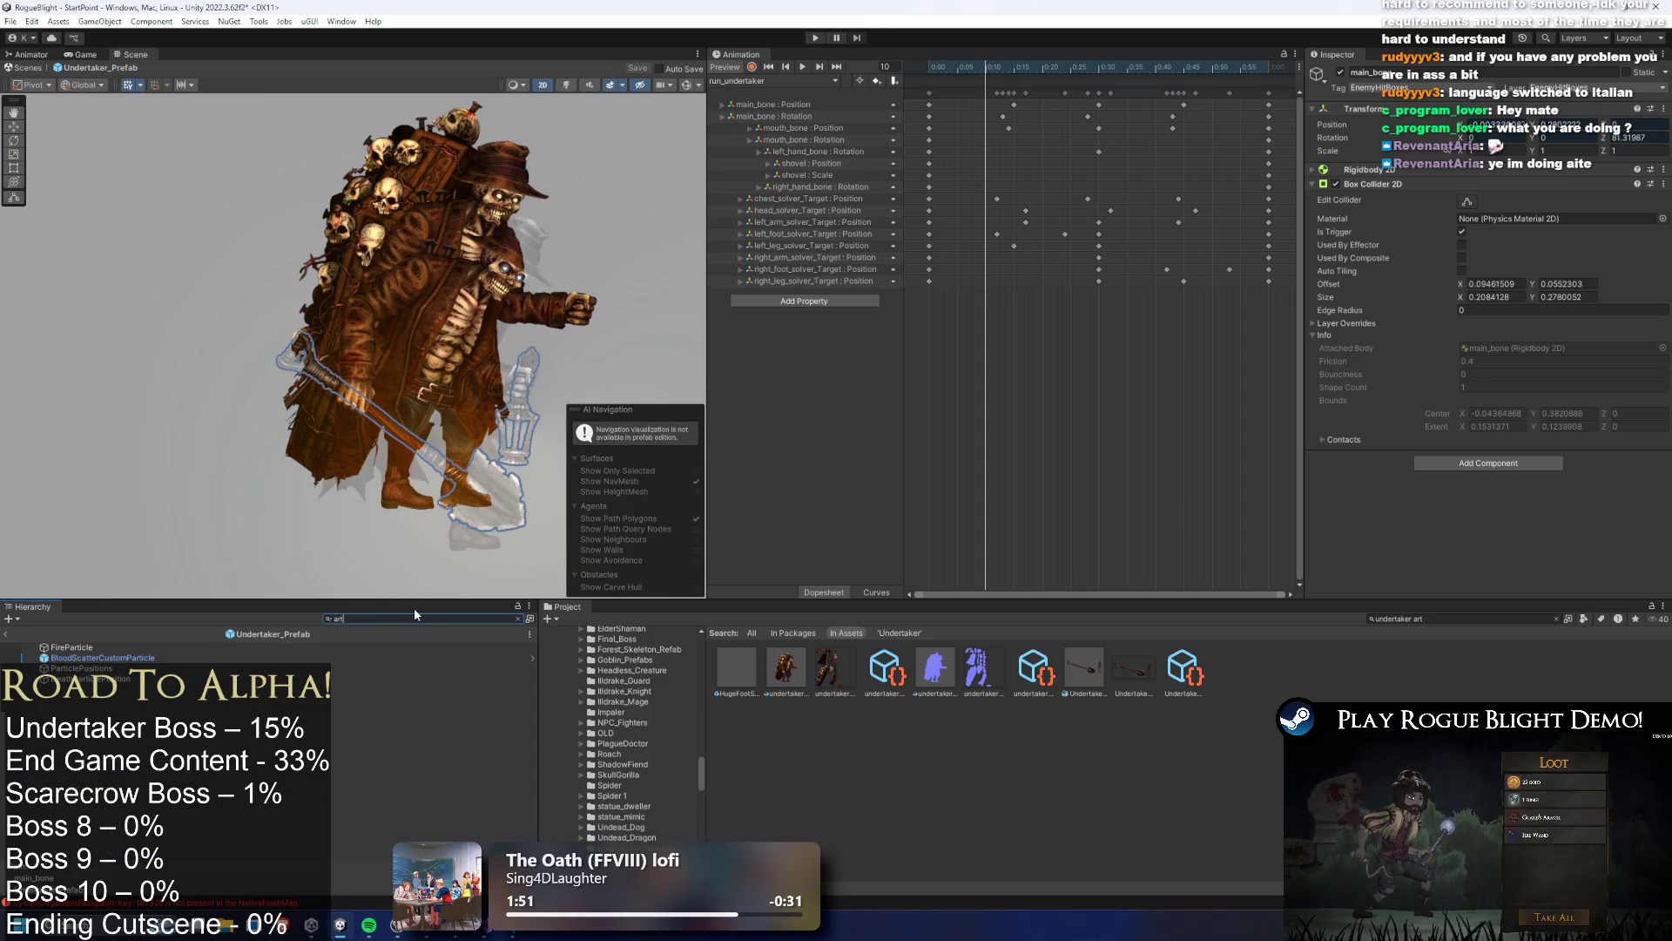
Exit Prefab Mode and reopen Undertaker_Prefab from a Project search for 'undertaker prefab'
click(7, 634)
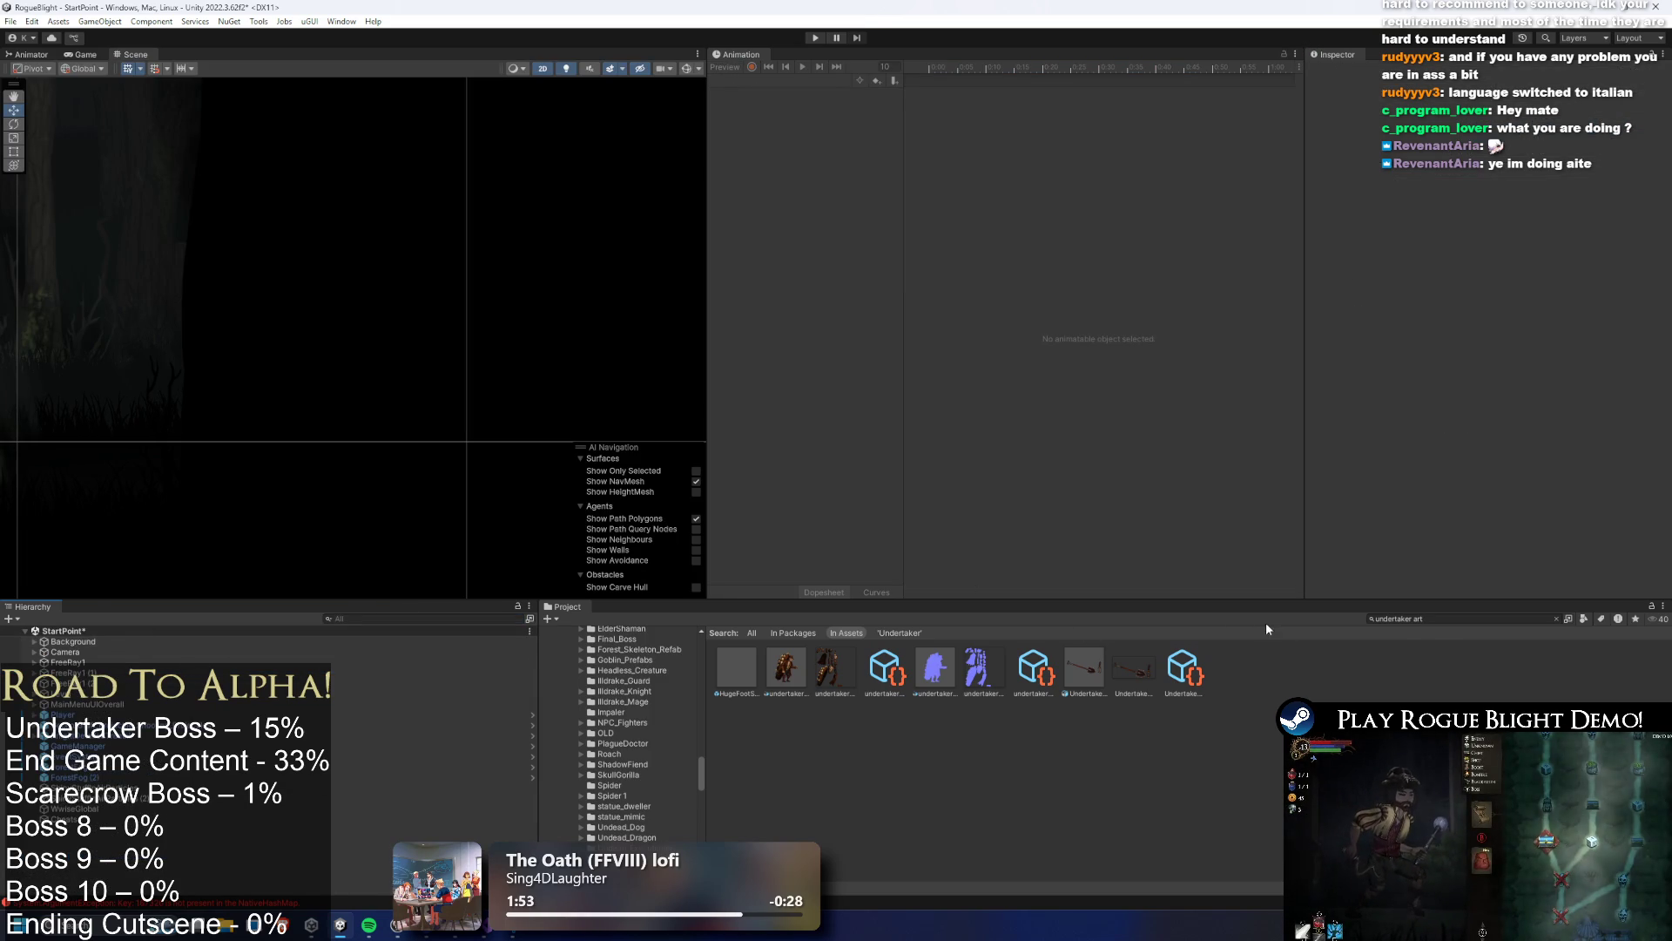
click(1443, 619)
key(BackSpace)
key(BackSpace)
key(BackSpace)
text(prefab)
double_click(735, 668)
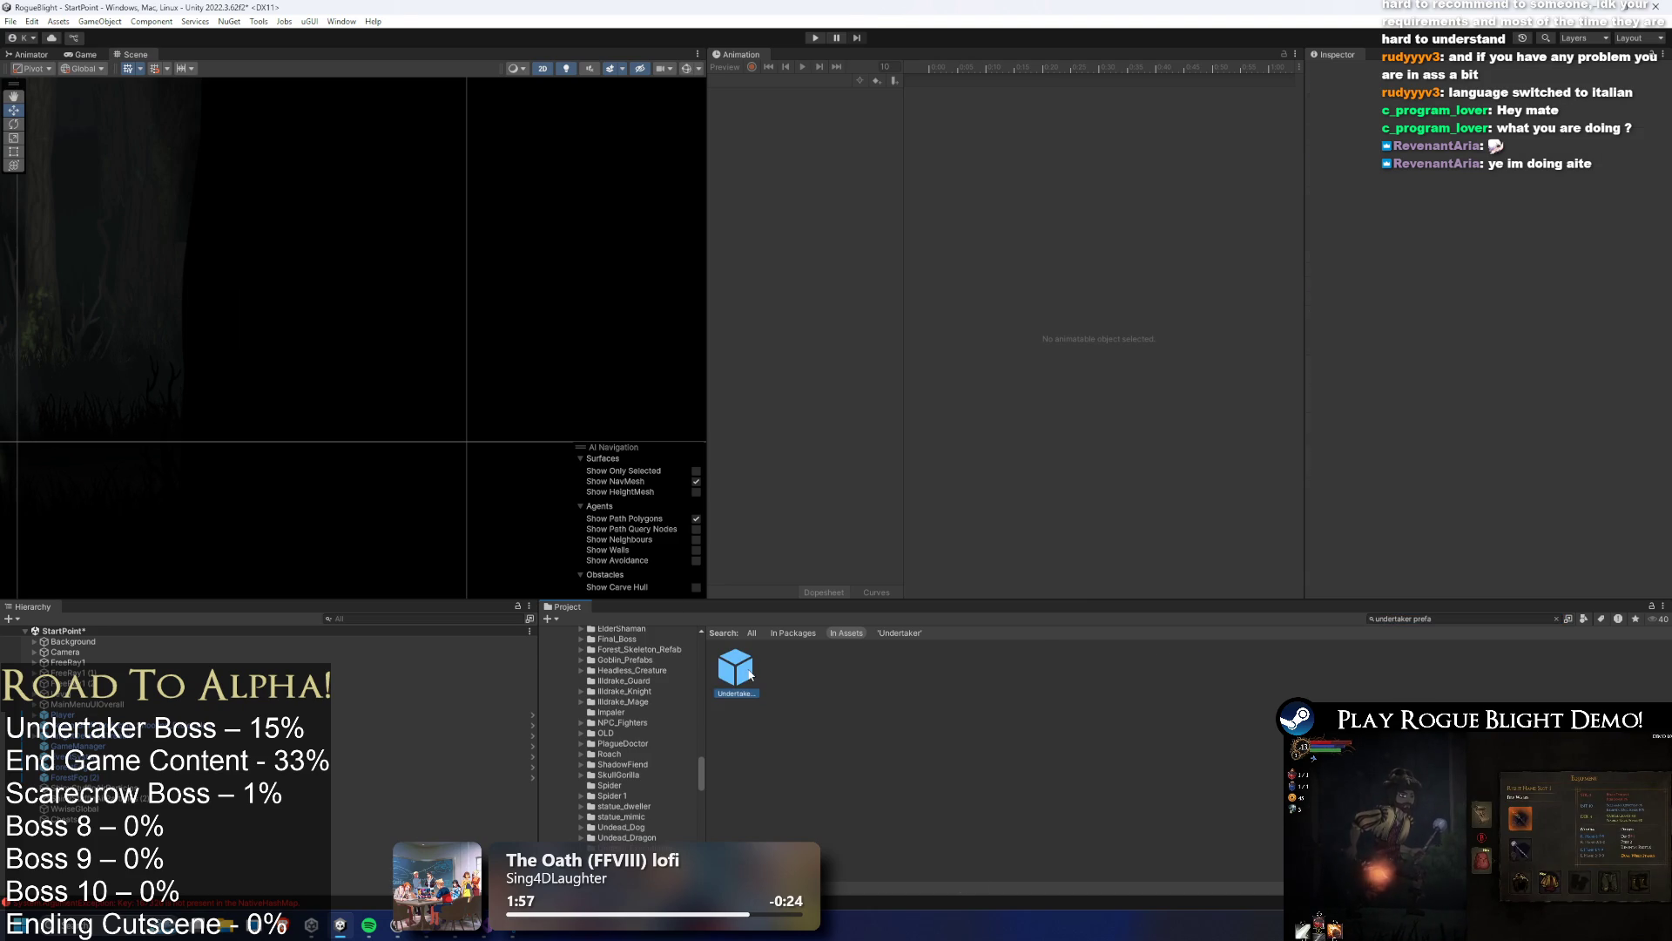
Scrub the run_undertaker clip to frame 9, play it through, then stop it
mouse_move(970, 63)
mouse_down()
mouse_move(1103, 75)
mouse_move(904, 73)
mouse_up()
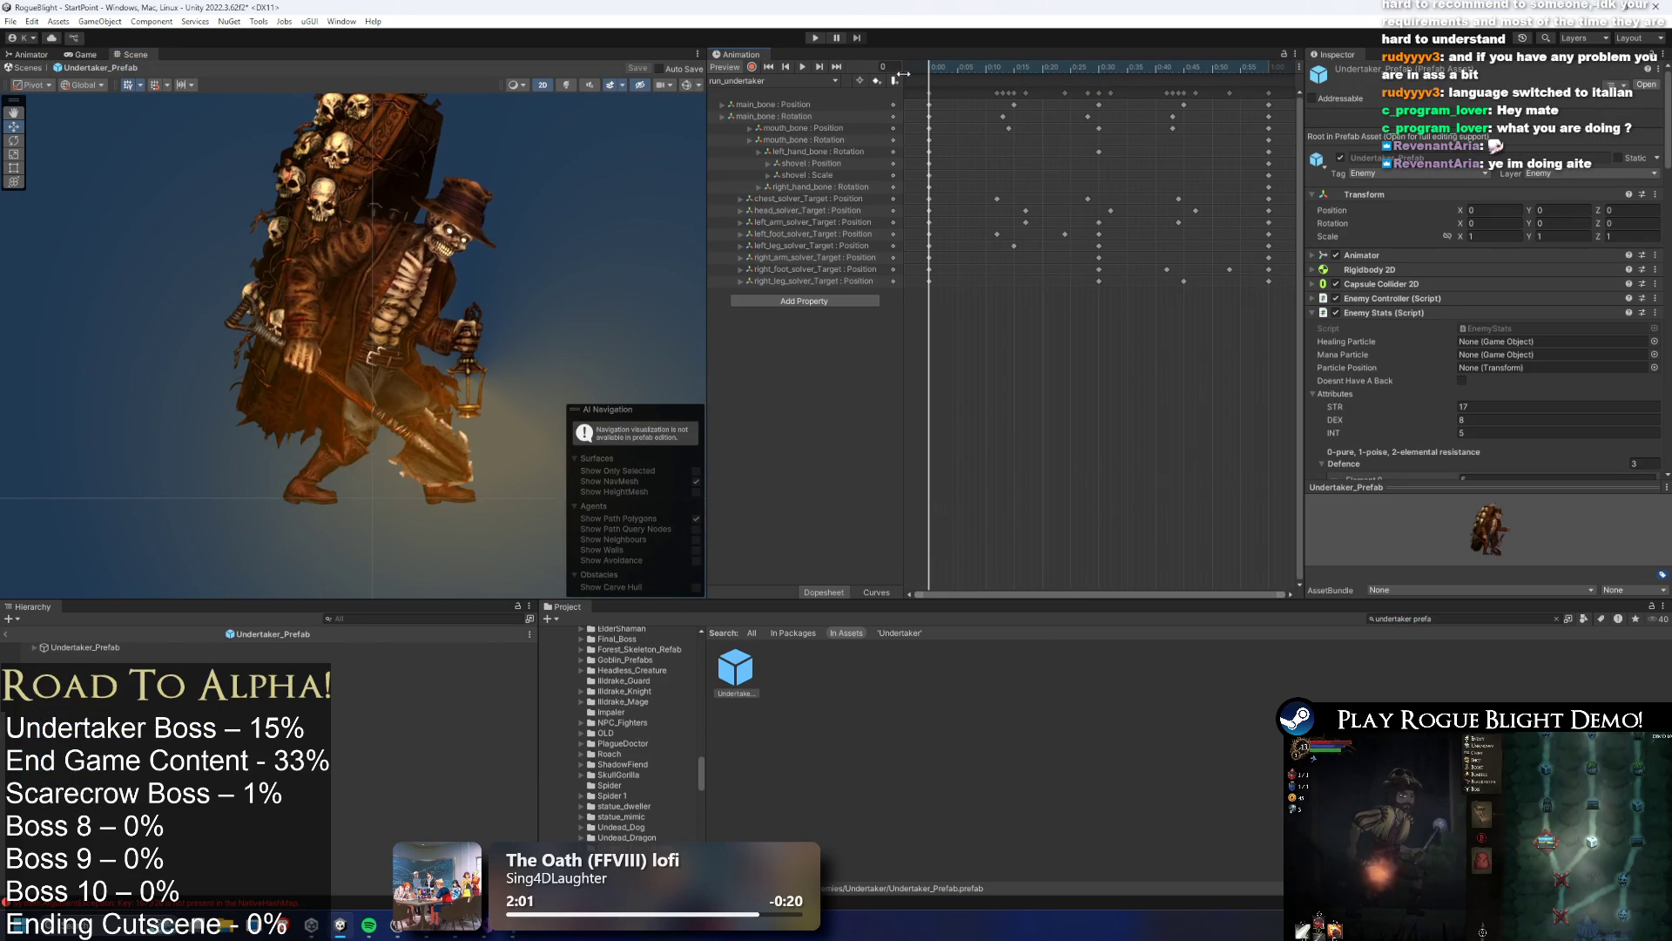
click(801, 66)
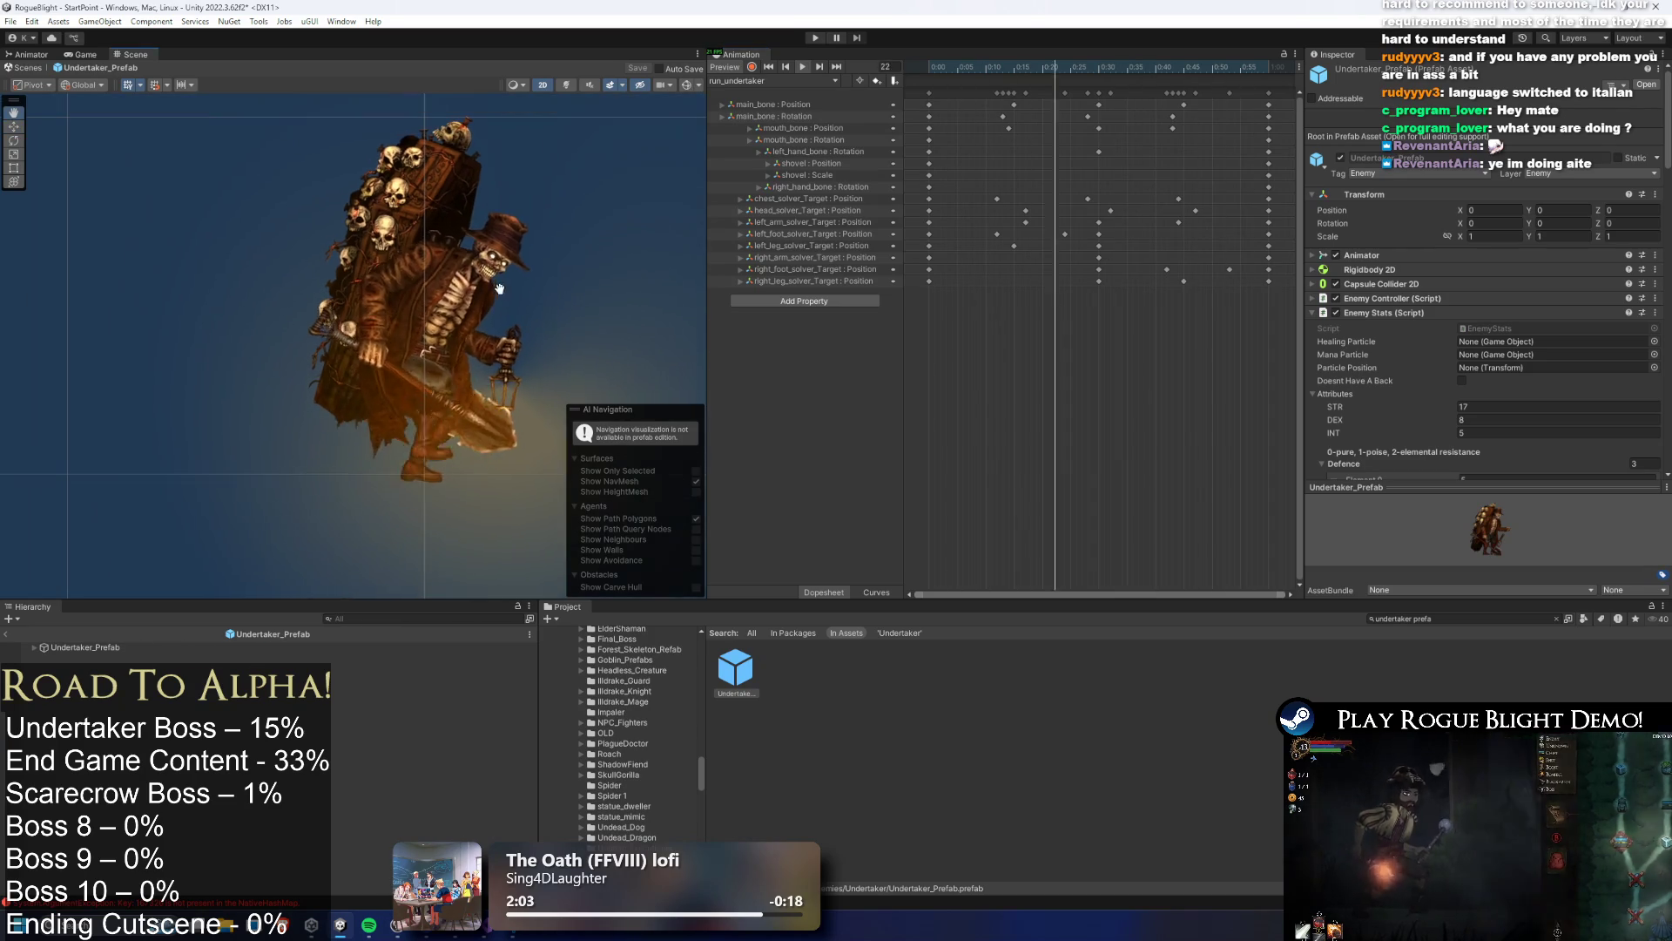
click(908, 70)
click(414, 136)
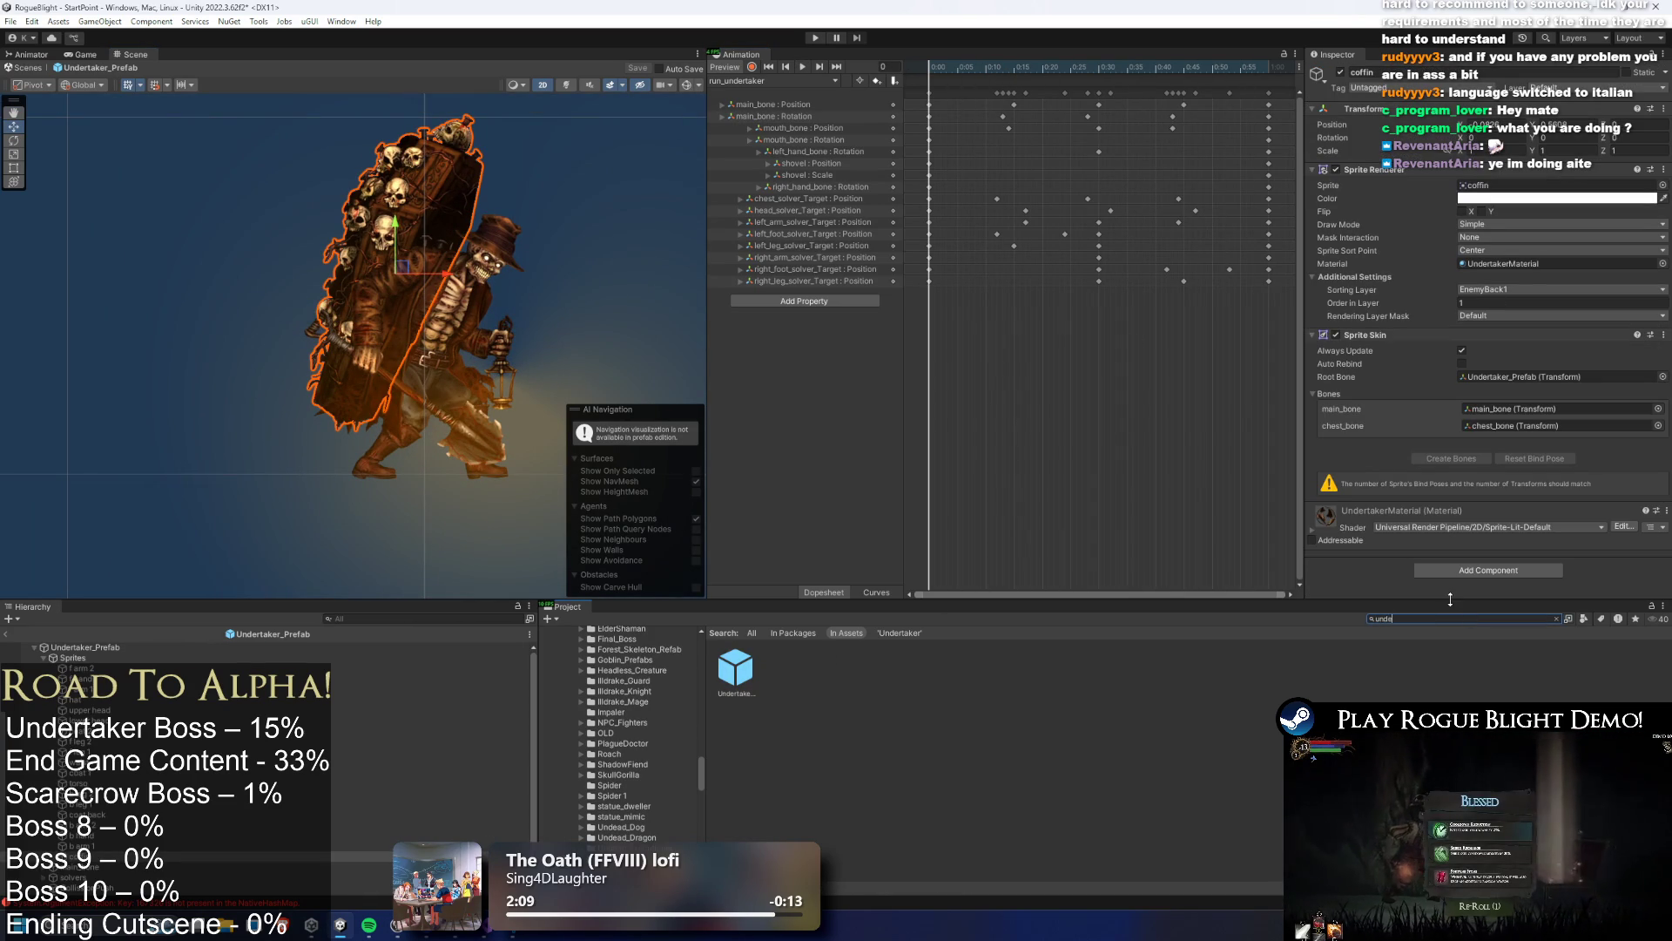
Add an undertaker_art copy and paste its coffin Sprite Skin values onto the prefab's coffin
text(rtaker art)
mouse_move(785, 686)
mouse_down()
mouse_move(176, 238)
mouse_move(108, 229)
mouse_up()
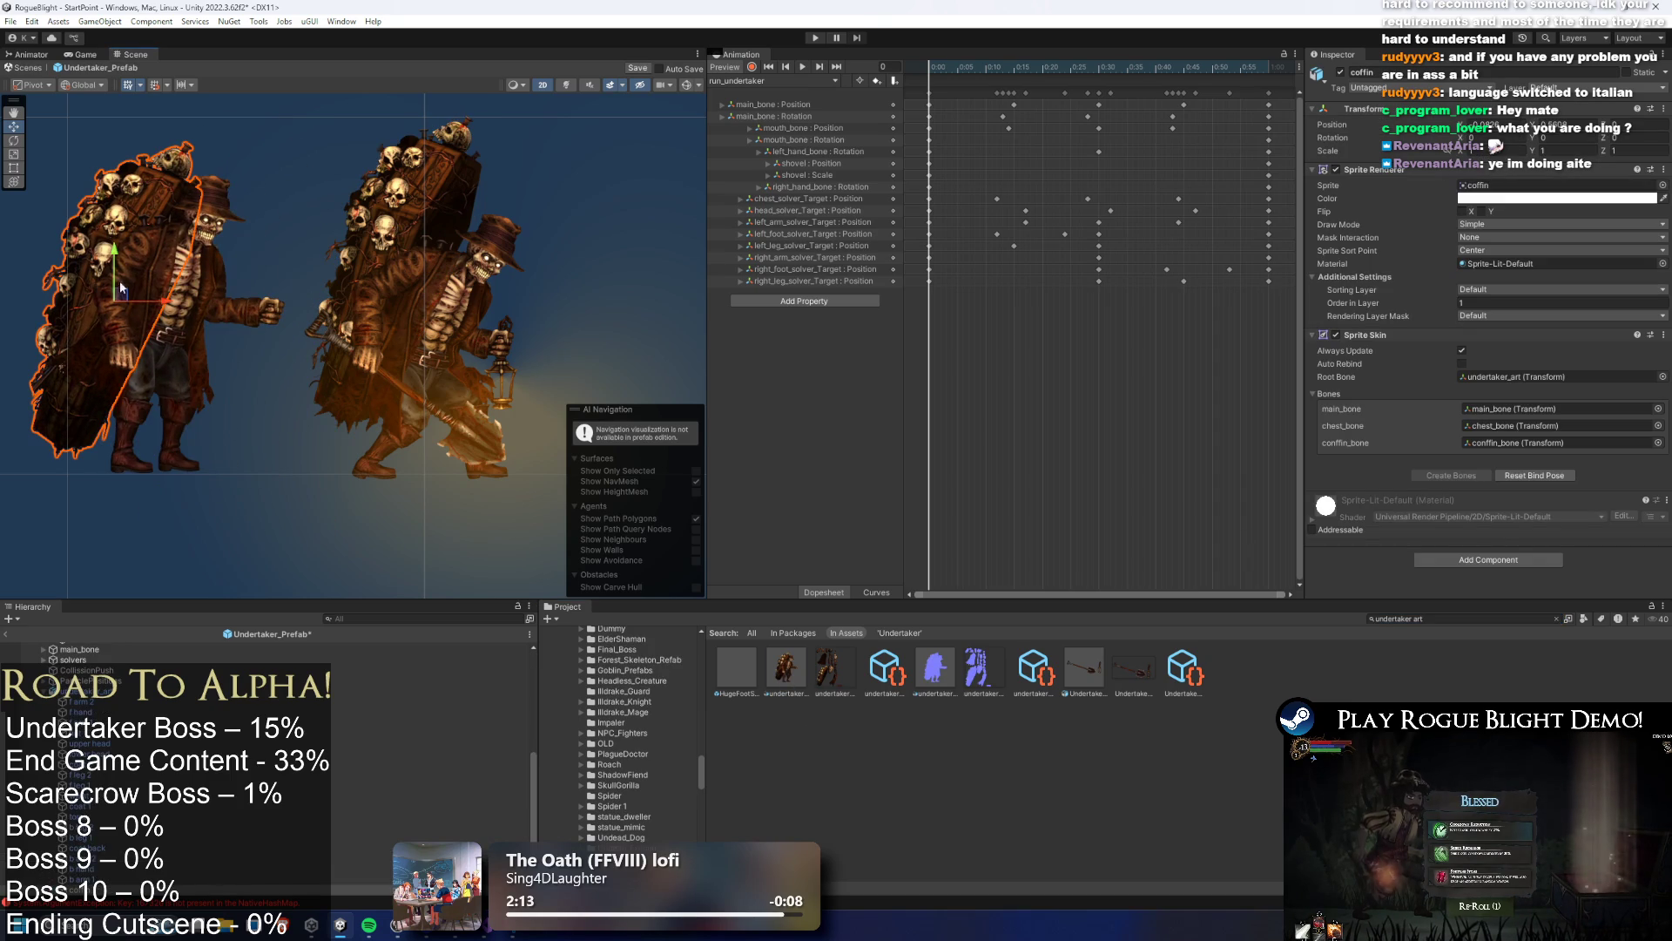
right_click(1364, 332)
click(1455, 423)
click(409, 218)
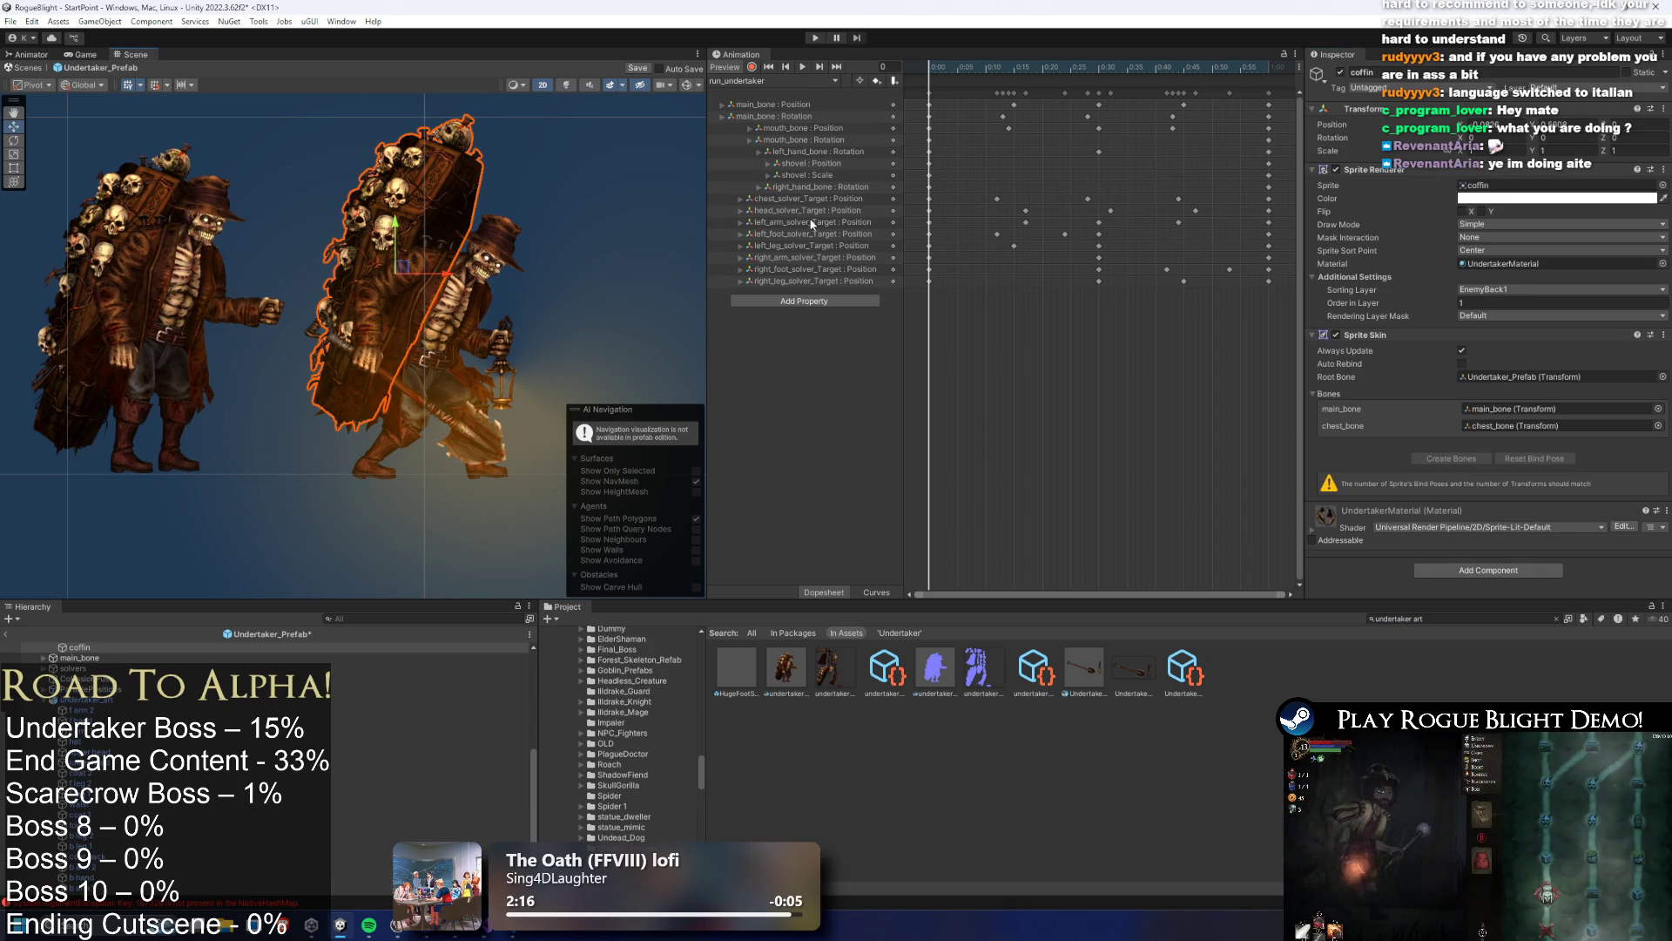
right_click(1367, 332)
click(1481, 447)
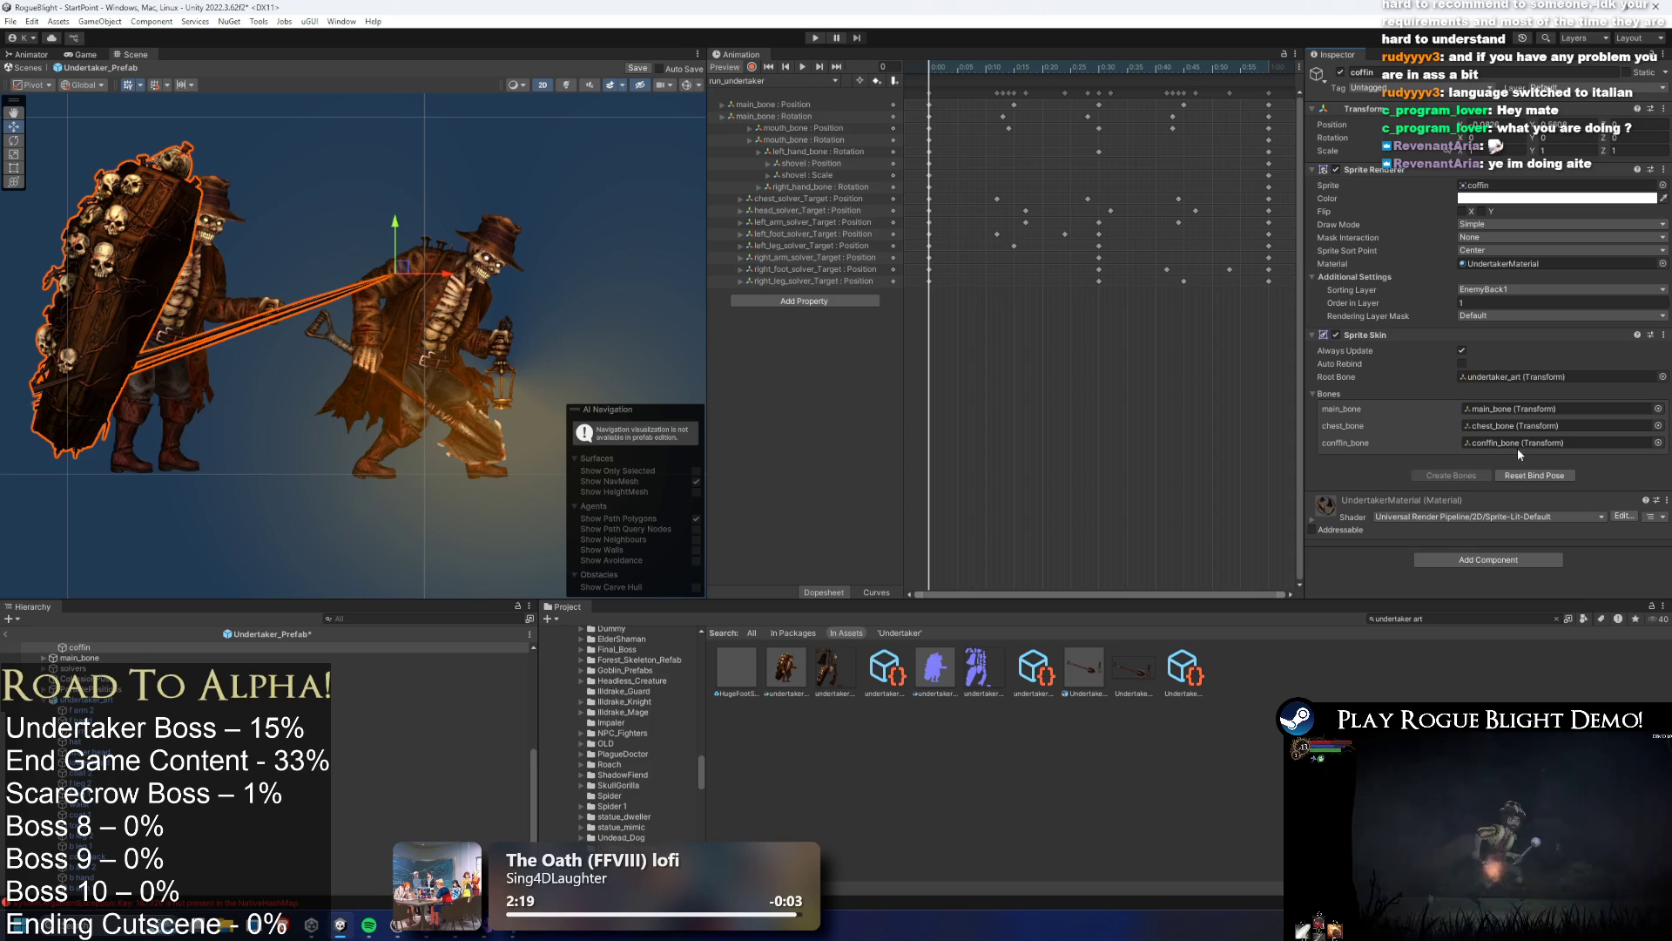
Set the coffin Sprite Skin's root bone to Undertaker_Prefab and assign main_bone
mouse_move(1528, 378)
mouse_down()
mouse_move(329, 625)
mouse_move(1522, 378)
mouse_up()
mouse_move(122, 645)
mouse_down()
mouse_move(1507, 335)
mouse_move(1579, 374)
mouse_up()
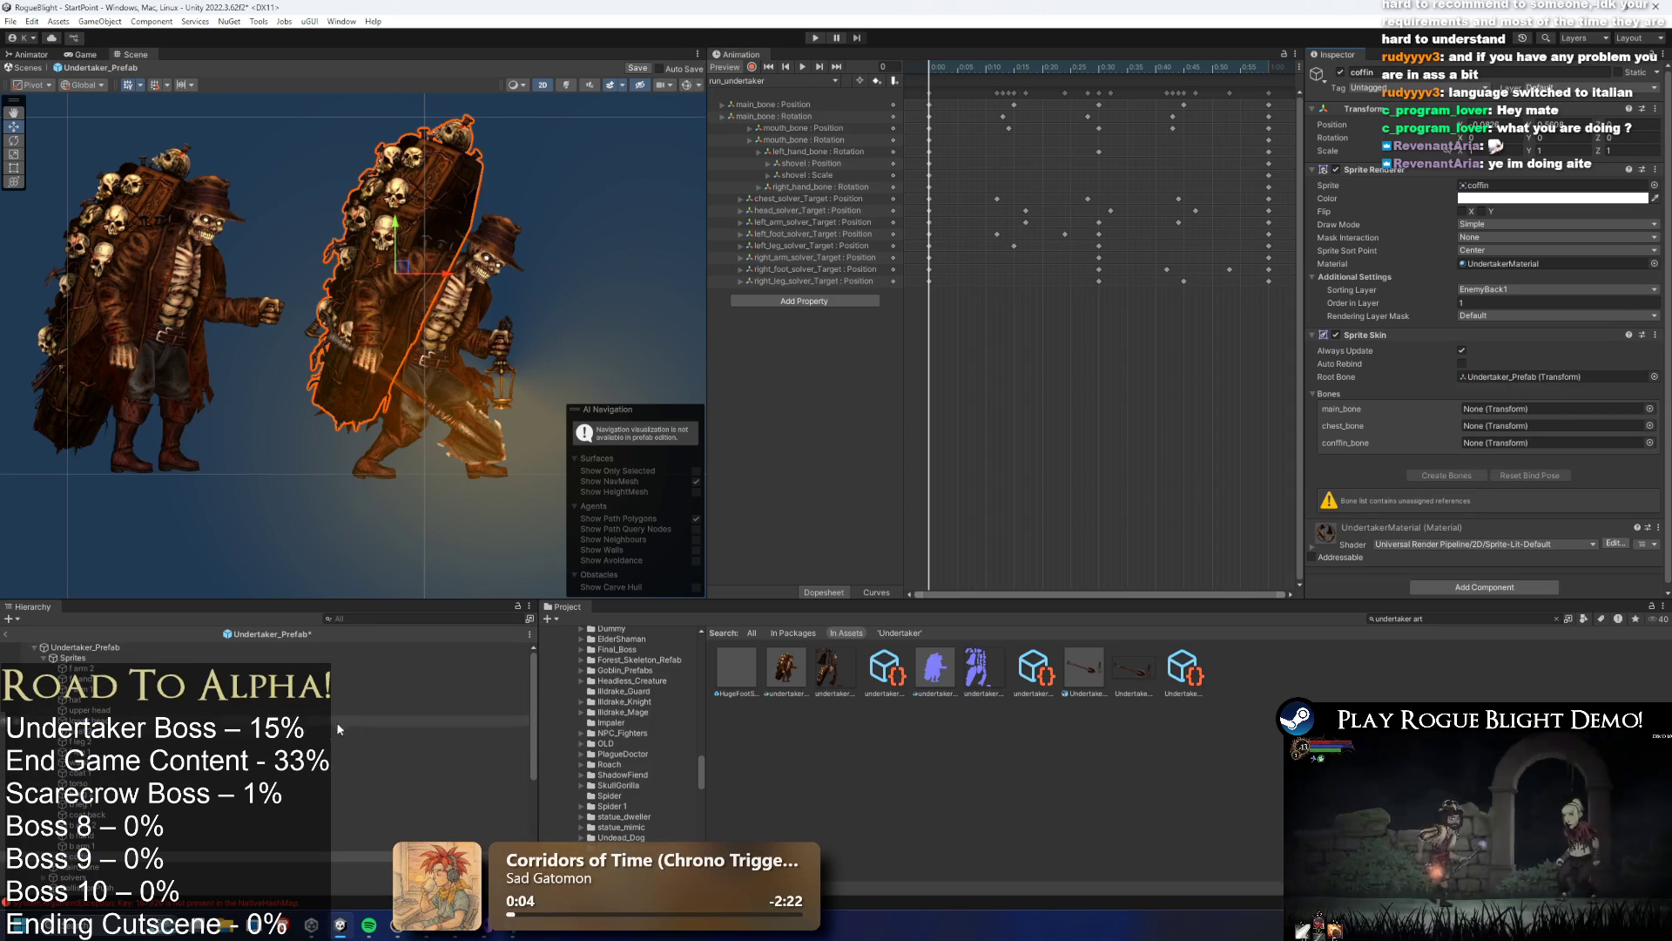
scroll(113, 749, down, 5)
drag(113, 749, 1555, 409)
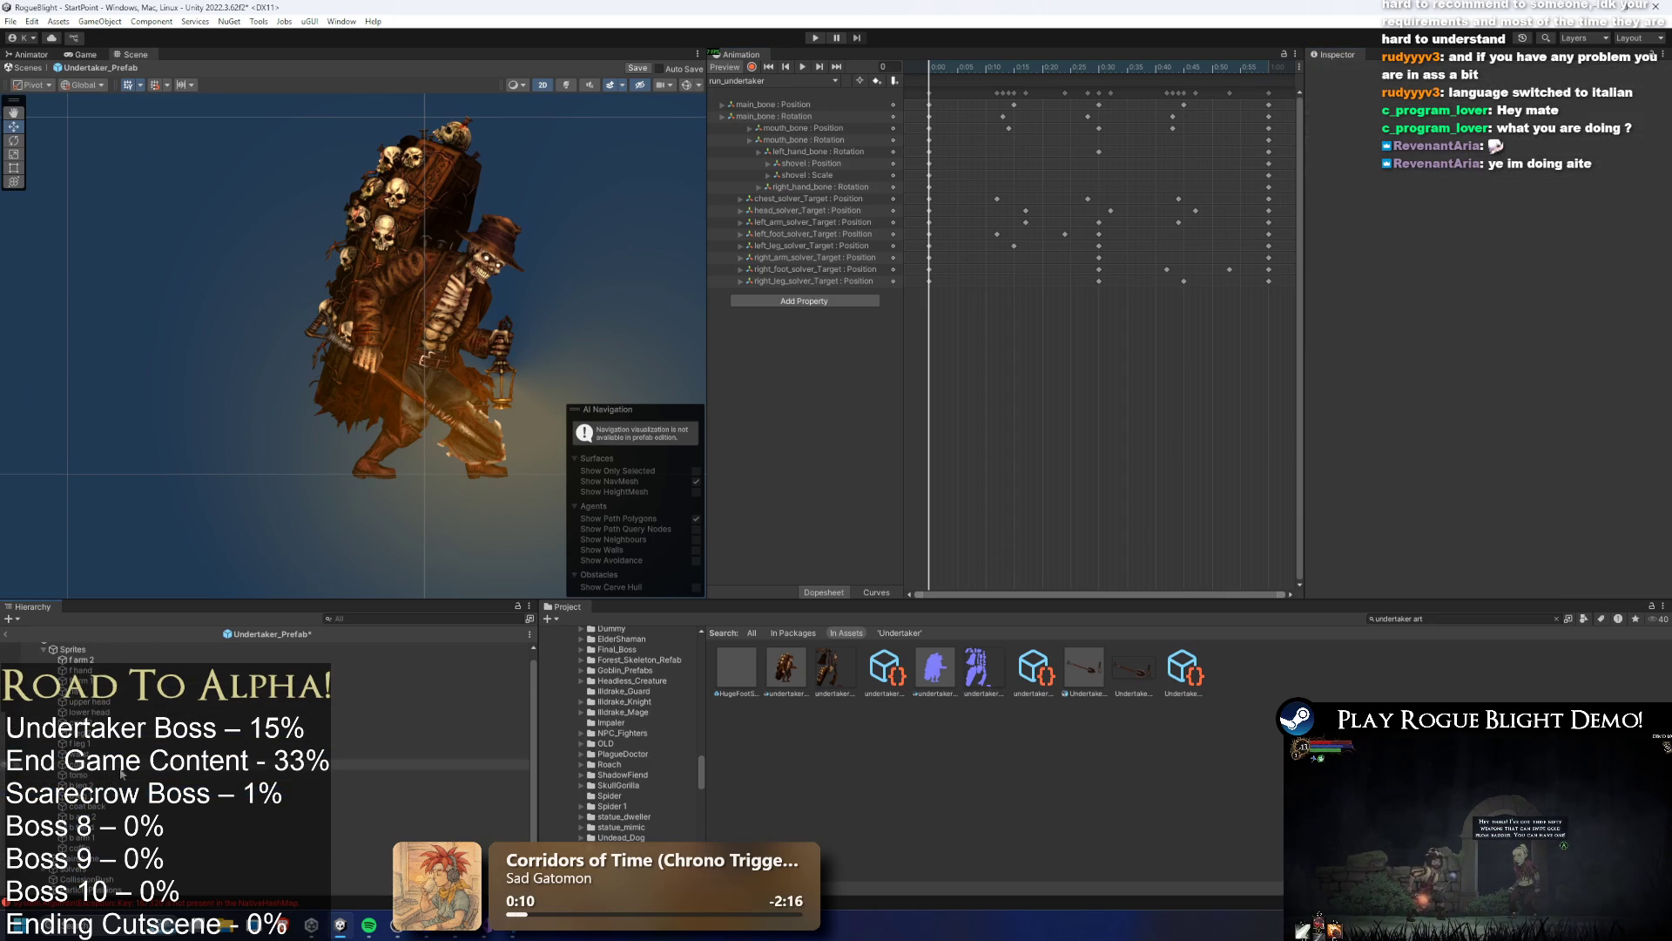
Assign chest_bone to the coffin Sprite Skin's chest bone slot; the coffin bone search finds nothing
click(407, 221)
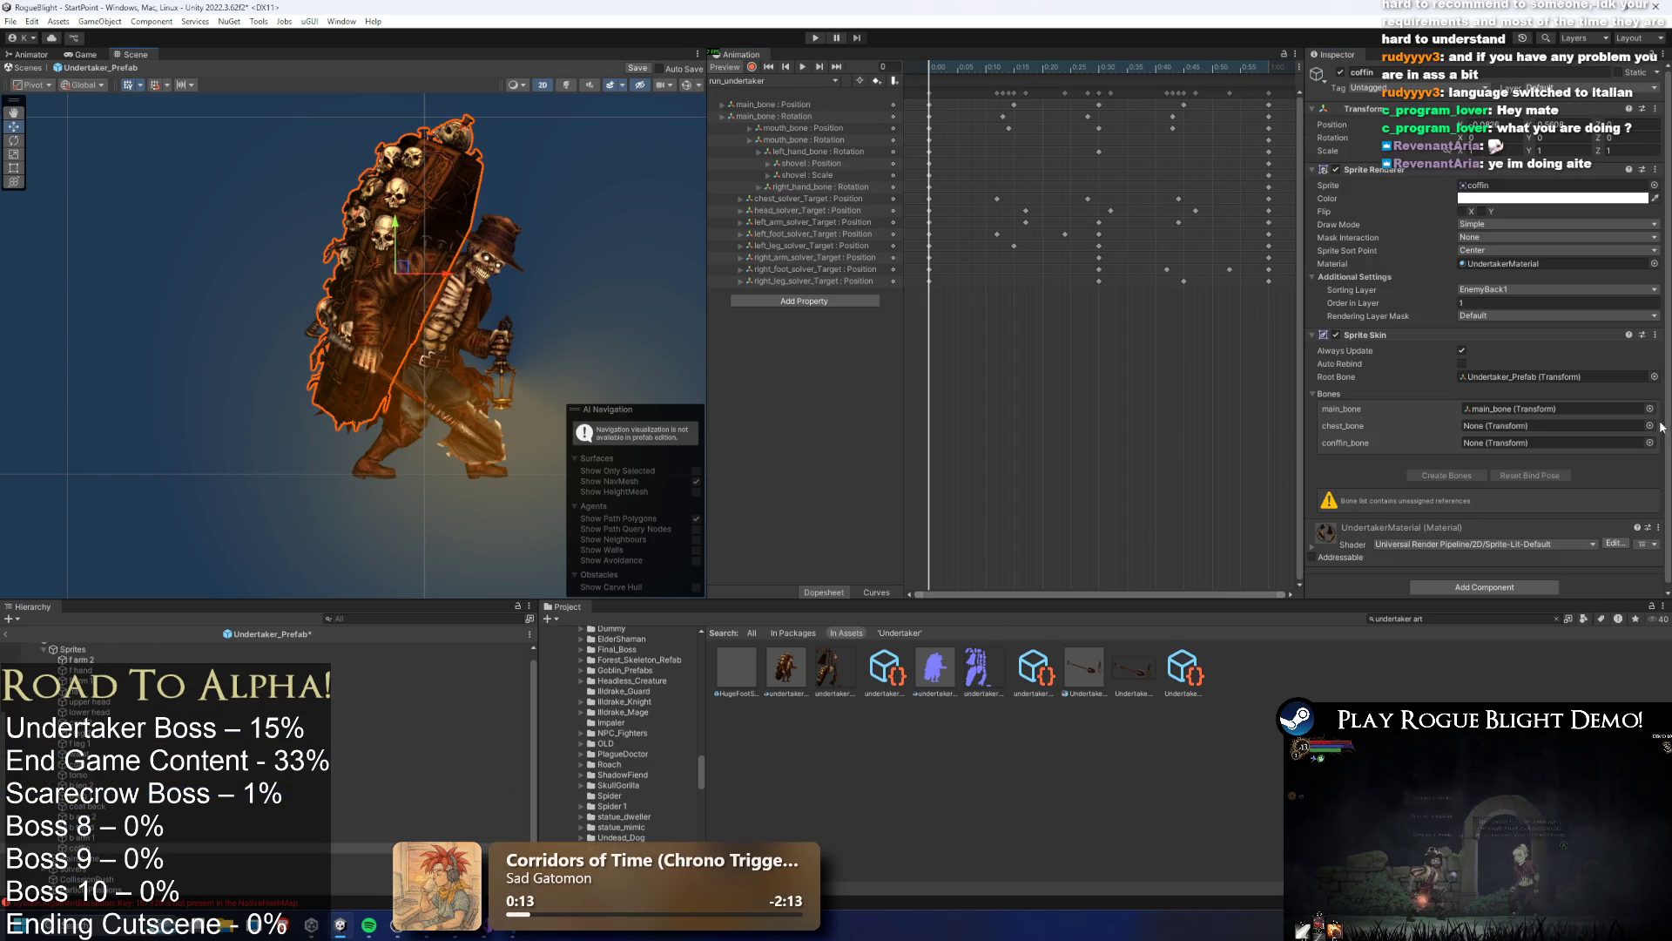
click(1651, 425)
text(chest bone)
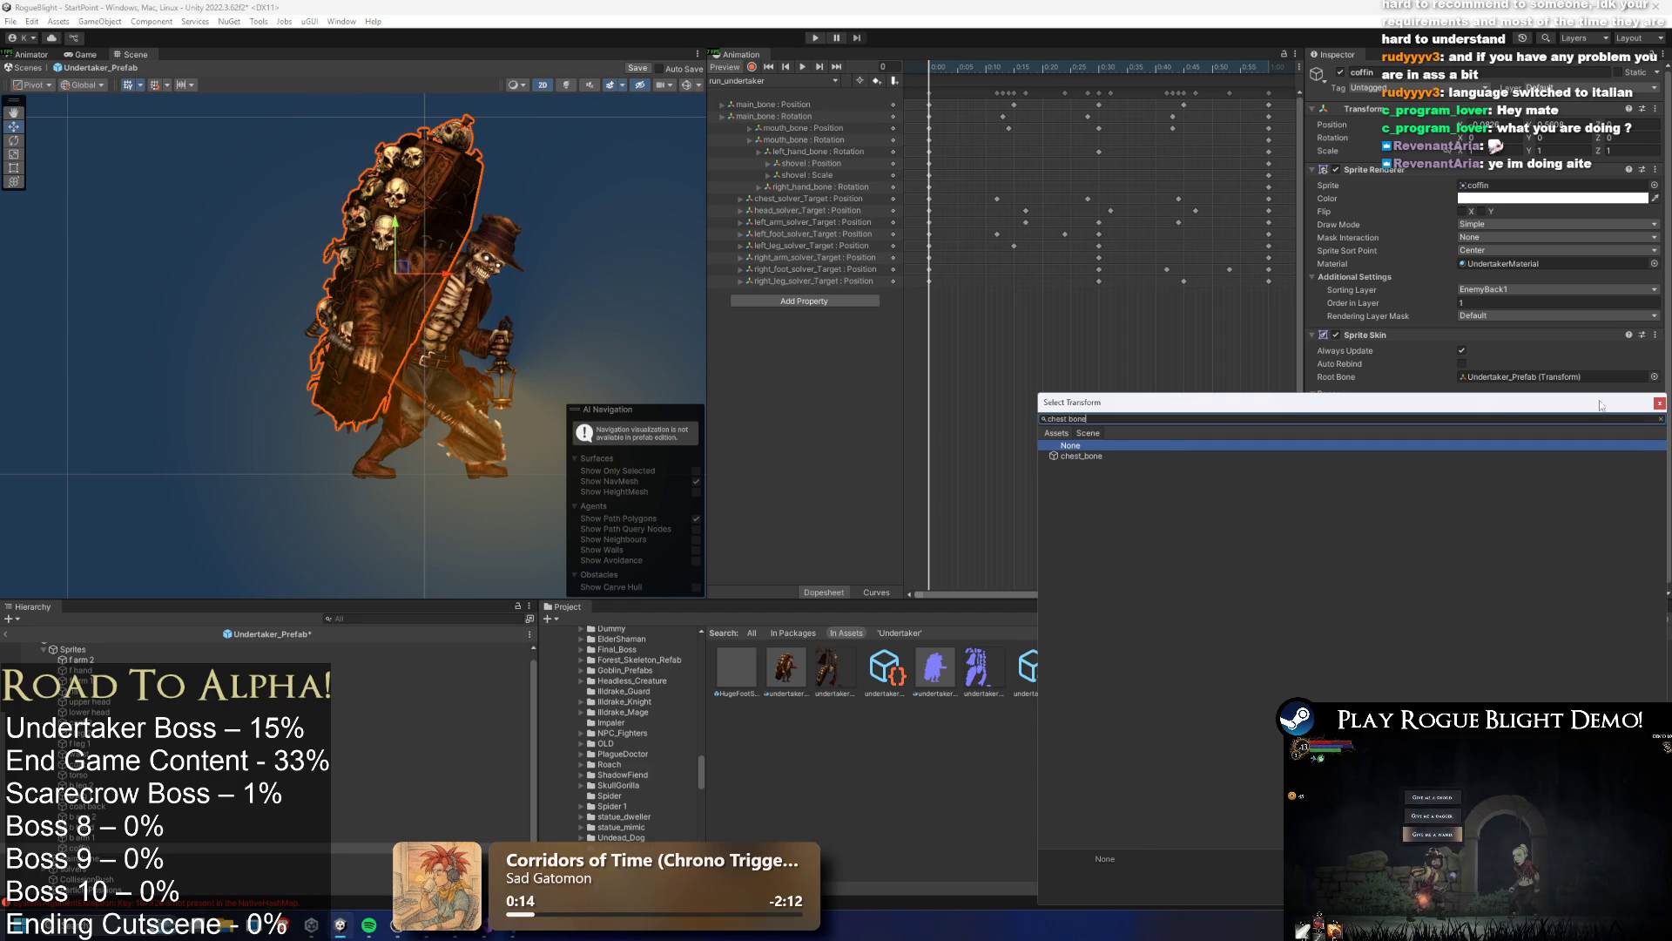
double_click(1098, 456)
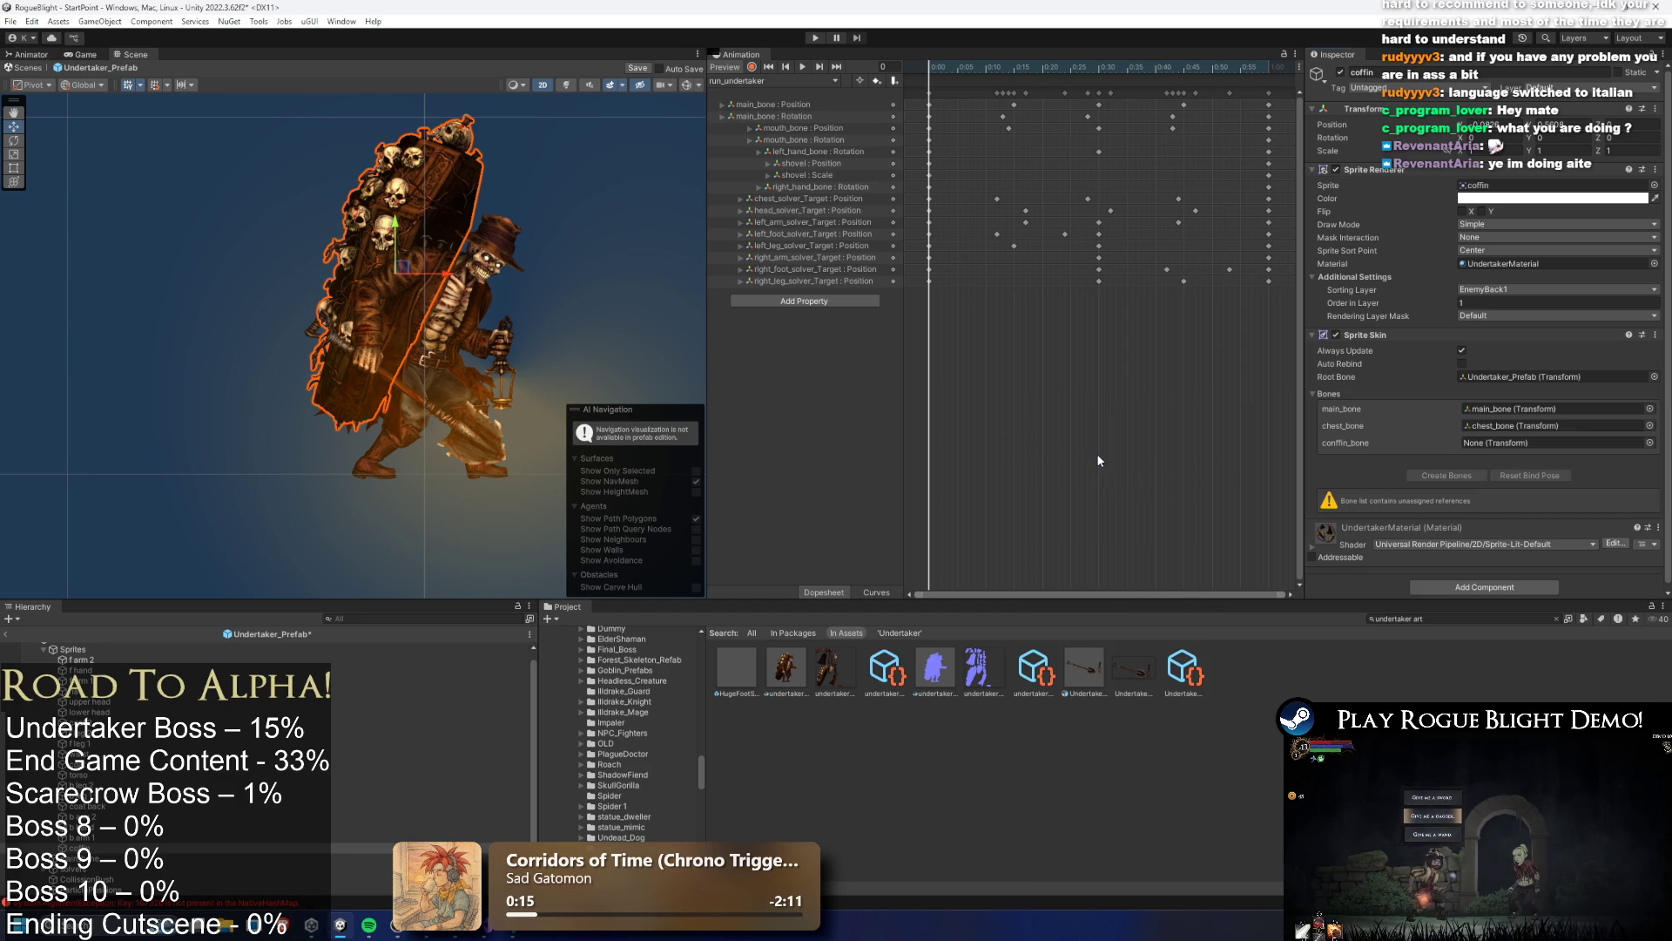
click(1650, 442)
text(conffin)
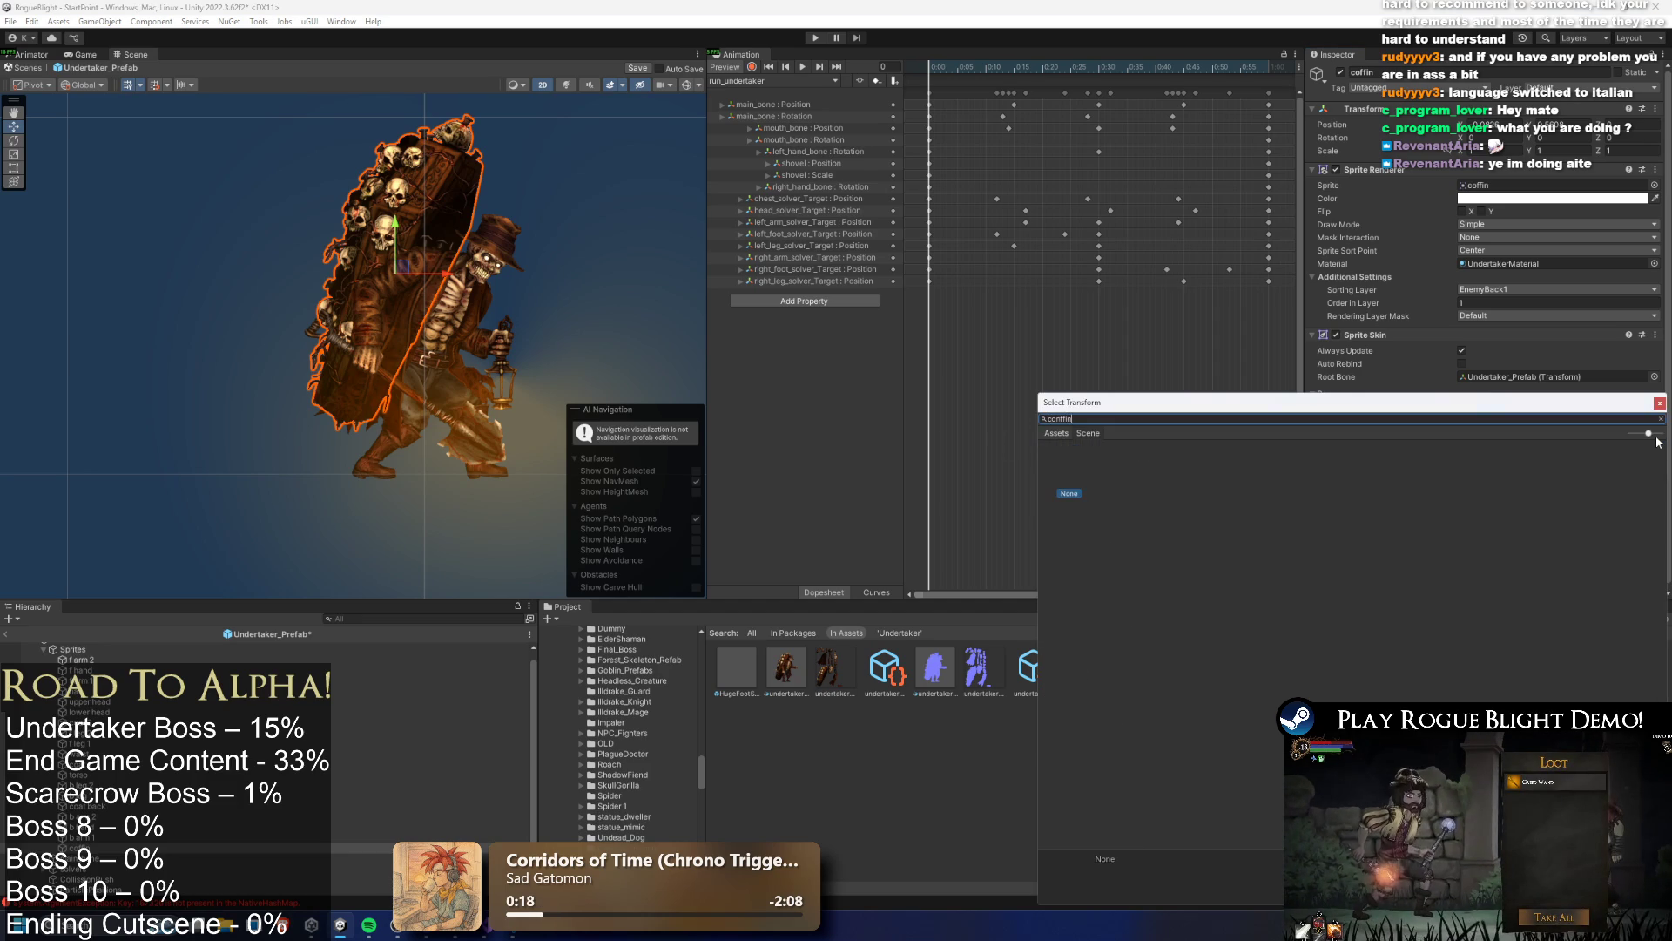
key(Escape)
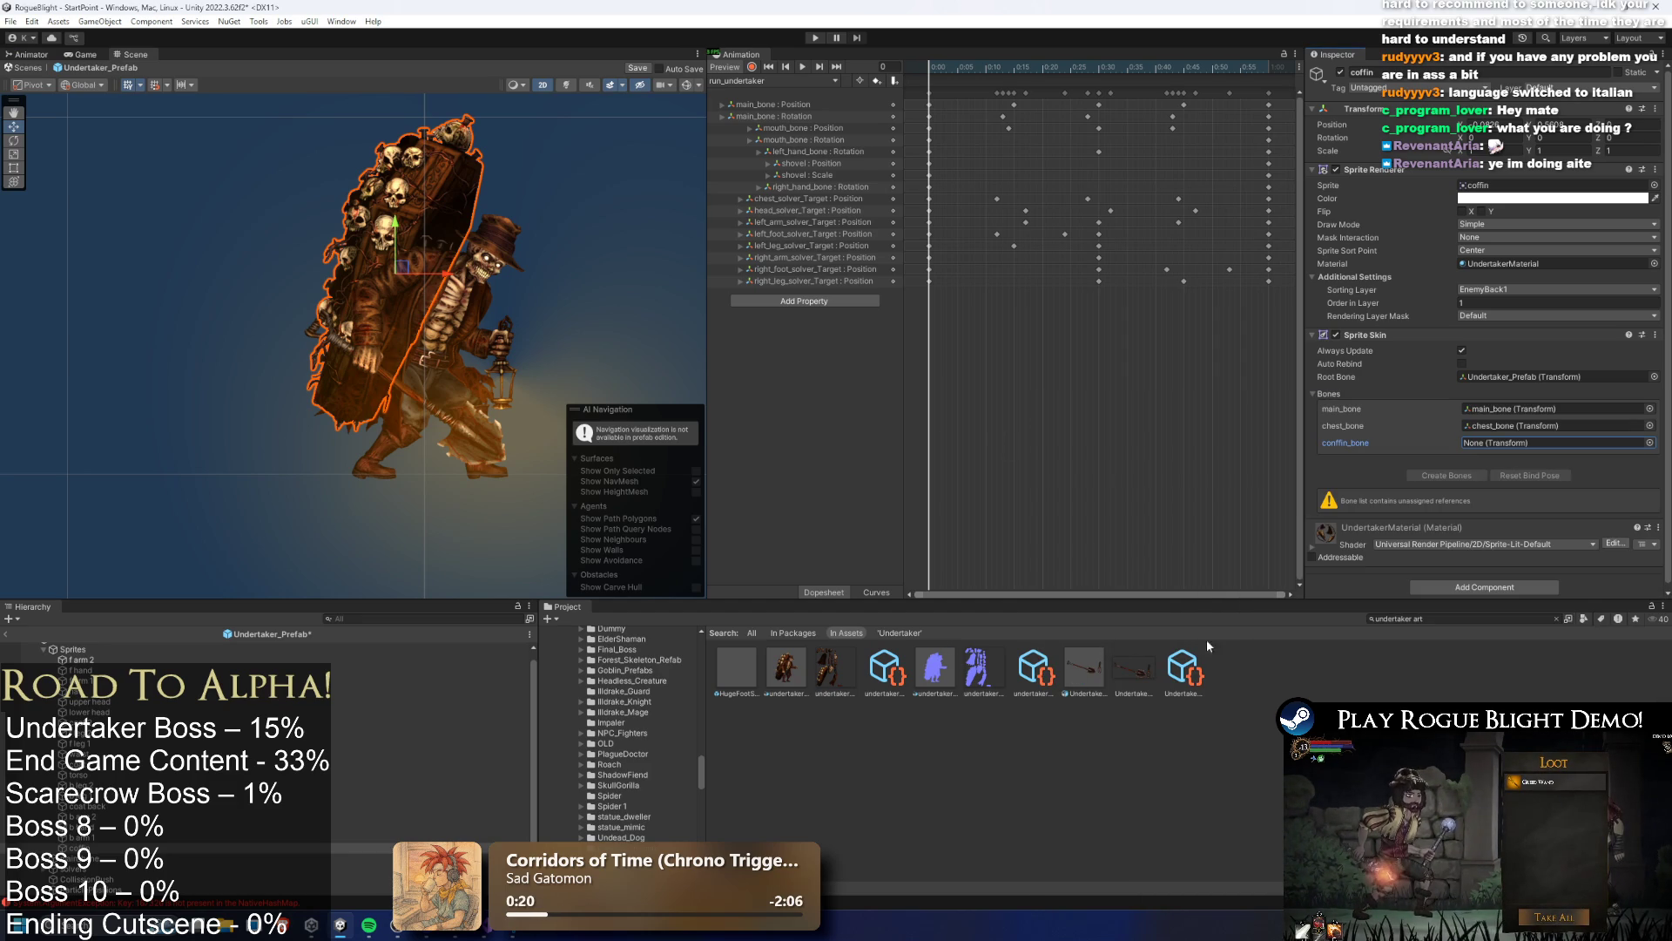
Try placing Undertaker_Prefab inside itself and dismiss the cyclic nesting warnings
text(pre)
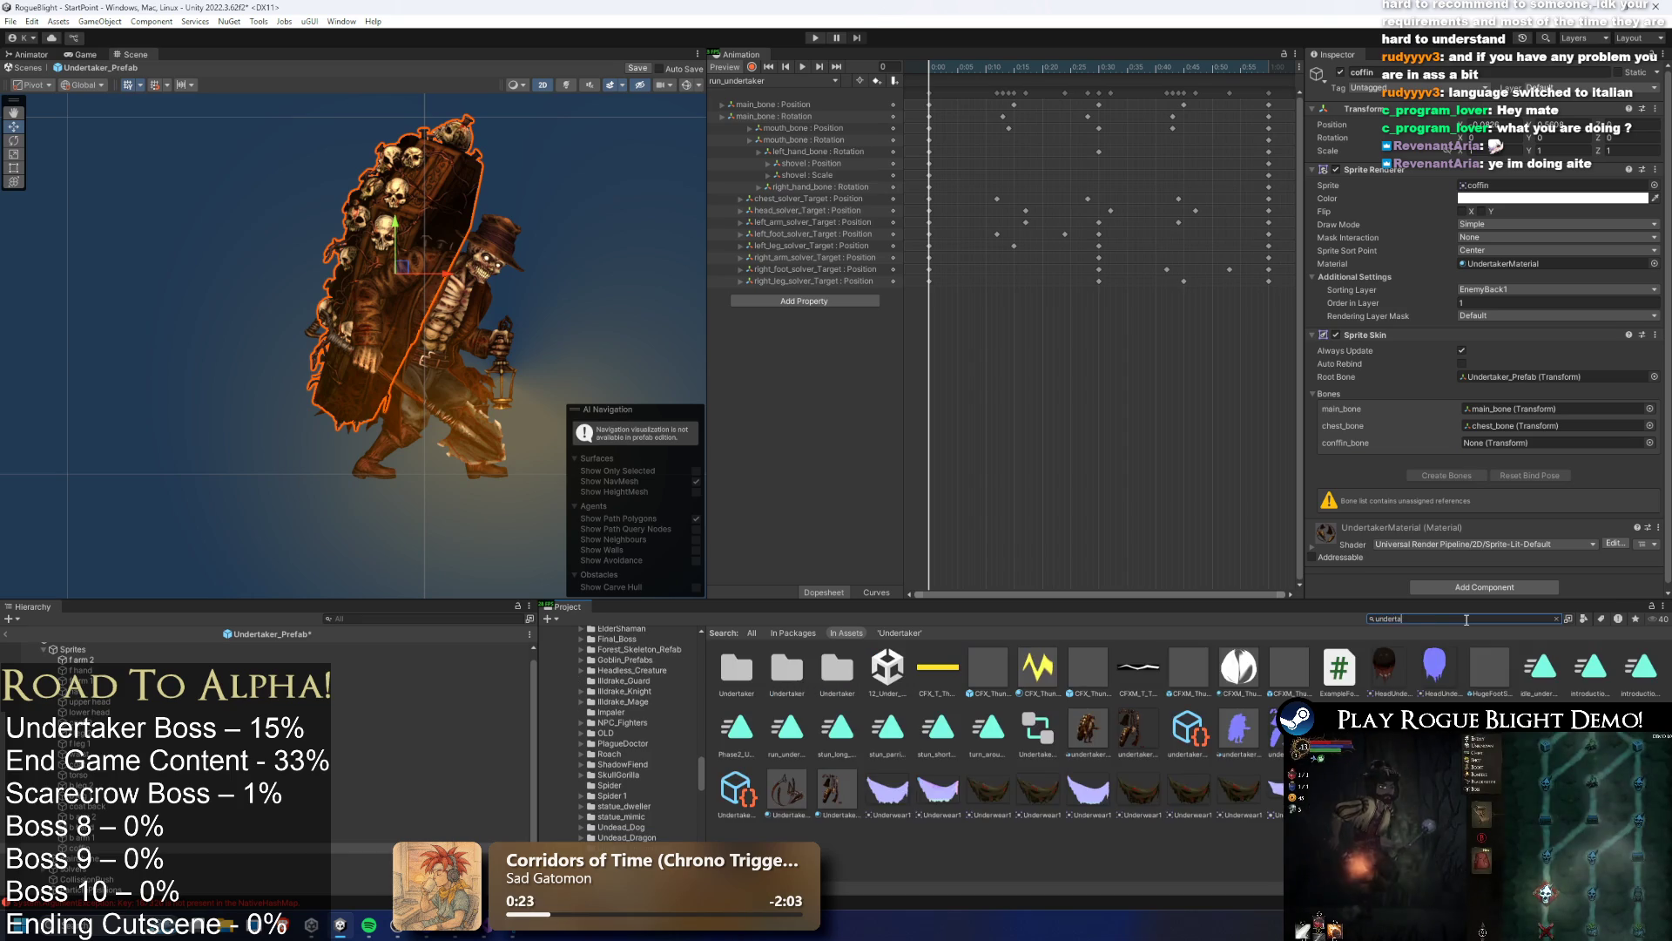
text(fa)
drag(671, 655, 114, 305)
click(928, 486)
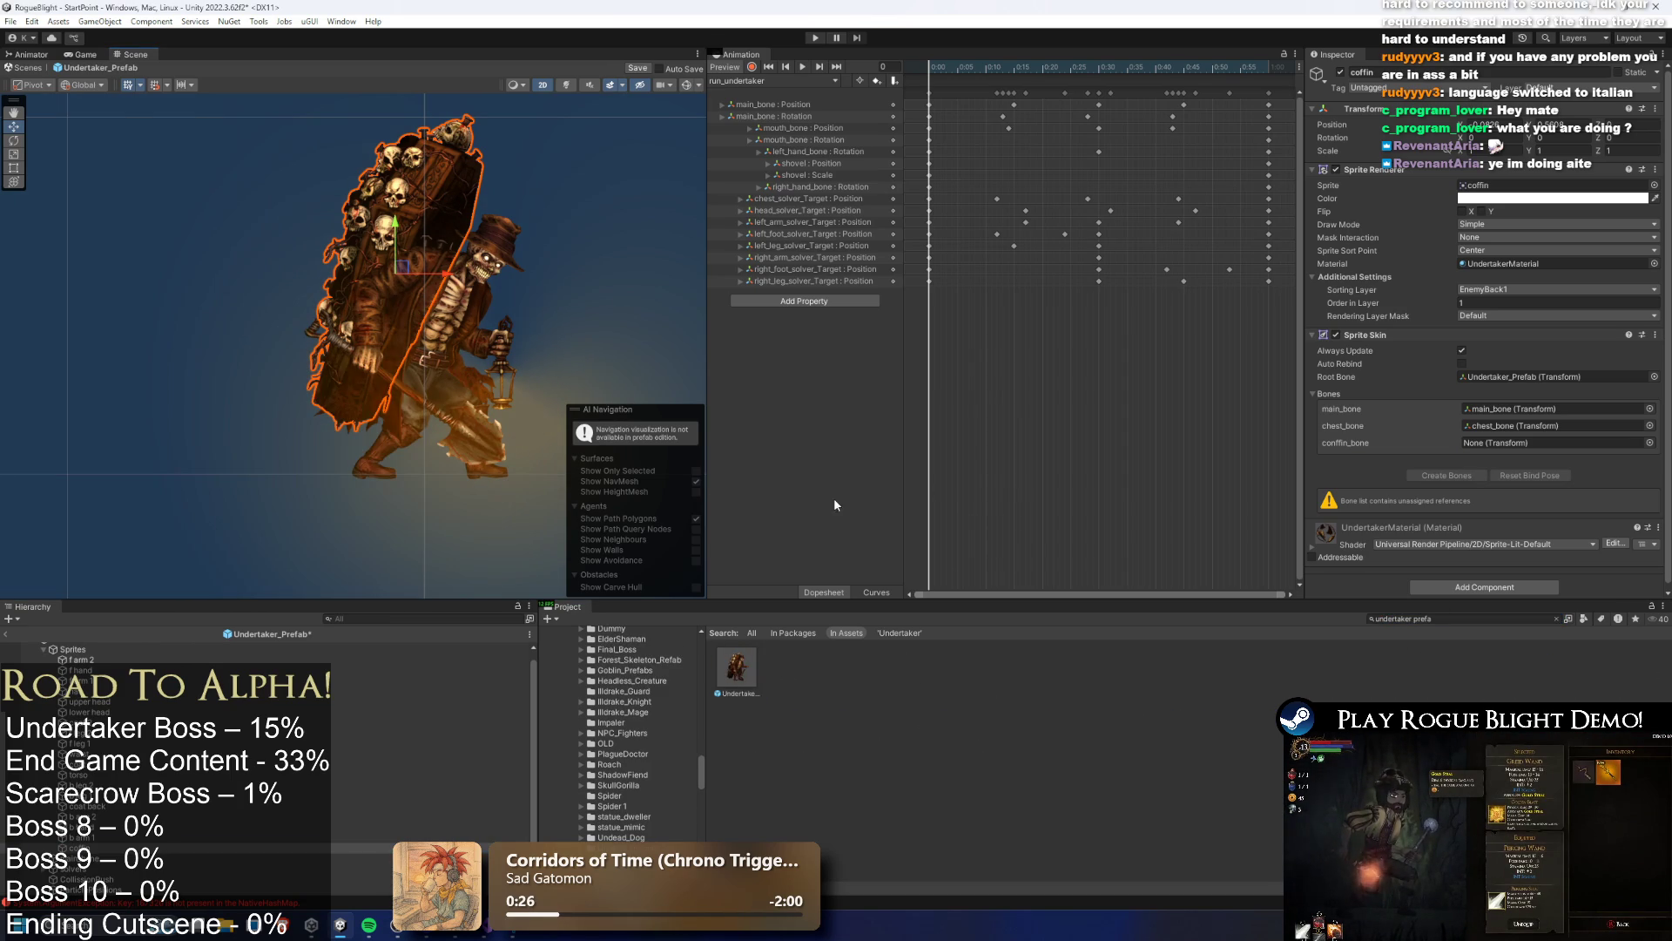
drag(747, 660, 104, 651)
click(941, 488)
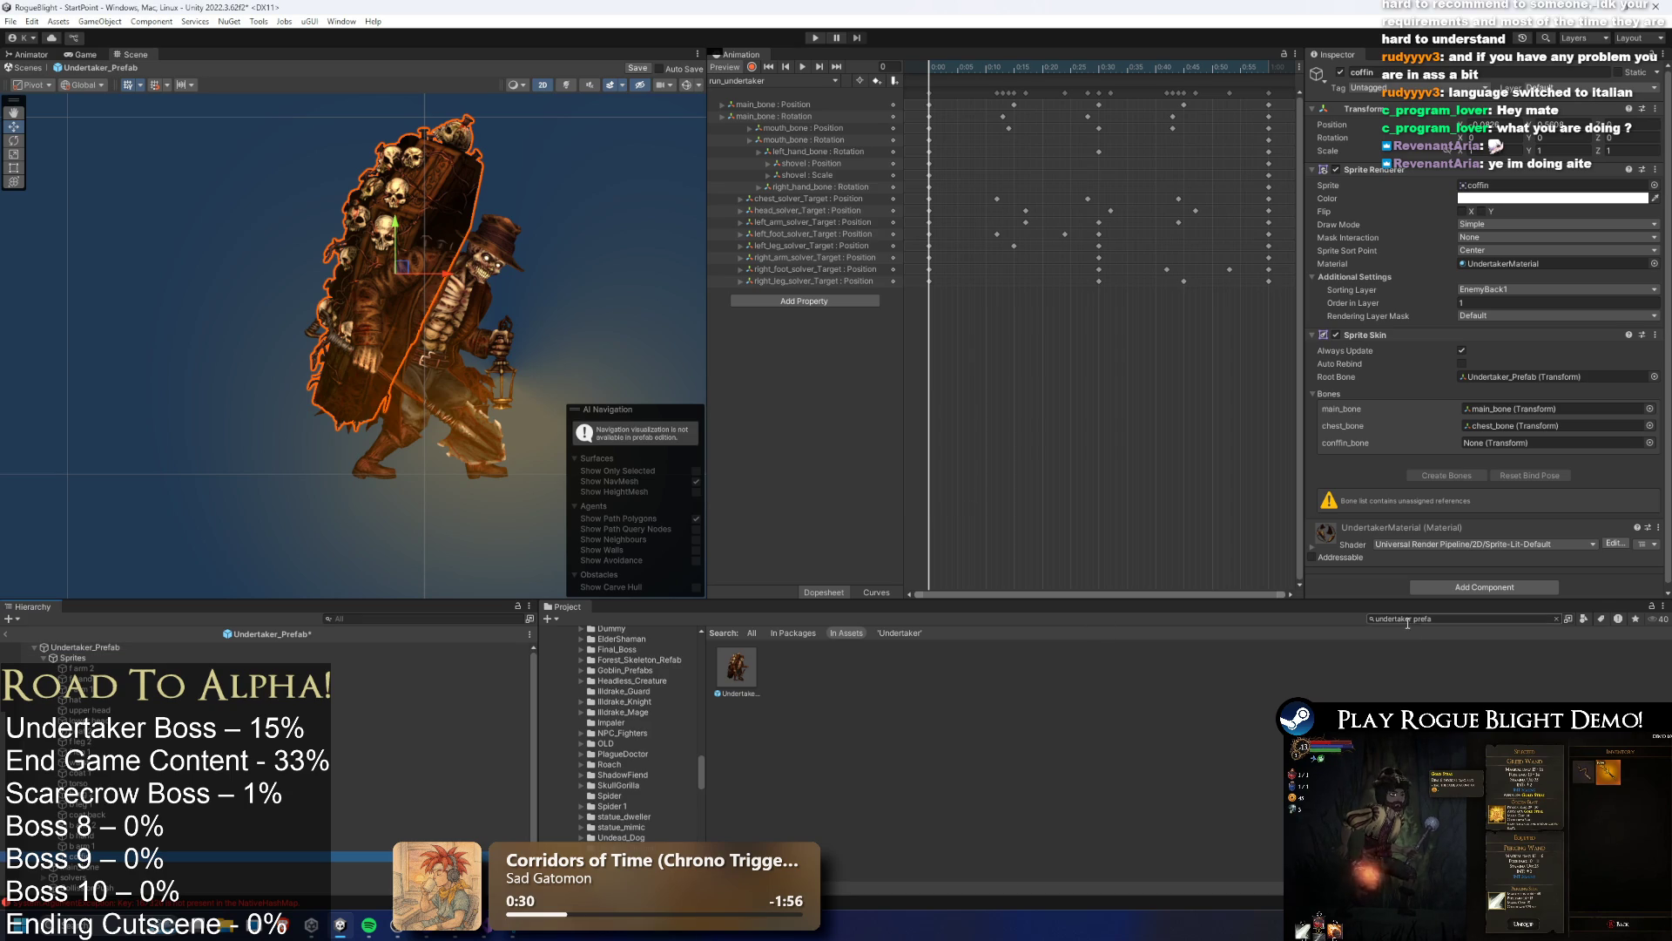
Change the Project search to 'undertaker art' and drag the art prefab into the Scene
click(1468, 622)
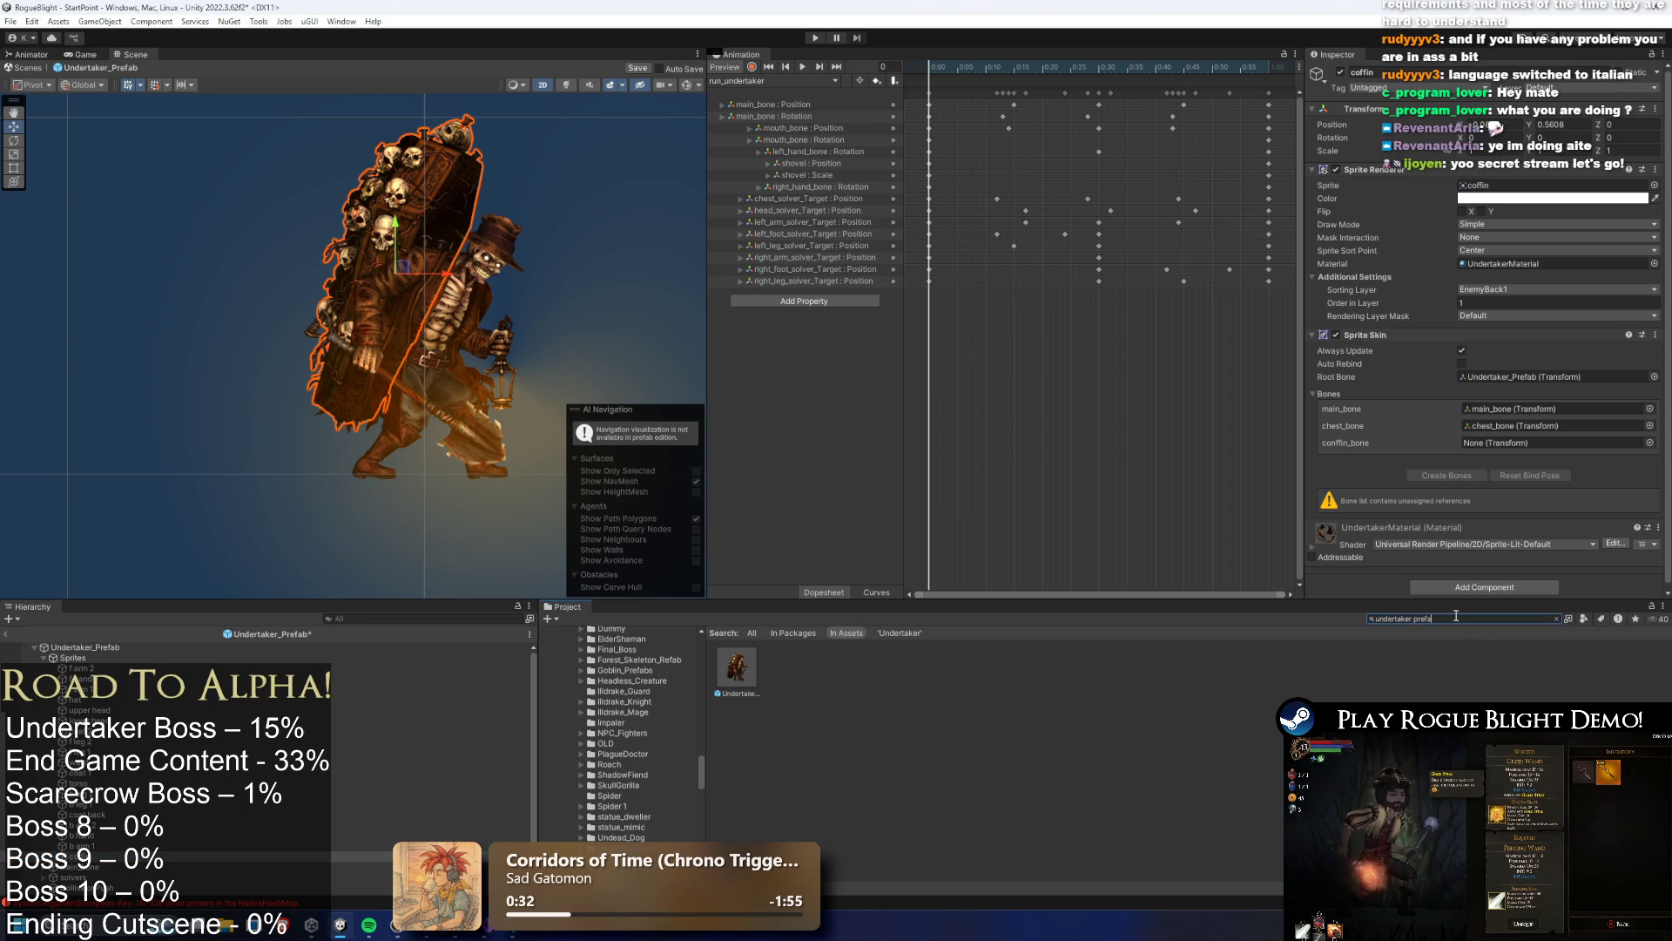
key(BackSpace)
key(BackSpace)
key(BackSpace)
text(art)
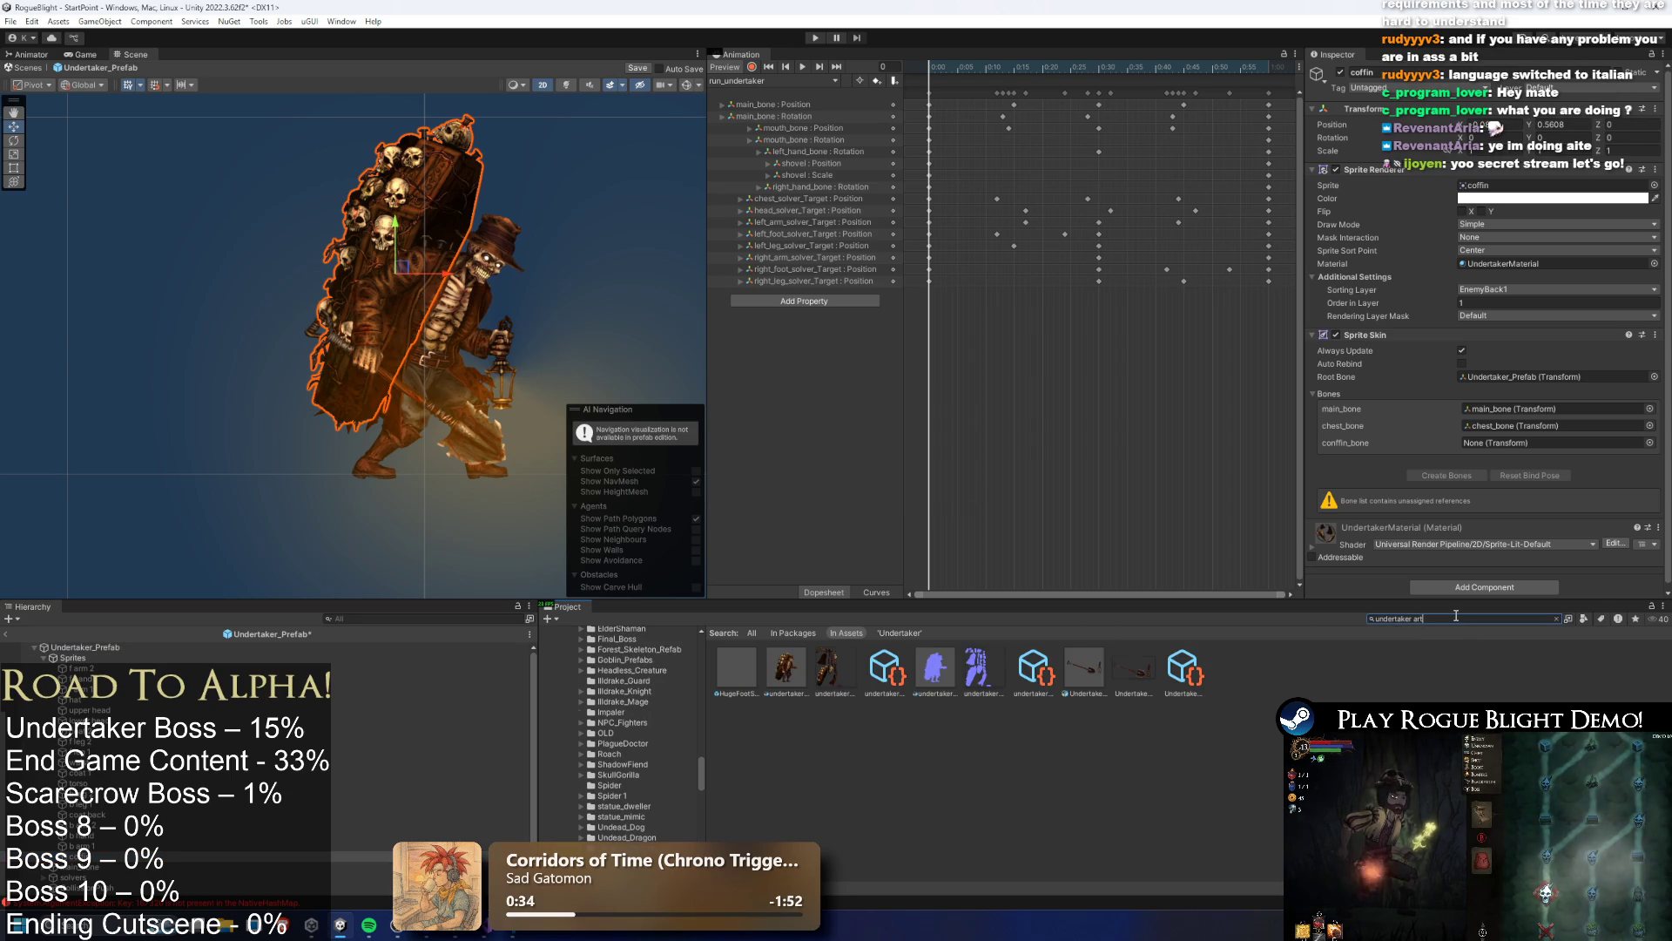
mouse_move(788, 682)
mouse_down()
mouse_move(558, 601)
mouse_move(270, 331)
mouse_move(202, 396)
mouse_move(200, 331)
mouse_up()
scroll(312, 275, down, 2)
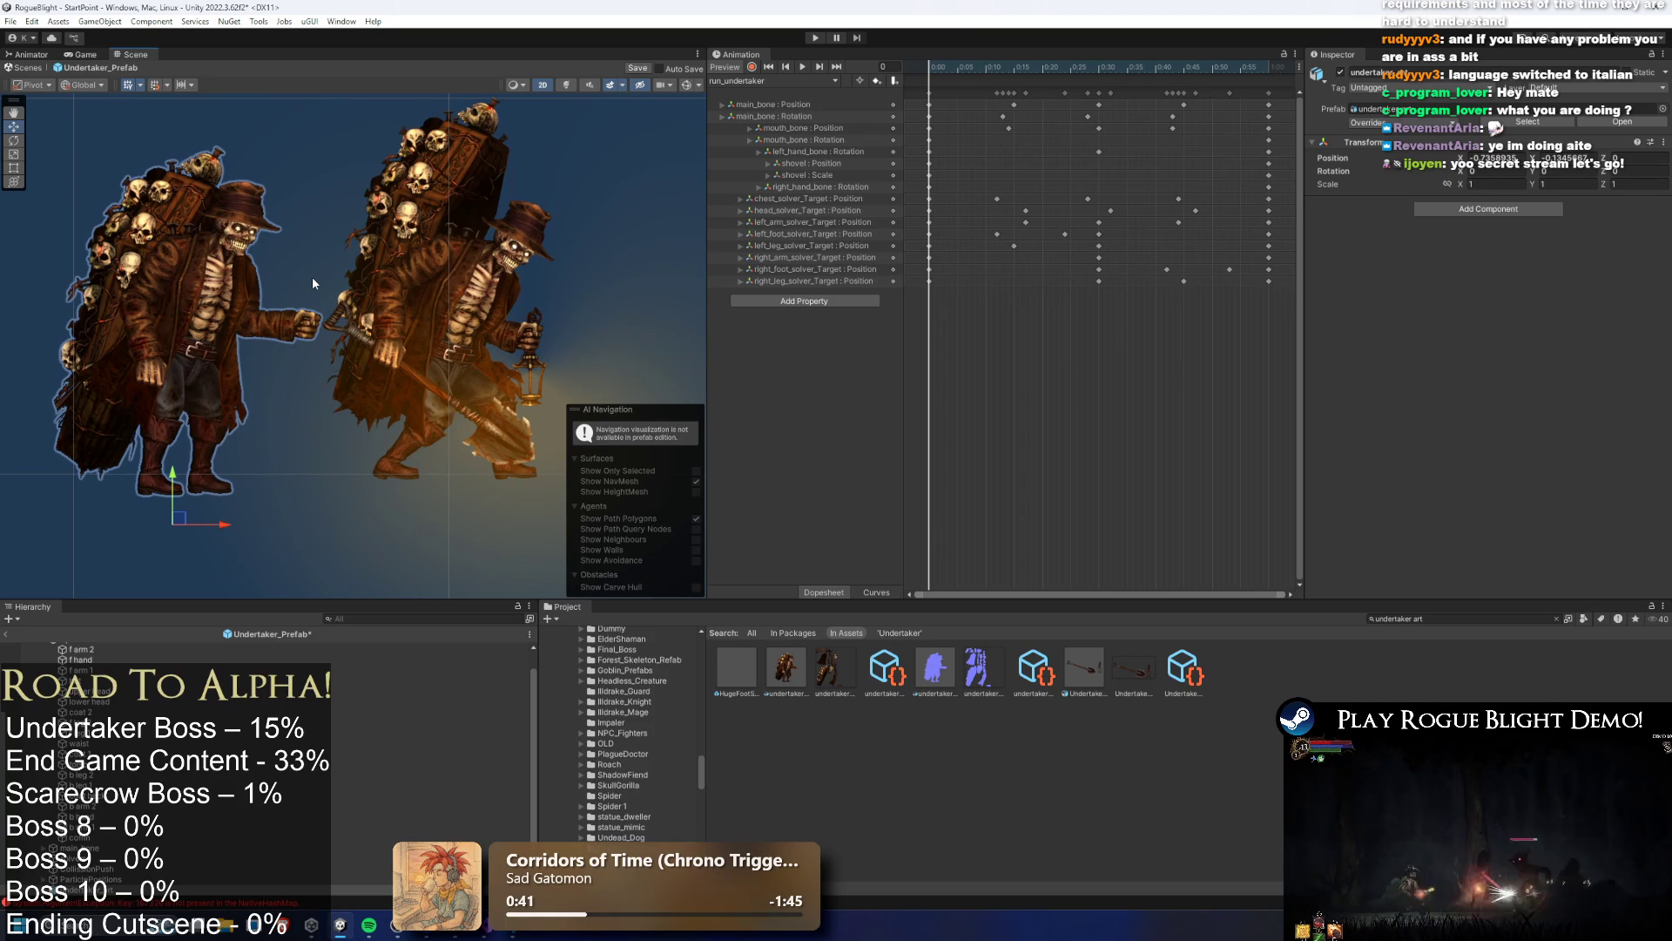
Turn on Gizmos, paste a copy of the coffin bone under chest_bone, then delete it
click(686, 85)
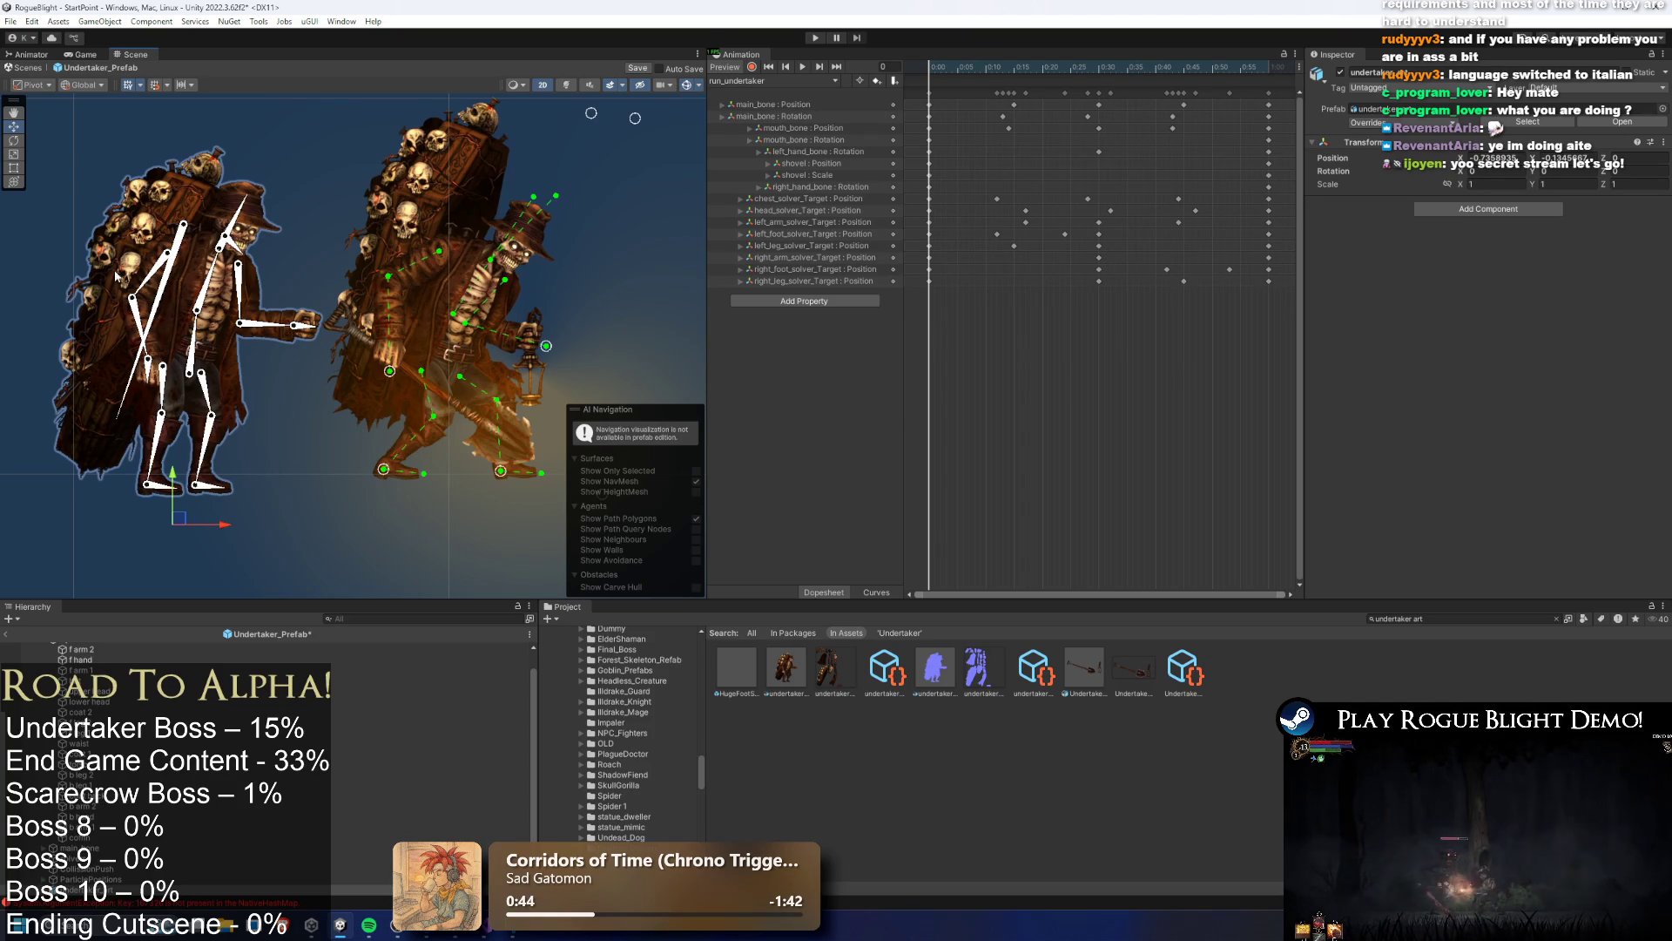
click(184, 232)
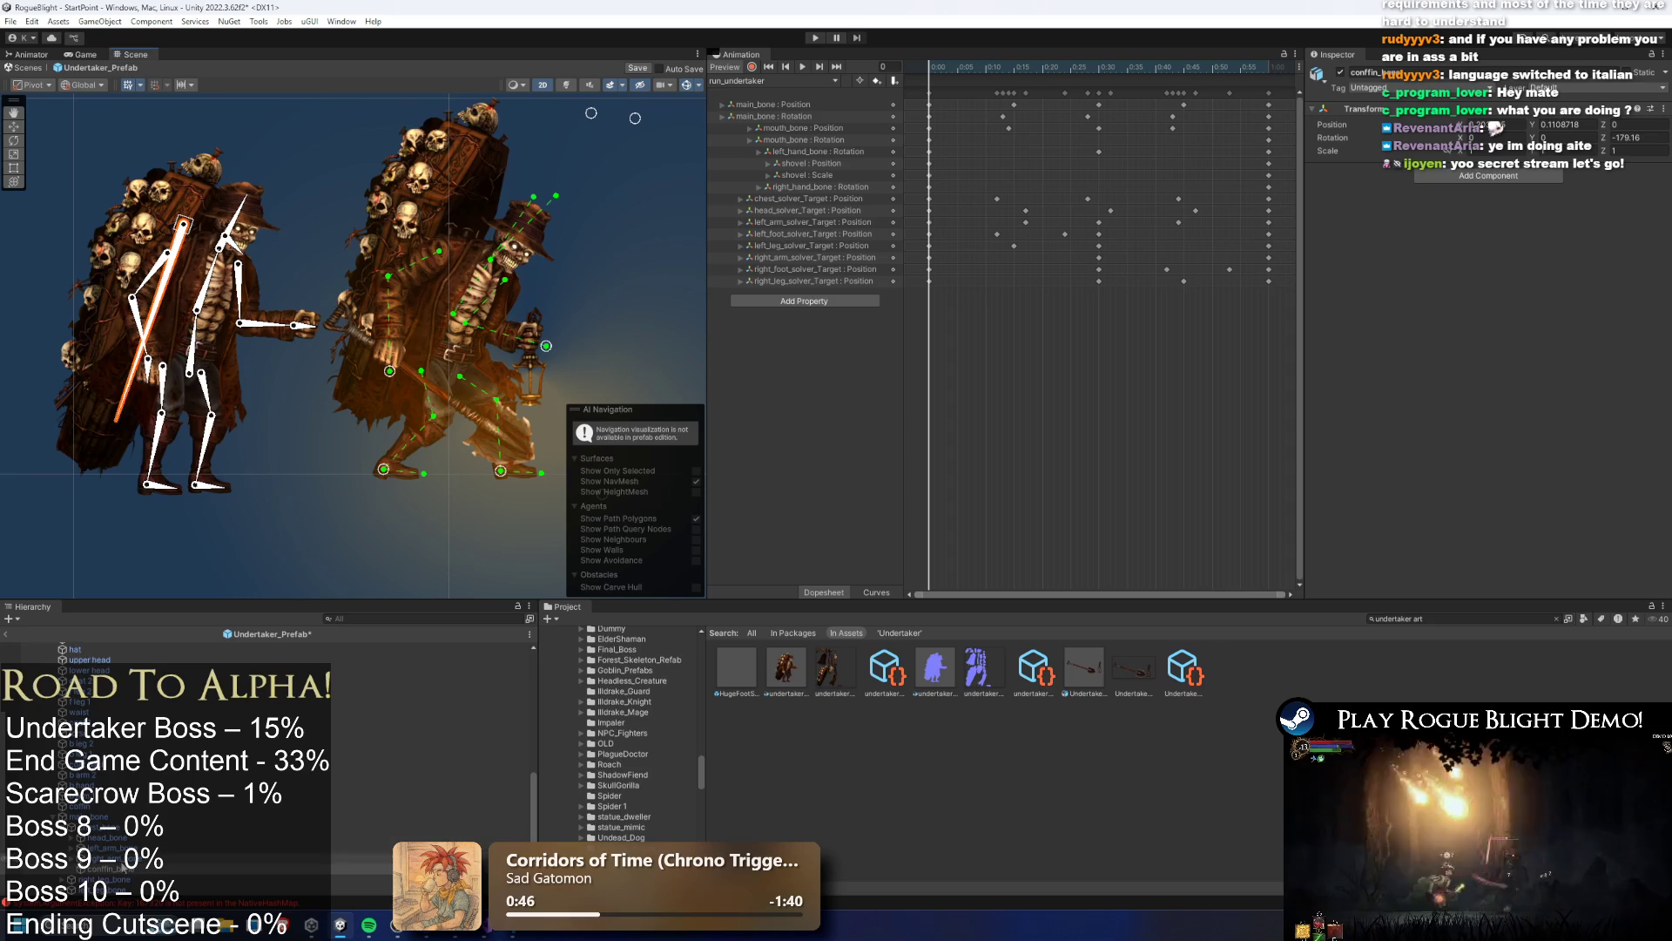
right_click(118, 872)
click(177, 363)
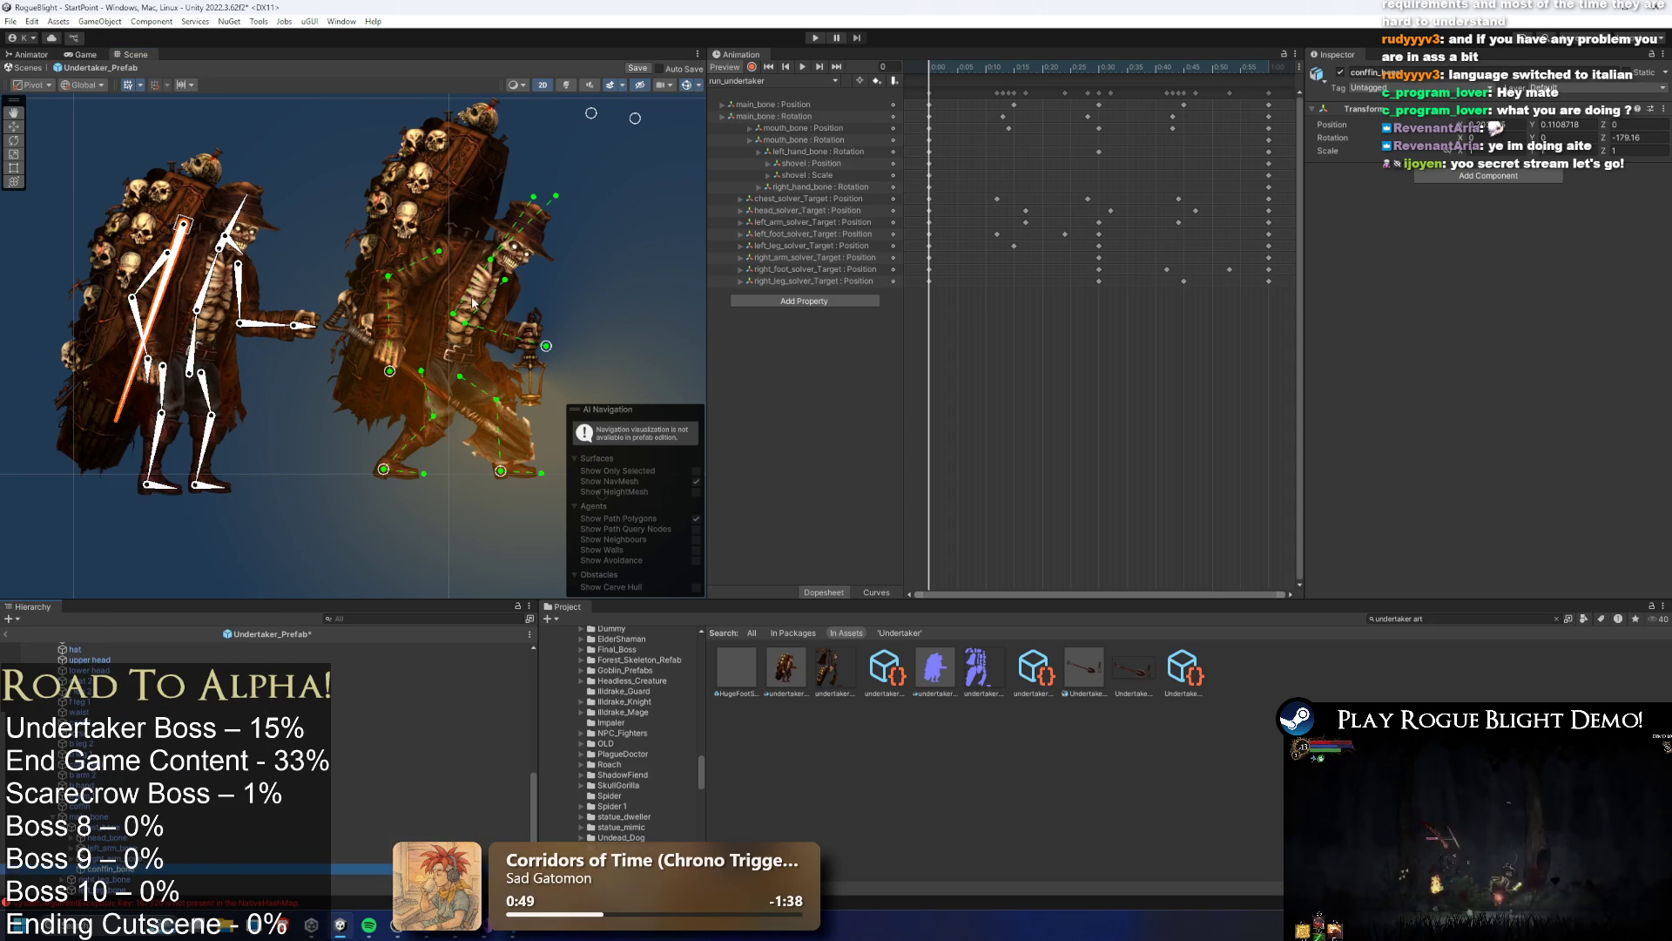
click(472, 296)
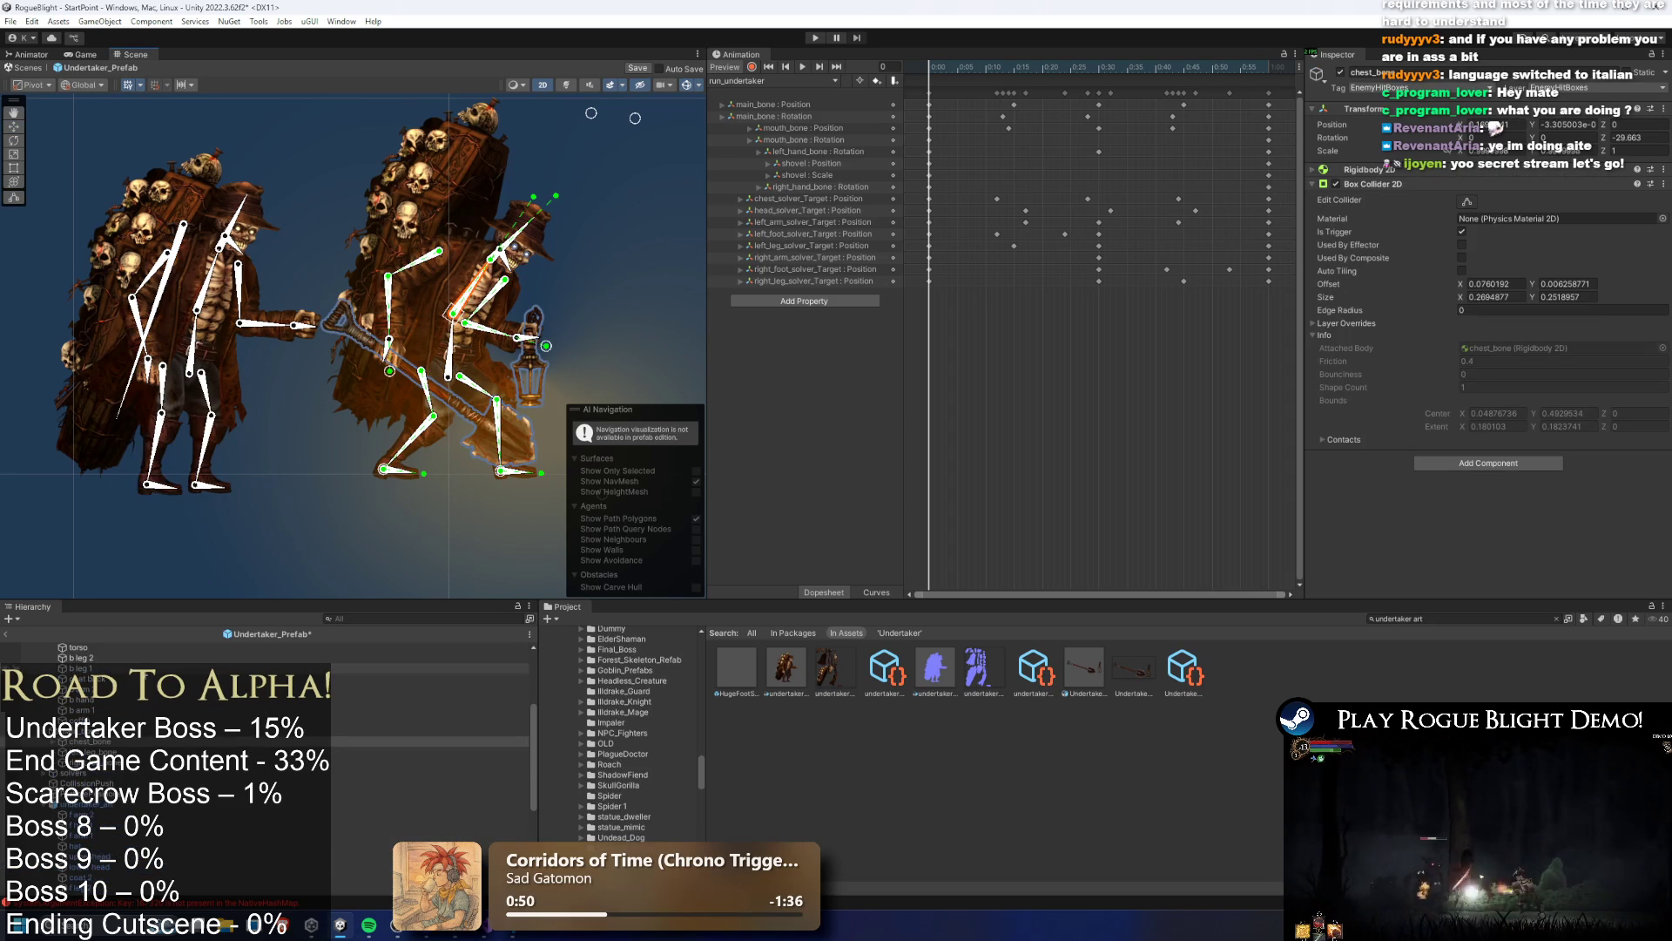
right_click(101, 748)
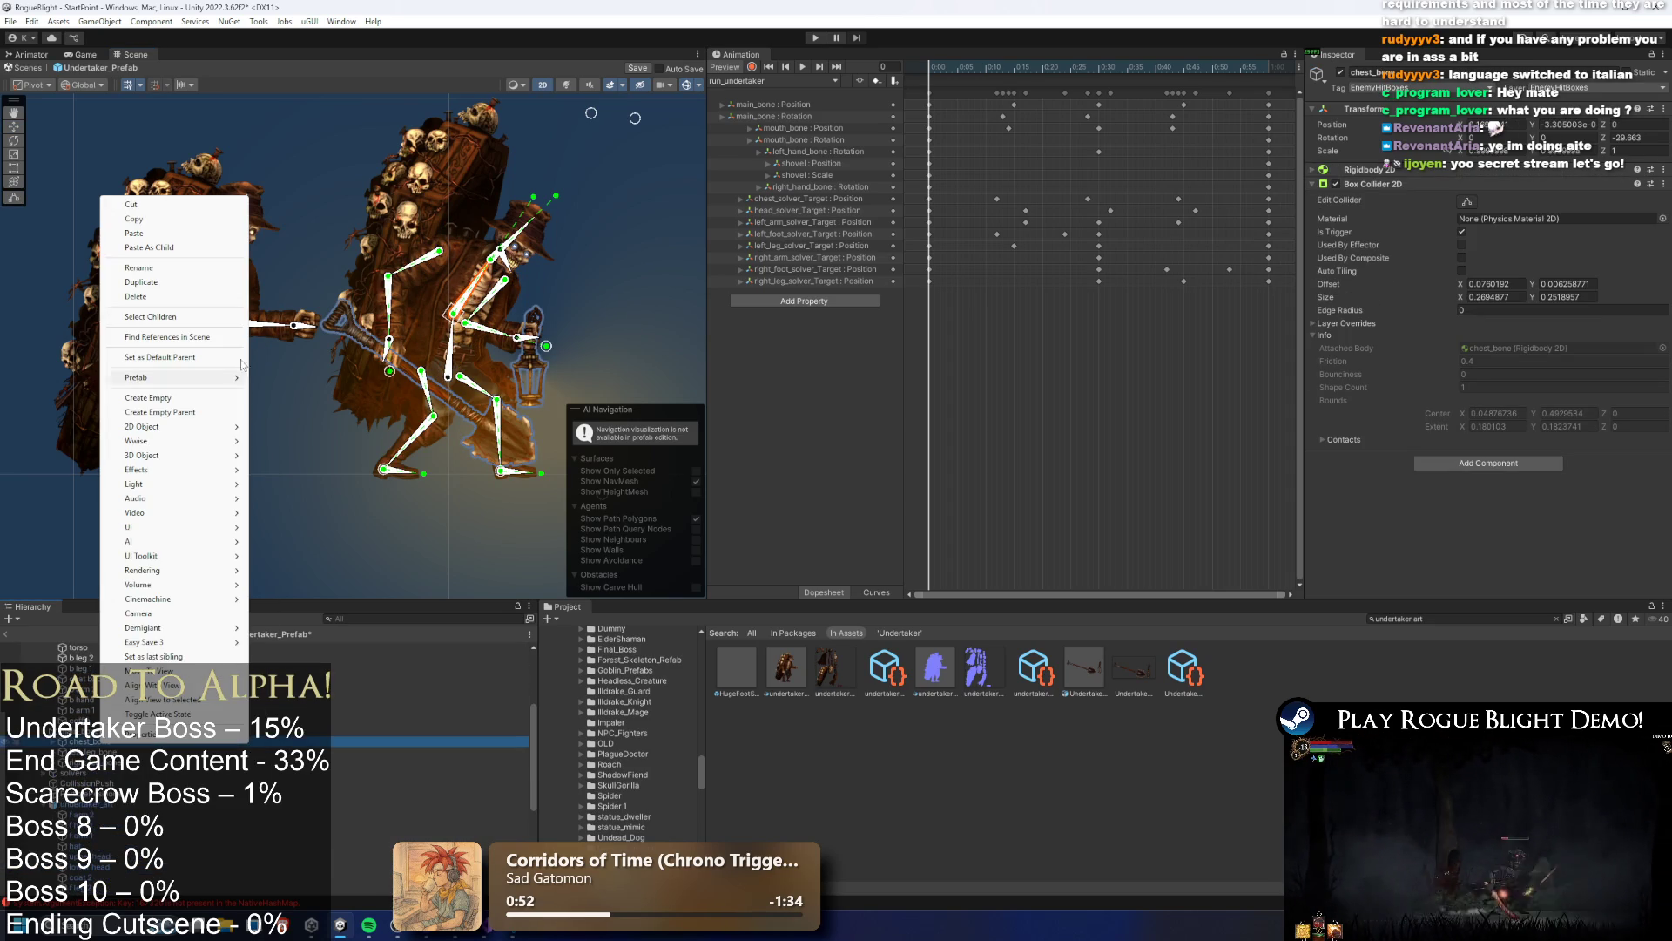
click(205, 256)
key(Delete)
Bind the coffin Sprite Skin's conffin_bone slot to the conffin_bone transform and preview the run pose
click(425, 229)
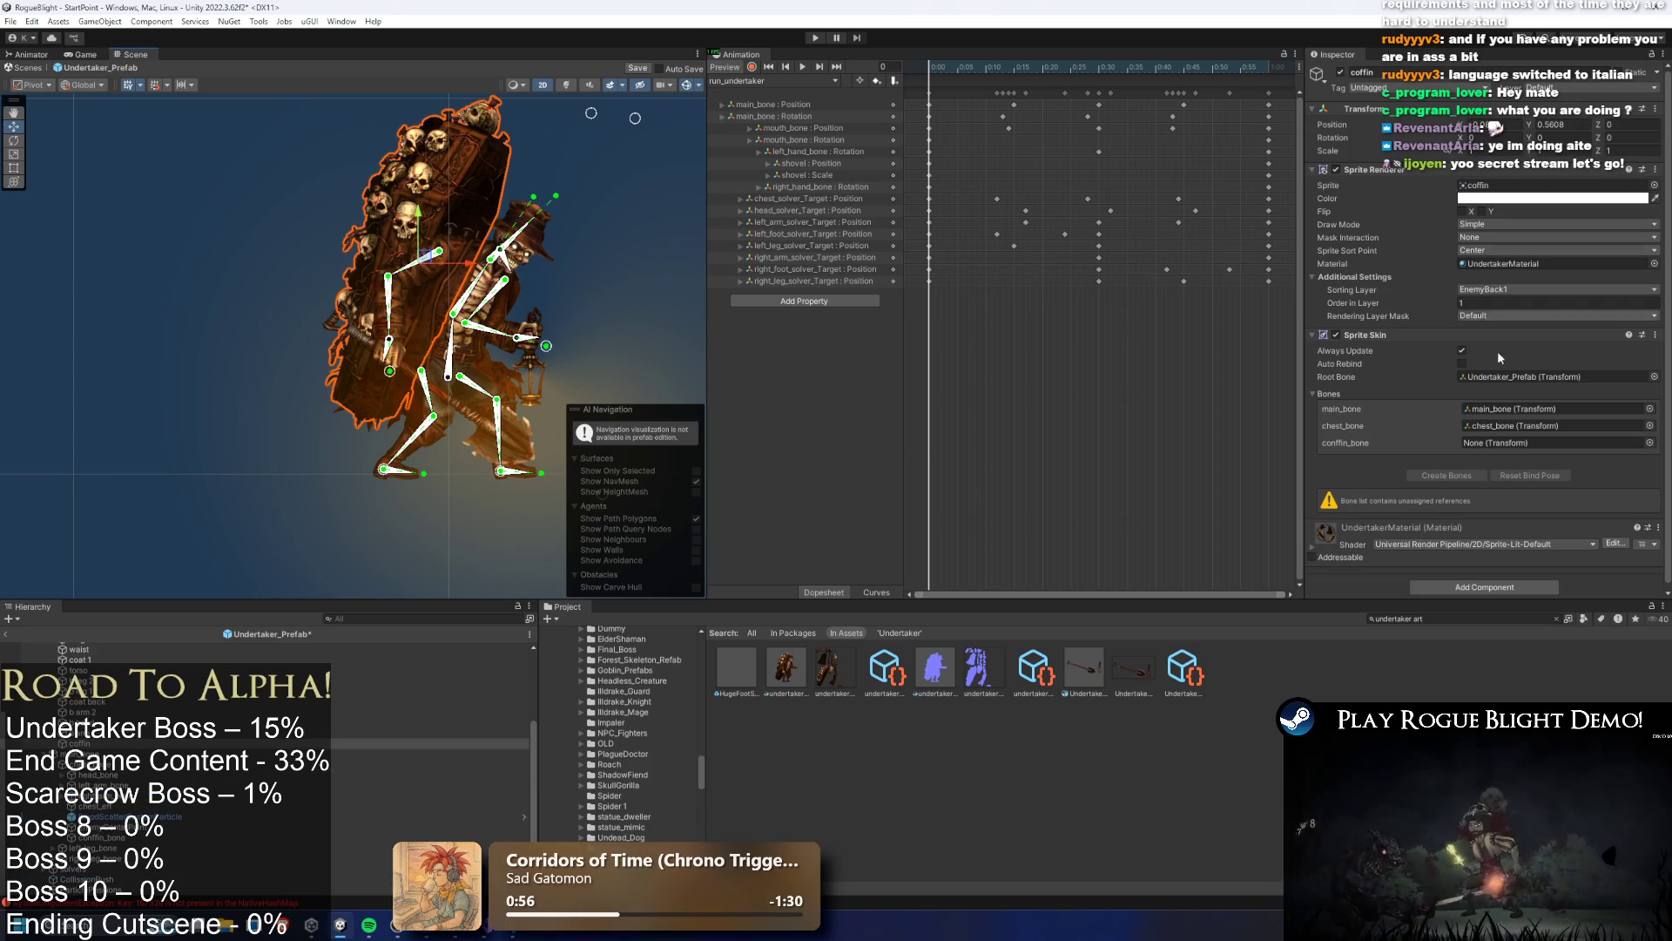
click(1648, 443)
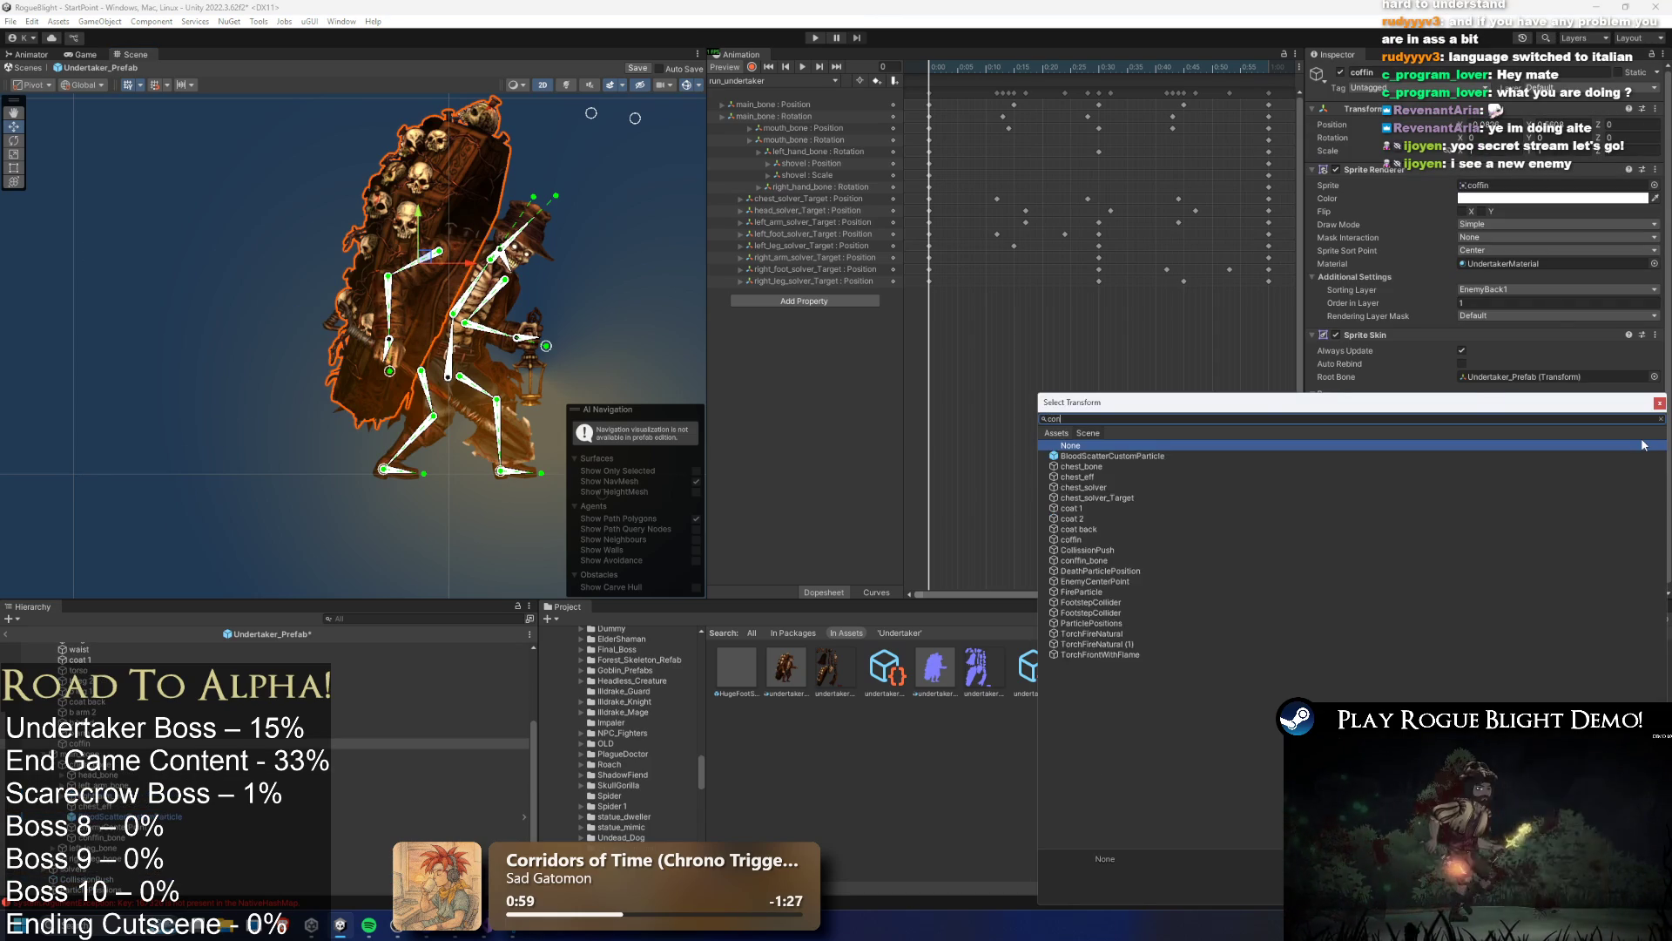
text(conffin)
double_click(1084, 455)
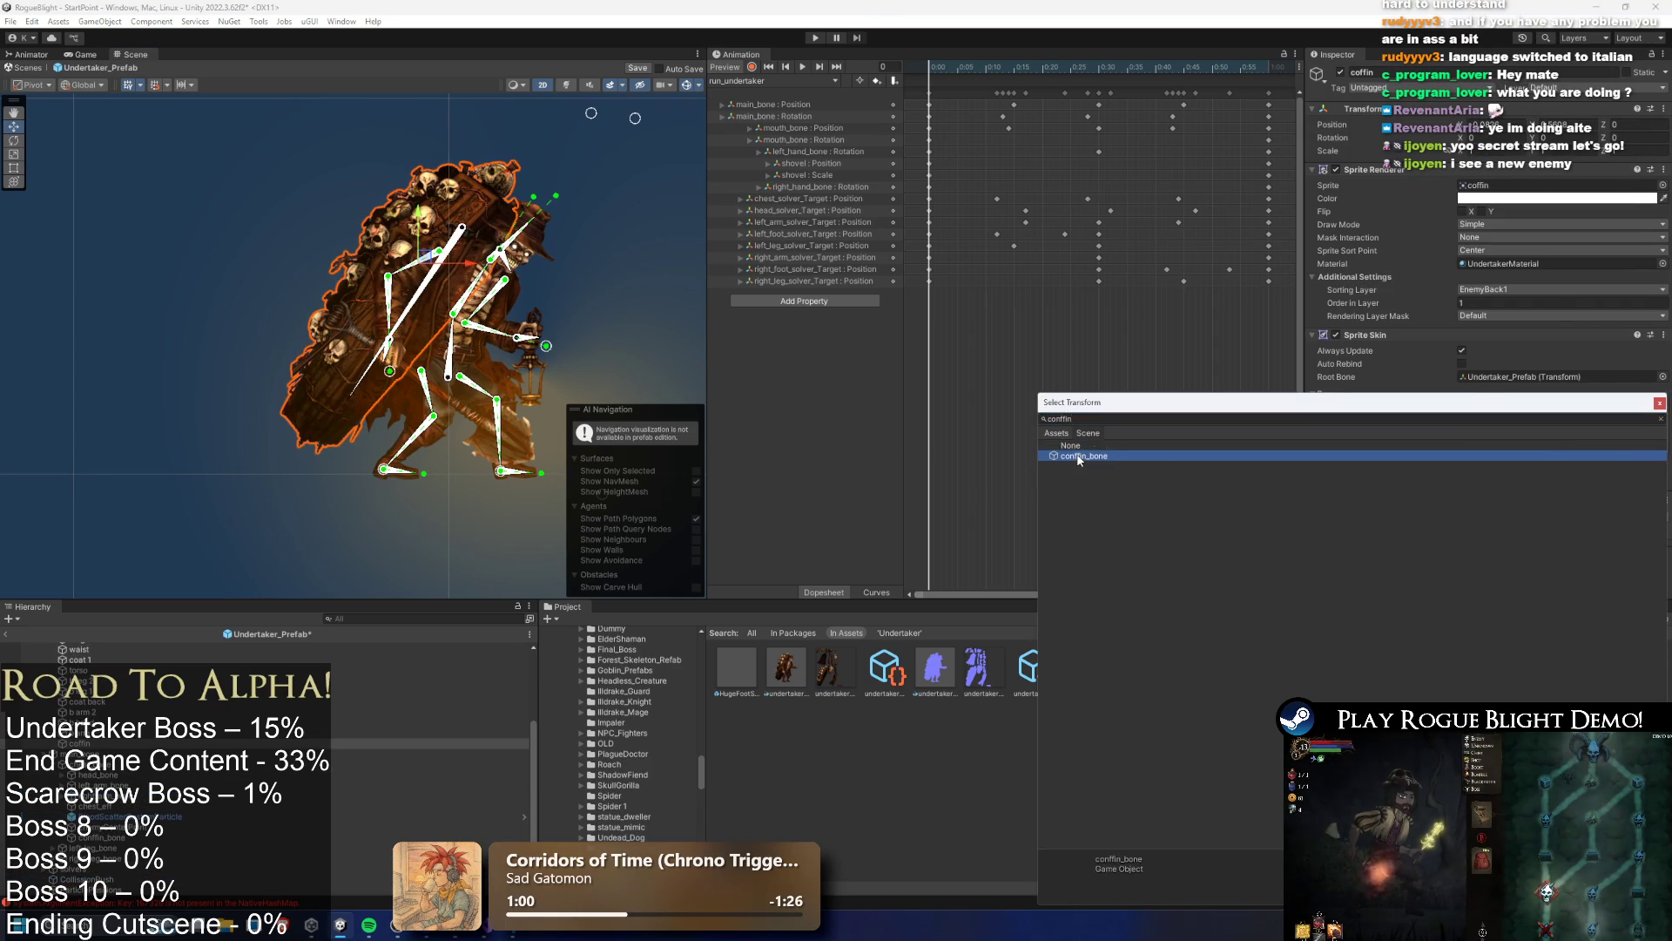
click(591, 238)
mouse_move(977, 71)
mouse_down()
mouse_move(1043, 73)
mouse_move(1001, 75)
mouse_move(1023, 78)
mouse_up()
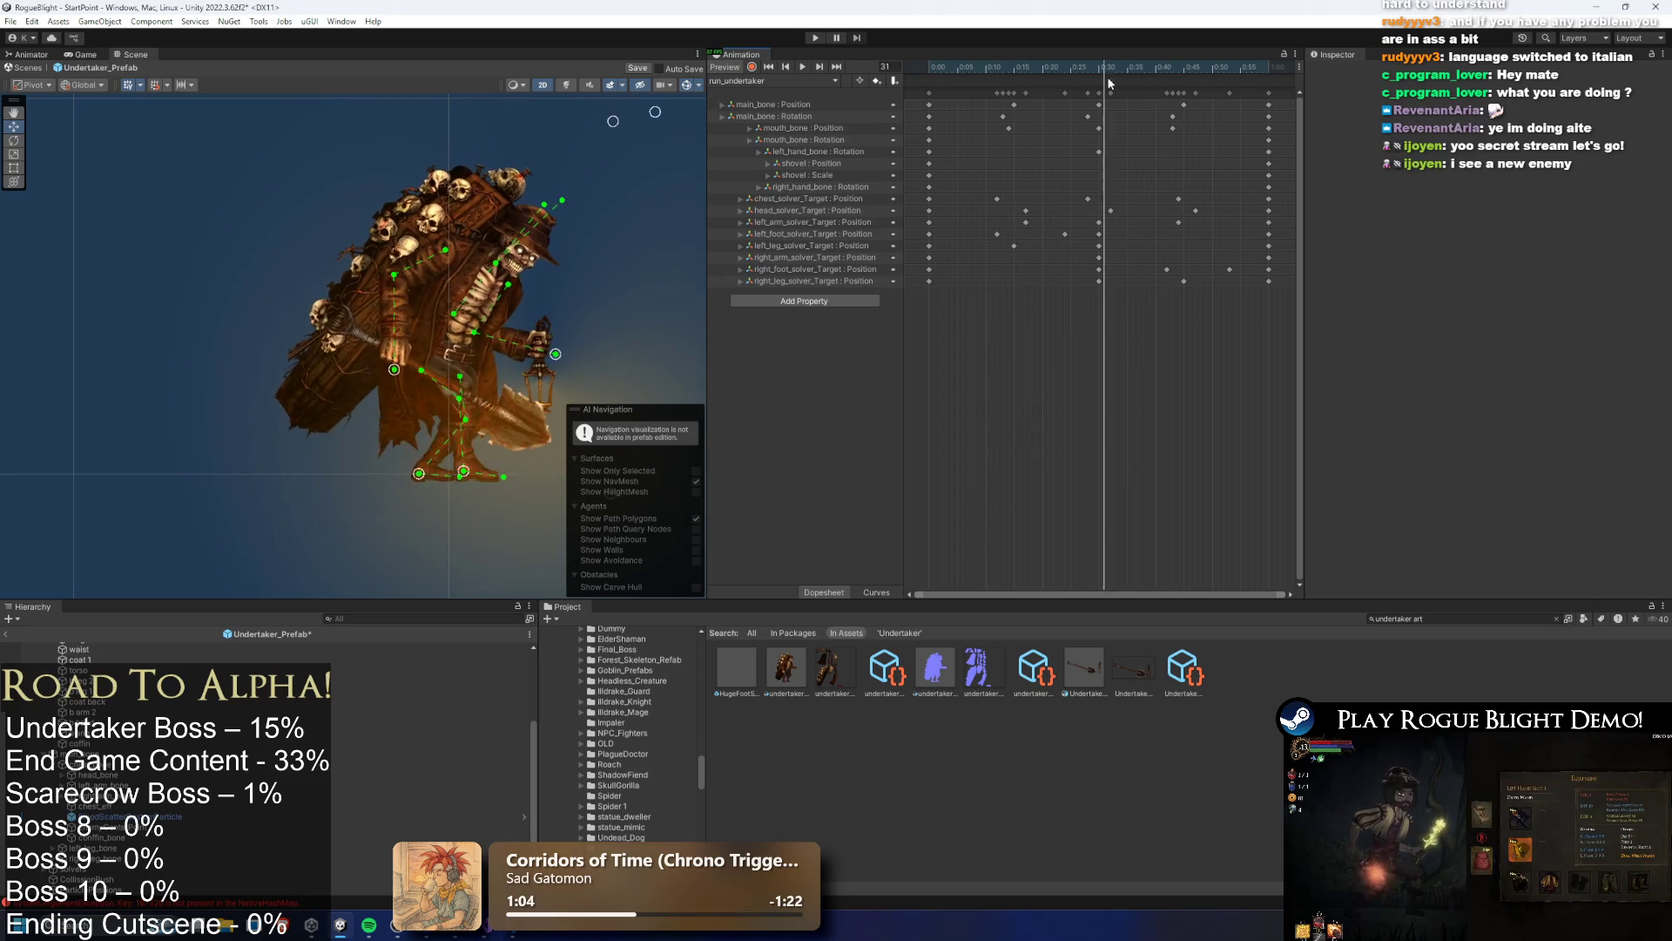
Preview the idle_undertaker clip, then enter Play mode to reach the Rogue Blight menu
click(776, 80)
click(784, 94)
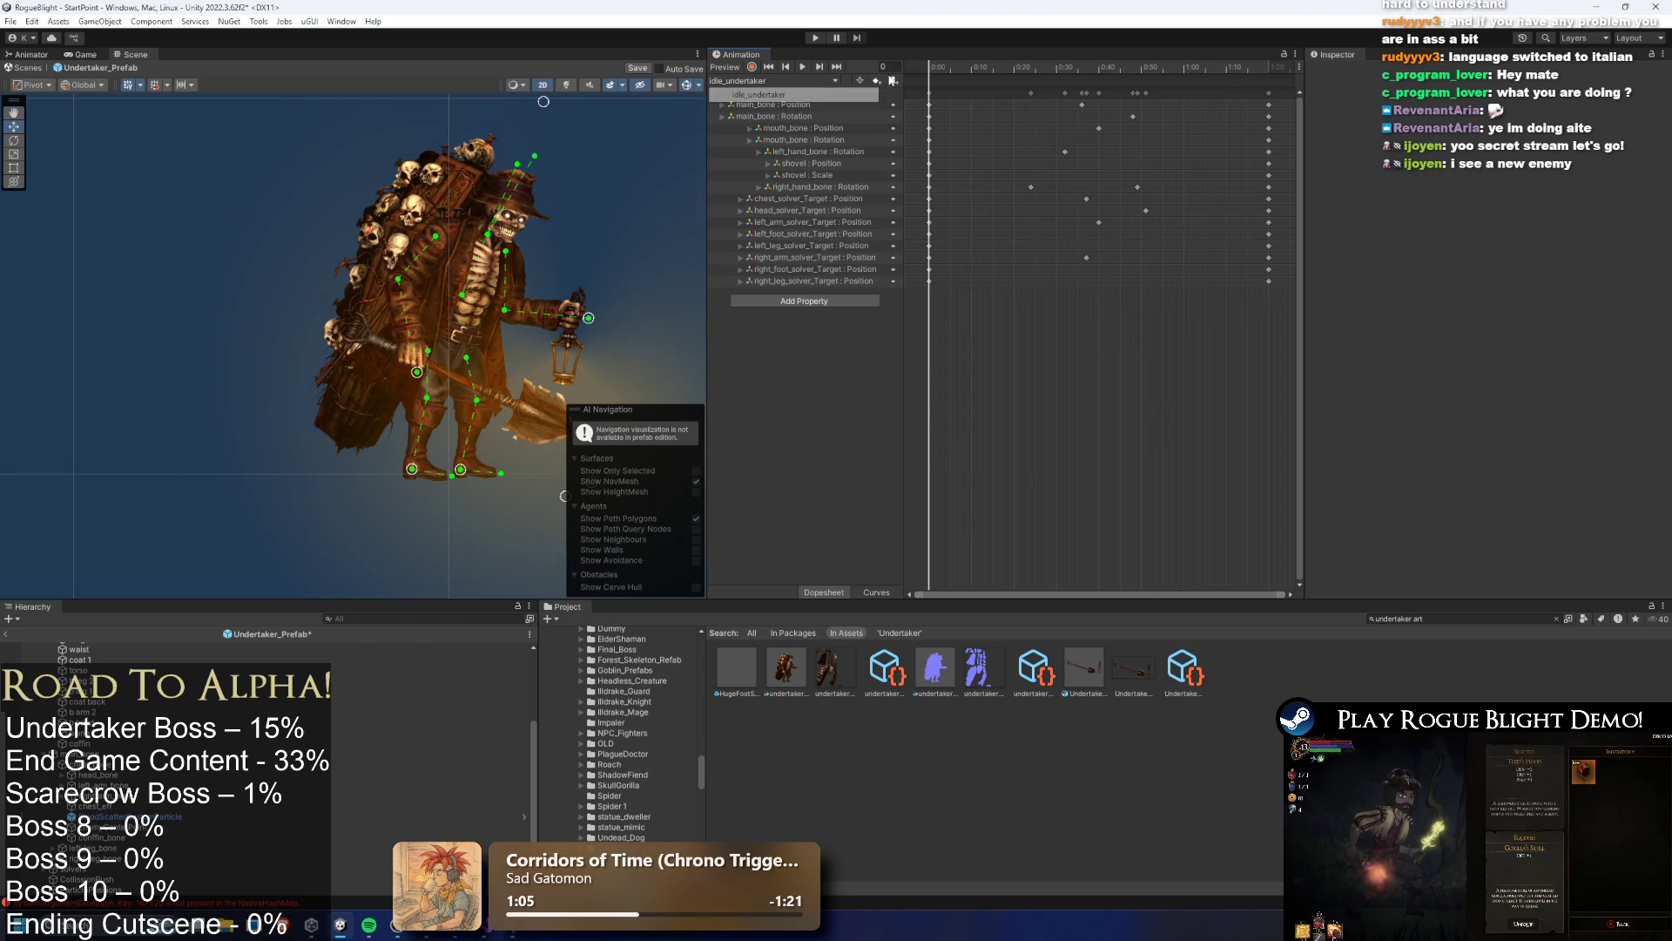
click(802, 67)
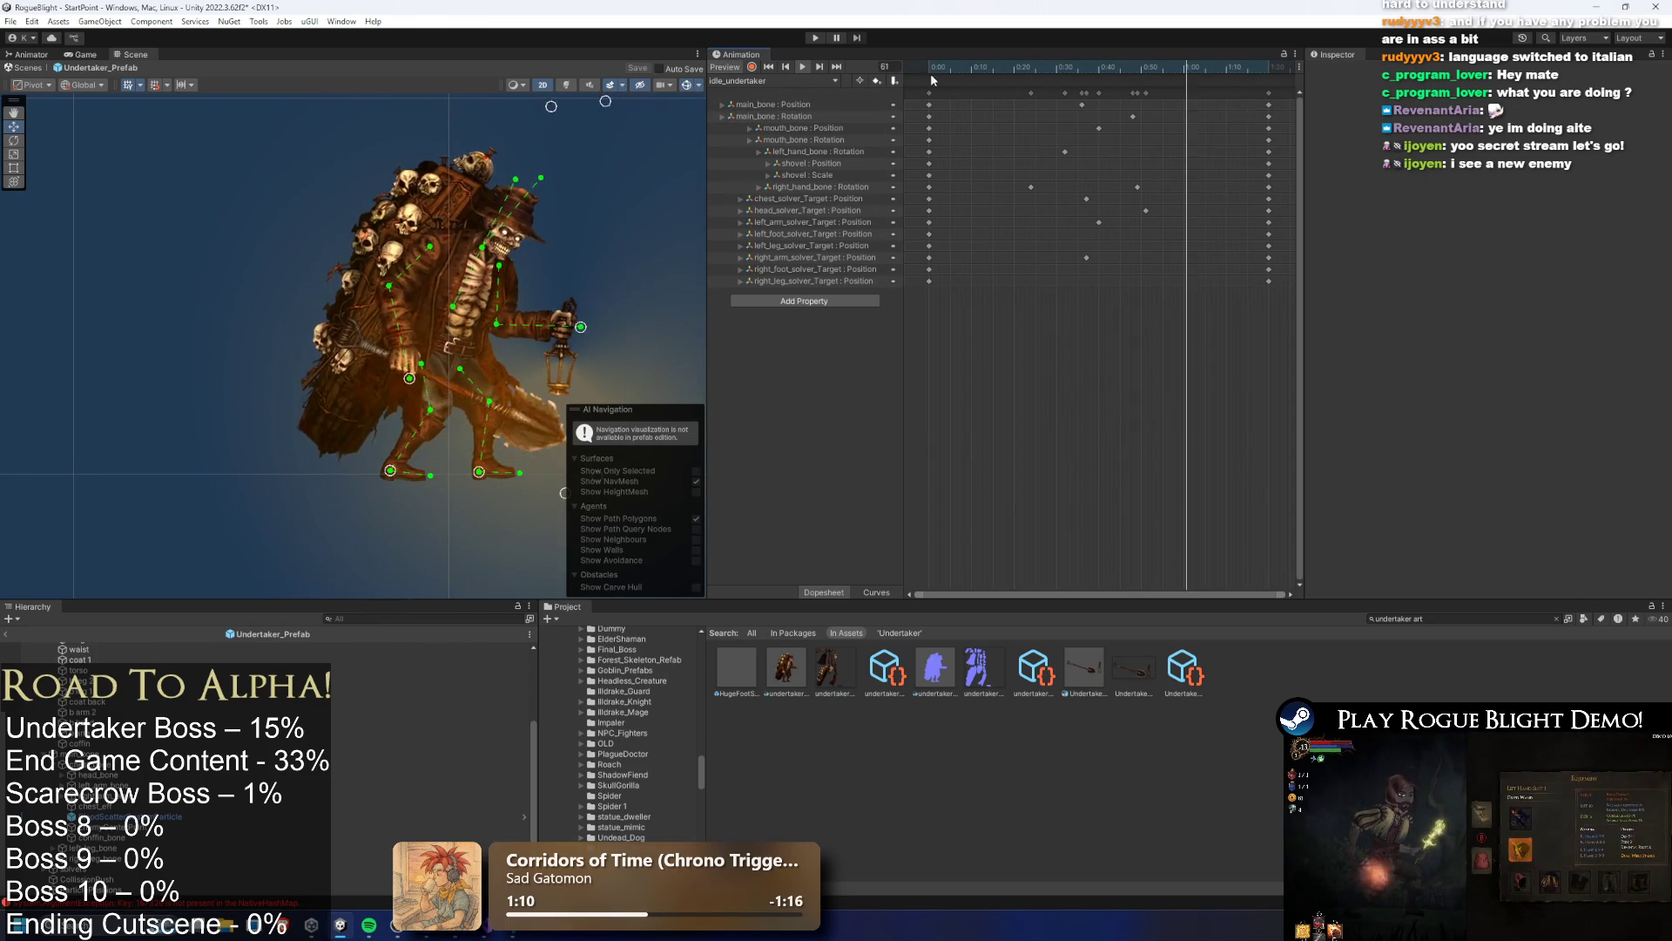
click(814, 38)
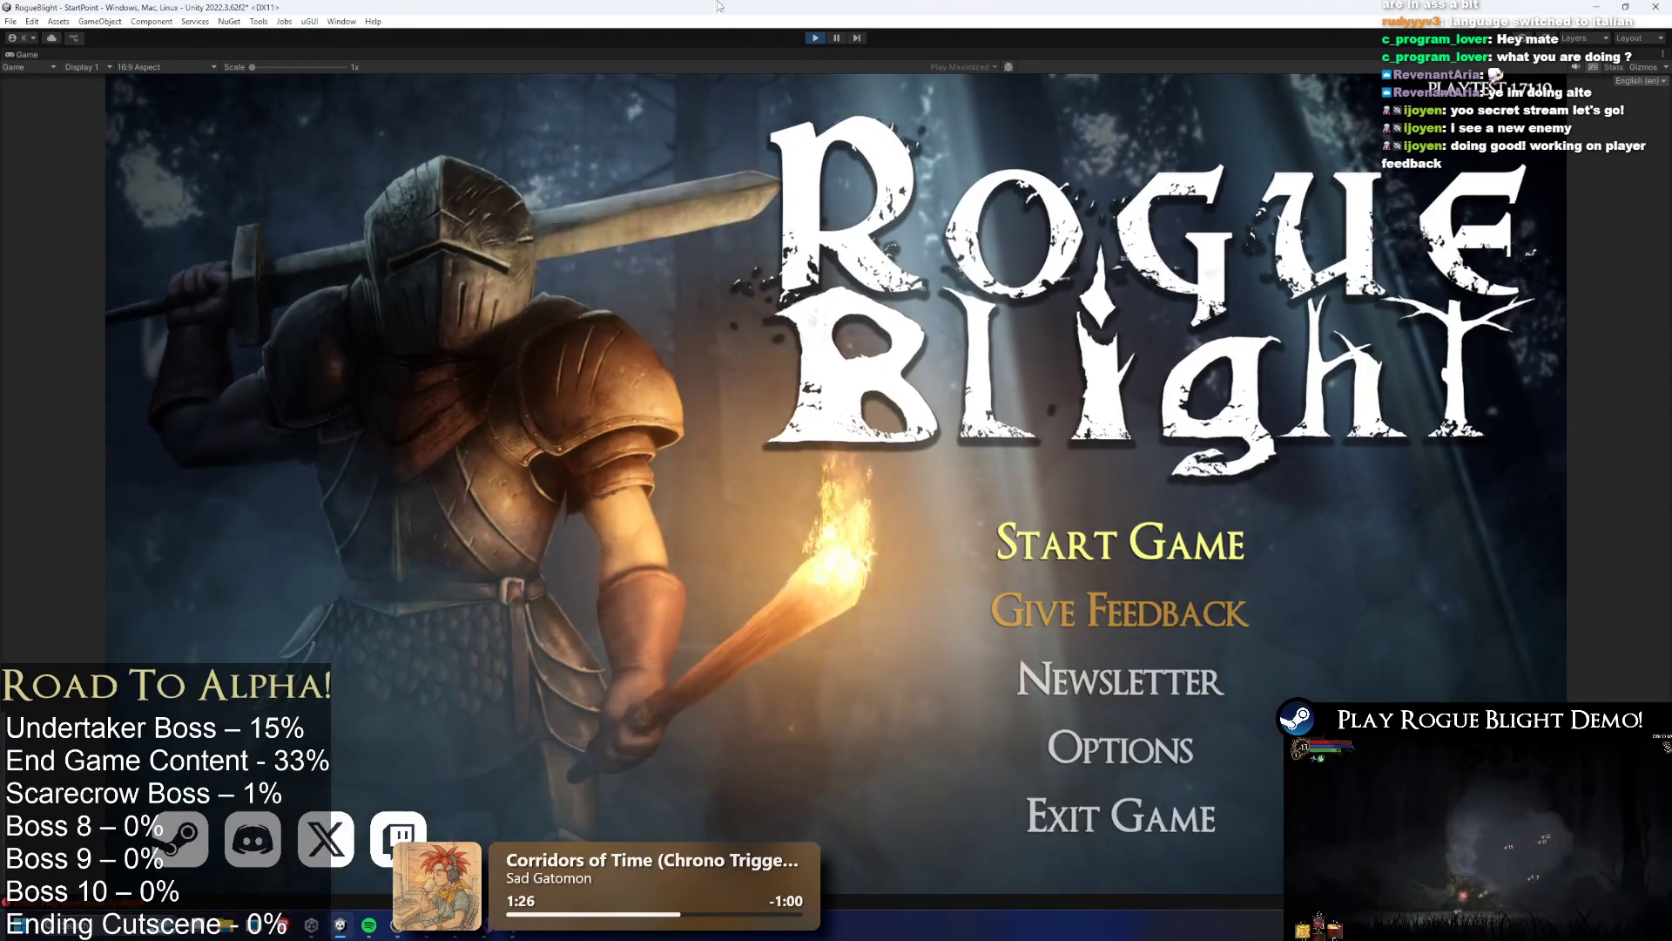
Start the game on the first save slot and dash in to strike the Undertaker
click(1185, 544)
click(1195, 500)
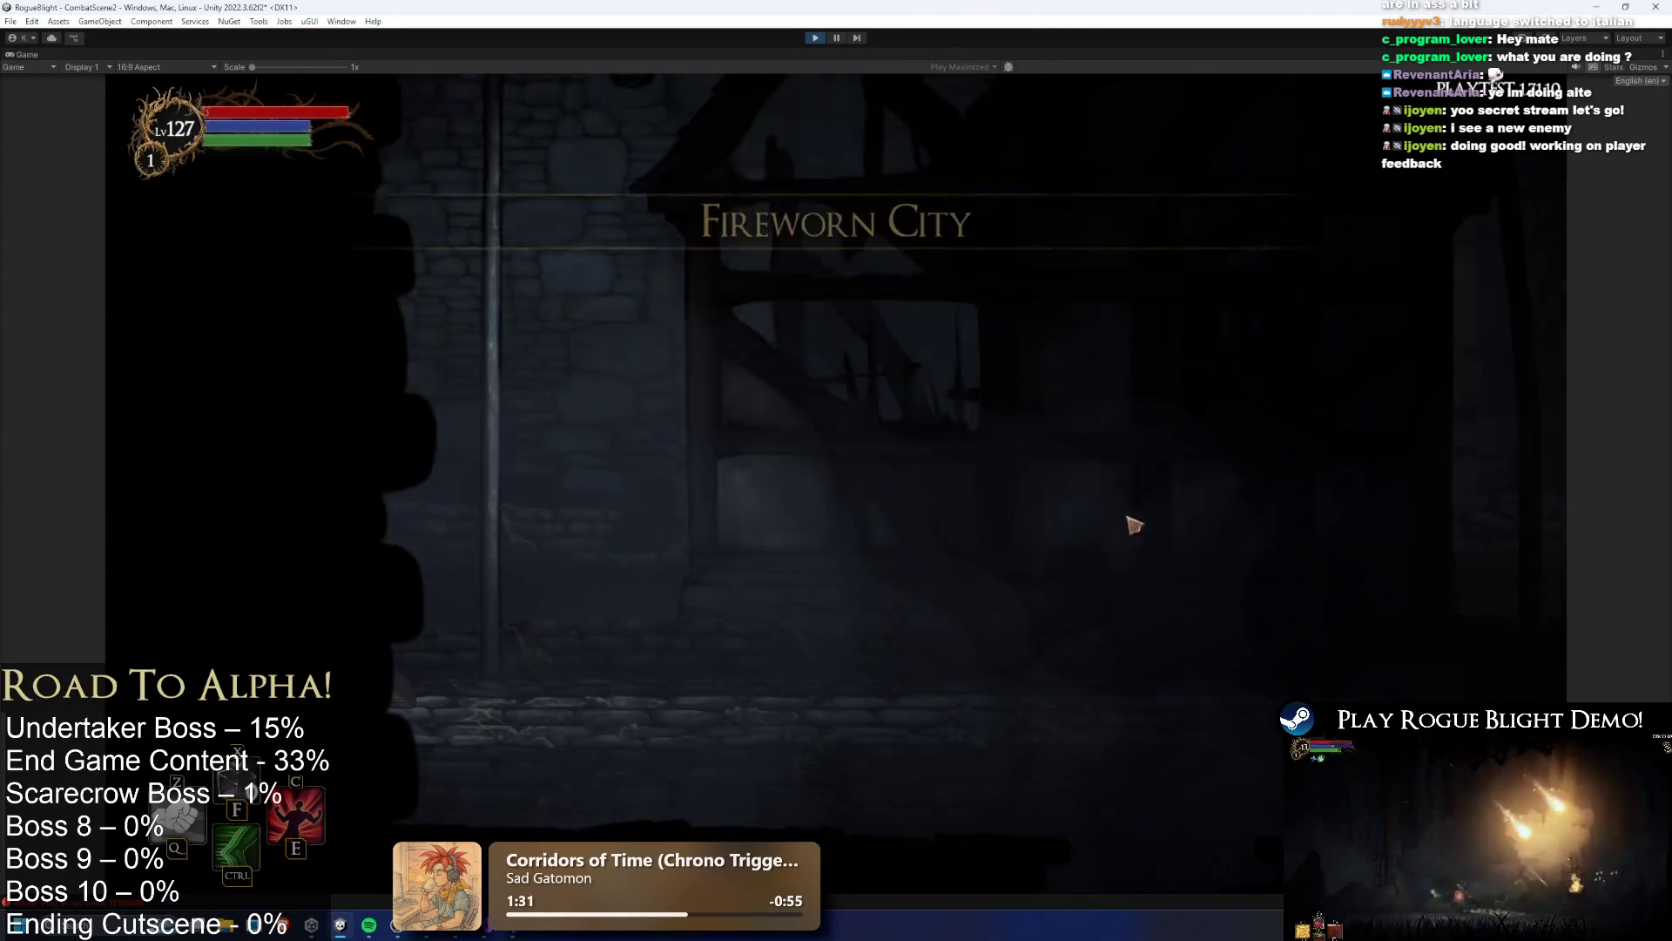
key(d)
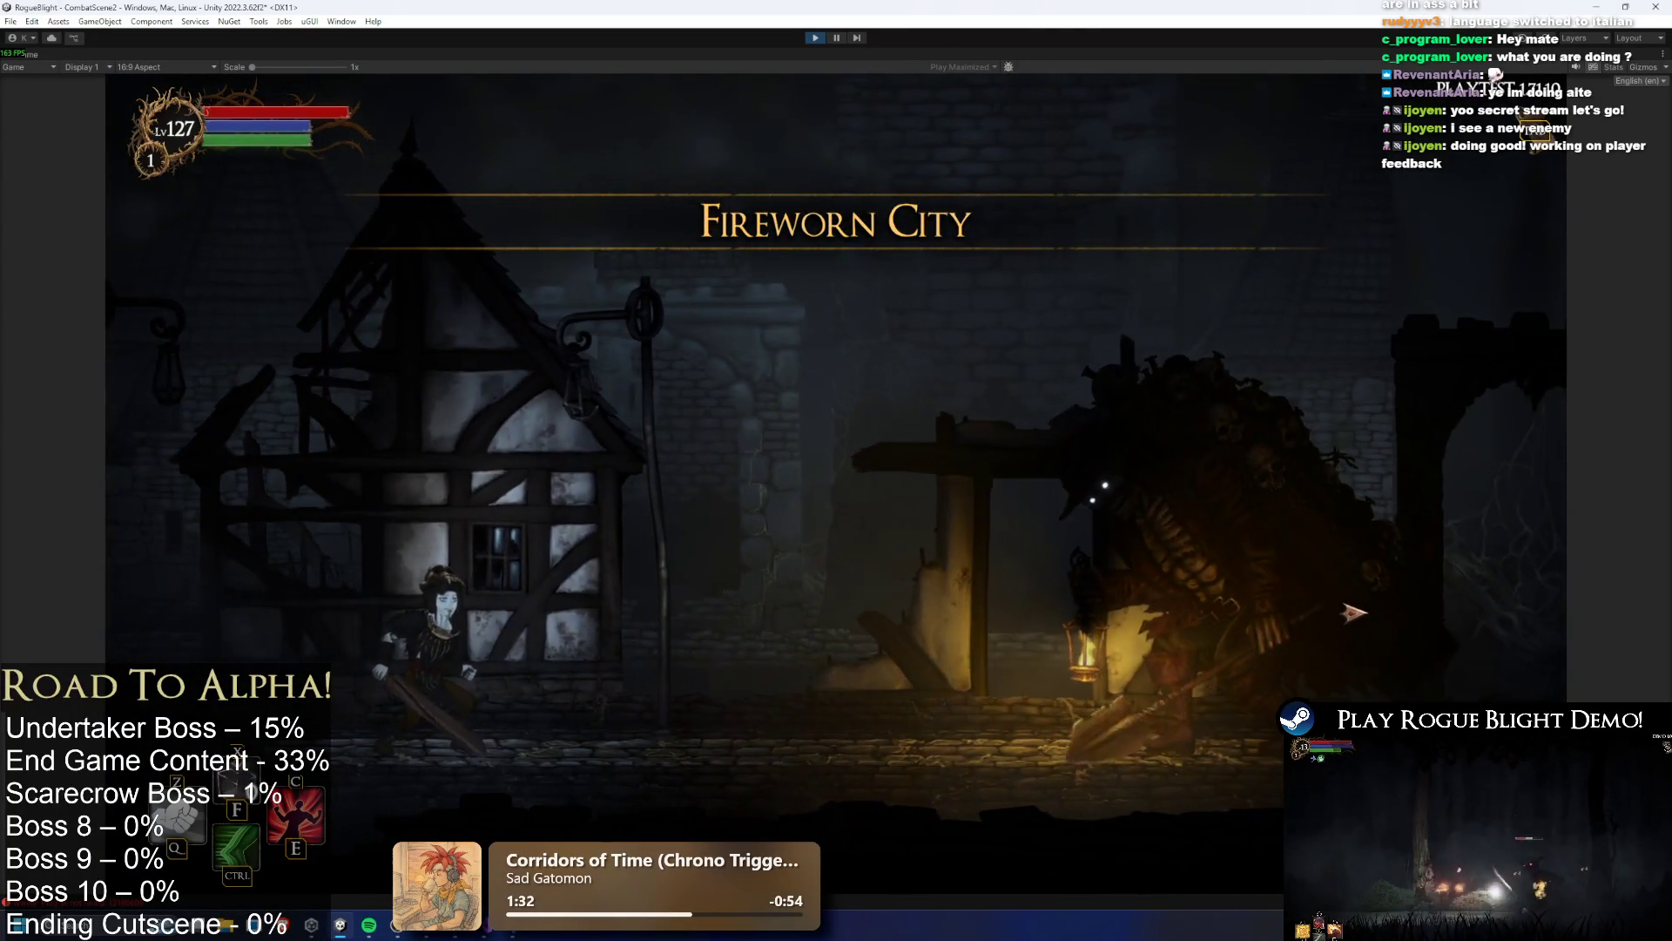
key(ctrl)
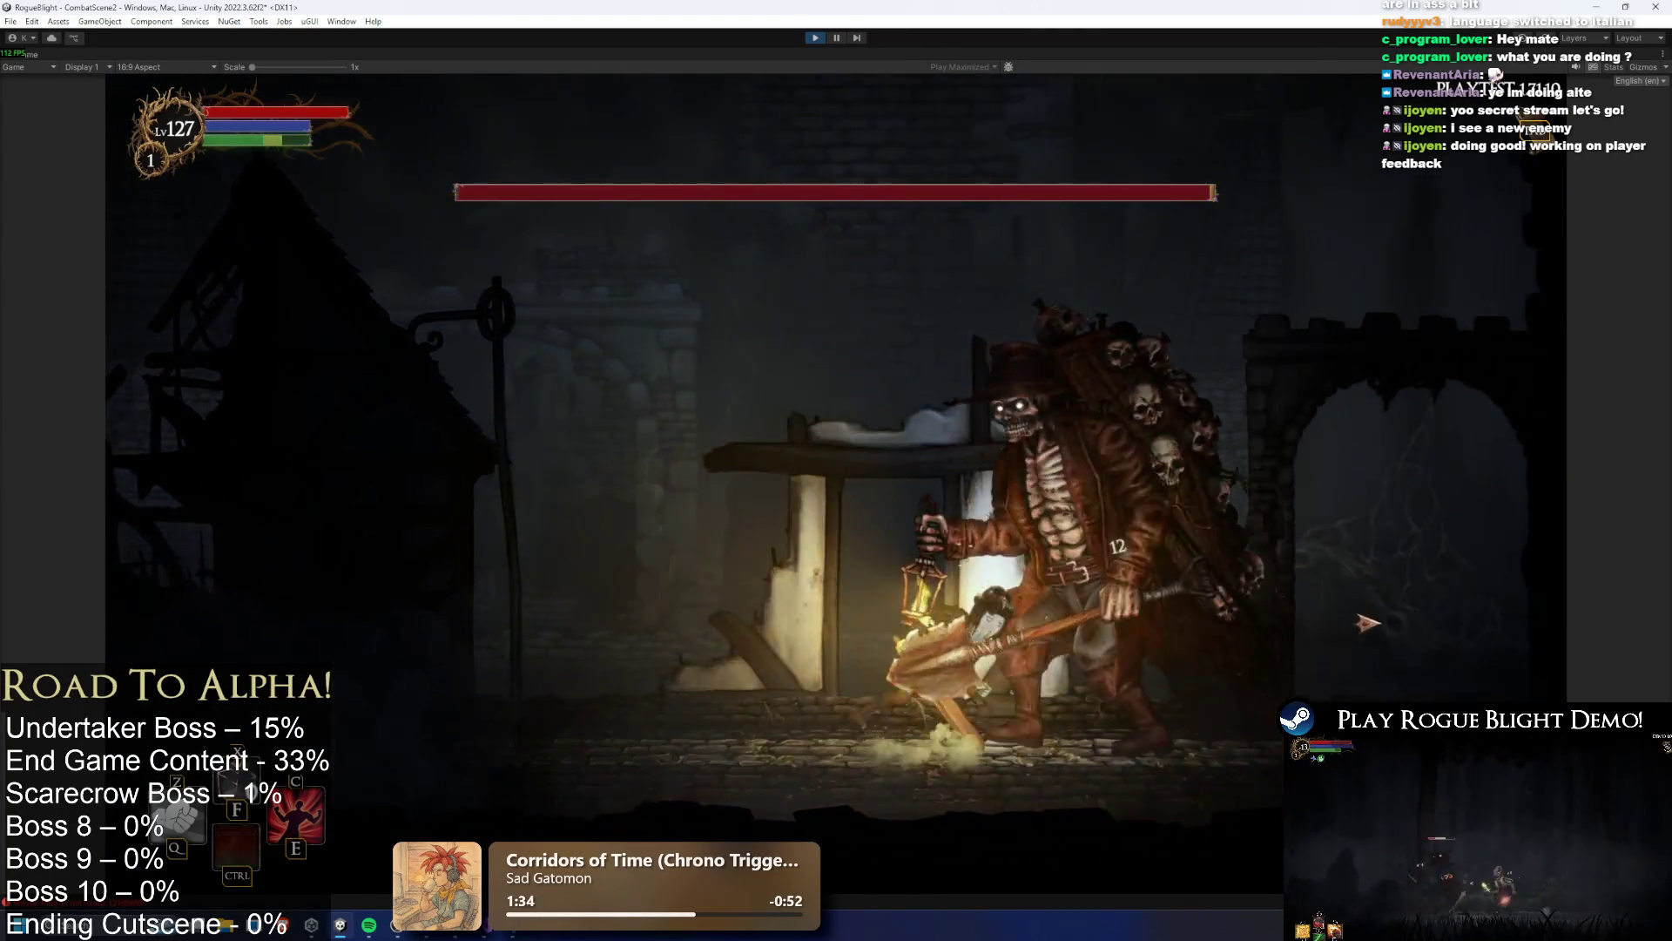
key(a)
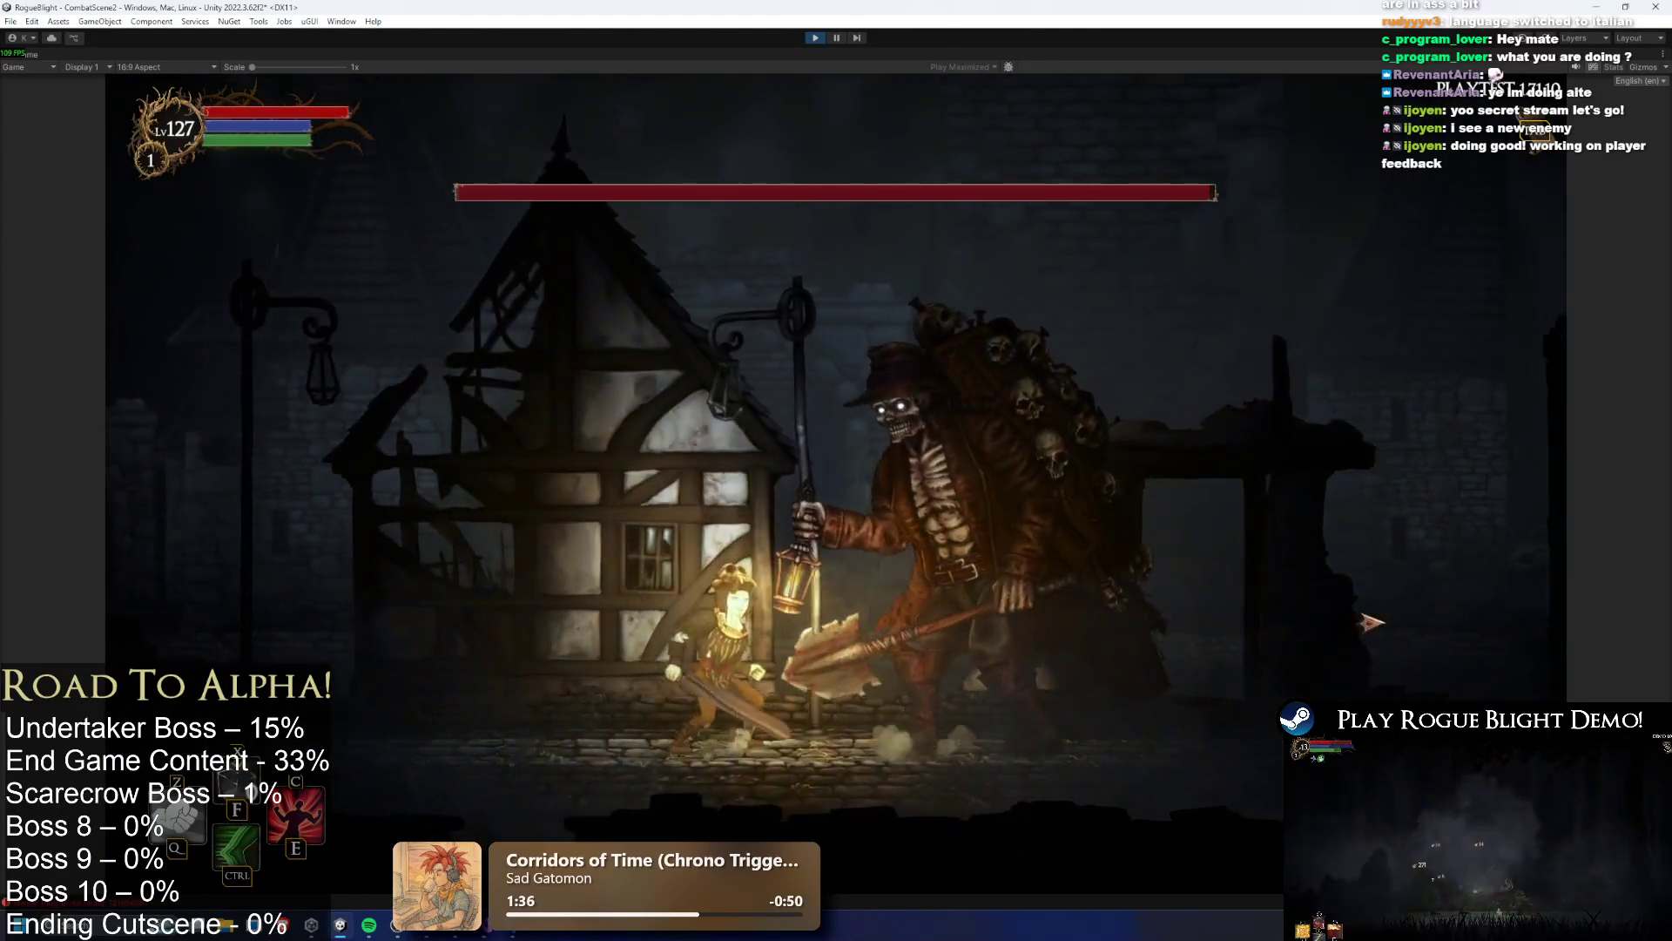
key(d)
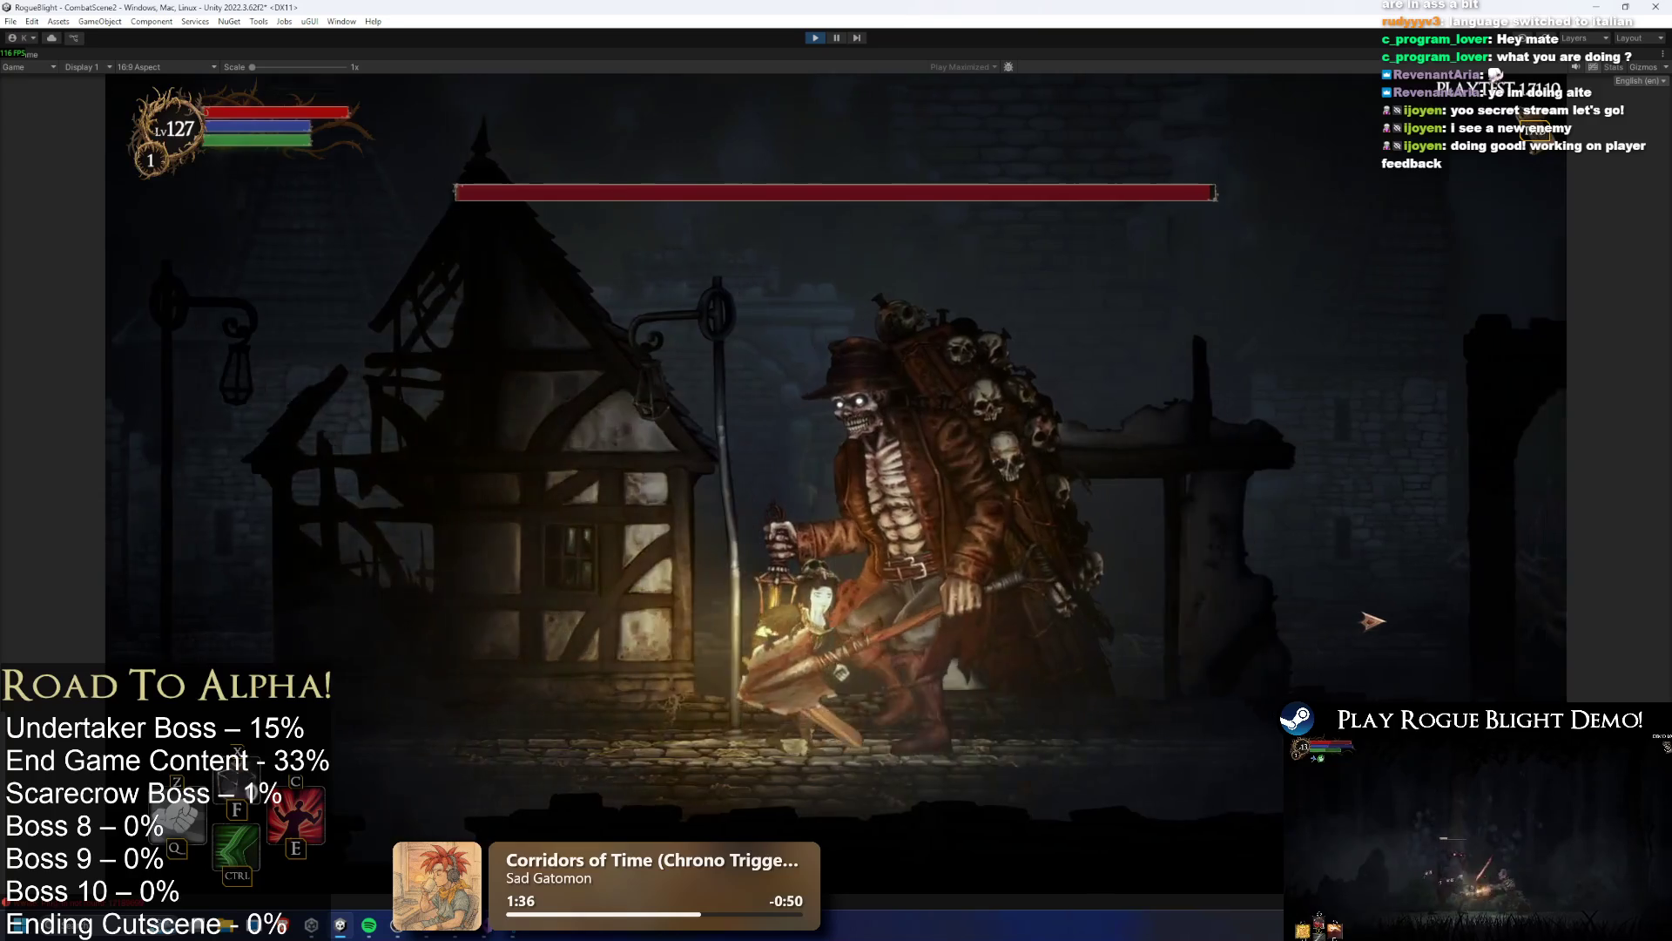
click(1372, 622)
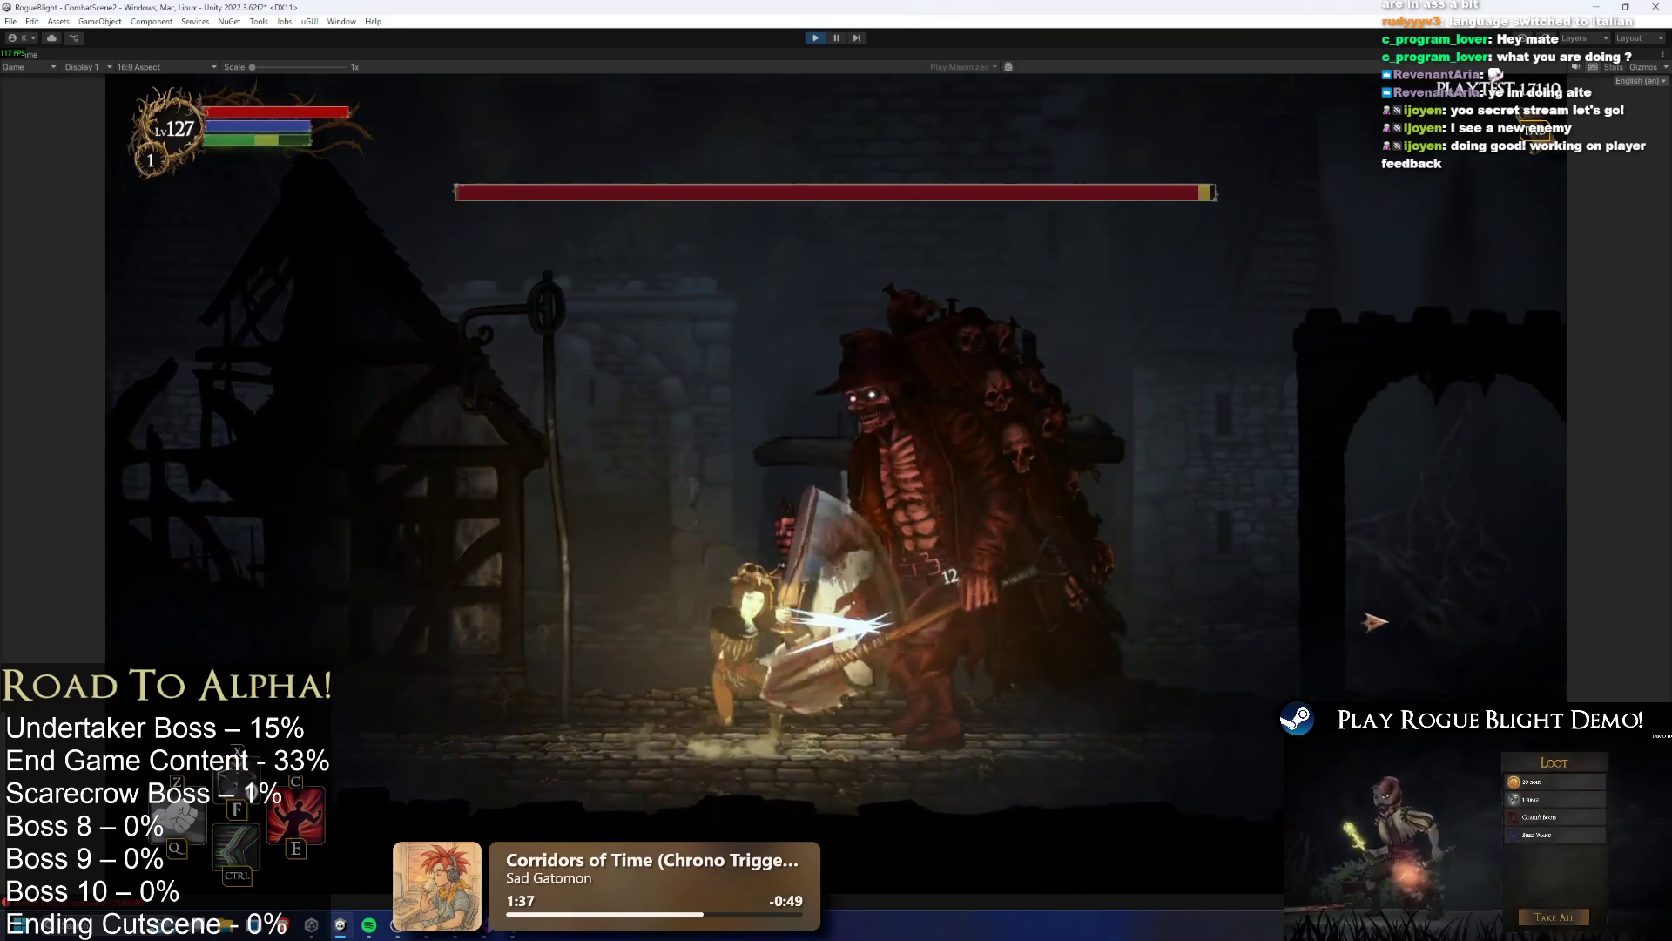
Retreat, use a skill, then dash back and hit the boss with the damage boost
key(e)
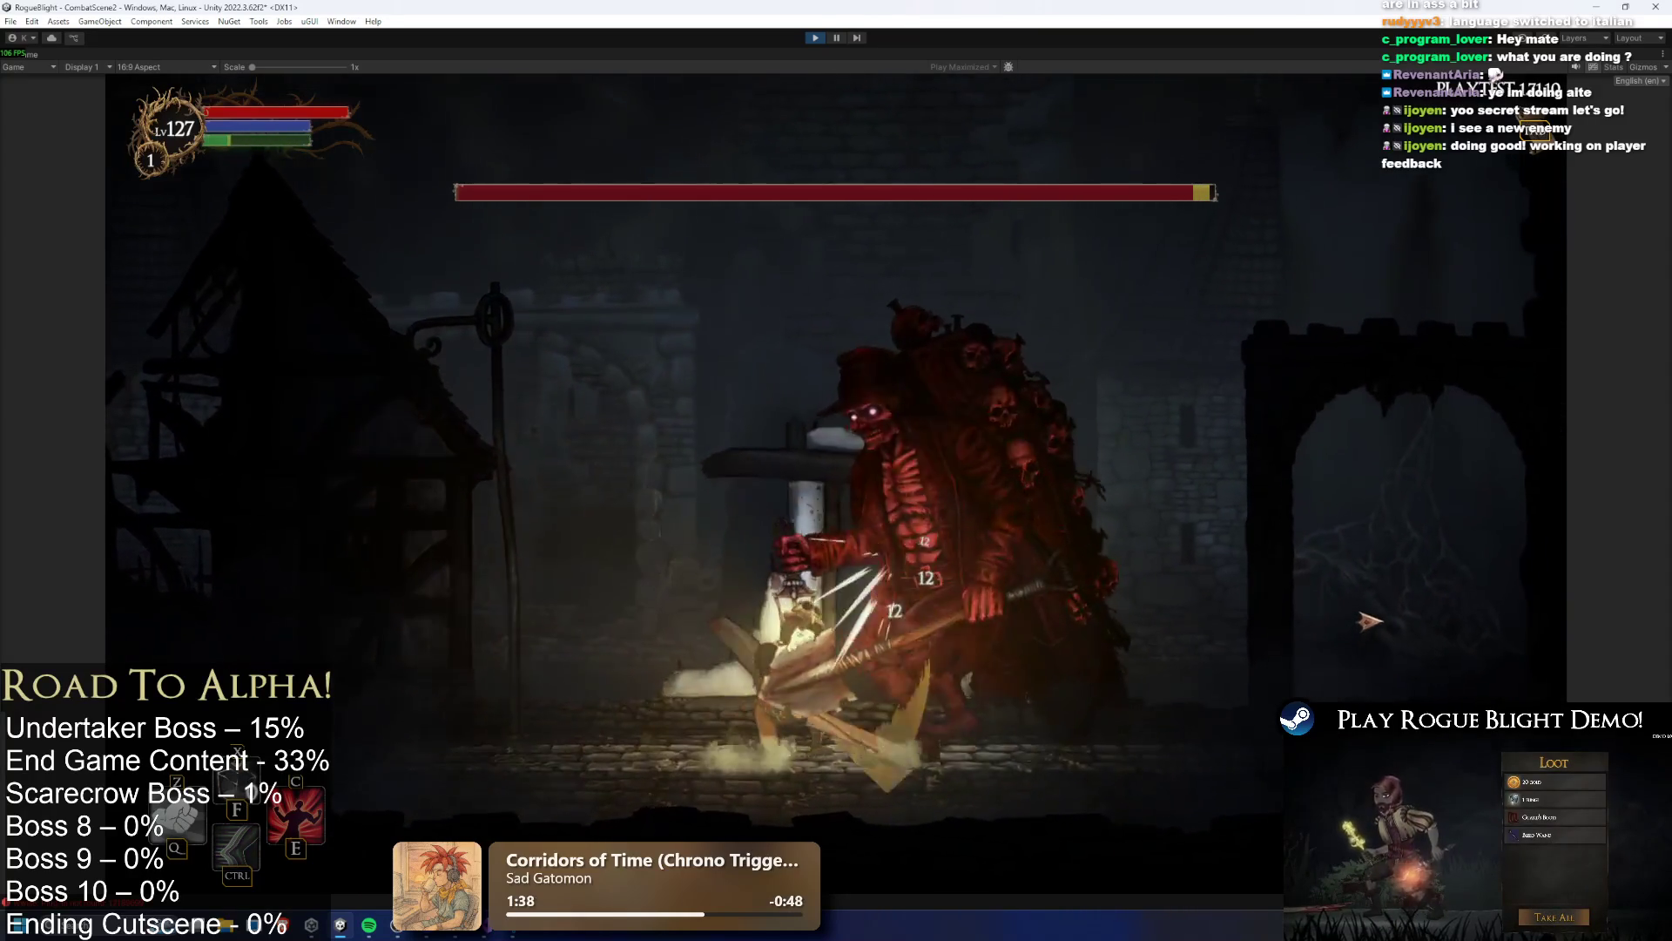
key(a)
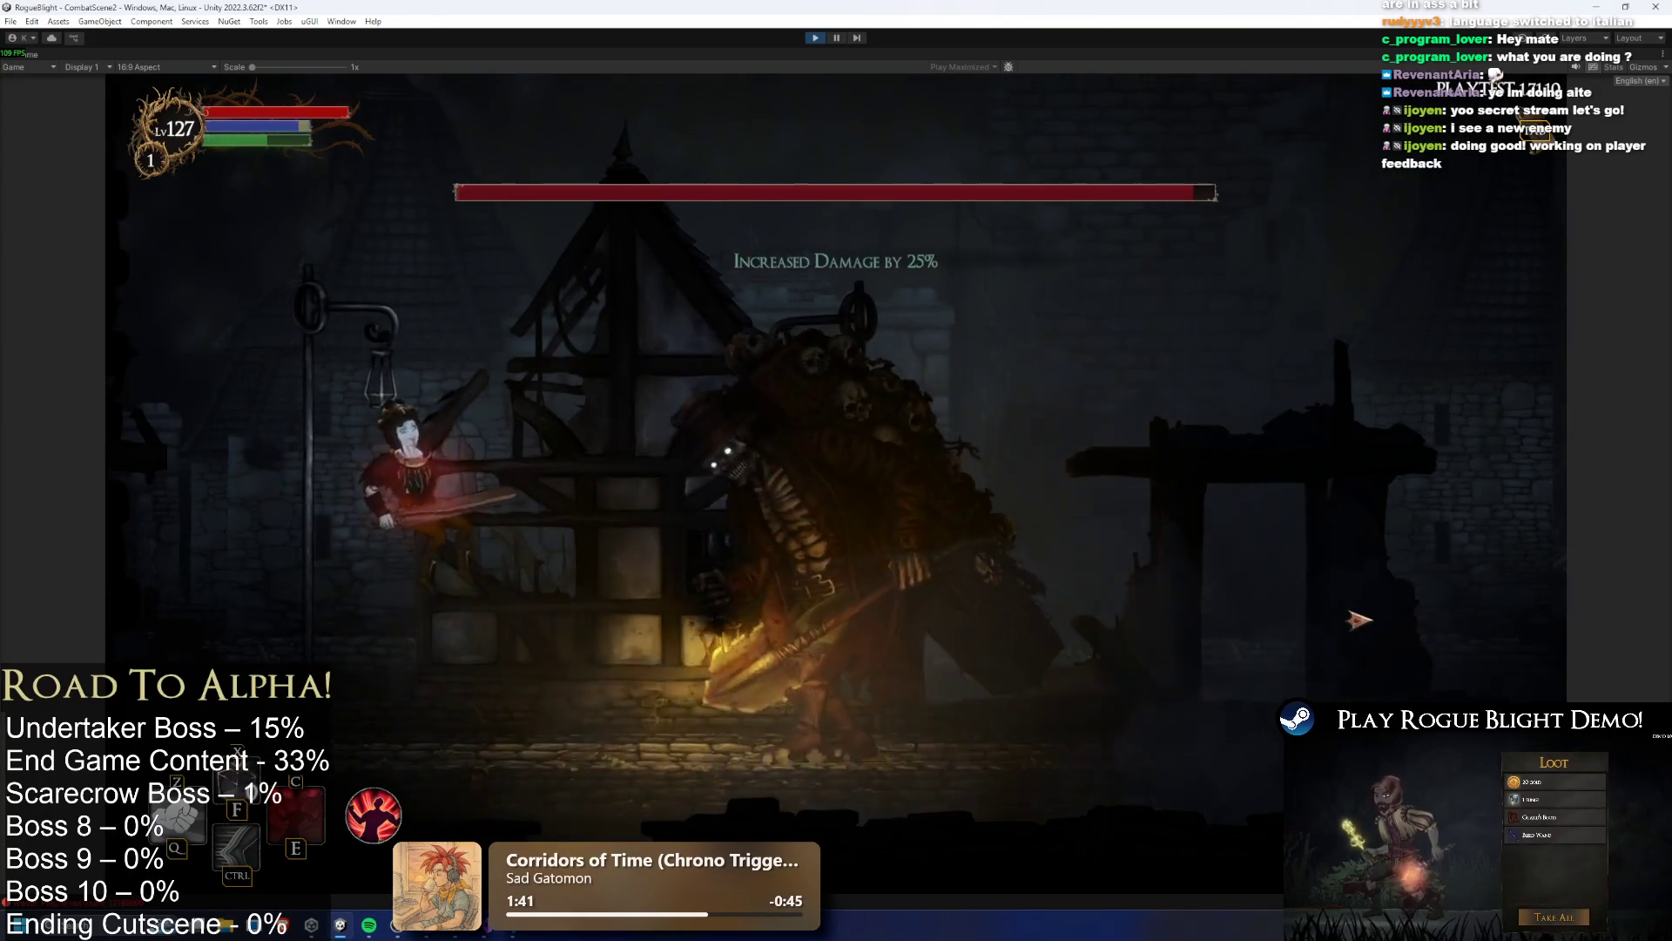
key(d)
click(1350, 624)
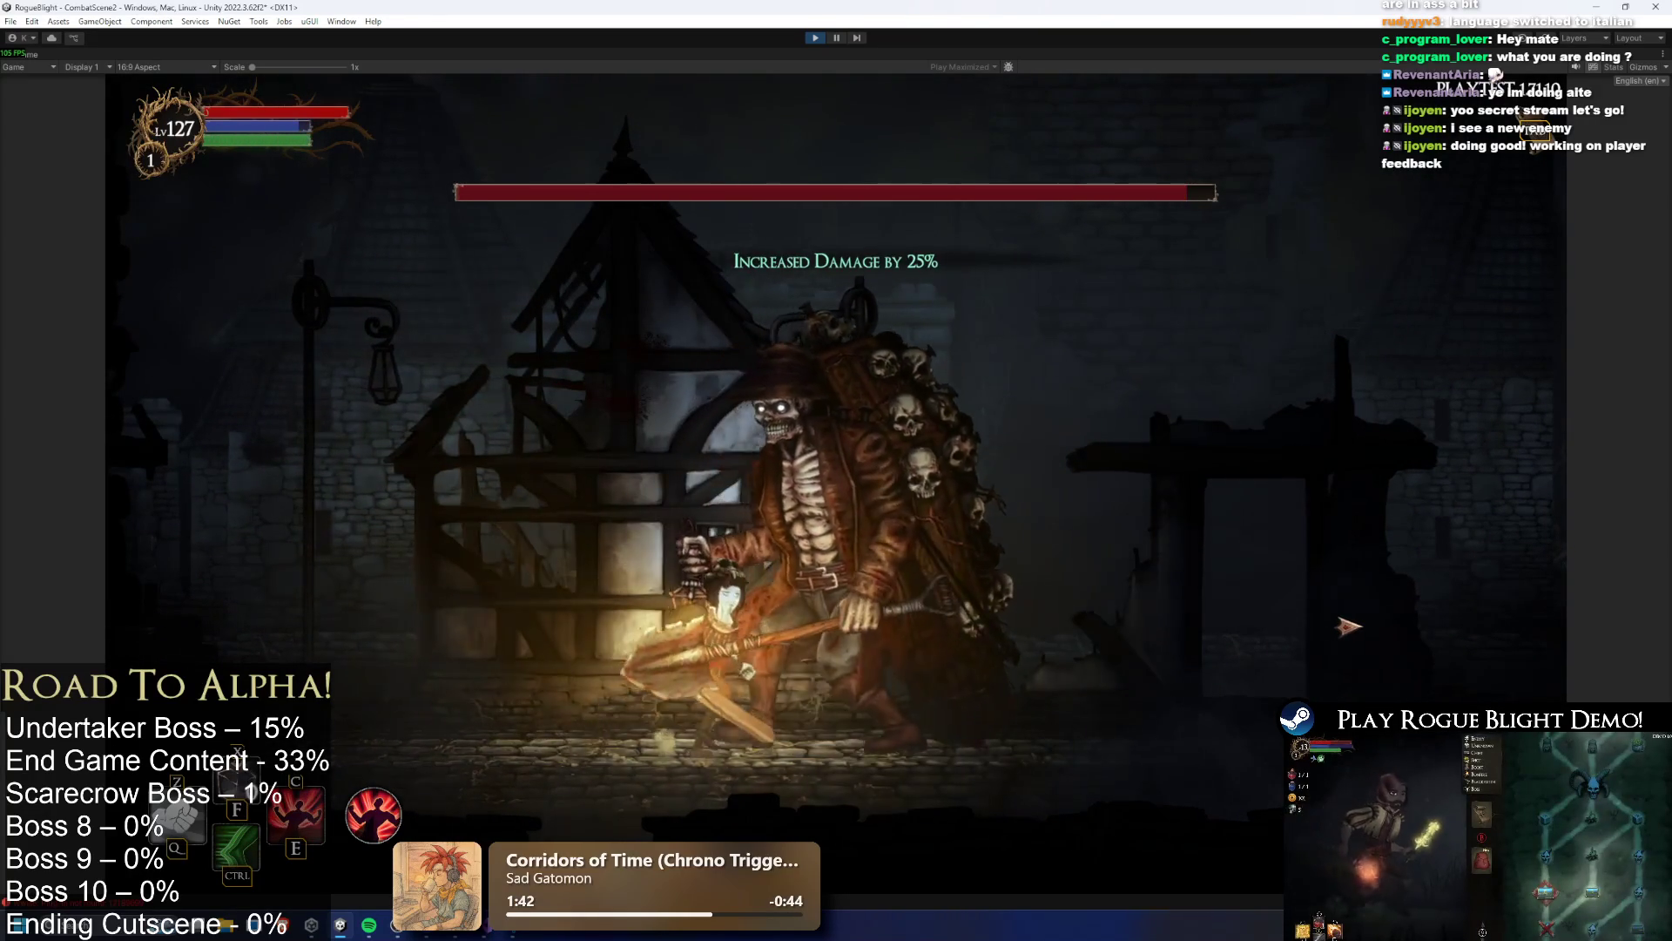
Move back and forth beneath the Undertaker to watch the reskinned boss in action
key(d)
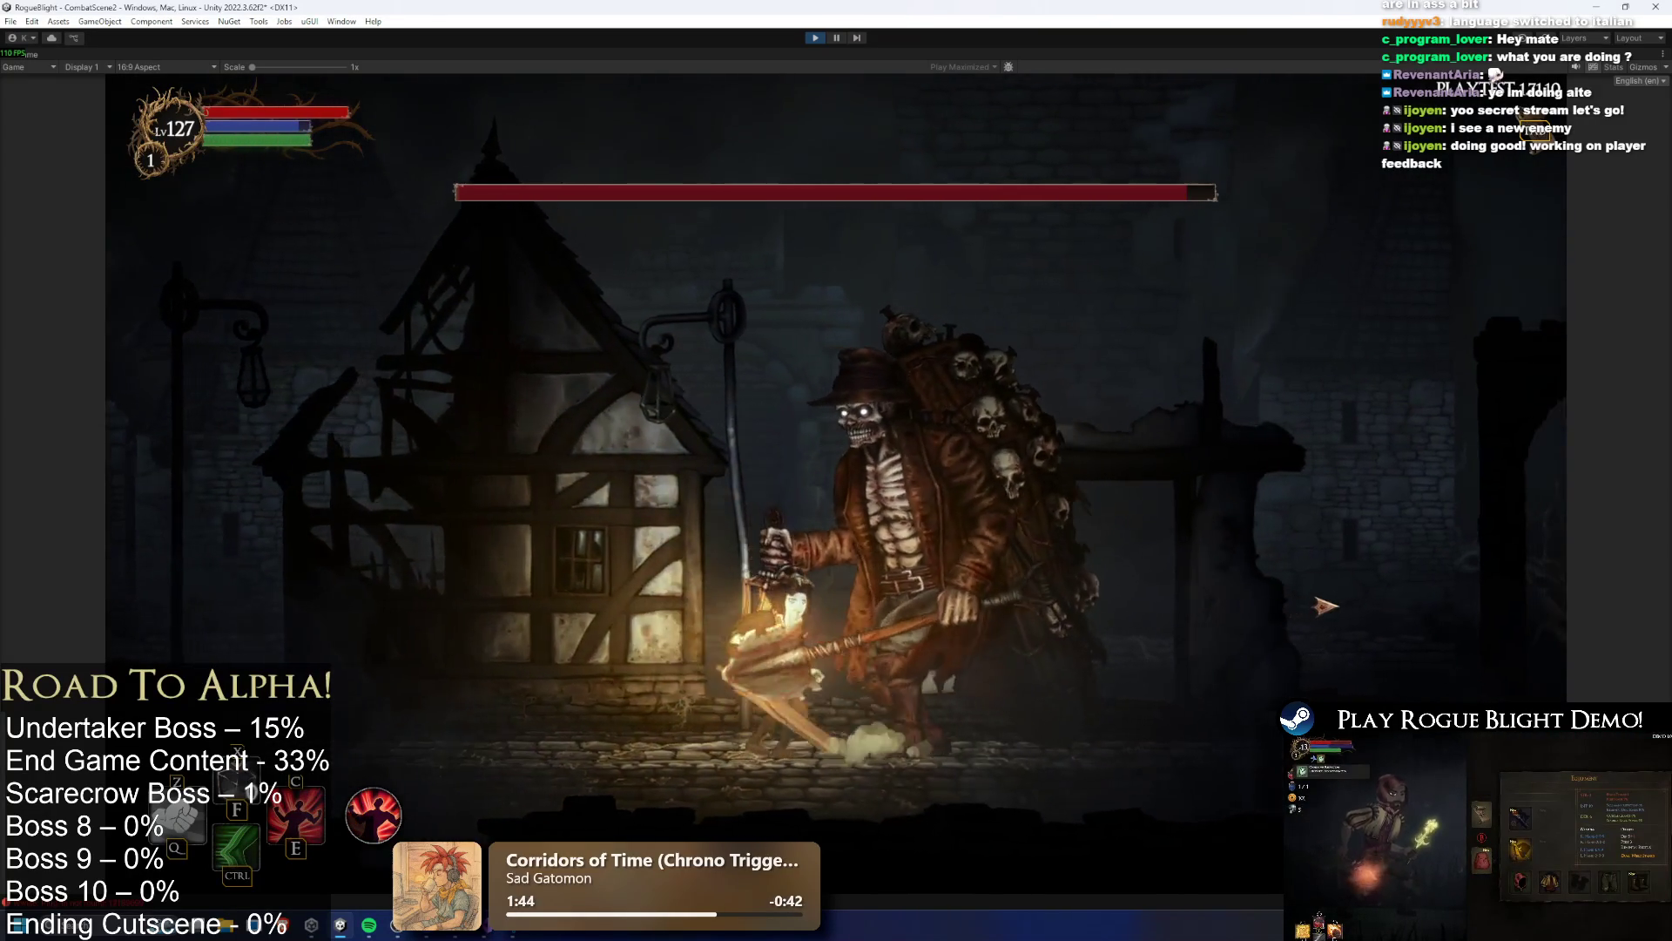
key(d)
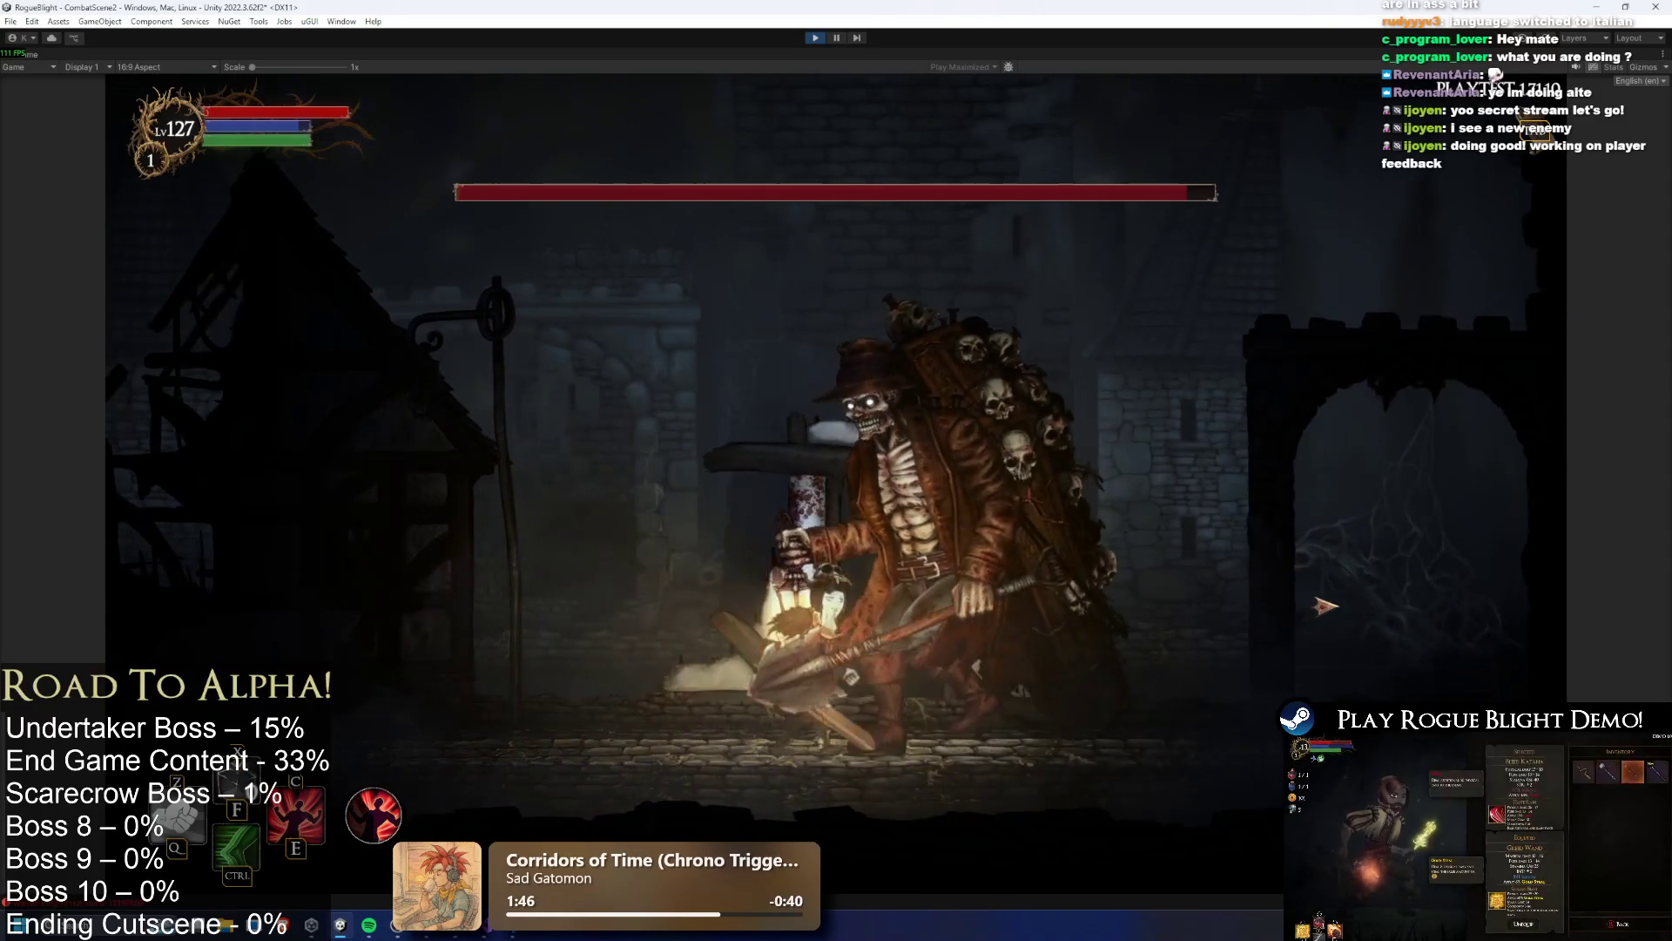
key(a)
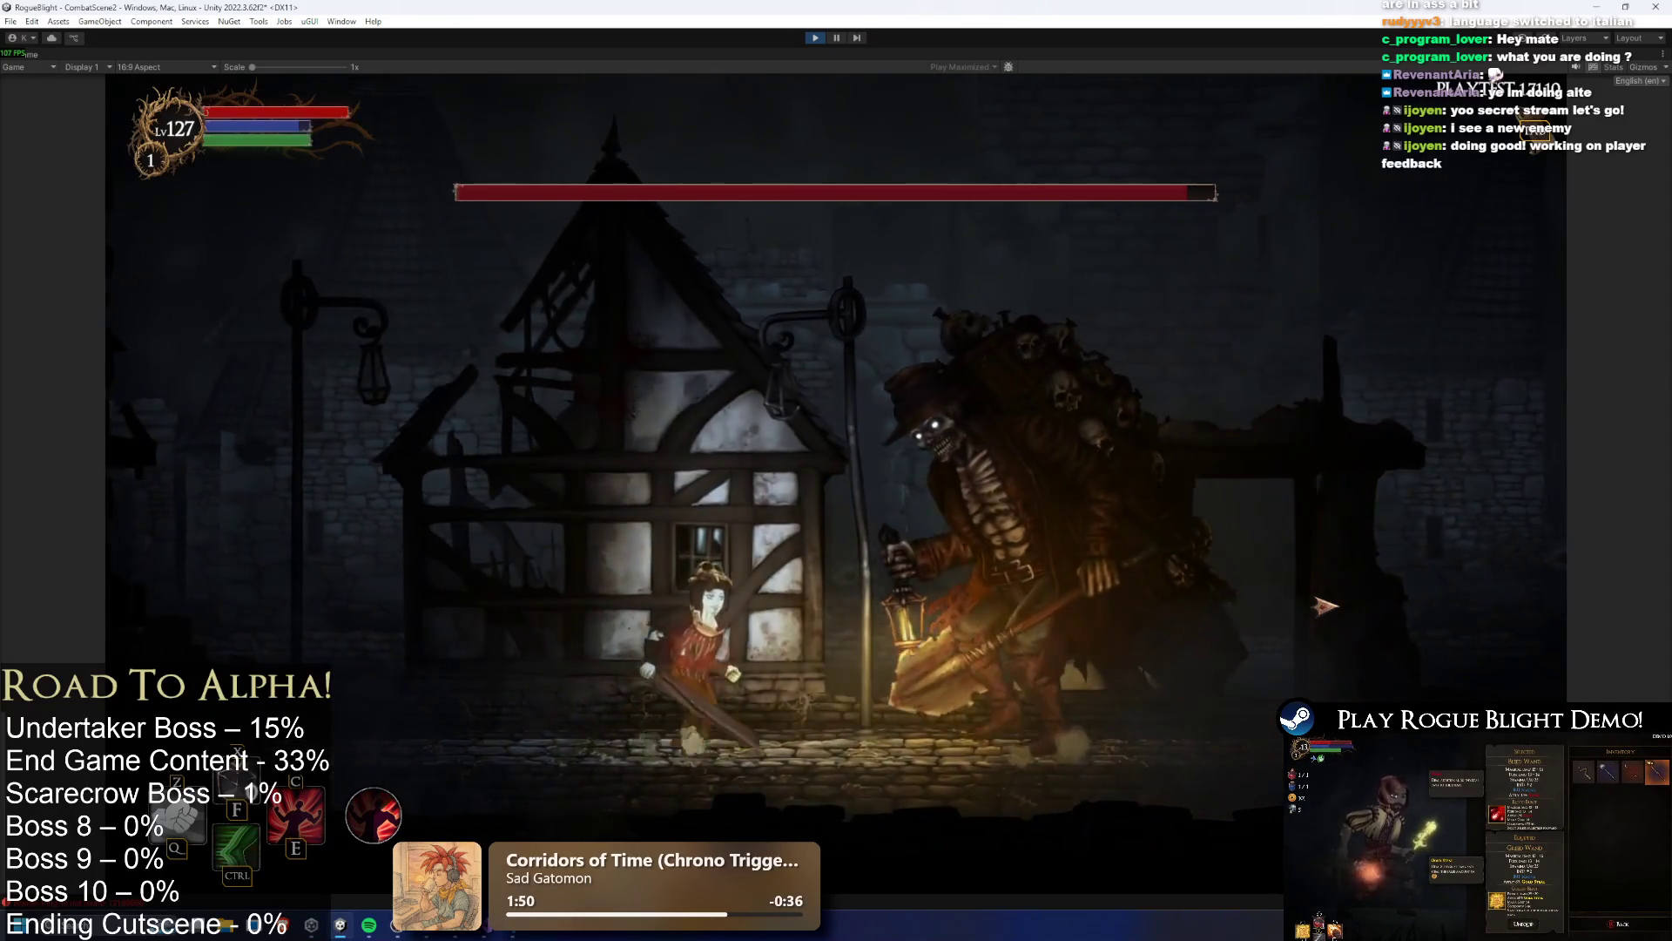
key(d)
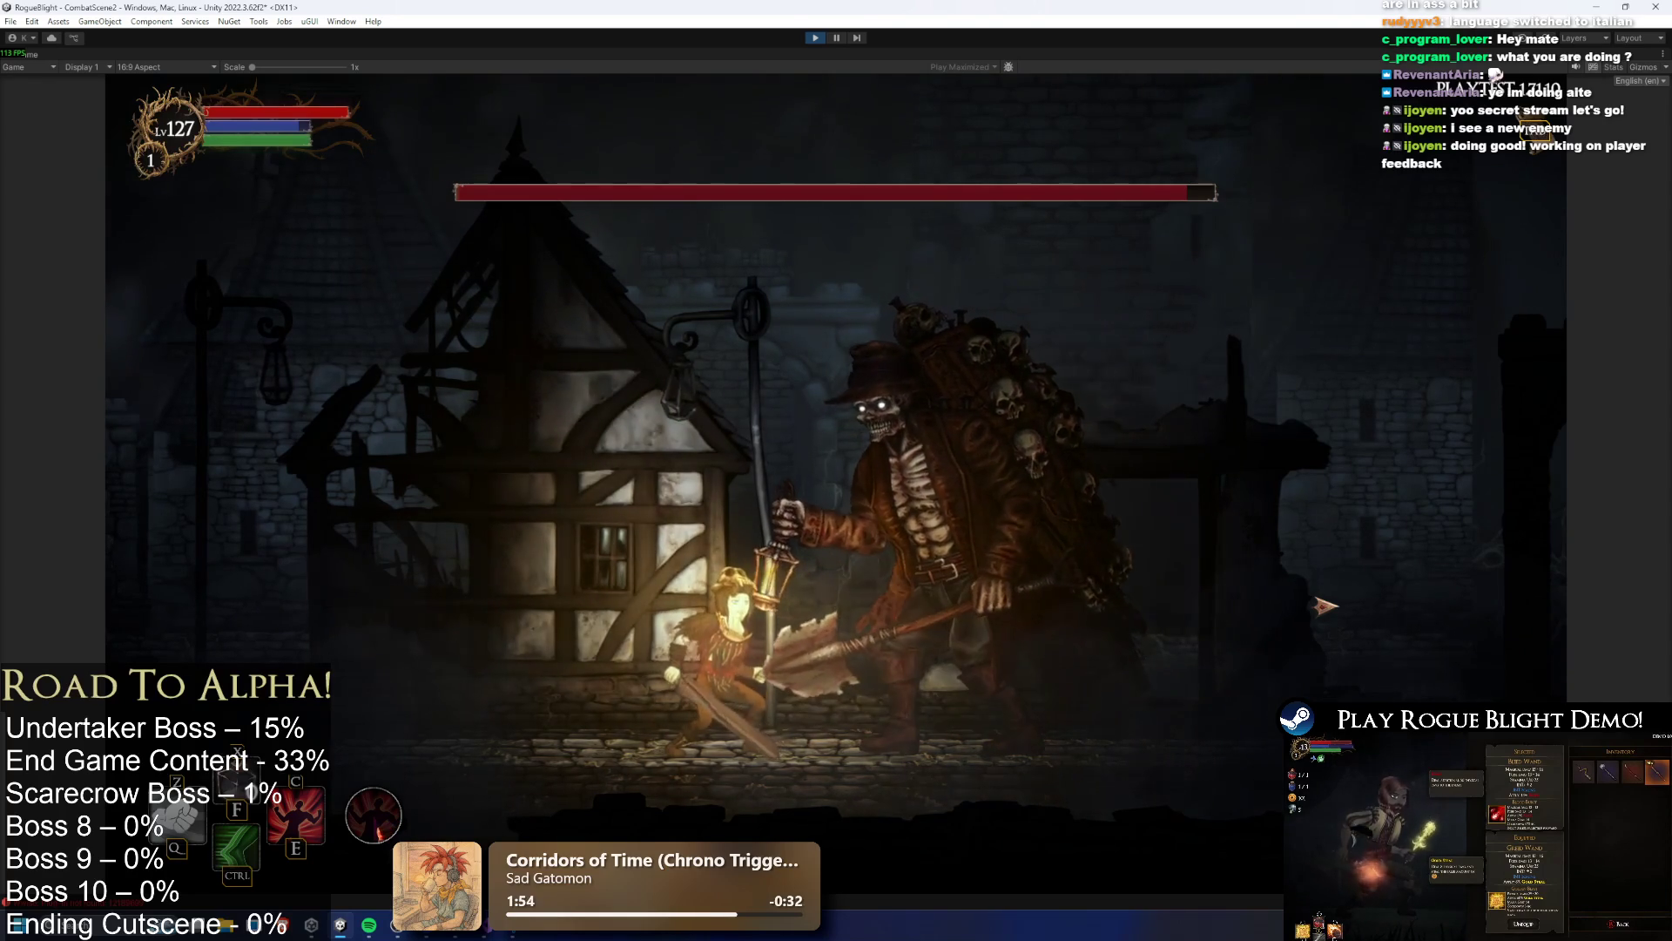
key(d)
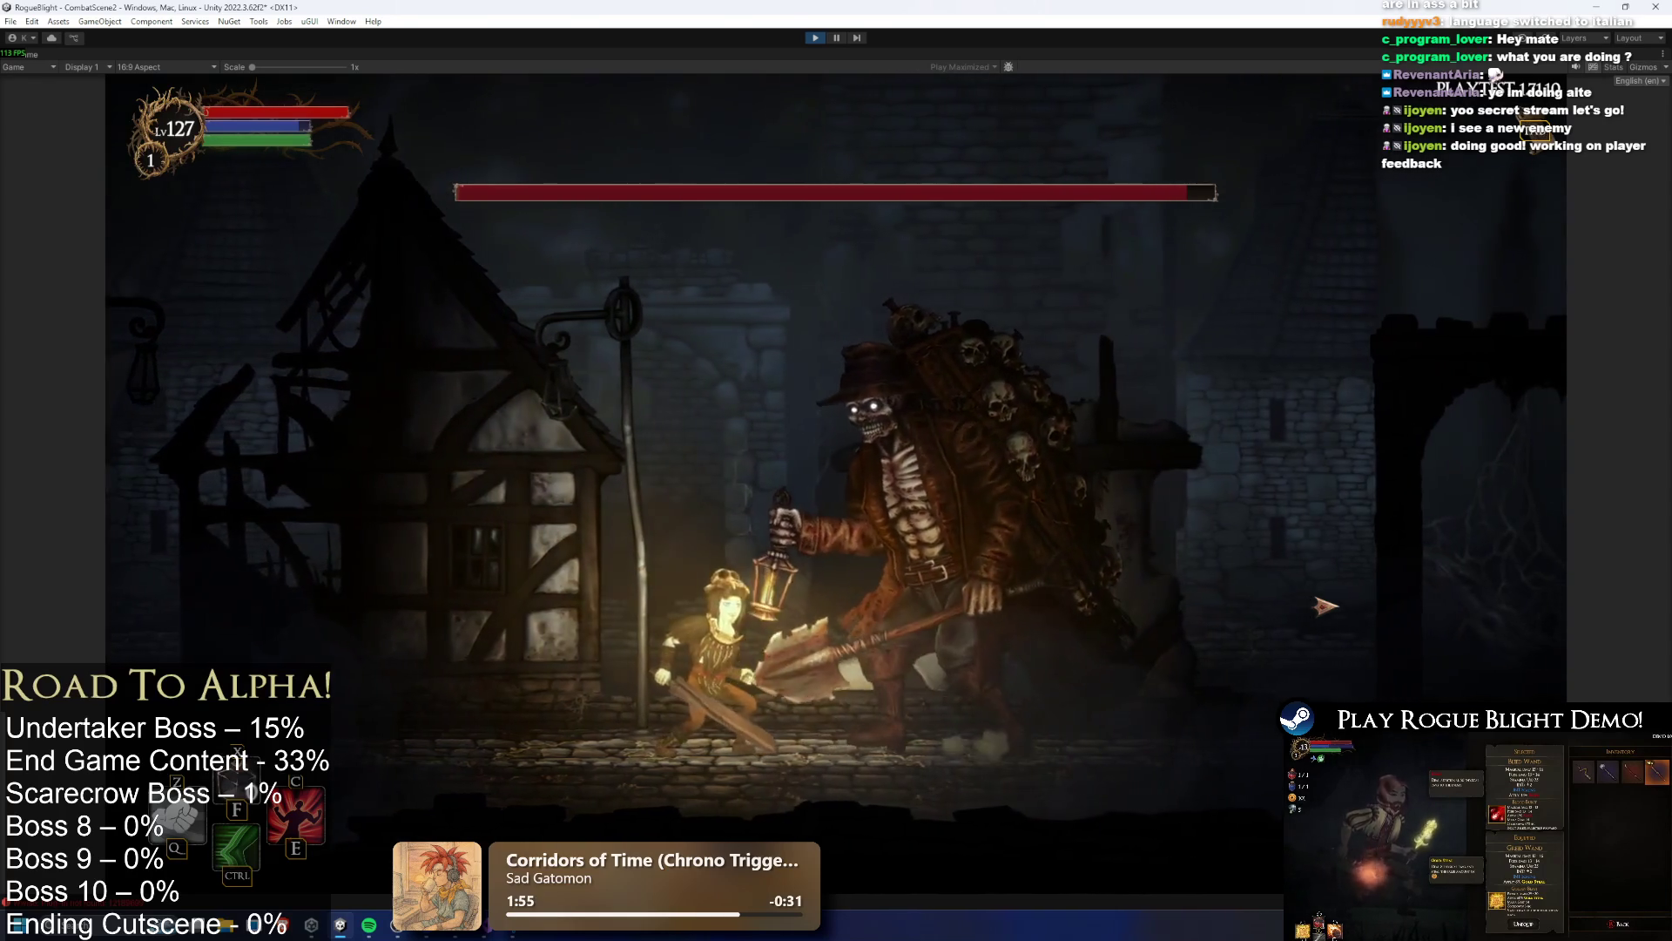
key(d)
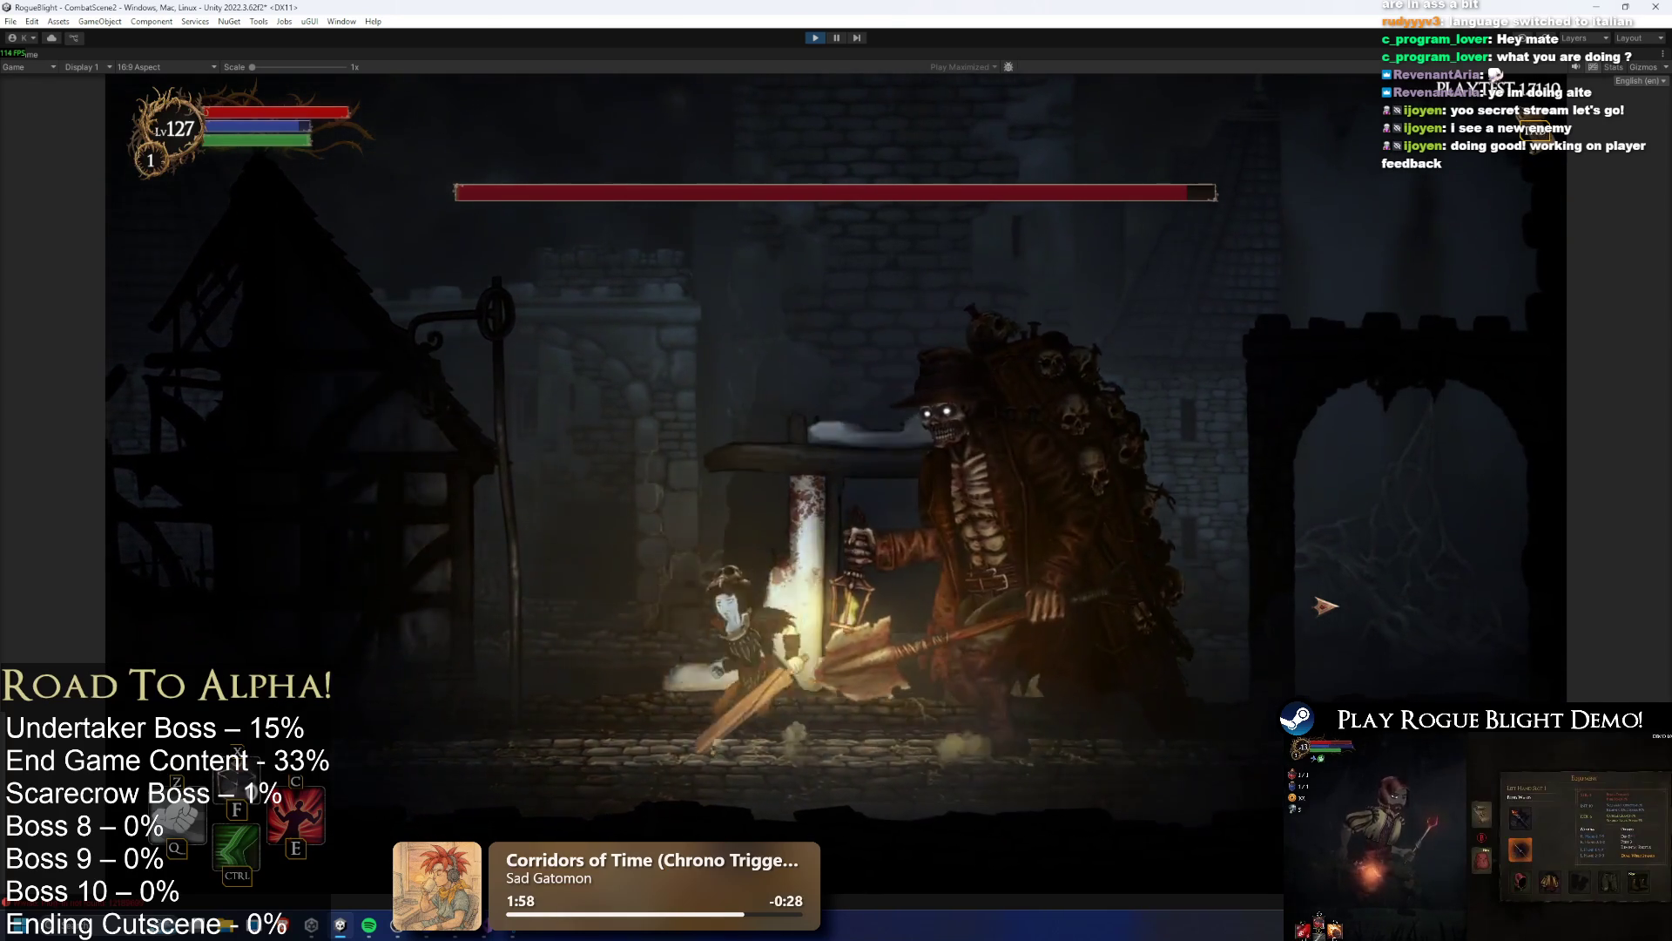
key(a)
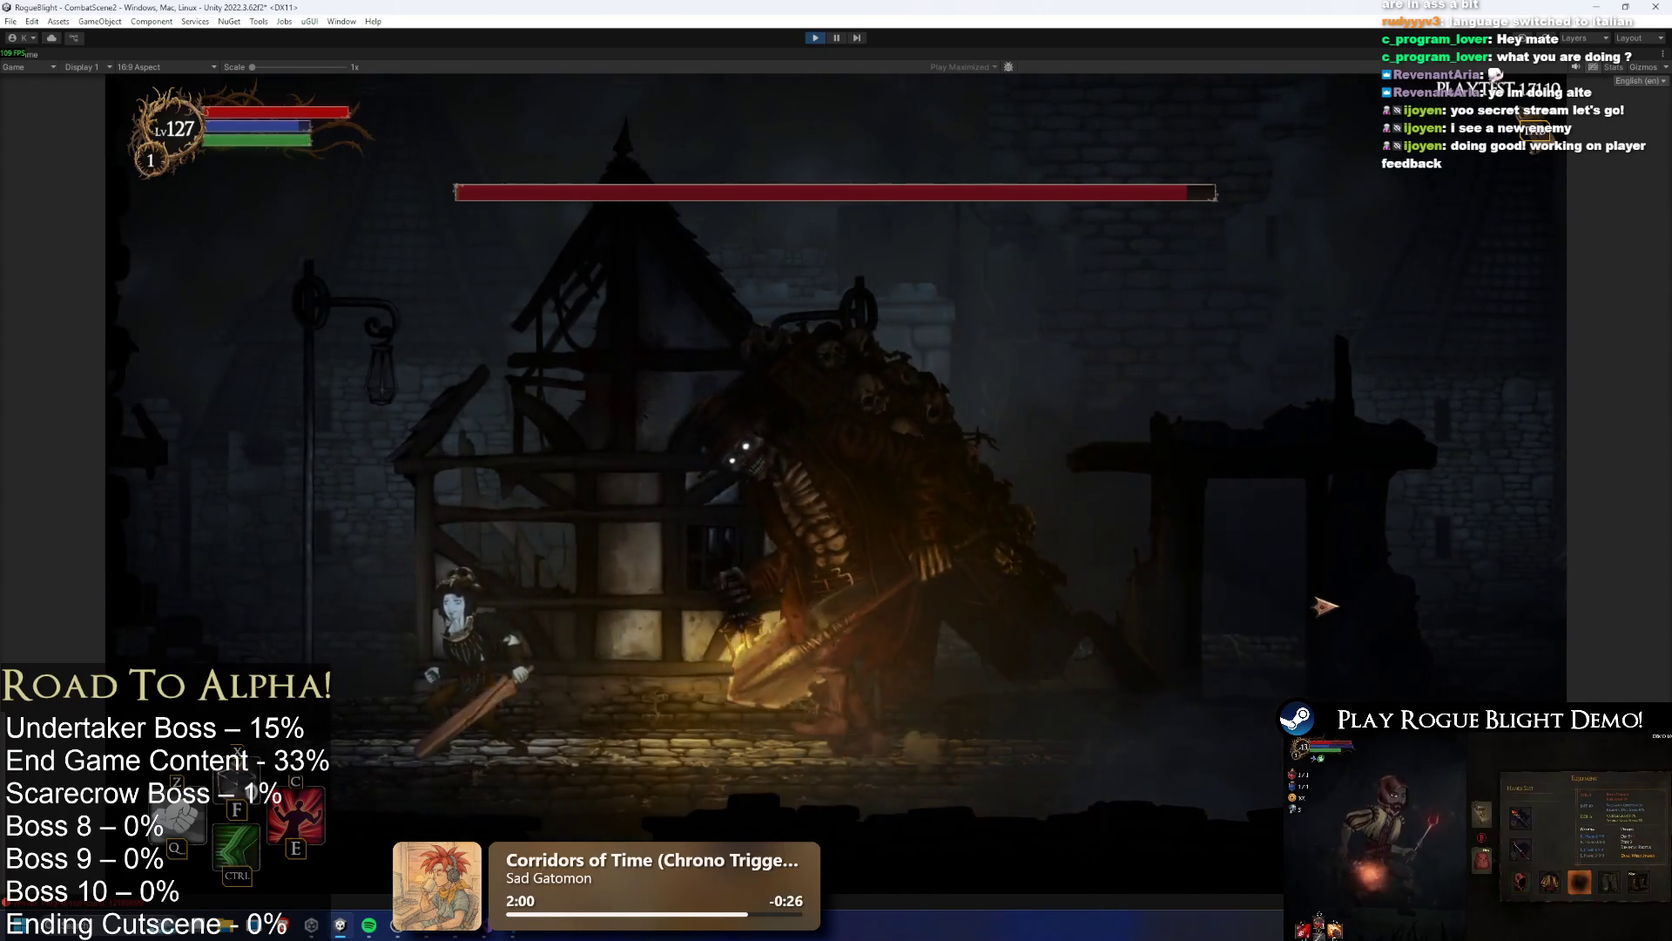
key(d)
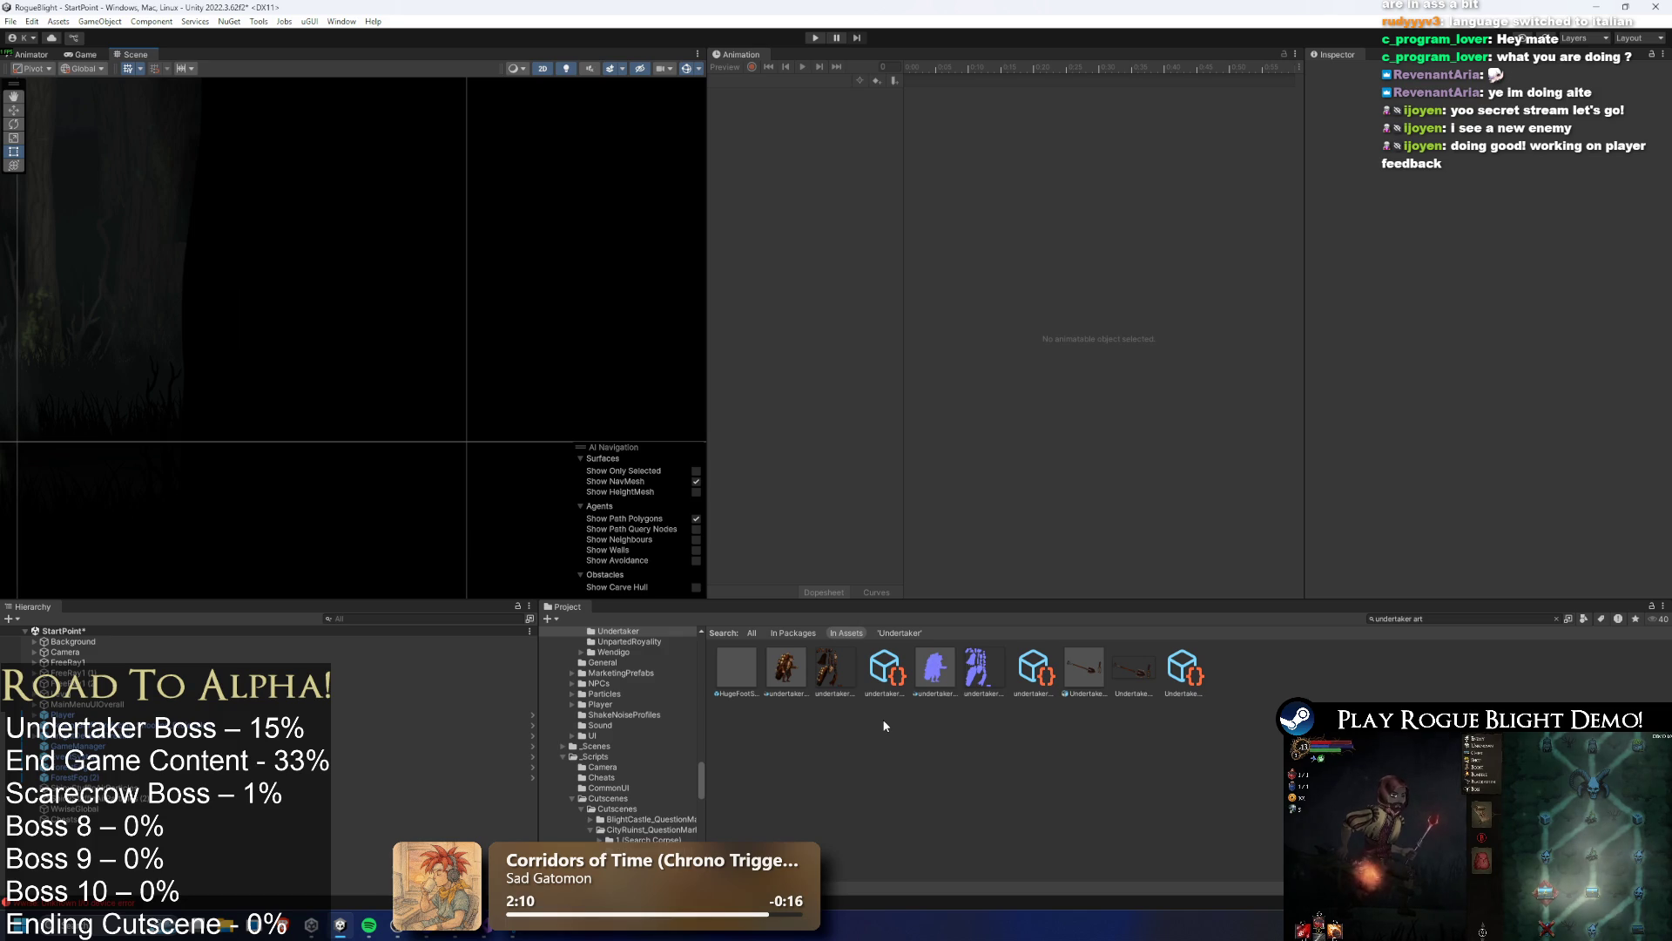
Search the Project for the prefab, open Undertaker_Prefab, and select its root to load run_undertaker
click(1465, 611)
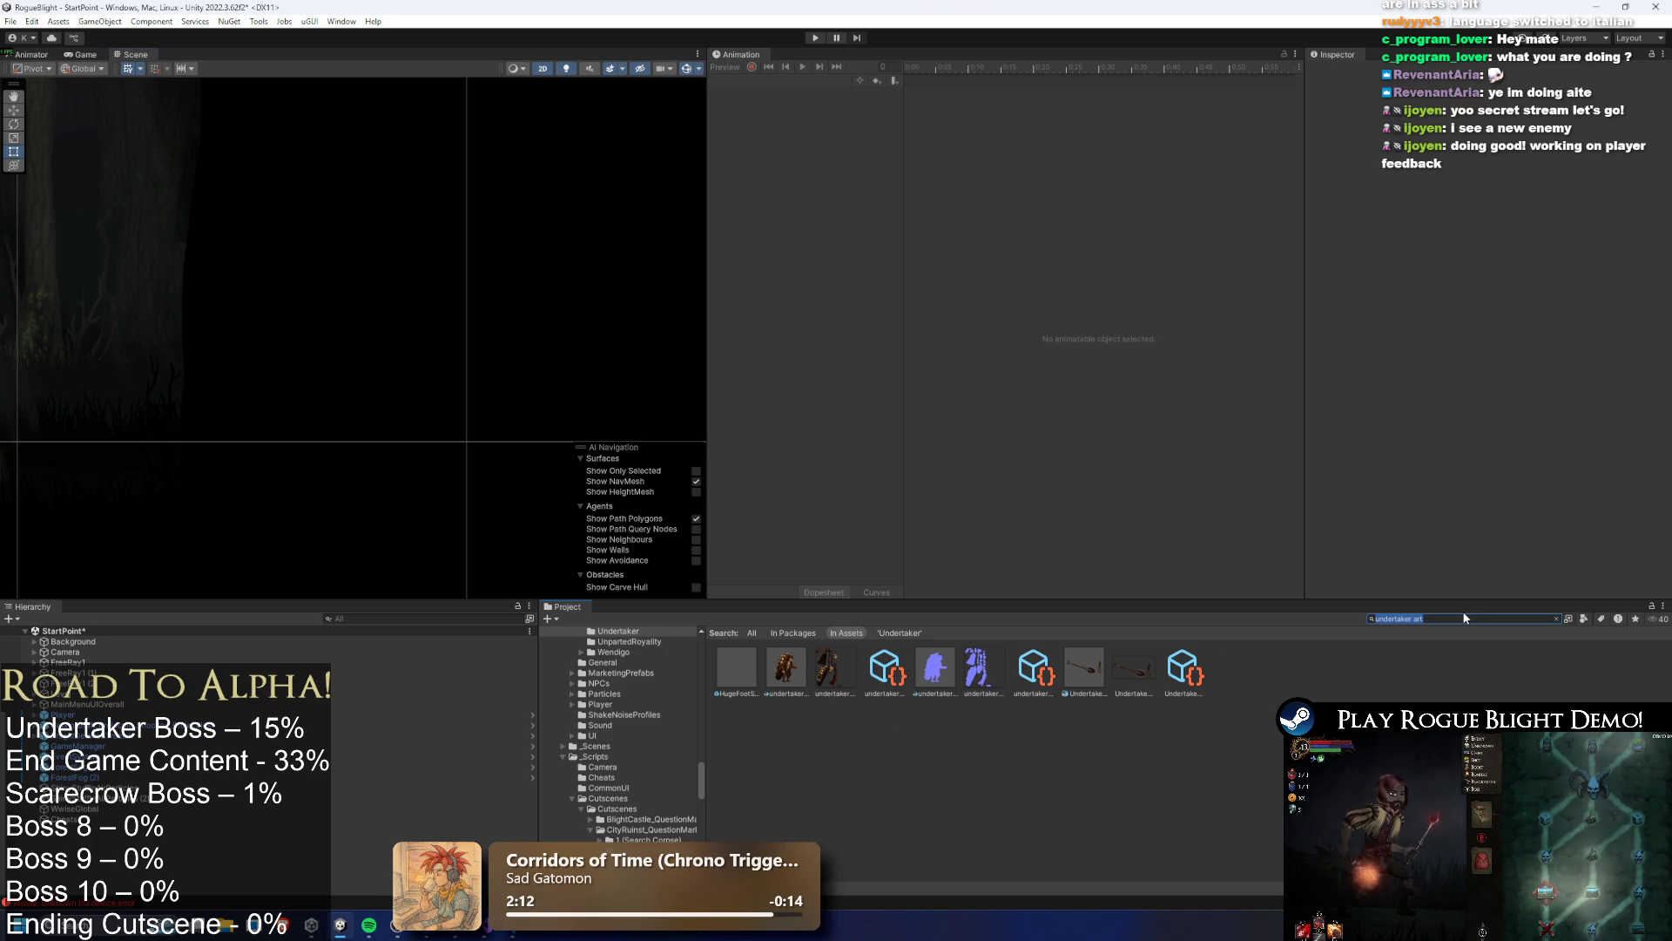
key(BackSpace)
key(BackSpace)
key(BackSpace)
text(prefa)
key(Down)
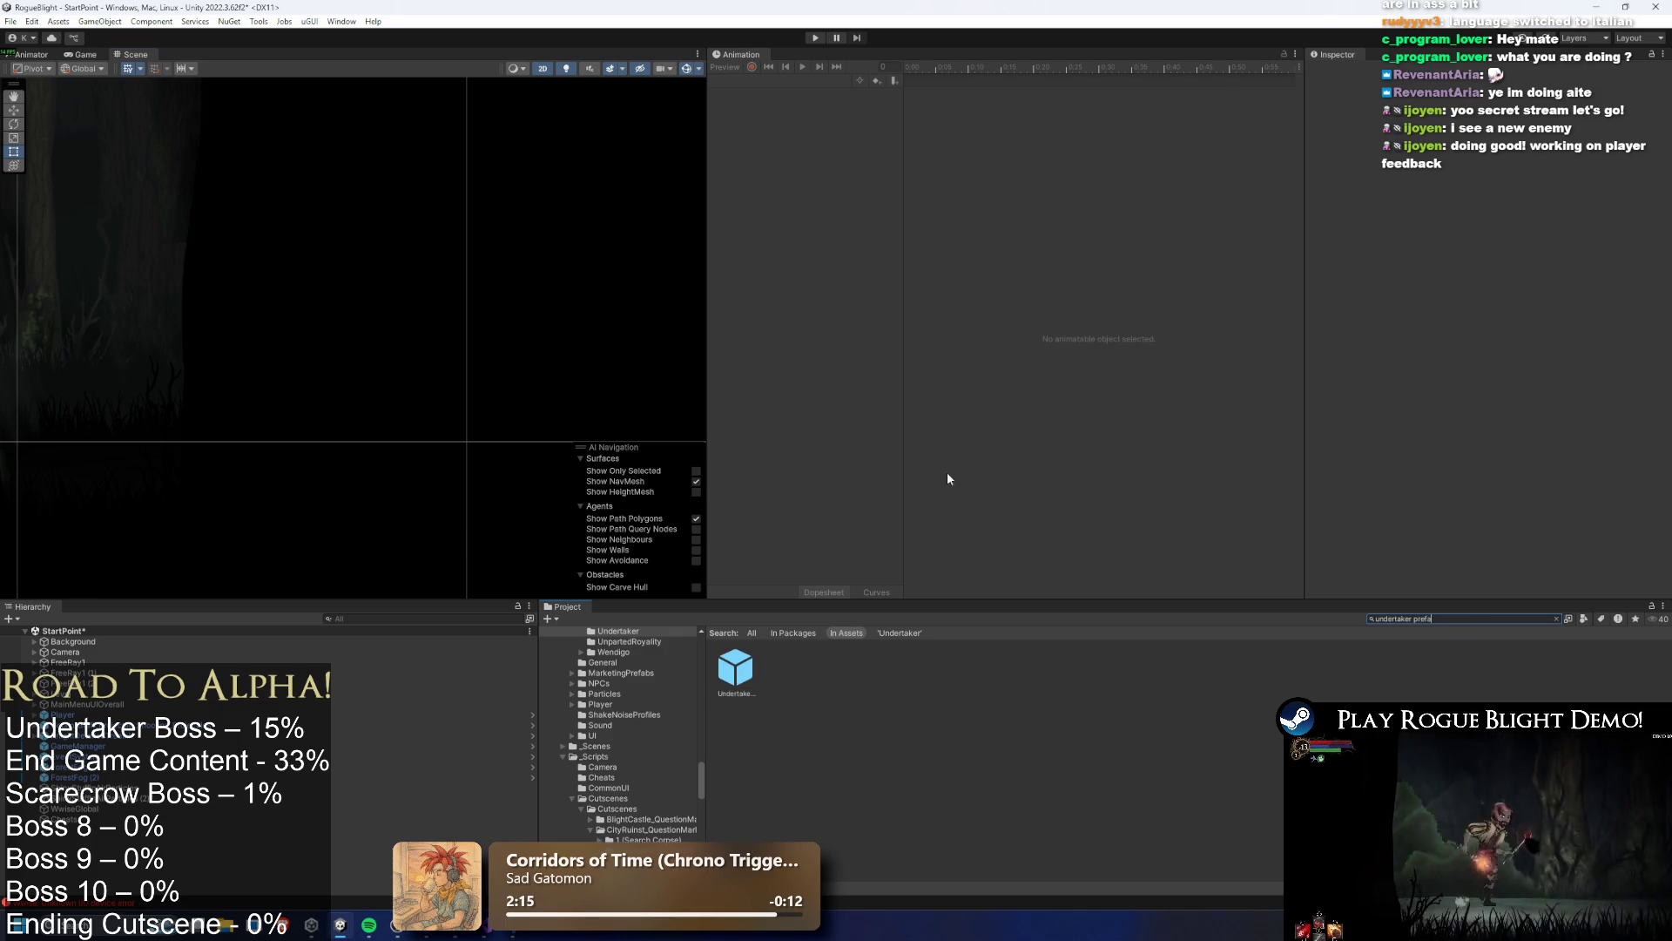
key(Return)
click(116, 646)
click(773, 80)
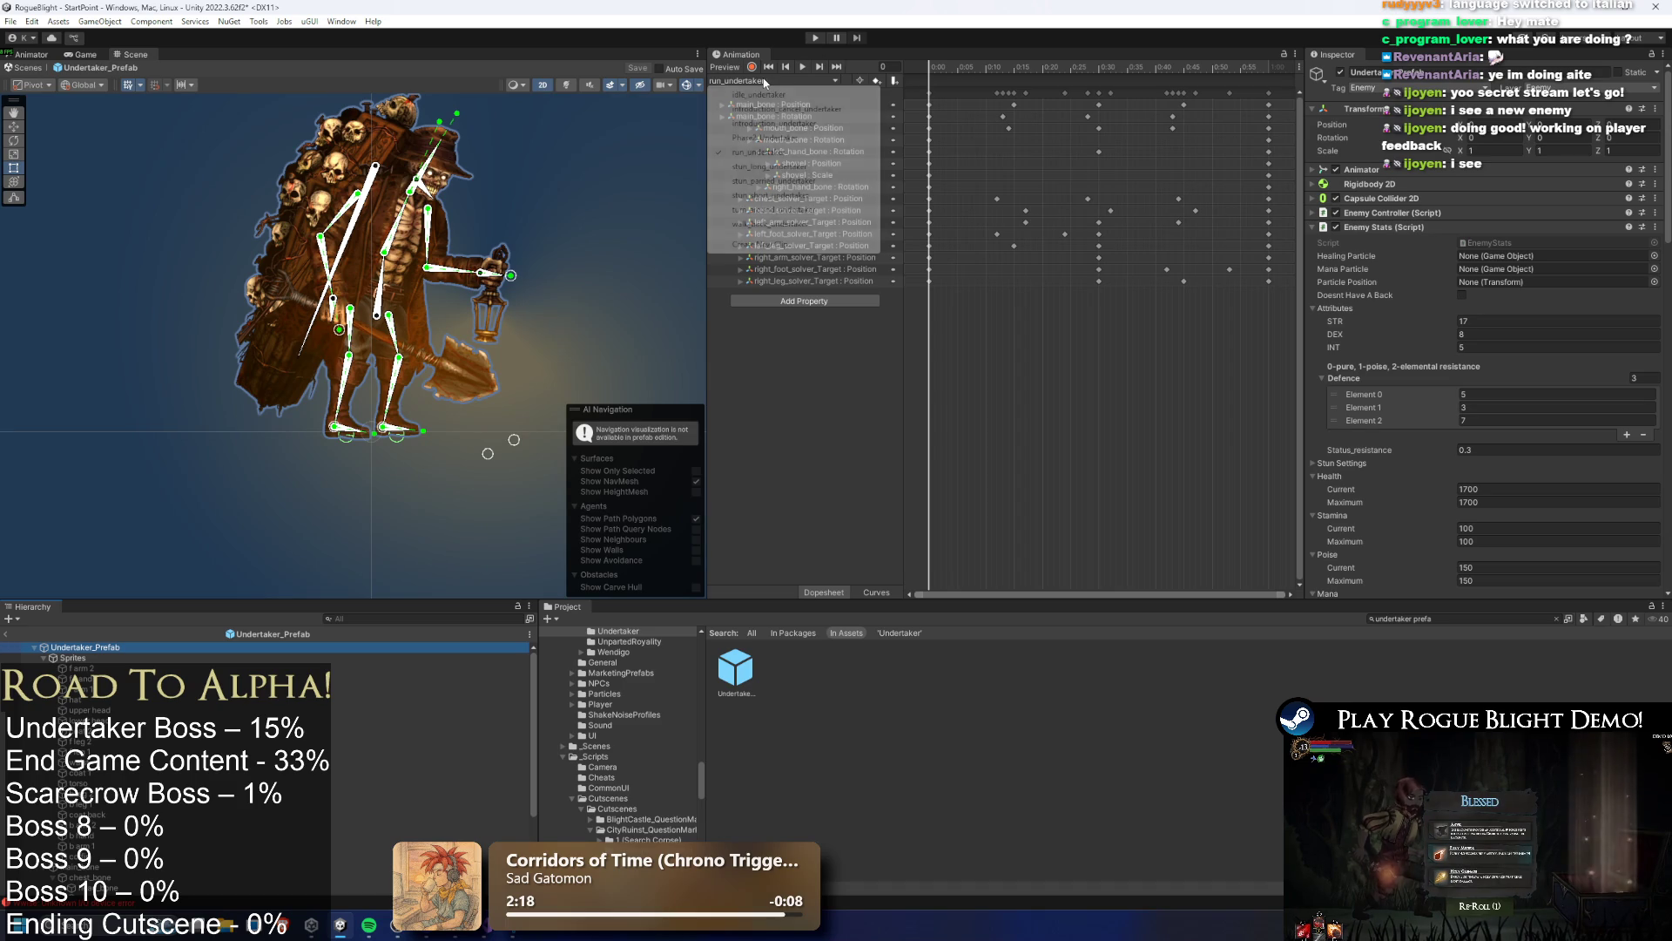
Load the Phase2_Undertaker clip and scrub the playhead to frame 24
click(784, 96)
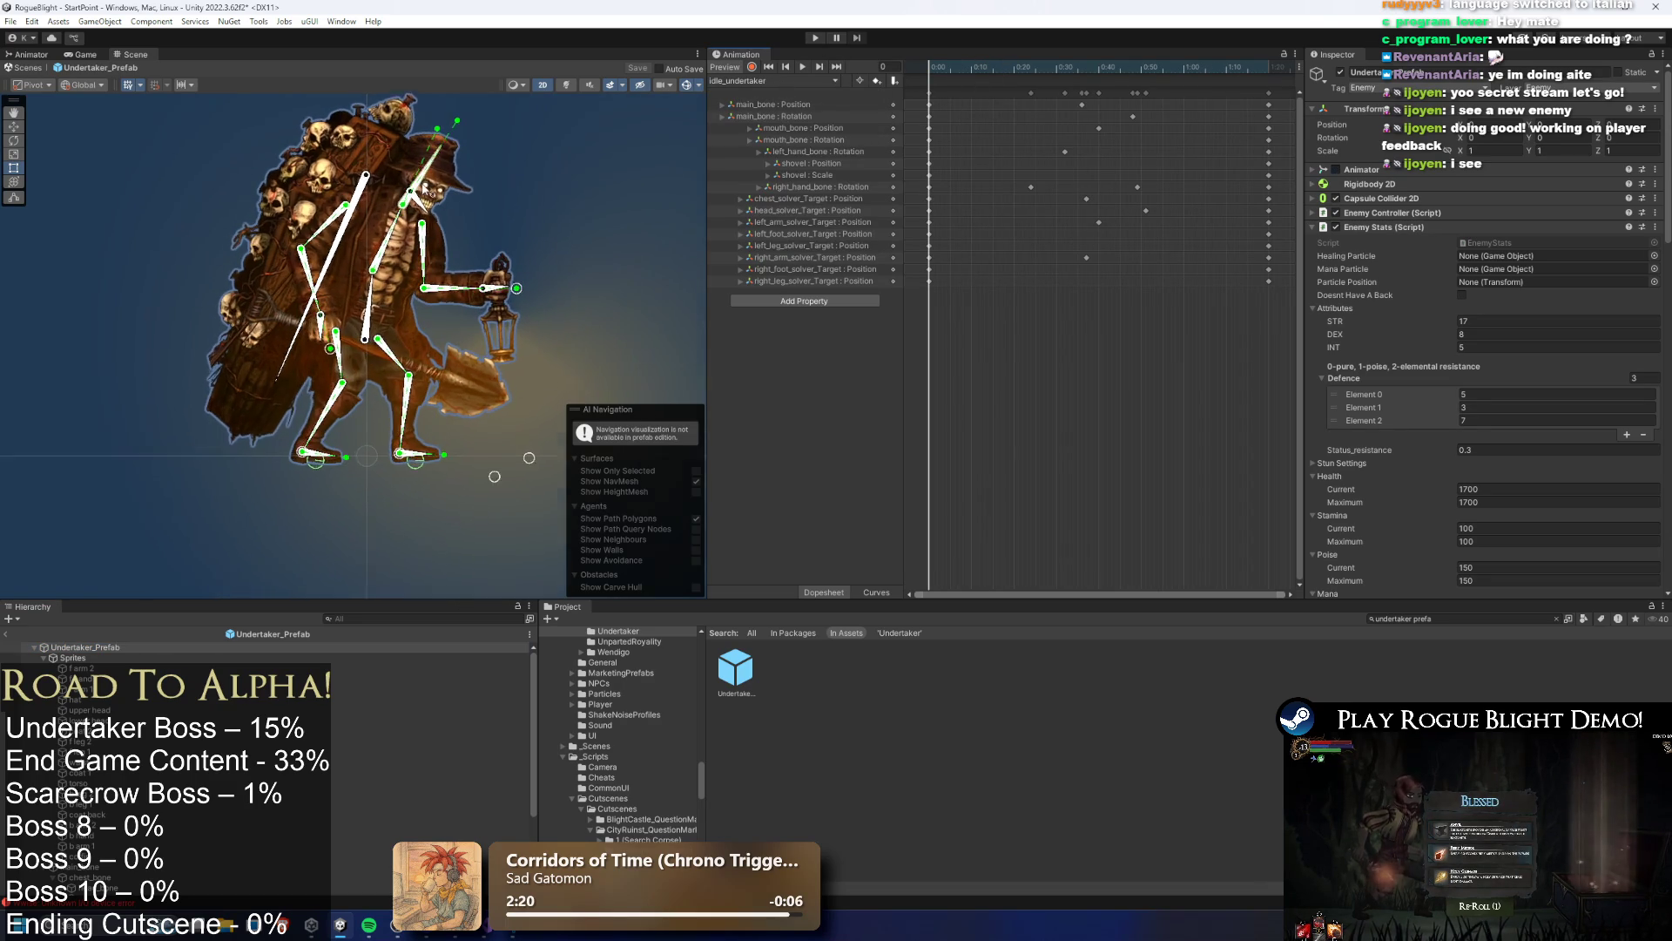
click(762, 81)
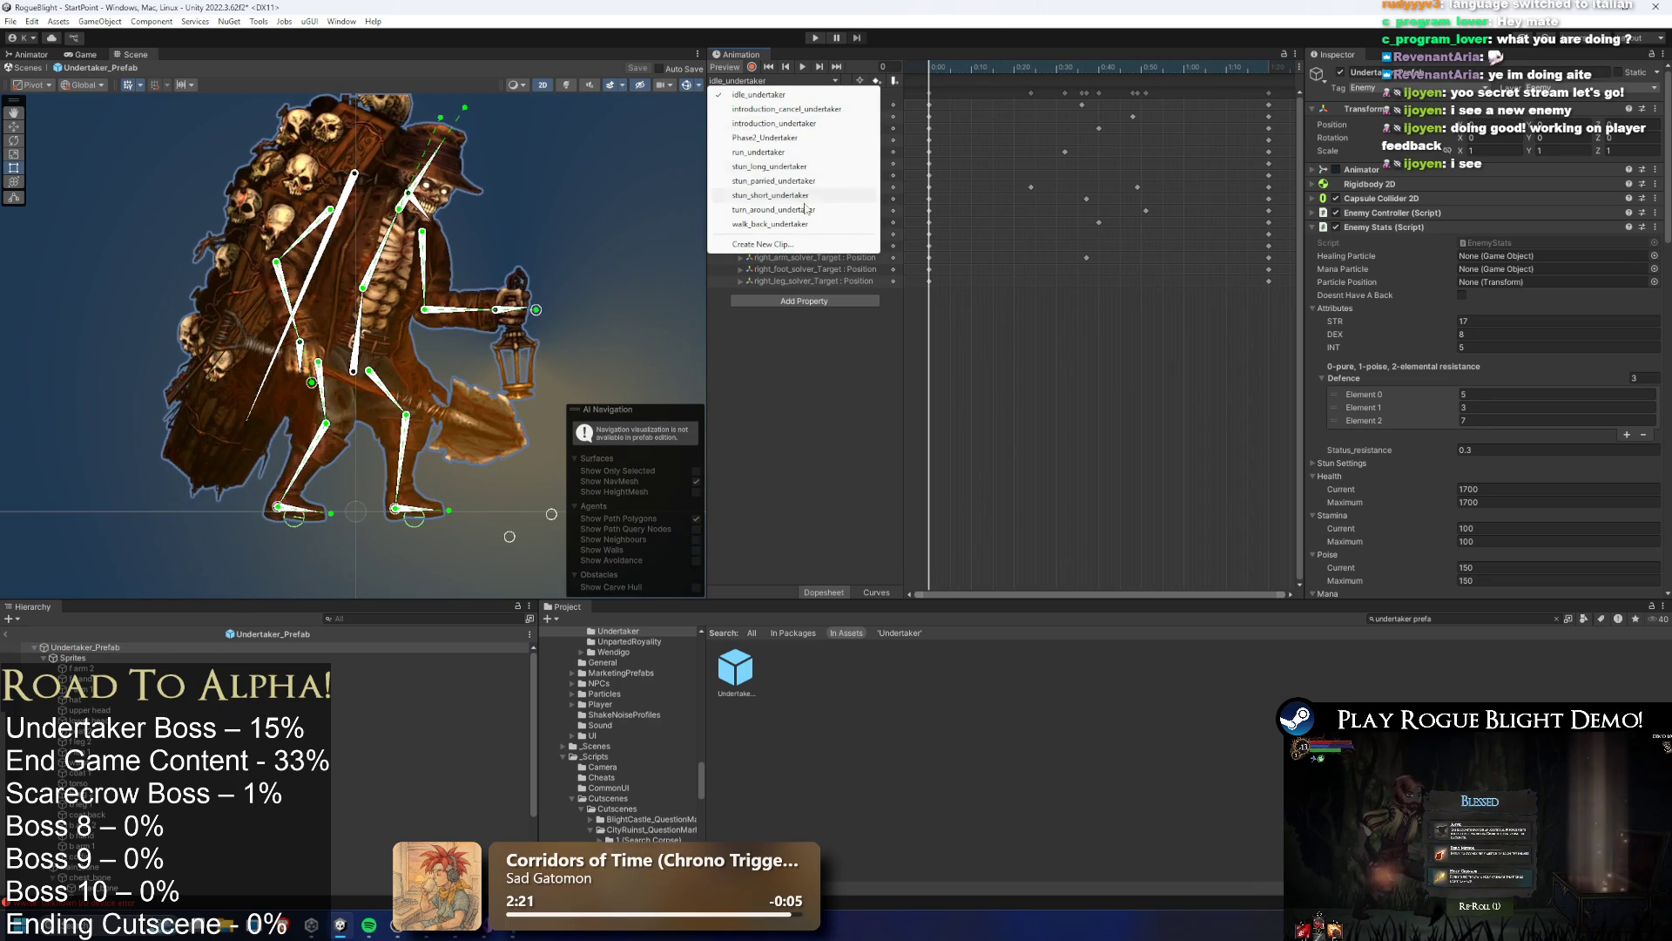
click(780, 137)
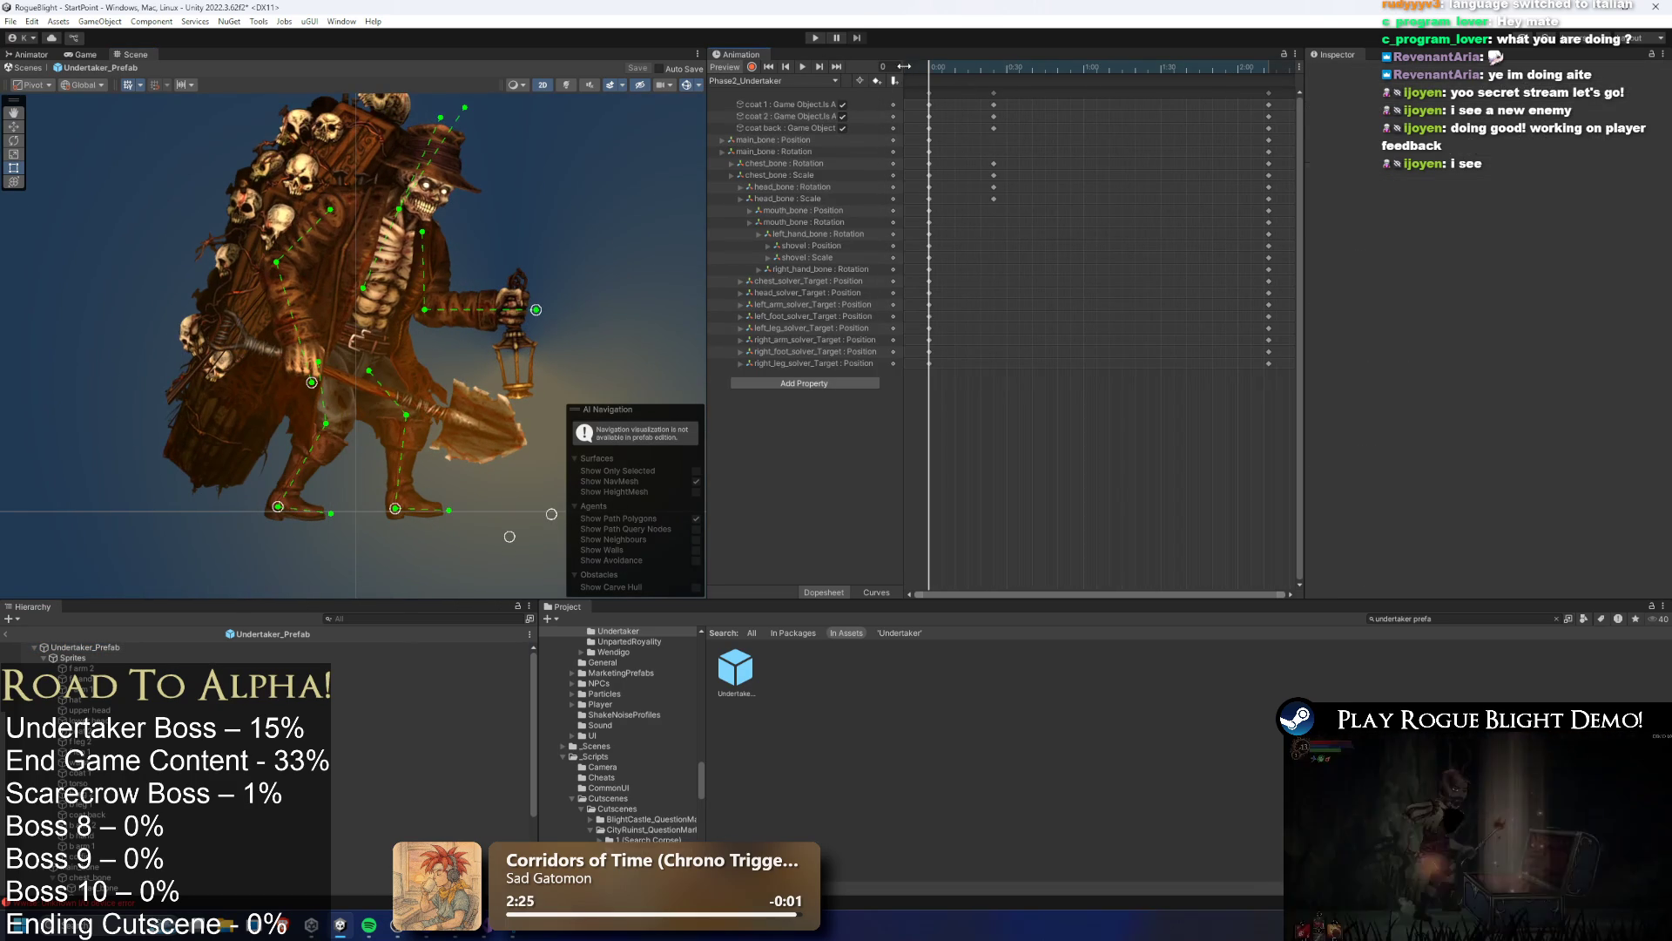
click(951, 69)
drag(951, 70, 998, 70)
Frame the Undertaker in the Scene view and bring up the annotated Snipping Tool screenshot
scroll(283, 278, up, 2)
drag(333, 174, 317, 286)
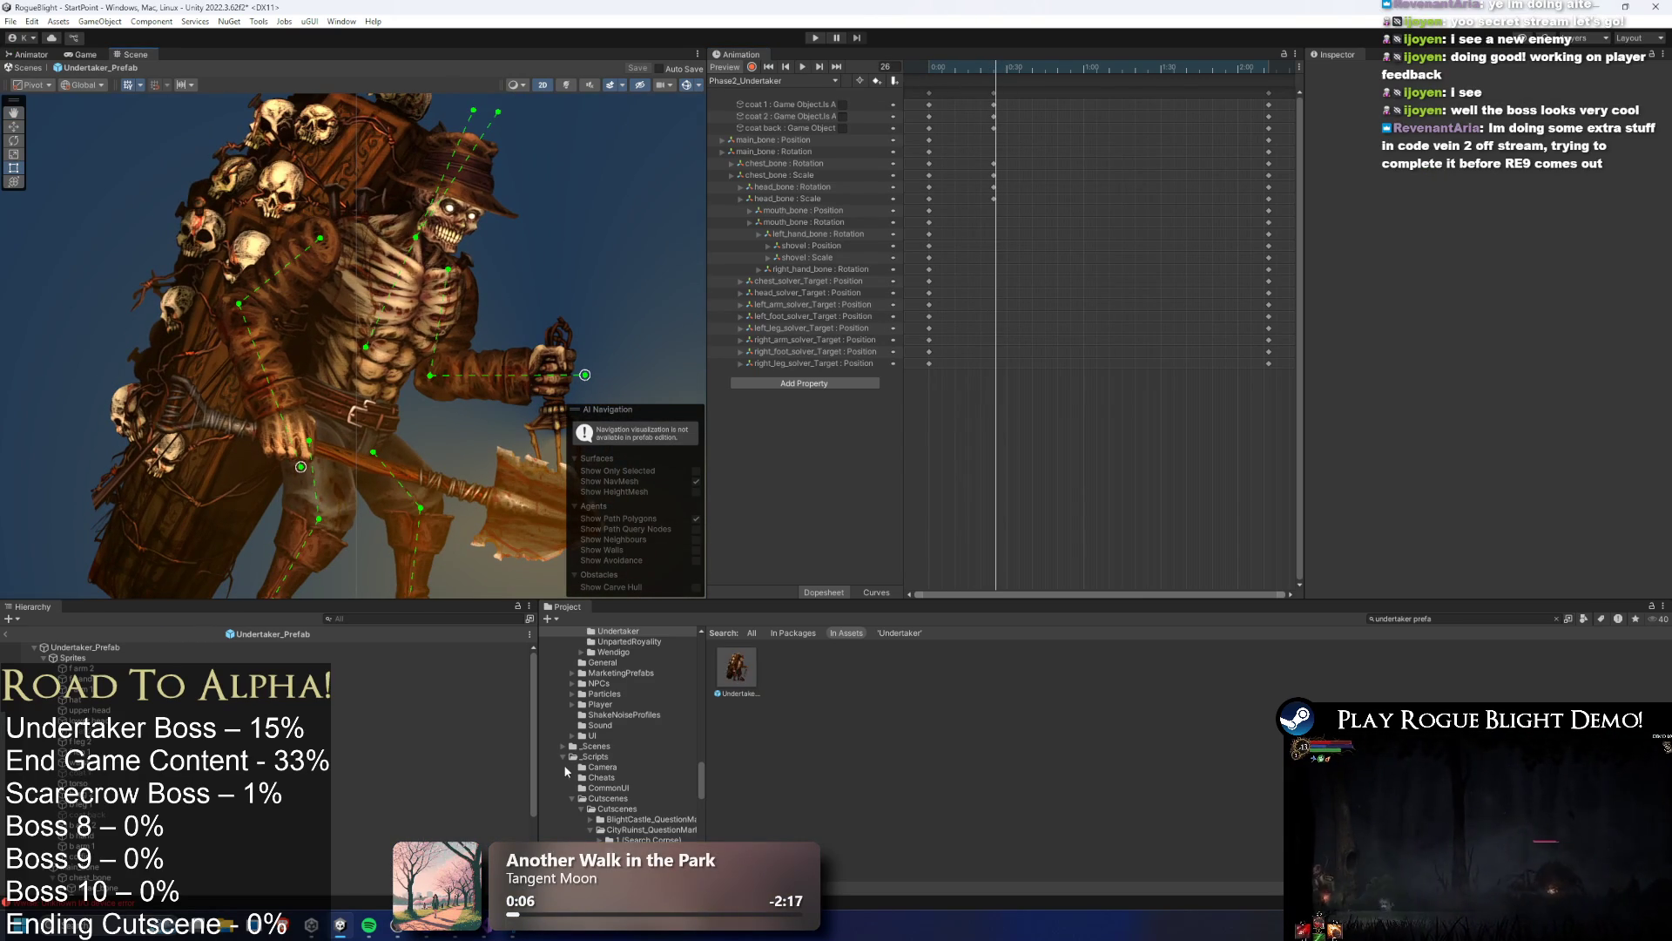
key(alt+Tab)
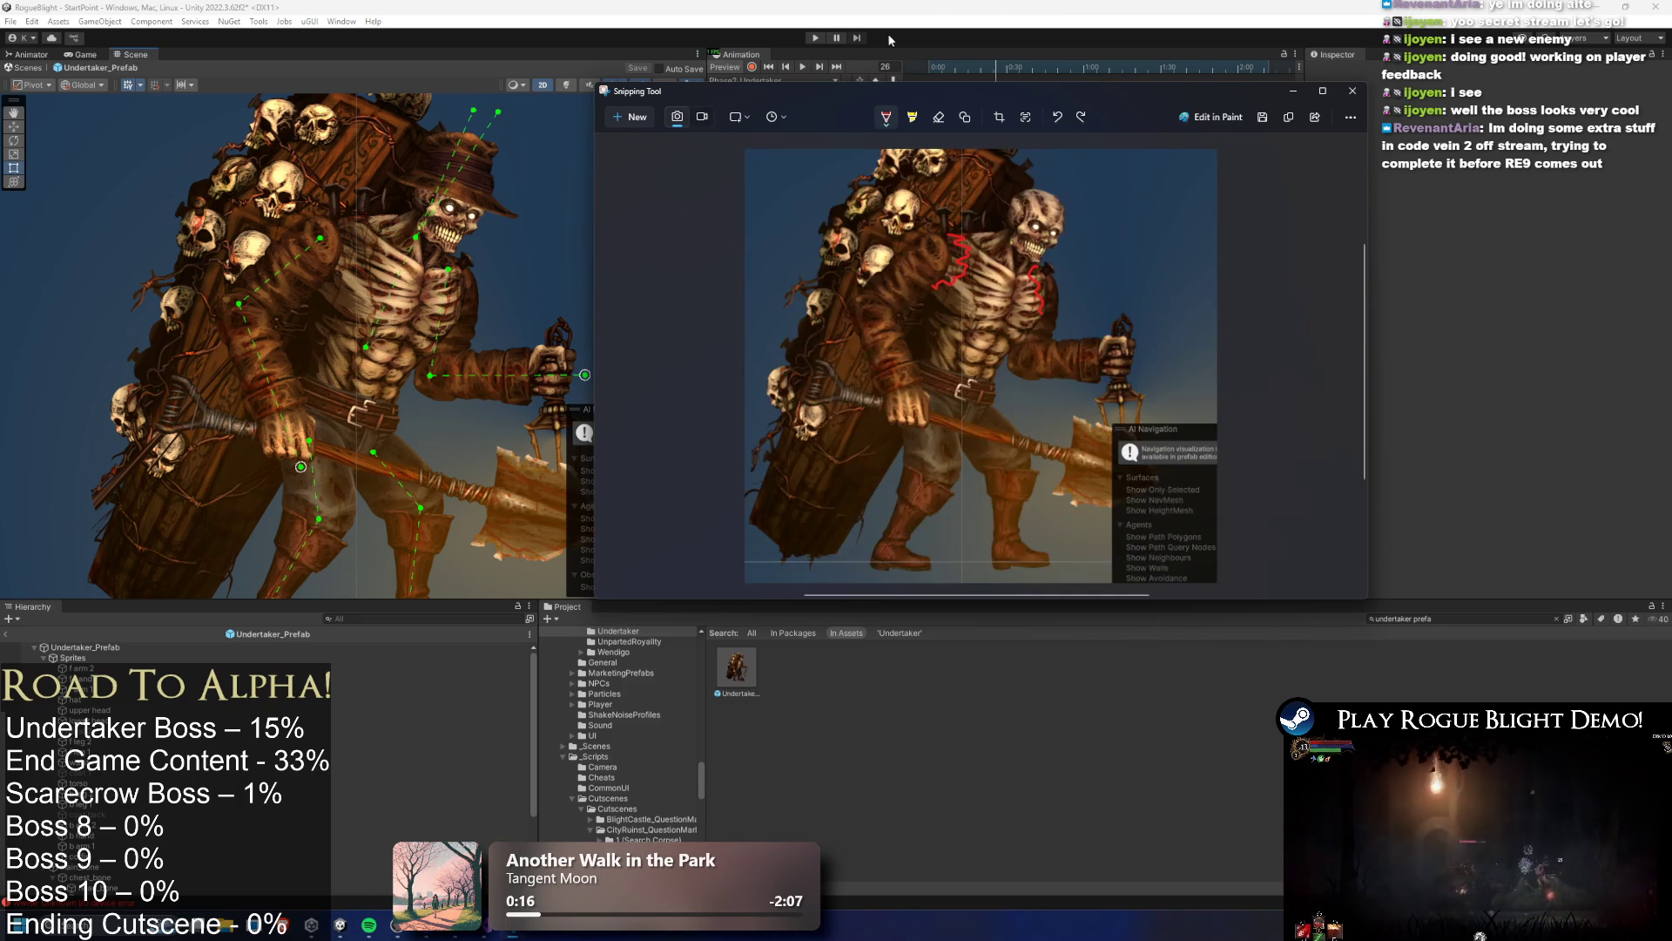
Return to the Unity window, sending the annotated screenshot behind it
click(993, 32)
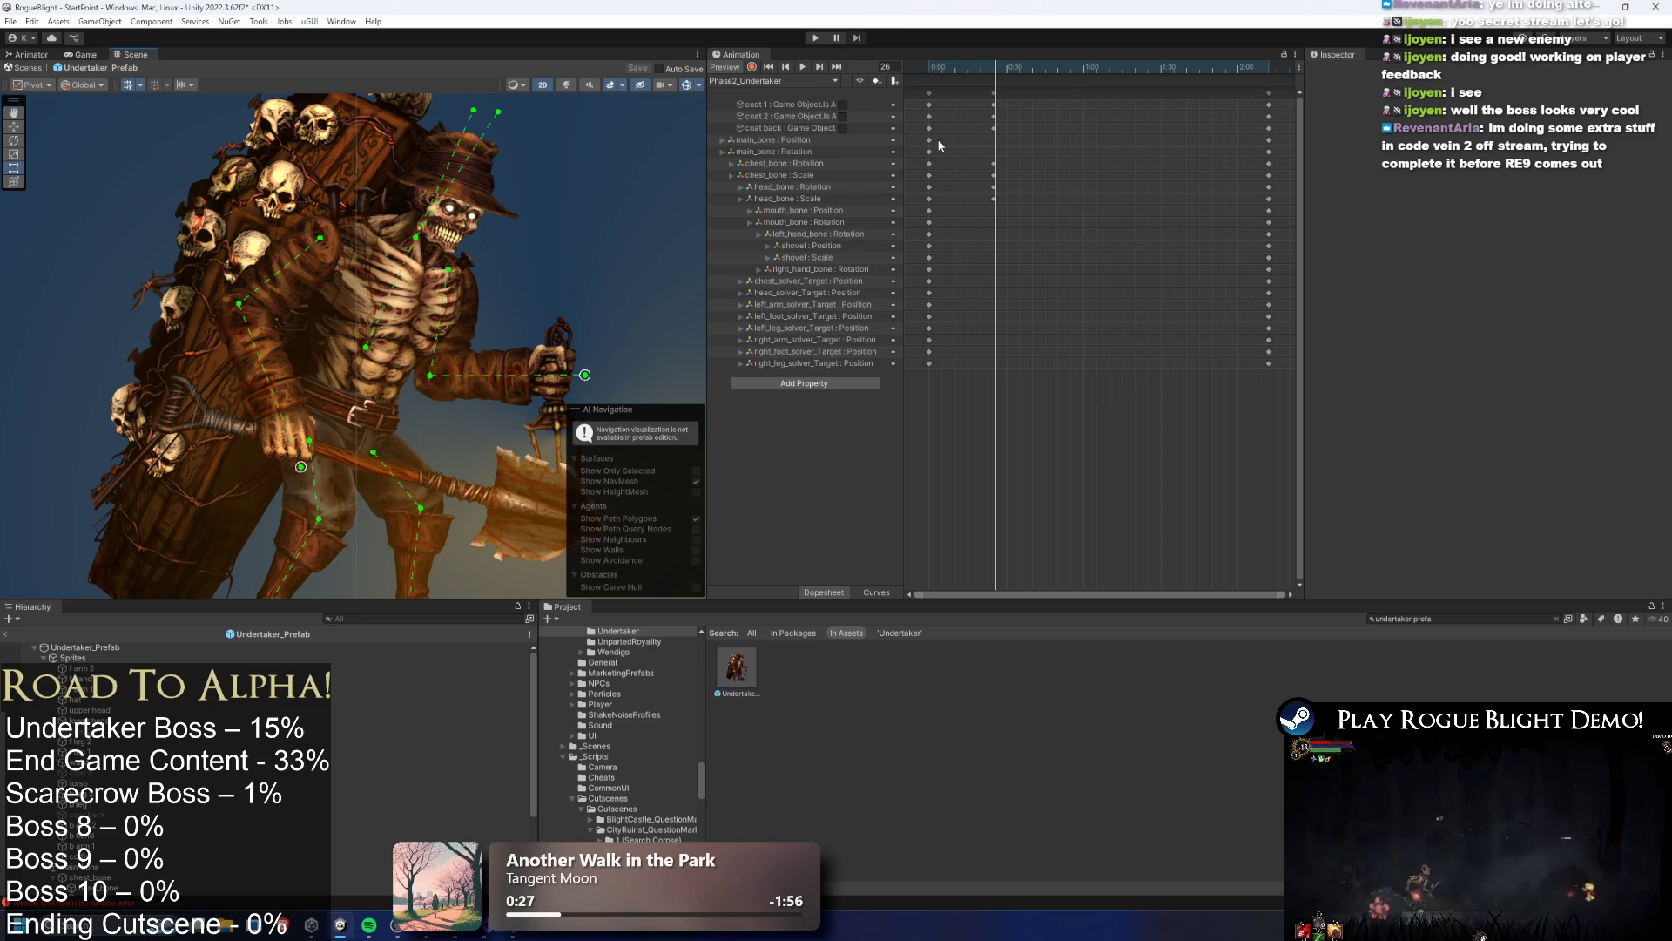
Select chest_bone at frame 24 of Phase2_Undertaker and set its scale to 1.1
mouse_move(999, 63)
mouse_down()
mouse_move(929, 62)
mouse_move(993, 63)
mouse_up()
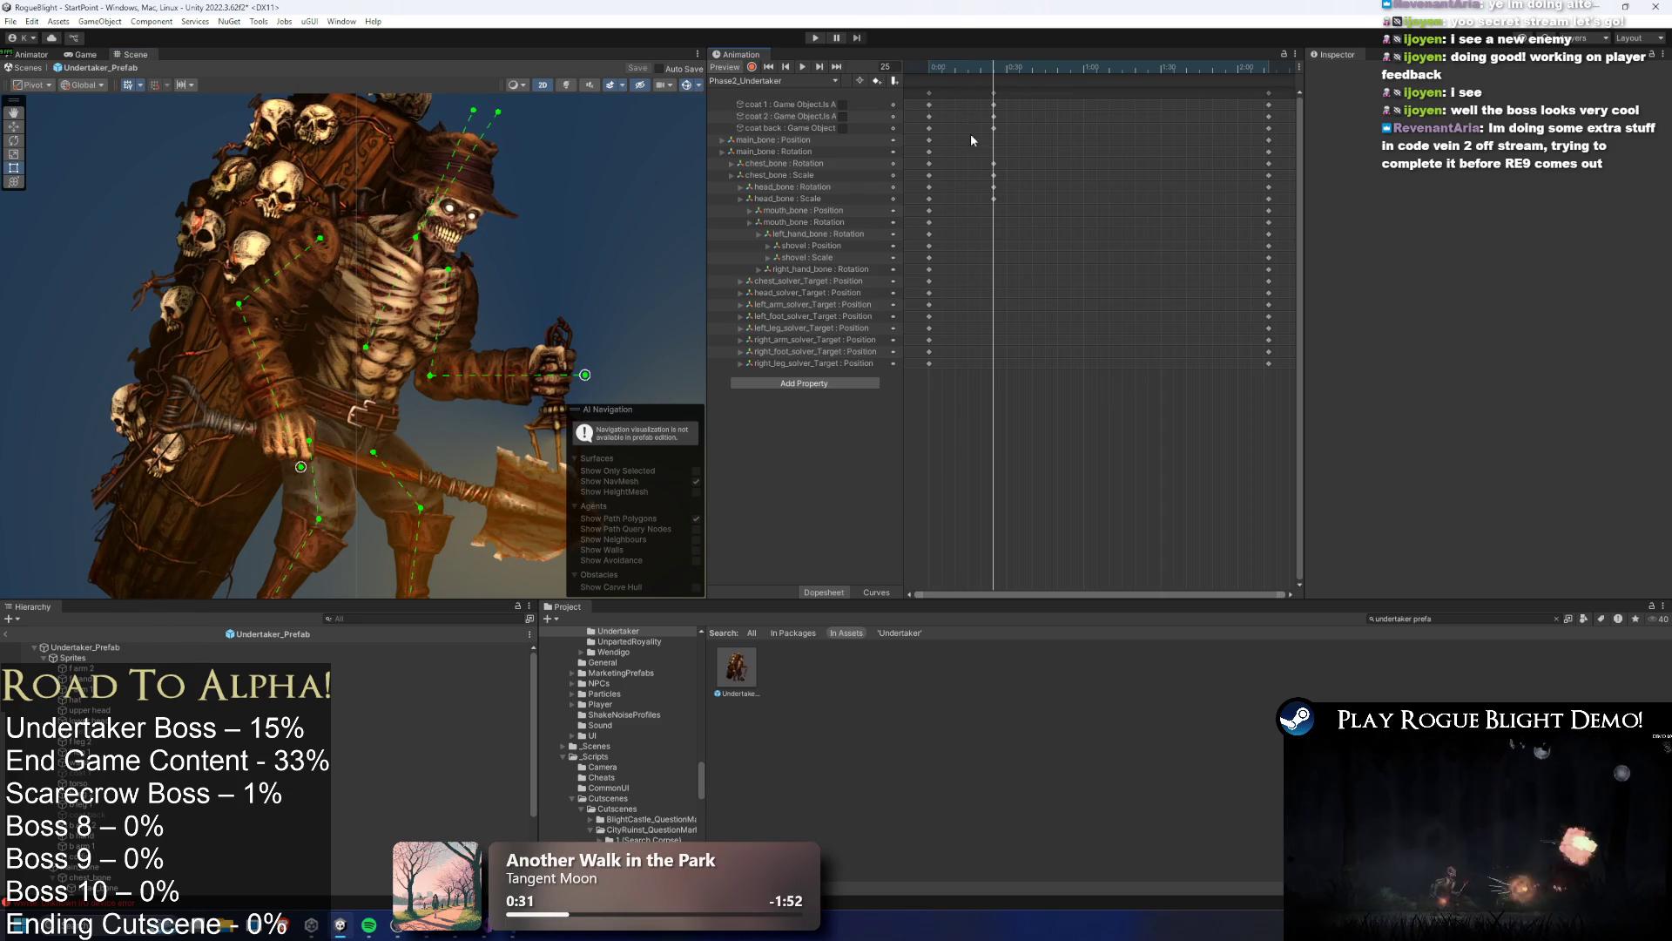
click(864, 140)
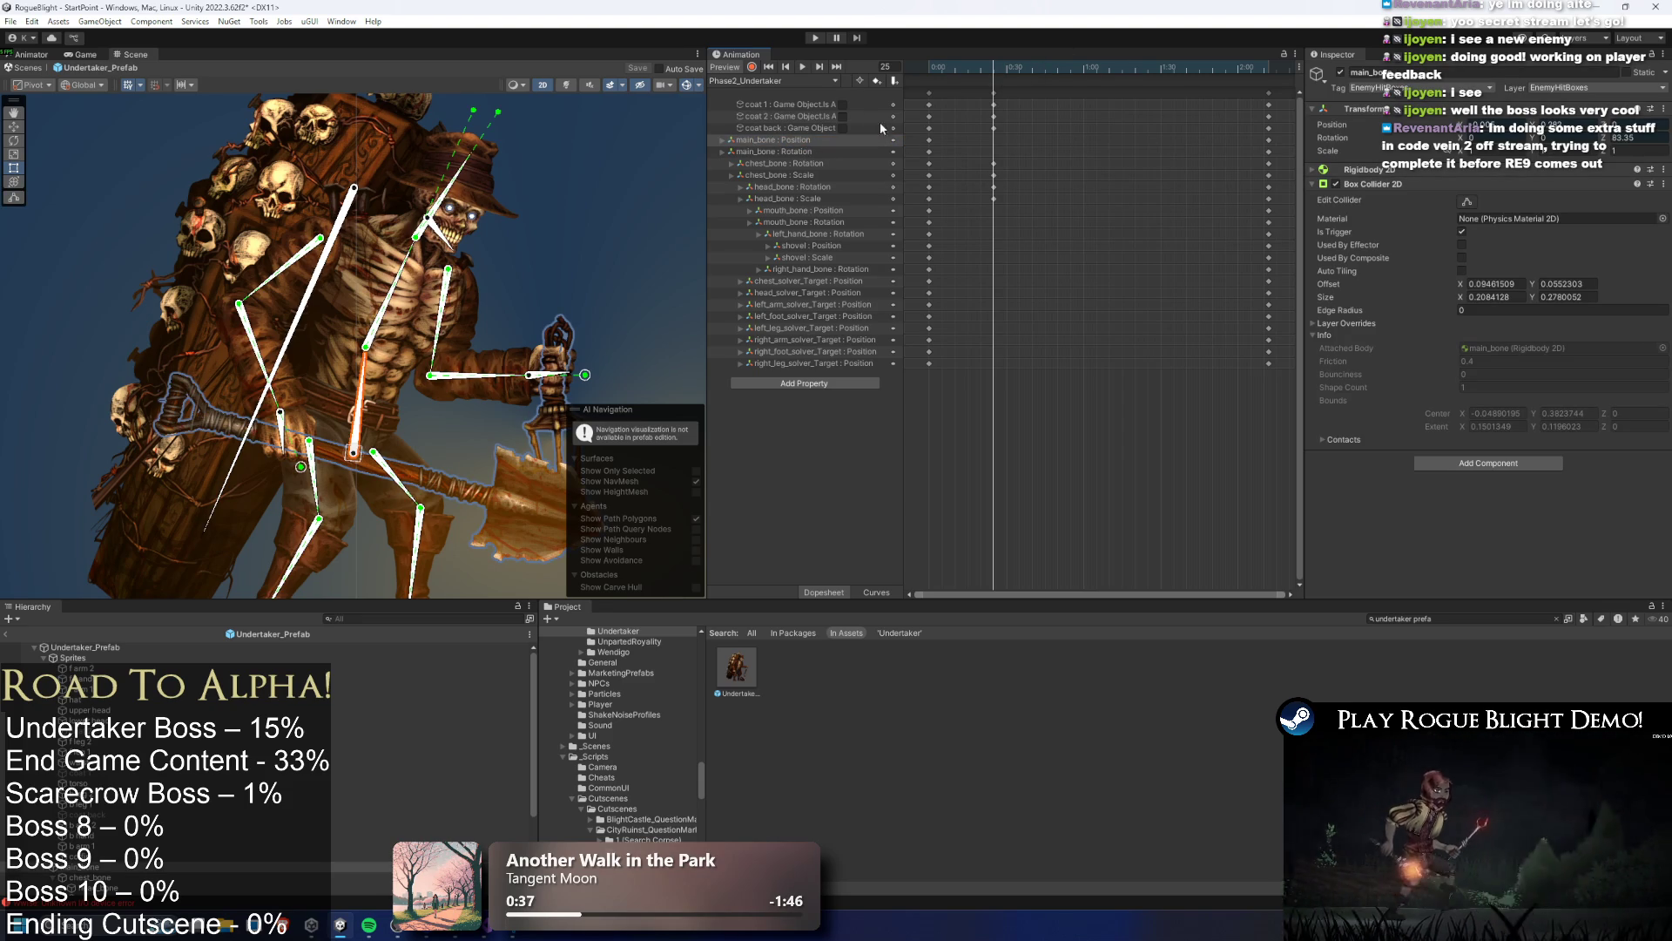
click(1030, 110)
mouse_move(974, 74)
mouse_down()
mouse_move(926, 74)
mouse_move(995, 74)
mouse_up()
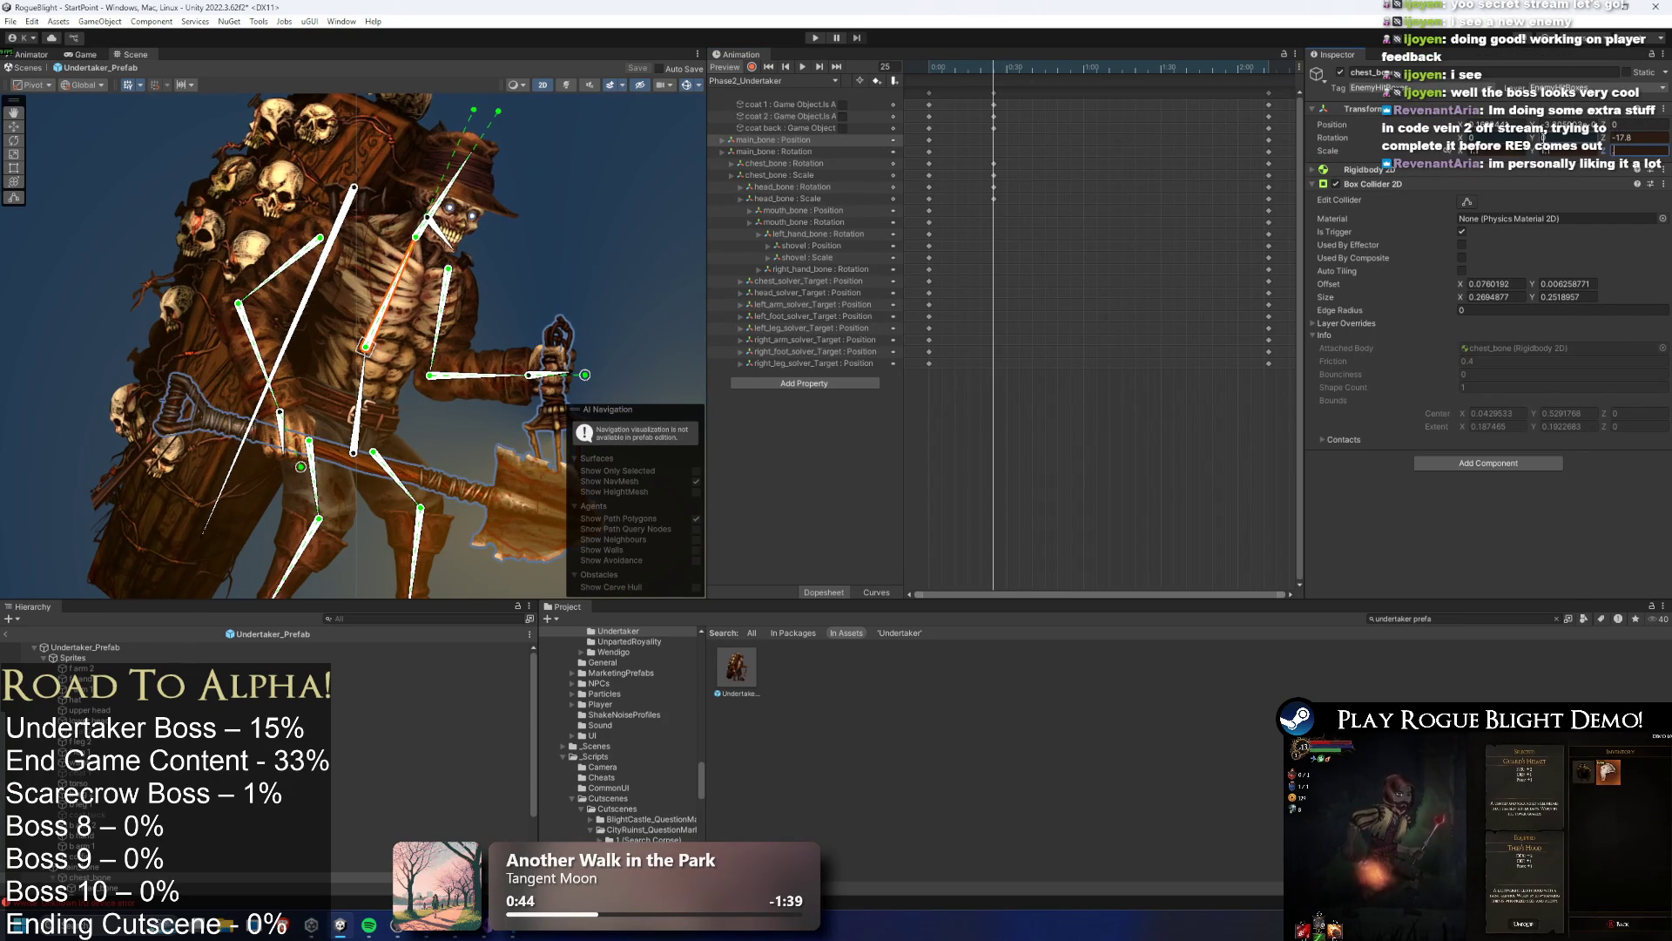
text(1.1)
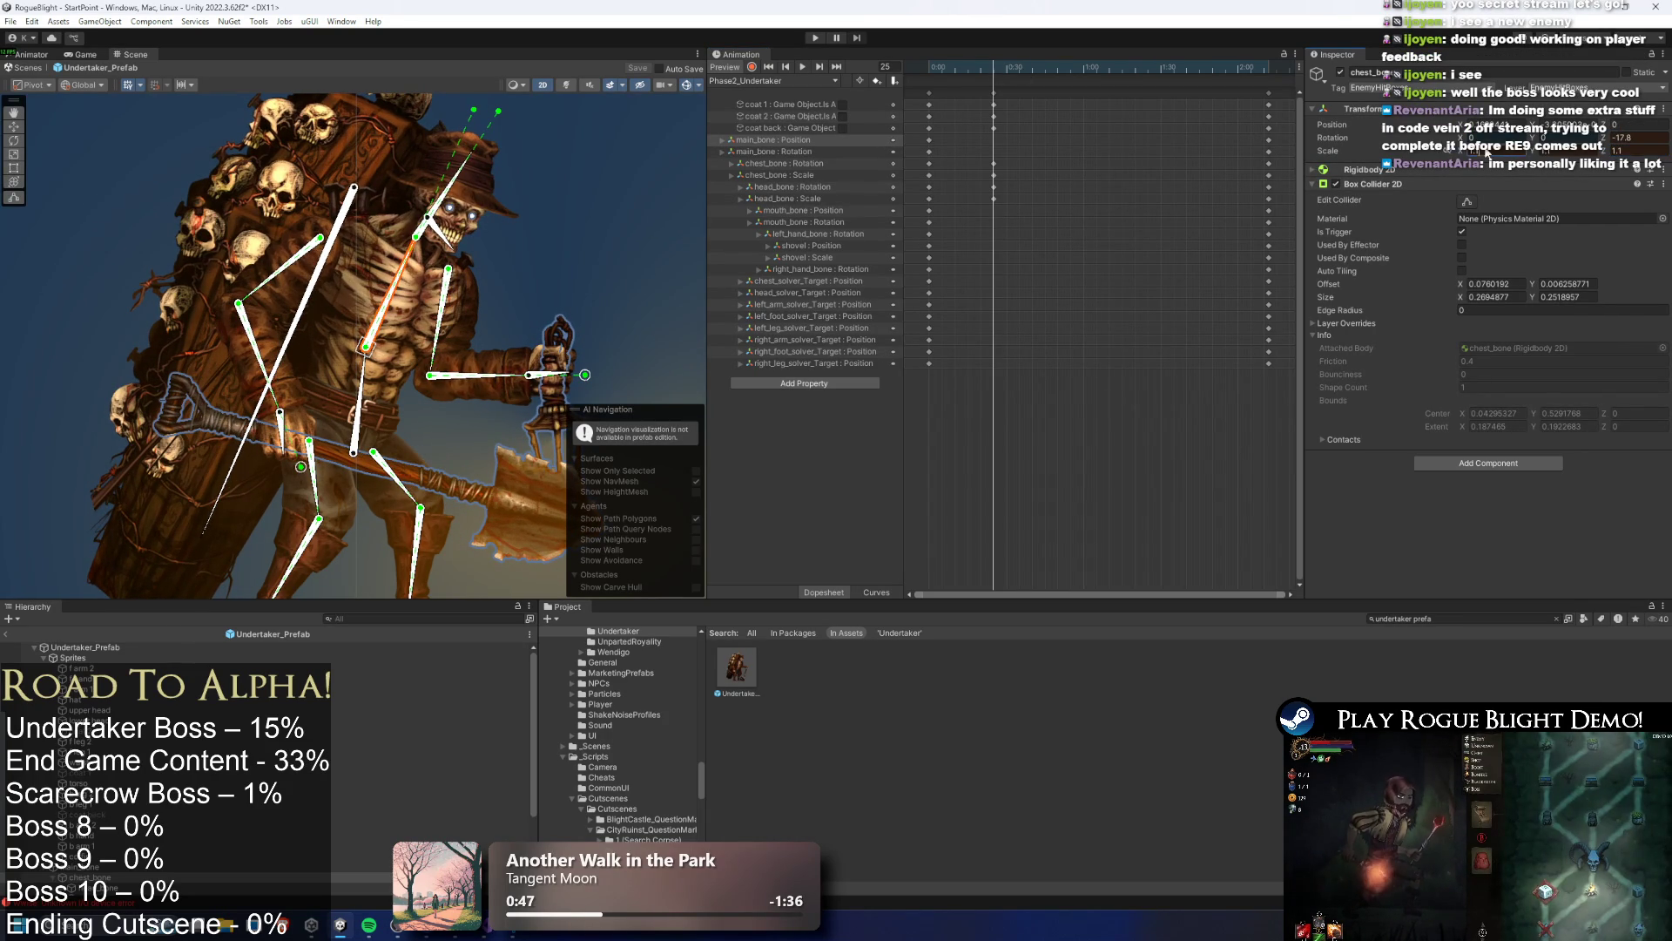
key(Return)
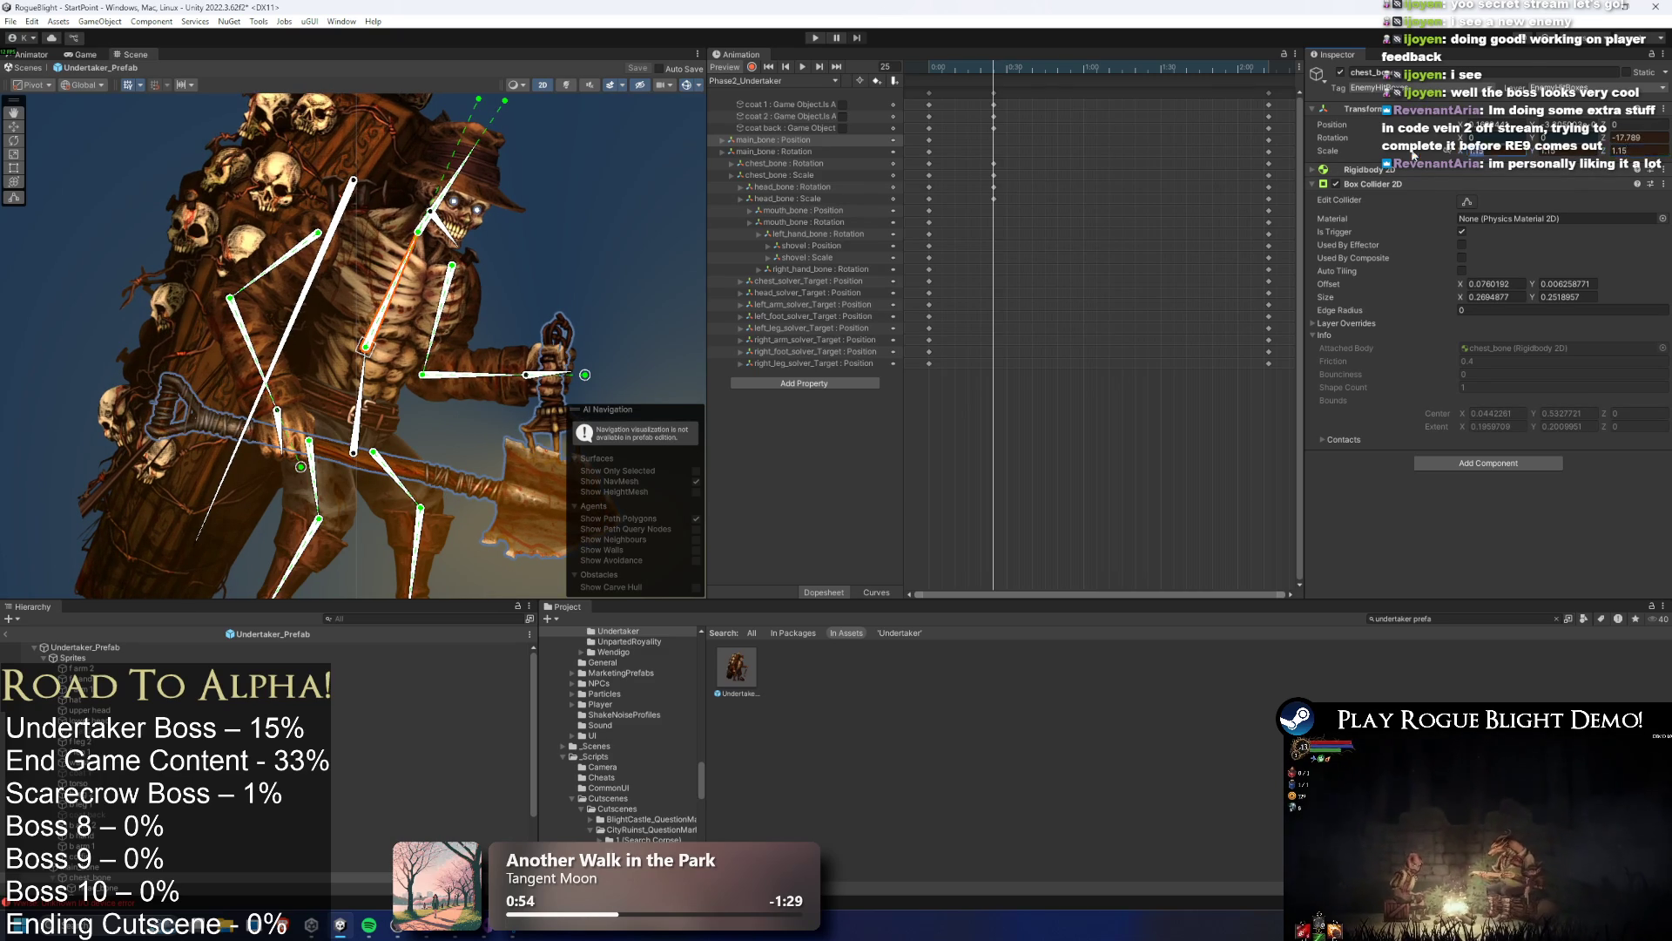
click(128, 283)
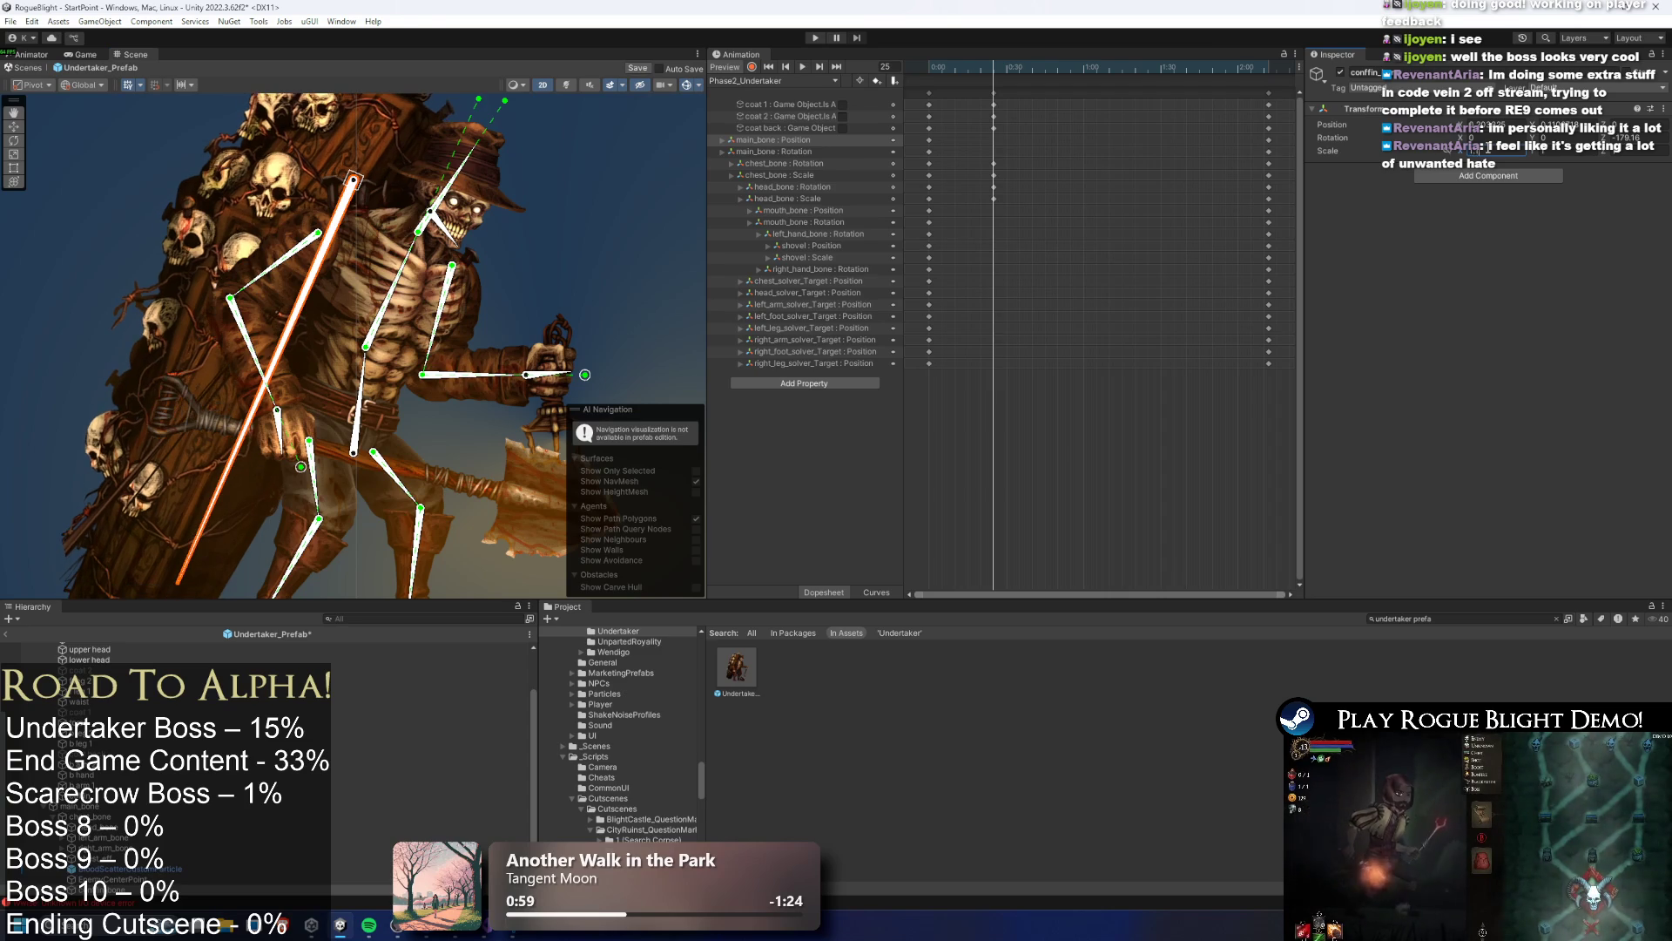
Restore the coffin bone's length and nudge its position, rotation and scale at frame 24
key(alt+shift+a)
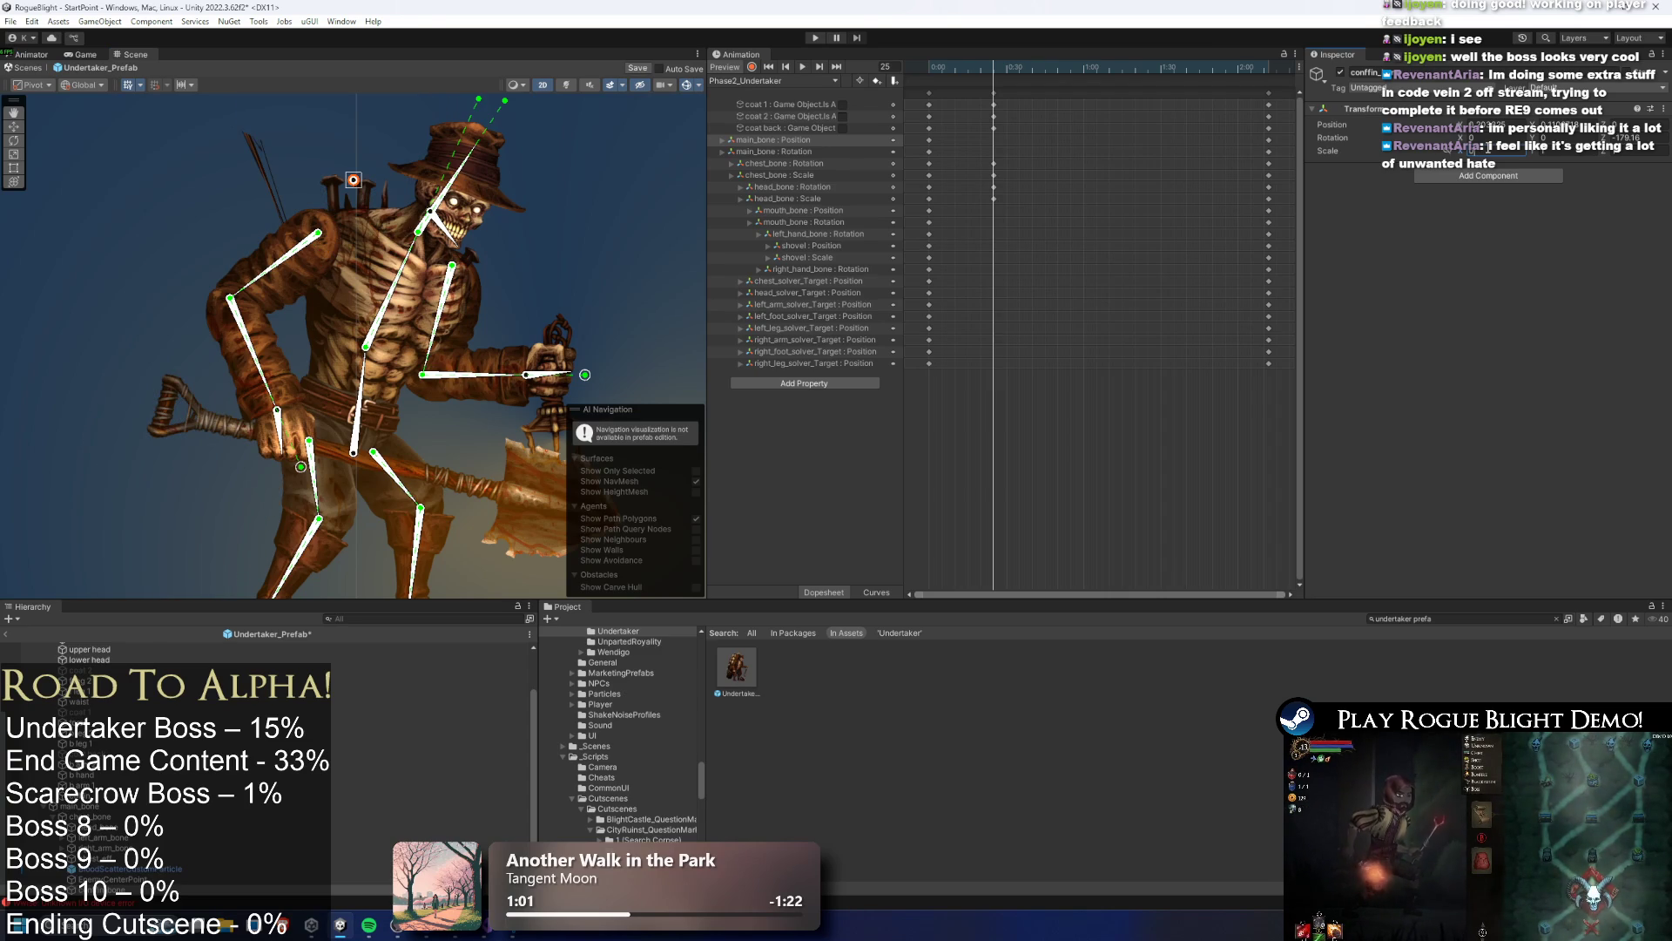
key(alt+shift+a)
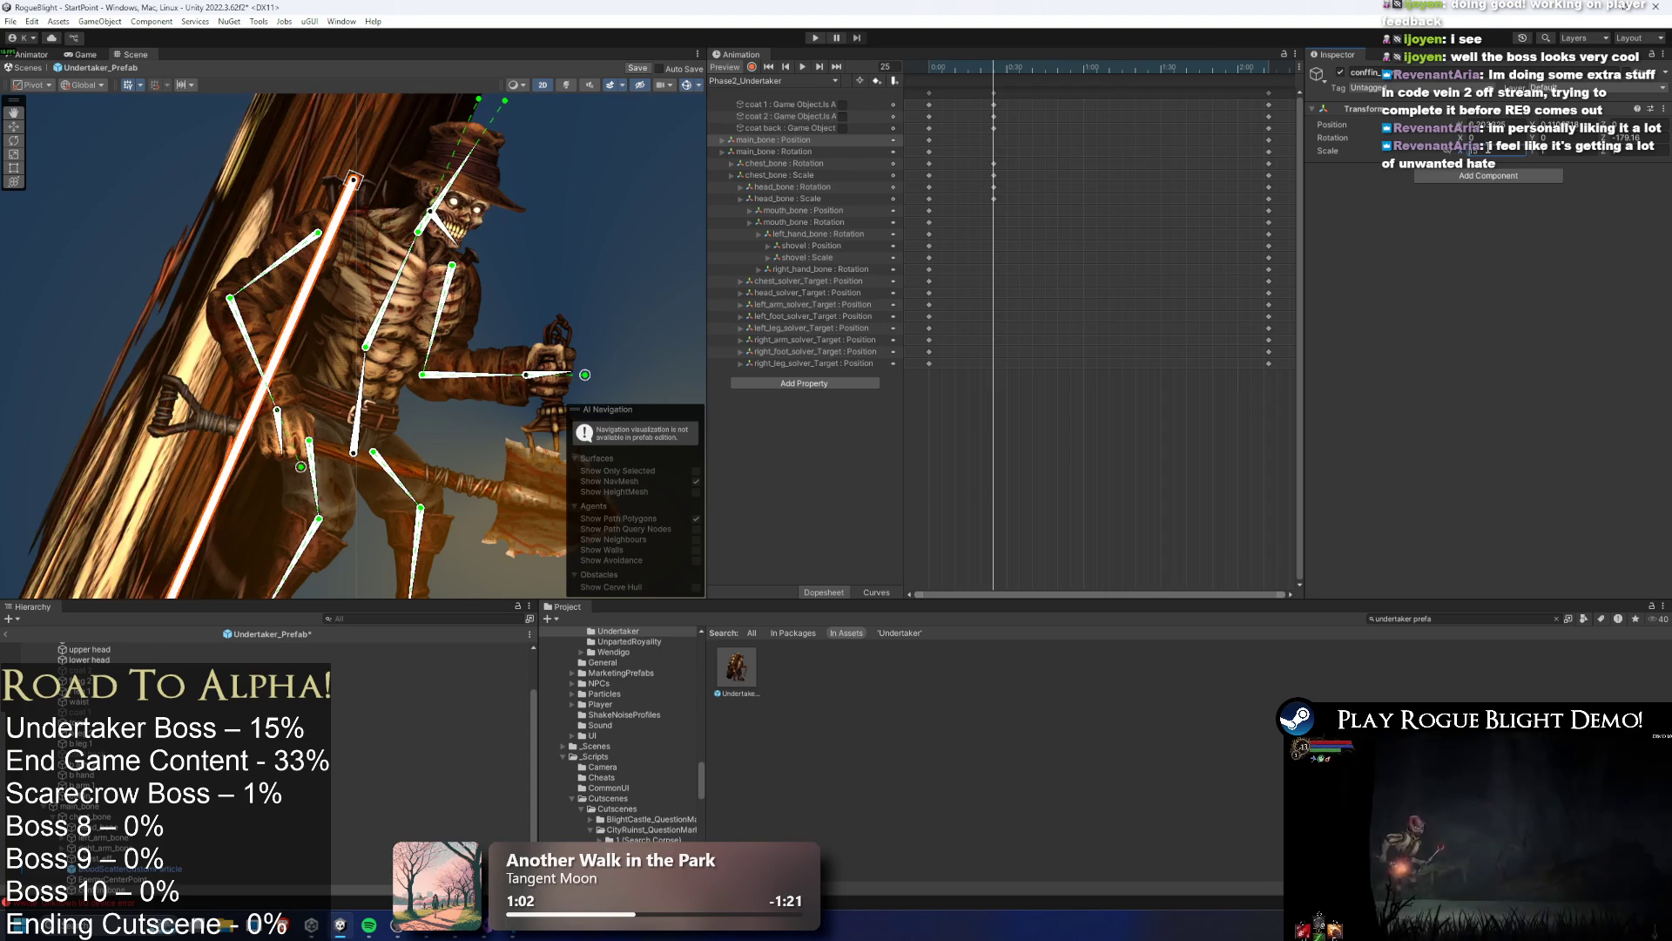
key(ctrl+z)
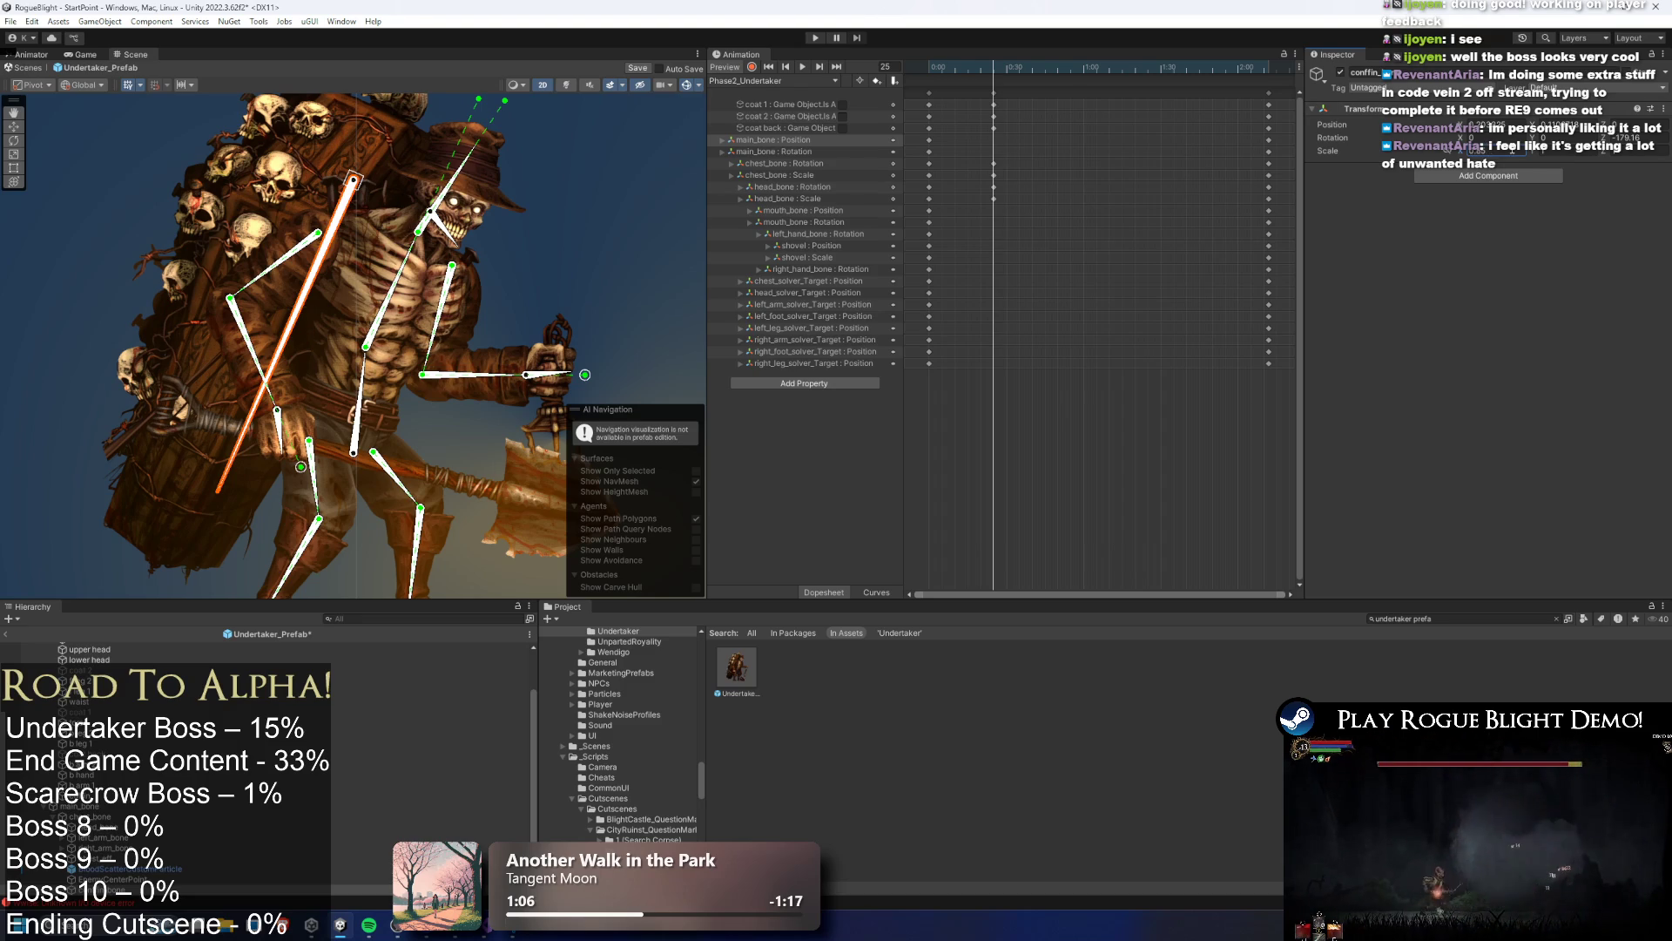
drag(1585, 154, 1638, 150)
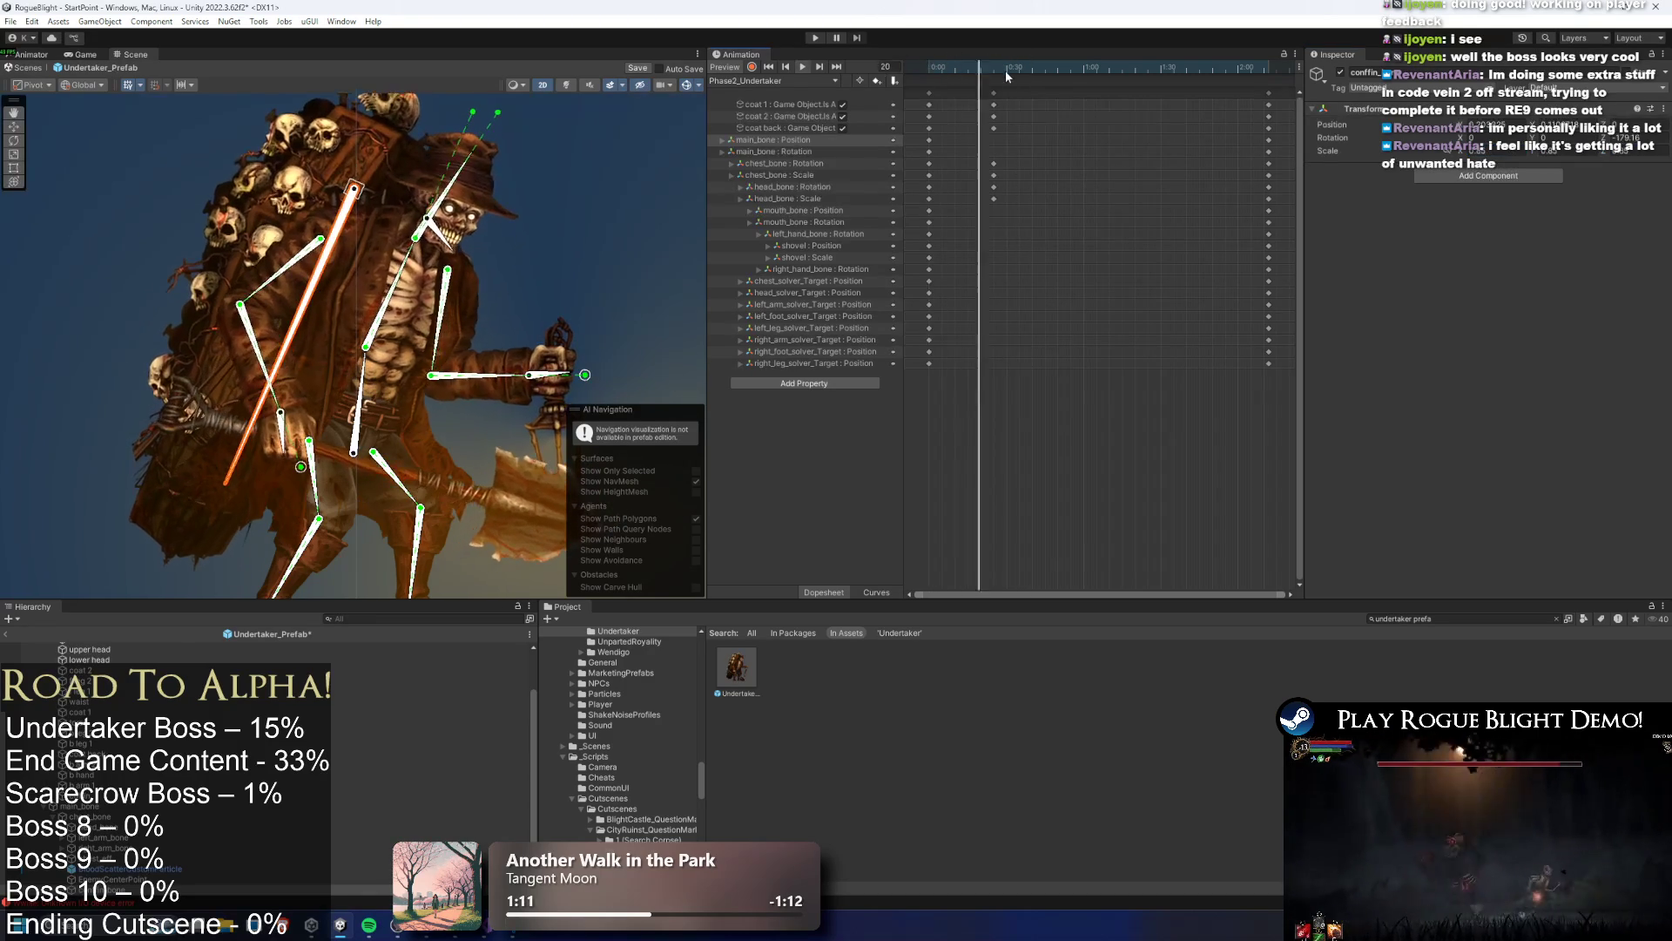
drag(976, 74, 993, 73)
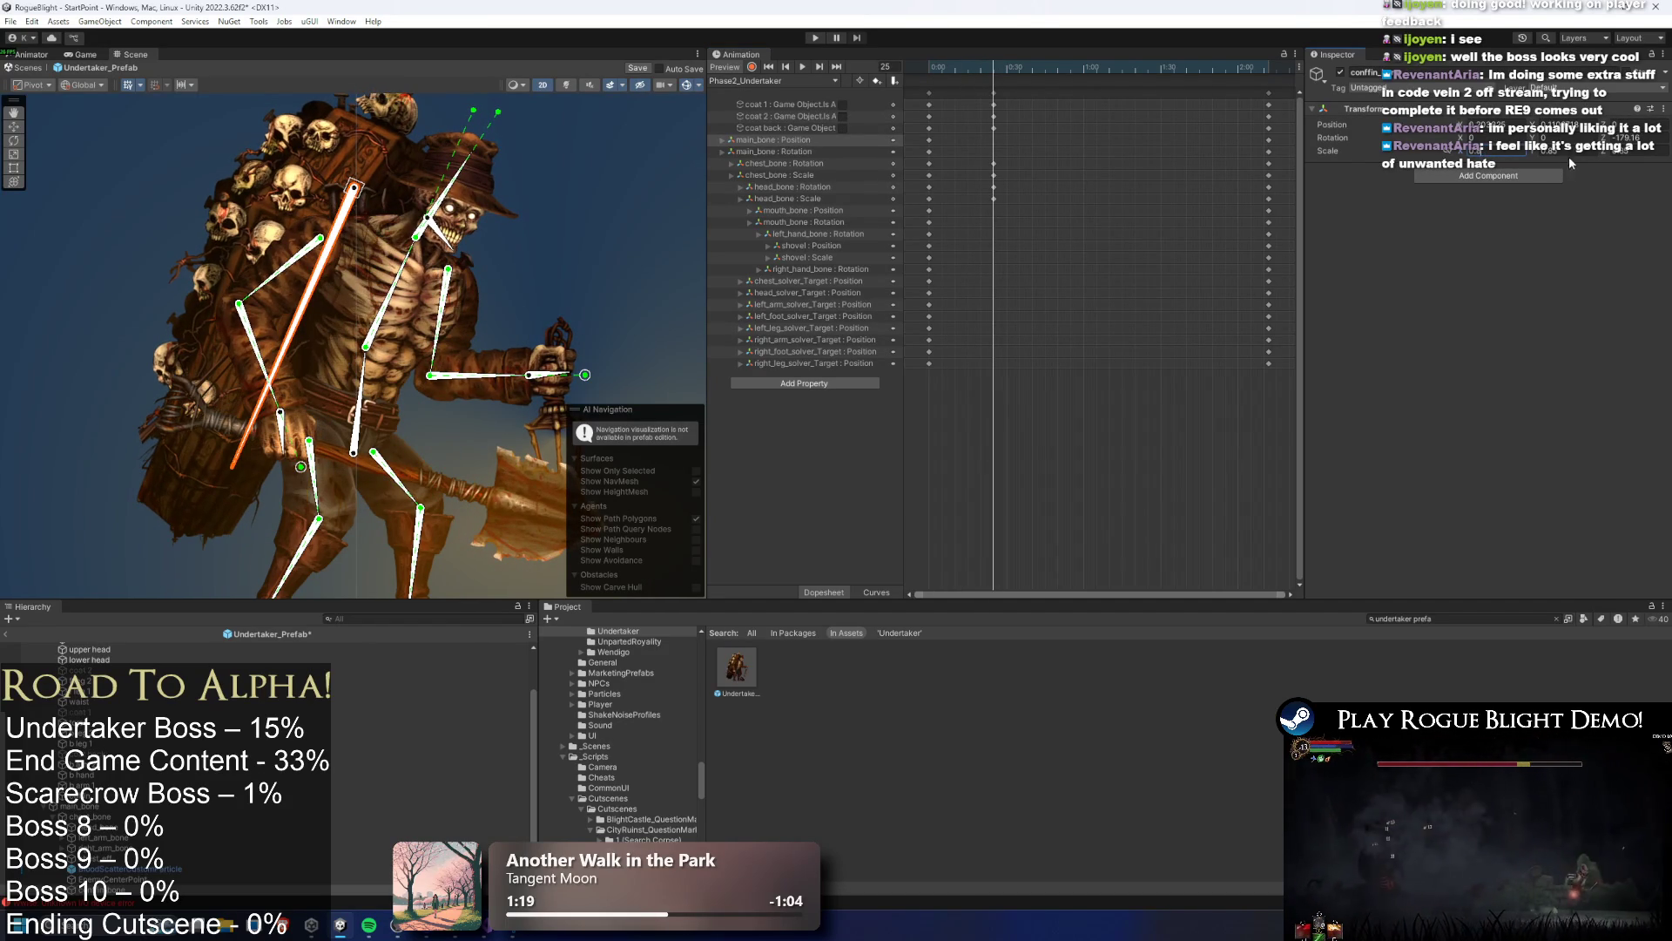
drag(1558, 155, 1629, 154)
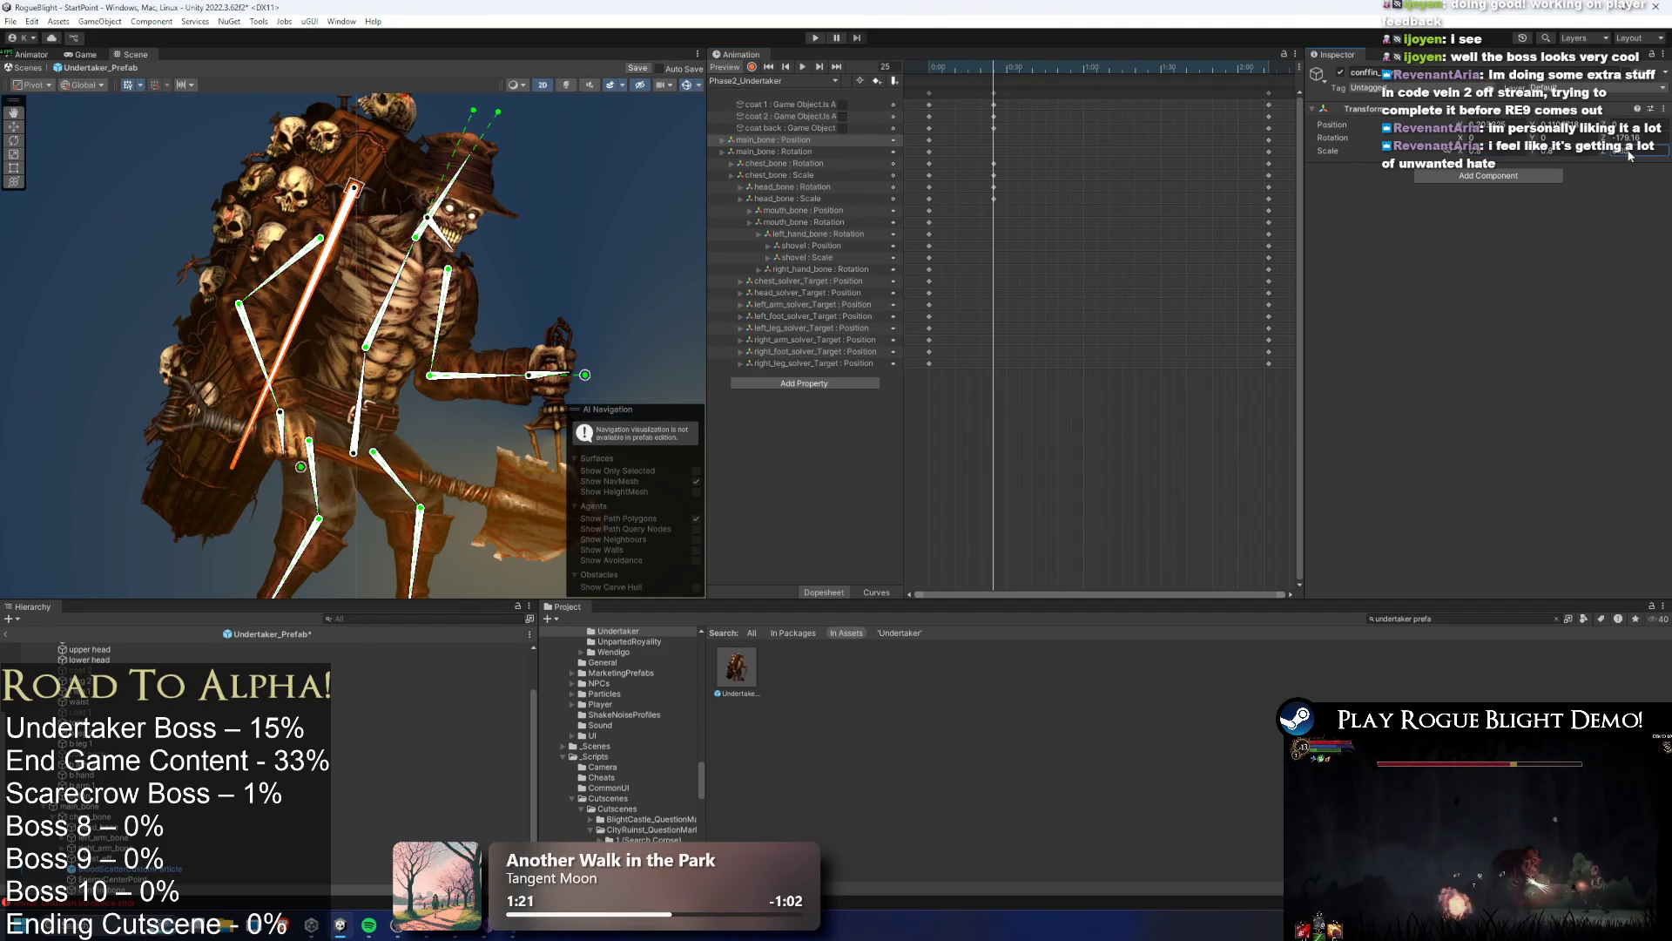
Play and scrub Phase2_Undertaker, then rescale the coffin bone at frame 25 to key conffin_bone : Scale
click(929, 66)
key(space)
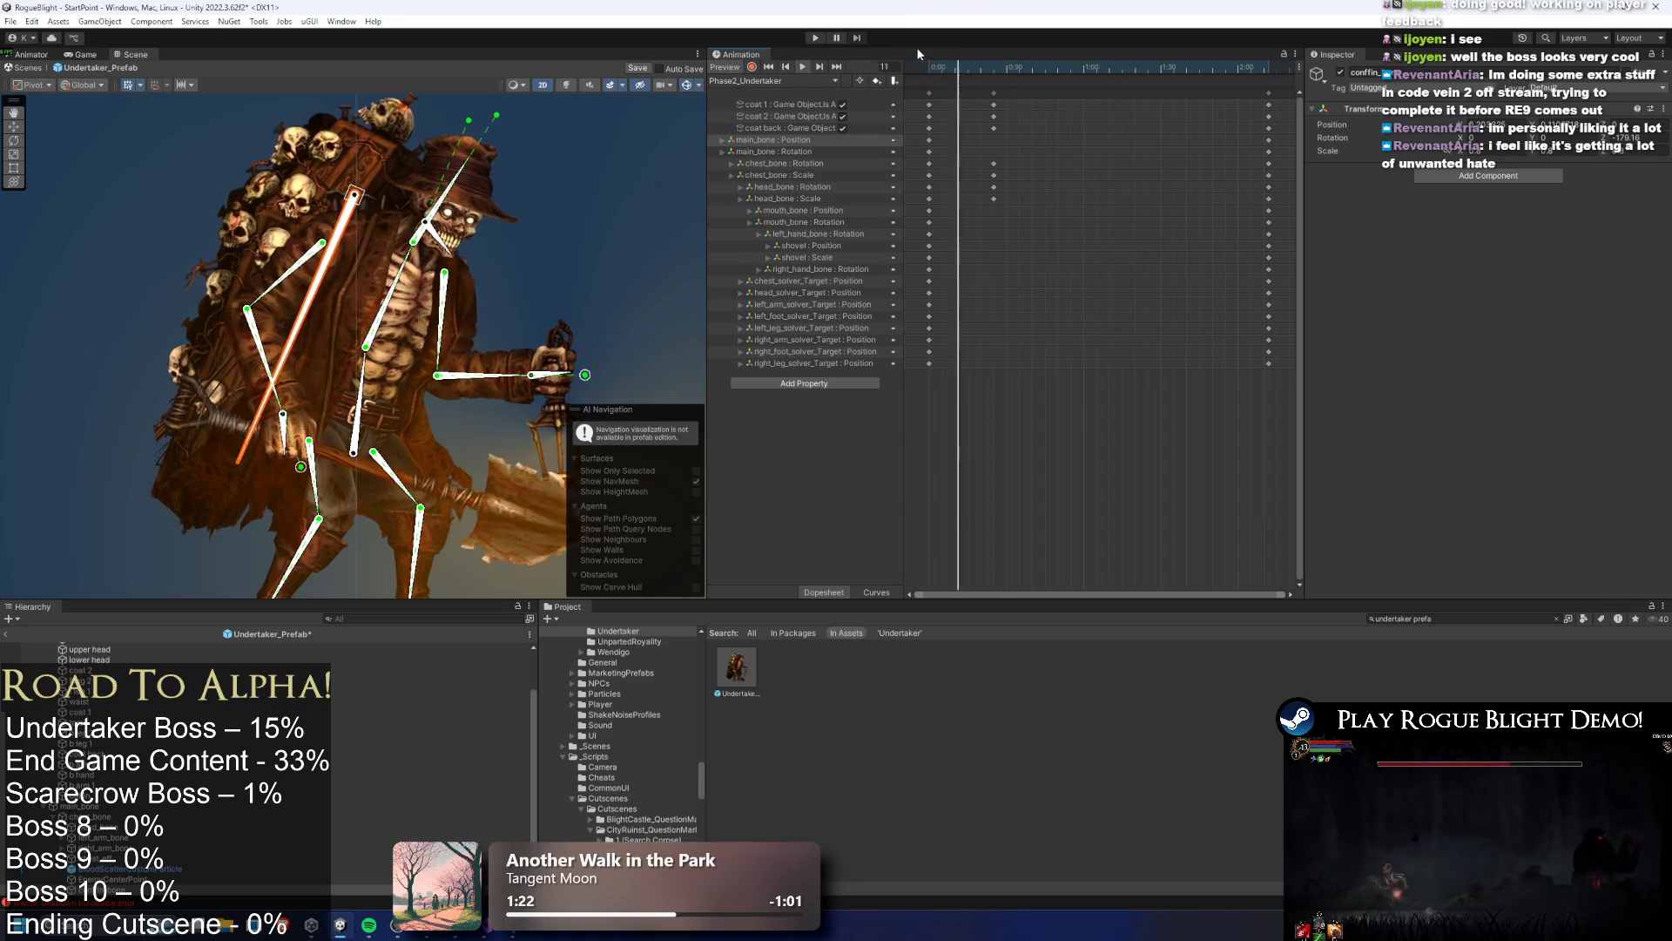
click(921, 65)
mouse_move(919, 63)
mouse_down()
mouse_move(979, 45)
mouse_move(928, 55)
mouse_up()
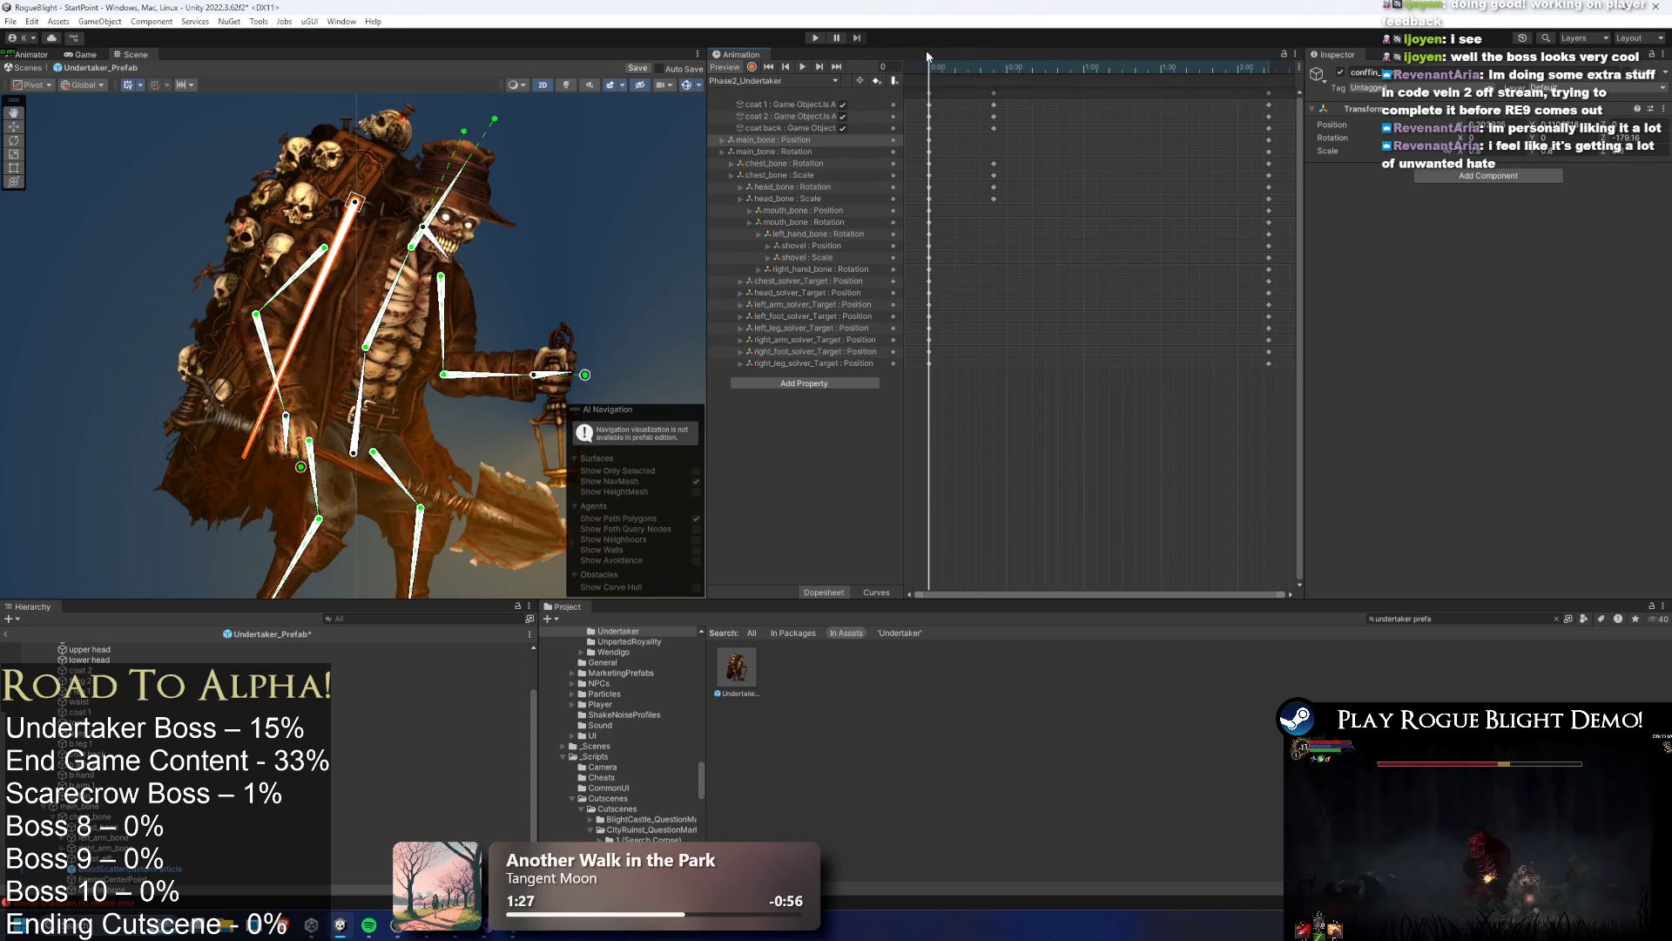
click(964, 68)
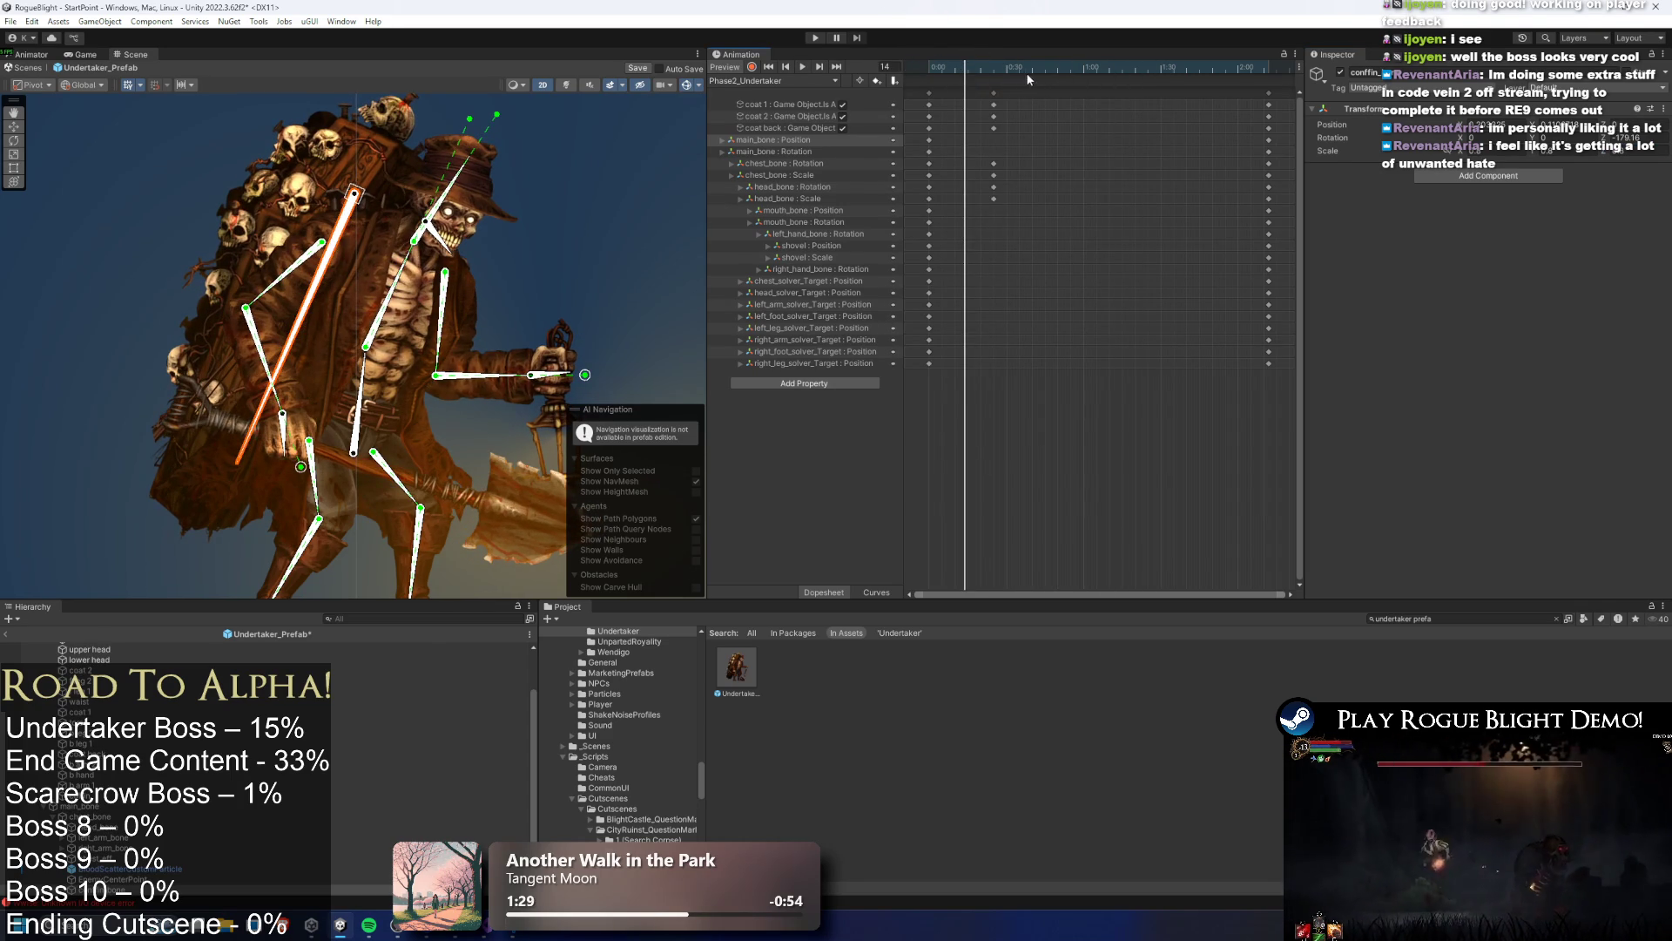
drag(1027, 75, 884, 74)
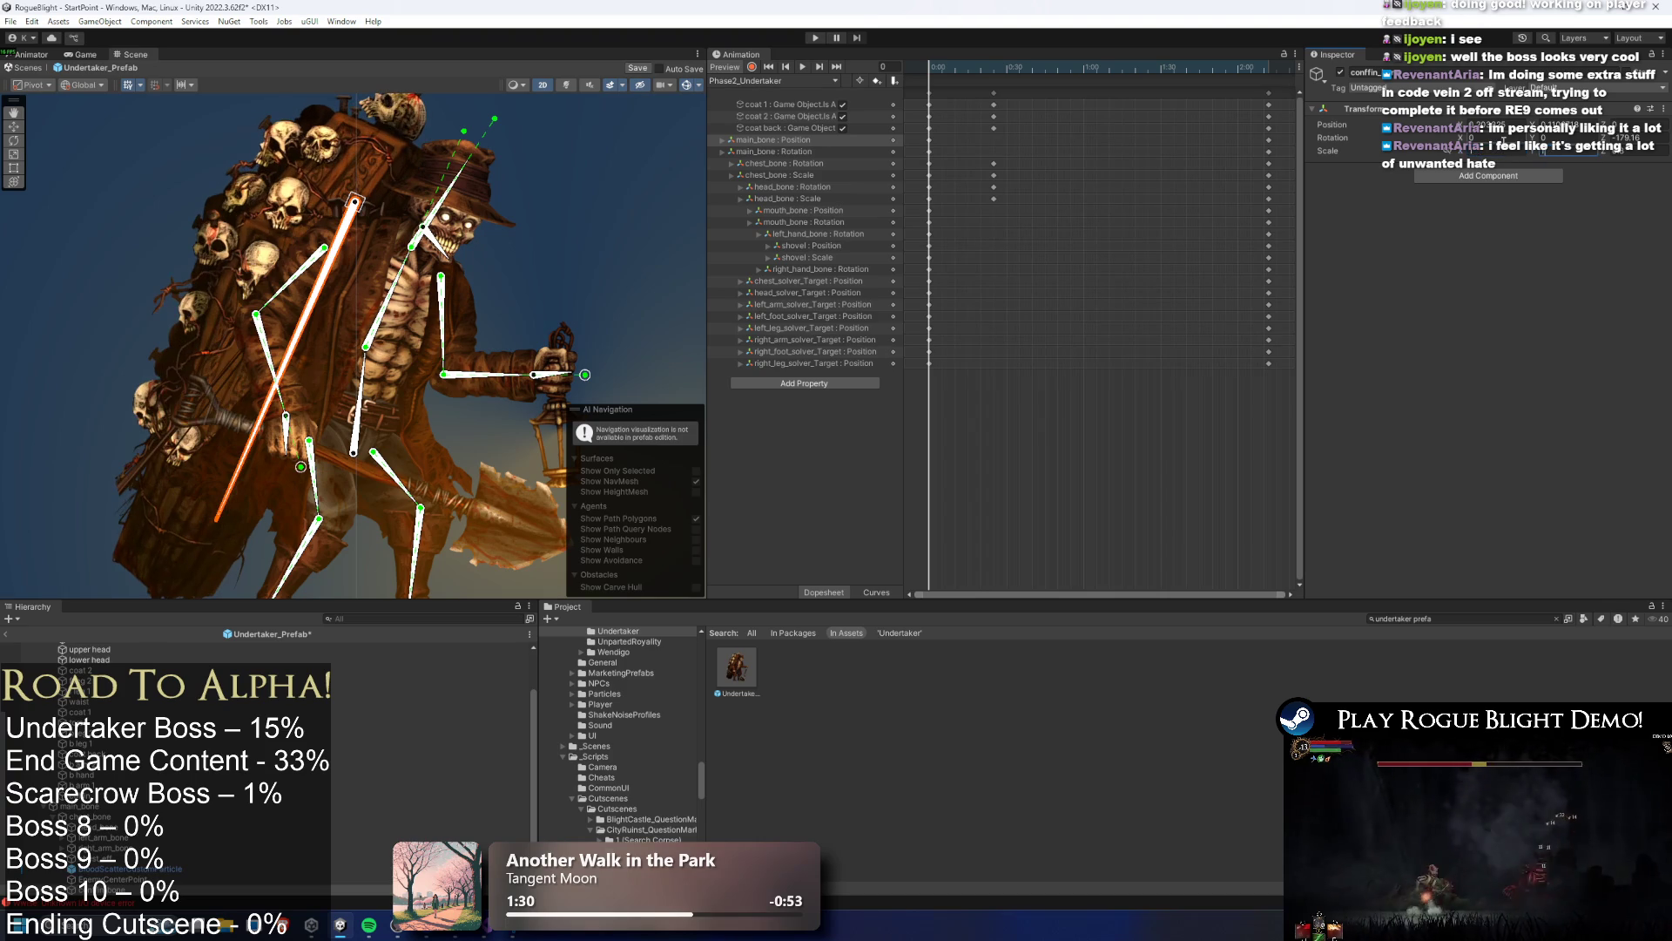
mouse_move(965, 68)
mouse_down()
mouse_move(1001, 68)
mouse_move(925, 67)
mouse_up()
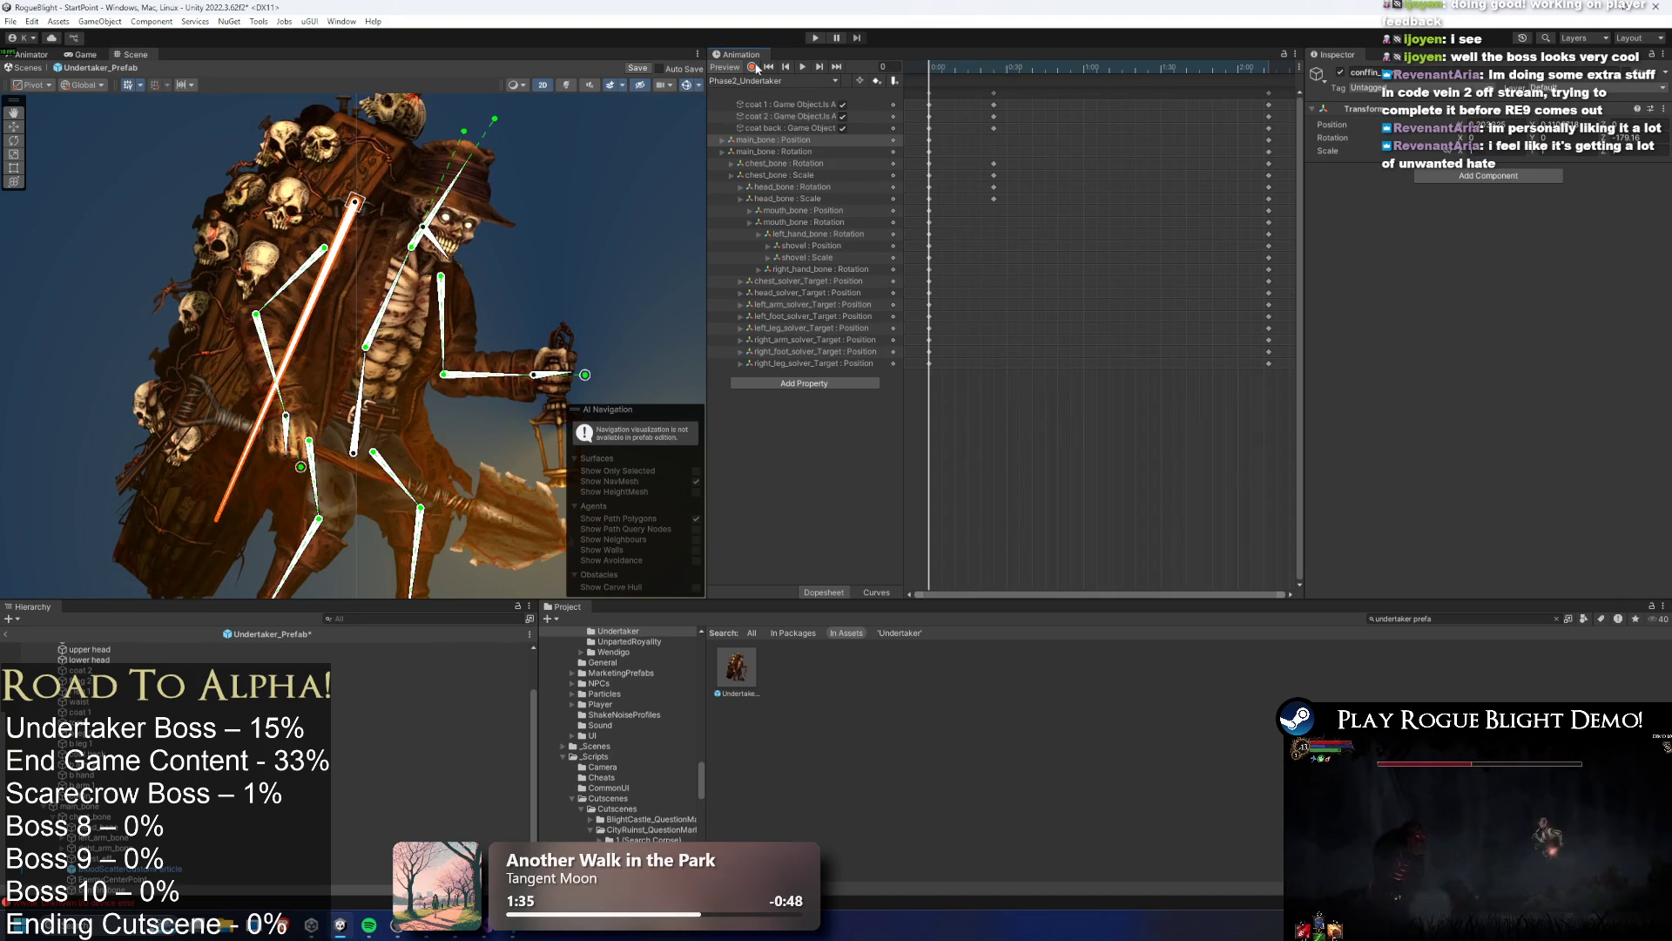
click(994, 67)
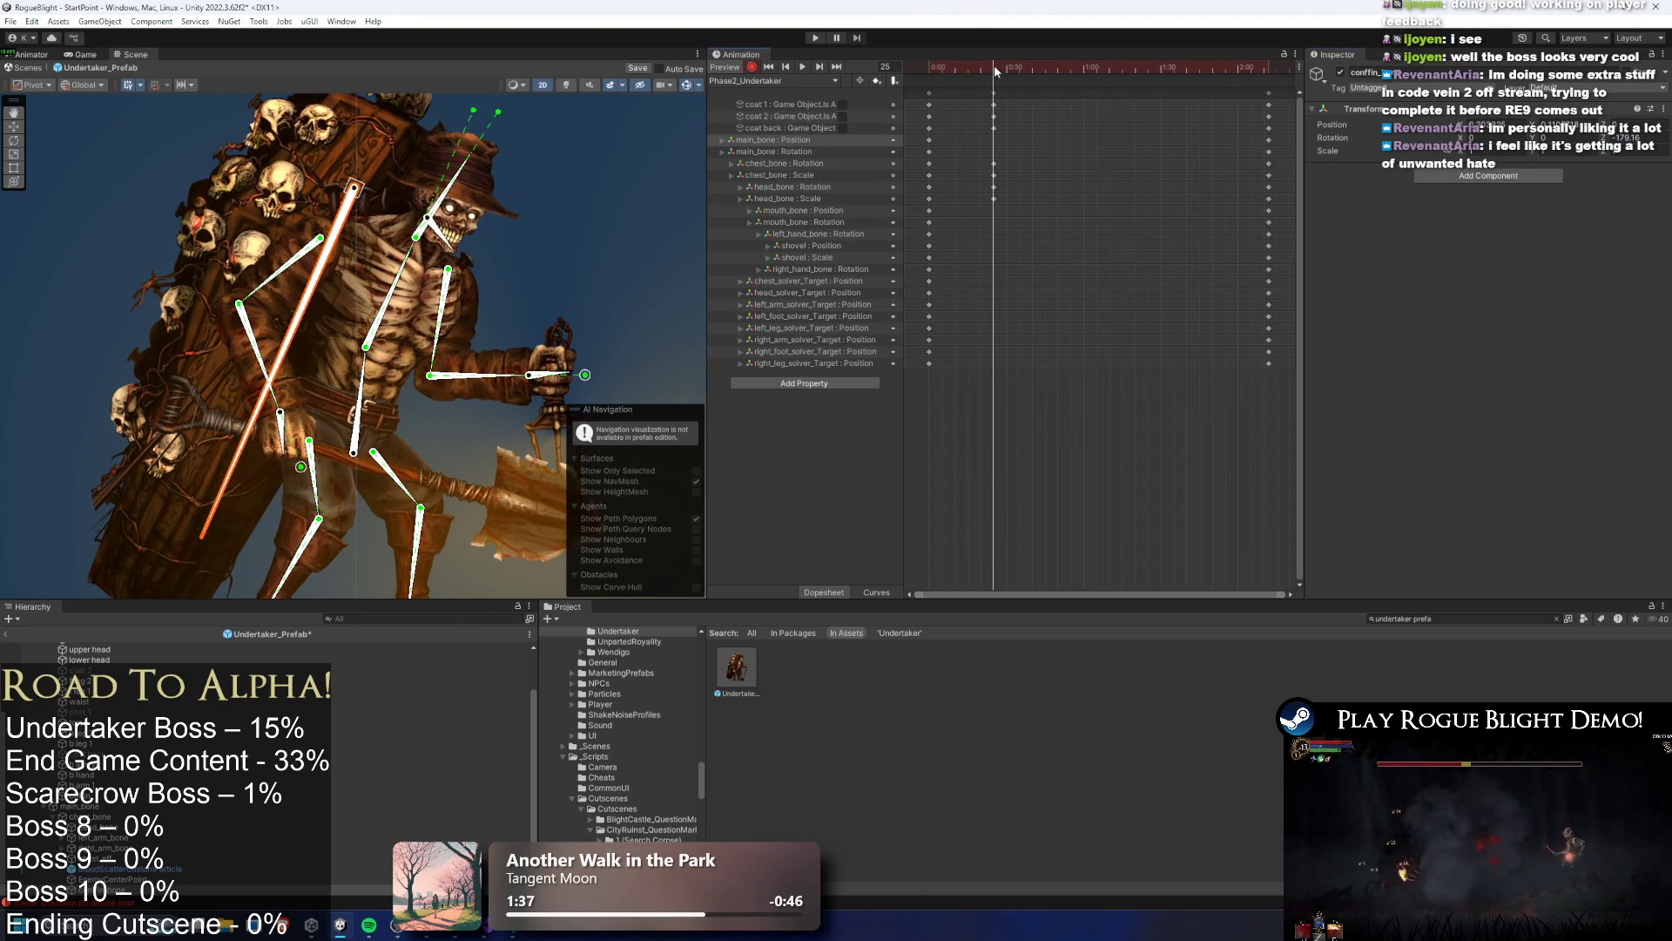
drag(1495, 148, 1494, 150)
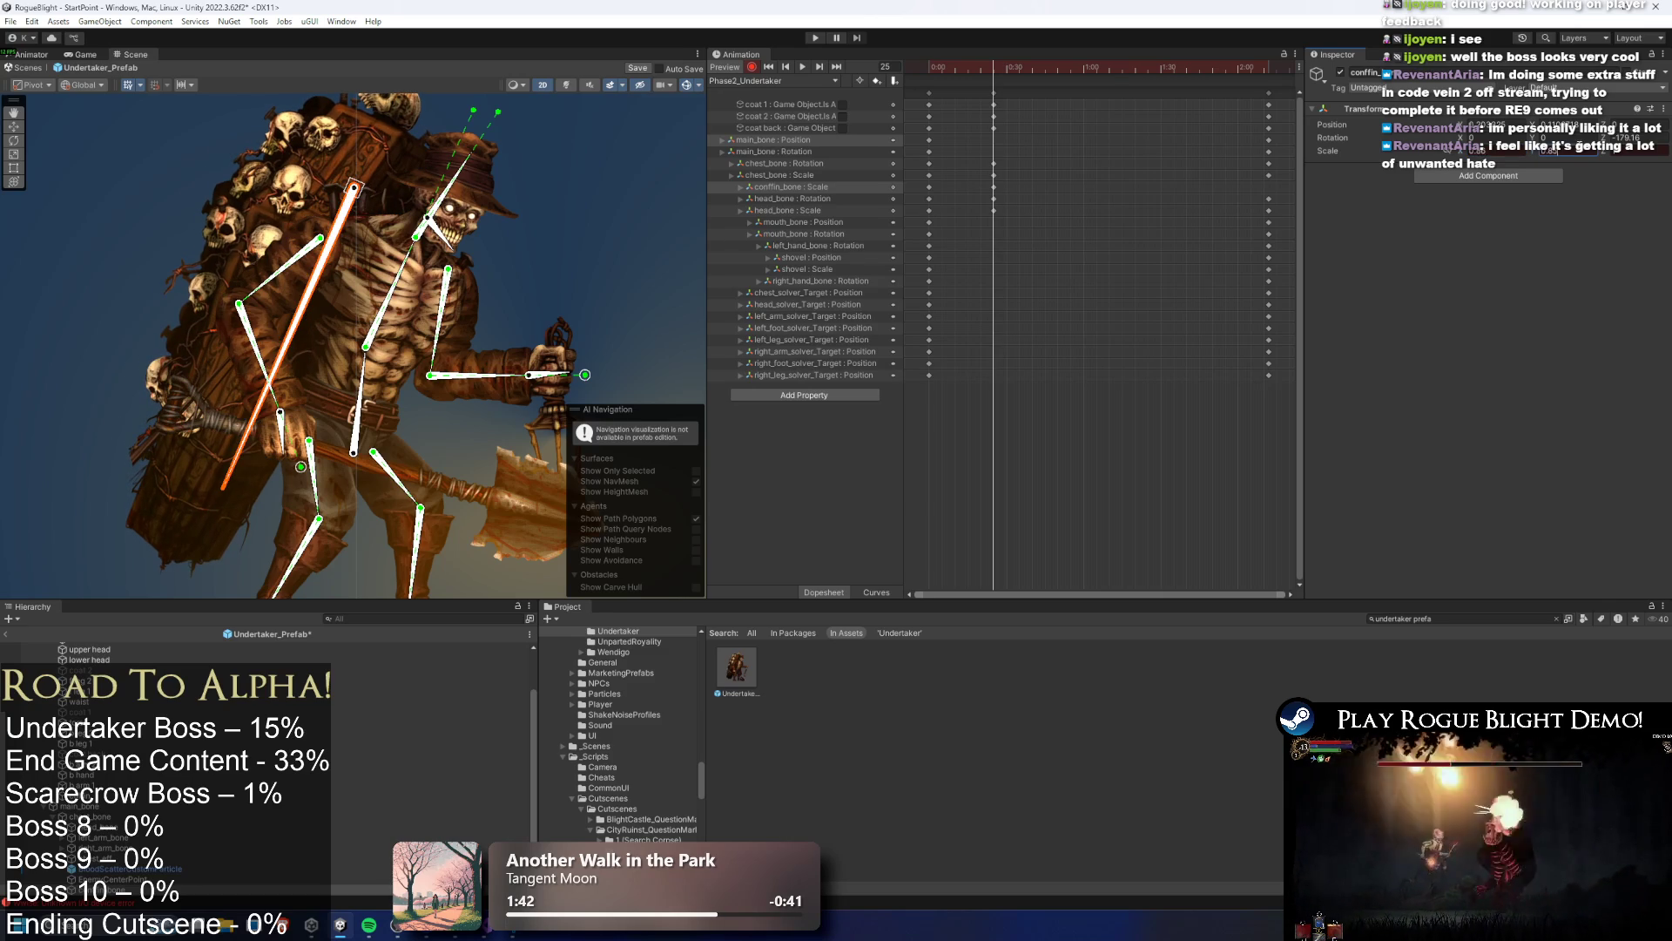
mouse_move(1002, 68)
mouse_down()
mouse_move(930, 67)
mouse_move(995, 76)
mouse_up()
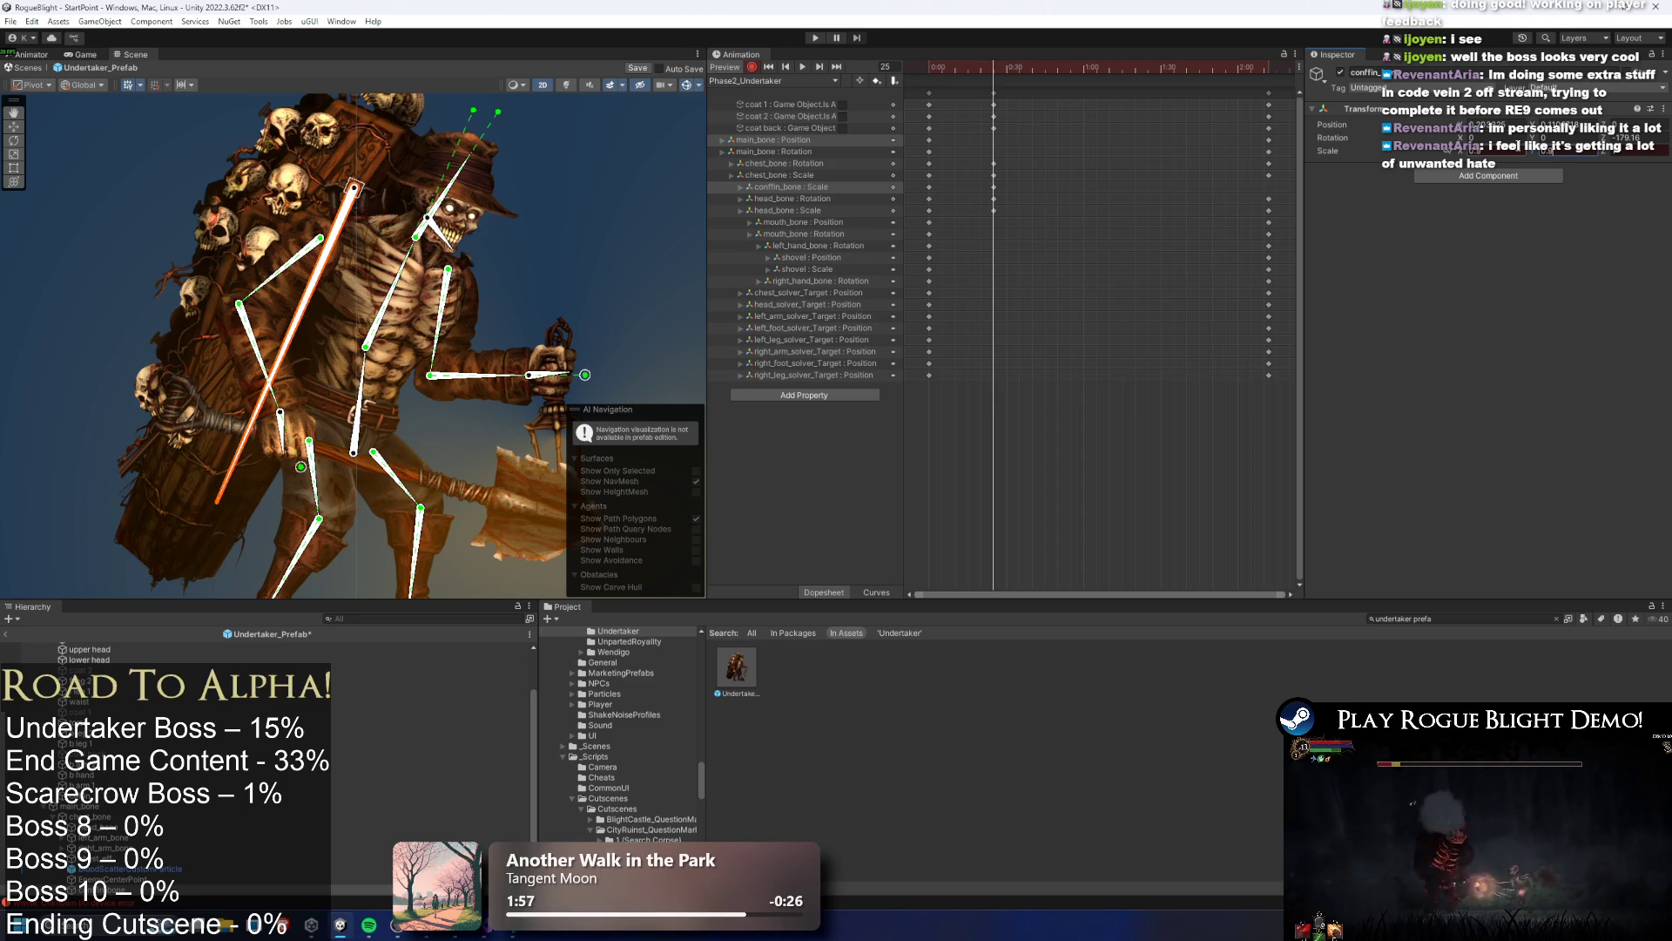
mouse_move(1000, 66)
mouse_down()
mouse_move(907, 40)
mouse_move(963, 34)
mouse_move(993, 43)
mouse_move(618, 96)
mouse_up()
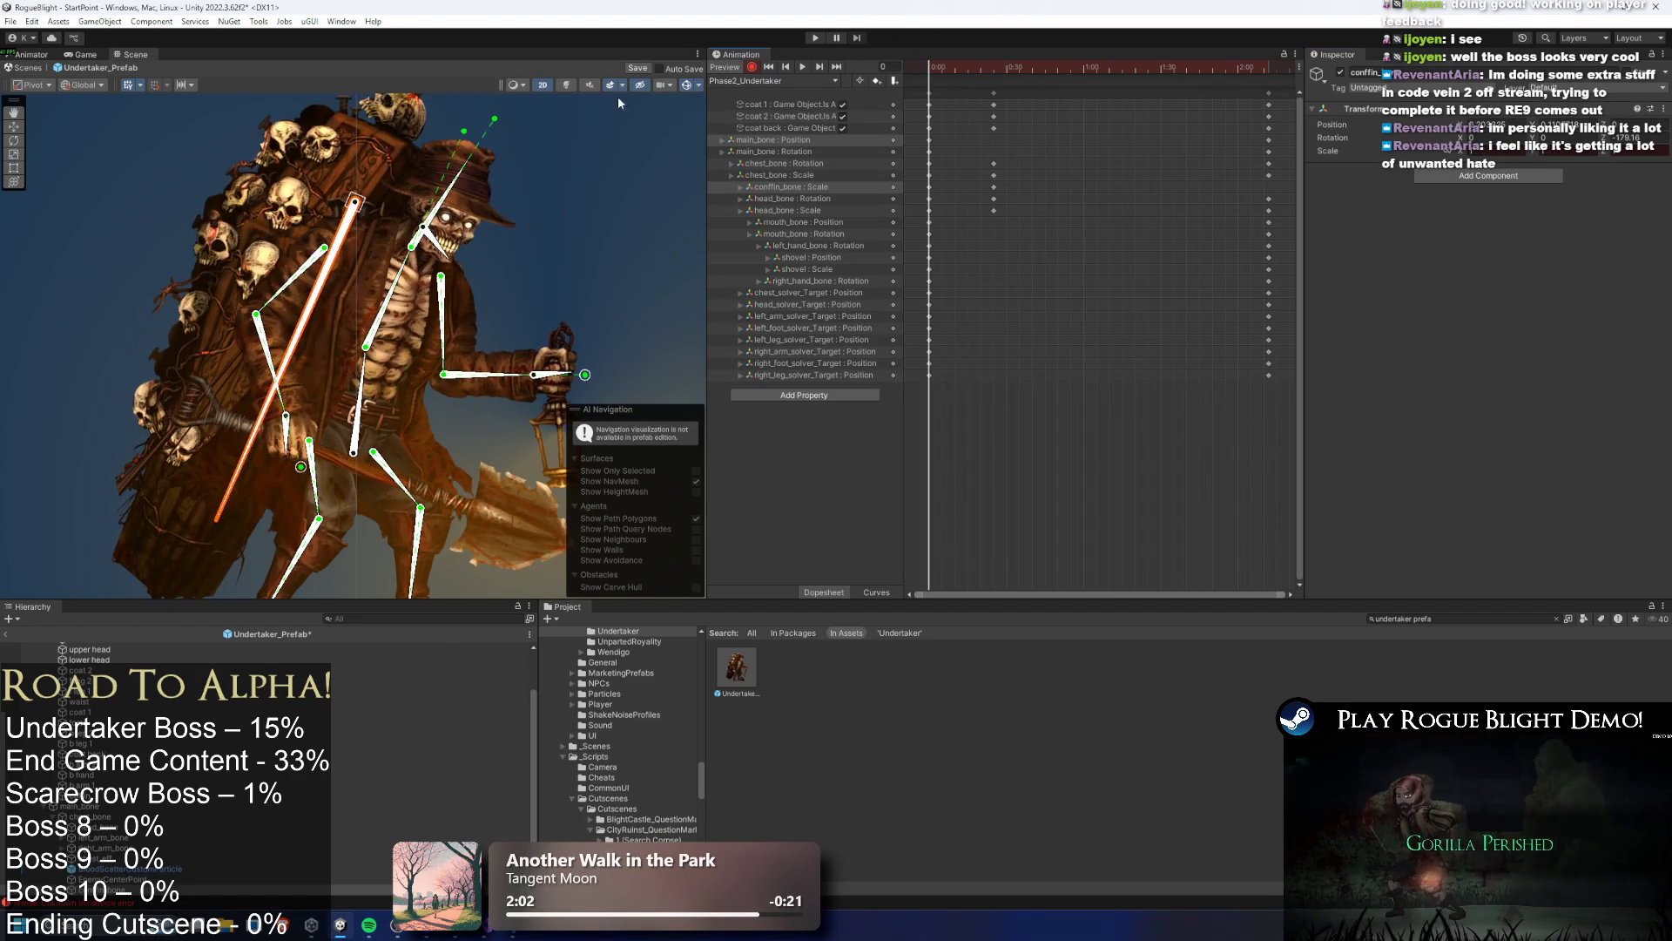
key(space)
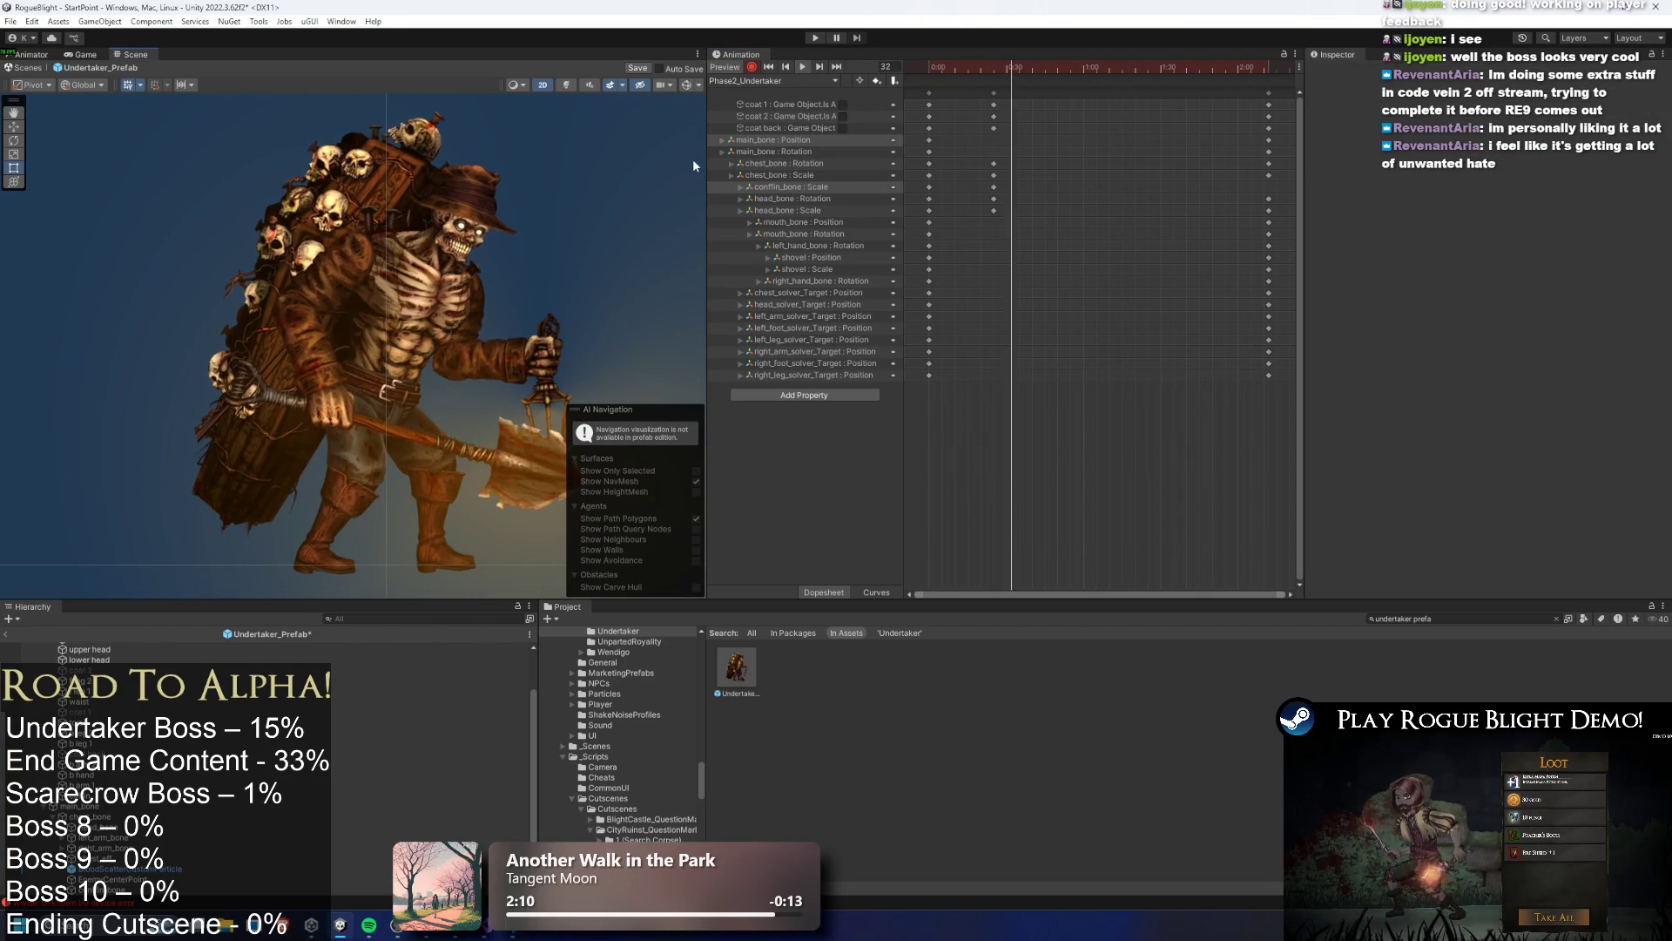
click(994, 66)
drag(995, 66, 991, 66)
scroll(184, 673, up, 2)
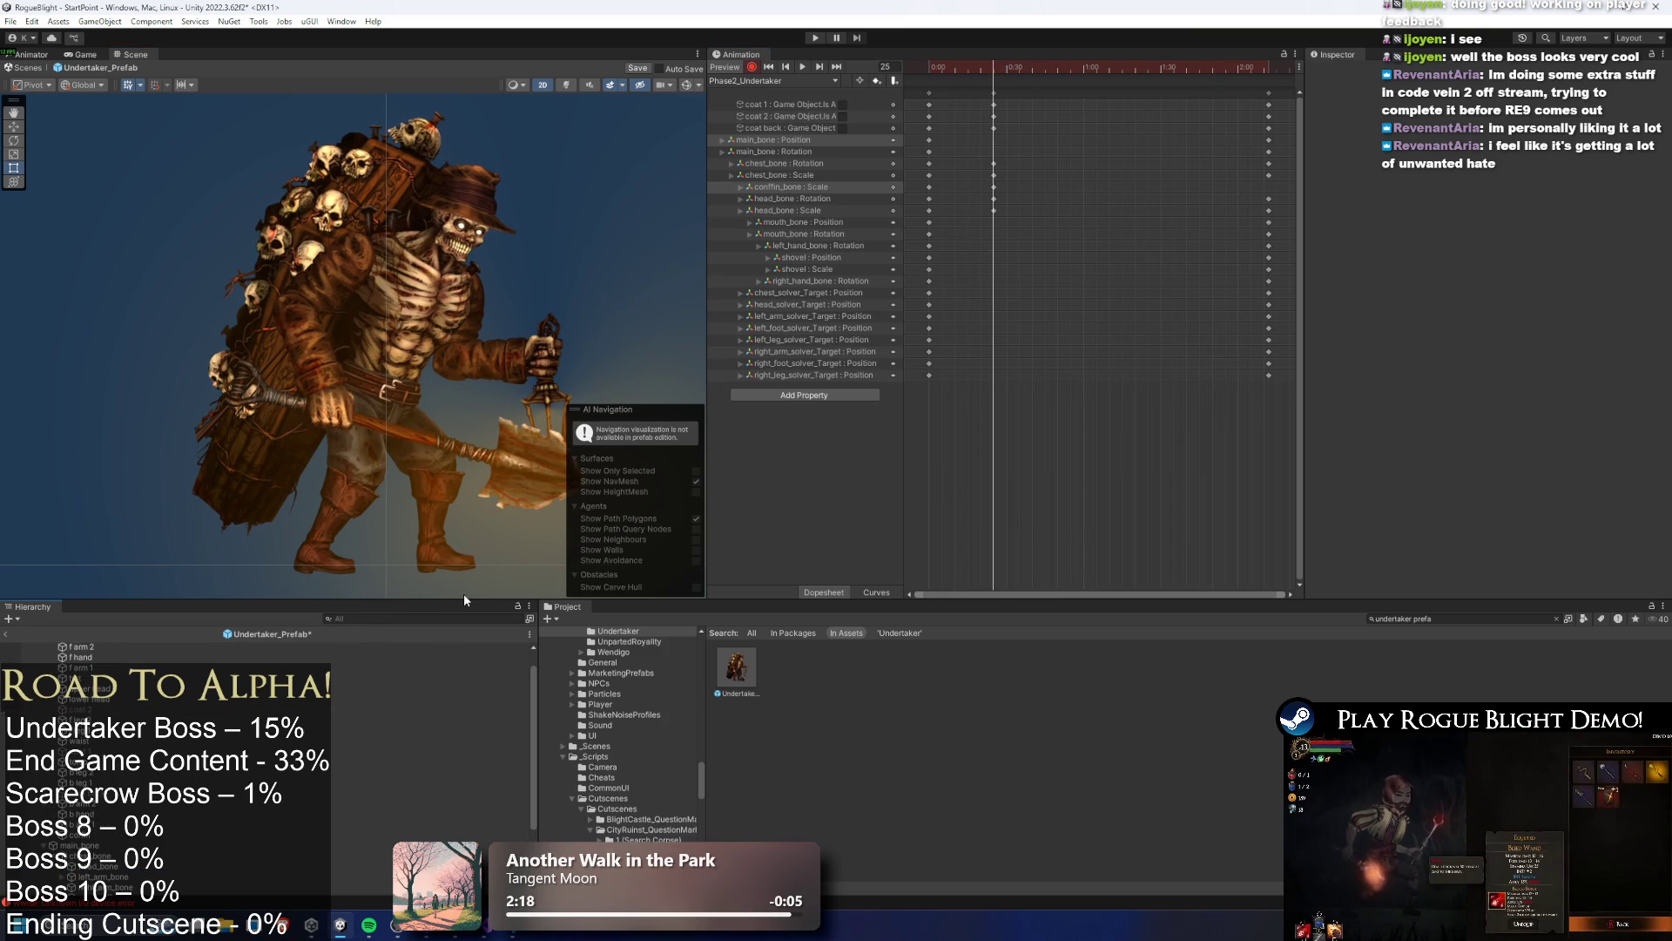
Filter the Hierarchy for 'hat' and key the hat as inactive in Phase2_Undertaker
click(464, 618)
text(ga)
key(BackSpace)
key(BackSpace)
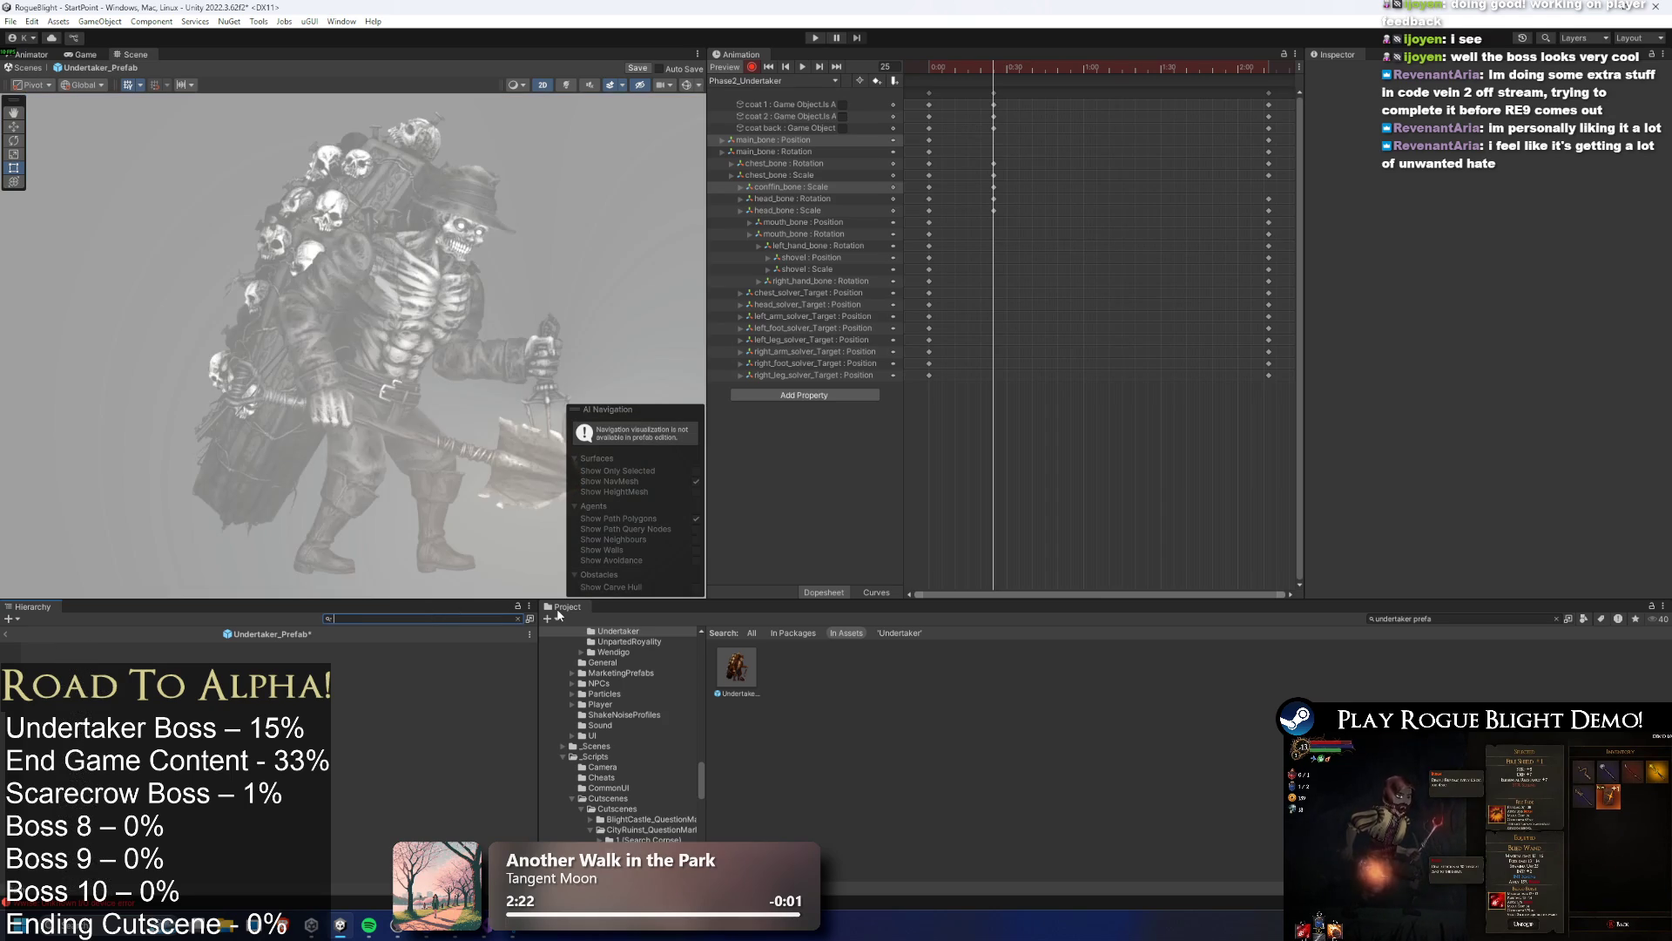
text(hat)
click(75, 650)
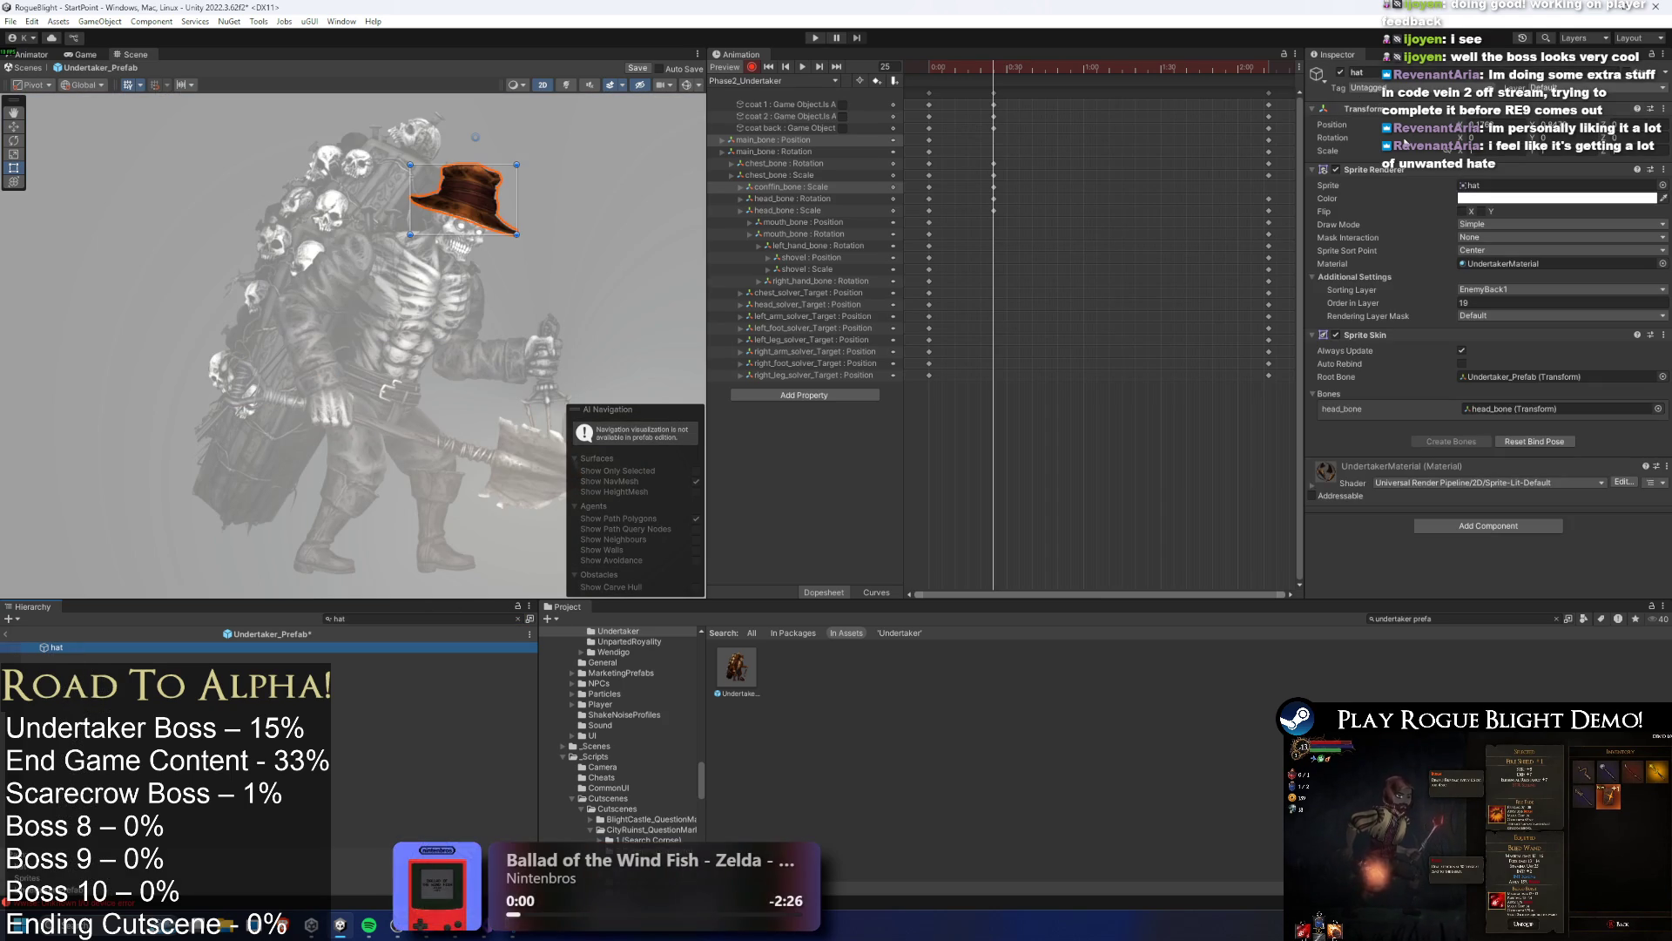
click(1341, 73)
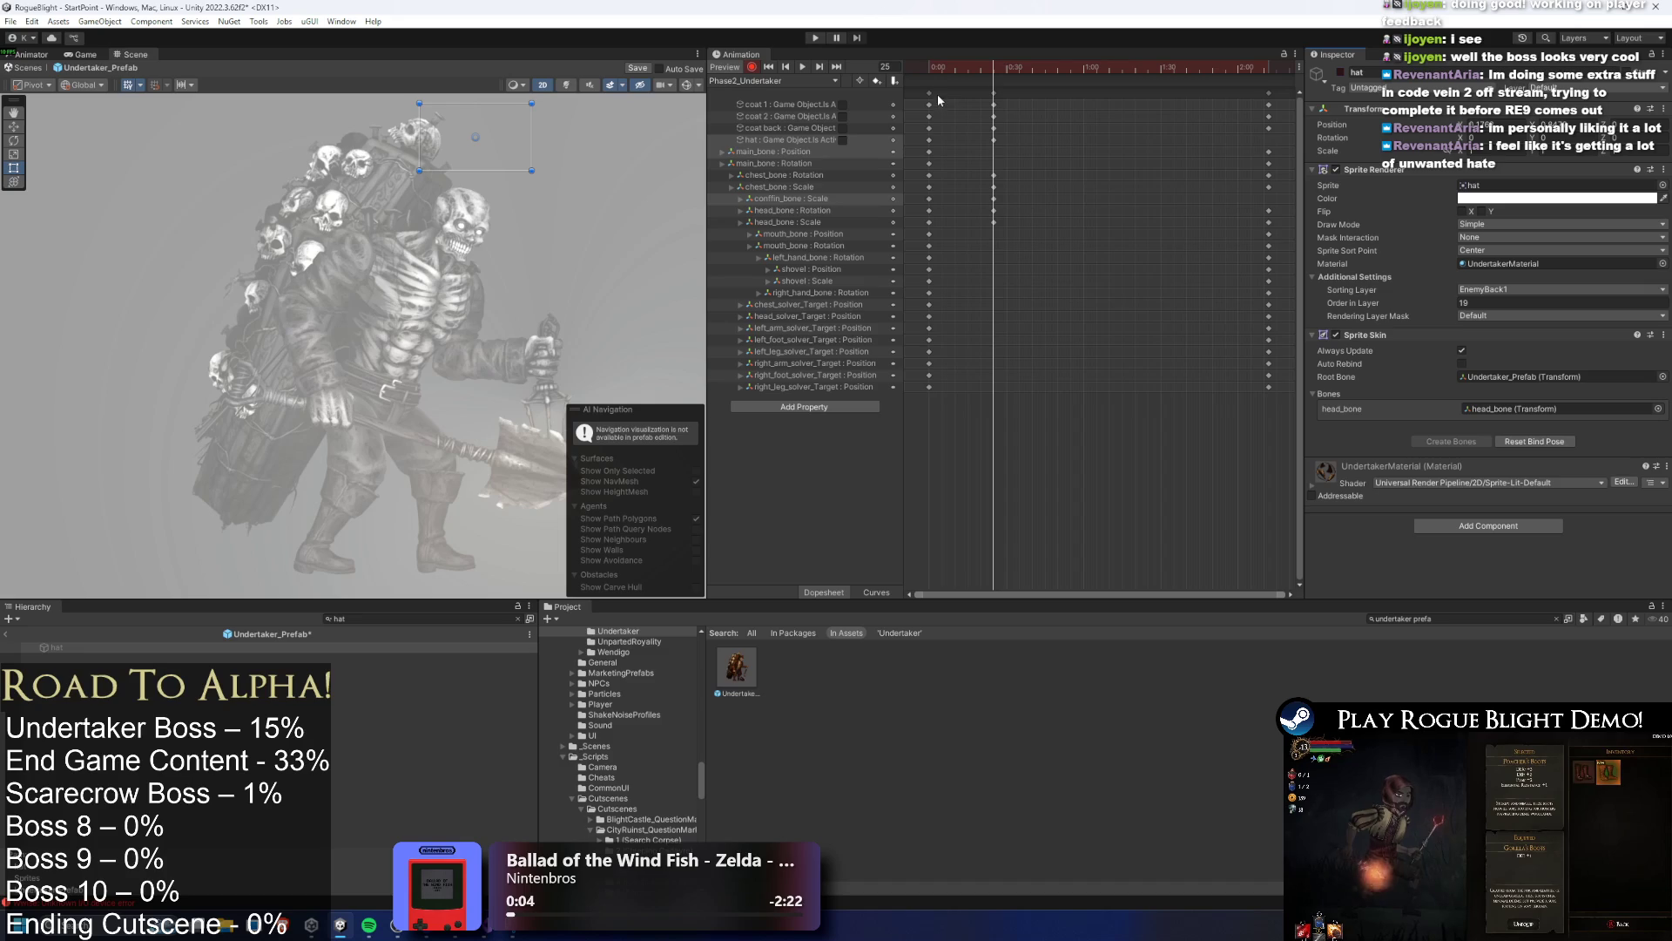
click(1001, 139)
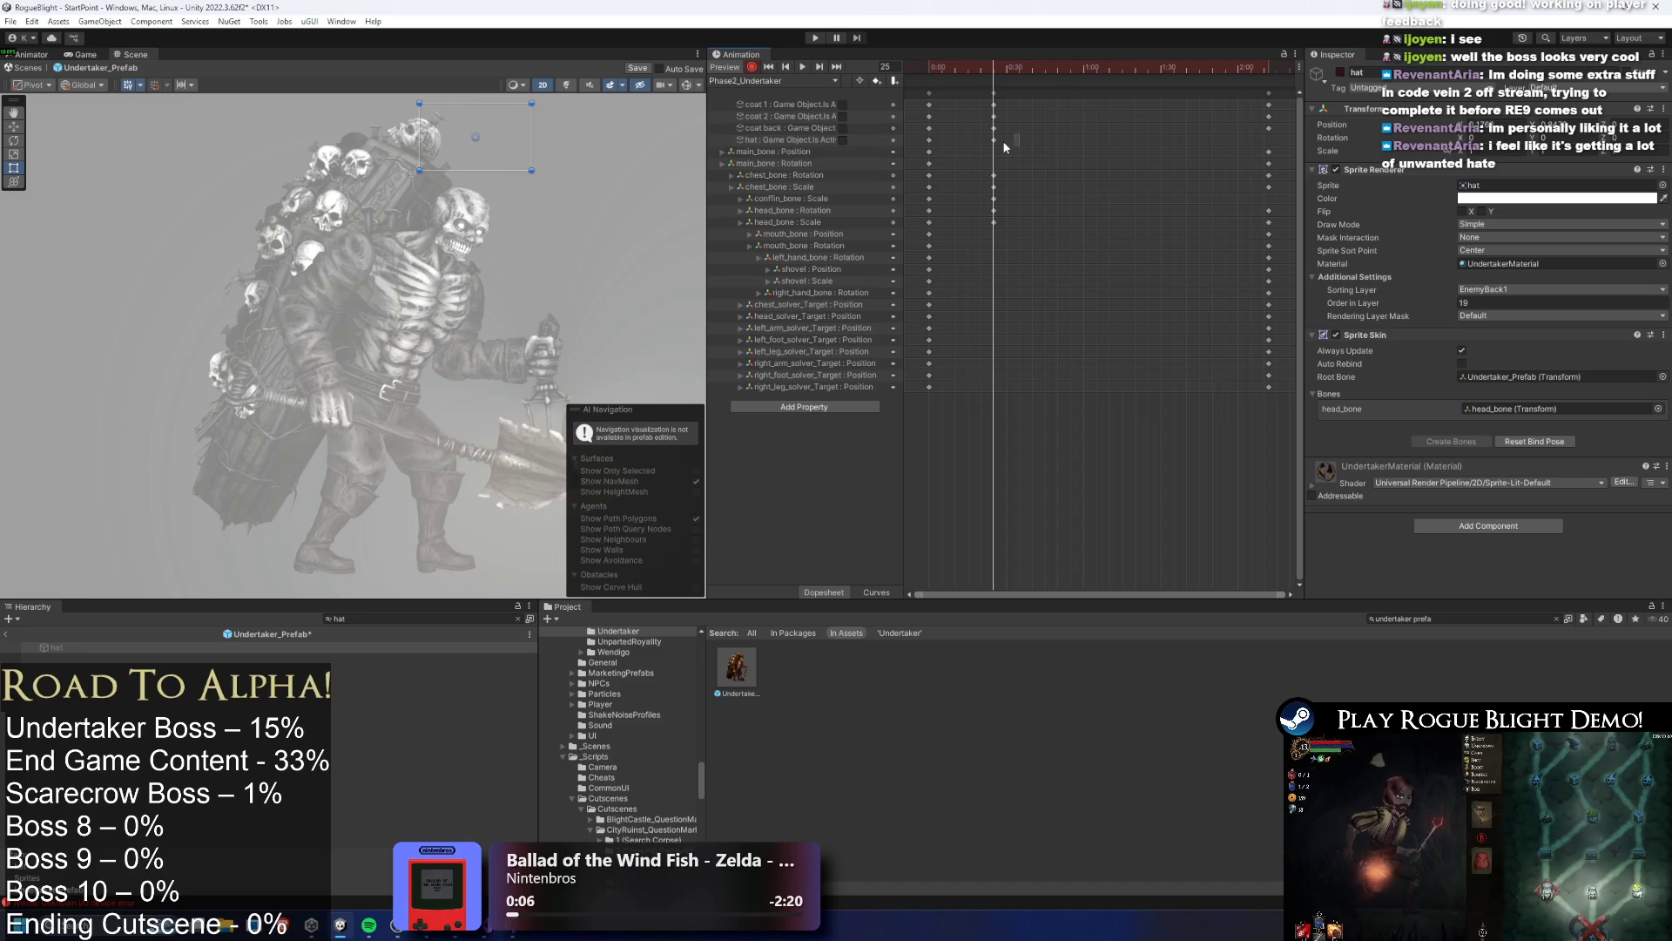
Scrub to frame 132, play the Phase 2 animation, and clear the Hierarchy filter
drag(1265, 68, 1269, 69)
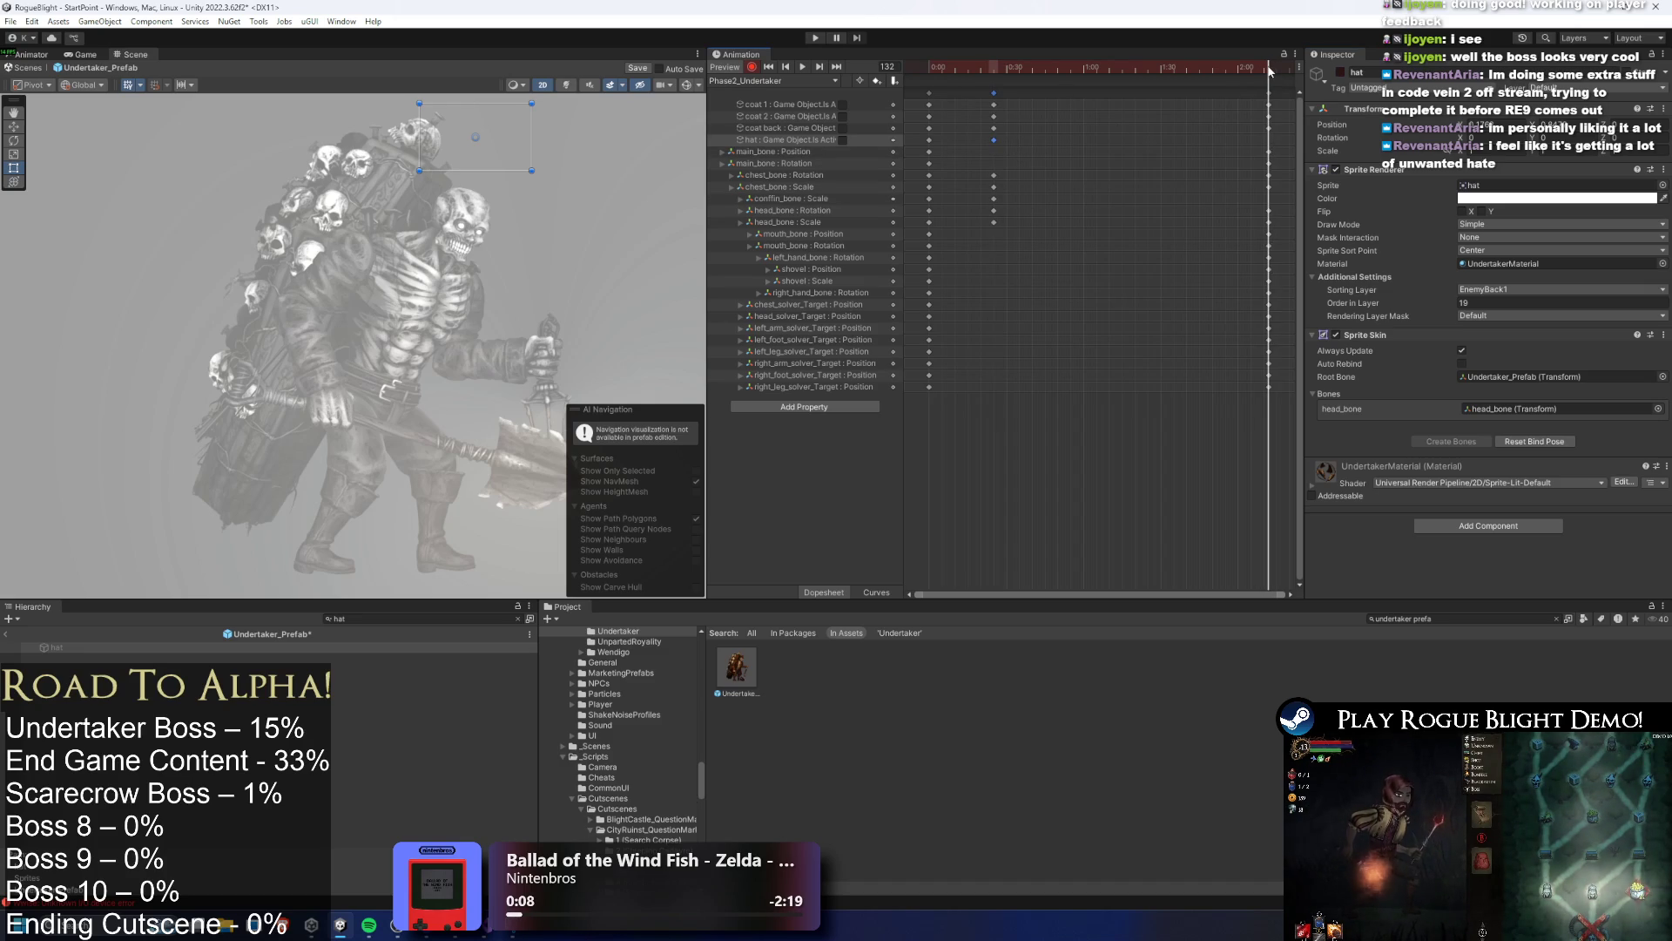
click(1011, 198)
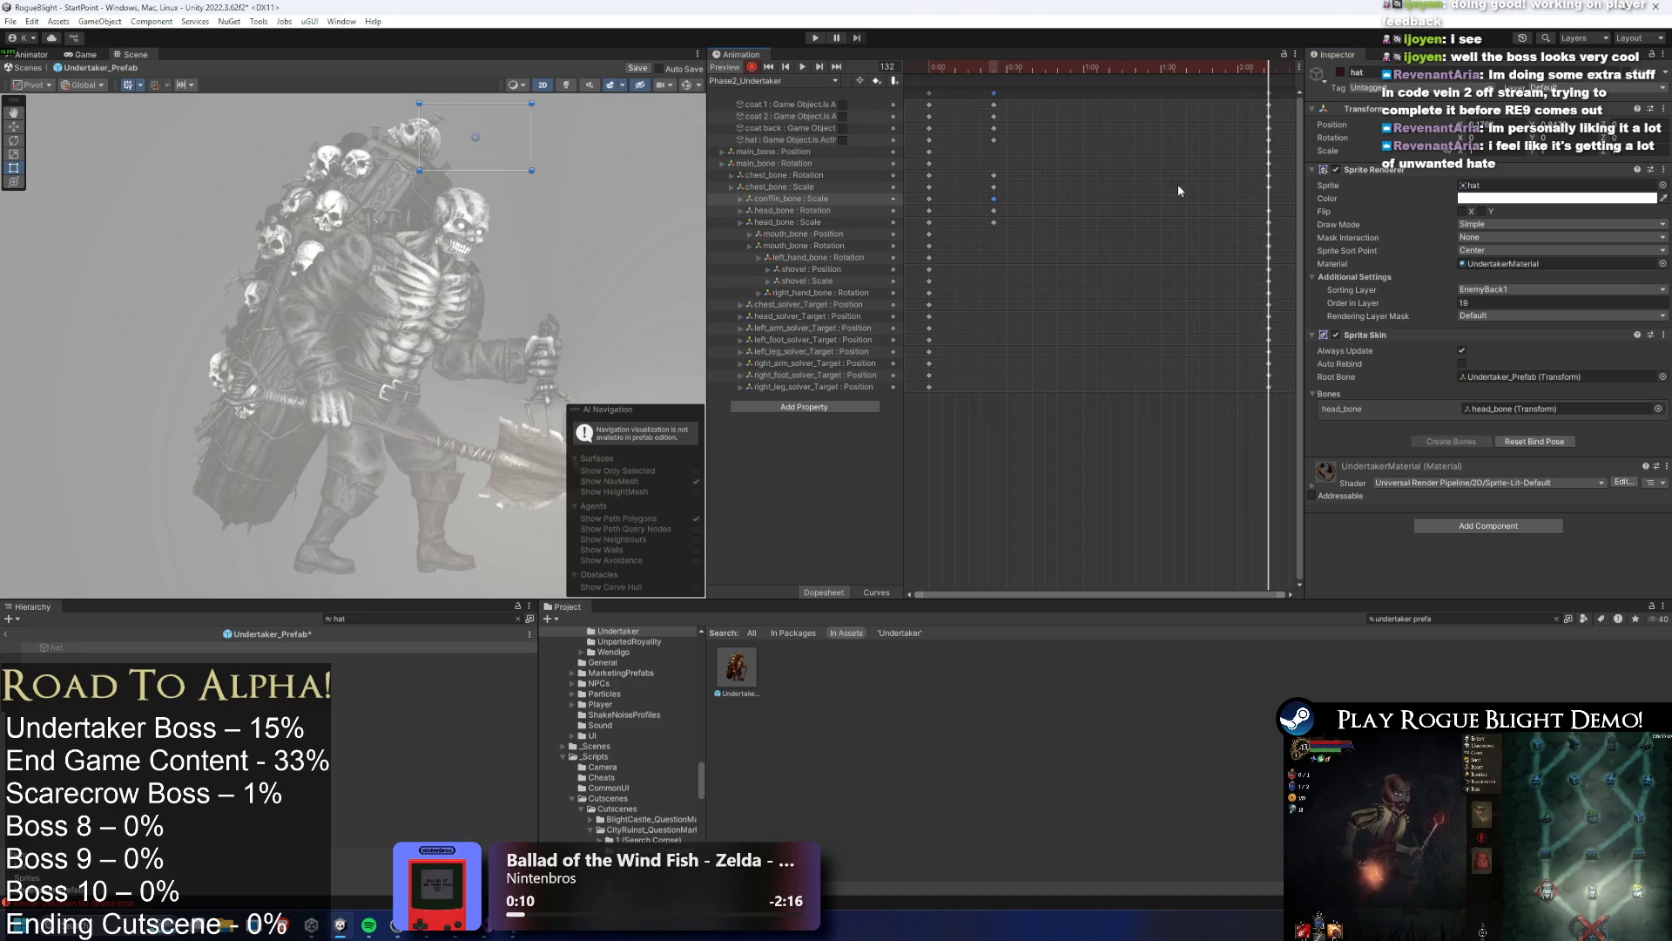
key(space)
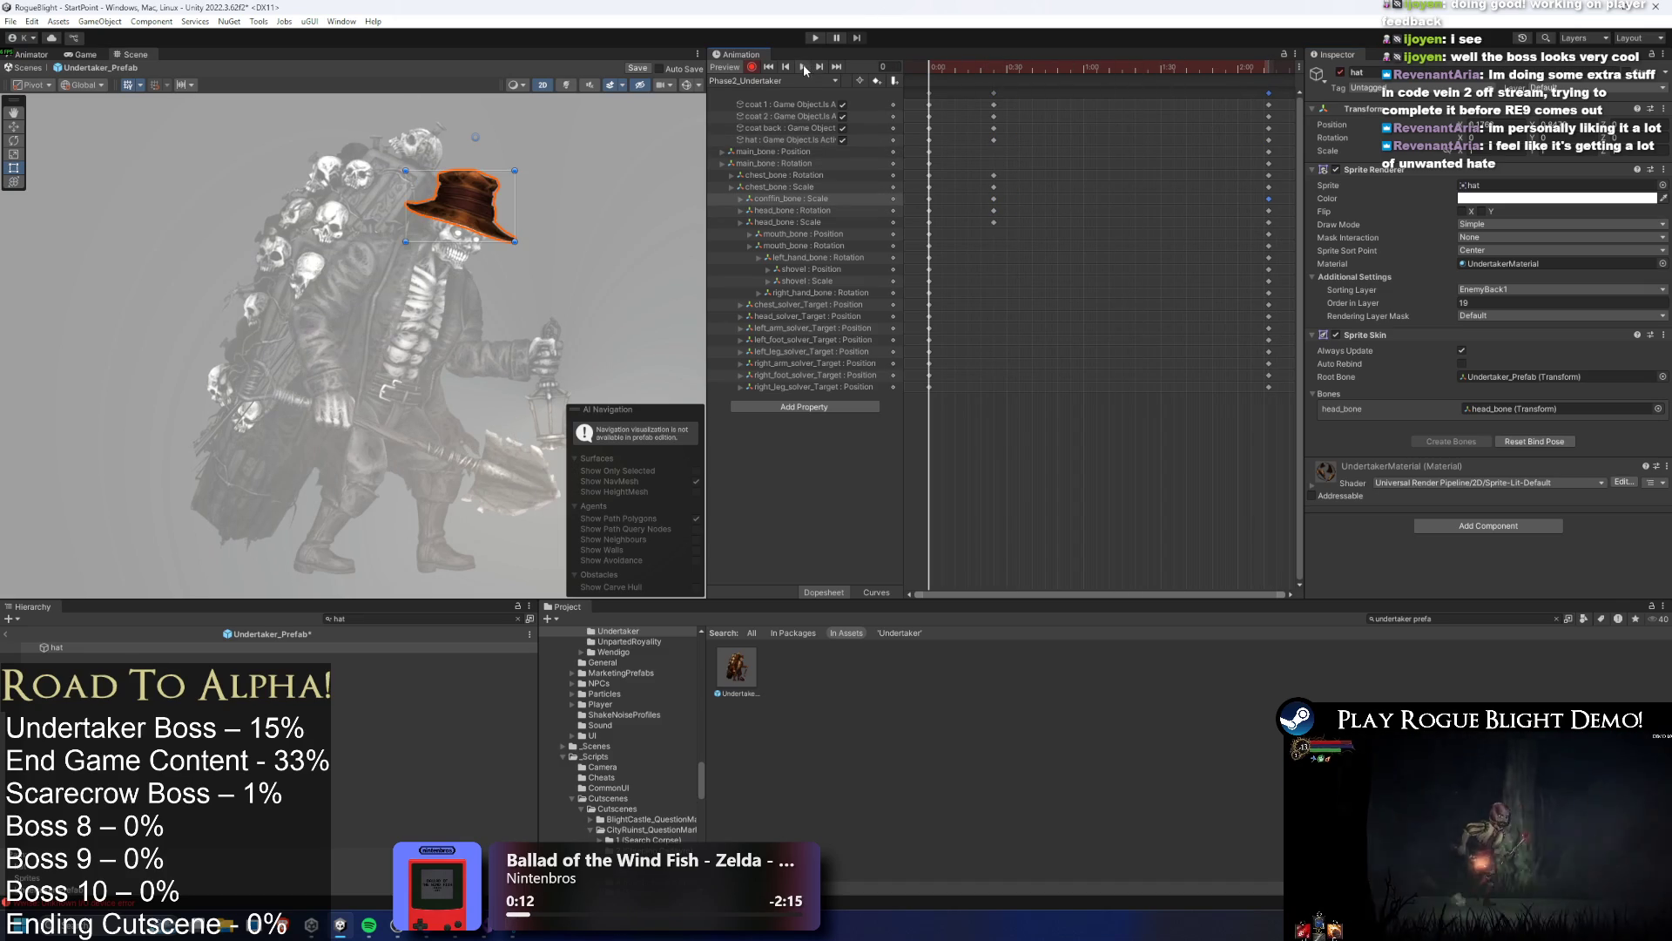
click(660, 143)
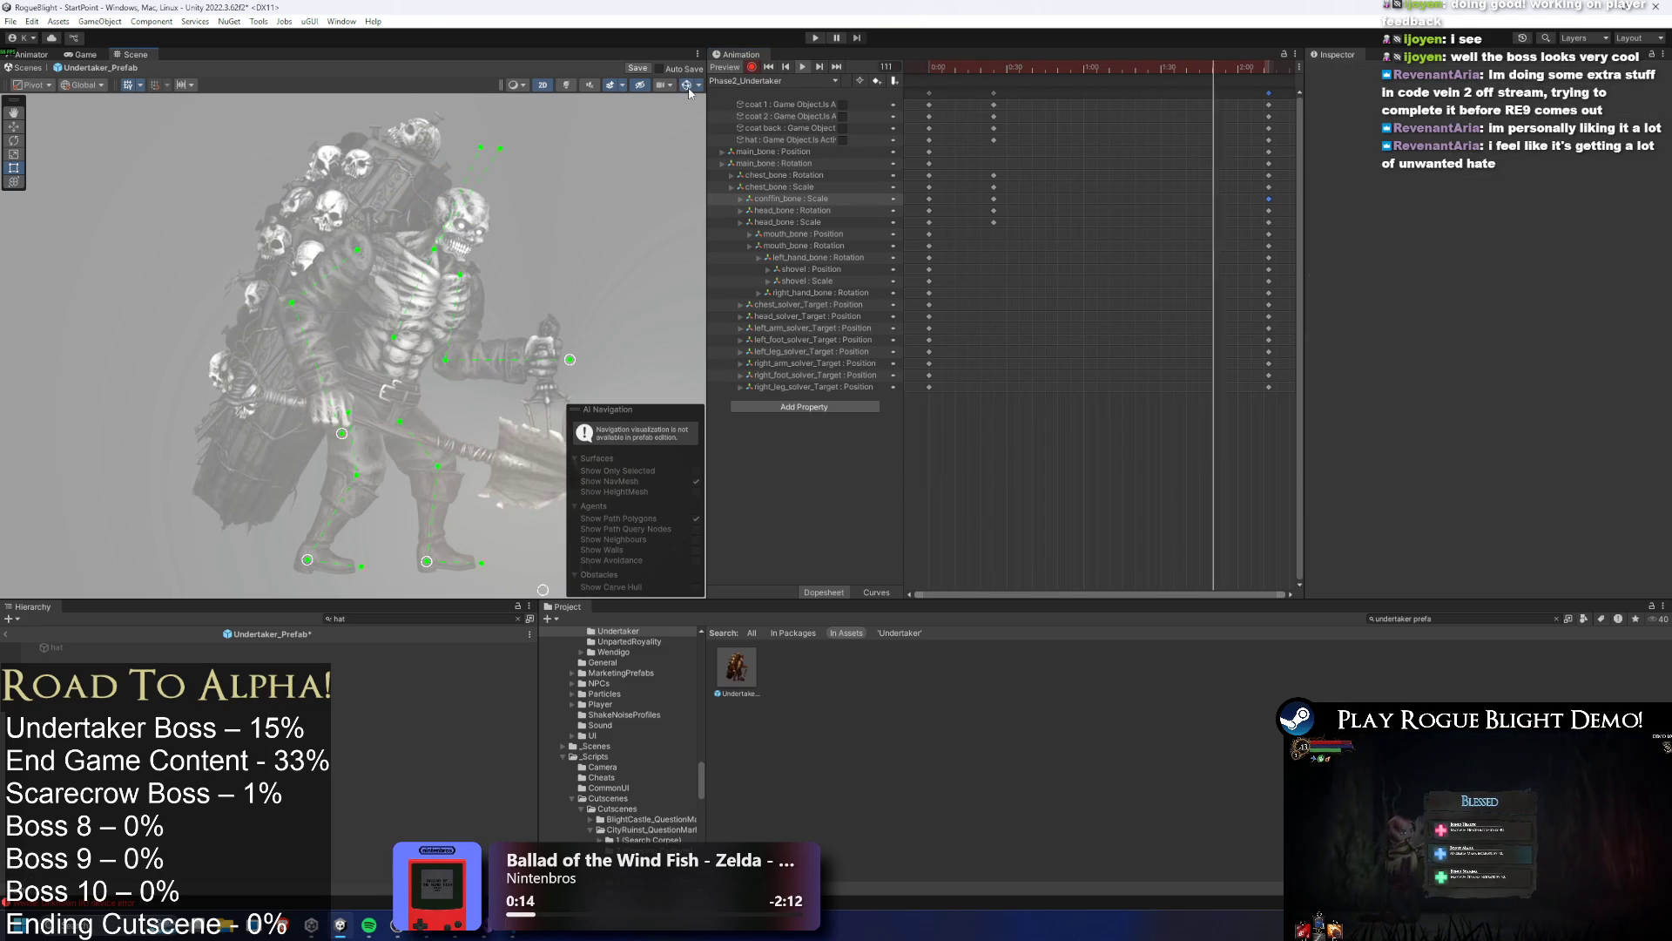
click(440, 614)
key(BackSpace)
scroll(423, 392, down, 2)
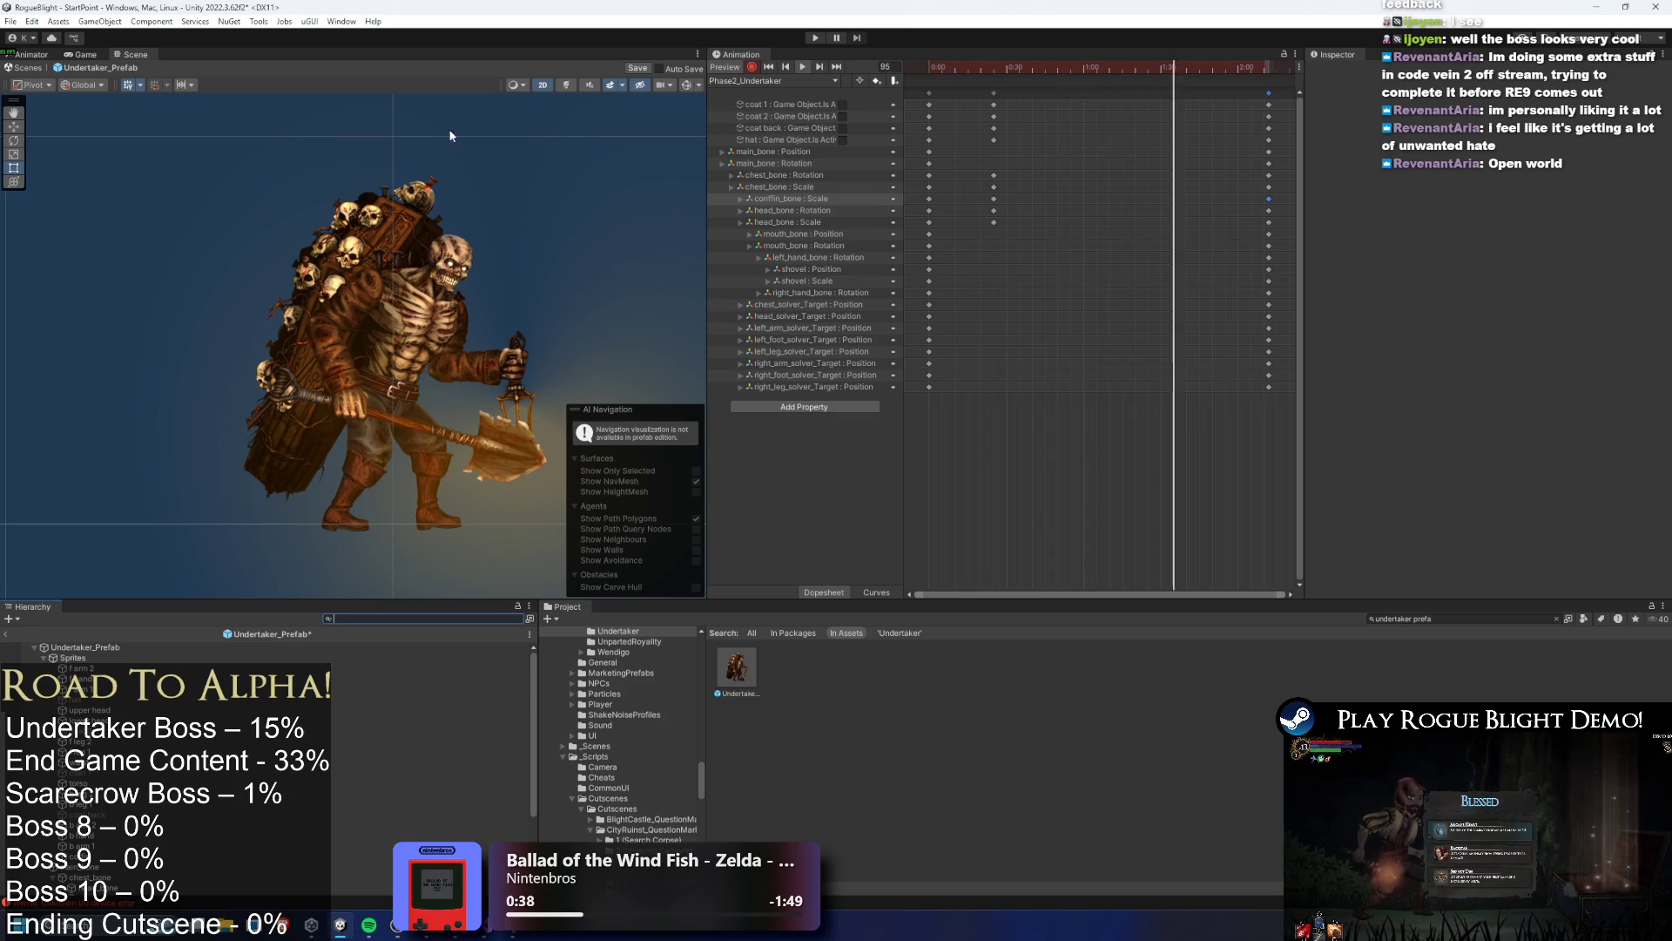
Box-select the coat 1, coat 2 and coat back keyframes and shift them earlier
mouse_move(983, 97)
mouse_down()
mouse_move(1002, 133)
mouse_move(961, 132)
mouse_up()
click(1073, 143)
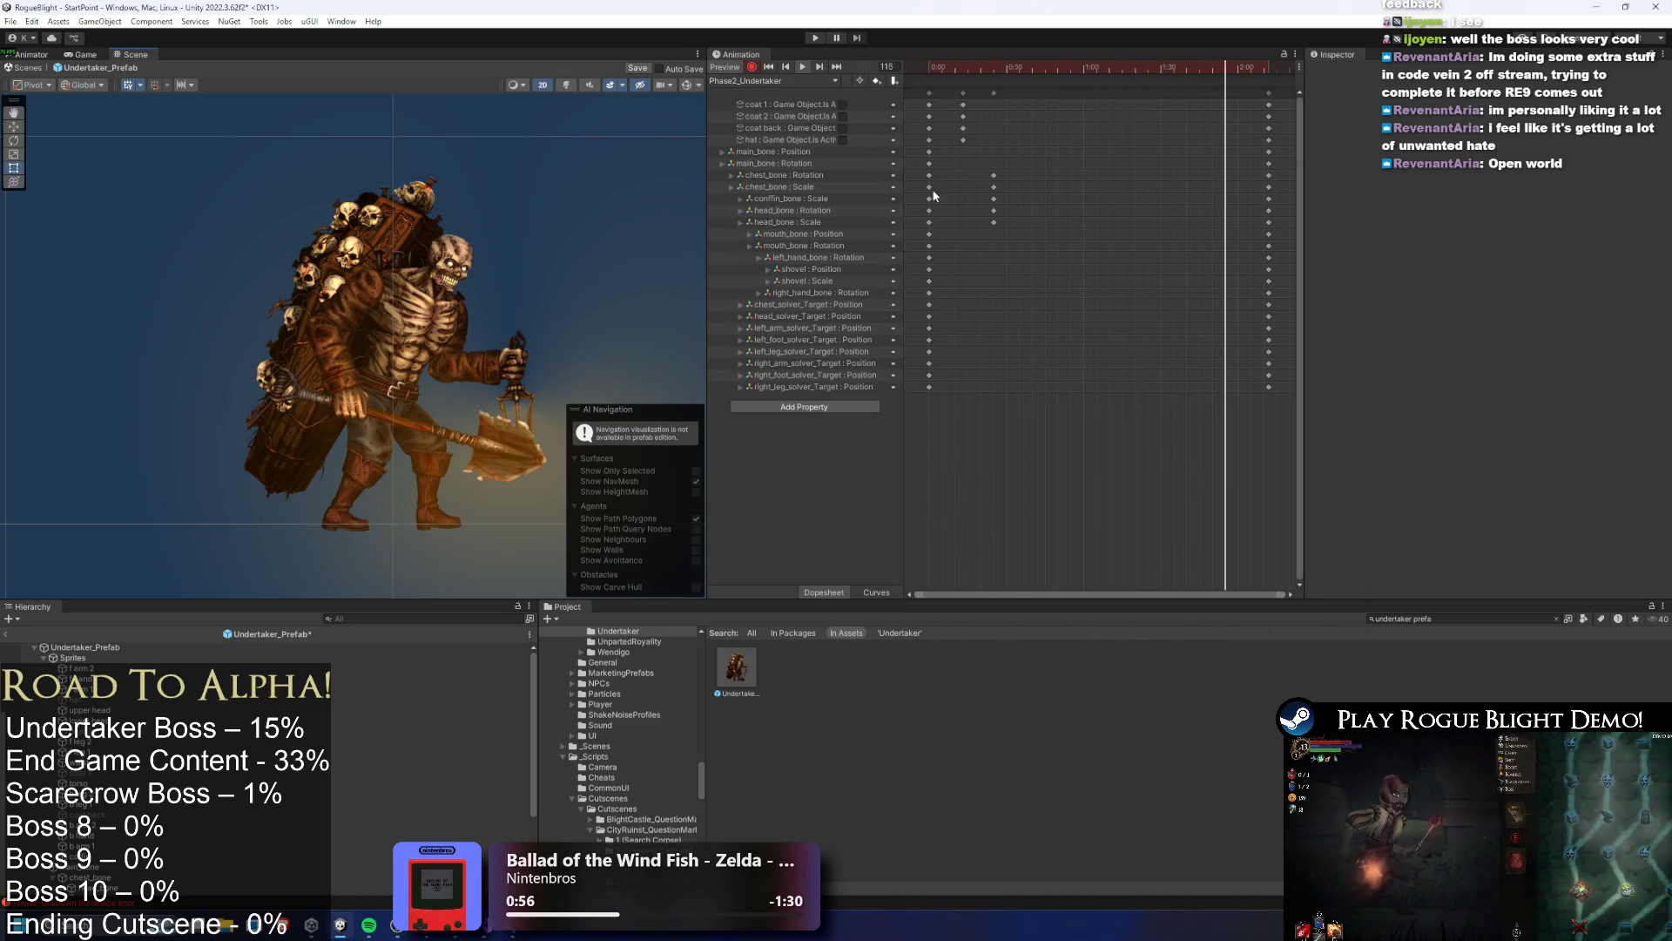
click(981, 65)
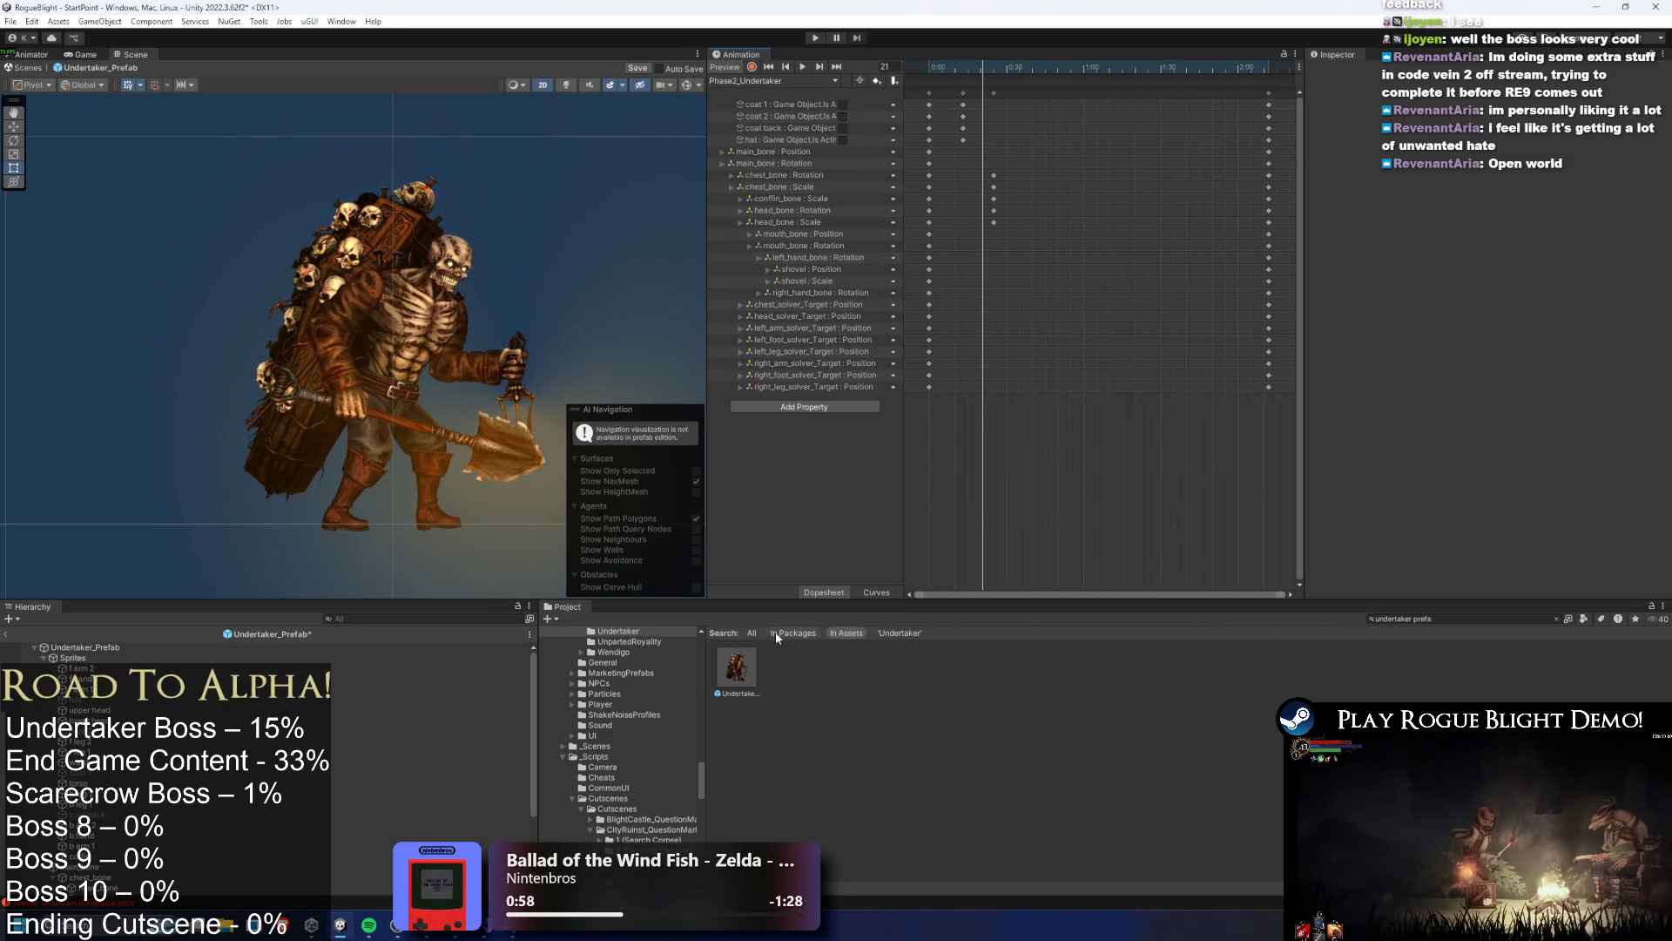
Clear the Project search and search again to list all undertaker assets
click(737, 669)
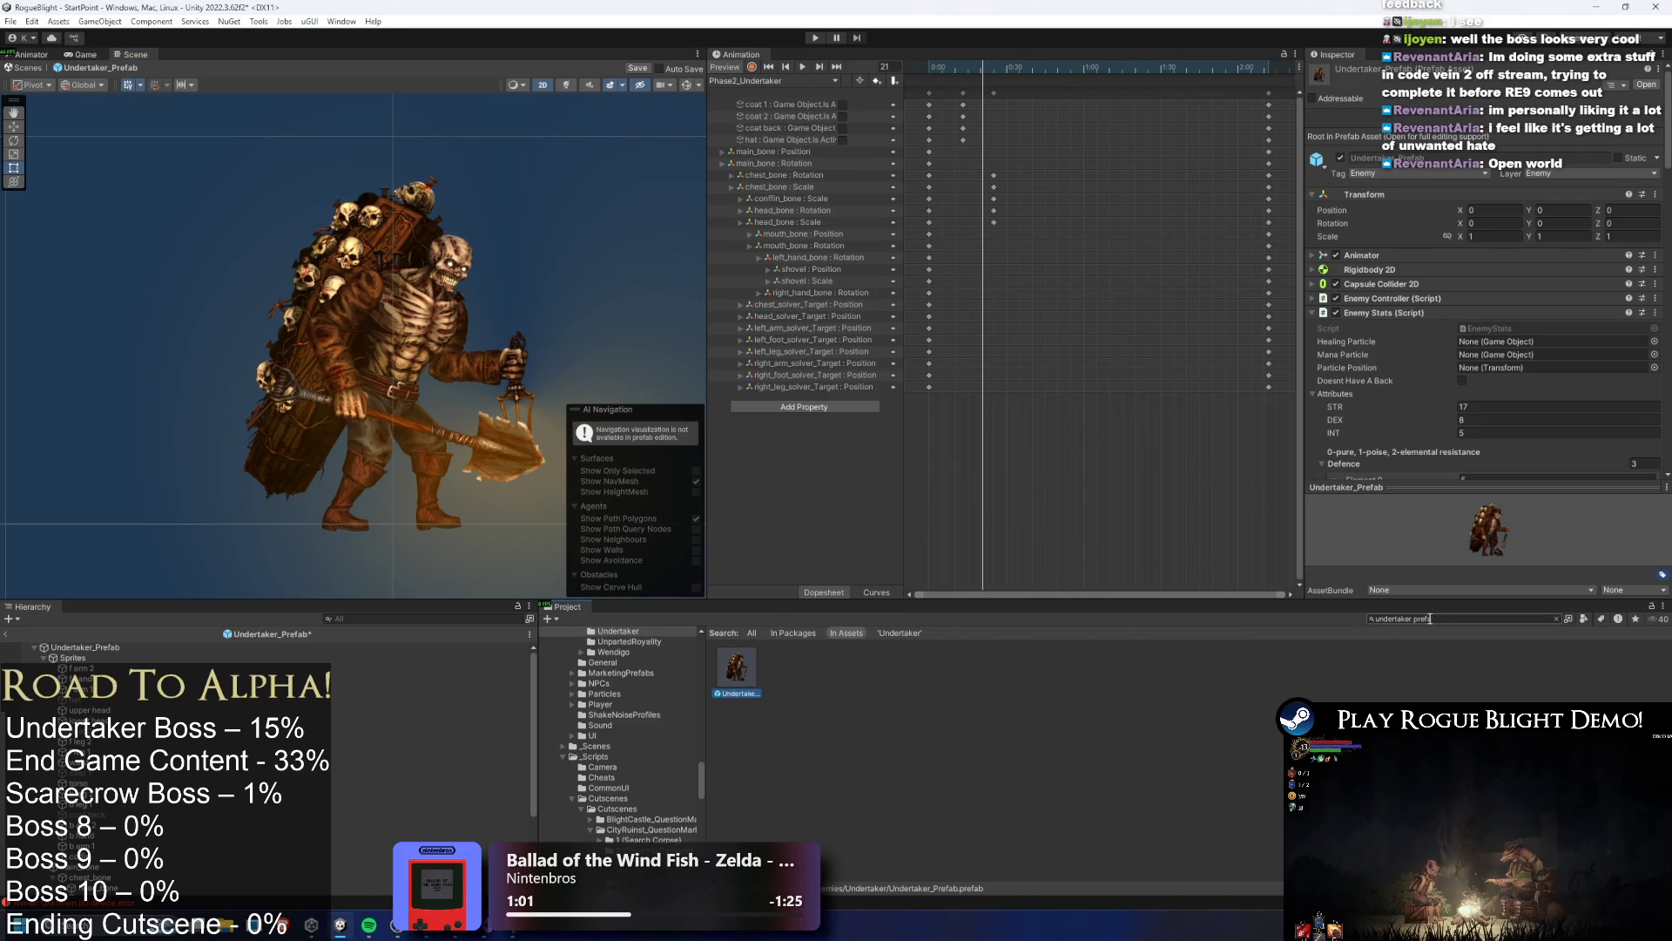
key(Escape)
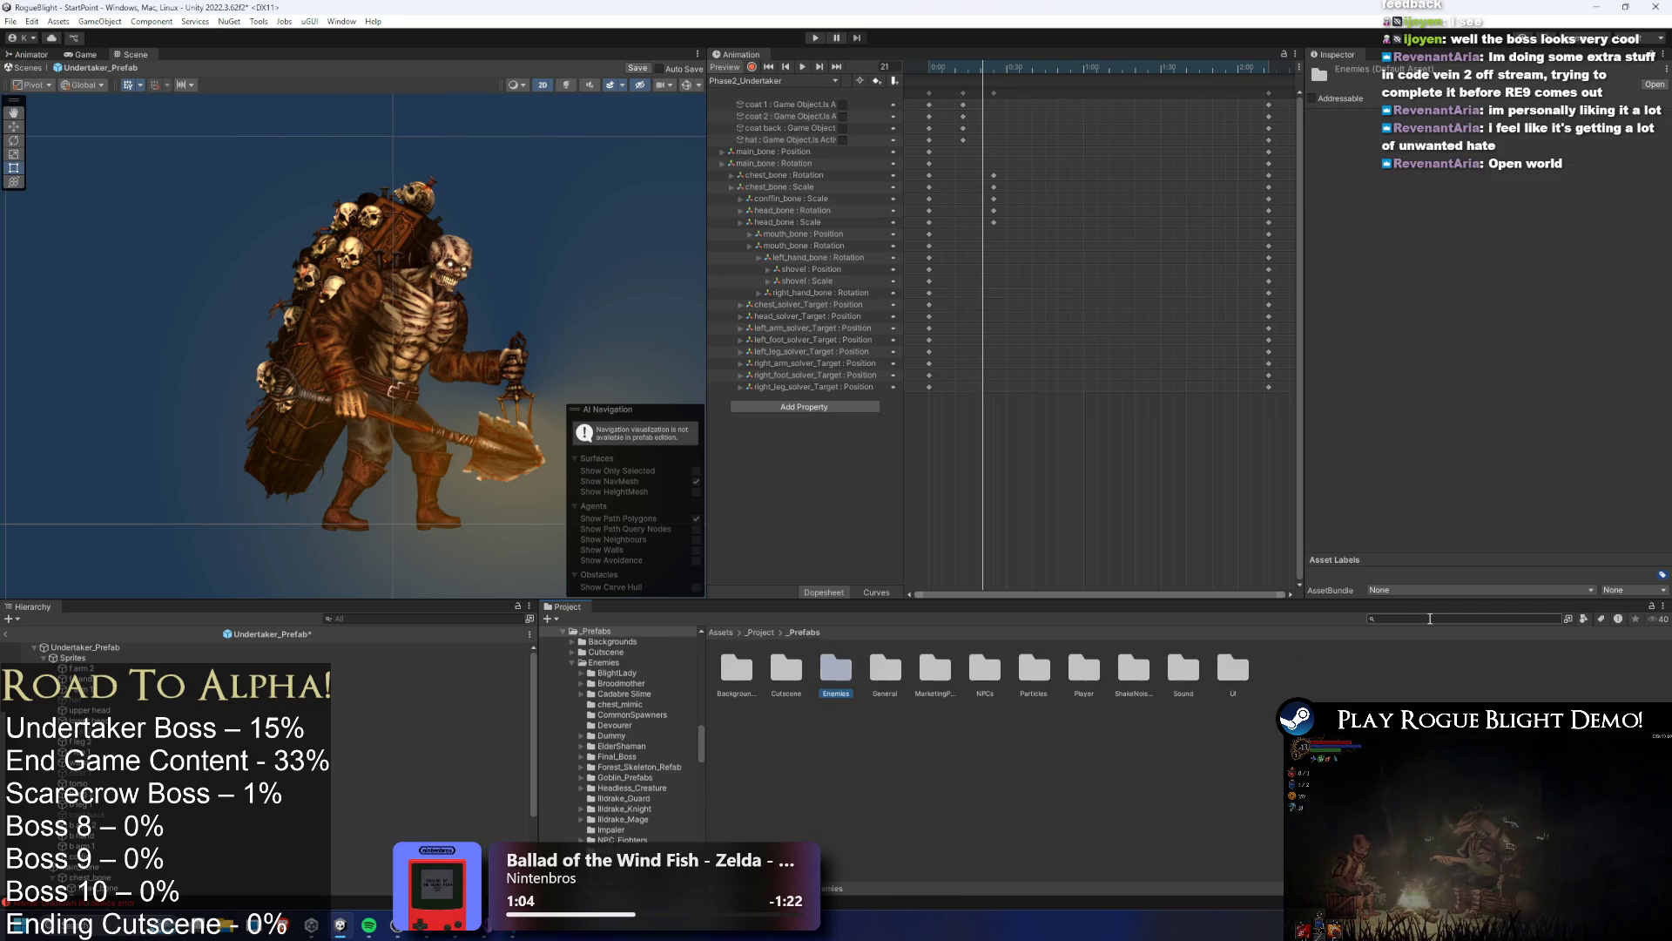
click(1429, 618)
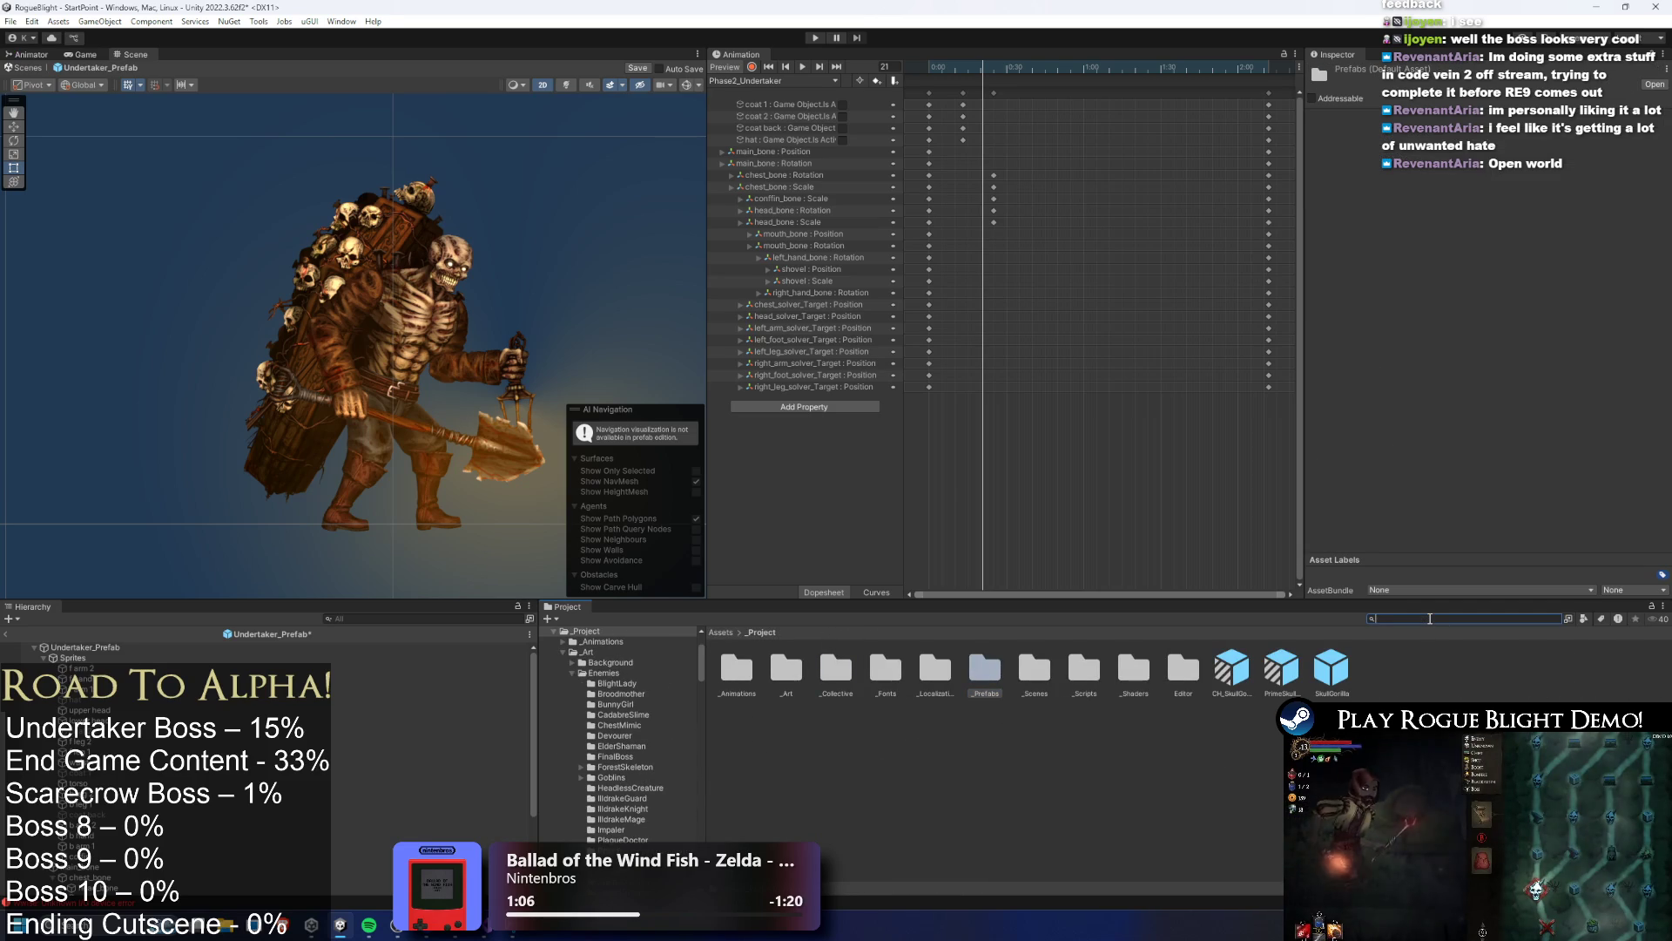
text(undertak)
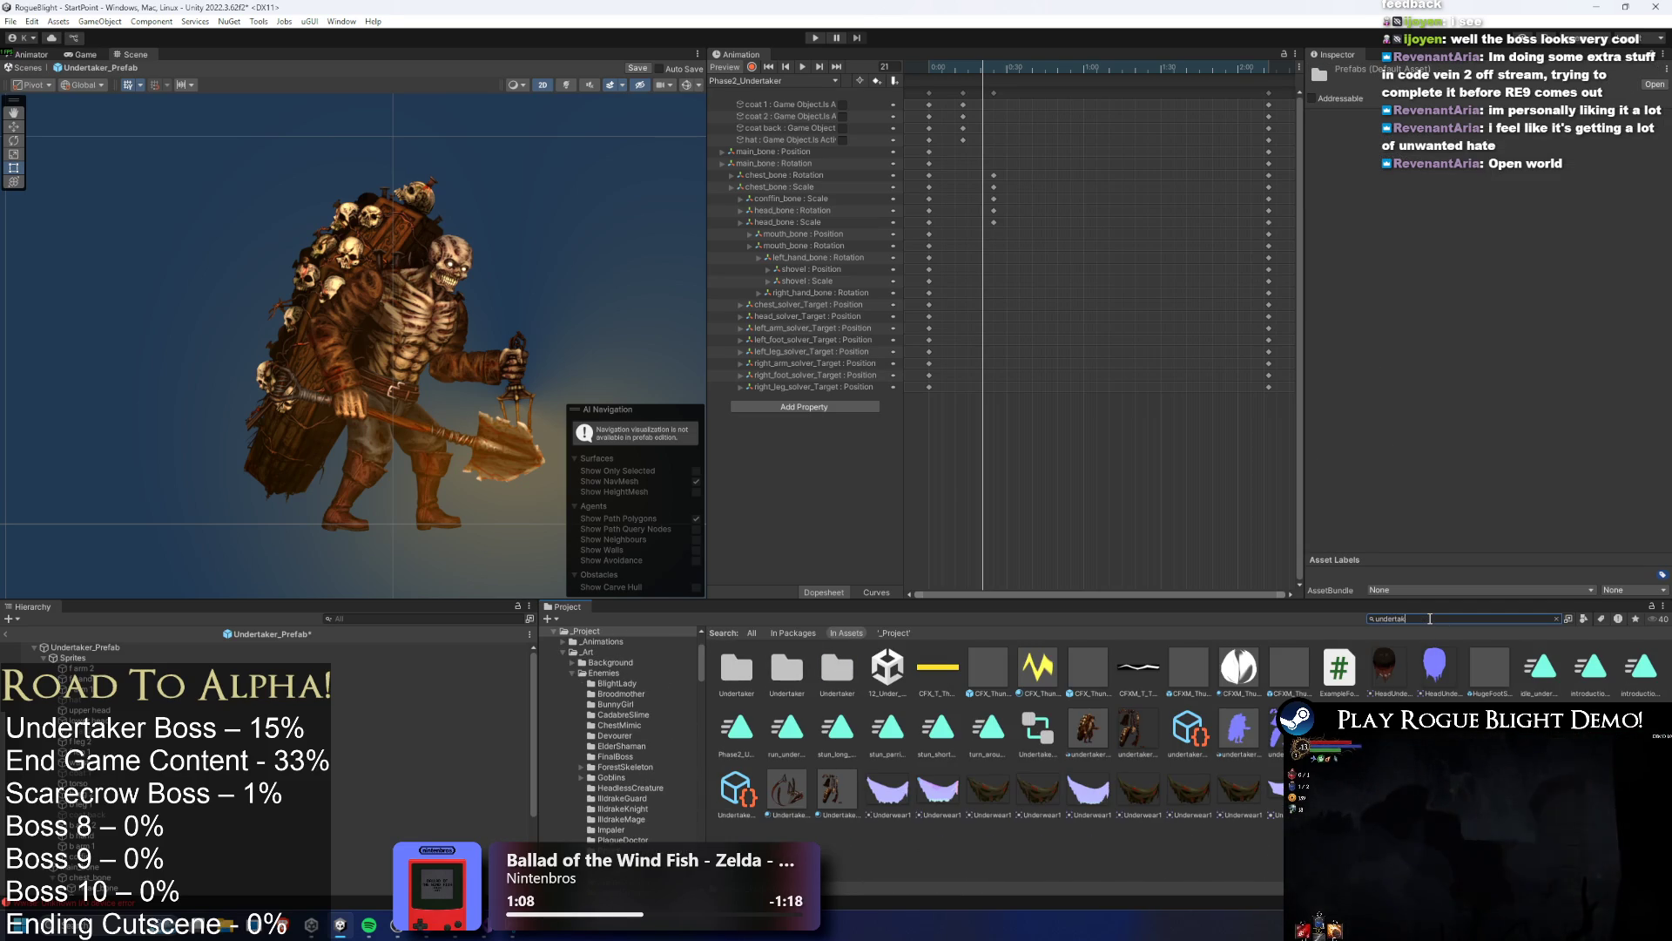
text(er art)
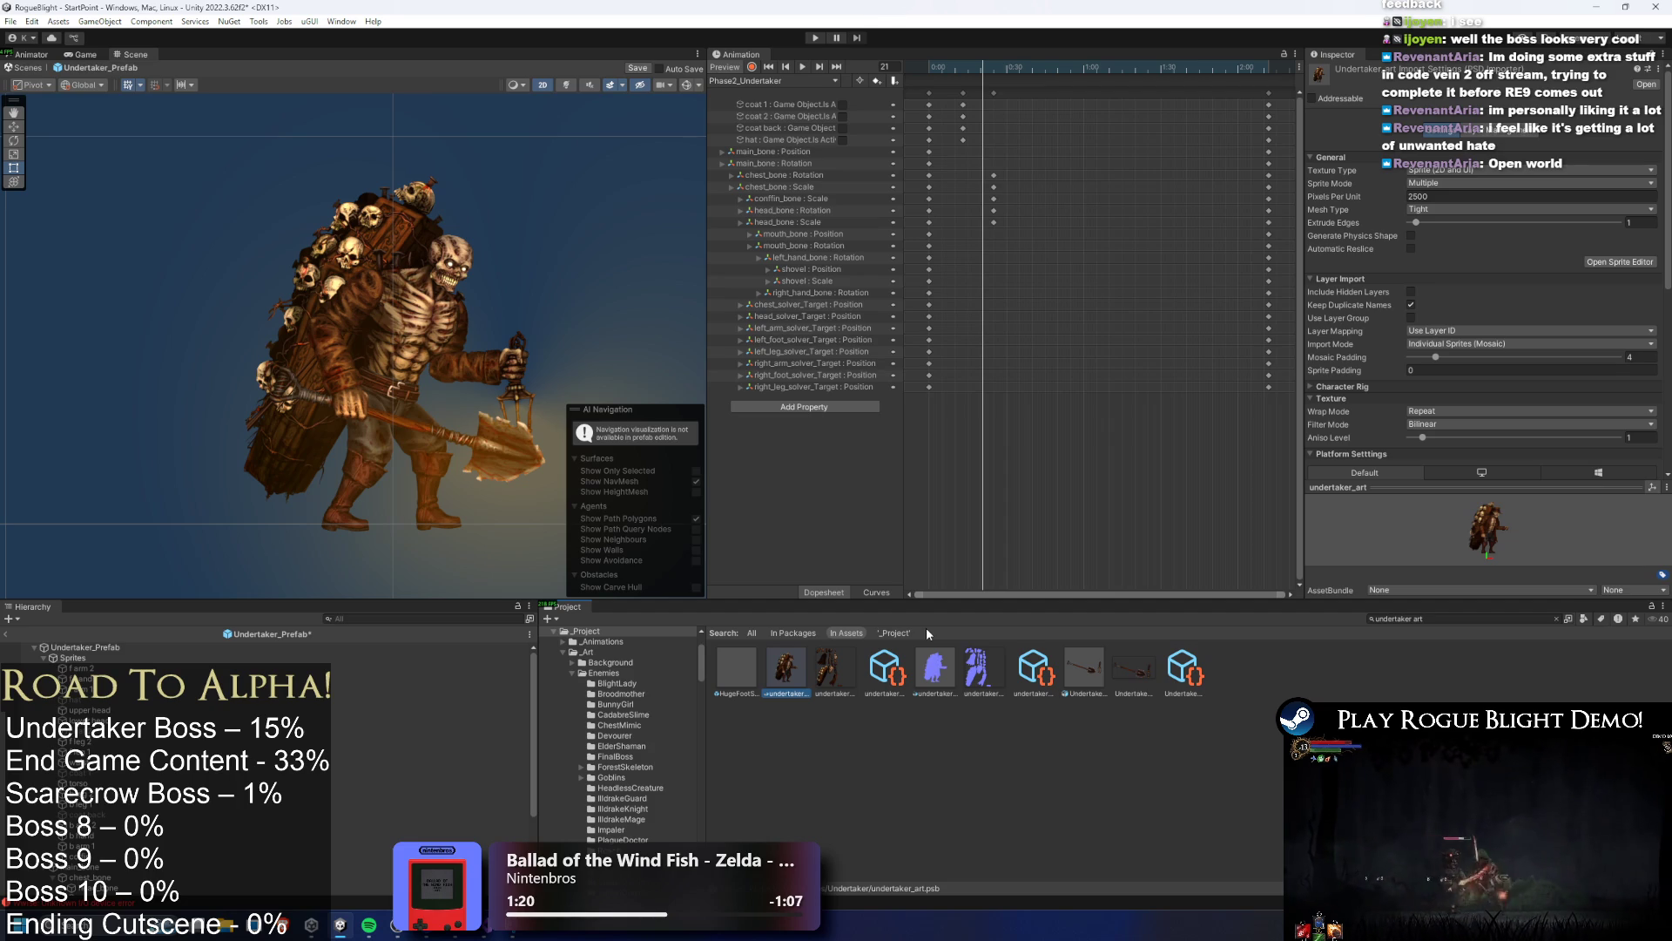
Open undertaker_art.psb from the Project panel in Photoshop
double_click(795, 685)
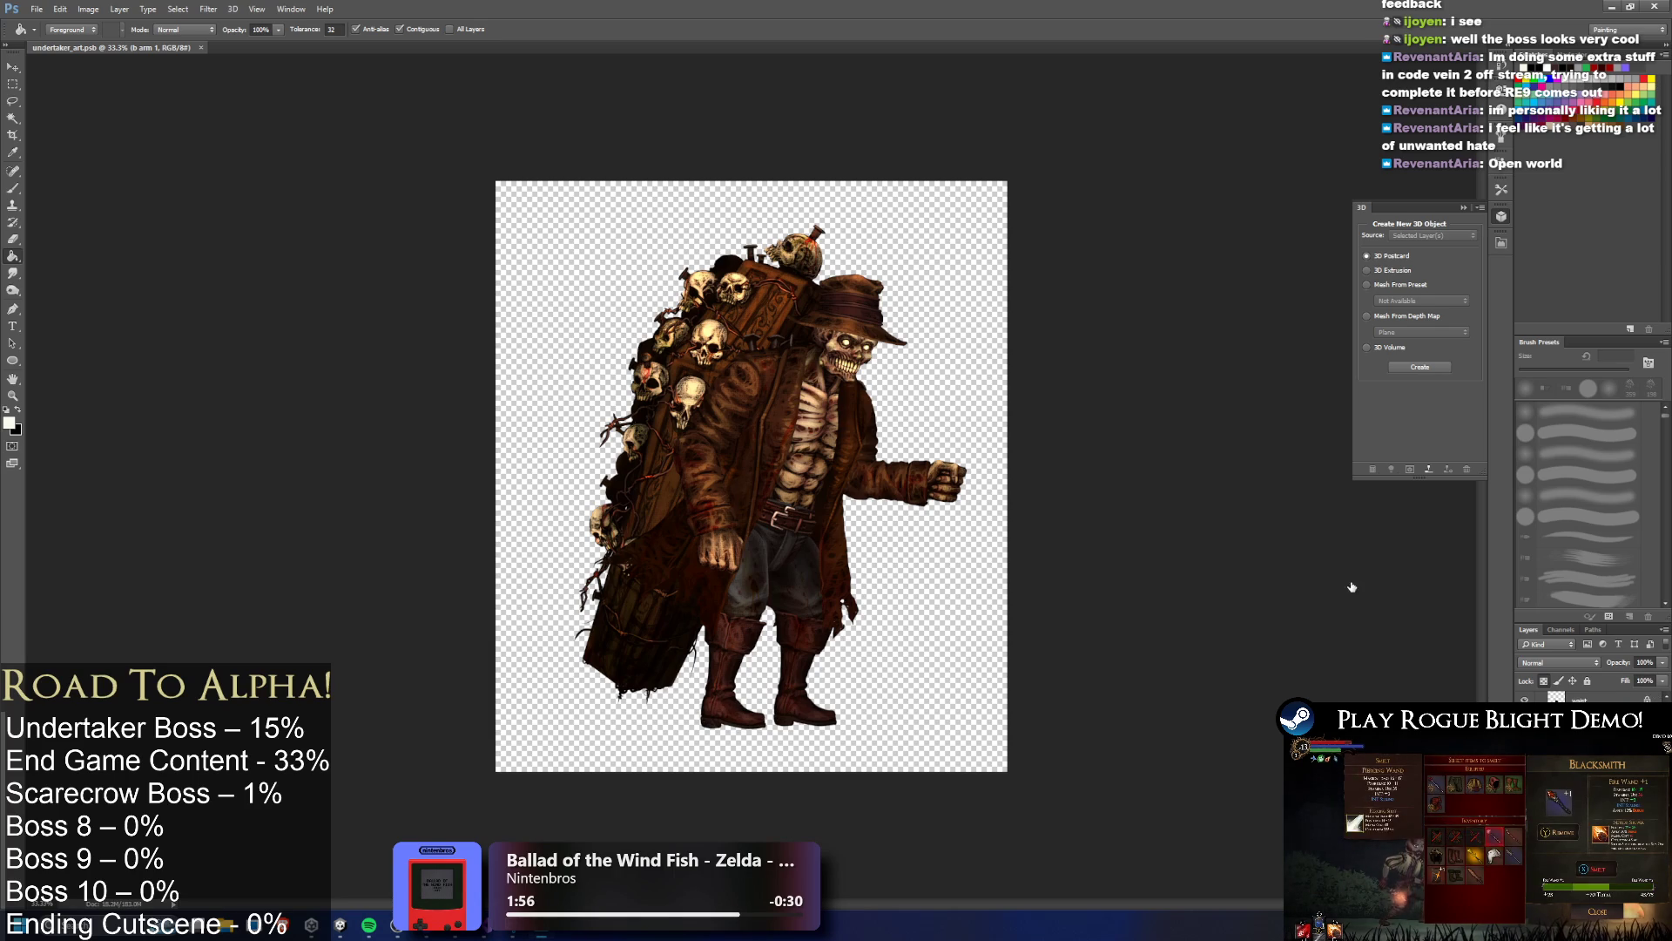
click(13, 101)
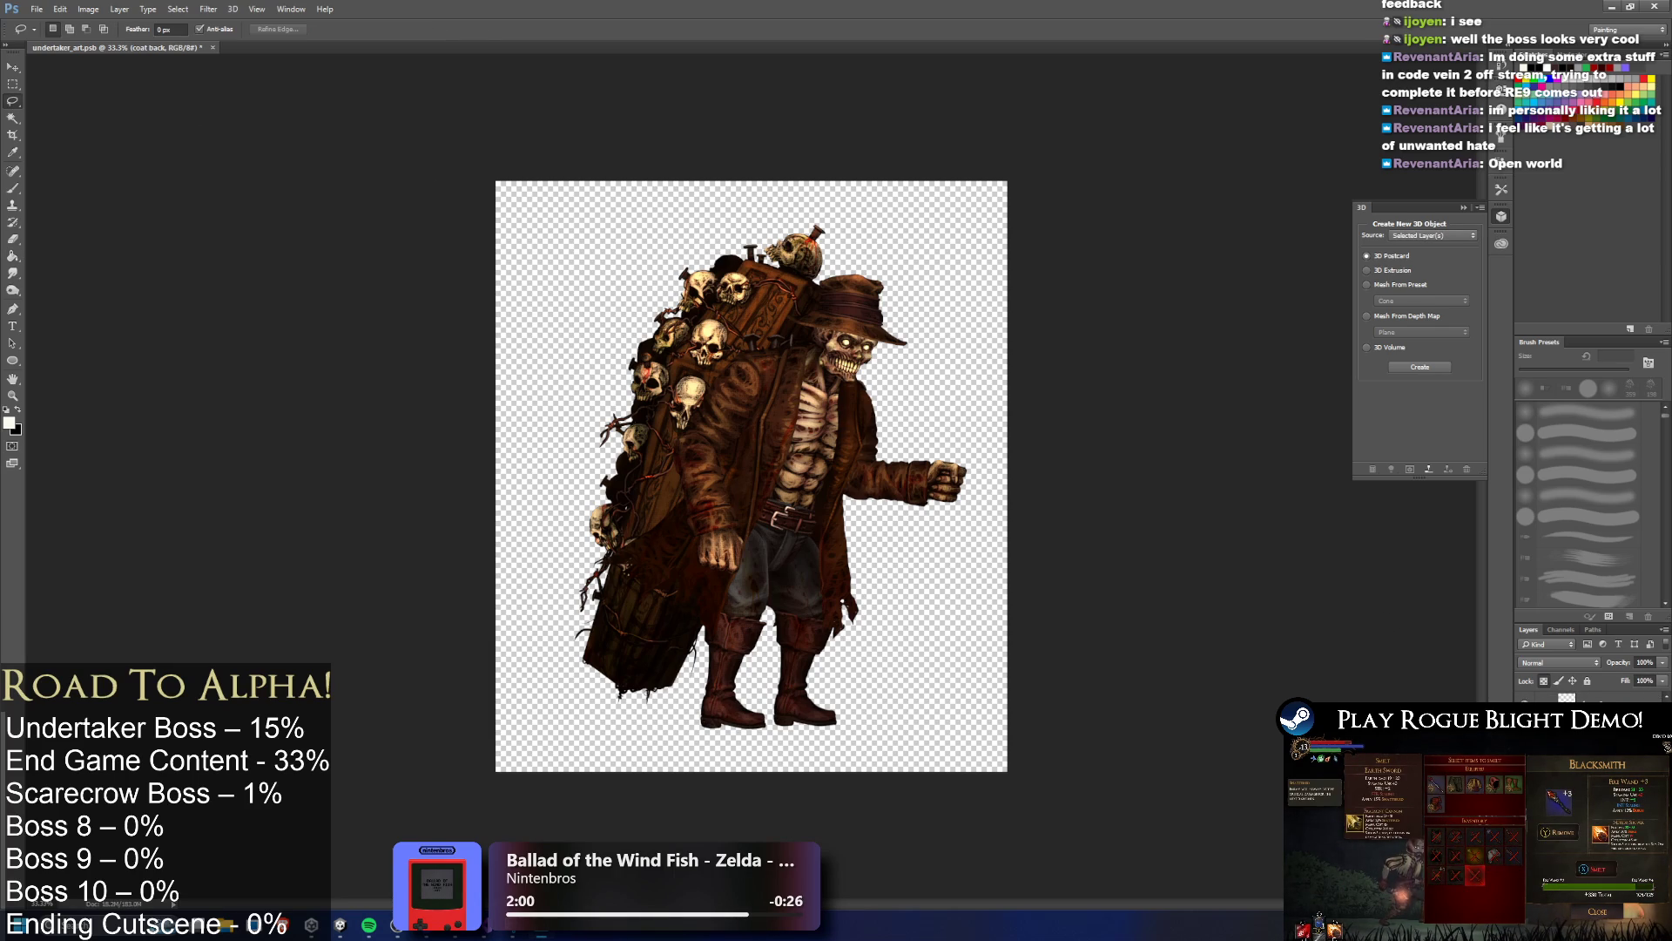
key(alt+bracketright)
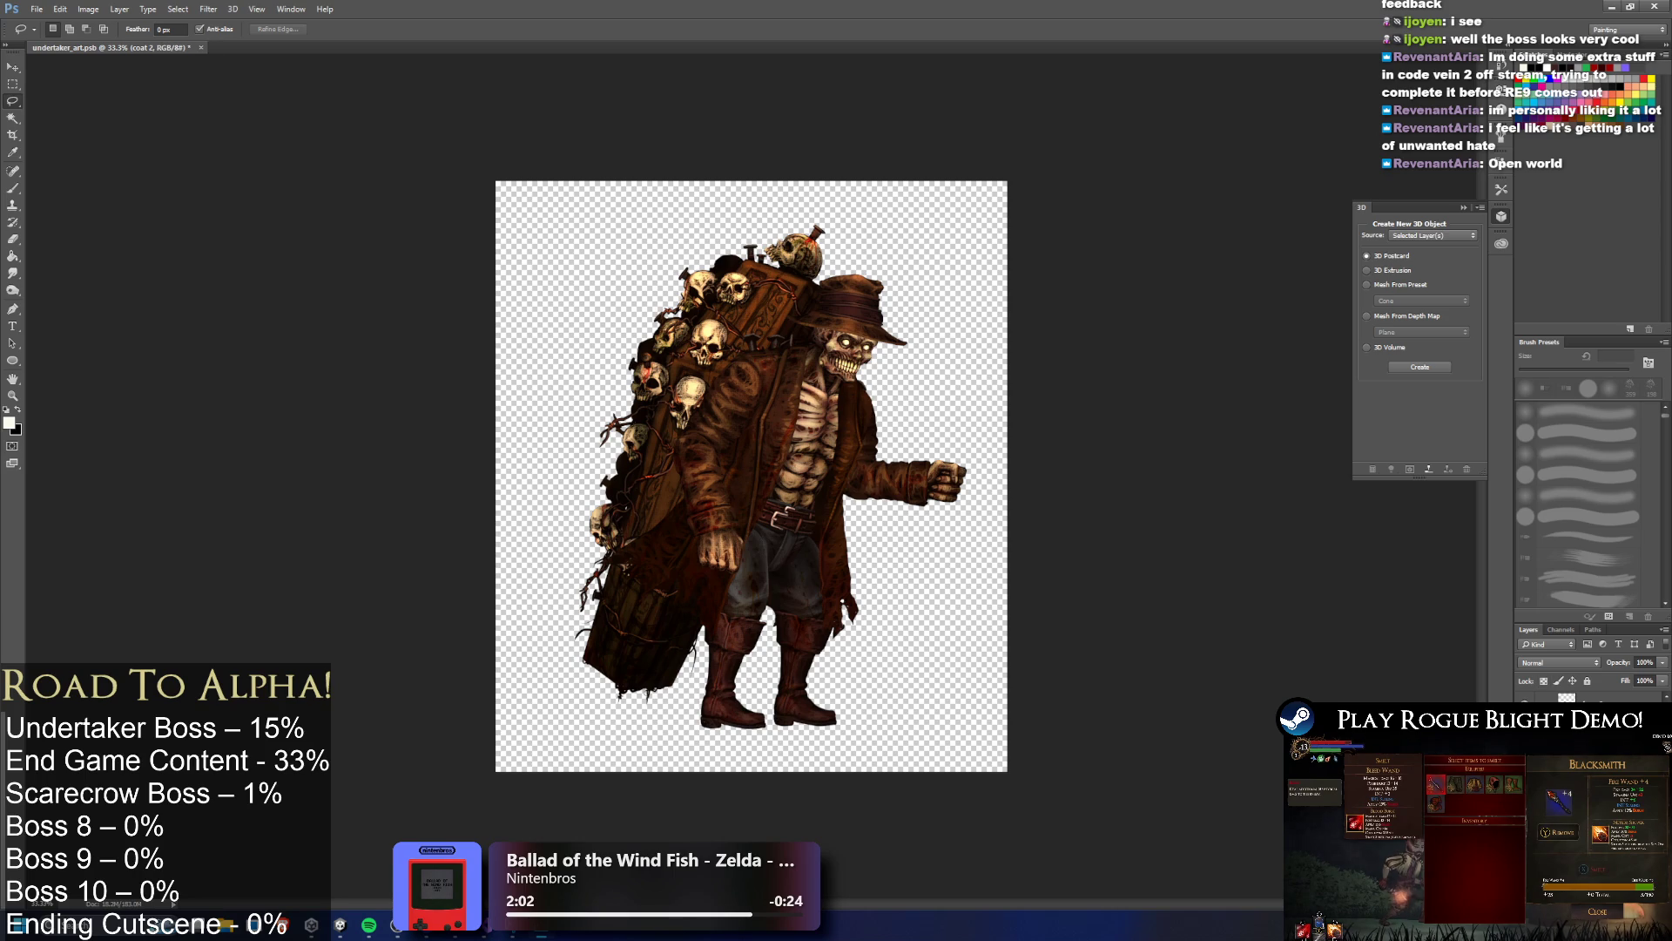
key(alt+bracketleft)
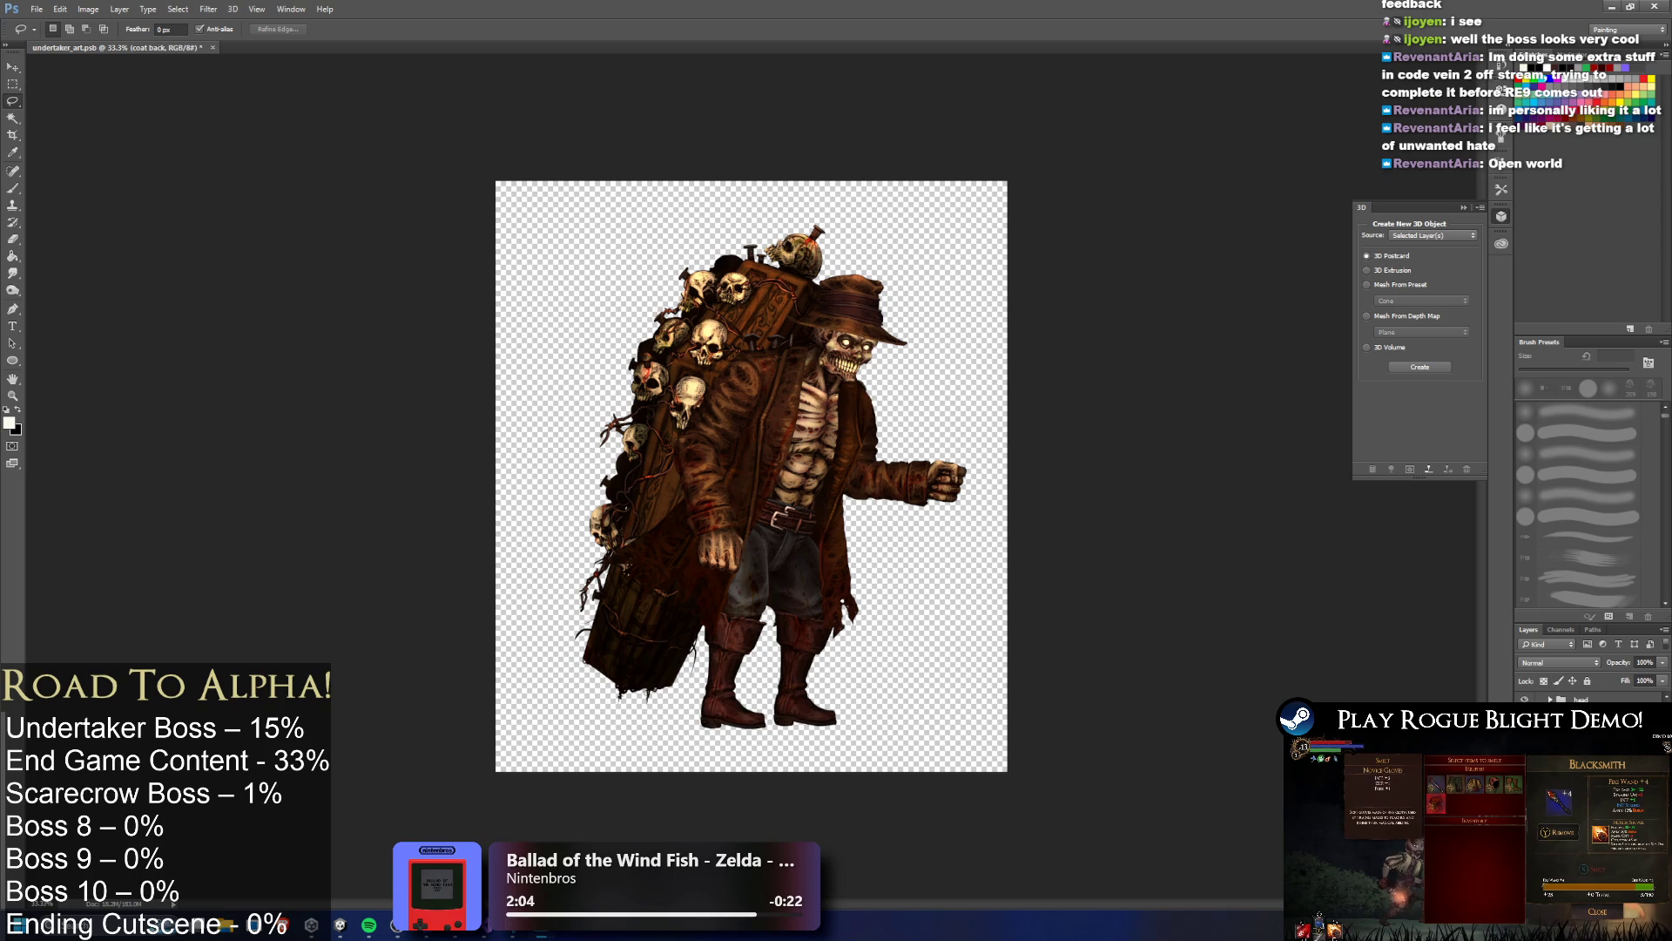
key(alt+bracketleft)
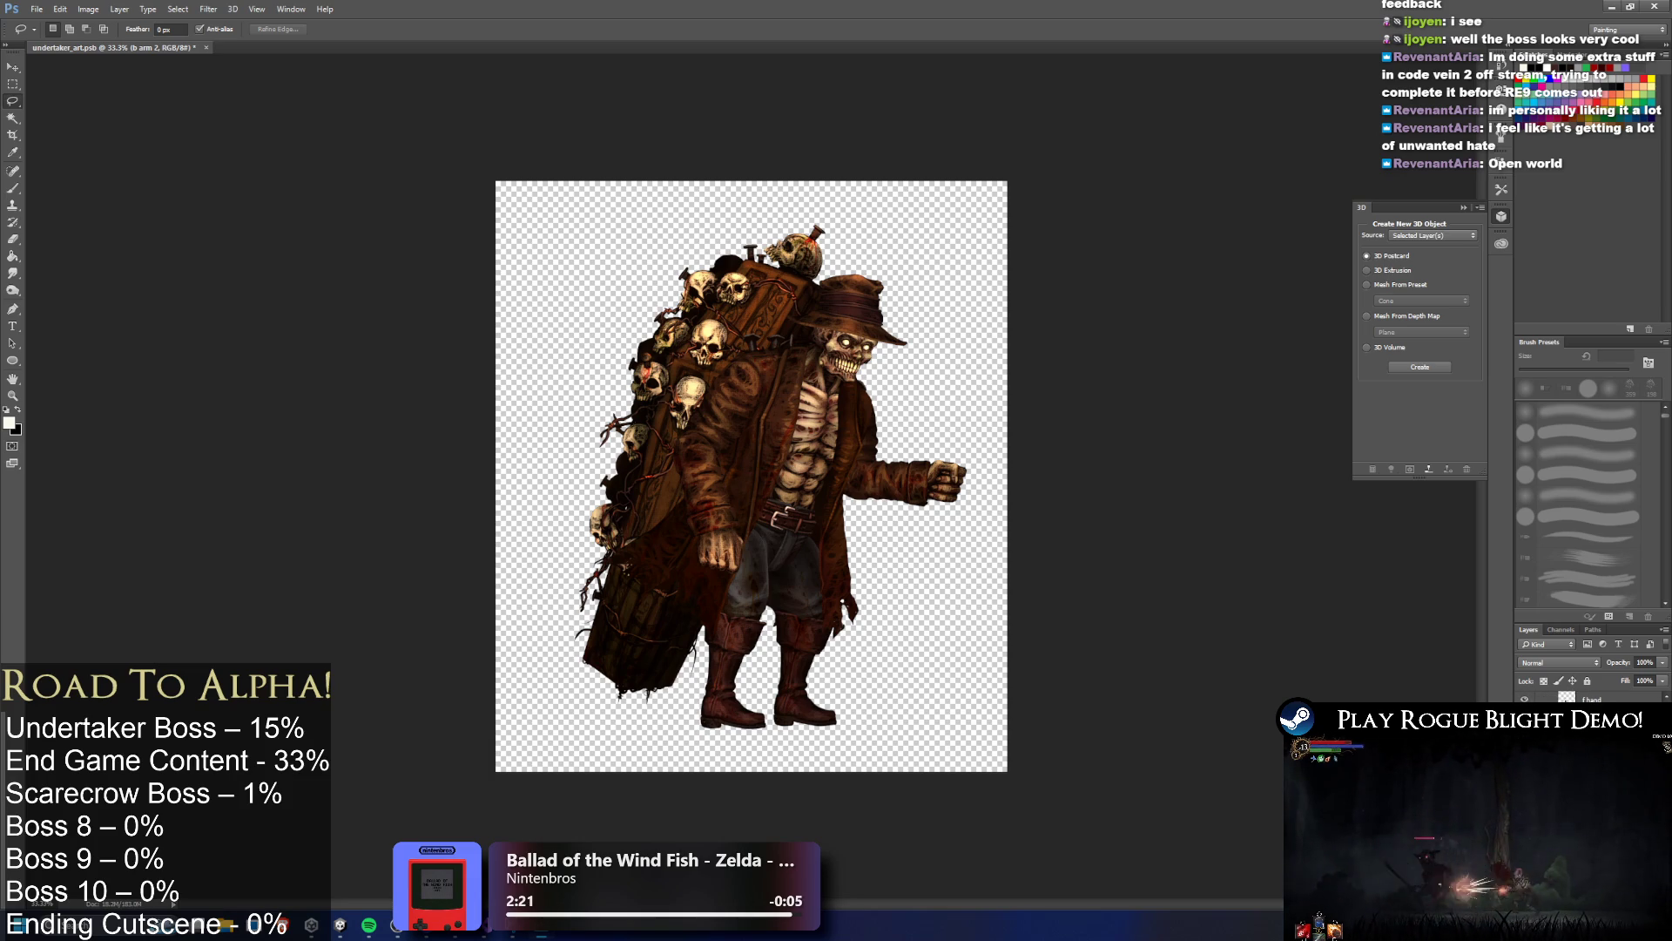
key(ctrl+z)
key(ctrl+z)
key(ctrl+z)
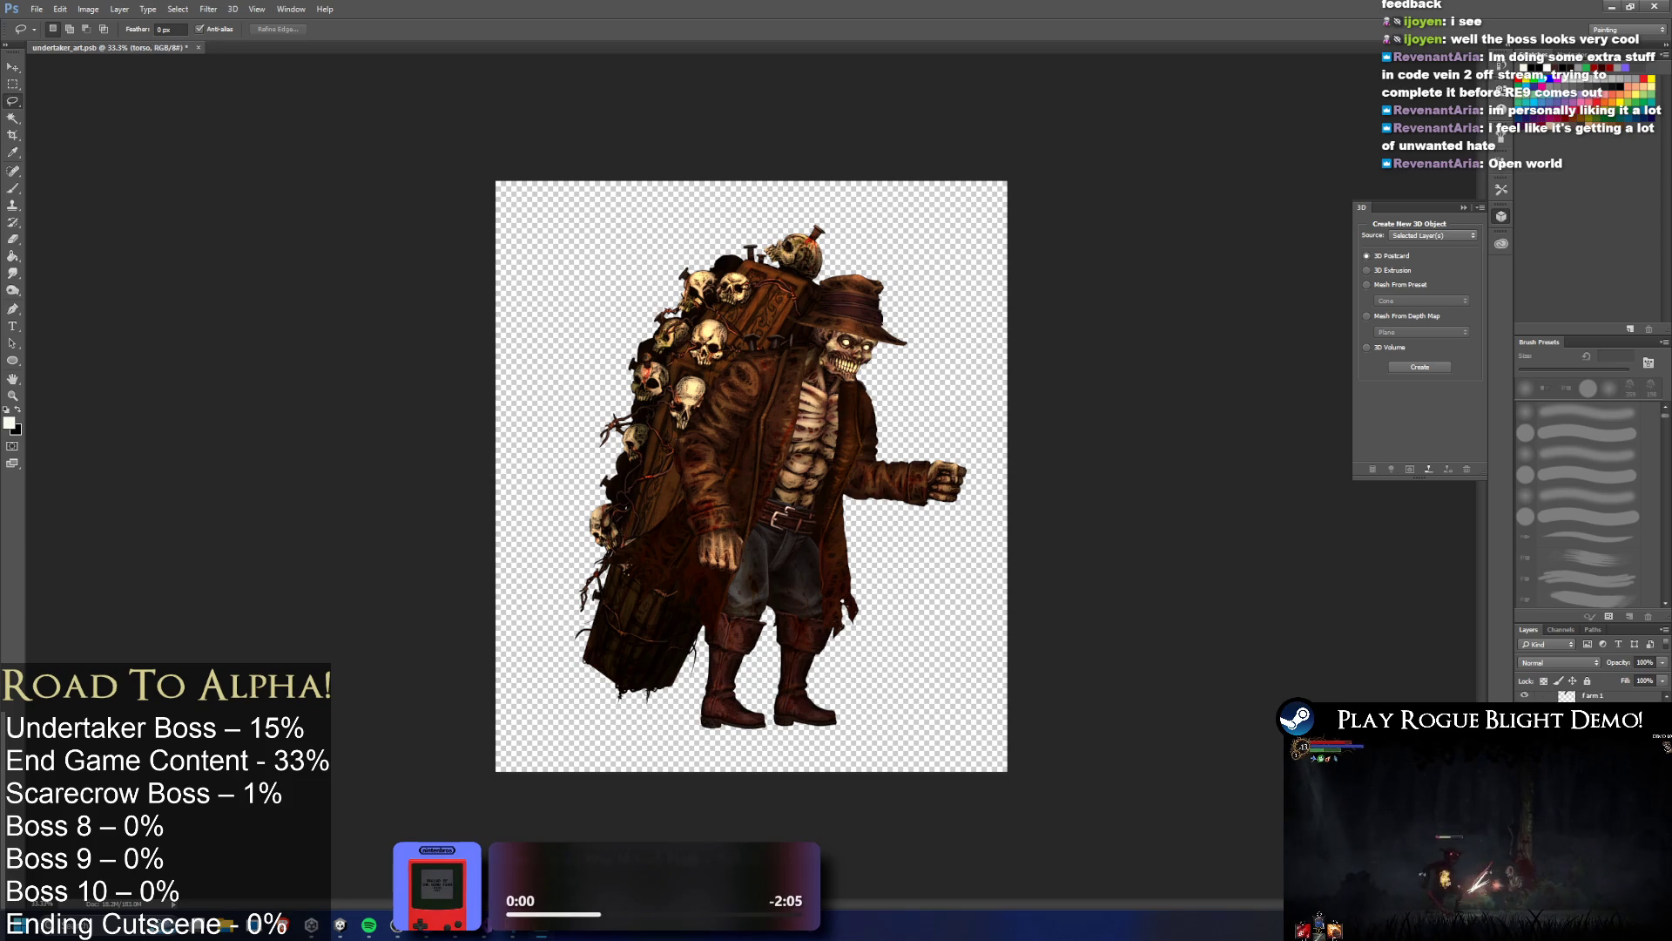
key(alt+bracketleft)
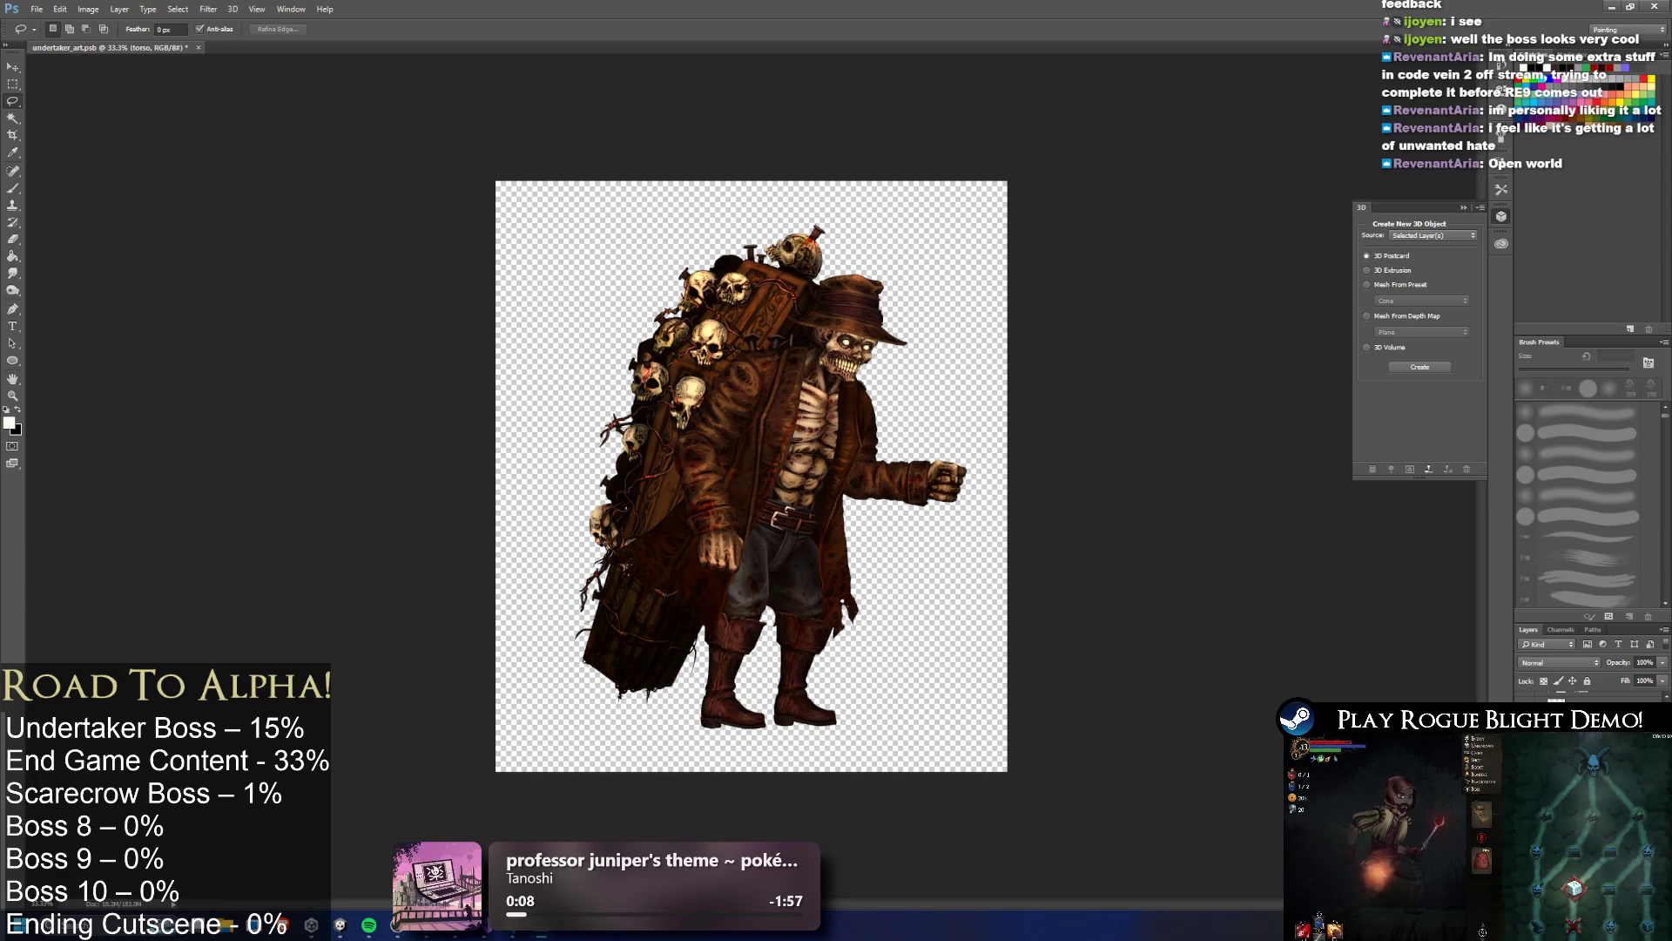
key(alt+bracketleft)
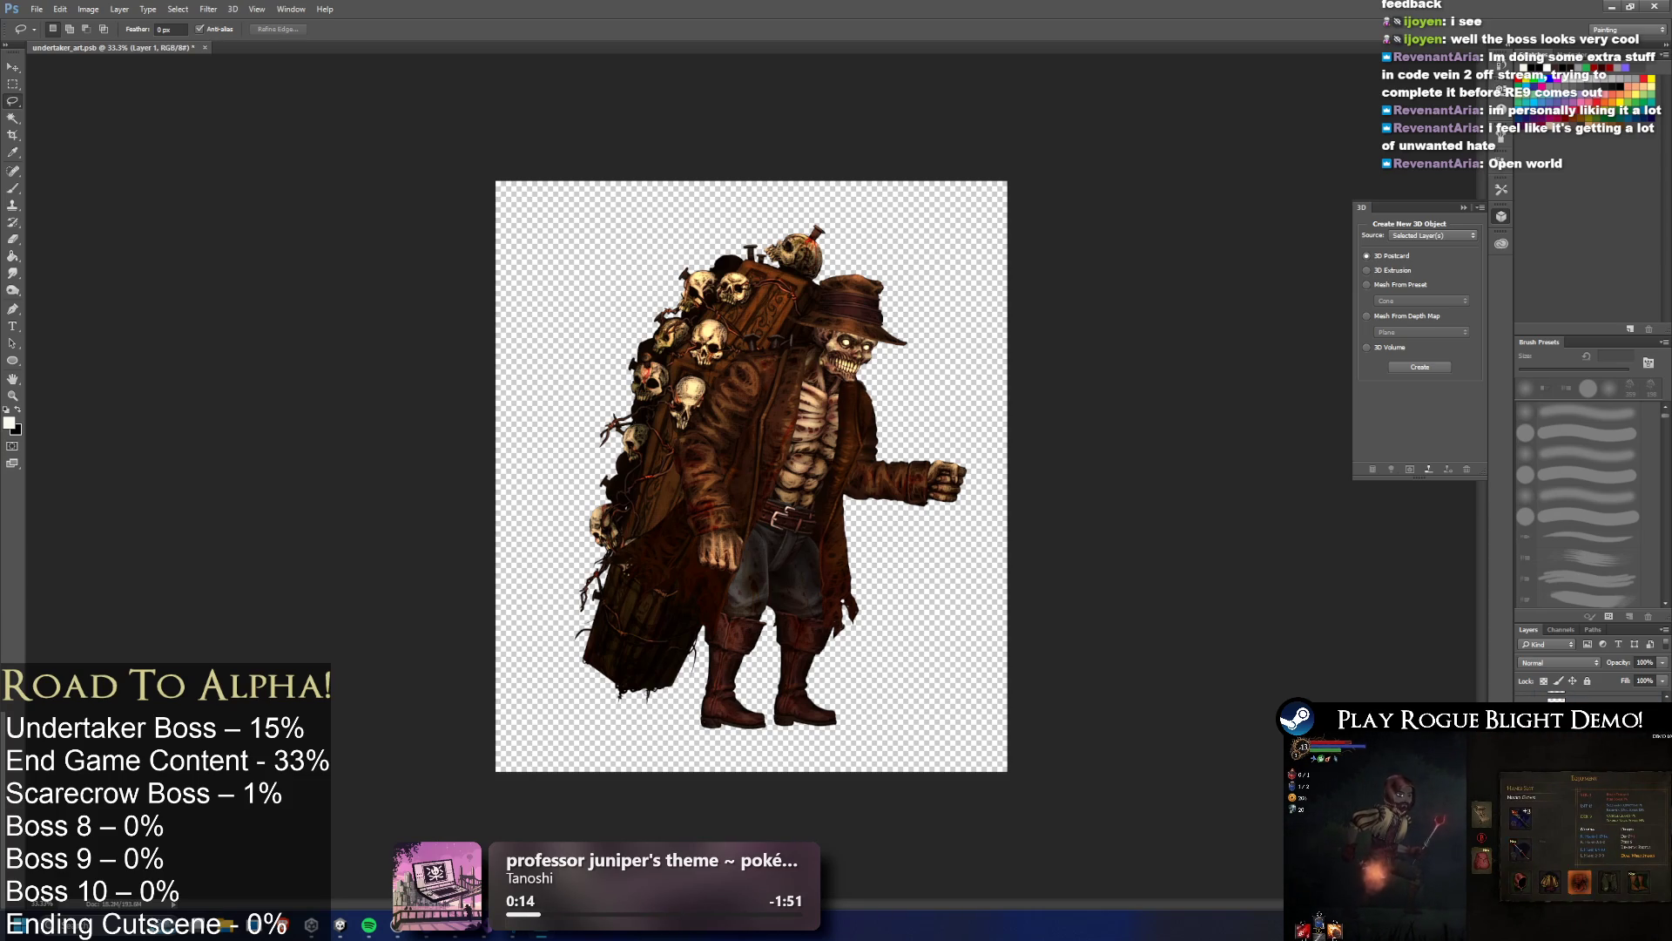
scroll(923, 338, up, 9)
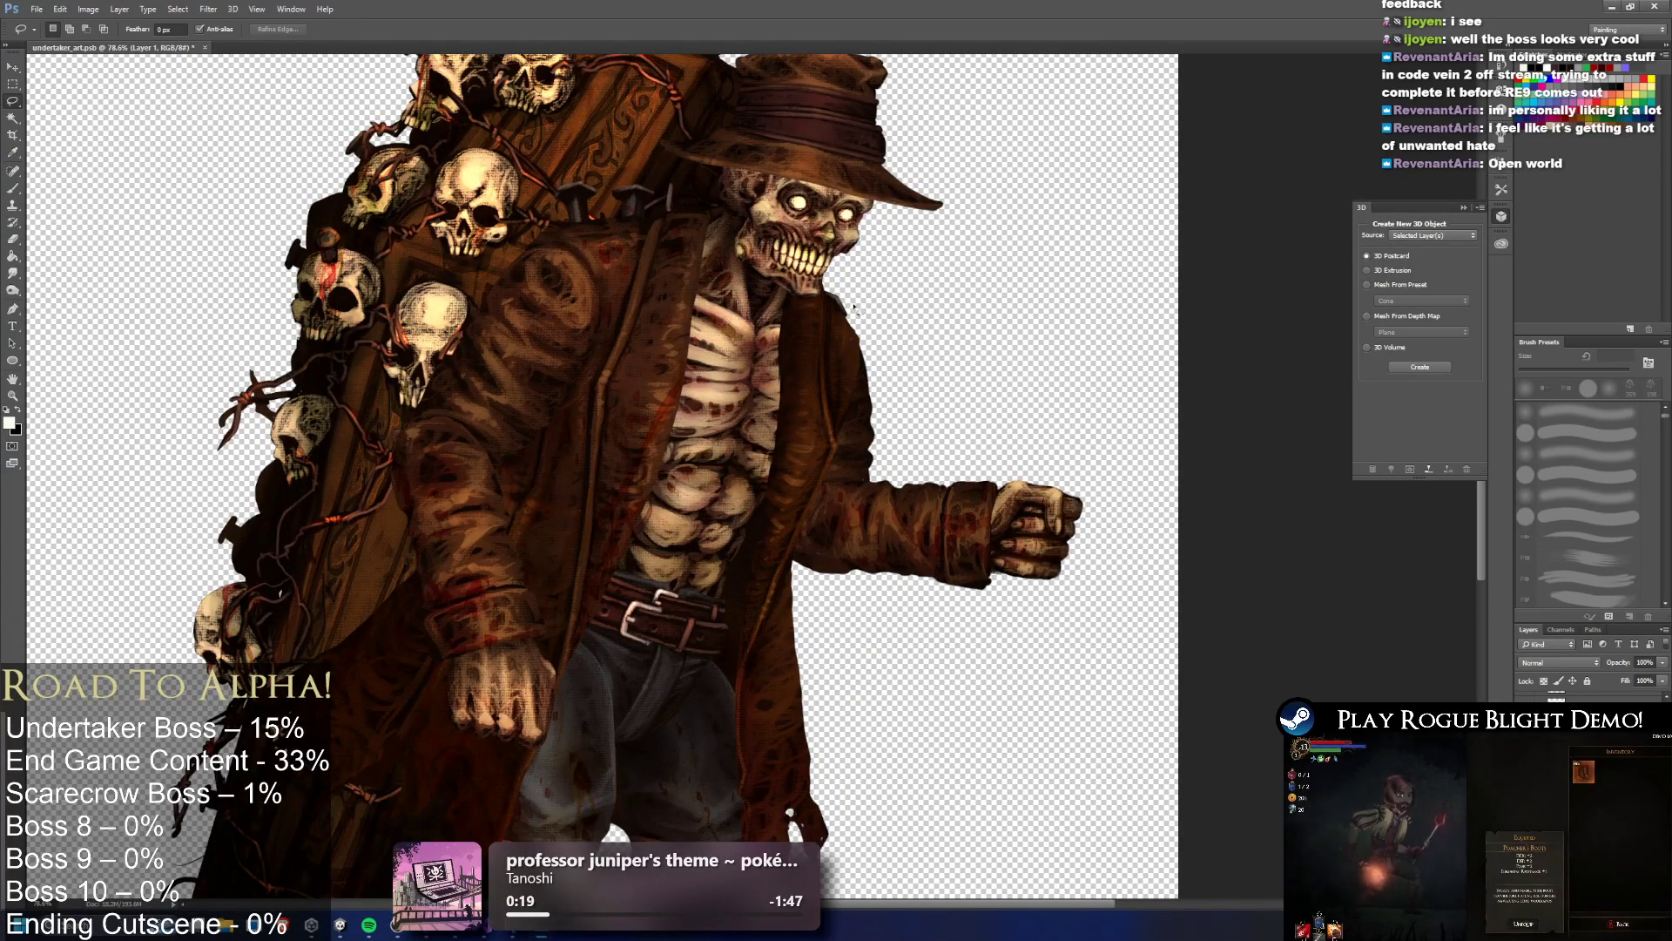
Lasso the coat's right edge beside the arm and down the flap, then restore it
drag(833, 328, 837, 390)
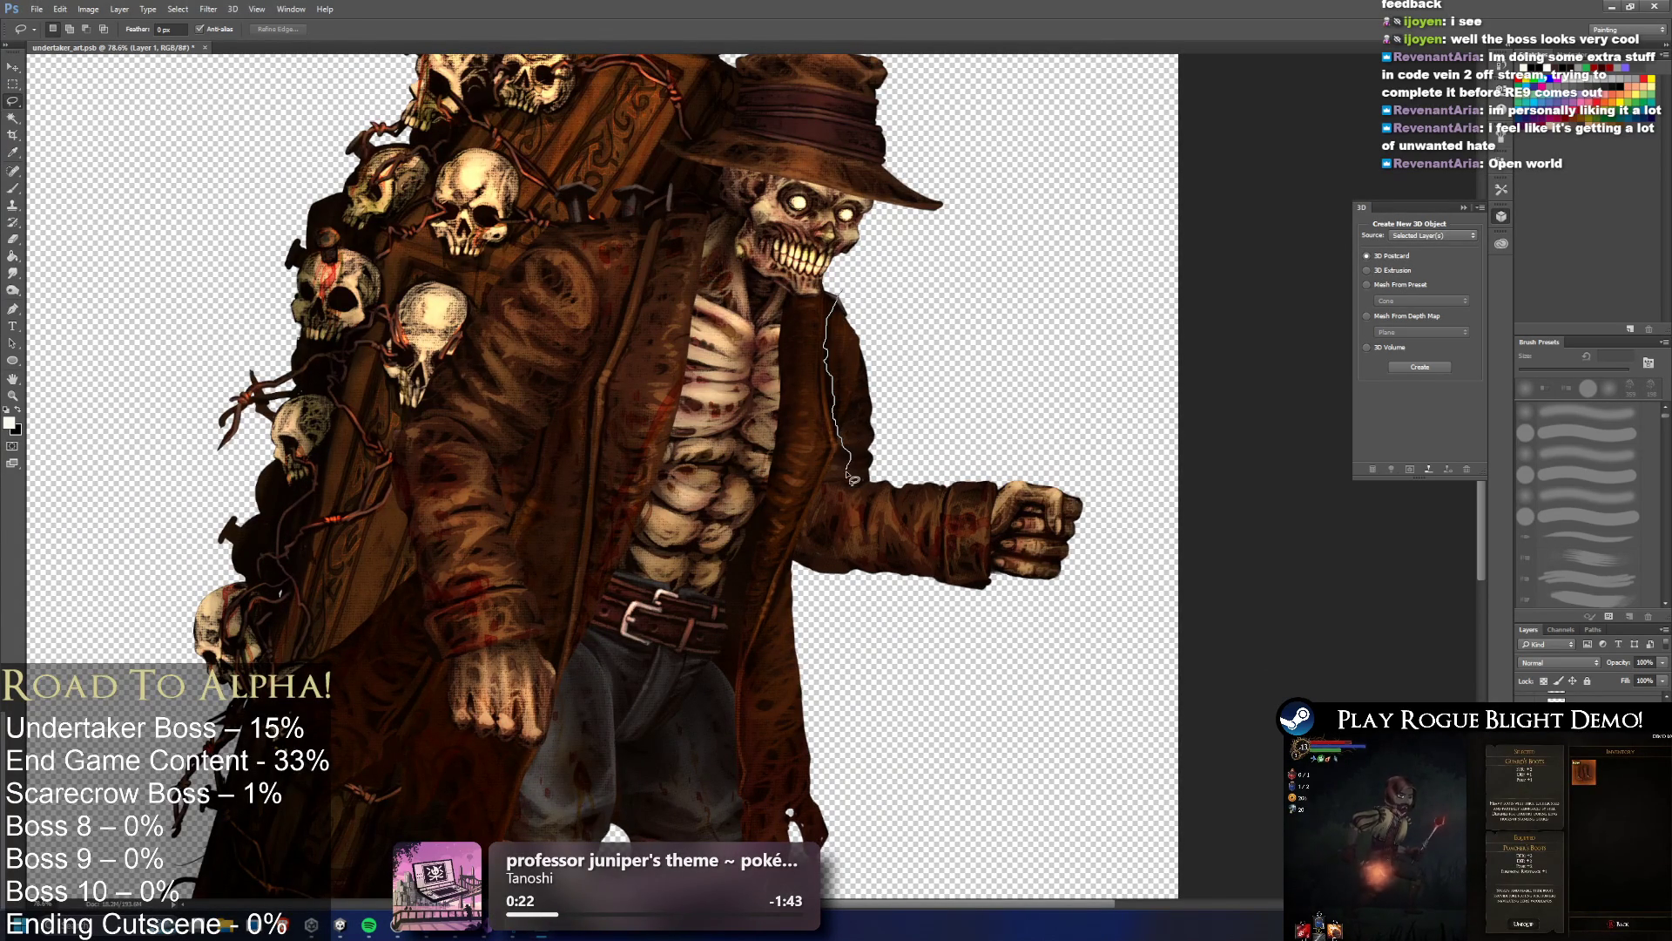
drag(845, 574, 875, 911)
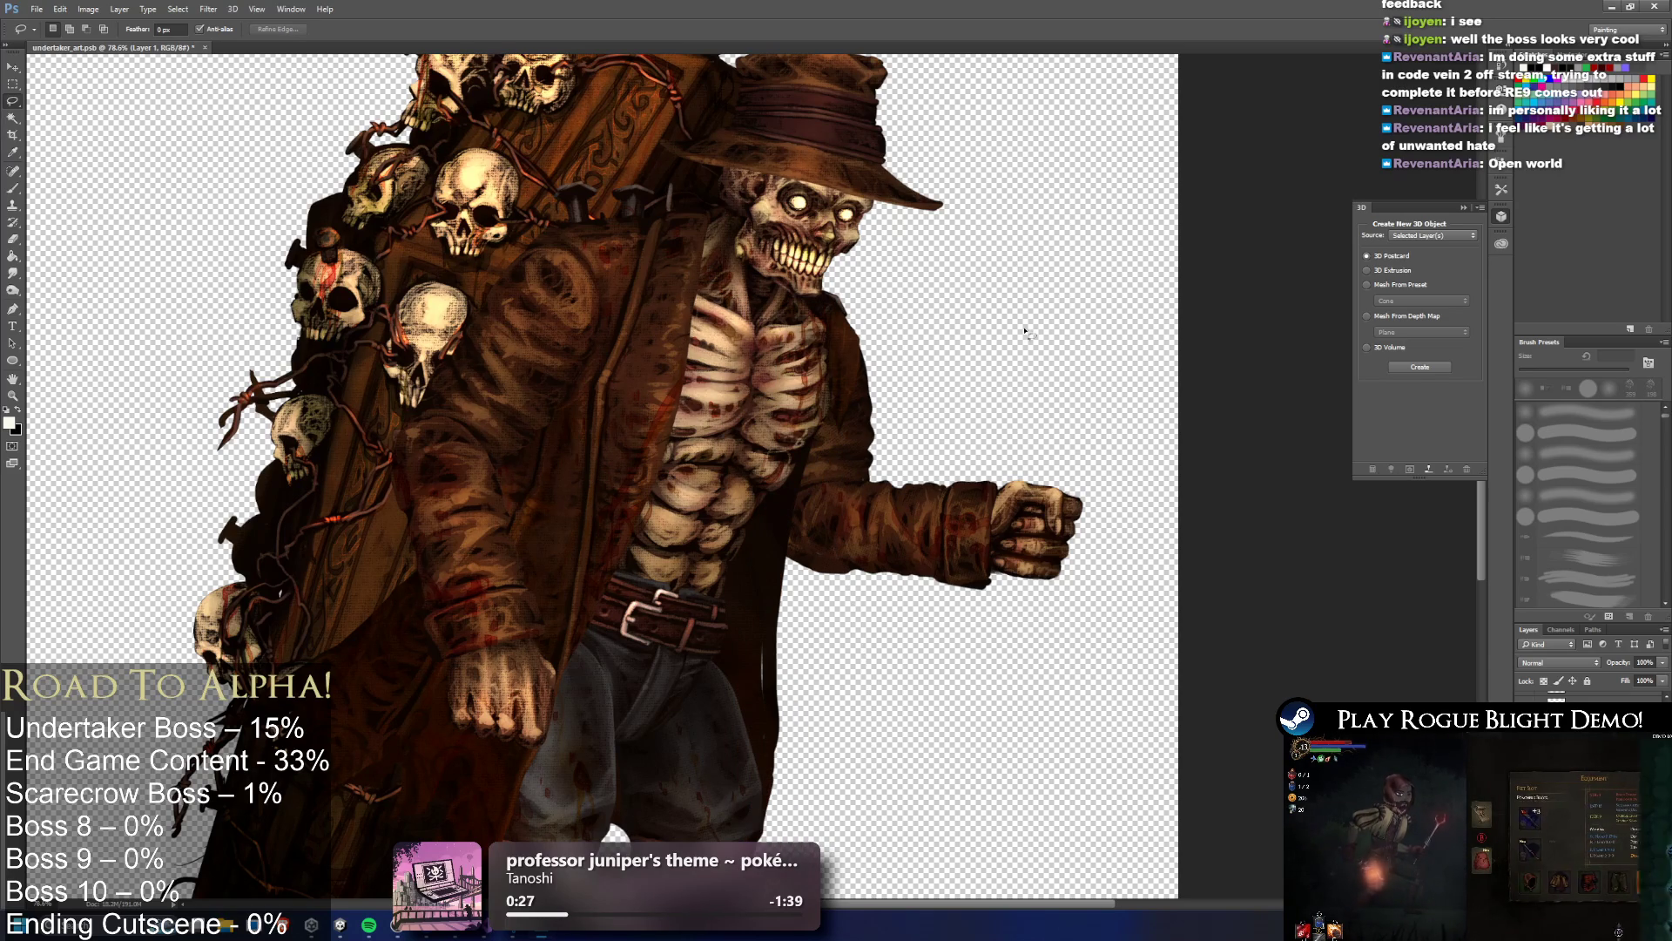
scroll(1016, 346, down, 3)
scroll(982, 351, up, 2)
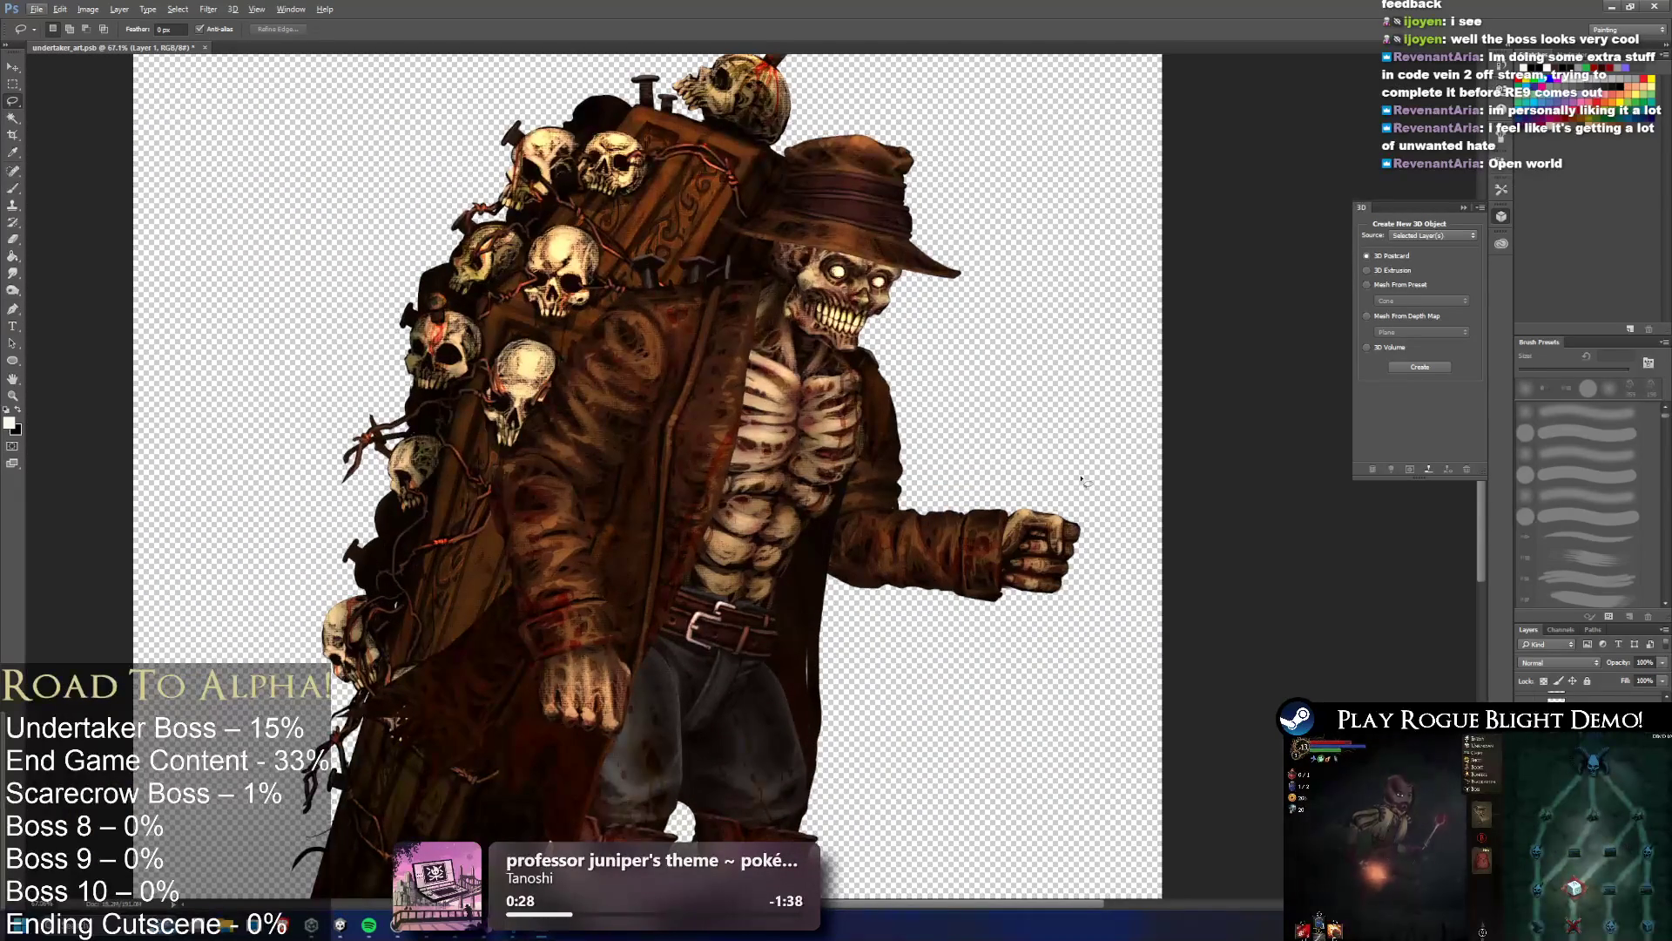
key(ctrl+alt+z)
key(ctrl+alt+z)
key(ctrl+alt+z)
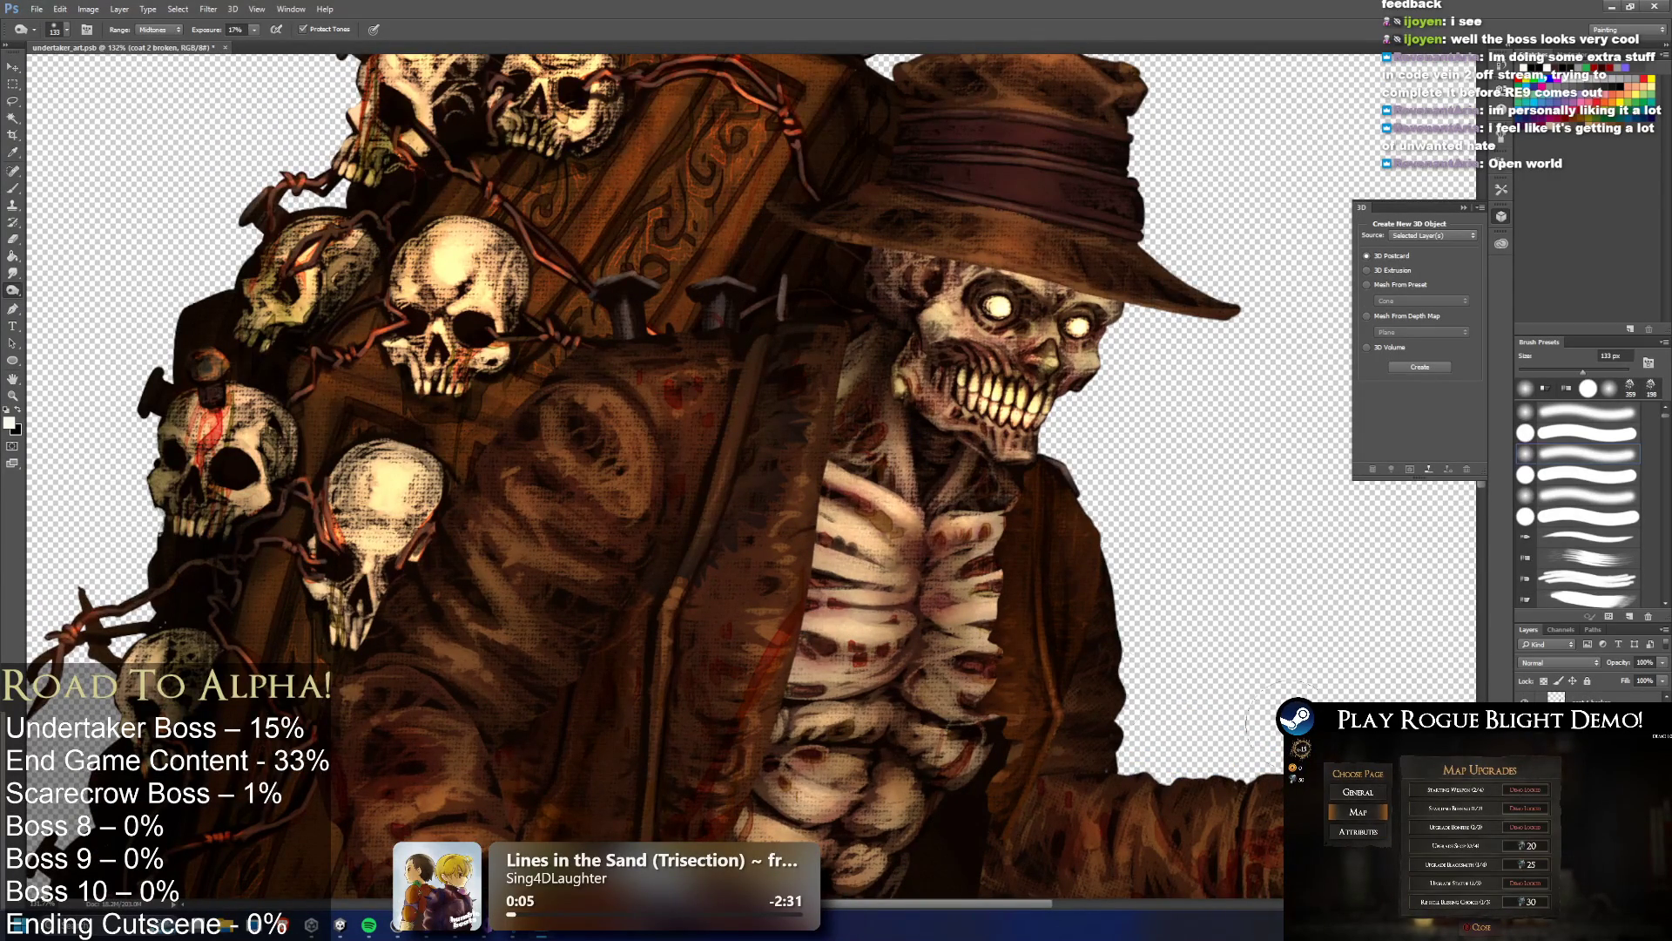
Bring back the darker coat paint filling the gap between the ribs and sleeve, keeping it after comparing
scroll(656, 476, down, 2)
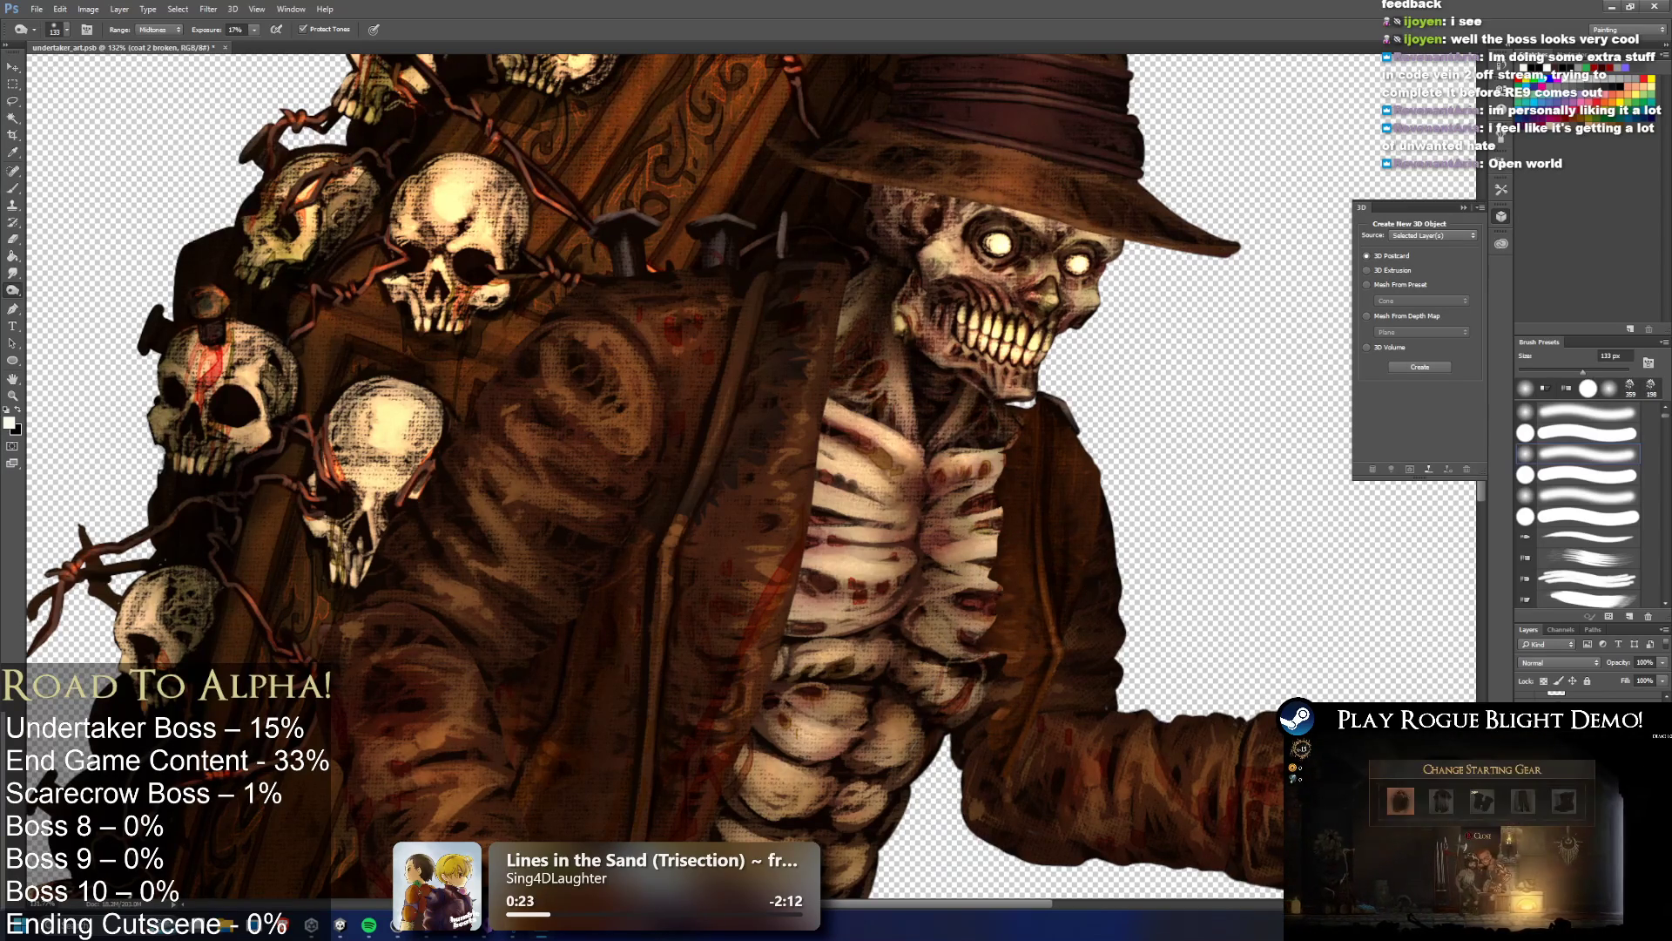
key(Delete)
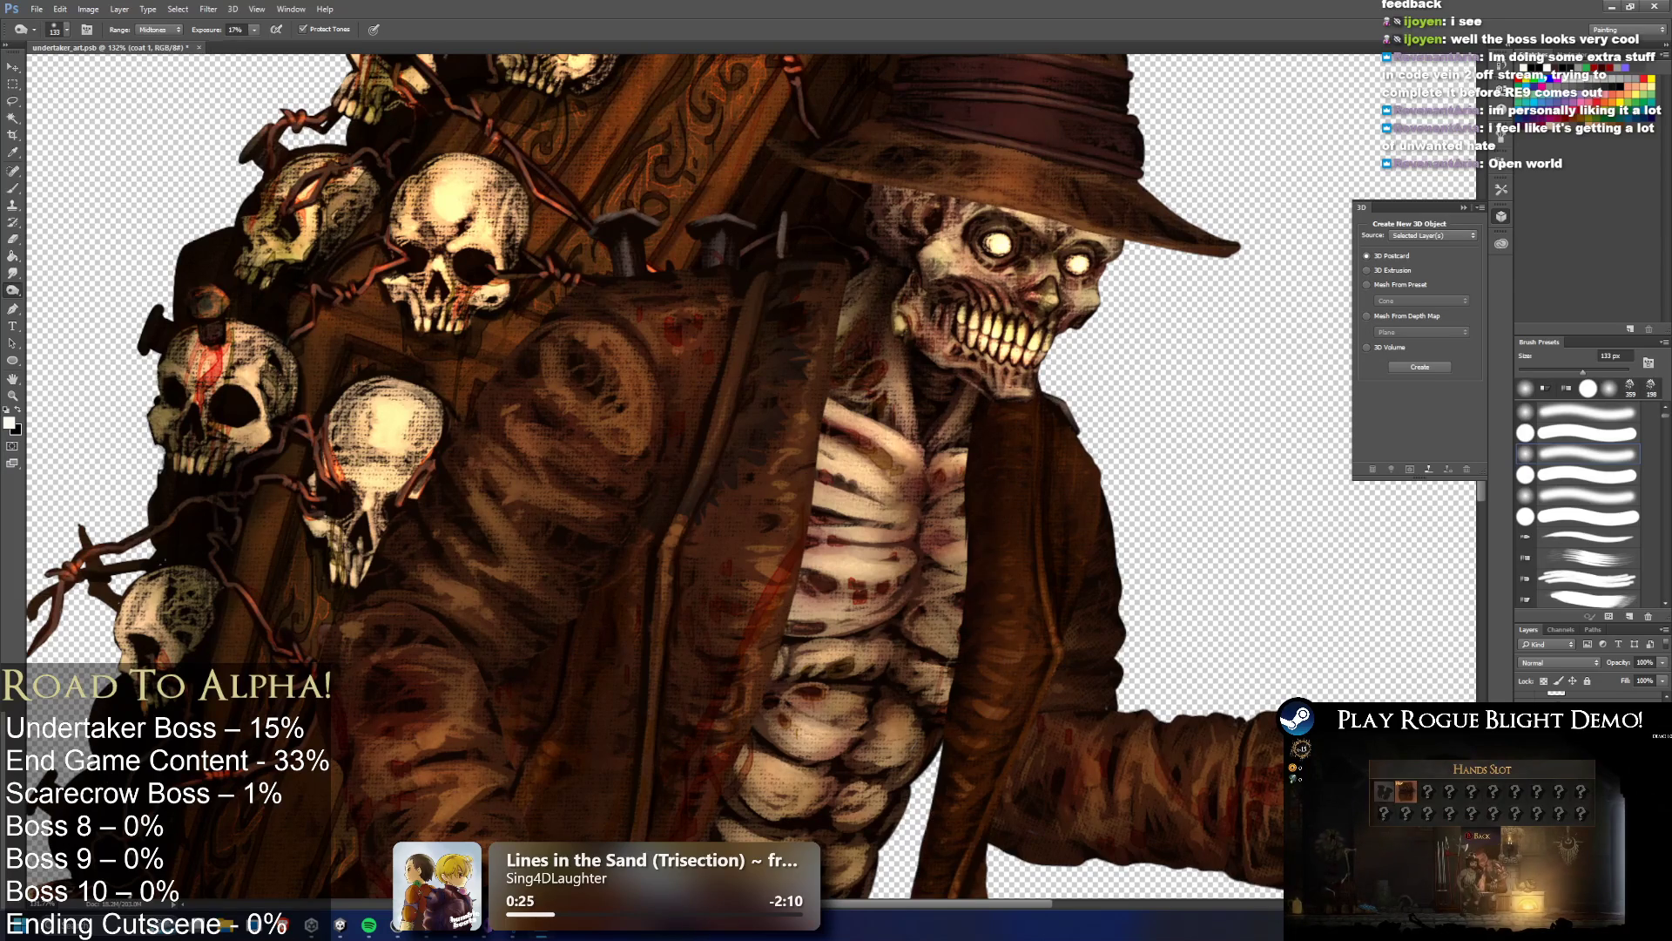
key(ctrl+comma)
key(ctrl+comma)
key(ctrl+comma)
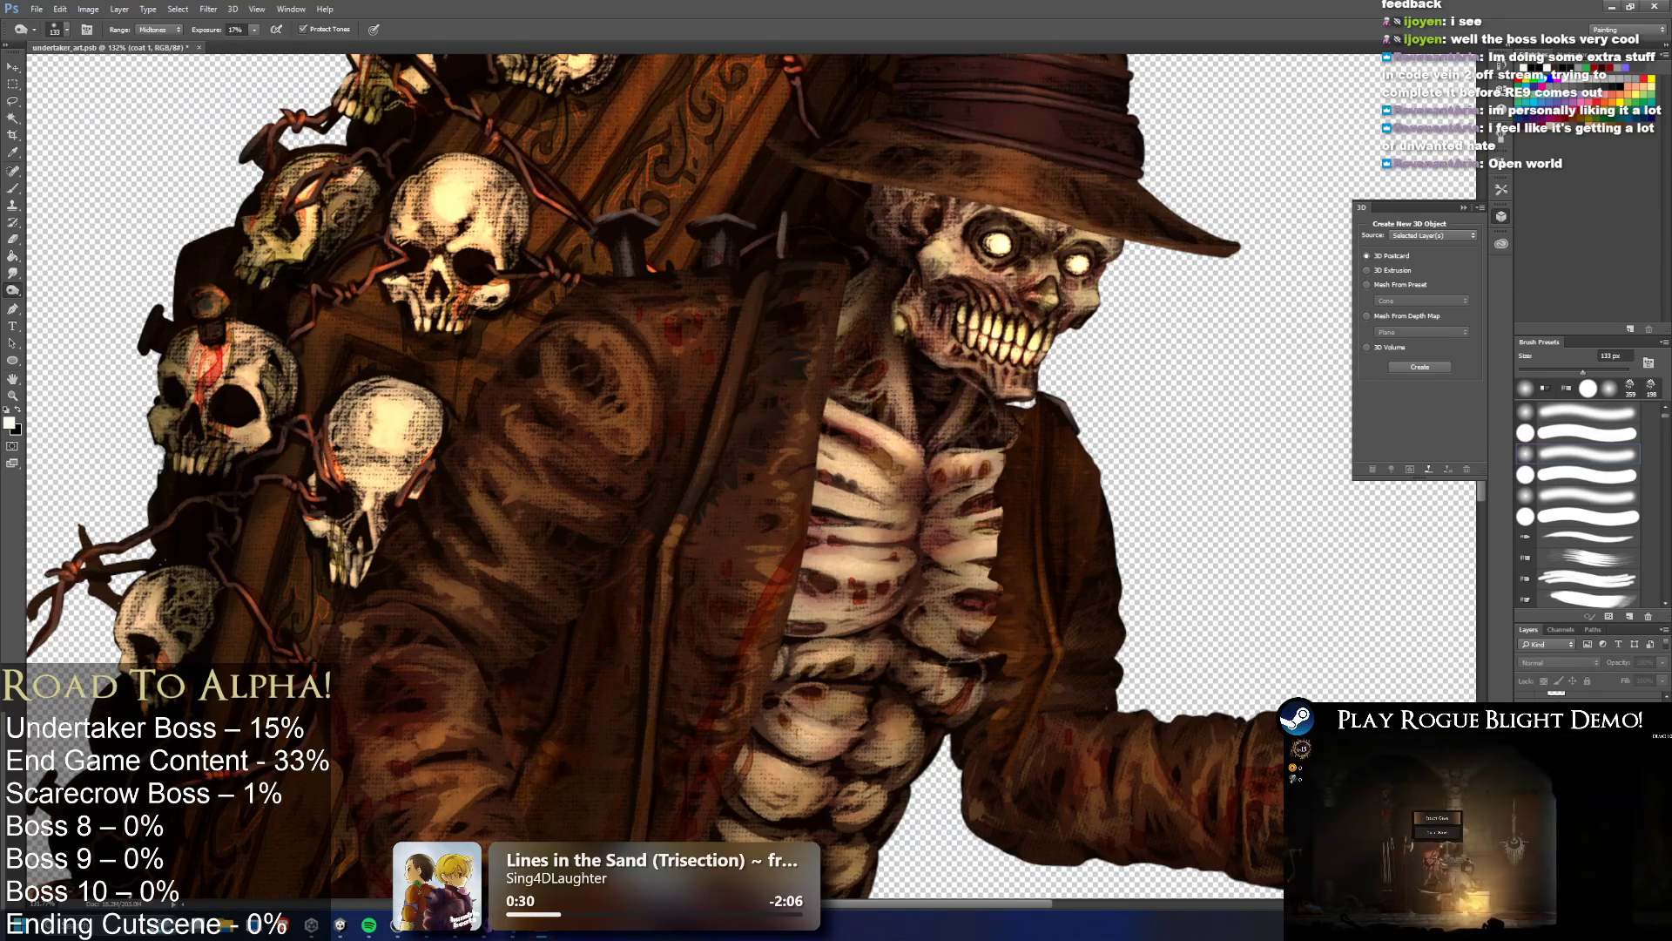
key(ctrl+comma)
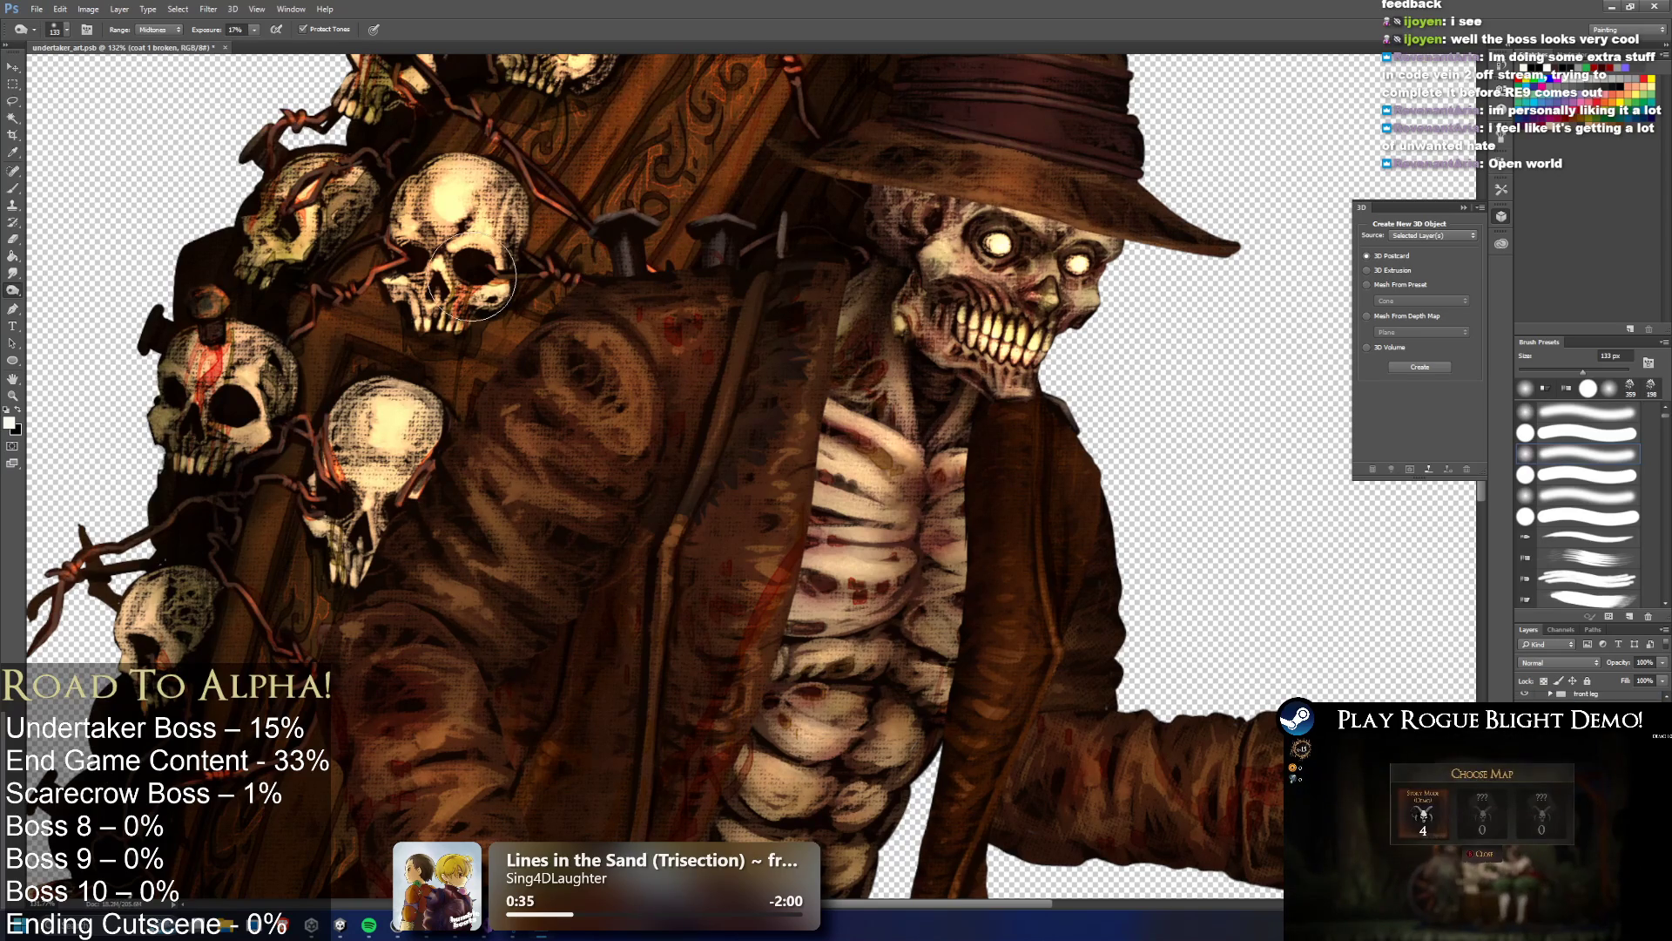
key(l)
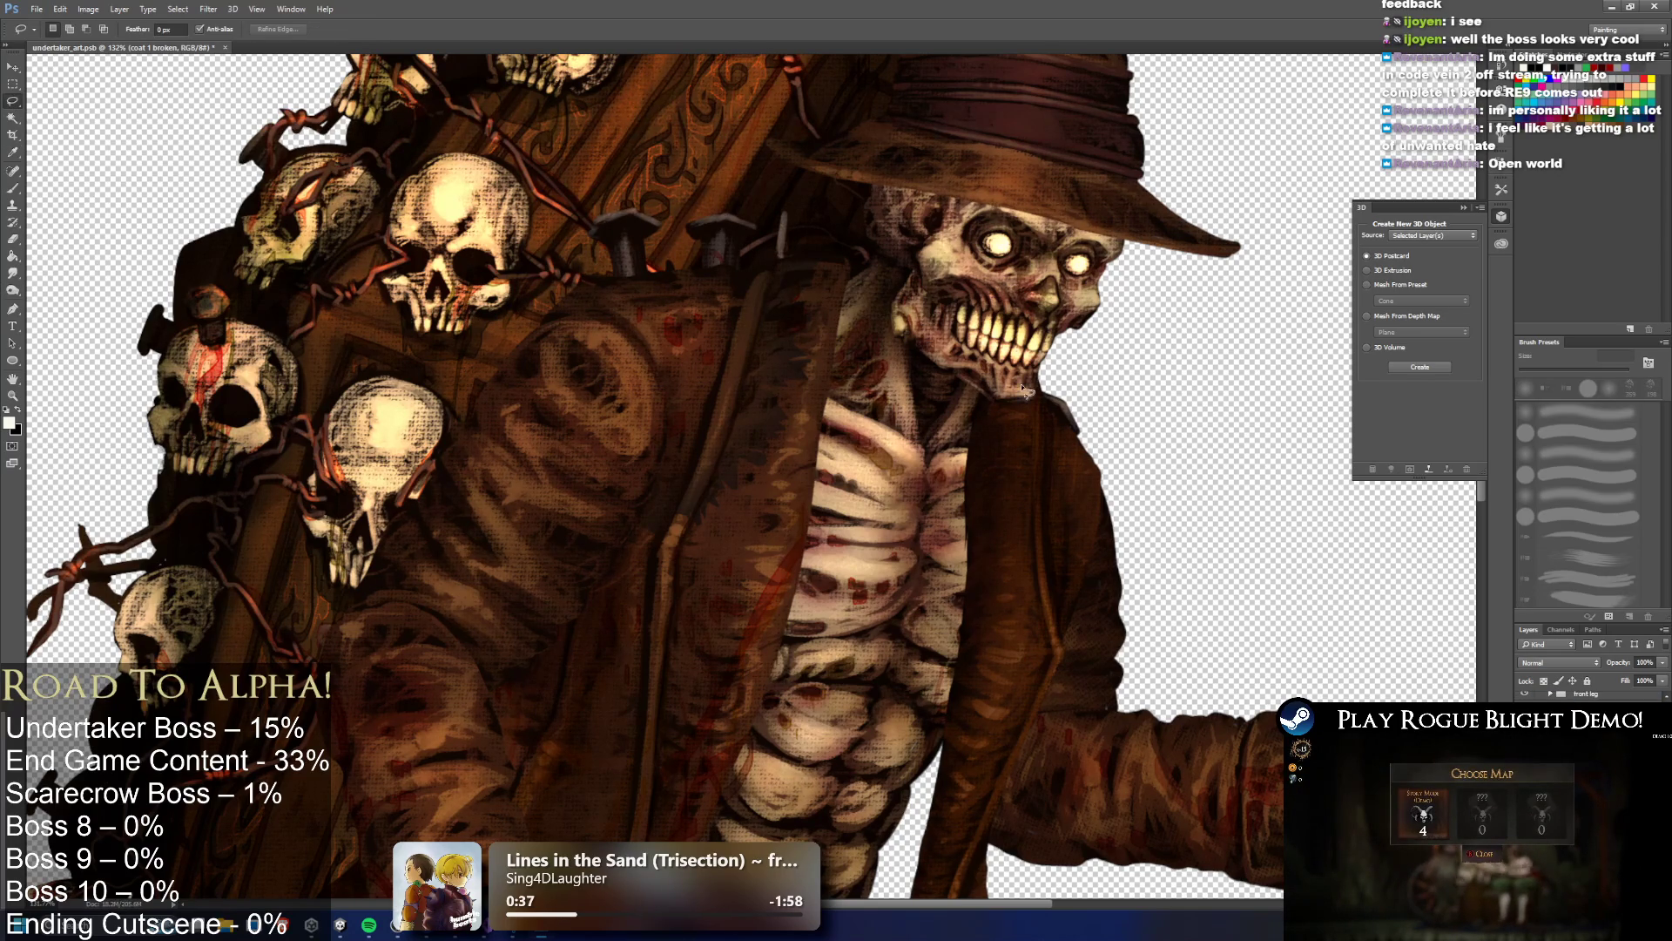
Lasso a section of the coat edge running down from the chin along the ribs
drag(994, 438, 979, 566)
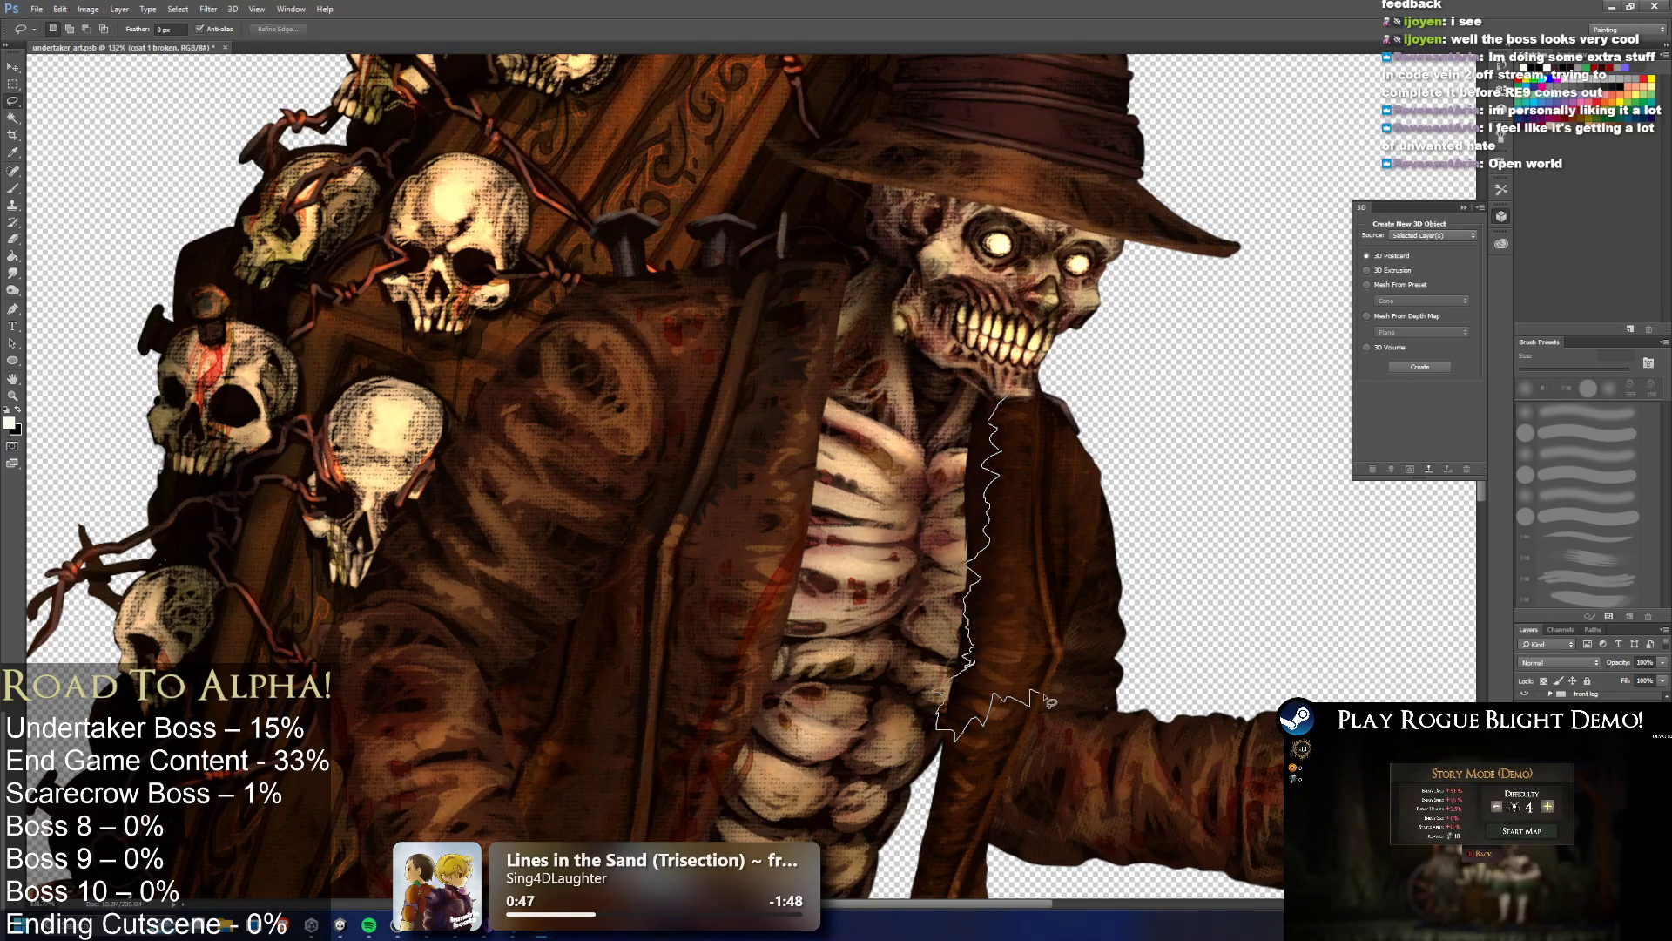
drag(1105, 631, 1167, 697)
click(1333, 597)
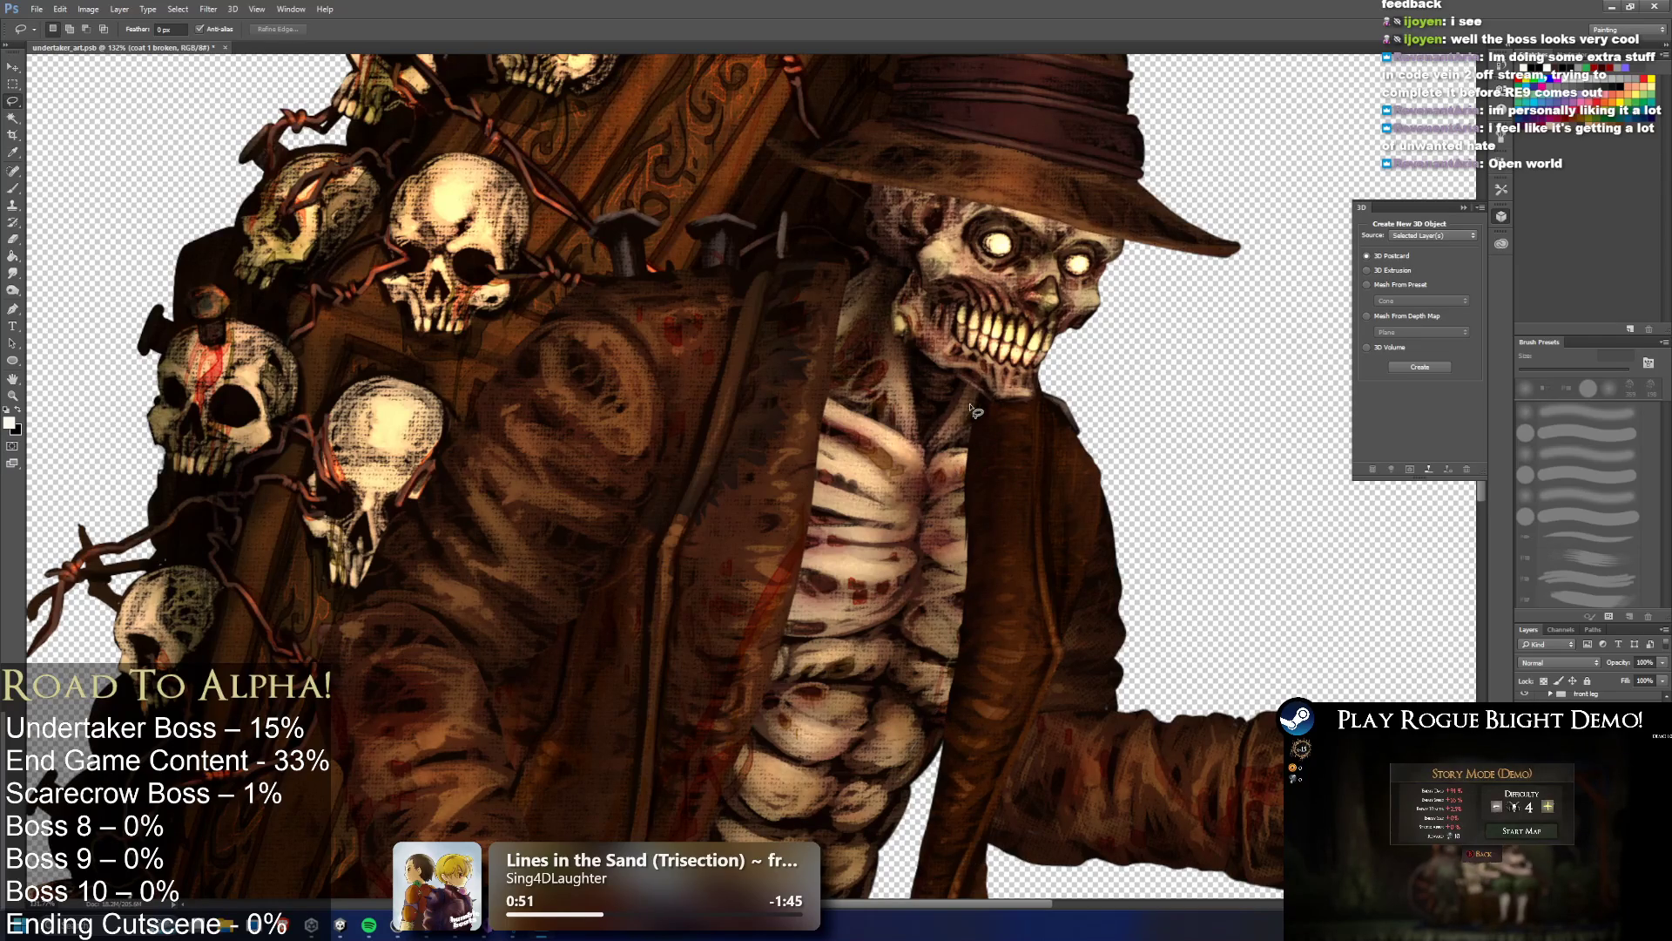
key(ctrl+shift+d)
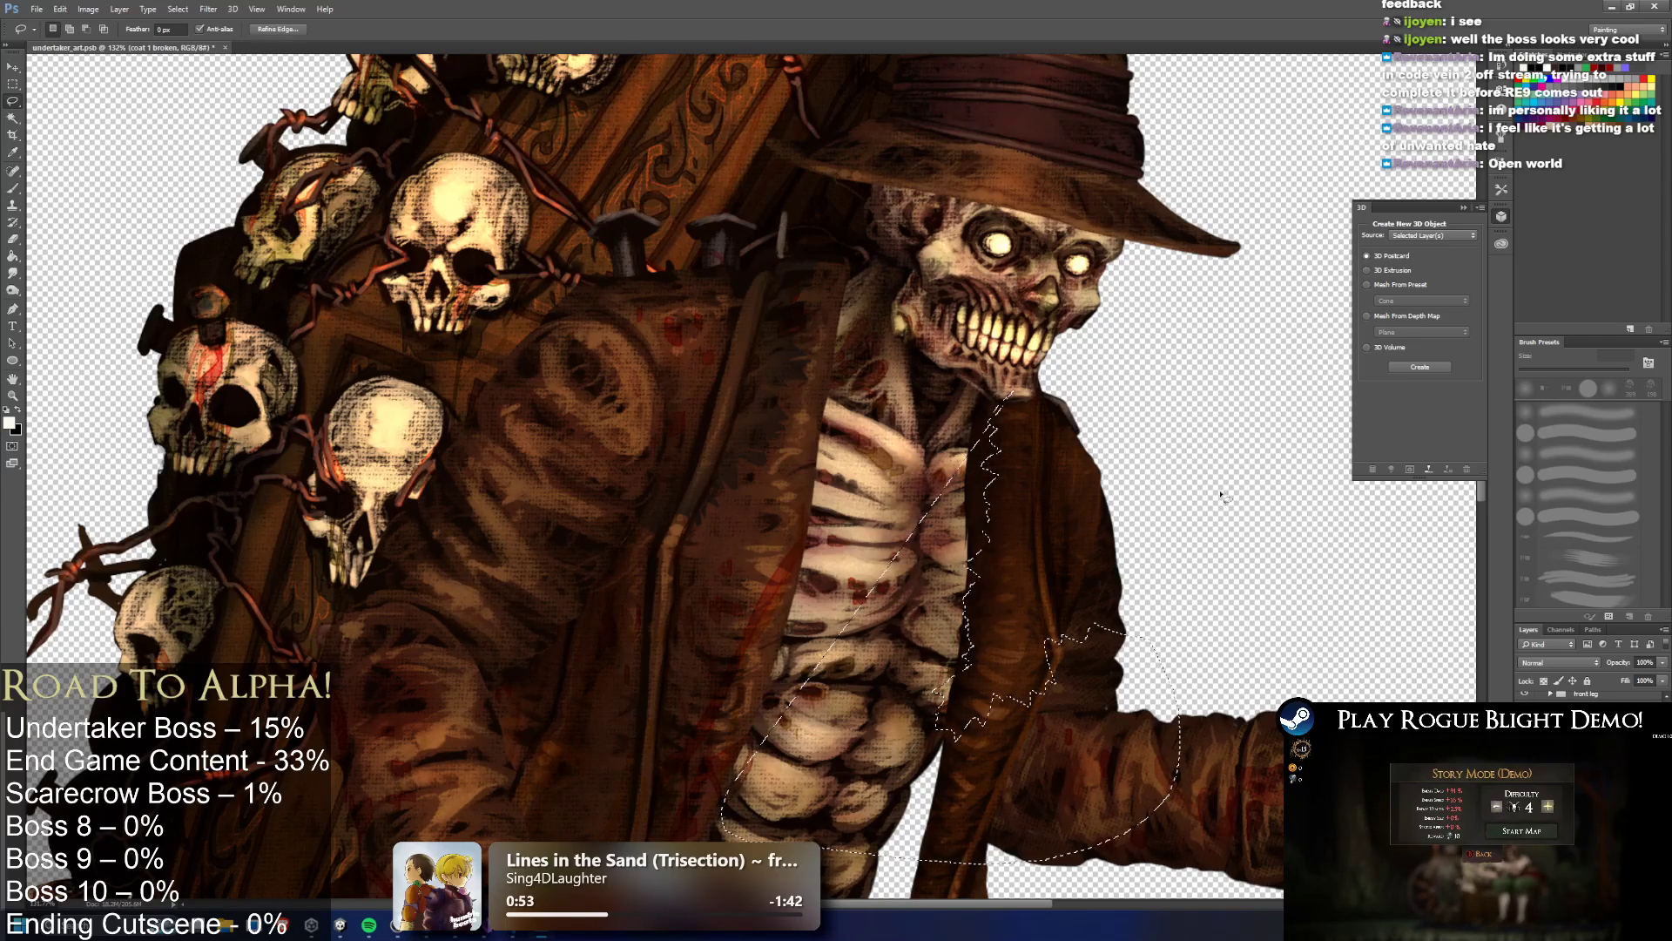
click(1219, 629)
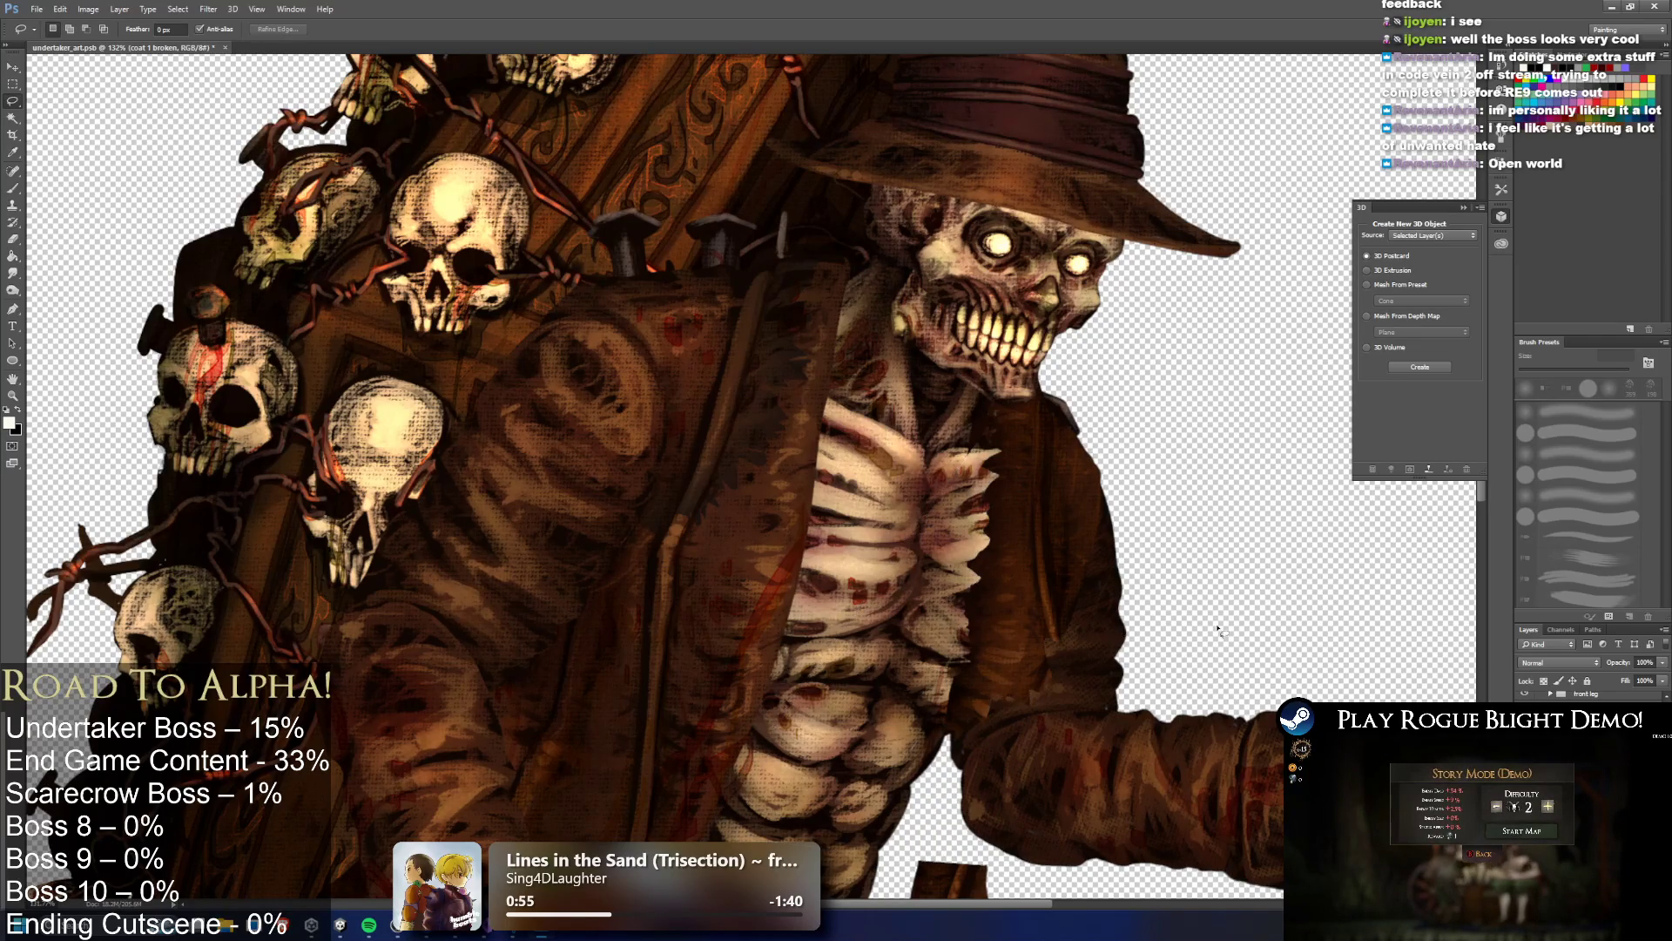
Step back and forth through history to keep the dark coat section over the ribs
scroll(1154, 645, down, 4)
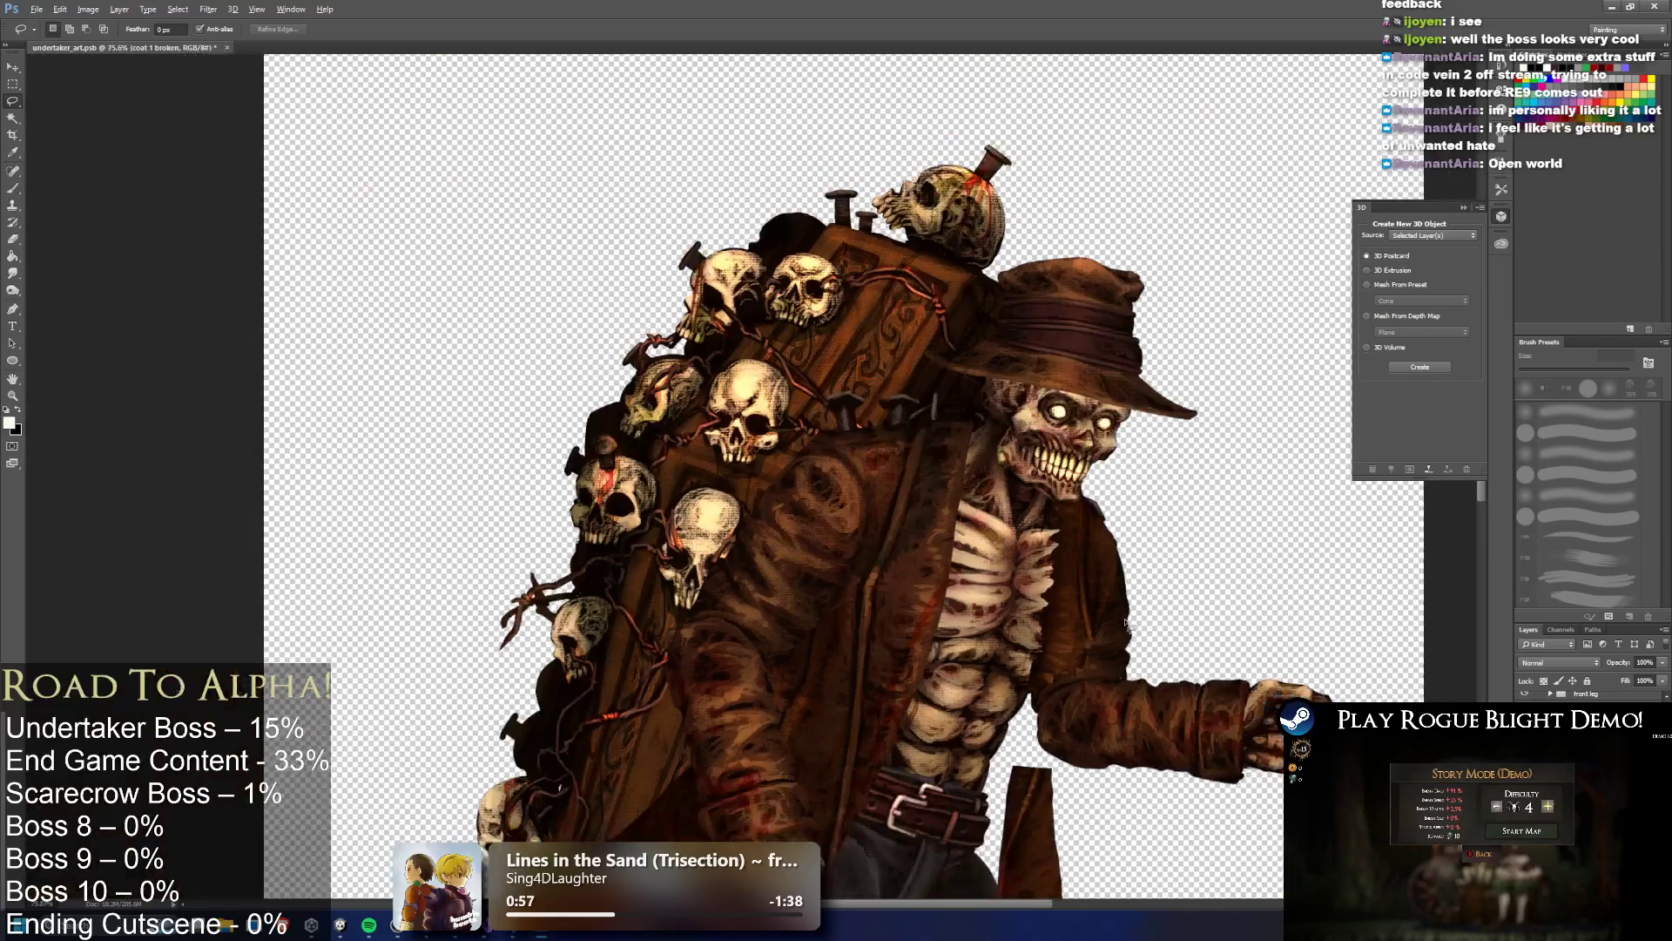
scroll(1141, 642, up, 5)
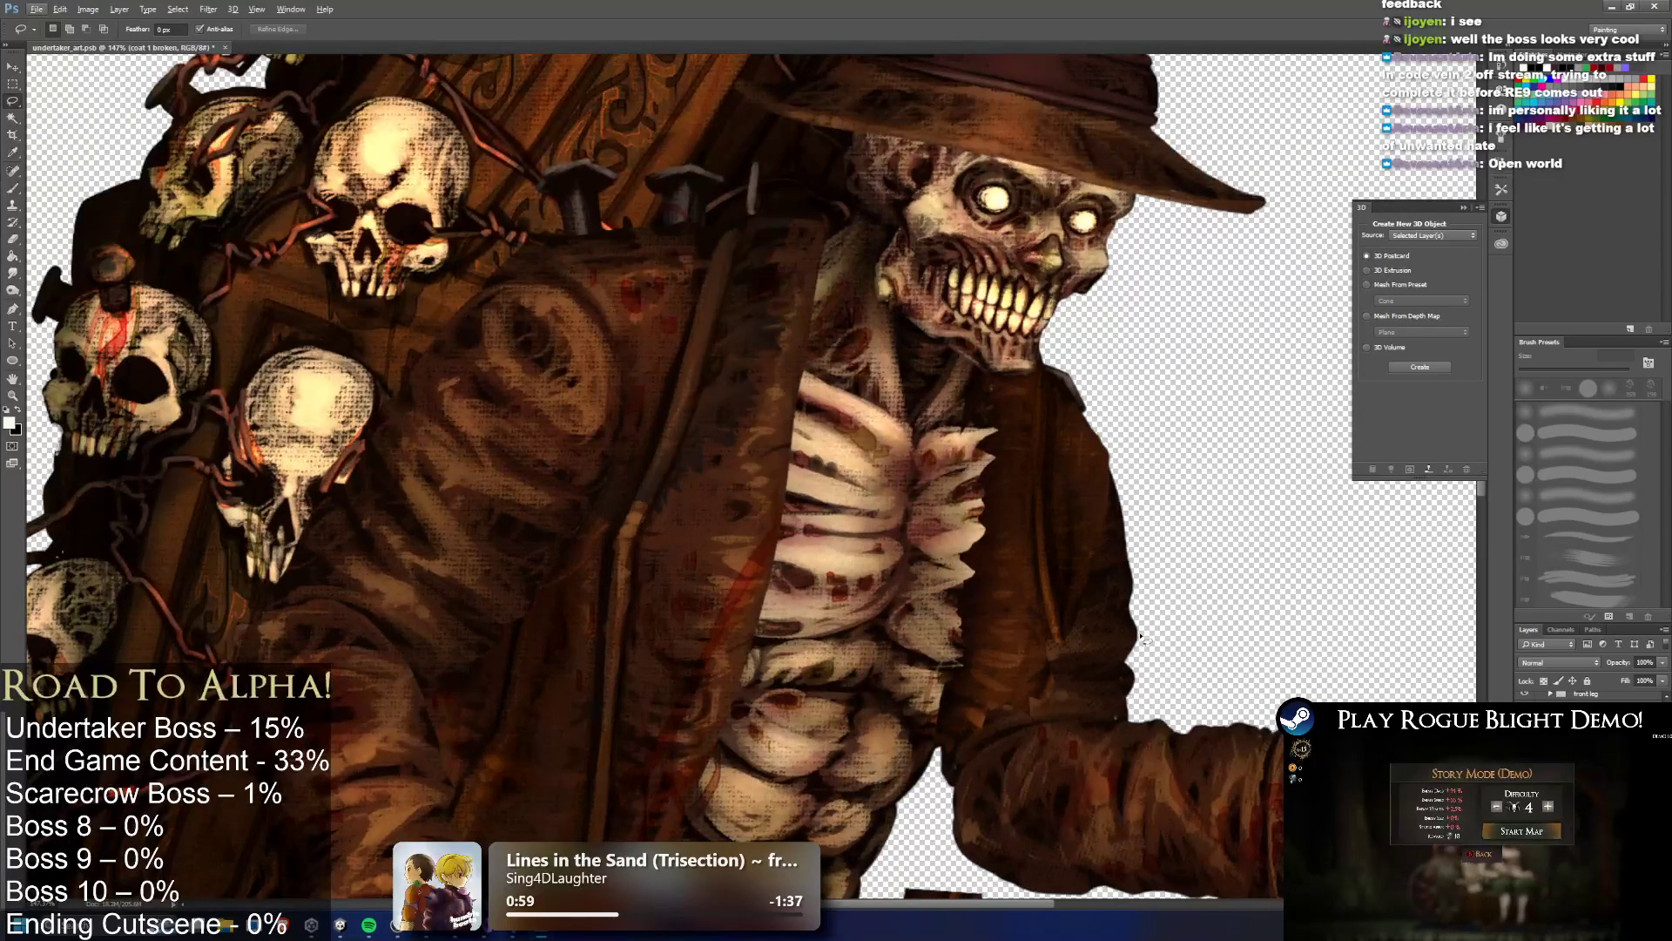
scroll(1148, 629, down, 4)
scroll(1185, 601, up, 3)
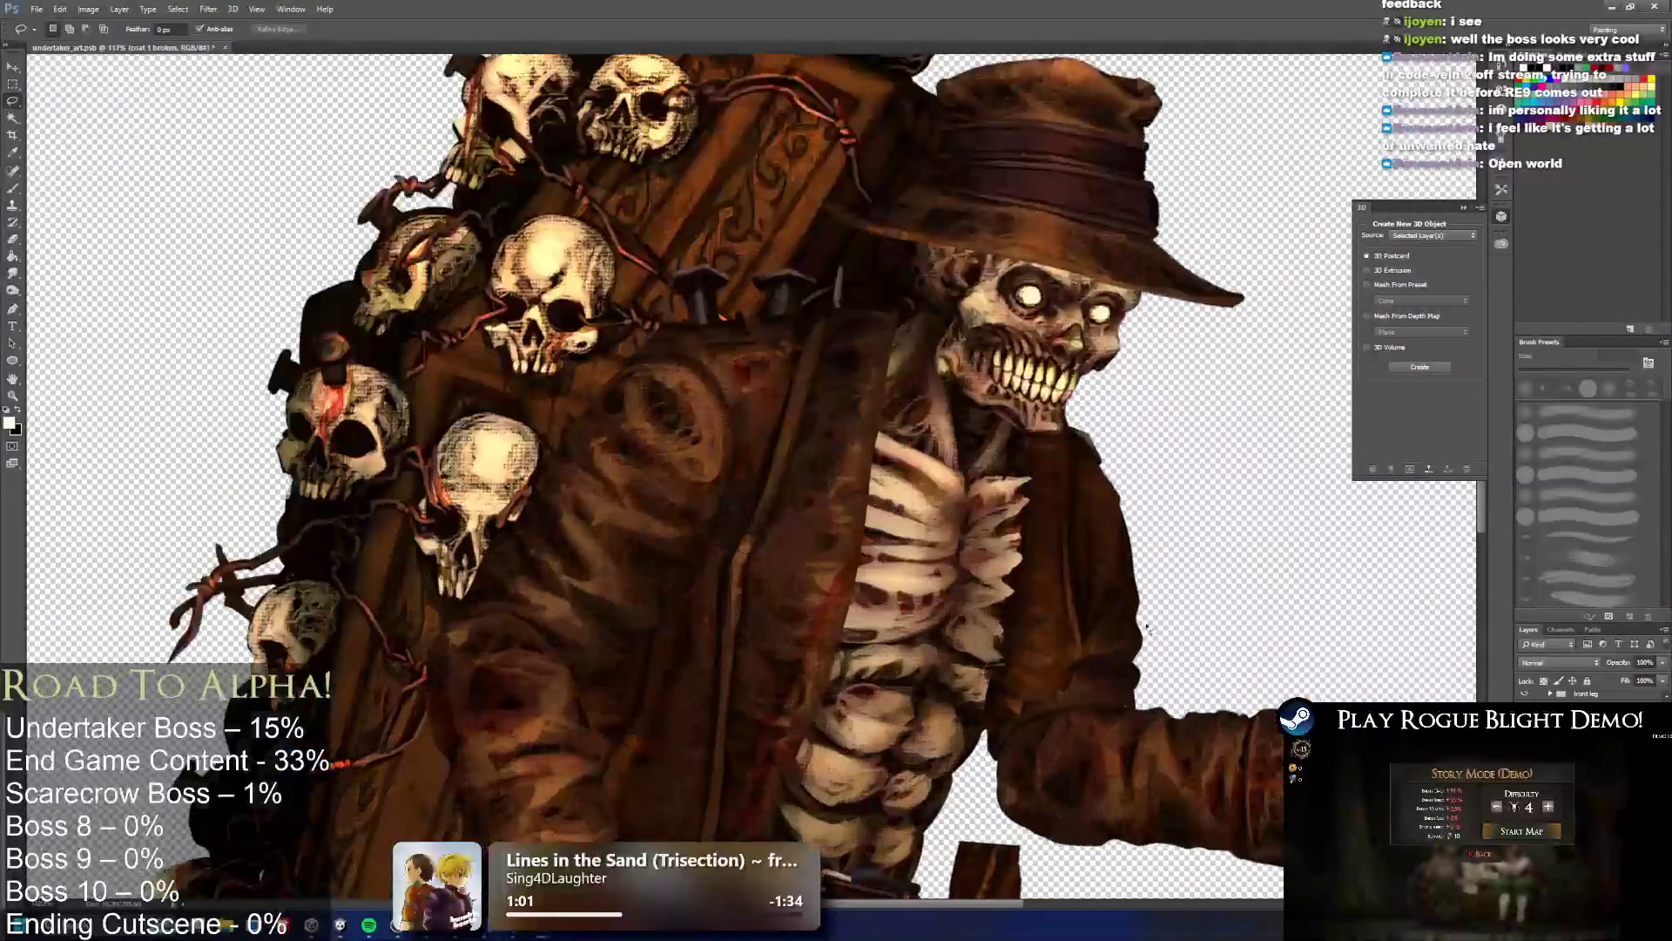
key(ctrl+shift+d)
key(ctrl+alt+z)
key(ctrl+alt+z)
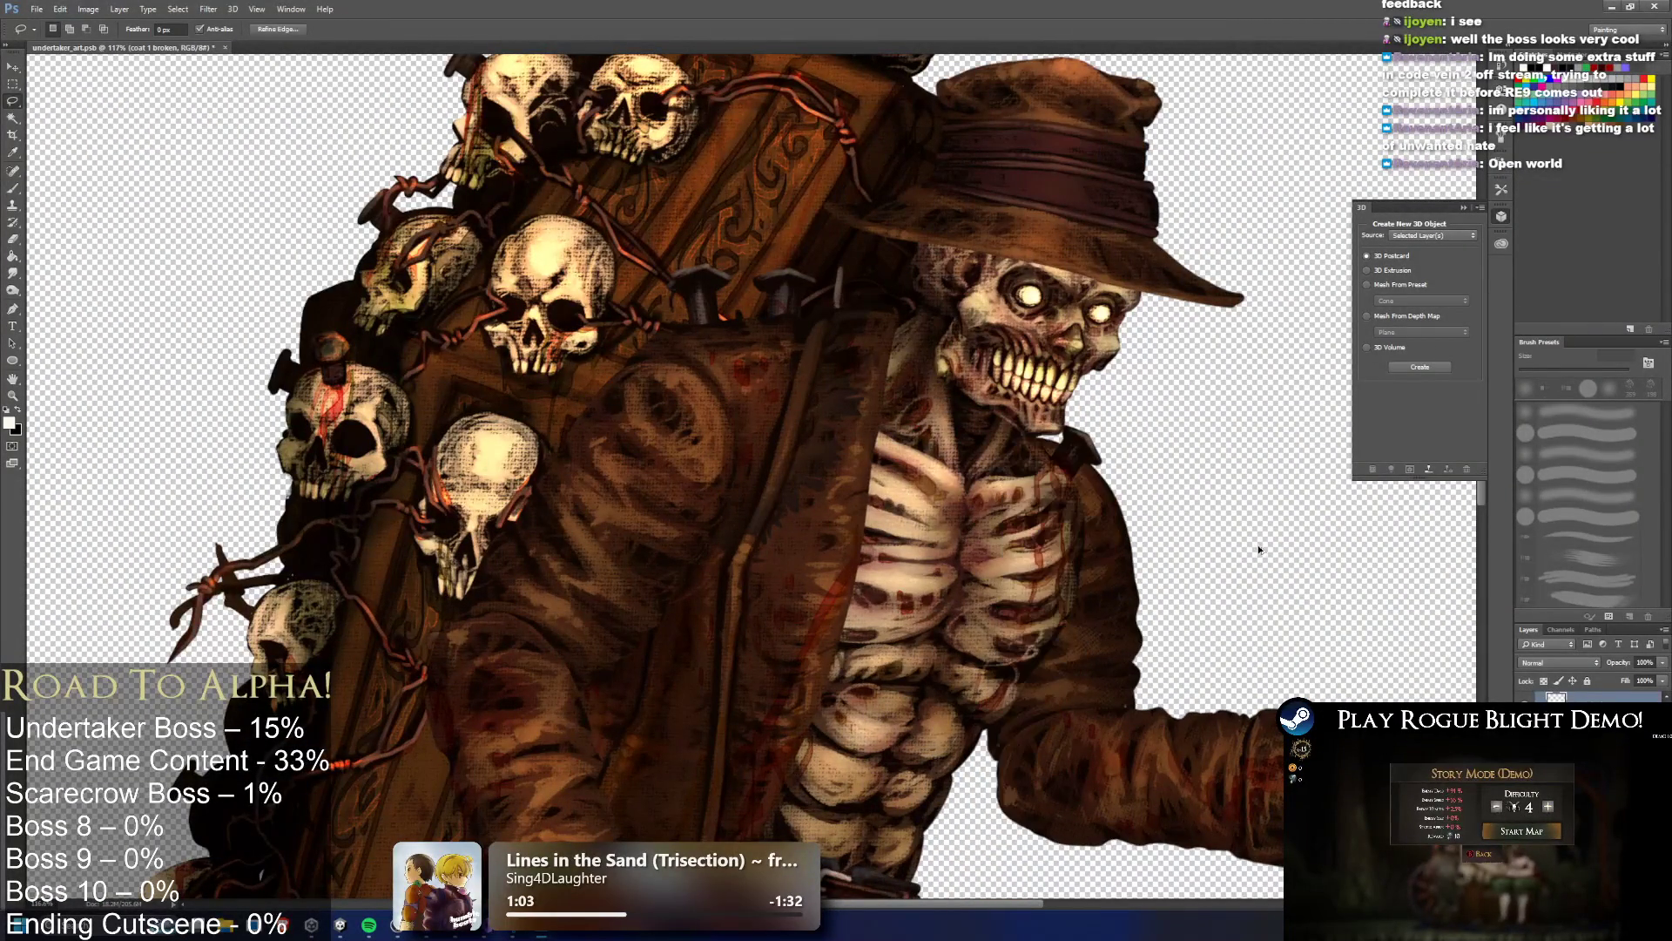
key(ctrl+shift+z)
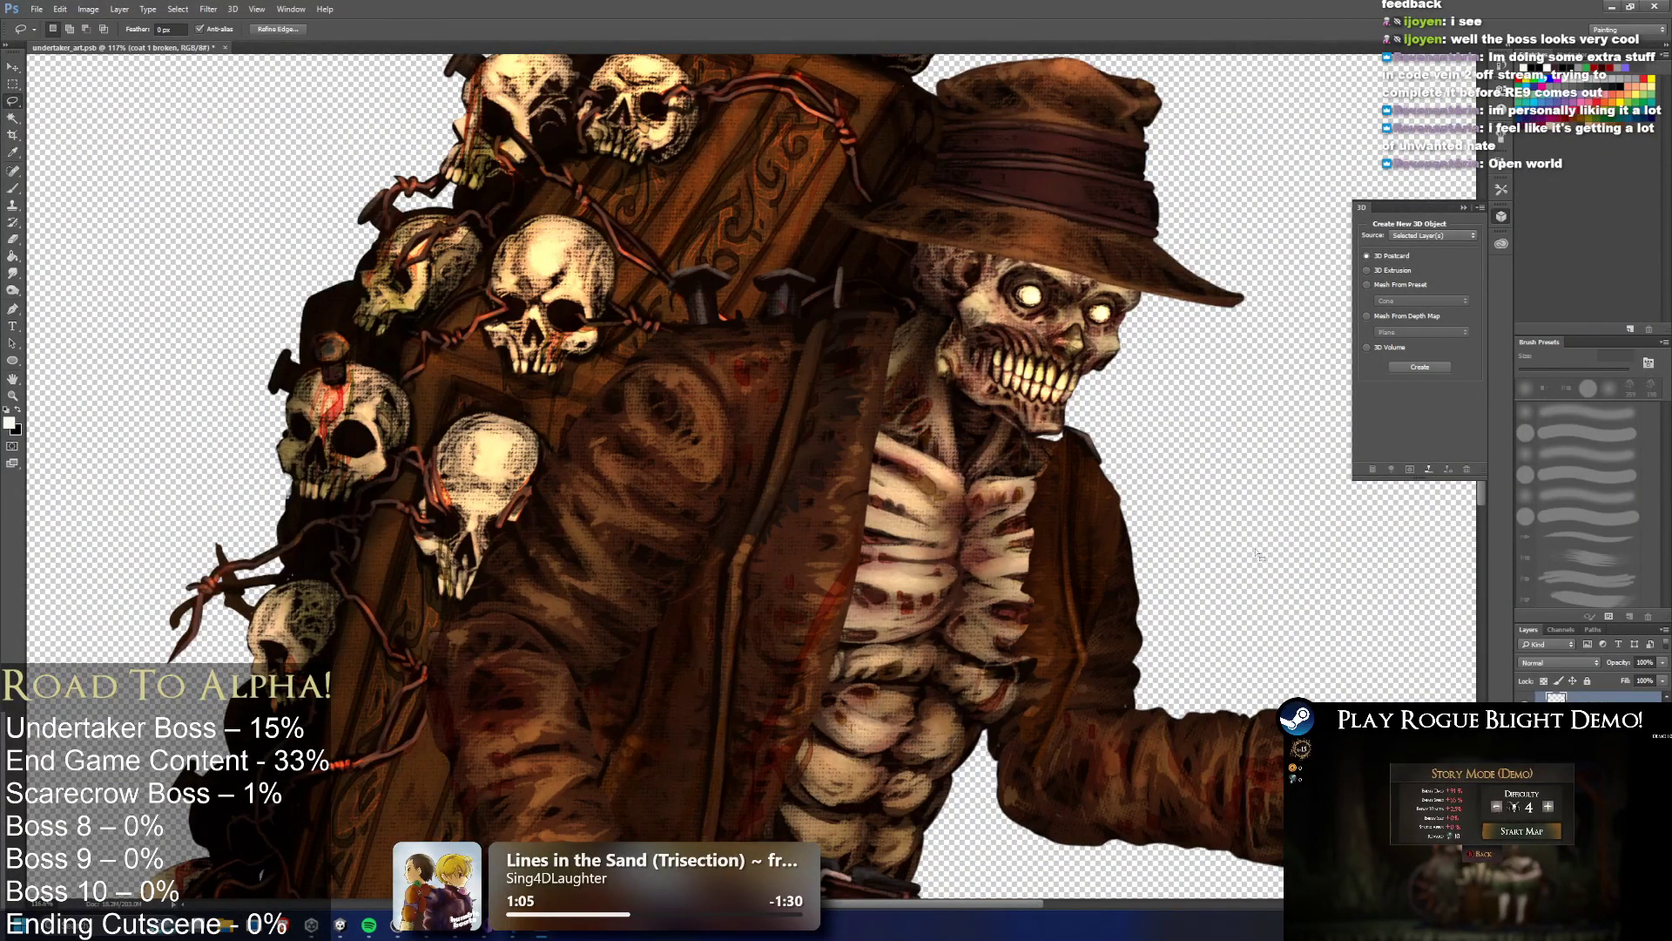
scroll(1068, 675, up, 1)
scroll(1071, 679, down, 1)
scroll(1097, 675, up, 3)
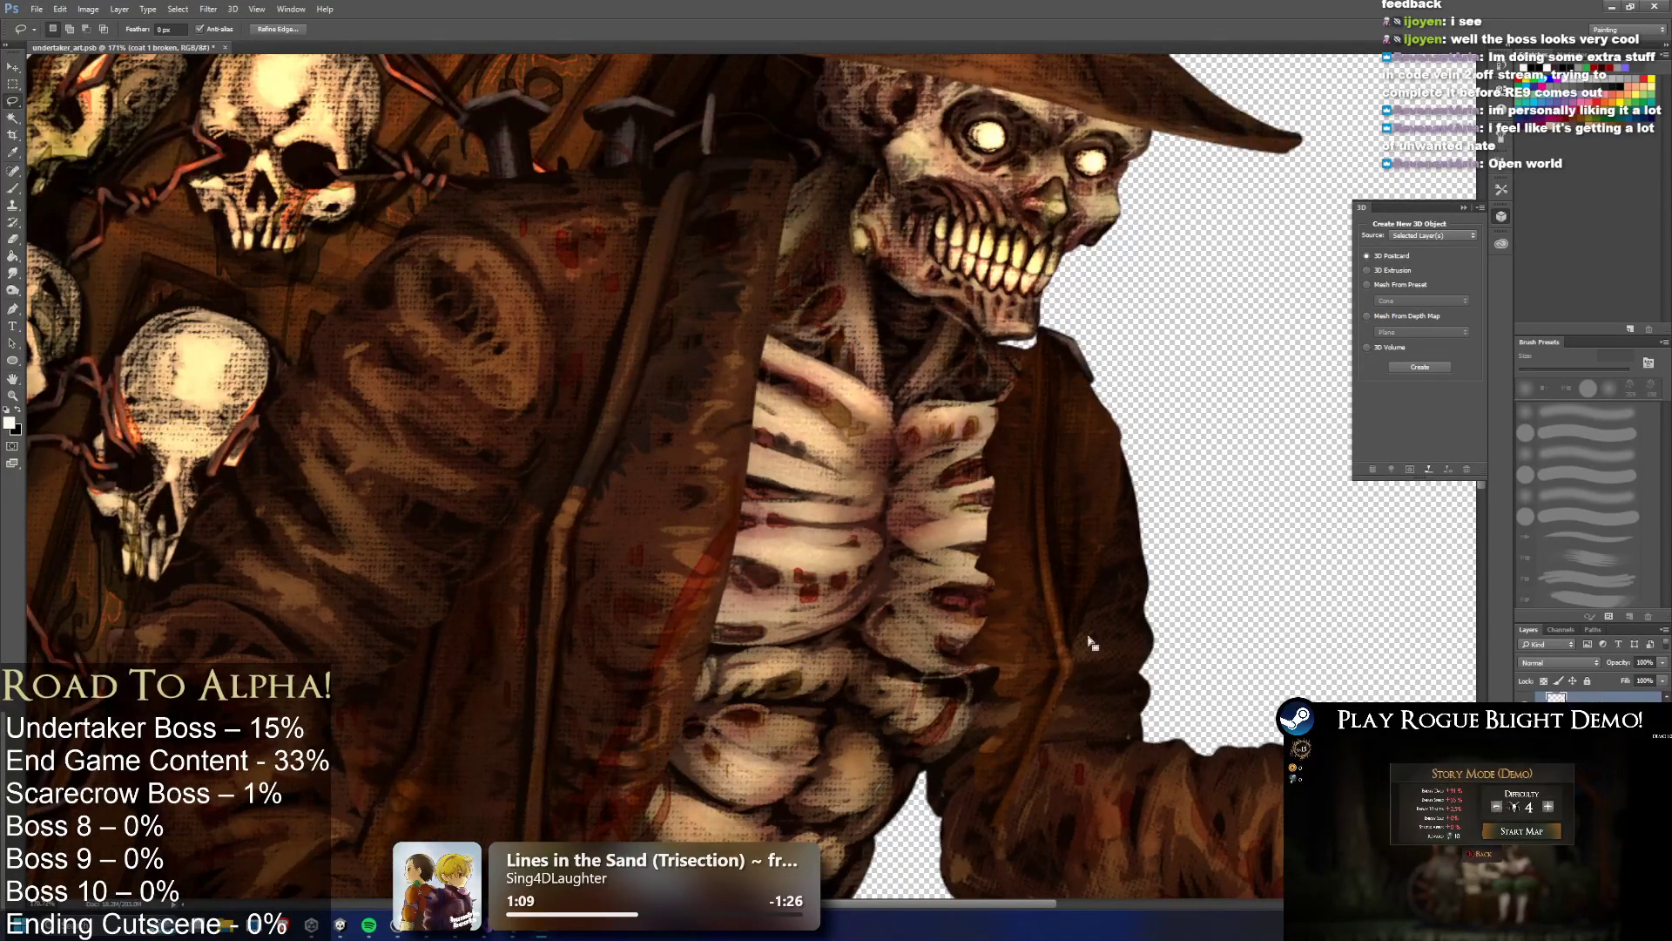
key(ctrl+d)
Cut several small jagged pieces out of the coat edge beside the ribs, deselecting after each
mouse_move(1095, 604)
mouse_down()
mouse_move(1056, 686)
mouse_move(945, 709)
mouse_move(879, 754)
mouse_up()
key(ctrl+d)
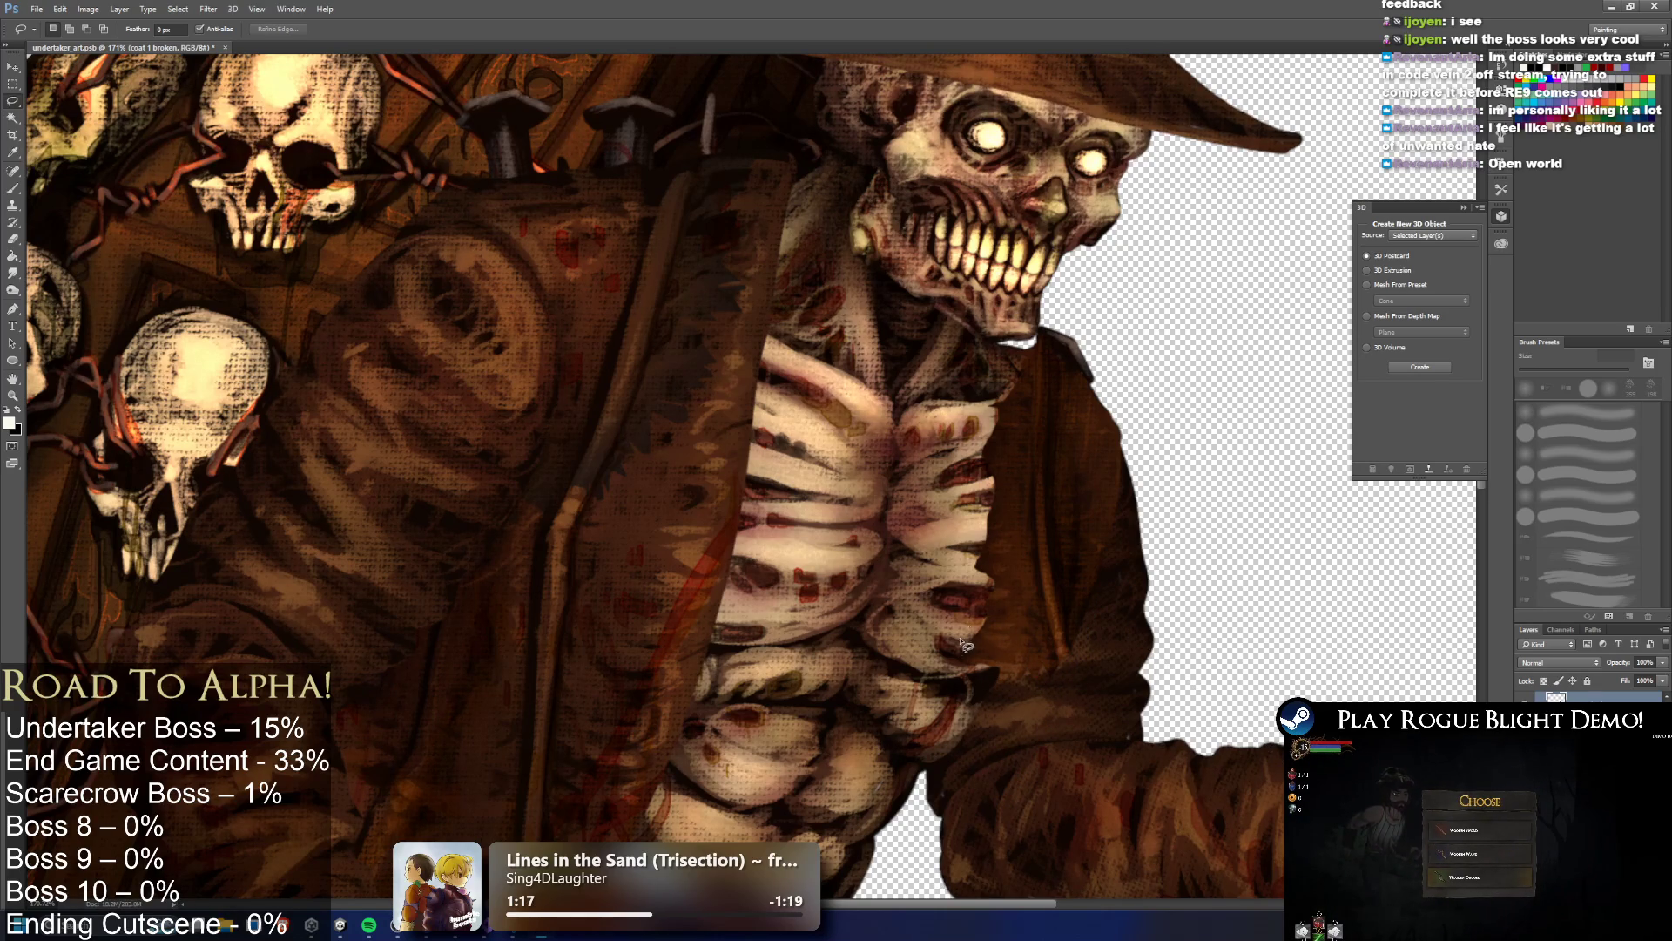
drag(941, 667, 932, 706)
key(ctrl+d)
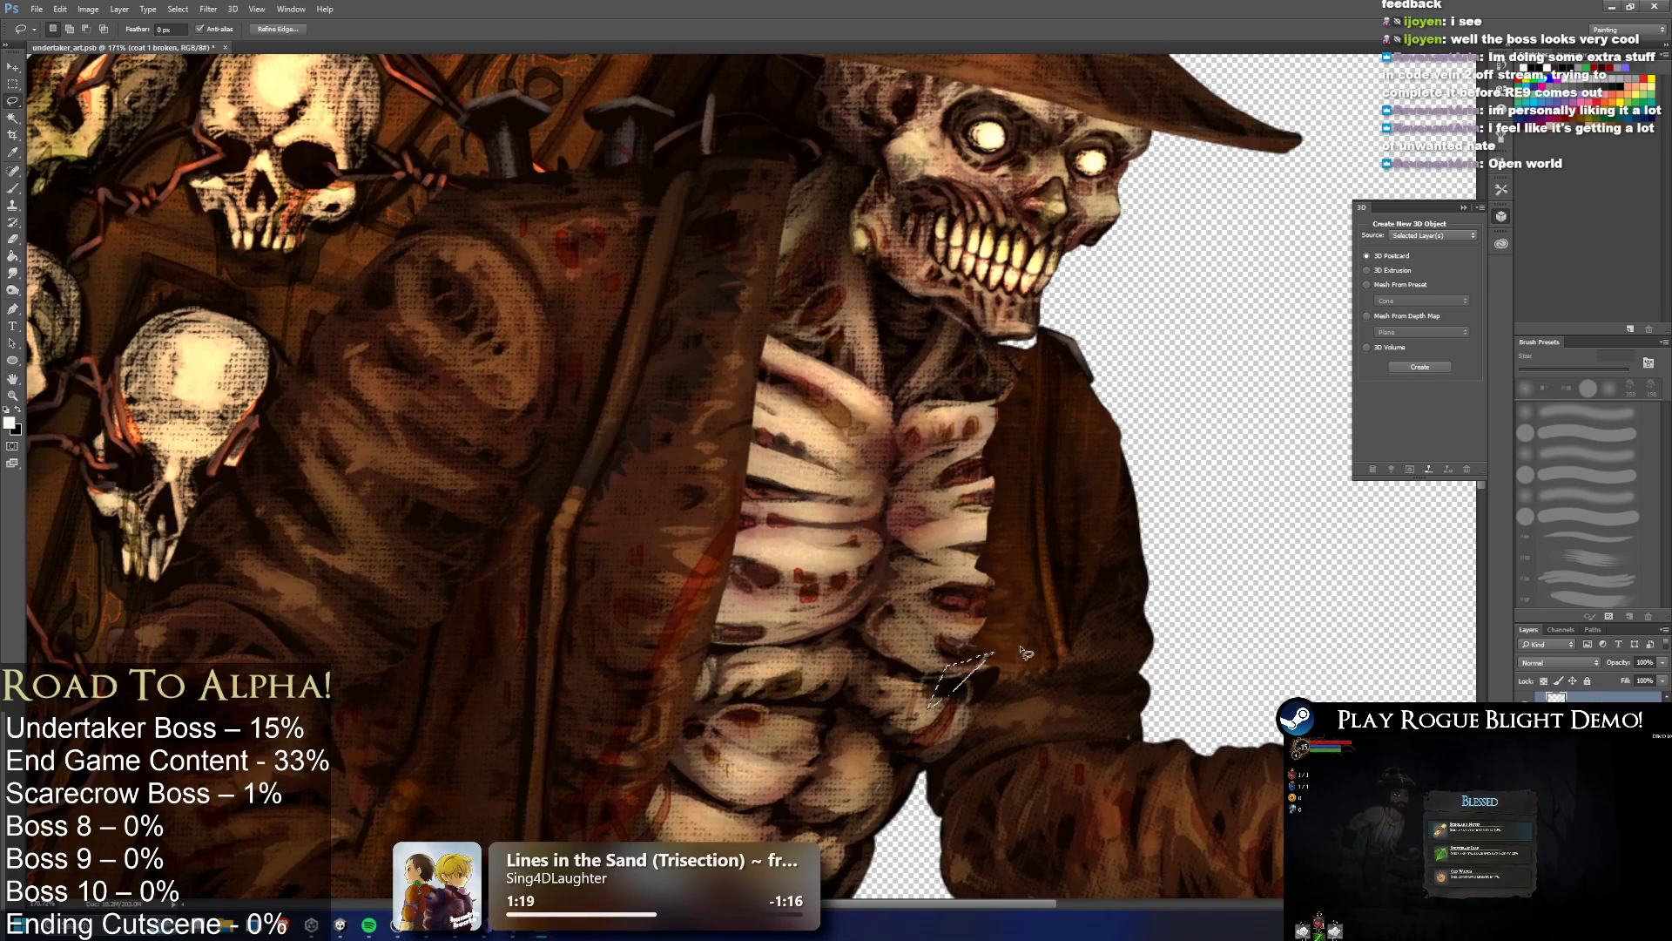
key(ctrl+d)
mouse_move(987, 542)
mouse_down()
mouse_move(889, 537)
mouse_move(993, 557)
mouse_move(954, 551)
mouse_move(958, 519)
mouse_move(1002, 507)
mouse_move(880, 527)
mouse_up()
key(ctrl+d)
key(ctrl+d)
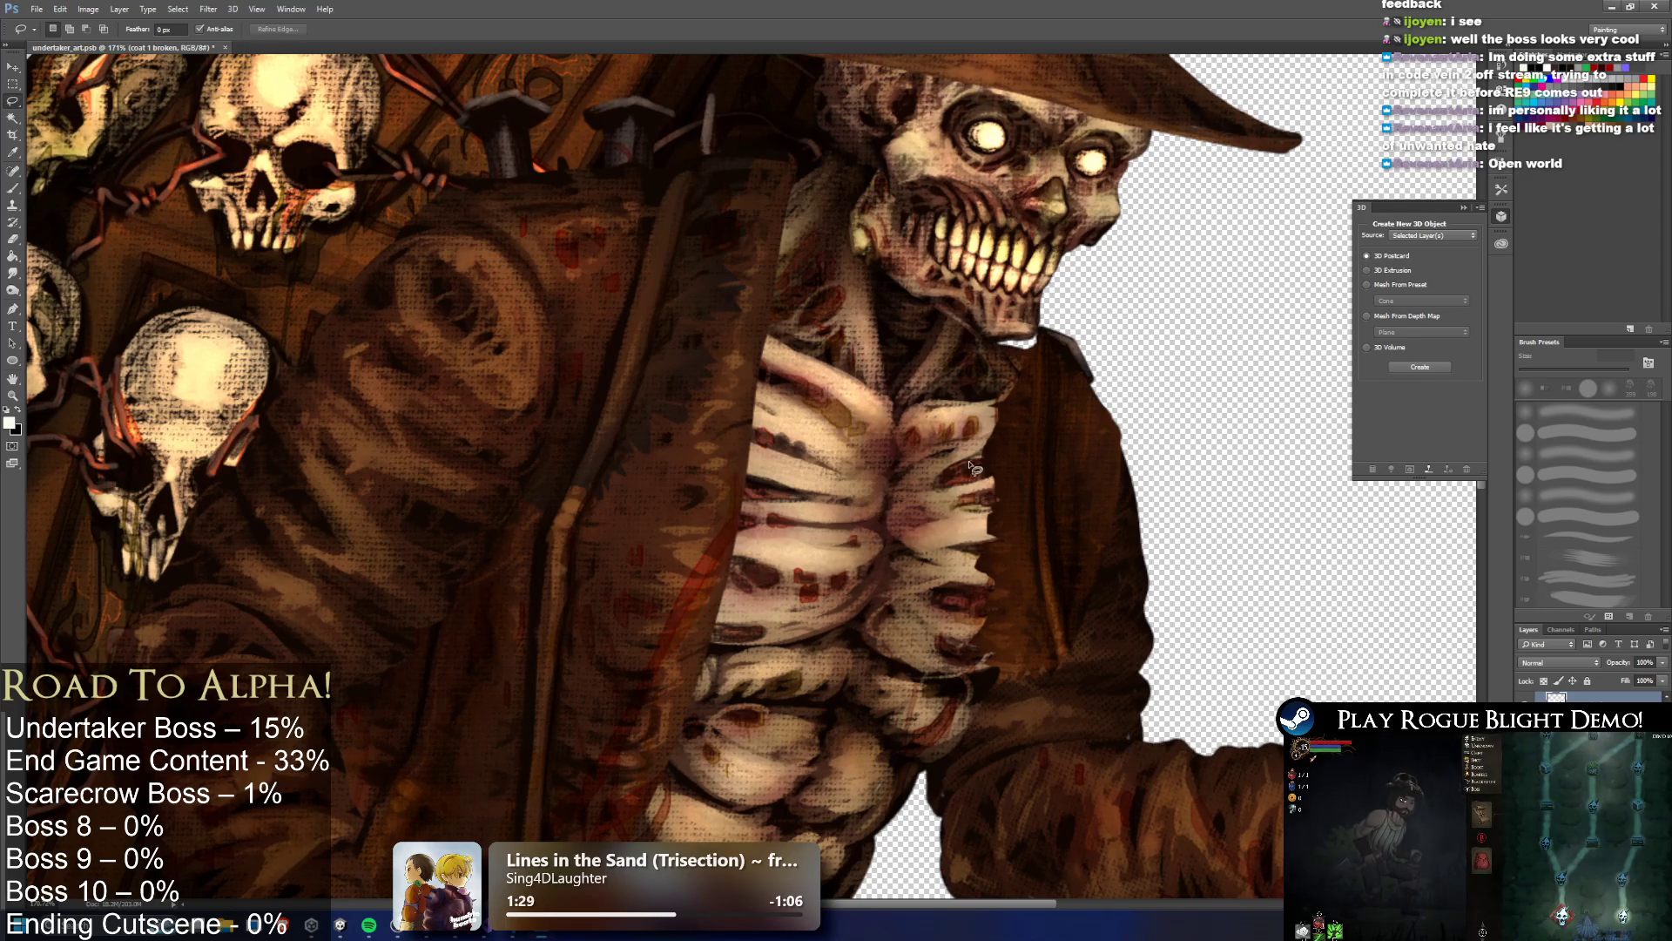
mouse_move(984, 478)
mouse_down()
mouse_move(1006, 409)
mouse_move(993, 405)
mouse_move(1023, 404)
mouse_move(941, 418)
mouse_up()
key(ctrl+d)
key(ctrl+d)
key(ctrl+d)
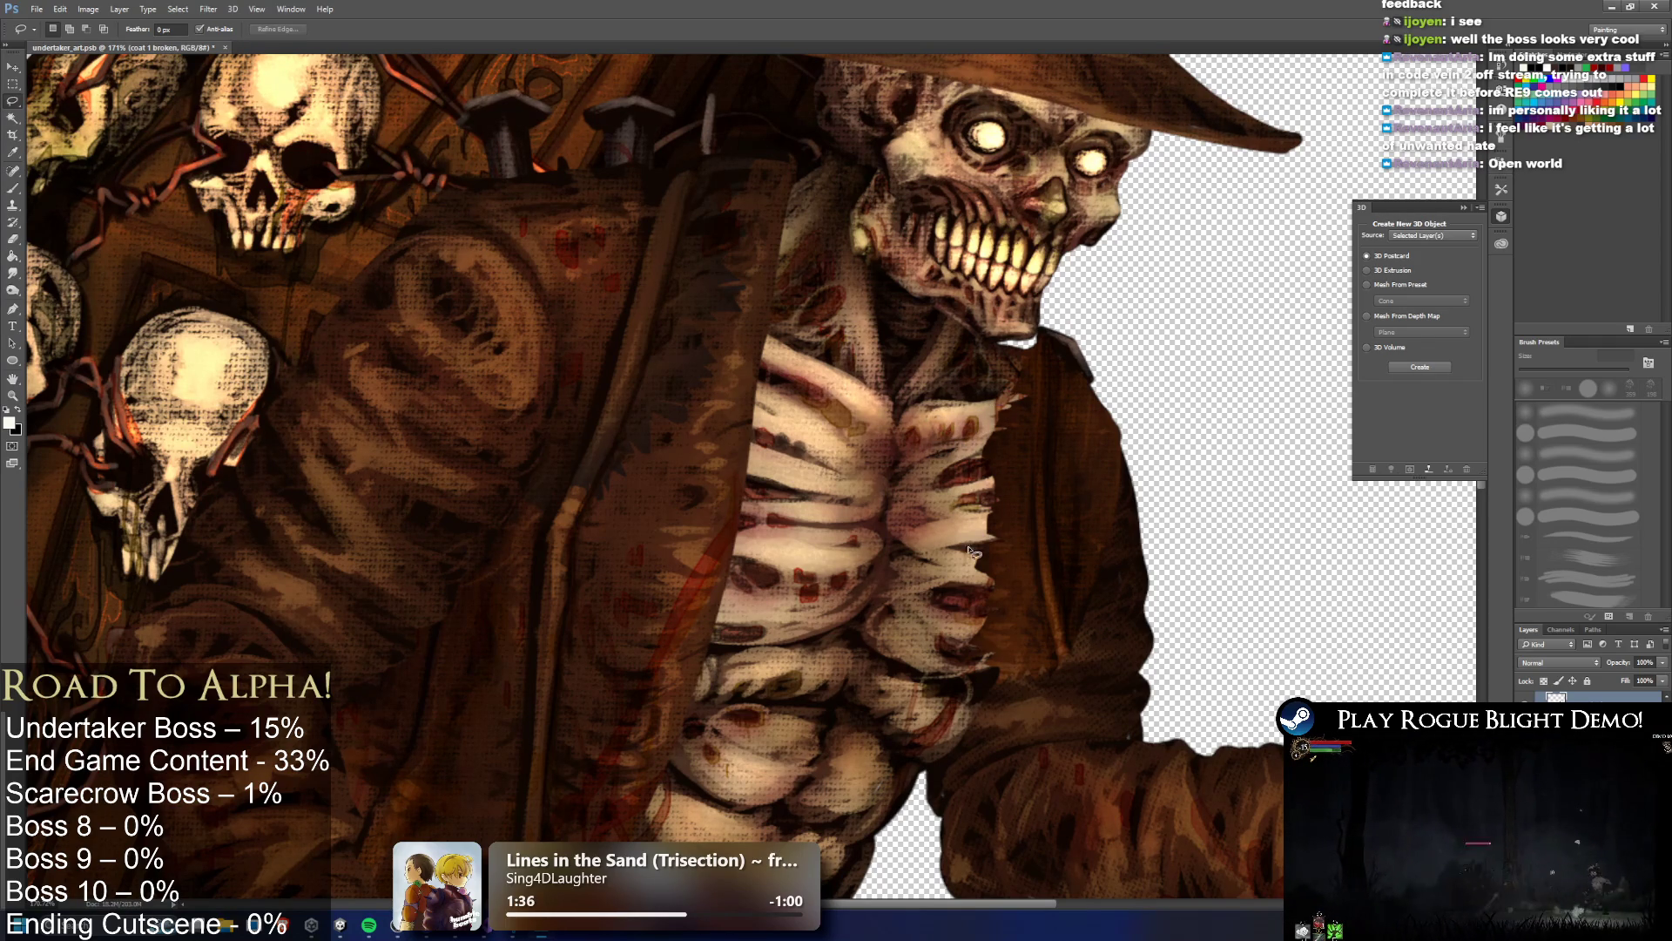
mouse_move(962, 550)
mouse_down()
mouse_move(1011, 567)
mouse_move(897, 562)
mouse_move(958, 601)
mouse_move(980, 575)
mouse_up()
key(ctrl+d)
Clear the last small selection near the ribs to finish the torn coat edge
key(ctrl+d)
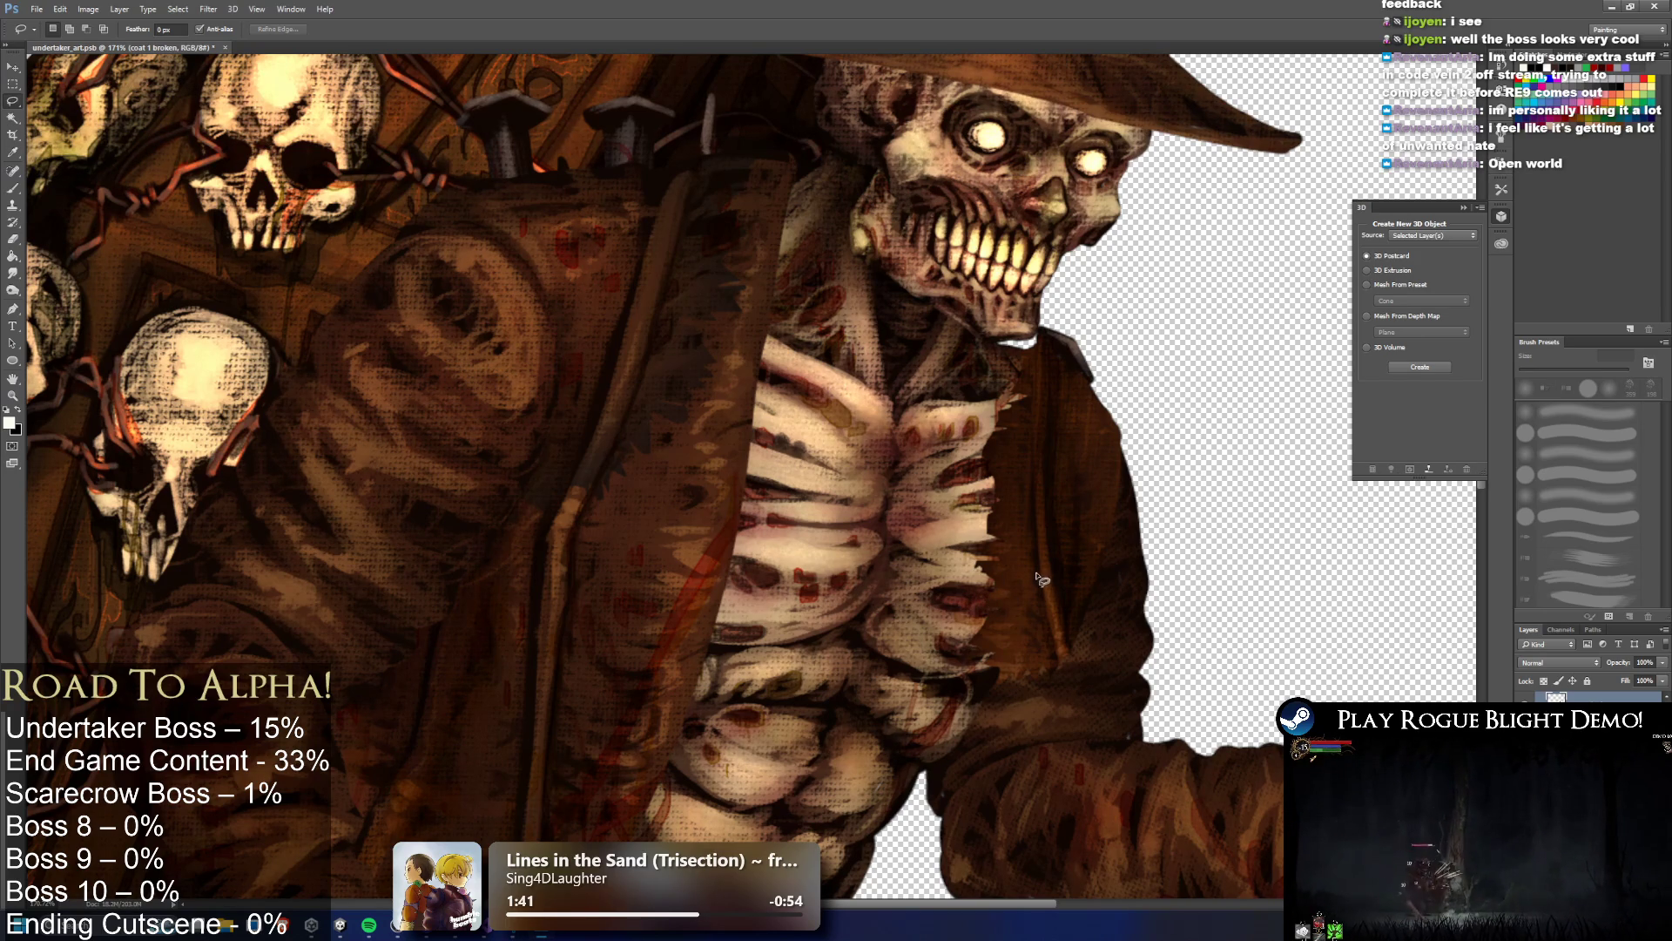
key(ctrl+z)
key(ctrl+d)
alt+scroll(1080, 592, down, 5)
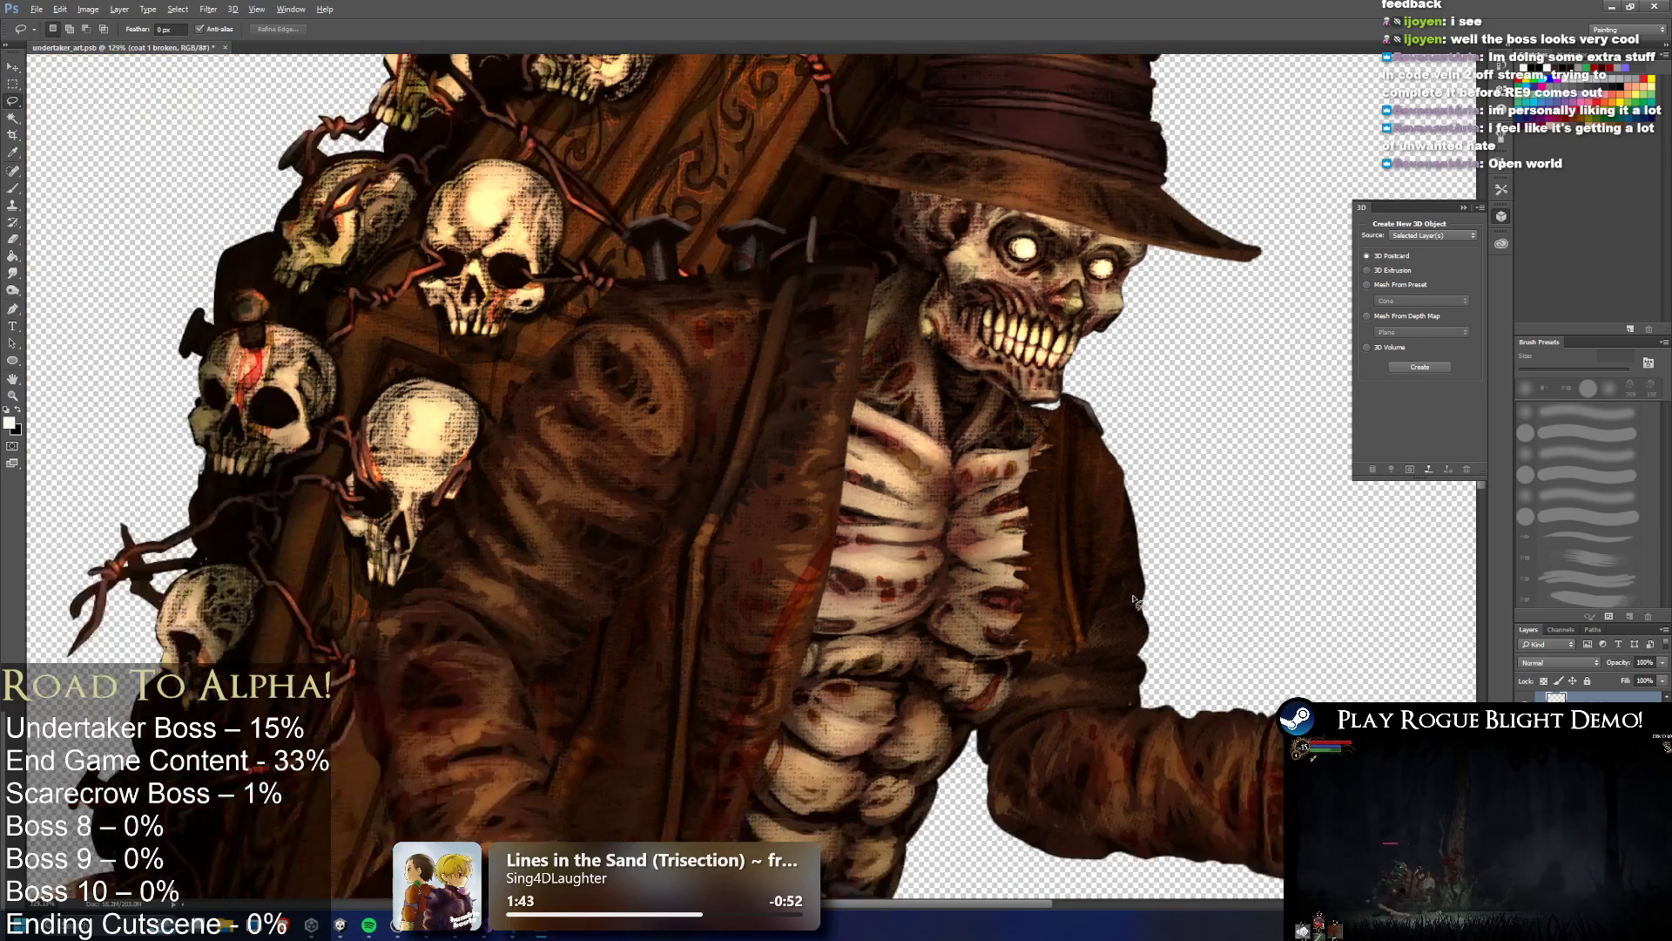
alt+scroll(1106, 592, up, 4)
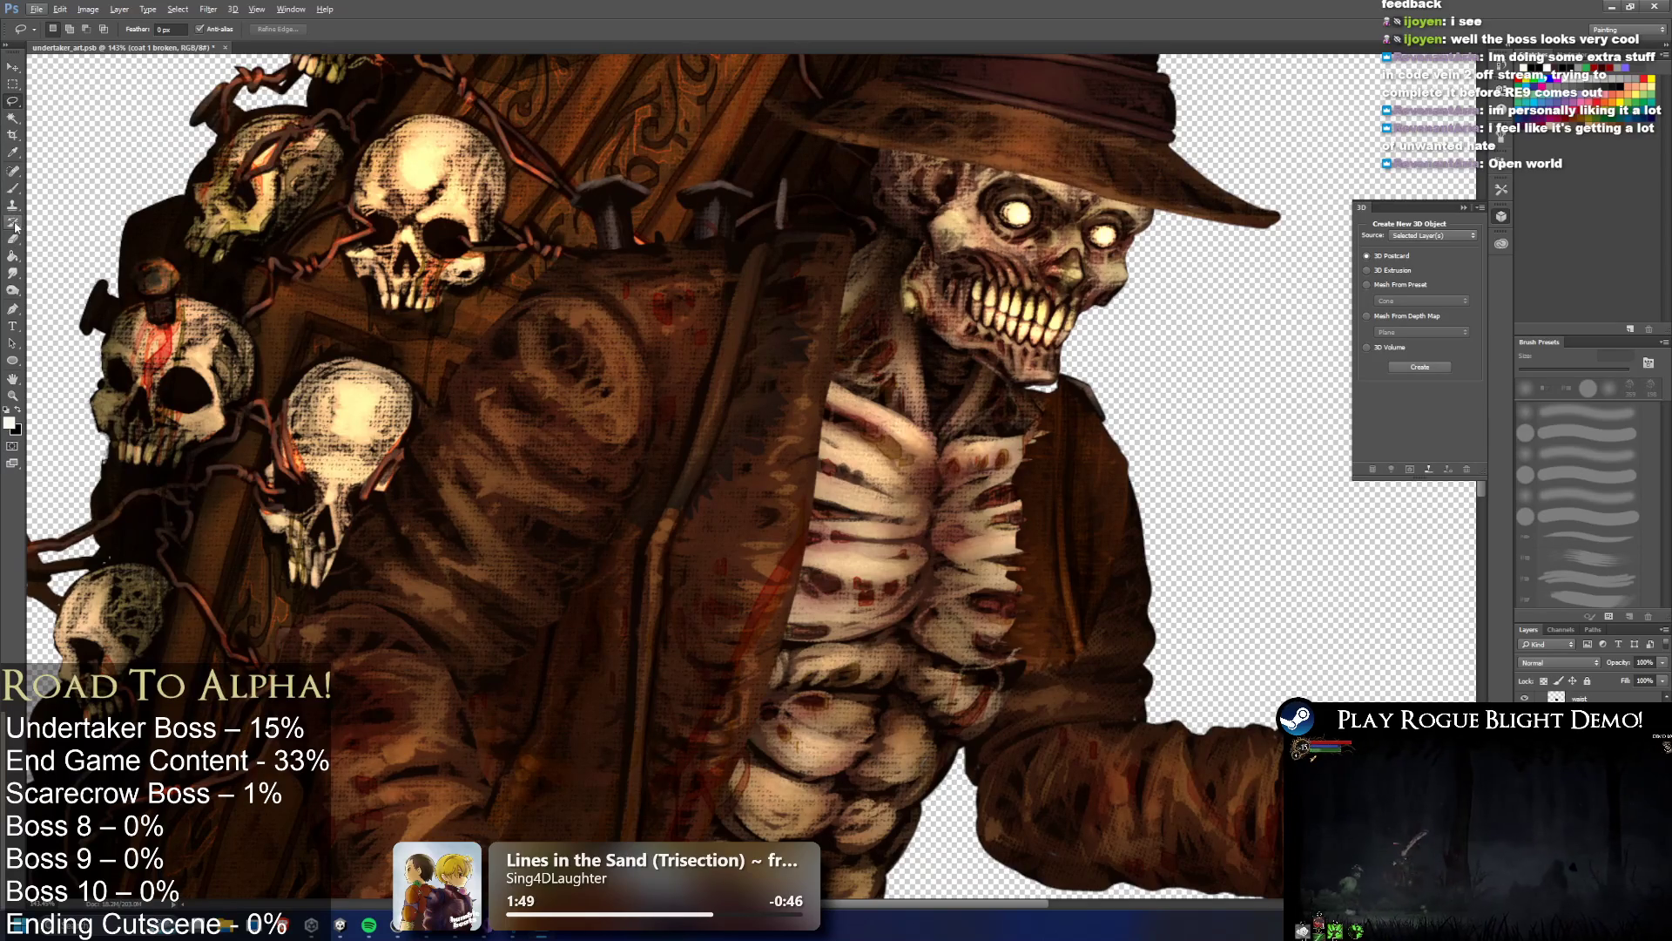
Burn the coat strip right of the ribcage darker, select the f hand layer, and close Photoshop
click(13, 287)
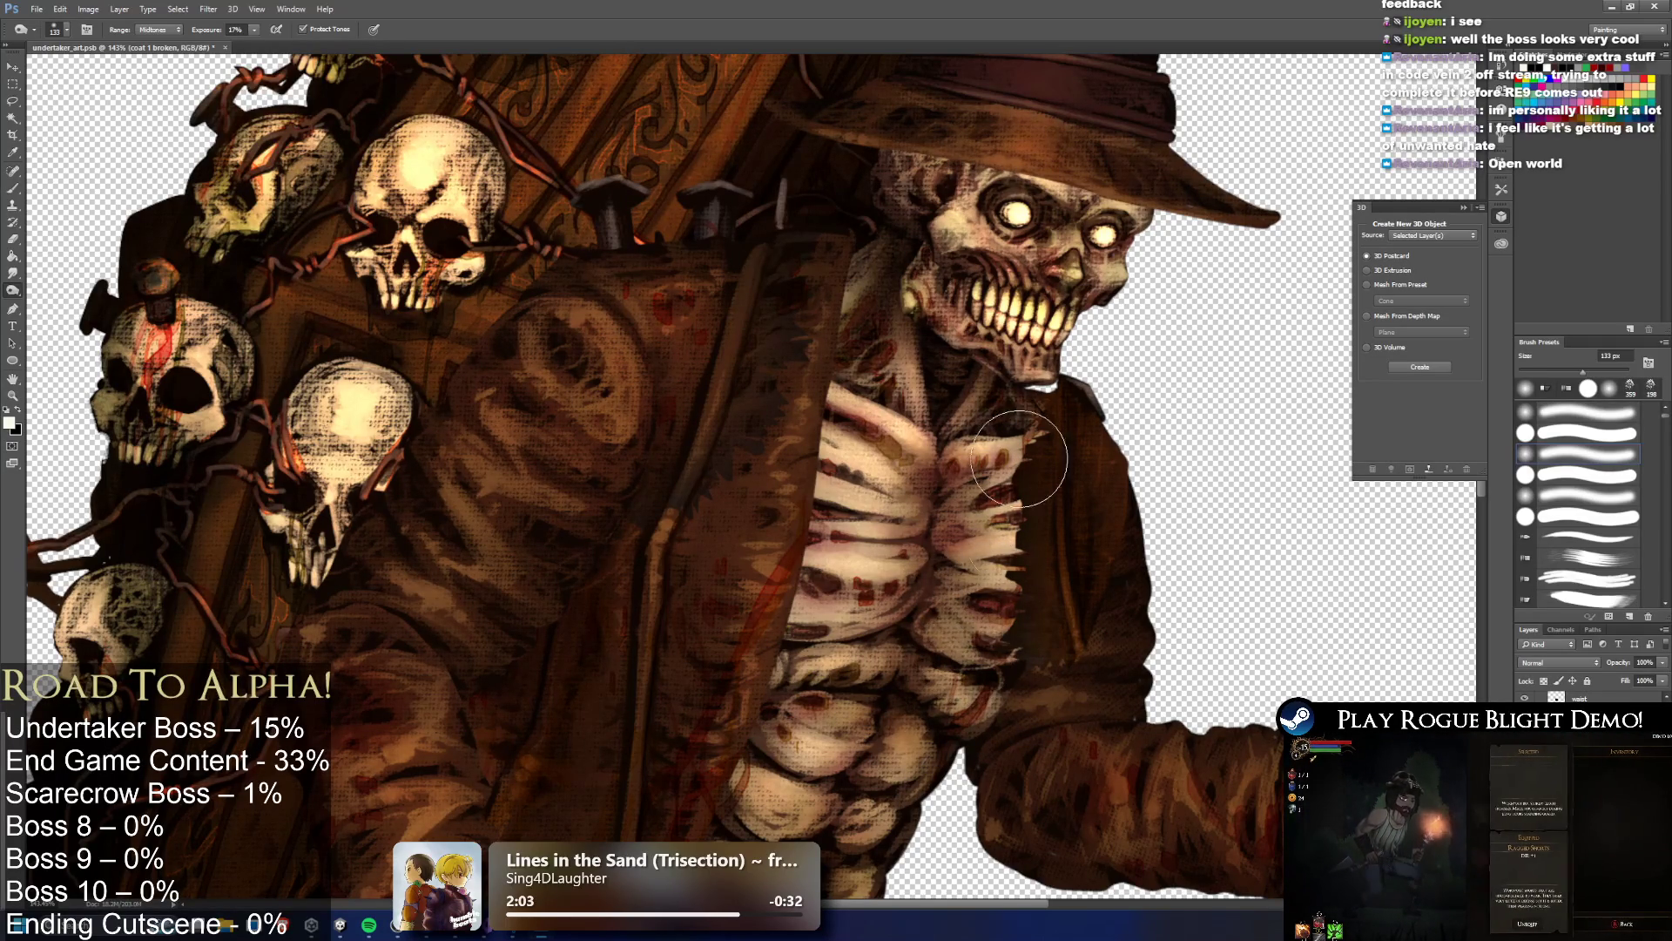
key(ctrl+0)
scroll(1001, 528, up, 1)
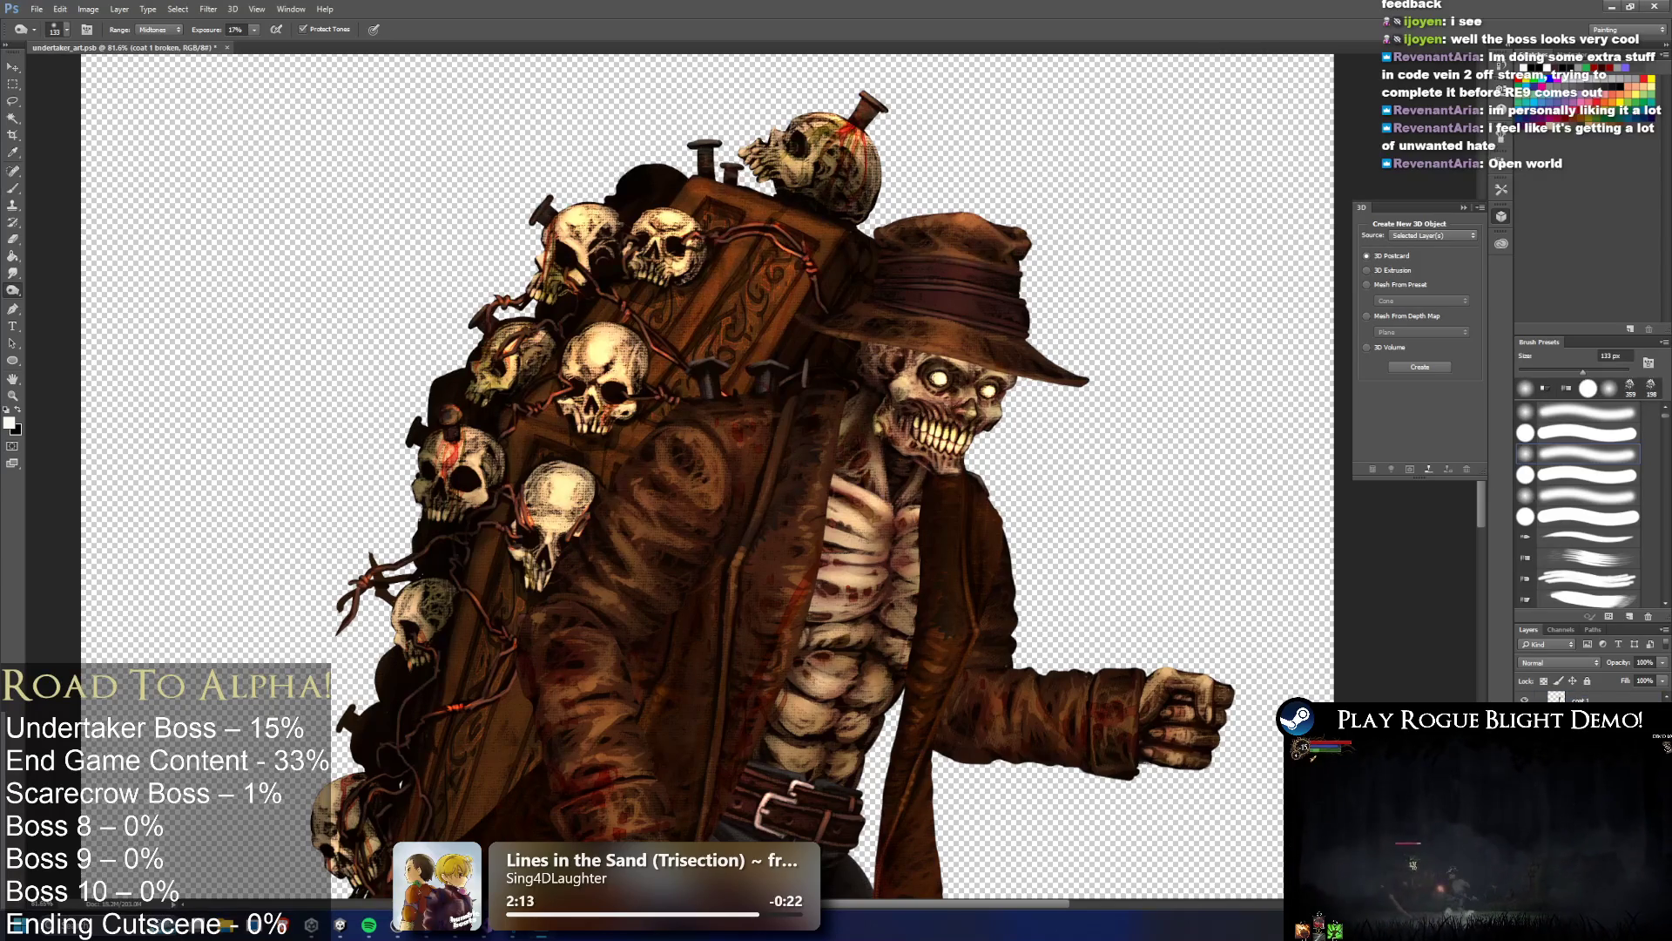
drag(877, 705, 876, 871)
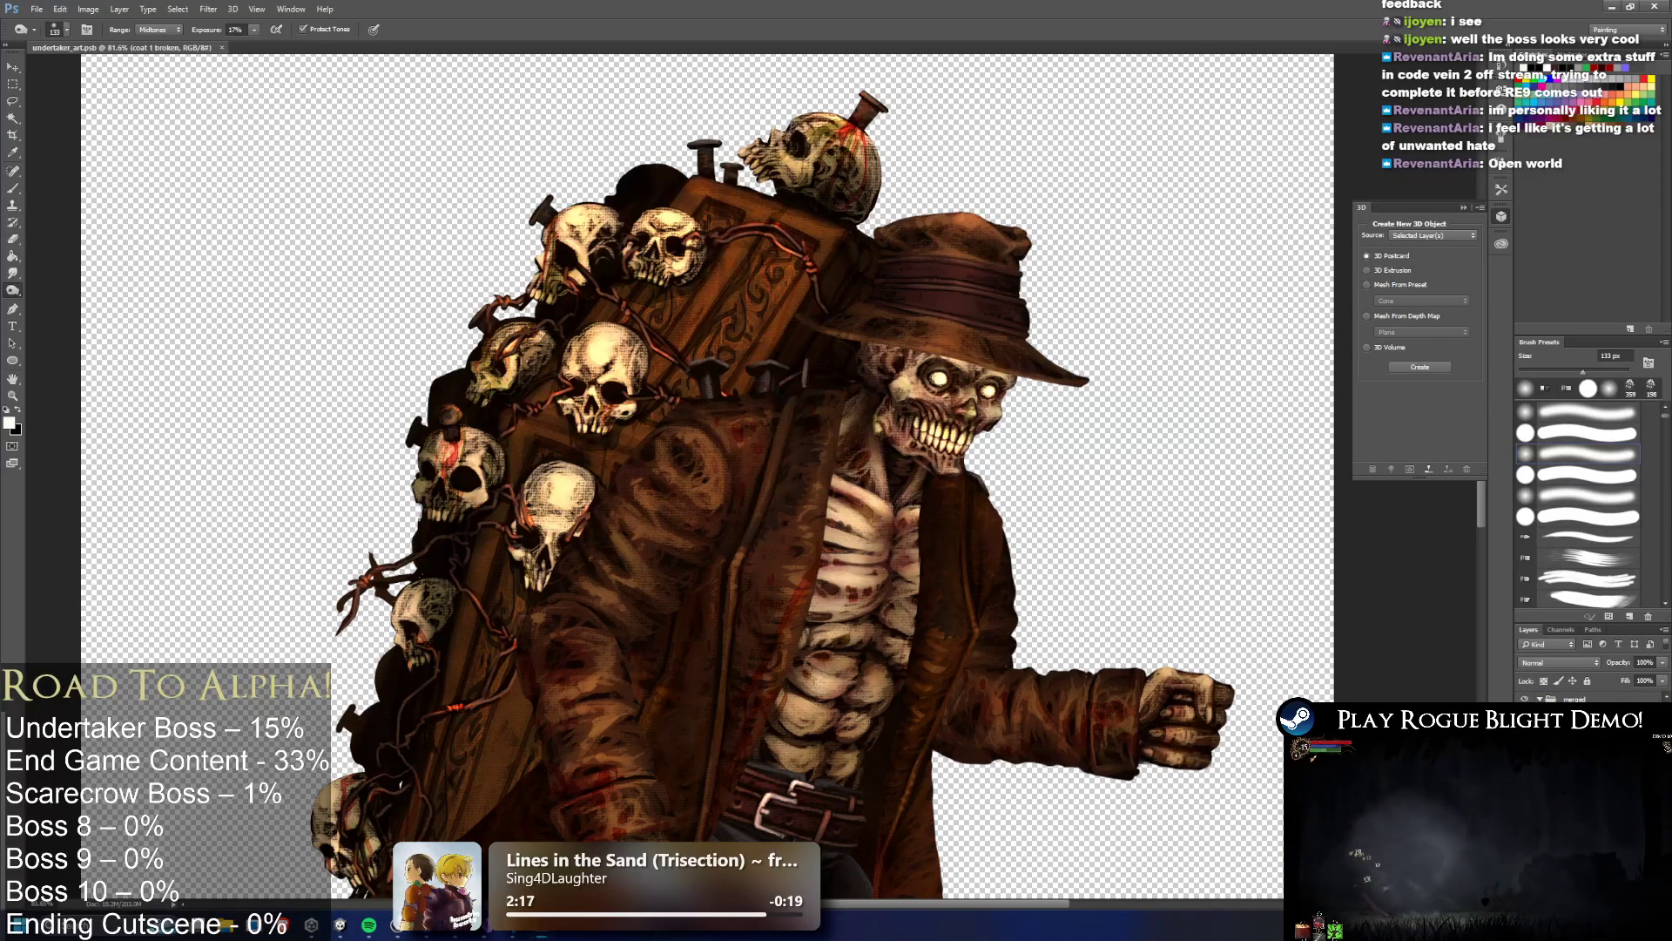
key(alt+bracketleft)
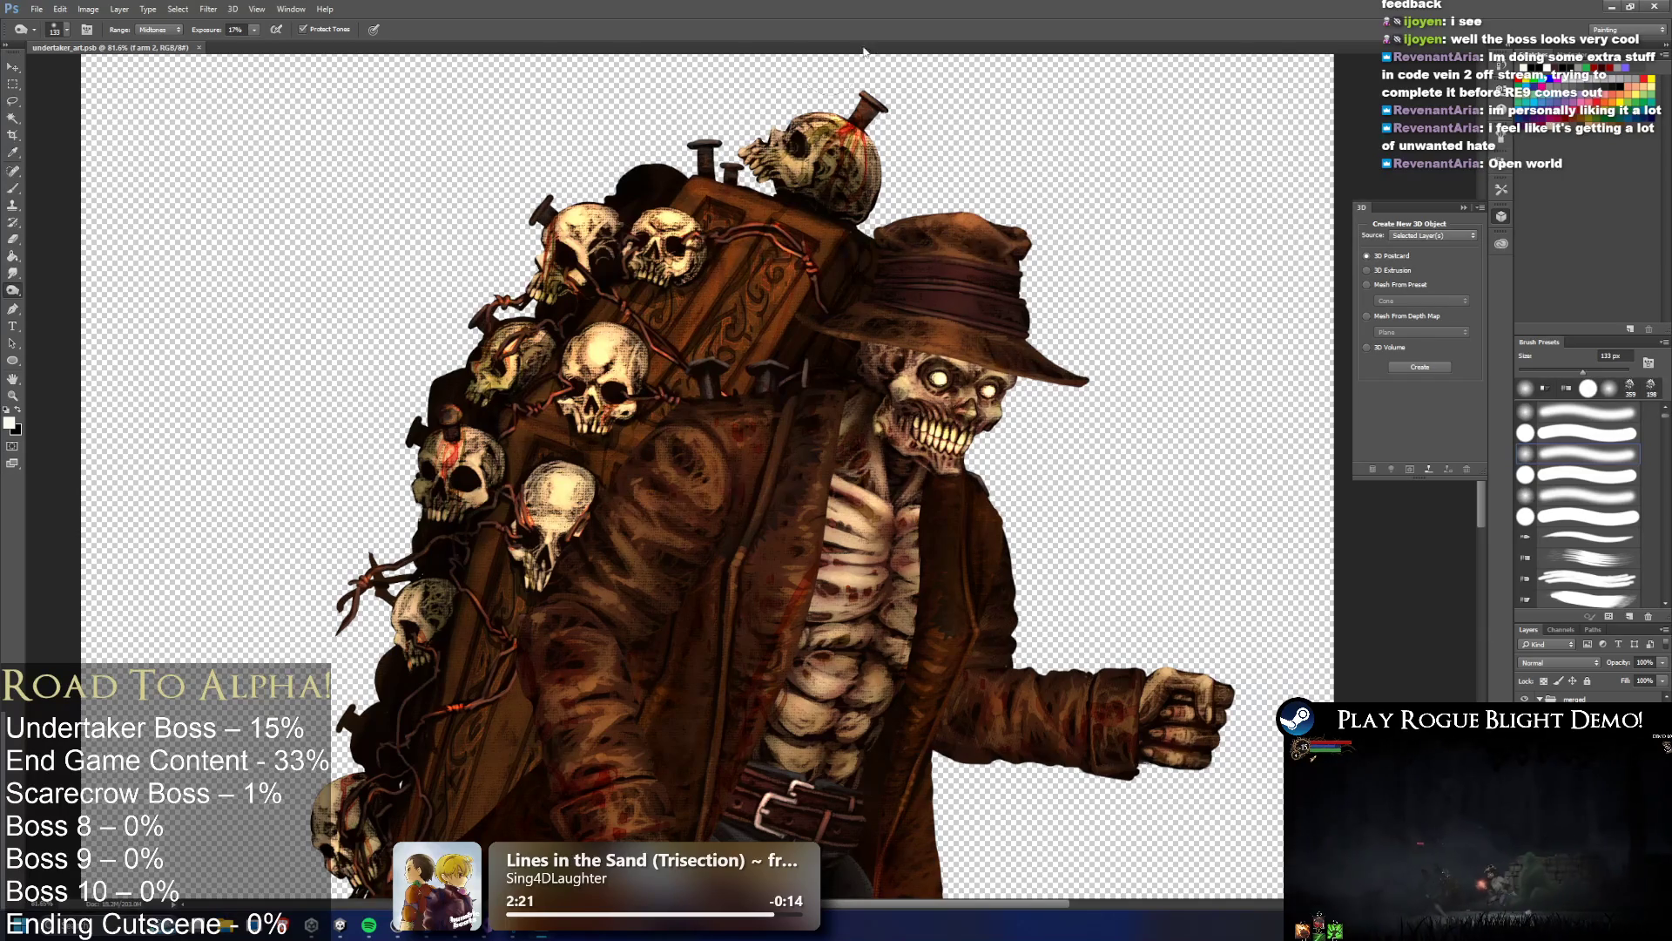
click(1658, 6)
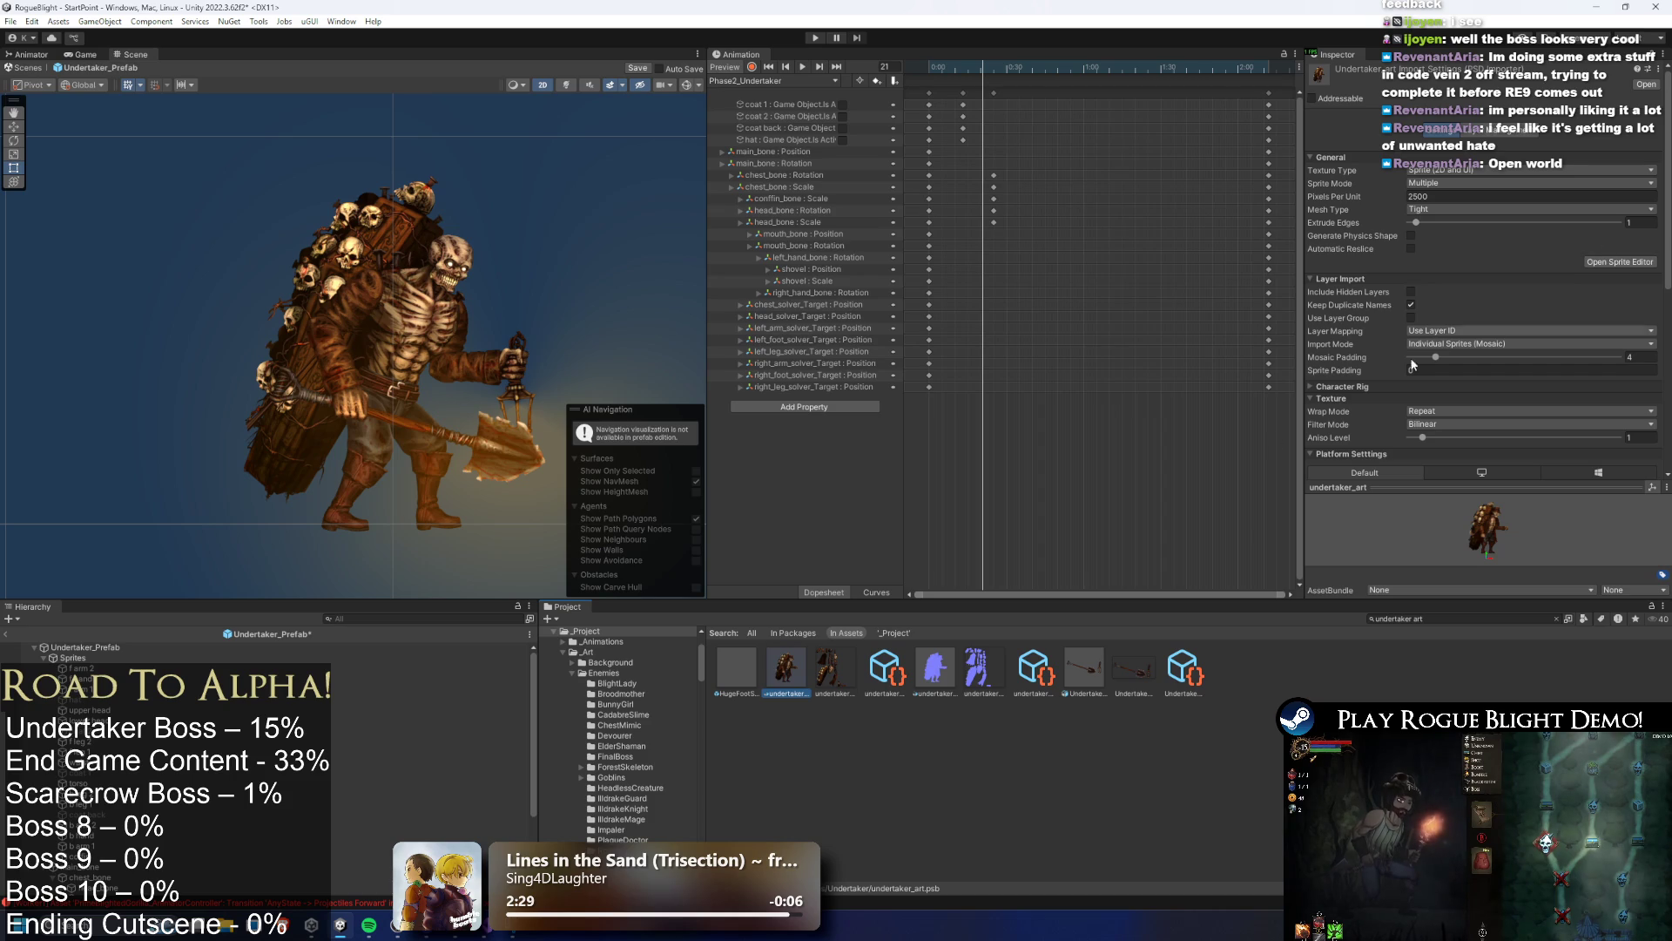
Open the undertaker_art_normalmap asset from the Project panel in Photoshop
click(935, 669)
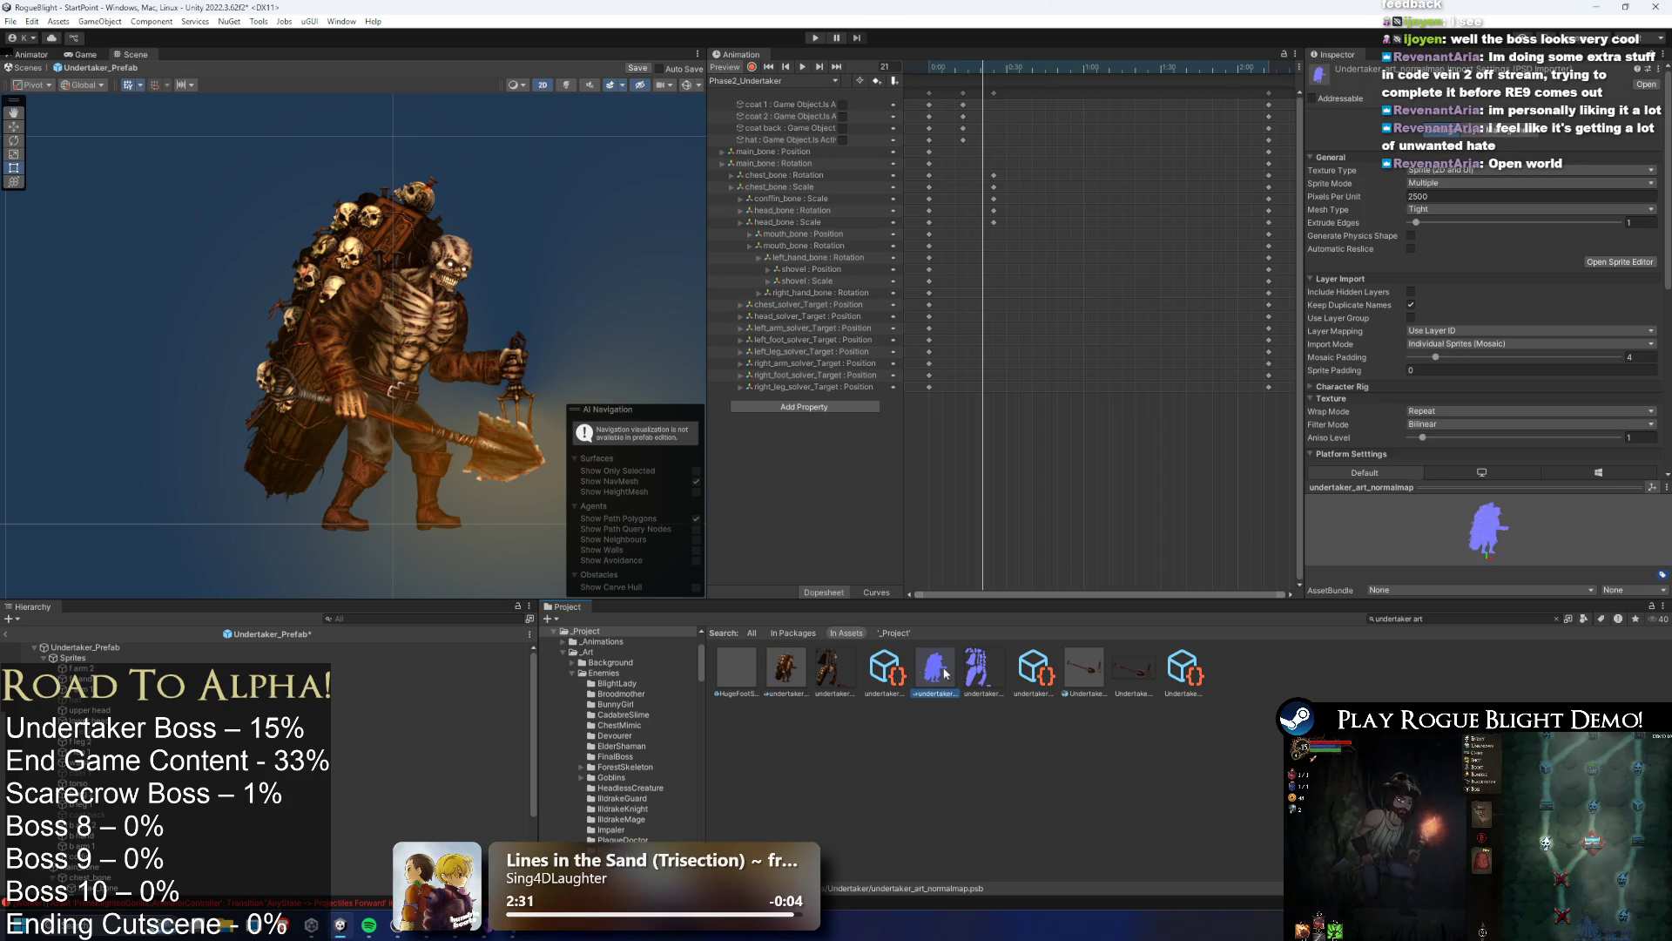
double_click(941, 671)
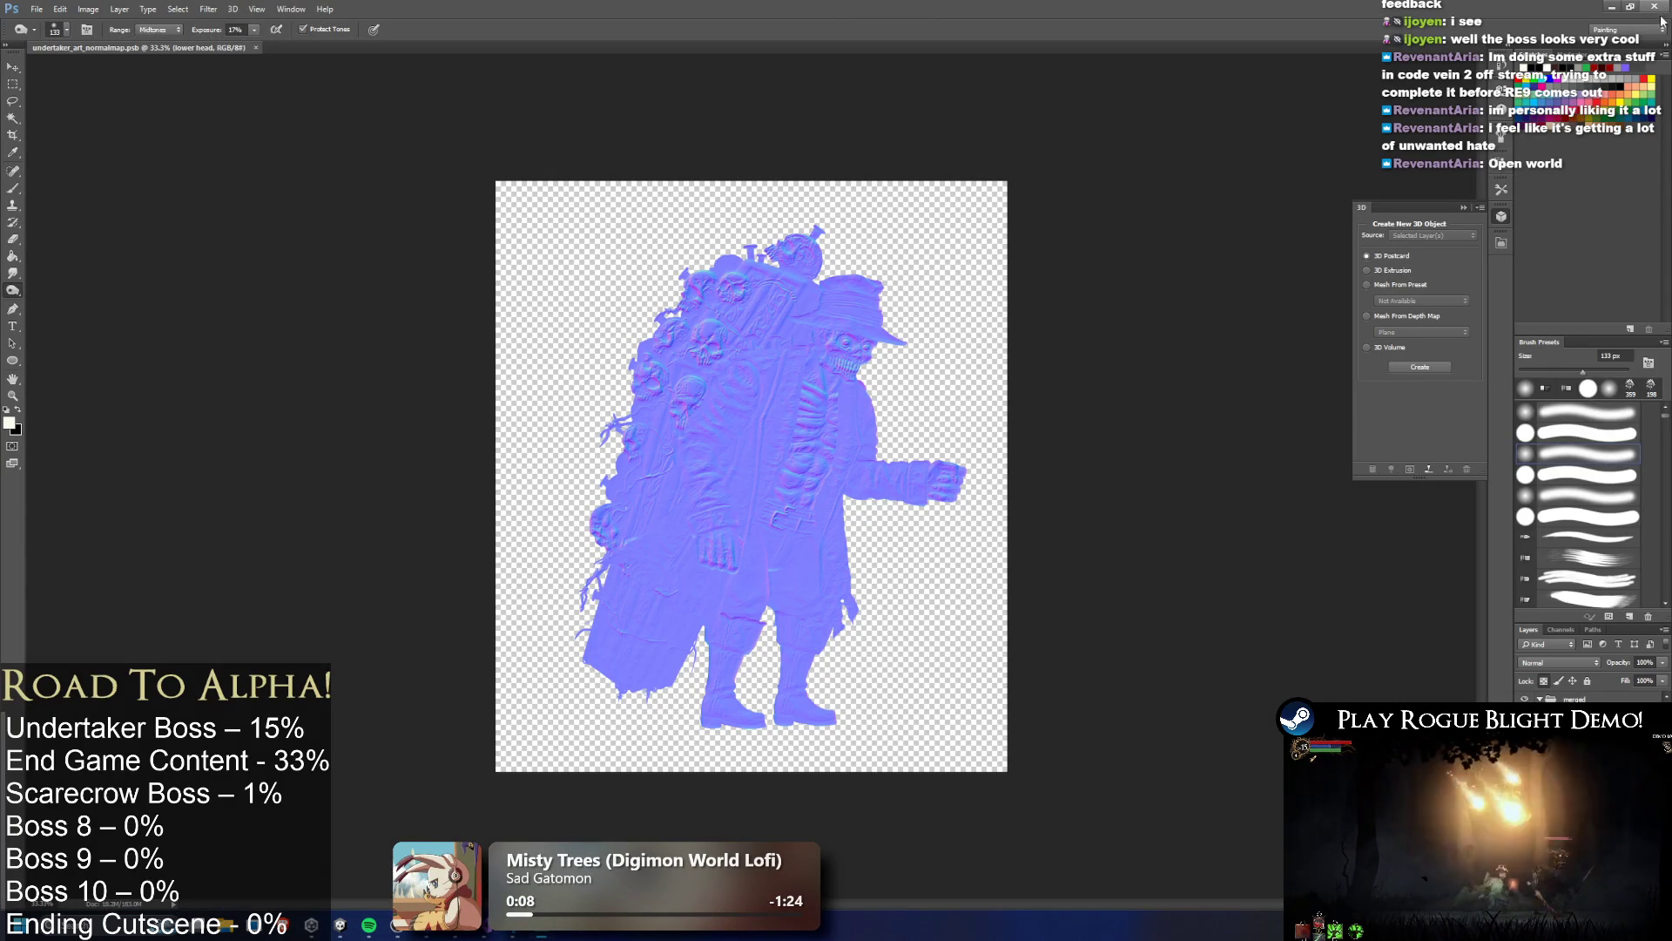
Leave the undertaker normal map document and return to Unity
key(alt+Tab)
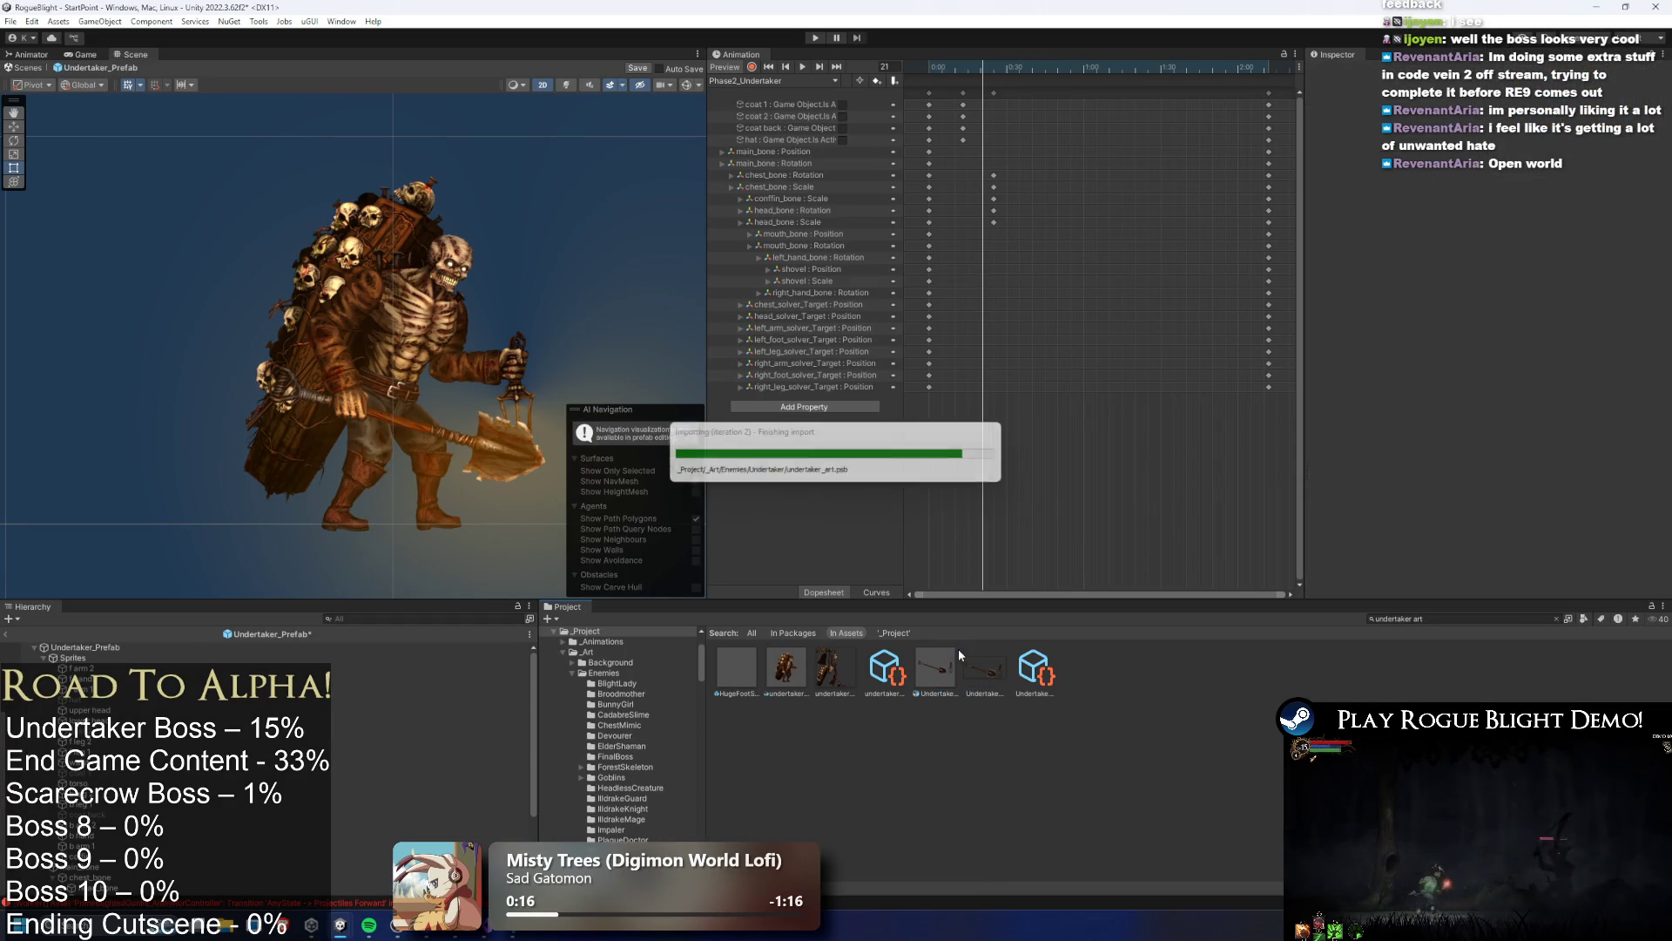
Rename the undertaker_art 1 copy to undertaker_art_normal_map
click(793, 667)
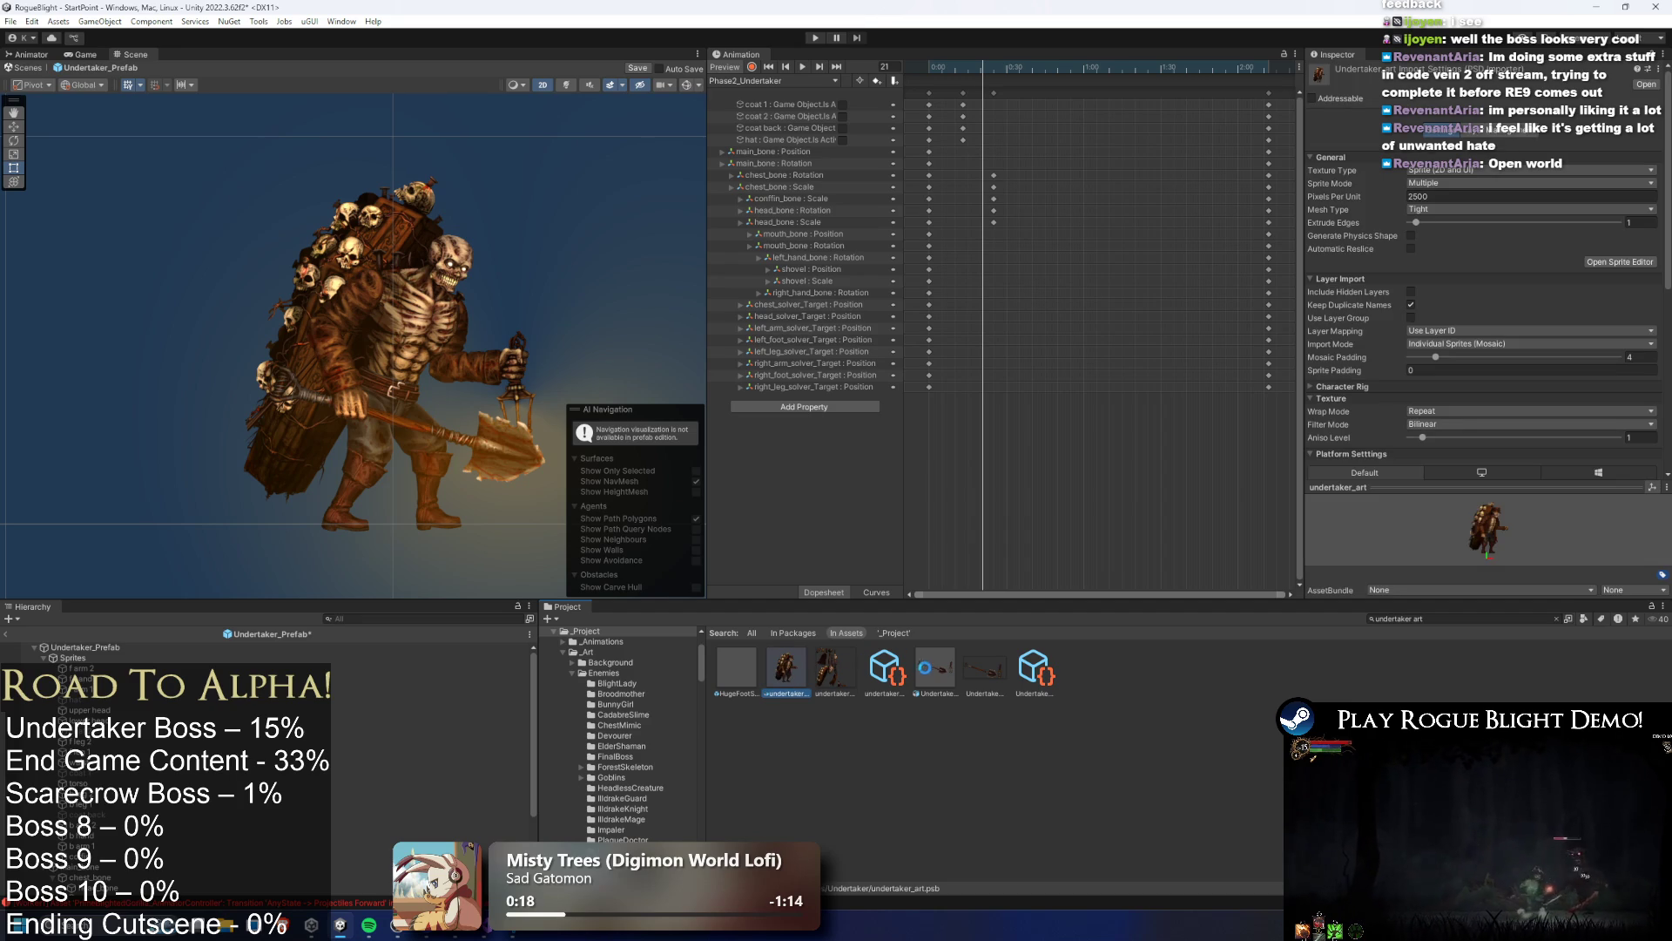
right_click(879, 669)
click(946, 291)
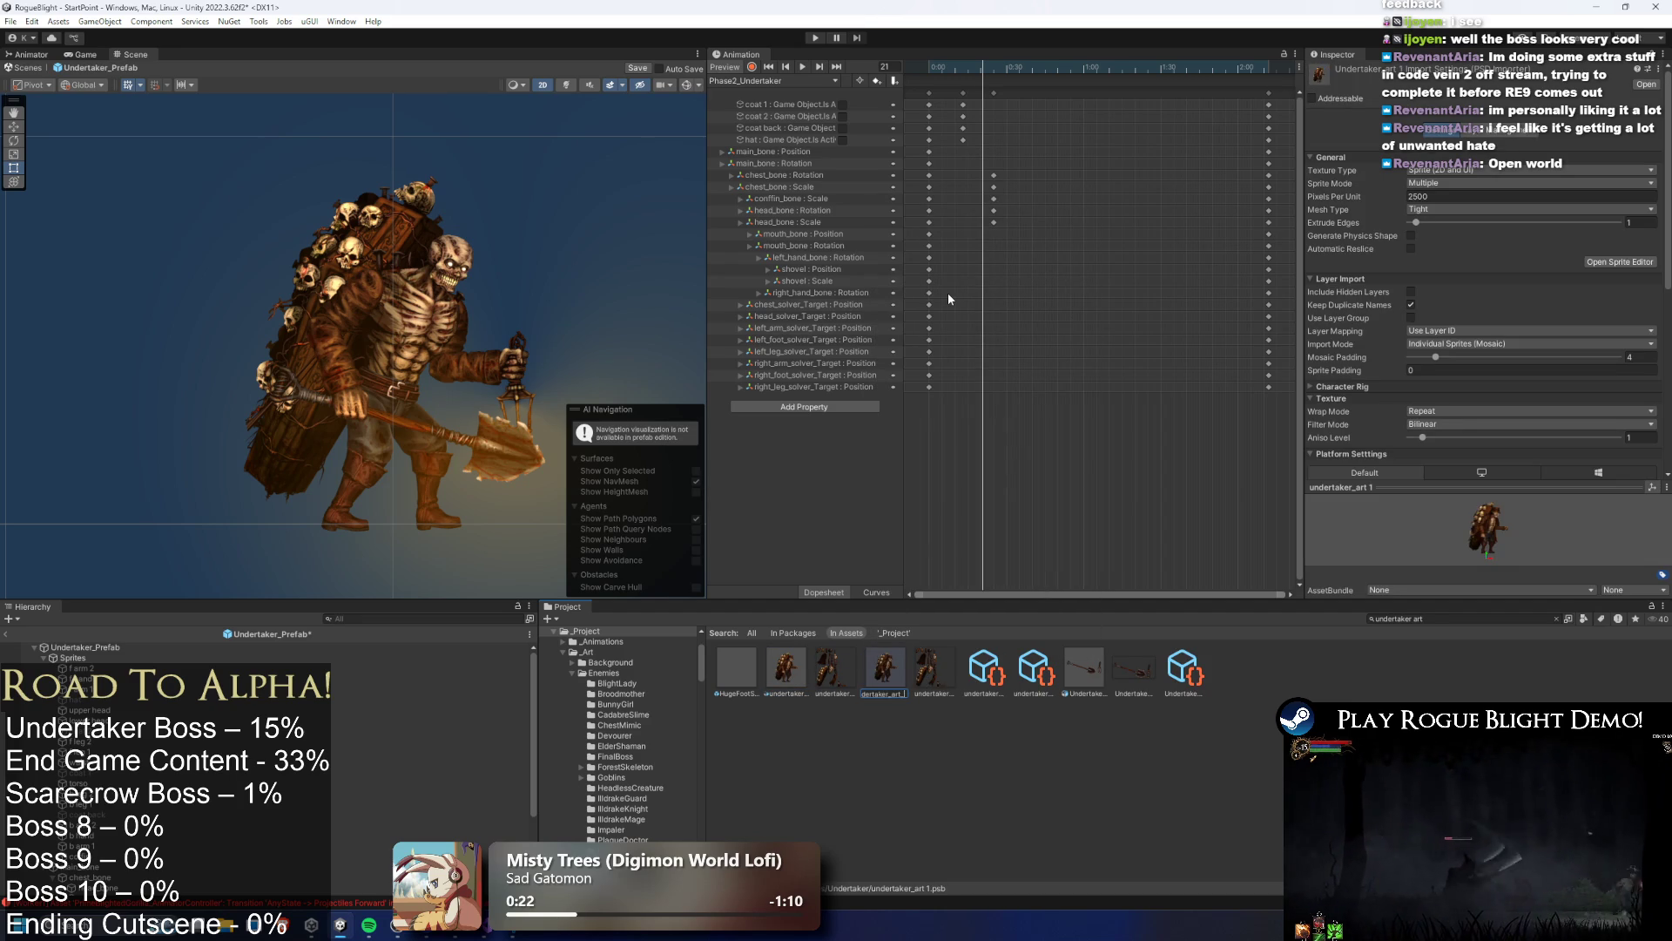
text(map)
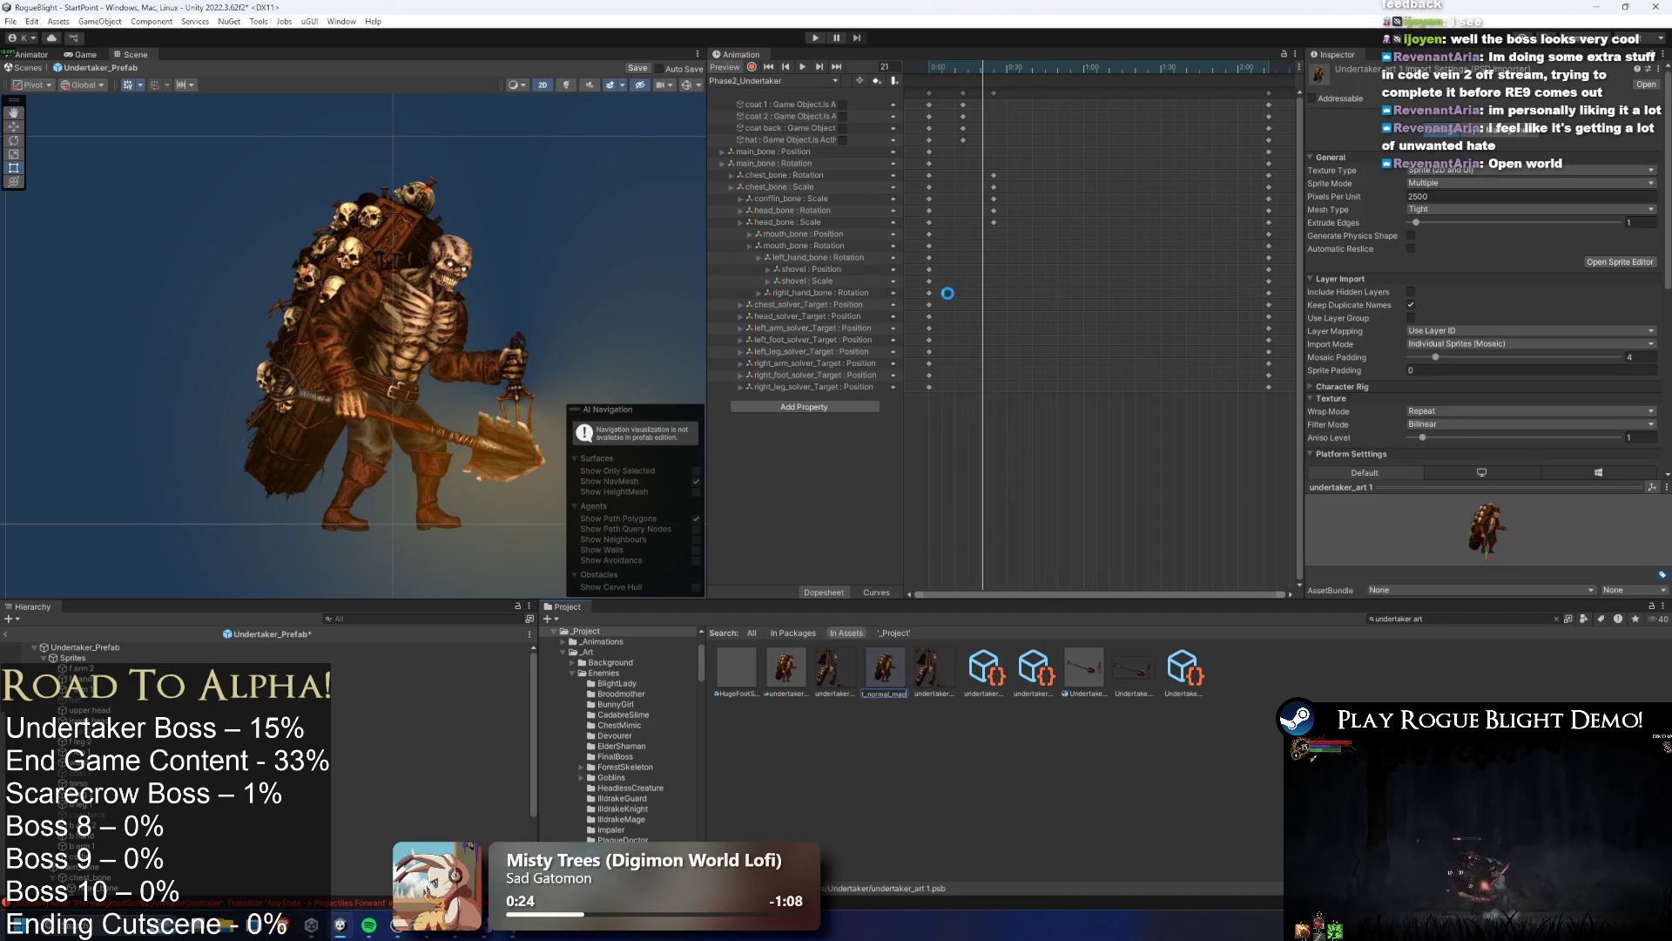
key(Return)
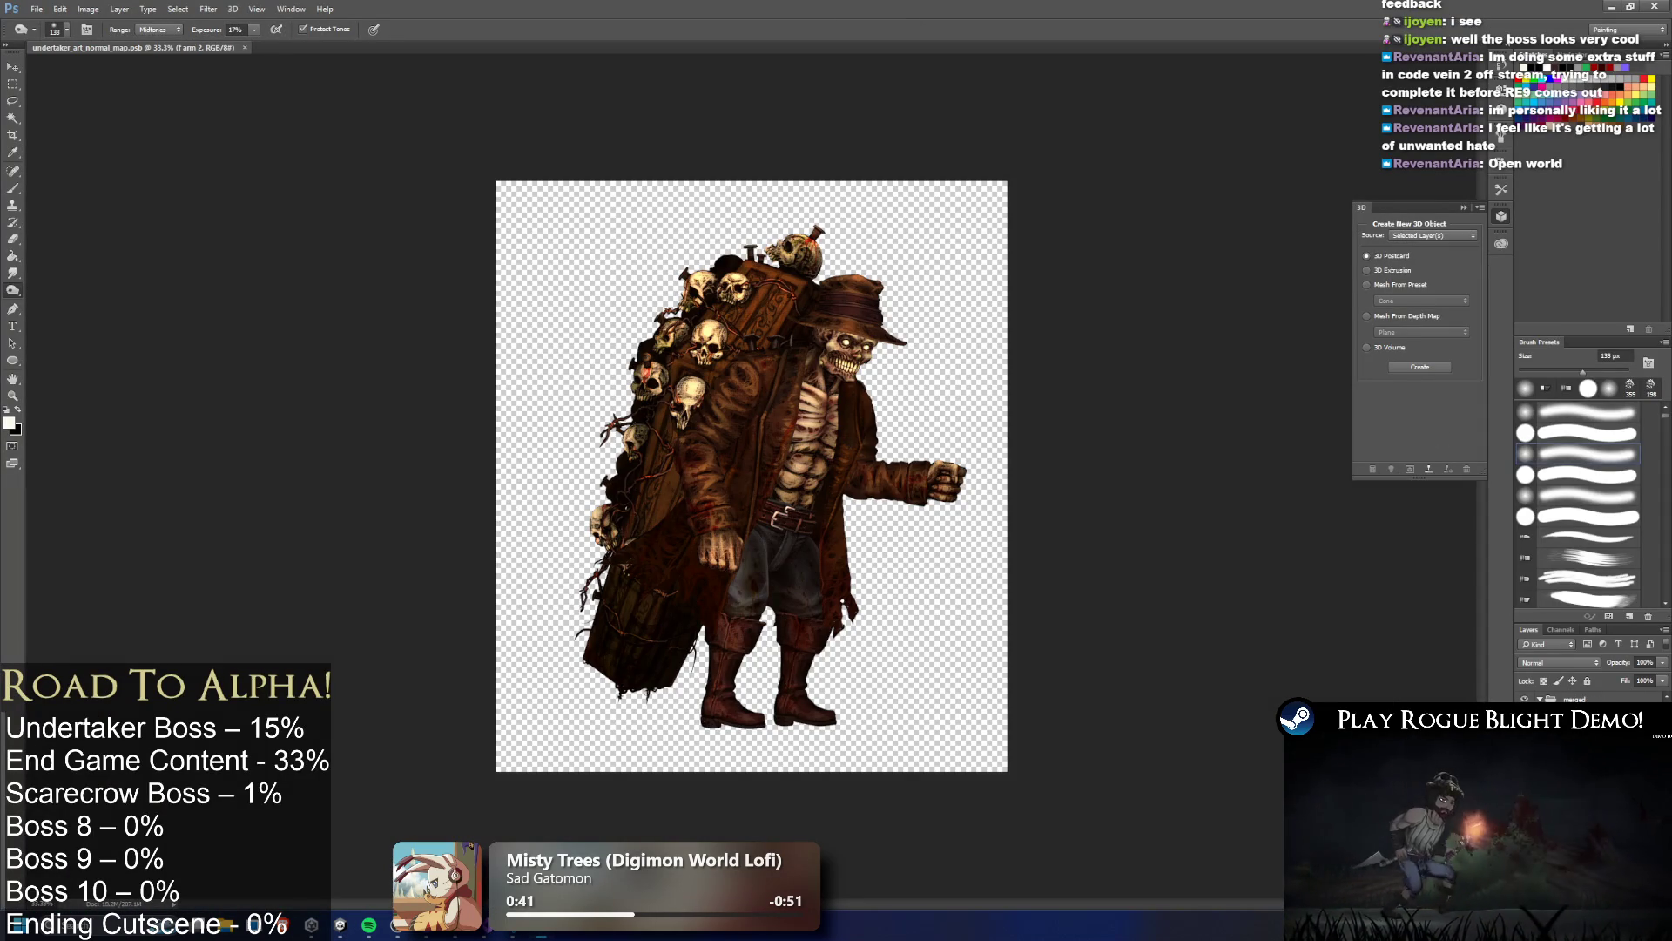
Convert the undertaker artwork into a blue normal map with a filter, then return to Unity
click(207, 10)
mouse_move(265, 142)
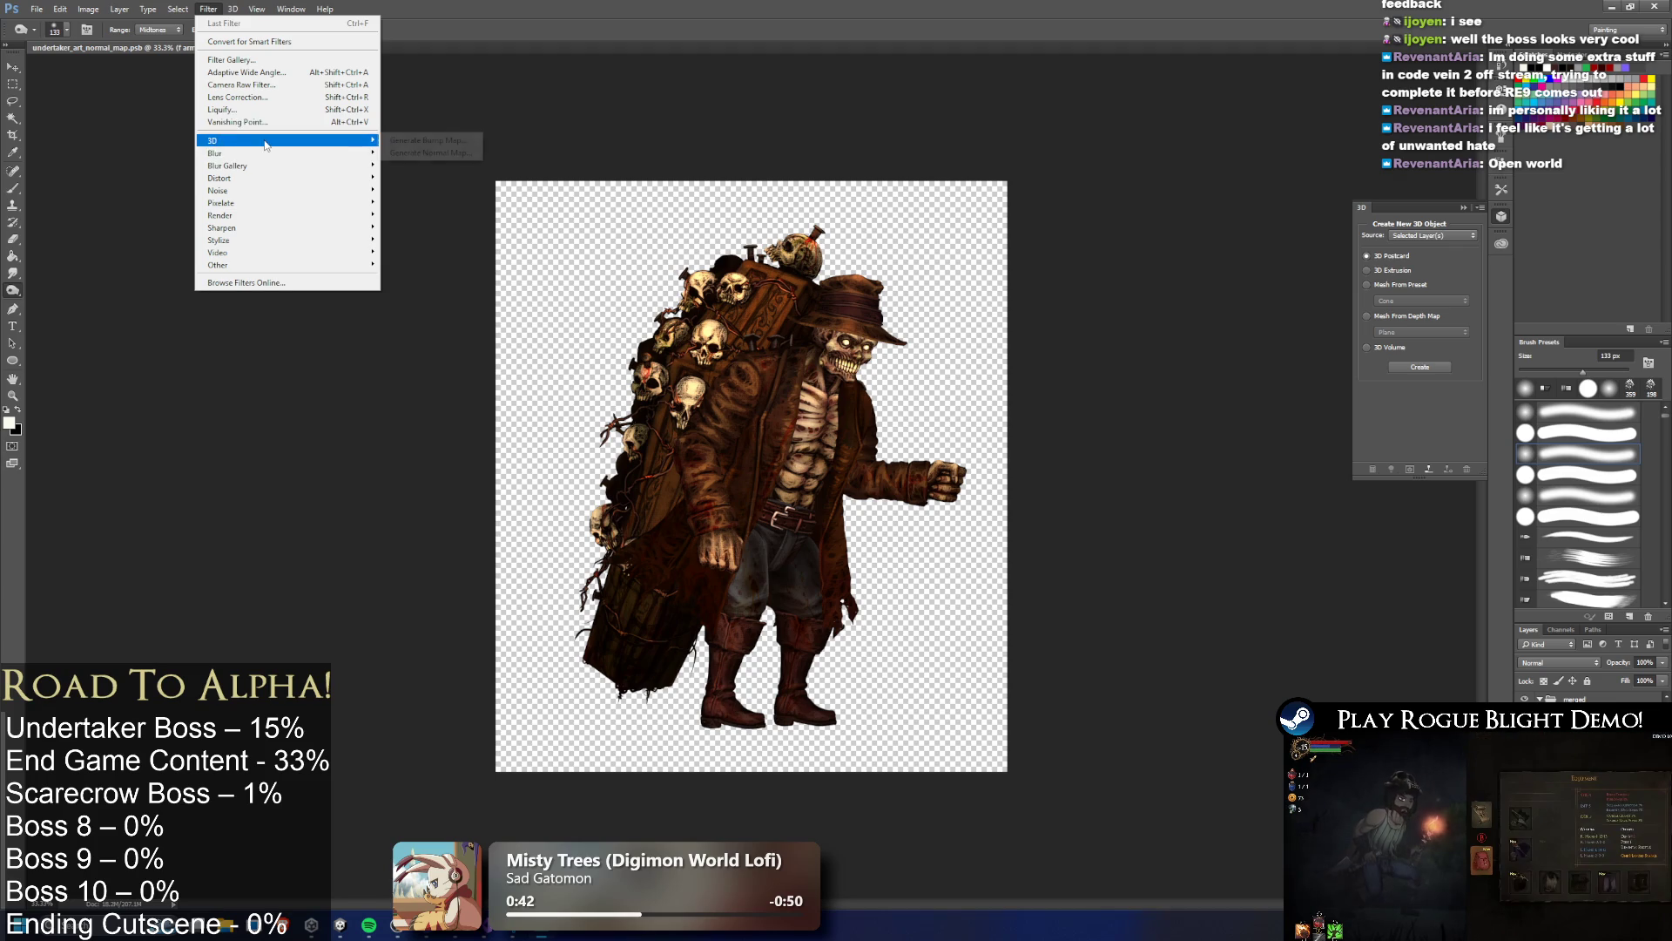
click(421, 155)
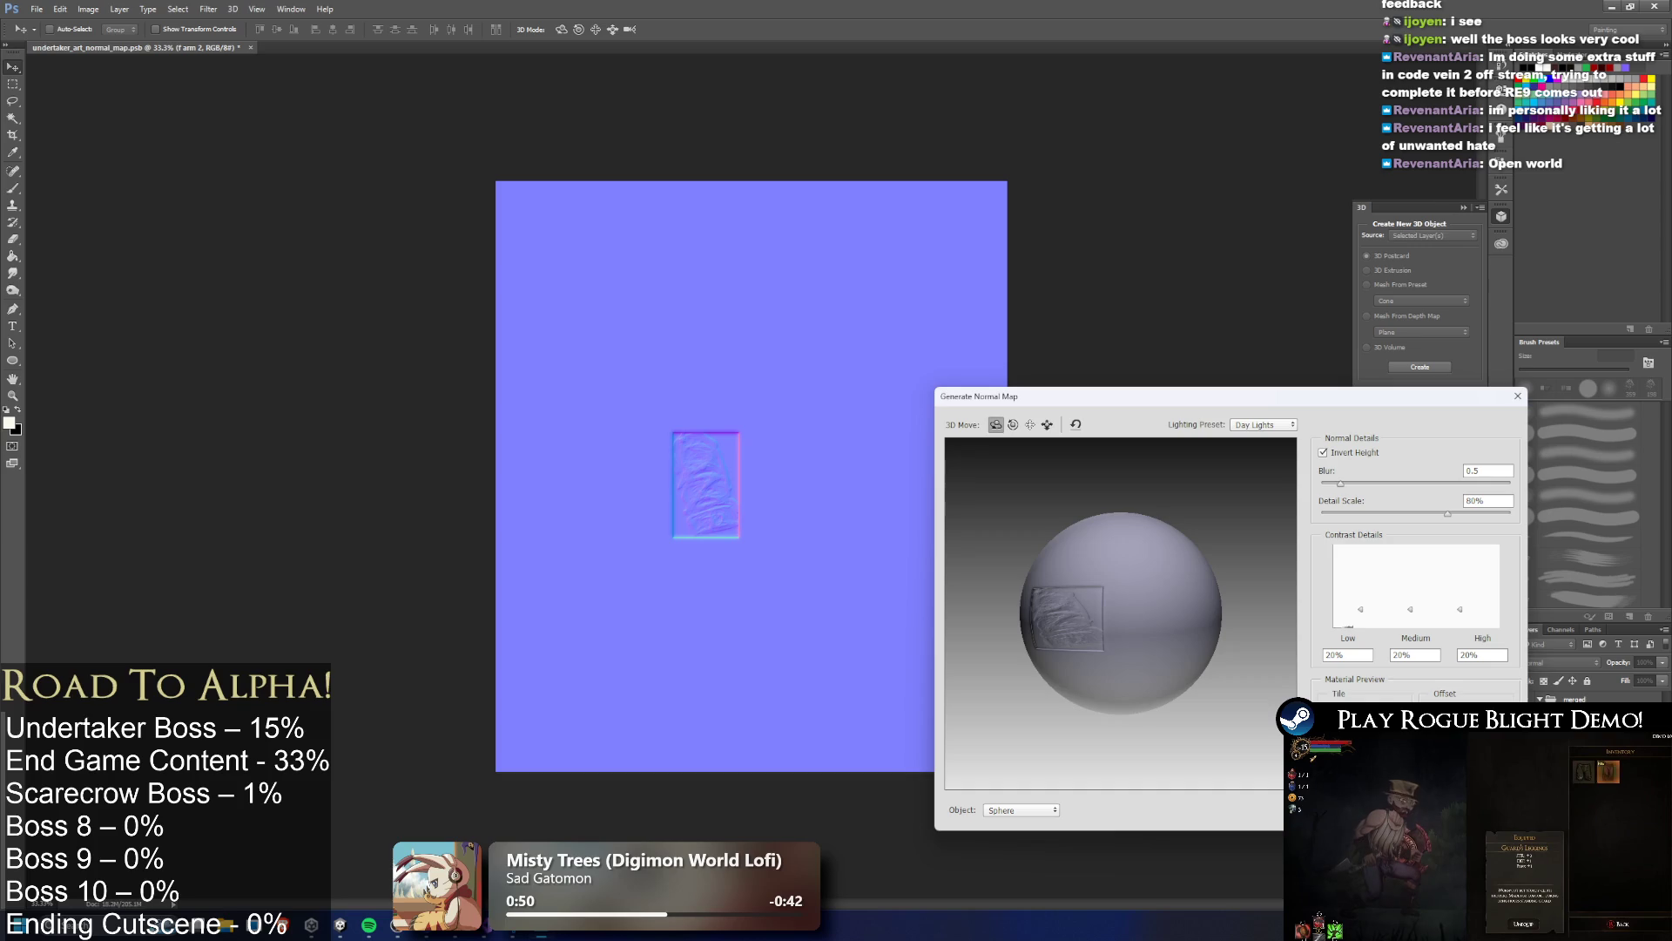
key(Return)
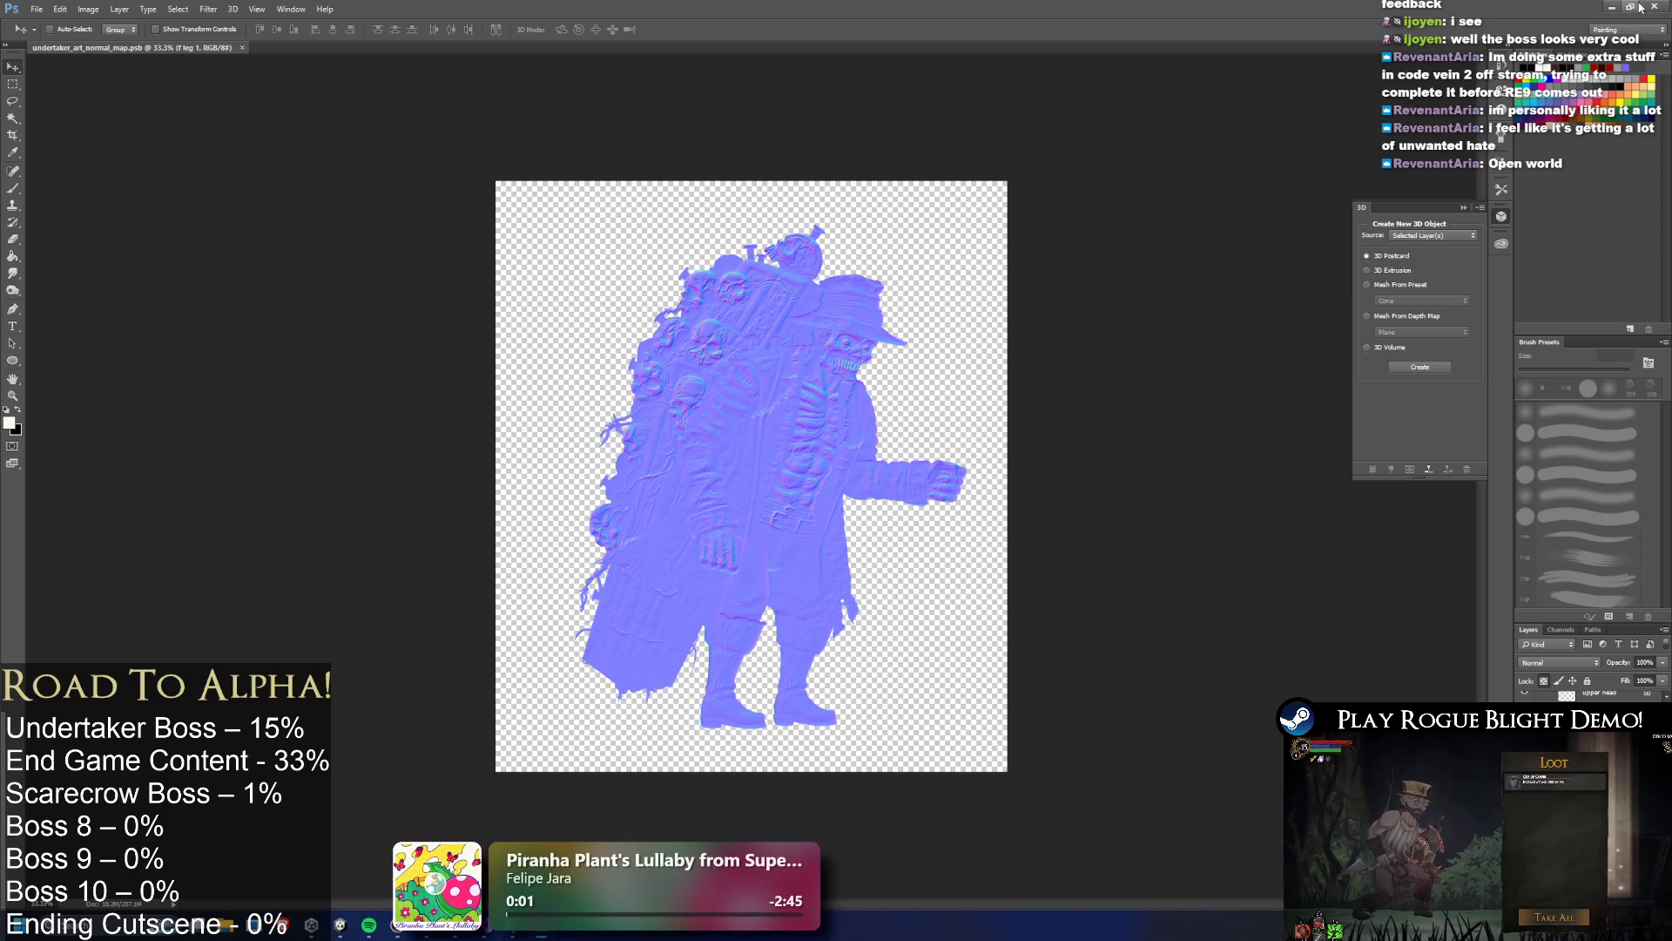
click(1613, 6)
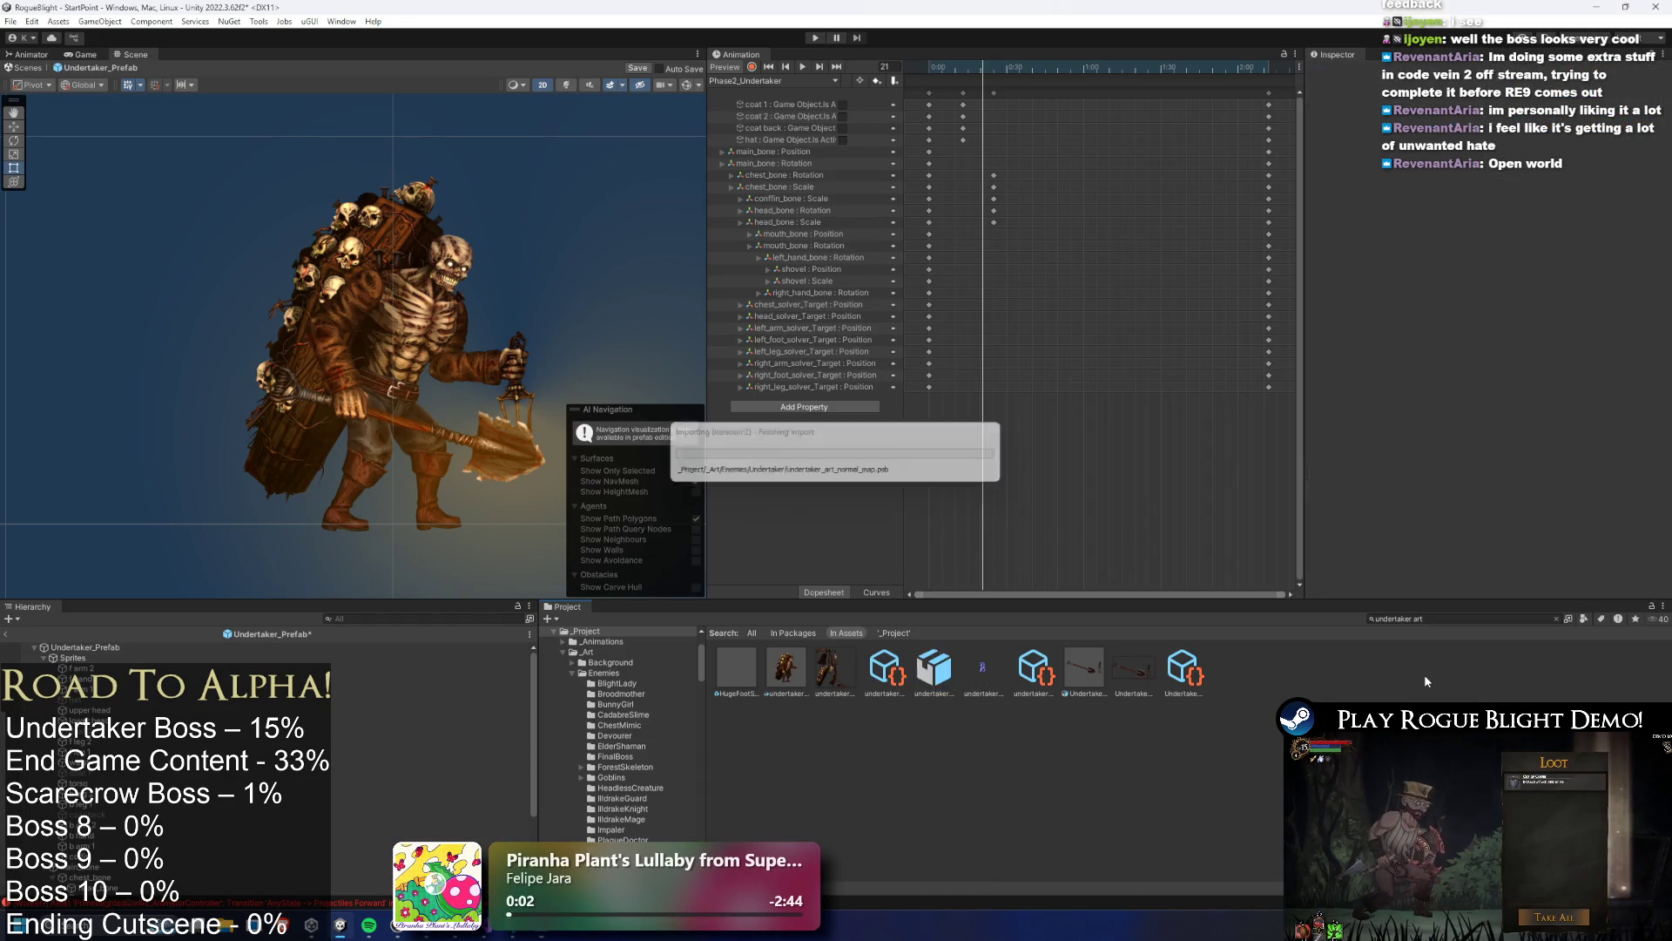
Find UndertakerMaterial by searching 'undertaker mat', then select the undertaker_art sprite sheet for editing
click(1428, 620)
text(undertaker)
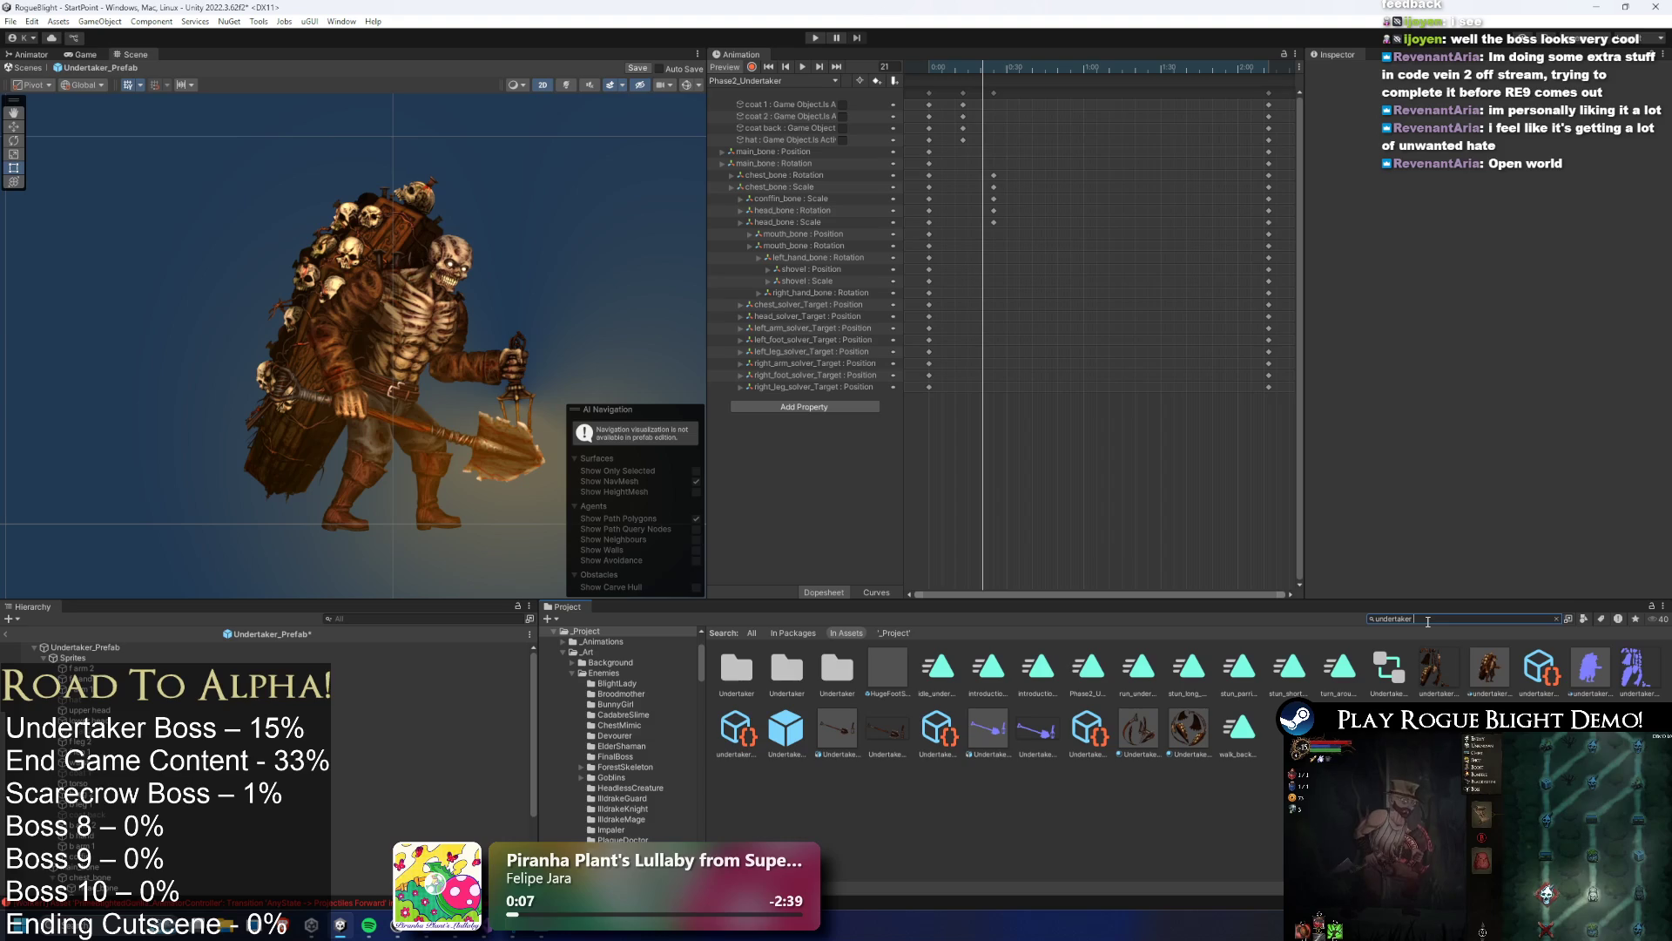
text( mat)
click(835, 667)
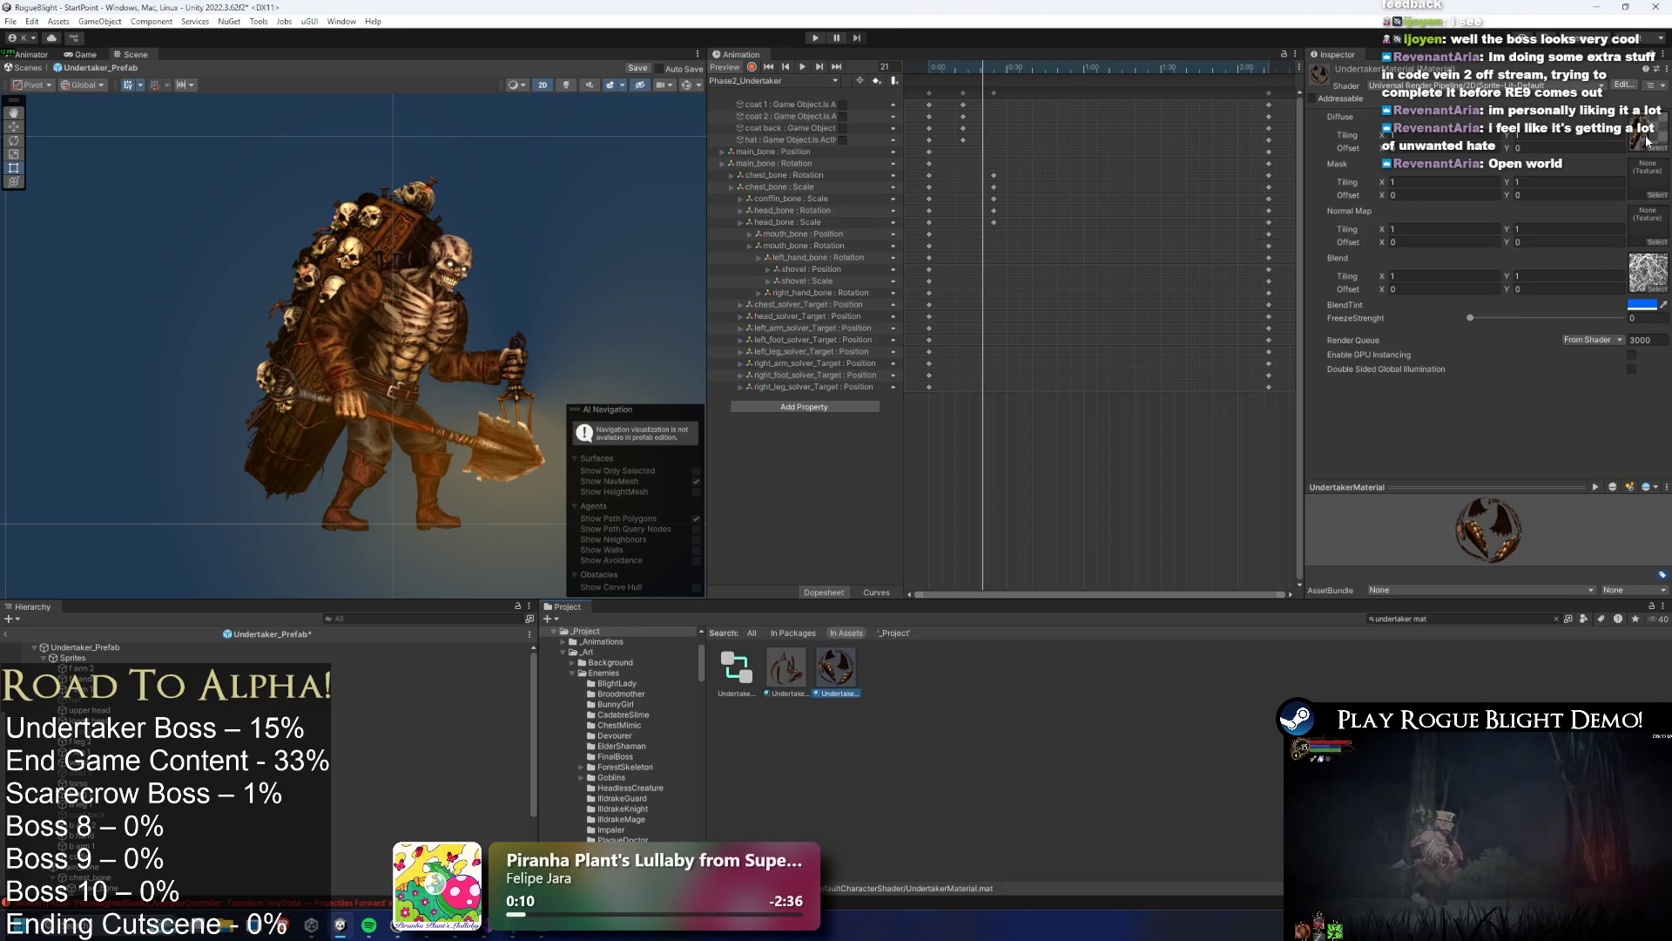
click(1557, 619)
scroll(1272, 773, down, 1)
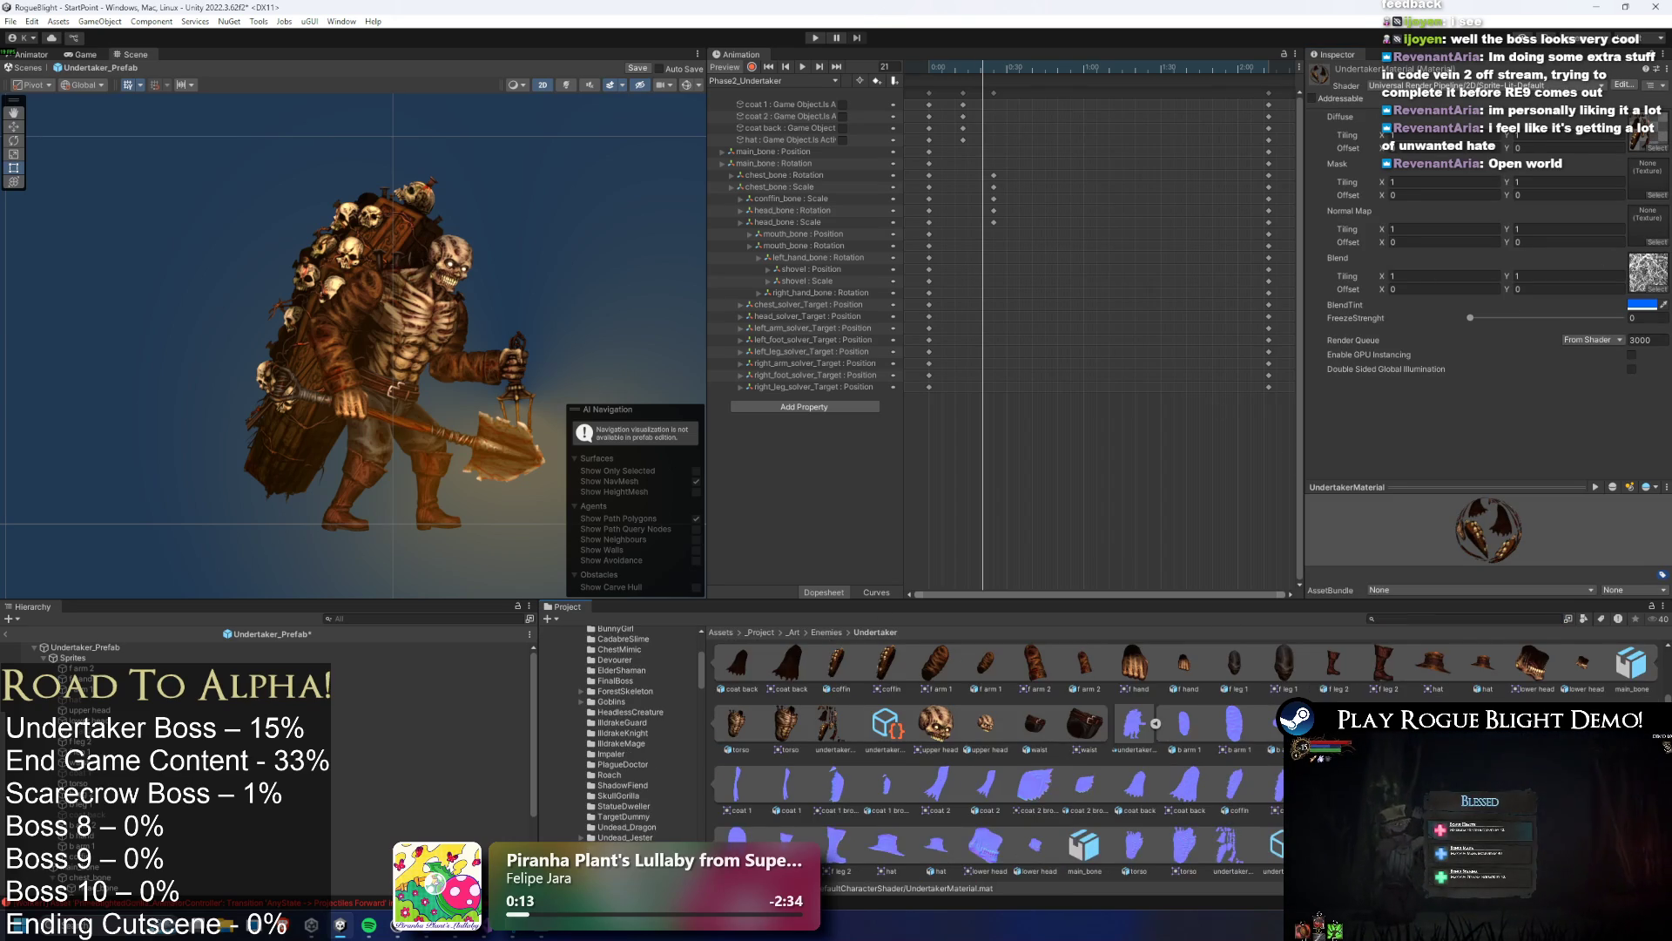
scroll(1237, 844, up, 1)
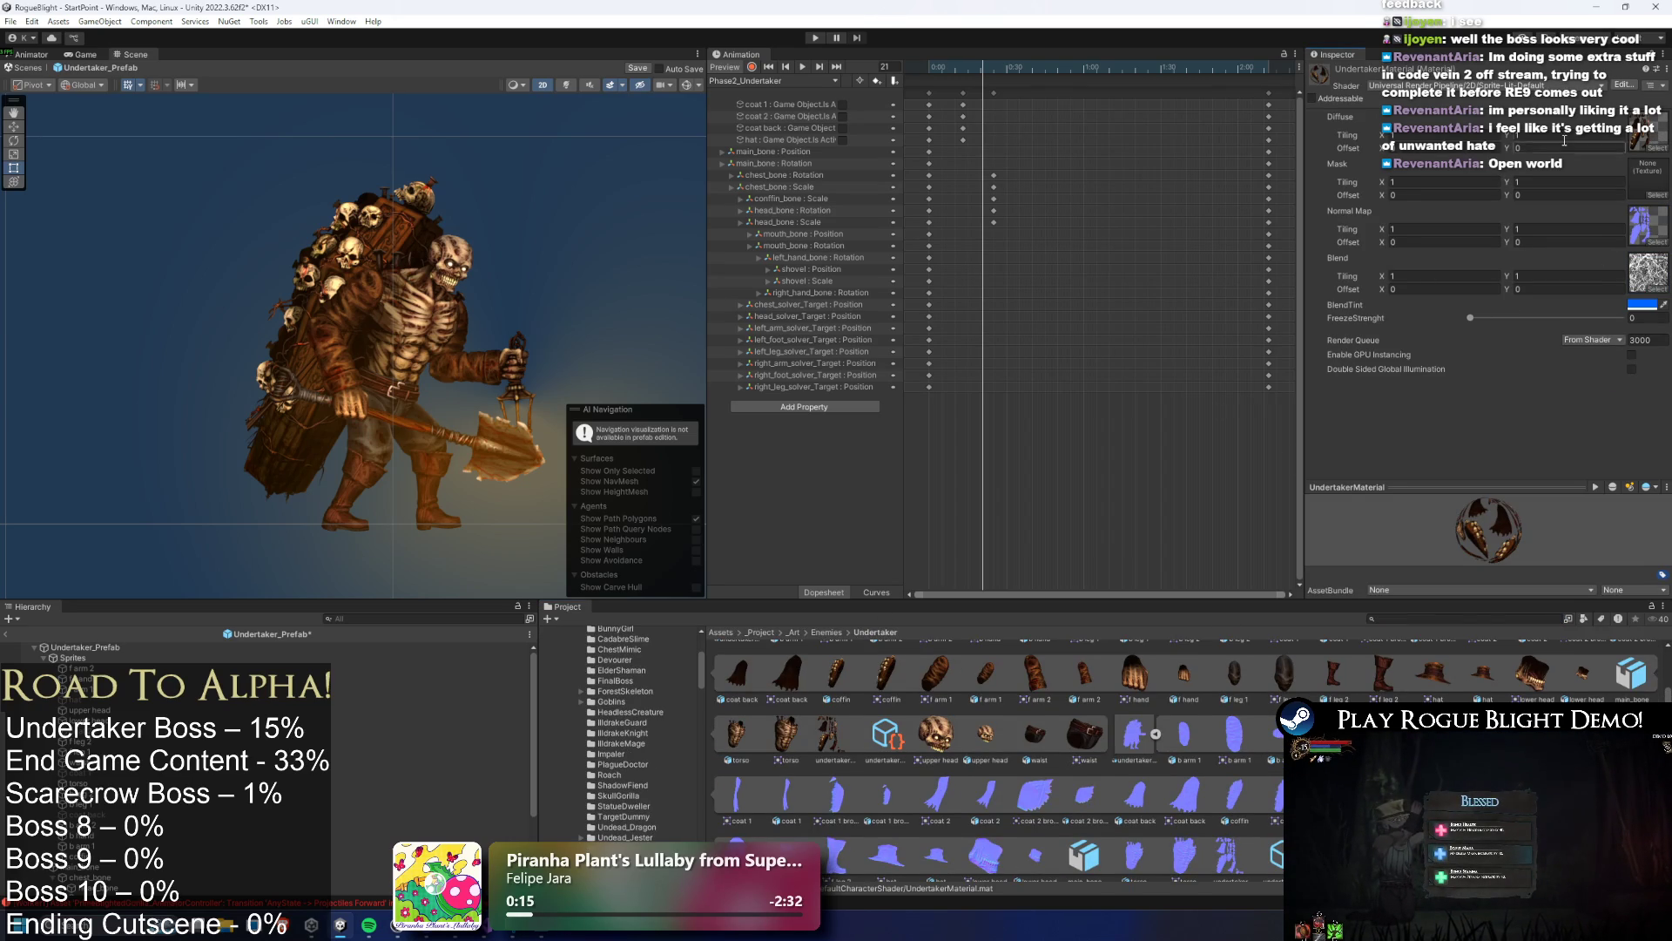
scroll(1043, 714, up, 1)
click(736, 664)
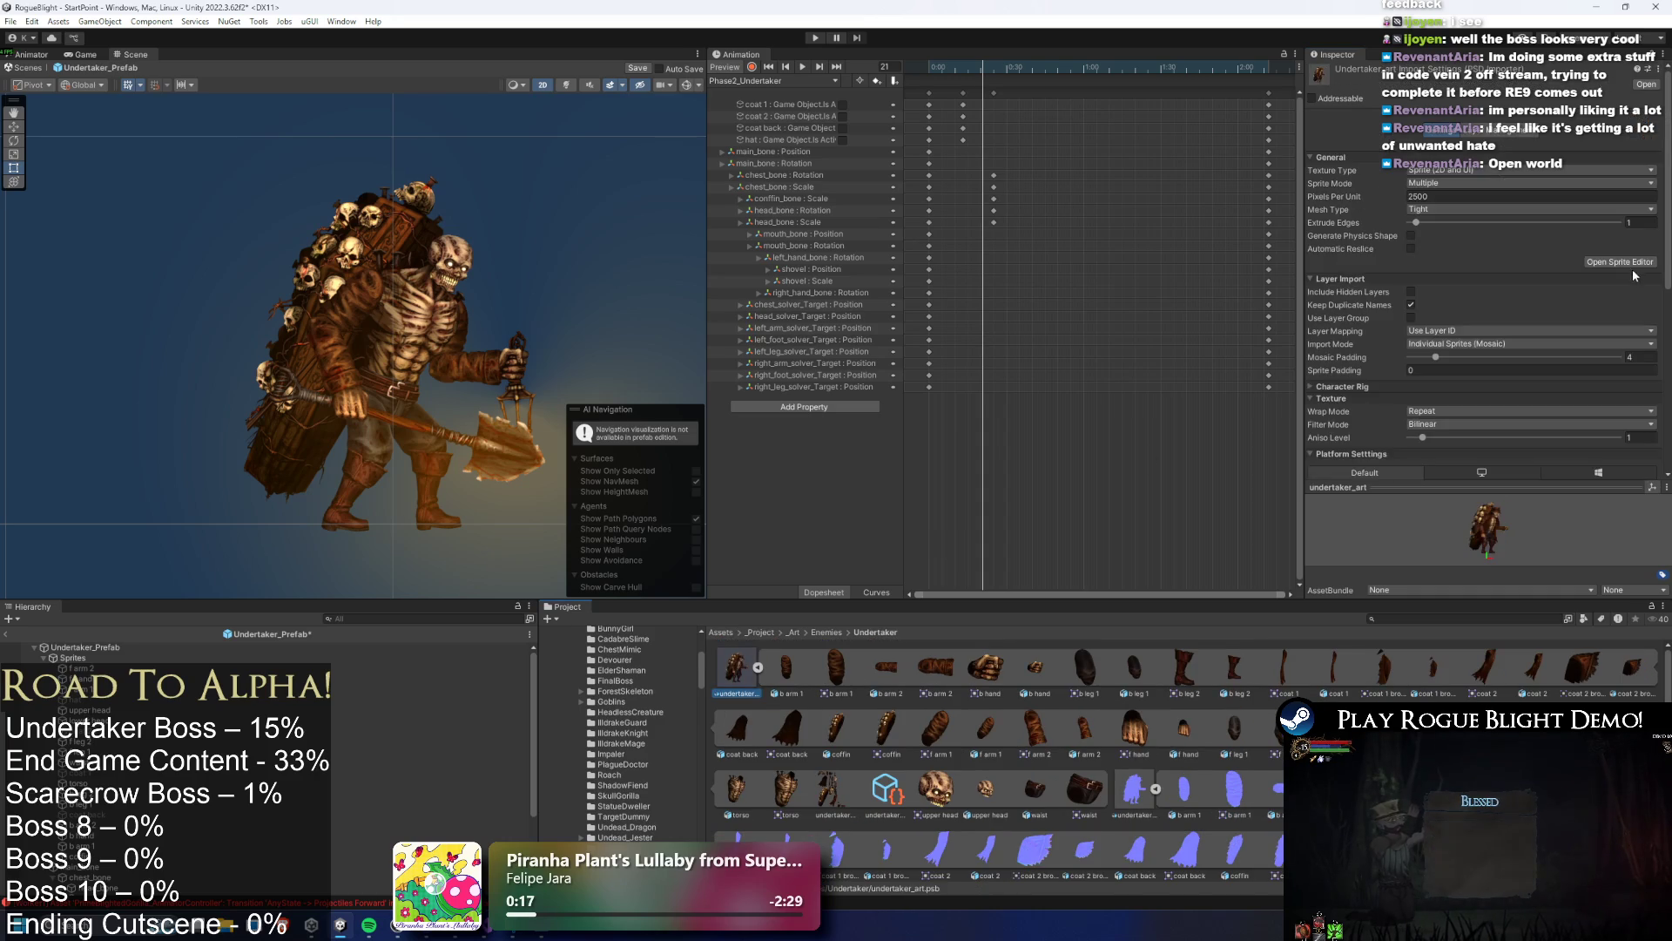
click(1632, 269)
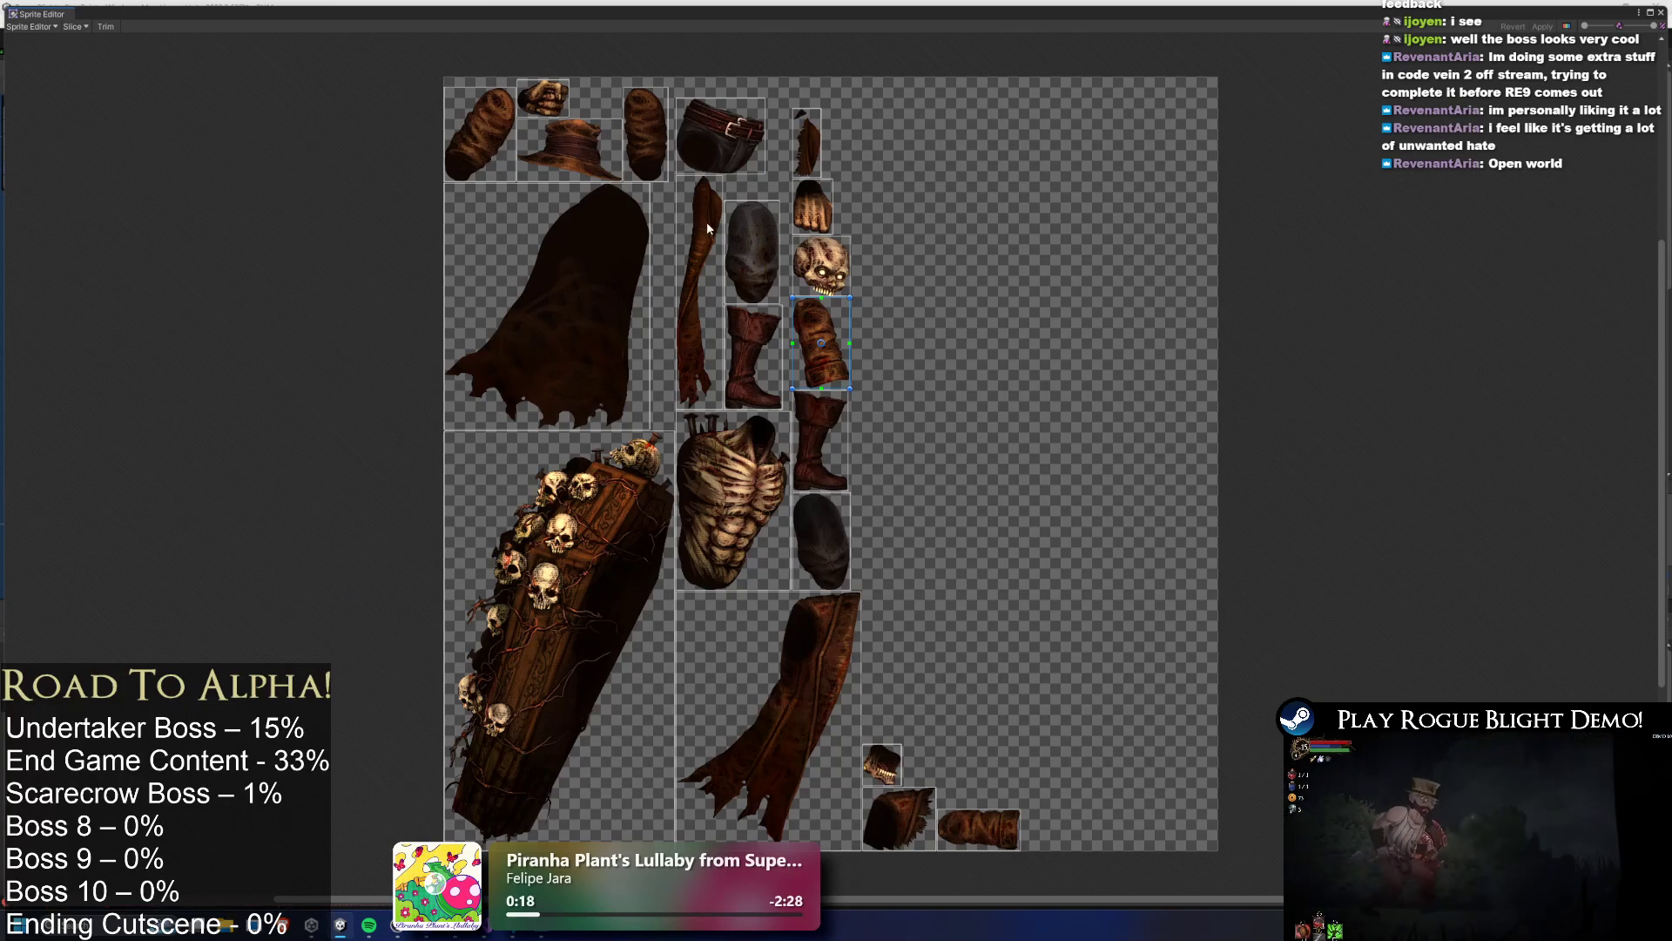
In the Skinning Editor, give the narrow dark coat strip by the torso automatic weights
click(31, 26)
click(53, 85)
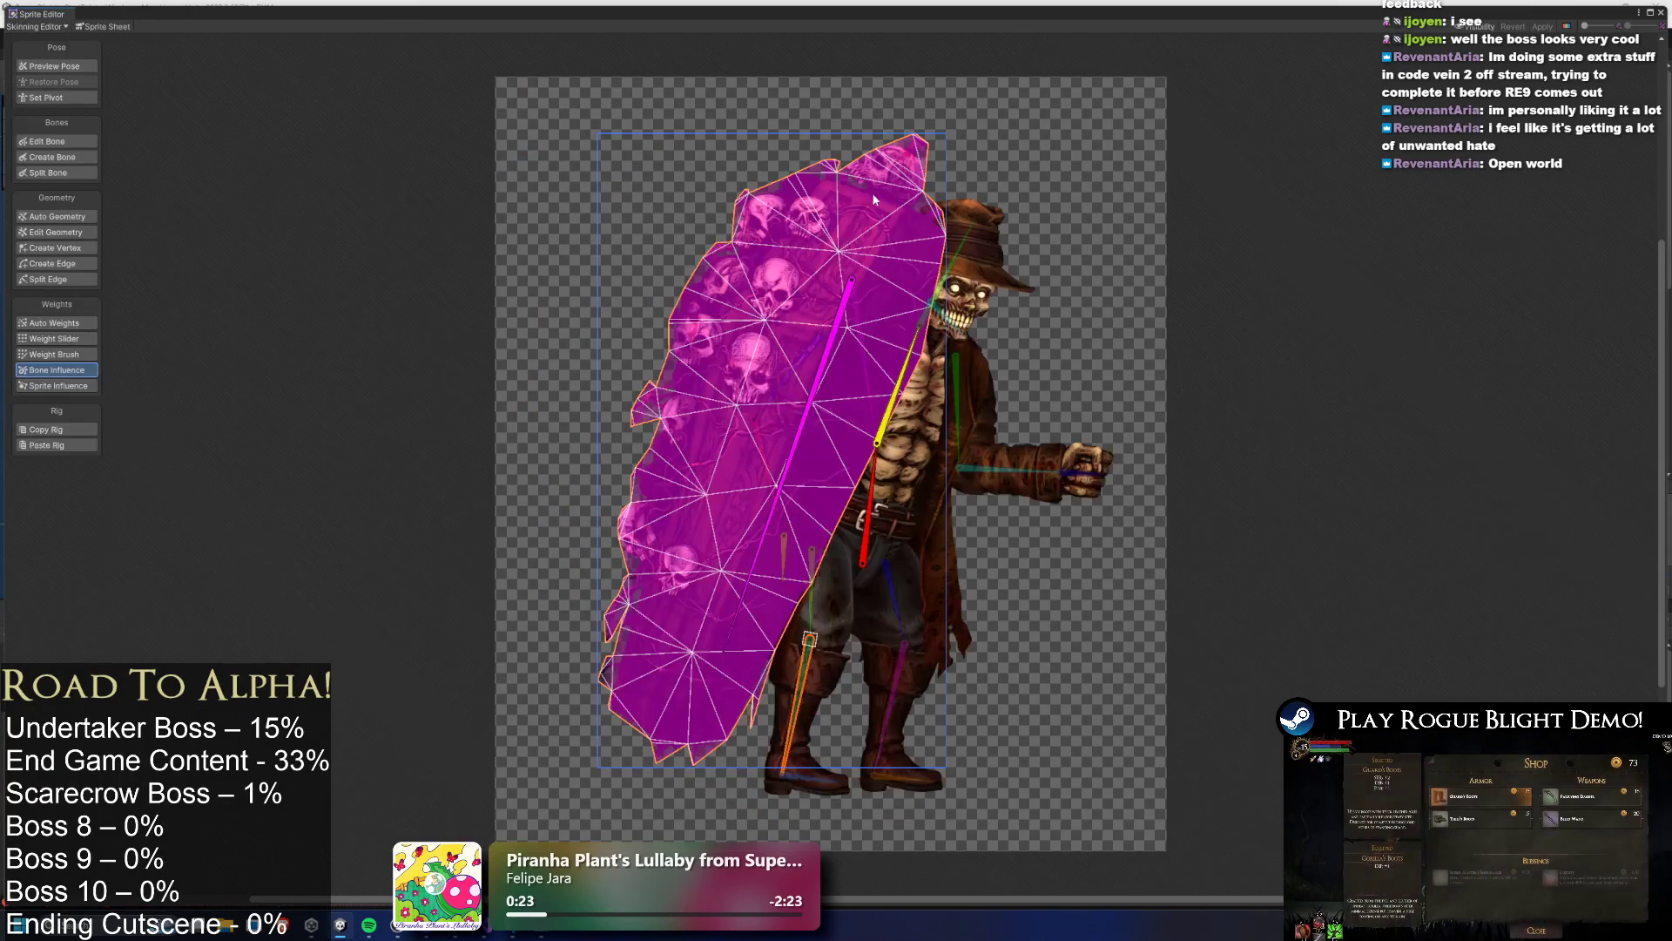
click(961, 370)
scroll(1014, 365, up, 4)
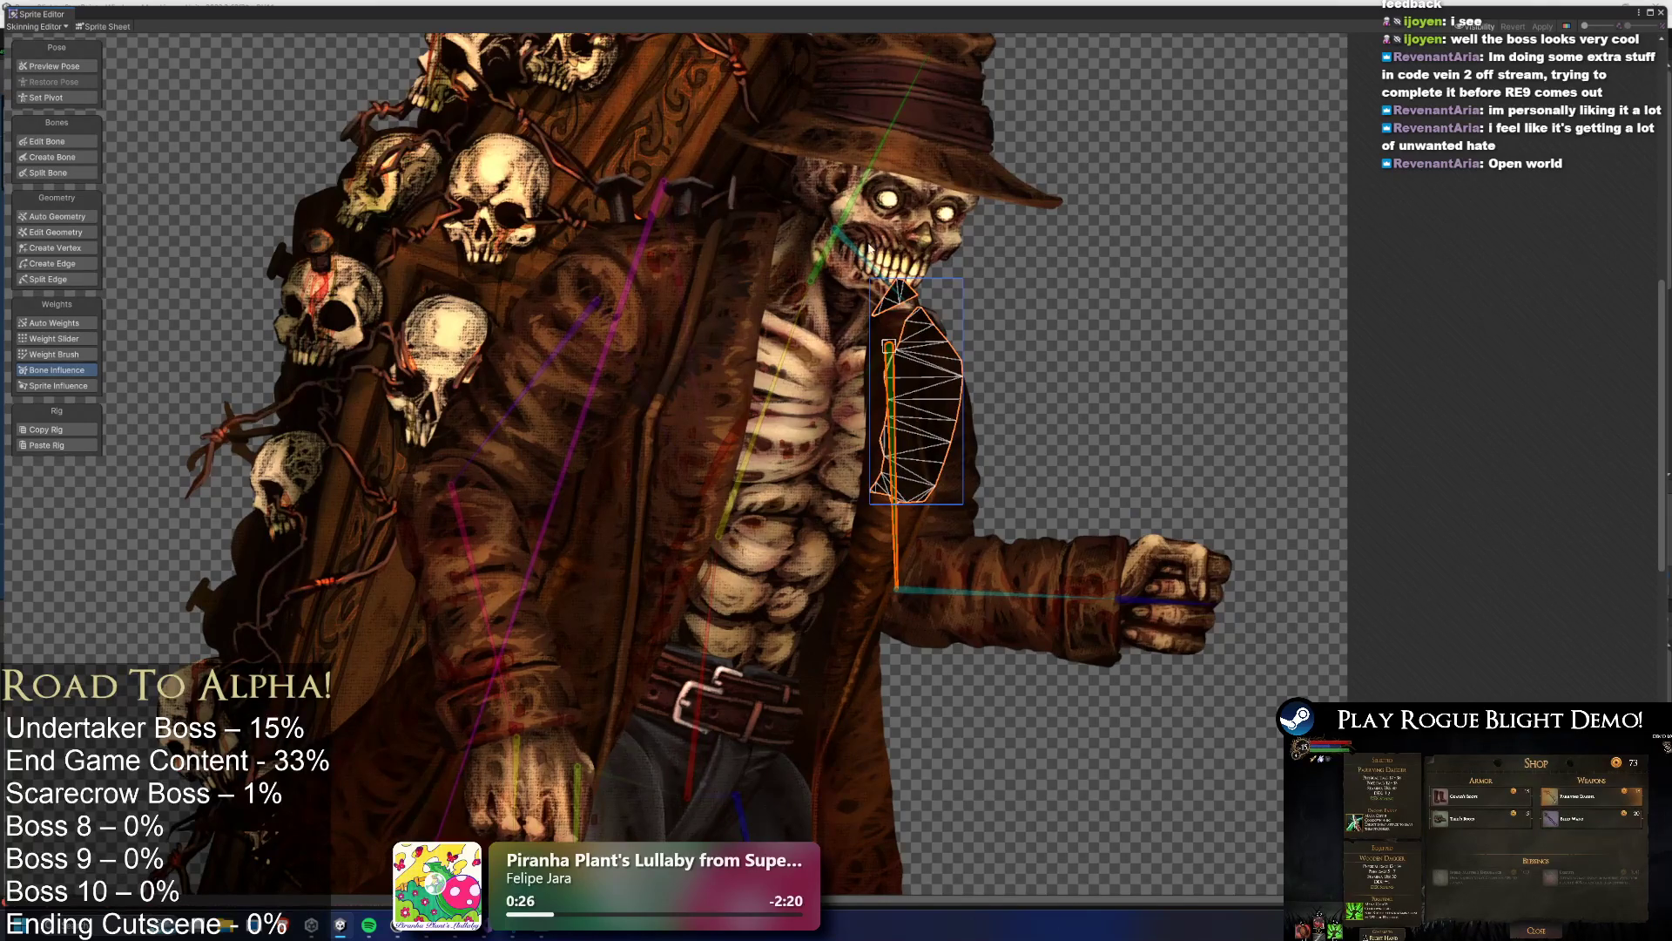
click(709, 325)
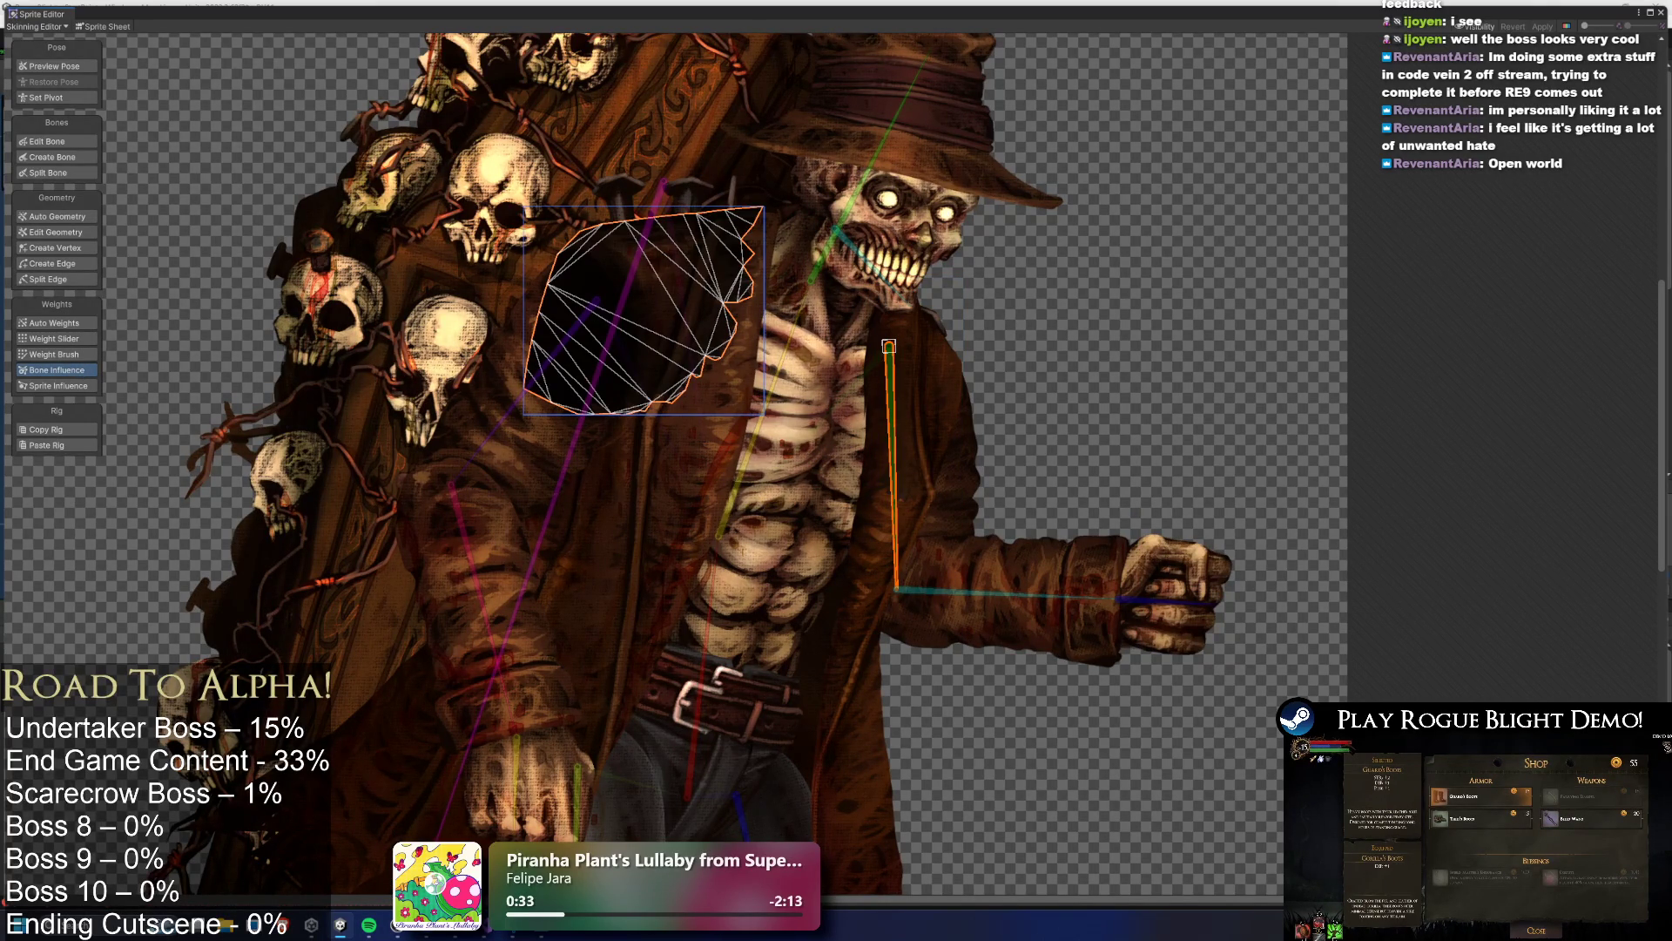
click(720, 533)
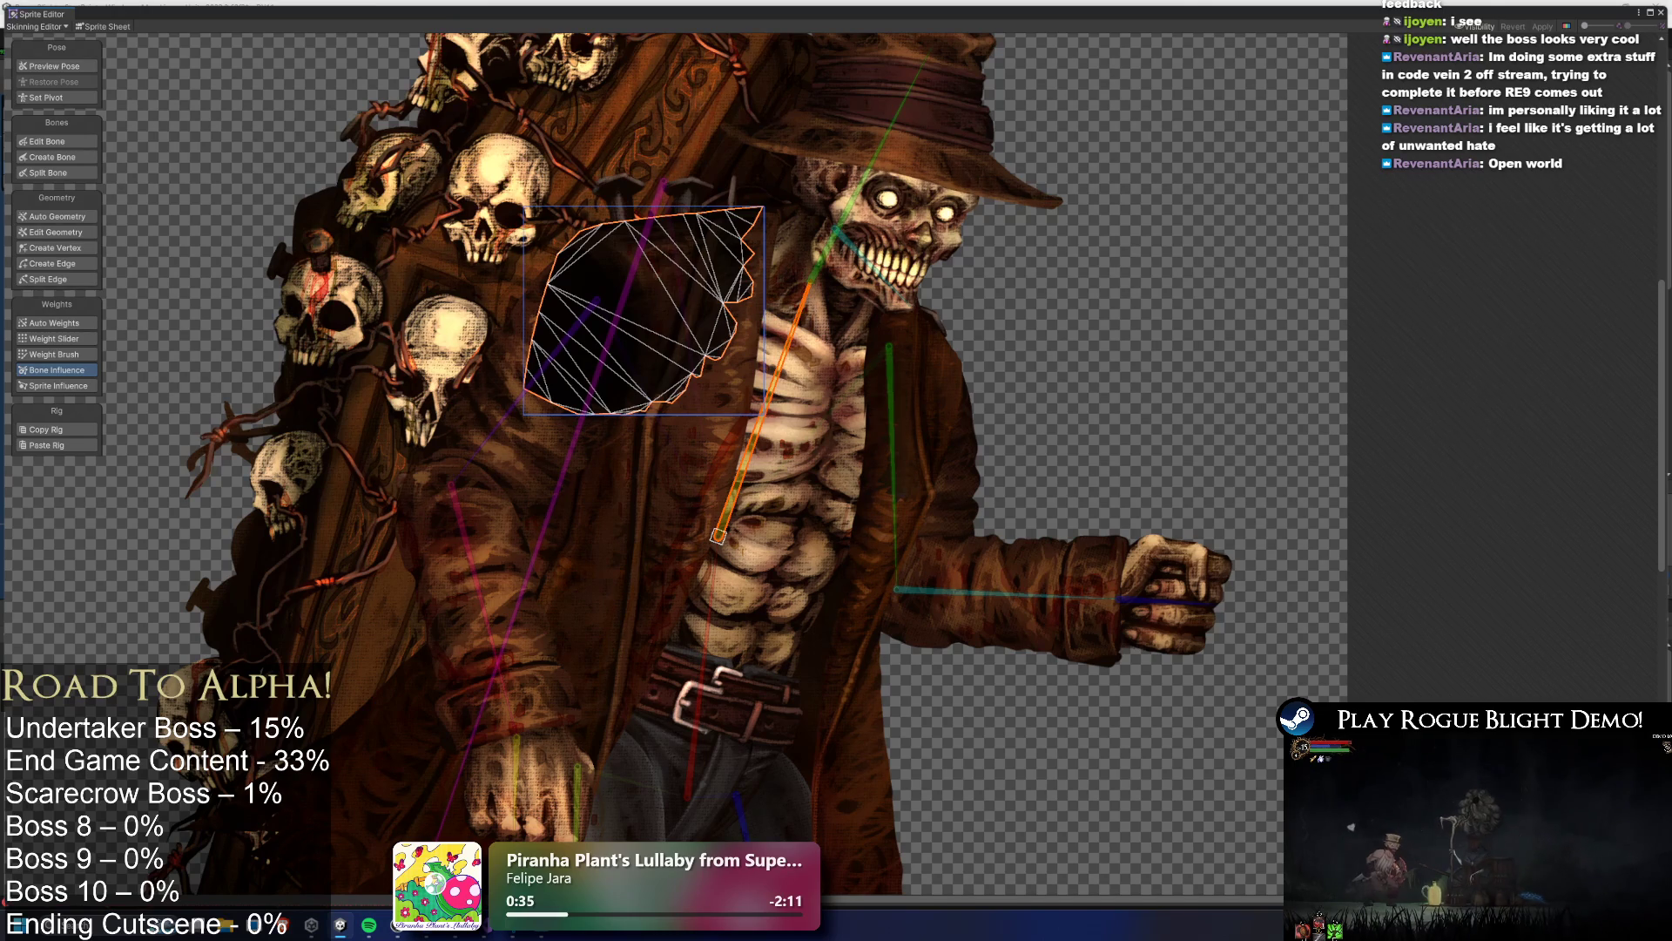
click(925, 364)
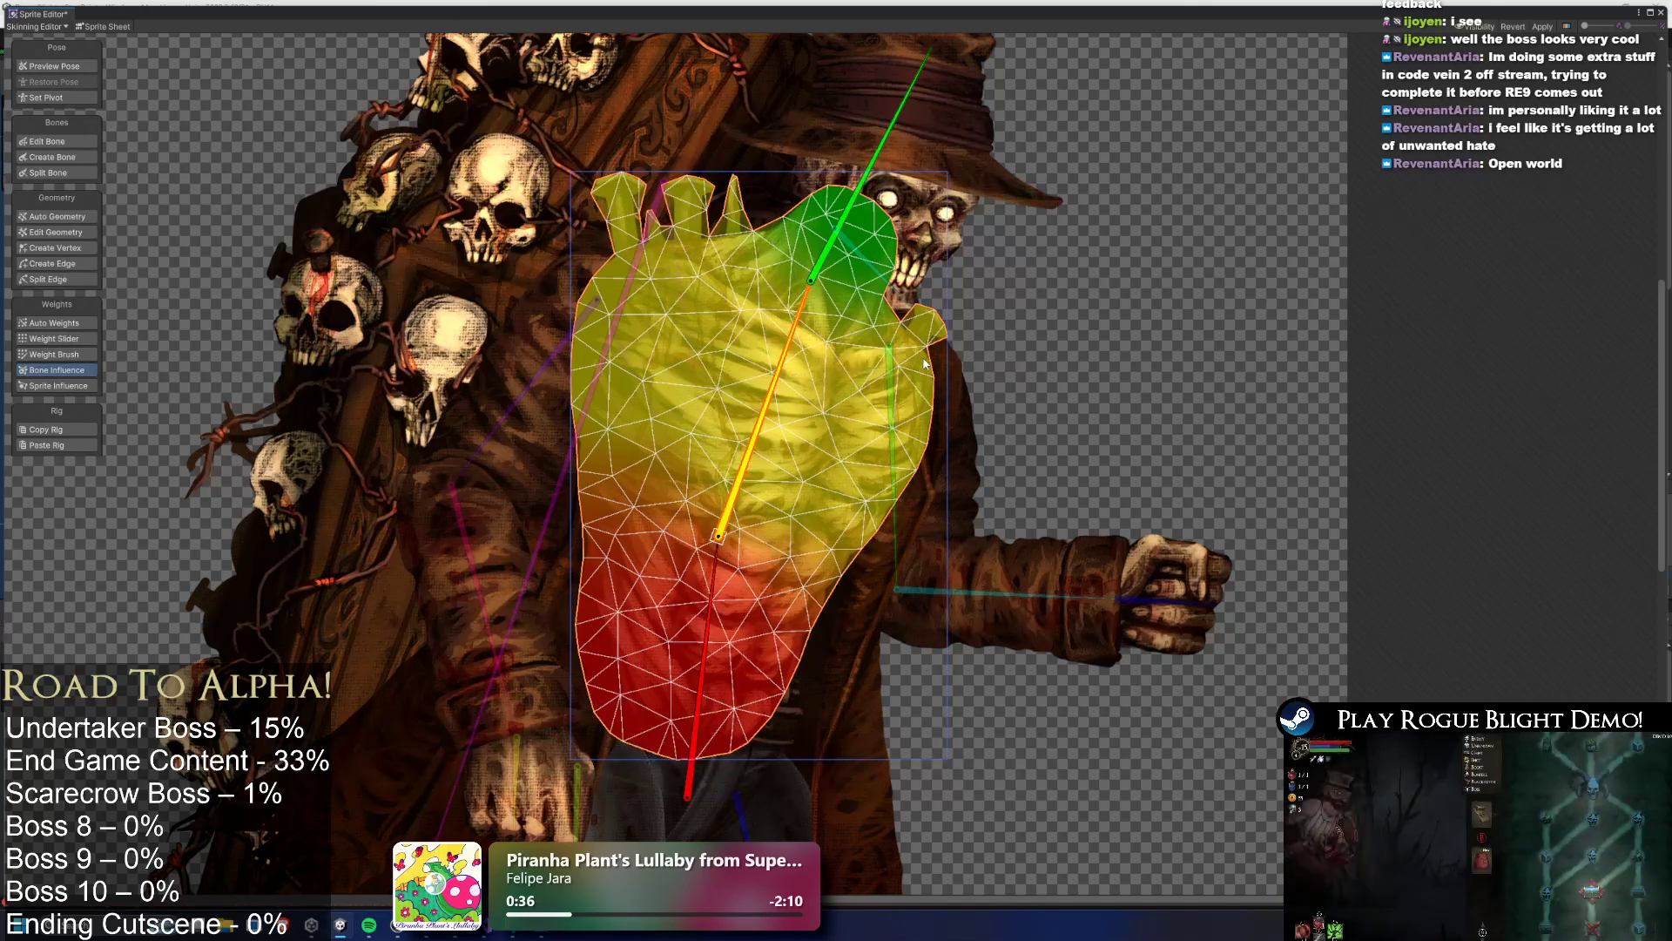
click(973, 413)
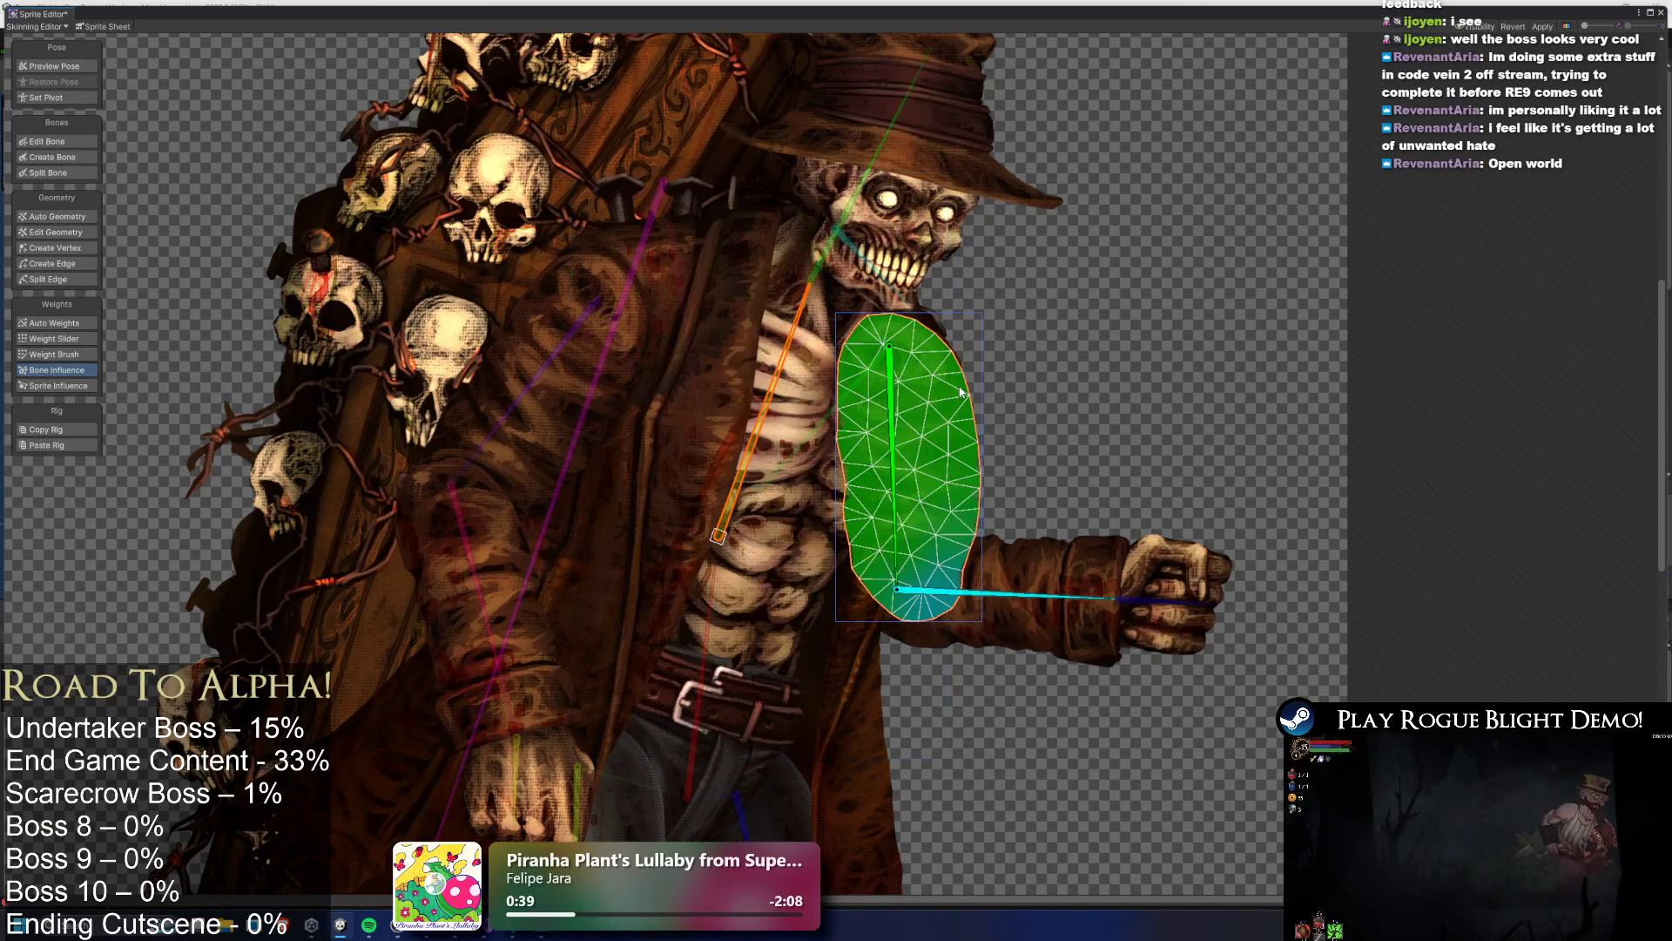
click(915, 351)
click(935, 349)
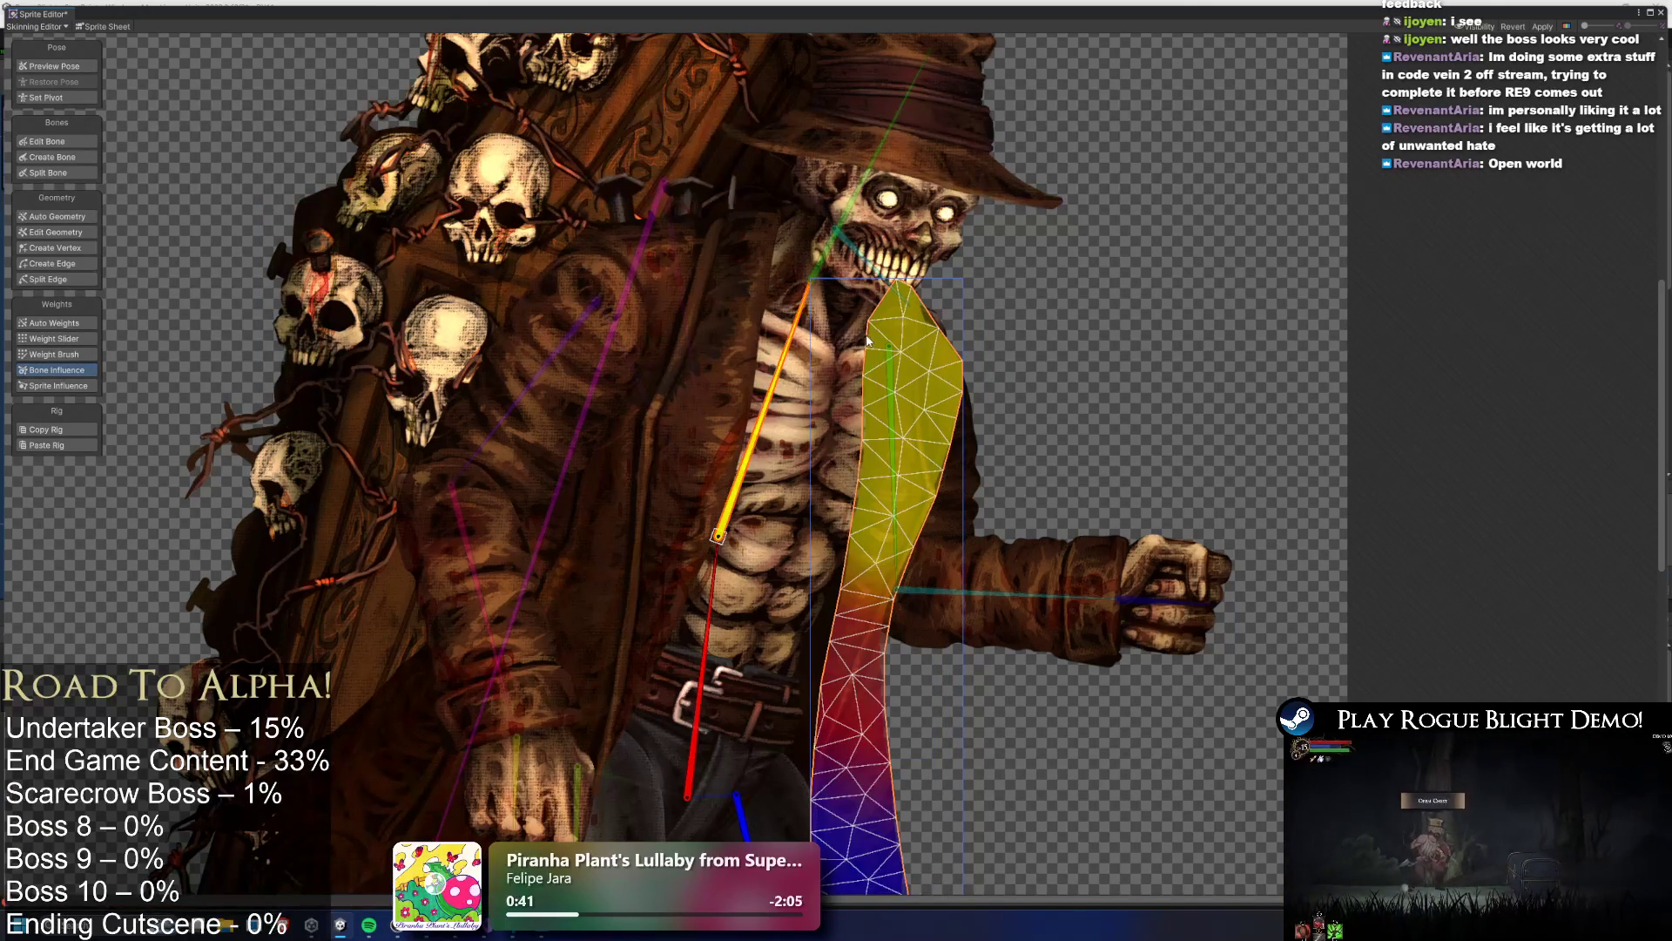
click(932, 335)
click(933, 337)
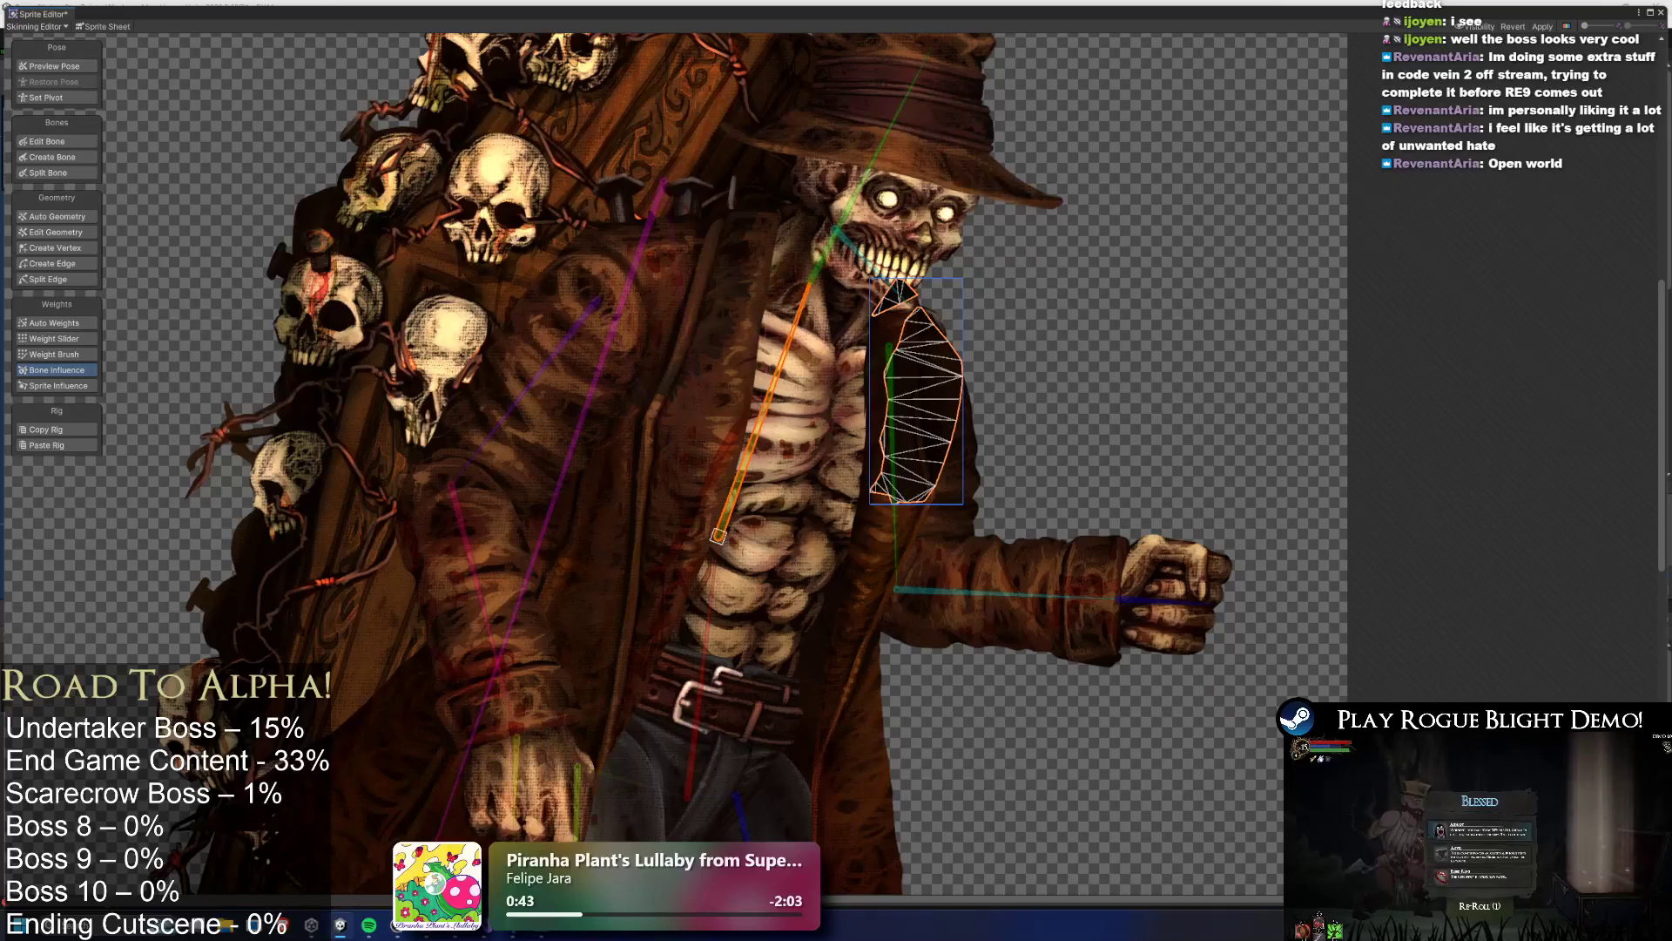
click(763, 416)
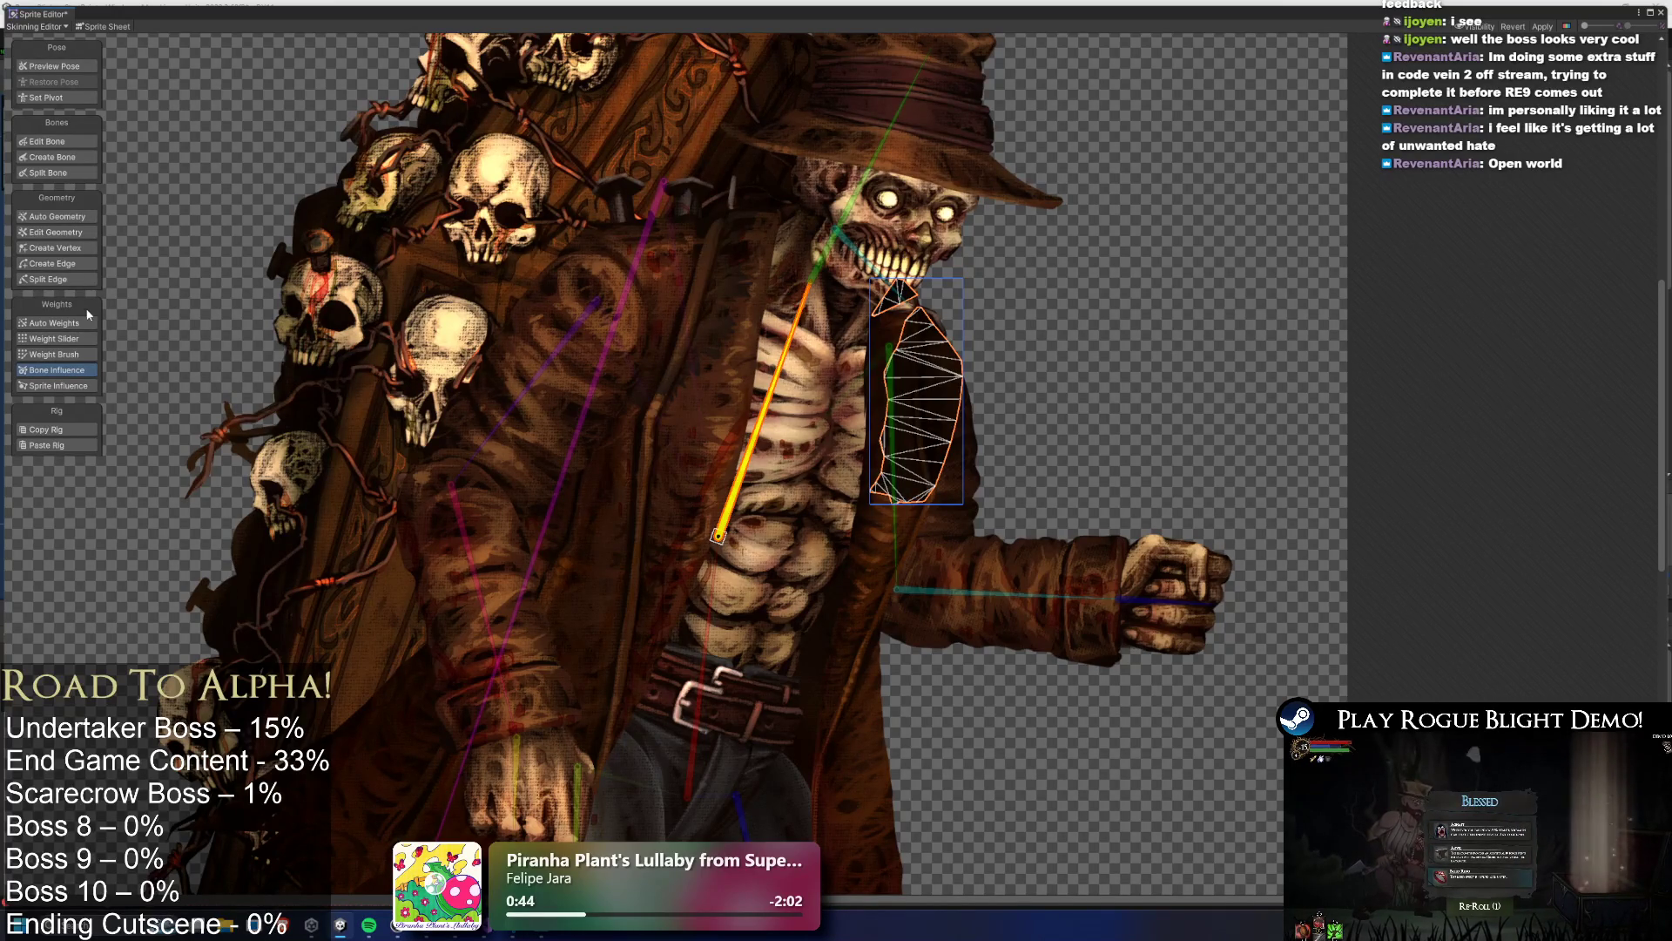
click(84, 323)
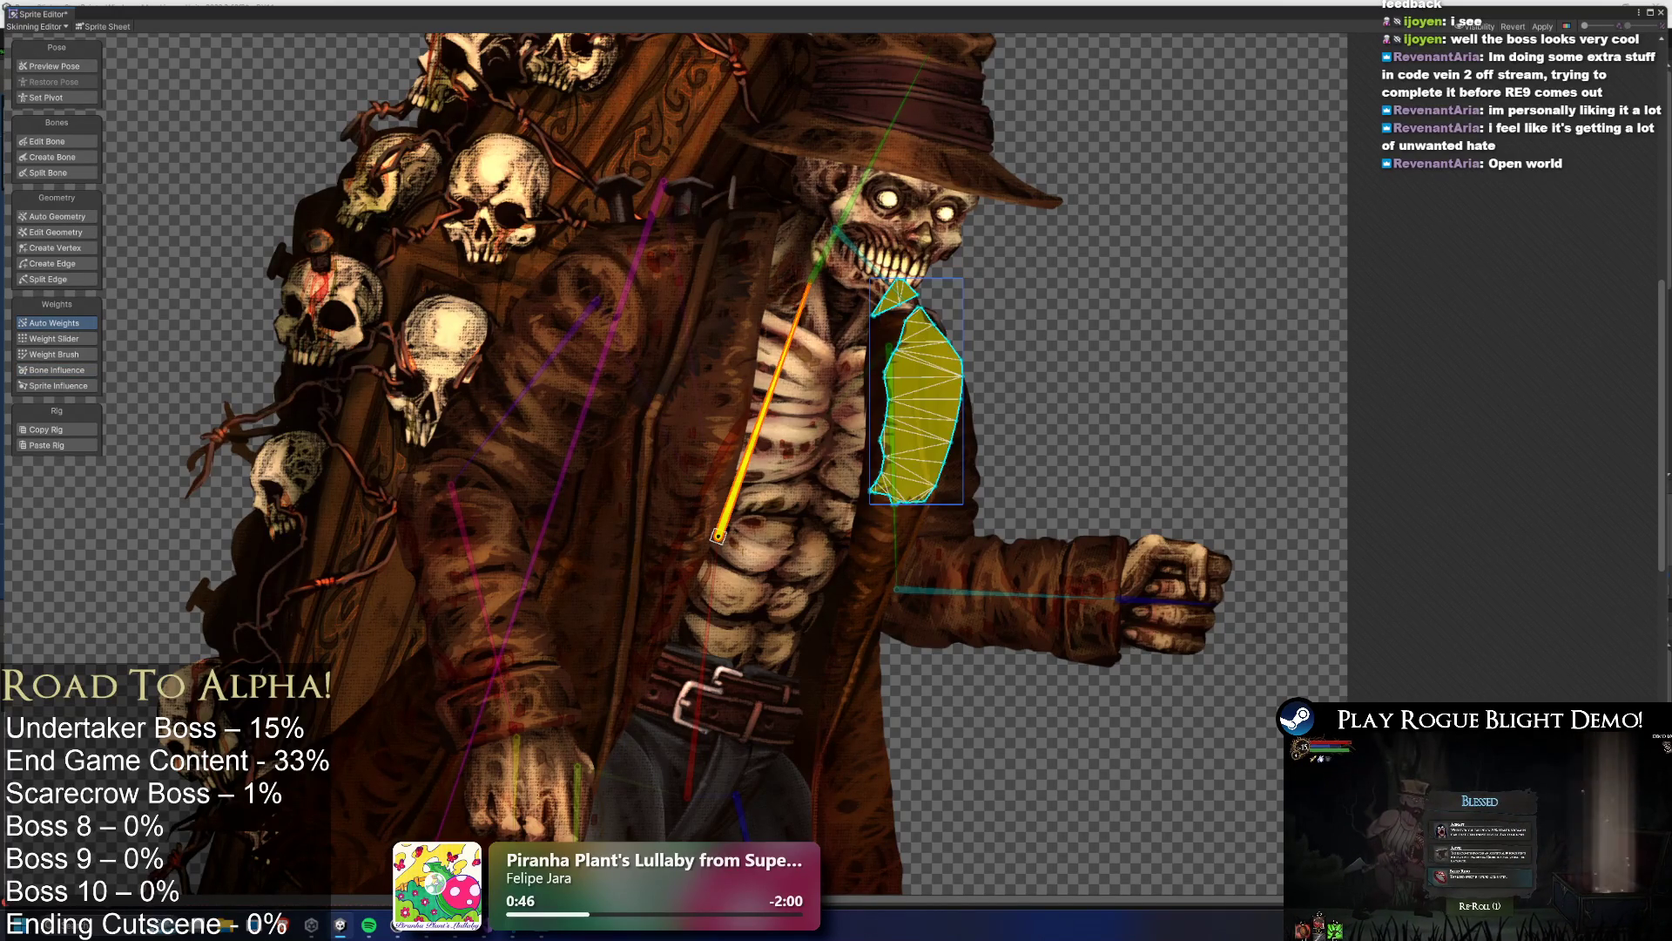
Auto-weight the shoulder cape piece, apply the changes, and close the Sprite Editor
click(630, 259)
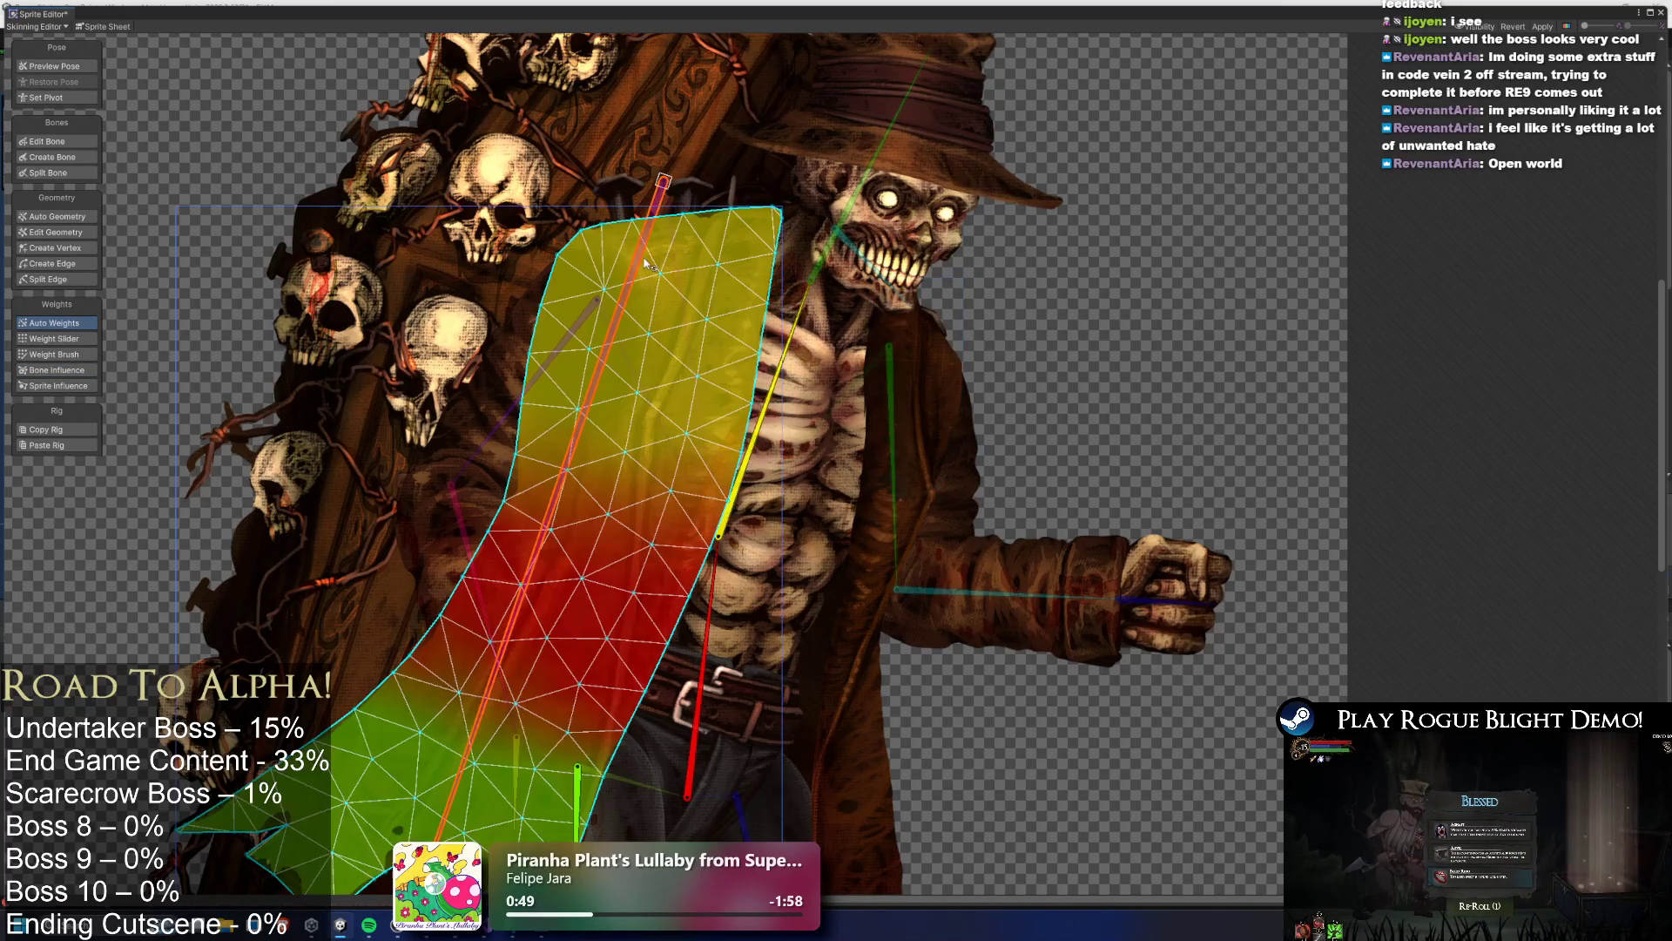
click(630, 259)
click(630, 265)
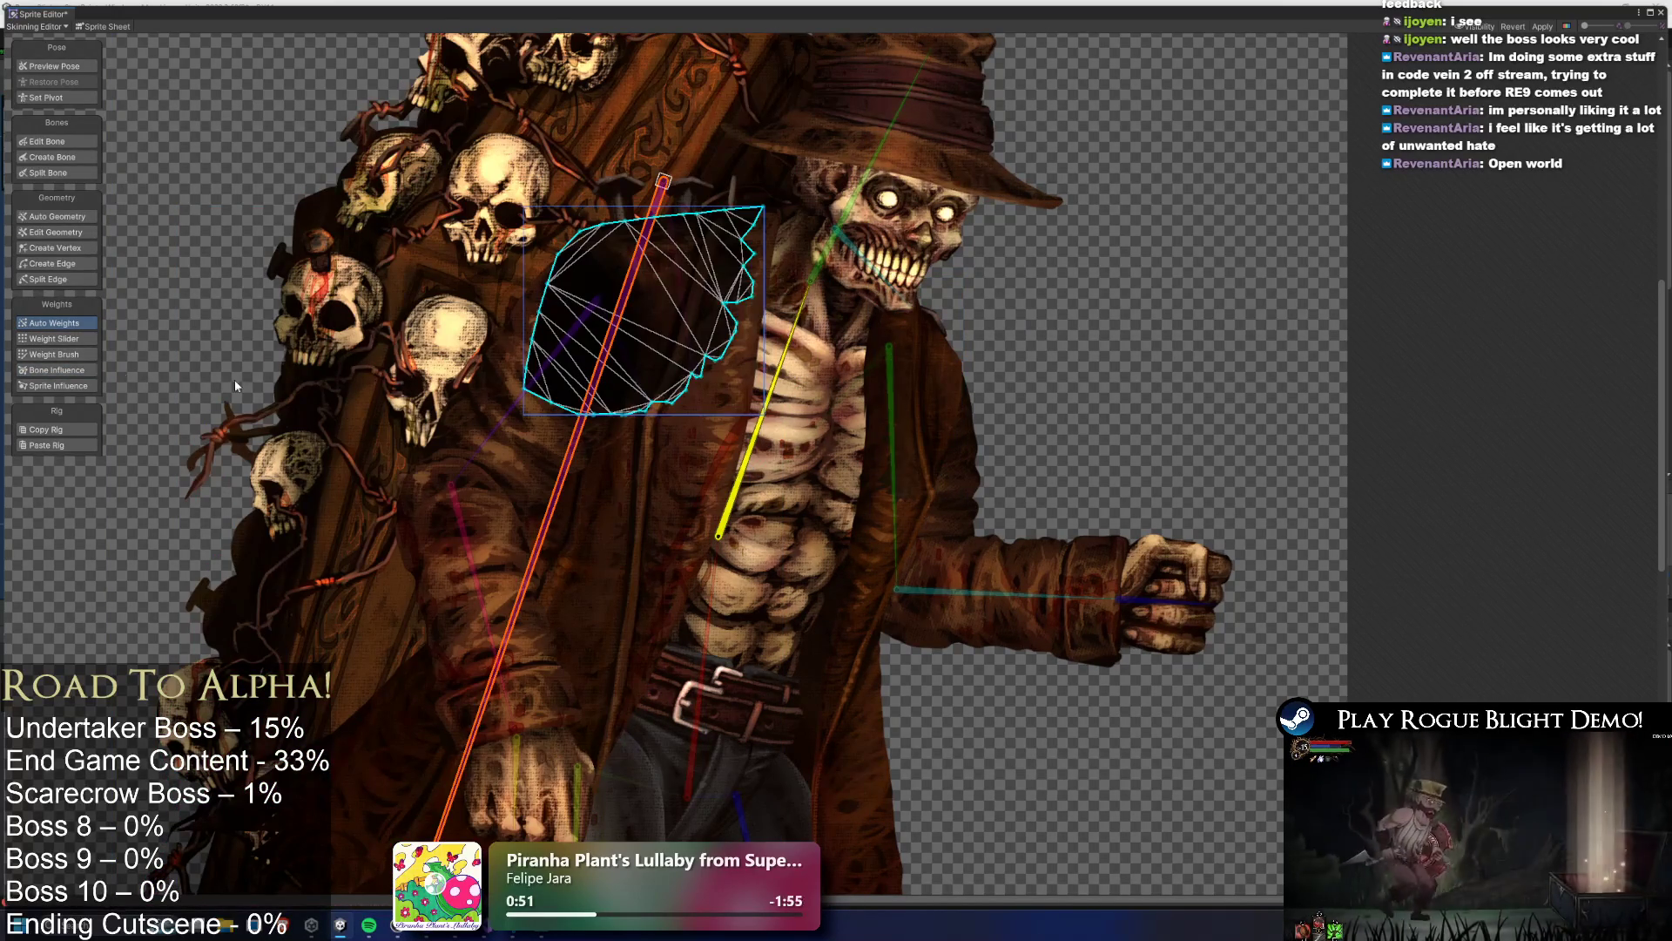
click(1079, 255)
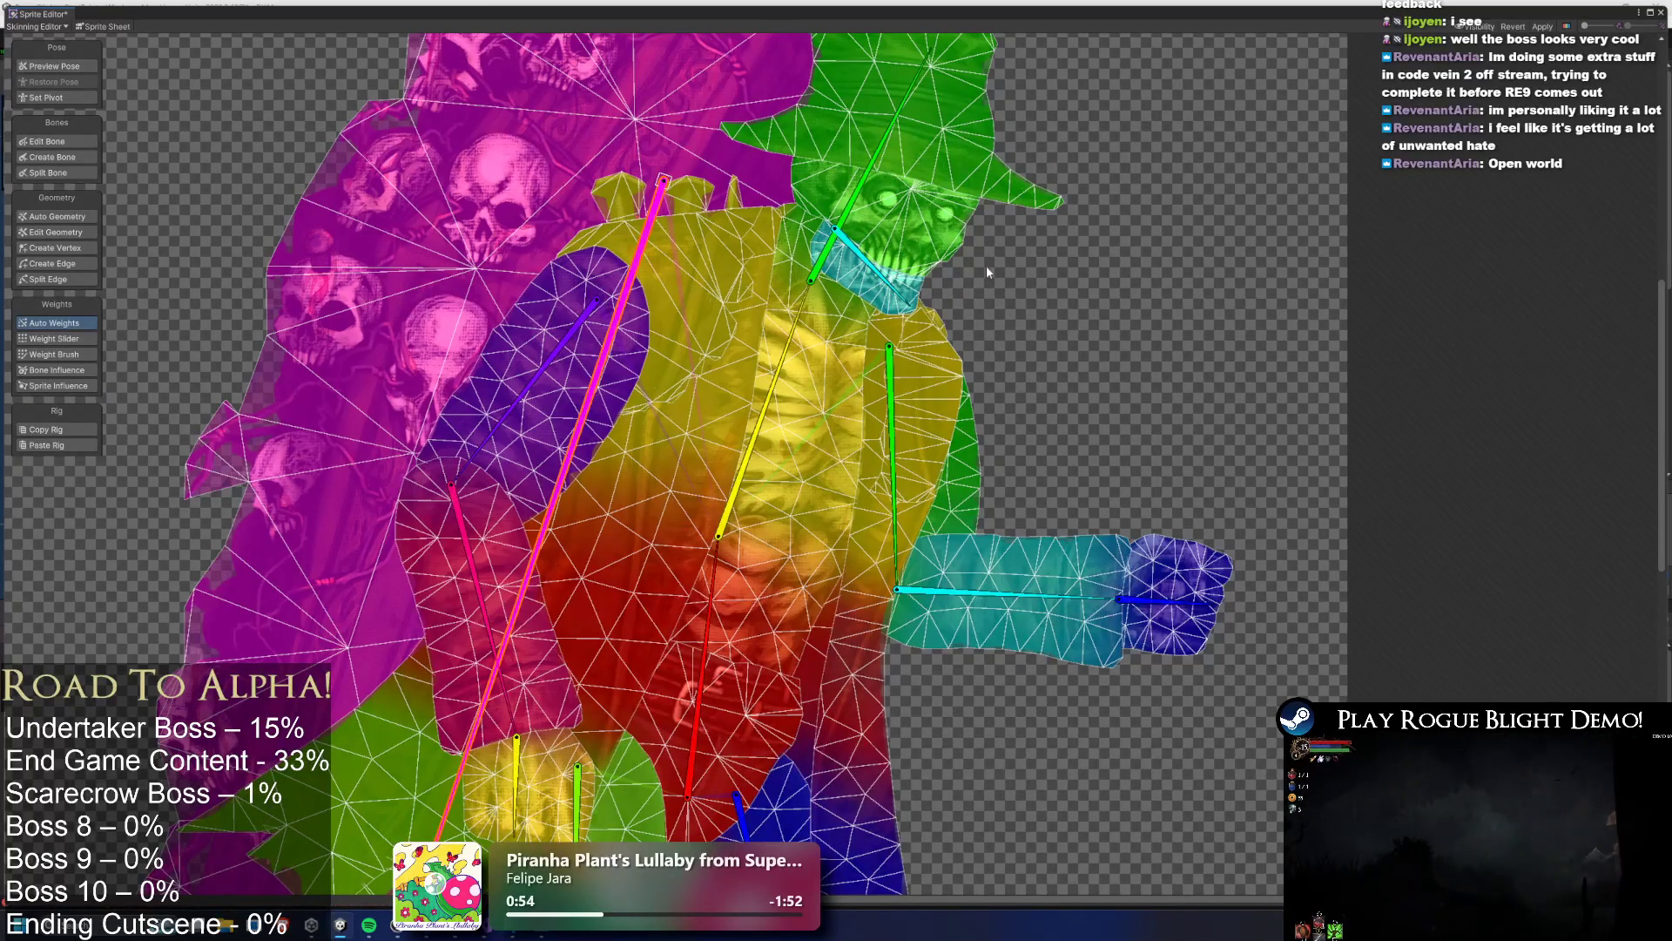
click(1542, 26)
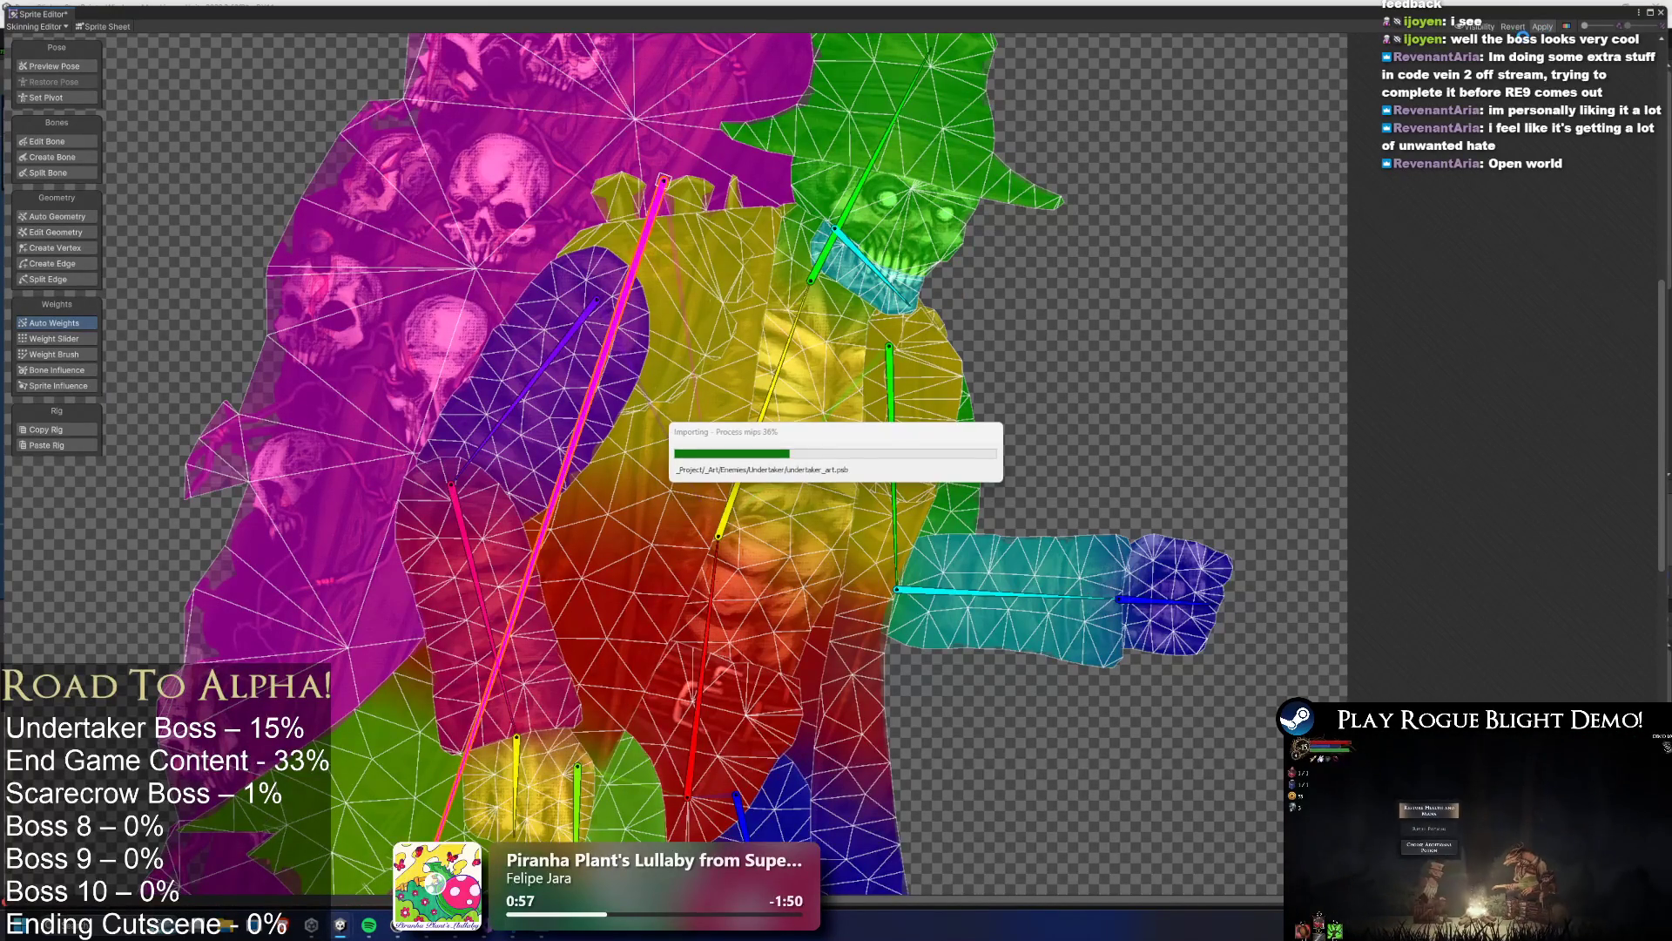
click(1662, 12)
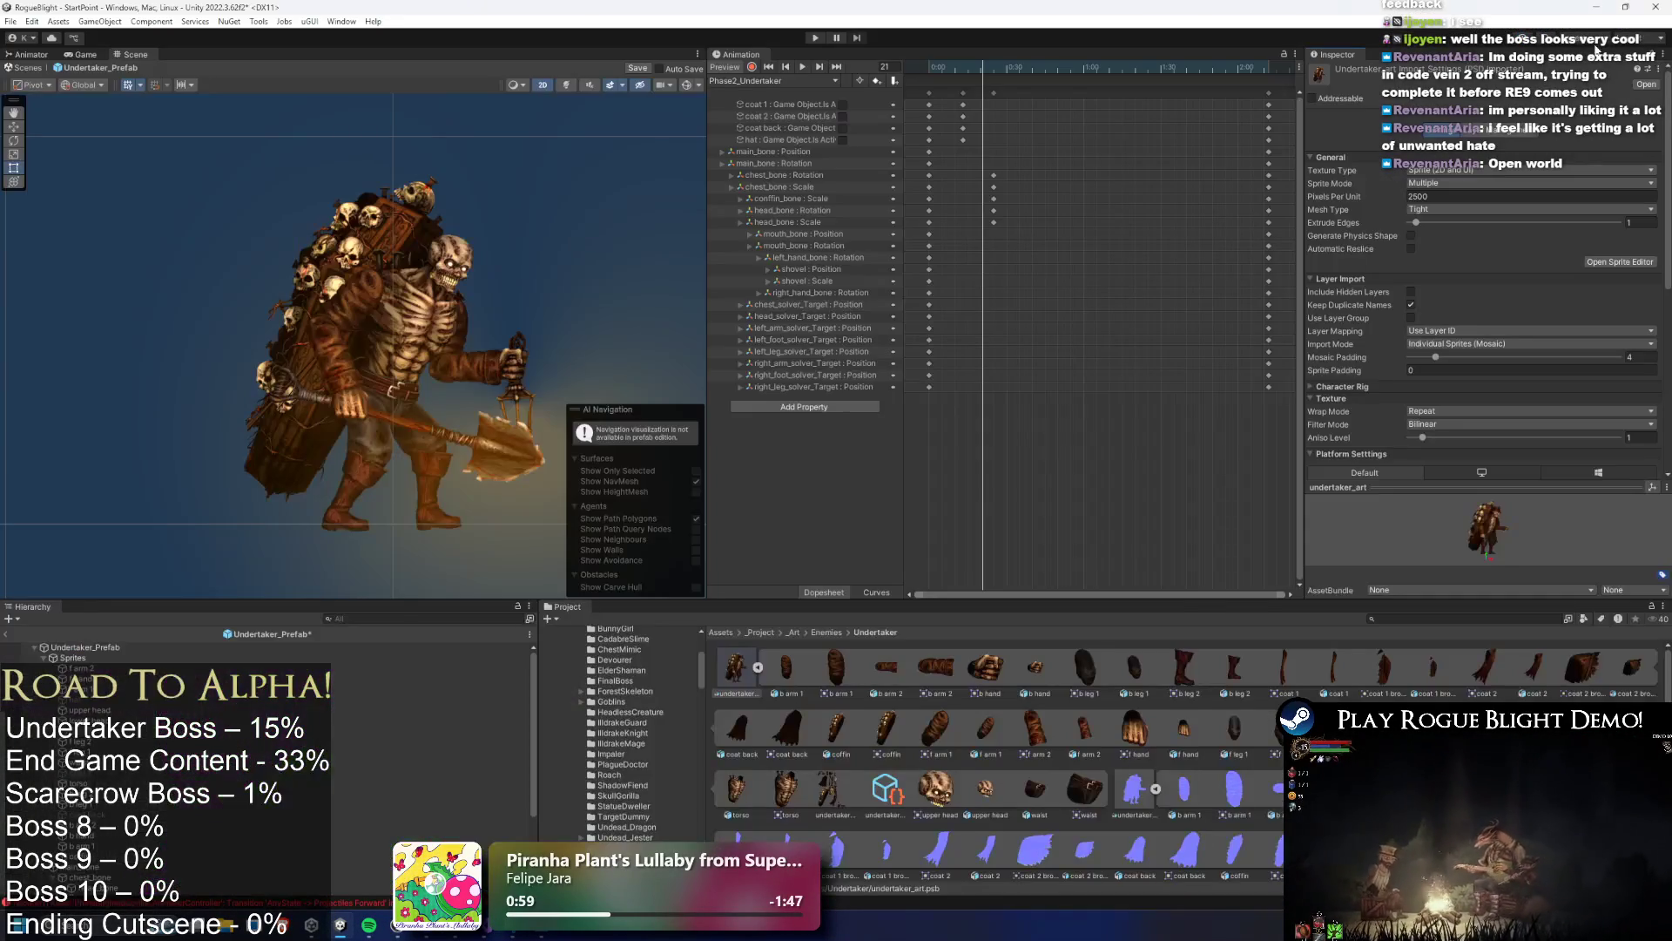
Place a second Undertaker from undertaker_art and copy its coat 2 and coat 2 broken pieces
drag(428, 265, 413, 238)
mouse_move(734, 684)
mouse_down()
mouse_move(95, 483)
mouse_move(162, 479)
mouse_up()
key(f)
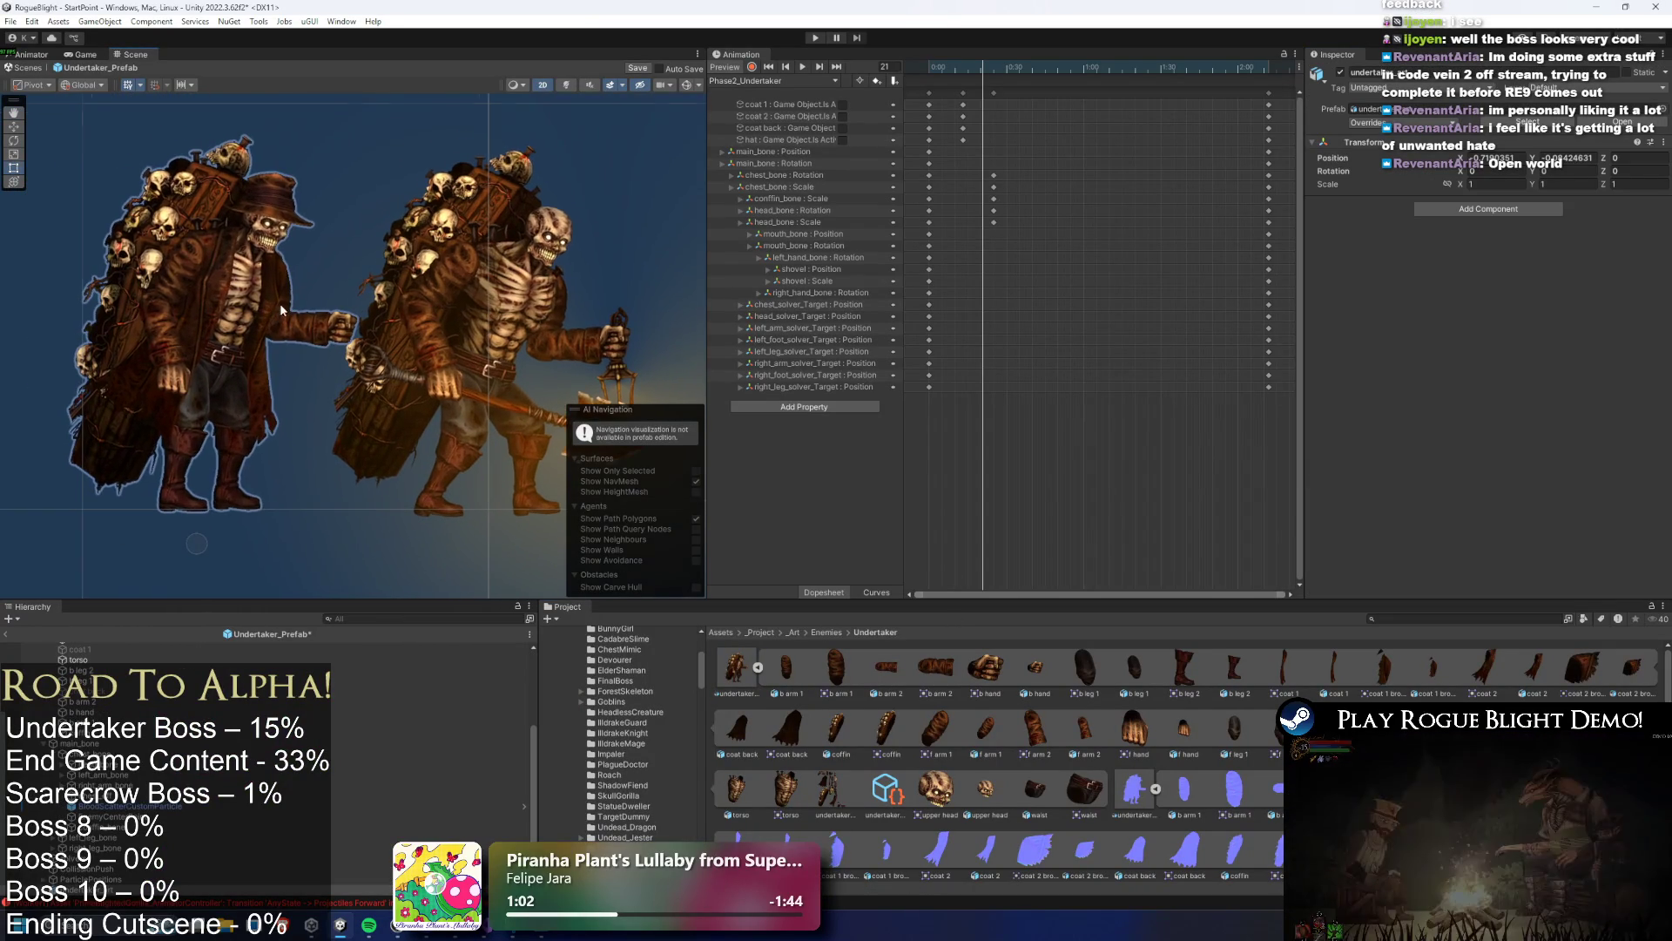
click(216, 249)
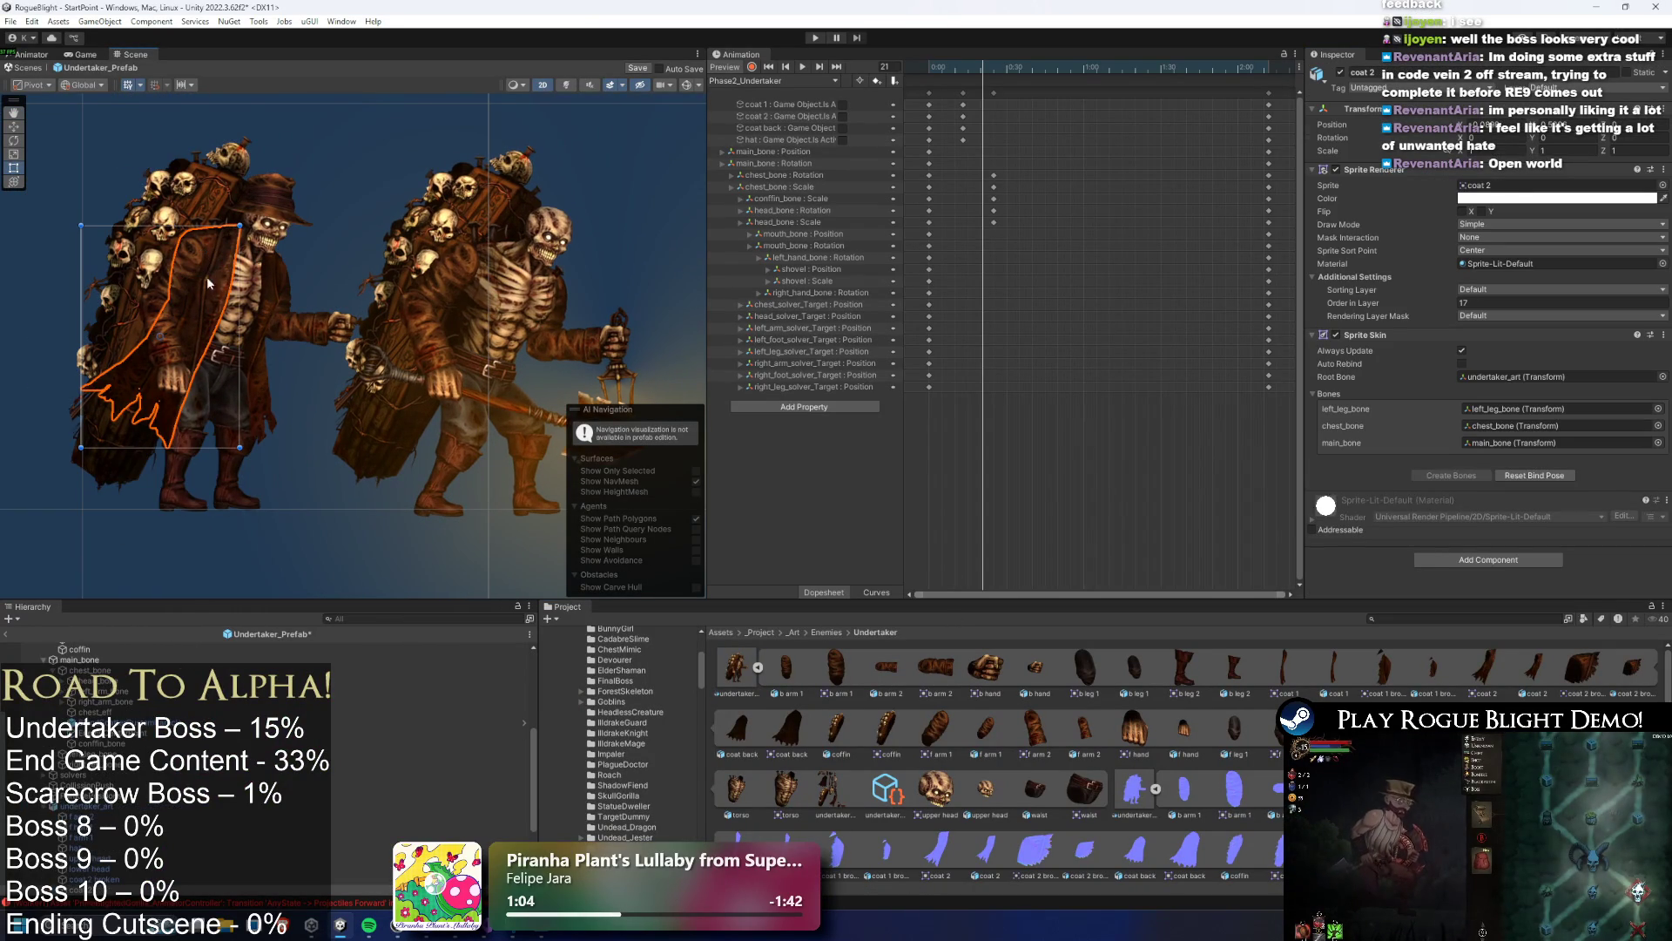
click(207, 275)
scroll(120, 872, down, 3)
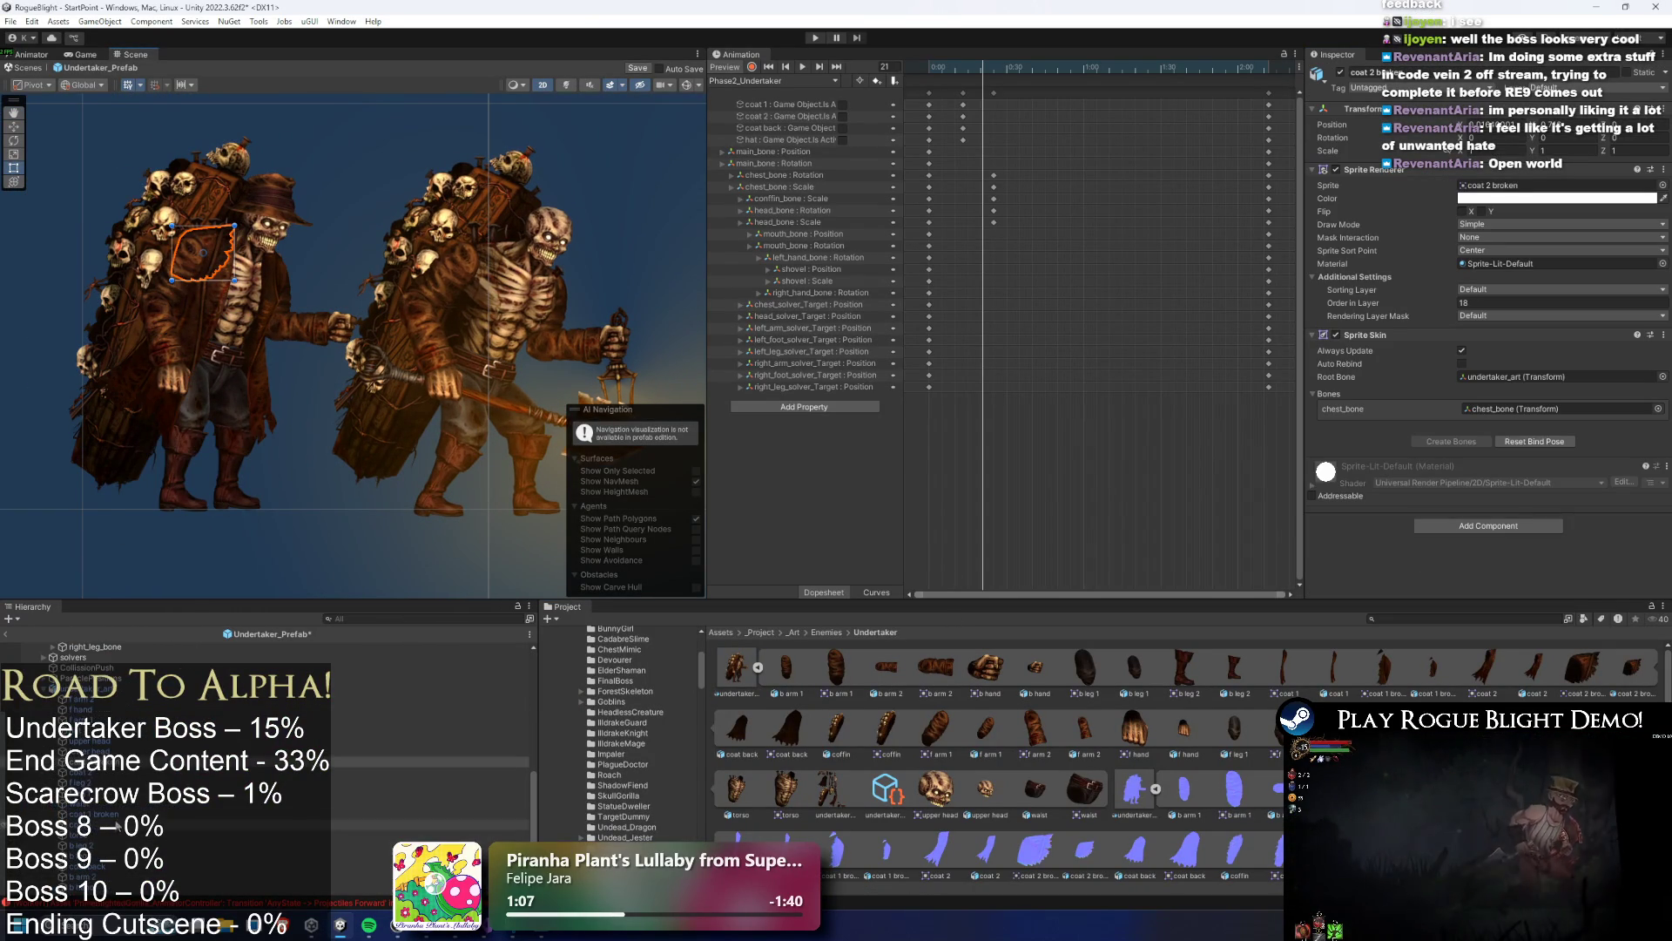
ctrl+click(117, 814)
right_click(117, 815)
Paste the copied coat pieces into the prefab's Sprites rig
click(170, 290)
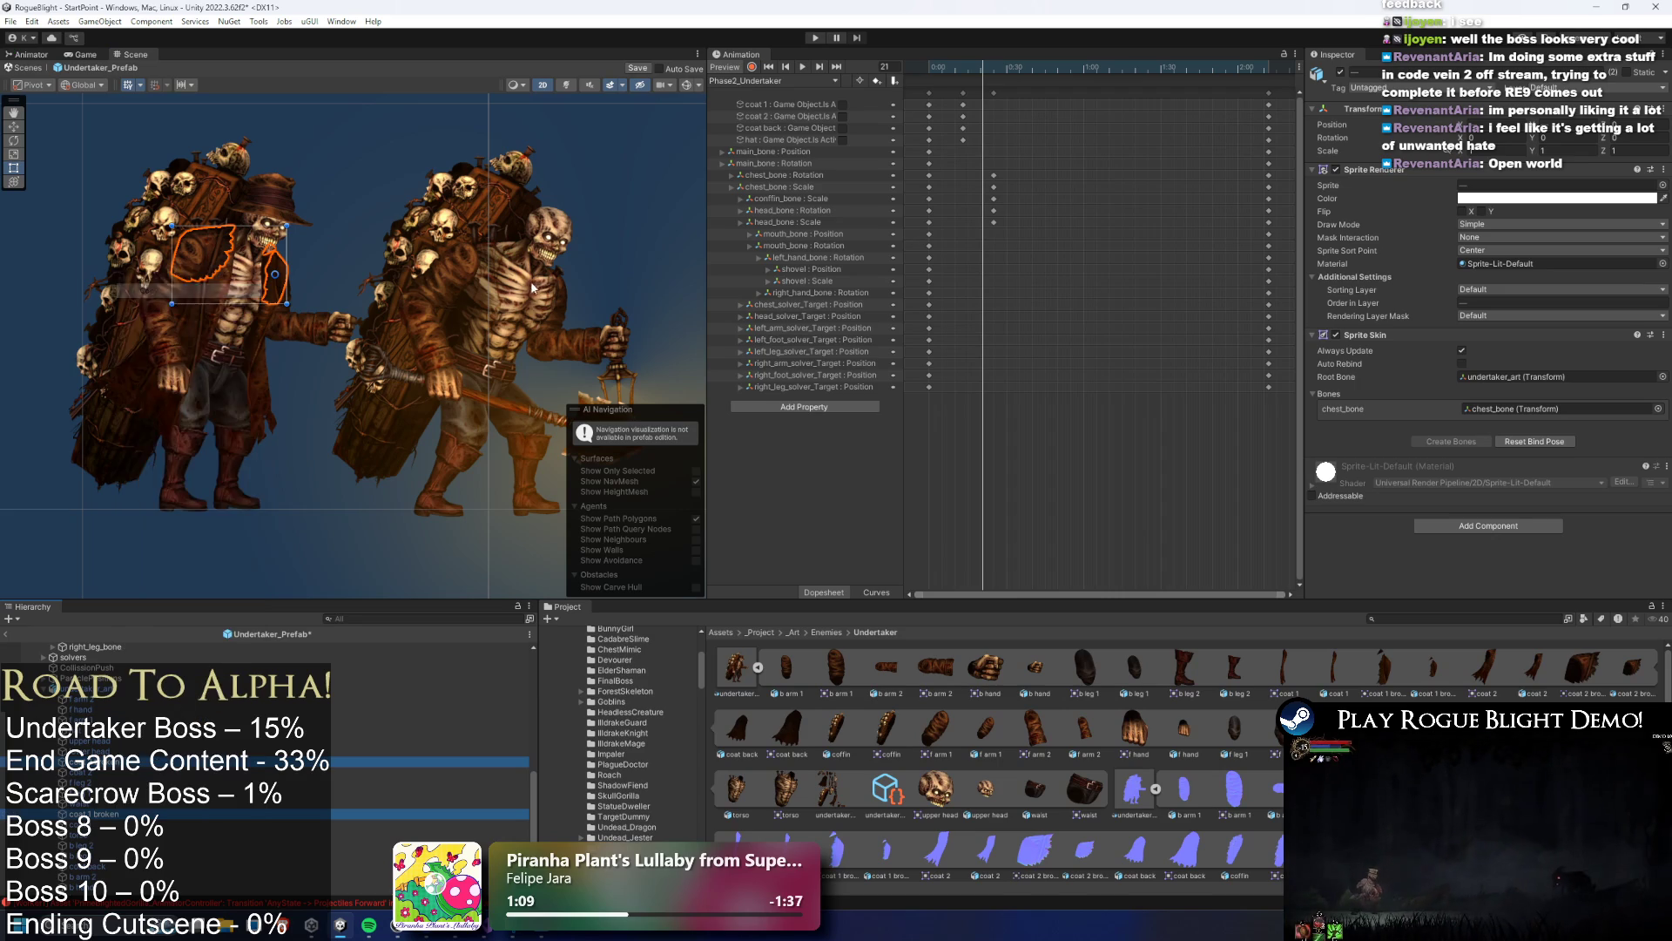
click(530, 288)
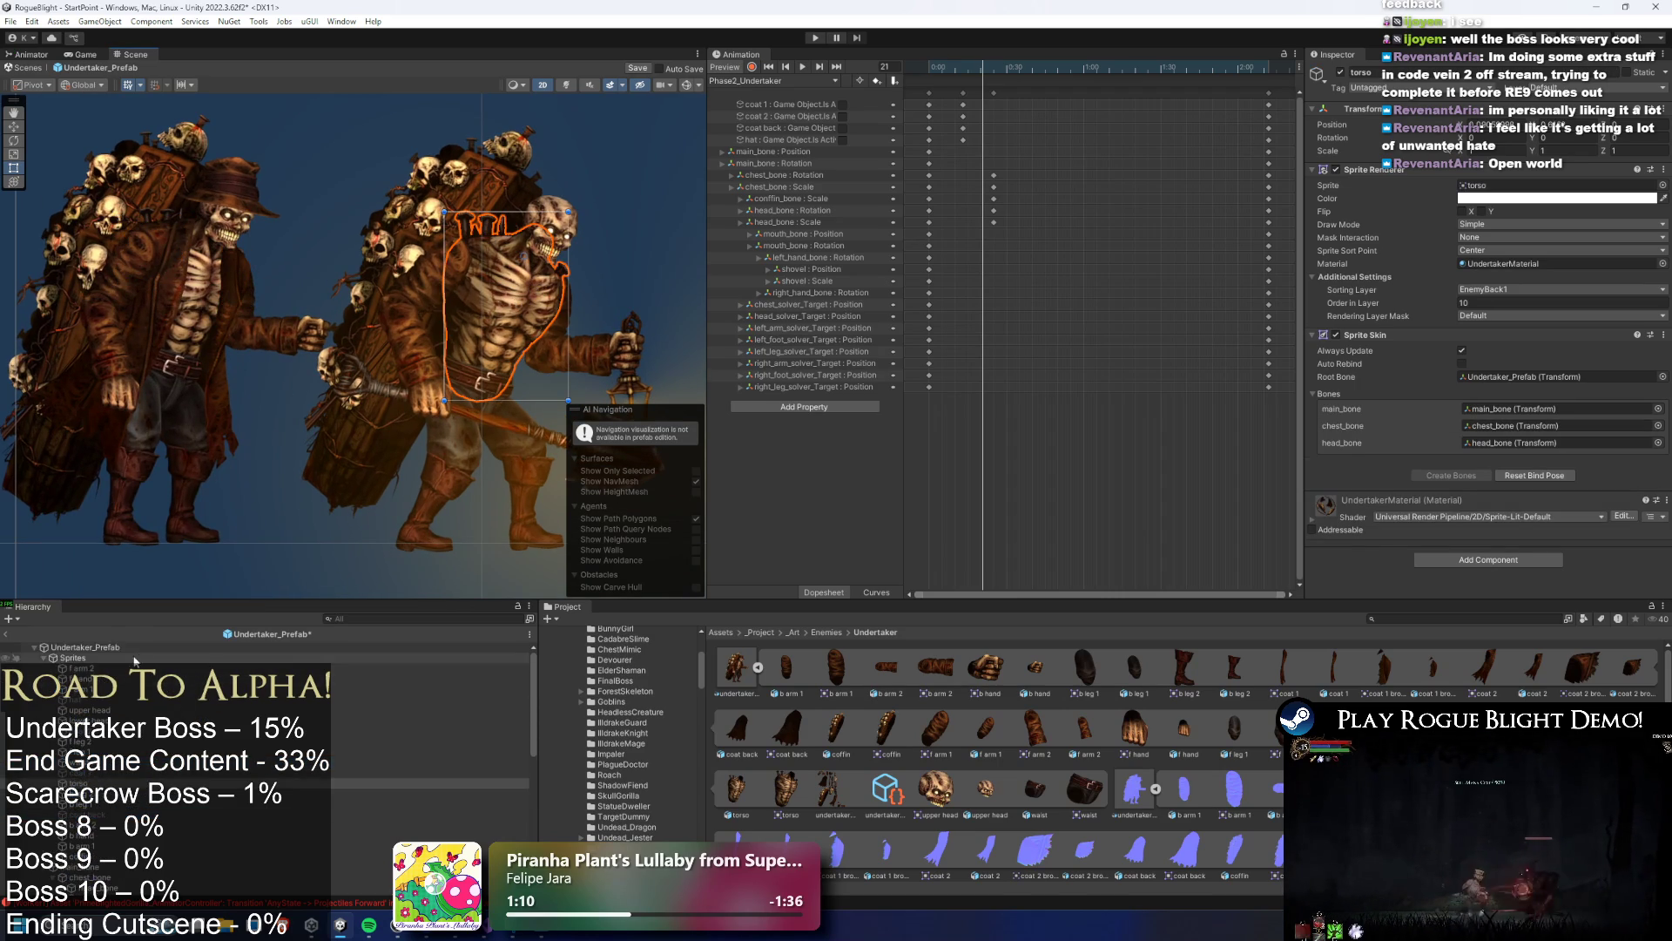
right_click(65, 109)
click(112, 160)
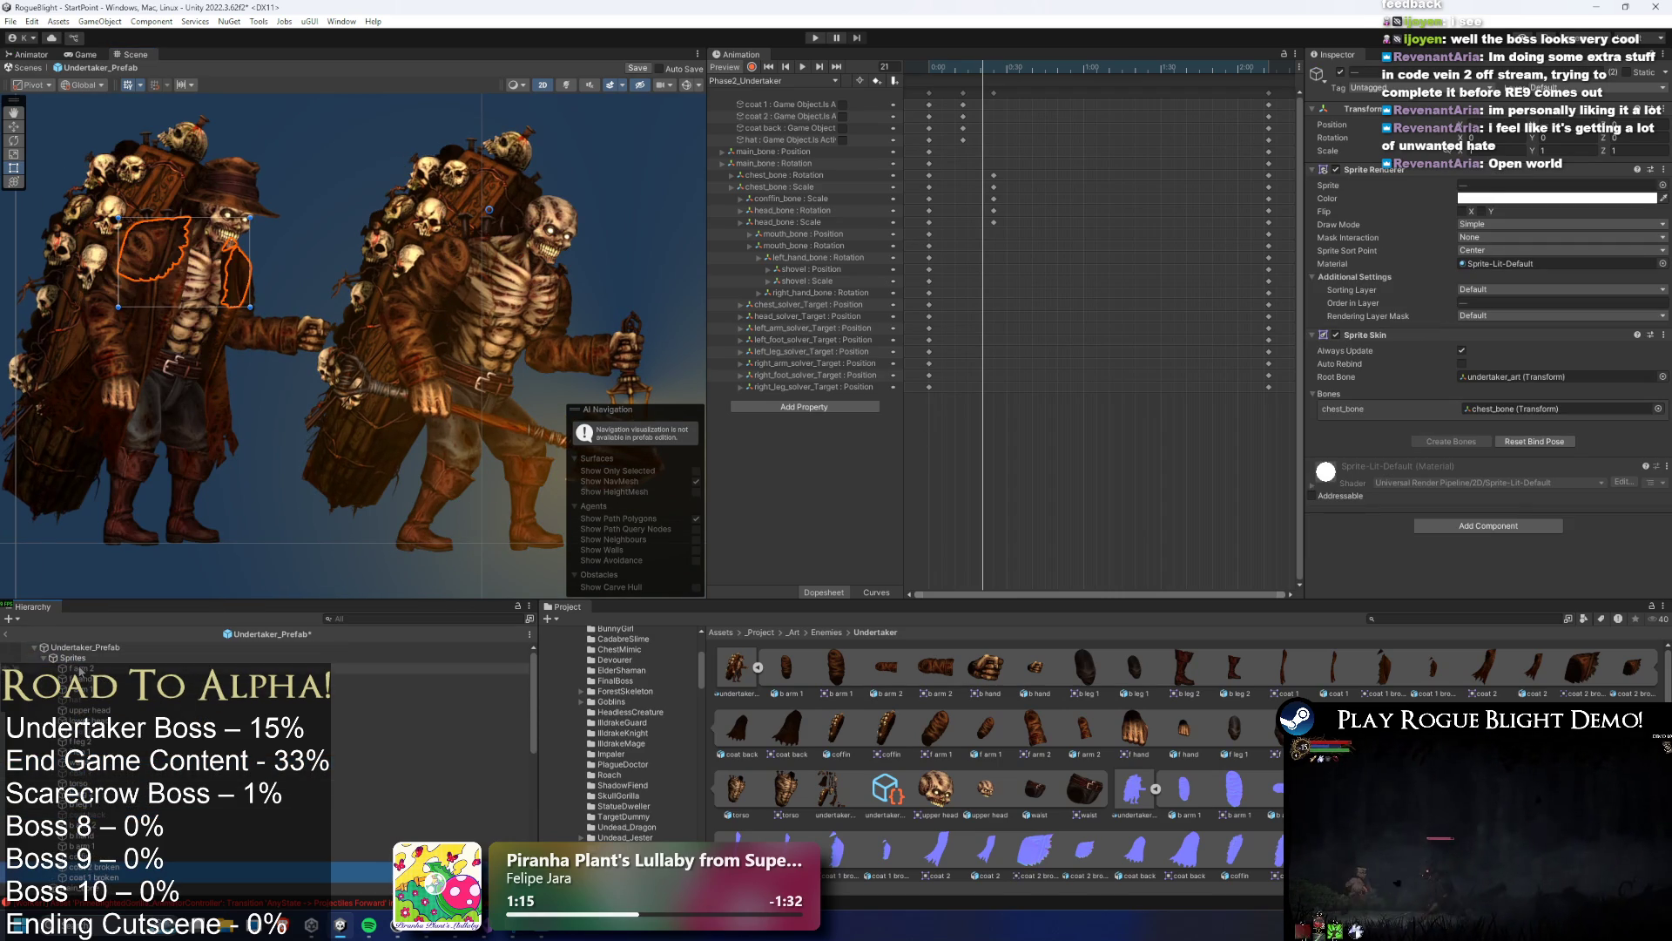
Set the coat piece's root bone to Undertaker_Prefab and bind it to chest_bone
click(1535, 378)
click(1662, 377)
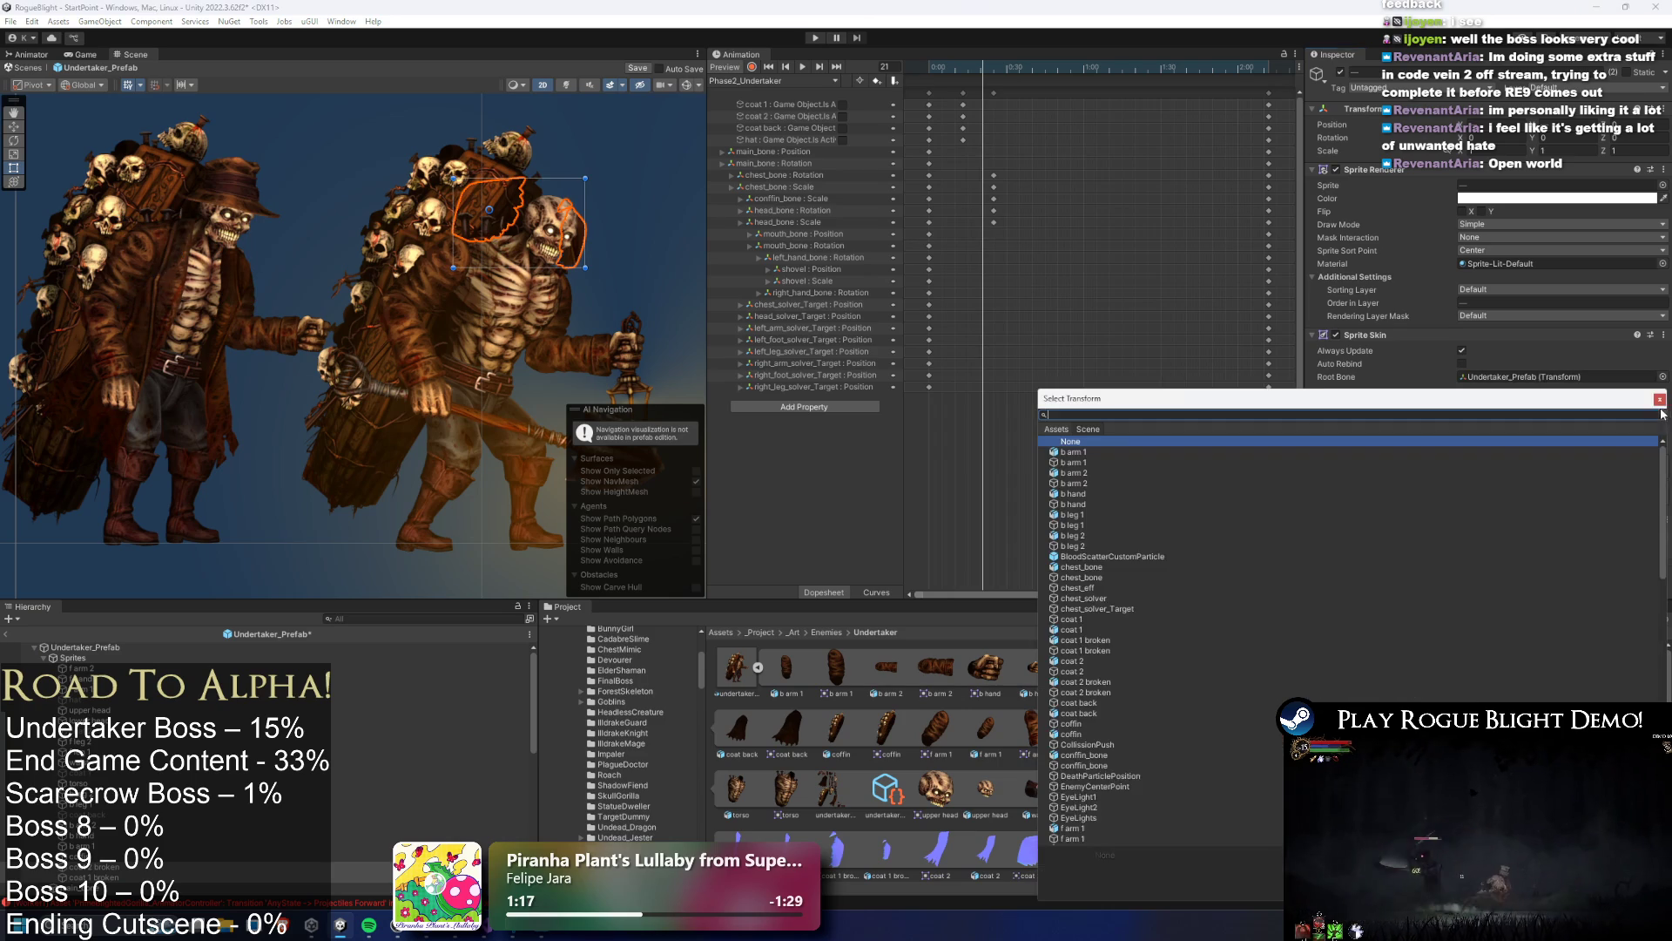
text(chest)
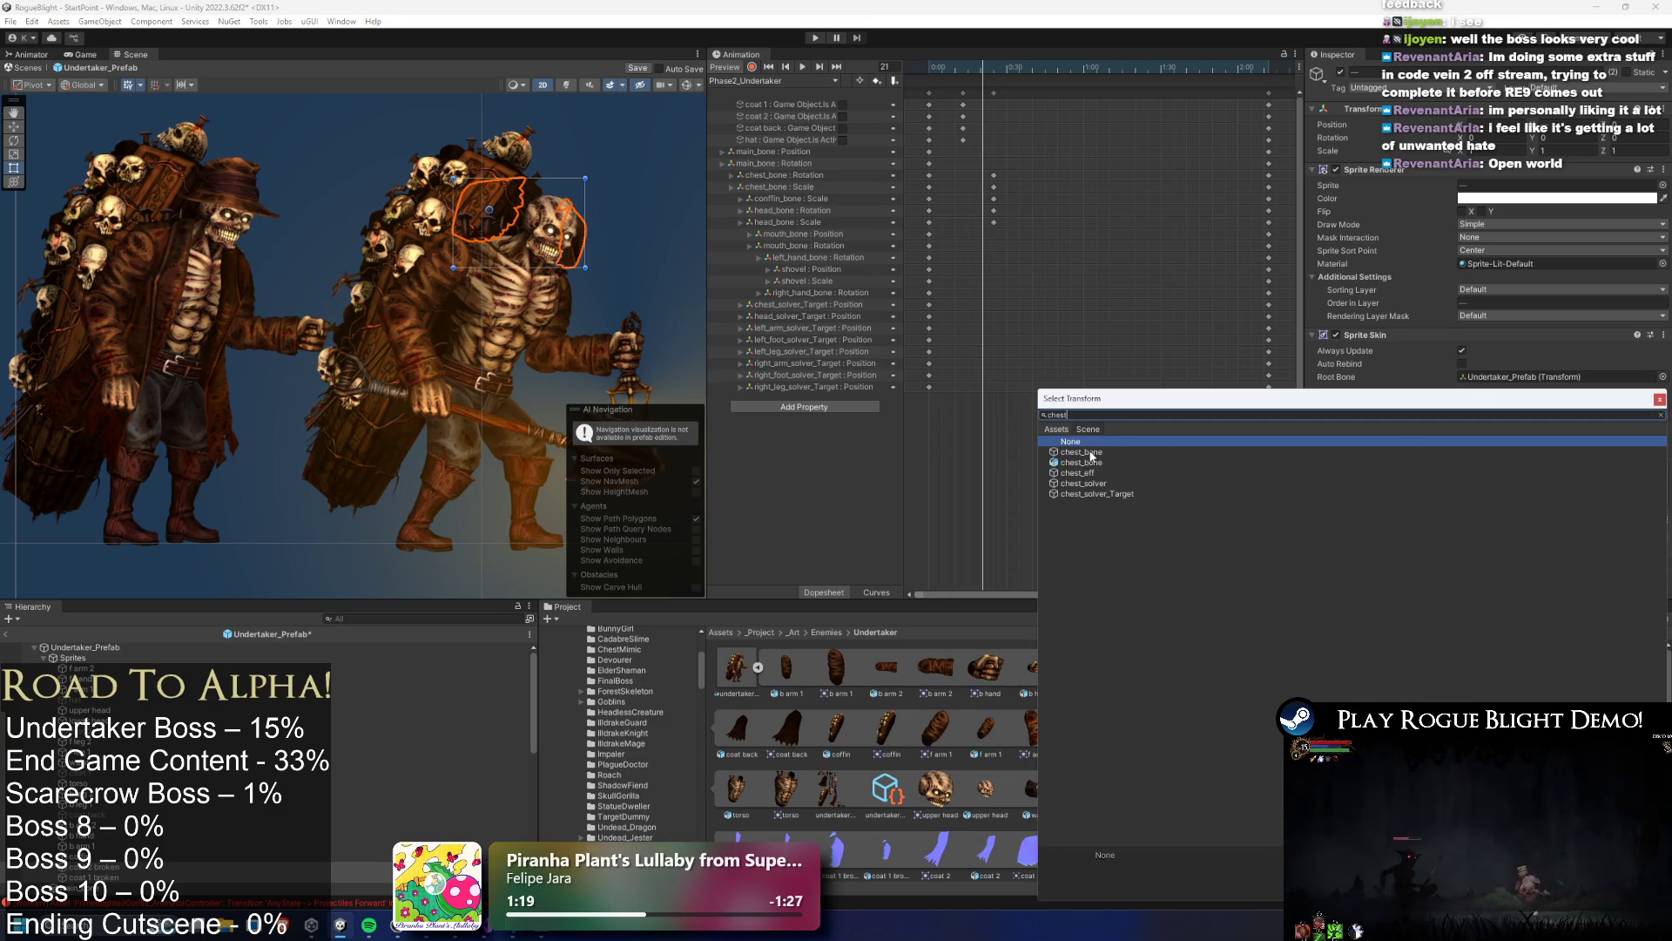
double_click(1091, 452)
scroll(96, 666, down, 5)
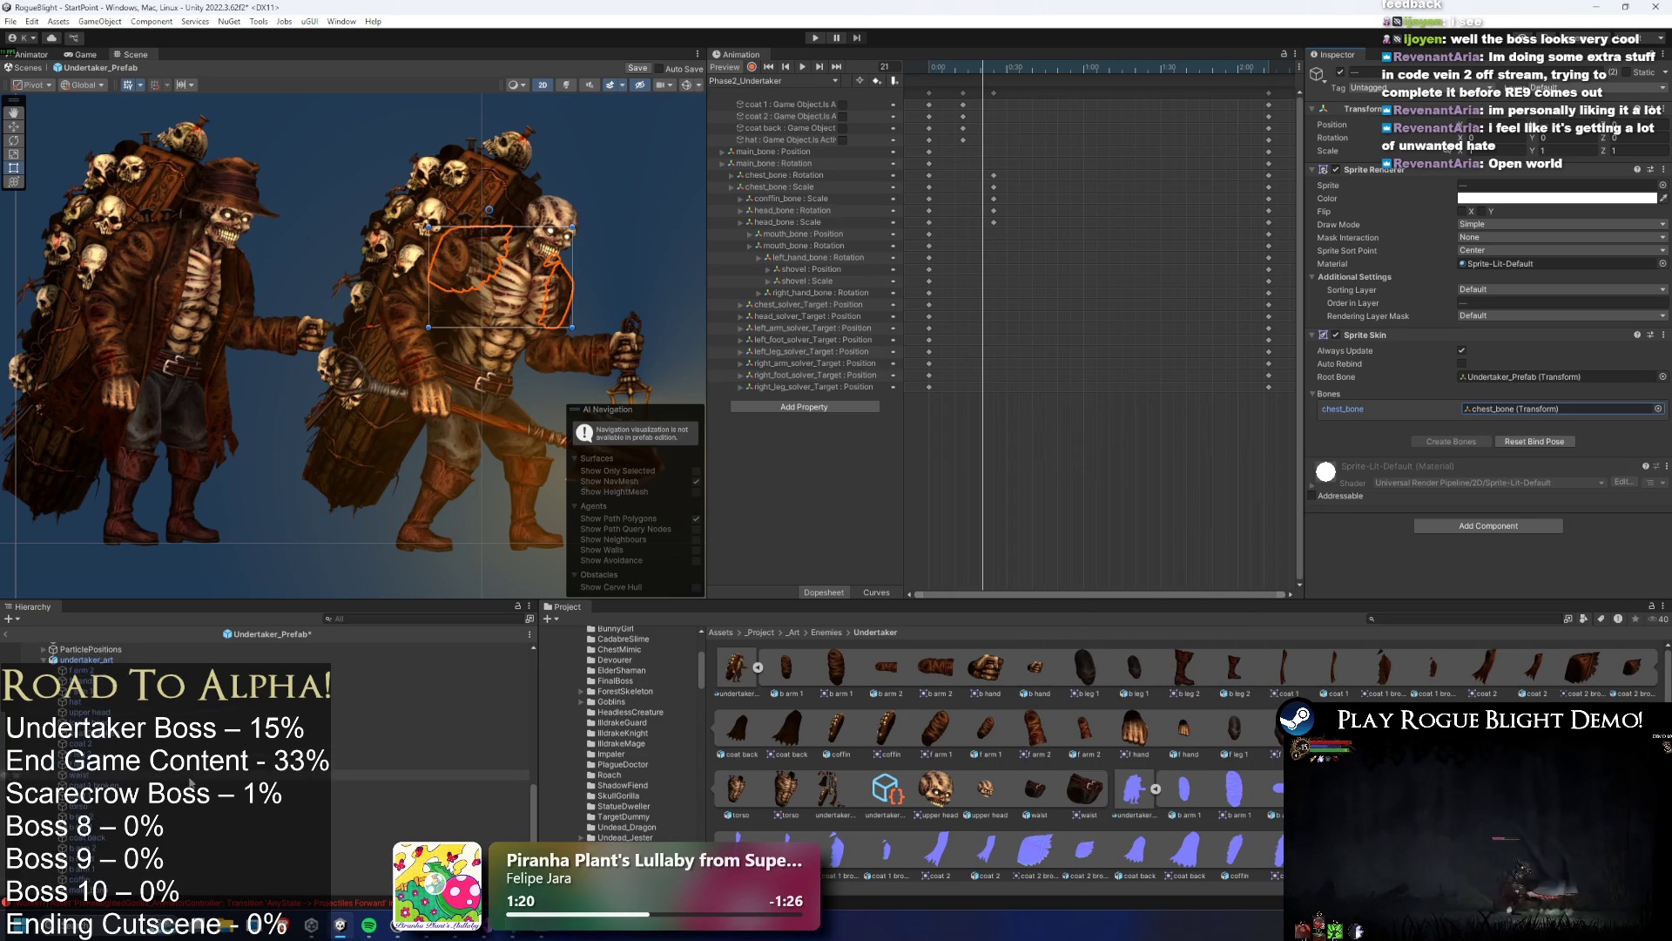
scroll(96, 667, up, 1)
Give the f arm 1 and coat 1 broken sprites UndertakerMaterial and the EnemyBack1 sorting layer
double_click(75, 657)
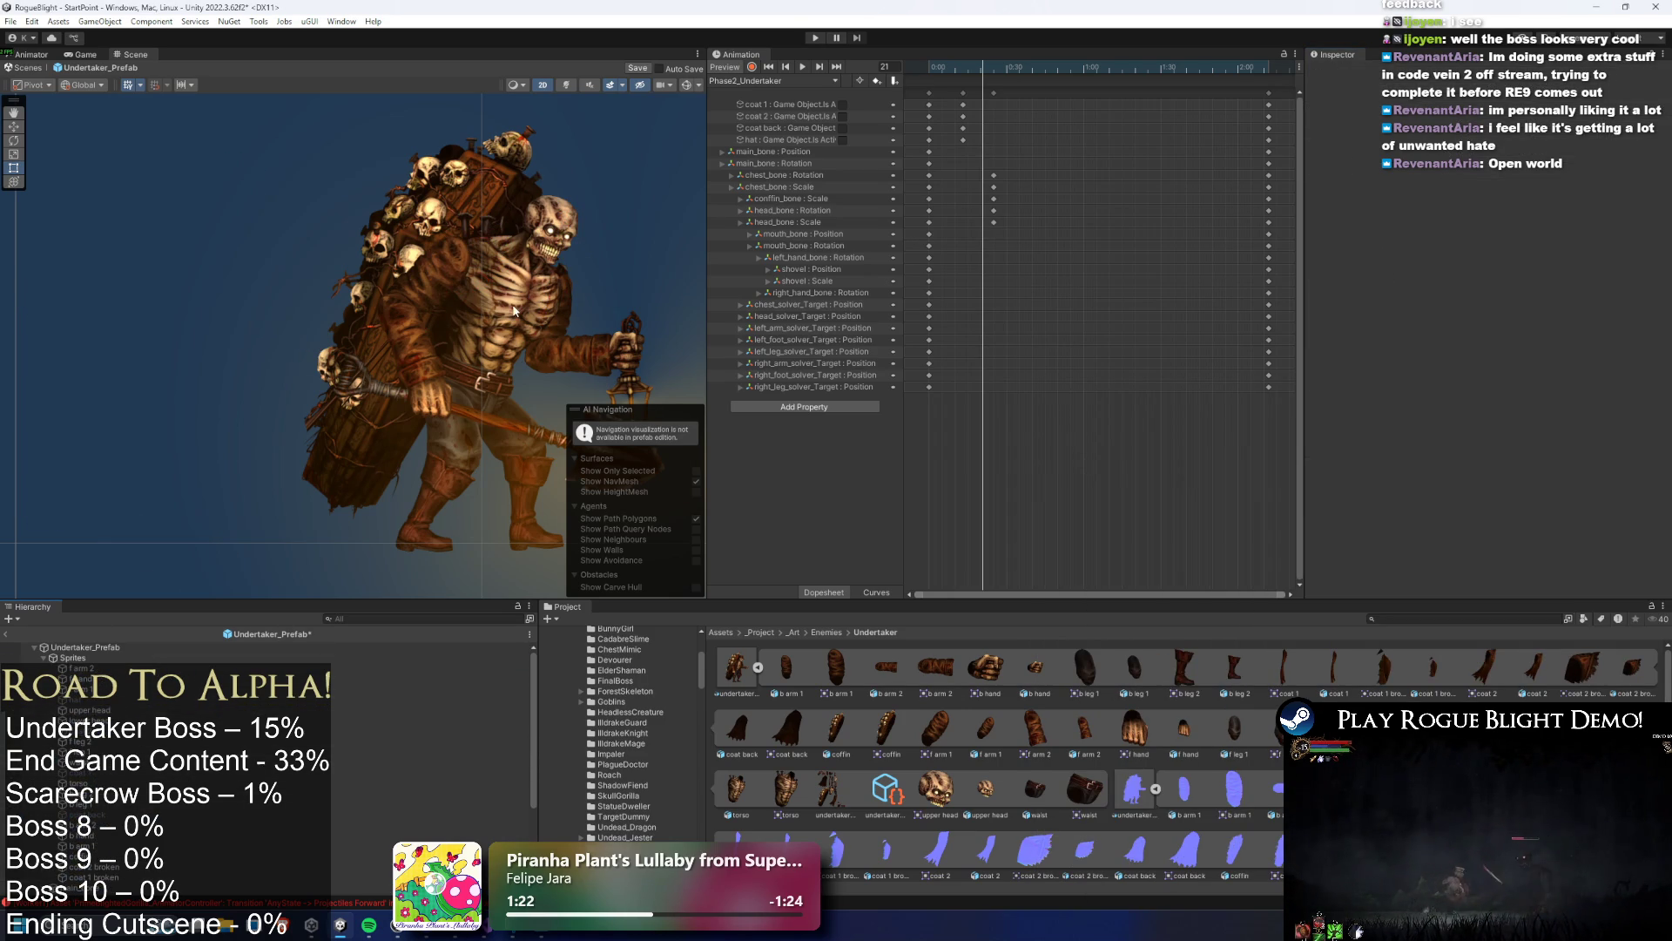
click(120, 688)
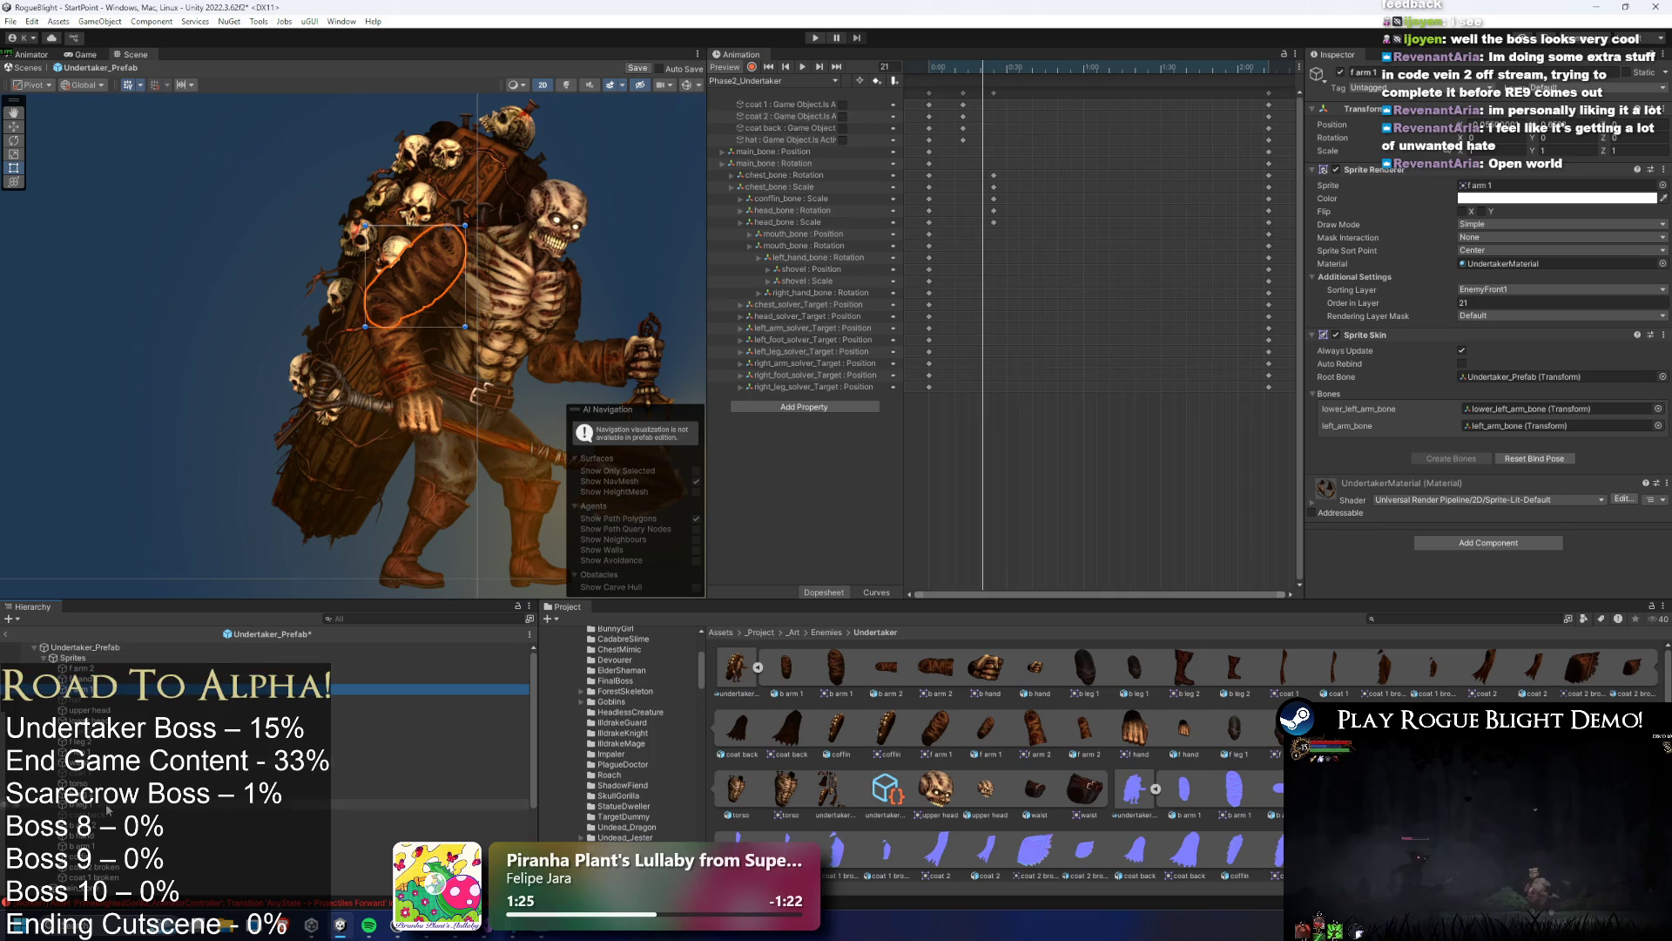
ctrl+click(120, 878)
scroll(533, 228, up, 4)
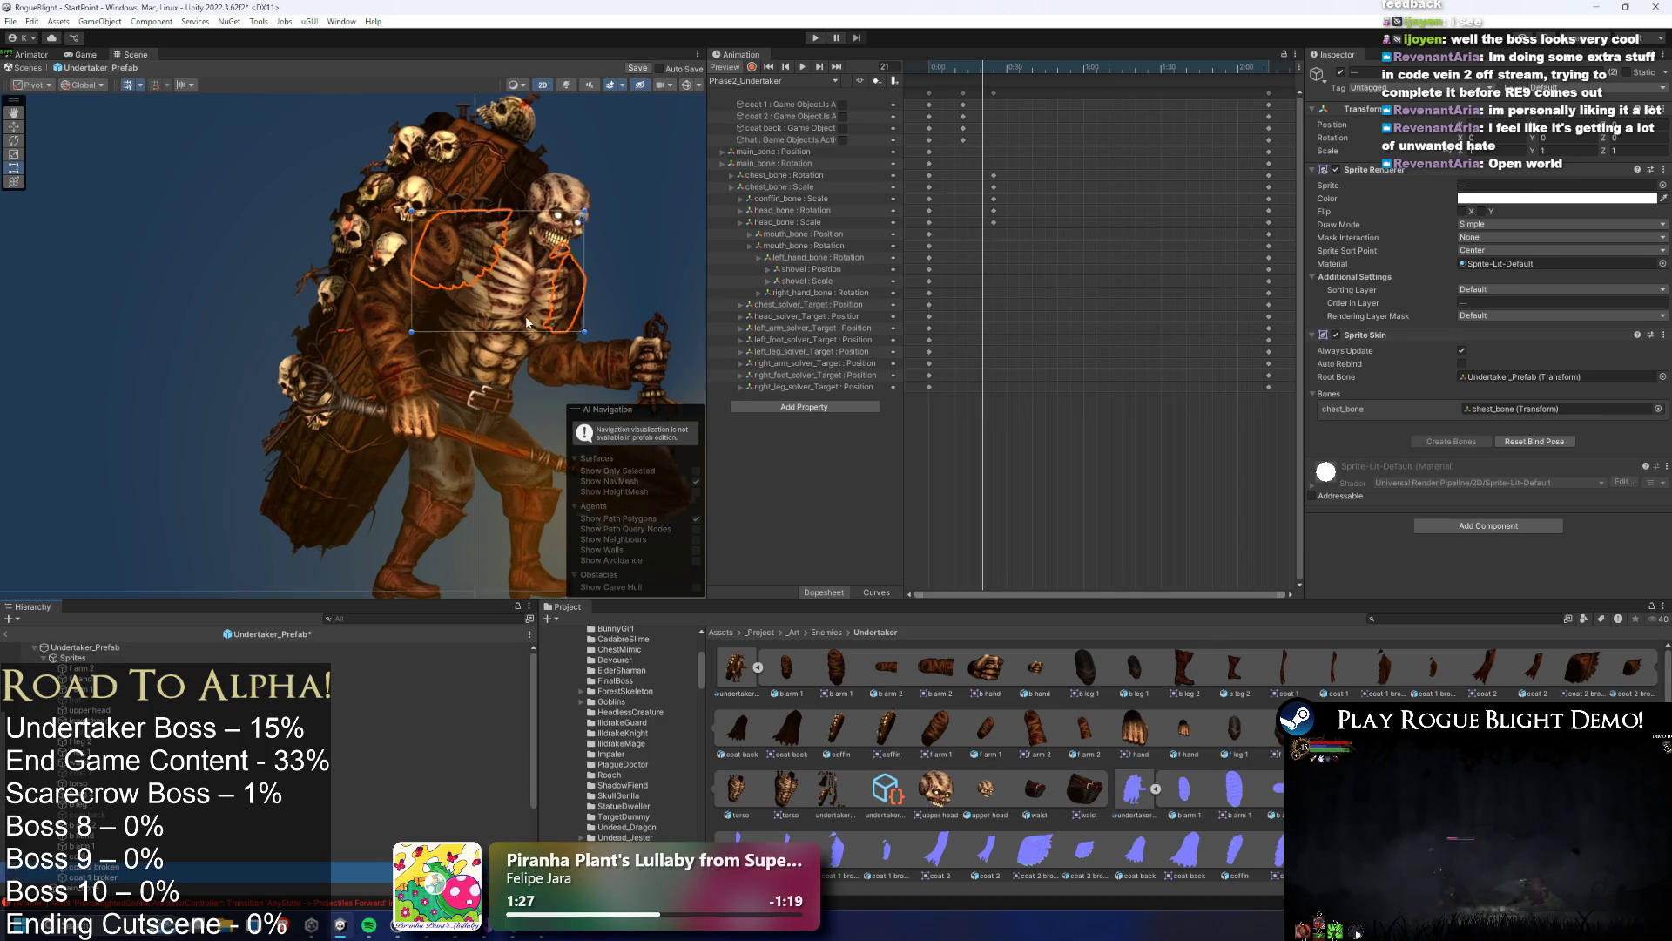
click(1663, 264)
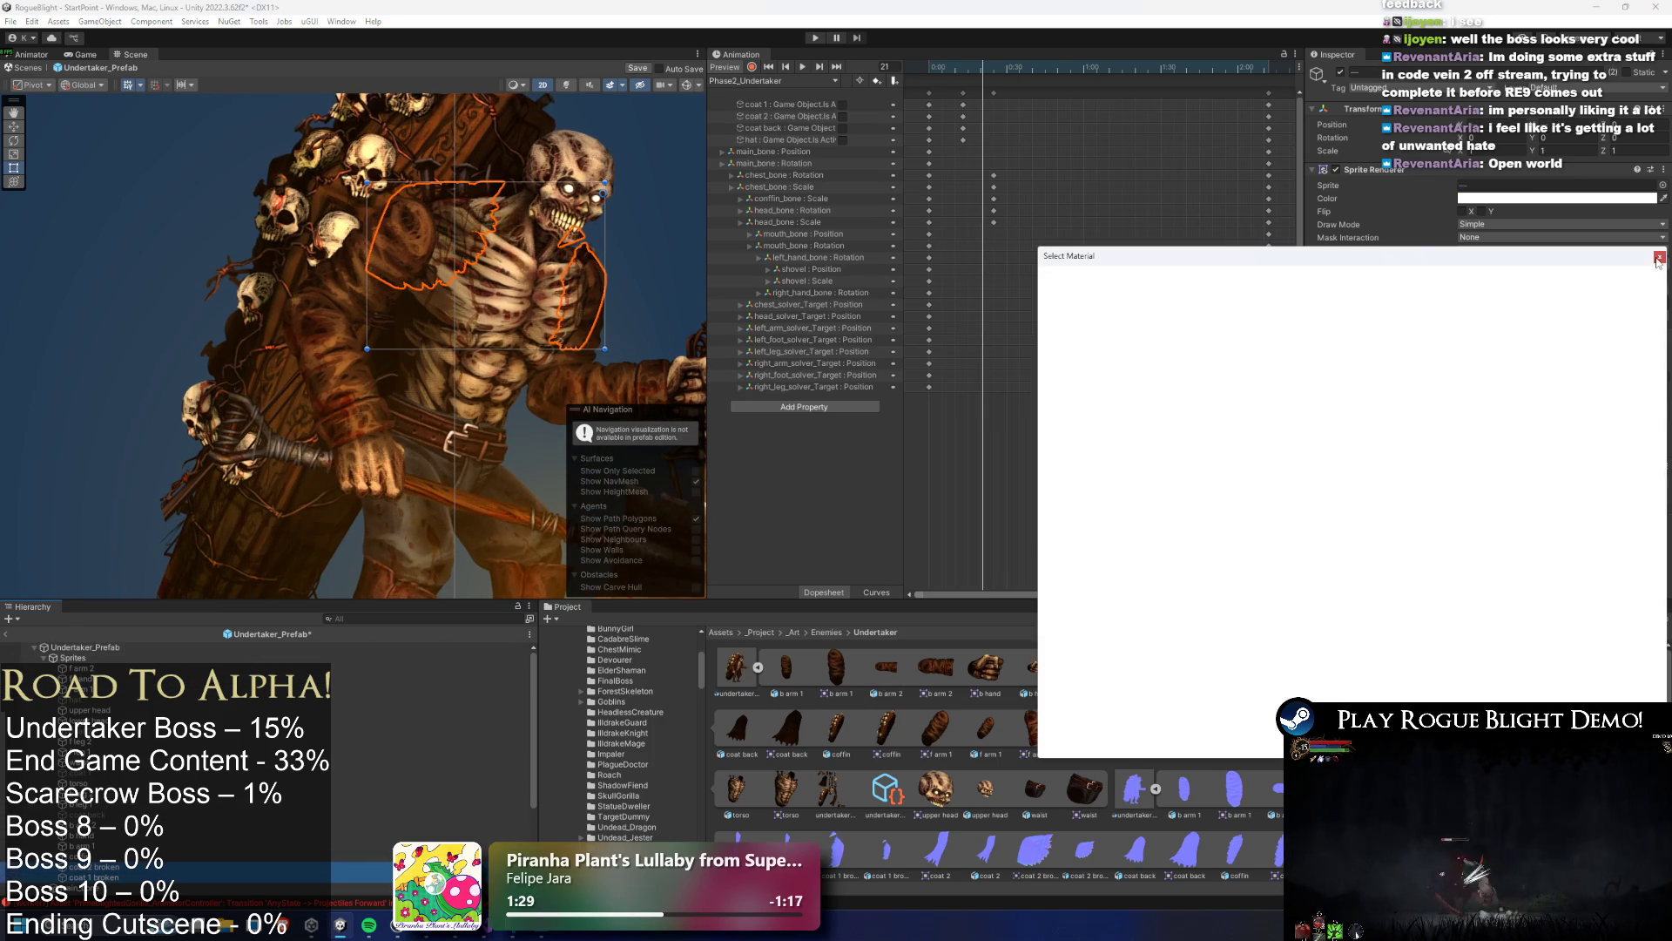
text(undertaker)
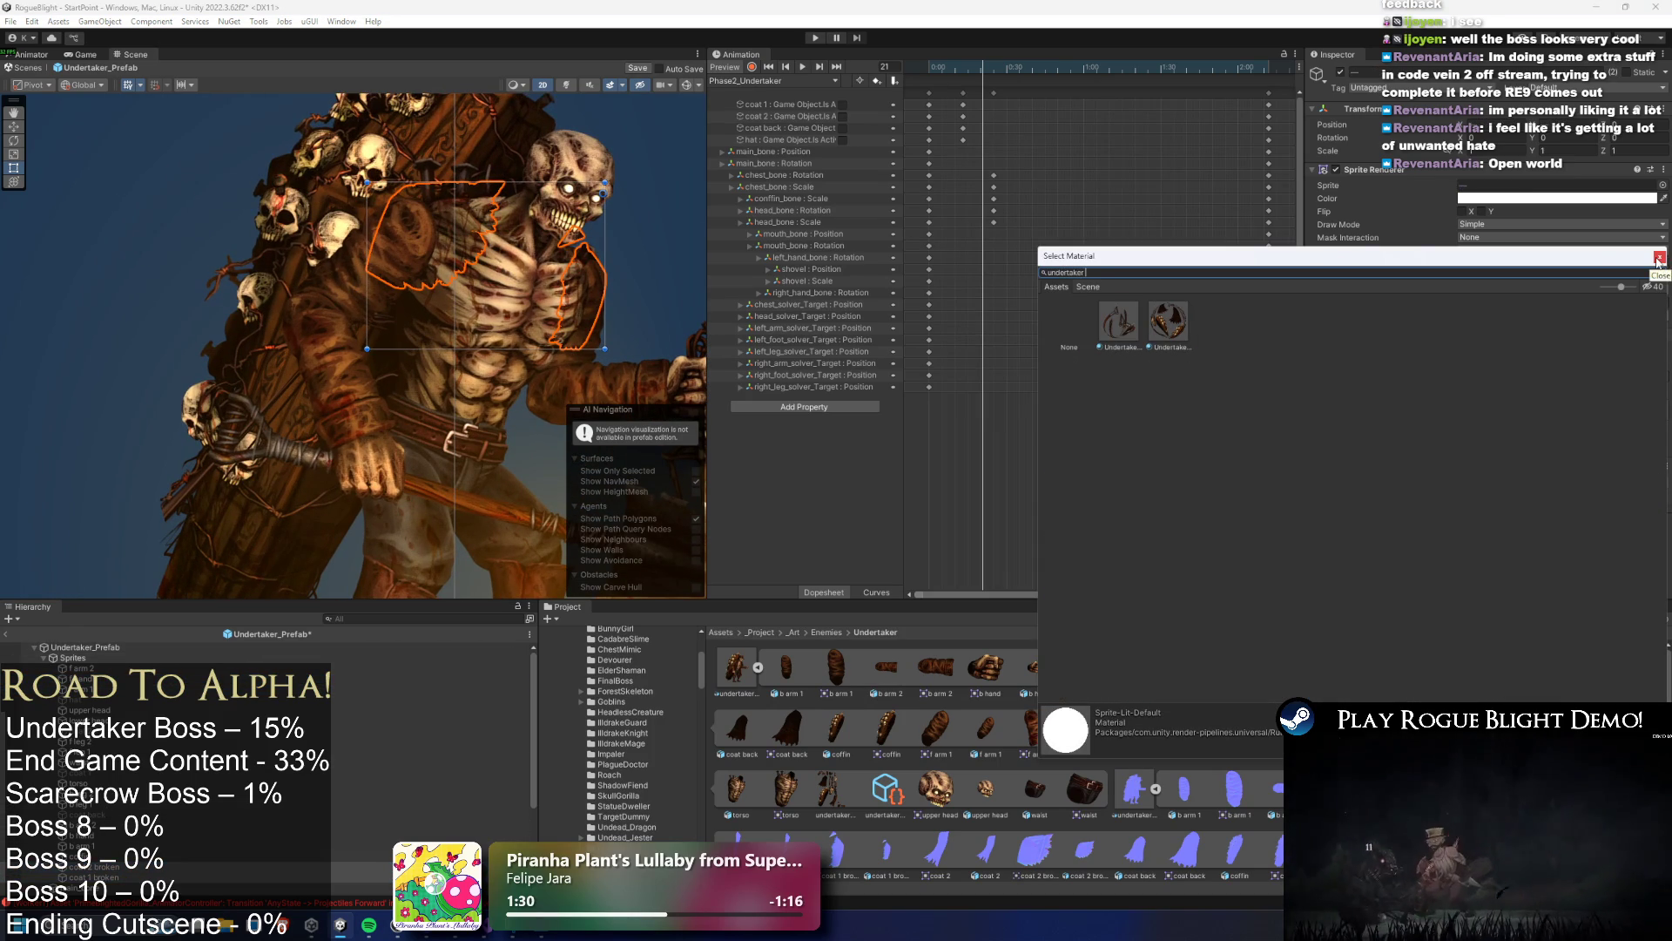
double_click(1168, 321)
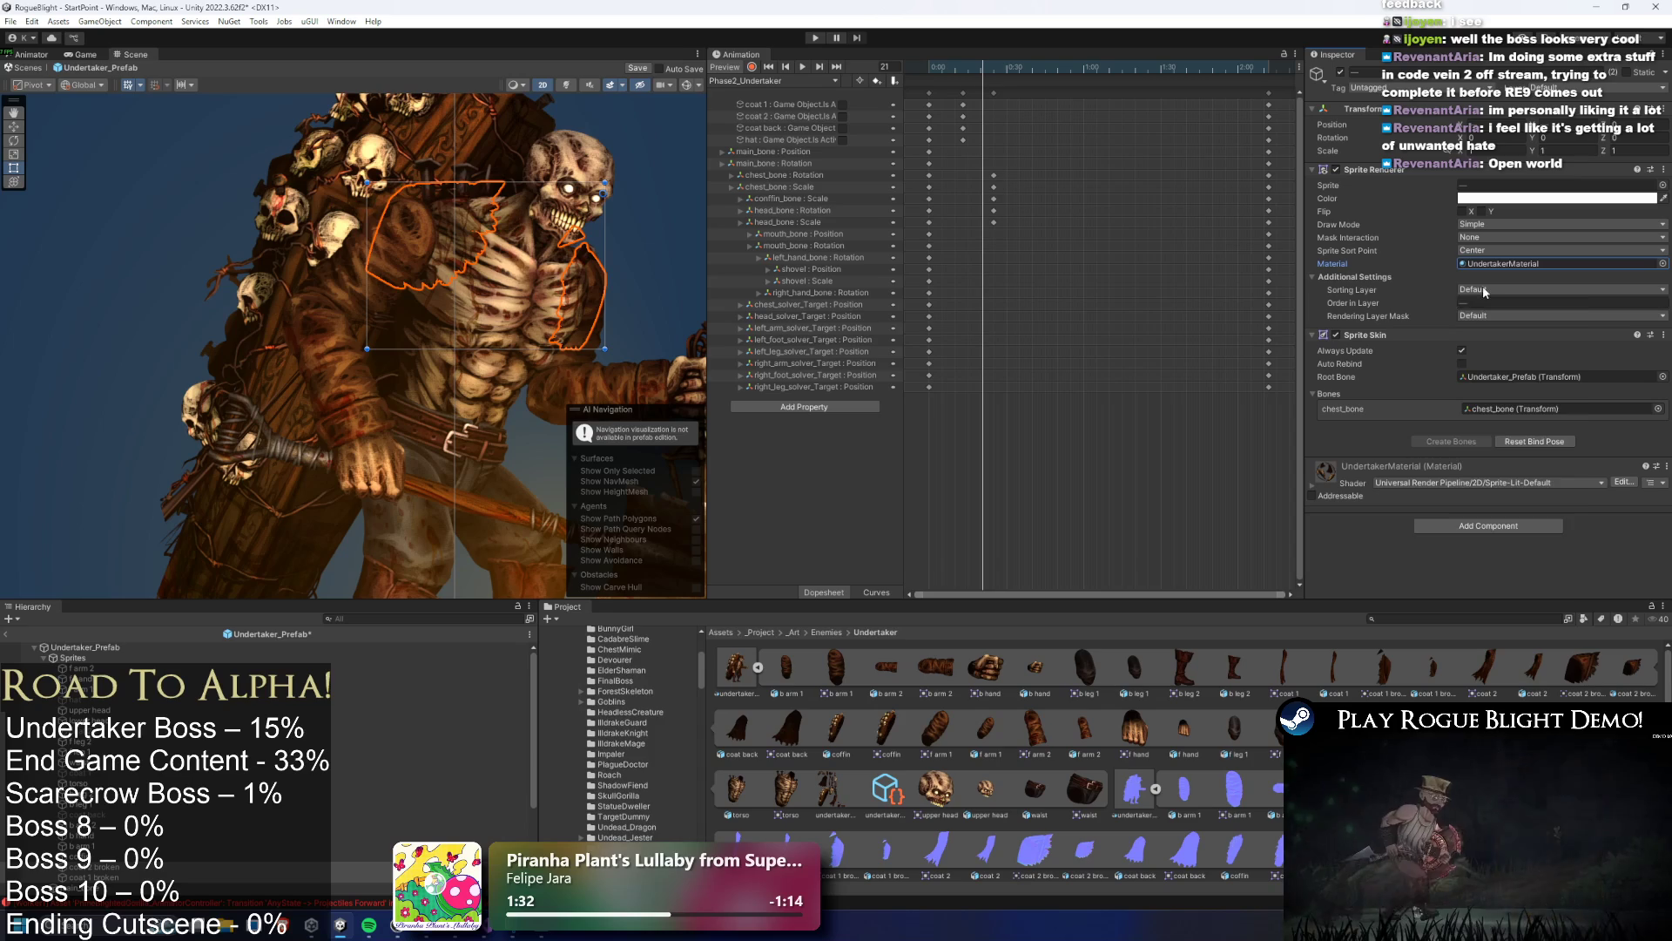
click(1560, 289)
click(1540, 447)
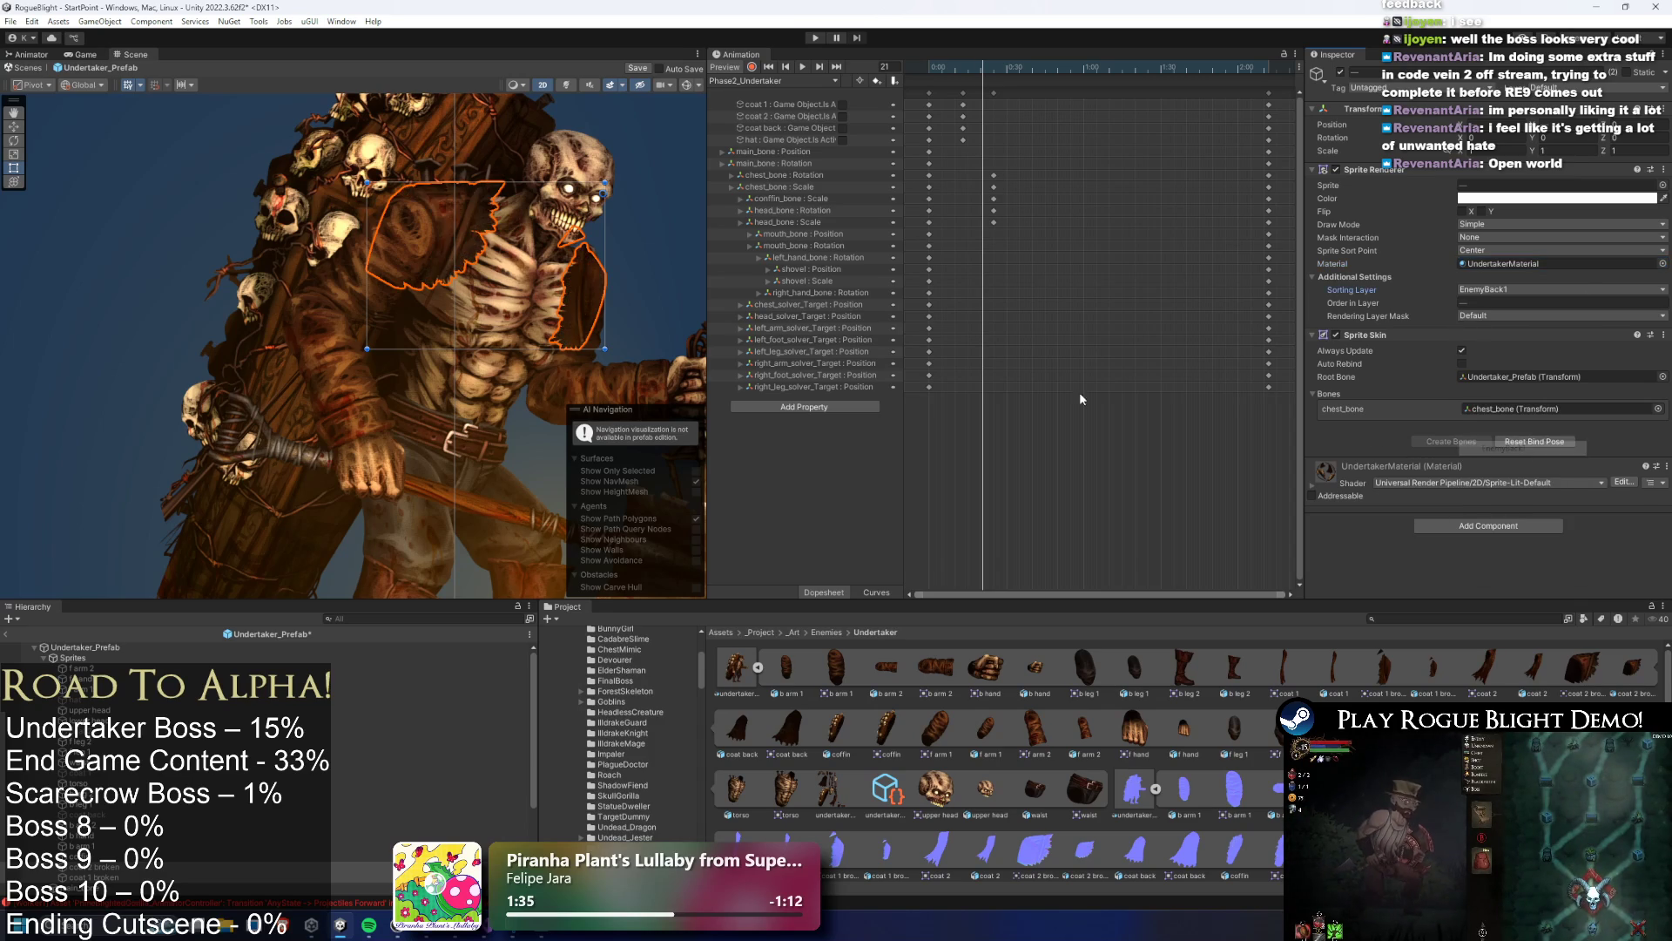
click(678, 259)
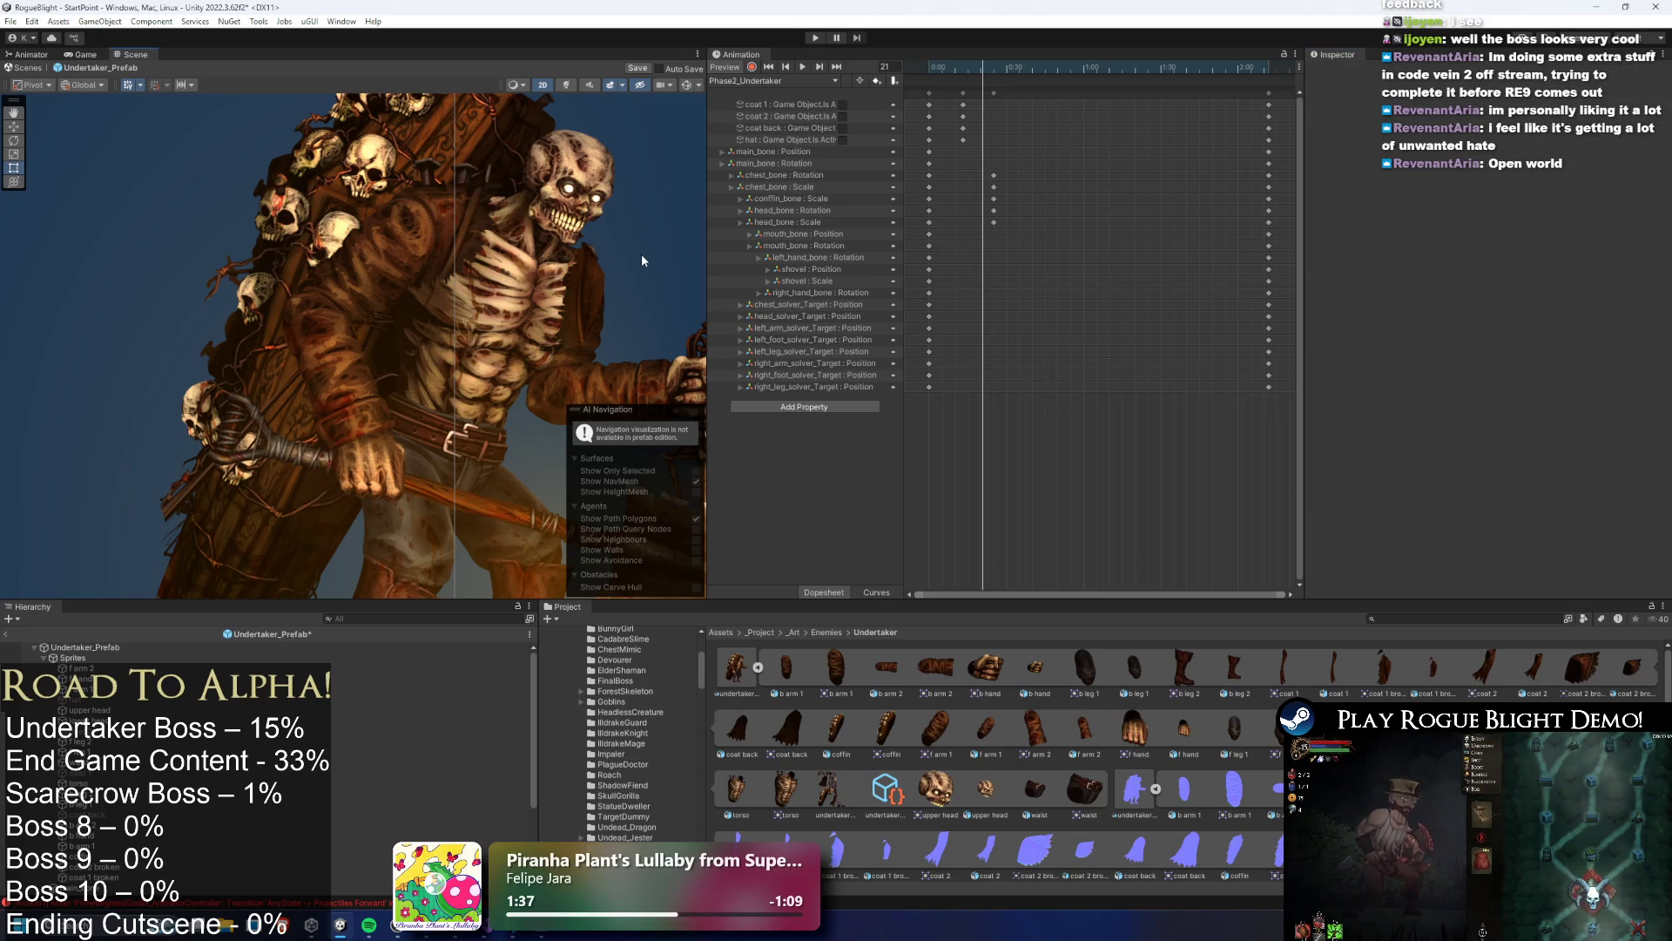
Key the broken coat sprites visible at frame 13 and hidden at frame 0
drag(641, 254, 594, 222)
mouse_move(1002, 68)
mouse_down()
mouse_move(929, 68)
mouse_move(1154, 73)
mouse_move(916, 75)
mouse_move(941, 68)
mouse_move(1012, 86)
mouse_move(886, 105)
mouse_up()
scroll(541, 184, down, 3)
click(963, 70)
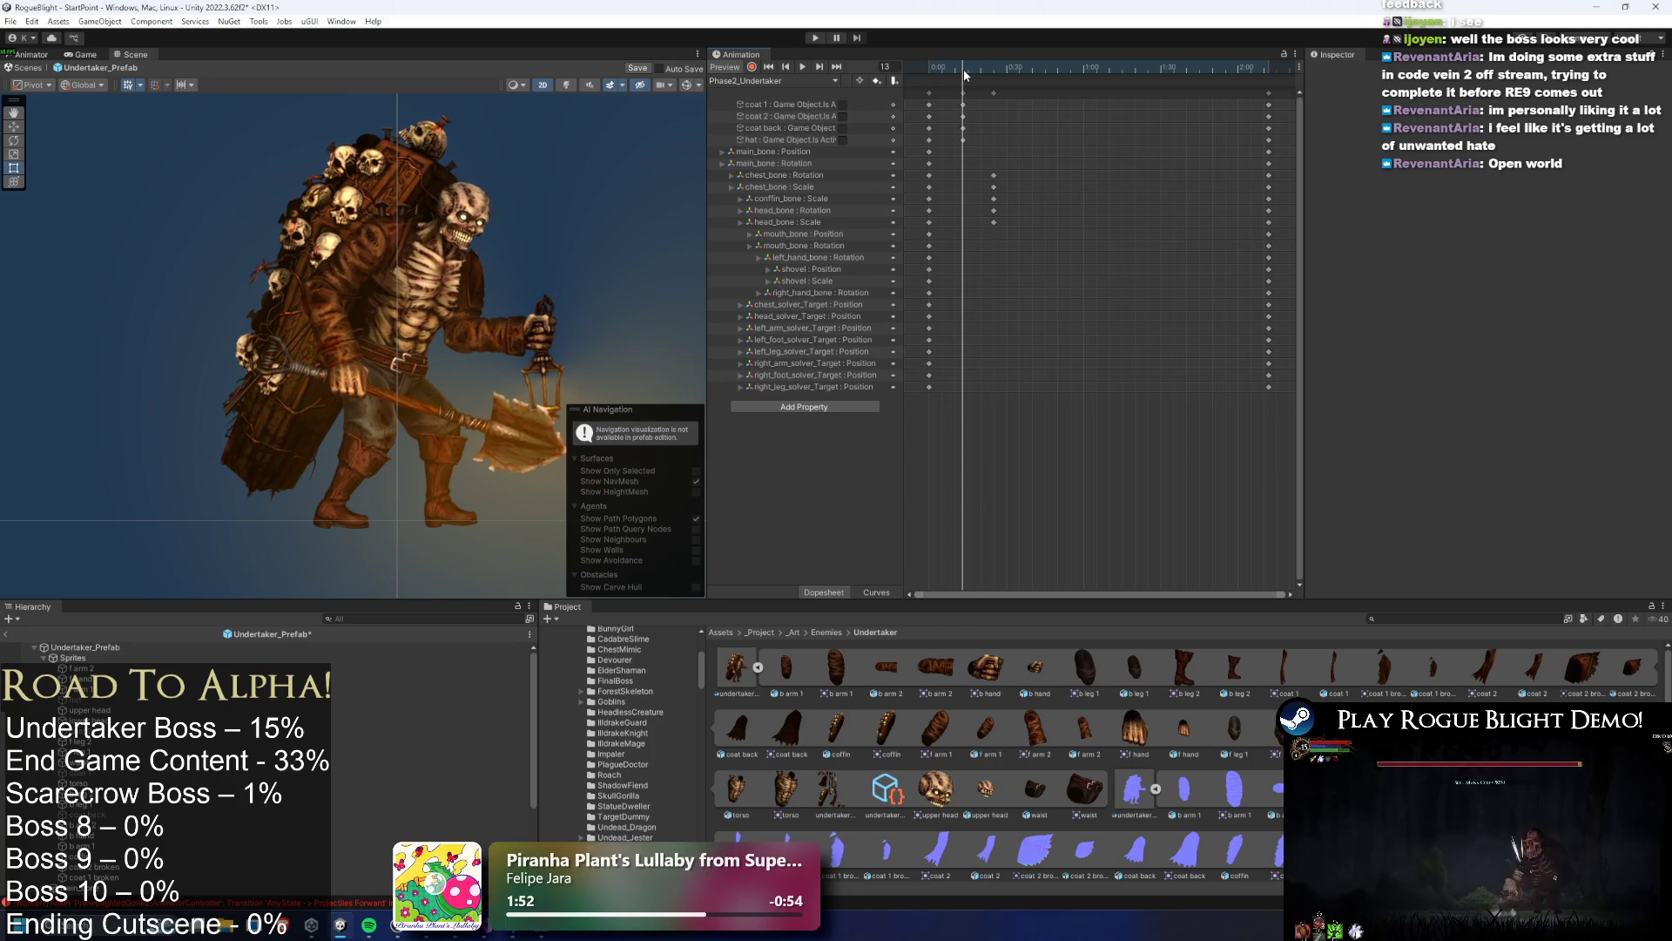
click(470, 869)
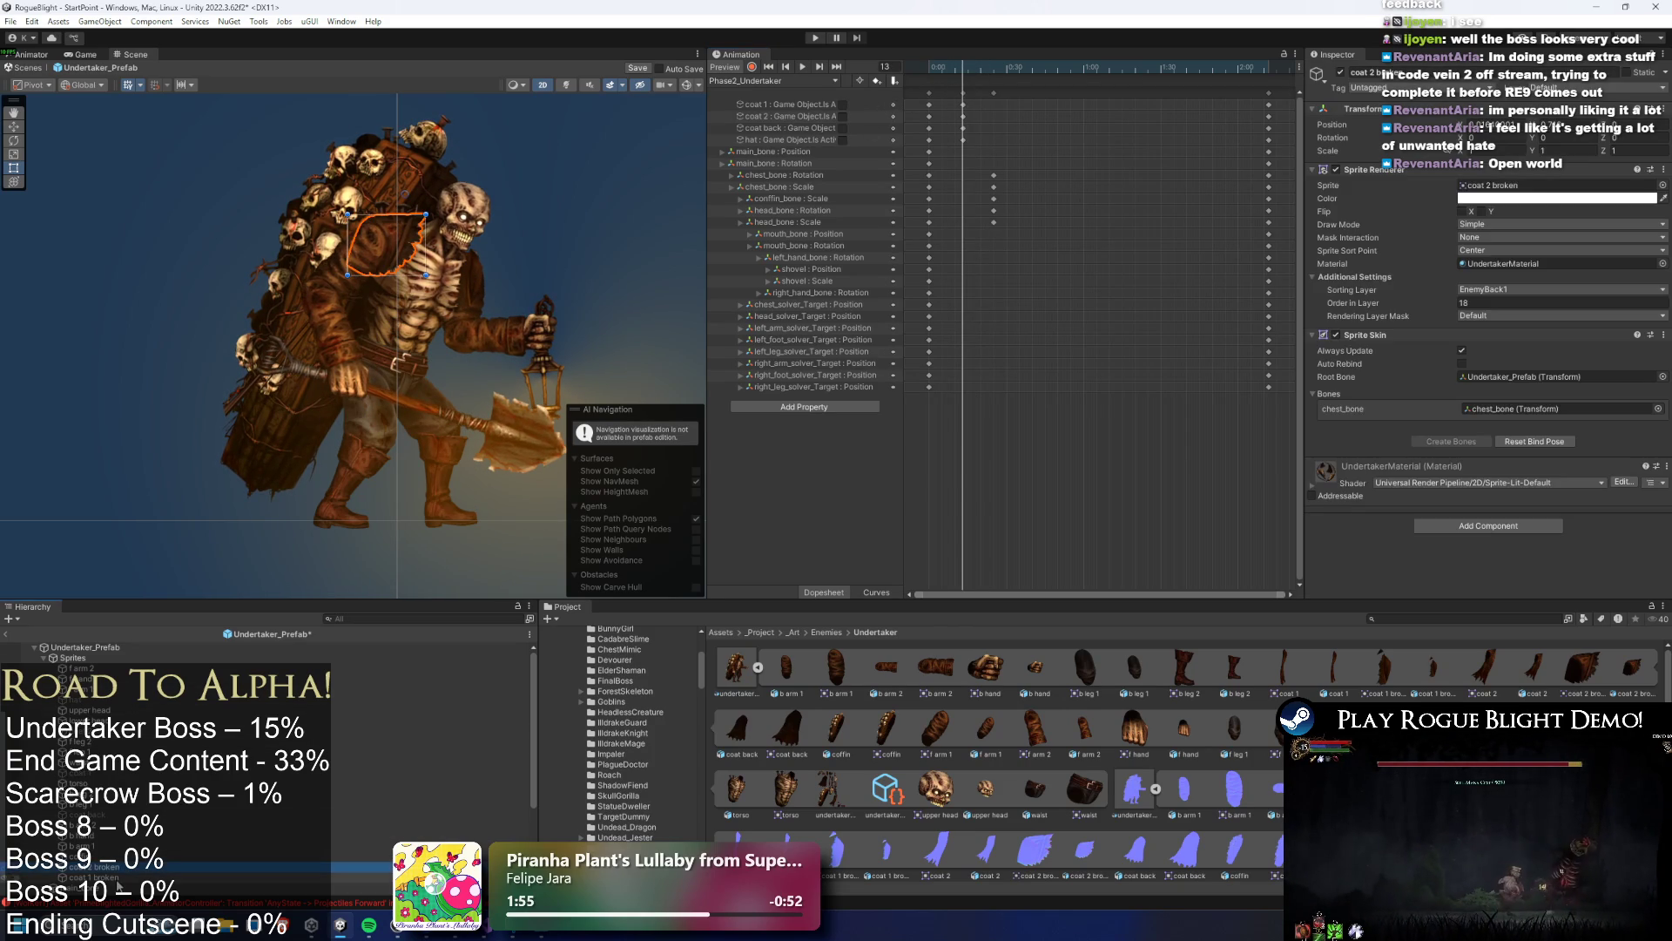
click(1342, 73)
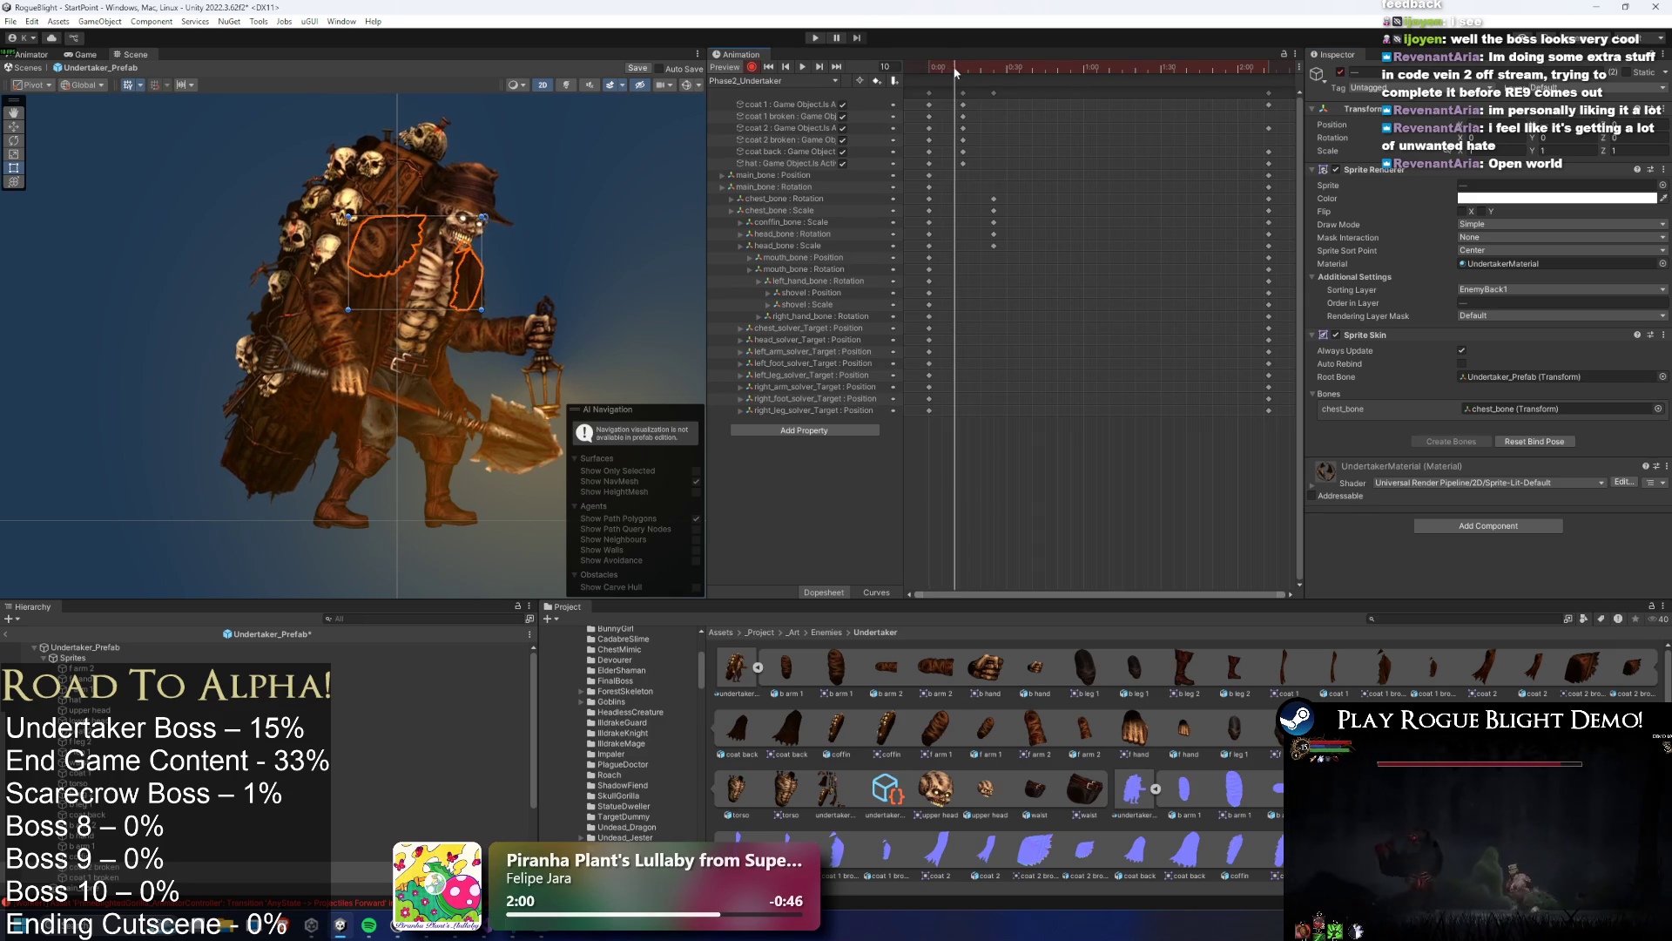
key(shift+comma)
click(1339, 73)
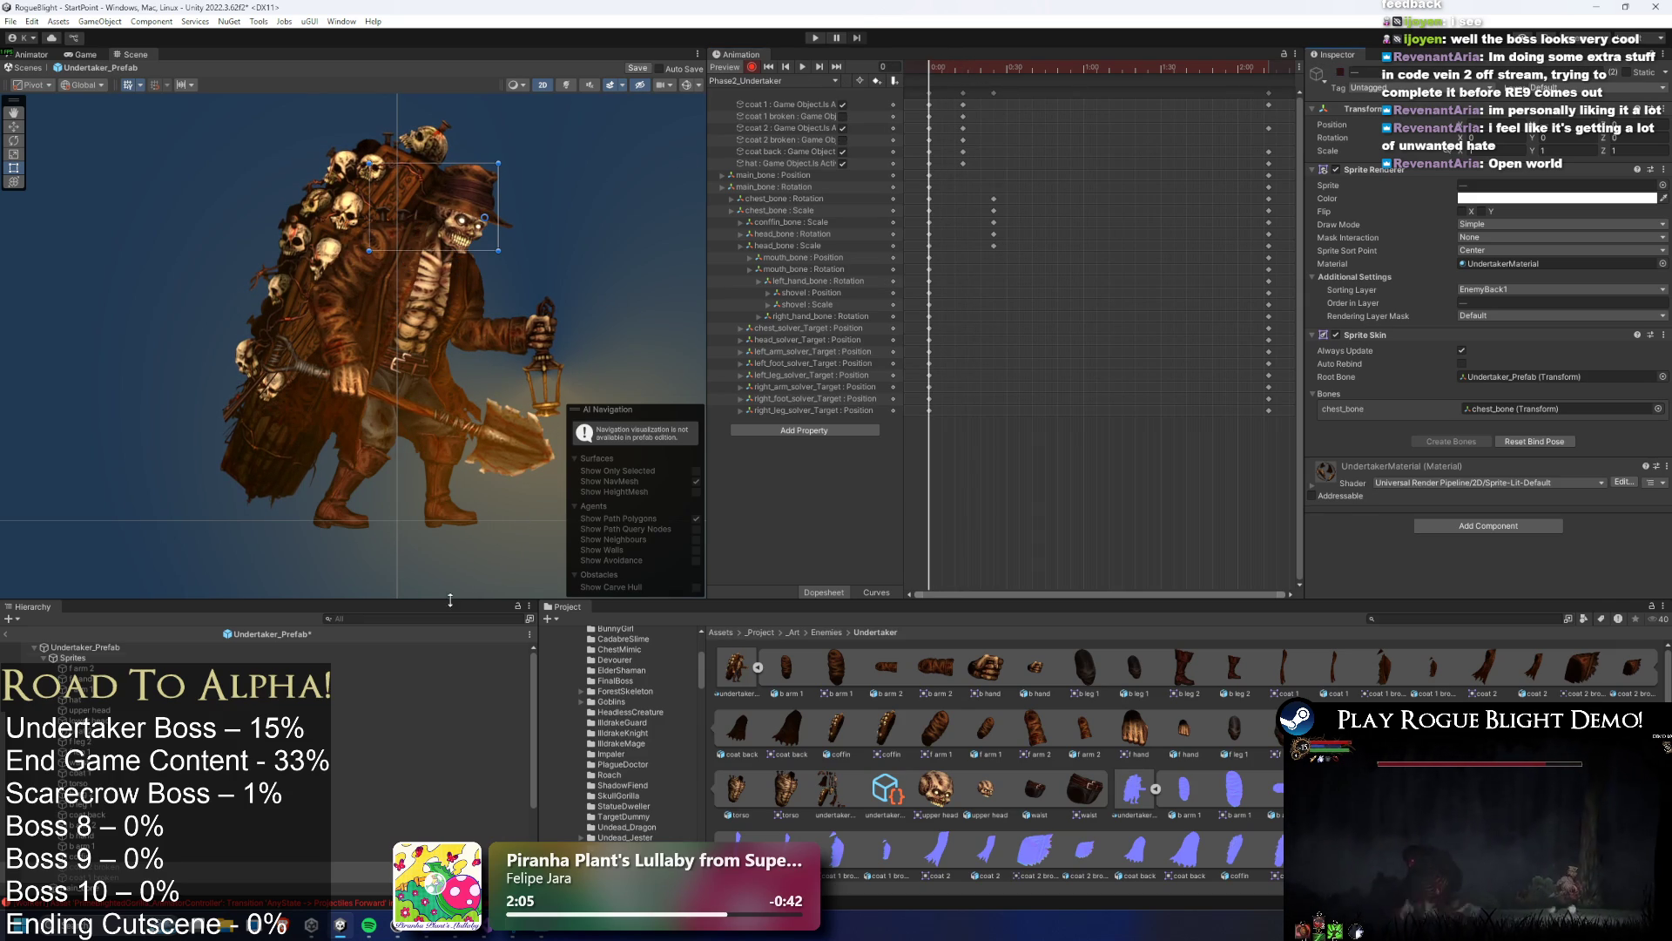
Stop recording and play the clip back to check the coat reveal
click(753, 67)
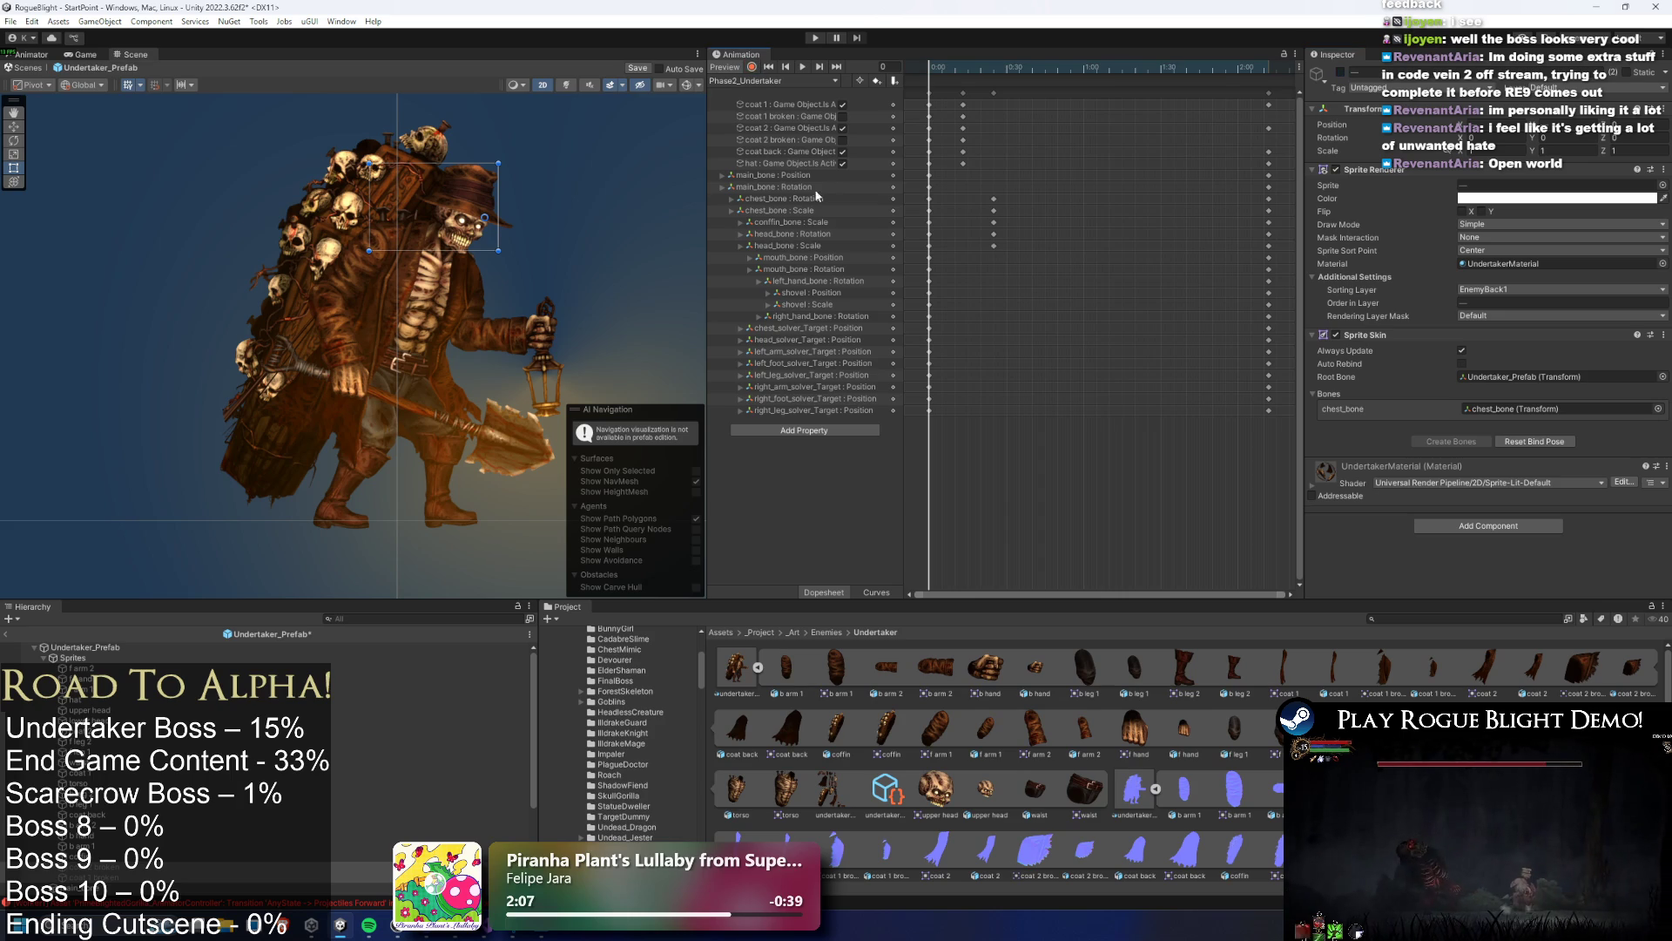
key(space)
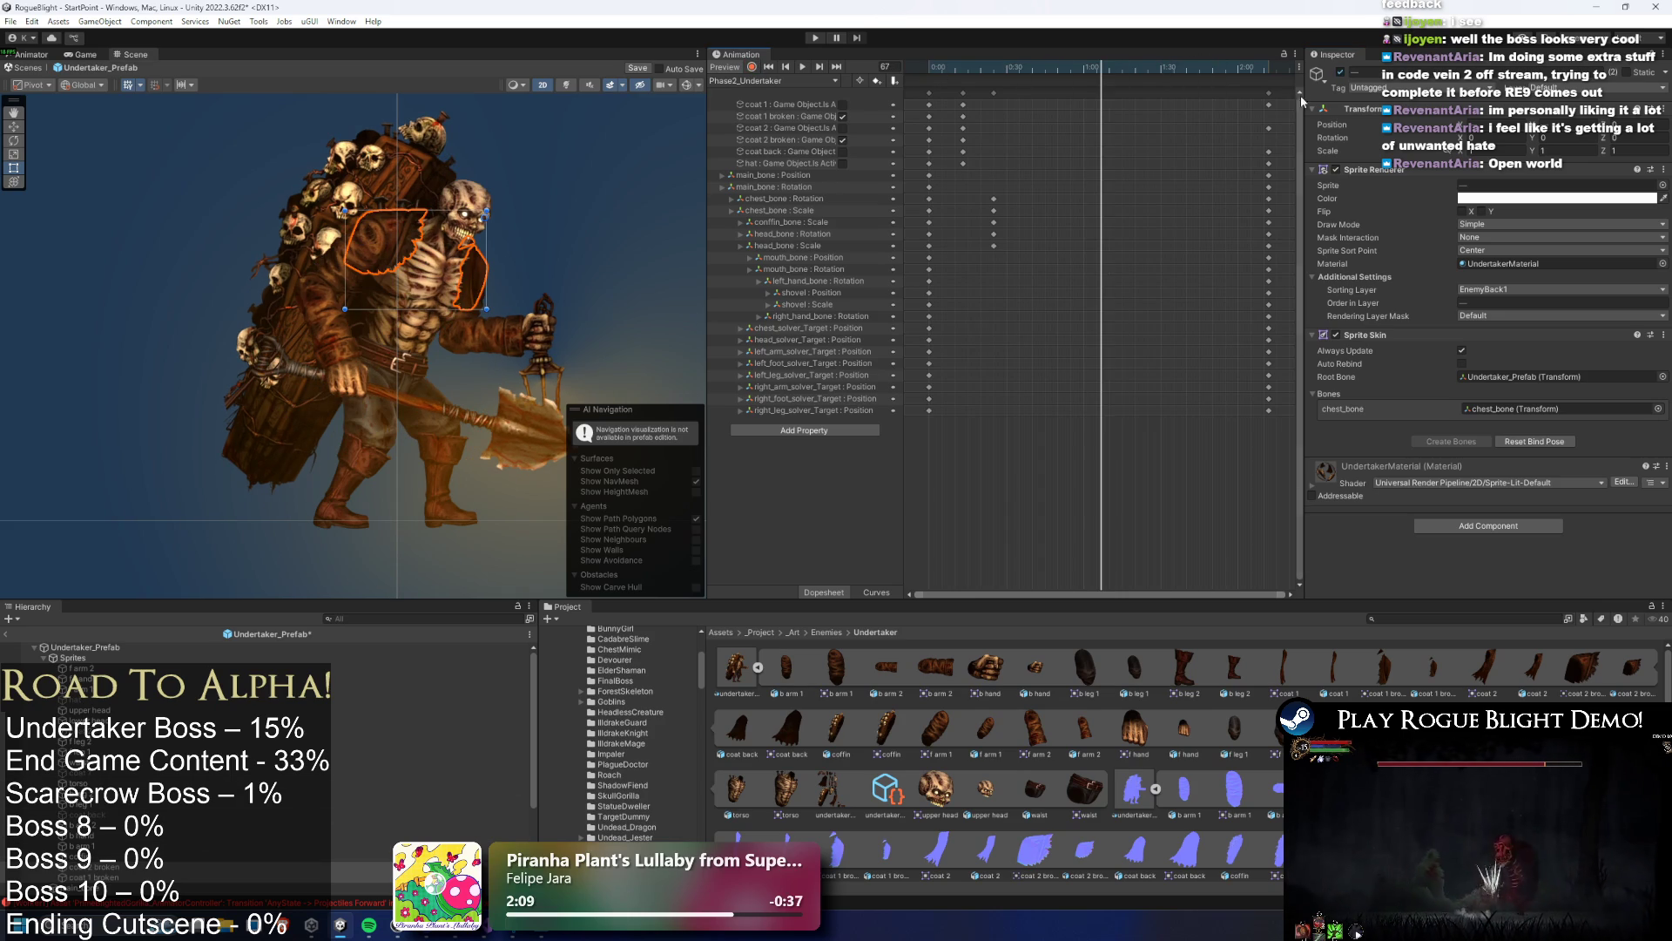
click(1342, 74)
drag(993, 67, 930, 66)
click(583, 233)
key(space)
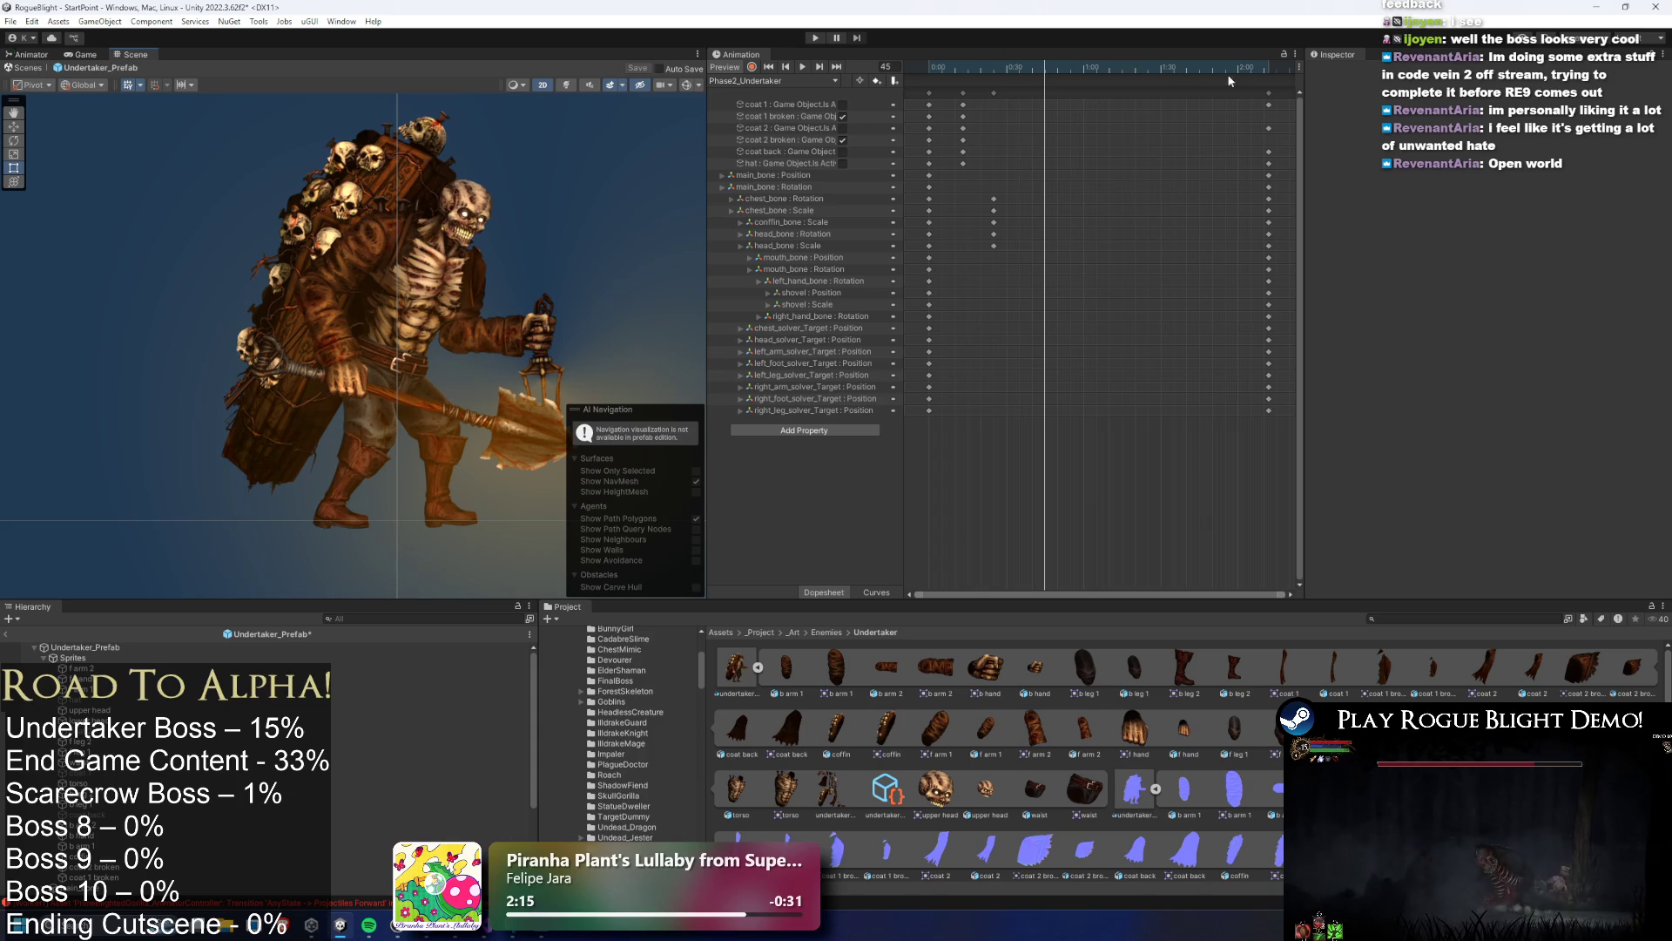
Replay the clip from the start and scrub back to frame 13 to review
click(963, 92)
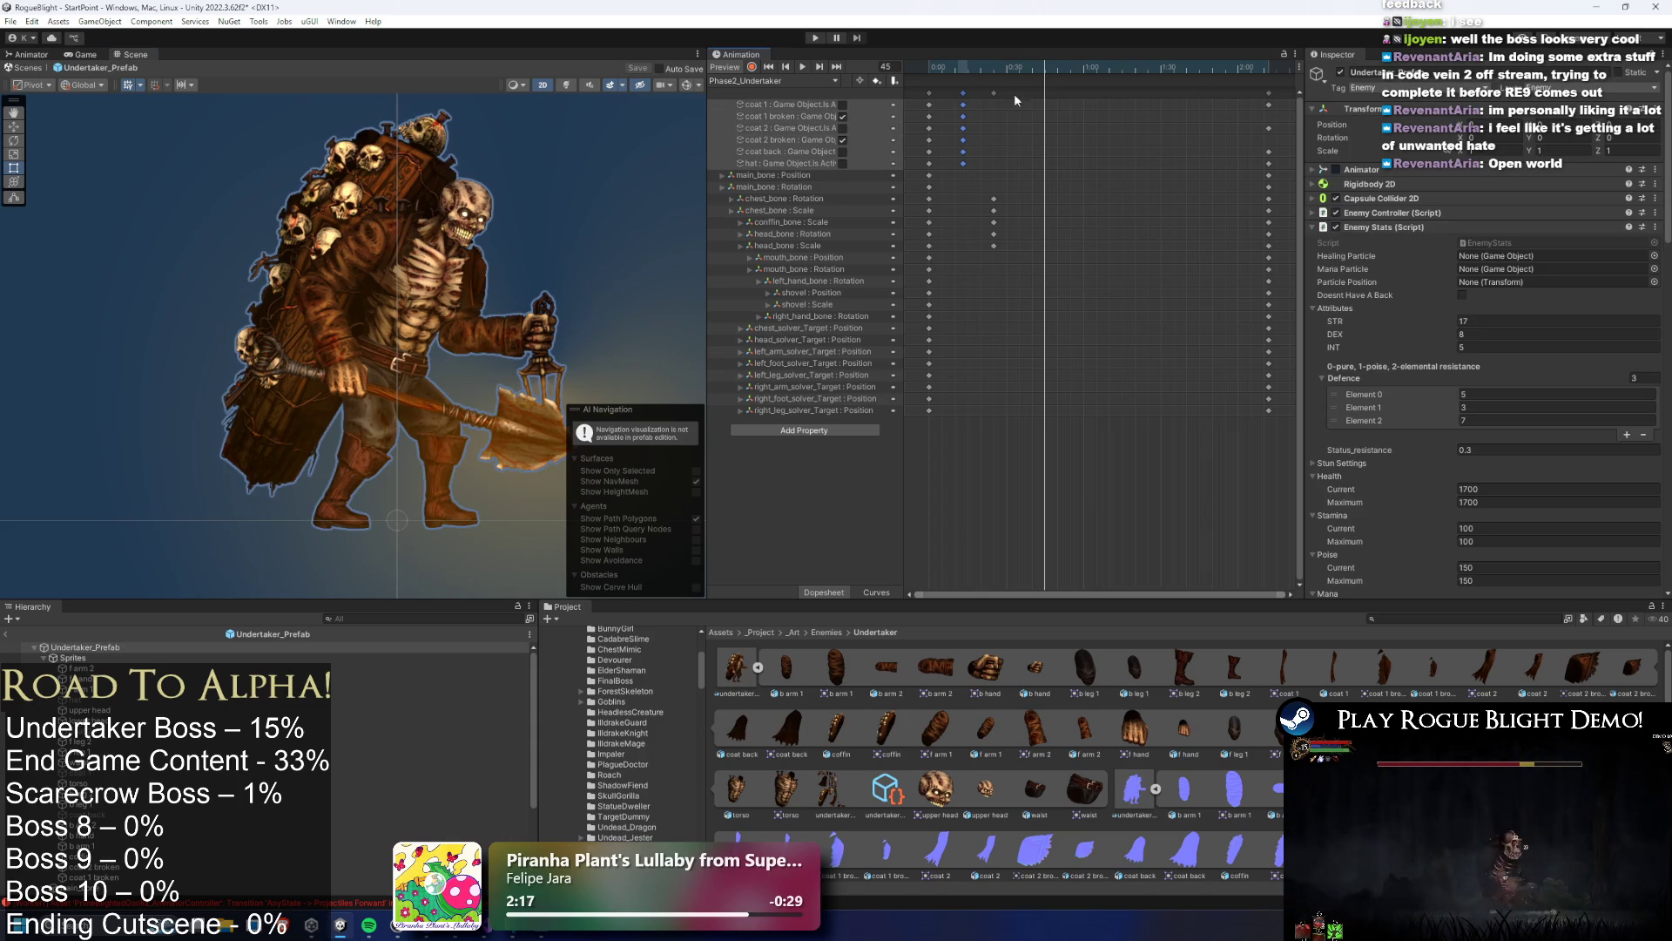
key(space)
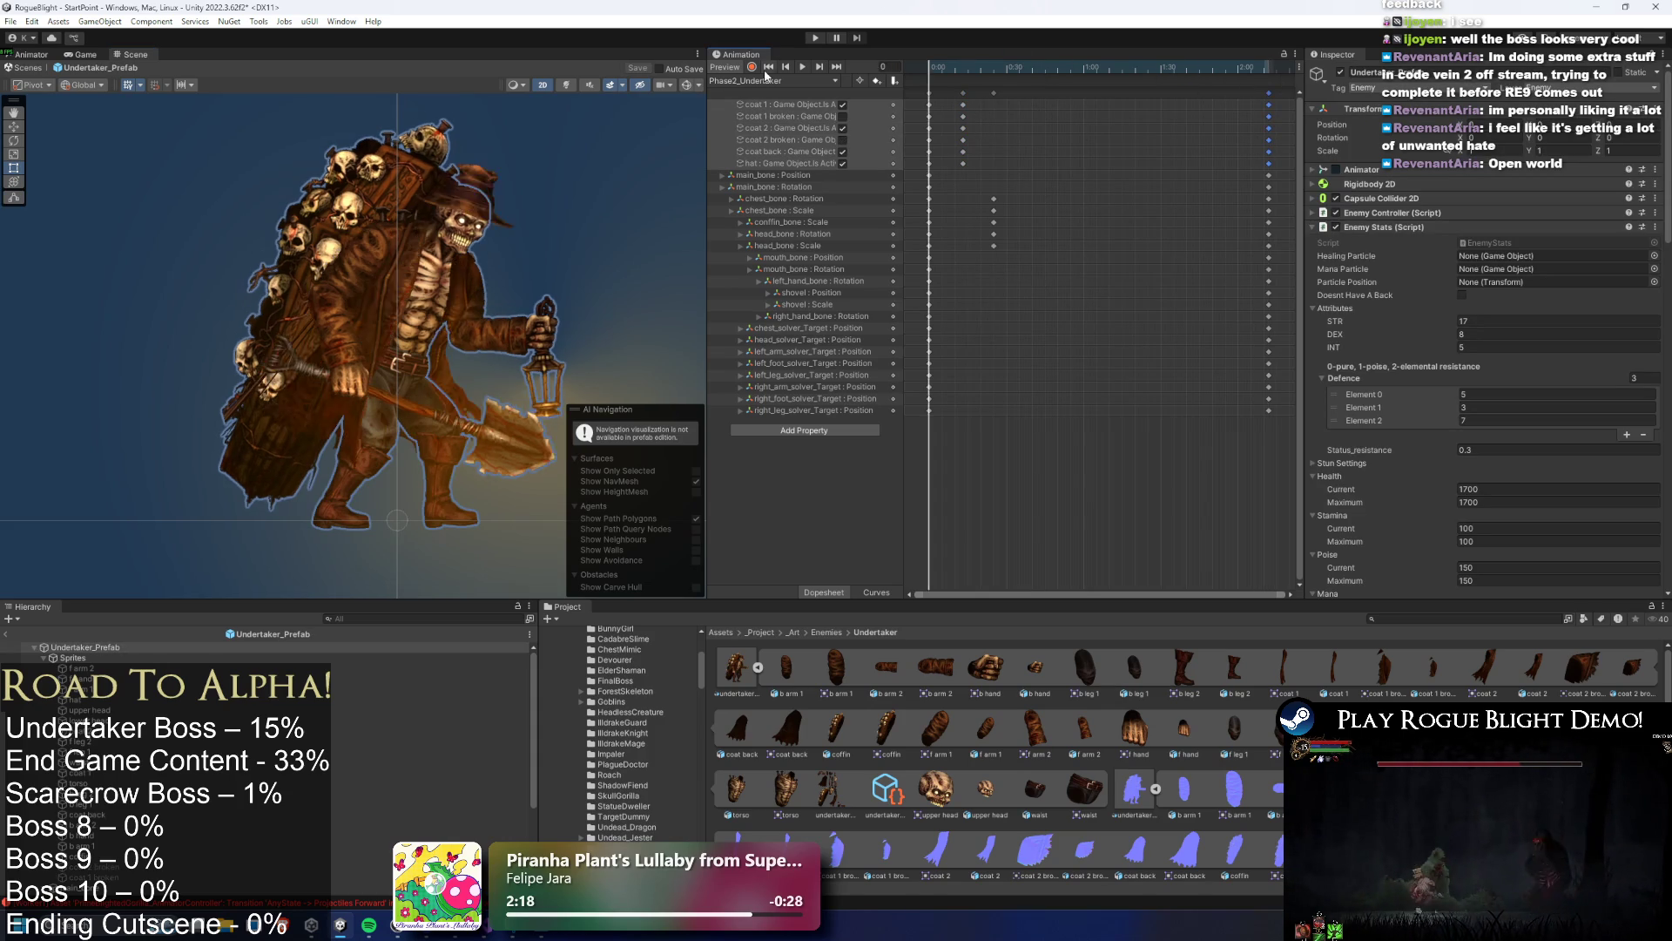
click(985, 185)
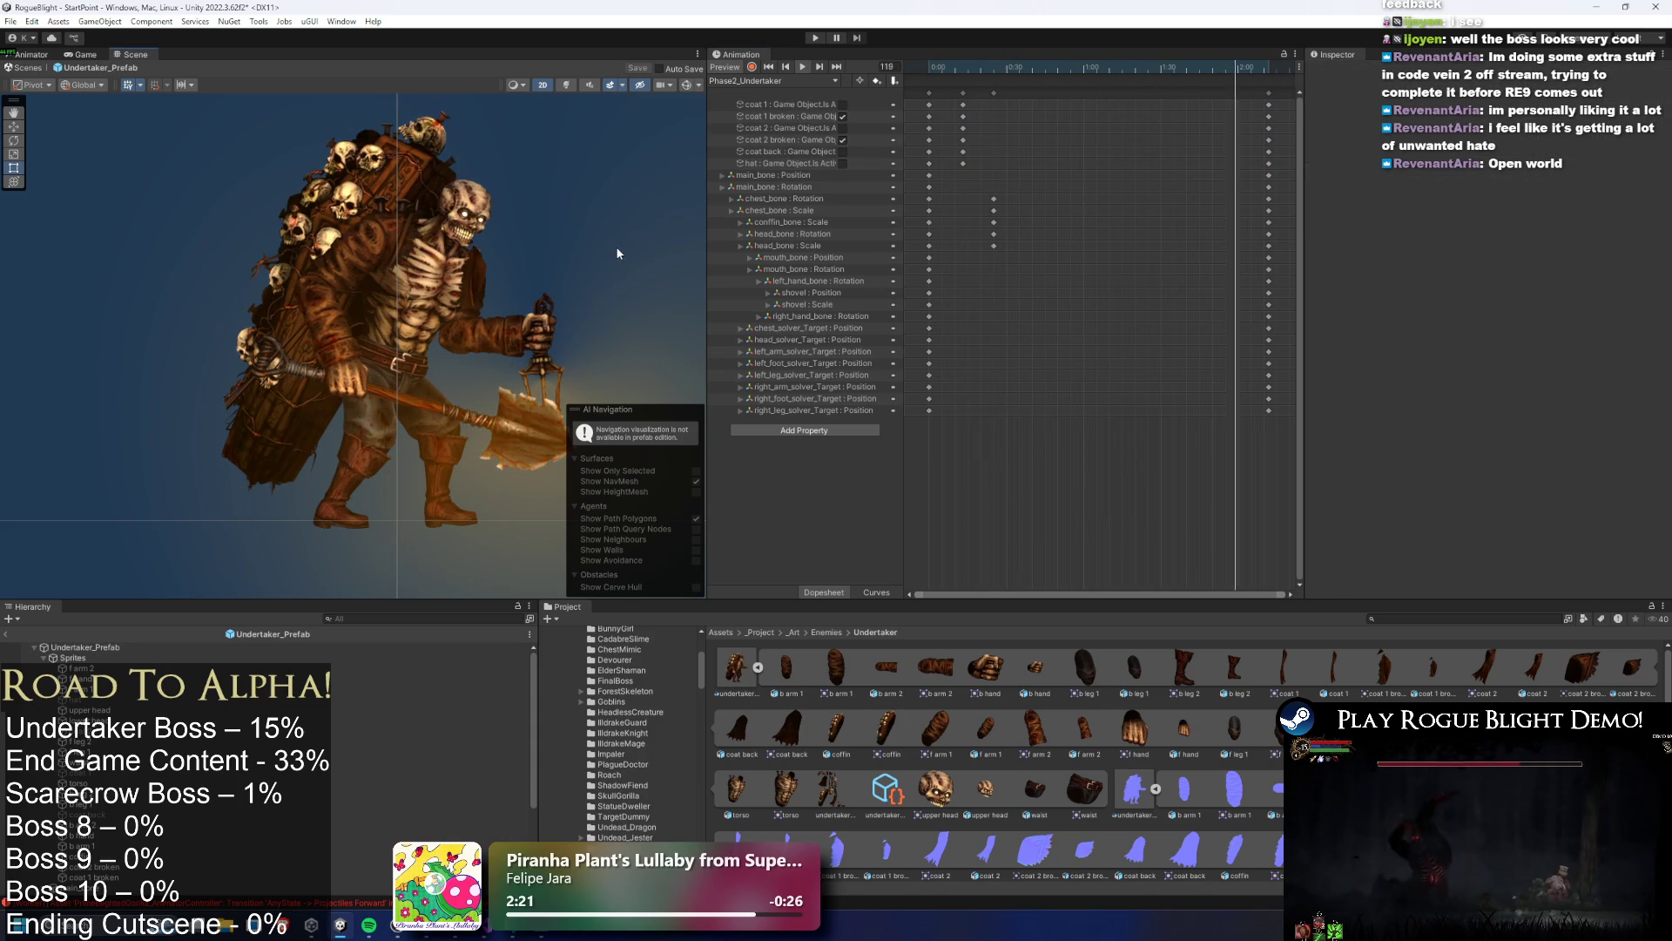
click(979, 69)
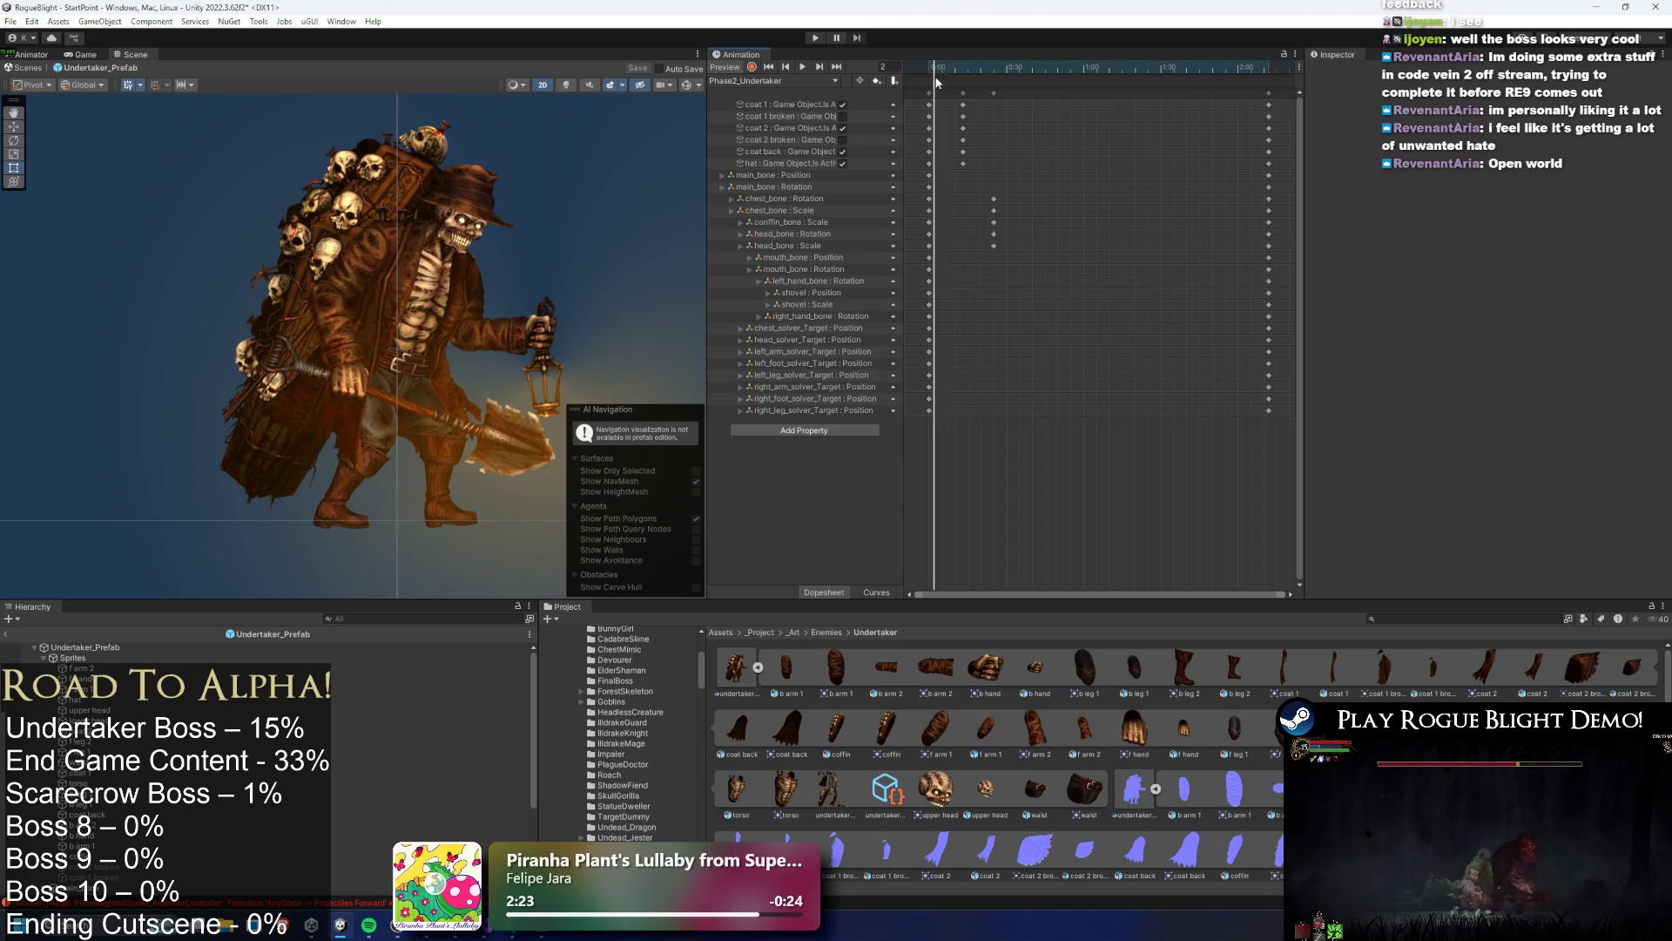
click(970, 73)
drag(969, 74, 964, 76)
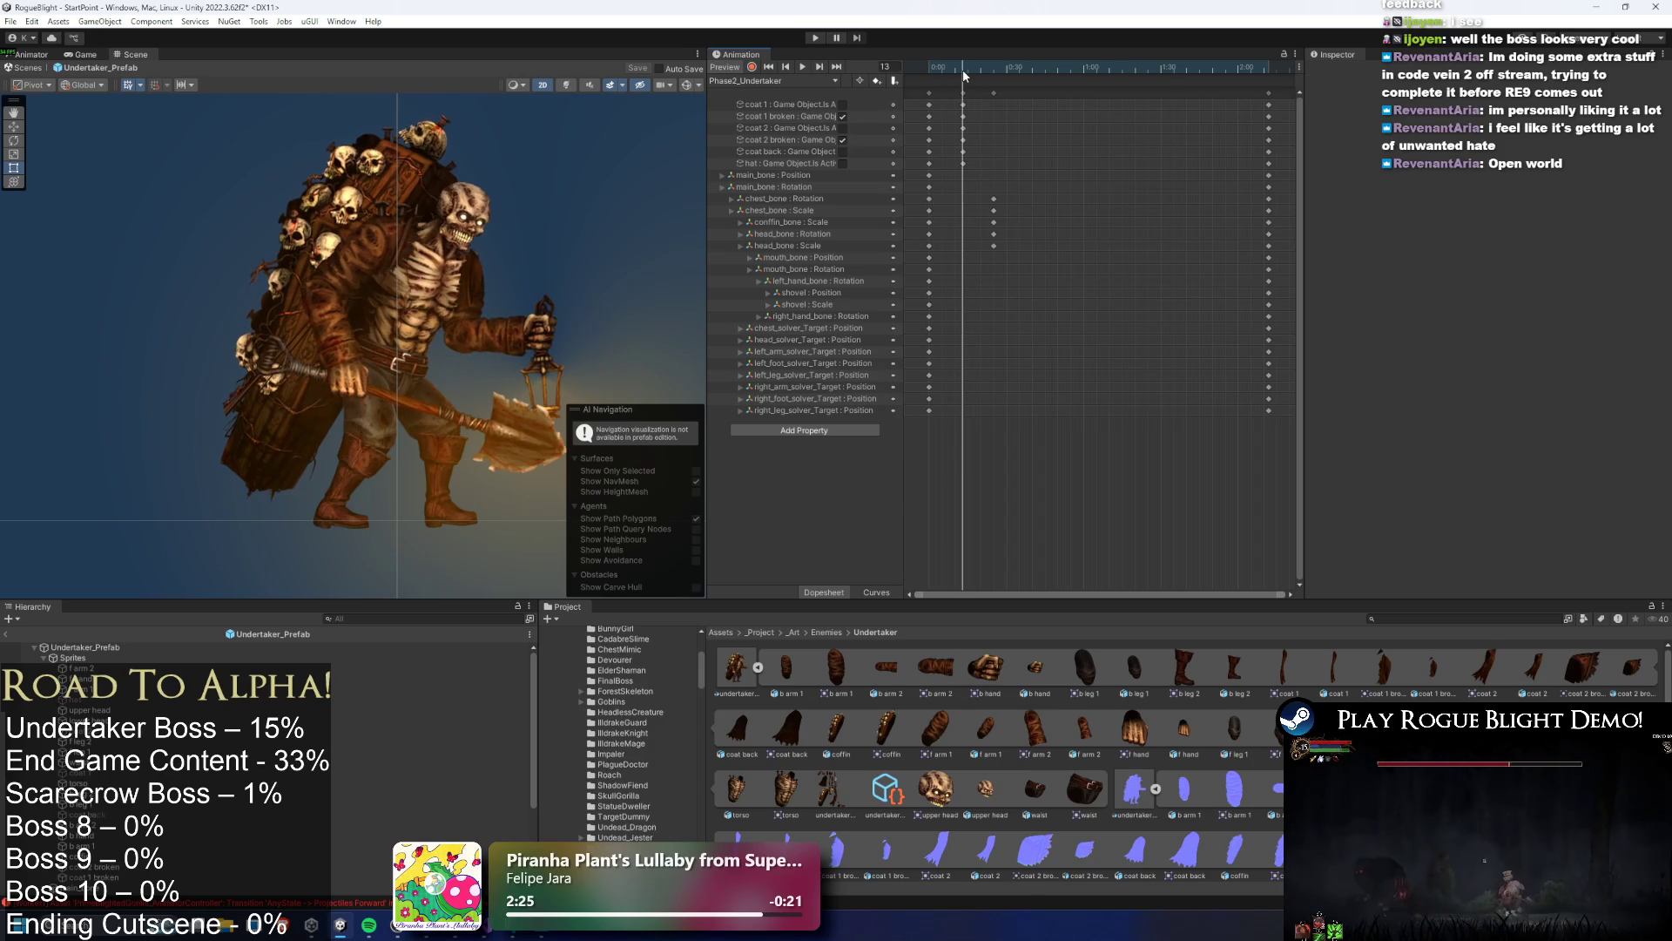
click(433, 329)
Show the bone gizmos, select chest_bone at frame 25 and enter scale 1.2
click(690, 84)
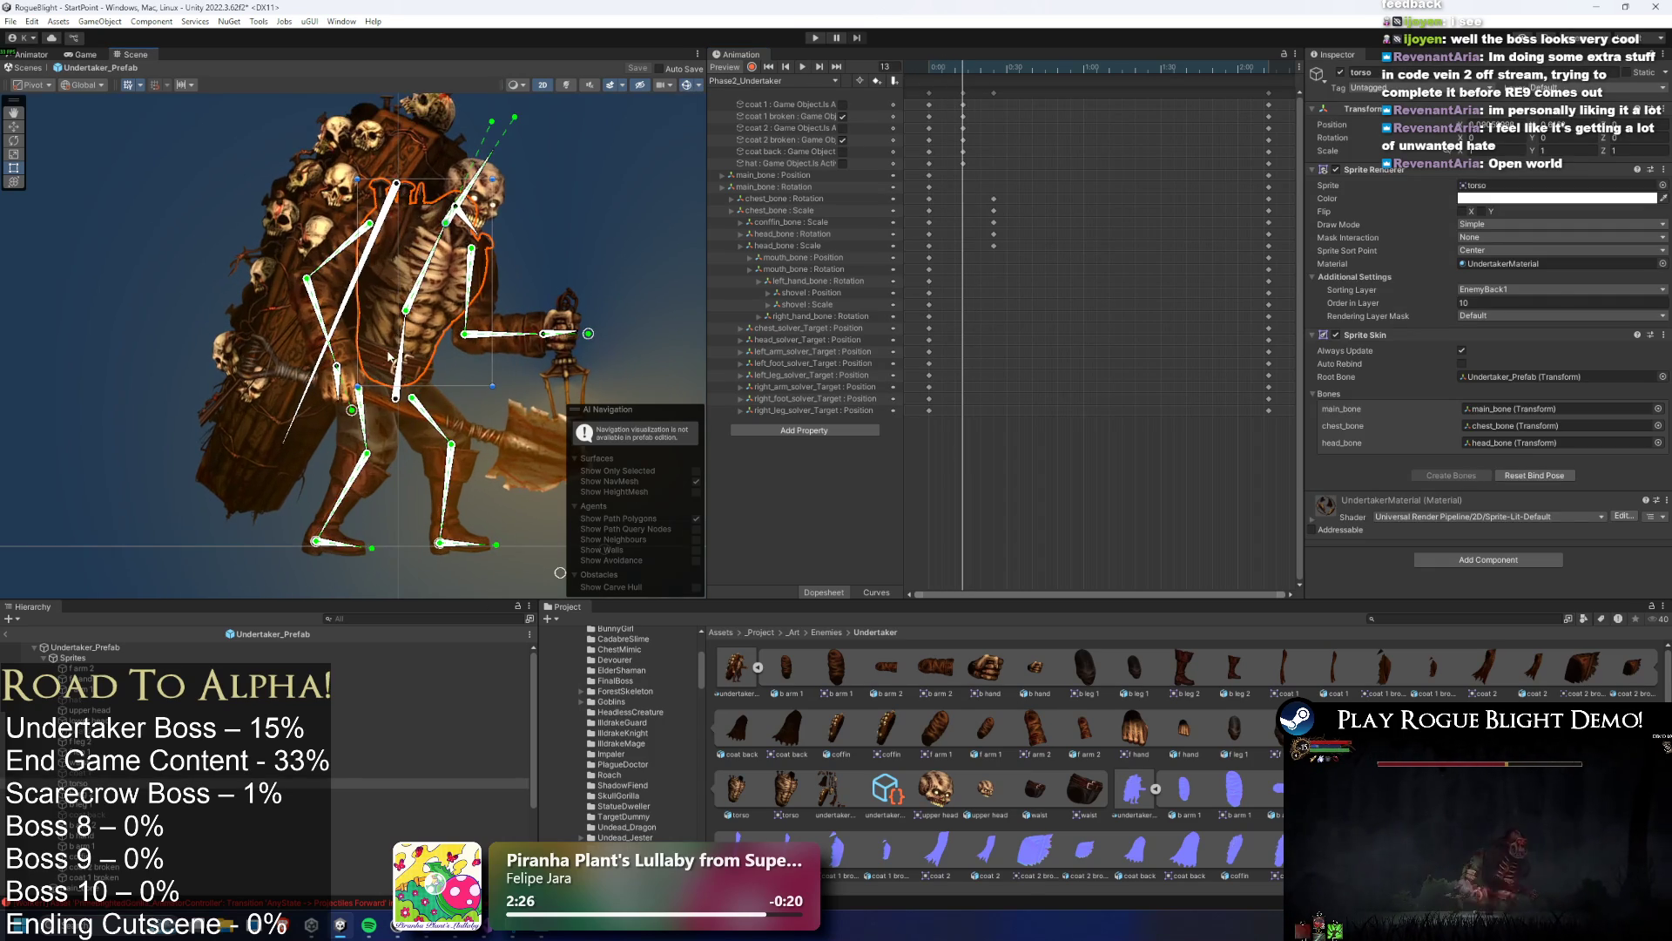
click(427, 299)
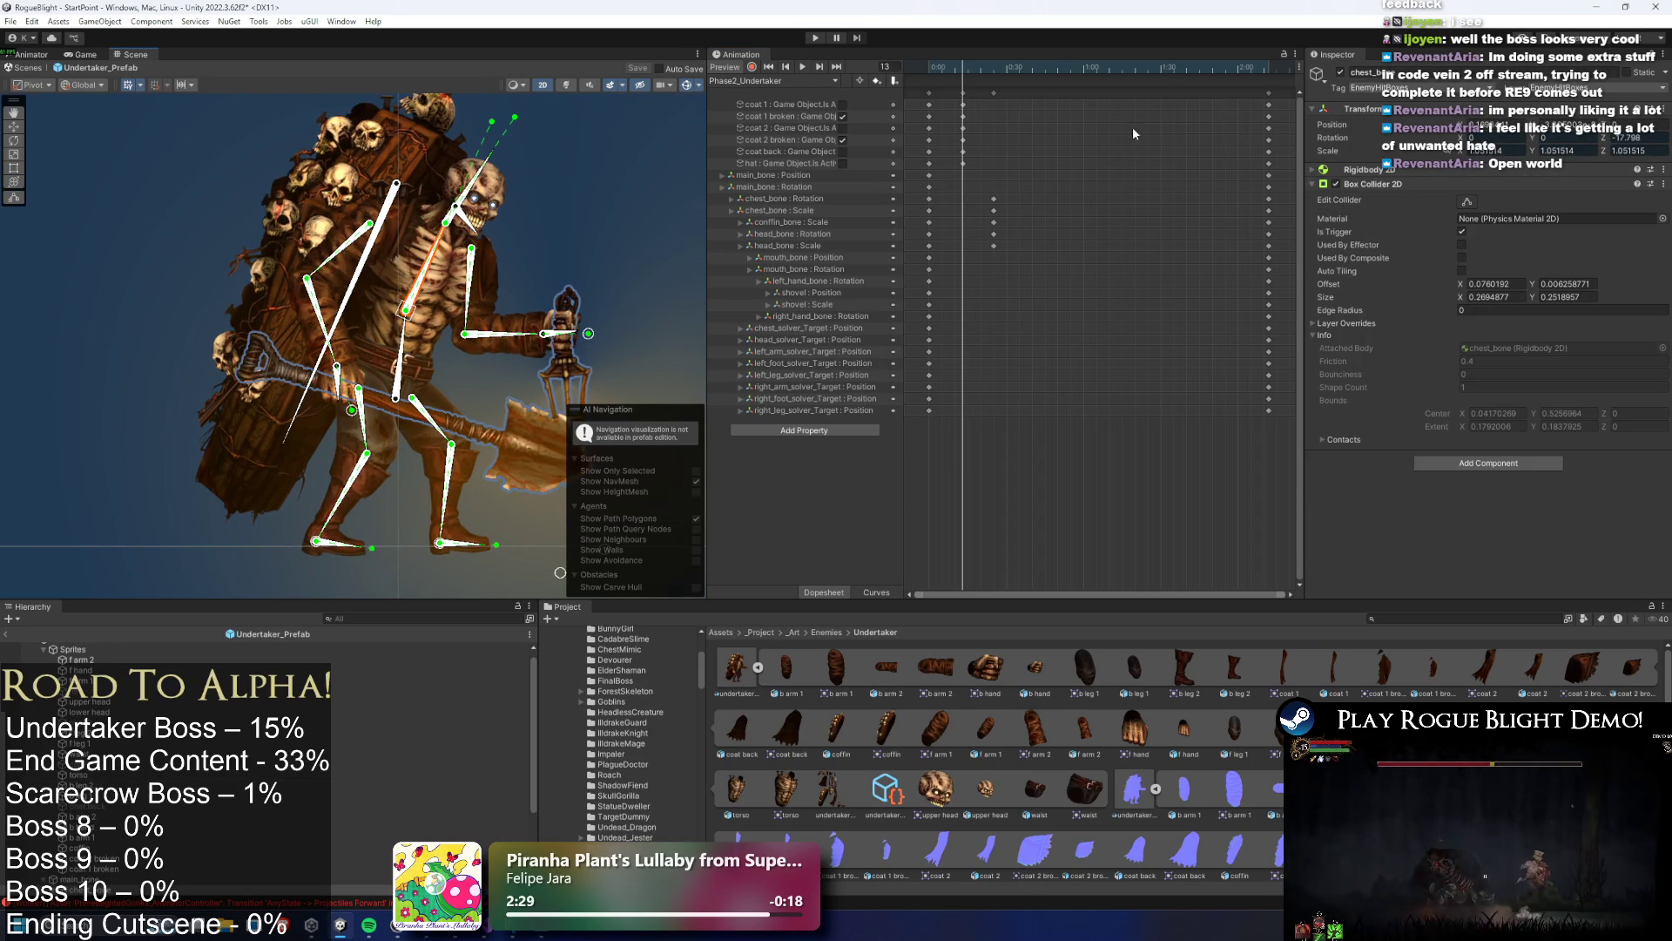
click(996, 68)
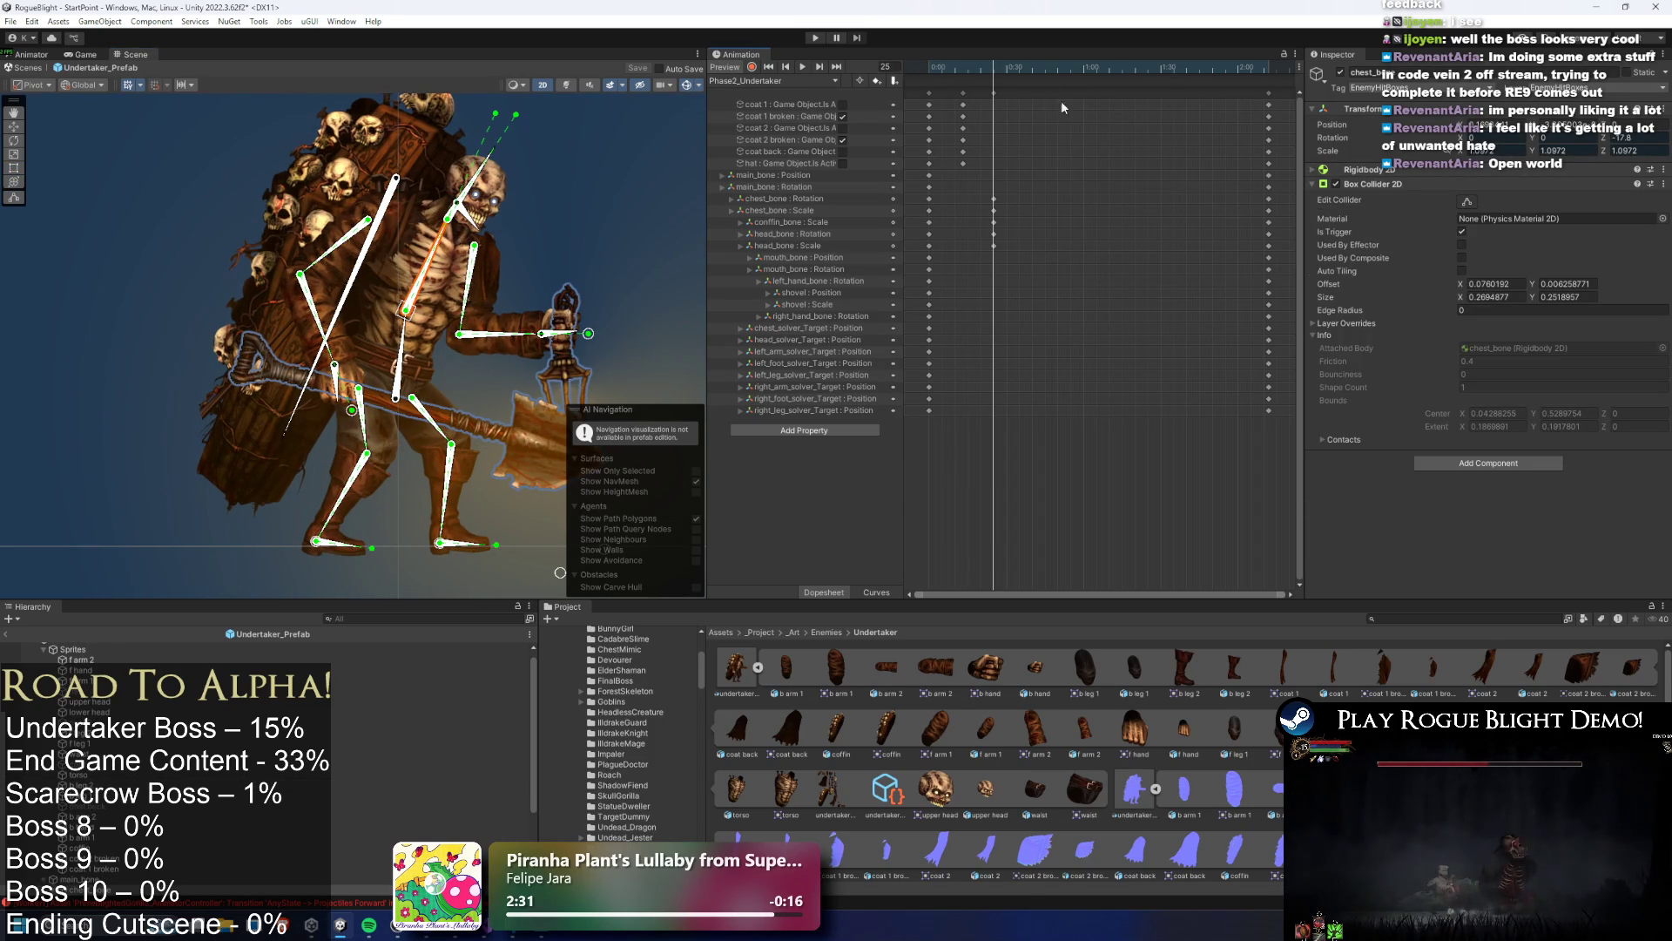
drag(1148, 70, 997, 78)
drag(1604, 137, 1597, 138)
text(1.2)
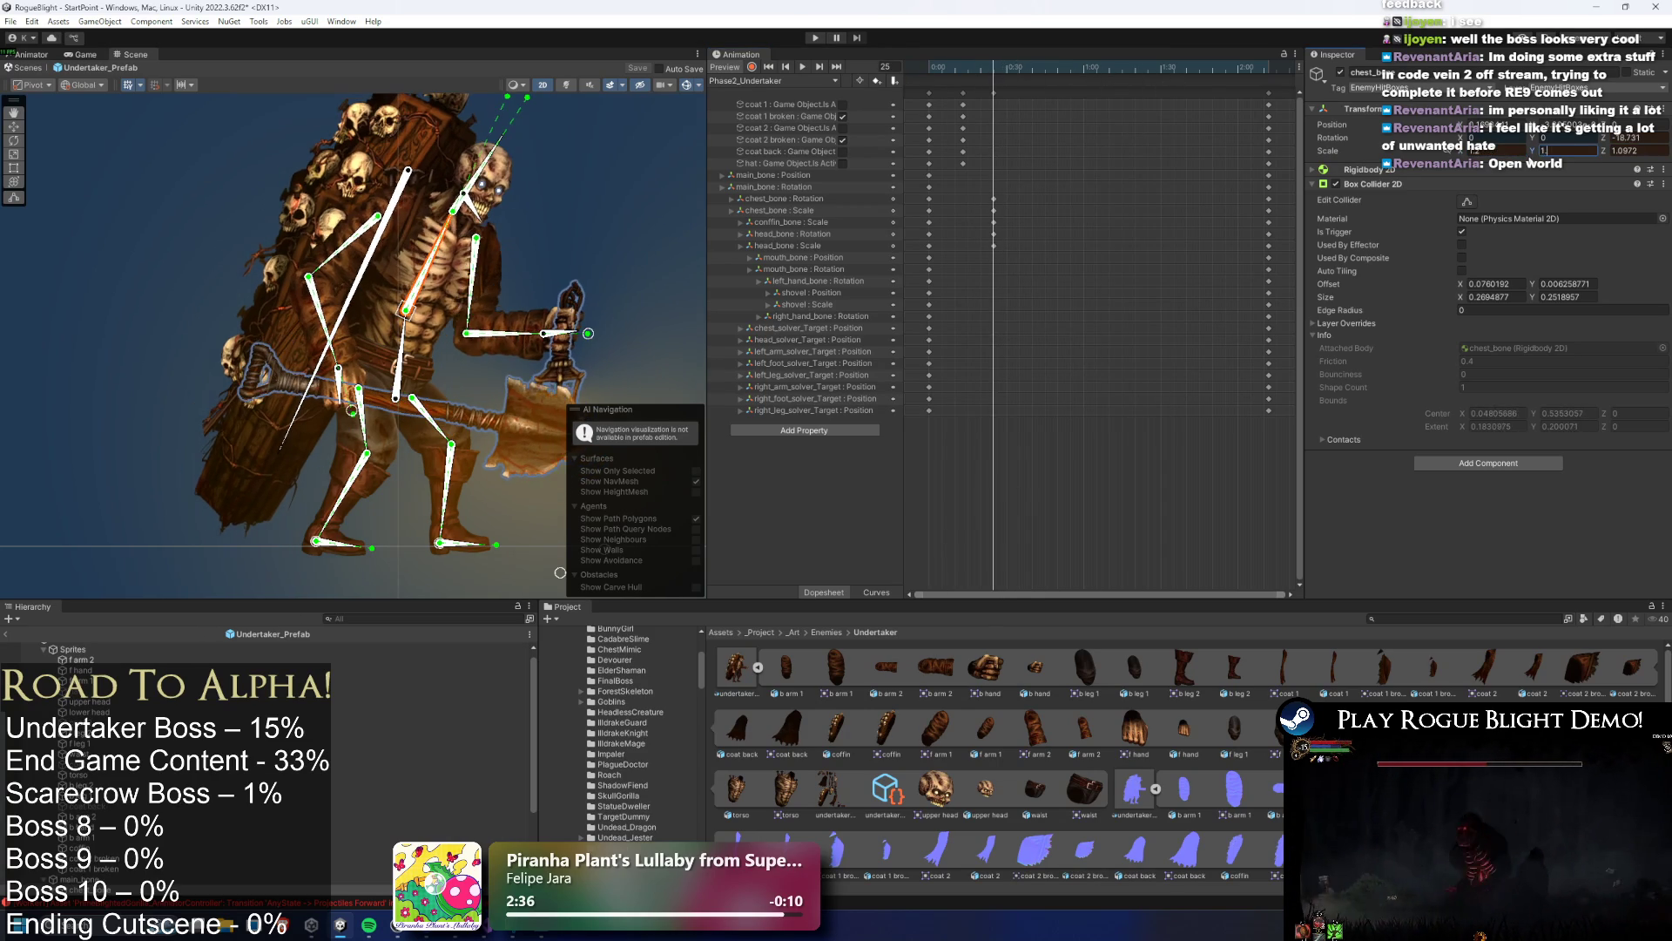
key(Tab)
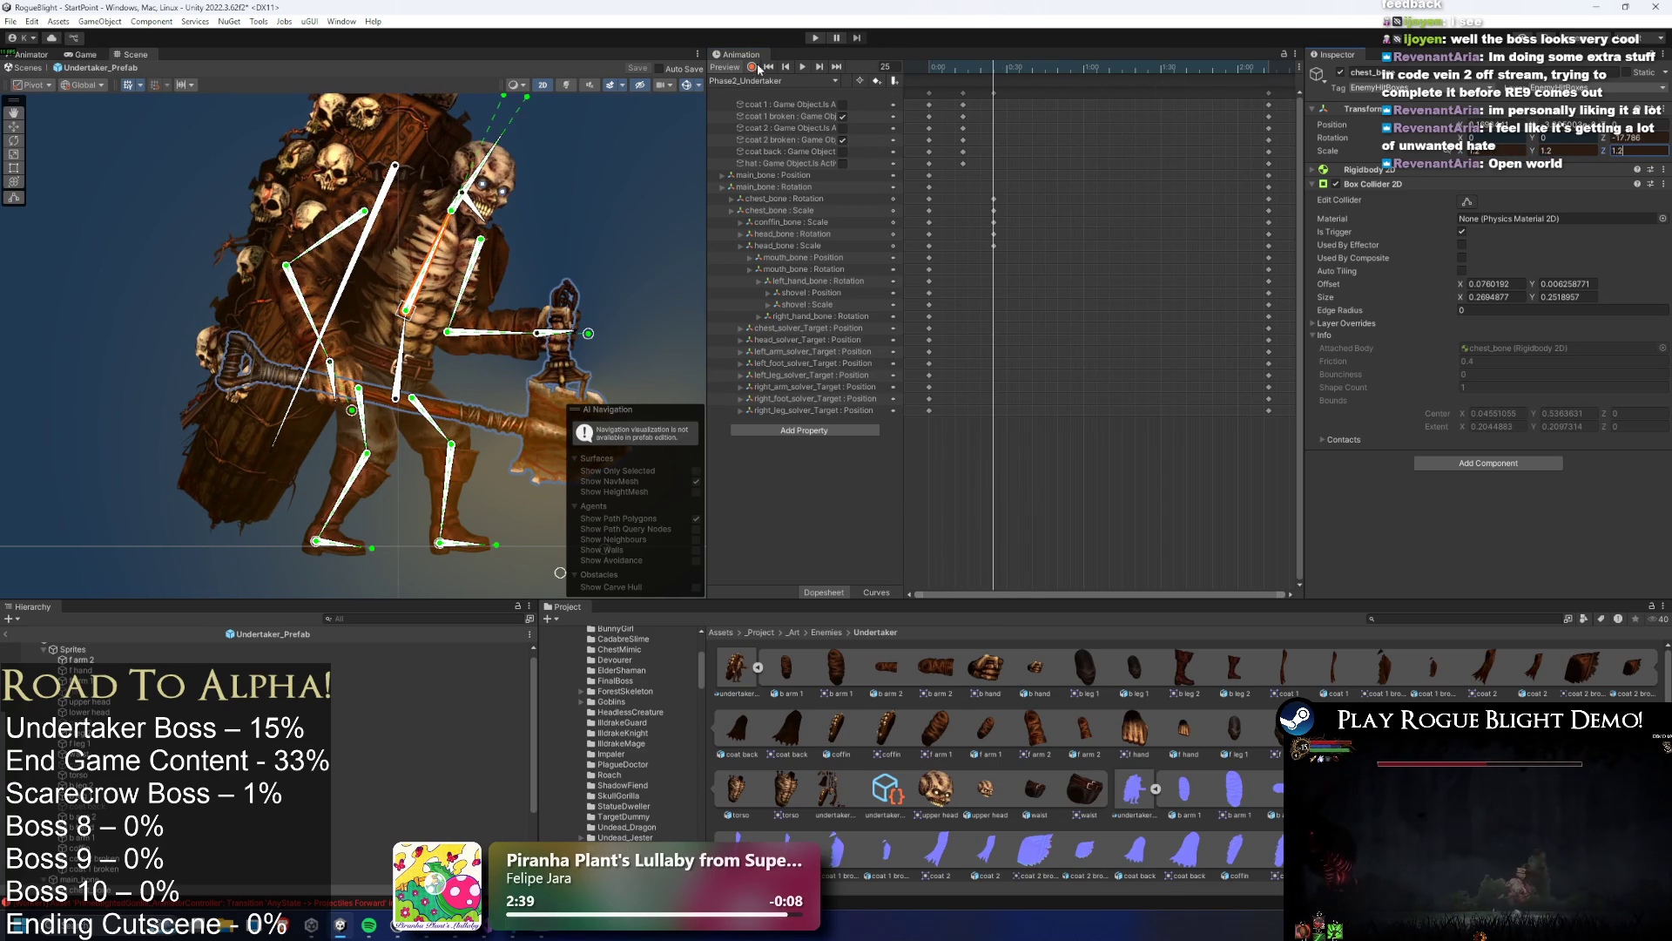
With recording on, key chest_bone's Scale at 1.2 on both axes and preview frame 17
click(753, 67)
click(1518, 152)
text(1.2)
key(Tab)
text(1.2)
key(Tab)
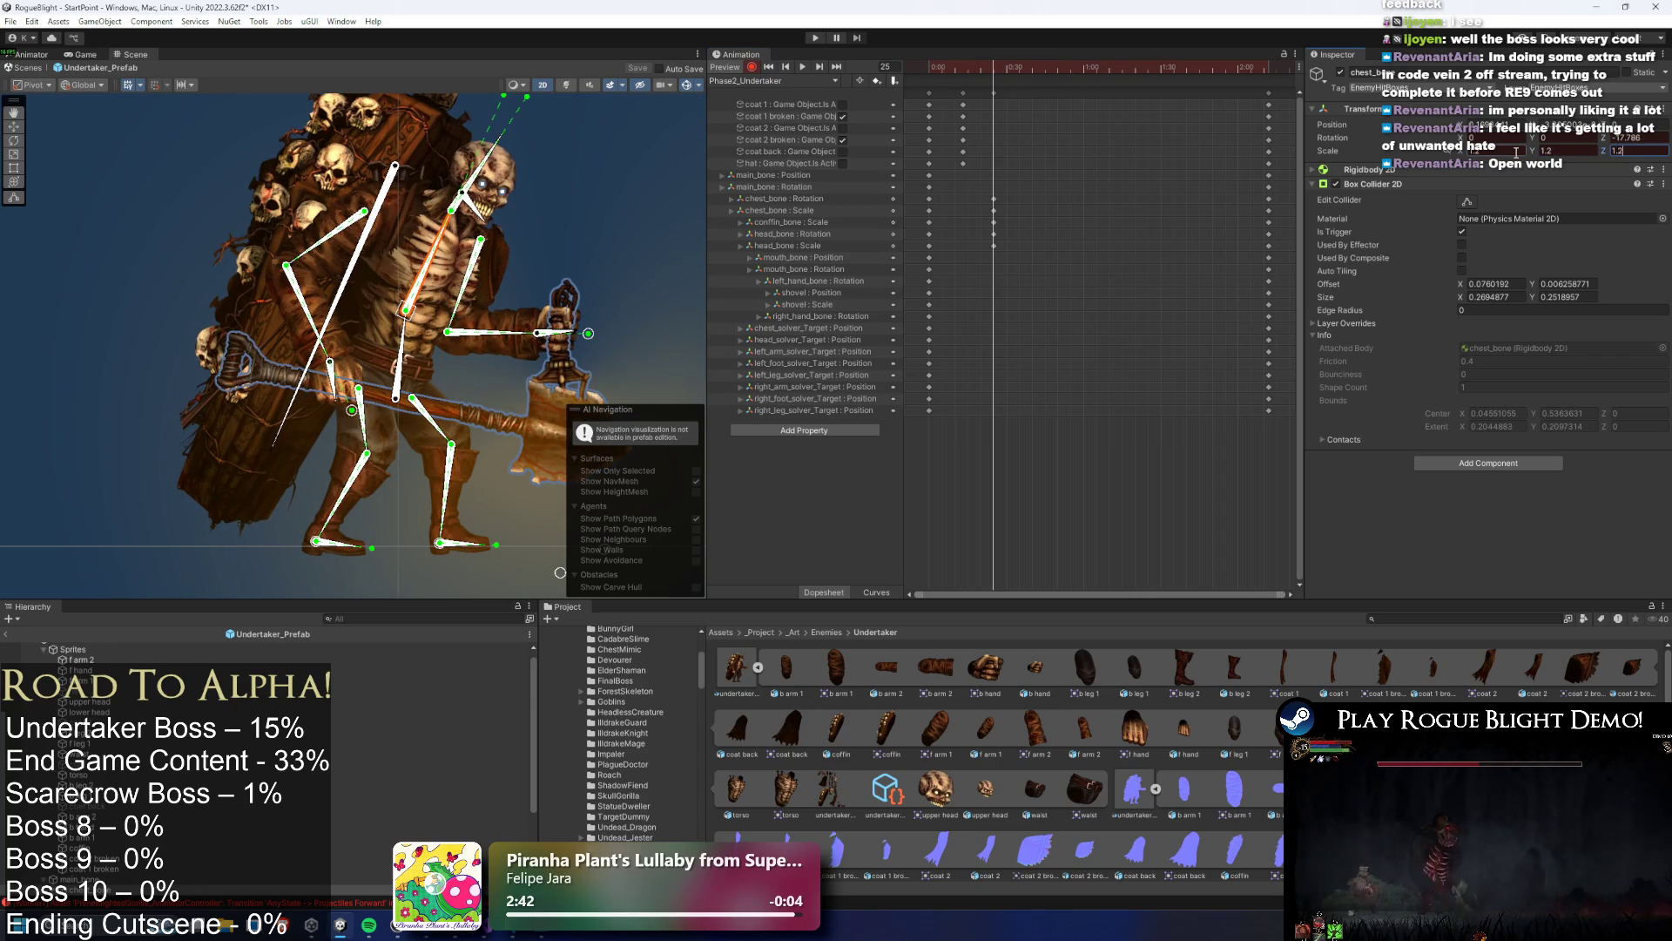
drag(540, 298, 481, 284)
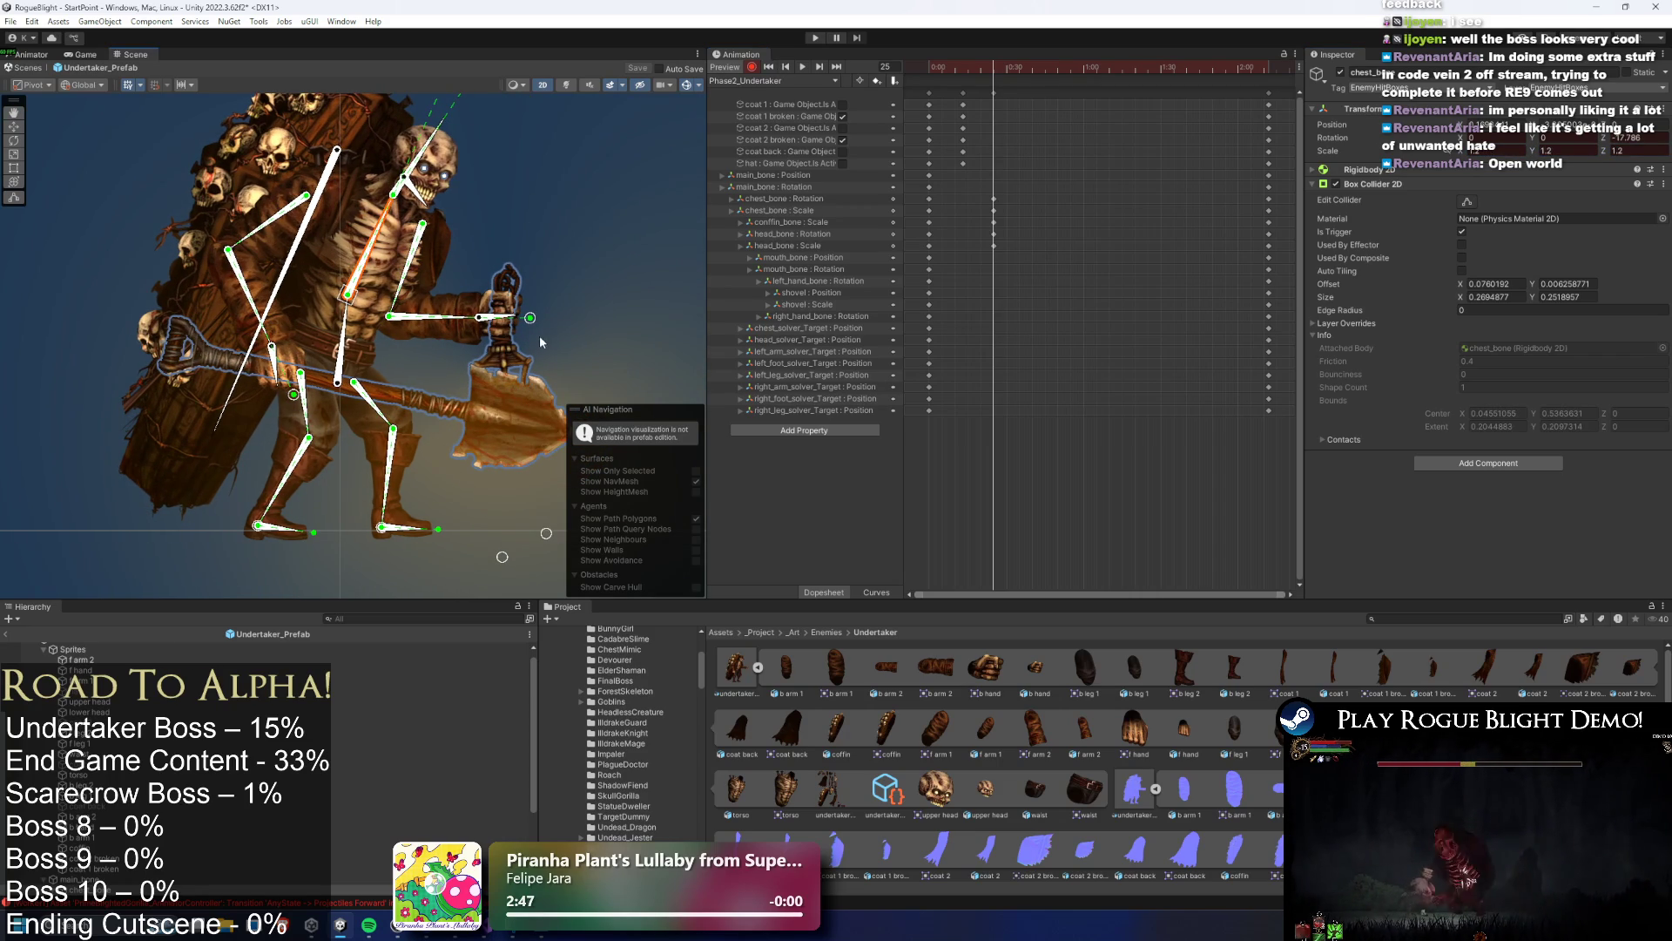
mouse_move(975, 69)
mouse_down()
mouse_move(933, 71)
mouse_move(978, 84)
mouse_move(1000, 78)
mouse_move(949, 65)
mouse_move(991, 64)
mouse_up()
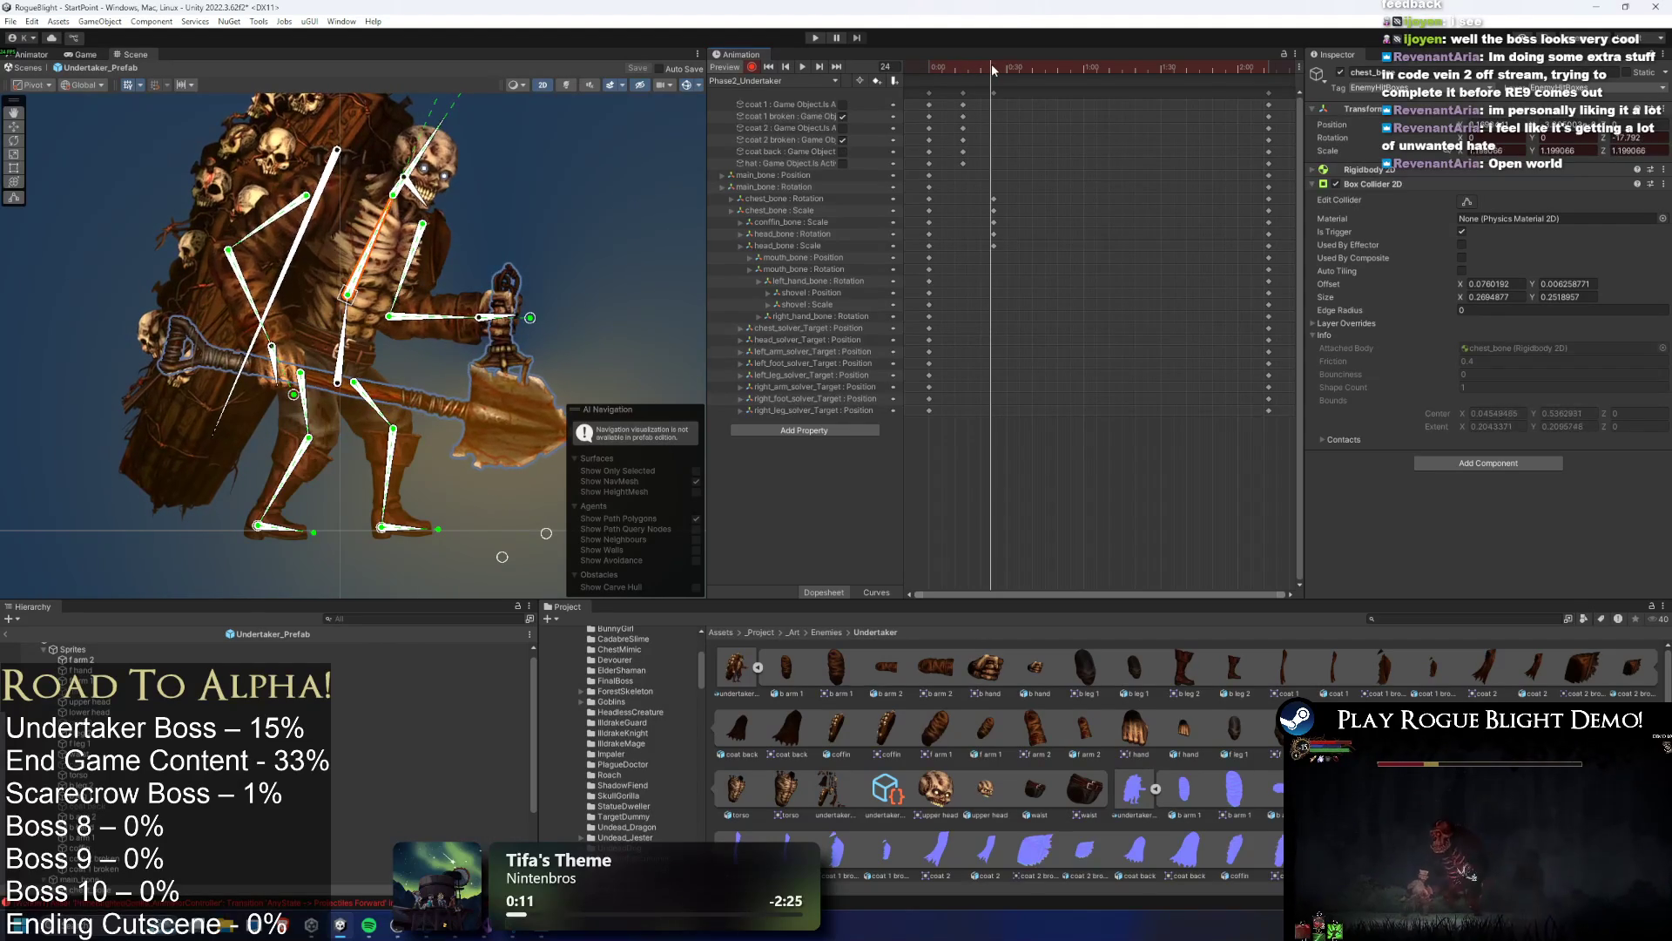
Select the coffin bone, enter 0, and play the clip from frame 0 to review
click(337, 191)
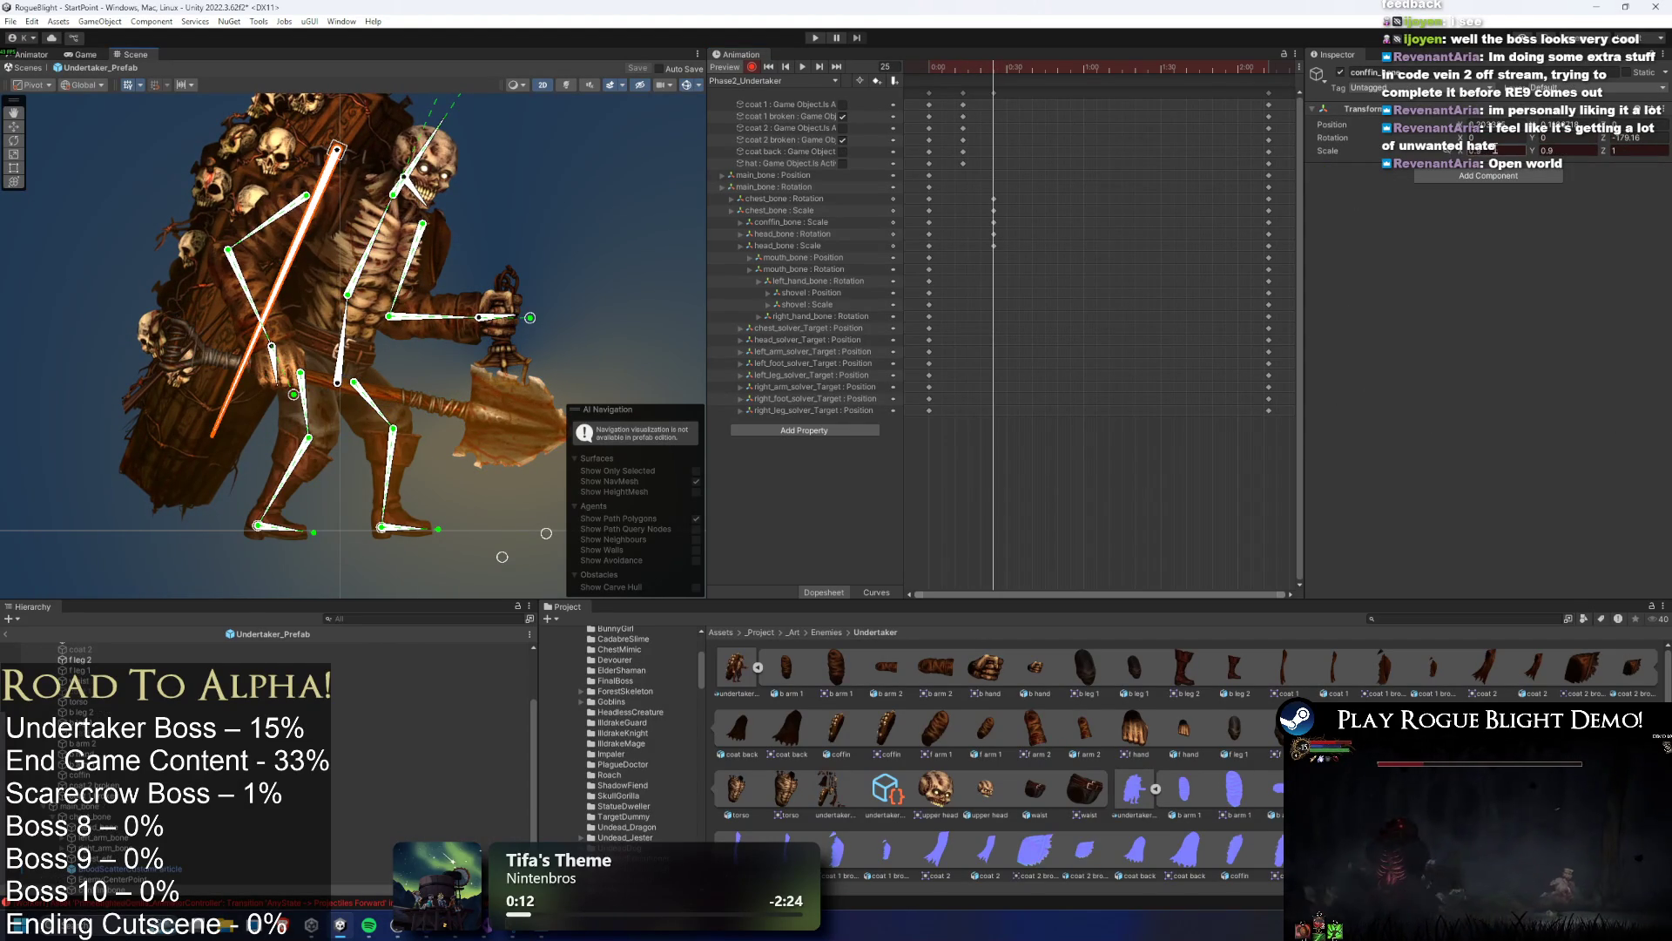
text(0)
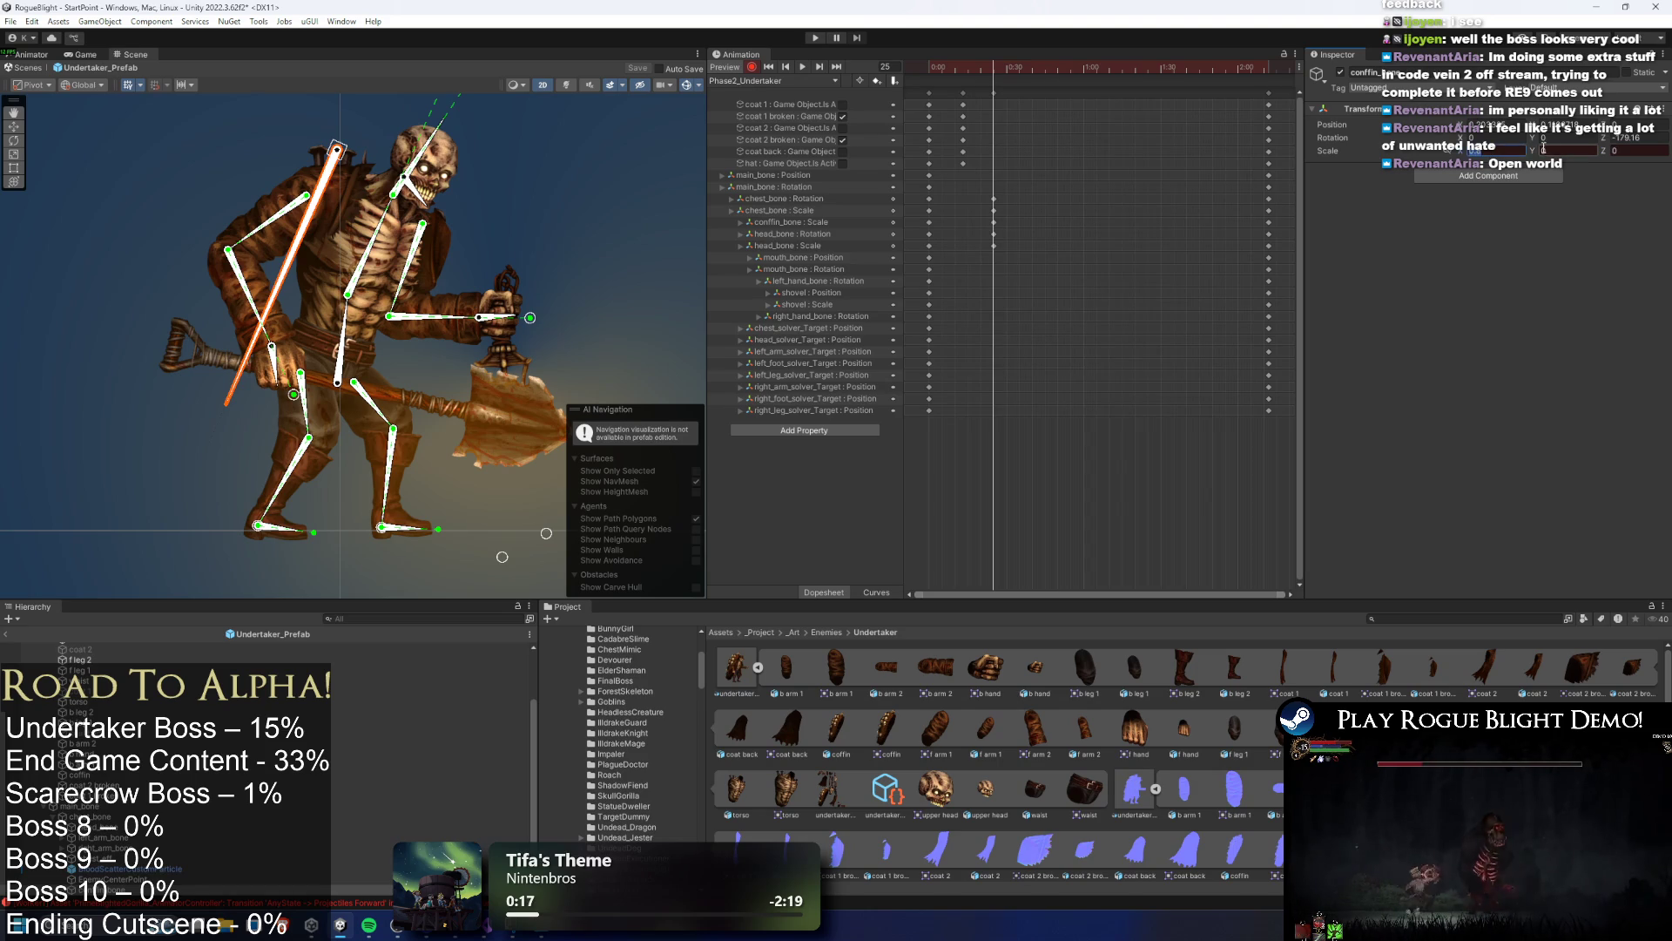
mouse_move(979, 84)
mouse_down()
mouse_move(934, 68)
mouse_move(995, 83)
mouse_up()
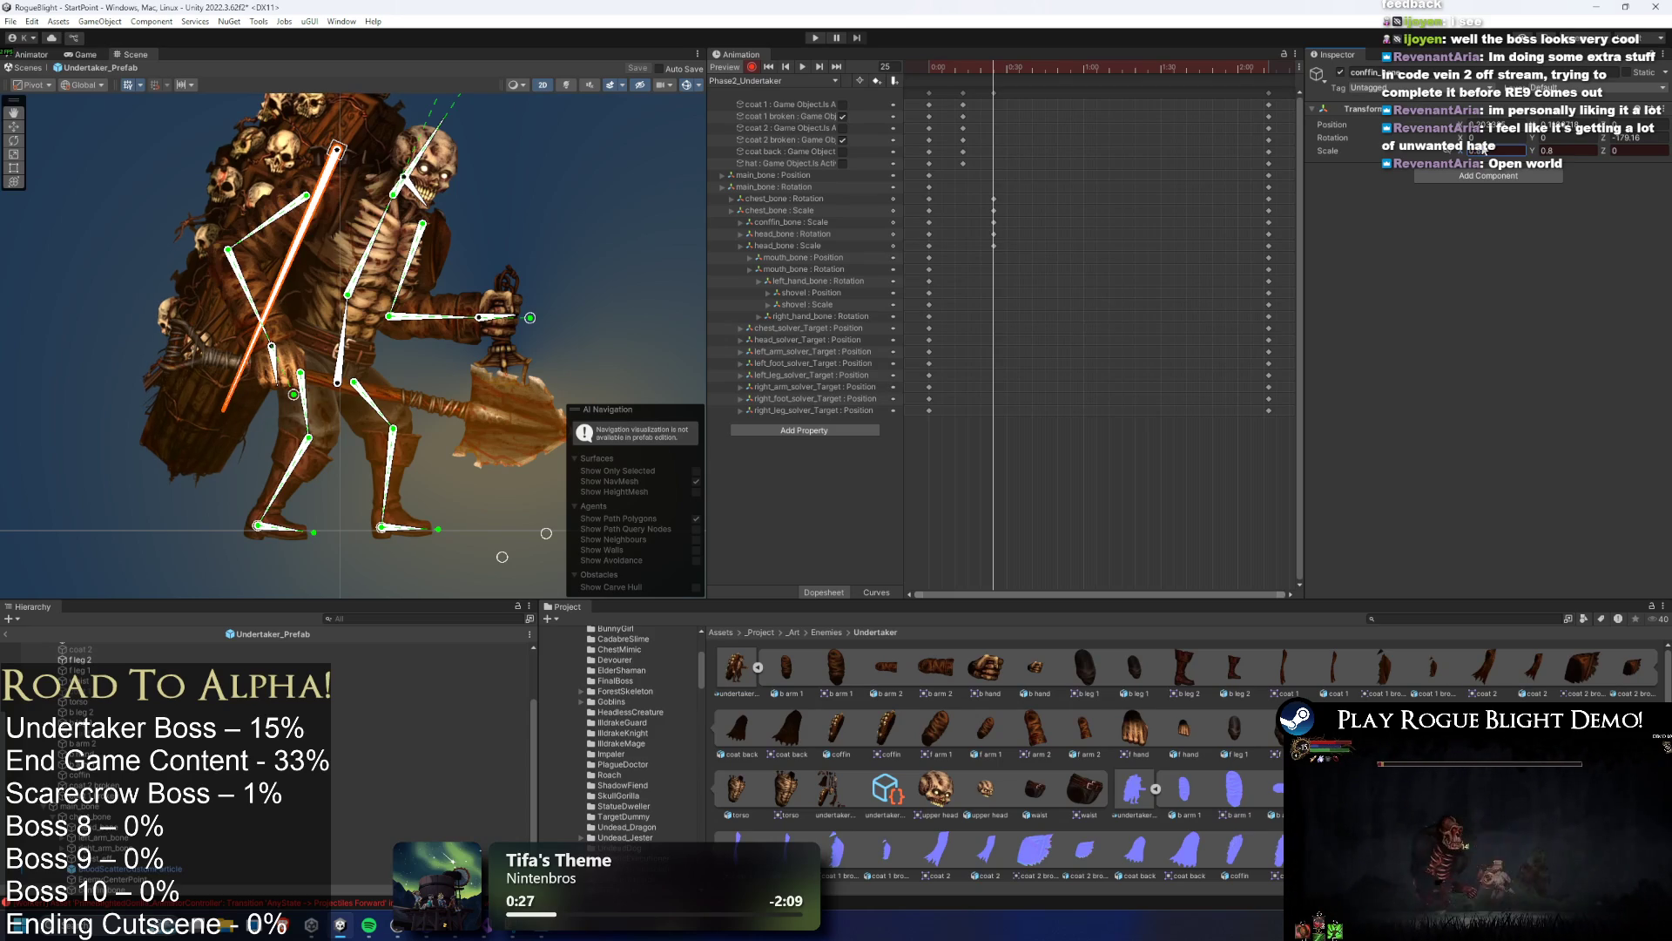
drag(982, 66, 926, 63)
click(802, 66)
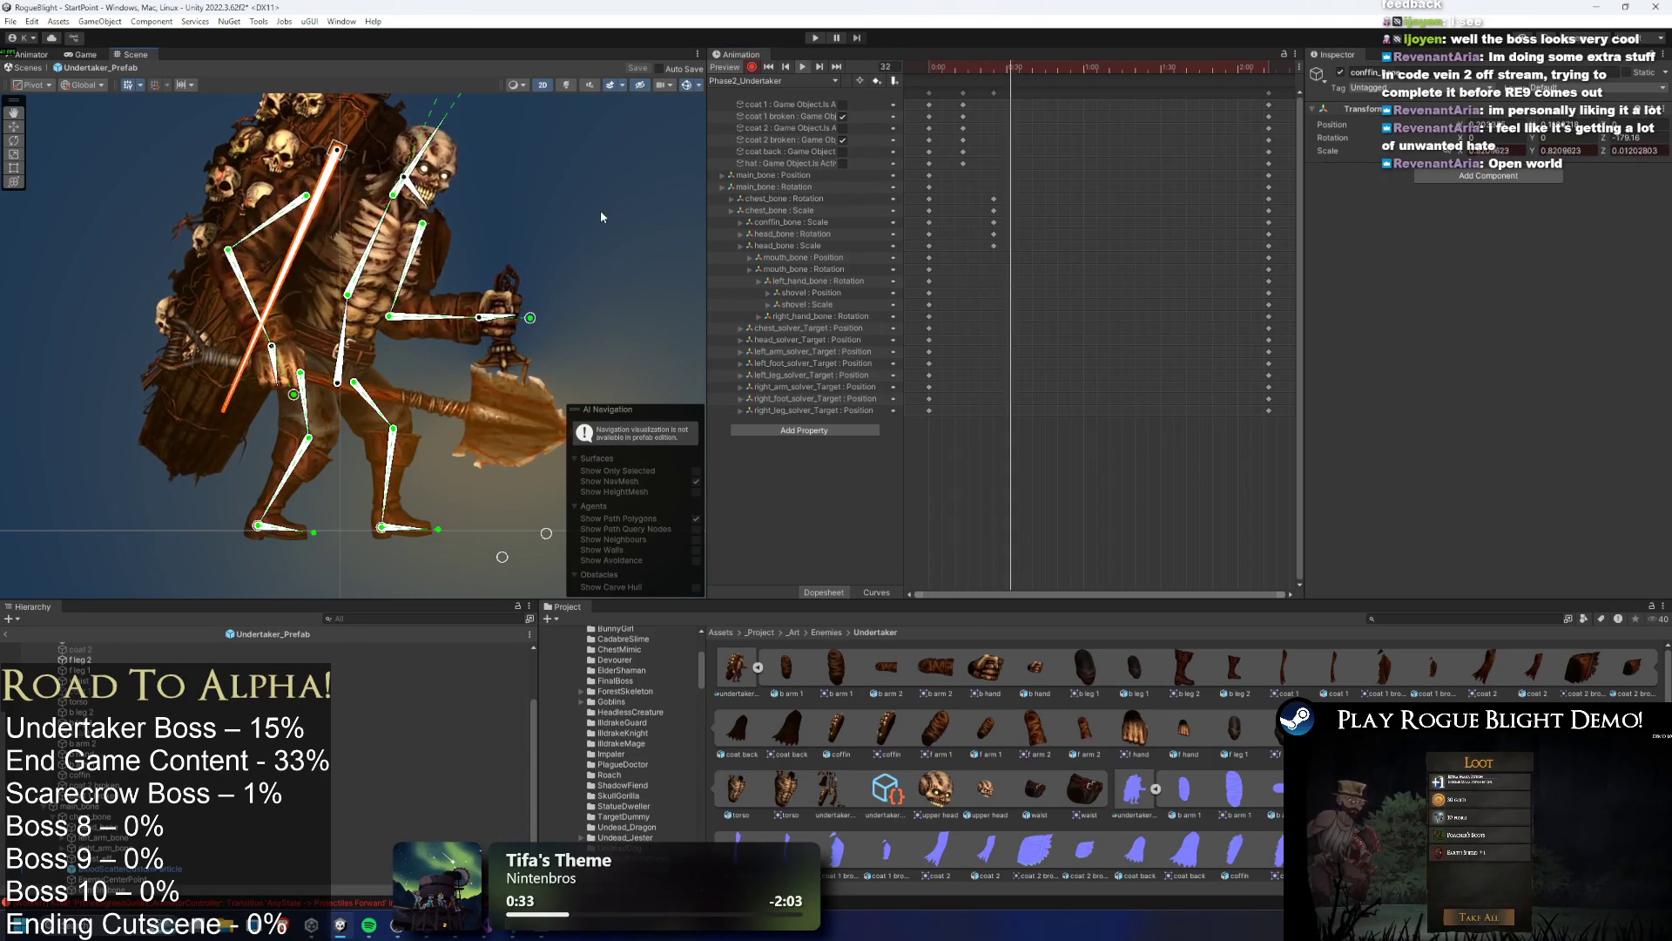
Add keys for every property at the clip's last frame, 132
click(994, 92)
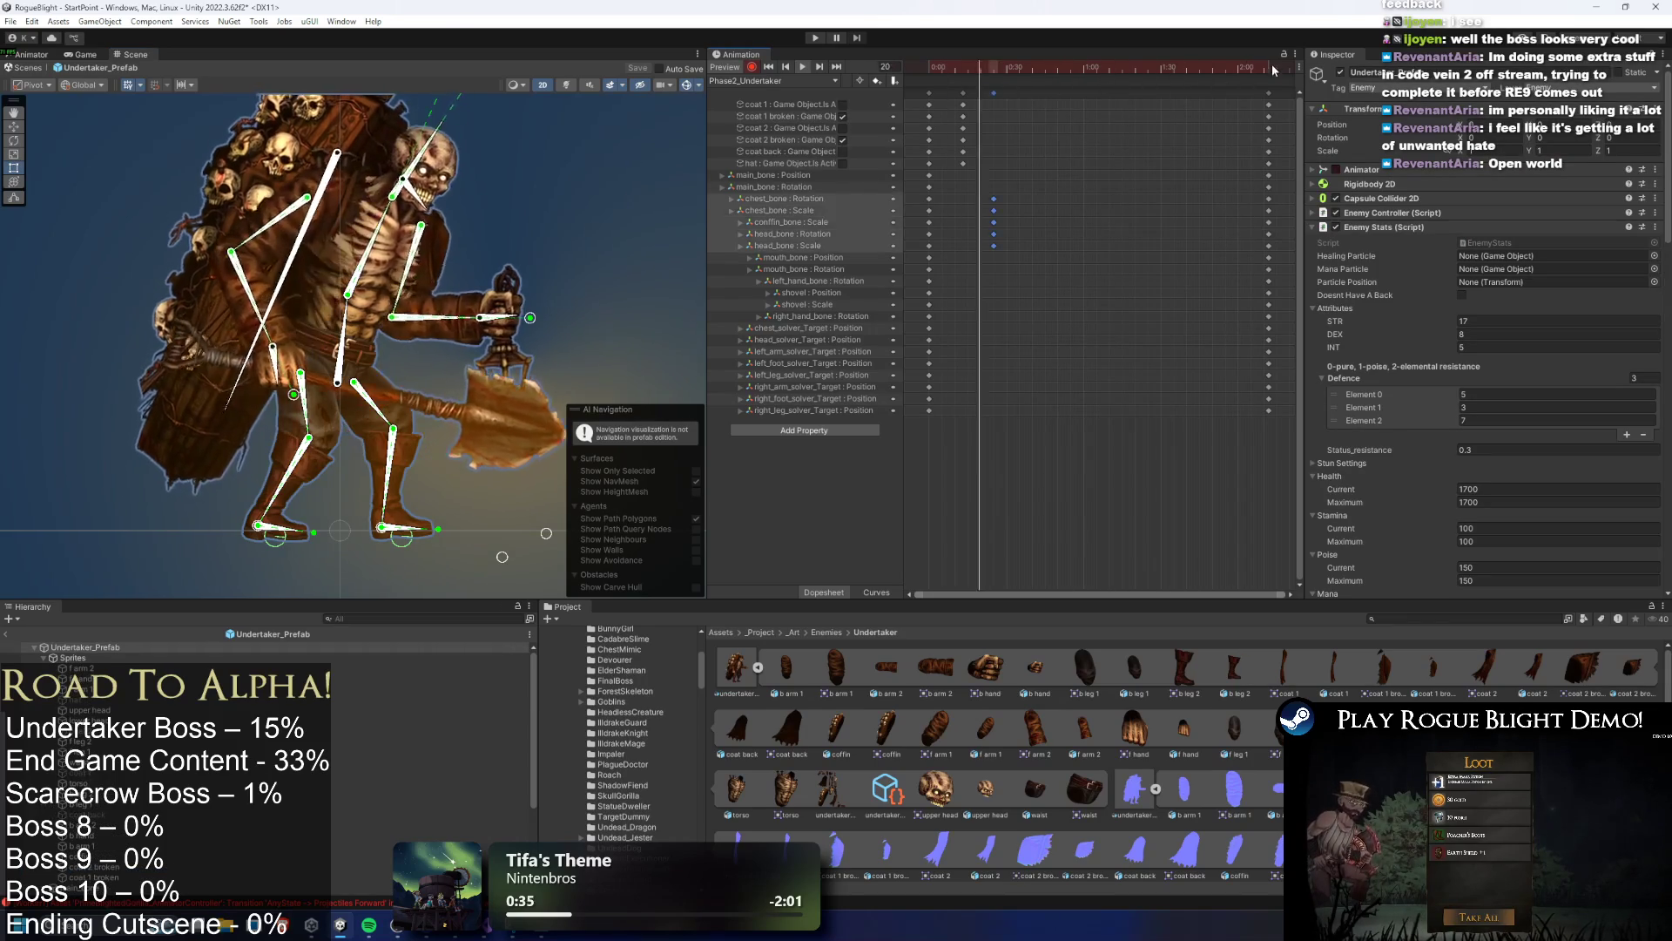
click(1274, 68)
drag(1269, 67, 1271, 68)
double_click(1256, 92)
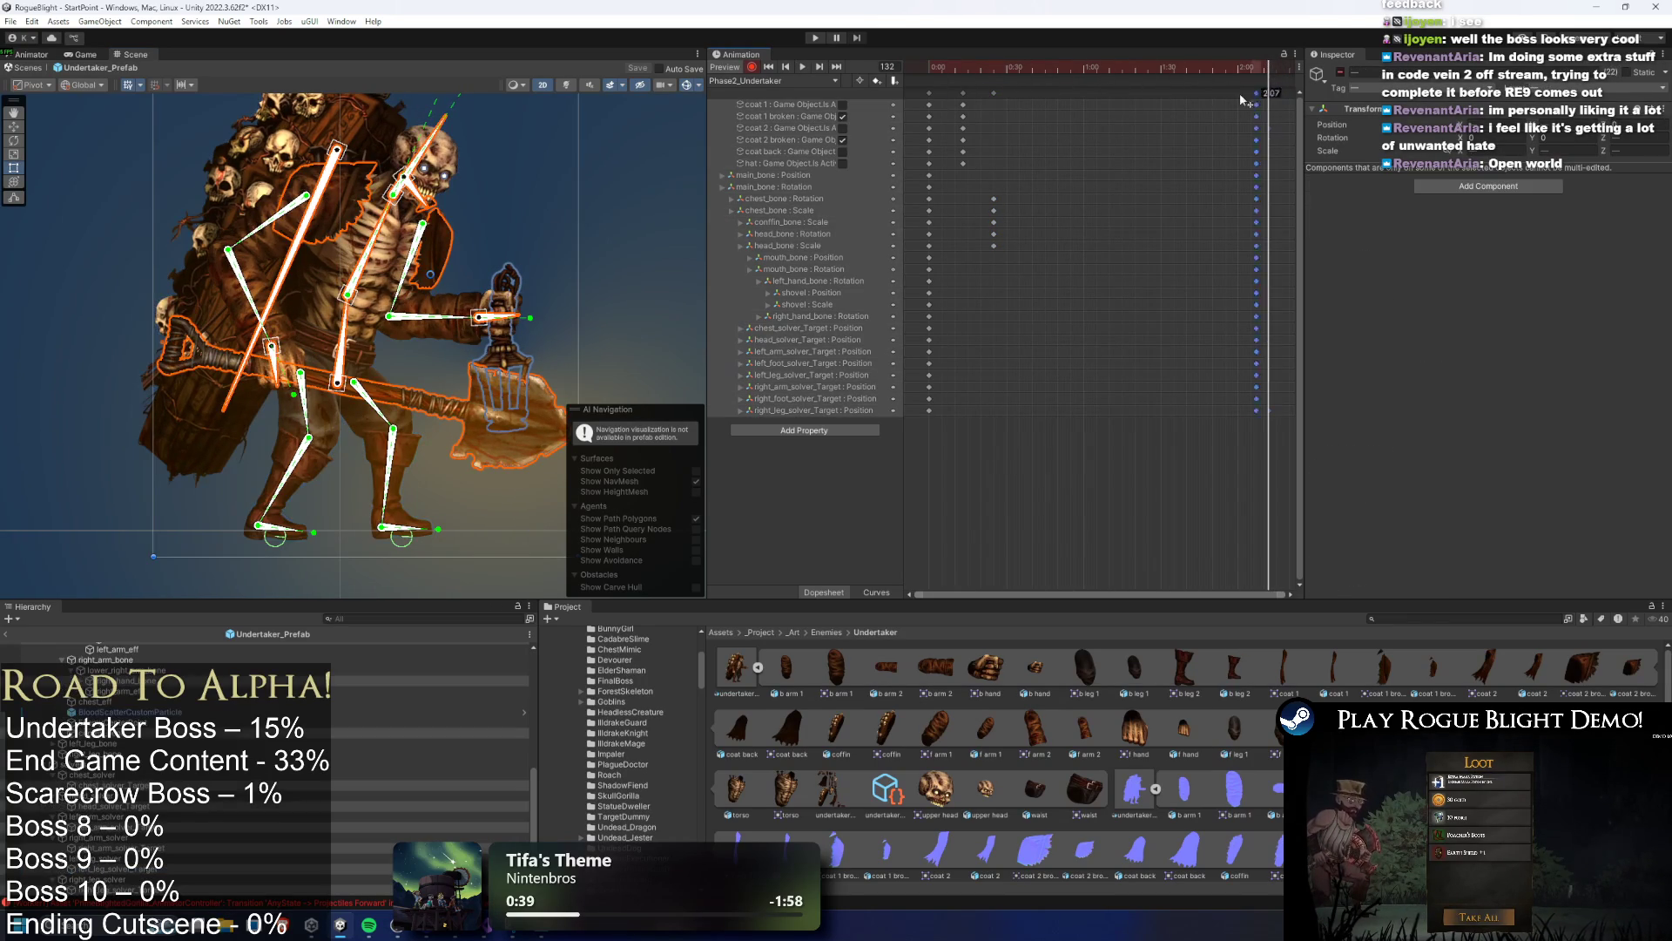
click(991, 68)
key(space)
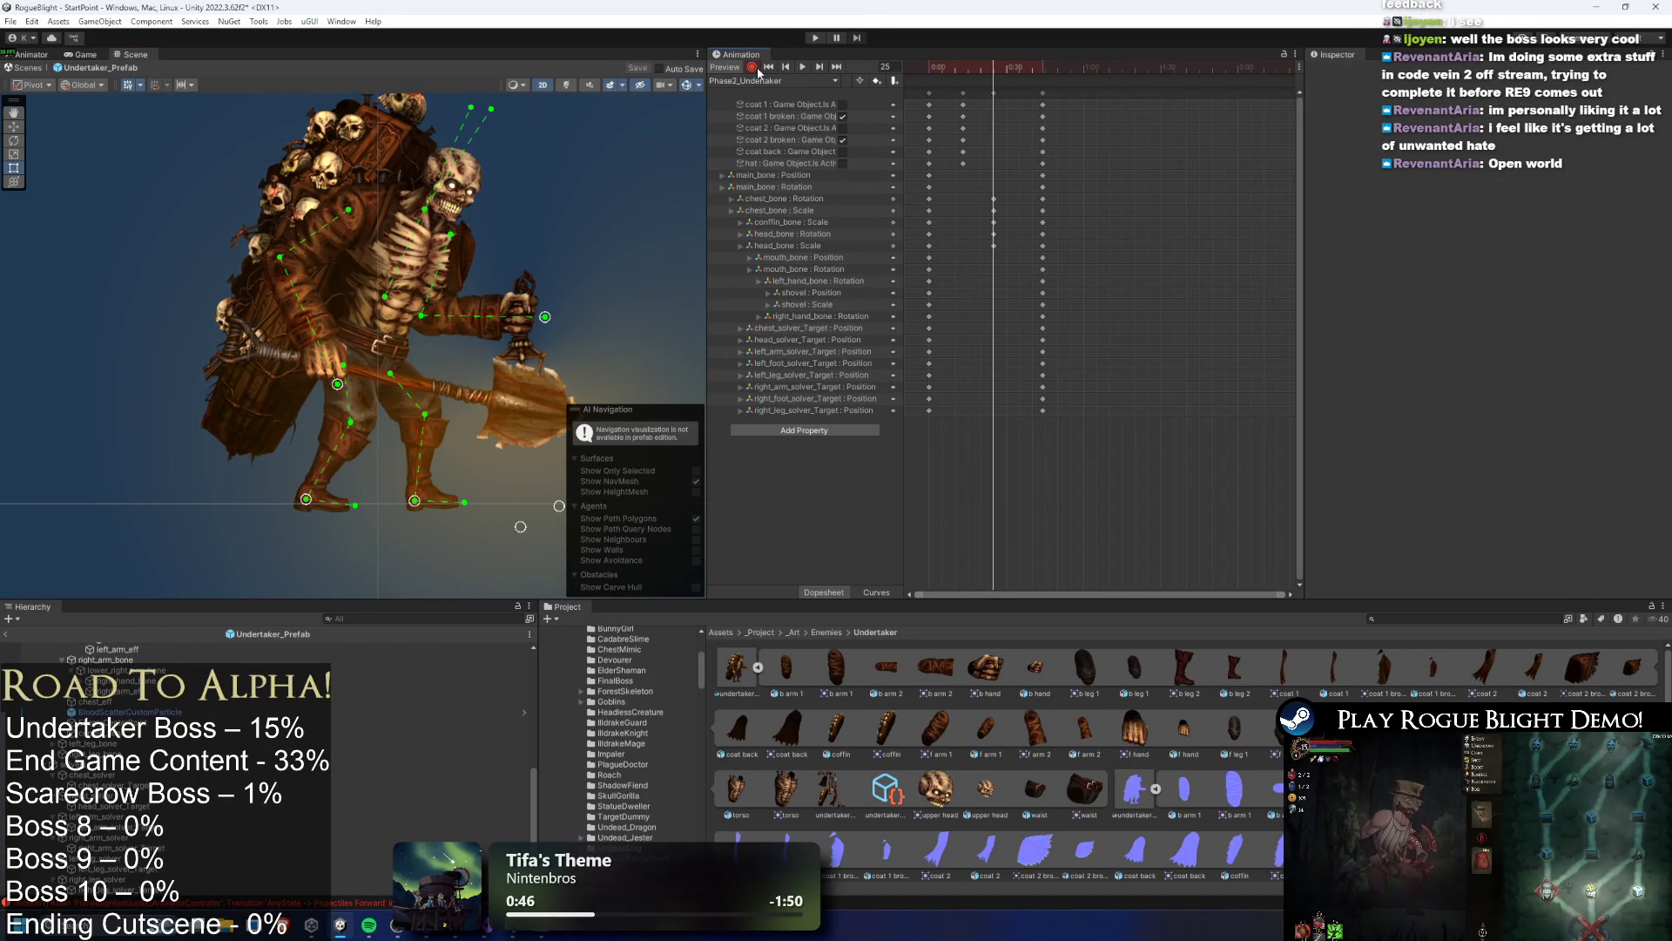
Move the coffin bone down-left and shift its Position key to frame 42
click(340, 174)
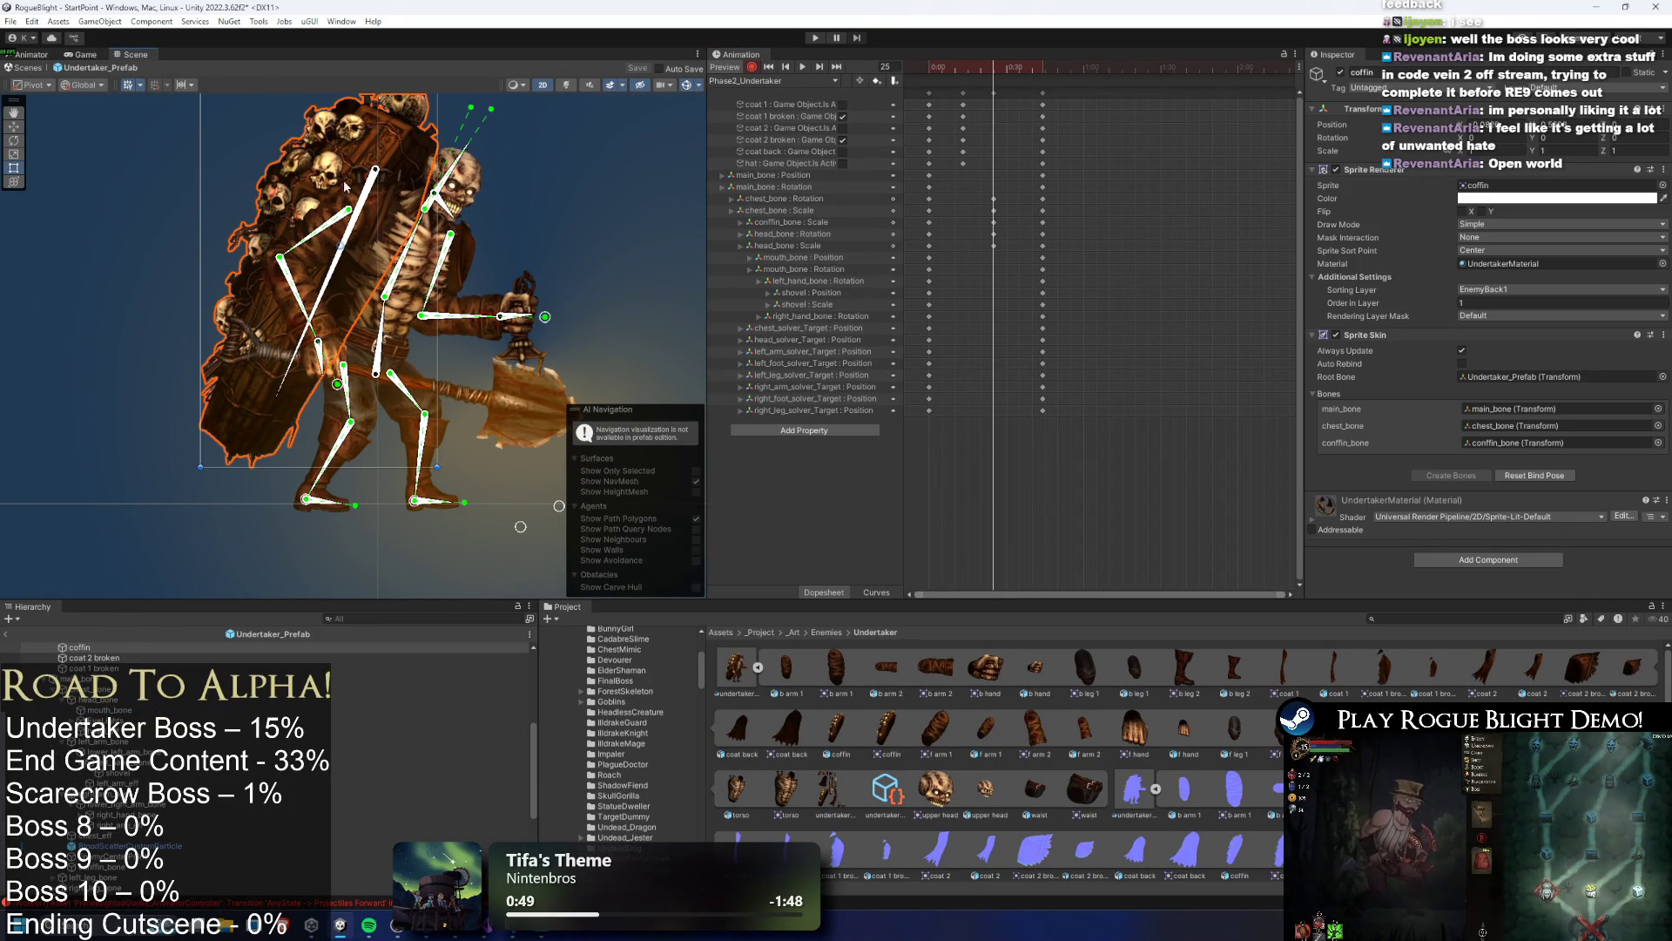
drag(374, 179, 364, 197)
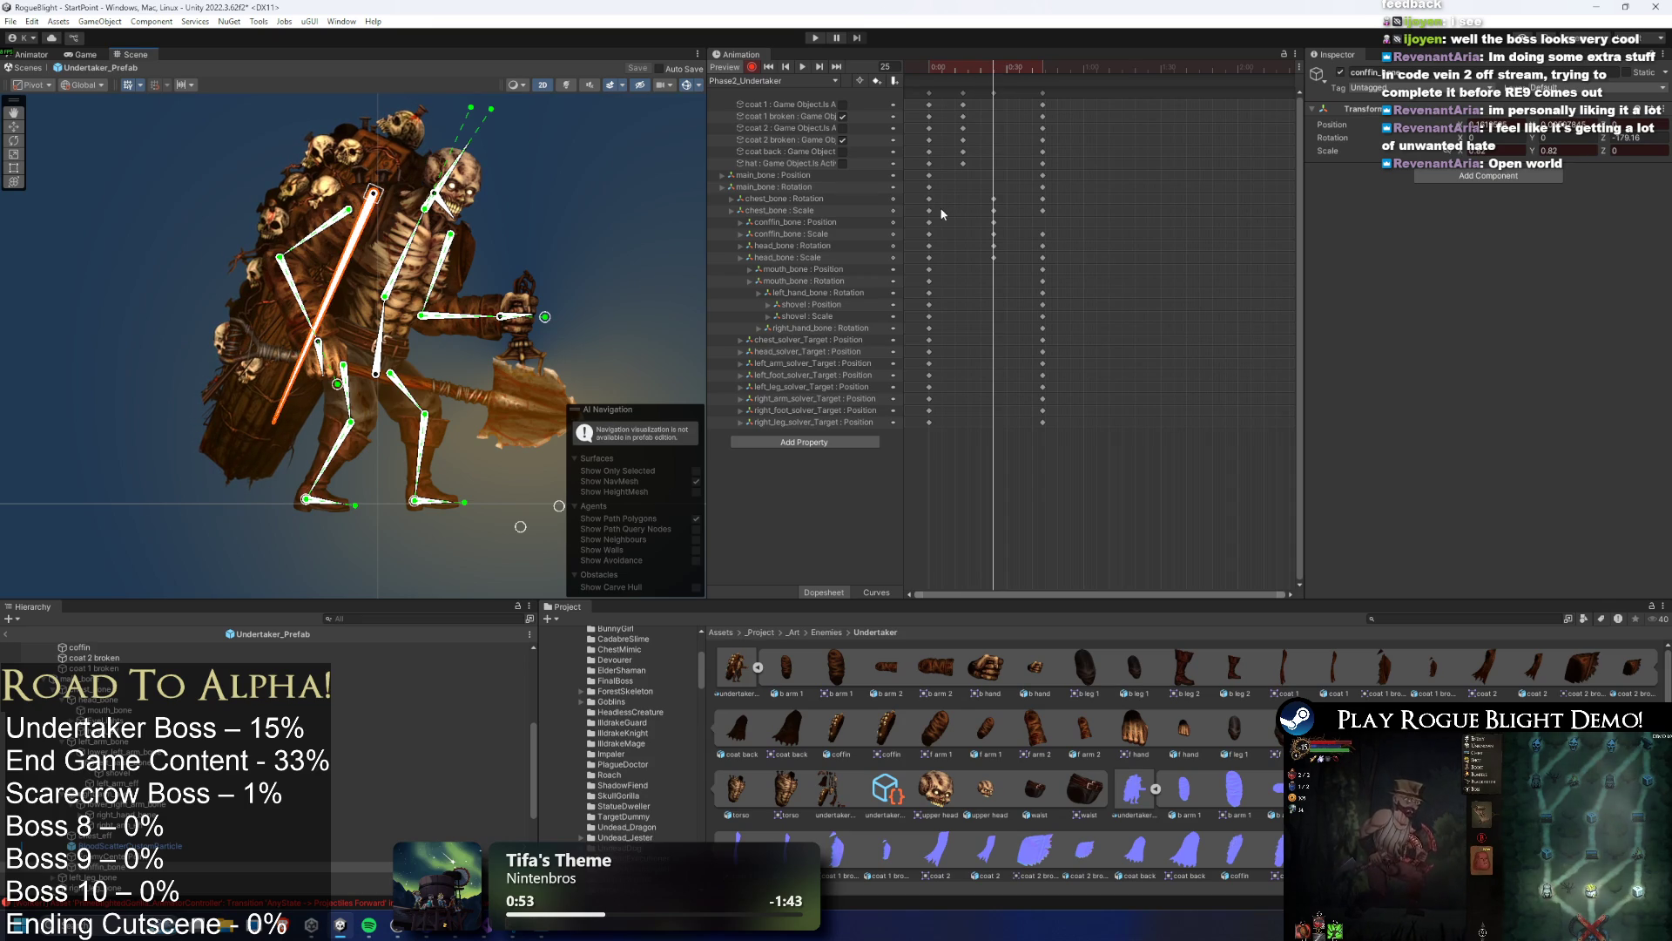
click(992, 223)
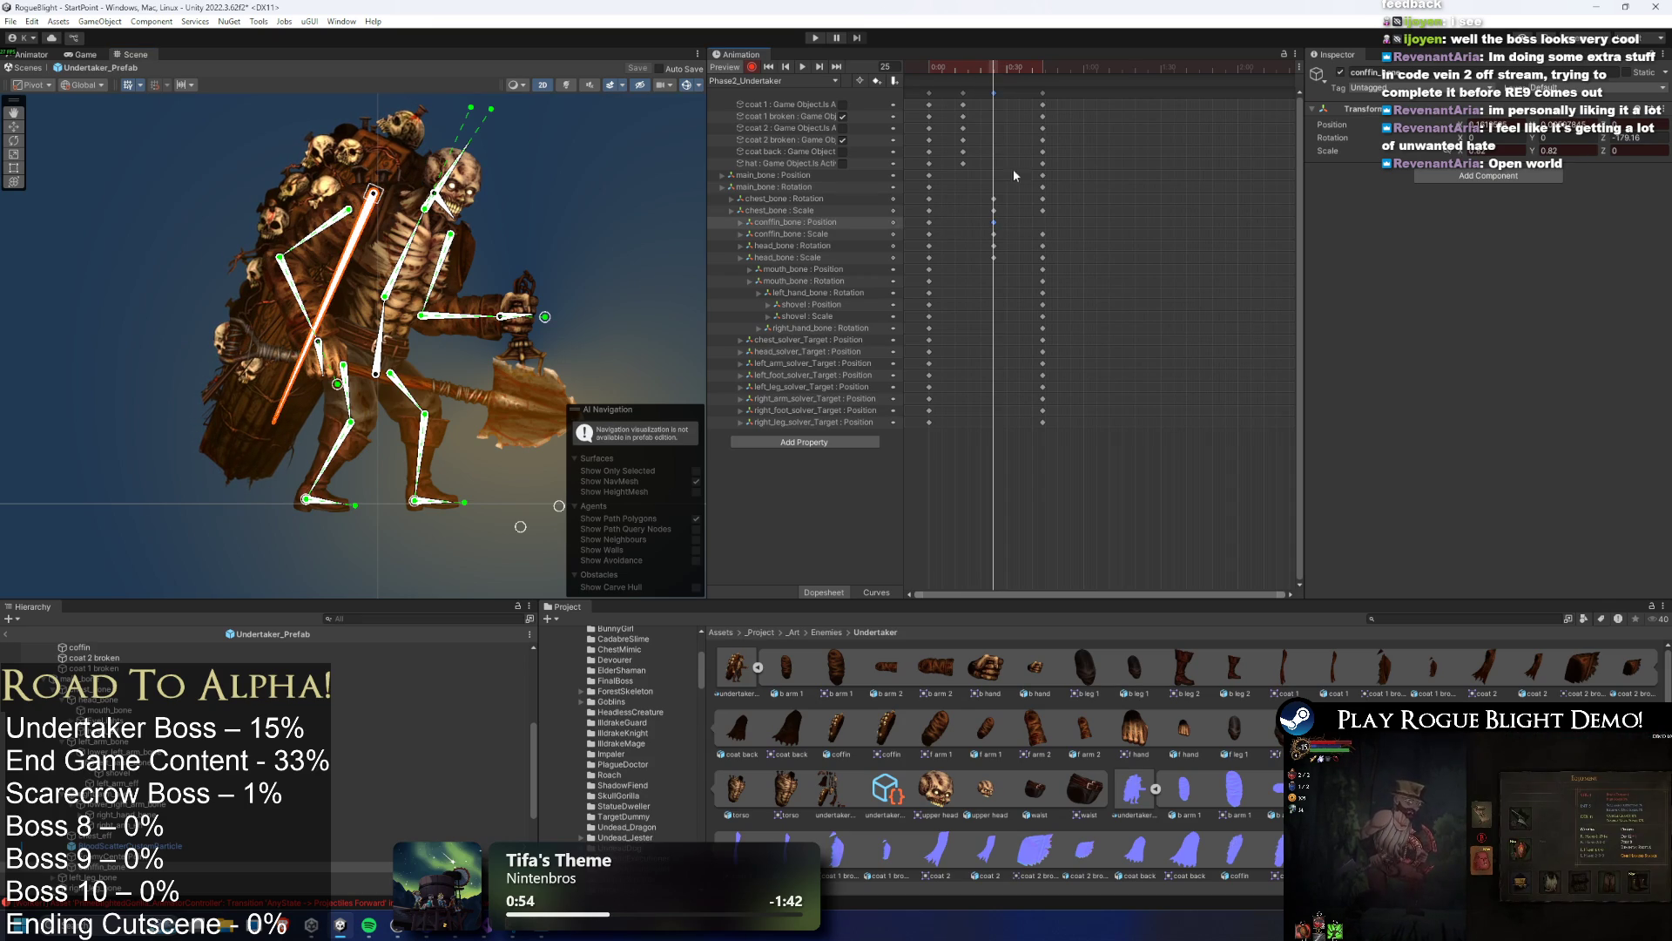
key(ctrl+v)
click(1029, 70)
key(space)
click(659, 123)
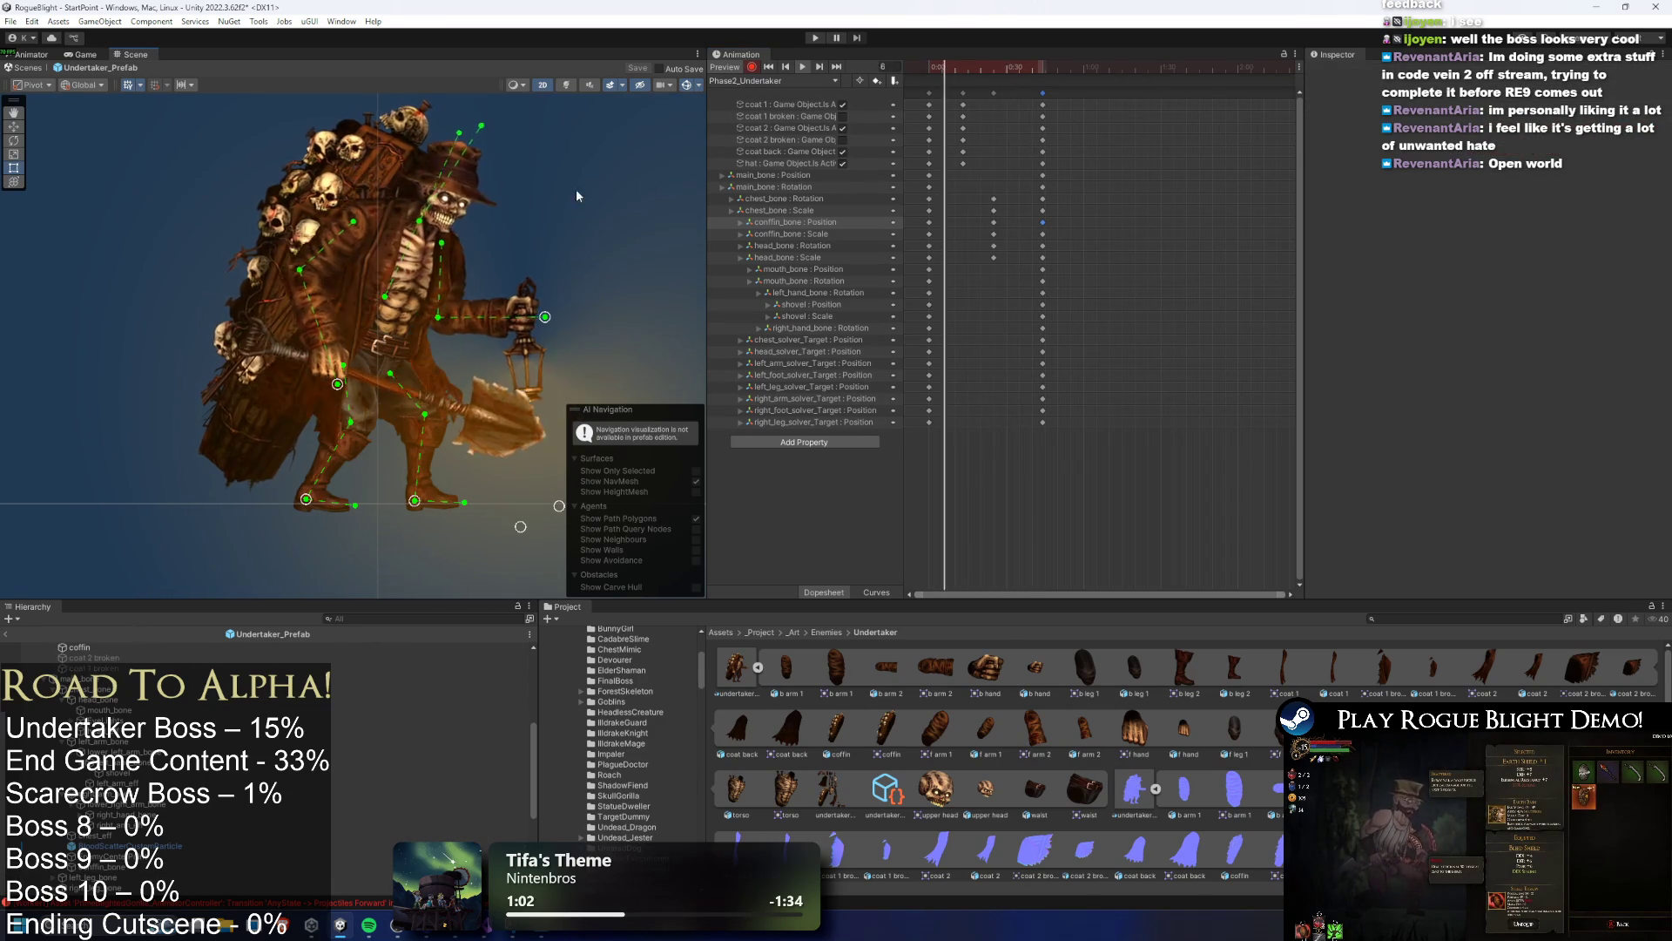
click(988, 70)
mouse_move(989, 70)
mouse_down()
mouse_move(949, 72)
mouse_move(994, 78)
mouse_up()
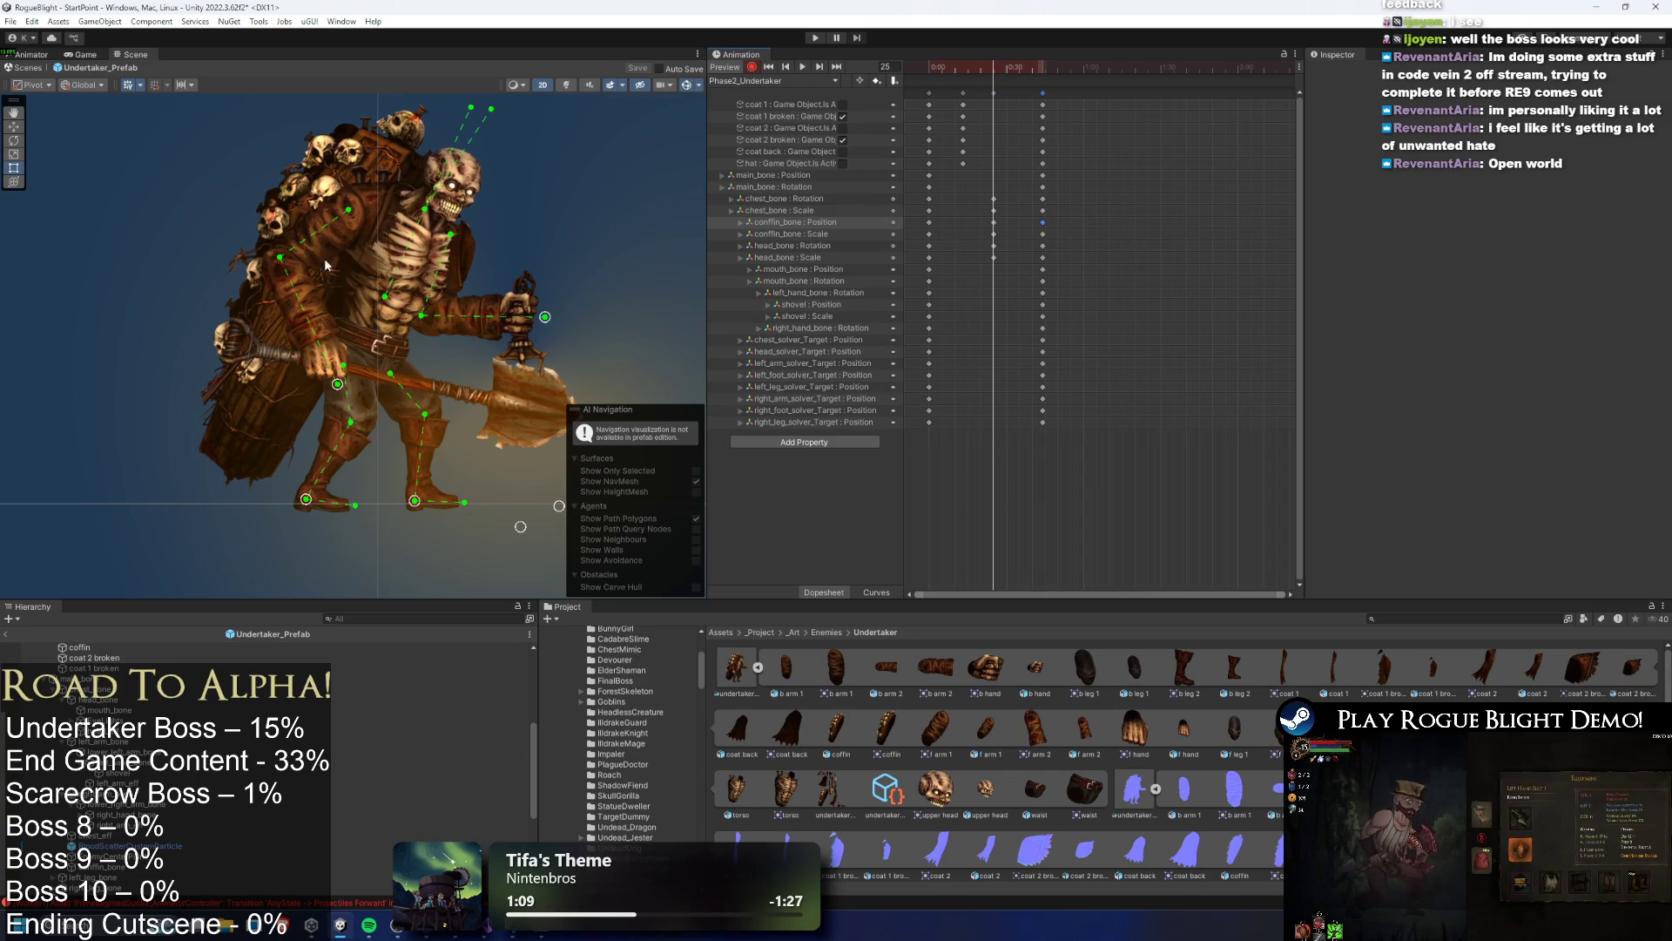
key(space)
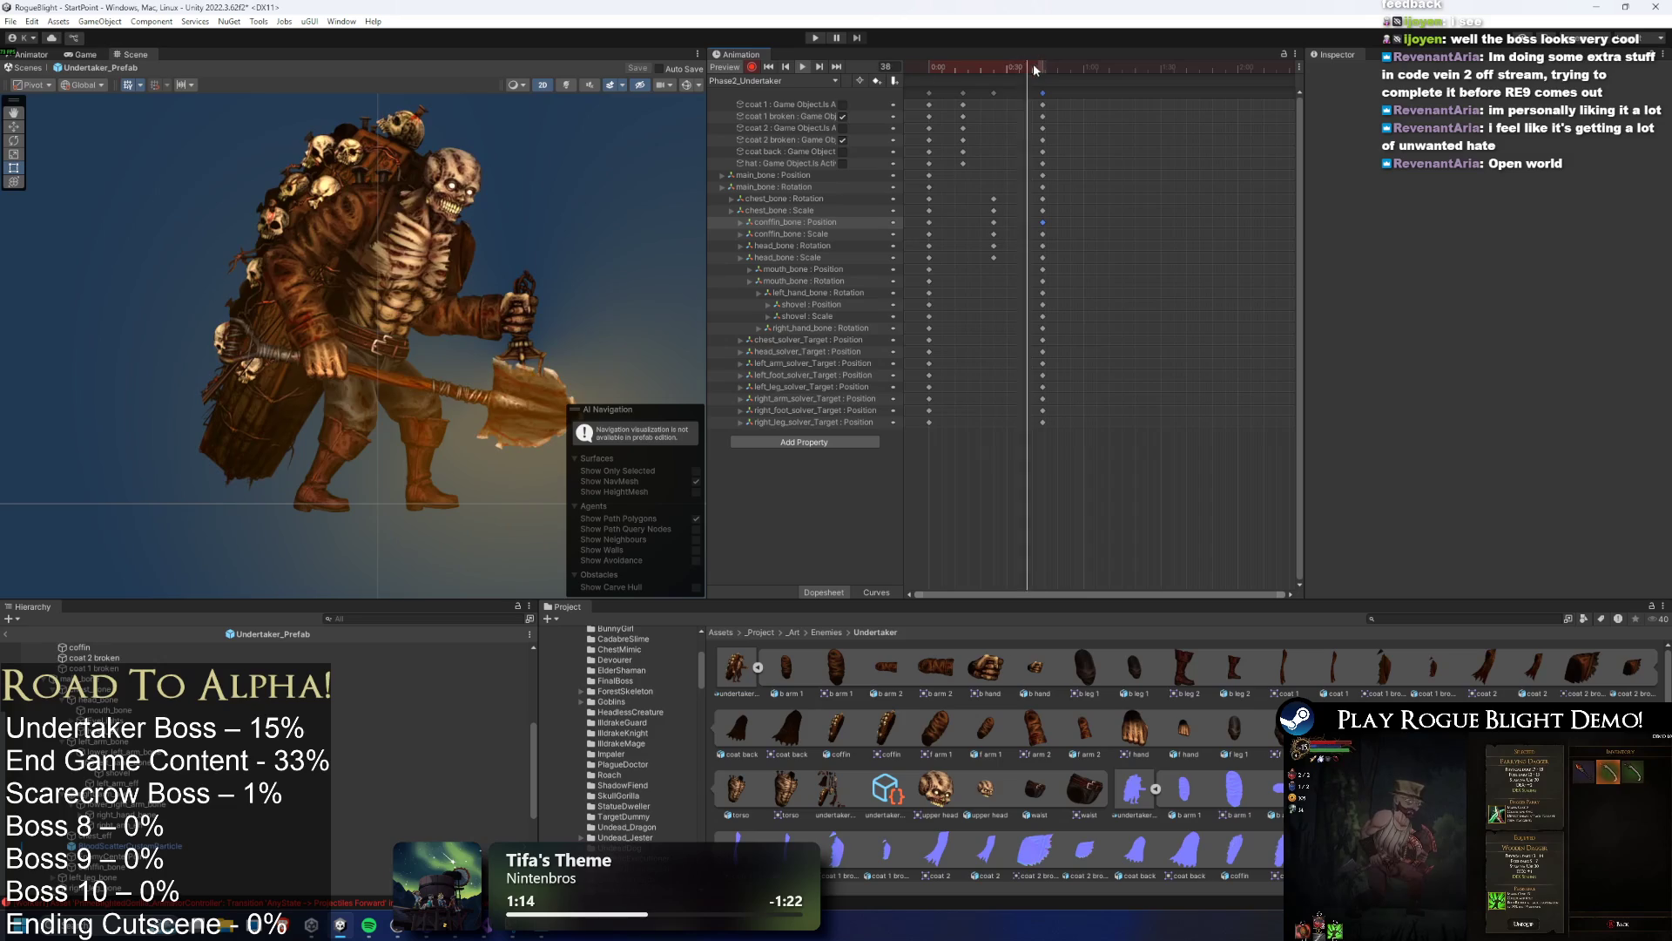
Scale the shovel to 0.82 and the lamp to 0.82 by 0.8
scroll(395, 378, up, 2)
click(396, 378)
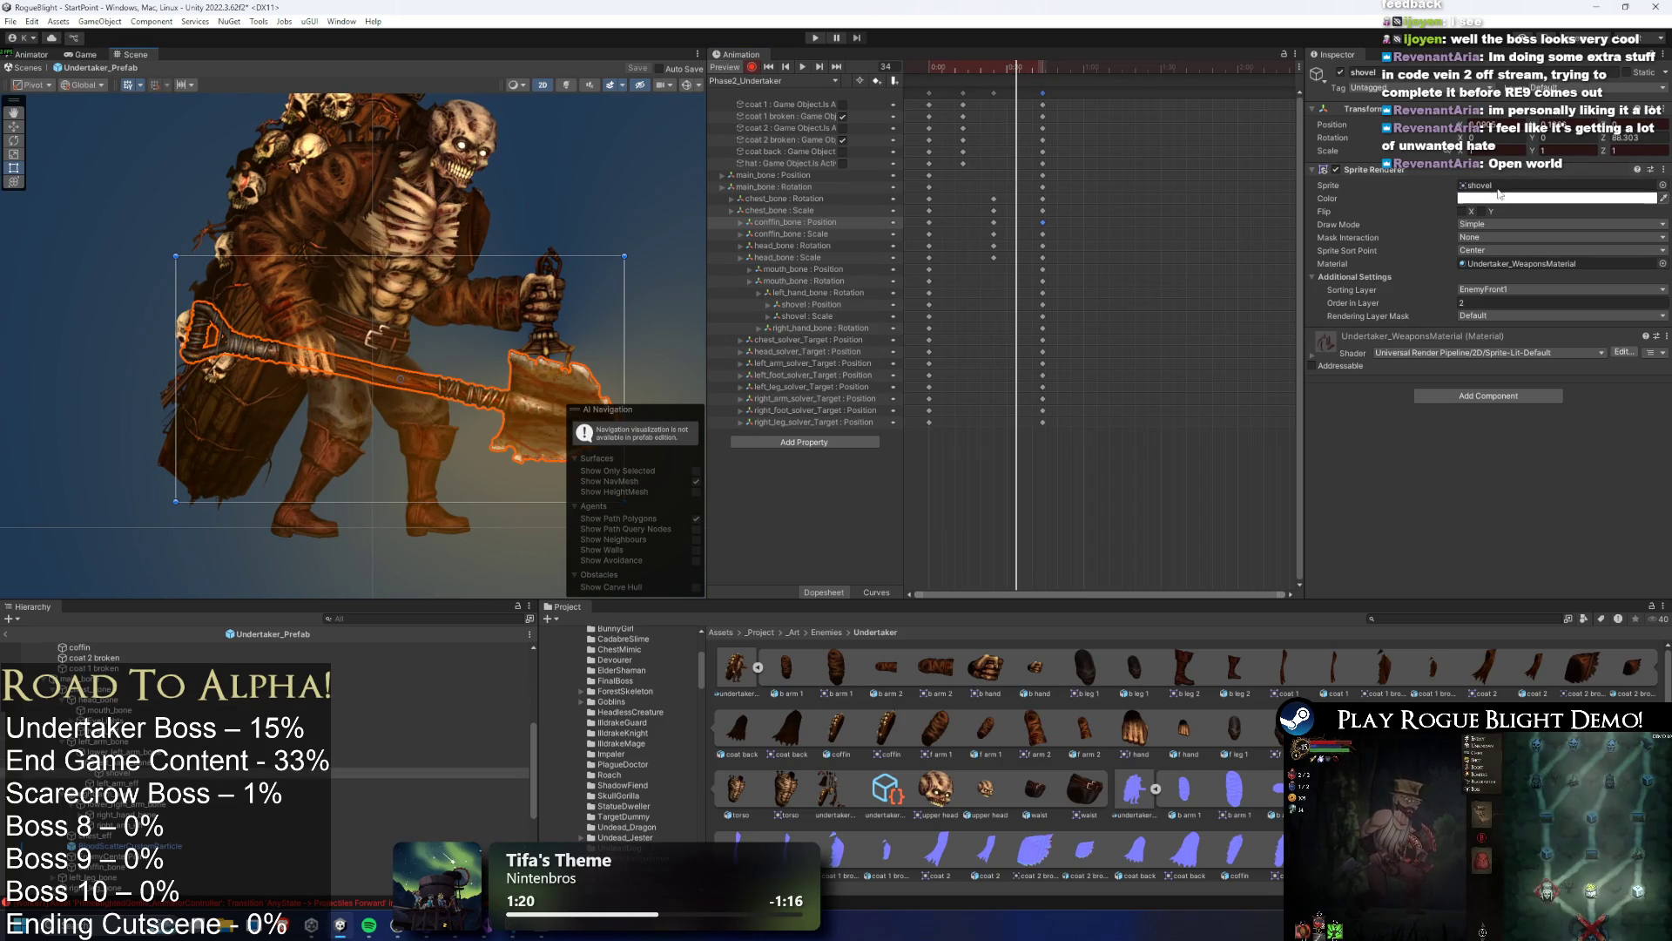
drag(1463, 151, 1448, 151)
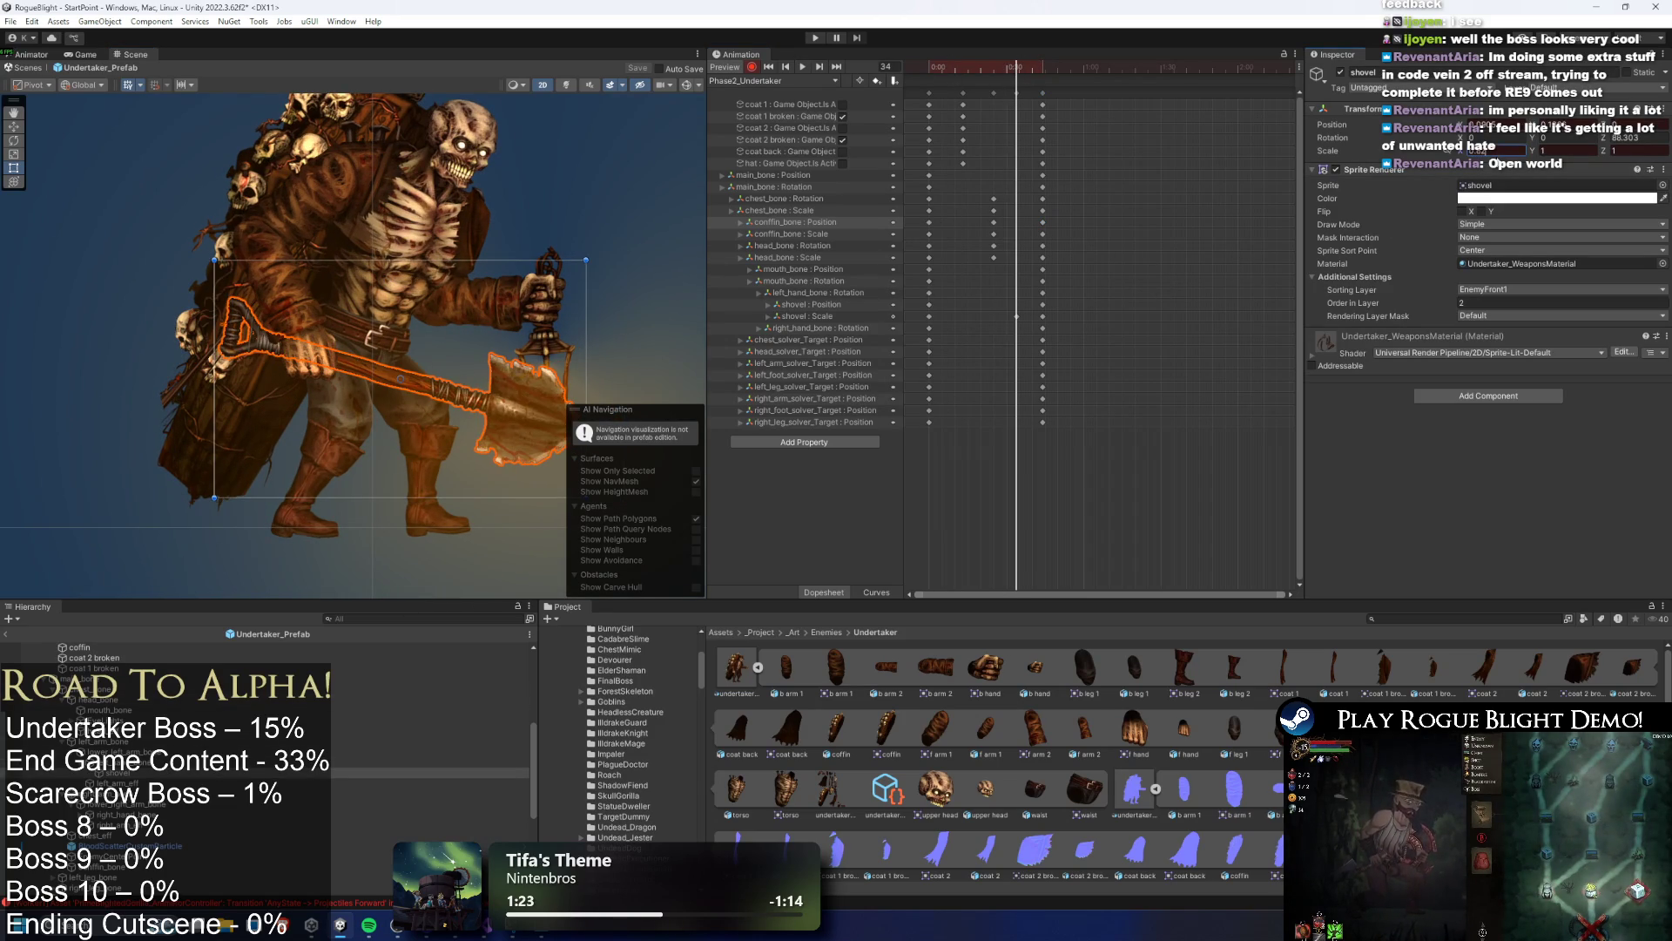
text(0.82)
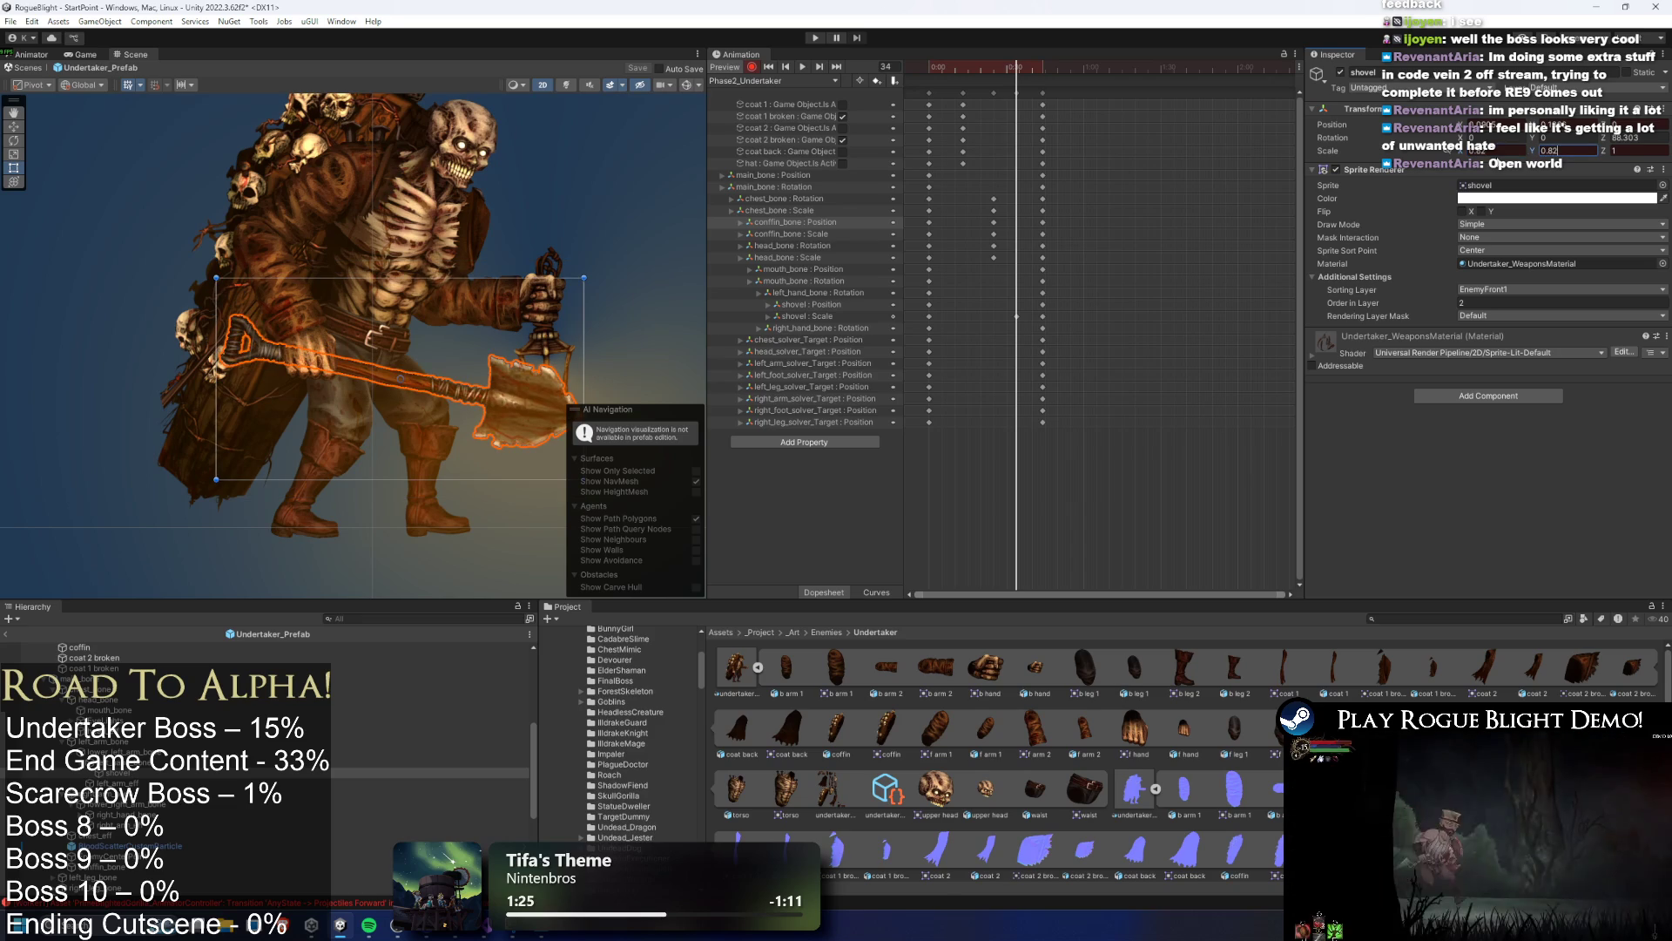
click(566, 353)
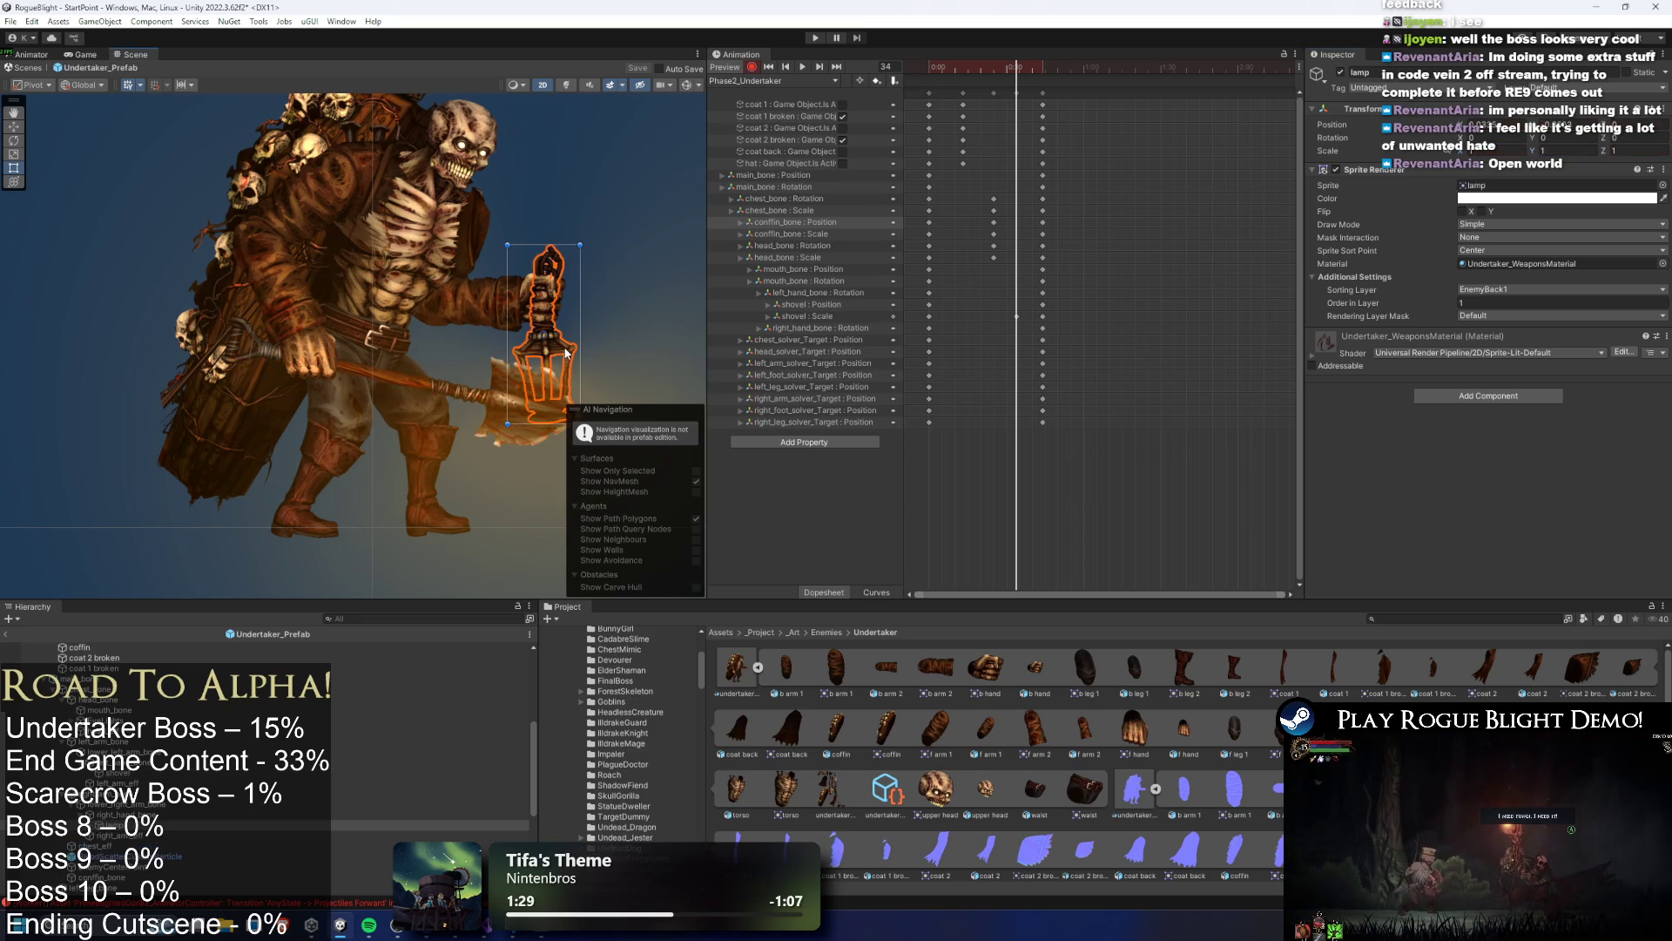
text(0.82)
key(Tab)
text(0.8)
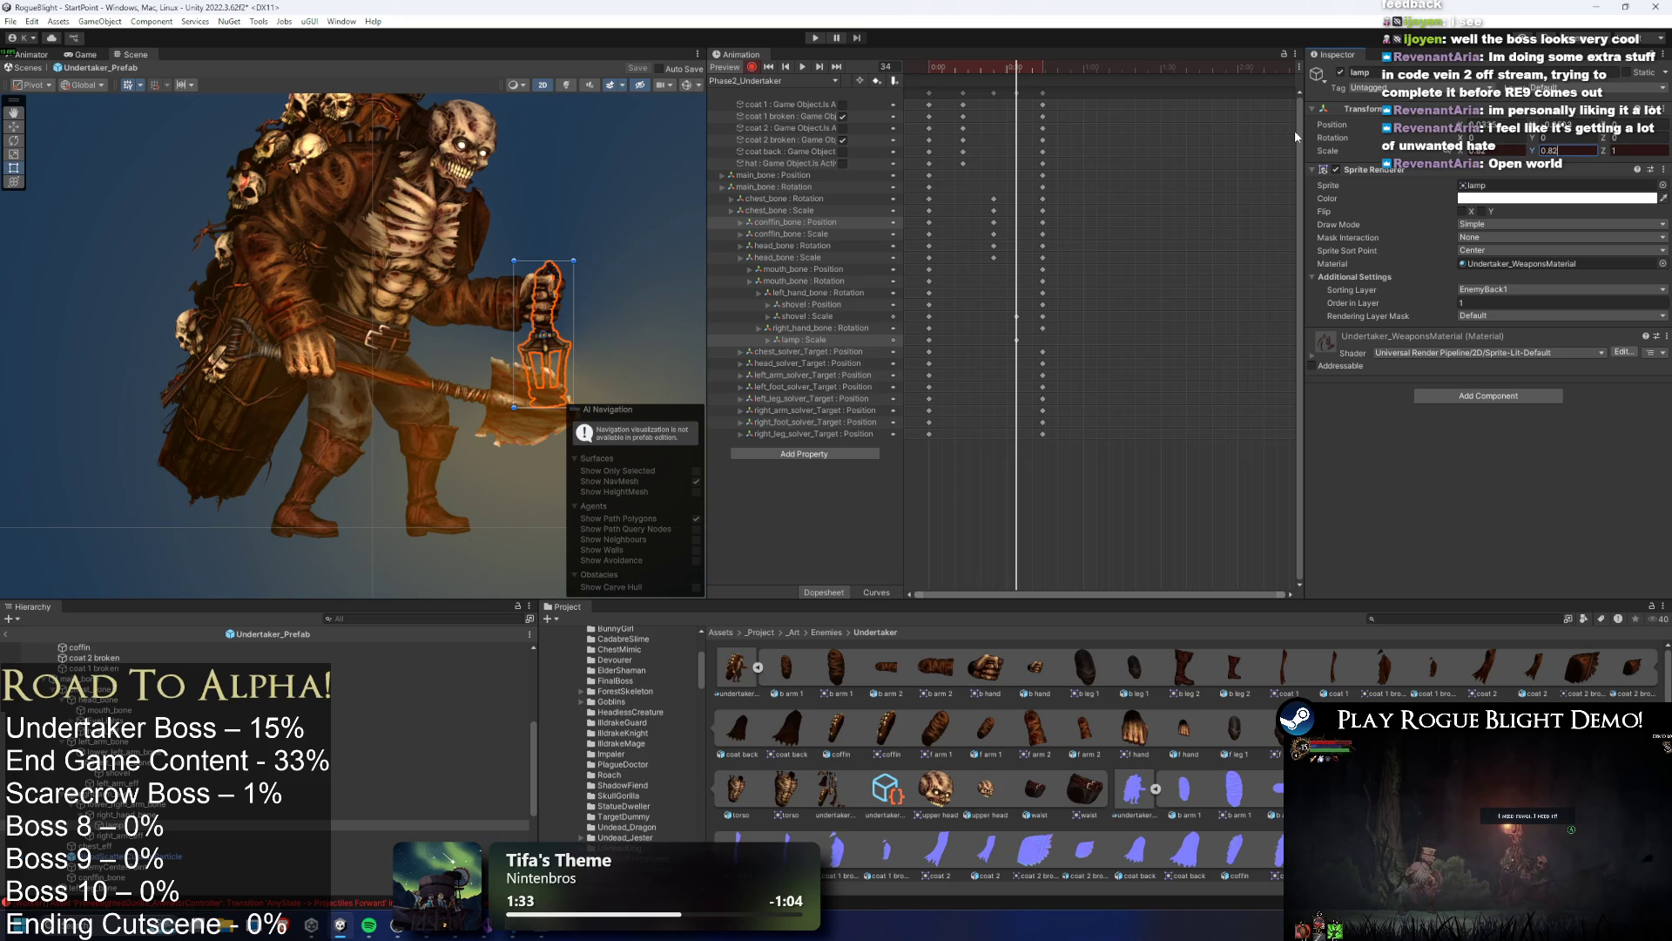
Select the shovel and lamp Scale keys and preview the clip from frame 43
click(1017, 317)
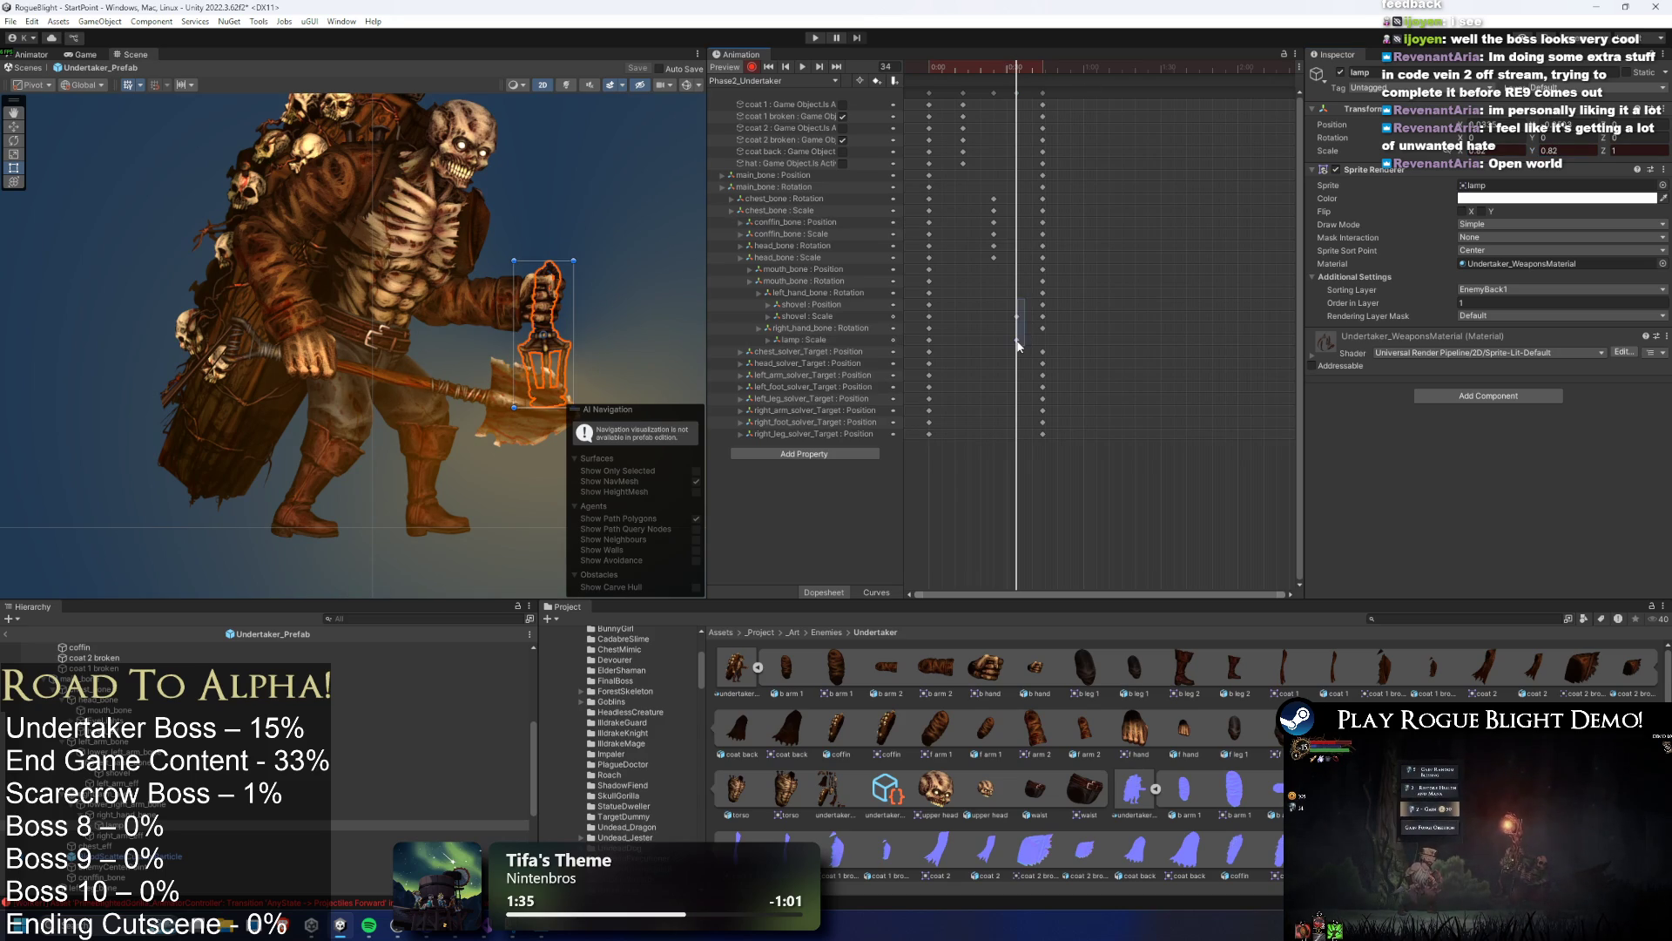
shift+click(996, 340)
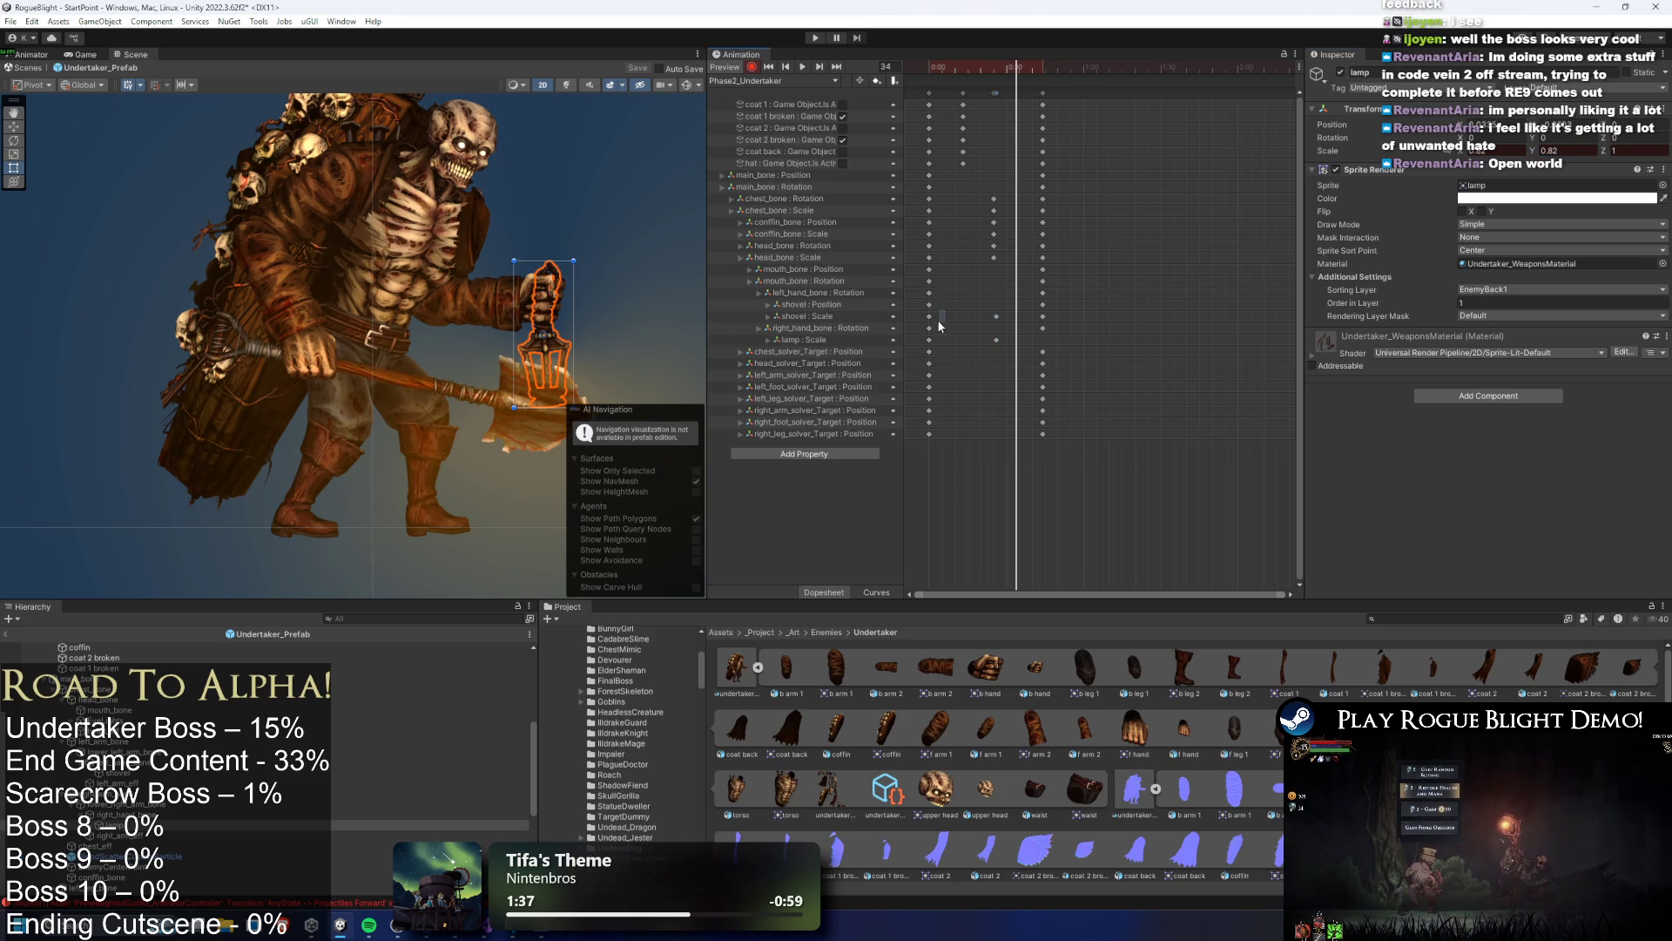
click(1040, 75)
key(space)
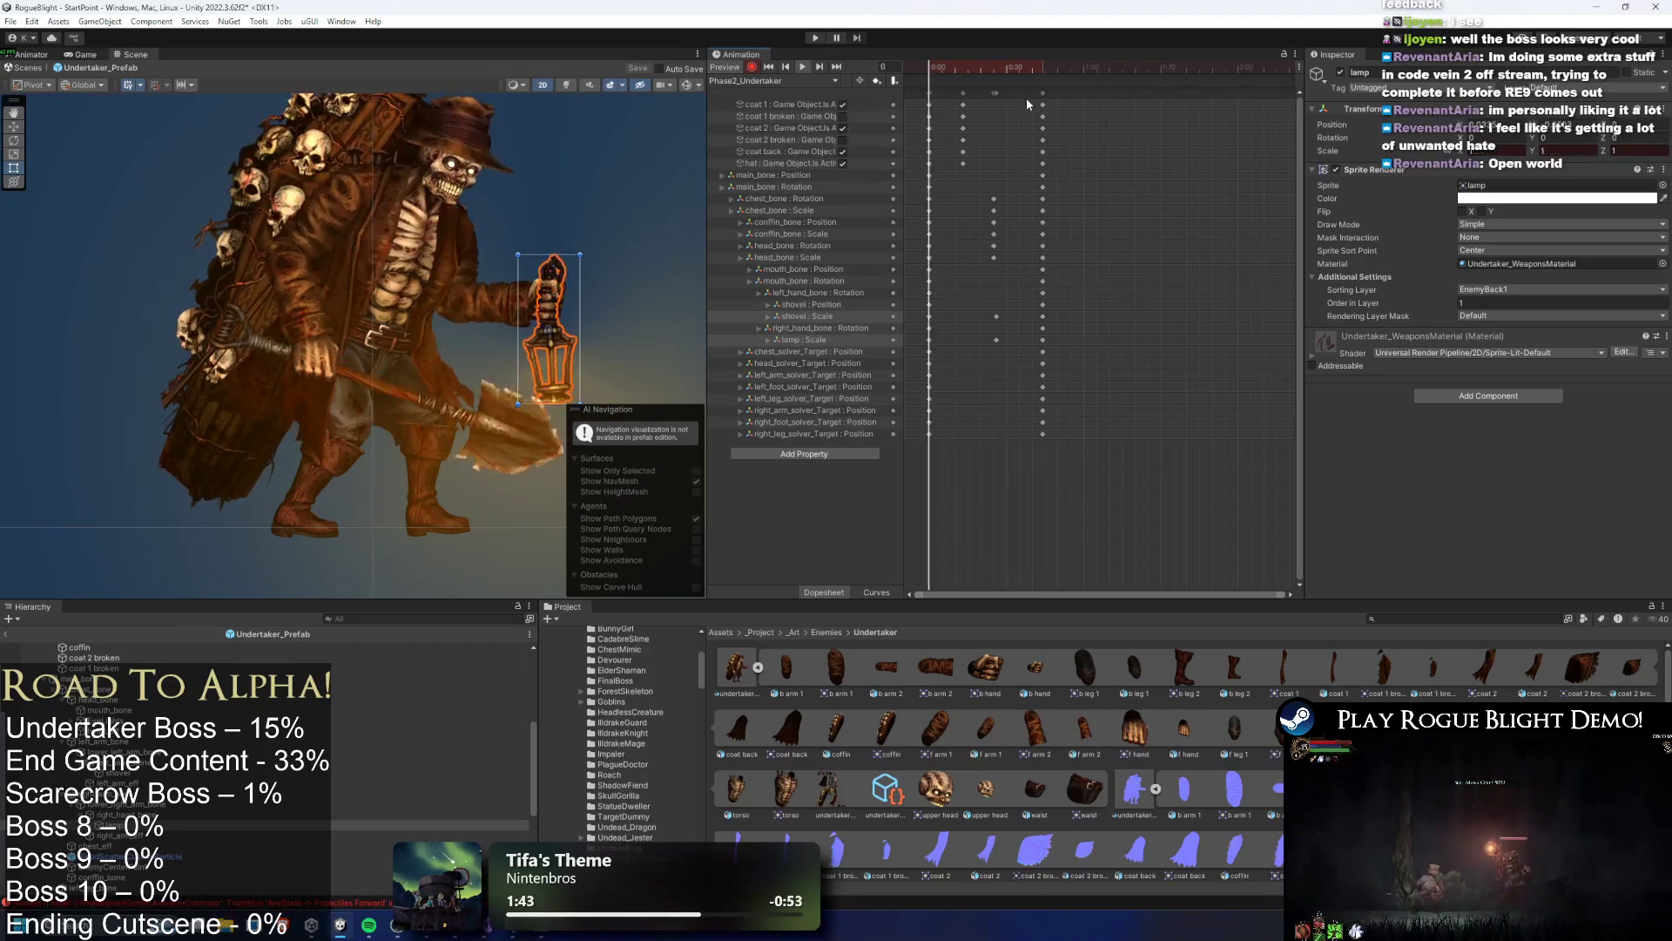
click(645, 181)
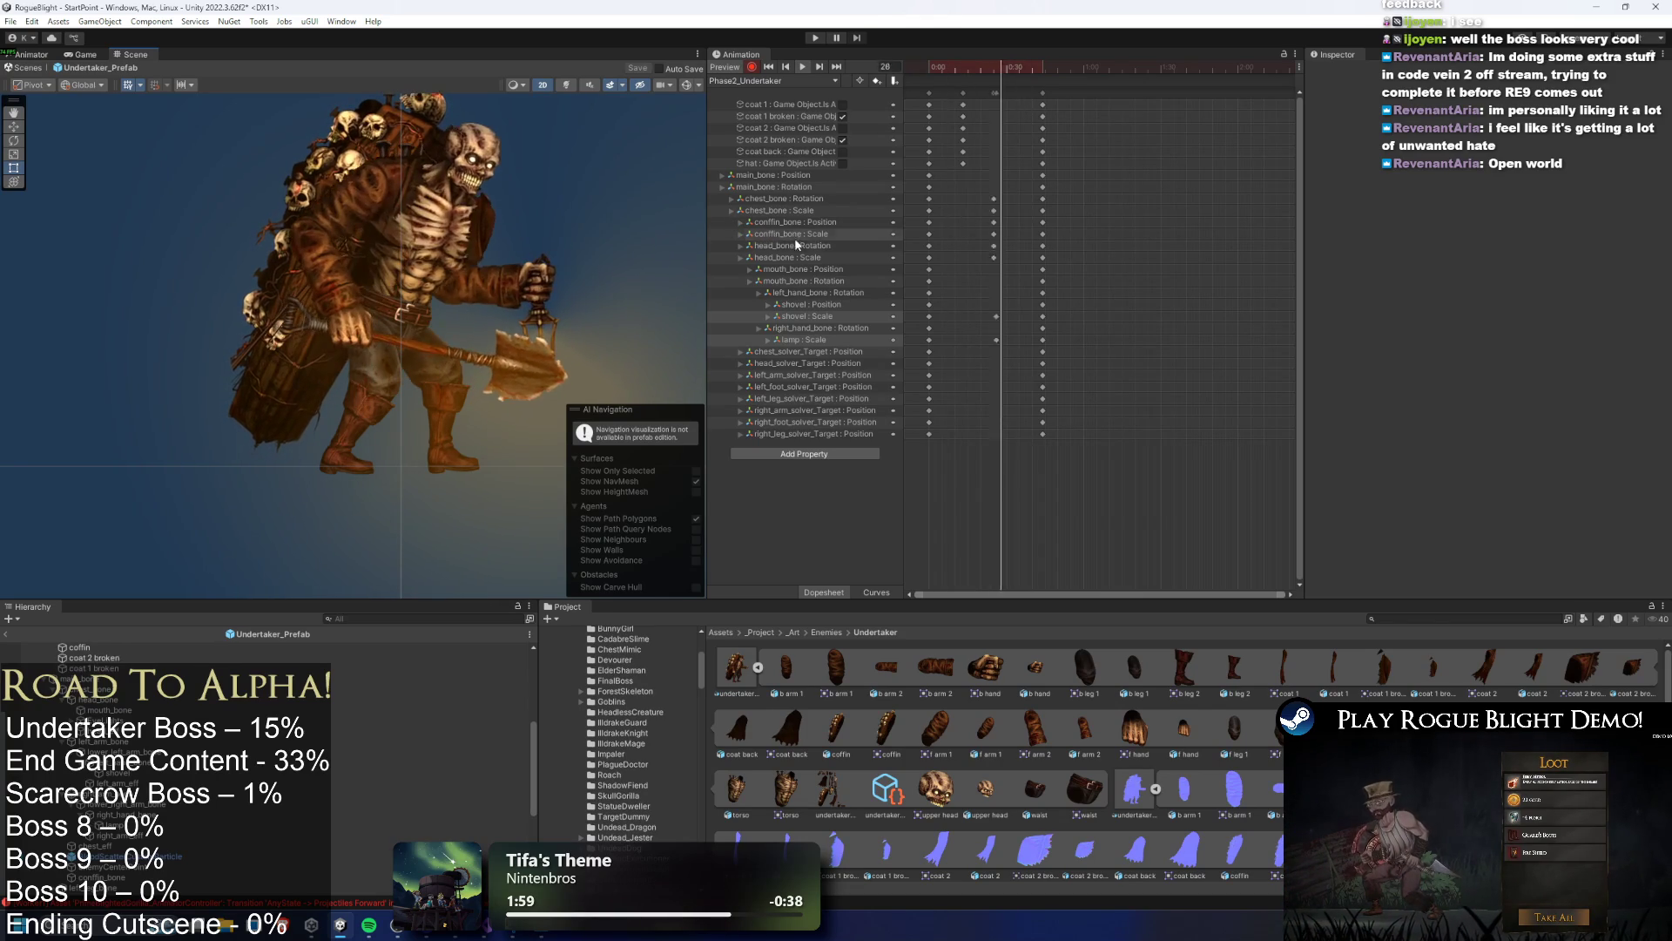
drag(1017, 69, 998, 58)
Set the shovel's and the lamp's Scale Y to 0.85
click(548, 355)
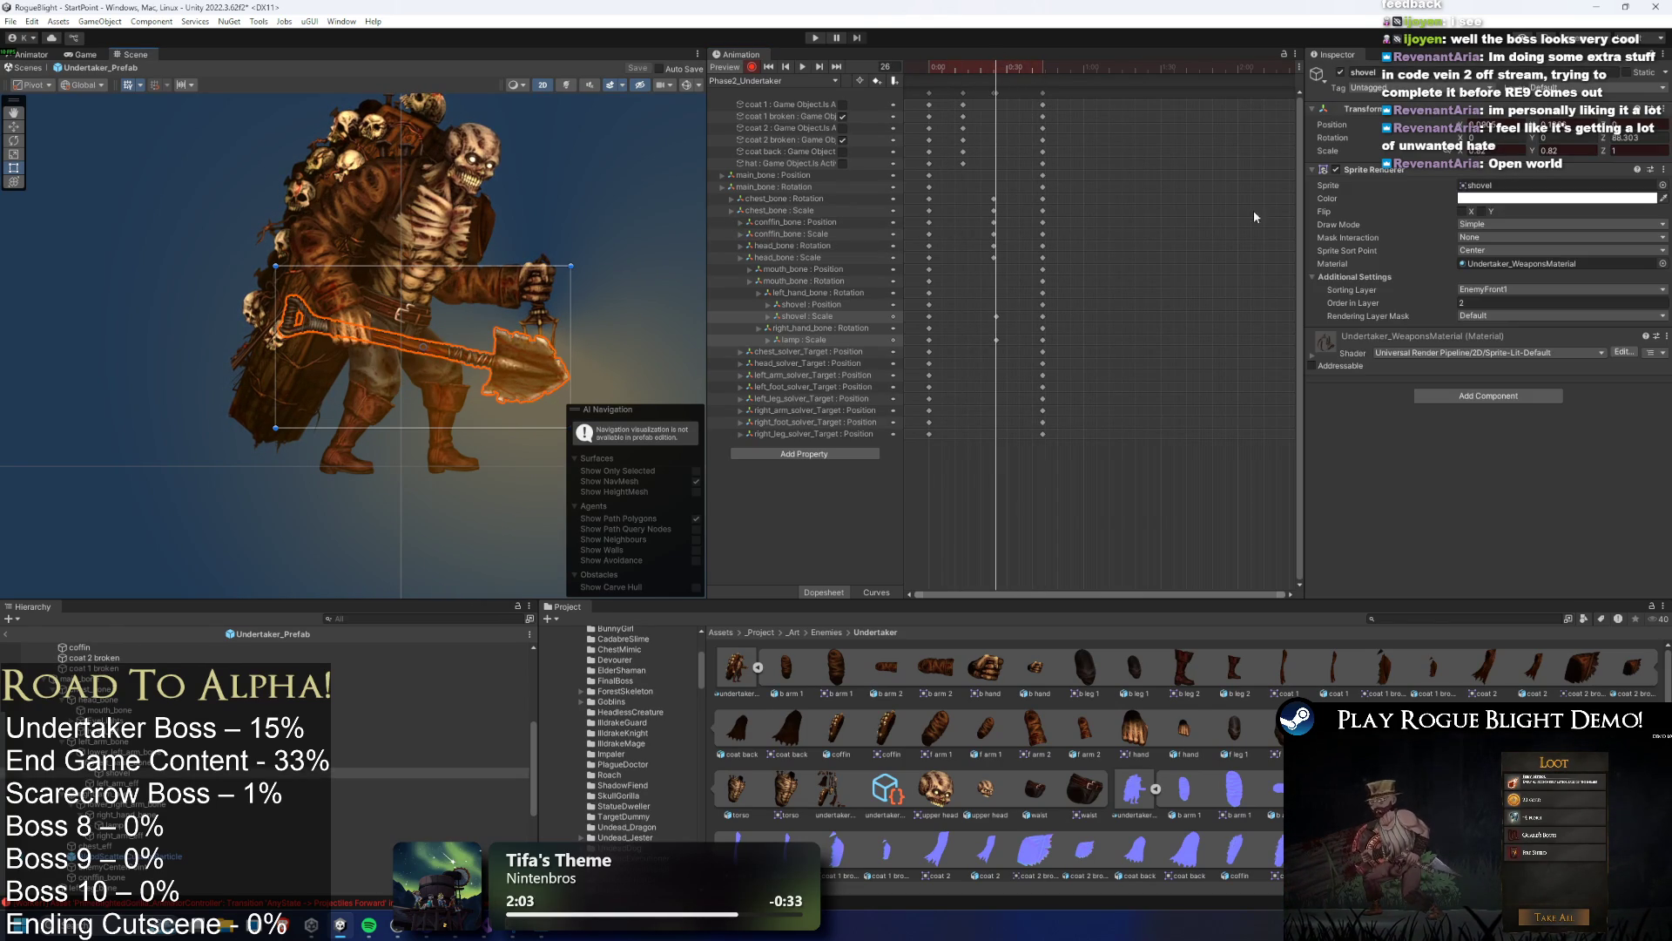
drag(1483, 155, 1502, 155)
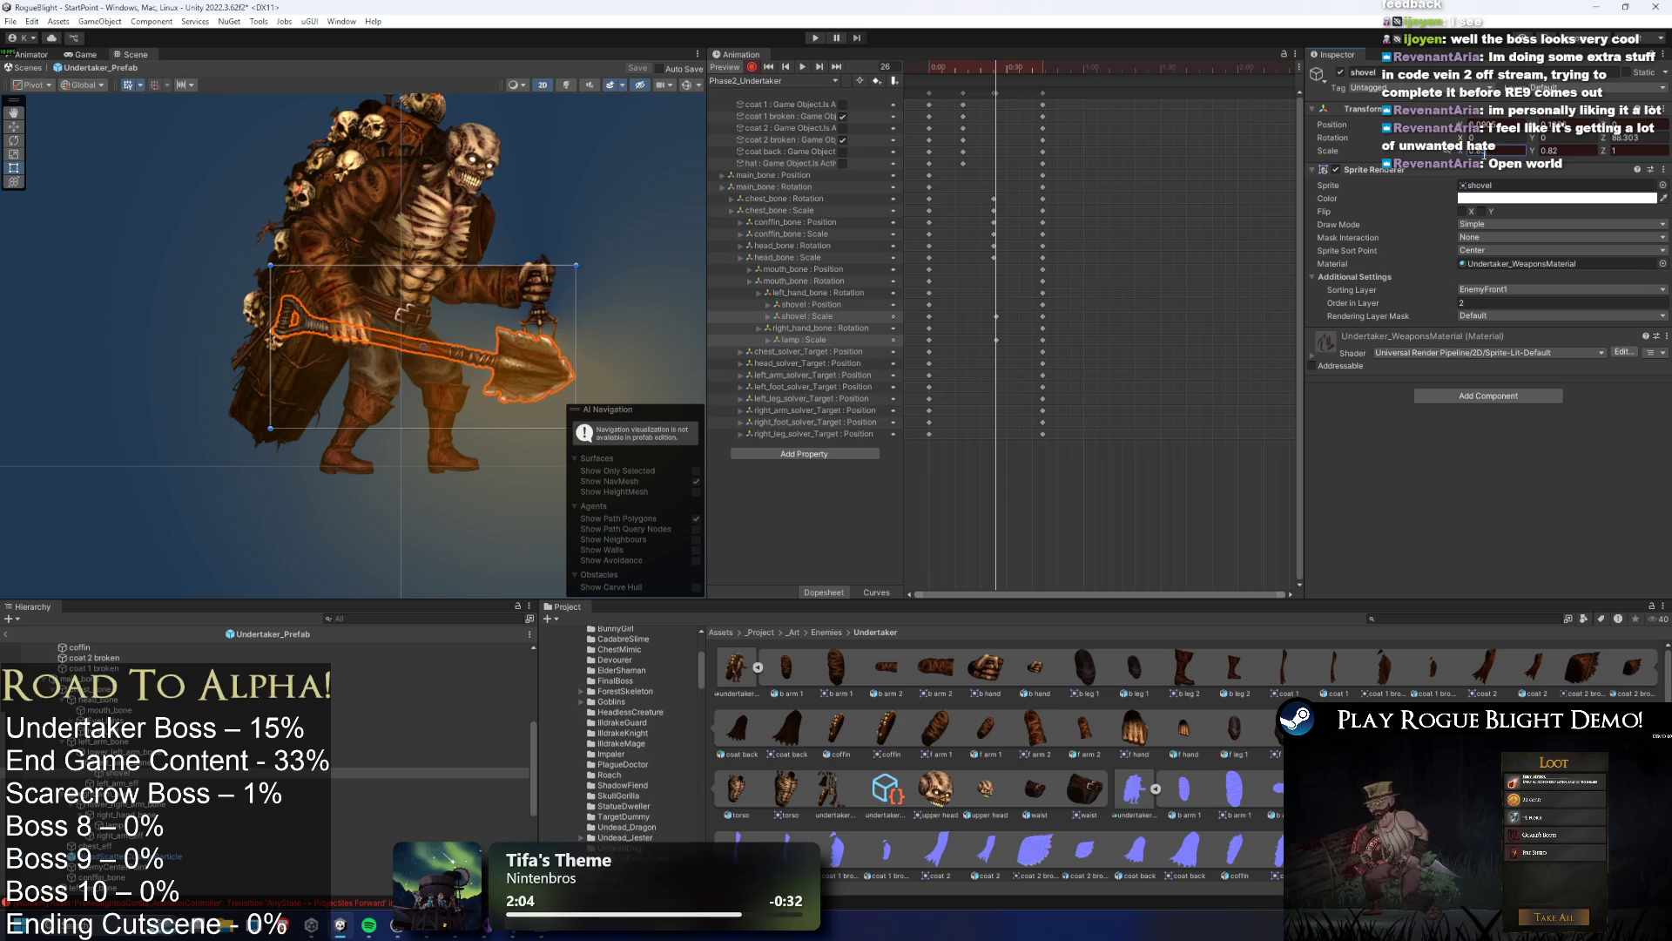
click(1555, 151)
text(5)
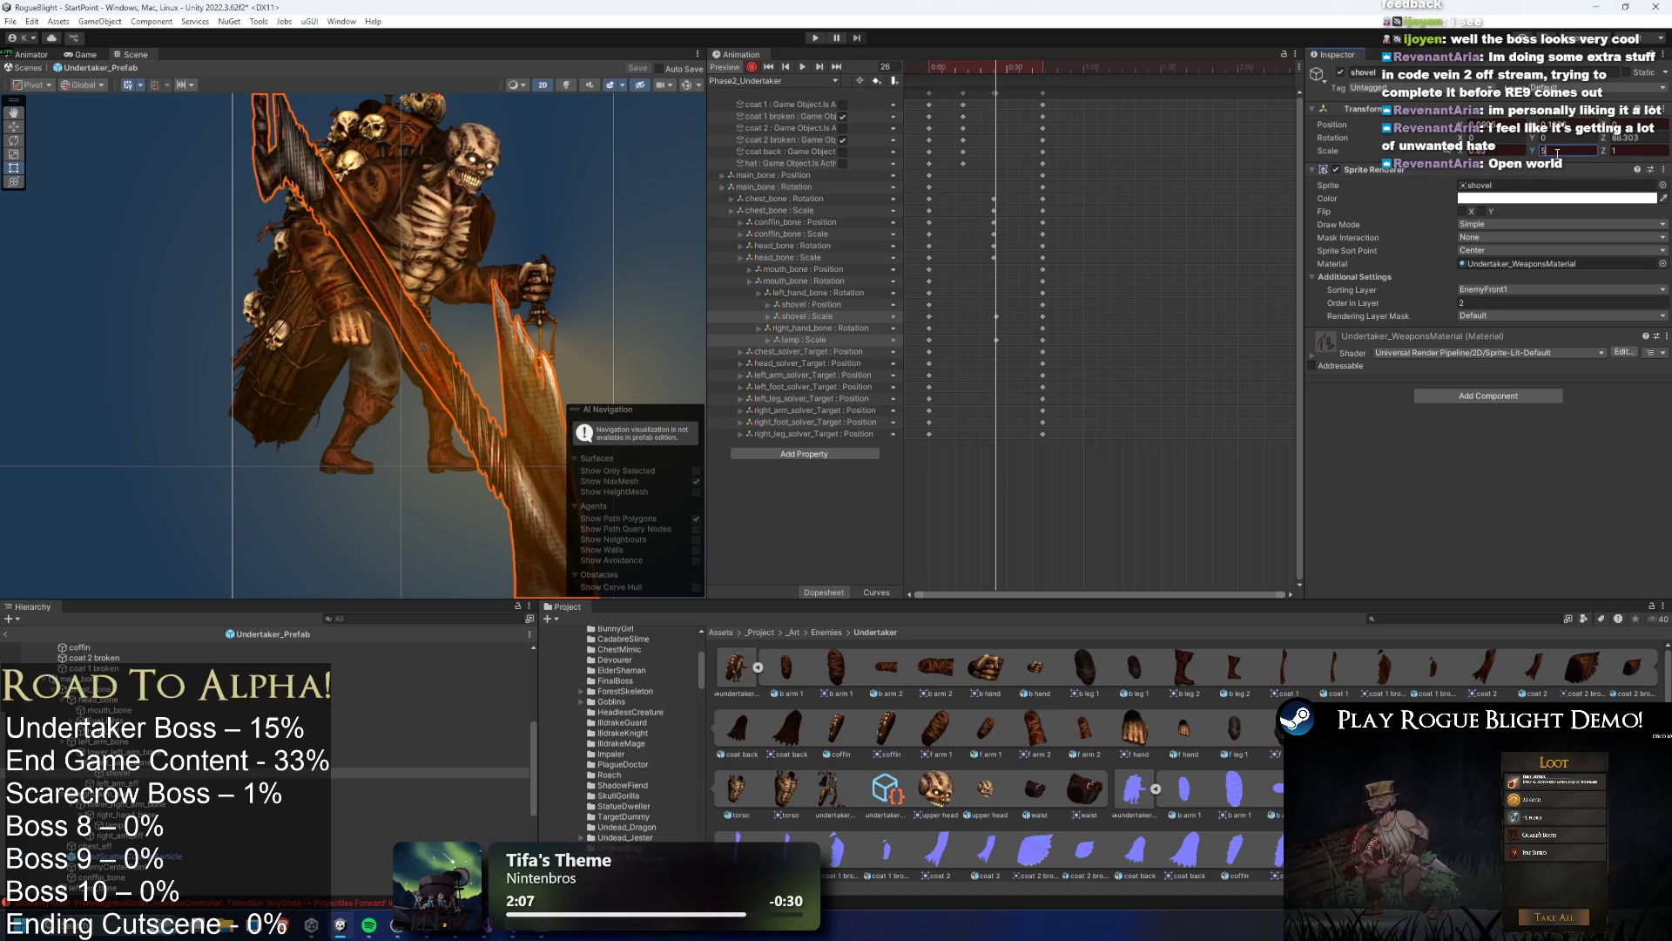
key(BackSpace)
text(0.85)
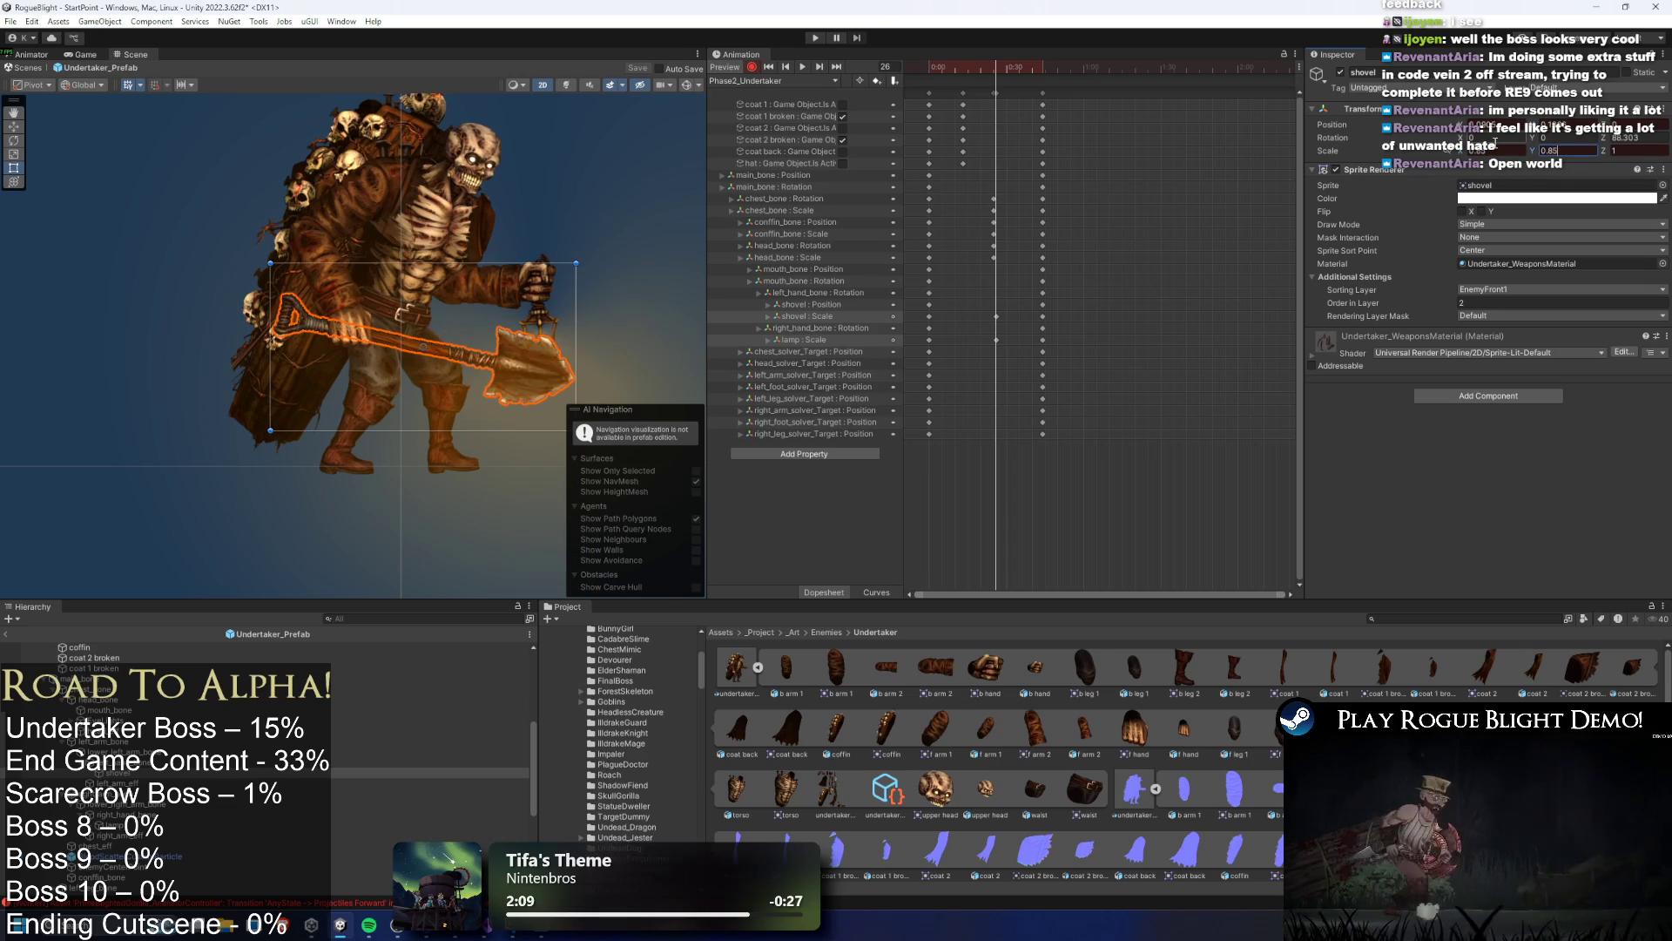
click(997, 316)
key(Down)
key(Down)
key(Down)
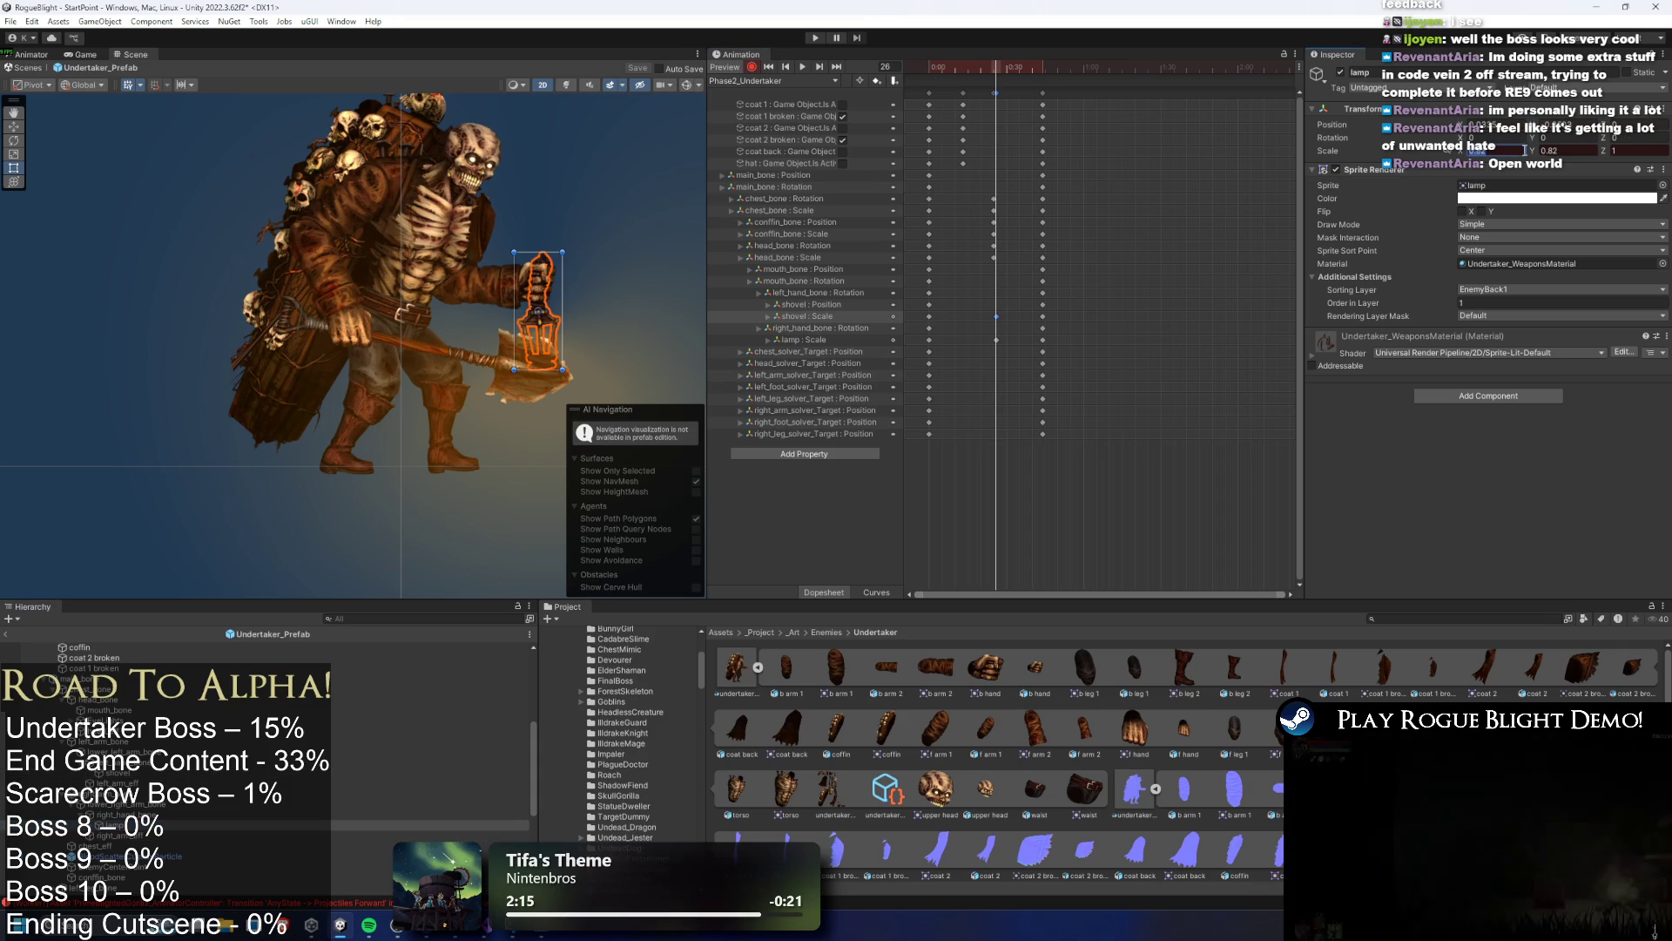
click(1575, 152)
text(0.85)
Copy the shovel and lamp Scale keys to frame 44 and play the clip
mouse_move(1015, 75)
mouse_down()
mouse_move(954, 70)
mouse_move(1037, 70)
mouse_move(1019, 70)
mouse_up()
click(997, 316)
shift+click(996, 340)
click(1044, 70)
key(ctrl+v)
key(space)
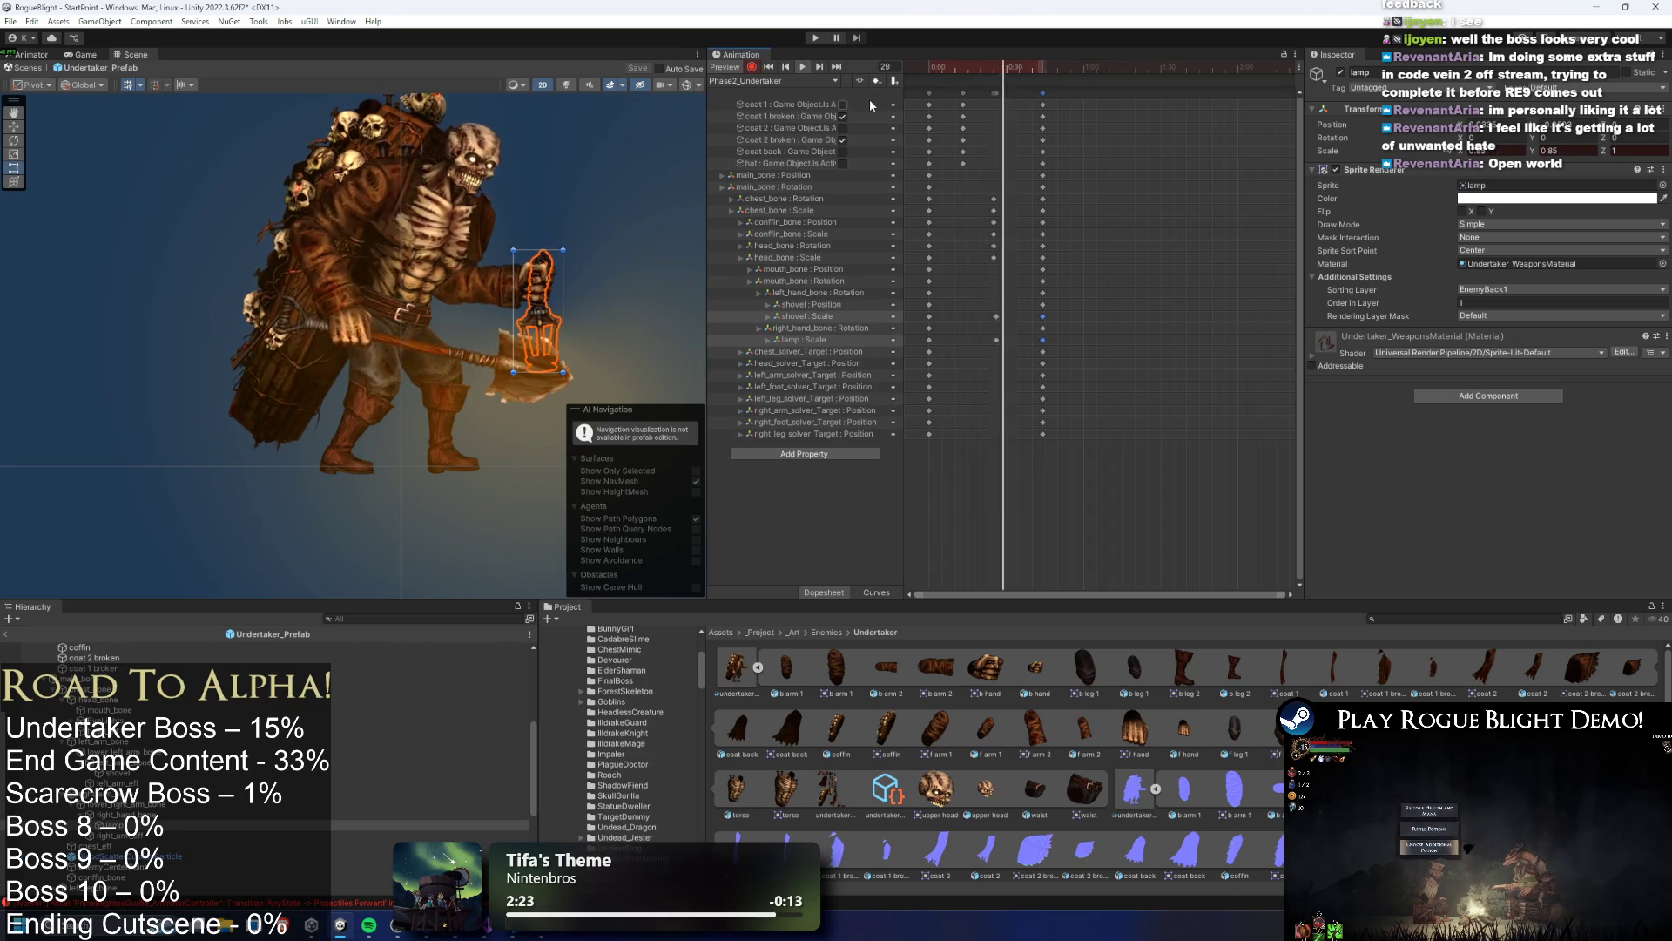
click(640, 164)
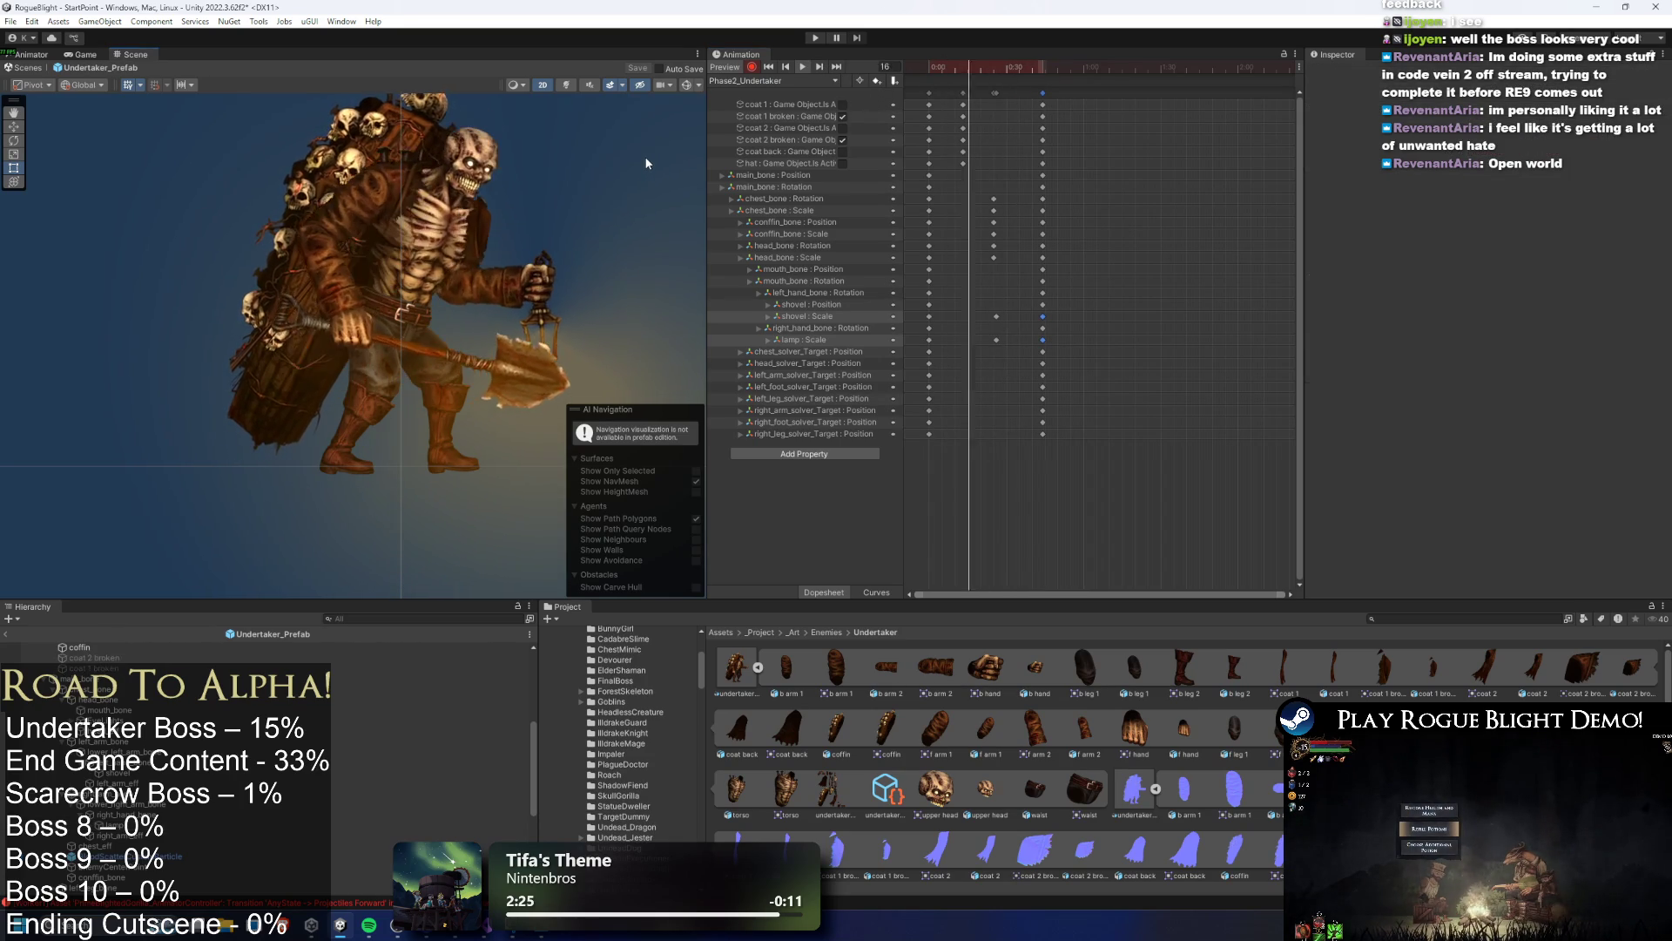
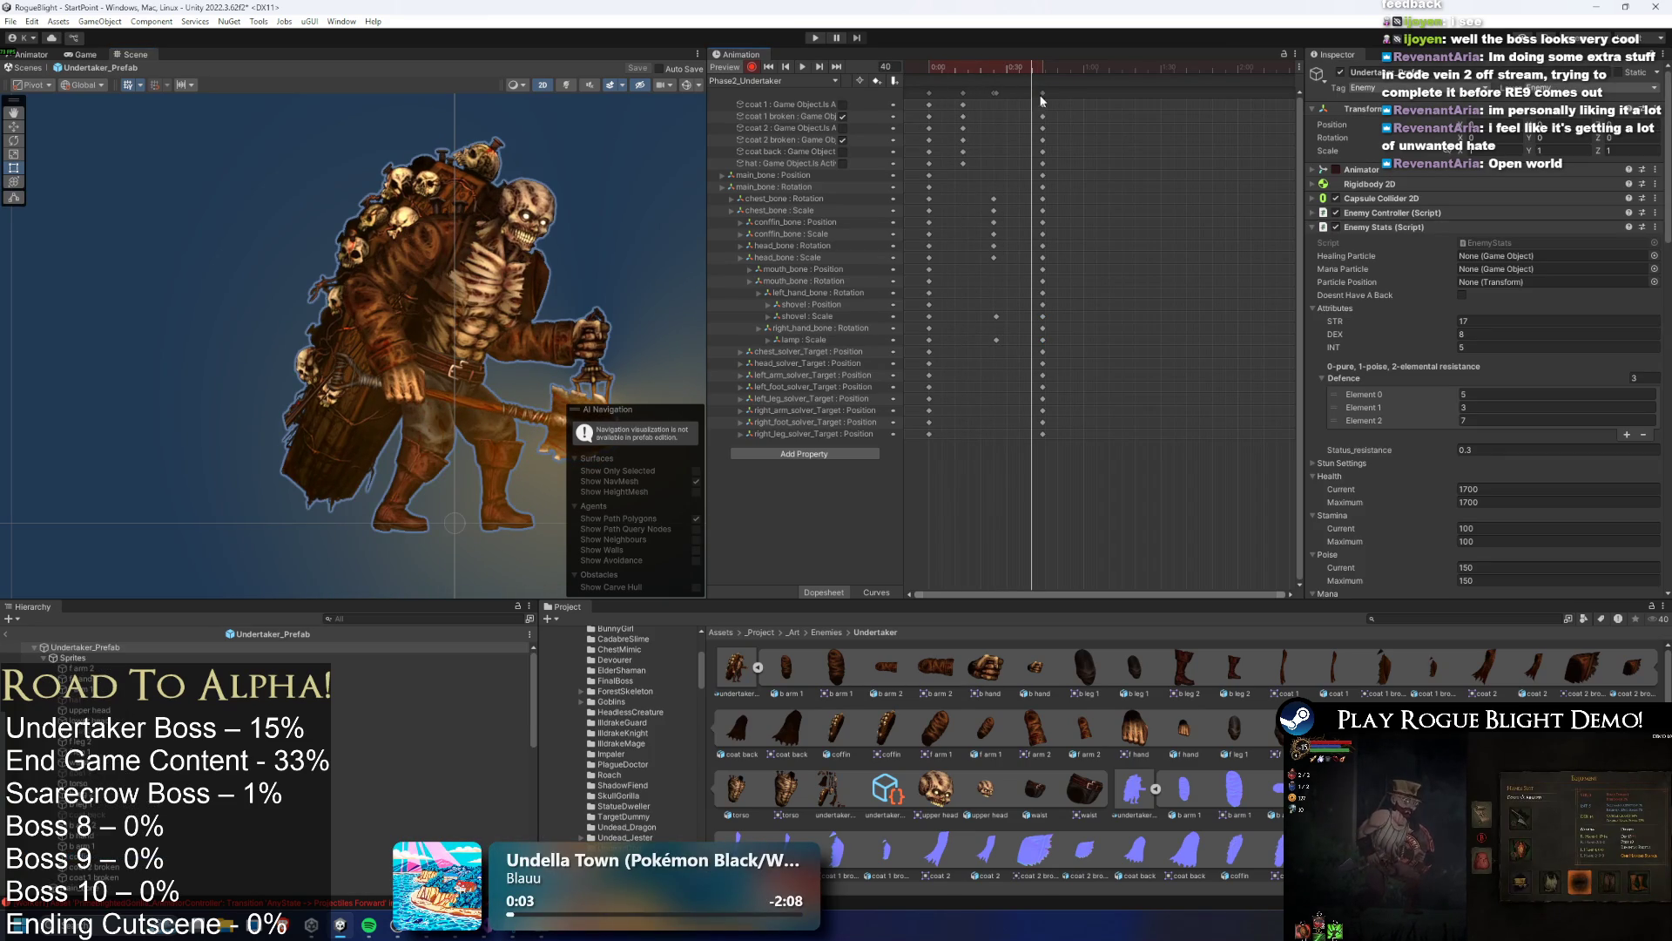
Open the boss's Animator graph and enter the Actions sub-state machine
key(f)
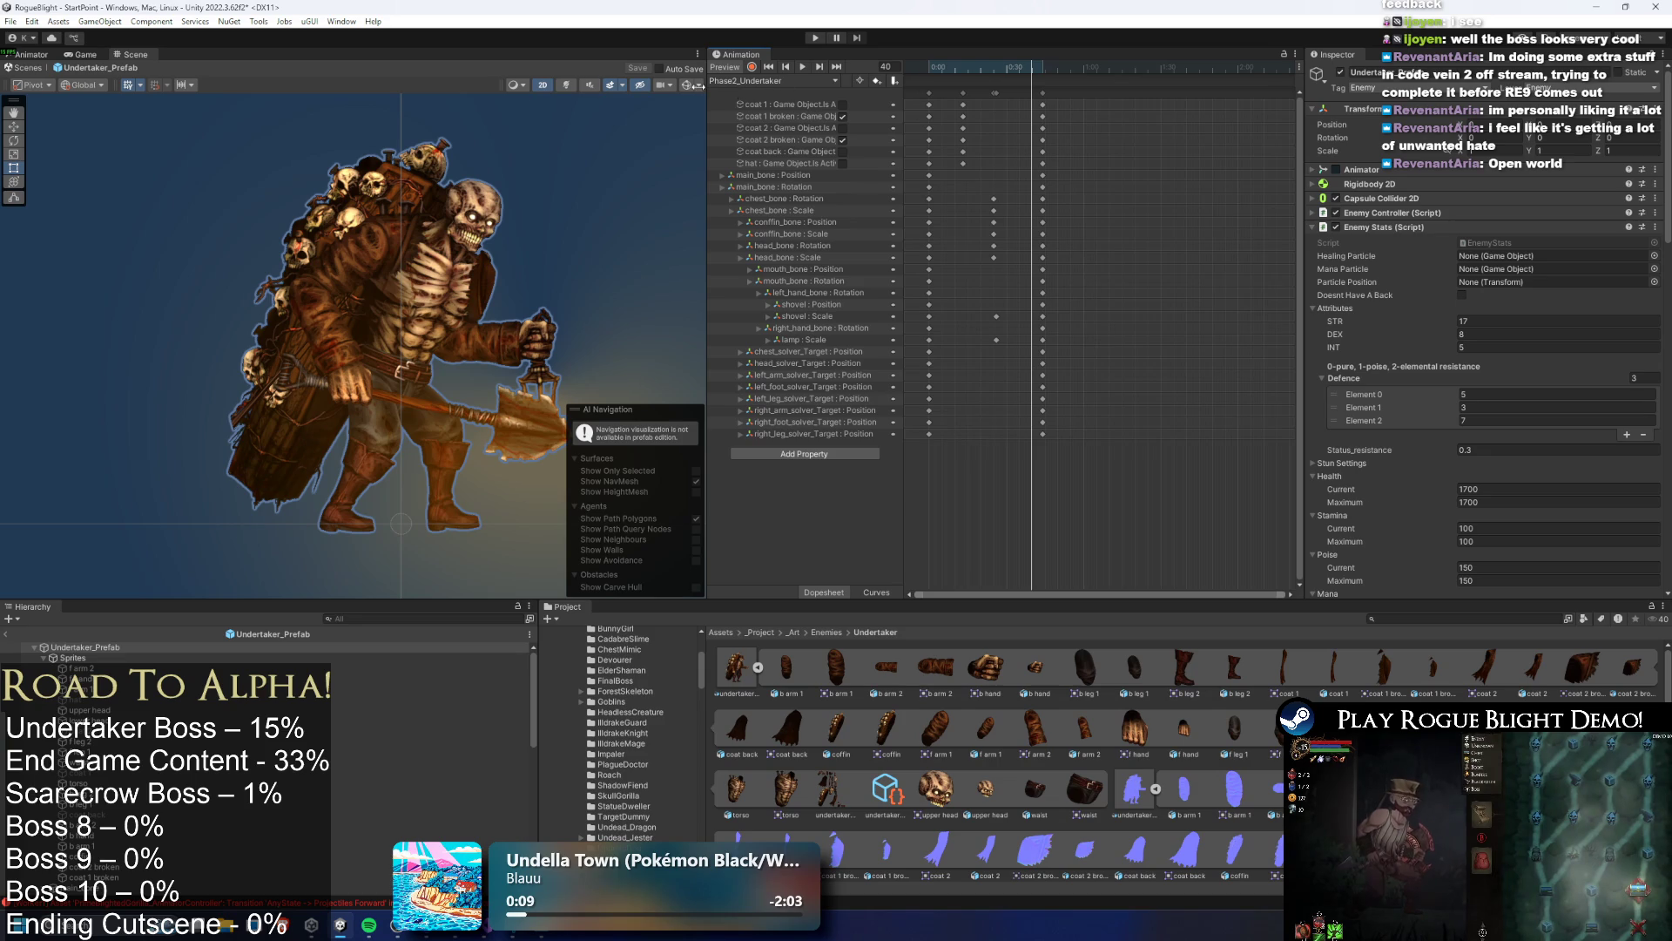
click(31, 54)
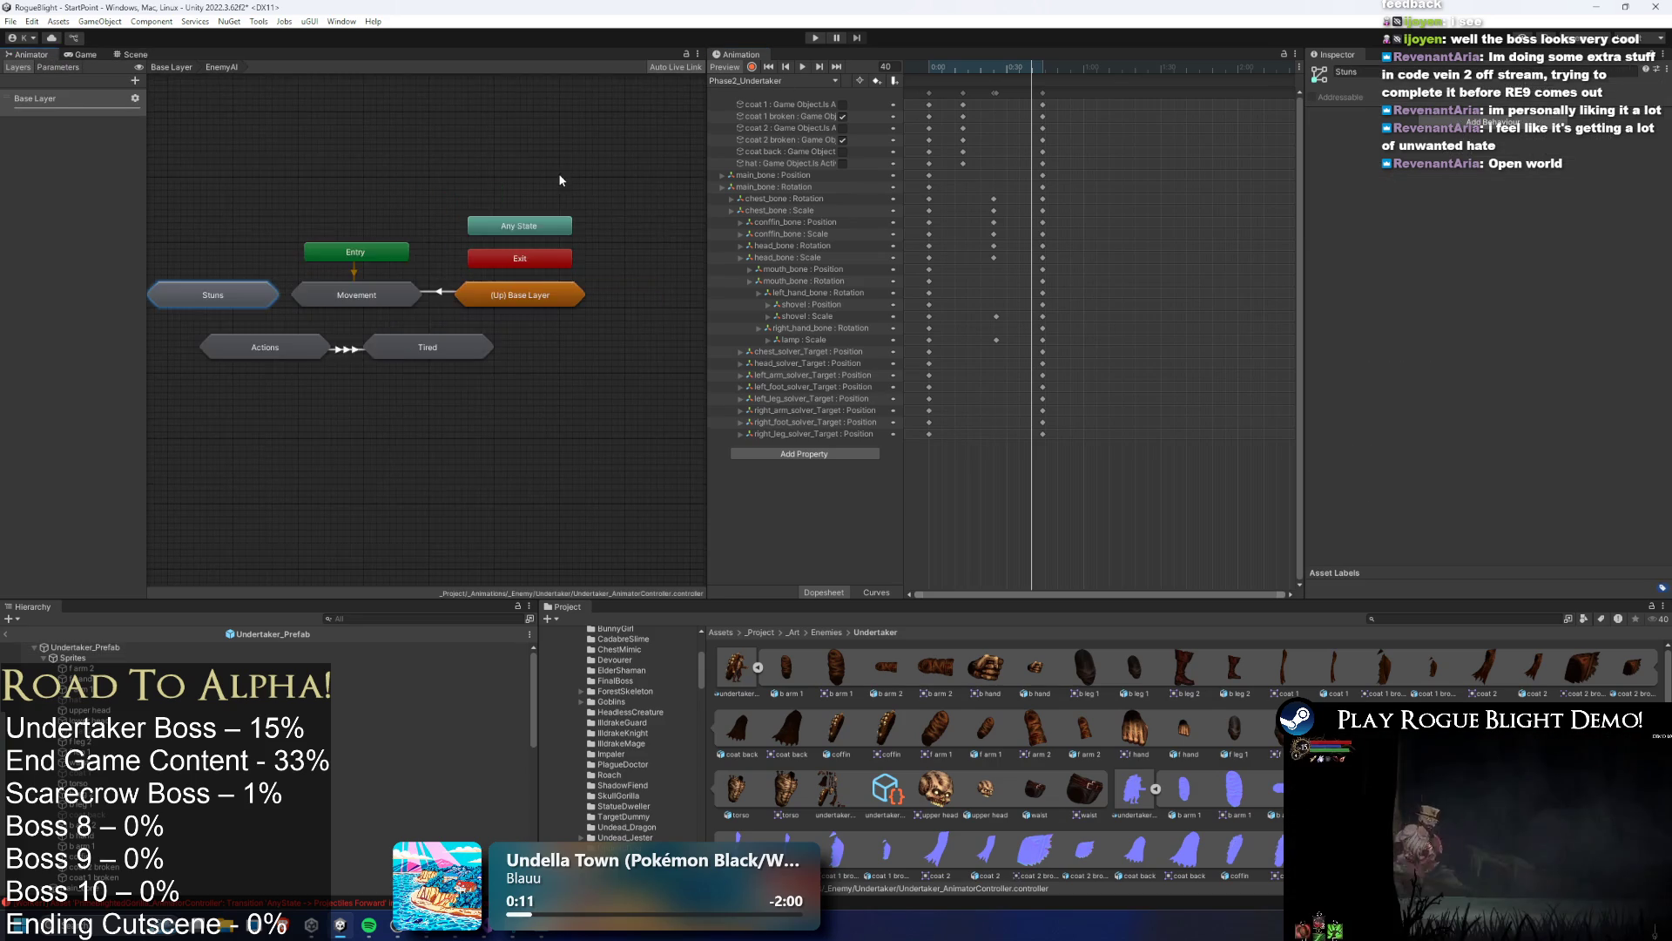
double_click(441, 331)
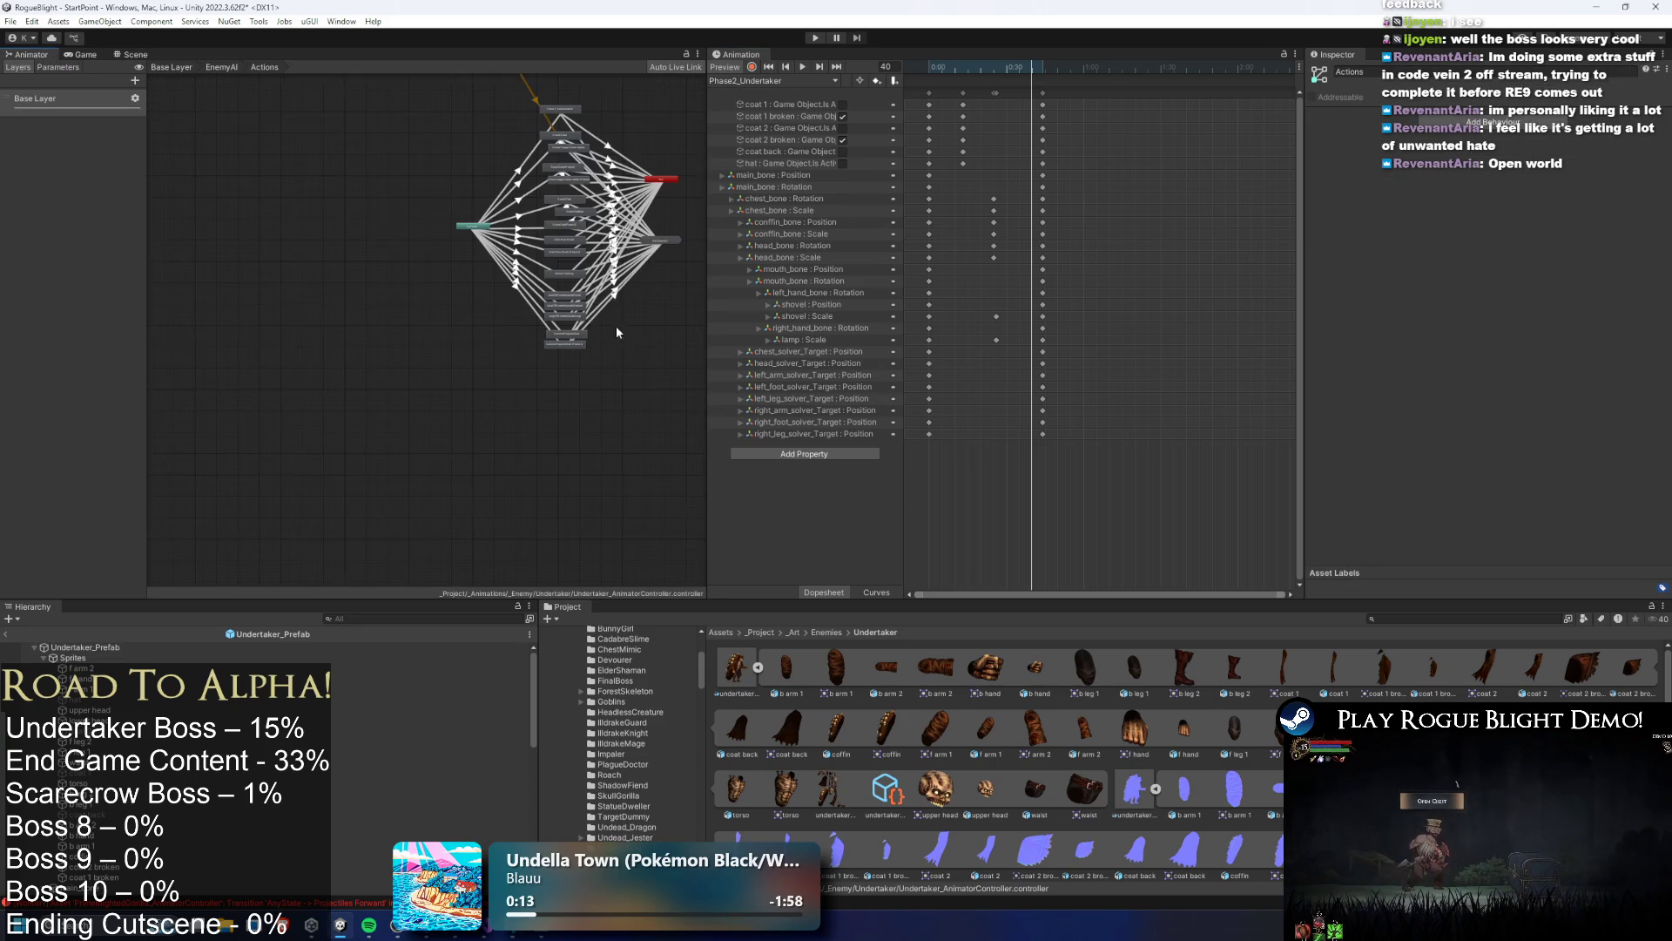
scroll(617, 332, up, 5)
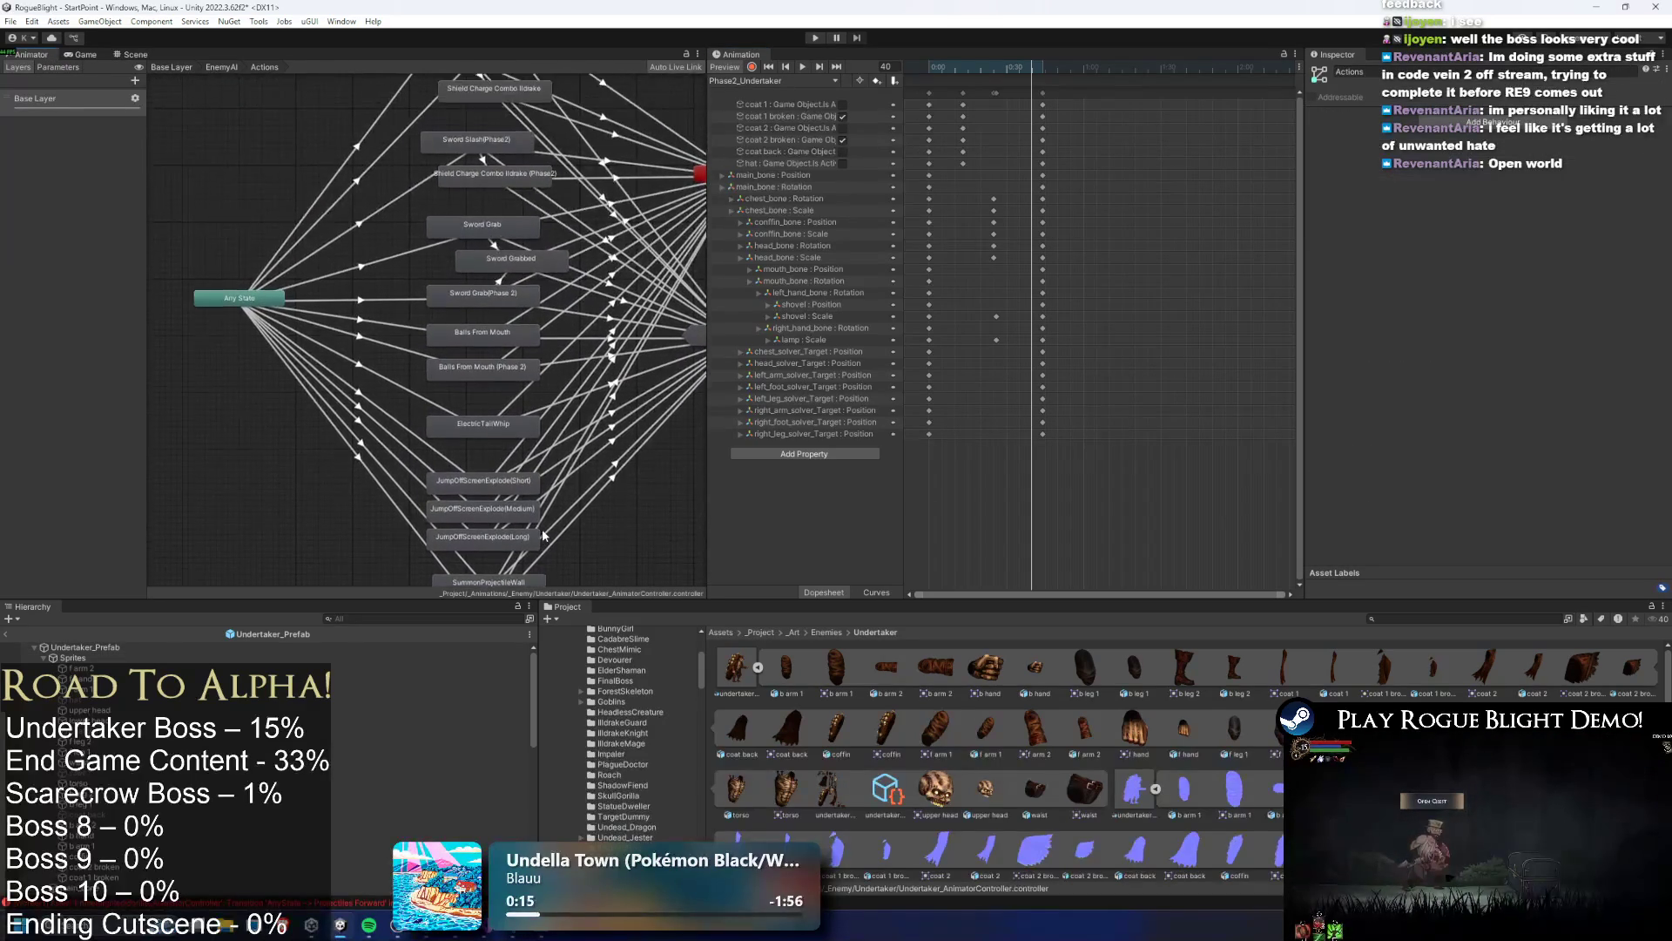
scroll(543, 535, down, 3)
scroll(505, 397, up, 3)
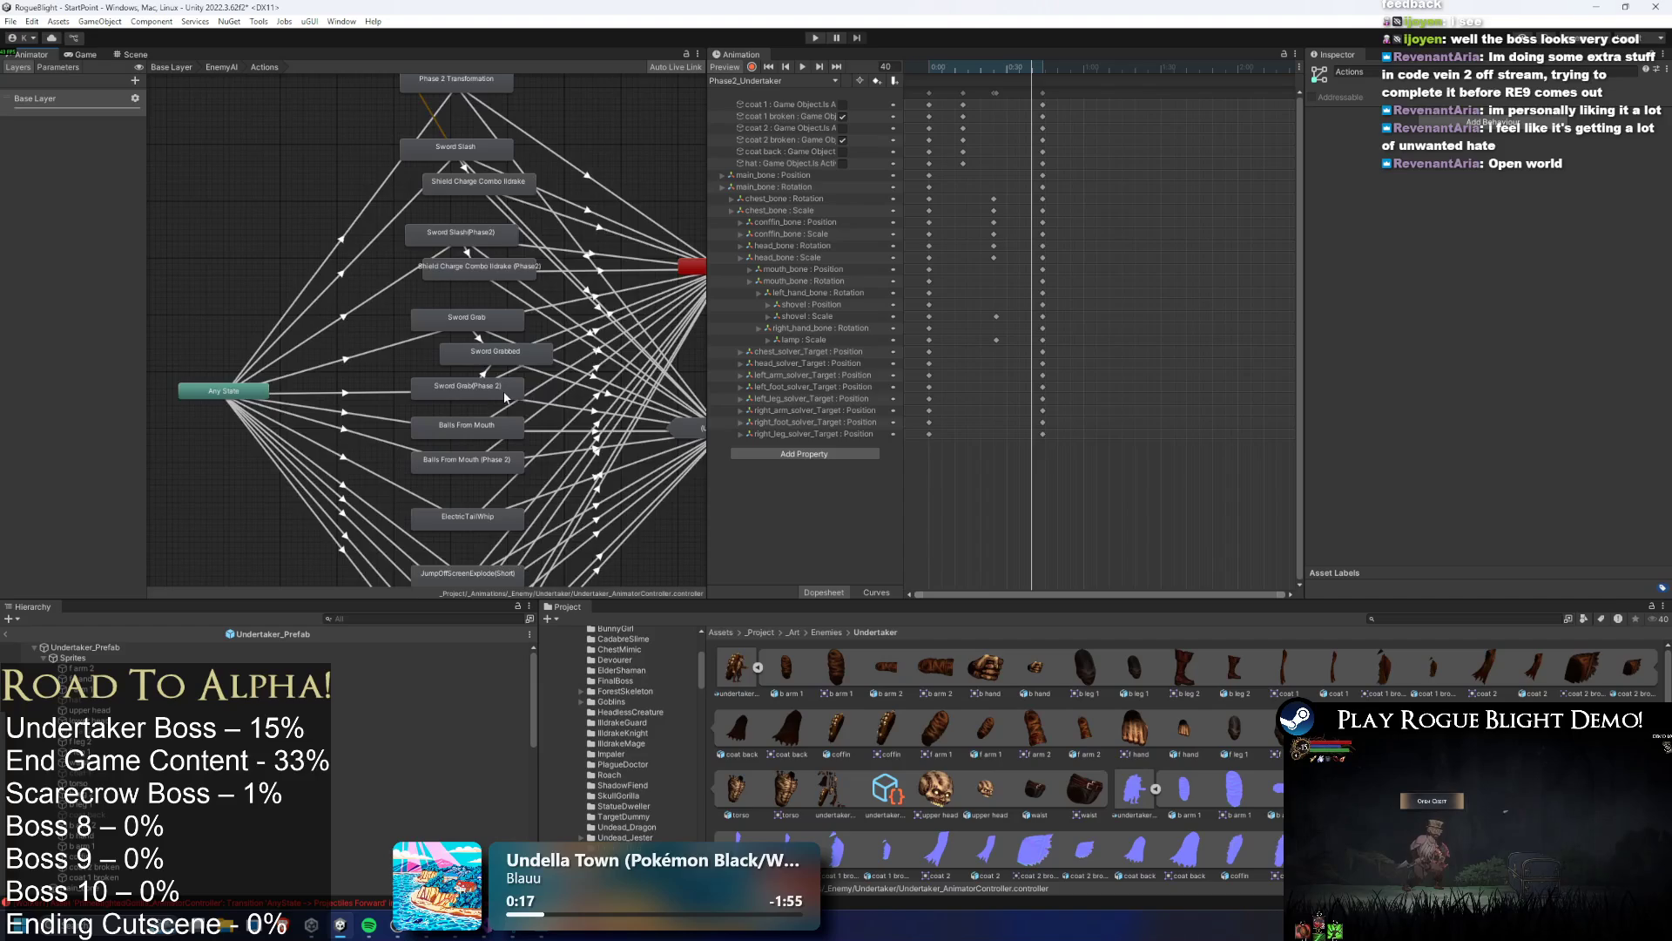
drag(506, 397, 501, 473)
Select Phase 2 Transformation, review its Any State transition, and open the Motion picker
click(445, 174)
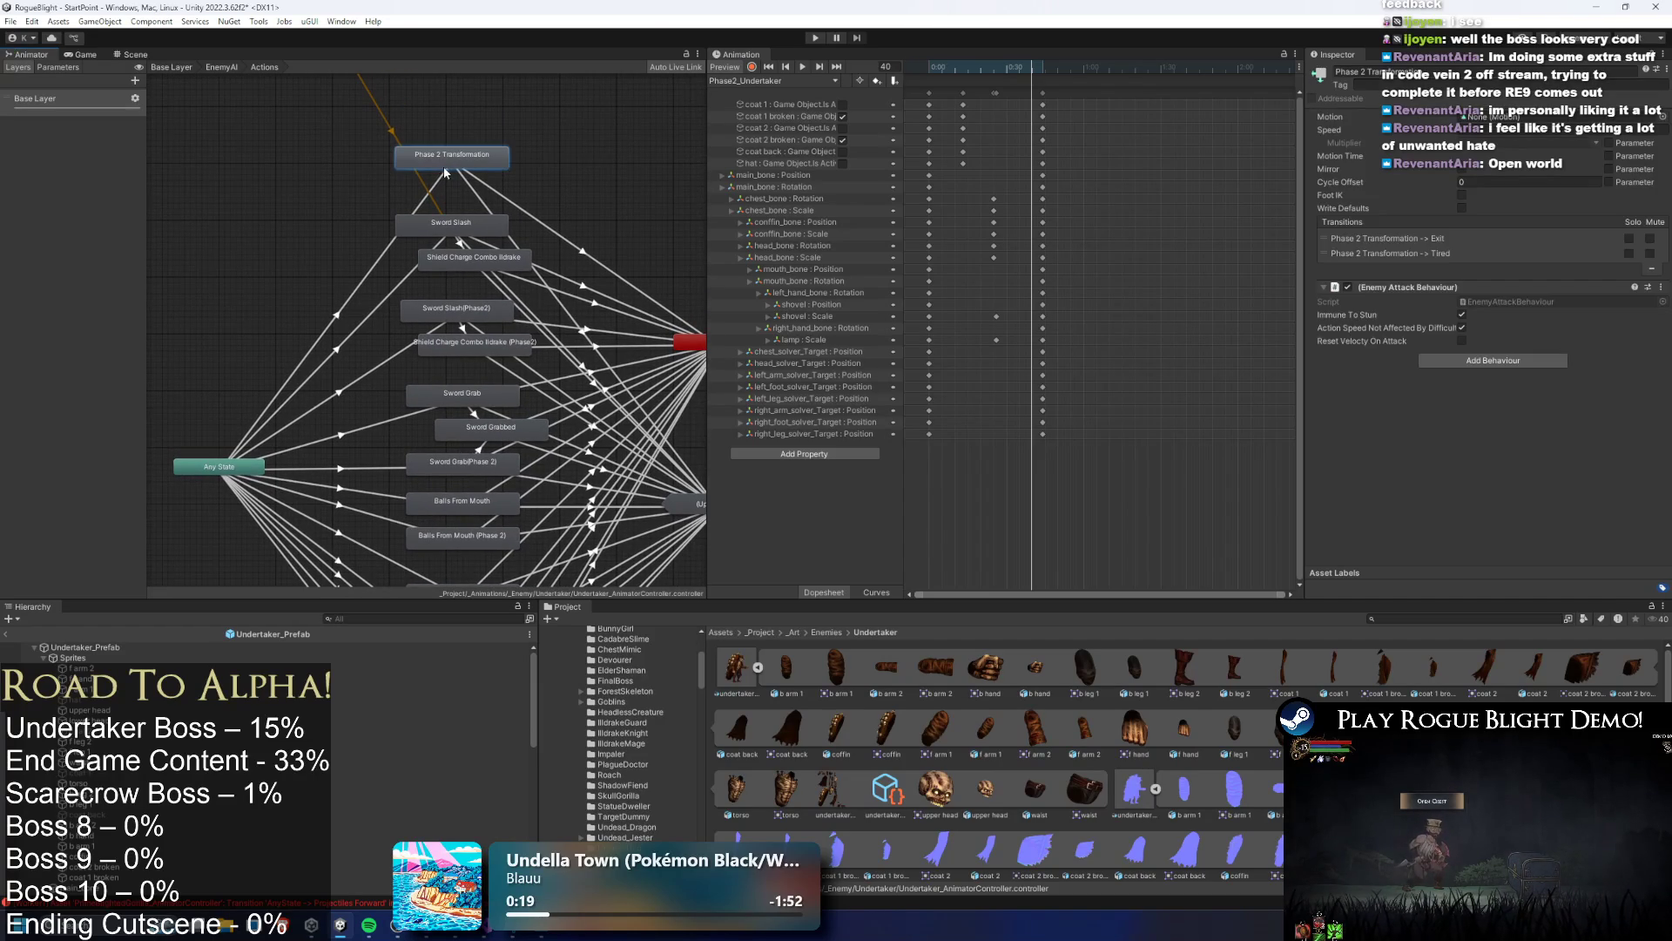
click(427, 198)
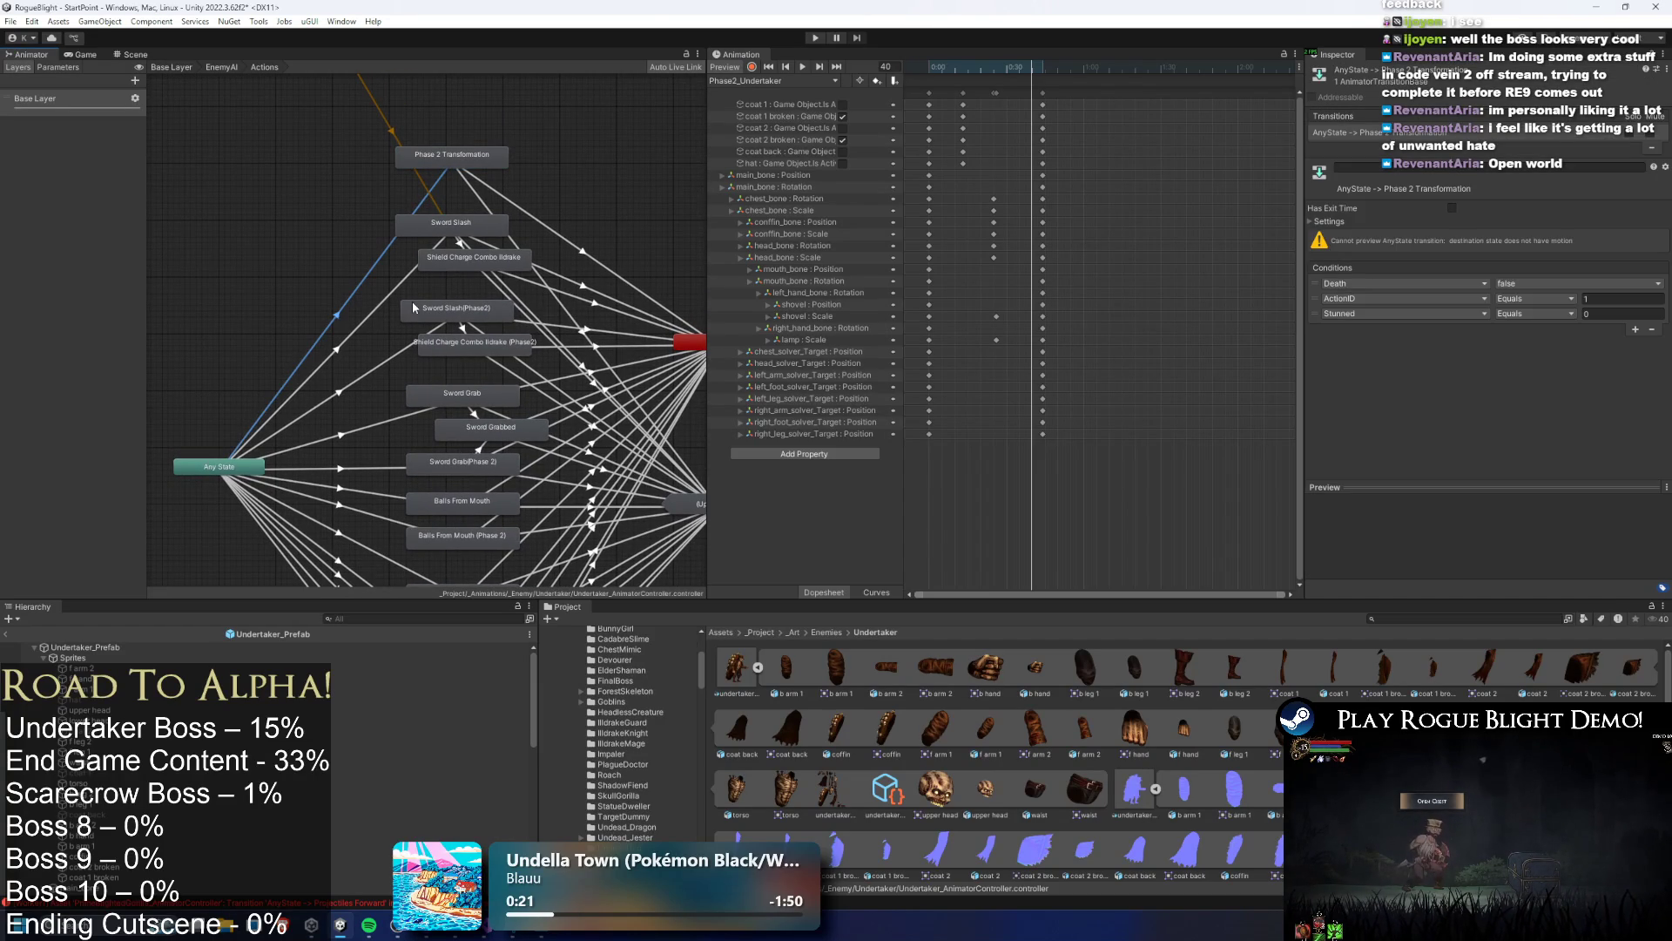
click(452, 155)
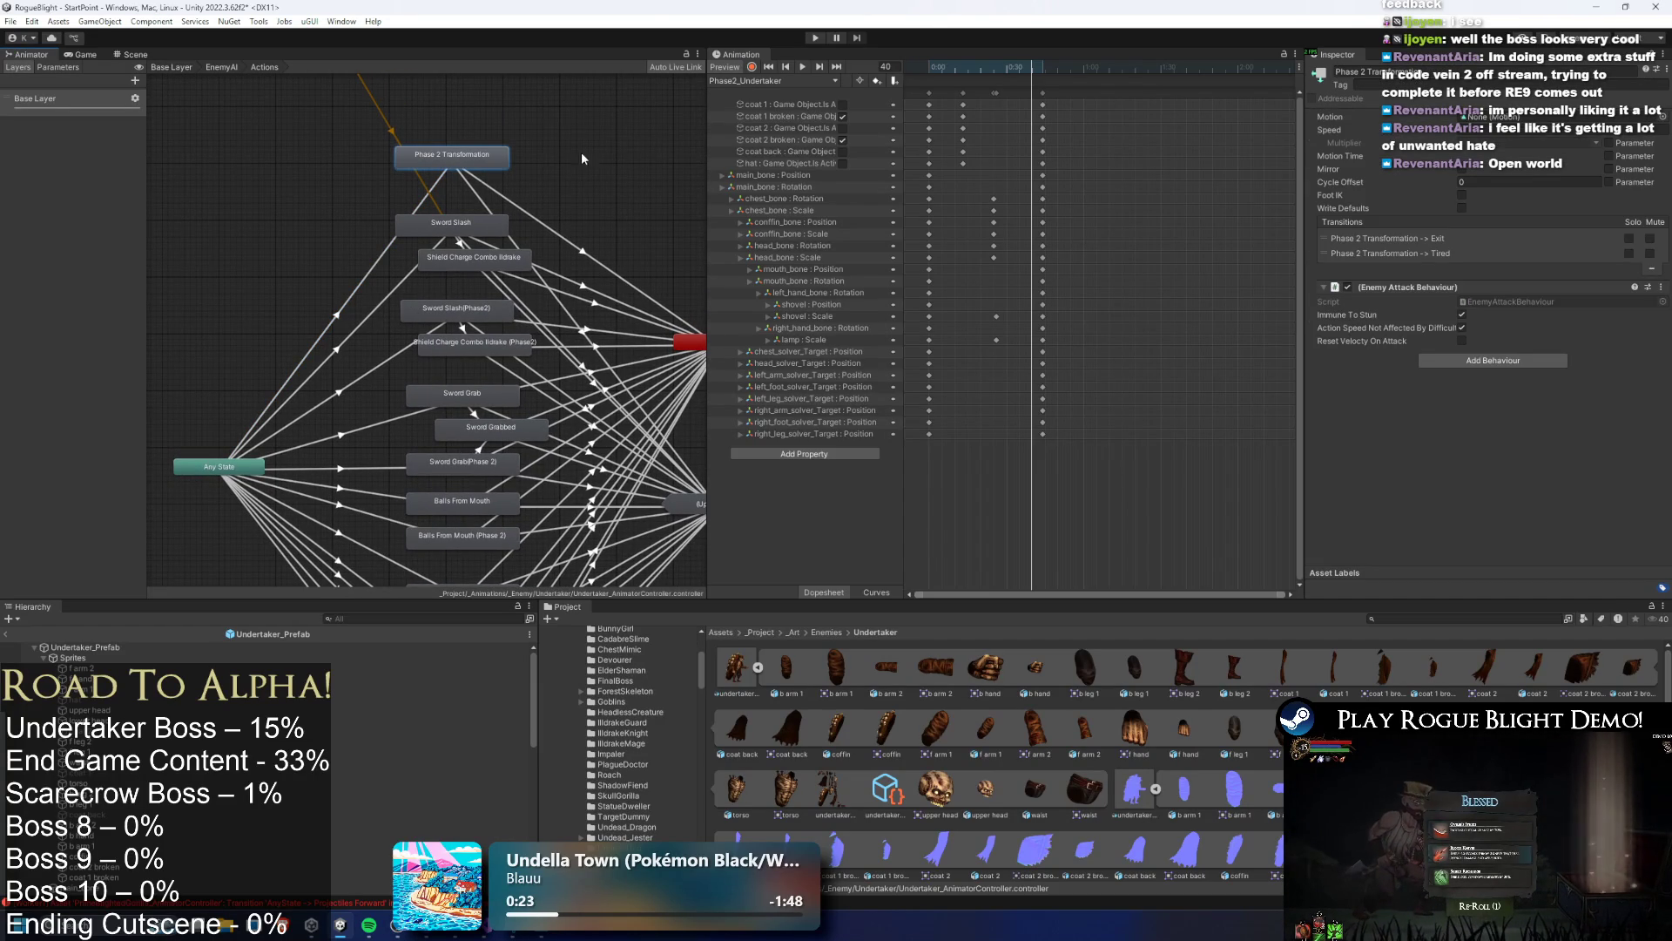
click(1661, 117)
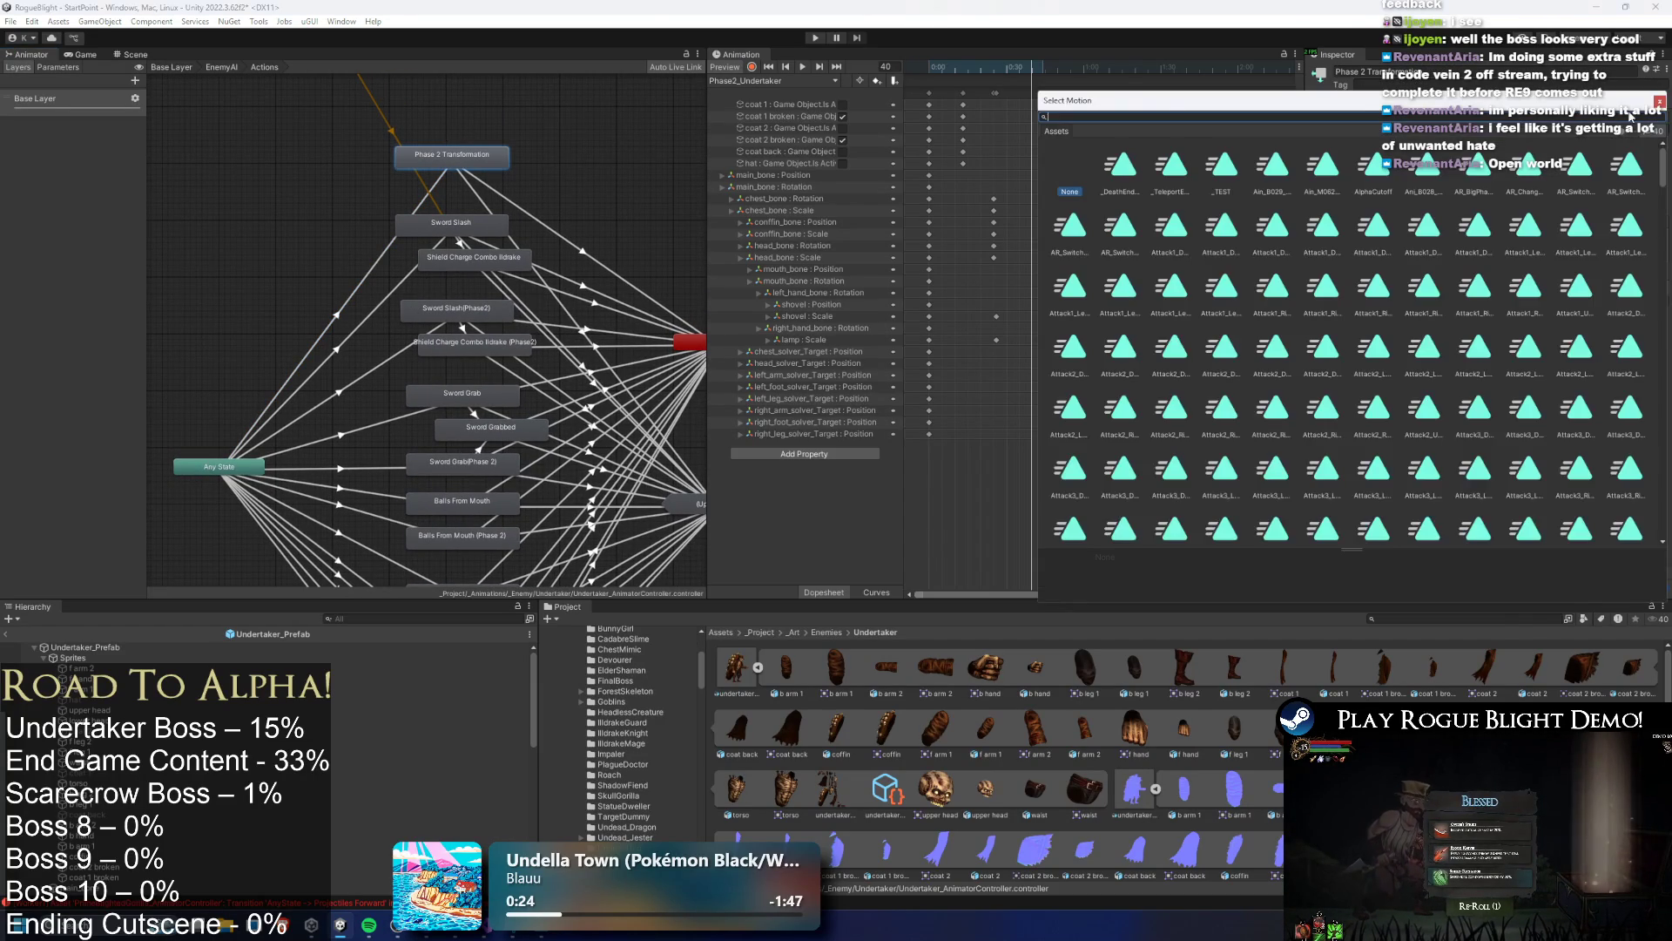
Assign the Phase2_Undertaker clip as the state's motion and locate it in the project
text(undertaker phase 2)
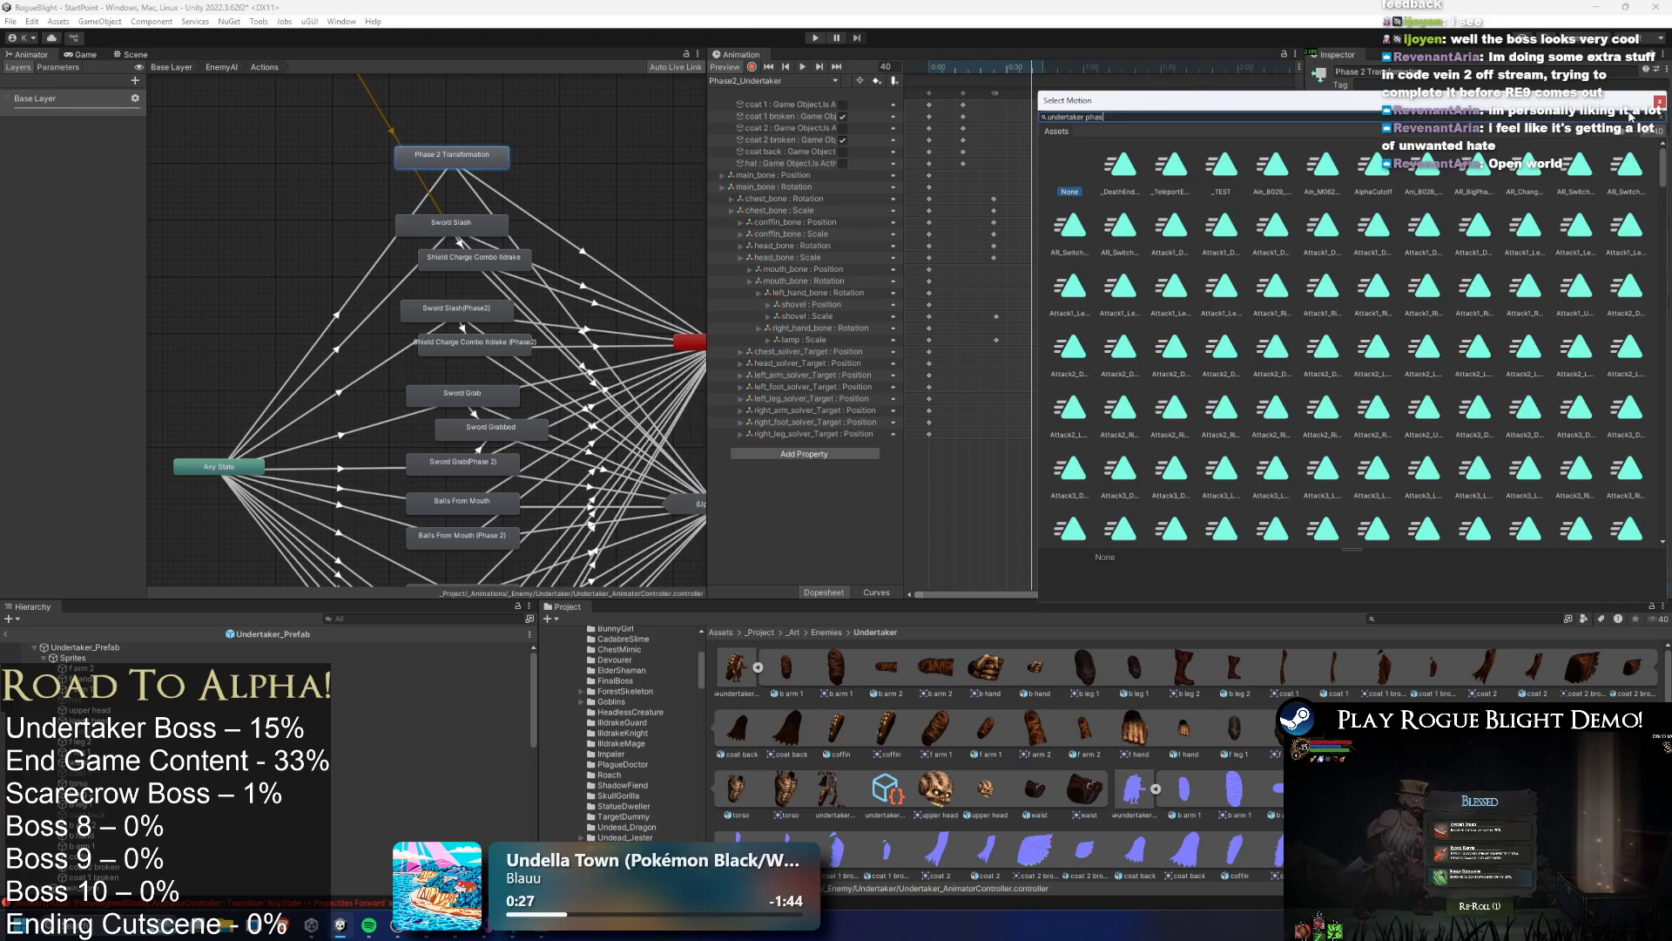
double_click(1121, 166)
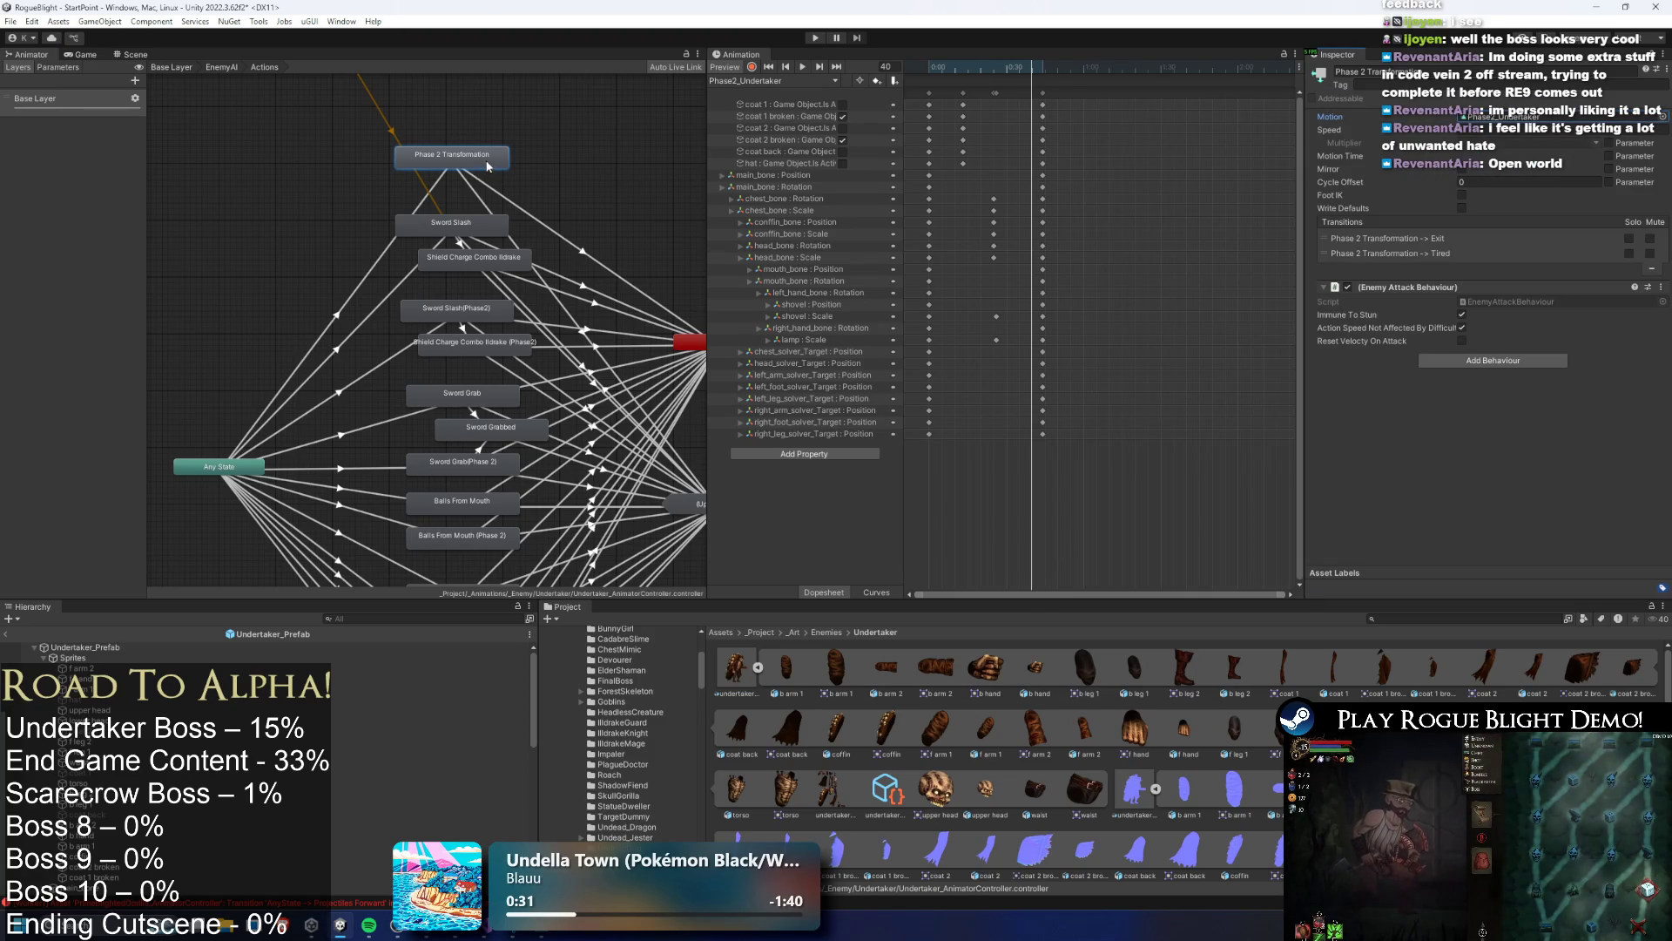
double_click(452, 155)
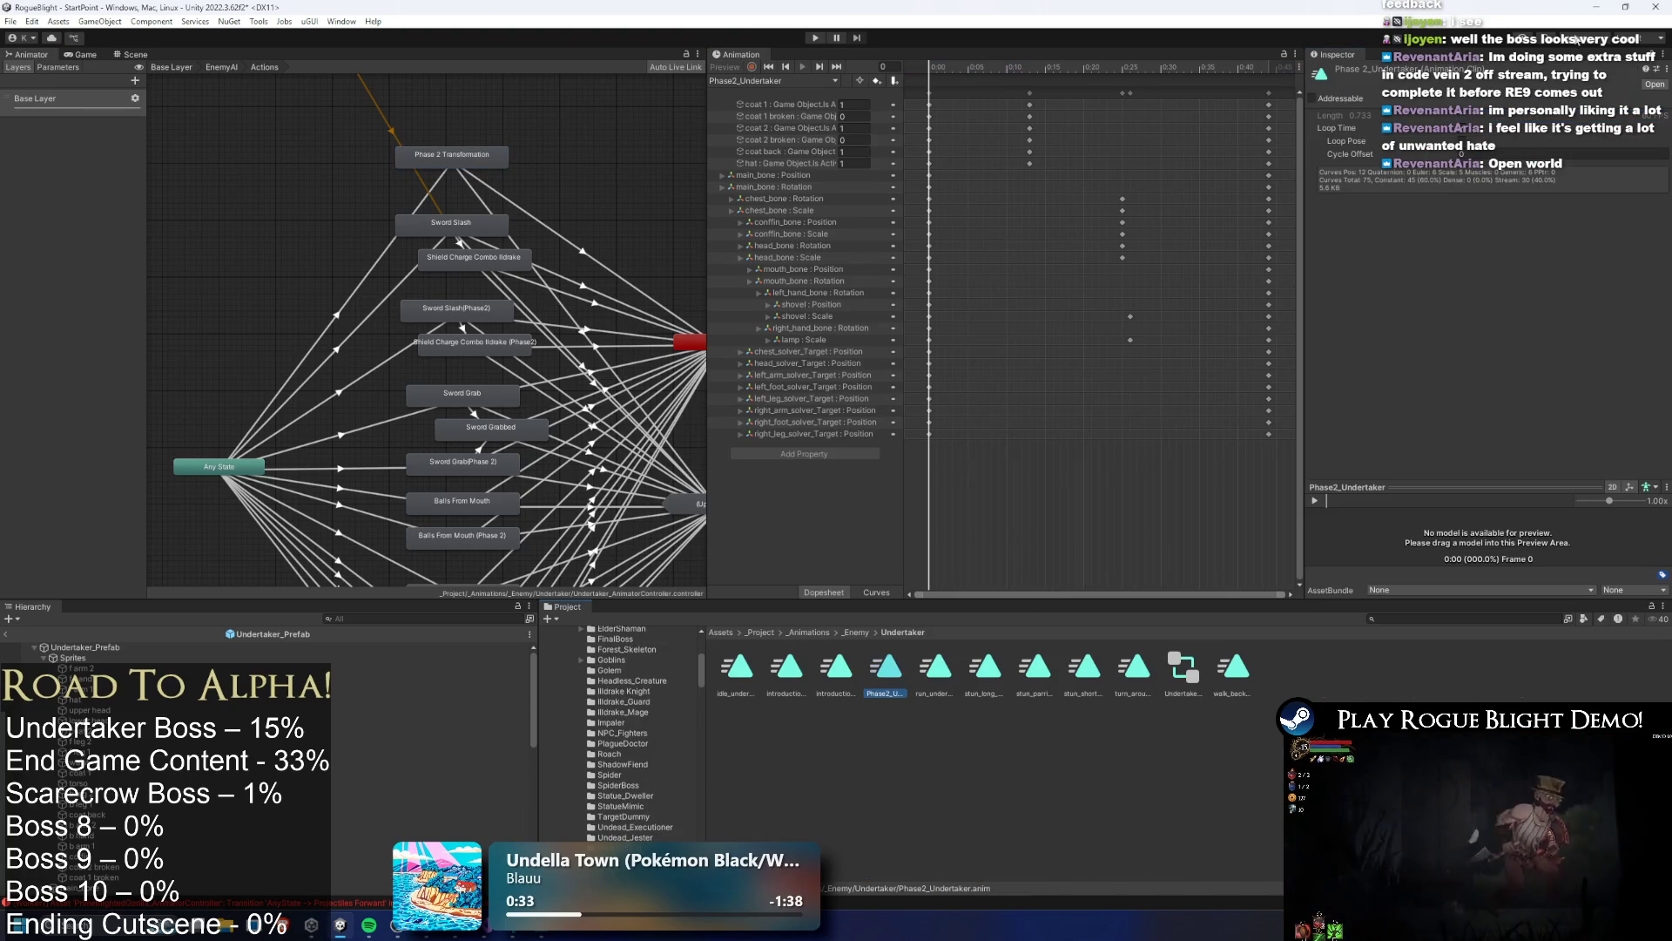
Check the Any State transition, then show Undertaker_Prefab's components with Screen Shake collapsed
click(346, 301)
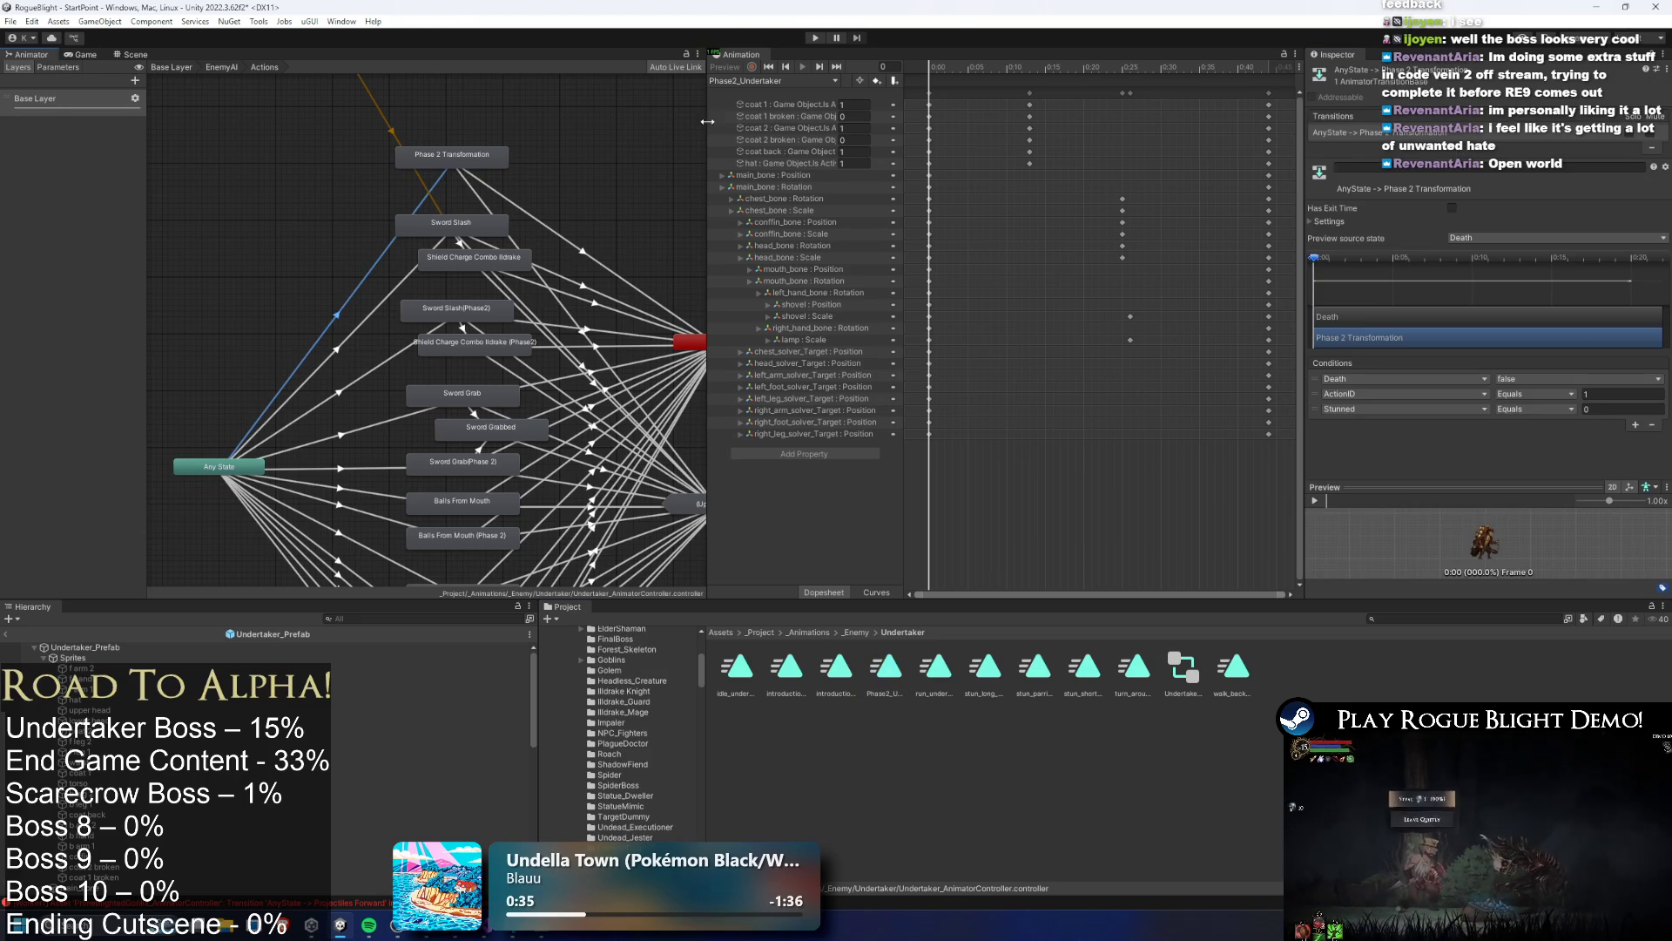
click(82, 648)
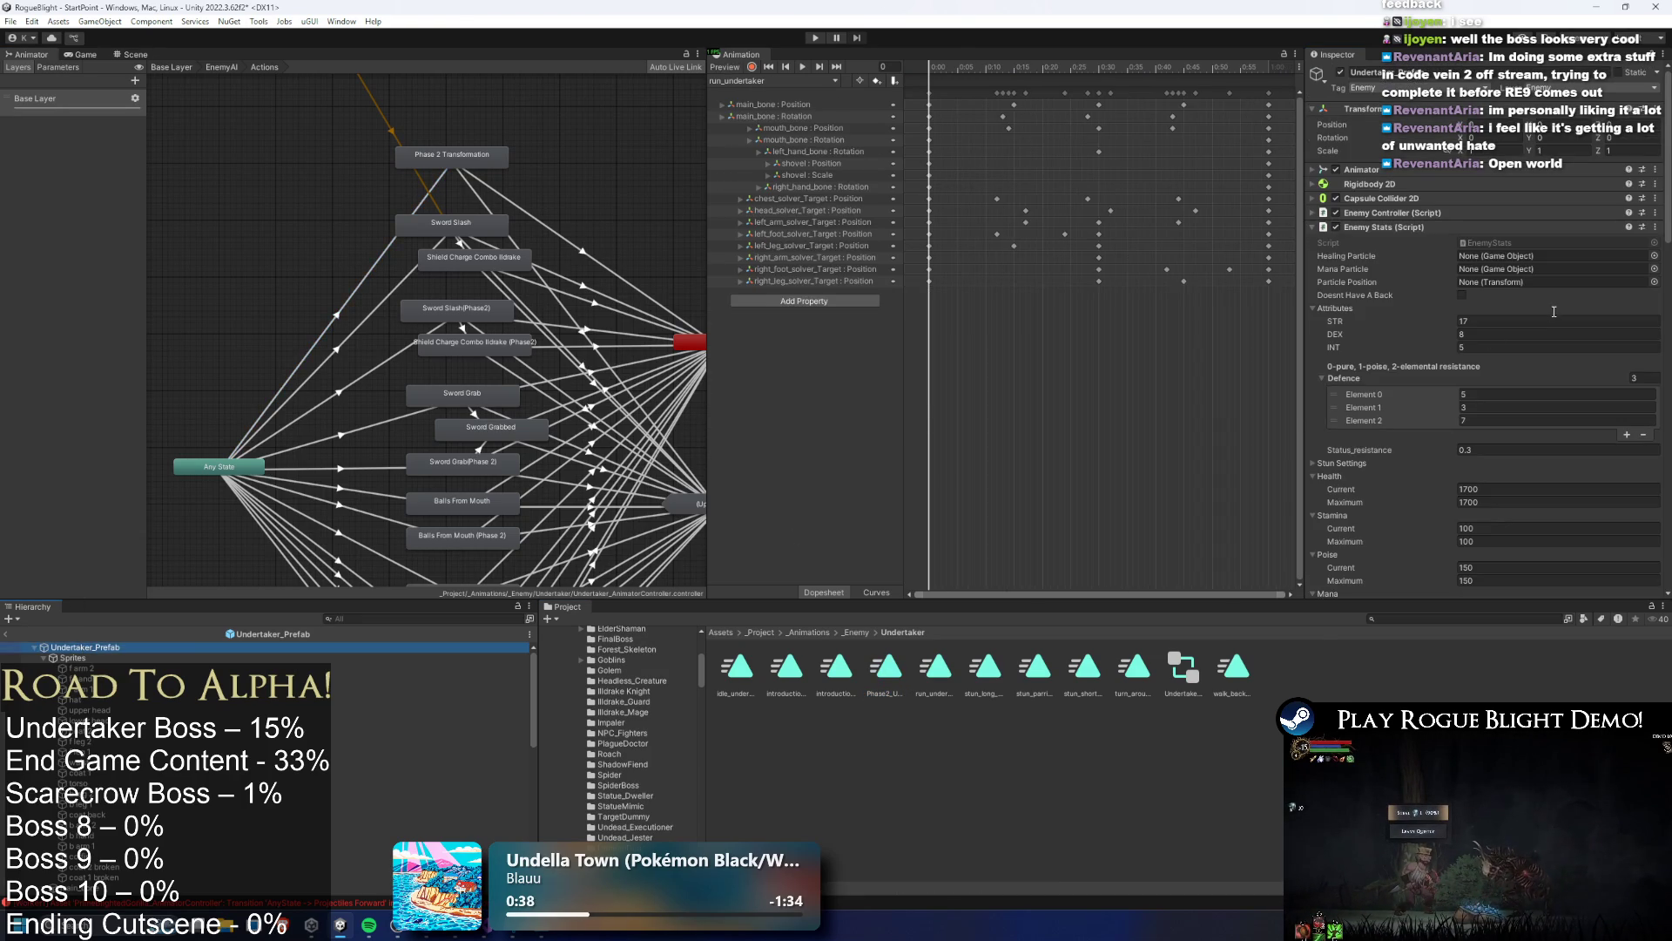
click(1384, 256)
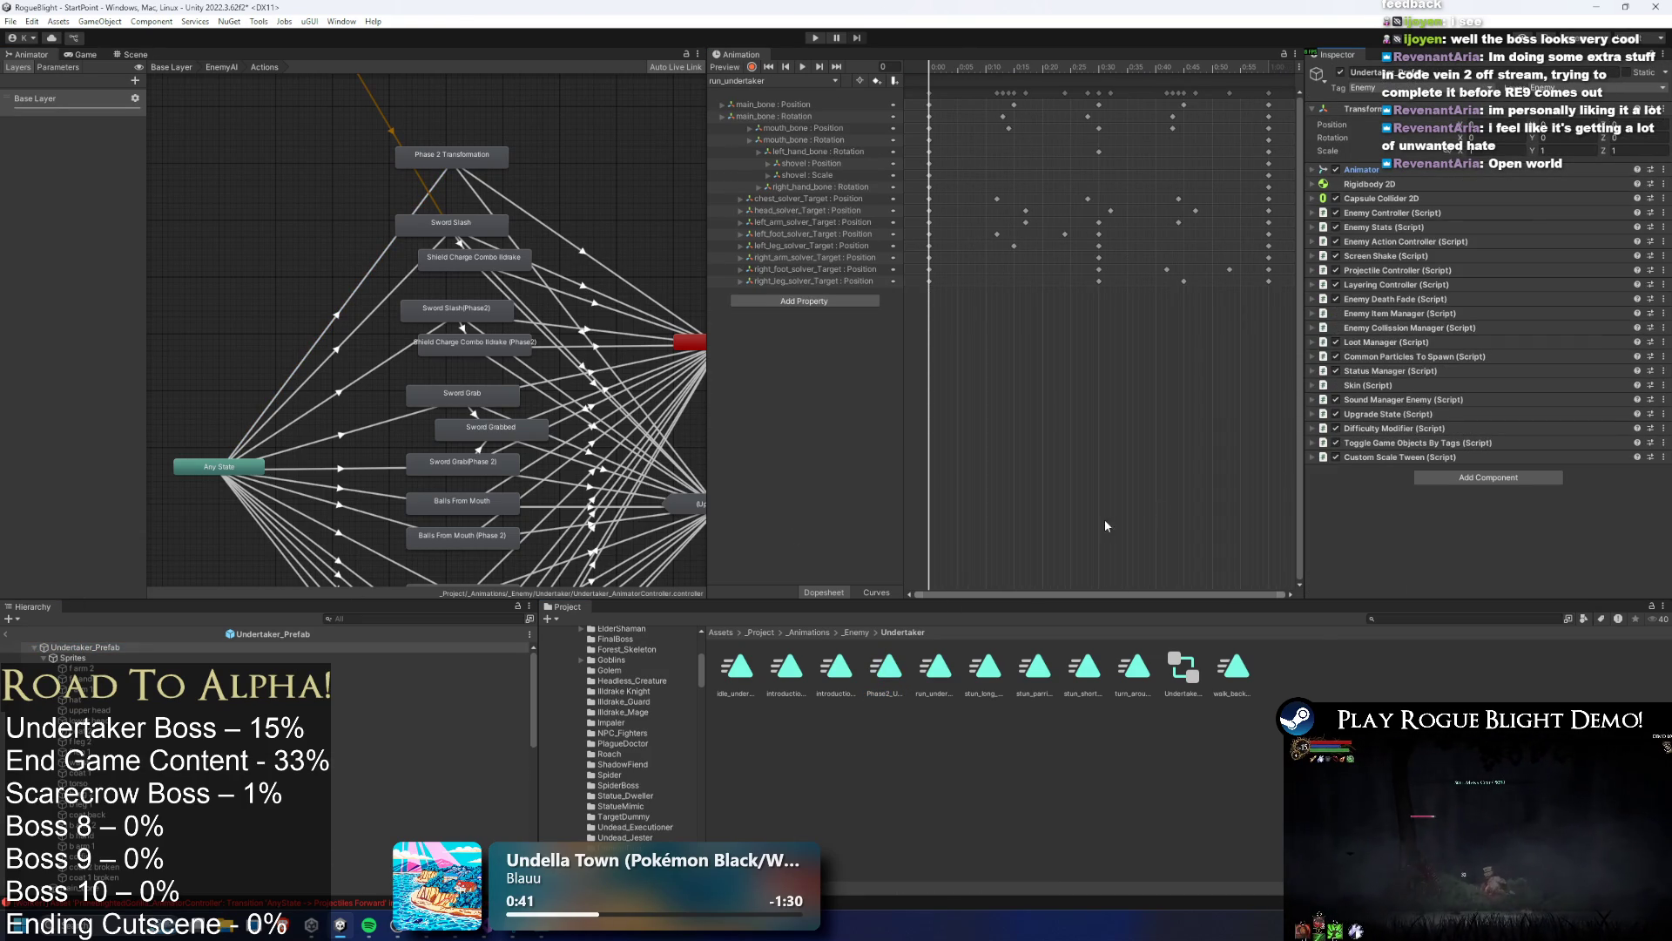
Add an Enemy Action Controller pattern described 'Phase 2' with Max Distance 1000
click(1446, 170)
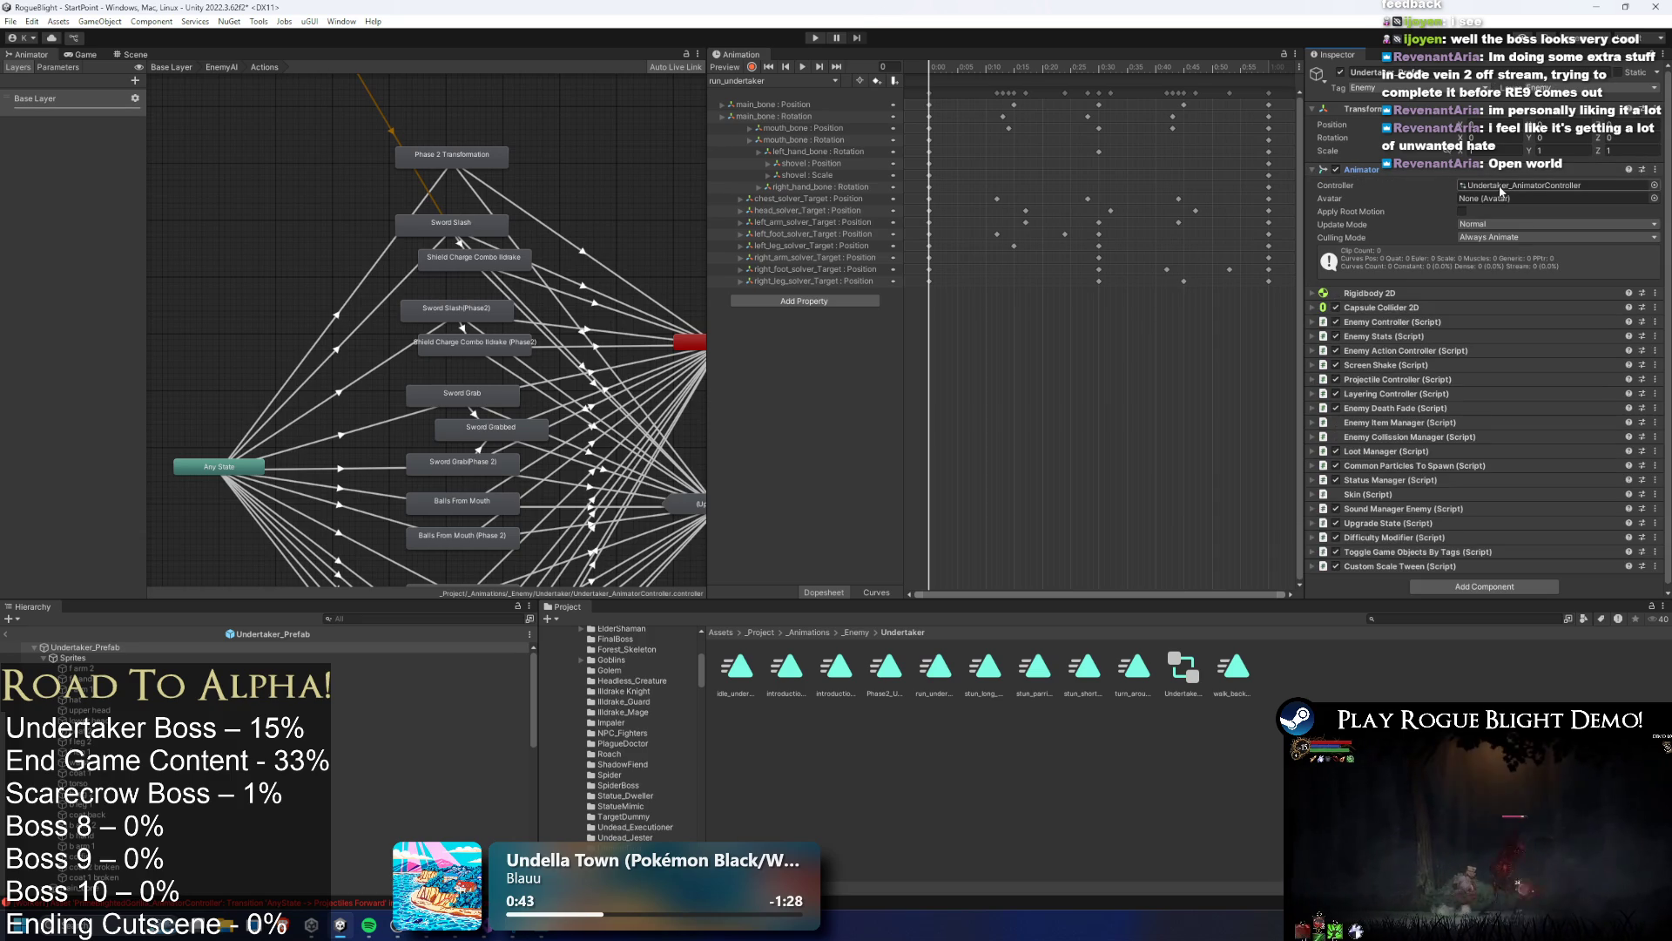
click(1428, 351)
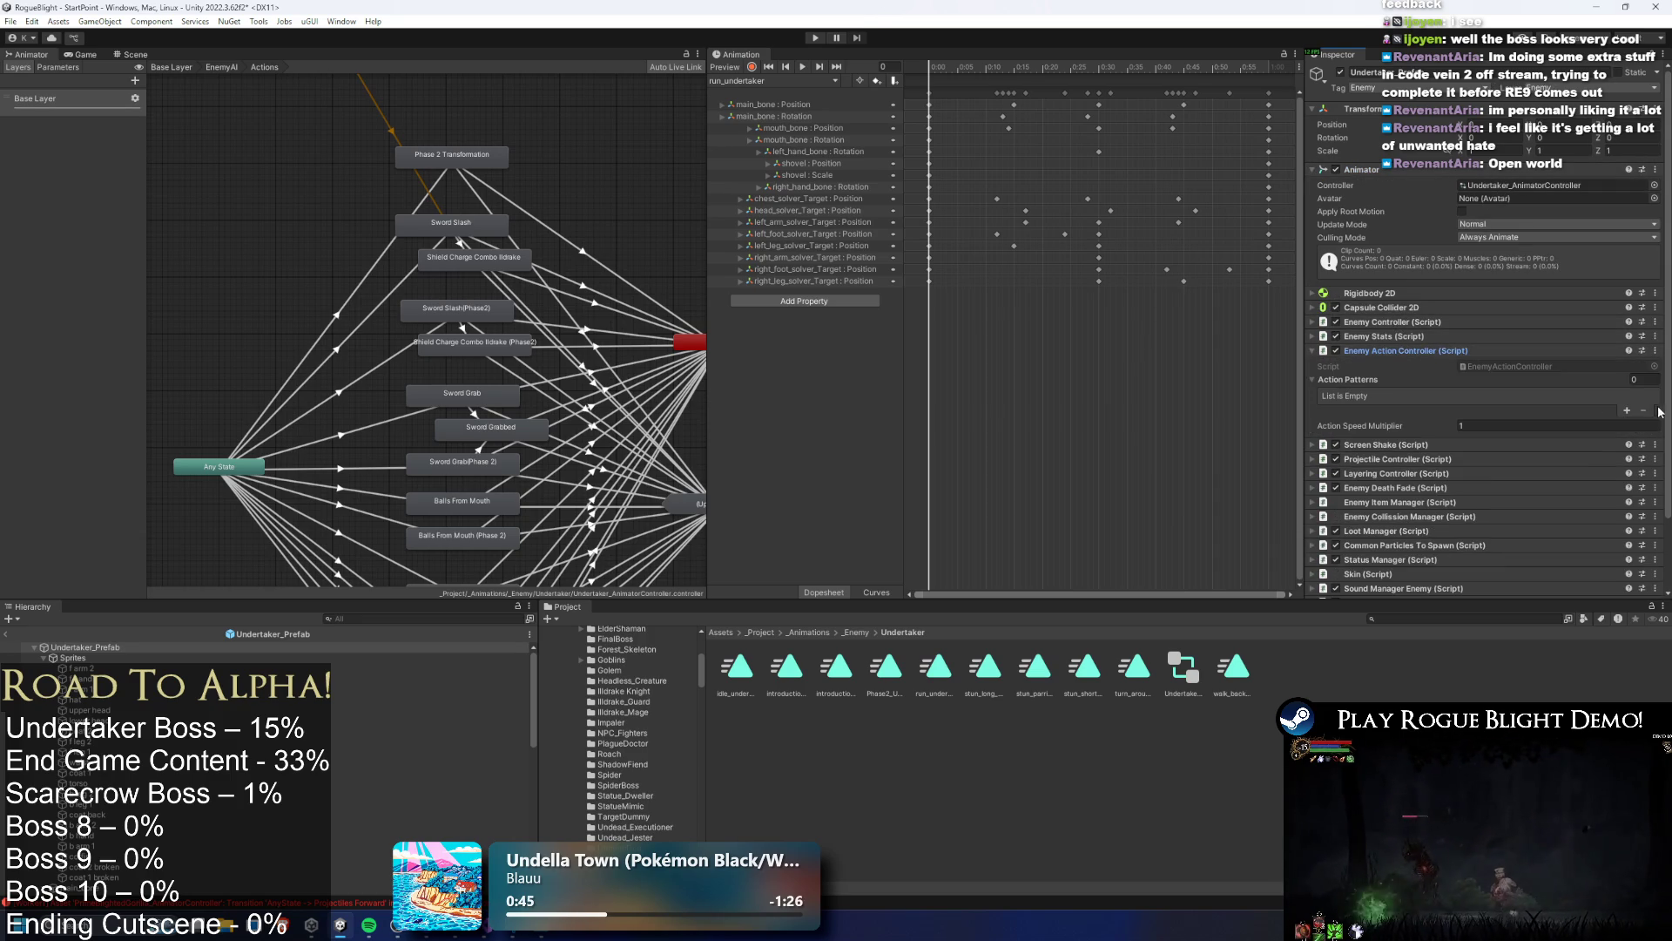
click(1573, 409)
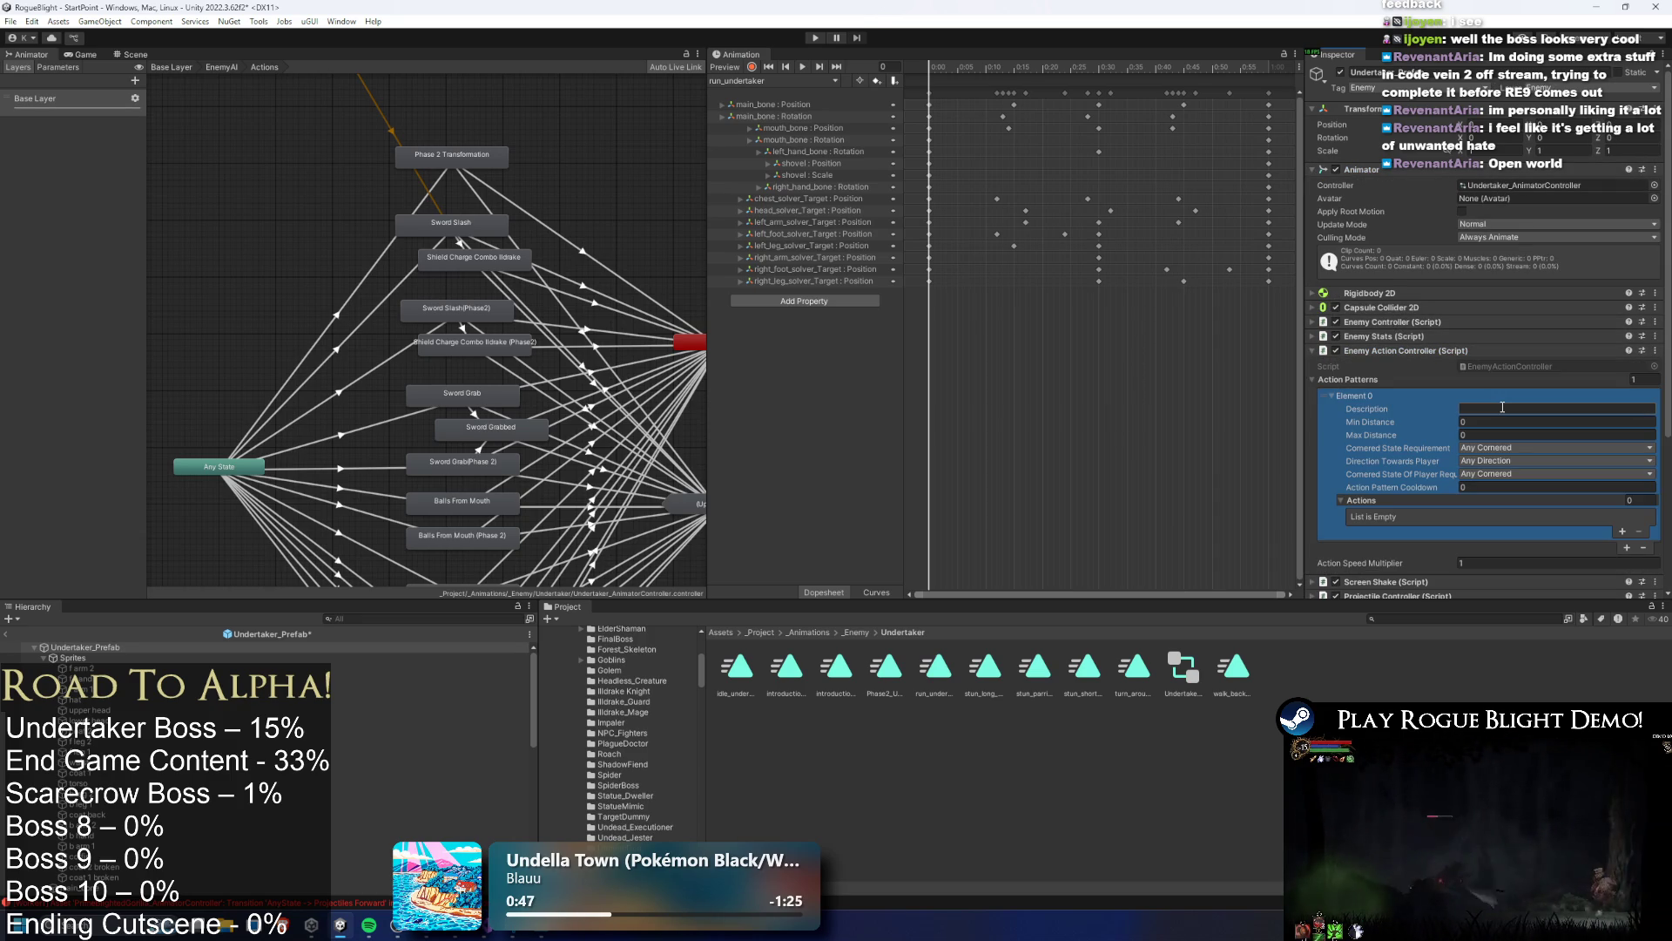
click(1502, 408)
text(Phase 12)
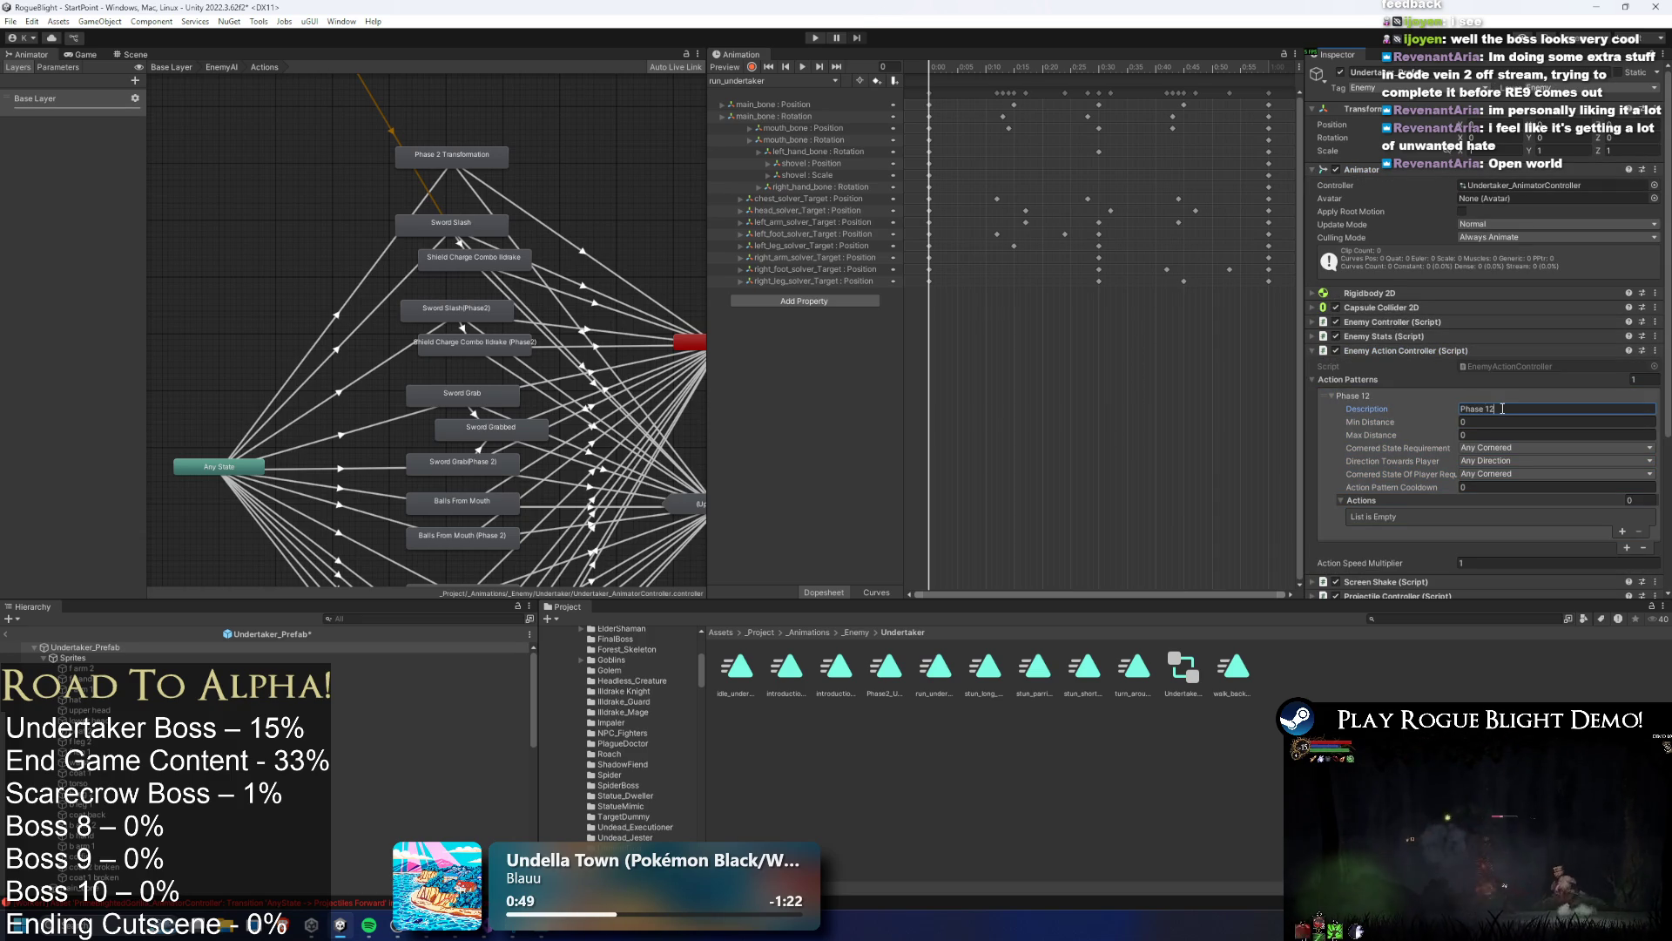
key(BackSpace)
key(BackSpace)
text(2)
click(1493, 435)
text(1)
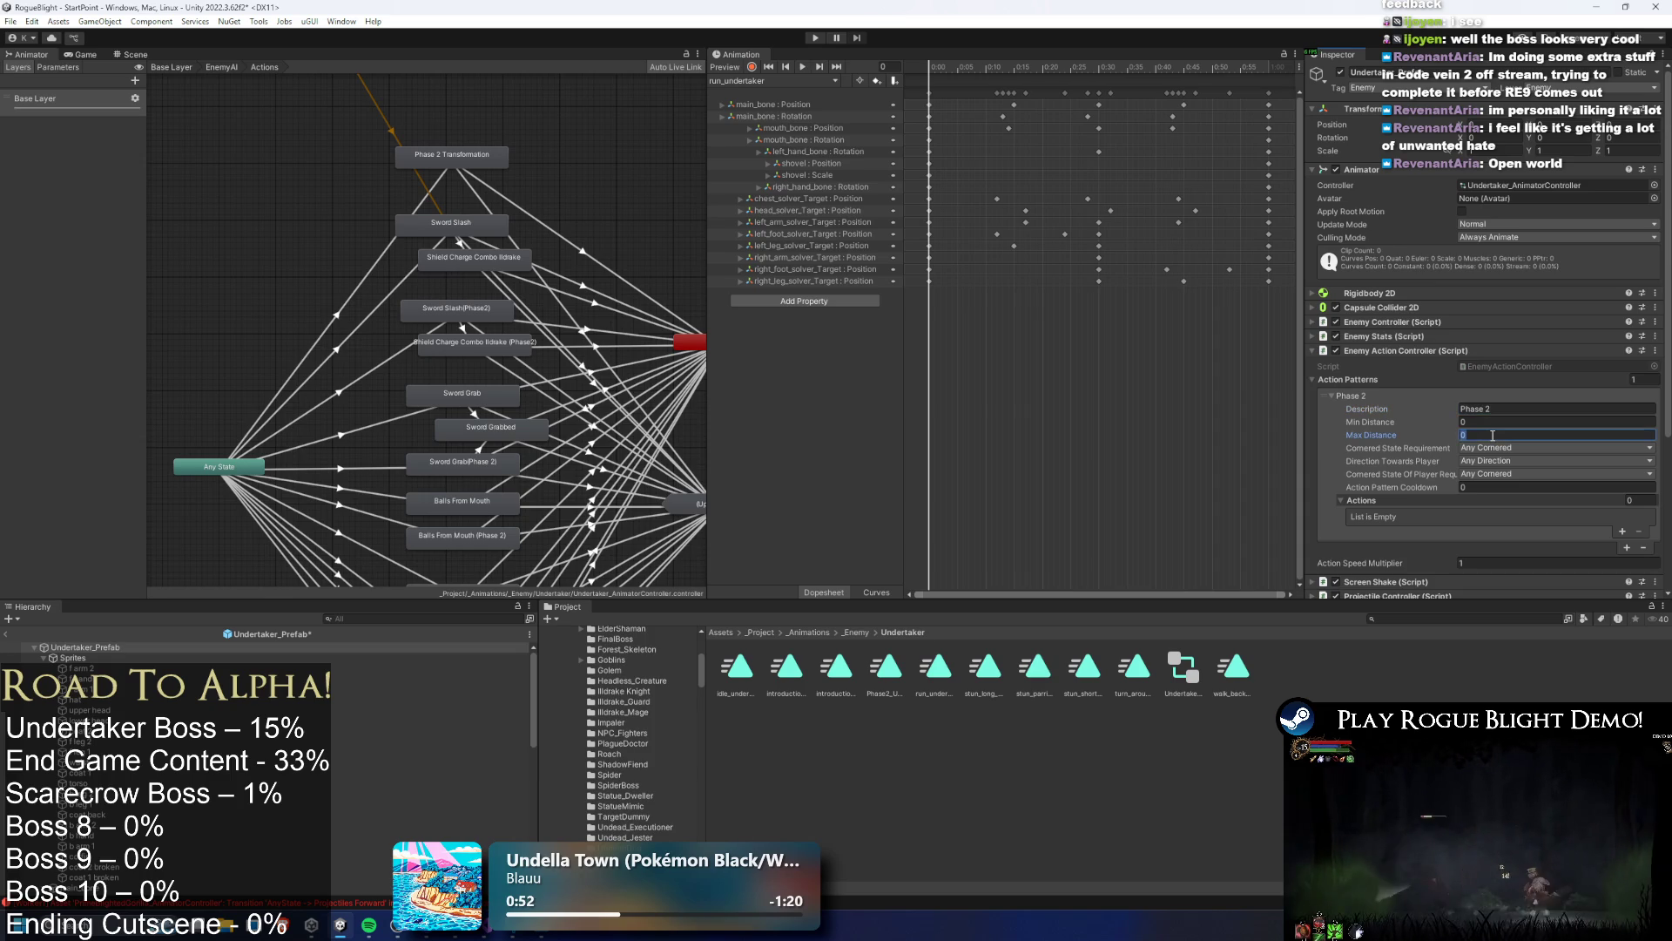
text(000)
key(Return)
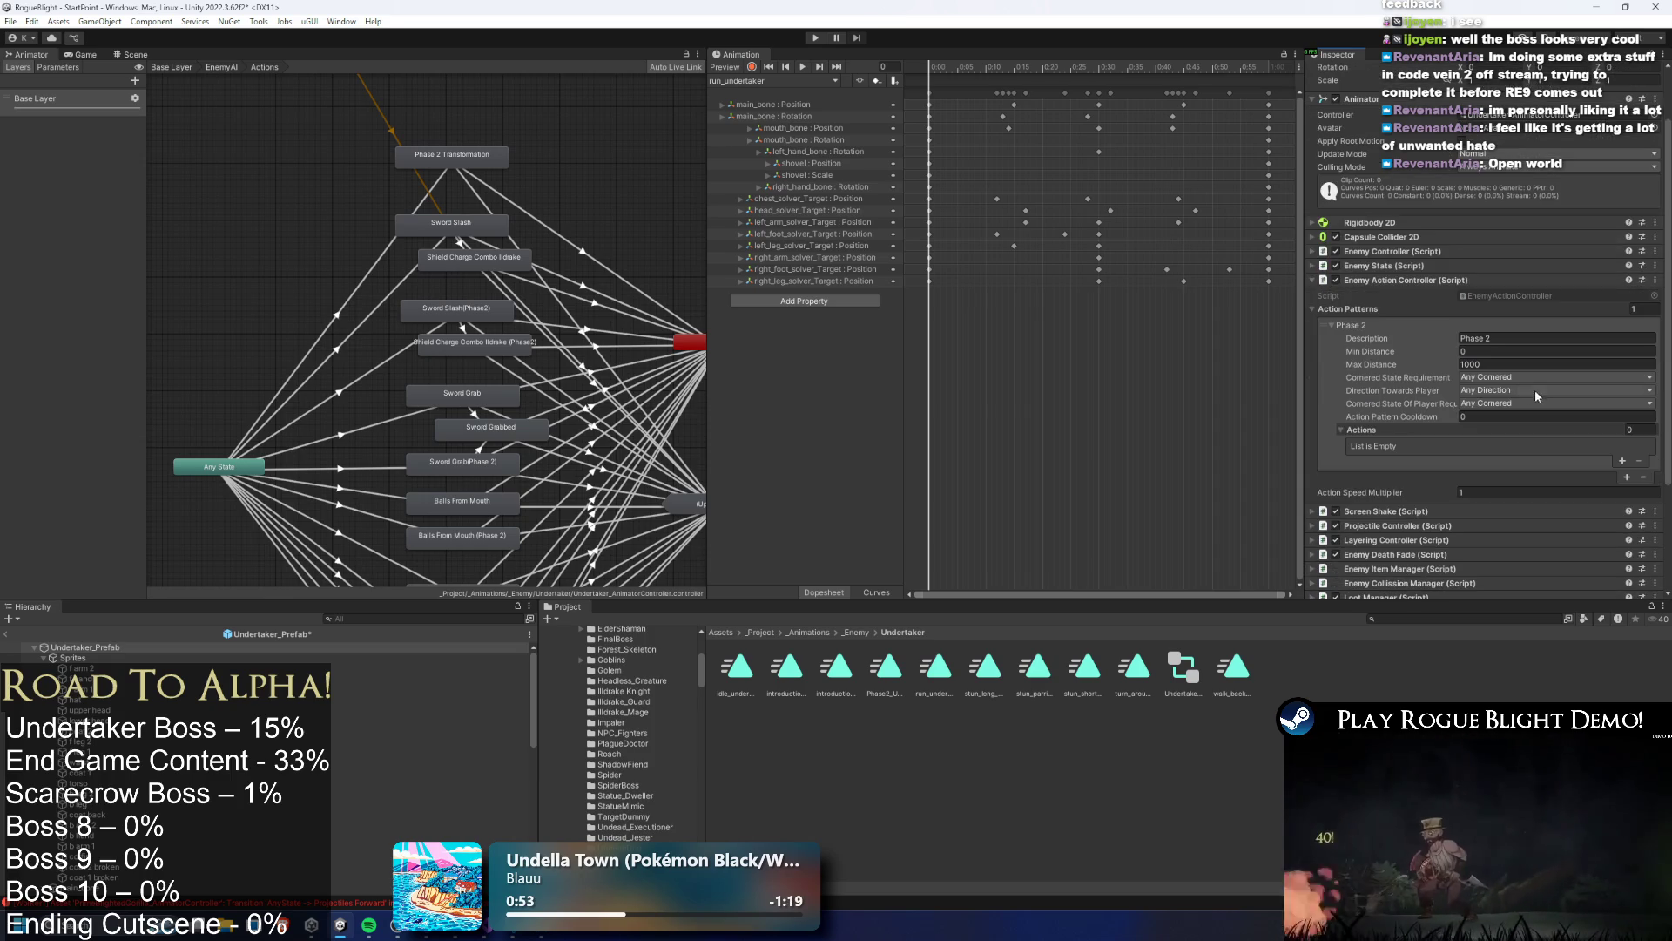
scroll(1535, 390, down, 2)
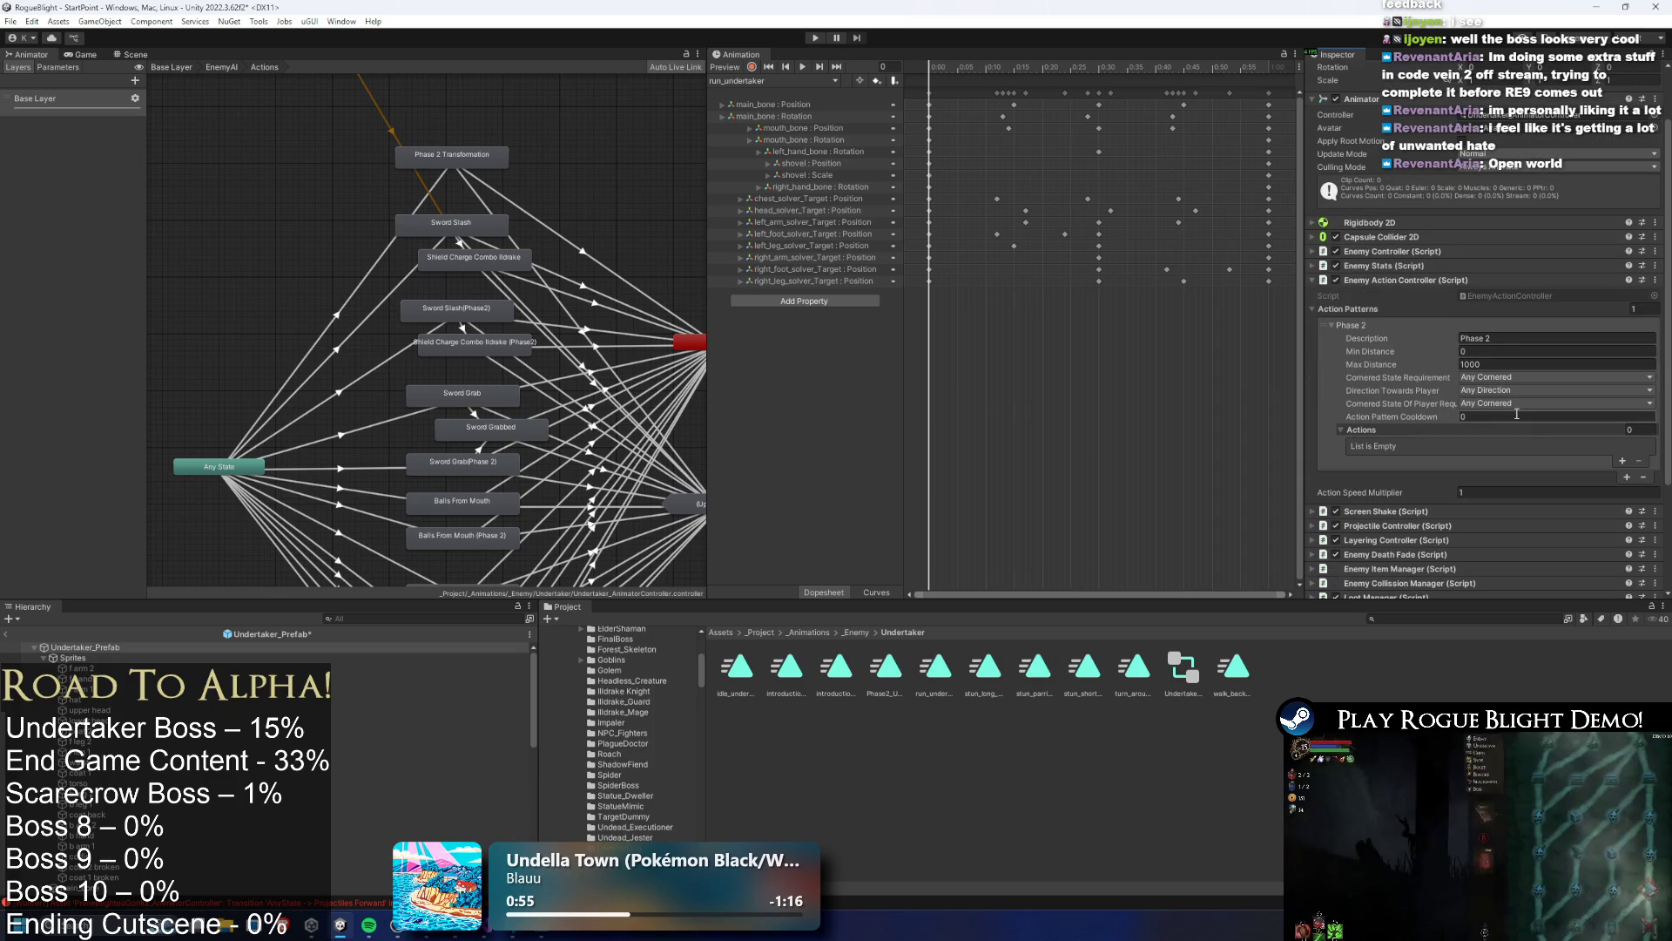
click(1531, 418)
Add an action to the Phase 2 pattern with ID 1, Percentage 100, Action Speed 1
click(1622, 461)
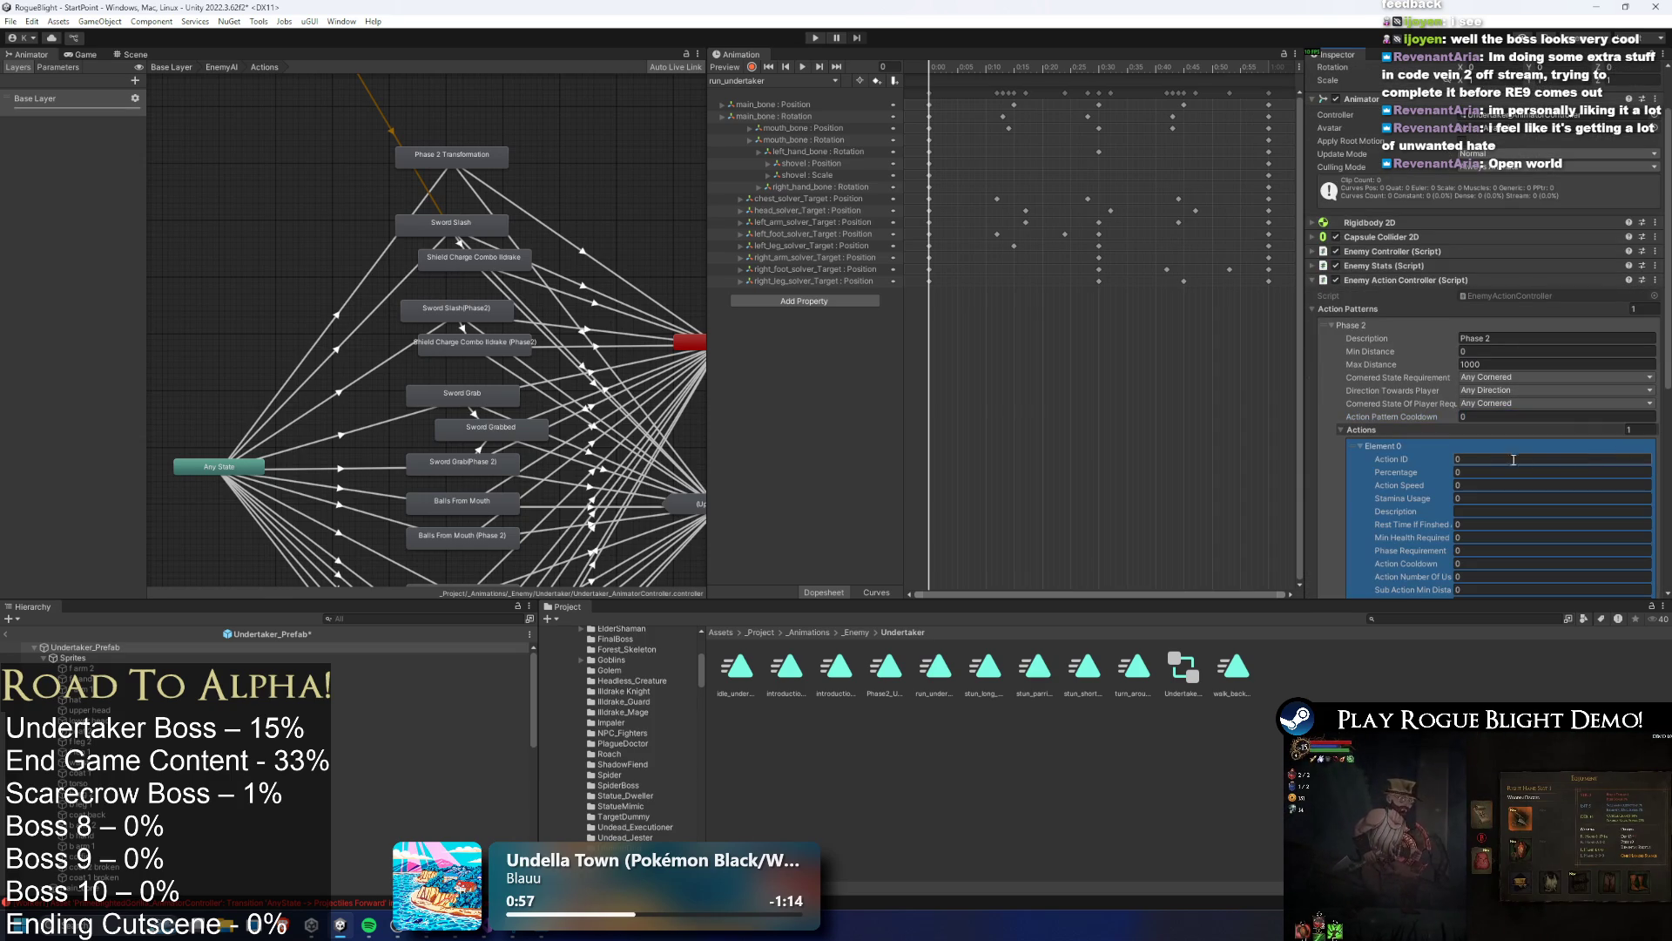
text(1)
scroll(1507, 436, down, 2)
click(1488, 405)
text(100)
key(Tab)
text(1)
key(Tab)
key(Tab)
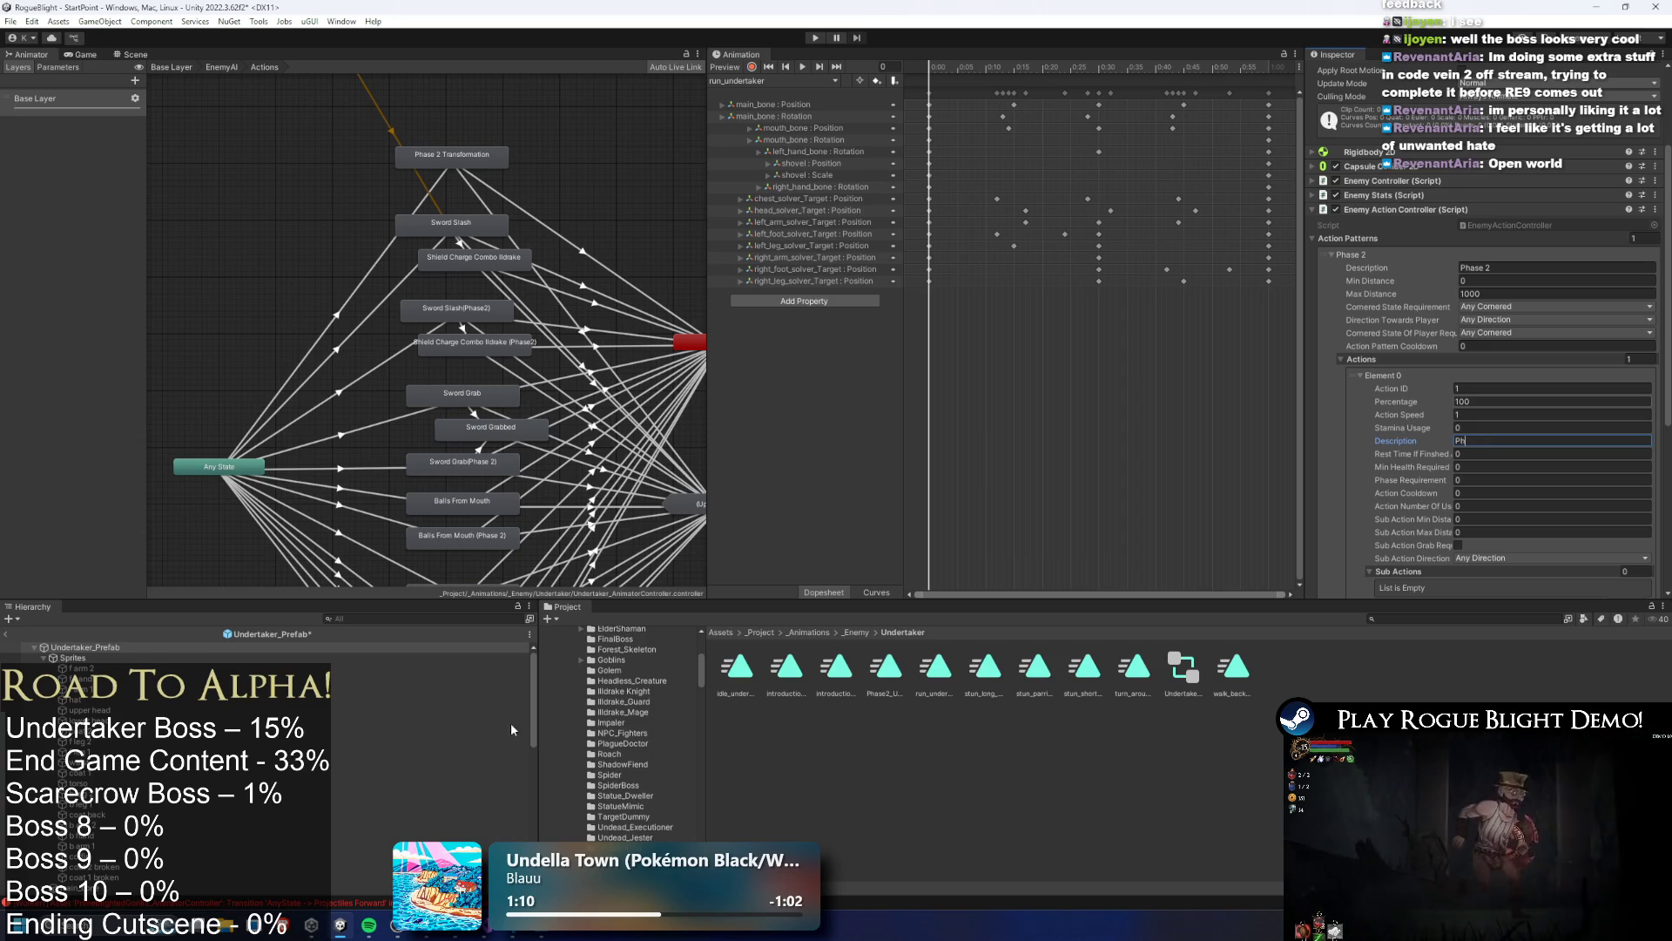
Bring up the game overlay over the Unity Inspector with Shift+Tab
mouse_move(398, 925)
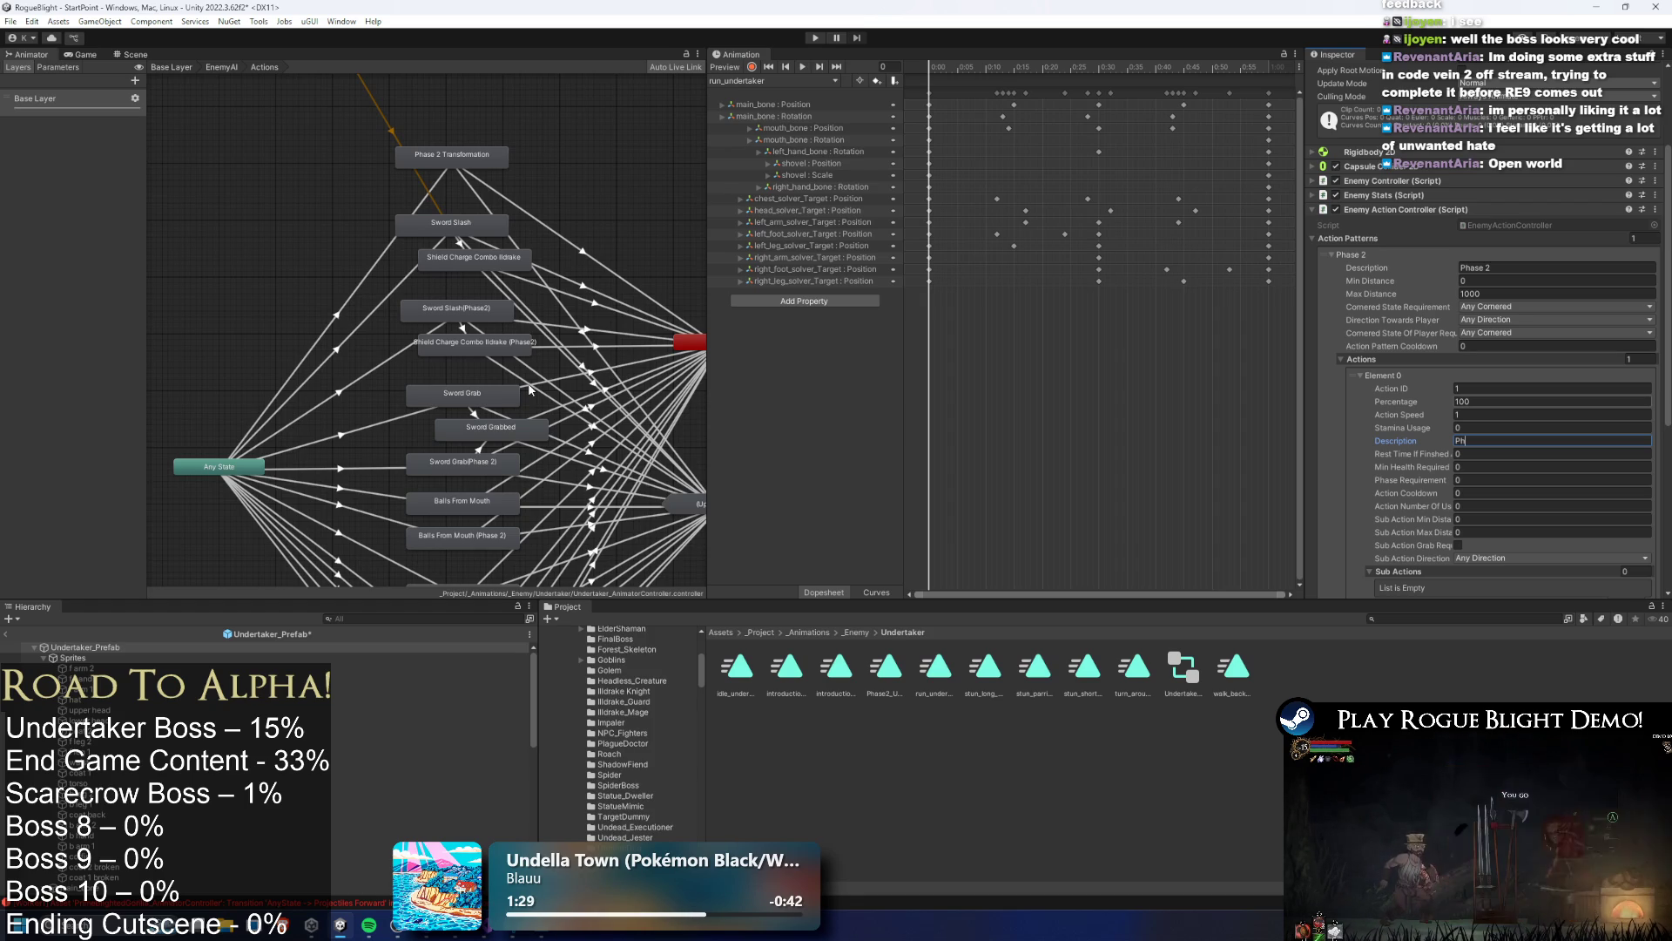
key(shift+Tab)
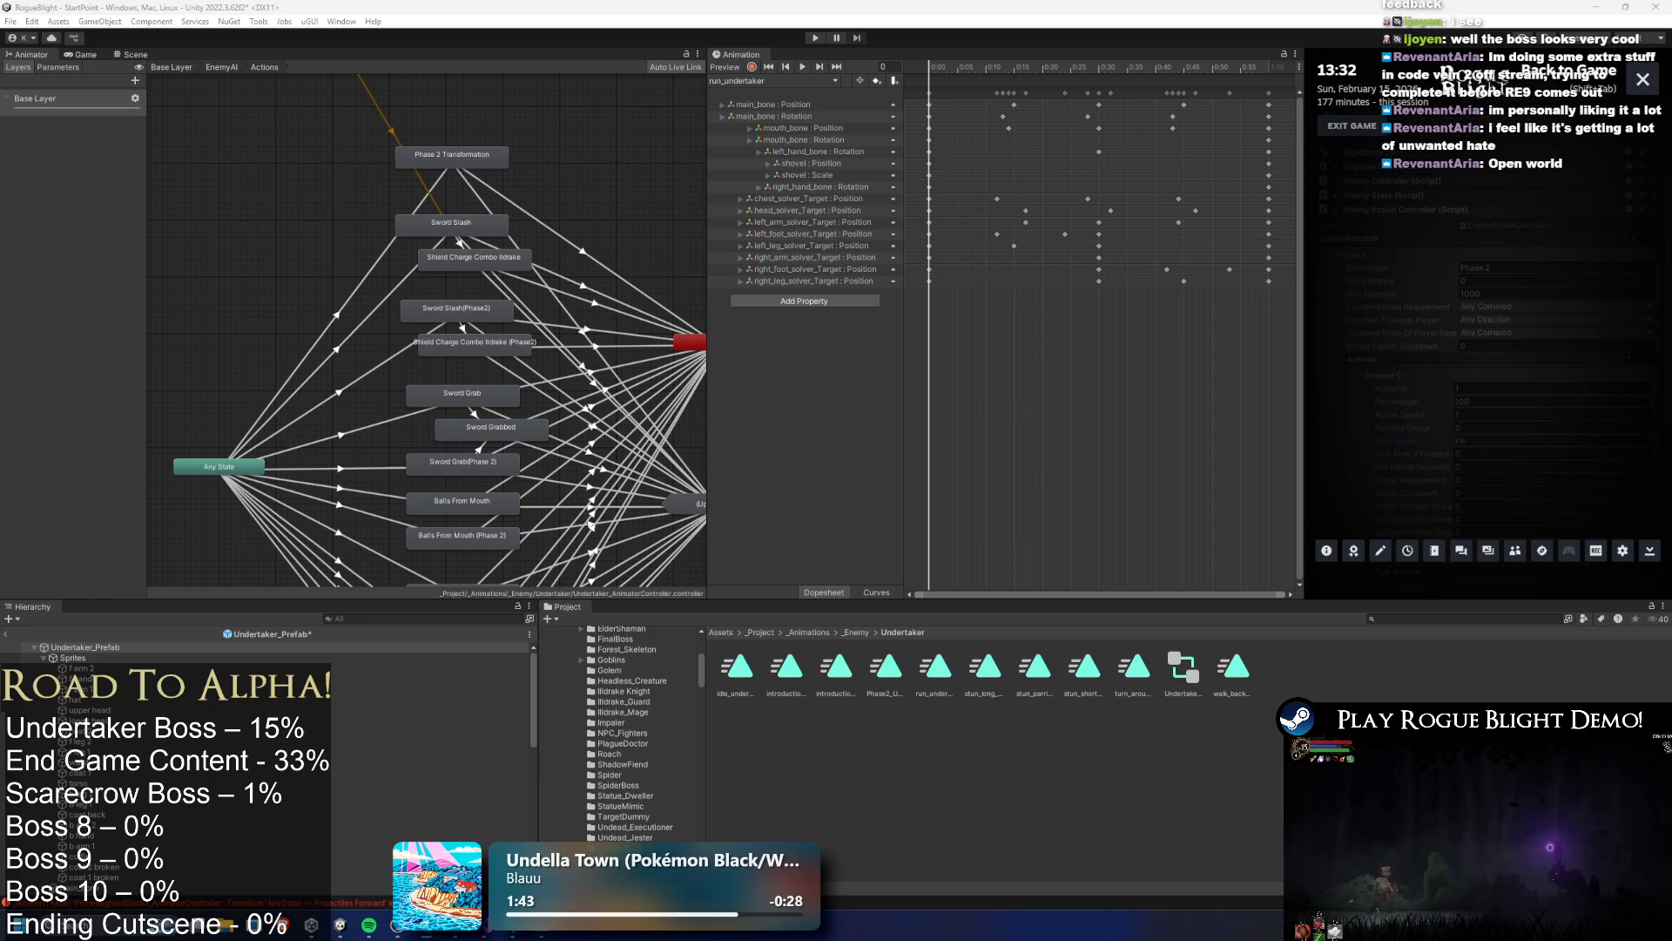
Close the game overlay, minimize and restore Unity, then switch to the Visual Studio TODO notes
key(shift+Tab)
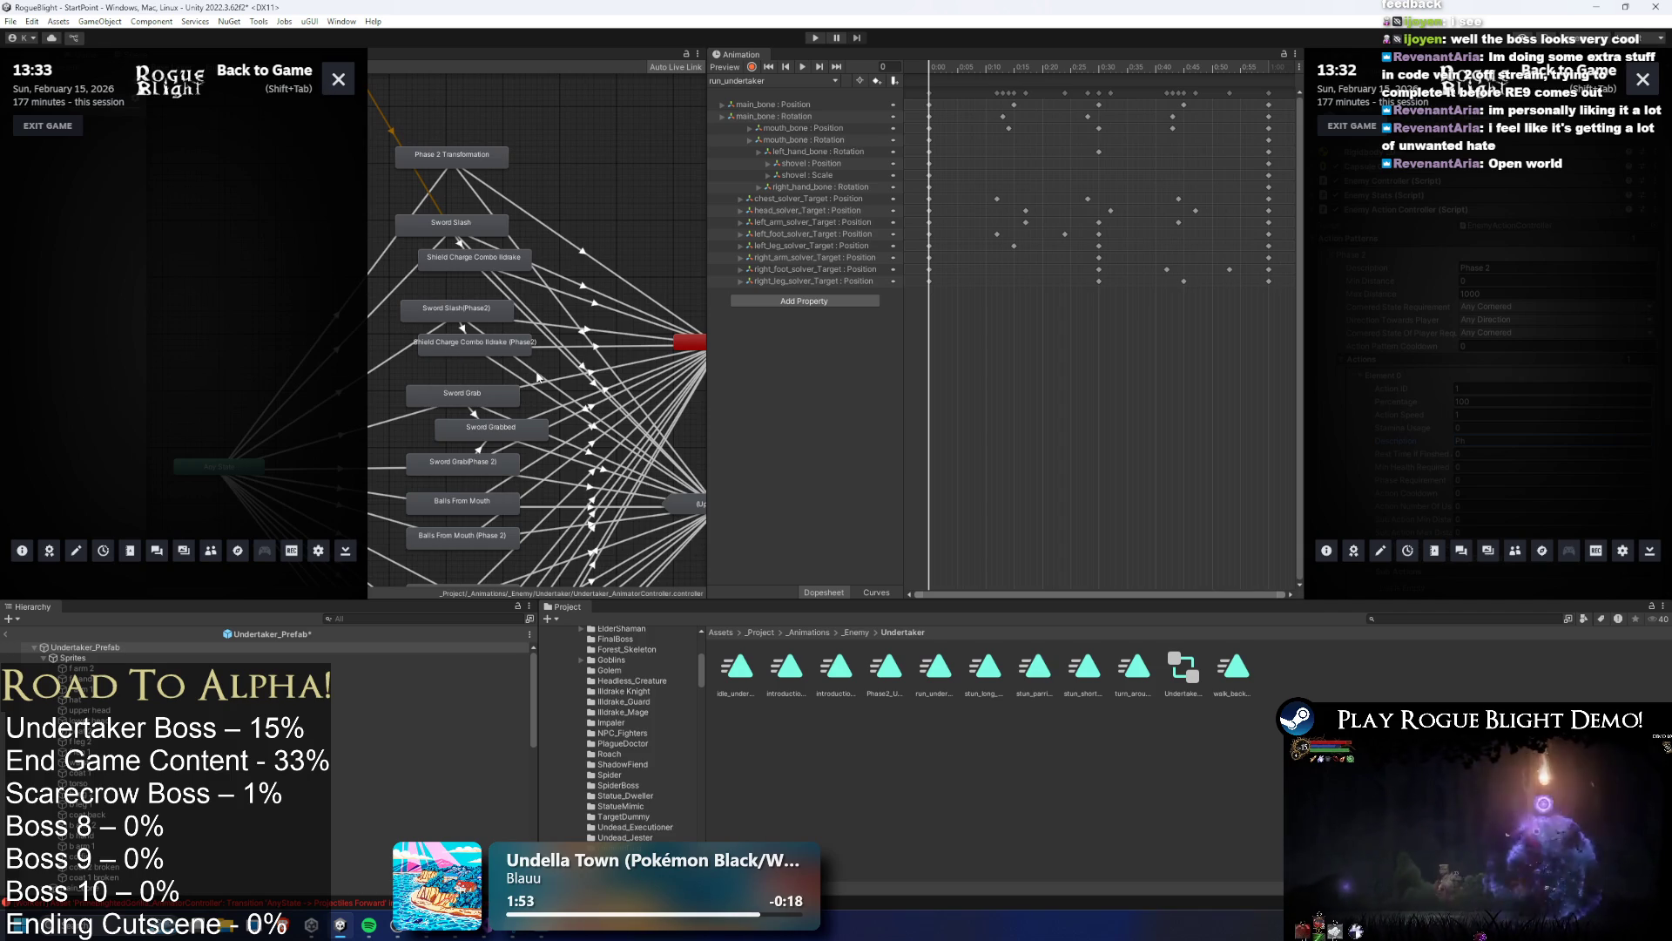
key(shift+Tab)
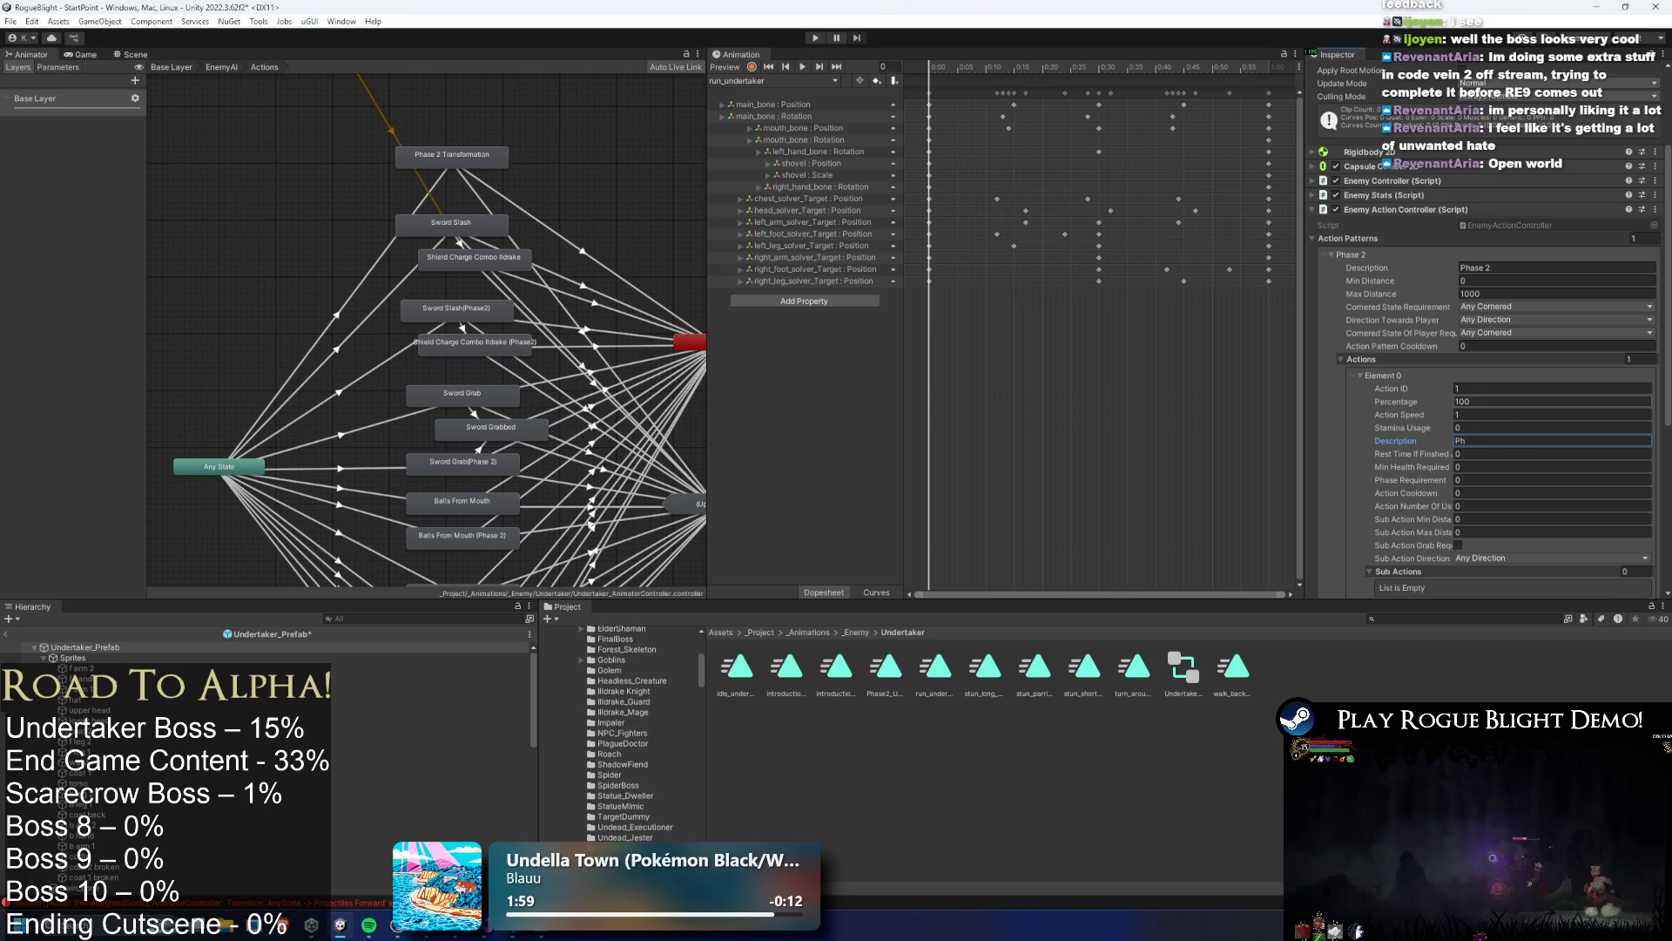
click(353, 928)
click(352, 928)
click(353, 929)
click(353, 929)
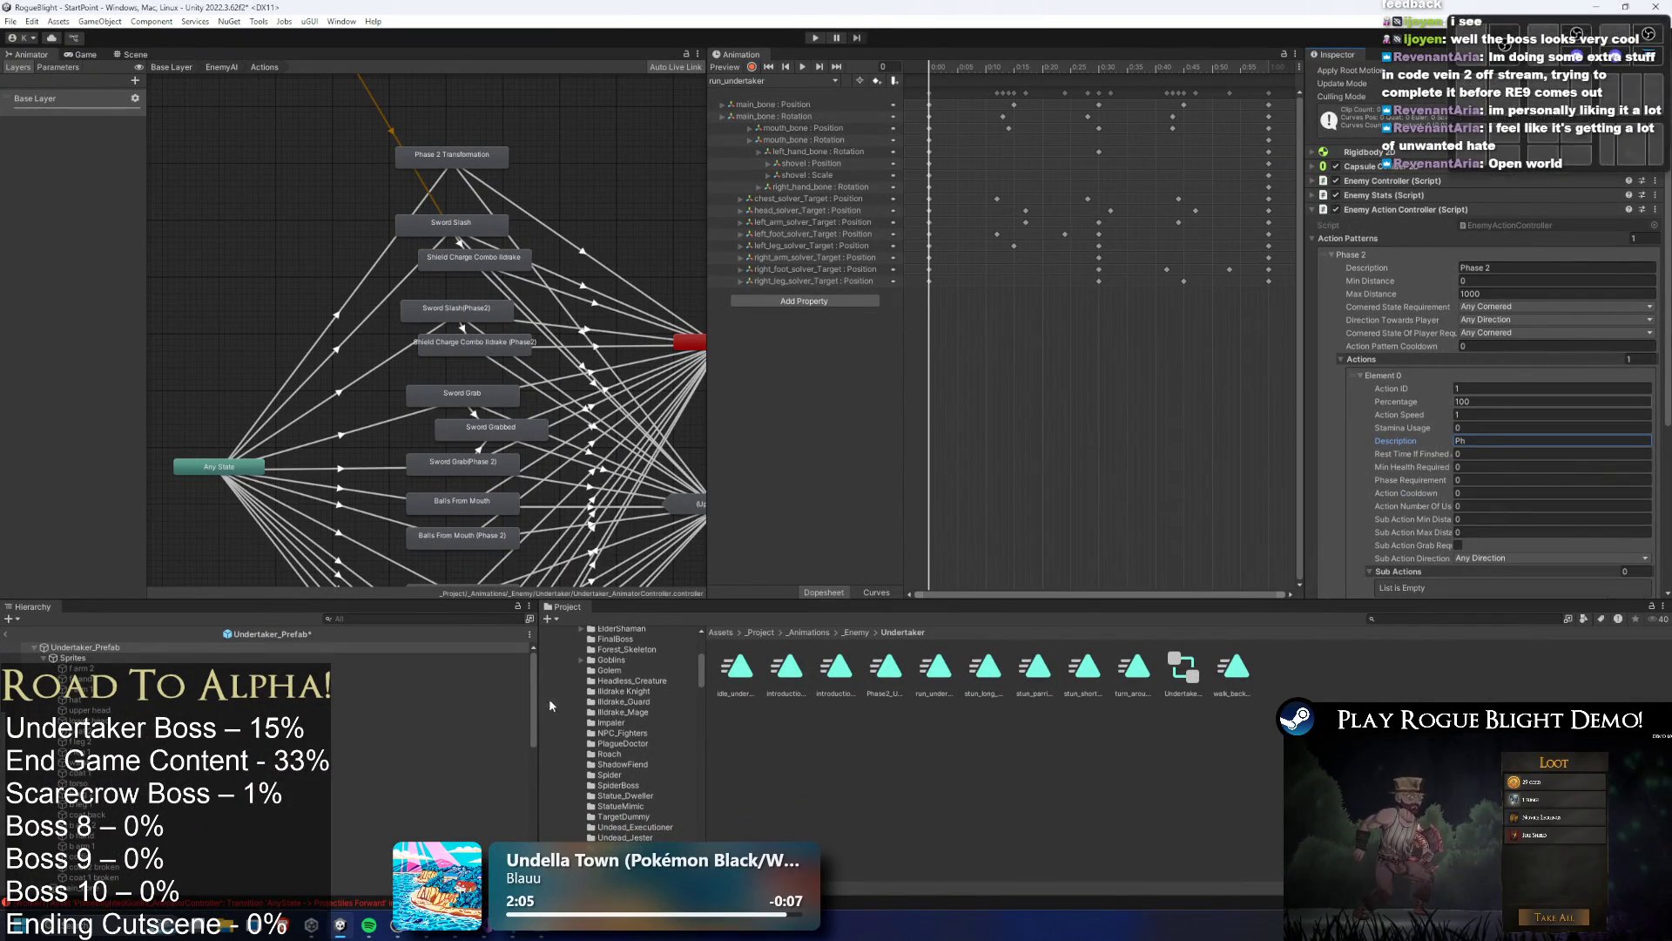
click(1597, 10)
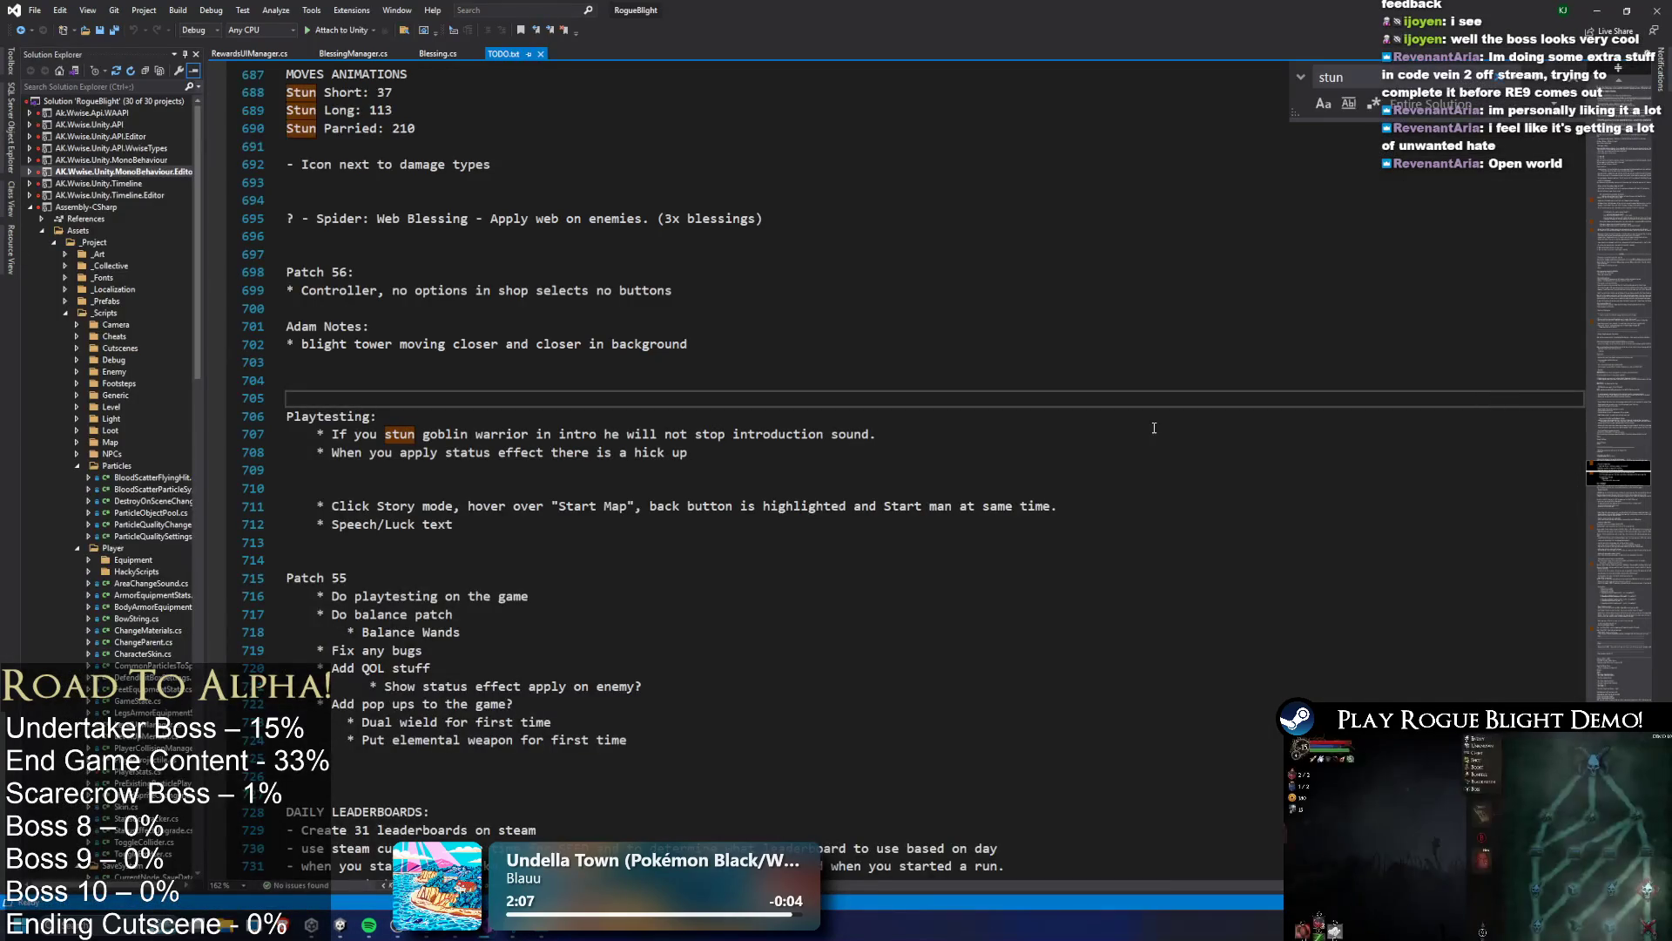
Return to Unity and finish the action's description as 'Phase 2 transformation'
key(alt+Tab)
click(1482, 438)
click(1507, 438)
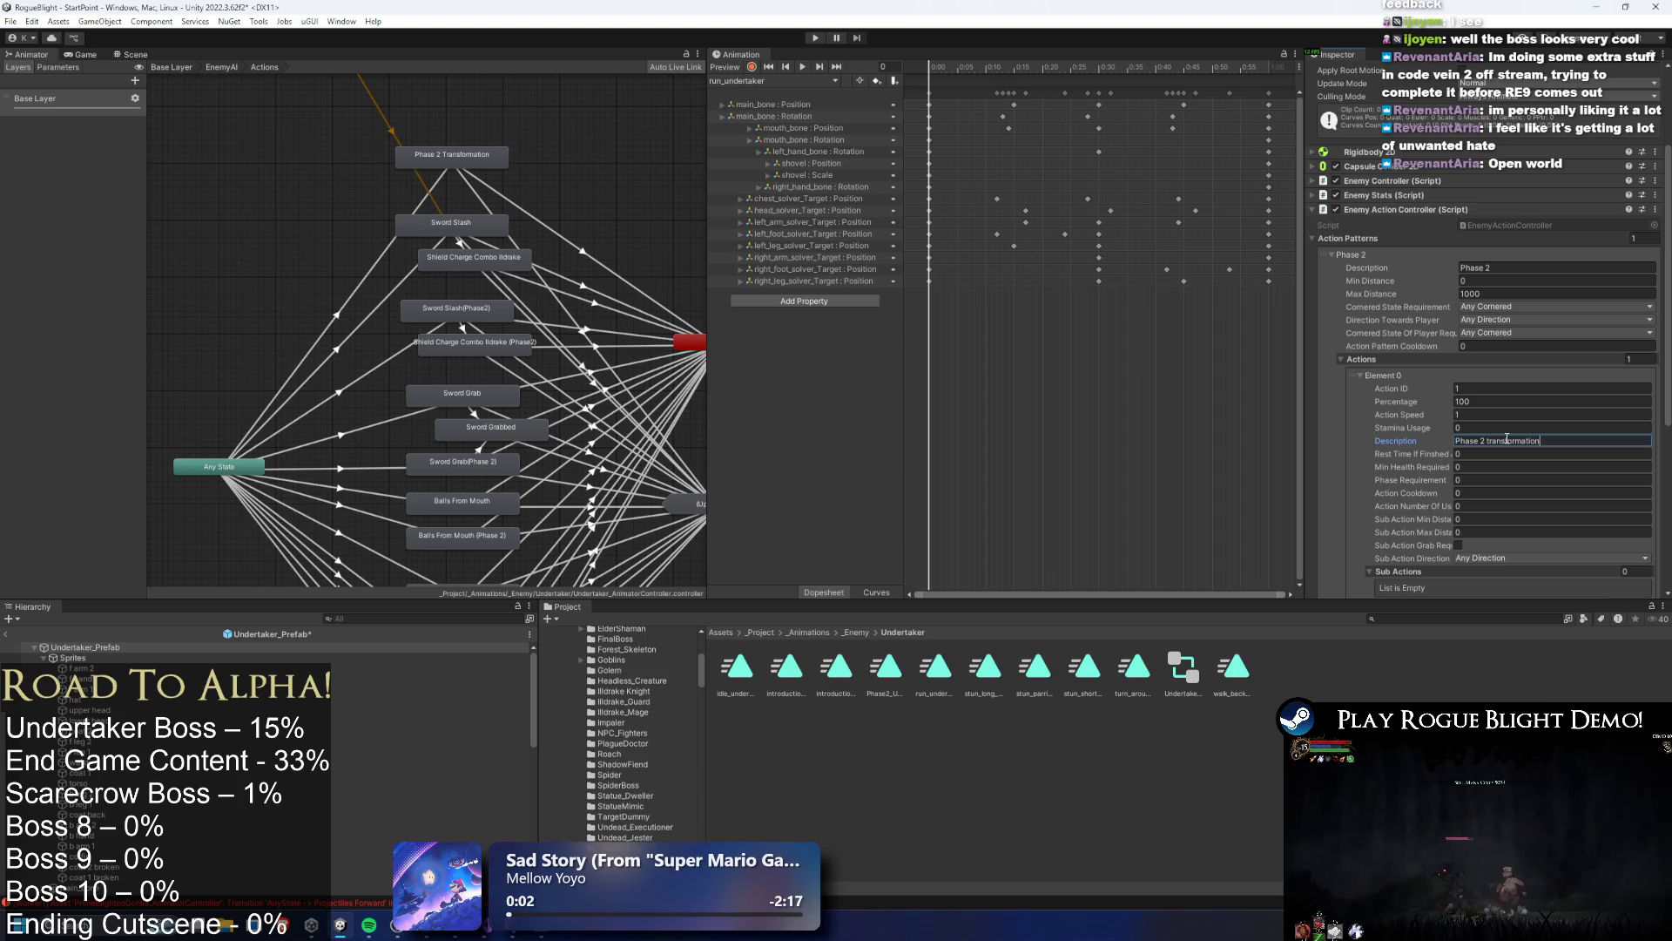
Set Min Health Required 60, Phase Requirement 0 and Action Cooldown 0
click(1486, 466)
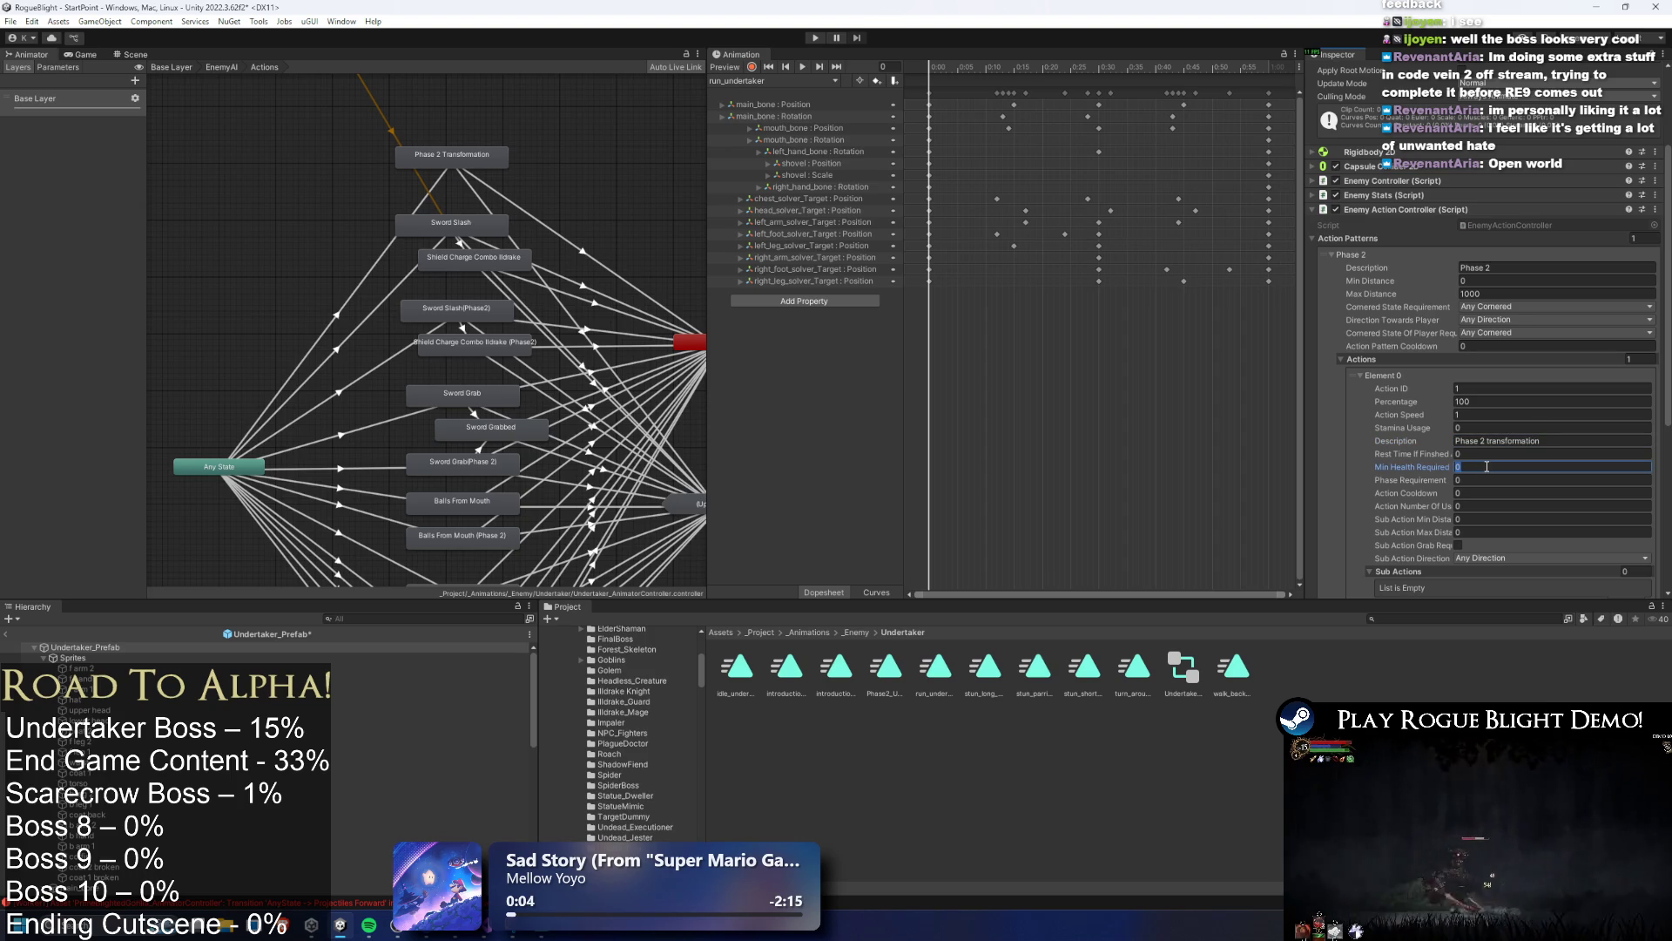
text(60)
key(Tab)
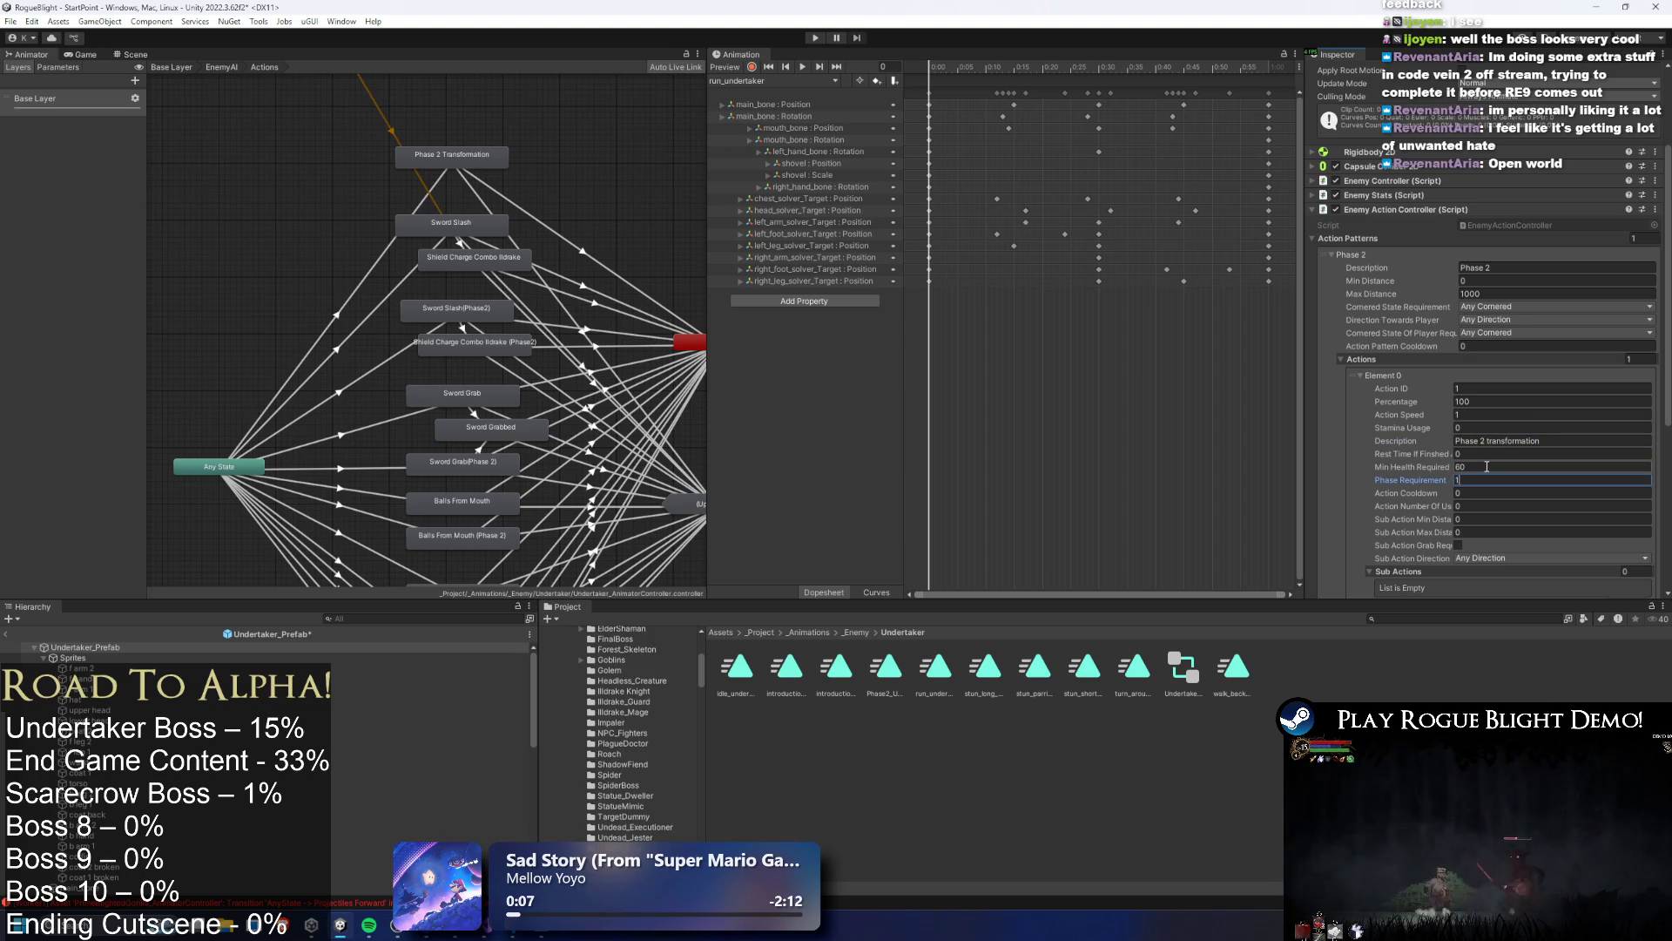
text(0)
key(Tab)
text(0)
key(Tab)
Enter Play mode, ignoring the prefab warning, to reach the Rogue Blight title menu
scroll(1486, 467, down, 3)
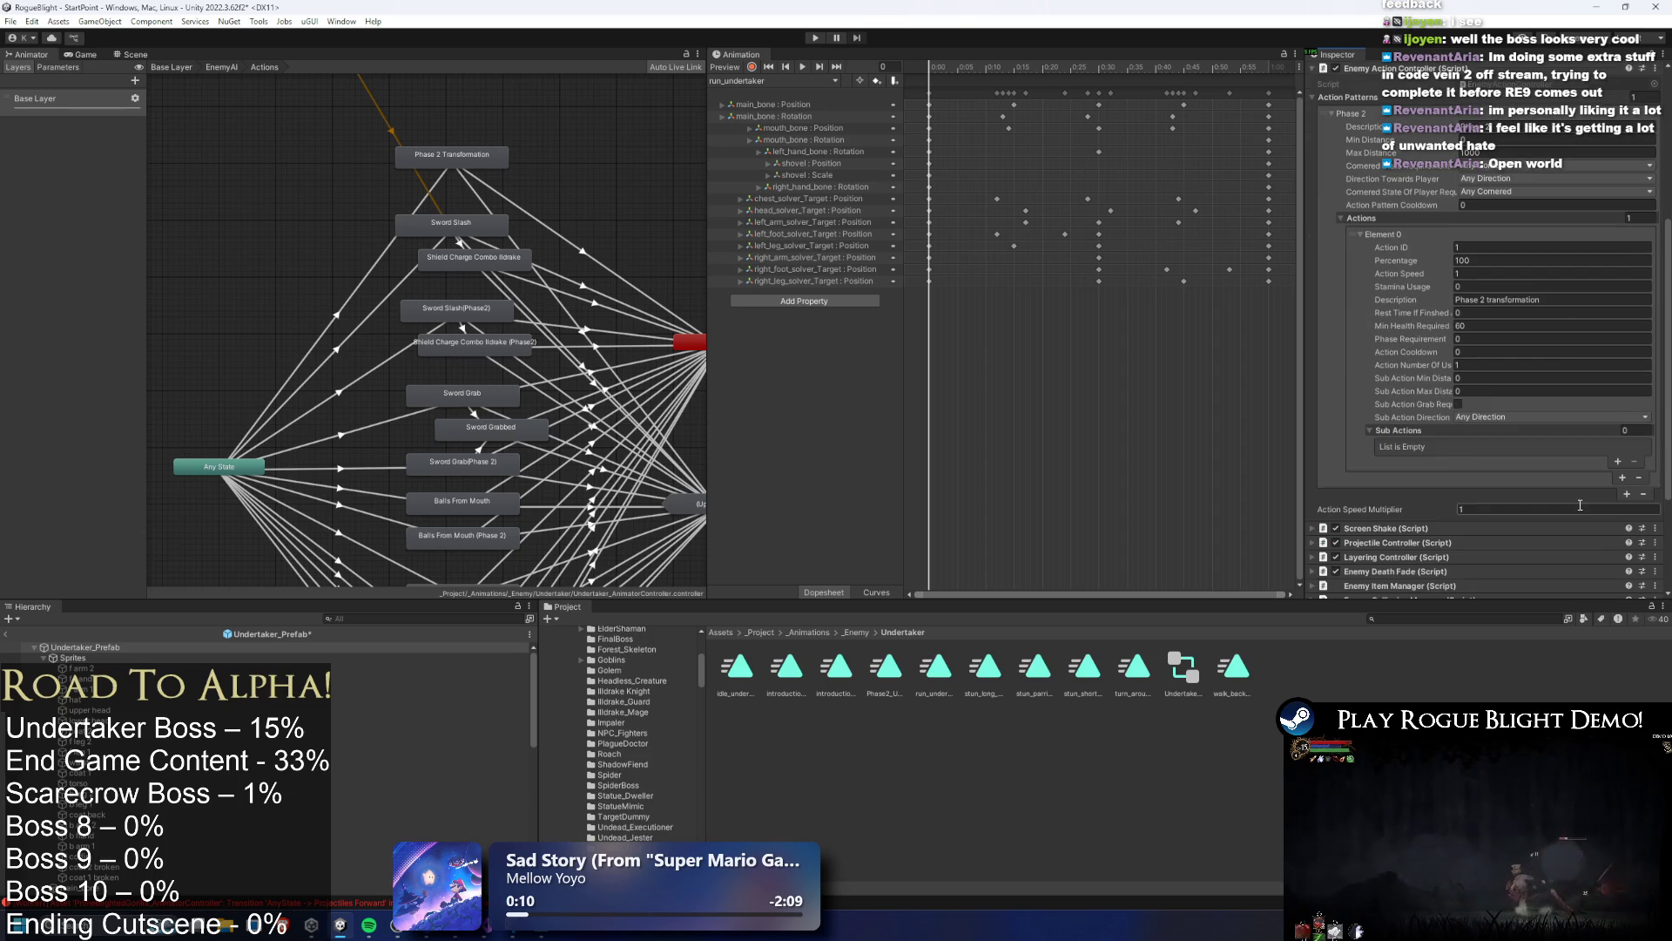
click(817, 40)
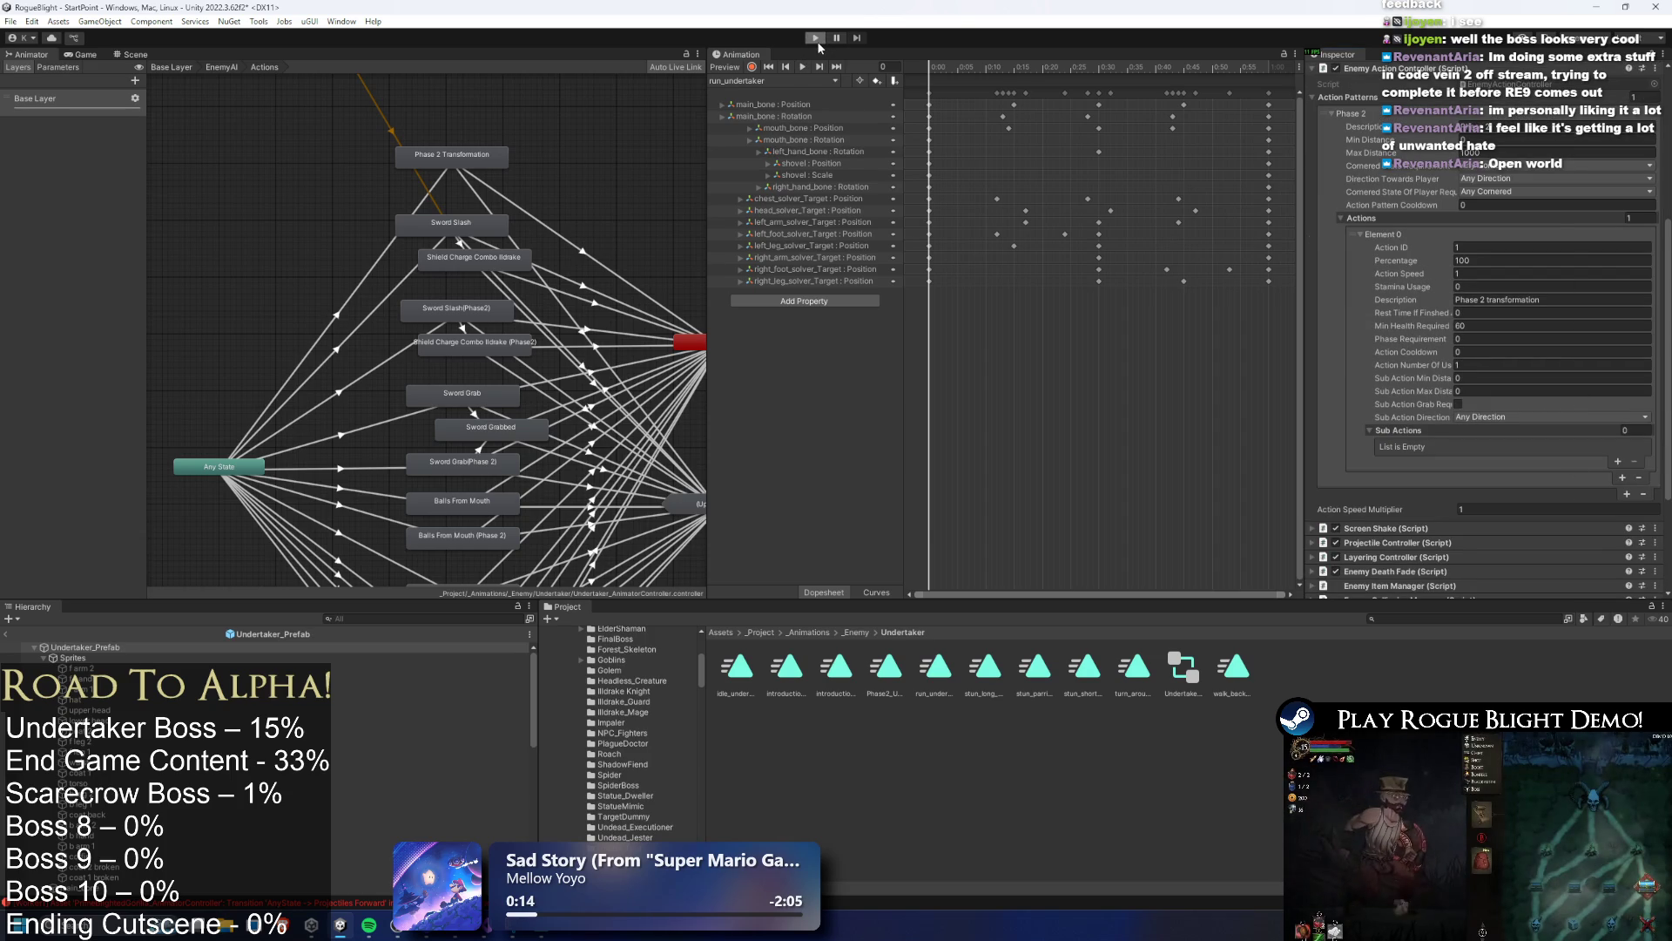
click(870, 509)
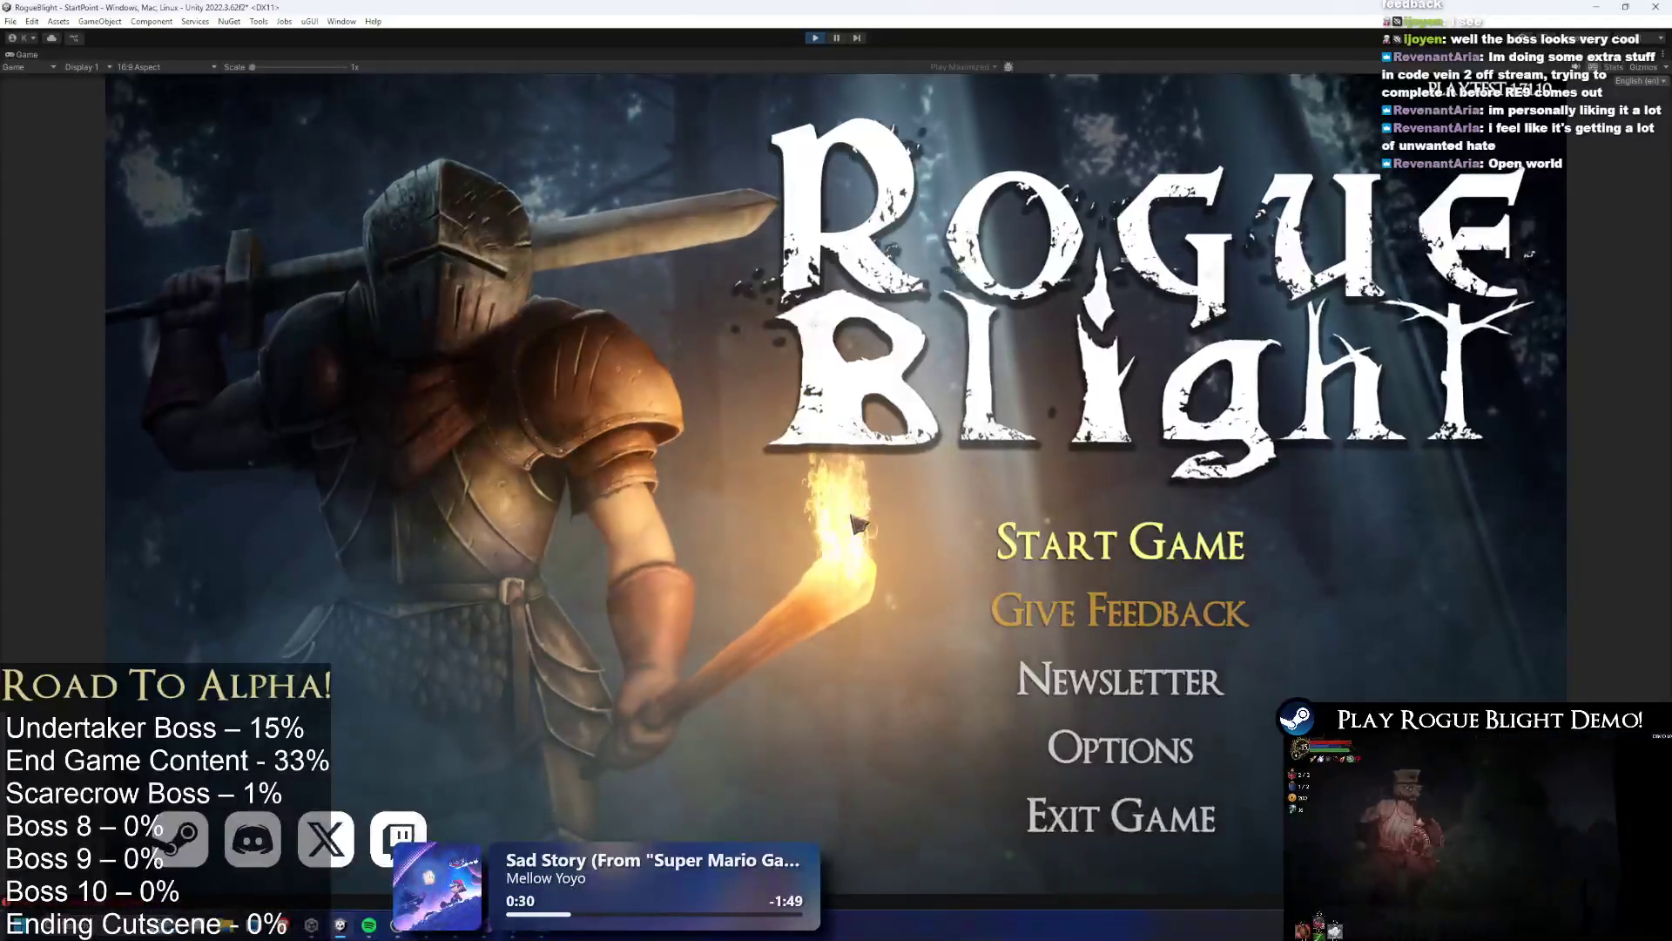
Load a save, enable F1 cheats, fight the Undertaker in Fireworn City, then stop playing
click(1121, 436)
click(1232, 567)
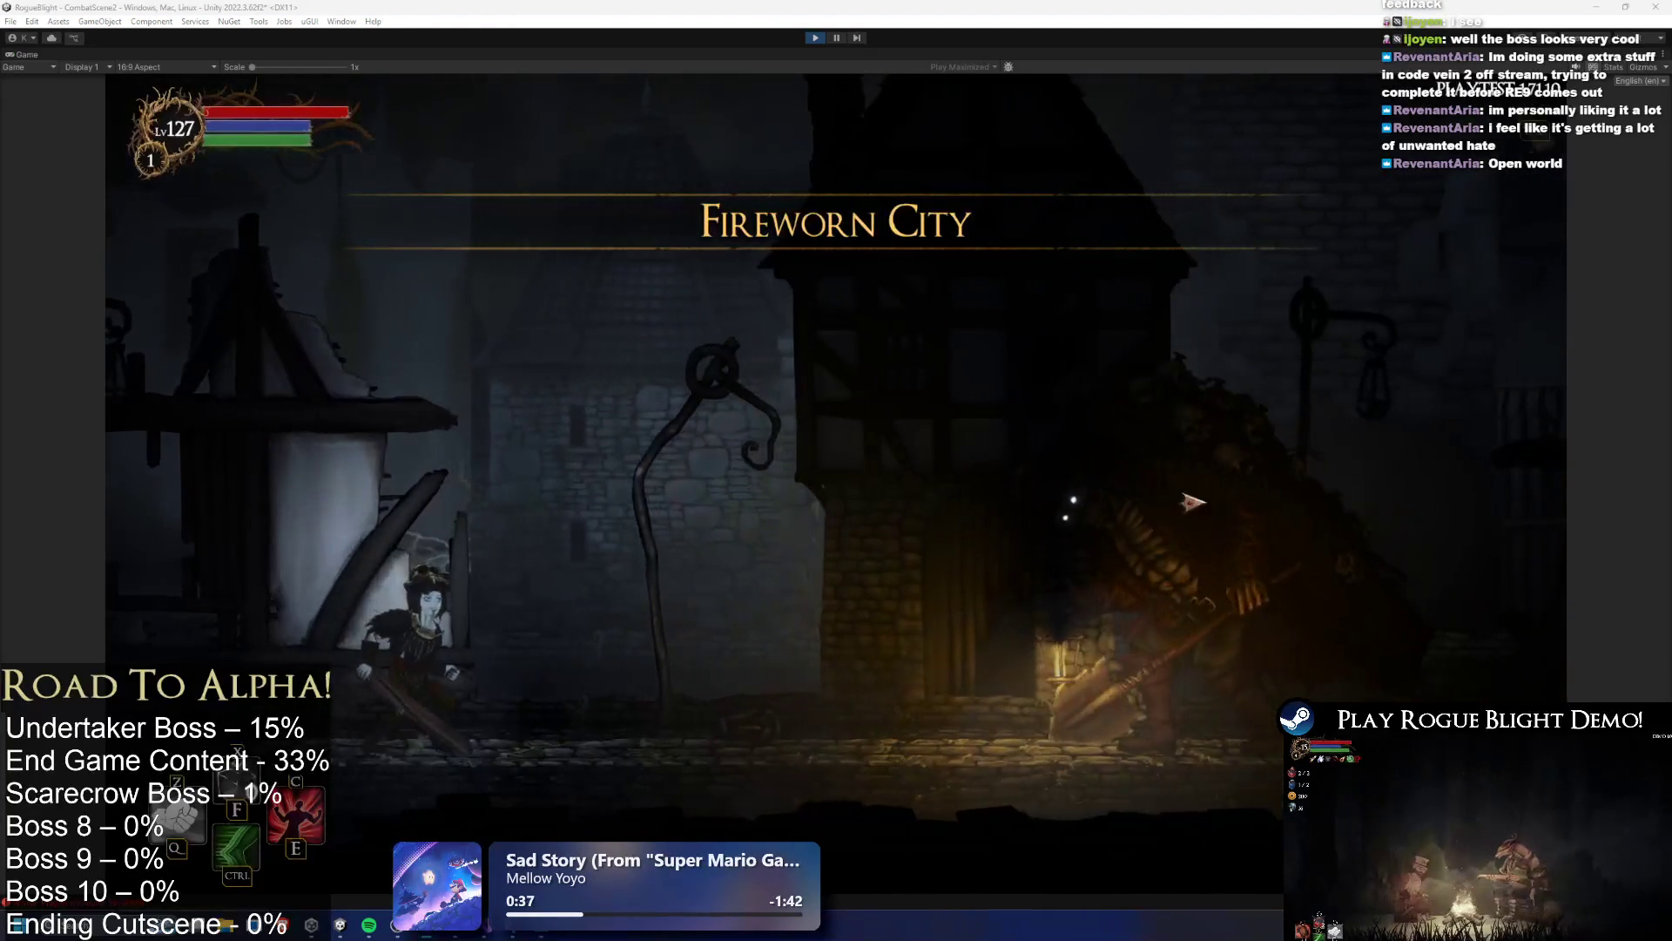
key(d)
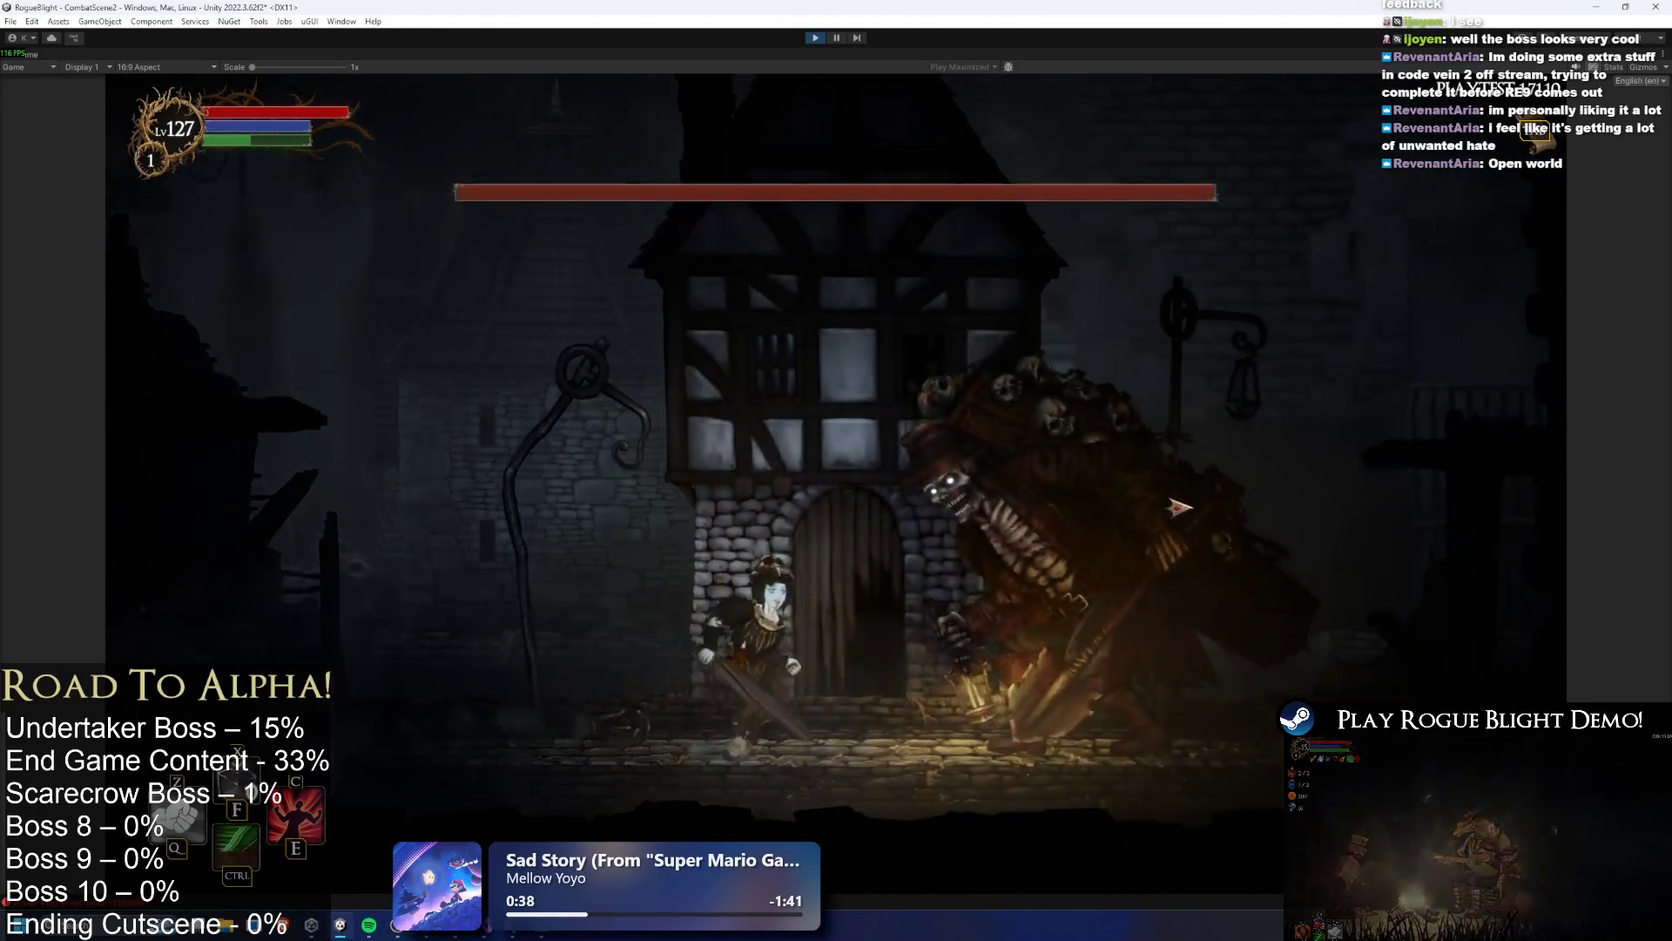
key(F1)
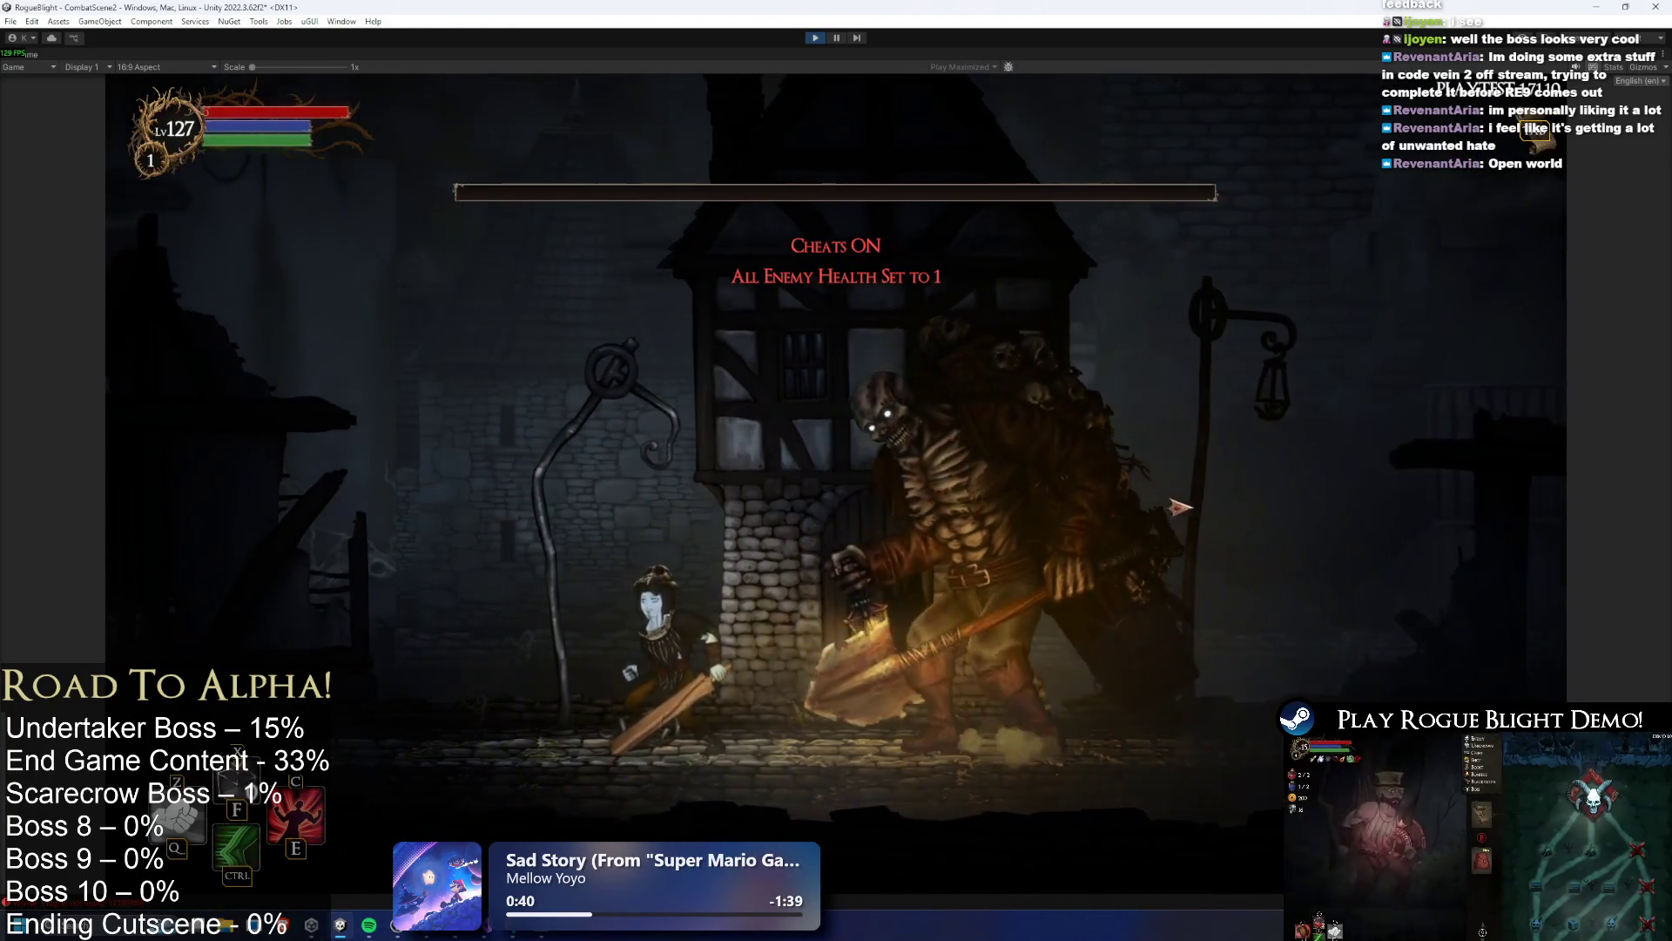
key(a)
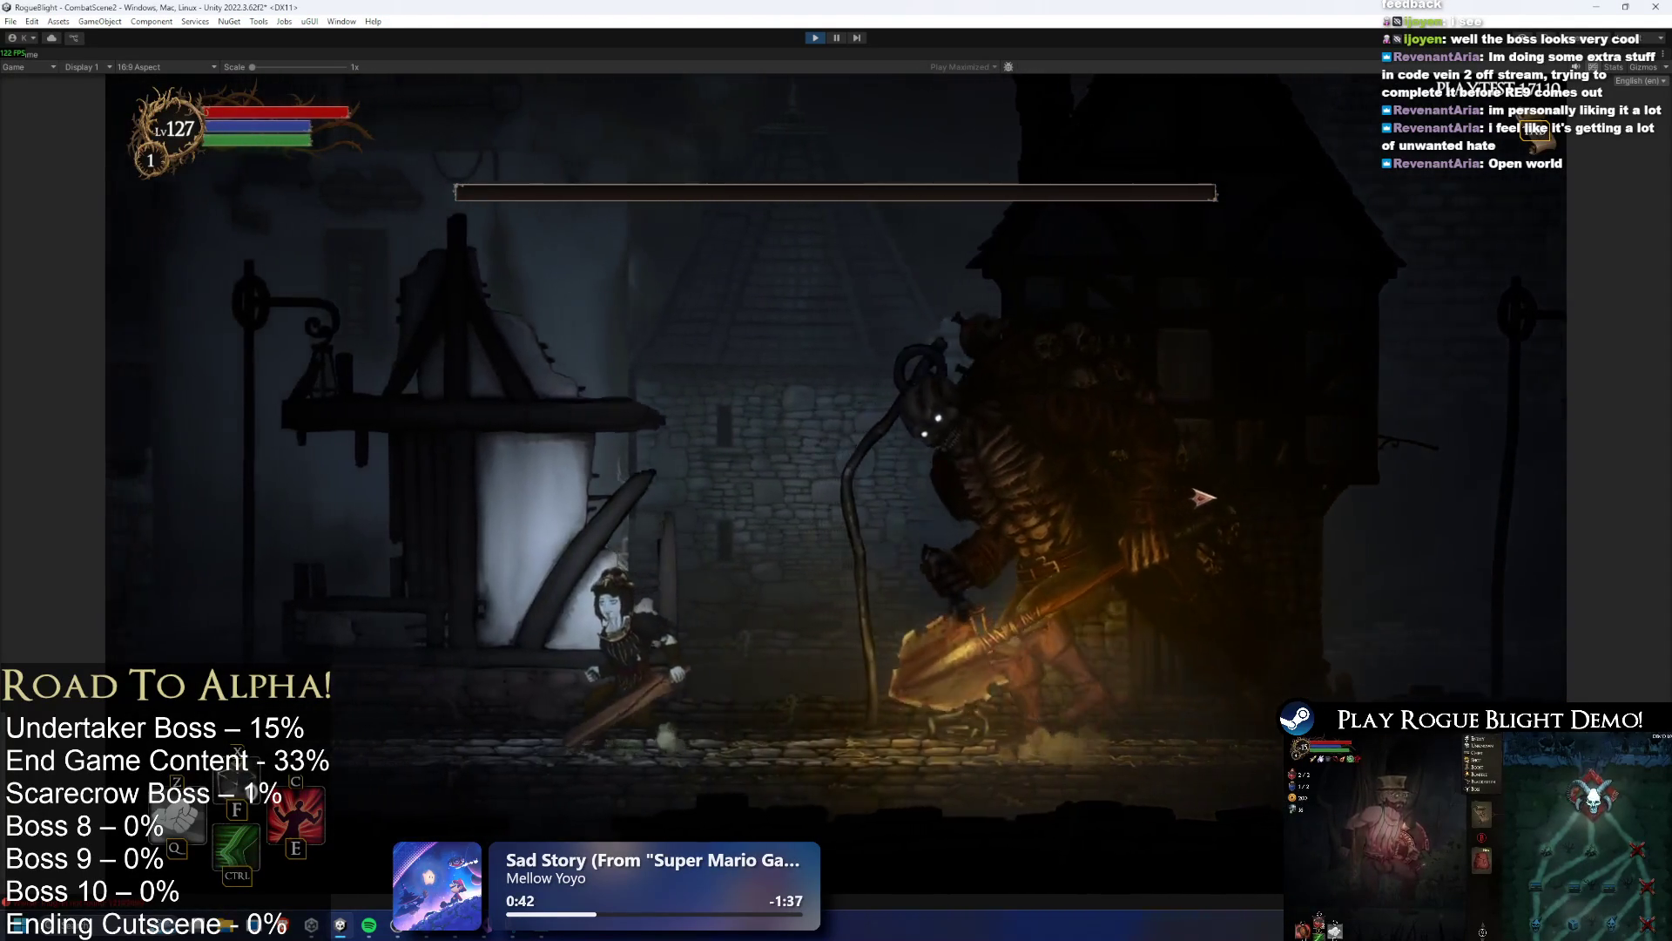
key(d)
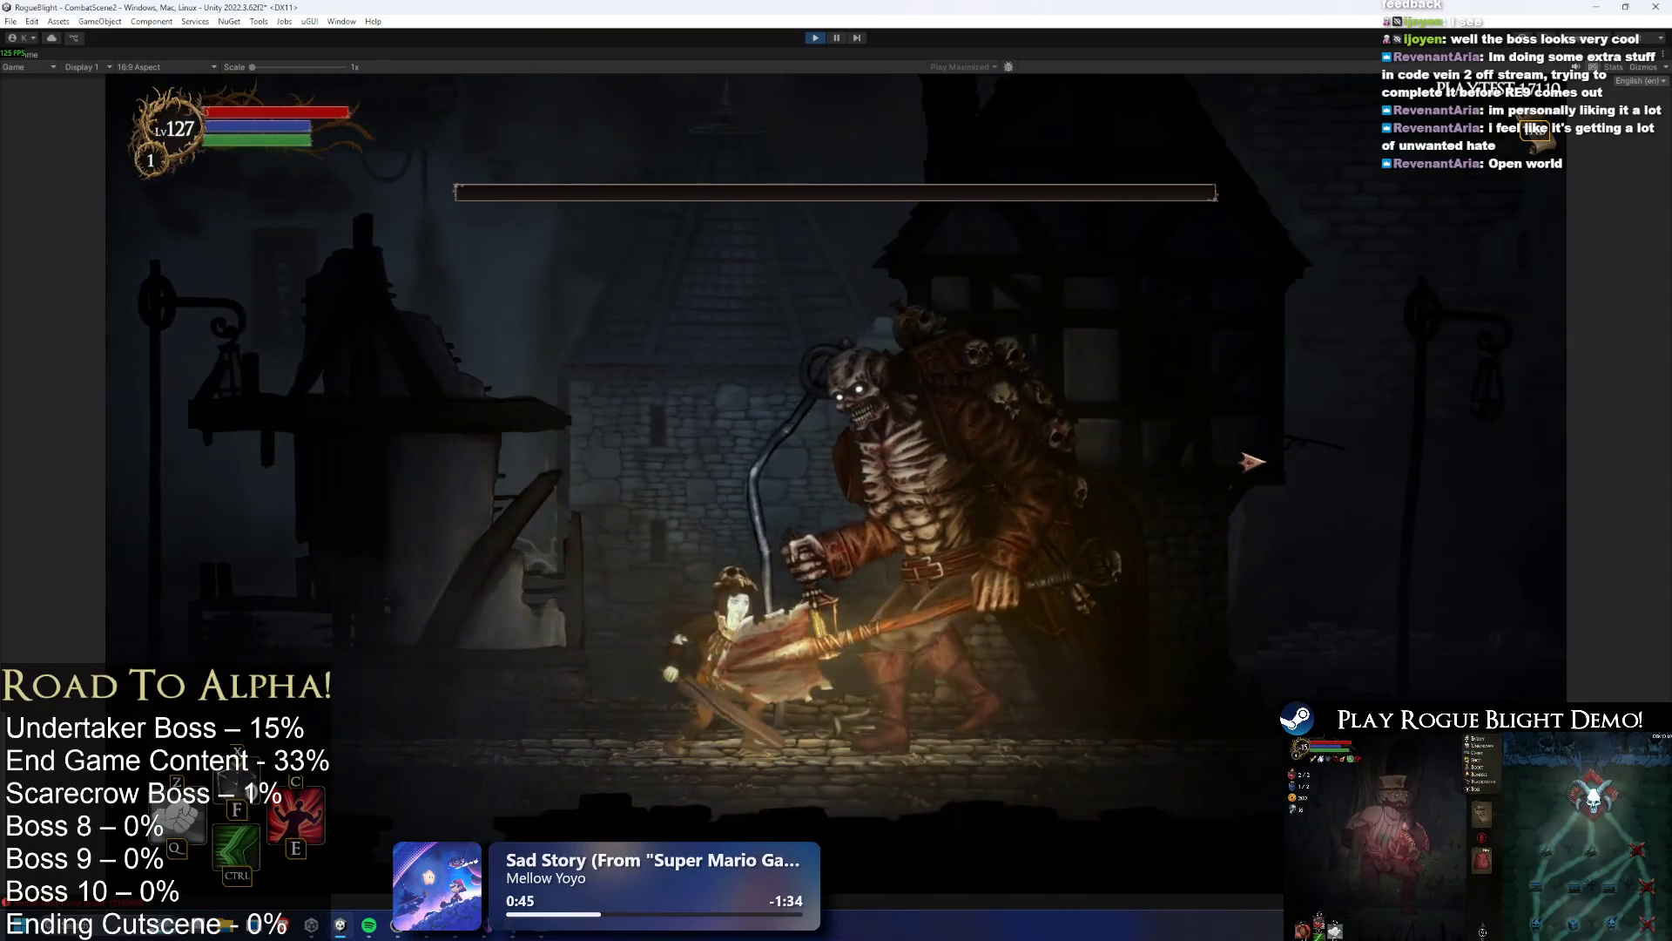
key(a)
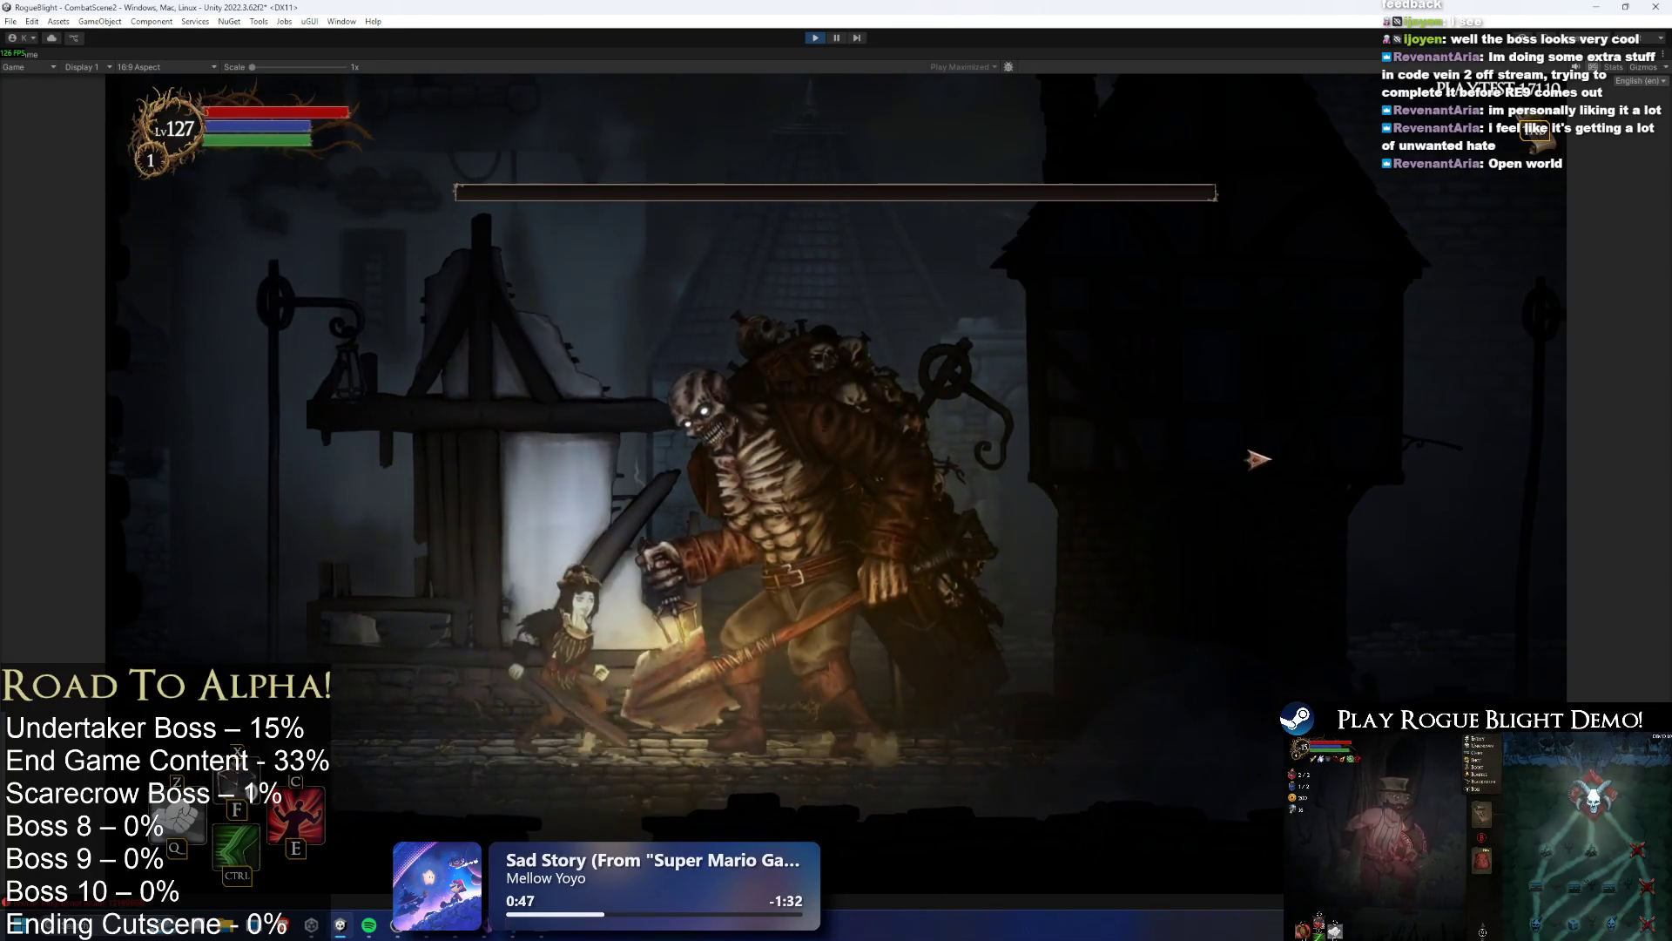
key(a)
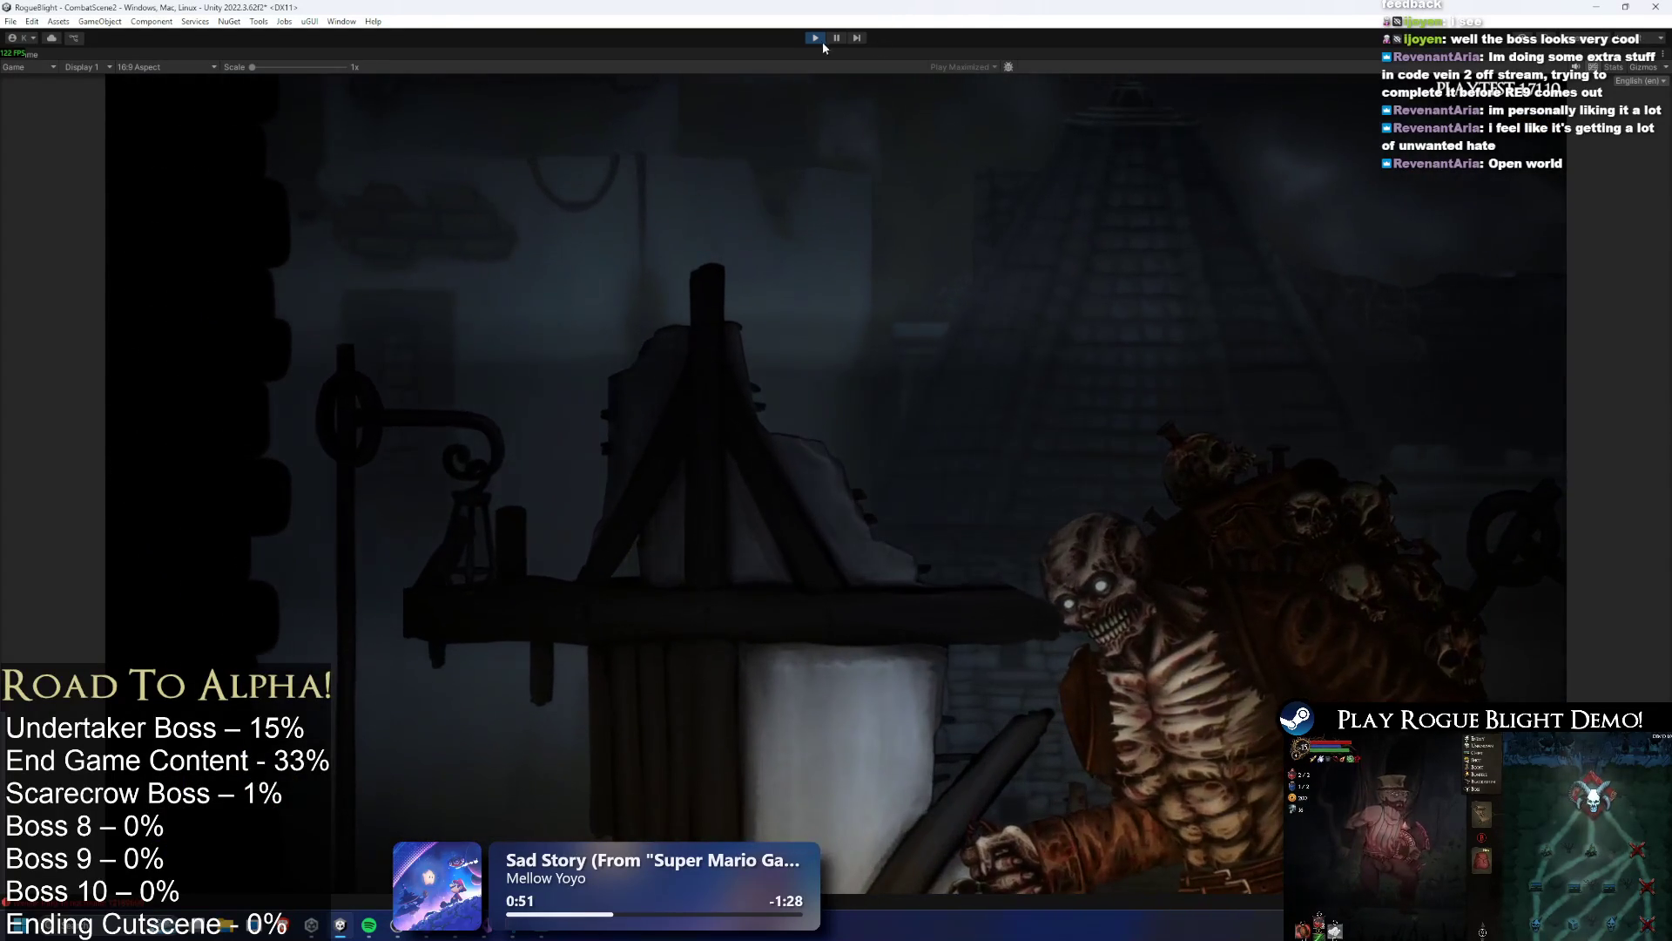
click(819, 41)
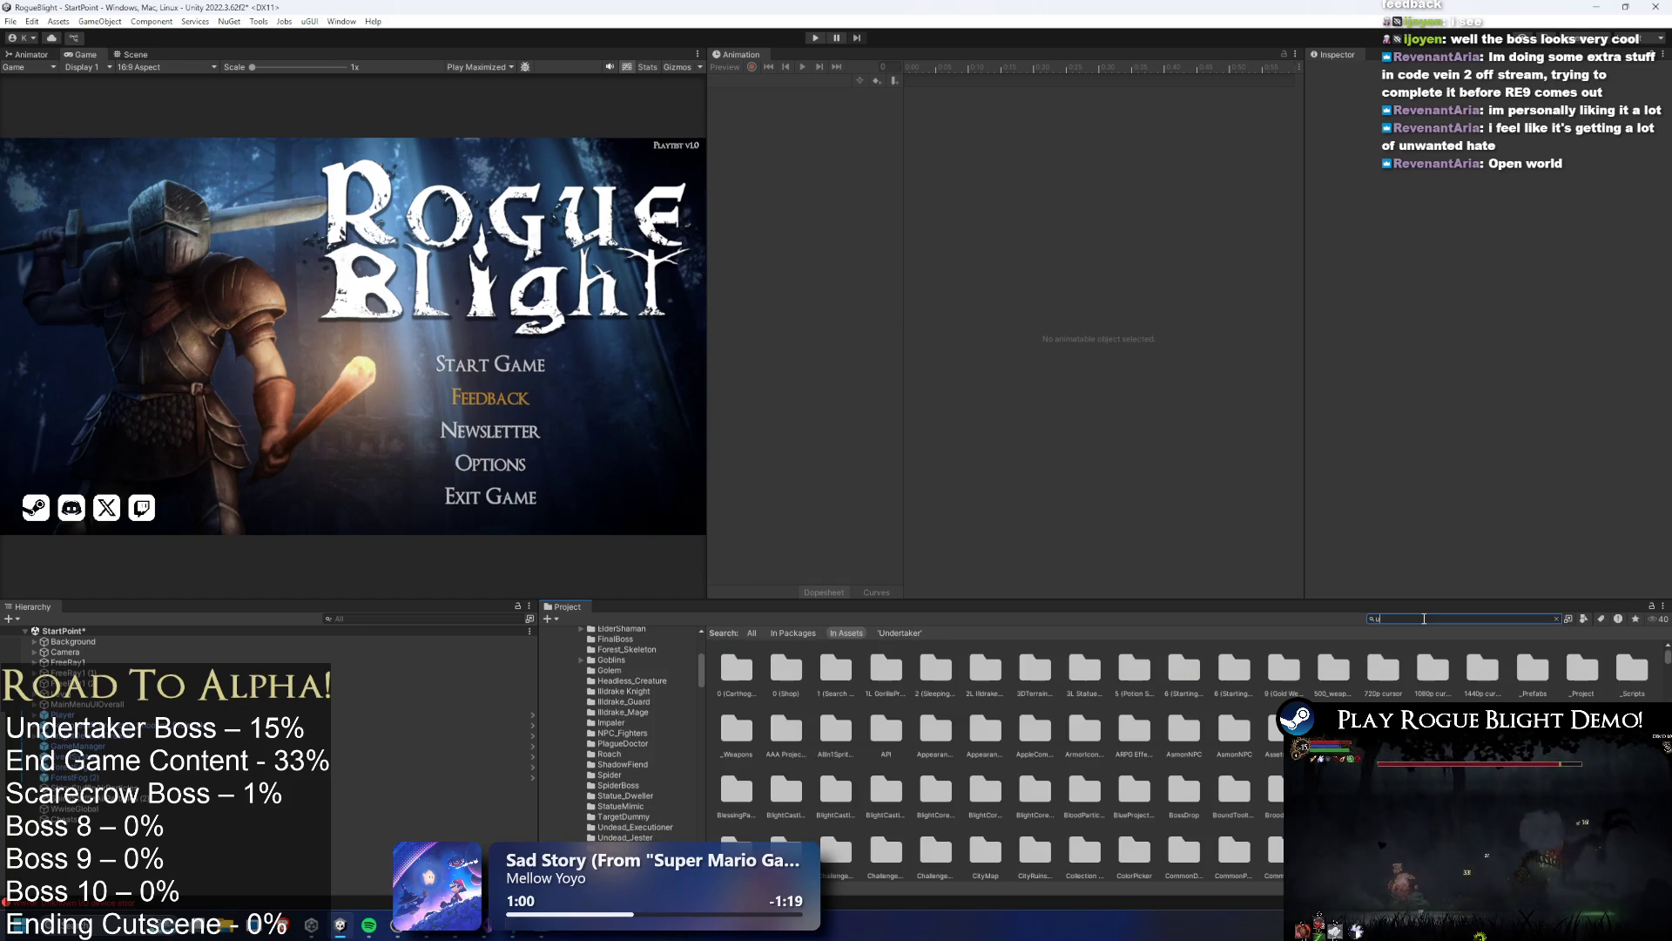
Open the Undertaker prefab from the Project search and load its Phase2_Undertaker clip
text(ndertaker prefa)
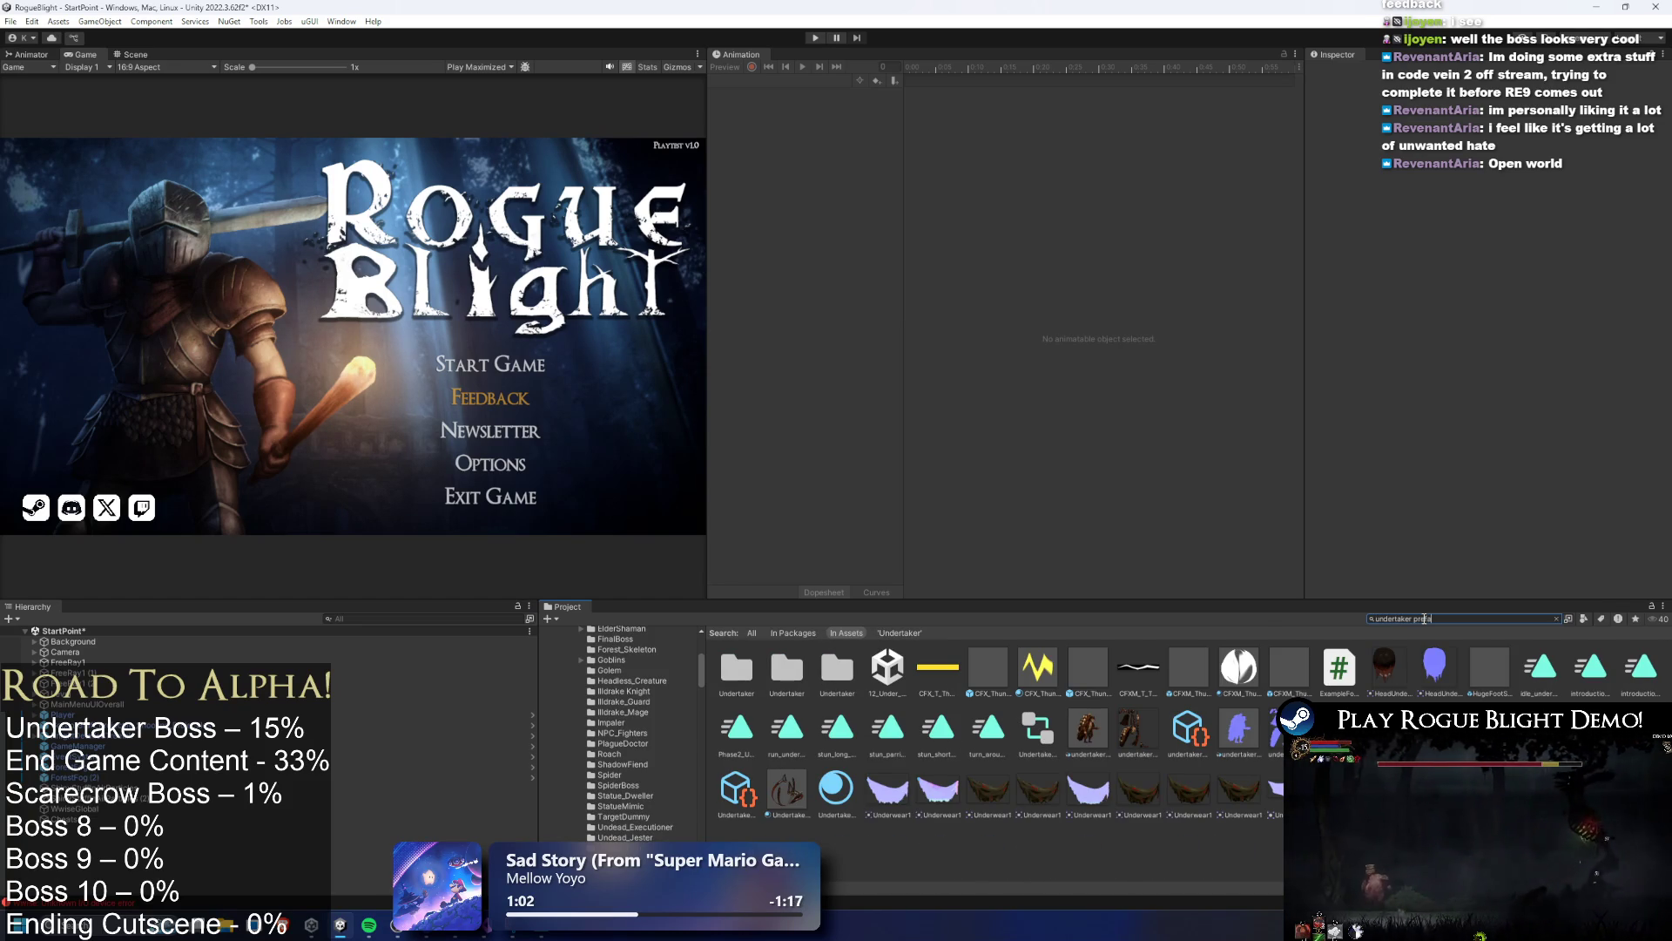
double_click(736, 668)
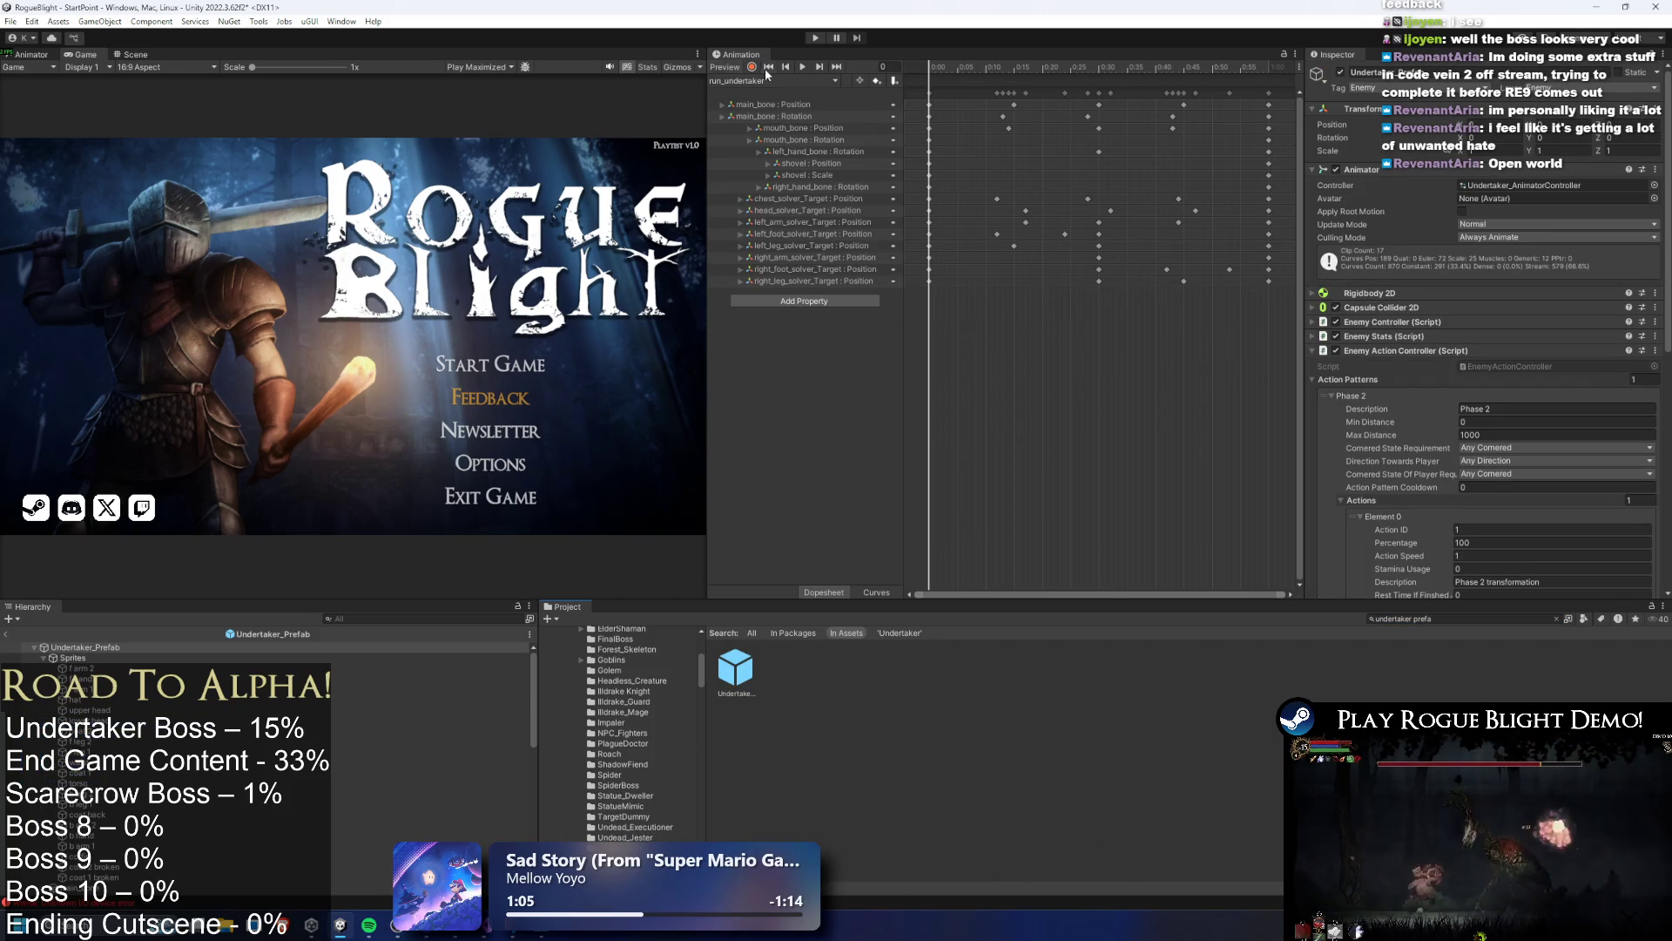
click(767, 81)
click(784, 138)
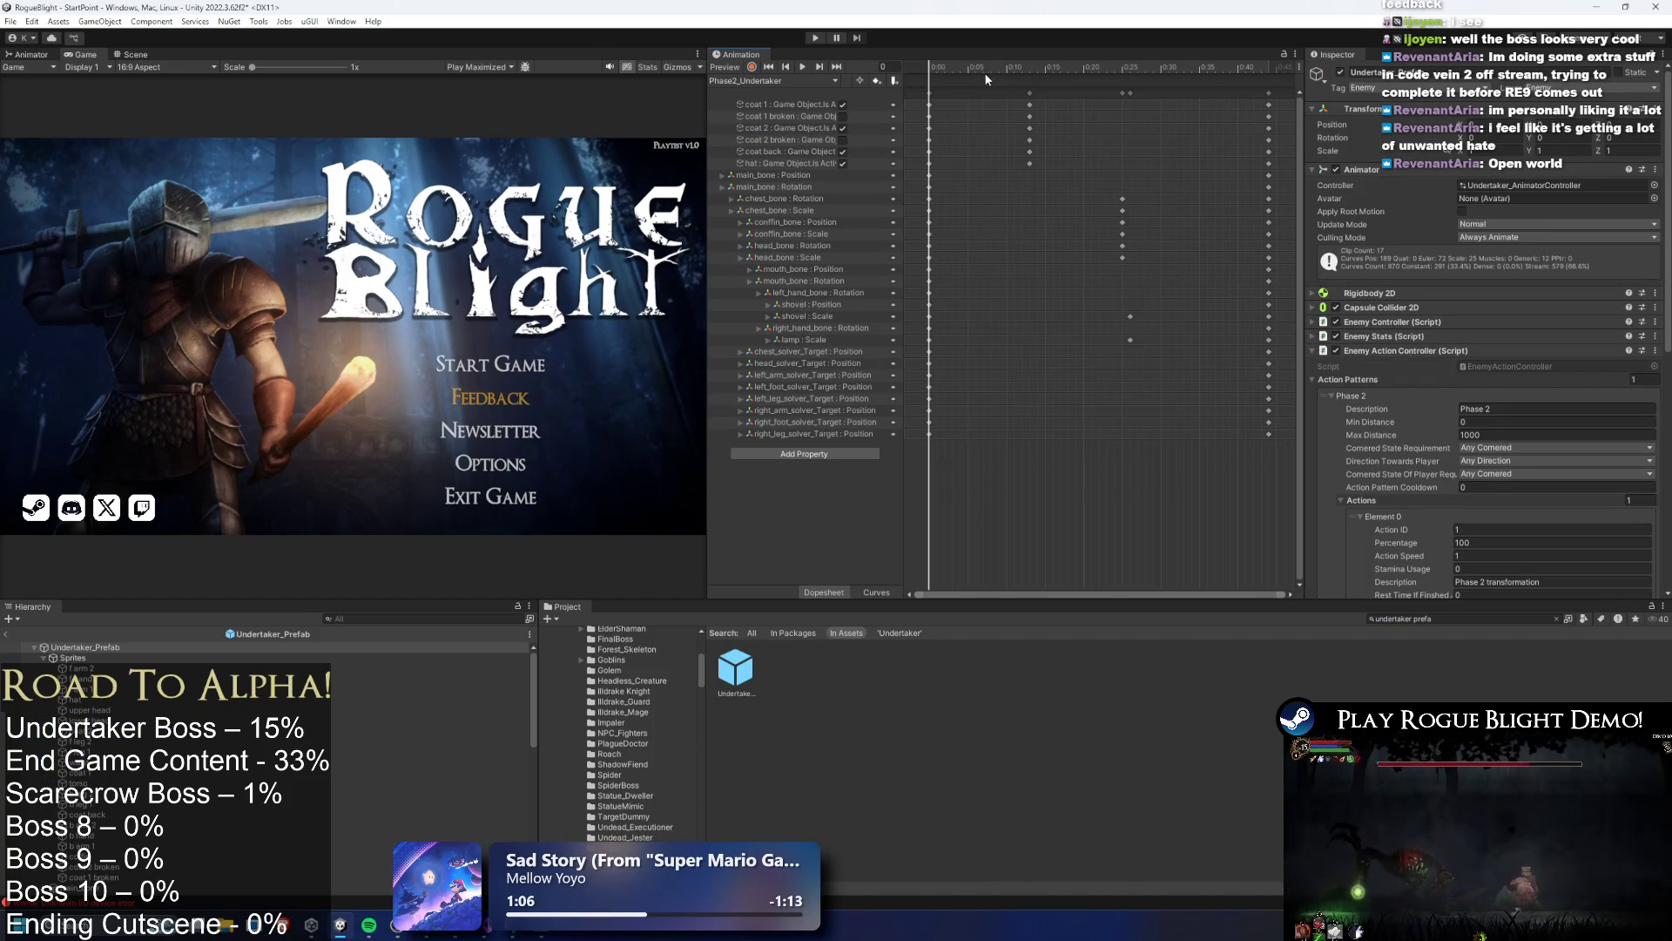
Delete the hat property track from the Phase2_Undertaker clip
click(35, 54)
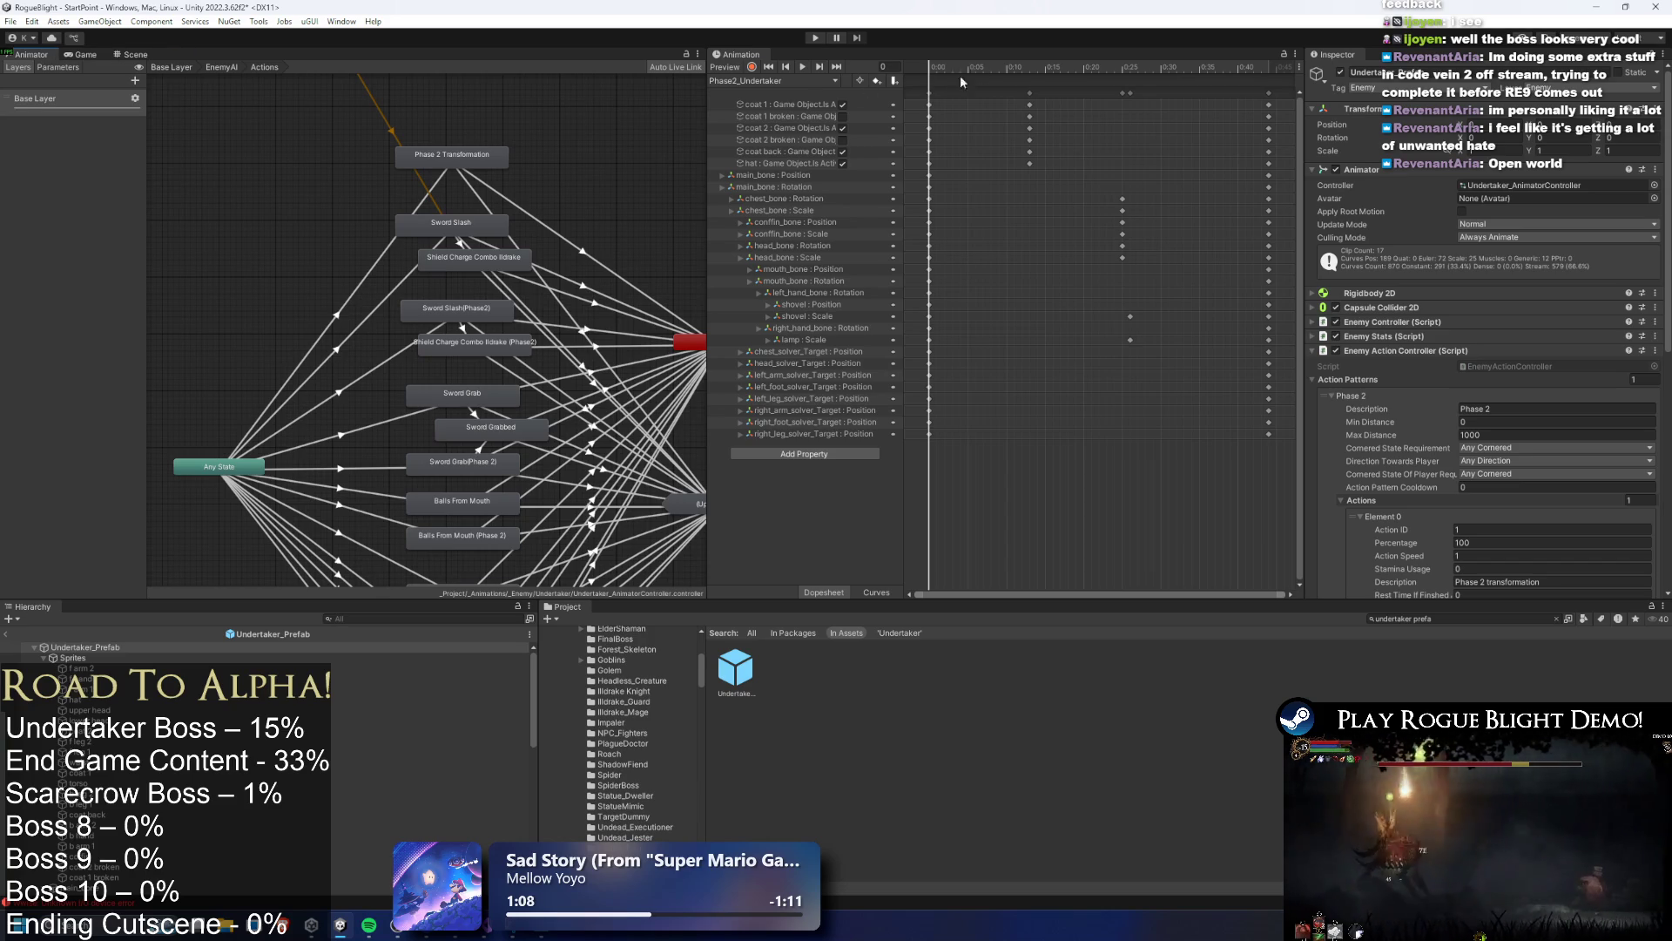
click(1002, 64)
click(777, 164)
key(Delete)
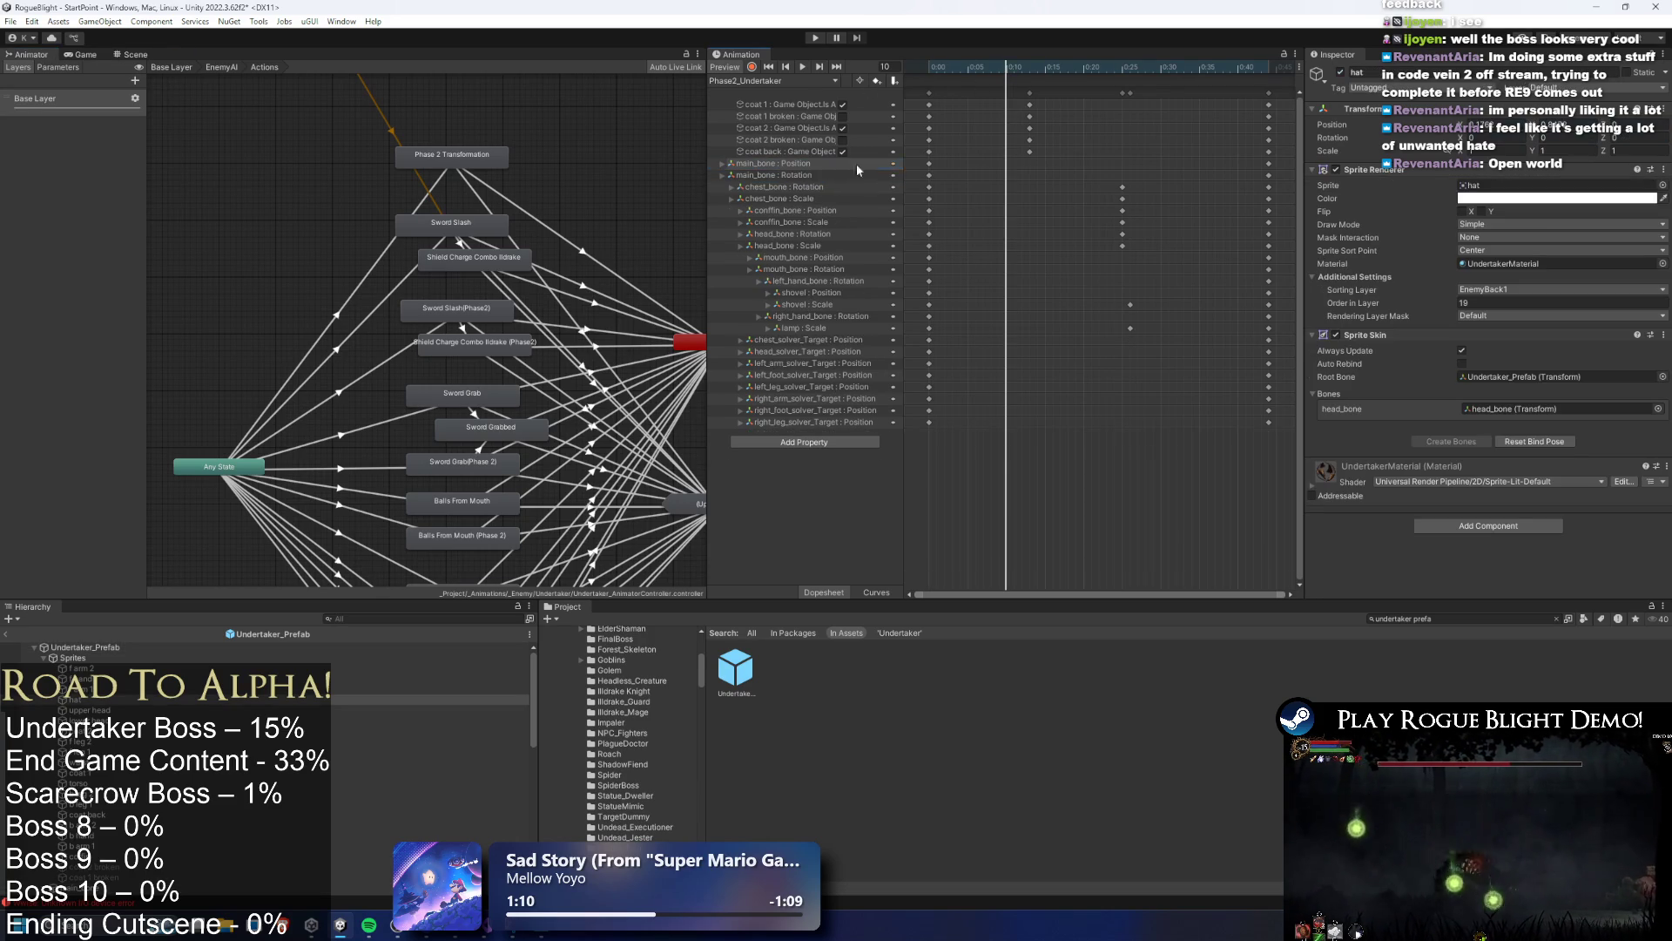
Delete the shovel Scale track in idle_undertaker, then return to Phase2_Undertaker
click(736, 81)
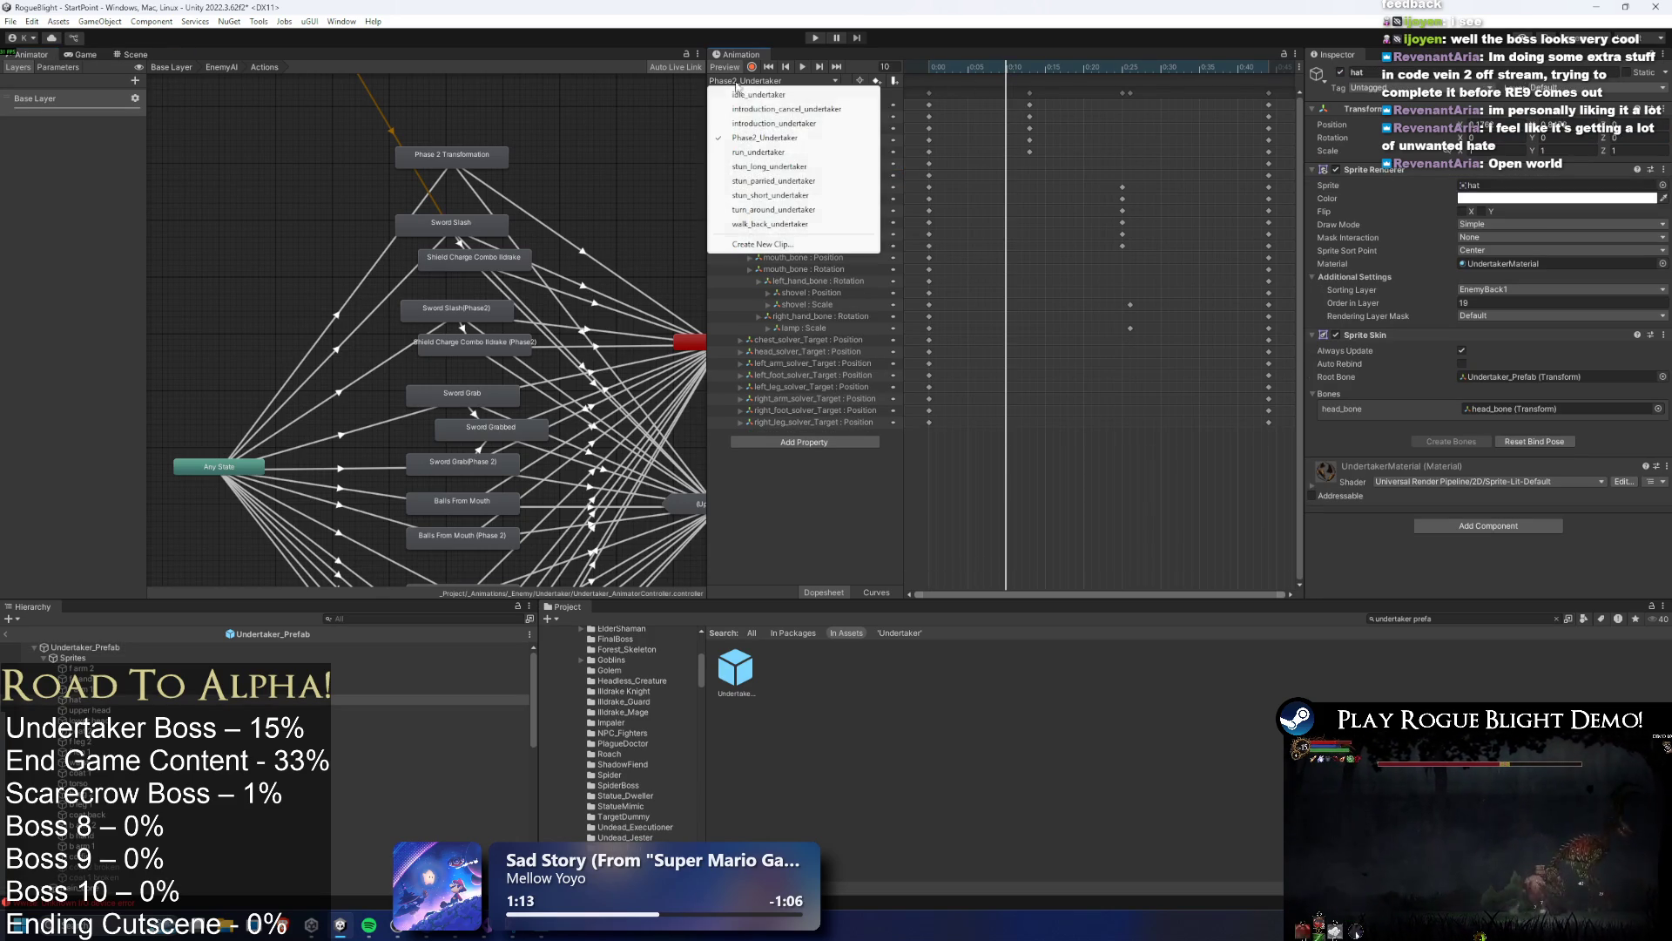
click(756, 95)
click(814, 179)
key(Delete)
click(772, 80)
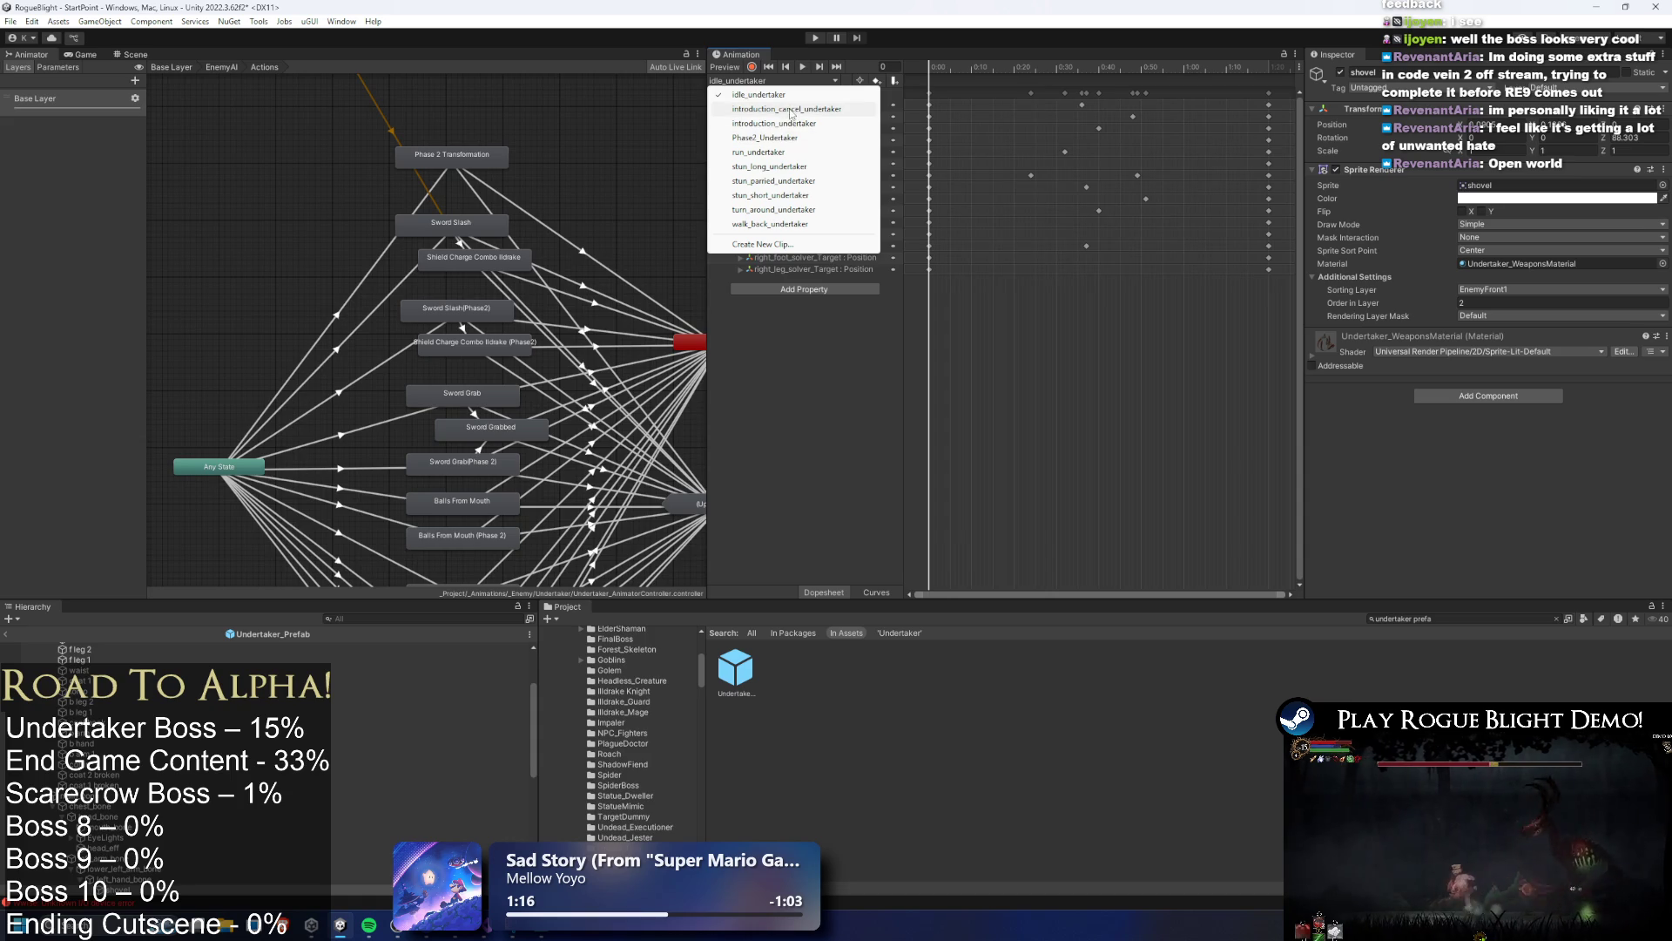
click(783, 138)
Review the run, stun_long, stun_parried, stun_short, turn_around and walk_back clips
click(788, 81)
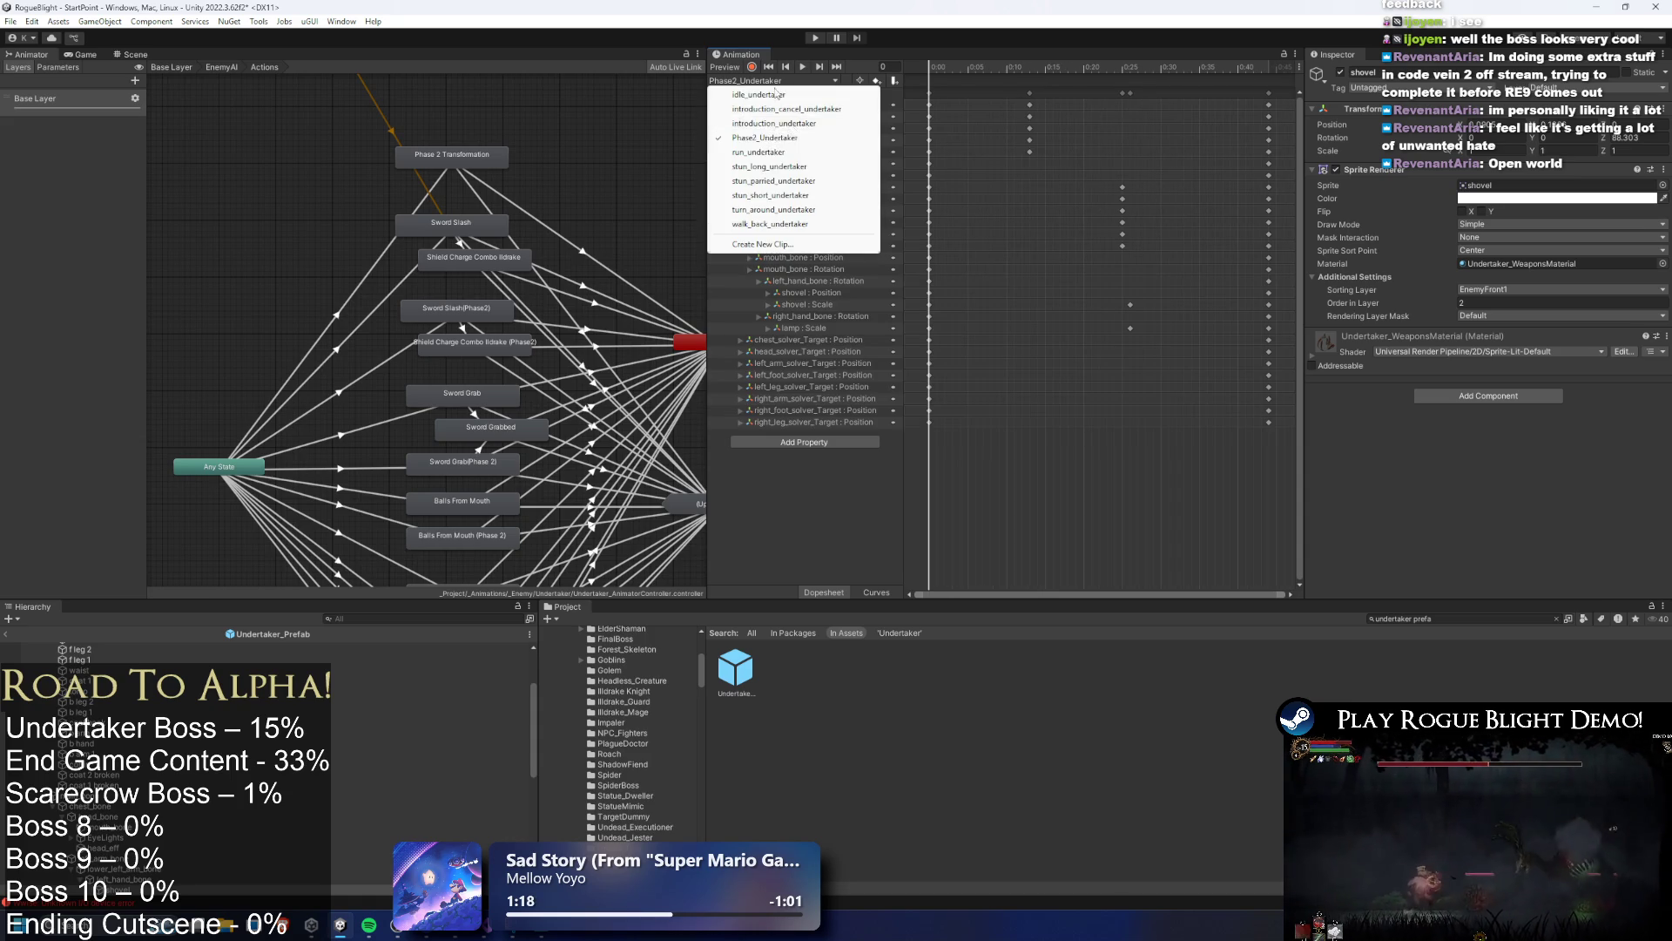
click(789, 152)
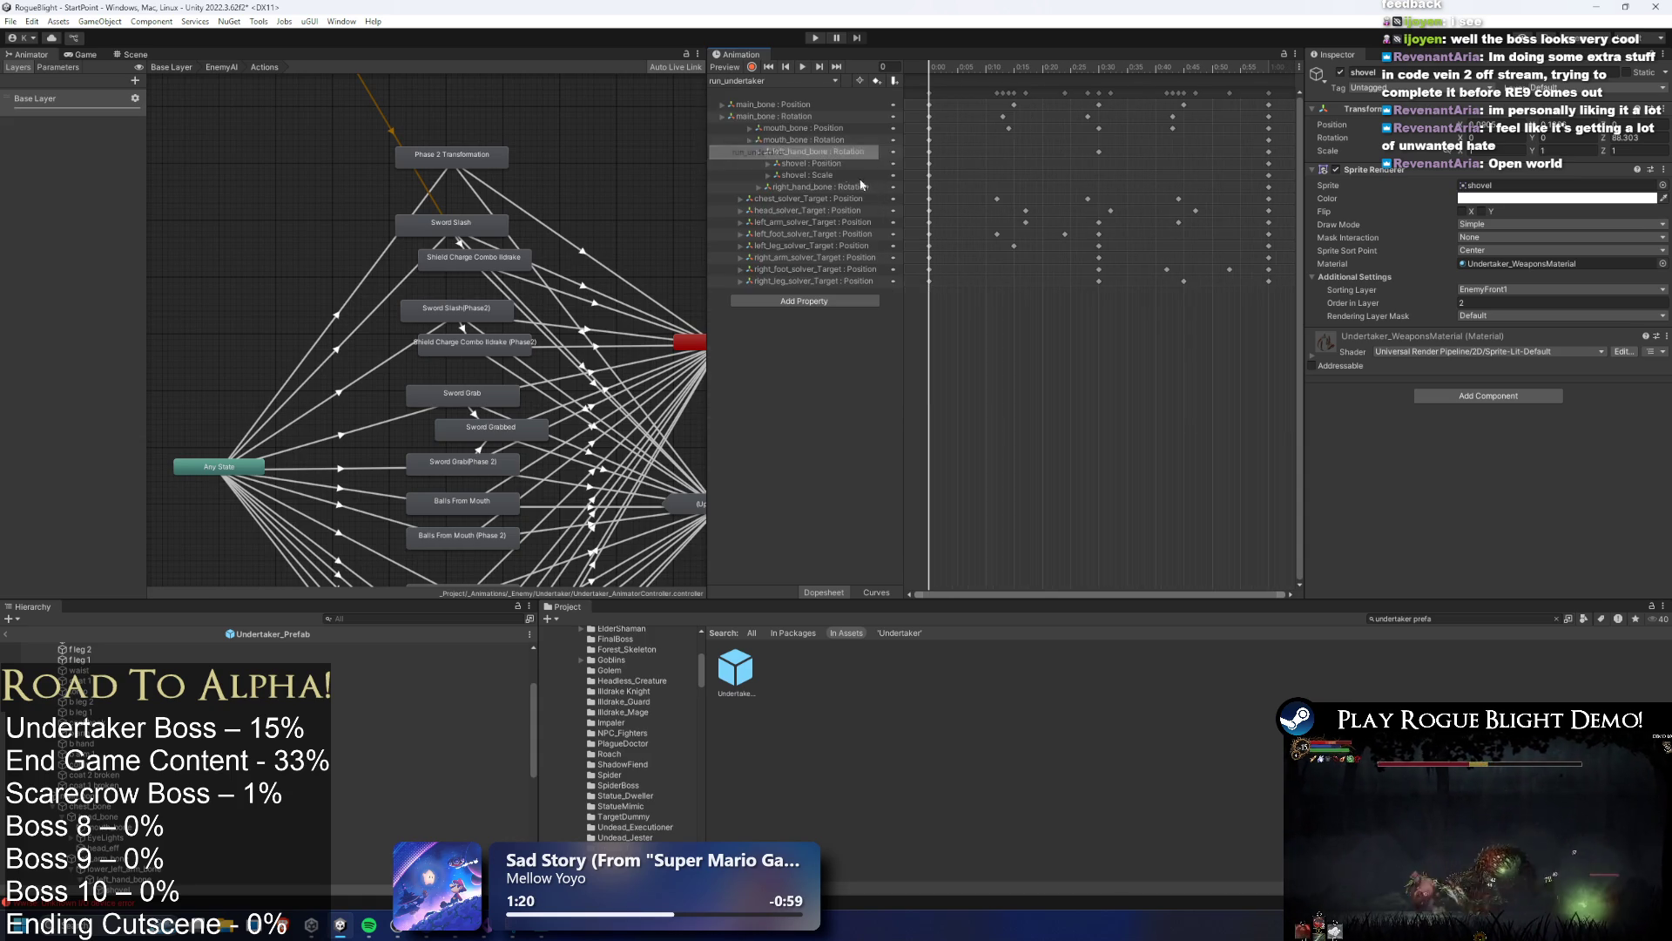
click(801, 82)
click(795, 167)
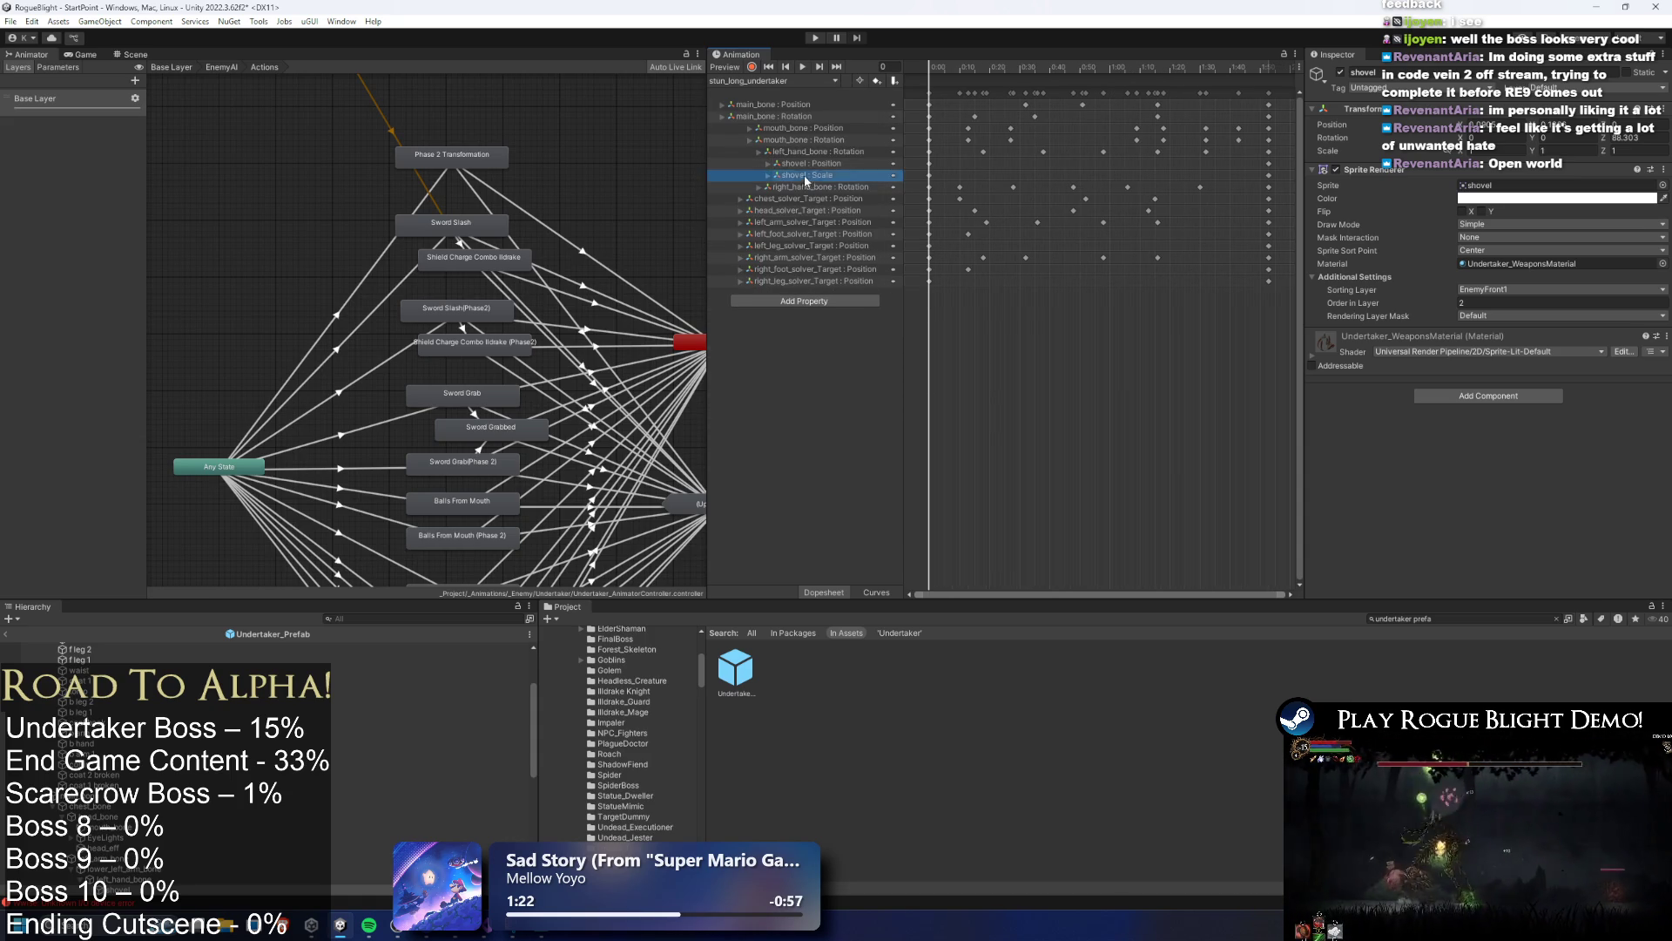
click(770, 81)
click(786, 181)
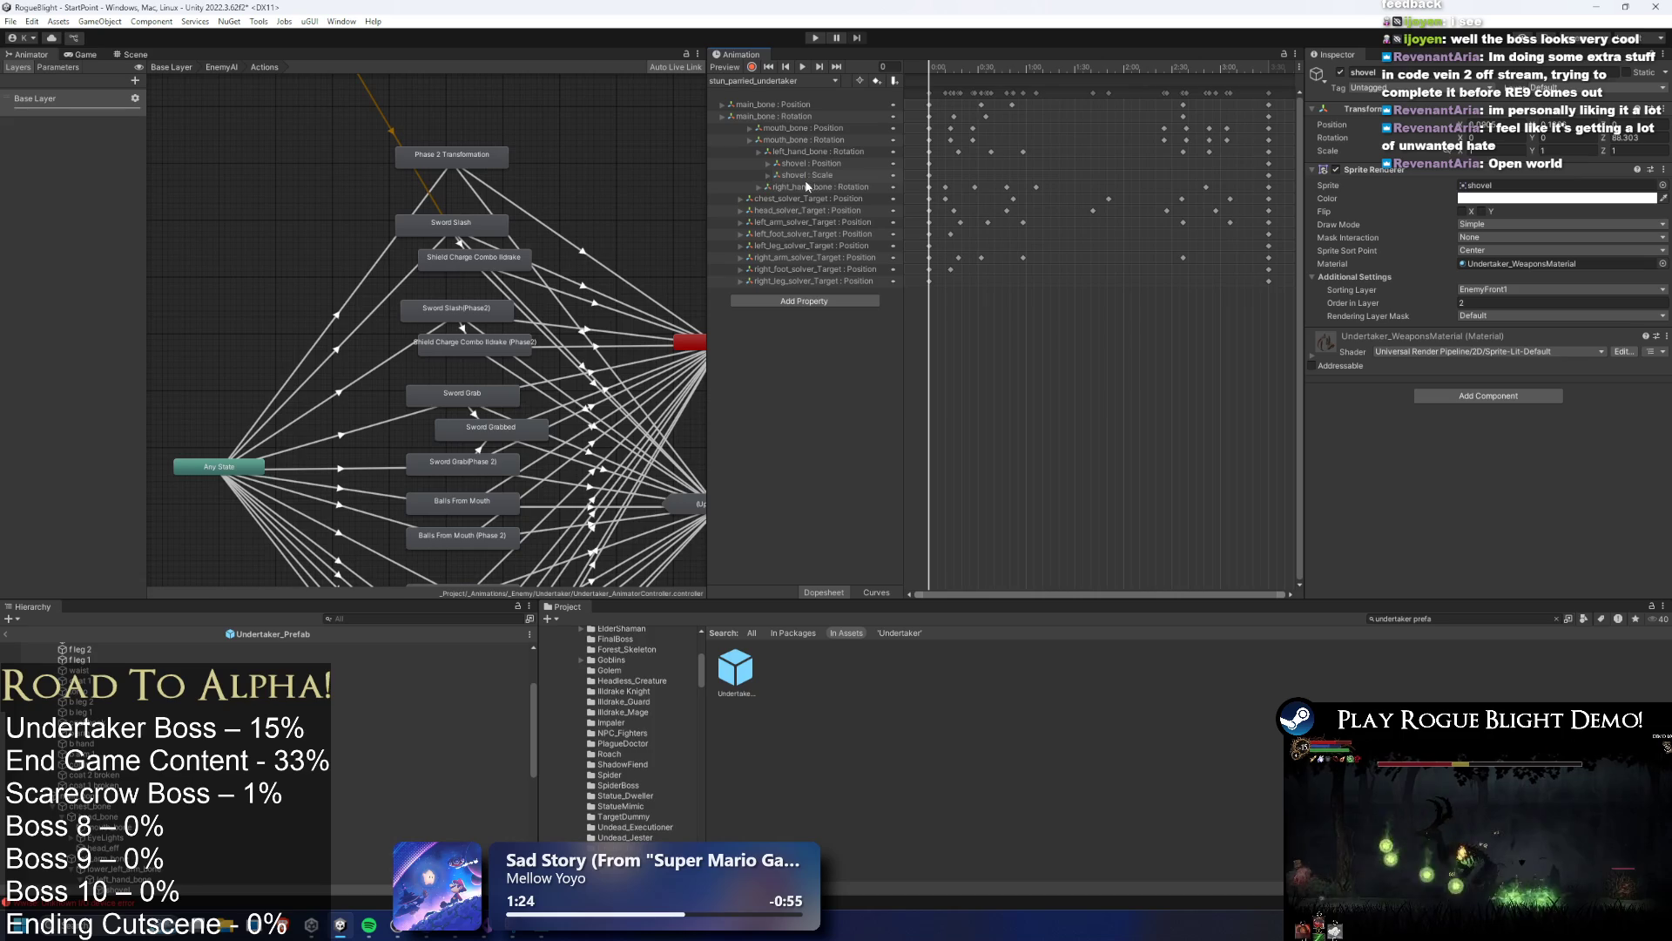
click(770, 80)
click(770, 194)
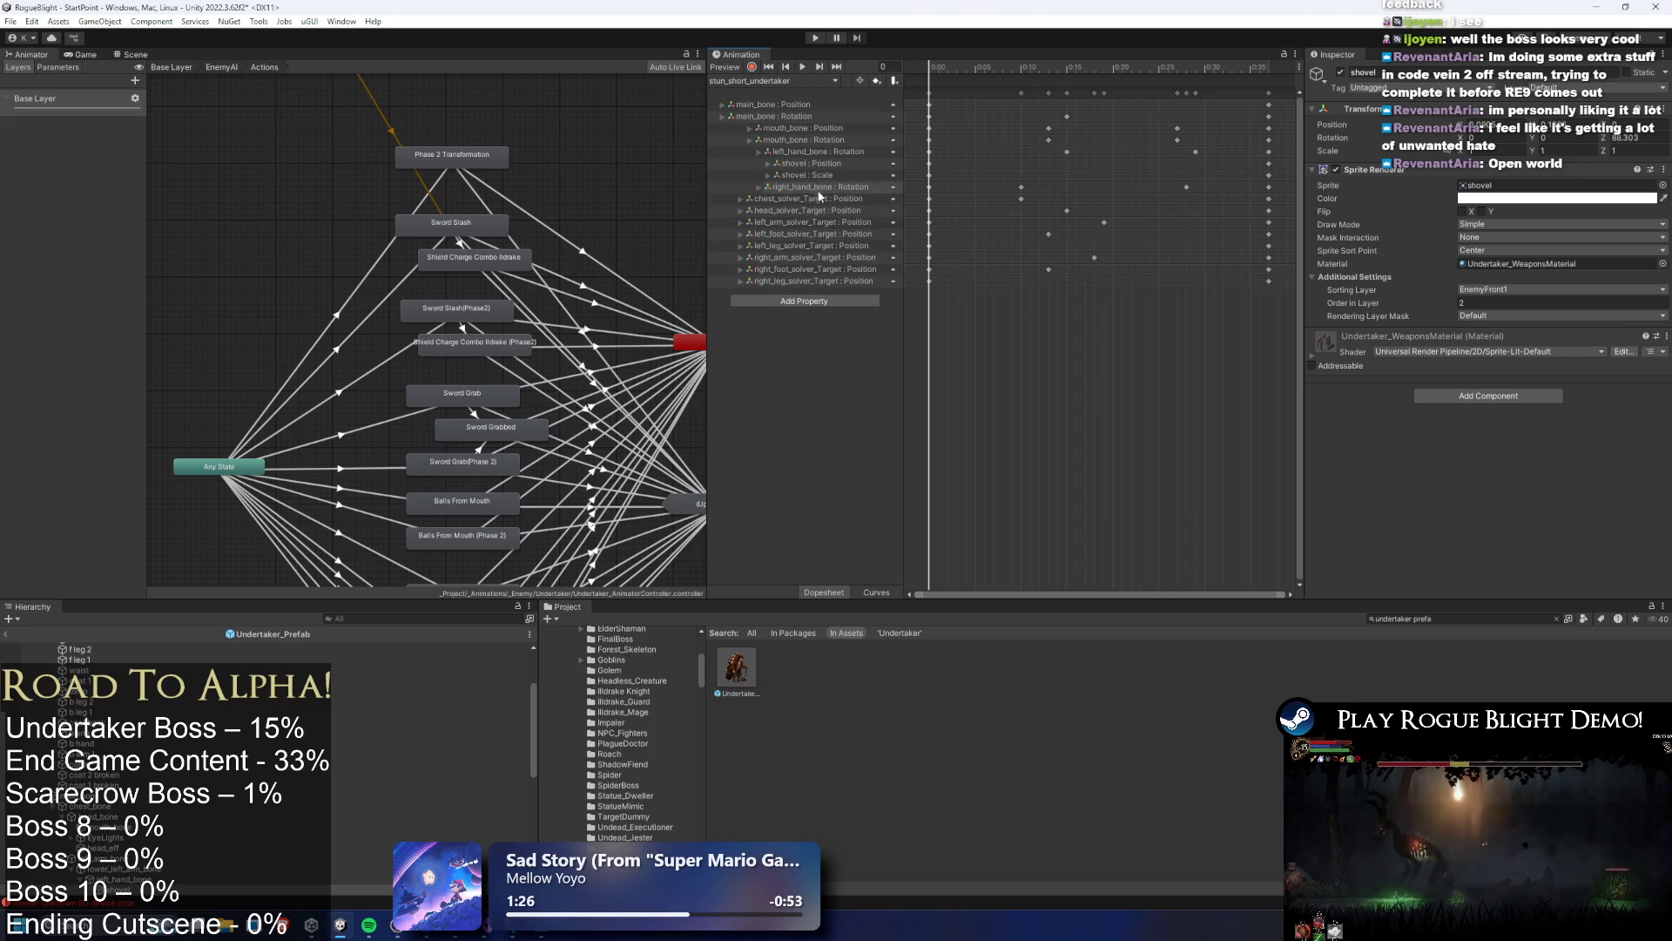
click(787, 79)
click(829, 146)
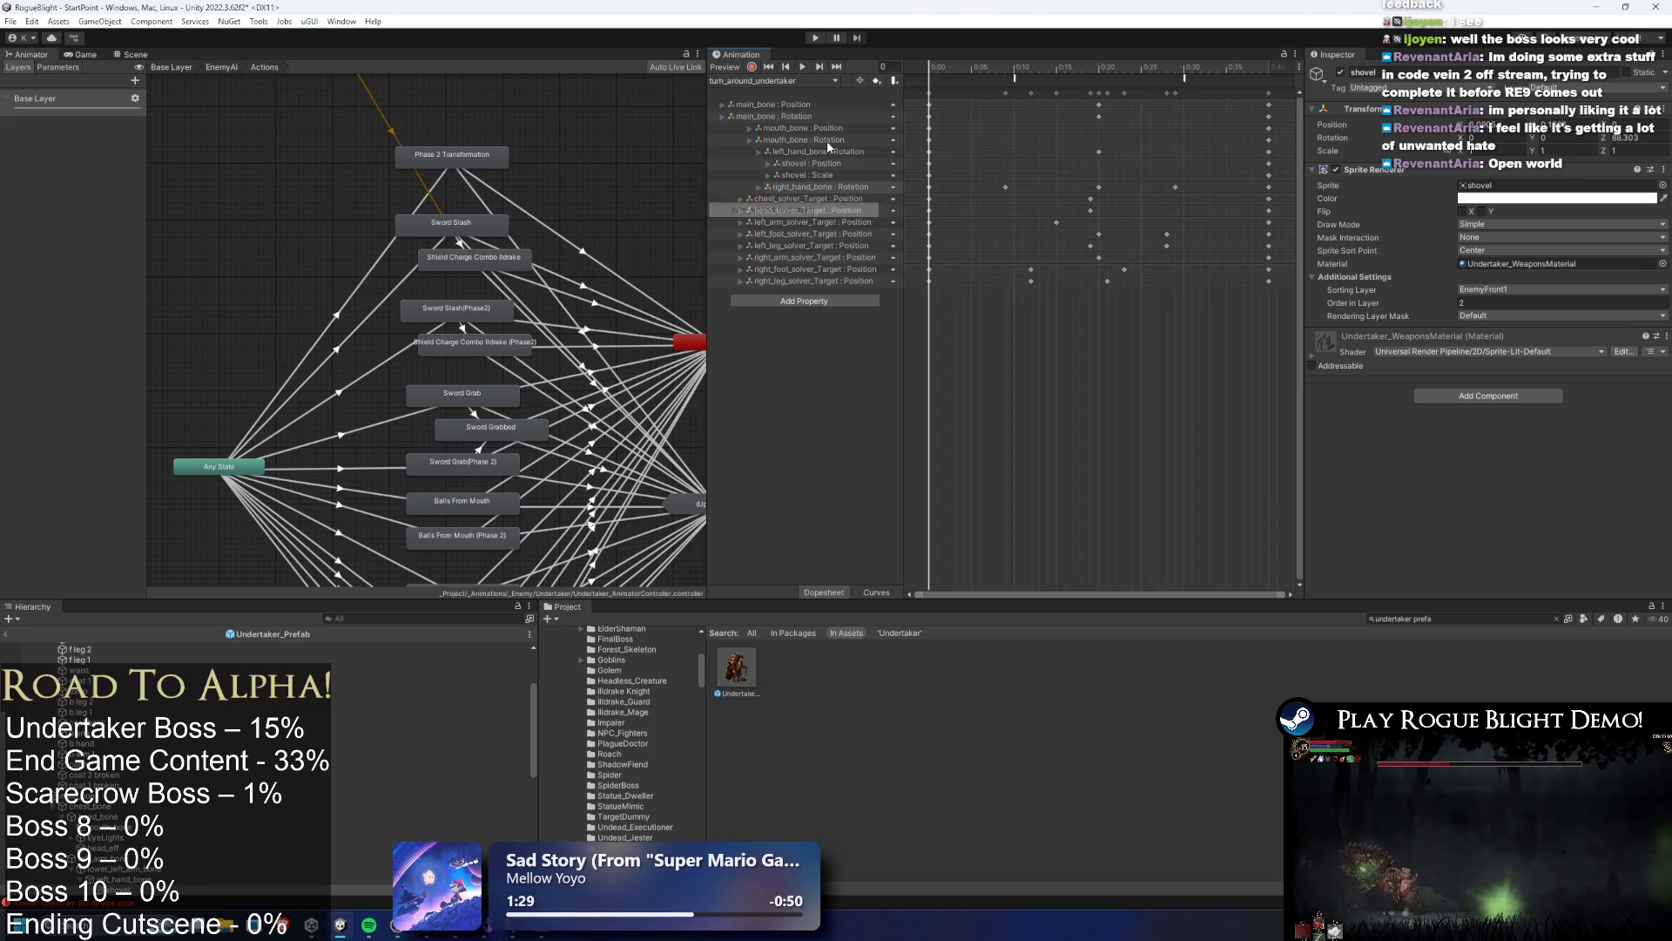
click(770, 80)
click(810, 223)
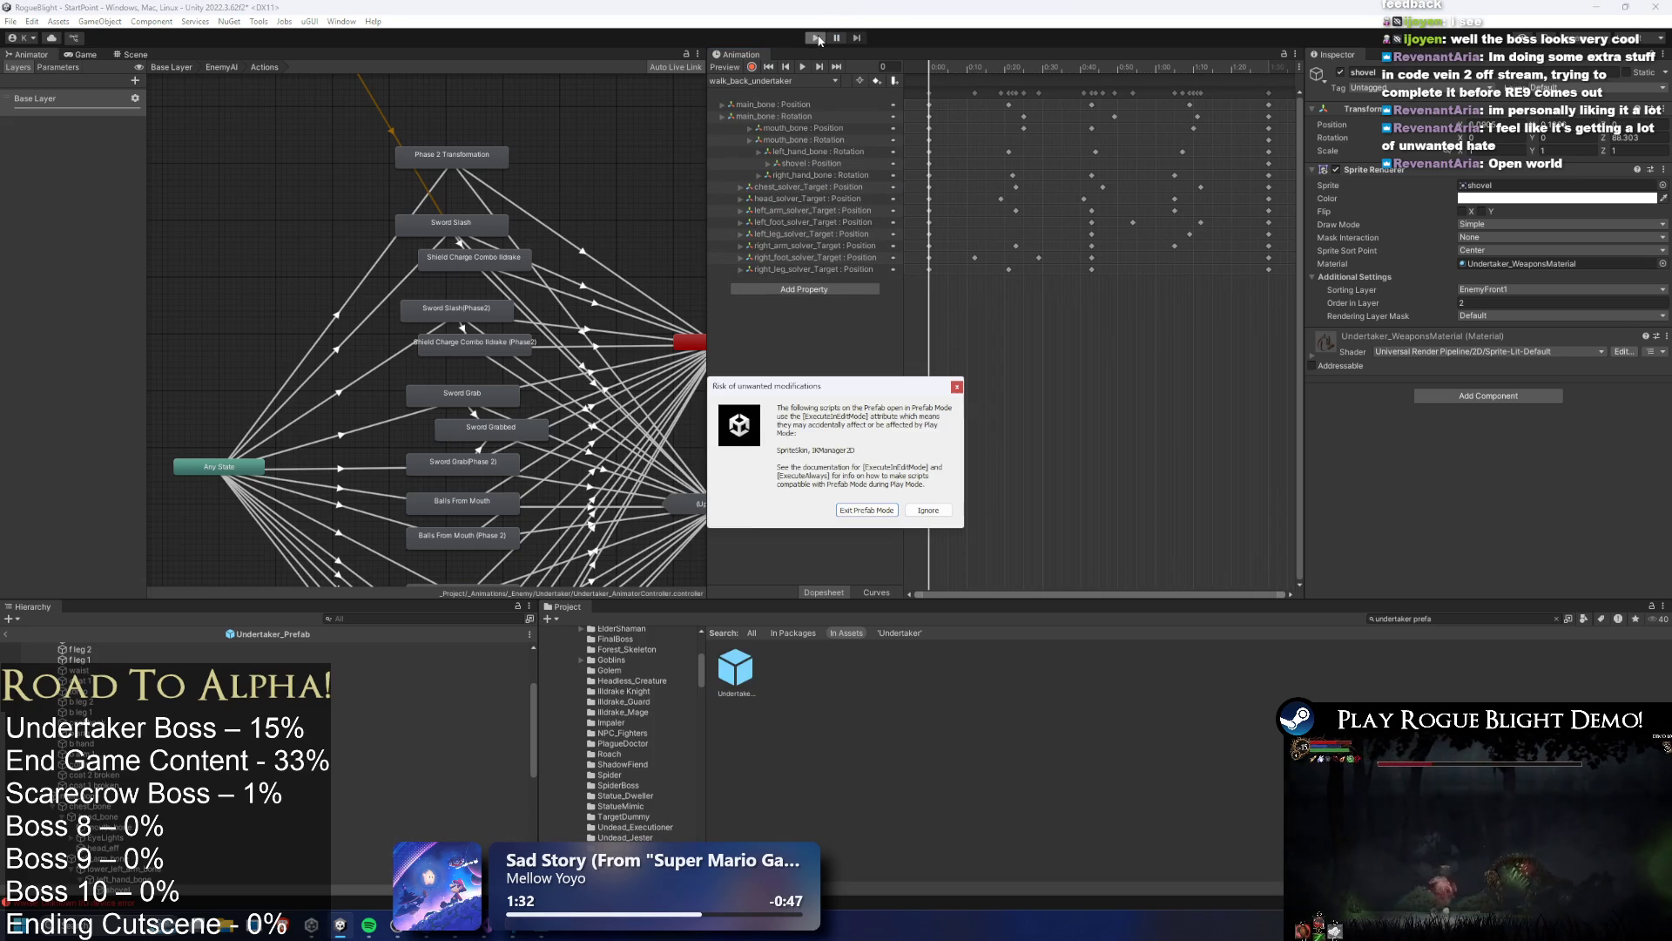
Playtest the Undertaker fight with F1 cheats (enemy health 1), then stop and reopen the prefab
key(Return)
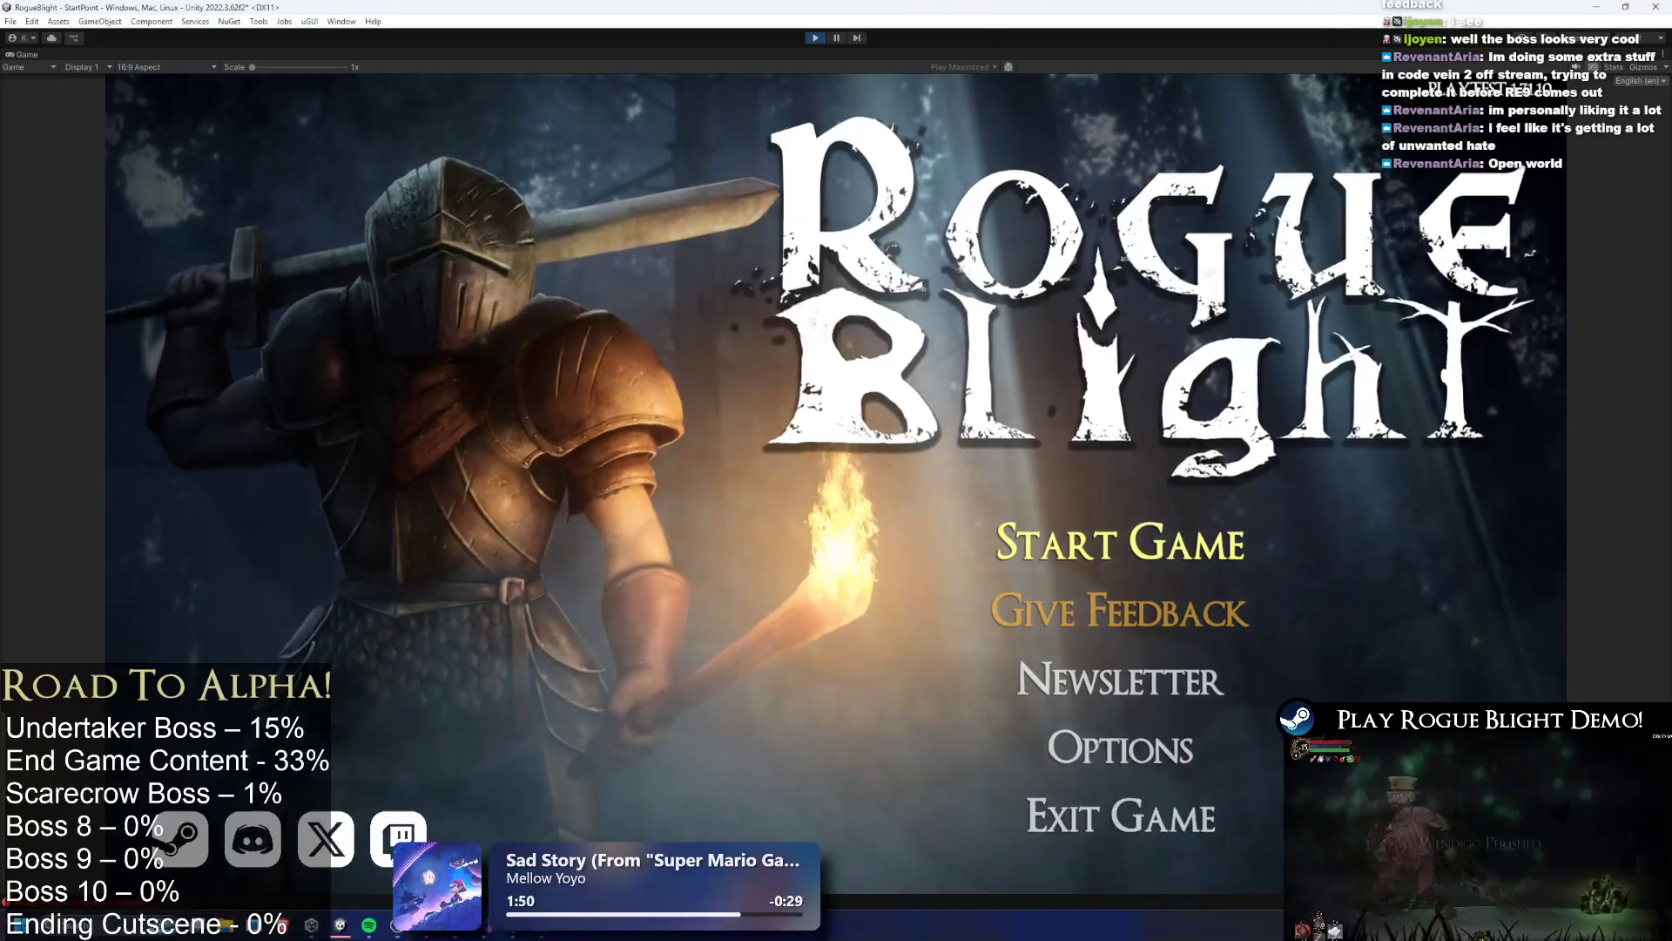
click(1115, 540)
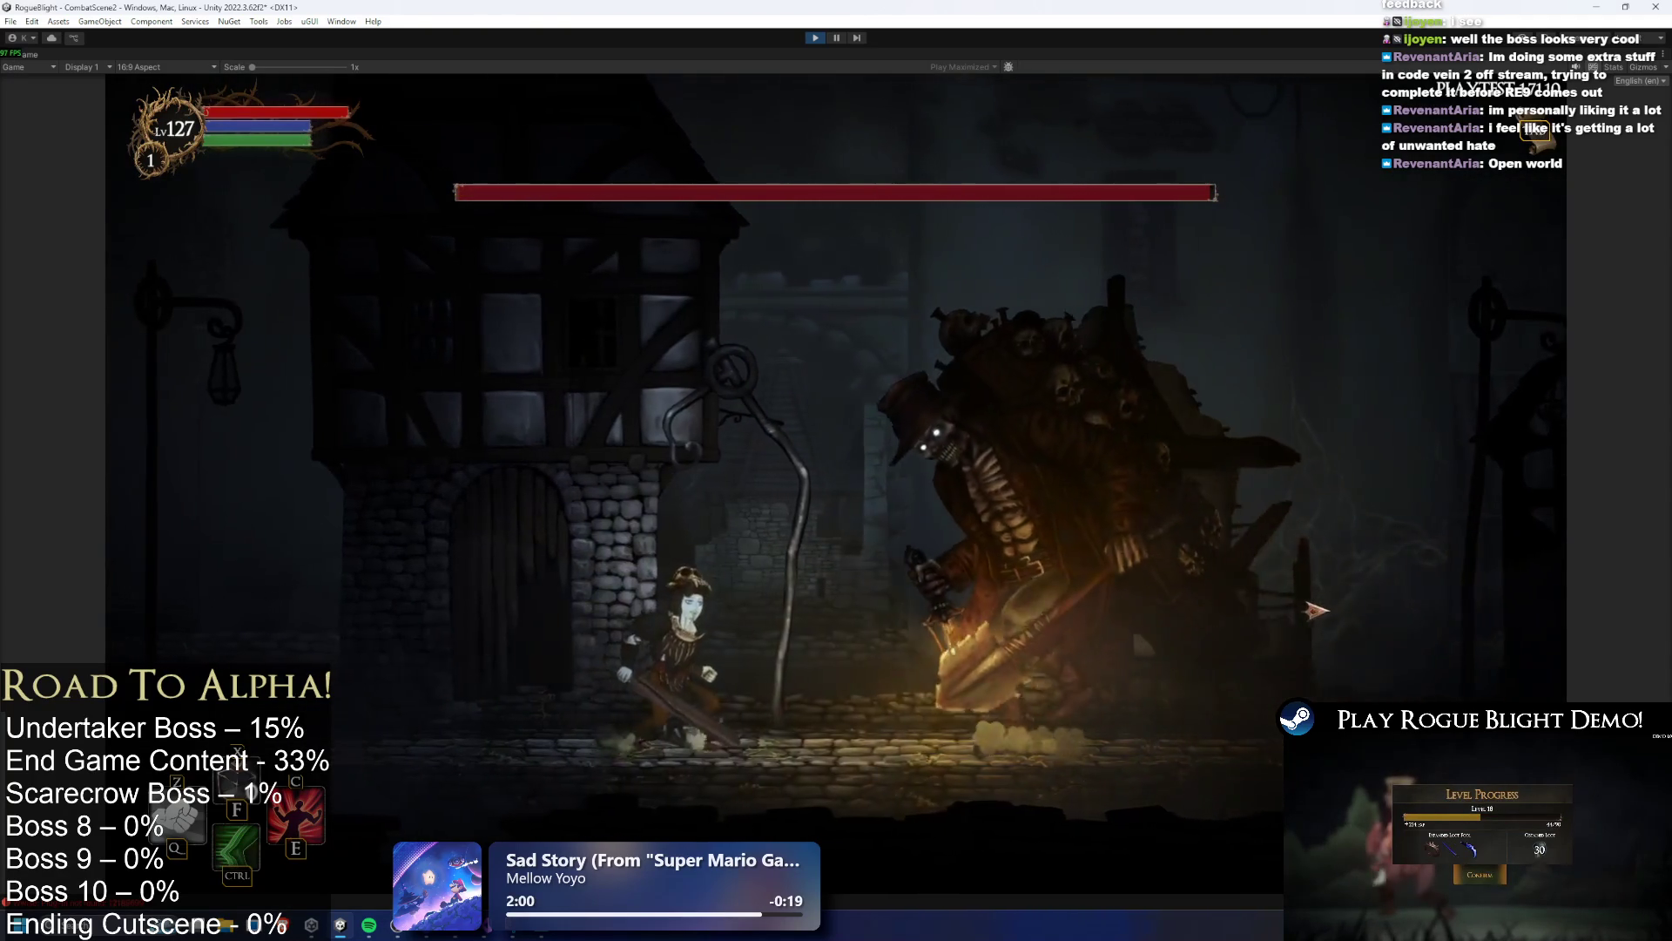
key(F1)
key(a)
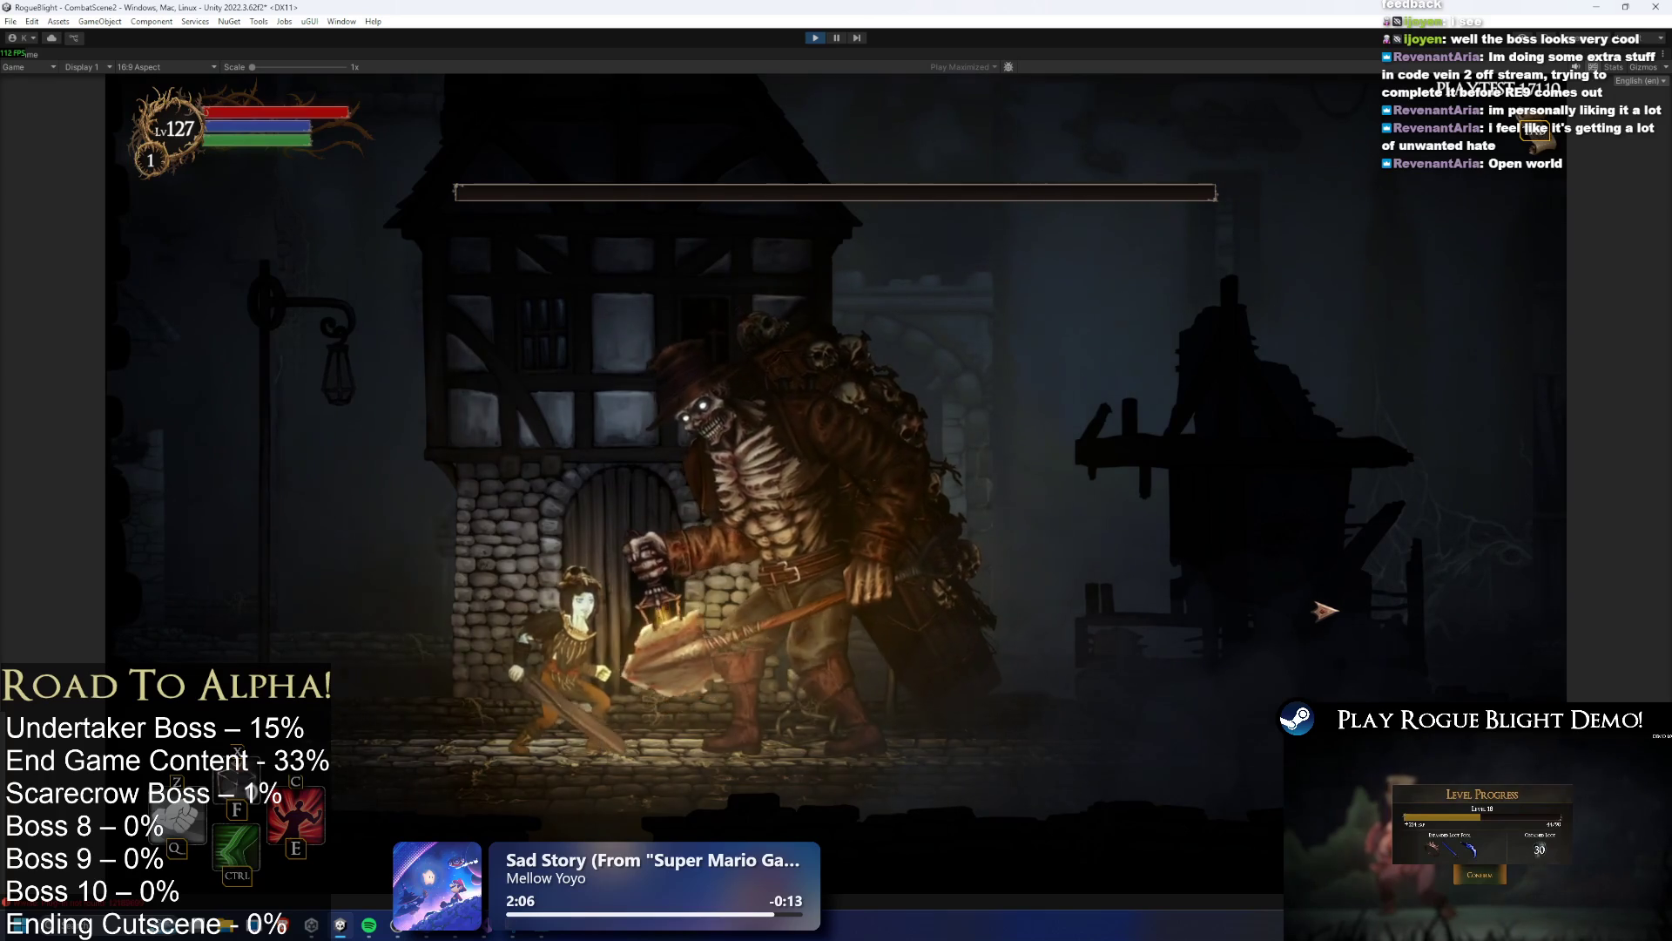
key(a)
key(d)
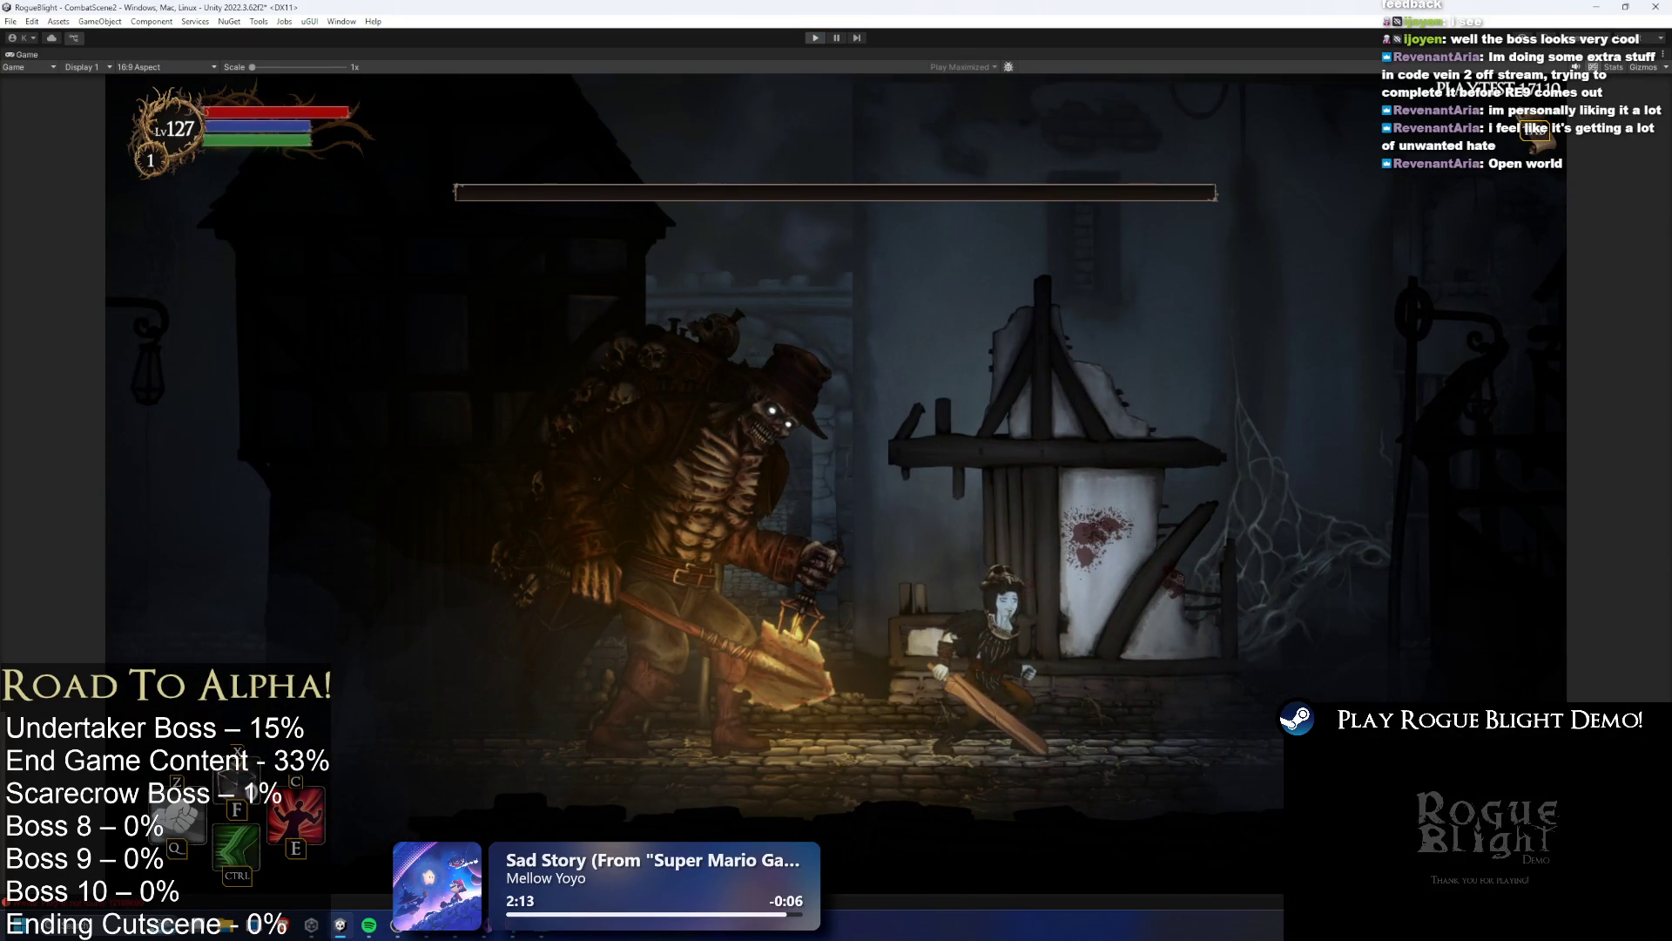
key(ctrl+p)
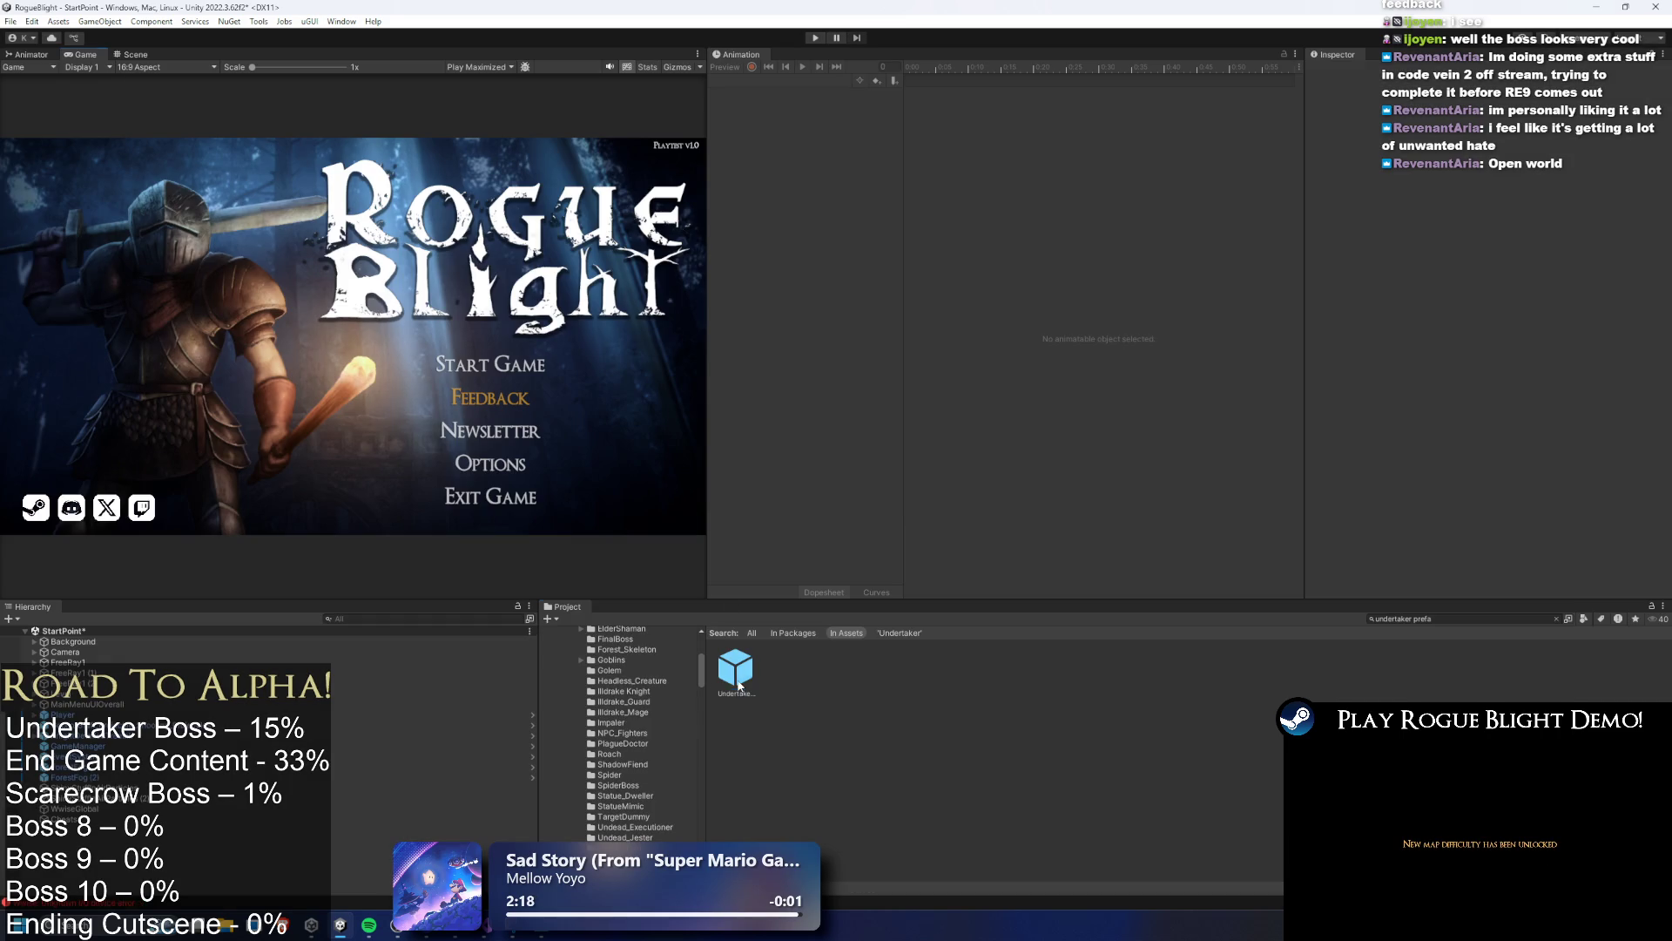
double_click(737, 683)
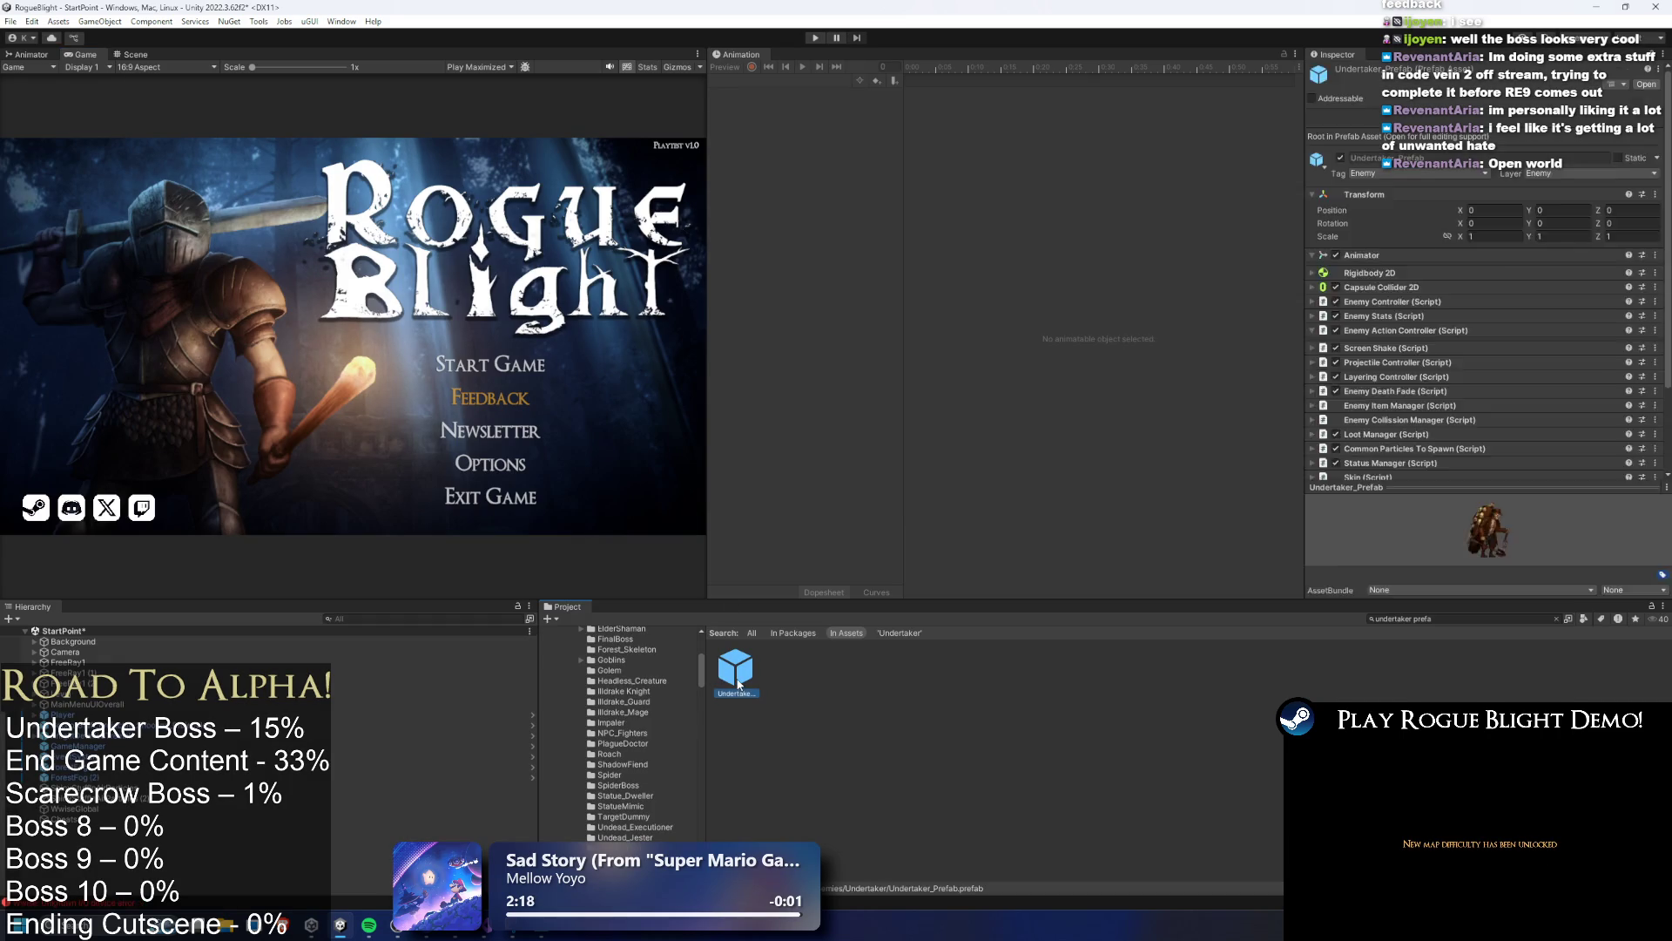
Load the Phase2_Undertaker clip and retune the coffin bone's scale at frame 24
click(122, 56)
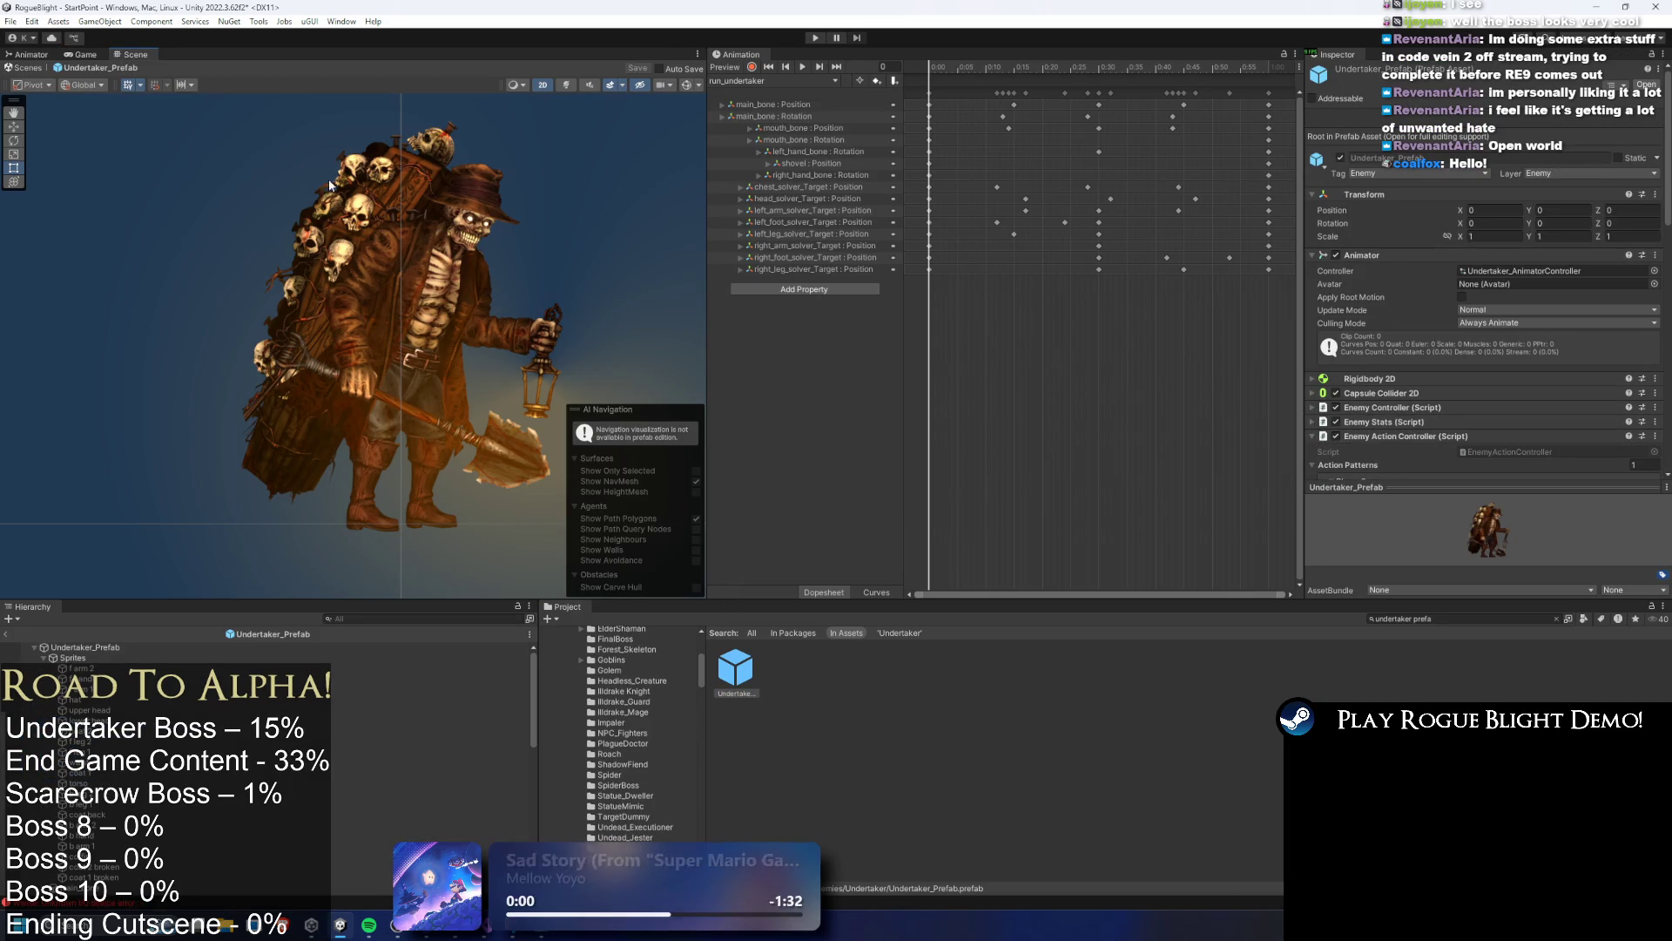
click(771, 81)
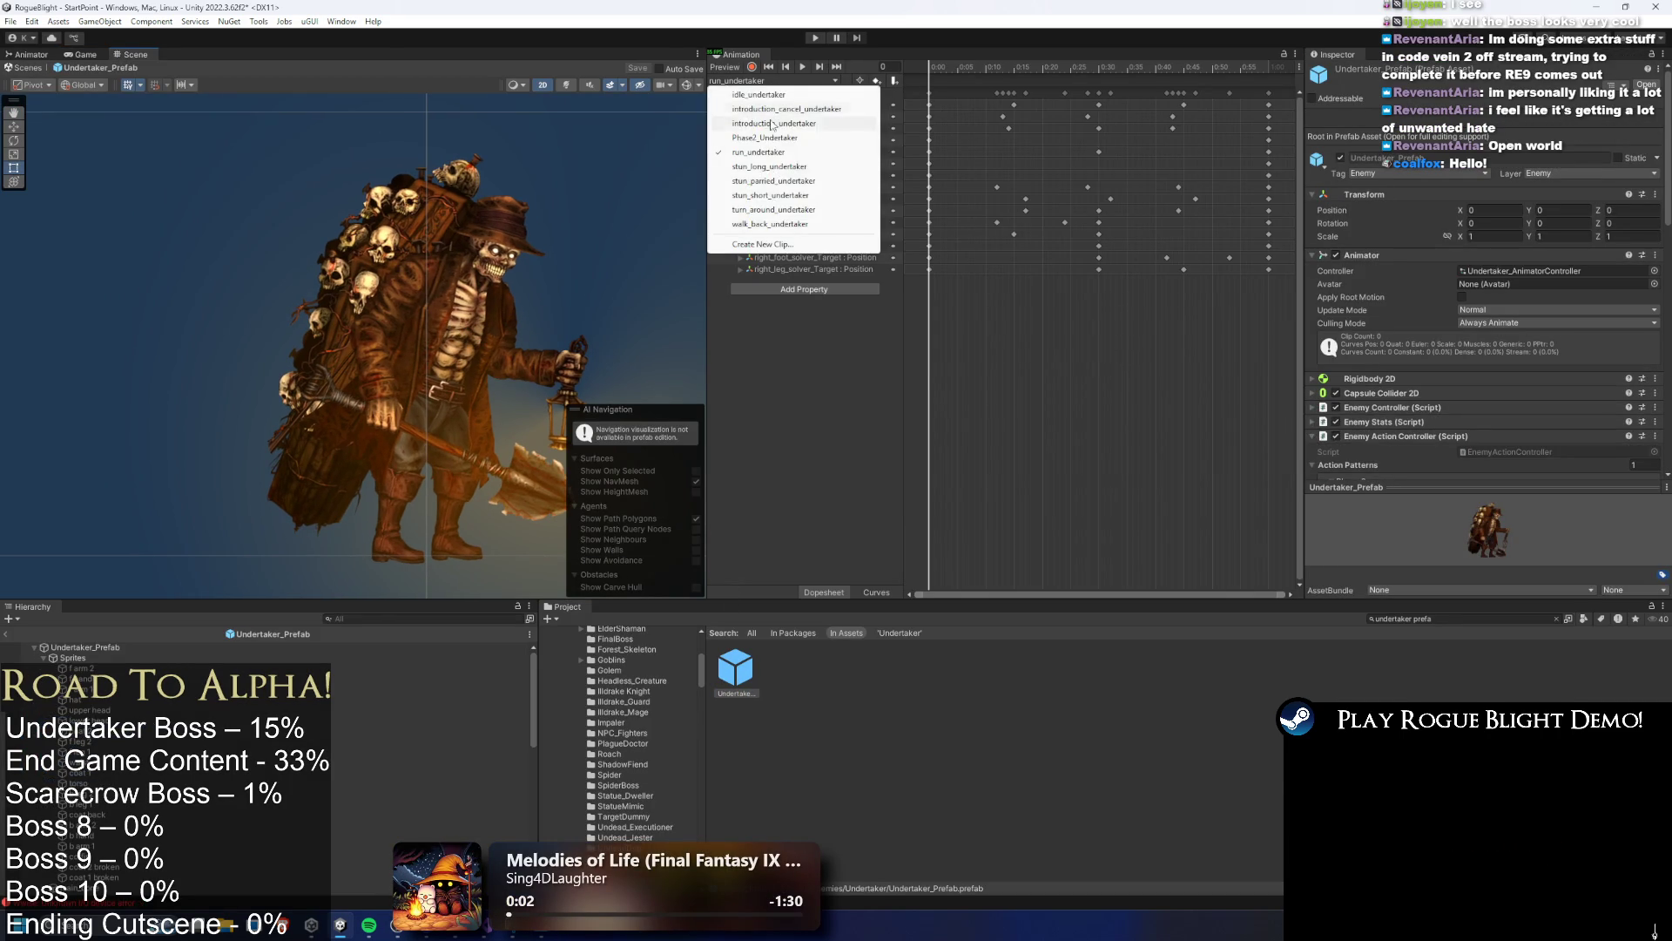
click(810, 137)
mouse_move(1055, 74)
mouse_down()
mouse_move(1085, 65)
mouse_move(980, 65)
mouse_move(1116, 66)
mouse_move(958, 66)
mouse_move(1122, 66)
mouse_up()
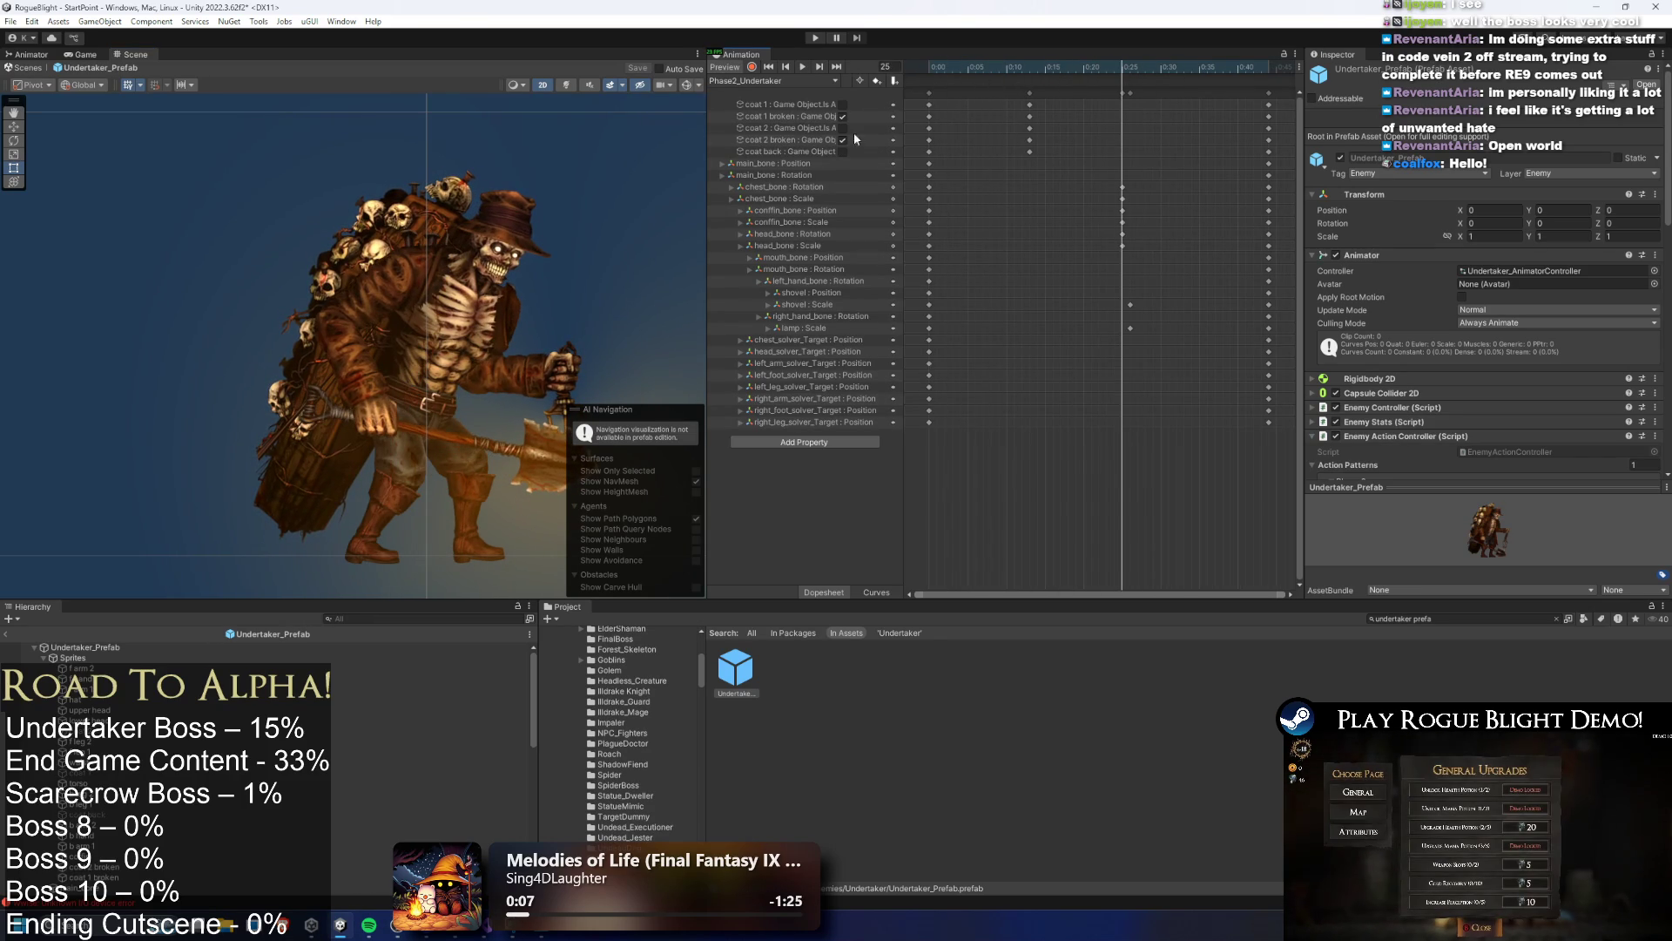
click(810, 219)
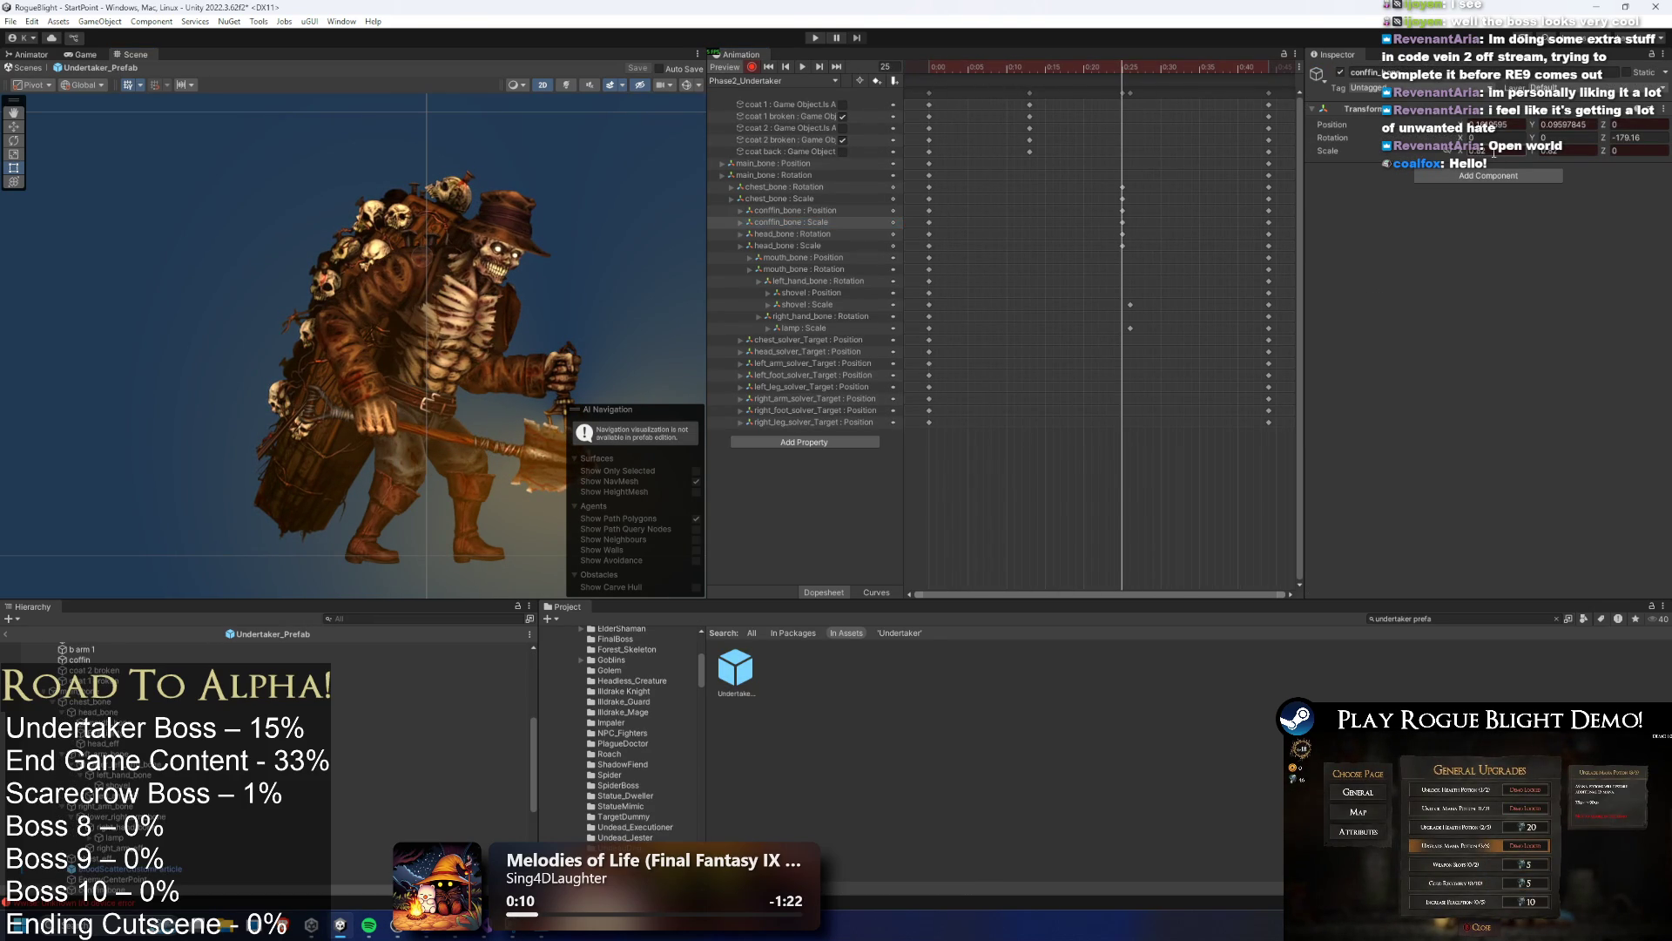
drag(1484, 157, 1452, 154)
click(1586, 149)
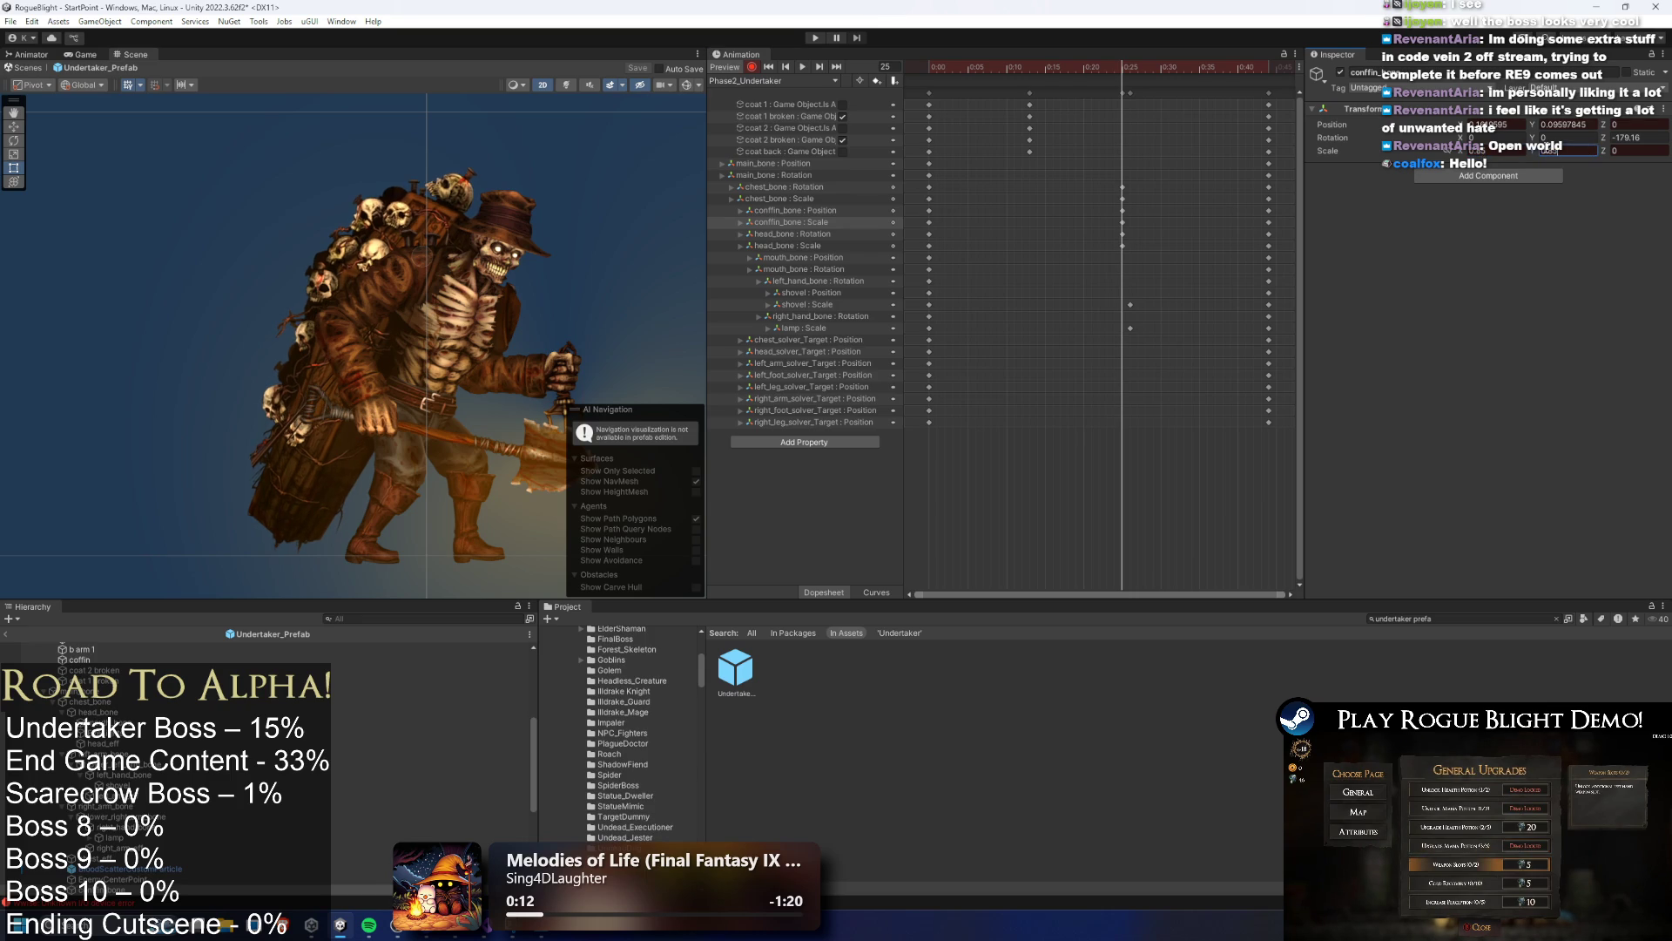
Preview the clip, stopping at frame 44, then clear the keyframe and coffin selections
click(1116, 68)
key(space)
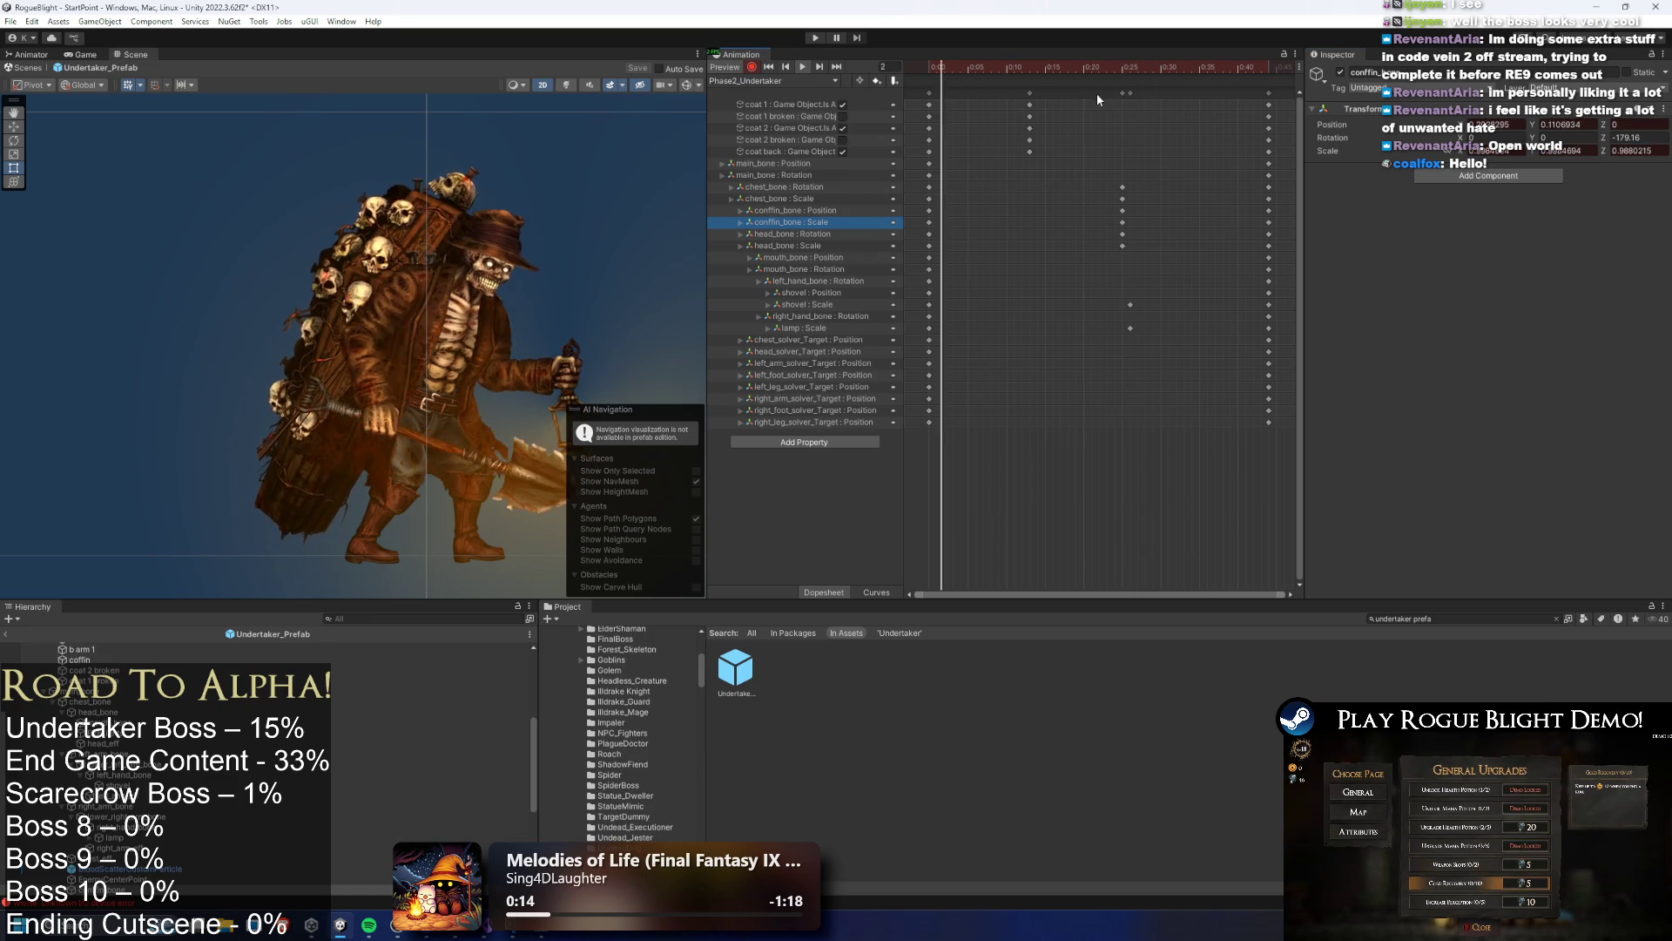
drag(1157, 149, 1071, 275)
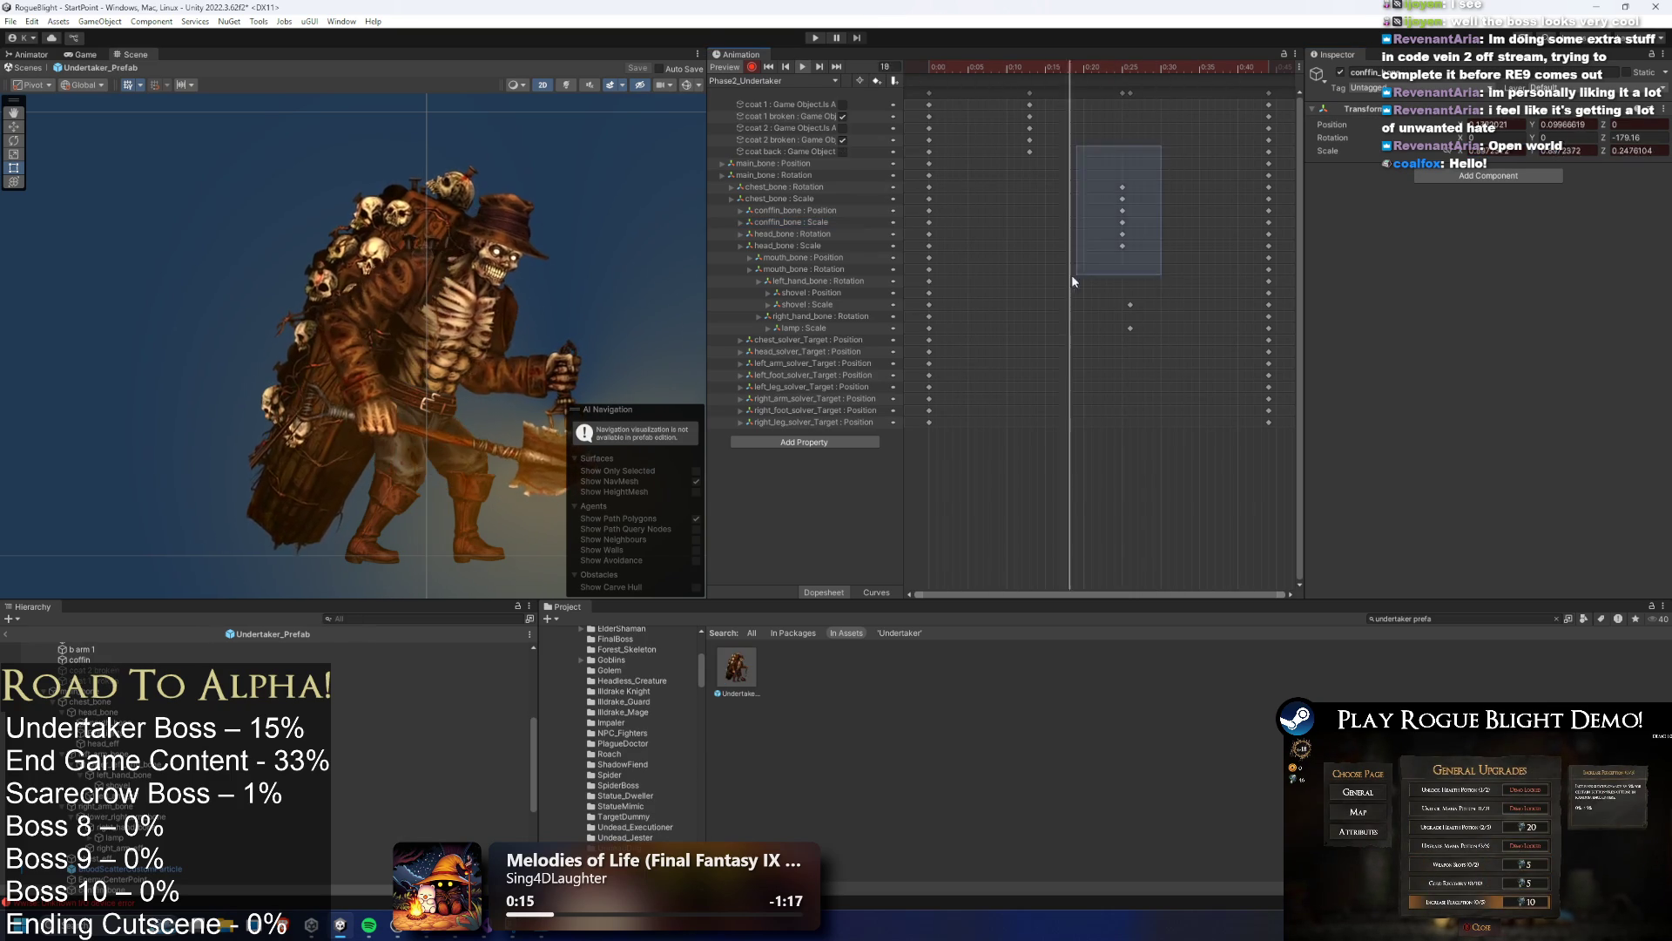
click(1270, 77)
key(space)
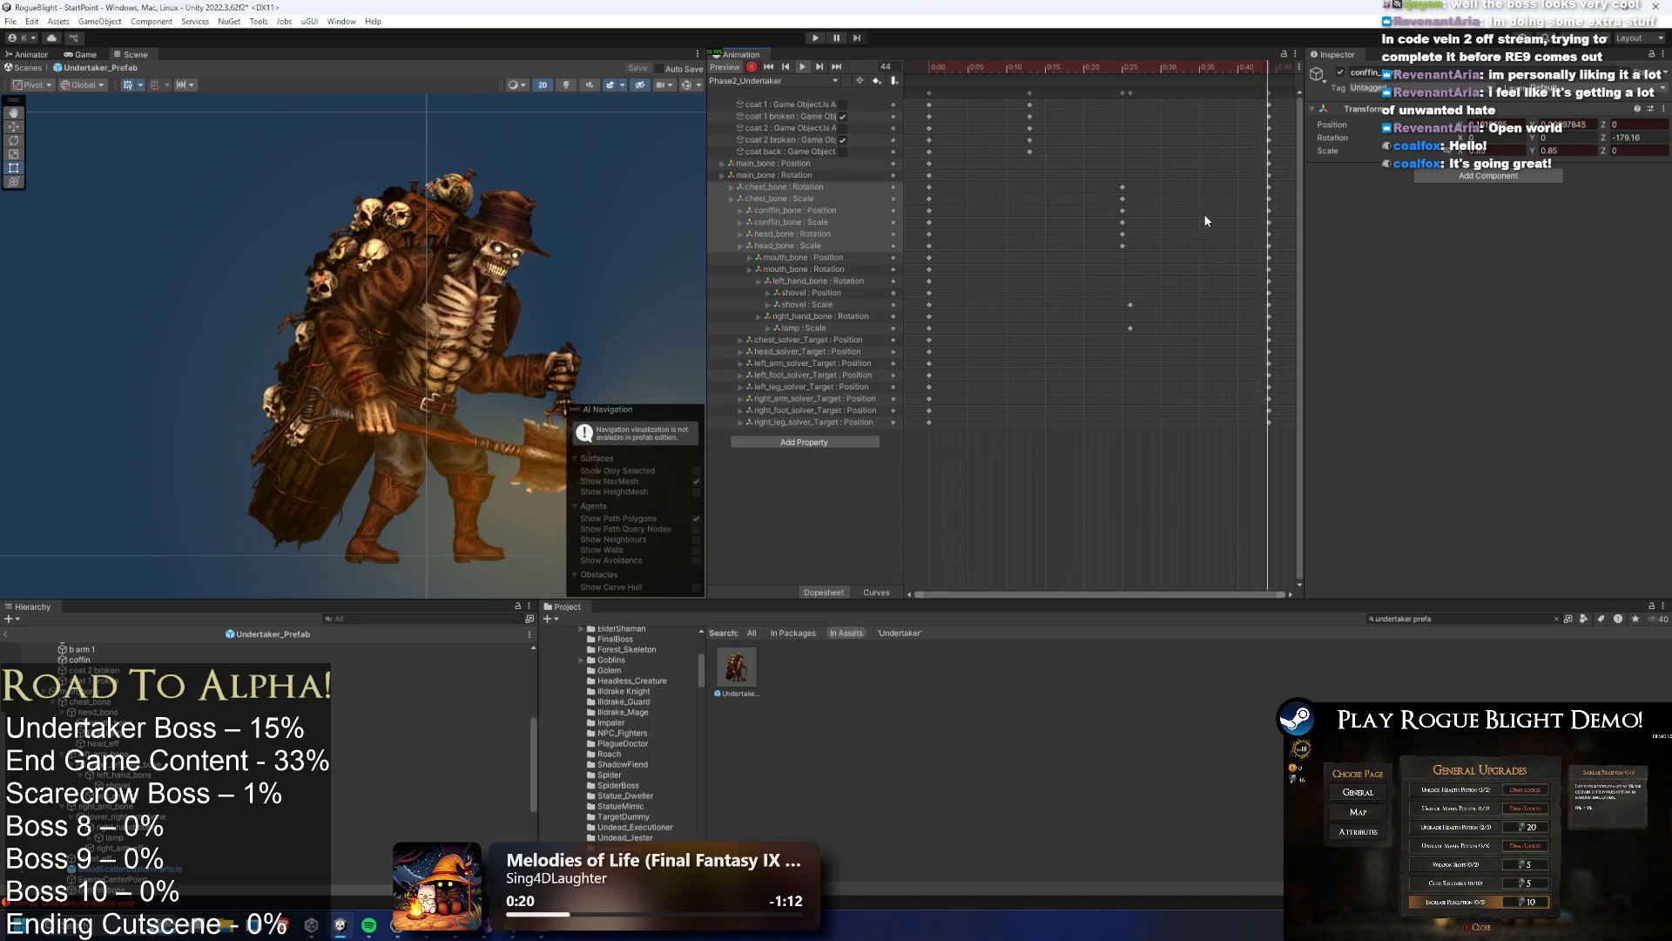
click(1173, 171)
click(641, 223)
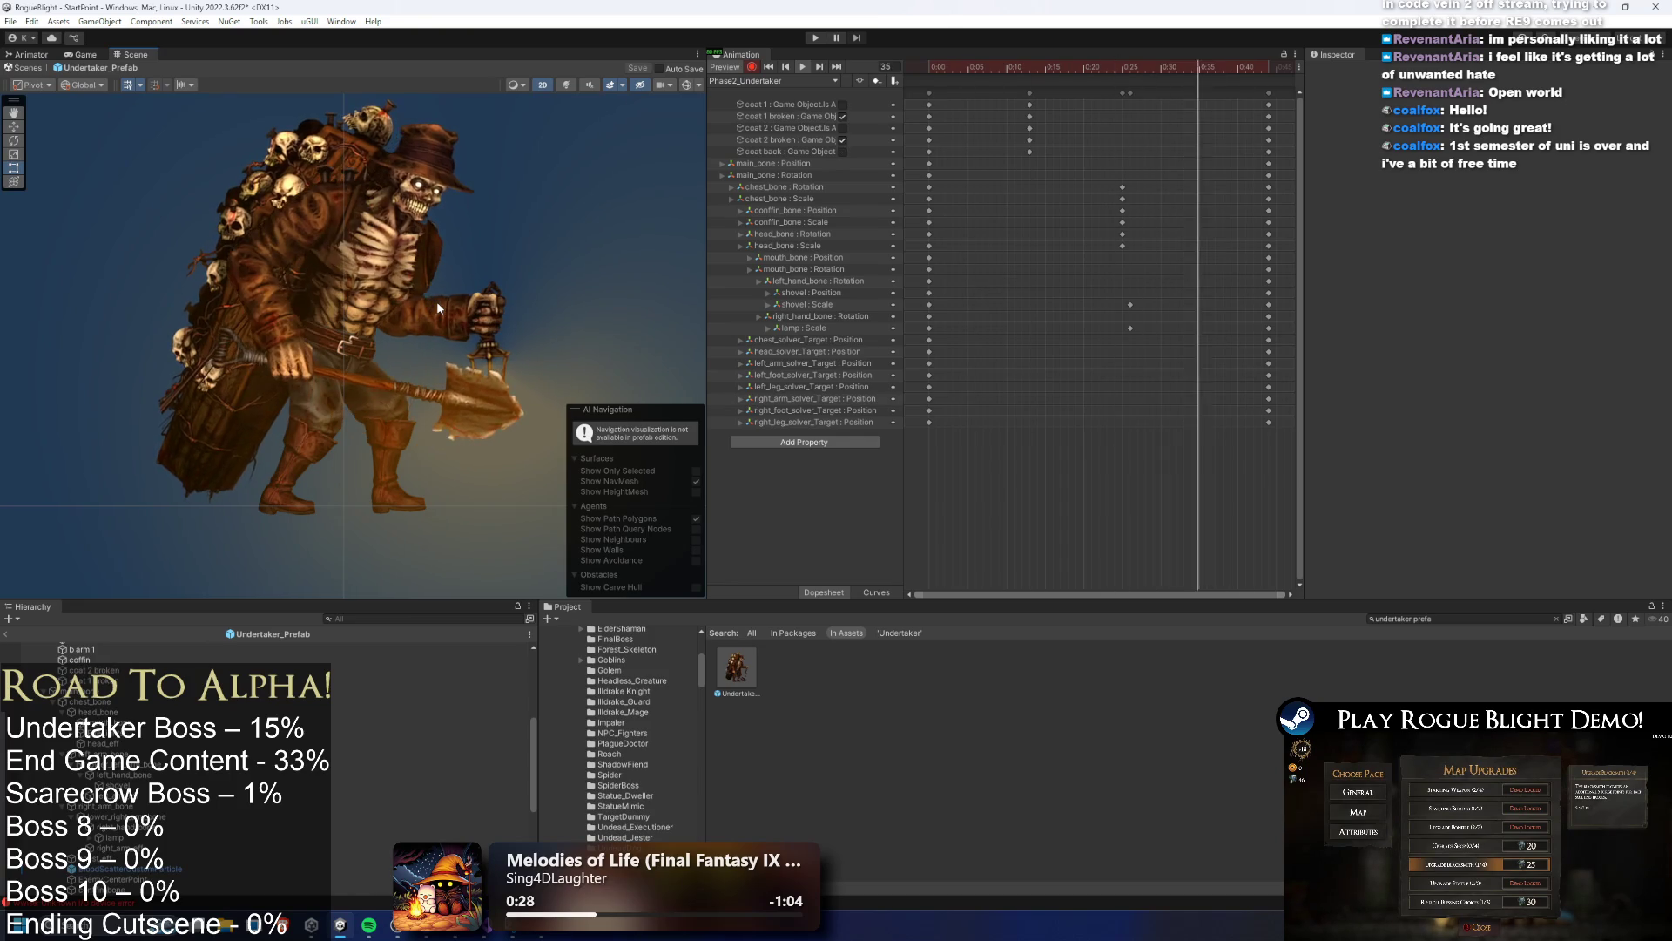
Move the shovel and lamp scale keys one frame earlier around frame 24 and replay
drag(1114, 74, 1121, 76)
click(493, 420)
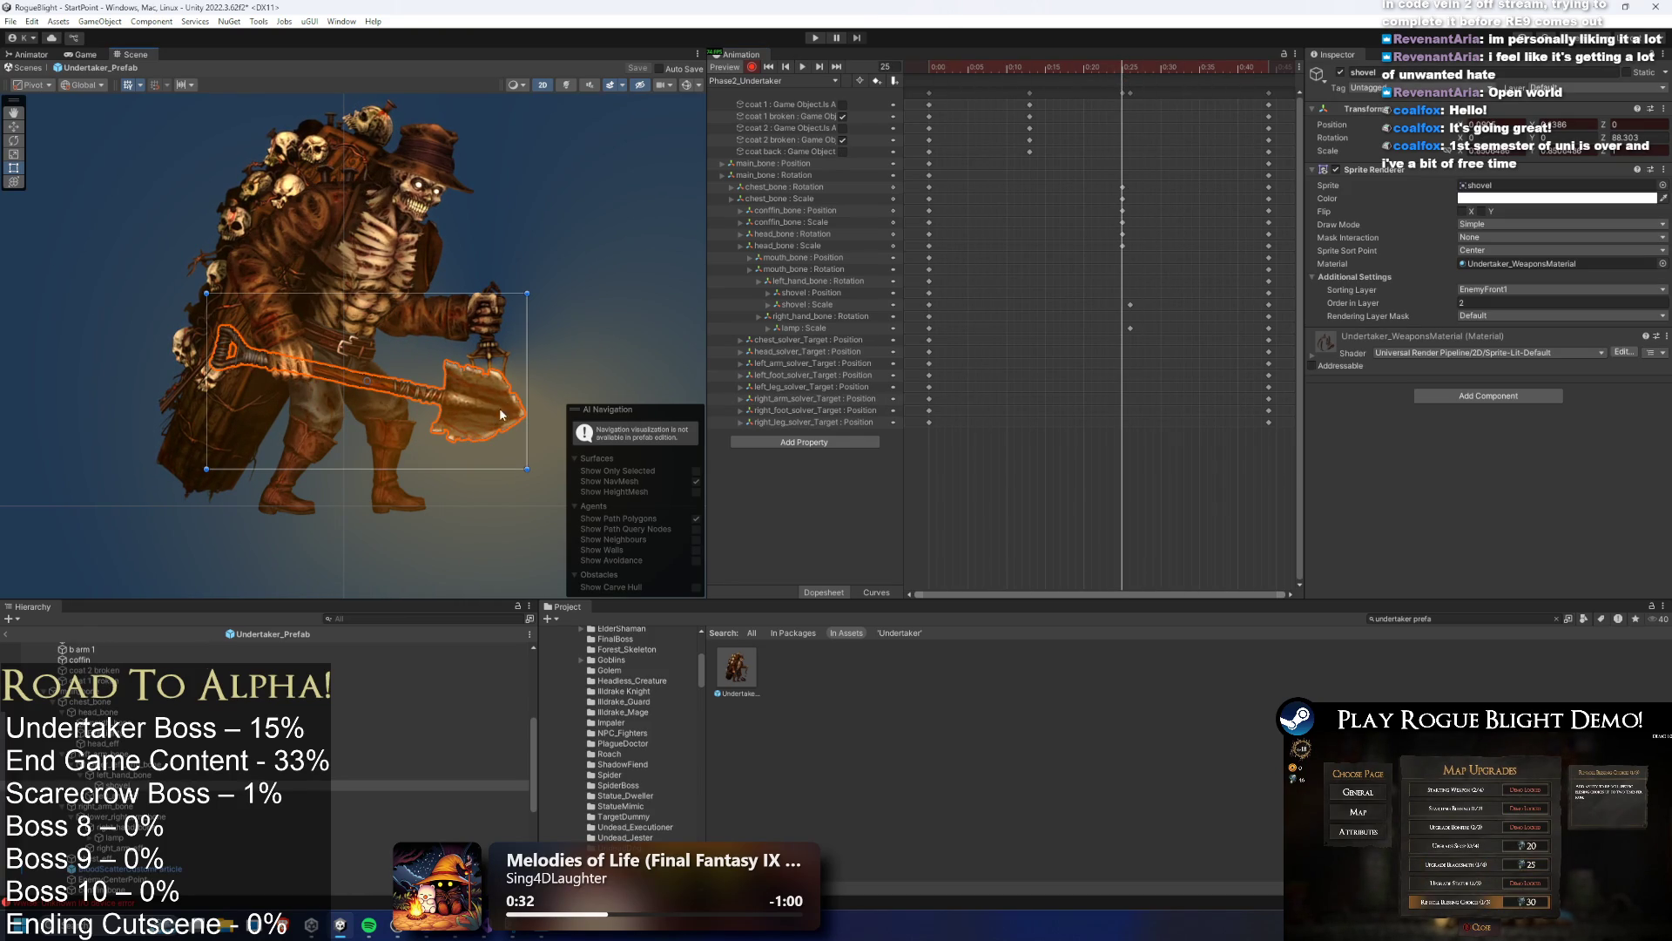
mouse_move(1139, 65)
mouse_down()
mouse_move(1246, 67)
mouse_move(1047, 73)
mouse_move(1116, 85)
mouse_up()
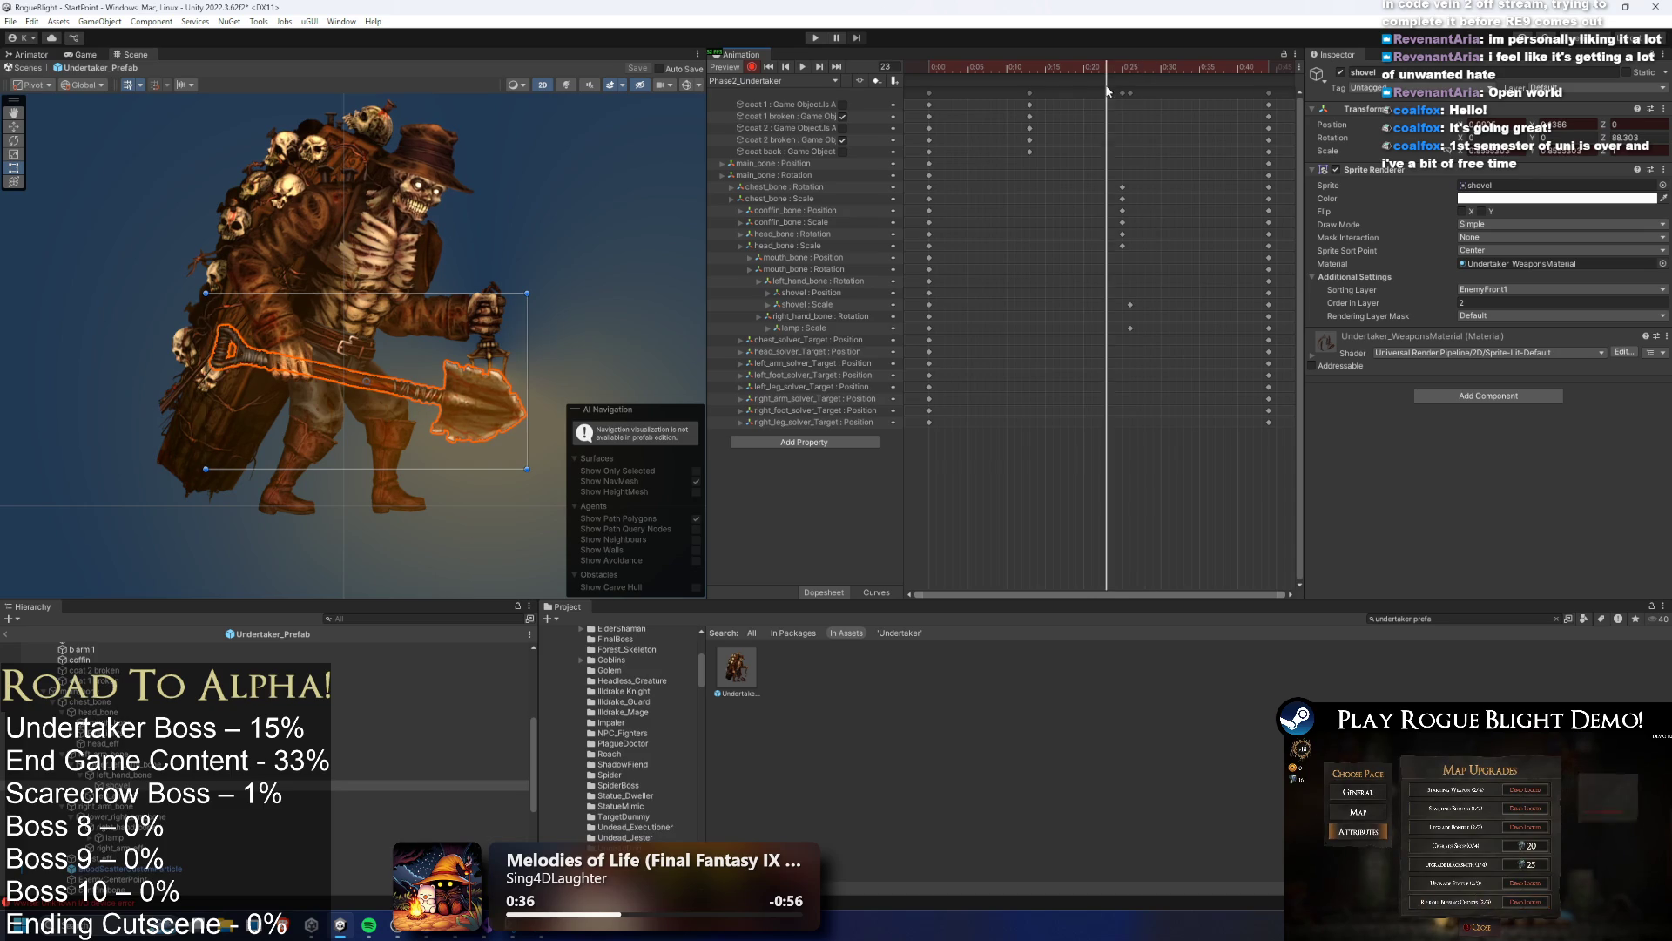
drag(1123, 355, 1122, 331)
key(space)
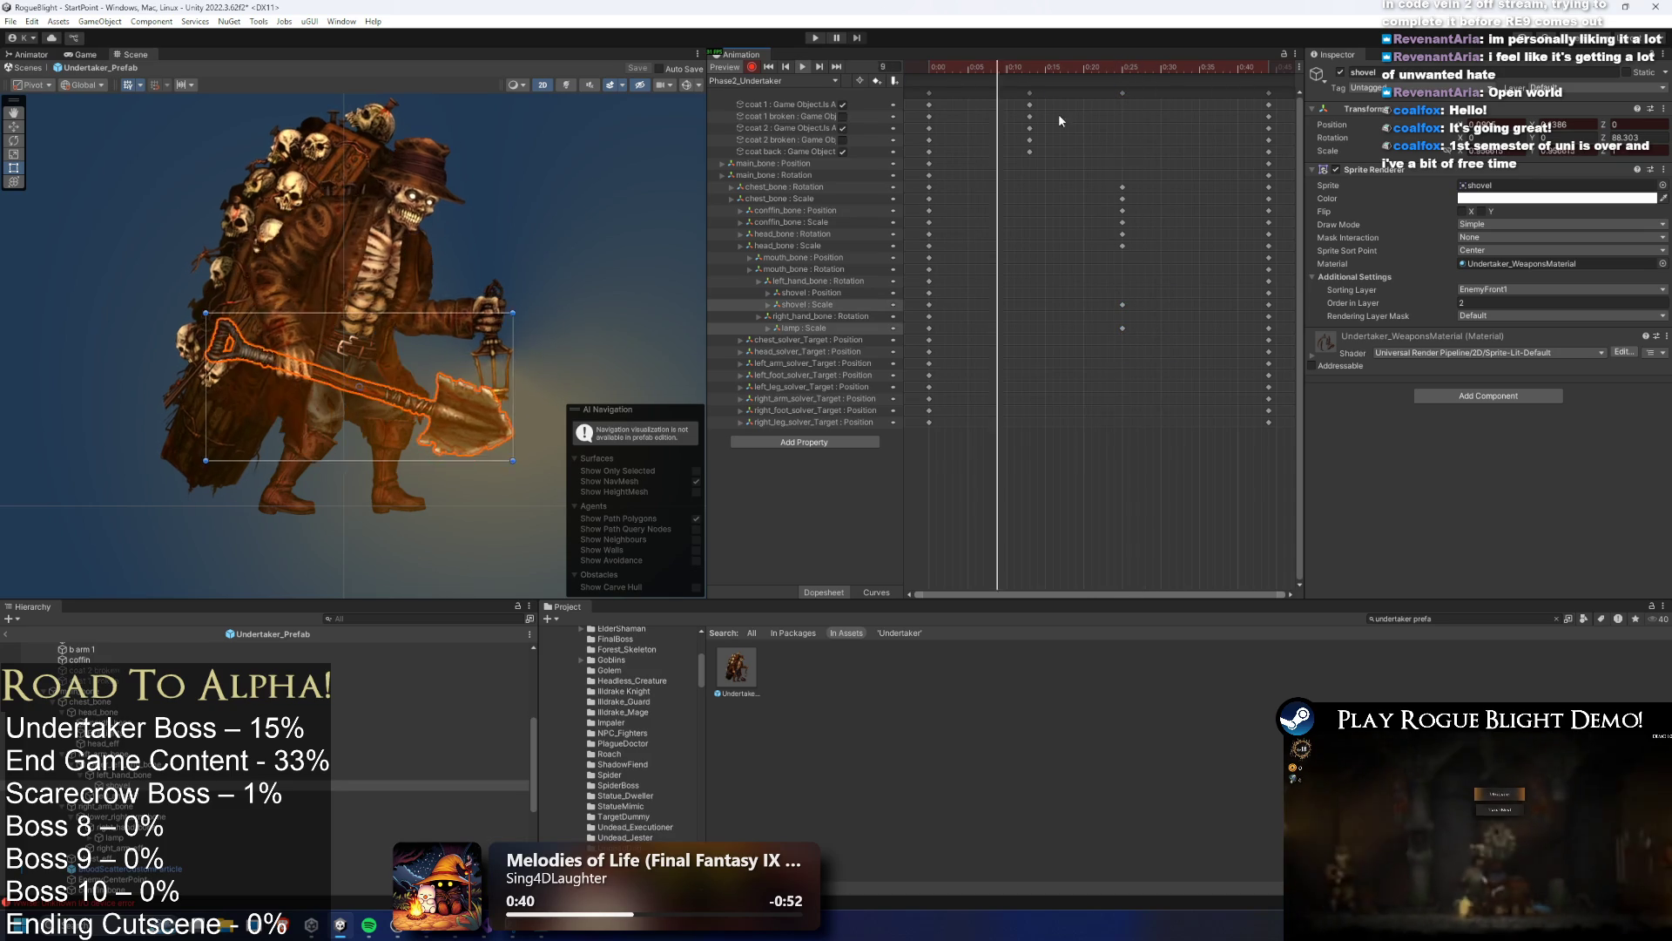
Copy the chest, coffin and head keys from 0:00 and paste them at frame 13
click(597, 201)
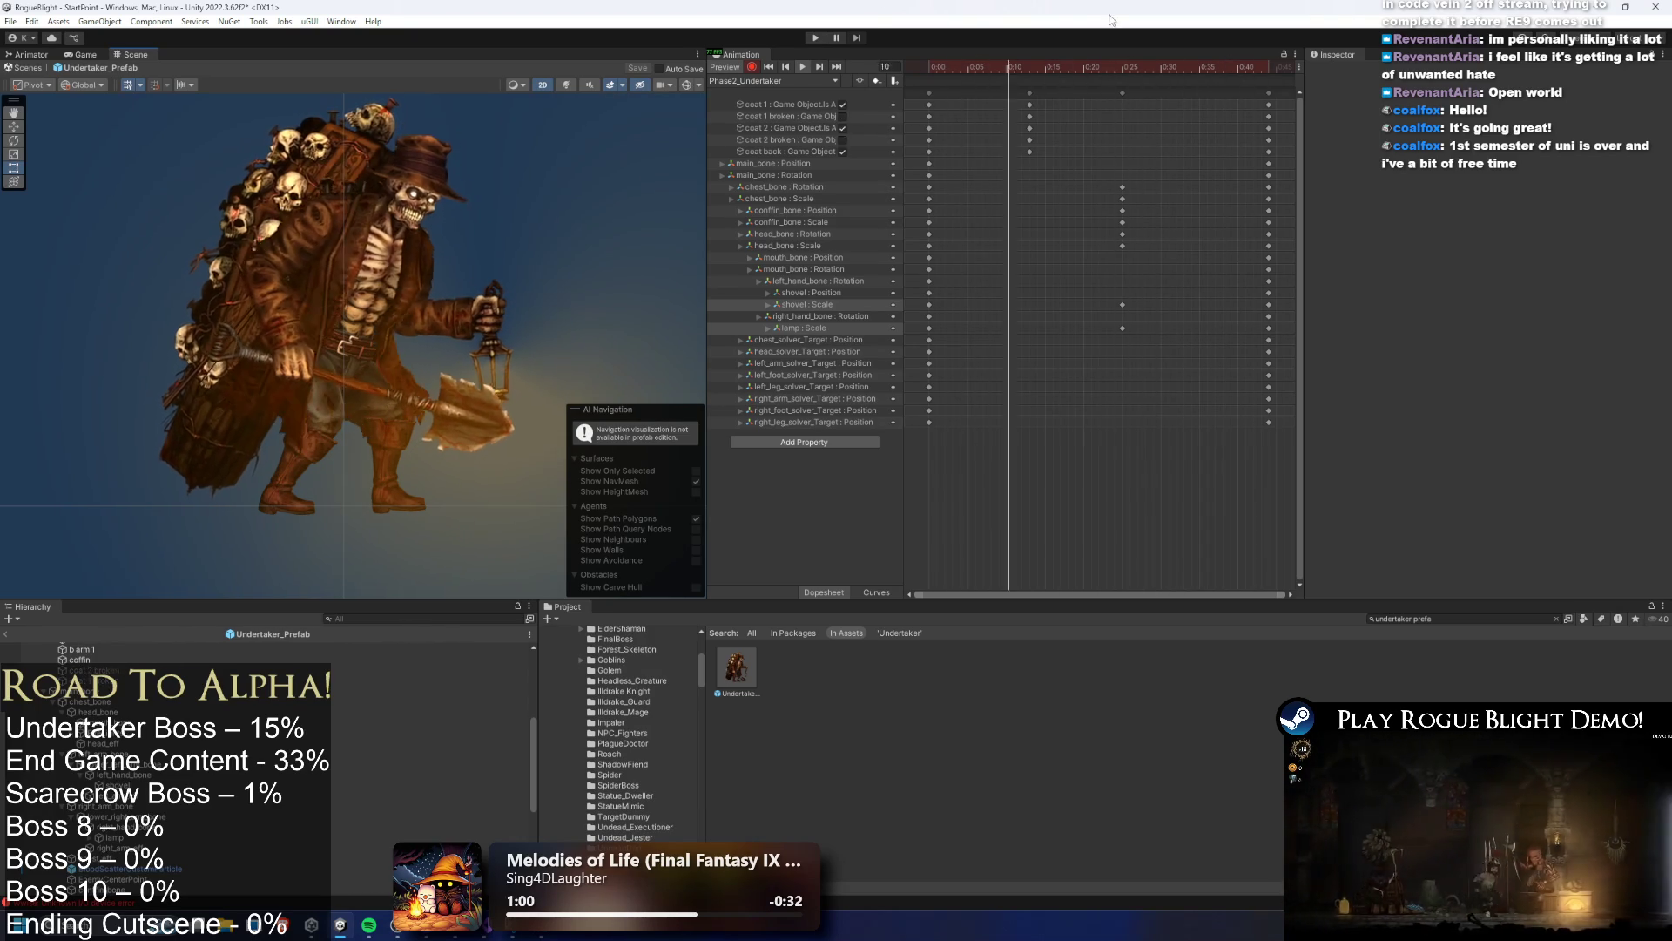
click(961, 65)
scroll(1214, 106, down, 2)
mouse_move(986, 68)
mouse_down()
mouse_move(1005, 70)
mouse_move(974, 71)
mouse_up()
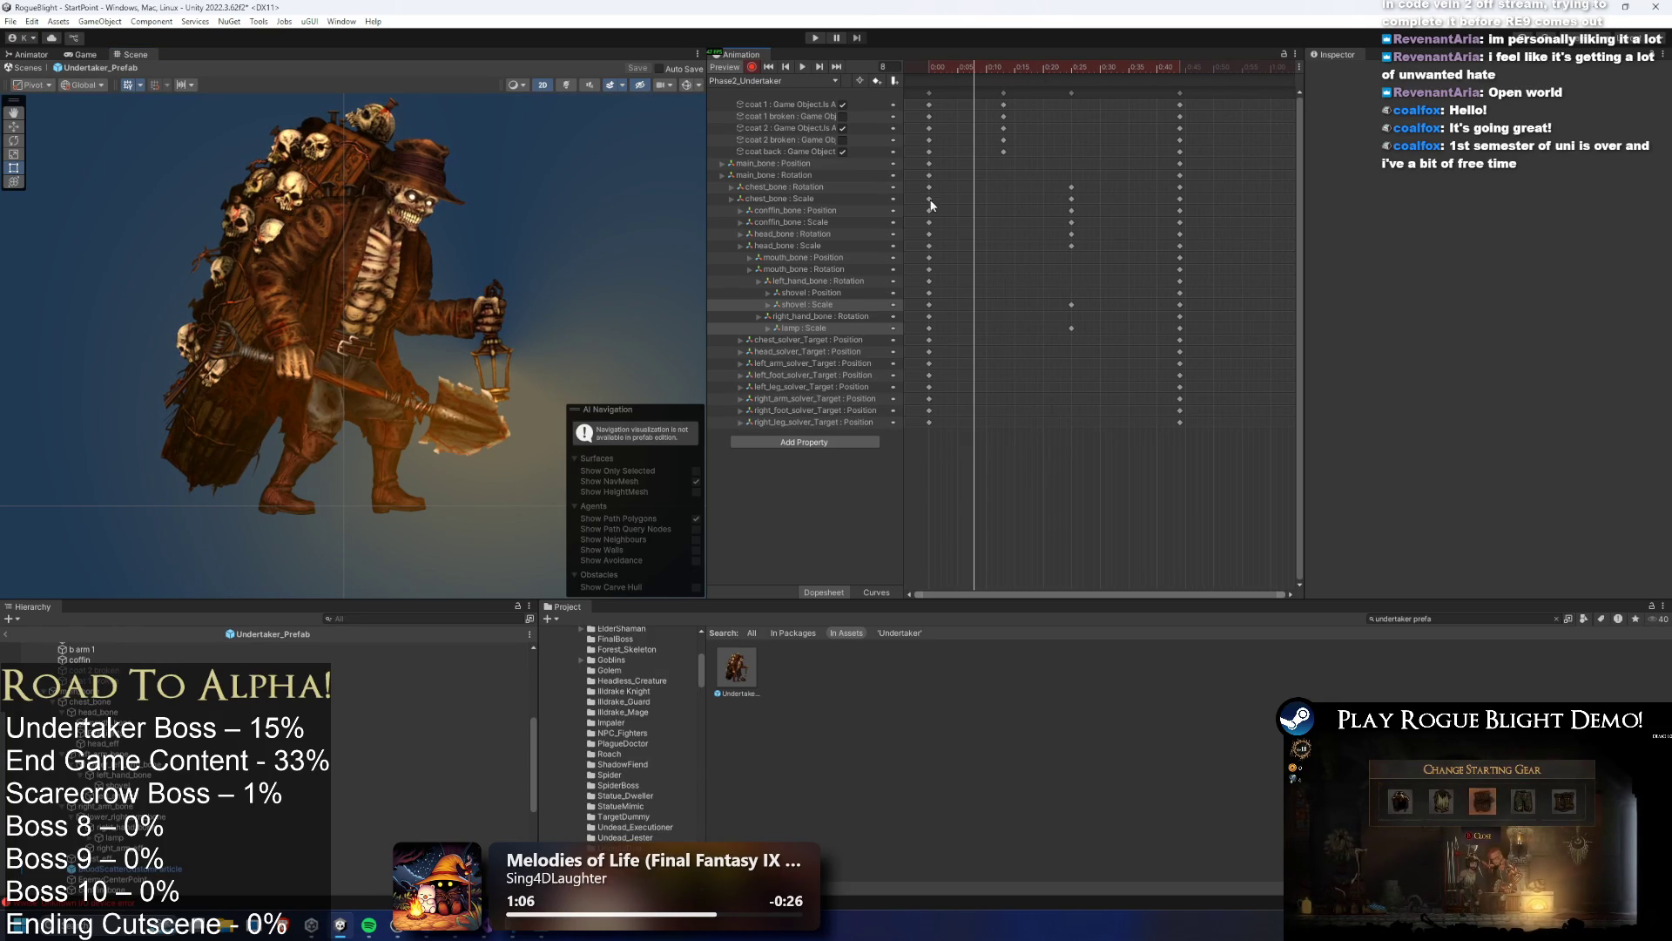
drag(946, 190, 917, 238)
click(1005, 69)
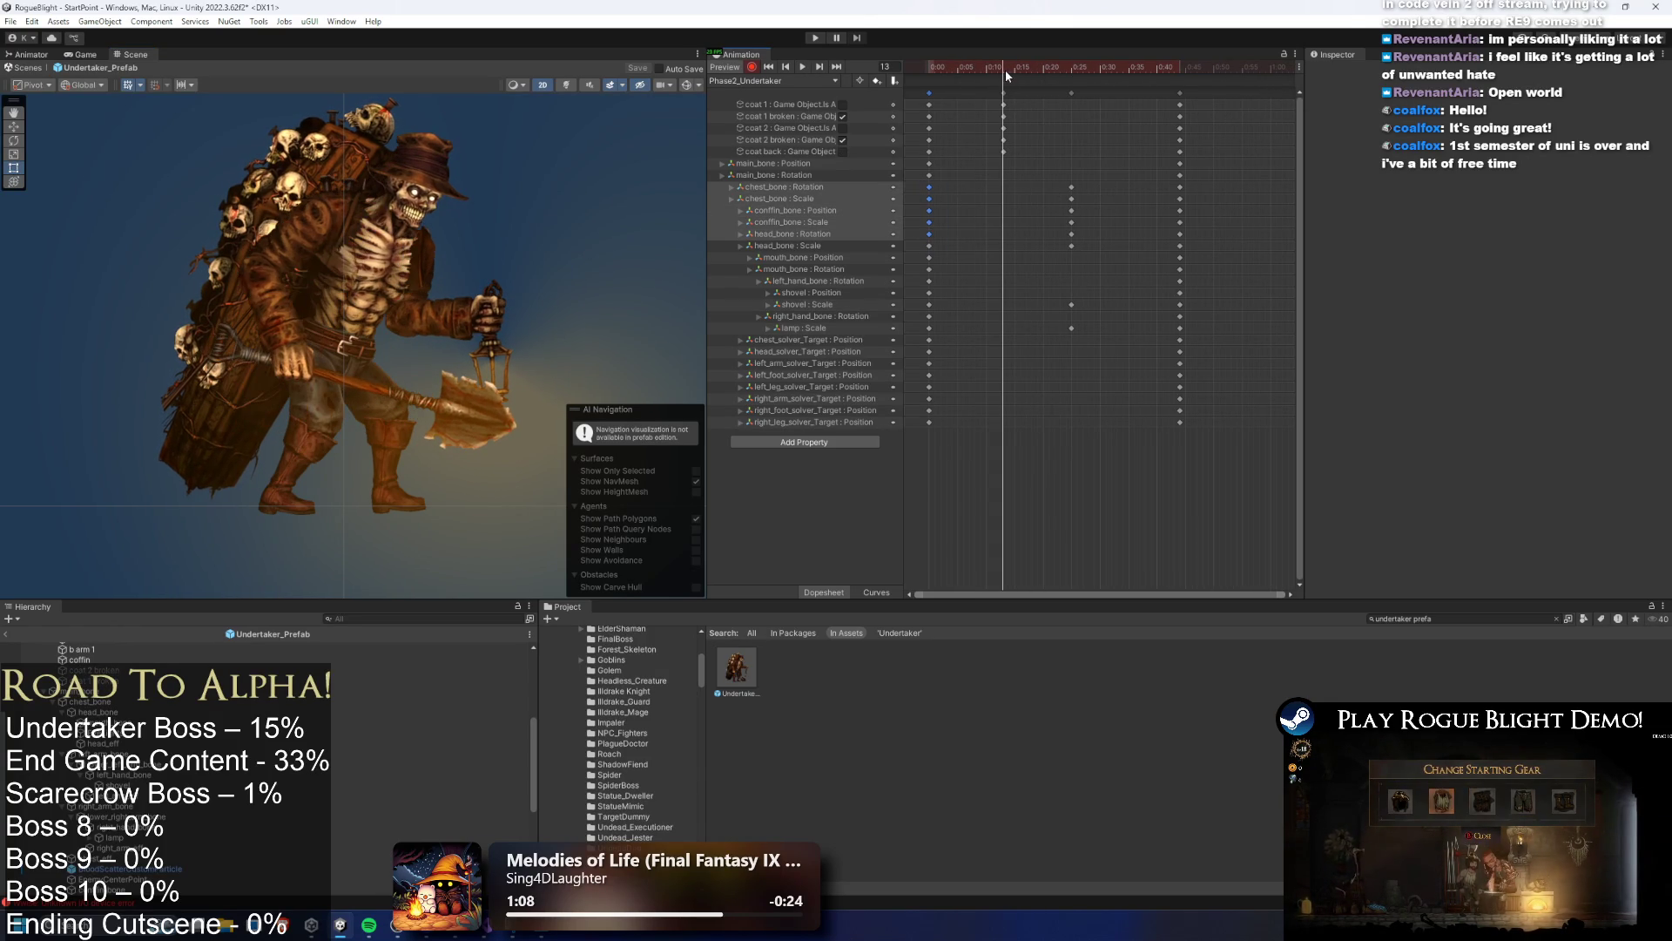
key(ctrl+c)
key(ctrl+v)
Shift the coat keys to 0:21 and add shovel and lamp scale keys at frame 13
mouse_move(993, 98)
mouse_down()
mouse_move(1015, 156)
mouse_move(1069, 144)
mouse_up()
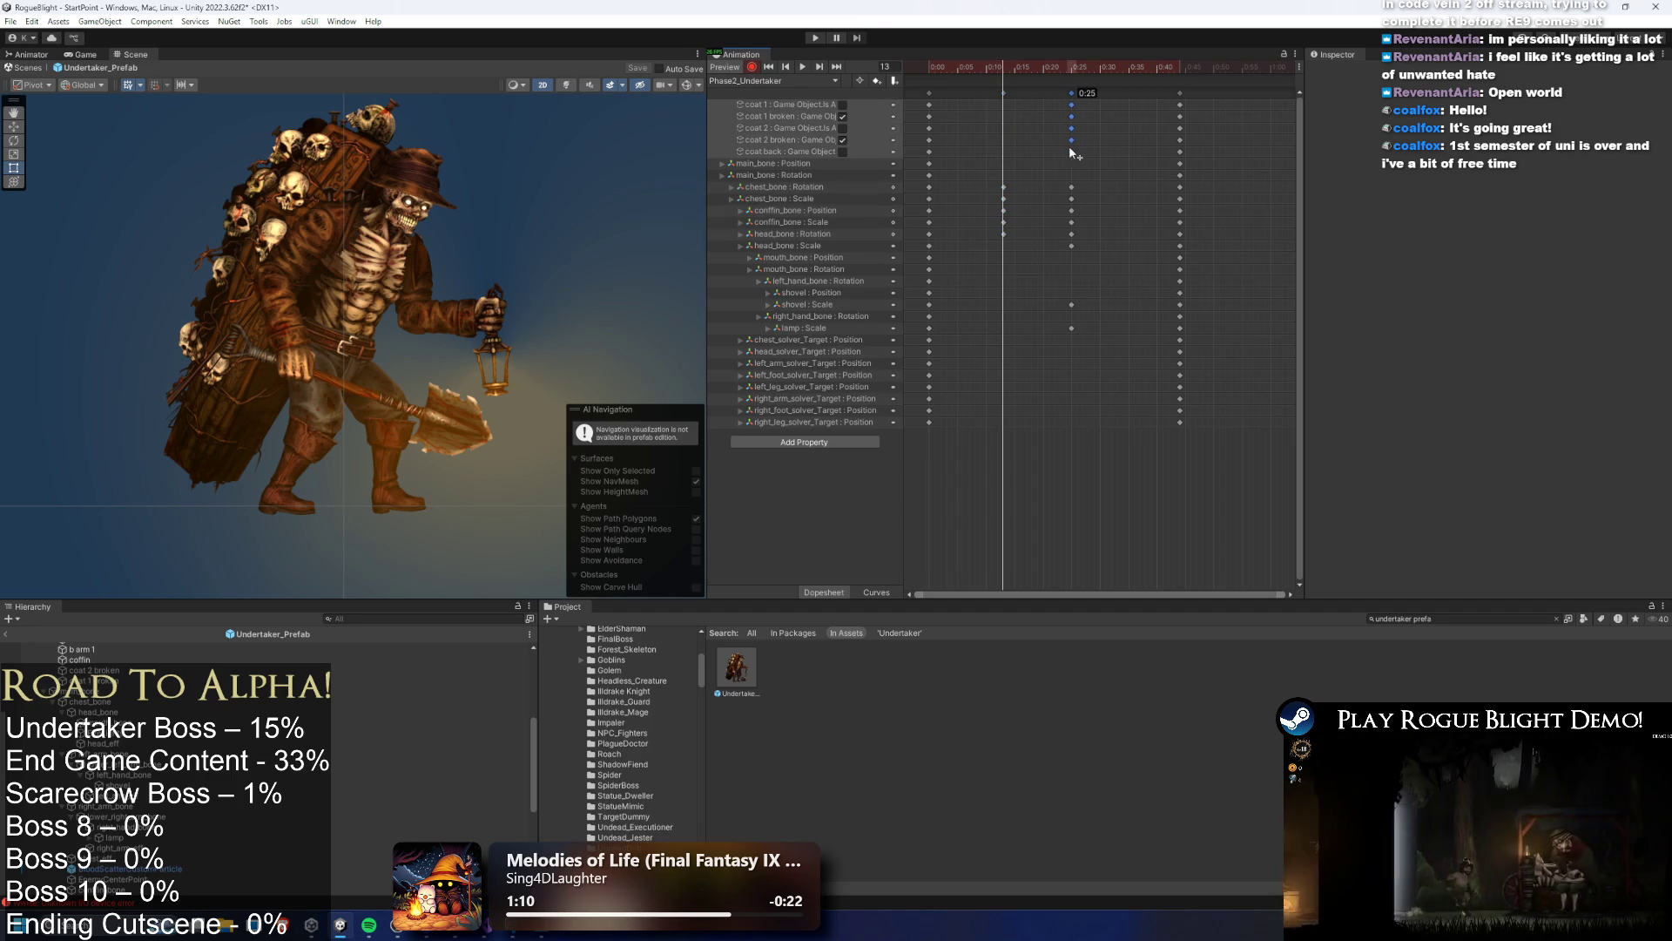
click(941, 304)
ctrl+click(951, 328)
key(k)
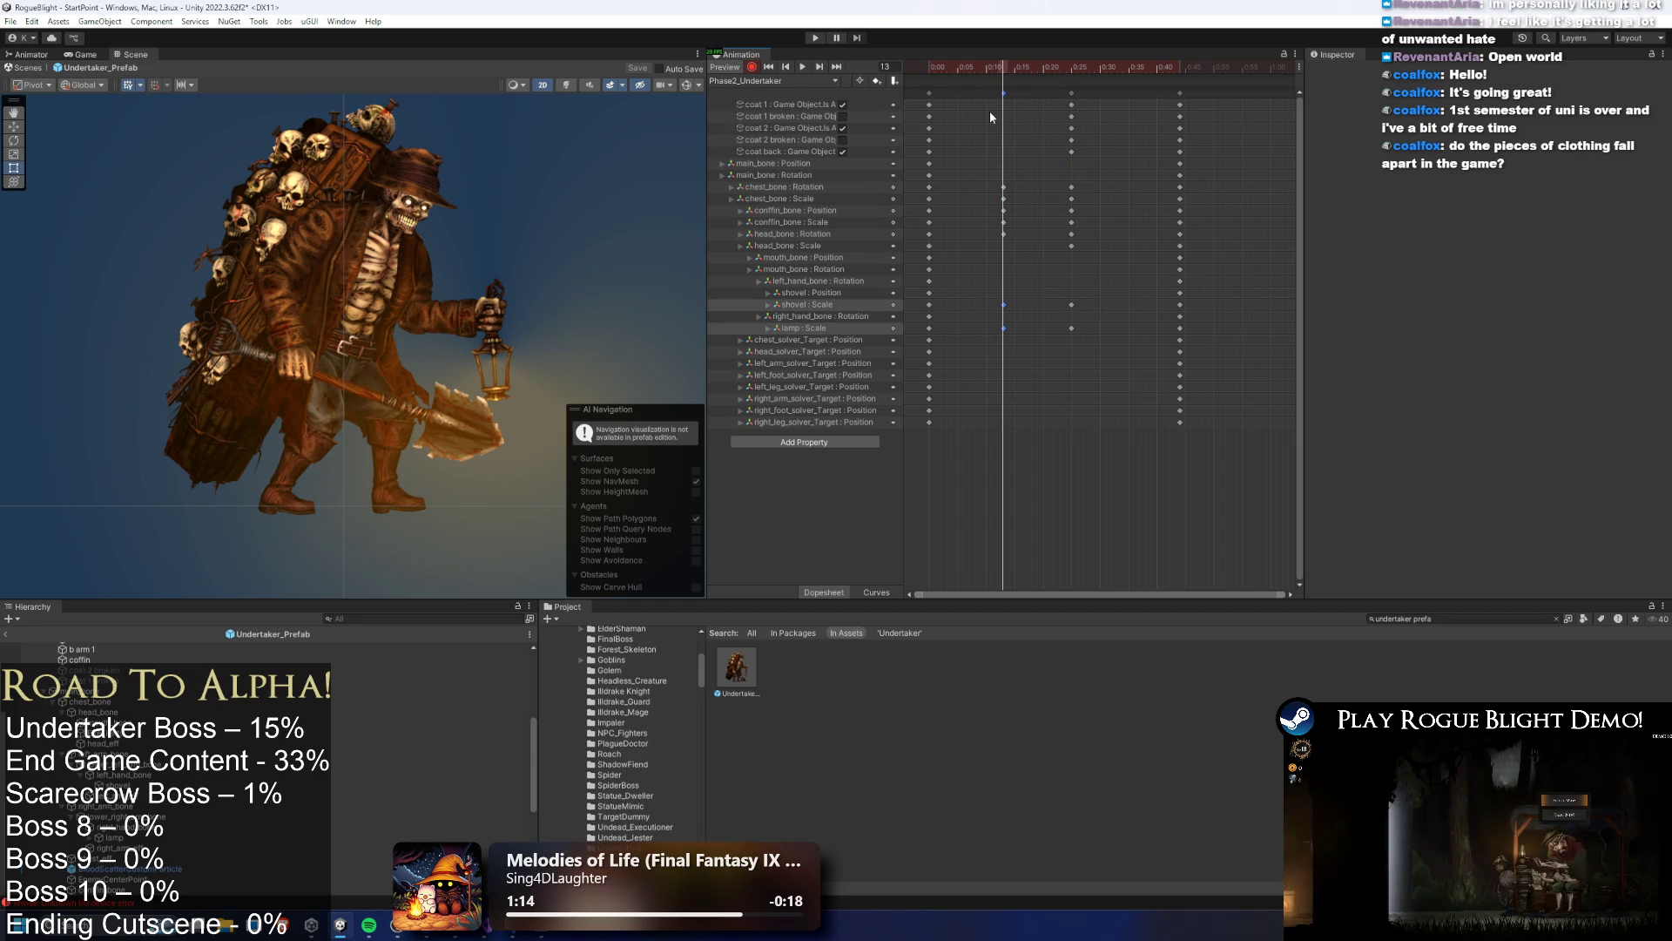
Replay the clip from frame 13, selecting the head scale key at frame 0
click(989, 112)
key(space)
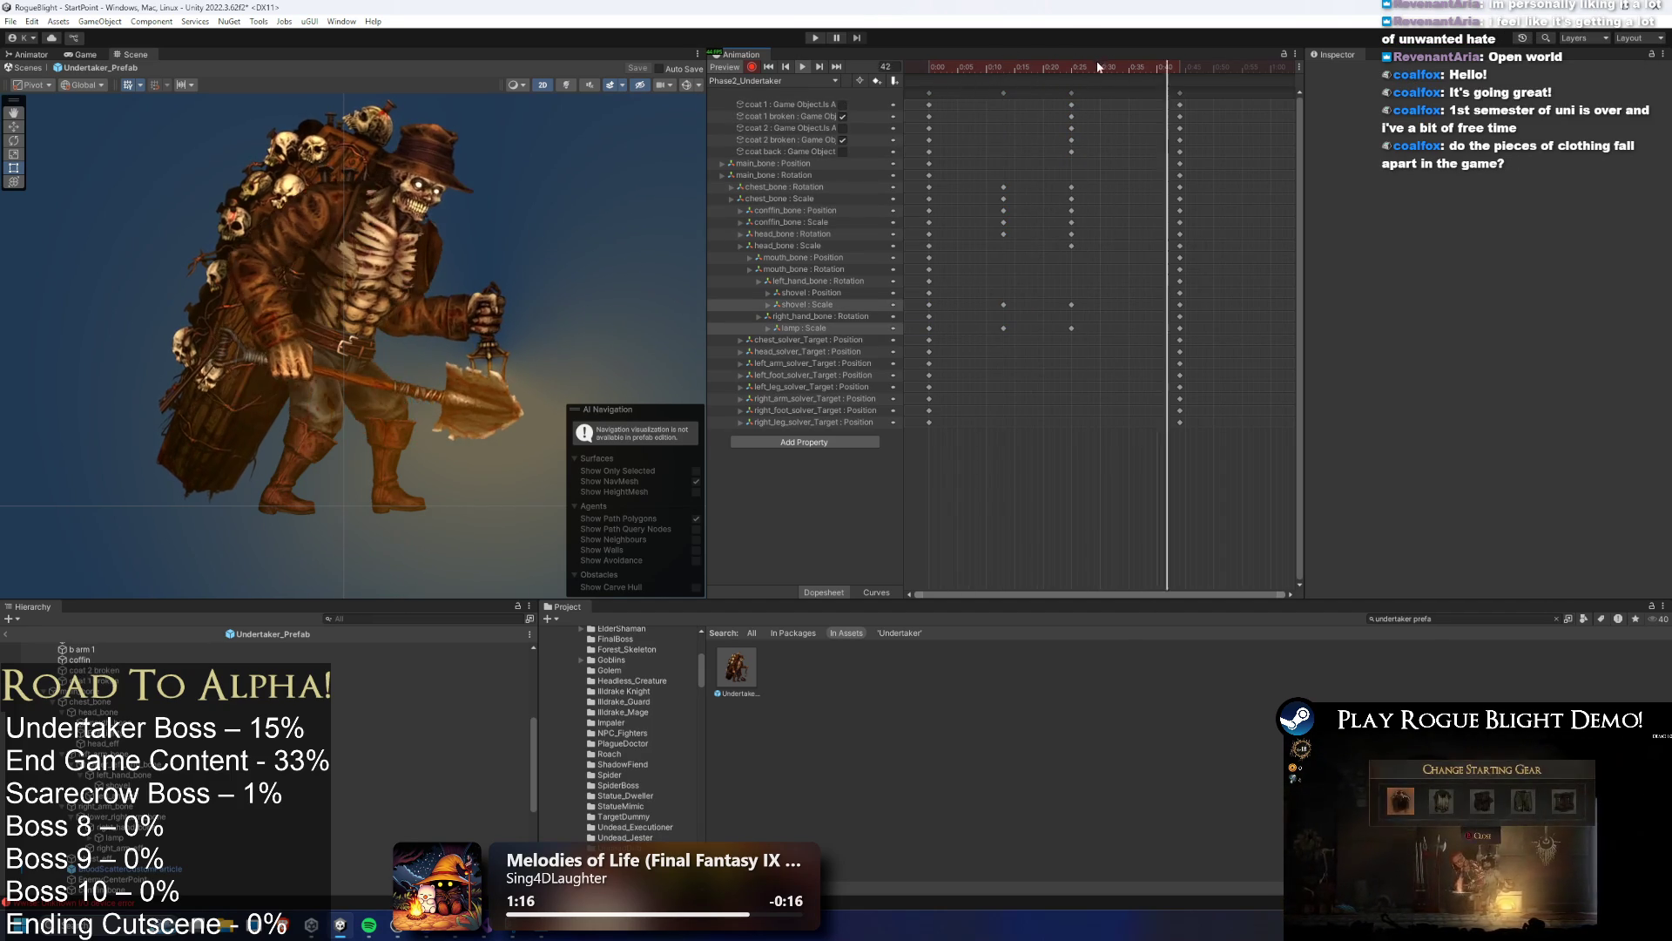
click(1002, 67)
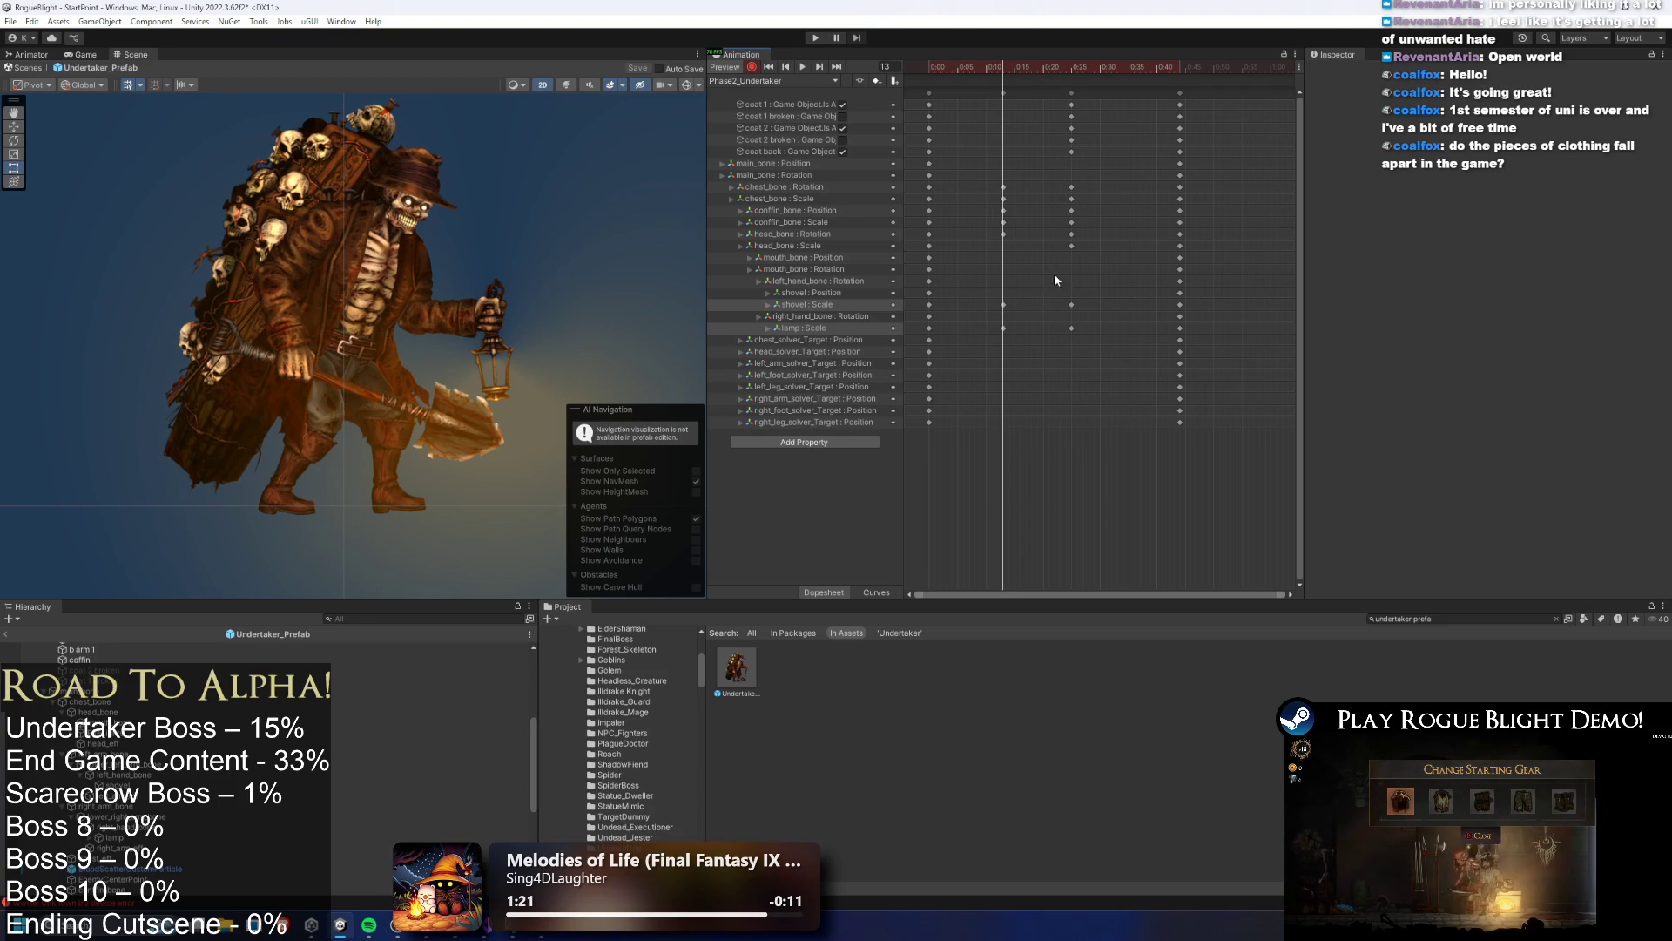
click(930, 246)
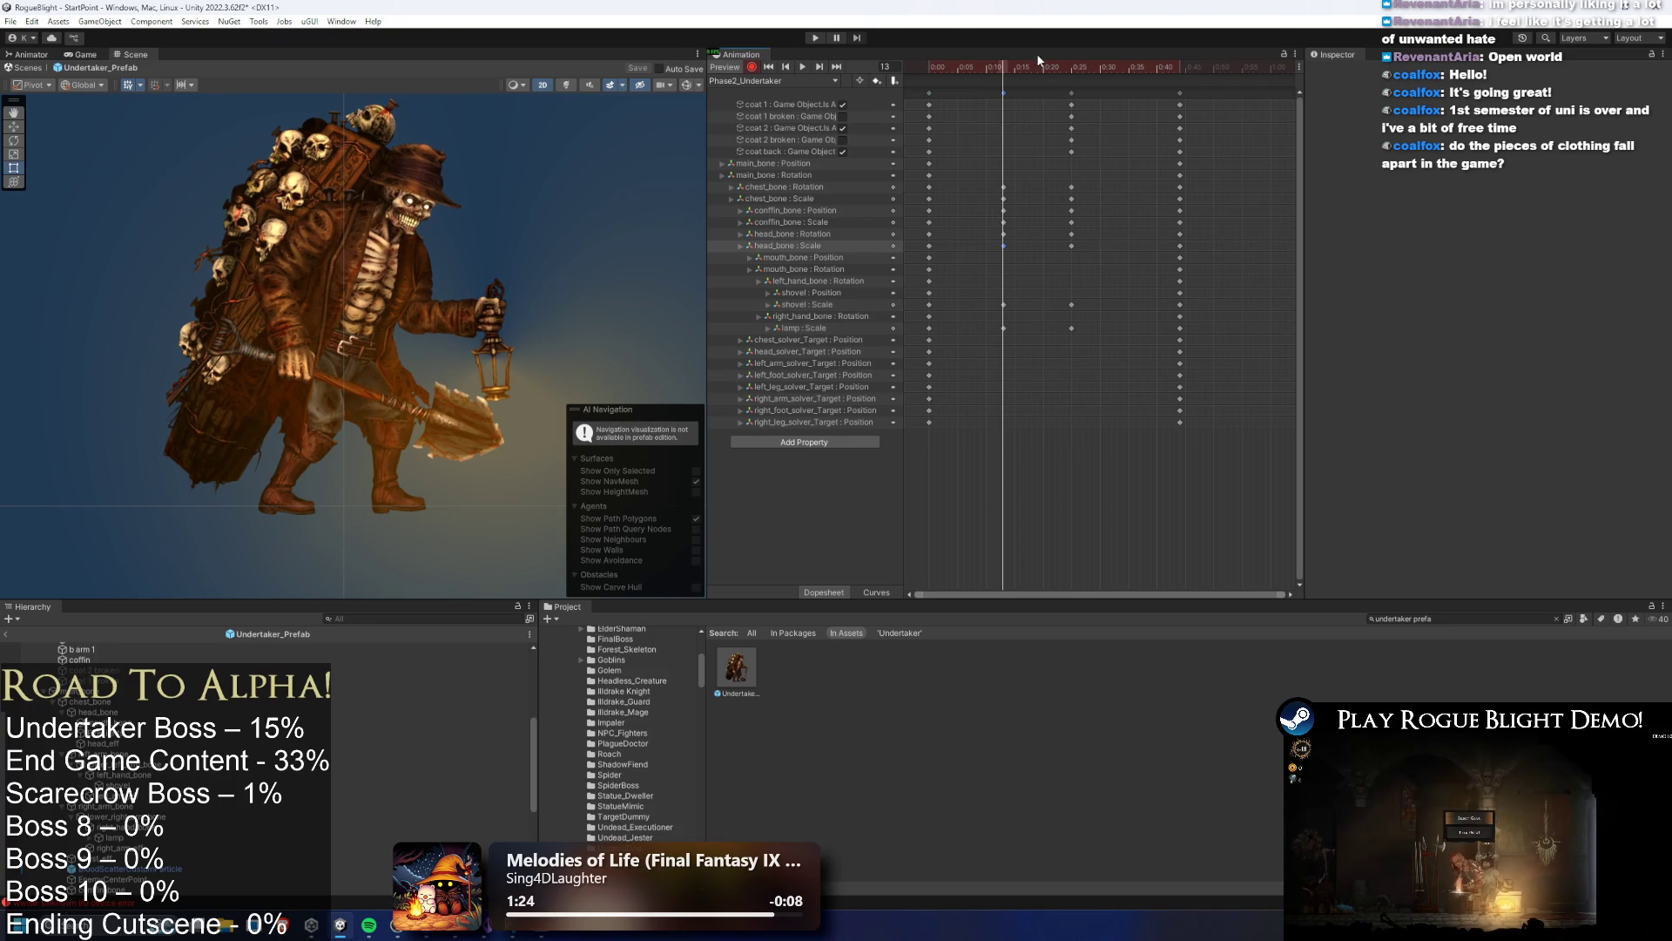
key(space)
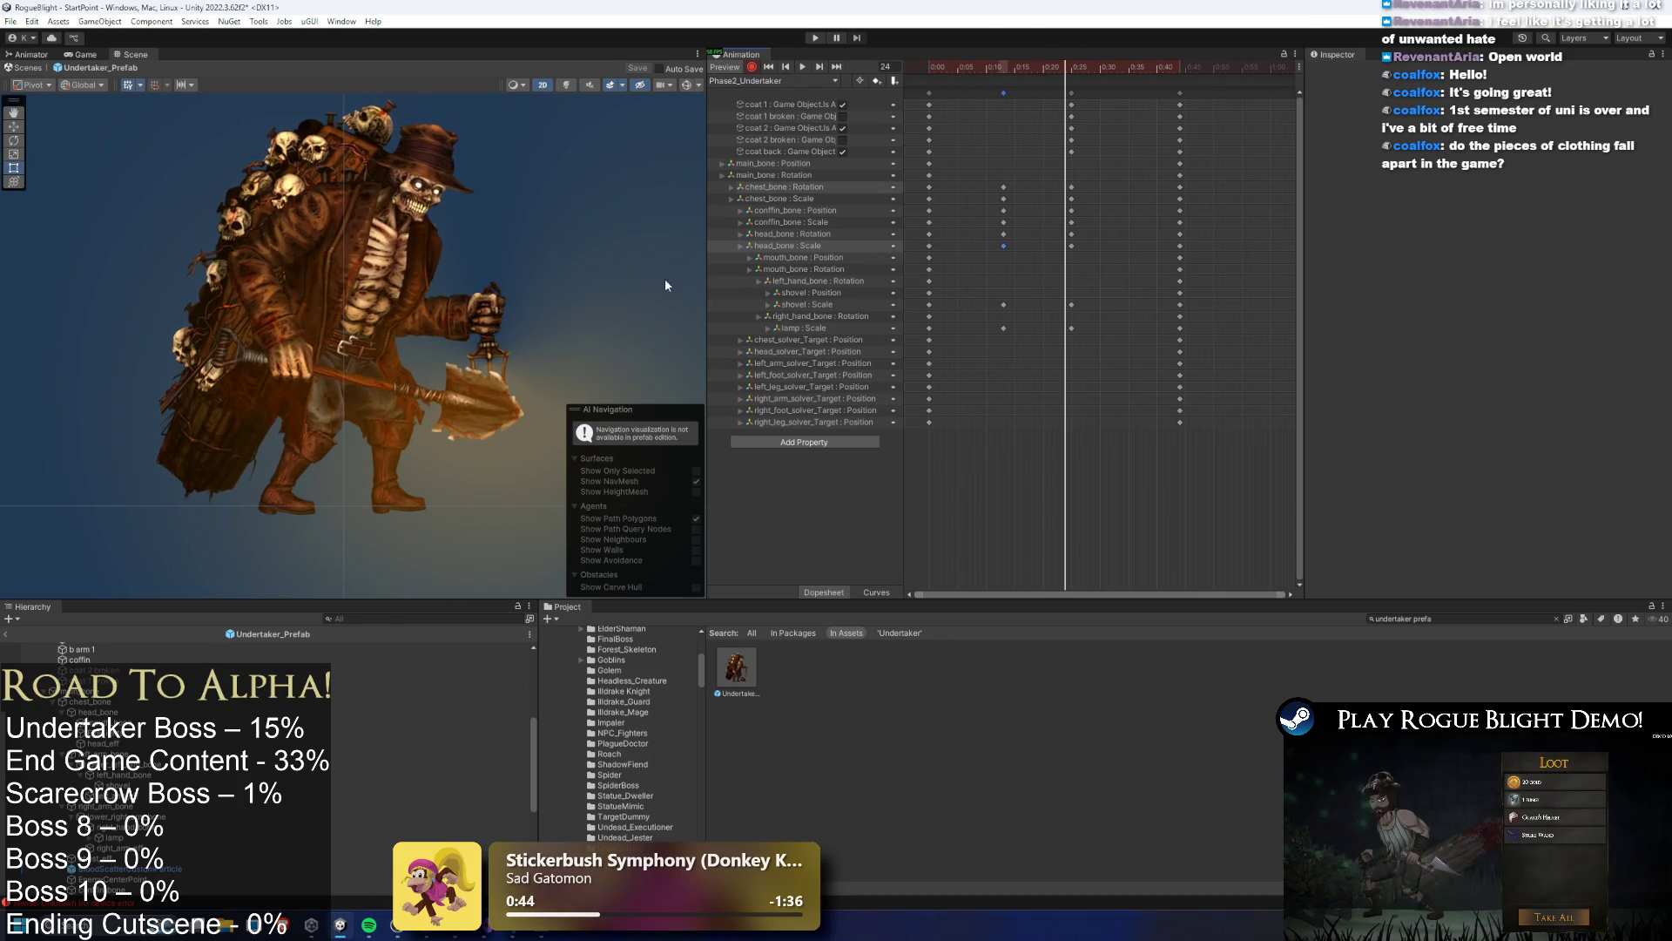
Select the coat 2 sprite and scrub the Phase2 preview from frame 7 to frame 20
click(330, 279)
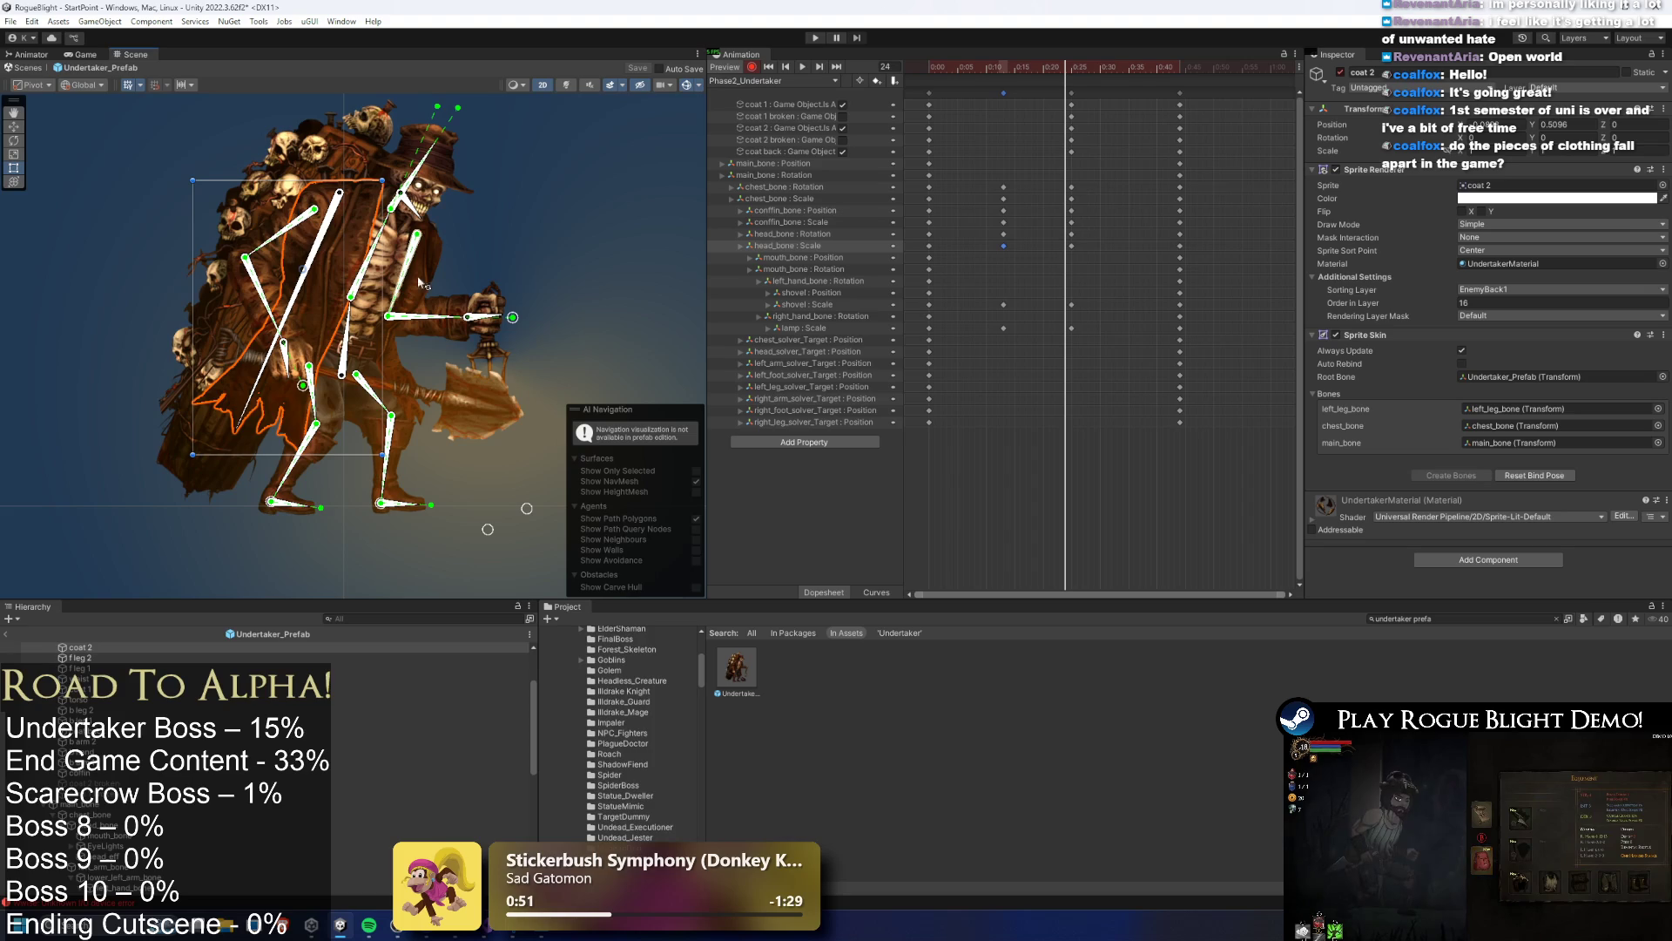
click(969, 70)
mouse_move(999, 75)
mouse_down()
mouse_move(1071, 80)
mouse_move(927, 93)
mouse_up()
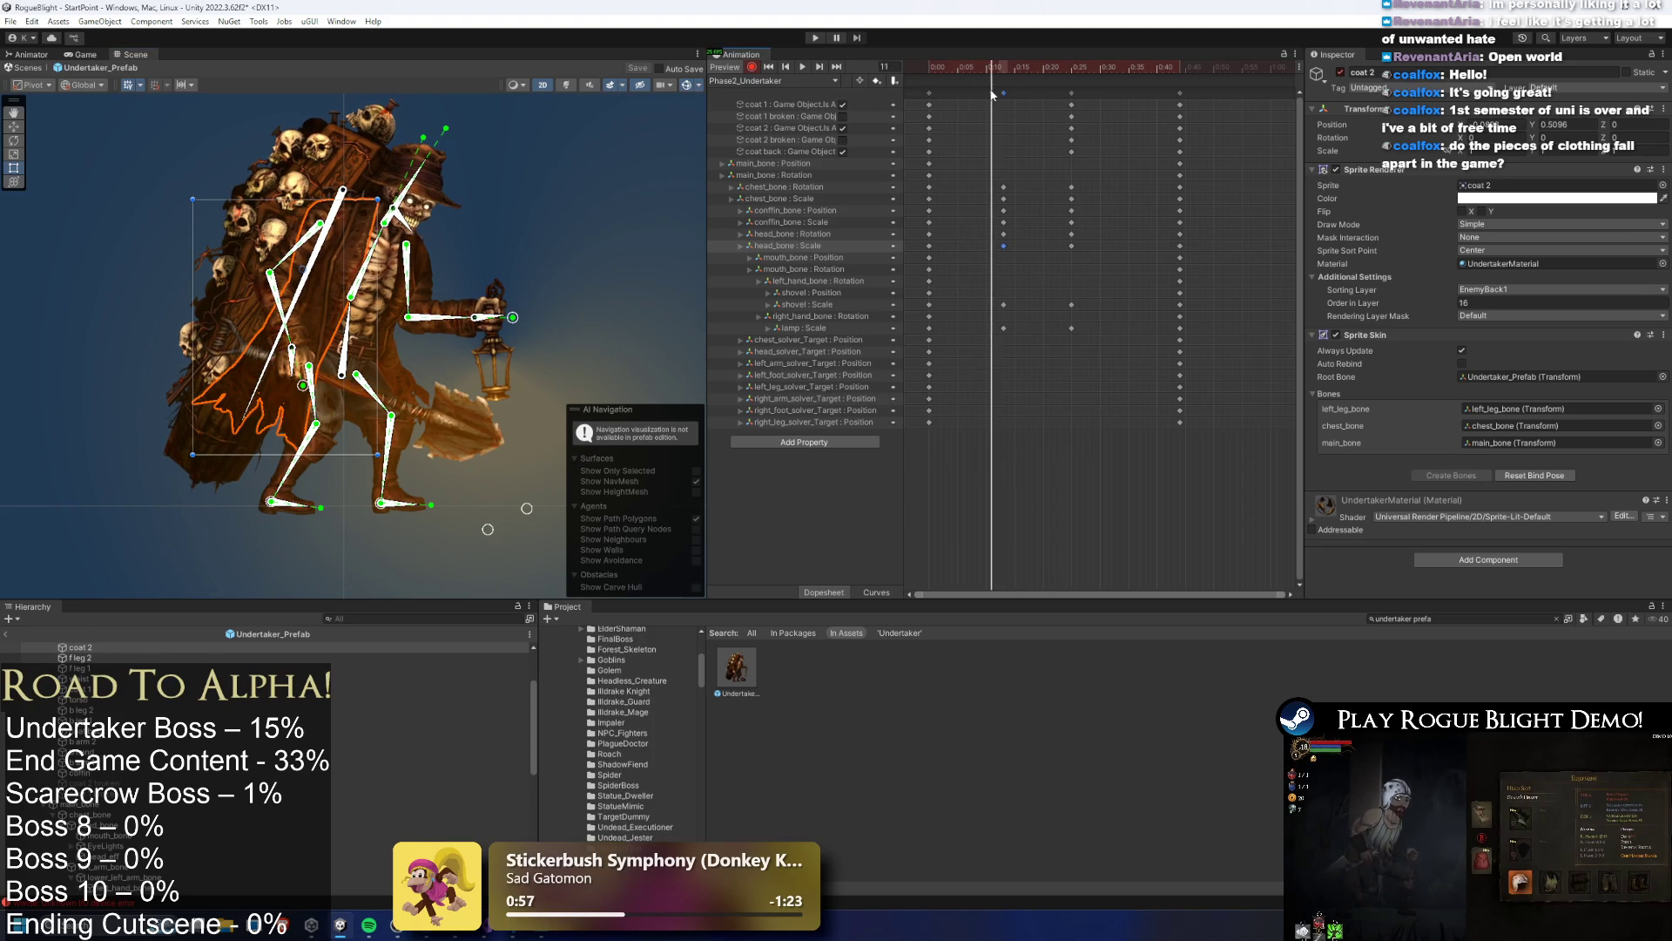
Switch the clip to idle_undertaker, then run_undertaker, and play its preview
click(784, 80)
click(757, 95)
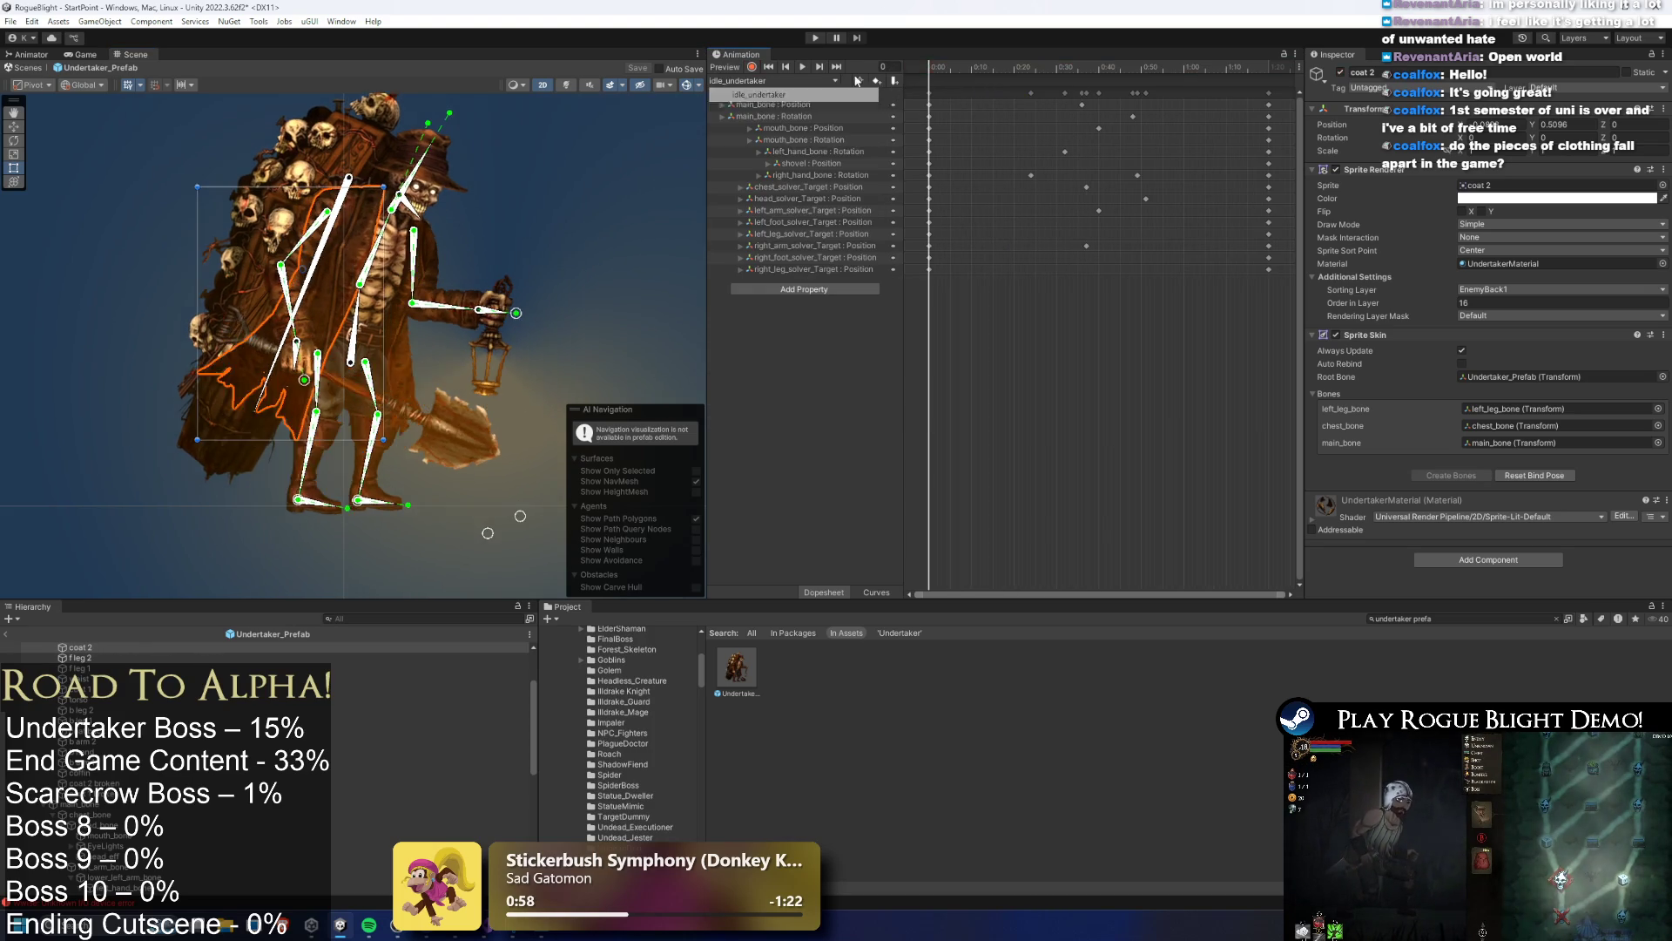
click(784, 80)
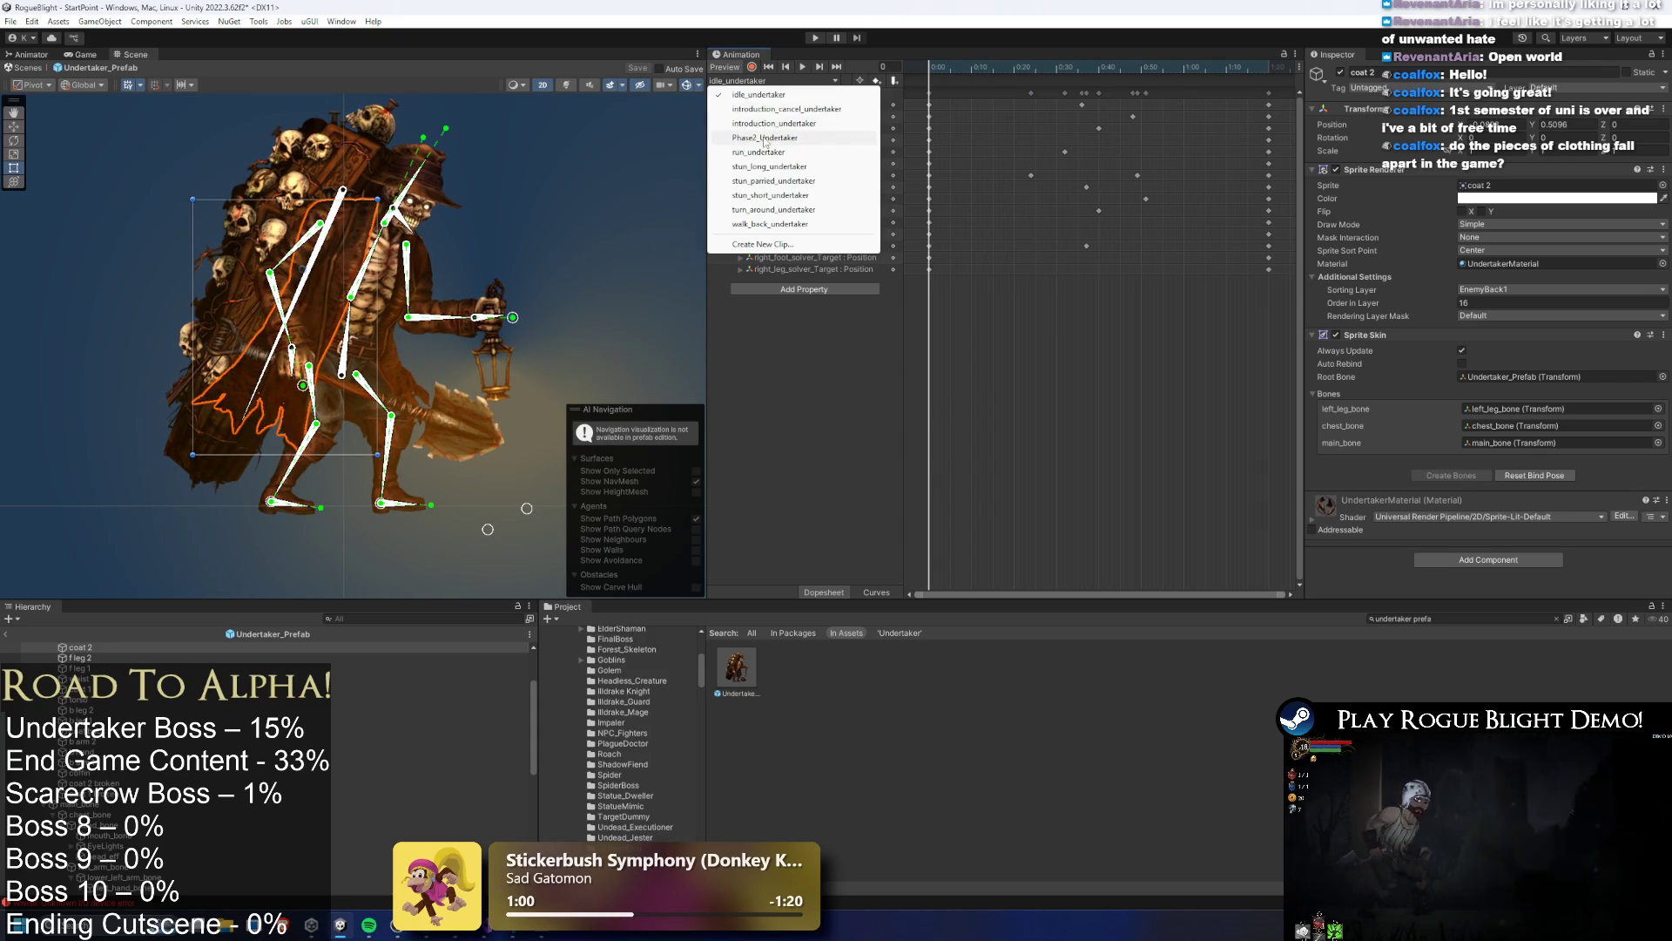
click(759, 152)
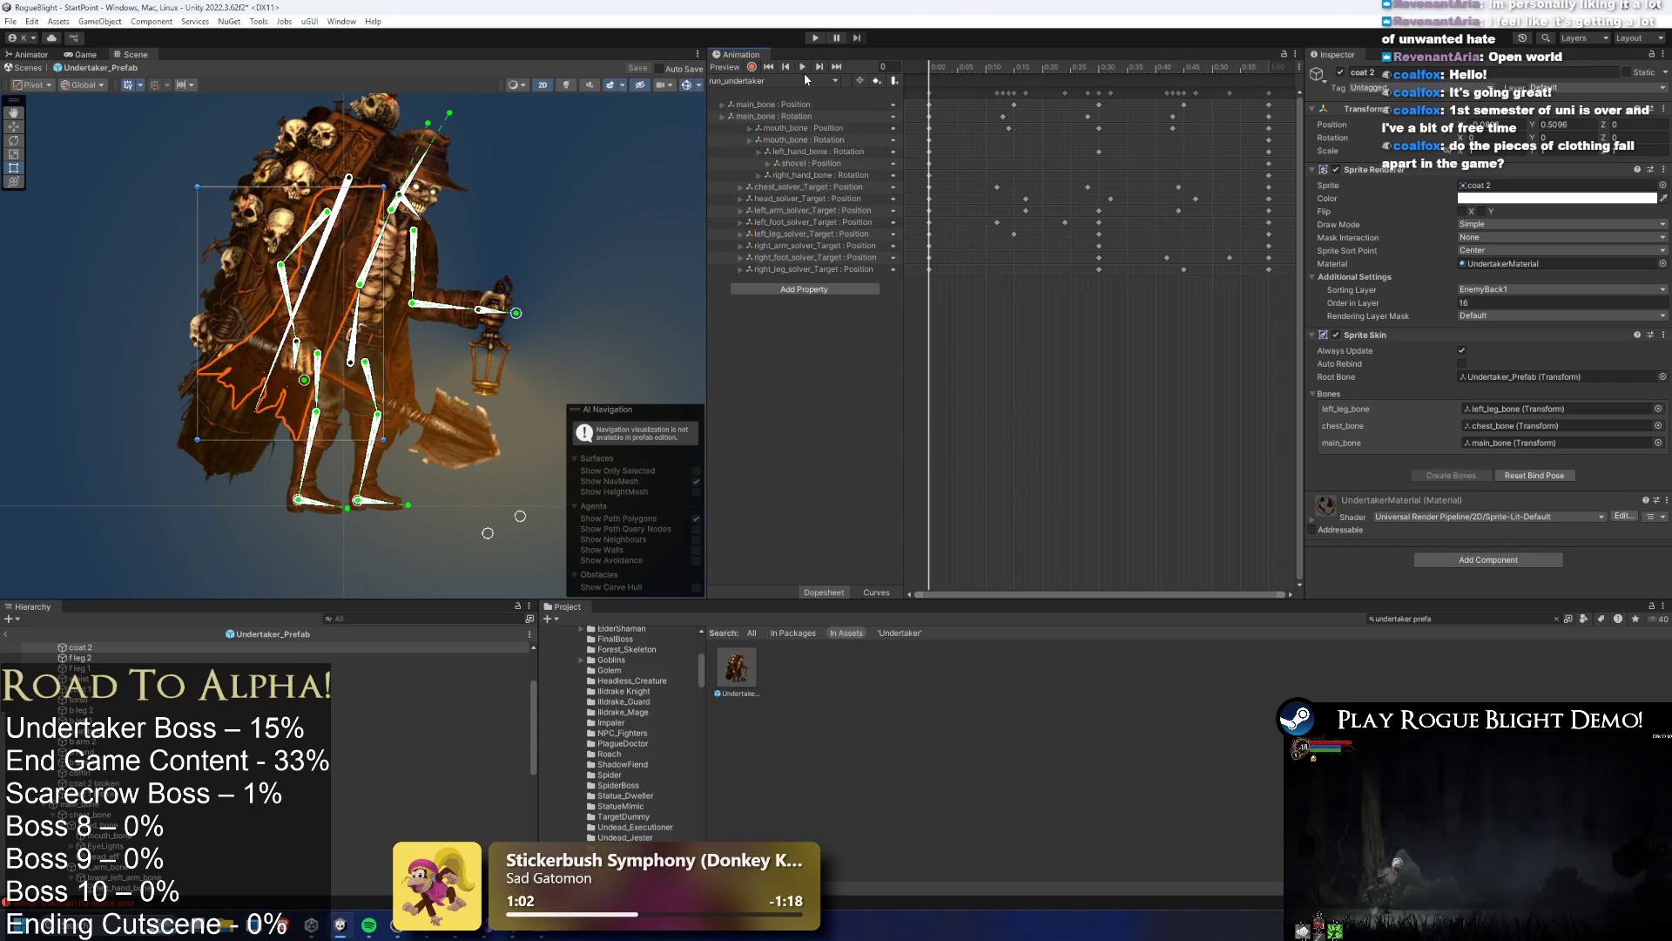
click(803, 67)
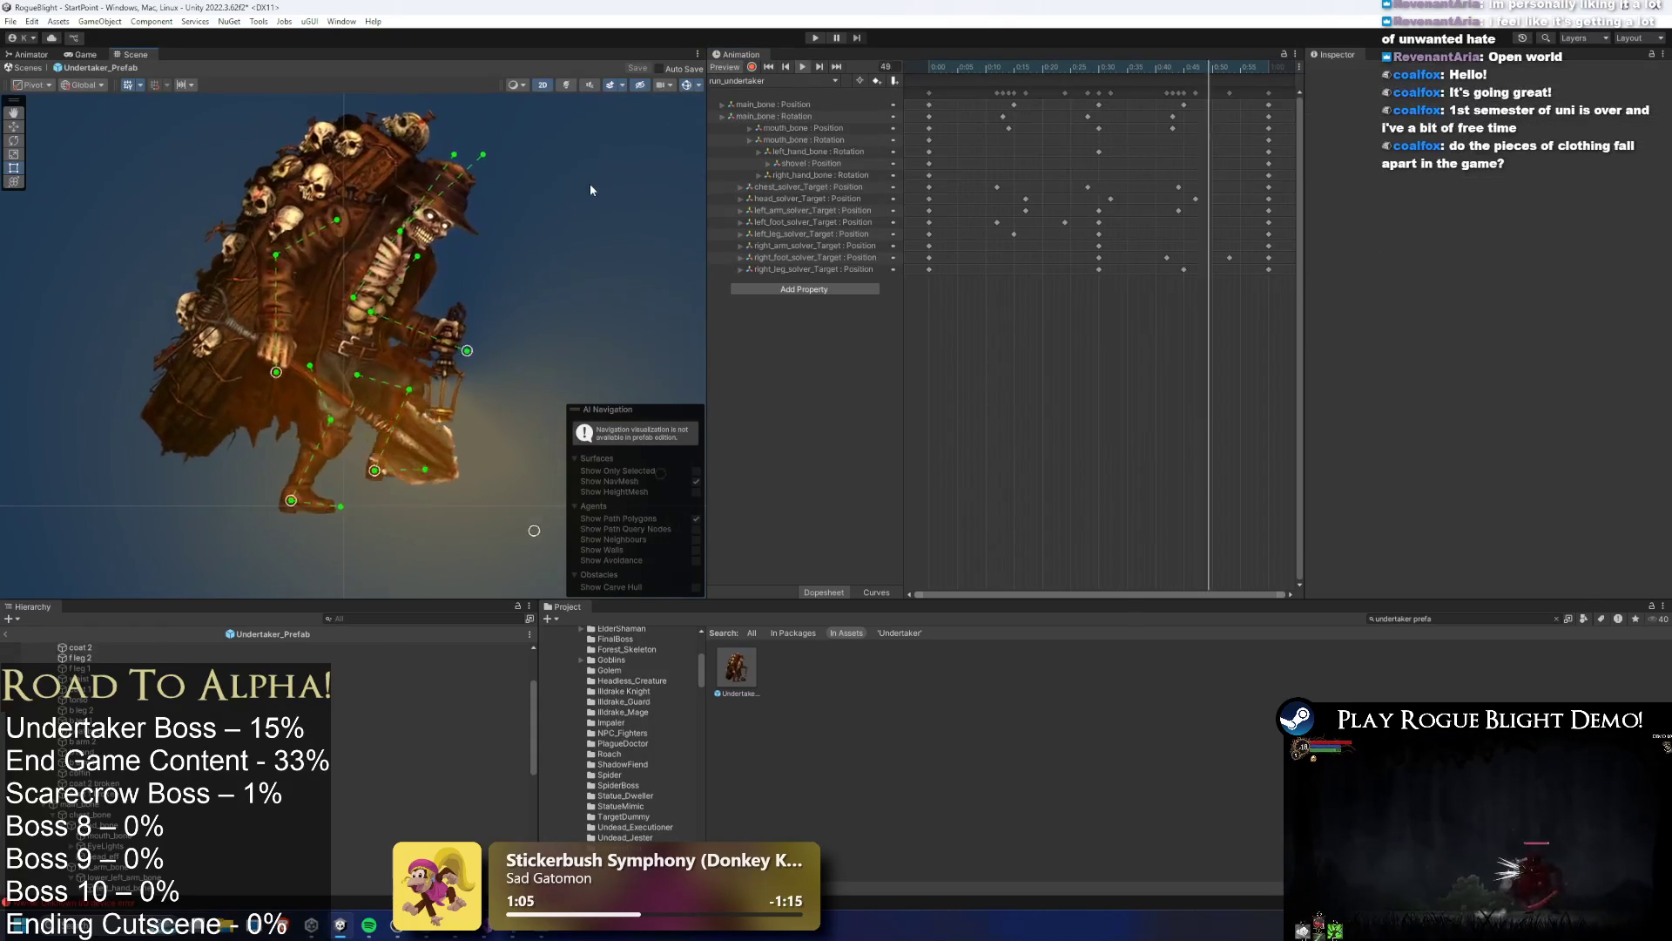